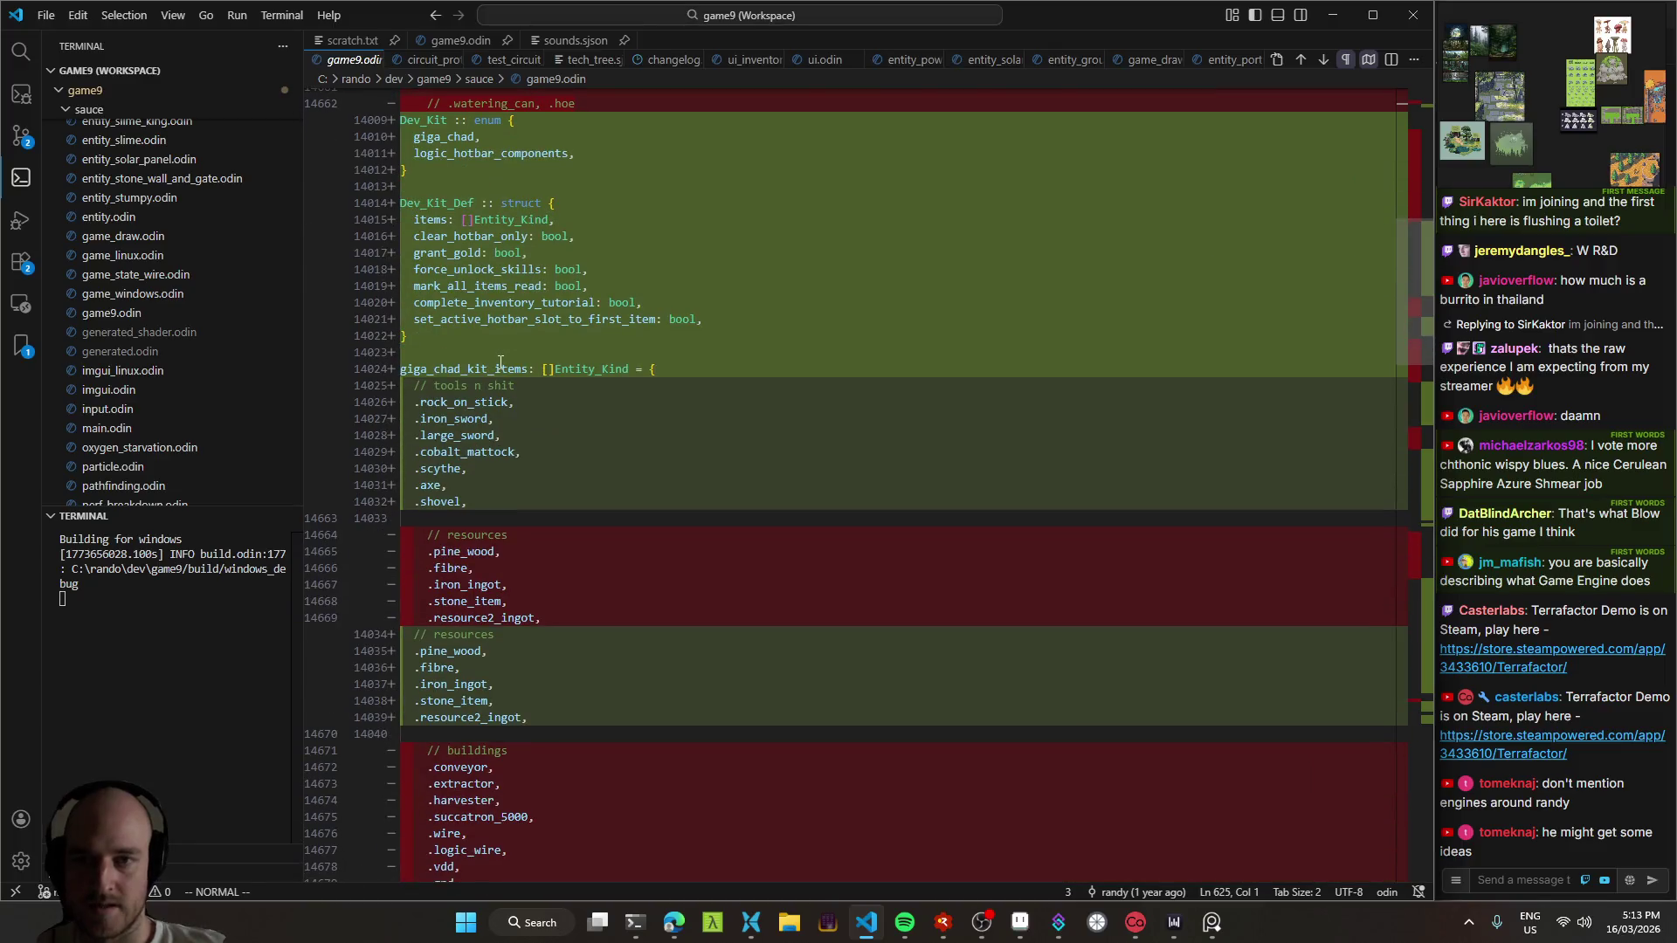
Step: Review the Dev_Kit changes in the game9.odin diff, then build and launch the game
scroll(500, 362, "up", 5)
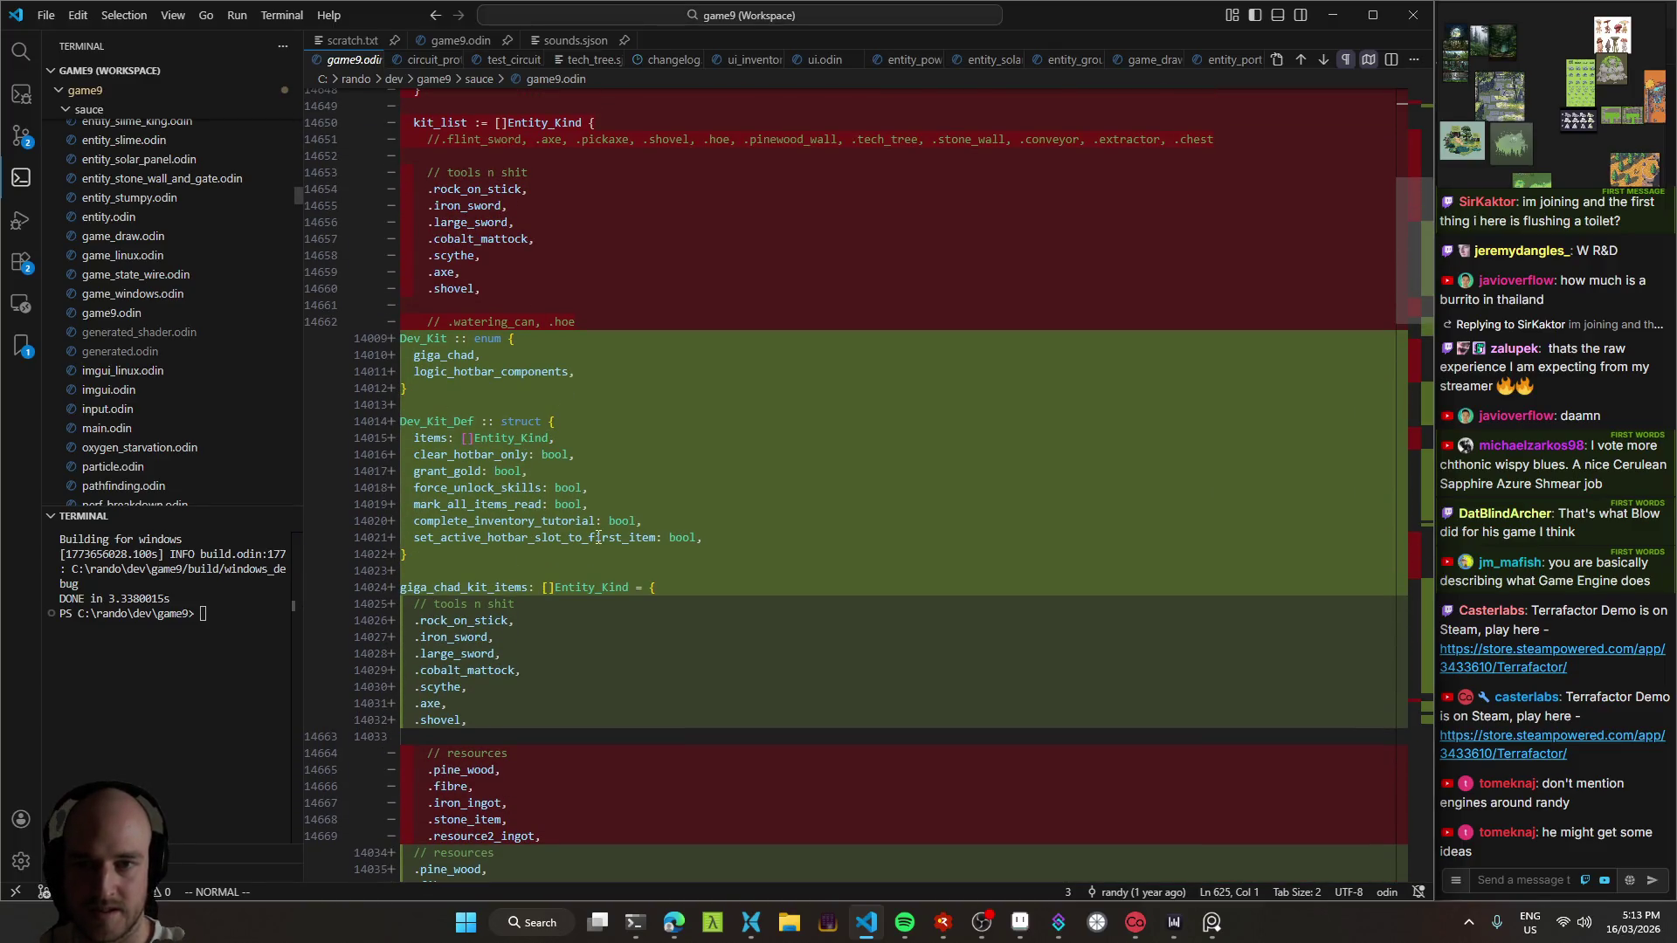
scroll(699, 368, "down", 15)
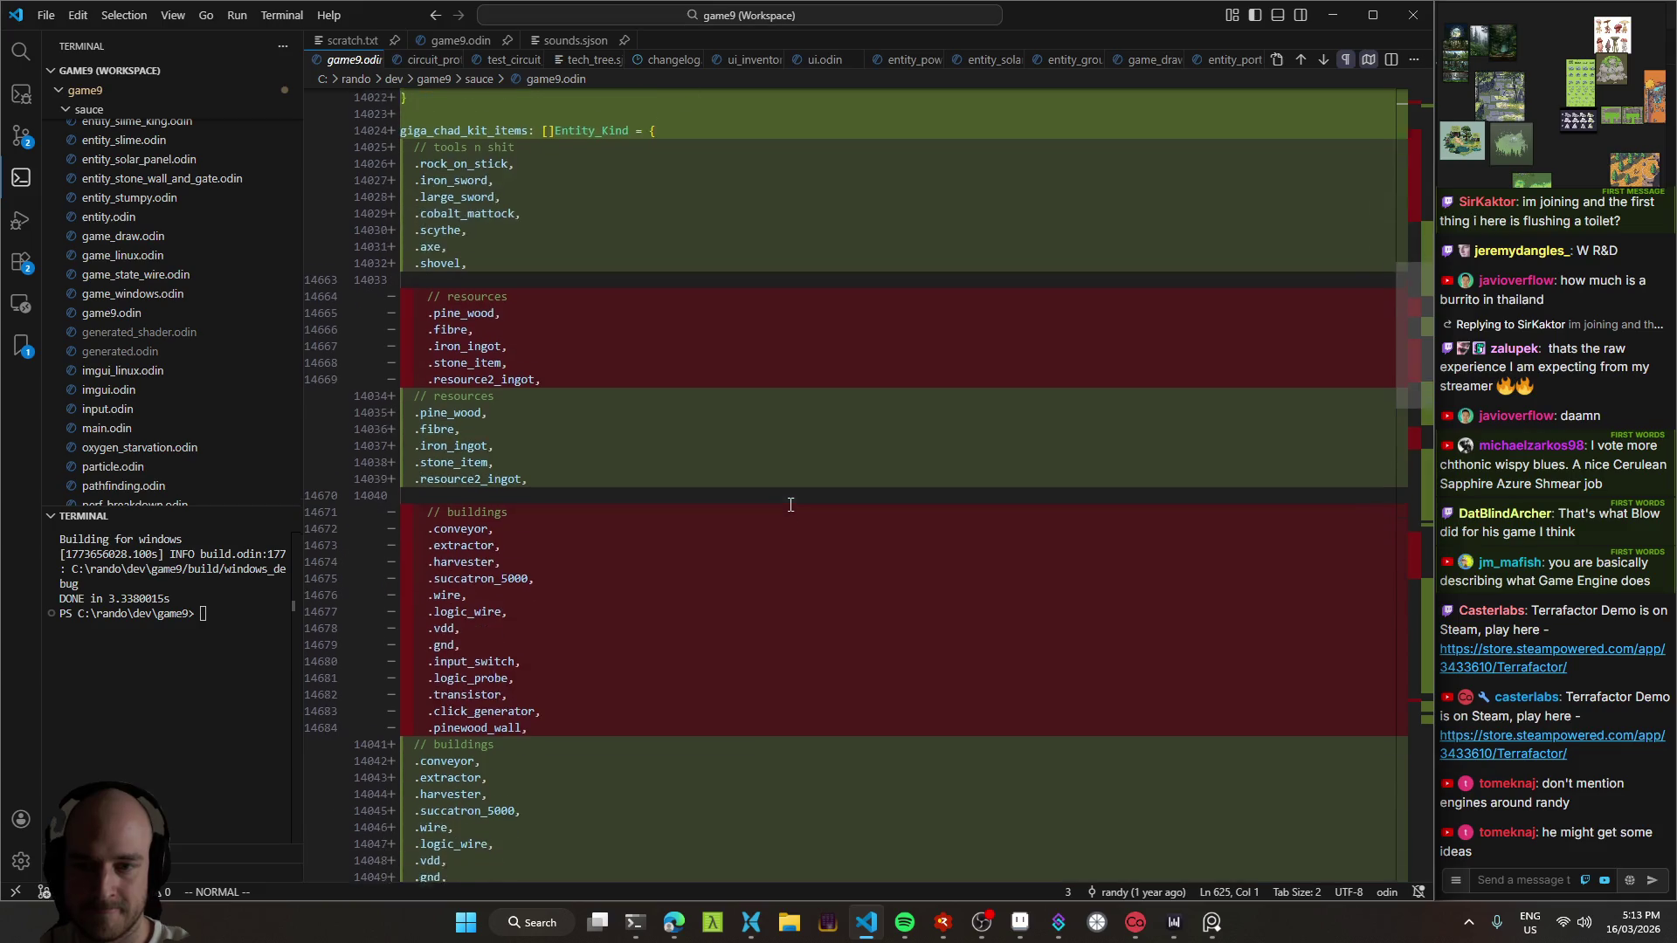
scroll(819, 469, "down", 7)
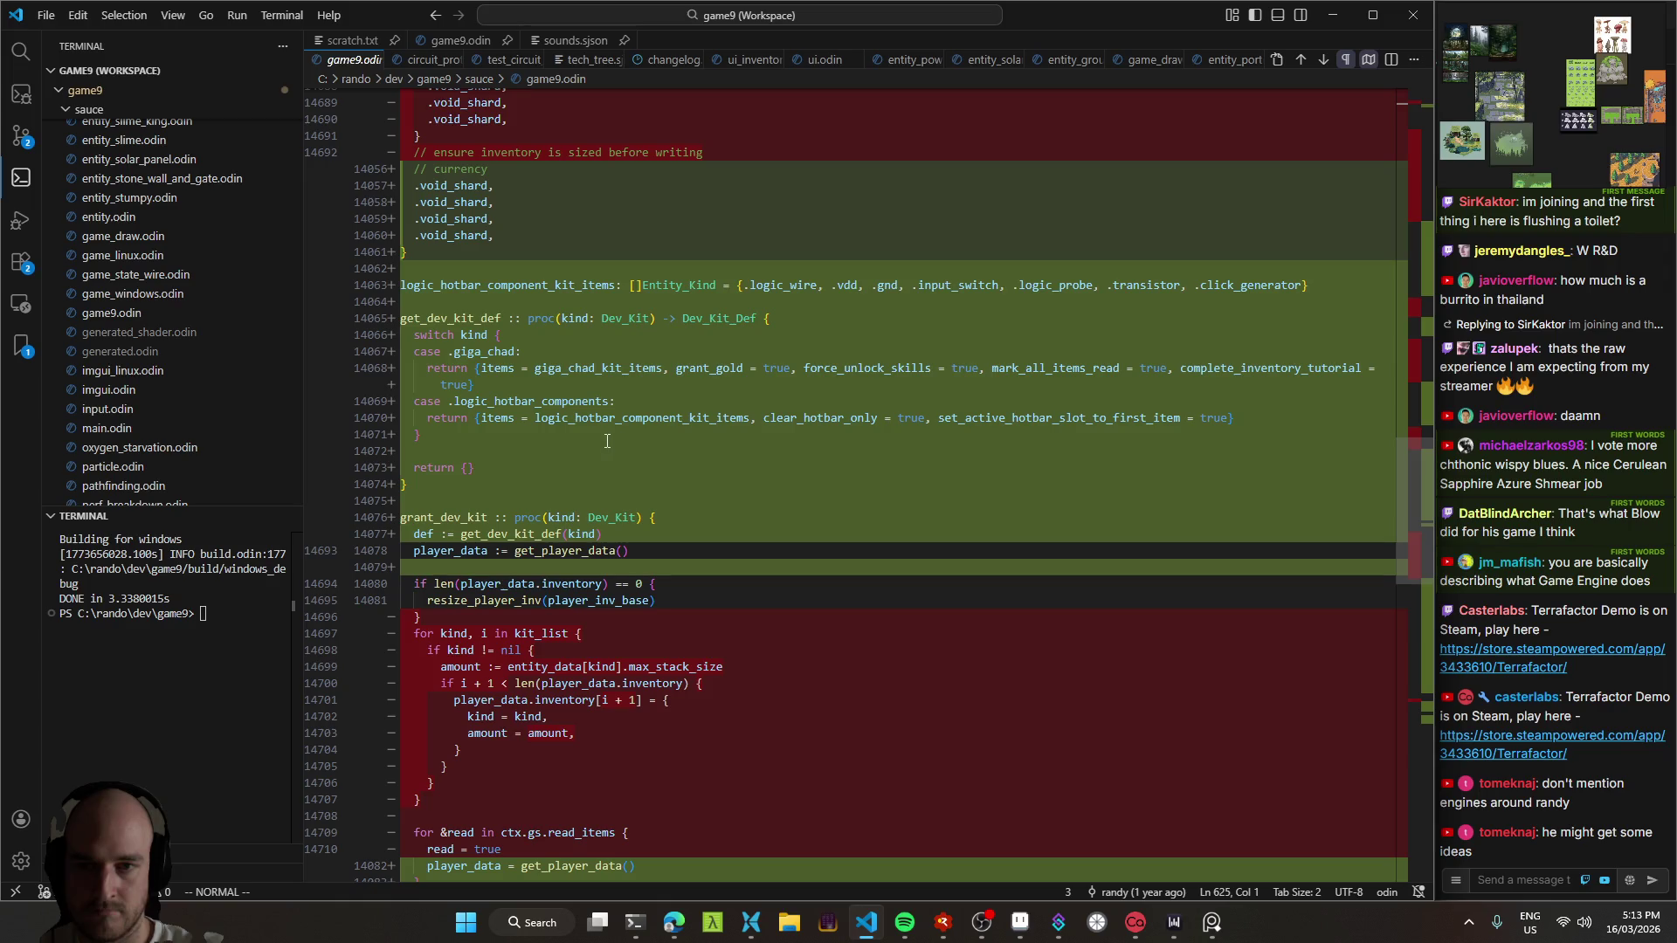
scroll(610, 440, "down", 15)
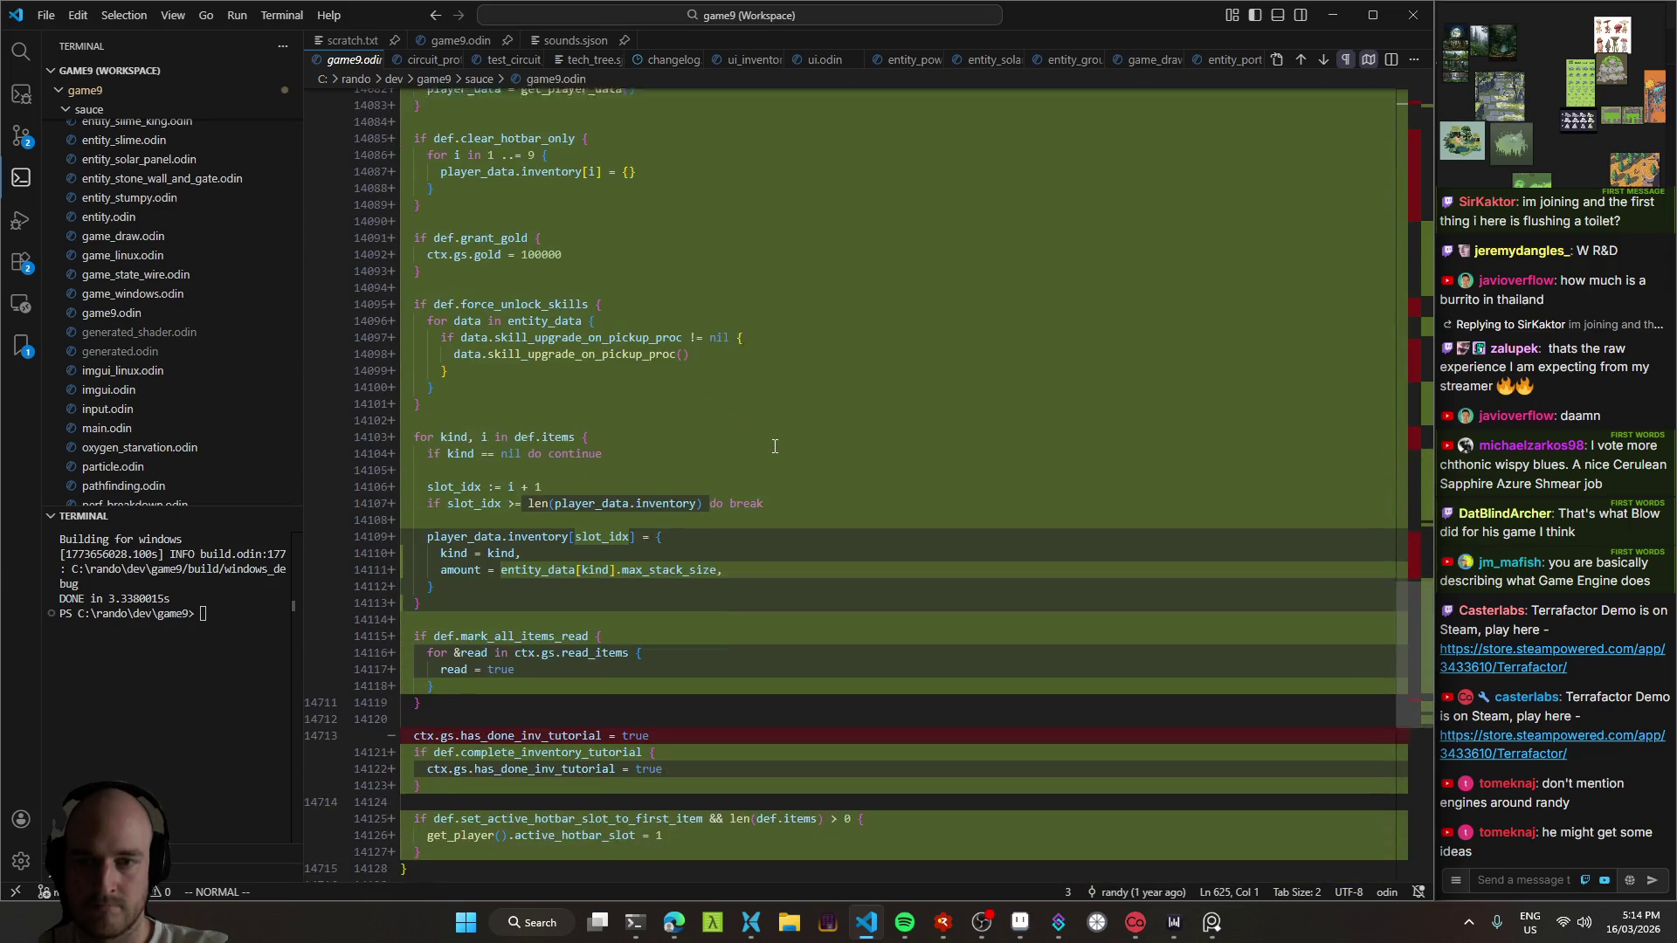
key("F5")
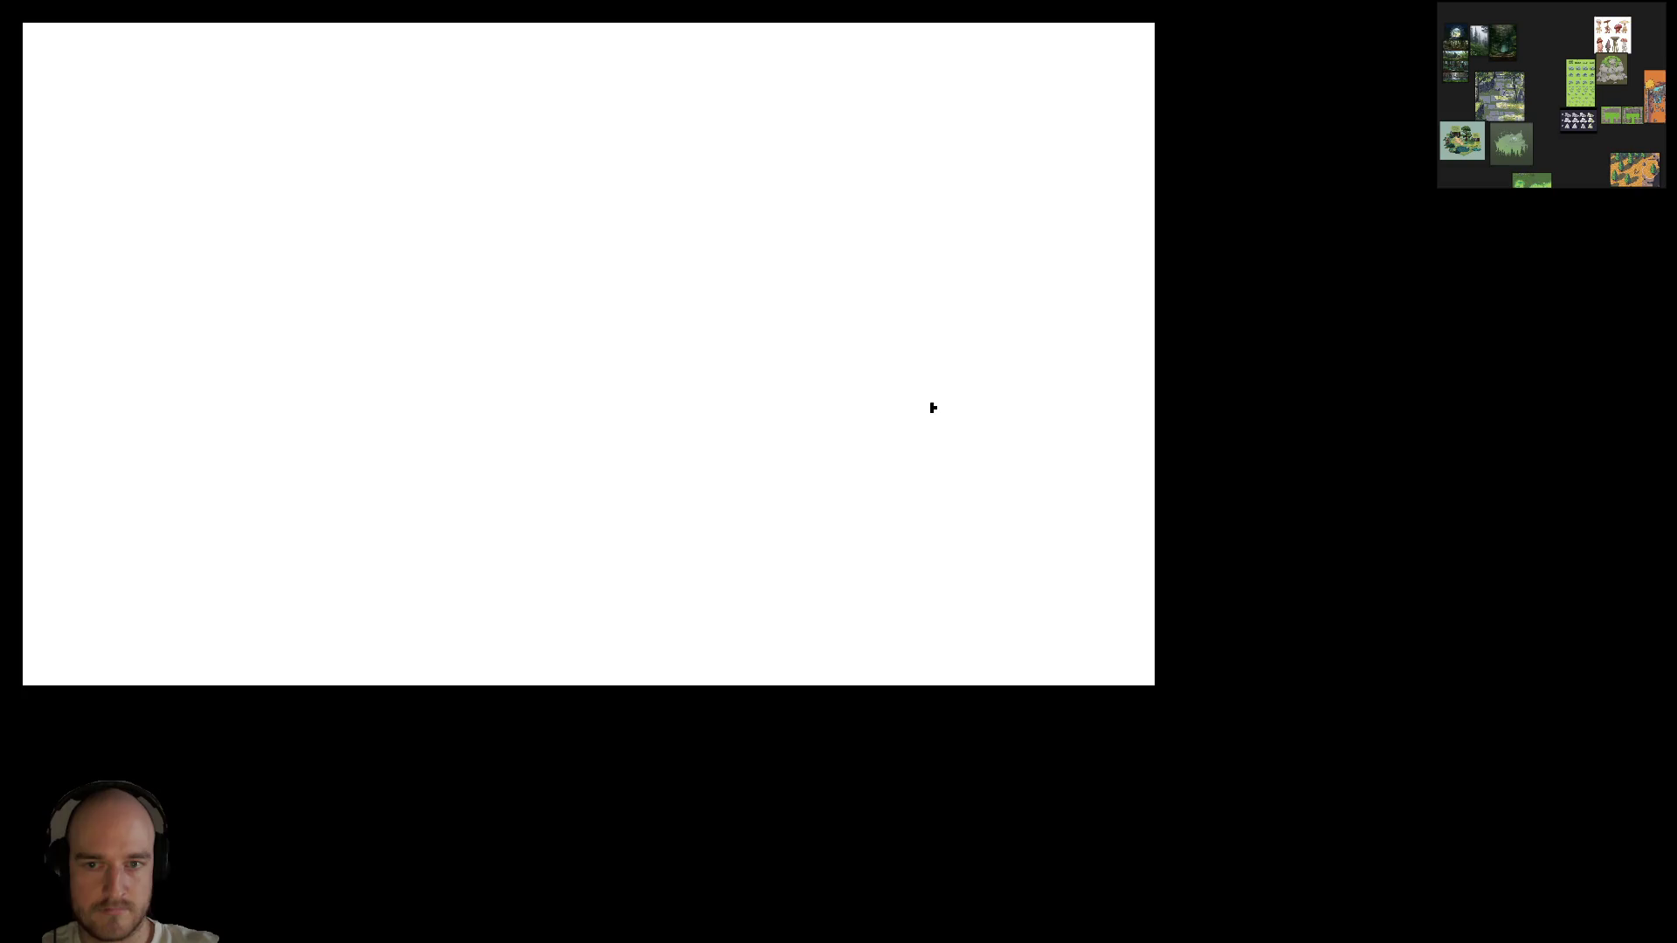
Step: Open the debug overlay and use 'clear inv' to empty the player's inventory
key("1")
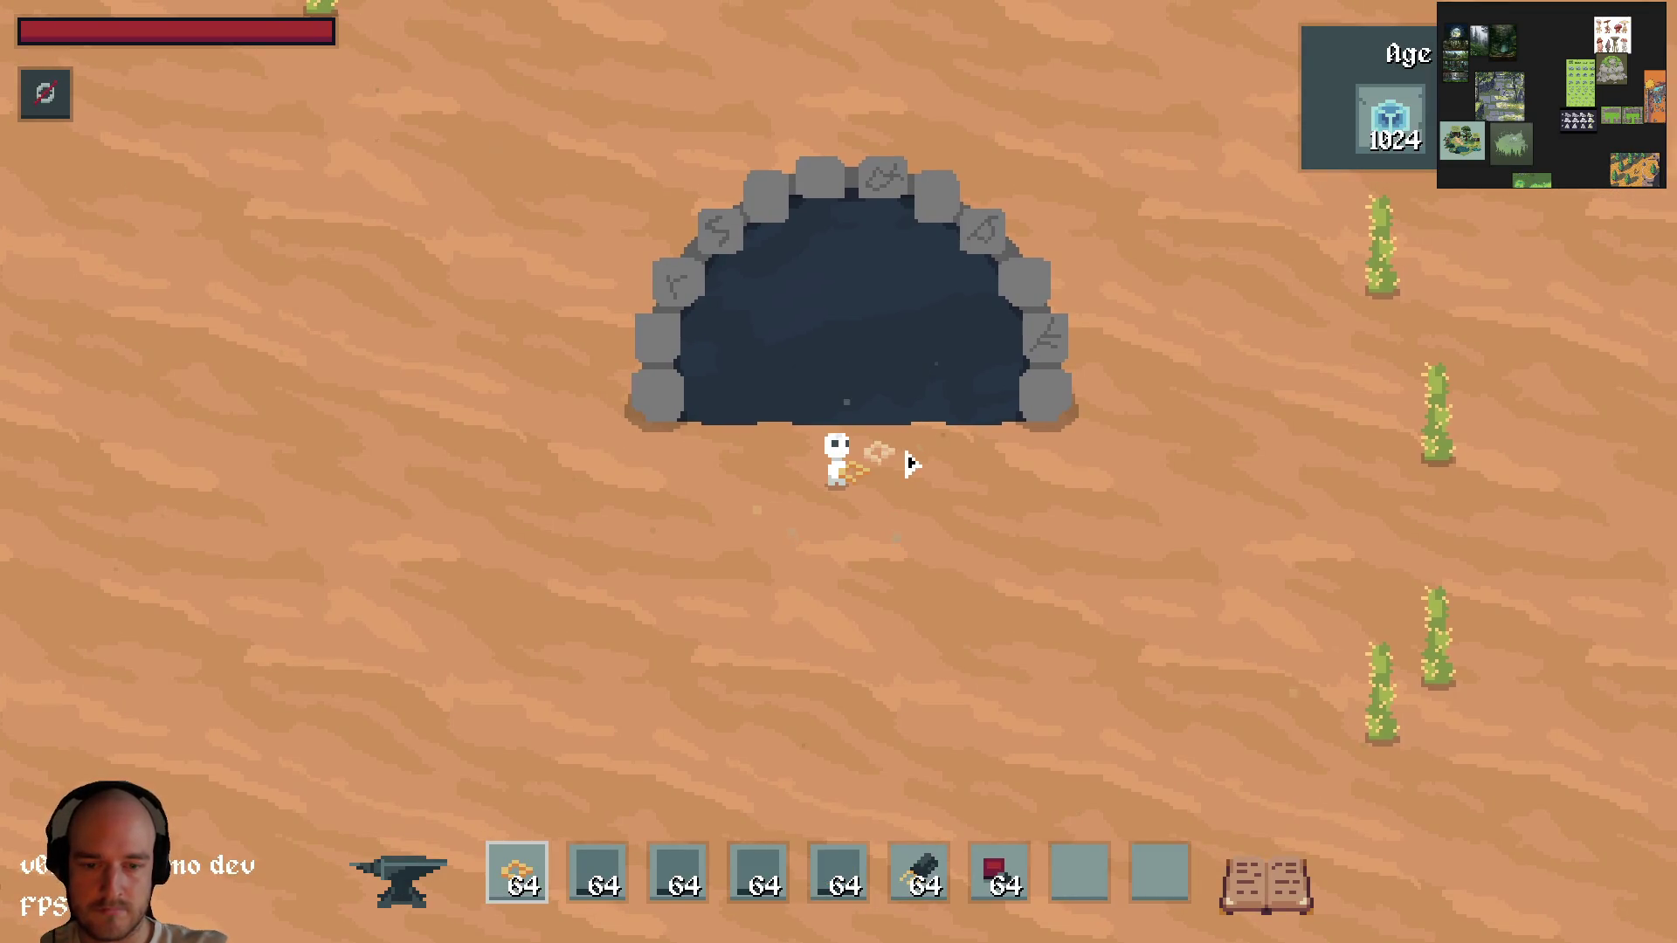
key("Tab")
key("F1")
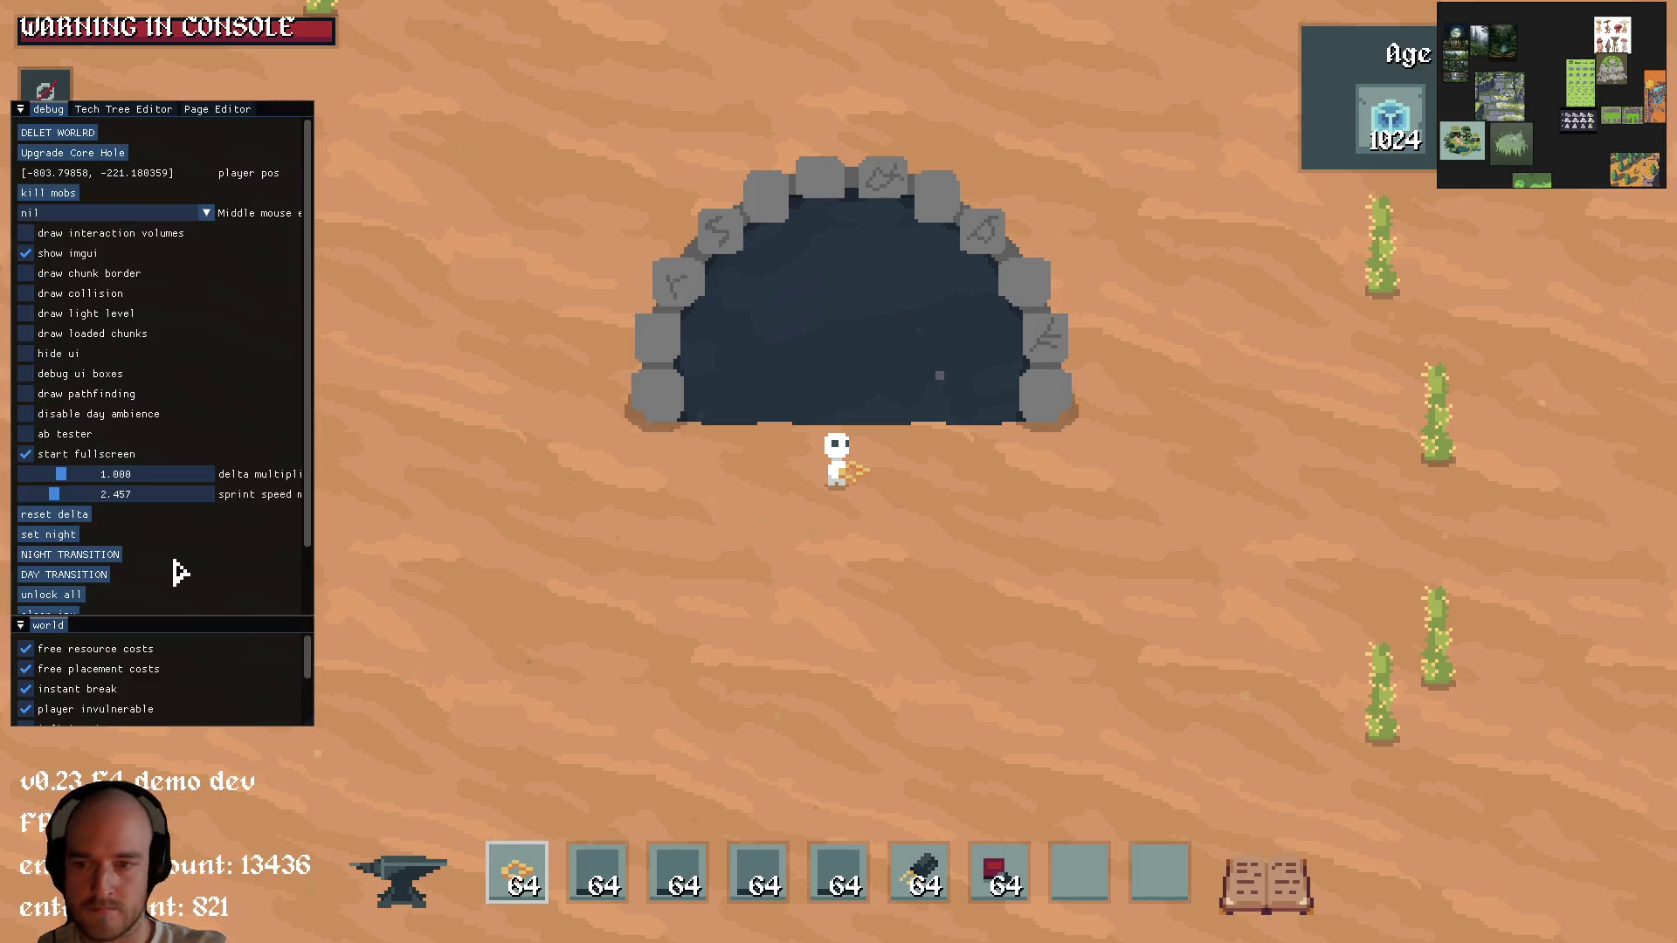
scroll(131, 603, "down", 3)
key("5")
left_click(109, 549)
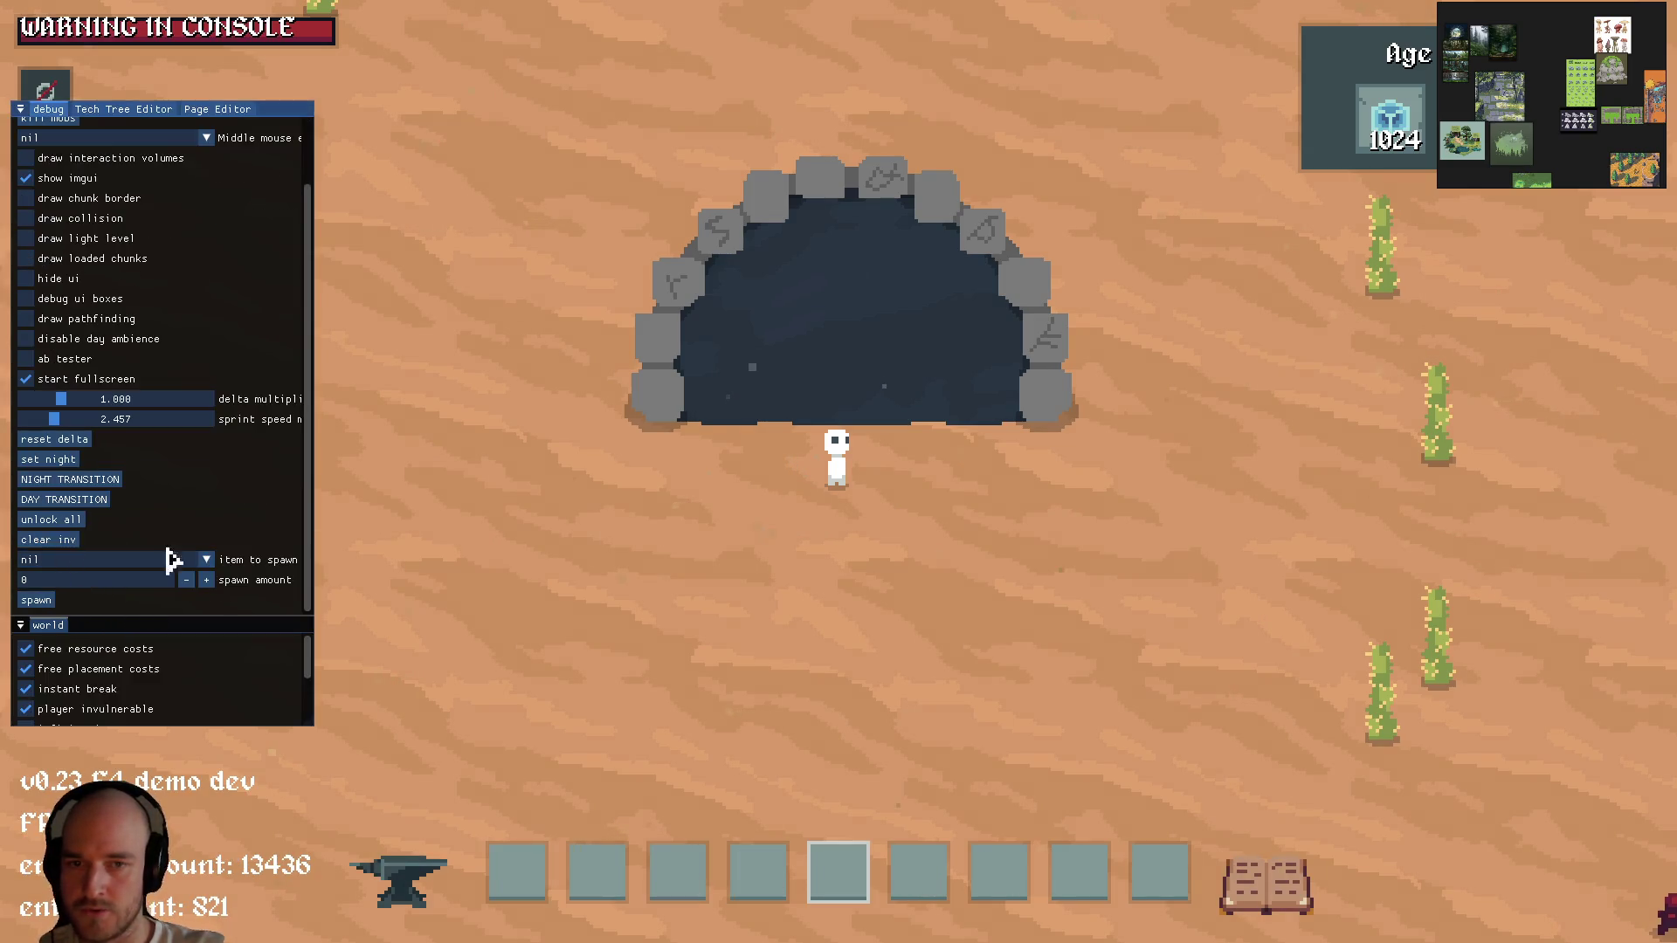
Step: Hide the debug overlay and walk through the stone portal into the dark cave
key("F1")
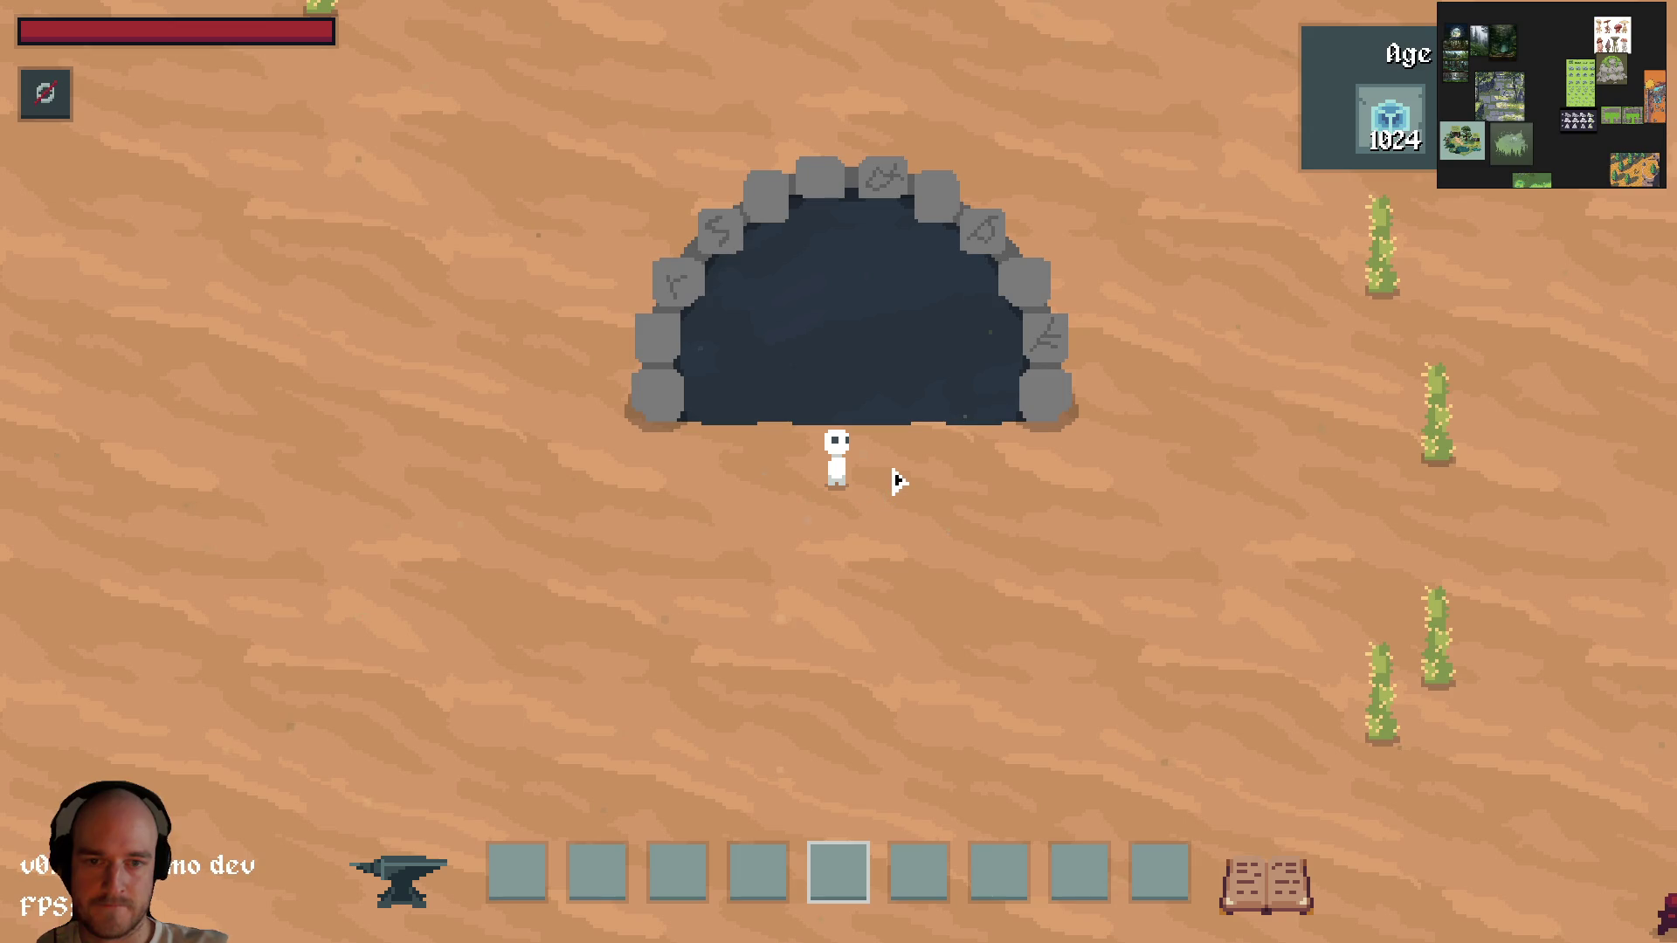
key("w")
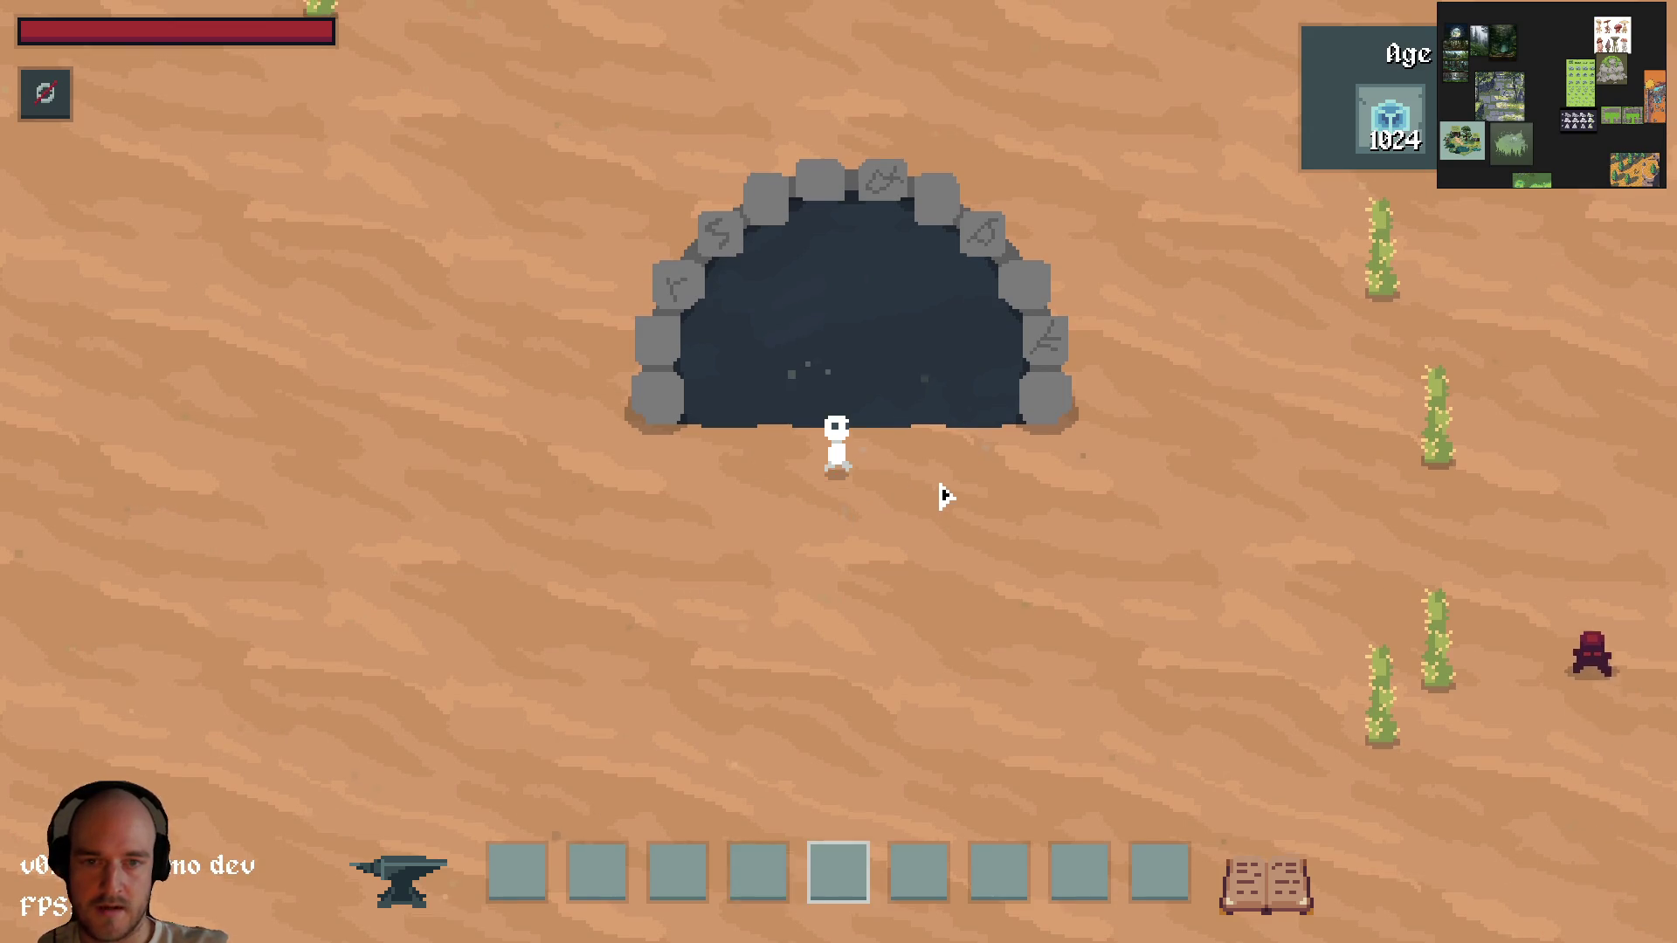
key("w")
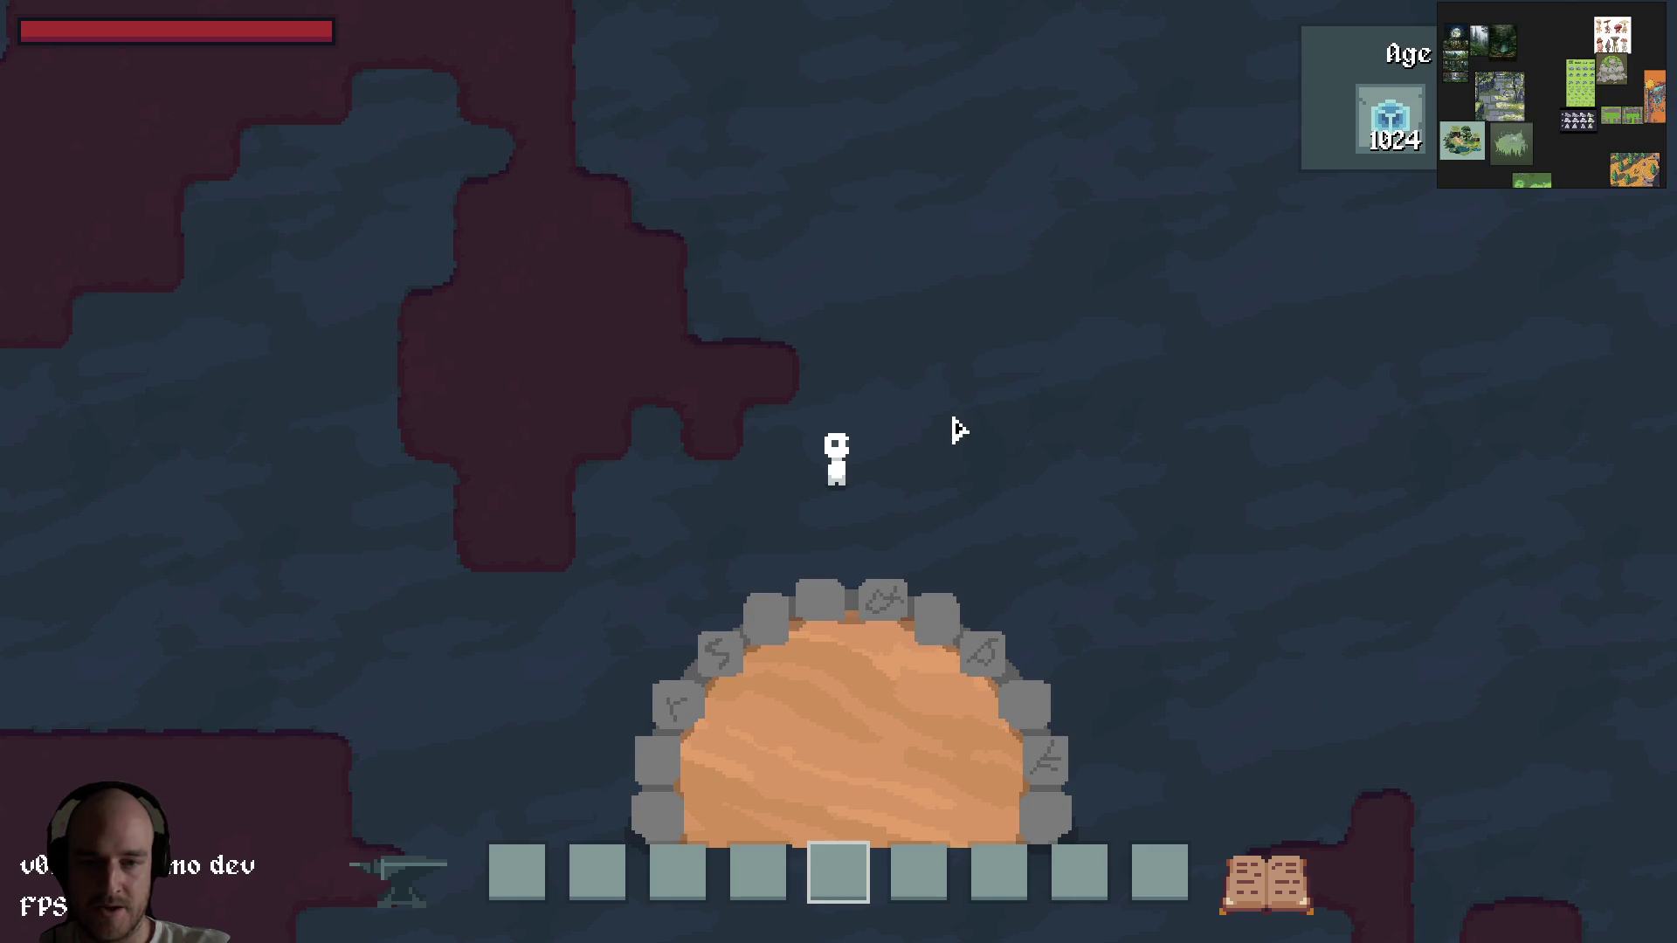
Step: Walk through the cave mining the red soil walls around the character
key("w")
left_click(767, 445)
key("a")
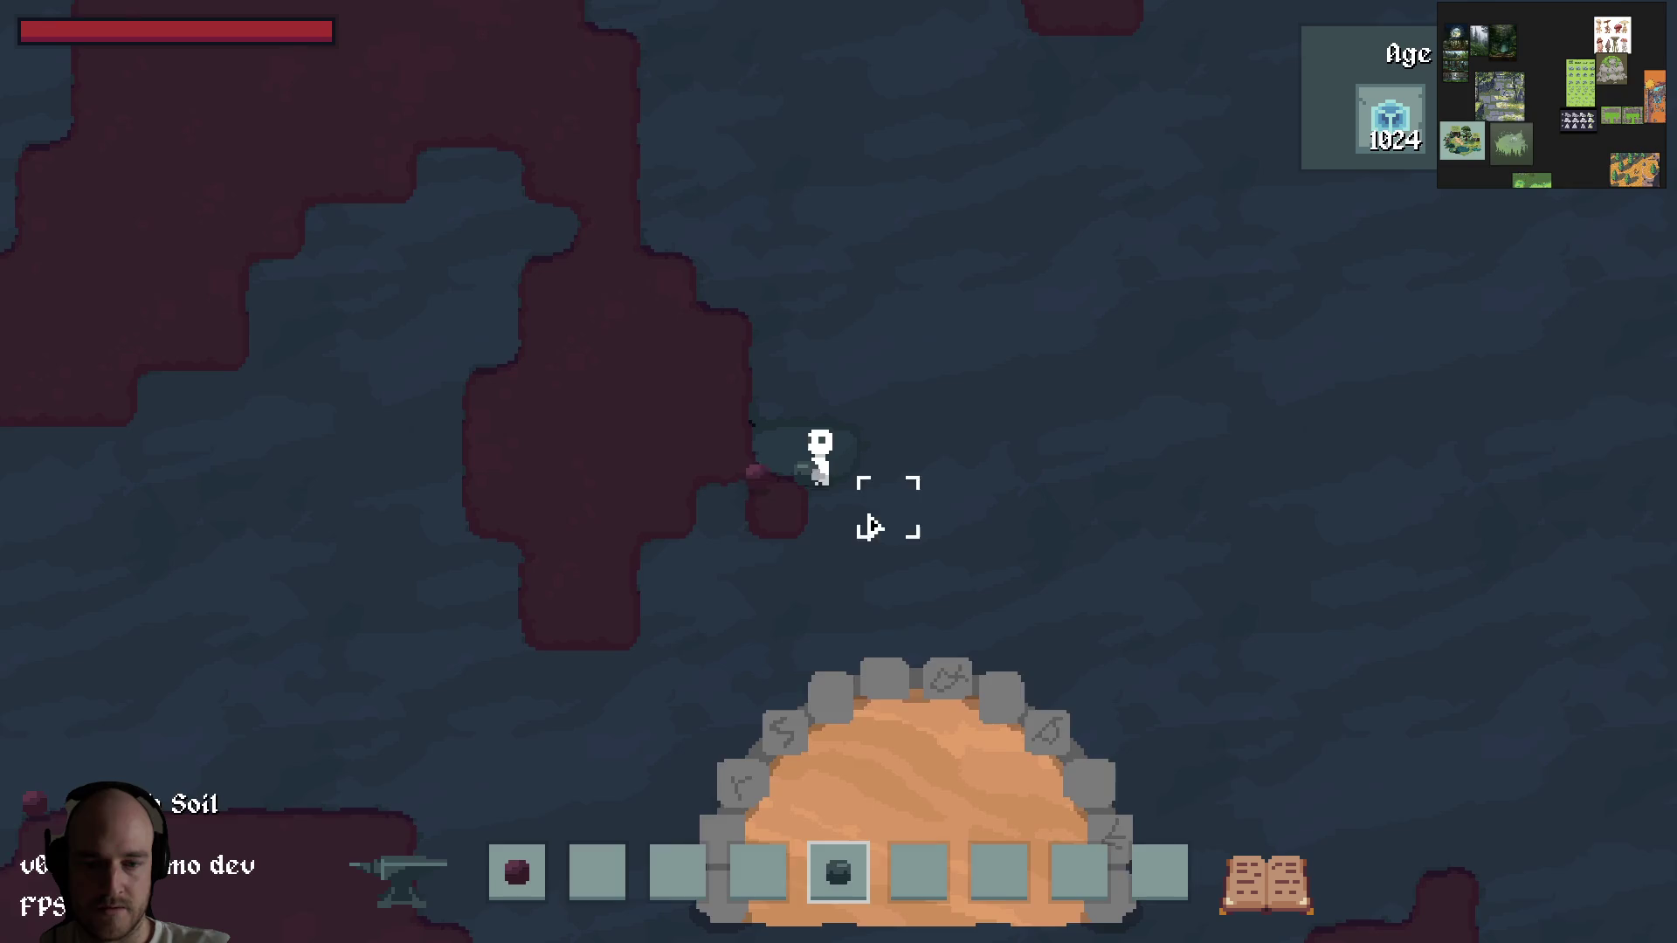
key("d")
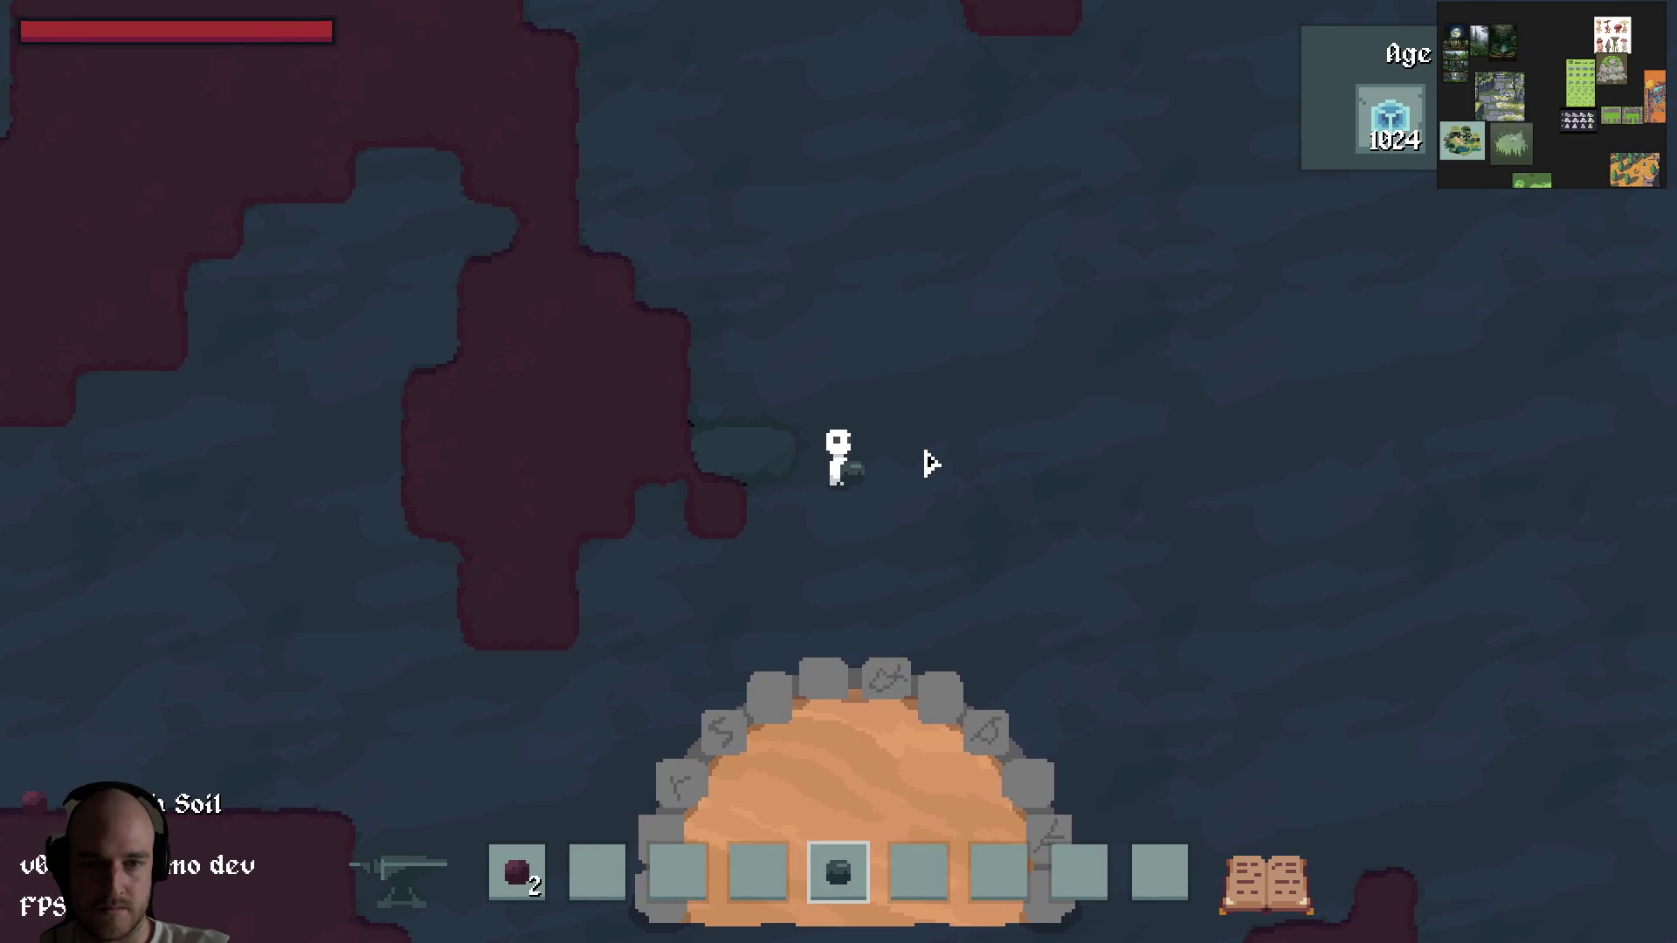
key("5")
key("a")
left_click(696, 464)
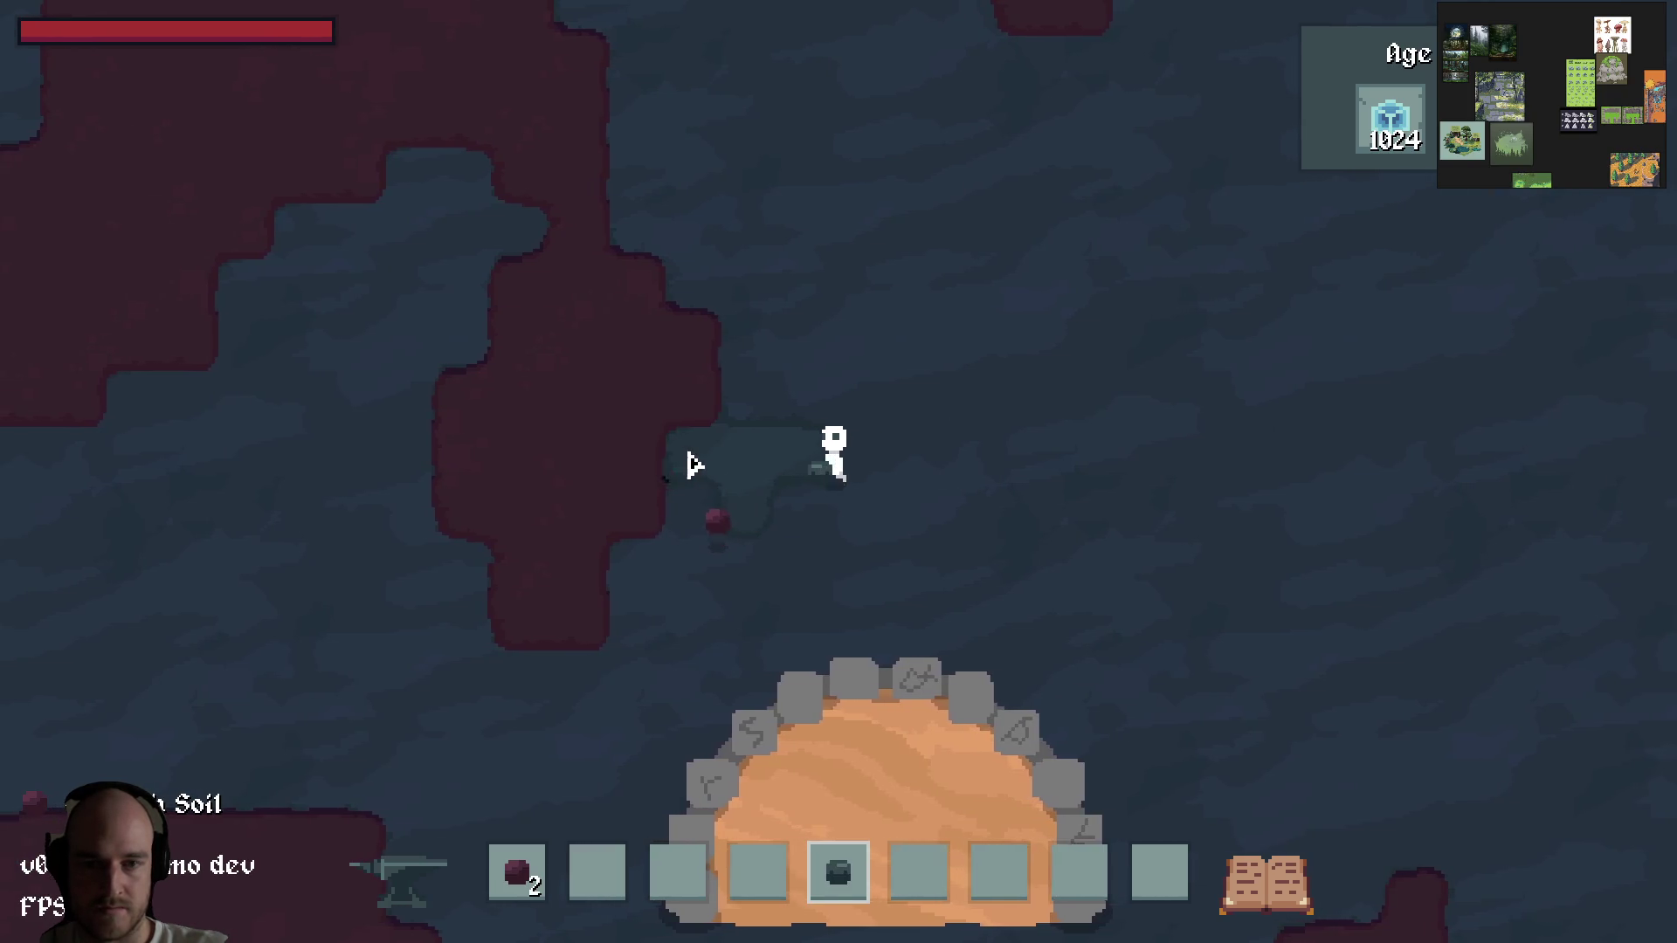
key("a")
key("s")
left_click(765, 555)
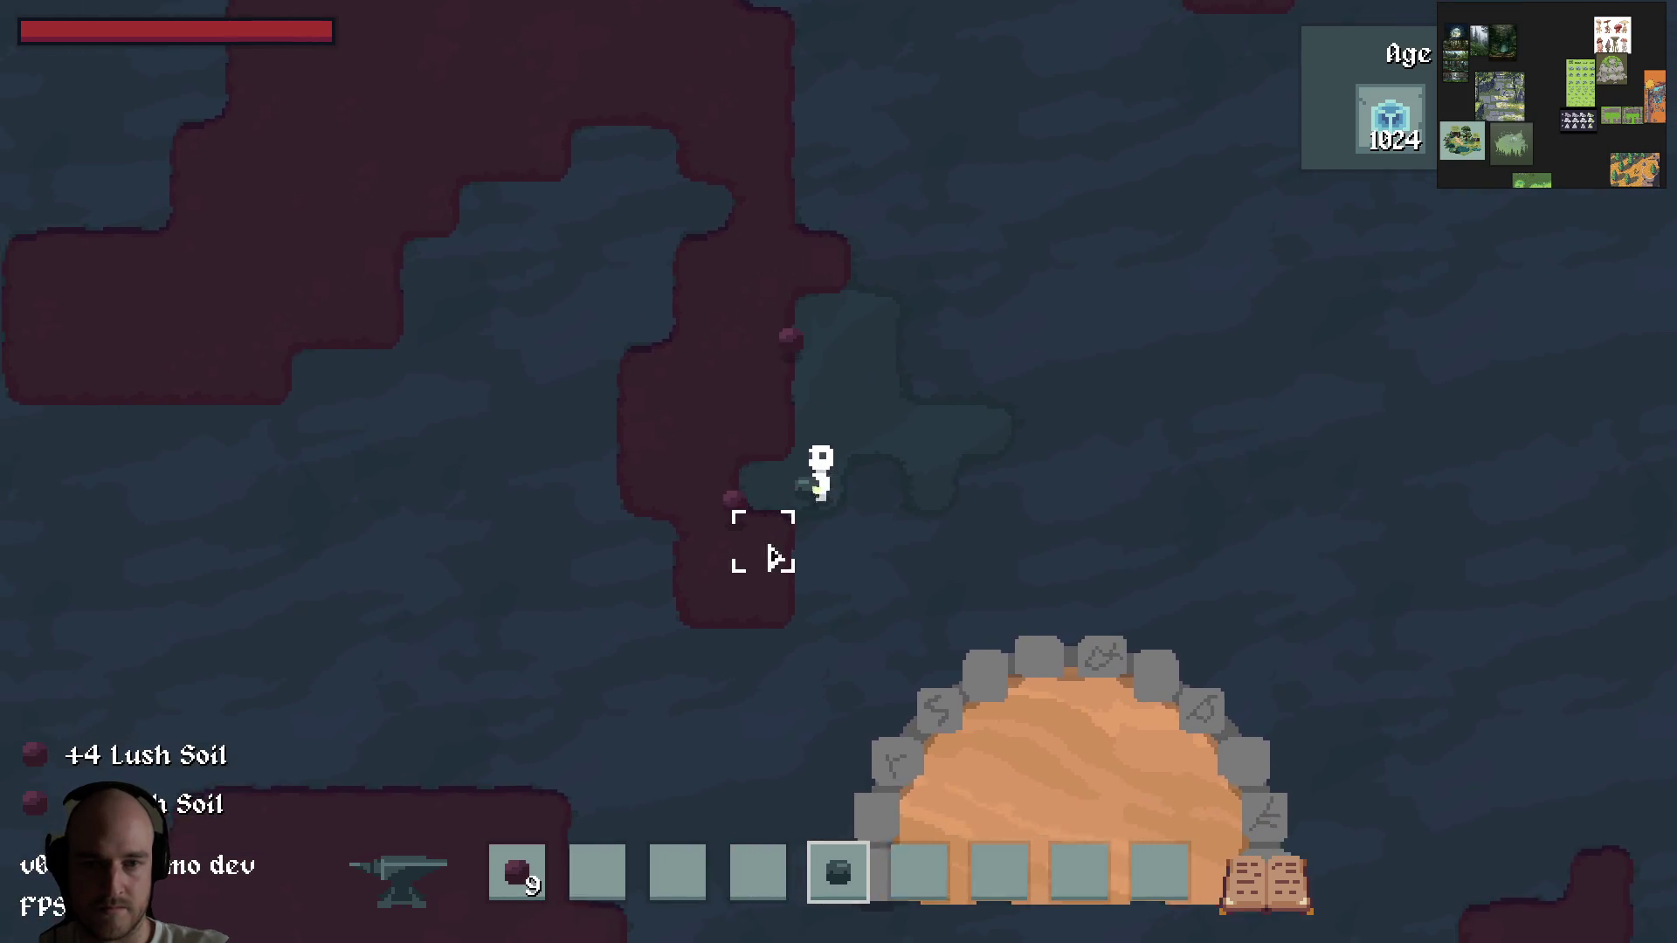
key("w")
left_click(827, 447)
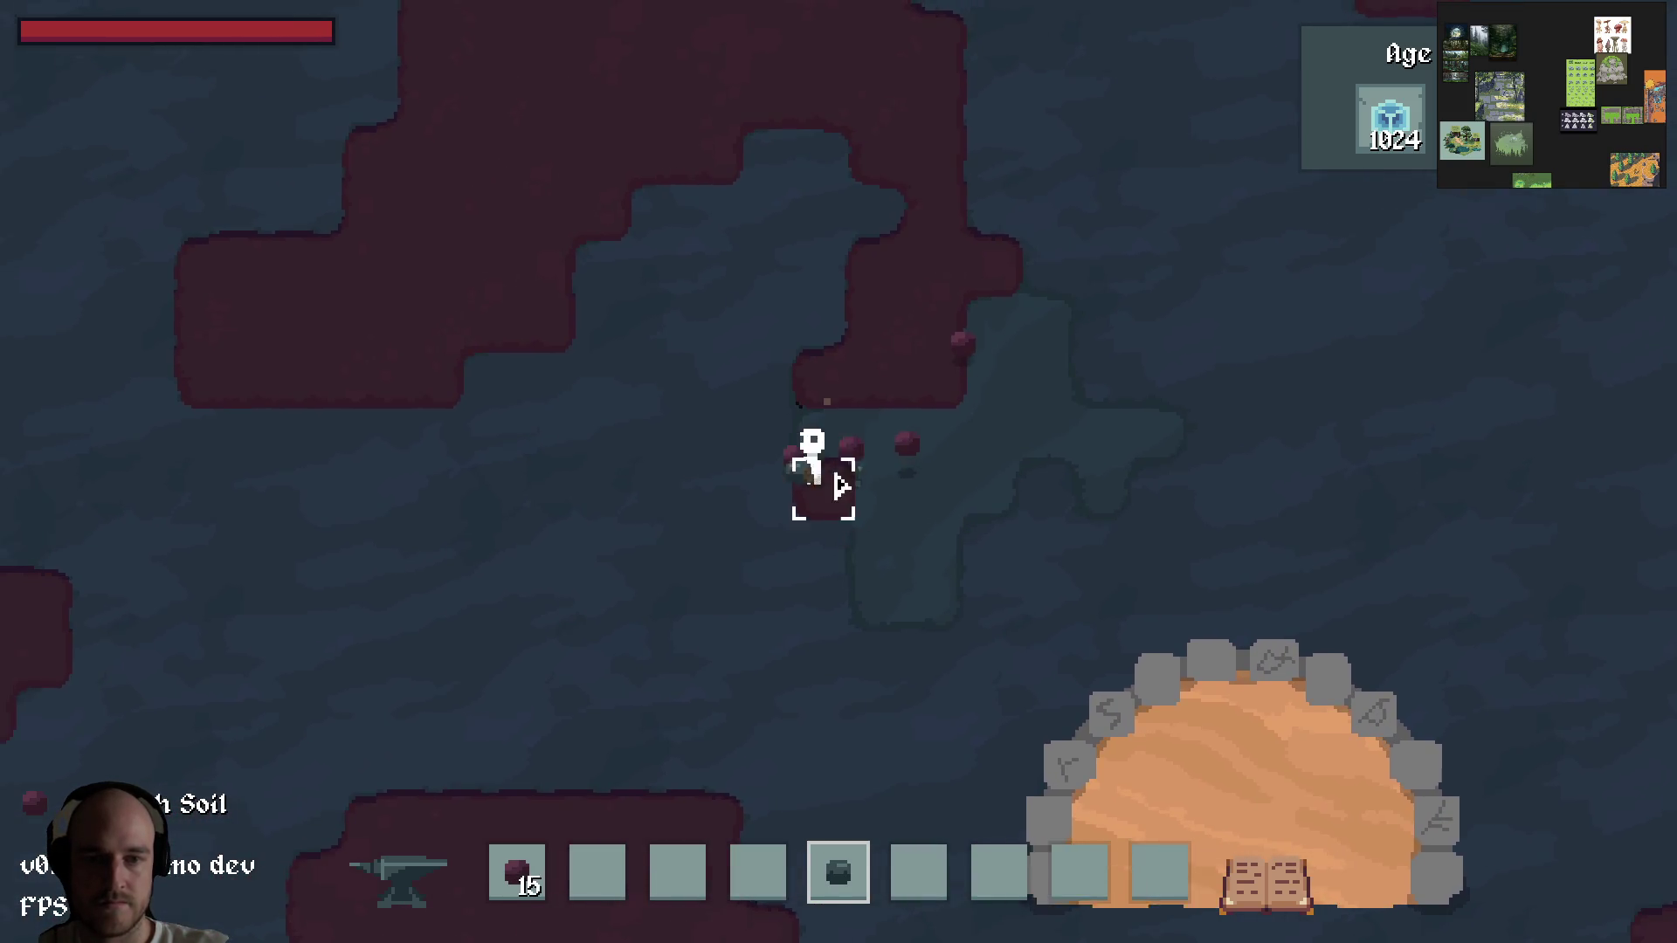
Step: Mine more red soil blocks and gather the drops until 34 Lush Soil are carried
key("w")
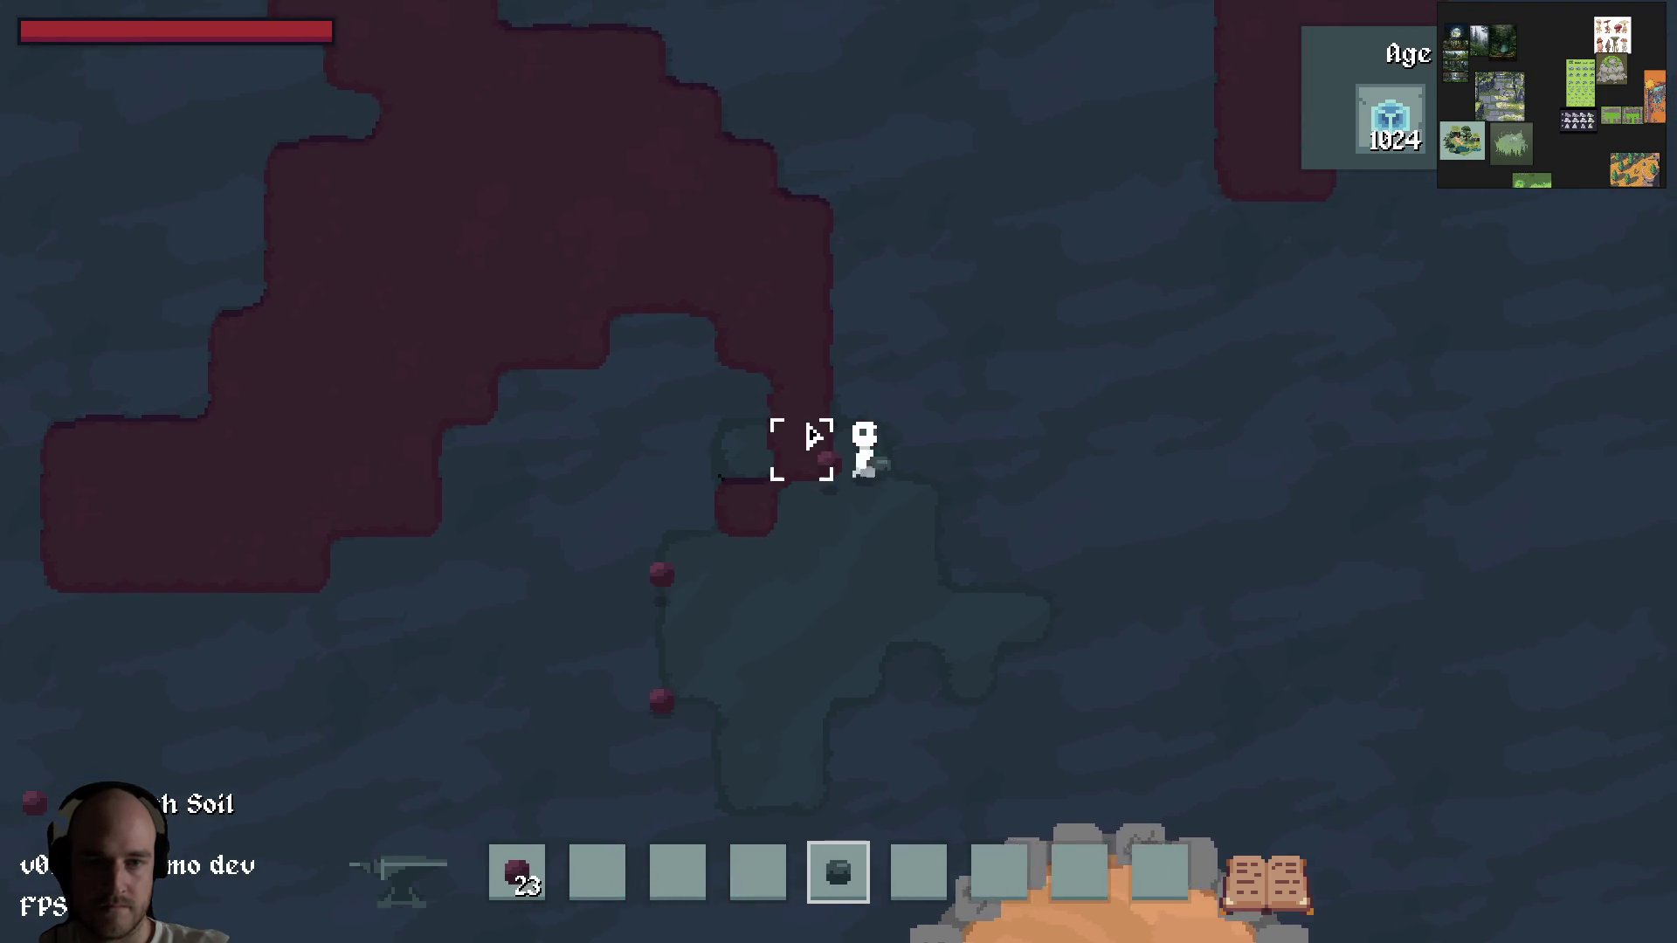
left_click(805, 449)
left_click(825, 440)
key("d")
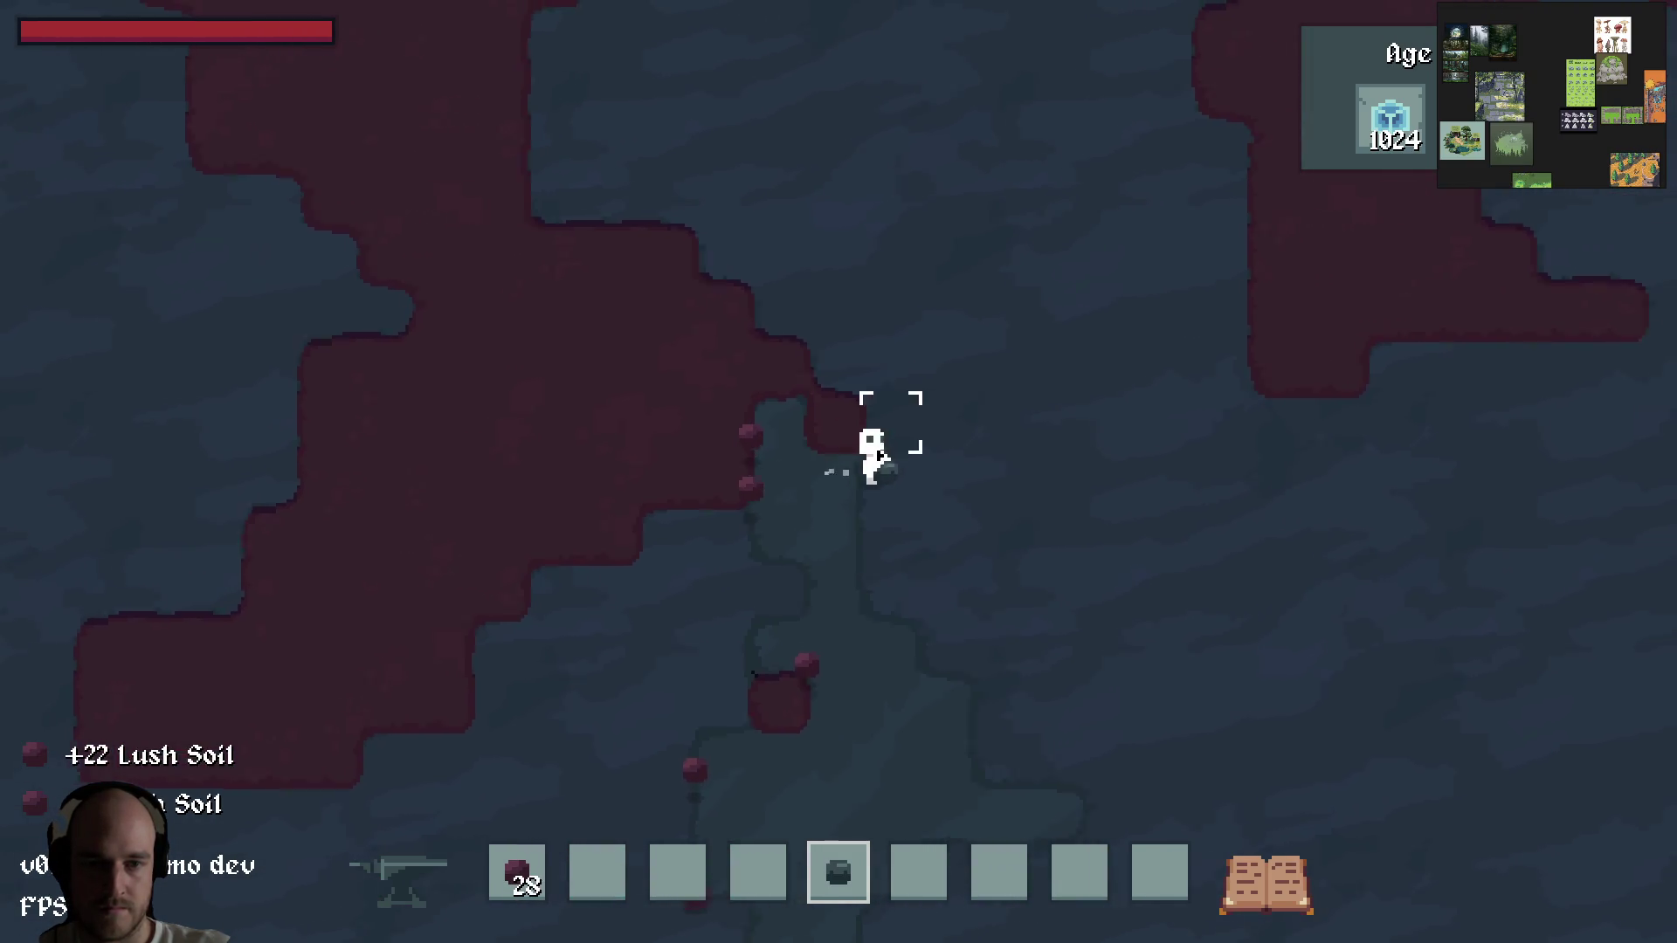
key("s")
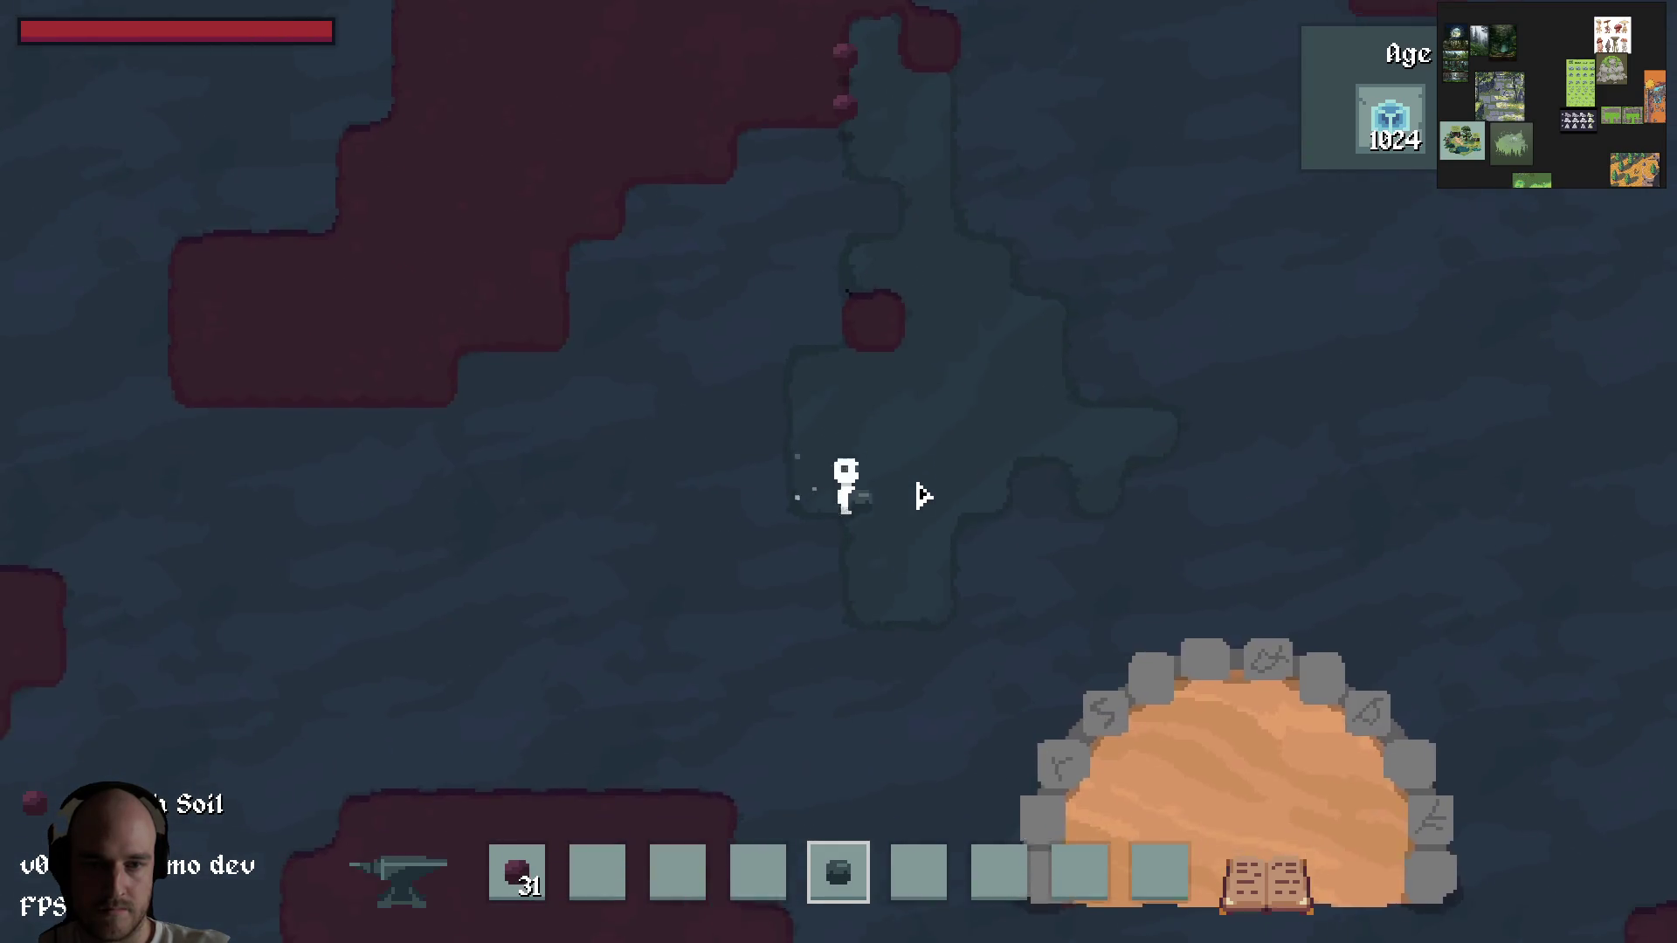
key("w")
key("s")
key("w")
key("s")
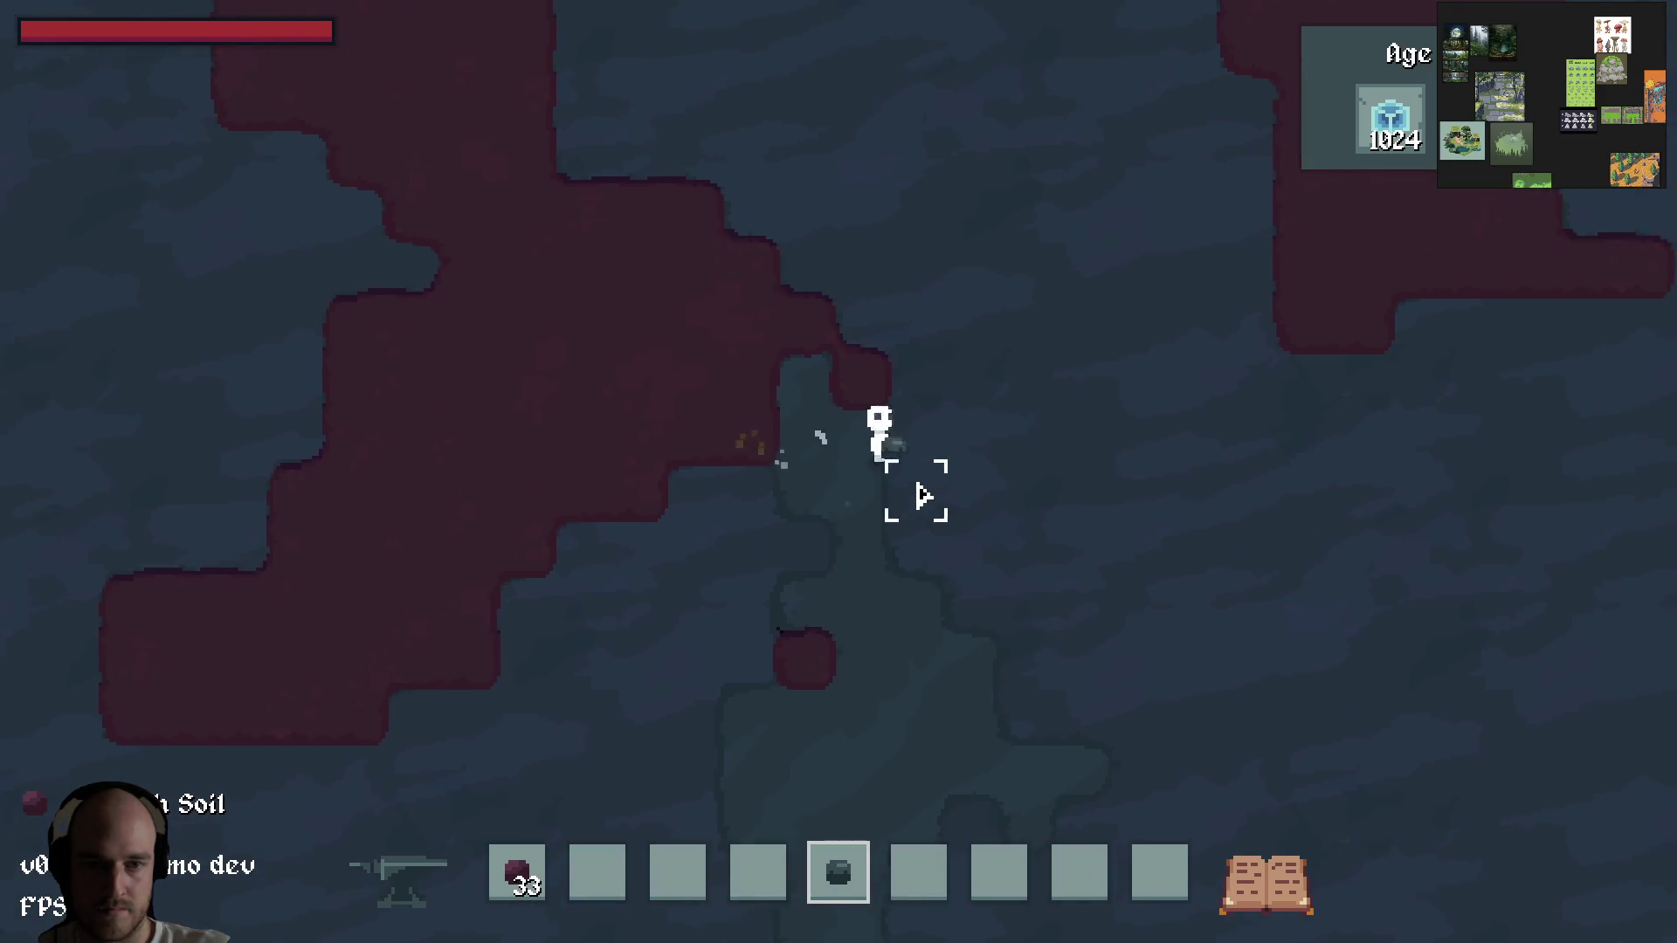
key("a")
left_click(795, 489)
key("d")
key("w")
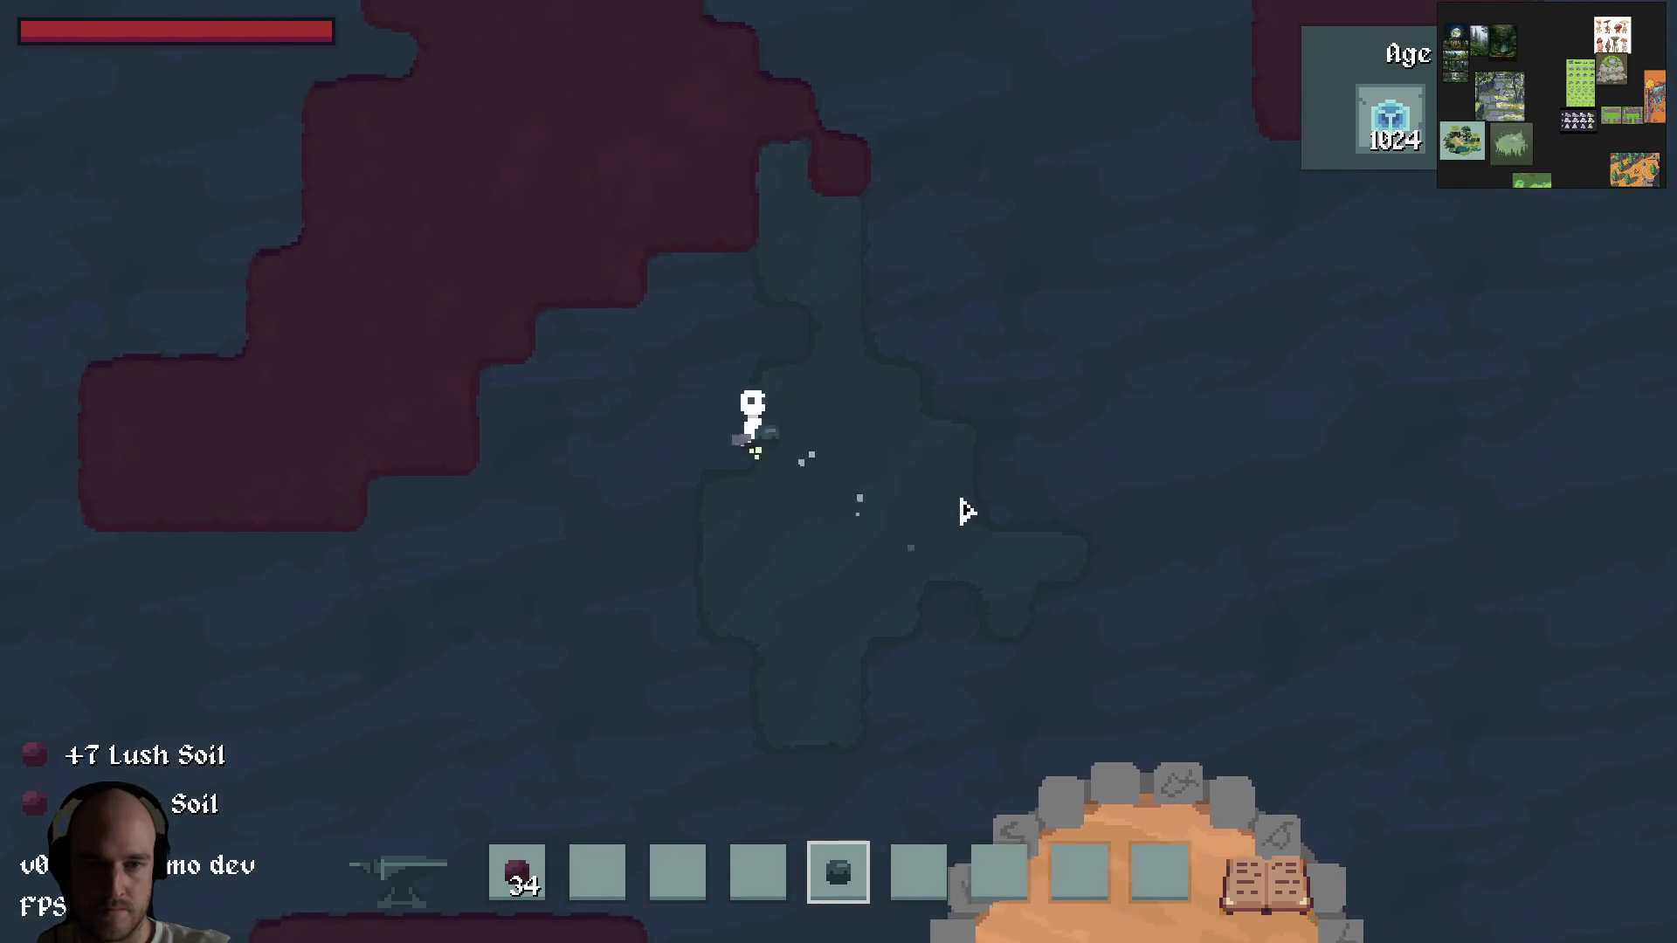
key("s")
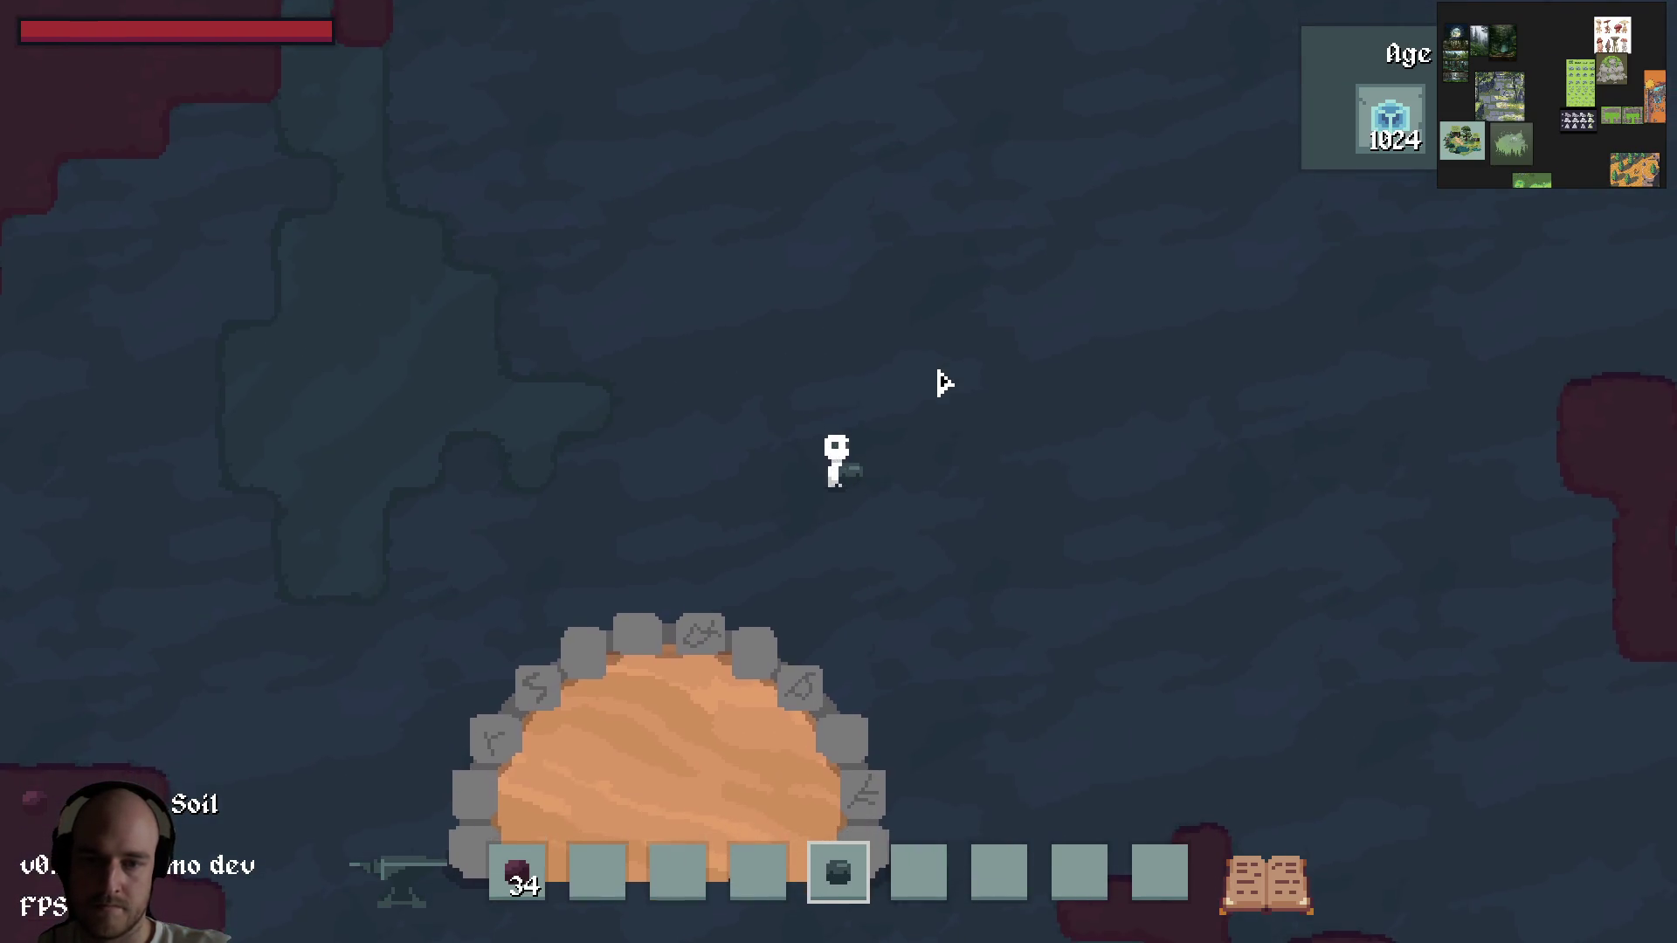
key("a")
scroll(865, 865, "down", 1)
key("w")
key("a")
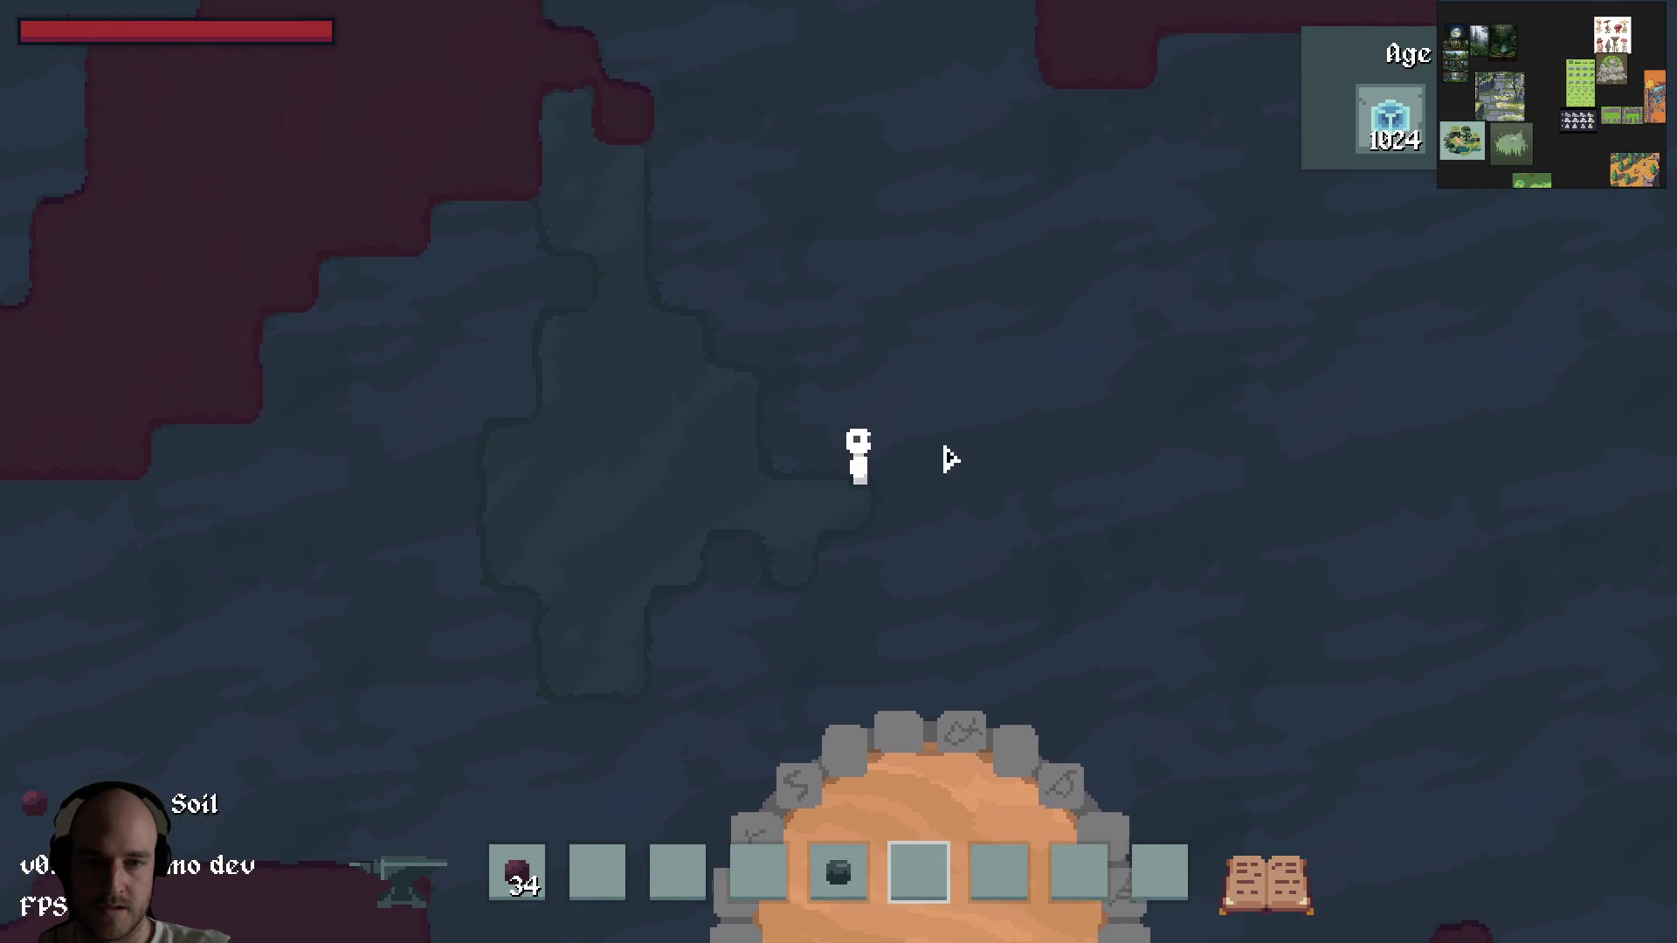
scroll(831, 472, "up", 1)
Step: Check the inventory, quit the game and relaunch it from RAD Debugger
key("Tab")
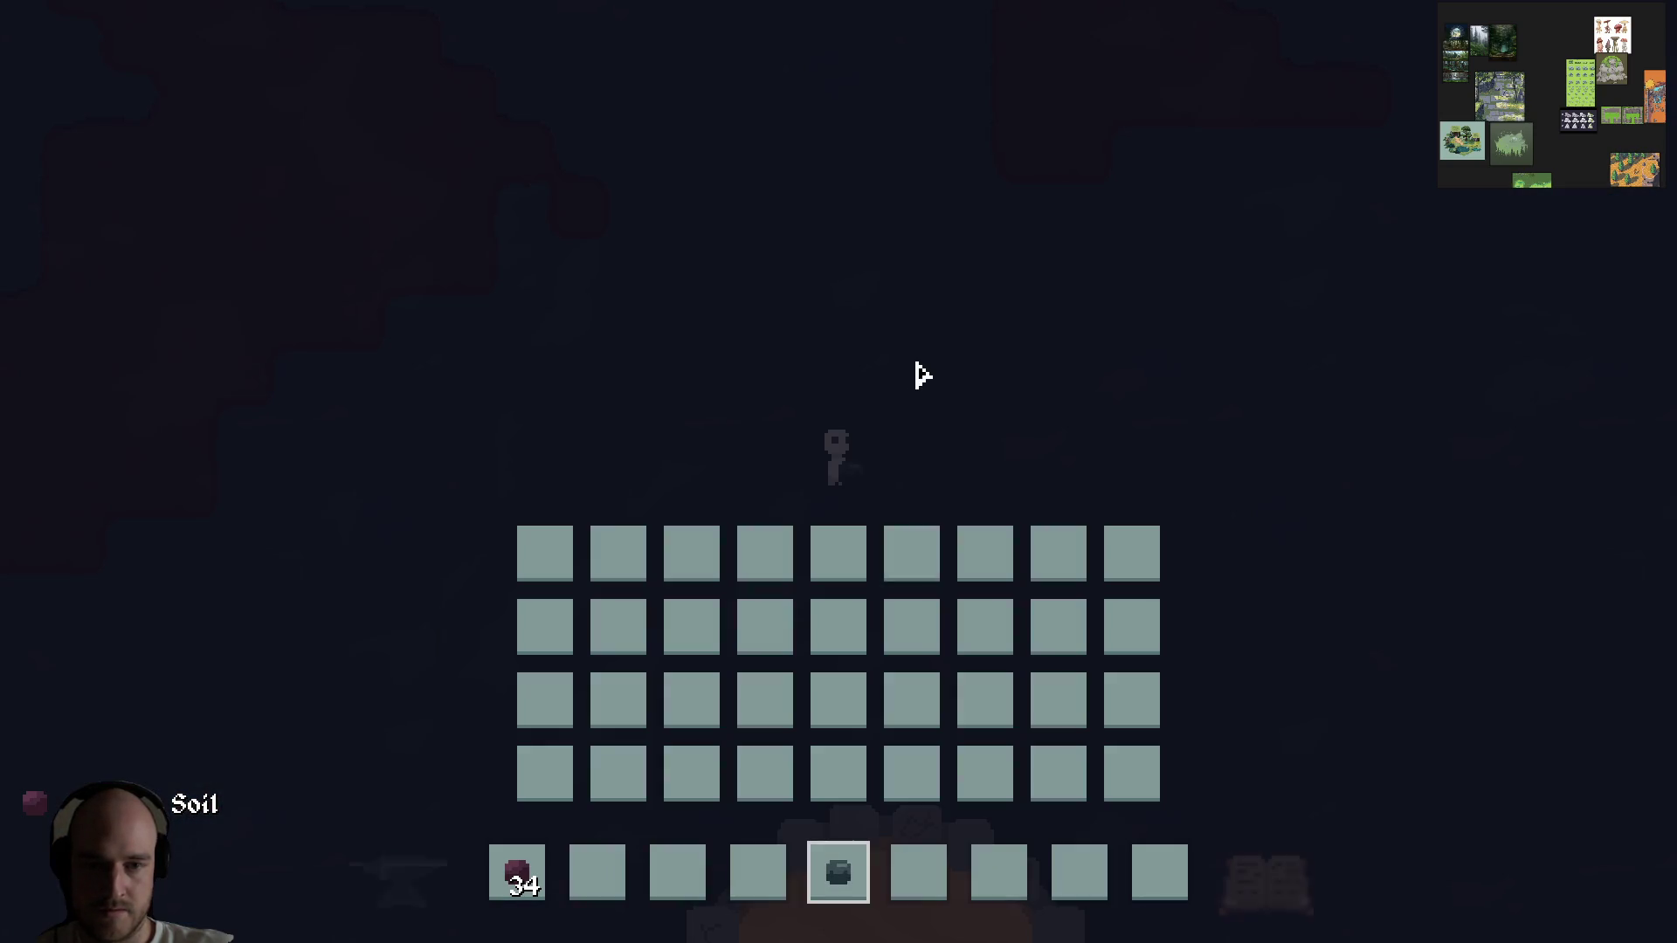
key("alt+F4")
key("F5")
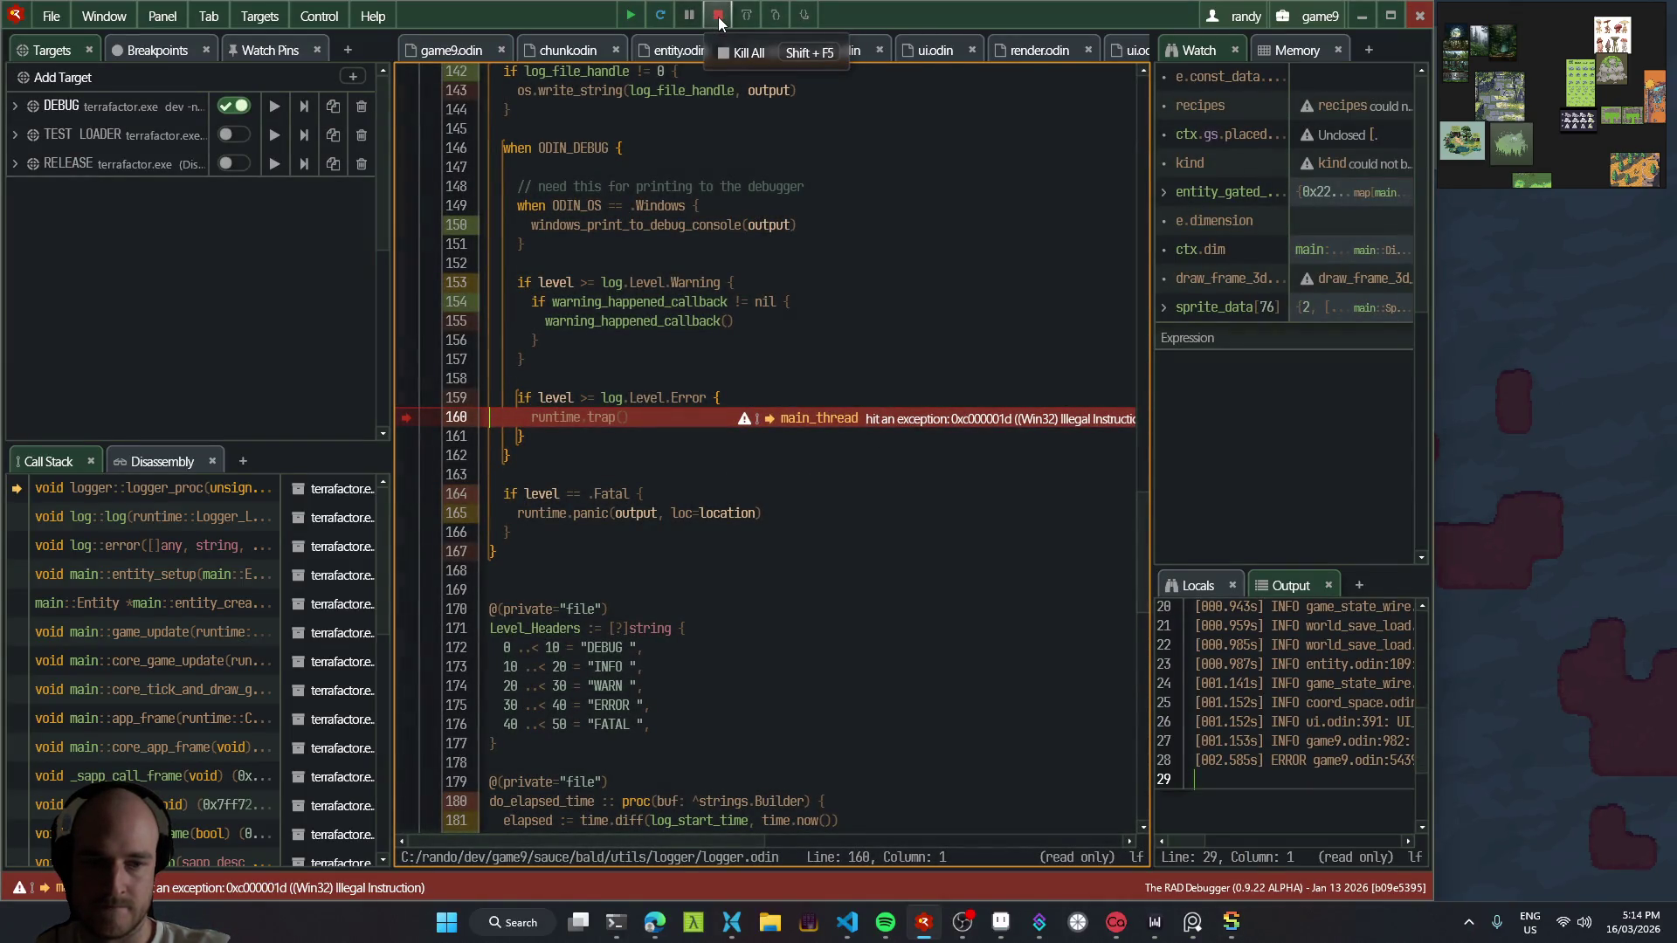
Step: Kill the crashed RAD Debugger session and run the DEBUG target again
left_click(718, 18)
key("F5")
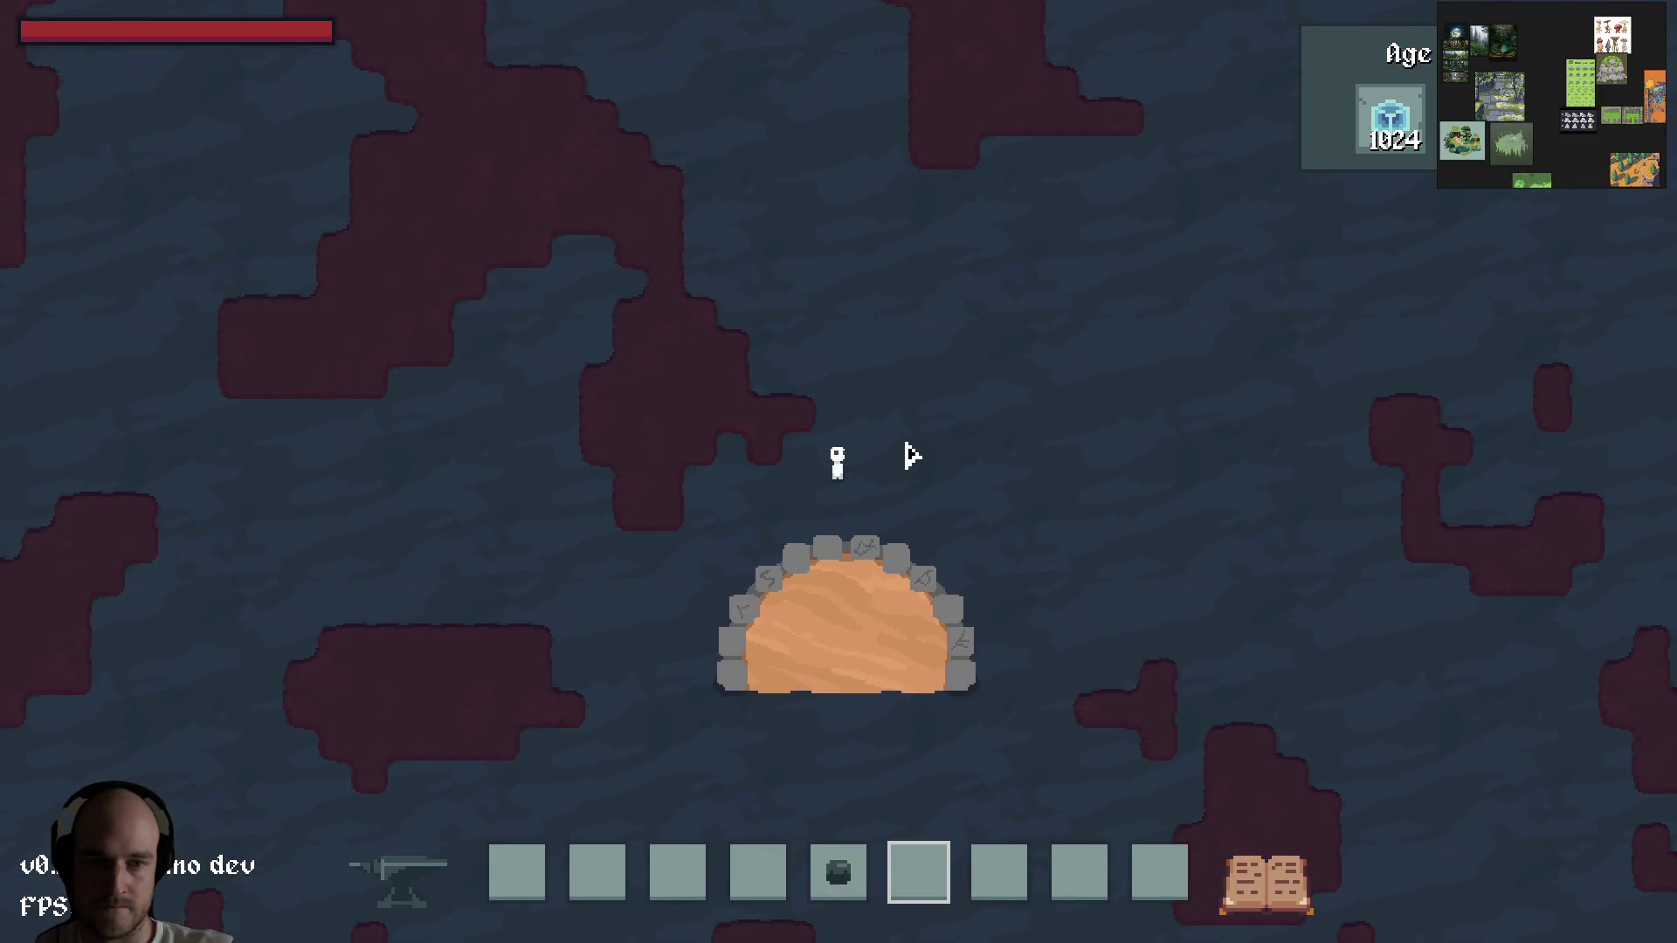
Step: Equip the stone, empty the character's hands and walk right across the cave
key("5")
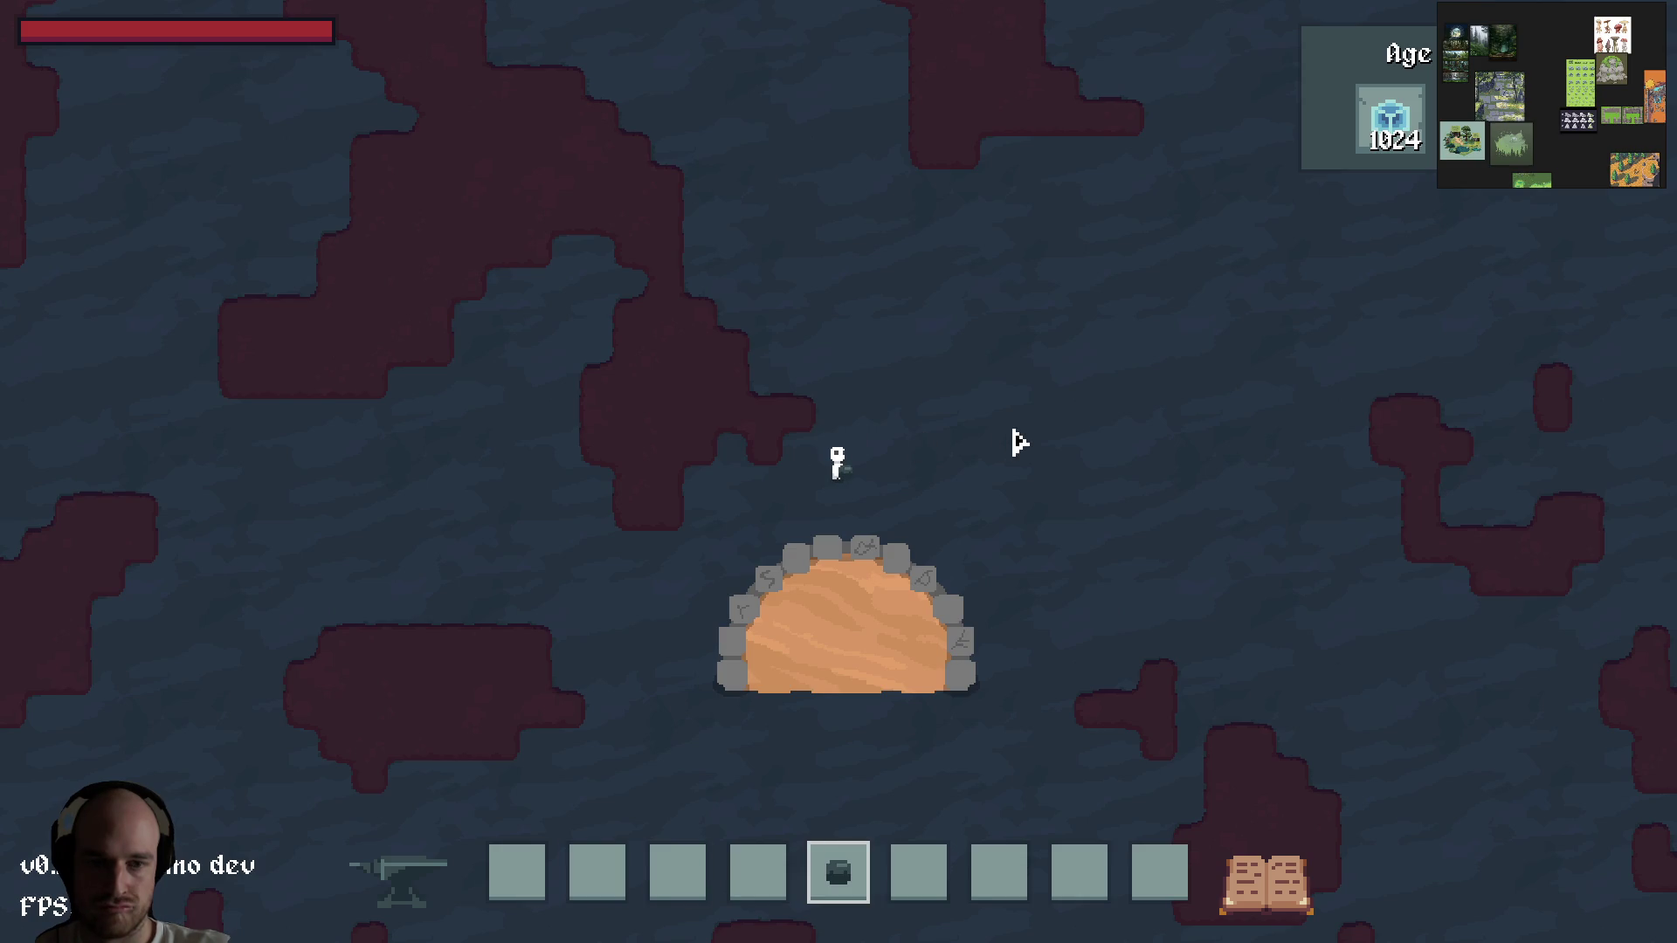
key("9")
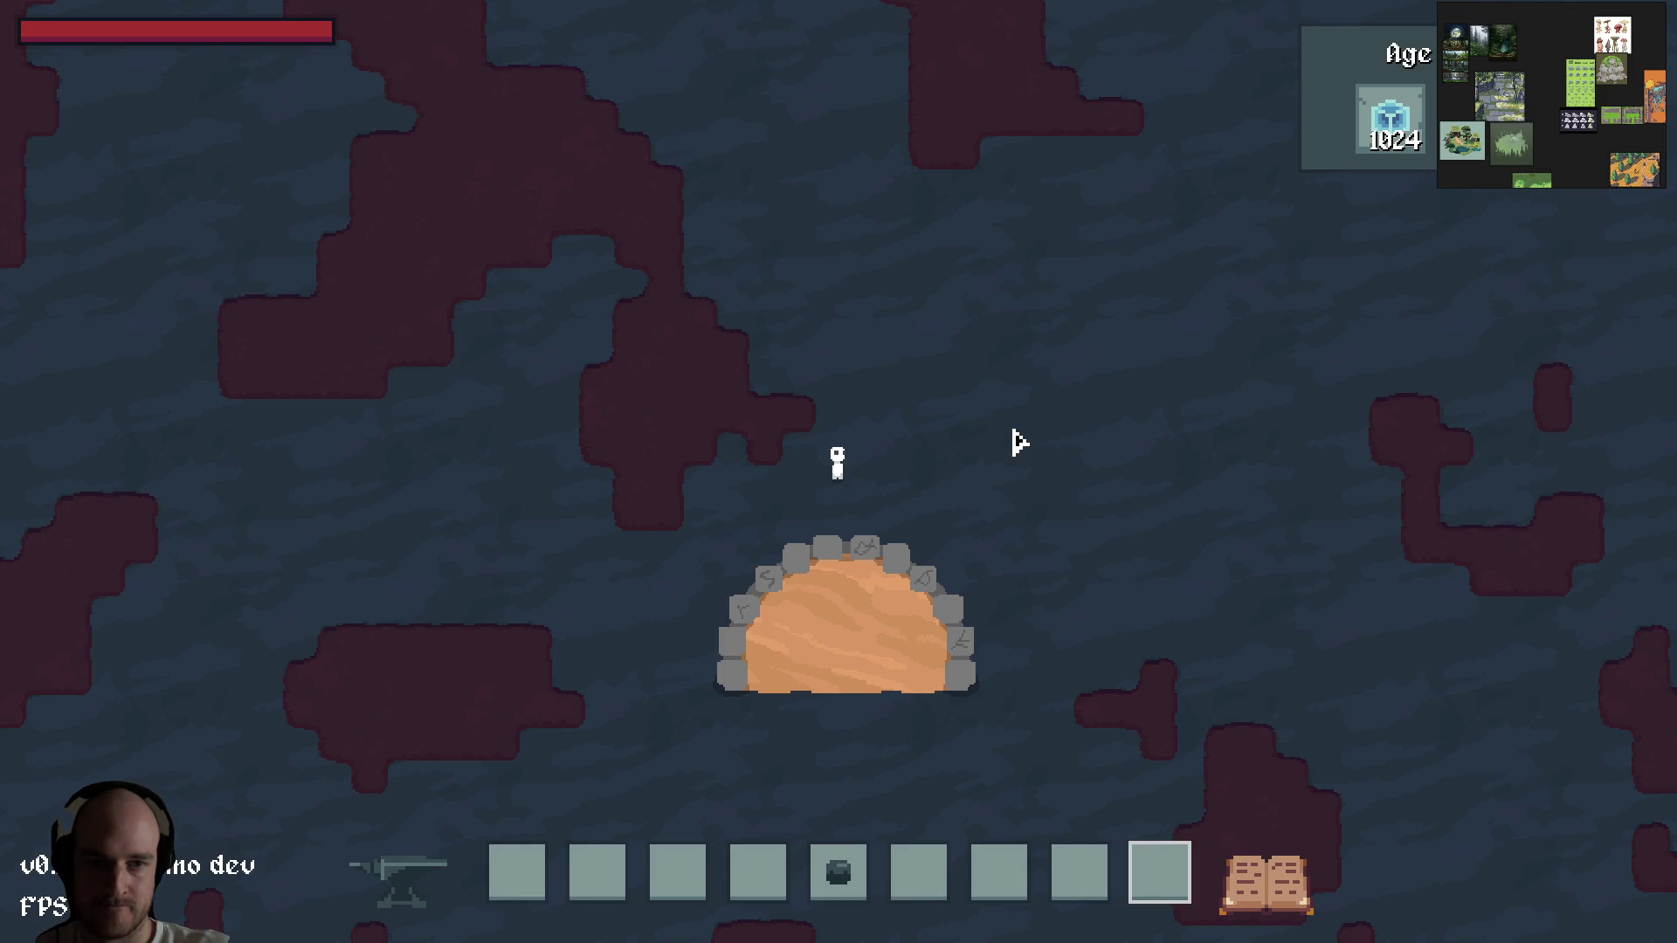
key("d")
scroll(908, 437, "up", 5)
scroll(896, 517, "down", 2)
scroll(821, 463, "up", 3)
Step: Grant the logic components kit to the hotbar and lay a short Logic Wire
key("F1")
key("F1")
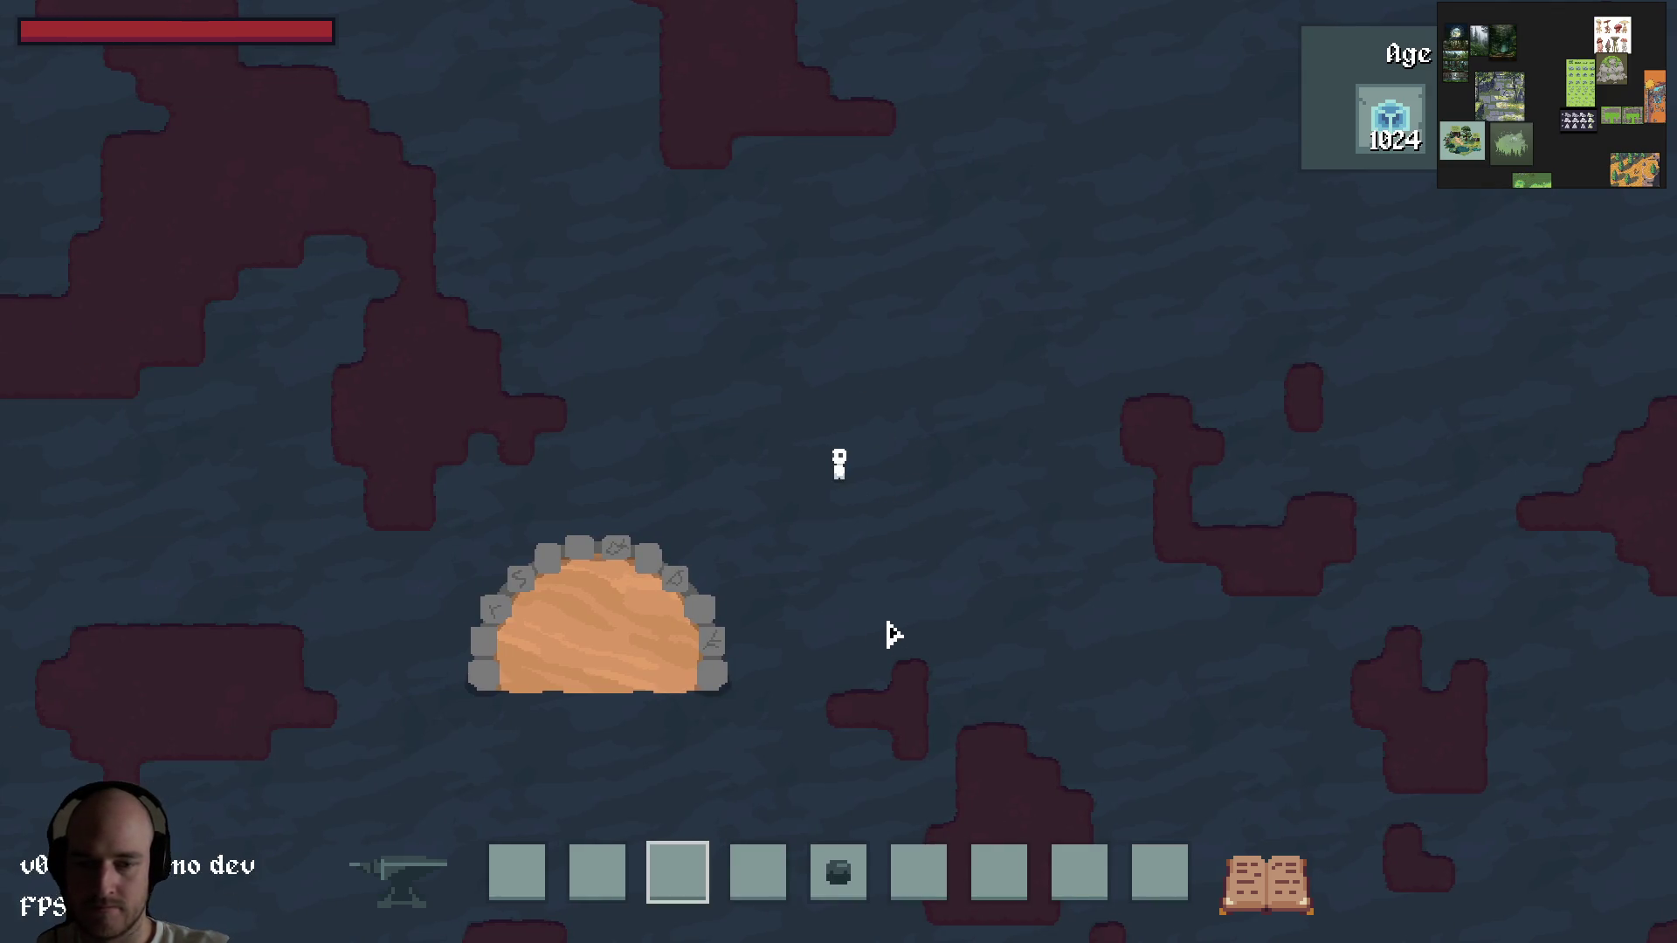
key("1")
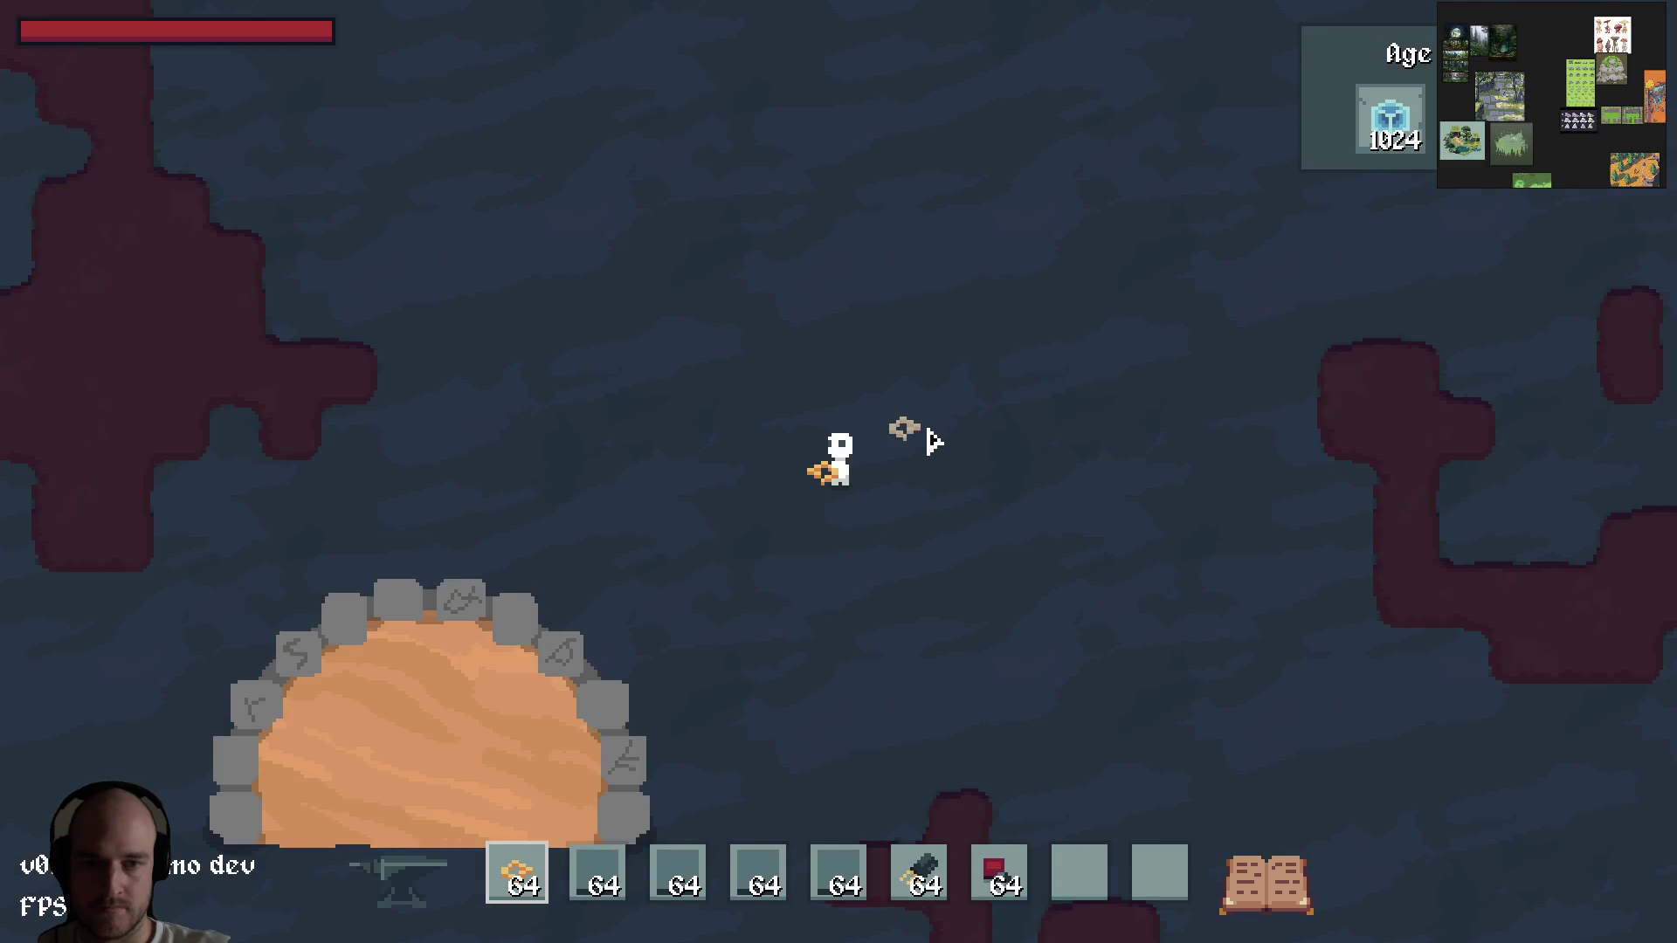
key("e")
key("e")
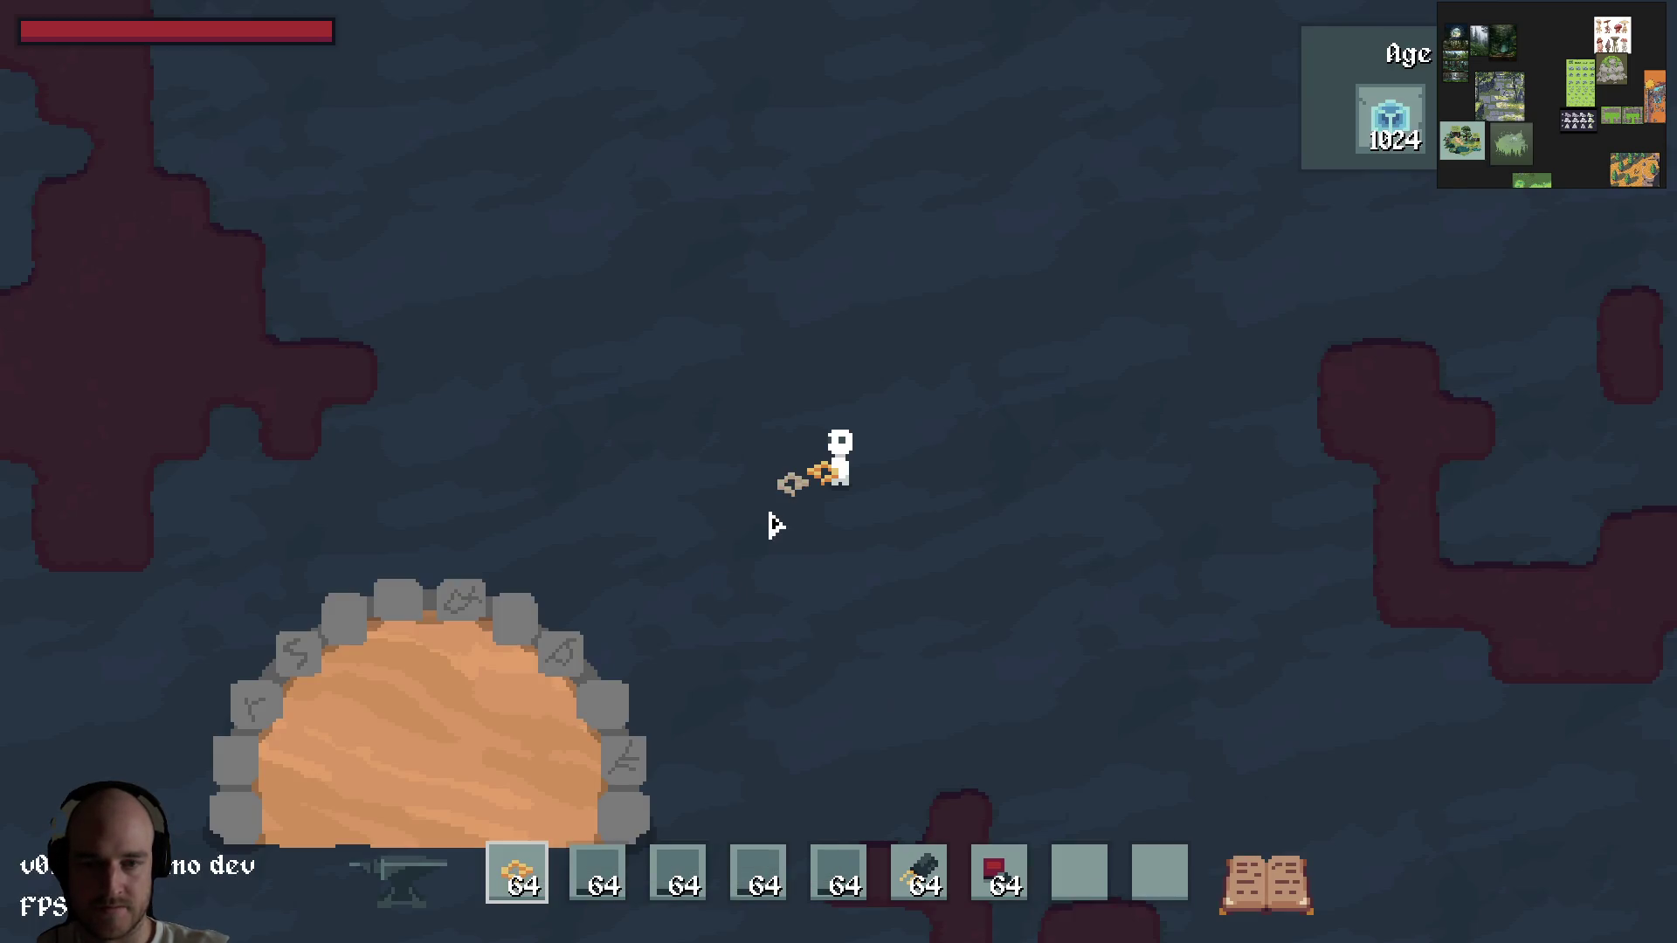
mouse_move(780, 378)
left_mouse_down()
mouse_move(893, 377)
mouse_move(936, 449)
mouse_move(829, 407)
mouse_move(992, 457)
left_mouse_up()
key("e")
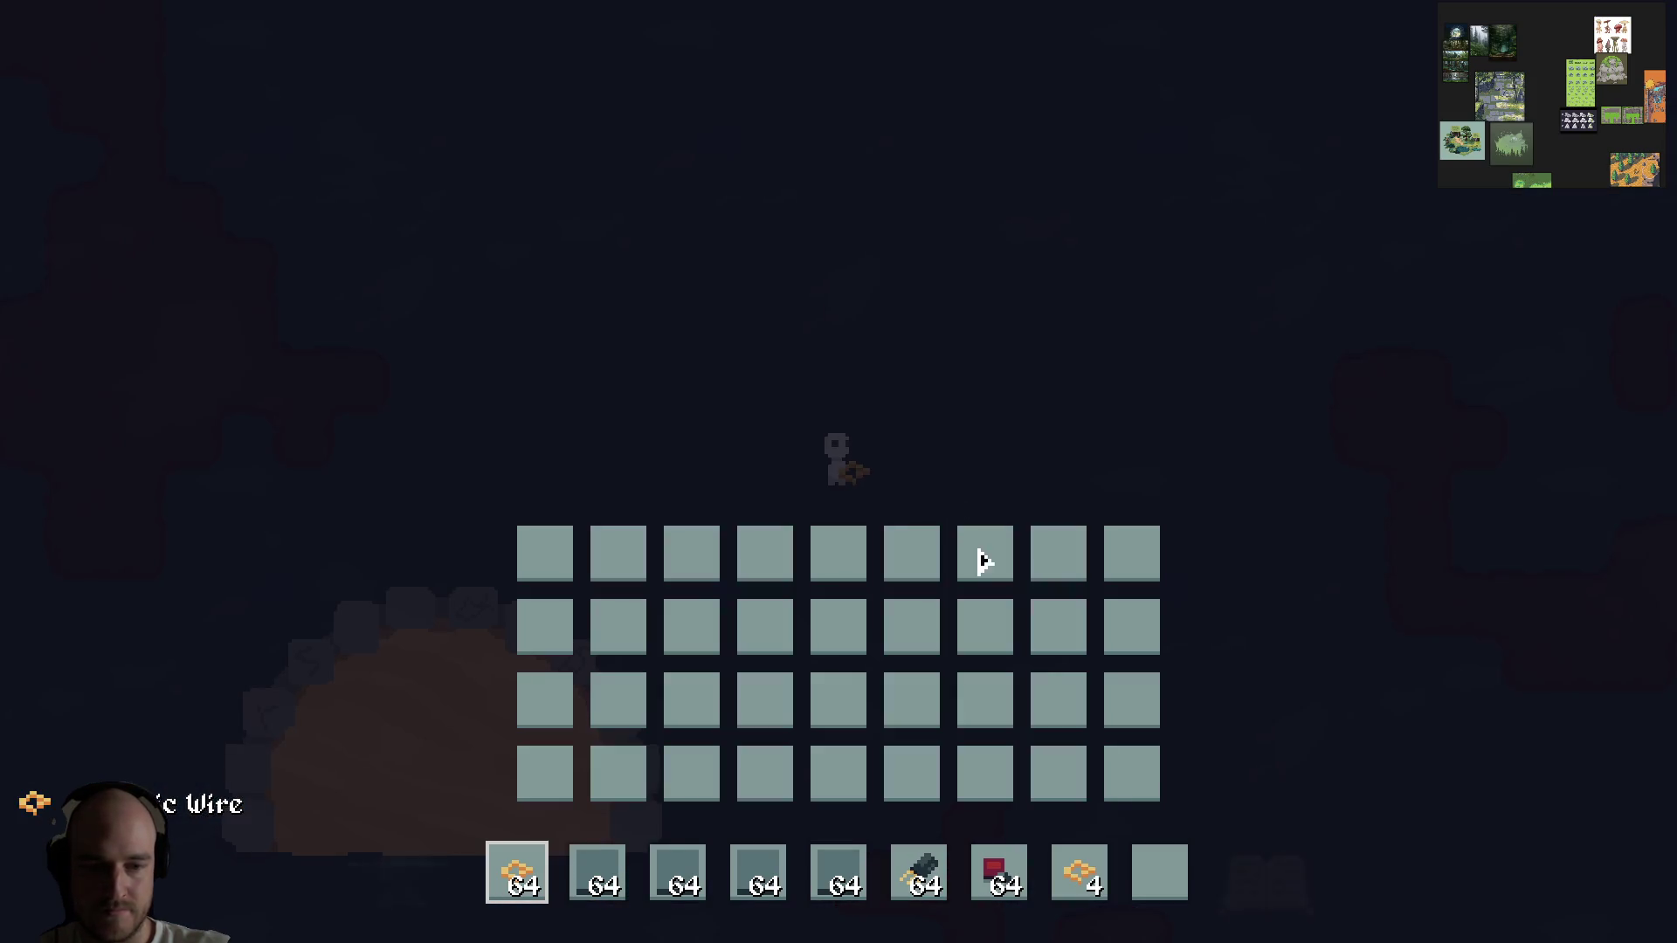
Step: Move the four Logic Wire to the inventory's top-right slot and hold a Charge Anchor
left_click(1083, 891)
left_click(1140, 563)
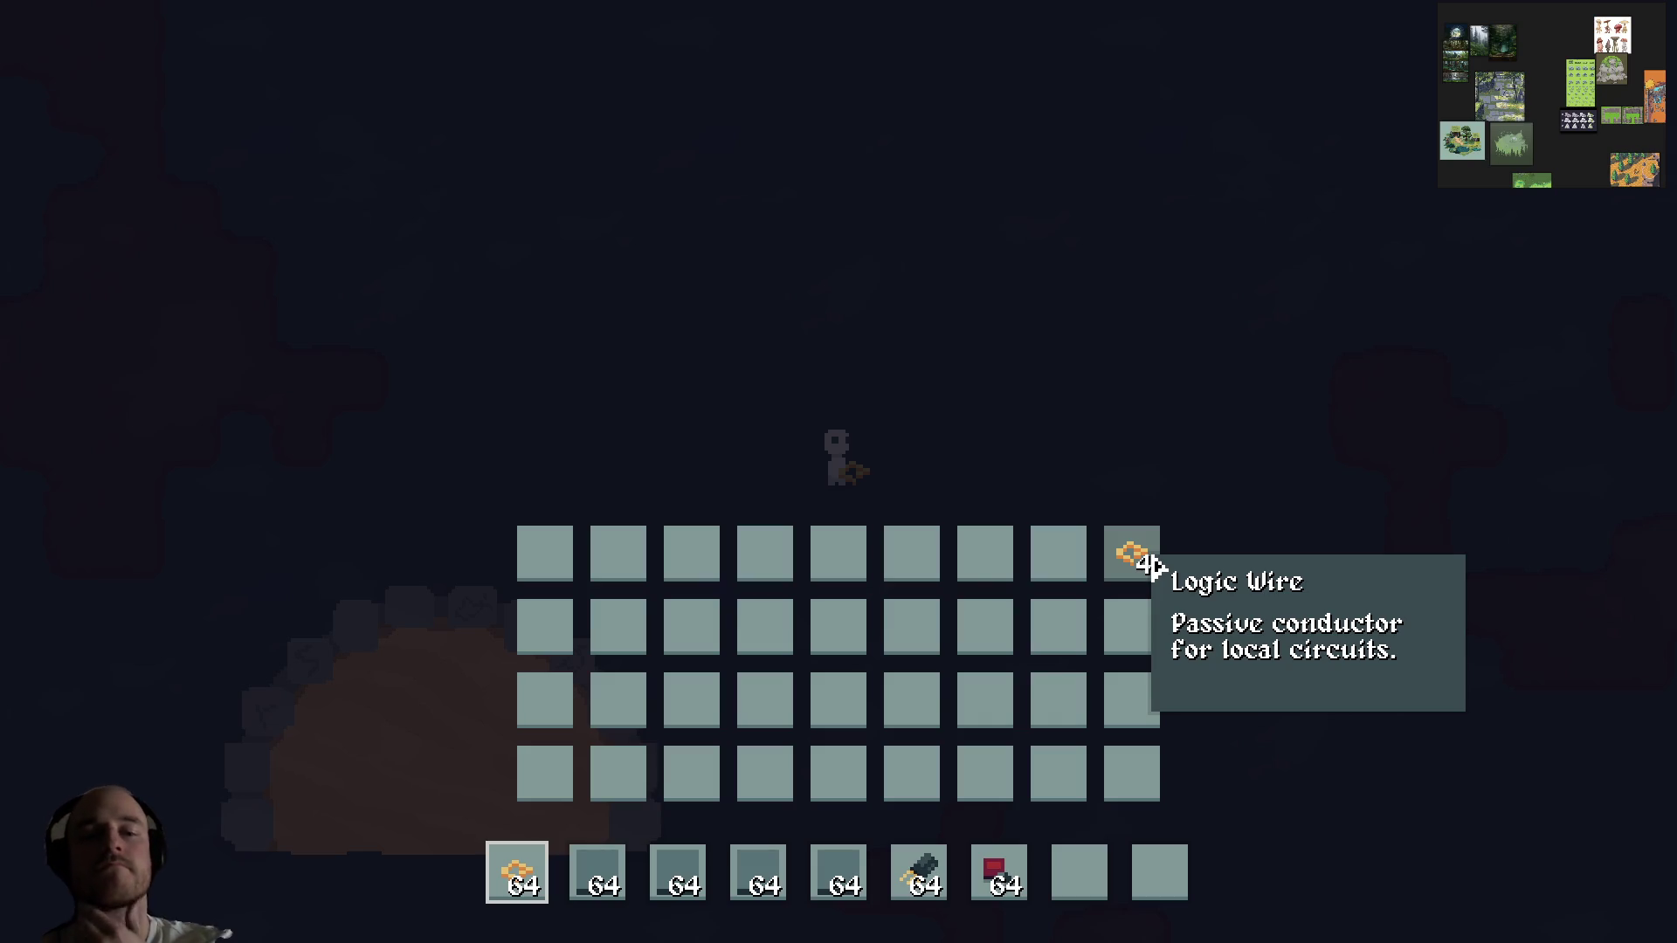
key("F1")
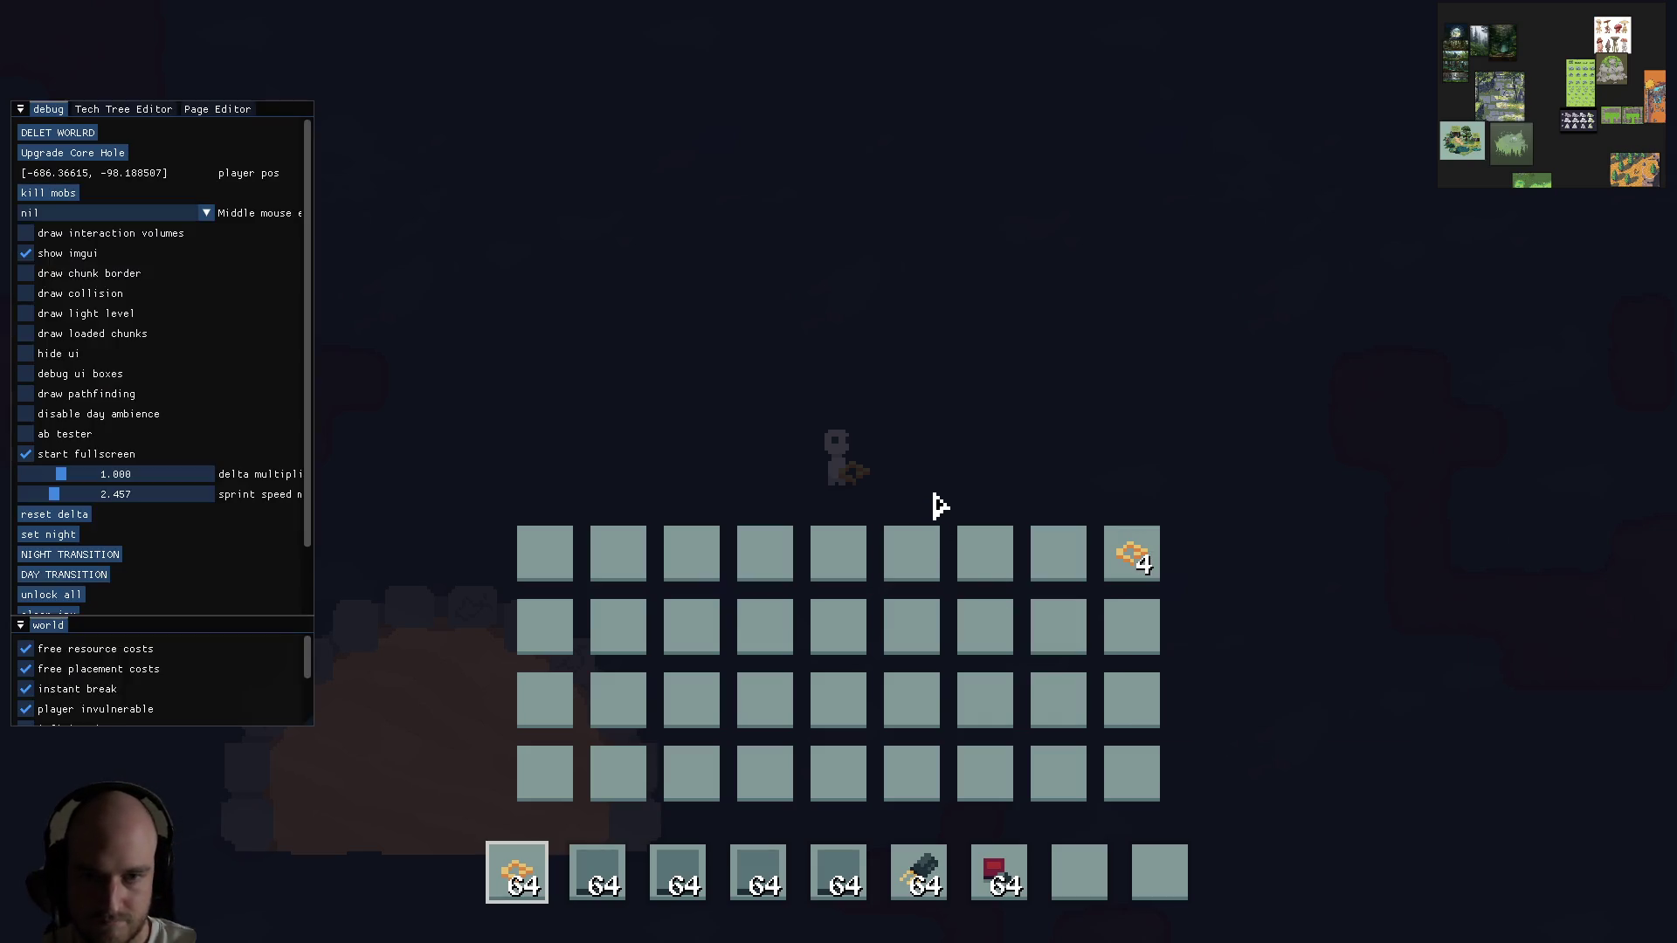
key("F1")
key("e")
key("4")
key("2")
key("e")
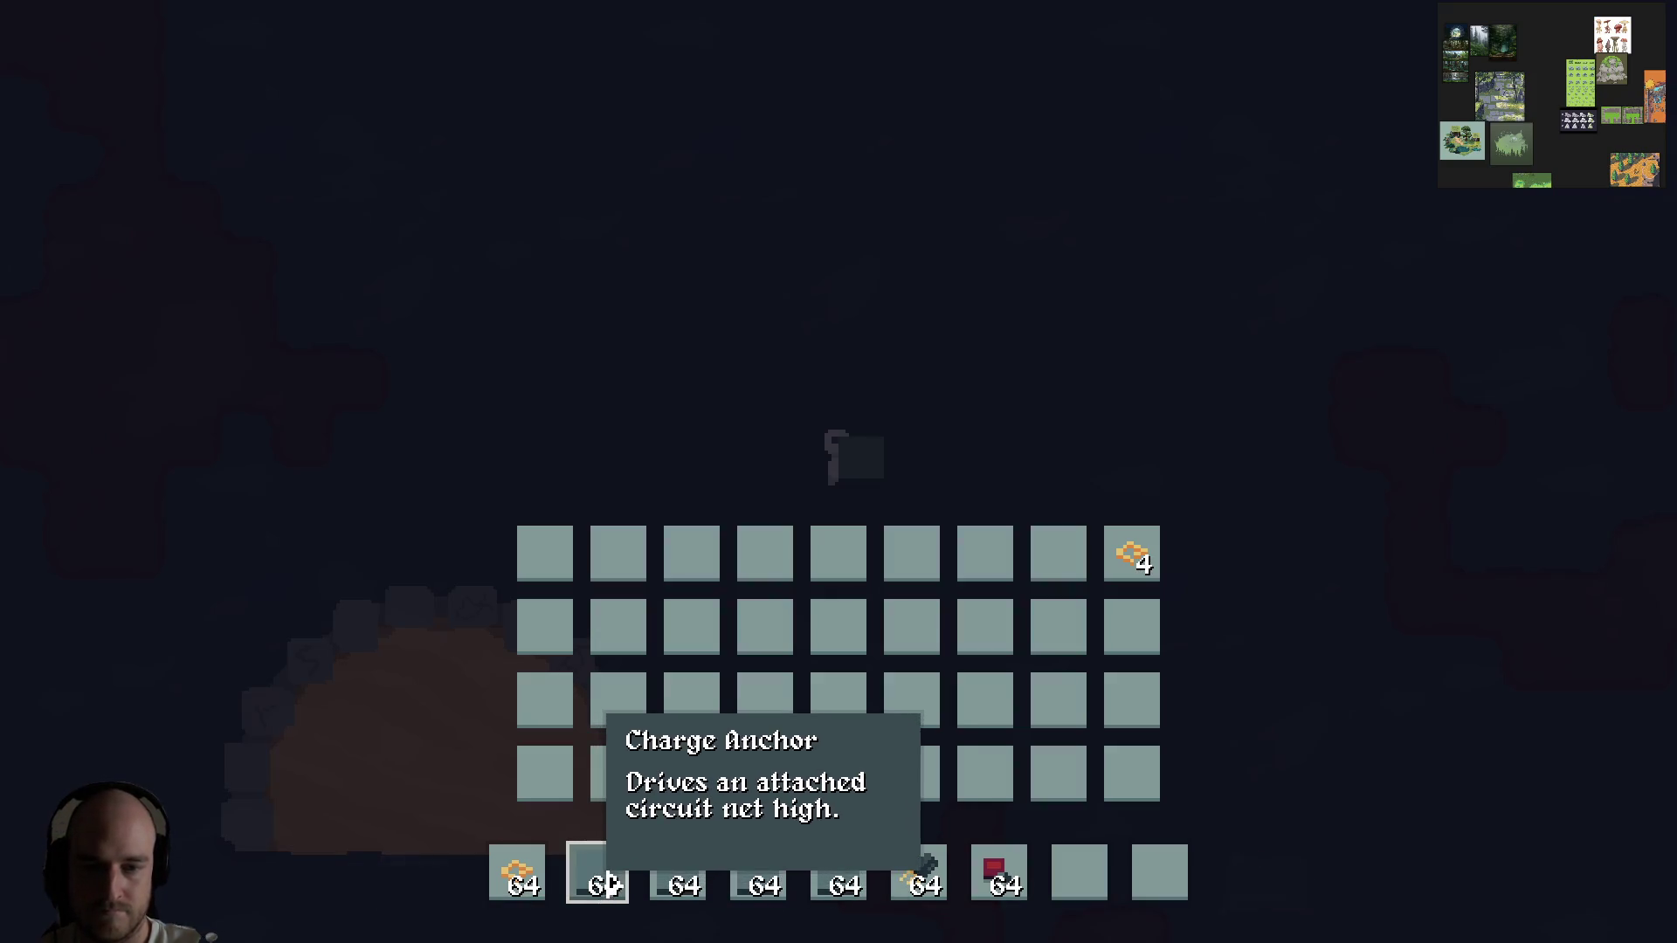
key("e")
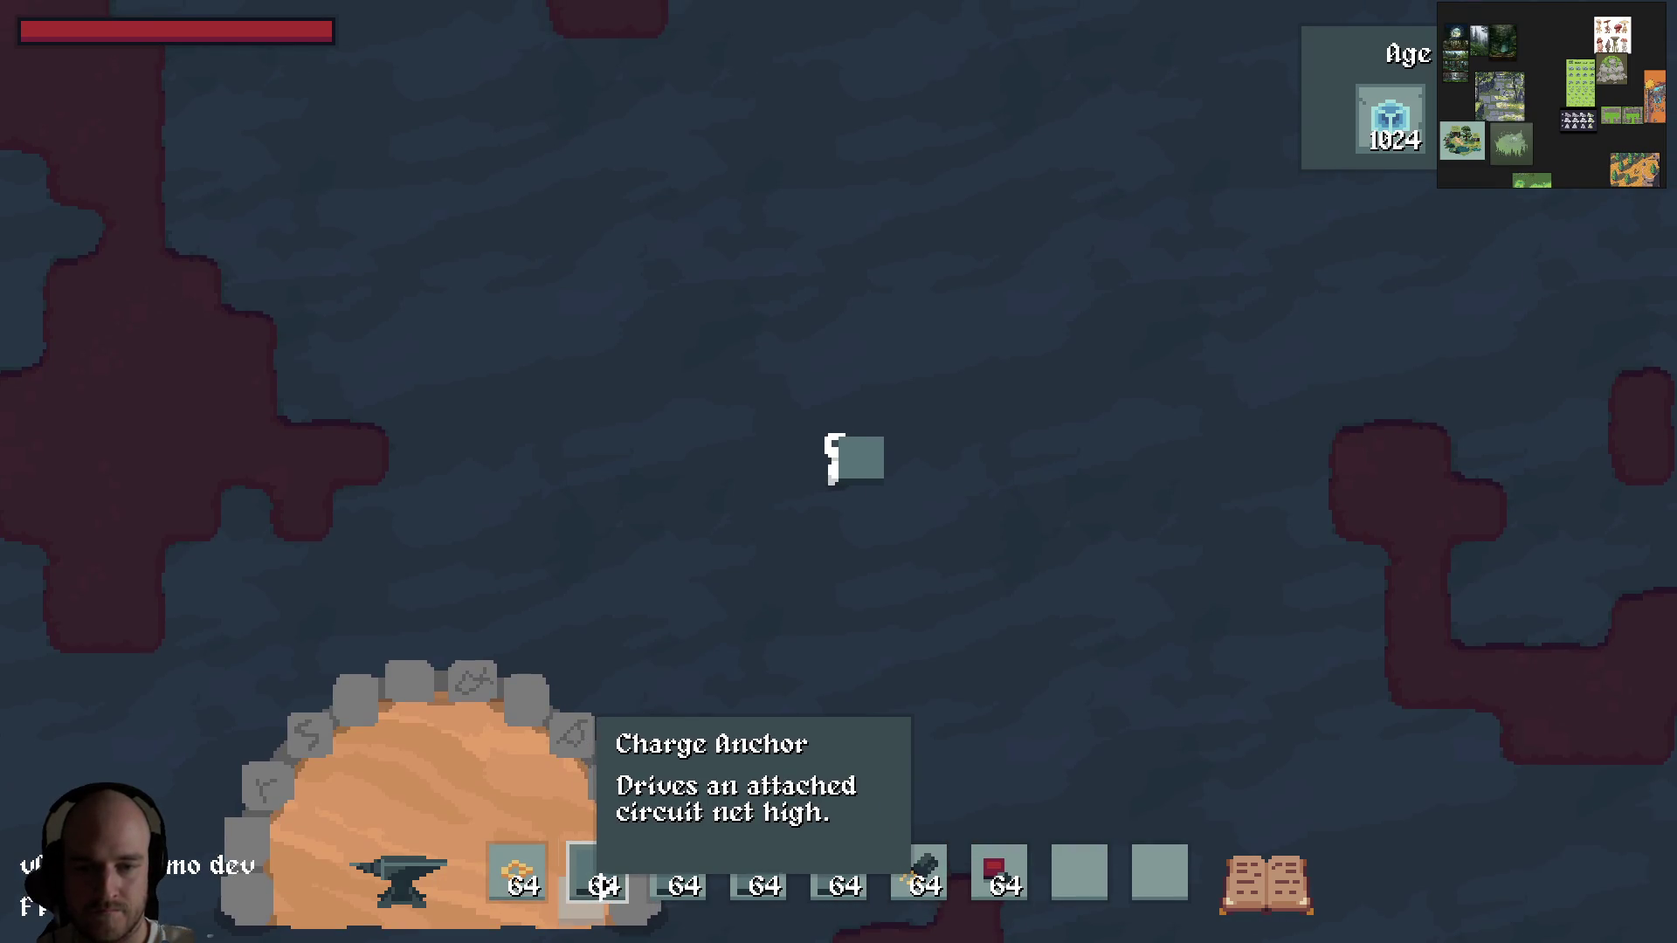
Step: Place a Charge Anchor above the character and a Drain Anchor below it
key("w")
left_click(865, 381)
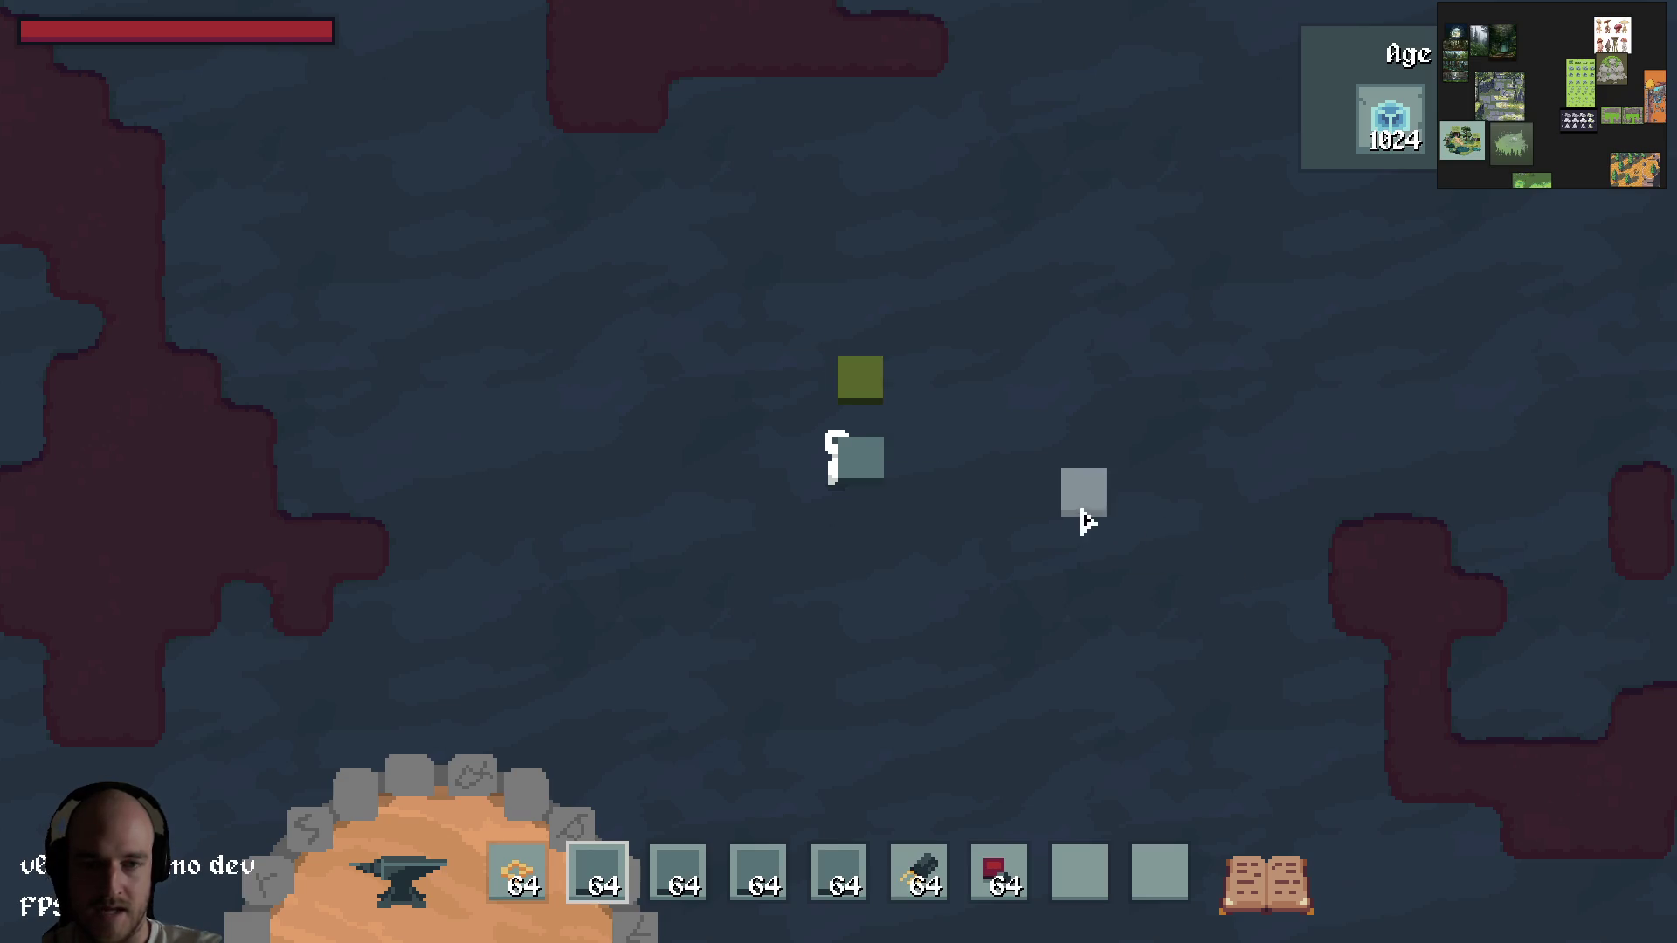
key("s")
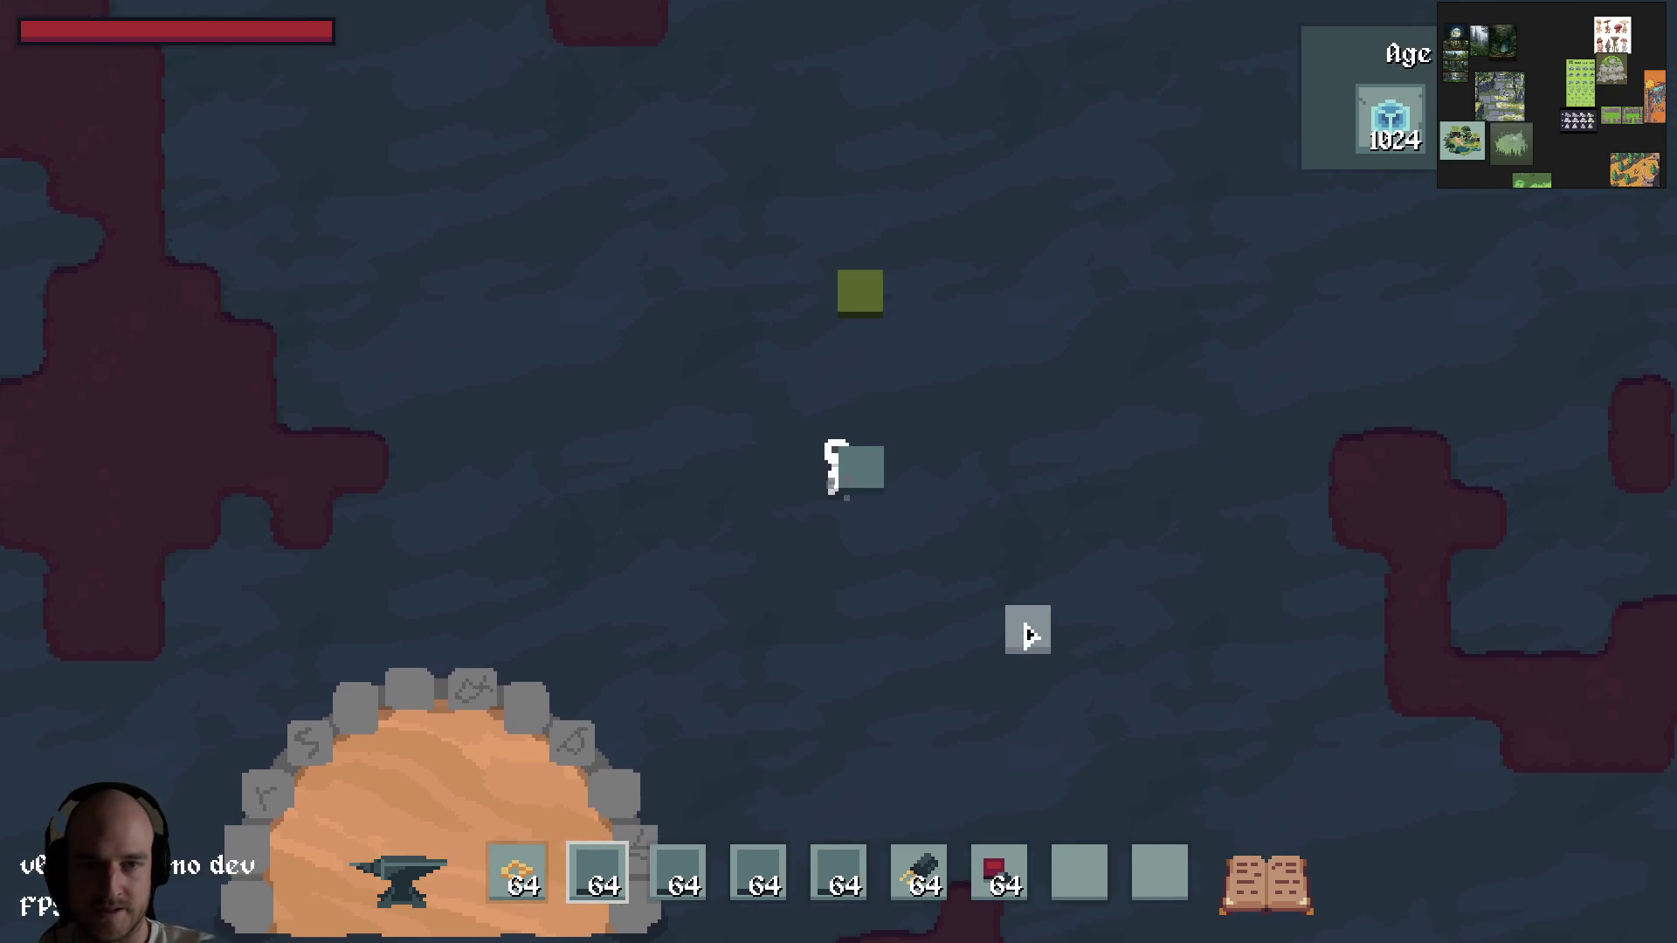
left_click(678, 873)
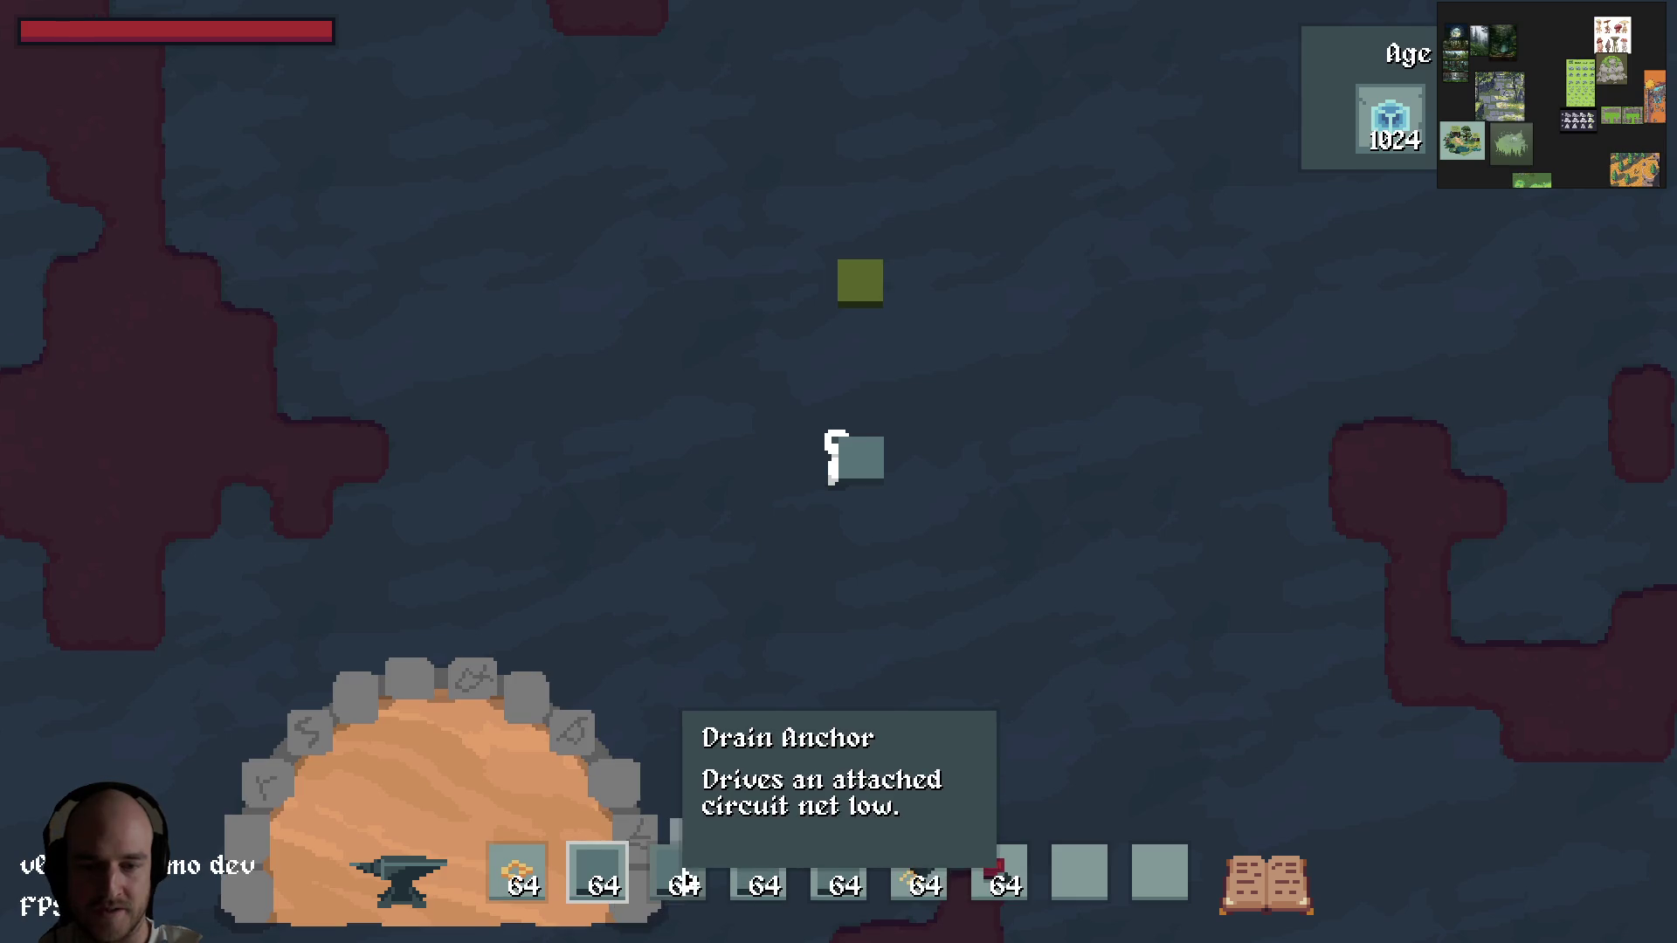
left_click(872, 528)
Step: Place an Input Switch left of the character, fixing the misplaced first attempt
key("d")
key("w")
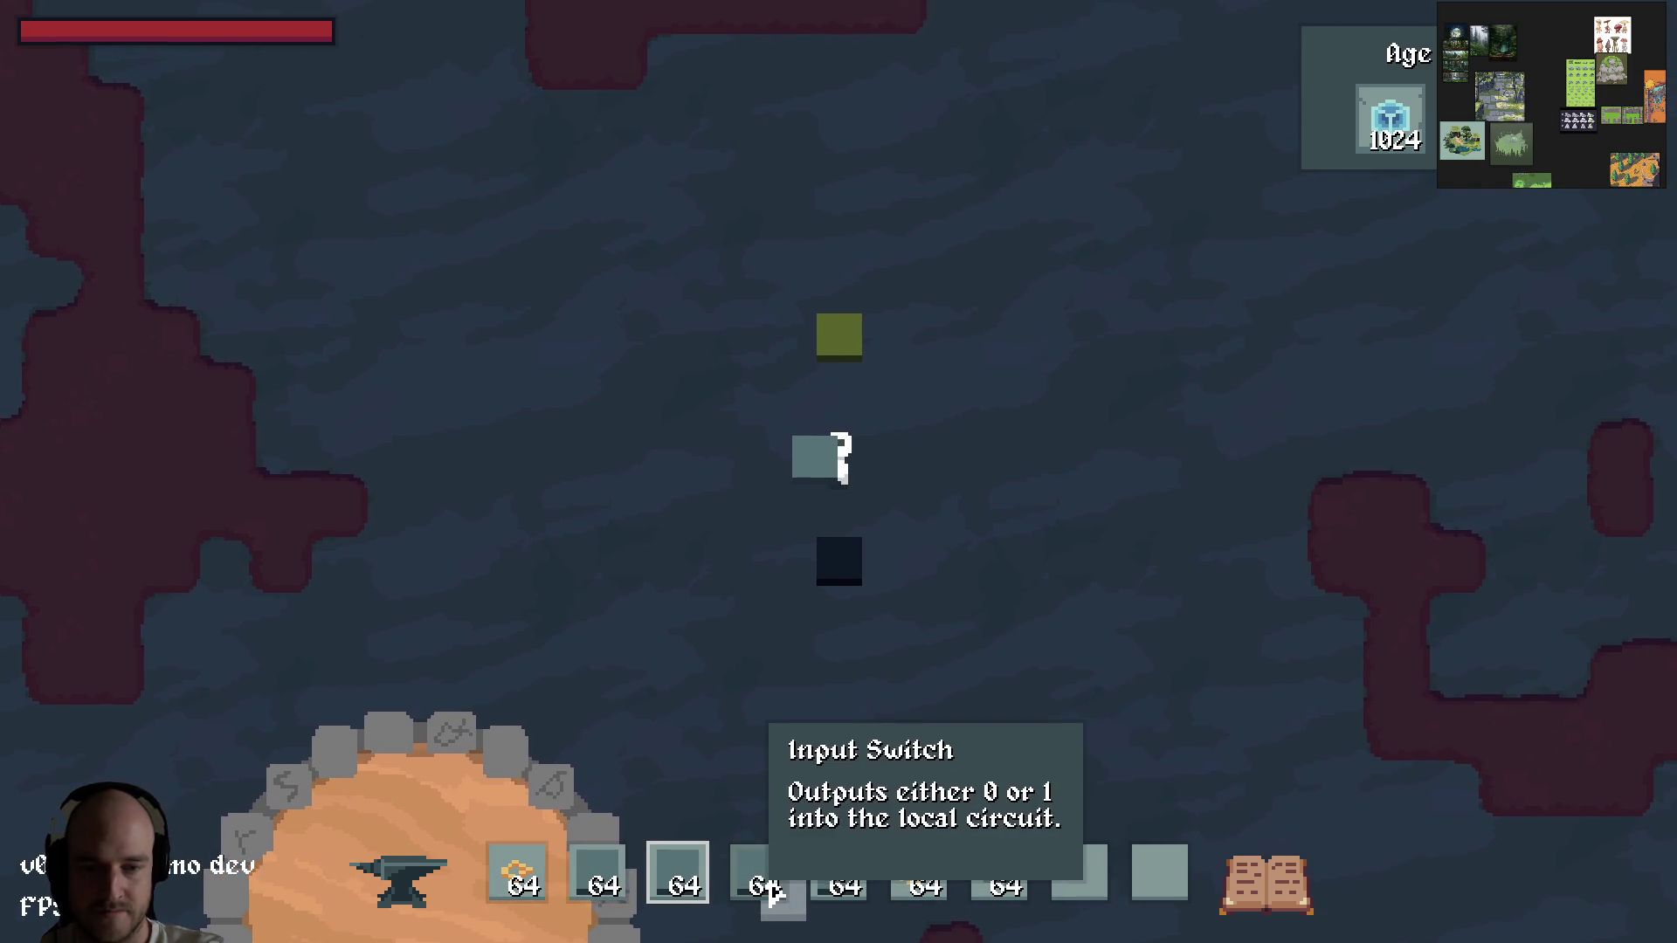
key("a")
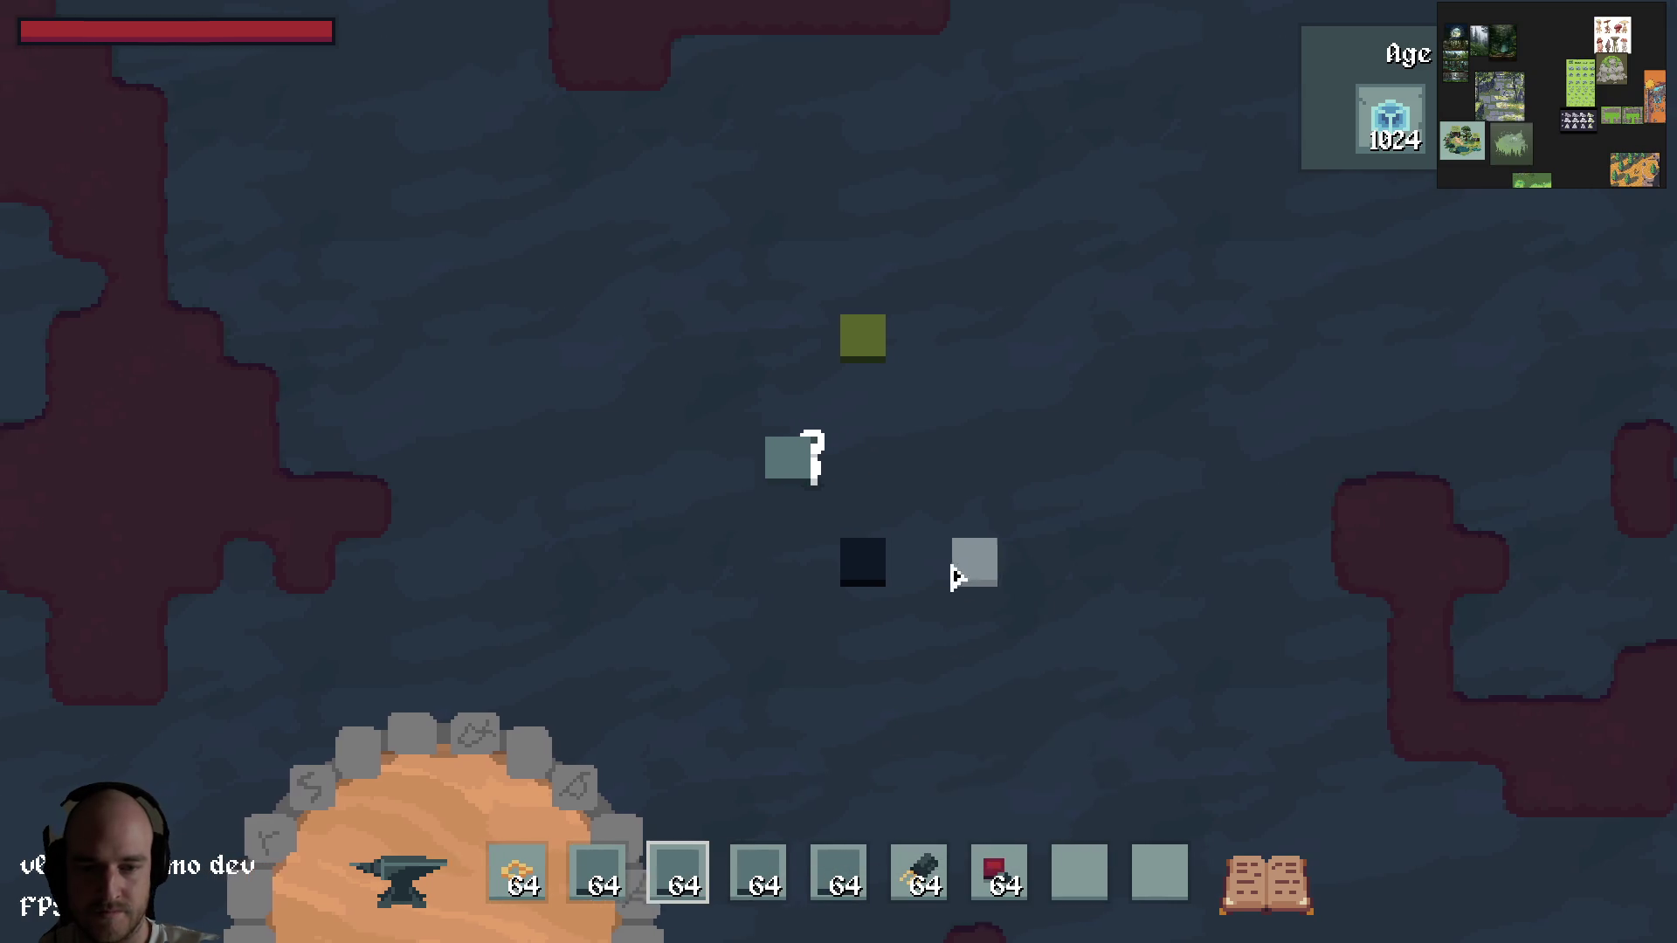
left_click(793, 476)
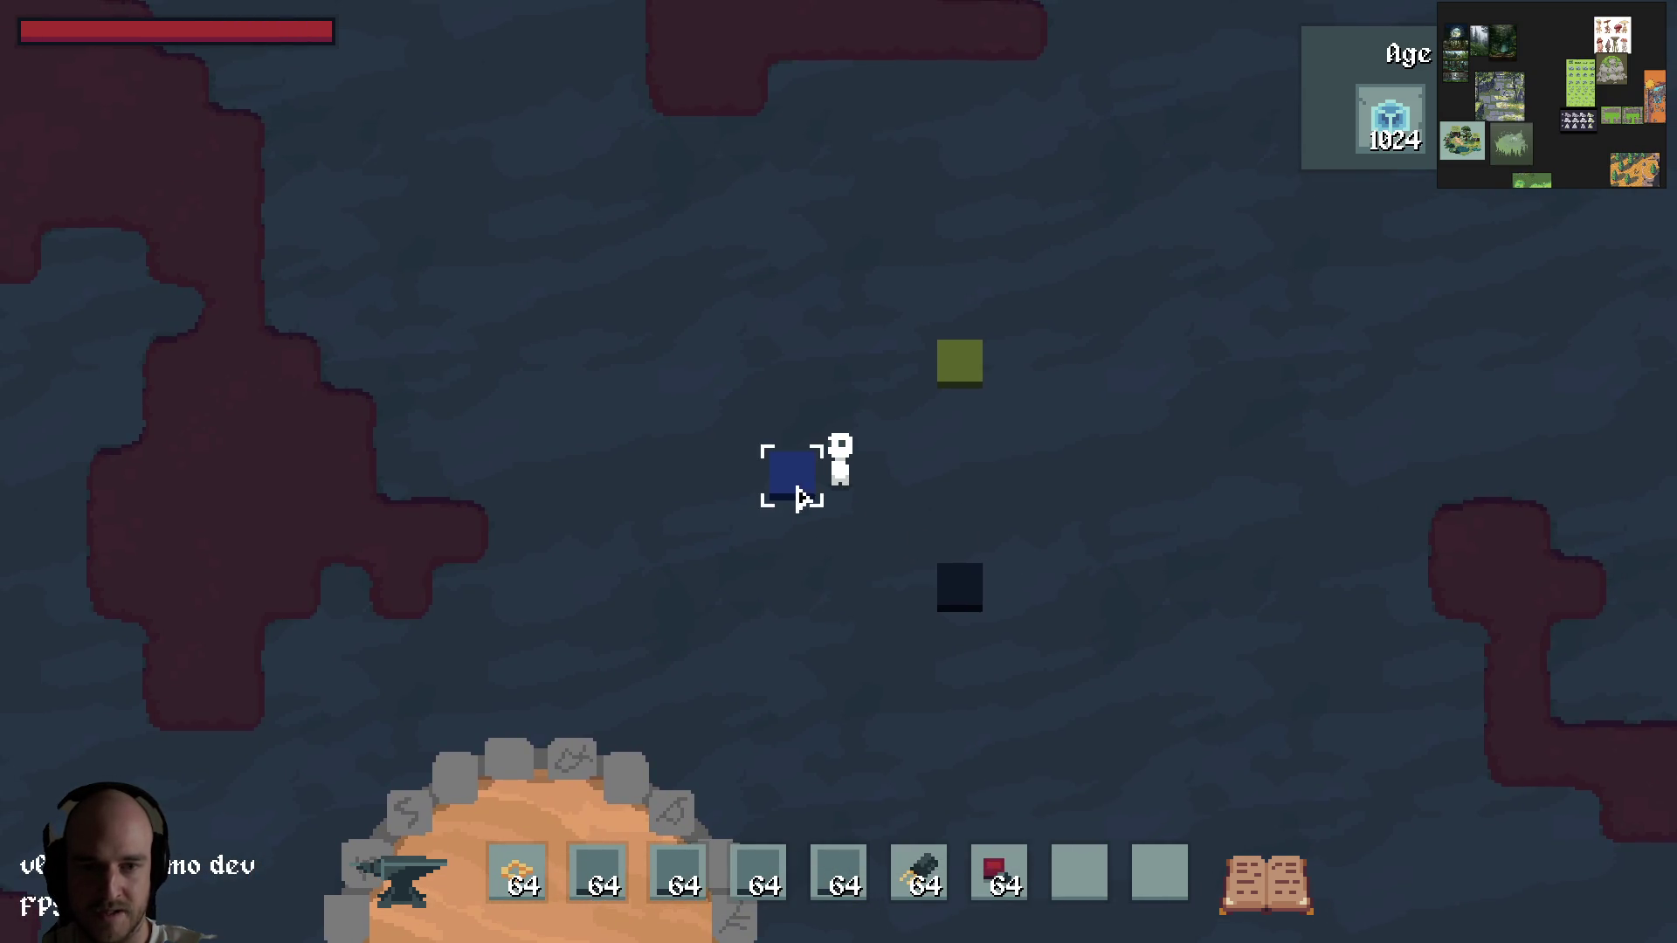
left_click(821, 499)
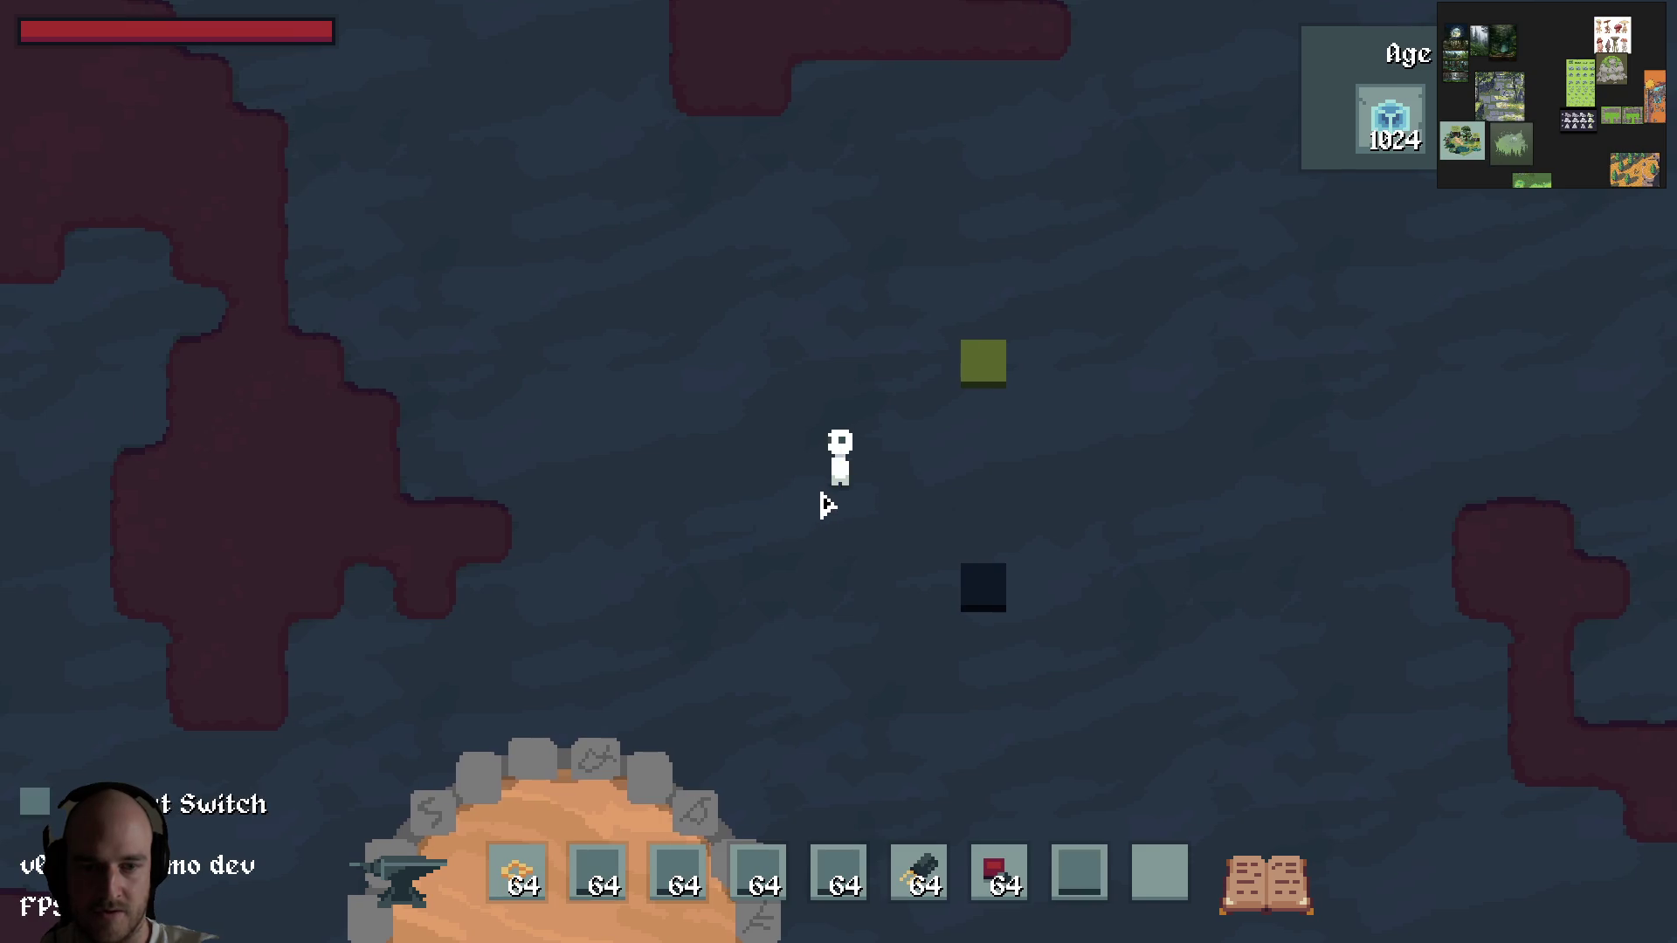
scroll(797, 506, "up", 4)
scroll(795, 893, "down", 1)
left_click(800, 491)
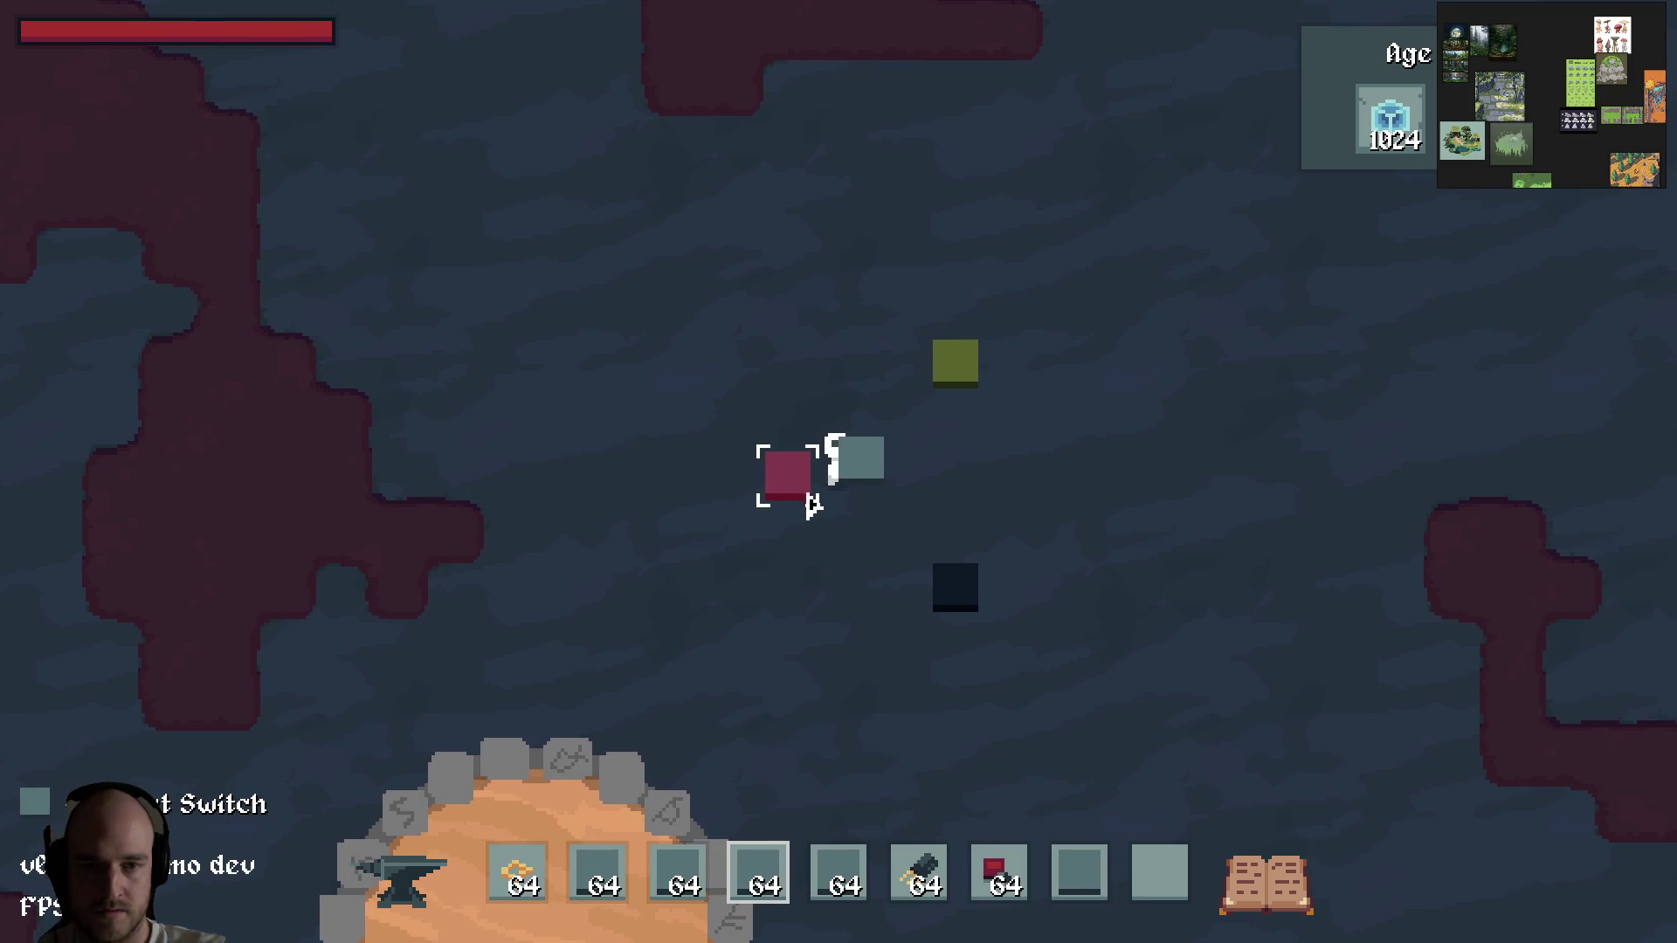
Step: Place a Signal Probe to the right of the character
left_click(856, 886)
key("d")
left_click(961, 484)
Step: Break the Drain Anchor and put it back directly below the character
key("a")
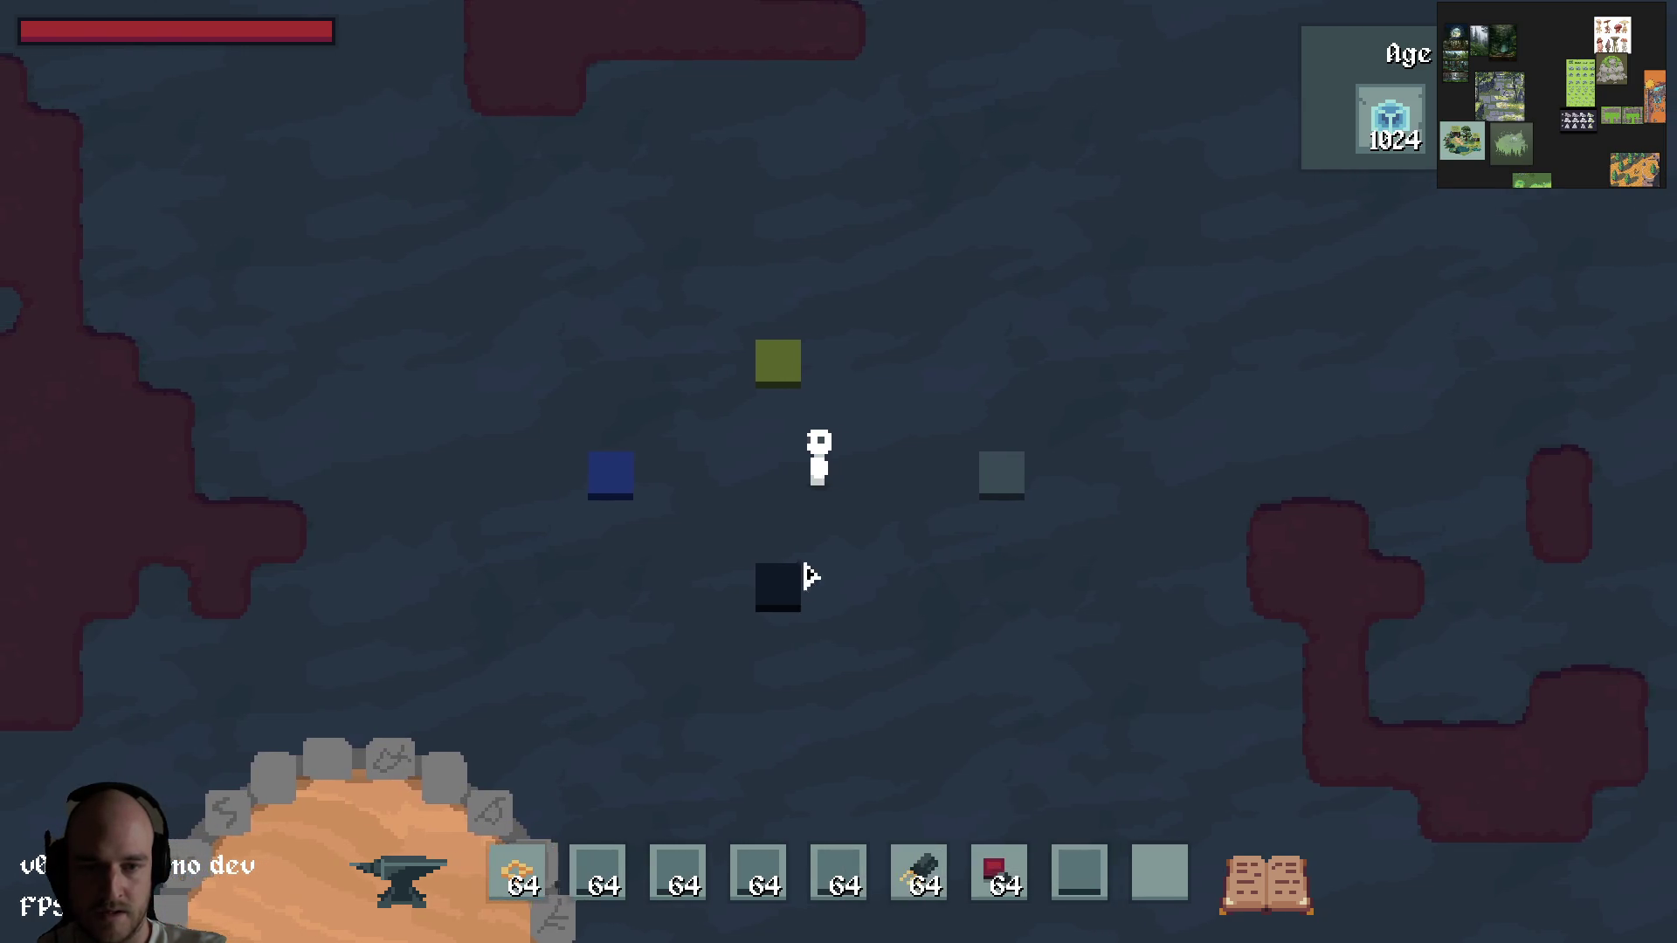
key("s")
left_click(842, 552)
key("8")
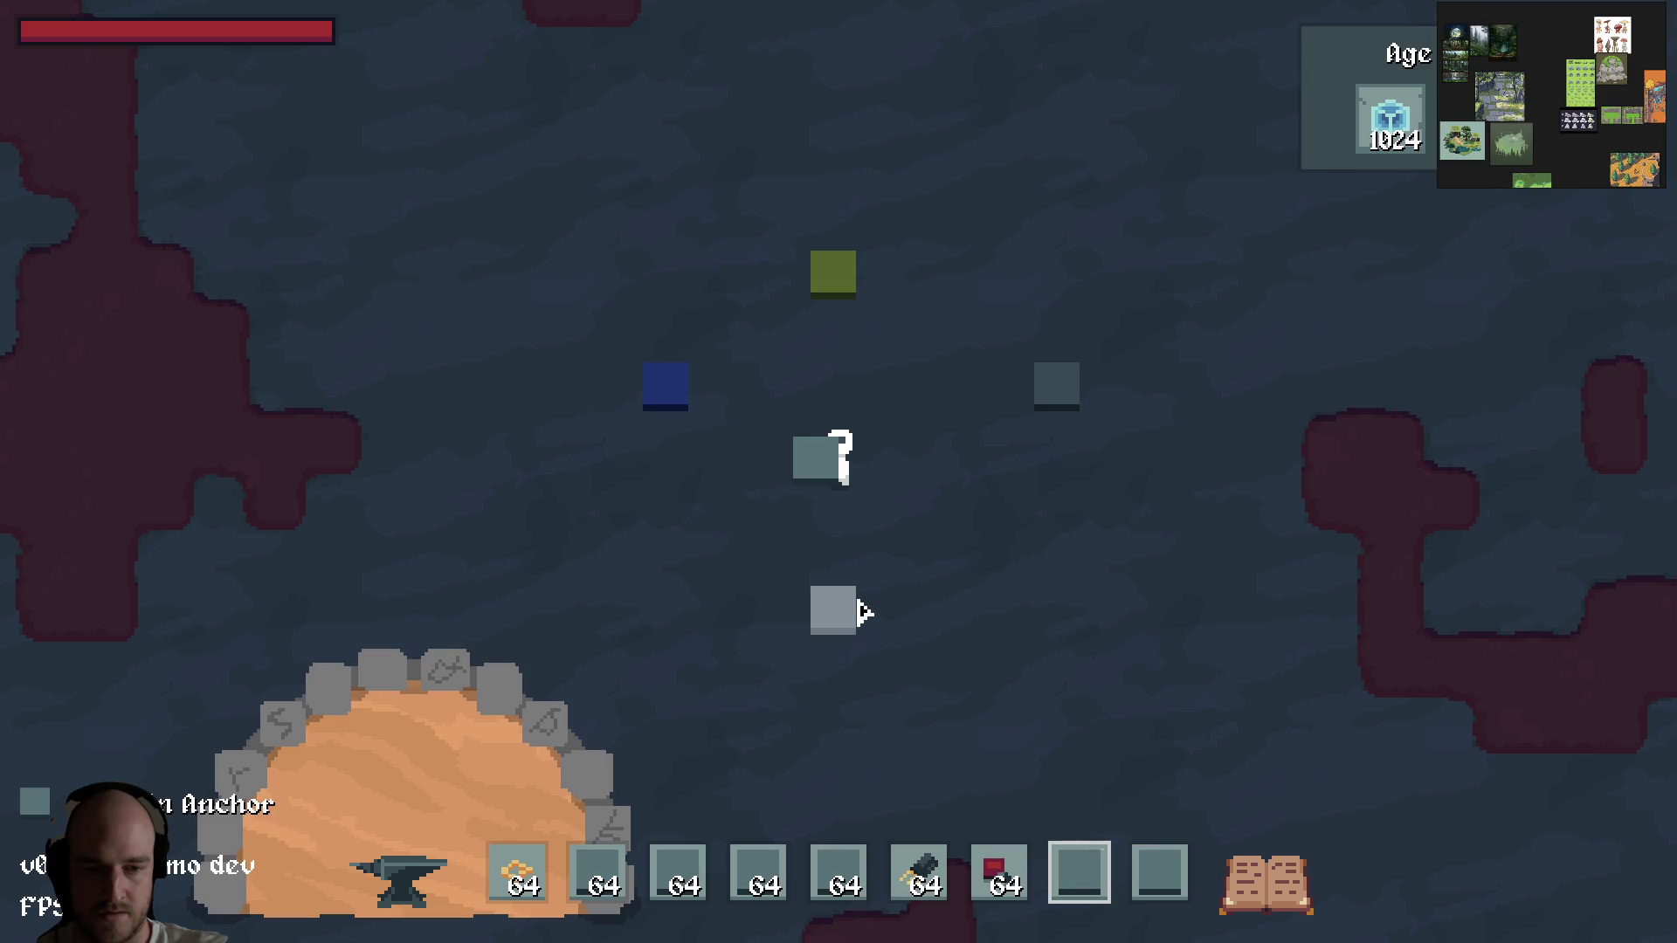
left_click(859, 612)
key("e")
key("e")
key("e")
key("e")
left_click(848, 515)
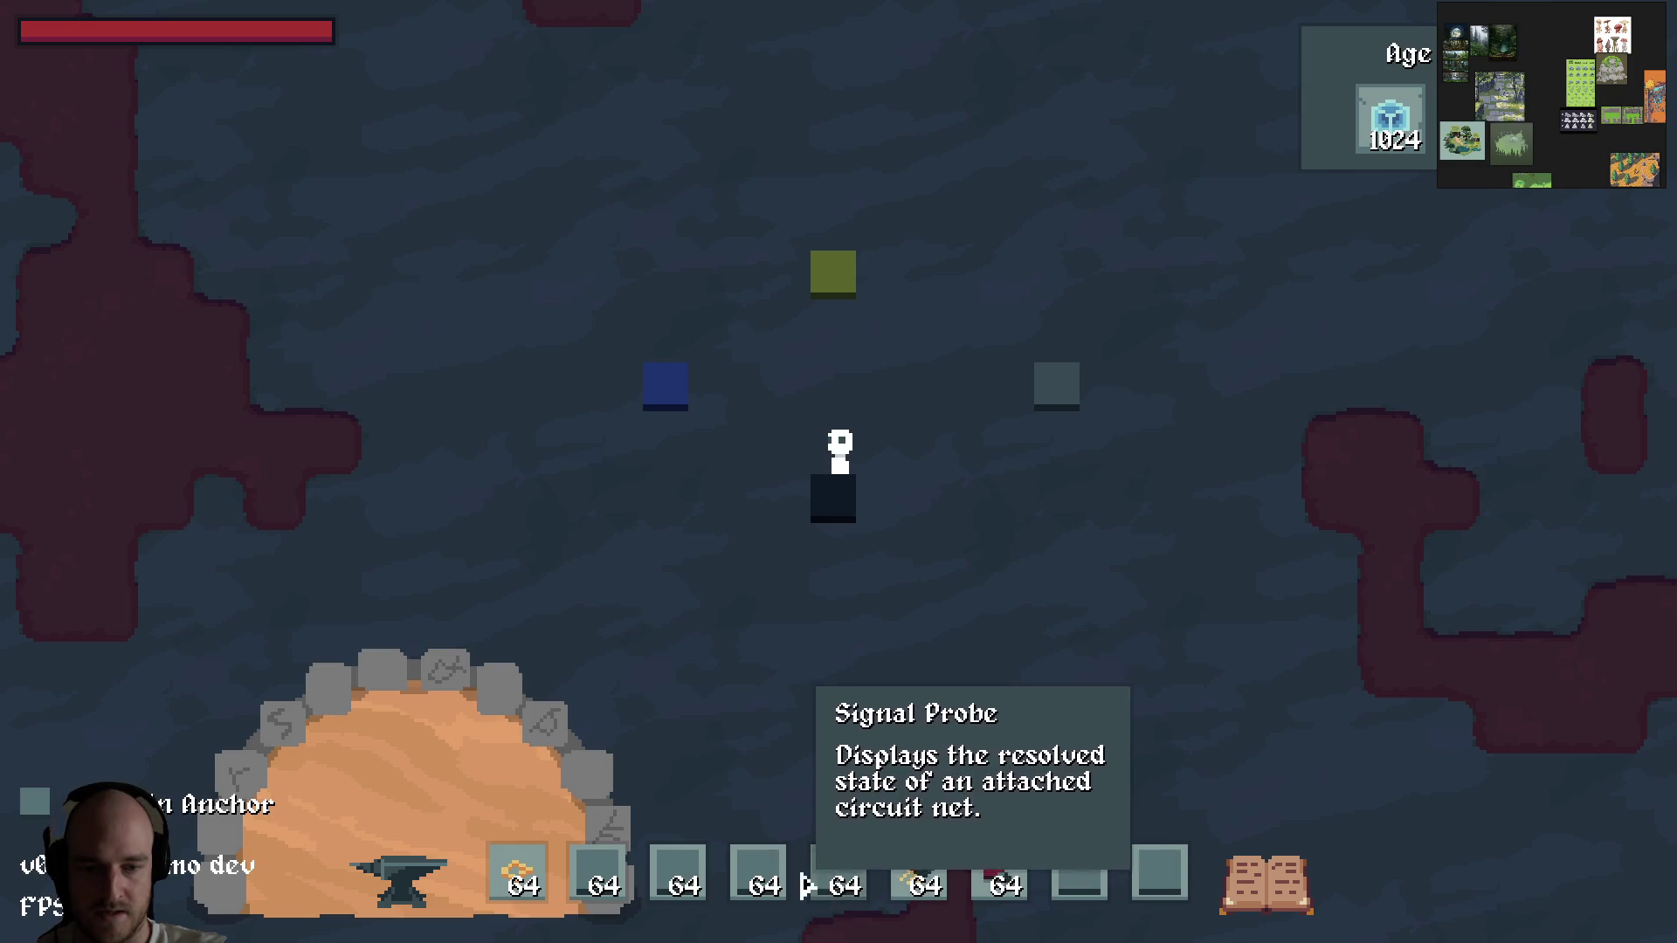
Step: Close the game and bring the T3 Code window forward
key("w")
key("a")
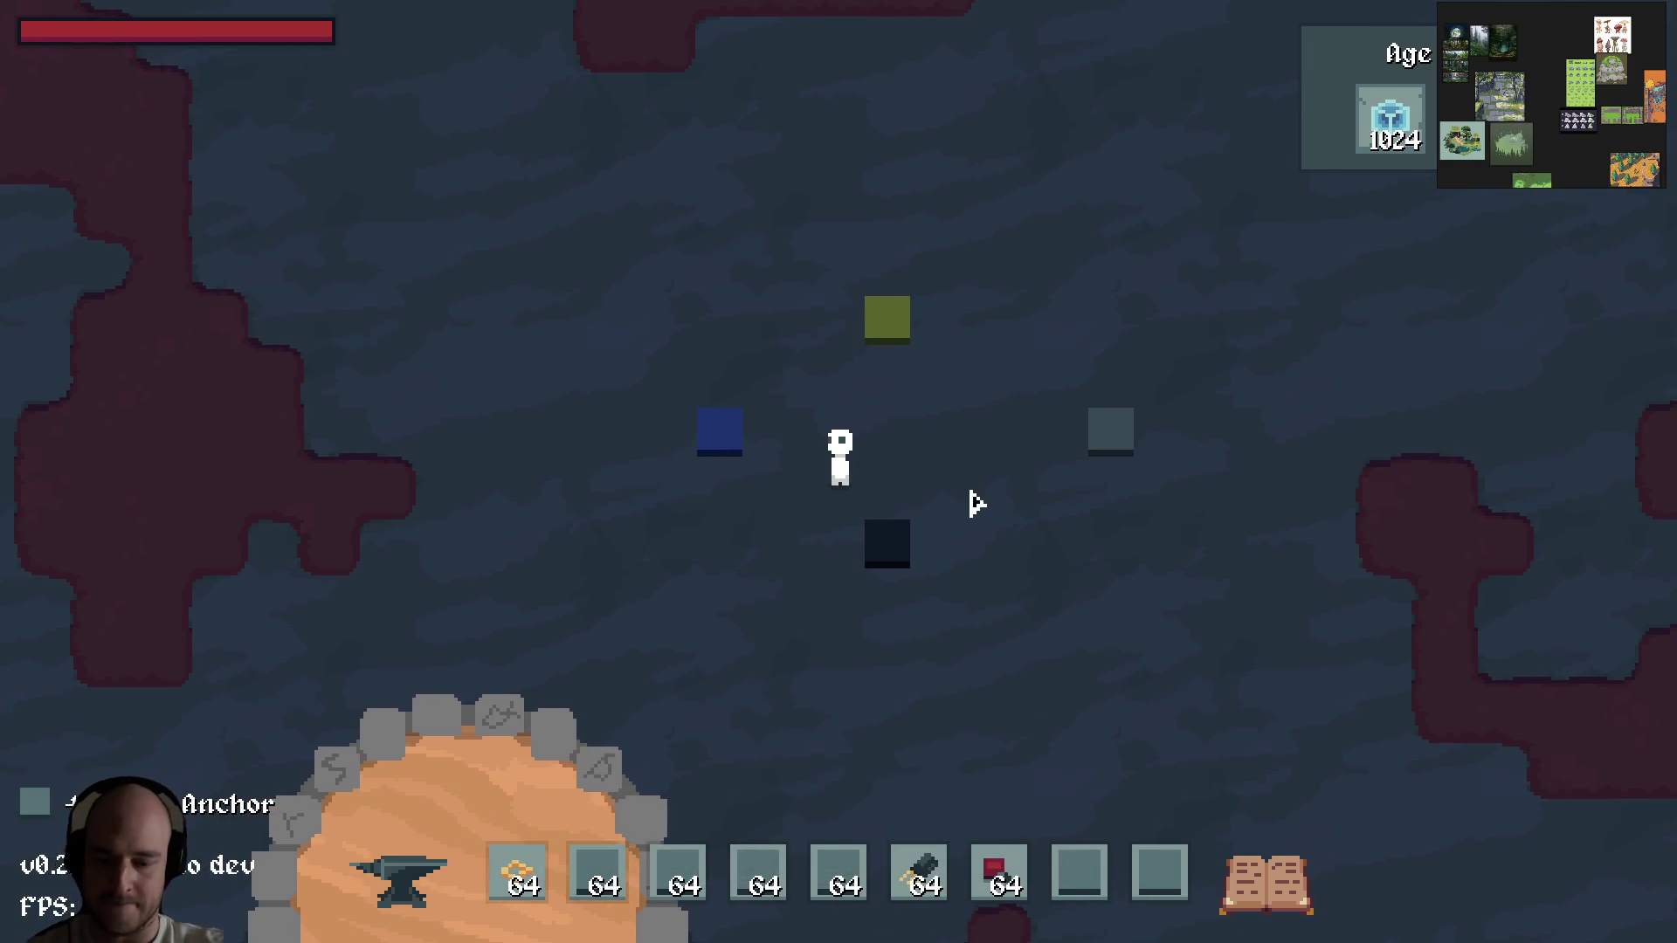
key("alt+F4")
left_click(673, 923)
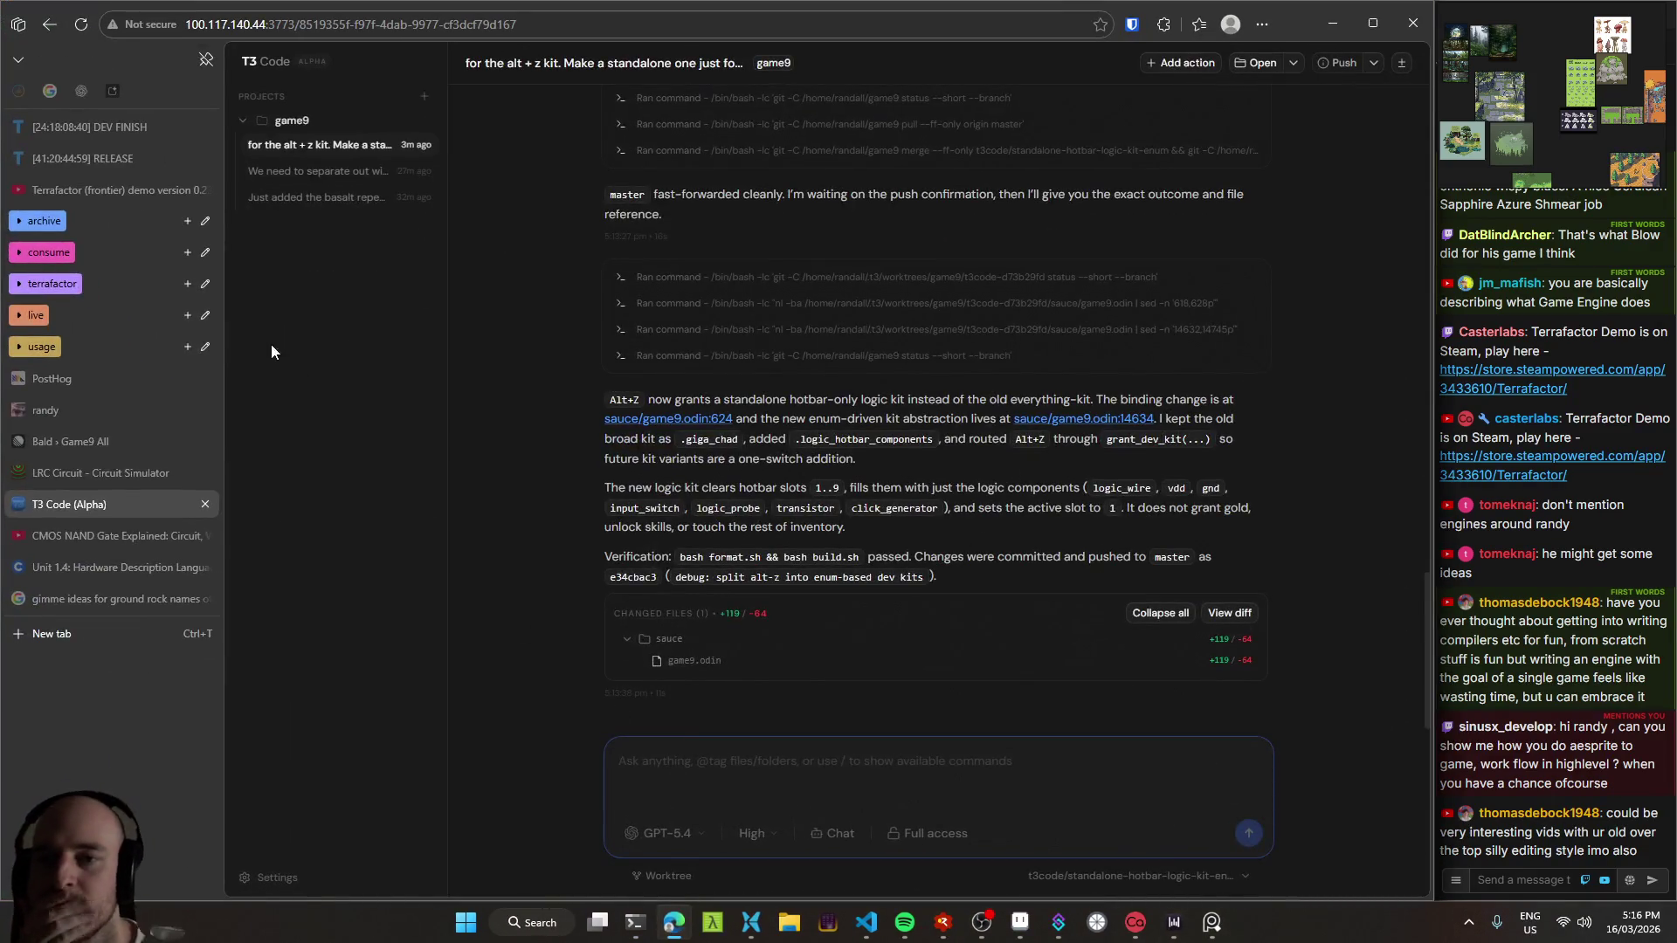
Step: In the 'for the alt + z kit' thread, request a one-of-each kit and a no-break-drops world setting
left_click(429, 119)
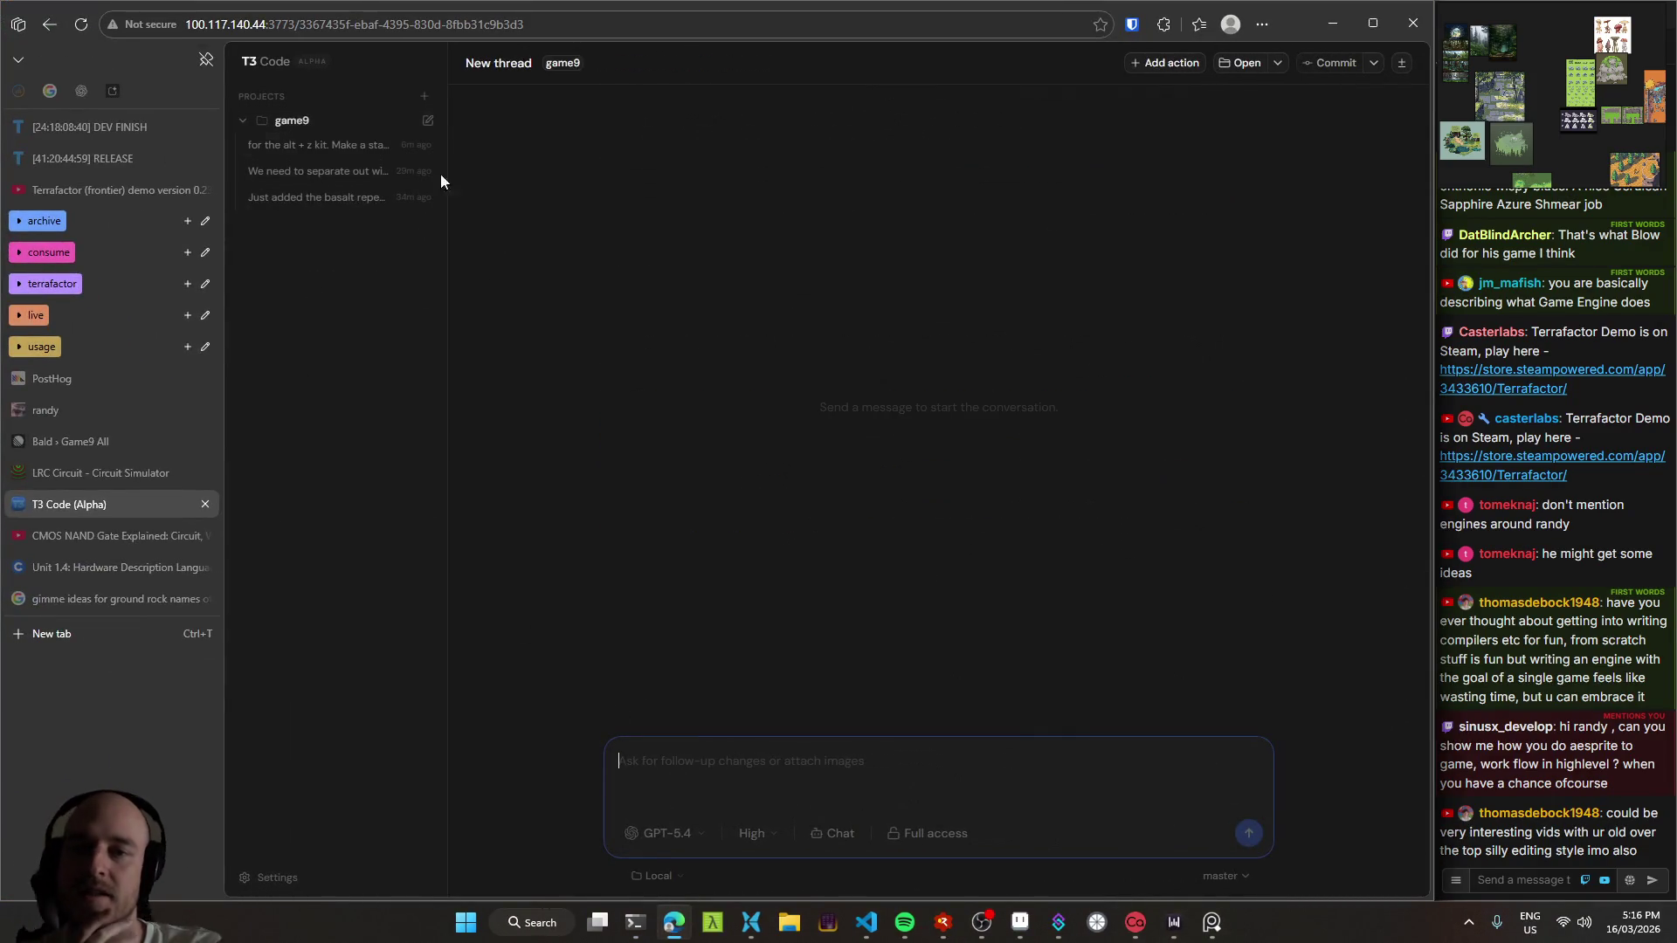
left_click(345, 145)
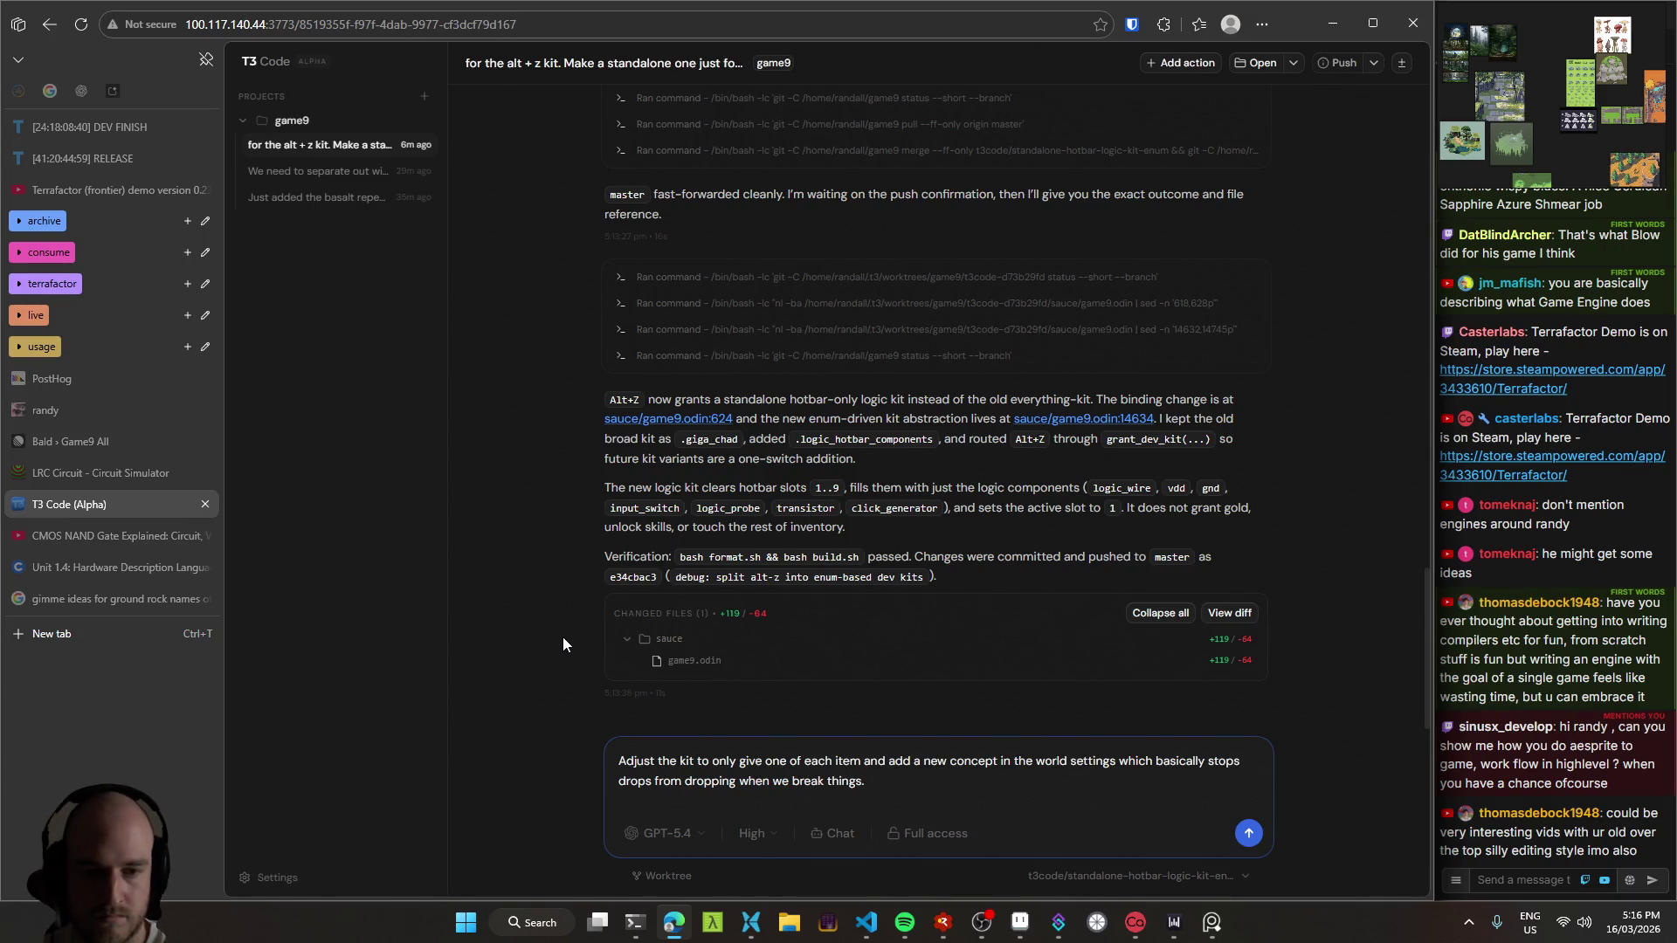
type("Adjust the kit to only give one of each item and add a new concept in the world settings which basically stops drops from dropping when we break things.")
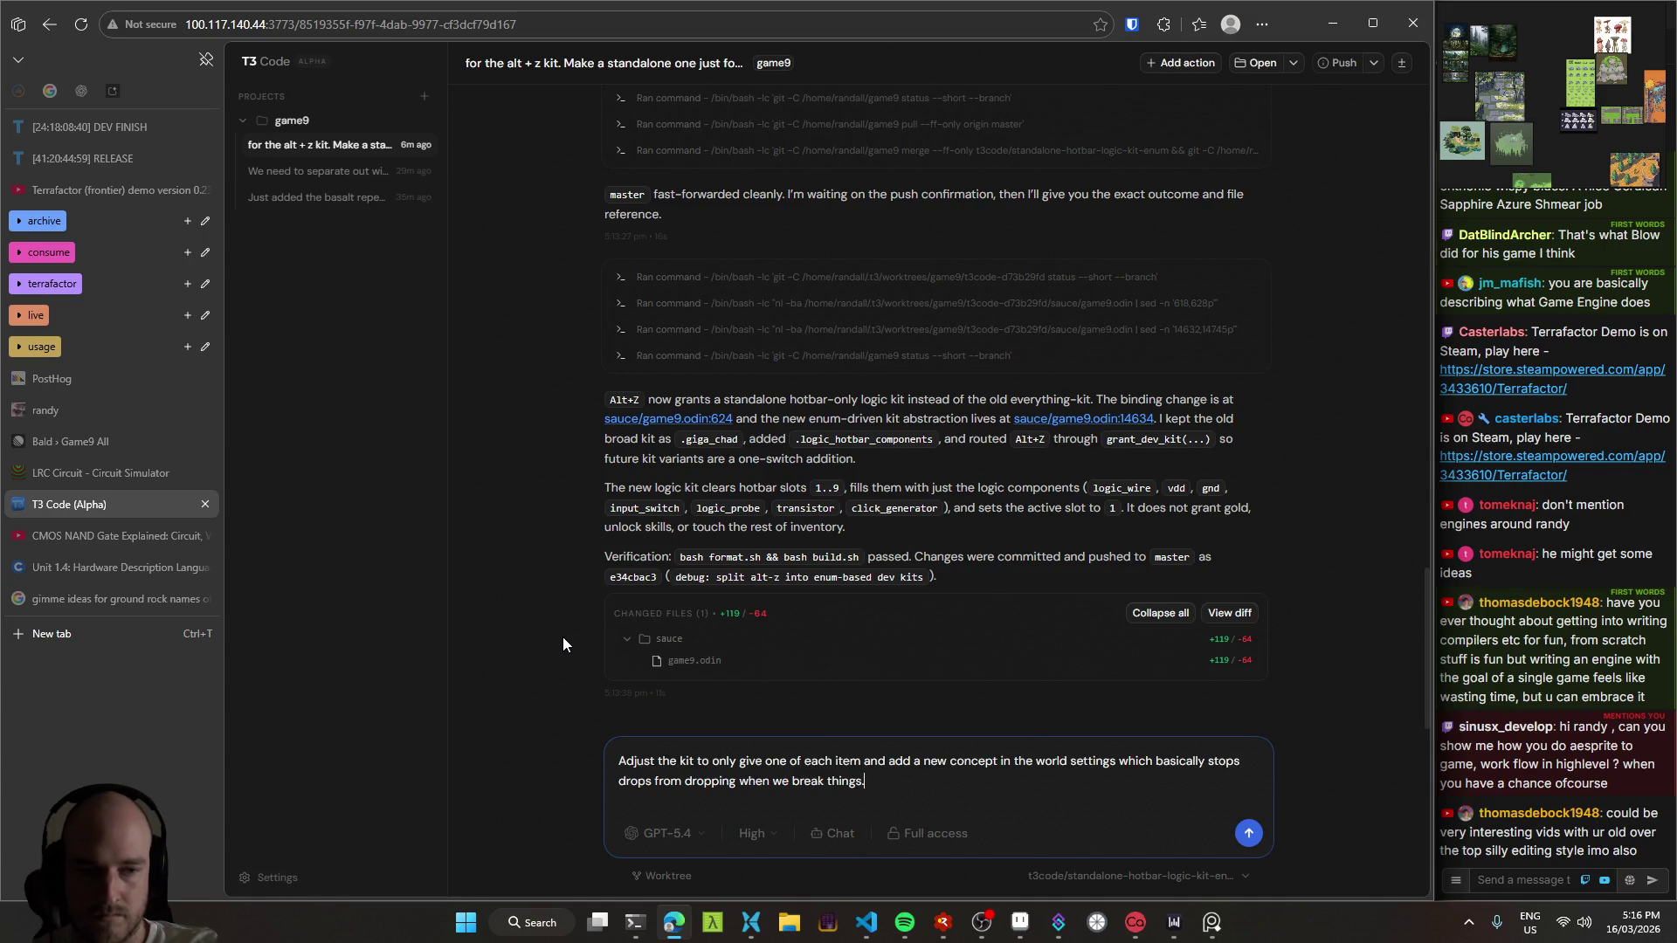
key("Return")
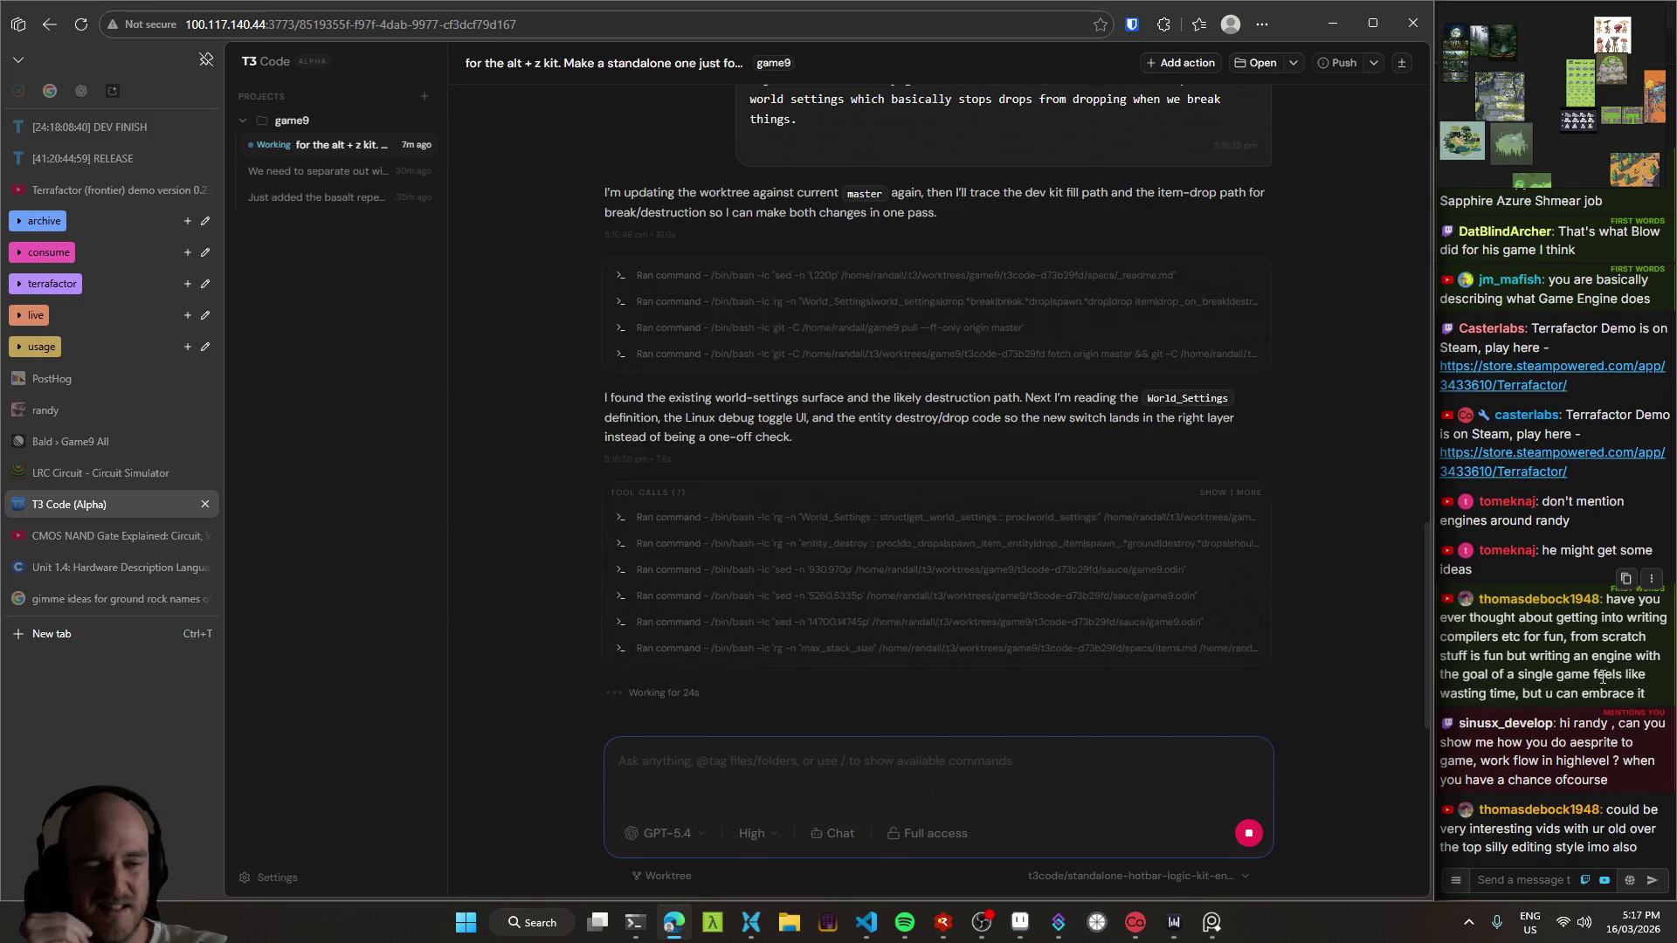
Step: Select a viewer's message in the stream chat, then clear the selection
mouse_move(1654, 691)
left_mouse_down()
mouse_move(1554, 682)
mouse_move(1441, 604)
left_mouse_up()
left_click(1547, 661)
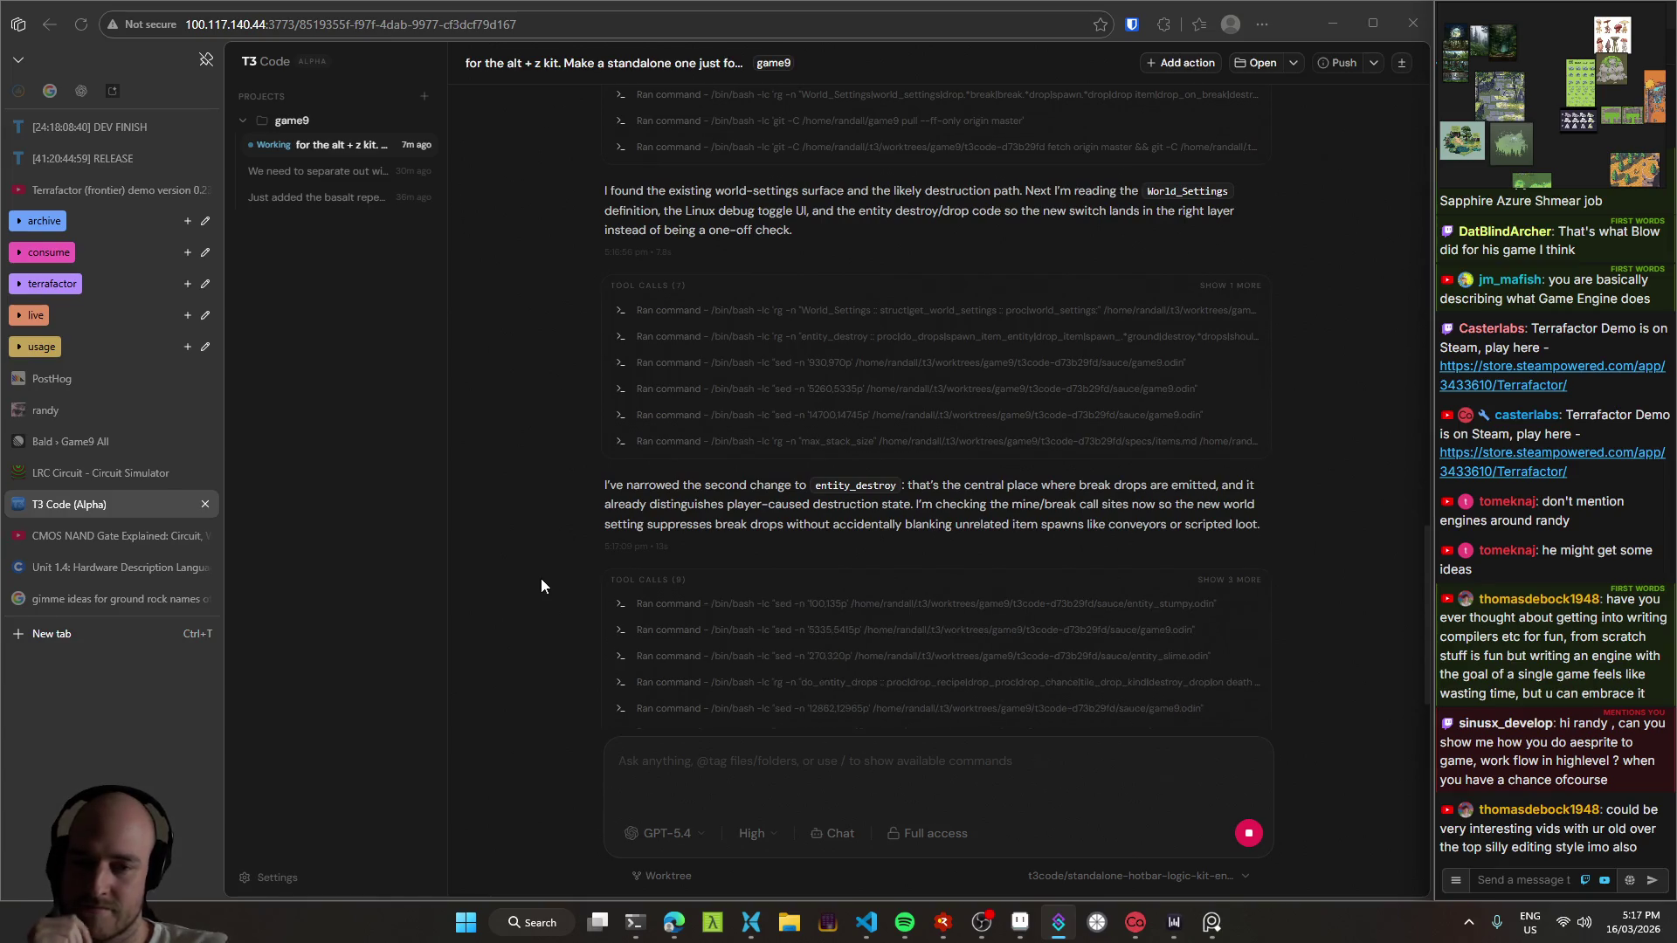
Step: Switch to the plain game9.odin file in VS Code and start a Windows build
left_click(865, 923)
scroll(690, 485, "down", 3)
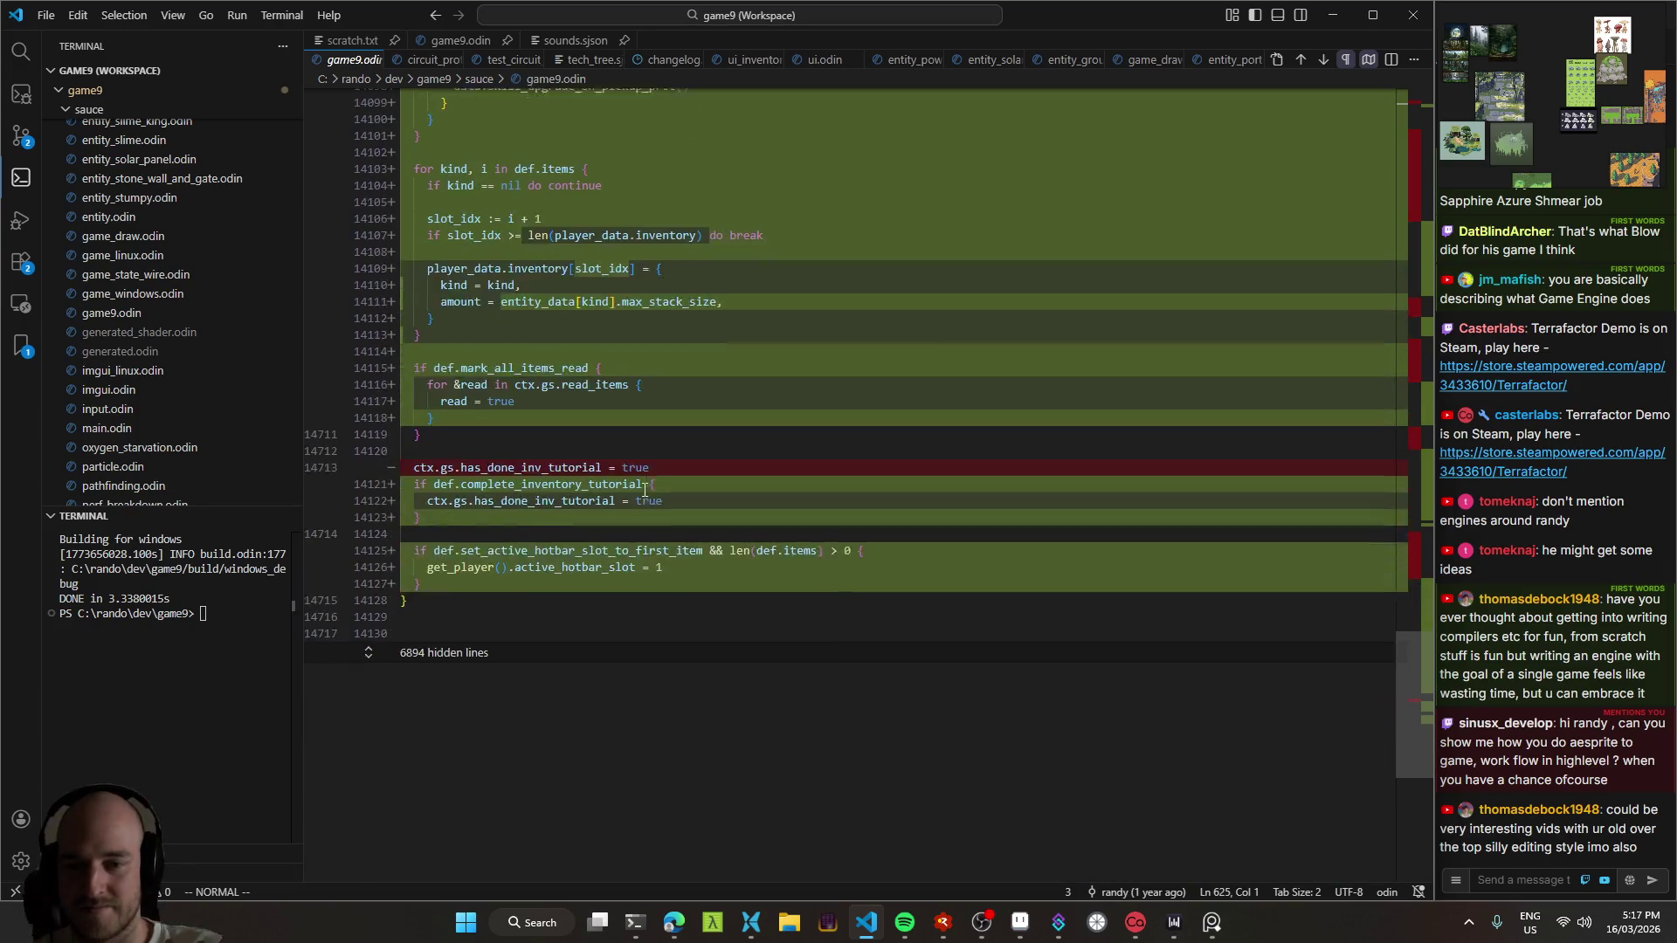
scroll(670, 469, "up", 8)
scroll(669, 469, "up", 13)
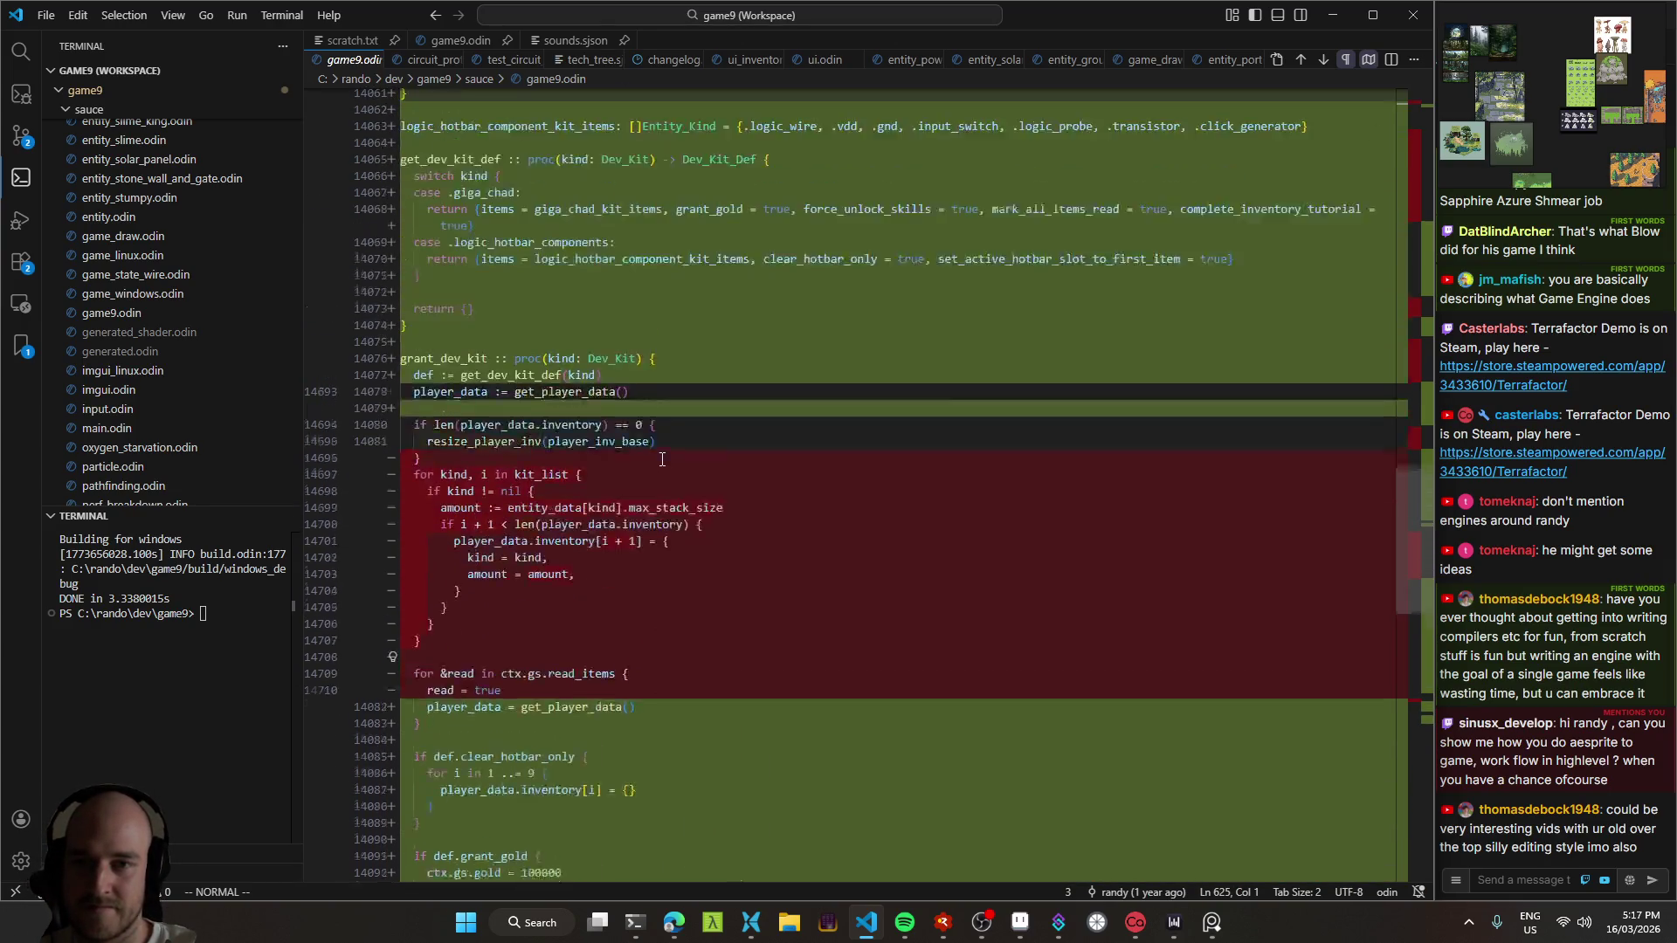
scroll(662, 460, "up", 14)
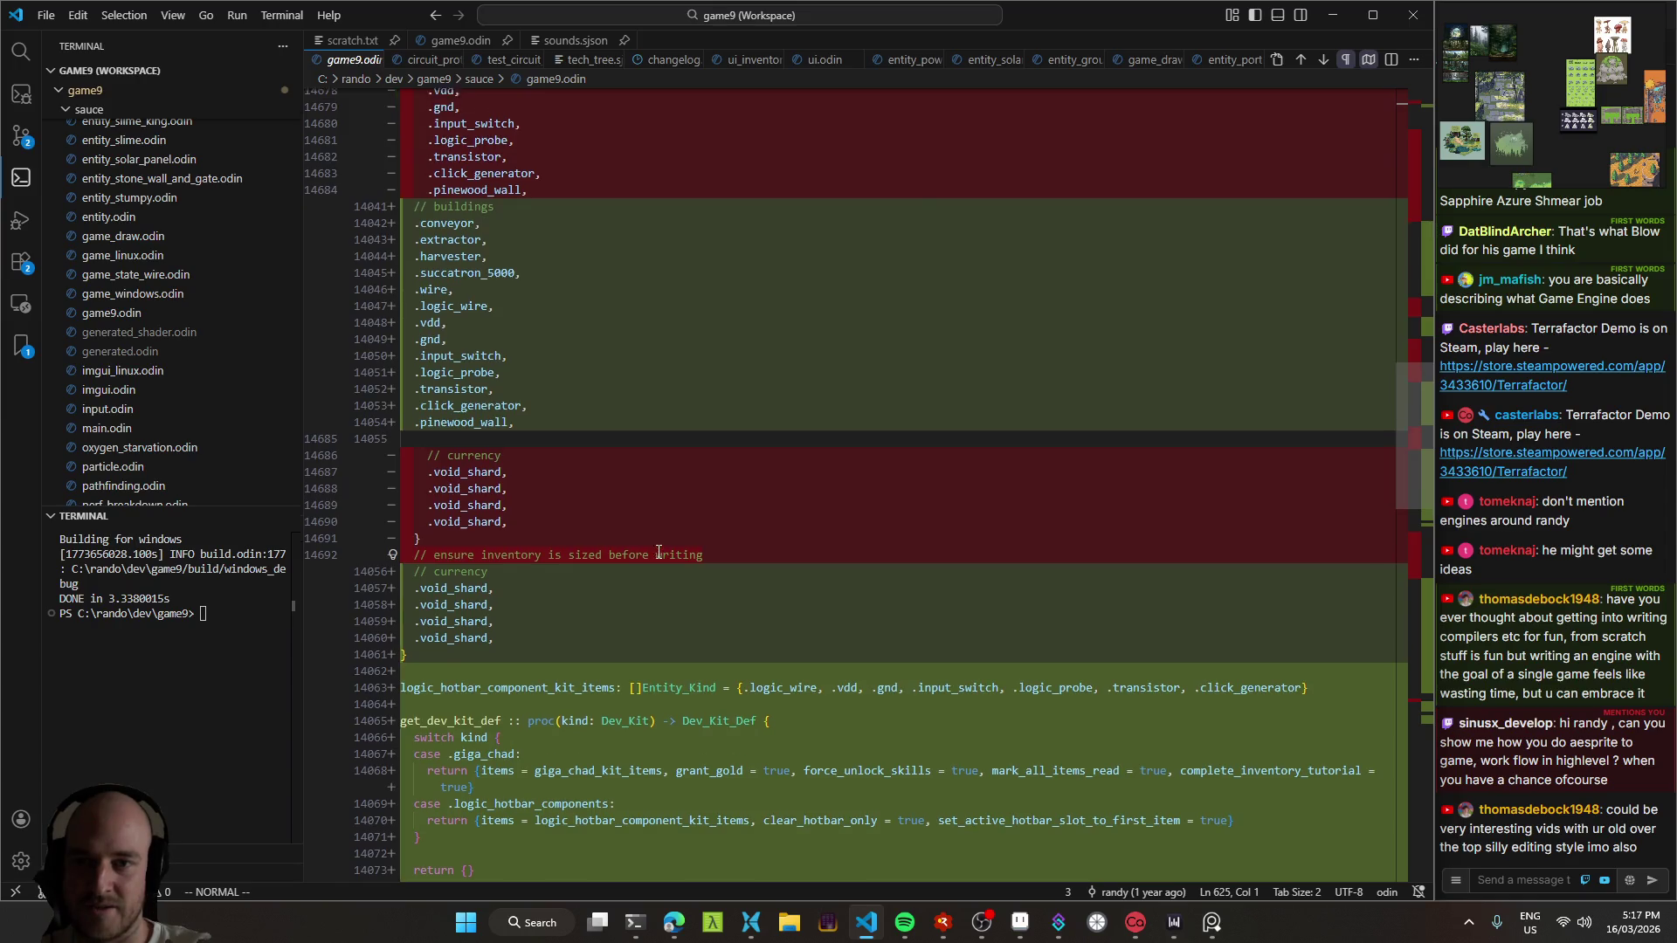
key("ctrl+Tab")
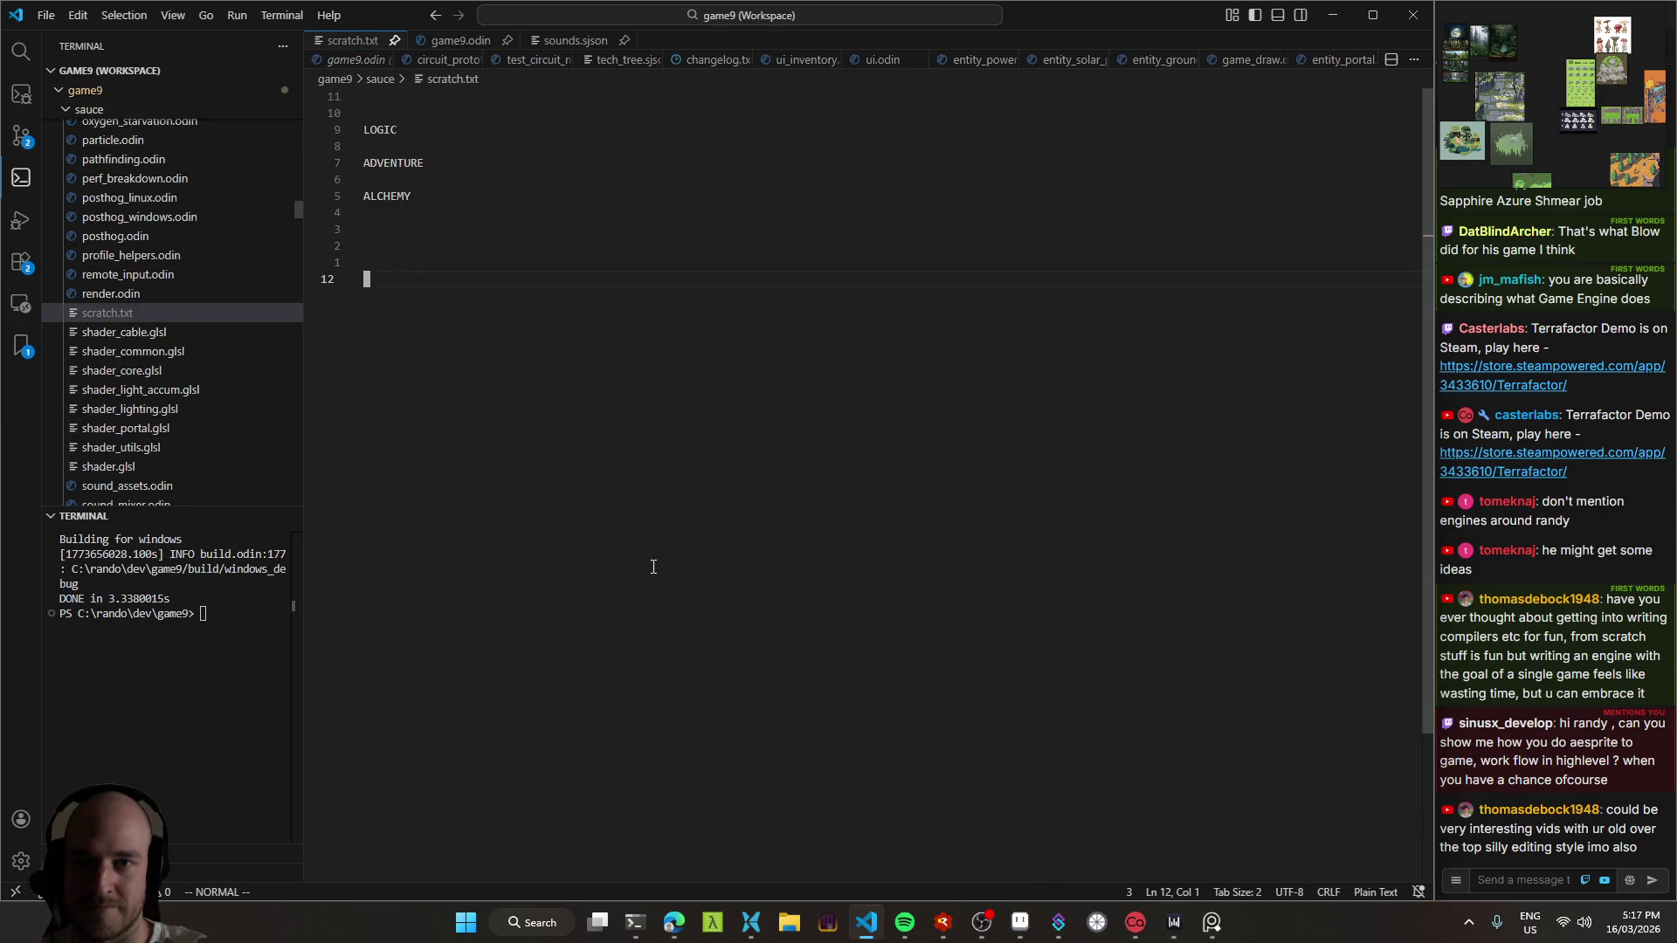
scroll(664, 559, "down", 5)
key("ctrl+shift+b")
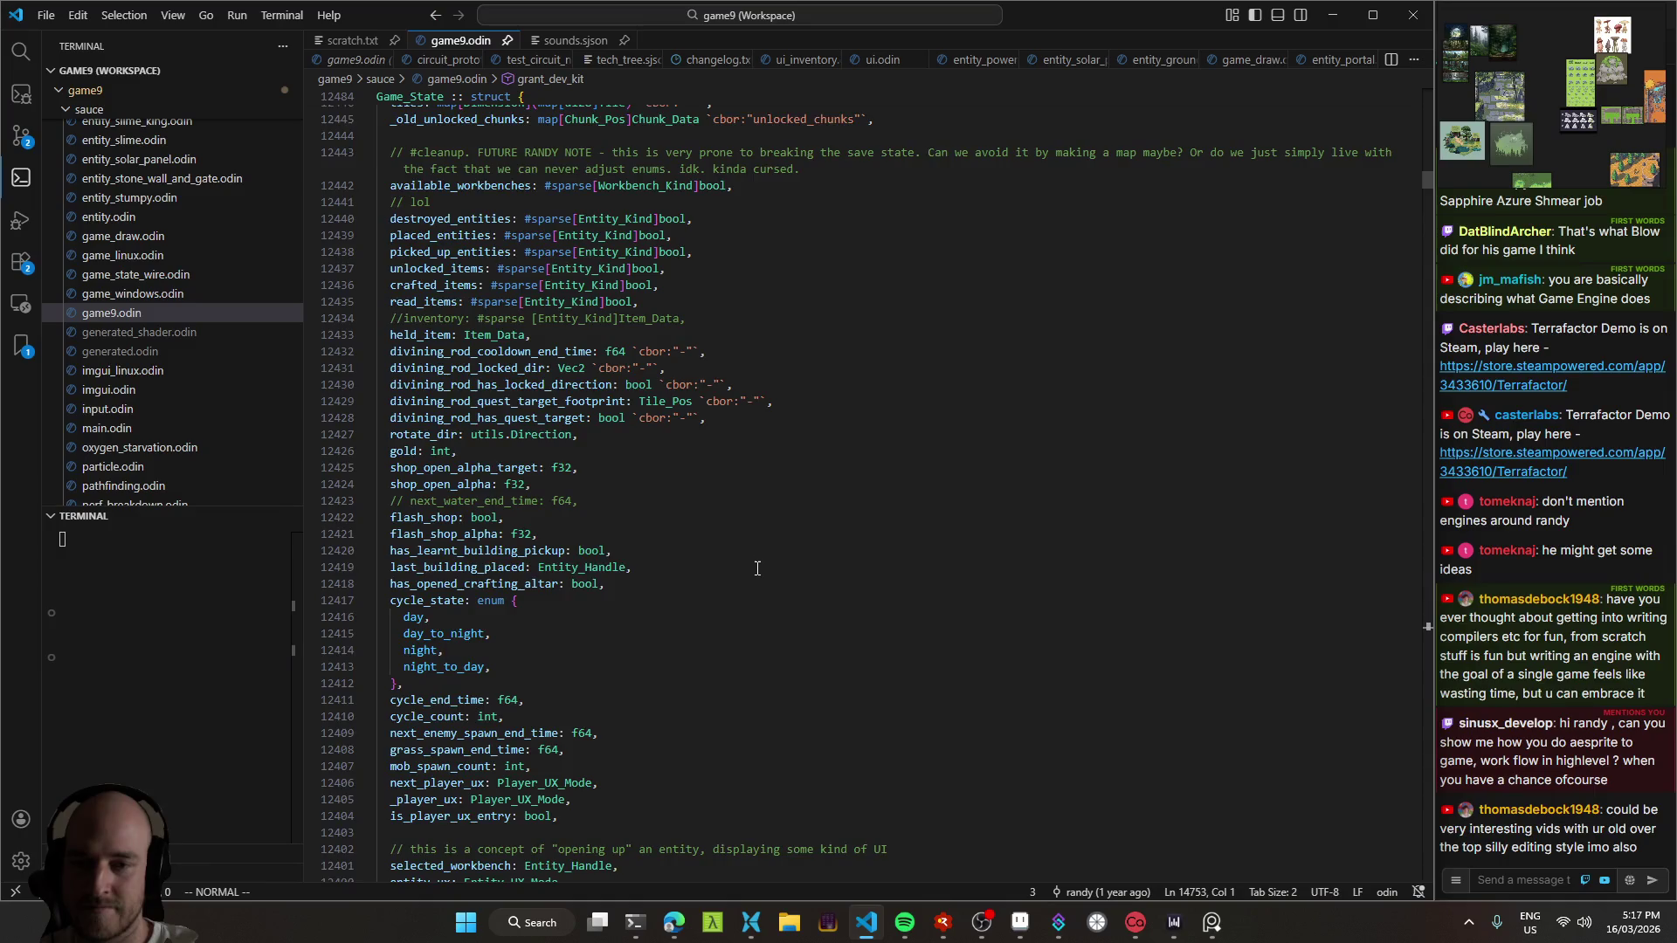
scroll(756, 542, "down", 5)
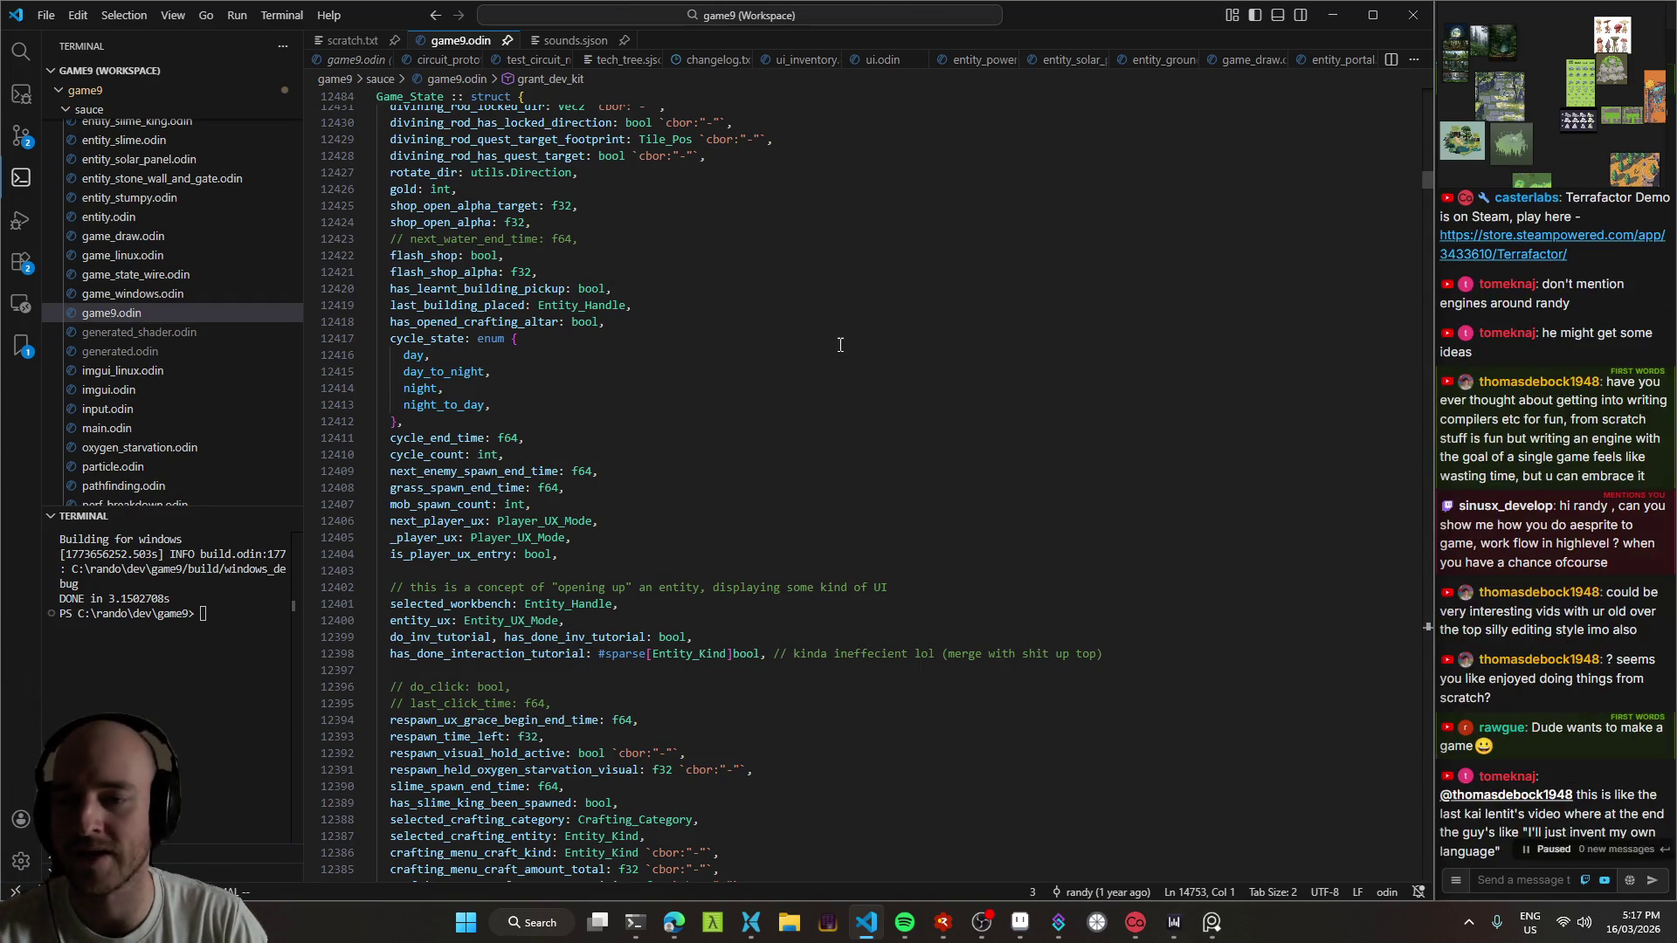
Step: Go to line 2341 in game9.odin, rebuild, and resume past the RAD Debugger break
key("ctrl+o")
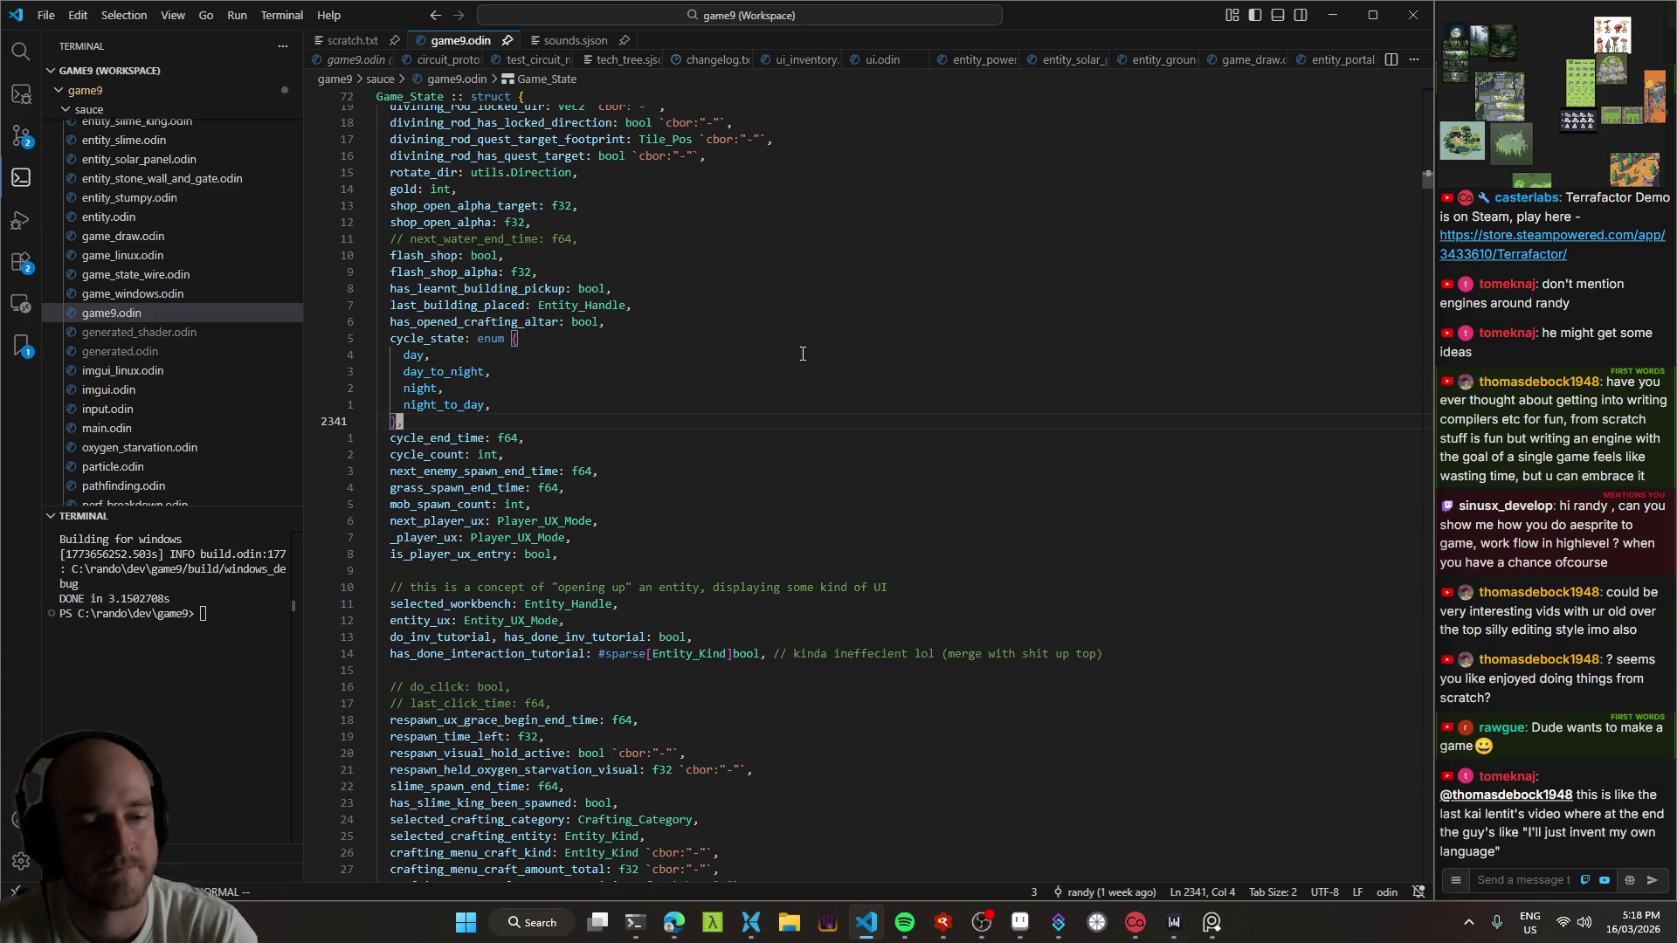
scroll(616, 384, "up", 5)
key("F5")
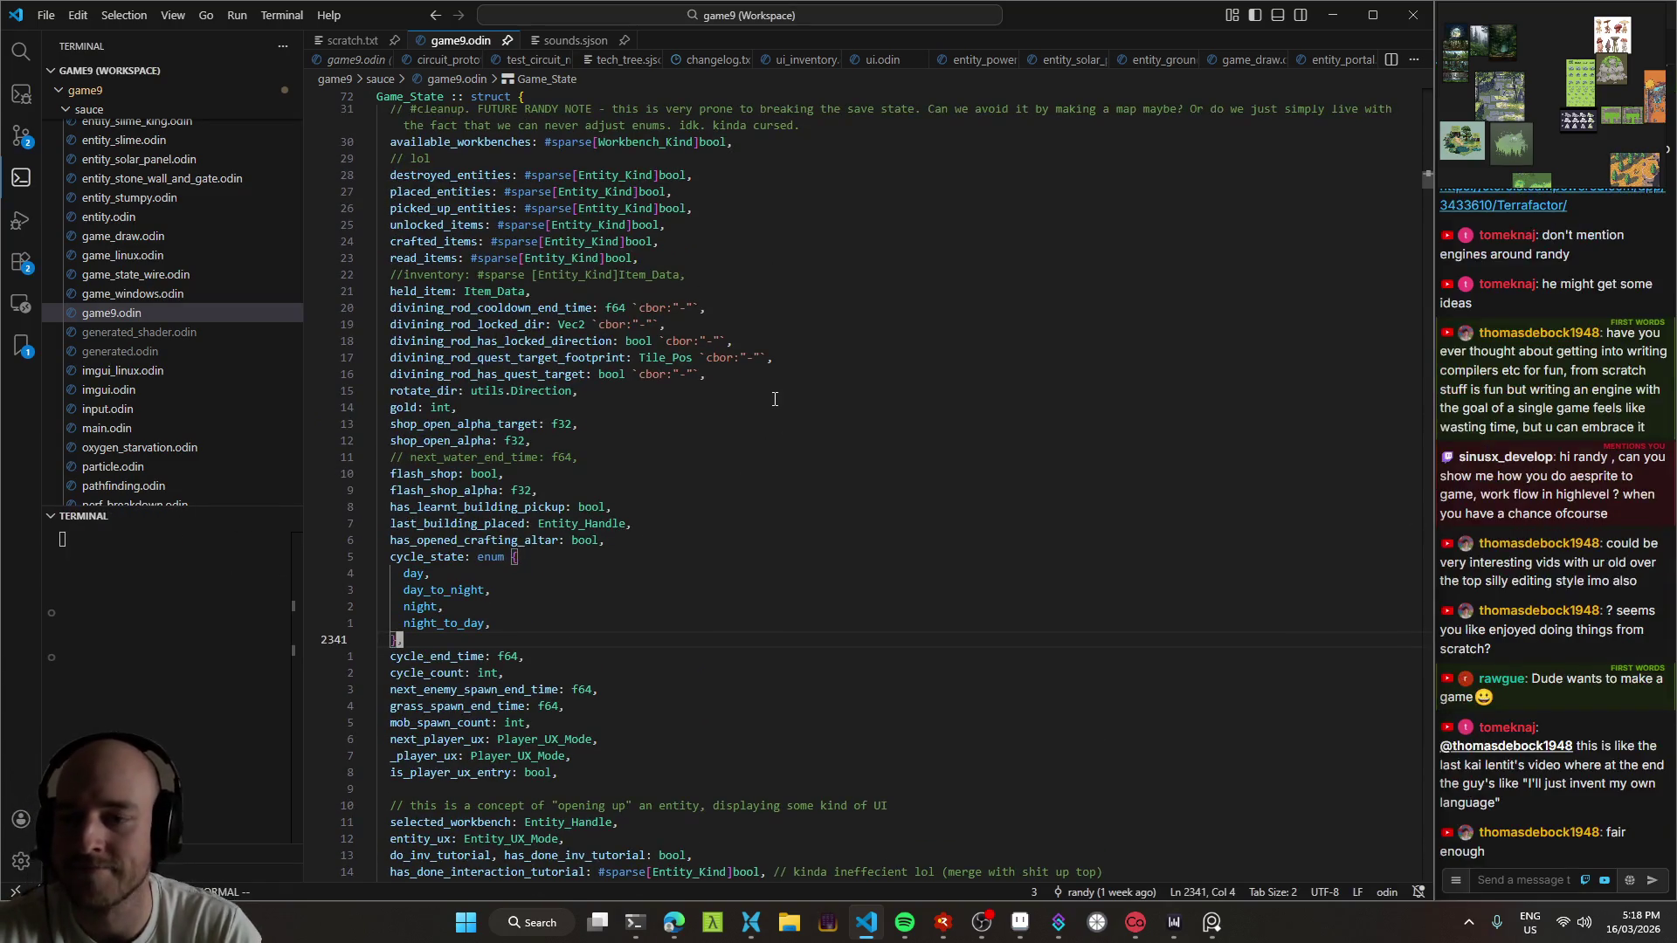
scroll(737, 429, "down", 5)
scroll(737, 430, "down", 1)
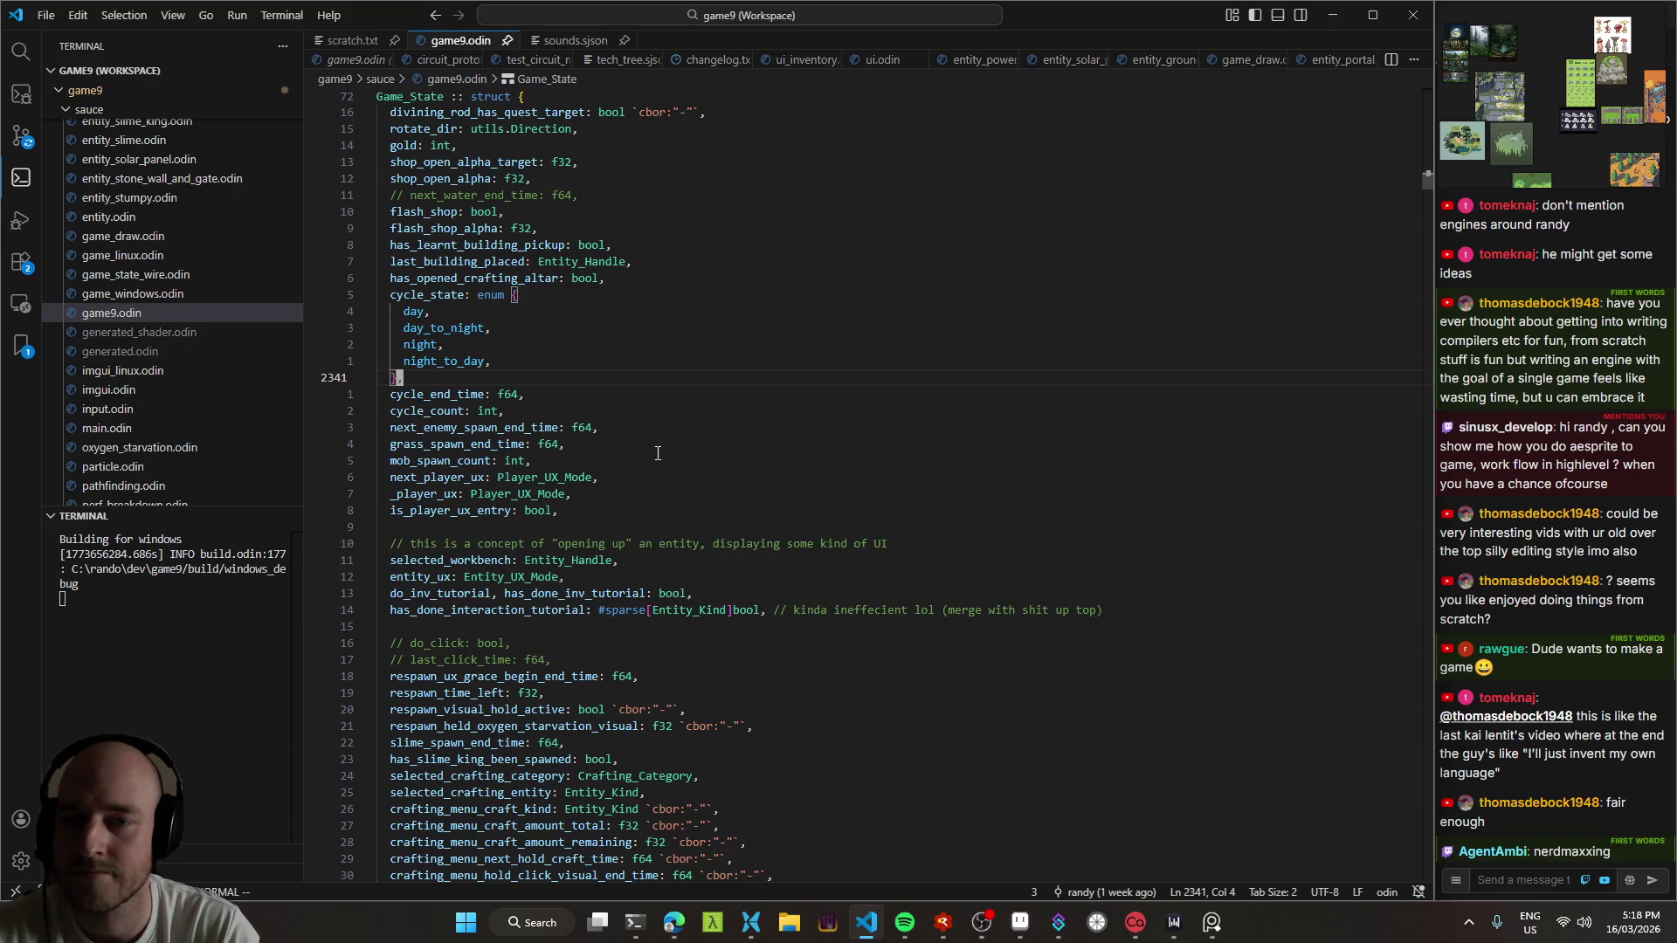
scroll(713, 406, "up", 4)
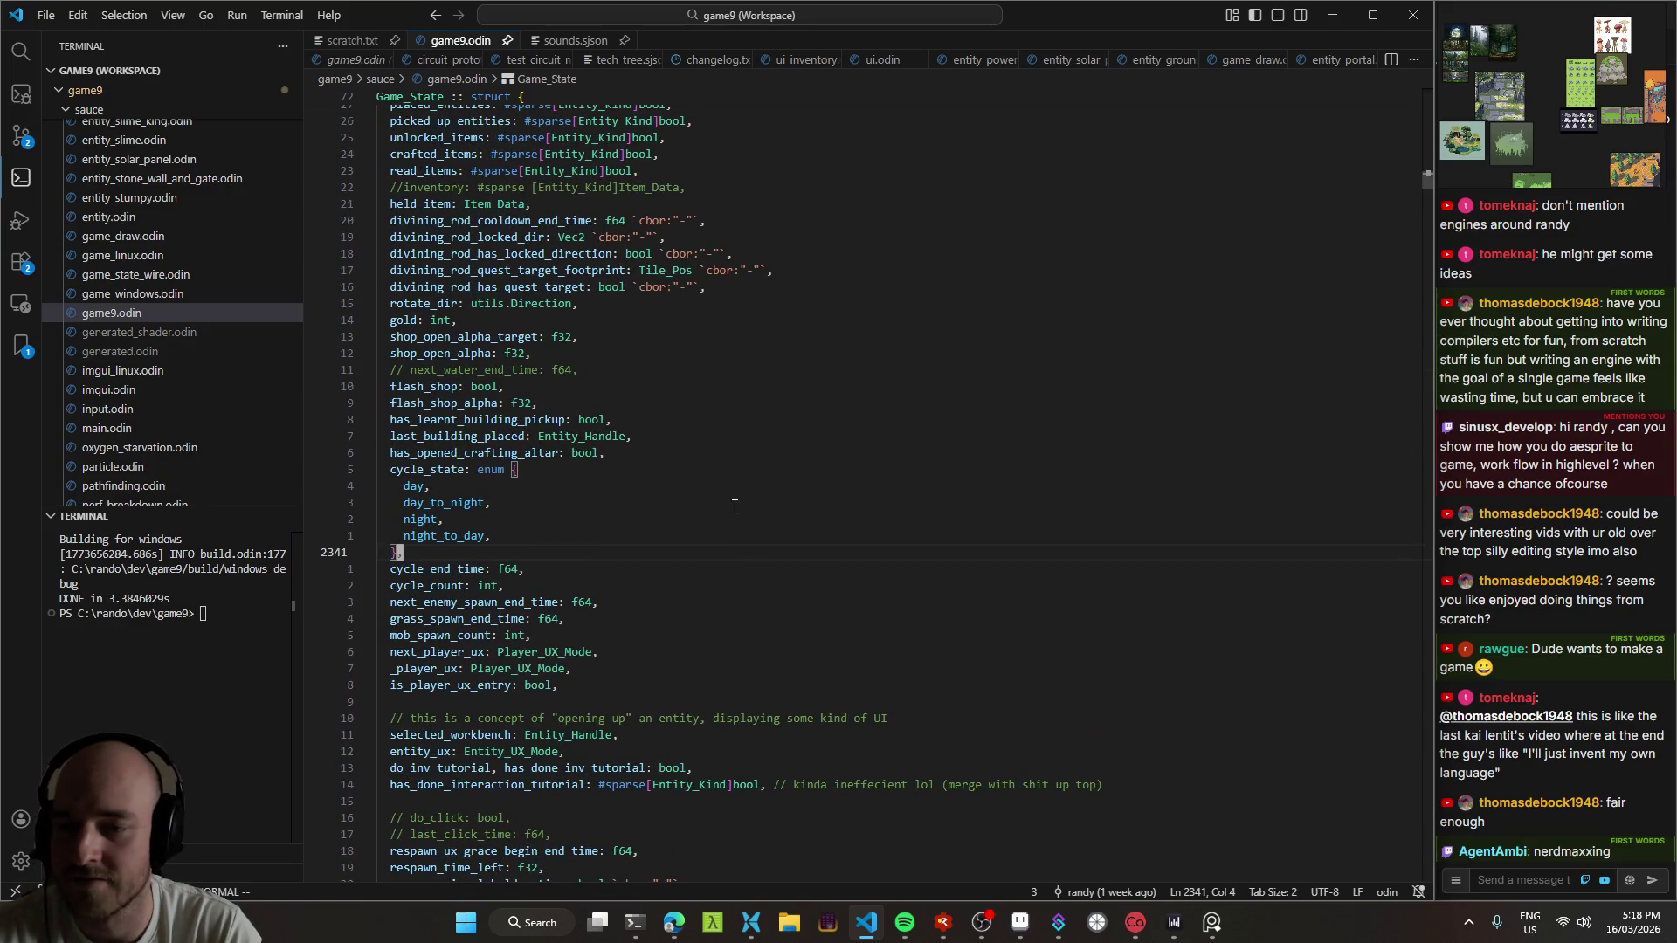
key("F5")
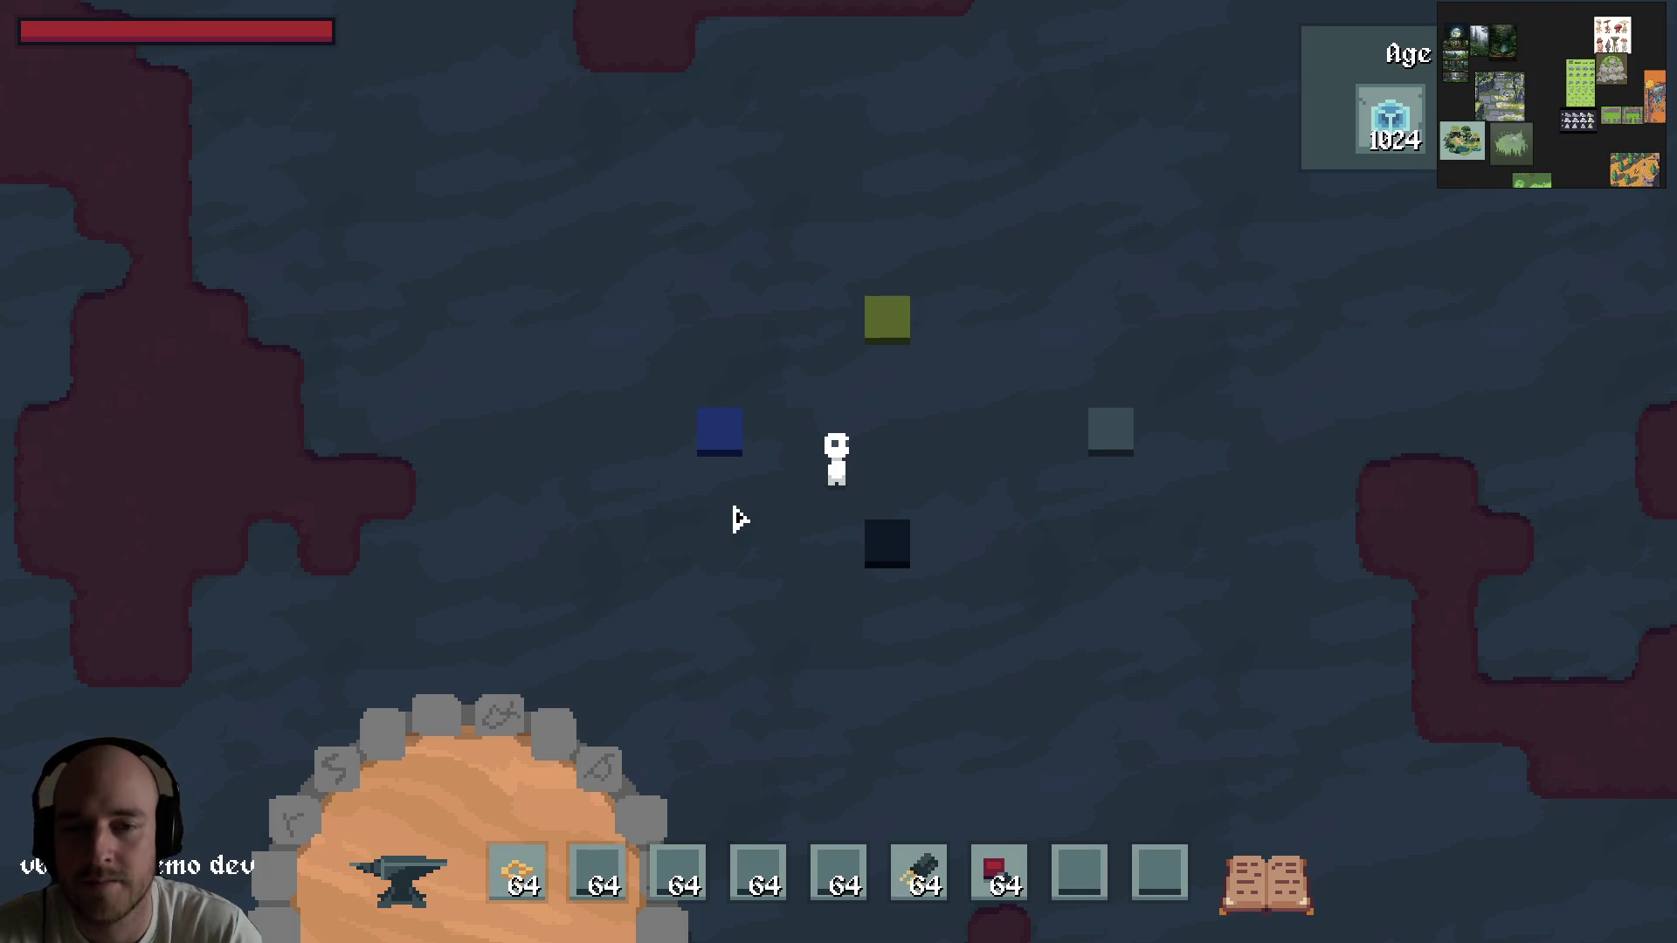
Step: Hold hotbar slot 1, open and close the inventory, and walk right until the debugger traps
scroll(909, 595, "up", 2)
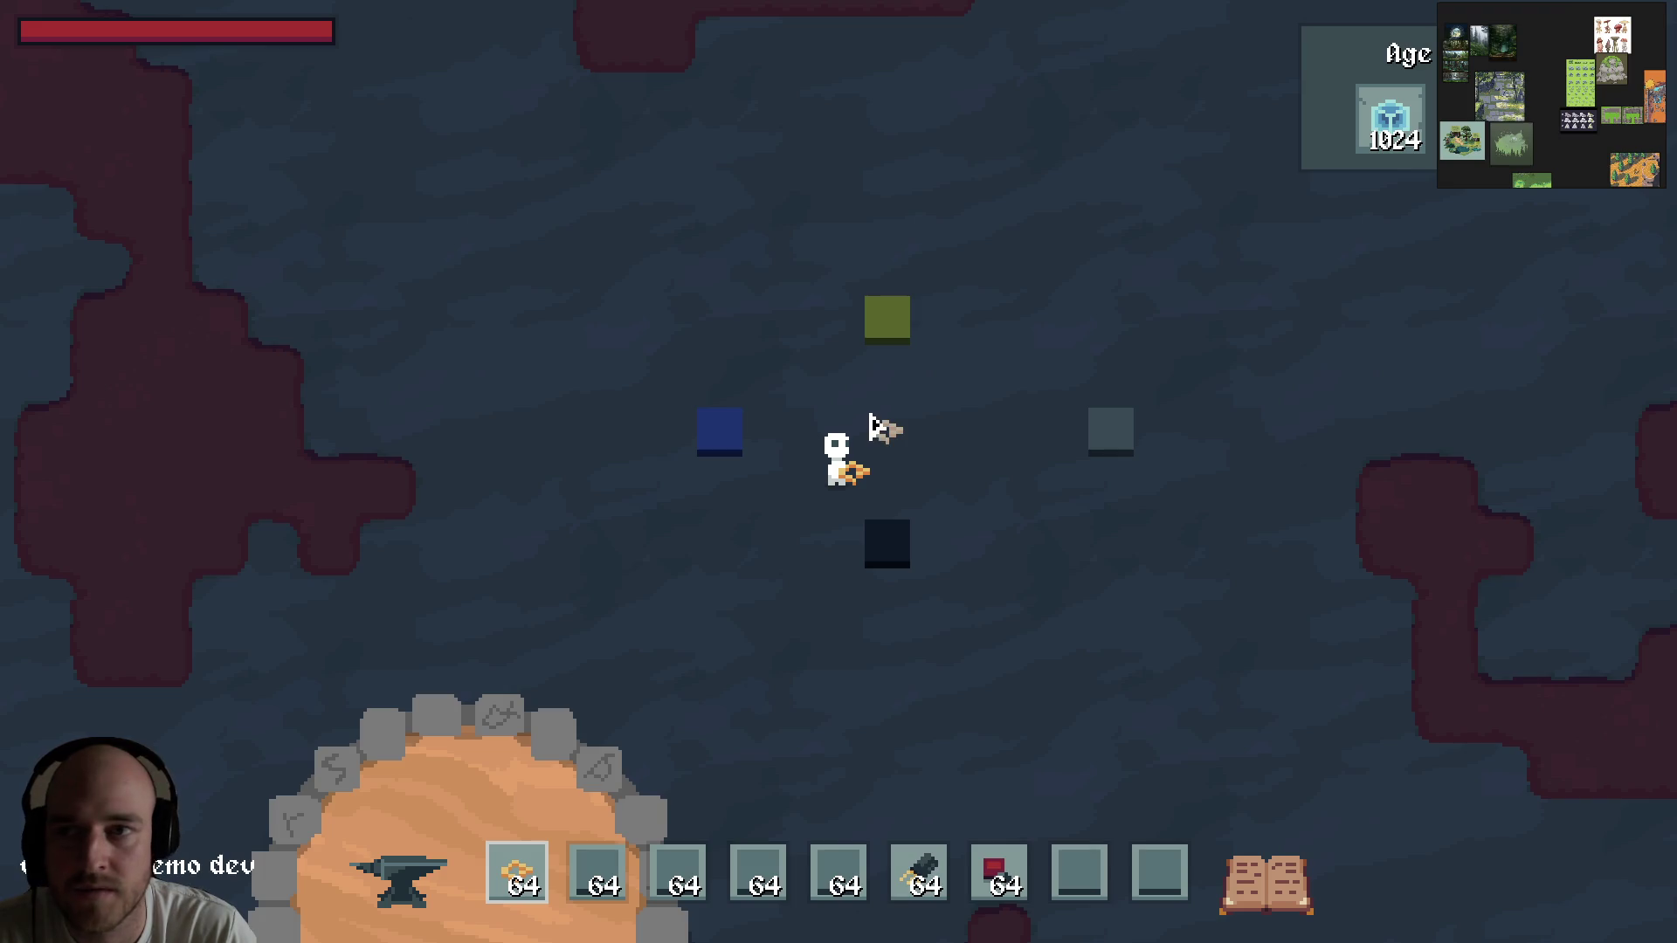
key("e")
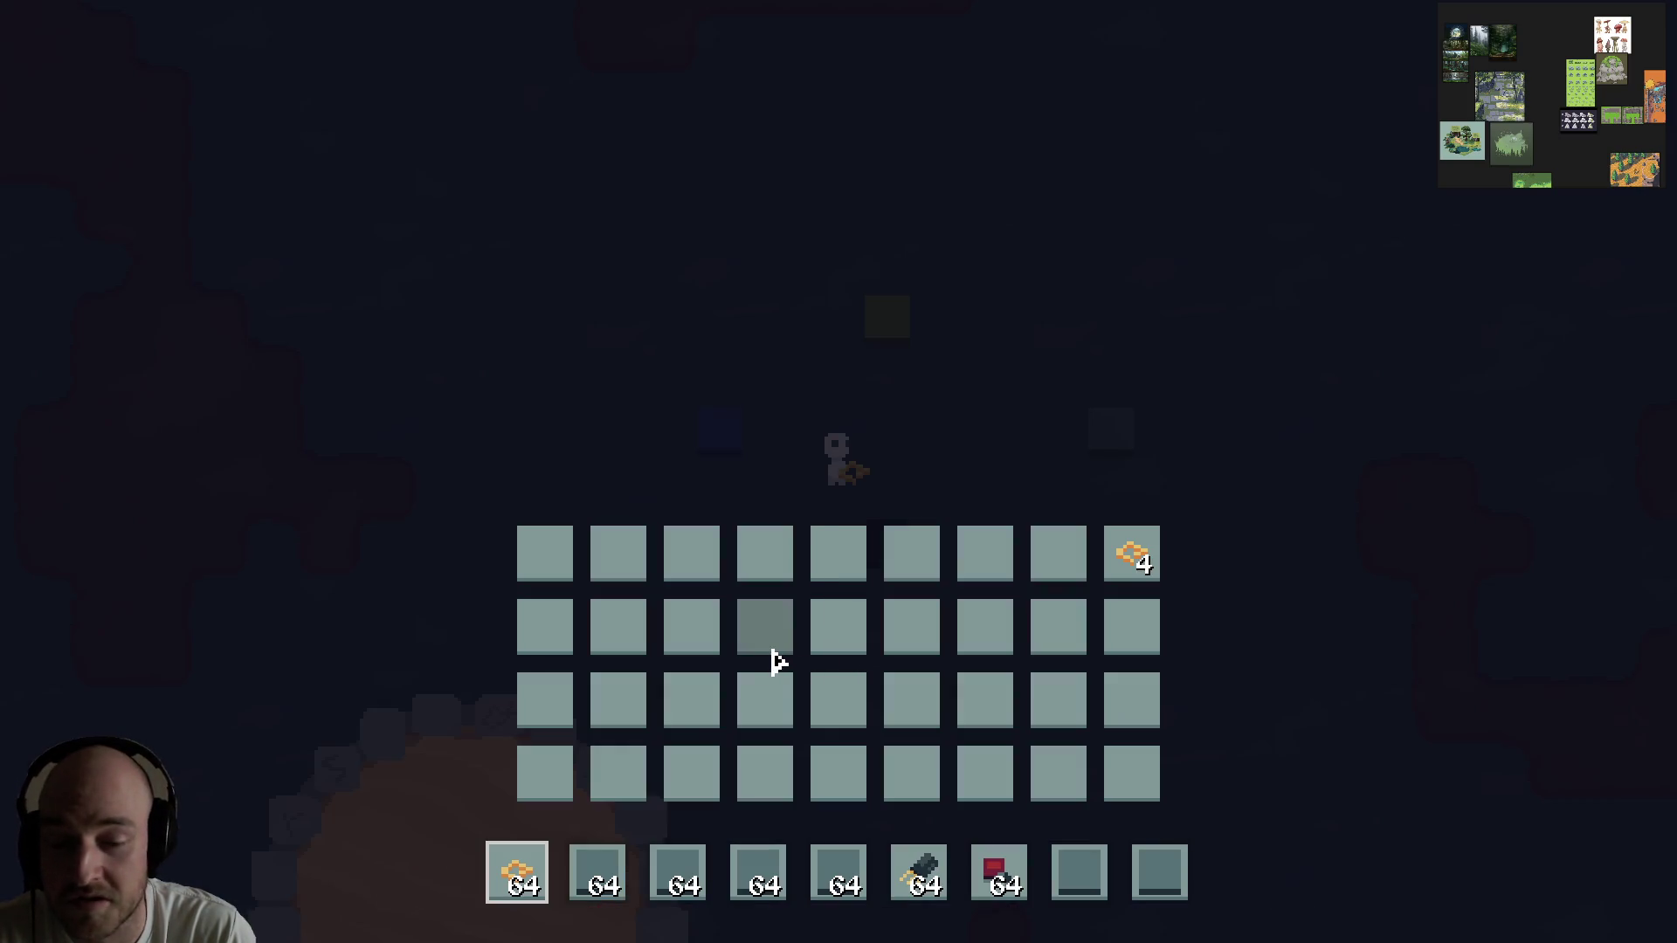
key("e")
key("d")
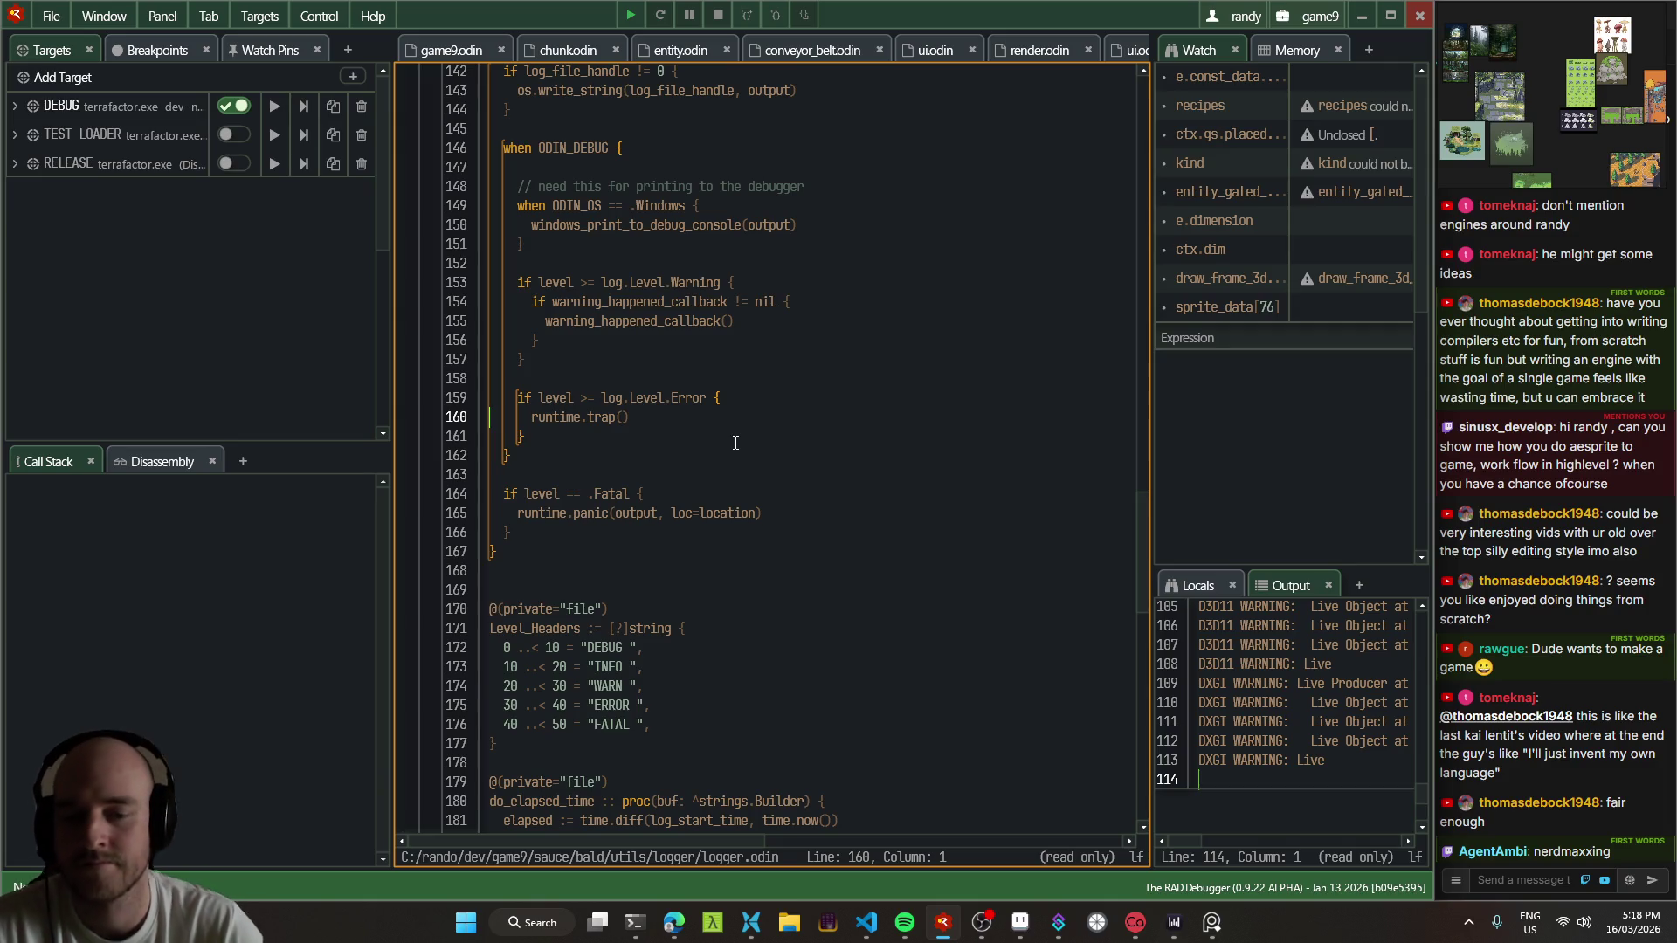
Step: Switch from RAD Debugger to T3 Code in the Edge browser
key("alt+Tab")
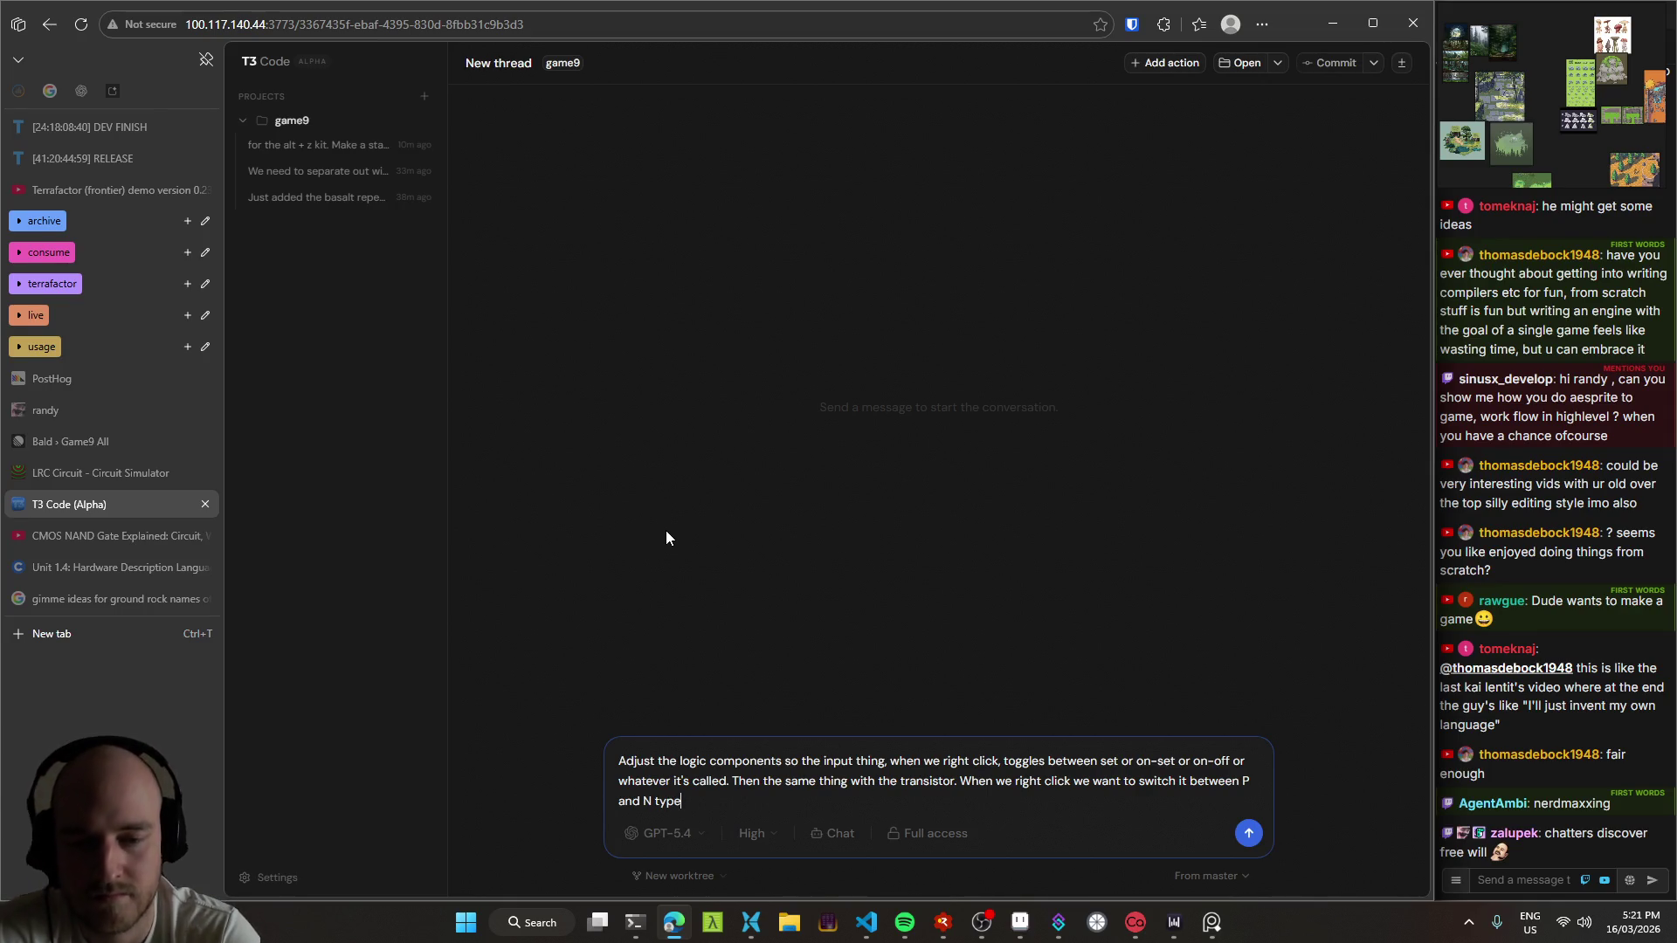
Step: Send the right-click toggle request to the T3 Code agent and return to VS Code
key("Return")
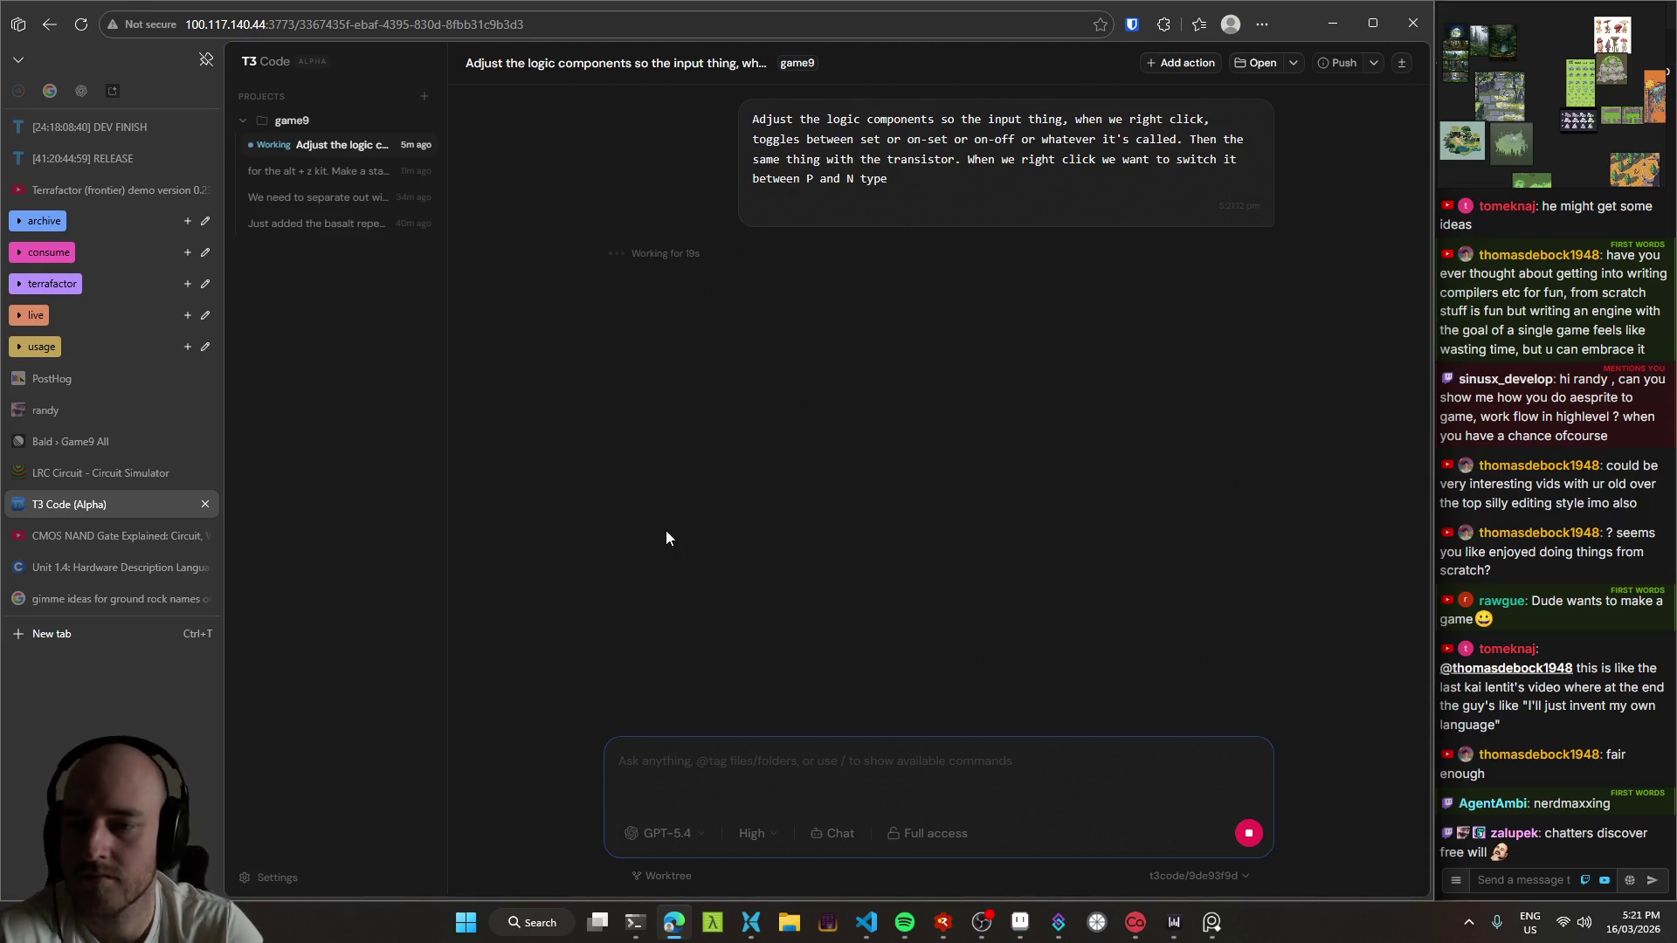
left_click(865, 923)
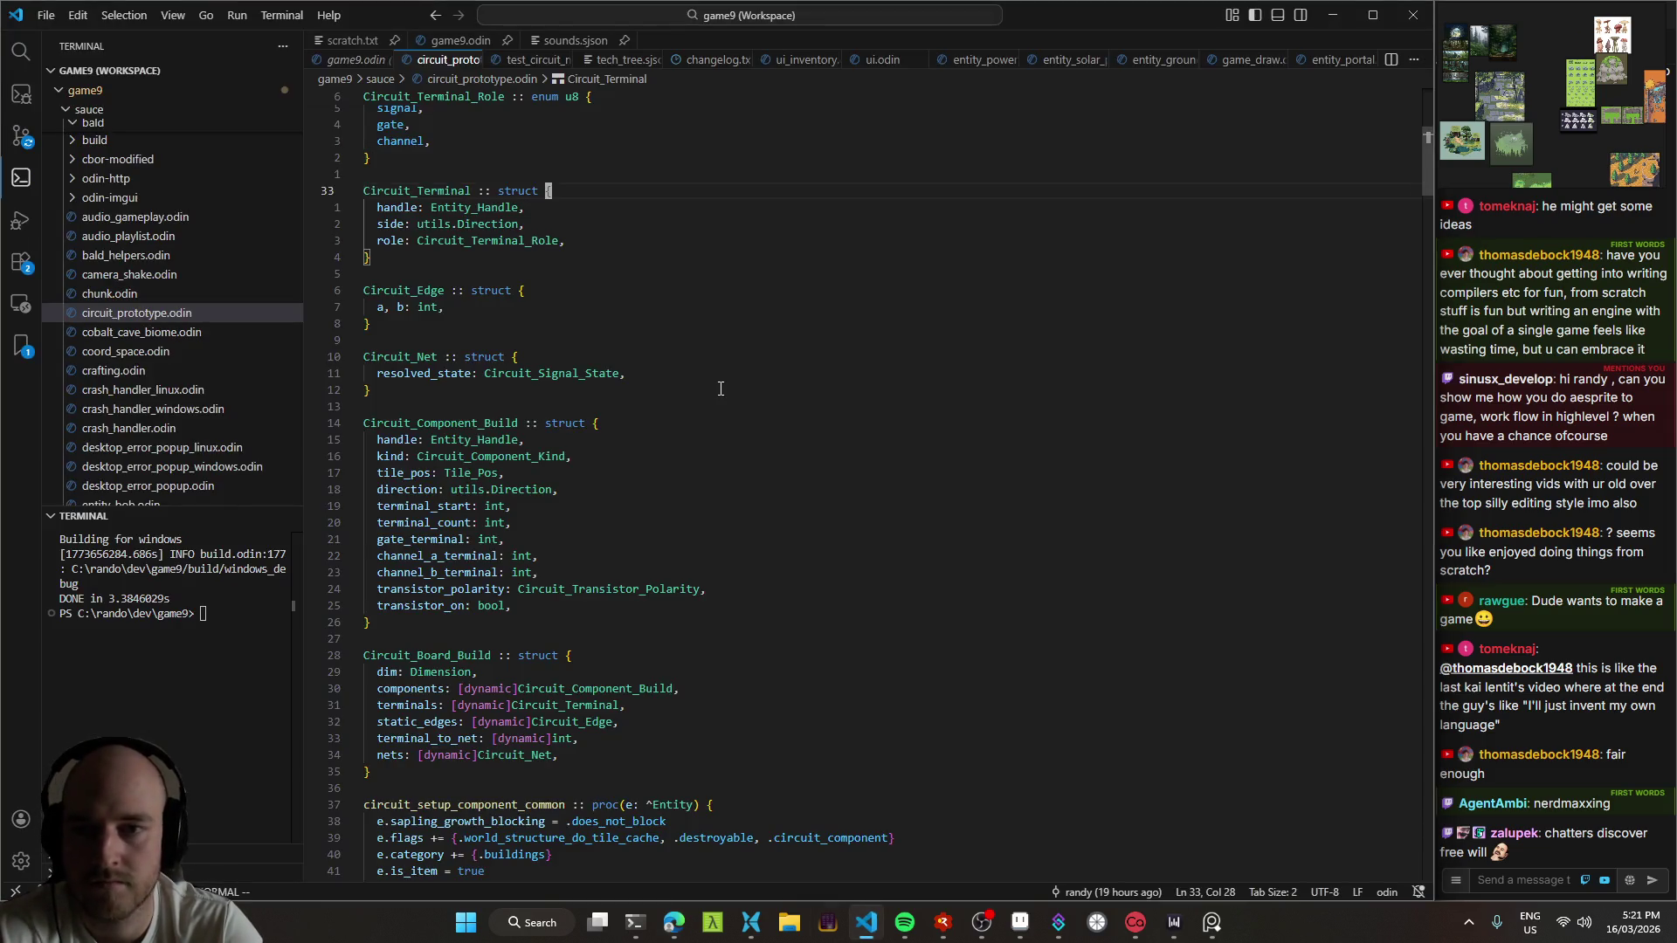
Step: Review Circuit_Transistor_Polarity and the structs in circuit_prototype.odin, then pan Aseprite's sketch pad
key("ctrl+u")
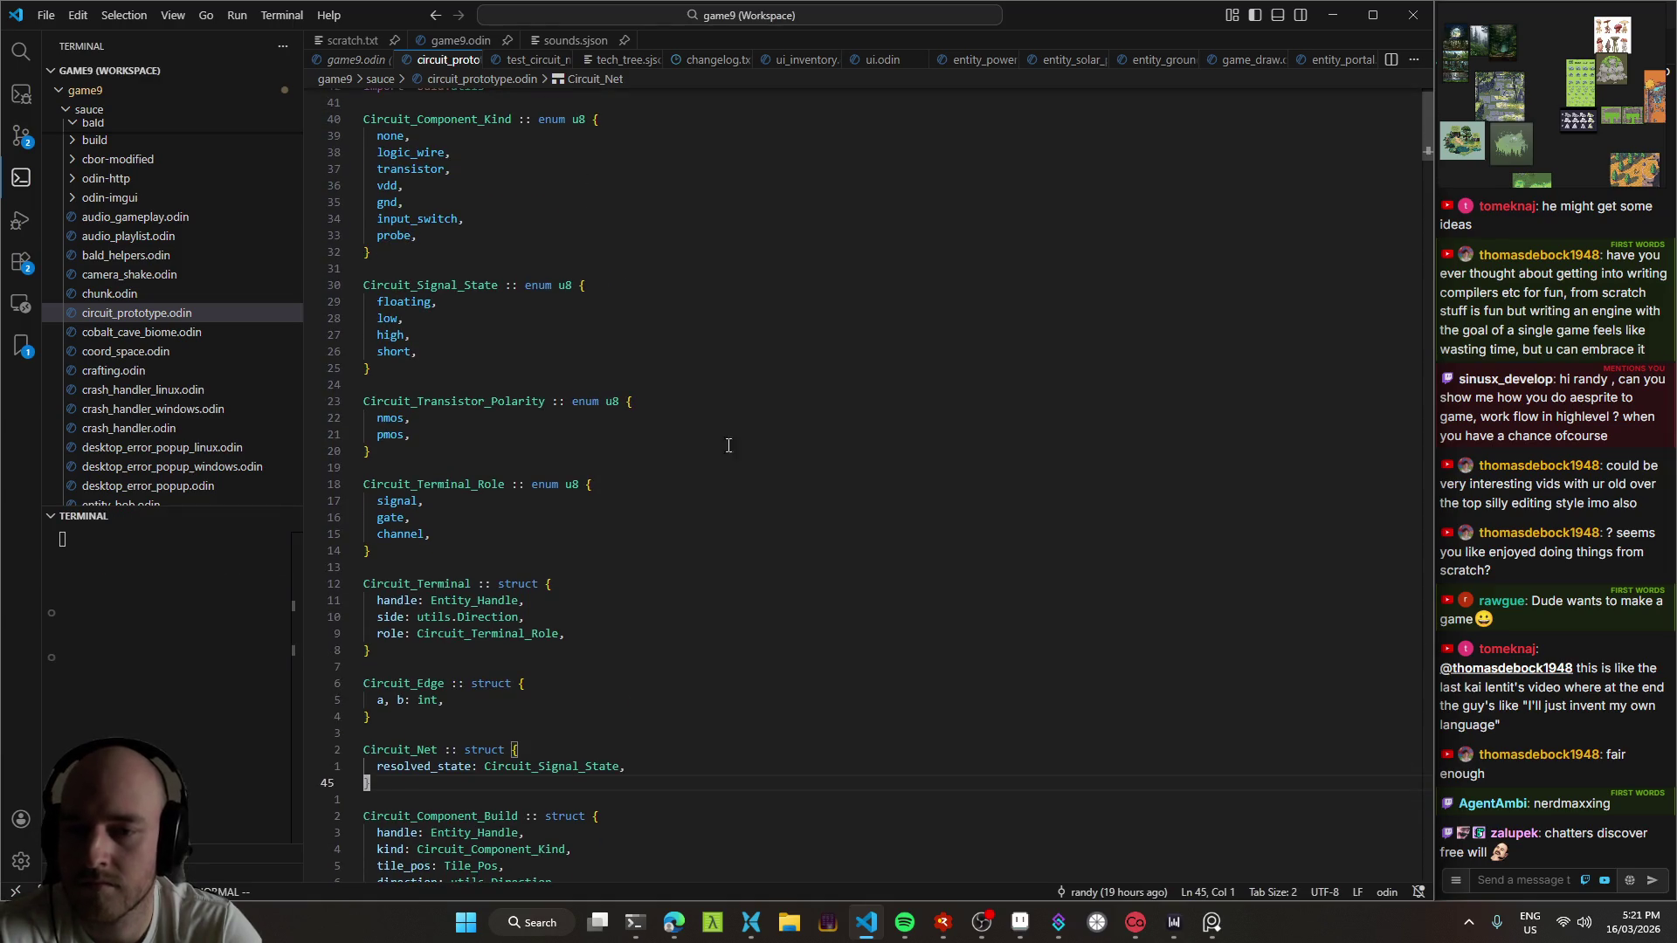
scroll(768, 464, "down", 3)
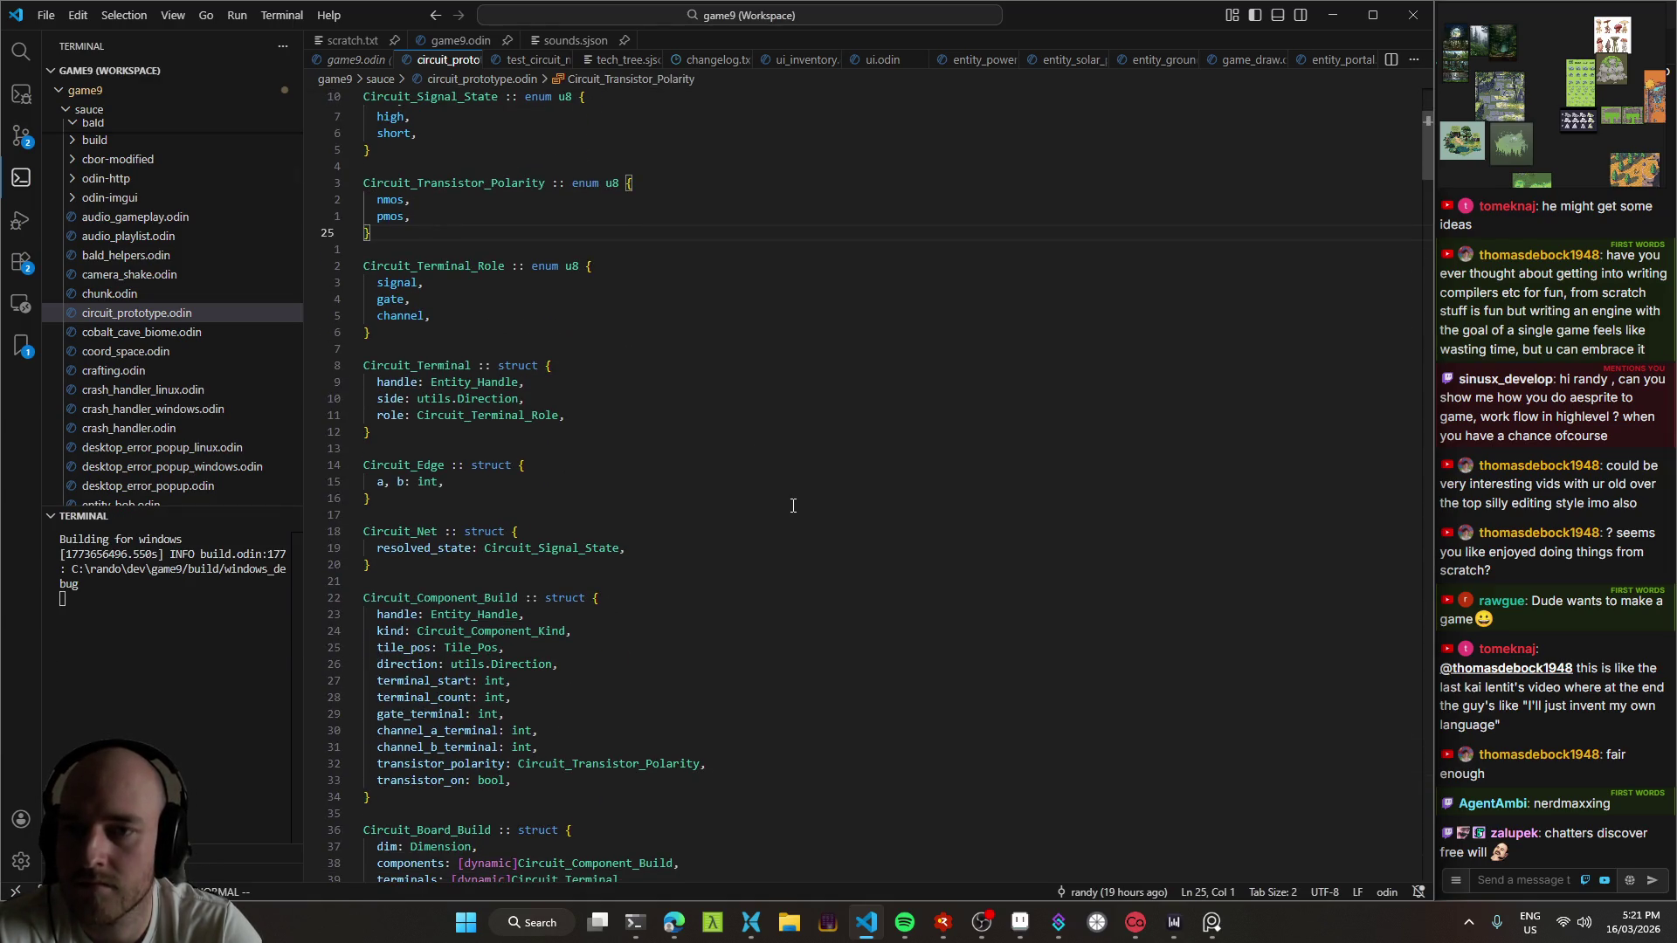
scroll(822, 505, "down", 6)
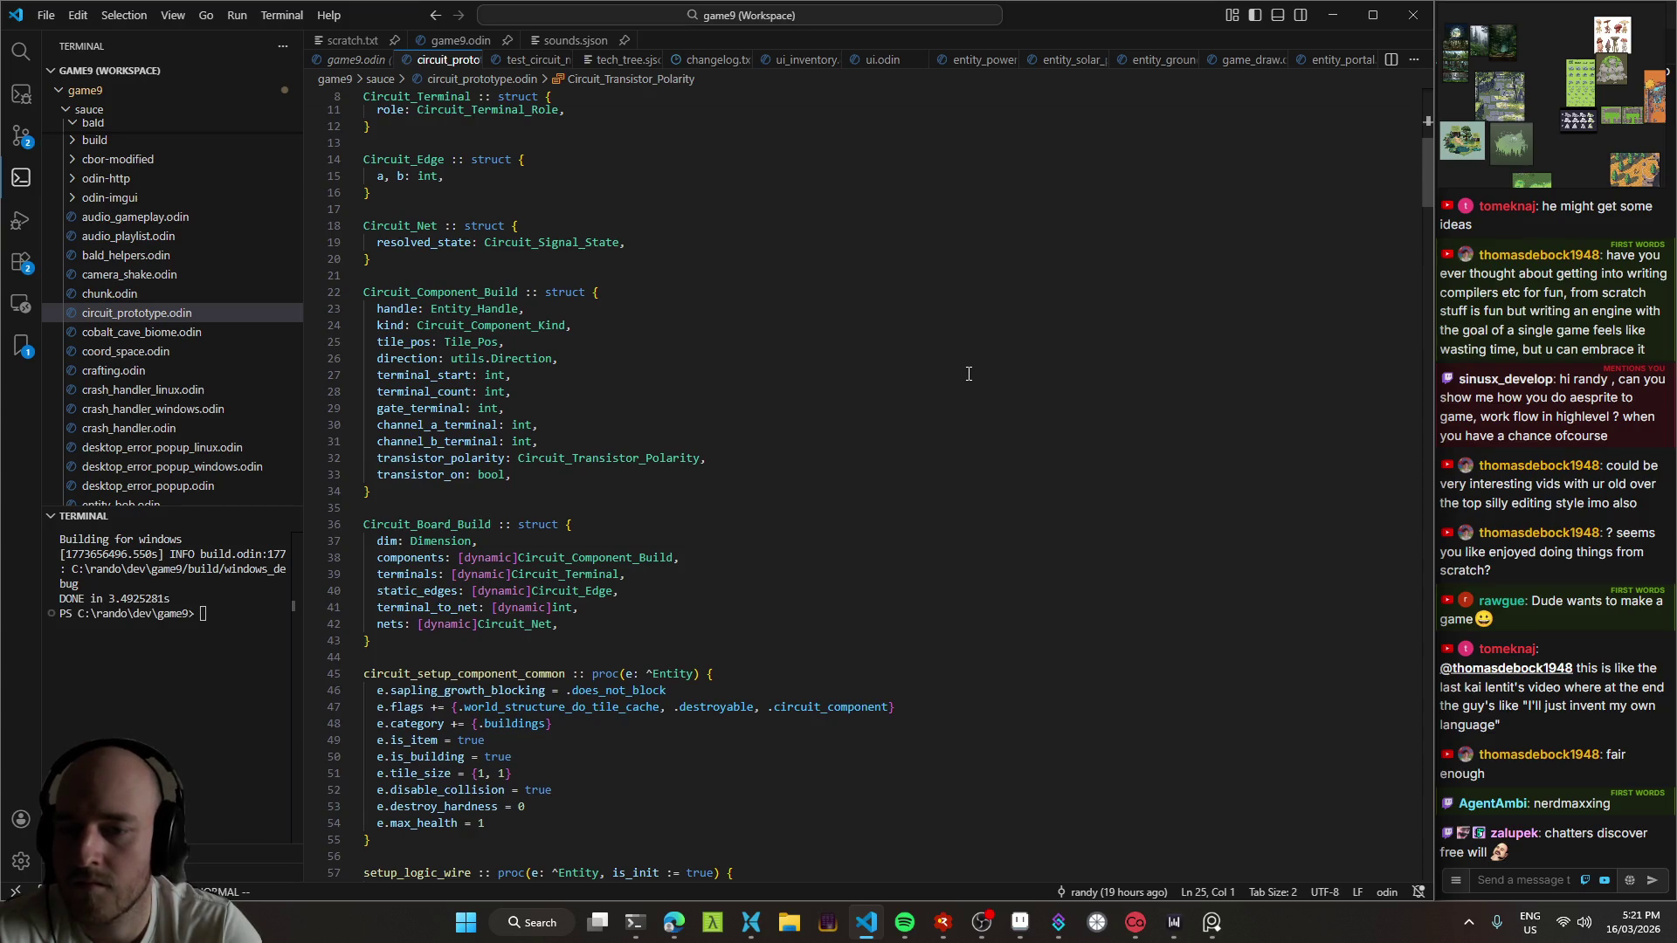
left_click(1020, 922)
mouse_move(704, 617)
left_mouse_down()
mouse_move(490, 255)
mouse_move(711, 349)
mouse_move(817, 239)
mouse_move(760, 325)
left_mouse_up()
Step: Zoom and pan the cave mockup to the crystals and the stone building above them
scroll(801, 288, "down", 2)
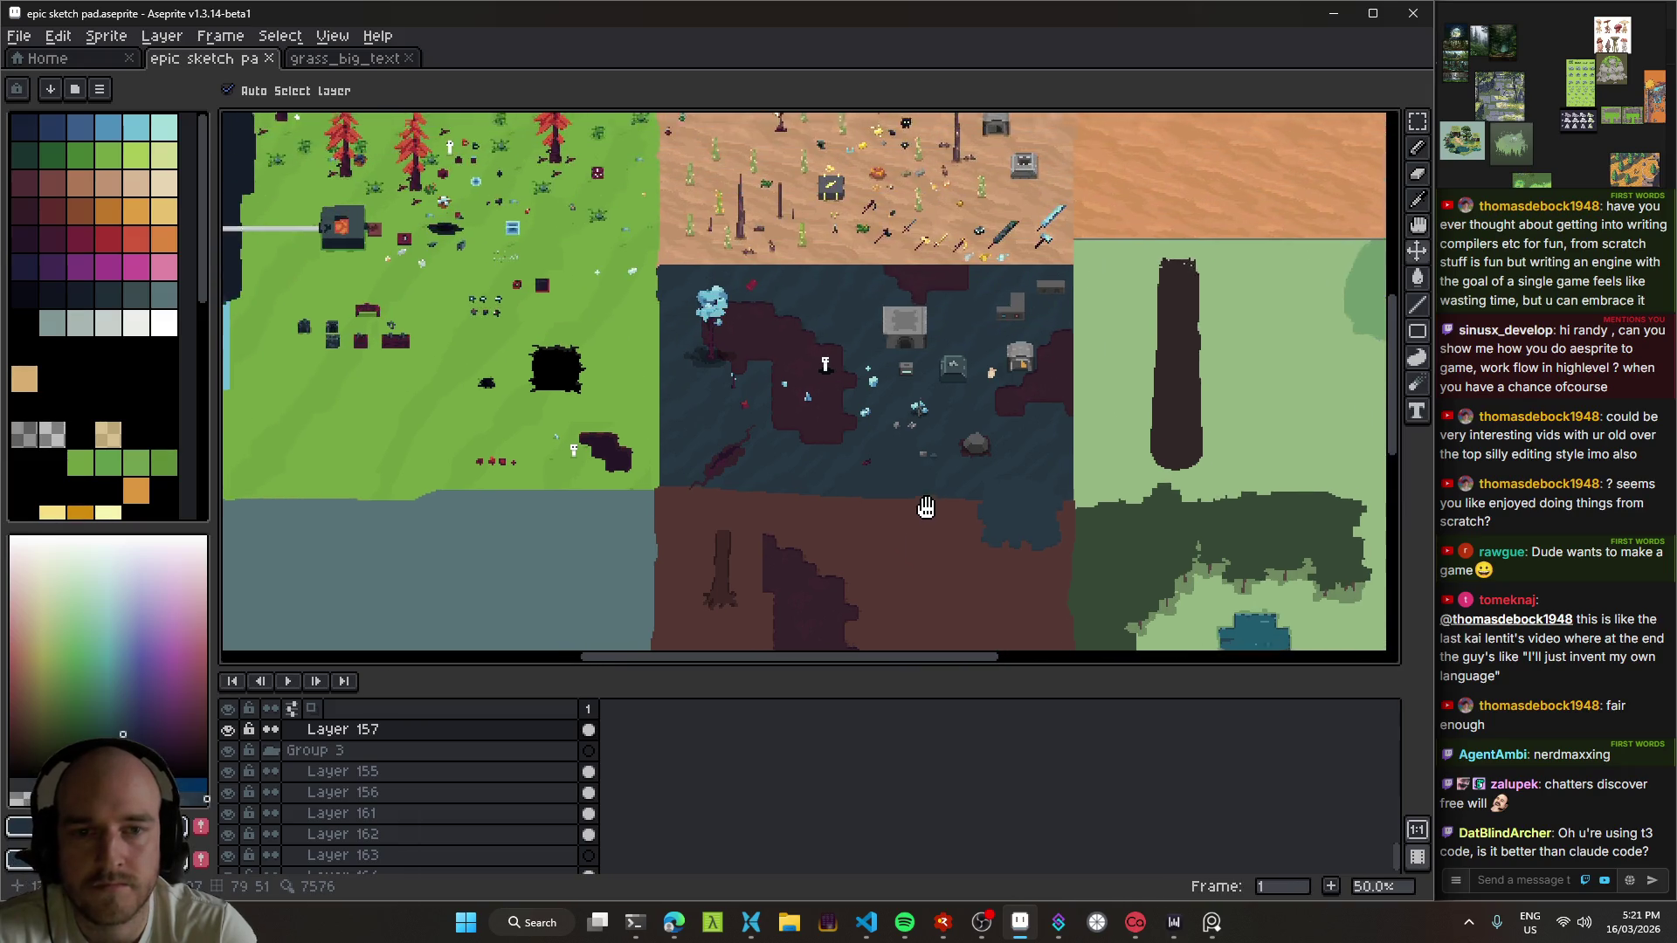
scroll(814, 358, "up", 2)
scroll(816, 353, "up", 4)
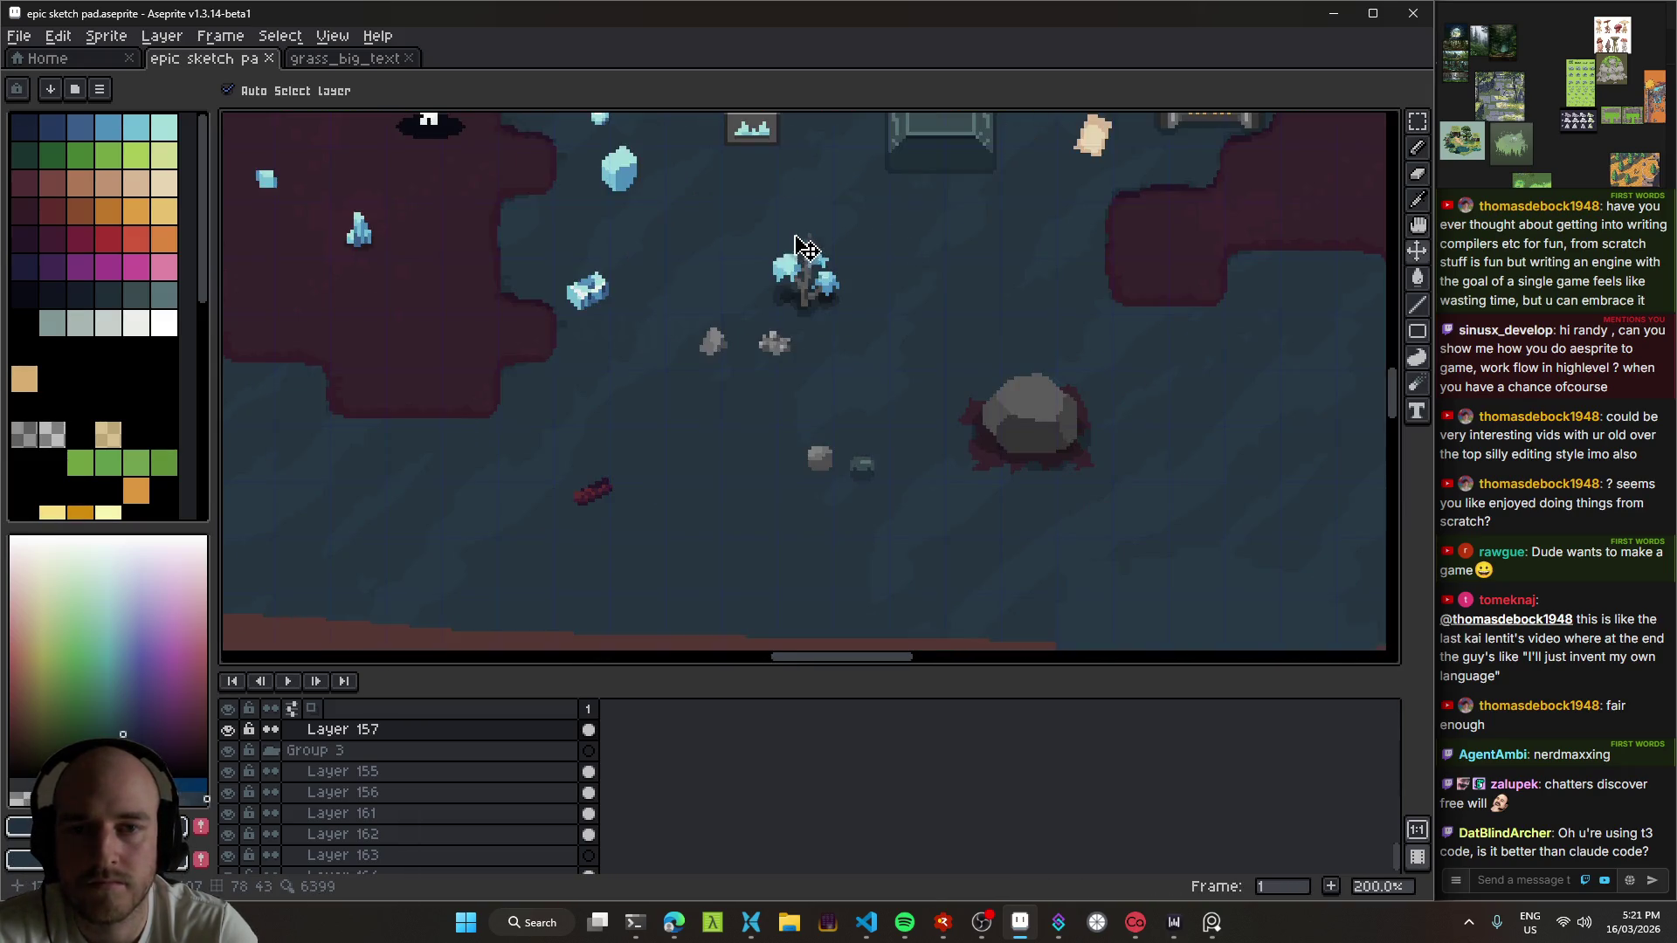
left_click_drag(809, 327, 882, 419)
mouse_move(823, 294)
left_mouse_down()
mouse_move(823, 371)
mouse_move(813, 362)
left_mouse_up()
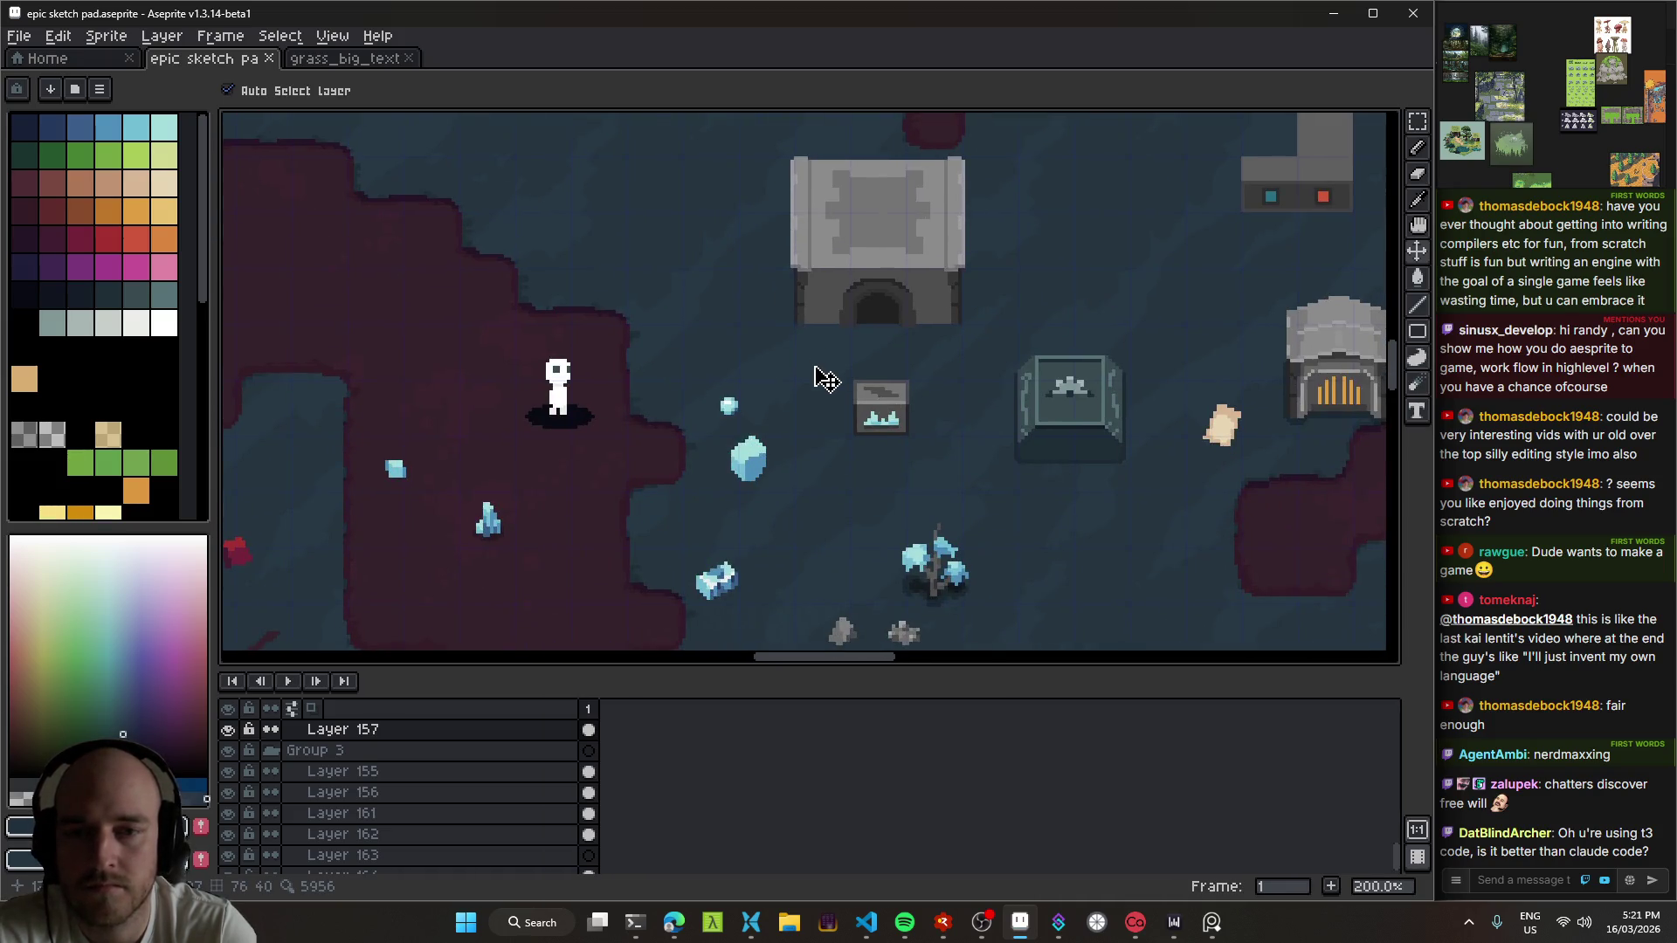
mouse_move(804, 457)
left_mouse_down()
mouse_move(862, 436)
mouse_move(766, 303)
left_mouse_up()
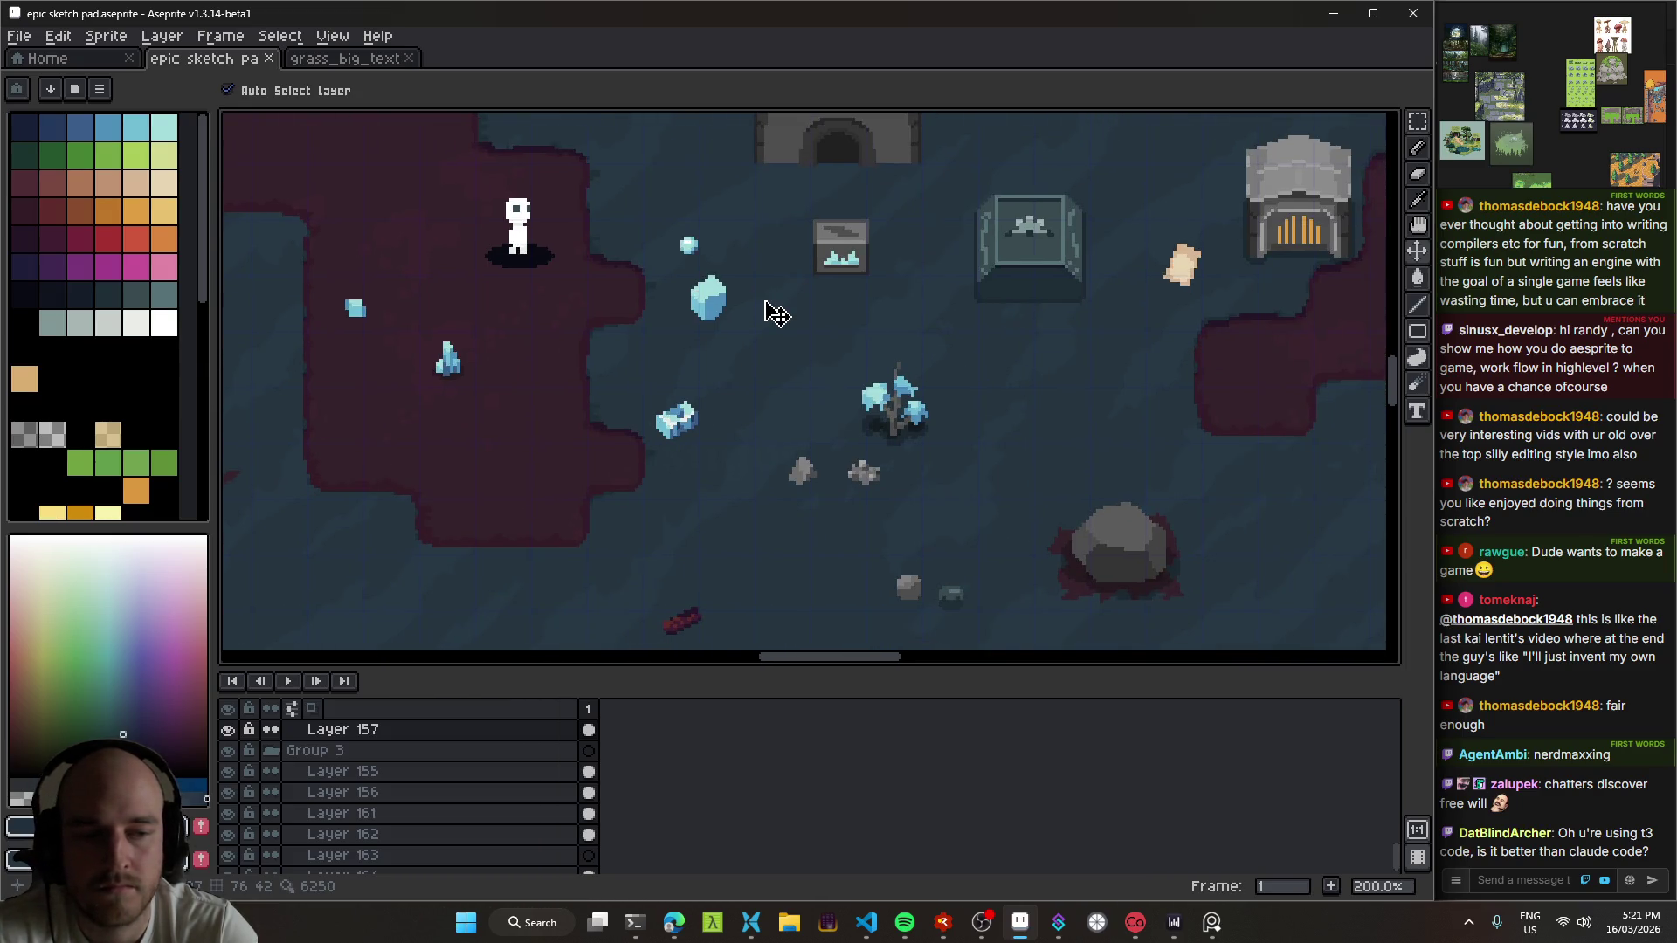
mouse_move(812, 397)
left_mouse_down()
mouse_move(774, 351)
mouse_move(775, 295)
left_mouse_up()
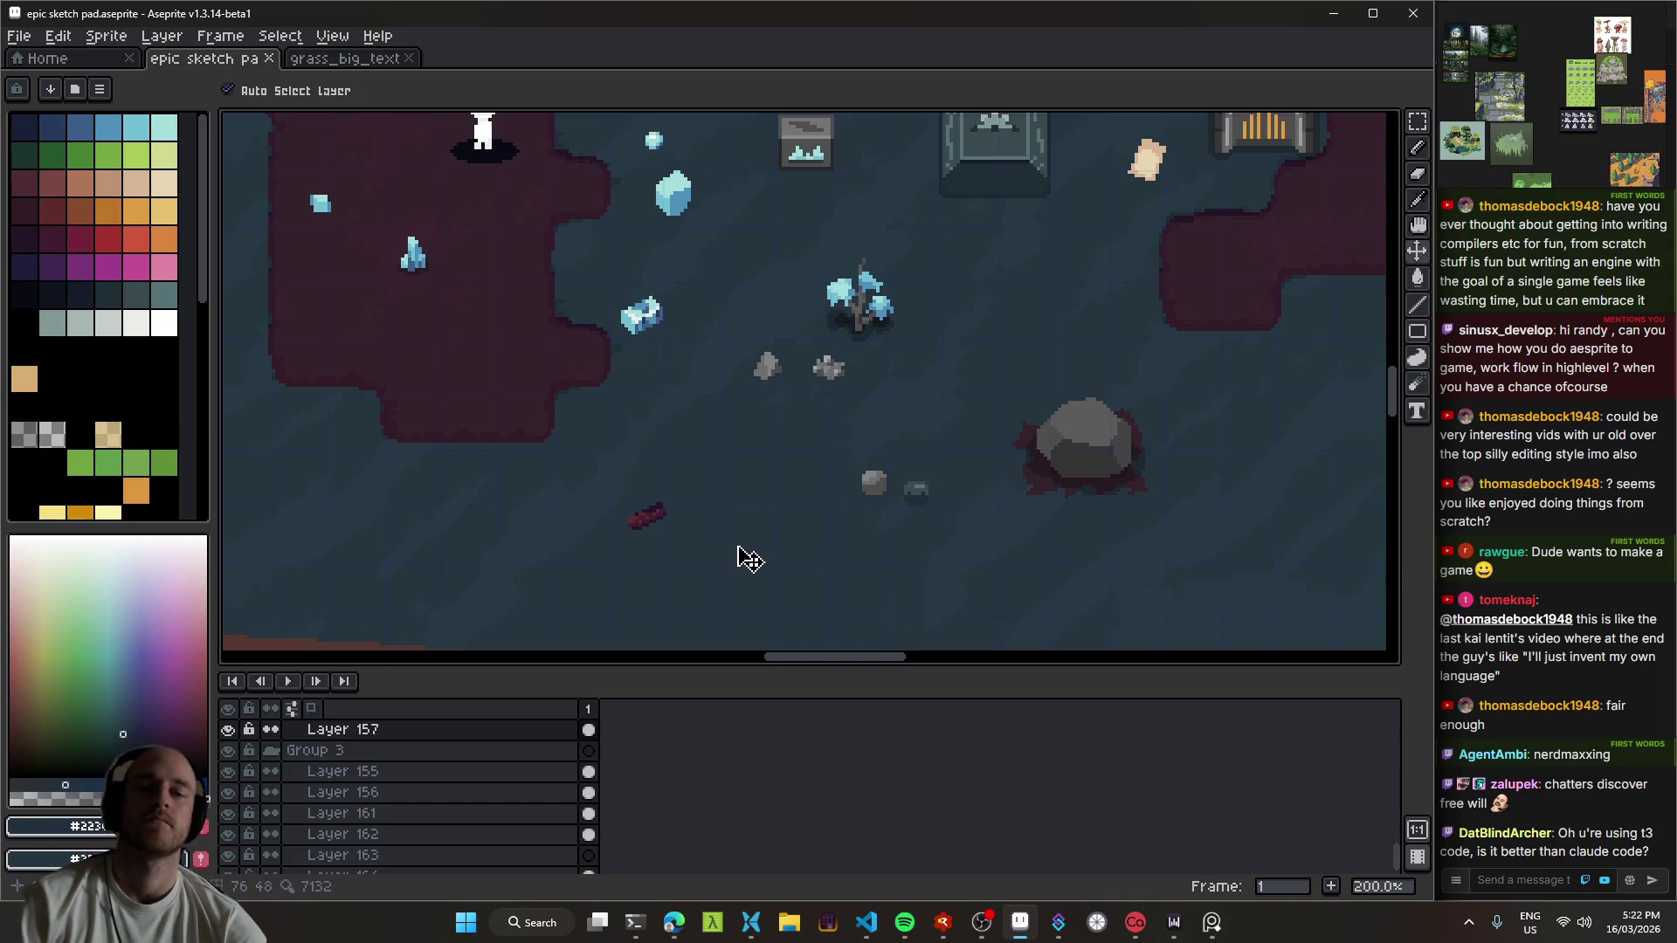
Step: Pan across the lower cave and its surroundings to review the crystal sprites
left_click_drag(768, 502, 762, 249)
scroll(900, 272, "down", 5)
scroll(929, 521, "up", 10)
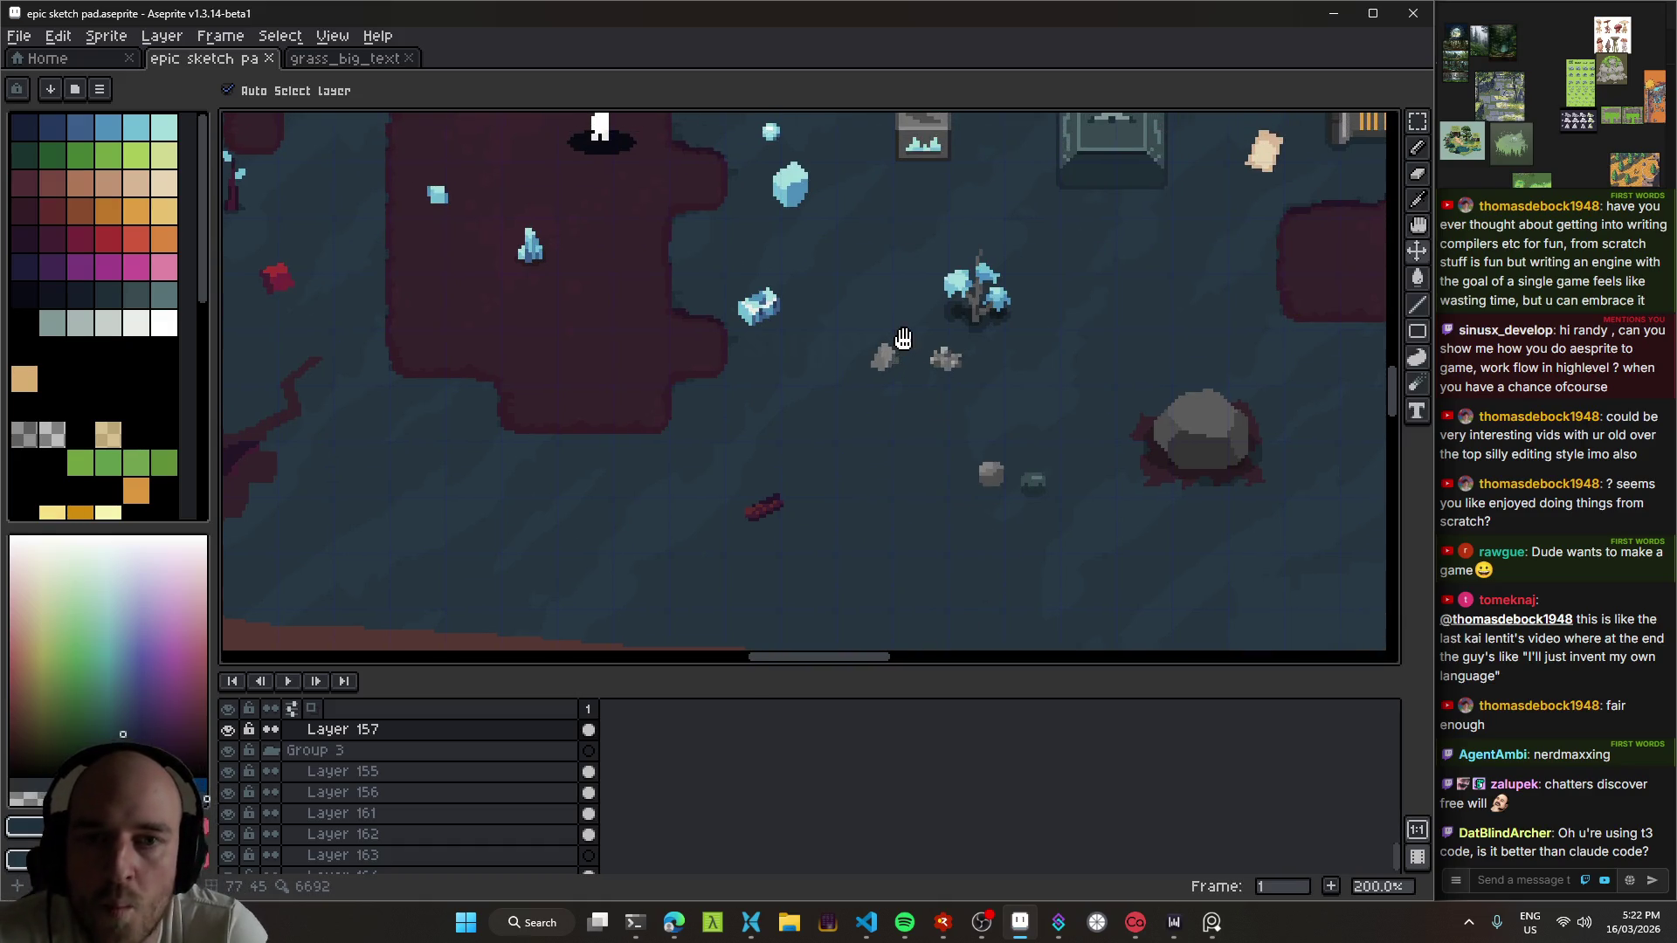
left_click_drag(904, 354, 740, 471)
scroll(860, 393, "down", 3)
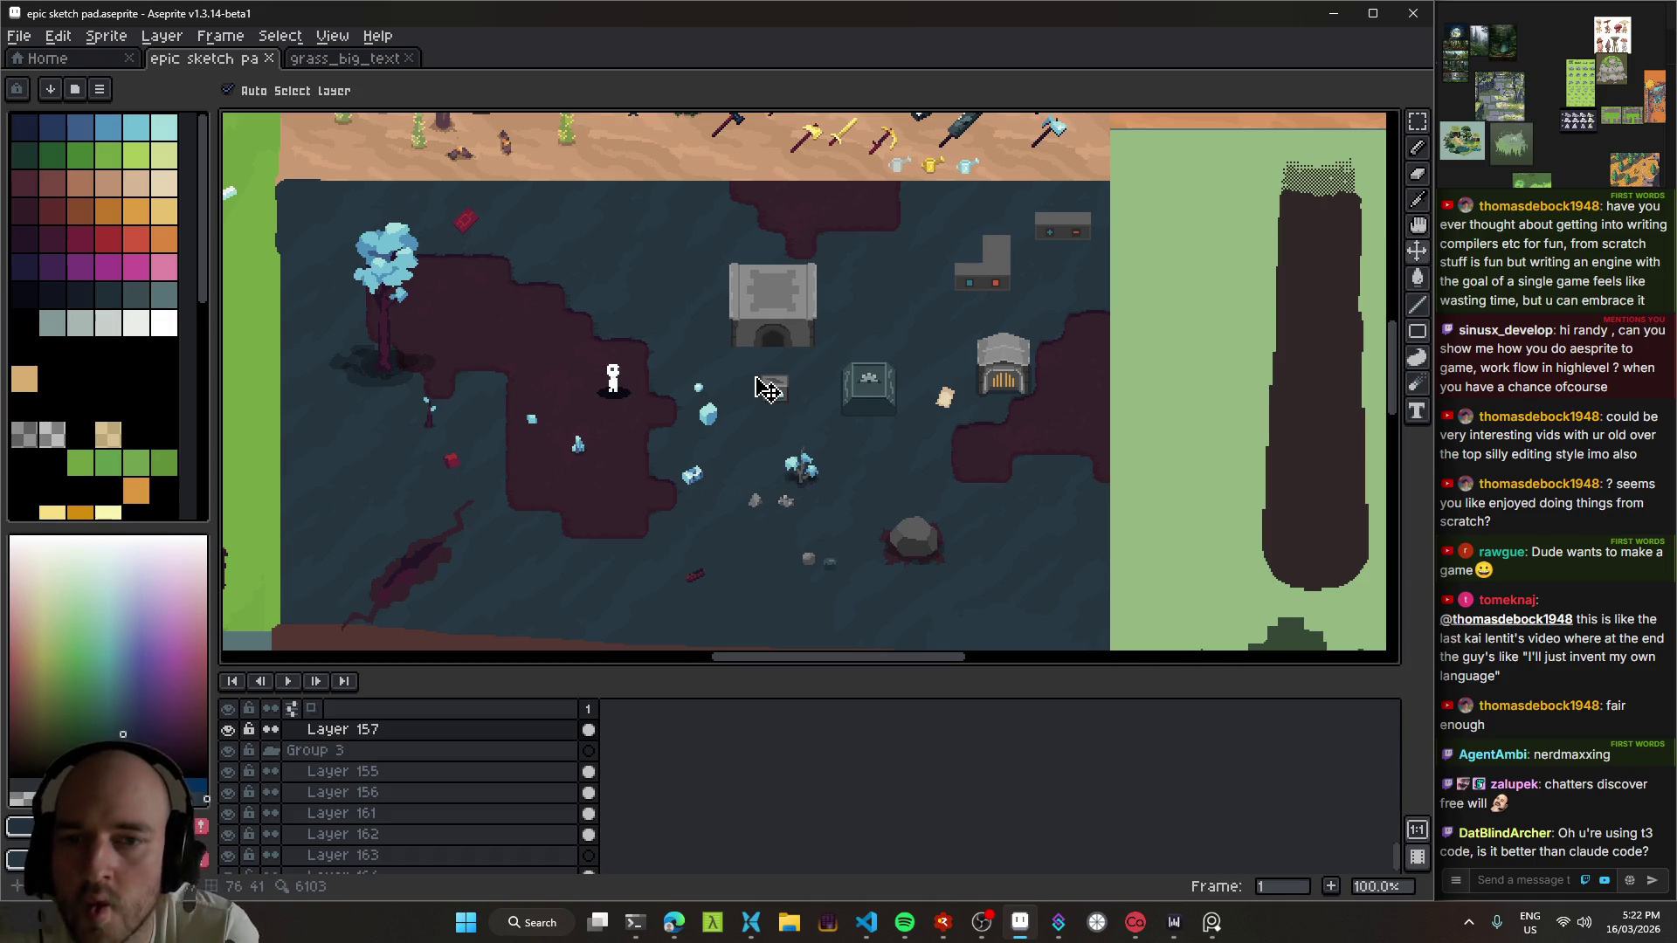
mouse_move(899, 588)
left_mouse_down()
mouse_move(873, 402)
mouse_move(839, 317)
mouse_move(840, 423)
left_mouse_up()
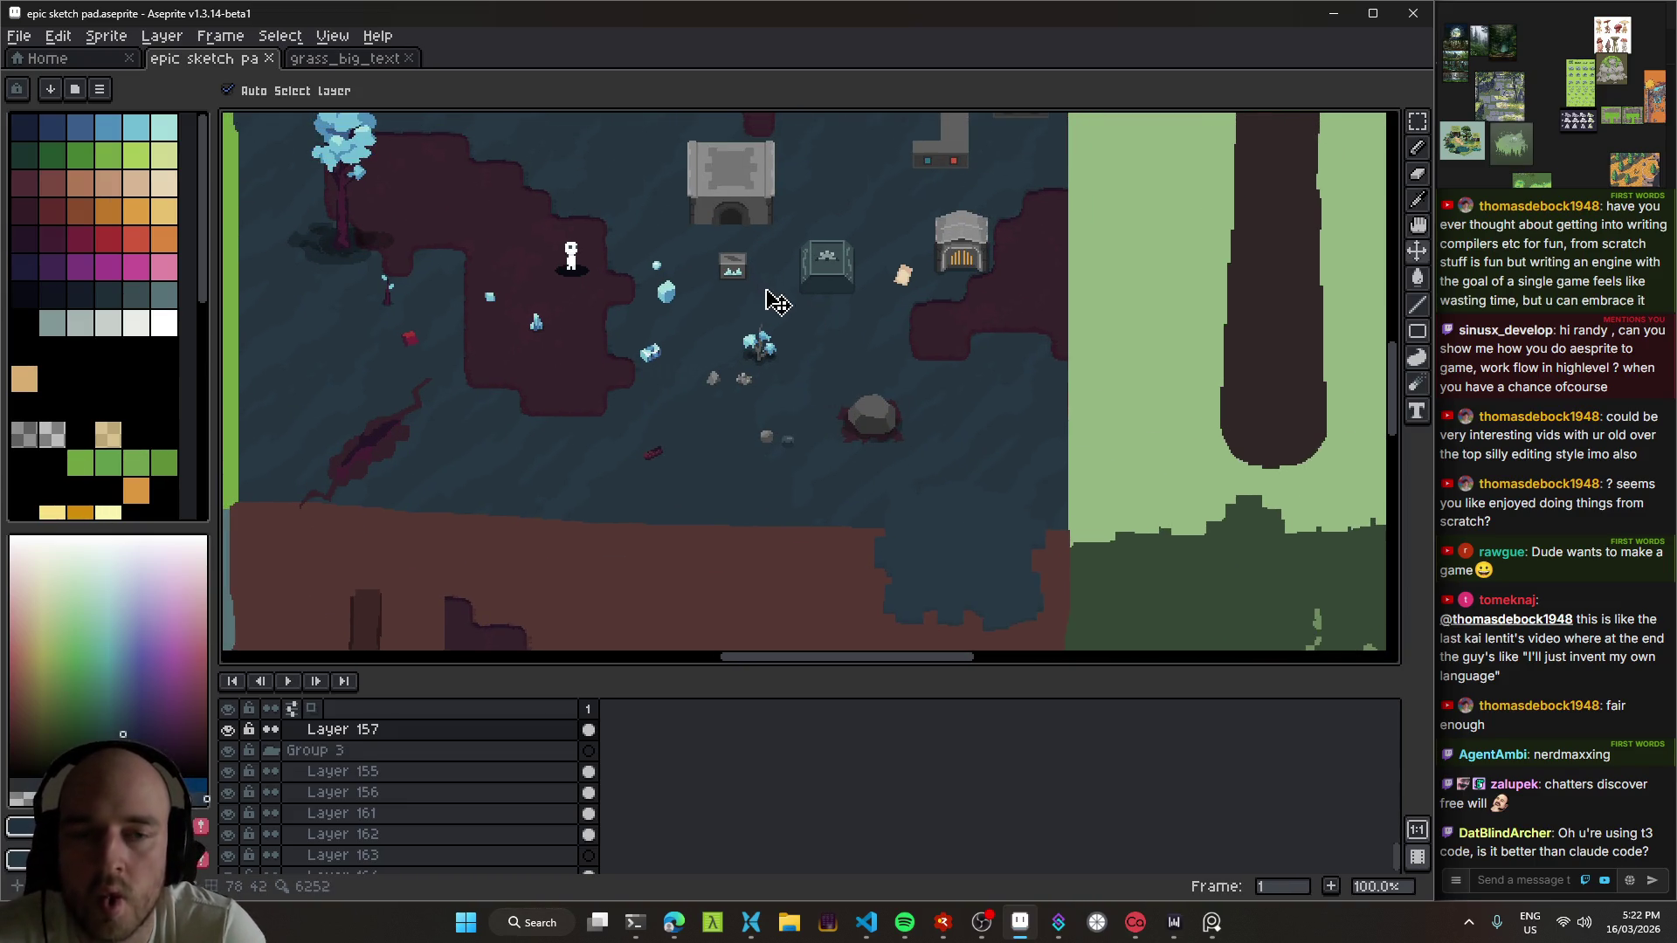
scroll(761, 271, "down", 1)
scroll(762, 271, "up", 1)
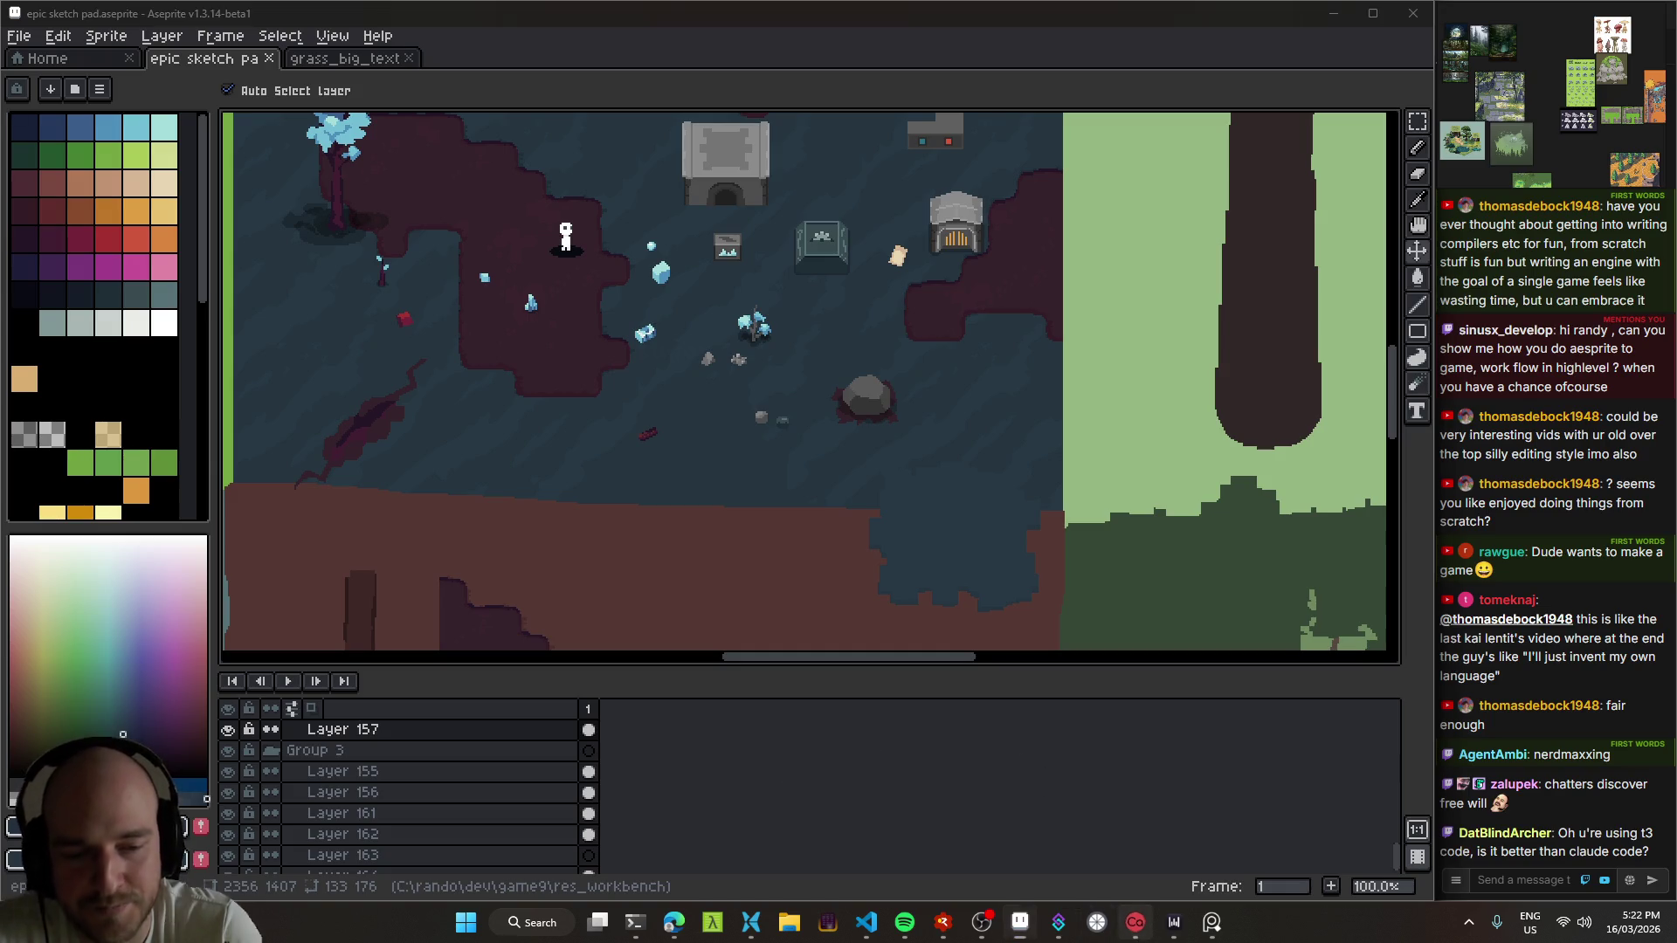
Step: Show the Casterlabs Chat Bot Commands list and move its window up and left
left_click(1135, 922)
left_click(515, 219)
mouse_move(884, 135)
left_mouse_down()
mouse_move(681, 82)
mouse_move(704, 103)
left_mouse_up()
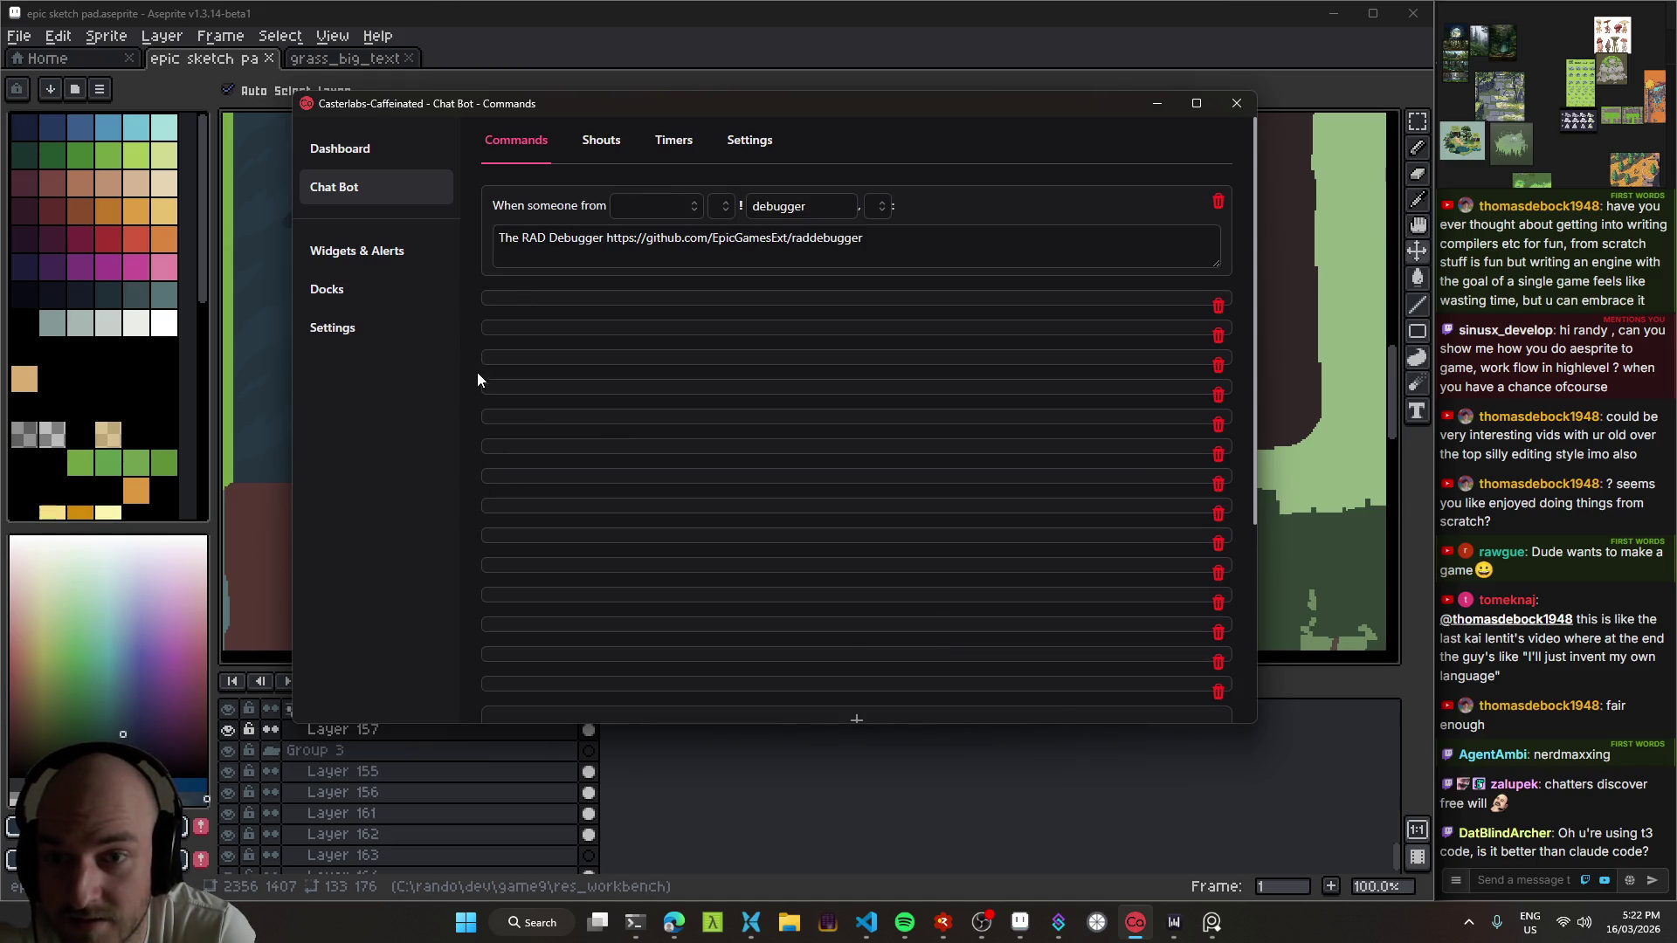
Step: Add a new chat command named t3code
scroll(473, 387, "down", 15)
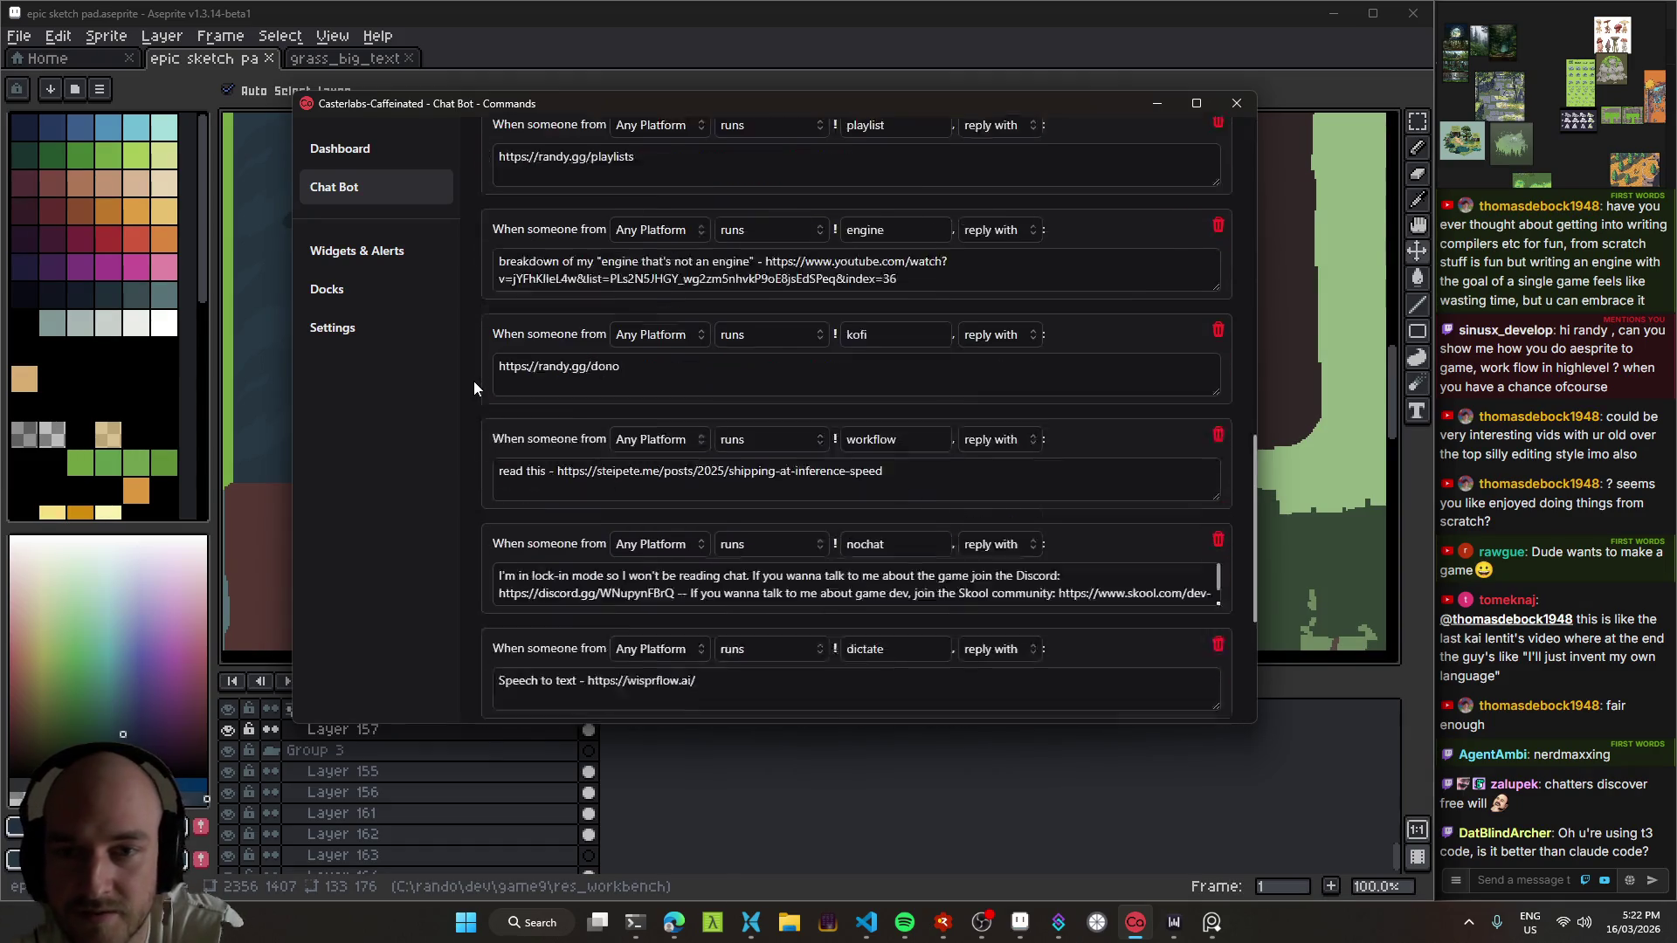
left_click(917, 428)
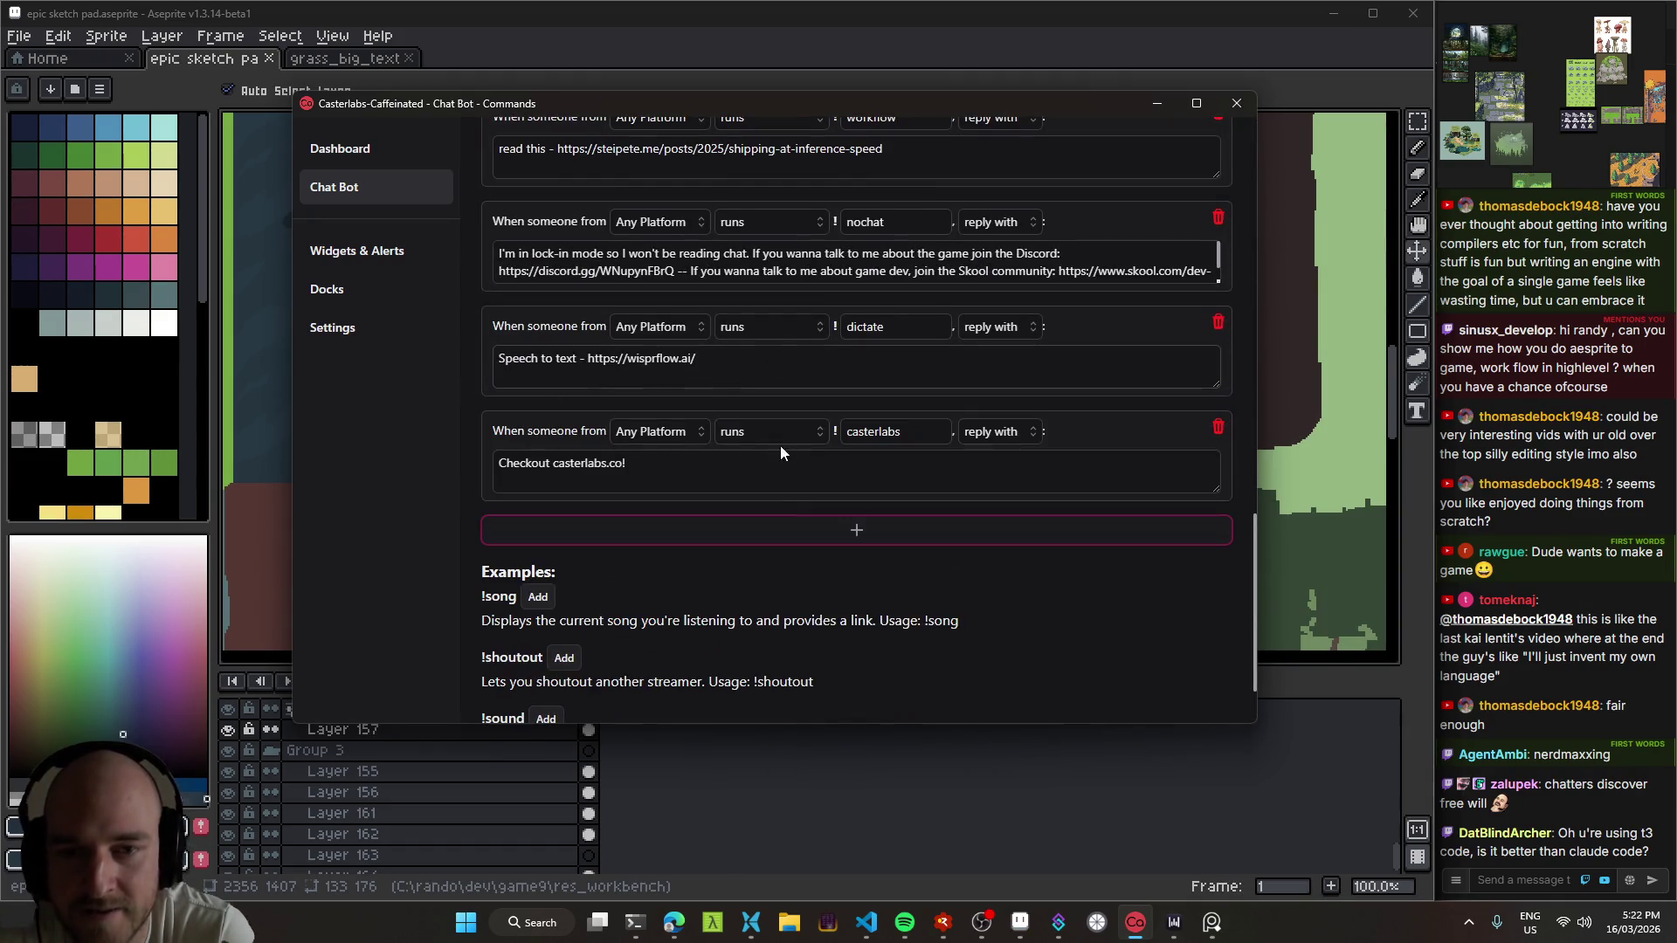
double_click(919, 430)
type("t3co")
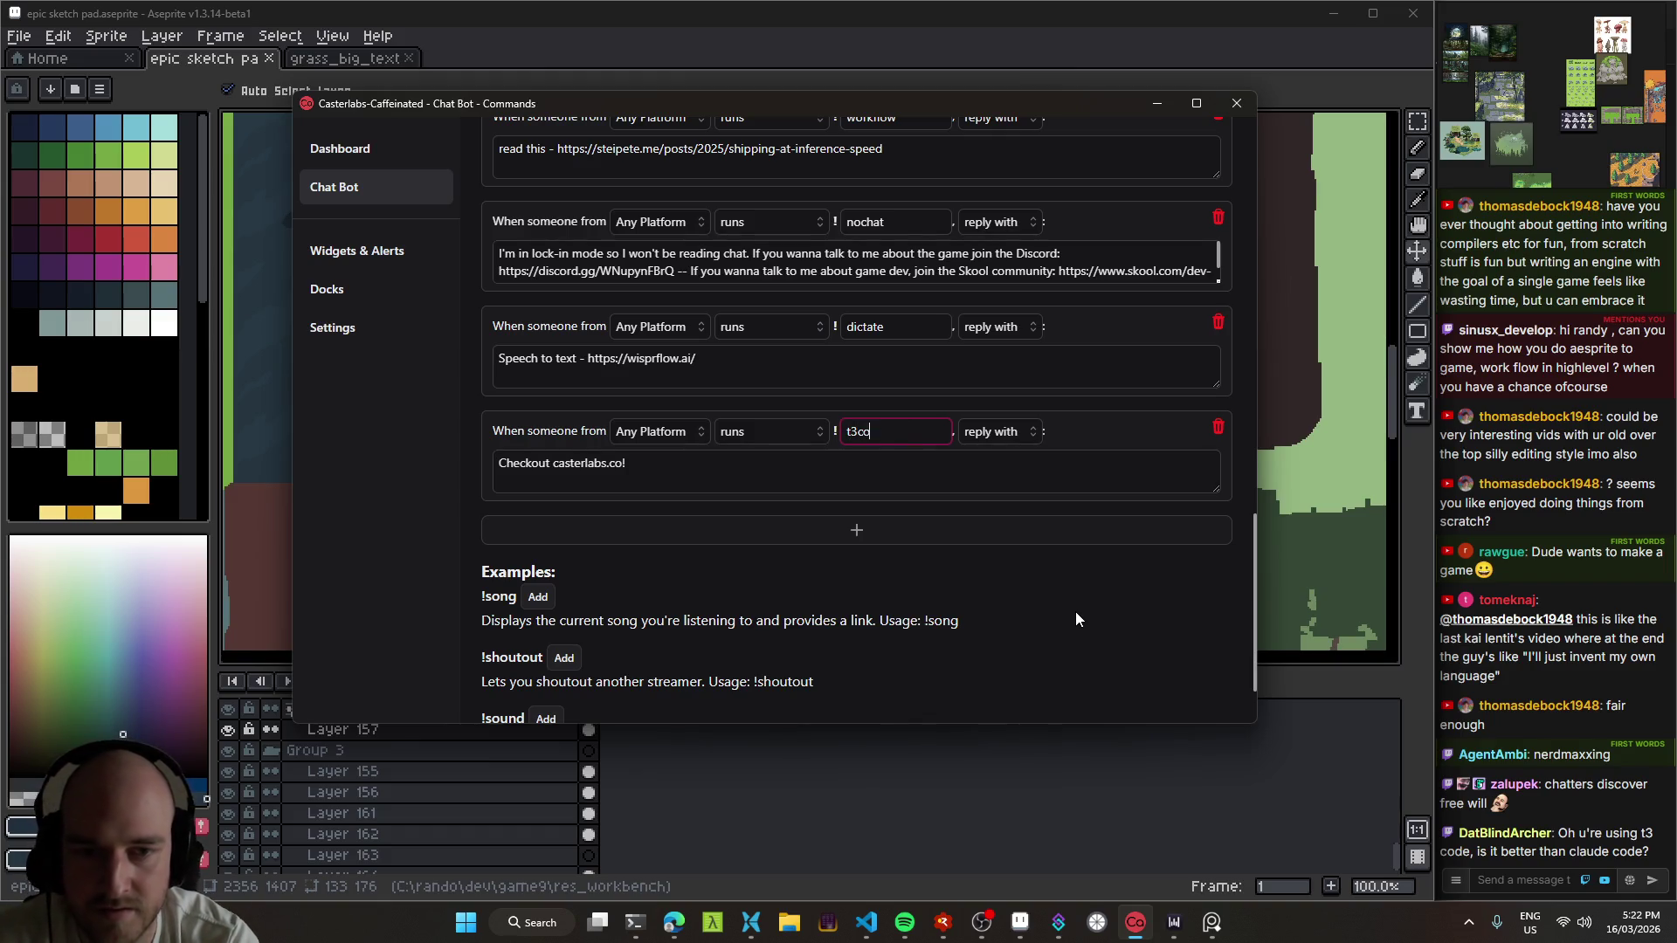
type("de")
Step: Draft a 'Using it instead of Codex' reply for the command, then clear it
triple_click(736, 465)
key("BackSpace")
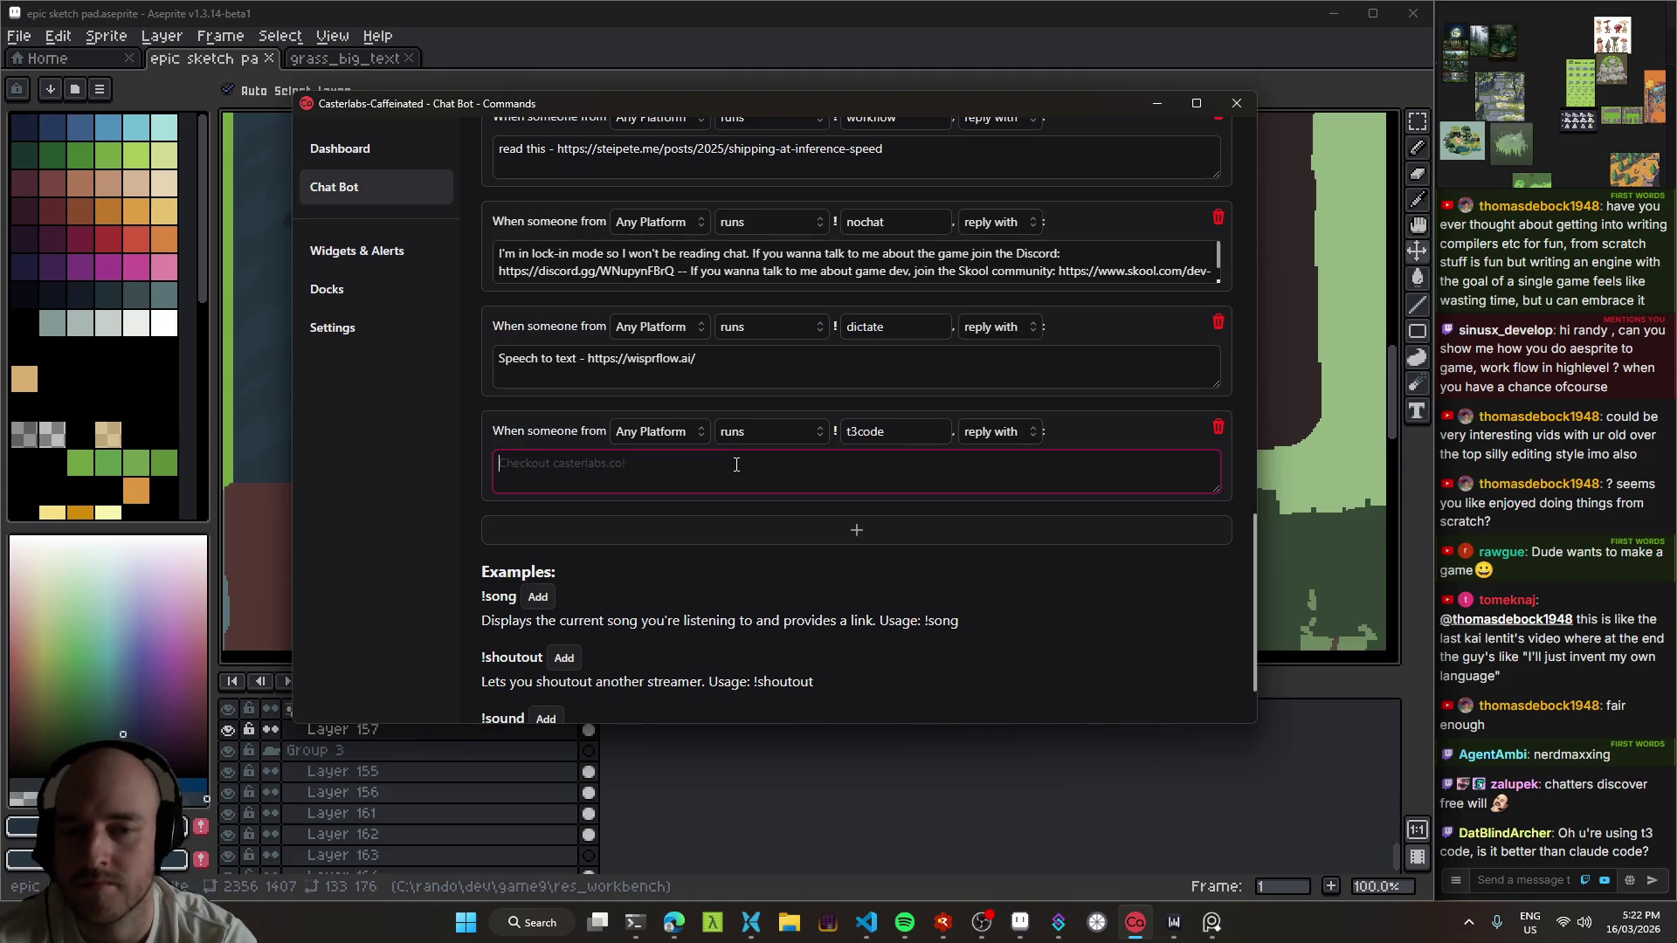
type("Using it over")
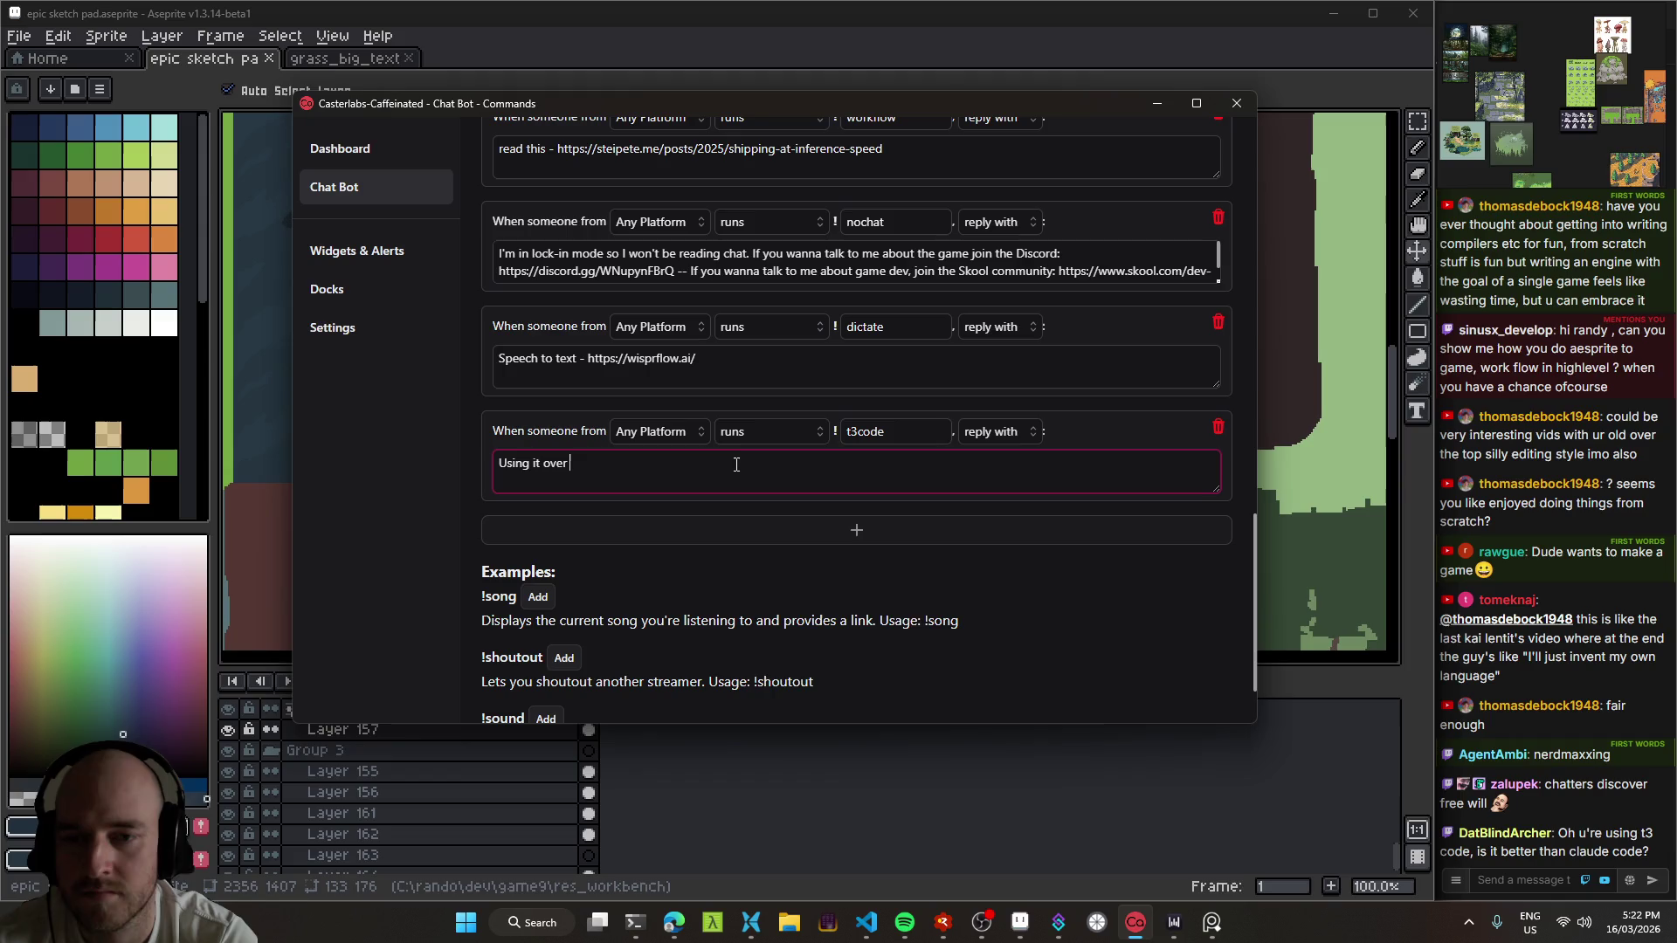
key("ctrl+shift+Left")
type("instead of Codex")
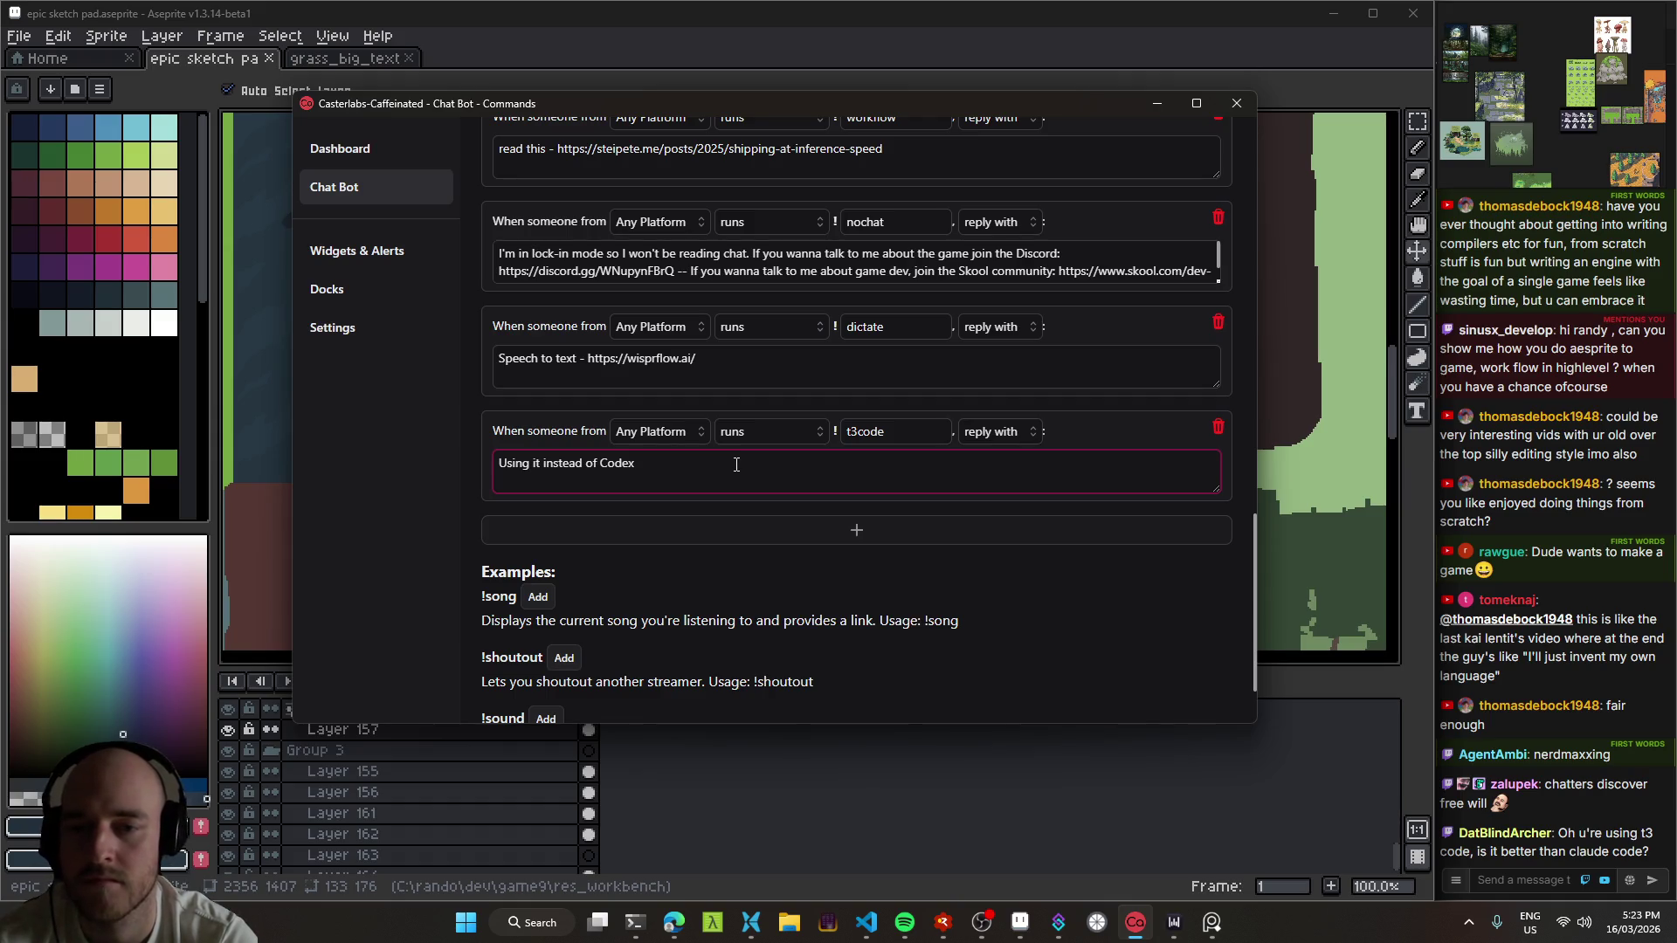
key("ctrl+a")
key("BackSpace")
Step: Copy the t3code GitHub repository link from the browser and paste it into the reply
left_click(677, 939)
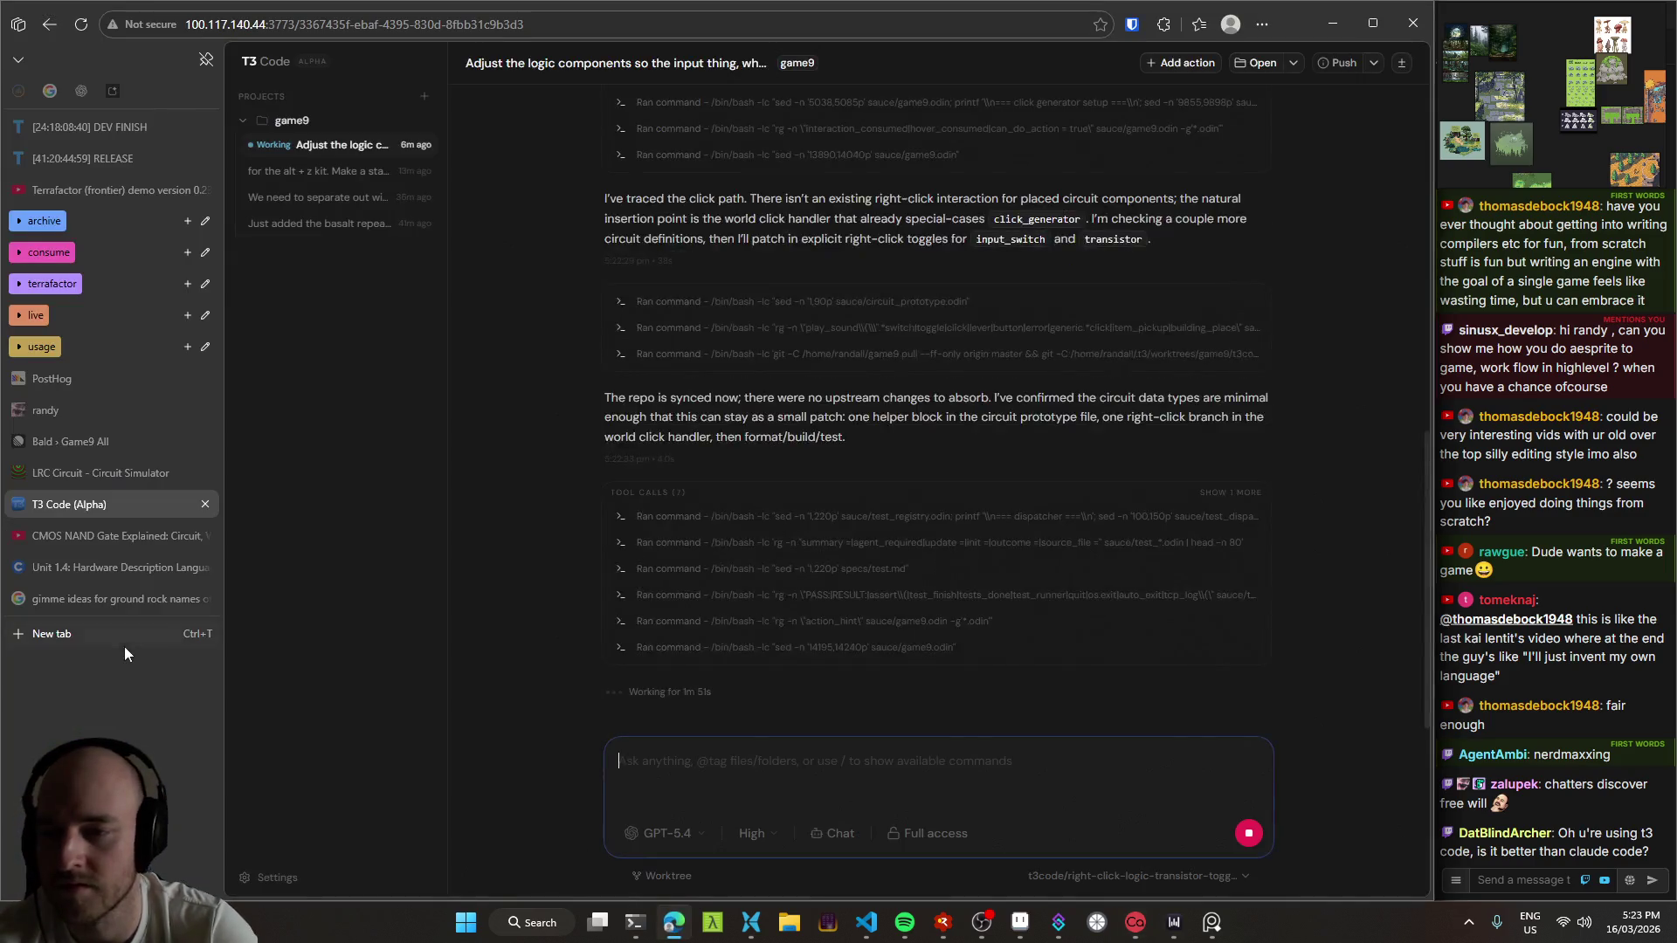
left_click(120, 638)
type("t3c")
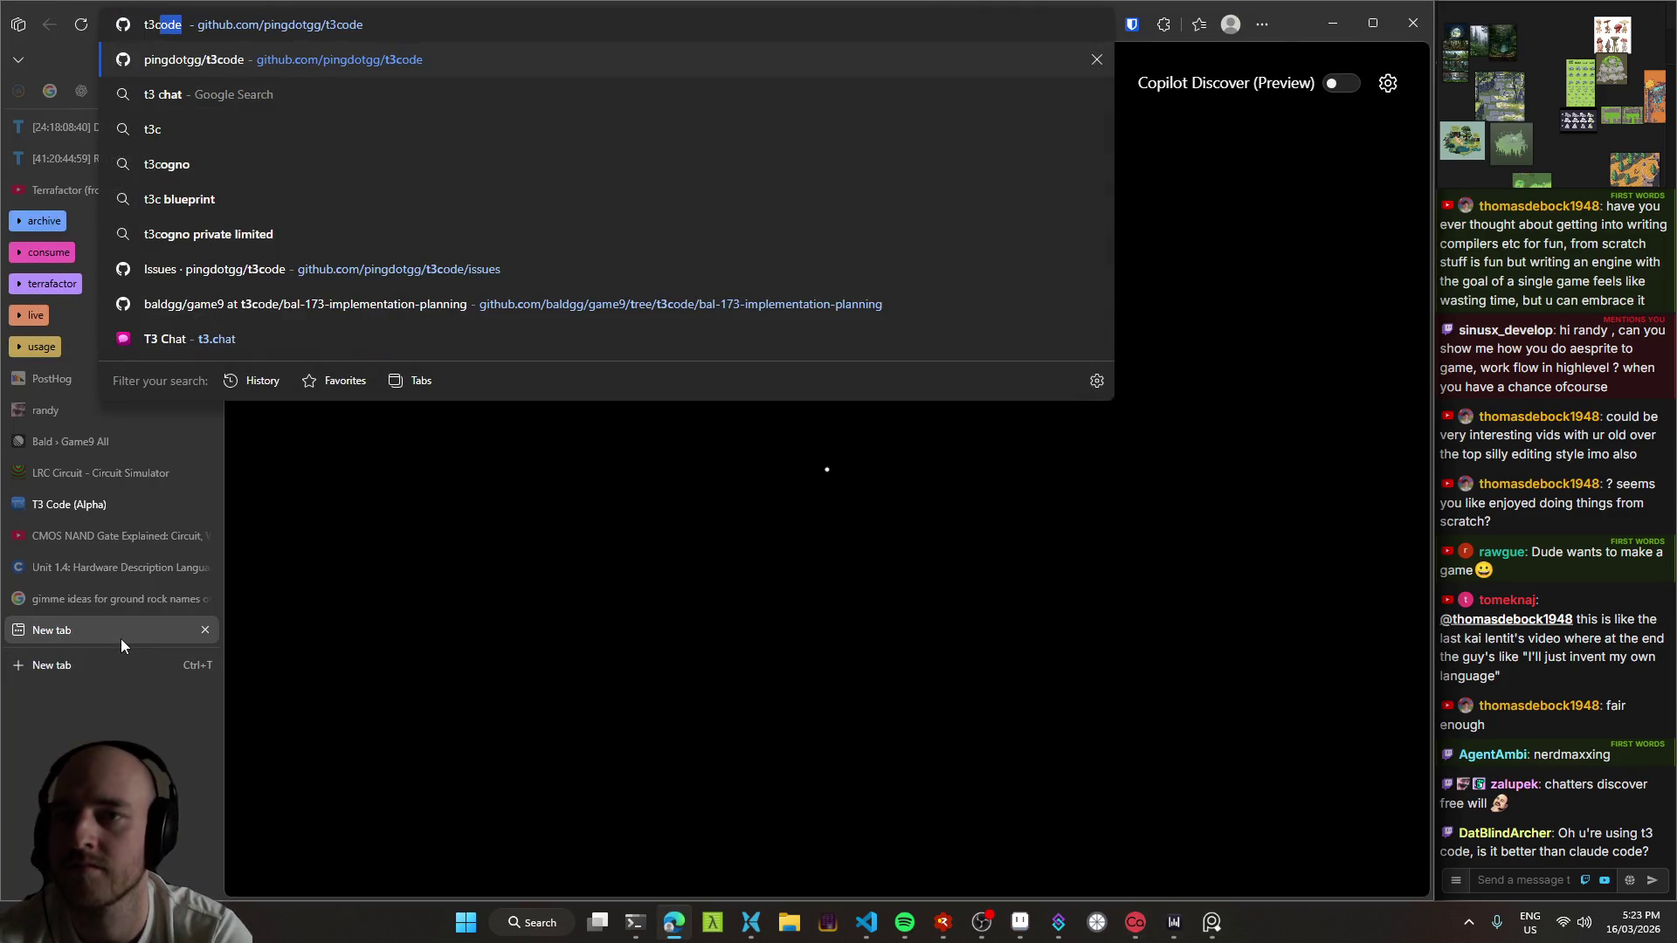
key("Return")
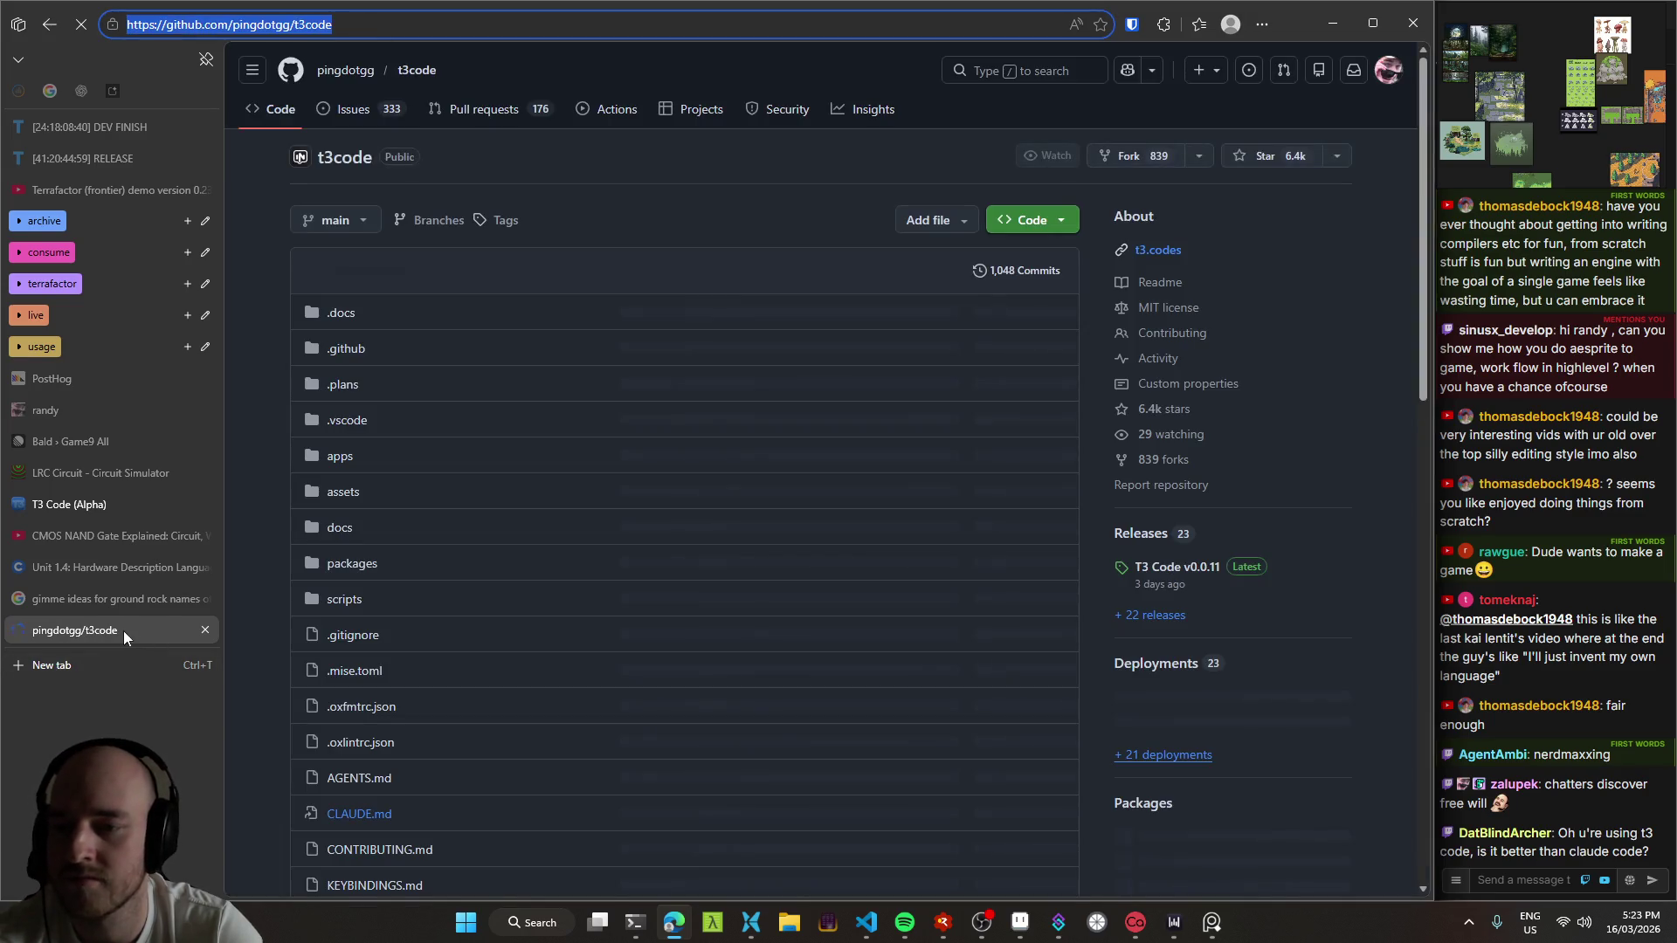
middle_click(124, 631)
key("alt+Tab")
type("https://github.com/pingdotgg/t3code")
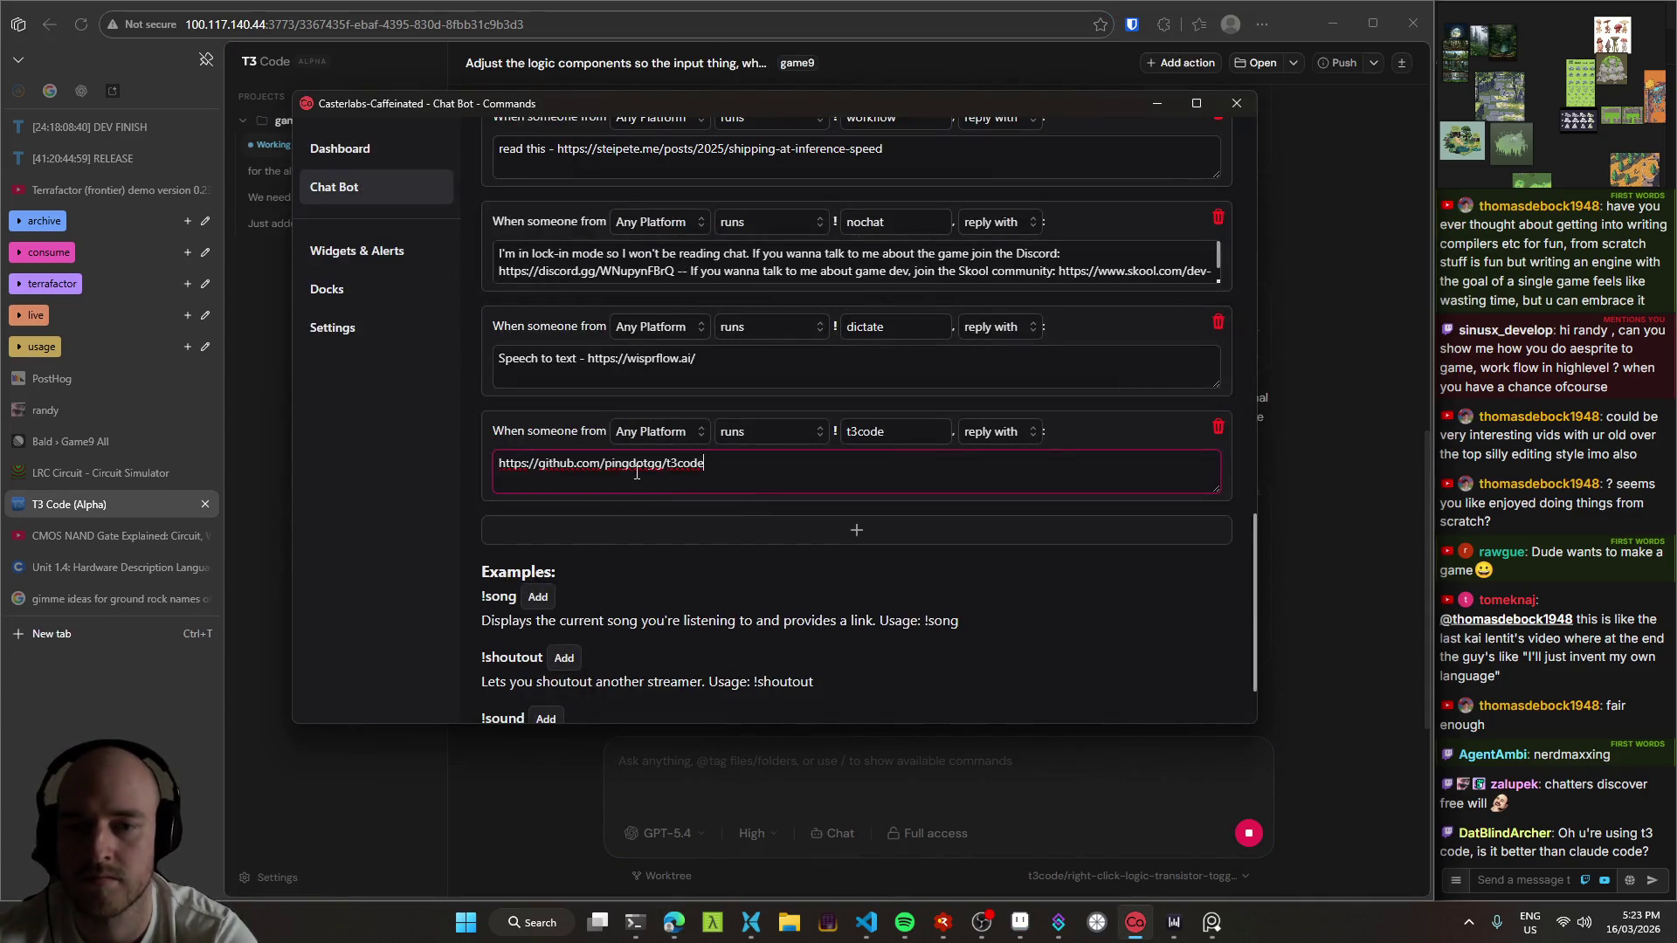
Step: Append why it's used instead of the Codex app (runs on external laptop) plus a Claude Code remark
type(" - using this inde")
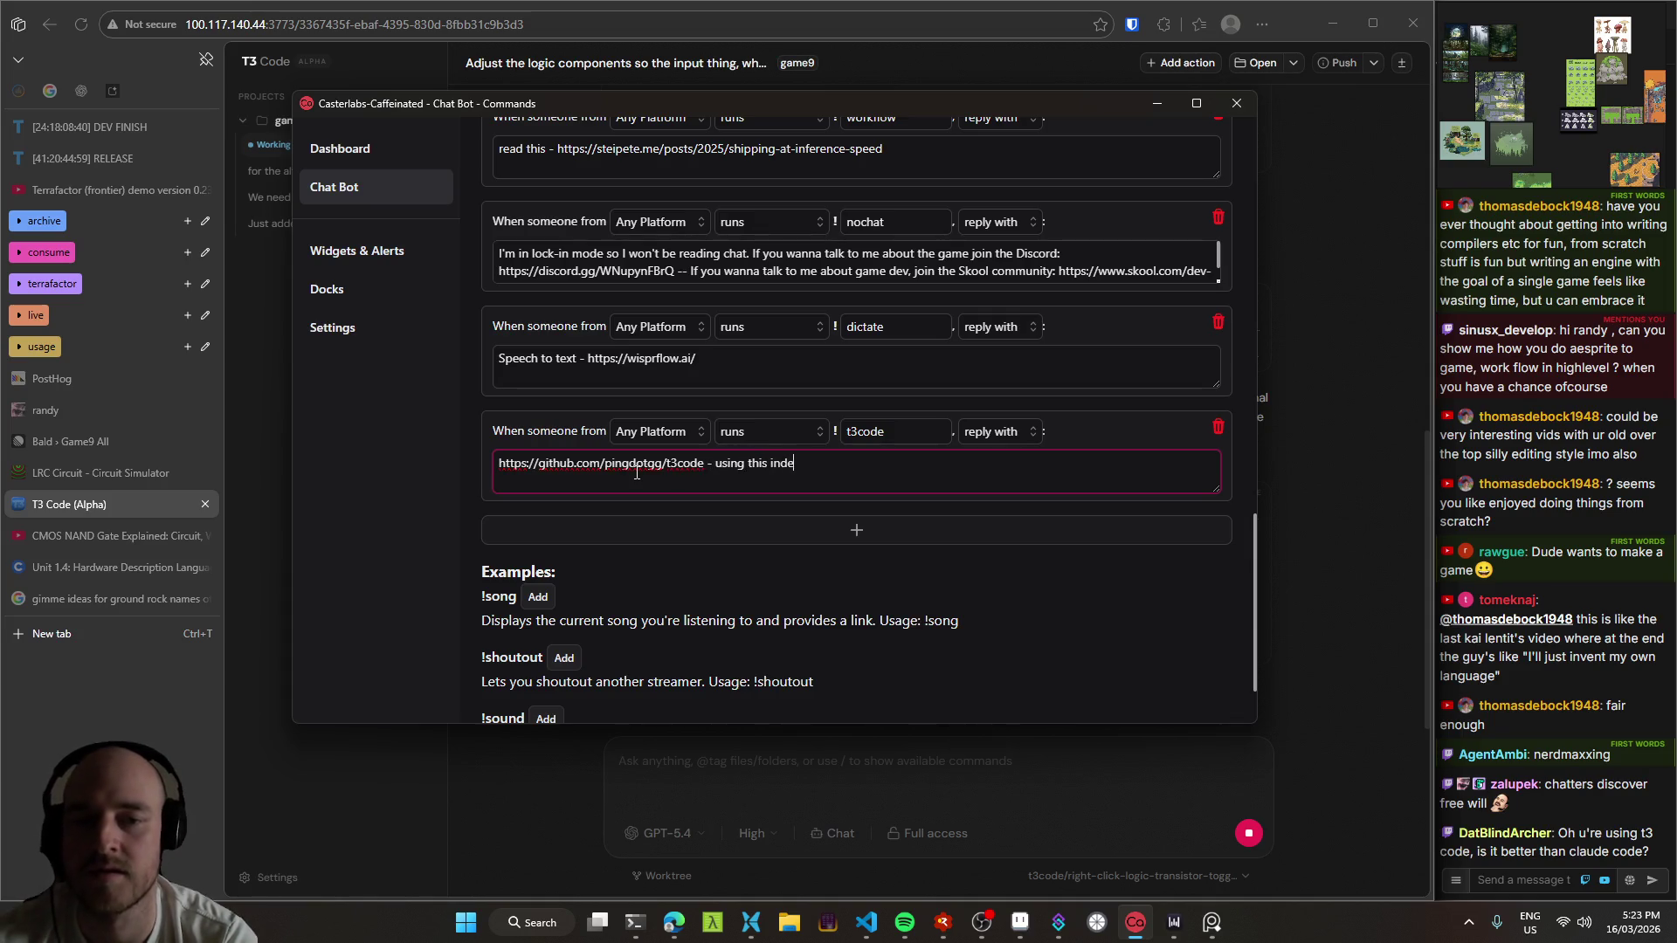
key("BackSpace")
type("stead of the Codex app because i")
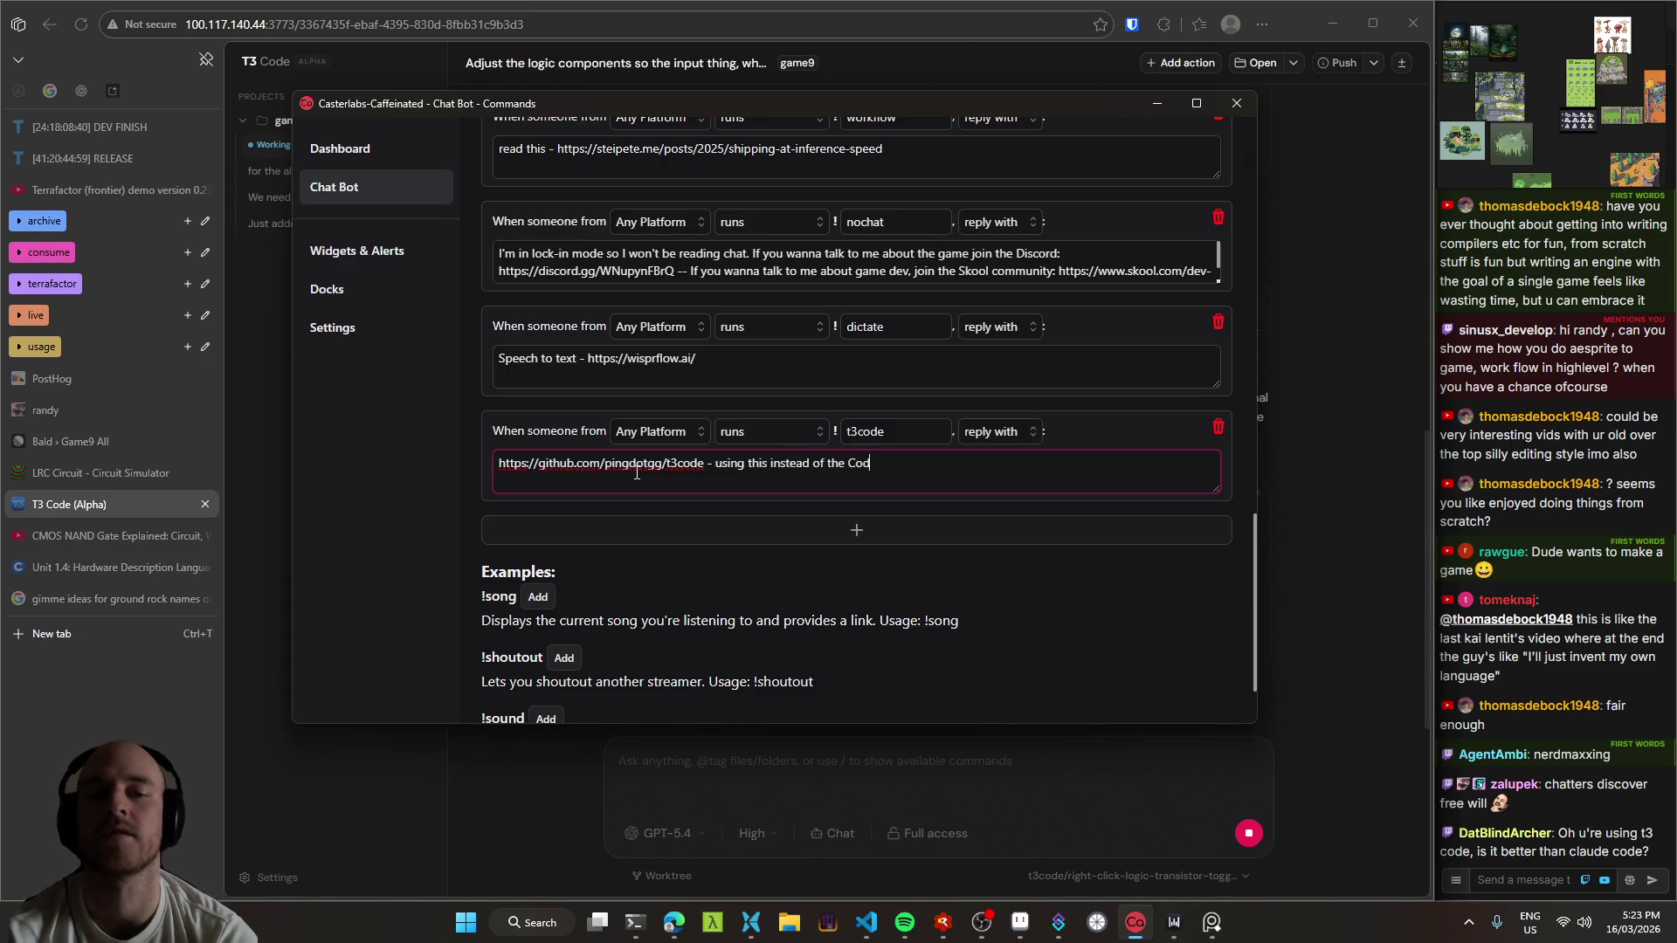
type("t can")
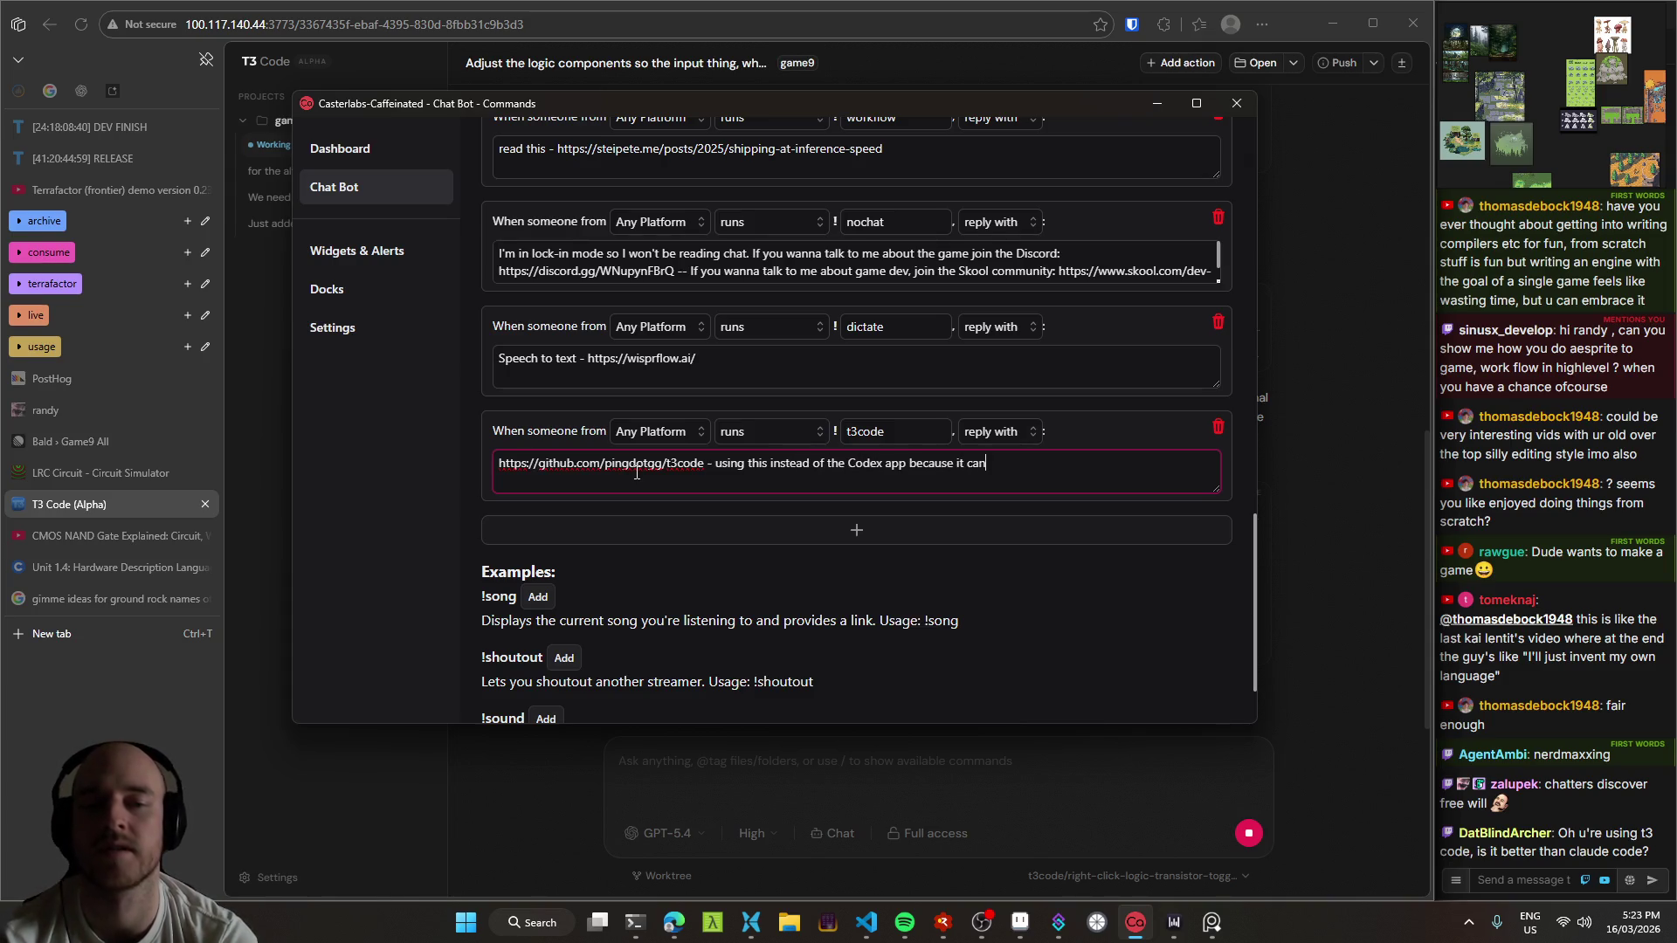
type(" be done")
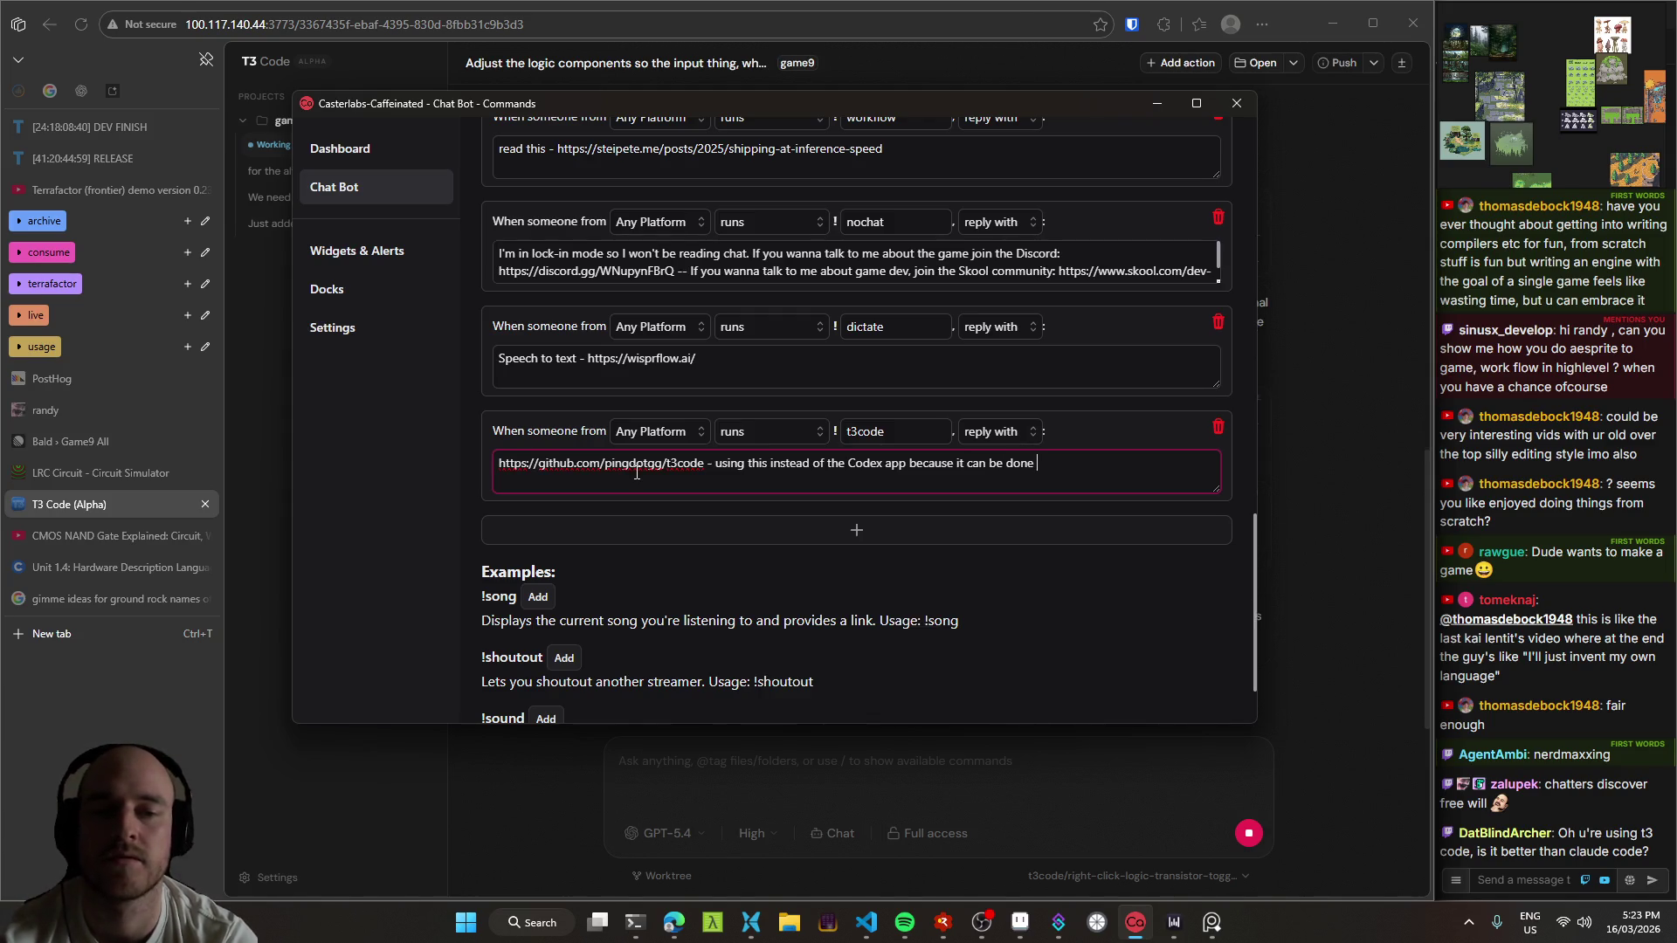
key("ctrl+shift+Left")
key("ctrl+shift+Left")
key("ctrl+shift+Left")
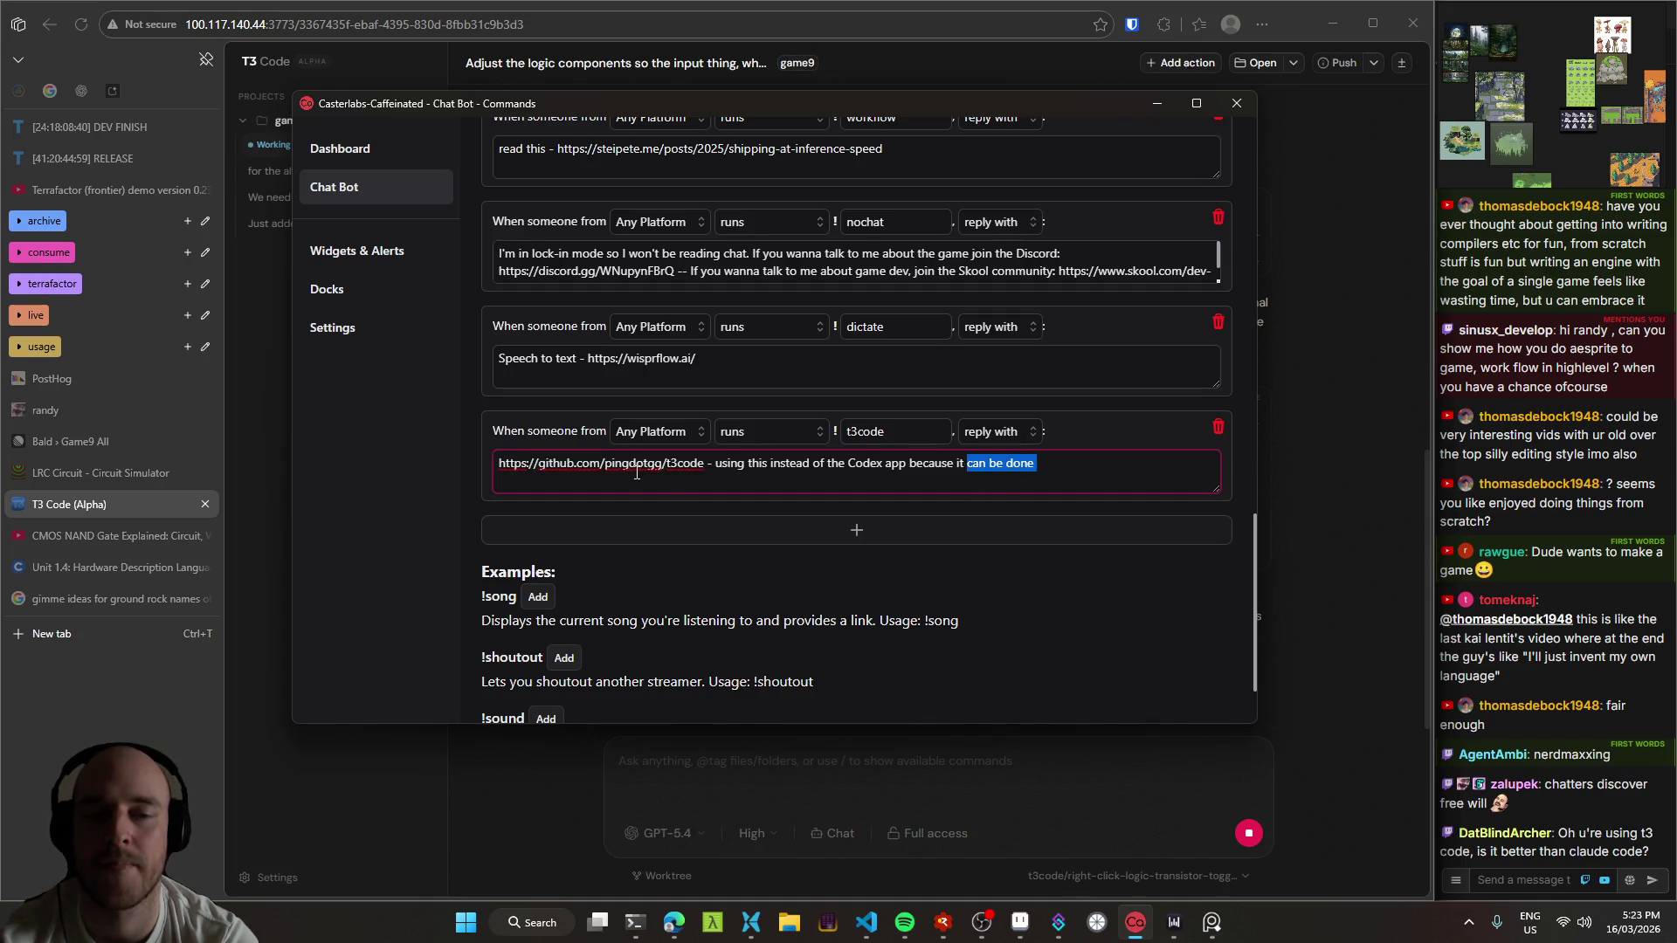
type("can be run ")
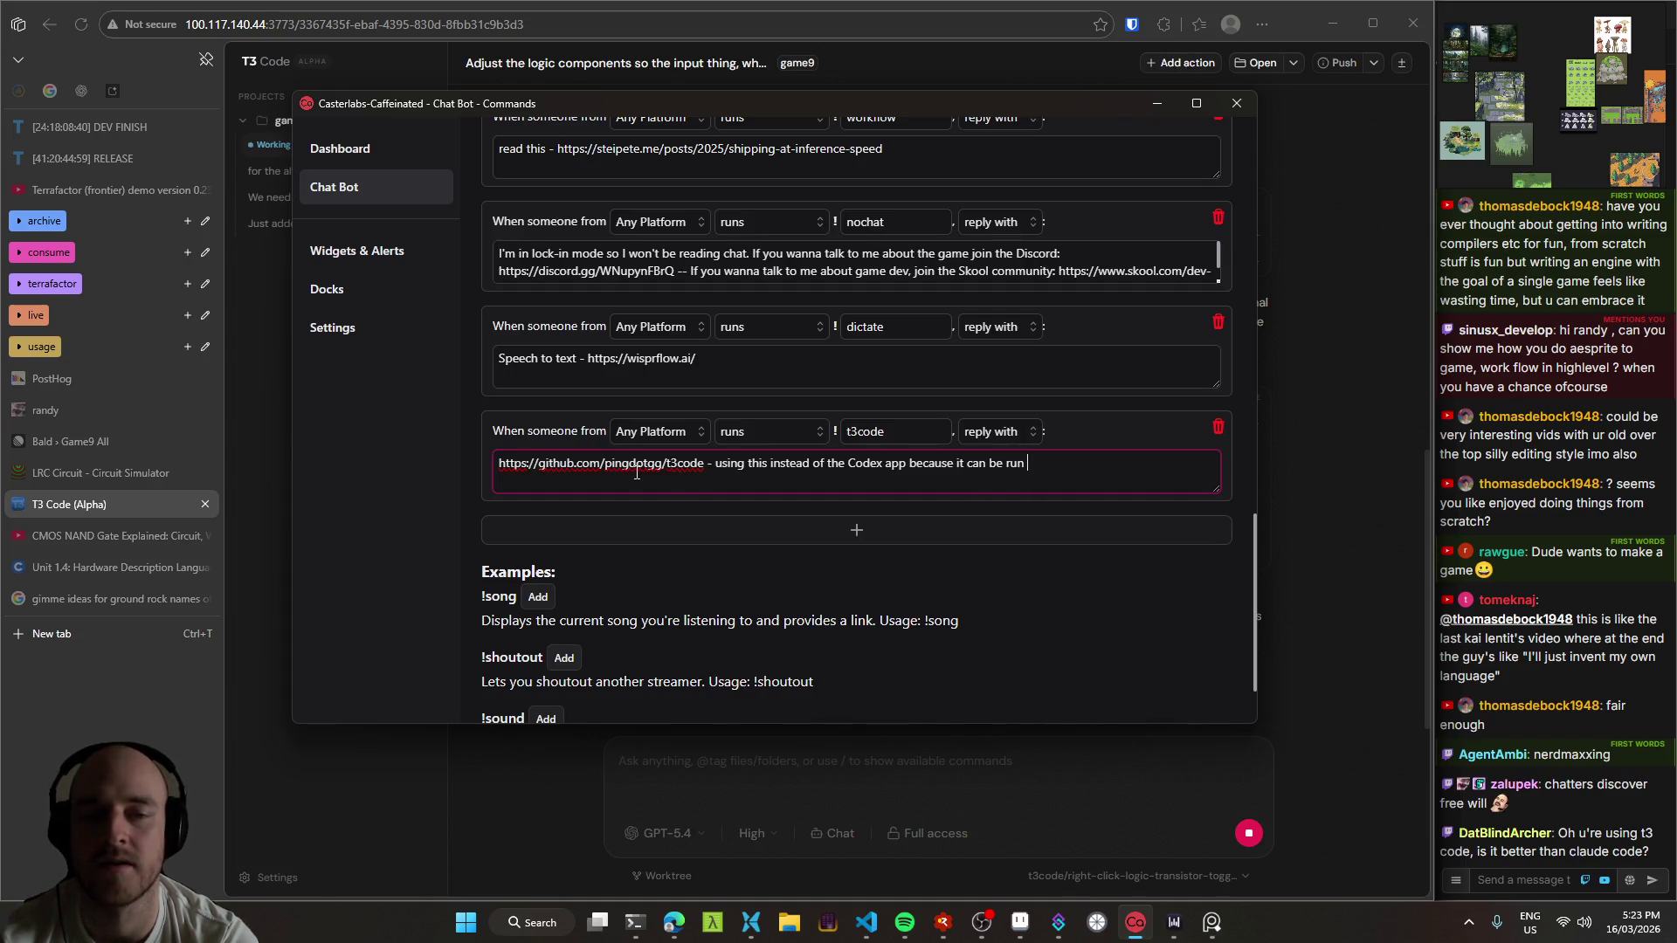
type("on my external l")
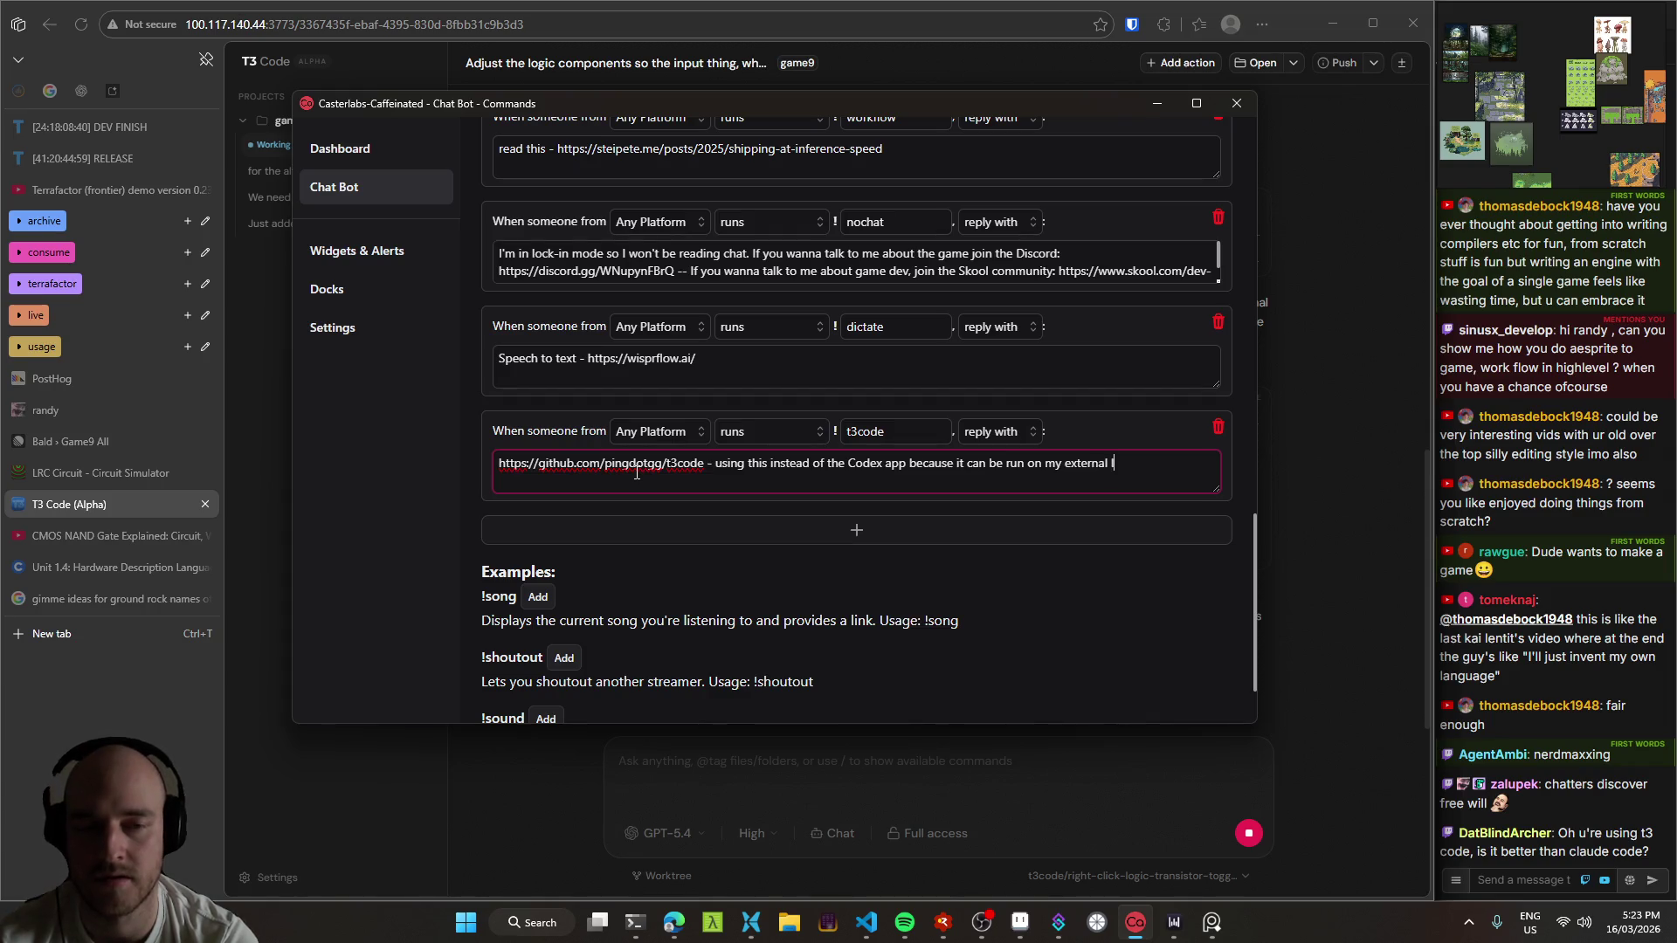
type("aptop. Codex")
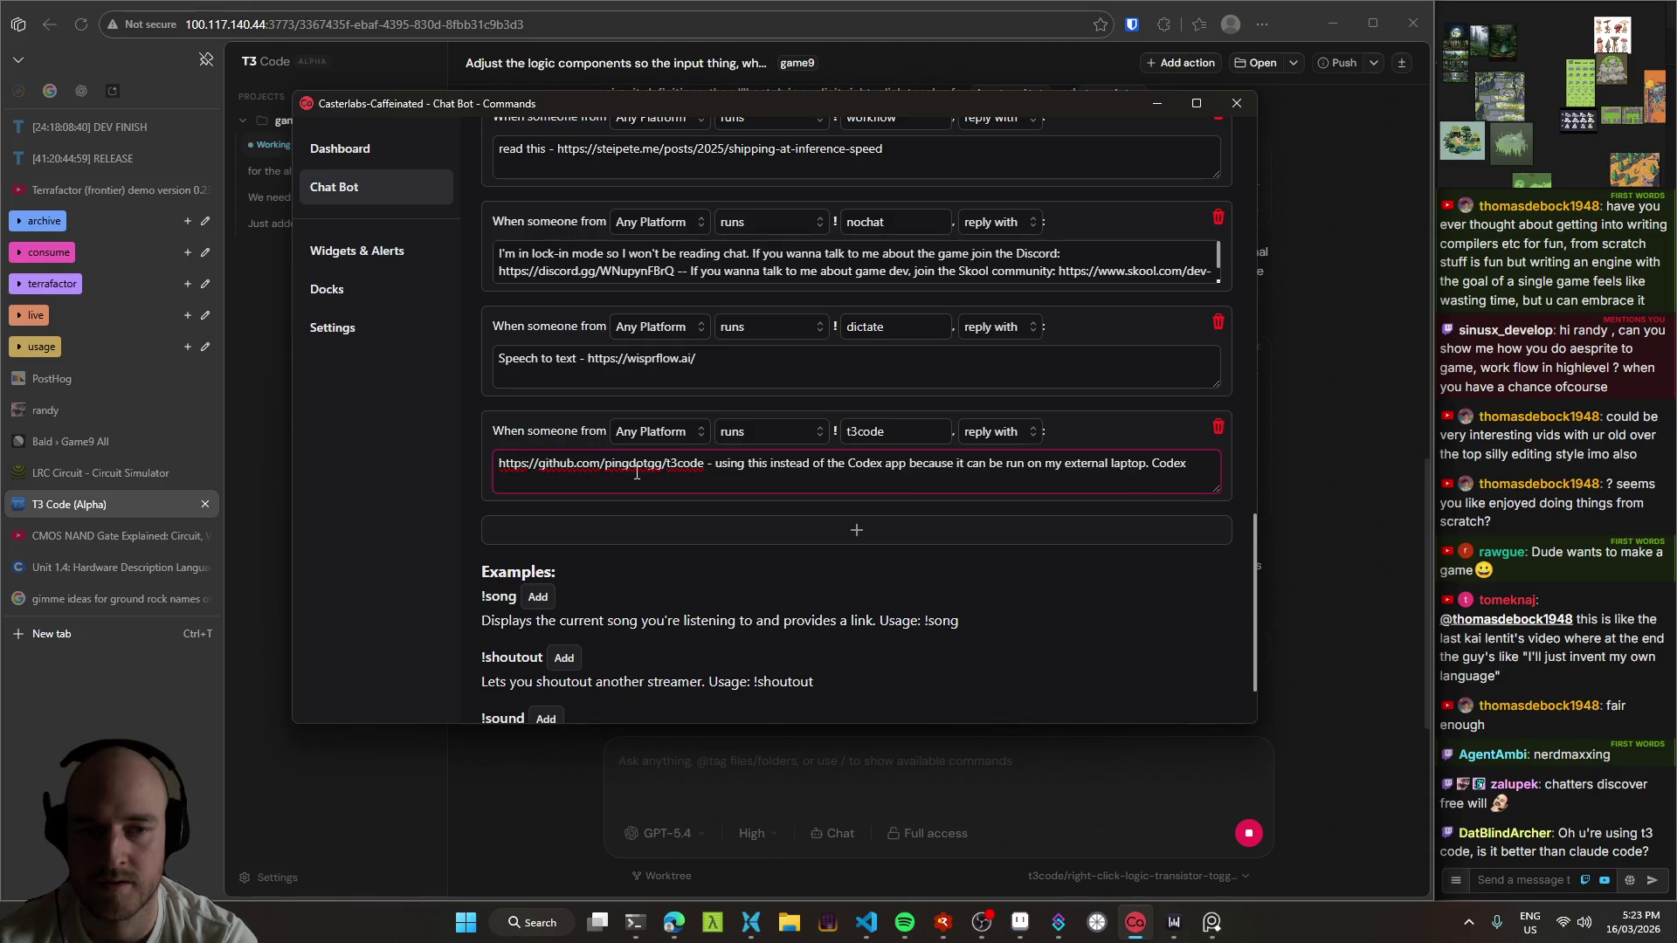
type(" is better tho in terms of UX in")
type("ght now, so use that if you can.")
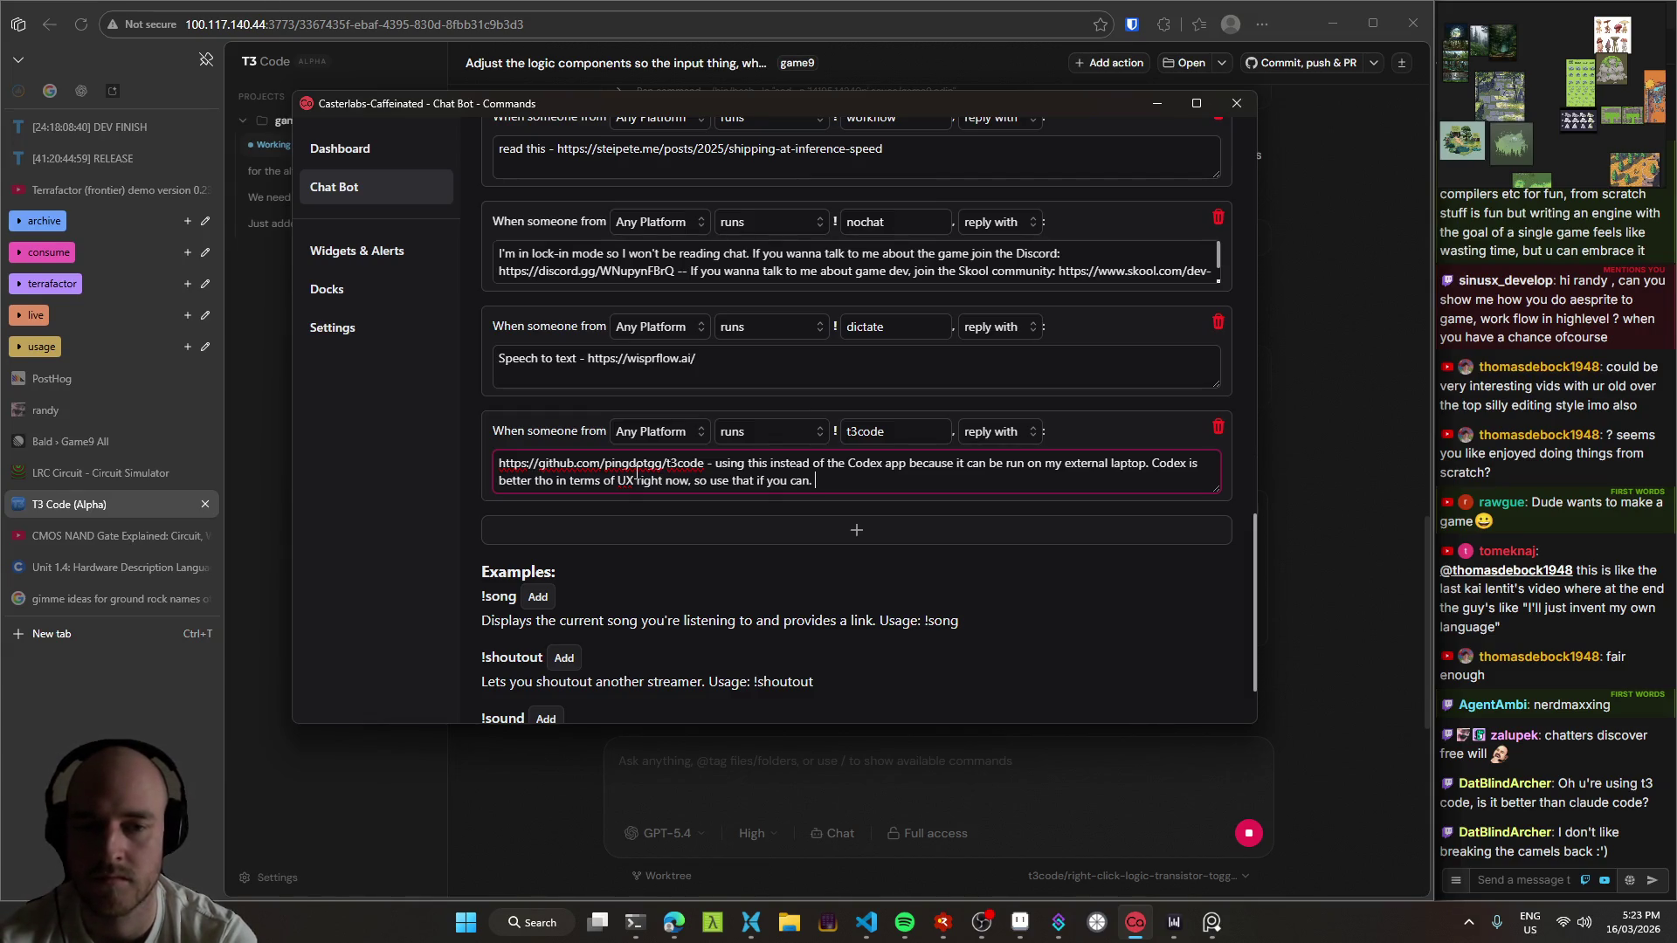
type("If you're w")
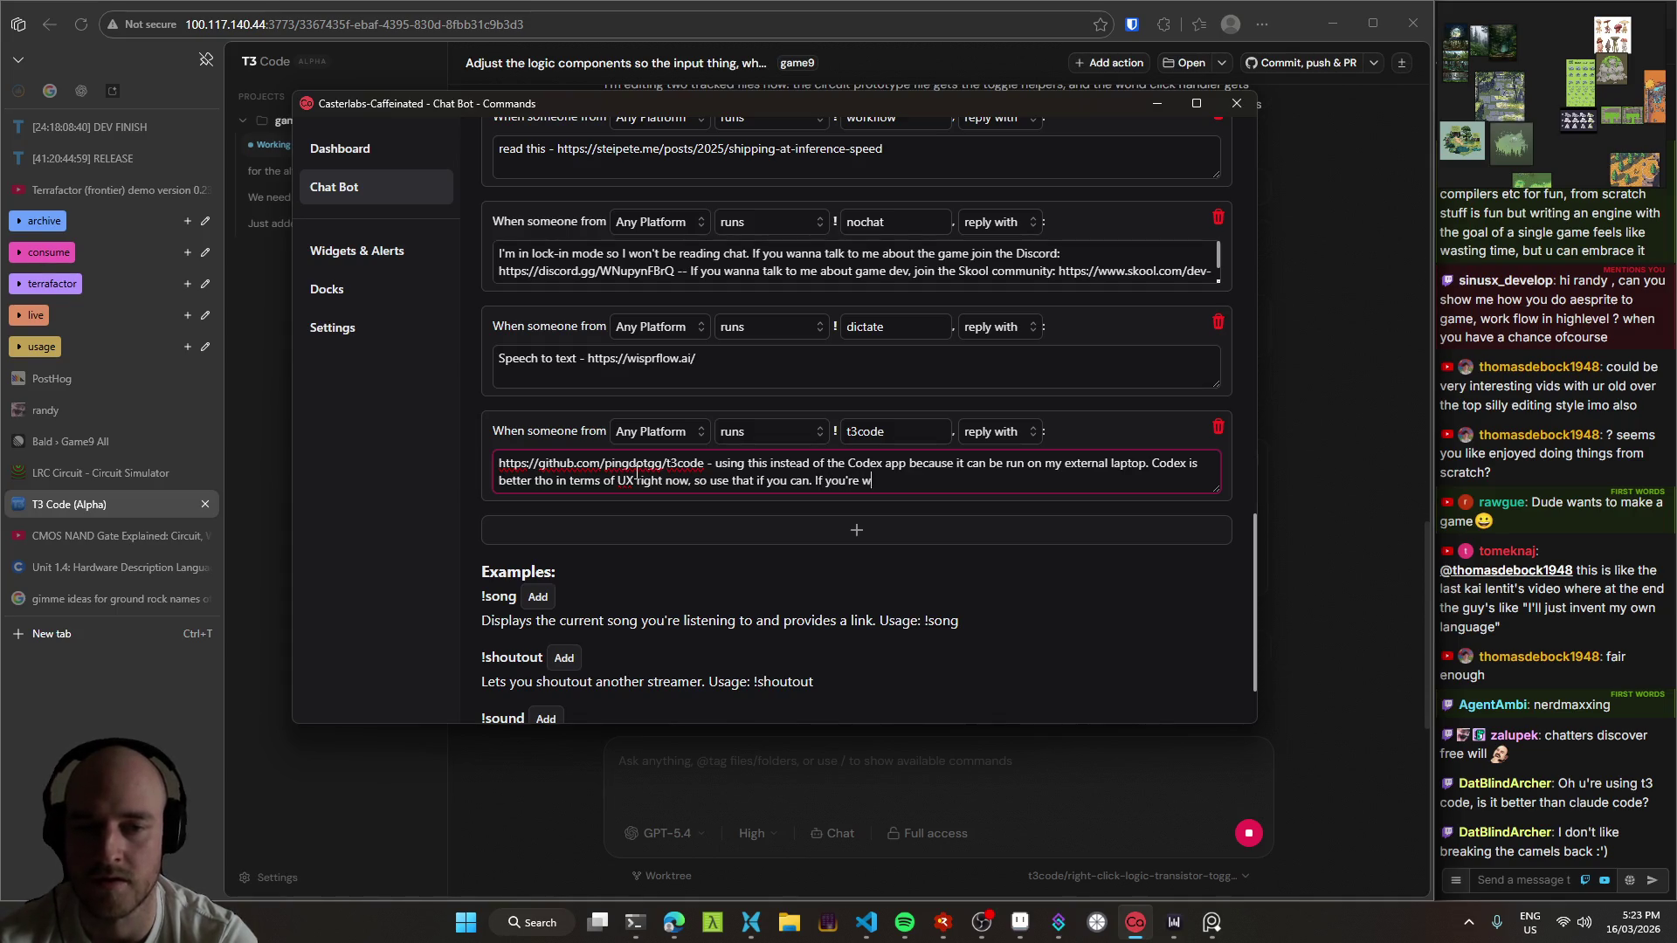
type("ondering about")
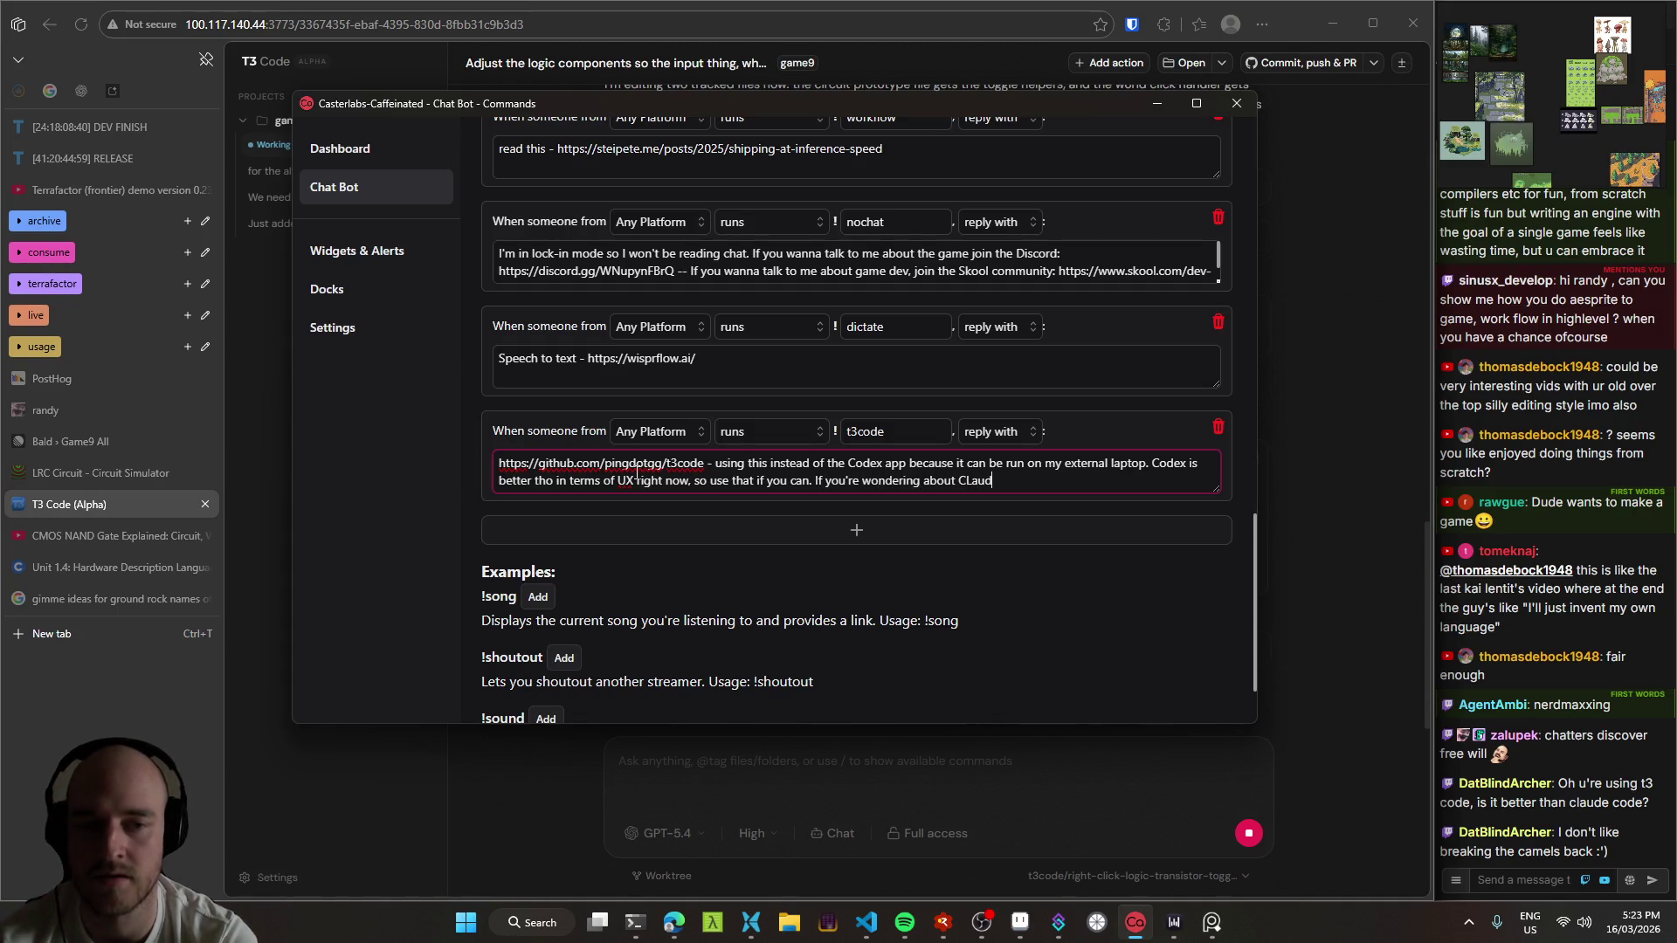
type(" Claude Code")
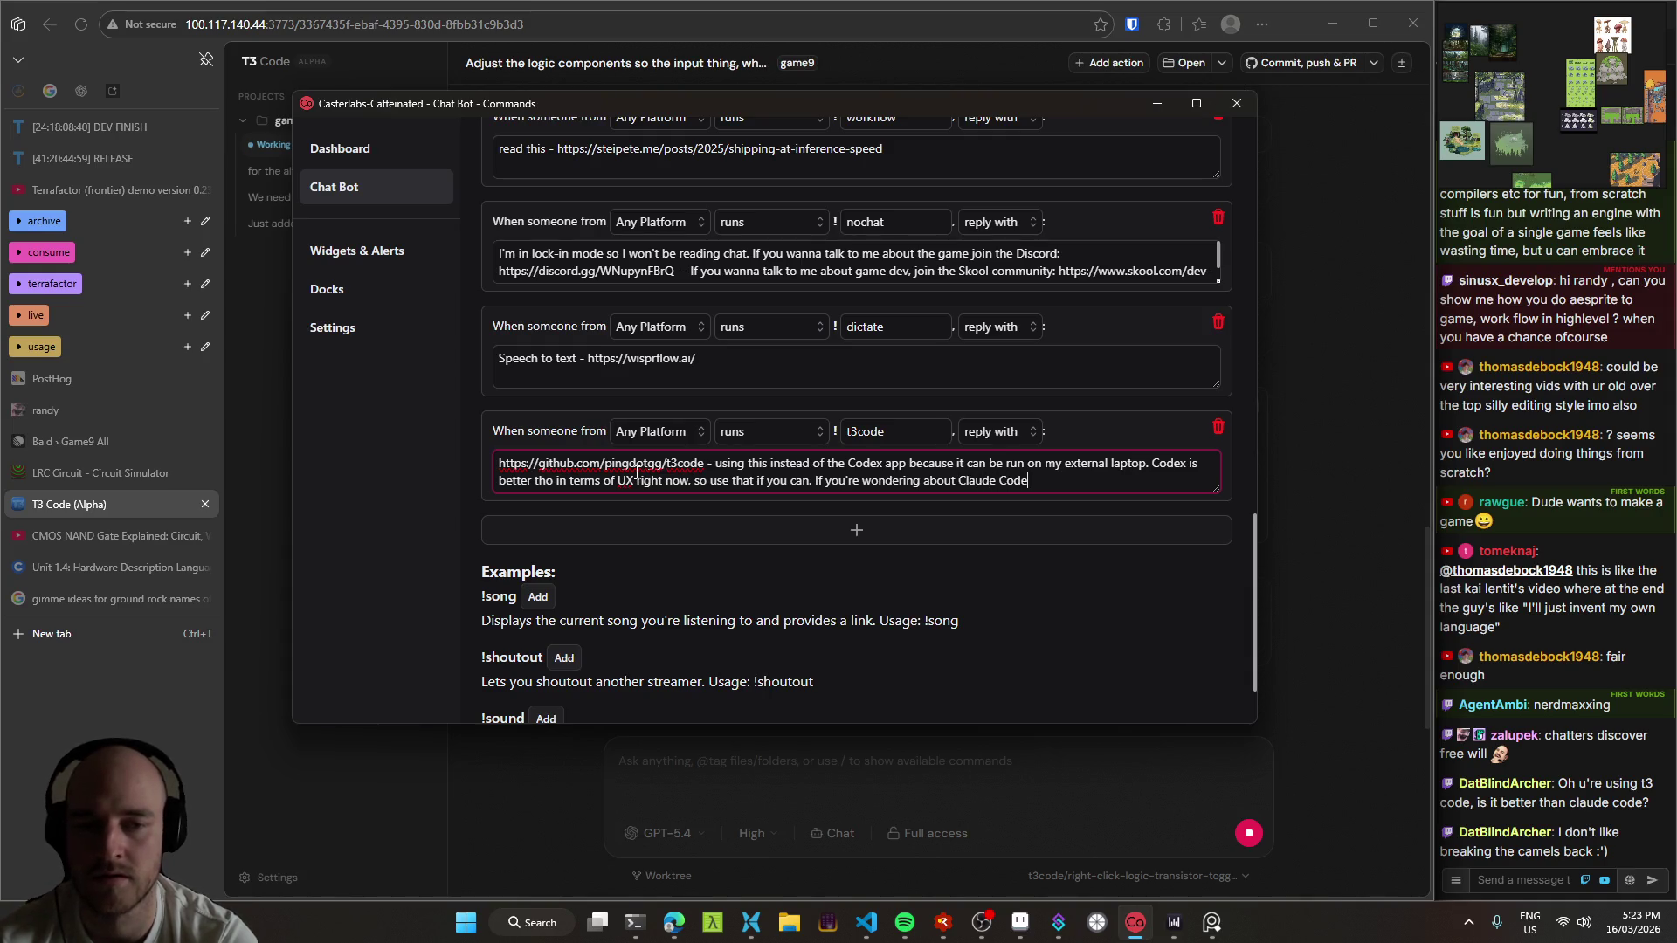
type(", then")
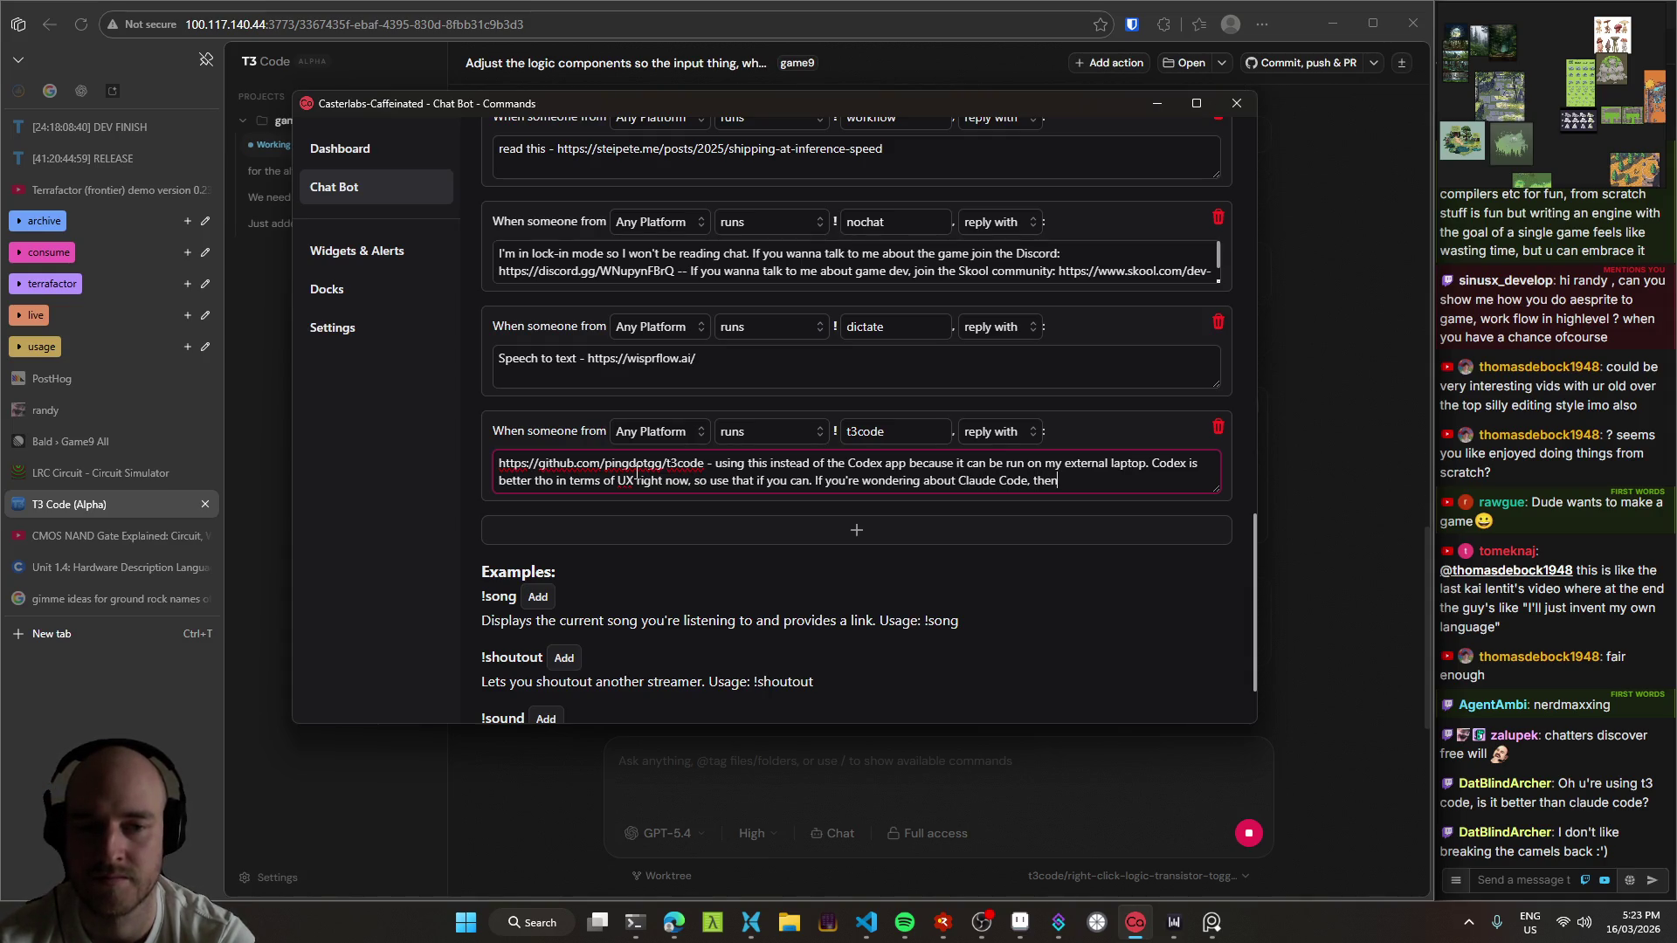
type("y o")
type(" you are ")
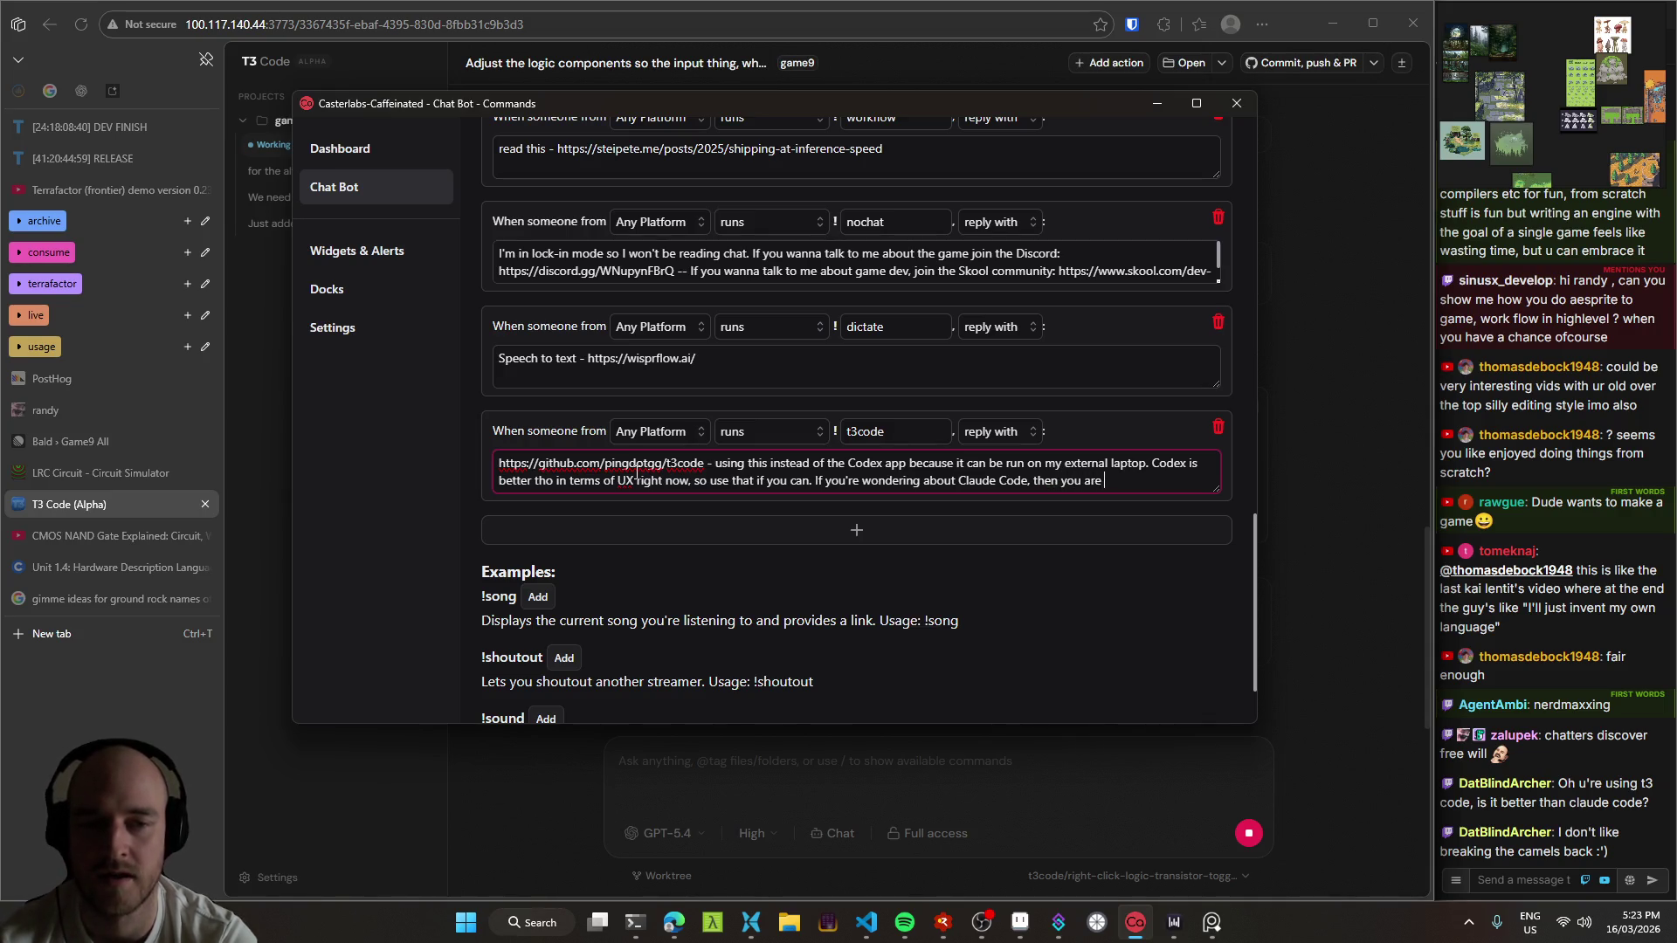
type("already bhein")
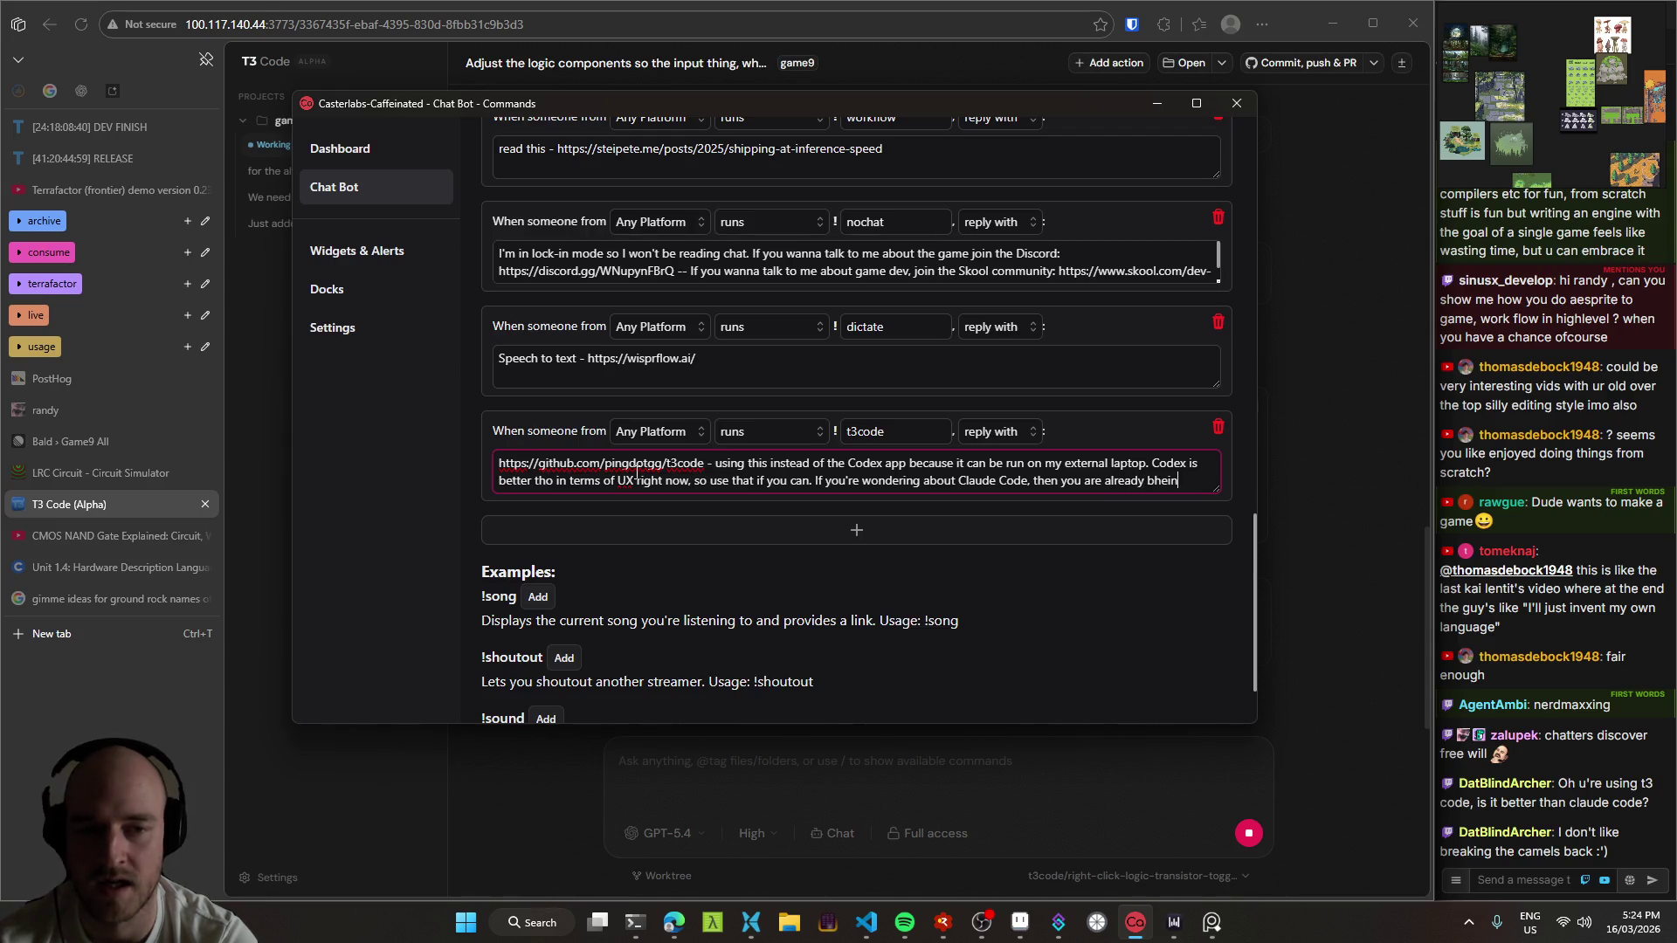
key("BackSpace")
key("BackSpace")
key("BackSpace")
key("BackSpace")
type("ehind.")
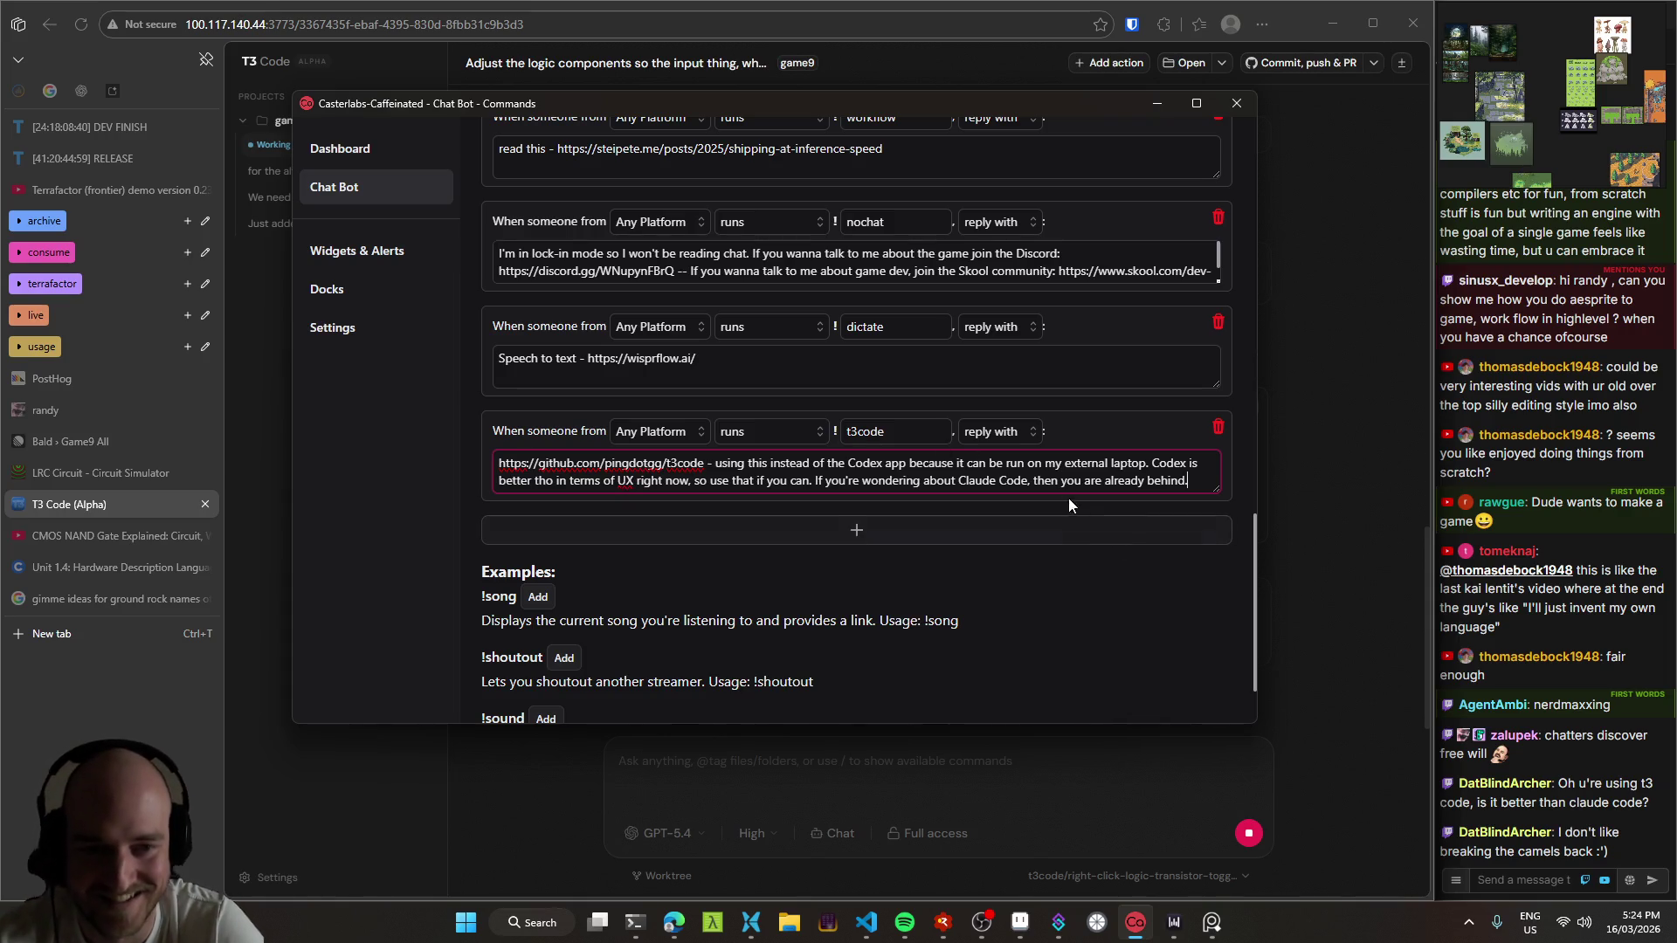
left_click(1520, 880)
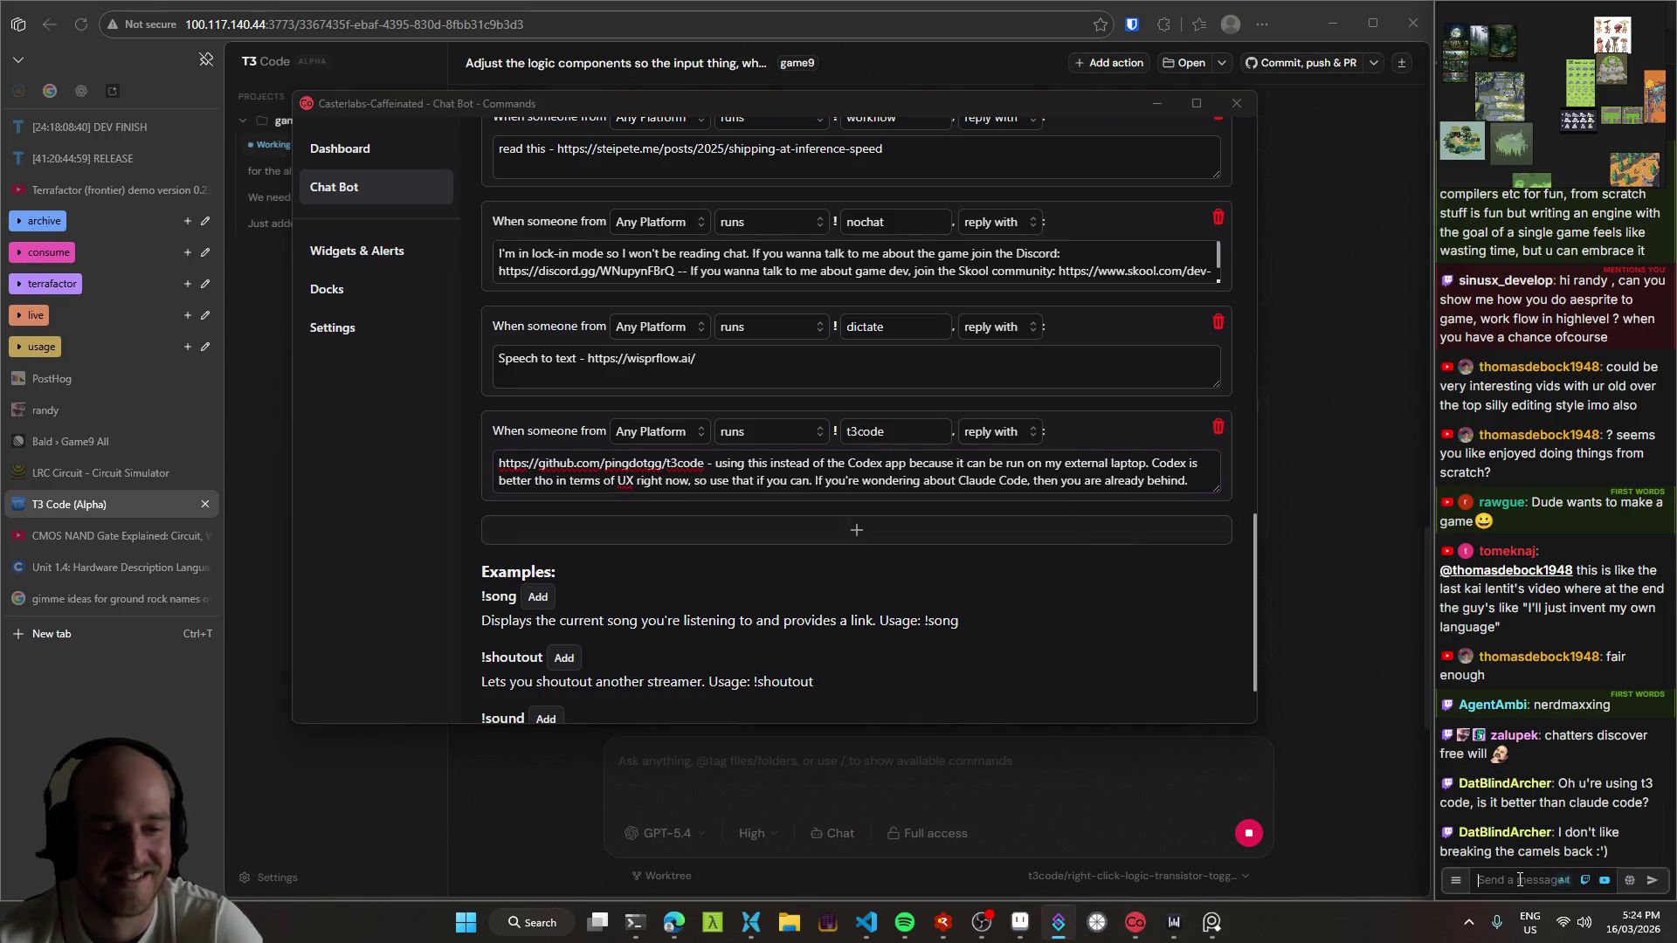
Step: Send !t3code in stream chat and check the bot's reply with the link and explanation
type("!t3")
type("t3cod")
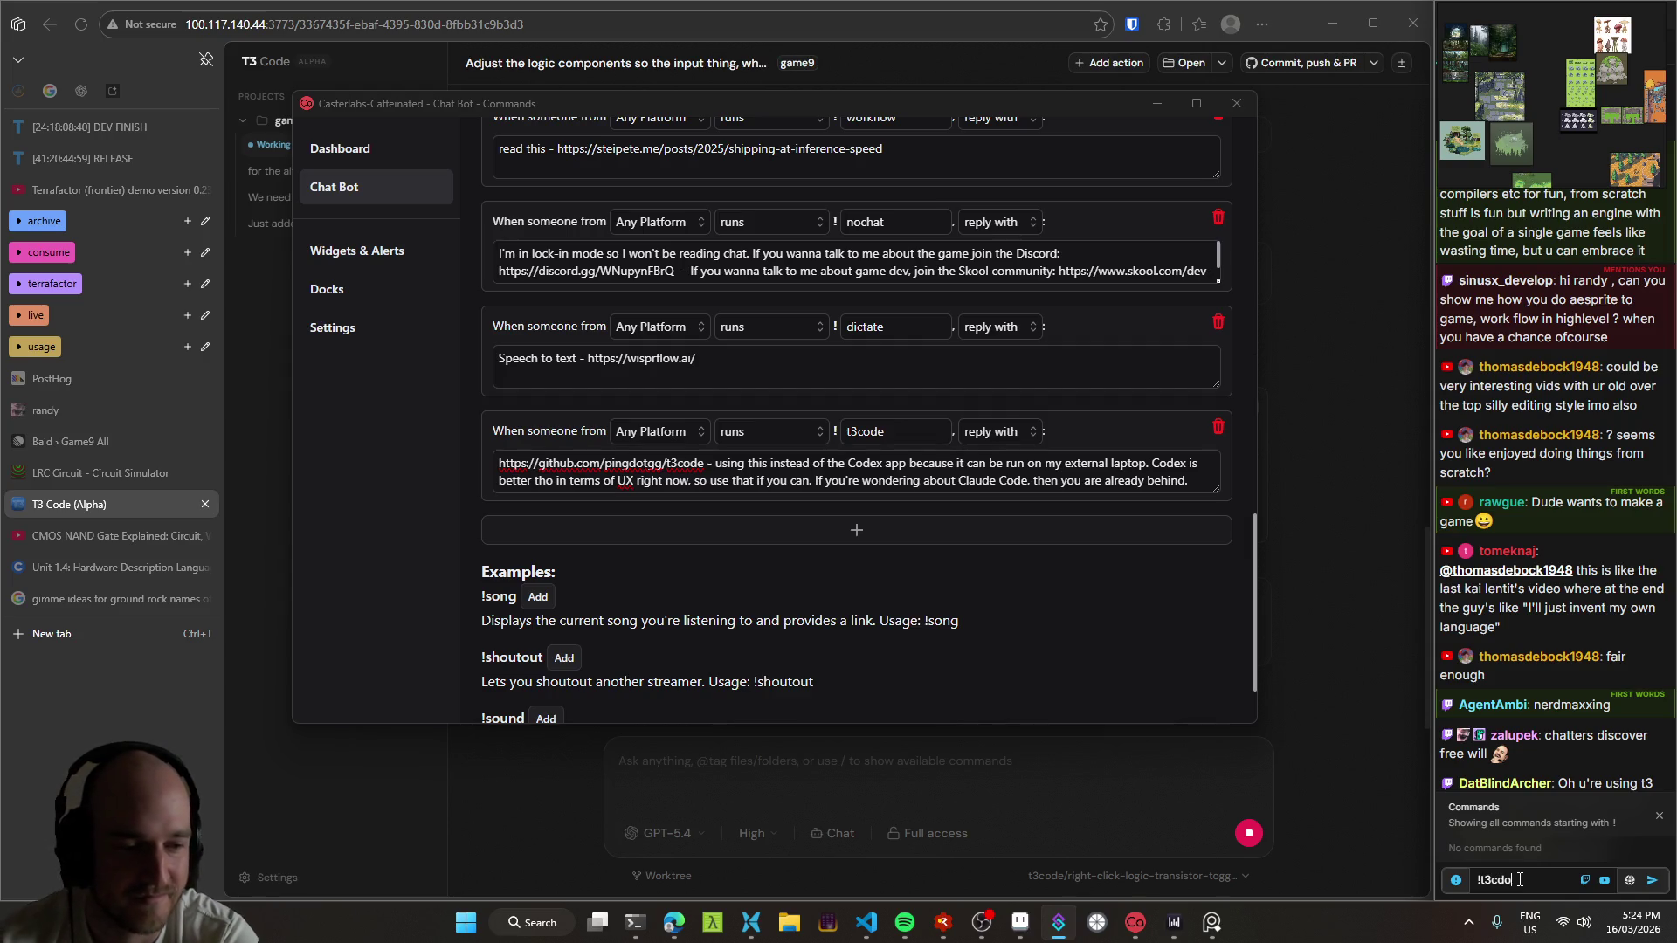
type("e")
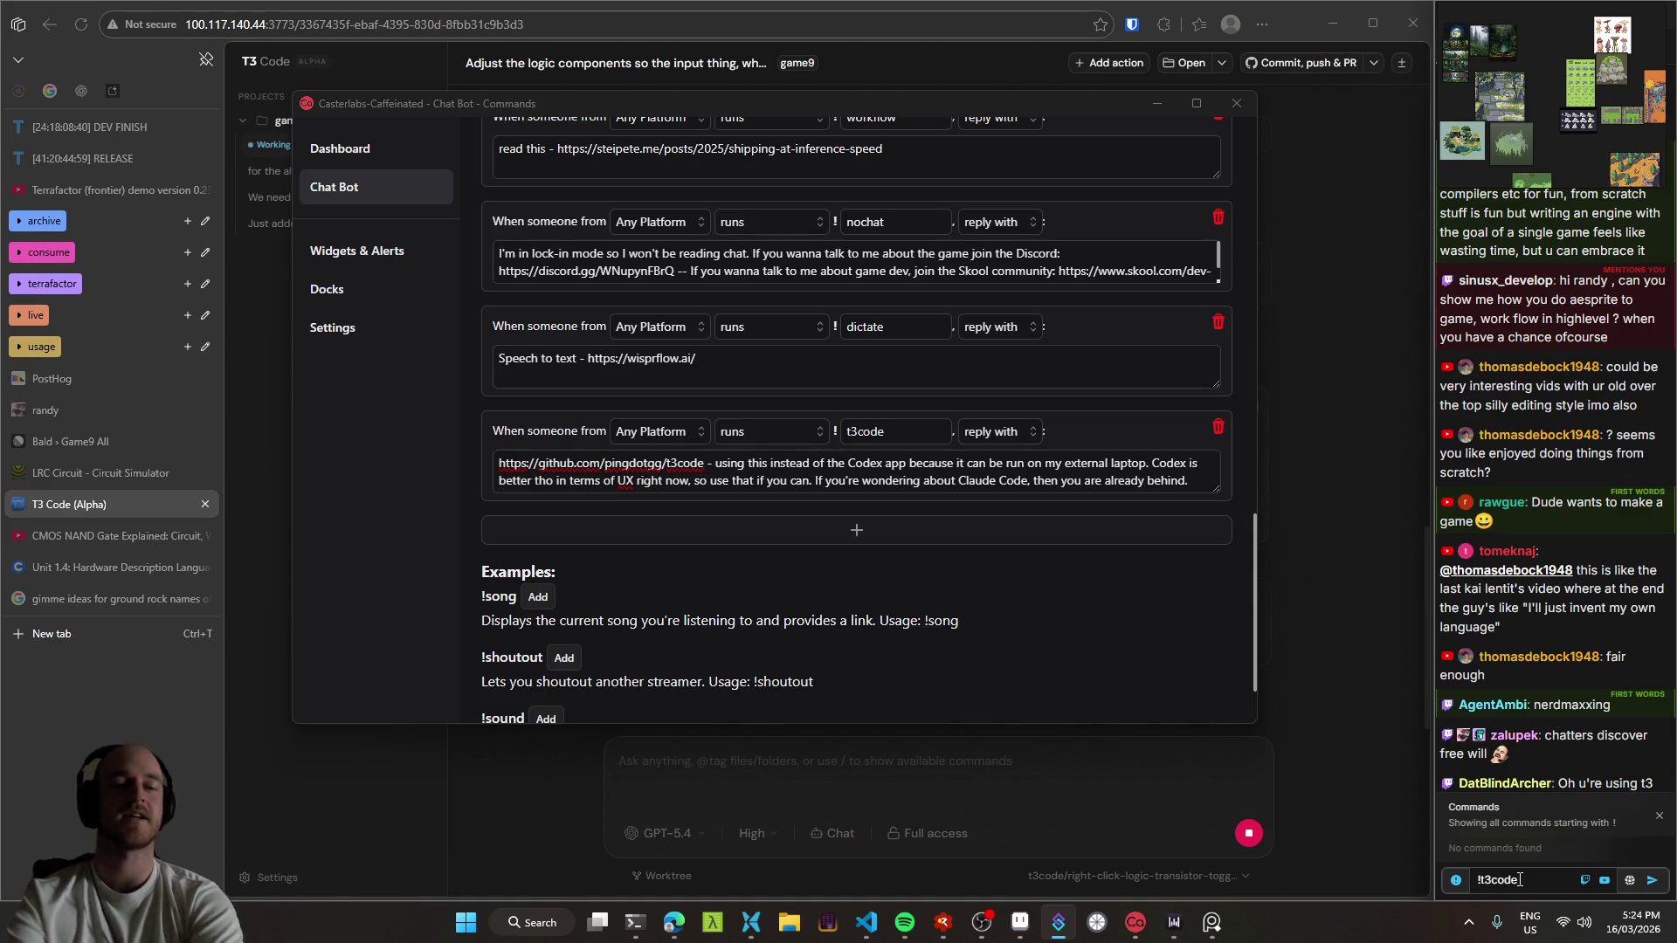
key("Return")
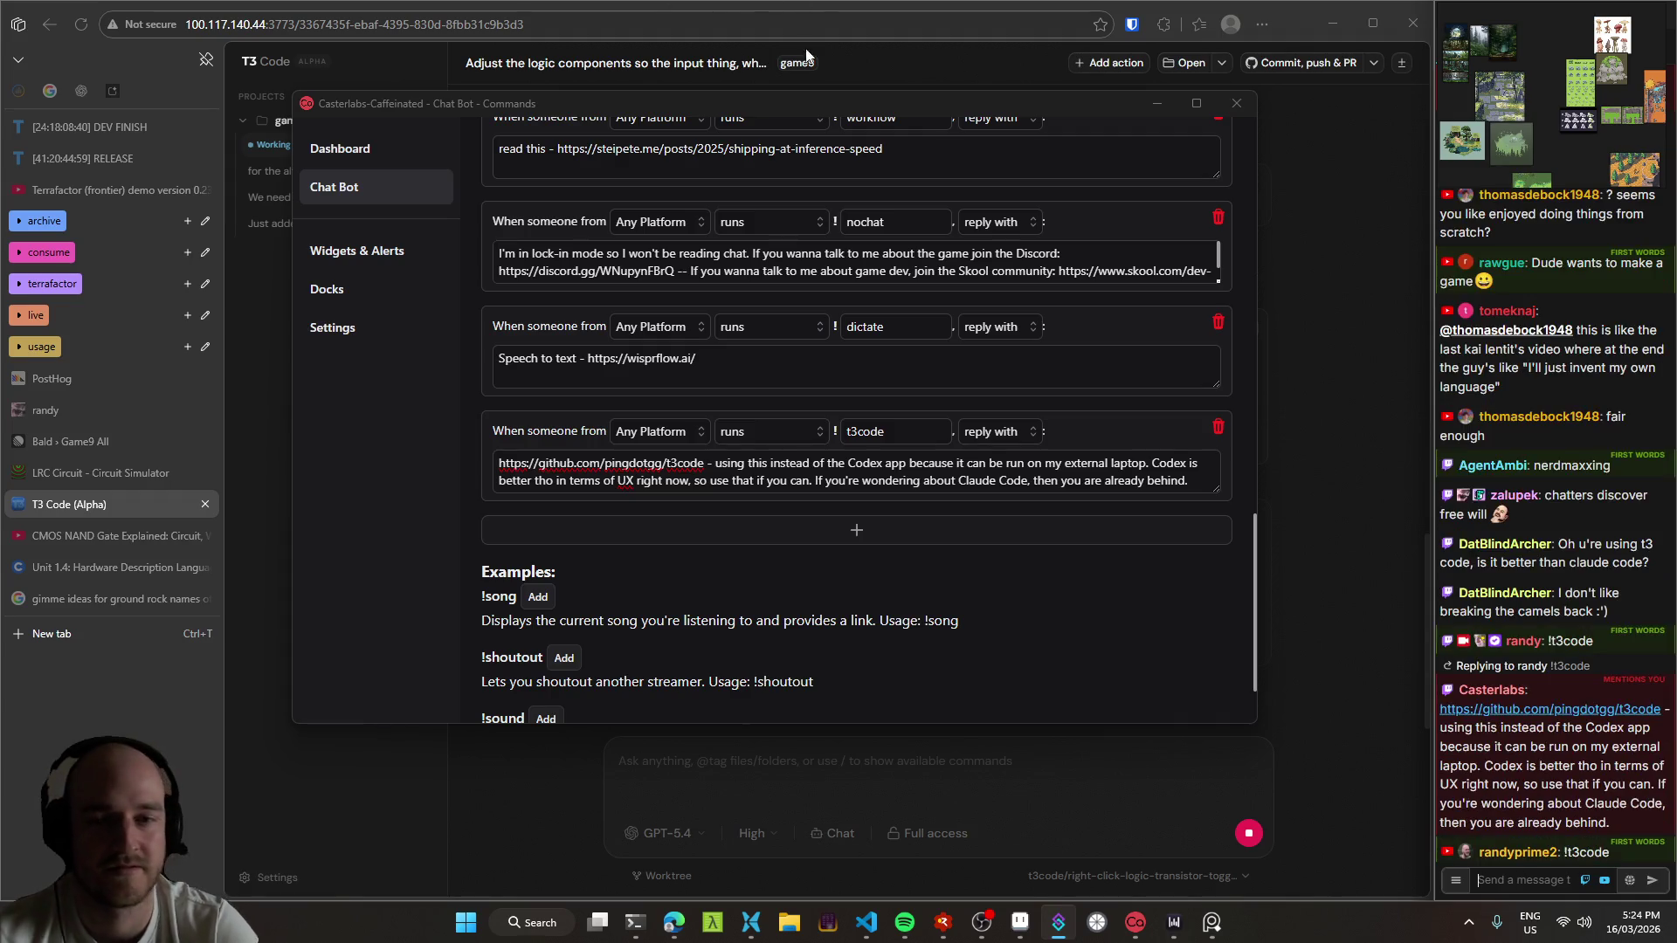
scroll(1097, 496, "down", 1)
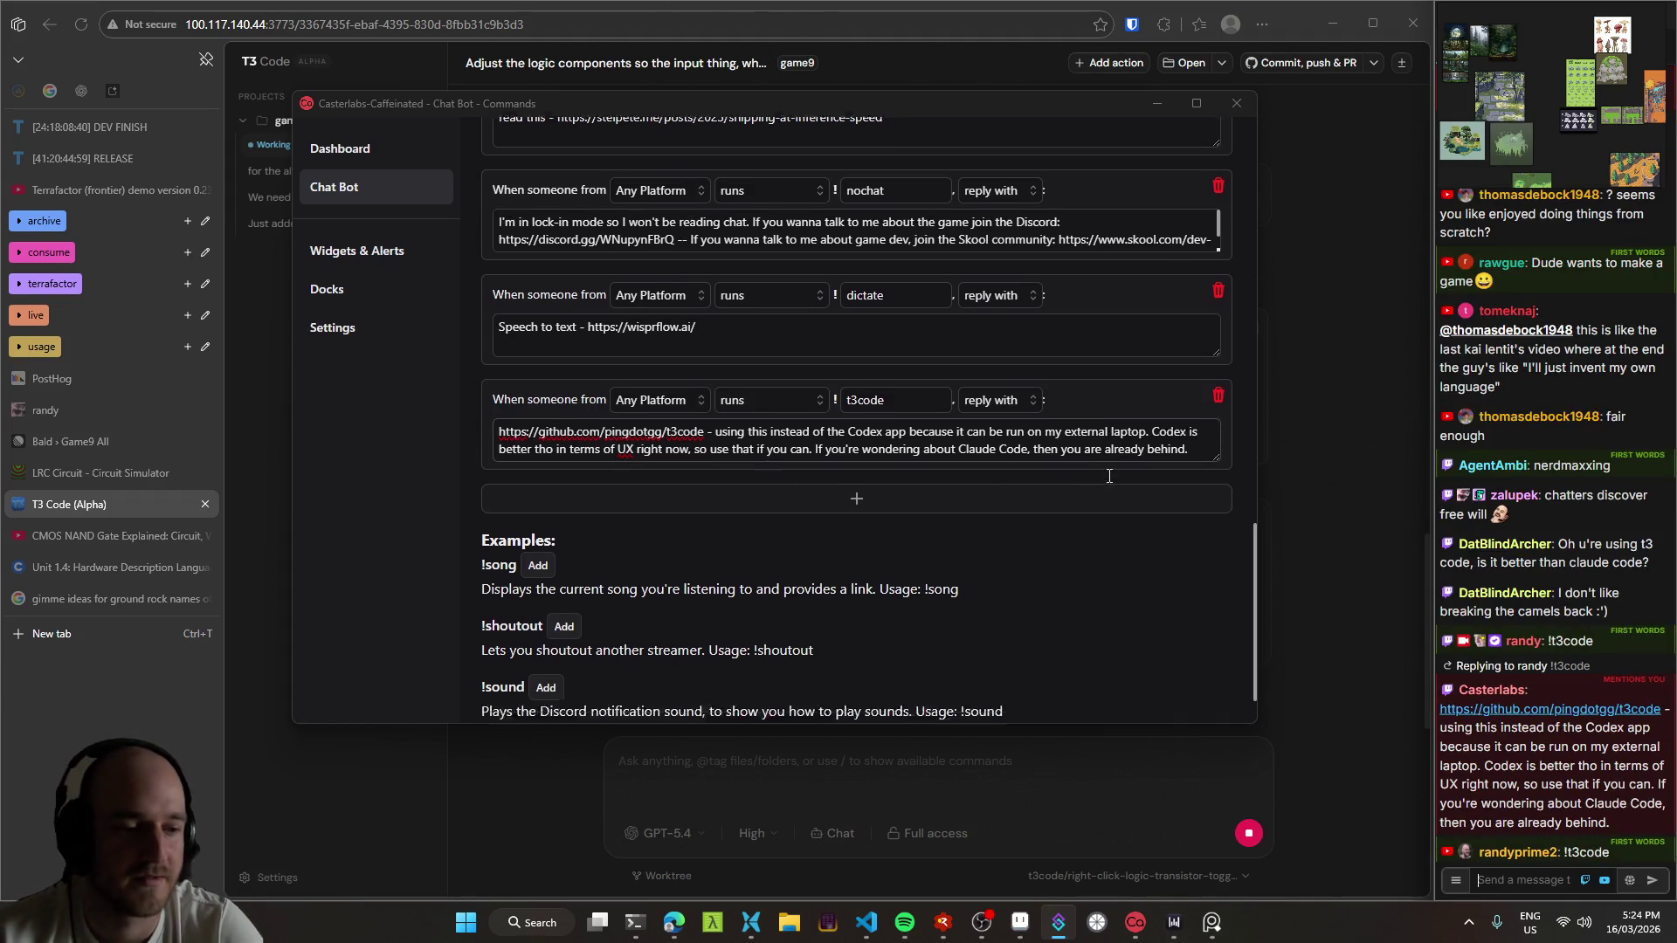
scroll(1109, 479, "up", 2)
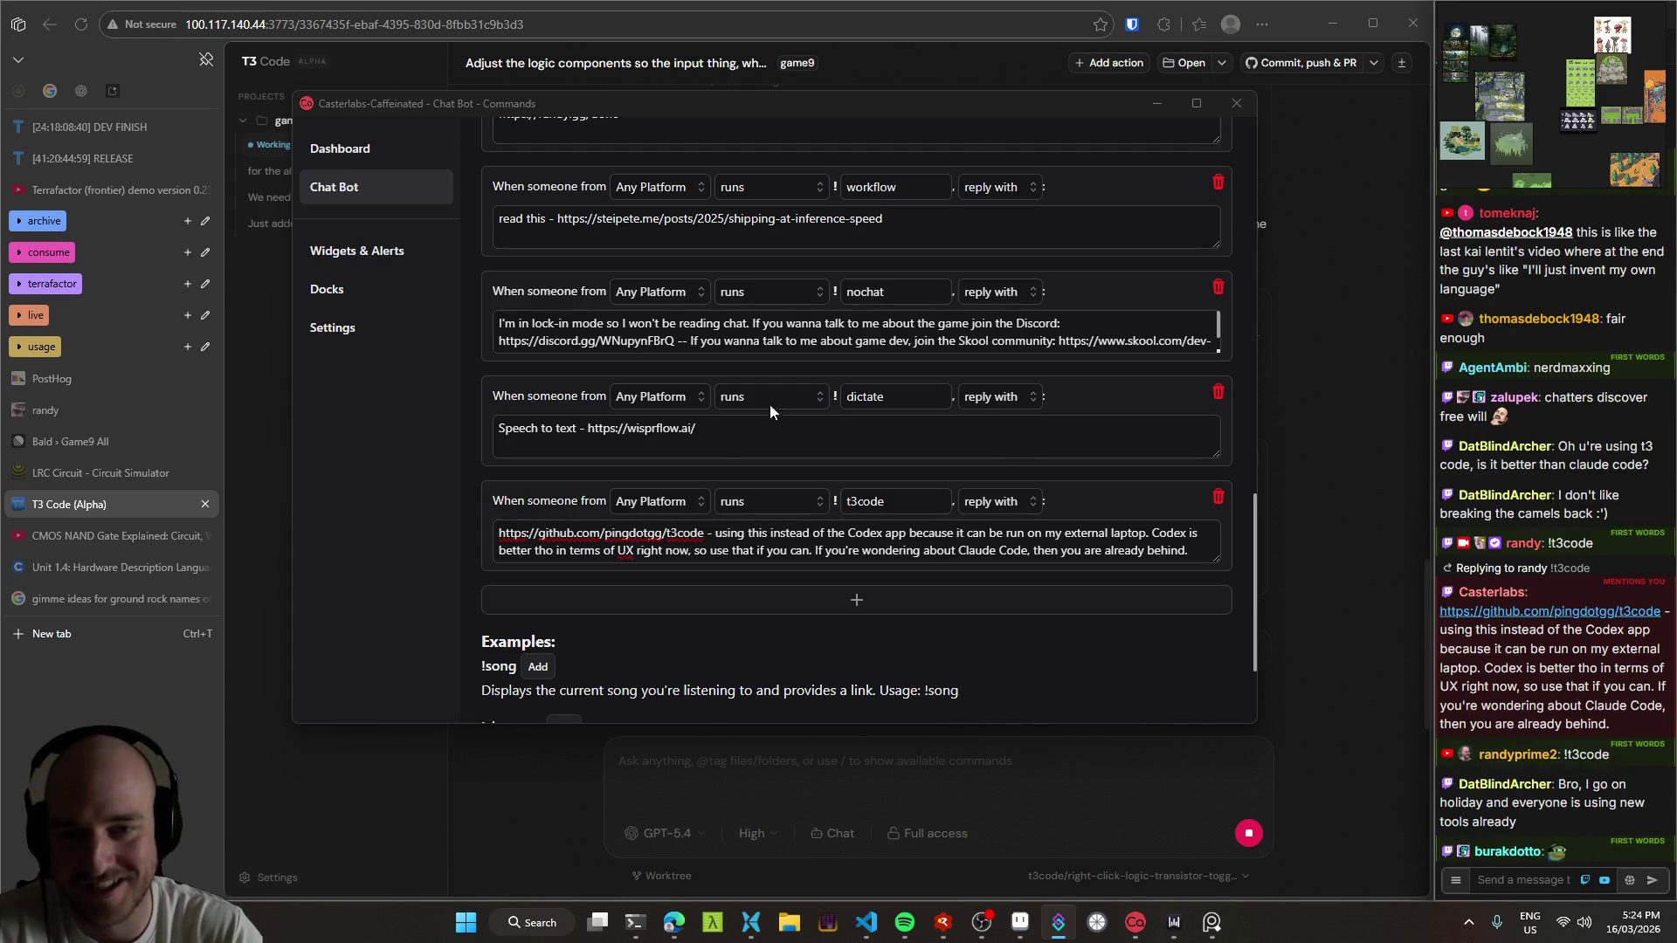
left_click(475, 483)
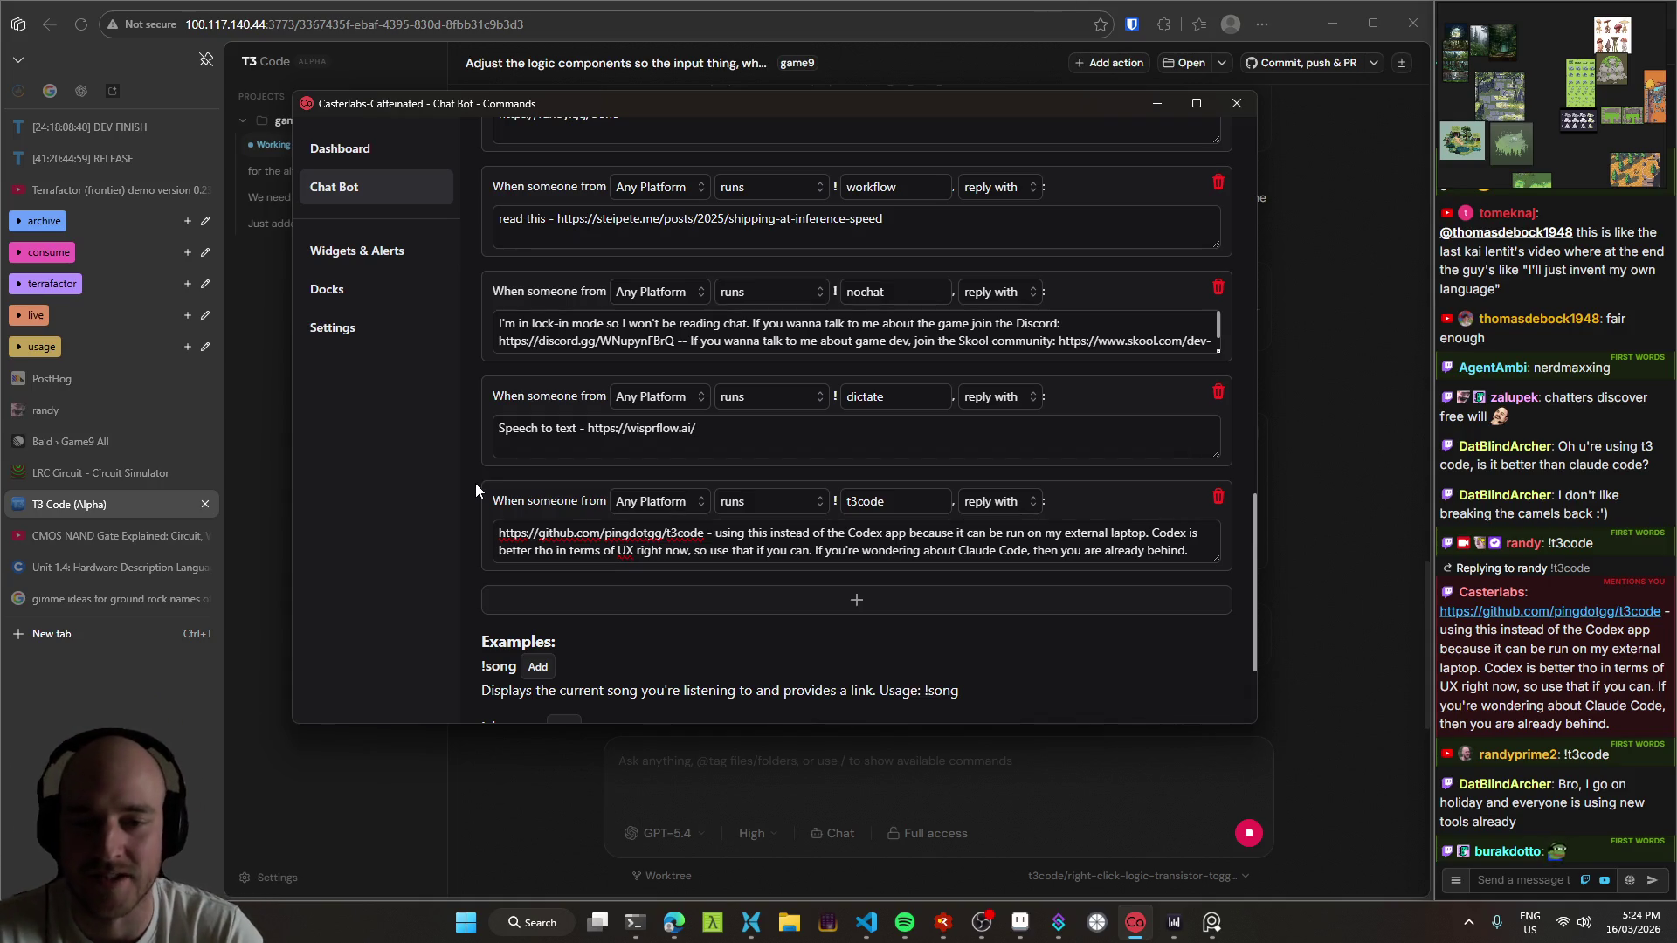
Step: Insert 'what happened to' before 'Claude Code' in the t3code reply
scroll(489, 474, "down", 2)
scroll(487, 515, "up", 2)
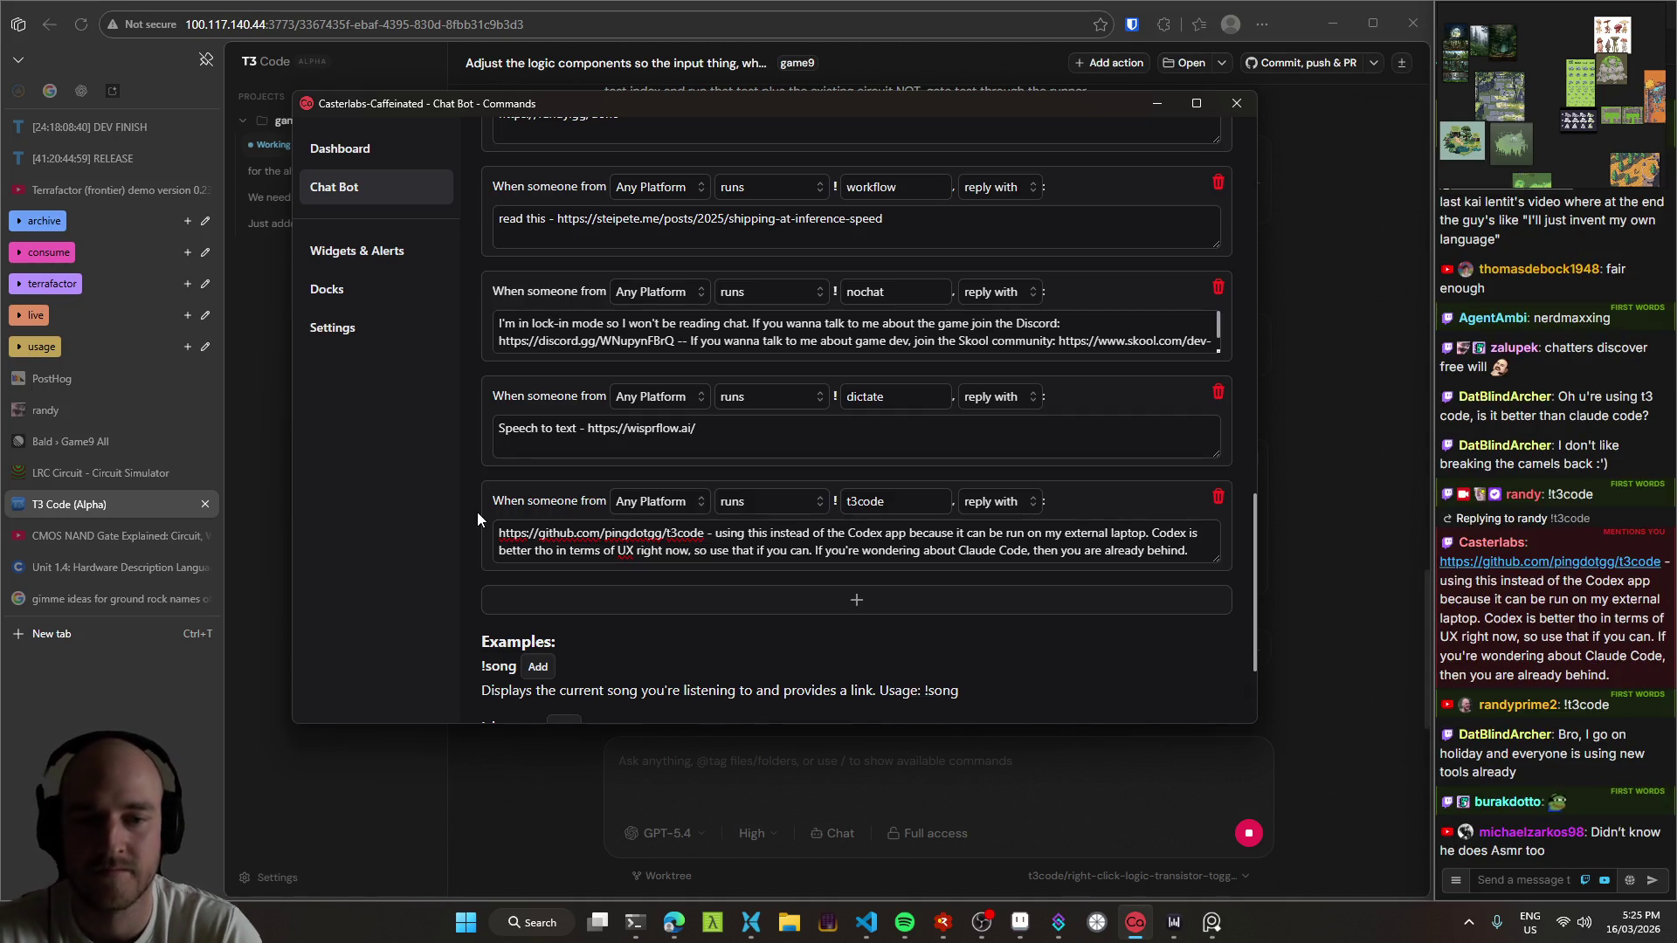
left_click(958, 550)
type("wha")
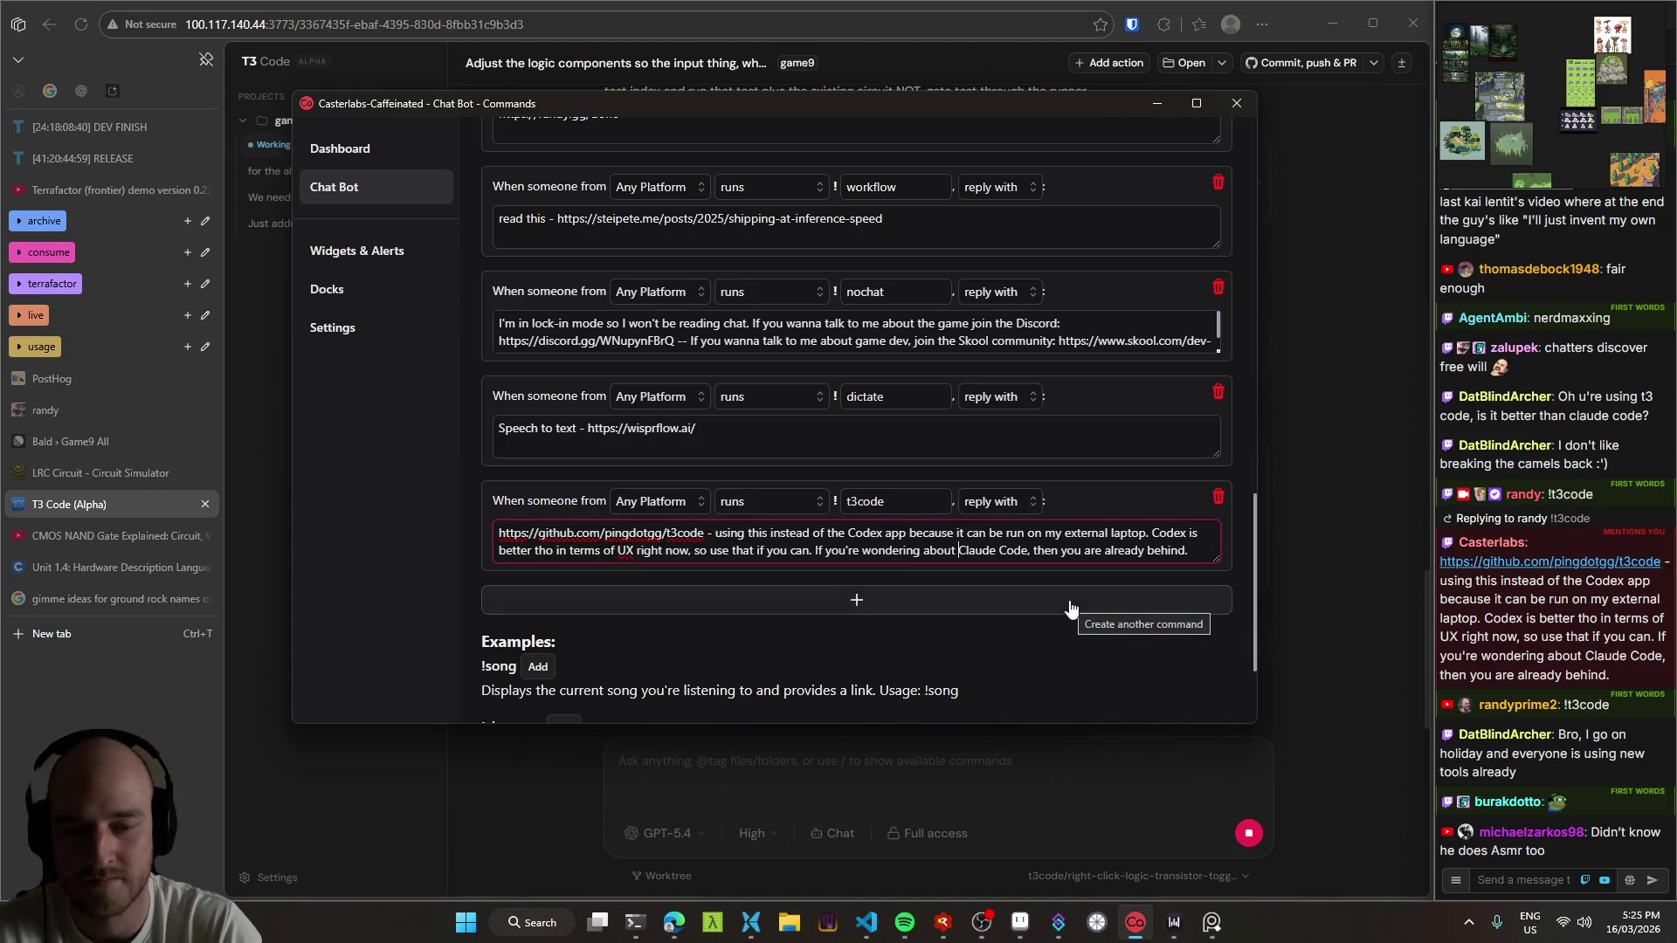
type("t happened to")
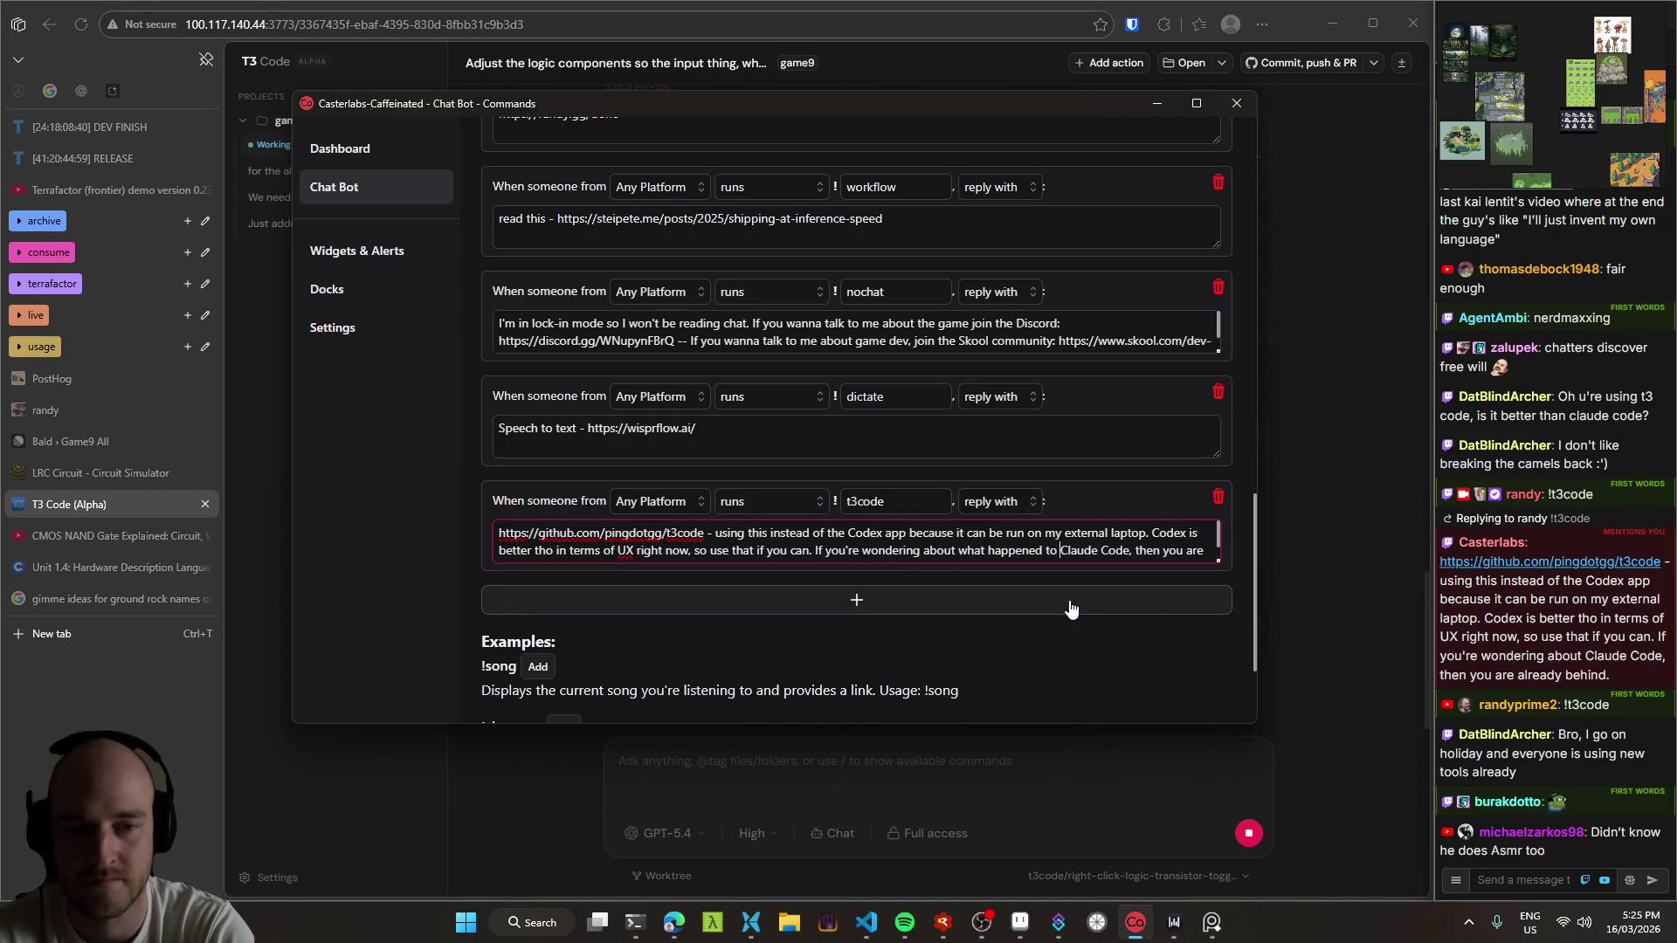
Step: Append 'AND YOU NEED TO CATCH UP YOU ARE FALLING BEHIND' with a long shouted laugh
key("ctrl+End")
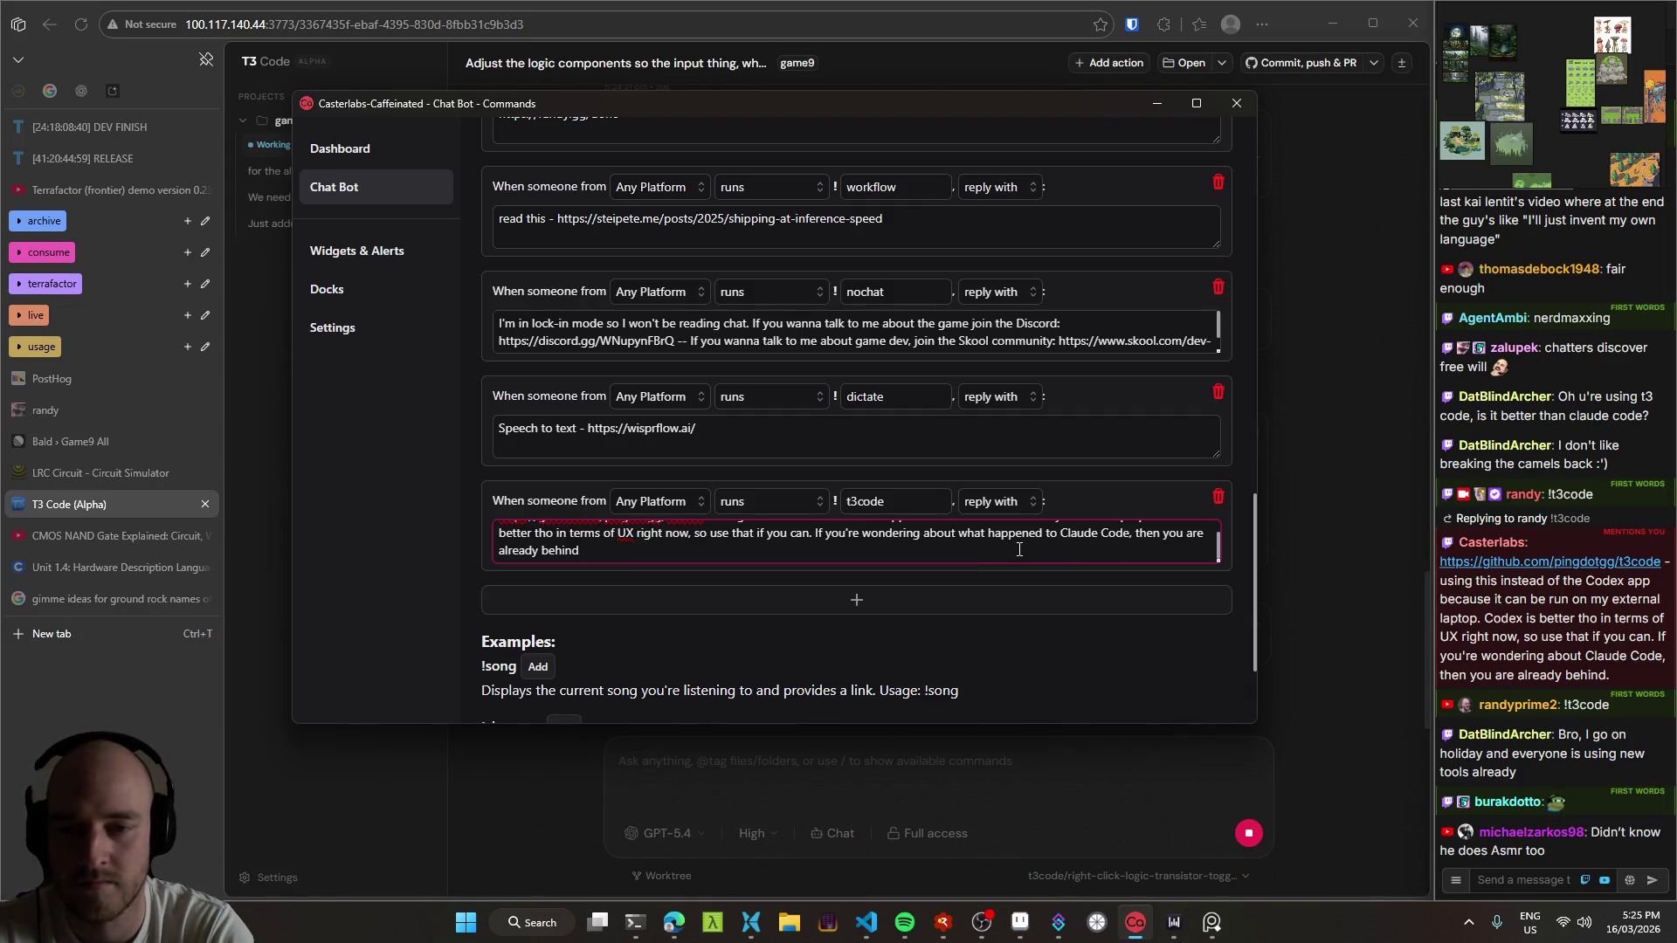
type(" AND YOU N")
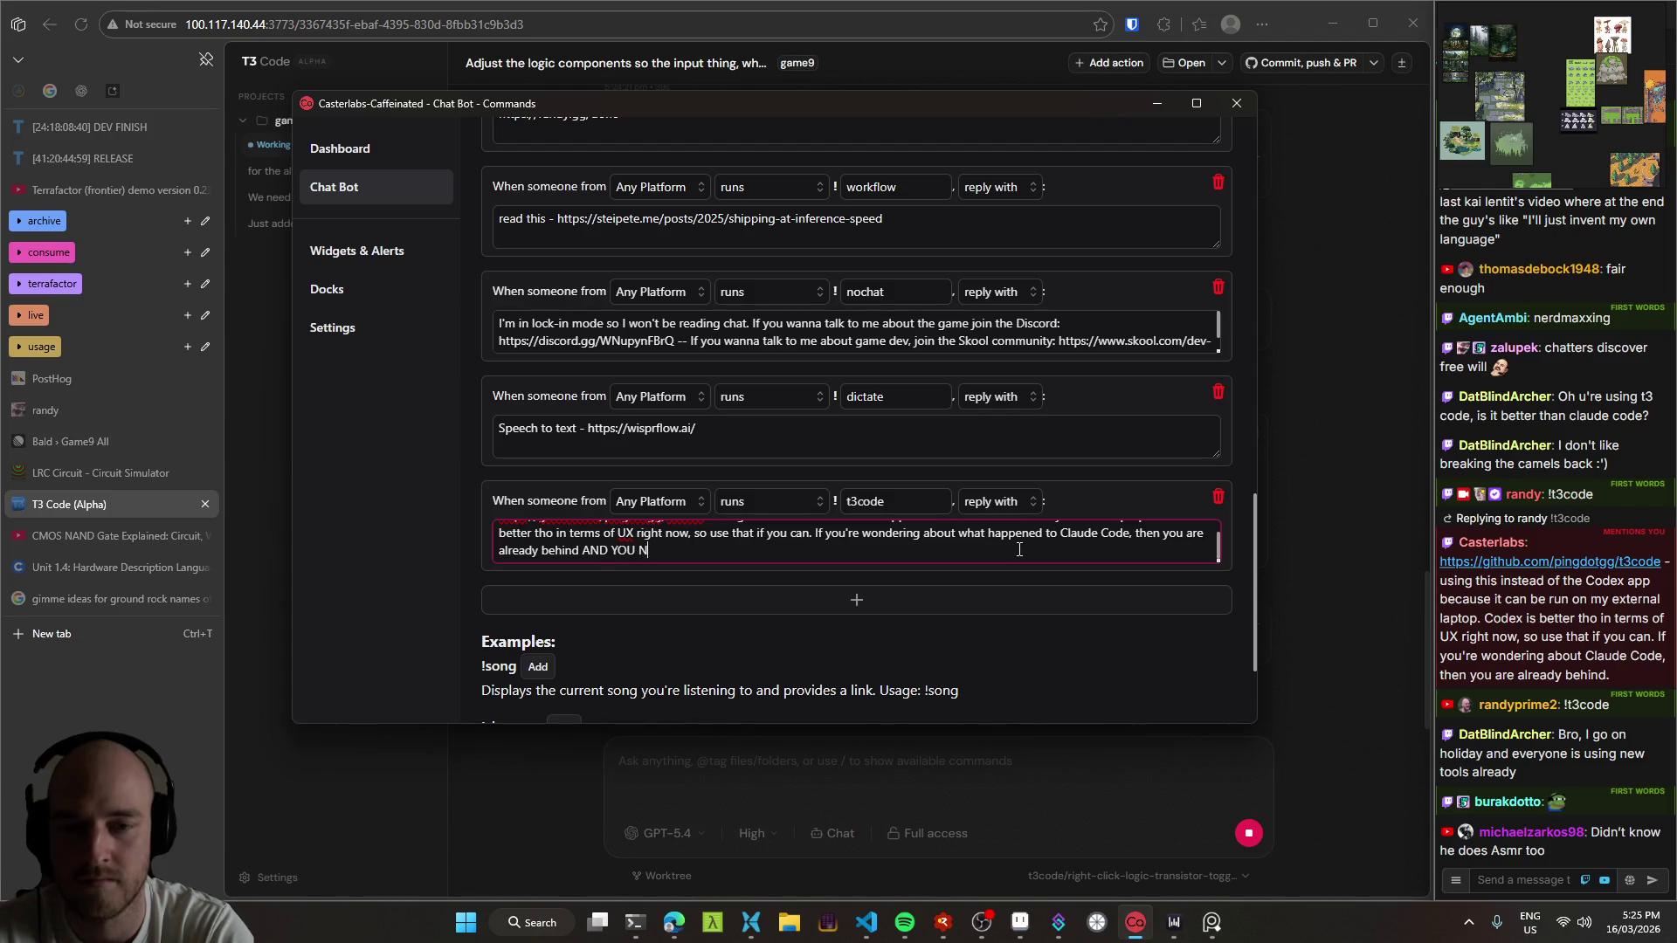
type("EED TO CATCH UP")
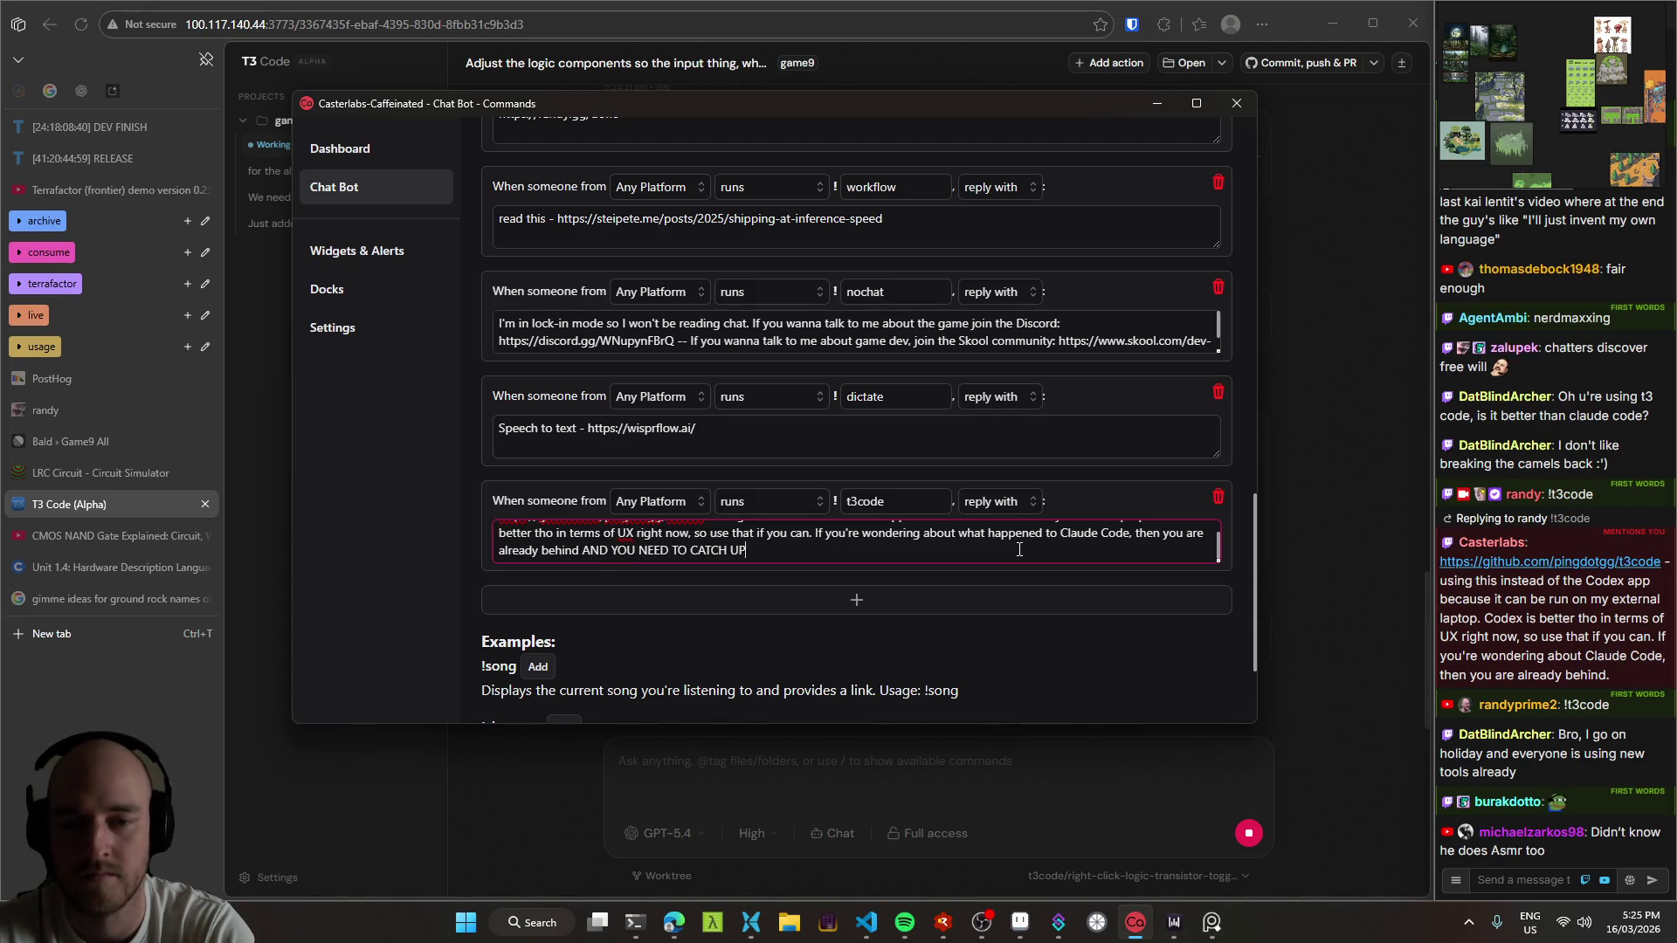
type(" YOU ARE FALLING BEHIND ")
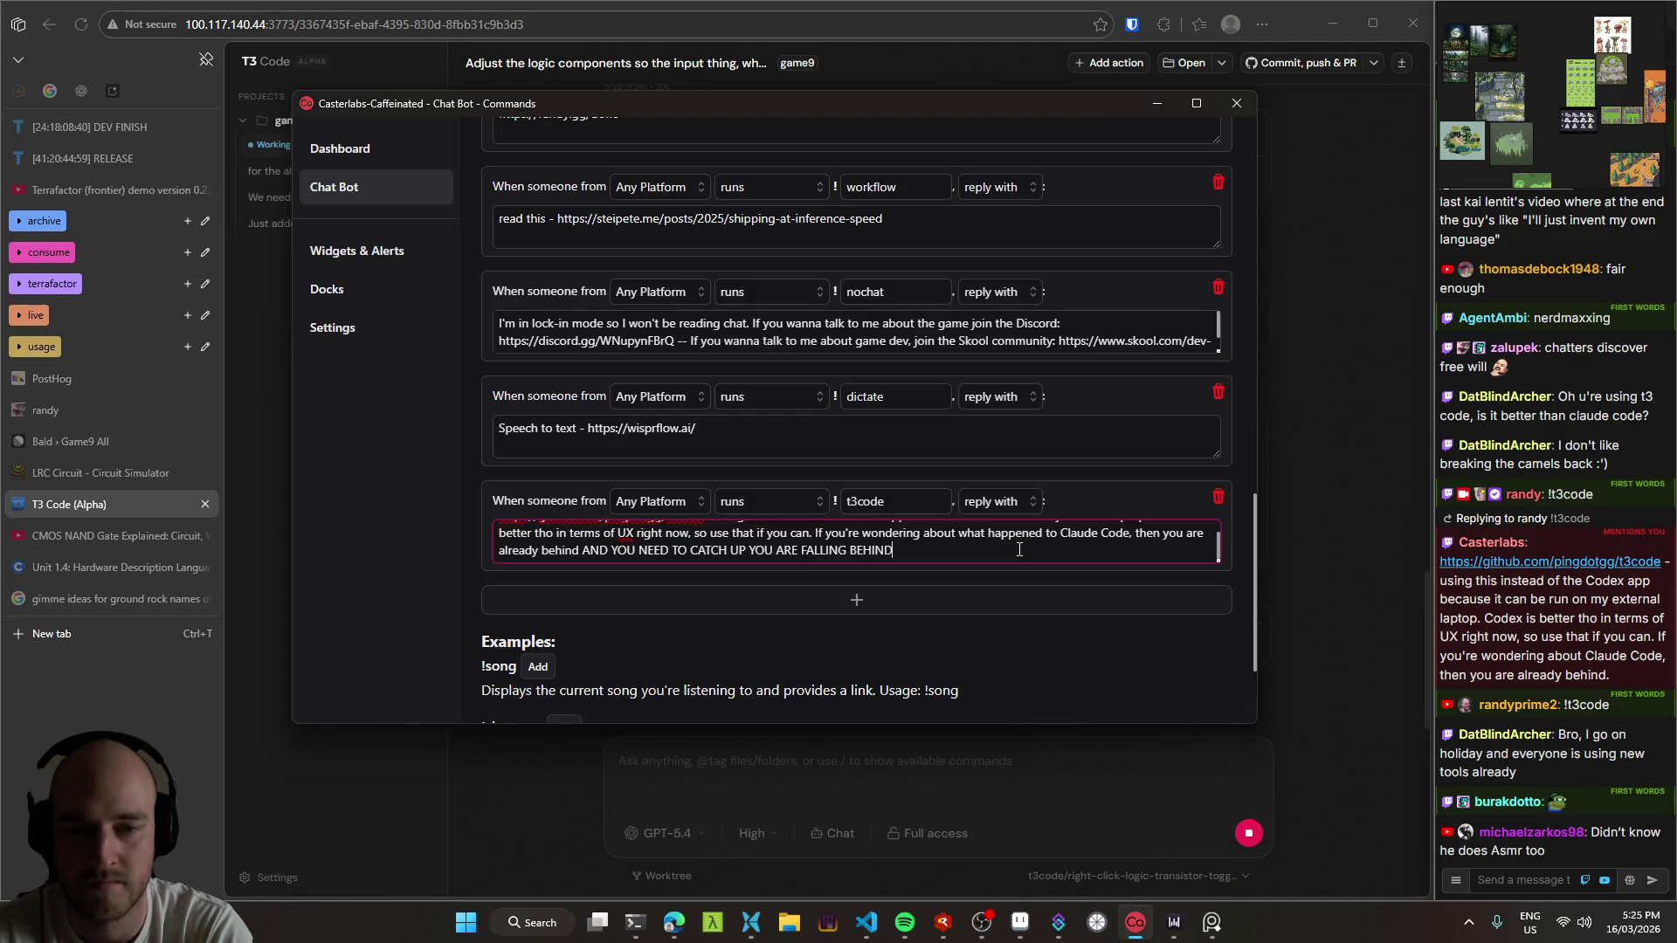
type("AAHGHAHAHGHAGHAGH")
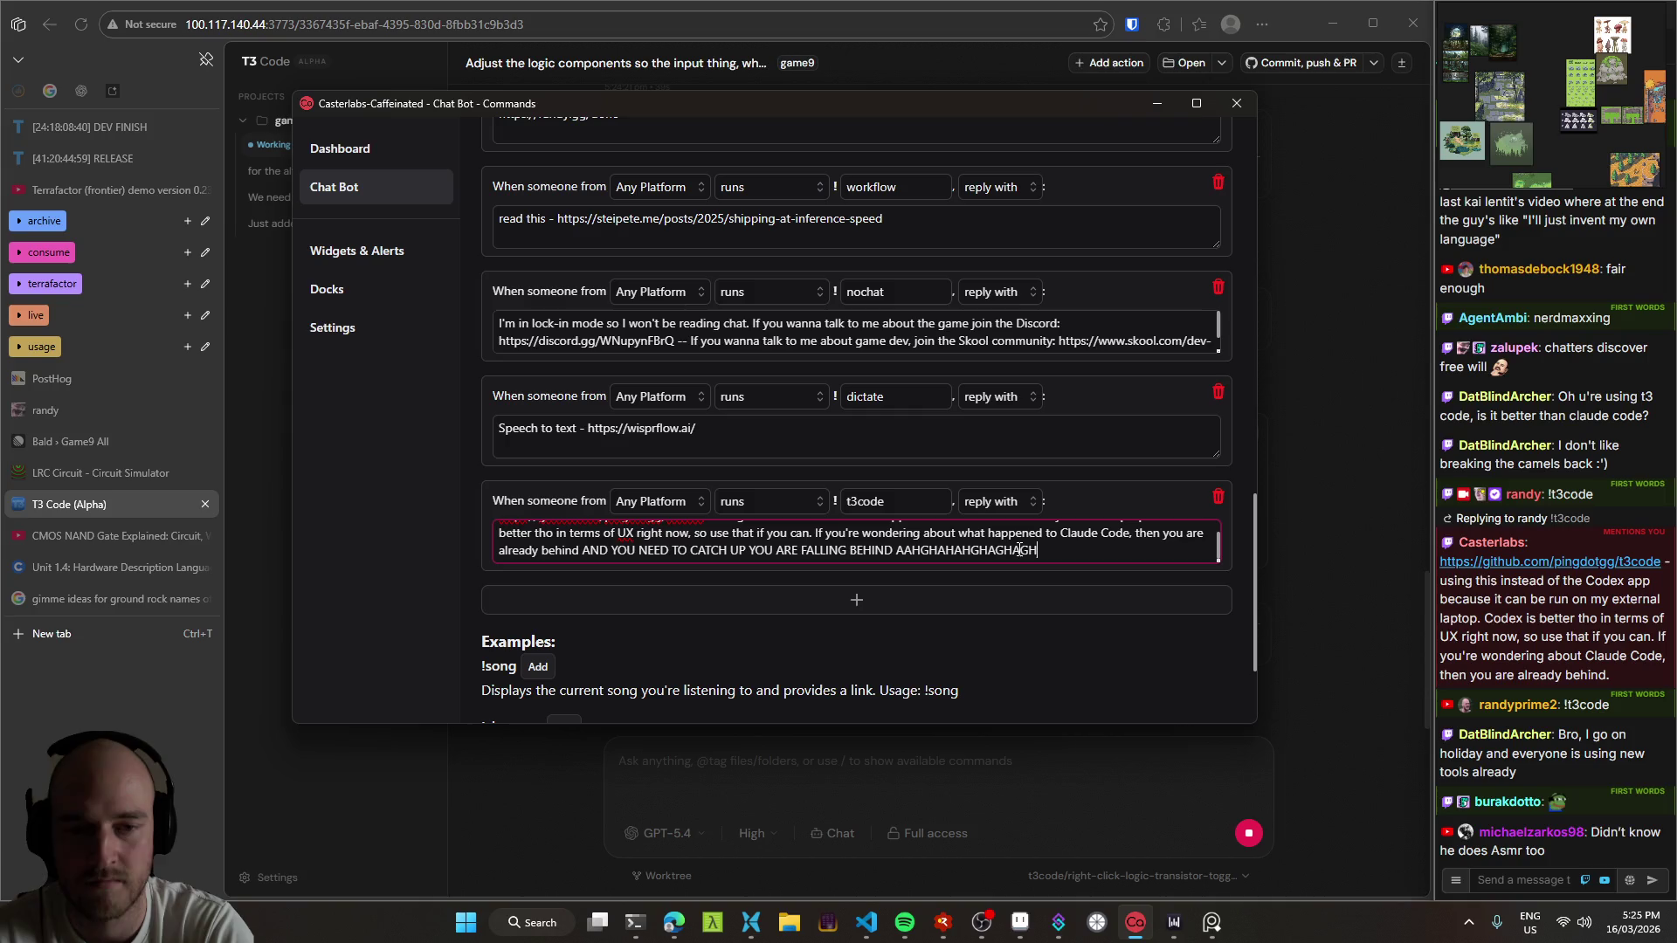
key("BackSpace")
key("BackSpace")
key("BackSpace")
type("HHHHHHHHHHHHHHHHHH")
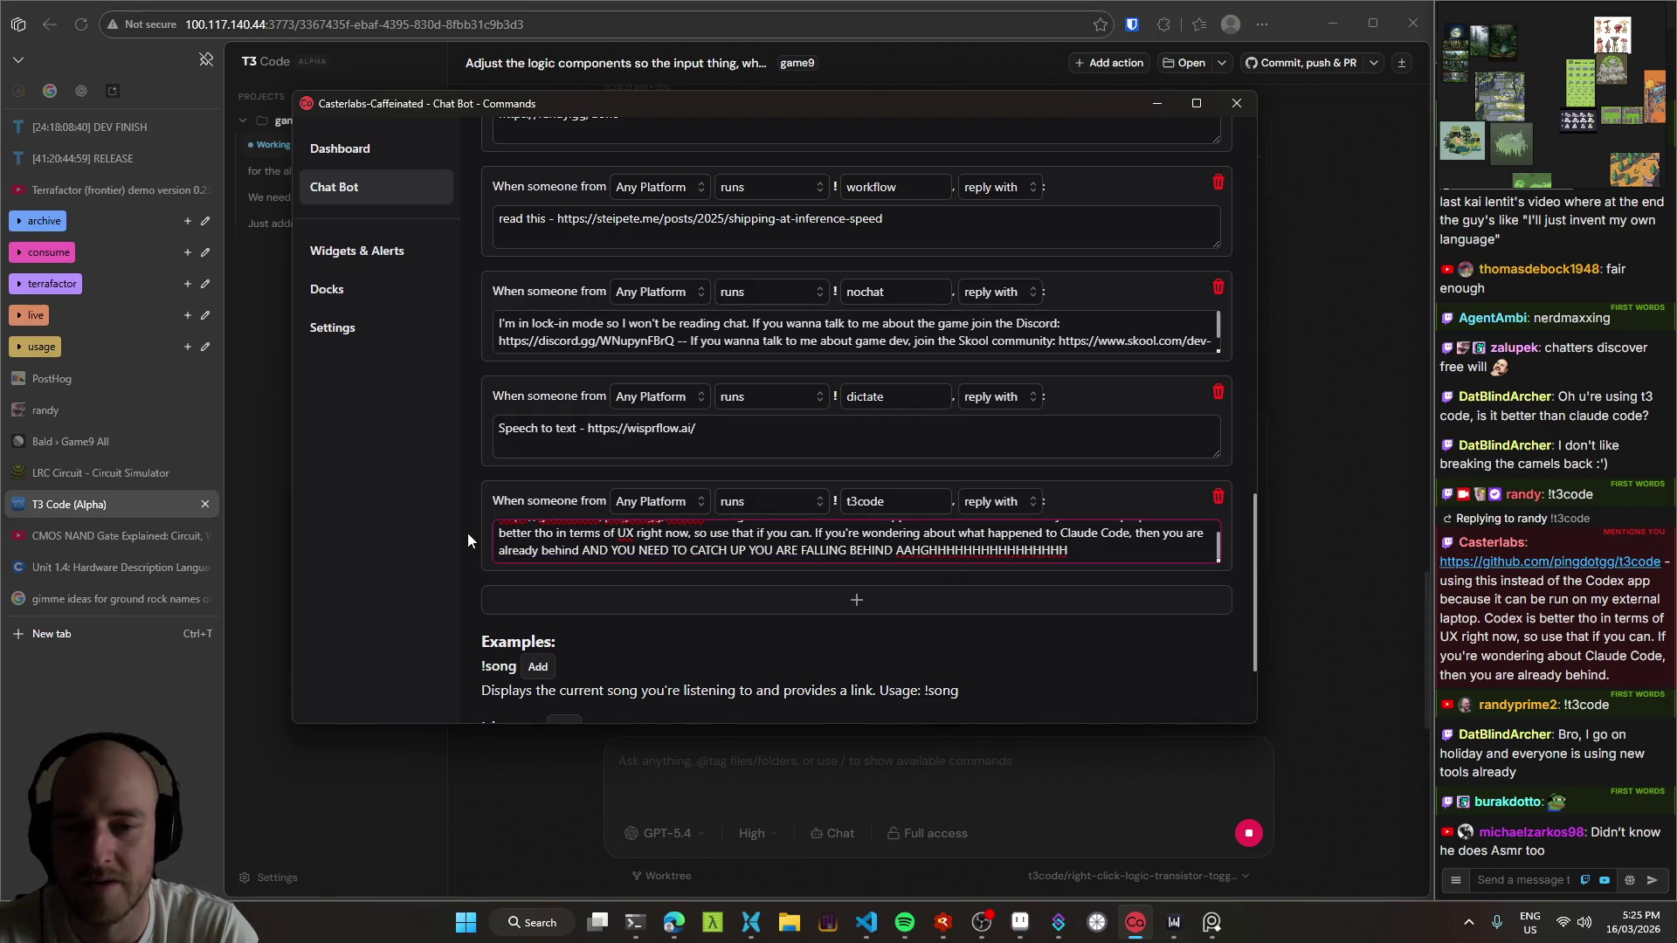
scroll(467, 537, "up", 1)
scroll(558, 631, "up", 1)
scroll(557, 631, "down", 1)
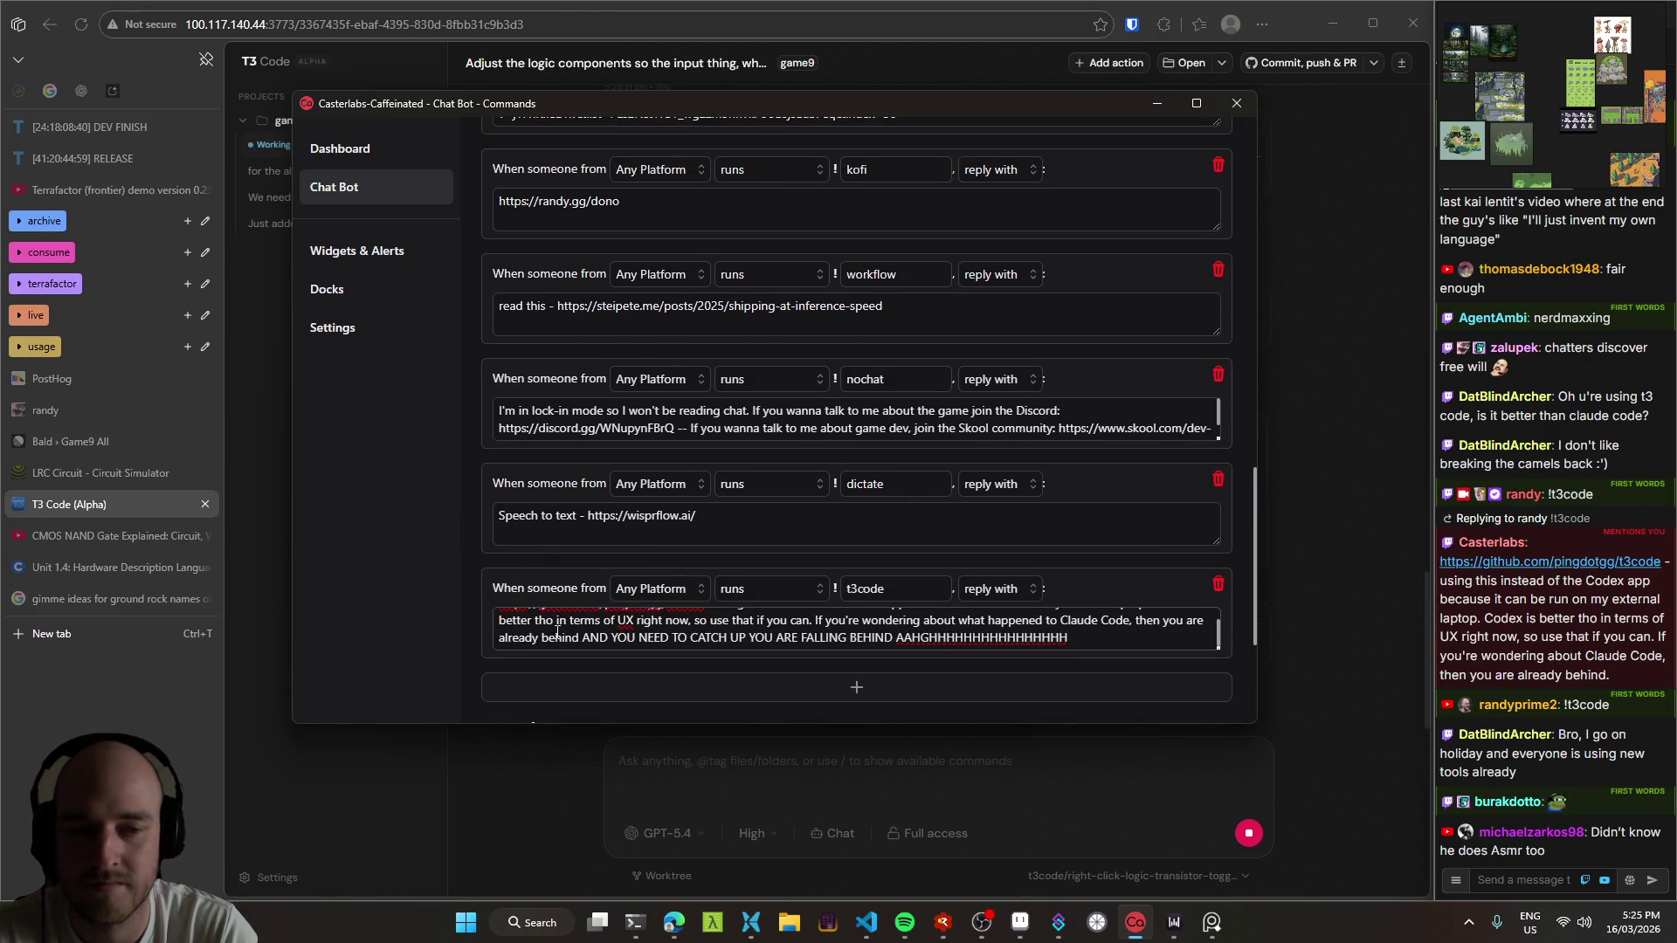
scroll(557, 631, "down", 1)
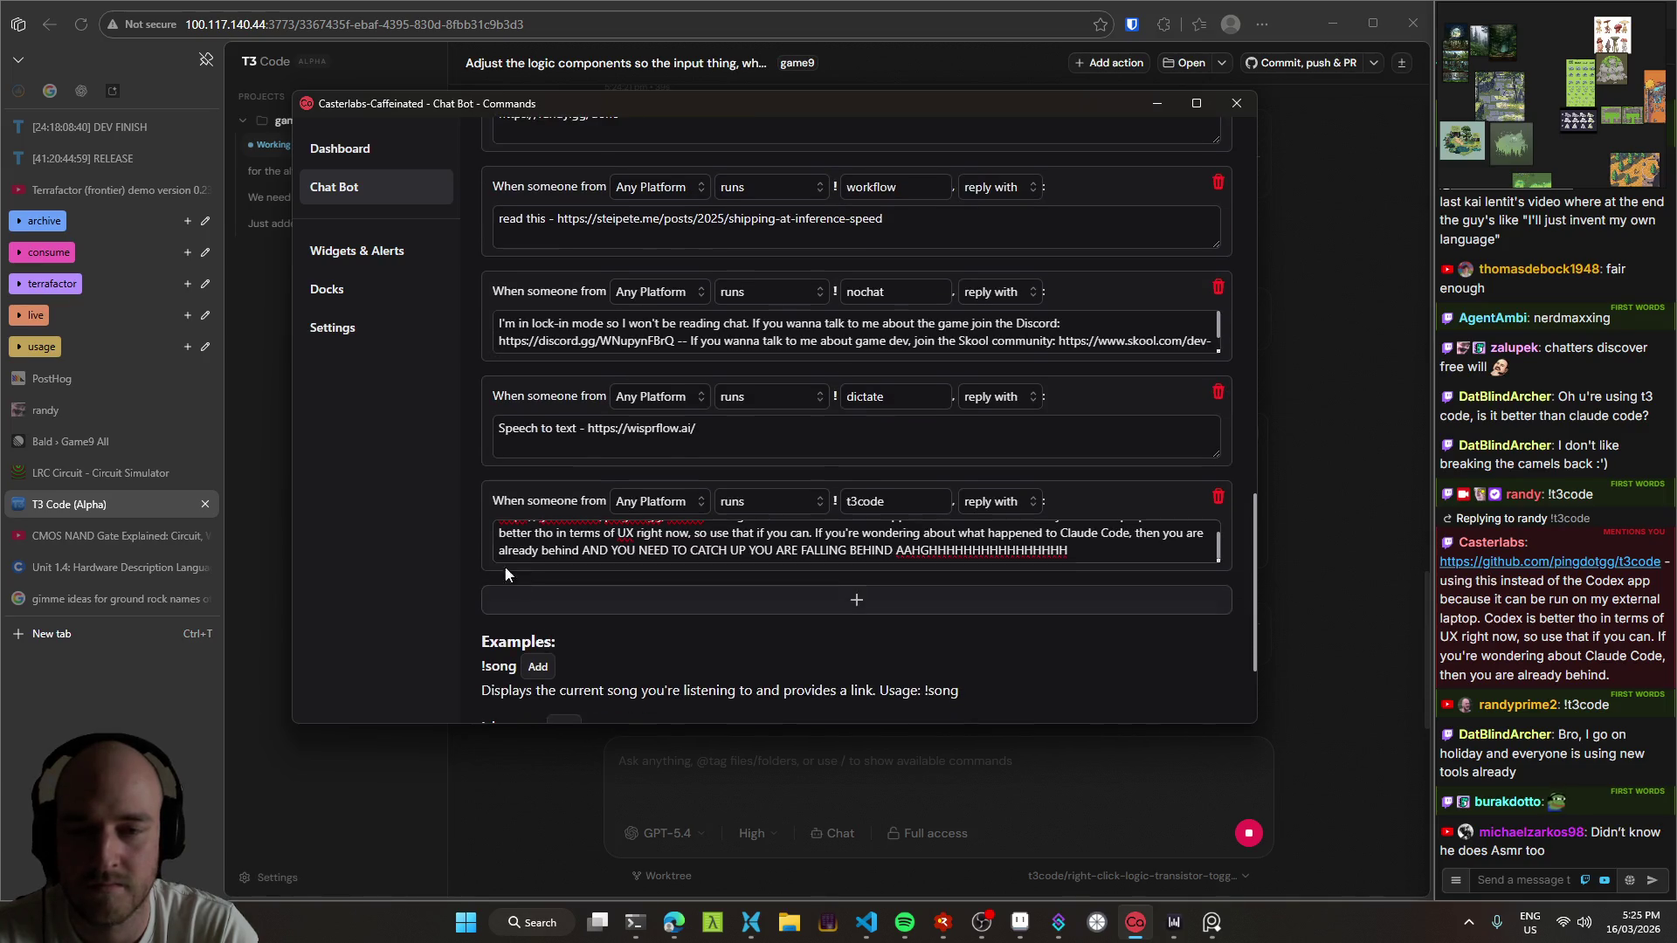
scroll(528, 545, "up", 1)
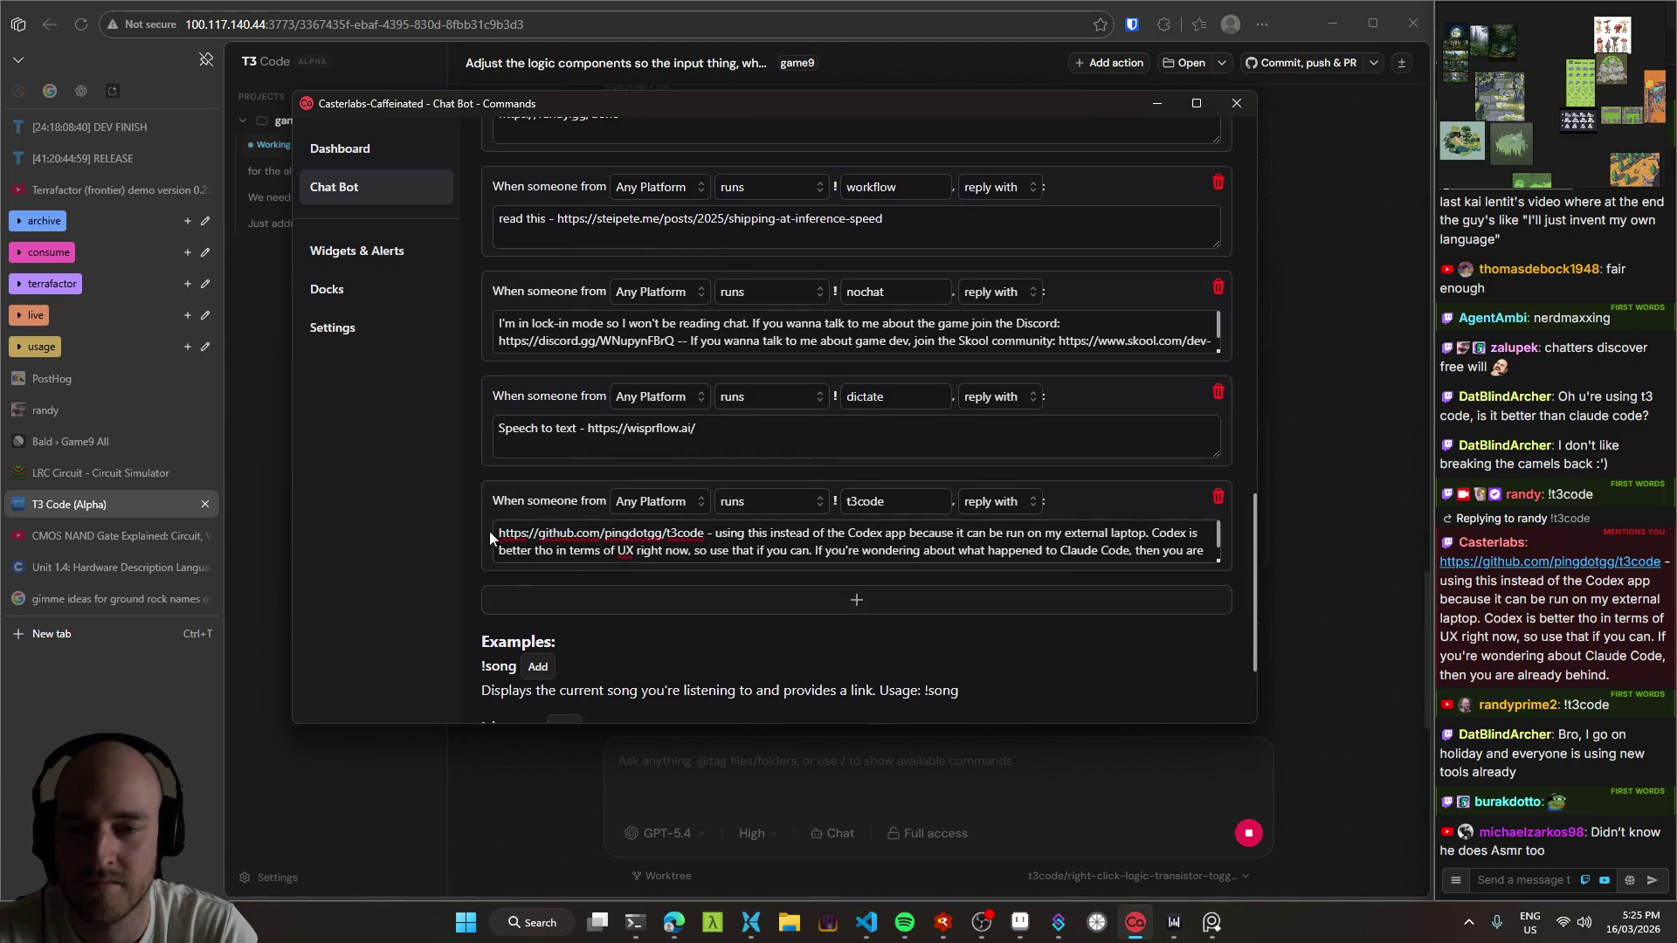
left_click(1160, 100)
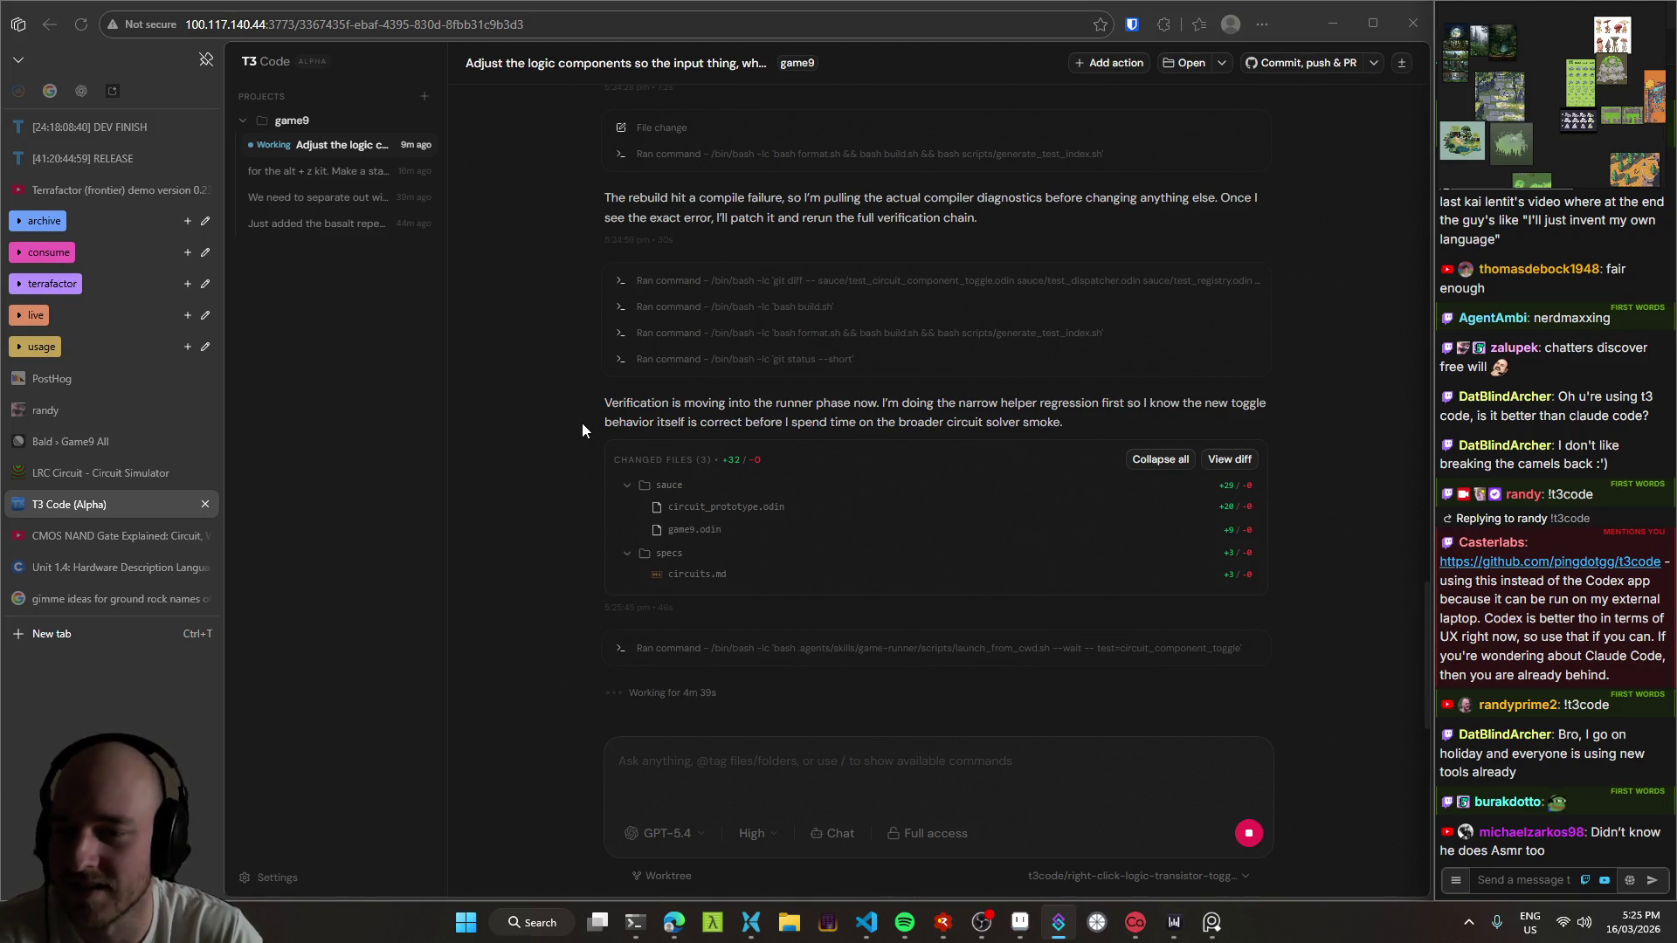
Step: Bring Visual Studio Code back to the front
left_click(864, 921)
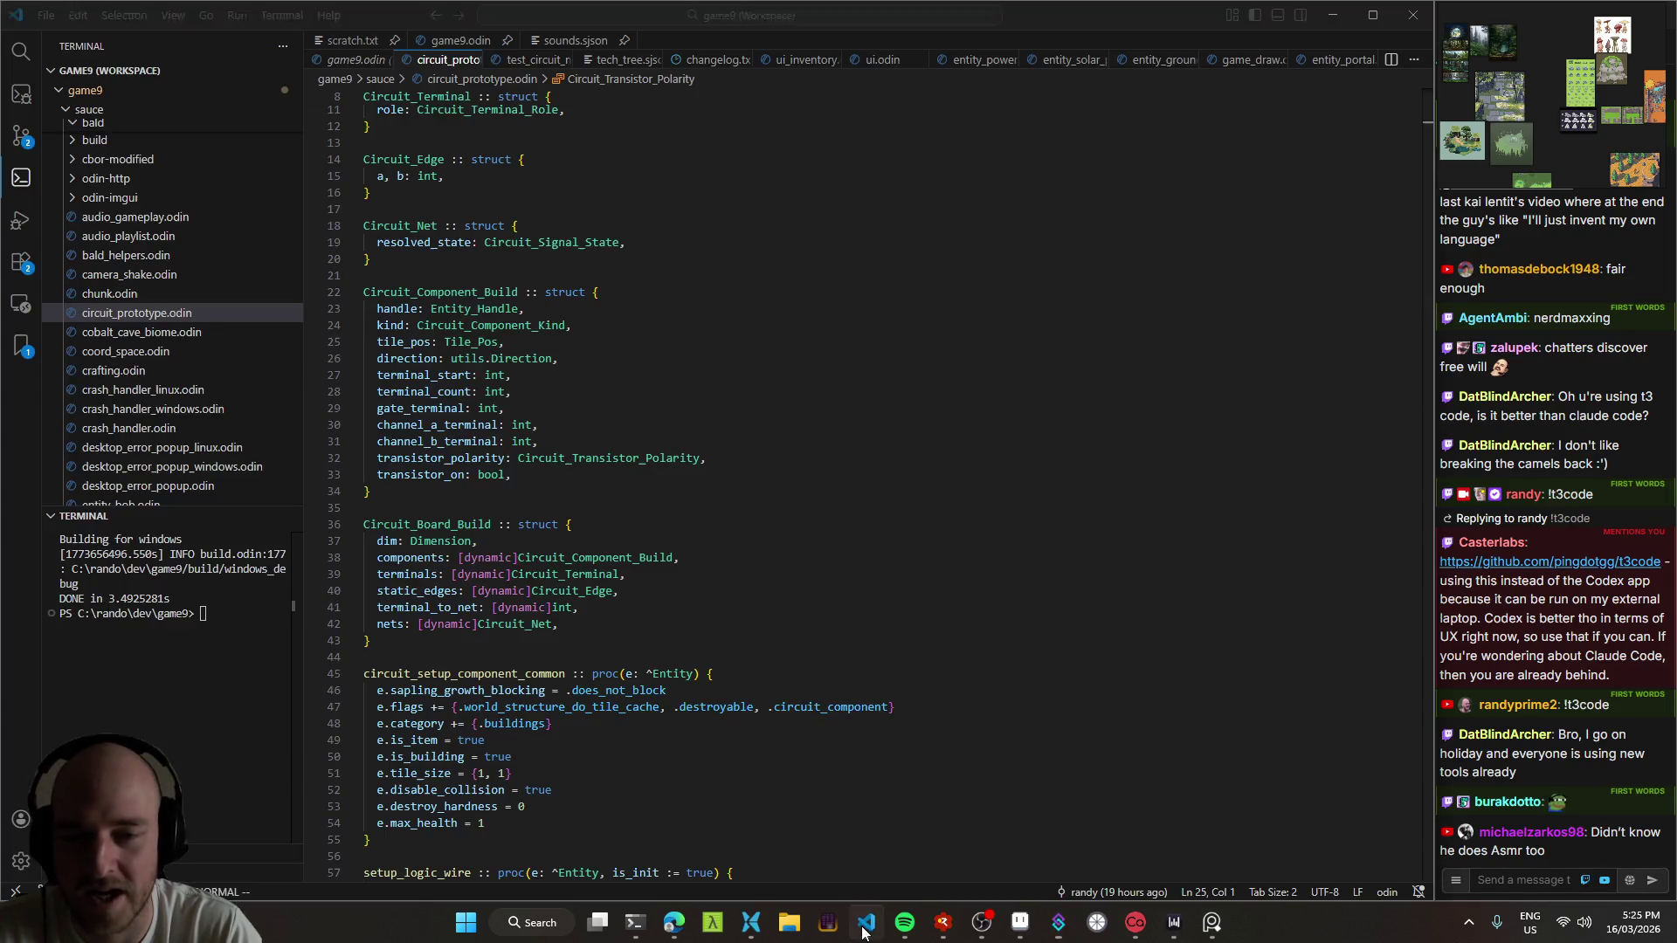
Step: Scroll circuit_prototype.odin's struct definitions to the Circuit_Component_Build struct
scroll(723, 549, "down", 5)
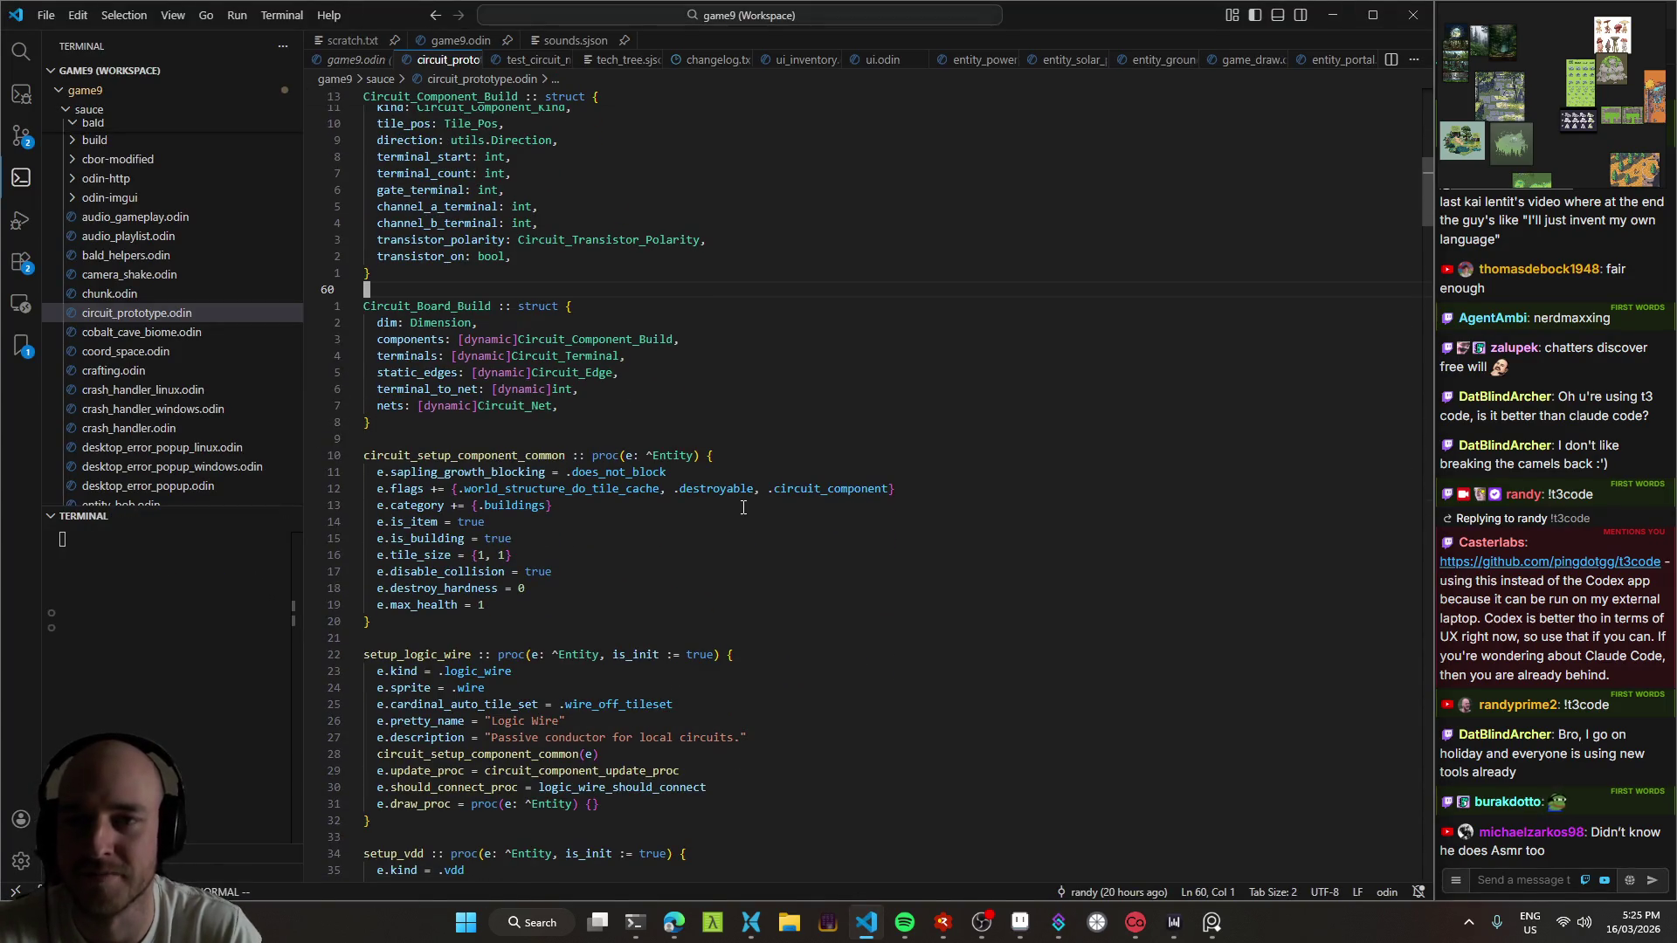
scroll(774, 510, "down", 2)
scroll(774, 508, "up", 4)
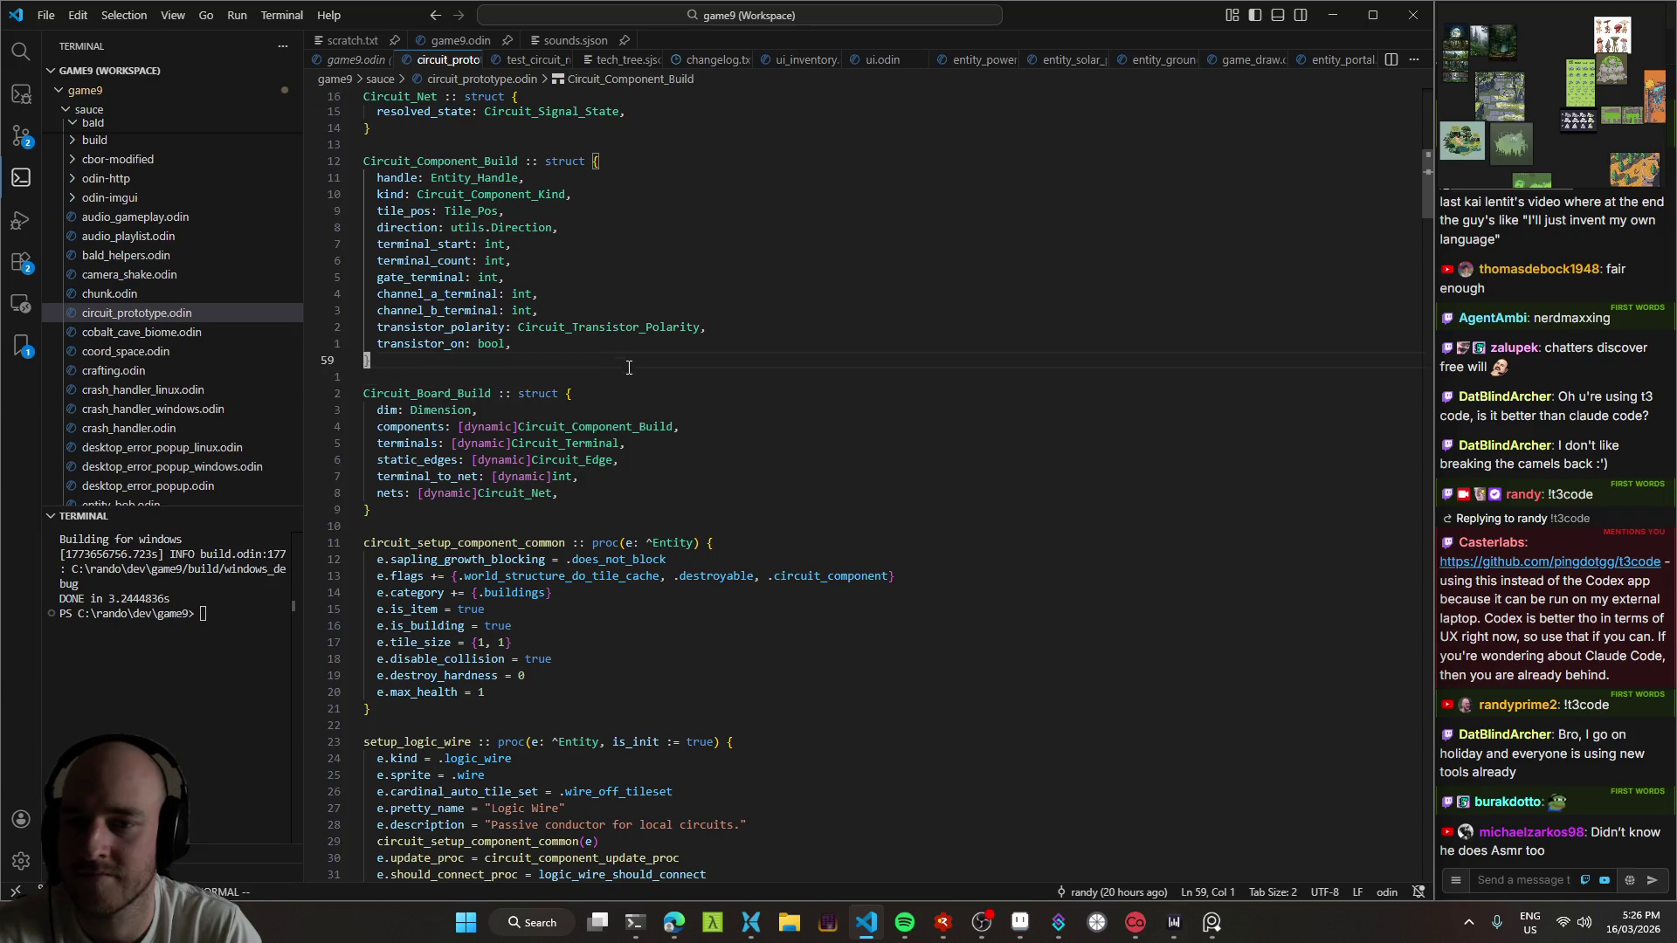
Step: Bring Aseprite to the front and zoom and pan over to the cave area of the sketch pad
left_click(1020, 922)
scroll(583, 262, "up", 2)
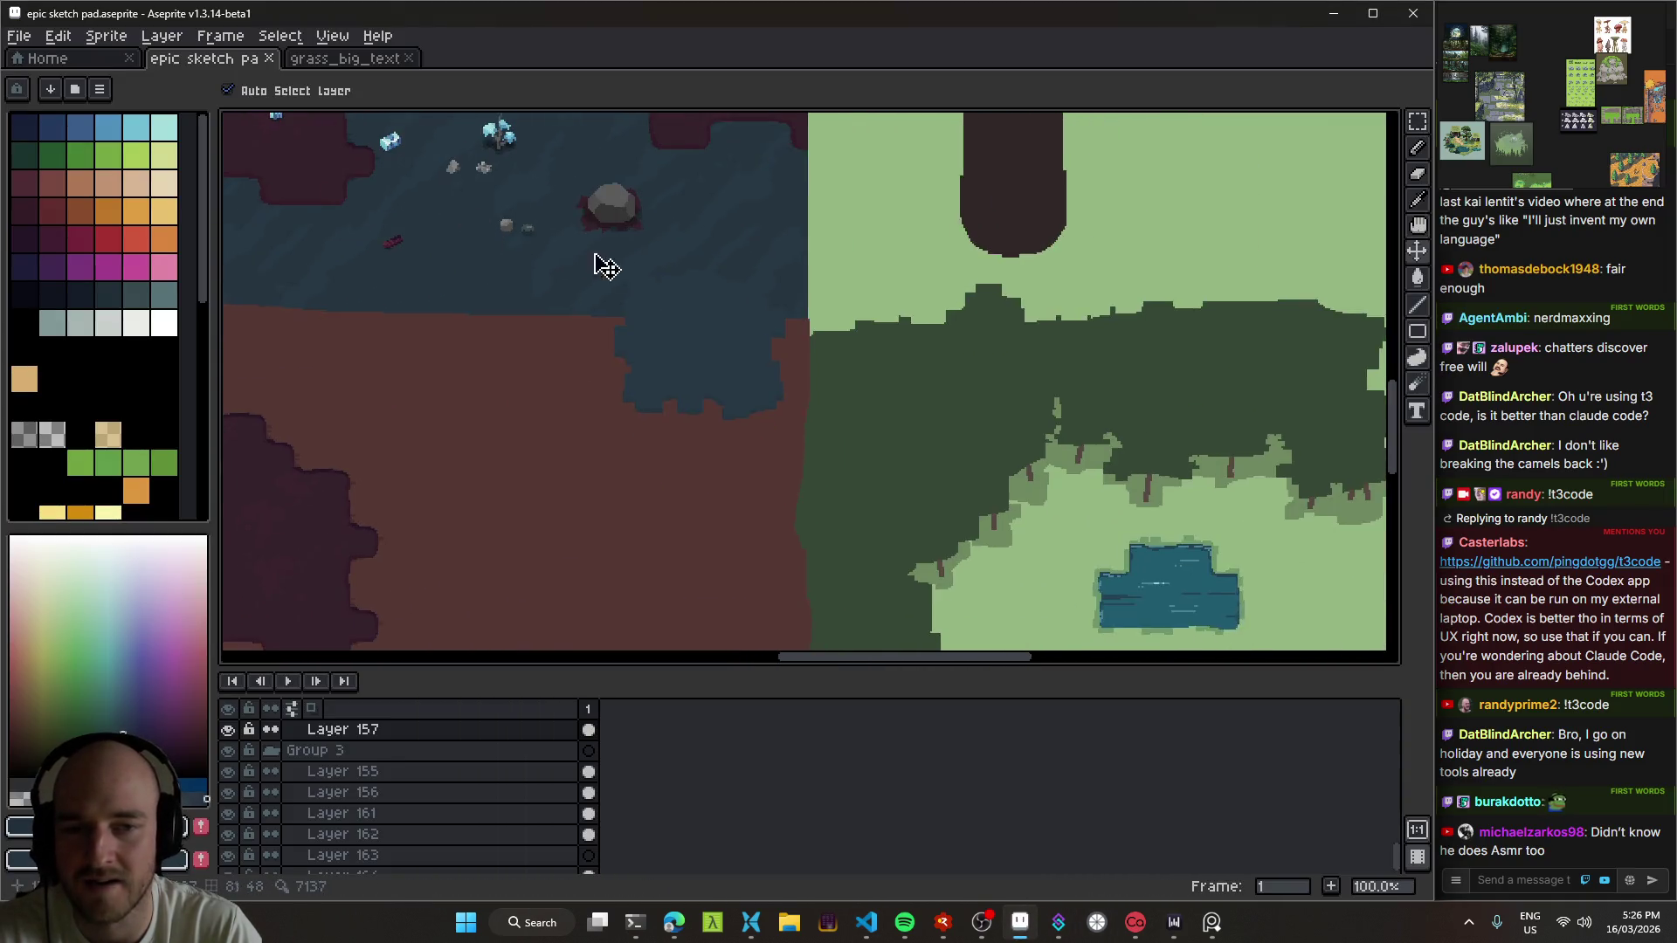
scroll(584, 262, "down", 2)
scroll(847, 262, "up", 2)
scroll(697, 390, "down", 1)
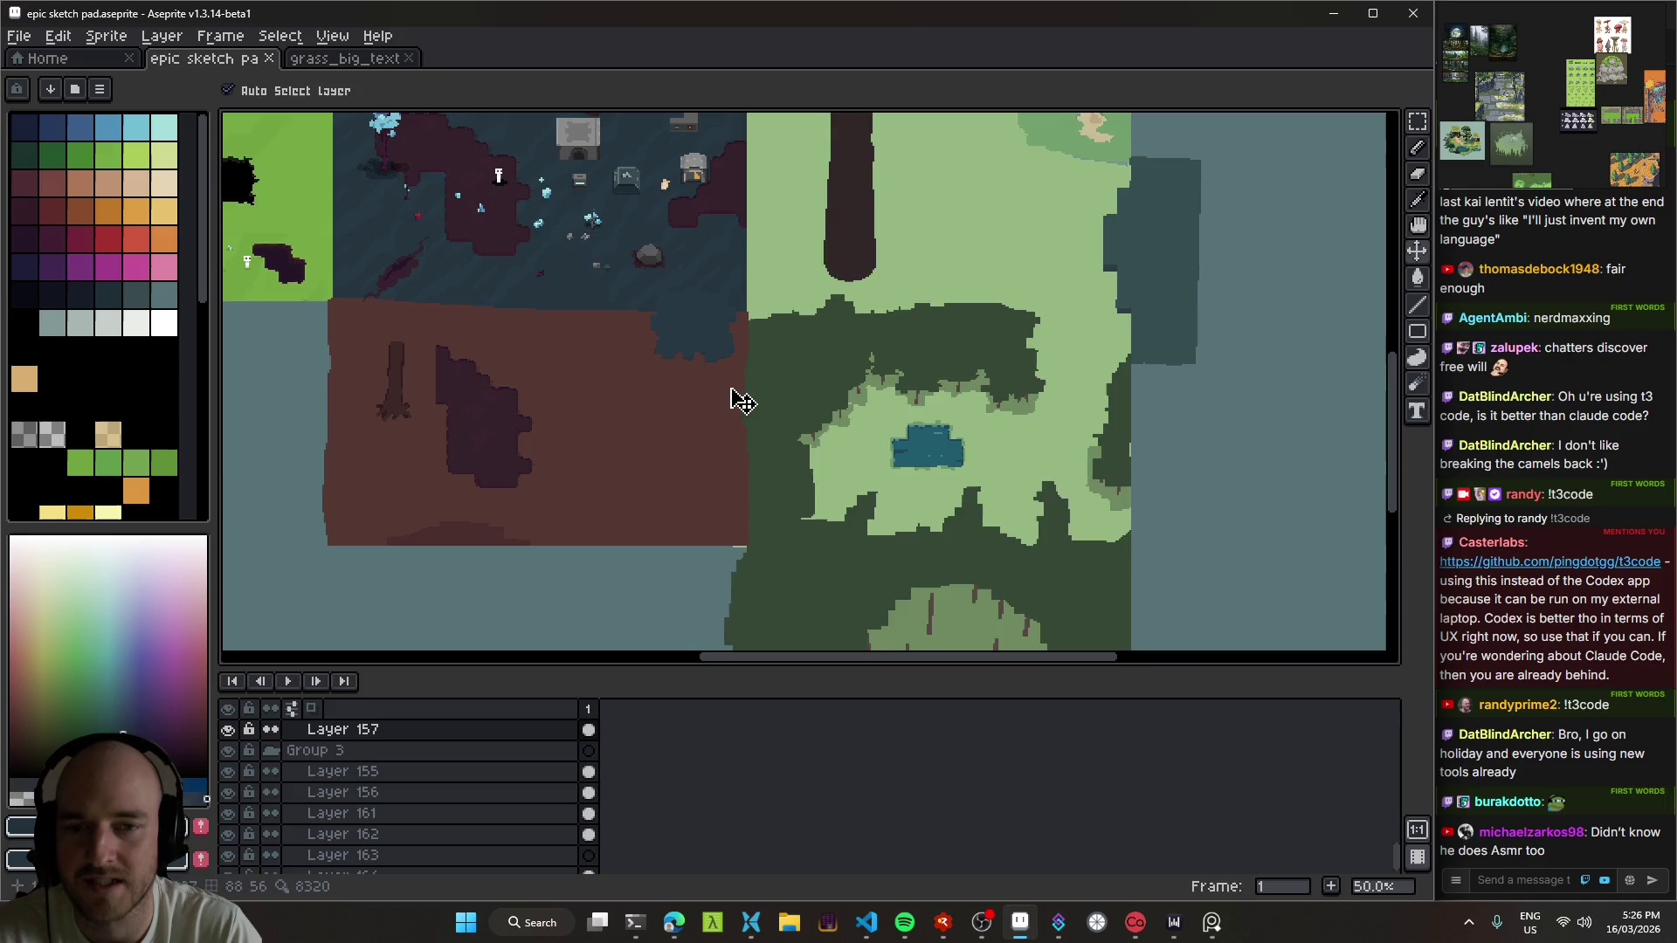
scroll(736, 404, "down", 1)
scroll(887, 569, "up", 1)
mouse_move(778, 300)
left_mouse_down()
mouse_move(809, 411)
mouse_move(699, 472)
mouse_move(678, 524)
mouse_move(813, 573)
mouse_move(697, 269)
left_mouse_up()
scroll(821, 424, "up", 1)
mouse_move(737, 390)
left_mouse_down()
mouse_move(775, 254)
mouse_move(819, 190)
mouse_move(767, 401)
mouse_move(778, 243)
mouse_move(647, 451)
mouse_move(564, 646)
mouse_move(407, 620)
left_mouse_up()
scroll(701, 536, "down", 1)
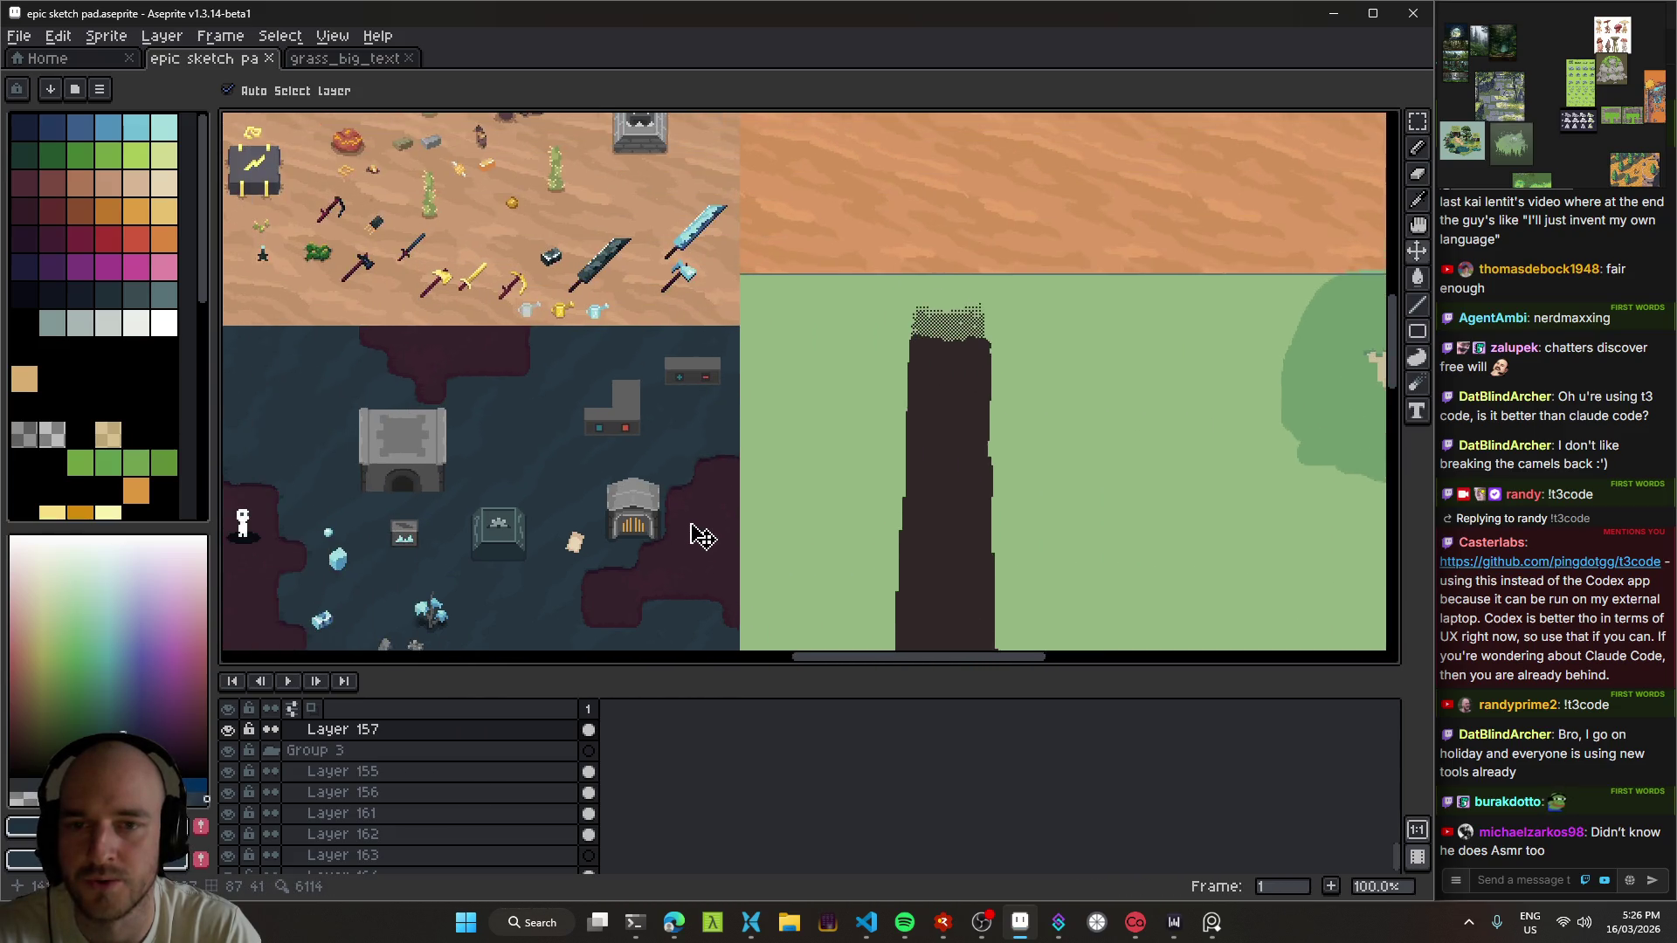
left_click_drag(701, 535, 655, 447)
scroll(748, 337, "down", 1)
scroll(768, 375, "up", 3)
Step: Move the red log up and left and shift the blue crystal chunk upward in the cave
mouse_move(711, 506)
left_mouse_down()
mouse_move(888, 387)
mouse_move(778, 201)
left_mouse_up()
left_click_drag(690, 297, 653, 224)
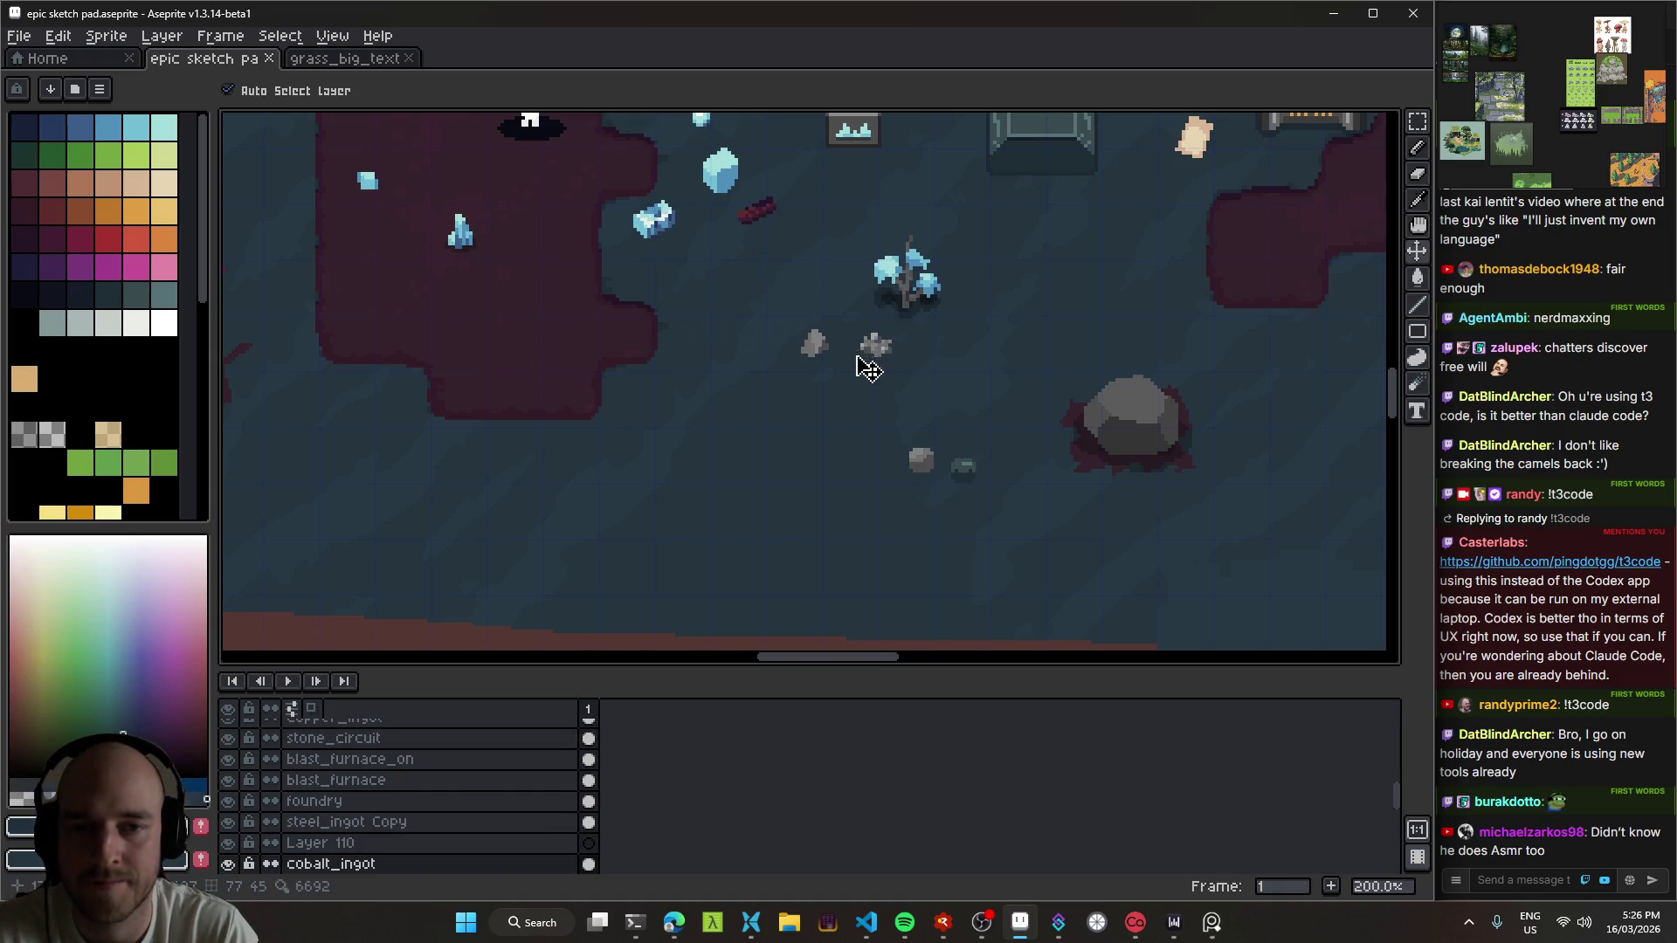
left_click_drag(868, 363, 887, 323)
left_click_drag(685, 479, 891, 363)
scroll(886, 367, "down", 1)
Step: Erase the light strip along the water and ground boundary on Layer 157
key("i")
key("v")
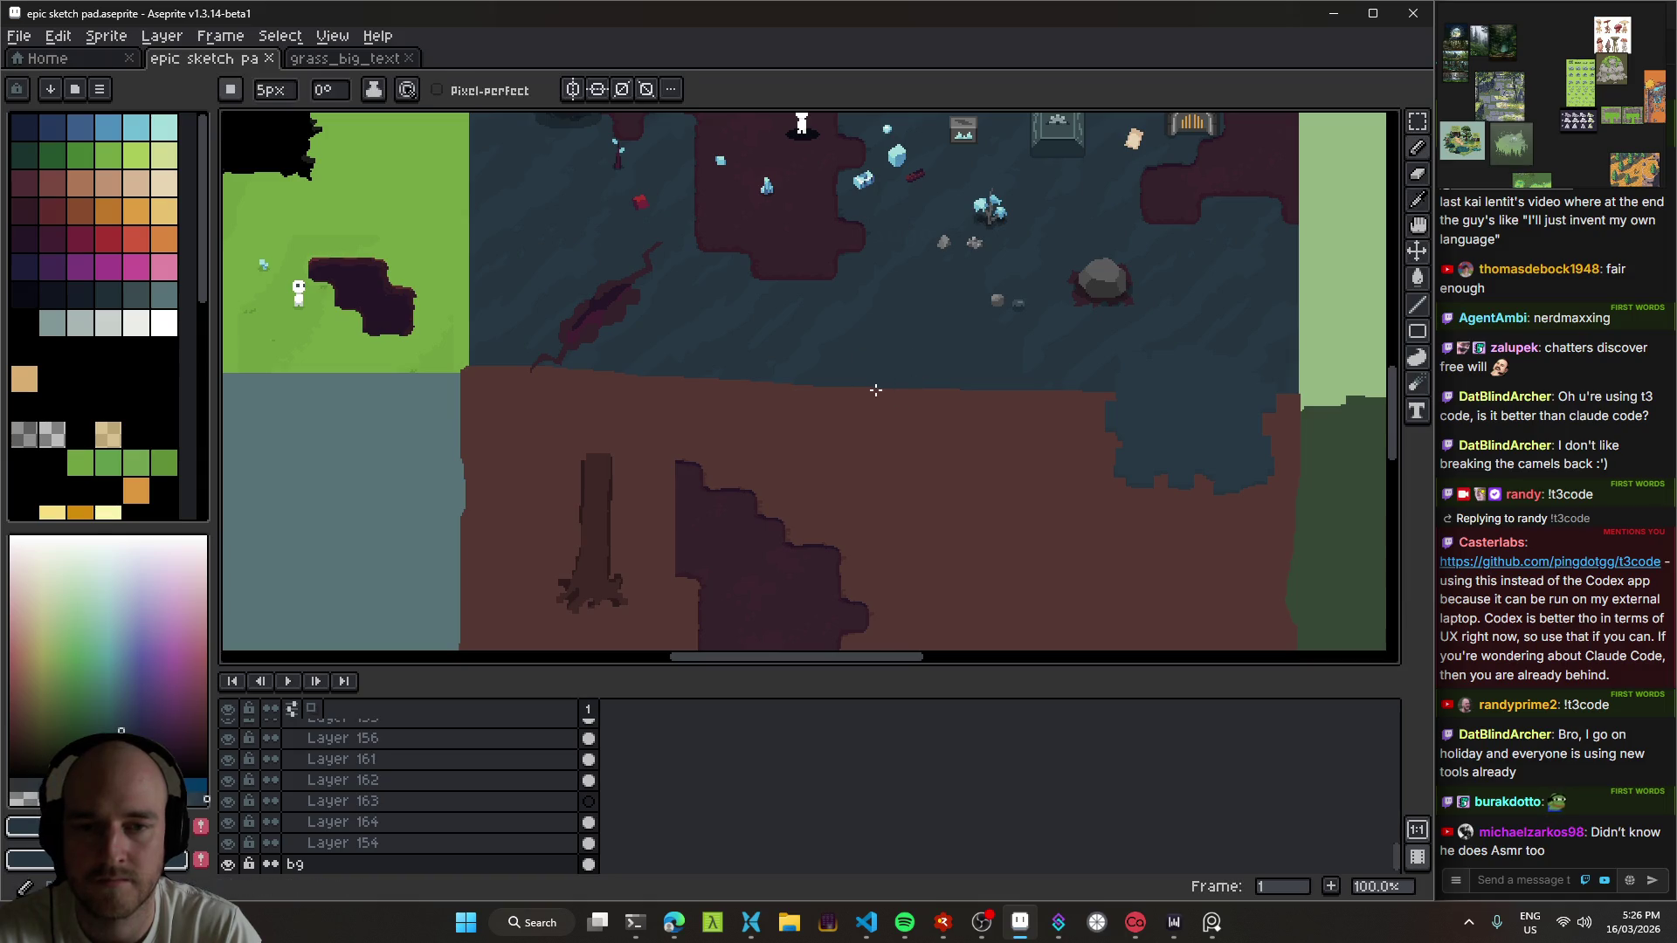
key("b")
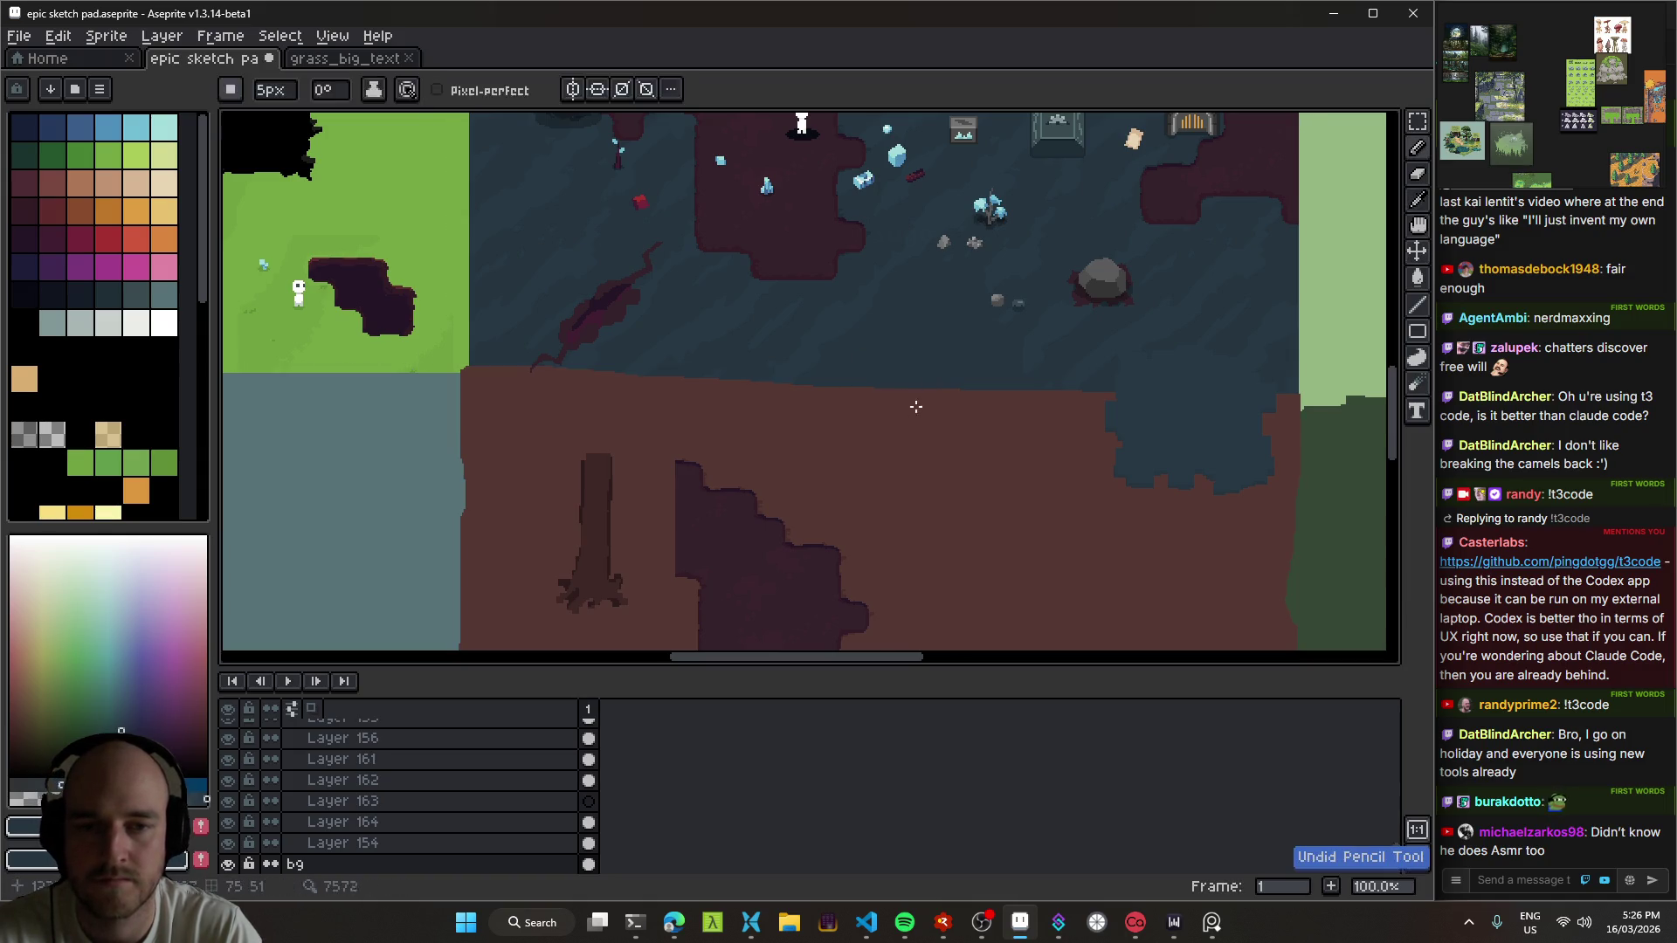
left_click(874, 419, "ctrl")
key("e")
mouse_move(796, 396)
left_mouse_down()
mouse_move(899, 382)
mouse_move(1115, 401)
mouse_move(614, 395)
mouse_move(461, 371)
mouse_move(771, 400)
mouse_move(603, 401)
mouse_move(1101, 396)
mouse_move(527, 416)
mouse_move(1086, 404)
left_mouse_up()
Step: Sample the dark water colour and paint the strip dark blue
key("b")
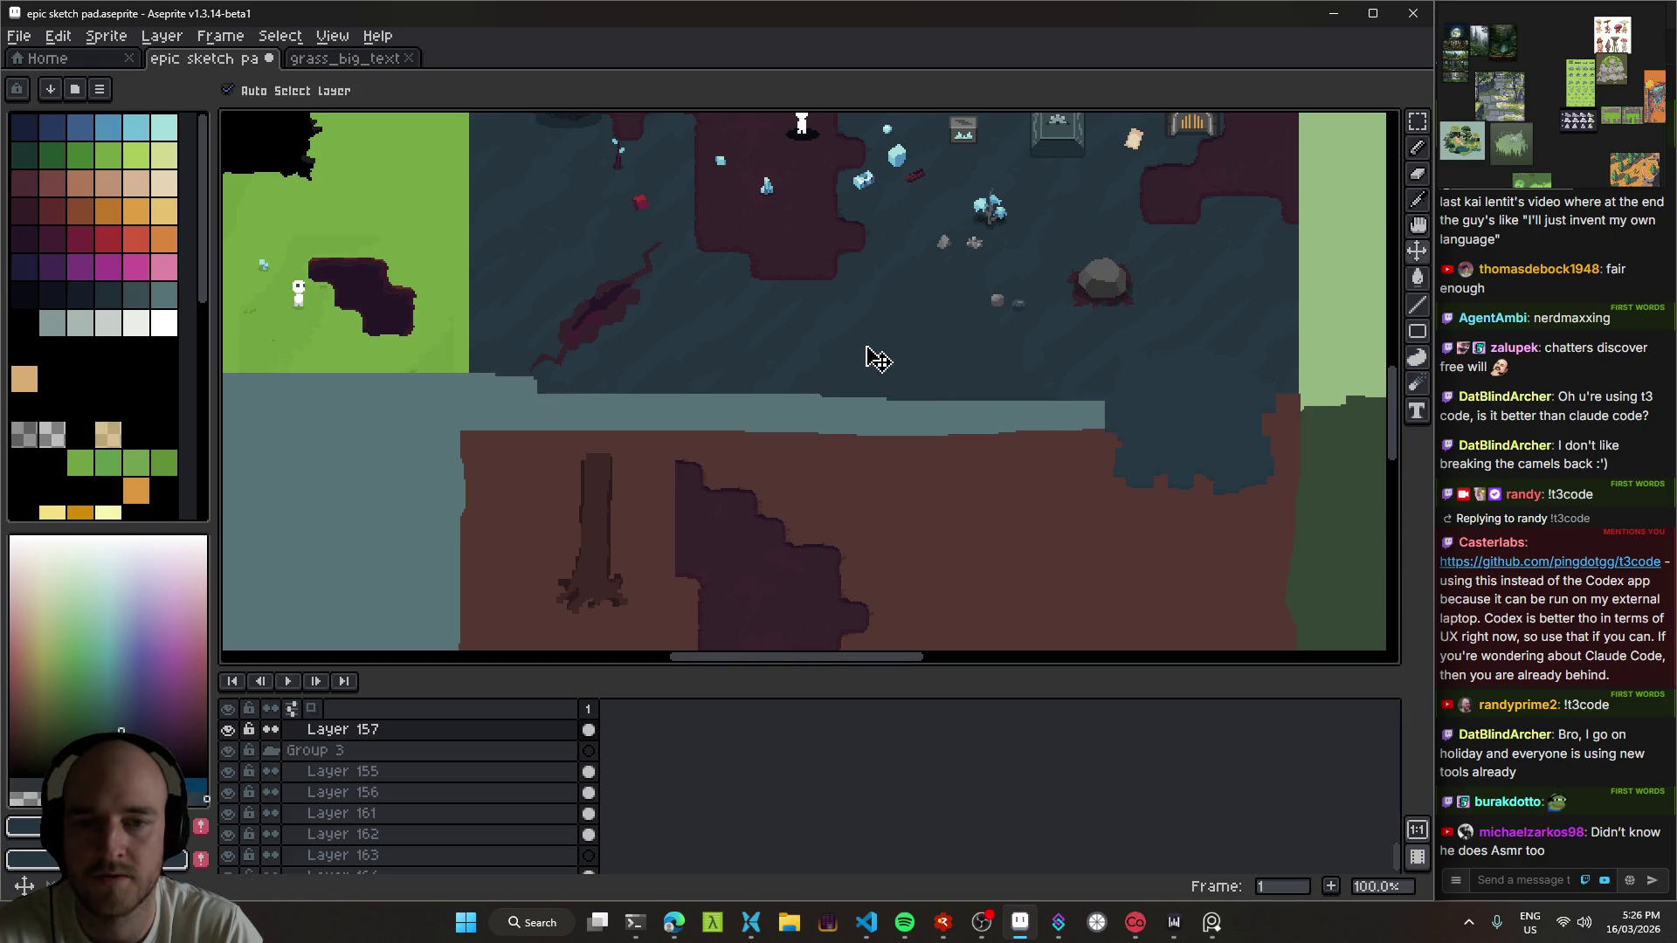
left_click(899, 378, "alt")
left_click_drag(465, 430, 1021, 434)
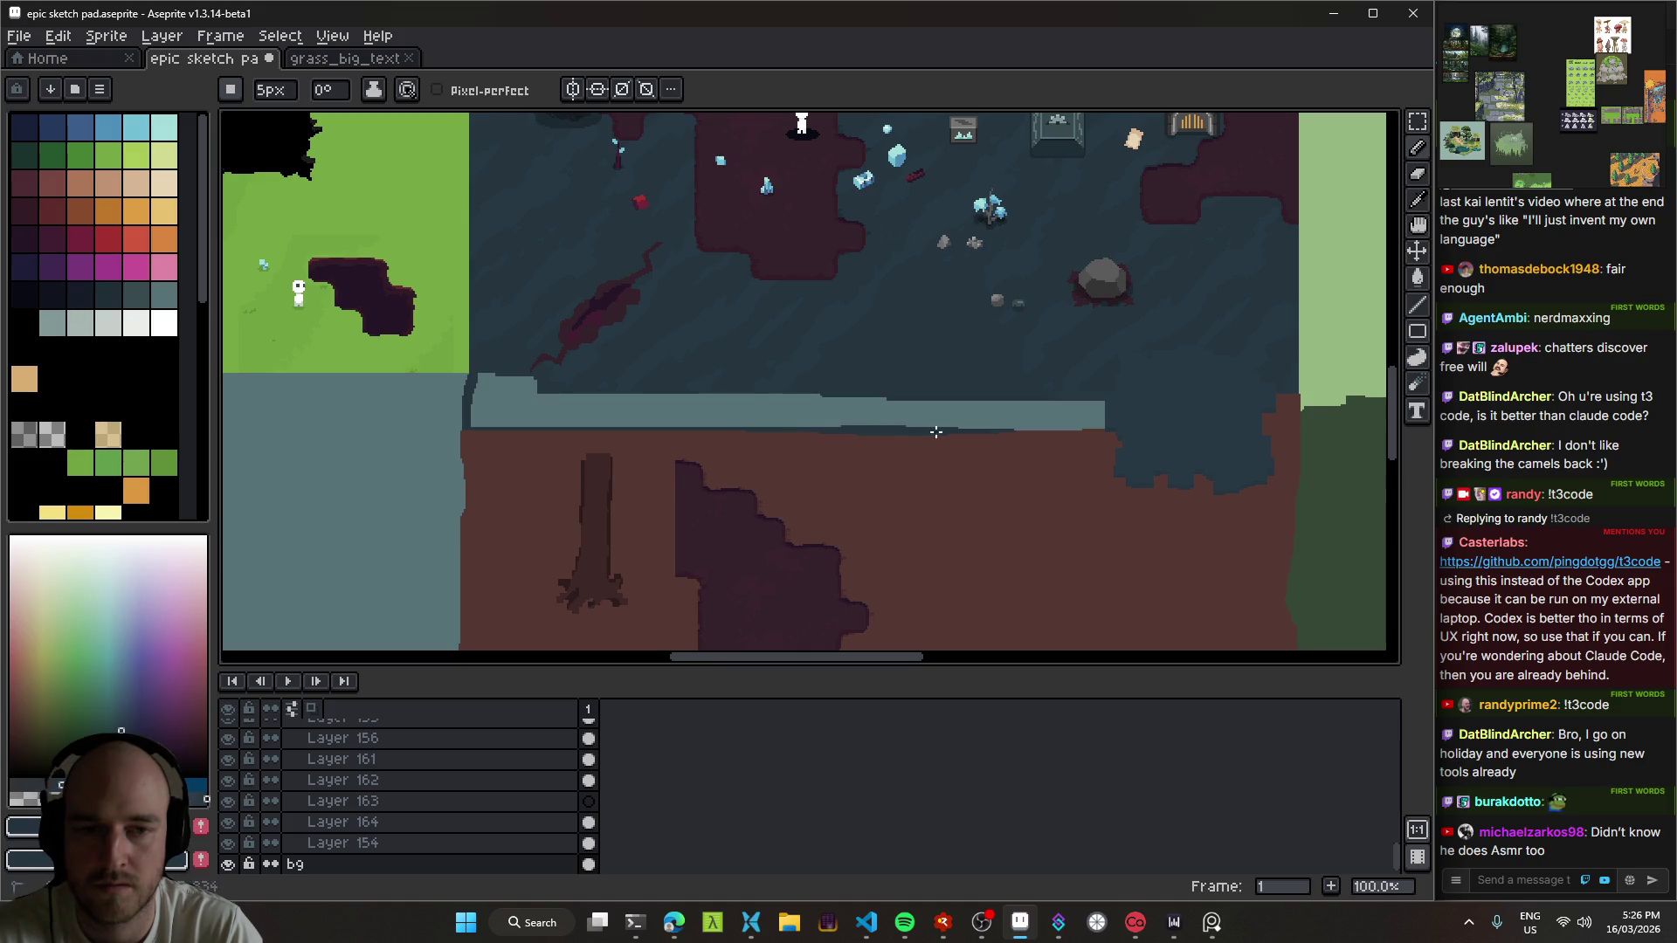
key("g")
left_click(991, 404)
Step: Shift Layer 159's region up-right and paint over the light teal patch on bg with dark blue
scroll(839, 405, "right", 1)
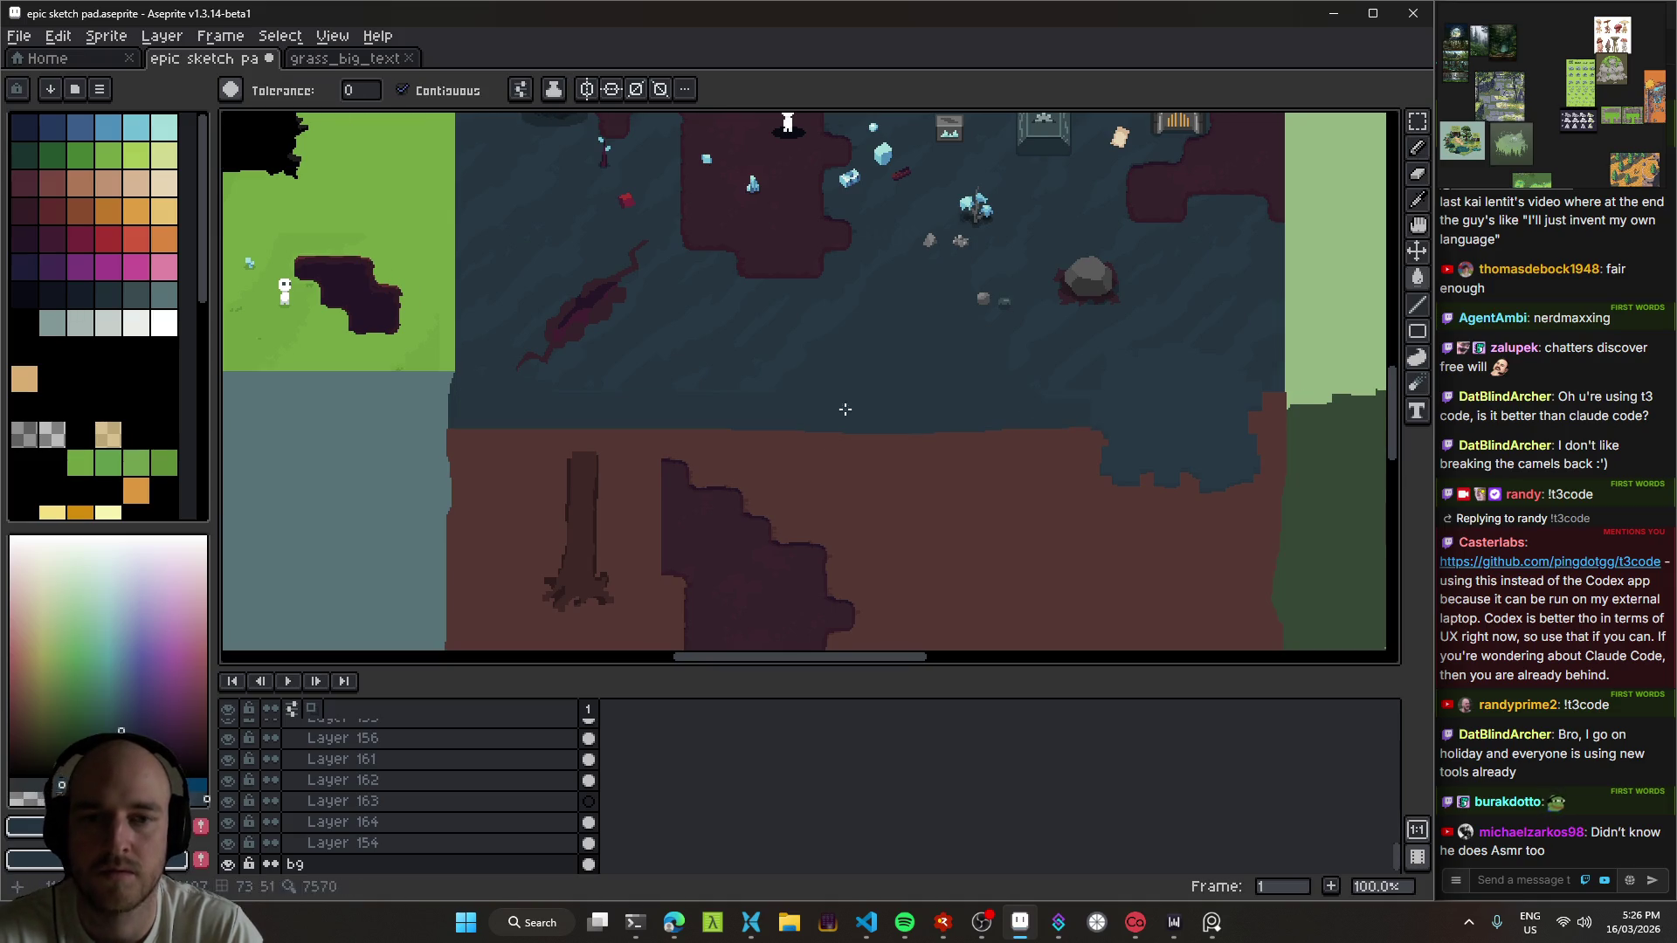
key("v")
left_click_drag(1149, 419, 1195, 396)
scroll(873, 442, "down", 1)
left_click(891, 437)
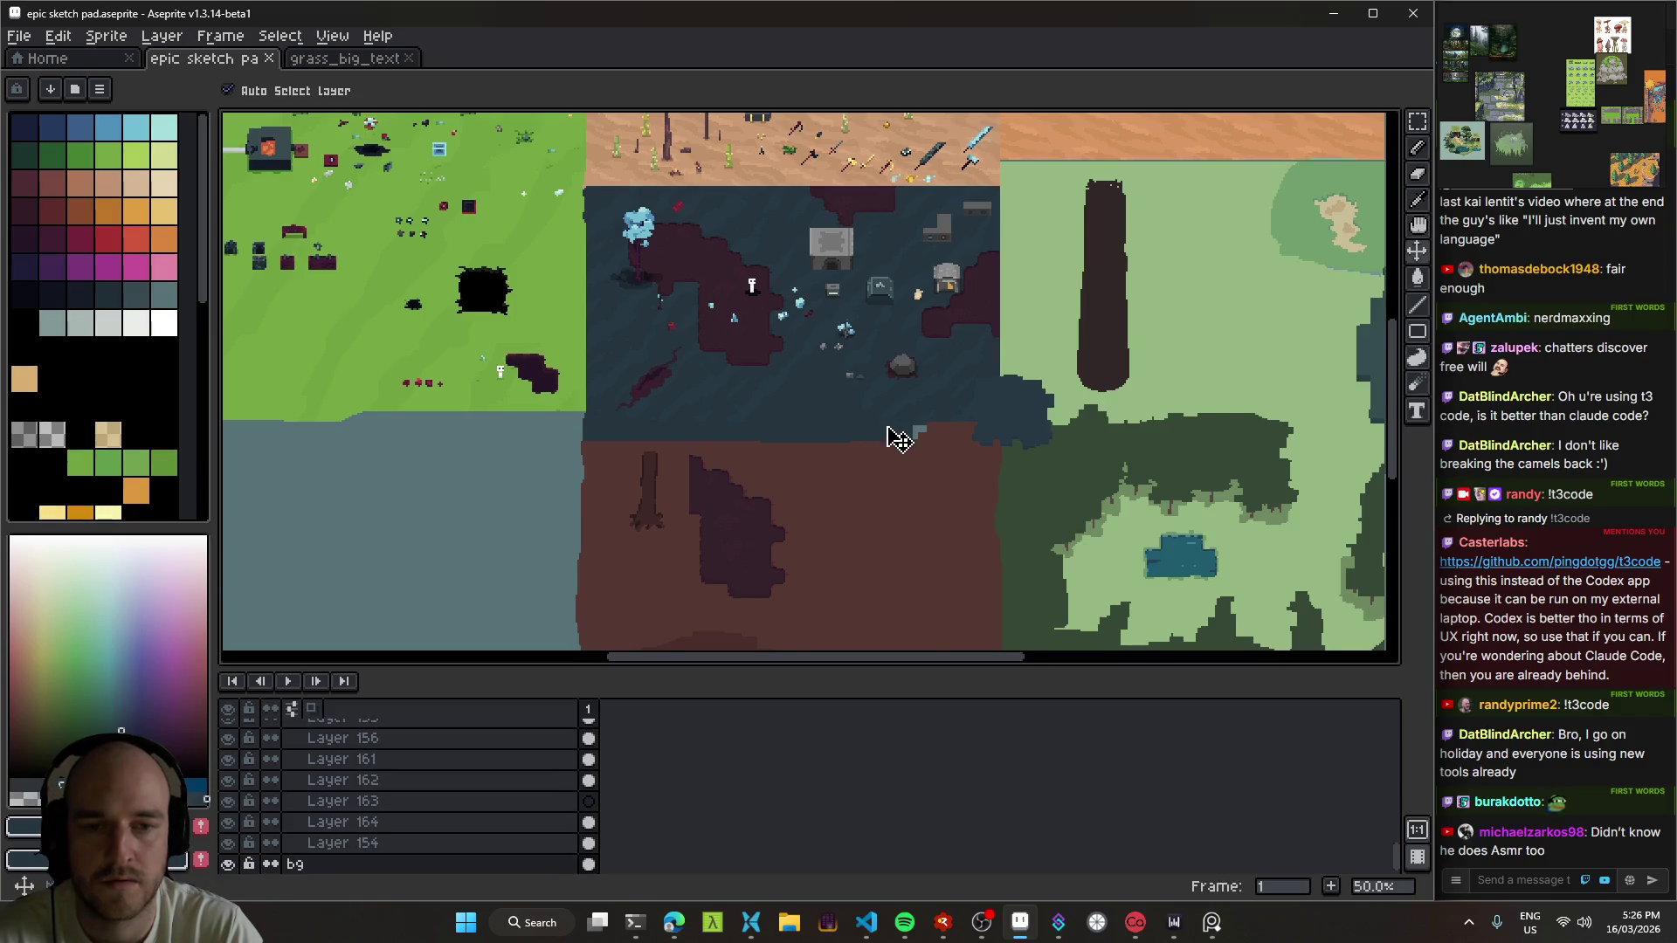
scroll(908, 446, "up", 2)
key("b")
left_click_drag(1084, 410, 956, 456)
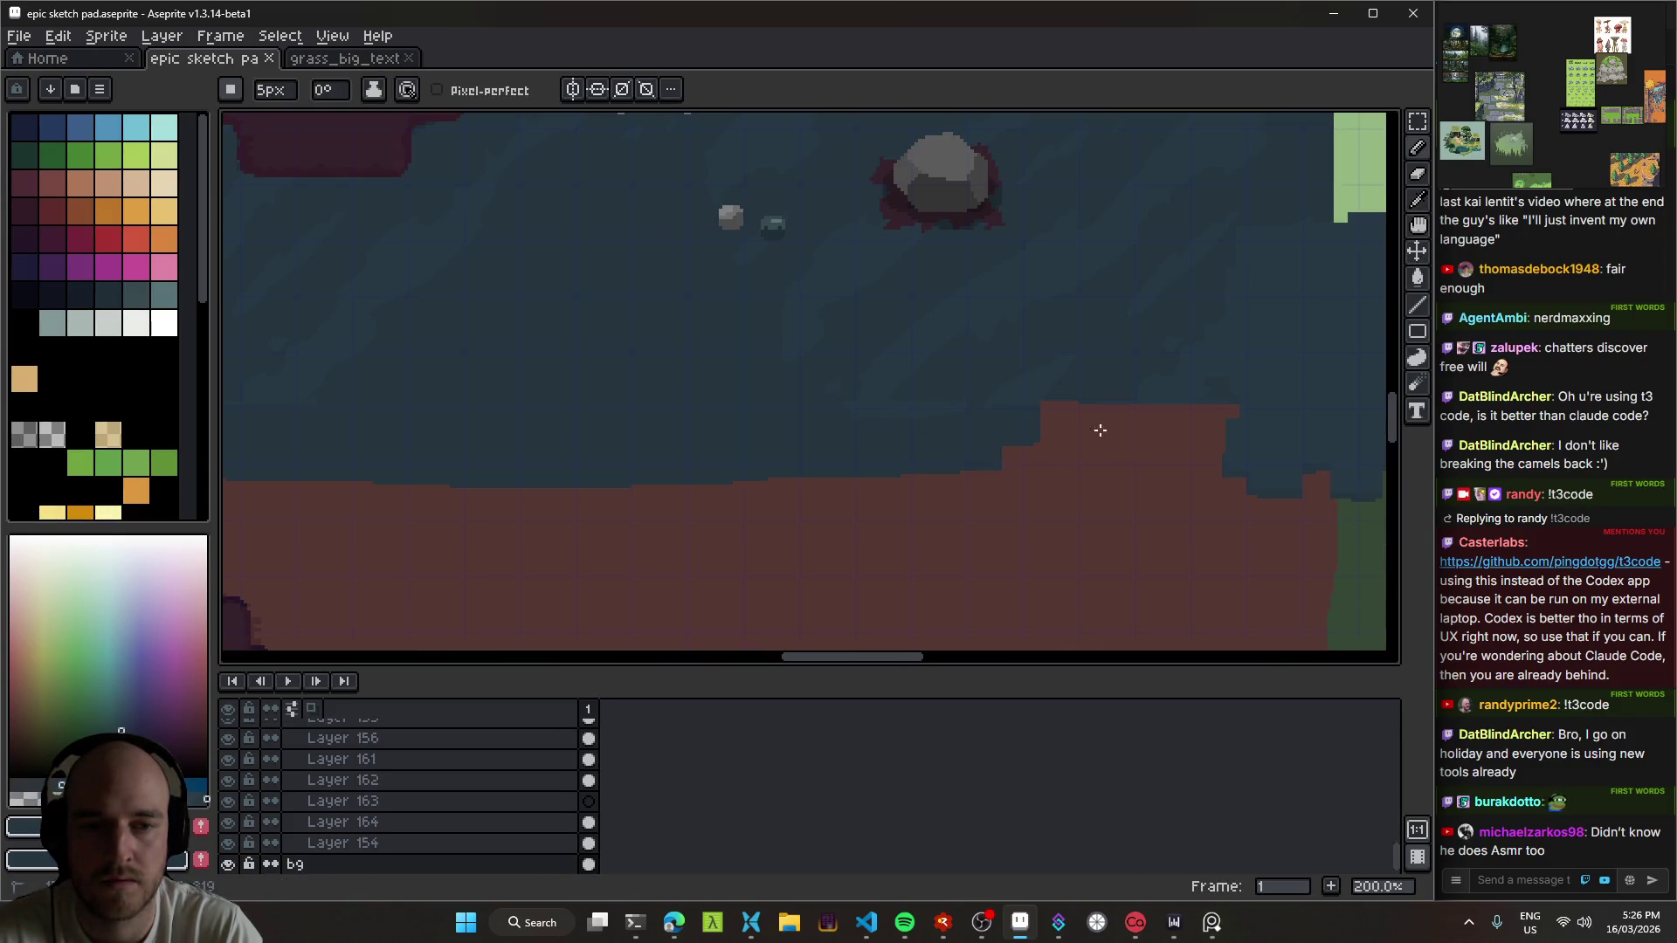
Step: Pick Layer 159 on the canvas and save epic sketch pad.aseprite with Ctrl+S
scroll(1015, 436, "down", 2)
key("v")
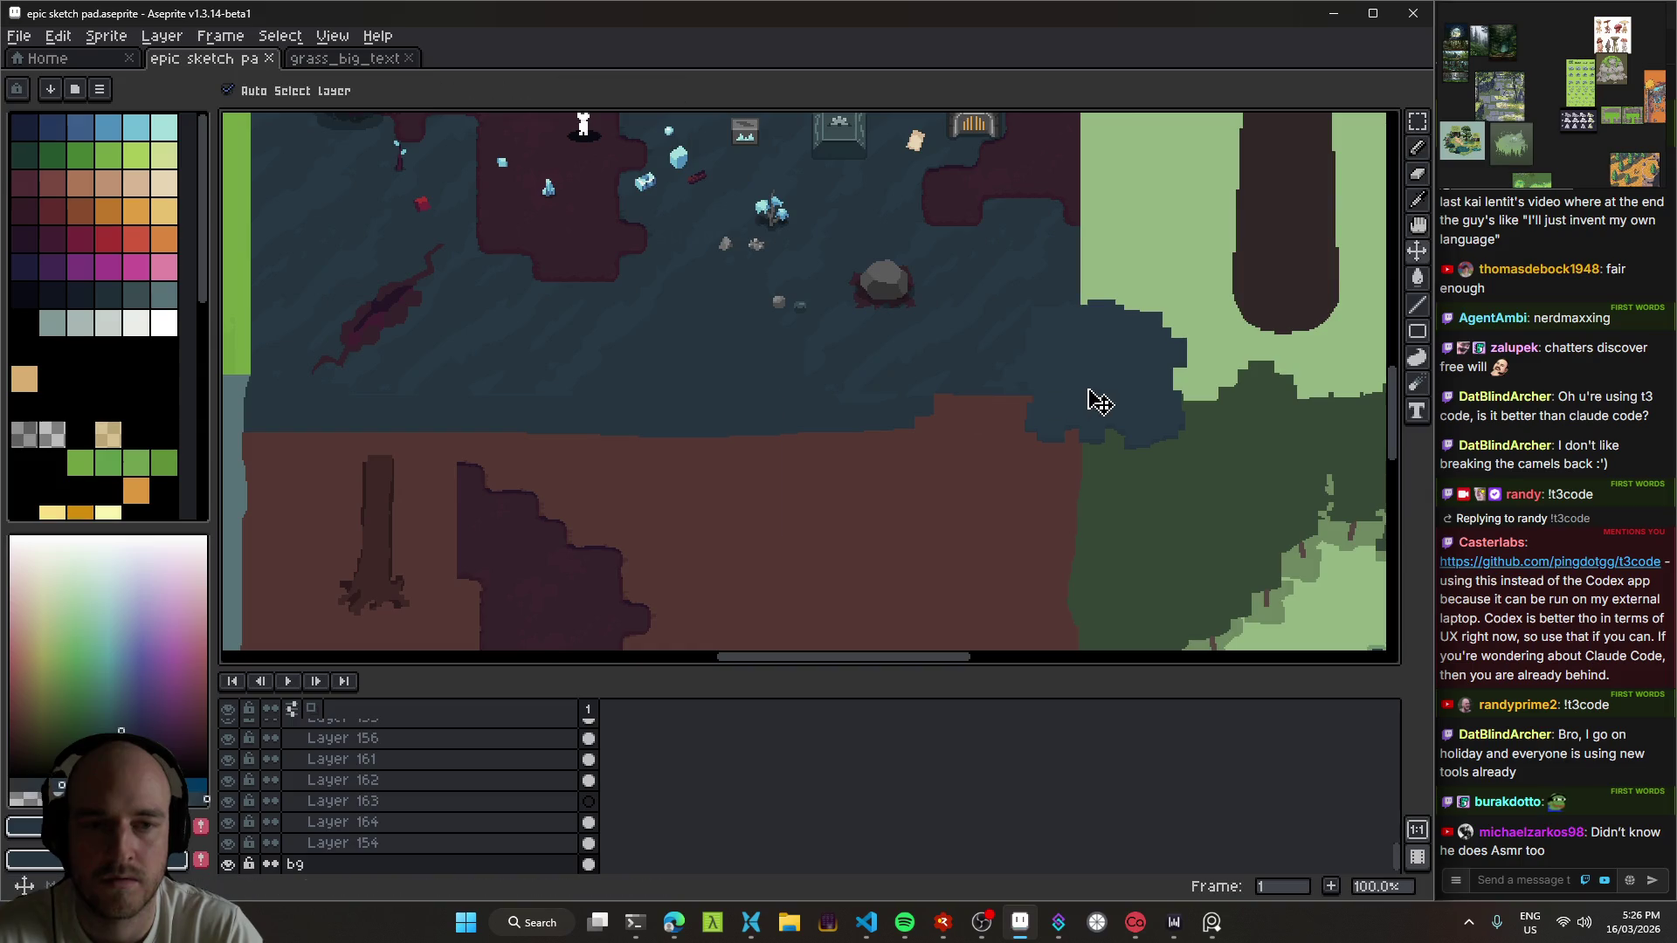
left_click(1089, 400)
scroll(1005, 402, "up", 1)
scroll(786, 366, "down", 1)
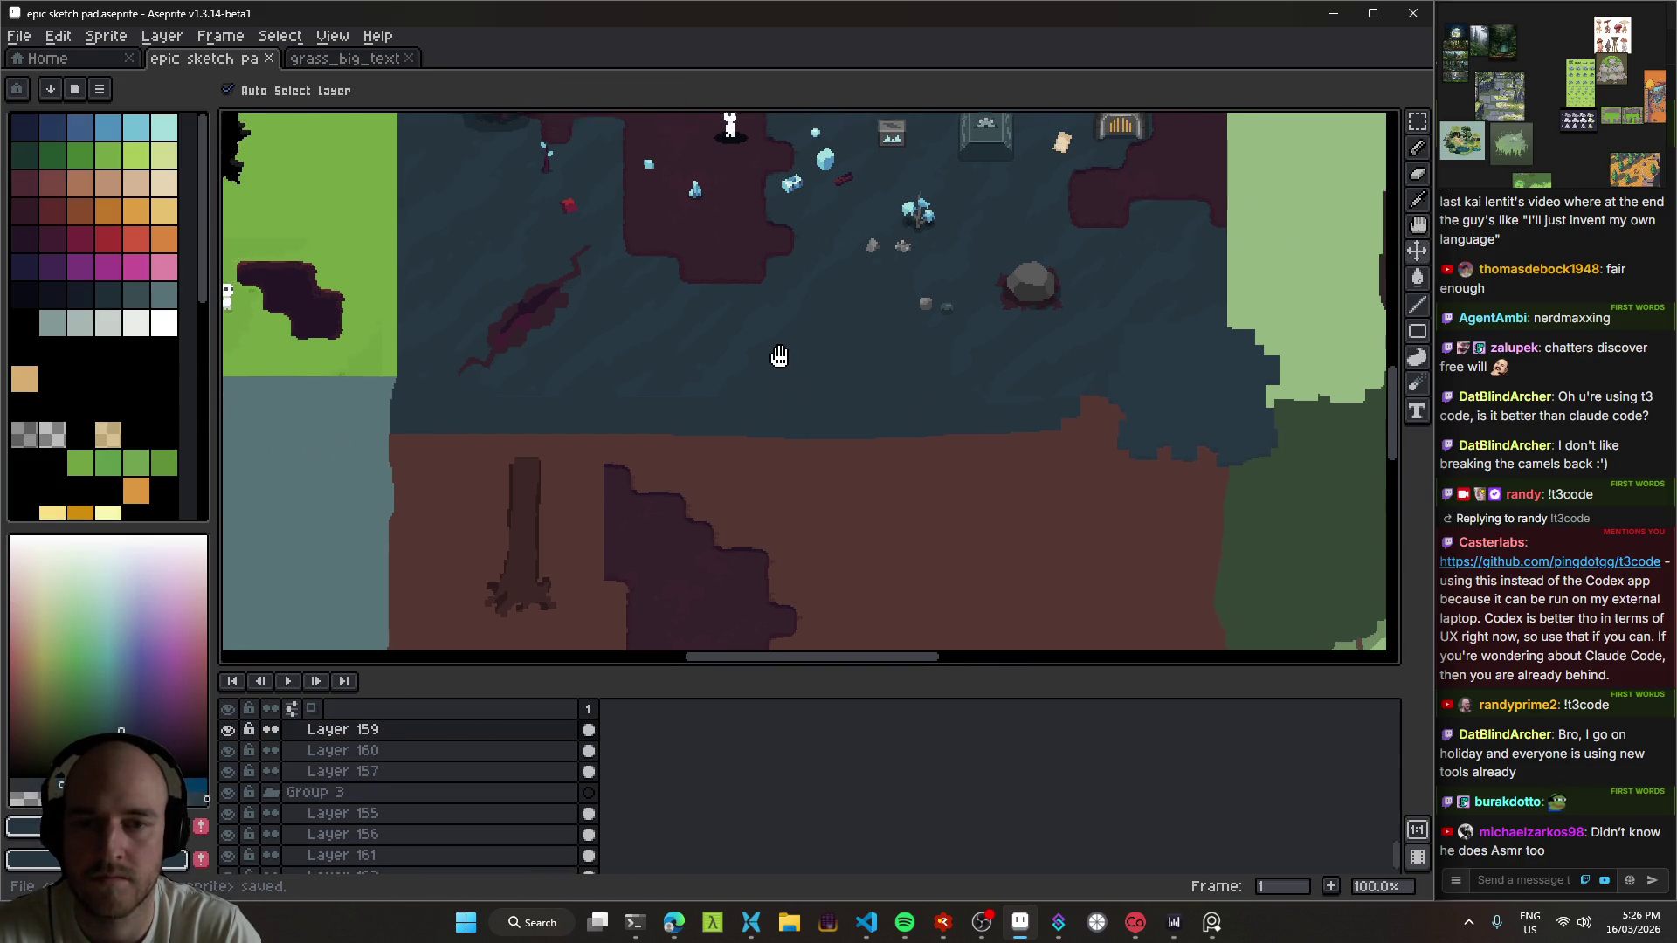
scroll(847, 365, "up", 1)
left_click(847, 365)
key("ctrl+s")
scroll(773, 450, "down", 2)
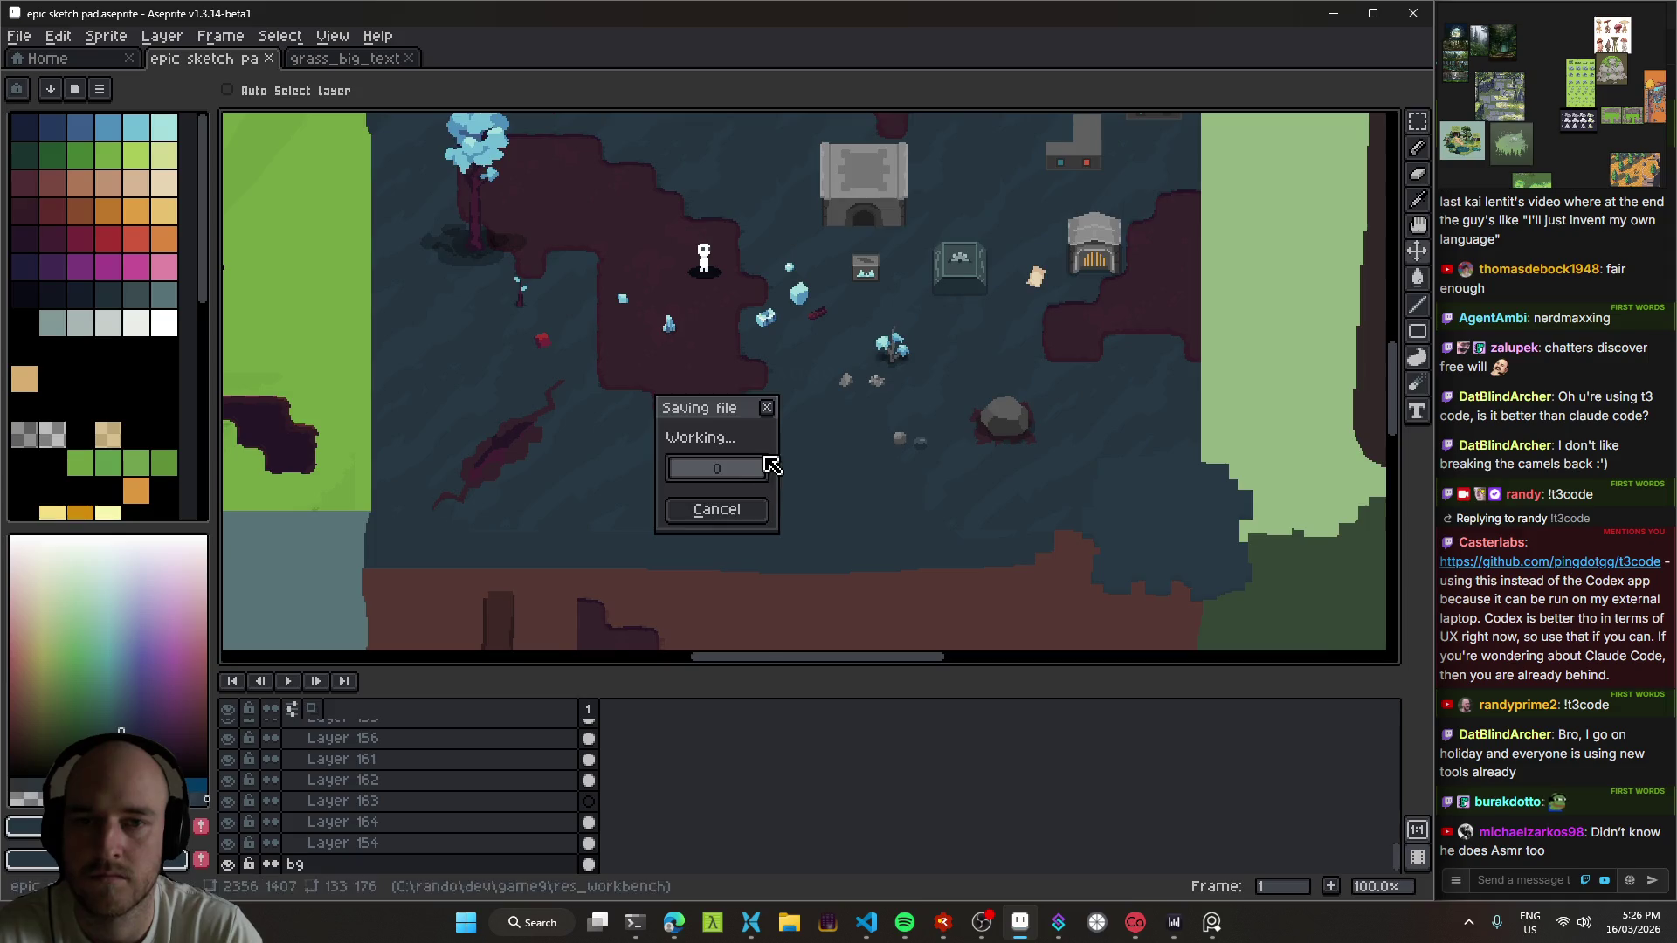
scroll(789, 450, "up", 5)
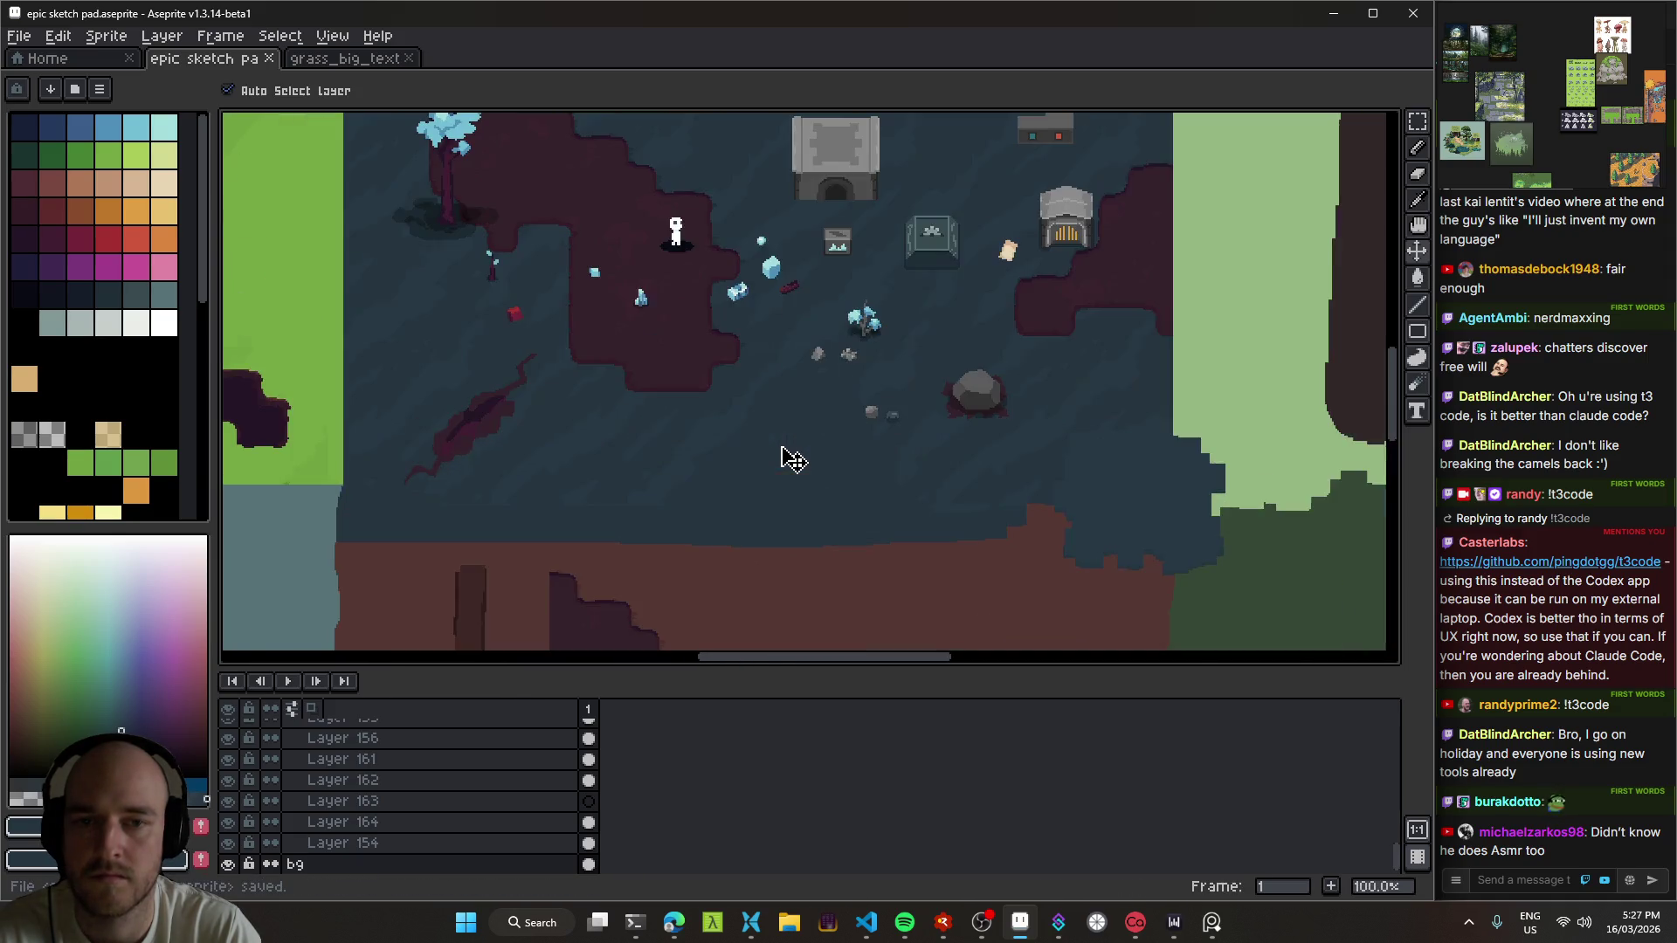
Step: Add a new empty layer and move the blue crystal sprite further left
scroll(756, 466, "up", 1)
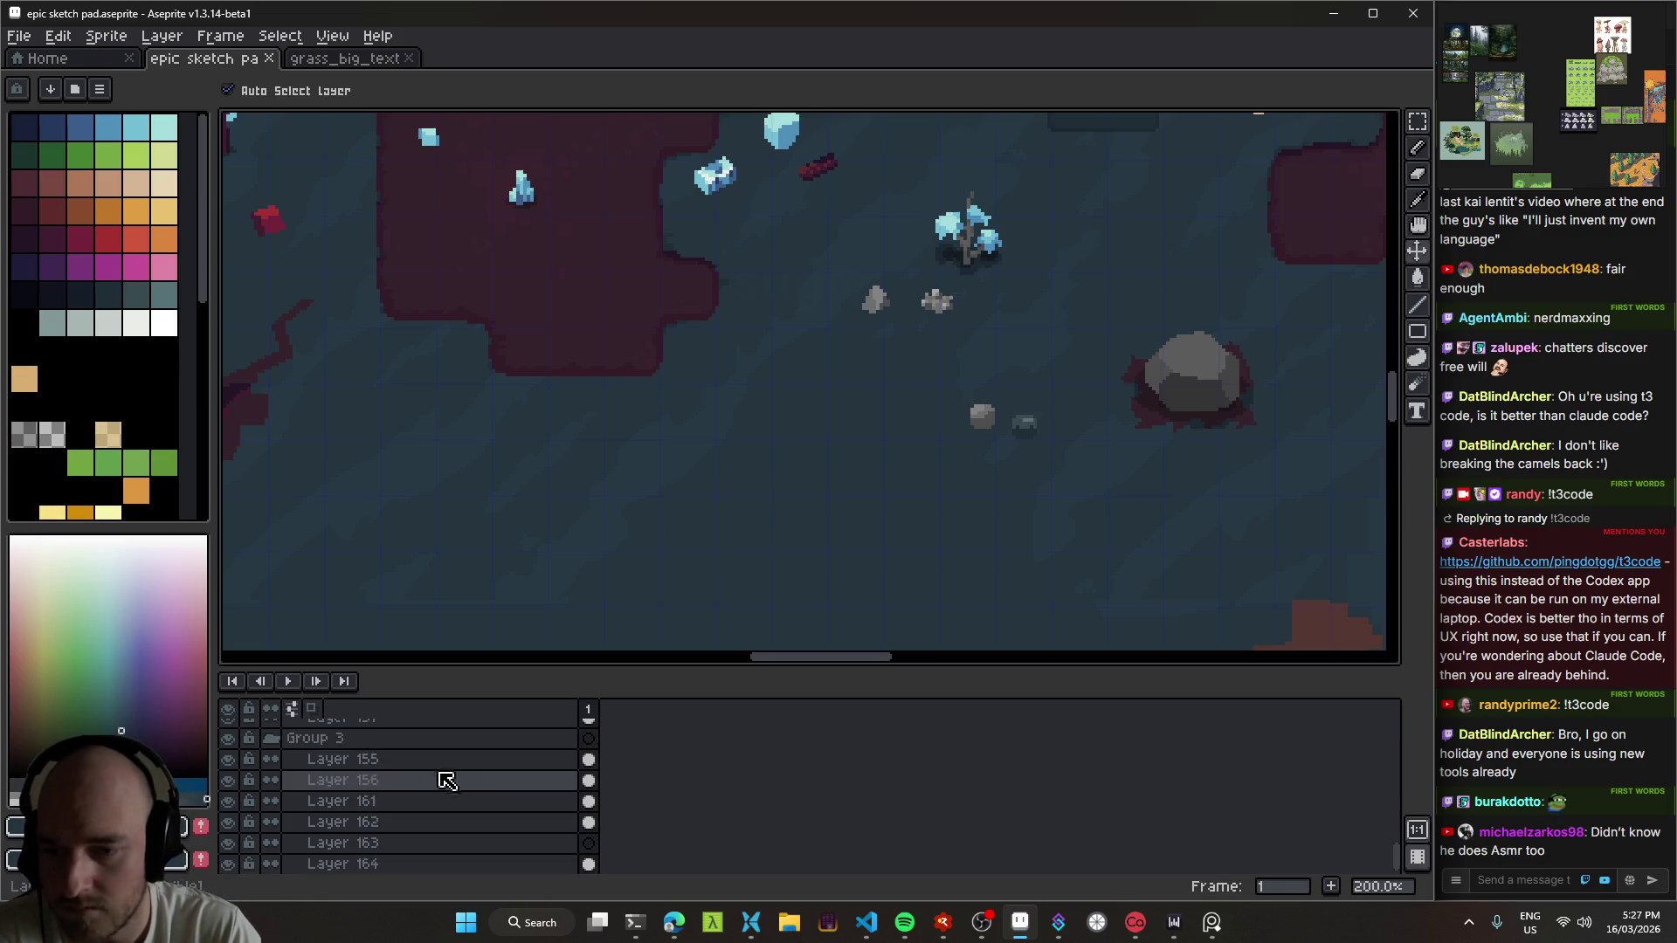
scroll(431, 779, "down", 2)
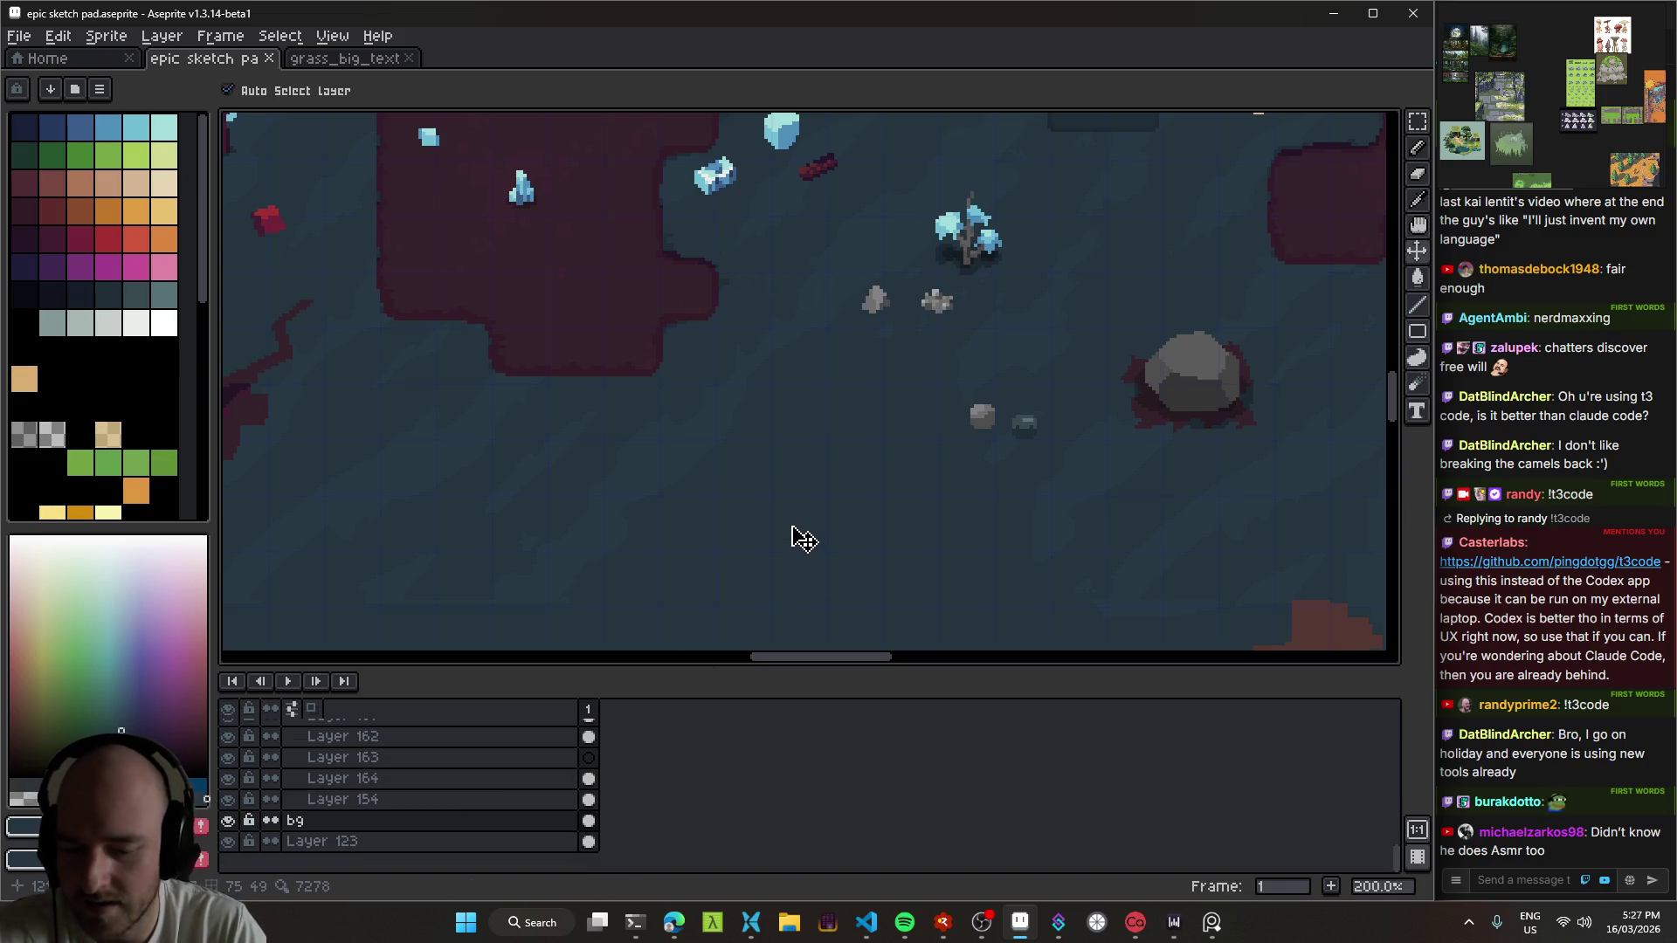
key("shift+n")
scroll(715, 434, "right", 2)
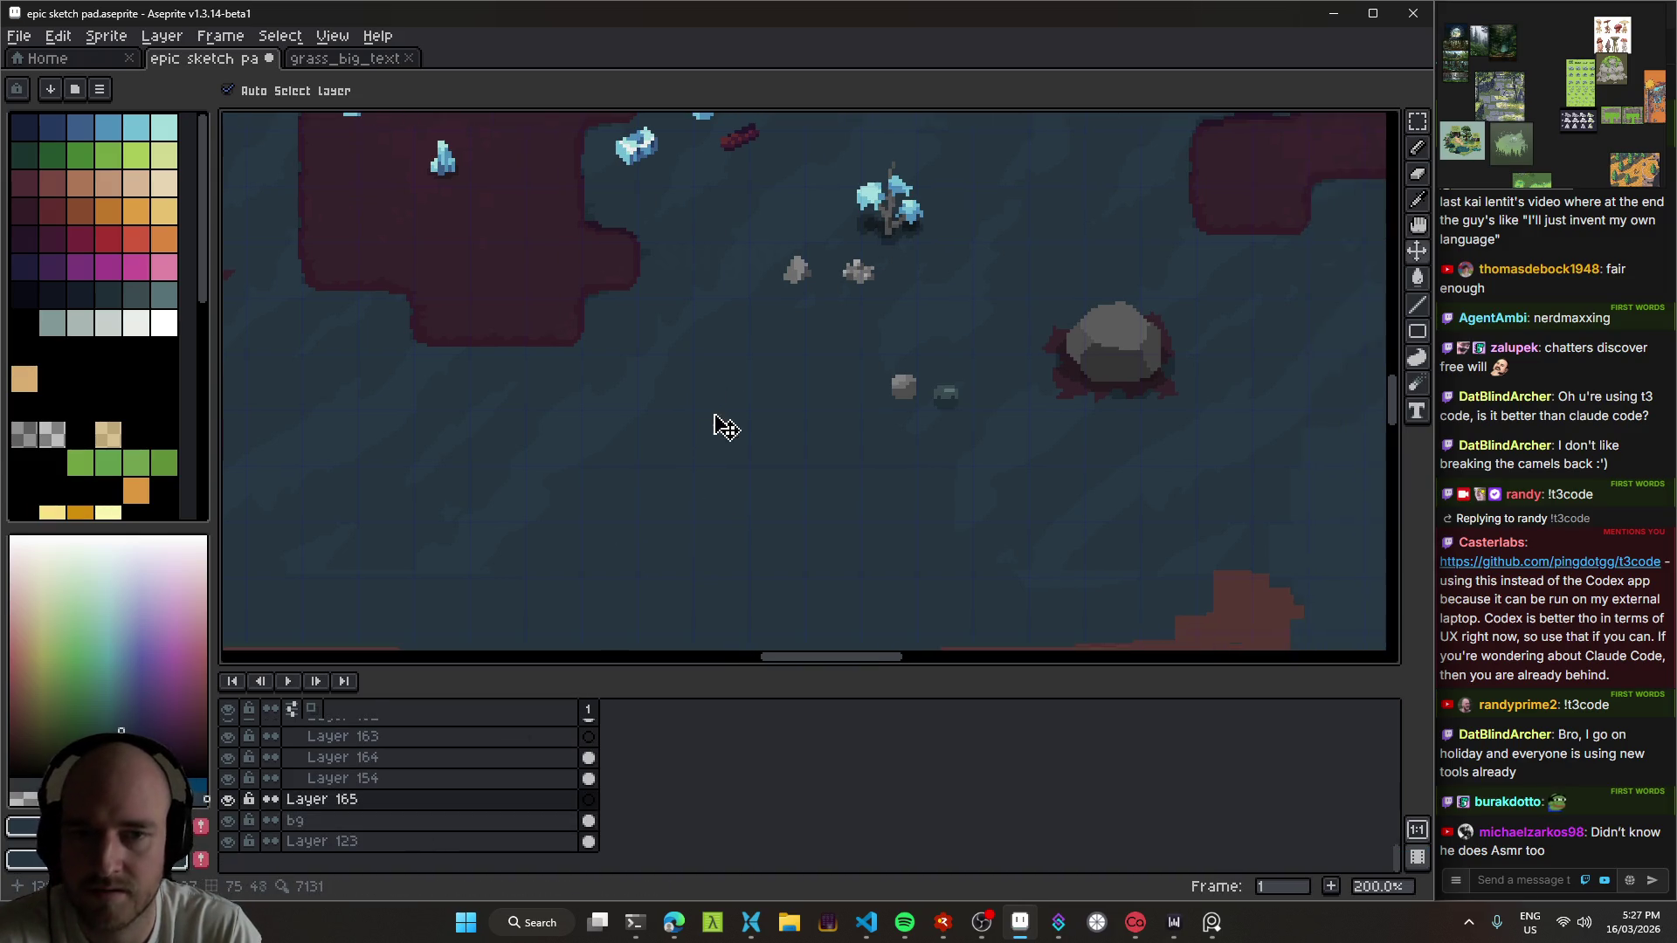
scroll(619, 434, "up", 3)
scroll(681, 437, "left", 3)
scroll(690, 437, "left", 2)
scroll(681, 411, "up", 1)
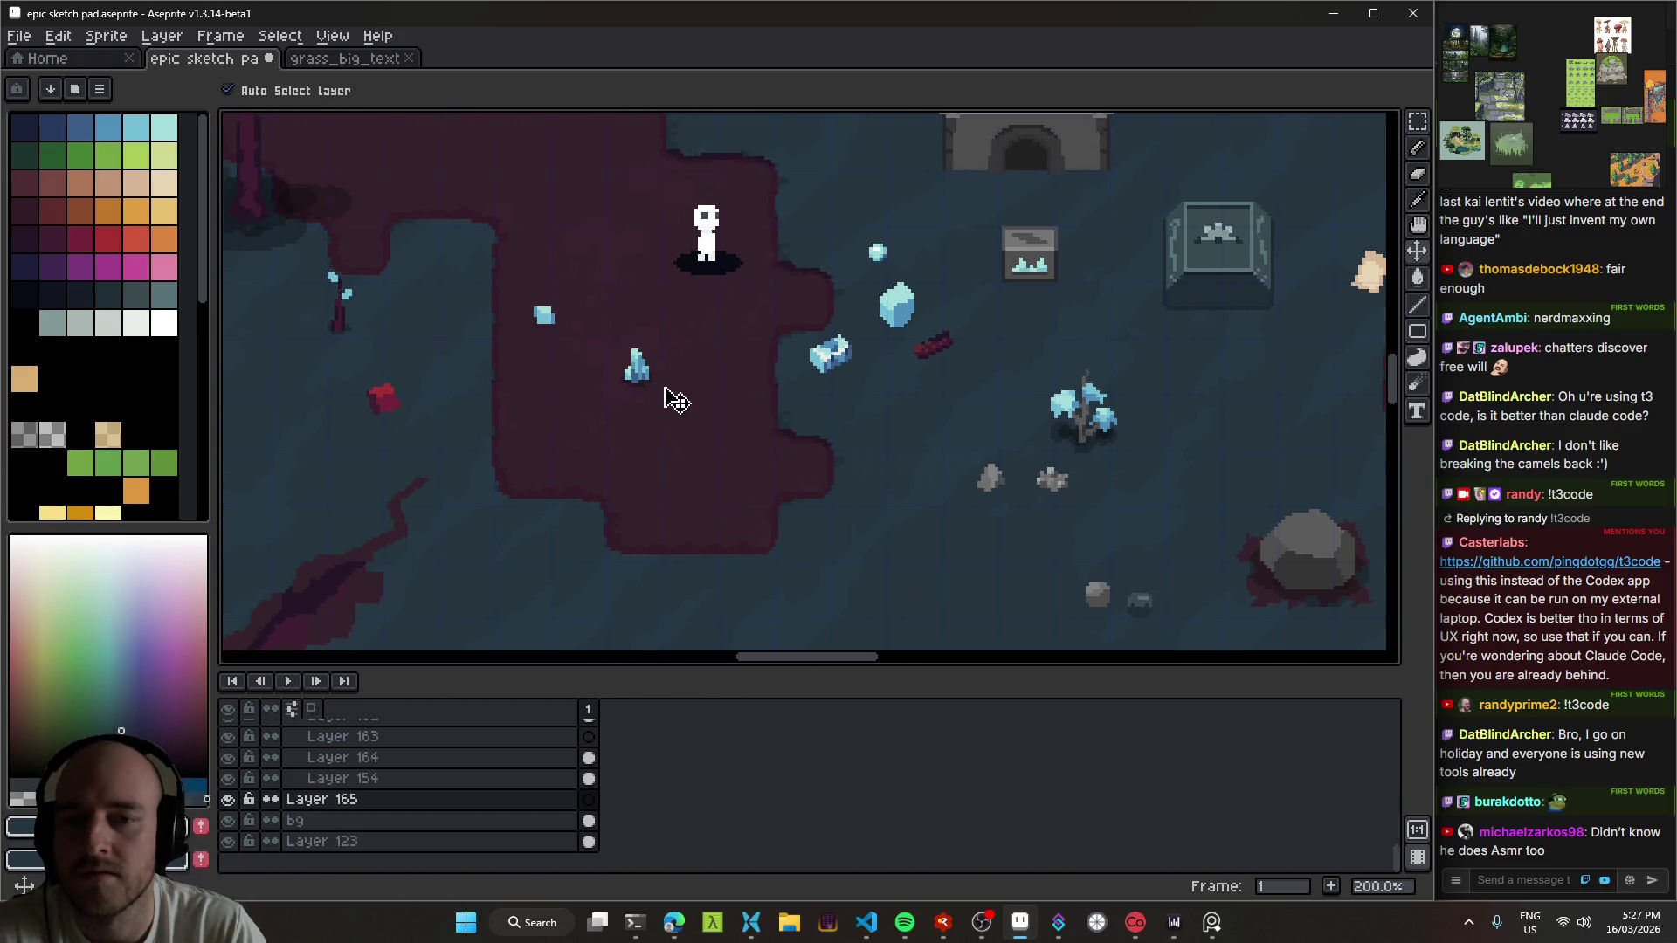
left_click_drag(653, 386, 891, 590)
scroll(873, 524, "down", 2)
scroll(805, 412, "up", 1)
scroll(699, 393, "right", 2)
mouse_move(655, 386)
left_mouse_down()
mouse_move(502, 462)
mouse_move(547, 501)
left_mouse_up()
scroll(568, 480, "left", 2)
scroll(576, 472, "down", 1)
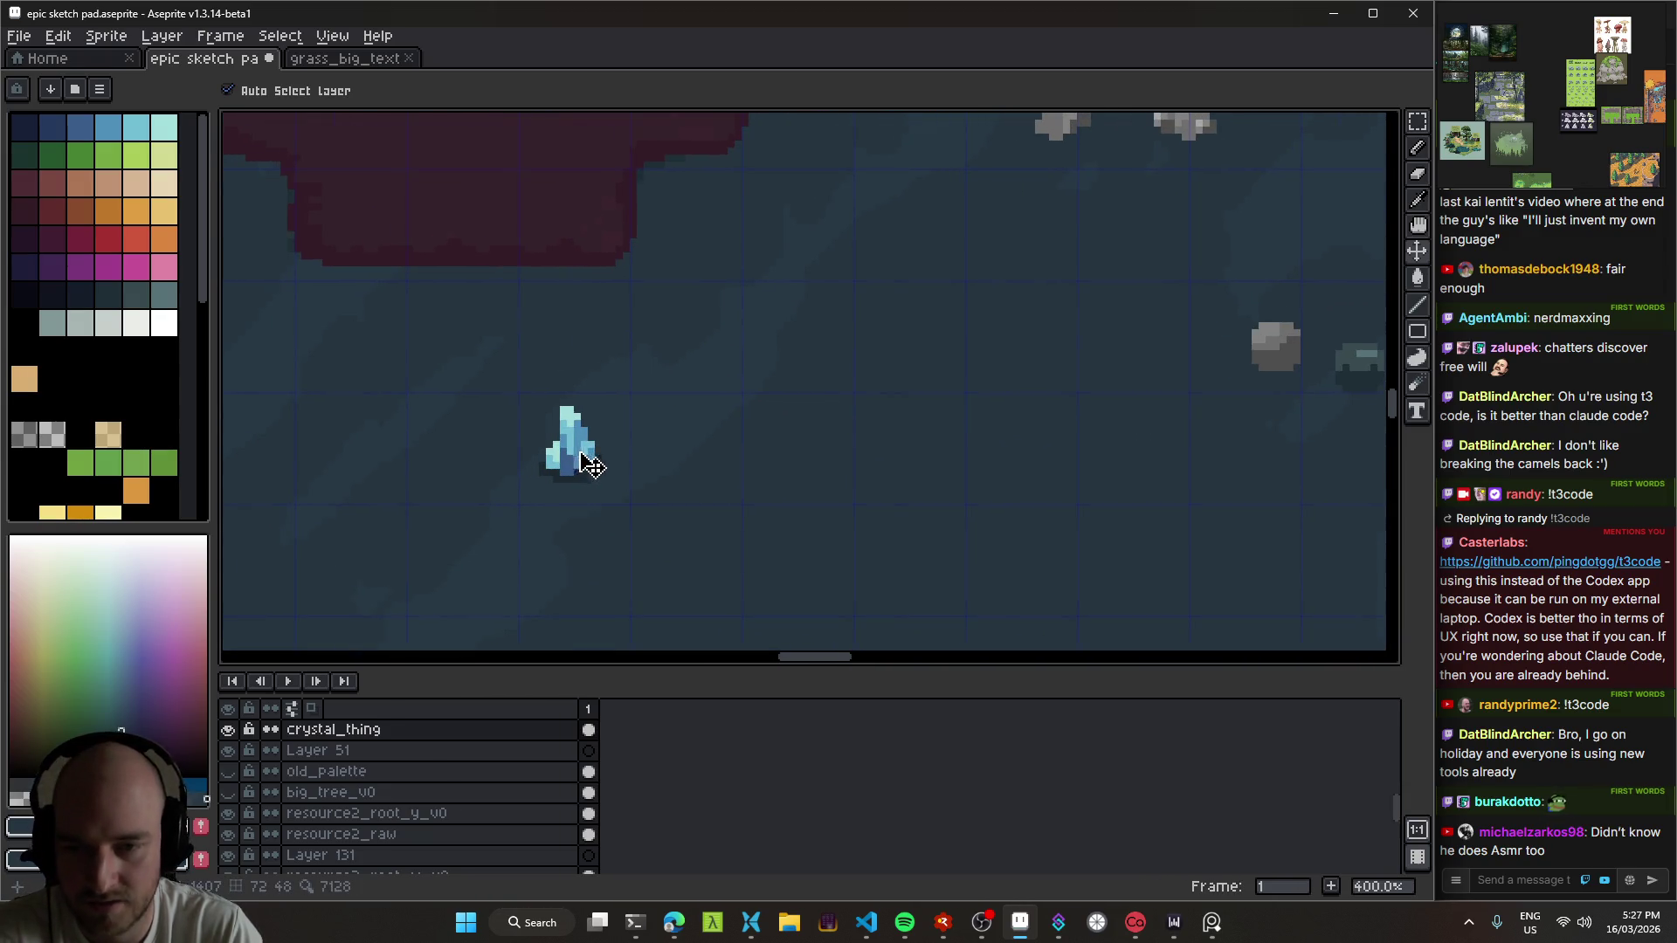
Step: Copy the blue crystal onto Layer 165 and place the copy to its right, nudged up
key("m")
left_click_drag(643, 517, 487, 375)
key("v")
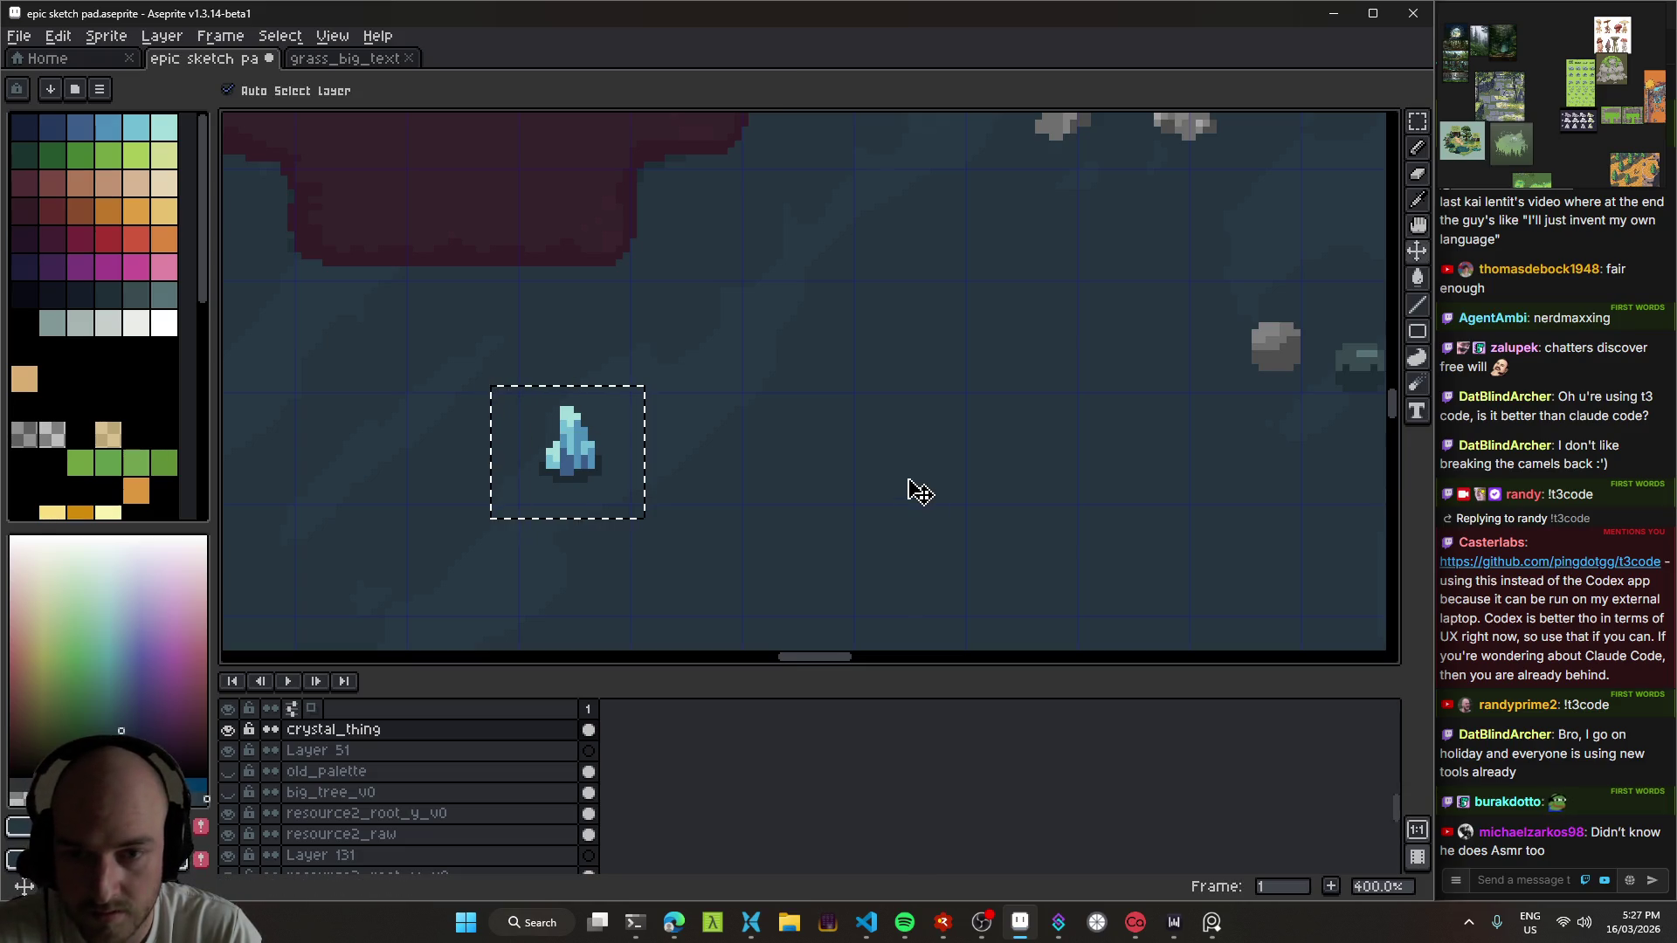
left_click(910, 486)
left_click(410, 843)
key("ctrl+shift+d")
left_click_drag(599, 464, 926, 520)
scroll(764, 434, "down", 3)
key("Return")
left_click_drag(701, 401, 700, 356)
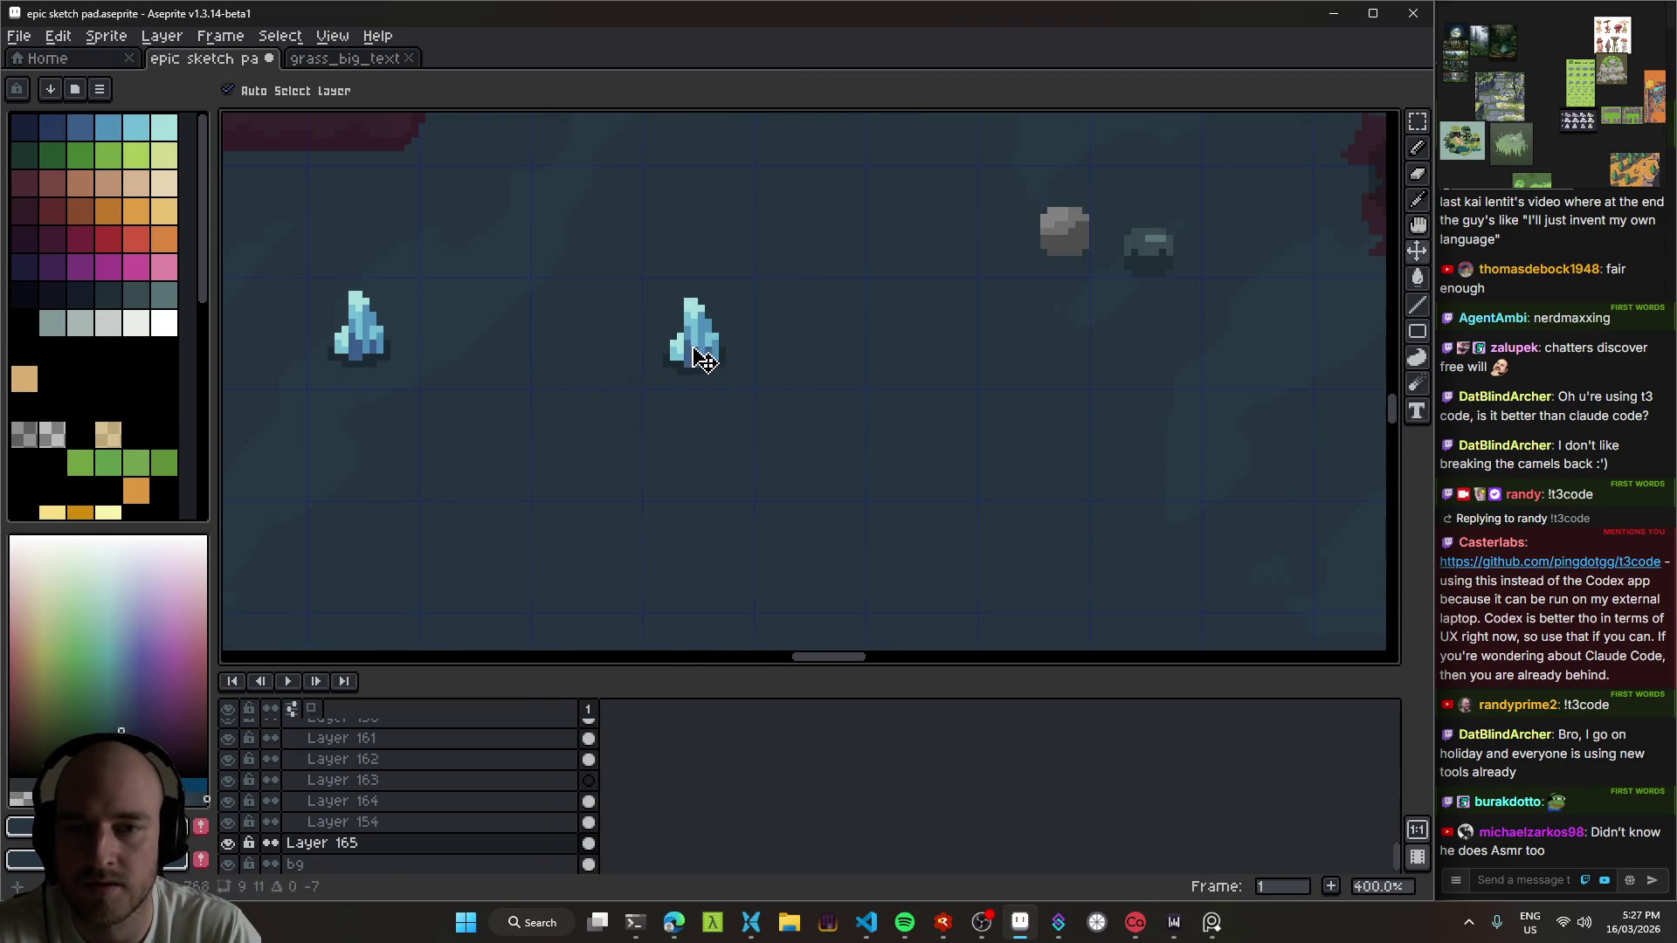
scroll(786, 419, "up", 1)
Step: Shift the right crystal's hue to pink-red (159) with Hue/Saturation and move it up
key("ctrl+u")
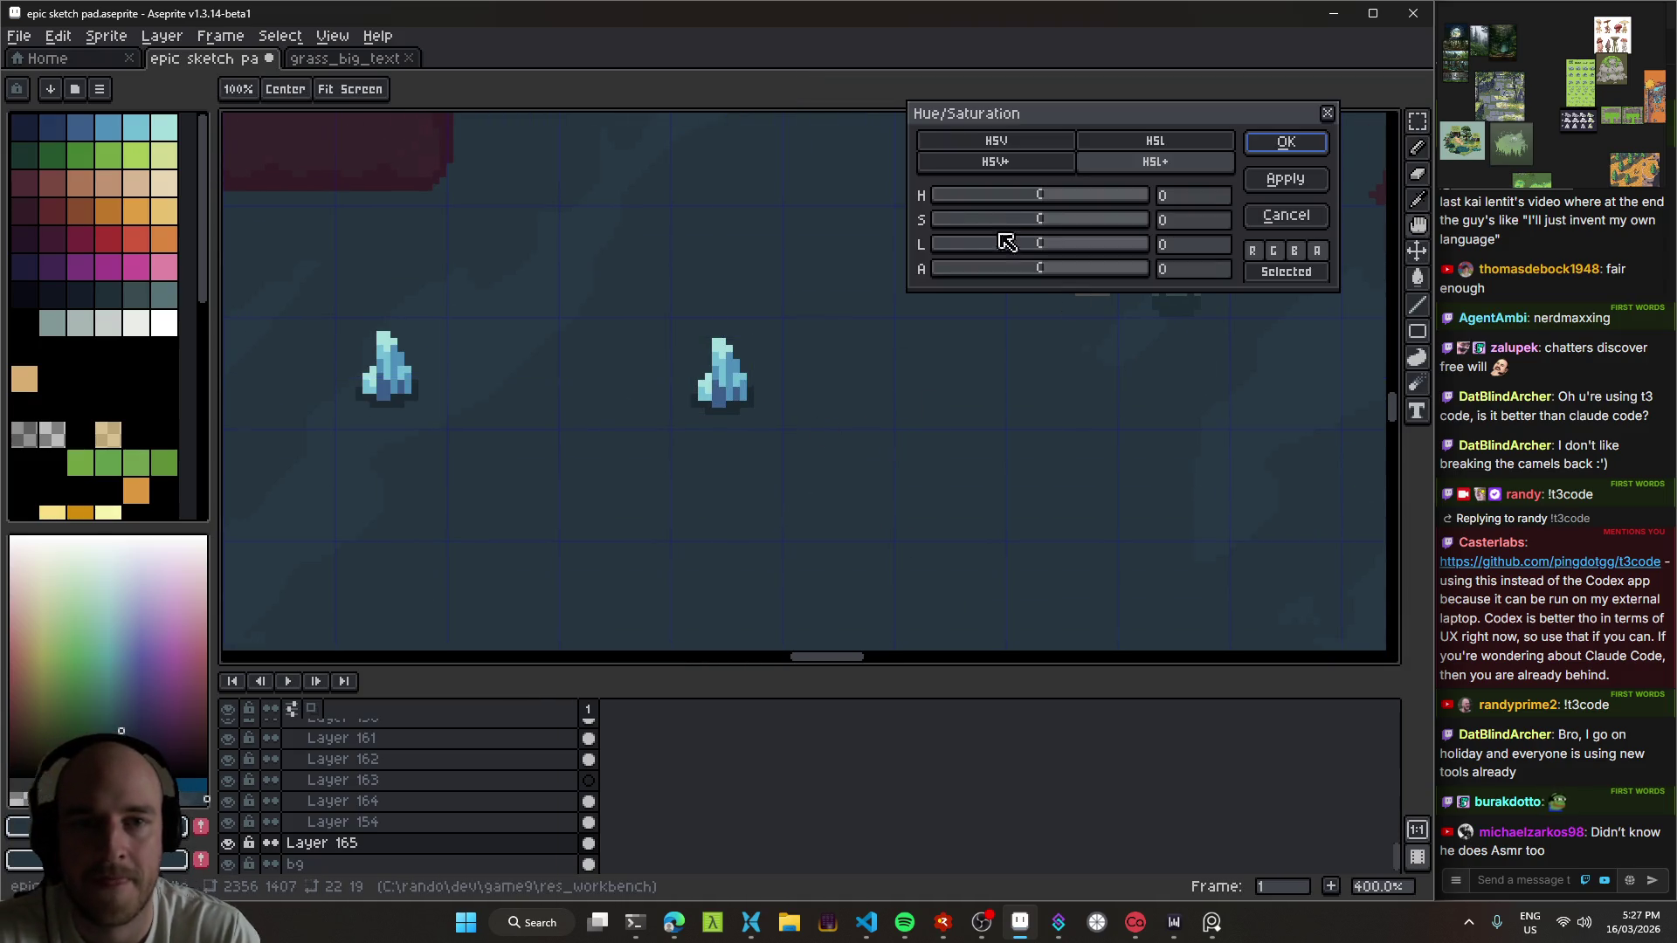
mouse_move(1046, 199)
left_mouse_down()
mouse_move(1063, 207)
mouse_move(998, 203)
left_mouse_up()
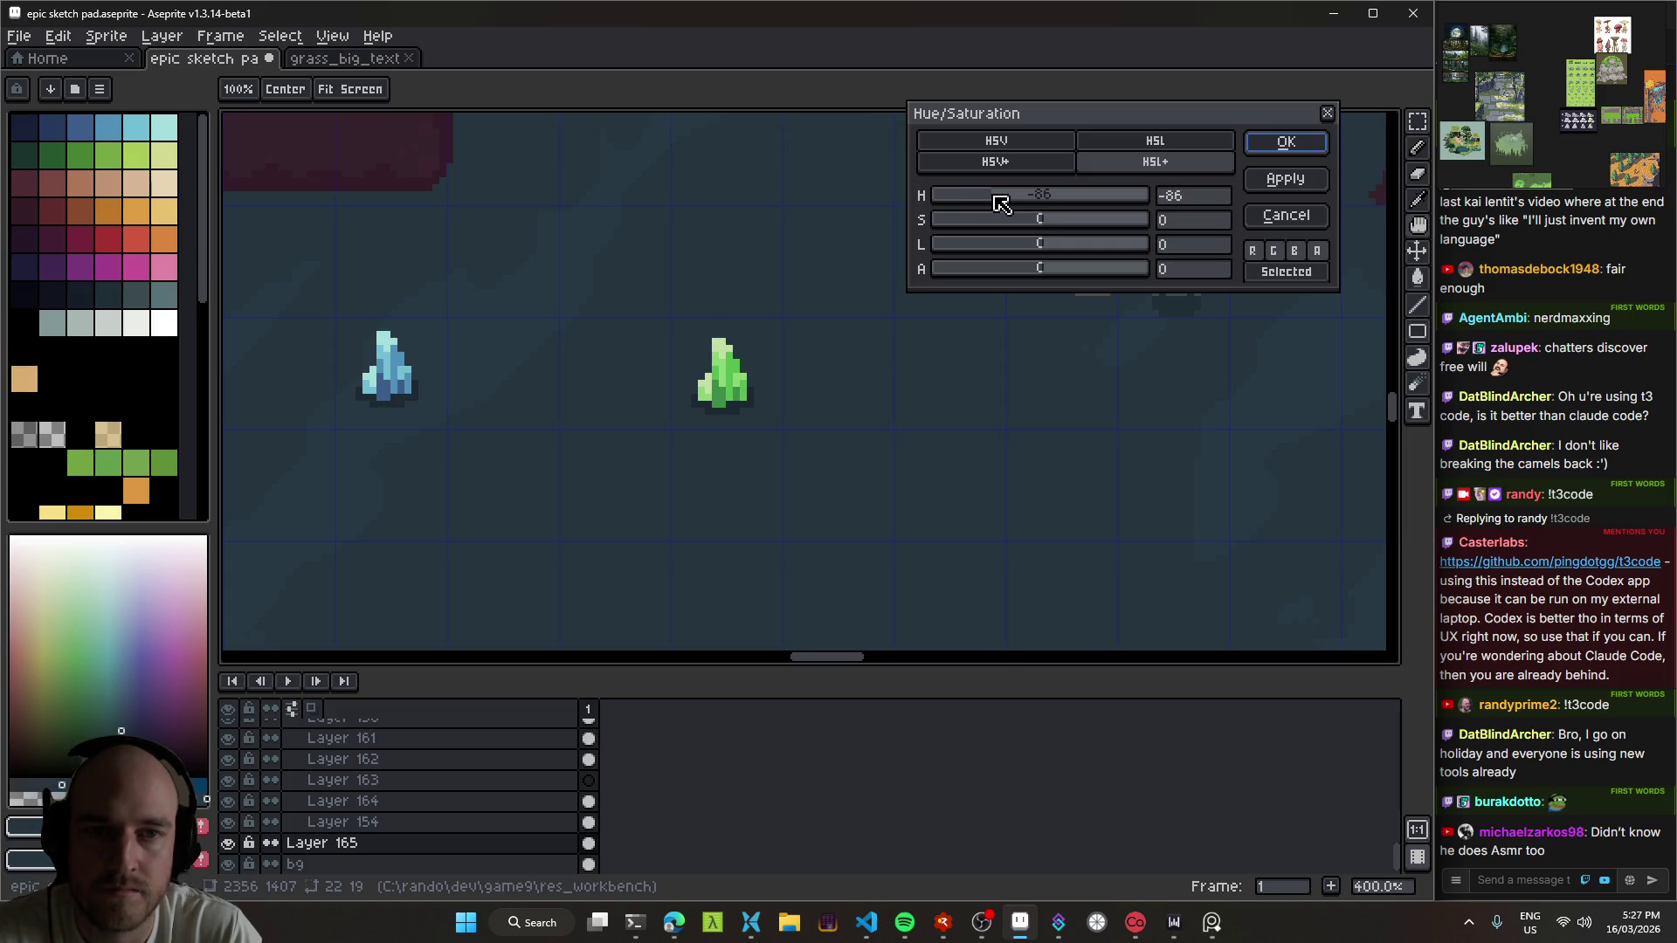
left_click_drag(993, 205, 1016, 204)
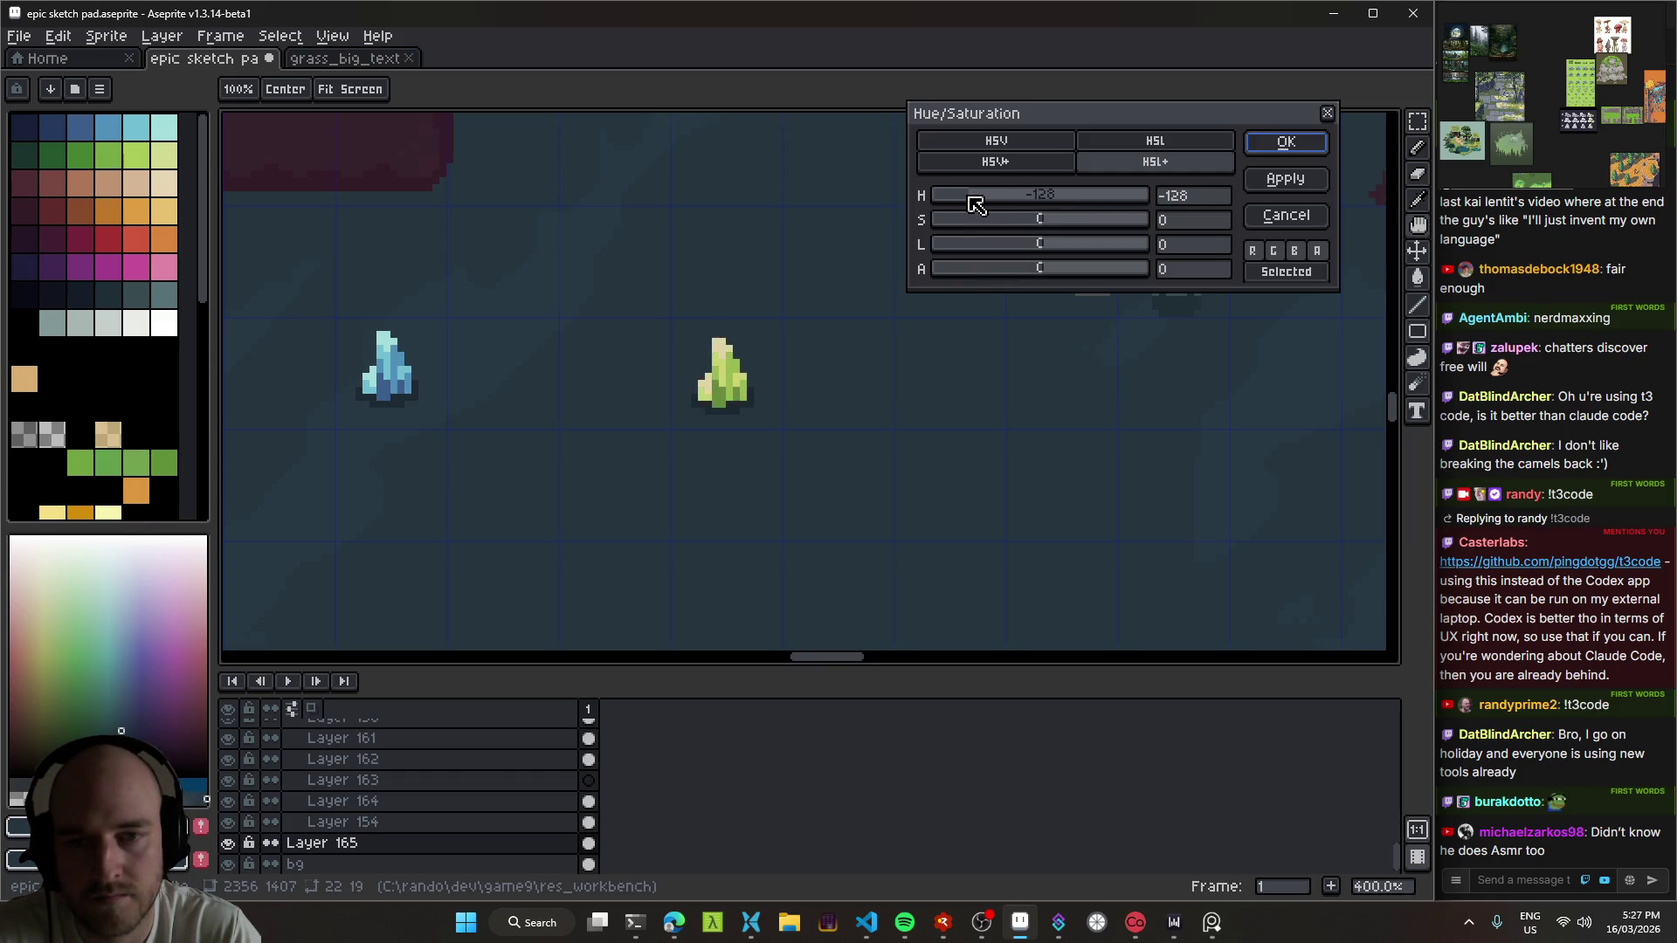
mouse_move(972, 204)
left_mouse_down()
mouse_move(1185, 210)
mouse_move(976, 210)
mouse_move(1135, 212)
left_mouse_up()
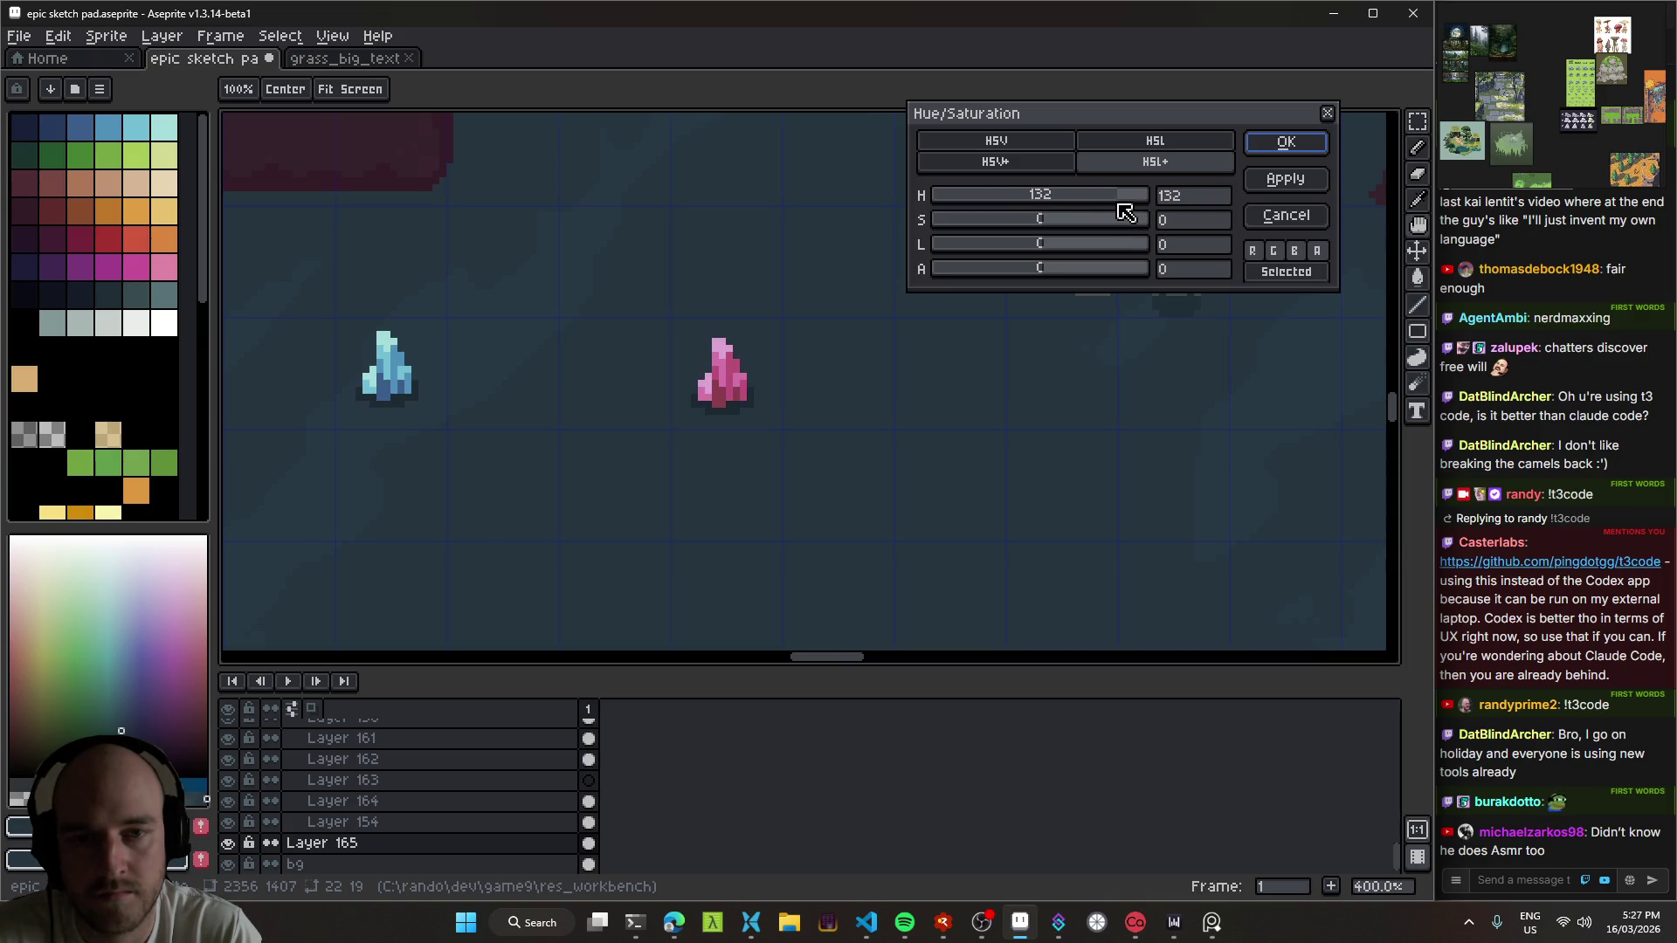
left_click(1281, 146)
mouse_move(722, 412)
left_mouse_down()
mouse_move(733, 270)
mouse_move(663, 191)
mouse_move(786, 320)
mouse_move(731, 322)
left_mouse_up()
Step: Duplicate the pink crystal onto a new layer and place the copy below the original
key("m")
key("ctrl+d")
key("shift+n")
key("ctrl+v")
mouse_move(747, 266)
left_mouse_down()
mouse_move(767, 349)
mouse_move(748, 498)
left_mouse_up()
key("ctrl+d")
Step: Recolour the lower copy near-black by lowering its hue, saturation and lightness
key("ctrl+u")
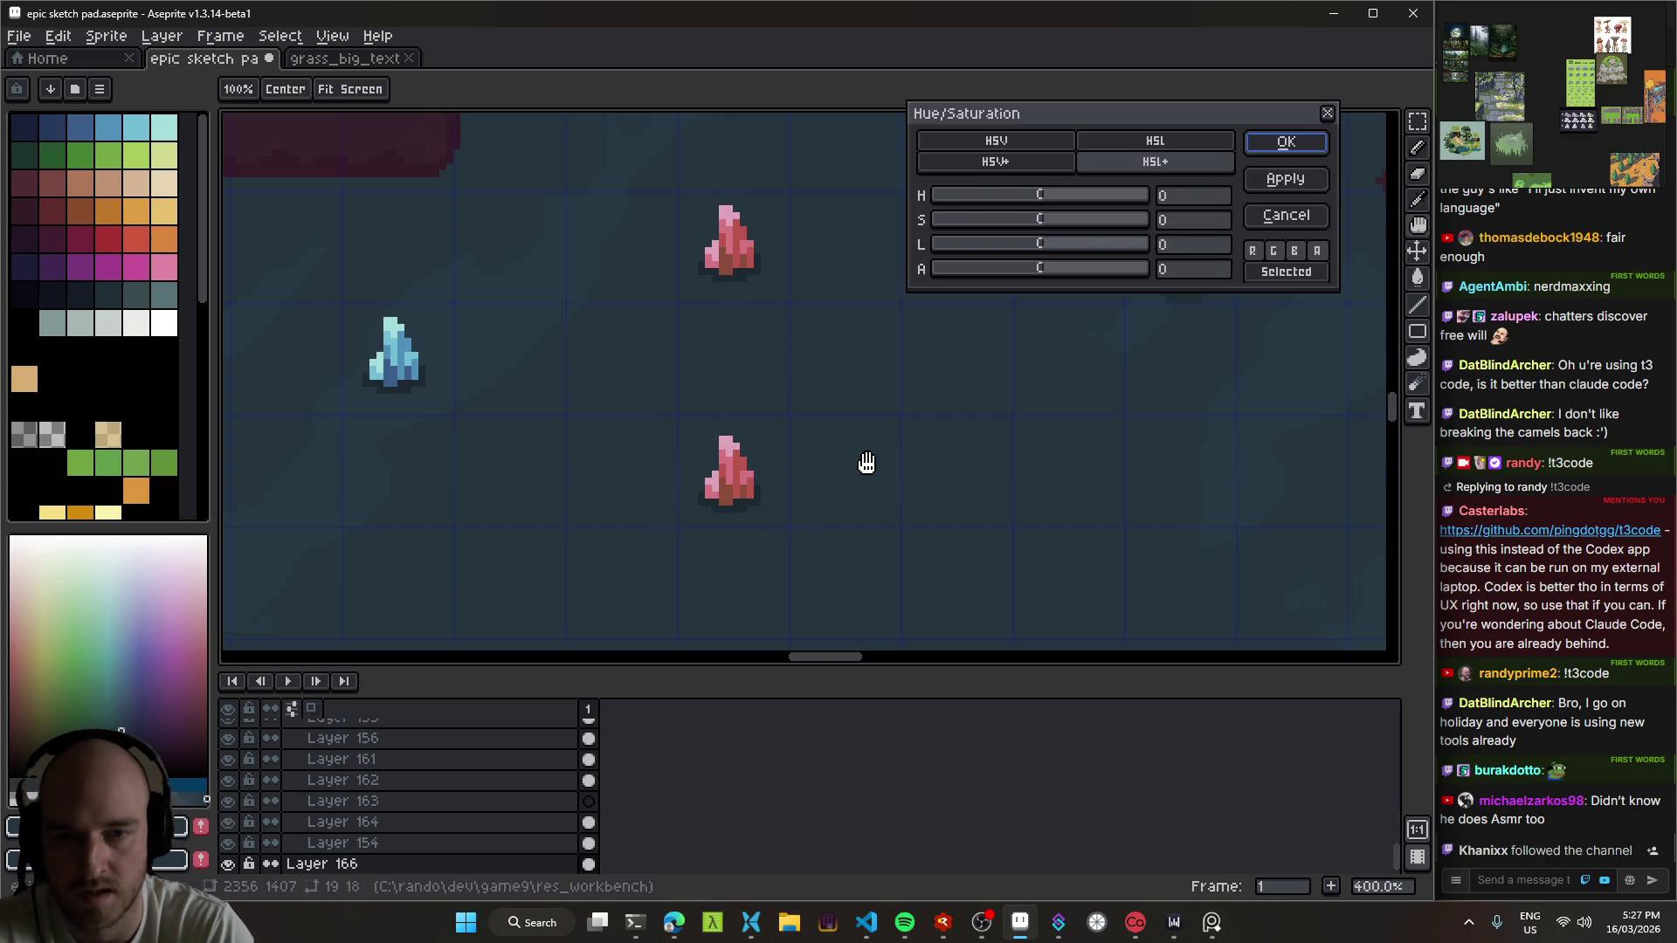
mouse_move(1049, 255)
left_mouse_down()
mouse_move(977, 254)
mouse_move(1003, 259)
left_mouse_up()
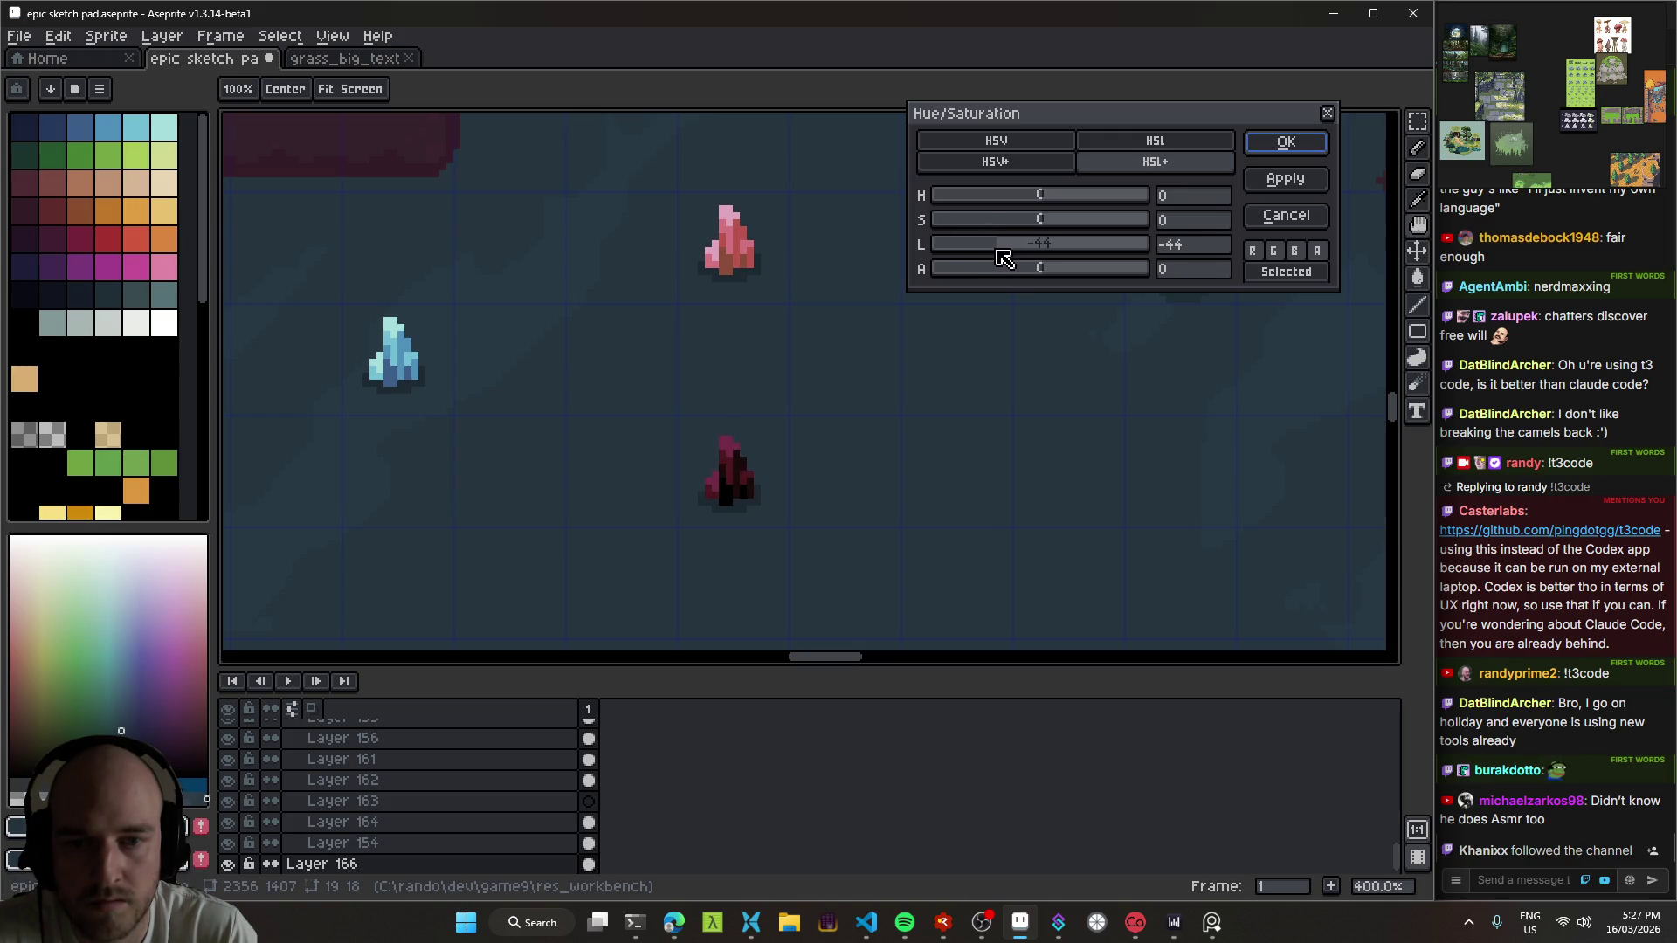
left_click_drag(1051, 200, 937, 197)
left_click_drag(1037, 227, 926, 221)
mouse_move(1013, 254)
left_mouse_down()
mouse_move(987, 253)
mouse_move(1004, 224)
mouse_move(1048, 218)
mouse_move(868, 236)
left_mouse_up()
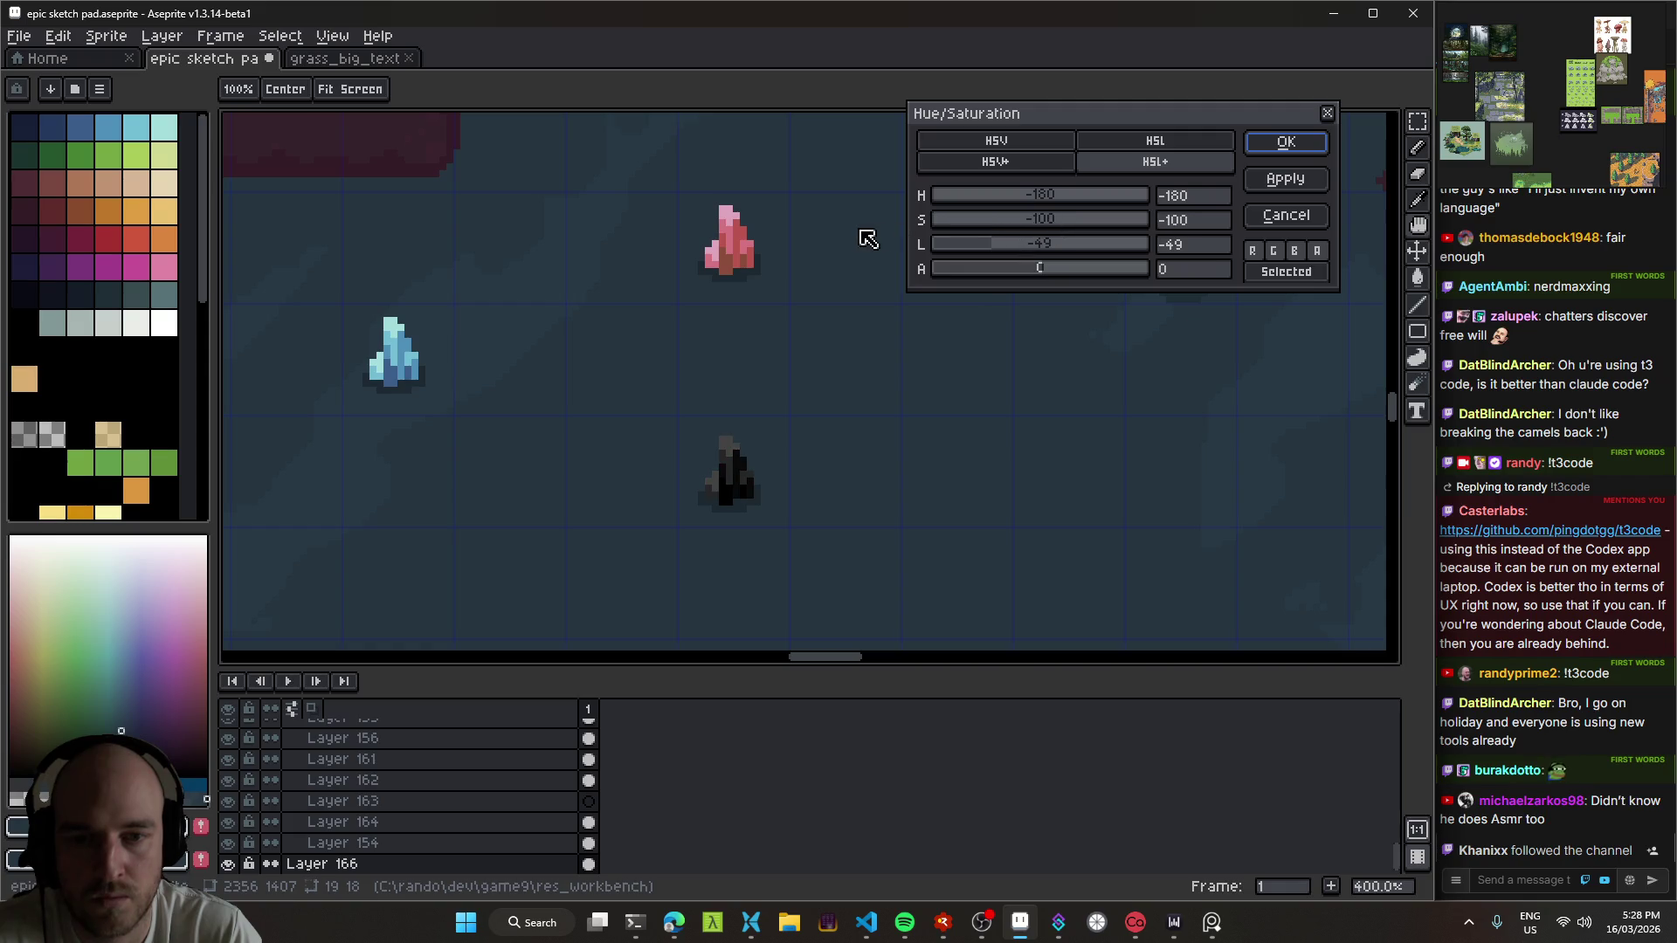
left_click(1308, 186)
scroll(831, 490, "down", 4)
scroll(812, 497, "up", 6)
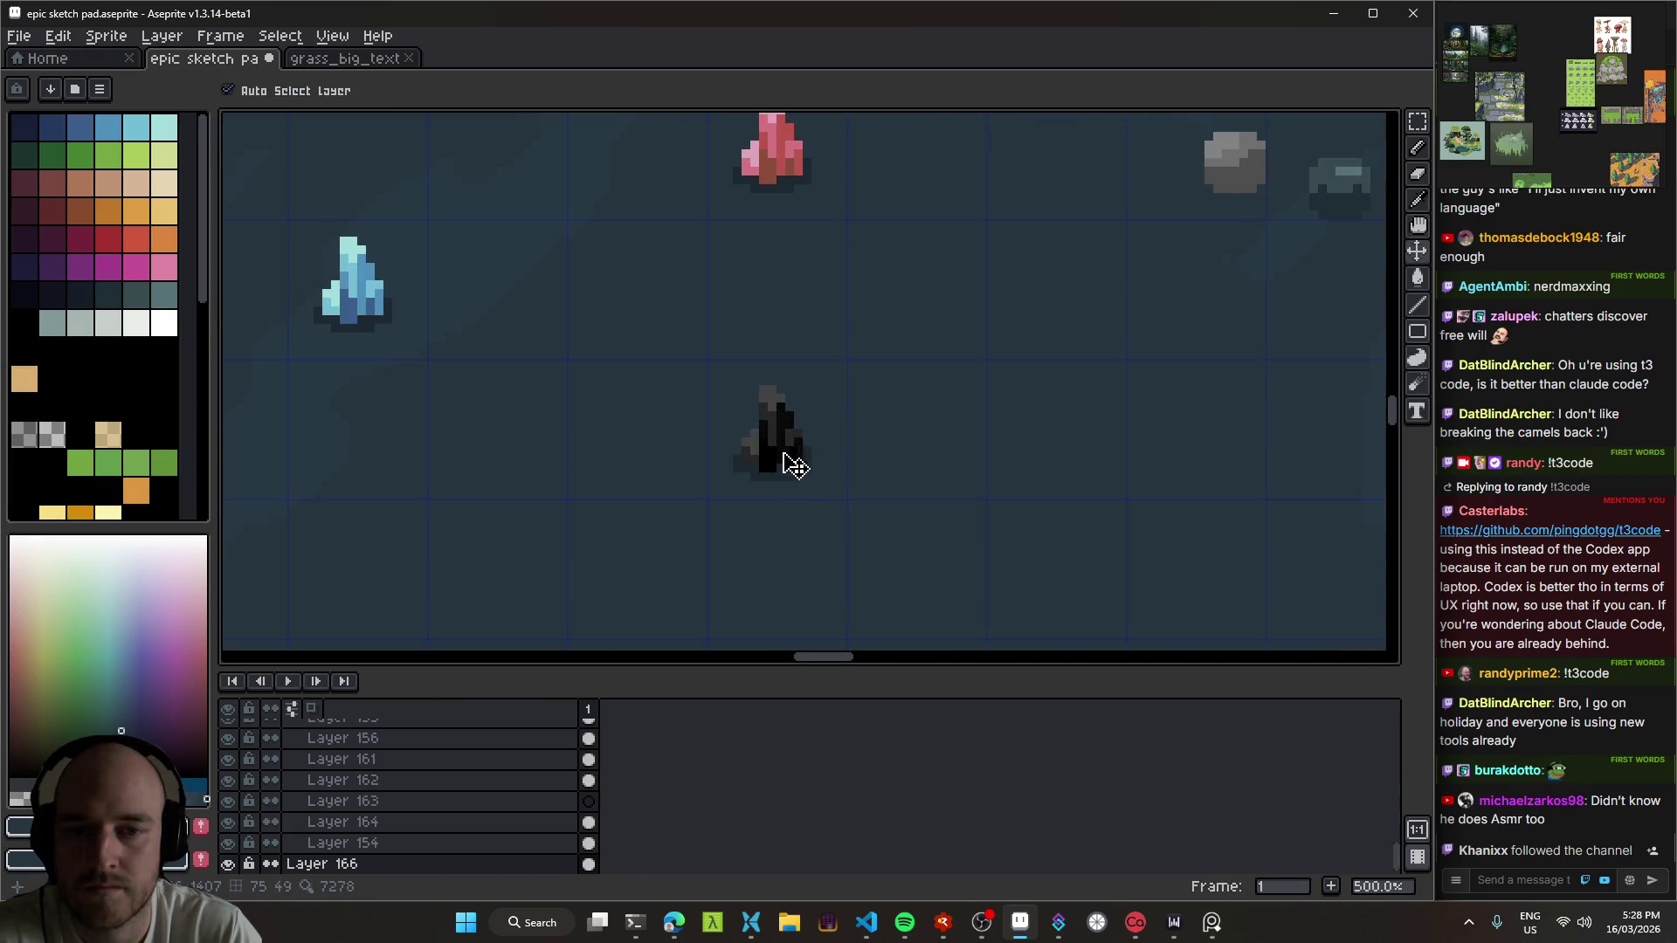
scroll(793, 438, "up", 4)
key("i")
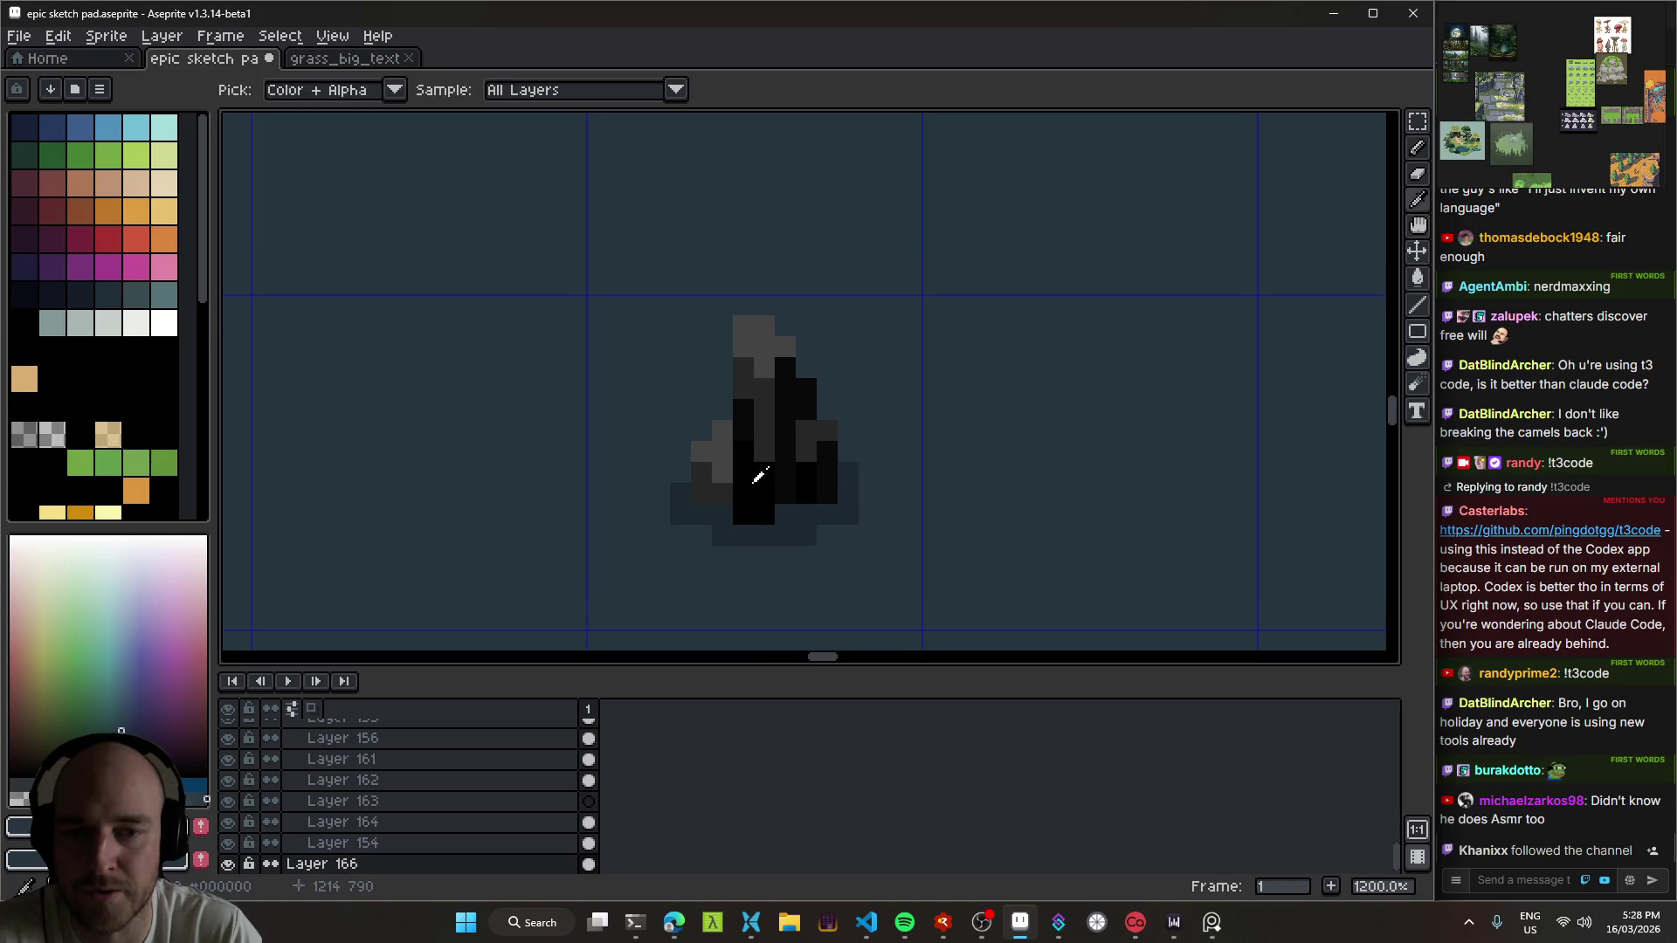
left_click(758, 476)
key("v")
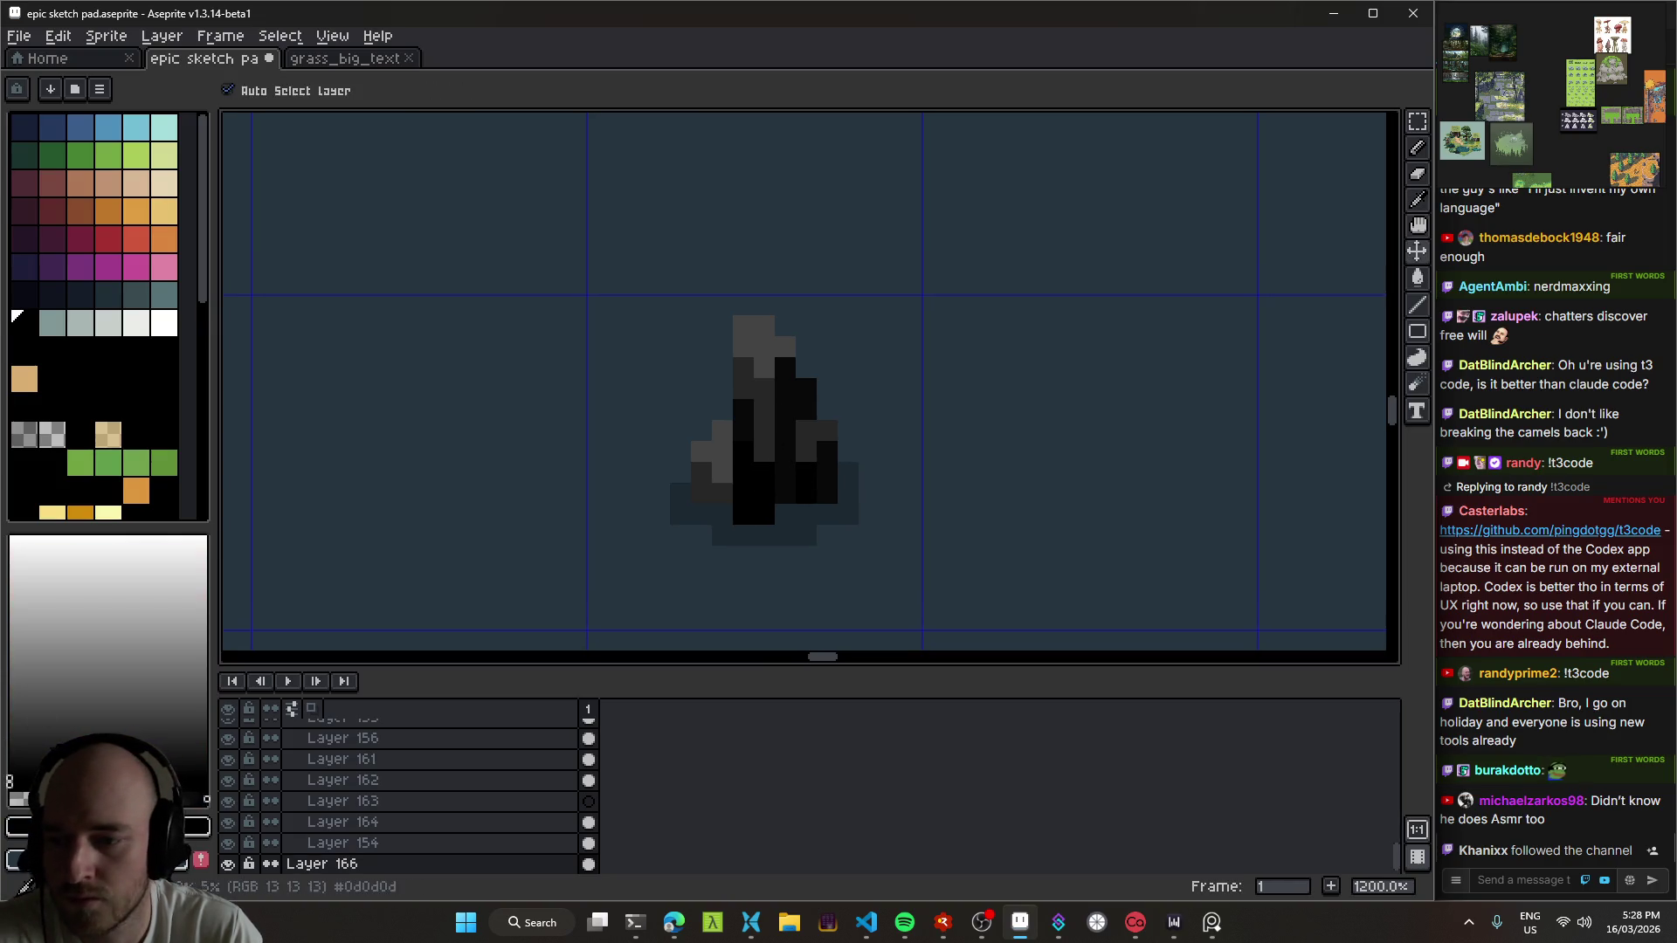
key("g")
left_click(774, 501)
left_click(757, 486)
left_click(807, 492)
key("ctrl+z")
scroll(834, 483, "down", 3)
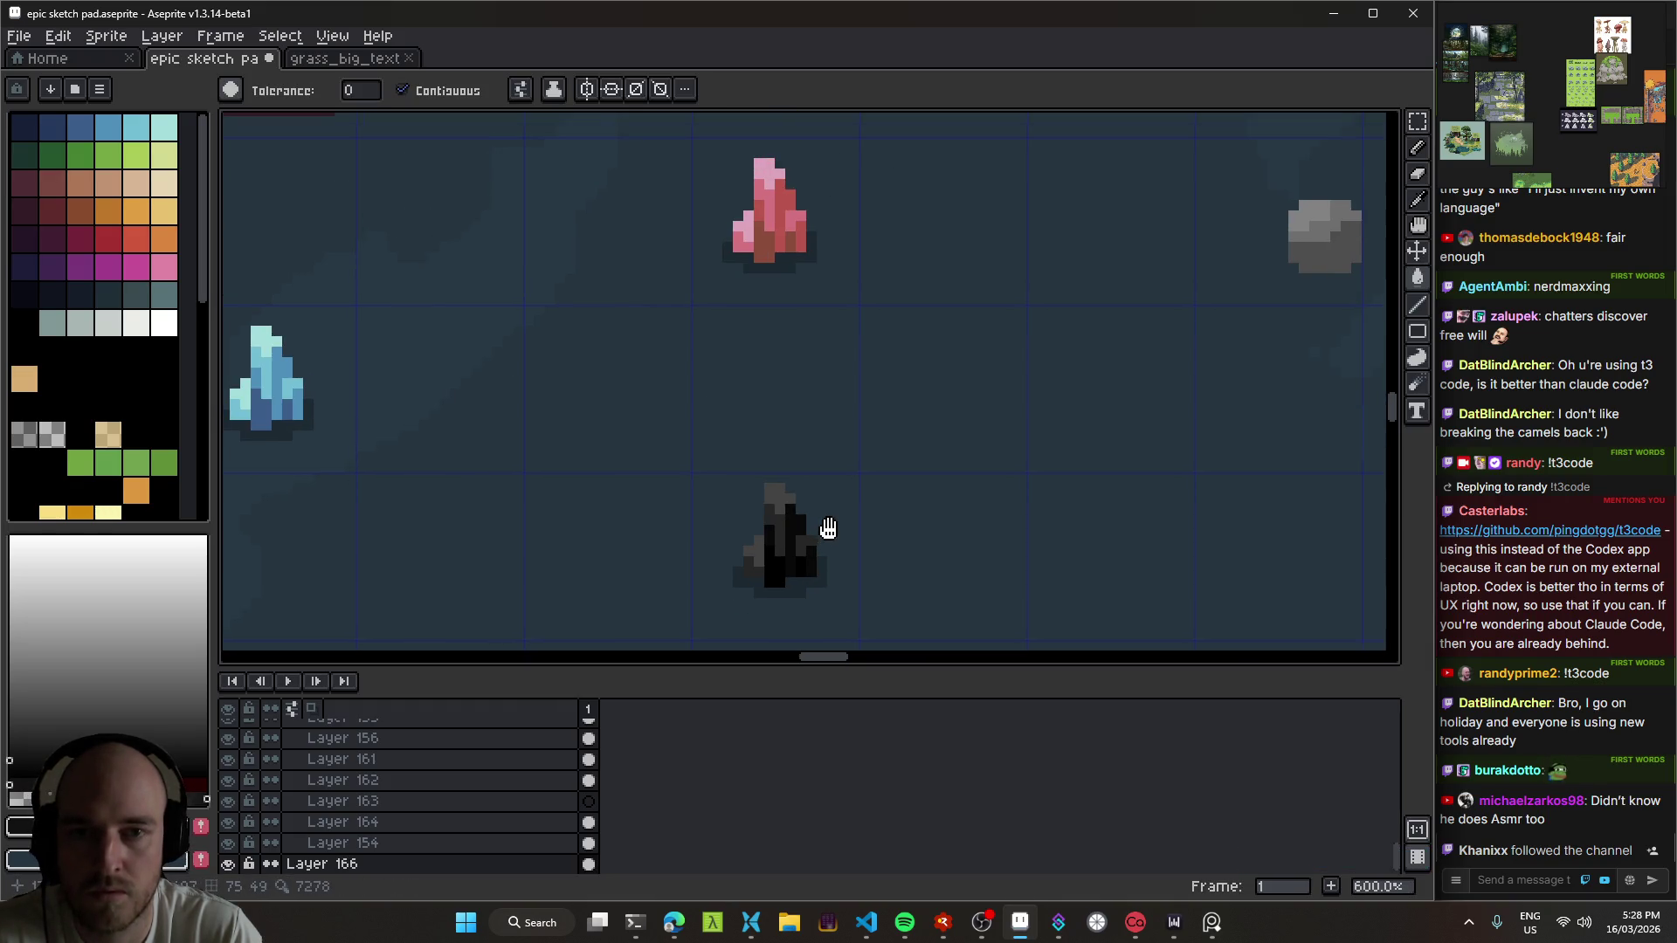
scroll(794, 512, "up", 2)
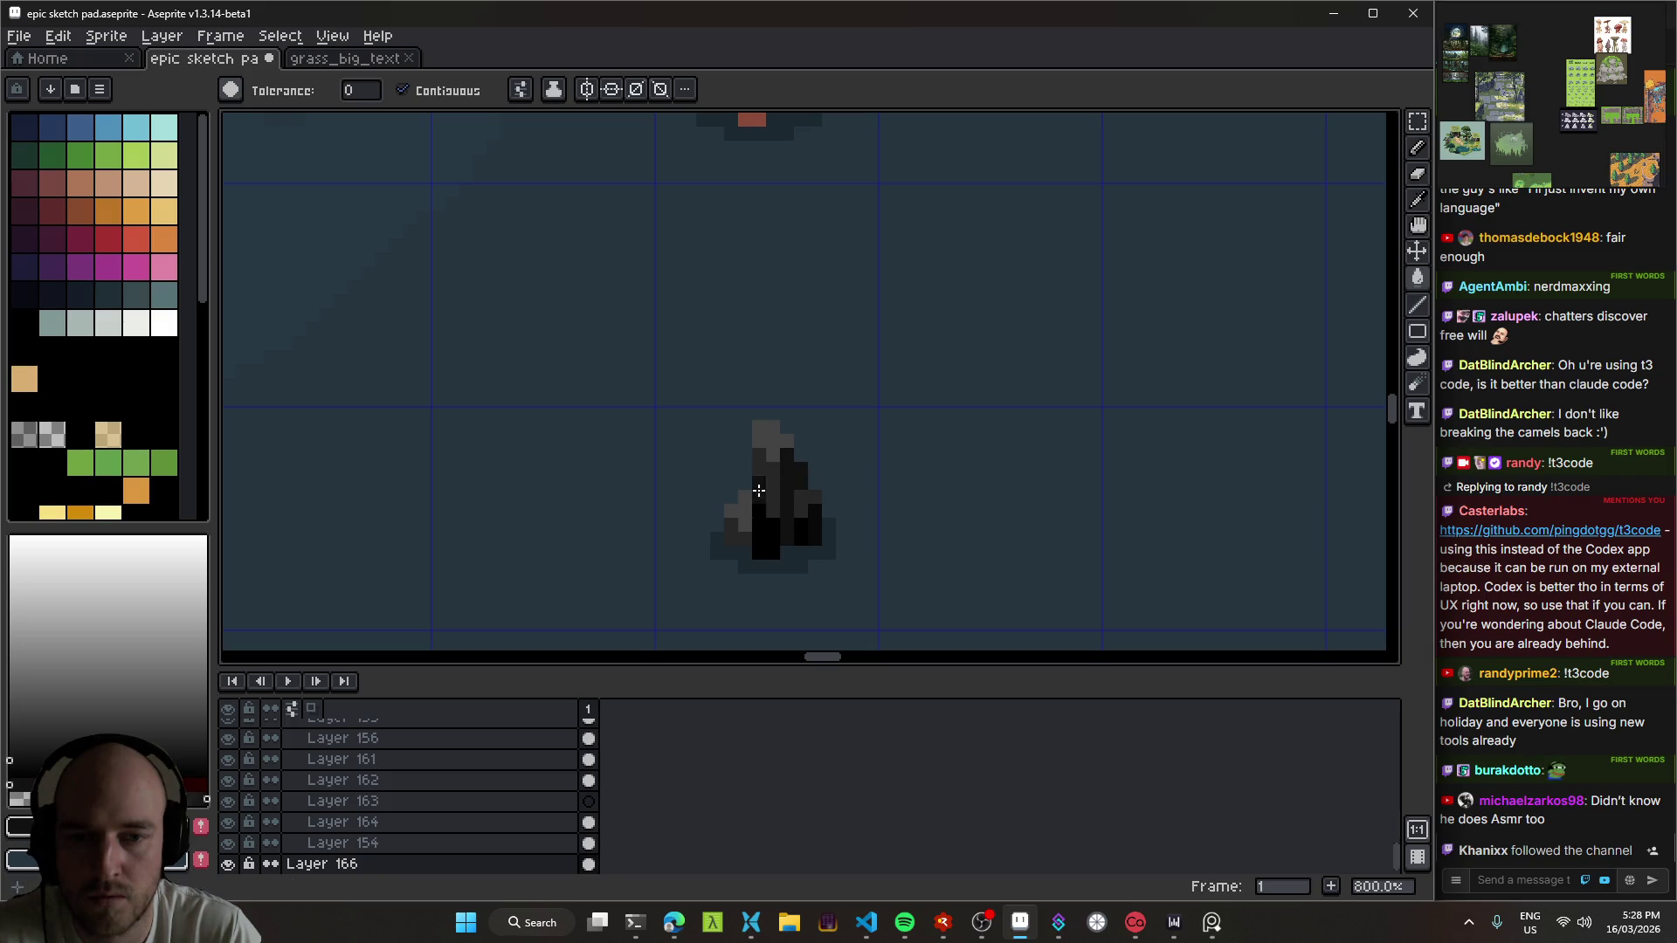
mouse_move(795, 516)
left_mouse_down()
mouse_move(773, 580)
mouse_move(774, 543)
mouse_move(768, 562)
left_mouse_up()
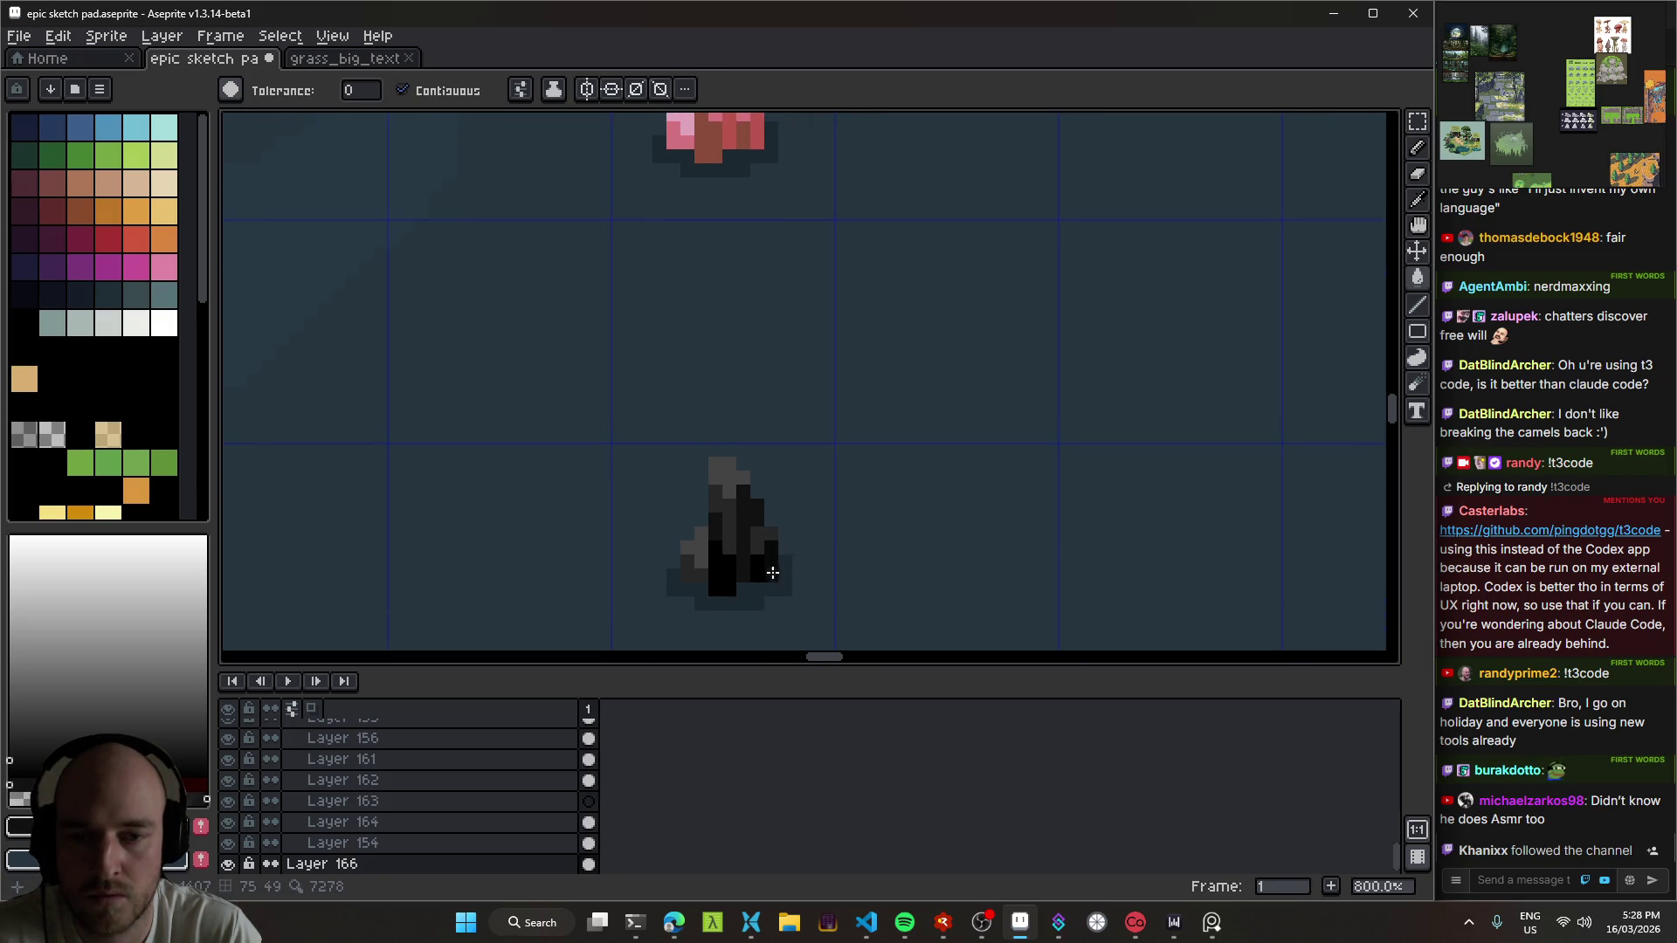
key("ctrl+z")
key("v")
scroll(808, 554, "down", 2)
key("ctrl")
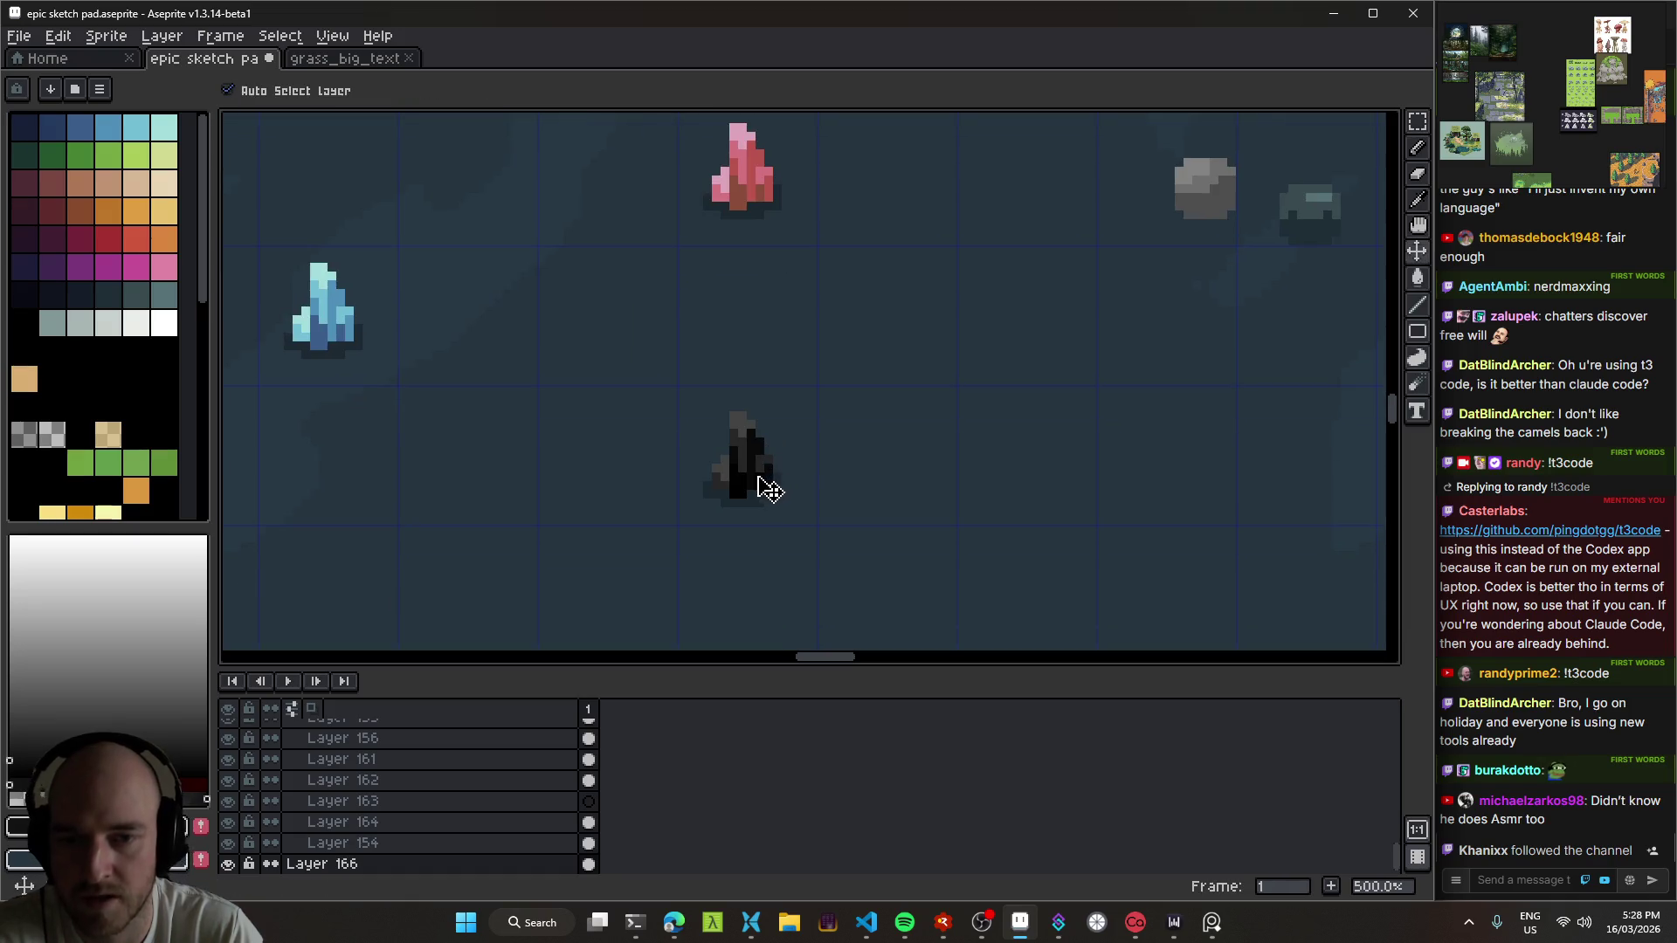
key("ctrl+u")
key("Escape")
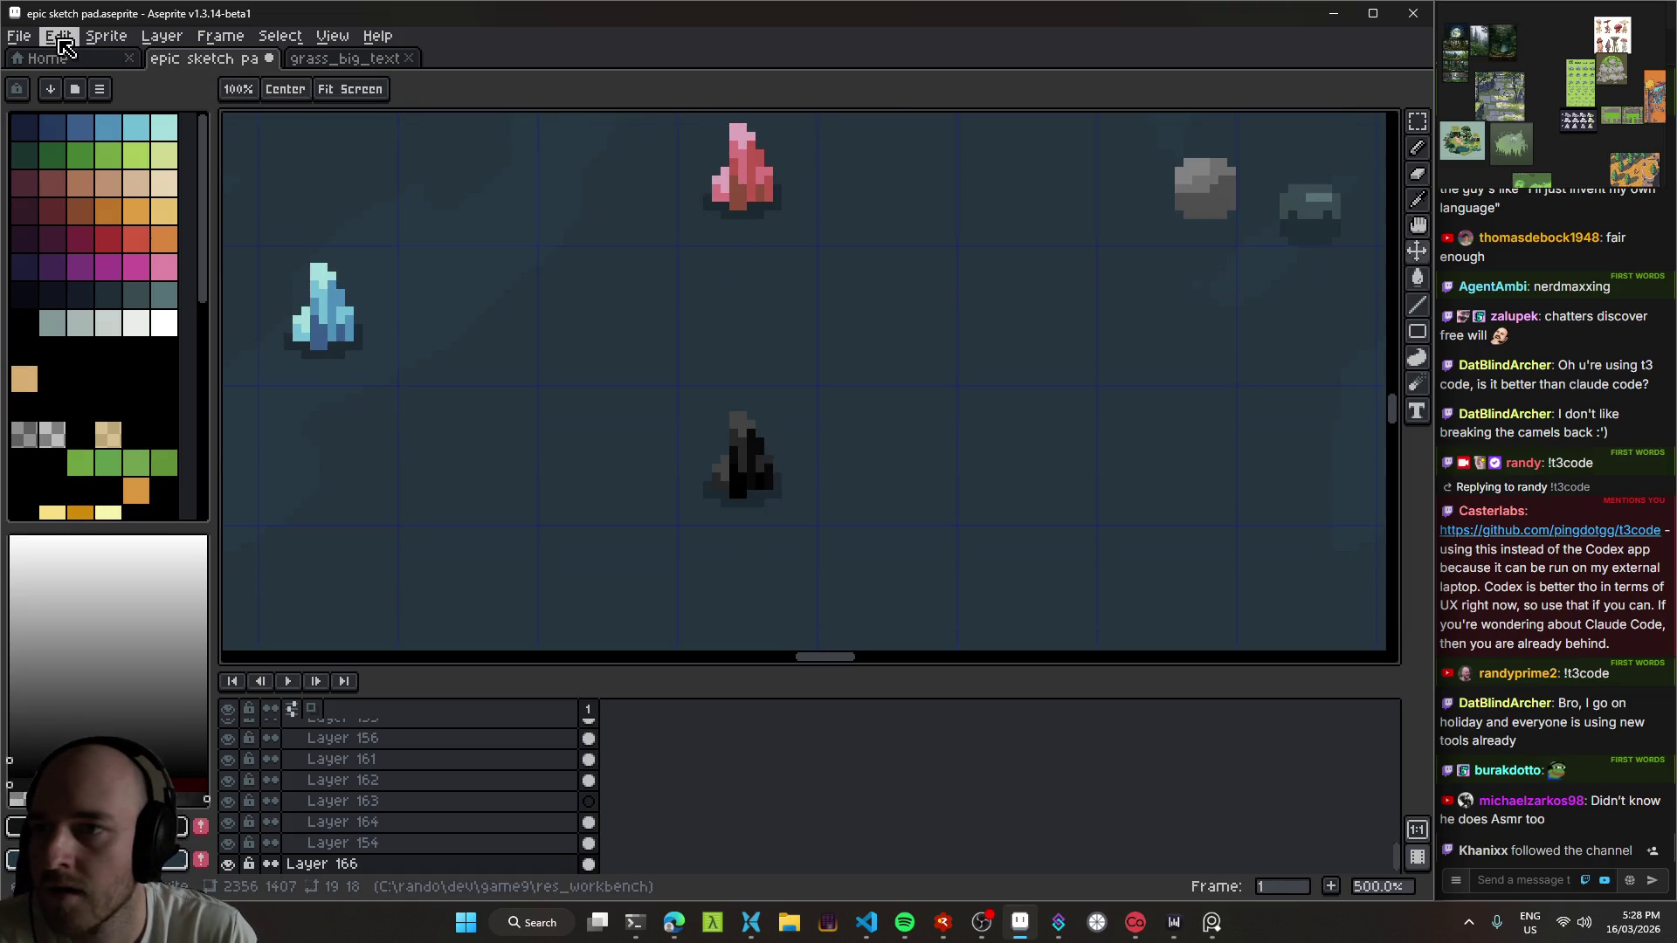
Step: Darken the dark crystal's shadows with a Sprite > Adjustments > Color Curve adjustment
left_click(57, 35)
mouse_move(262, 479)
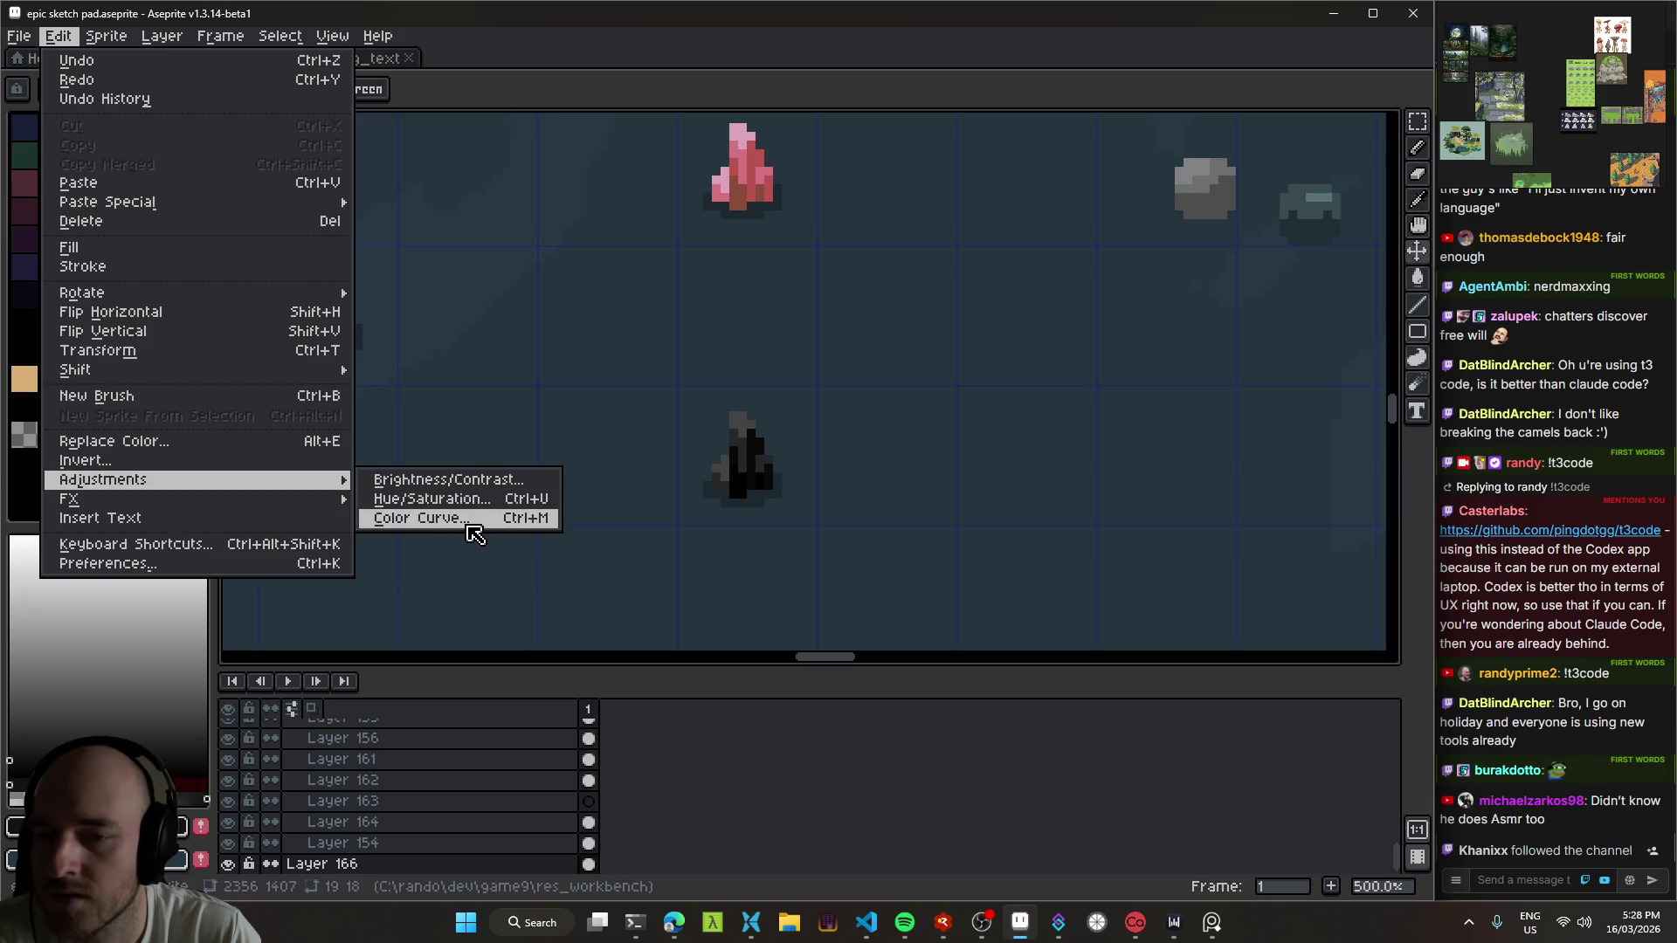
left_click(466, 515)
mouse_move(570, 216)
left_mouse_down()
mouse_move(555, 219)
mouse_move(570, 215)
left_mouse_up()
mouse_move(360, 418)
left_mouse_down()
mouse_move(348, 404)
mouse_move(329, 423)
left_mouse_up()
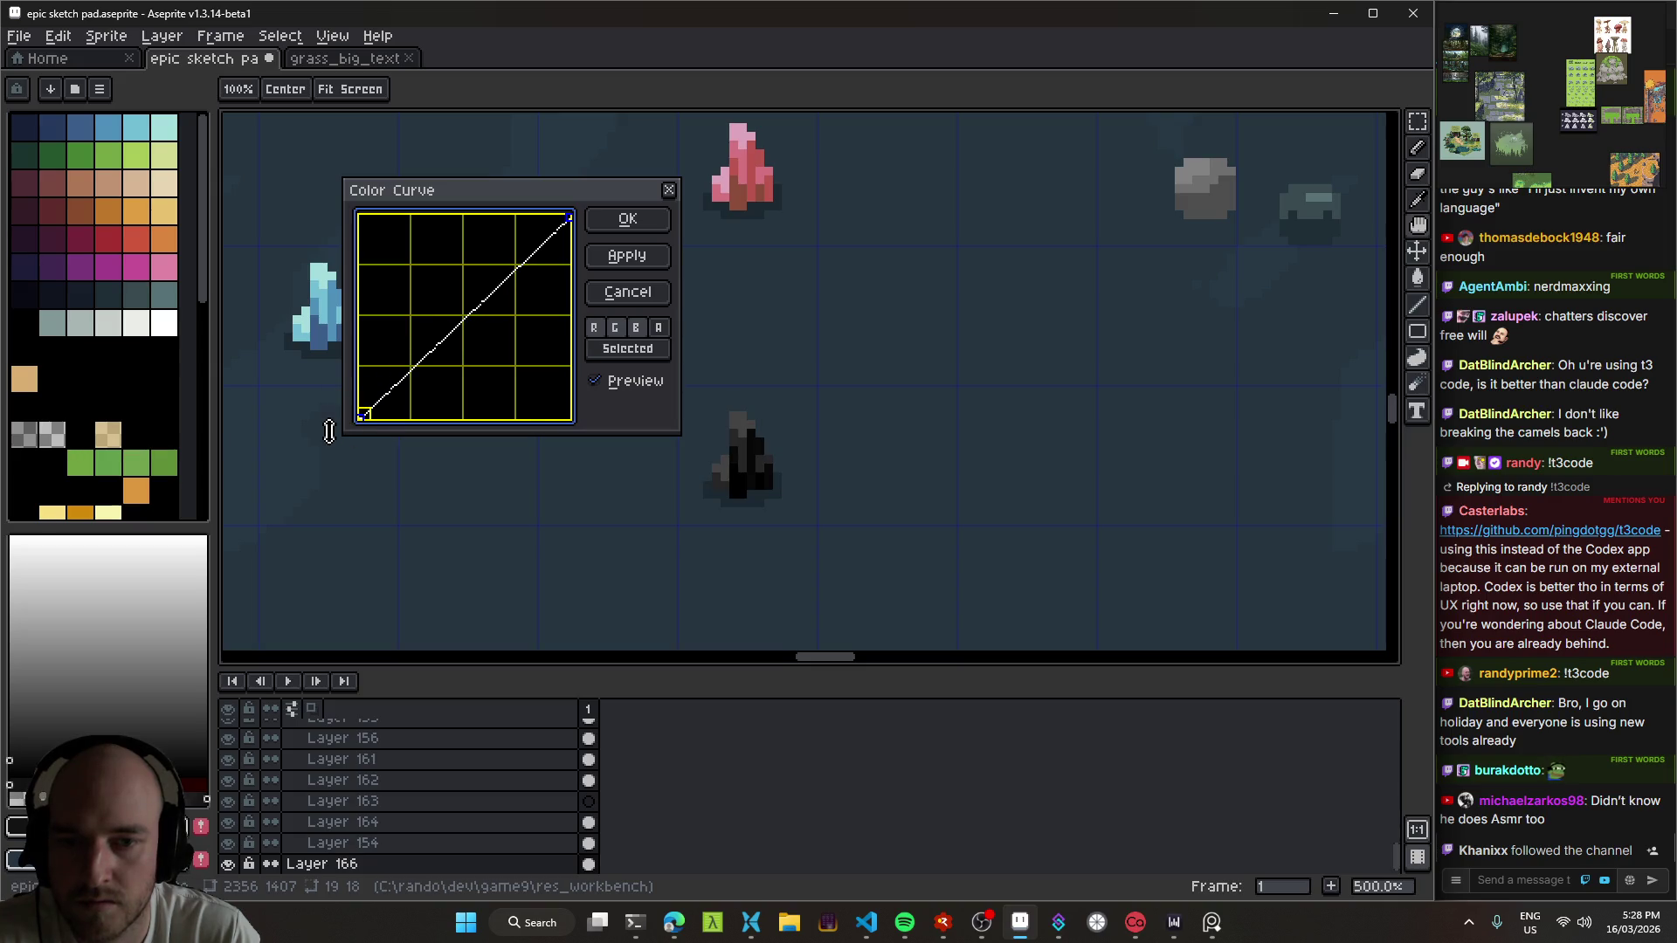
left_click(392, 393)
left_click_drag(395, 388, 445, 360)
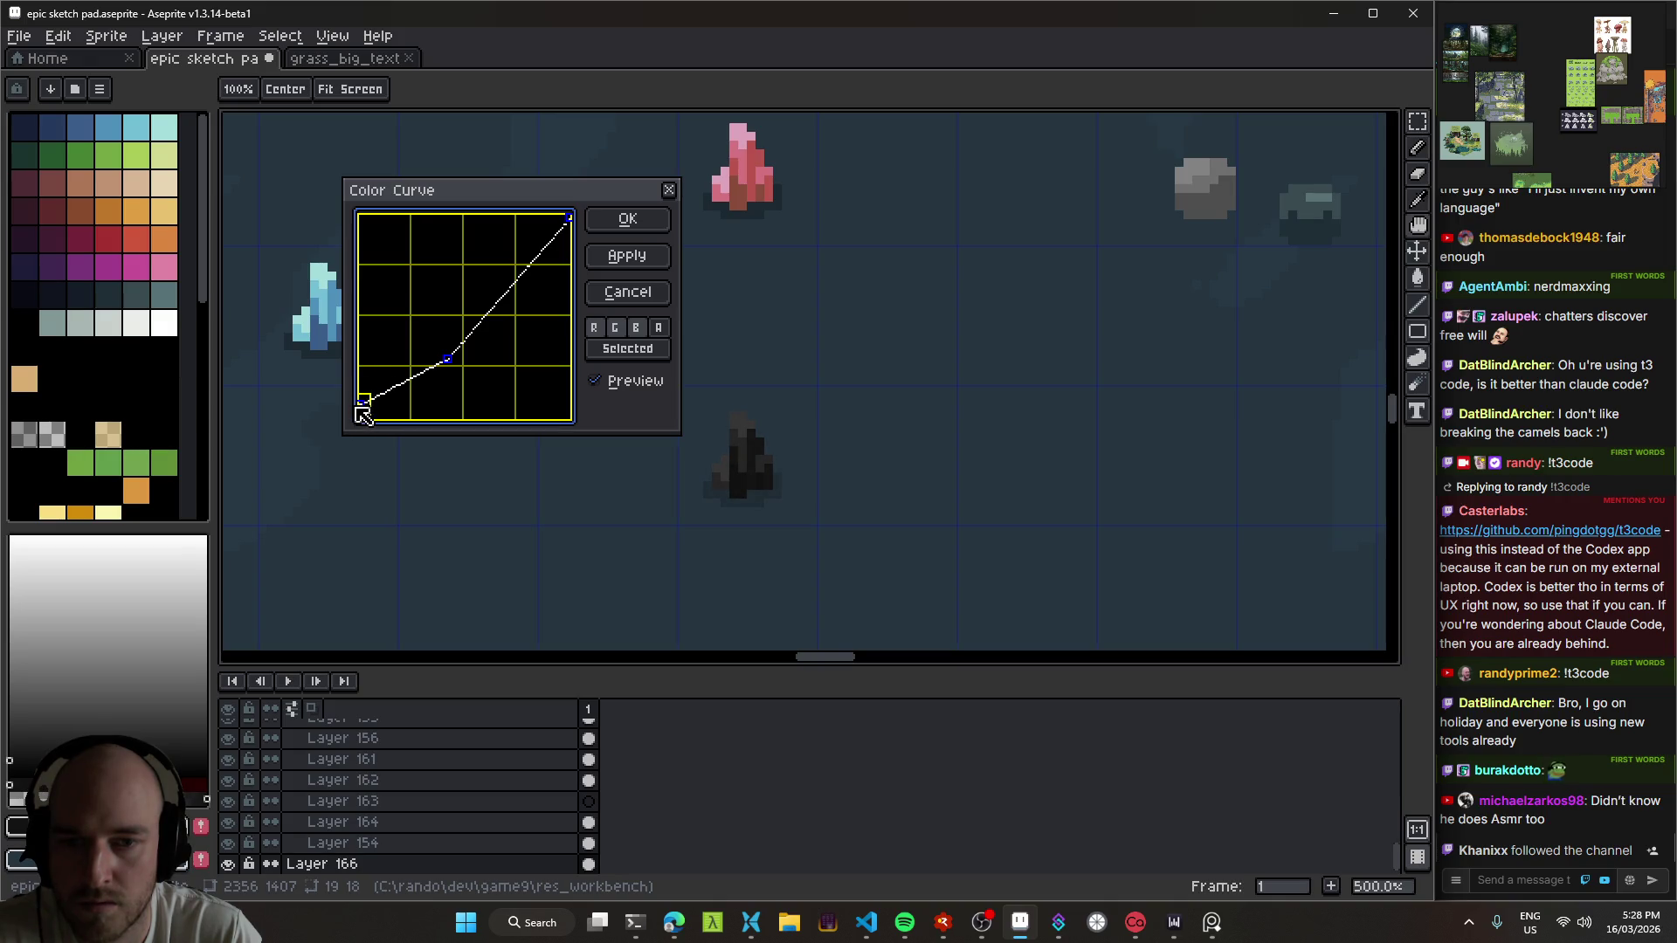
left_click_drag(433, 362, 403, 367)
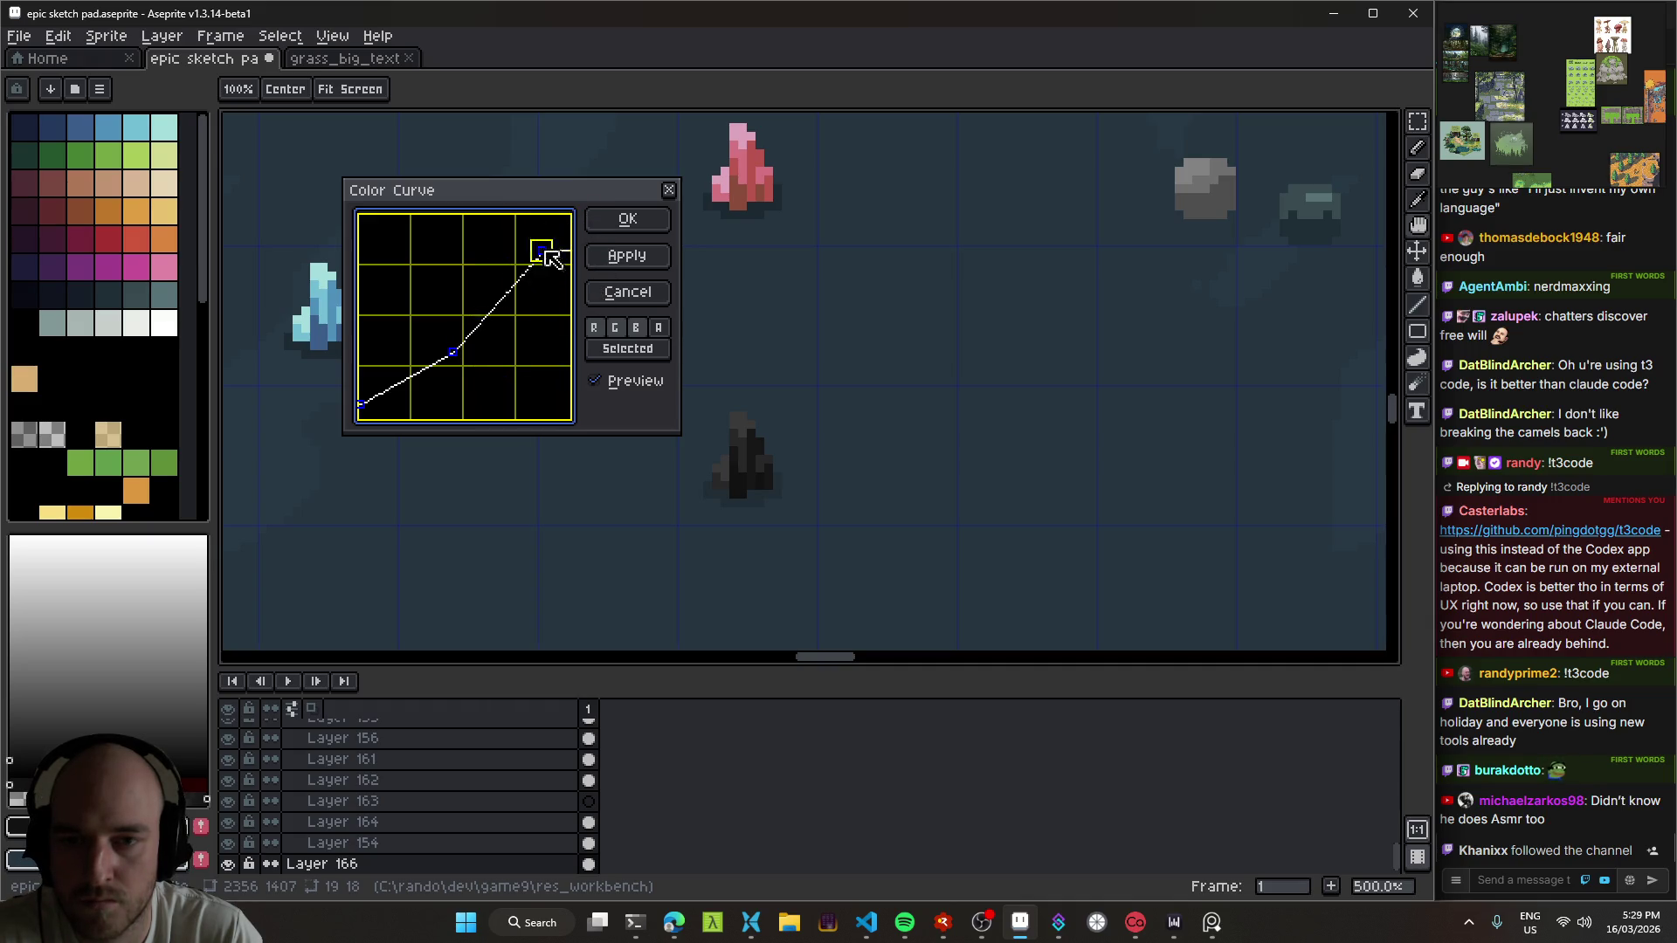
mouse_move(453, 353)
left_mouse_down()
mouse_move(376, 393)
mouse_move(402, 393)
left_mouse_up()
left_click_drag(410, 400, 422, 384)
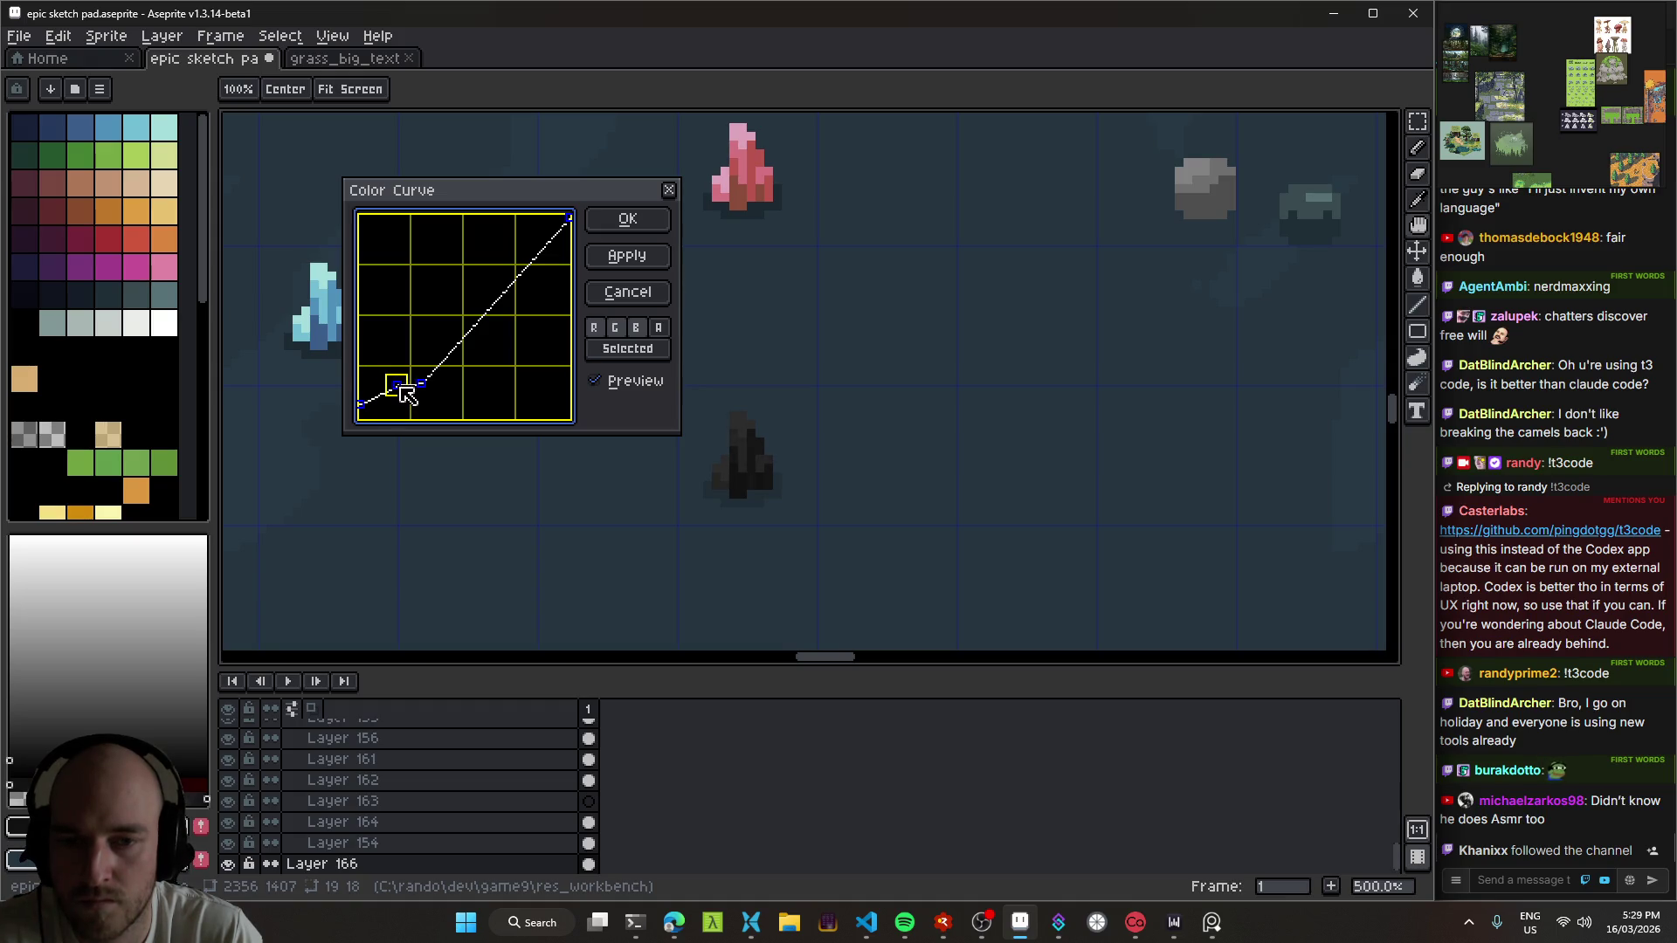
left_click_drag(385, 390, 392, 400)
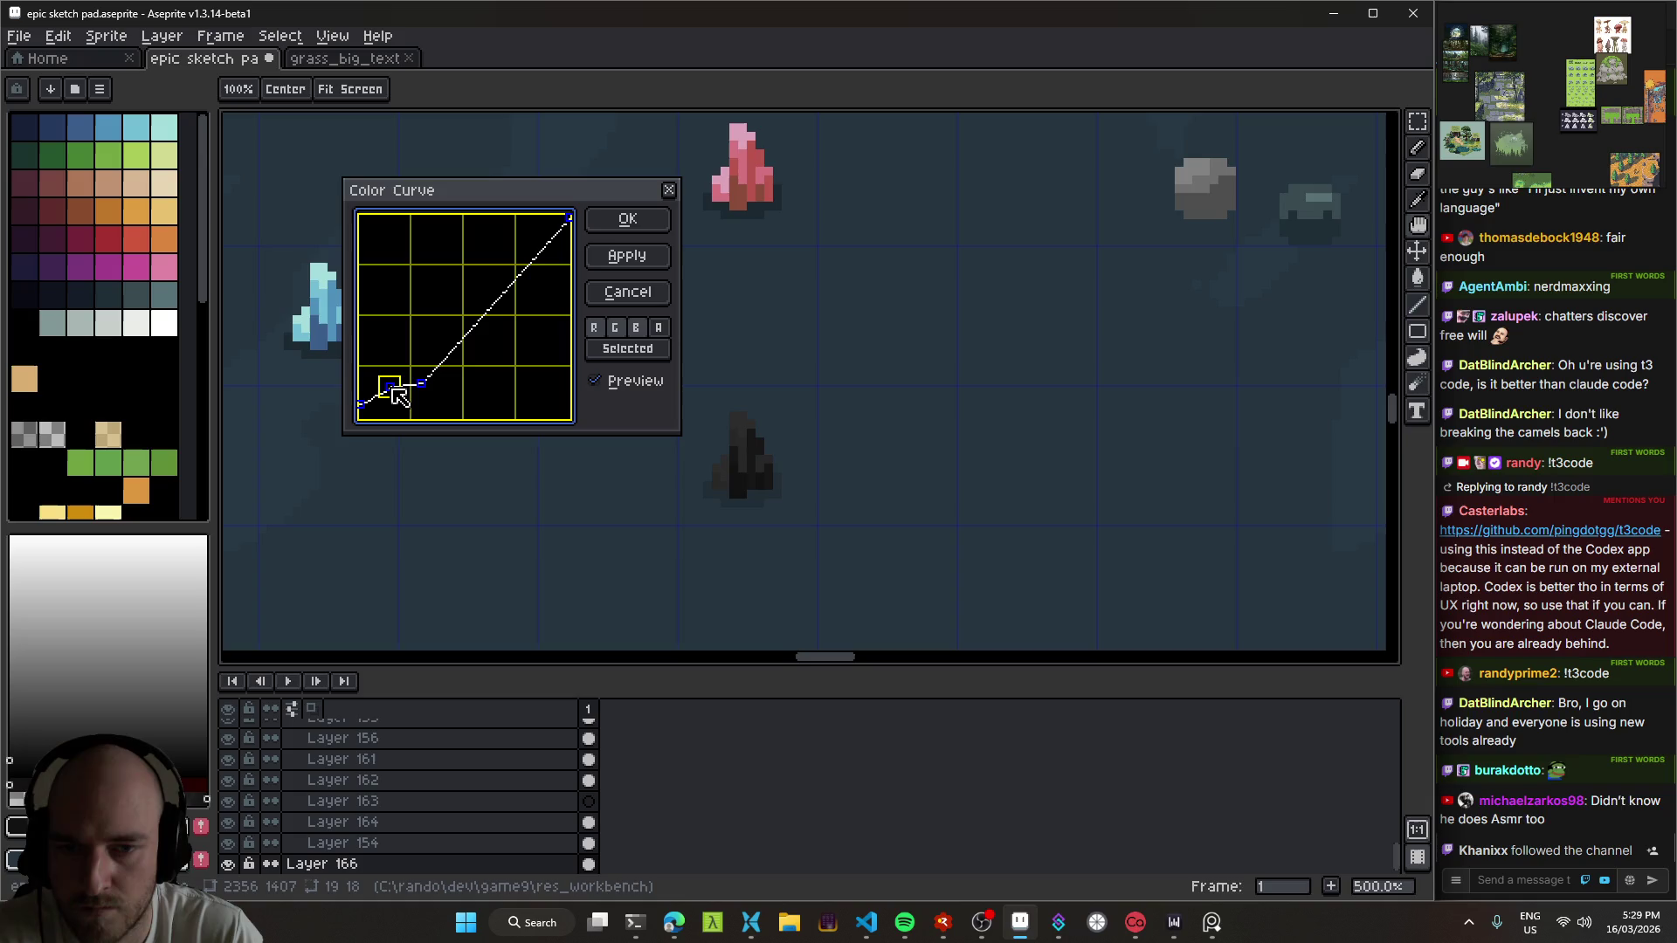
left_click_drag(394, 387, 389, 393)
left_click(627, 219)
Step: Replace the grey #2c2c2c with near-black #141414 using Replace Color
scroll(869, 524, "down", 3)
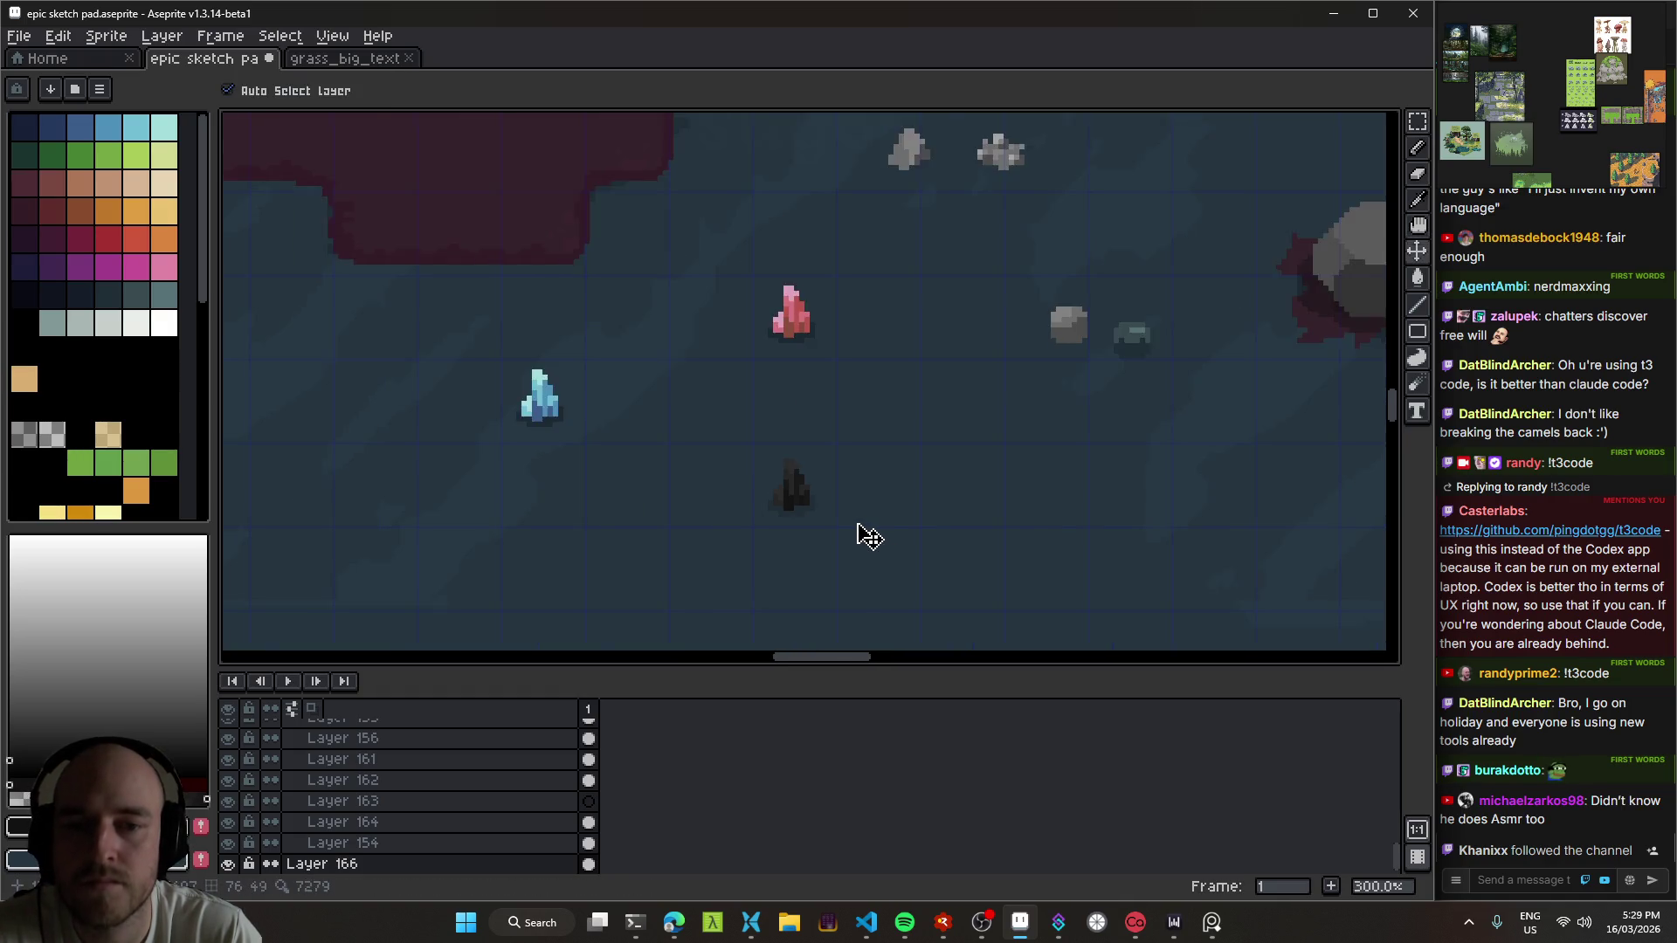
scroll(868, 541, "down", 1)
scroll(813, 468, "up", 2)
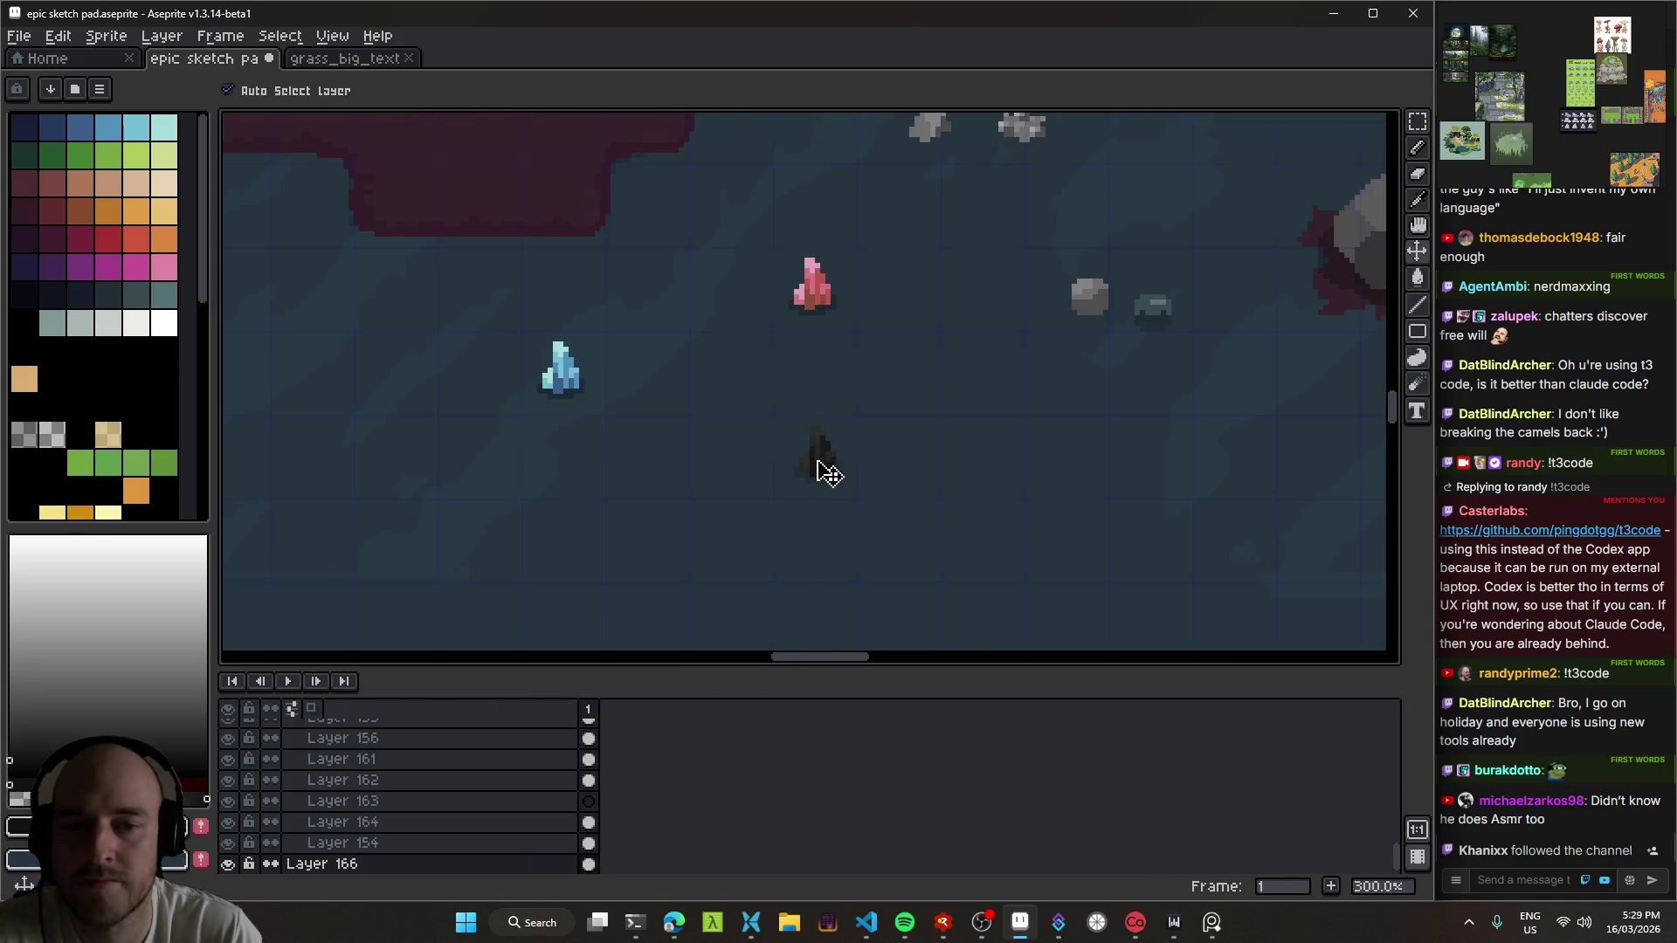
scroll(825, 461, "up", 3)
scroll(821, 467, "right", 1)
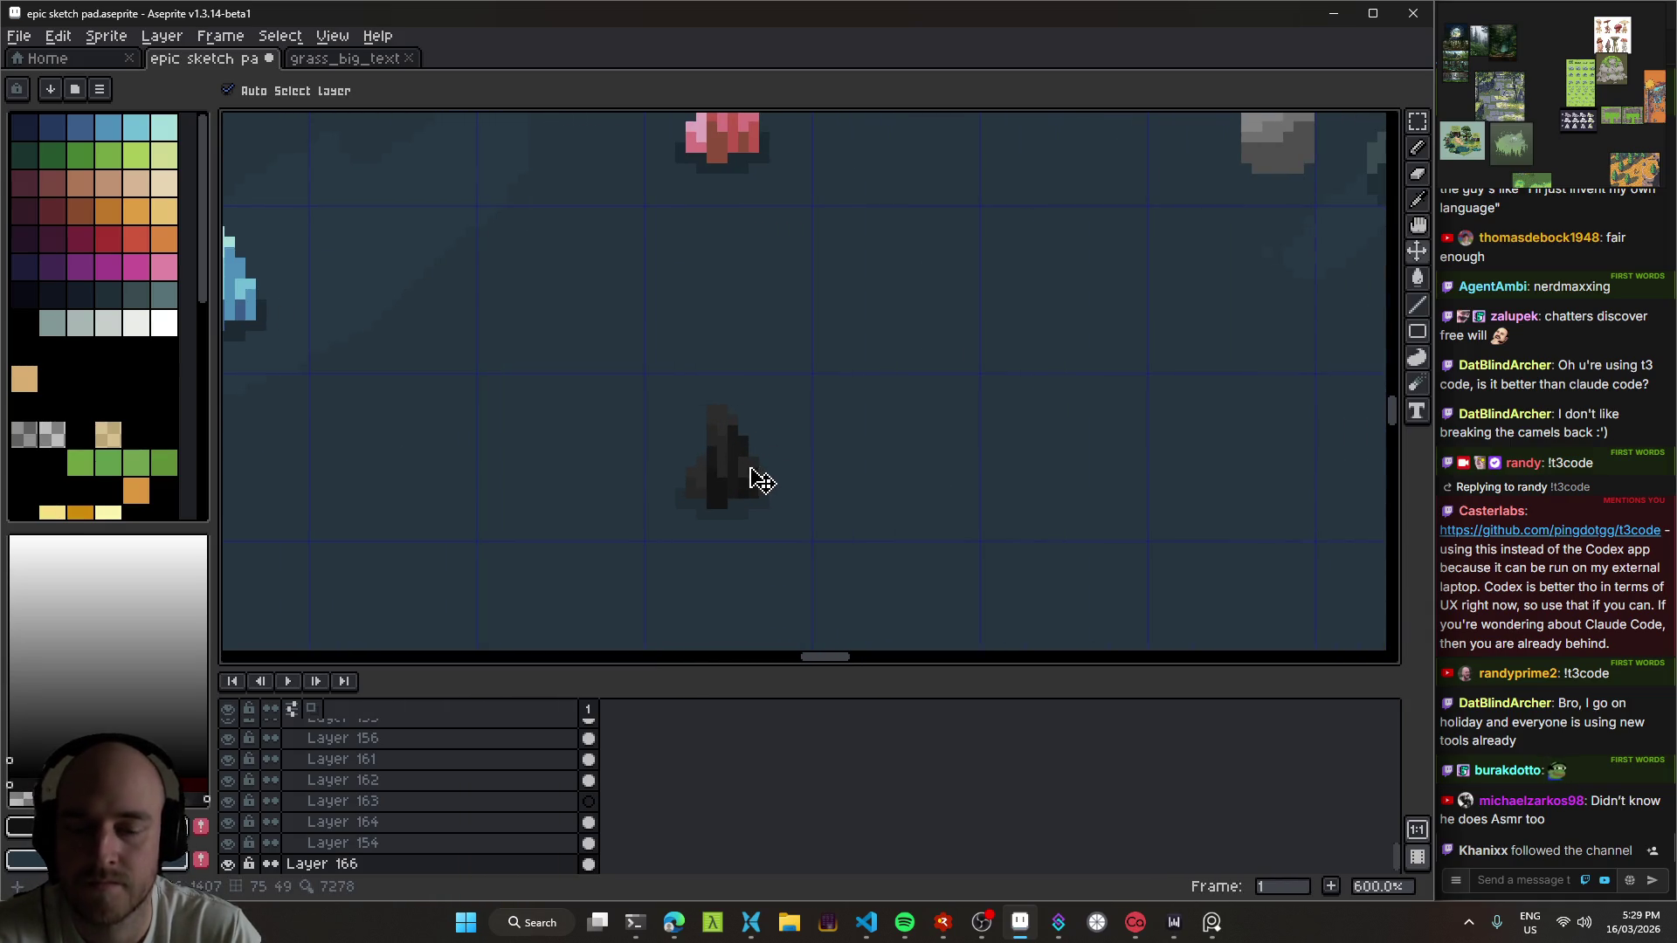
scroll(773, 498, "down", 3)
scroll(769, 498, "up", 3)
key("i")
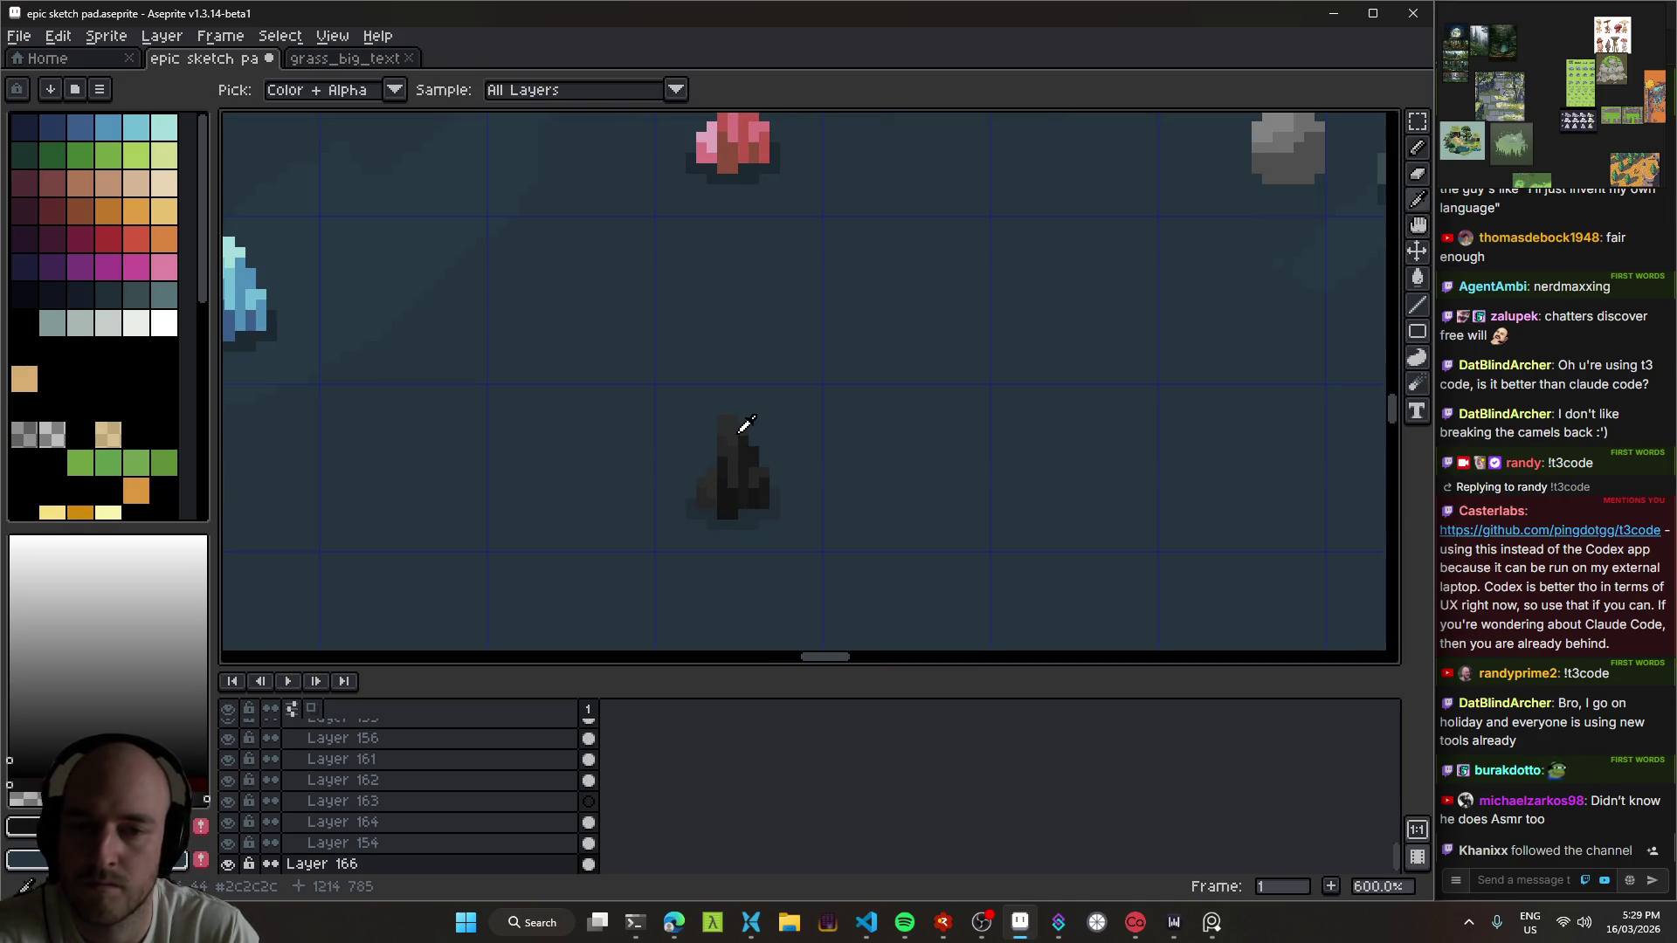
key("shift+r")
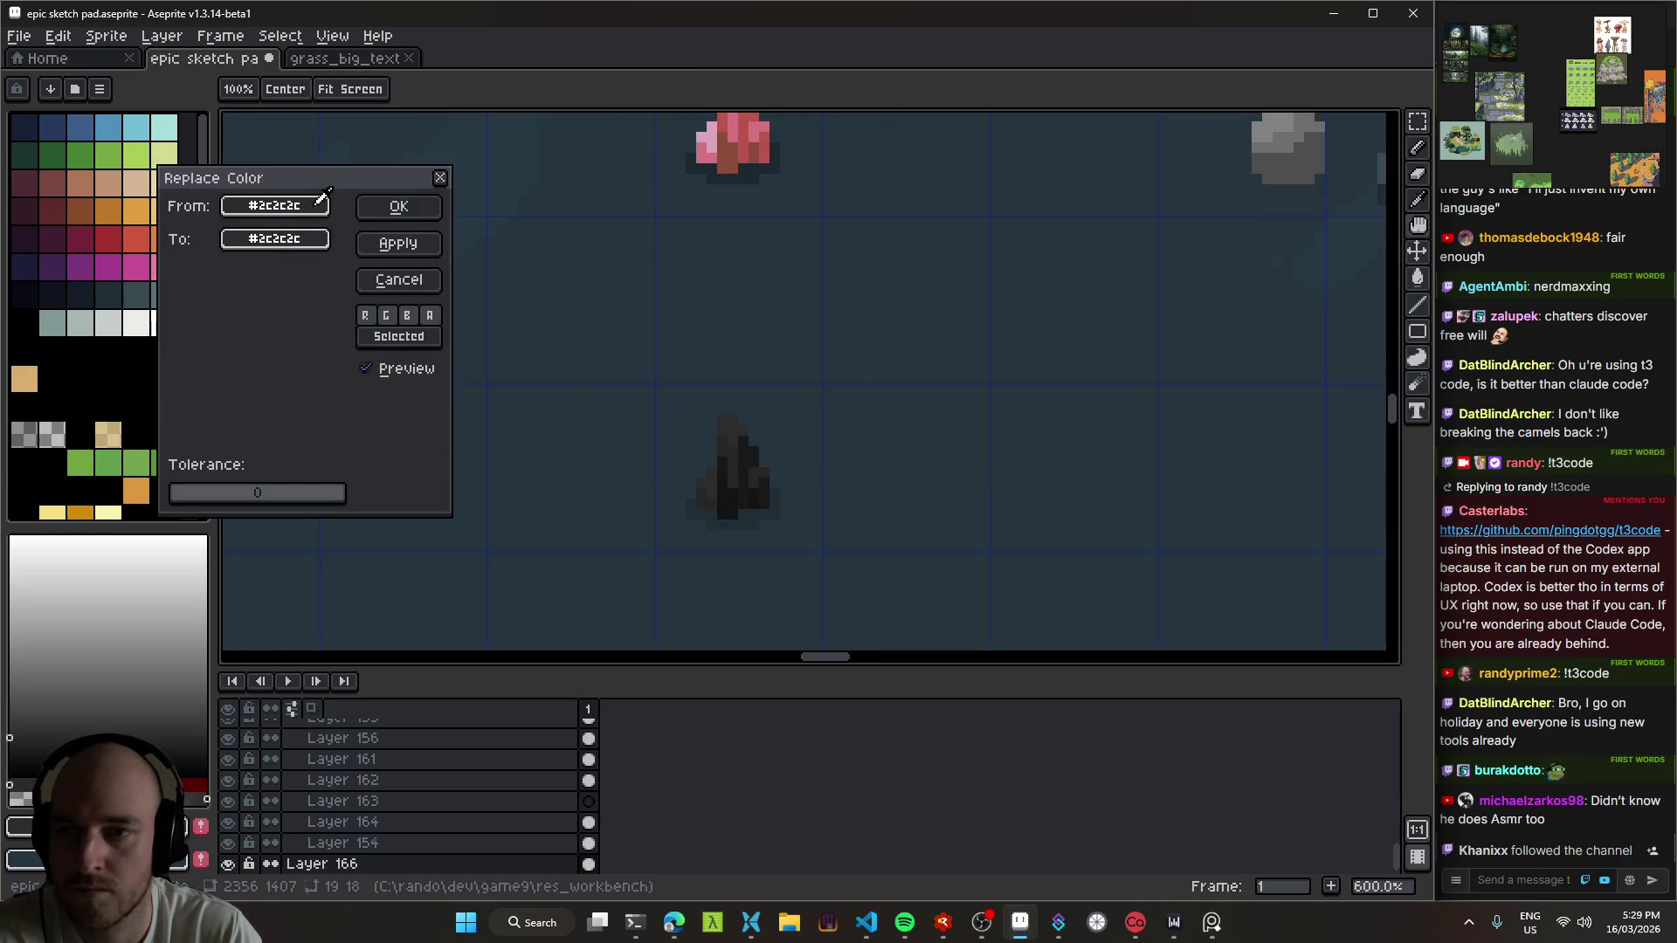
left_click(307, 237)
left_click(349, 273)
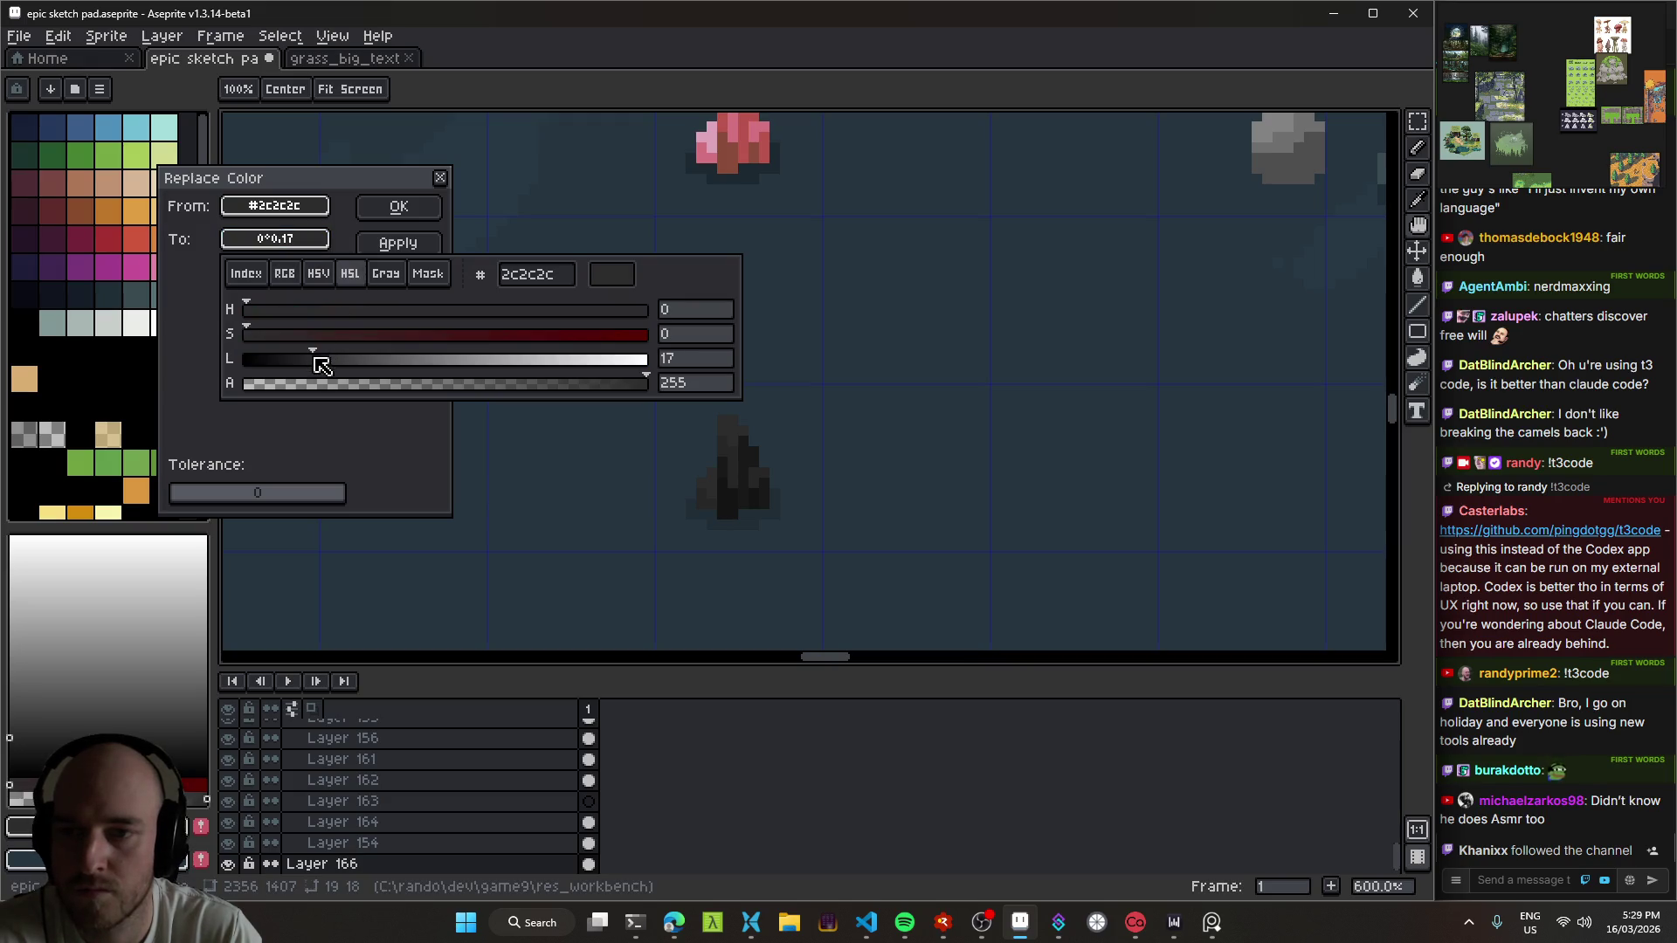
mouse_move(317, 364)
left_mouse_down()
mouse_move(352, 369)
mouse_move(289, 370)
left_mouse_up()
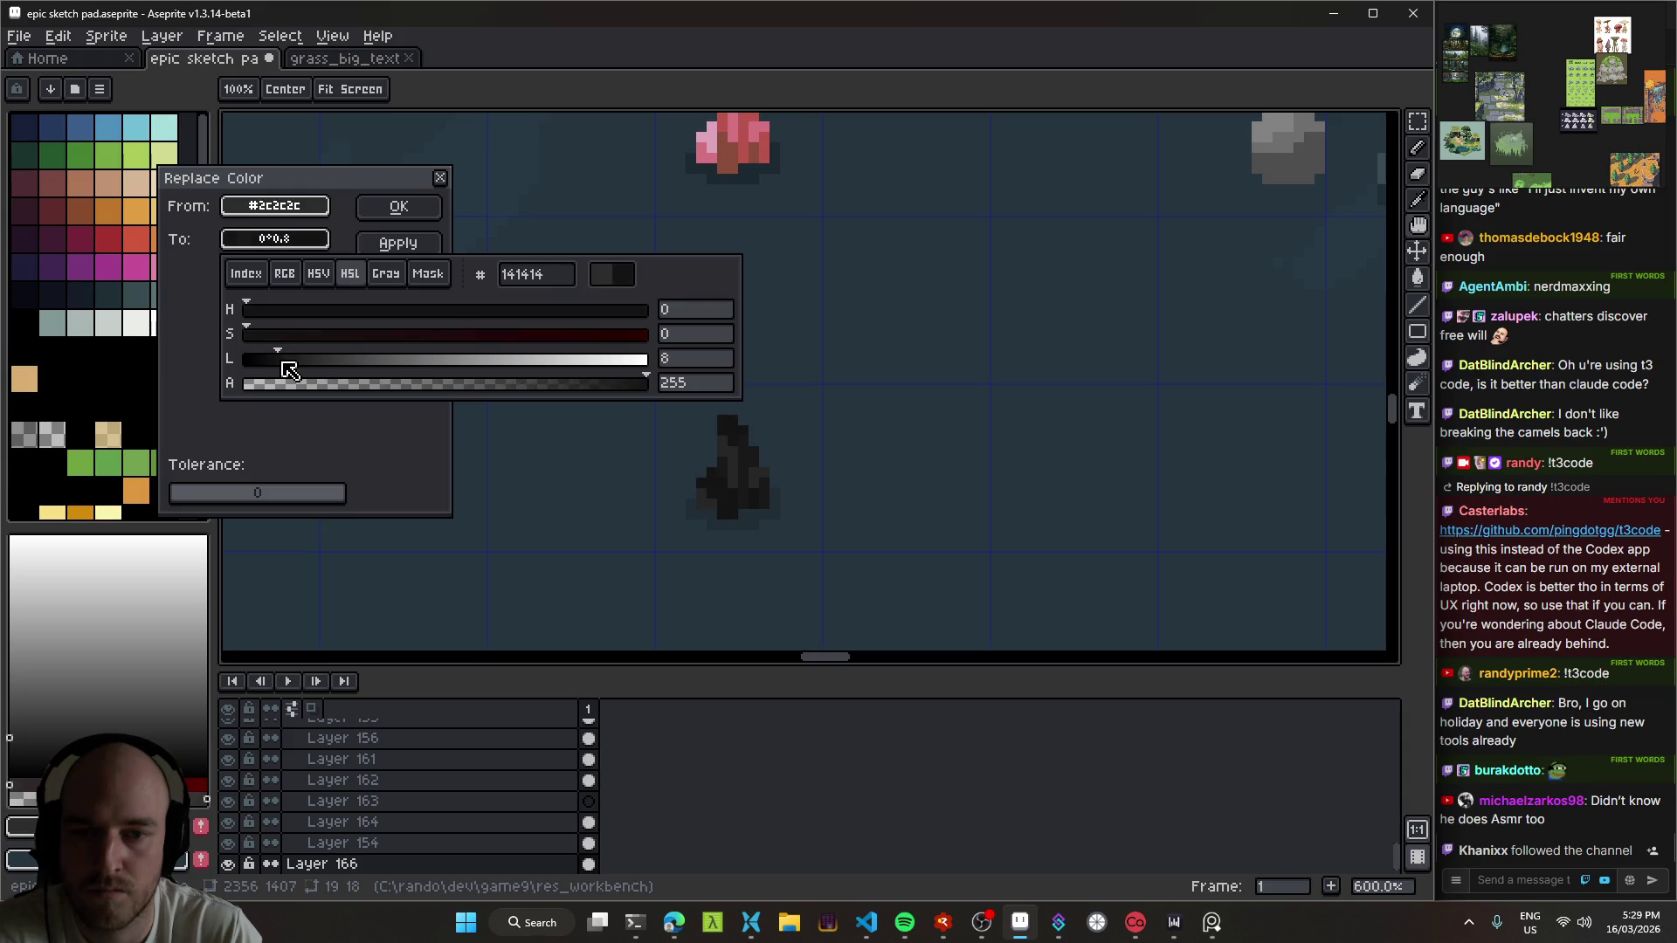
left_click(398, 206)
left_click(399, 206)
Step: Undo the colour replacement to compare the crystal before and after
scroll(869, 490, "down", 5)
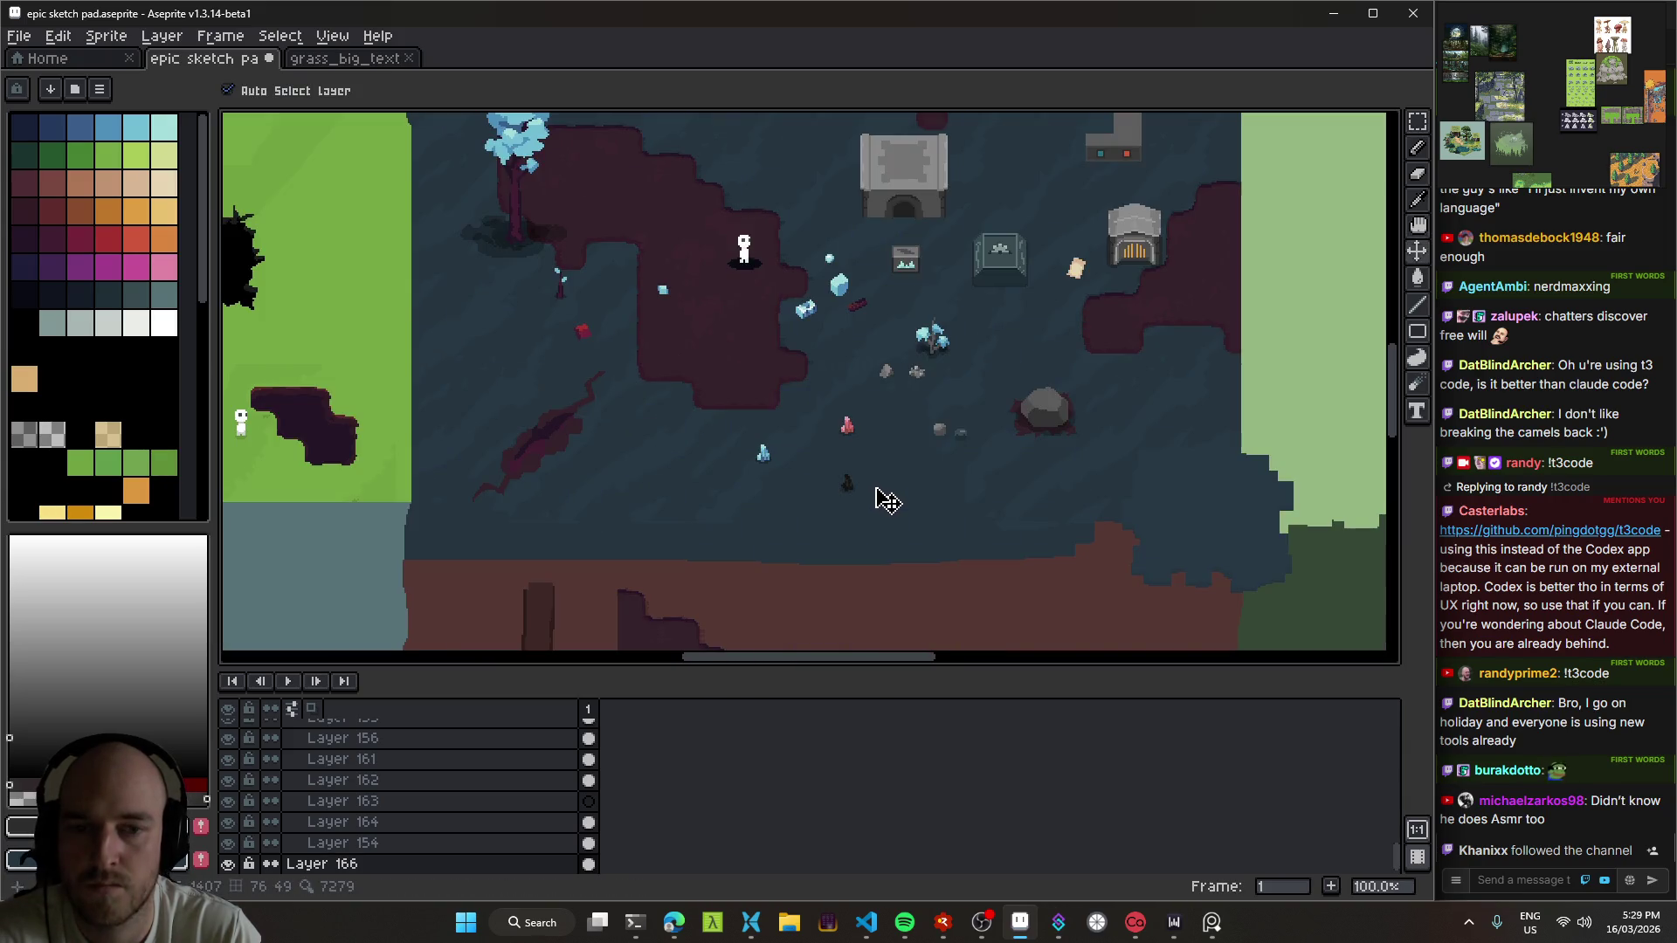
key("ctrl")
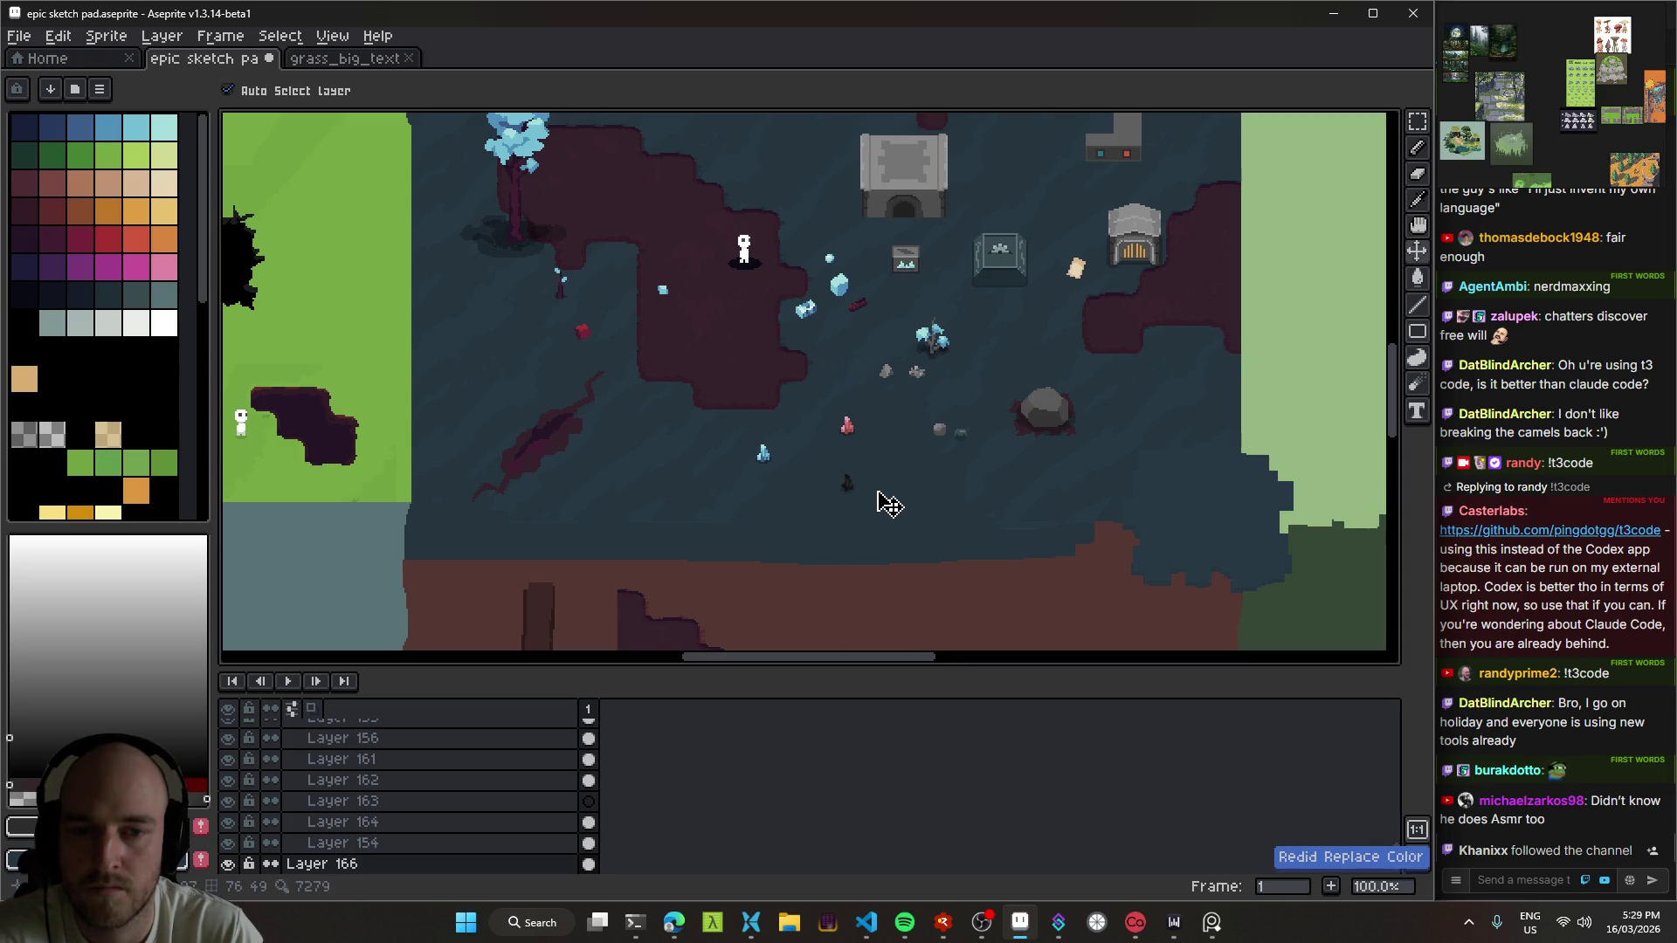
key("ctrl+z")
scroll(899, 505, "up", 1)
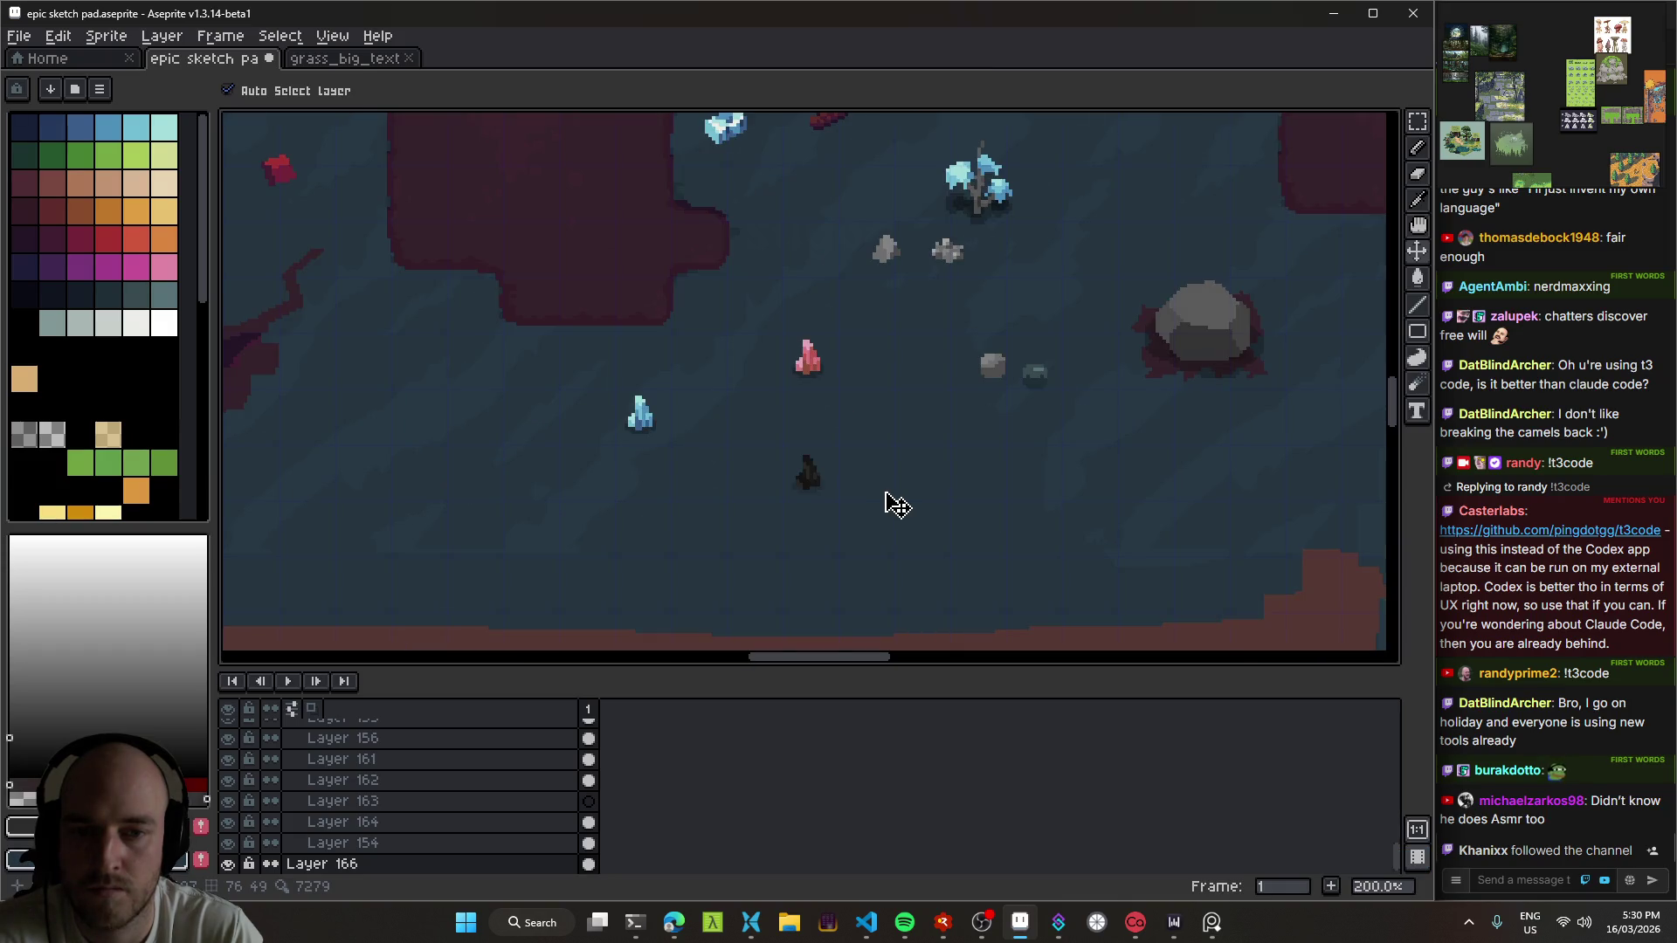
scroll(893, 505, "down", 2)
scroll(891, 506, "up", 1)
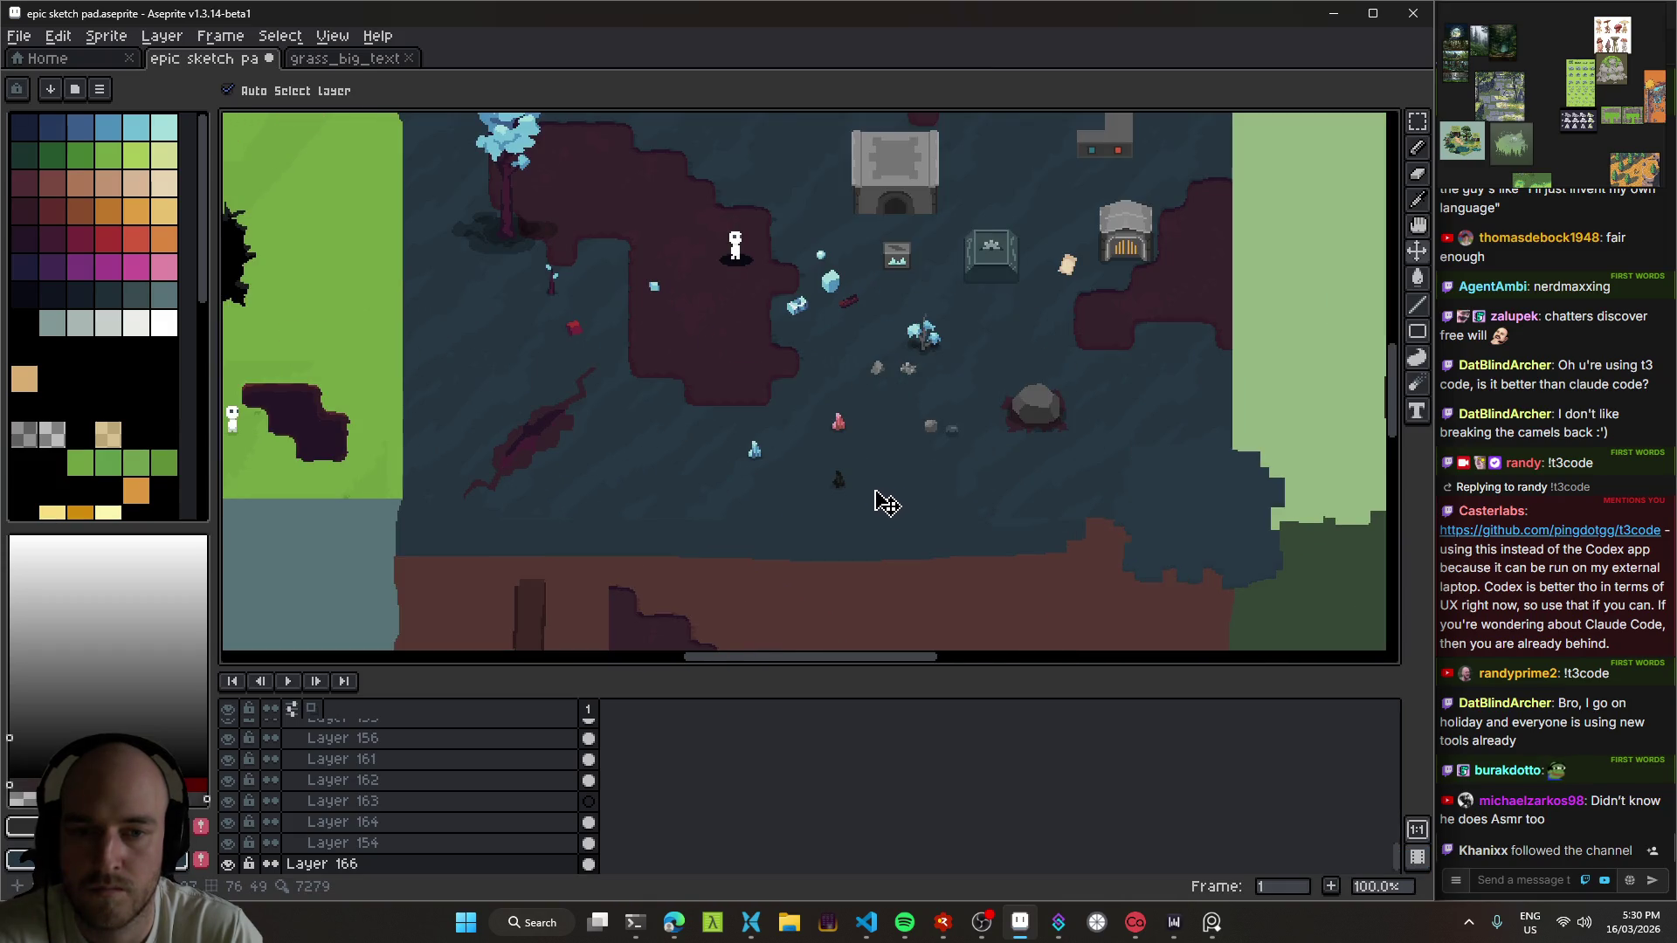
scroll(877, 497, "up", 1)
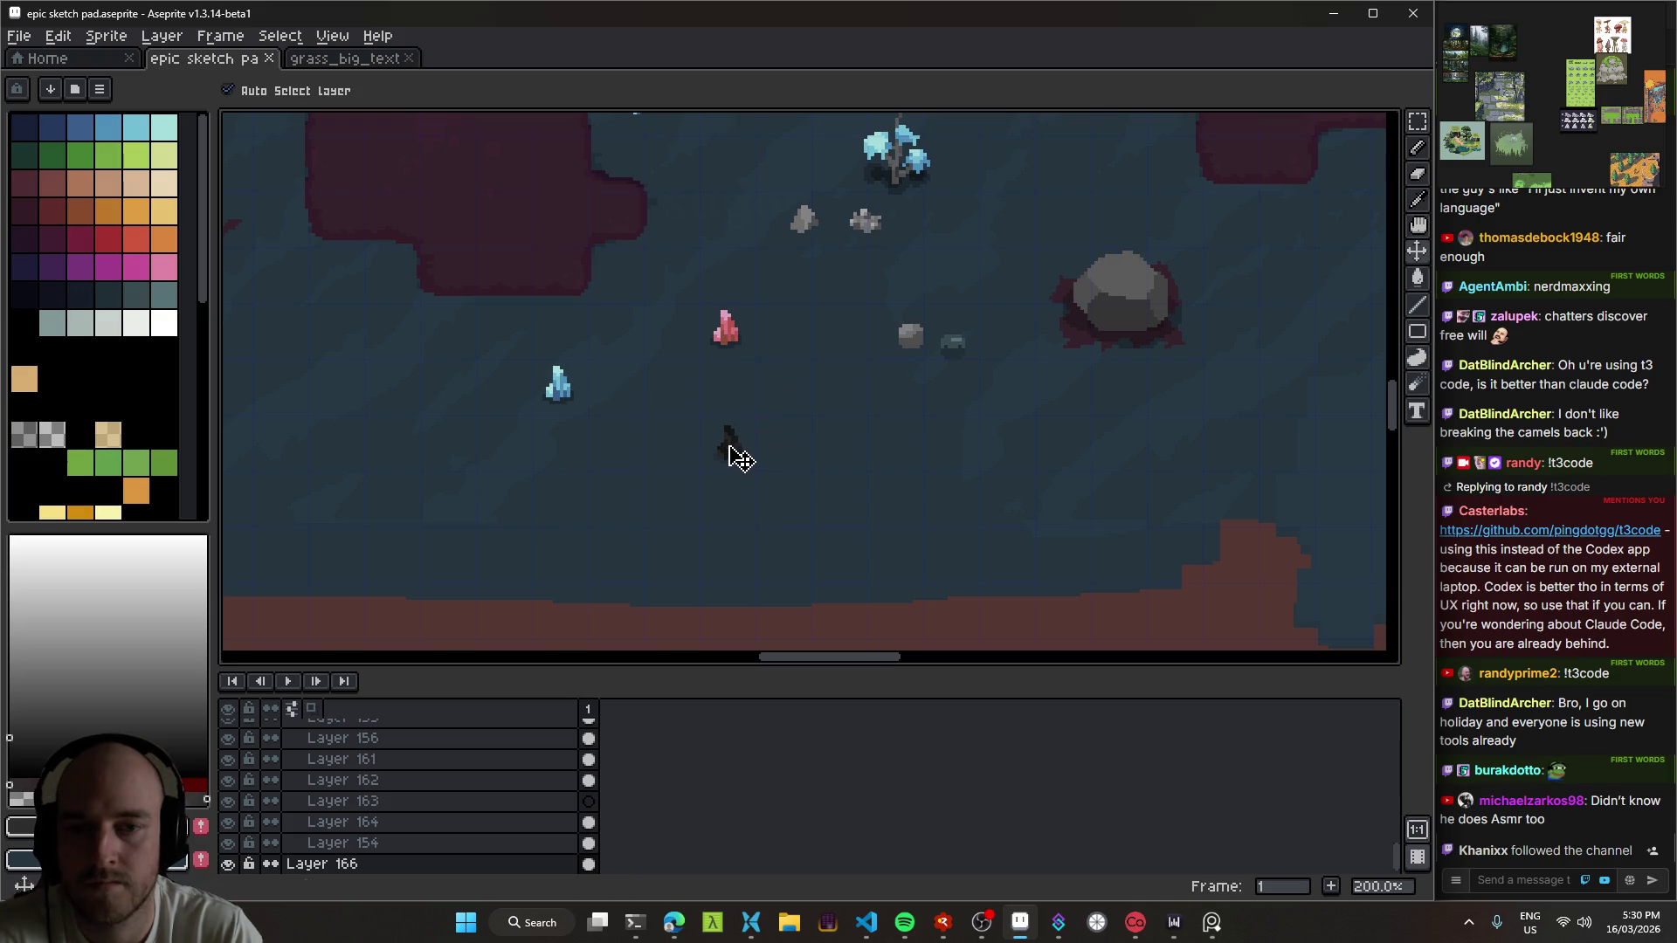
Step: Select the pink crystal's layer and nudge the dark crystal slightly right
left_click(730, 338)
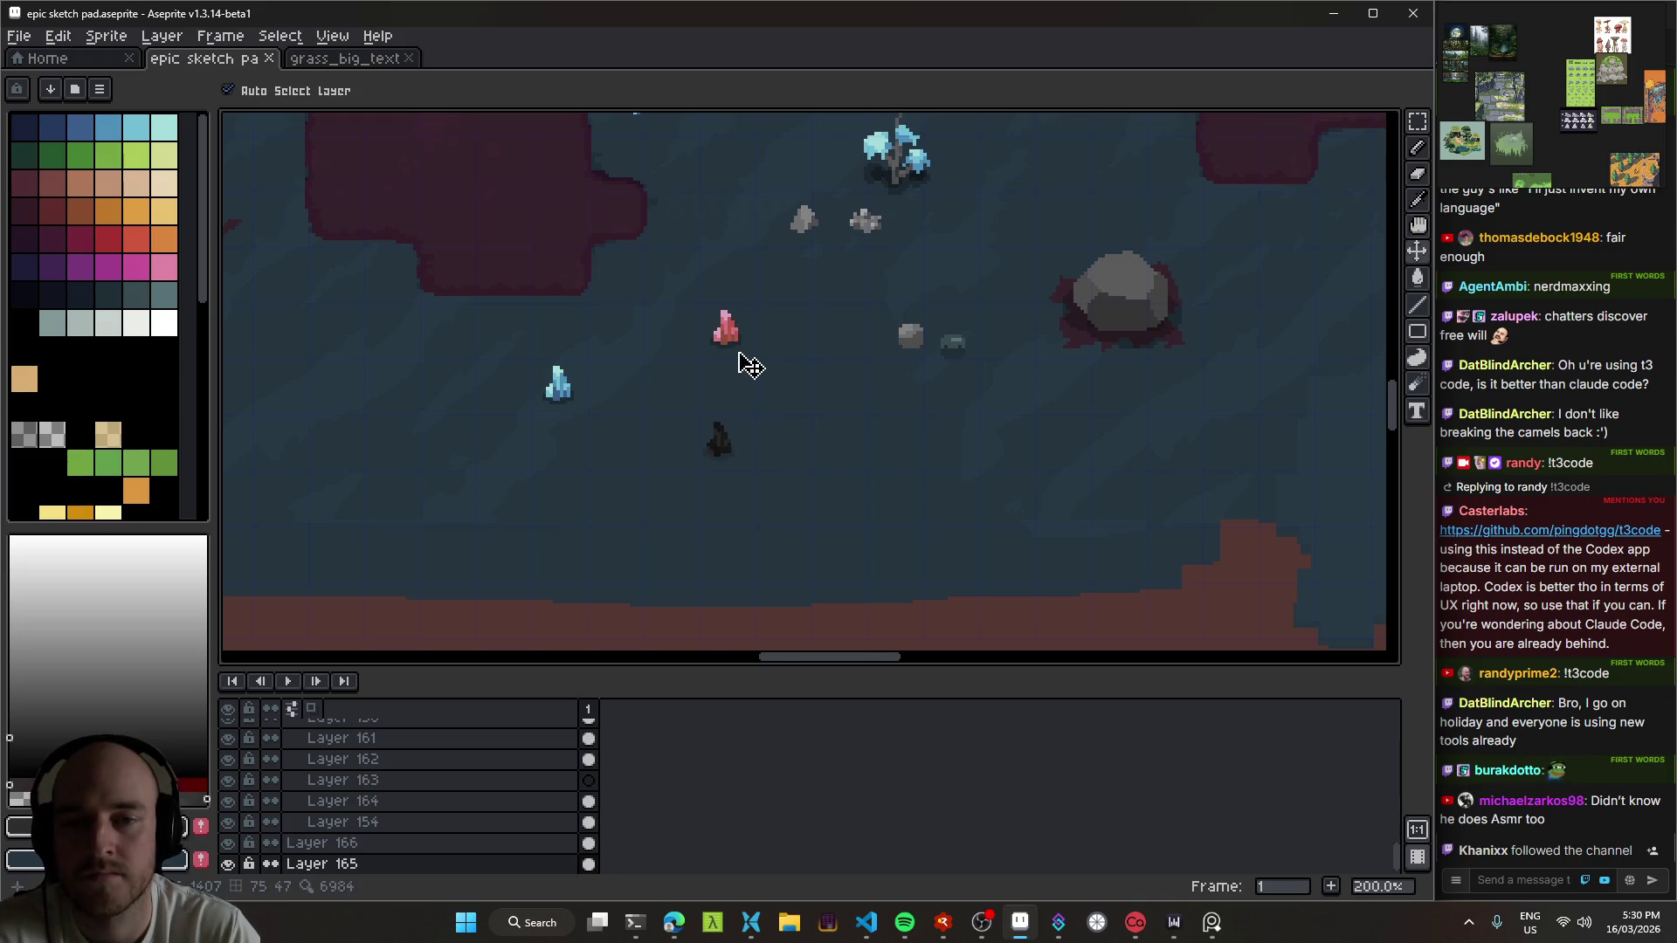
scroll(762, 348, "up", 1)
scroll(805, 362, "left", 2)
left_click_drag(801, 456, 812, 457)
left_click(819, 299)
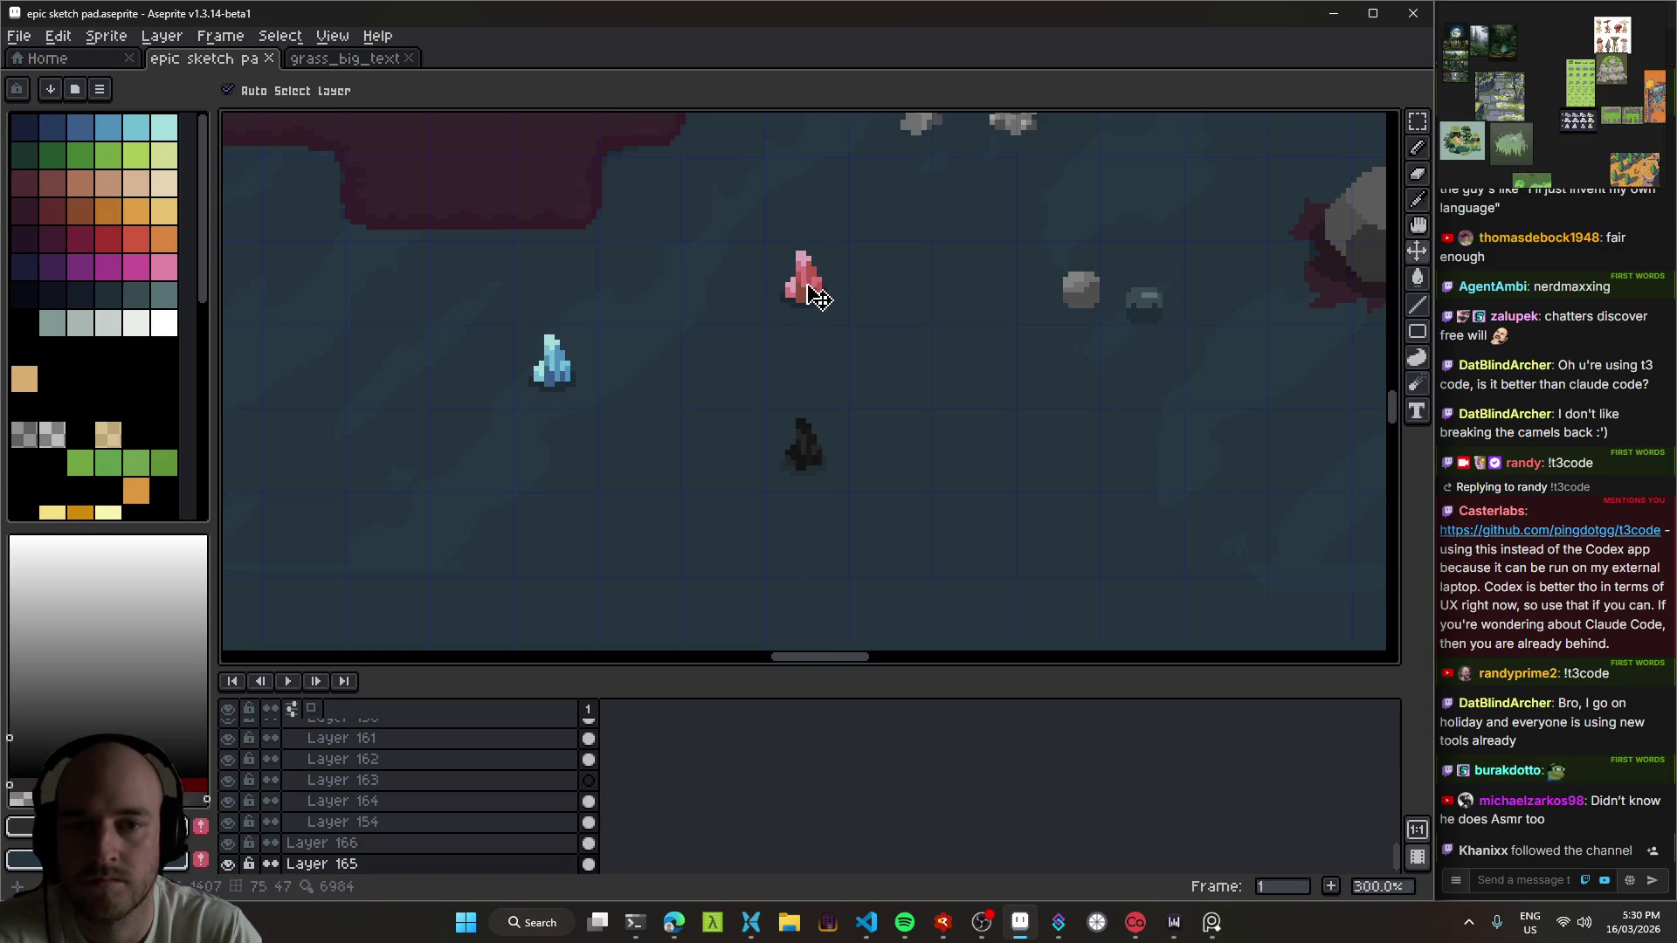
Step: Shift the pink crystal's hue to cyan and move the left blue crystal higher
key("ctrl+shift+u")
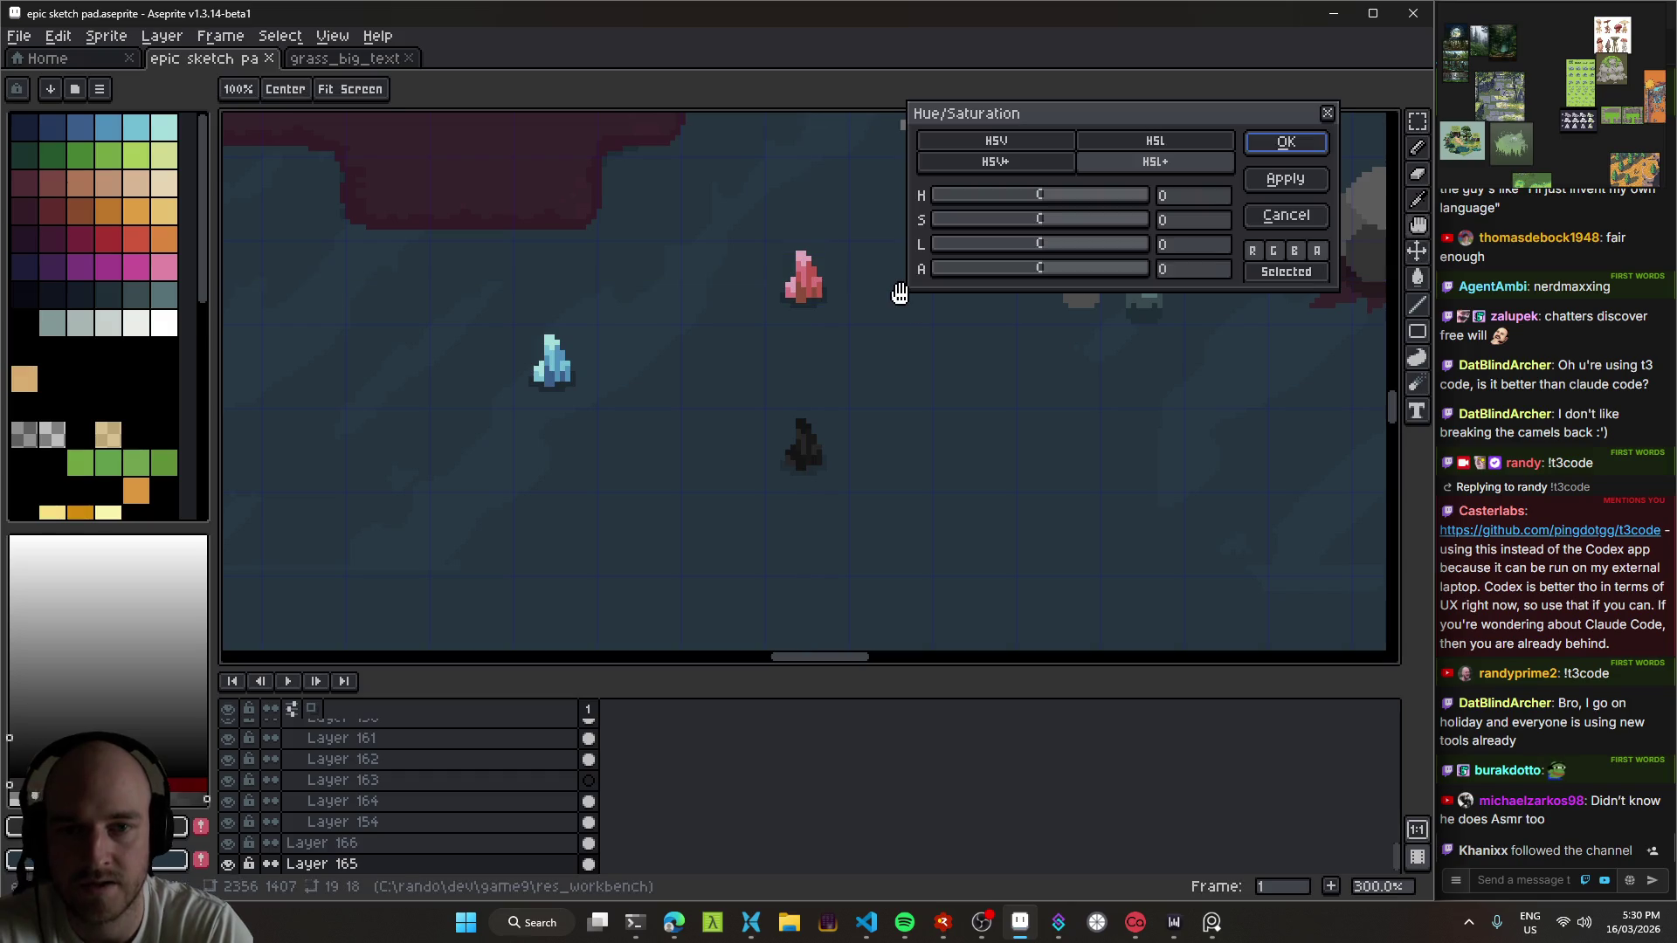
mouse_move(1040, 194)
left_mouse_down()
mouse_move(947, 199)
mouse_move(1108, 217)
mouse_move(944, 218)
left_mouse_up()
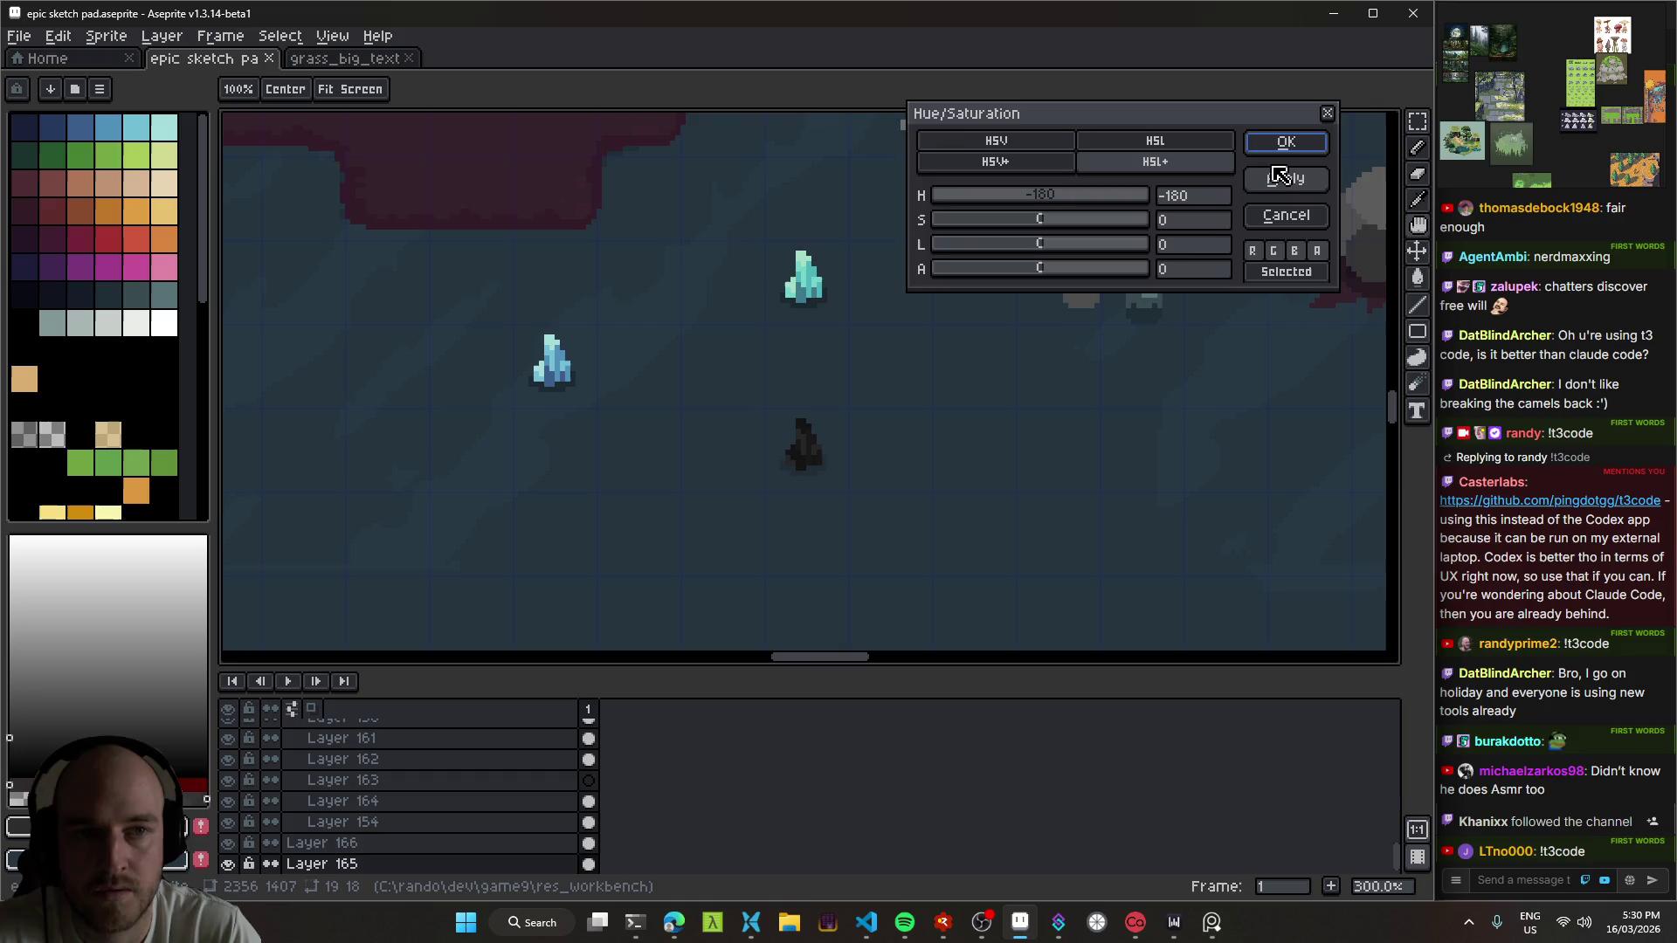
left_click(1286, 142)
scroll(909, 424, "down", 3)
scroll(895, 410, "up", 3)
mouse_move(594, 410)
left_mouse_down()
mouse_move(864, 356)
mouse_move(914, 316)
mouse_move(591, 369)
left_mouse_up()
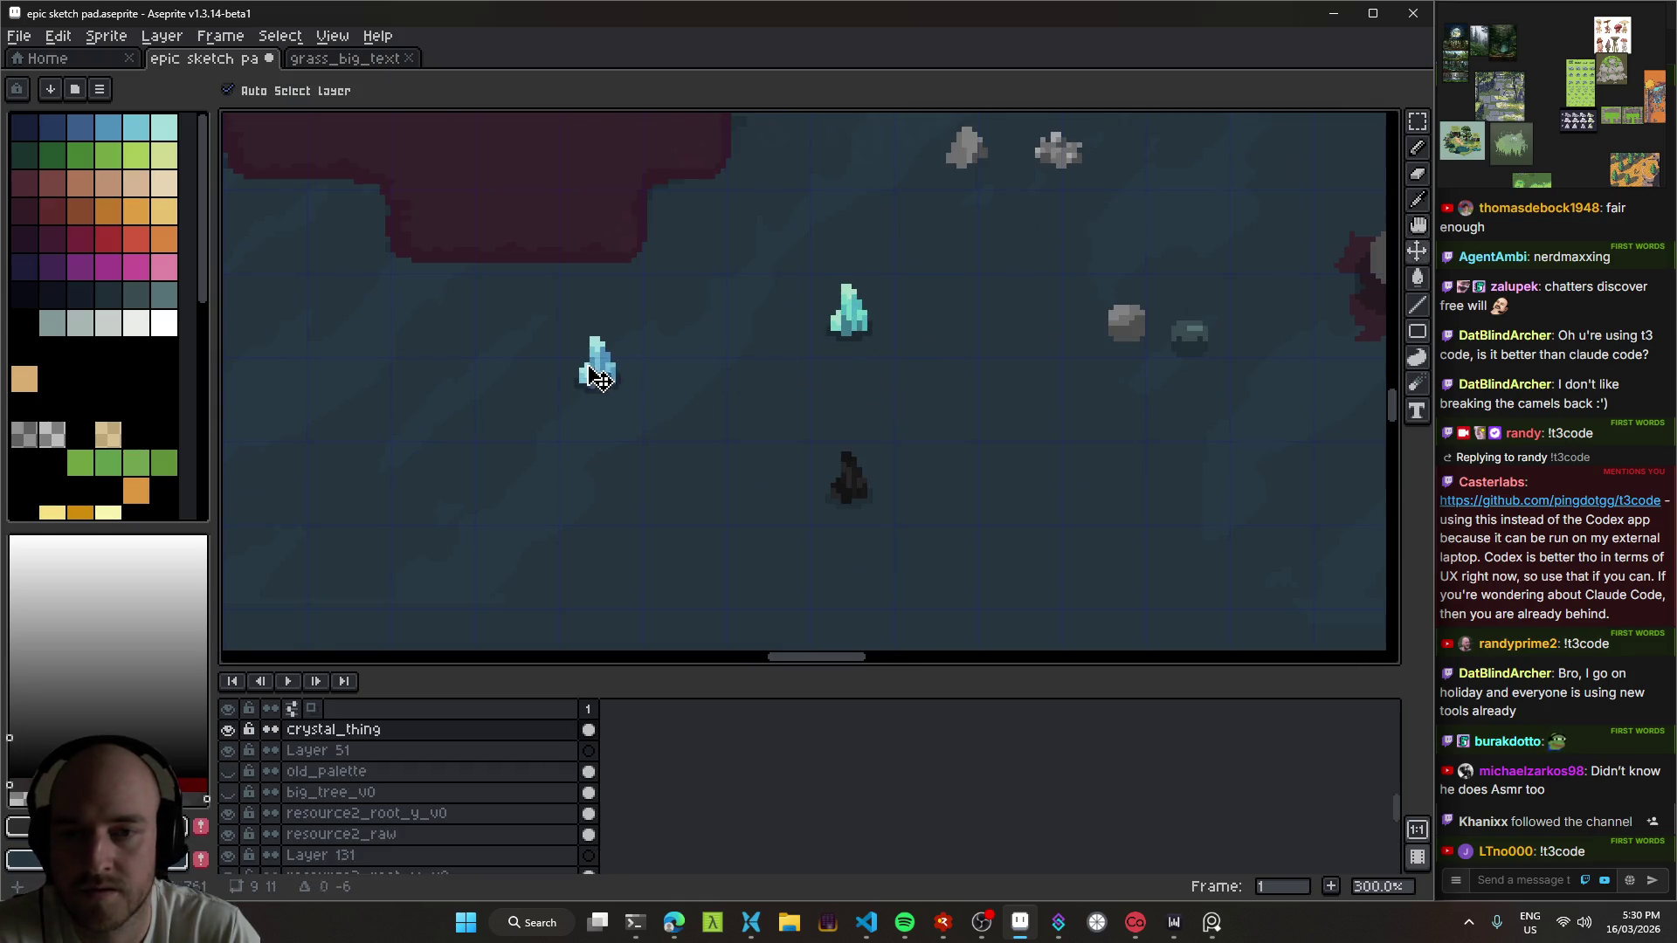
Step: Delete the recoloured crystal and select the area around the left blue crystal
left_click(849, 329)
key("Delete")
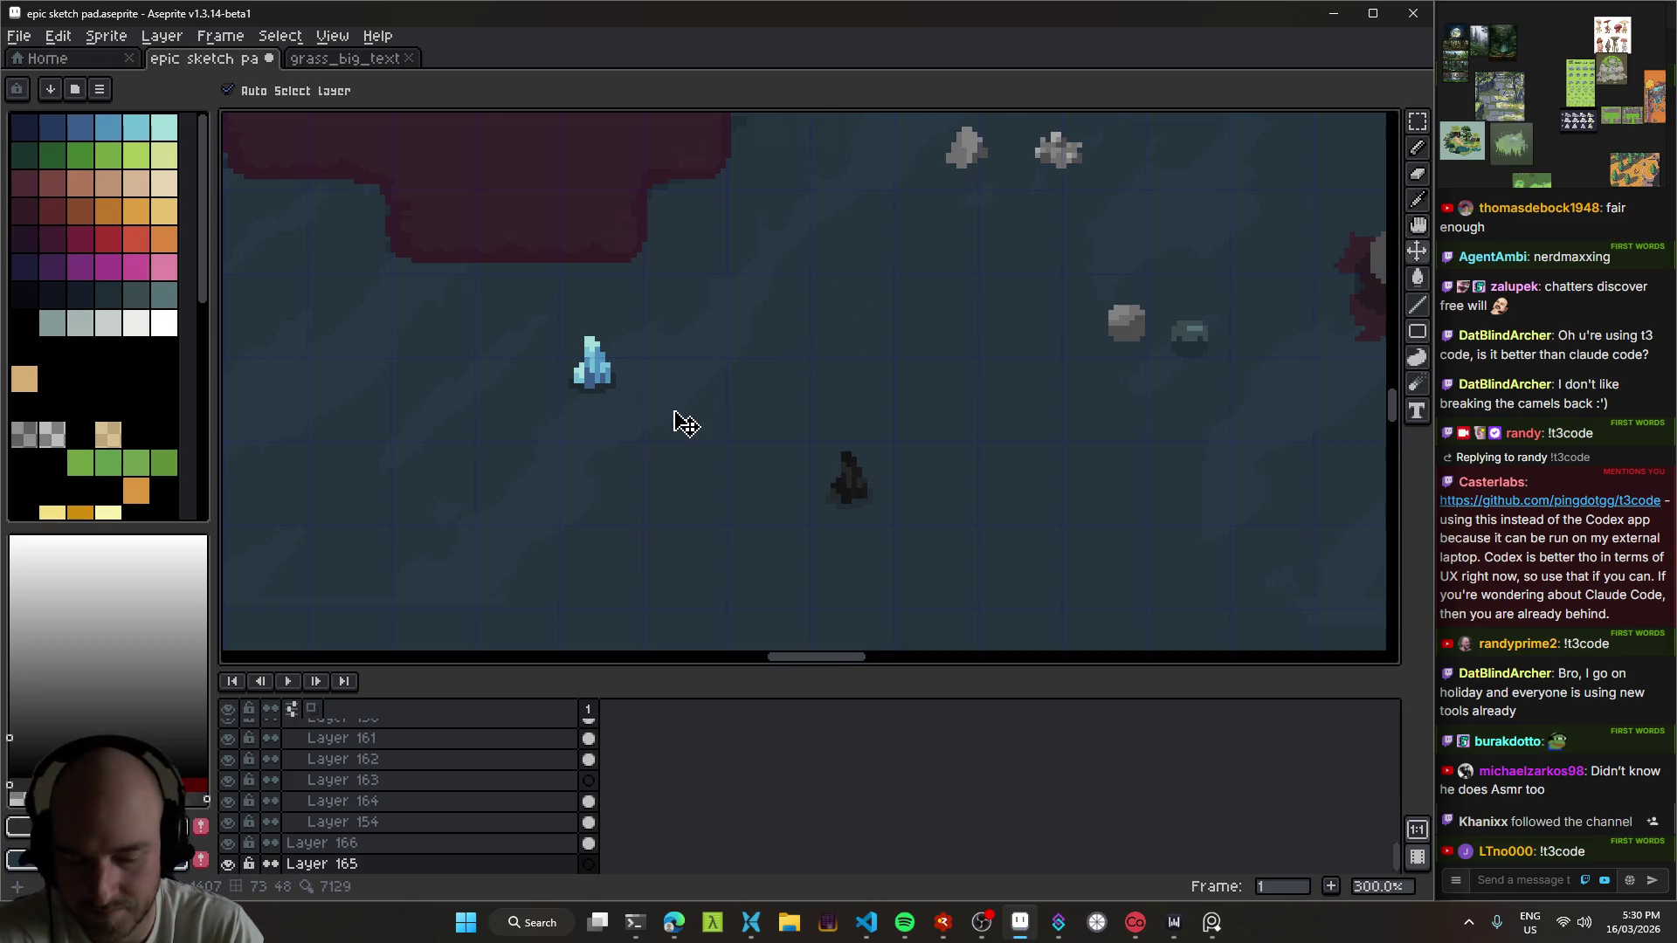
key("m")
key("v")
left_click(603, 391)
left_click(601, 384)
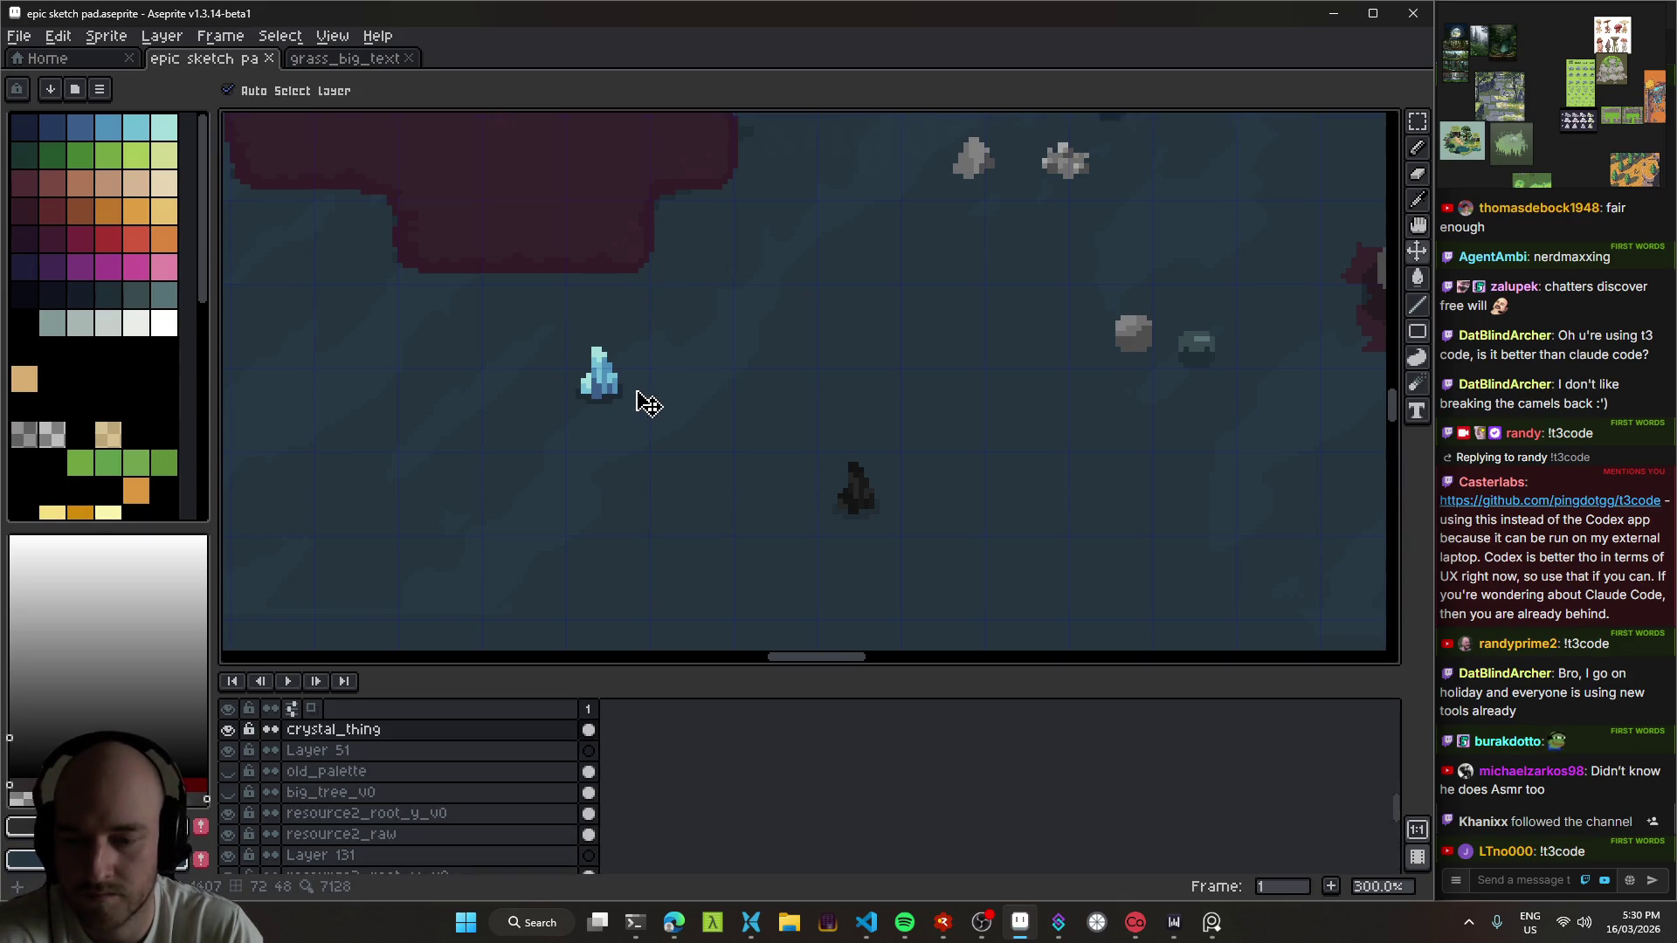
key("m")
left_click_drag(560, 338, 634, 399)
left_click(840, 348)
Step: Paste a copy of the blue crystal onto a new layer where the pink one was
key("shift+n")
key("ctrl+v")
left_click_drag(605, 384, 872, 339)
key("Return")
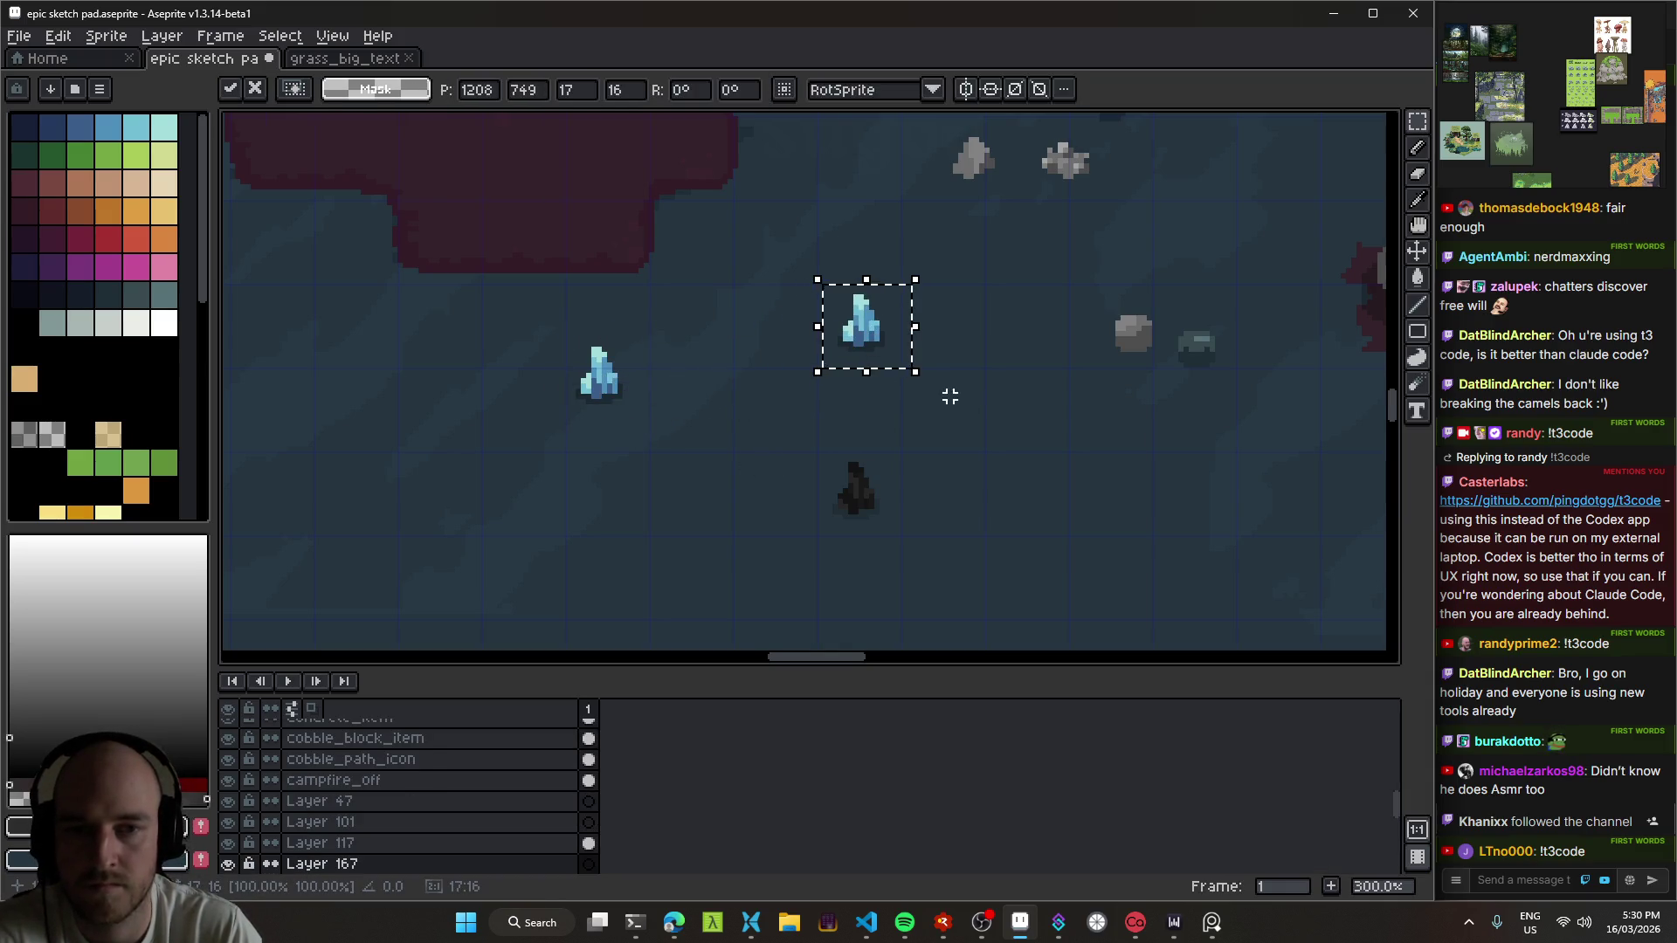
key("ctrl+d")
key("v")
Step: Name the new layer udd_crystal and save the sprite
key("shift+p")
type("vdd_crystal")
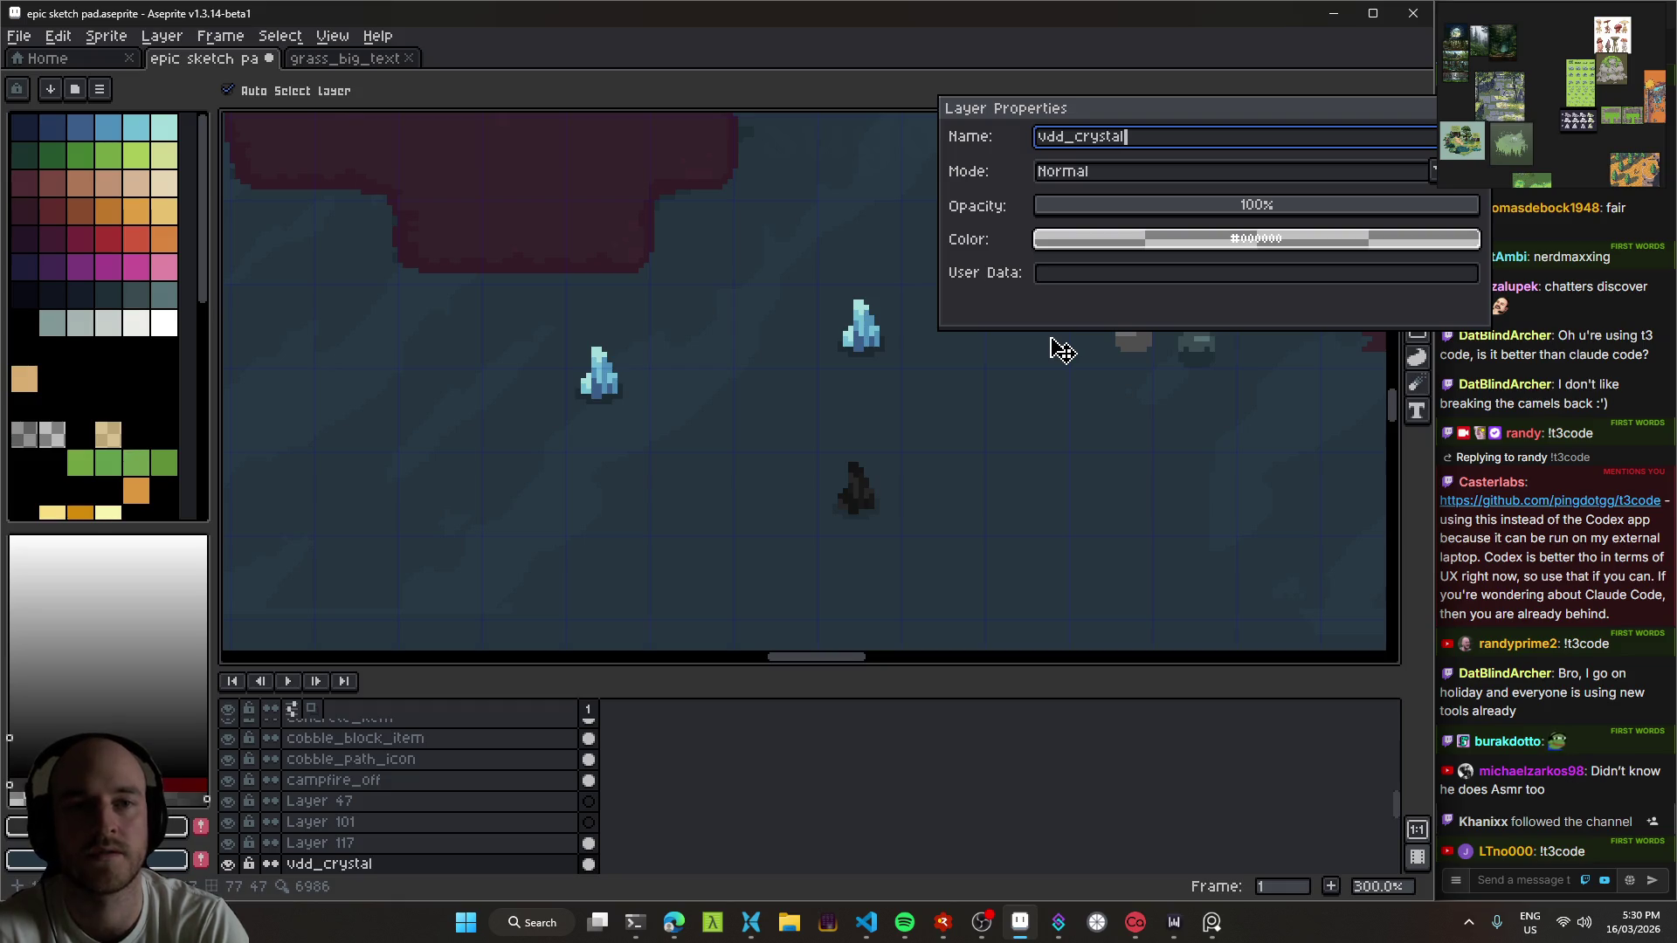
key("Return")
key("ctrl+s")
Step: Rename the dark crystal's layer to gnd_crystal after a brief look at circuit_prototype.odin
left_click_drag(935, 416, 857, 363)
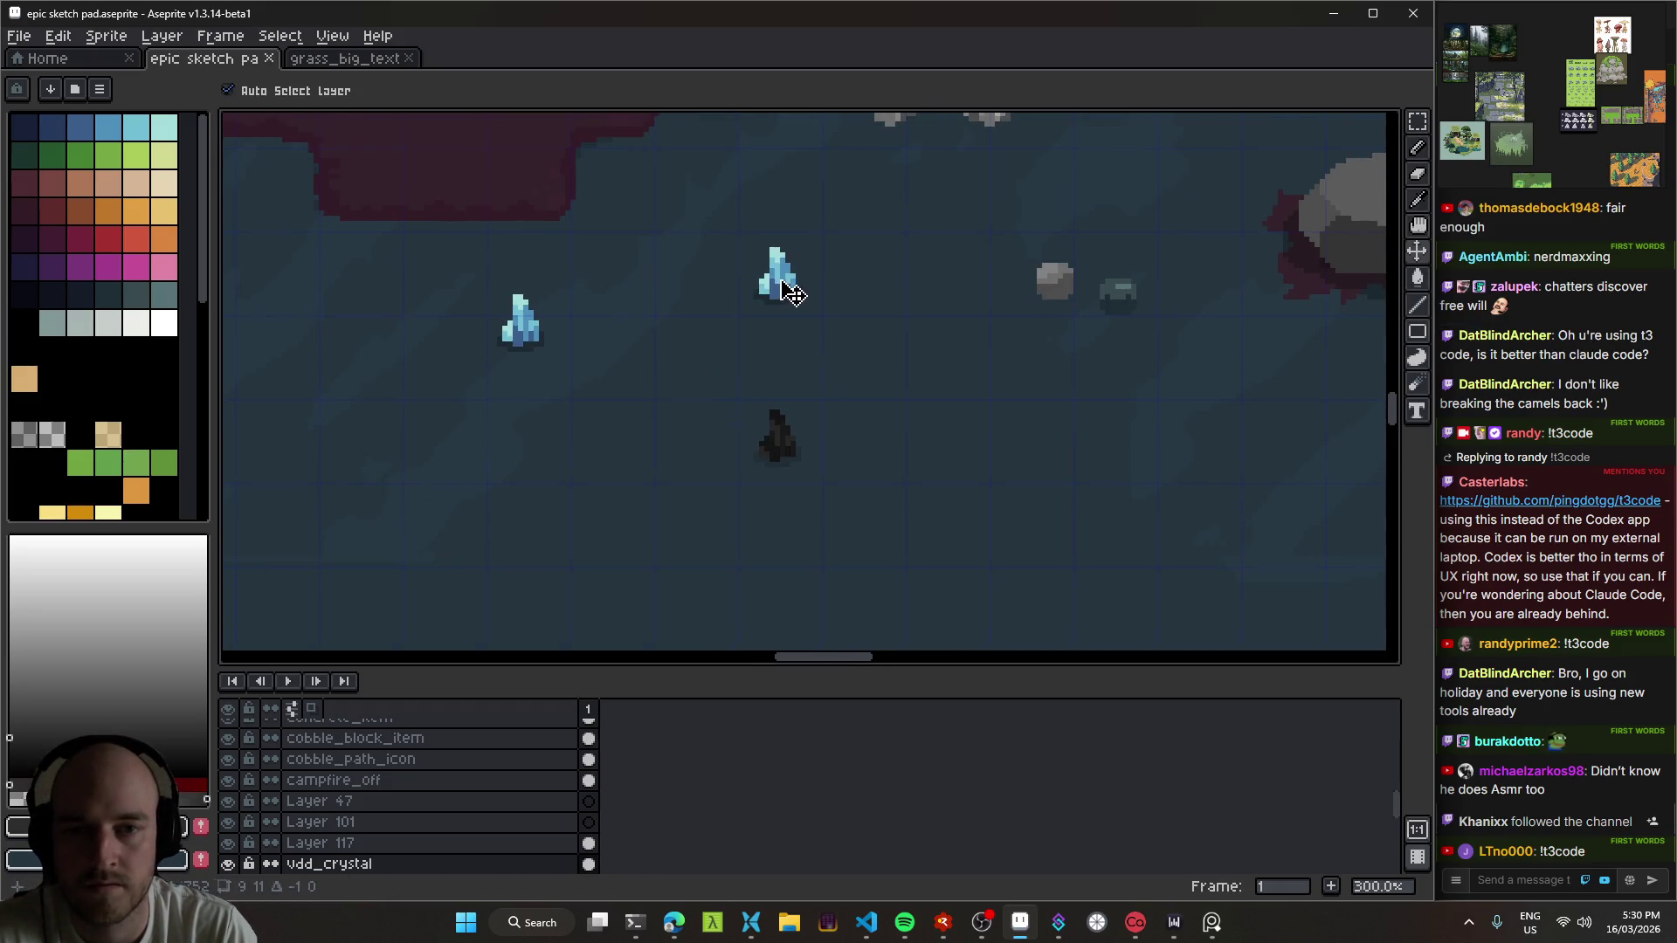
left_click(866, 921)
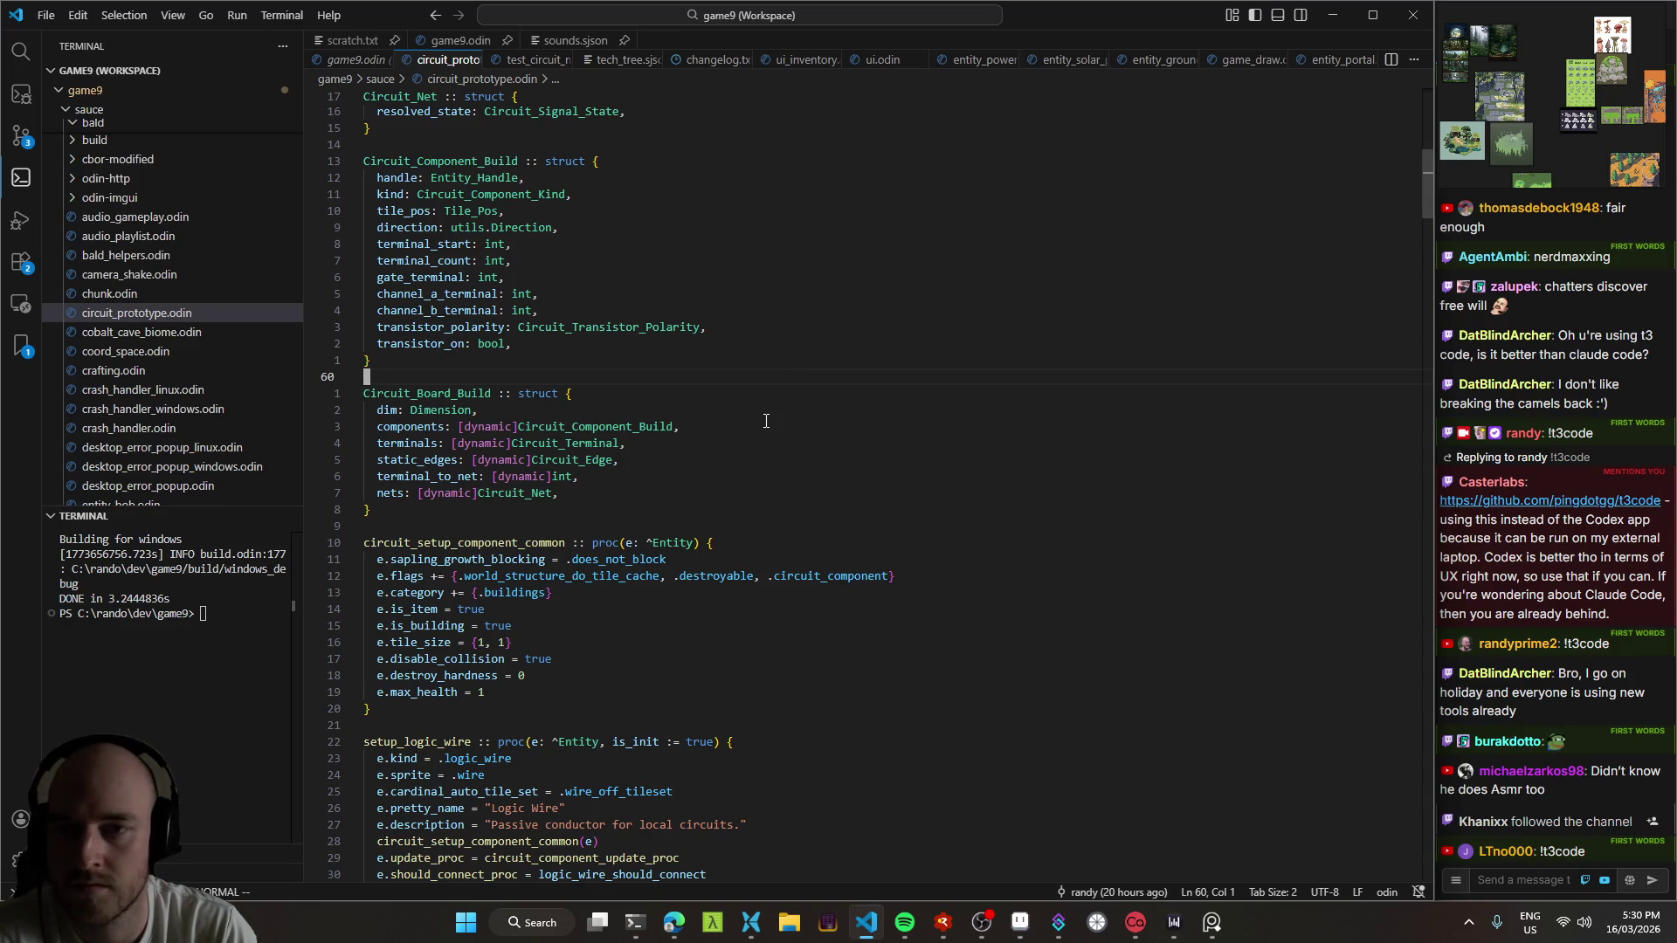
key("g")
key("g")
key("alt+Tab")
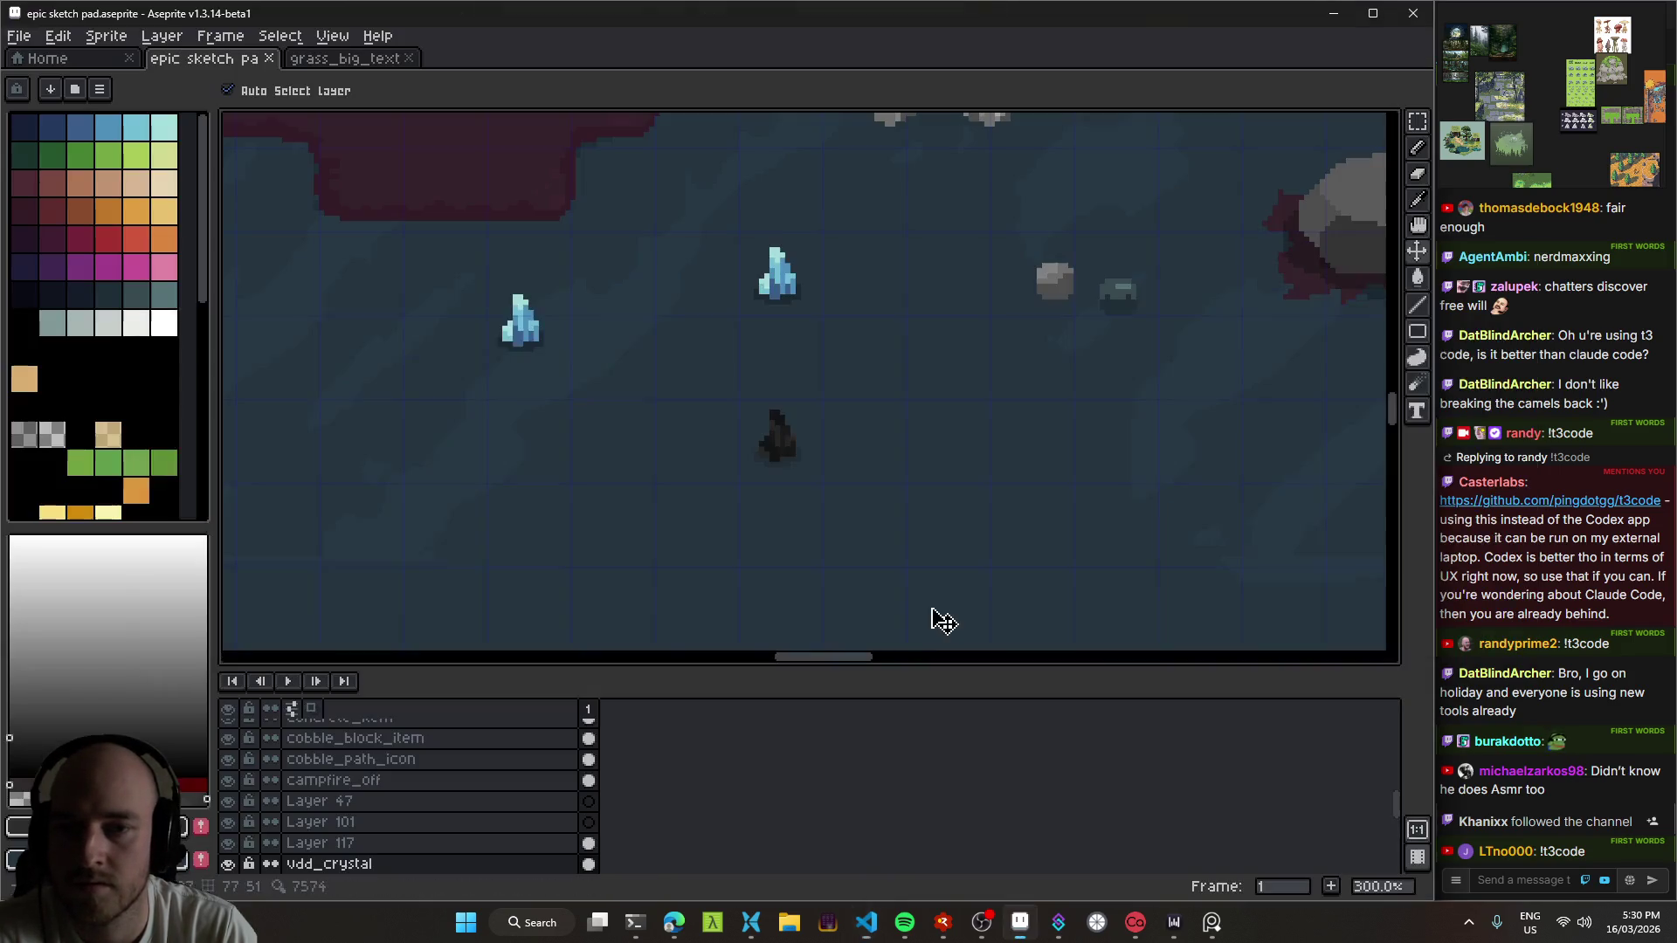
key("shift+p")
type("gnd_crystal")
key("Return")
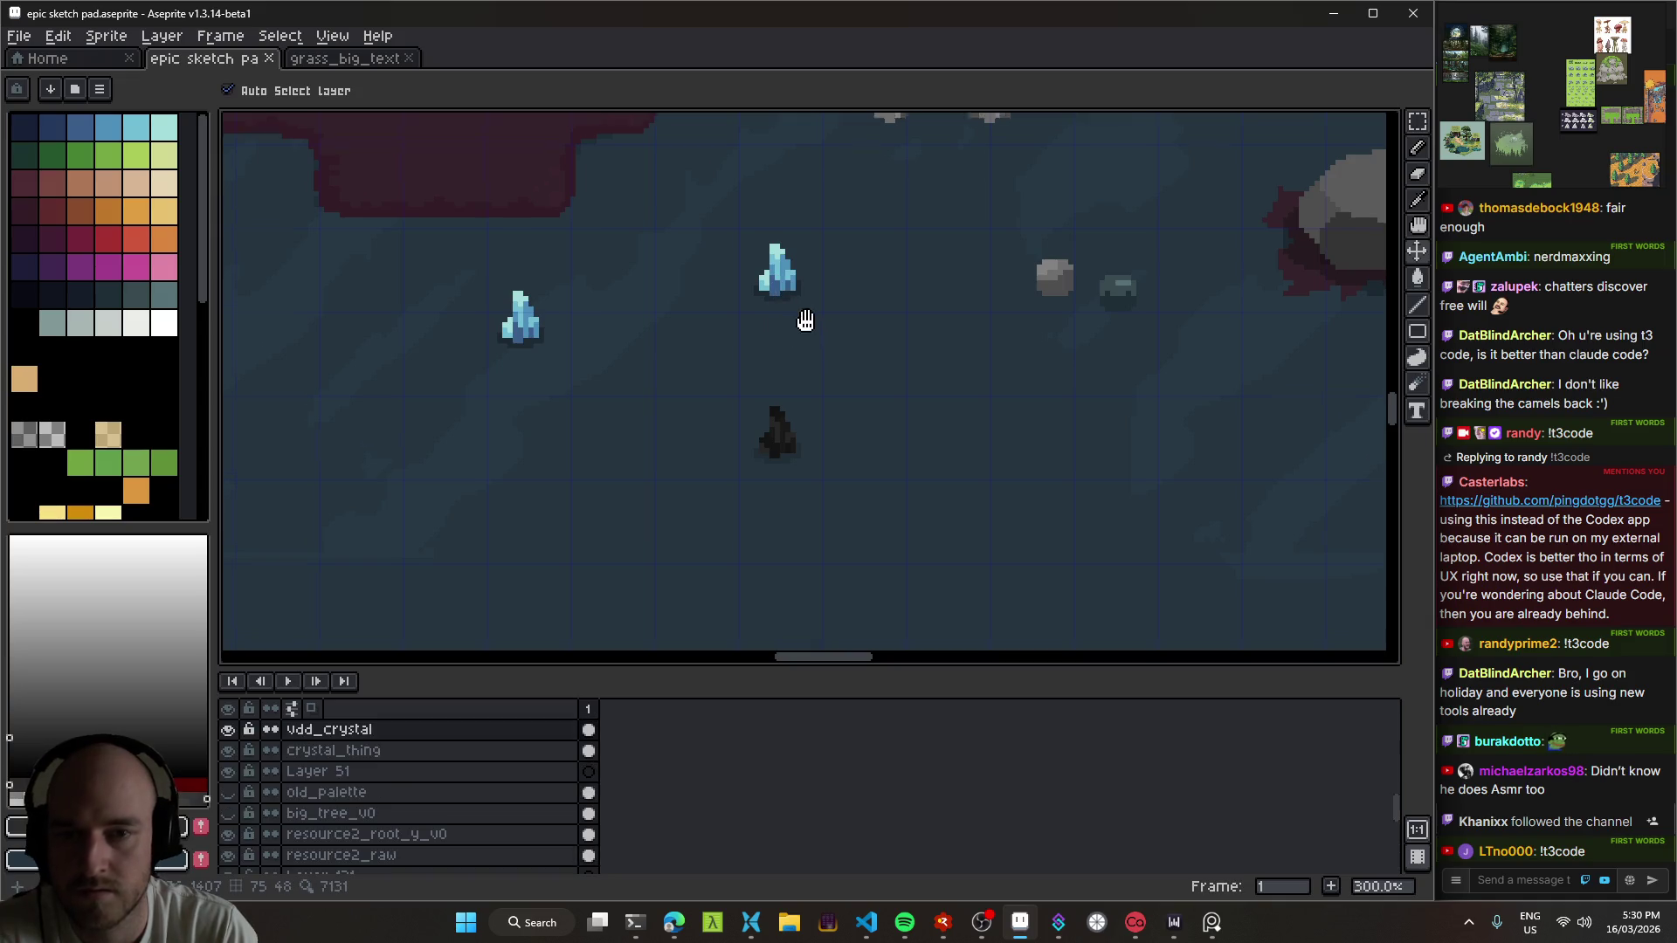
scroll(801, 326, "down", 2)
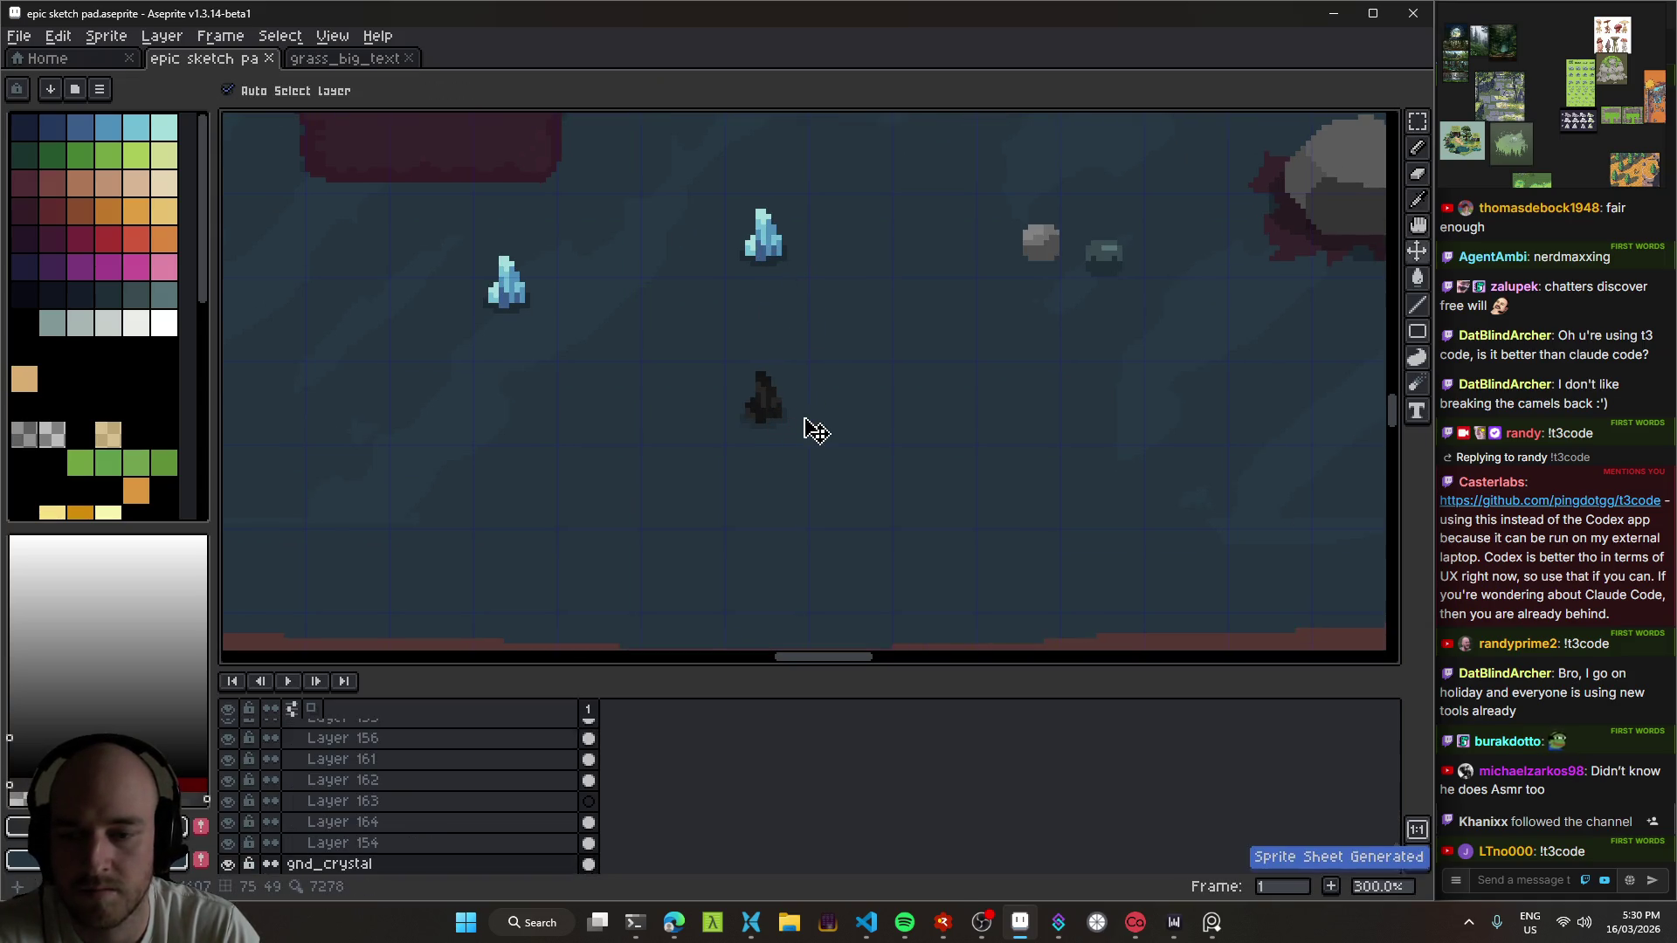
Step: Lower the dark crystal, shift the left blue crystal left, save, and show Casterlabs' bot commands
scroll(882, 441, "up", 2)
scroll(751, 332, "down", 4)
mouse_move(750, 330)
left_mouse_down()
mouse_move(760, 412)
mouse_move(345, 300)
left_mouse_up()
scroll(759, 411, "up", 4)
key("ctrl+s")
key("ctrl+s")
mouse_move(1075, 363)
left_mouse_down()
mouse_move(768, 315)
mouse_move(979, 366)
left_mouse_up()
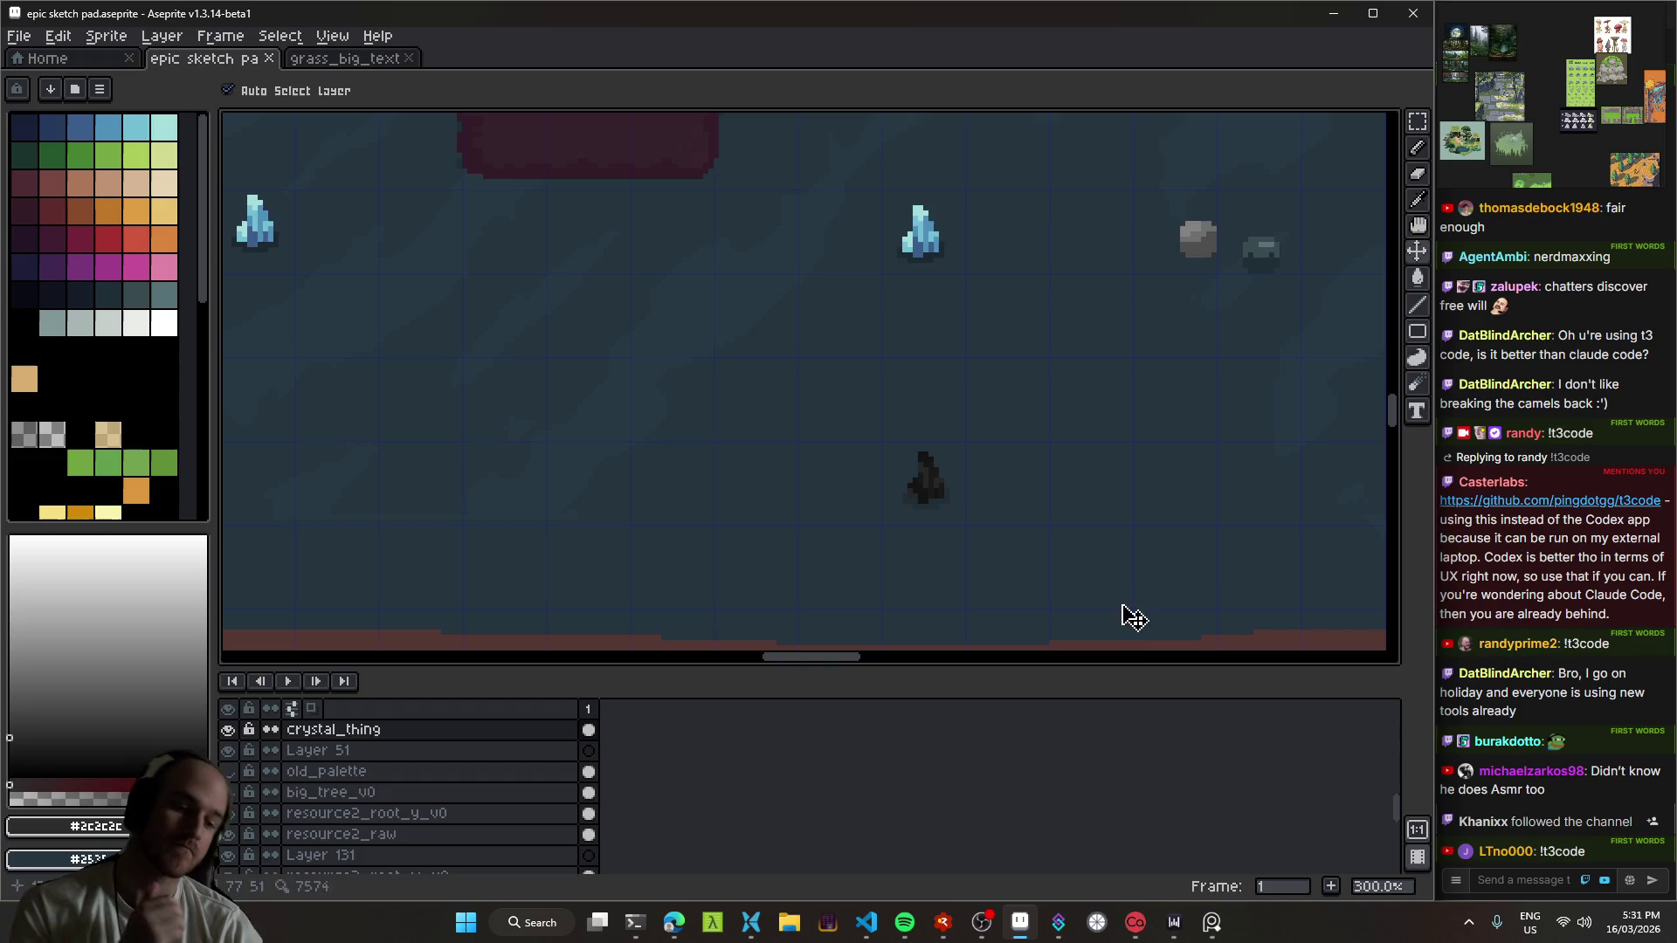
left_click(1136, 927)
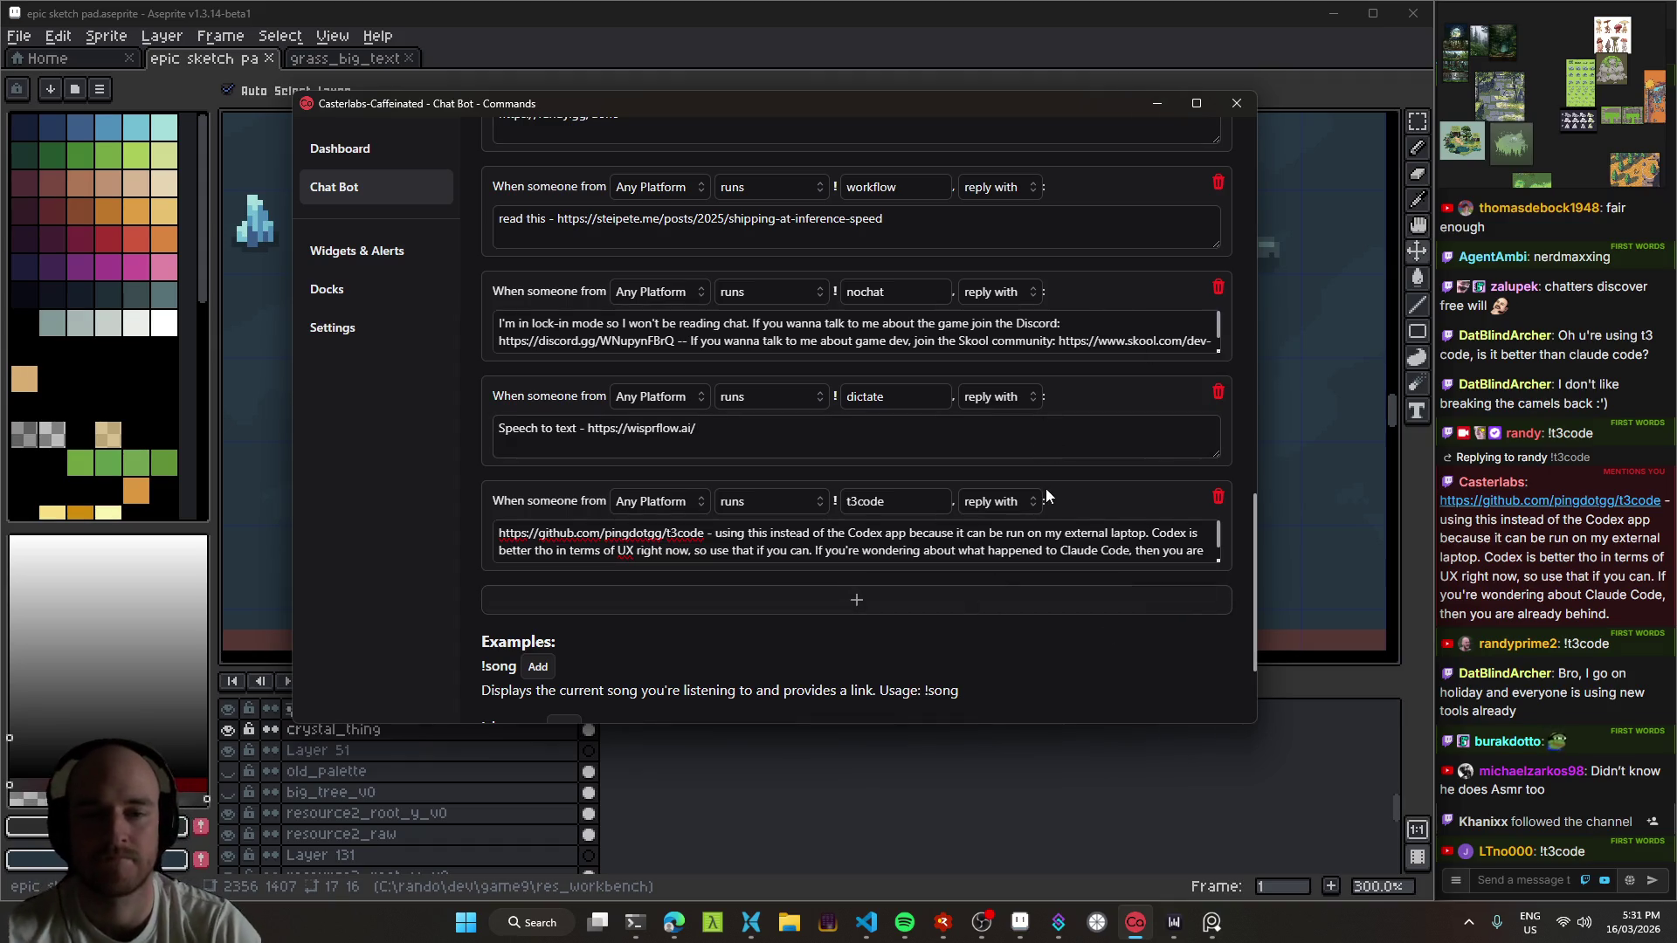
Step: Copy the t3code reply text and post it in the Twitch chat
key("ctrl+a")
left_click(1158, 105)
left_click(1551, 884)
key("ctrl+v")
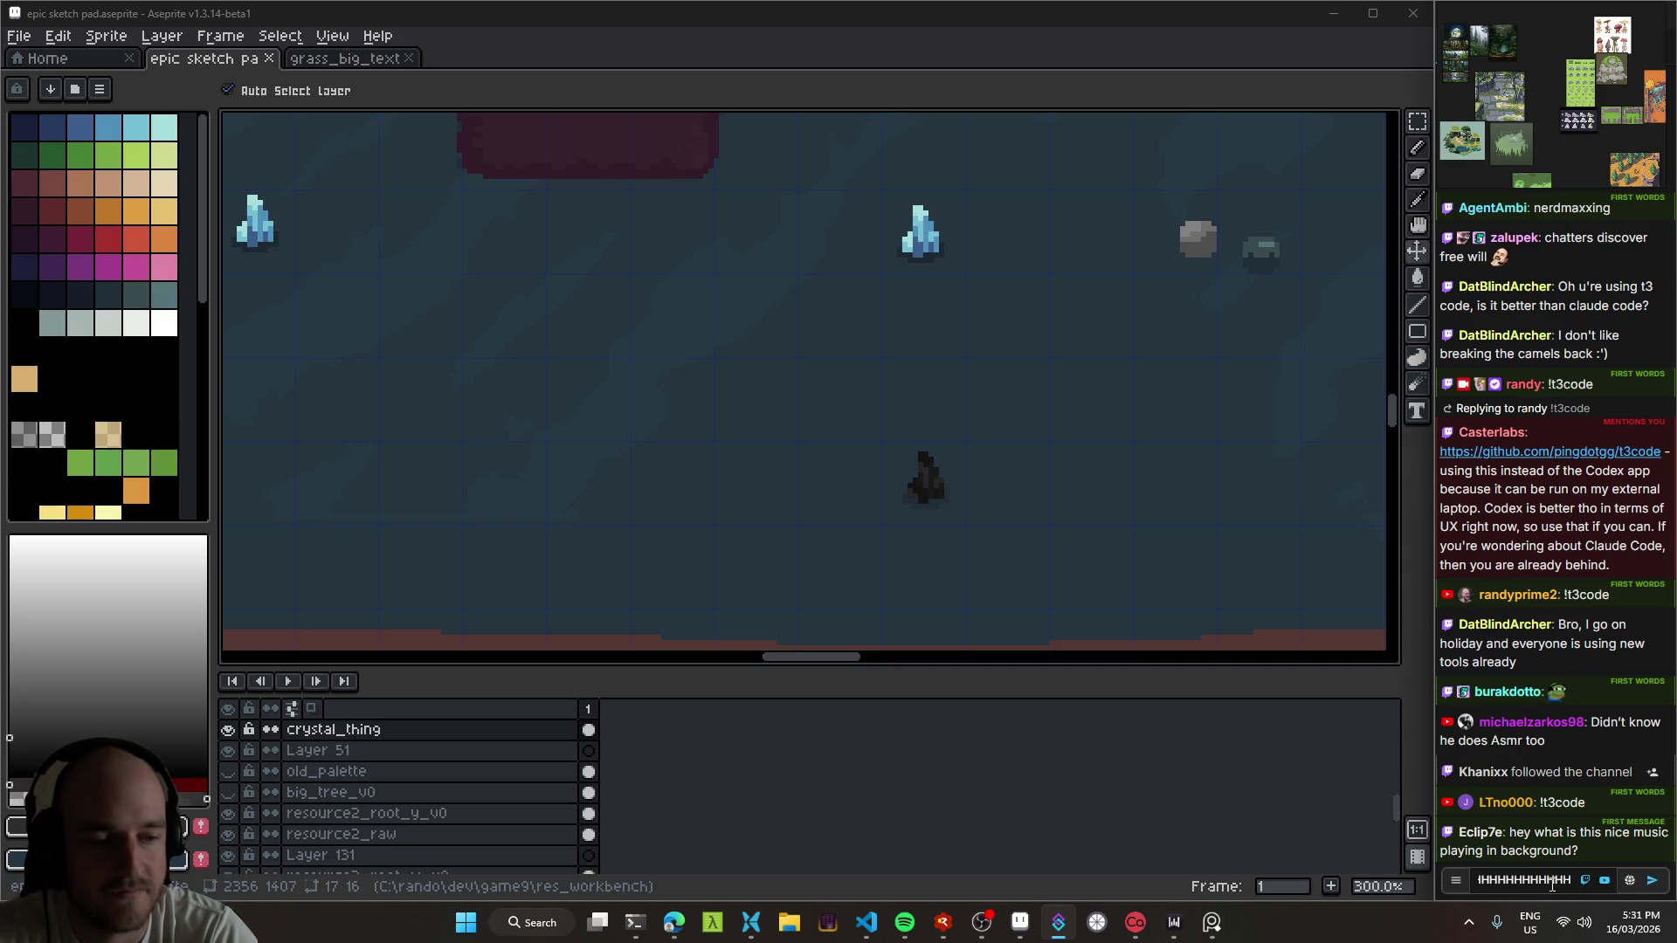
key("Return")
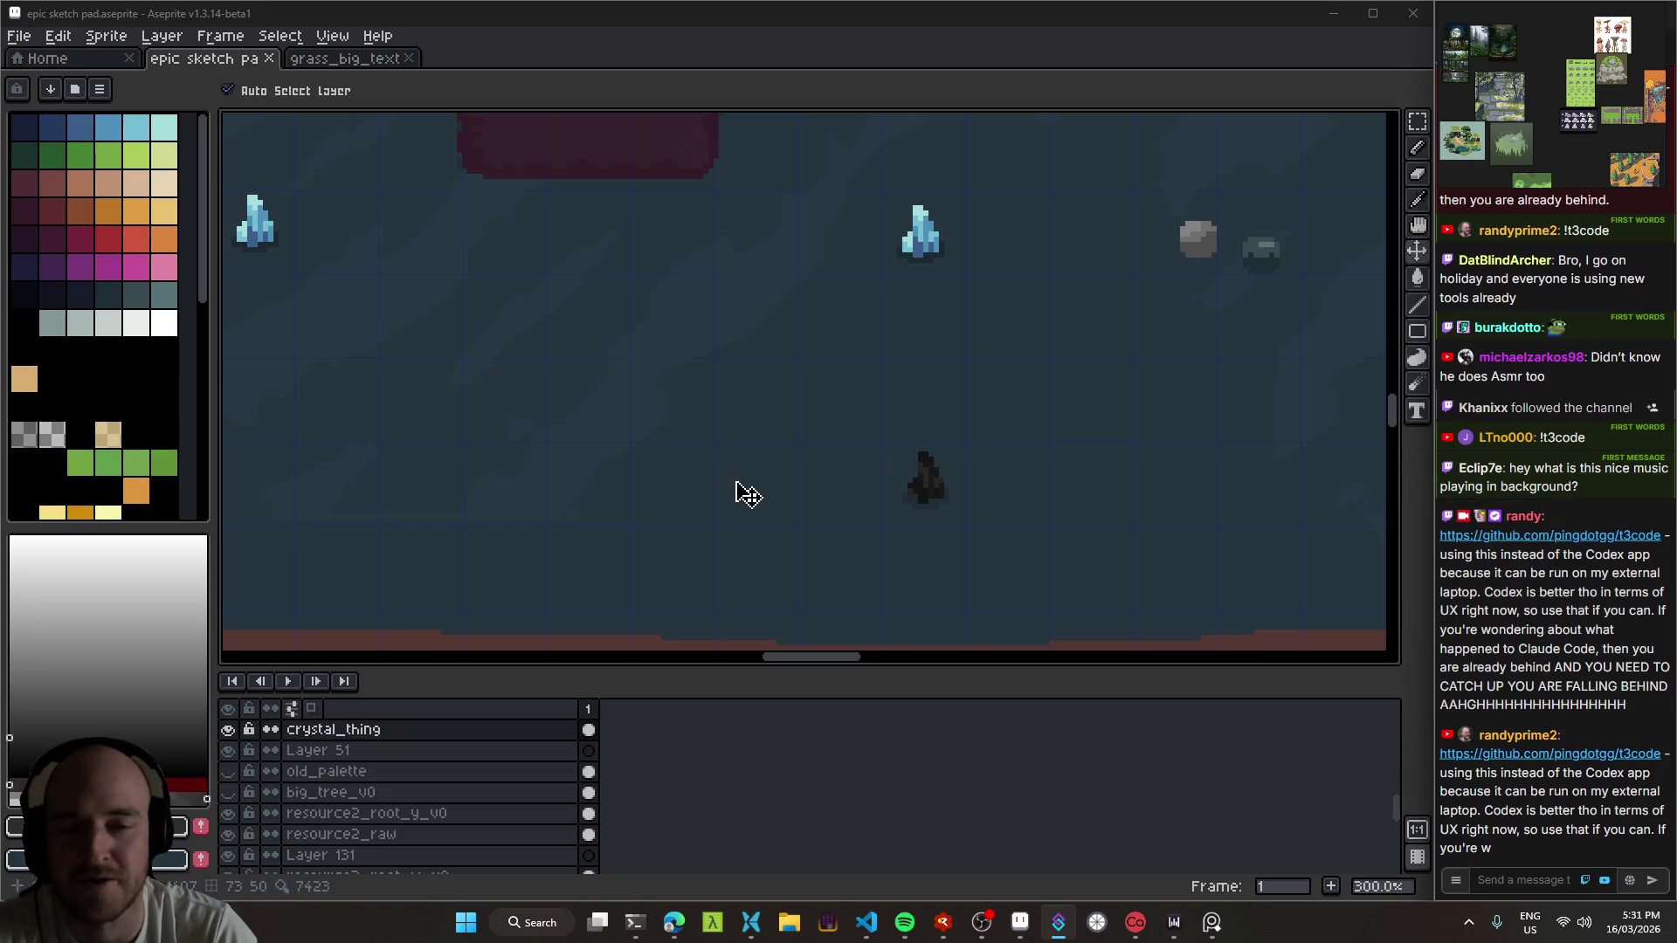
scroll(741, 169, "right", 5)
scroll(740, 168, "down", 2)
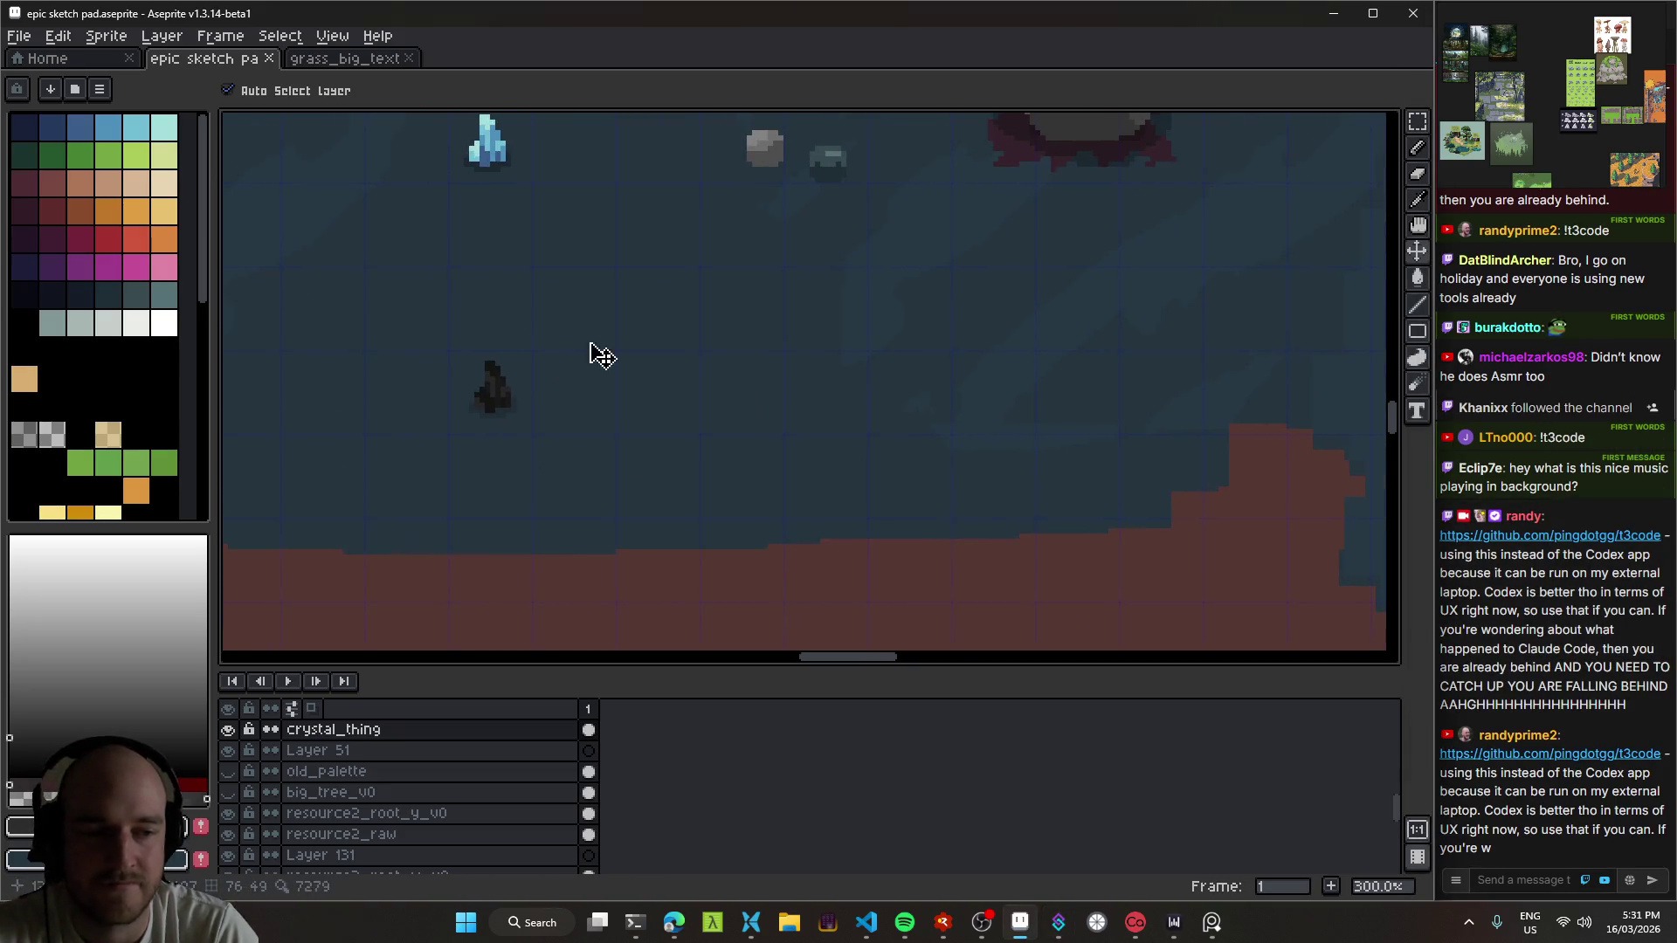
scroll(669, 335, "left", 1)
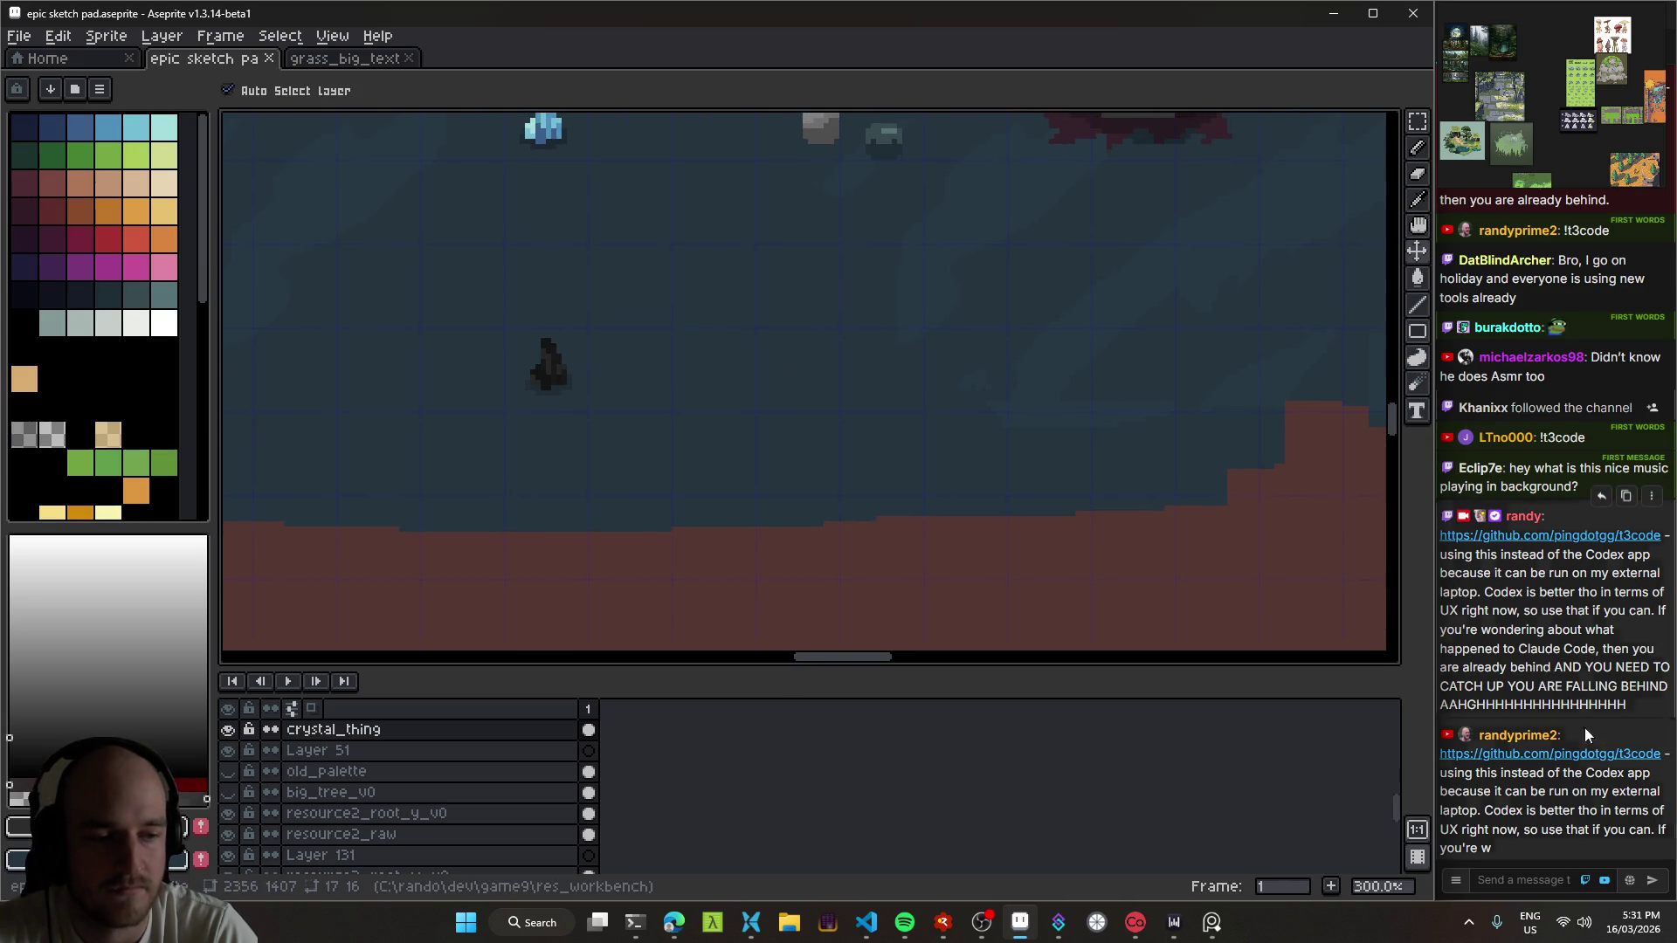
left_click(1489, 855)
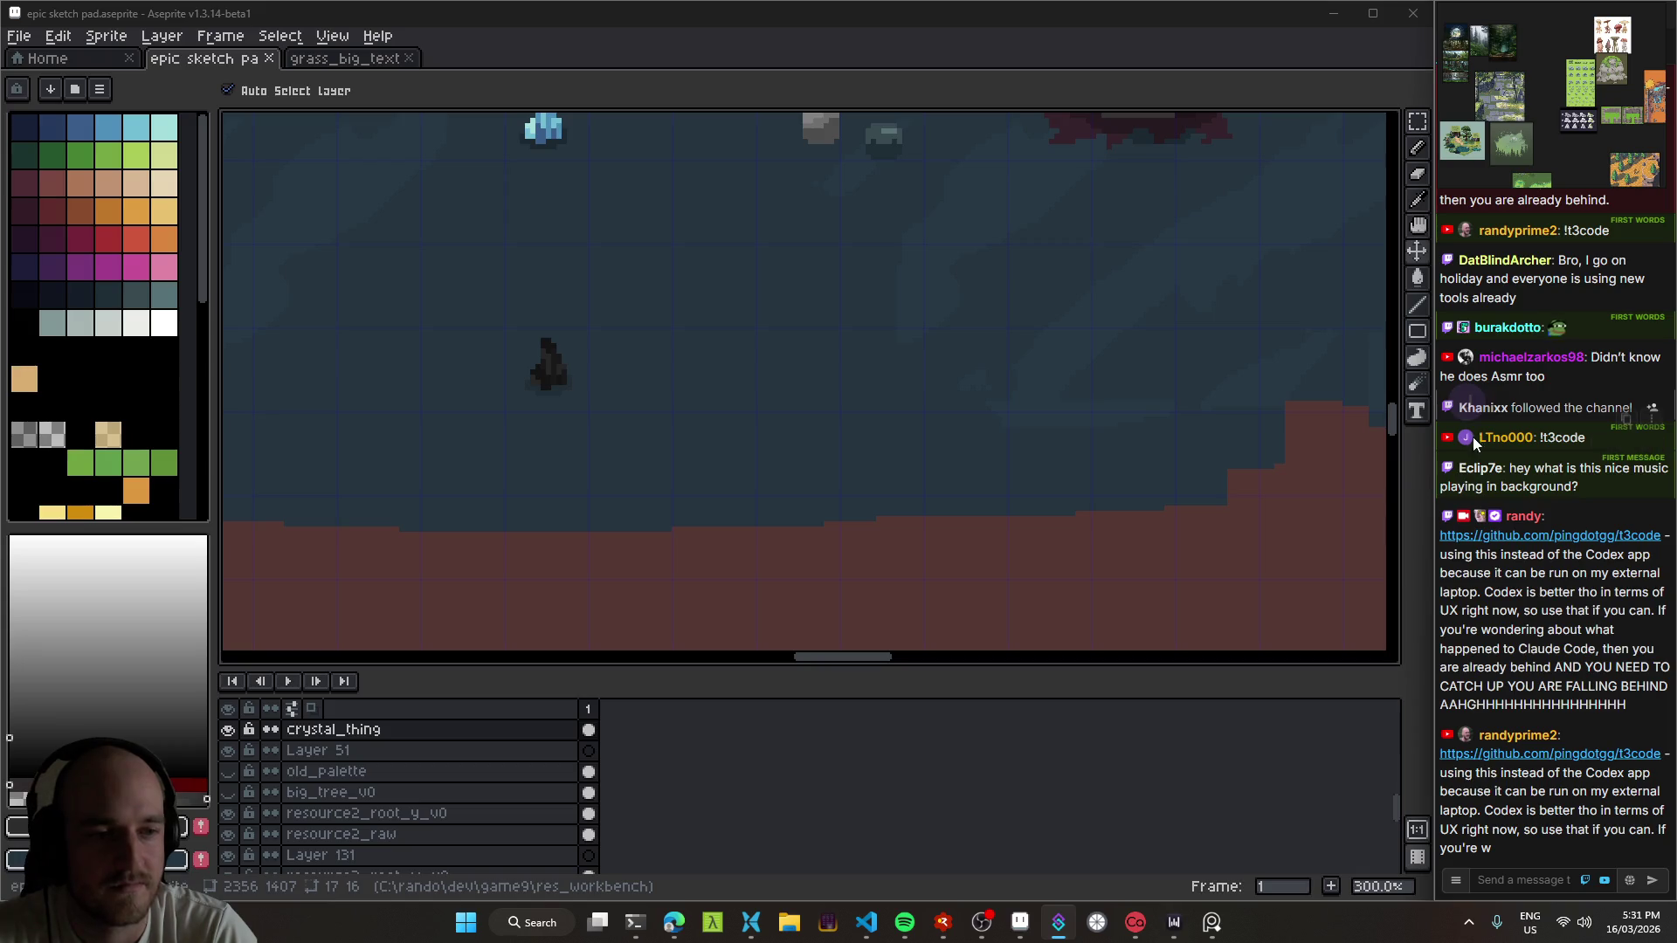
Step: Trim the t3code reply so it ends at "so use that if you can."
left_click(853, 404)
left_click(1135, 922)
left_click(689, 550)
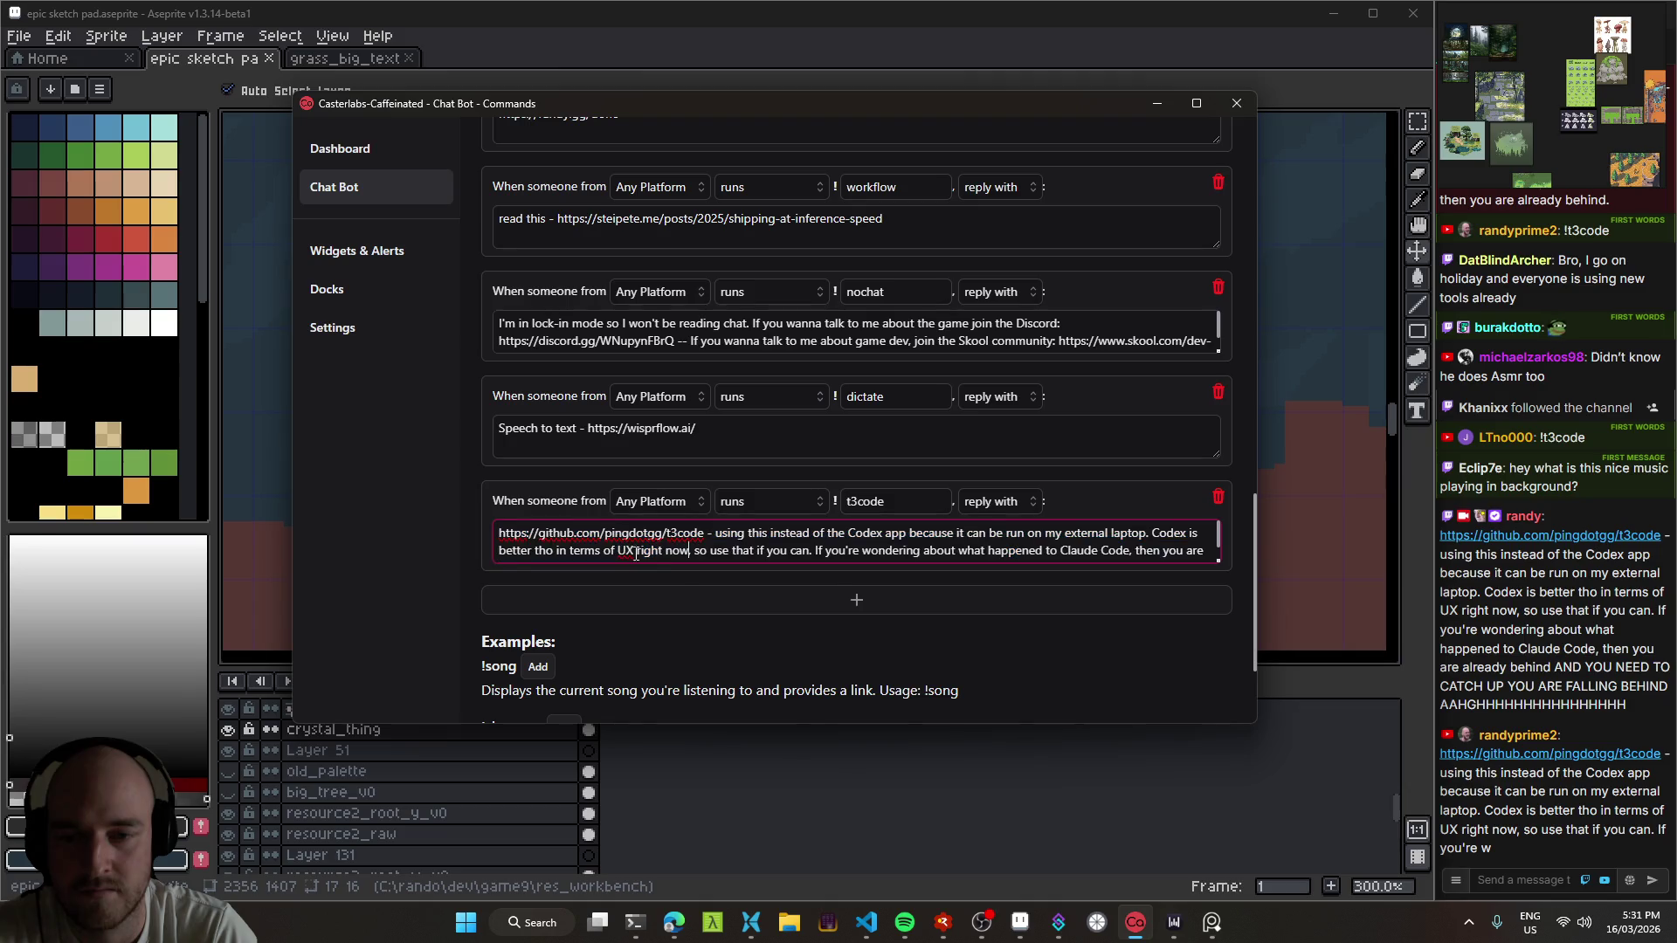
mouse_move(818, 552)
left_mouse_down()
mouse_move(1206, 566)
mouse_move(1201, 601)
left_mouse_up()
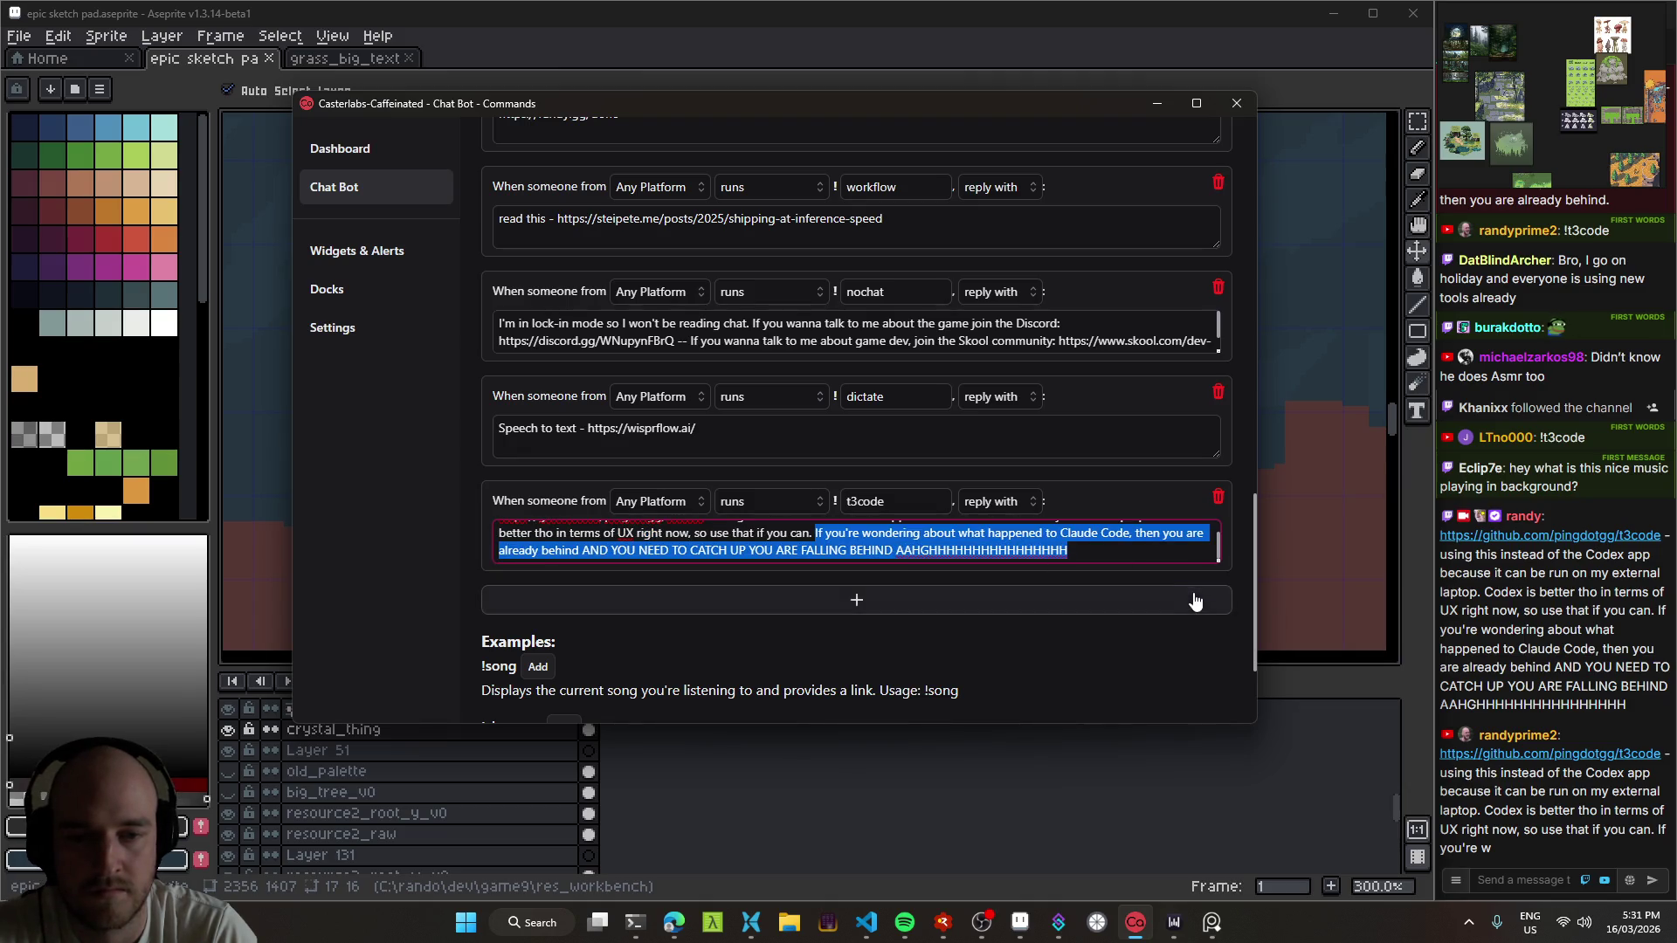
key("BackSpace")
key("BackSpace")
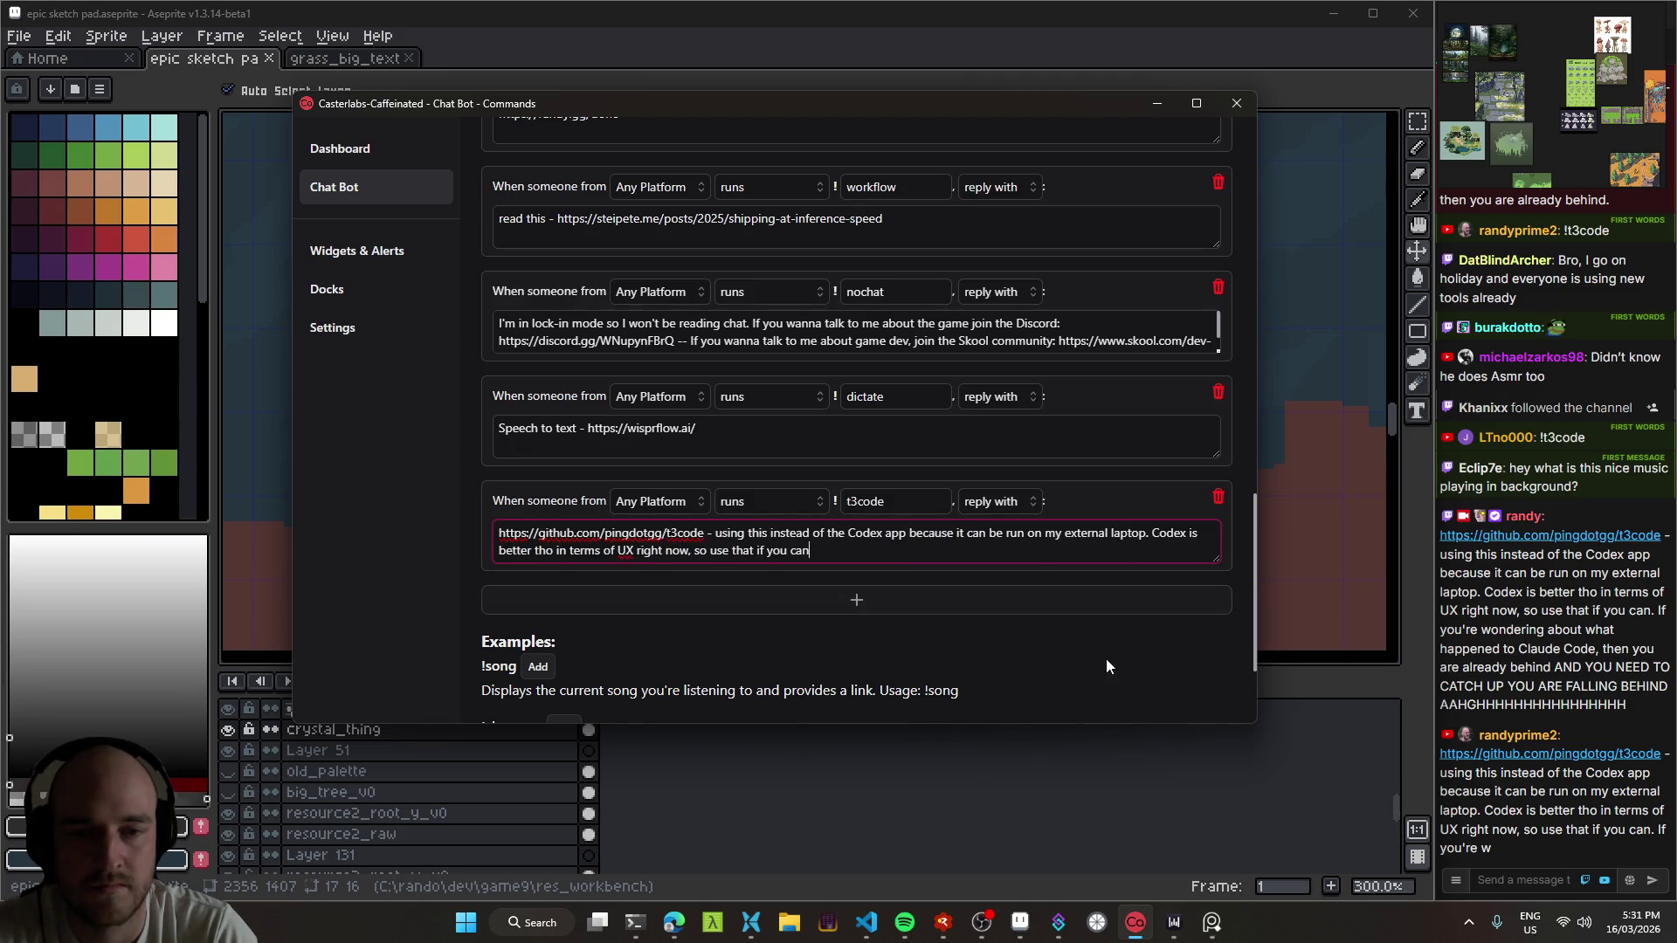
left_click(1158, 104)
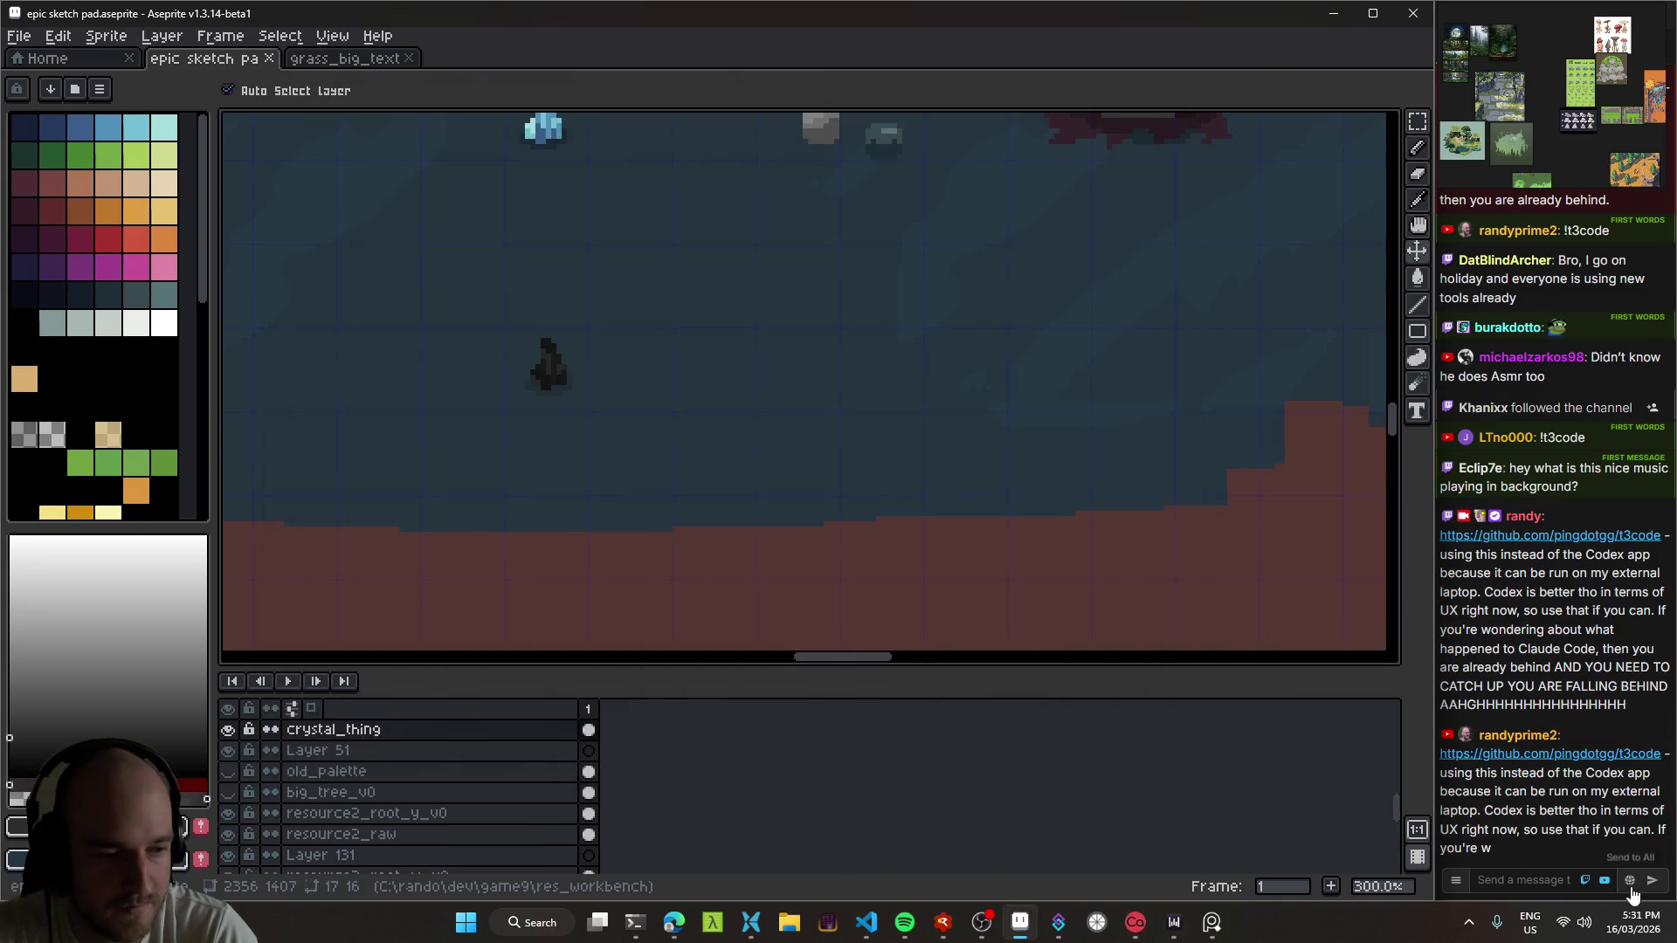
Step: Start typing the !t3code command in the chat box, then clear the input
left_click(1561, 882)
type("!t3code")
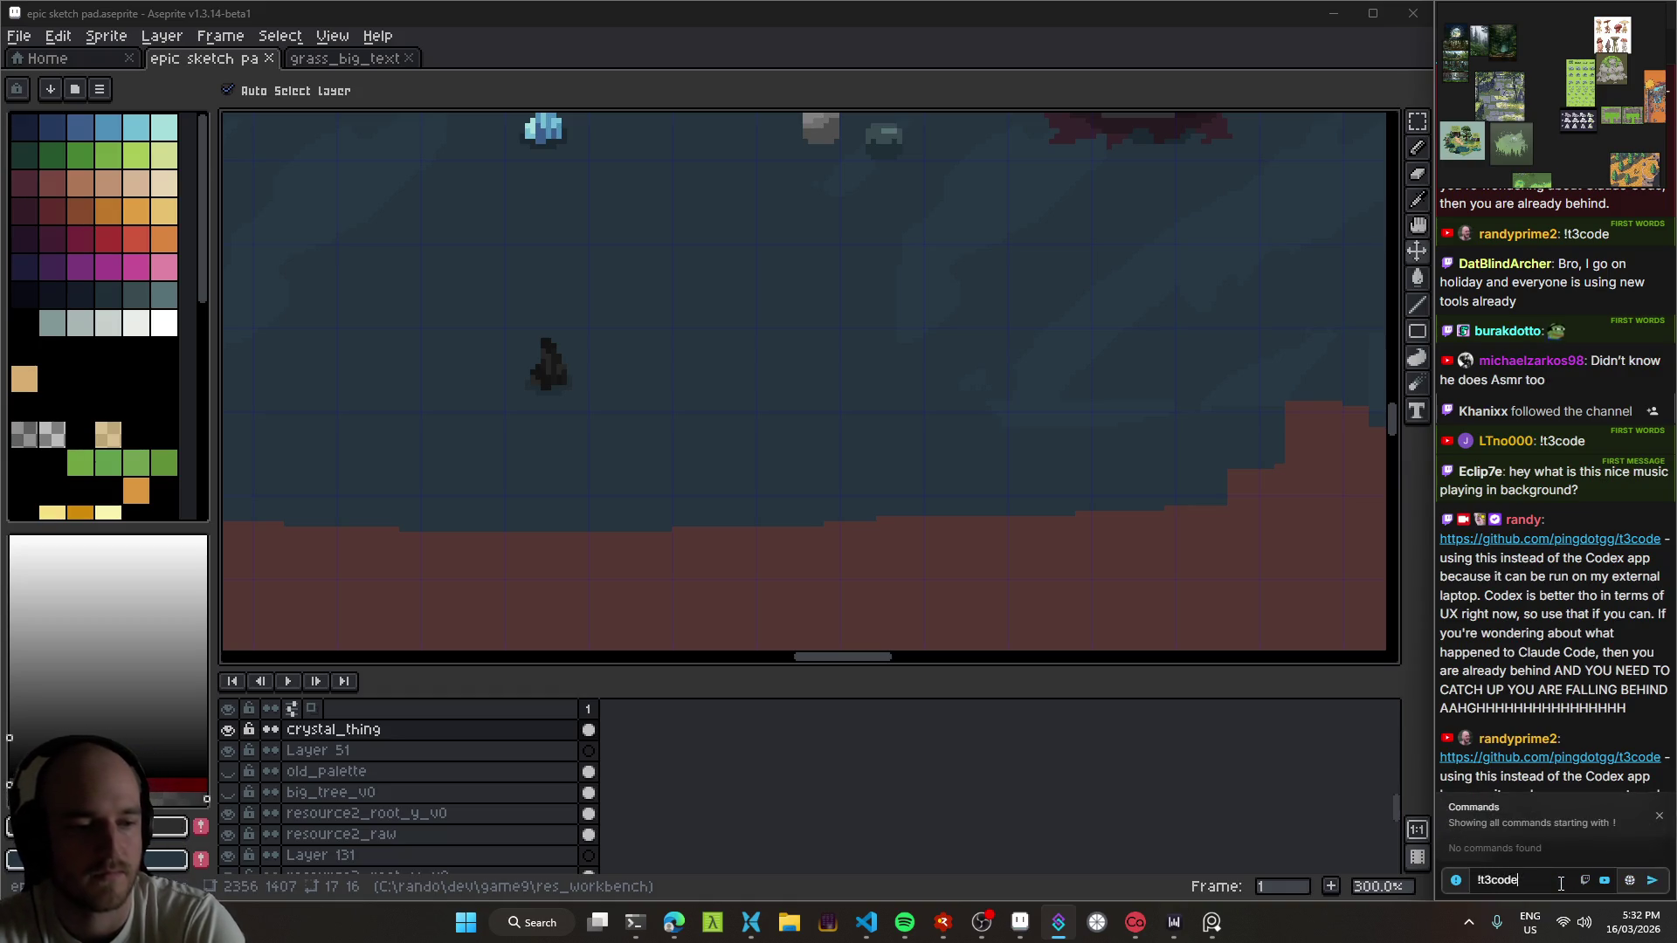
key("Return")
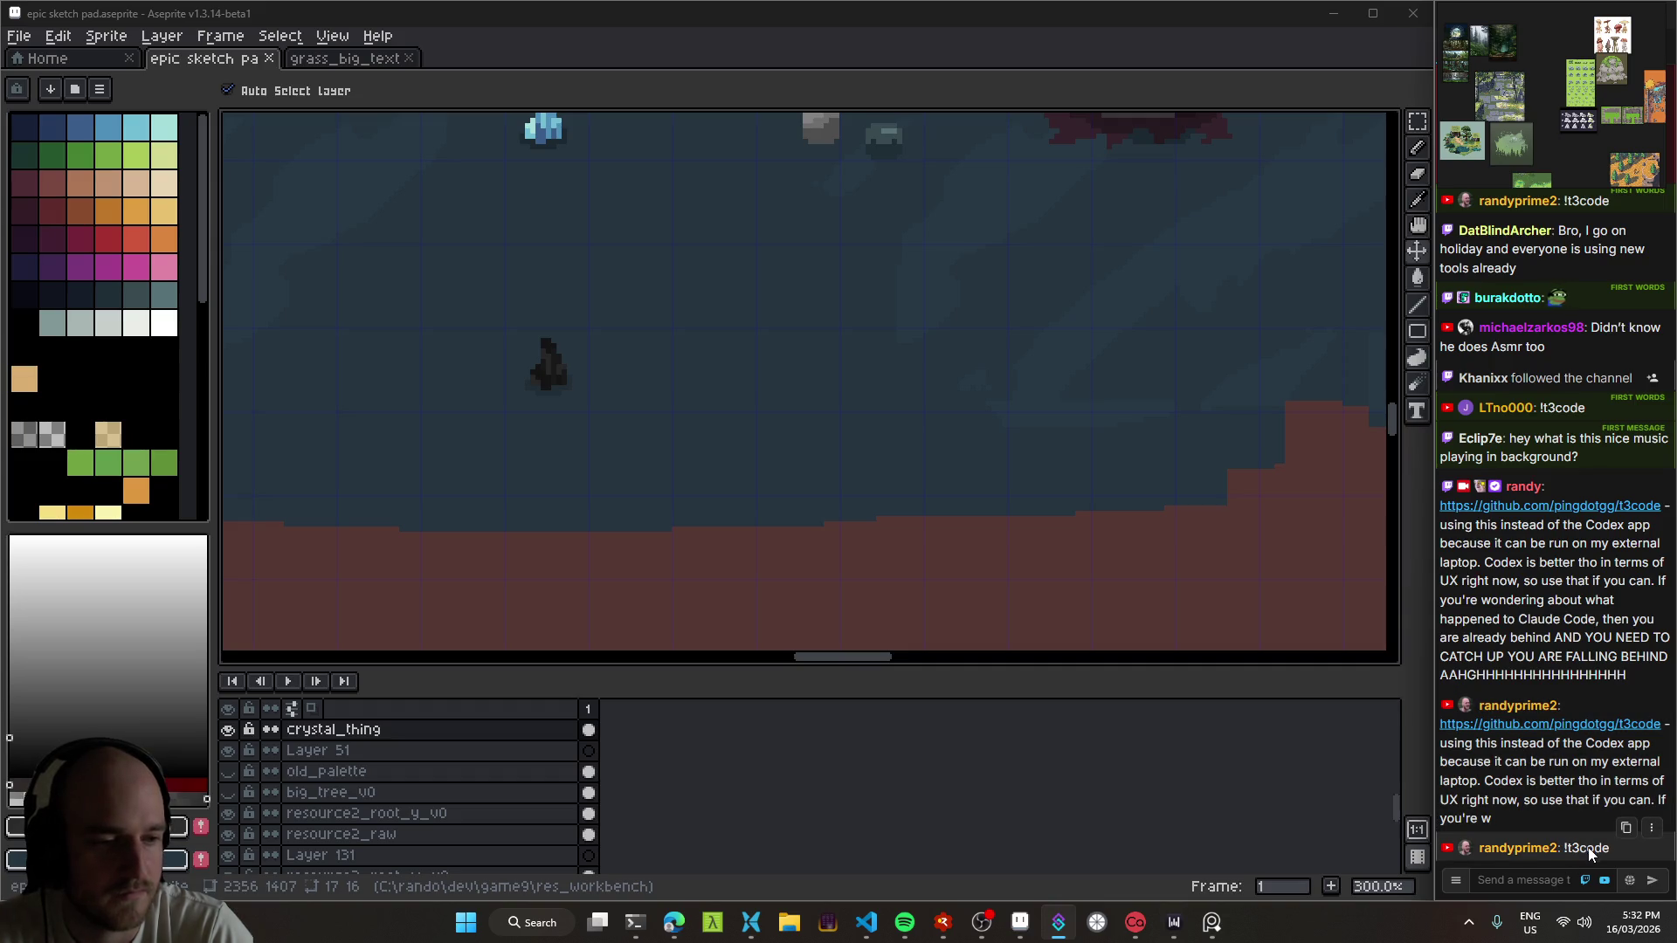
Step: Pan the canvas to the crystals and select the gnd_crystal layer
left_click_drag(710, 365, 766, 400)
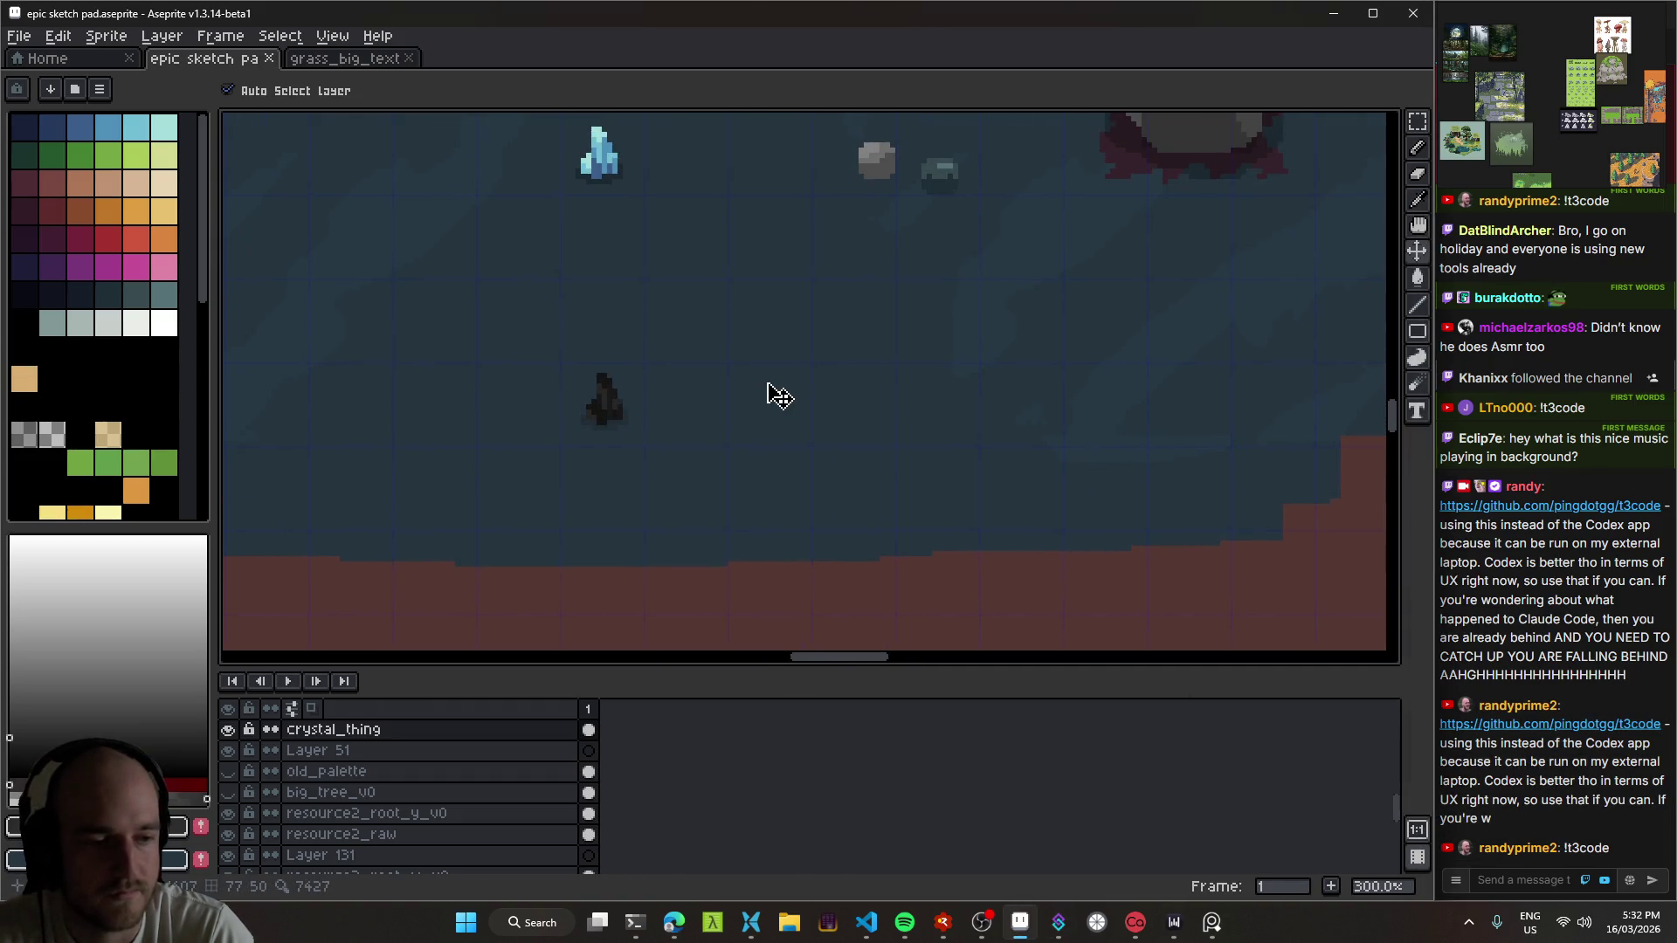
mouse_move(625, 371)
left_mouse_down()
mouse_move(720, 412)
mouse_move(842, 306)
mouse_move(786, 363)
left_mouse_up()
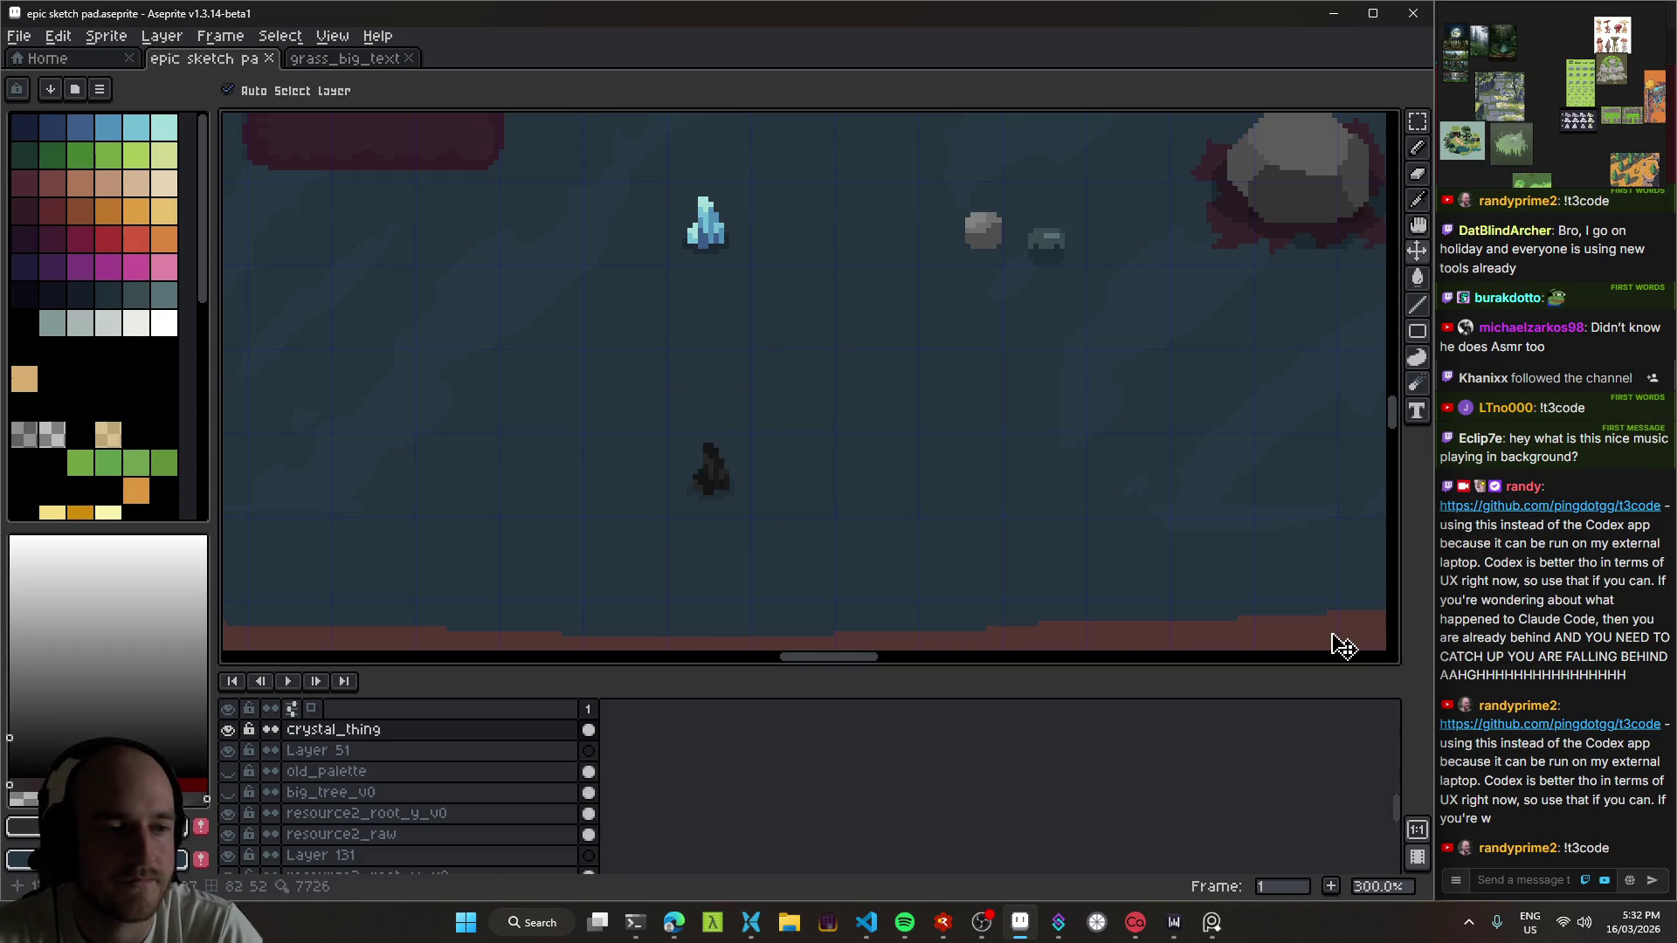
mouse_move(890, 398)
left_mouse_down()
mouse_move(984, 344)
mouse_move(969, 358)
left_mouse_up()
mouse_move(794, 355)
left_mouse_down()
mouse_move(787, 429)
mouse_move(678, 393)
mouse_move(771, 393)
mouse_move(796, 511)
left_mouse_up()
left_click(813, 504)
scroll(869, 476, "down", 3)
scroll(842, 460, "up", 2)
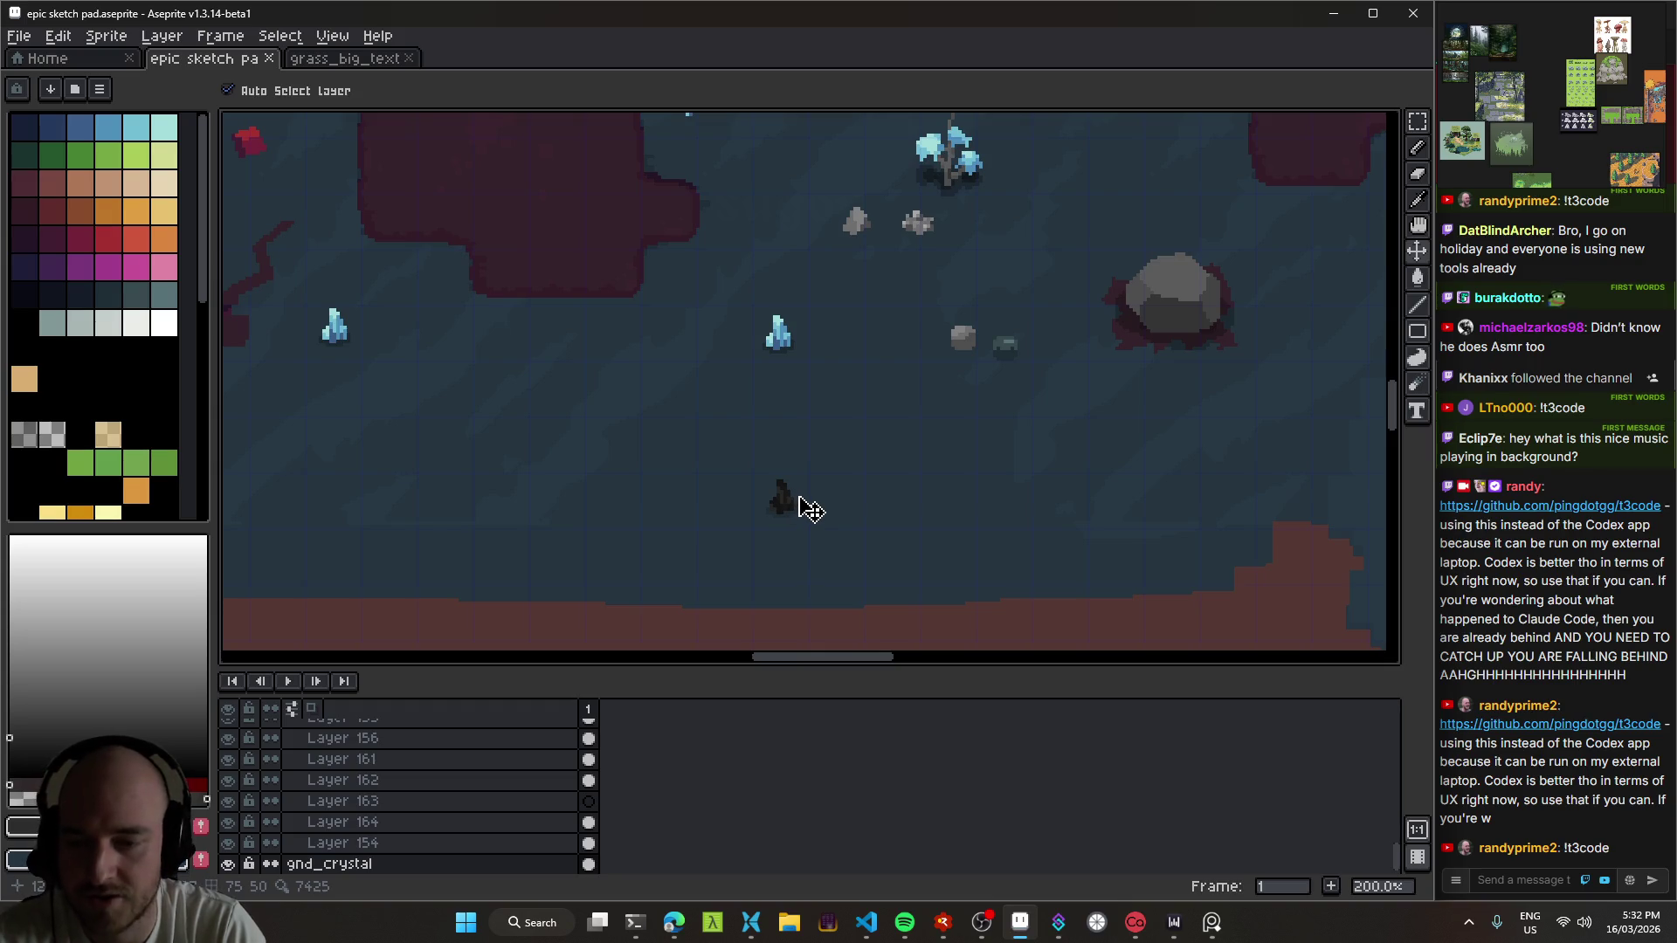
Step: On a new layer, paint a grey square with a 10px pencil
key("shift+n")
left_click_drag(804, 486, 834, 436)
key("b")
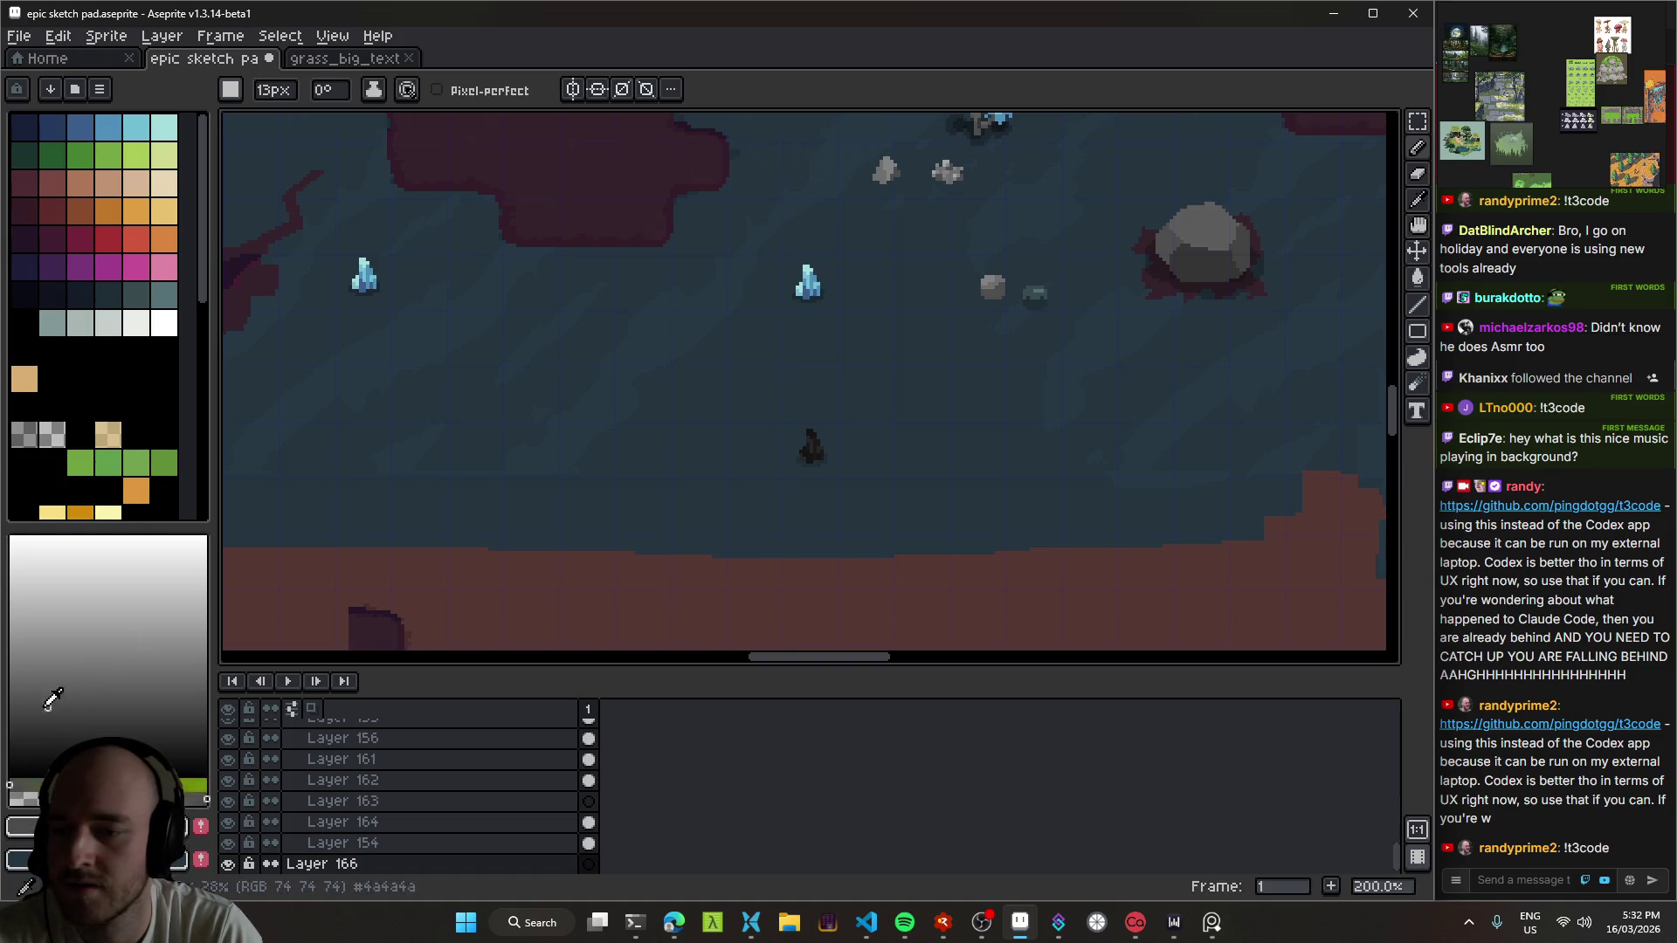
scroll(738, 398, "up", 1)
scroll(676, 398, "up", 2)
key("minus")
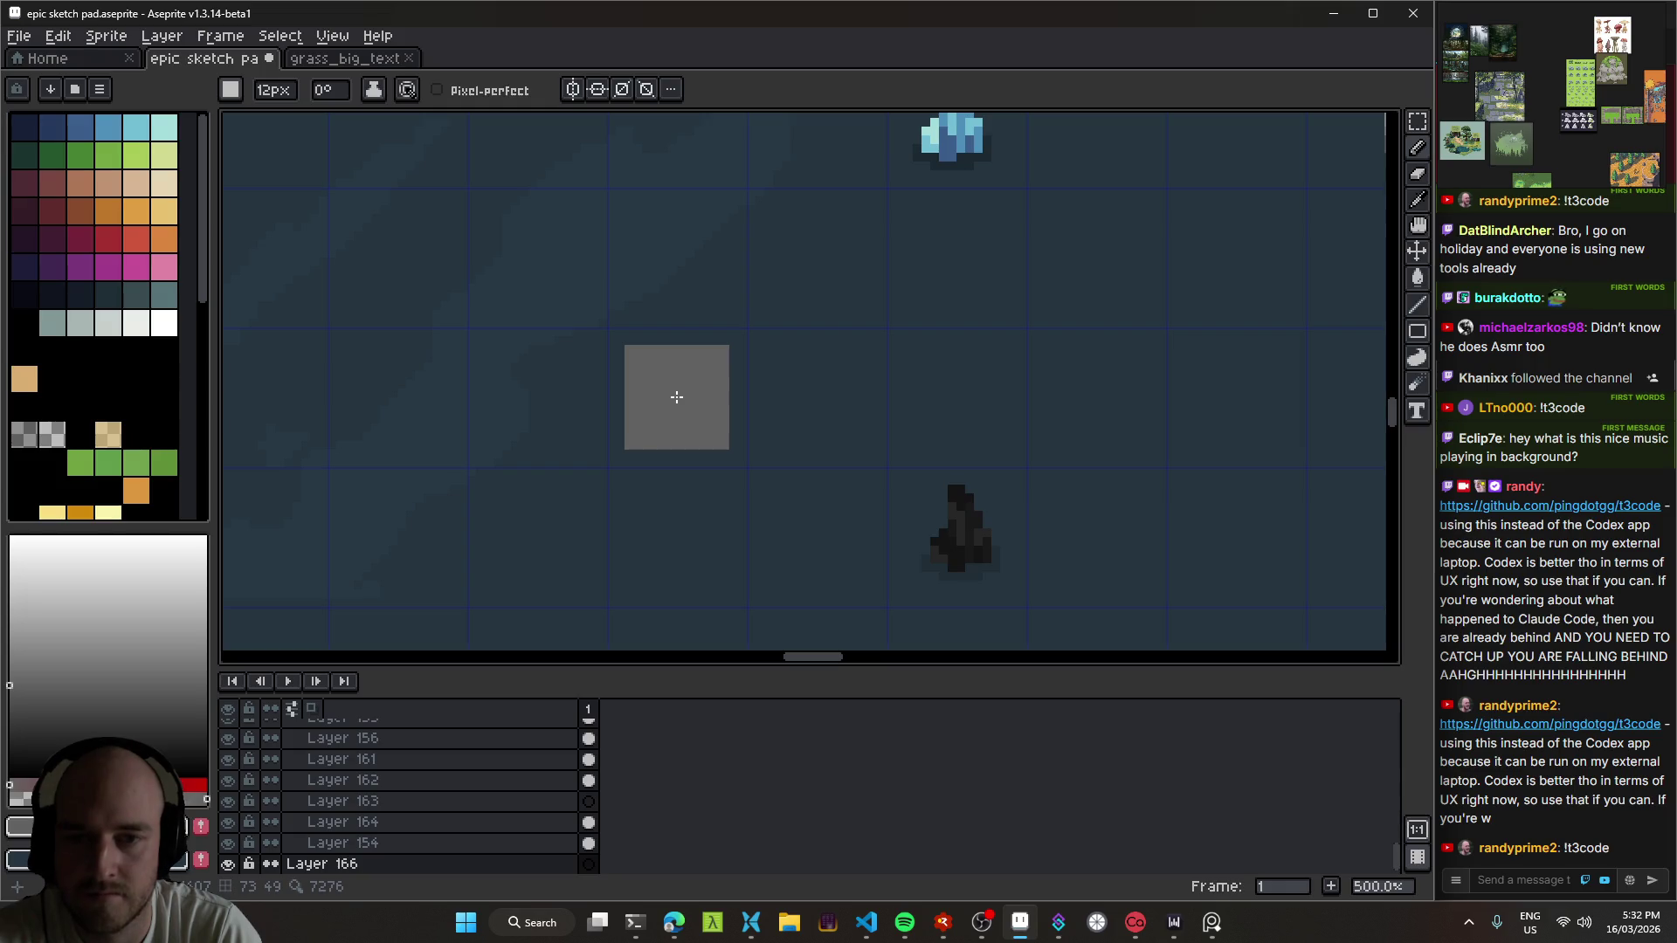
key("shift")
key("minus")
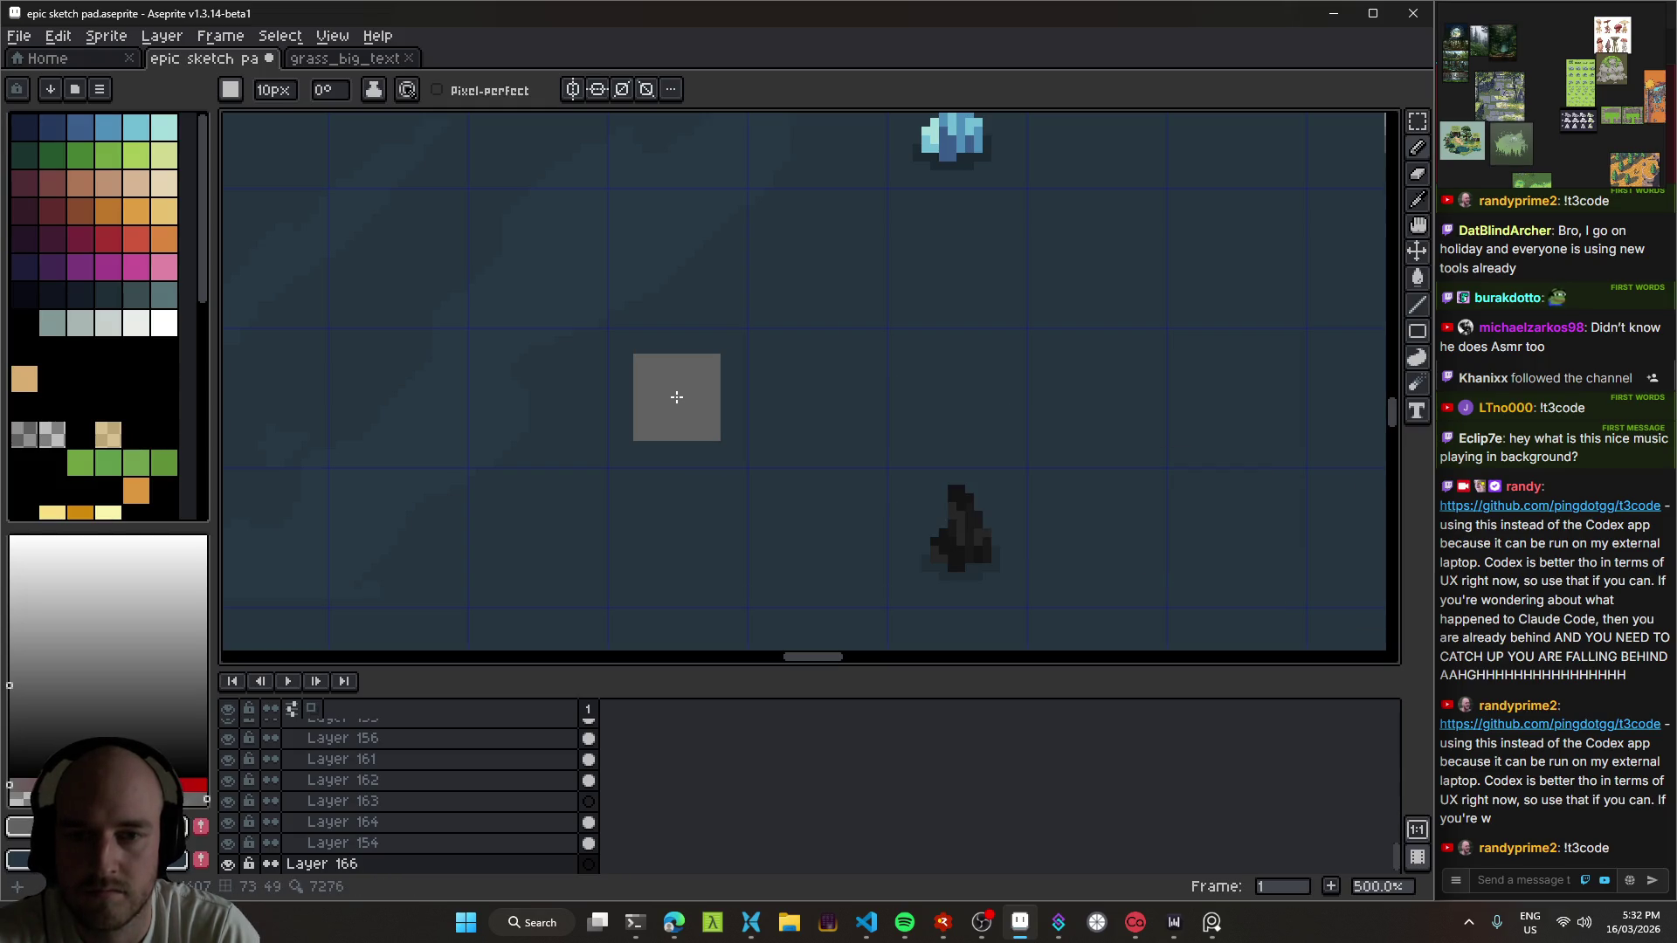
left_click(677, 396)
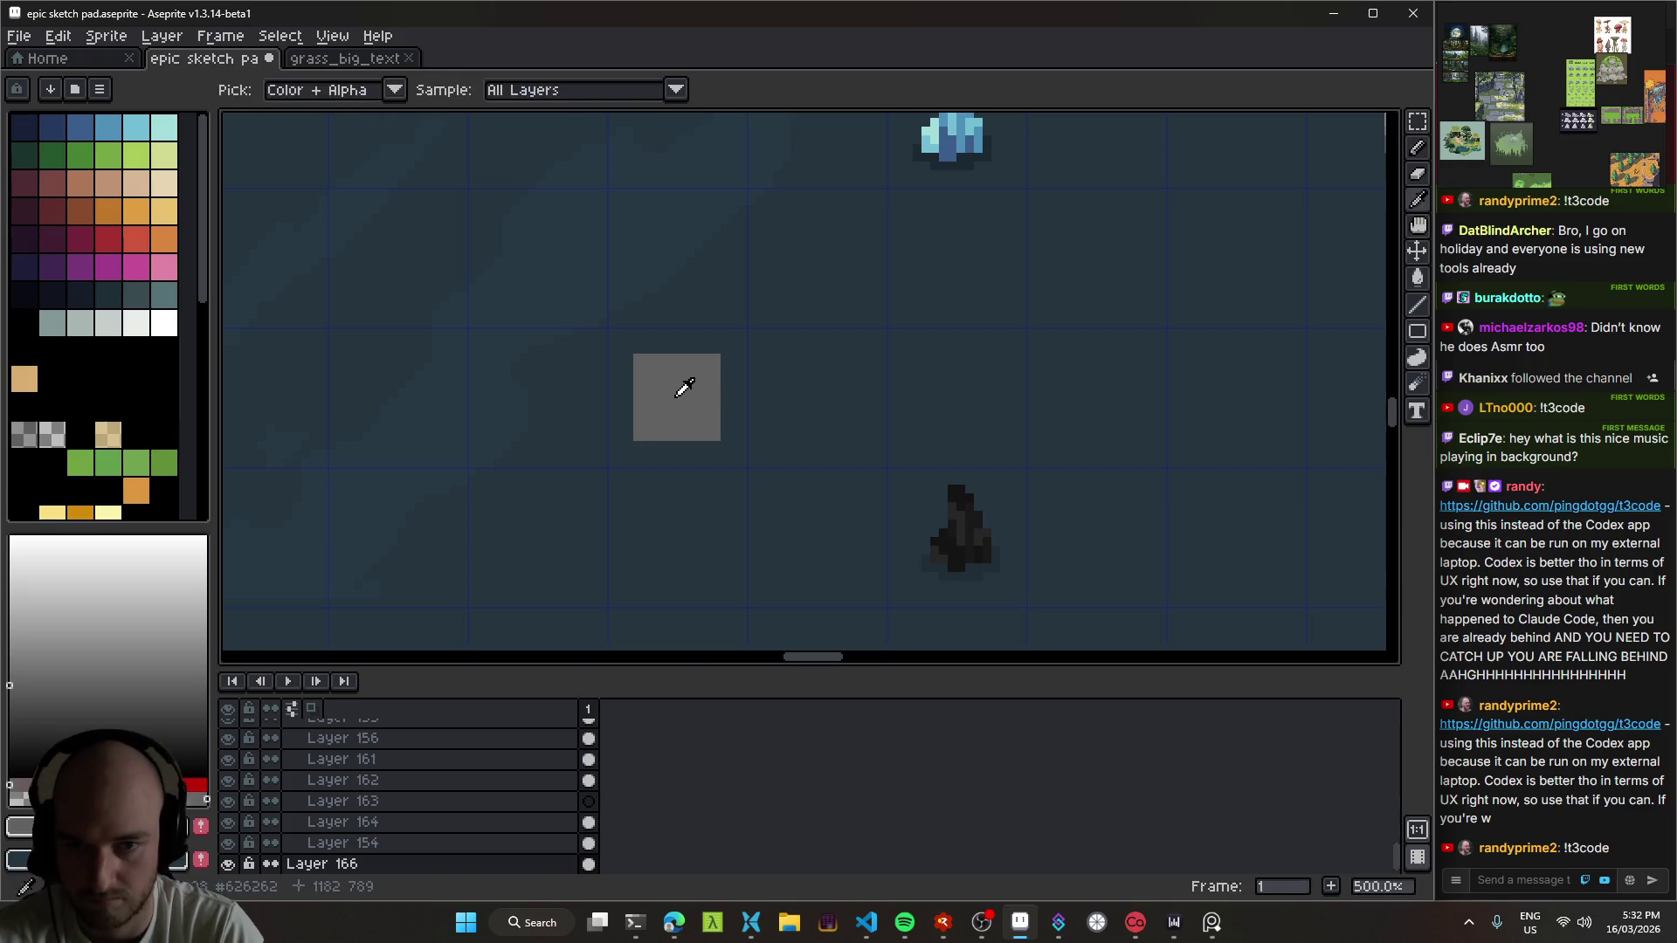
Step: Select the grey square by colour and refine it with a 1px pencil for a darker bottom edge
key("w")
left_click(674, 410)
scroll(666, 432, "up", 2)
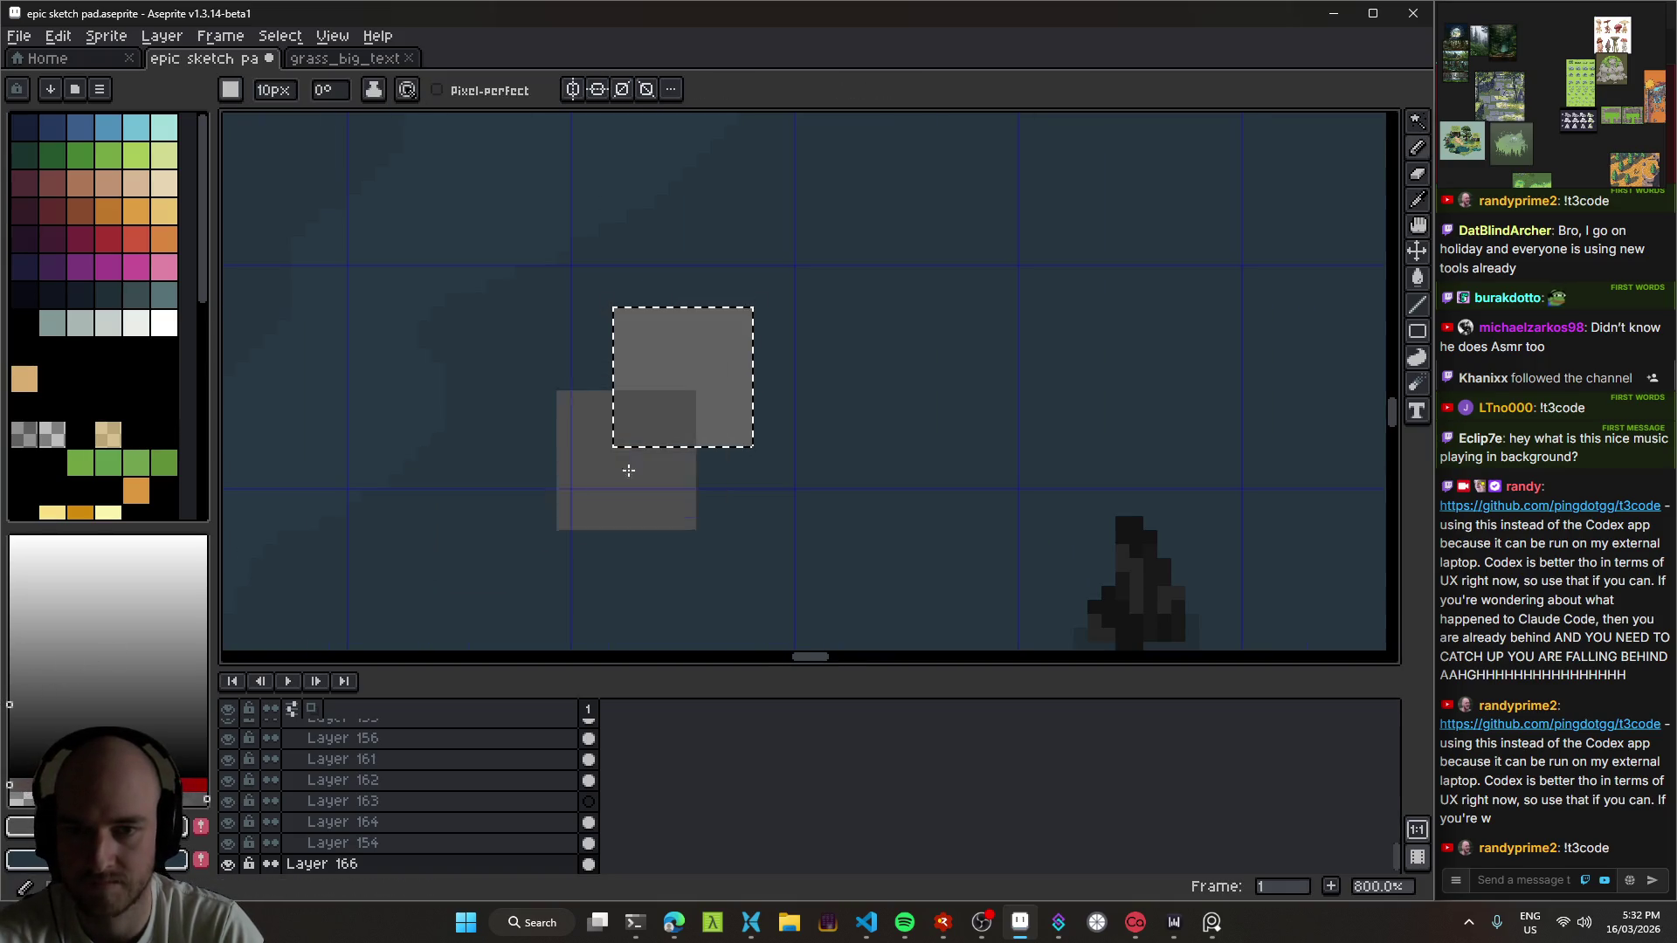
key("b")
key("ctrl+d")
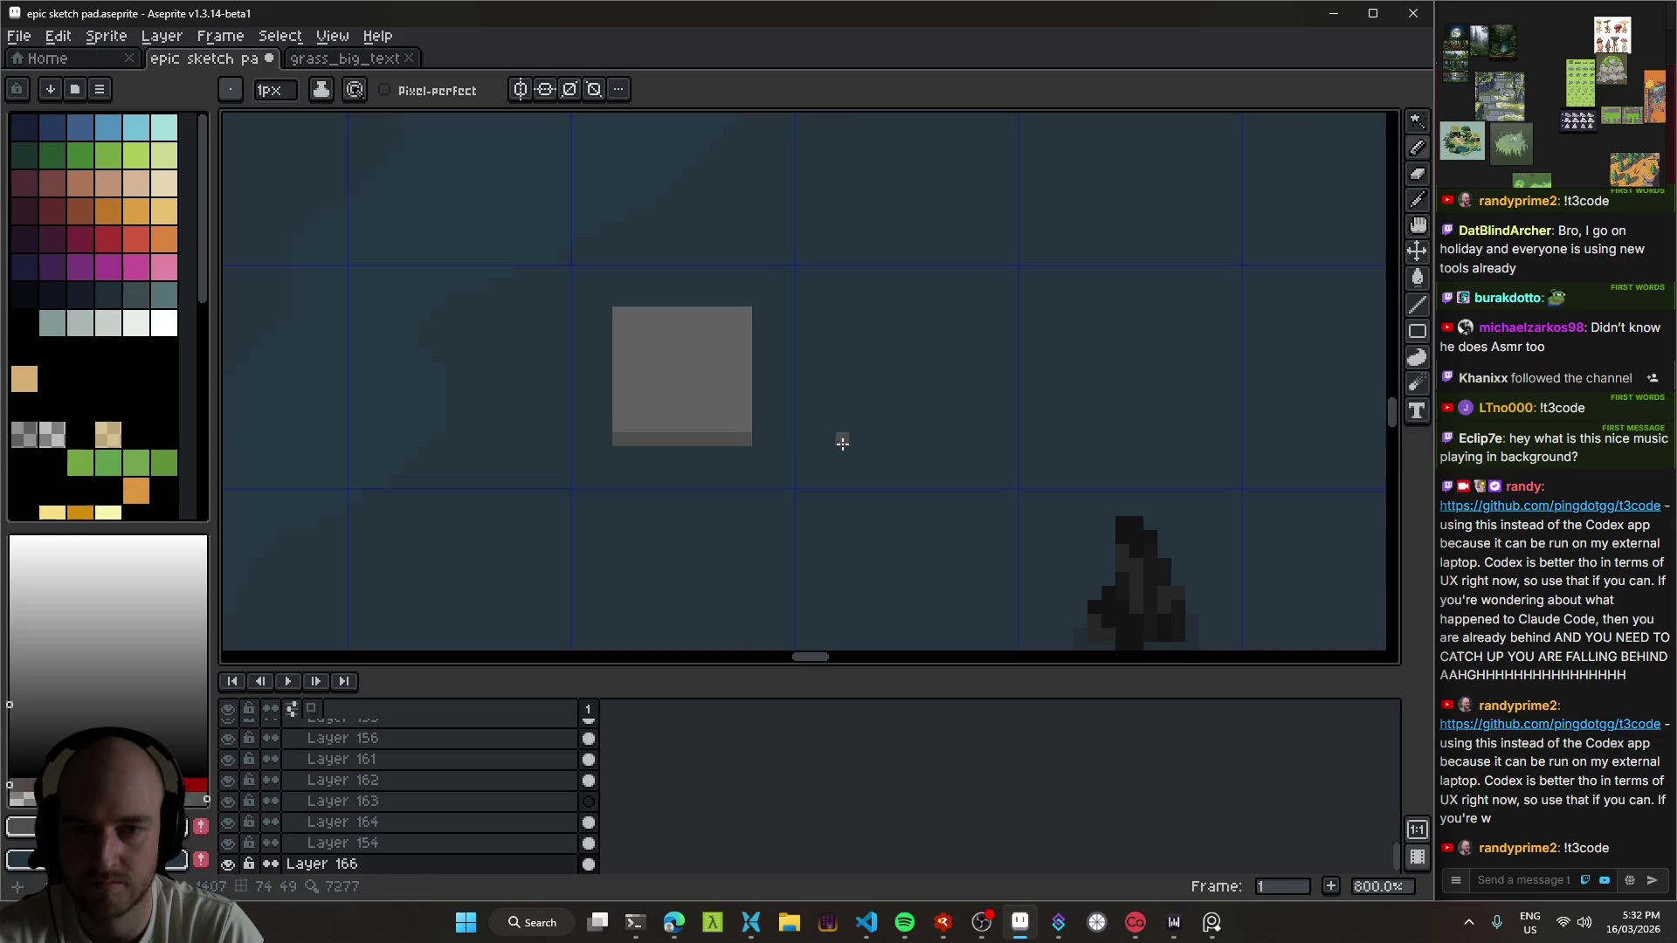
scroll(873, 455, "down", 5)
scroll(899, 463, "down", 1)
scroll(539, 434, "up", 3)
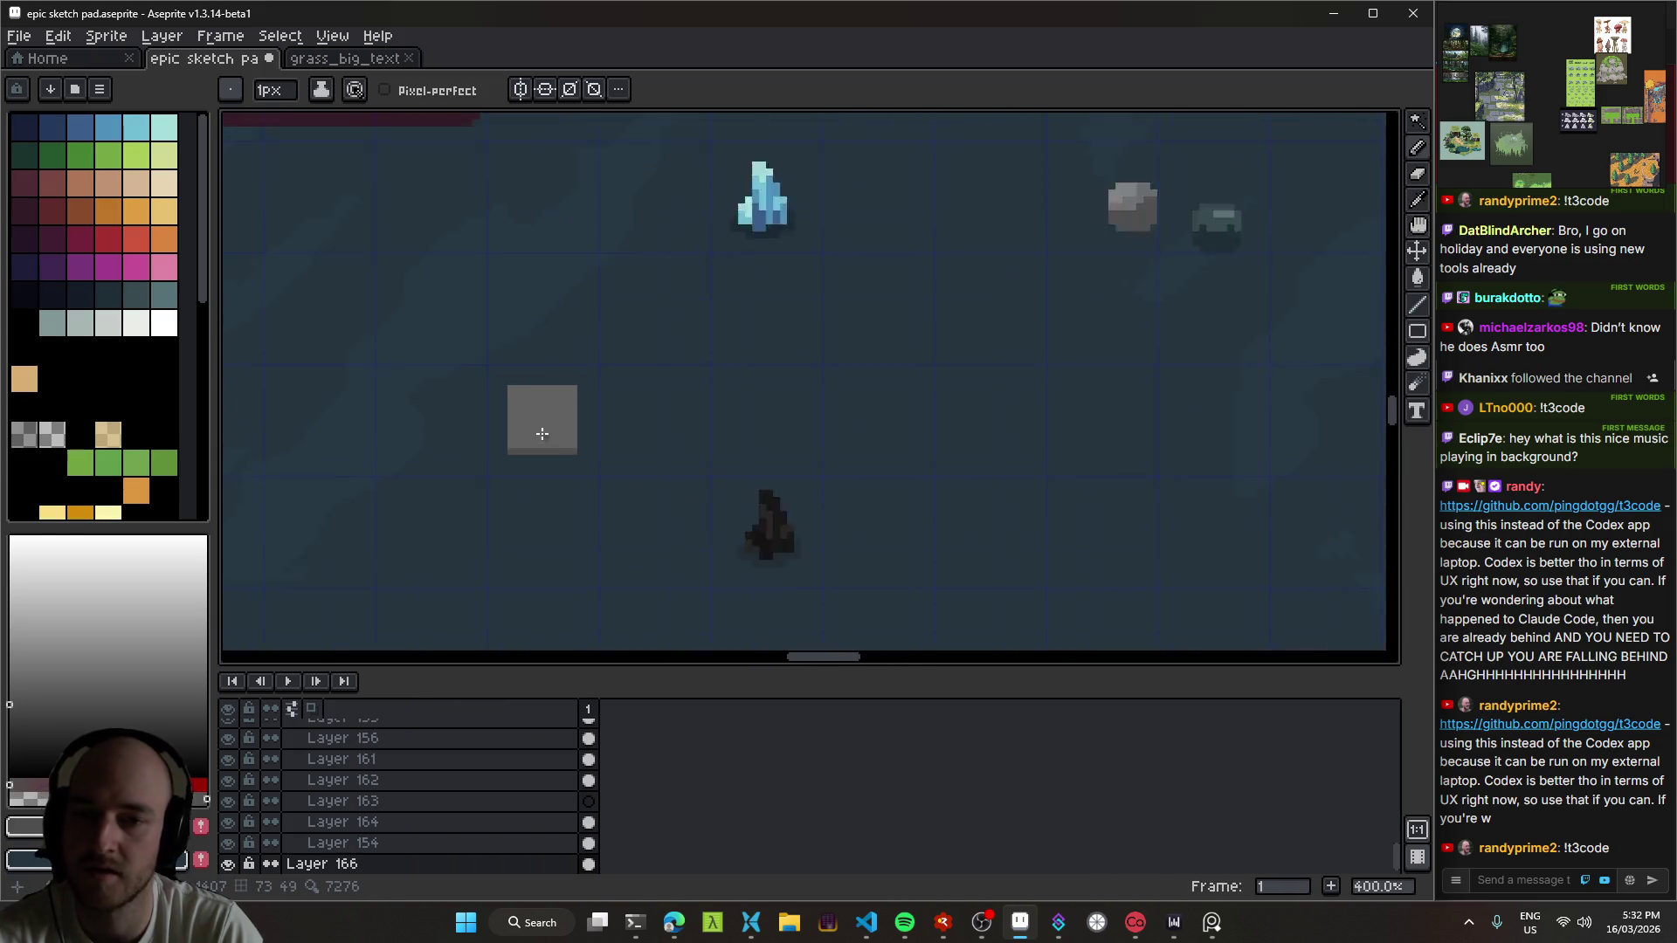
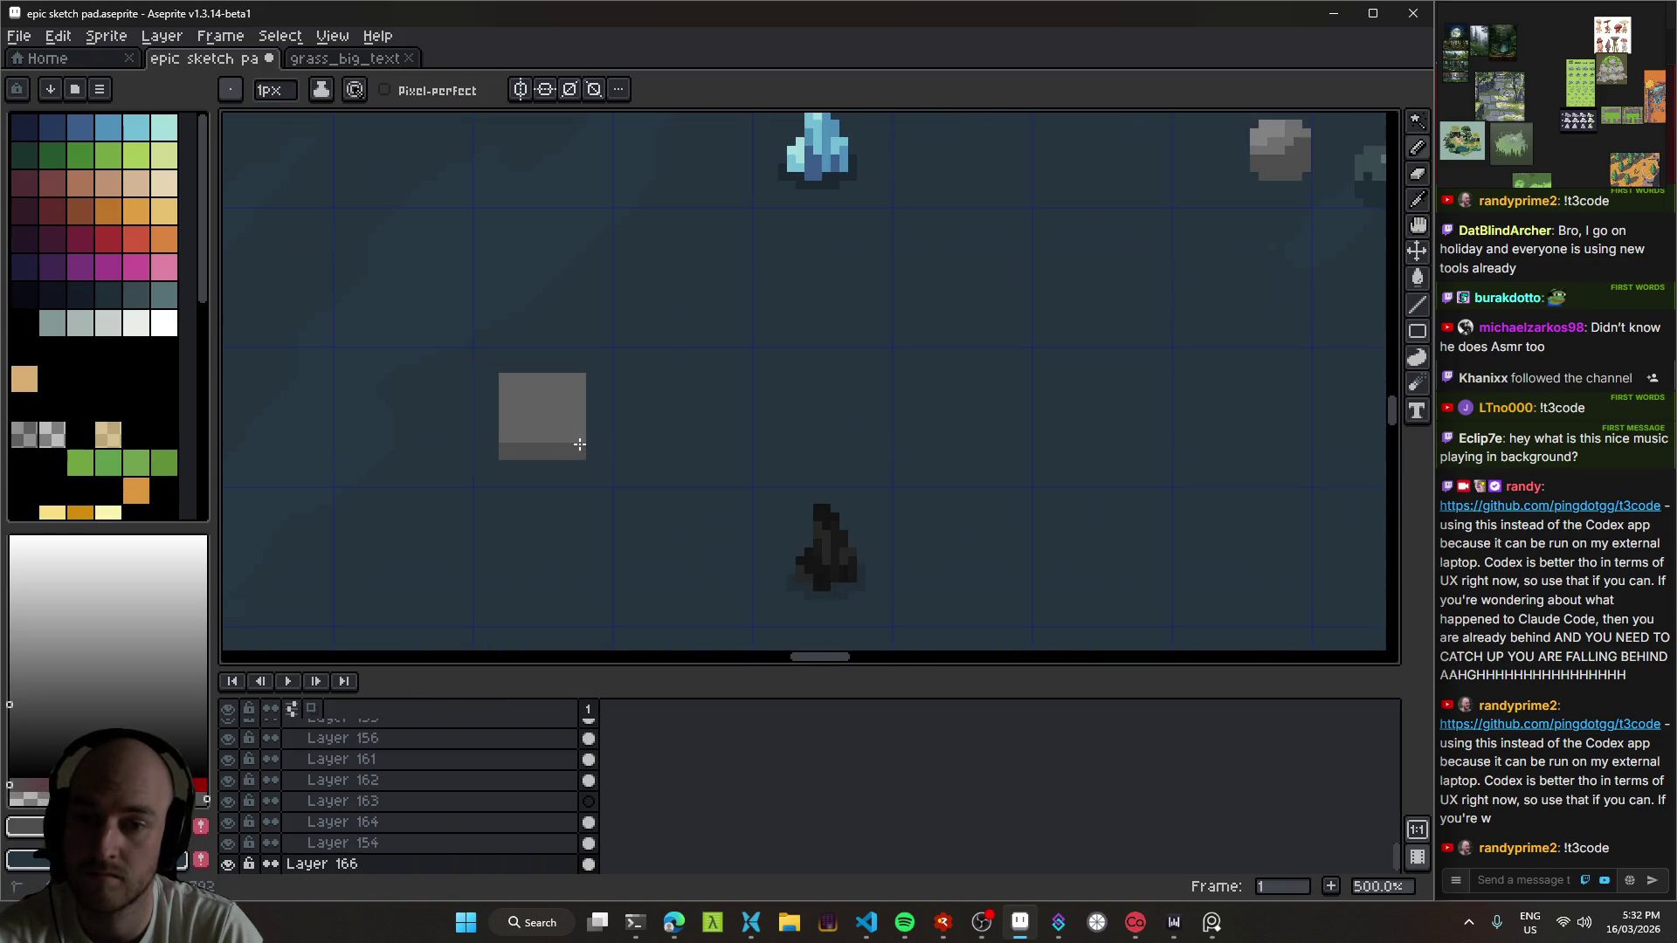
Step: Darken the right edge of the grey stone button with a dark vertical strip
left_click_drag(579, 444, 580, 386)
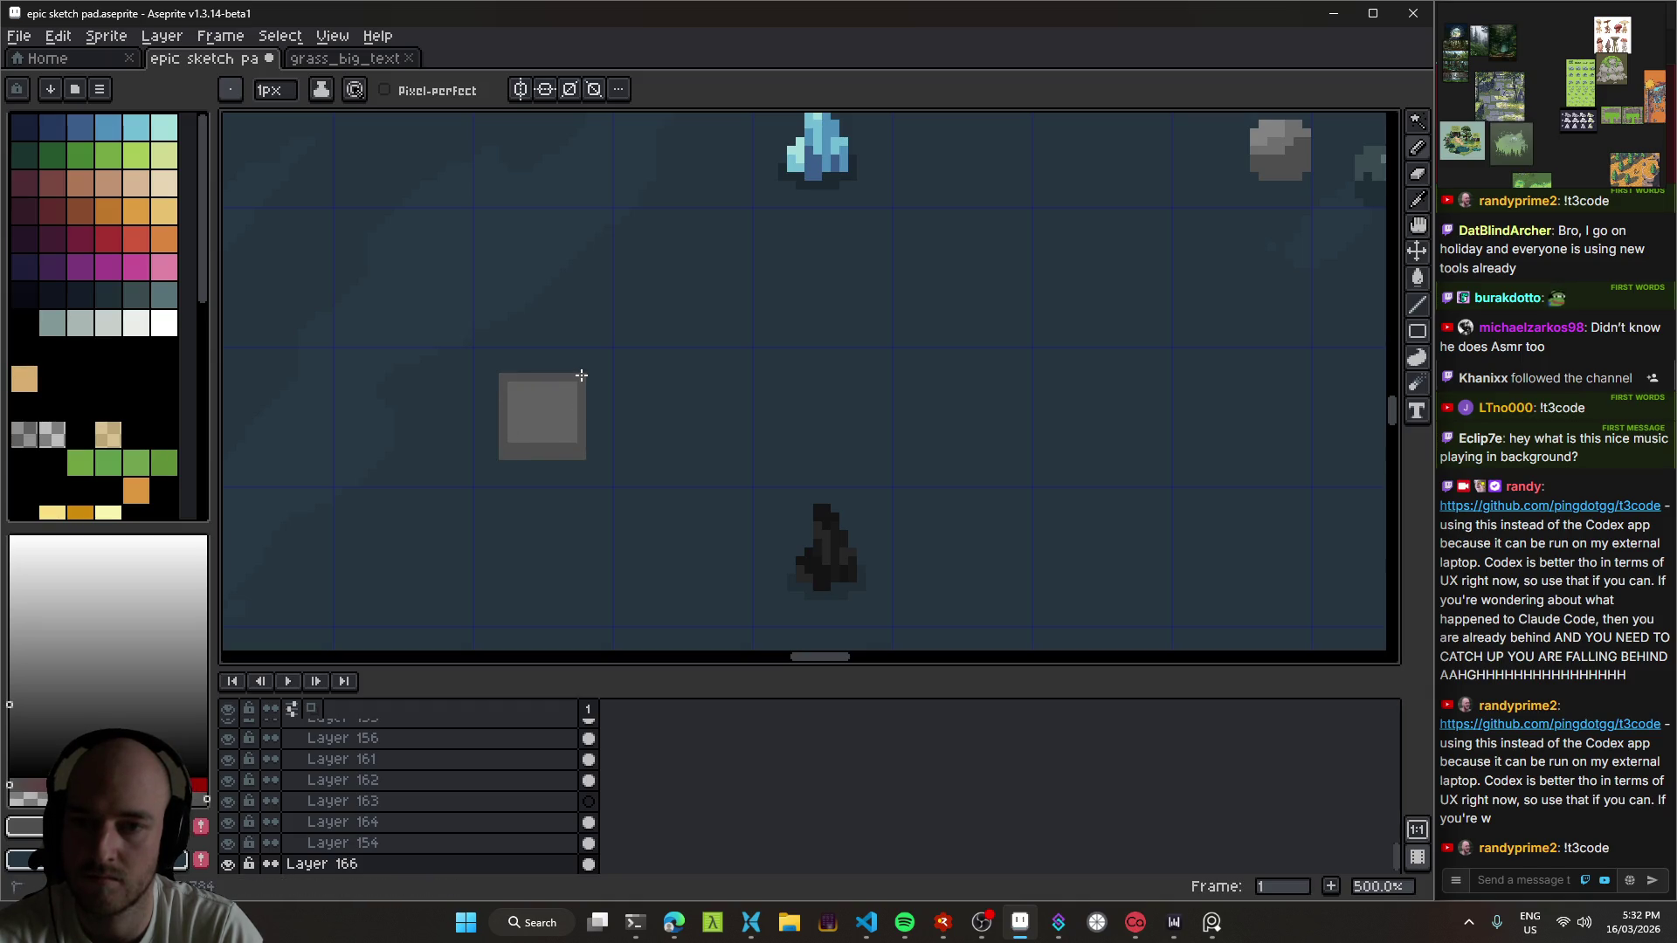
scroll(611, 411, "down", 5)
scroll(650, 454, "up", 1)
scroll(644, 454, "up", 2)
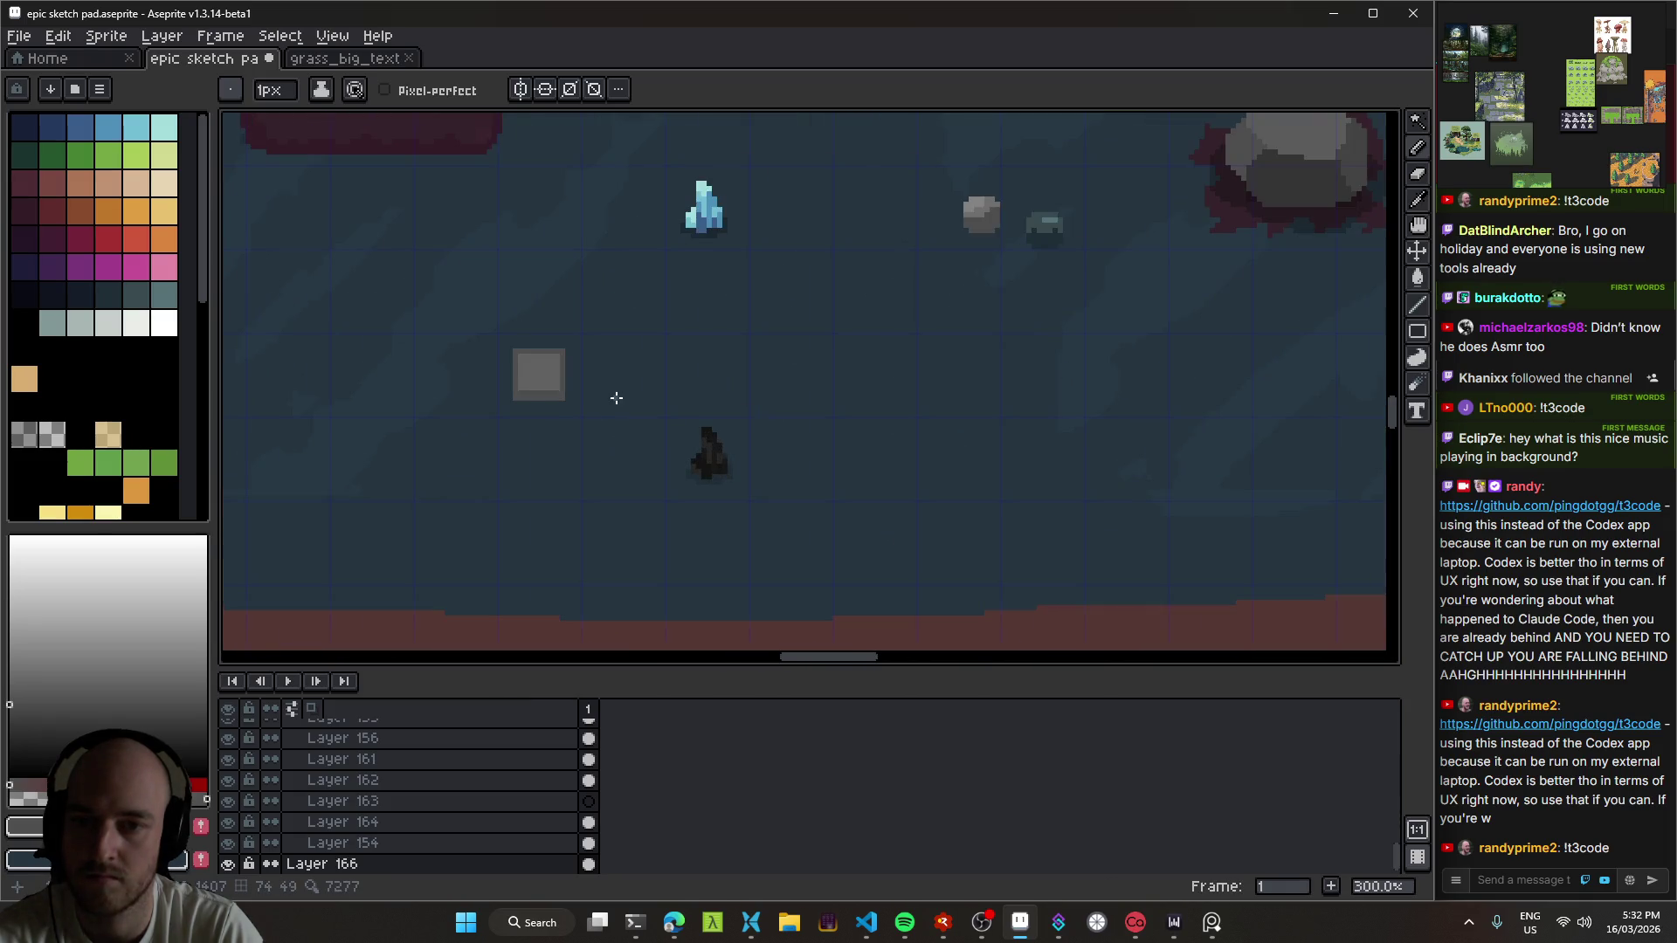
key("e")
scroll(550, 397, "up", 3)
scroll(502, 350, "down", 16)
scroll(612, 353, "up", 4)
Step: Fill the button's top-left and top-right corner notches with dark grey
key("b")
left_click(415, 335)
left_click(610, 335)
scroll(641, 352, "down", 5)
scroll(589, 428, "up", 3)
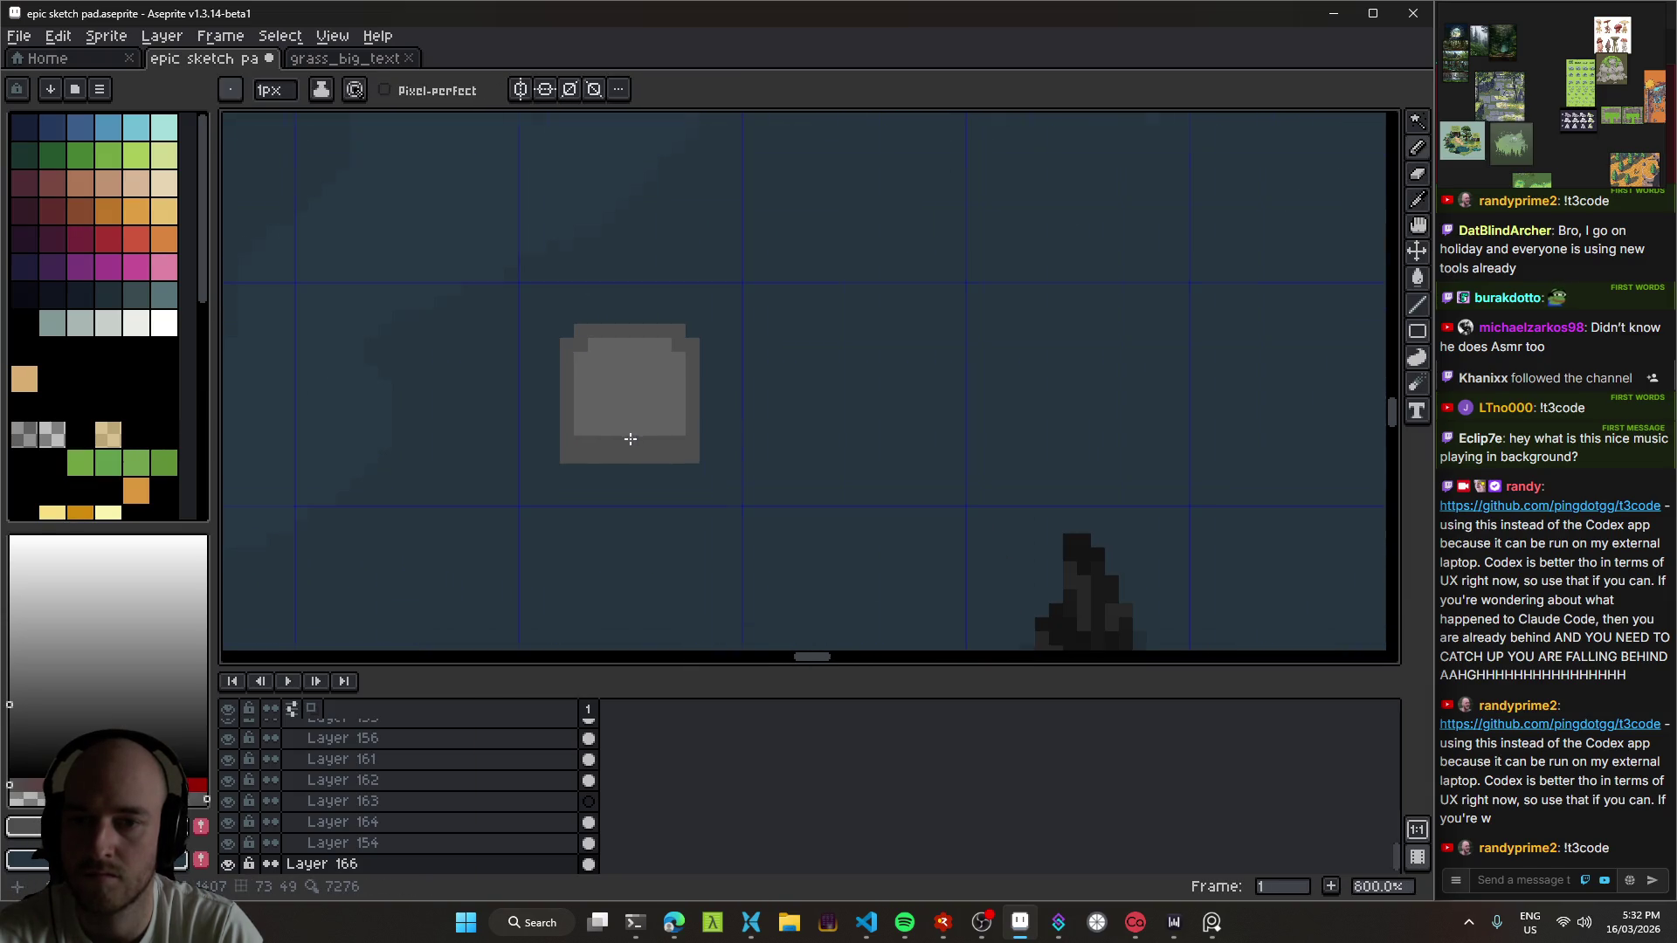
scroll(677, 428, "down", 3)
scroll(666, 464, "up", 2)
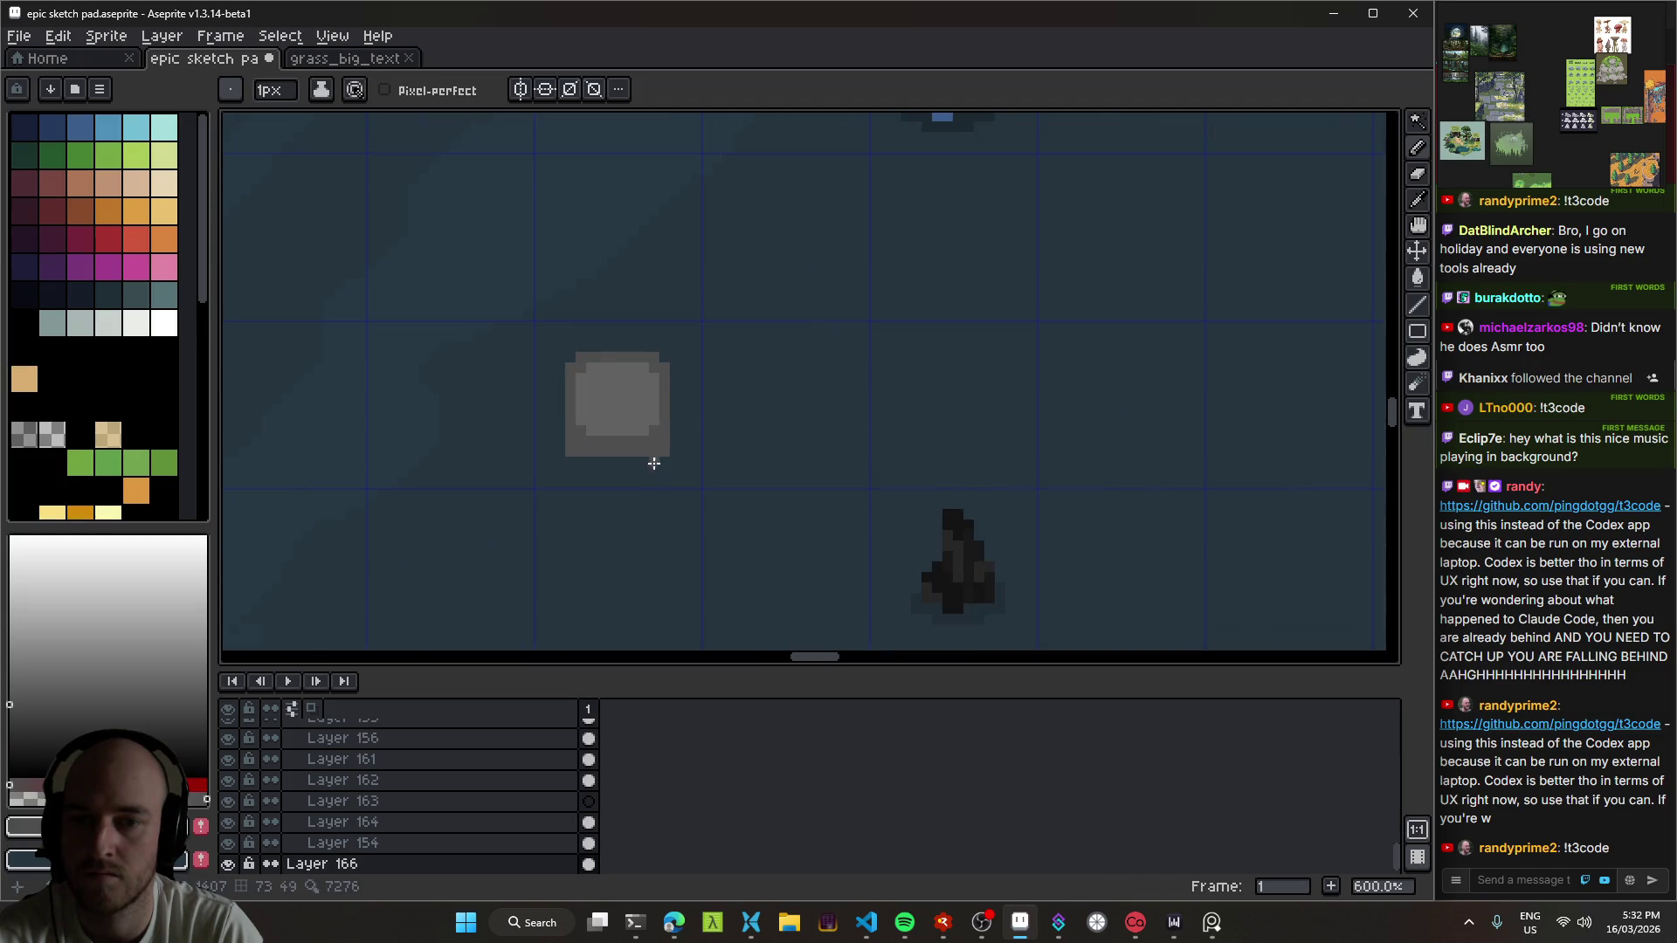
scroll(628, 448, "up", 4)
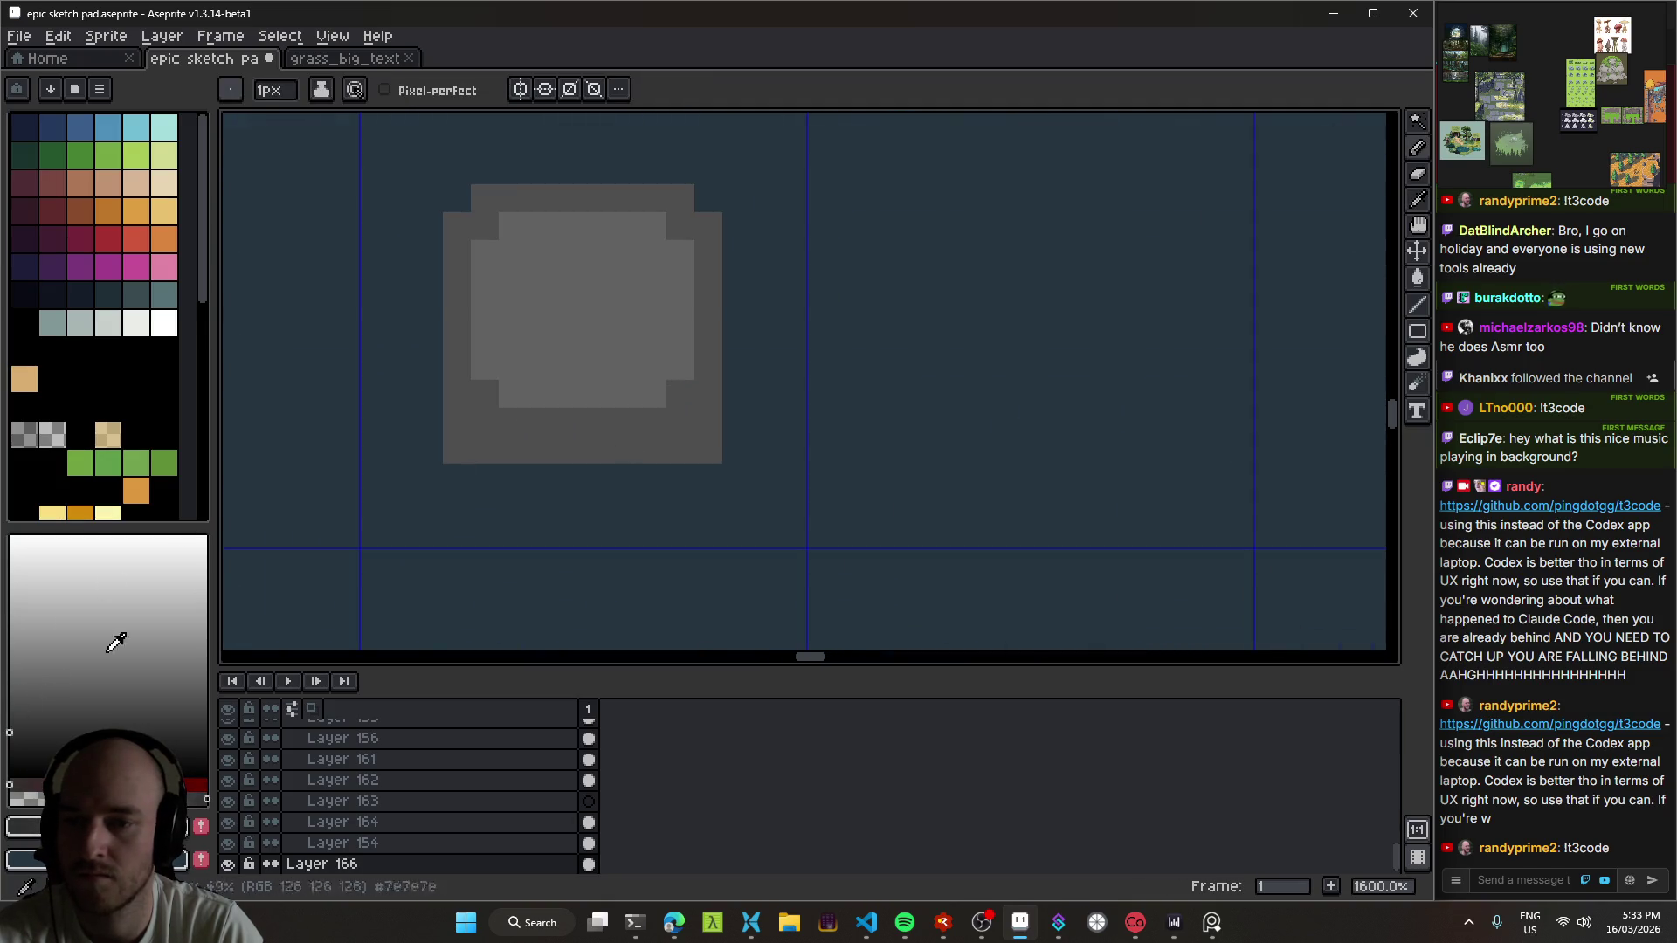
Step: Draw a dark shadow row along the bottom of the stone button
left_click_drag(460, 449, 701, 441)
scroll(731, 460, "down", 6)
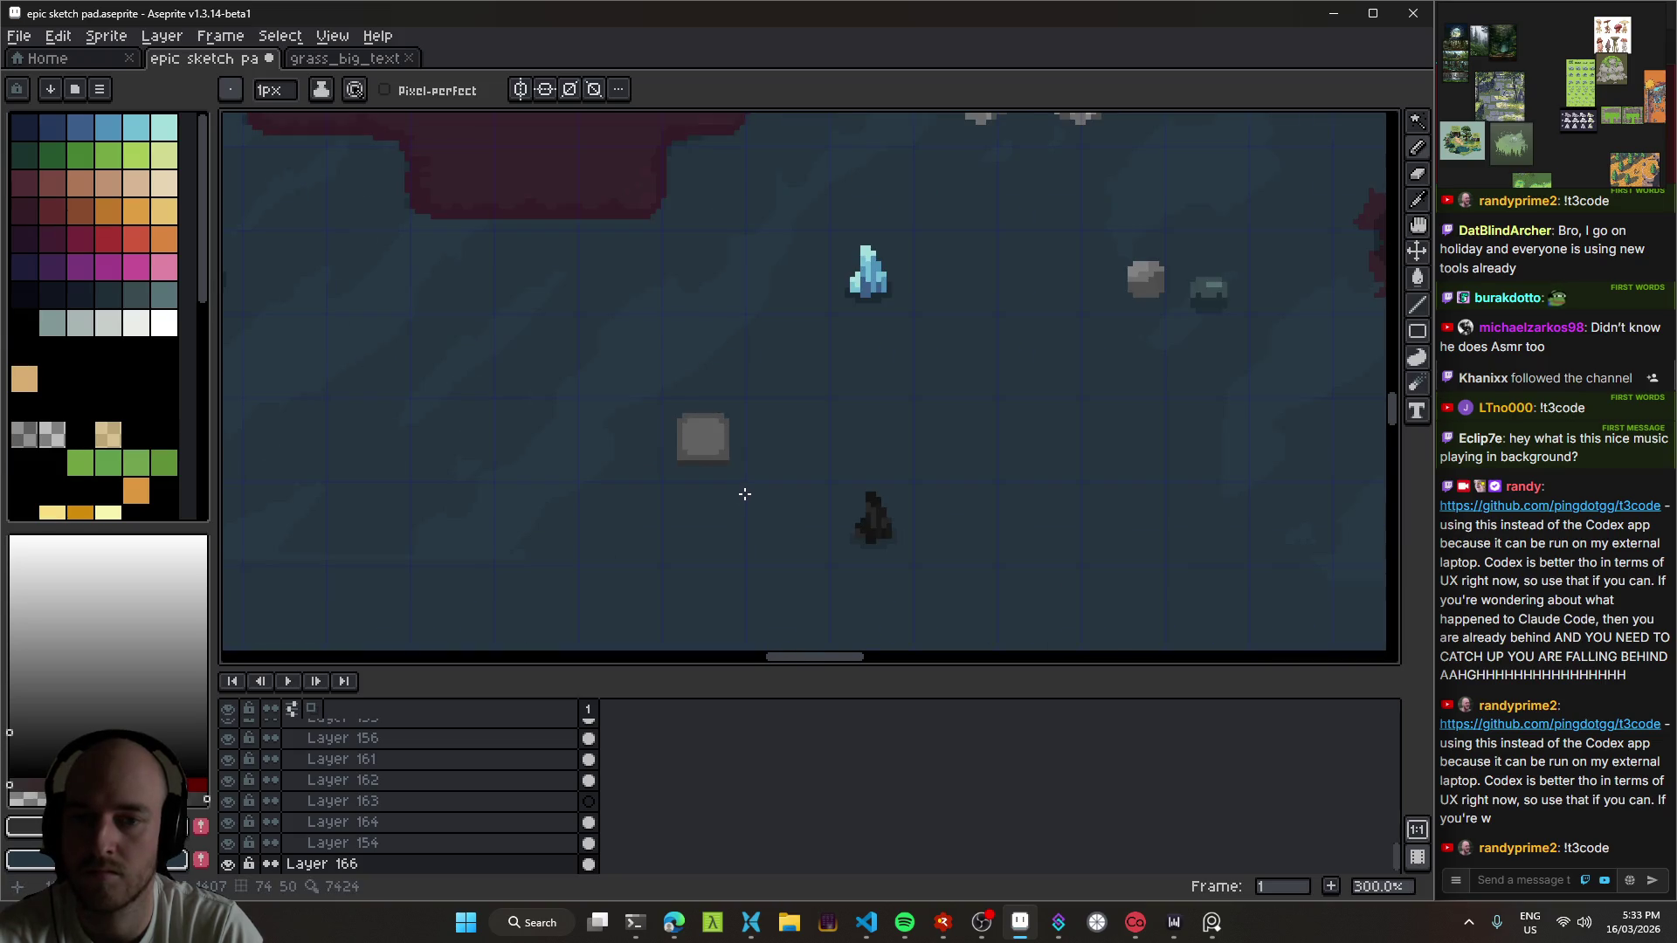
scroll(744, 494, "down", 2)
scroll(506, 472, "up", 5)
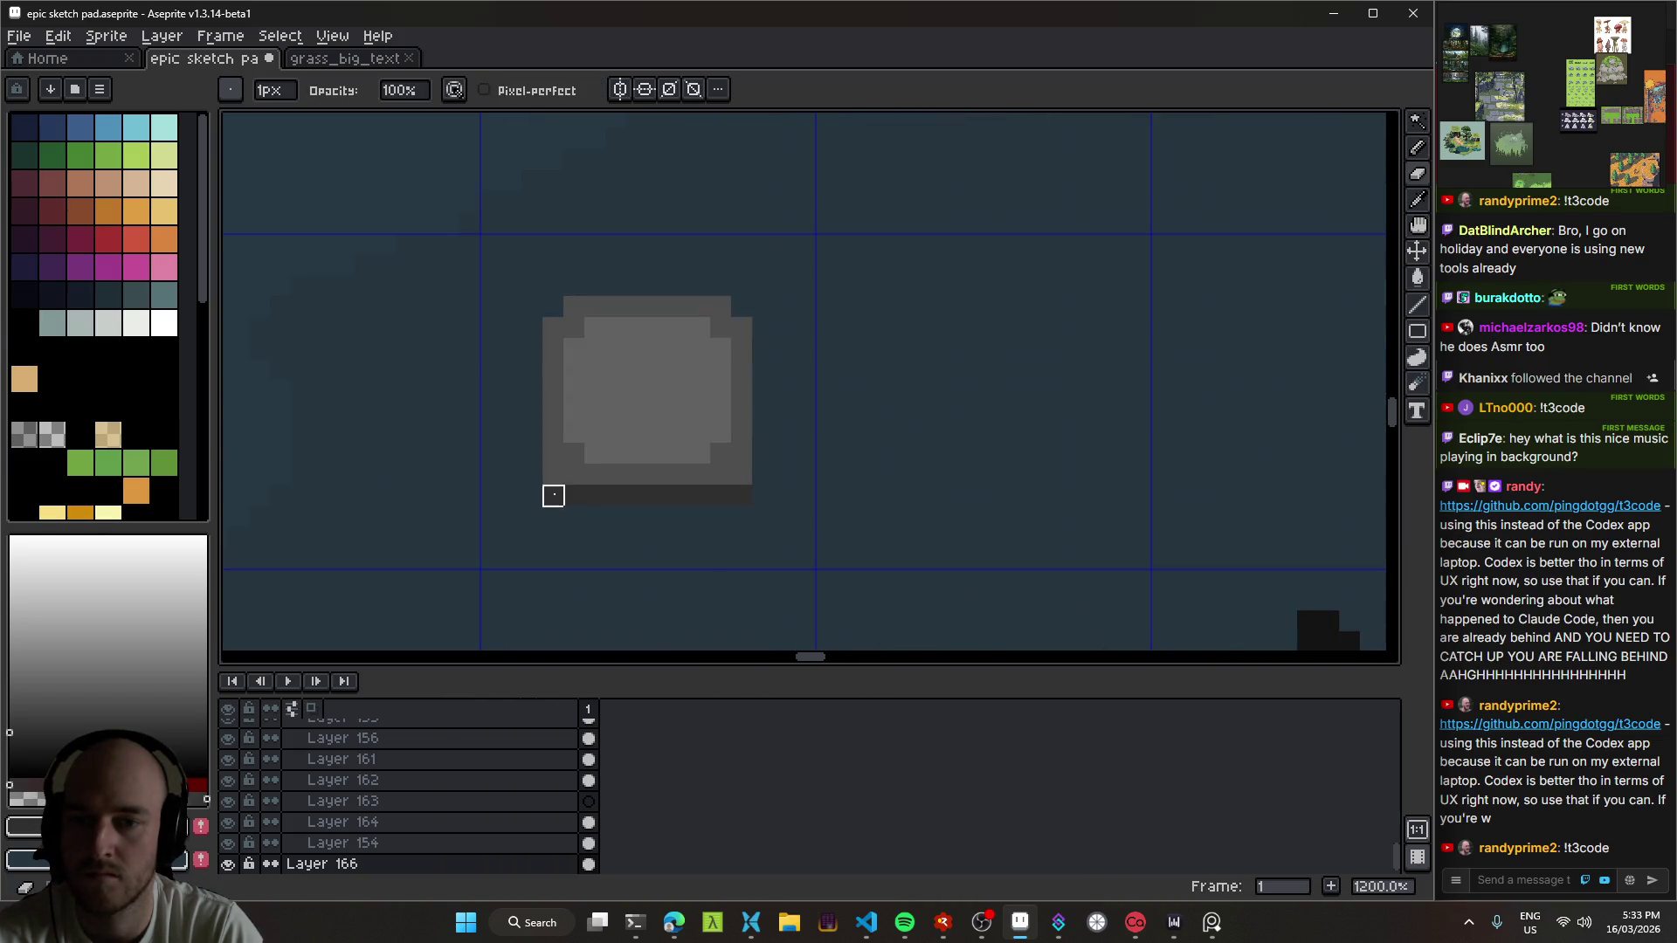
scroll(762, 517, "up", 3)
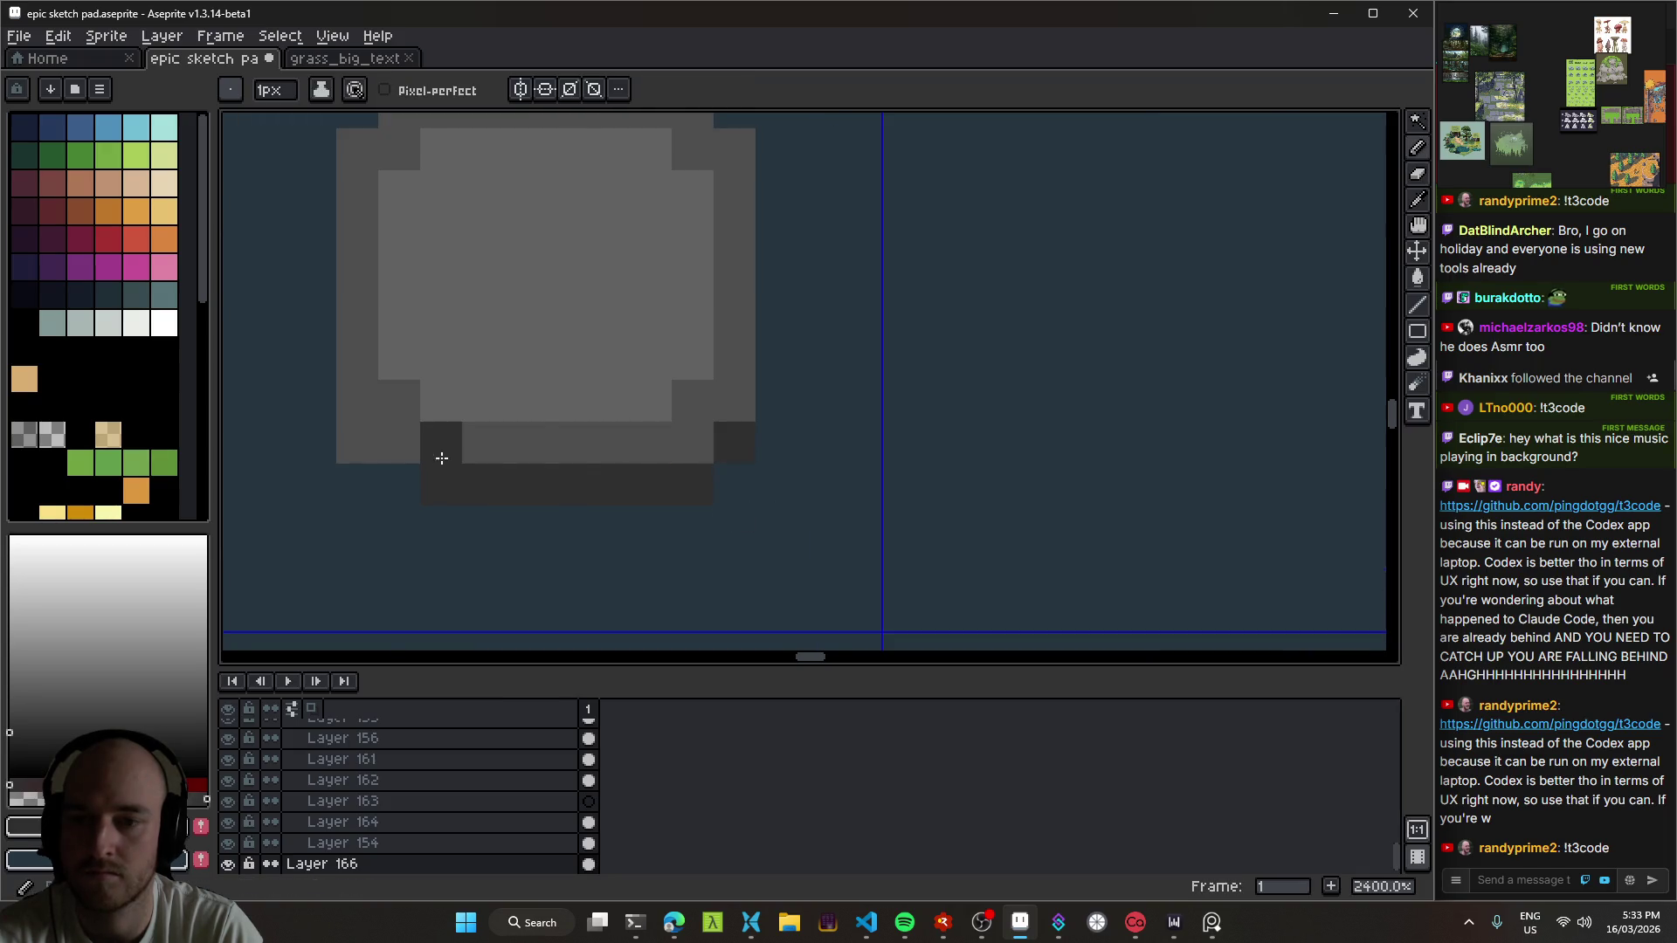
scroll(777, 513, "down", 8)
scroll(800, 524, "down", 2)
scroll(804, 536, "up", 5)
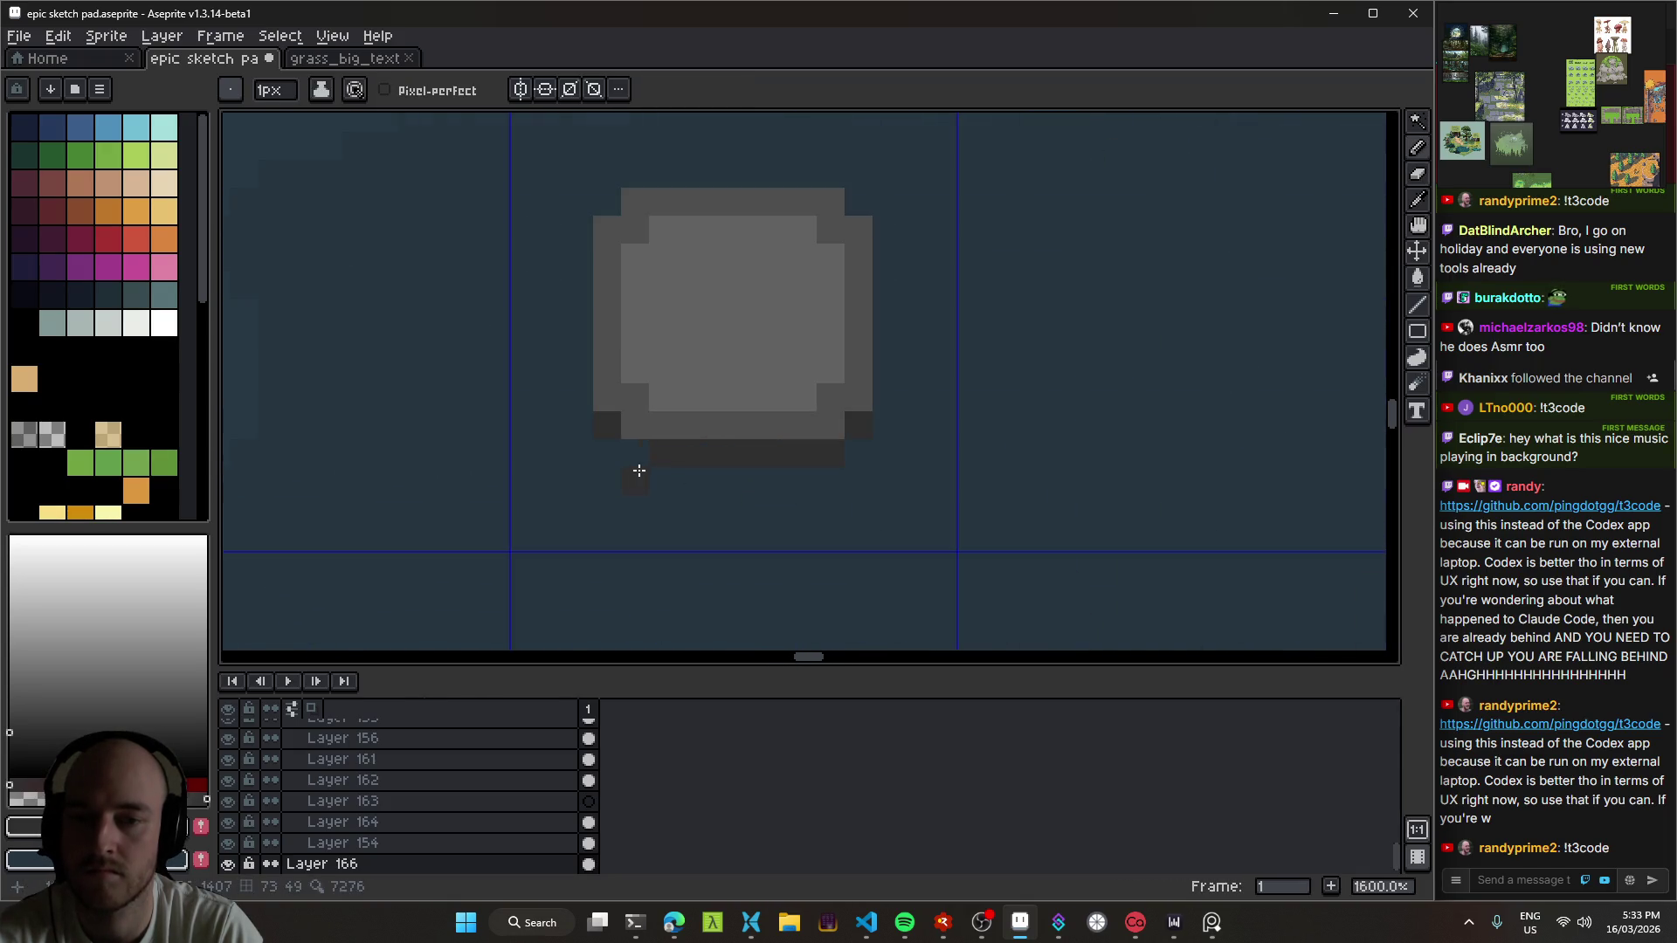
scroll(882, 518, "down", 3)
scroll(882, 518, "down", 2)
scroll(699, 472, "up", 1)
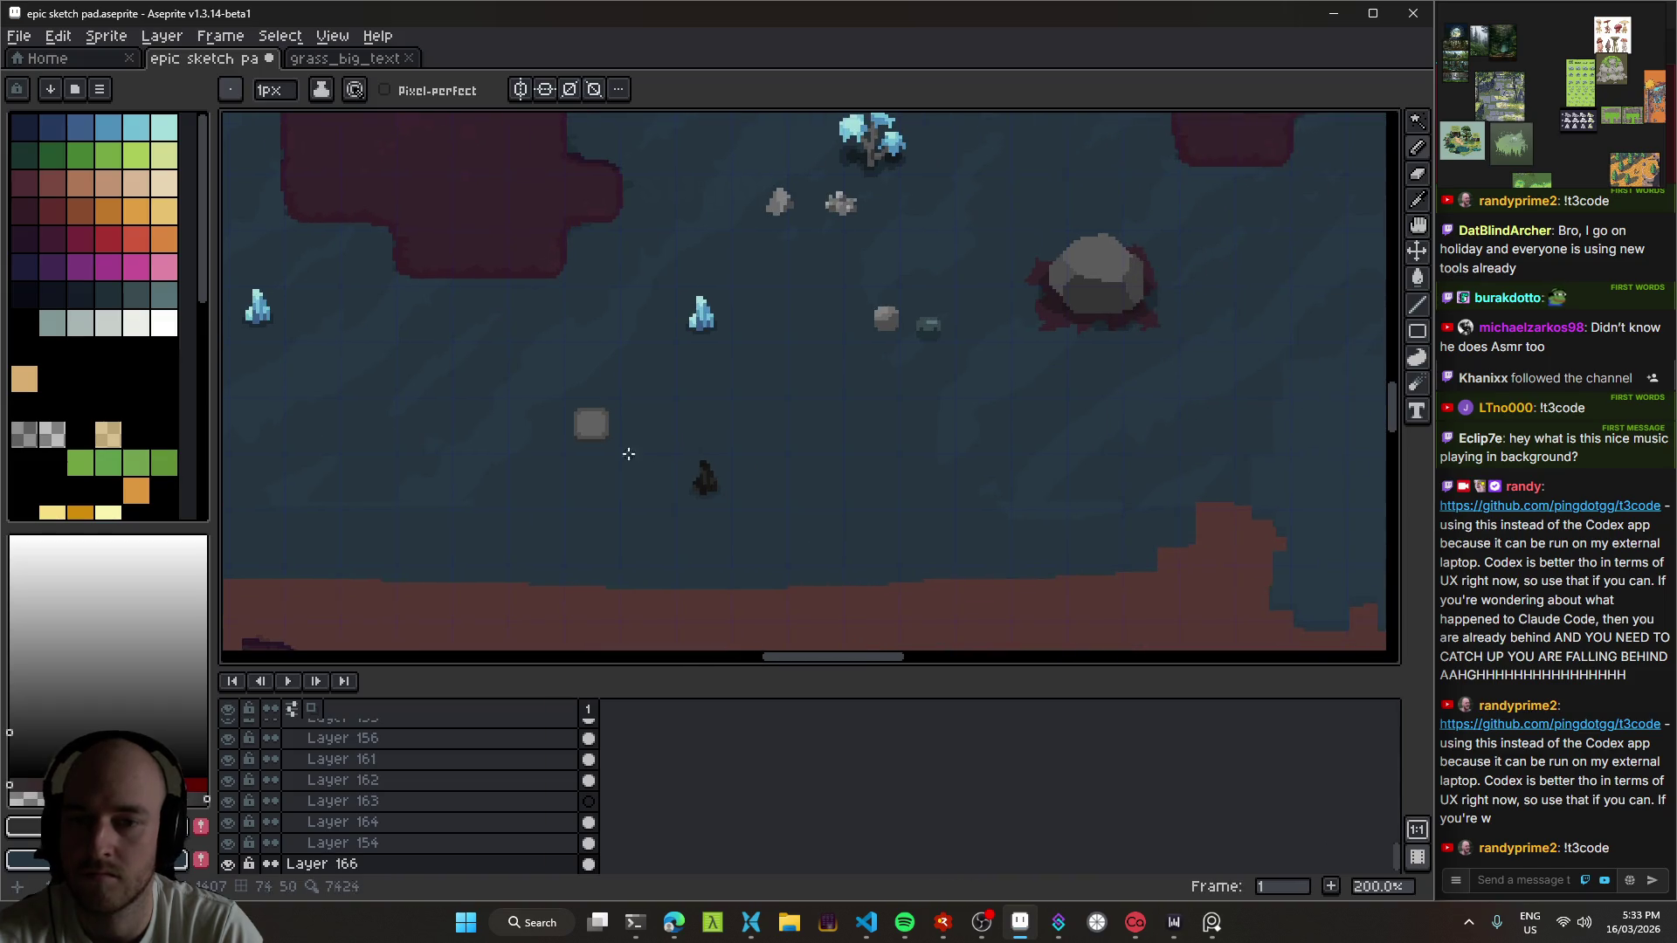
scroll(608, 439, "up", 2)
scroll(607, 439, "up", 2)
Step: Save the sketch pad, then pick light blue as the drawing colour
key("v")
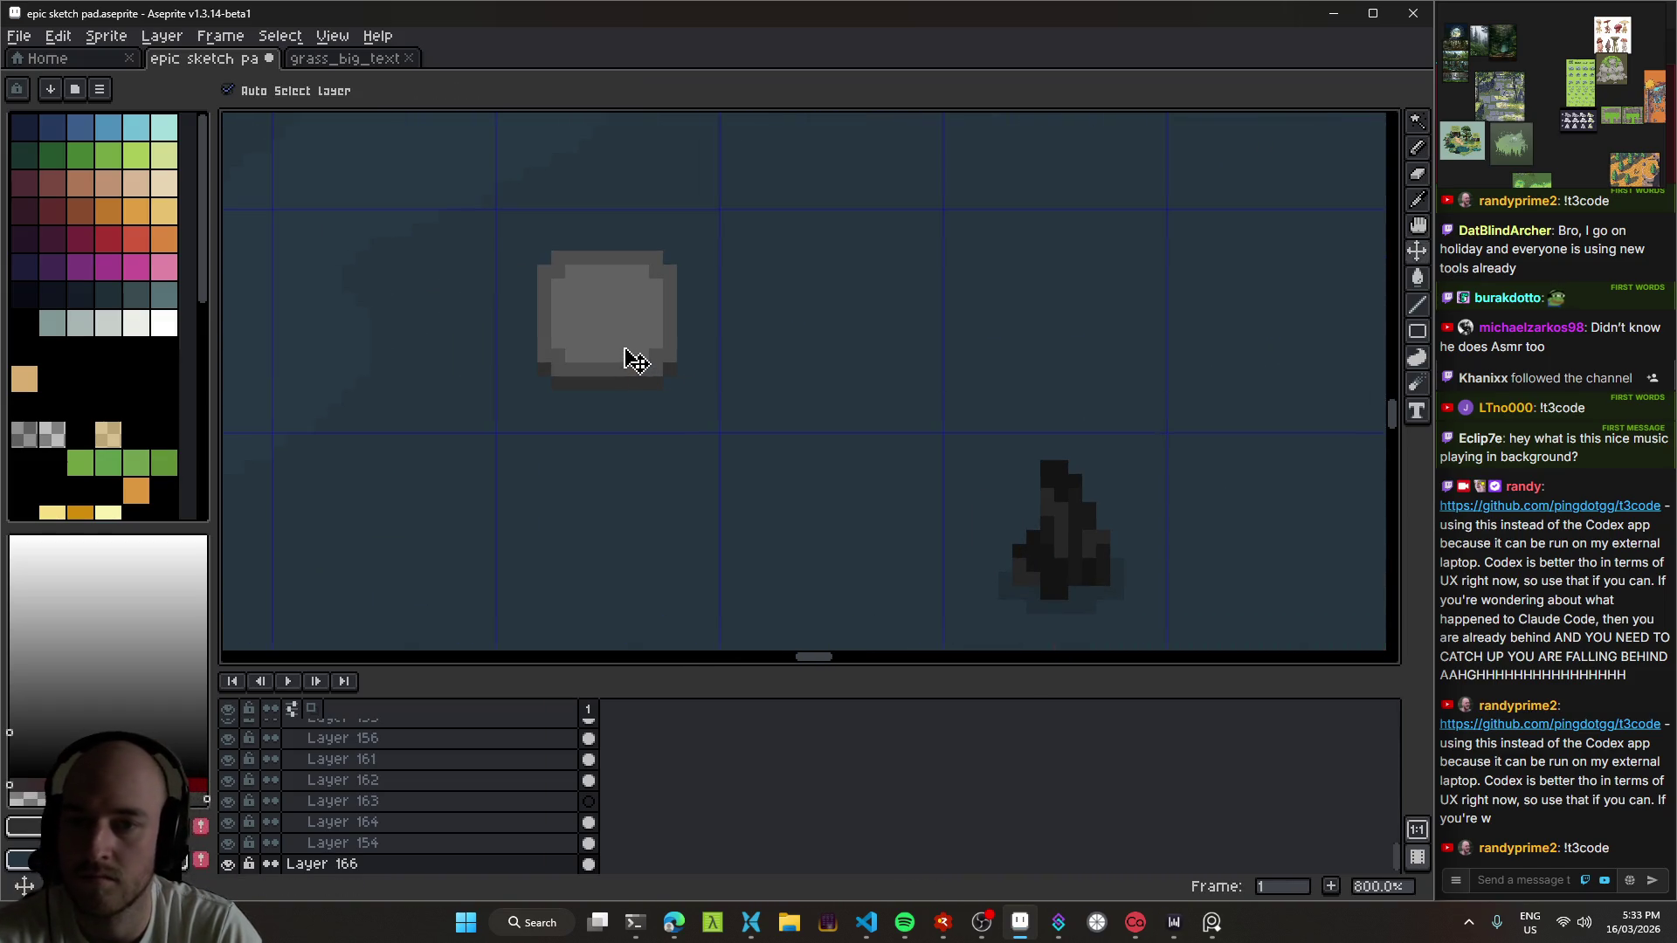
scroll(635, 355, "down", 6)
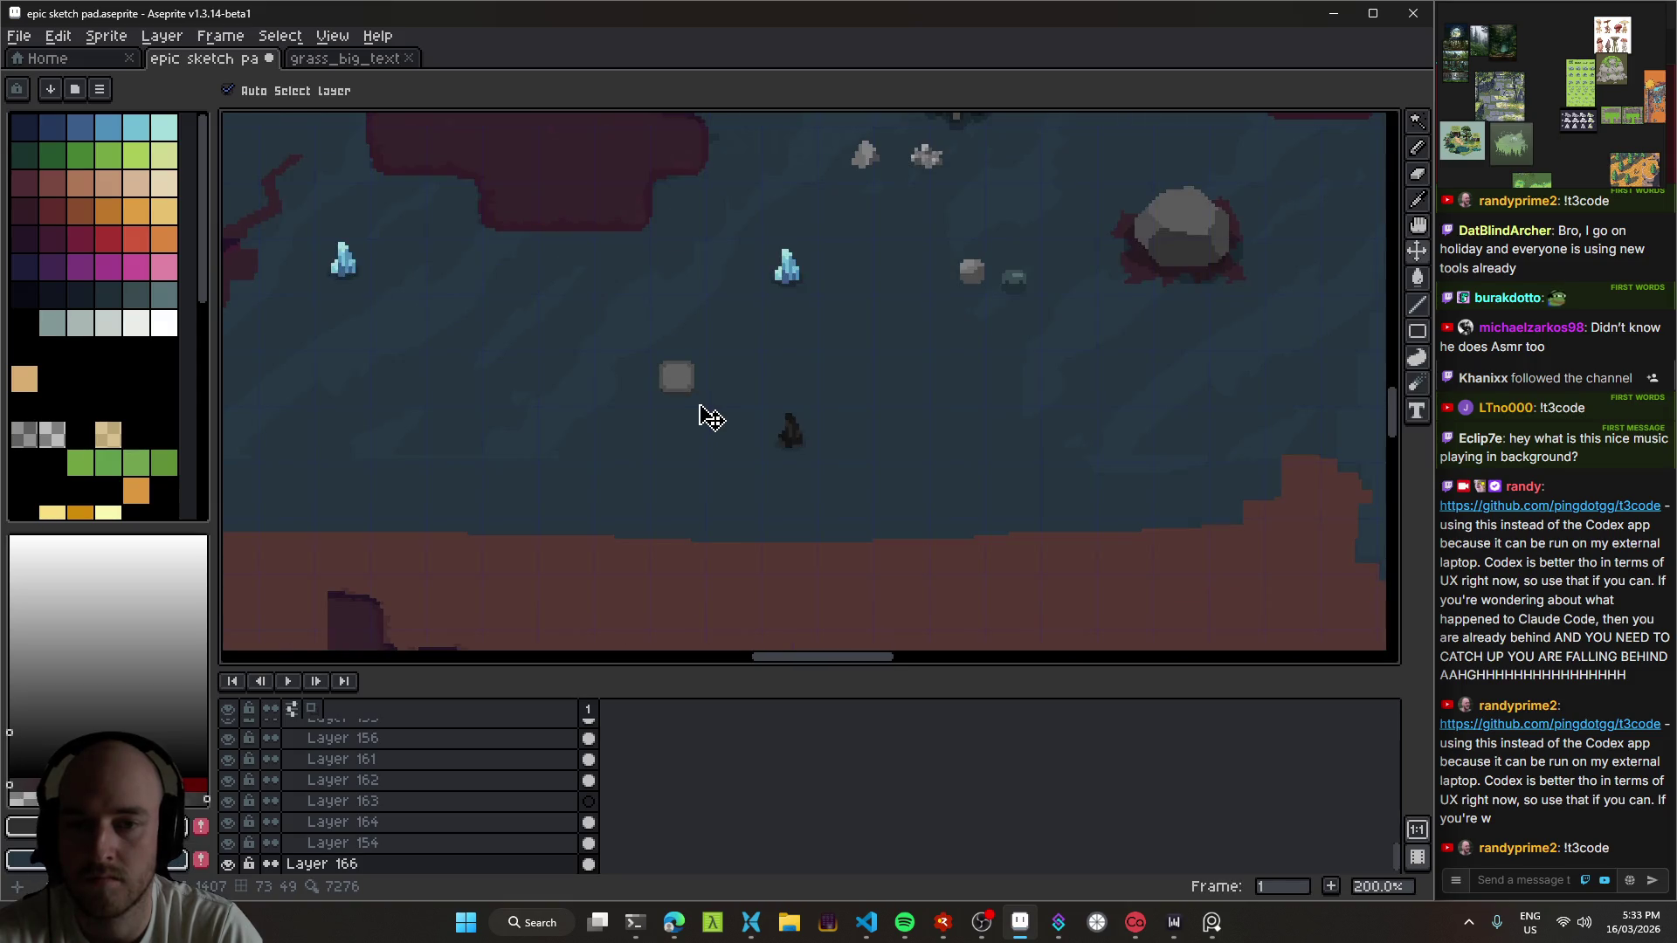
key("ctrl+s")
scroll(554, 423, "up", 4)
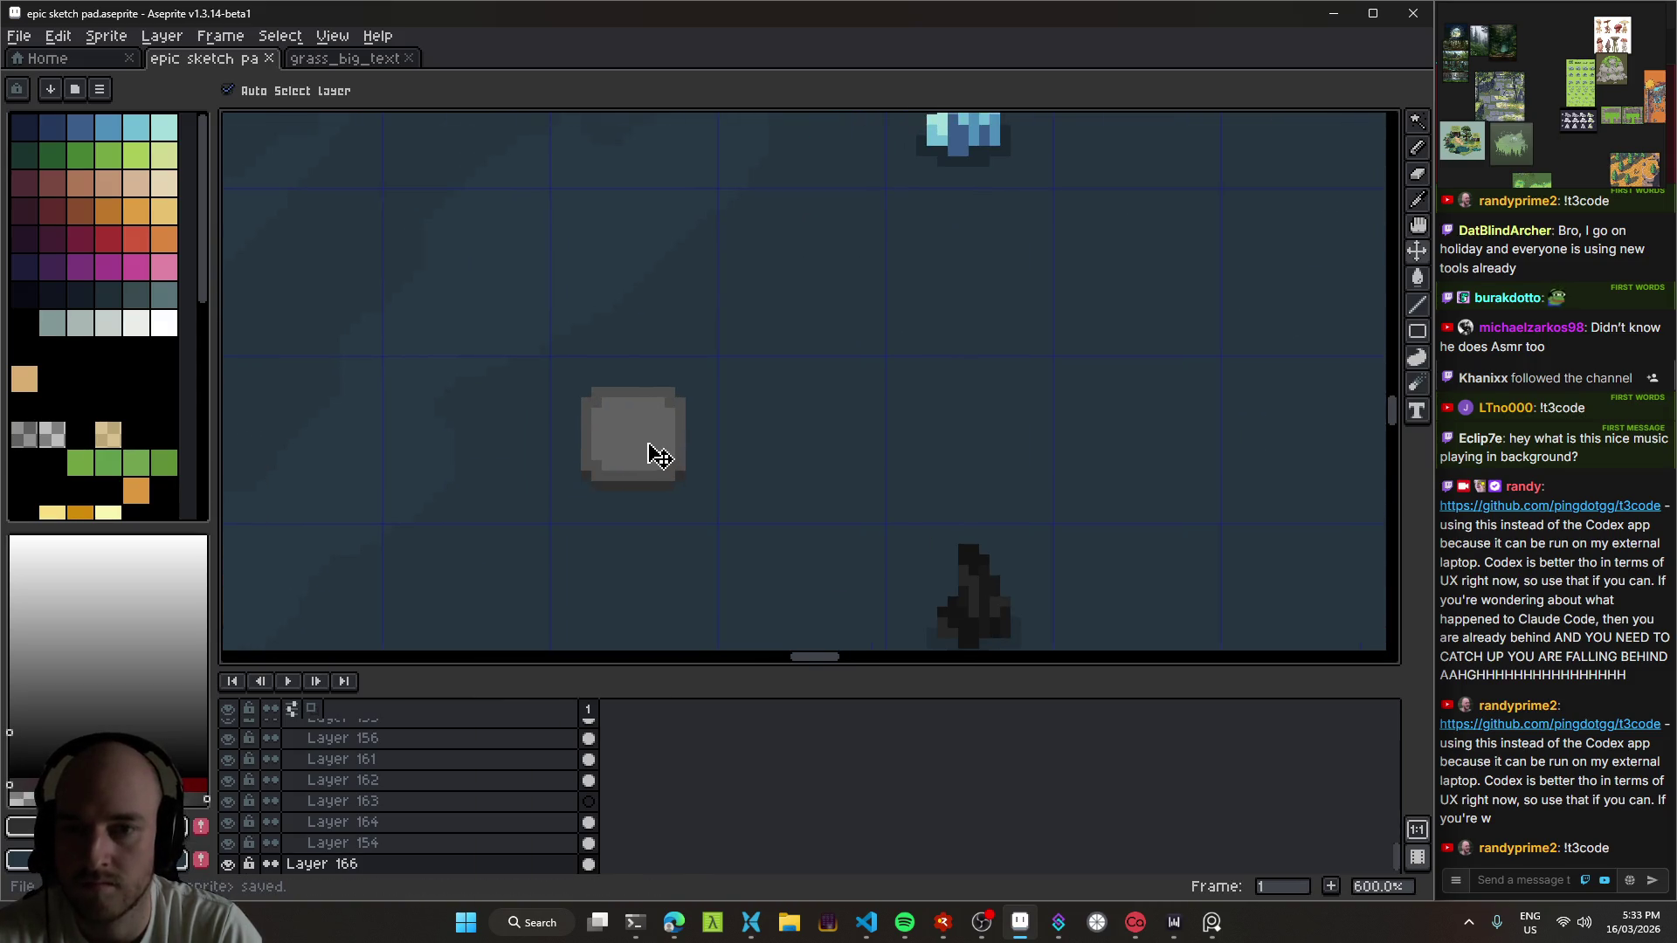
scroll(644, 454, "up", 4)
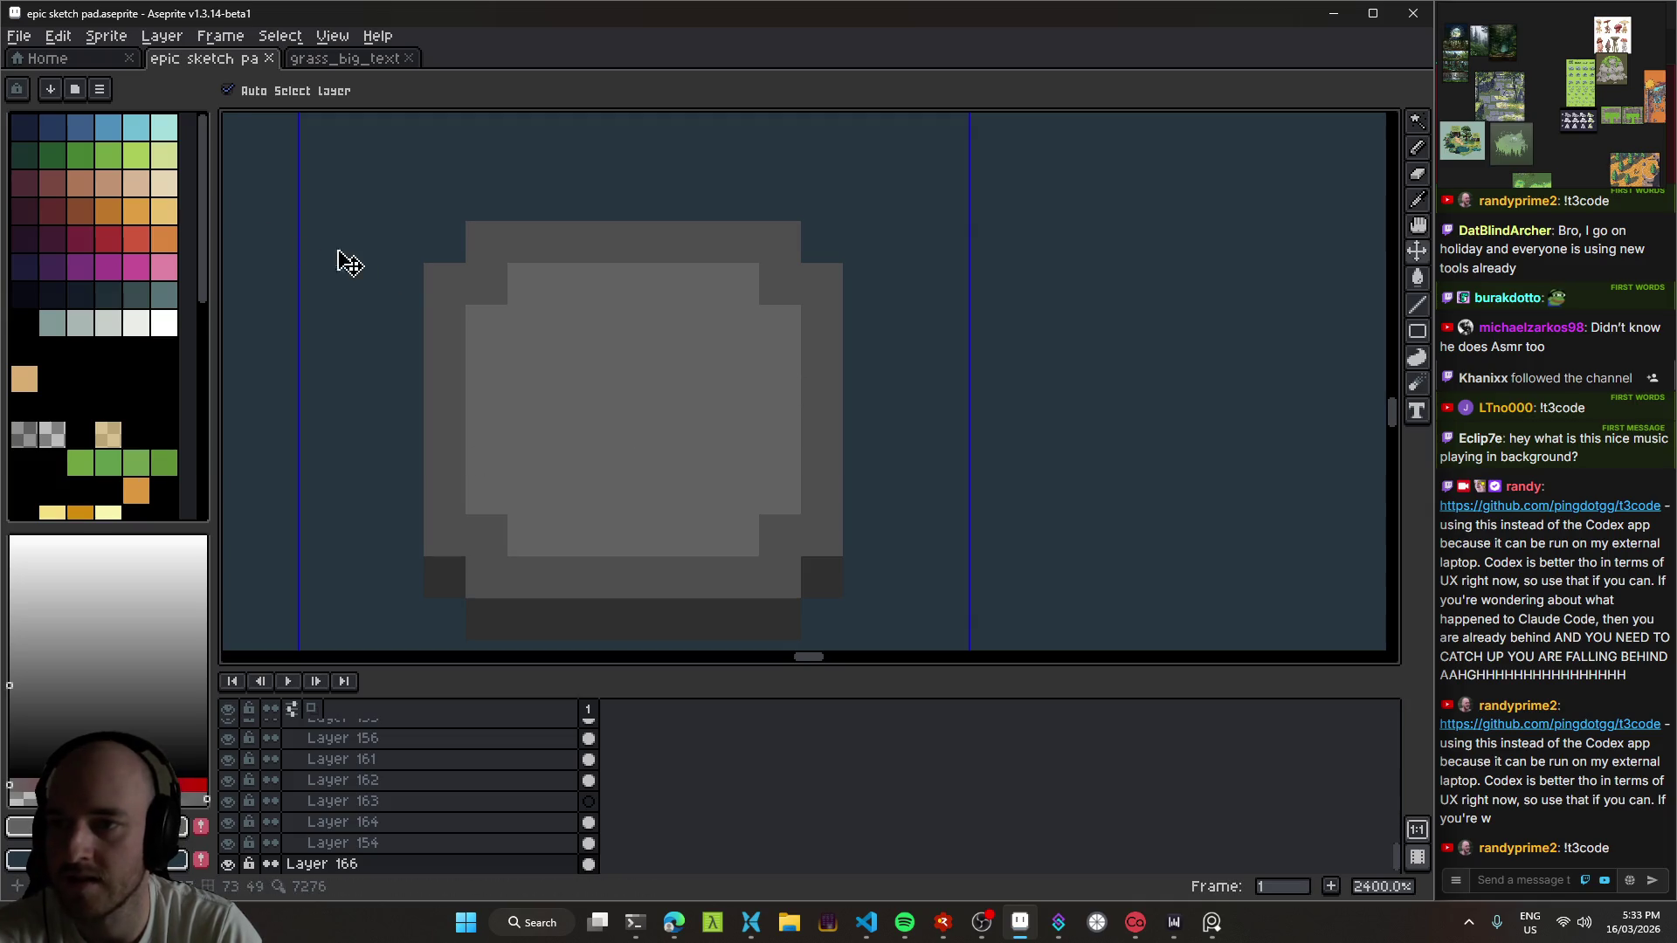
left_click(138, 127)
Step: Pencil a light cyan diagonal line and a horizontal bar onto the stone button
key("b")
left_click(165, 127)
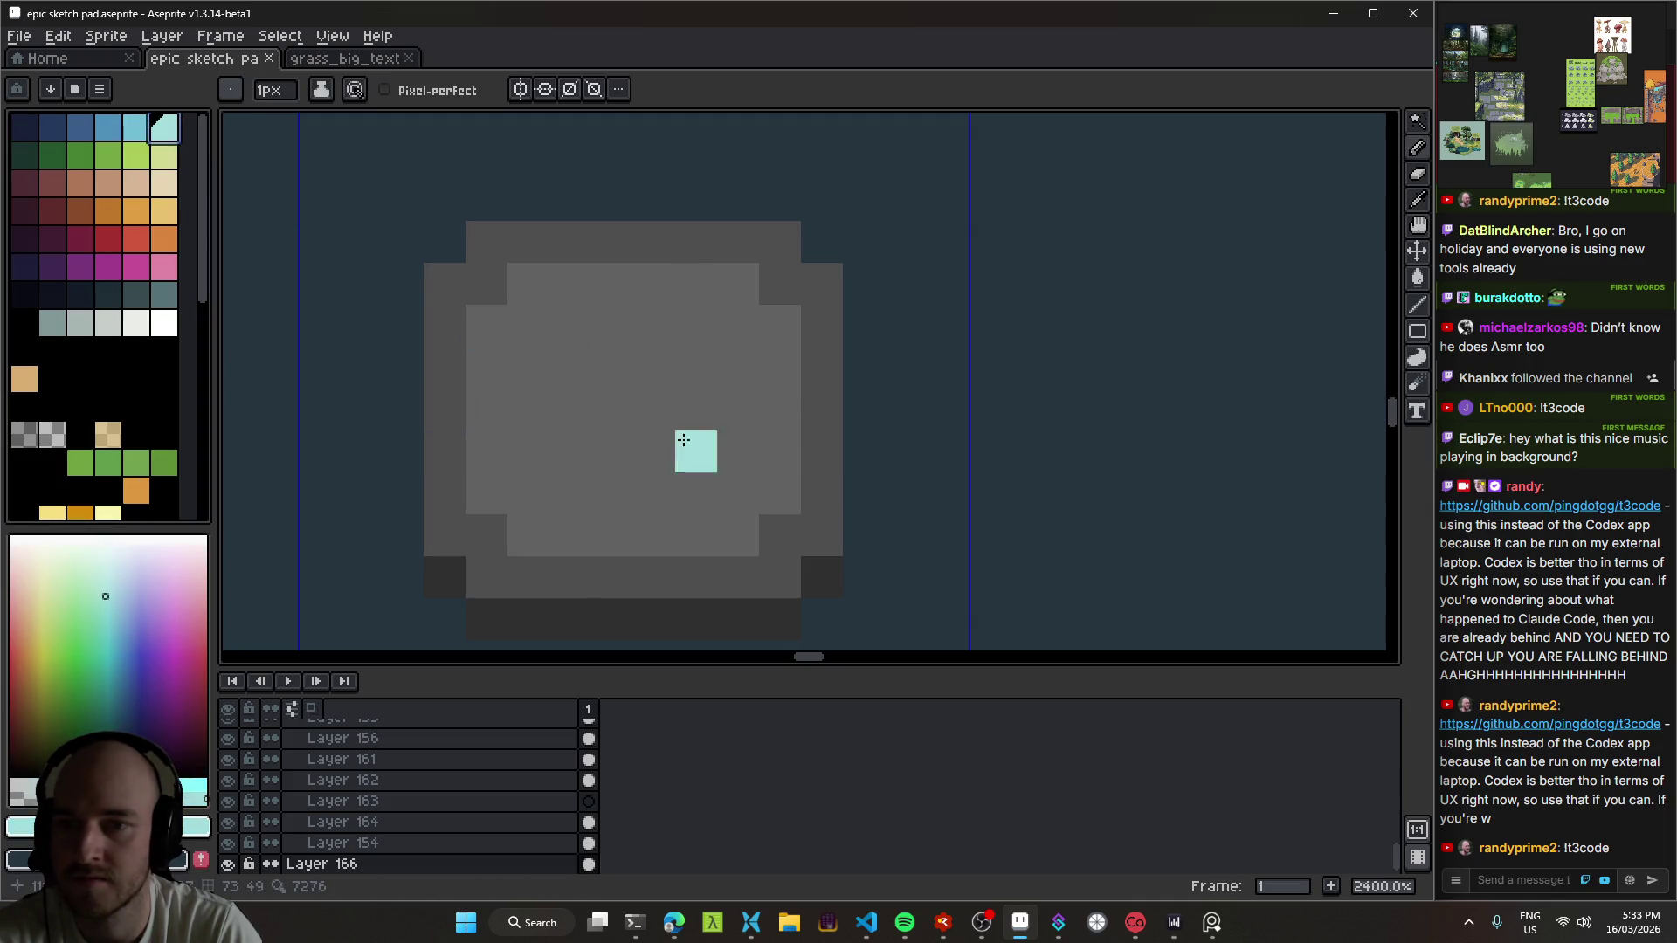
left_click_drag(582, 451, 695, 313)
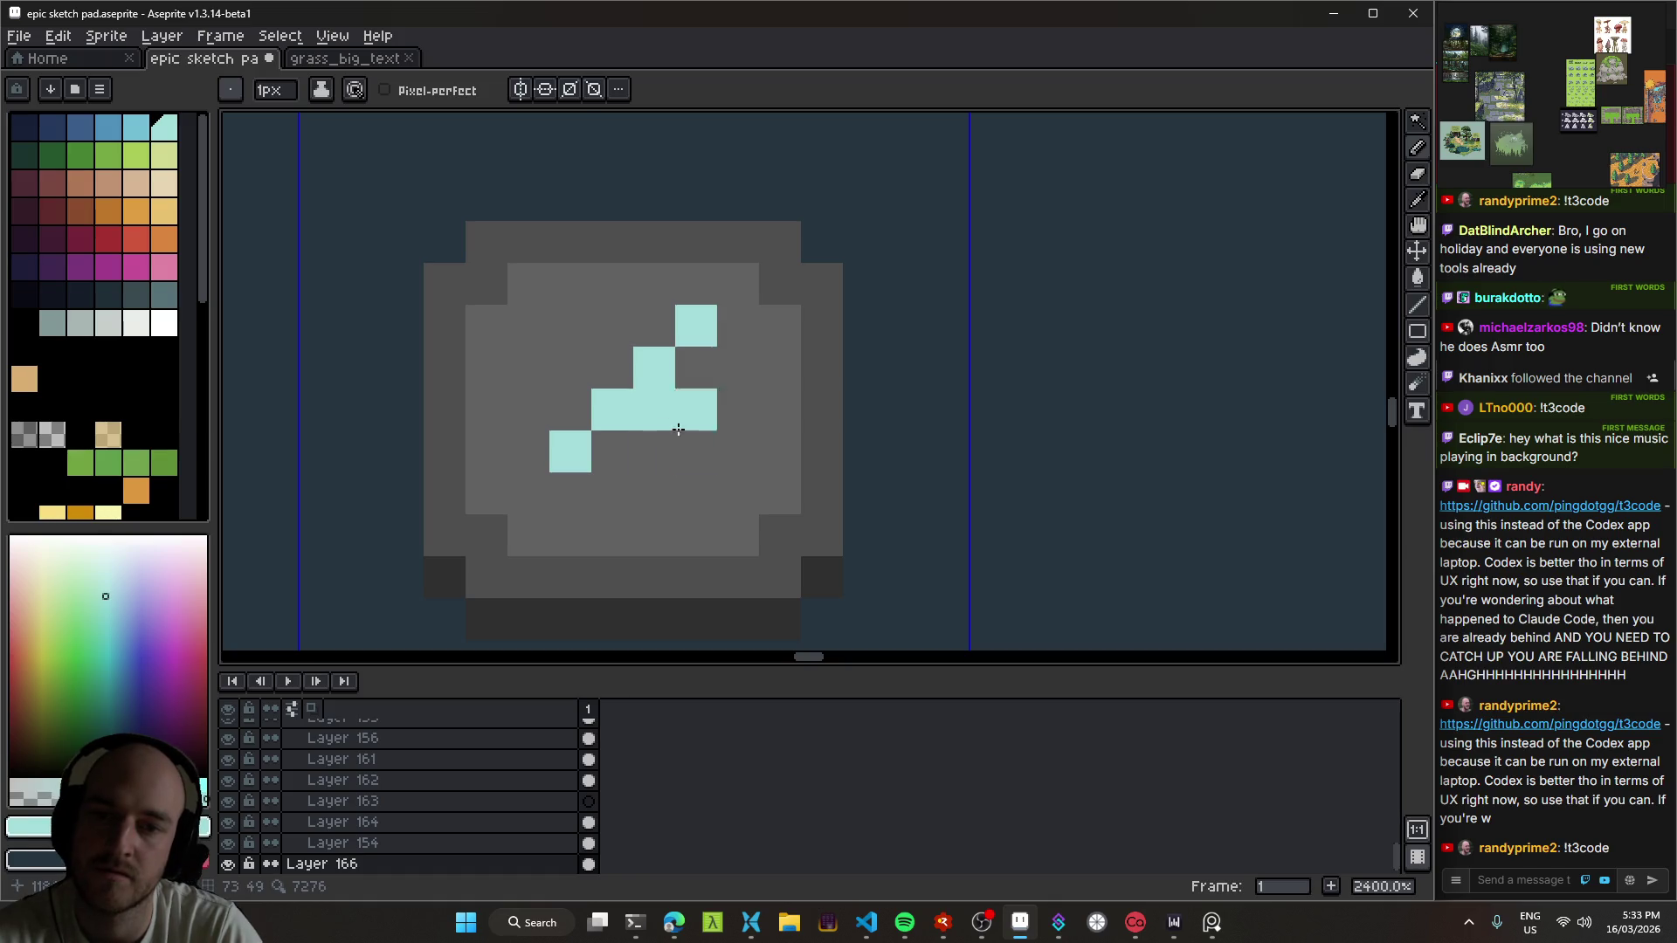
left_click_drag(654, 452, 738, 452)
scroll(766, 538, "down", 5)
scroll(764, 557, "down", 2)
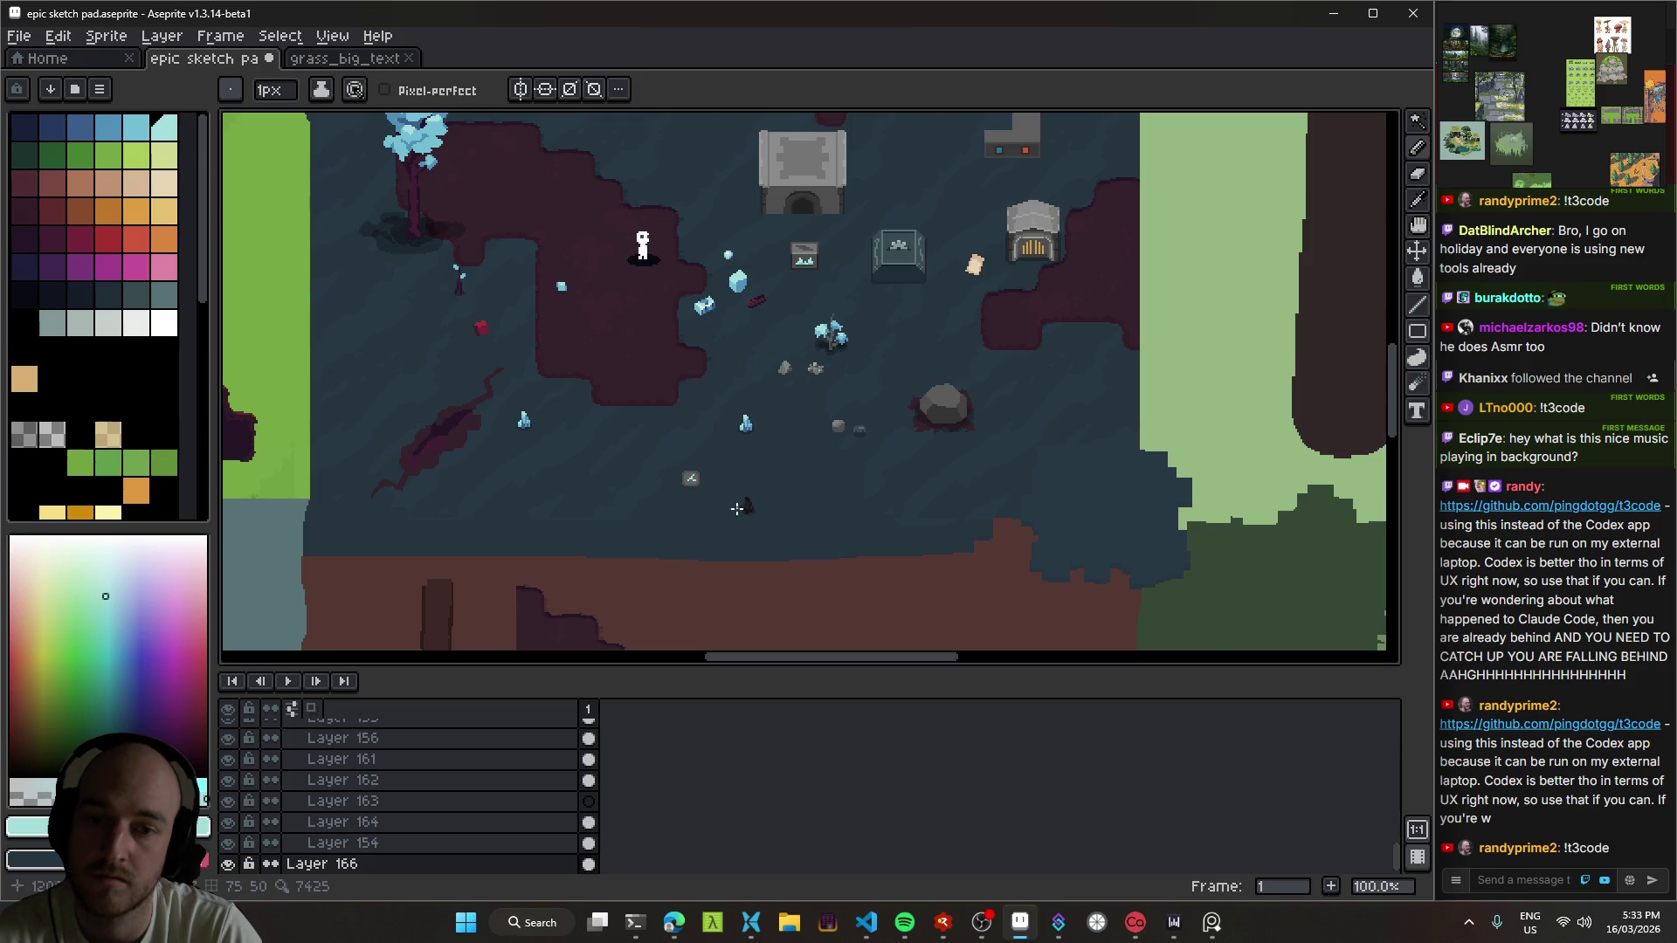
scroll(617, 437, "up", 3)
Step: Move the stone button 16 pixels left and marquee-select it
mouse_move(617, 437)
left_mouse_down()
mouse_move(789, 424)
mouse_move(751, 415)
left_mouse_up()
key("v")
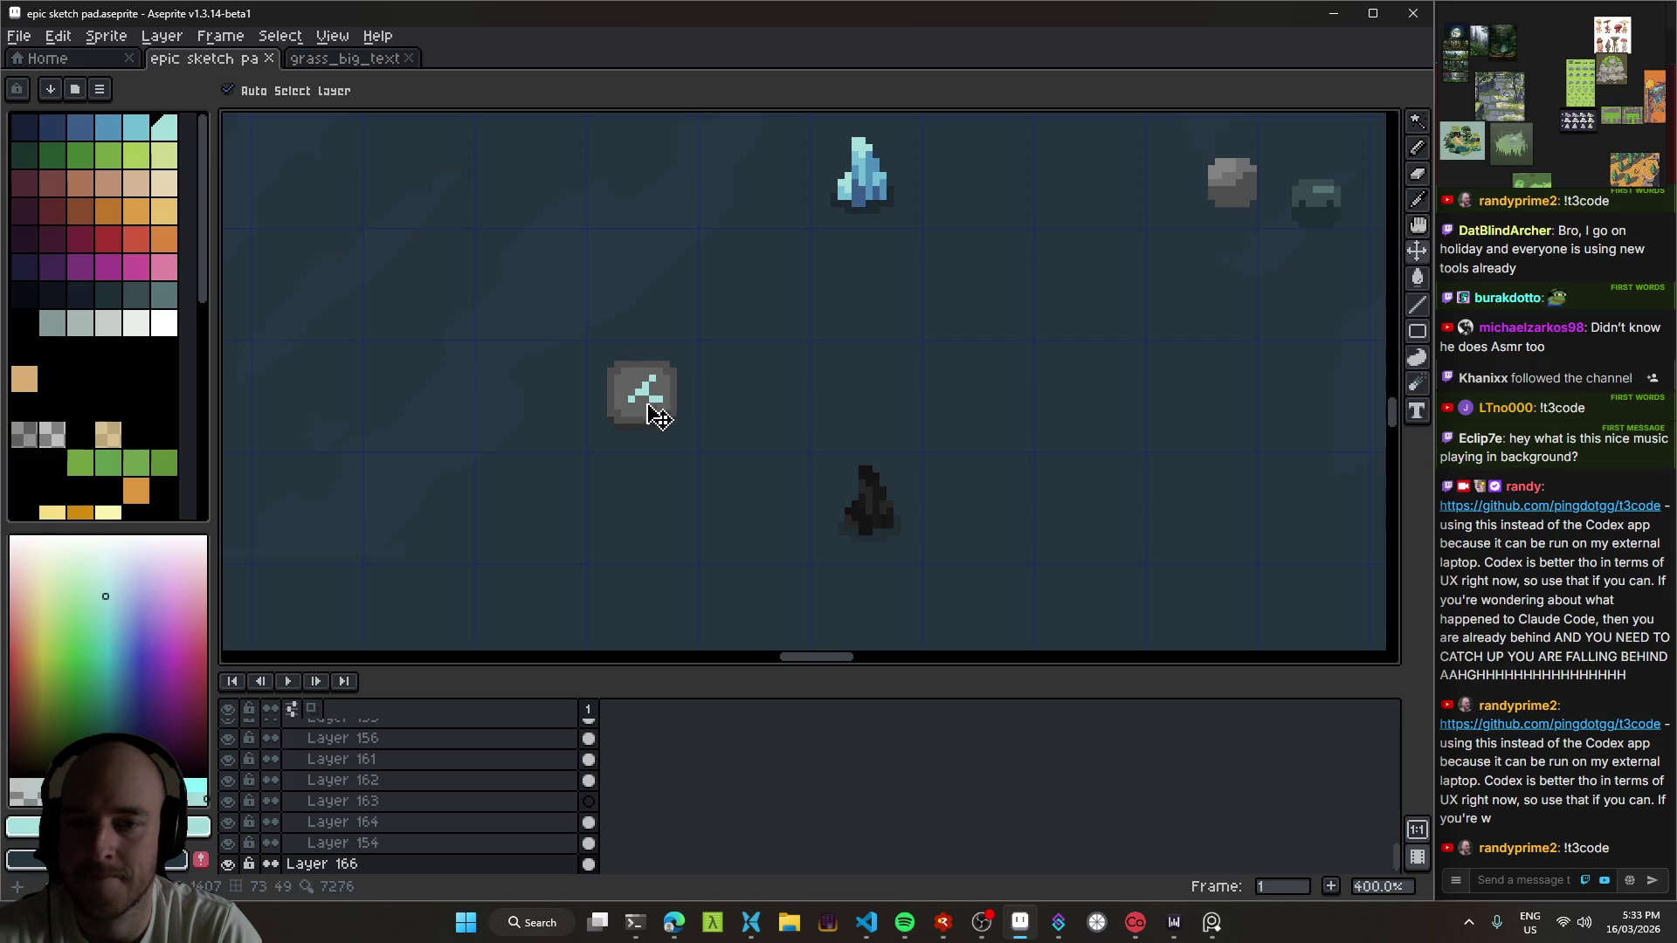
scroll(656, 385, "up", 1)
left_click_drag(655, 384, 520, 390)
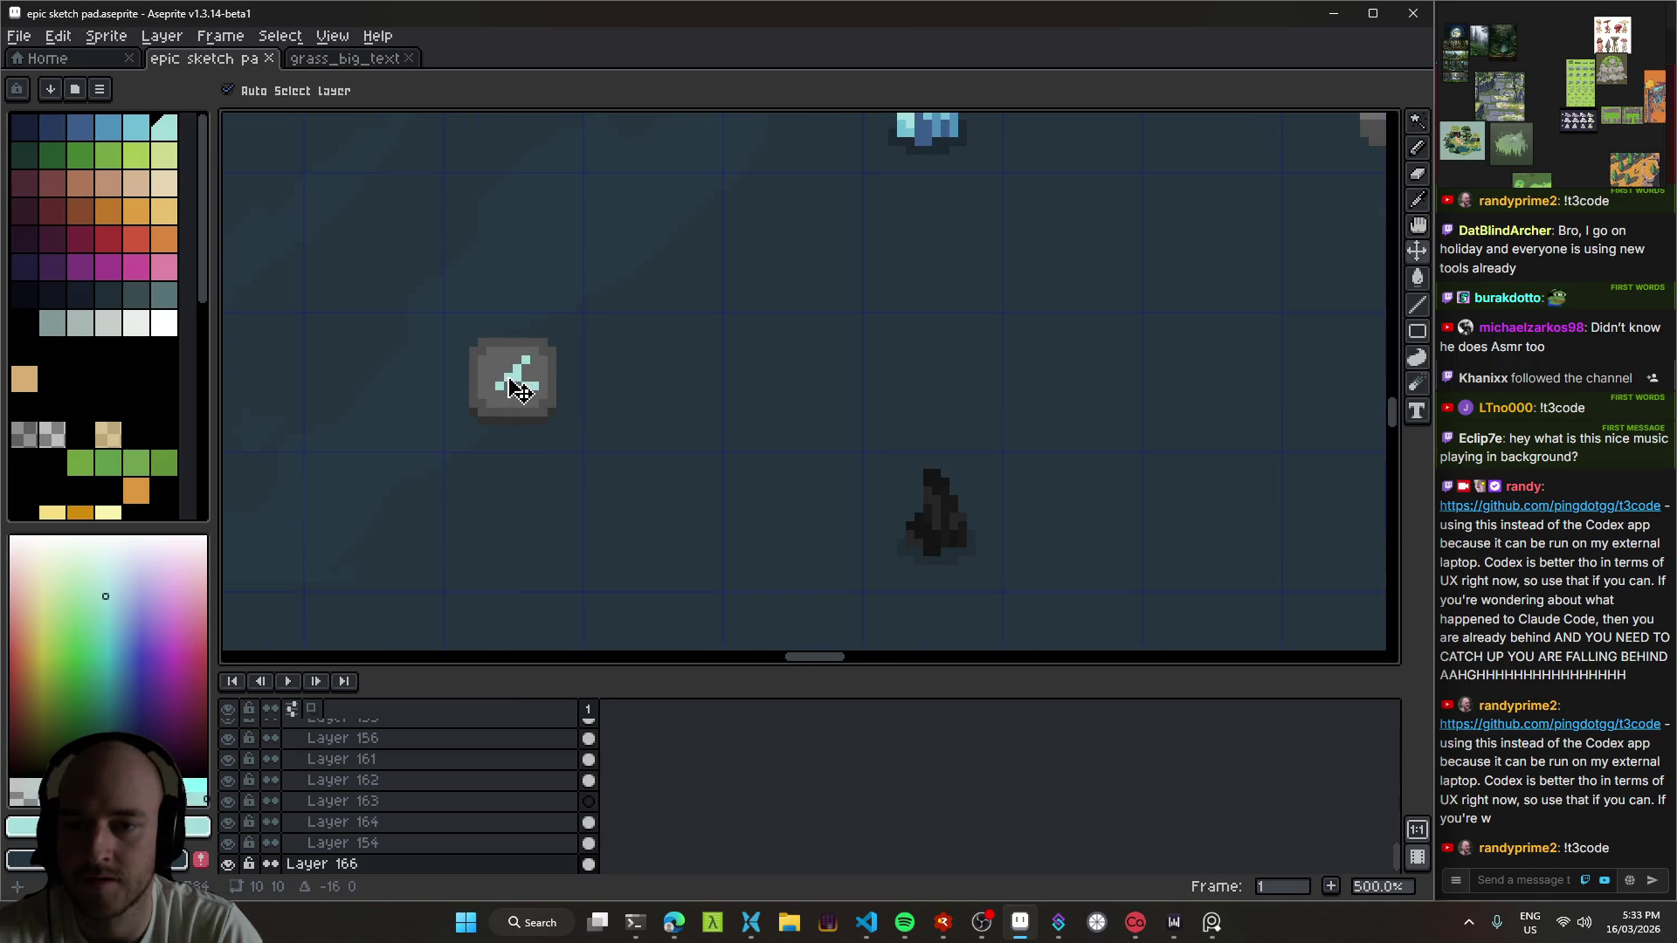
key("m")
left_click_drag(446, 317, 591, 454)
Step: Paste a copy of the stone button on a new layer just right of the original
left_click(682, 402)
key("shift+n")
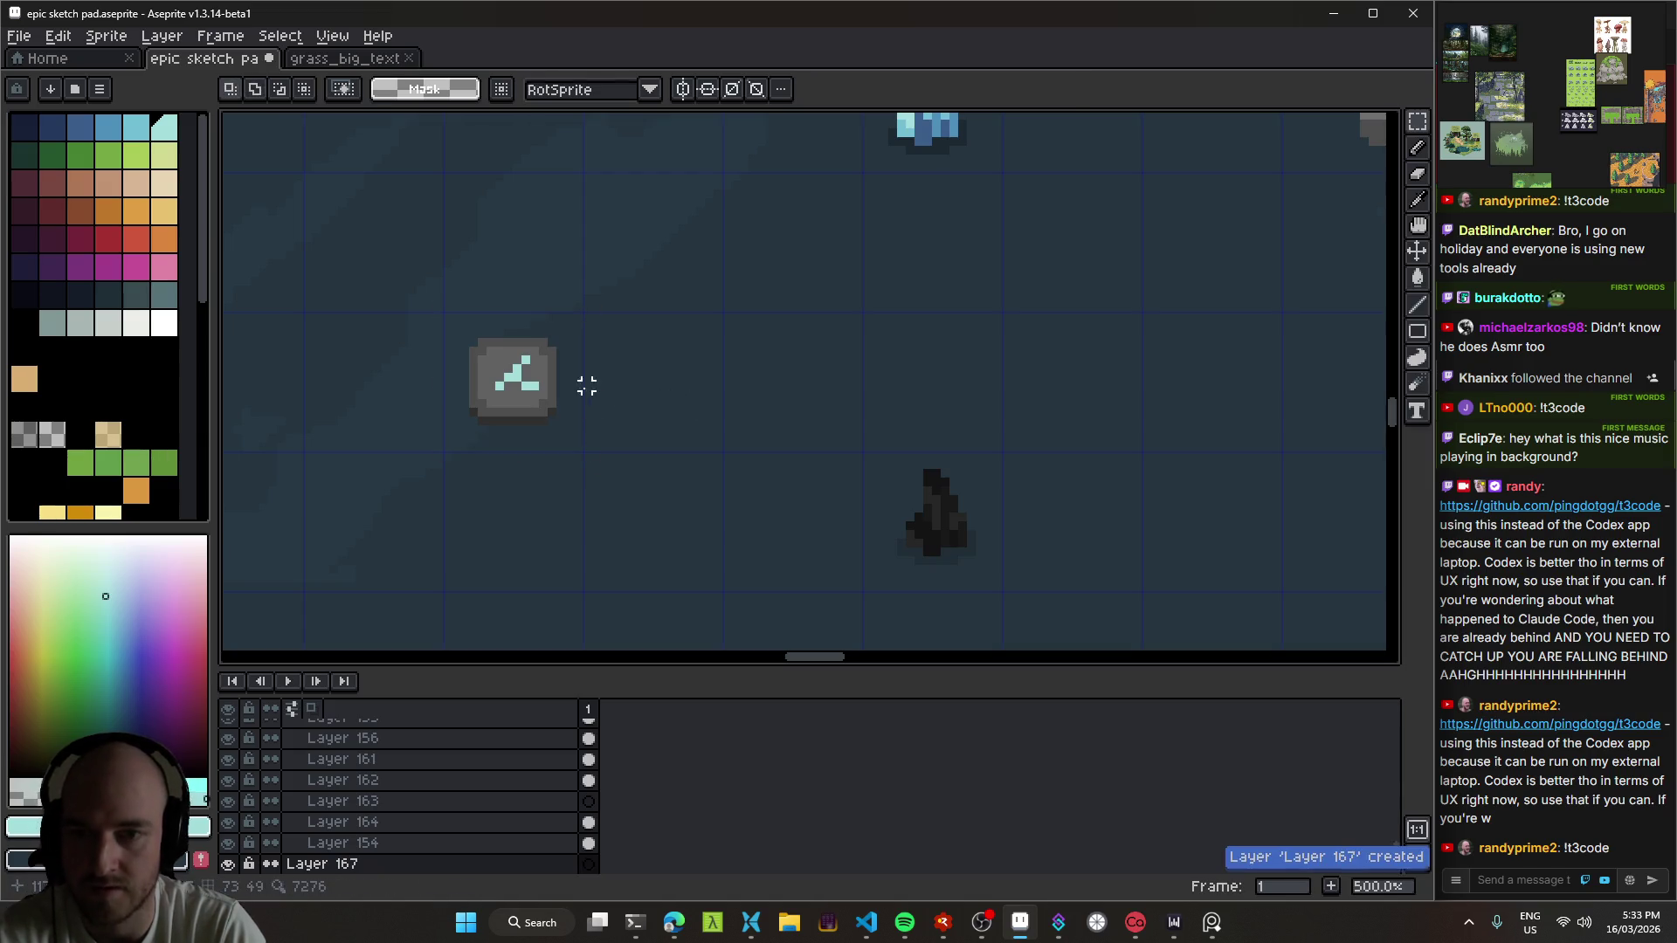
key("ctrl+v")
mouse_move(537, 398)
left_mouse_down()
mouse_move(696, 405)
mouse_move(683, 409)
left_mouse_up()
key("Return")
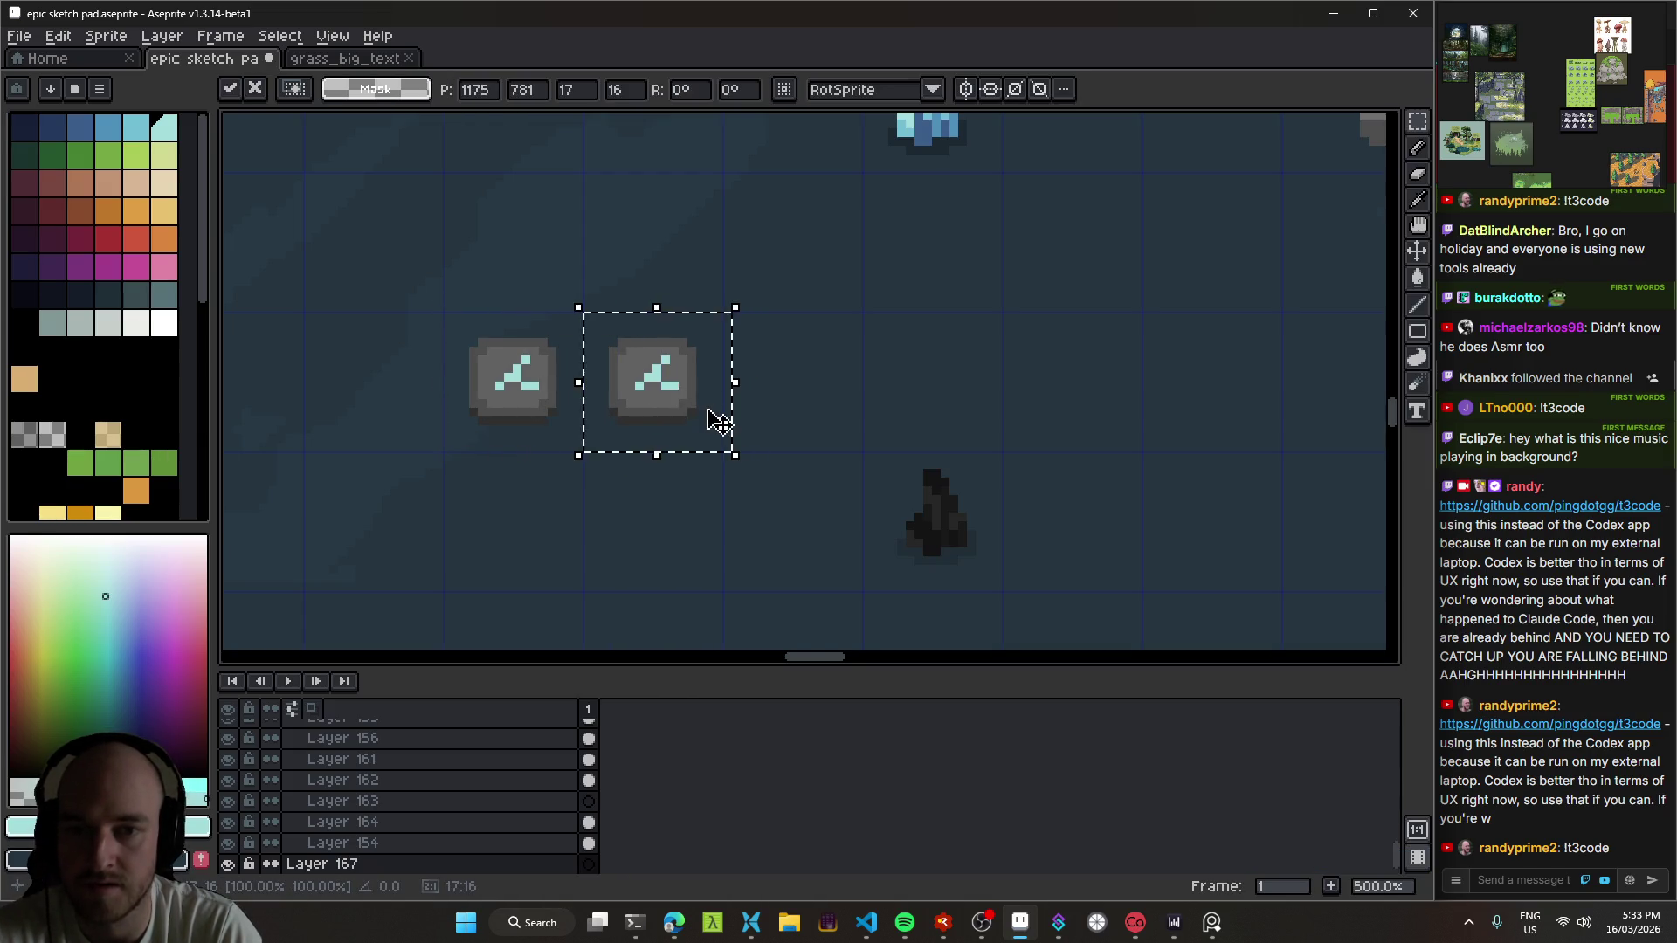
scroll(690, 409, "up", 5)
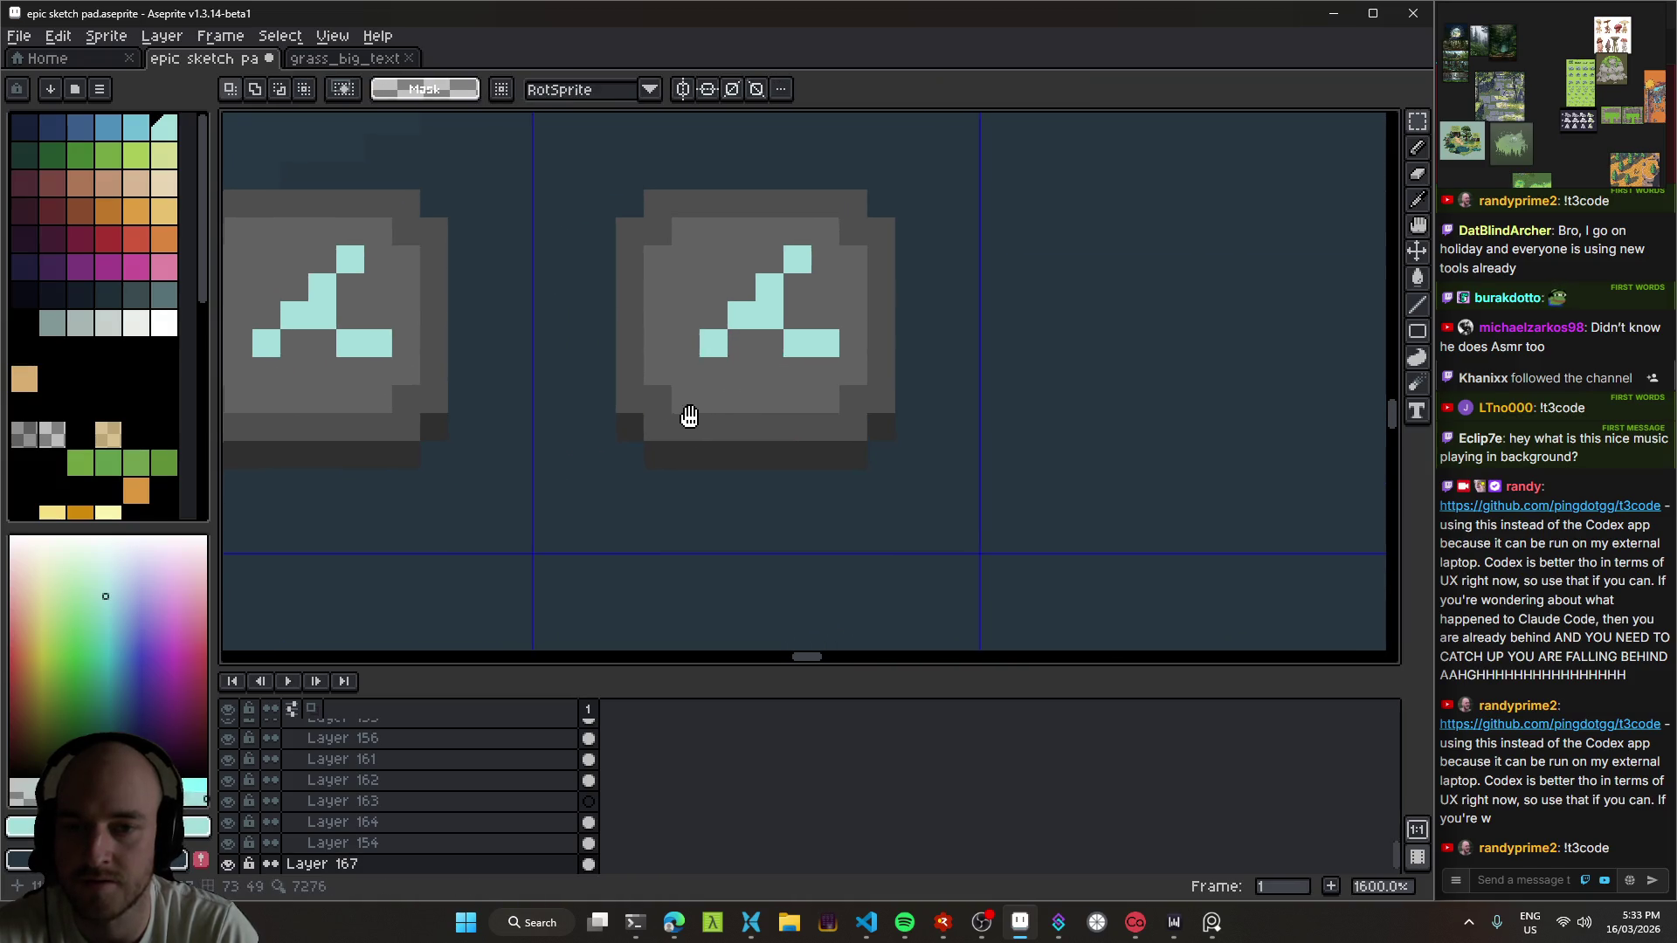
left_click_drag(690, 418, 666, 449)
Step: Paint Bucket the copy's cyan diagonal and bar with dark grey
left_click(746, 376, "alt")
left_click(845, 341, "alt")
key("g")
left_click(778, 304)
left_click(774, 382)
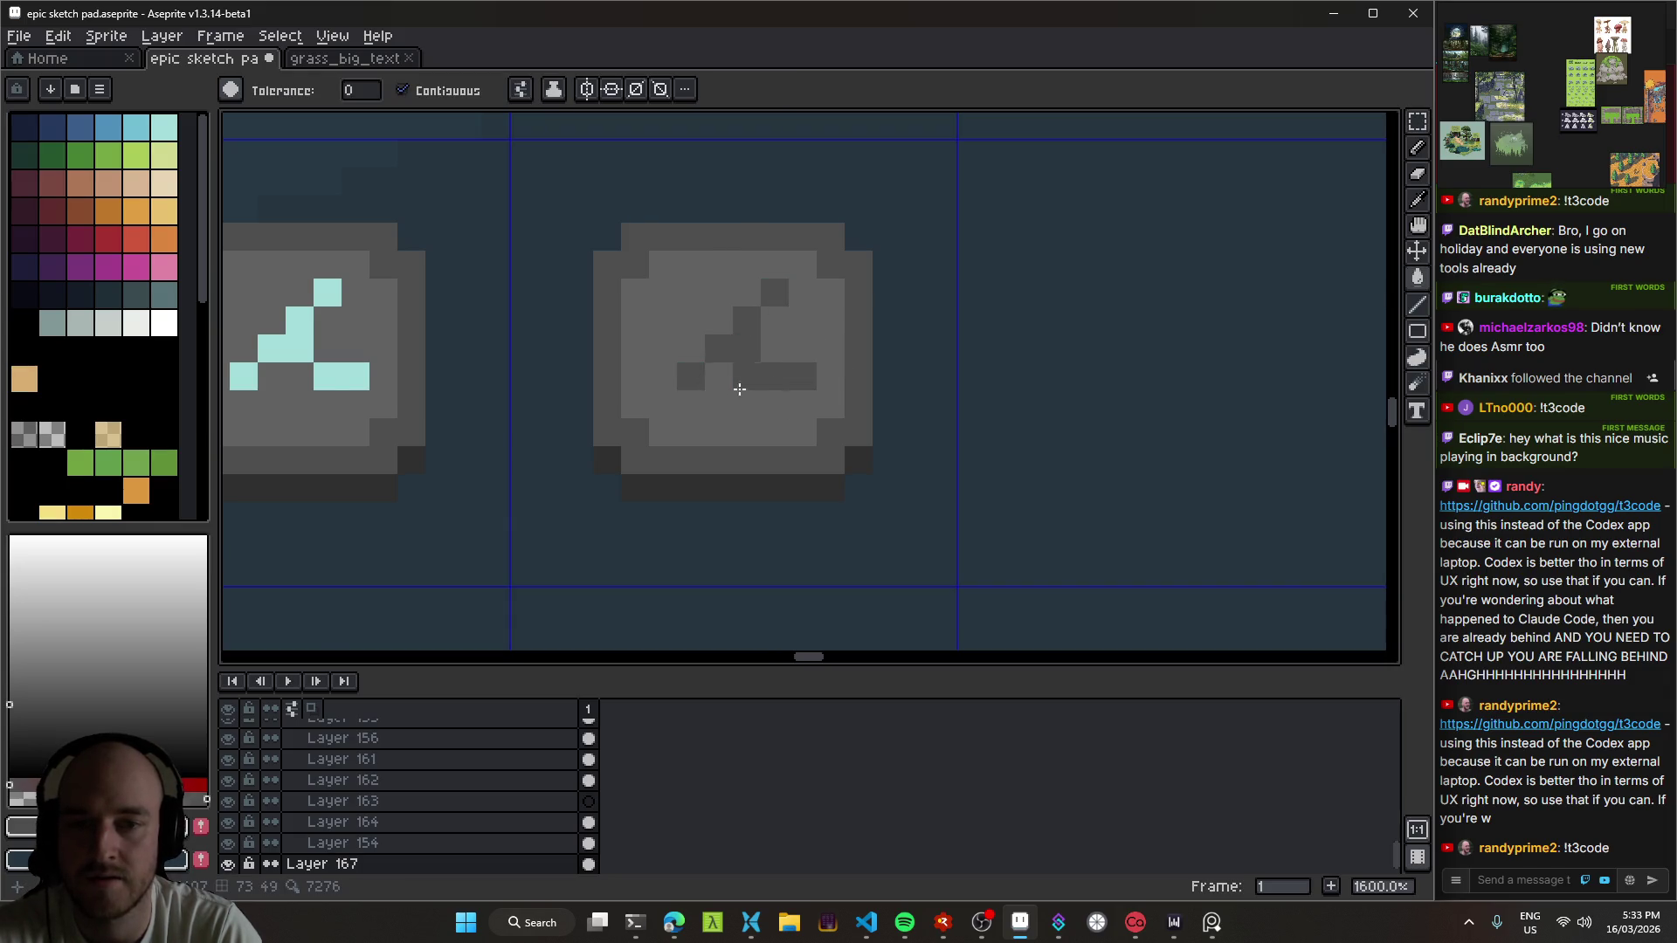
scroll(723, 386, "down", 4)
scroll(765, 424, "up", 2)
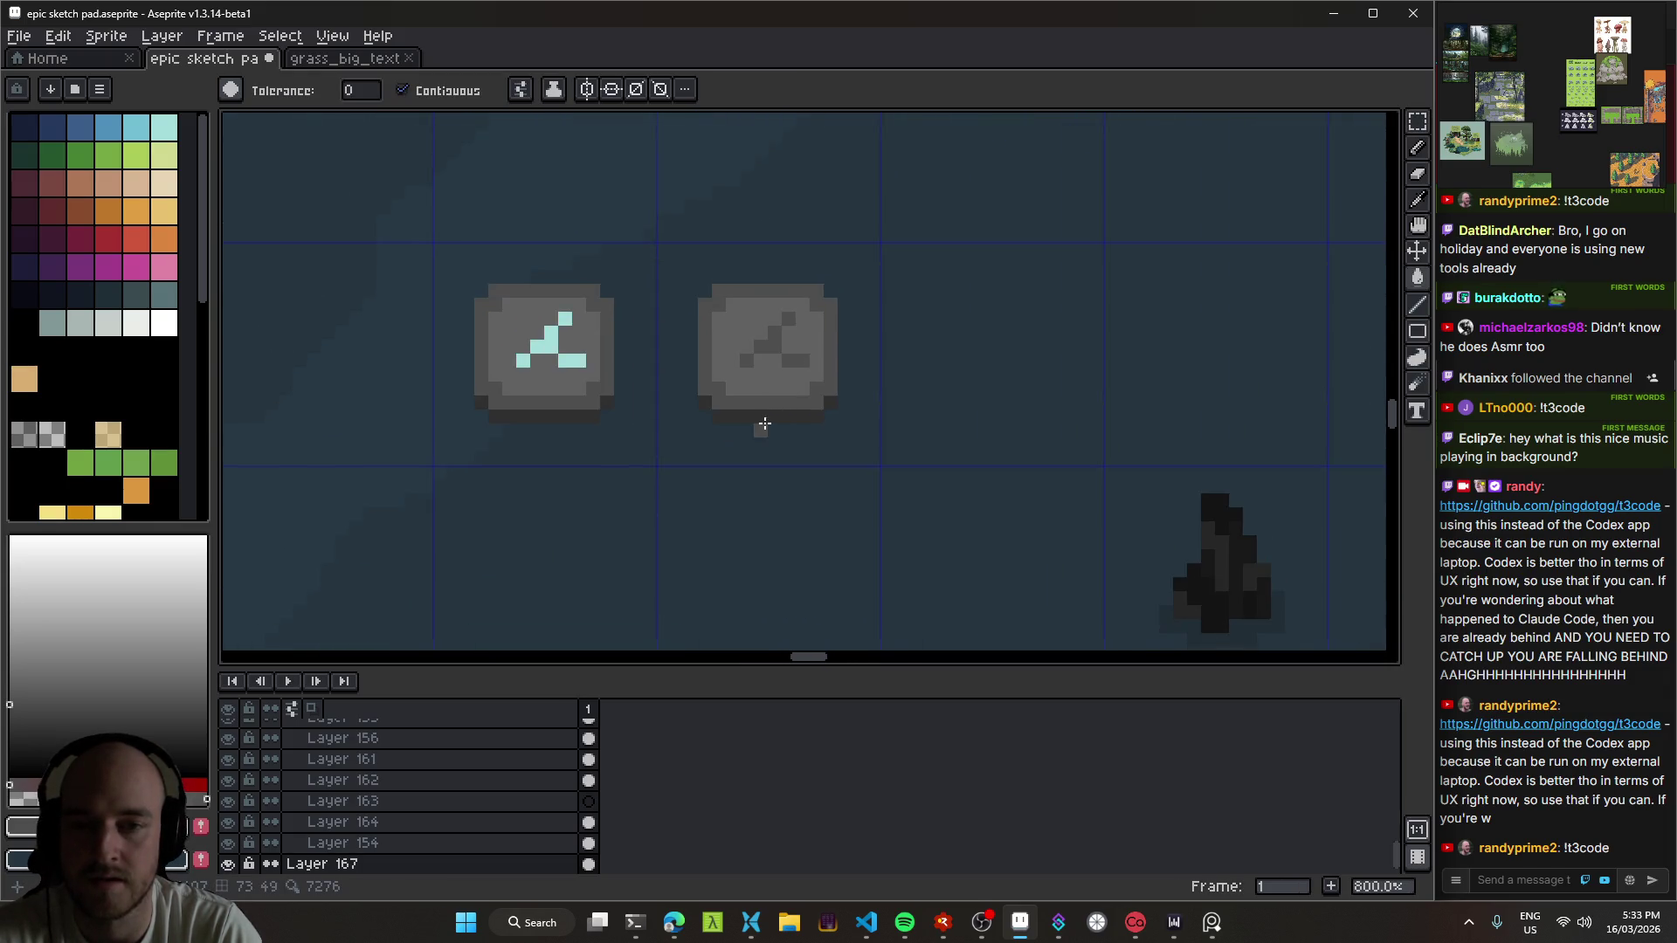
scroll(765, 425, "up", 1)
Step: Nudge the grey copy down with the arrow key
key("v")
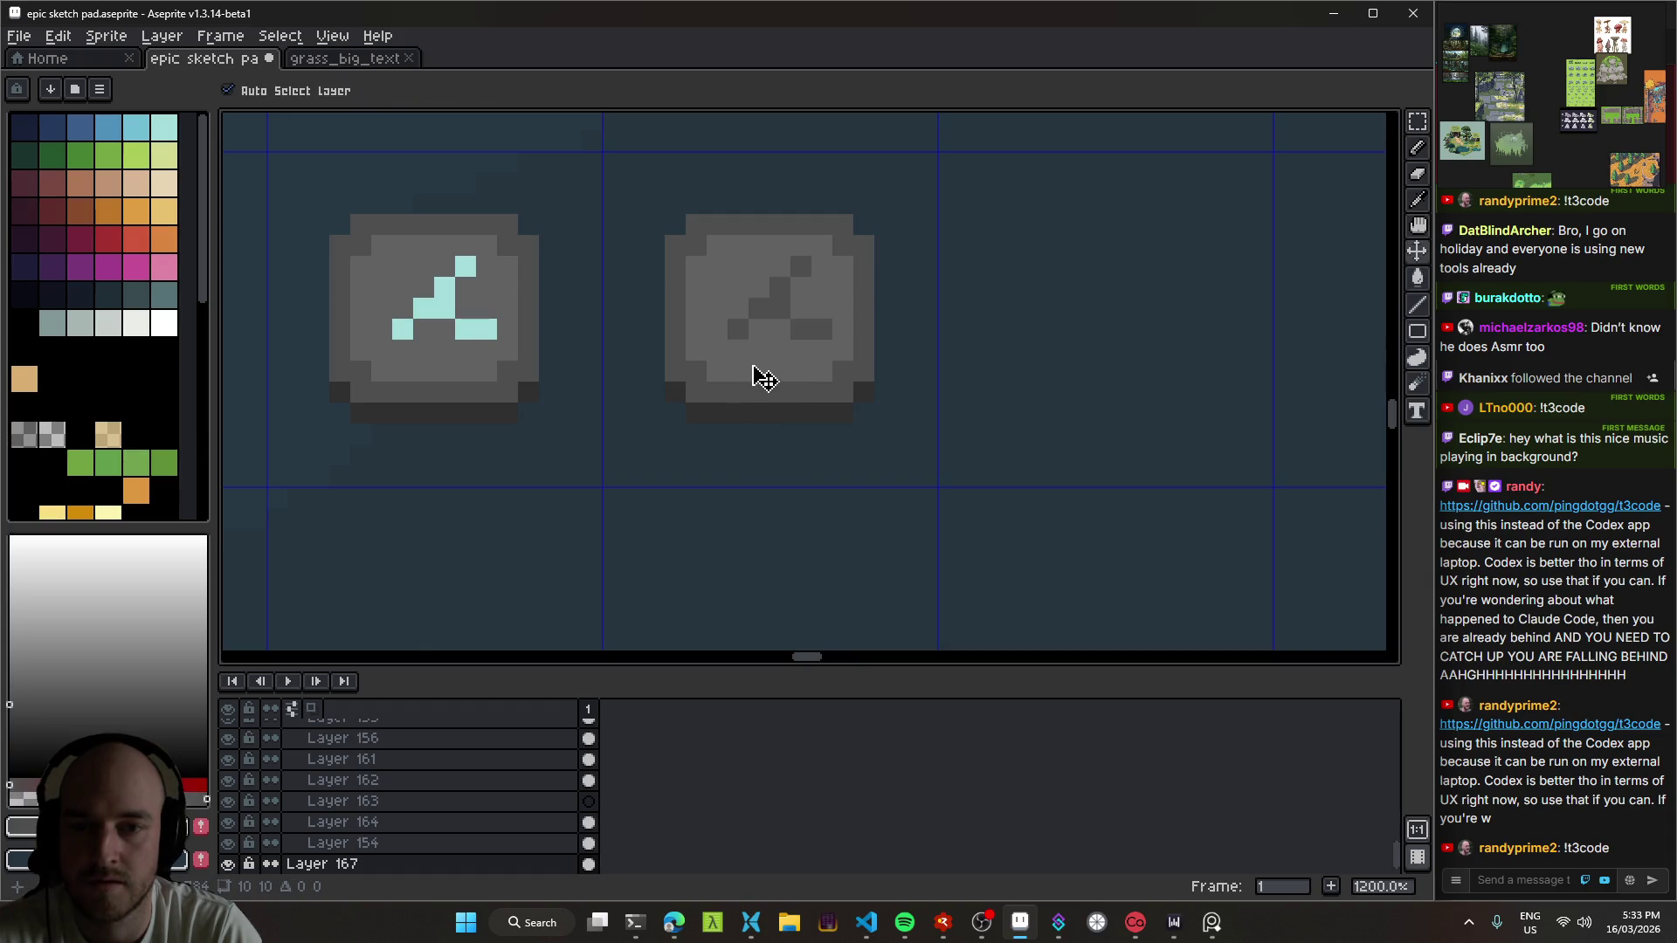
key("Down")
key("Down")
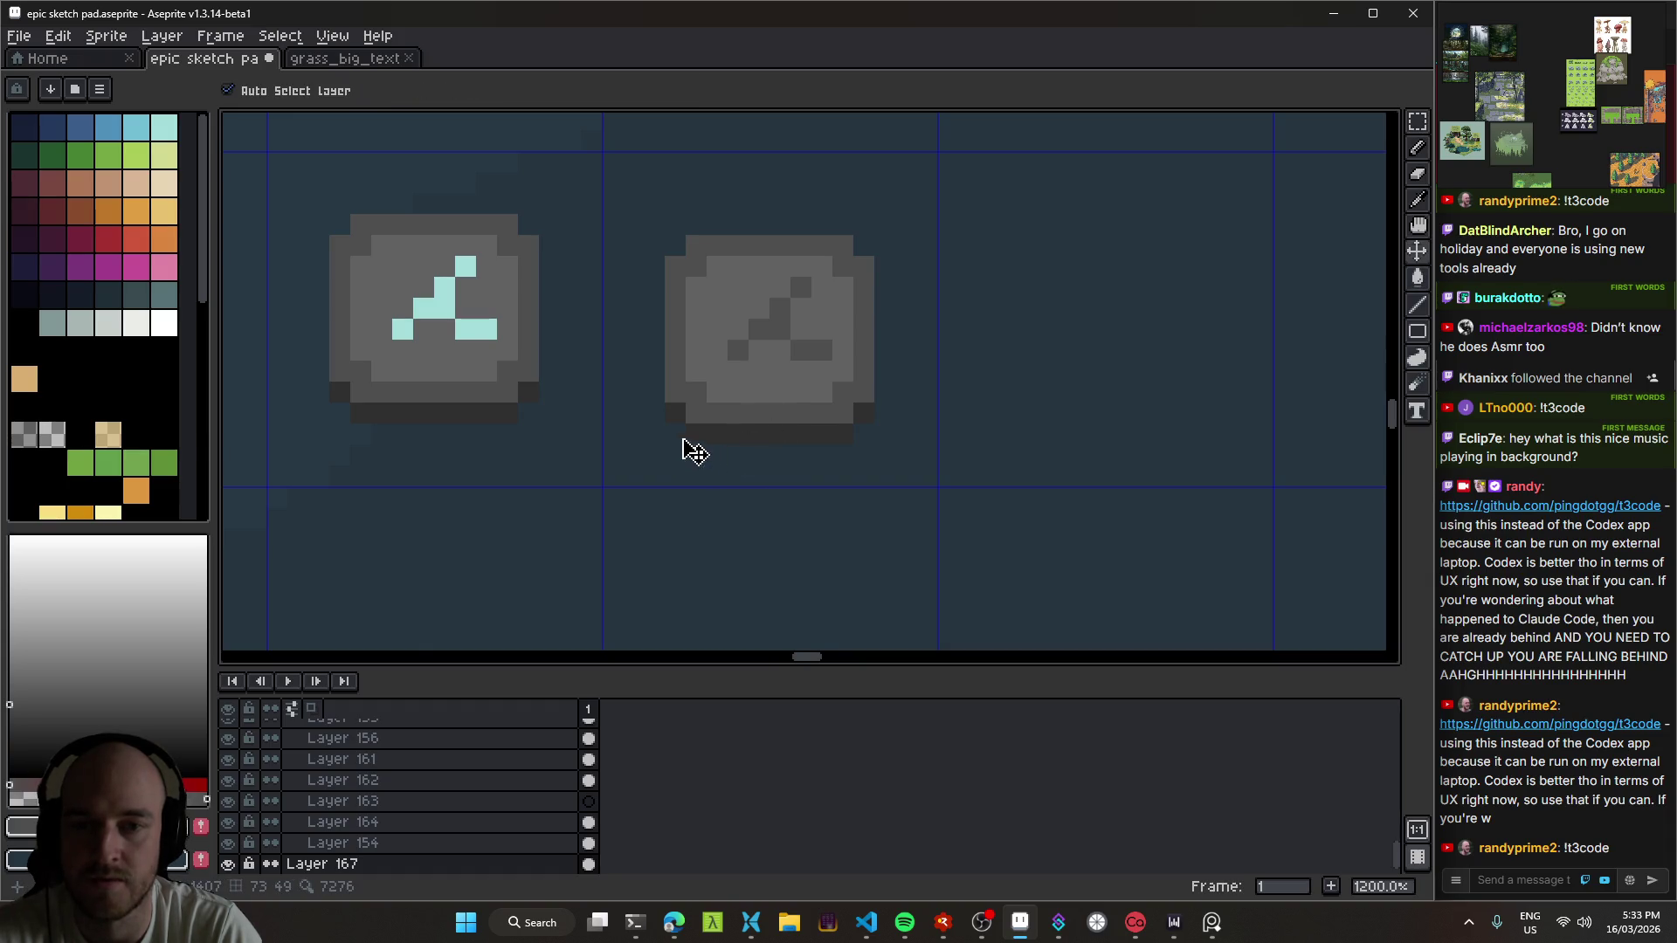
key("b")
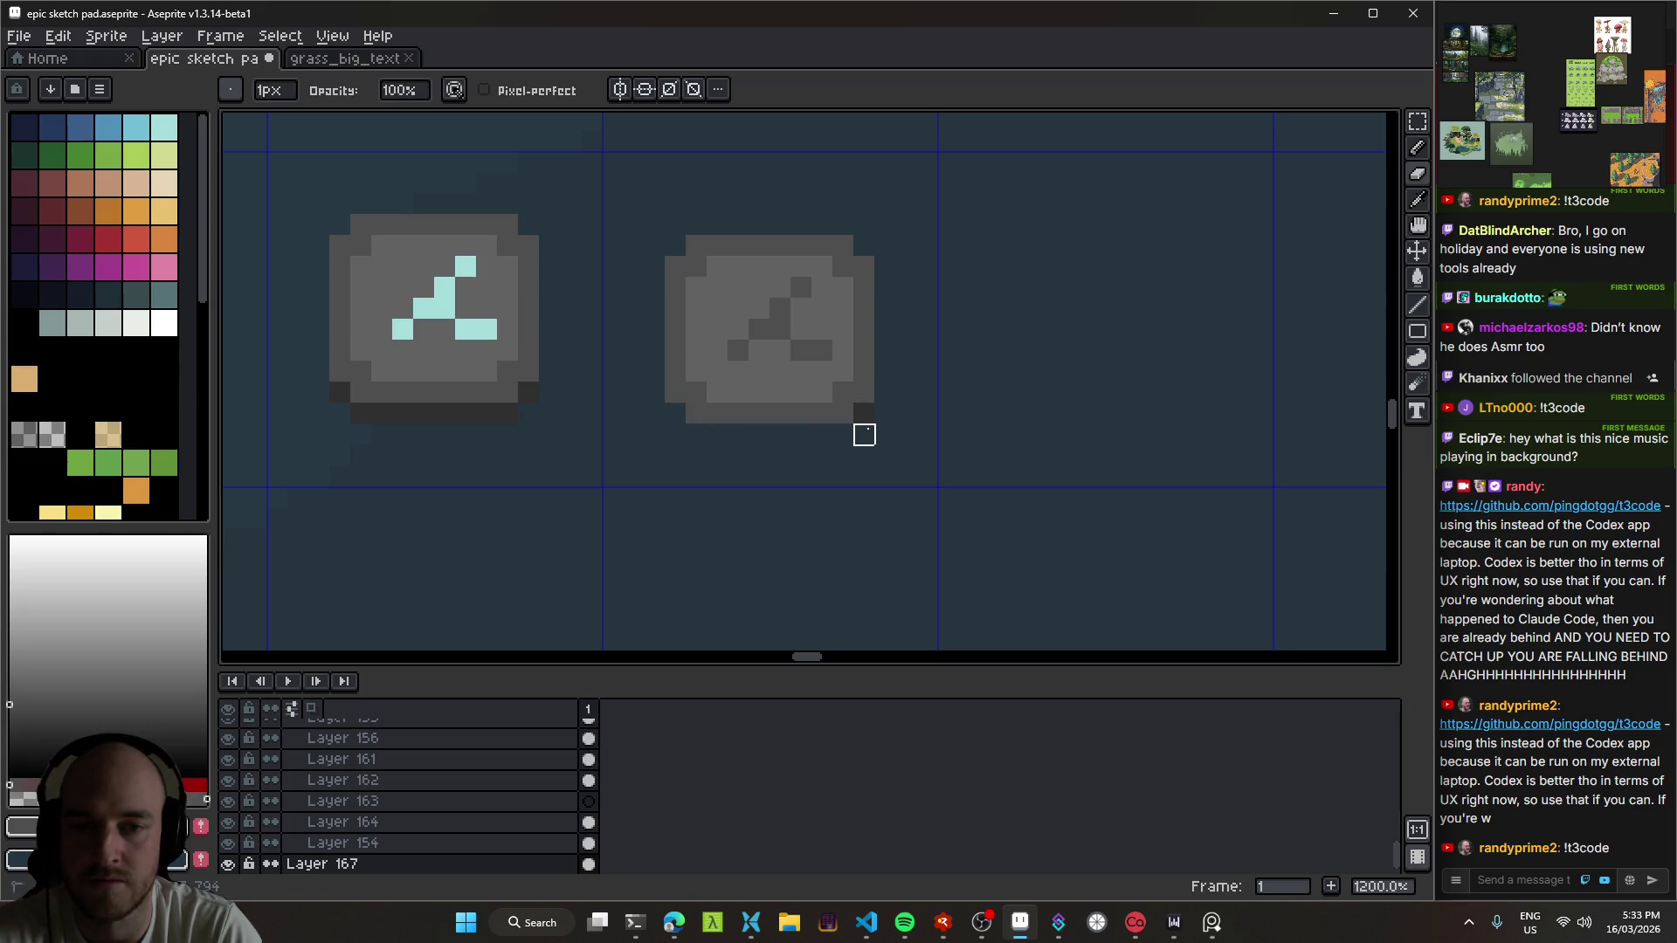
Step: Sample darker and lighter greys from the two stone buttons
scroll(961, 467, "down", 7)
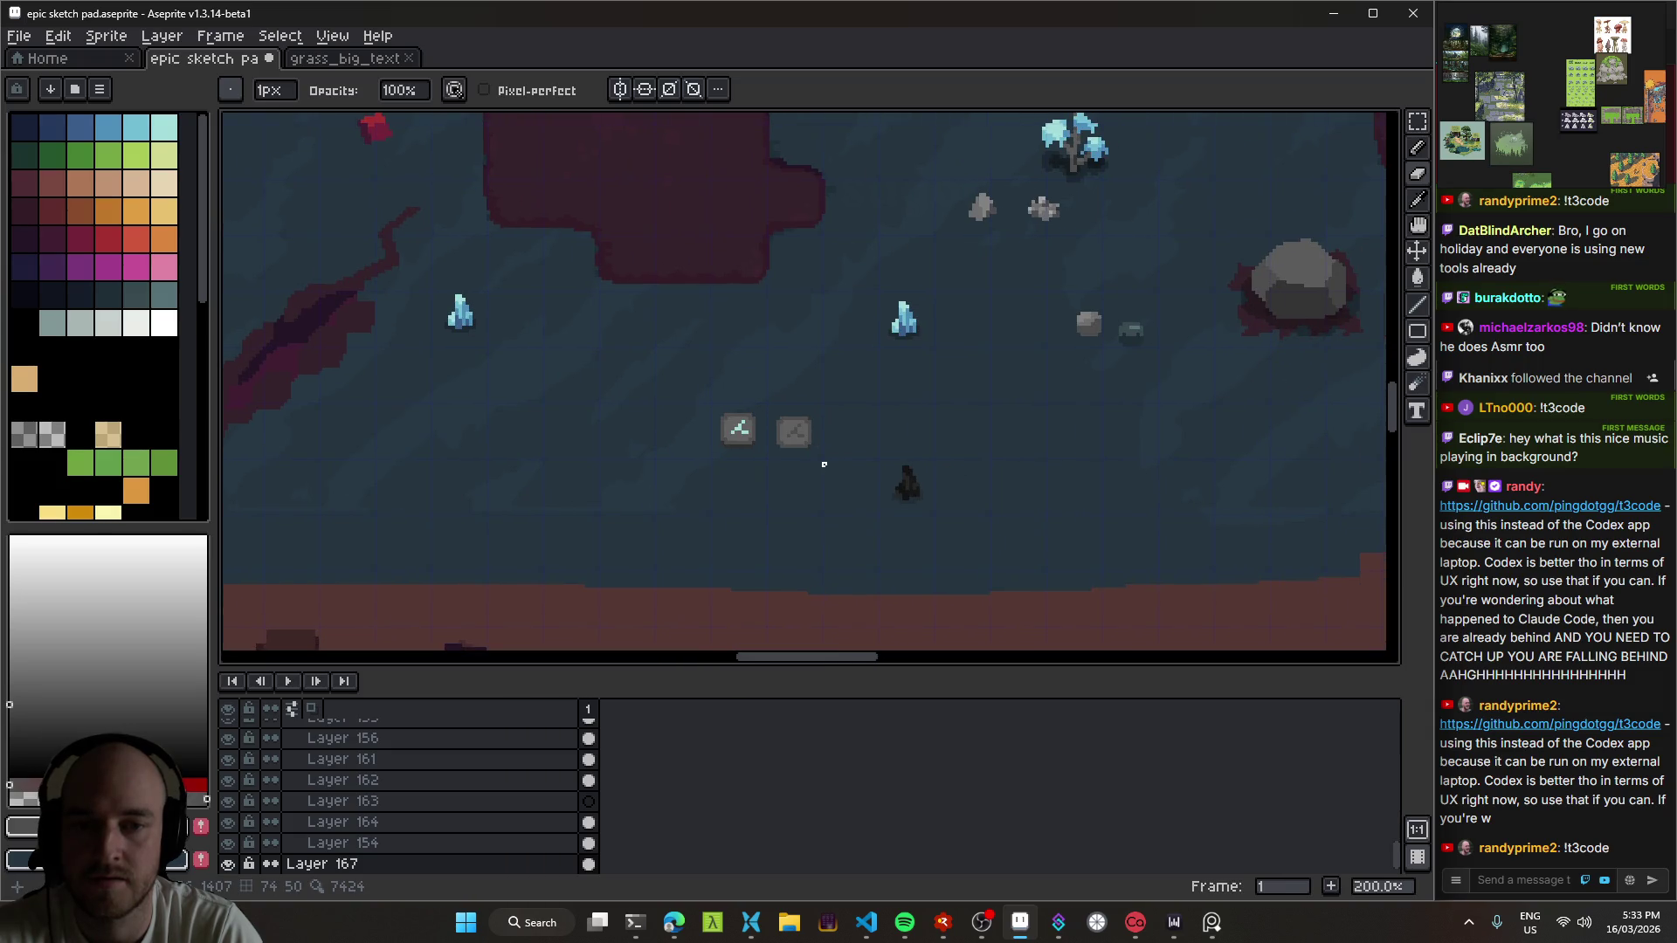
scroll(799, 437, "up", 5)
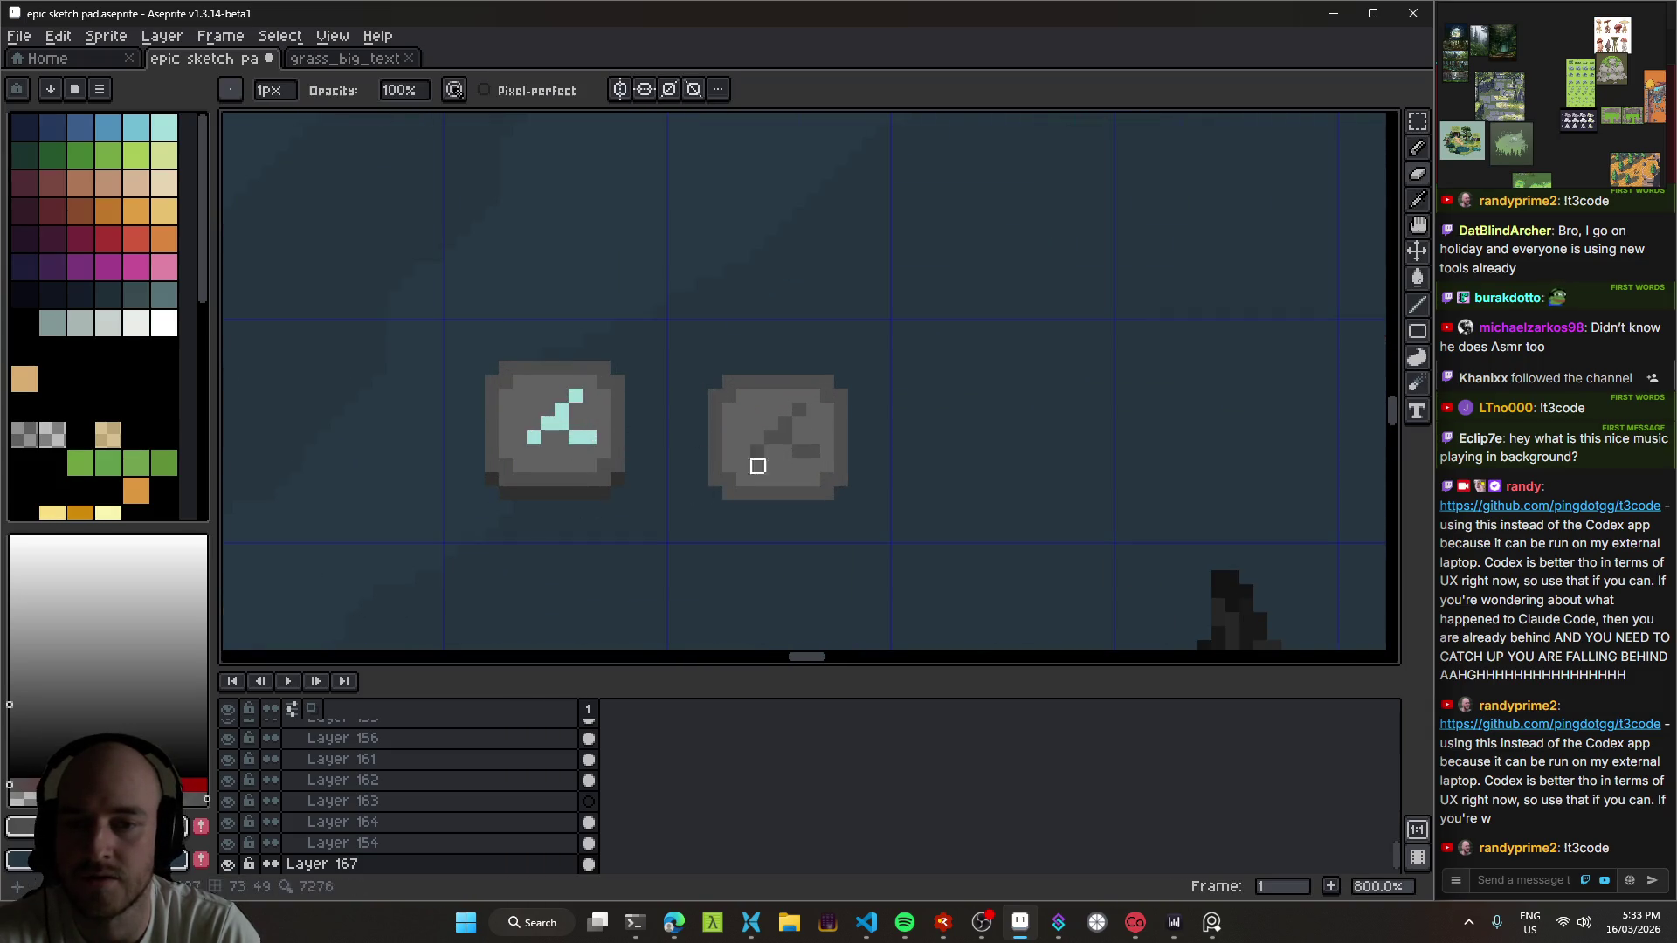
scroll(756, 464, "up", 3)
left_click(674, 457, "alt")
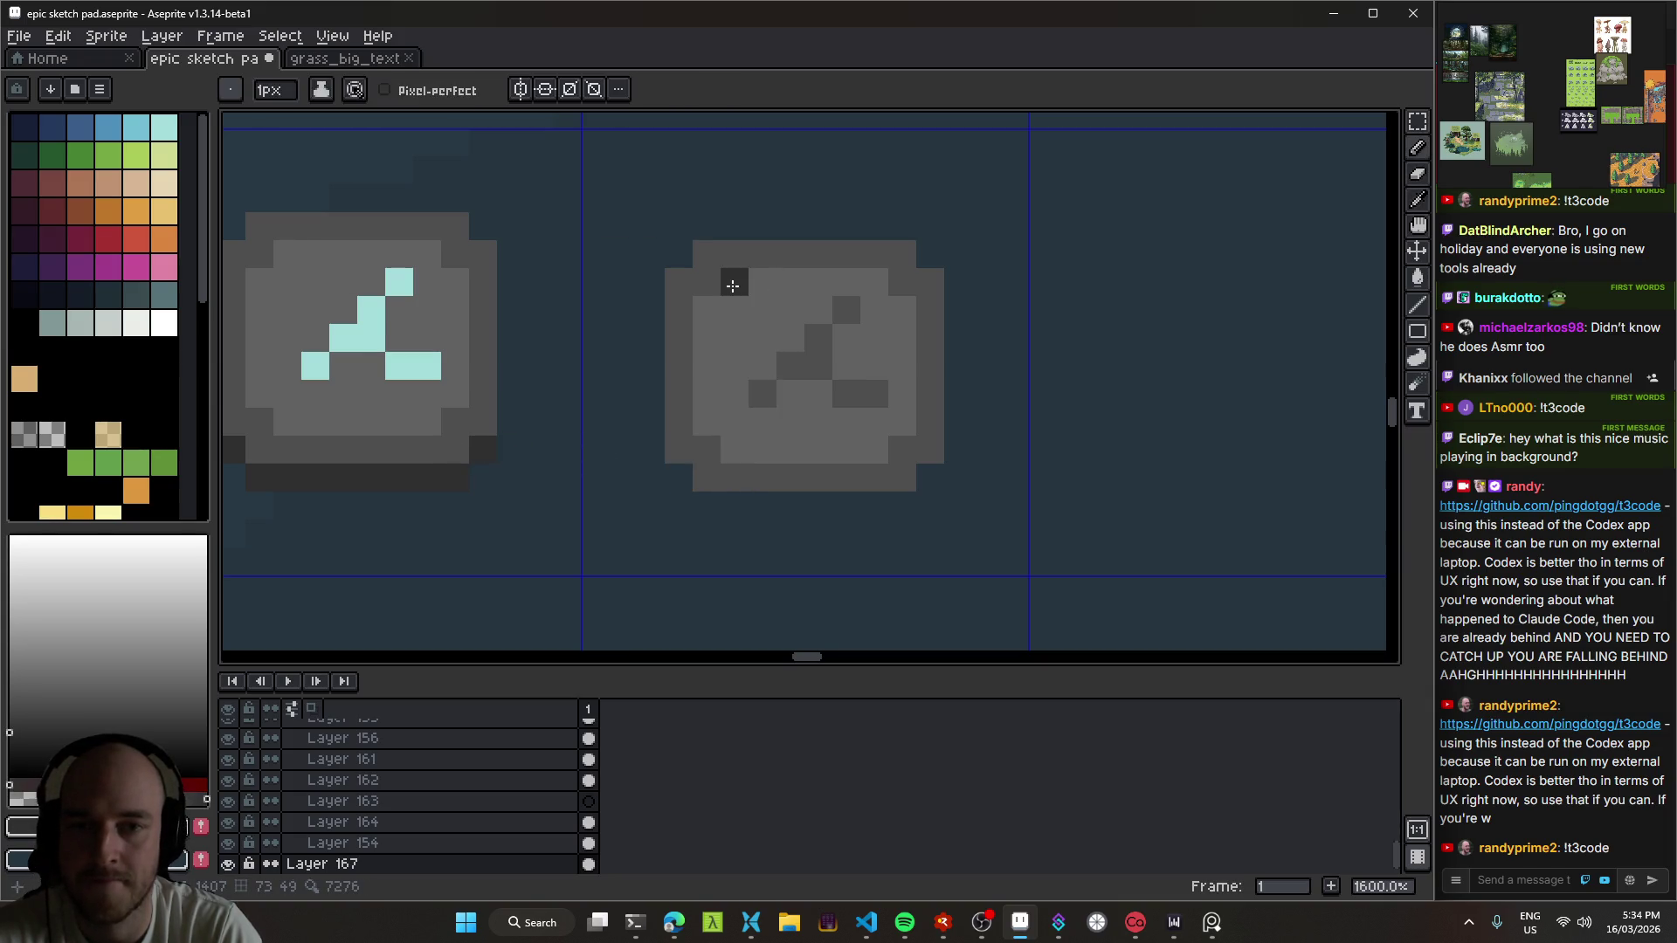
left_click_drag(724, 276, 743, 300)
left_click(715, 295, "alt")
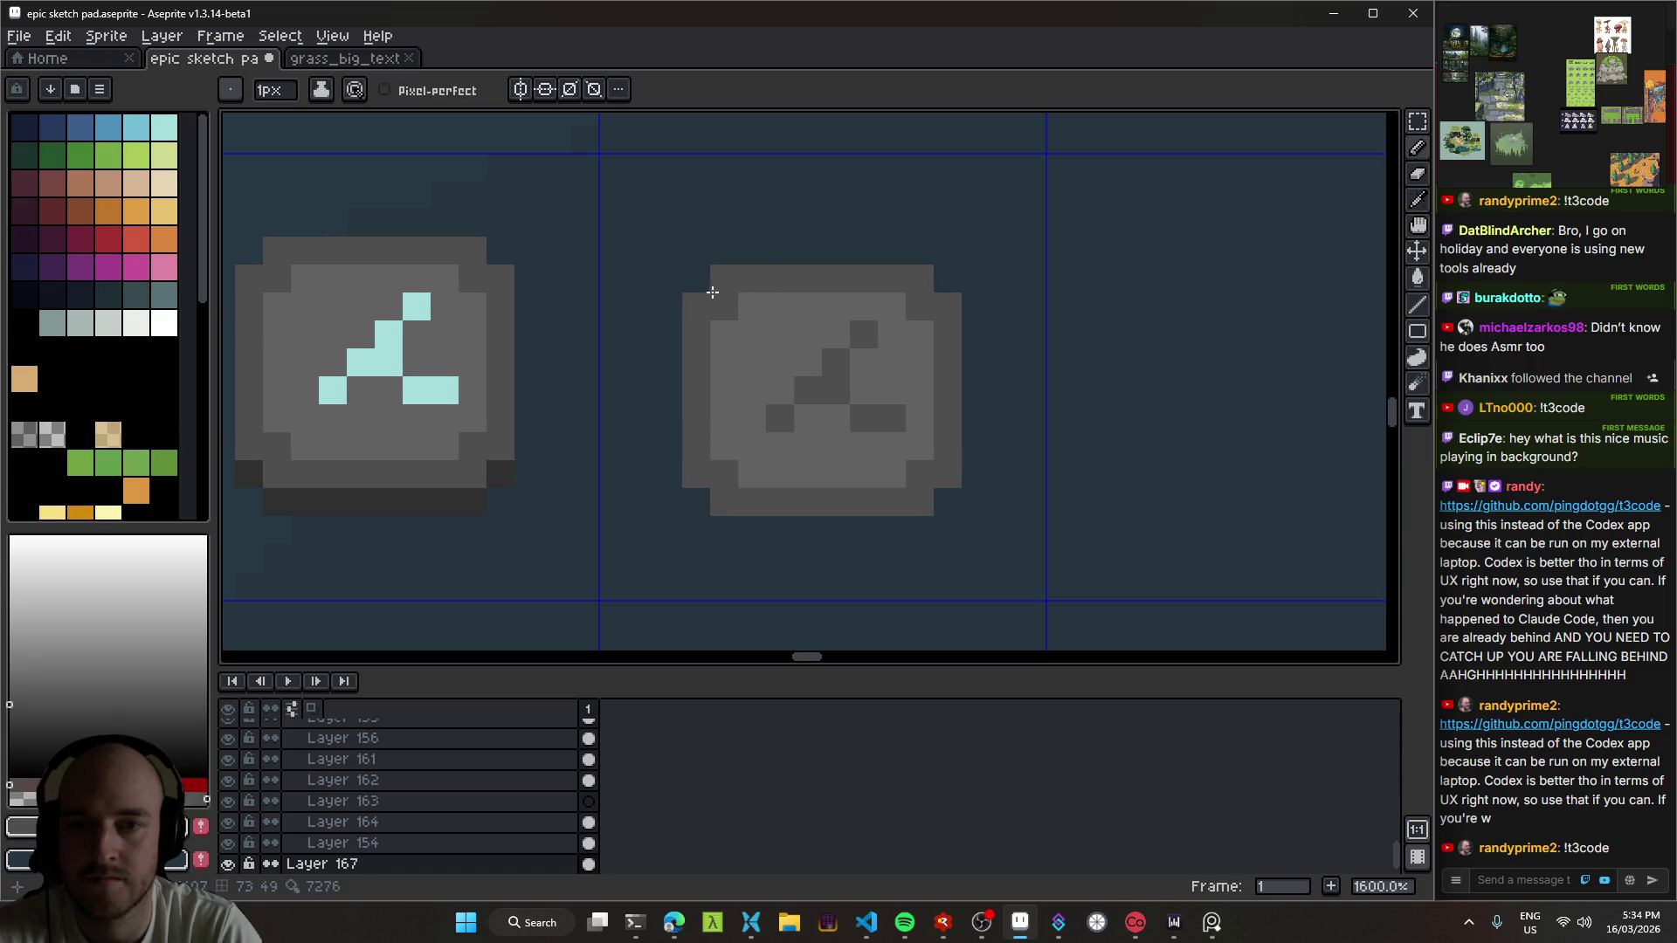
left_click(478, 467, "alt")
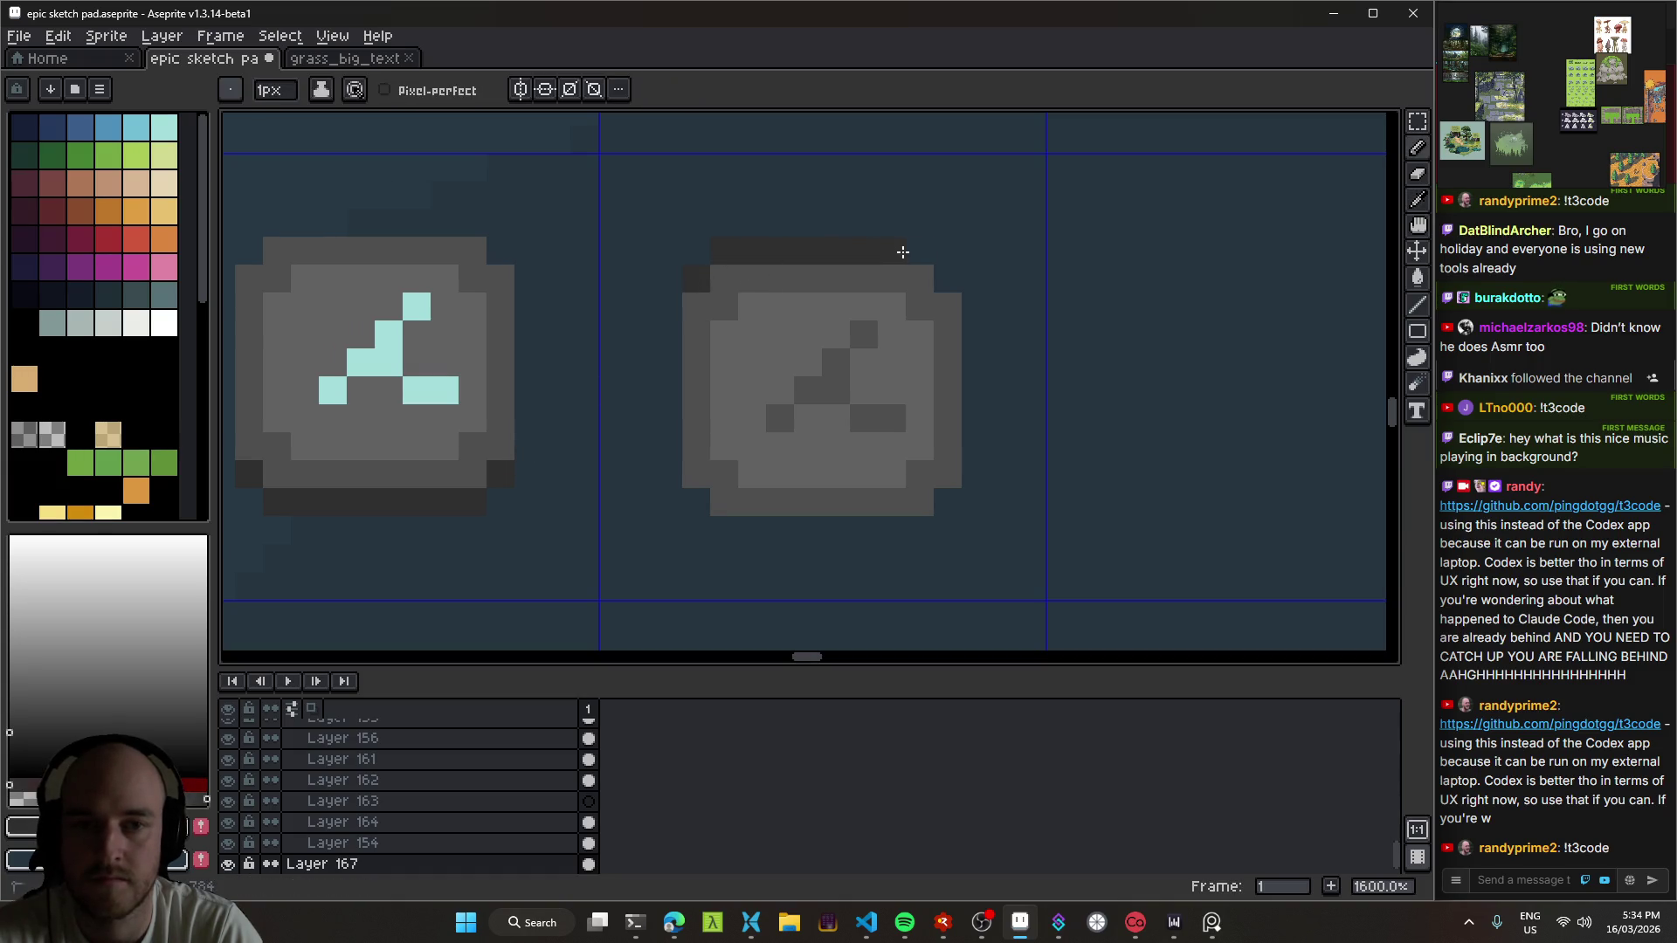
scroll(949, 284, "down", 5)
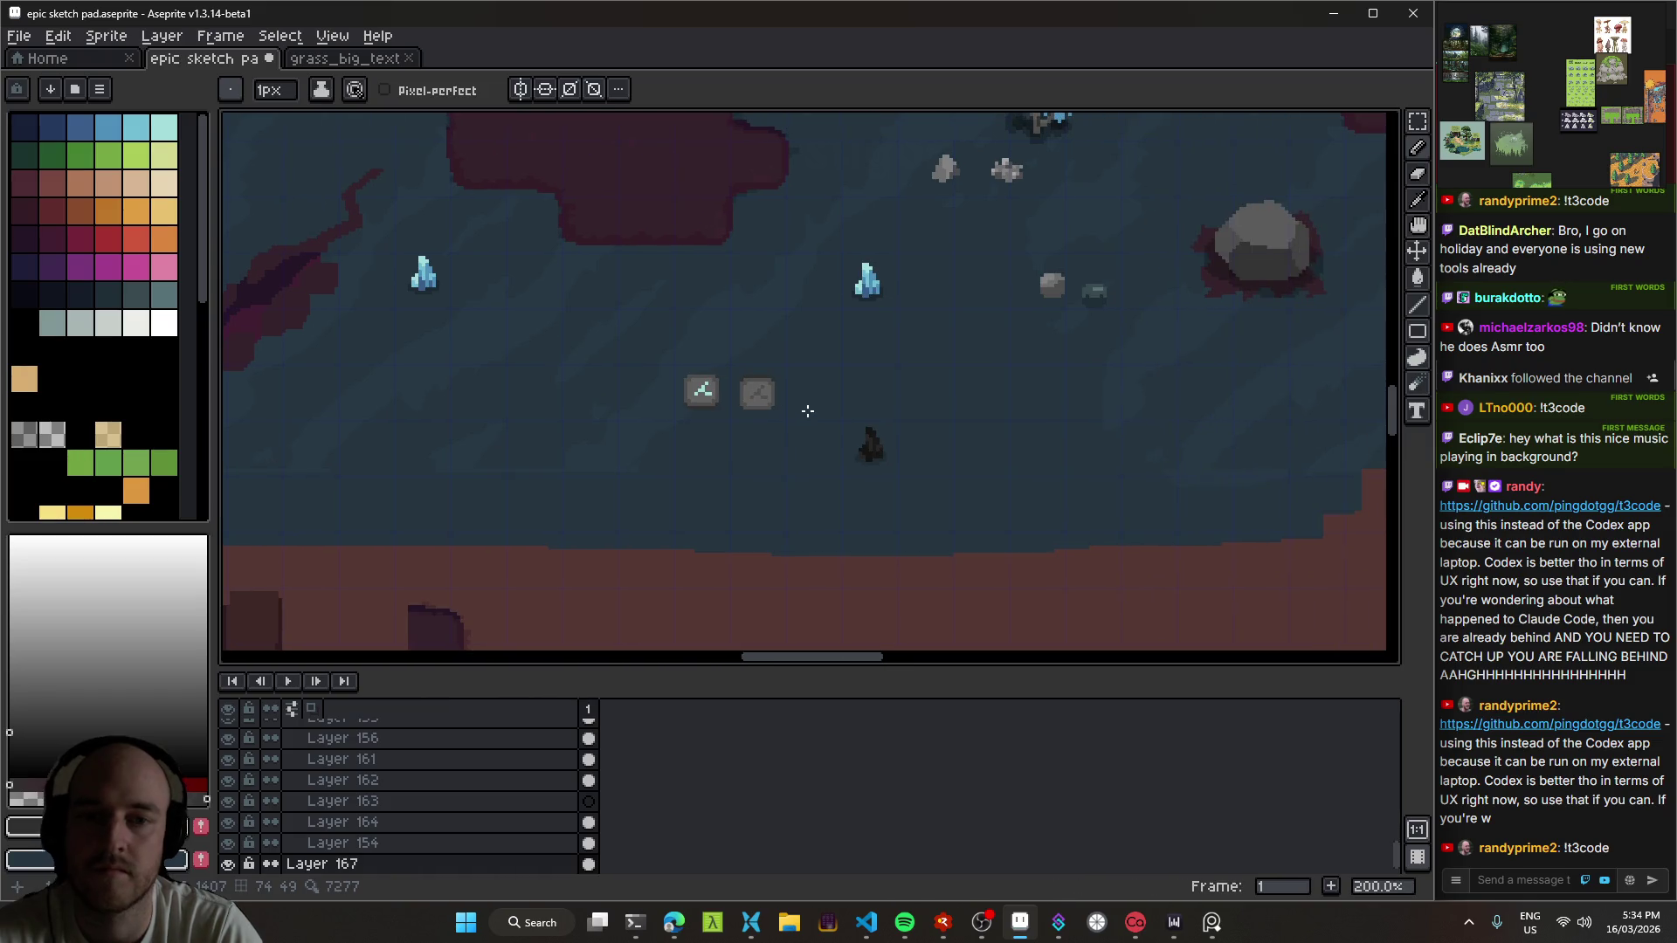
scroll(839, 413, "up", 4)
Step: Try a dark row along the stone's bottom edge, undo it, and save the sprite
key("e")
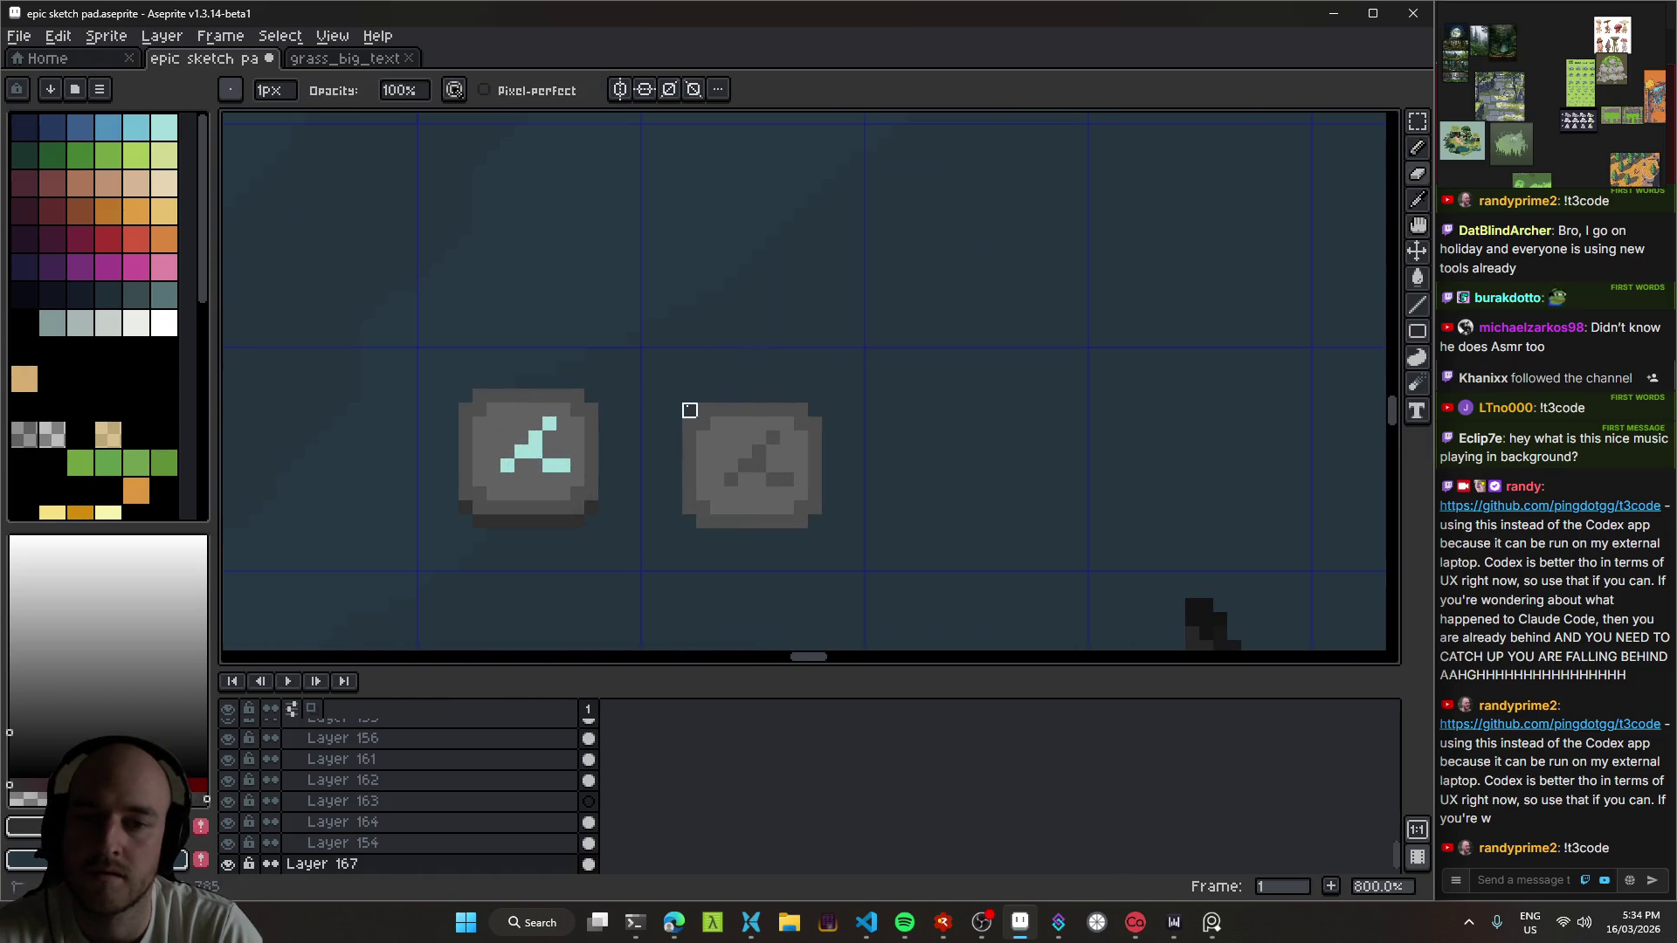
scroll(690, 410, "down", 5)
scroll(711, 367, "up", 4)
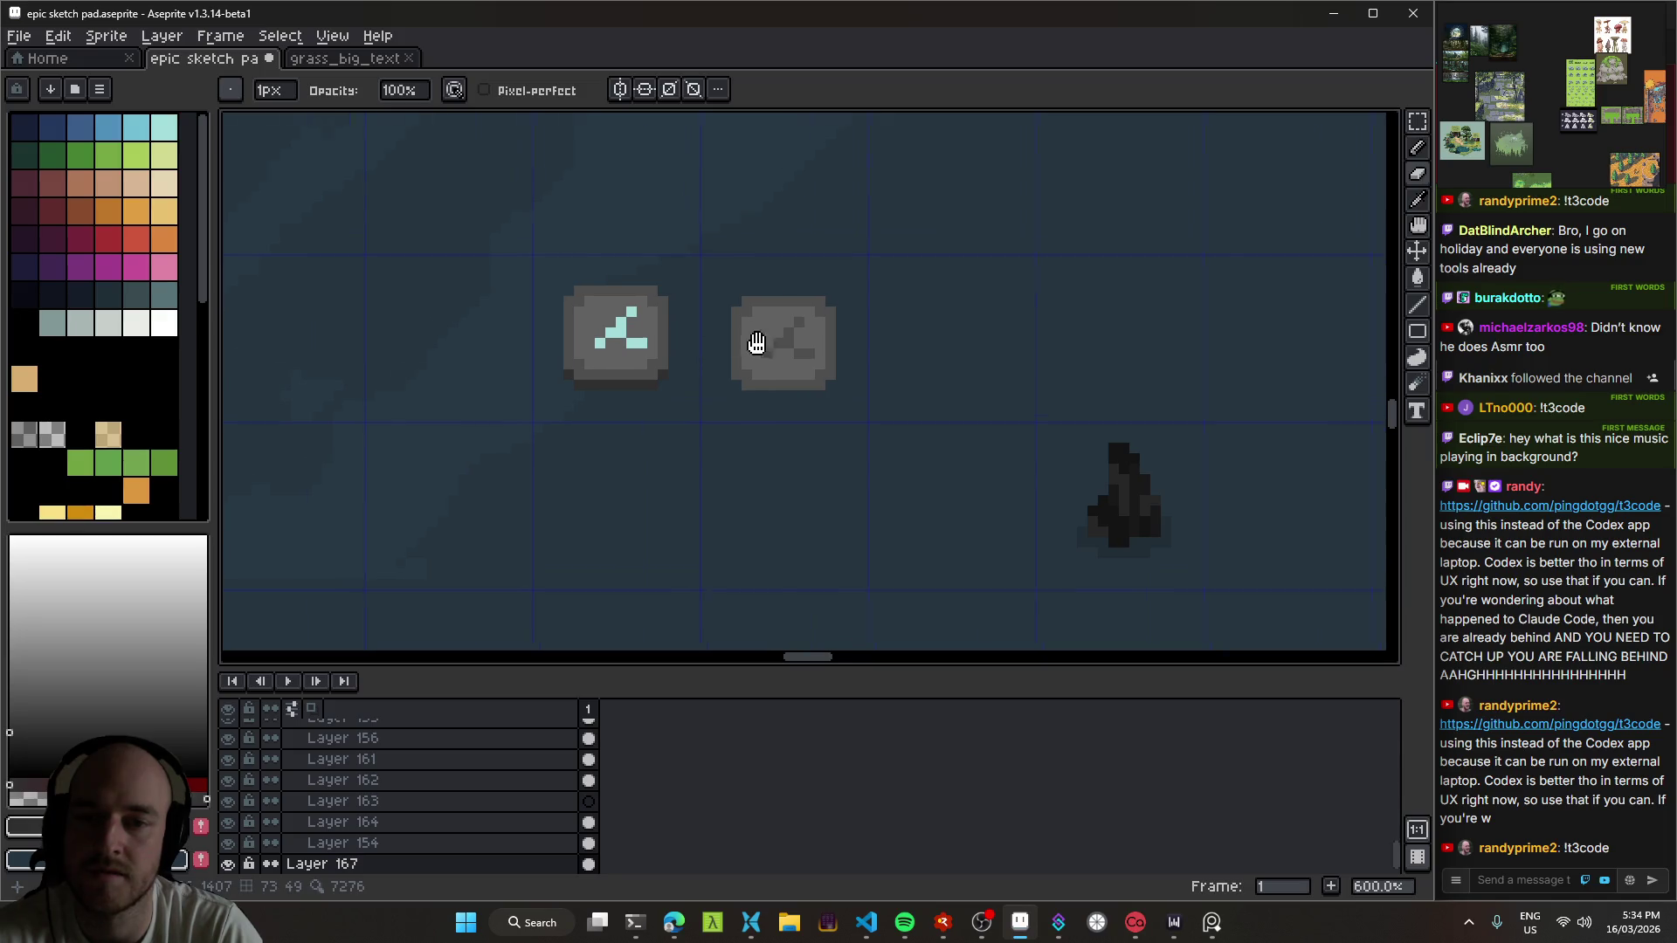
left_click_drag(765, 349, 635, 311)
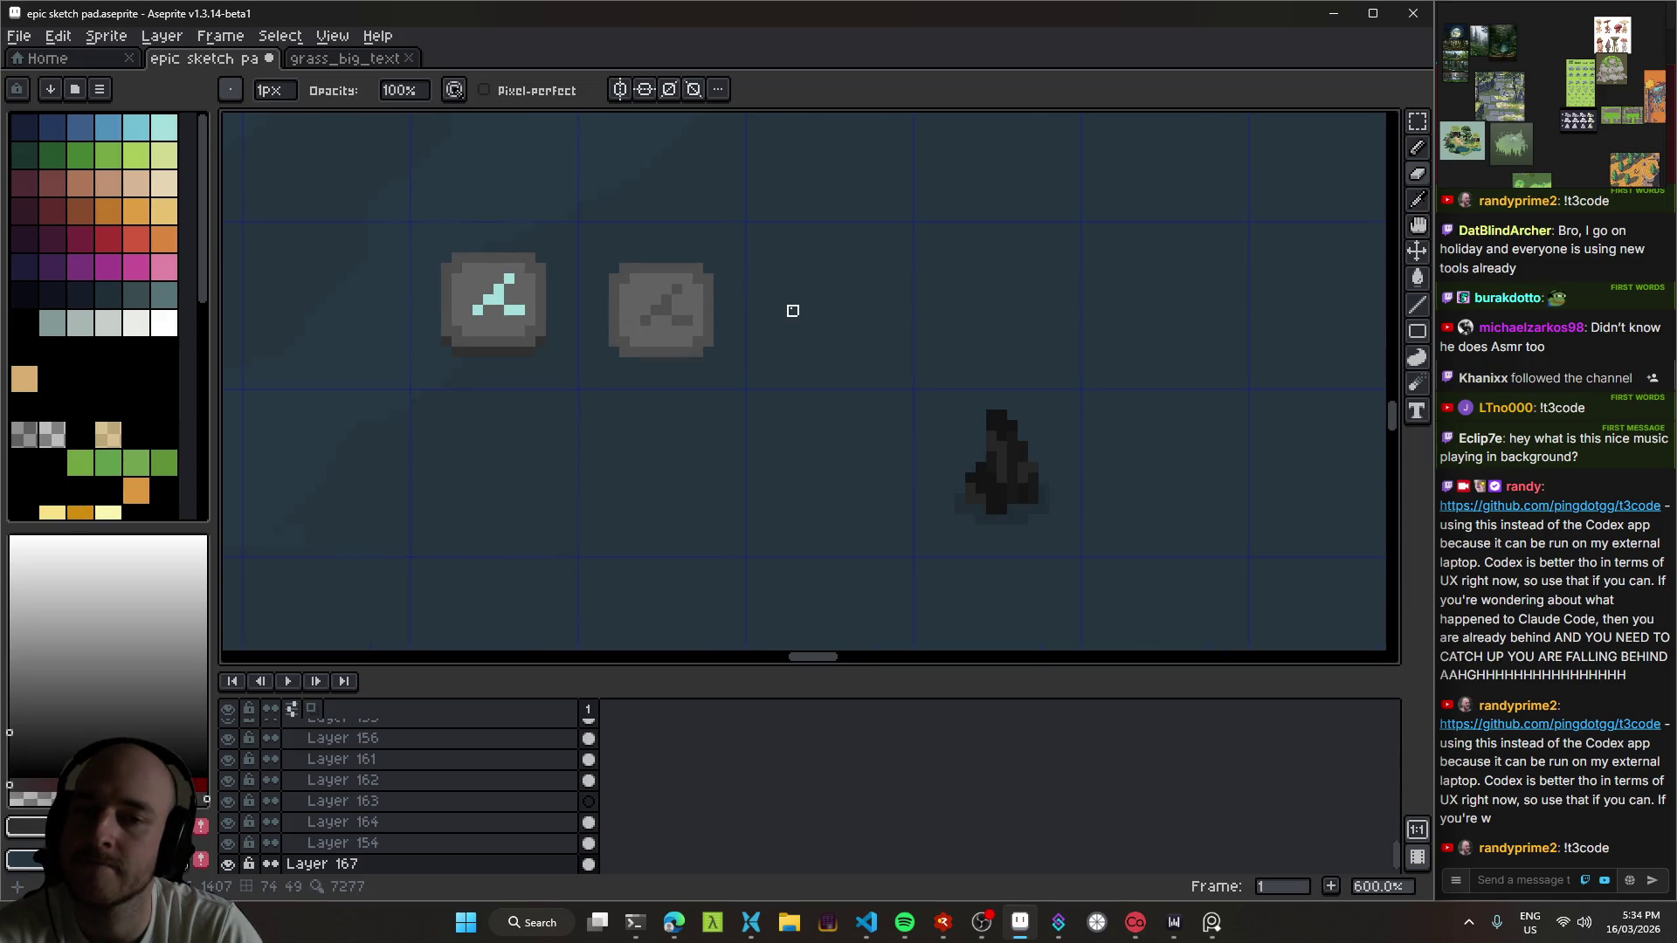
scroll(792, 311, "down", 4)
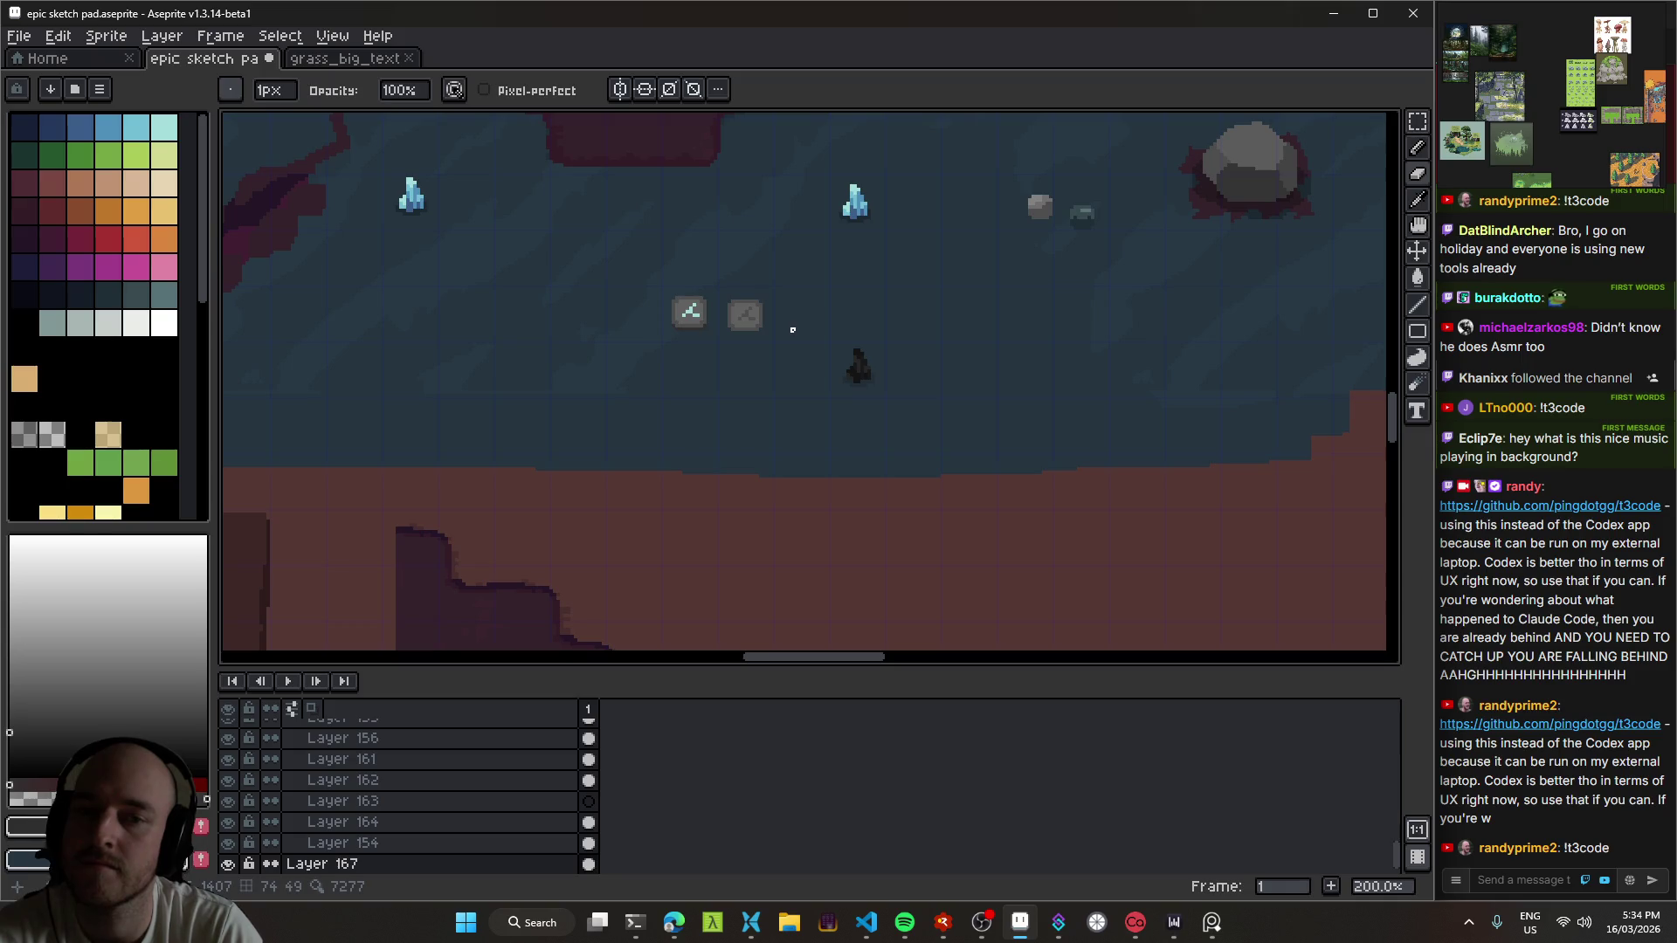
scroll(792, 330, "up", 4)
scroll(675, 323, "up", 4)
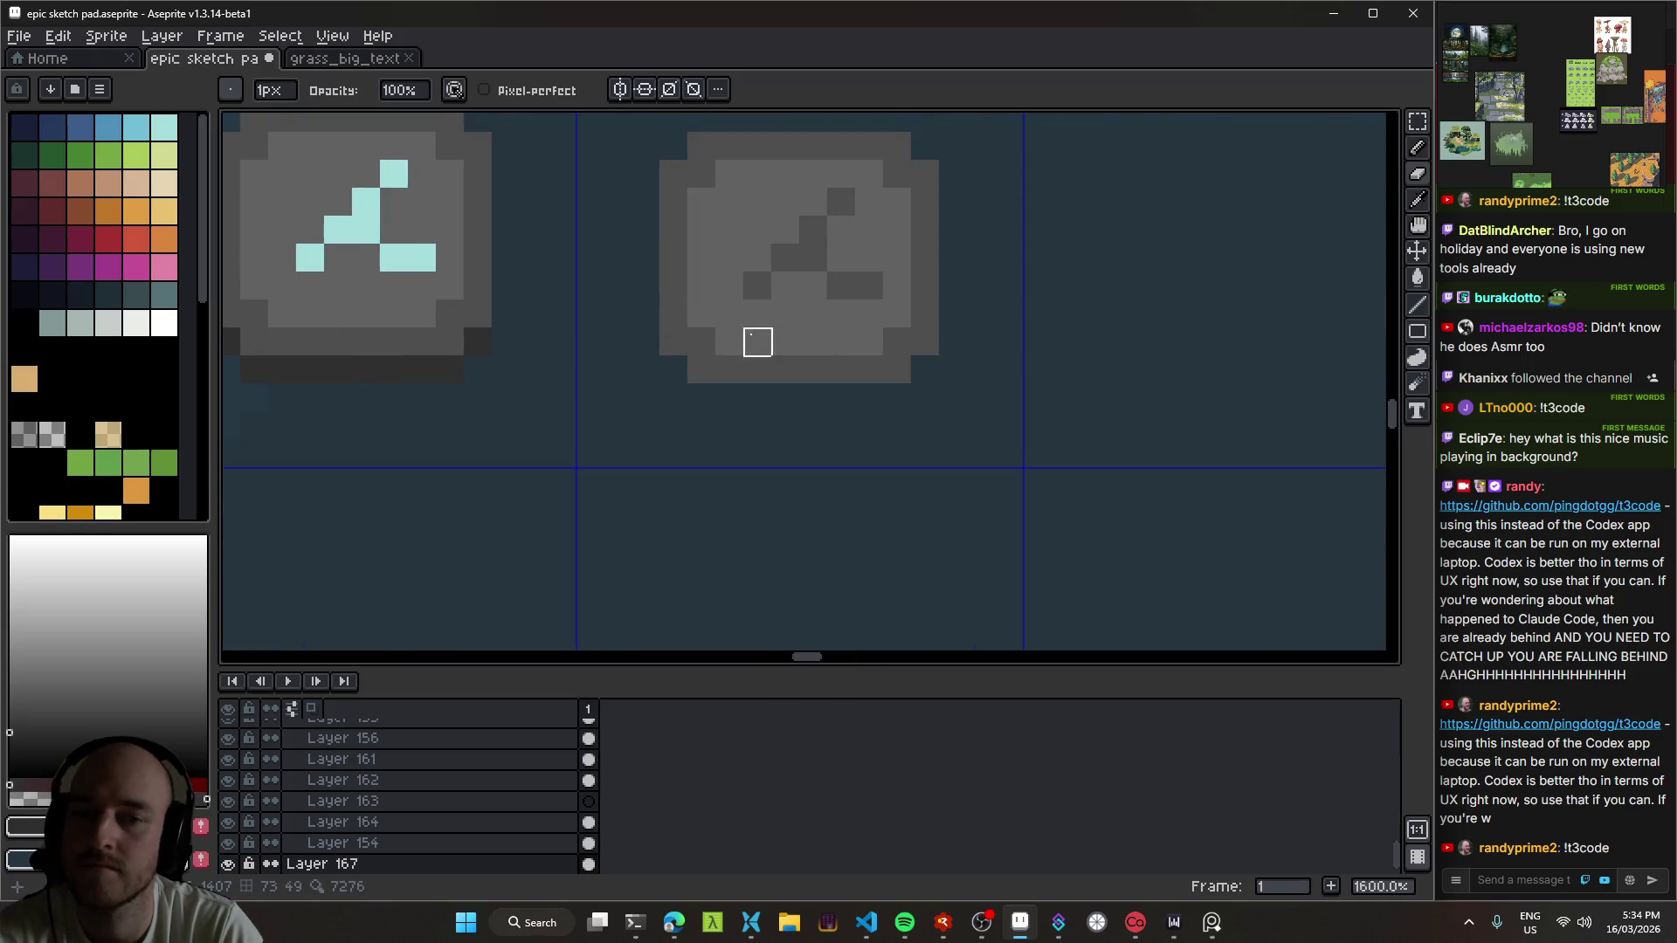
key("b")
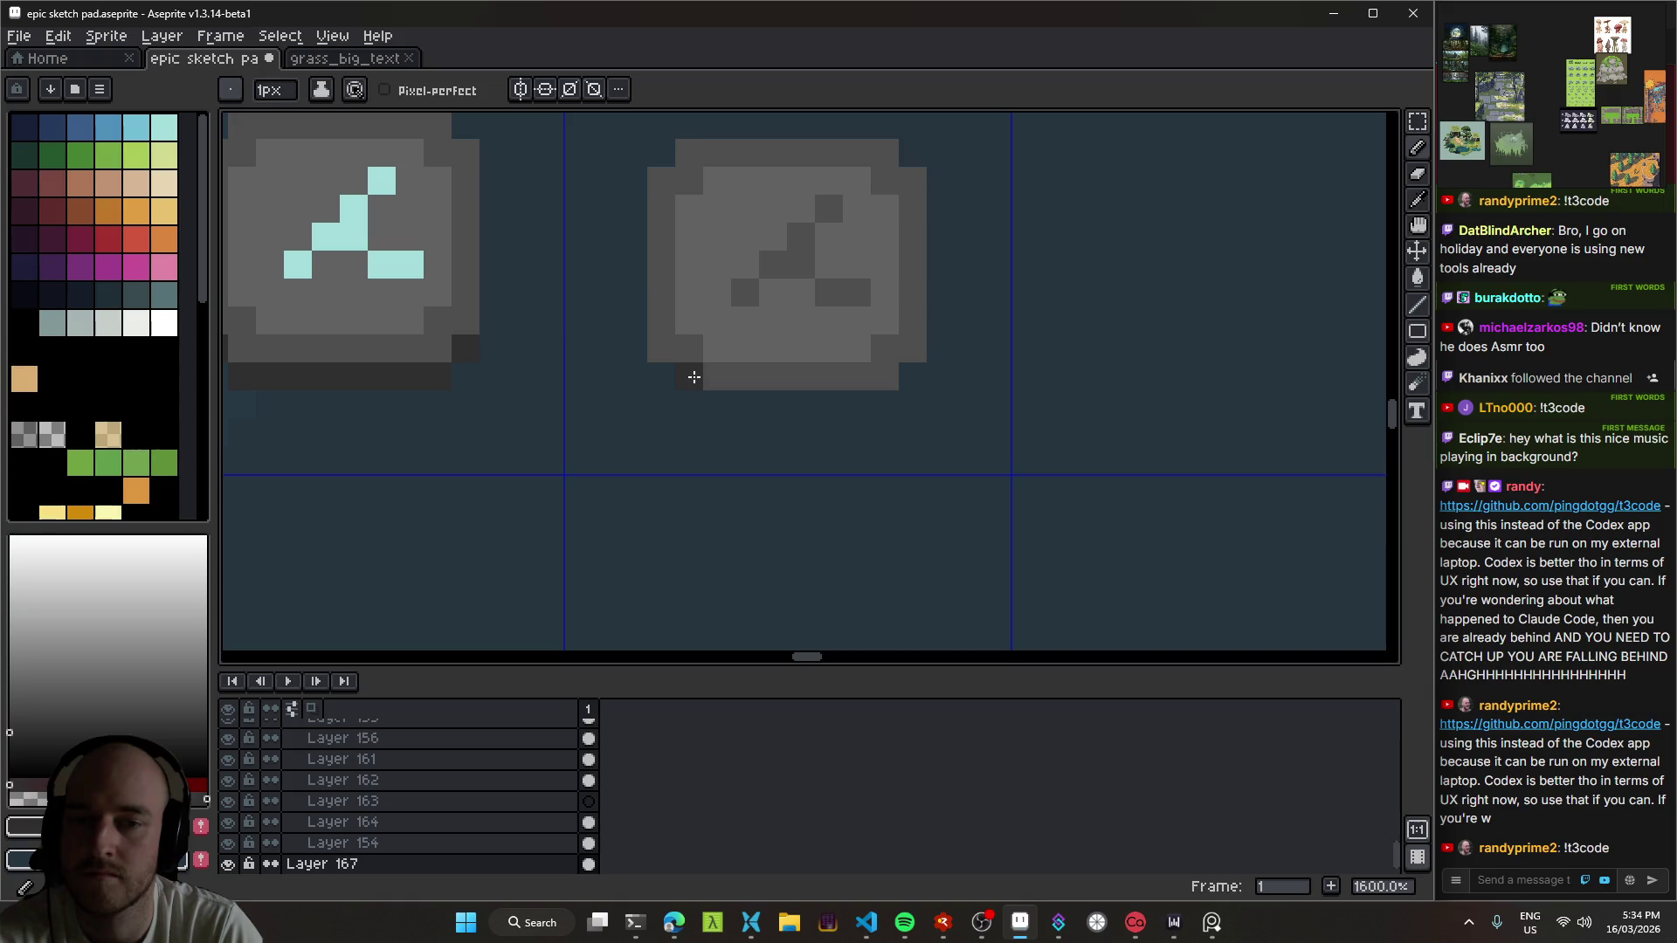
left_click_drag(690, 373, 903, 378)
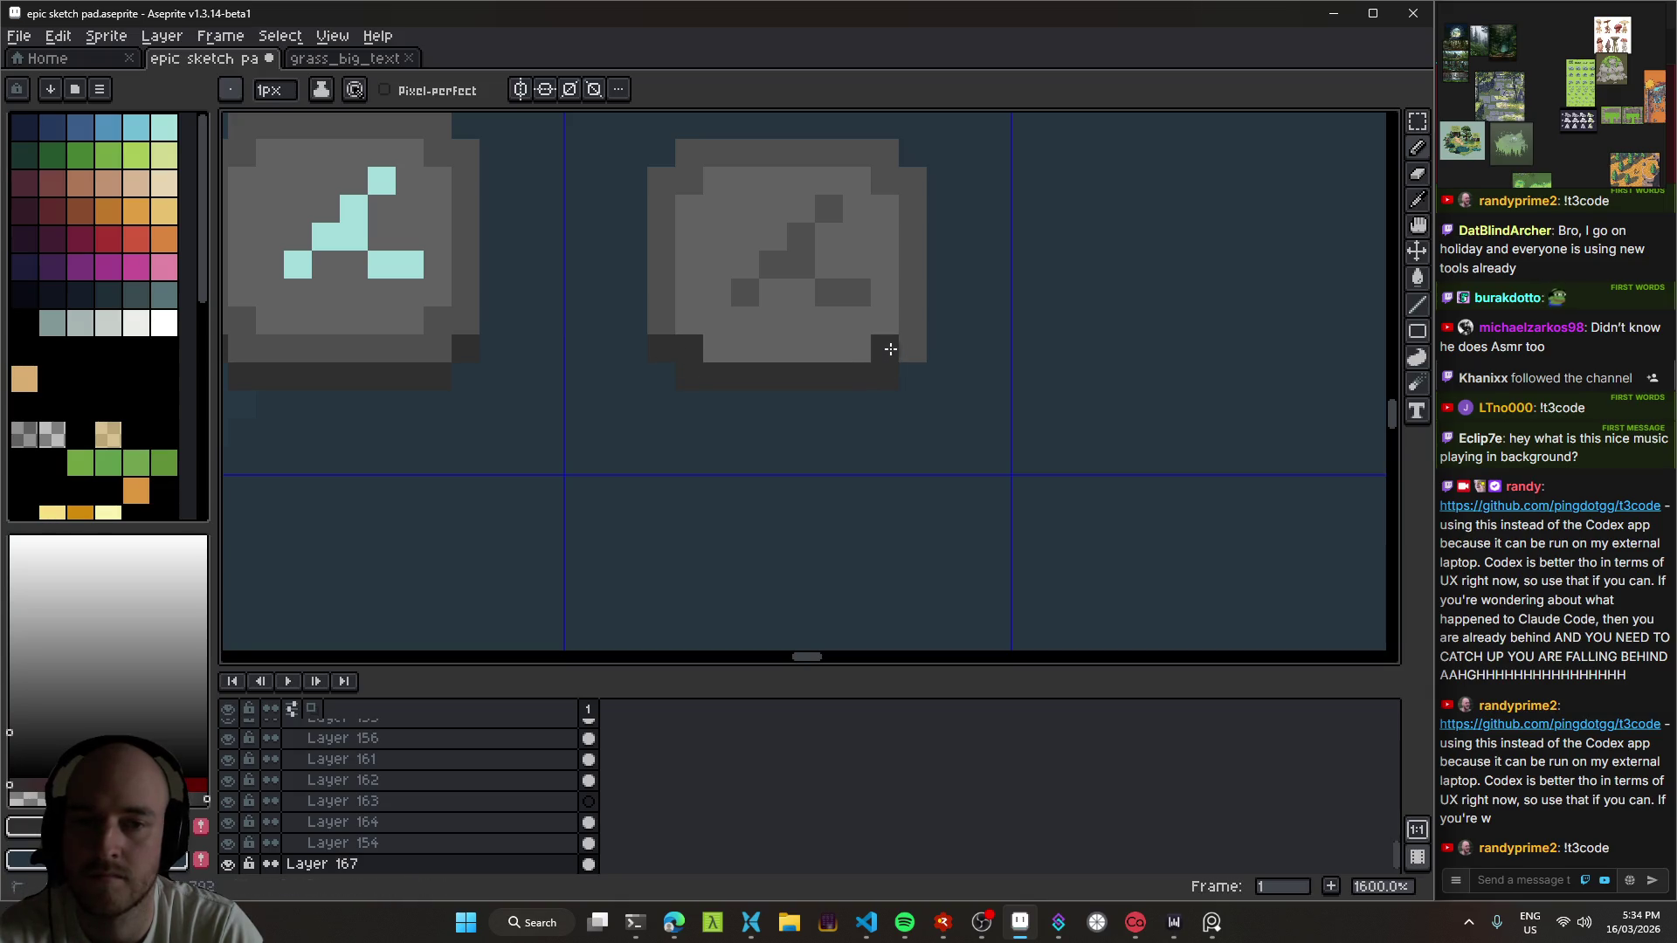
scroll(888, 348, "down", 7)
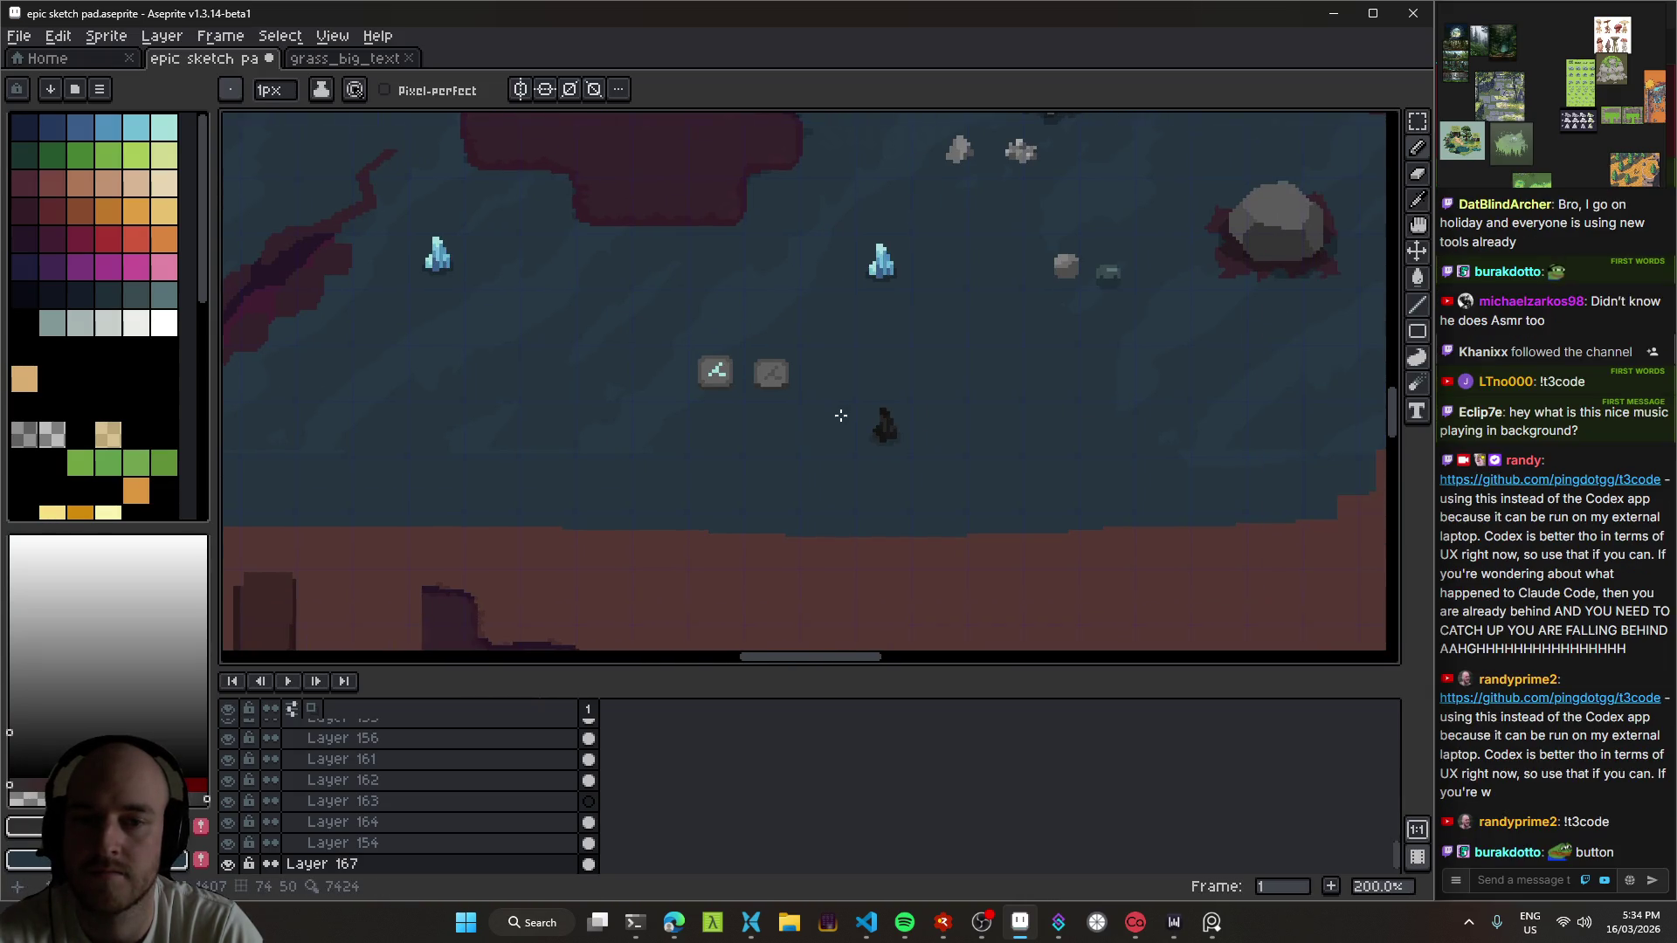
scroll(840, 416, "up", 5)
key("ctrl+z")
key("ctrl+z")
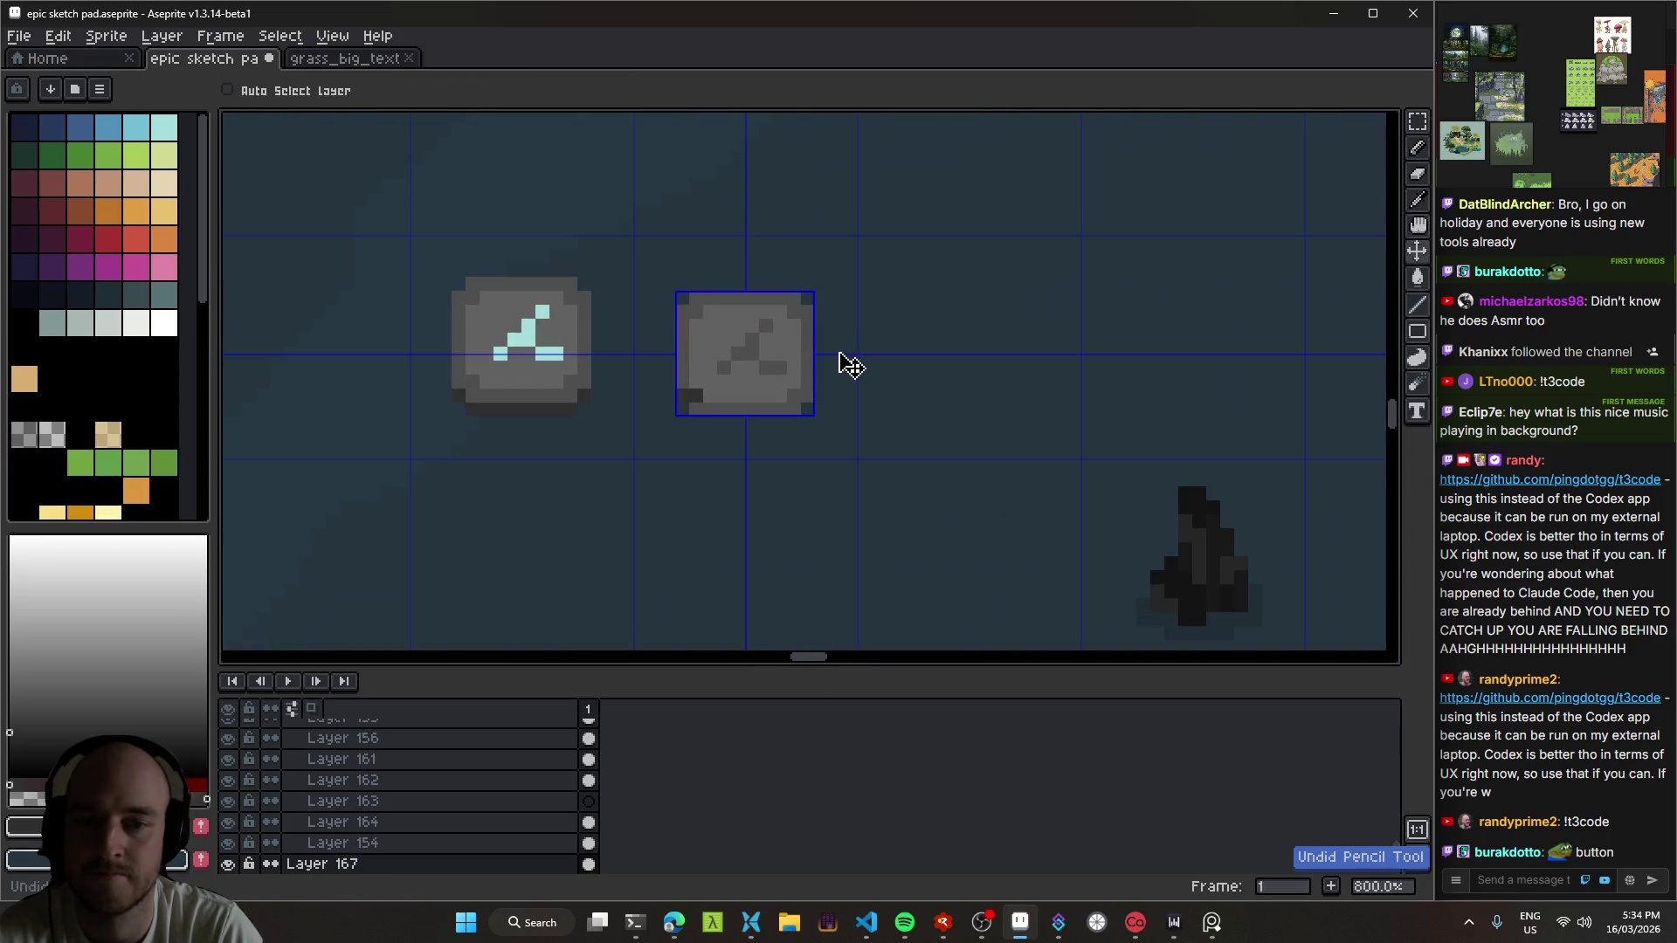
key("ctrl+s")
Step: Pick the dark grey and draw a shadow row under the right stone
scroll(839, 359, "left", 2)
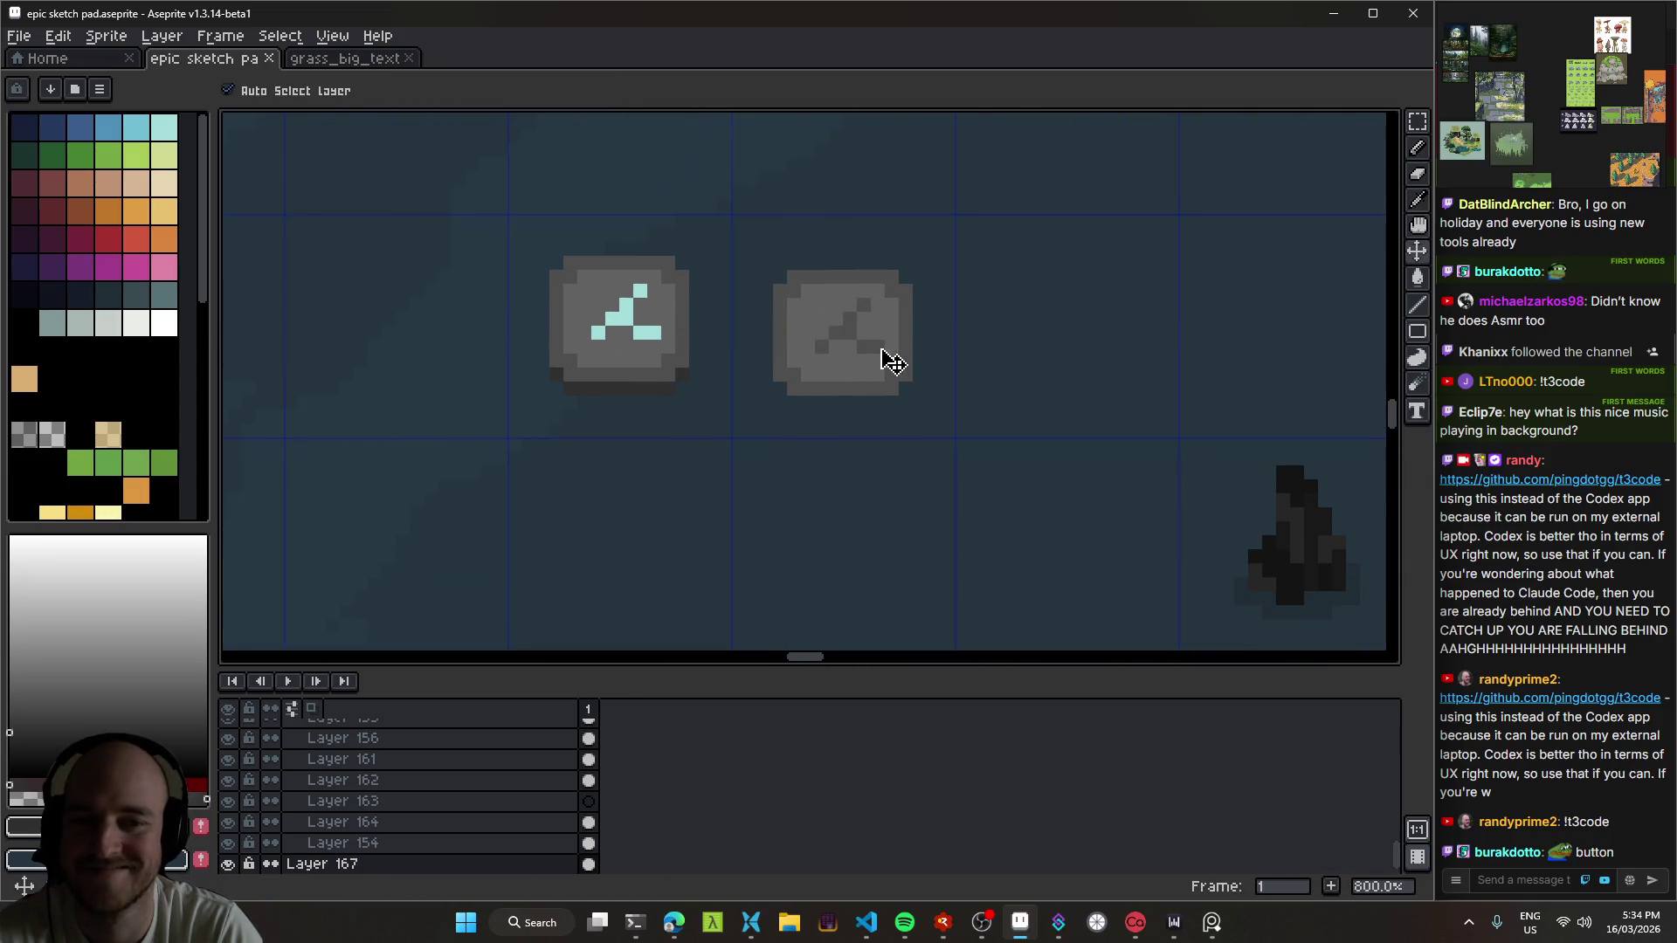
scroll(888, 360, "down", 3)
scroll(797, 364, "up", 6)
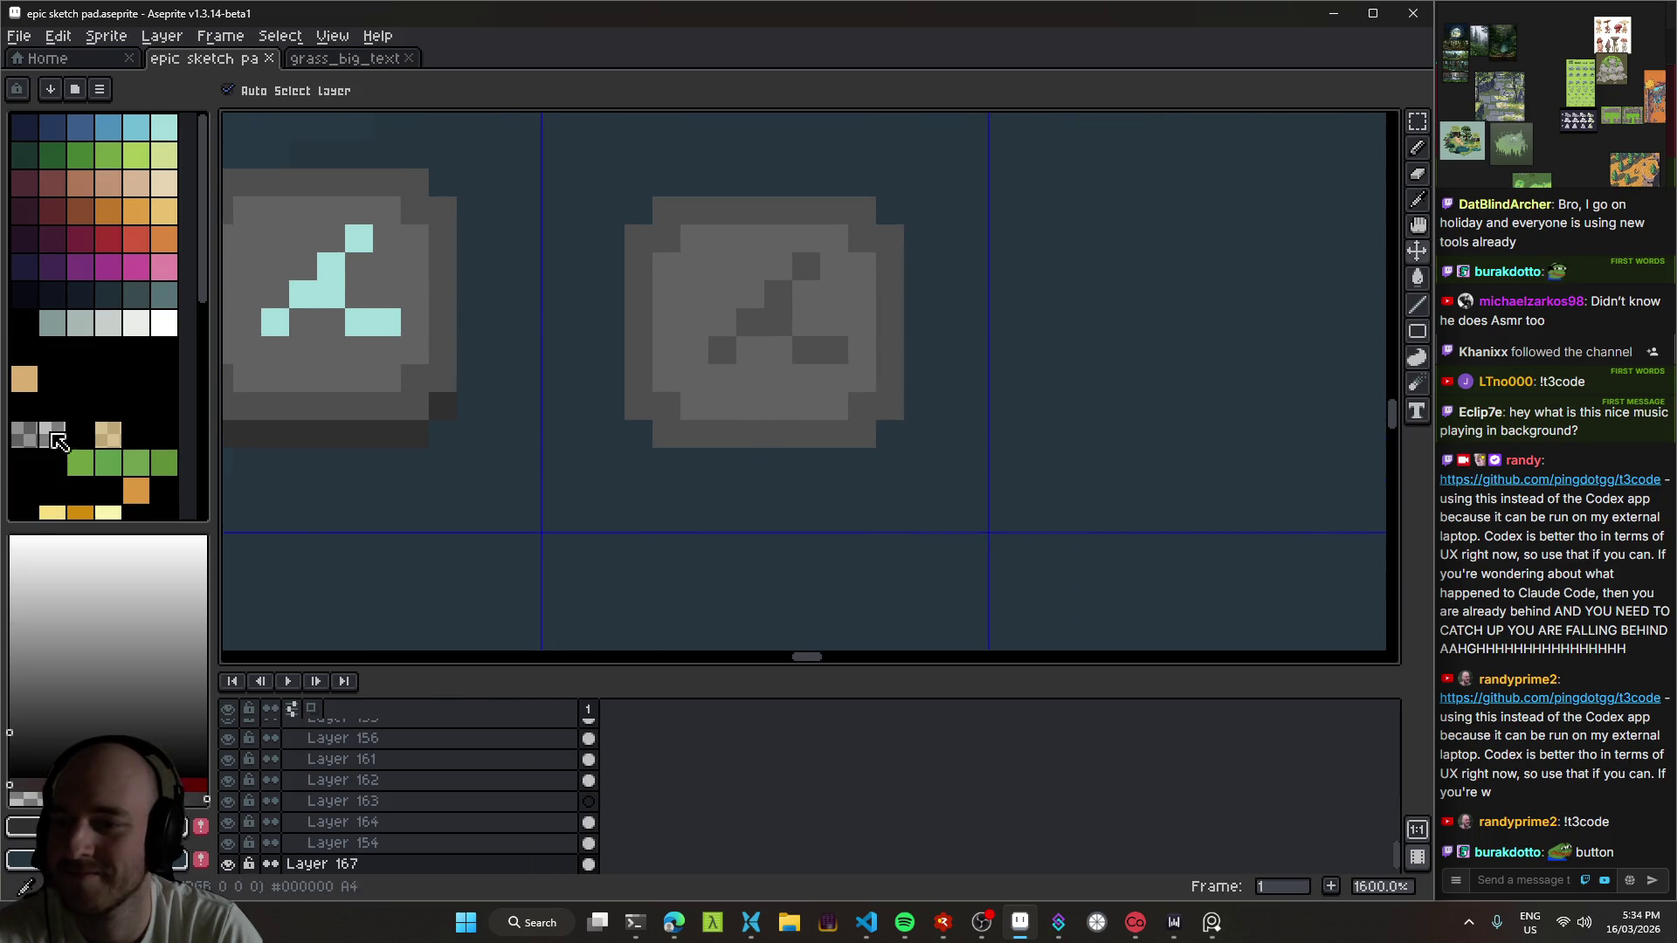
left_click(25, 434)
key("b")
mouse_move(638, 436)
left_mouse_down()
mouse_move(664, 461)
mouse_move(884, 453)
left_mouse_up()
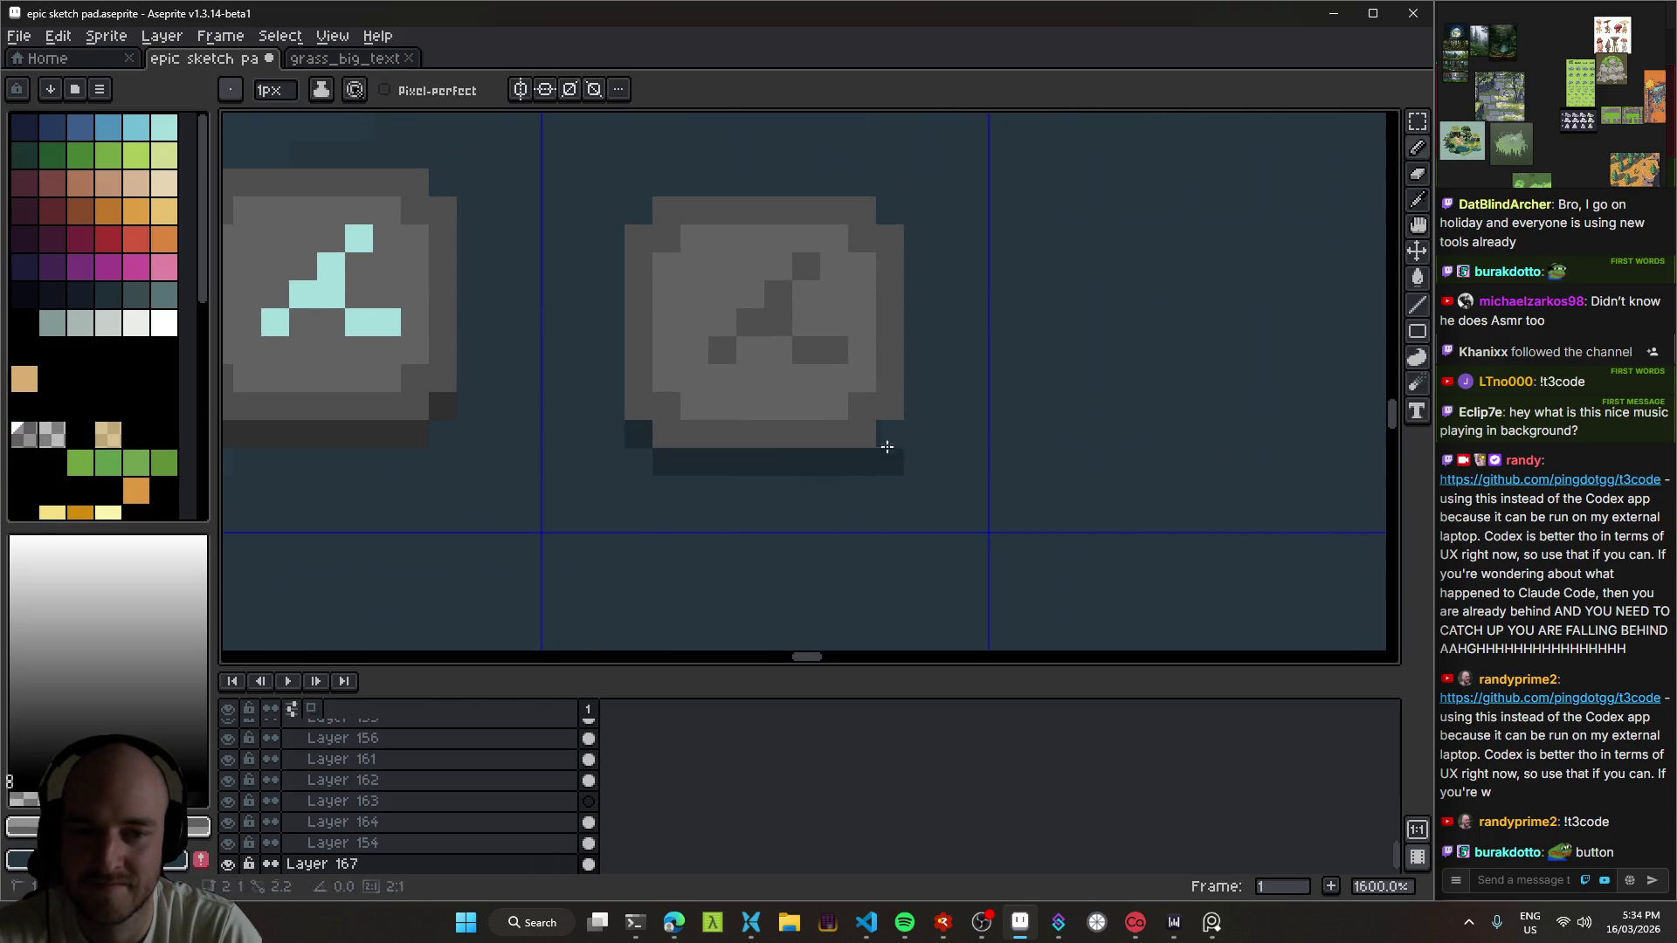
scroll(883, 453, "down", 6)
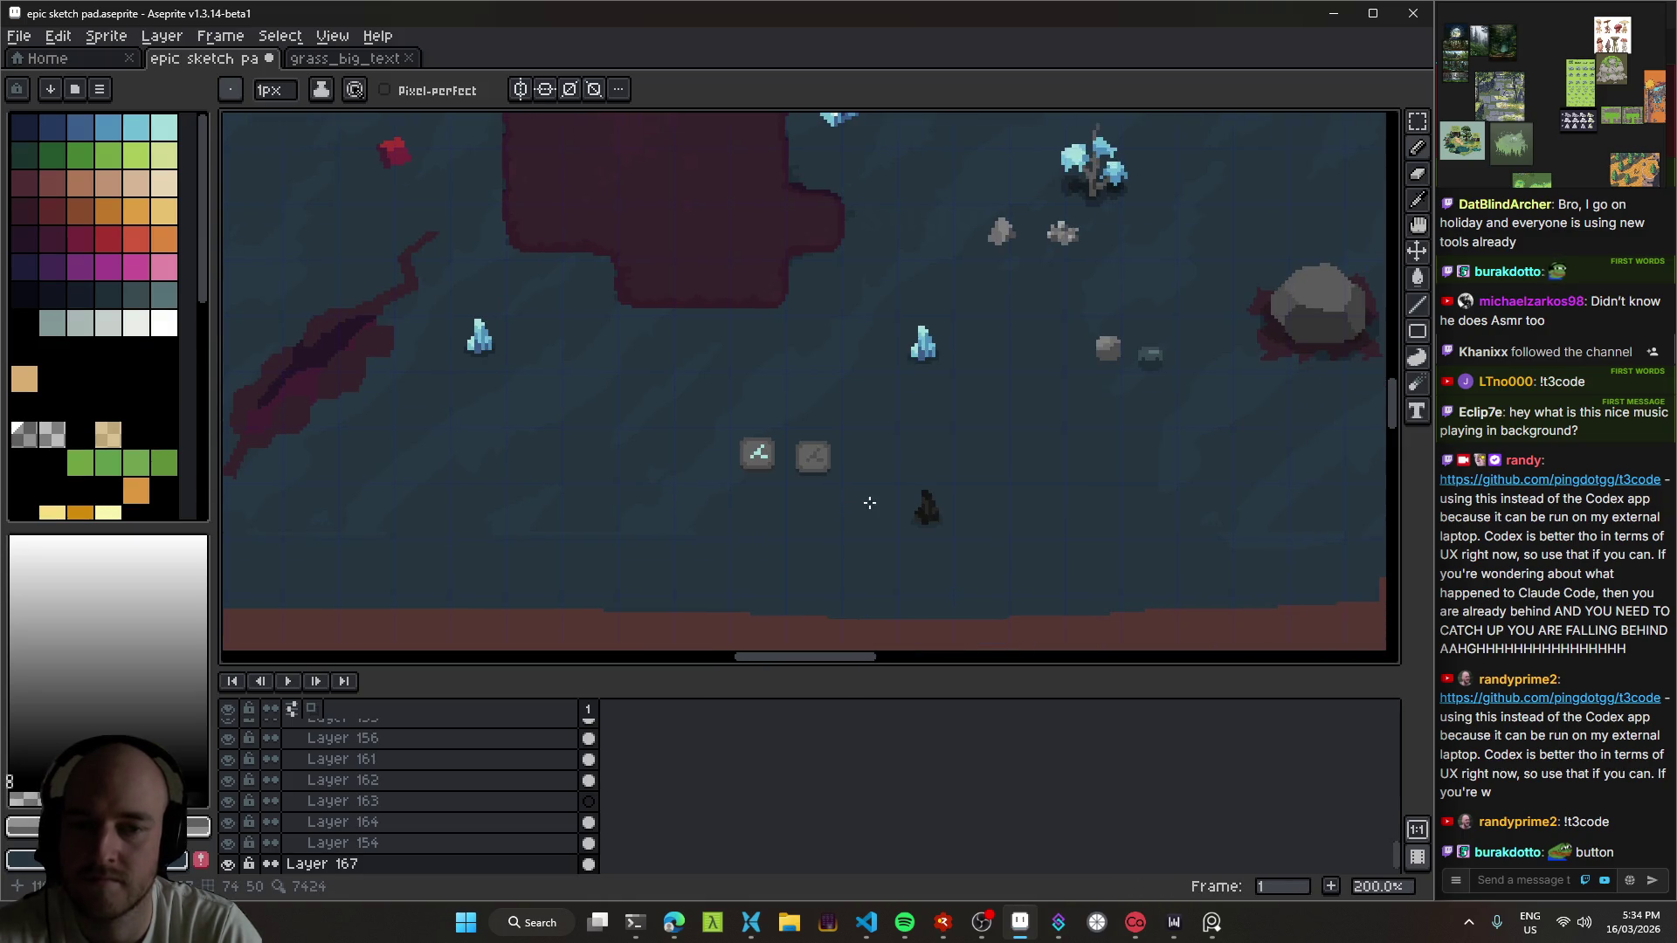
scroll(819, 482, "up", 5)
scroll(752, 464, "up", 2)
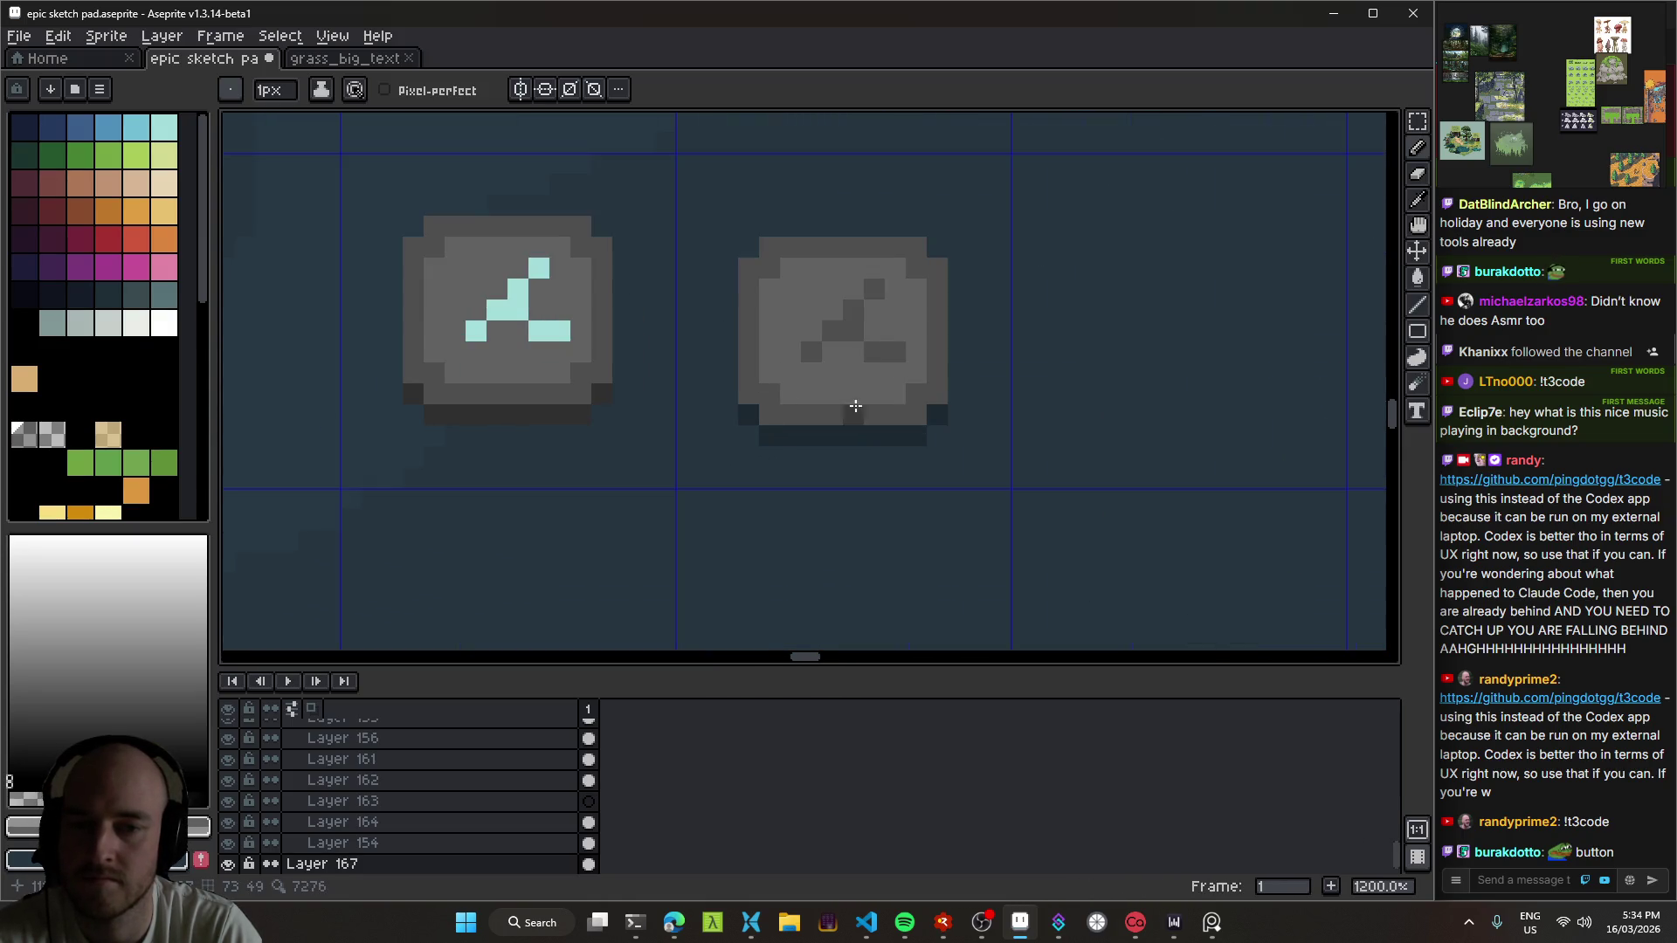
Step: Move the right stone up 2 pixels, then back down 2 pixels
key("v")
left_click_drag(872, 410, 872, 390)
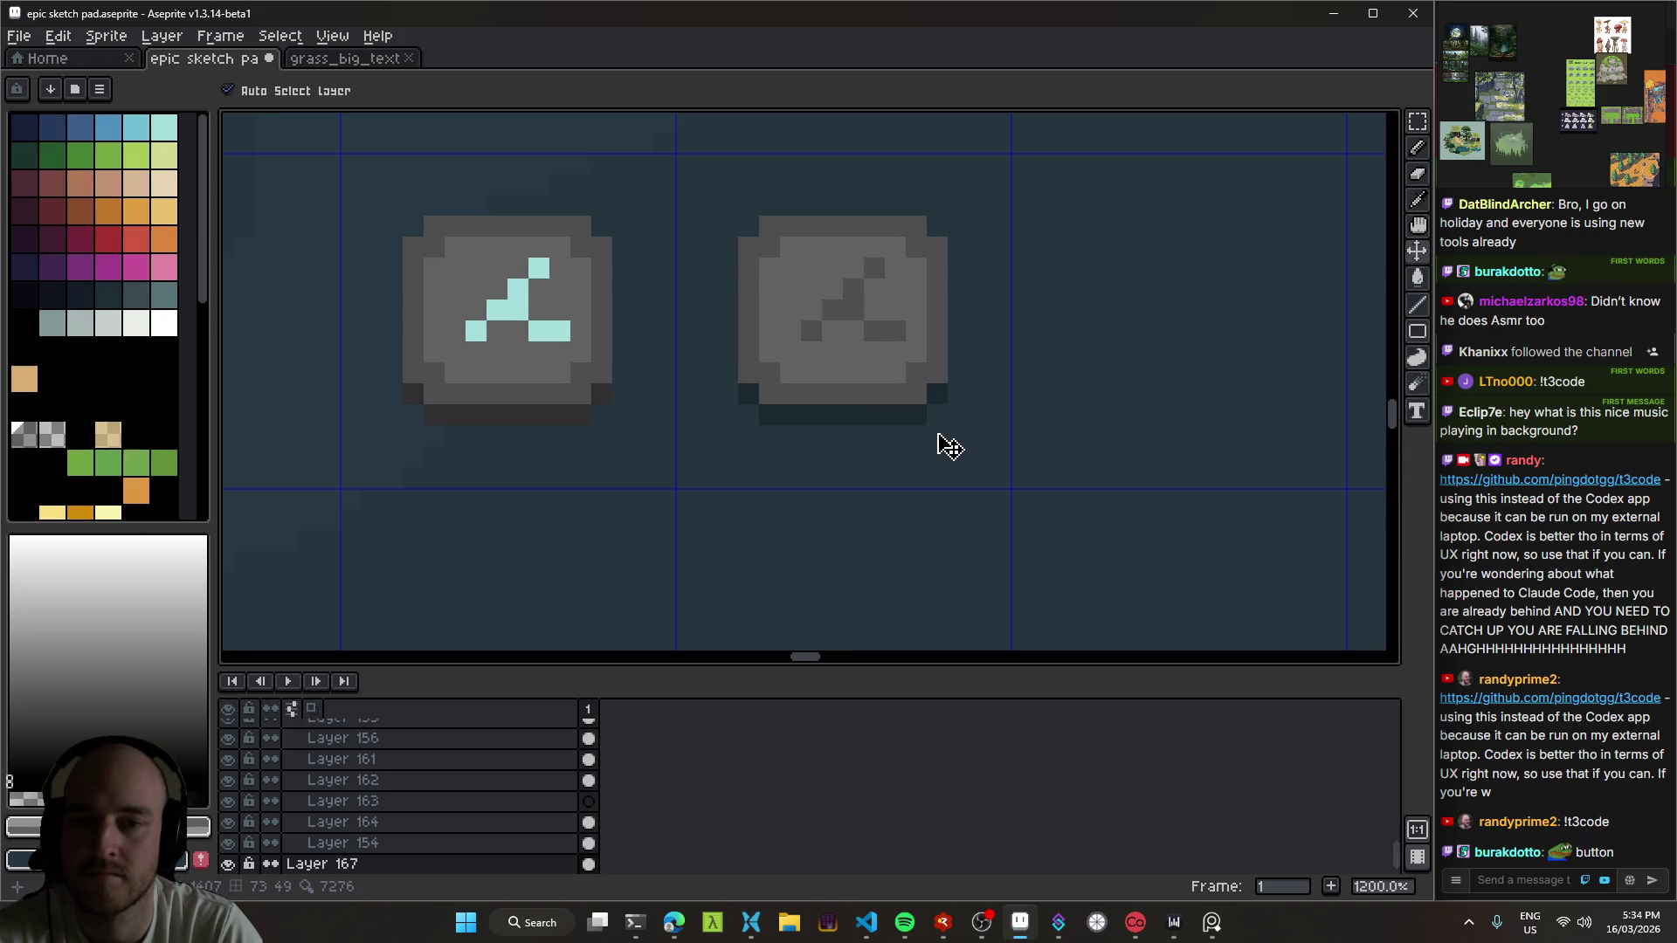
scroll(950, 446, "down", 4)
scroll(914, 449, "up", 4)
key("b")
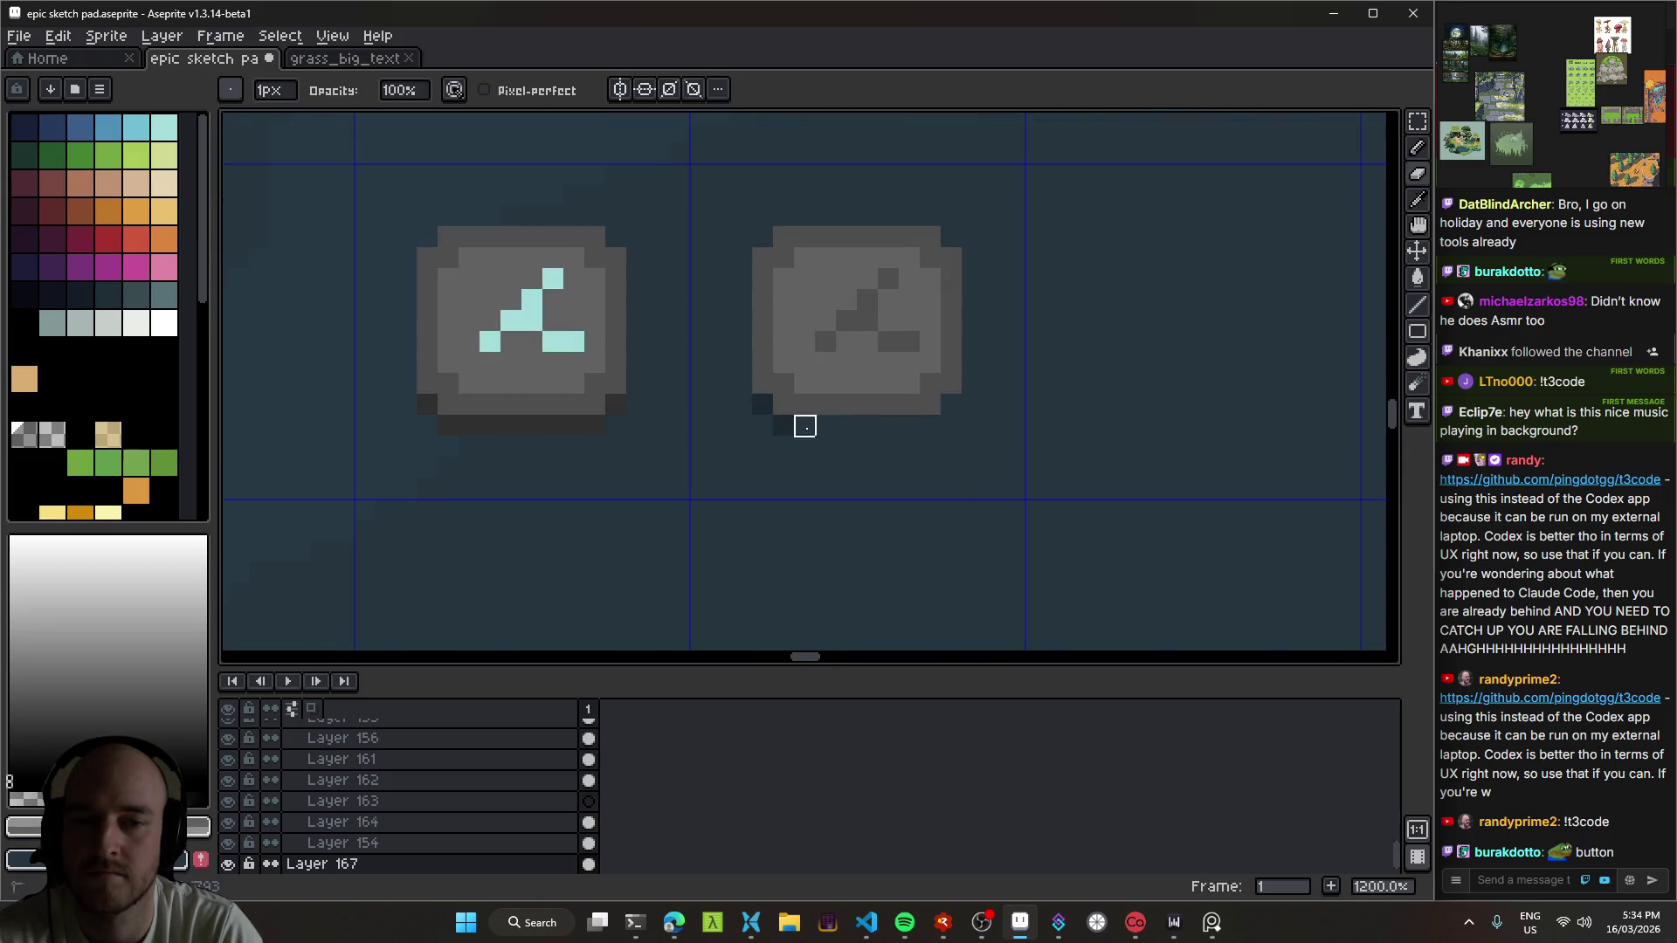
key("v")
mouse_move(862, 358)
left_mouse_down()
mouse_move(867, 379)
mouse_move(802, 398)
left_mouse_up()
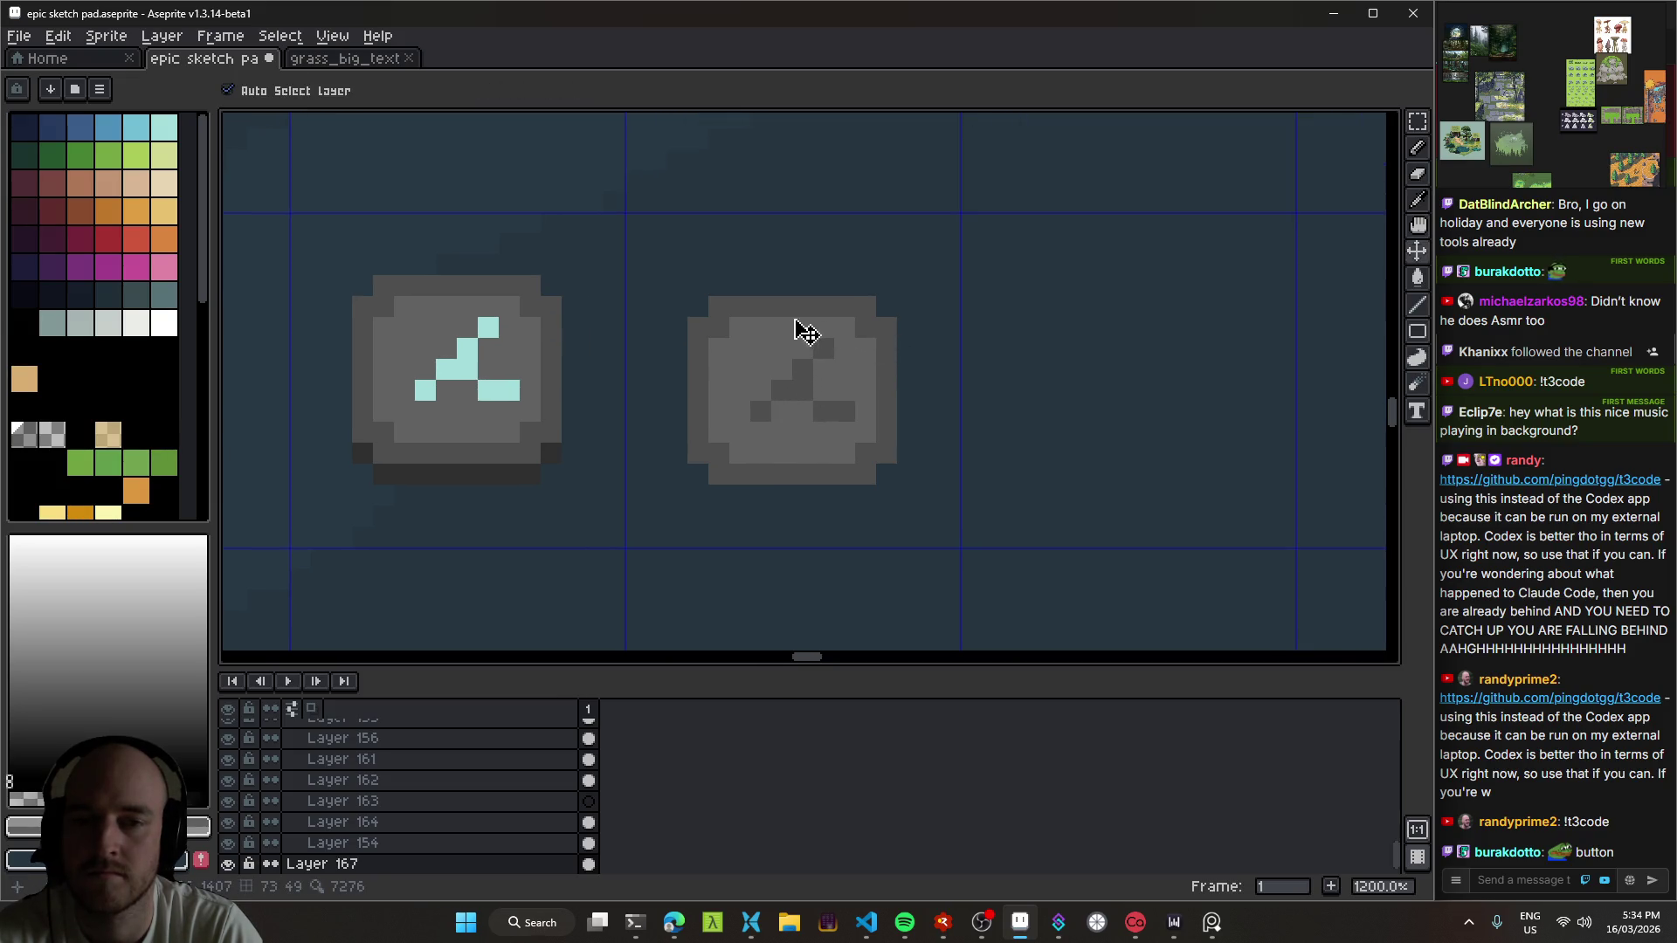
Step: Paint a dark row along the right stone's top edge
key("b")
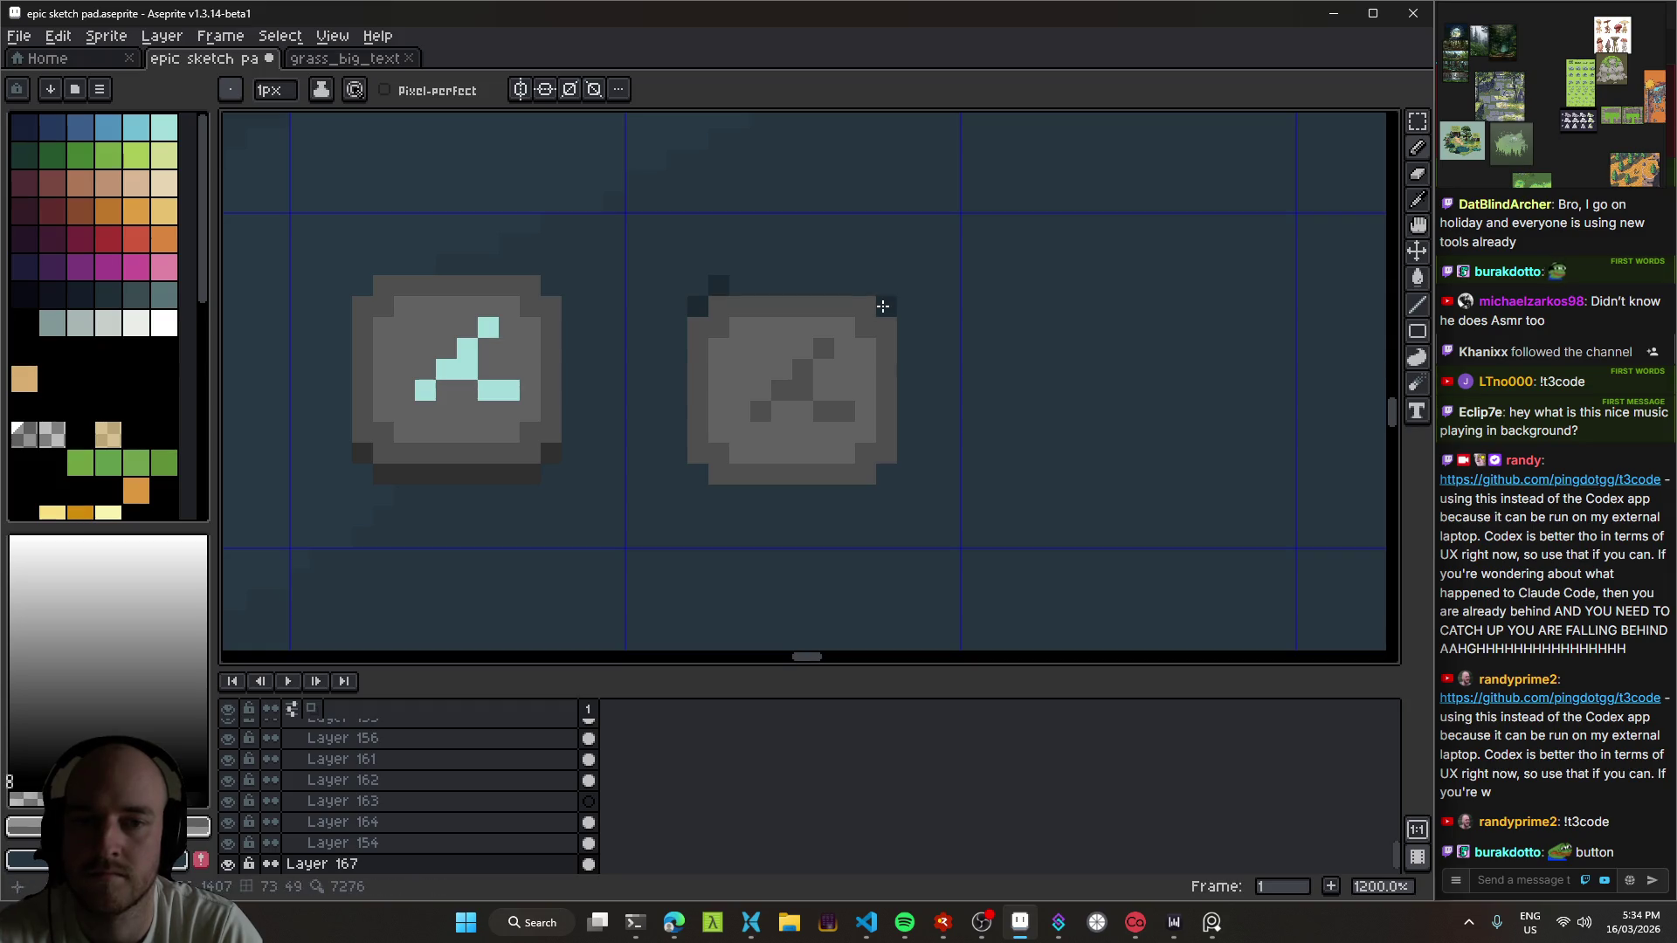
left_click_drag(862, 285, 704, 288)
scroll(906, 424, "down", 7)
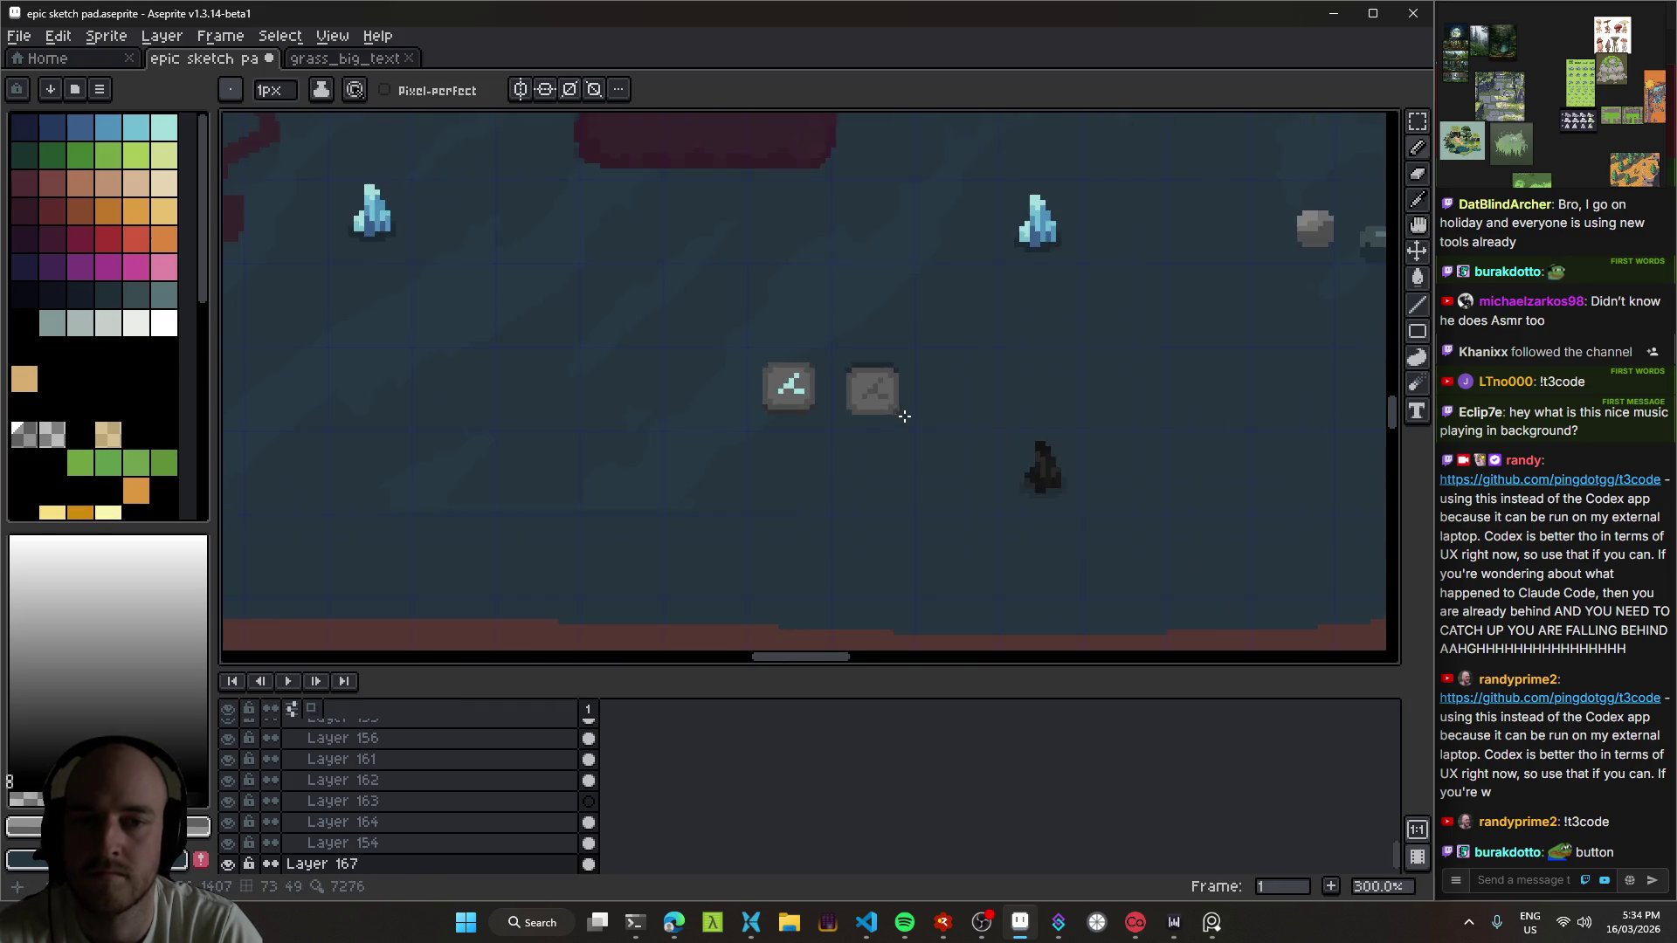
left_click_drag(907, 424, 864, 435)
scroll(838, 427, "up", 4)
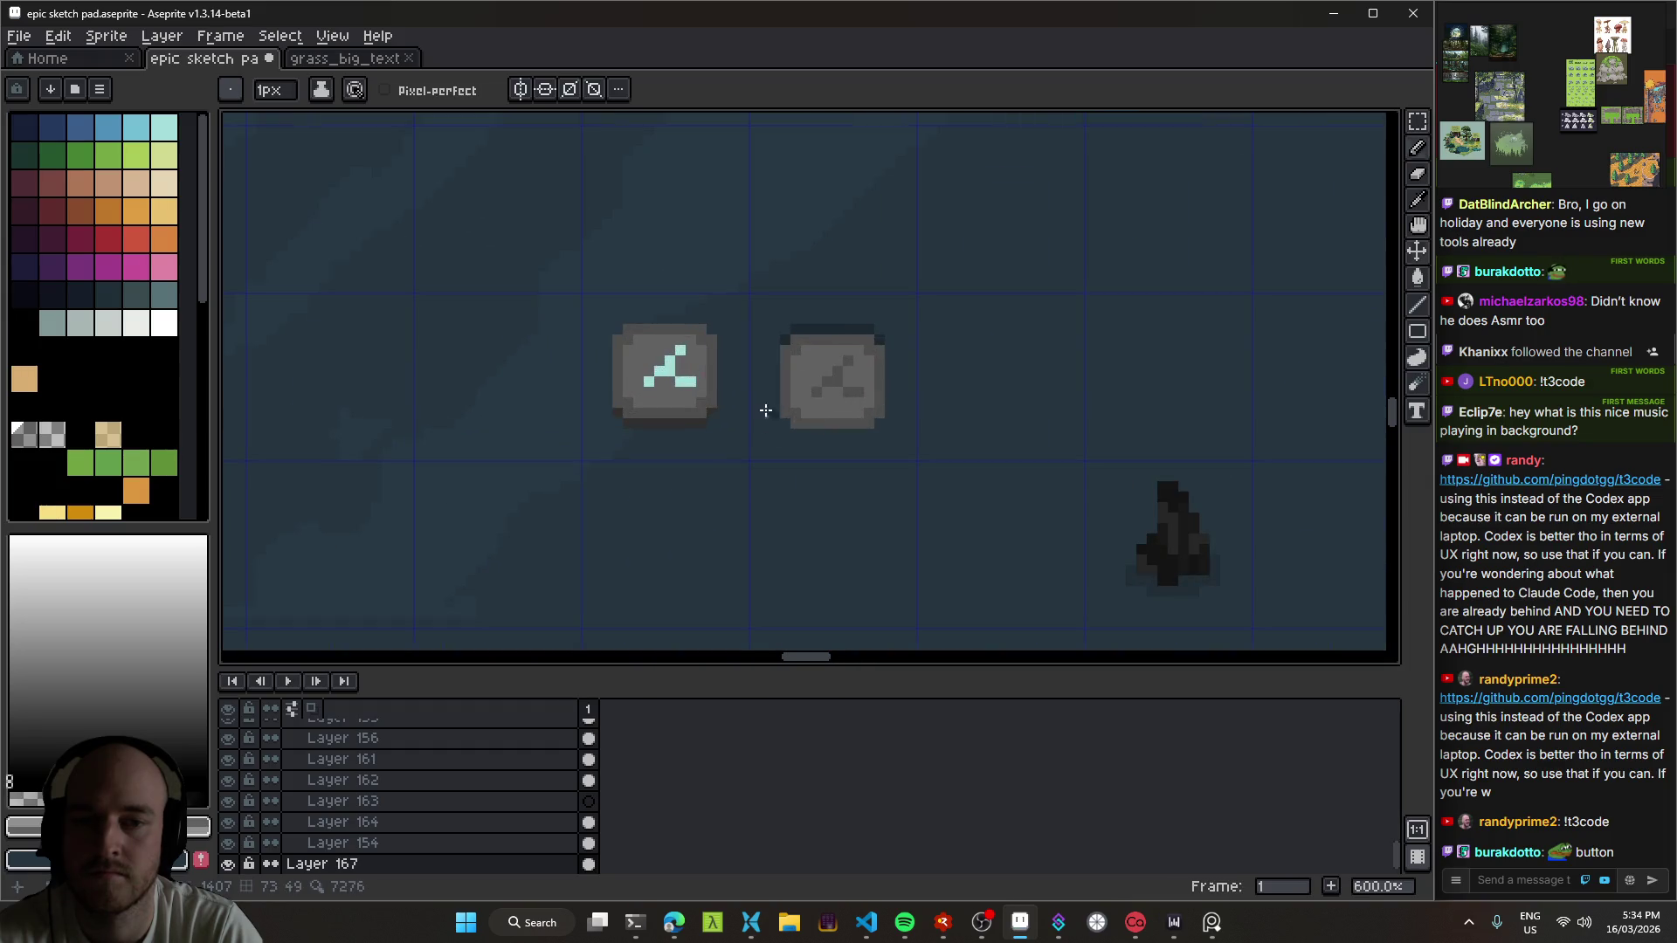
Step: Make Layer 167 active and pick the dark grey from the left stone
key("v")
left_click(687, 397)
scroll(699, 393, "up", 1)
left_click(913, 412)
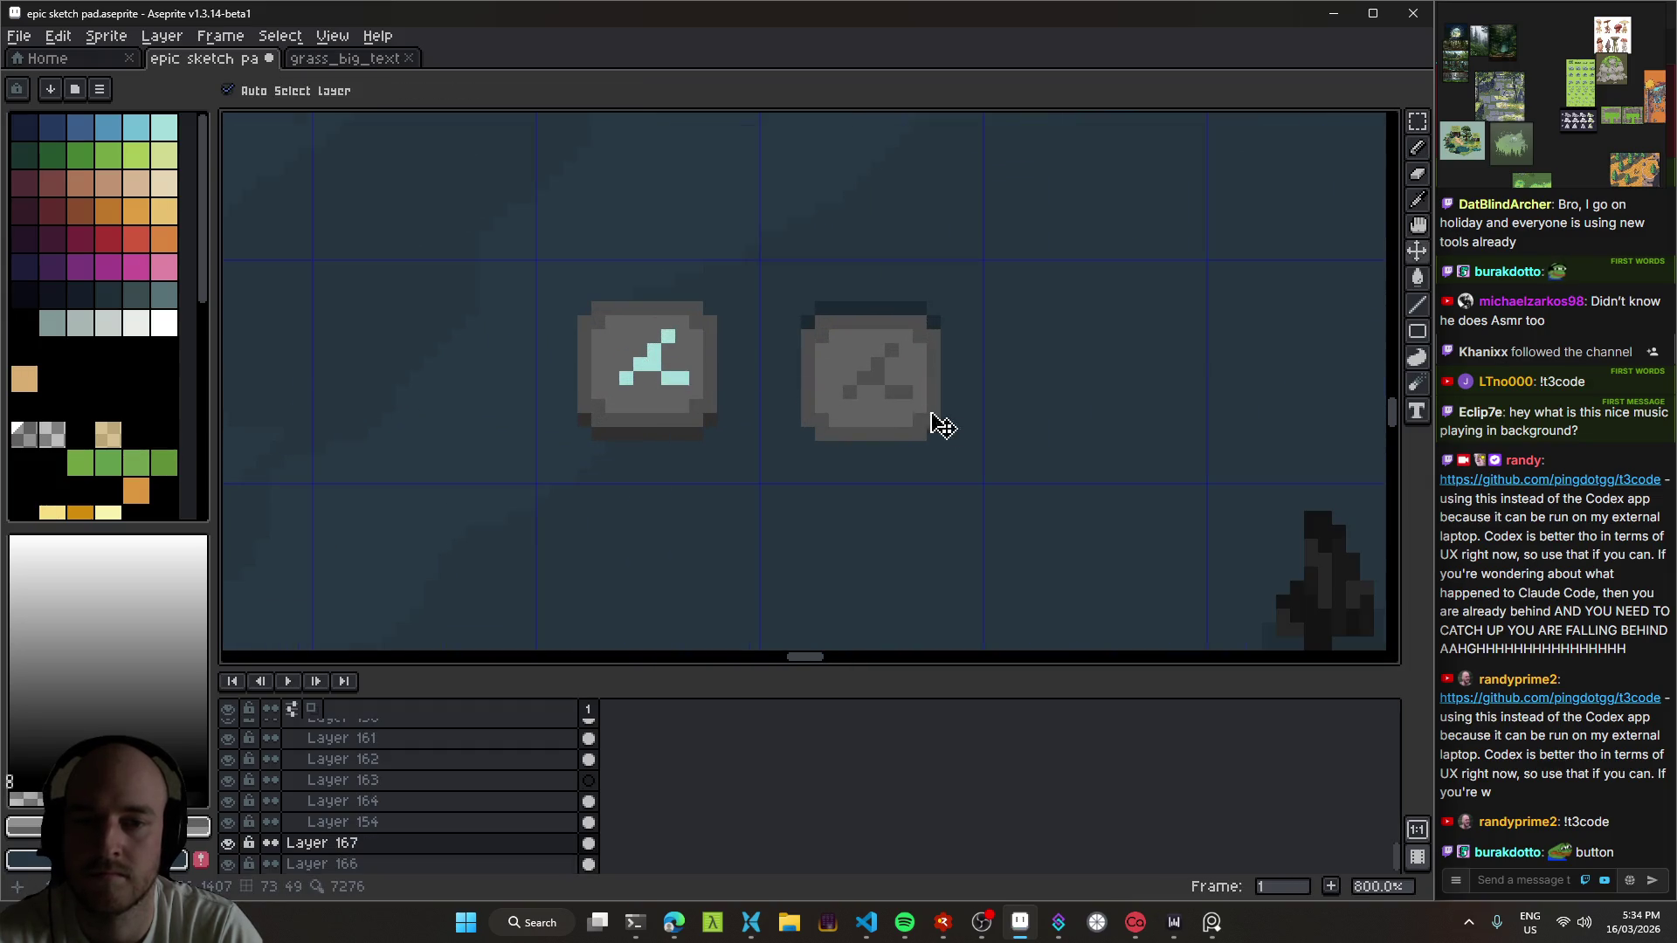
scroll(928, 419, "down", 4)
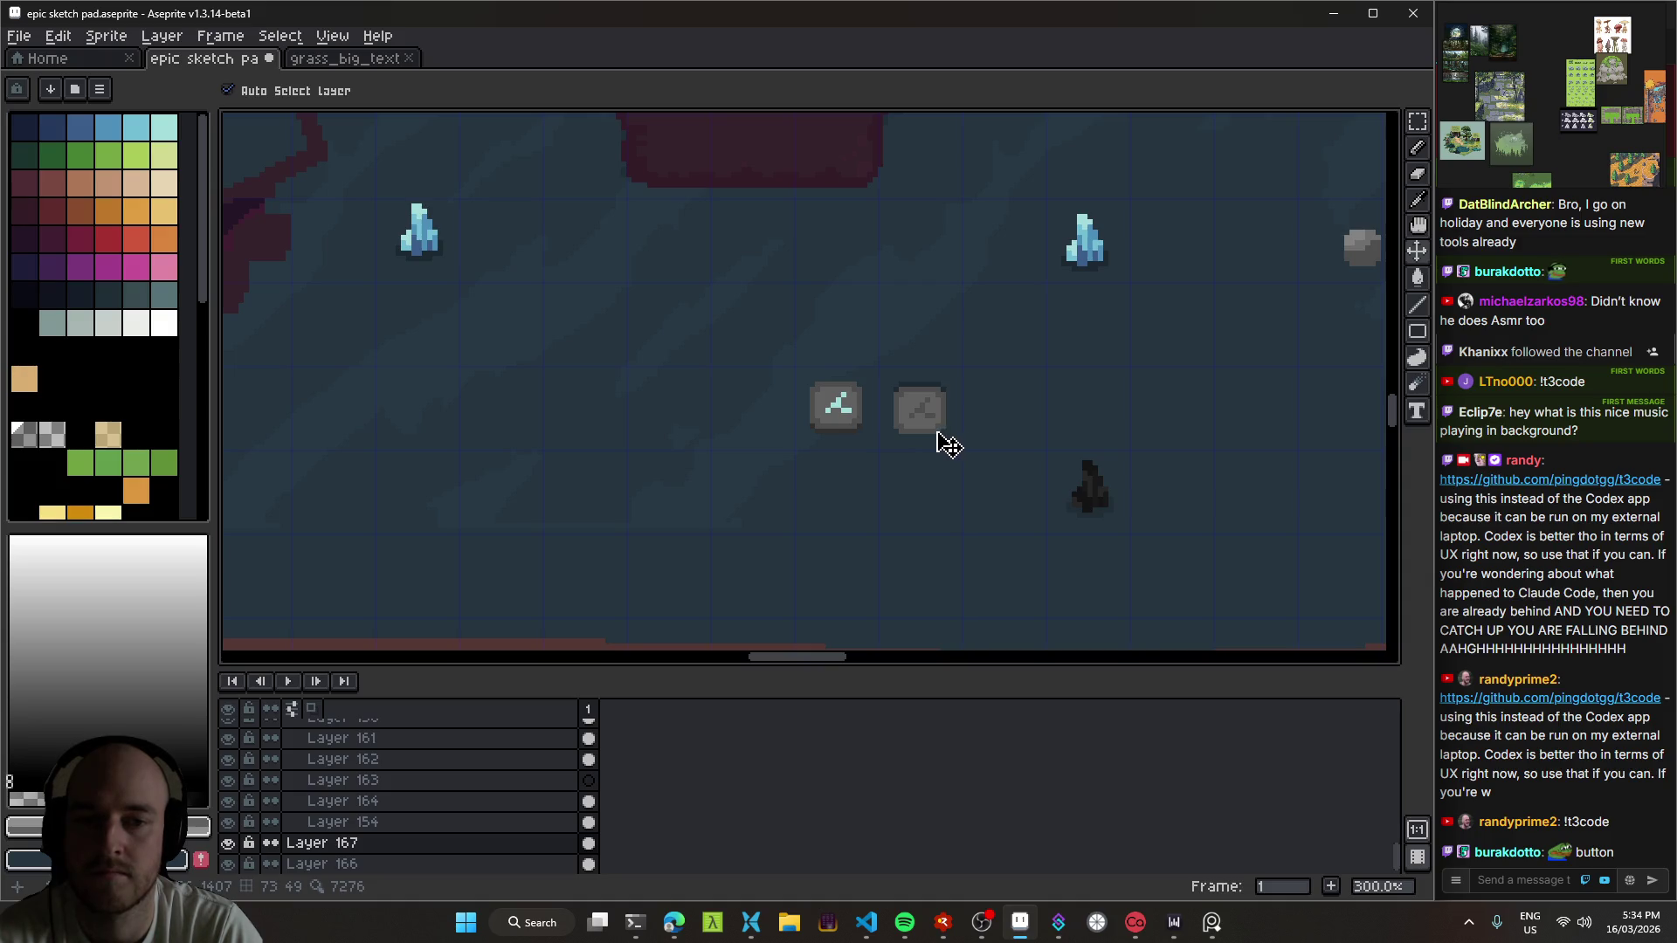
scroll(933, 432, "up", 6)
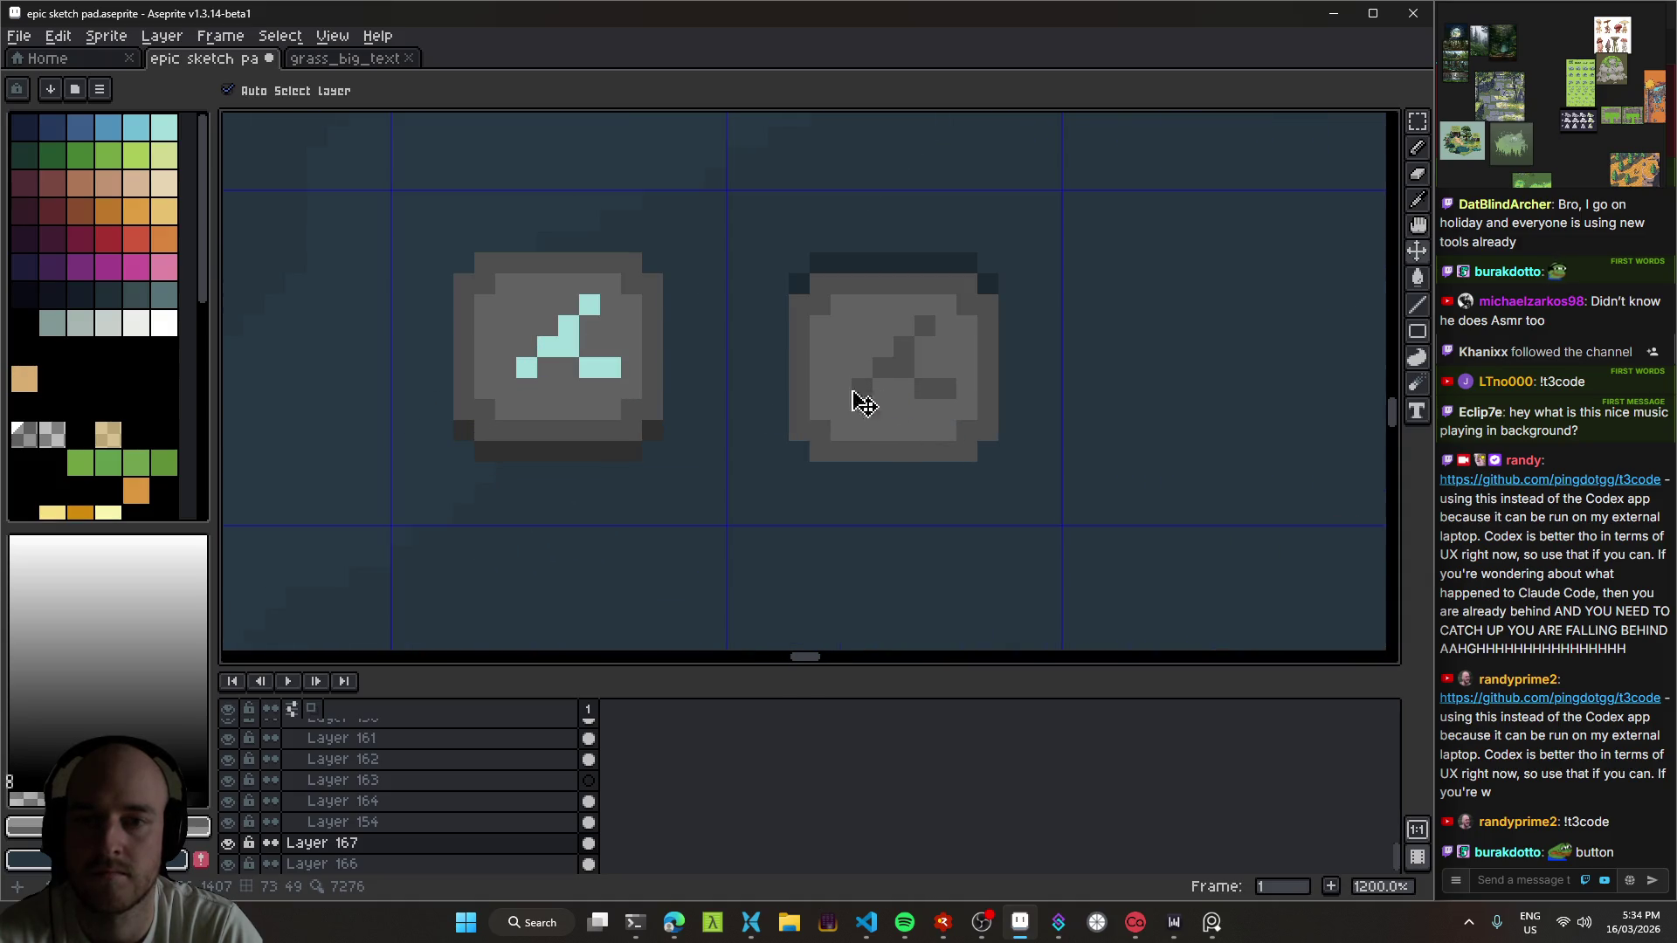
left_click(617, 449, "alt")
Step: Bucket-fill the right stone's outer ring dark grey and its face lighter grey, erasing its symbol
key("g")
left_click(799, 419)
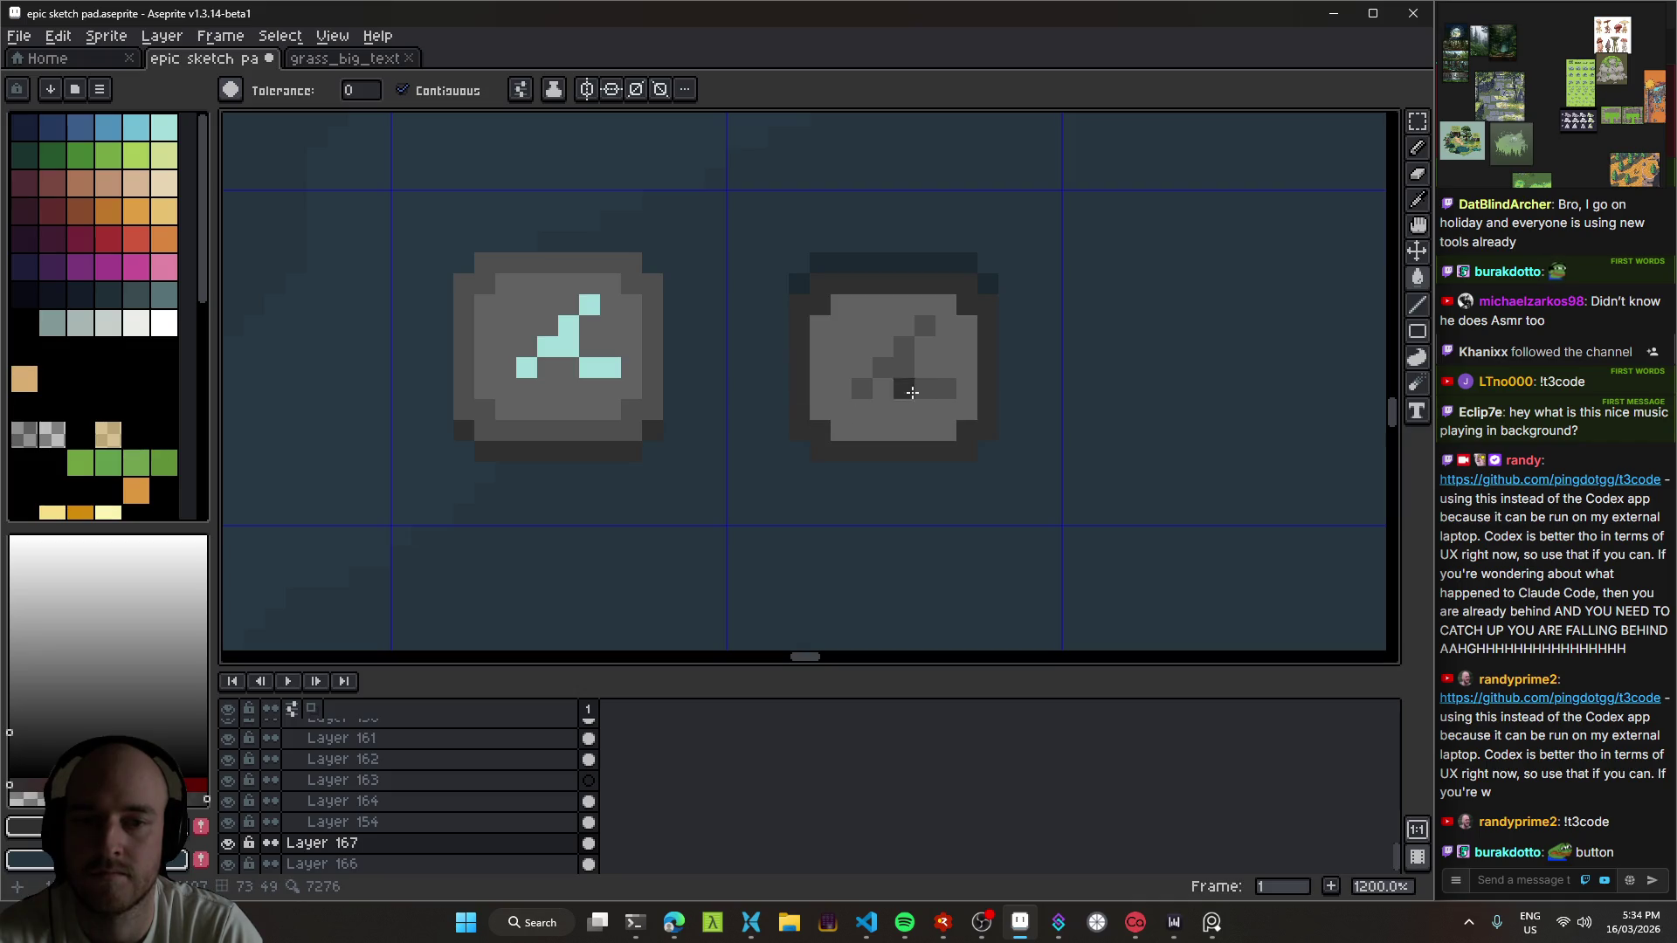
left_click(637, 412, "alt")
left_click(817, 375)
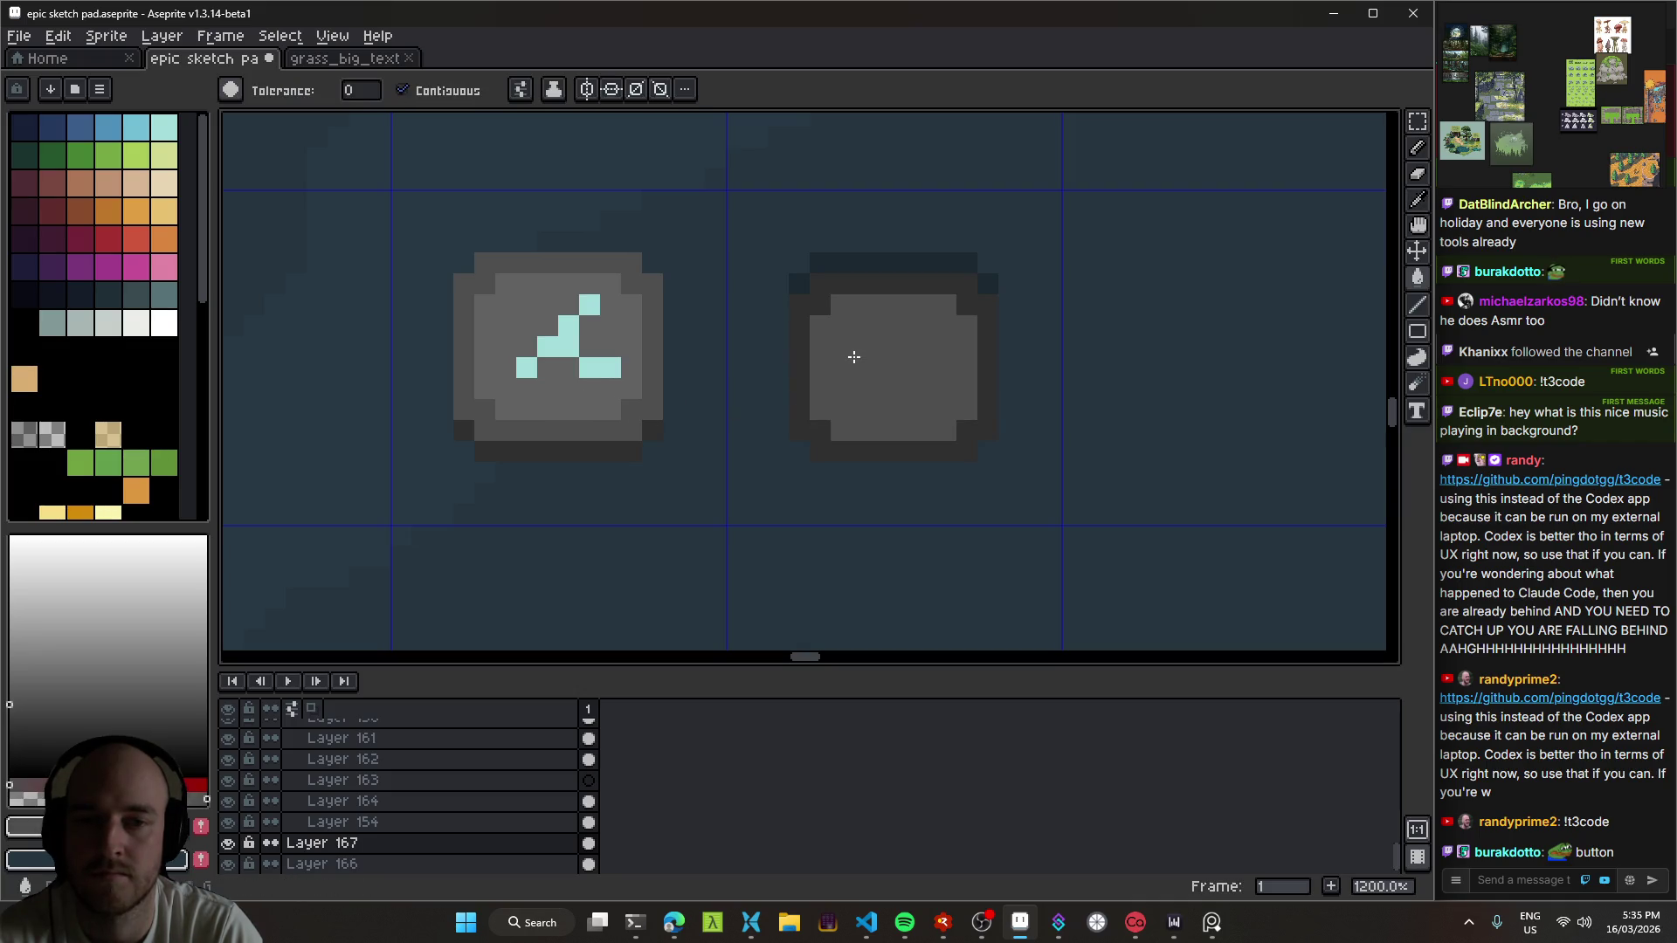
left_click(573, 374, "alt")
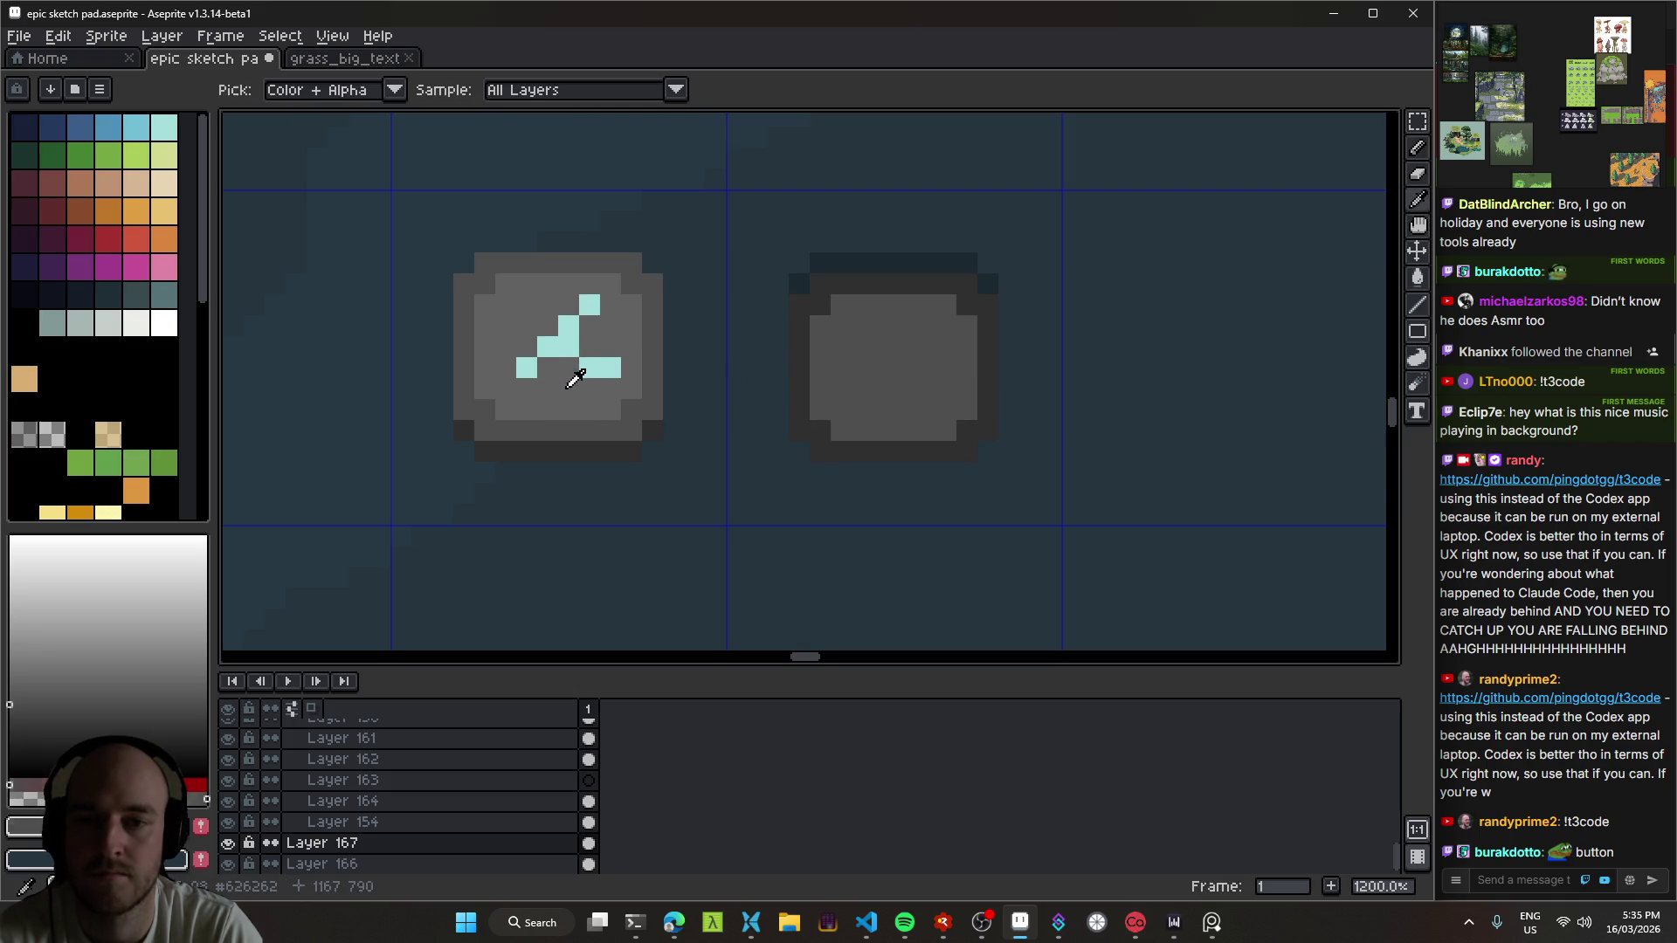
left_click(862, 389)
Step: Undo, then redo, the lighter face fill on the right stone, and save the sprite
key("ctrl+z")
scroll(917, 401, "down", 8)
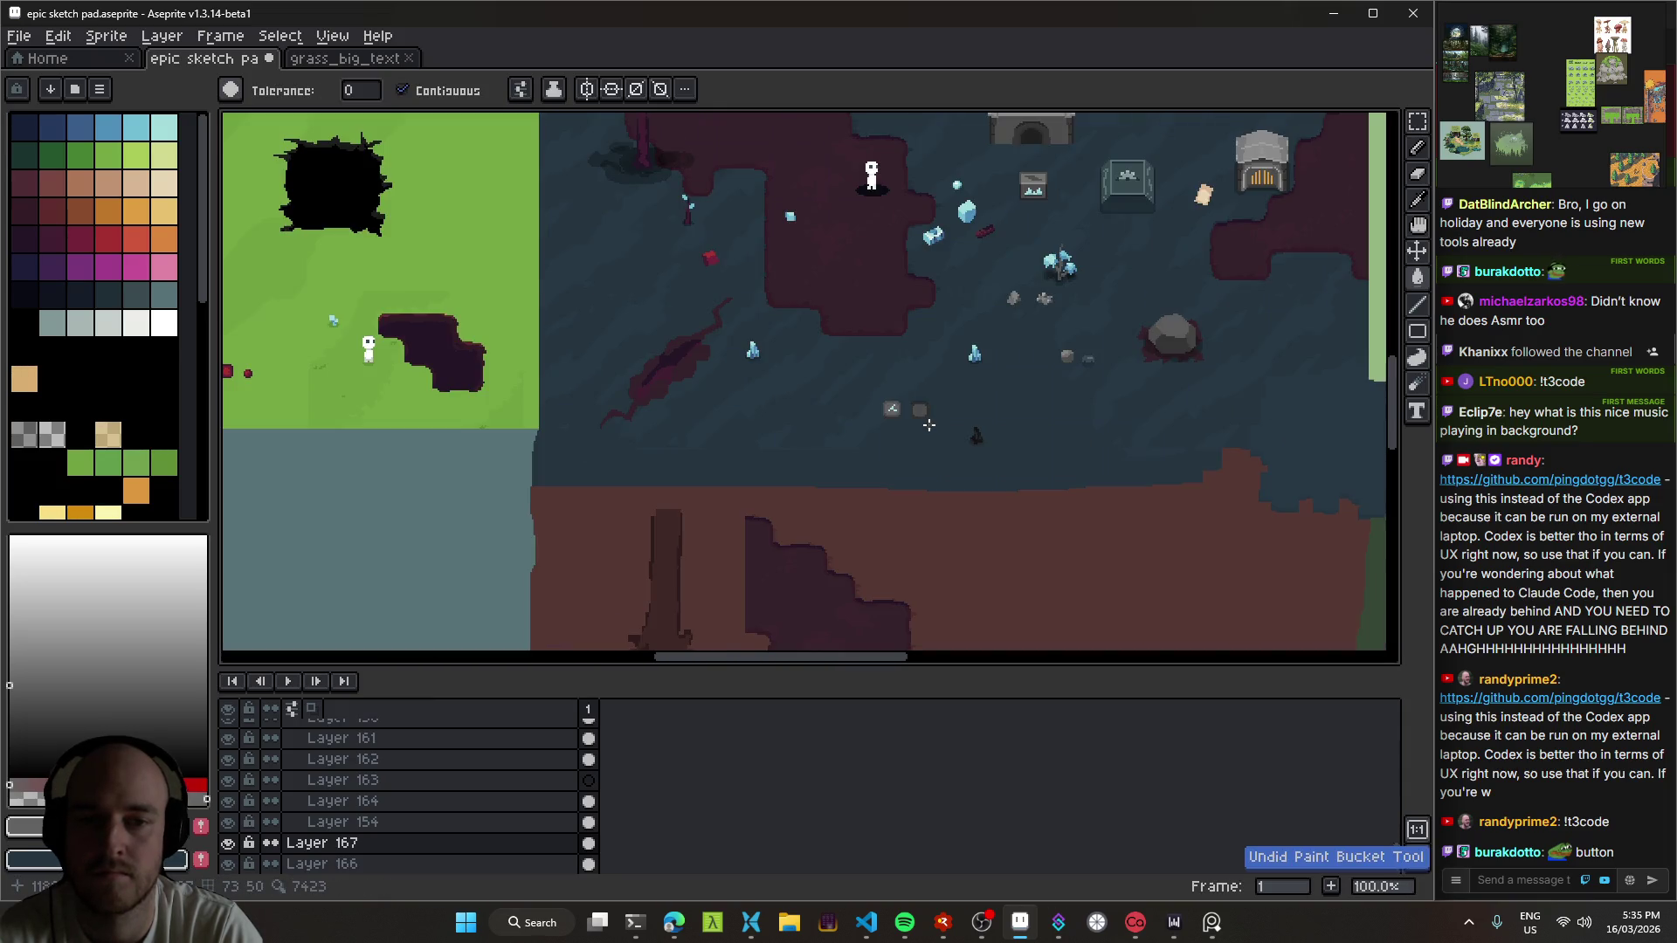
scroll(921, 433, "right", 1)
scroll(891, 422, "up", 4)
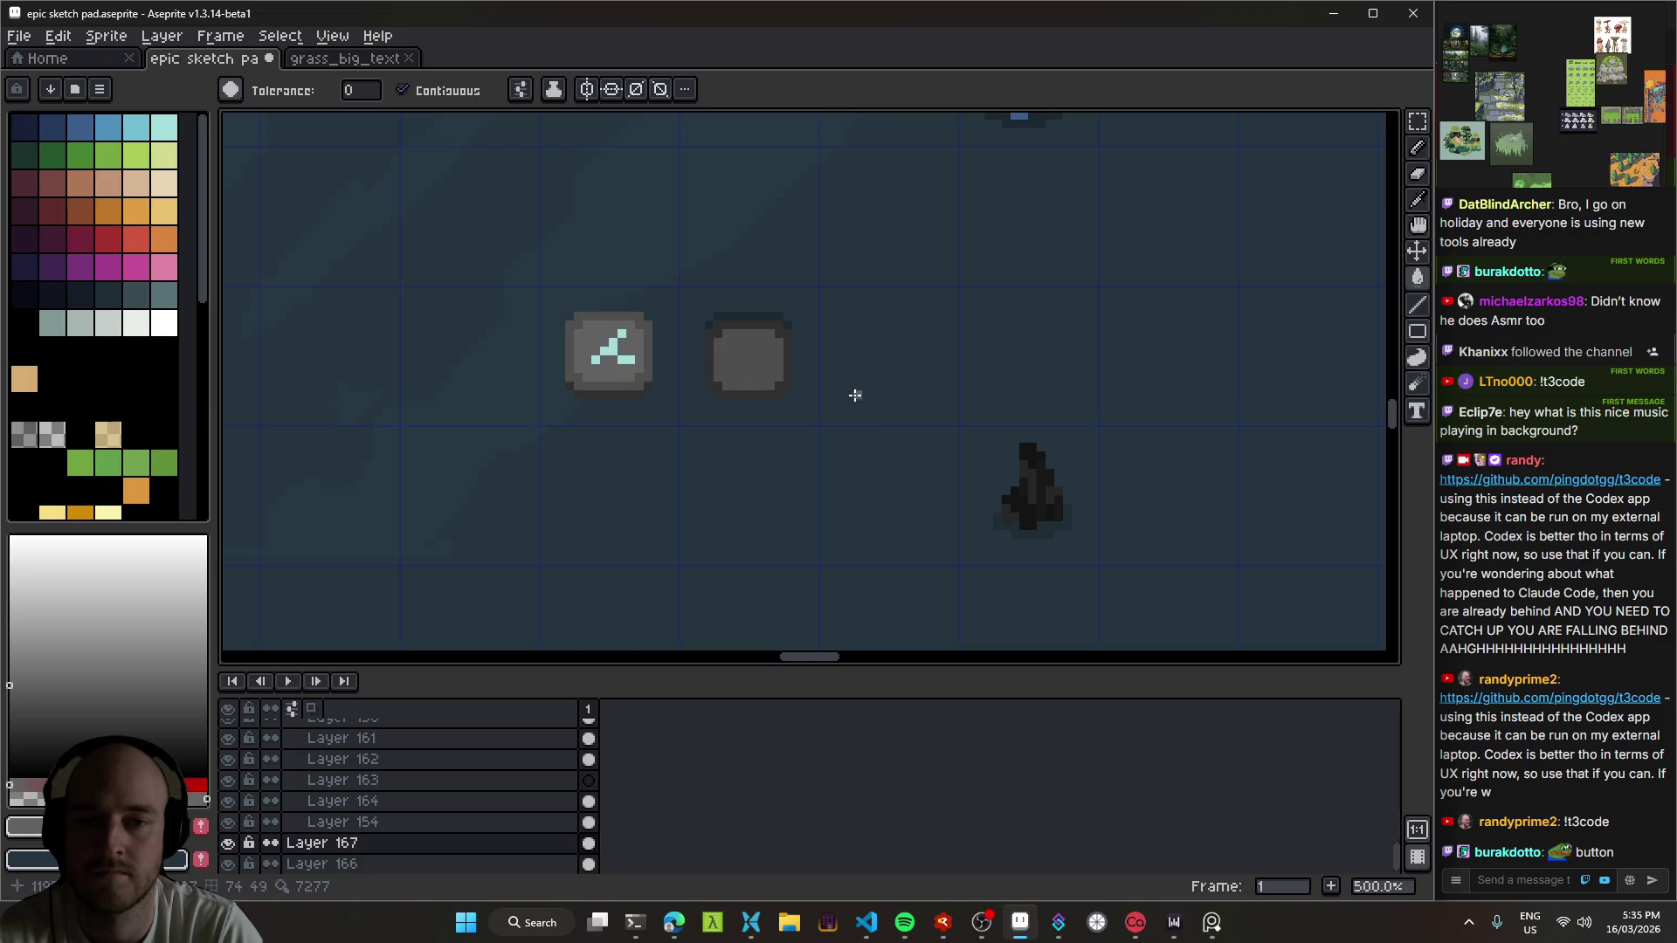
scroll(746, 370, "up", 1)
key("ctrl+y")
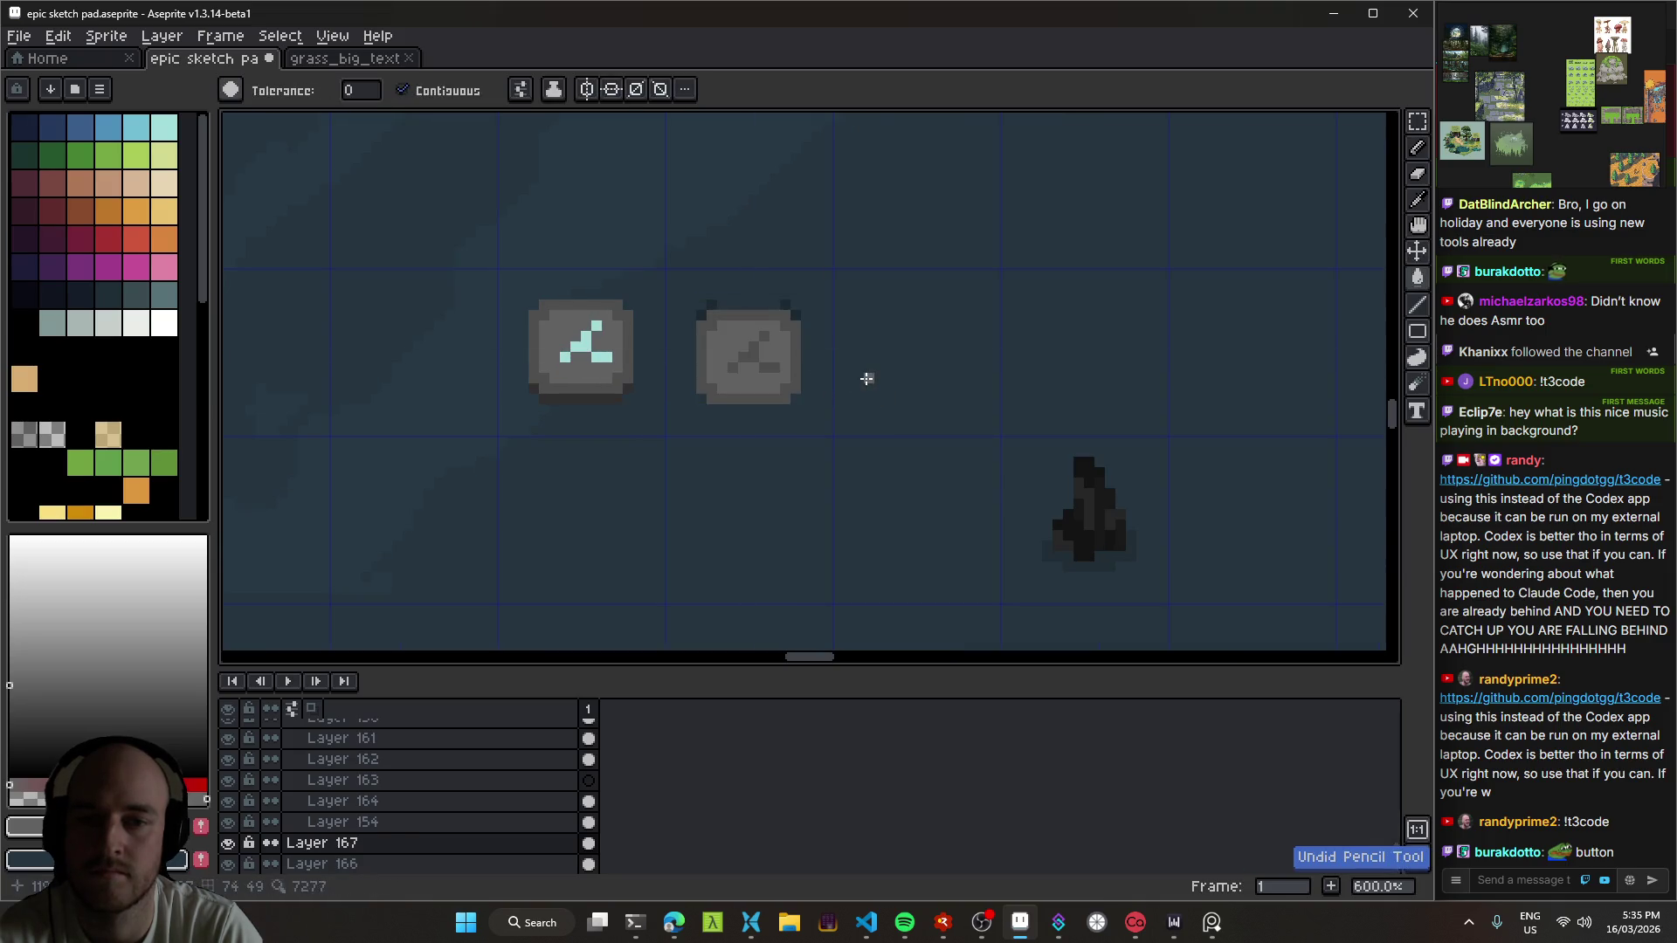
key("ctrl+s")
scroll(814, 414, "down", 2)
scroll(690, 376, "up", 3)
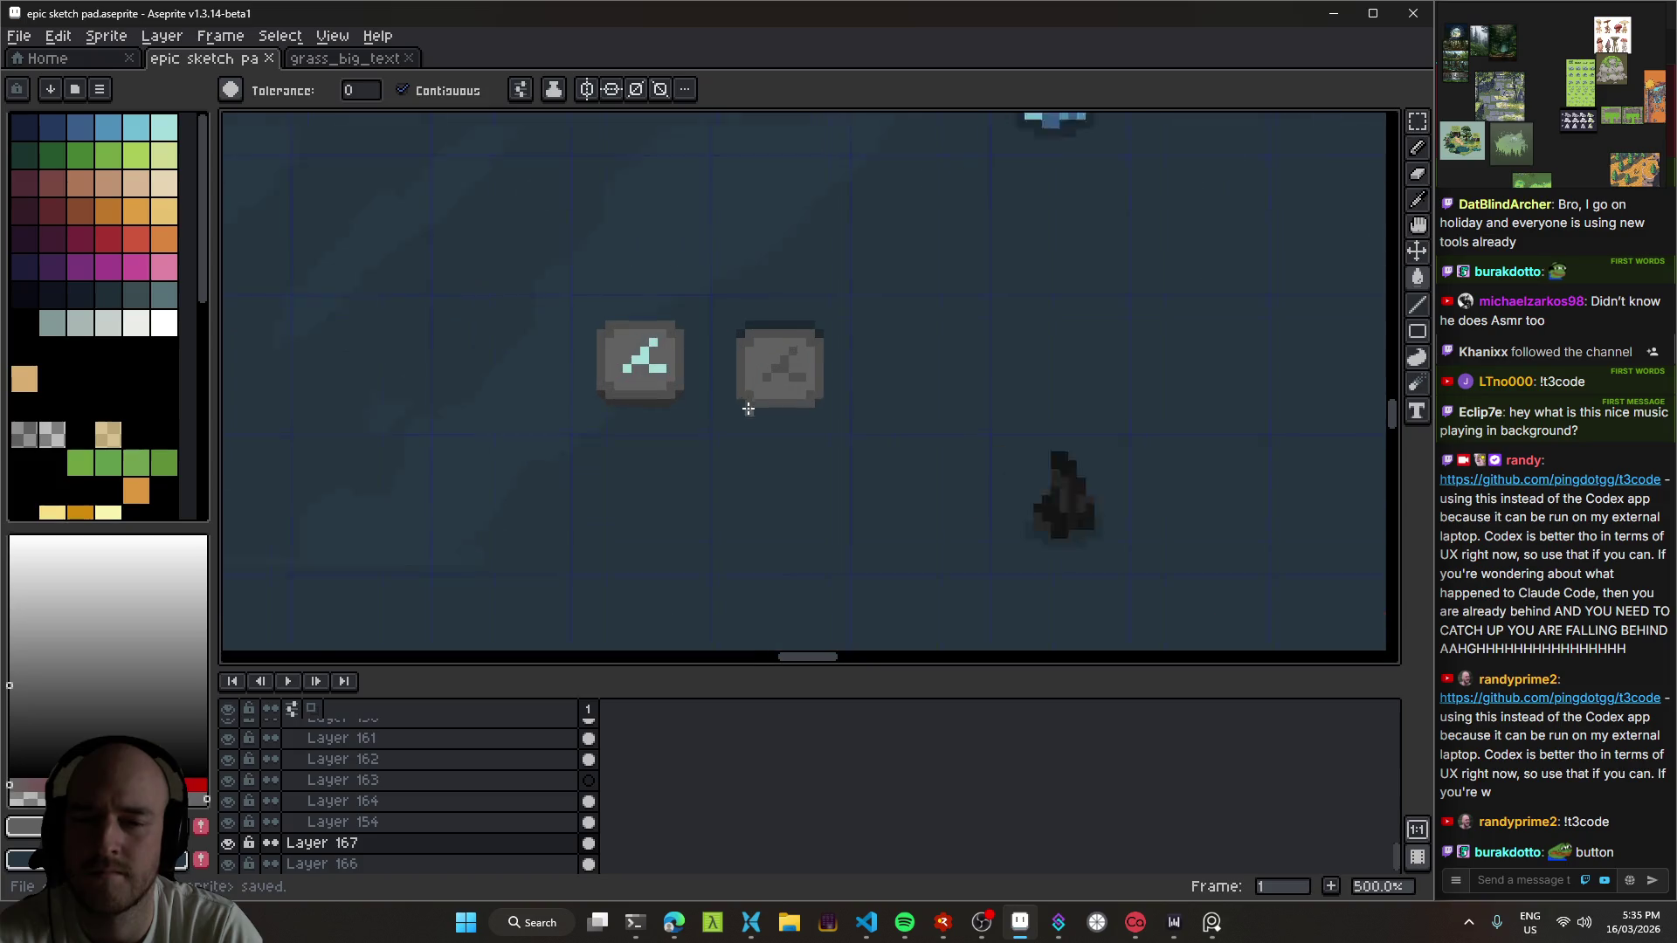
Step: On the left stone's layer, draw dark shadows under it and along both sides
left_click_drag(646, 365, 808, 376)
key("v")
left_click(929, 397)
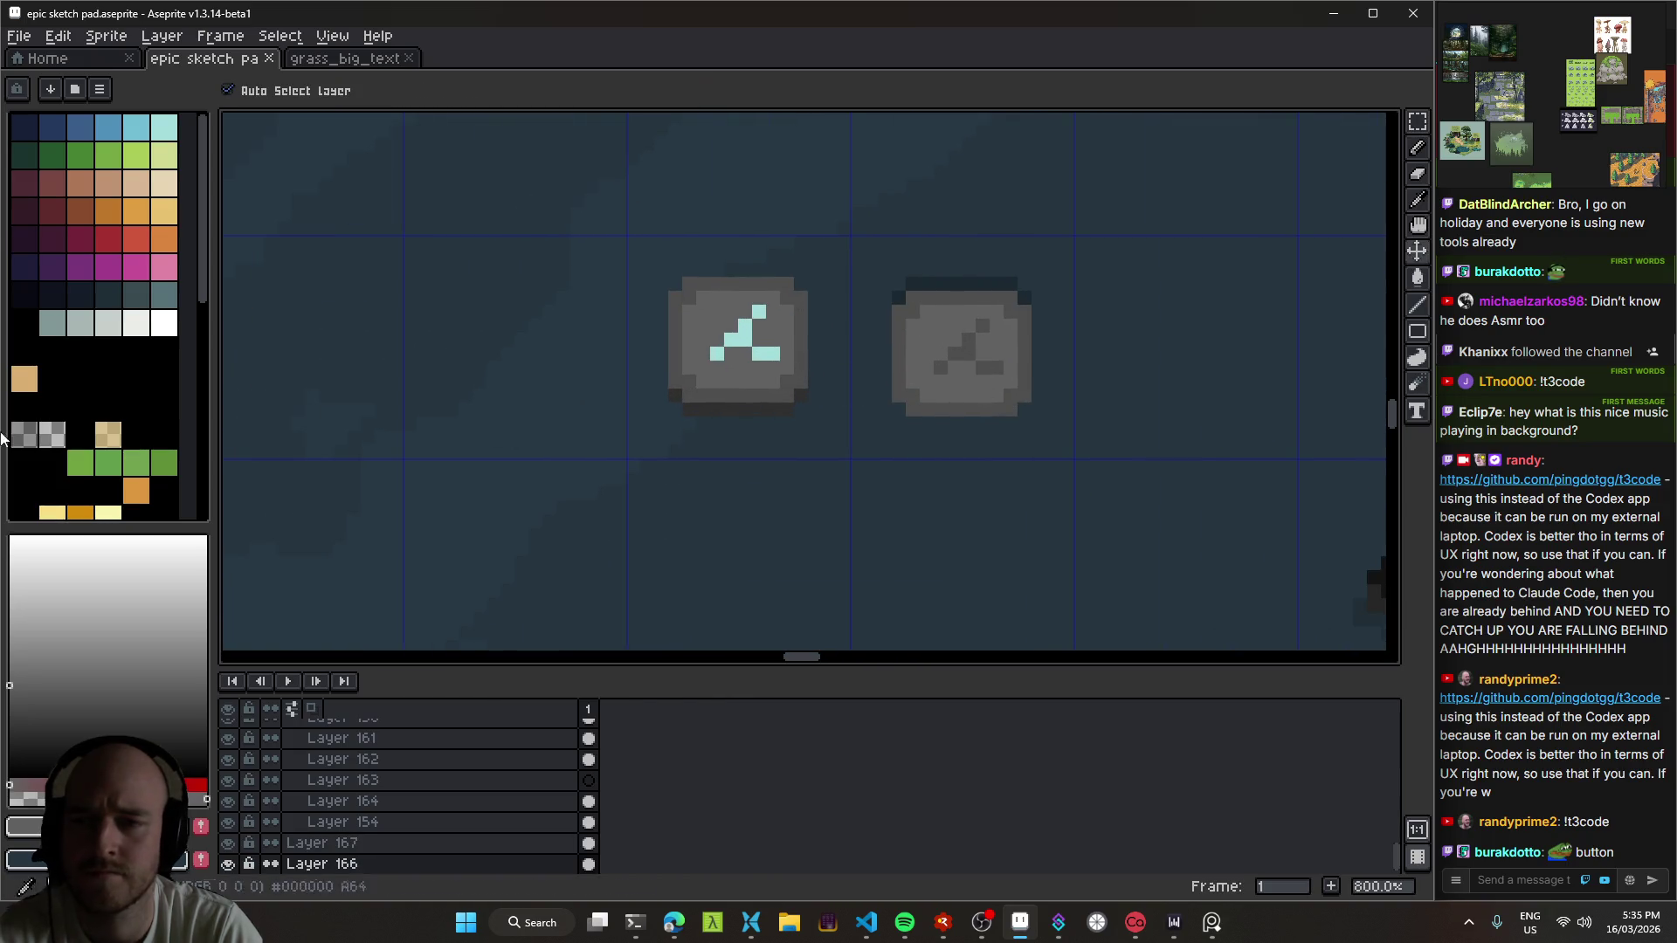
left_click(24, 434)
key("b")
scroll(660, 411, "up", 4)
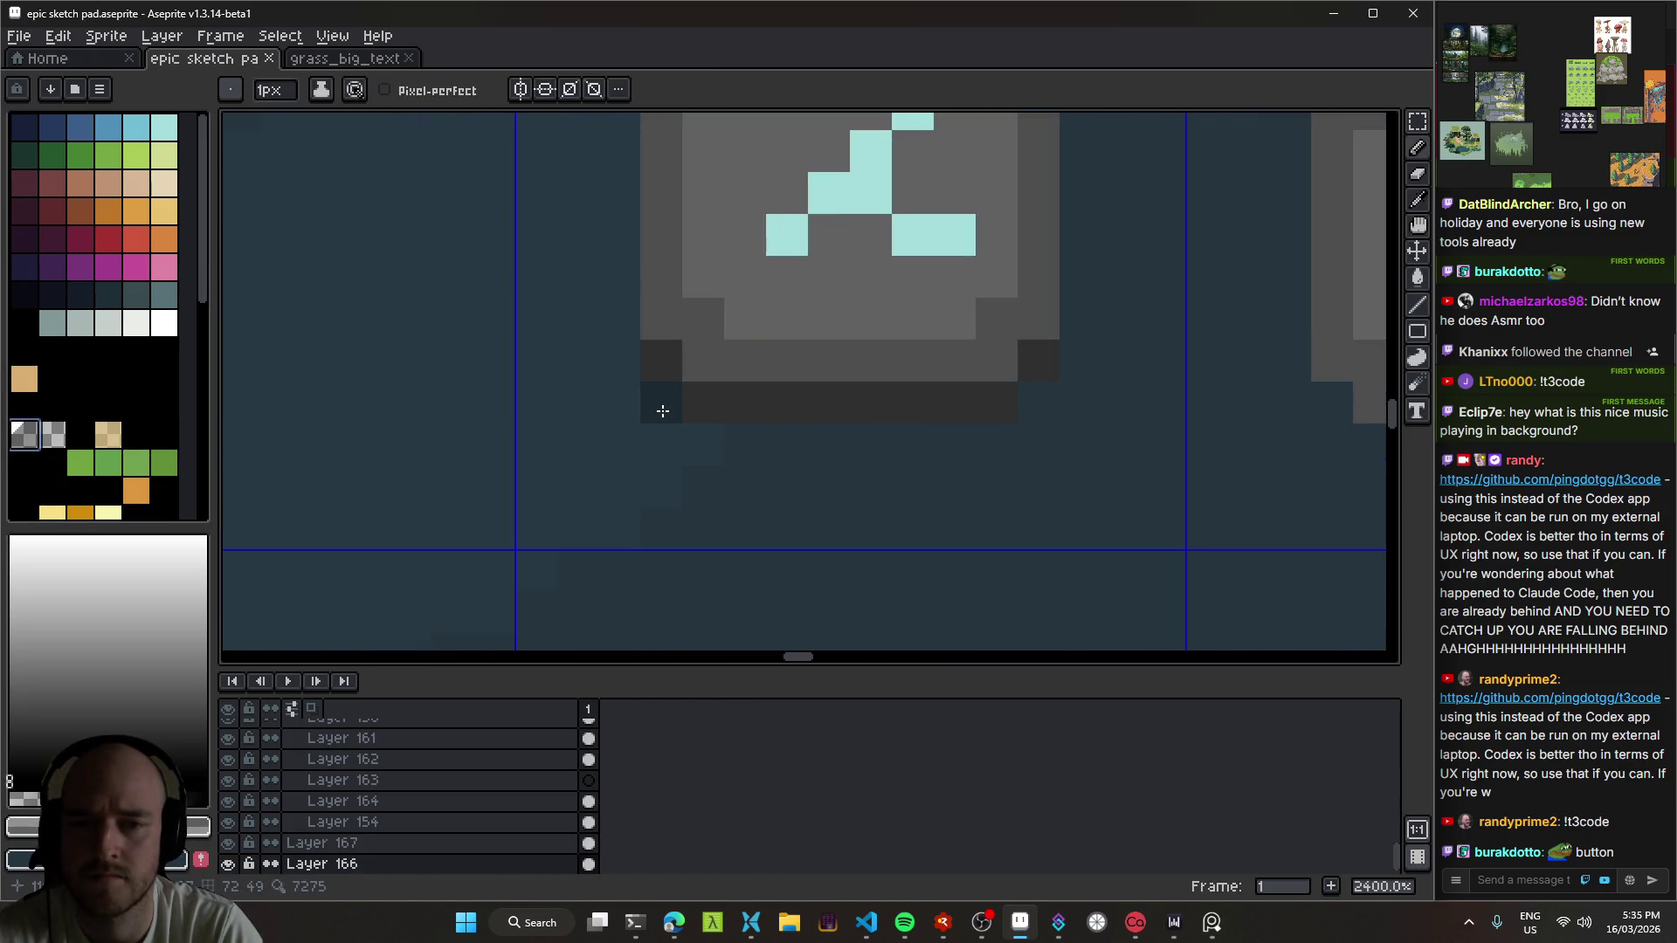
scroll(643, 520, "down", 5)
scroll(643, 521, "up", 3)
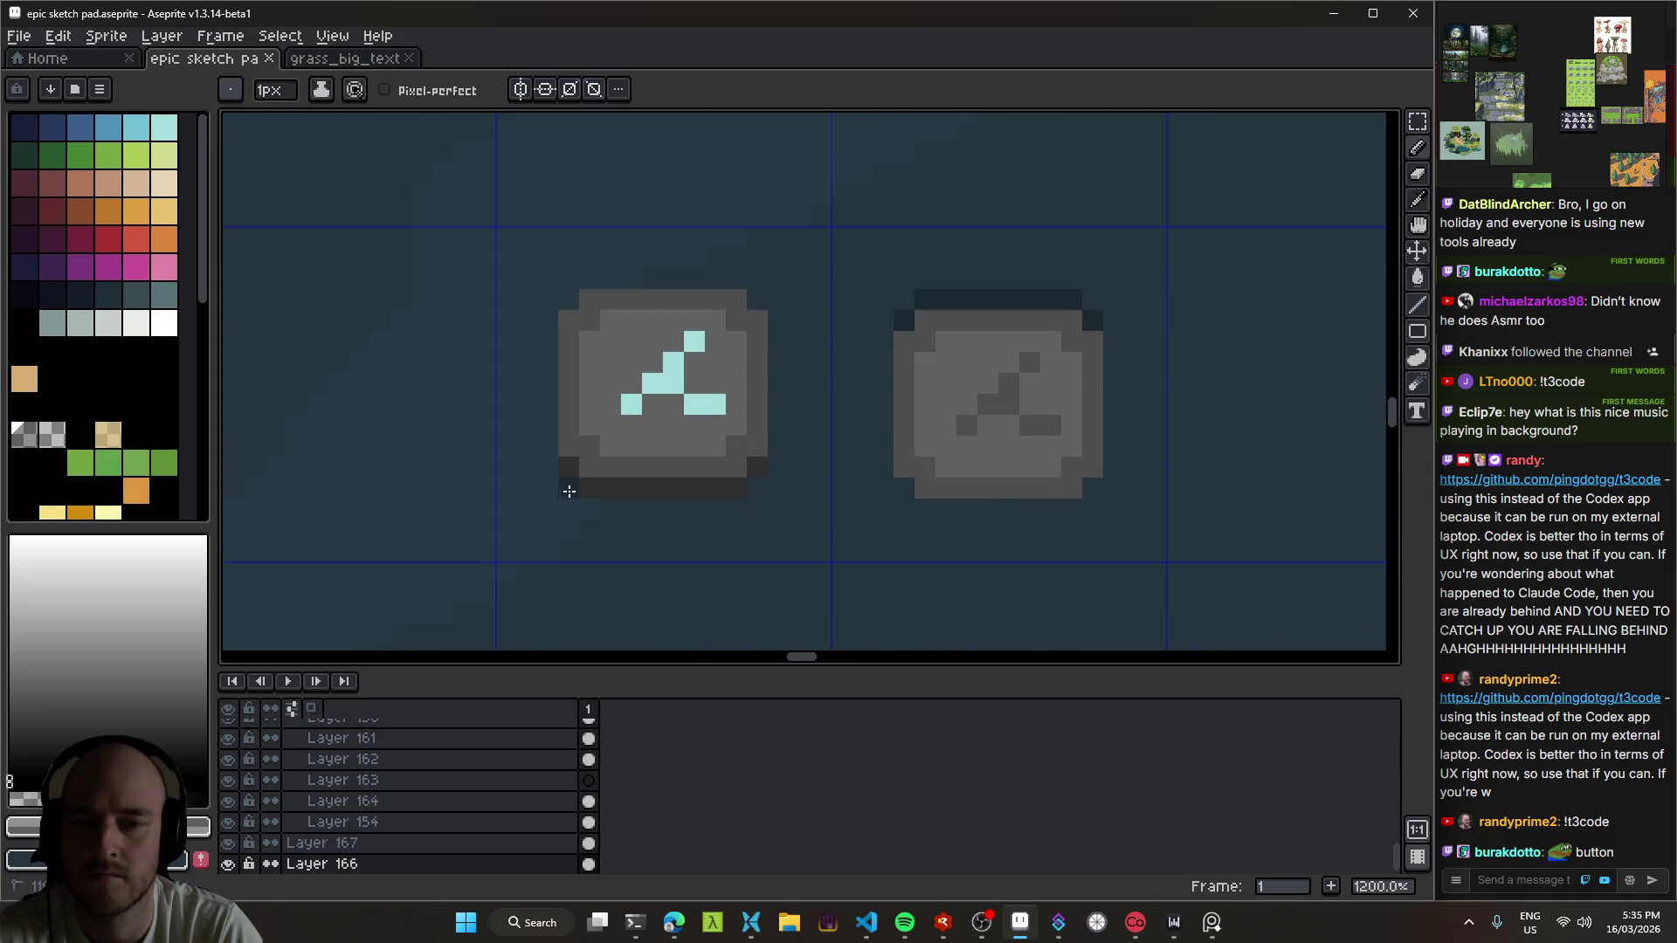
mouse_move(682, 507)
left_mouse_down()
mouse_move(749, 490)
mouse_move(768, 464)
mouse_move(768, 322)
mouse_move(755, 342)
left_mouse_up()
left_click_drag(547, 457, 548, 315)
key("e")
scroll(778, 321, "down", 8)
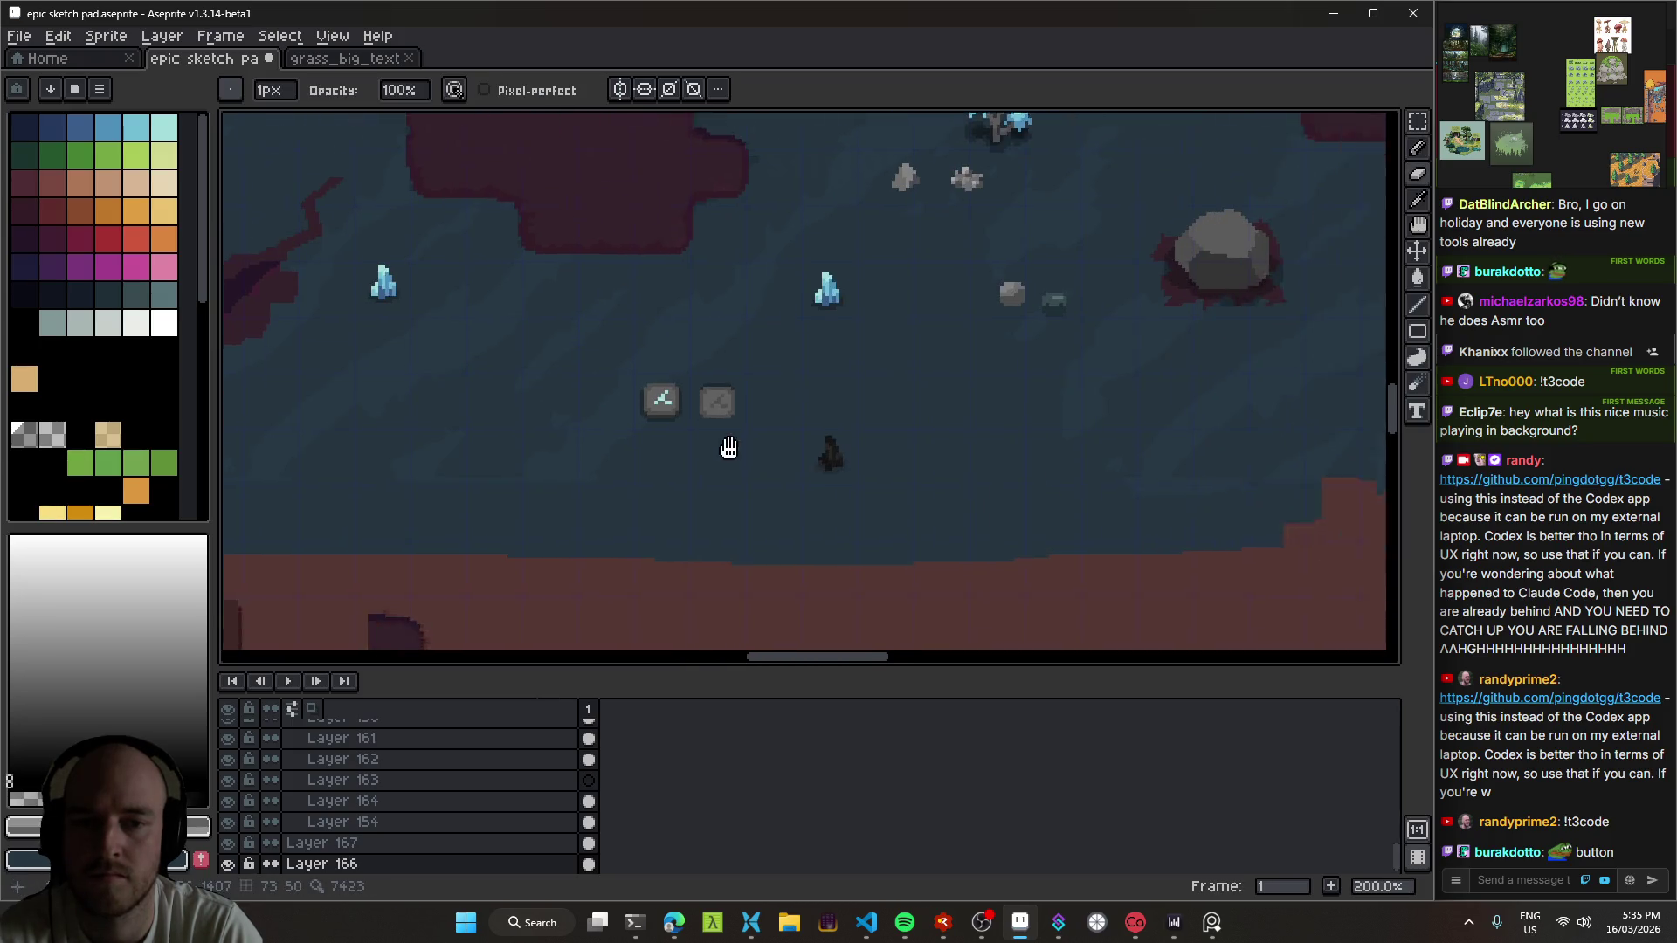
scroll(686, 427, "up", 8)
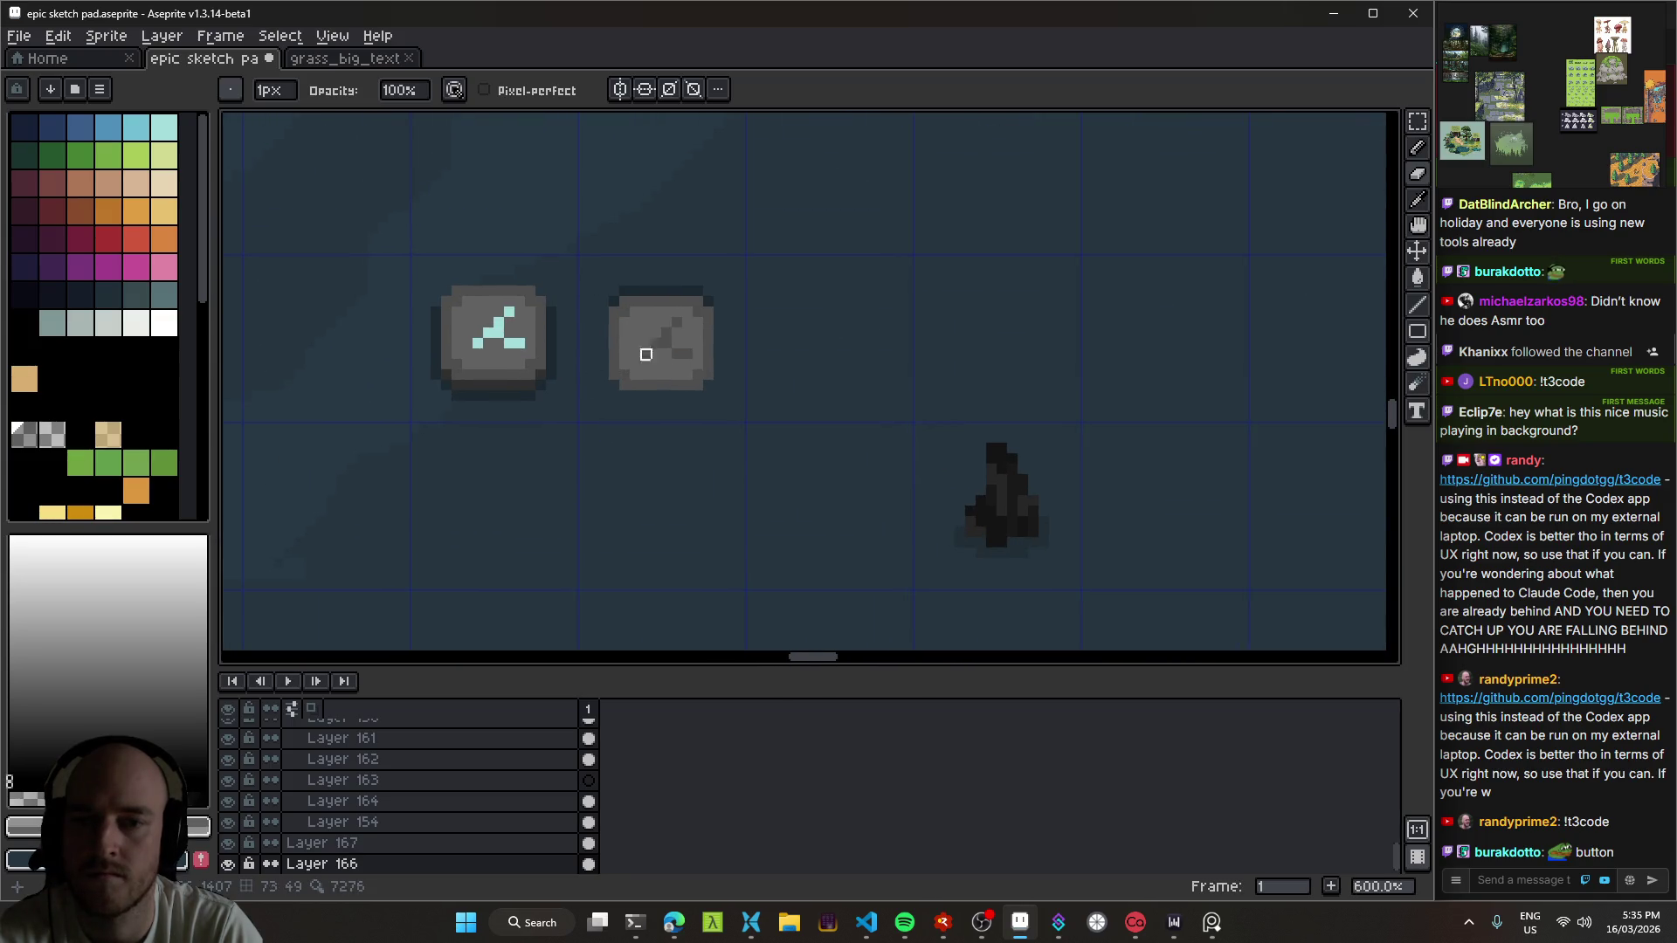
Step: On the right stone's layer, shade its bottom, right and left edges dark
left_click(610, 371, "ctrl")
key("b")
left_click_drag(708, 420, 809, 409)
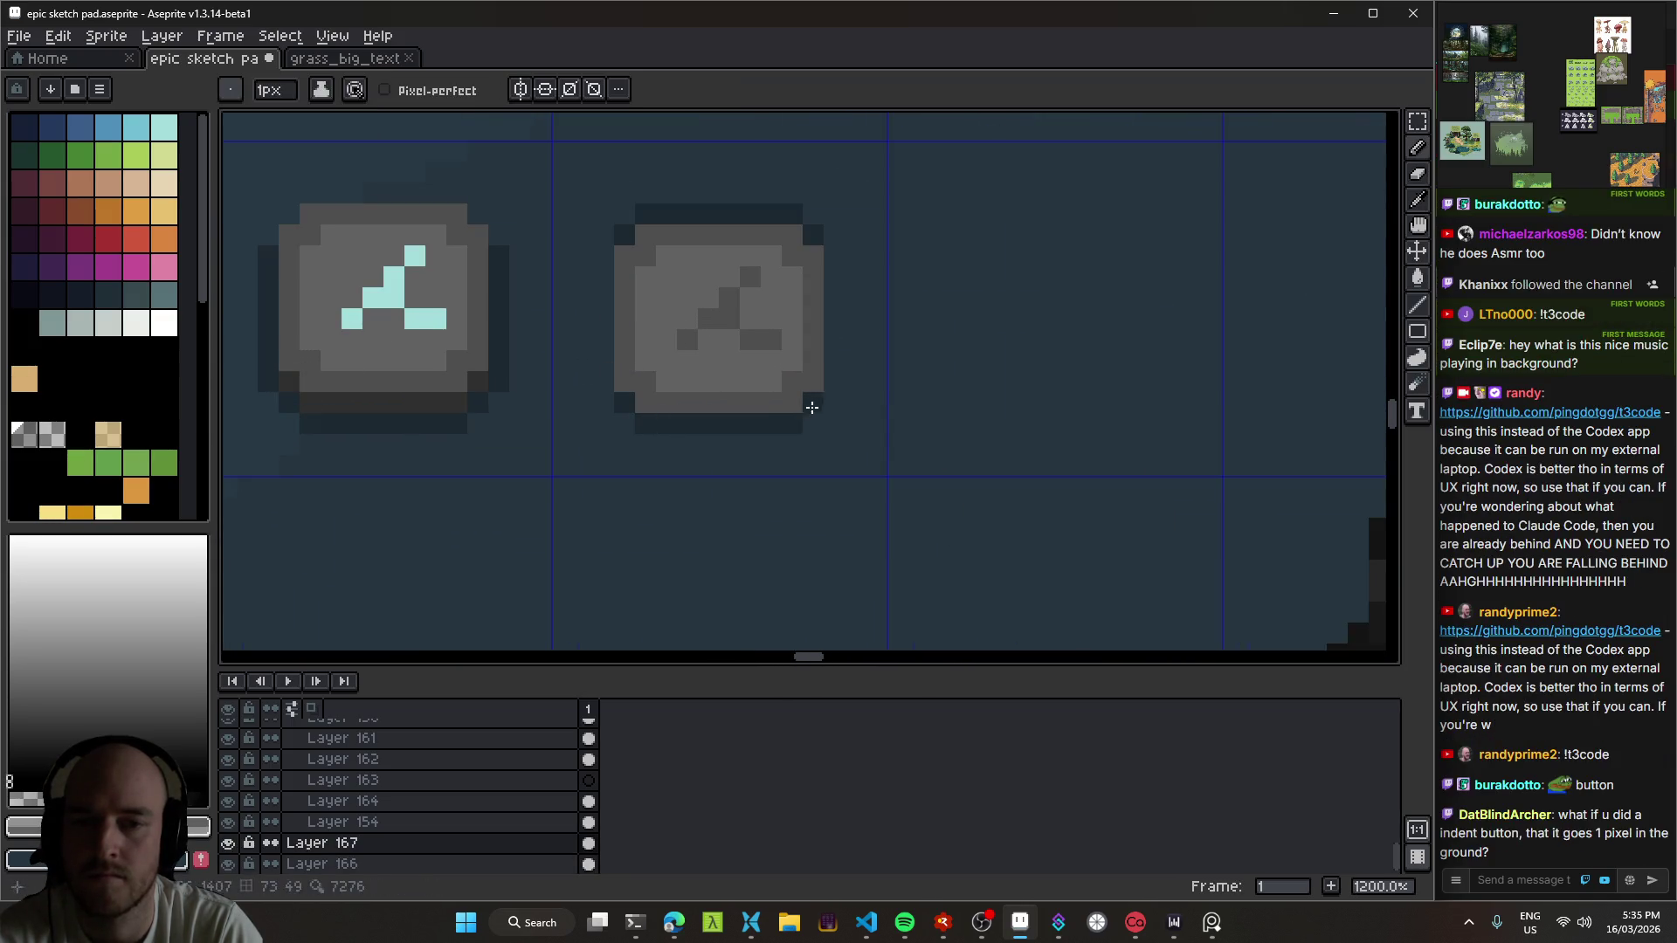
left_click_drag(829, 268, 832, 367)
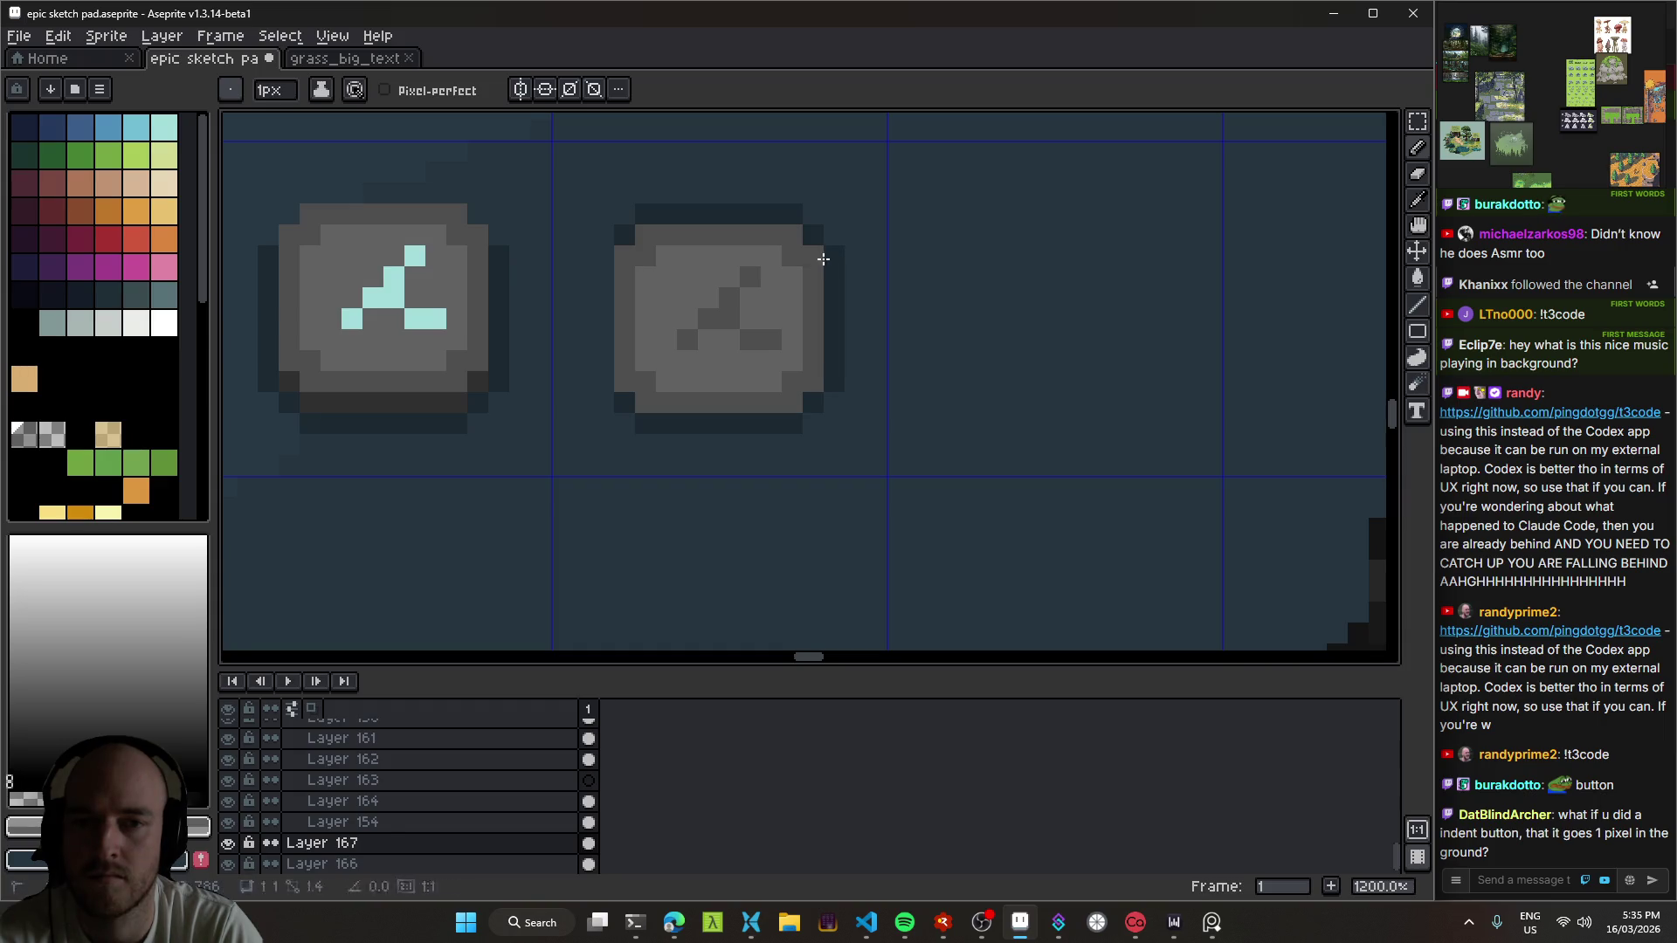
left_click_drag(604, 270, 604, 385)
scroll(672, 443, "down", 4)
scroll(673, 443, "down", 4)
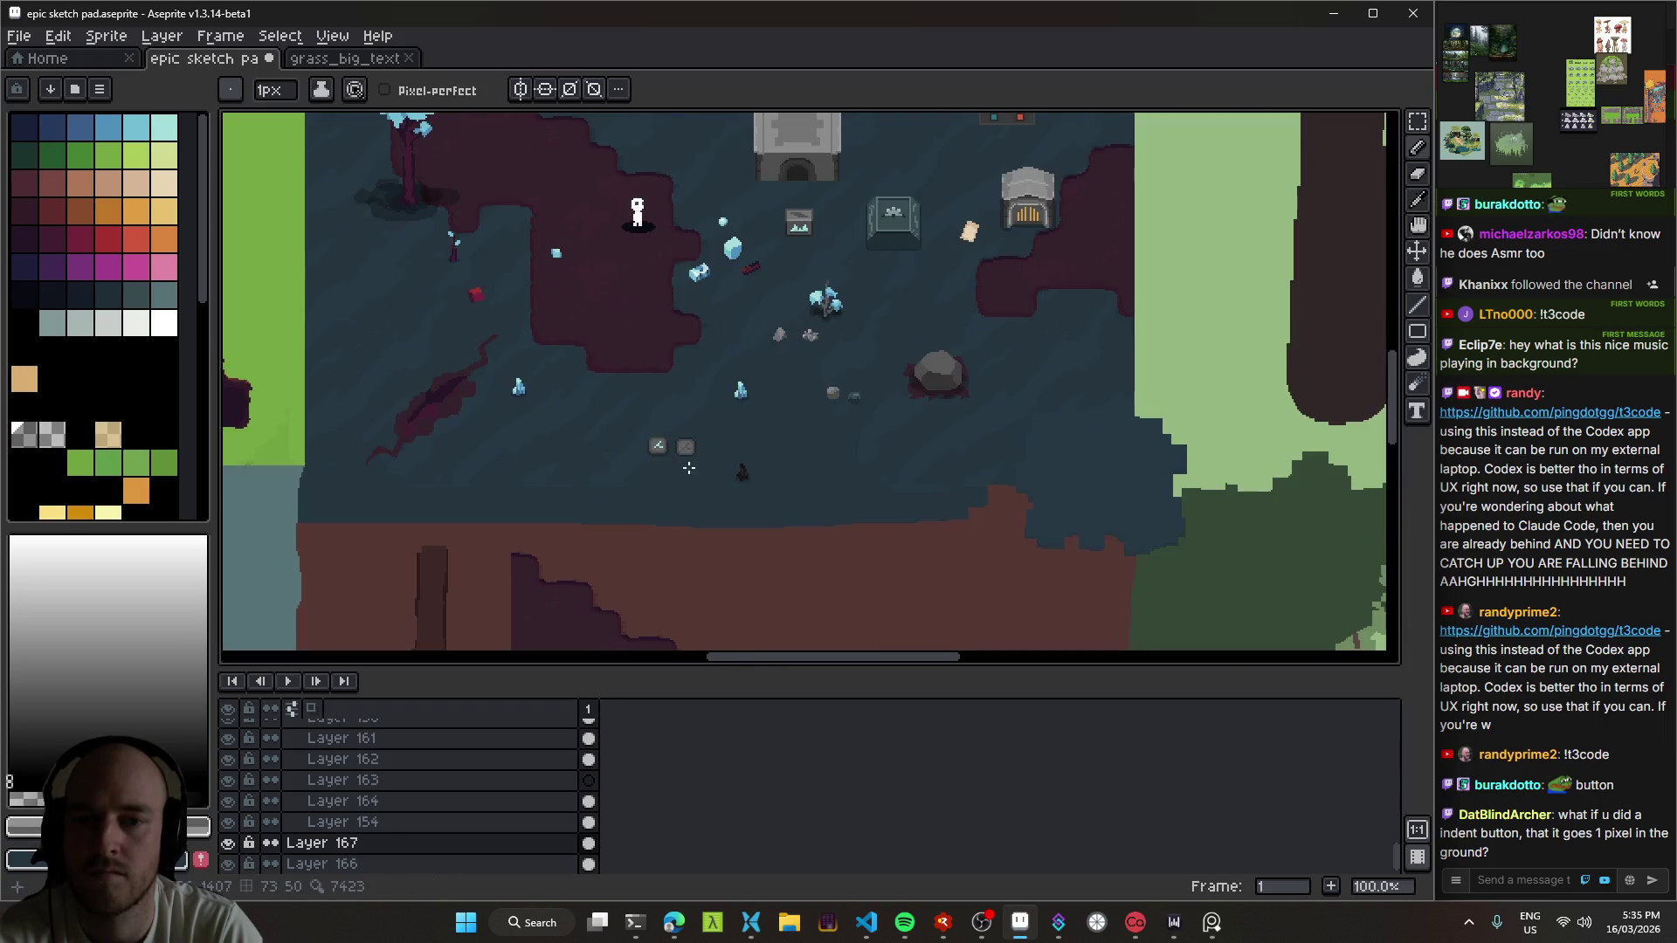
scroll(696, 472, "up", 4)
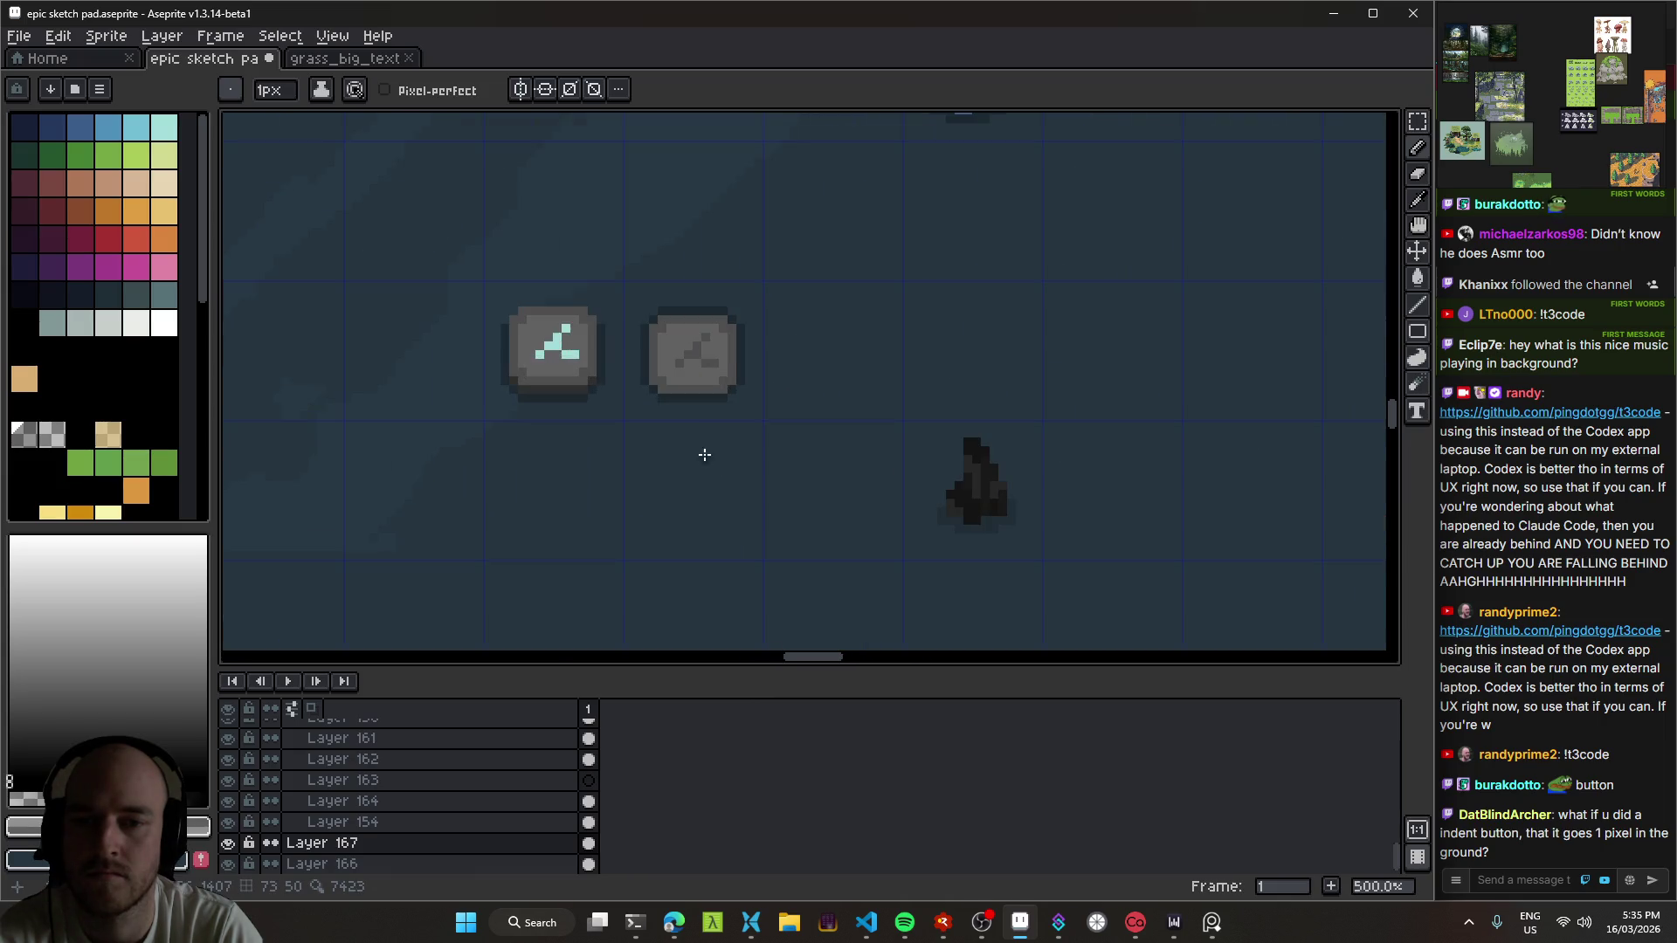
key("v")
scroll(685, 421, "up", 1)
scroll(772, 431, "down", 5)
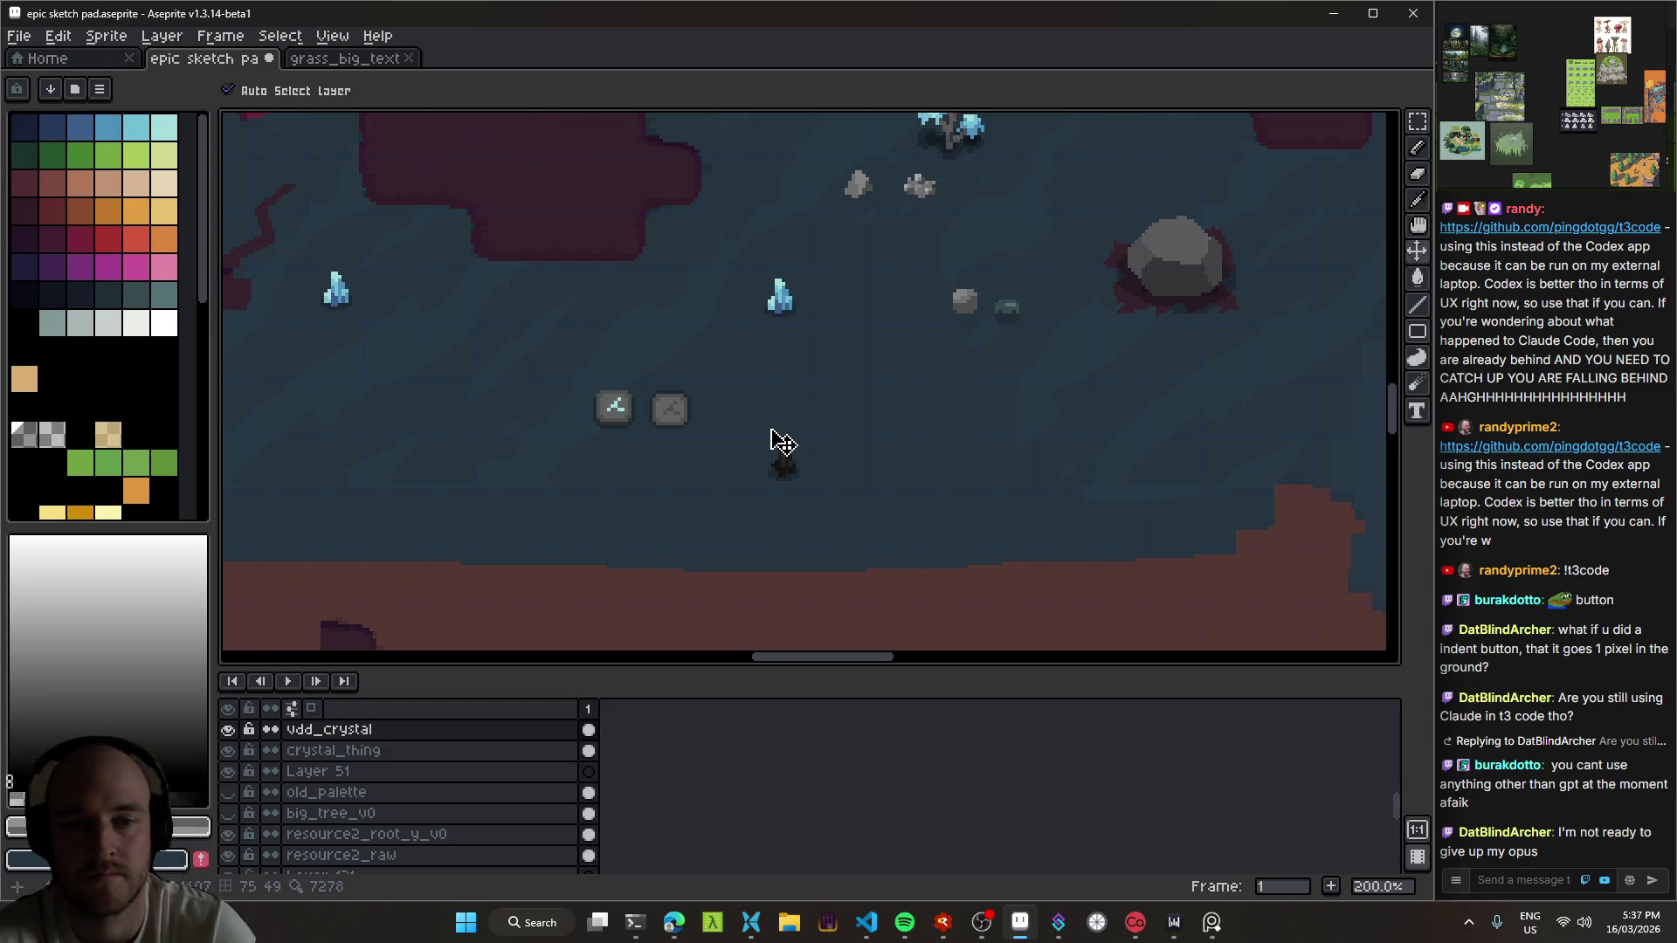
scroll(783, 443, "up", 2)
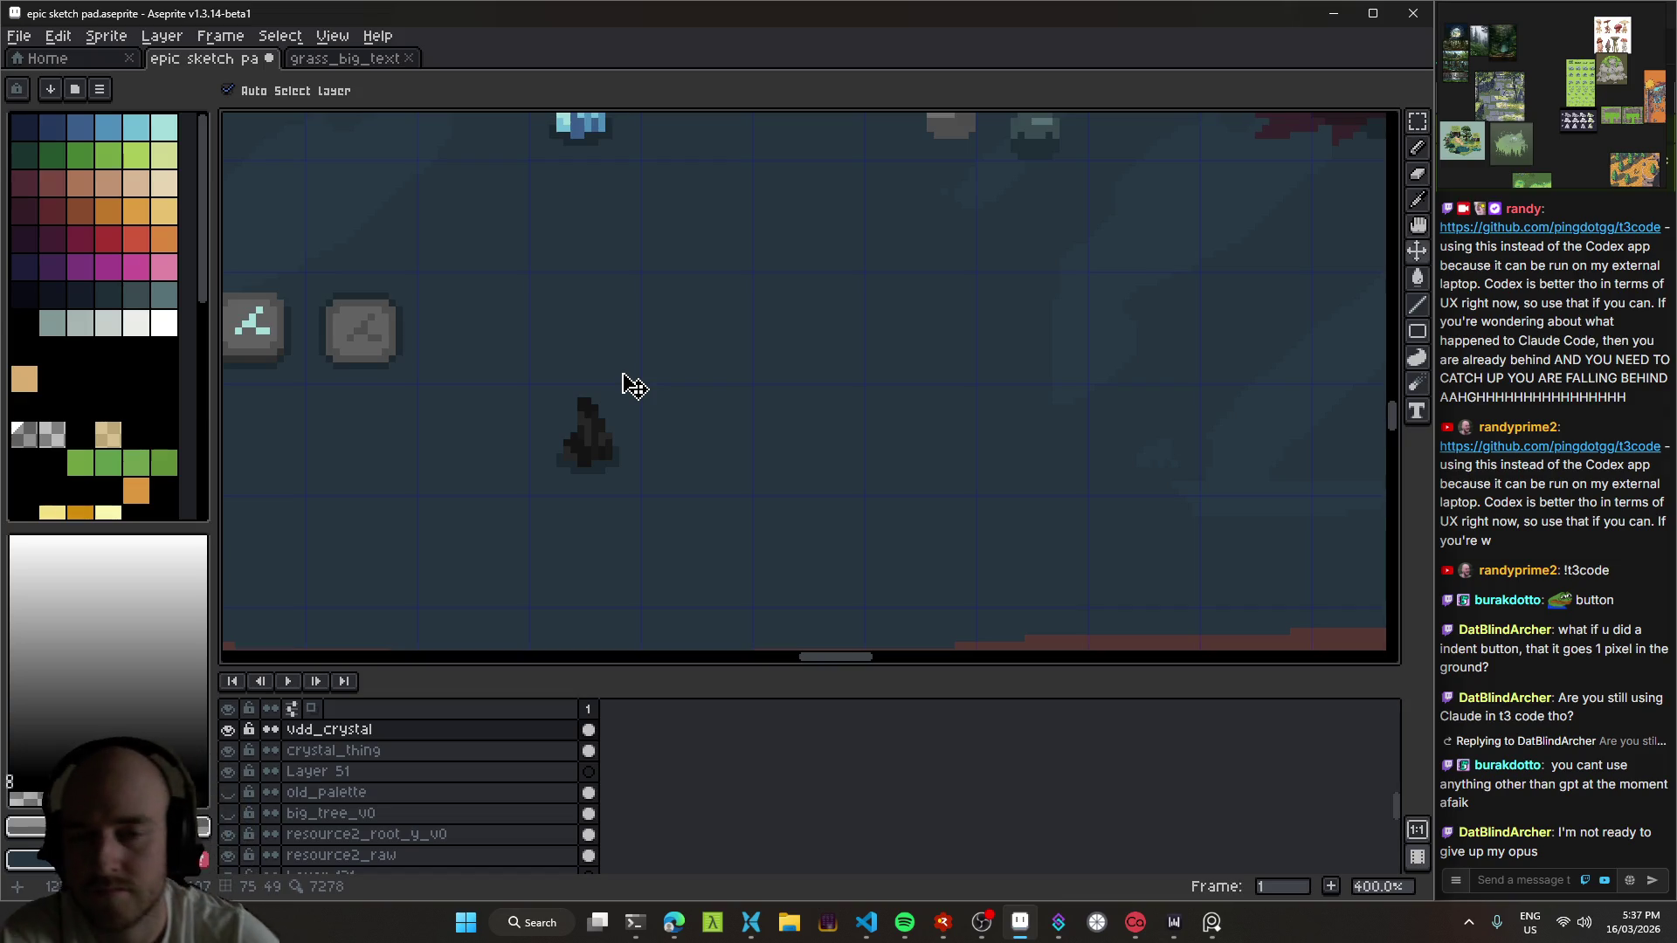
left_click_drag(770, 353, 762, 356)
left_click_drag(661, 387, 1003, 438)
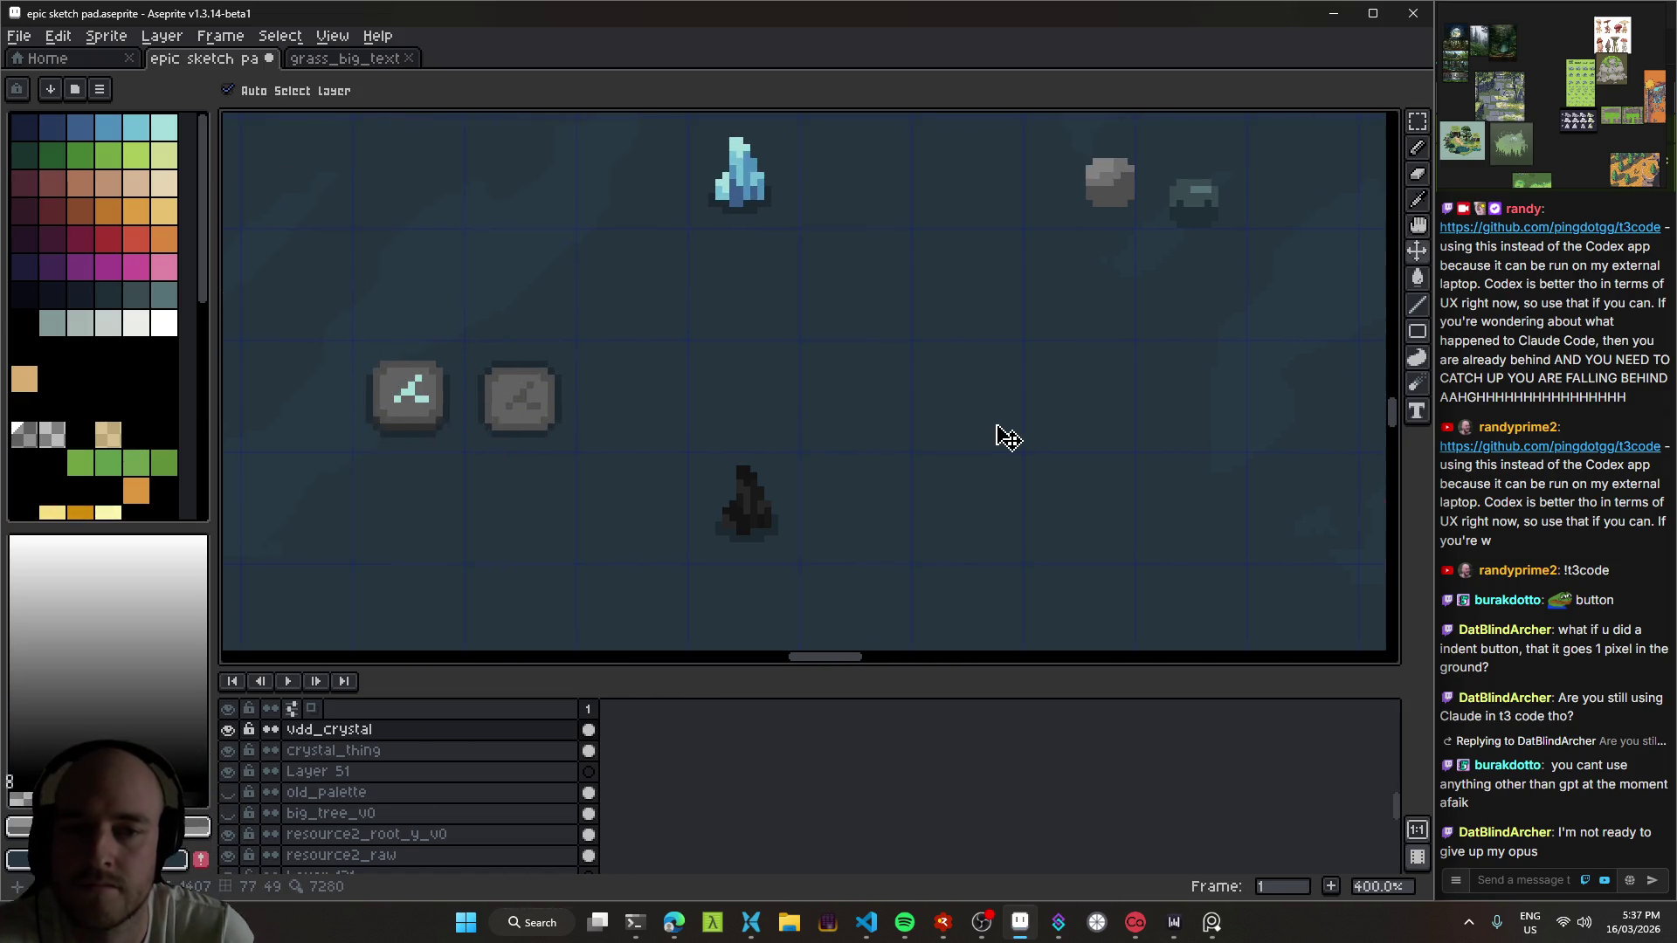
scroll(876, 411, "down", 1)
left_click_drag(910, 411, 848, 410)
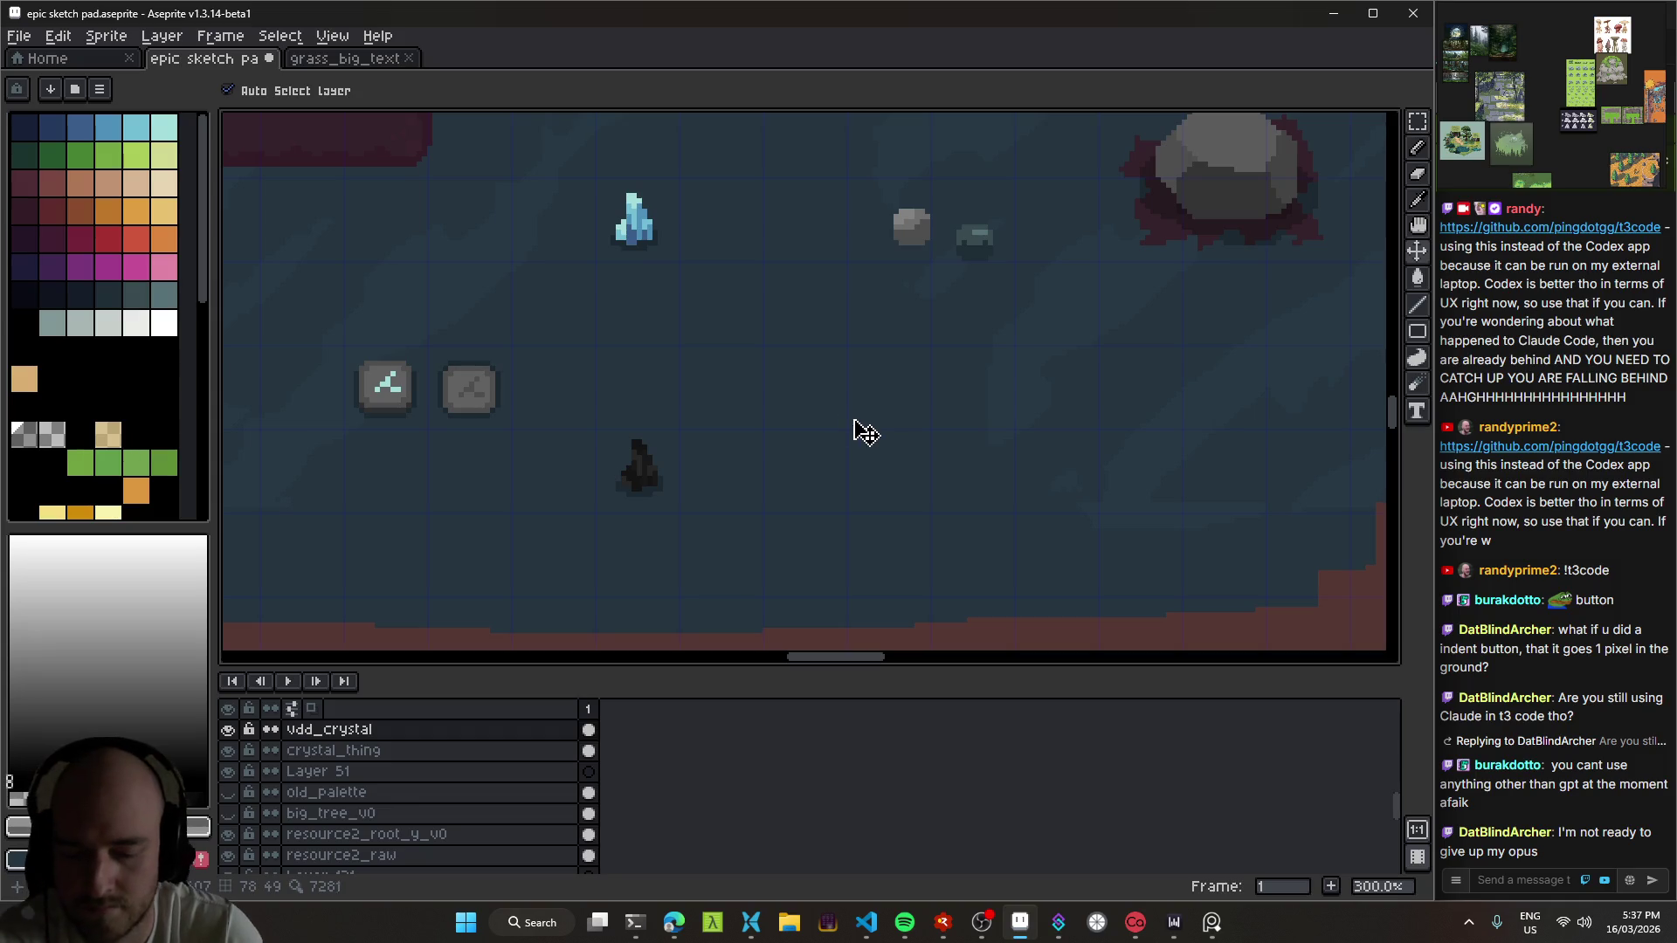
left_click(872, 459)
scroll(840, 384, "up", 2)
key("b")
mouse_move(830, 397)
left_mouse_down()
mouse_move(599, 386)
mouse_move(797, 385)
left_mouse_up()
scroll(798, 385, "up", 2)
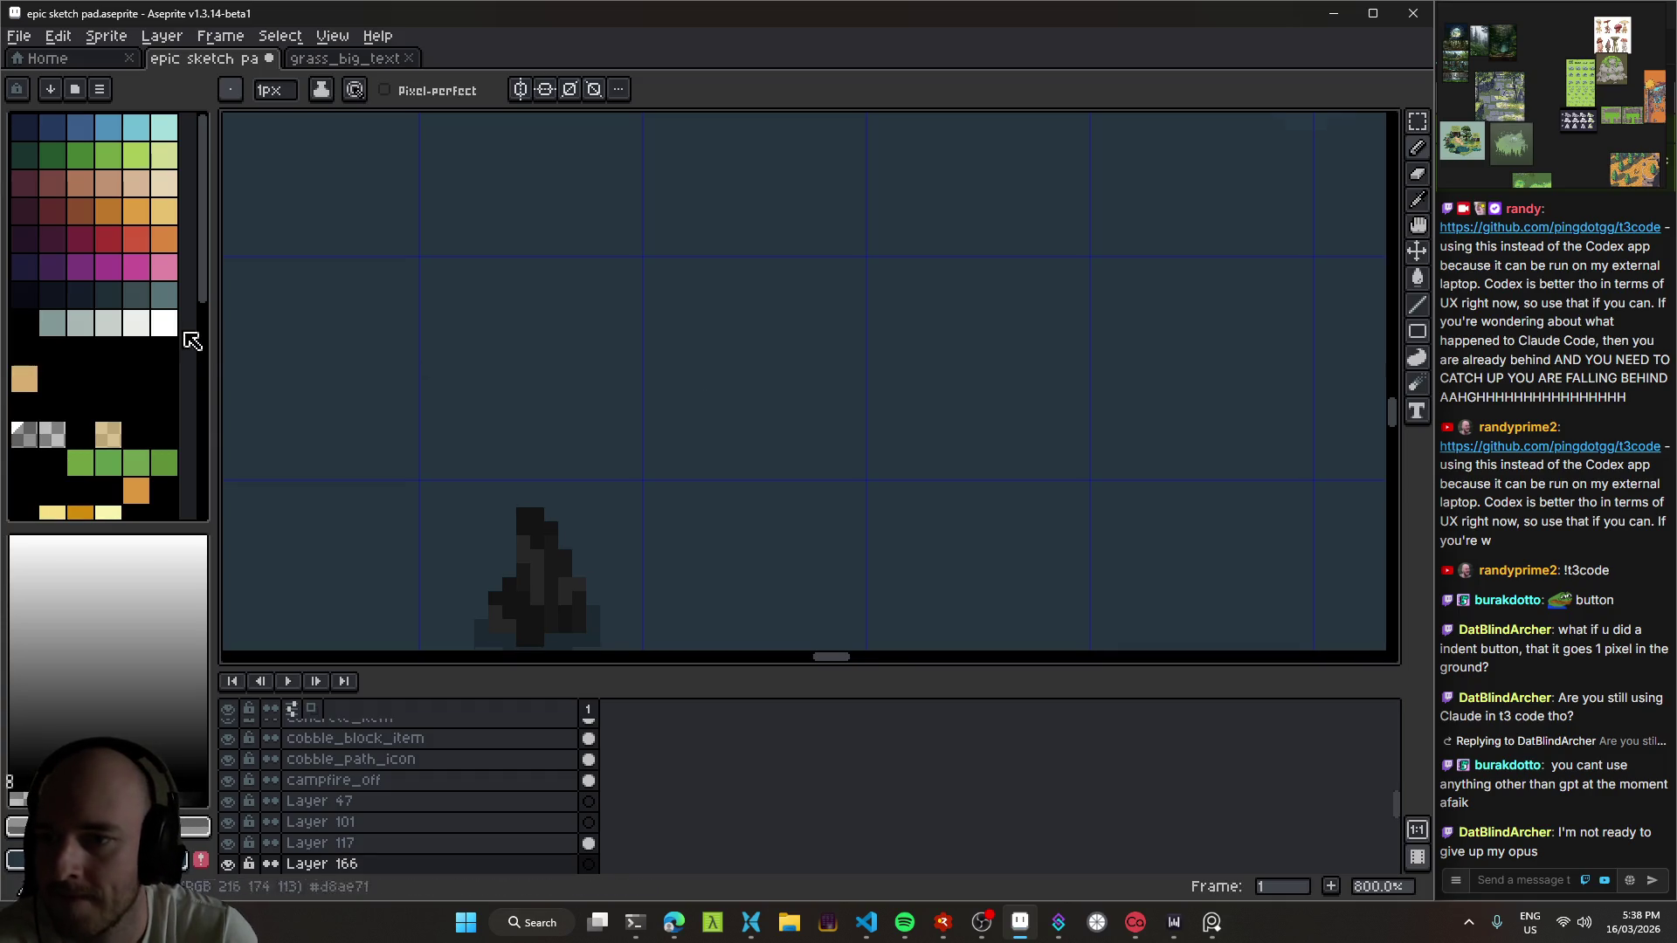
Step: Enlarge the brush to 2px and paint a light-grey vertical bar on the pedestal
scroll(737, 374, "down", 2)
key("plus")
scroll(823, 385, "up", 2)
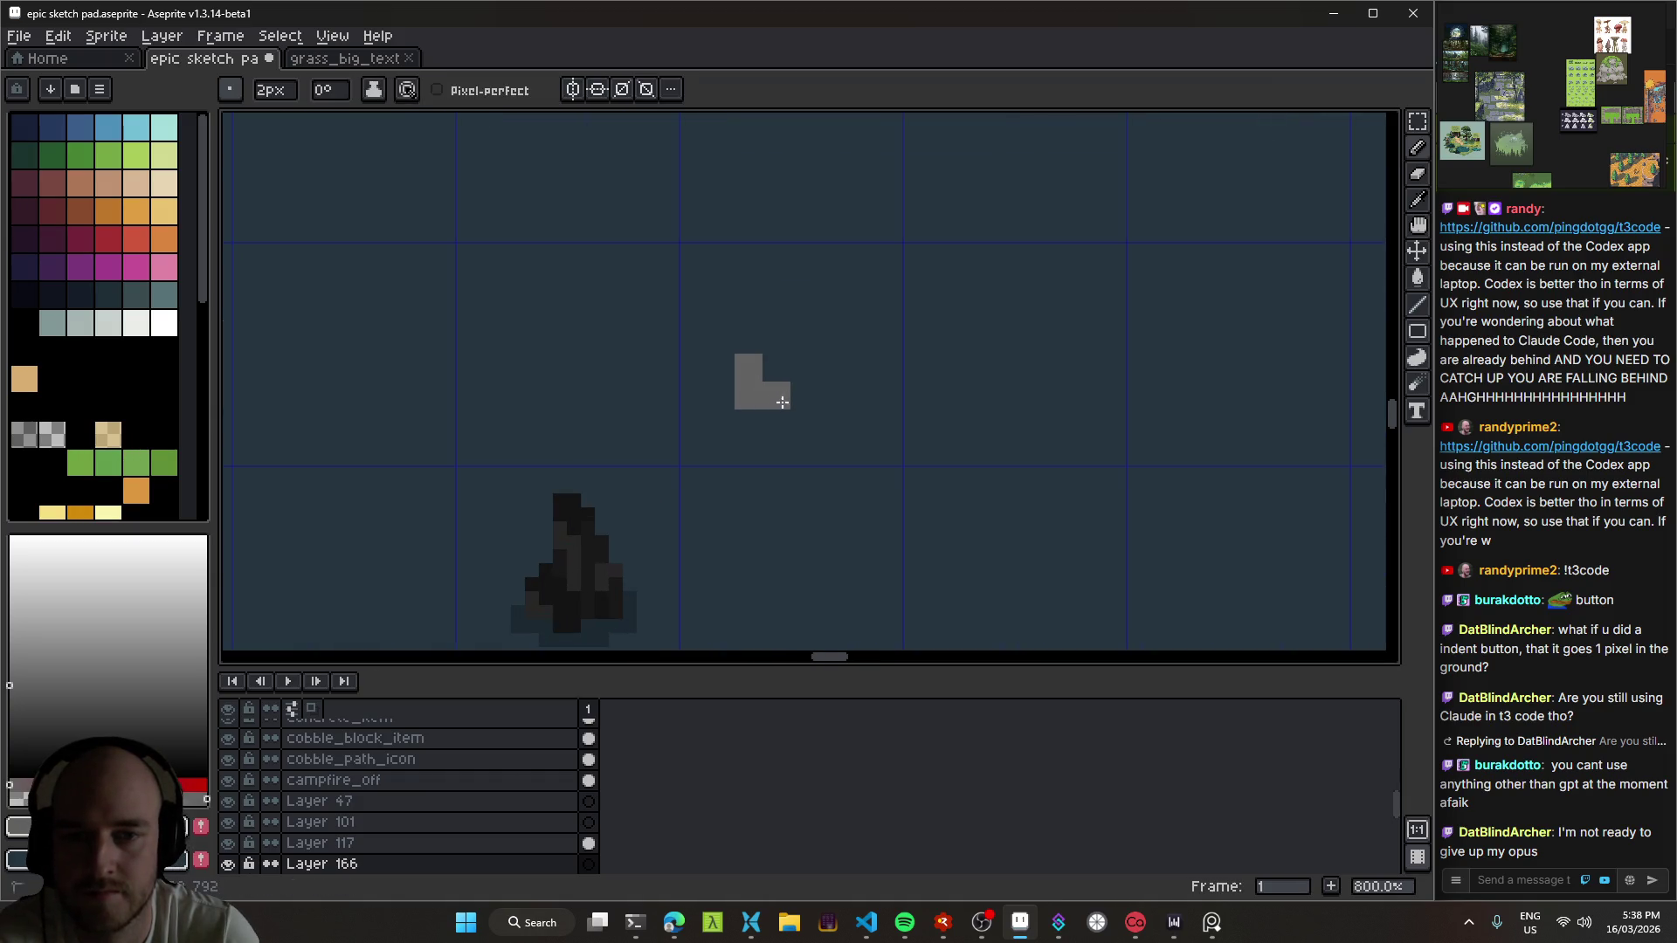
key("e")
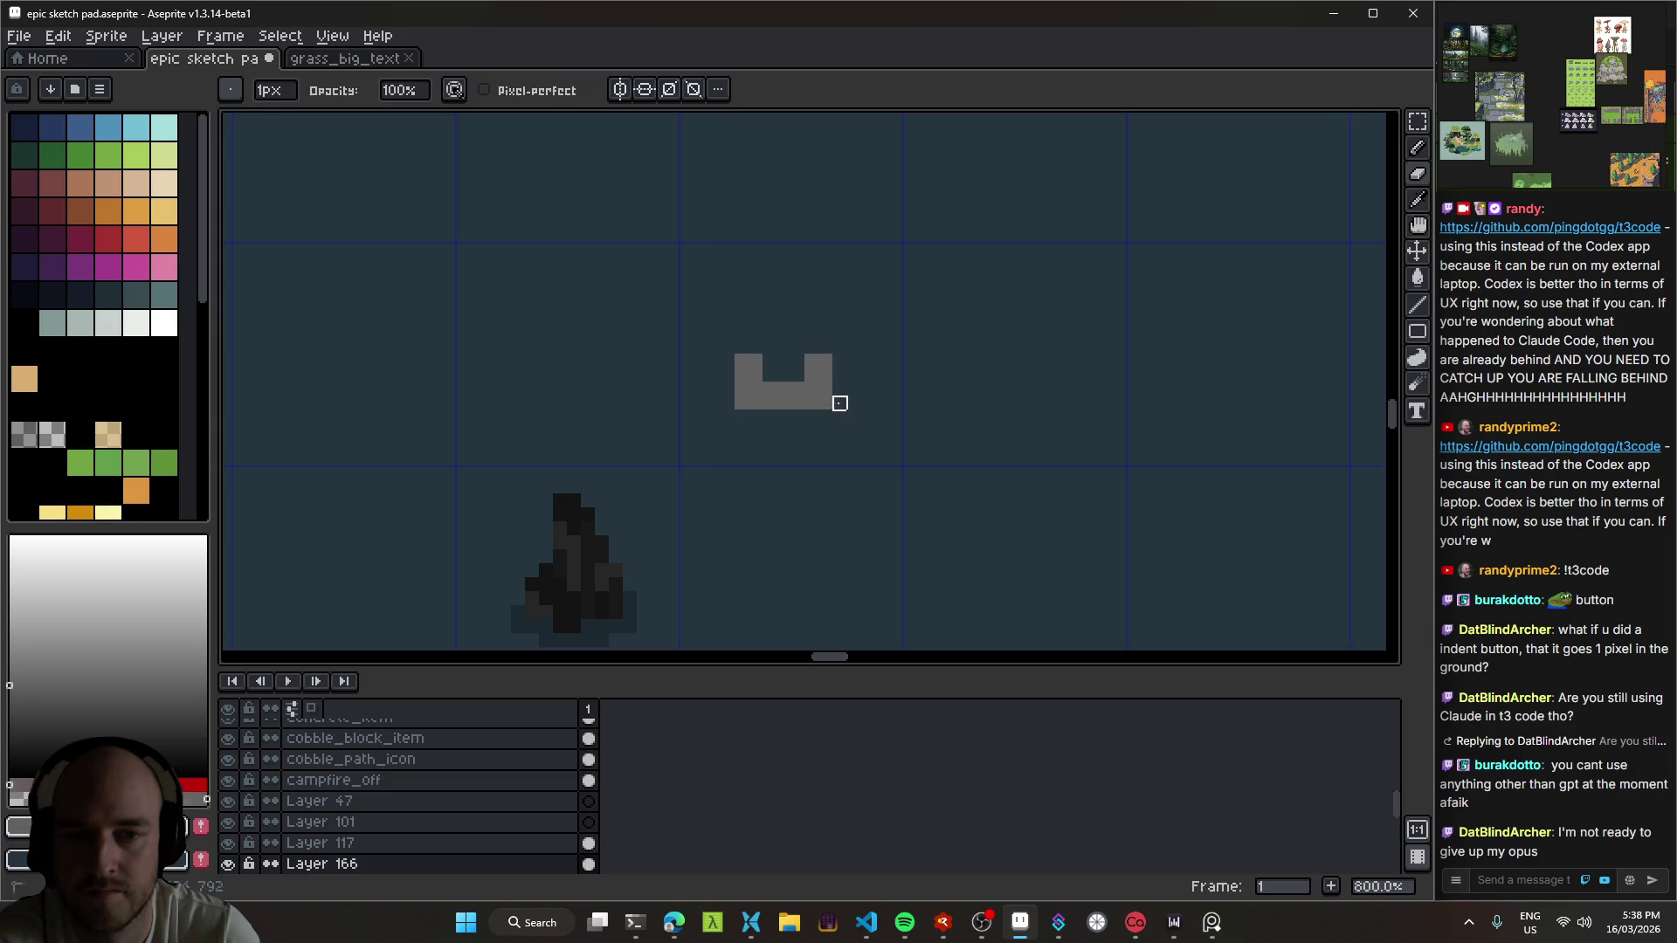
scroll(830, 424, "down", 3)
scroll(795, 419, "up", 3)
key("b")
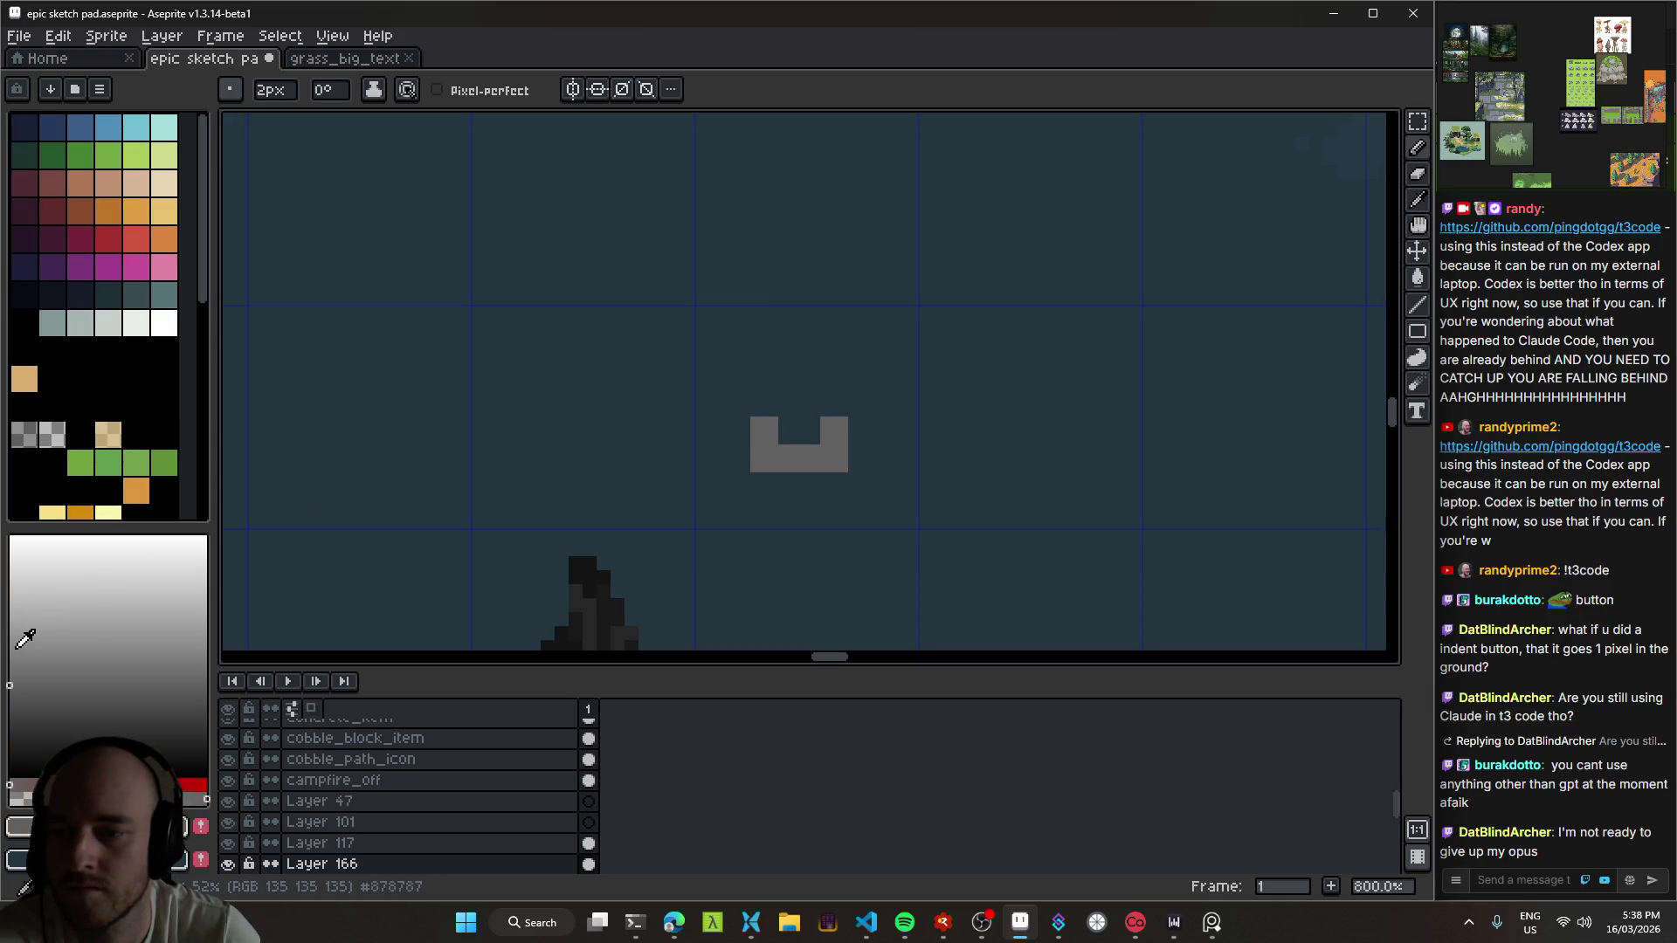
left_click(11, 598)
left_click_drag(796, 388, 794, 432)
Step: Erase three corner cells of the pedestal's darker block
key("e")
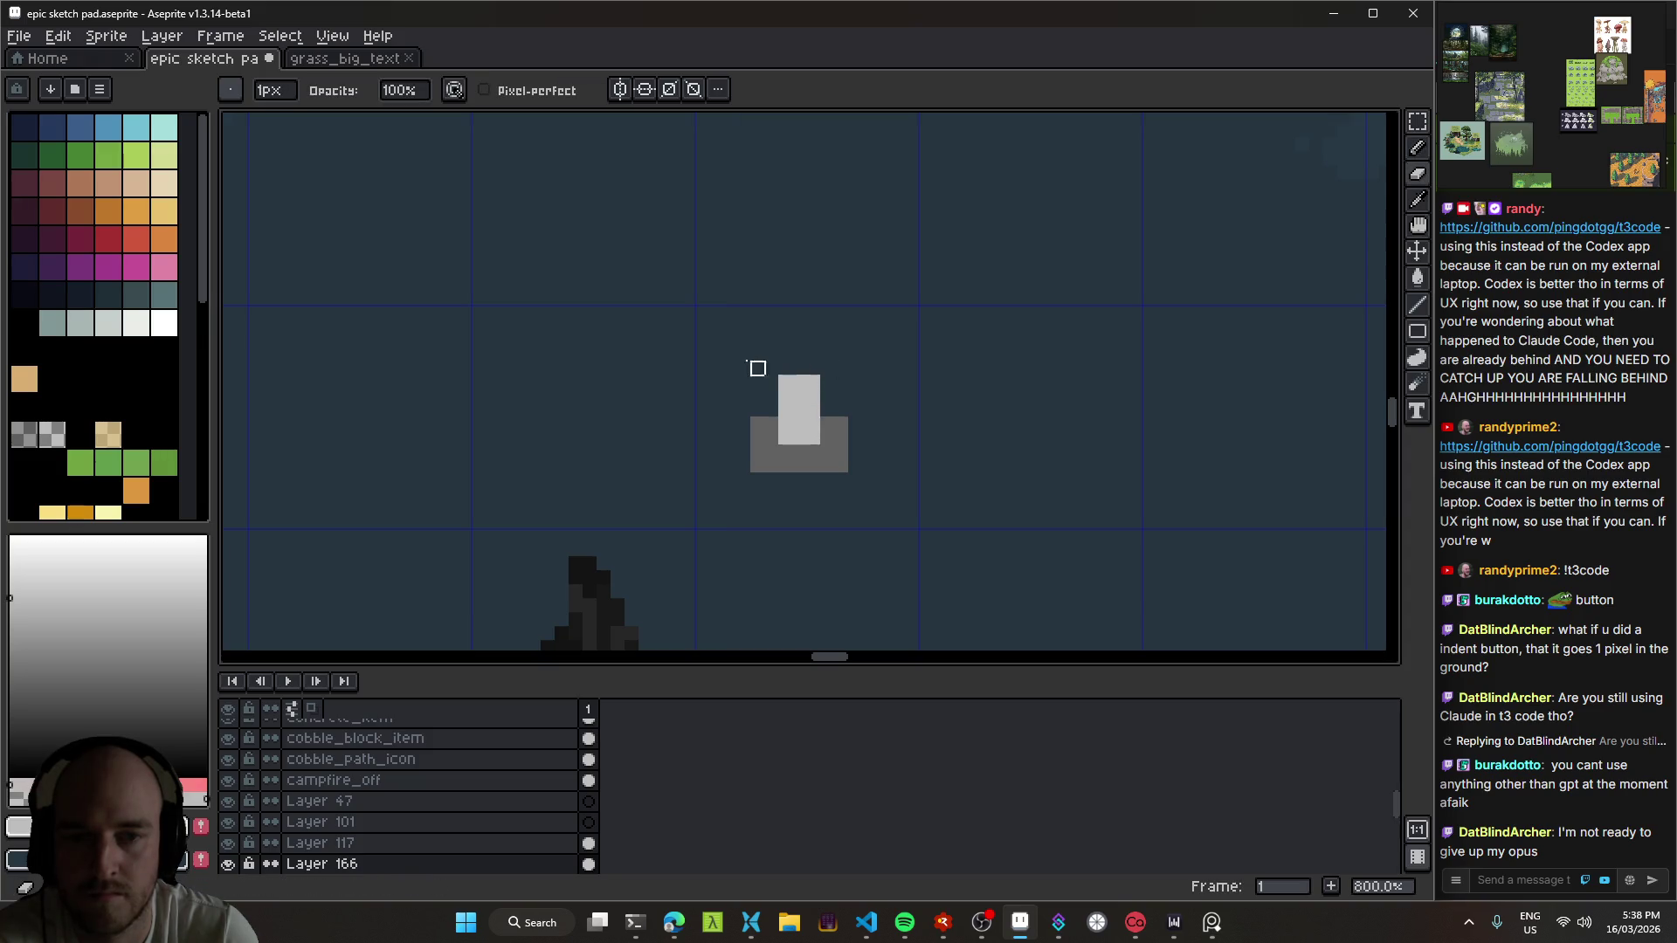
scroll(869, 406, "down", 5)
scroll(870, 417, "up", 6)
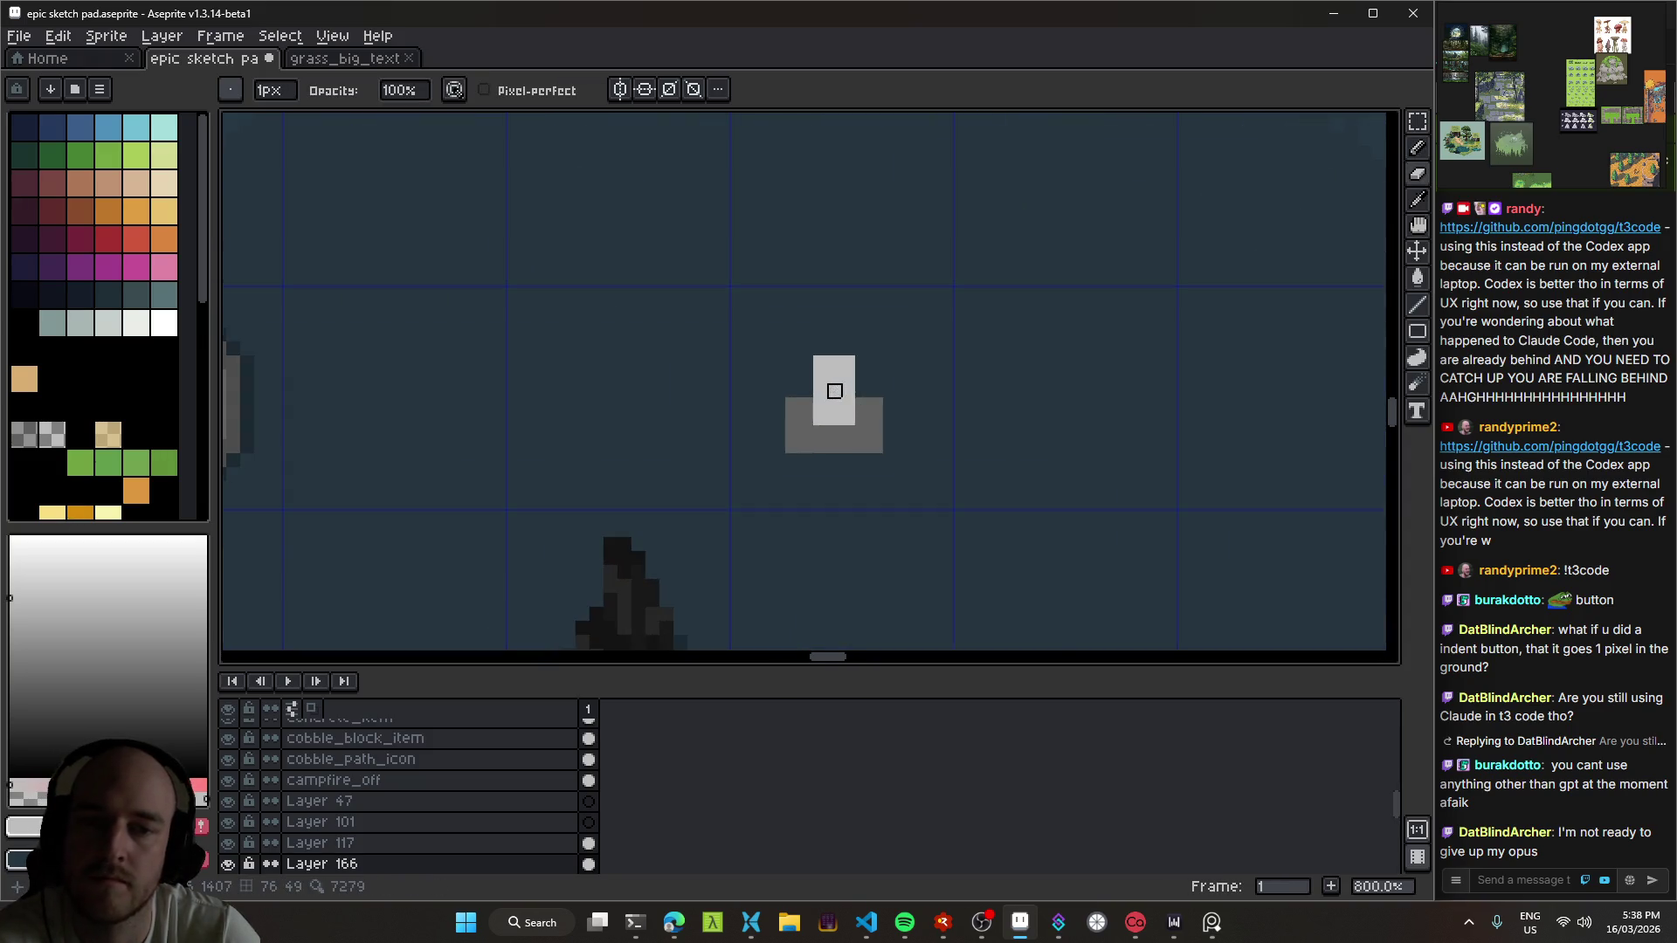
left_click(704, 458)
left_click(872, 459)
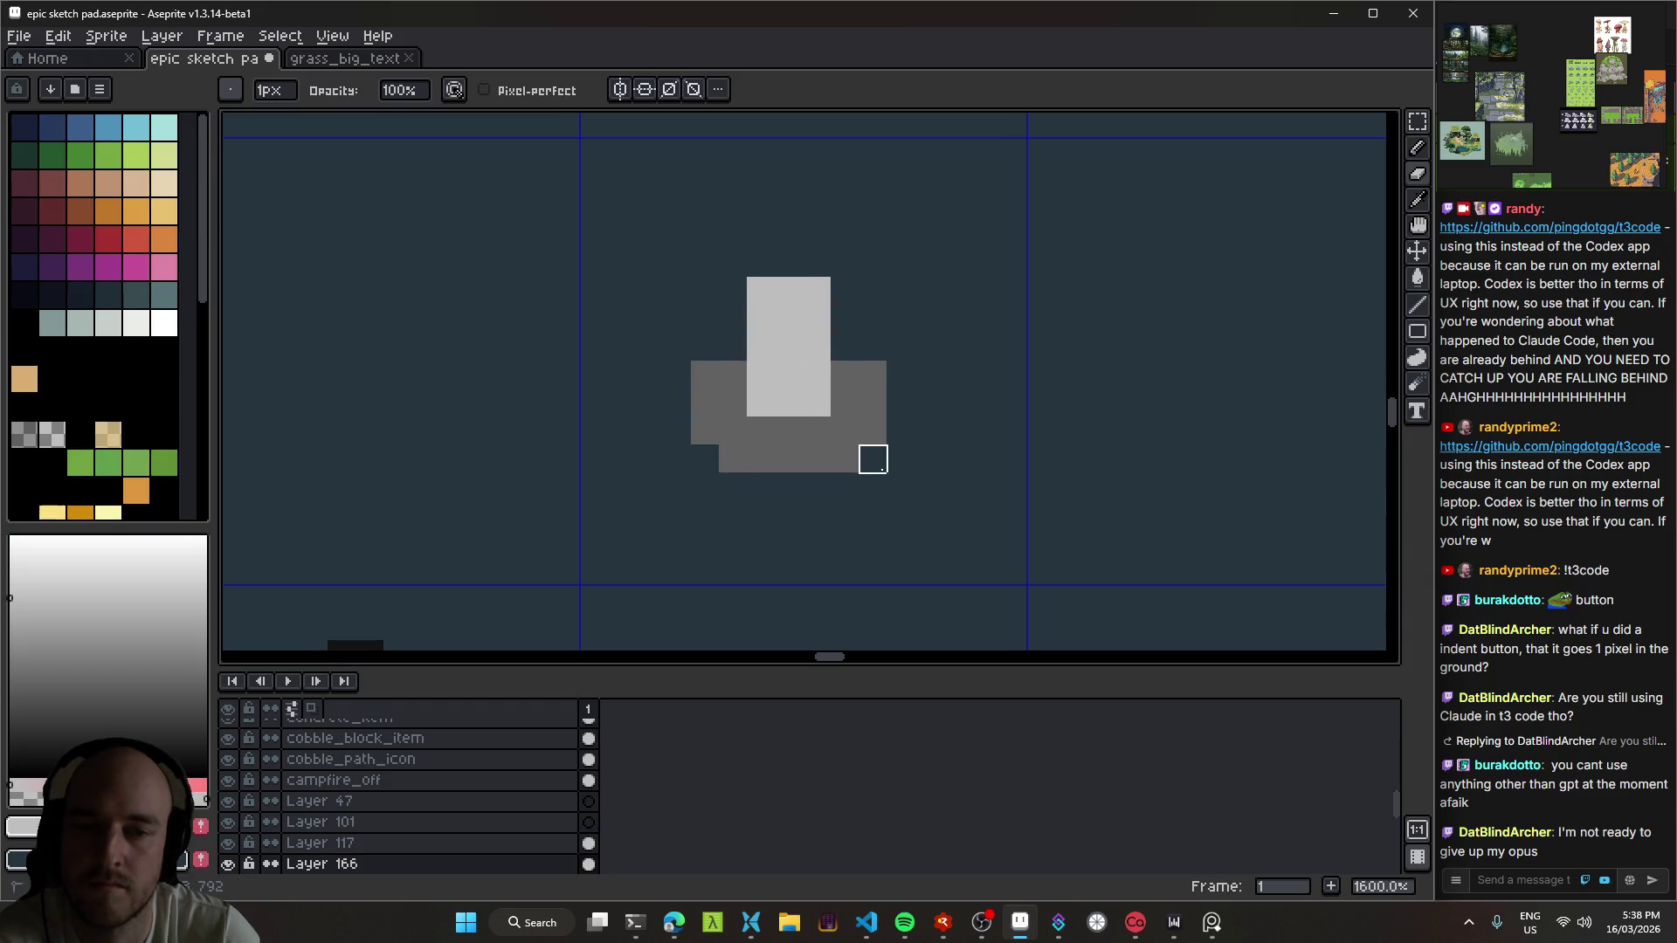
left_click(873, 374)
scroll(621, 430, "down", 7)
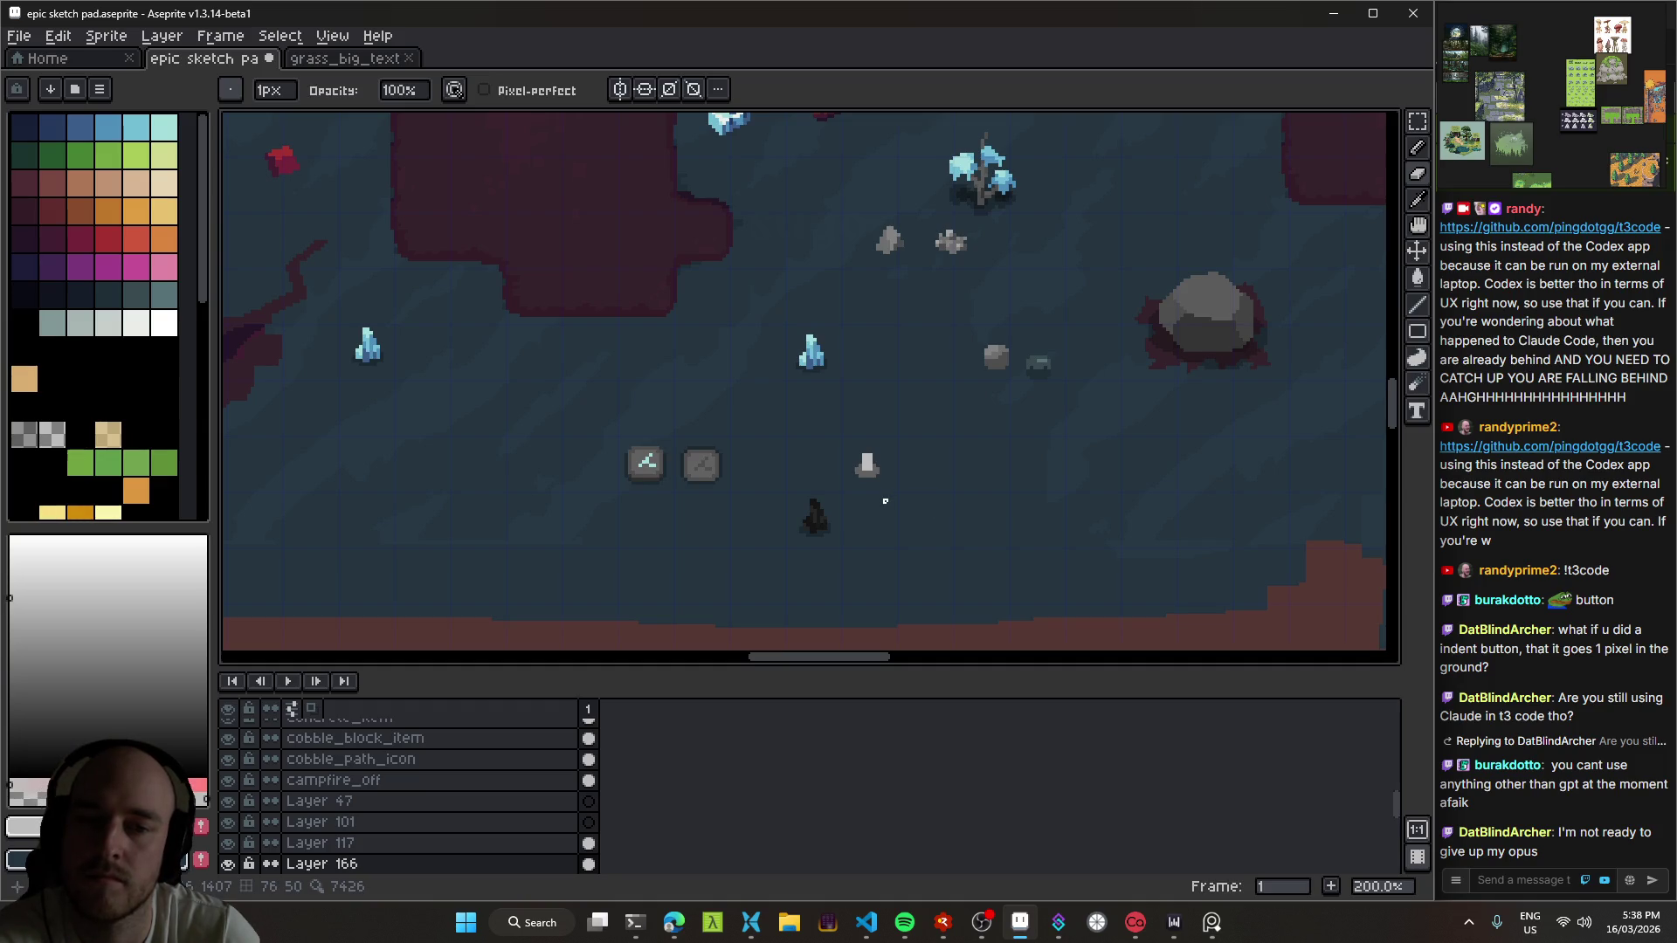
scroll(885, 505, "up", 6)
Step: Trim the light bar's top cells and erase the sprite's left grey column
key("e")
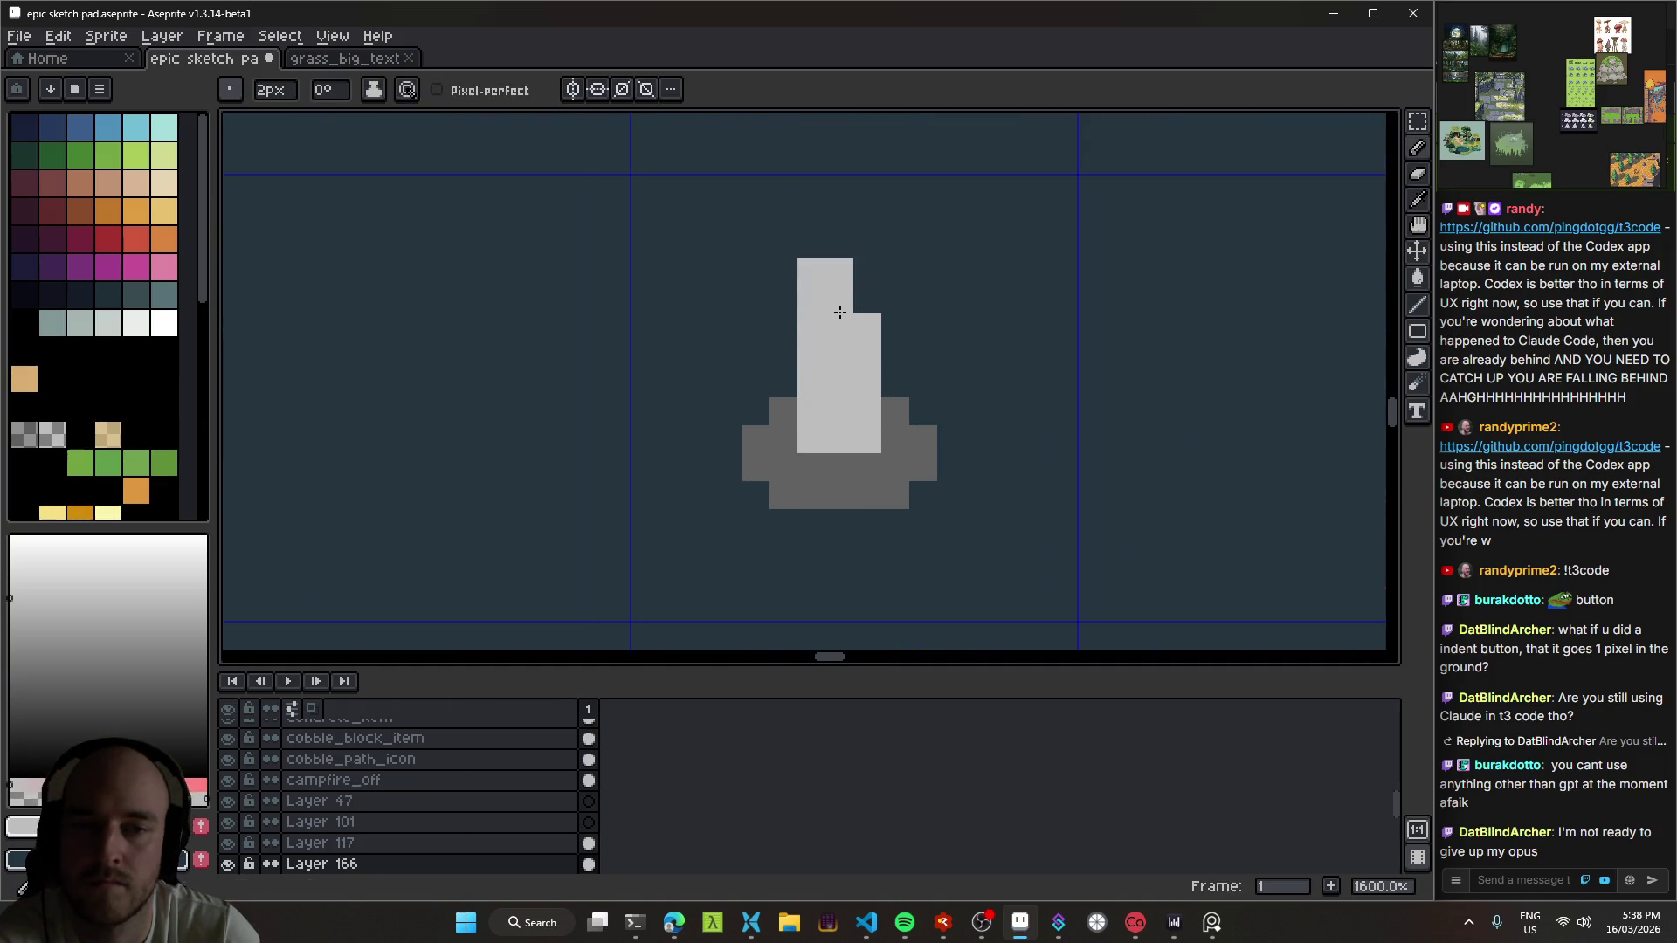
left_click(839, 312)
key("b")
left_click(867, 328)
scroll(1003, 491, "down", 8)
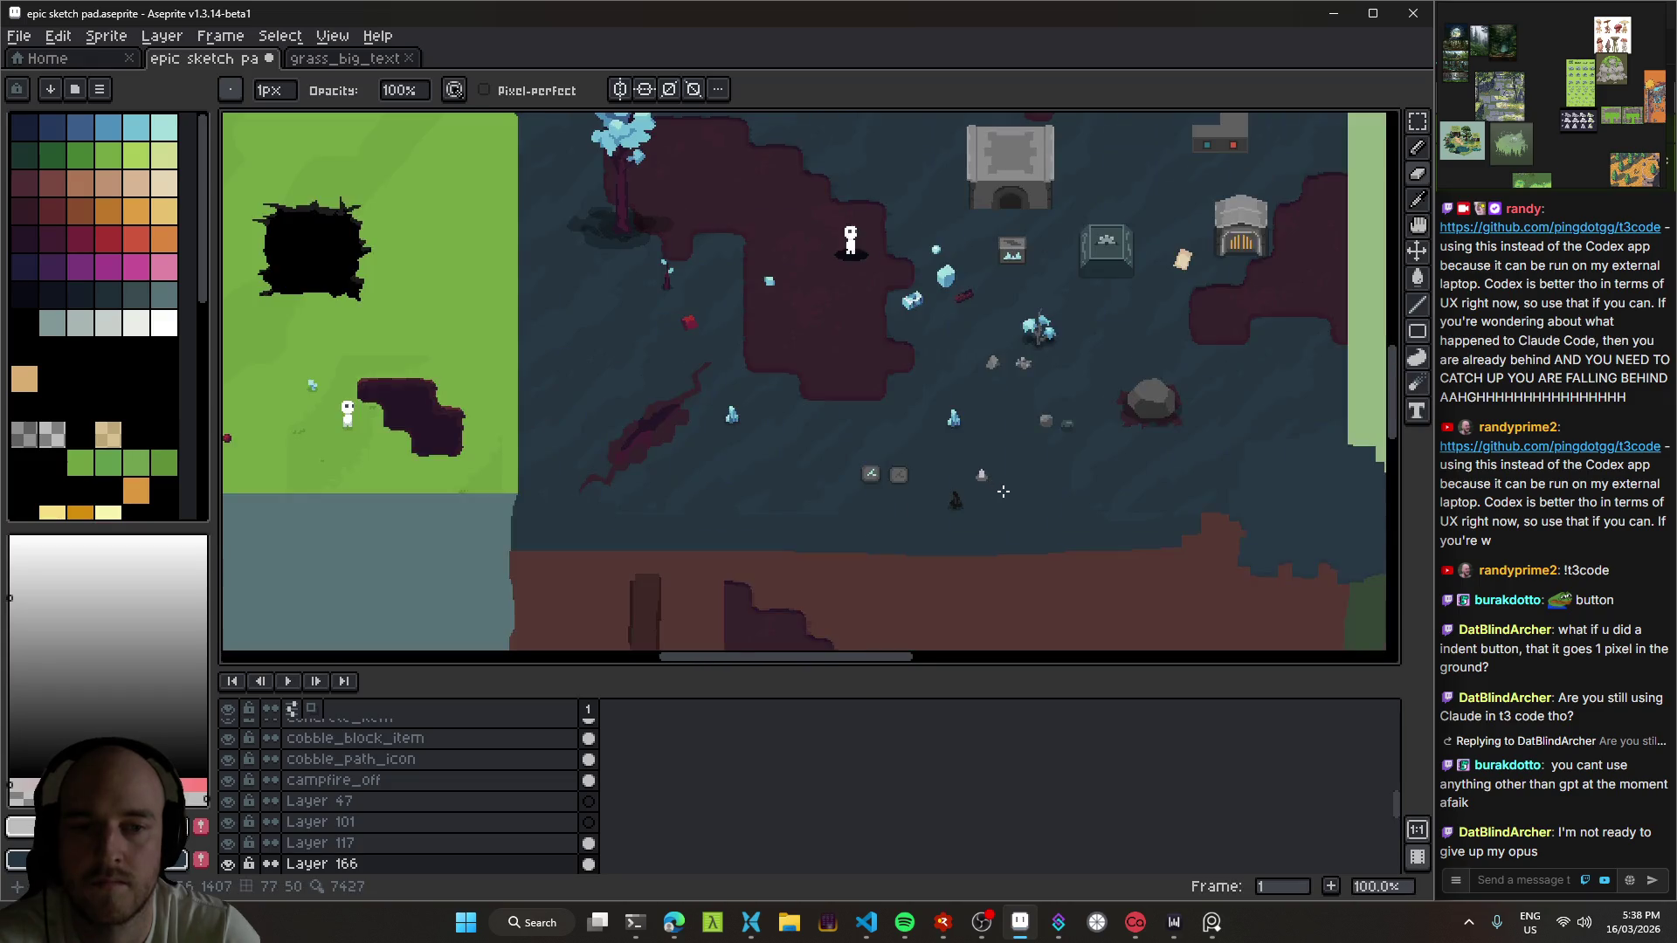
scroll(1003, 491, "up", 1)
scroll(986, 478, "down", 1)
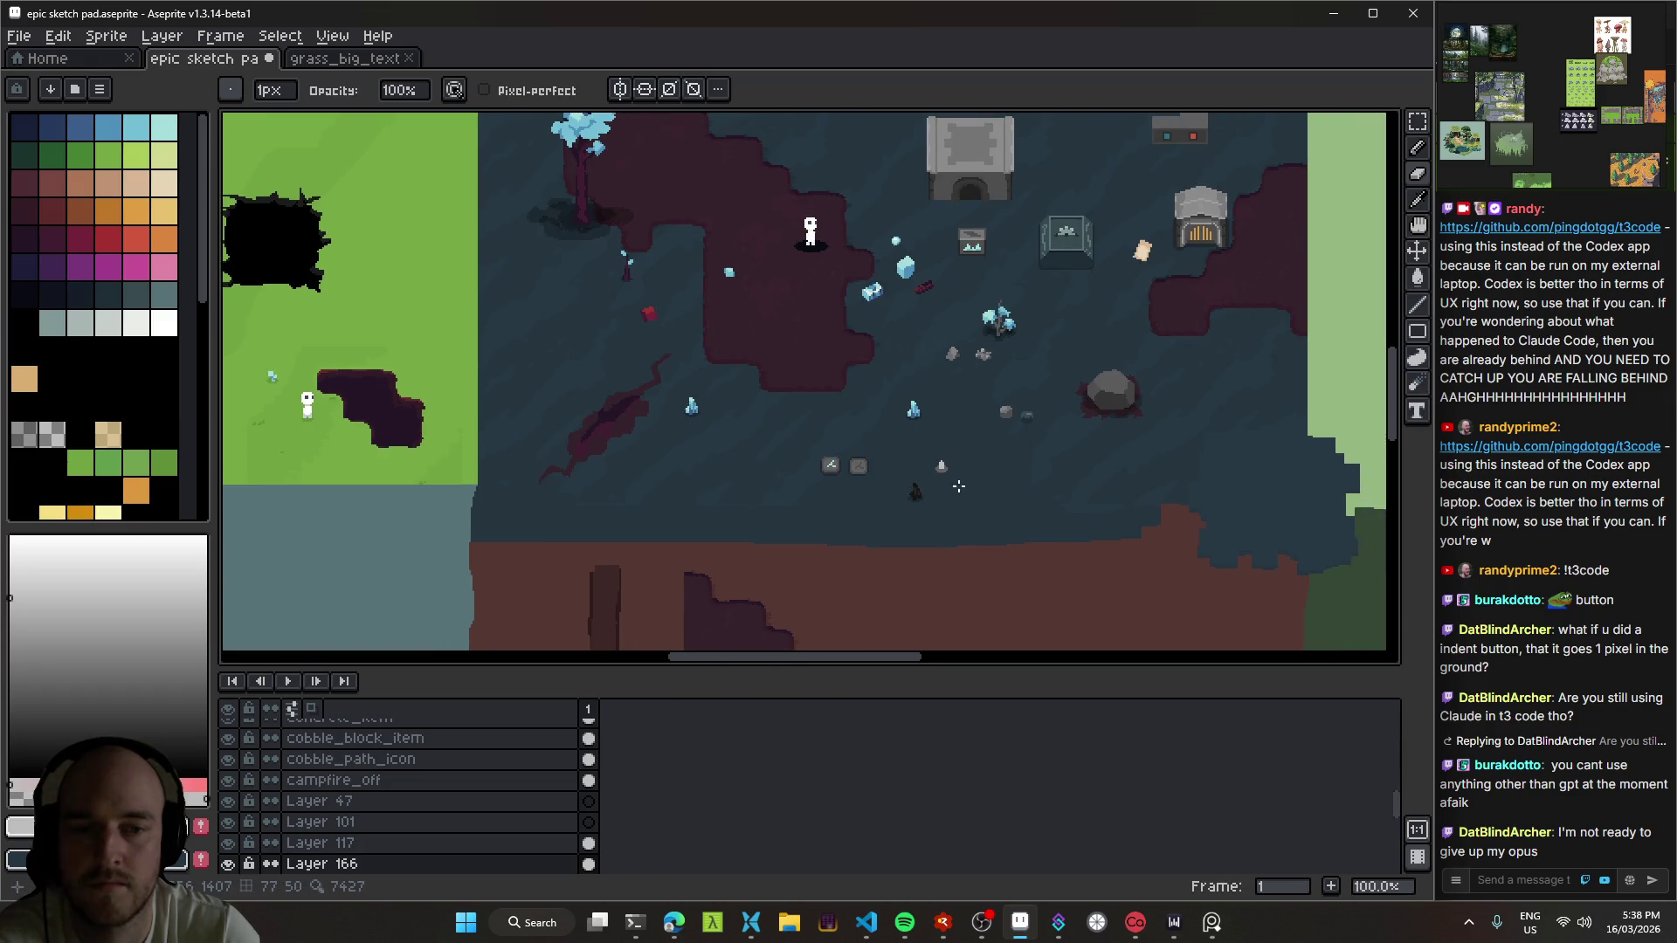
scroll(846, 431, "up", 8)
left_click_drag(846, 431, 846, 473)
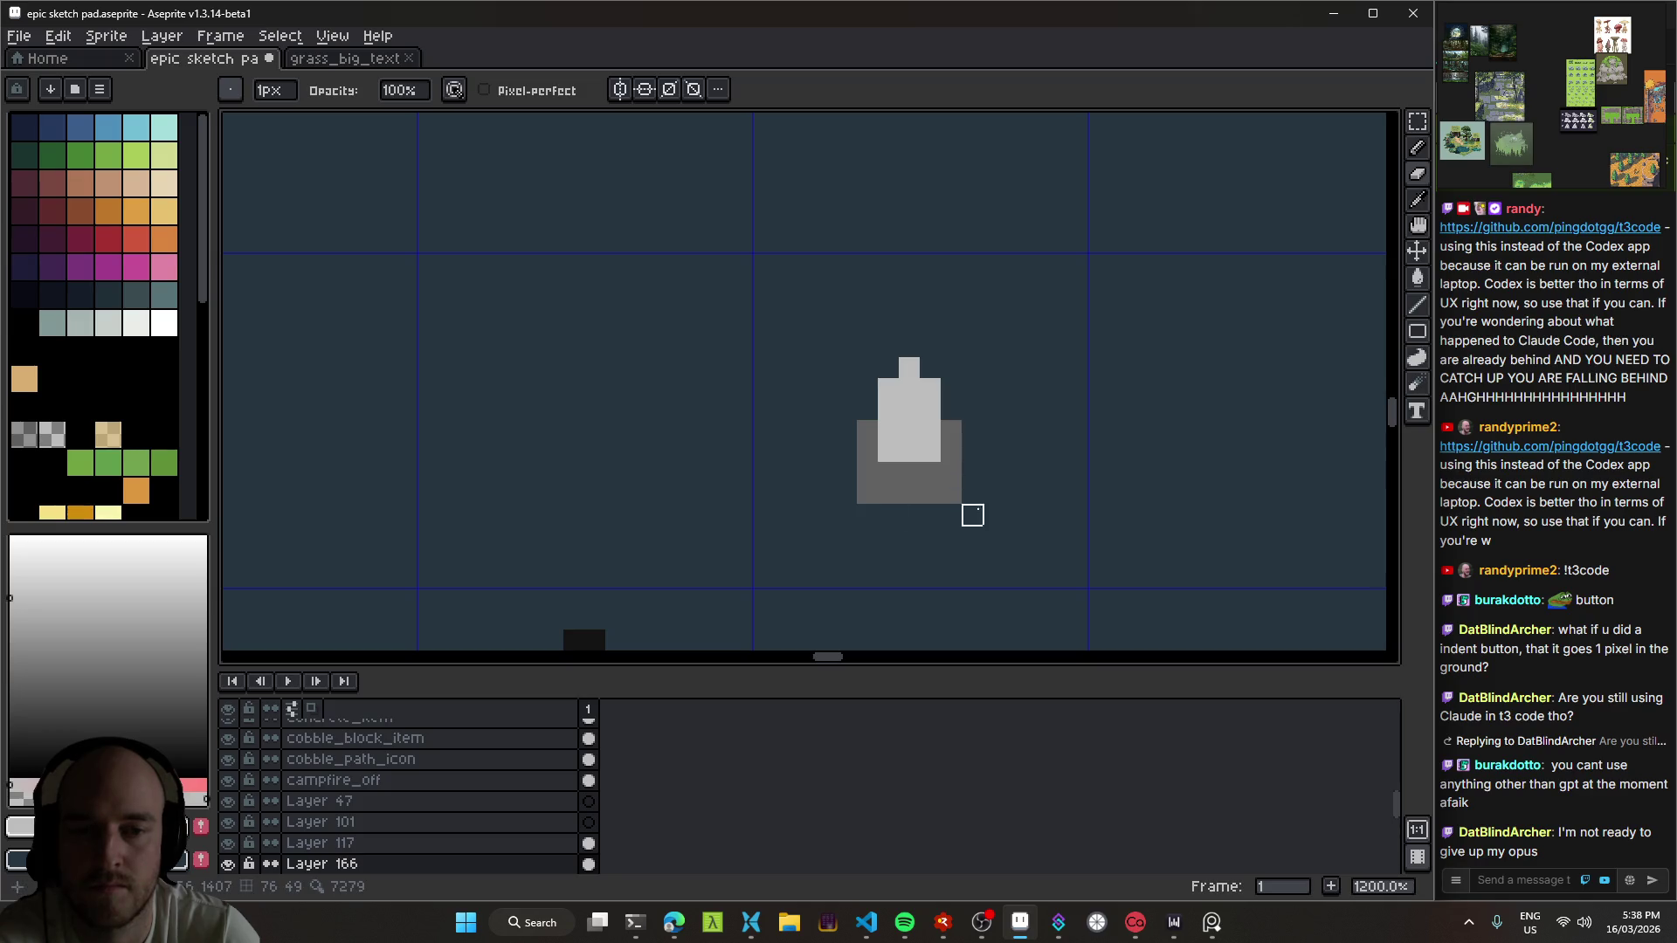
scroll(972, 515, "down", 4)
scroll(952, 506, "up", 4)
Step: Pick a darker grey and nudge the pedestal sprite up a few pixels
left_click(72, 707)
scroll(963, 507, "down", 5)
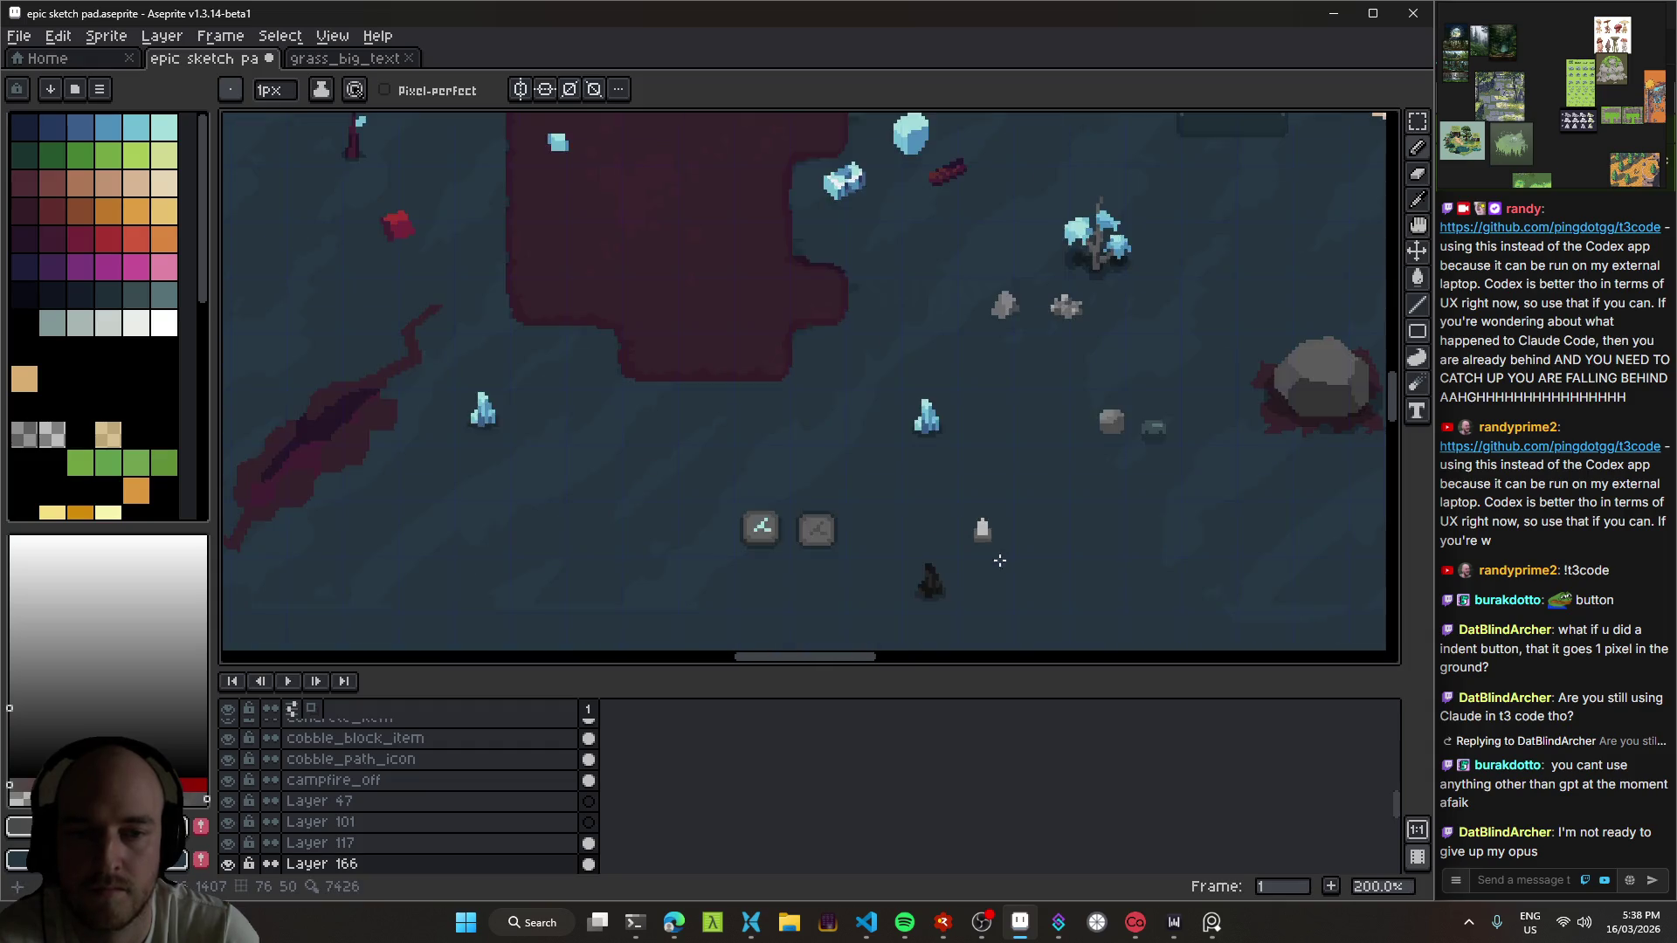
scroll(958, 493, "up", 2)
scroll(958, 494, "up", 5)
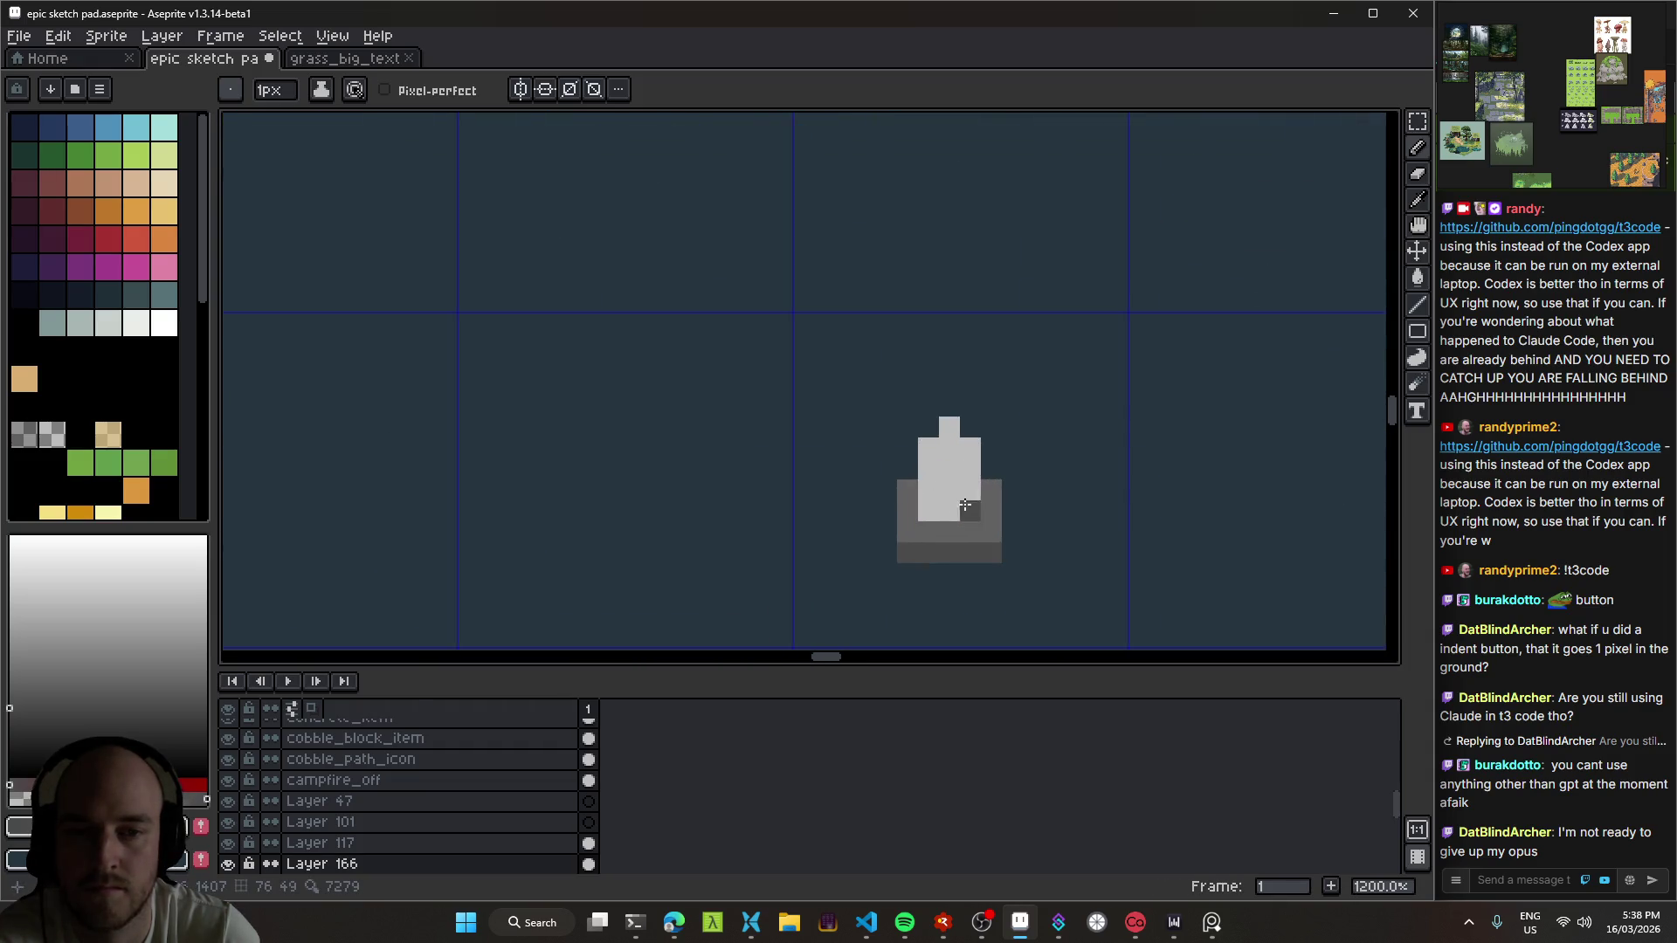
key("v")
mouse_move(956, 495)
left_mouse_down()
mouse_move(961, 459)
mouse_move(745, 330)
left_mouse_up()
Step: Paint one pixel and shrink the brush back to single pixels
key("b")
left_click(610, 339)
key("minus")
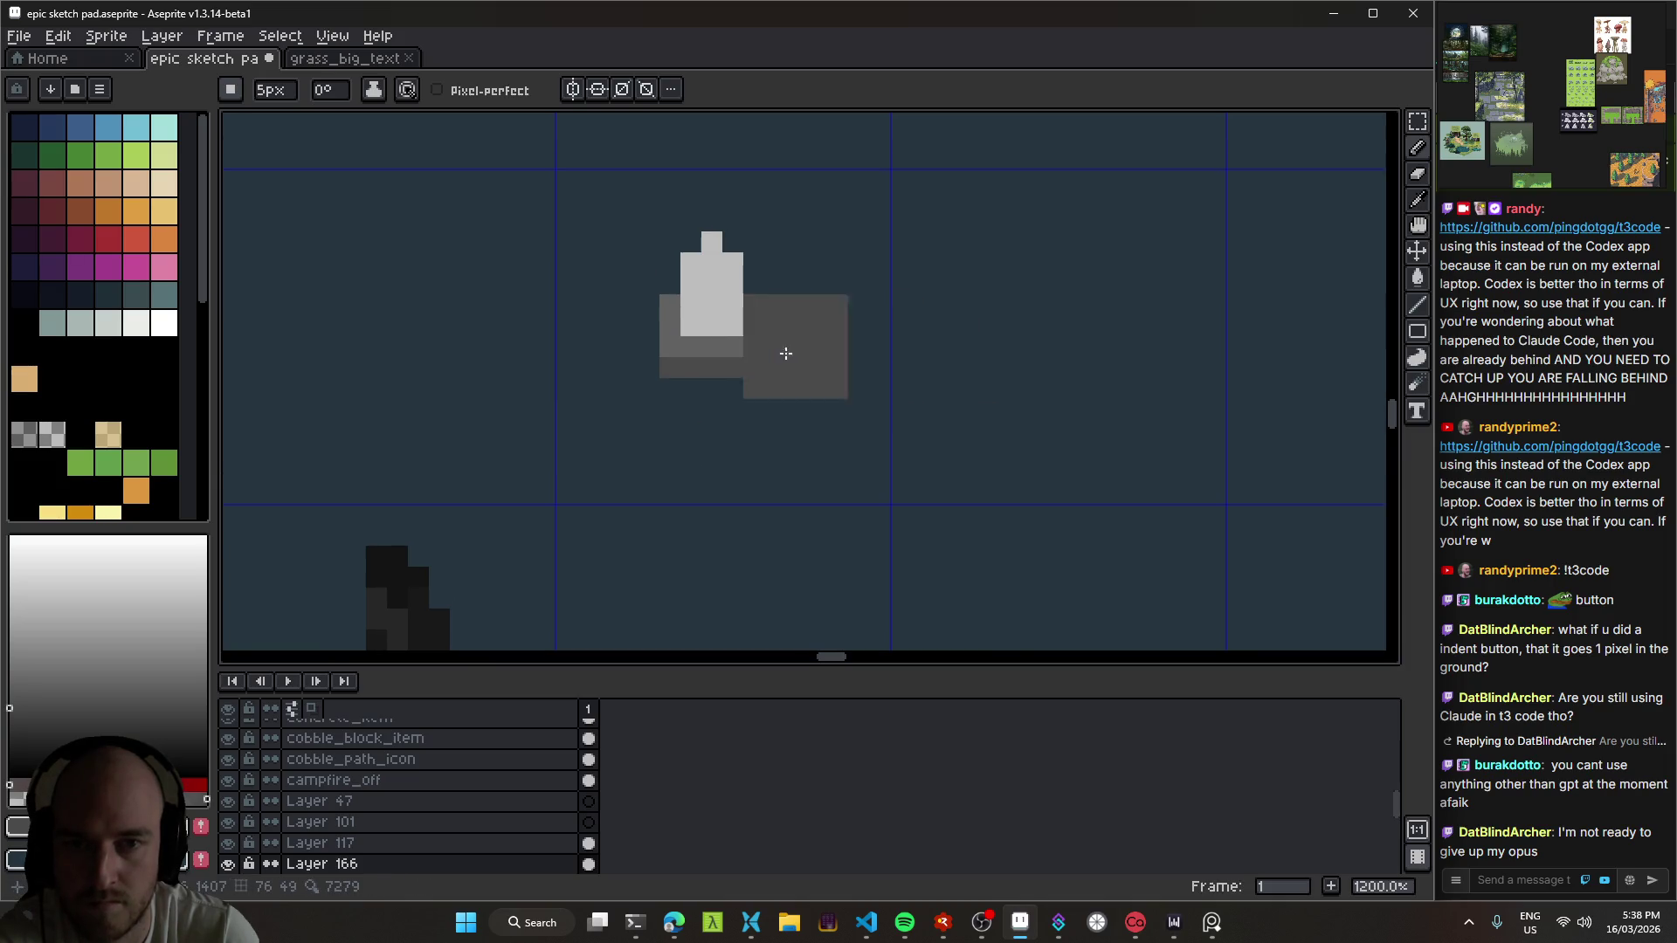
scroll(816, 336, "up", 4)
key("minus")
key("minus")
key("minus")
scroll(776, 302, "down", 4)
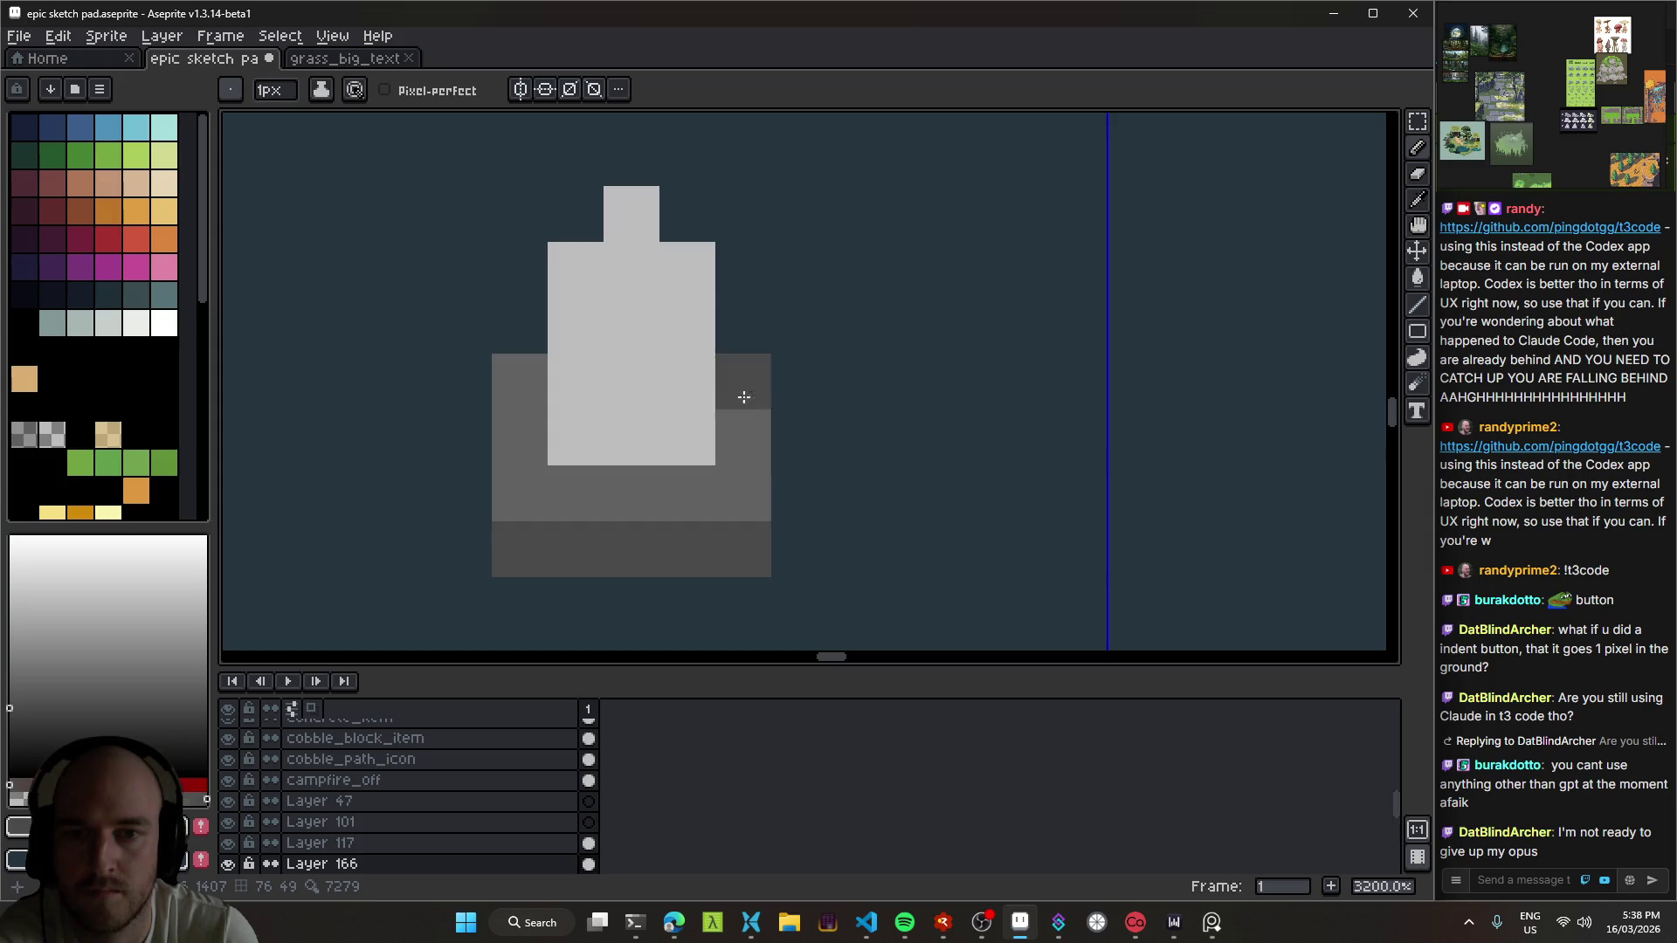
Step: Shift the sprite's right half 1px right and fill the gap column with light grey
key("m")
left_click_drag(824, 487, 703, 286)
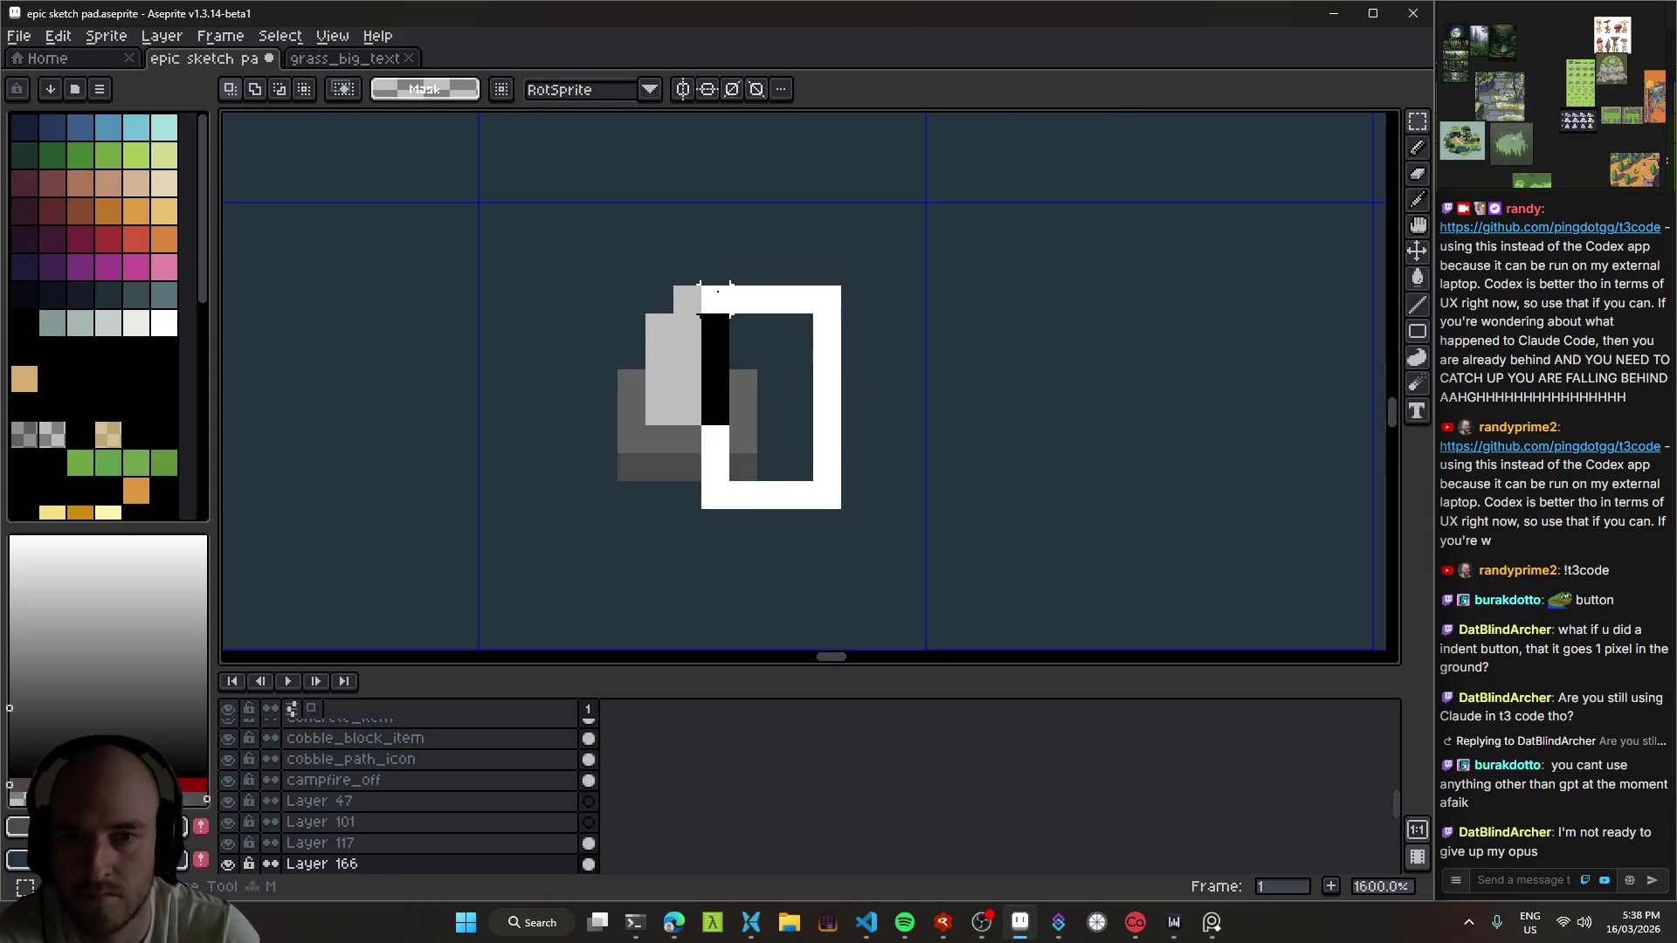
left_click_drag(778, 363, 797, 366)
key("Return")
key("b")
left_click_drag(715, 297, 713, 440)
scroll(713, 439, "down", 3)
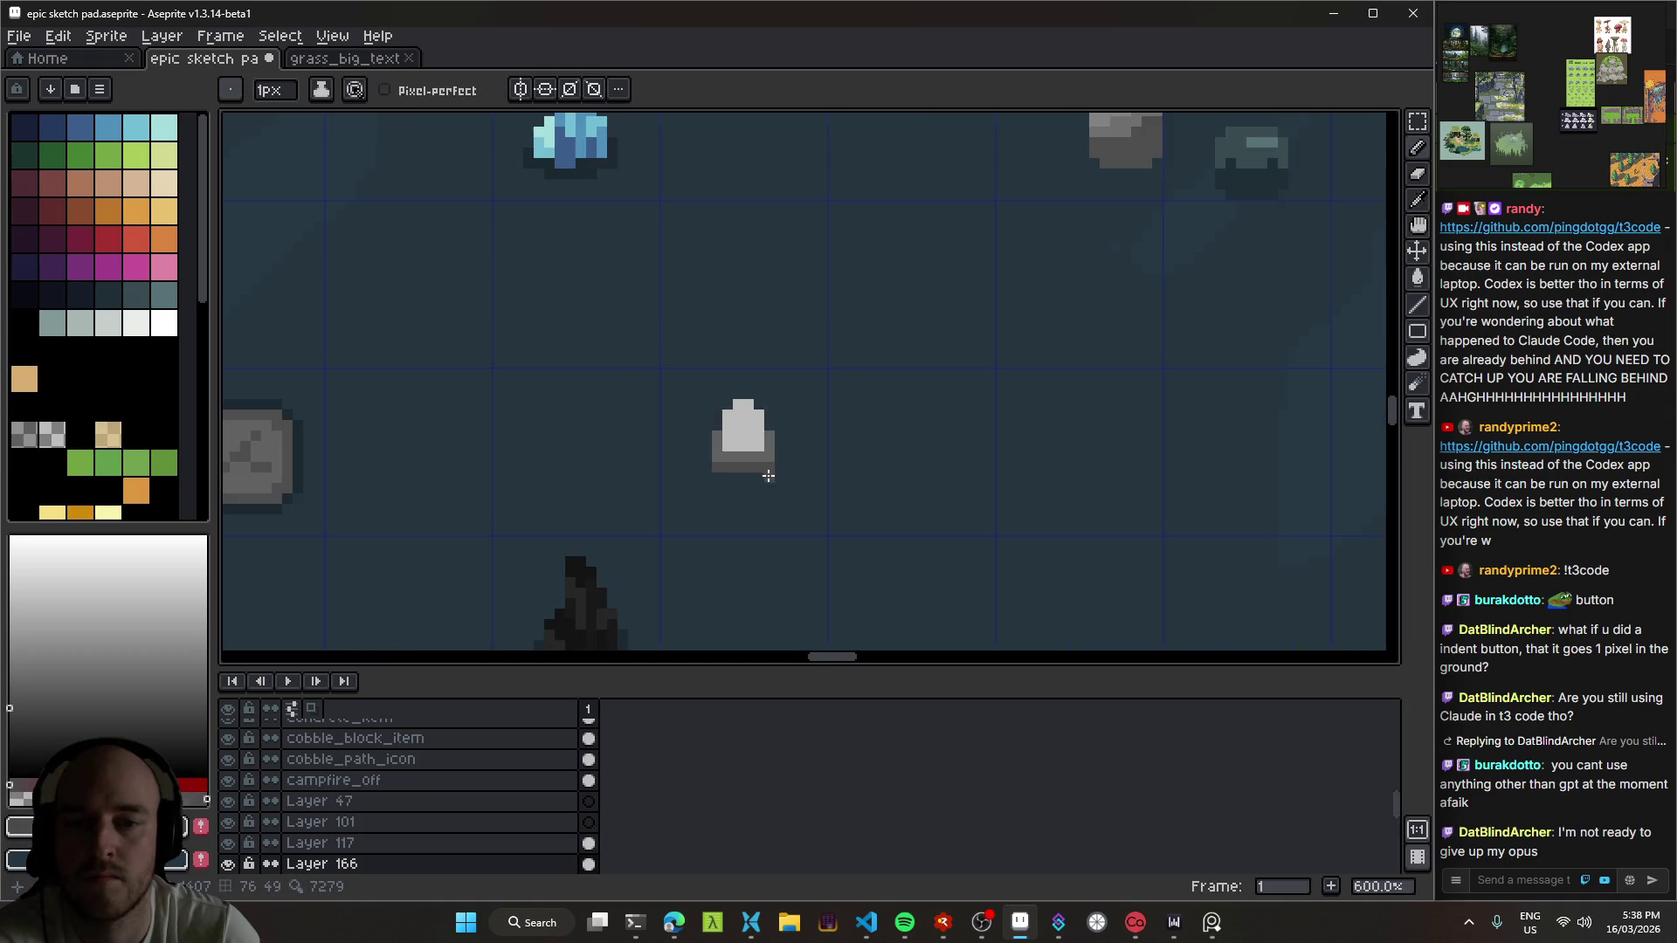
key("v")
scroll(865, 397, "down", 4)
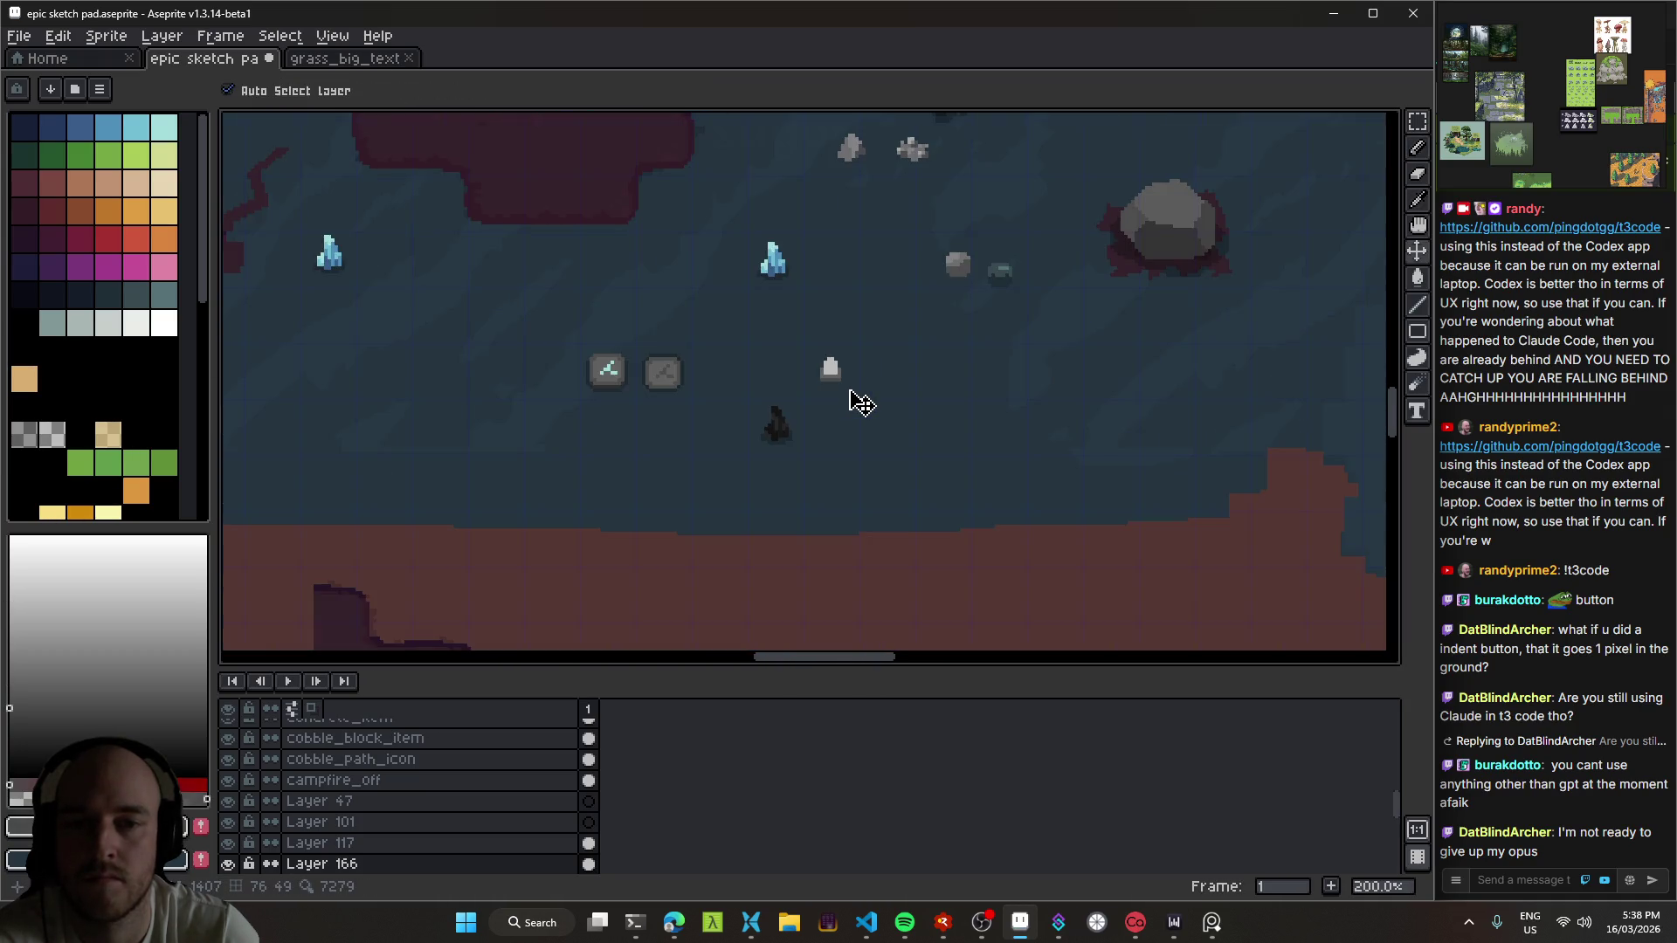
scroll(860, 398, "down", 1)
scroll(856, 385, "up", 8)
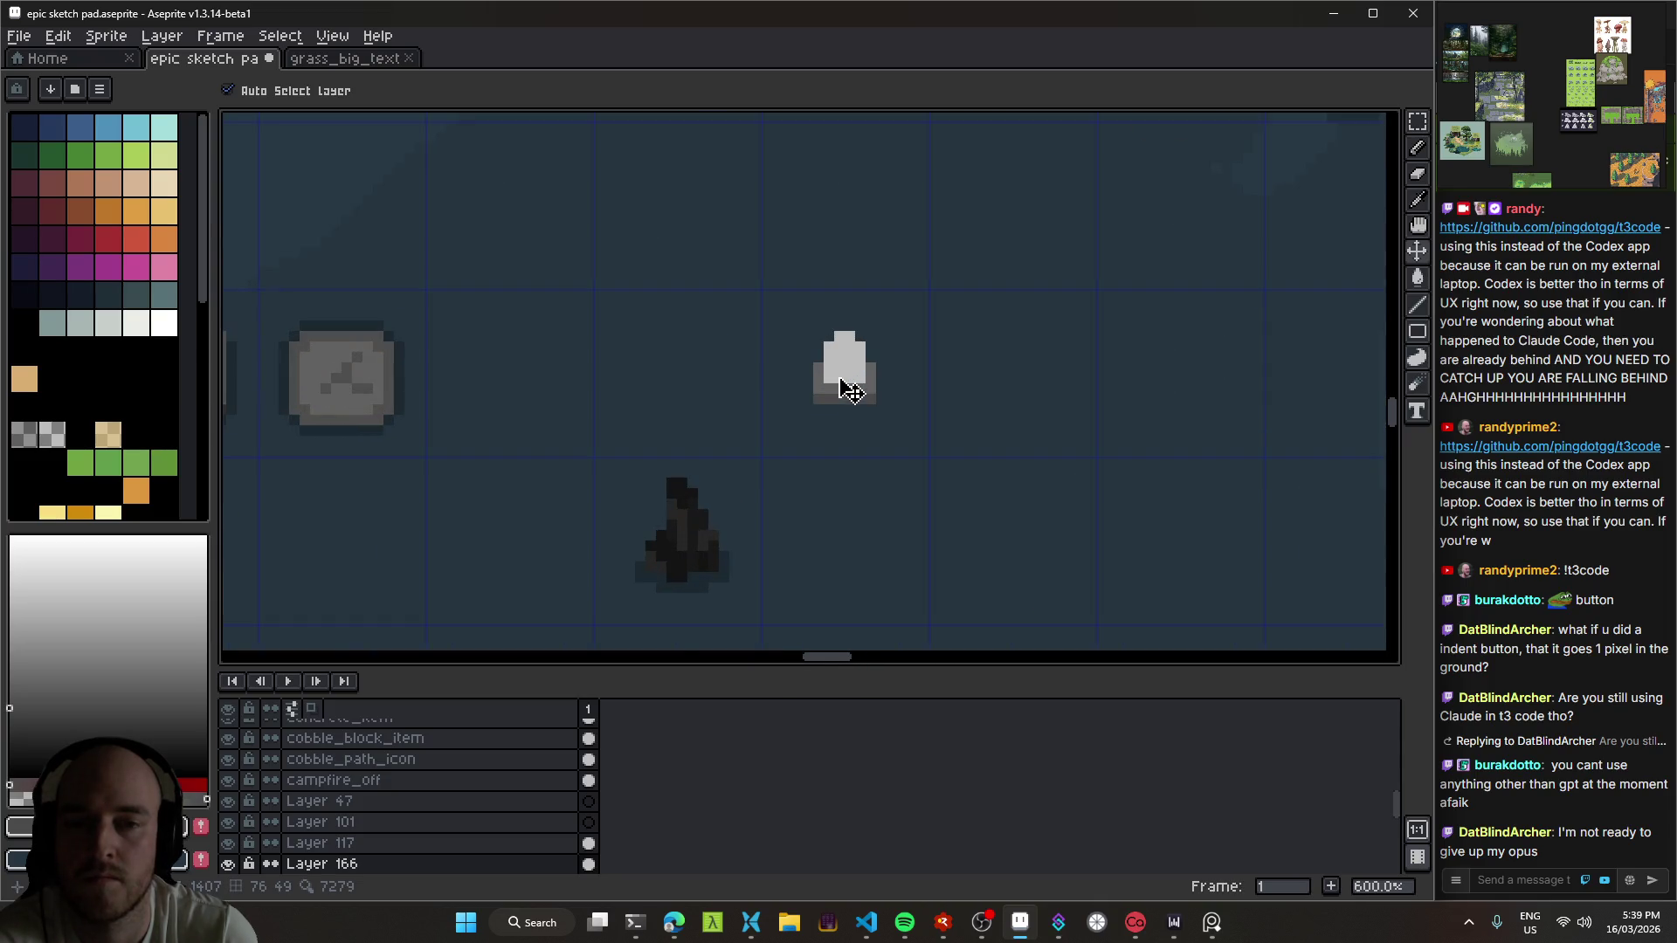
scroll(856, 372, "up", 3)
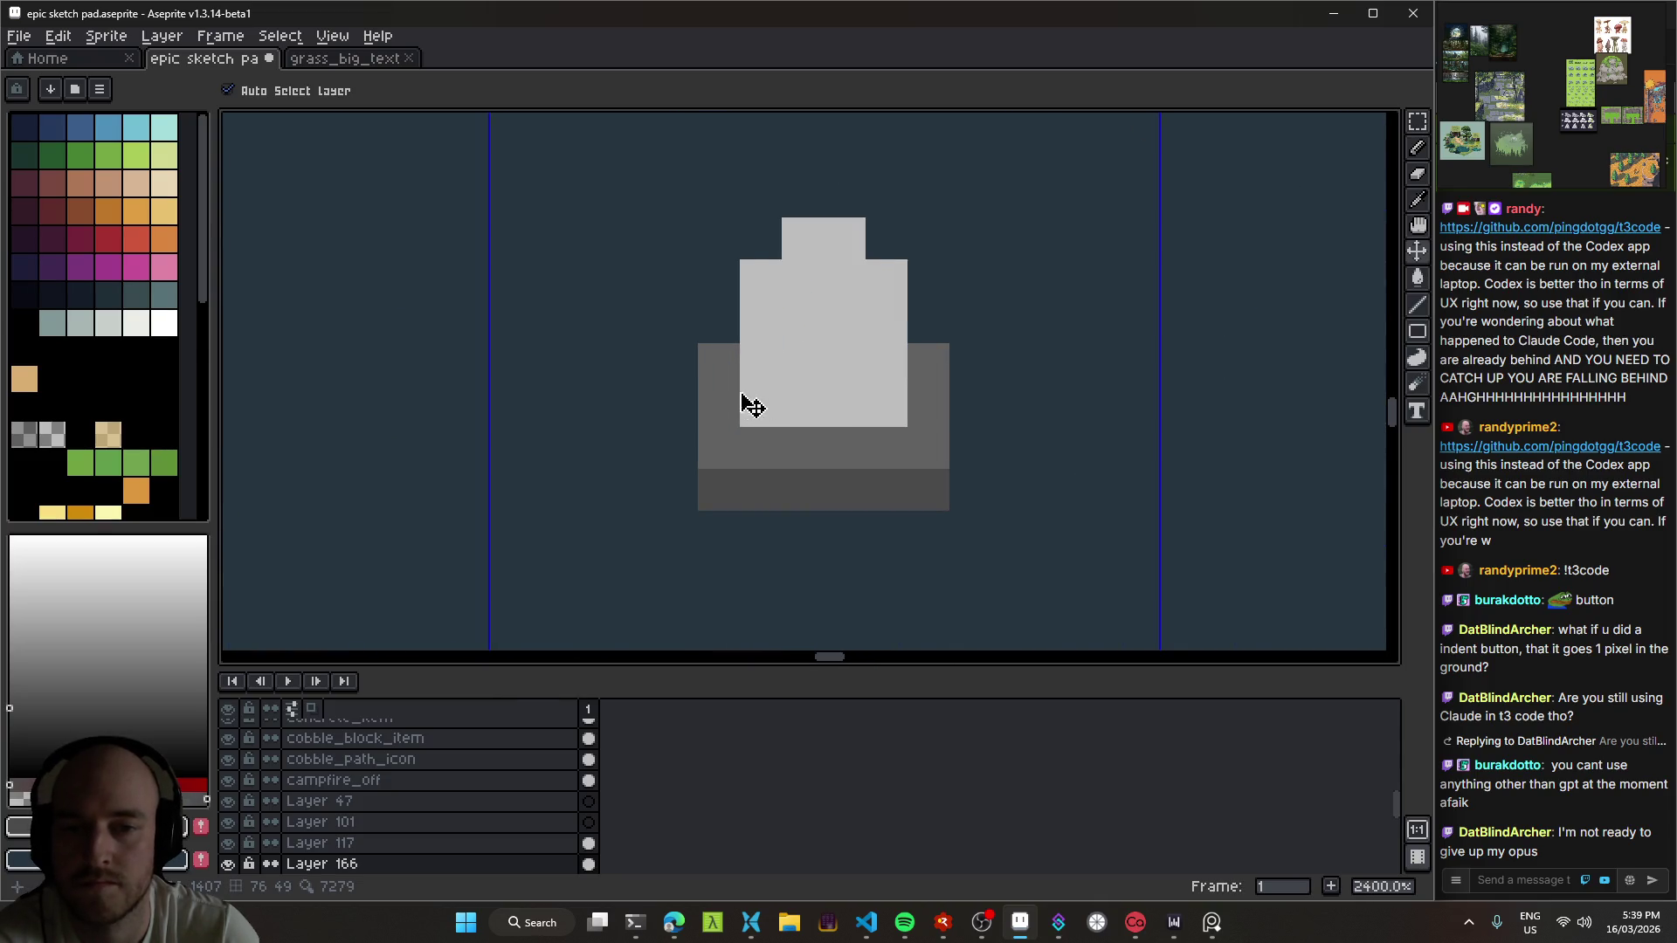
Step: Select the pedestal's light-grey body by colour, sample it, and clear it
key("w")
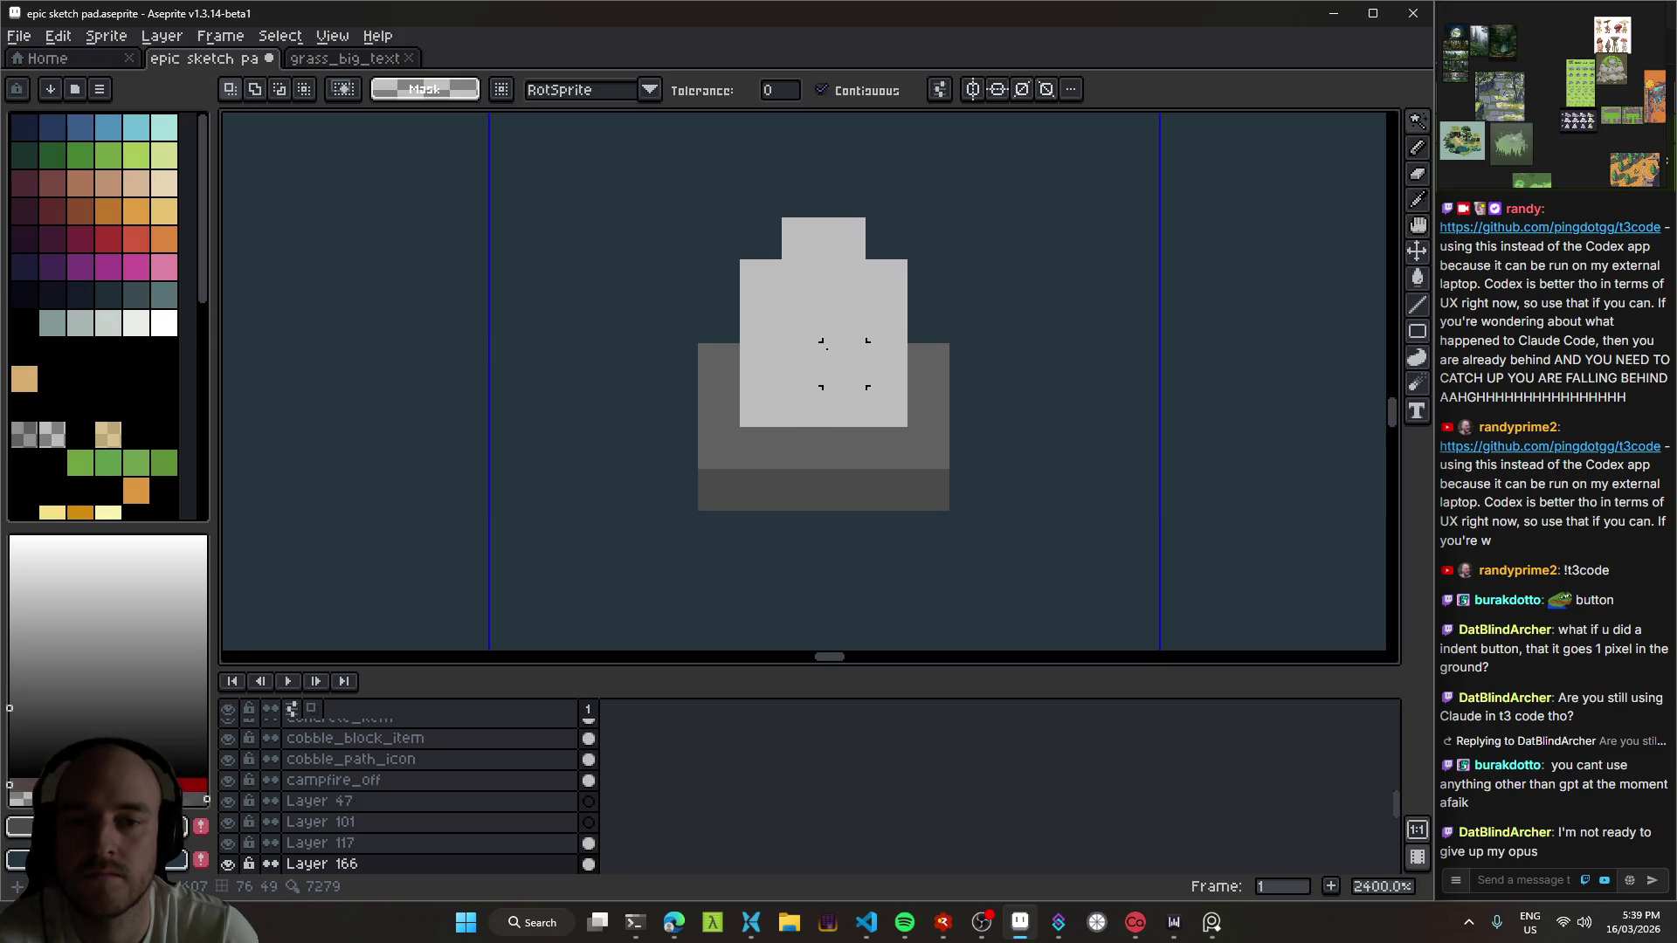
left_click(821, 321)
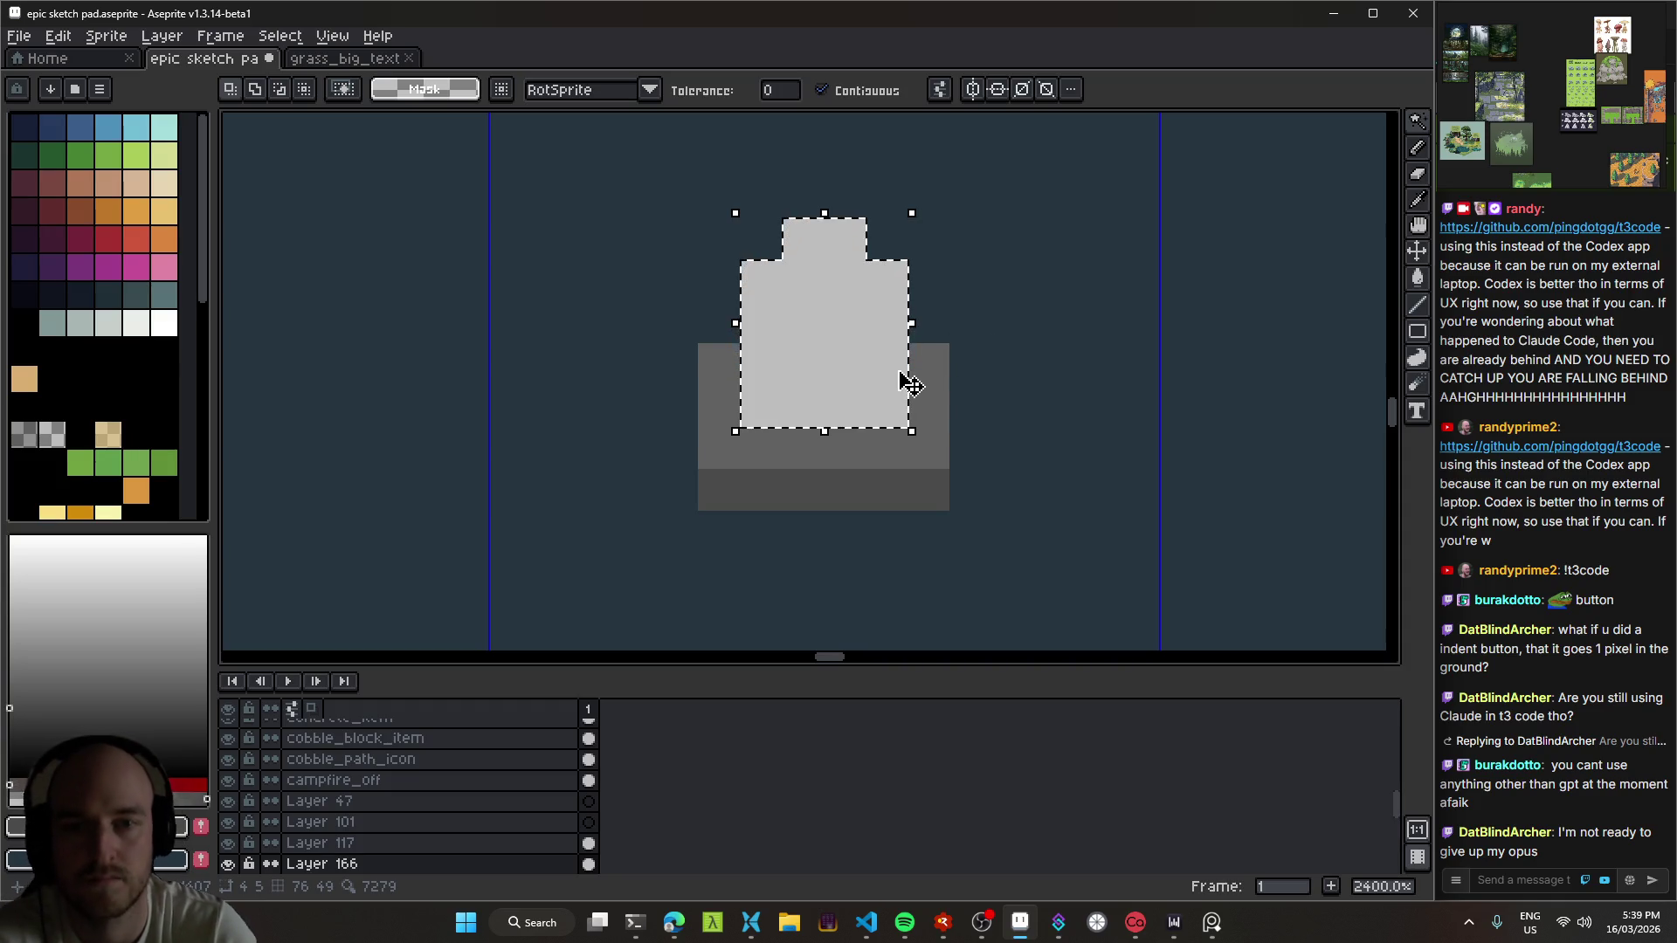
left_click(782, 329, "alt")
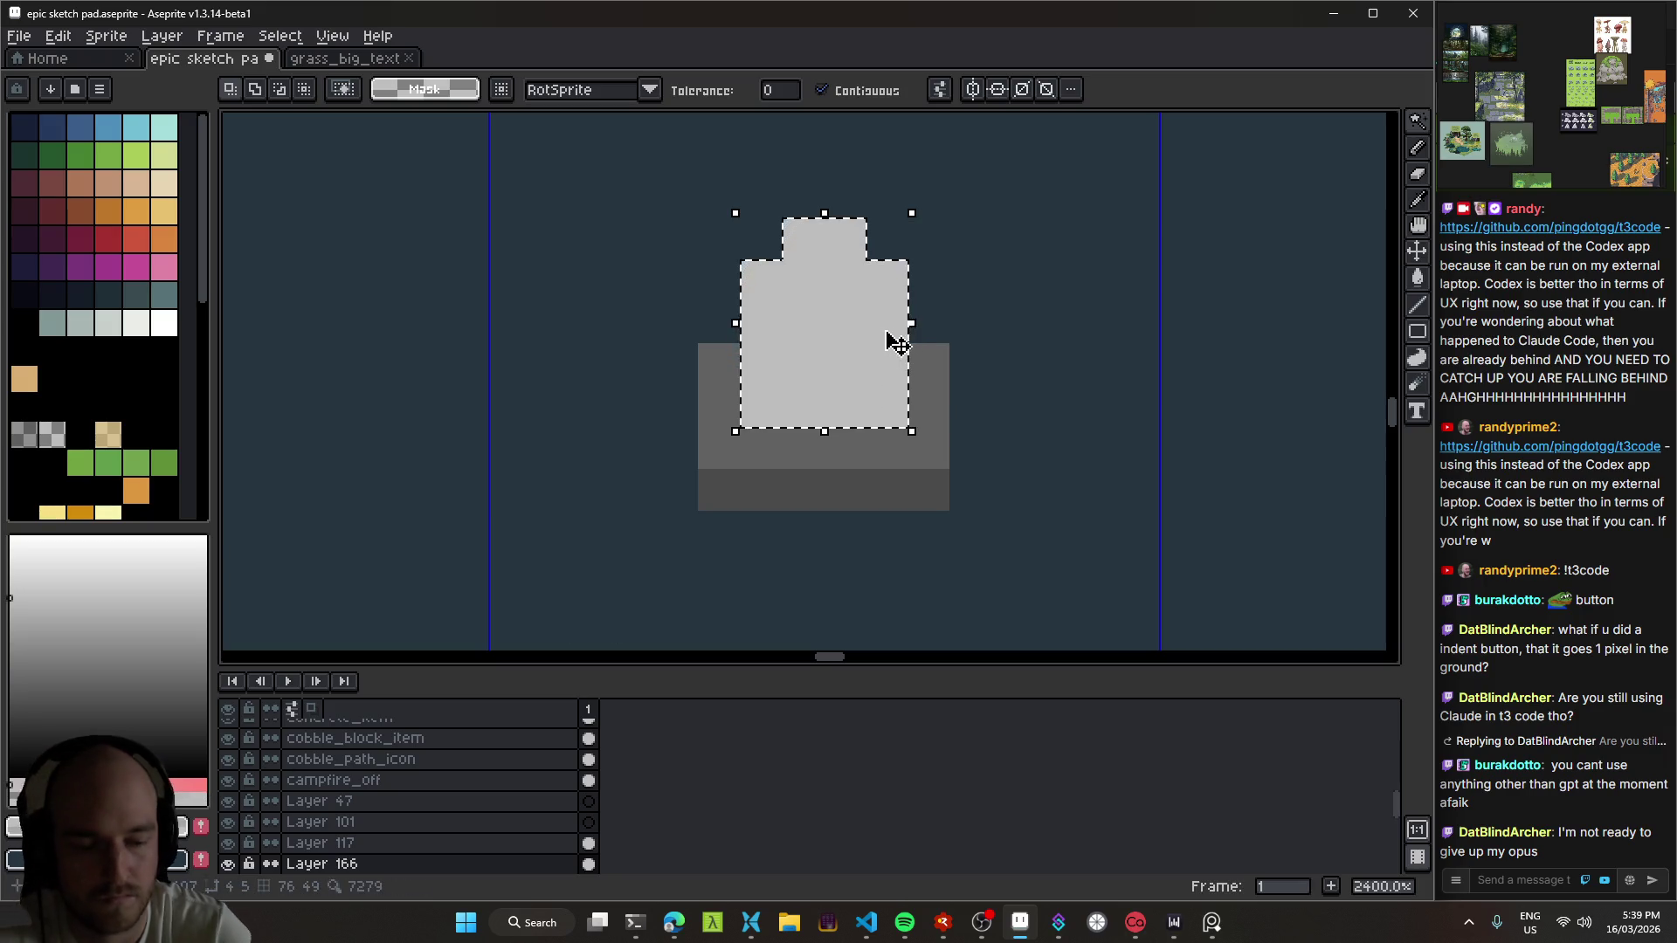
key("Delete")
Step: Redraw the body as a grey U shape with a lighter block near the base
key("b")
mouse_move(760, 281)
left_mouse_down()
mouse_move(759, 406)
mouse_move(887, 406)
mouse_move(882, 280)
mouse_move(801, 323)
mouse_move(843, 321)
mouse_move(845, 239)
left_mouse_up()
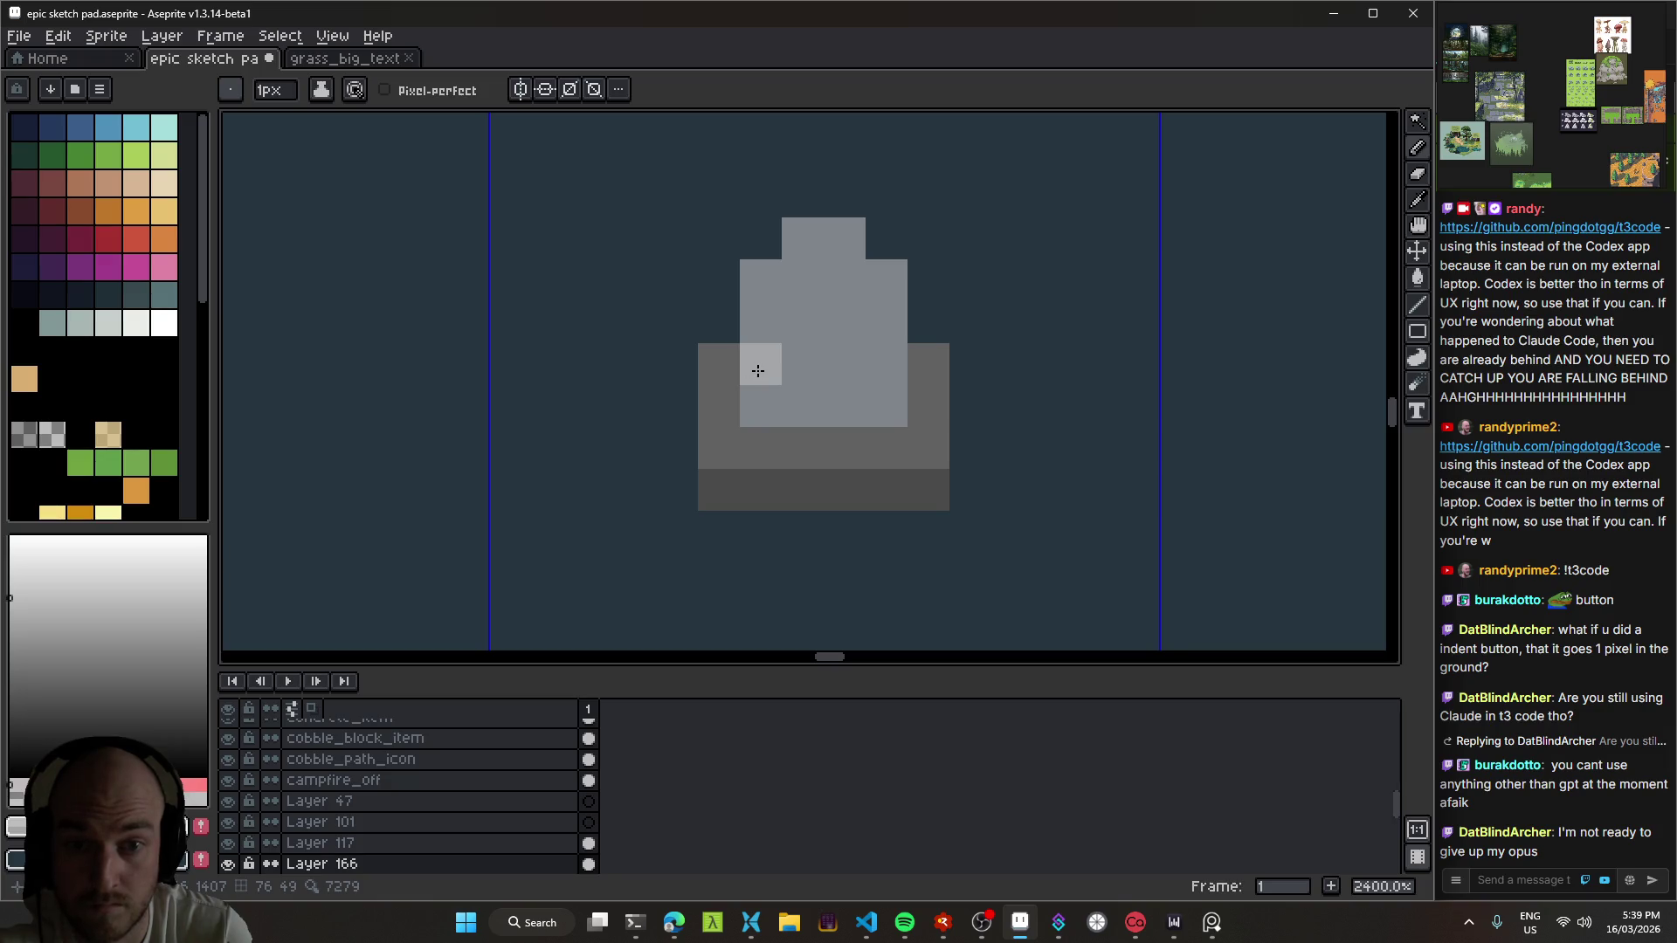
key("v")
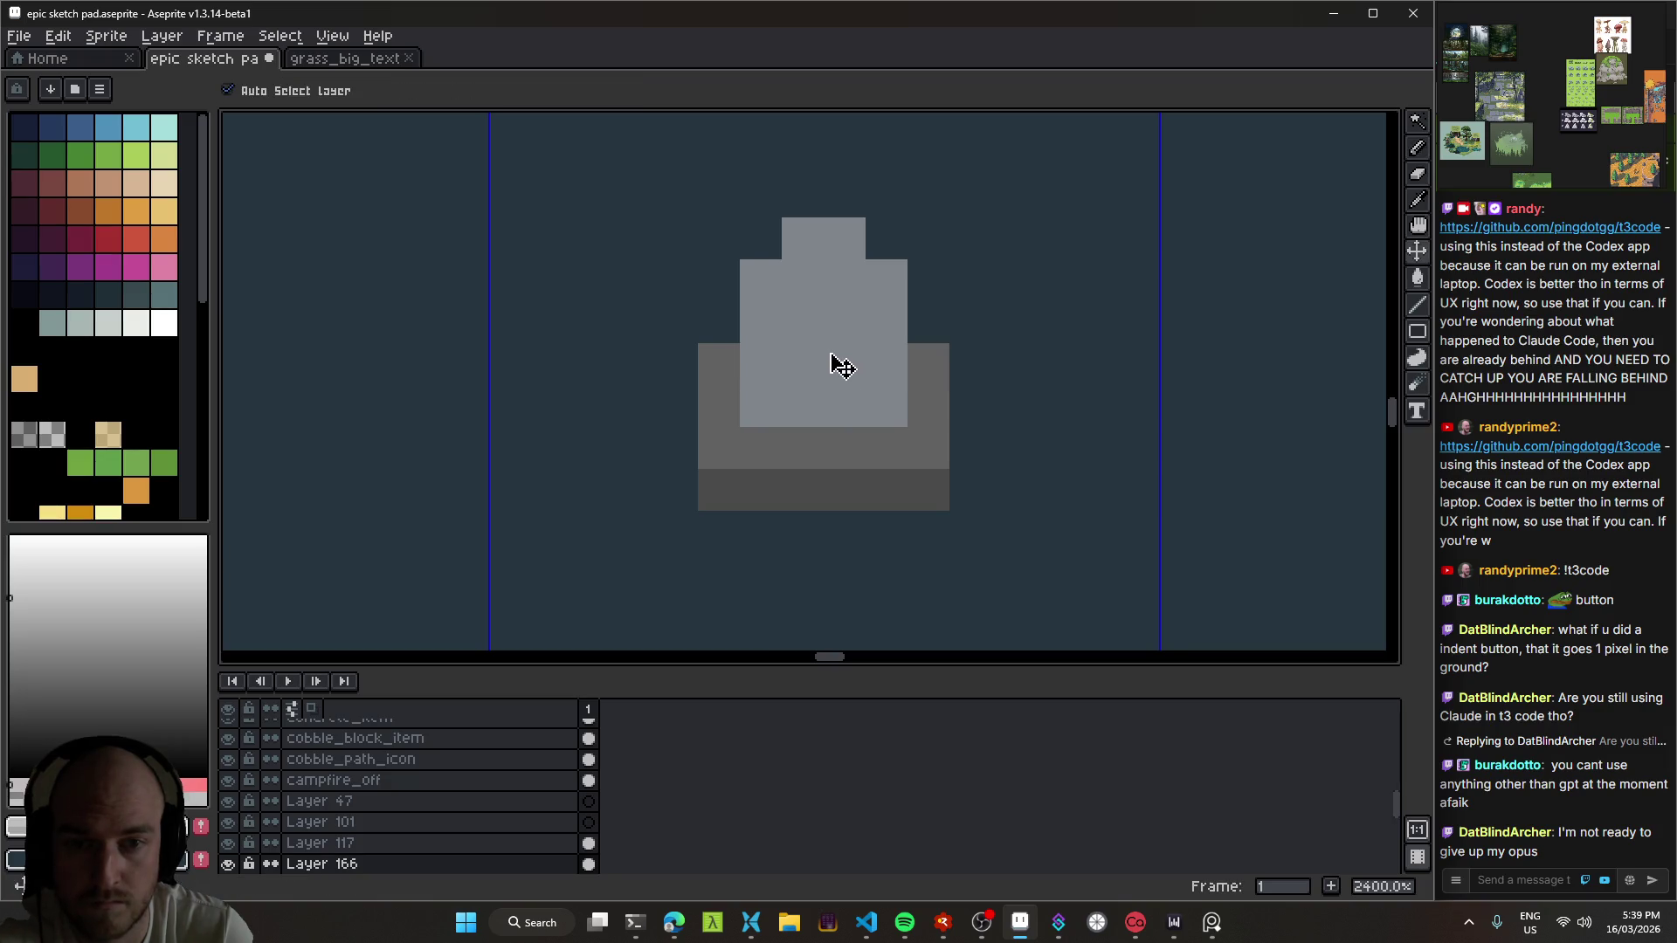
key("b")
mouse_move(752, 363)
left_mouse_down()
mouse_move(887, 367)
mouse_move(778, 396)
left_mouse_up()
scroll(909, 468, "down", 7)
scroll(908, 468, "down", 3)
scroll(907, 471, "up", 1)
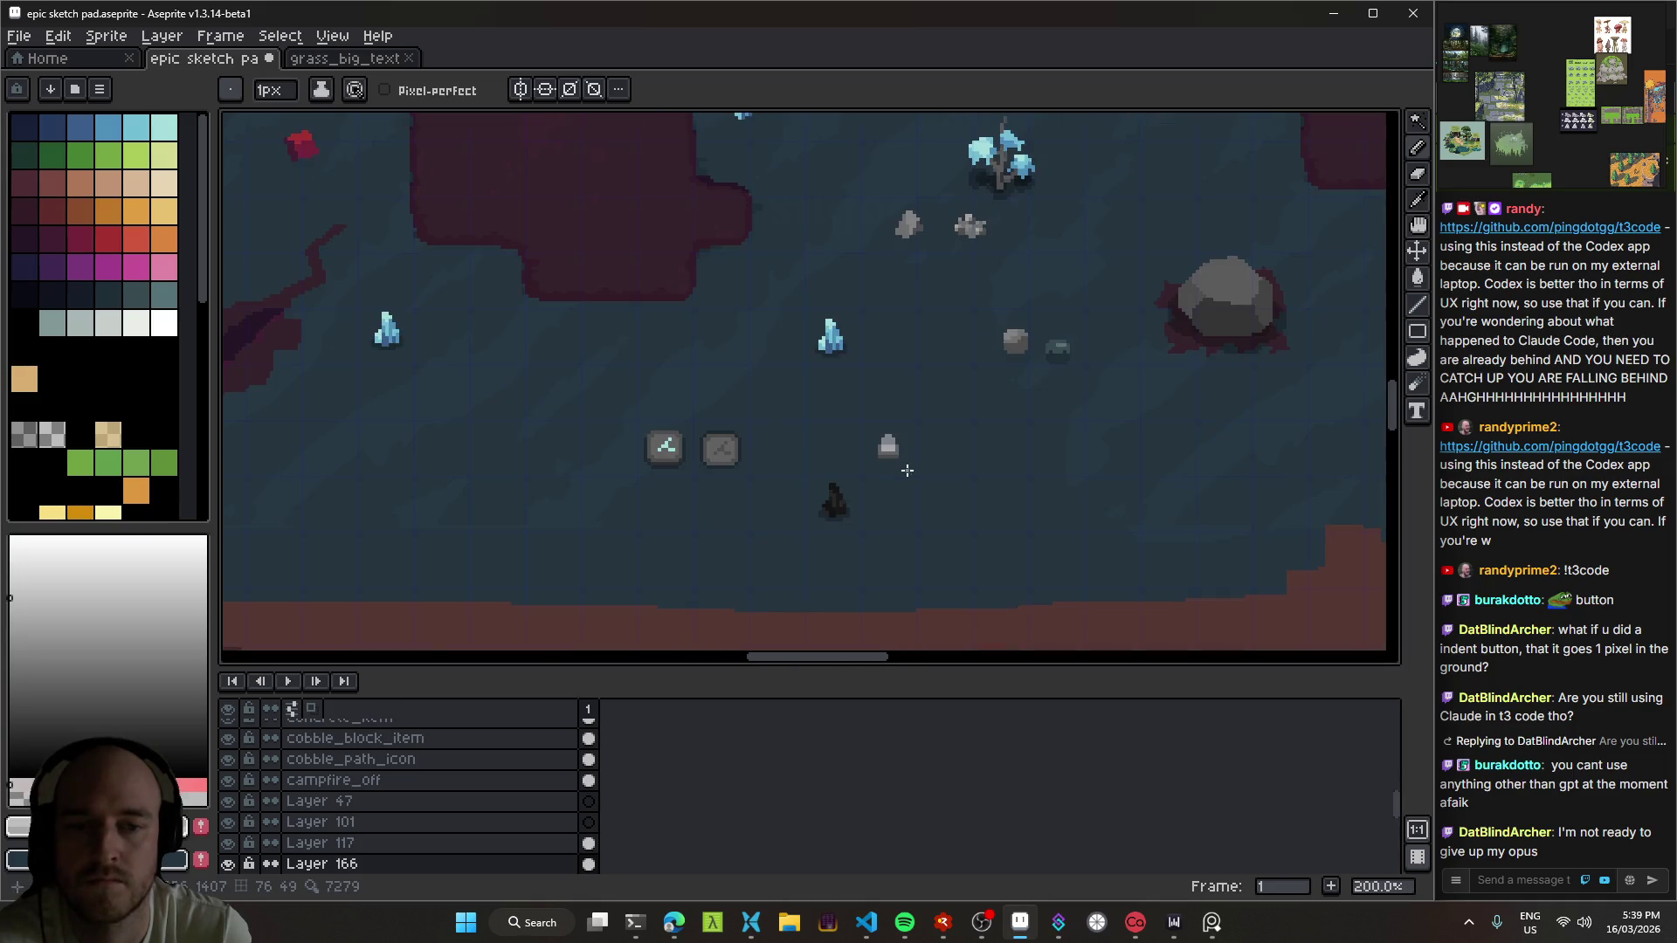
scroll(891, 448, "up", 6)
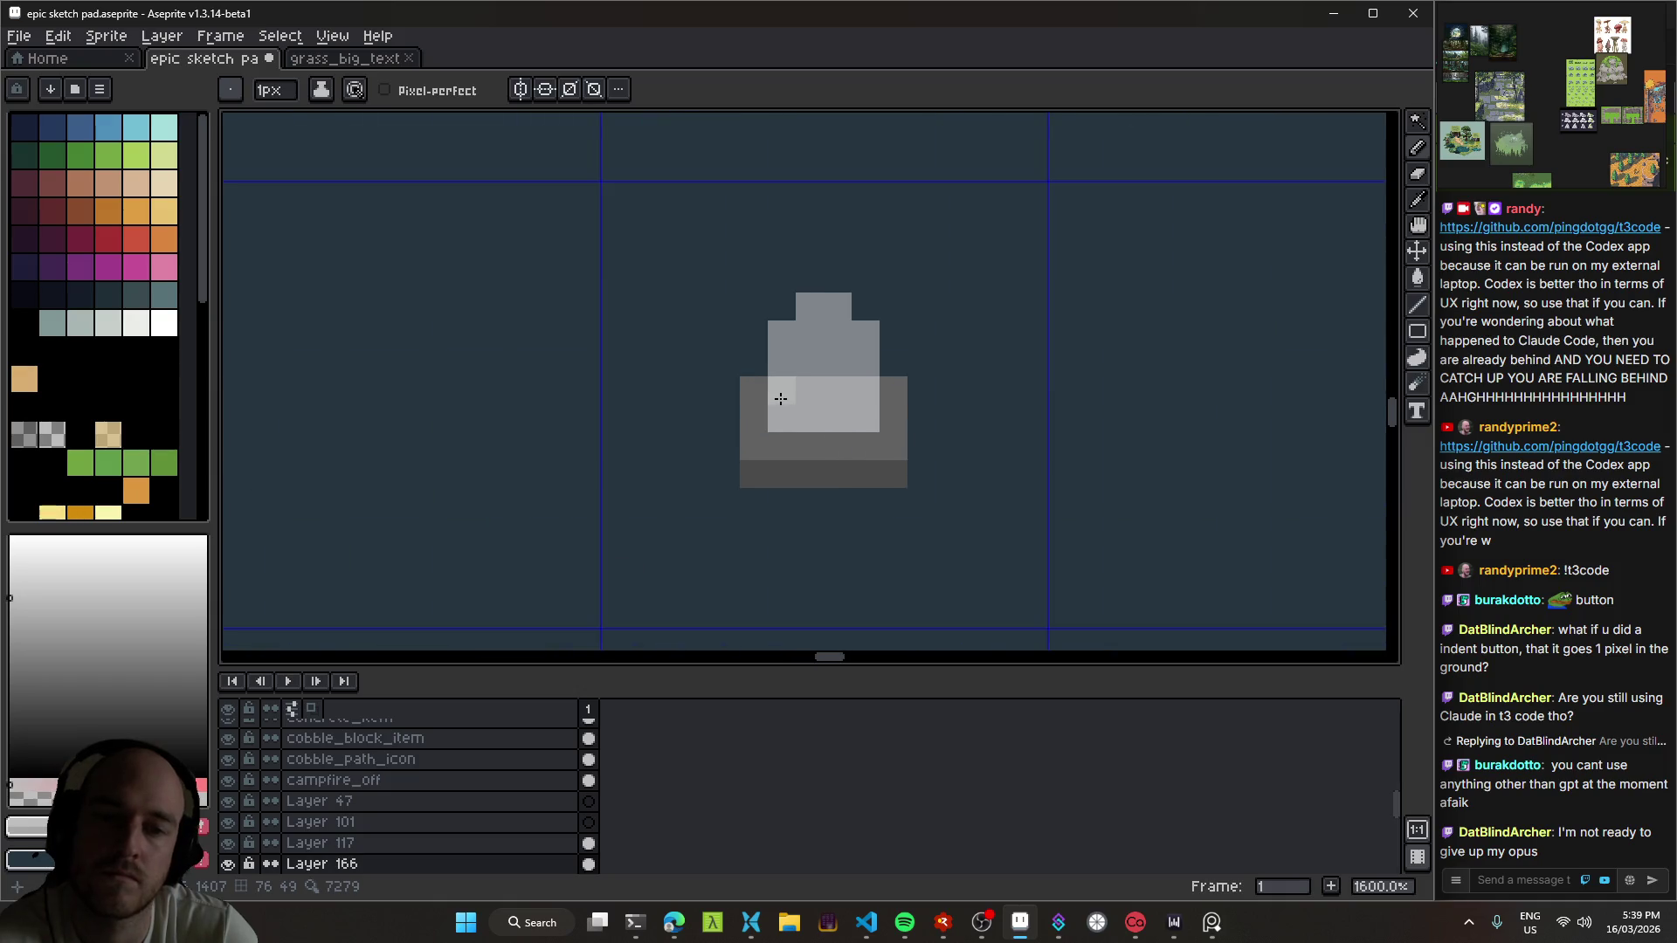
Step: Brighten and then erase the sprite's light-grey block, undoing a trial refill
mouse_move(781, 405)
left_mouse_down()
mouse_move(864, 403)
mouse_move(917, 445)
left_mouse_up()
scroll(926, 472, "down", 6)
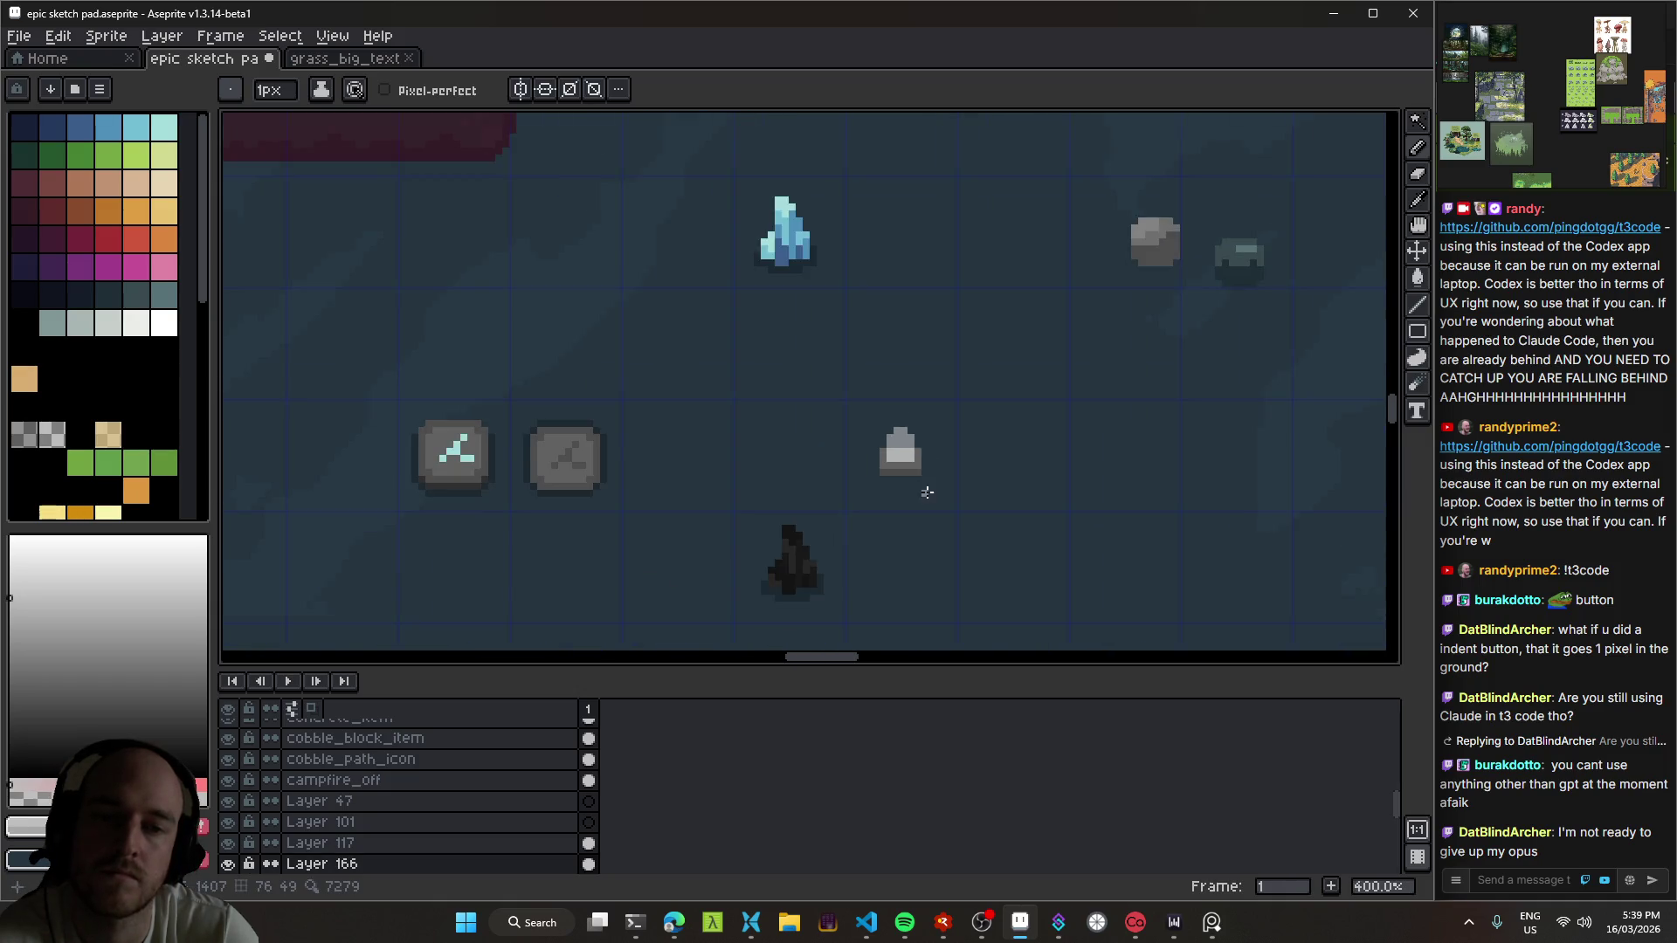
scroll(895, 457, "down", 1)
scroll(897, 459, "up", 10)
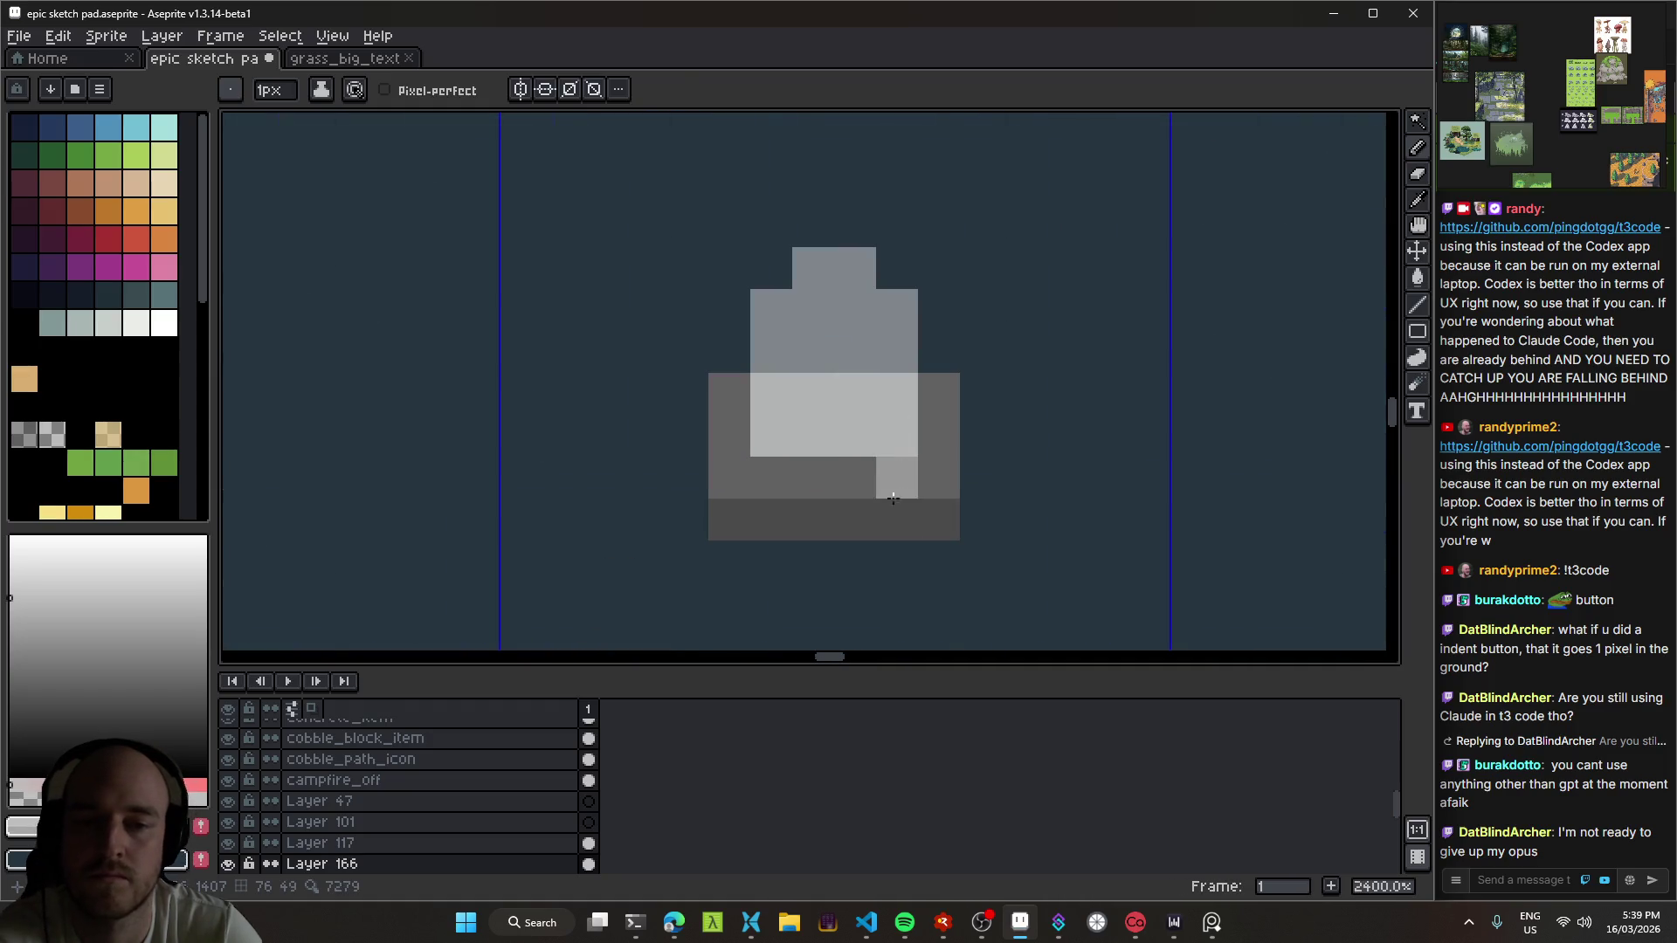
left_click(816, 459, "alt")
mouse_move(803, 429)
left_mouse_down()
mouse_move(772, 437)
mouse_move(900, 437)
left_mouse_up()
mouse_move(767, 404)
left_mouse_down()
mouse_move(876, 423)
mouse_move(768, 437)
left_mouse_up()
key("ctrl+z")
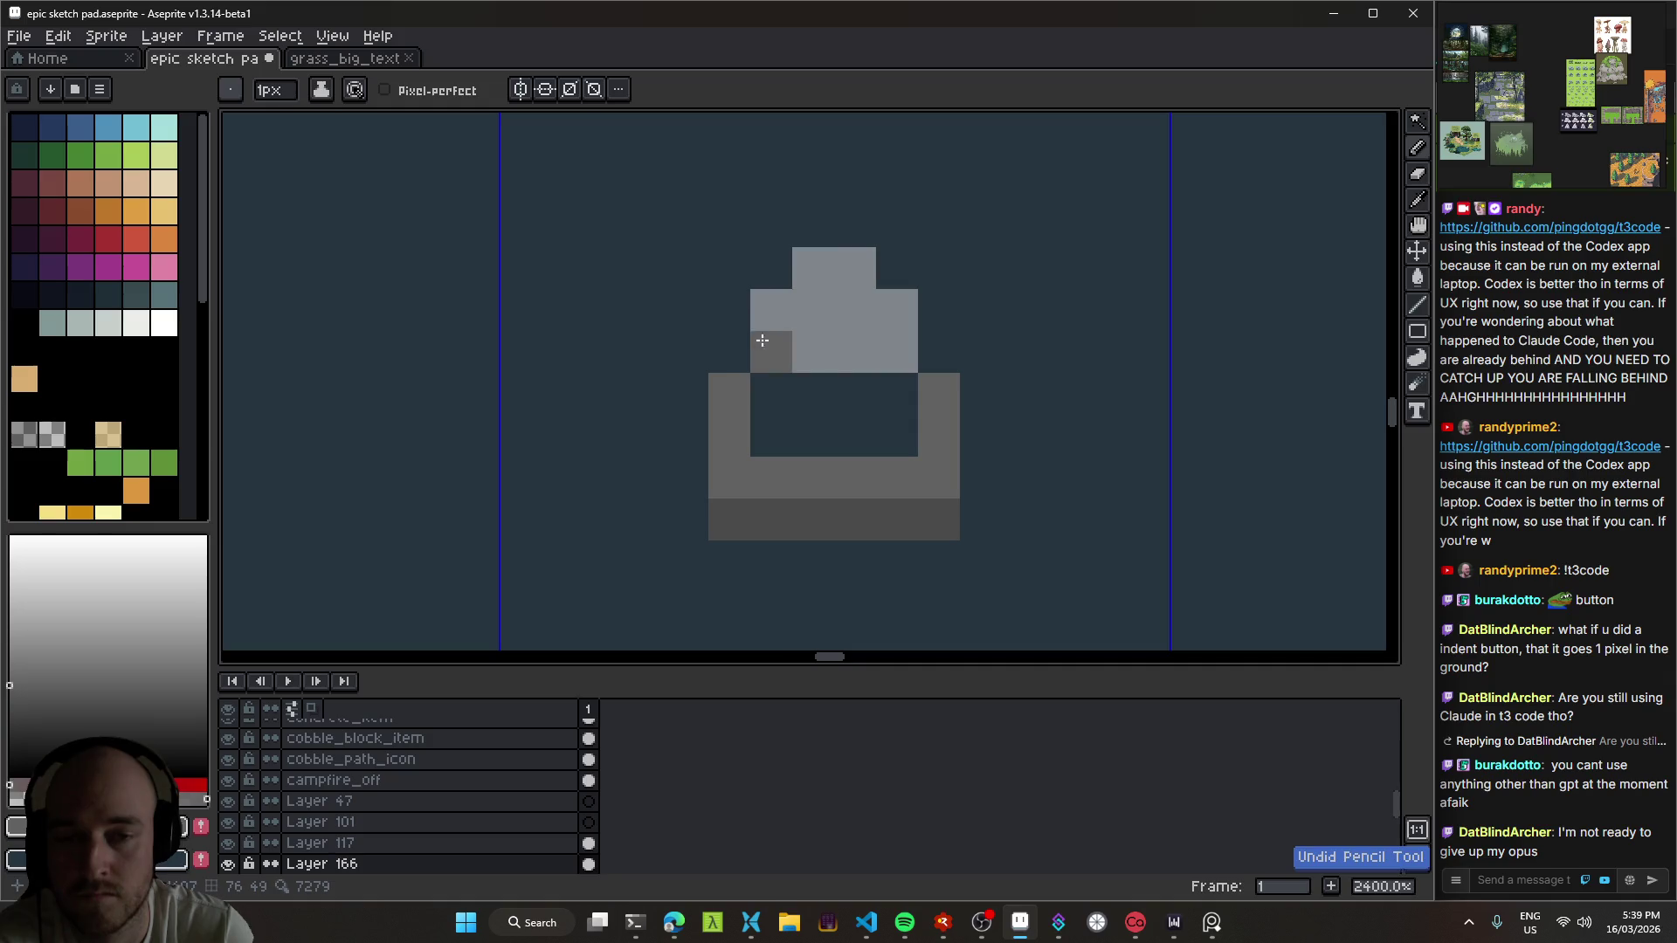
Step: Sample a colour from the canvas and paint a light-grey pixel on the sprite
key("alt")
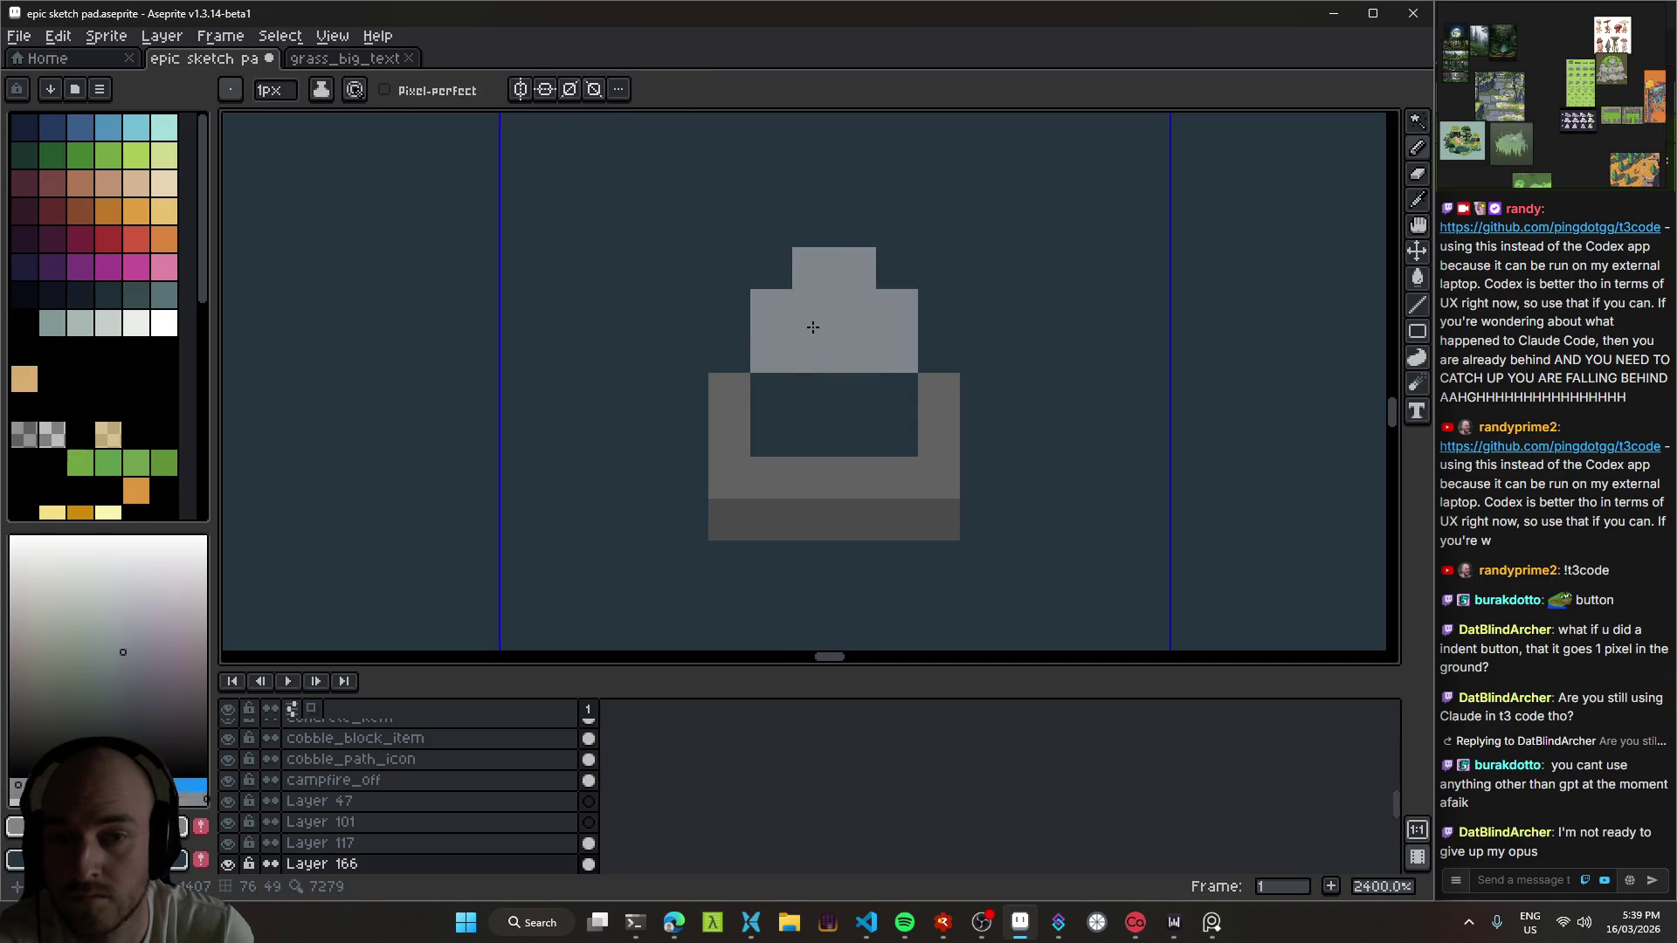
scroll(853, 372, "down", 8)
scroll(853, 371, "up", 5)
key("alt")
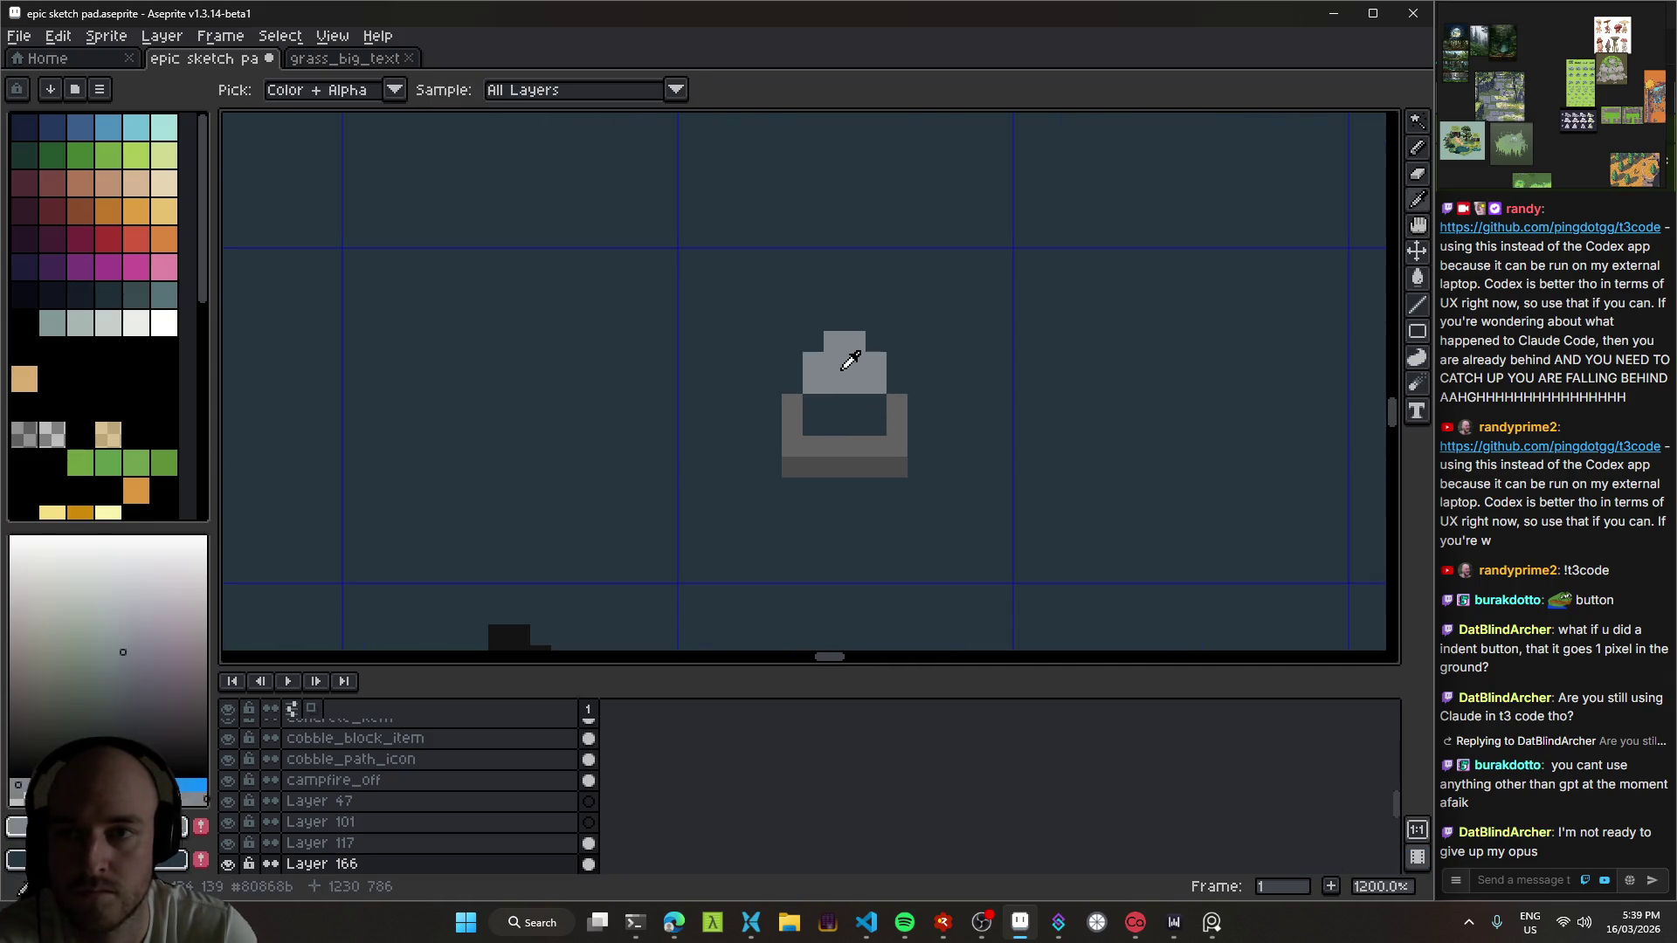
scroll(856, 389, "up", 1)
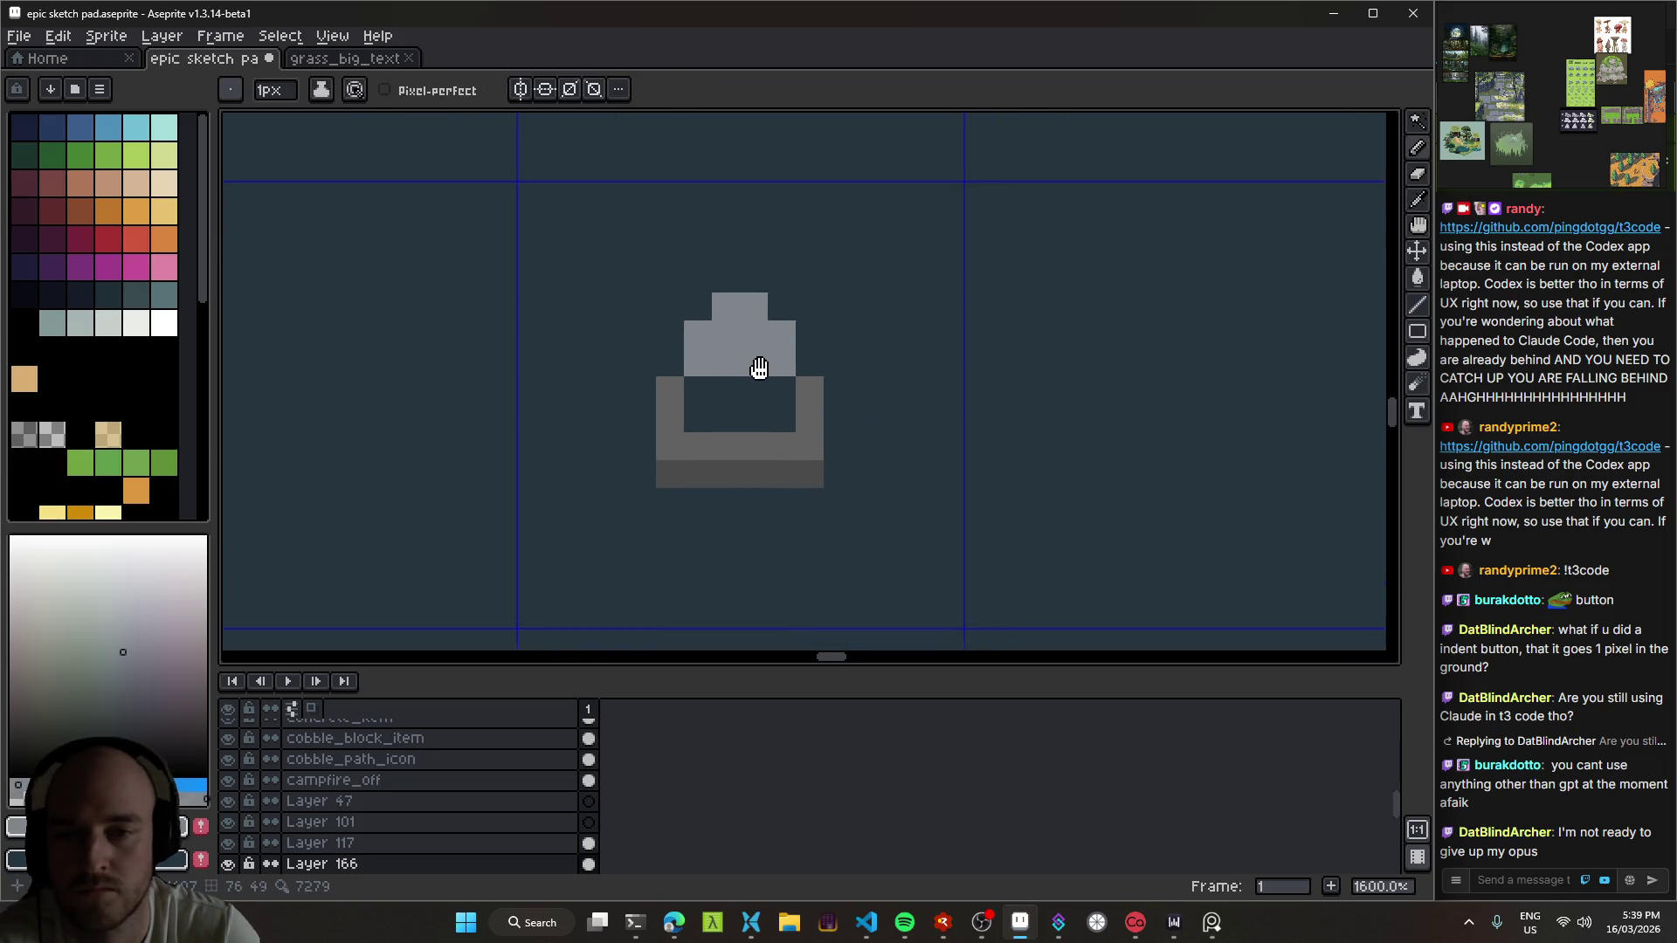
left_click(707, 432)
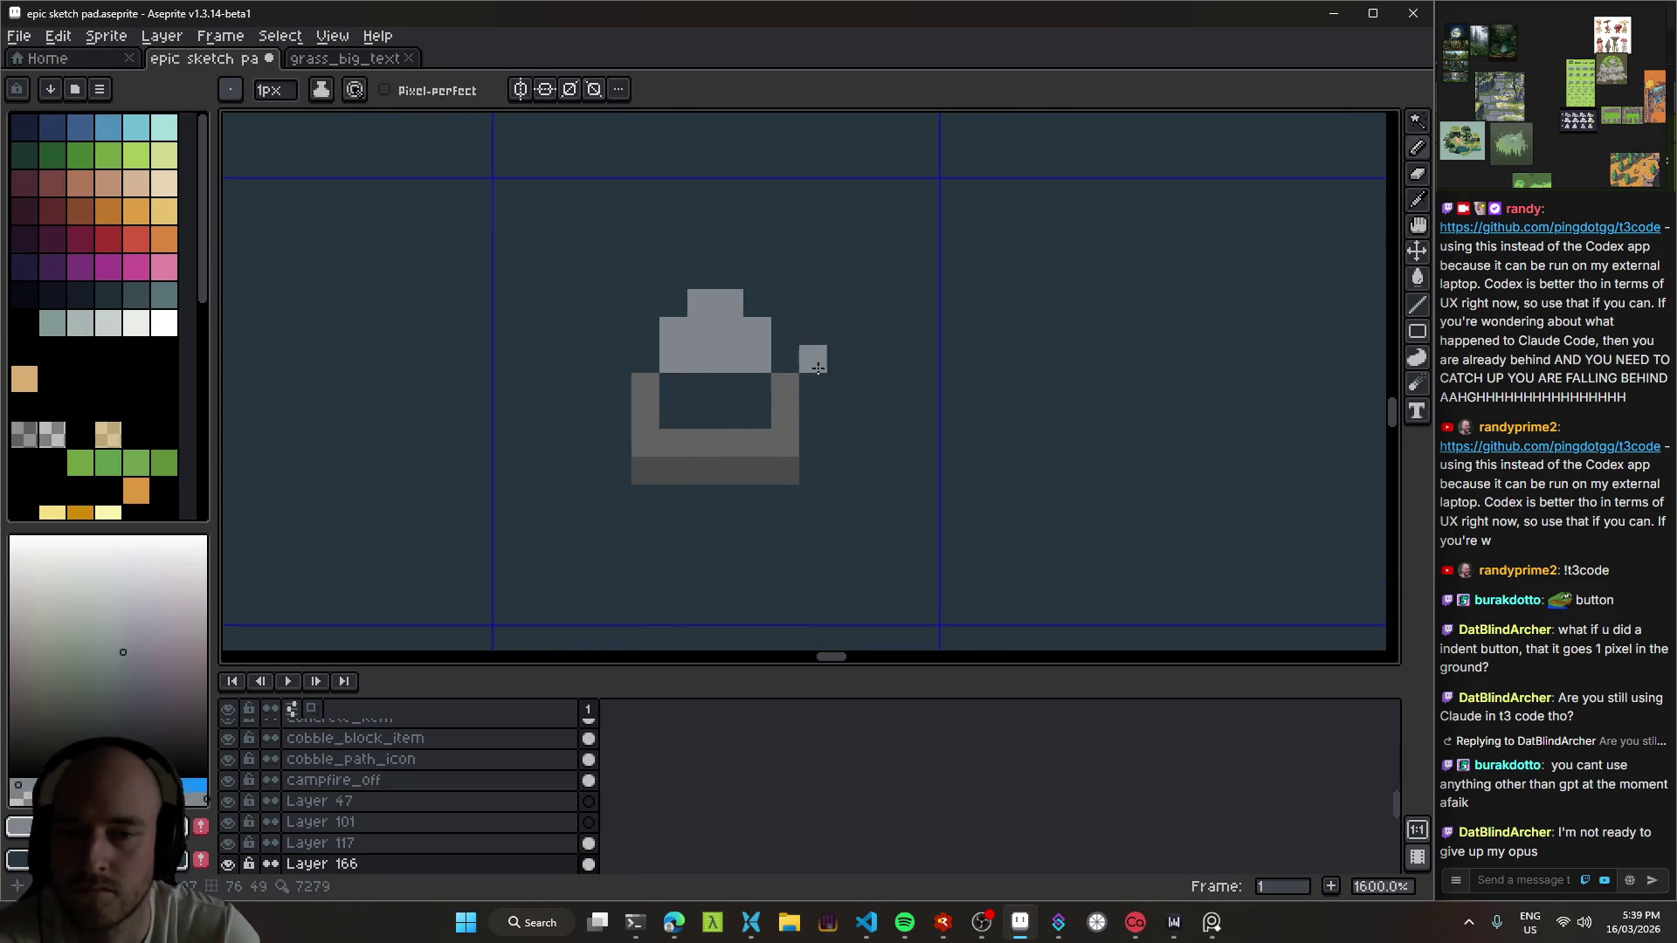
Step: Try erasing the light-grey pixels, undo it, and sample the sprite's light grey
key("e")
mouse_move(684, 399)
left_mouse_down()
mouse_move(677, 340)
mouse_move(730, 359)
left_mouse_up()
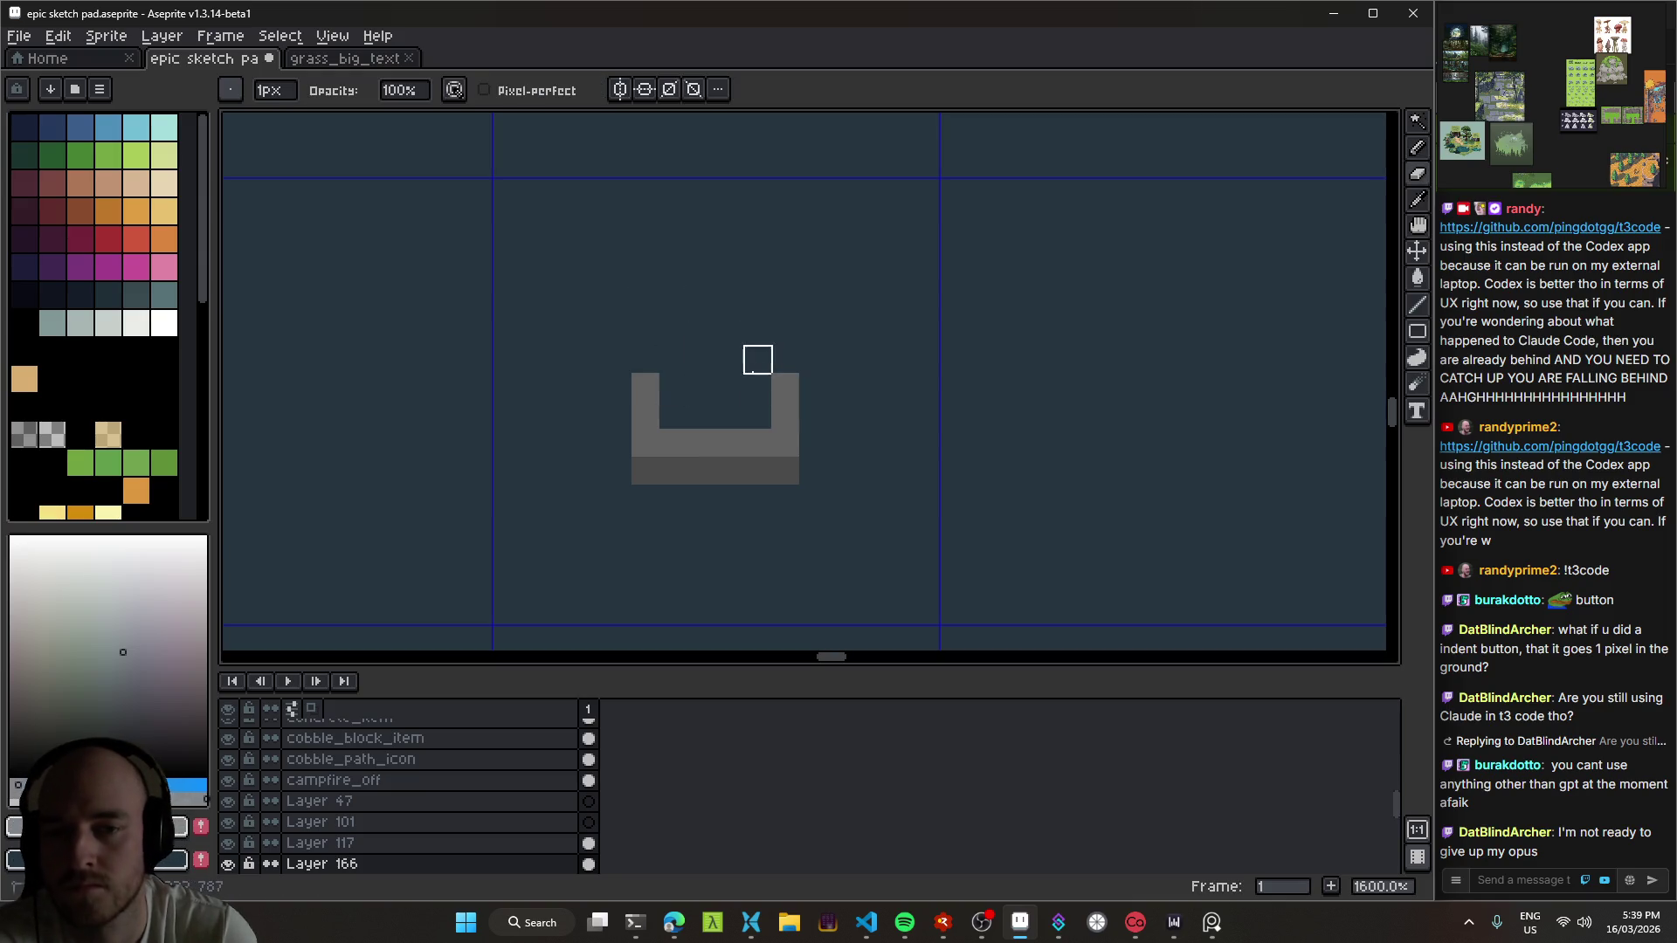
key("ctrl+z")
key("ctrl+z")
key("ctrl+y")
key("ctrl+y")
key("ctrl+z")
key("ctrl+z")
left_click(723, 341, "alt")
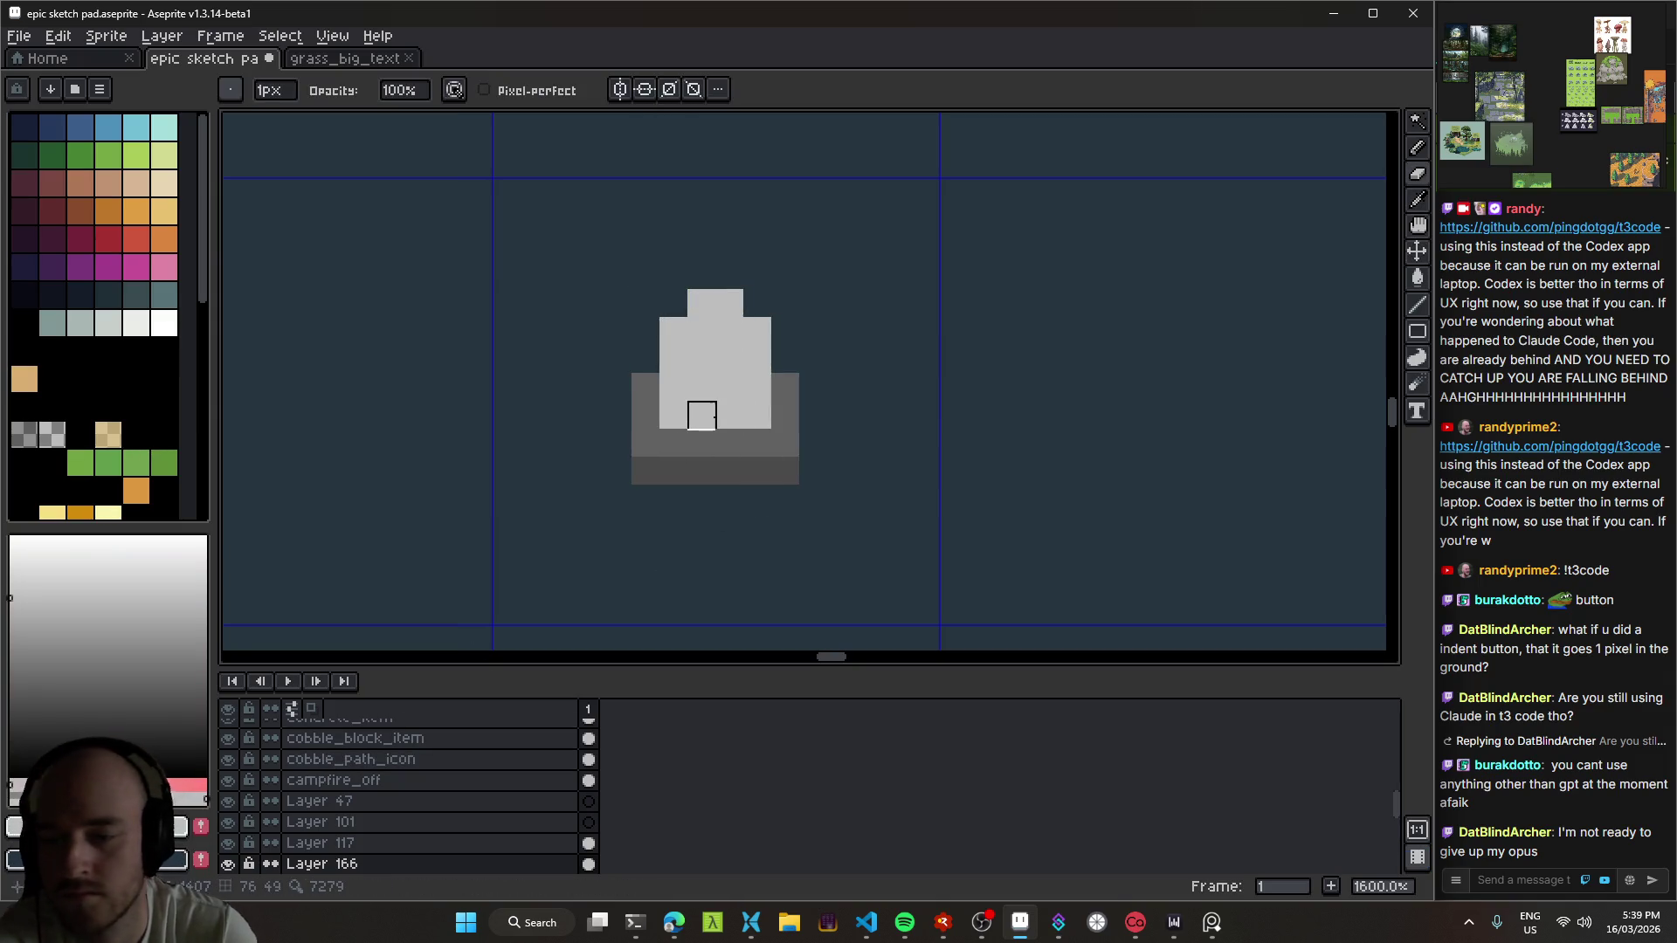
key("alt")
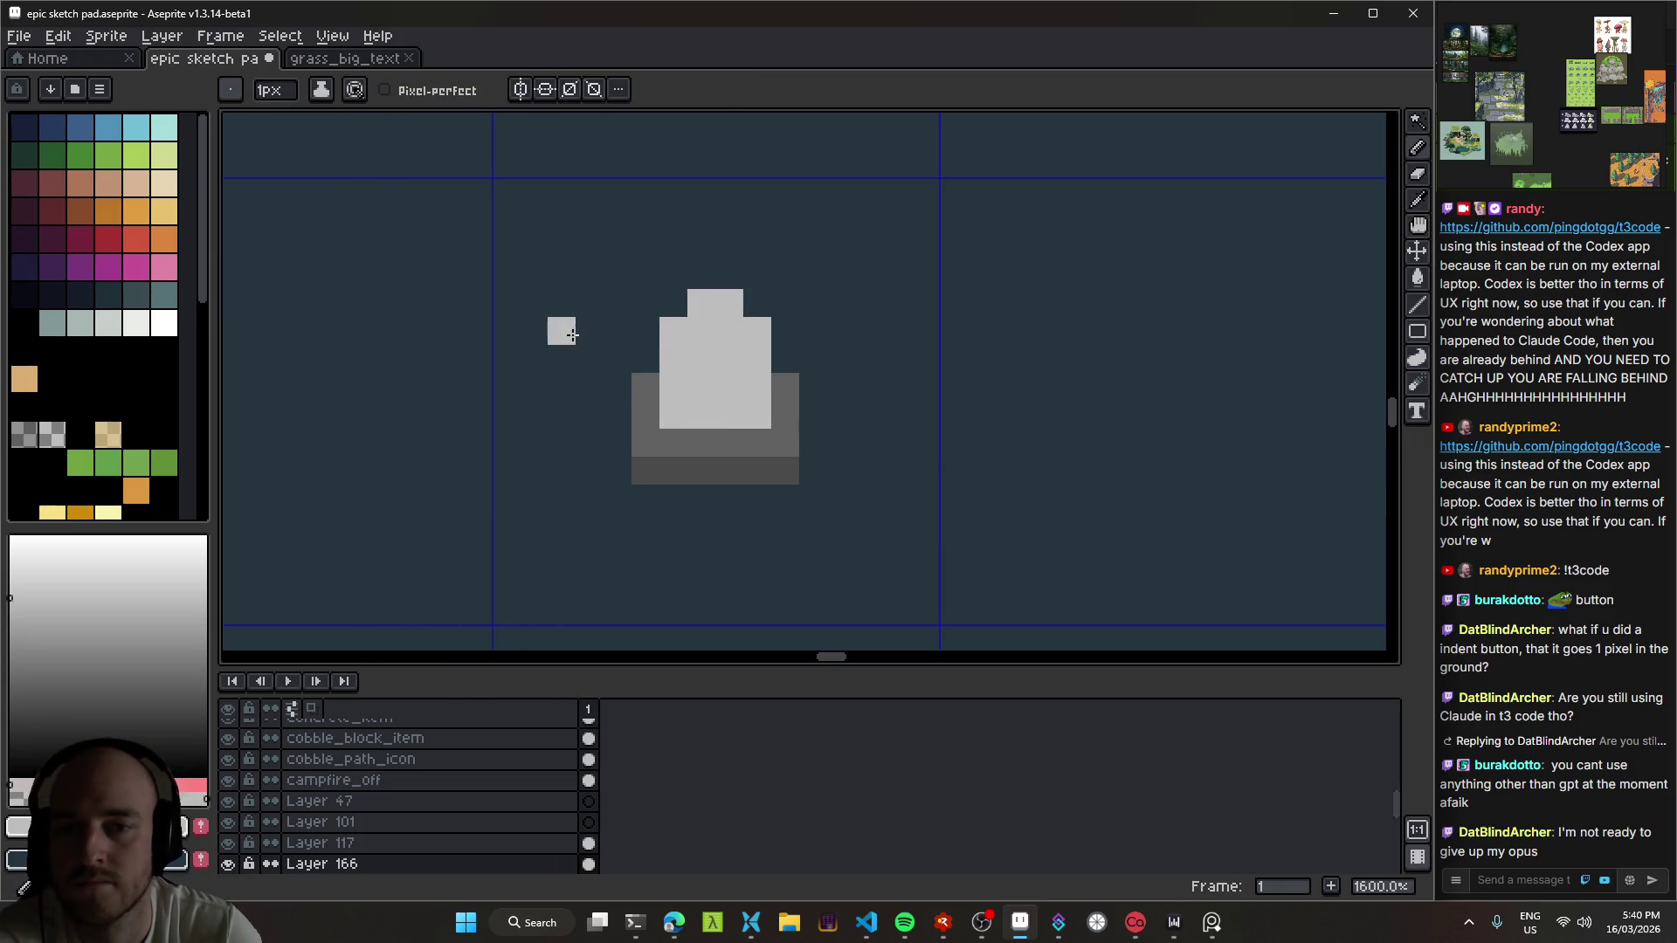
scroll(759, 476, "down", 8)
scroll(759, 476, "up", 8)
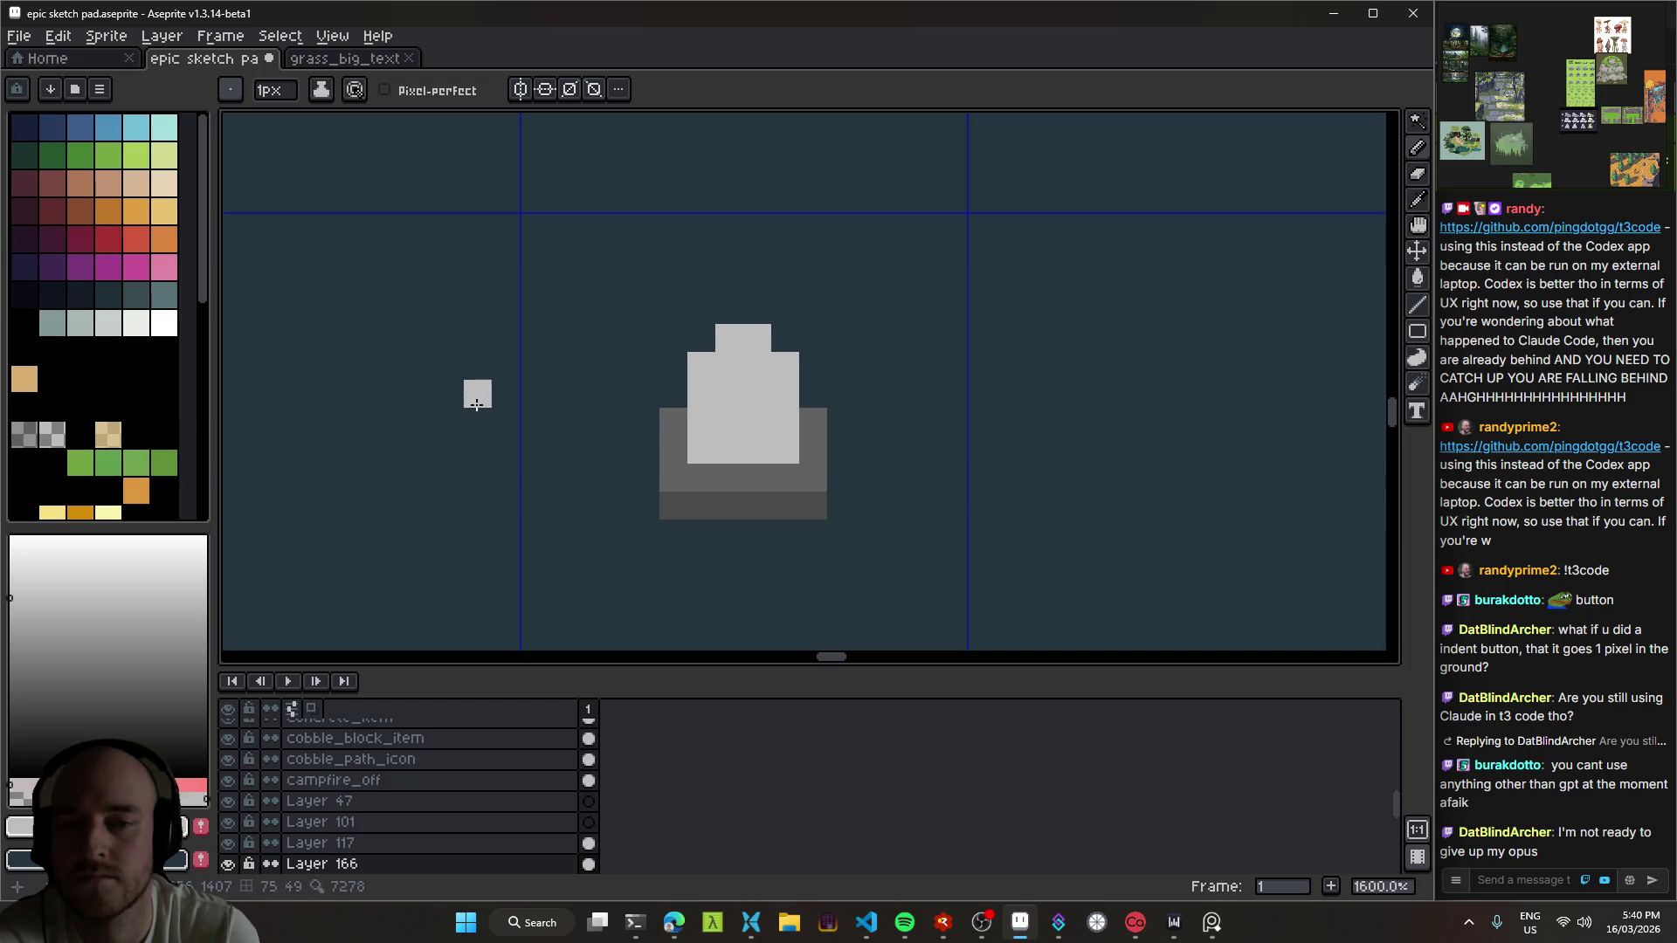
Step: Erase a light-grey block from the sprite and fill the notch in the grey block
key("e")
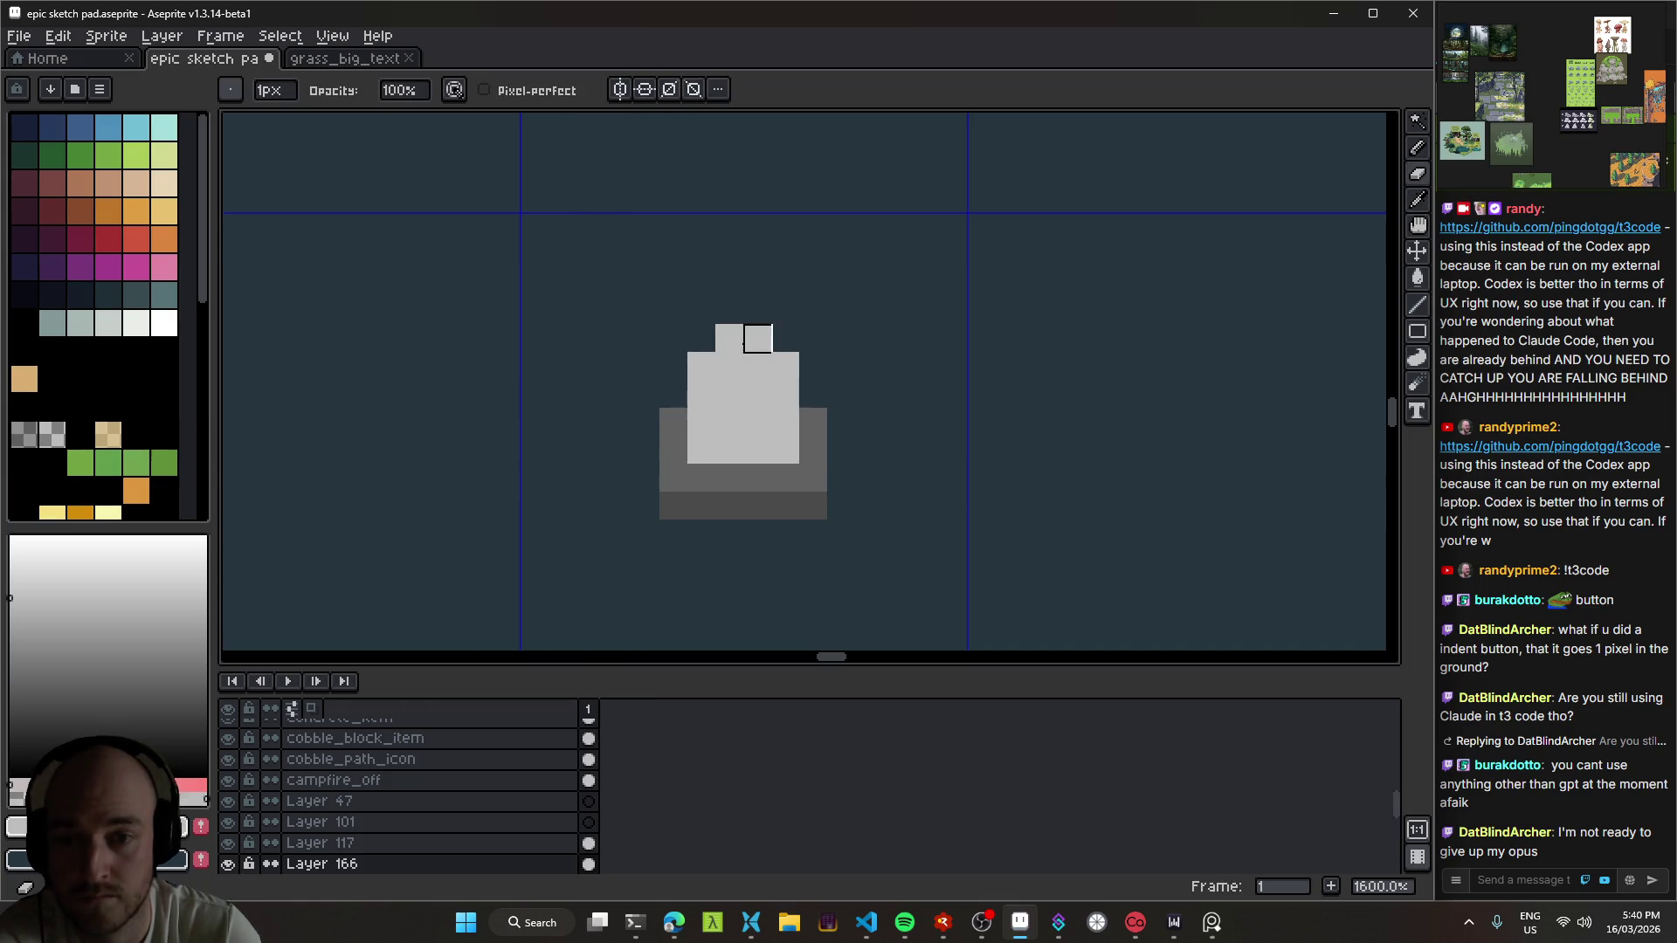
key("x")
mouse_move(757, 366)
left_mouse_down()
mouse_move(712, 349)
mouse_move(742, 434)
mouse_move(801, 405)
left_mouse_up()
key("x")
key("b")
mouse_move(733, 447)
left_mouse_down()
mouse_move(782, 442)
mouse_move(812, 363)
mouse_move(811, 393)
left_mouse_up()
Step: Save the sketch pad file and add a row of light-grey pixels across the block
key("ctrl+s")
left_click(766, 428)
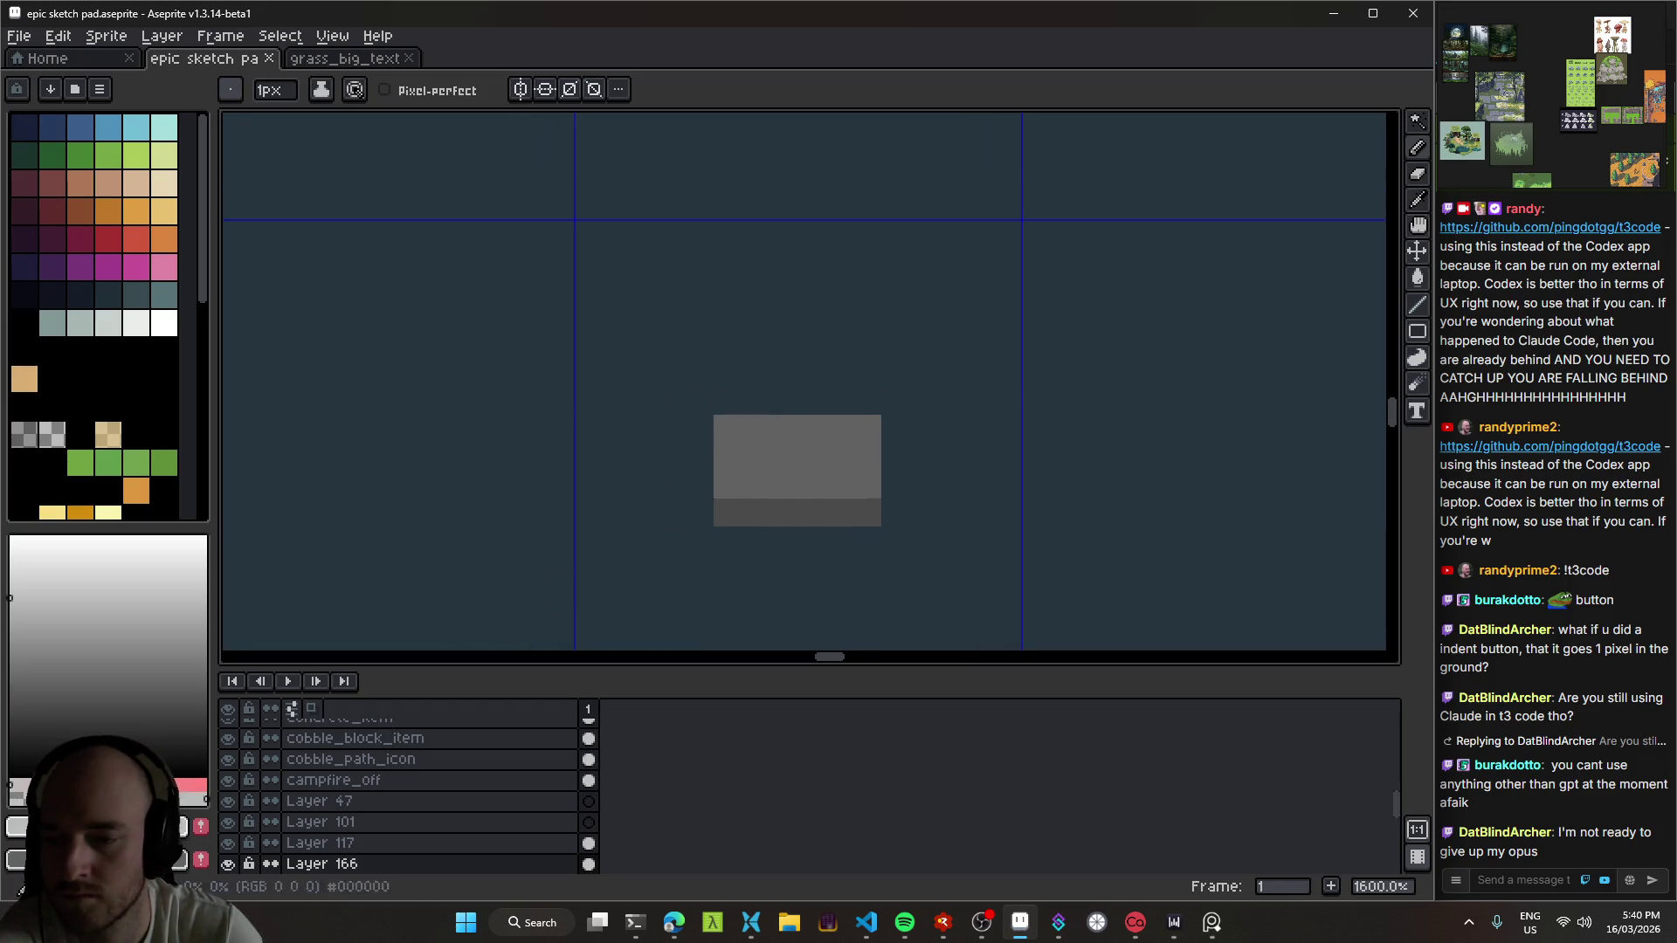
mouse_move(755, 456)
left_mouse_down()
mouse_move(834, 455)
mouse_move(755, 428)
mouse_move(757, 400)
mouse_move(783, 395)
left_mouse_up()
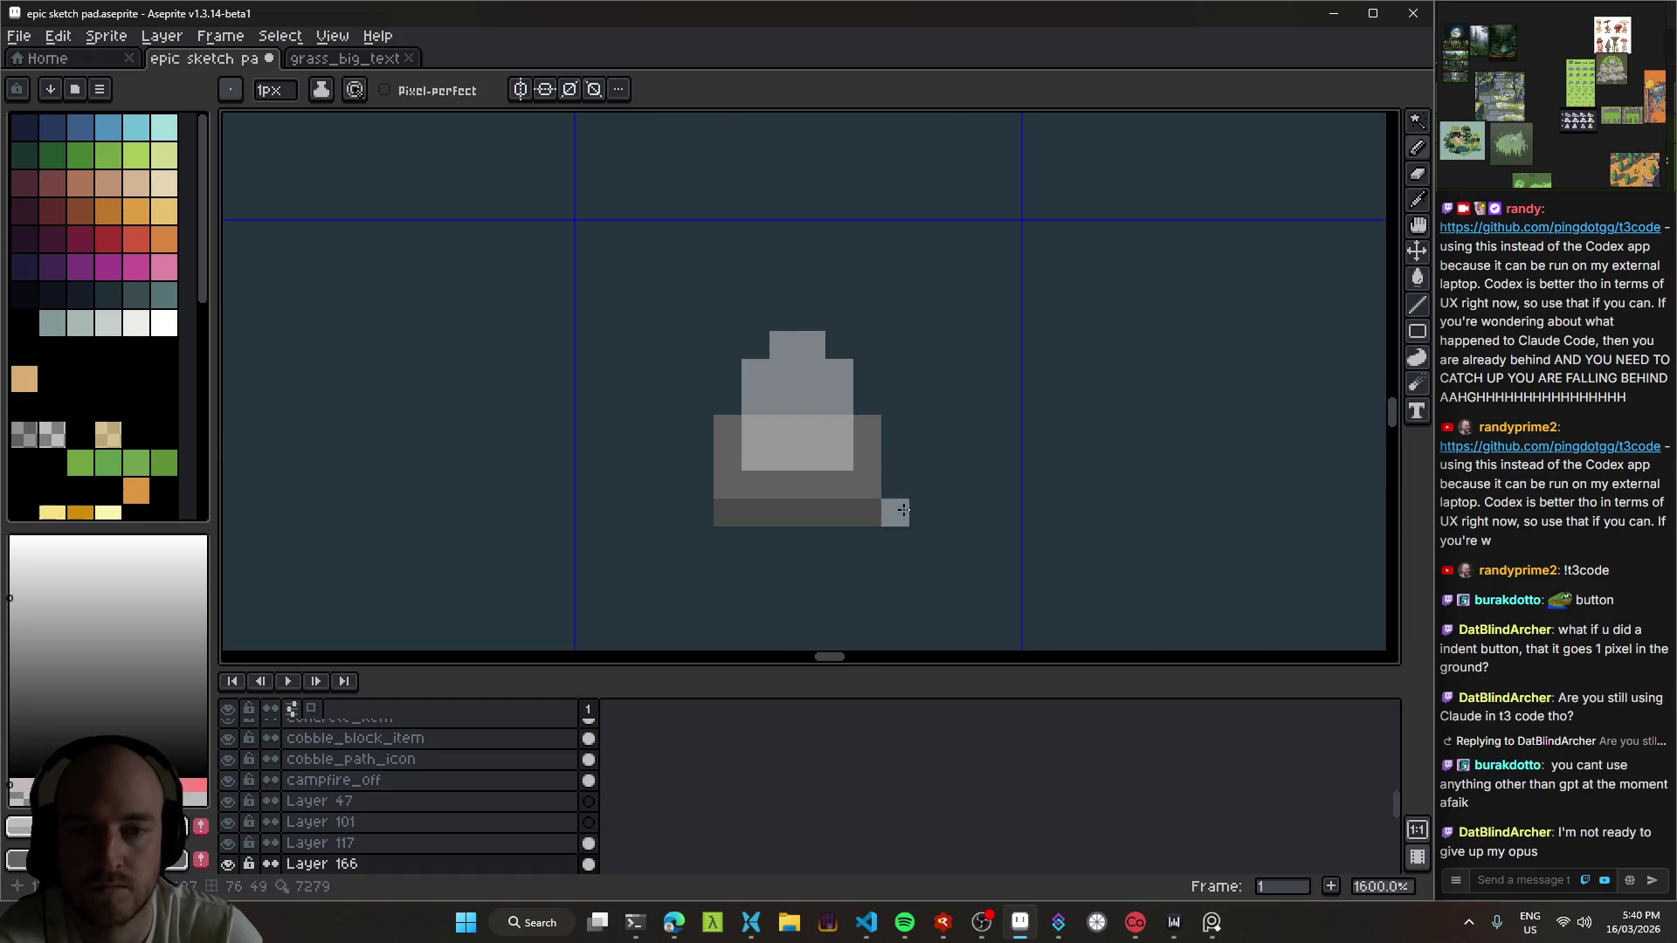
Step: Shift the grey pedestal to the right with the Move tool
scroll(904, 498, "down", 9)
scroll(900, 566, "up", 1)
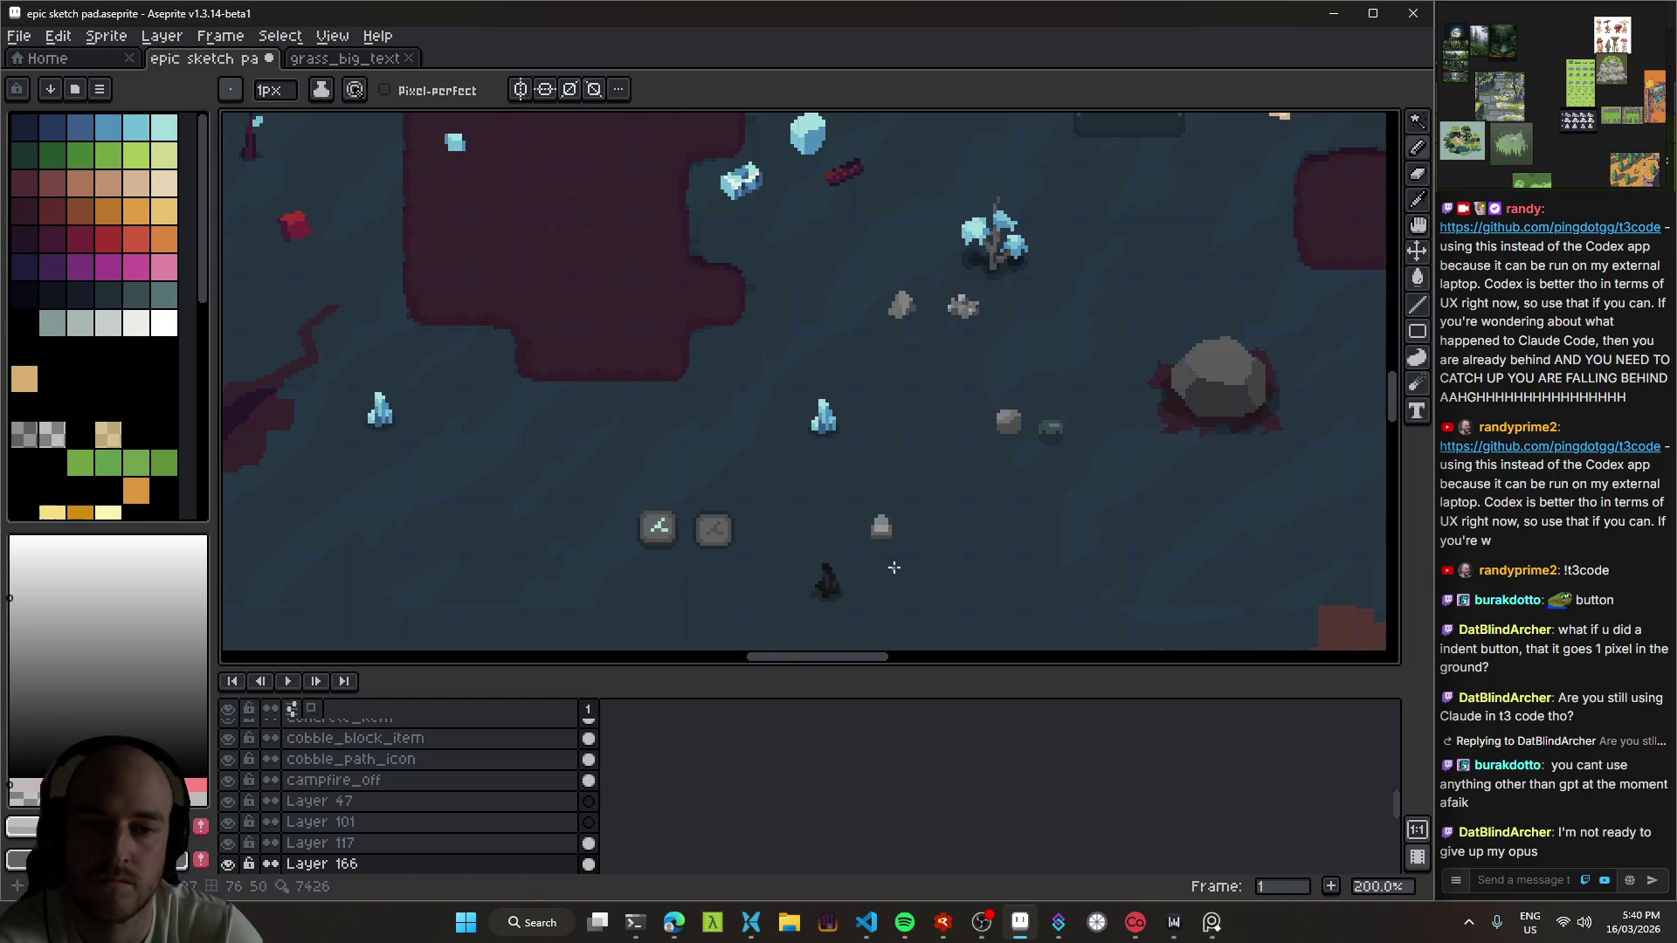
scroll(891, 560, "up", 5)
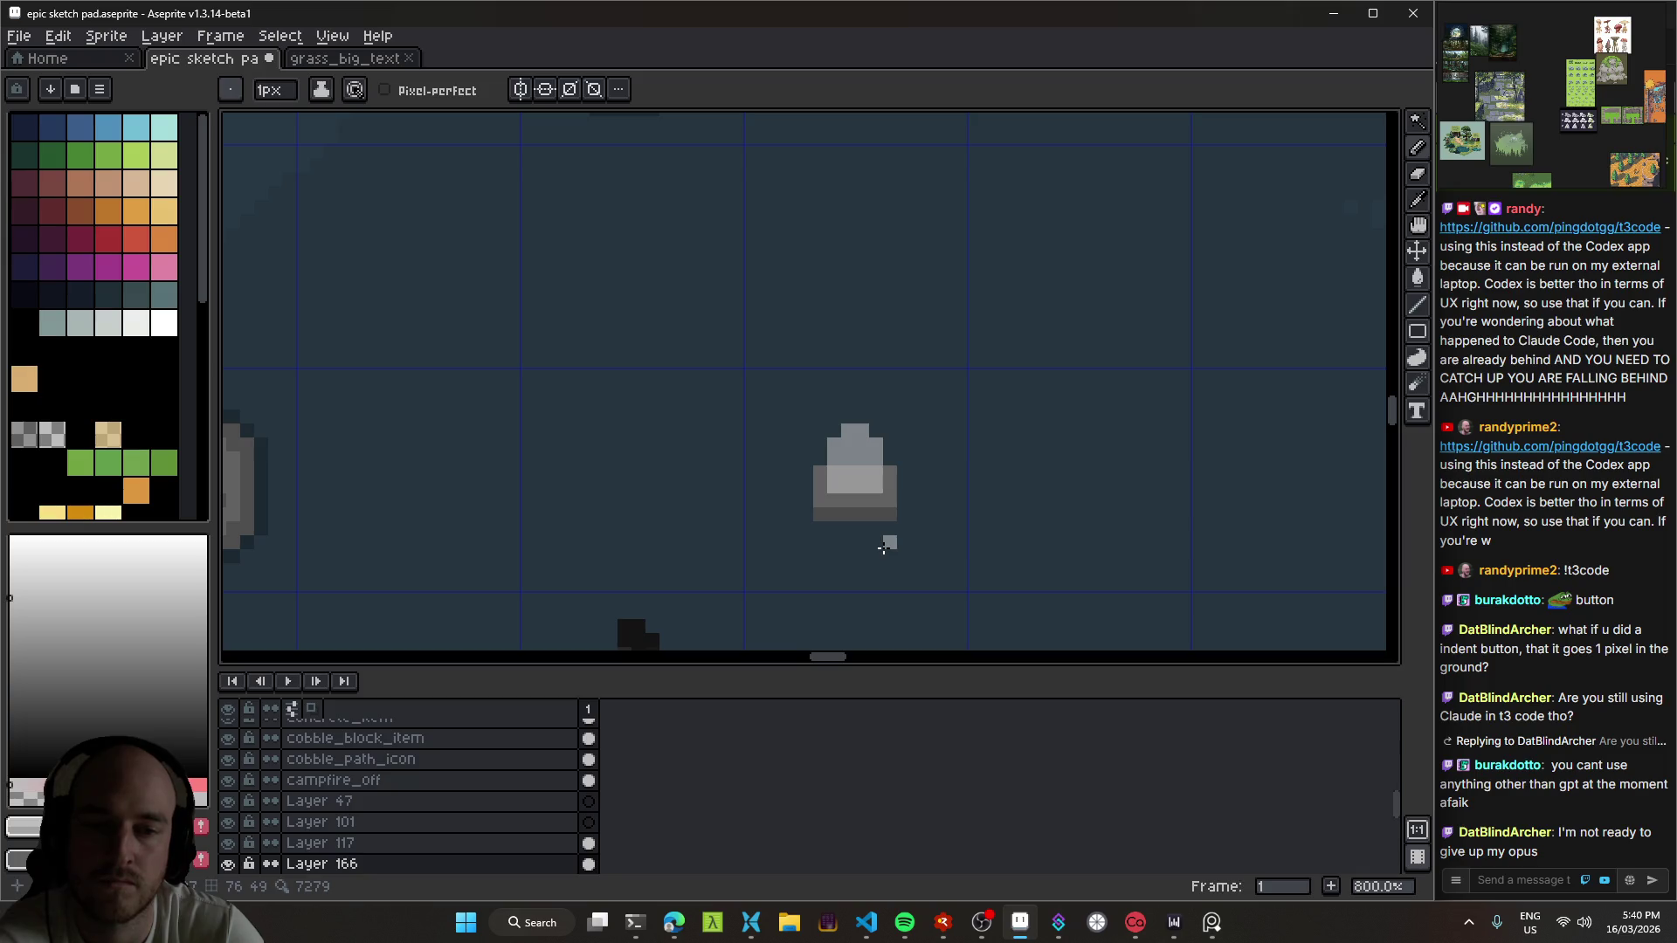
scroll(889, 542, "down", 6)
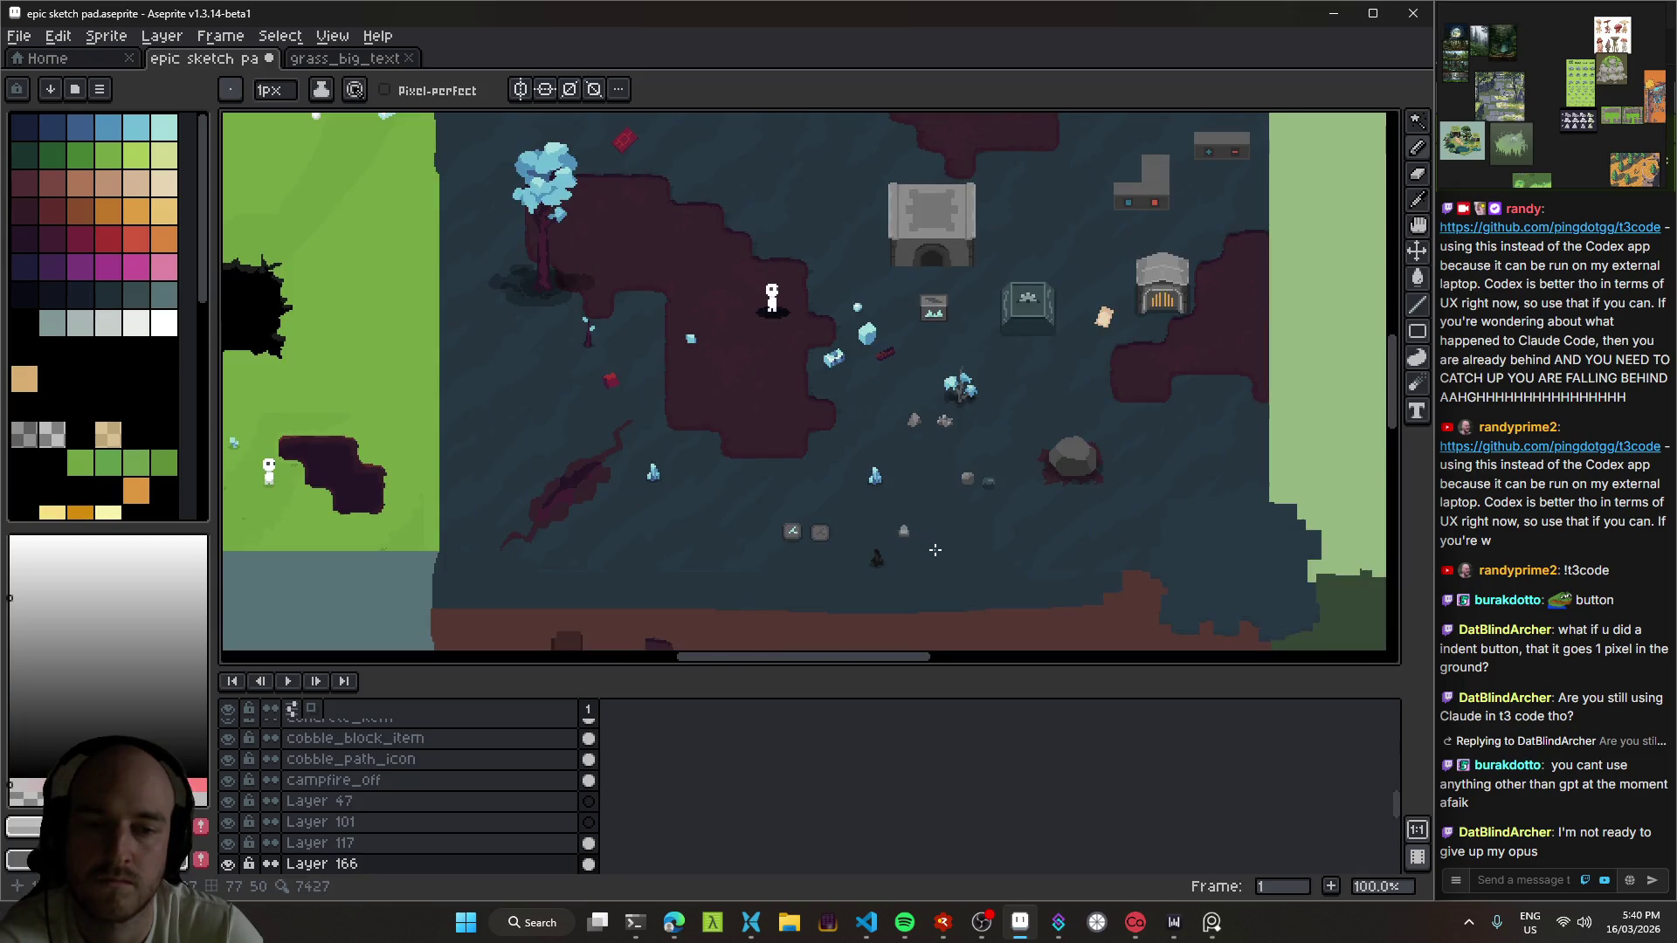
scroll(902, 538, "up", 5)
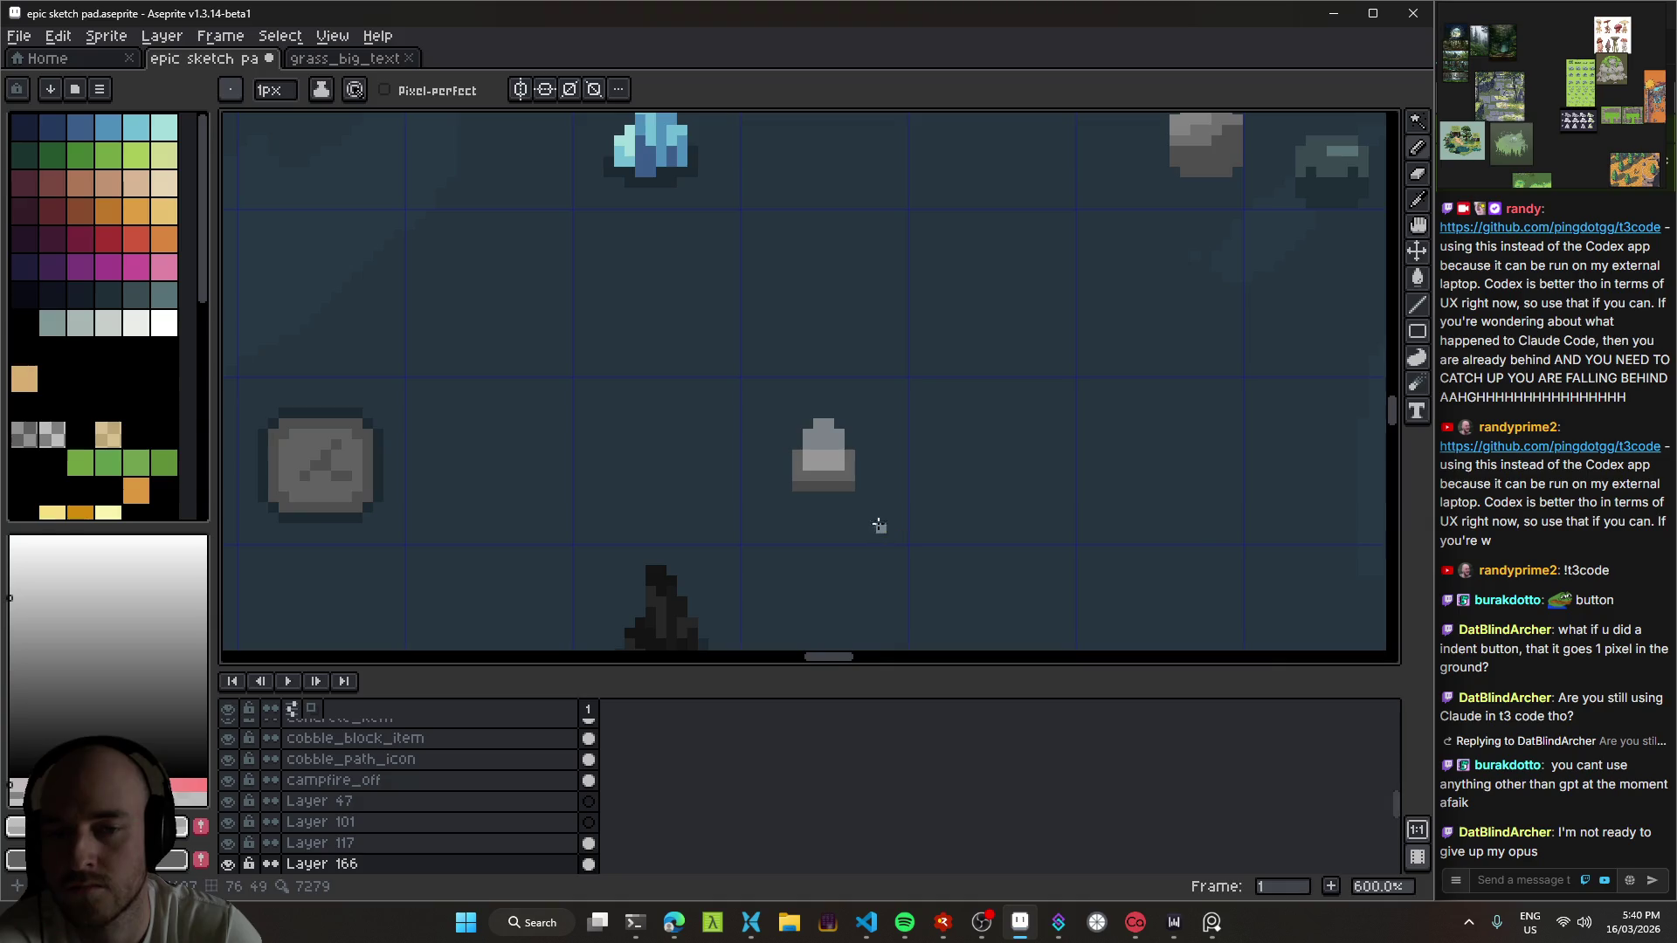
scroll(843, 463, "down", 2)
scroll(874, 445, "up", 2)
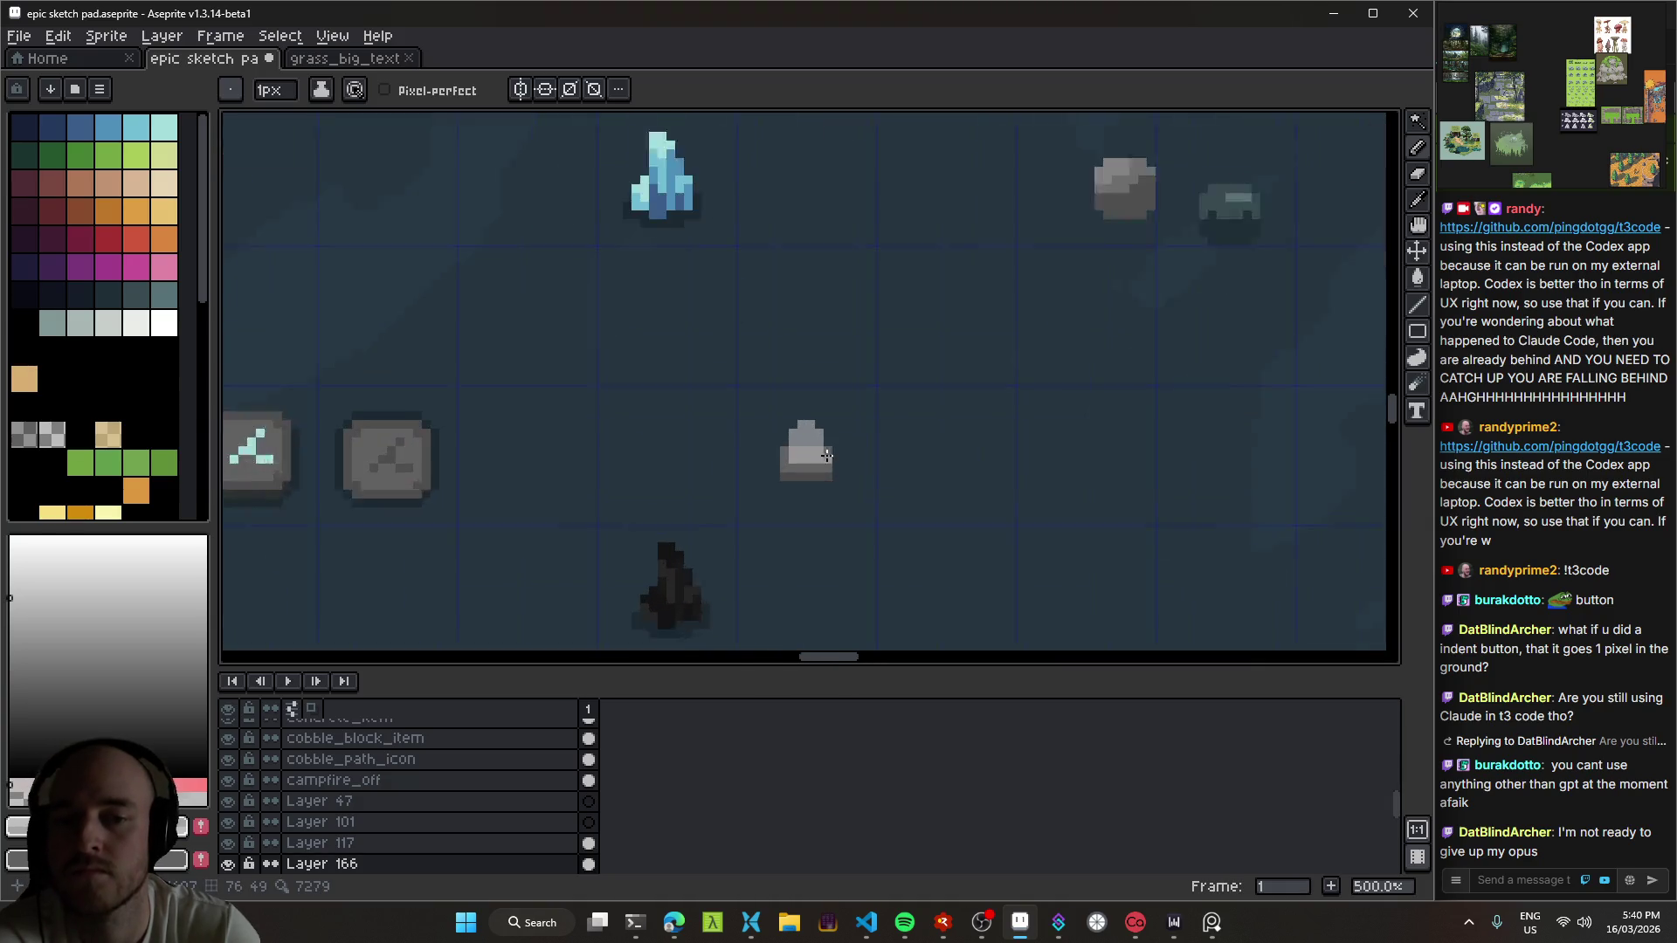
key("ctrl+s")
scroll(874, 454, "up", 3)
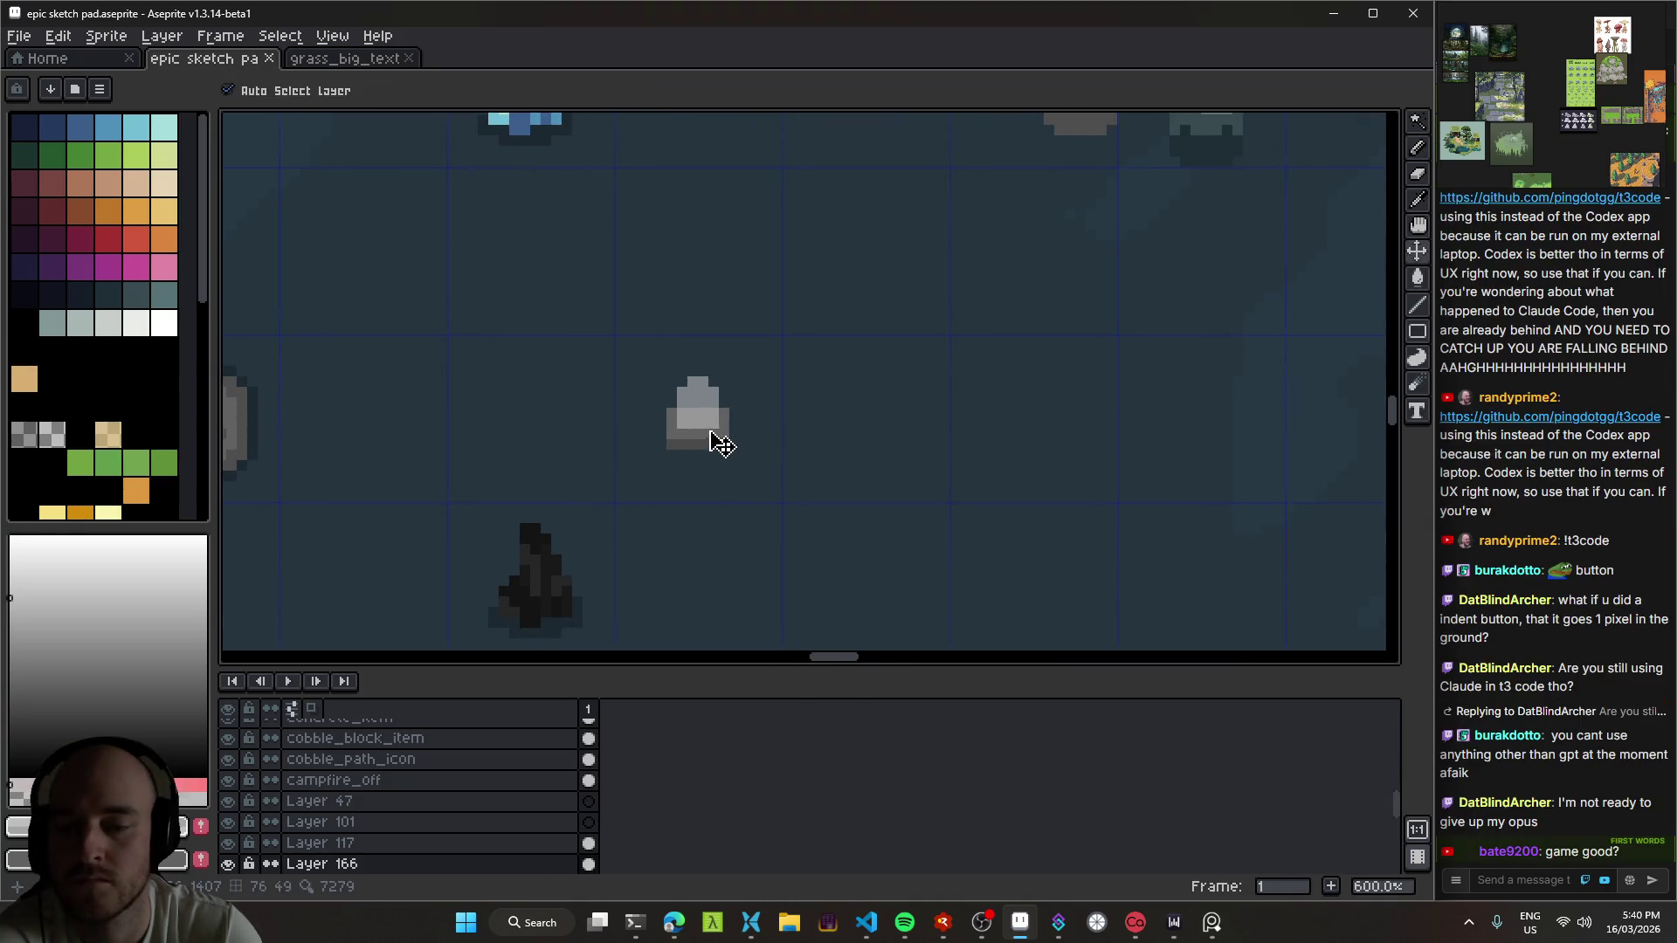
left_click_drag(714, 440, 1060, 431)
scroll(1030, 484, "down", 5)
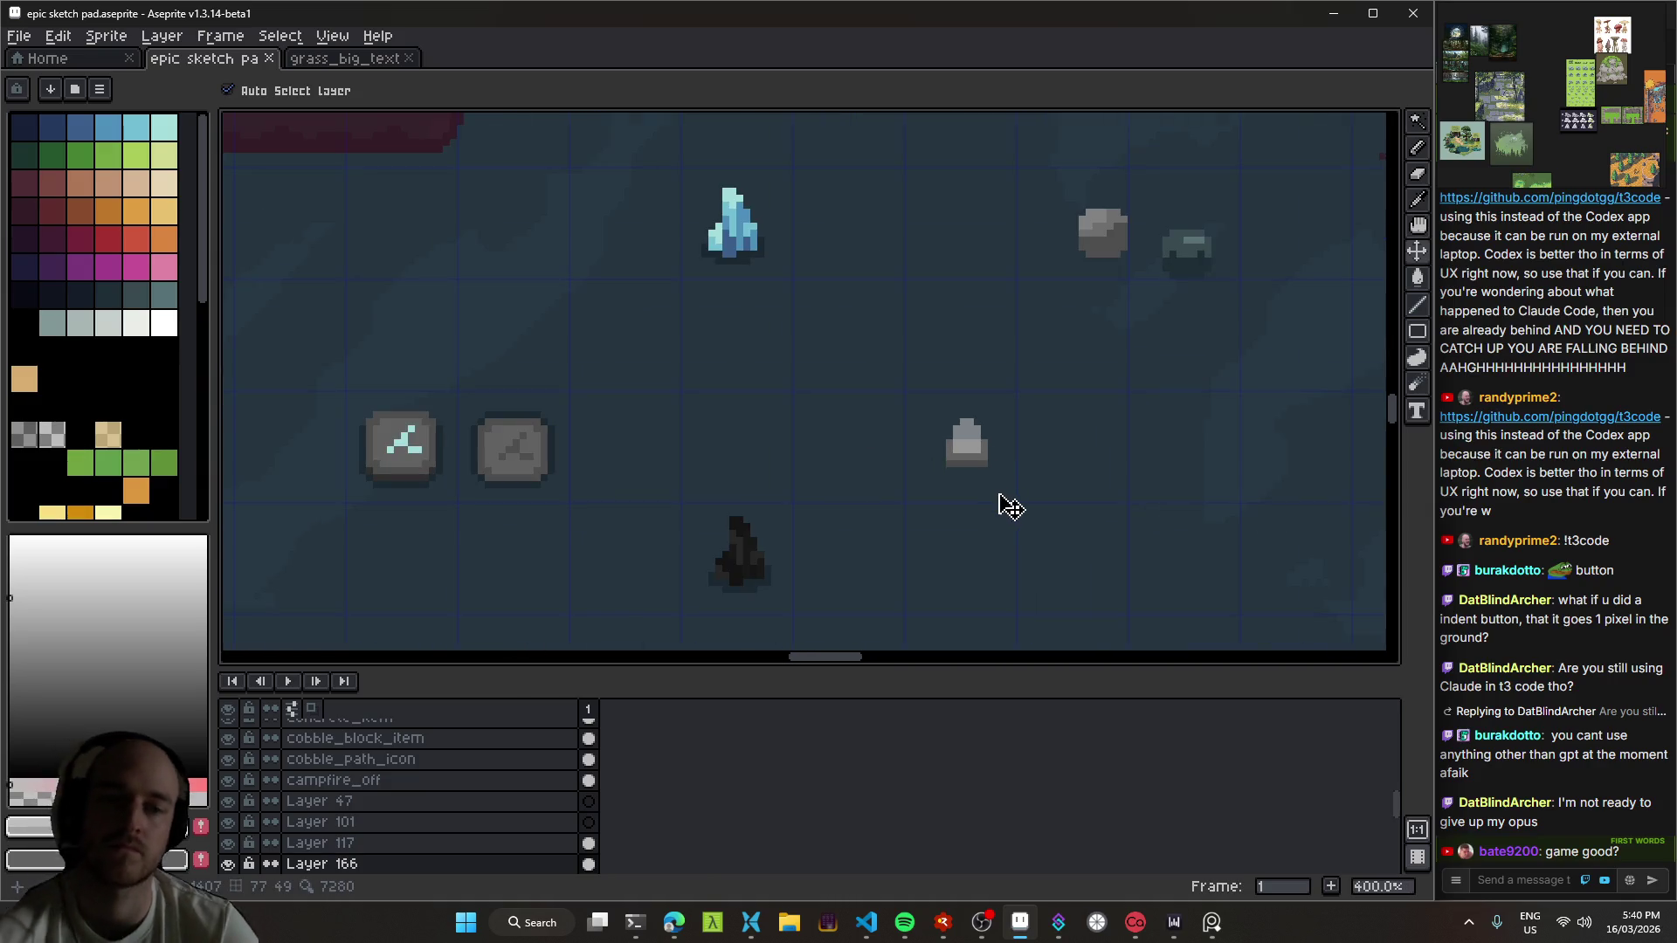
Step: Select and copy the grey pedestal, then paste the duplicate on a new layer beside the original
key("m")
mouse_move(1020, 498)
left_mouse_down()
mouse_move(913, 390)
mouse_move(1103, 528)
left_mouse_up()
left_click(831, 359)
left_click(1103, 529)
key("shift+n")
key("ctrl+v")
mouse_move(996, 463)
left_mouse_down()
mouse_move(861, 469)
mouse_move(791, 425)
left_mouse_up()
Step: Pick the light cyan colour from the crystal for the Pencil
scroll(871, 469, "up", 5)
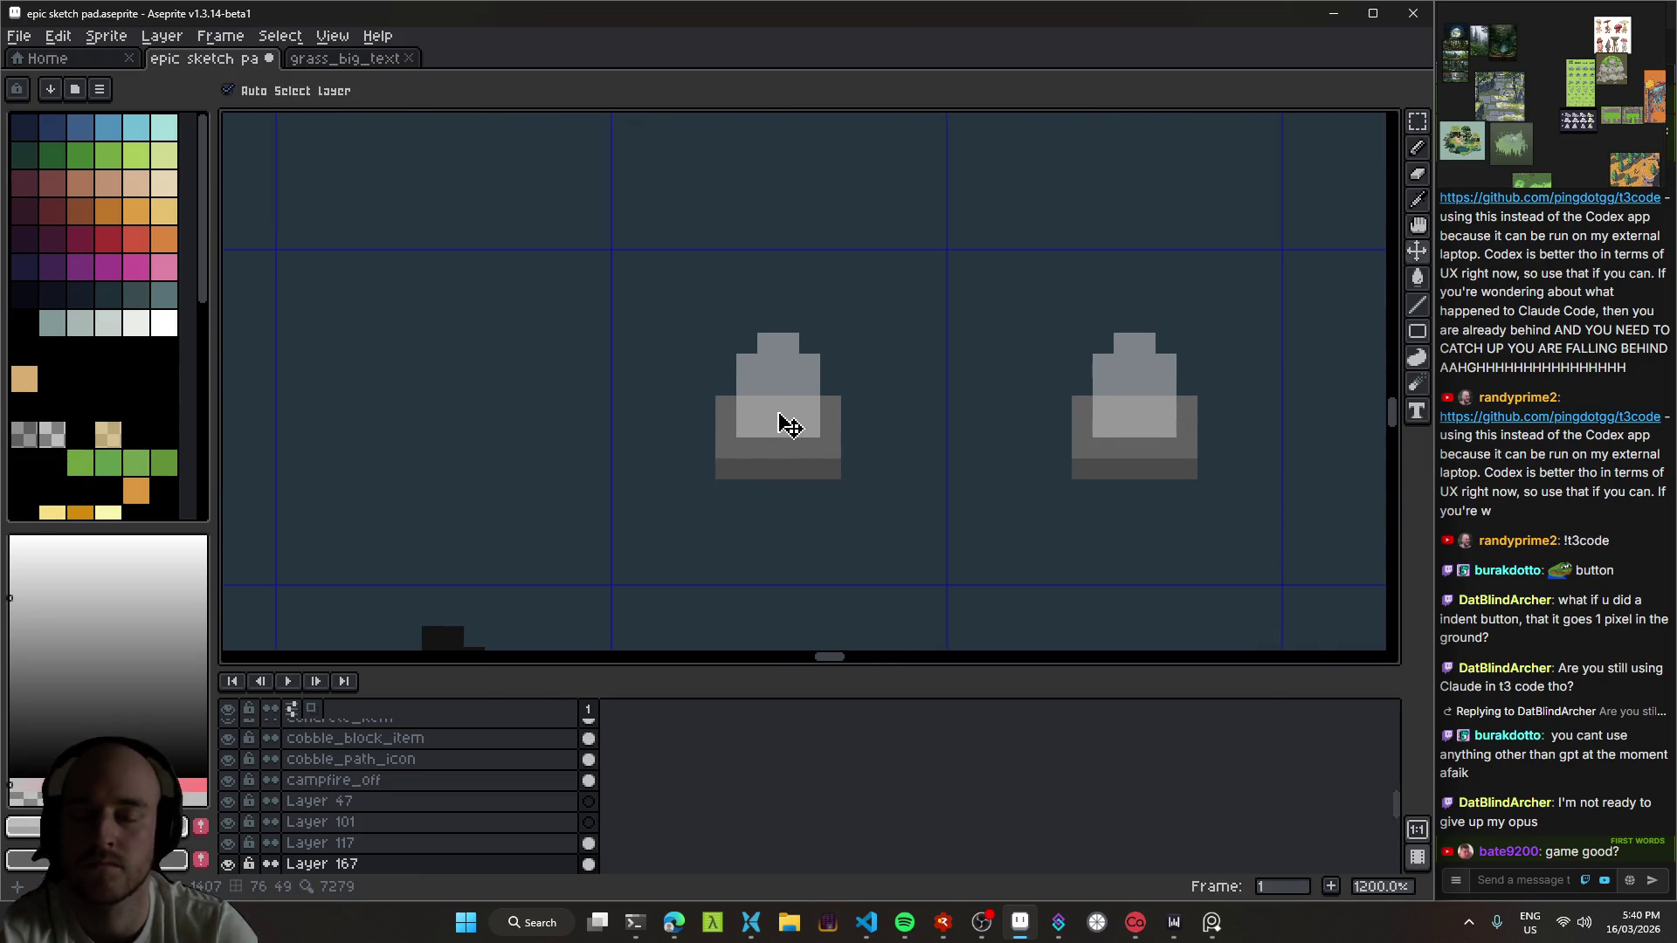
key("b")
scroll(811, 404, "down", 7)
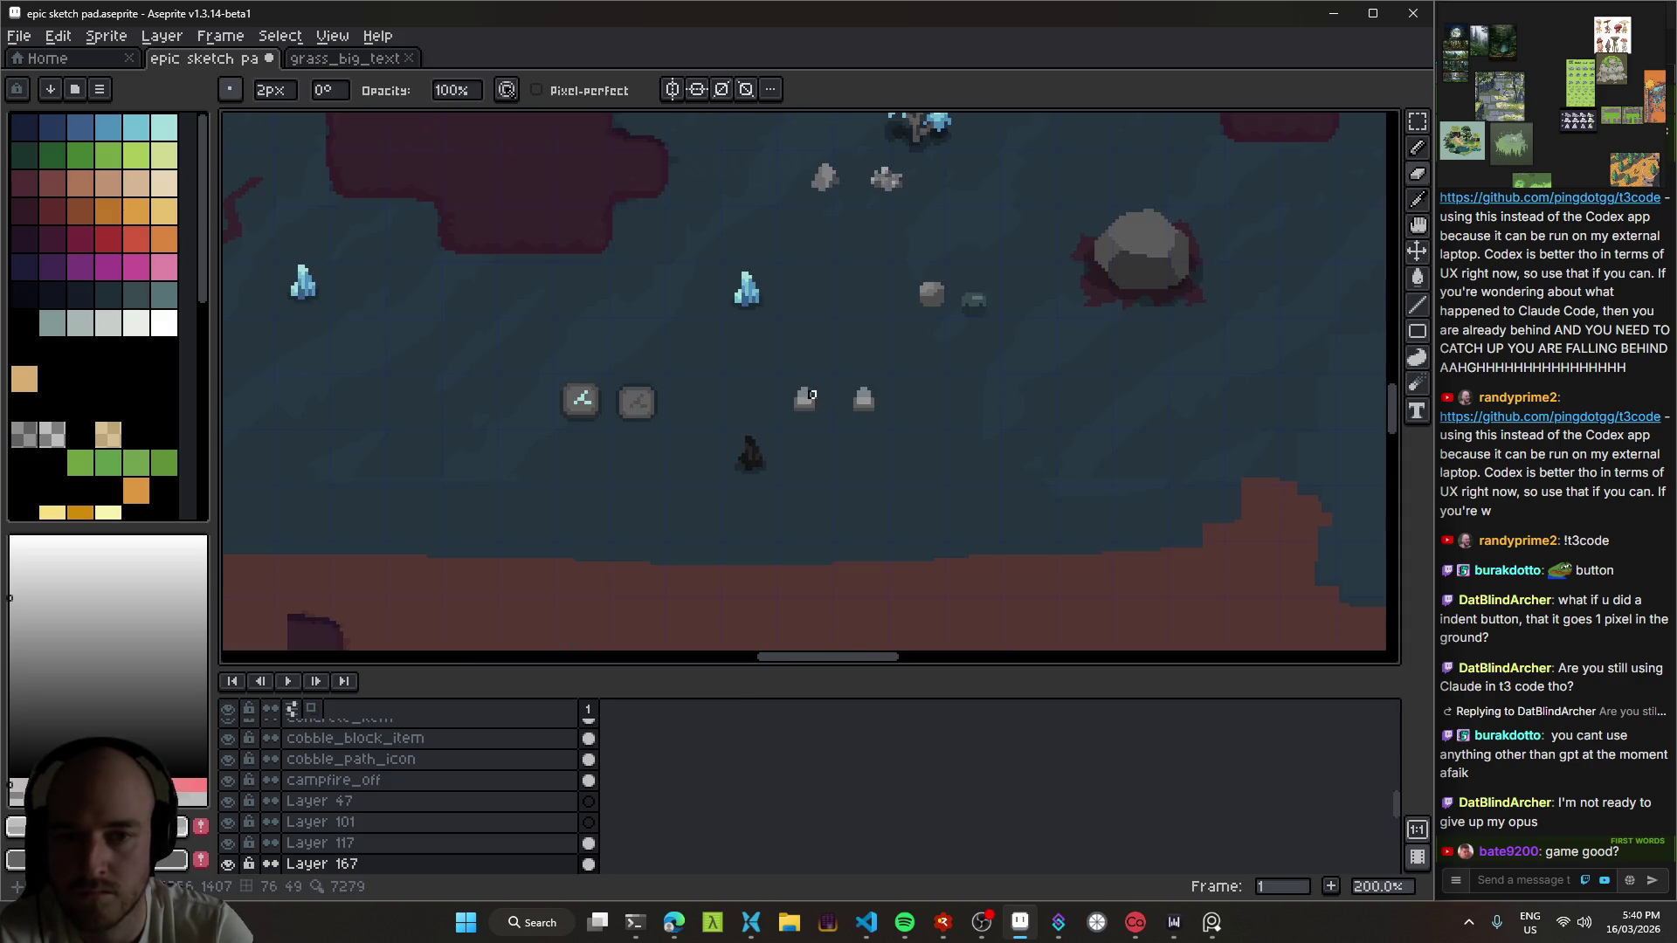
scroll(784, 357, "up", 2)
left_click(712, 194, "alt")
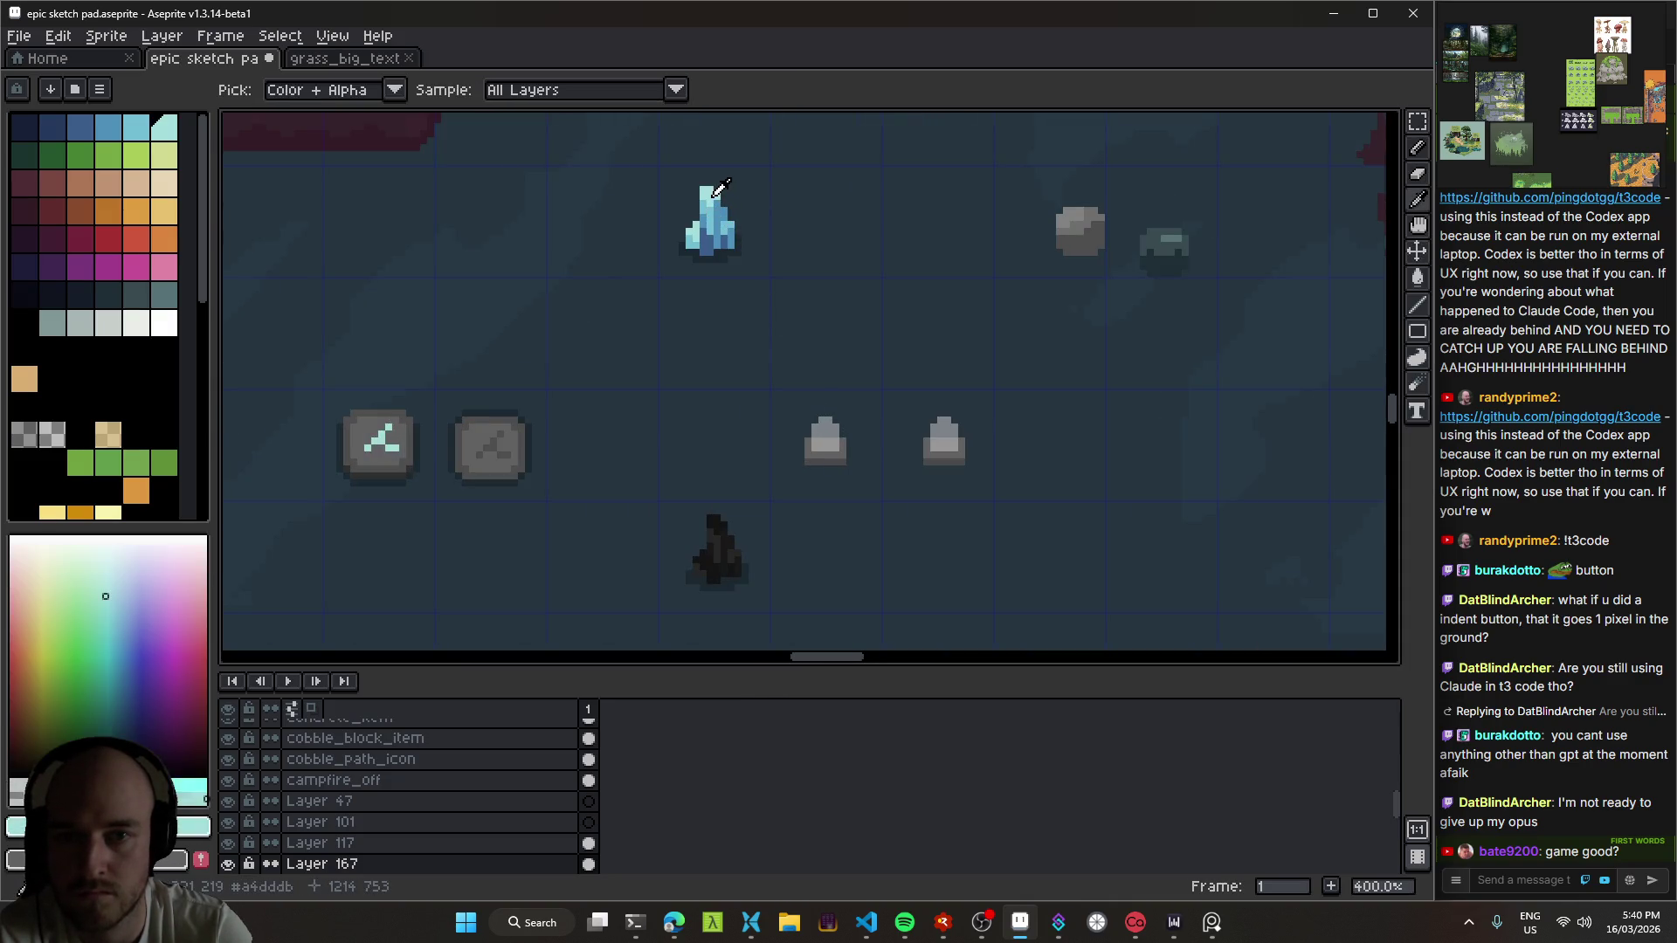
Step: Erase the copied pedestal's top and redraw it in light cyan
scroll(827, 434, "up", 6)
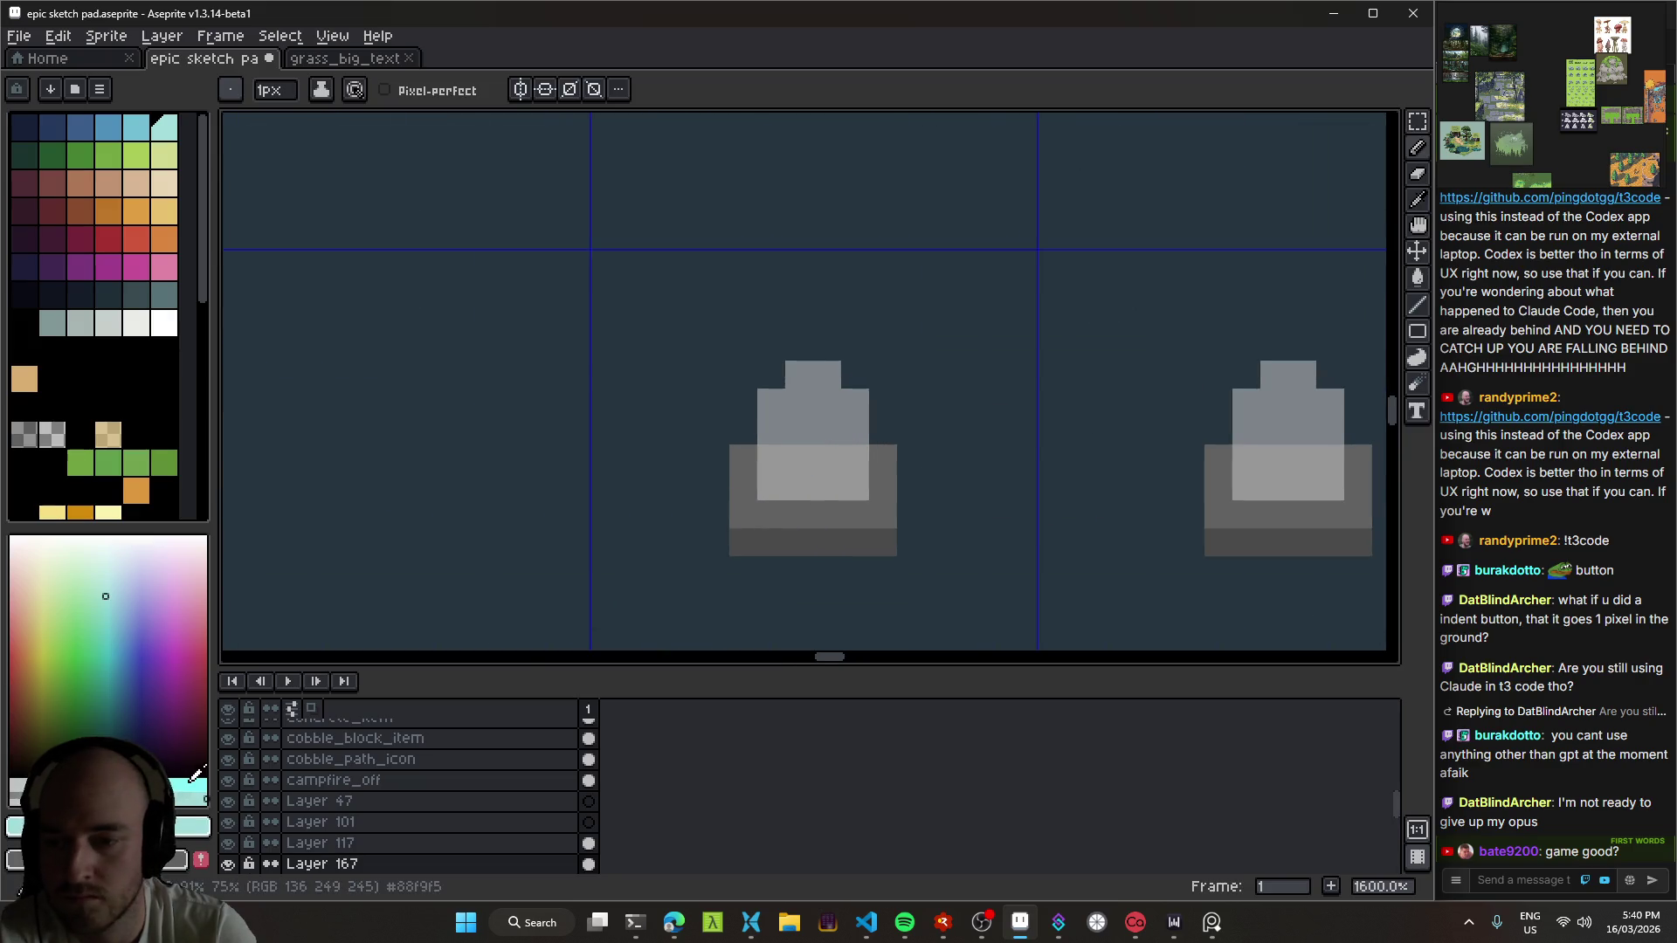
key("e")
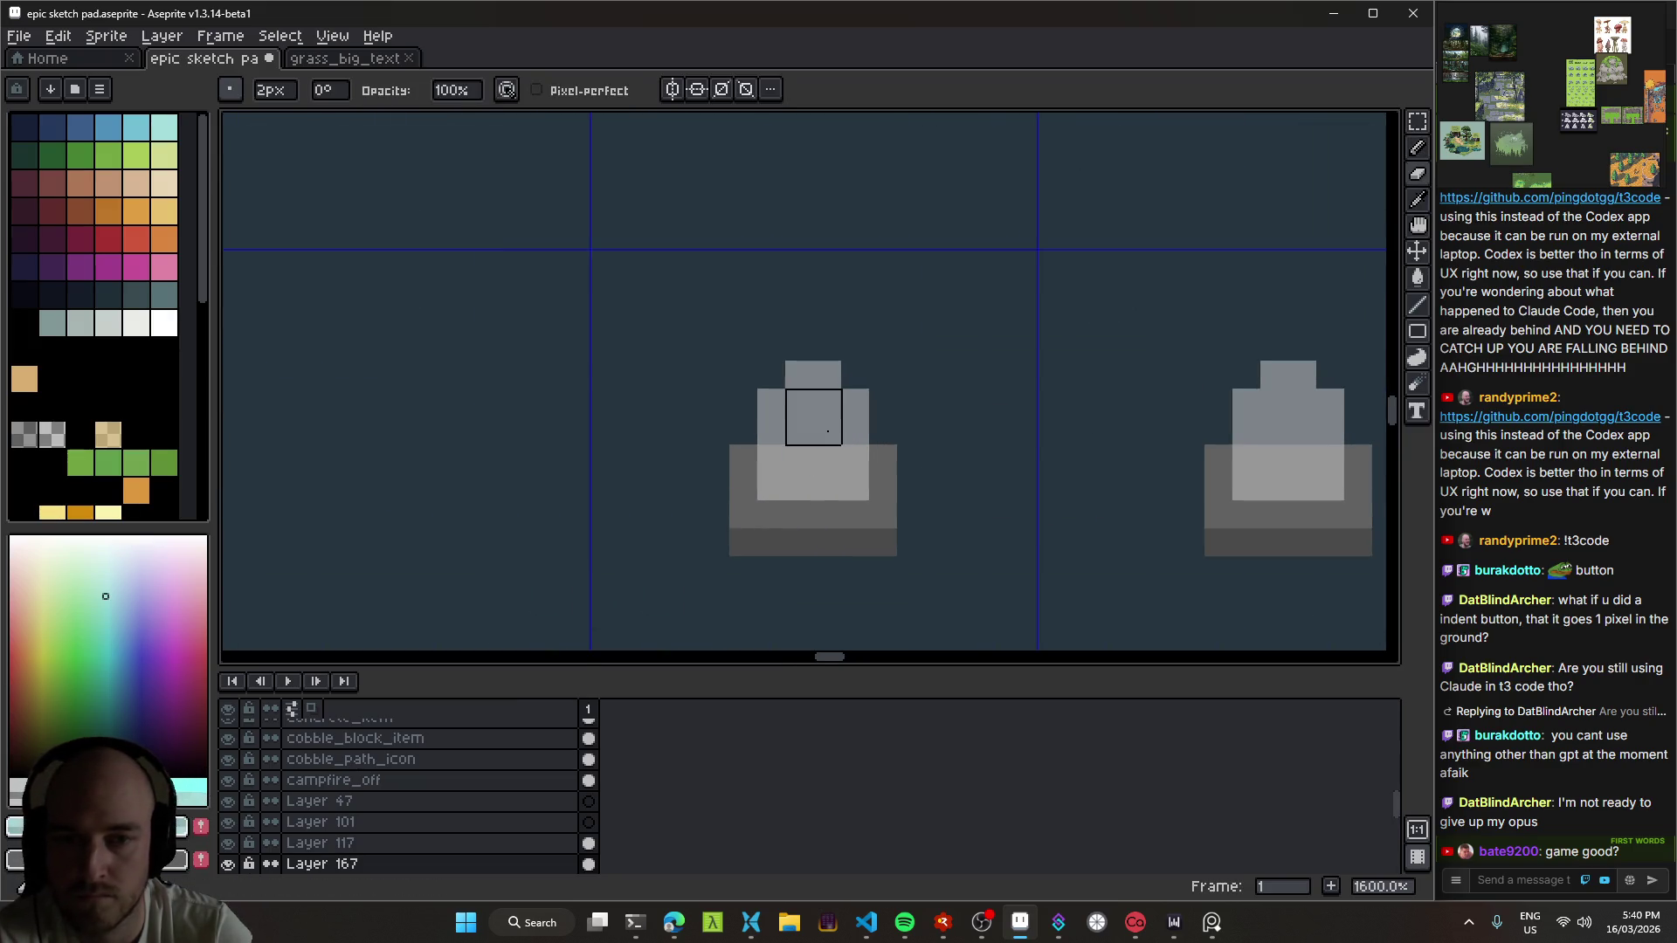
mouse_move(765, 437)
left_mouse_down()
mouse_move(825, 398)
mouse_move(791, 476)
mouse_move(843, 476)
mouse_move(786, 472)
mouse_move(860, 463)
mouse_move(817, 478)
mouse_move(775, 389)
left_mouse_up()
key("b")
left_click_drag(812, 479, 842, 483)
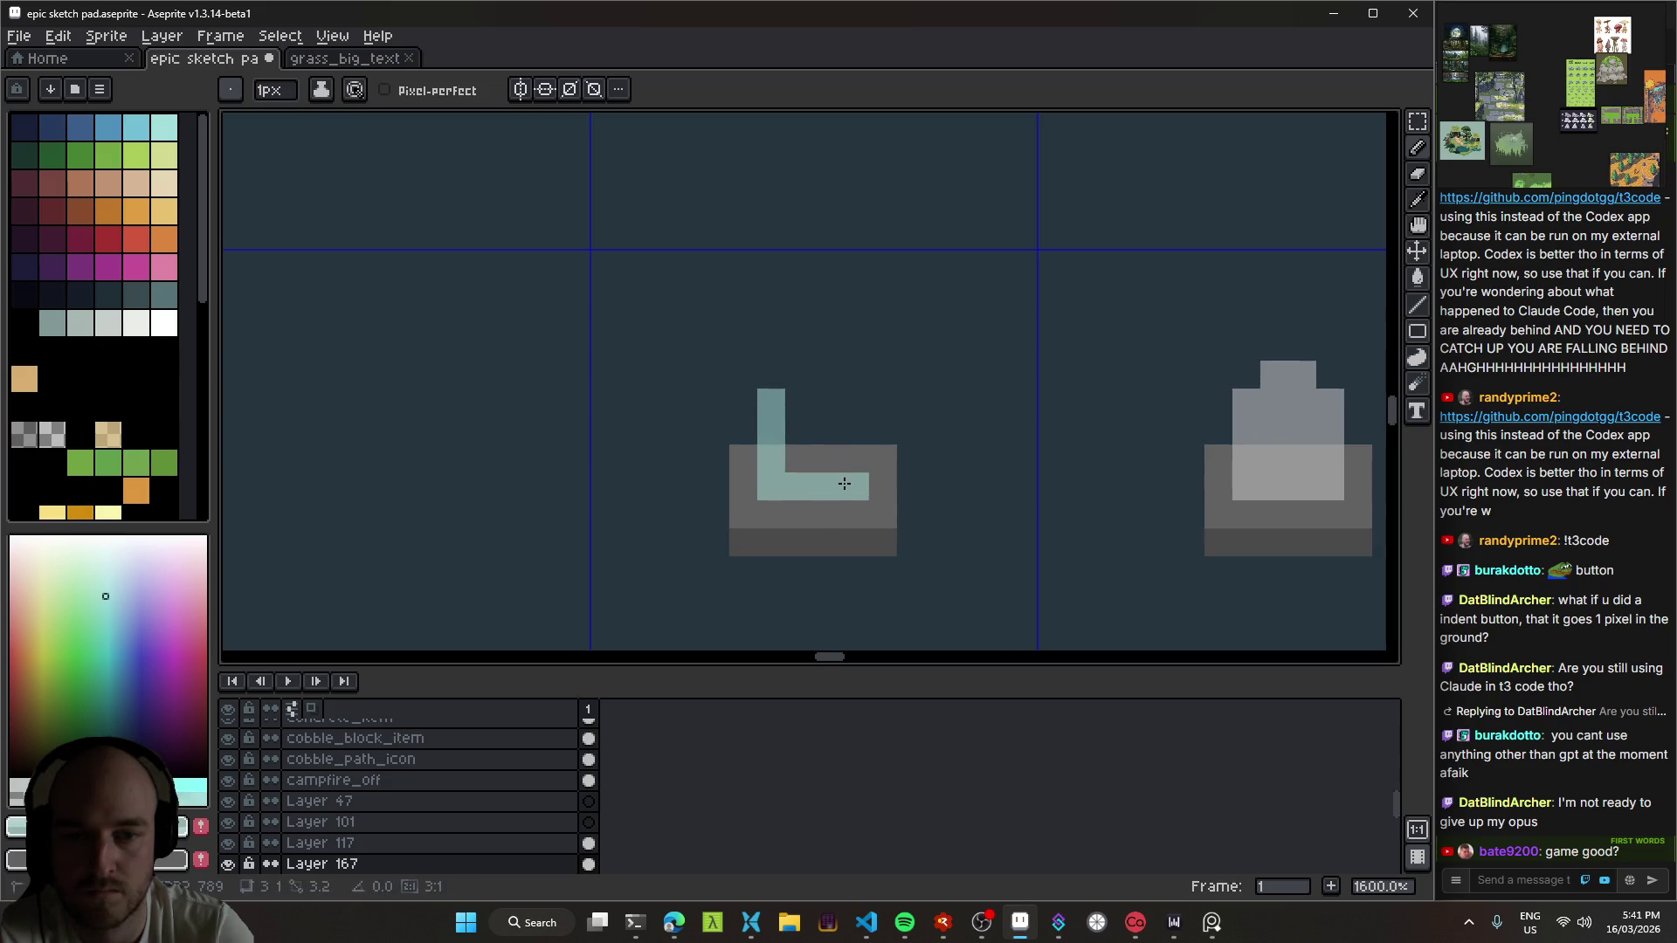
mouse_move(848, 421)
left_mouse_down()
mouse_move(842, 404)
mouse_move(809, 445)
left_mouse_up()
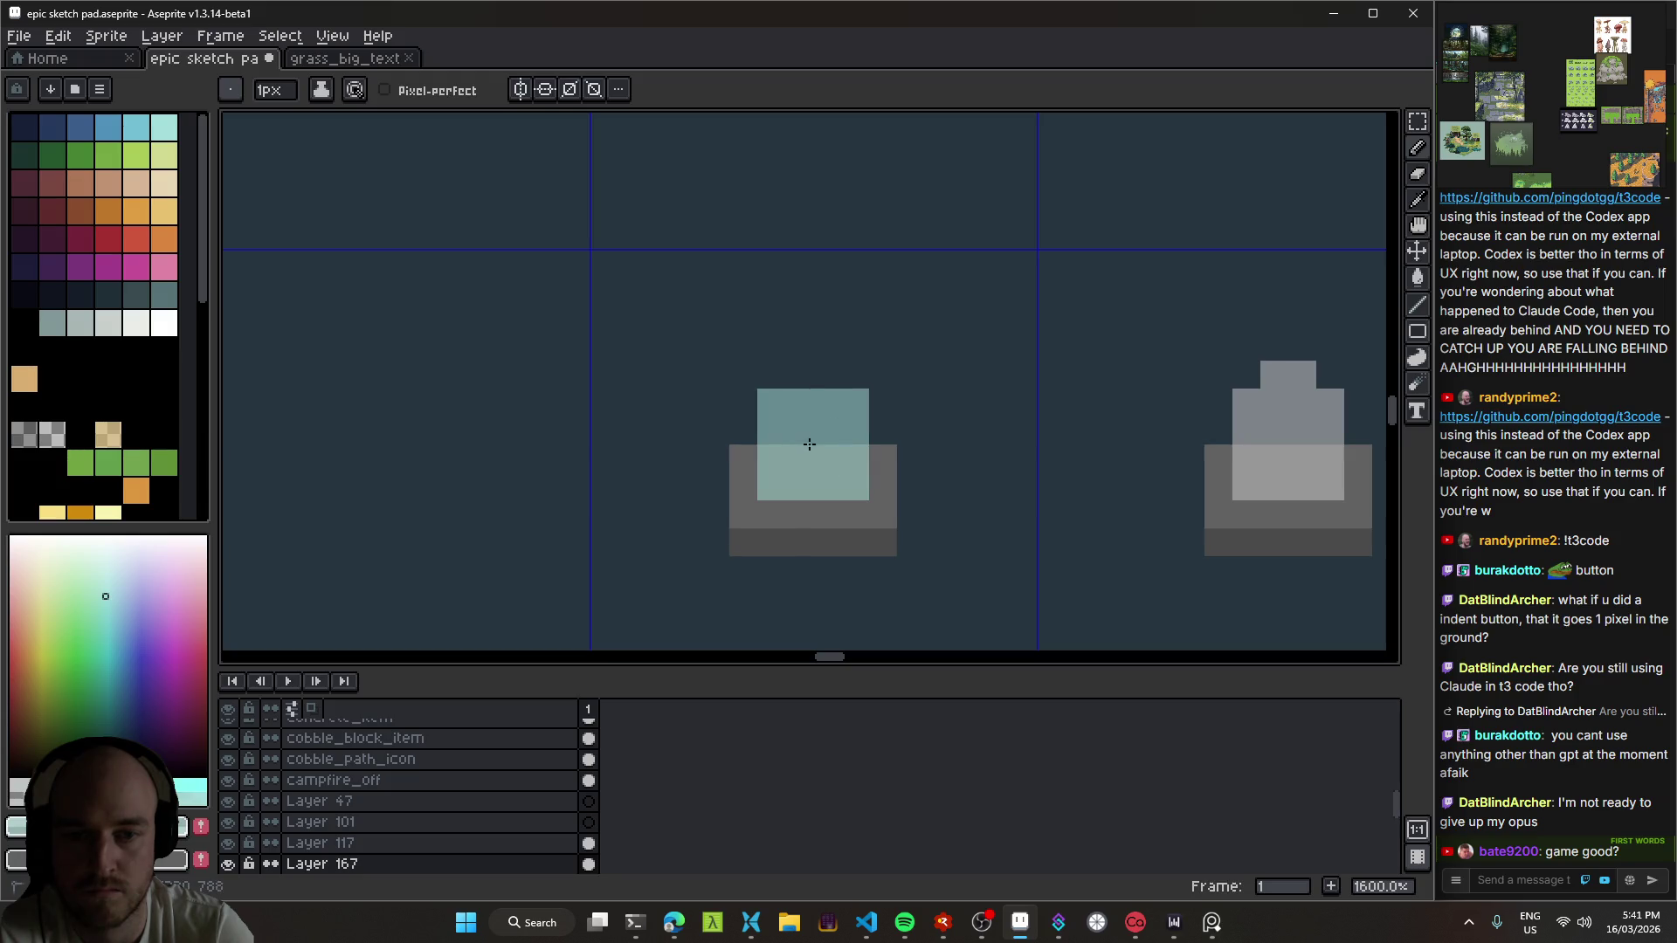
Step: Save the sketch pad with the cyan-topped pedestal
scroll(874, 454, "down", 9)
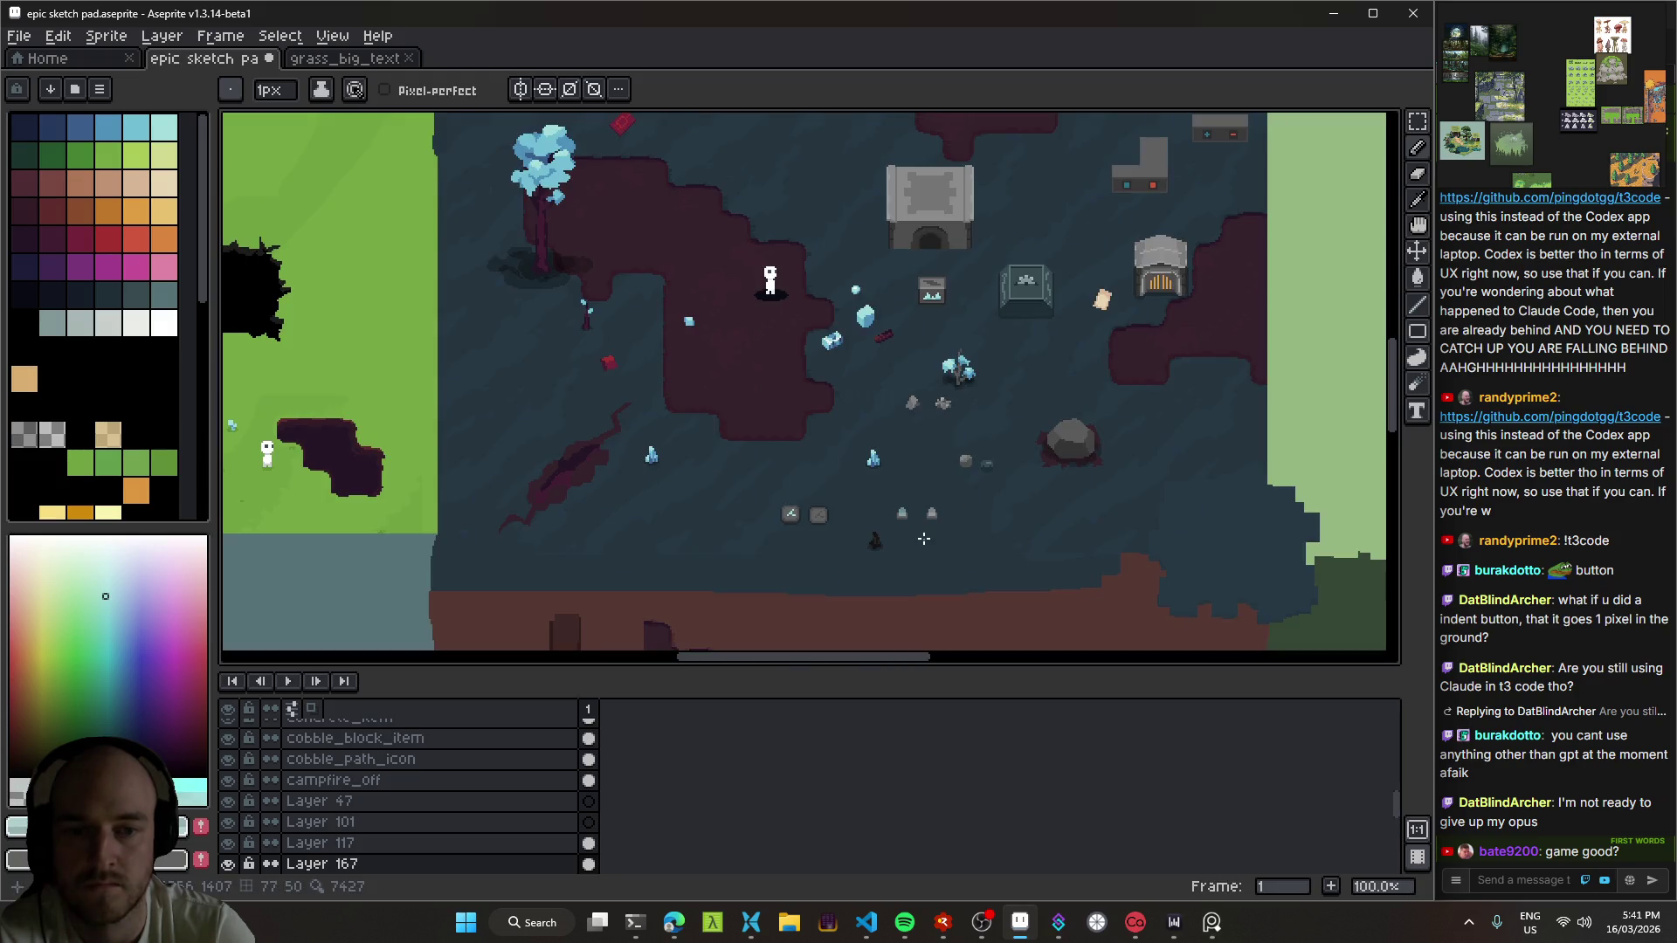
scroll(908, 518, "up", 9)
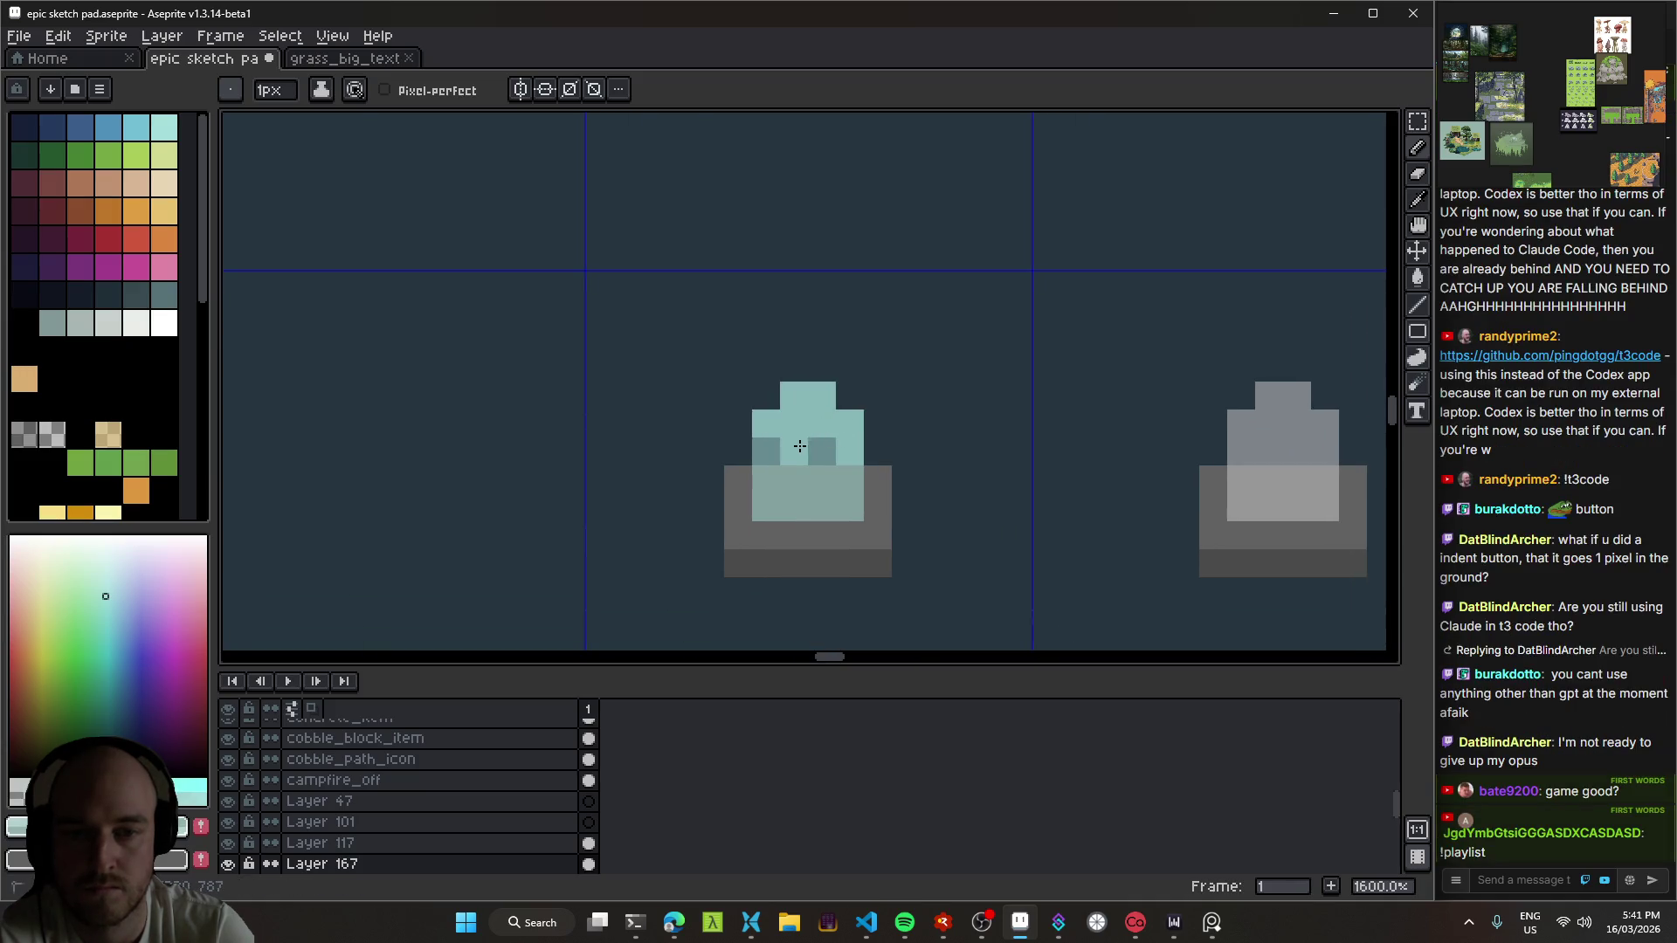
scroll(826, 448, "down", 5)
scroll(846, 447, "up", 4)
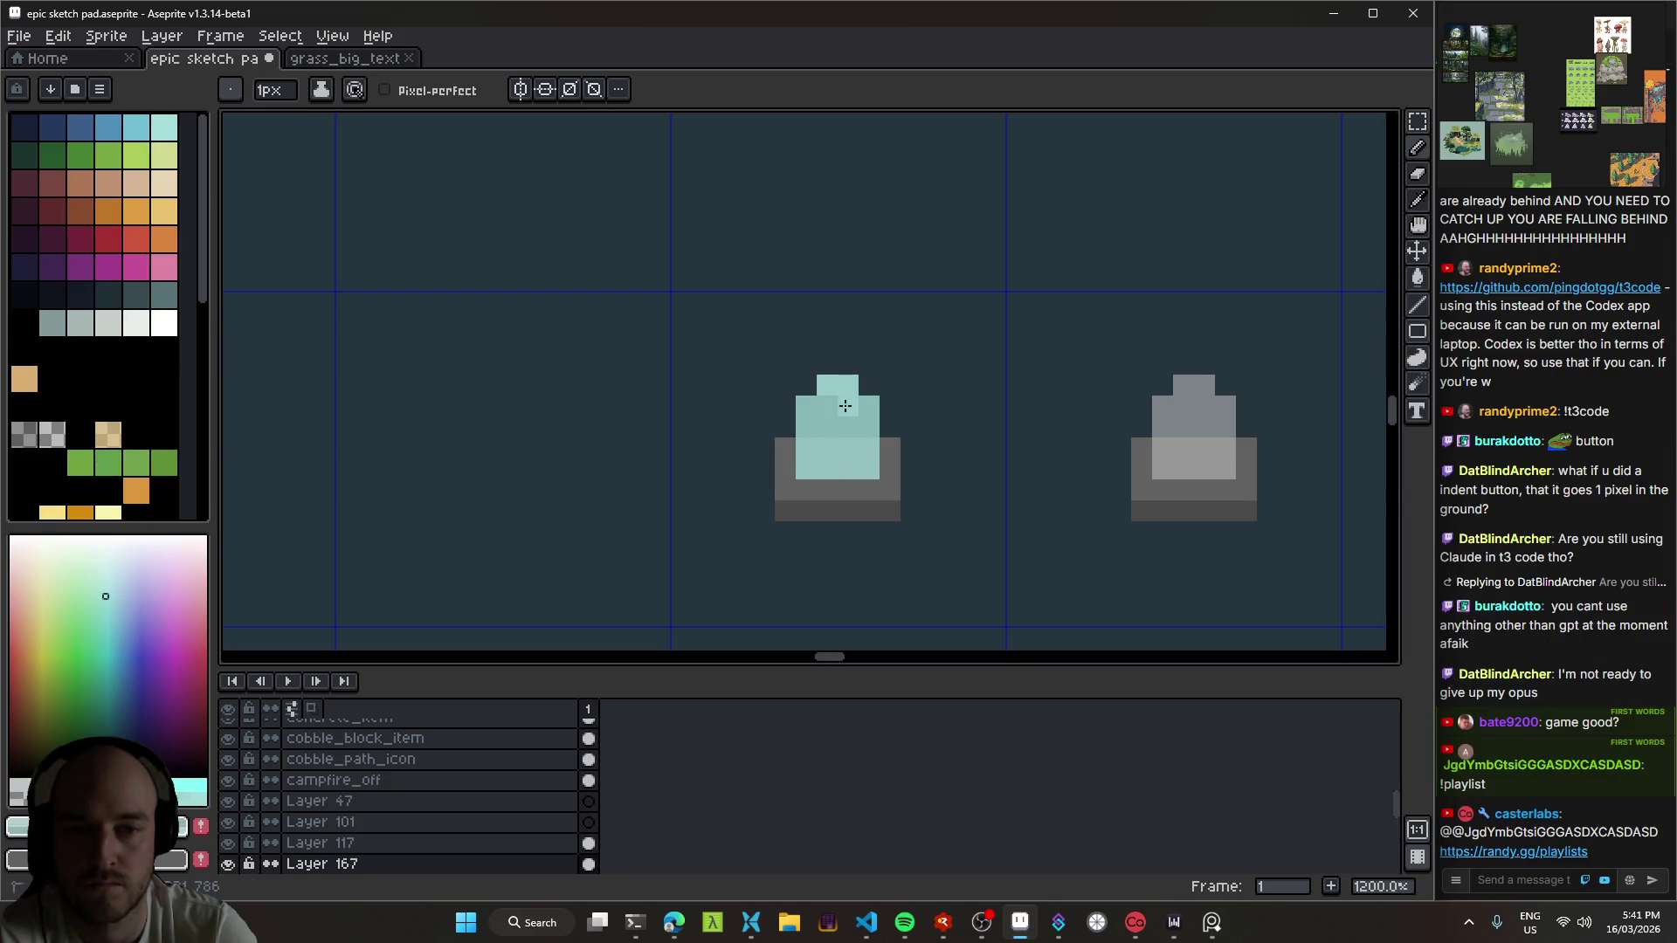
scroll(847, 404, "down", 8)
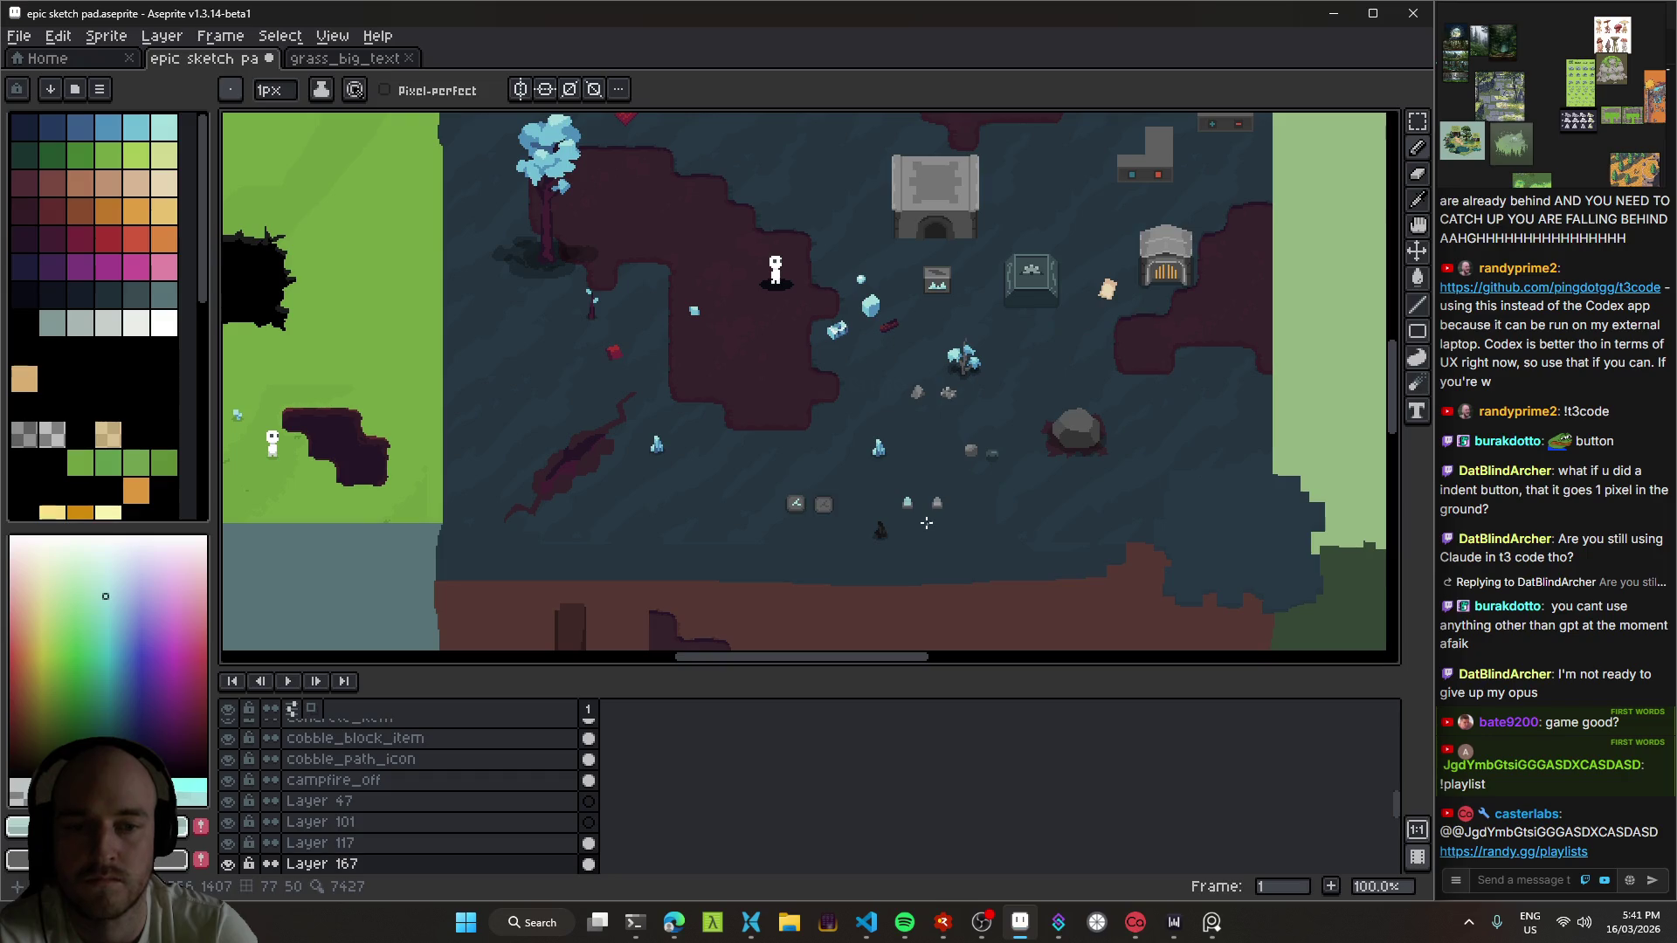
scroll(925, 522, "up", 4)
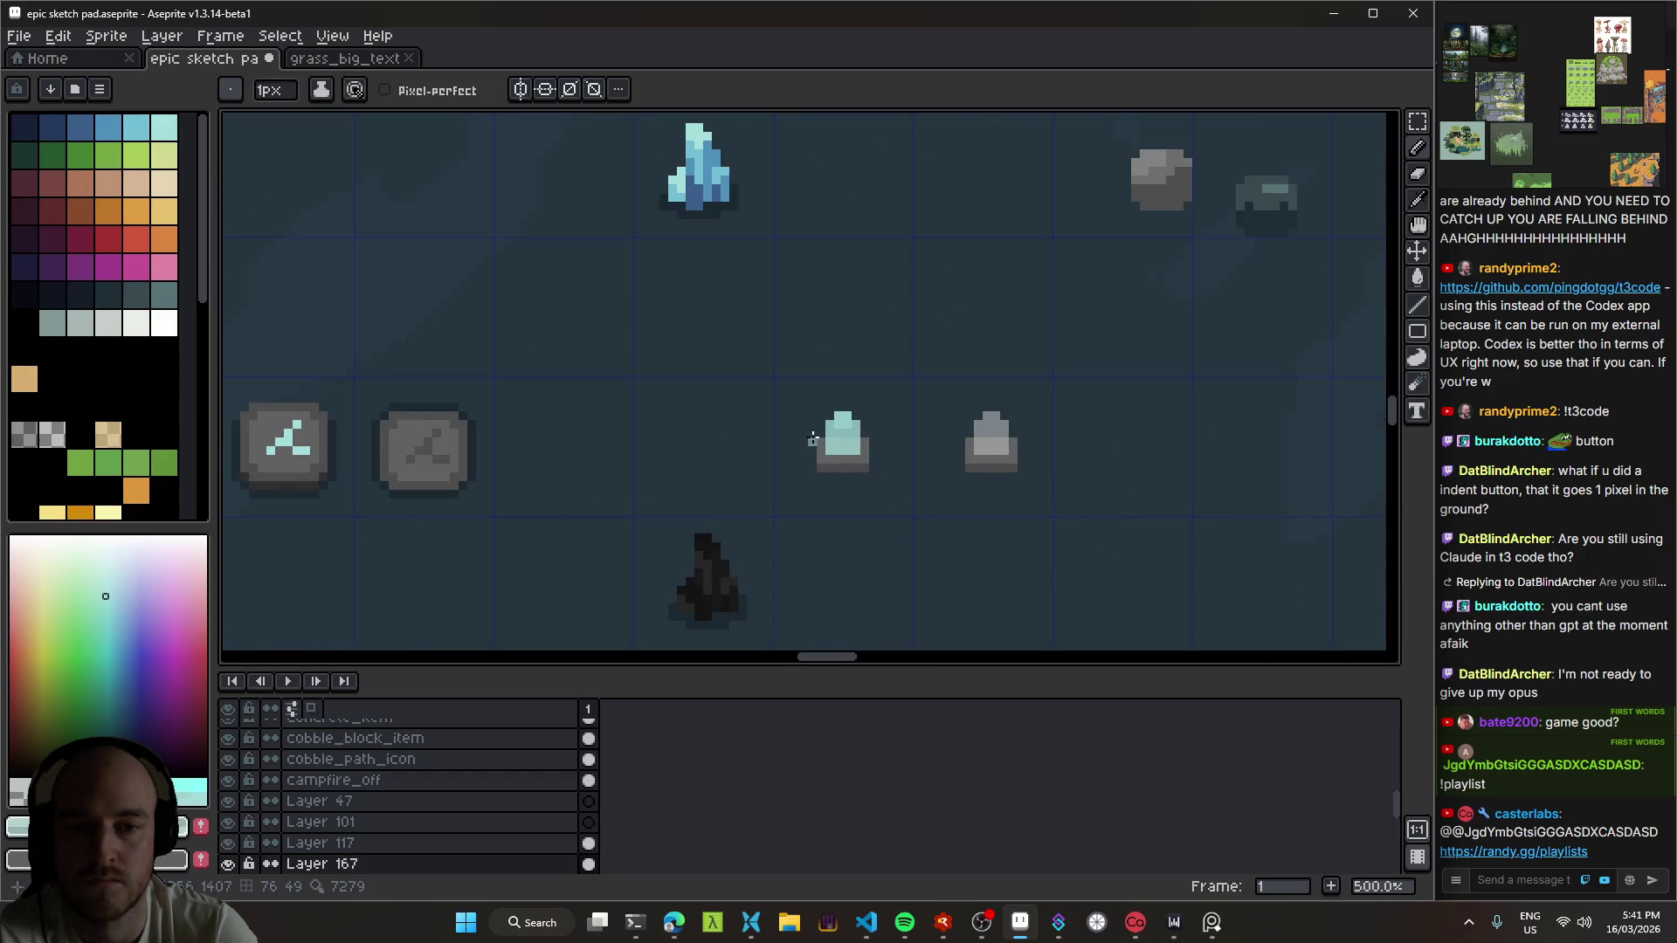
scroll(813, 439, "up", 1)
key("ctrl+s")
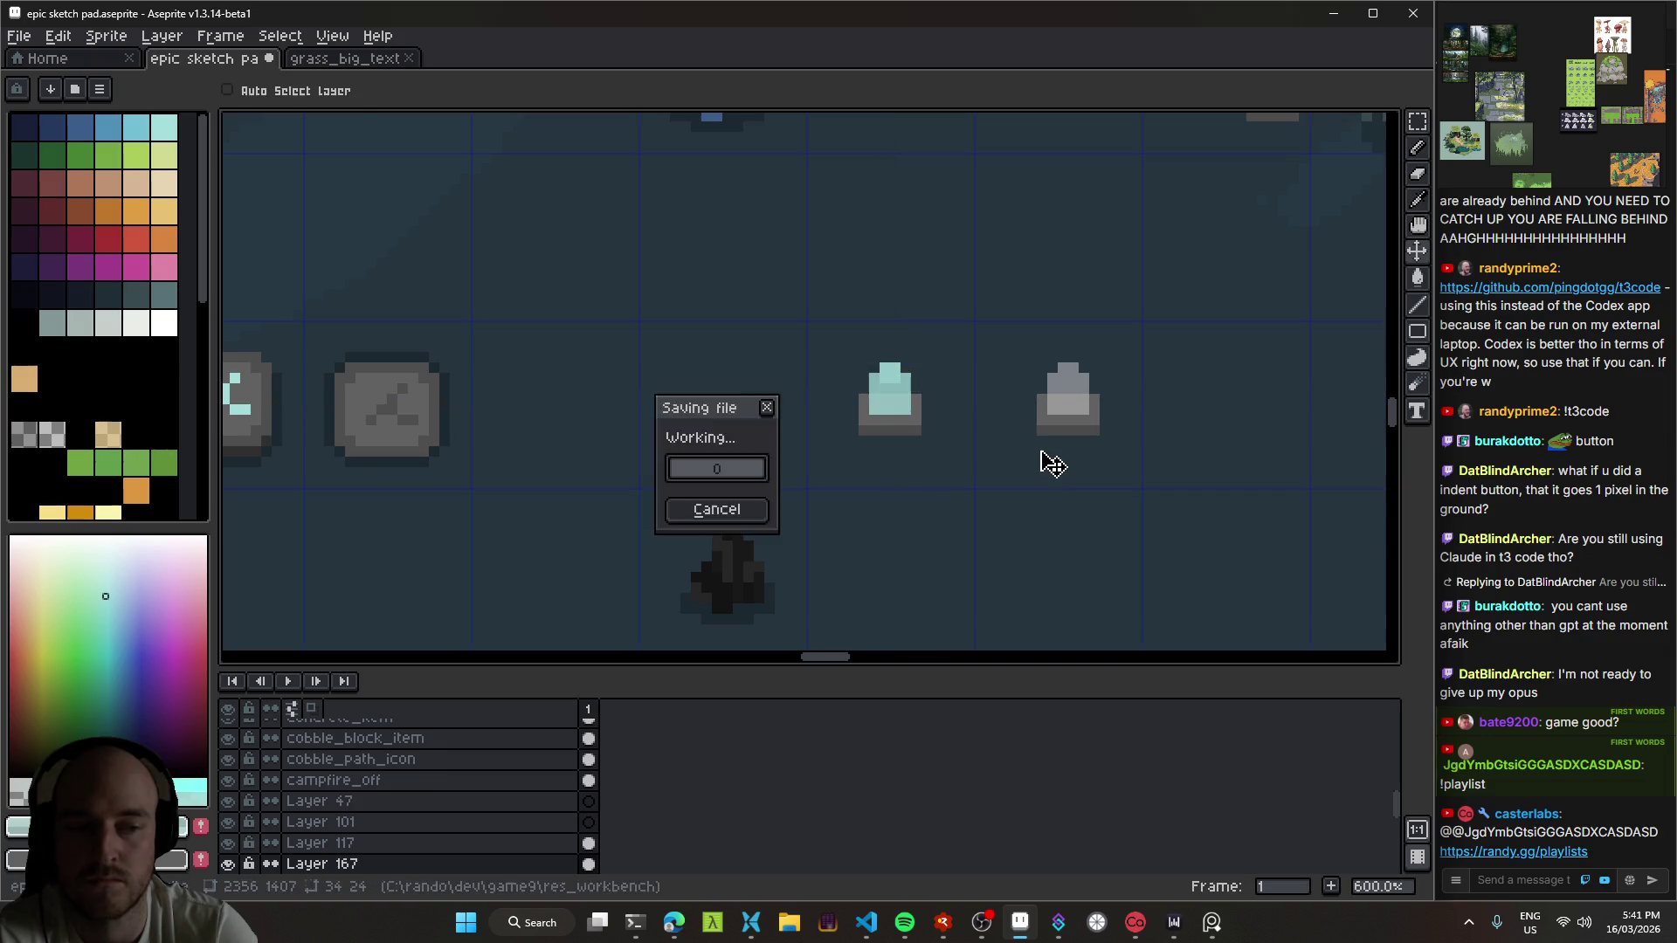
Step: Add a lighter highlight row to the cyan pedestal top
scroll(876, 475, "down", 4)
scroll(877, 475, "up", 2)
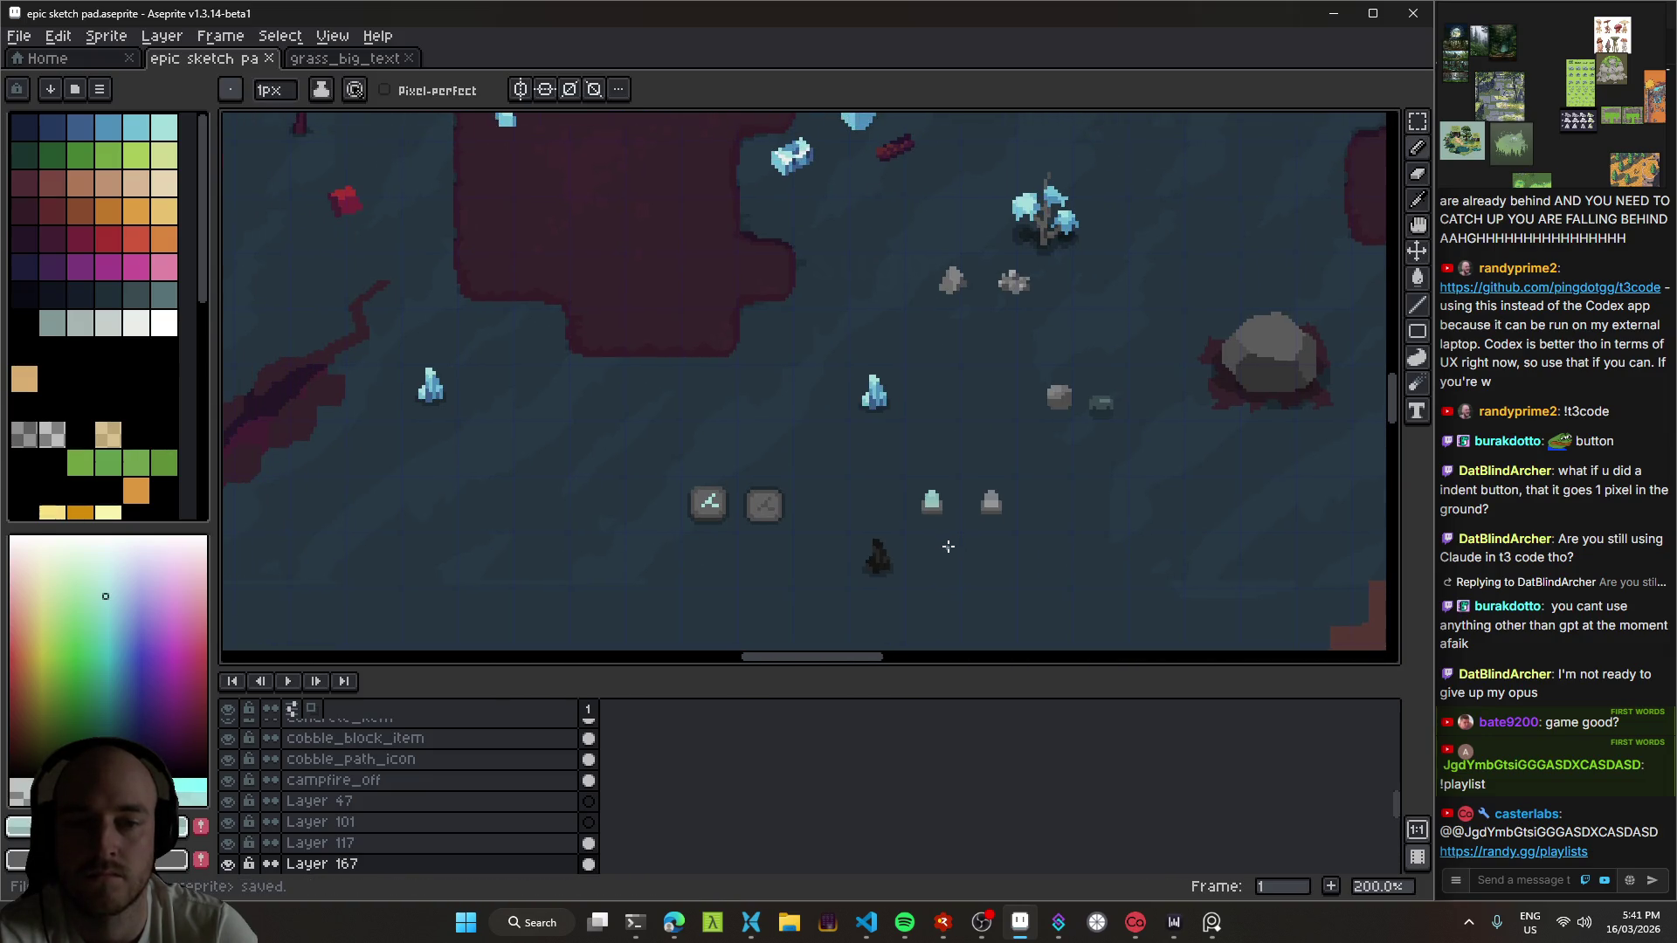
scroll(1021, 538, "left", 2)
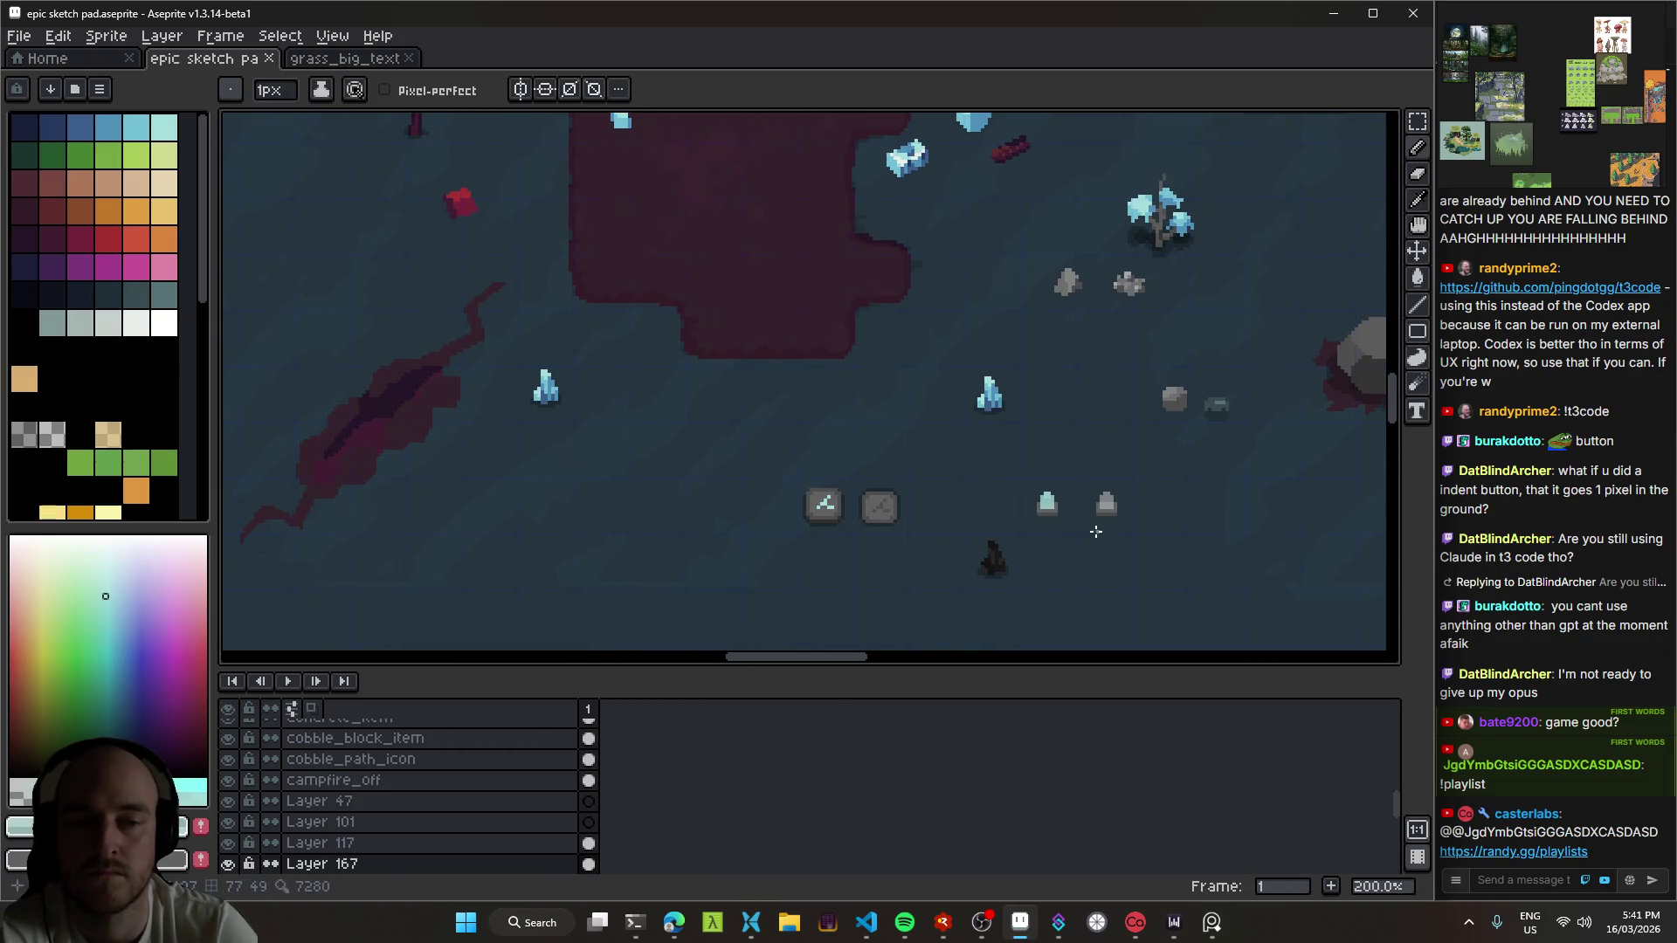
scroll(1096, 531, "up", 4)
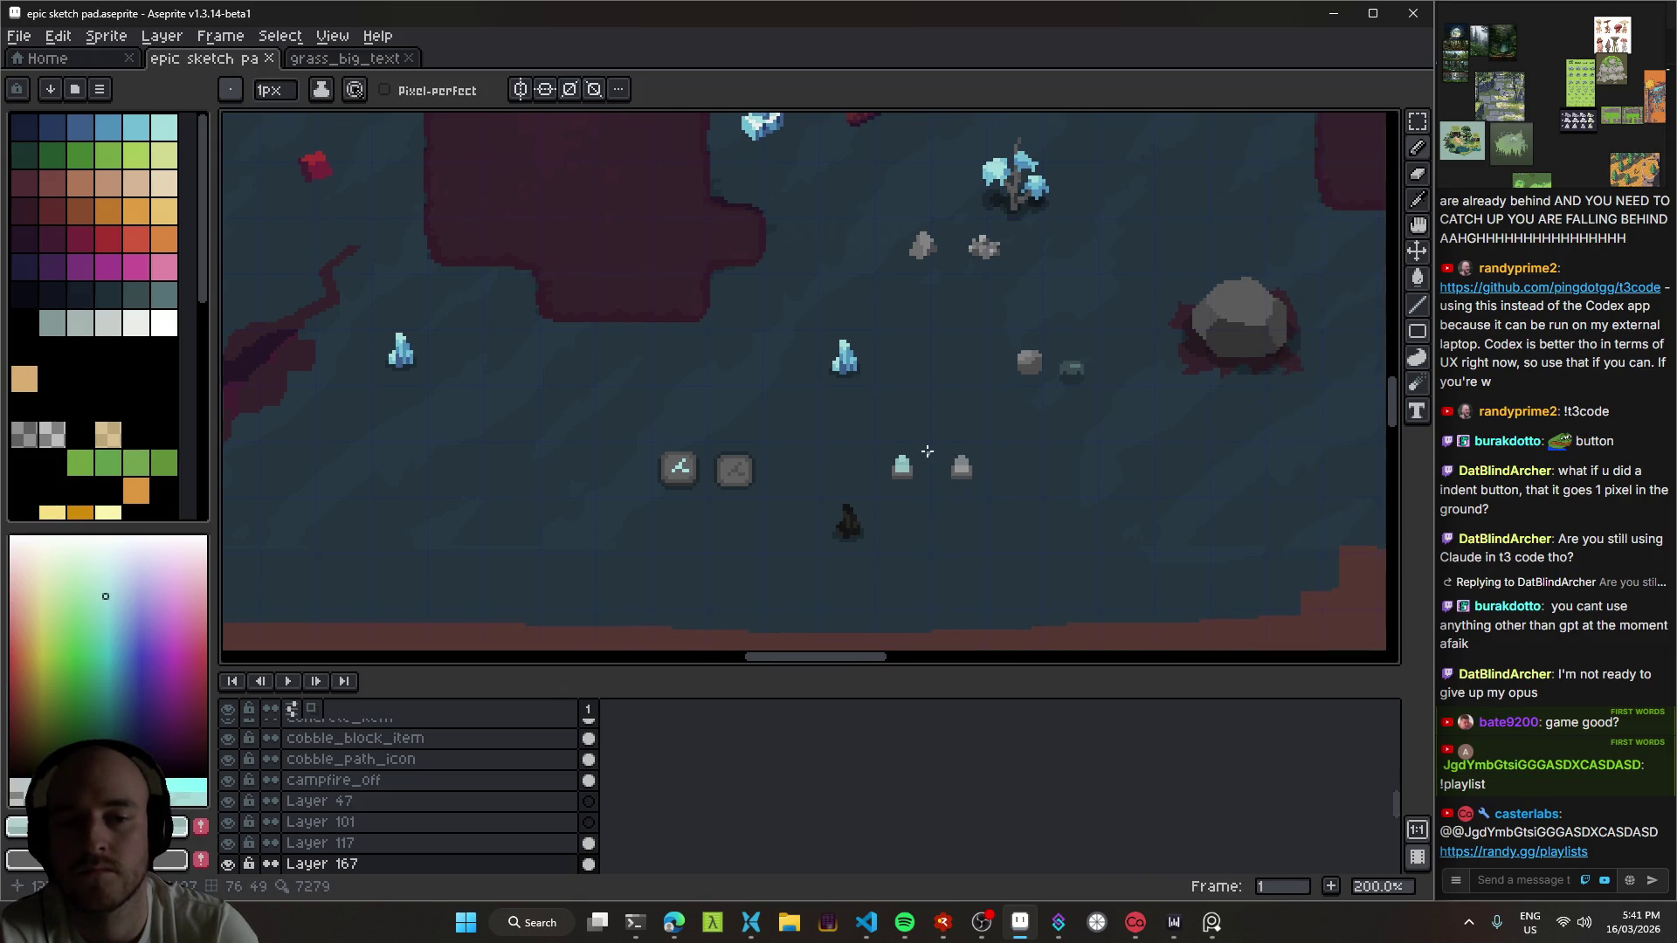
scroll(871, 487, "up", 4)
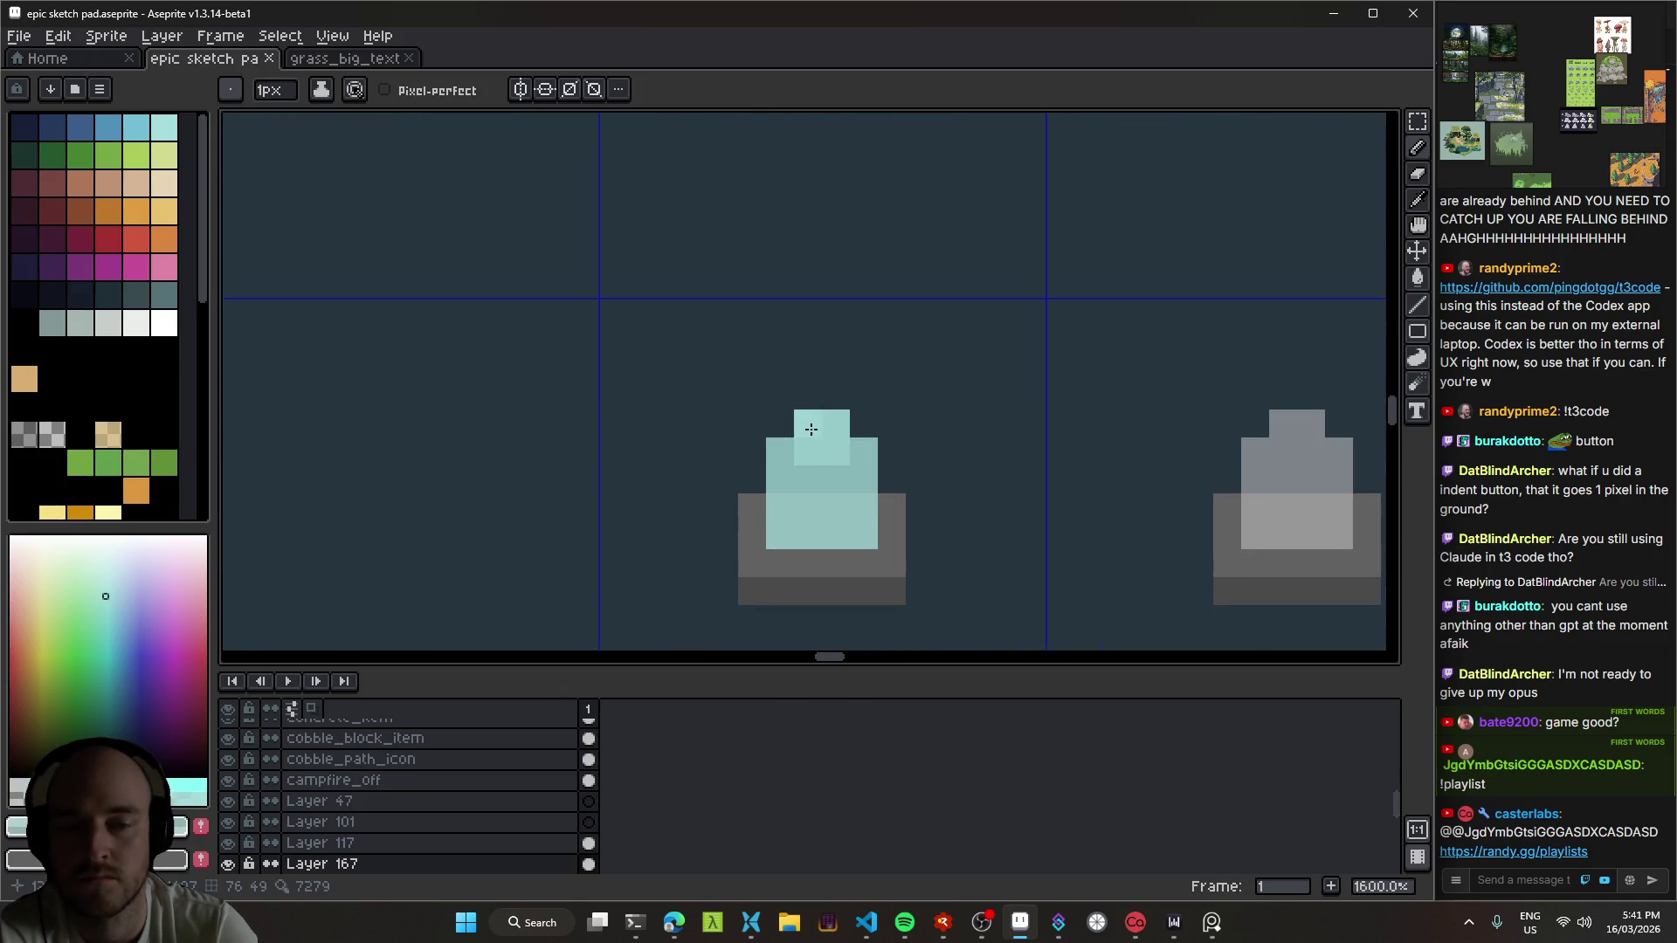
left_click(938, 524)
mouse_move(780, 476)
left_mouse_down()
mouse_move(851, 480)
mouse_move(773, 515)
mouse_move(873, 535)
left_mouse_up()
Step: Save the sketch pad with the highlighted pedestal
scroll(917, 538, "down", 6)
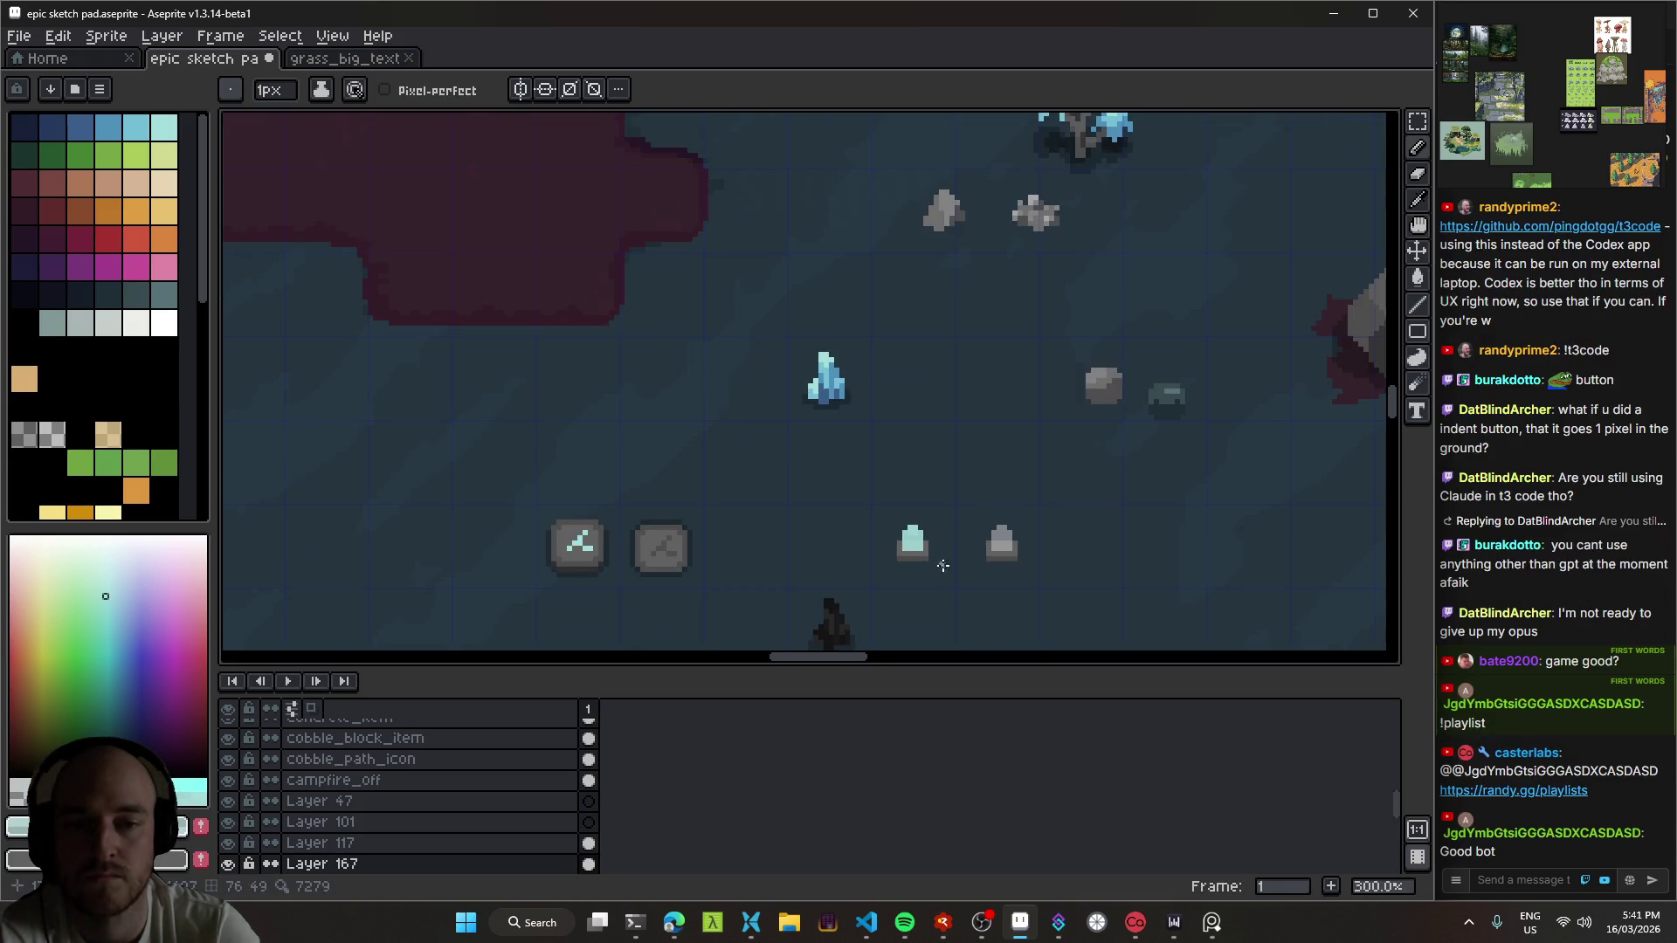
key("v")
key("b")
scroll(947, 569, "up", 5)
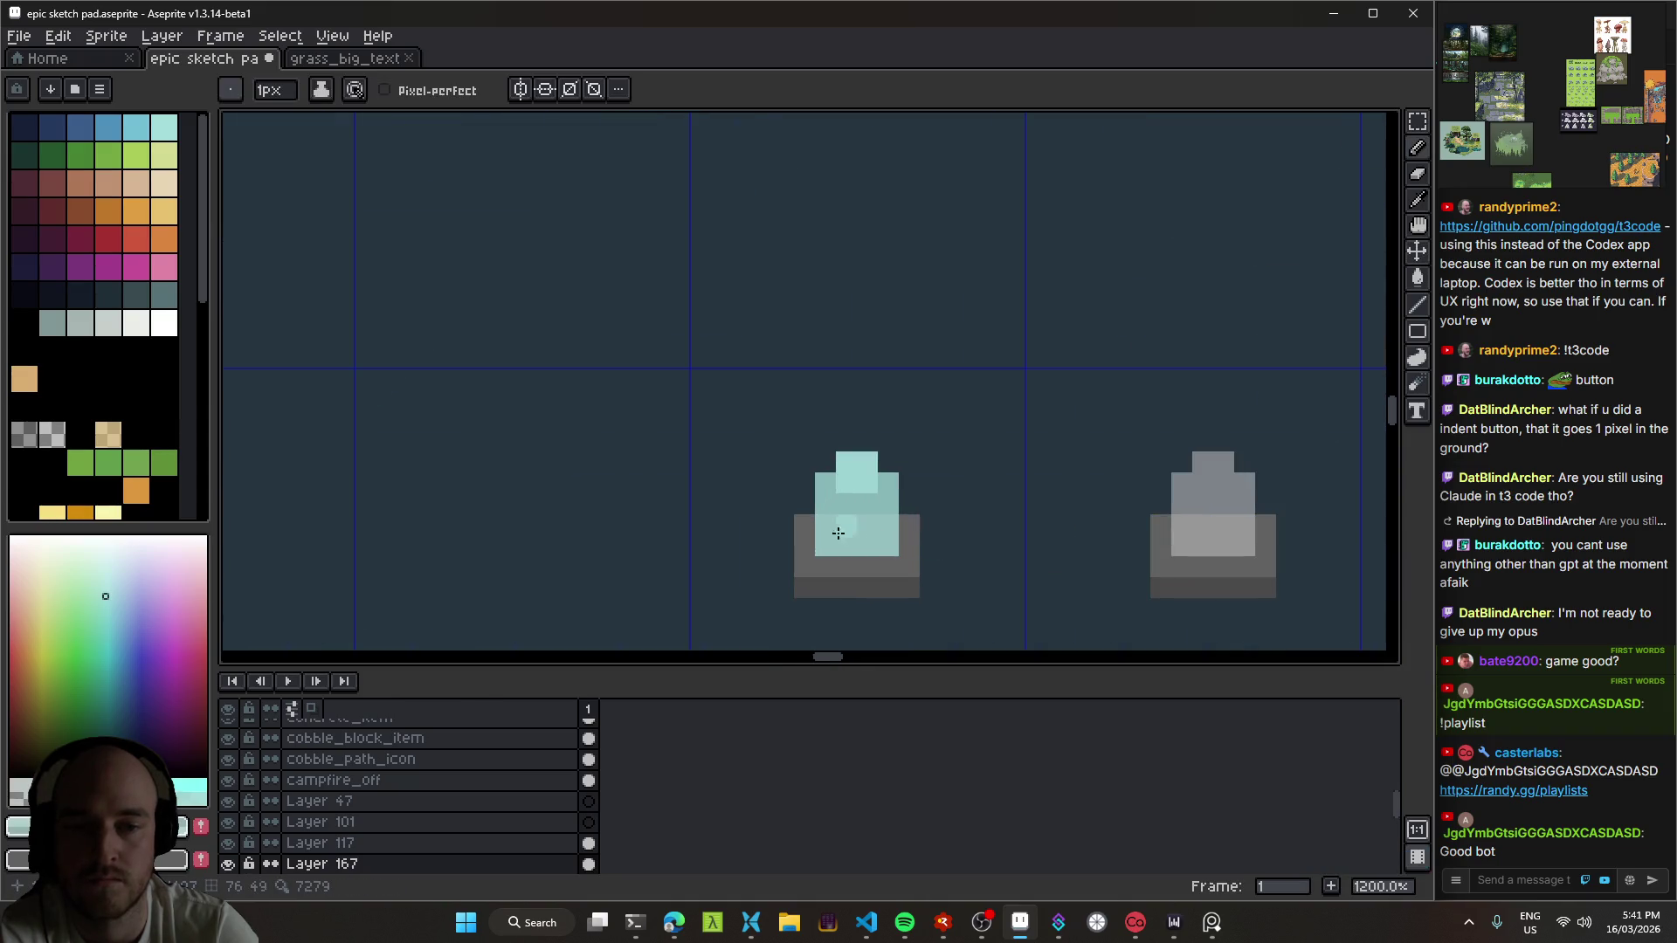
scroll(829, 491, "down", 8)
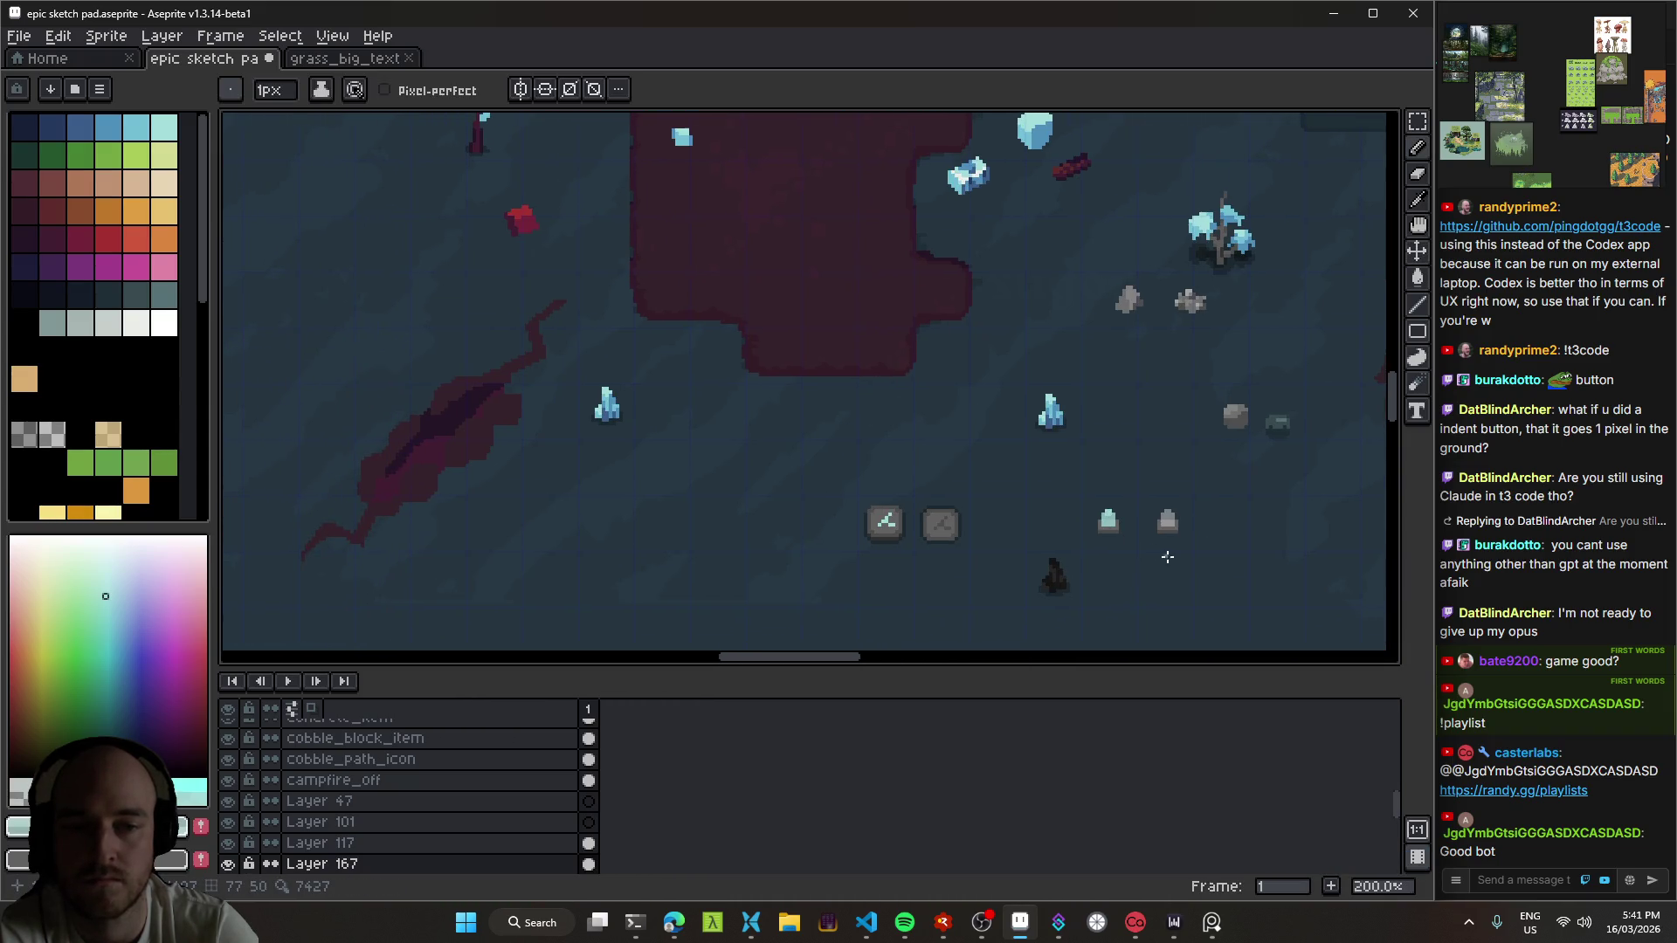
scroll(1170, 564, "up", 2)
key("ctrl+s")
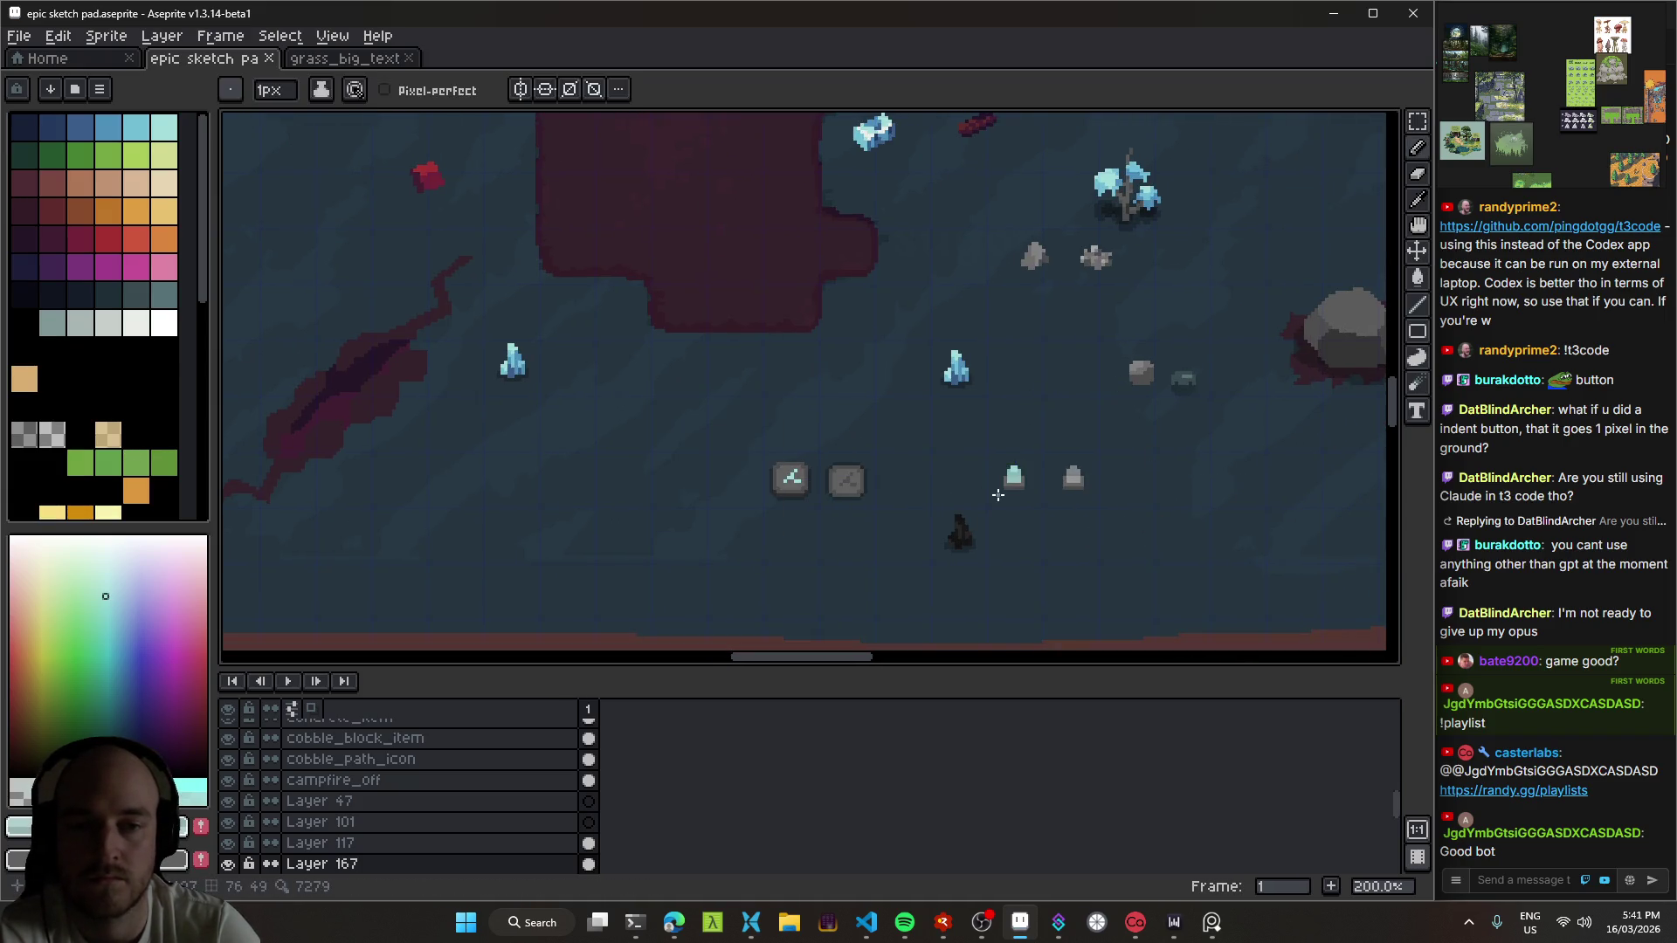
Step: Draw a light cyan pixel column on the pedestal
left_click_drag(1076, 490, 972, 435)
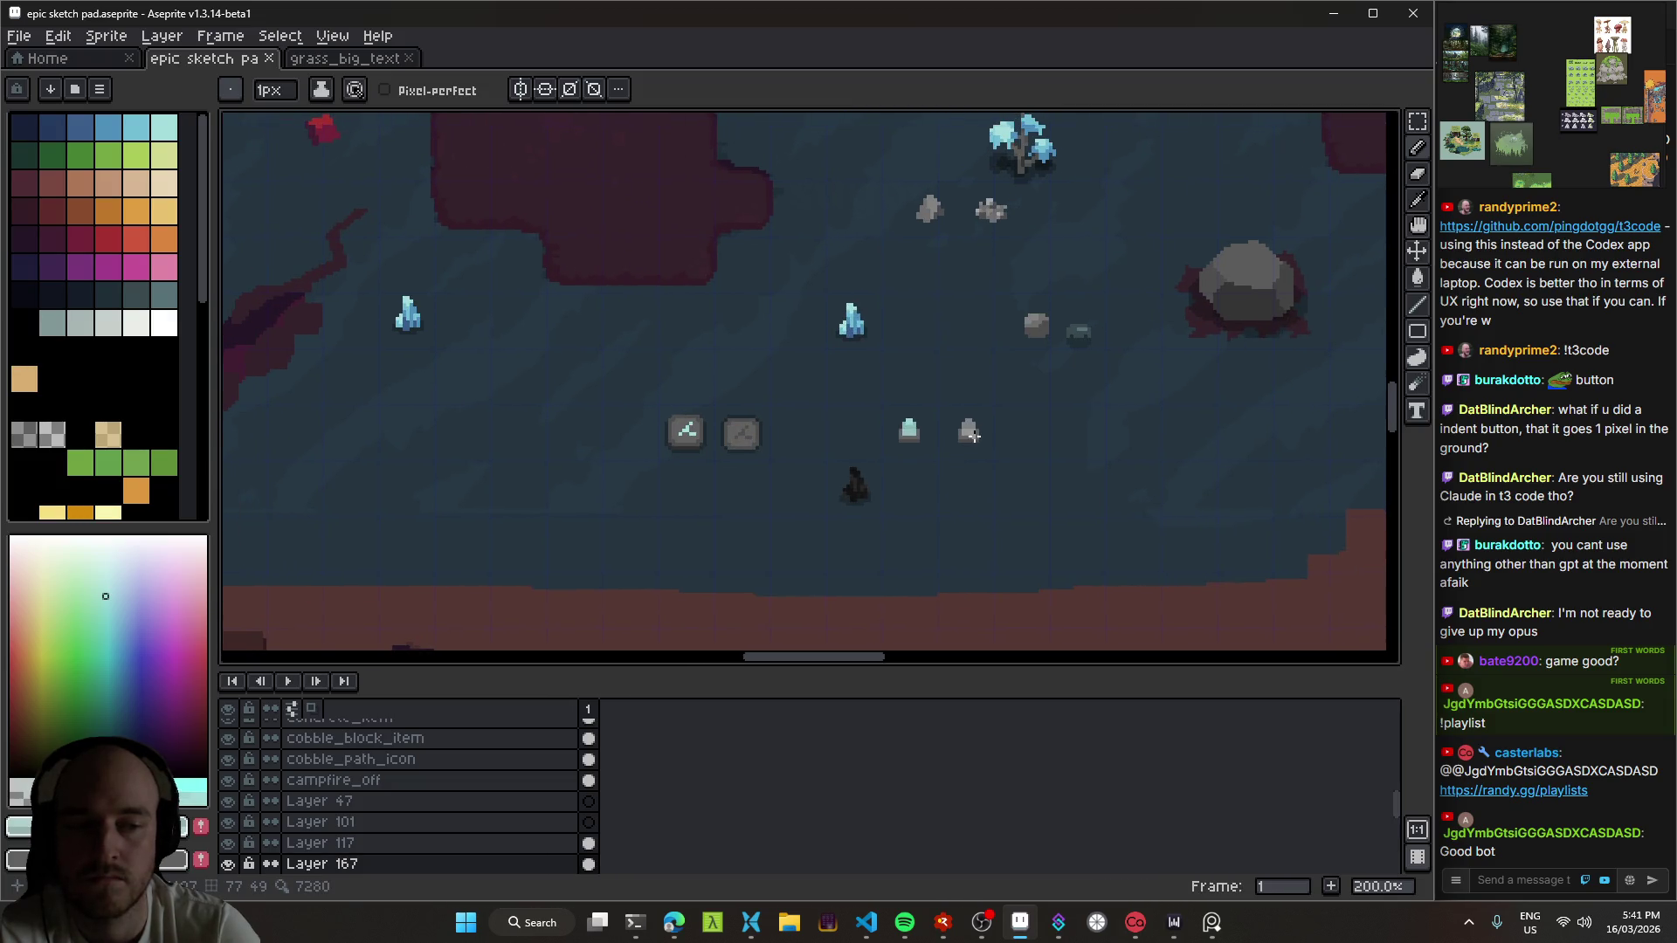
scroll(896, 400, "up", 3)
mouse_move(936, 322)
left_mouse_down()
mouse_move(864, 310)
mouse_move(820, 186)
mouse_move(868, 344)
left_mouse_up()
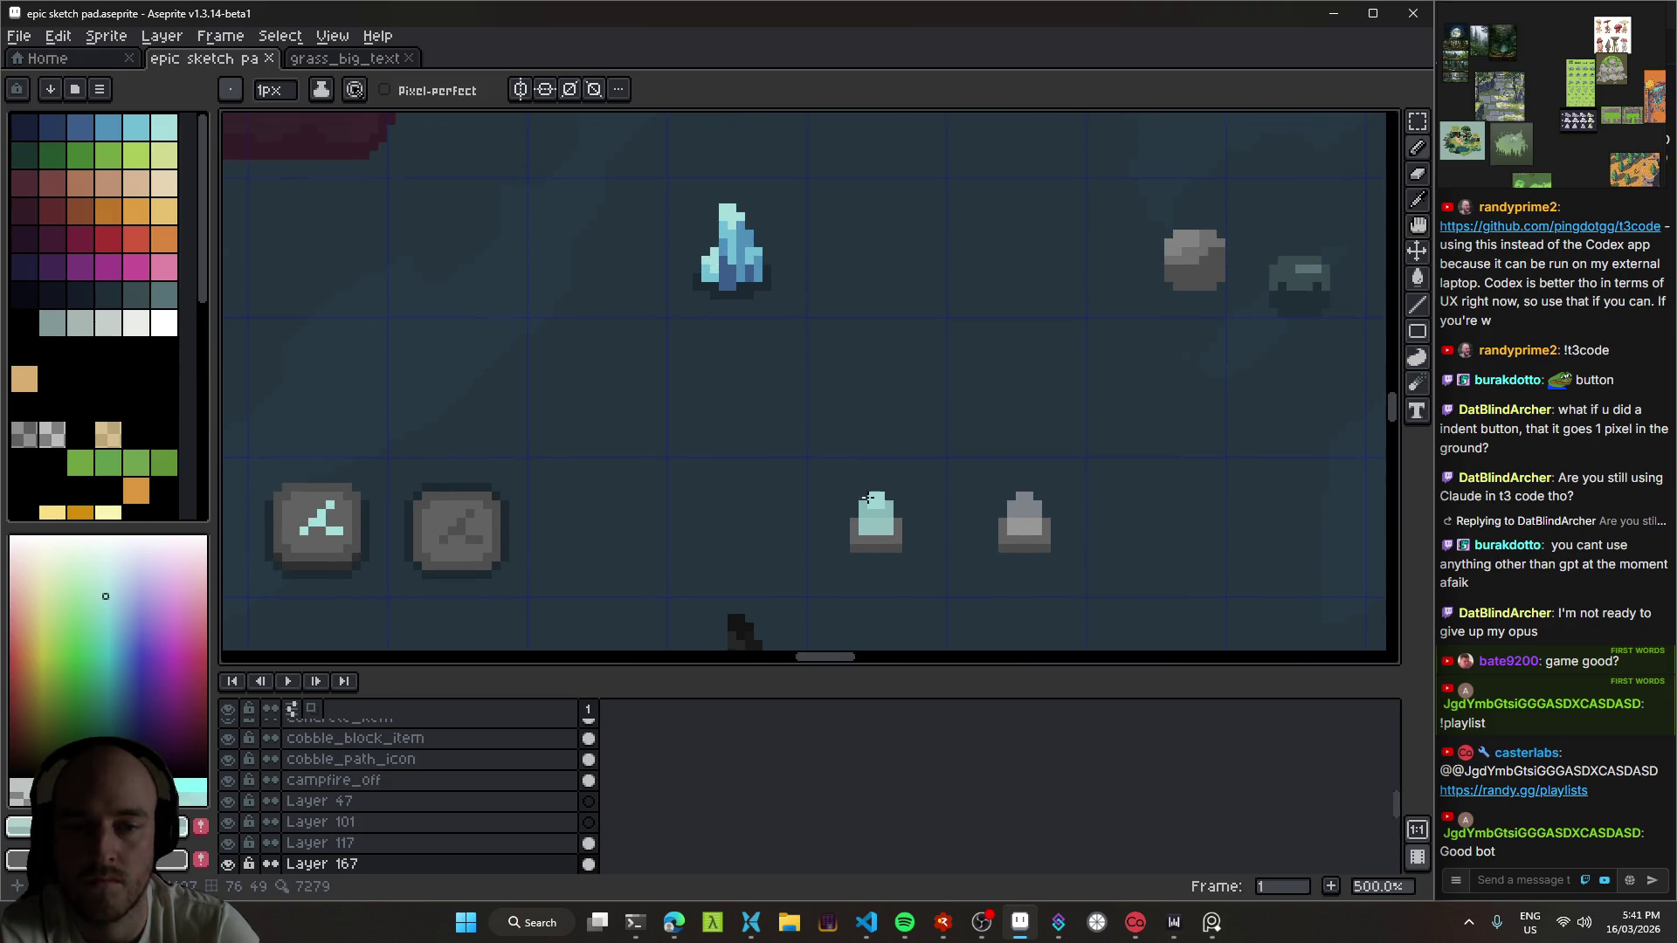
scroll(852, 484, "up", 2)
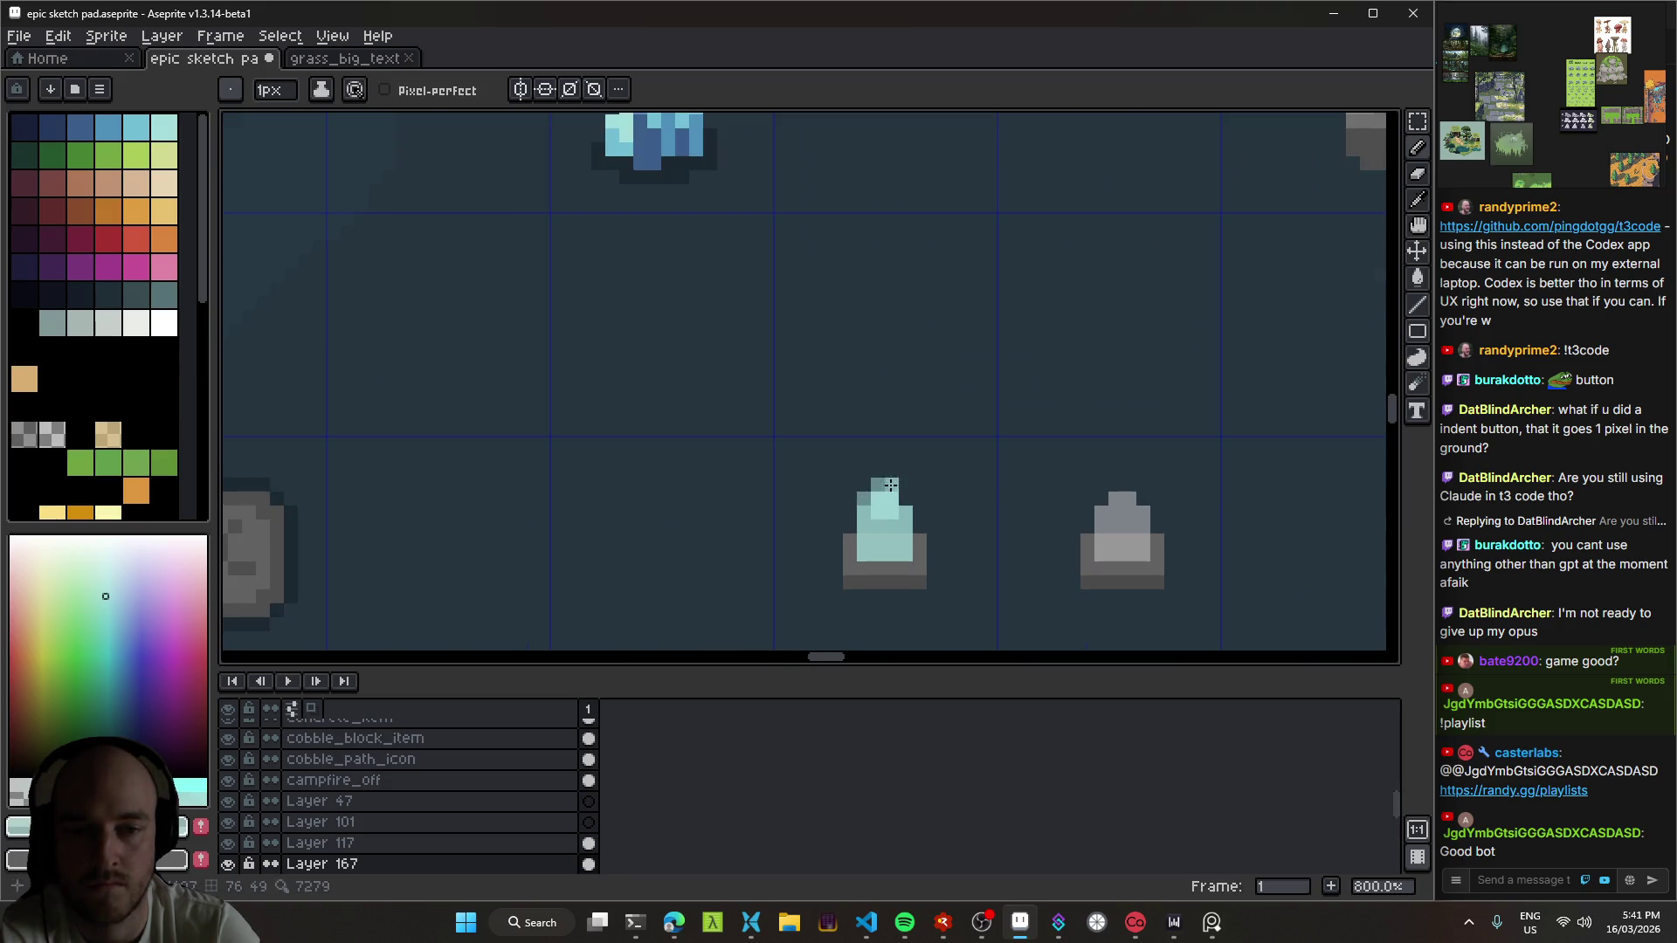
left_click_drag(835, 541, 840, 593)
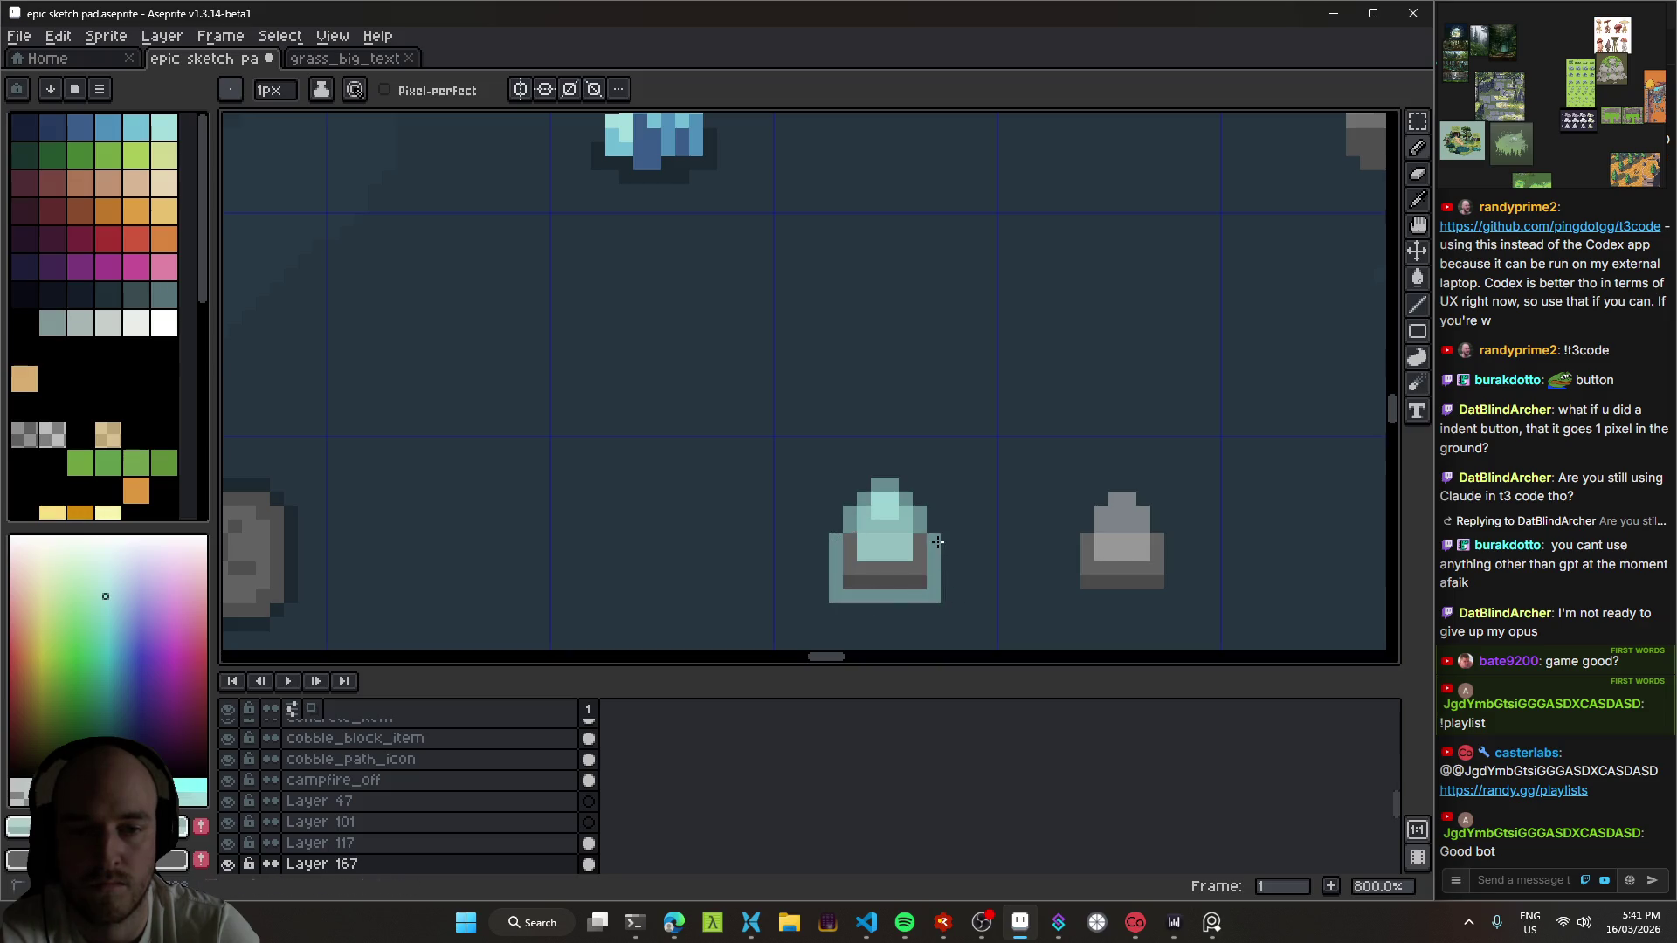
Step: Undo that last pencil stroke with Ctrl+Z
scroll(952, 568, "down", 5)
left_click_drag(976, 594, 1062, 511)
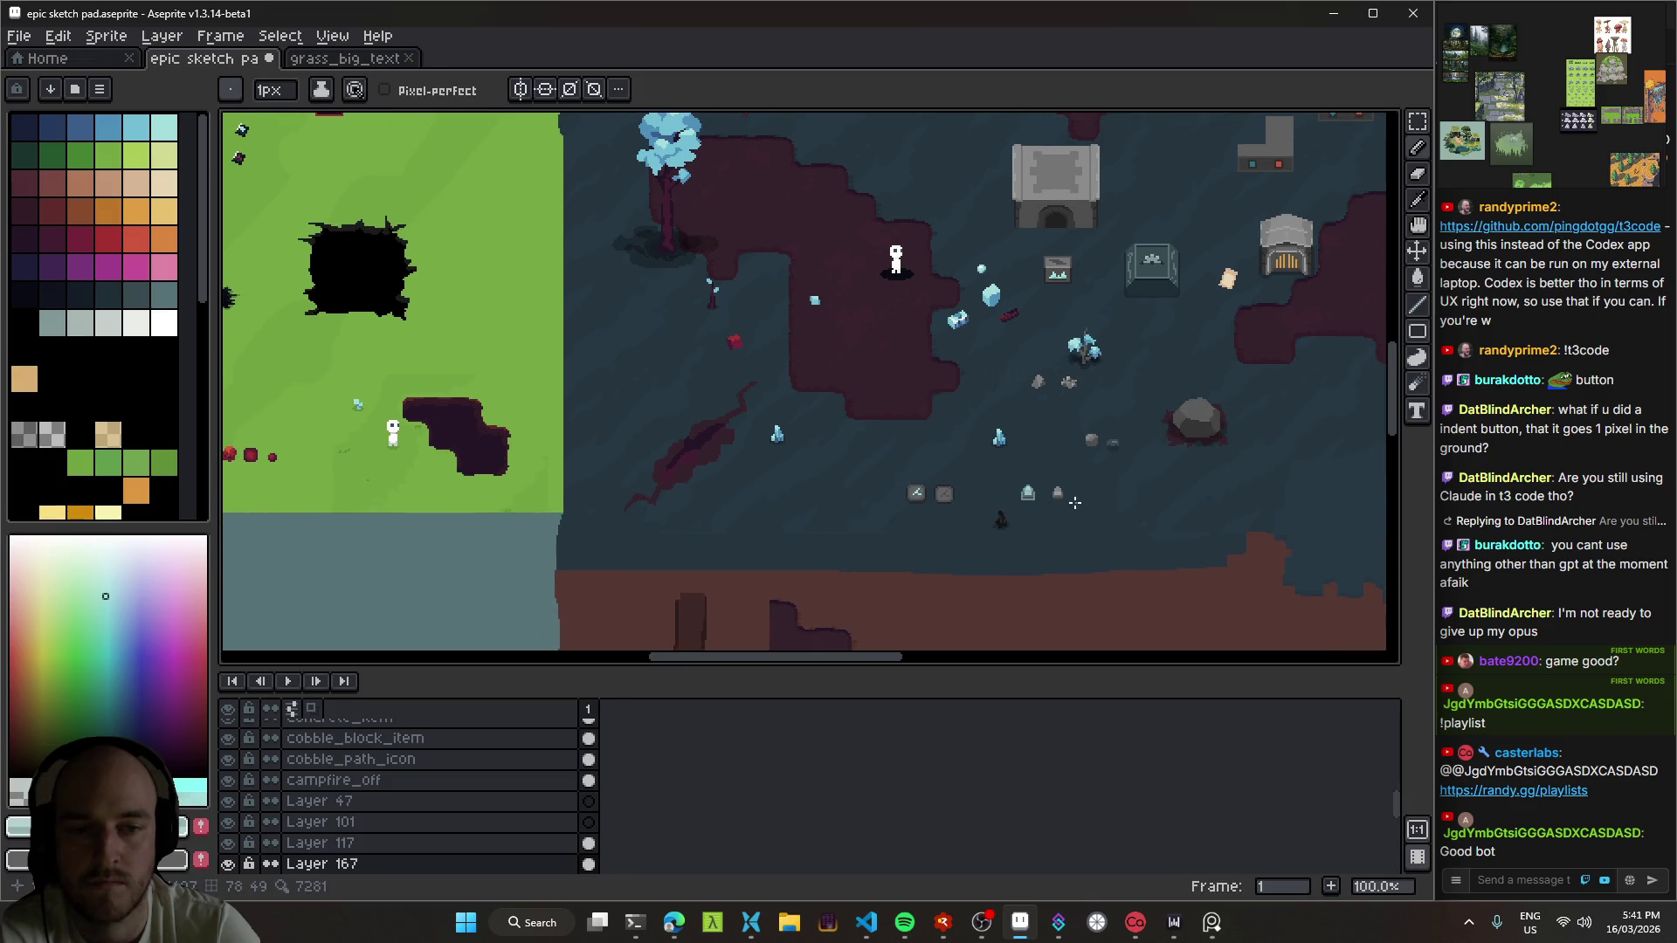
scroll(1075, 504, "up", 4)
scroll(1022, 502, "down", 3)
key("ctrl+z")
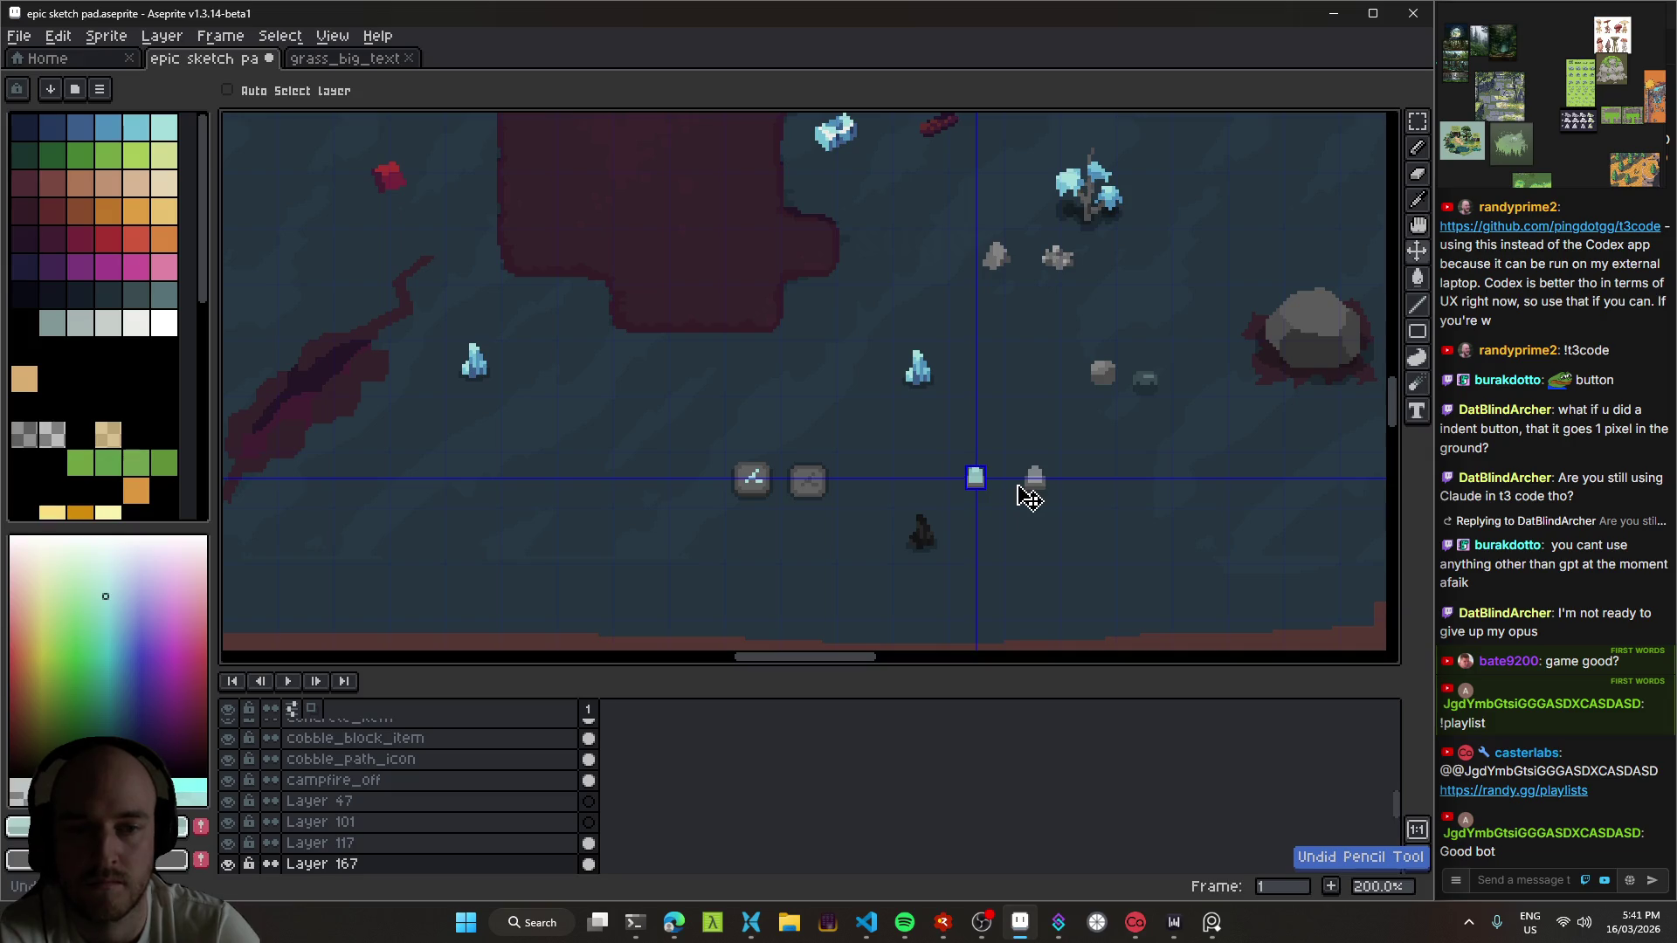
Step: Save the sprite sheet and paint a teal stroke down the pedestal
key("ctrl+s")
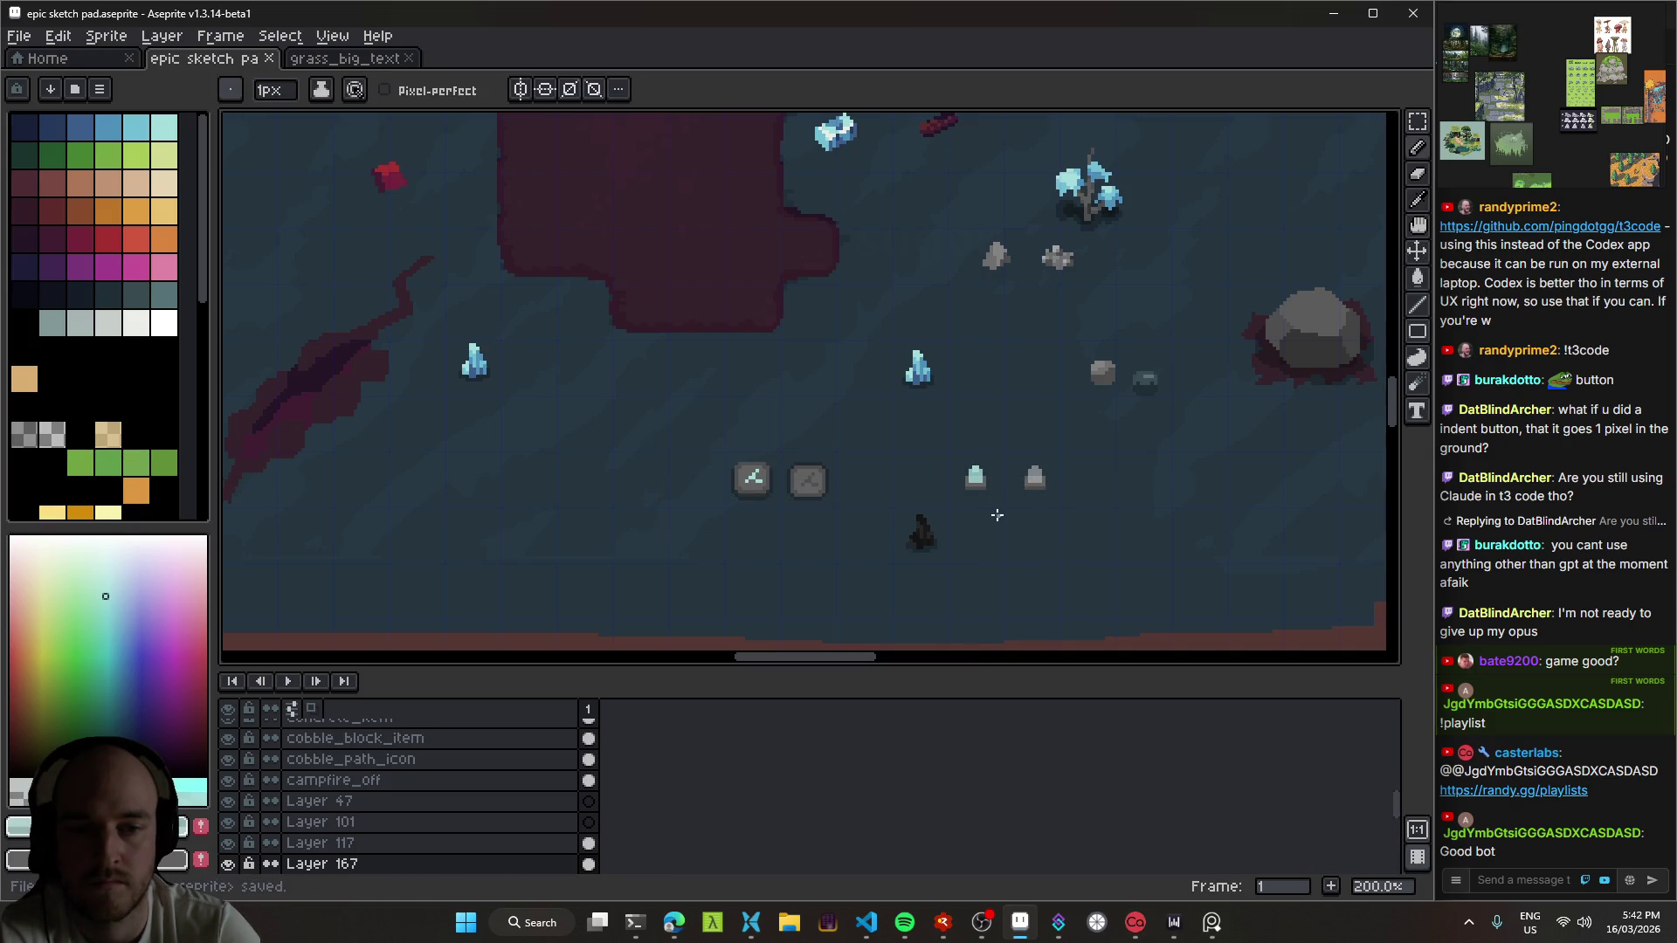
scroll(1000, 509, "up", 5)
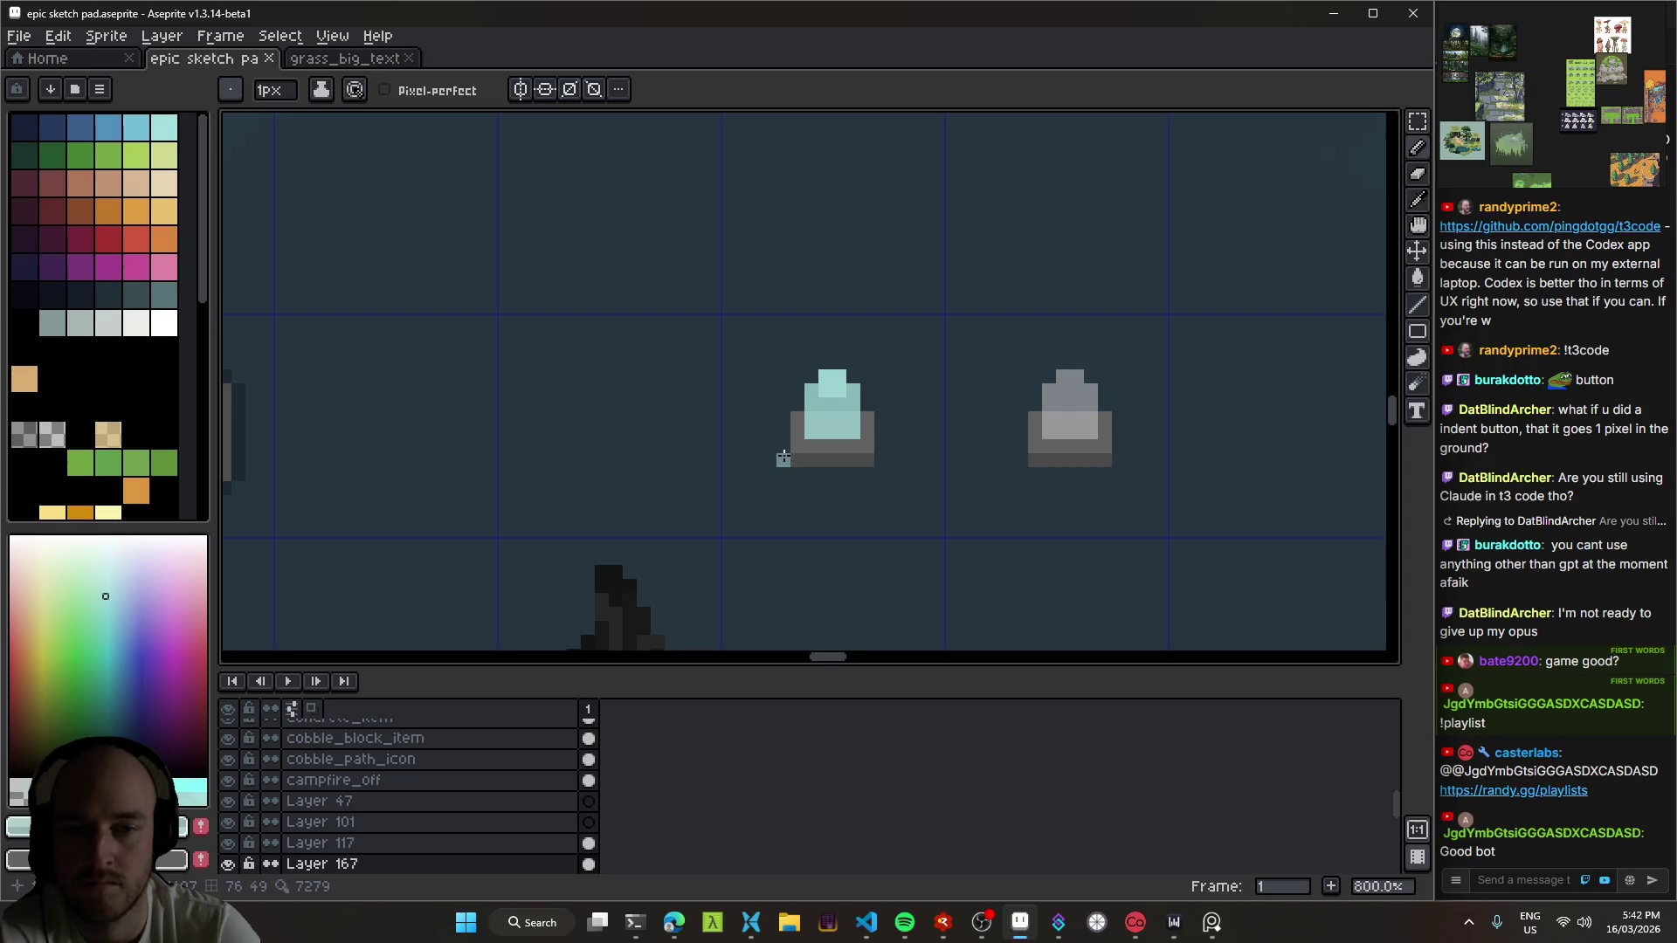
scroll(795, 452, "up", 2)
mouse_move(804, 354)
left_mouse_down()
mouse_move(996, 423)
mouse_move(1010, 404)
mouse_move(898, 479)
mouse_move(794, 476)
left_mouse_up()
Step: Redo the undone pencil stroke and save the sprite sheet
scroll(982, 557, "down", 5)
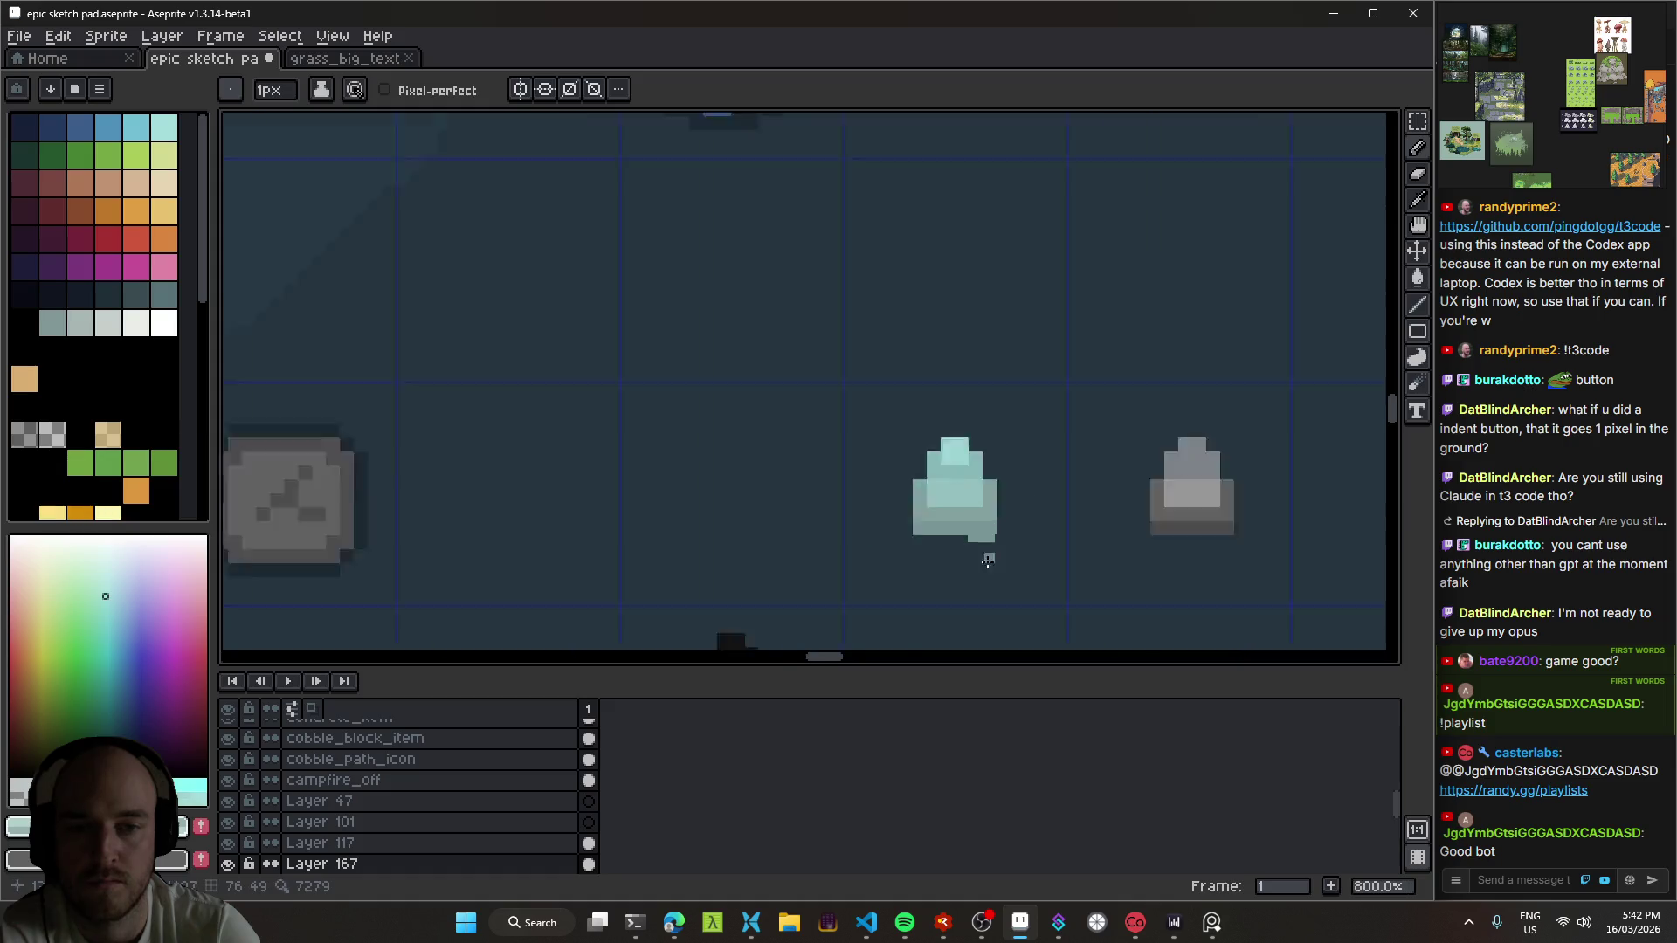
scroll(984, 560, "down", 6)
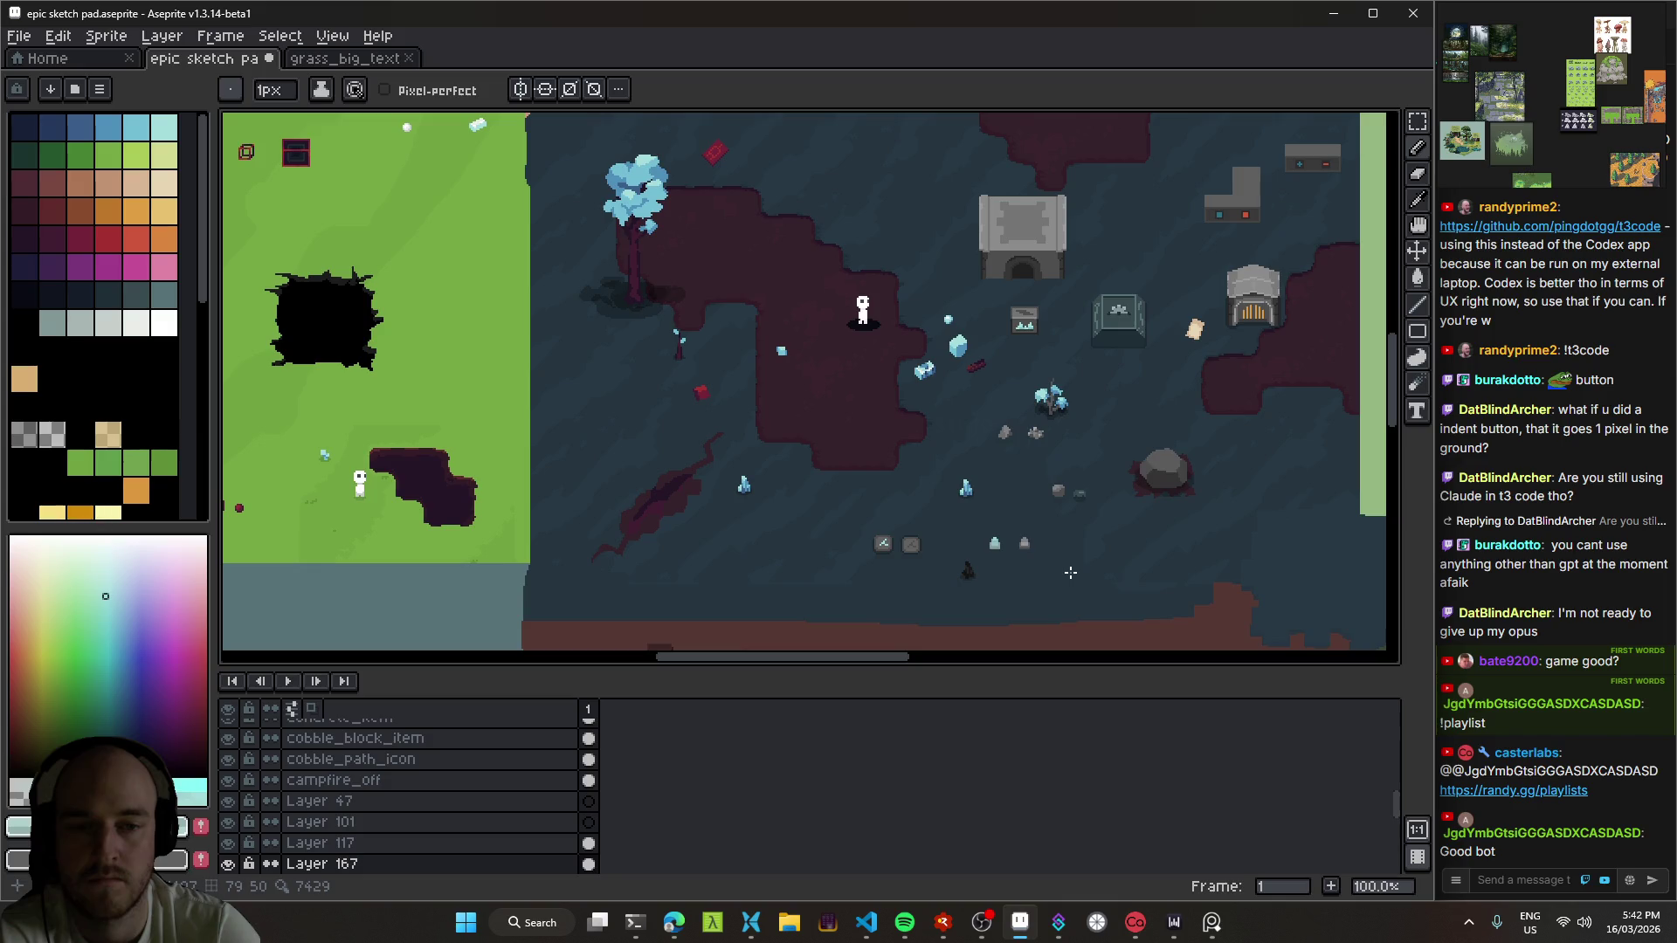
left_click_drag(1071, 572, 1004, 504)
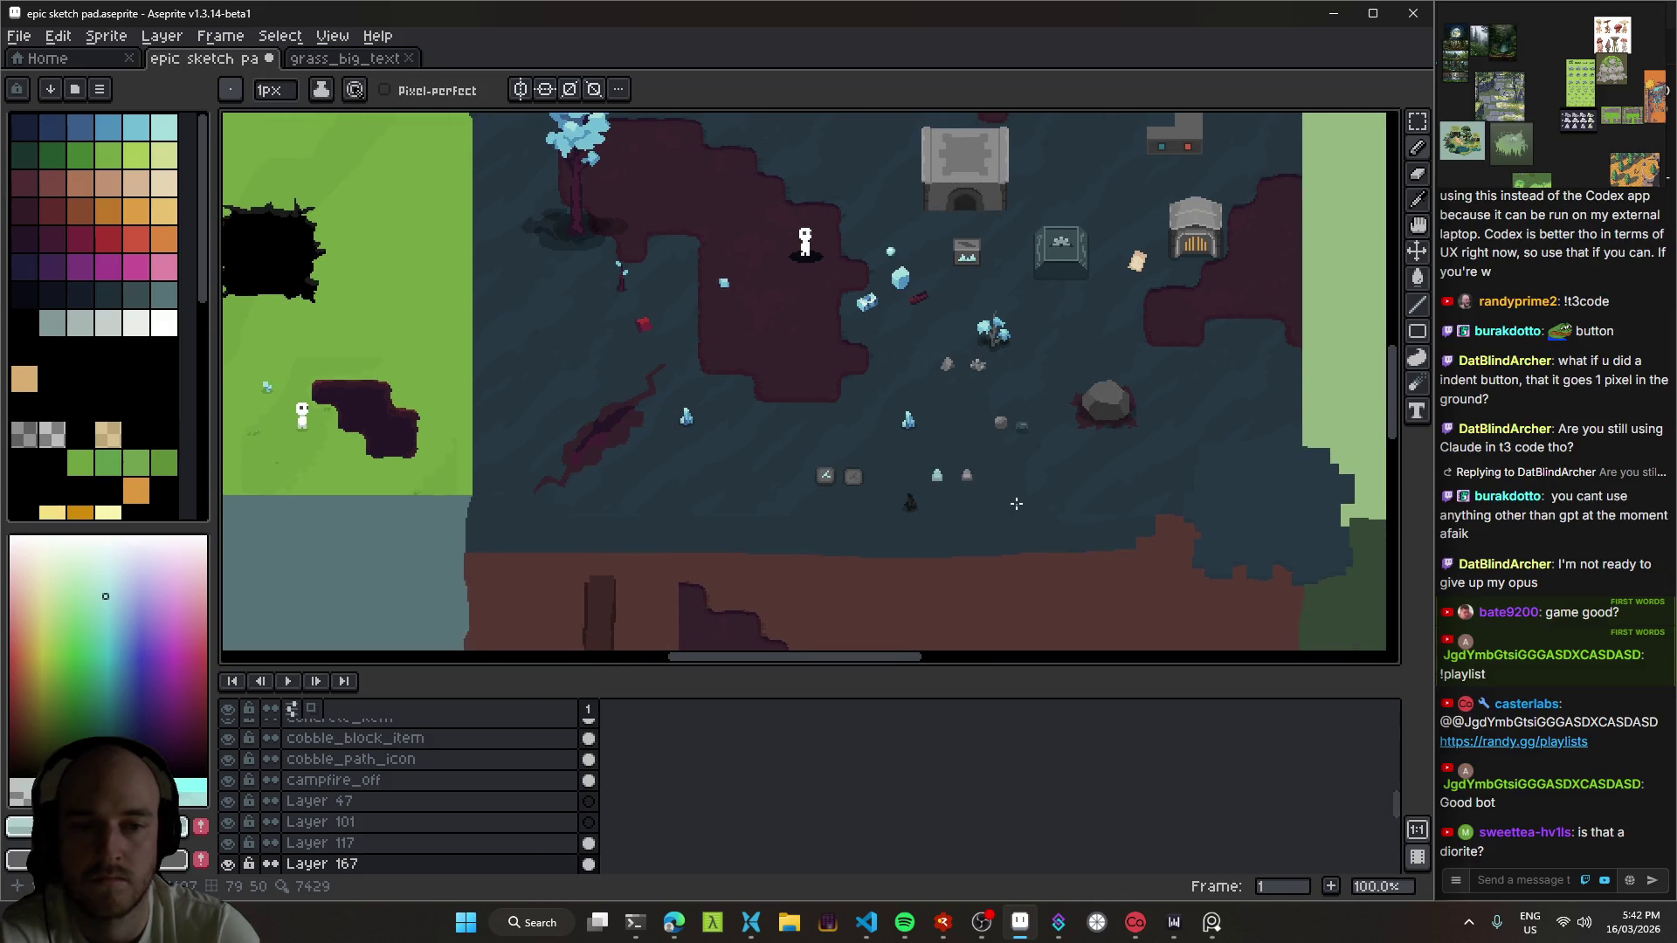
scroll(971, 483, "up", 5)
key("ctrl+y")
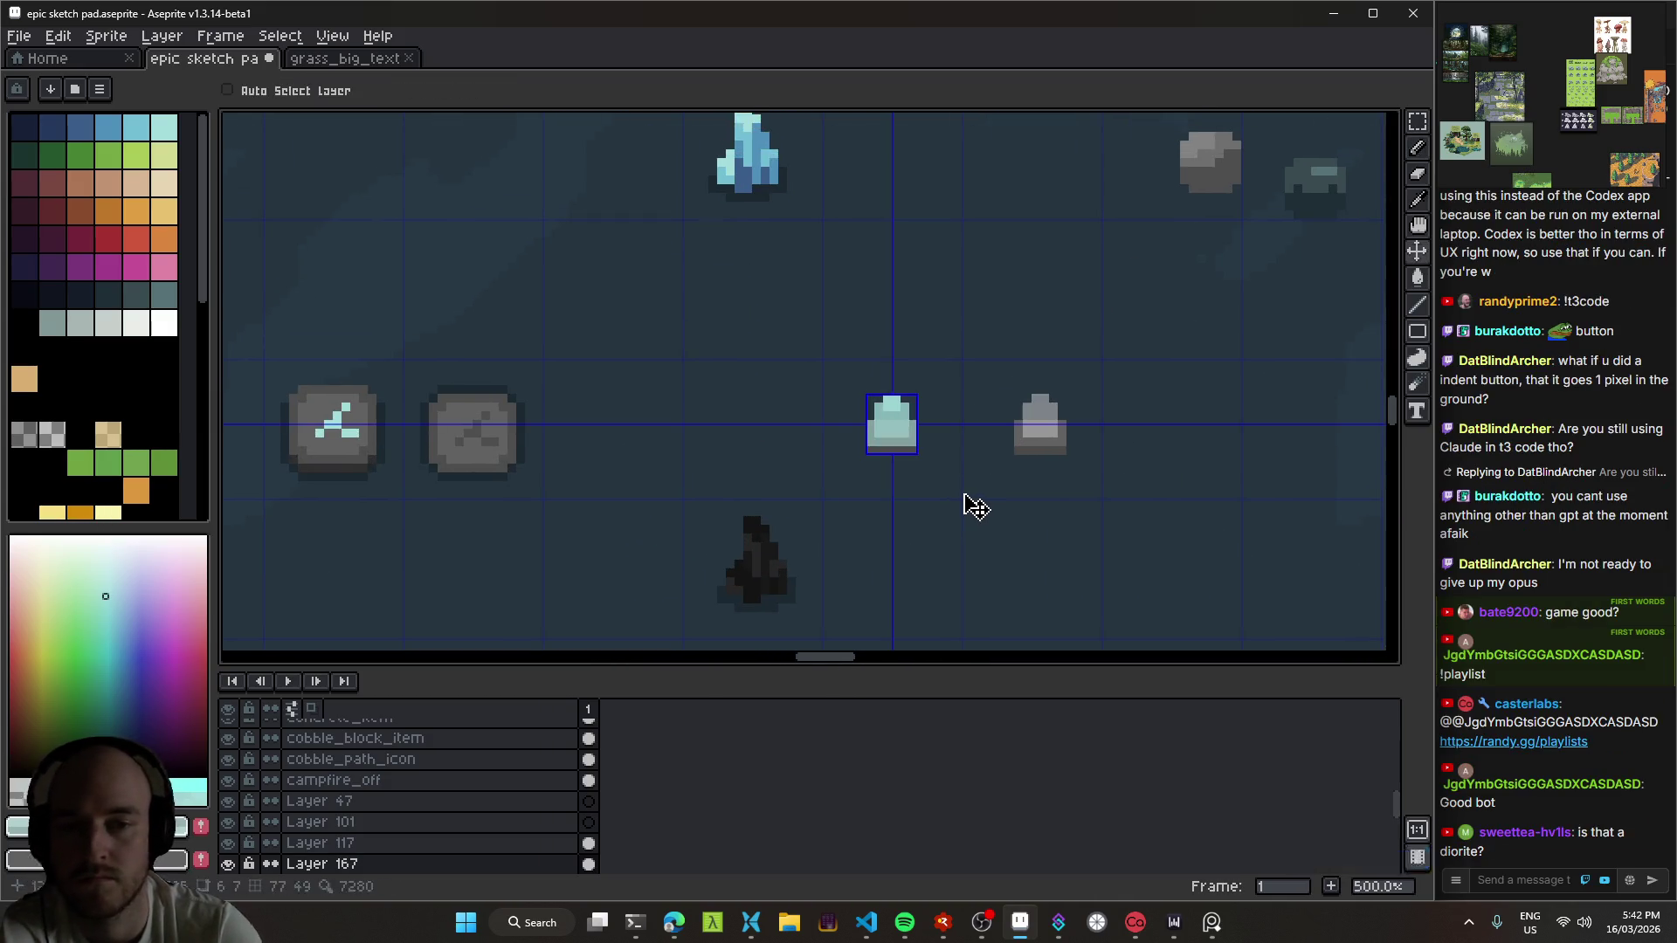
key("ctrl+s")
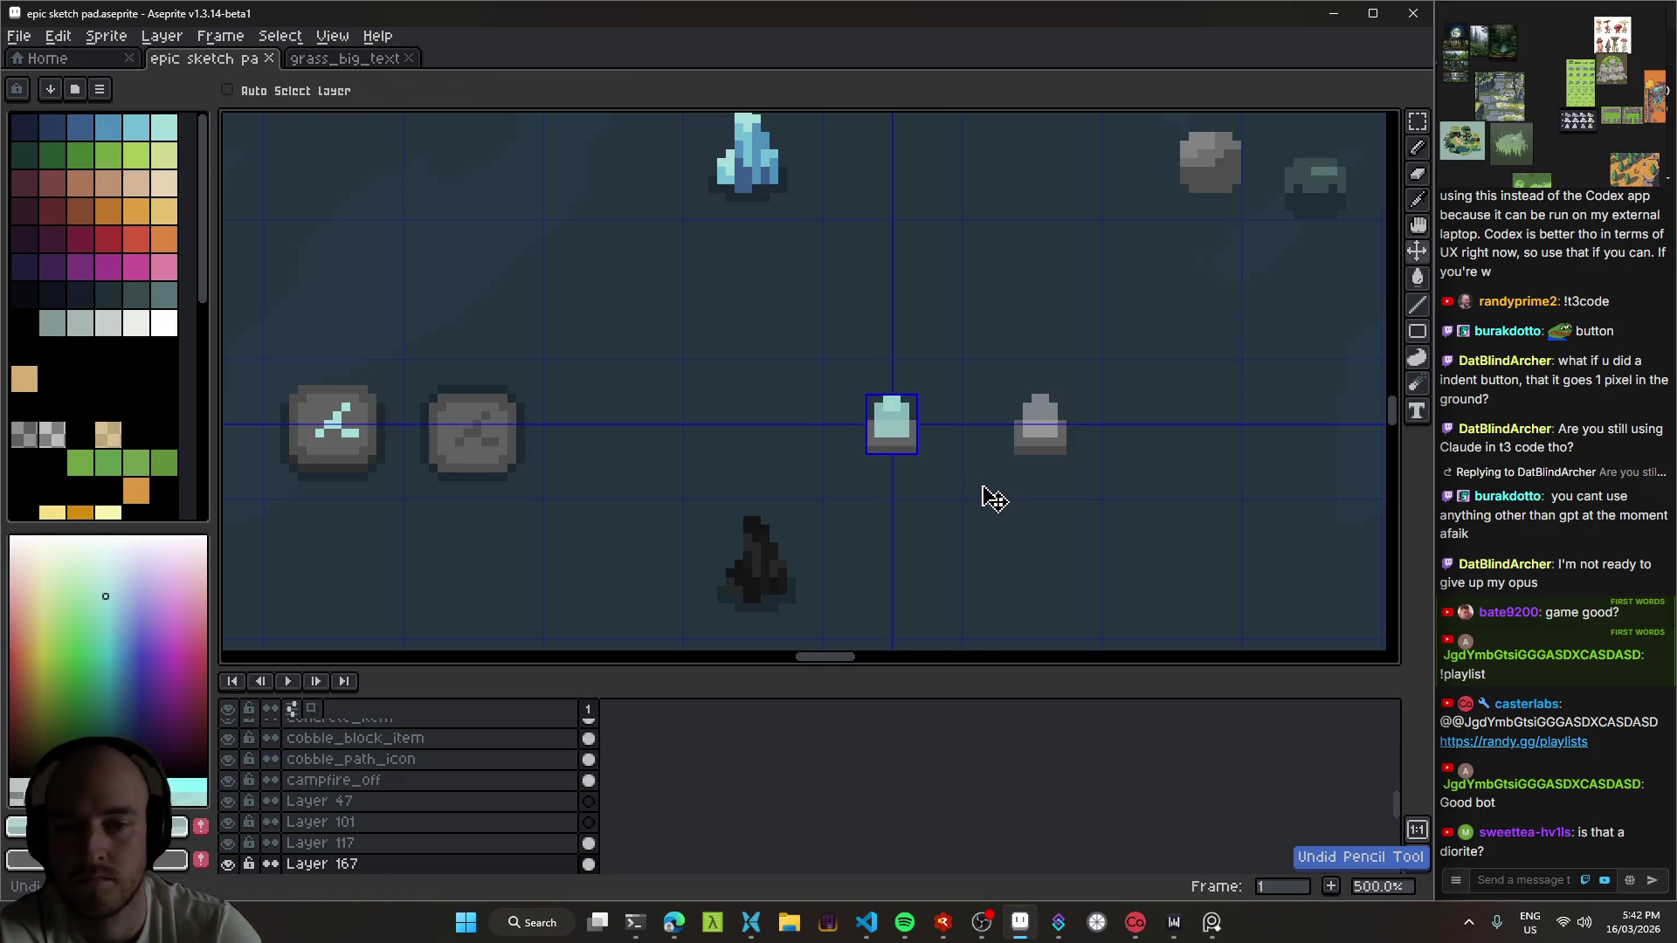
Step: Nudge the grey pedestal slightly left and save again
scroll(987, 493, "down", 3)
mouse_move(994, 511)
left_mouse_down()
mouse_move(1018, 490)
mouse_move(885, 425)
left_mouse_up()
scroll(952, 458, "up", 3)
left_click_drag(1033, 419, 1024, 426)
key("ctrl+s")
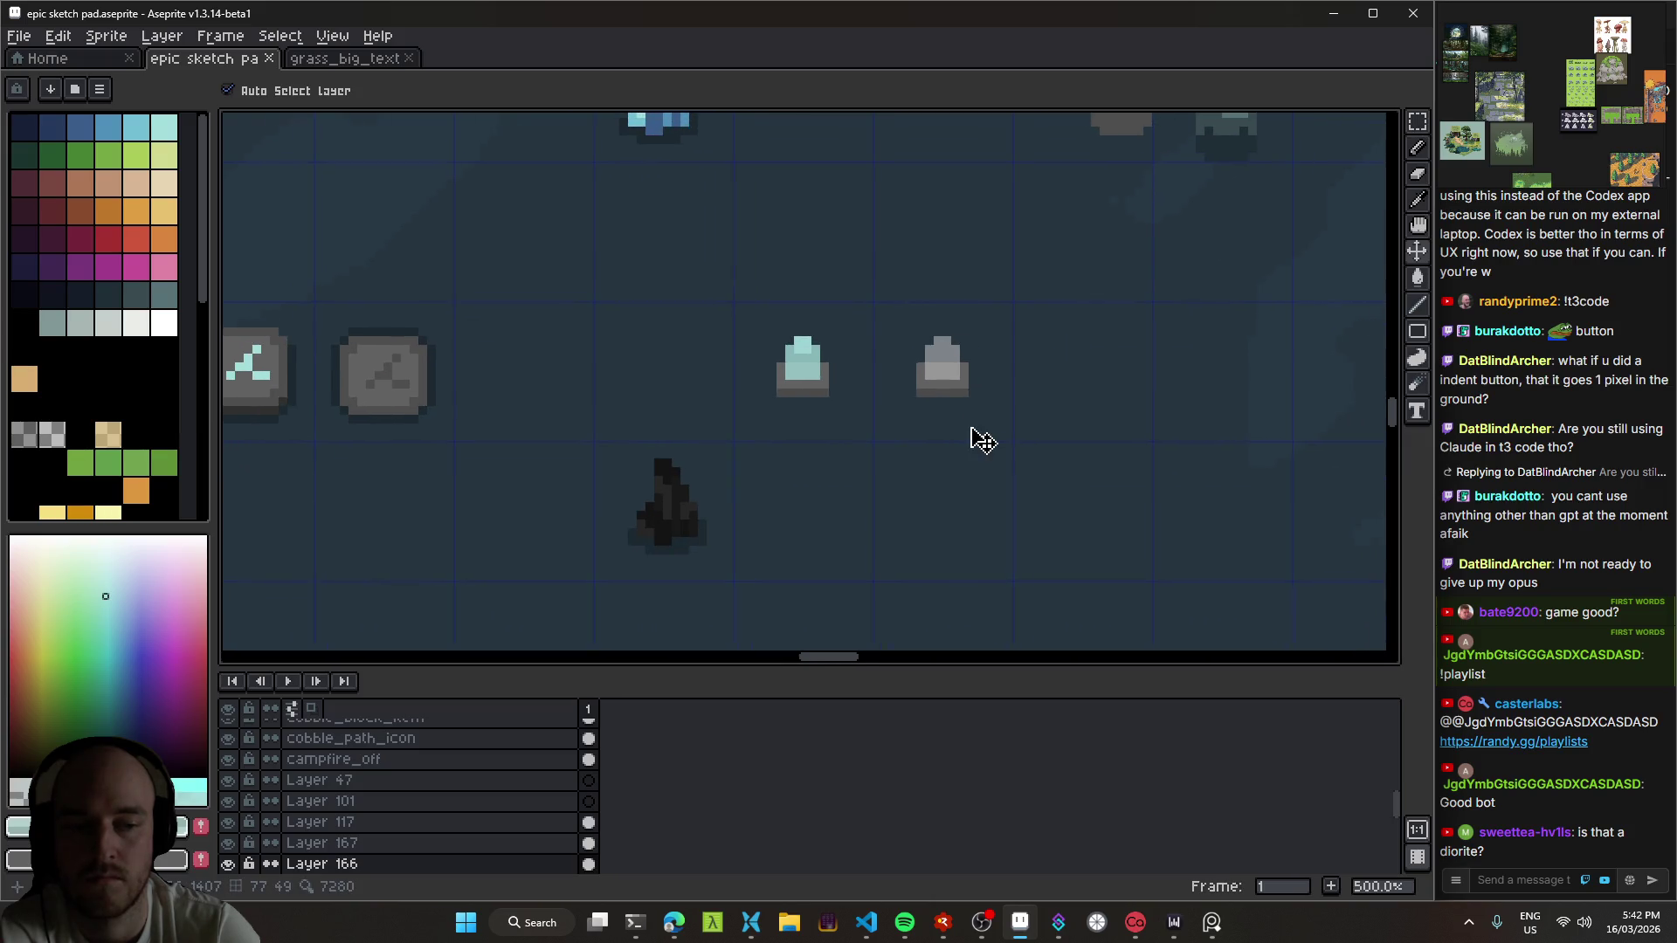
scroll(952, 385, "up", 1)
scroll(952, 384, "down", 4)
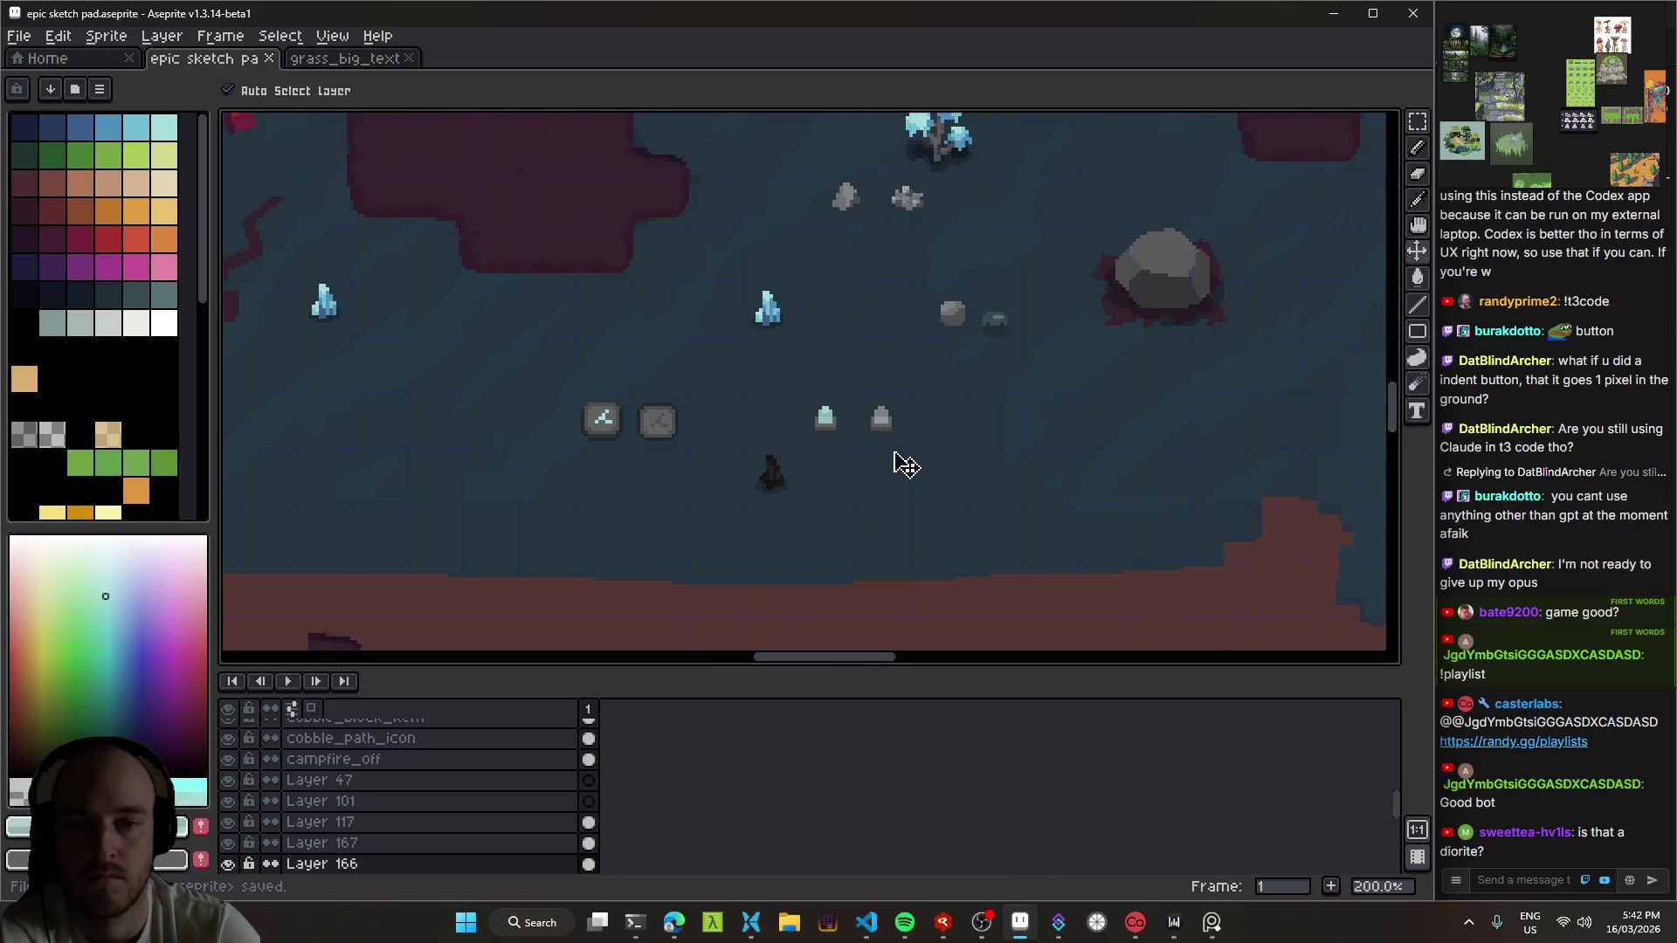
scroll(899, 437, "up", 2)
scroll(889, 441, "left", 2)
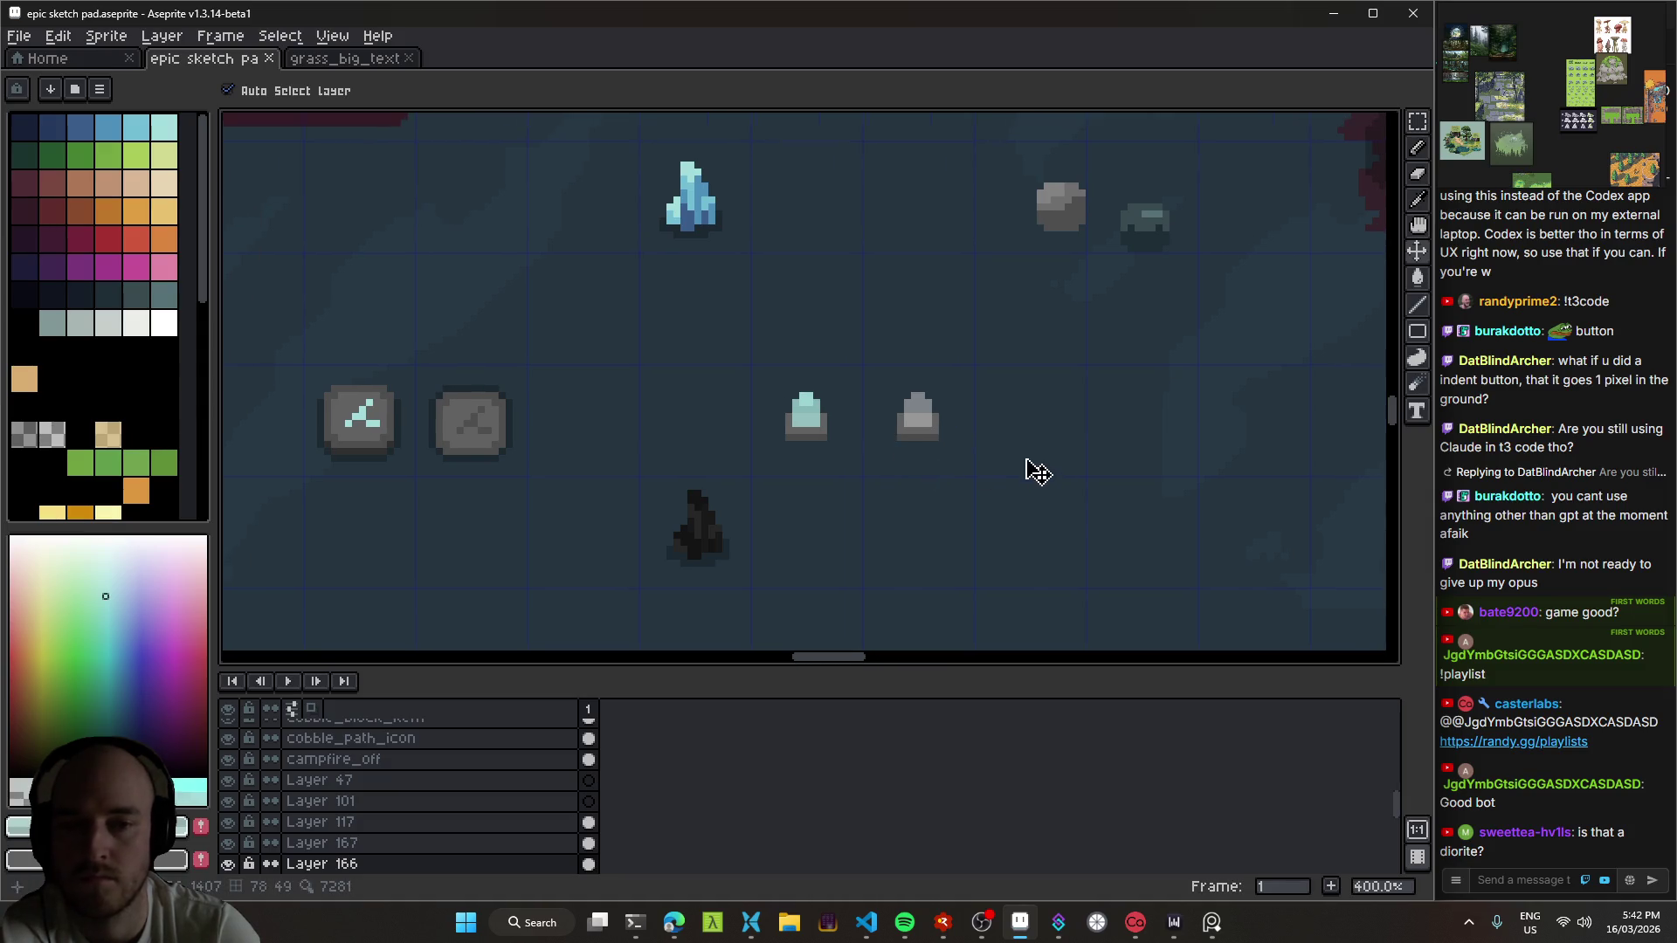
Step: Rename the grey pedestal's layer to probe_off and save
key("shift+p")
type("probe_off")
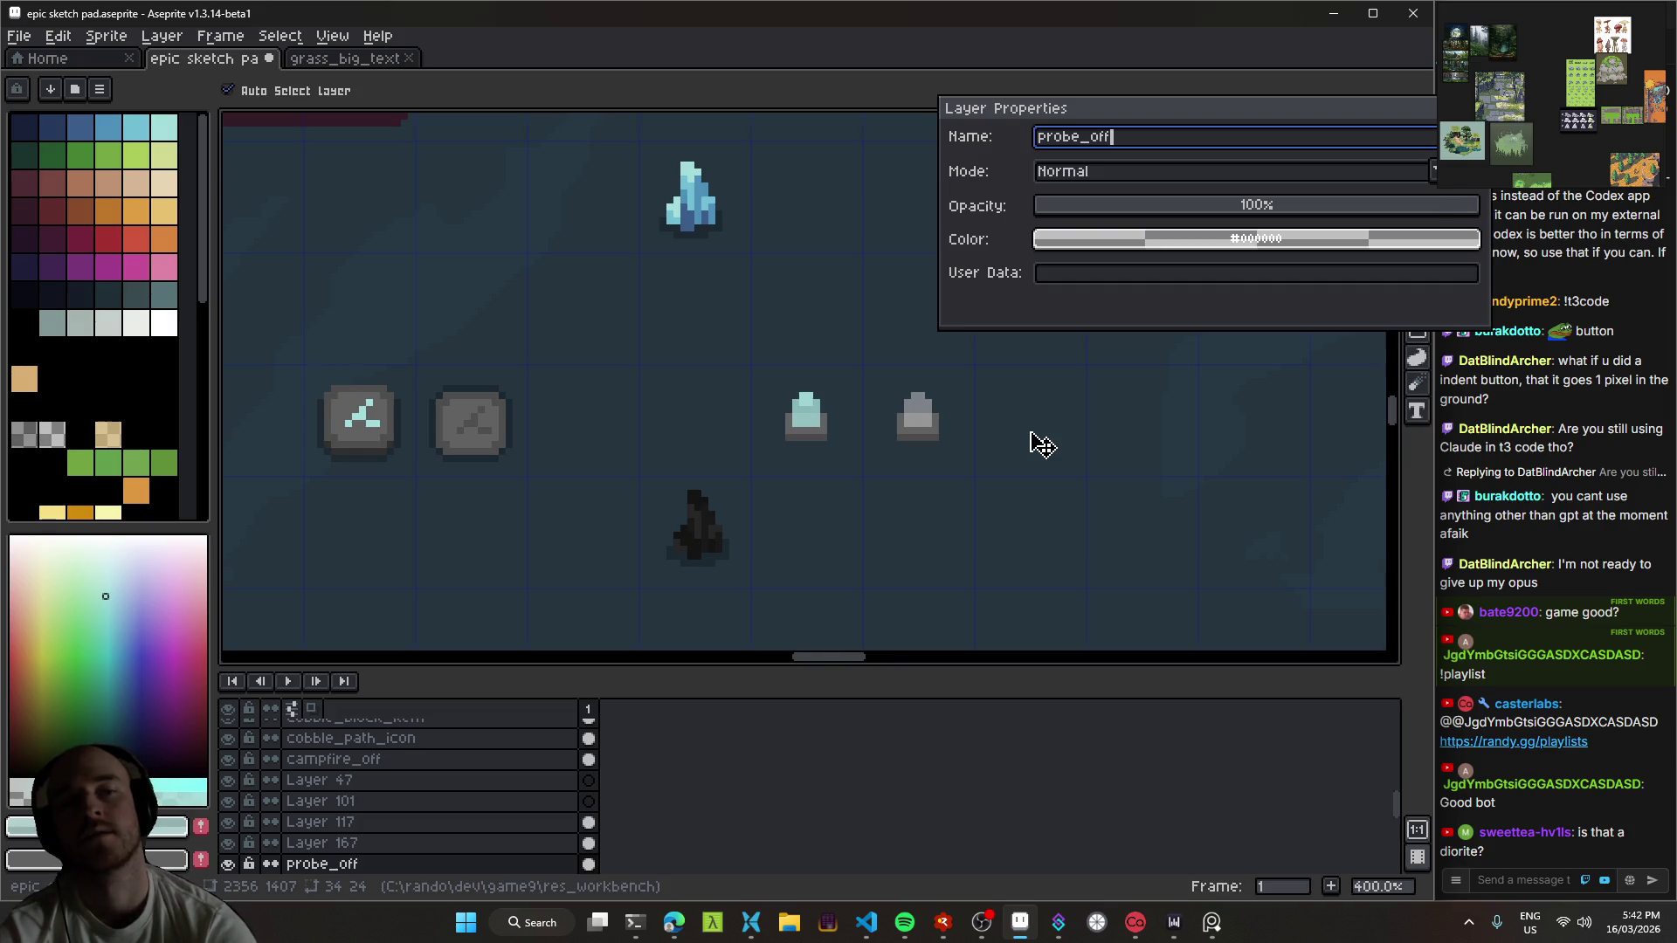
key("Return")
key("ctrl+s")
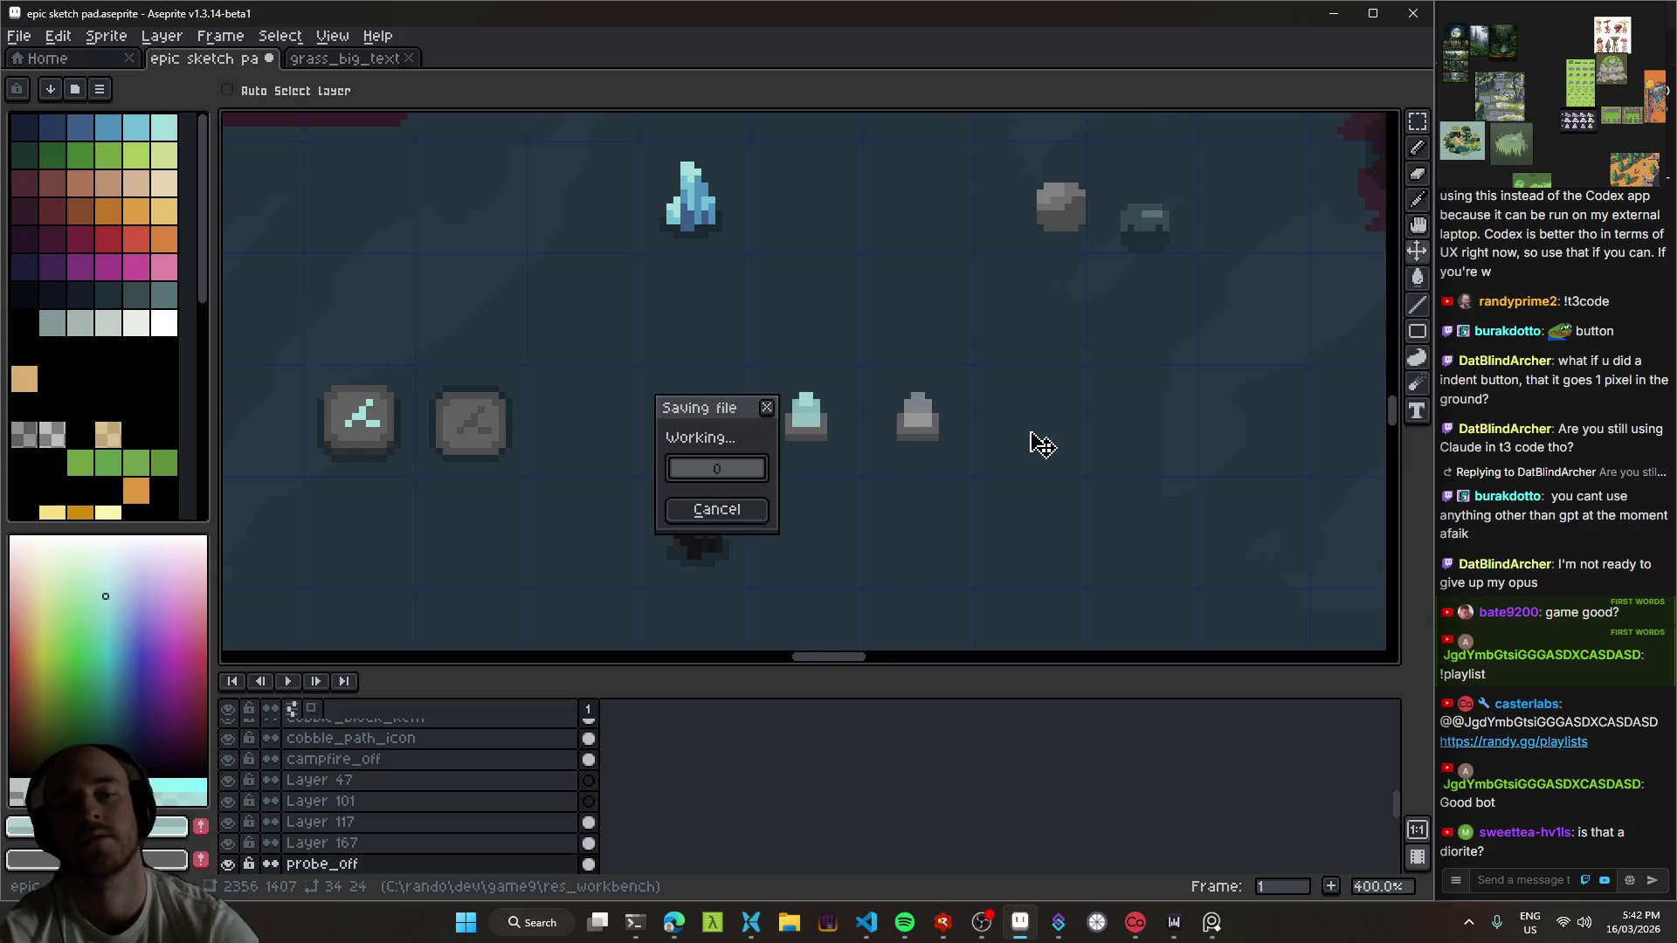
Step: Swap to the grey colour and bring the probe pedestals back into view
scroll(930, 438, "up", 3)
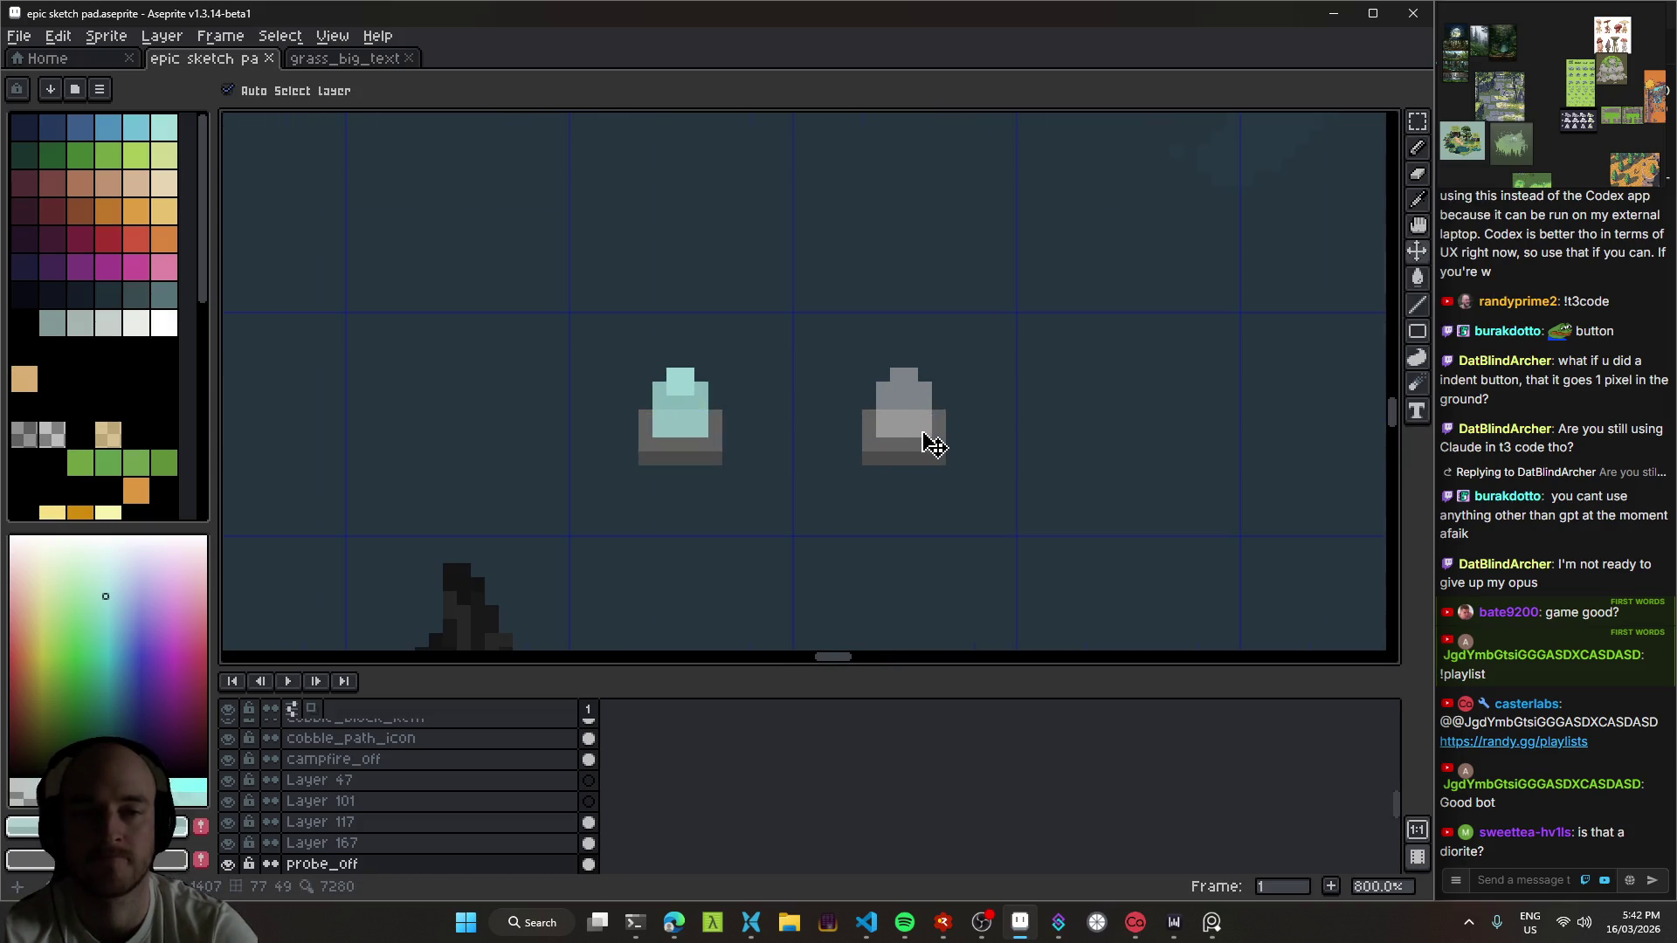
key("x")
key("b")
scroll(793, 298, "up", 3)
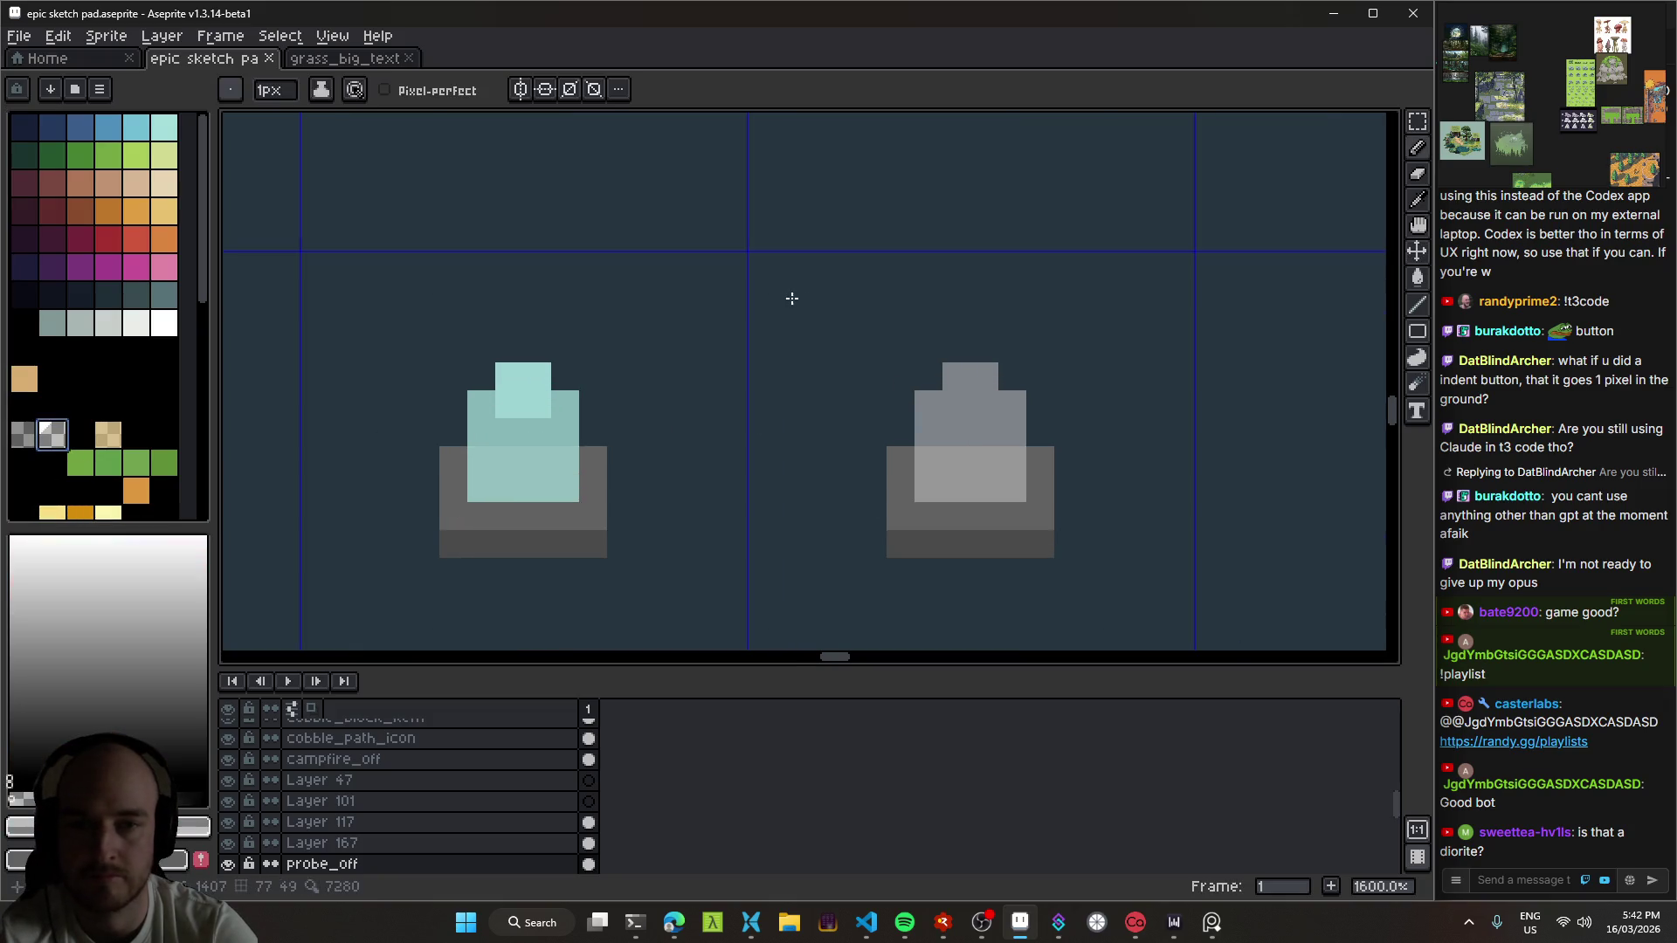
scroll(892, 407, "down", 3)
scroll(892, 407, "right", 3)
scroll(983, 458, "down", 3)
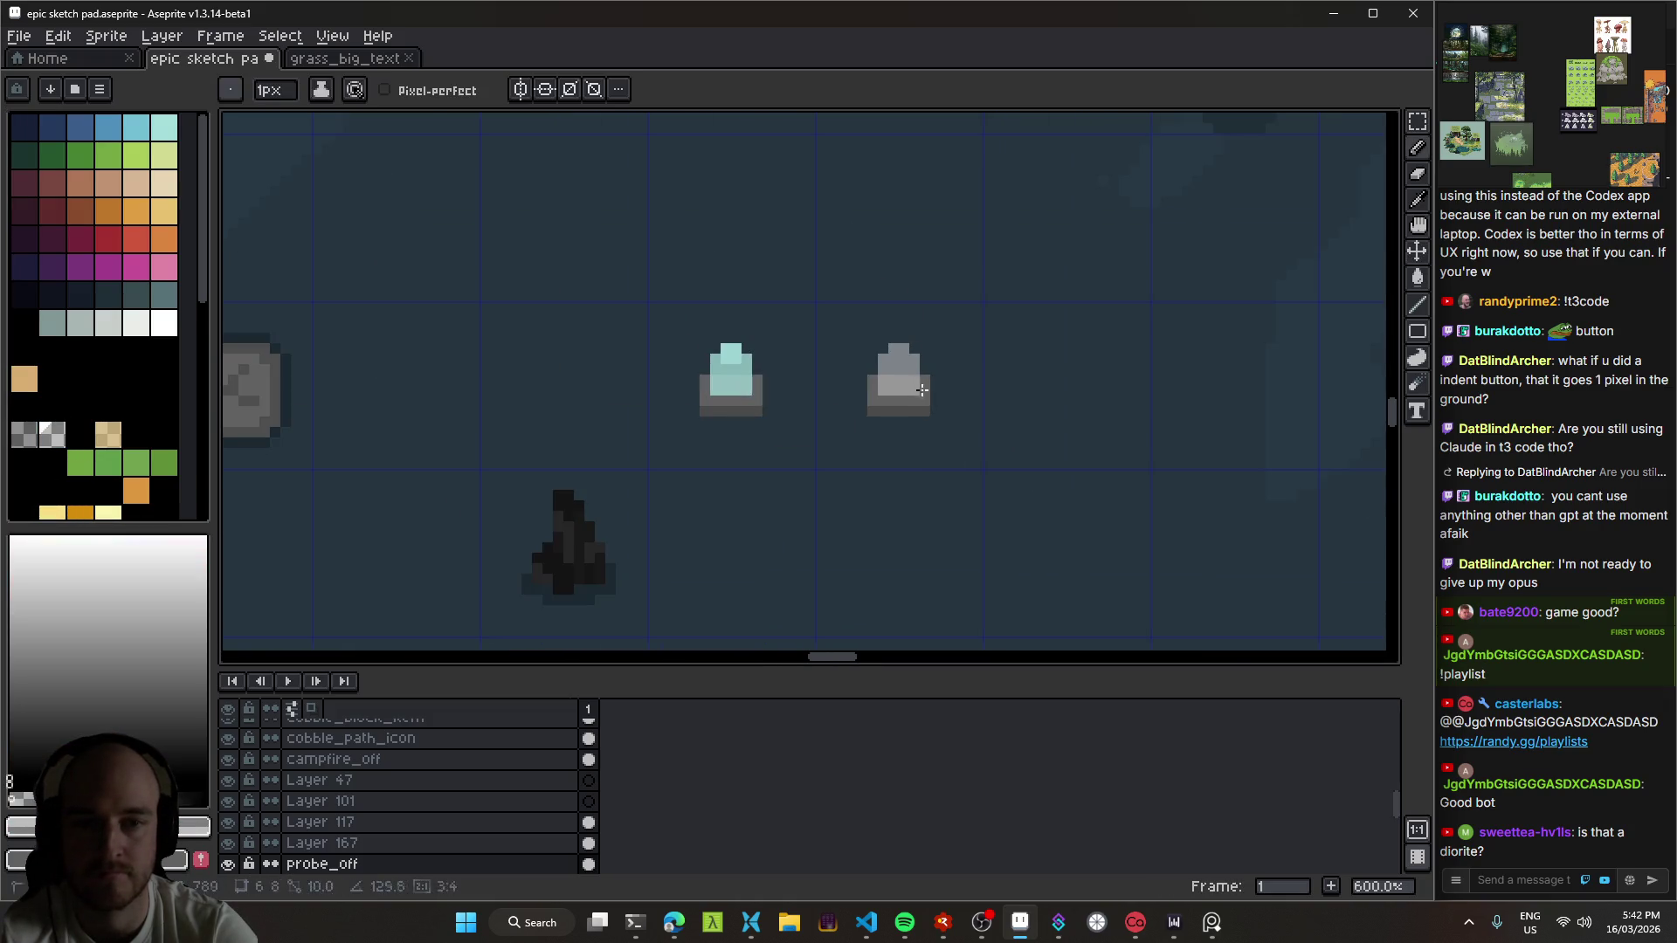
key("v")
scroll(892, 425, "up", 1)
left_click_drag(893, 426, 1050, 472)
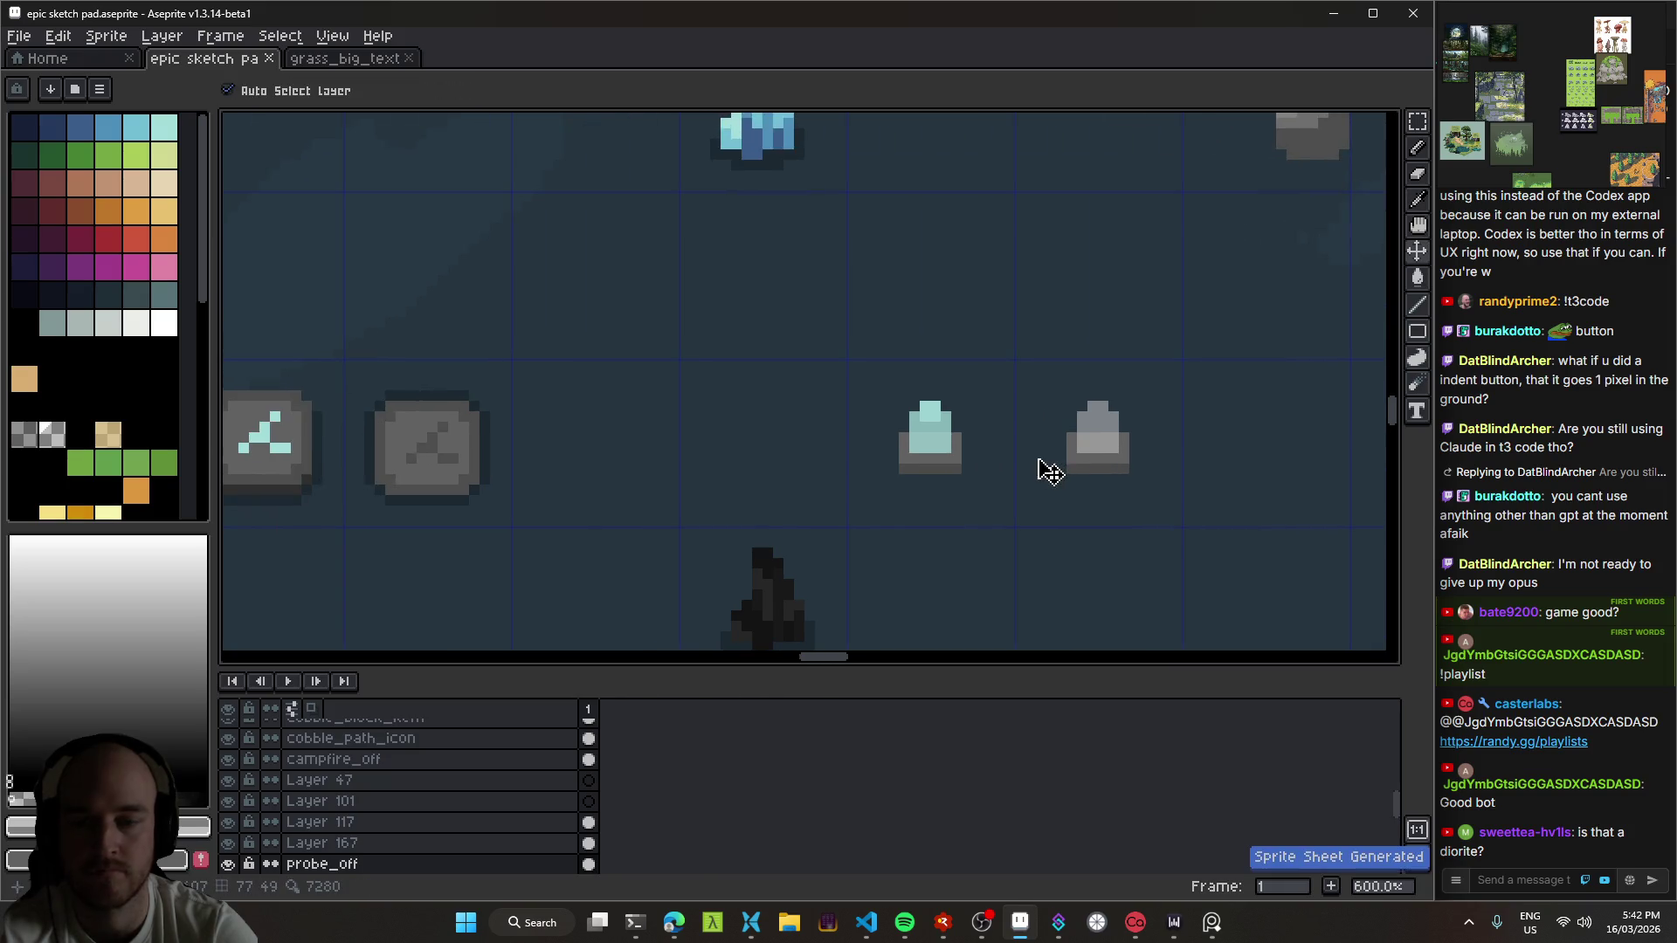
Step: Rename the teal pedestal's layer from Layer 167 to probe_on and save
double_click(934, 454)
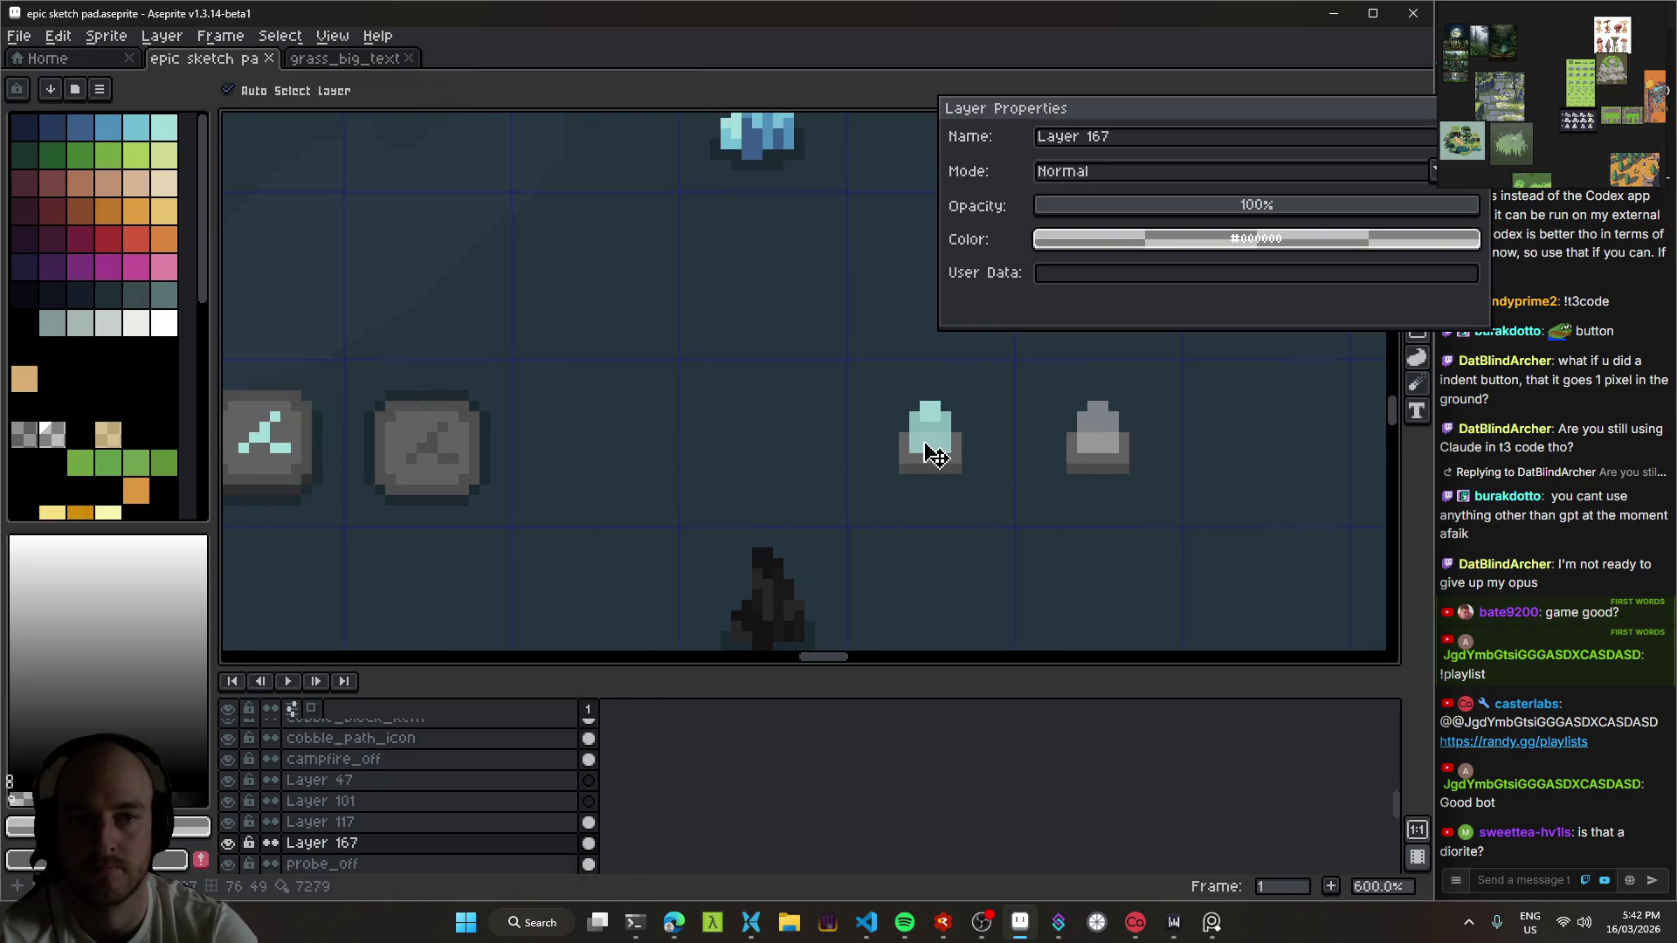
left_click_drag(1349, 110, 1056, 147)
left_click(1182, 146)
left_click(1123, 448)
double_click(937, 455)
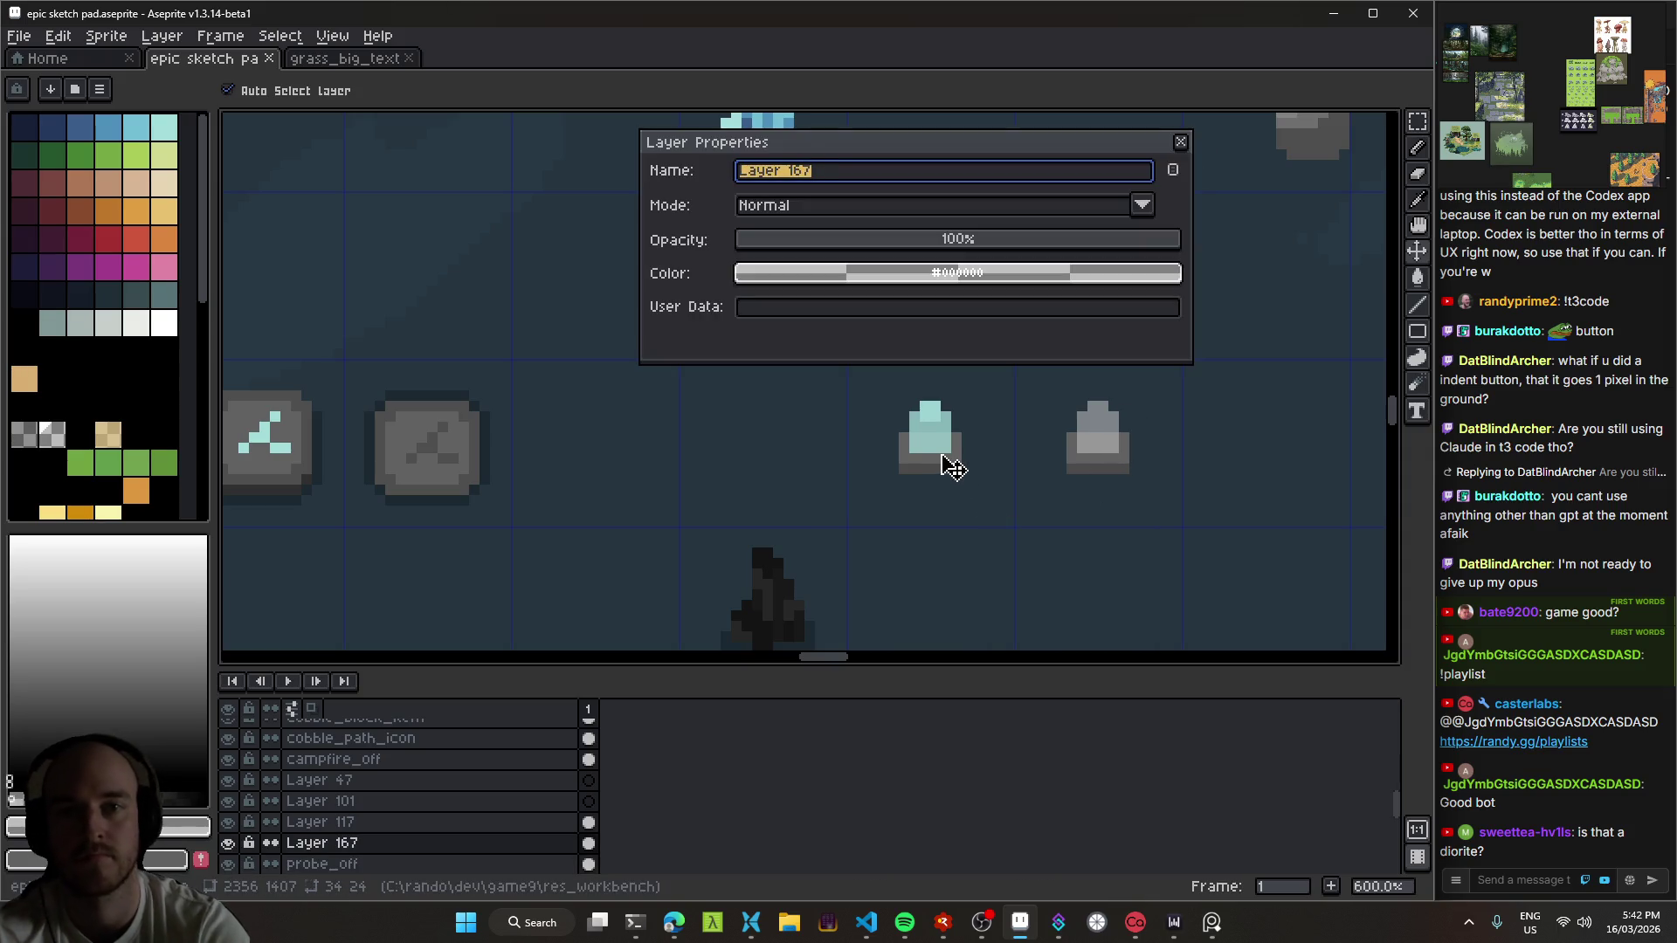
type("probe_on")
key("Return")
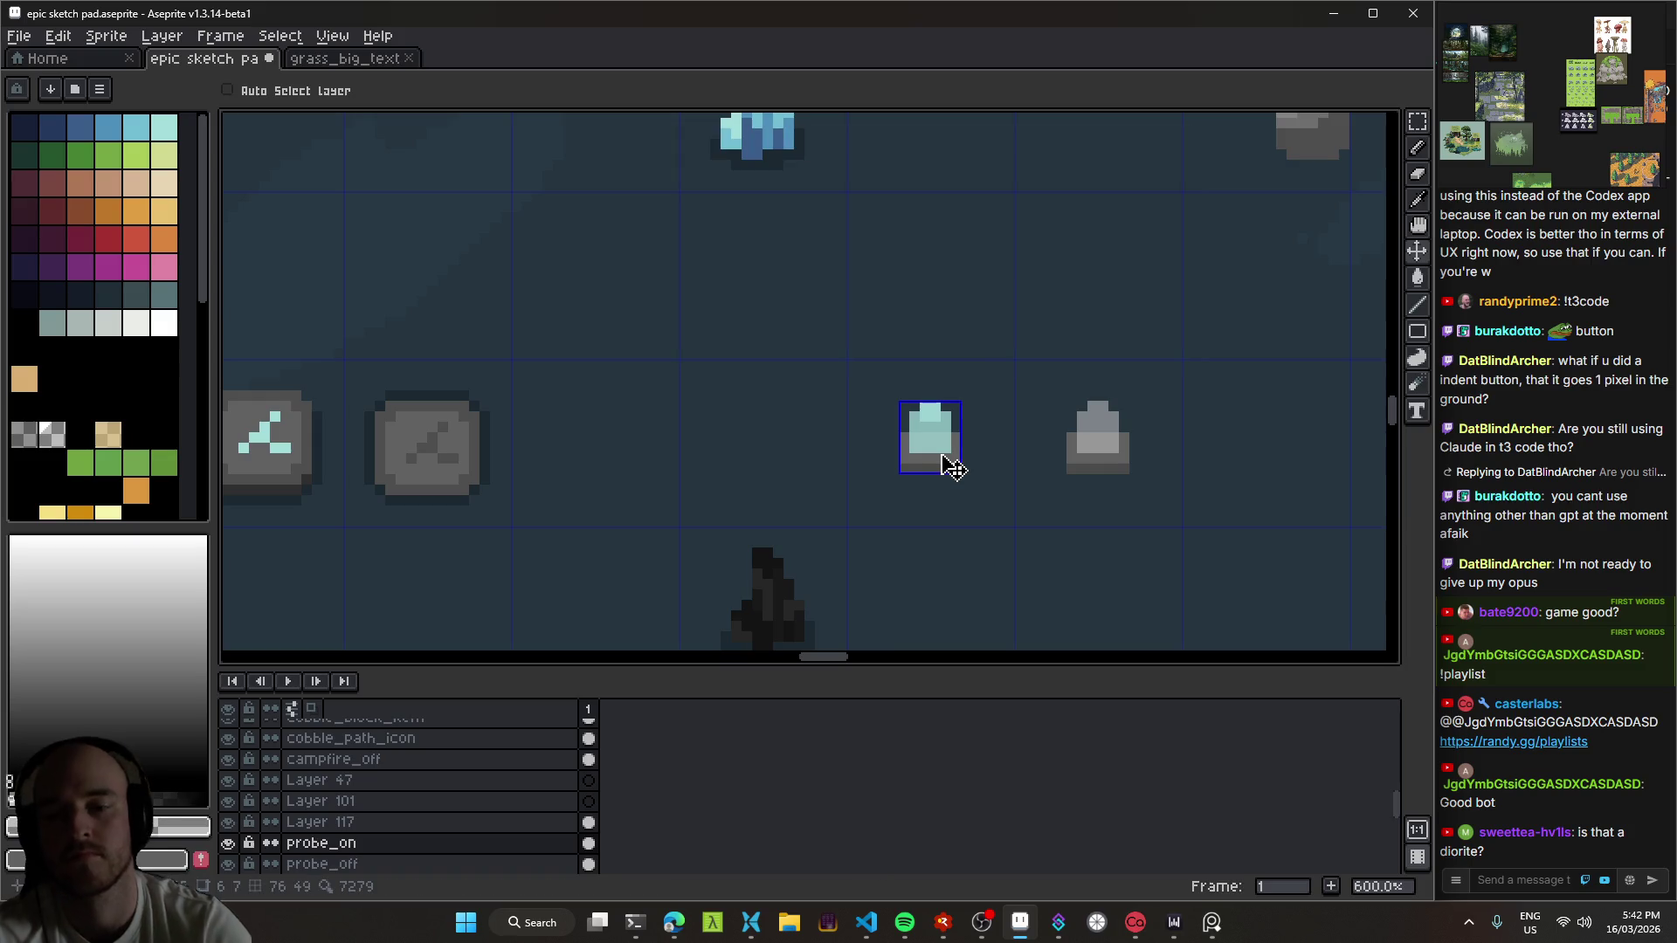
key("ctrl+s")
scroll(939, 472, "down", 3)
scroll(853, 452, "down", 2)
Step: Look over the probe sprites and check the current layer's properties
scroll(826, 428, "up", 5)
scroll(839, 420, "down", 3)
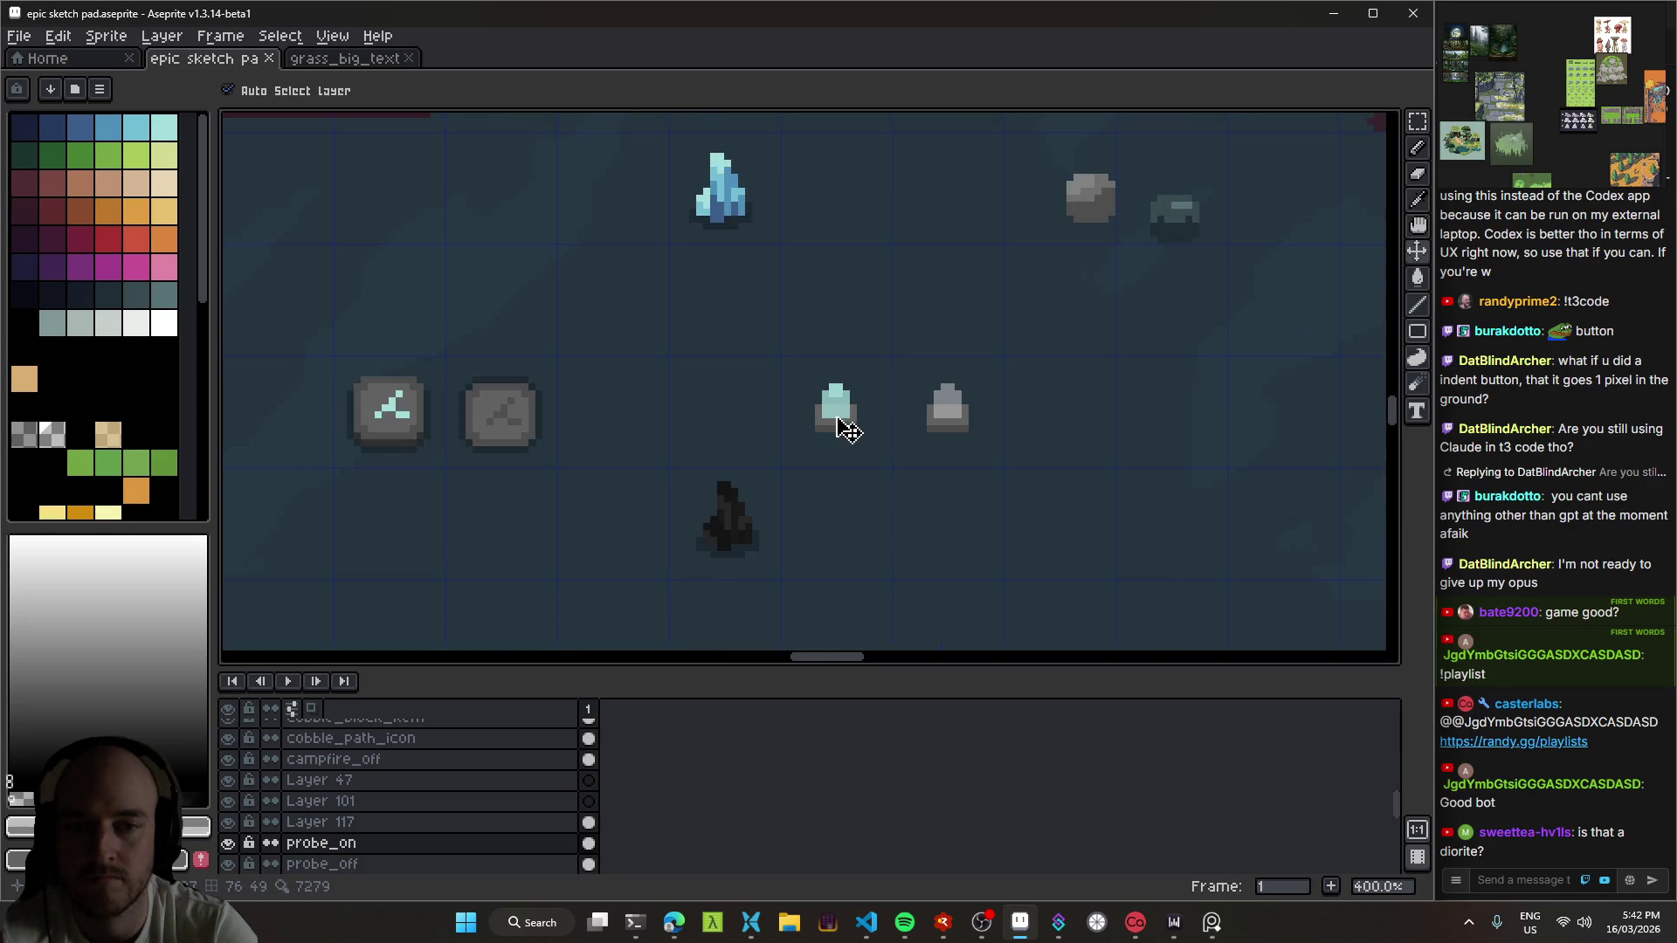
scroll(861, 436, "down", 1)
scroll(854, 439, "up", 1)
scroll(851, 432, "up", 1)
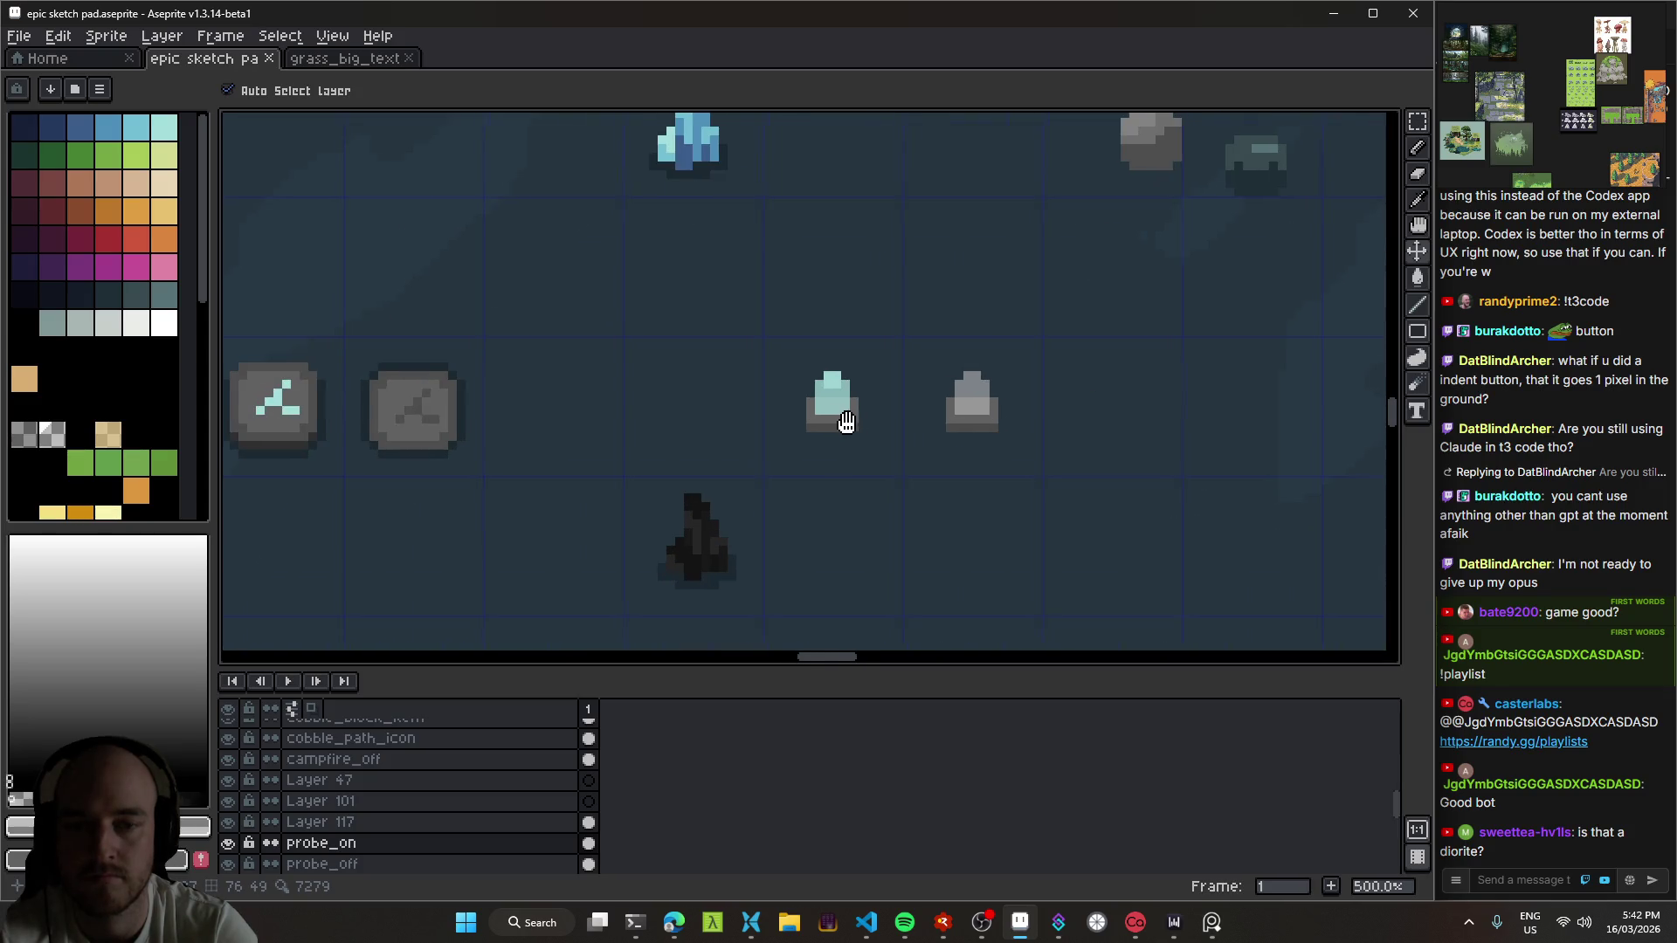
scroll(838, 452, "up", 1)
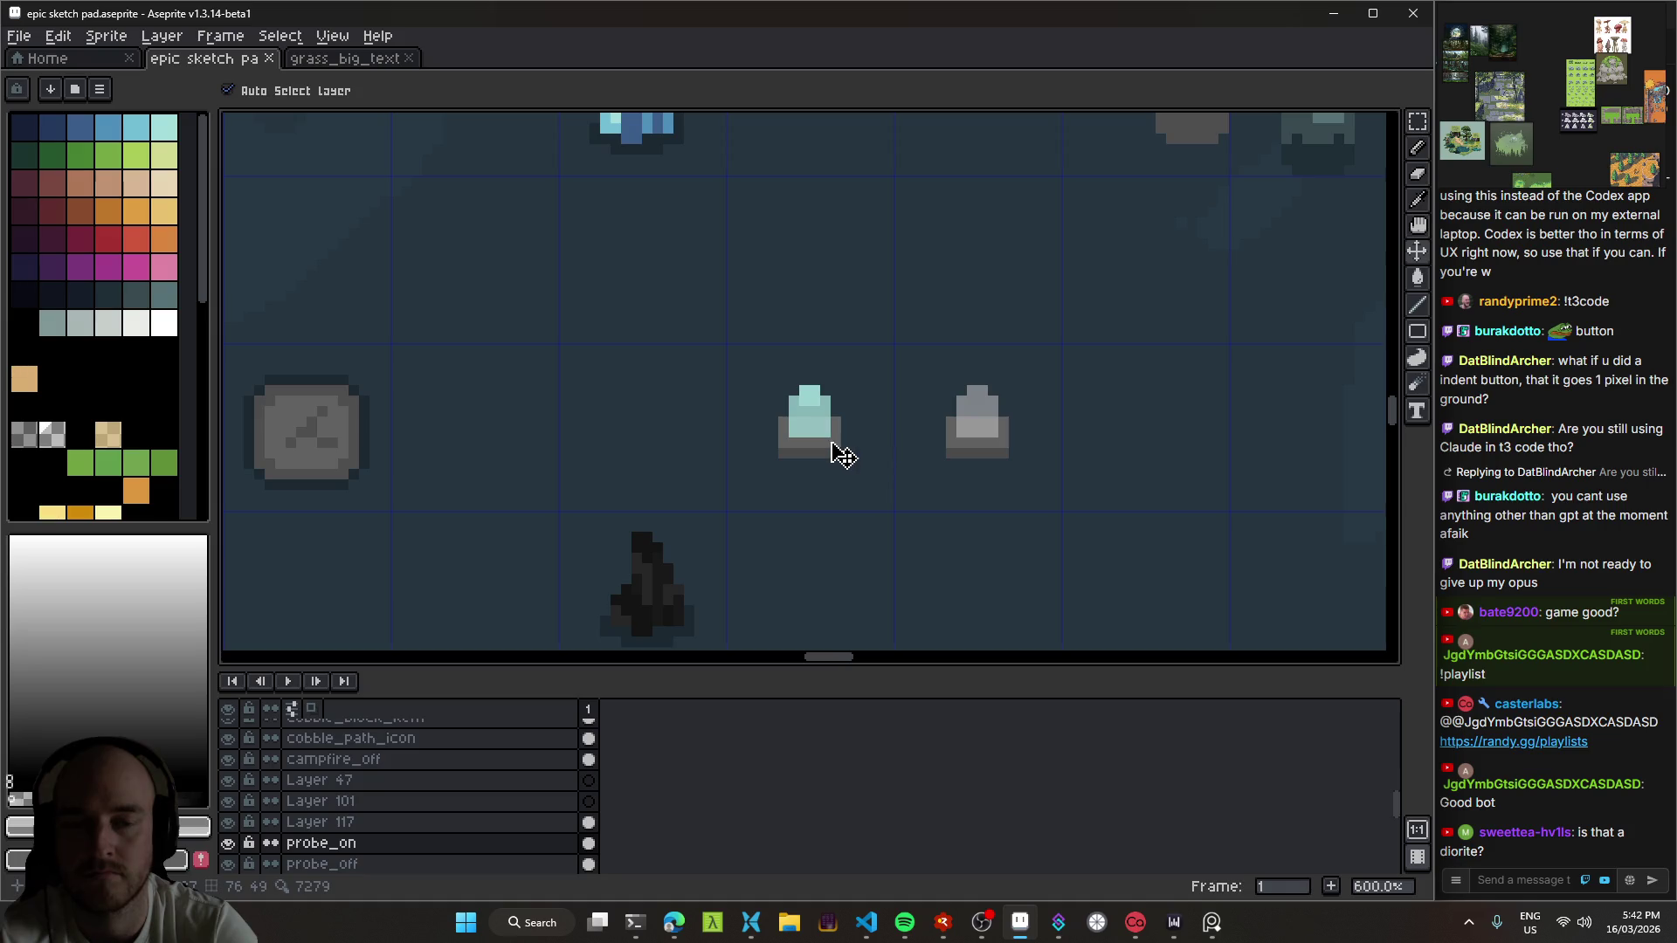
mouse_move(852, 469)
left_mouse_down()
mouse_move(1019, 513)
mouse_move(969, 463)
left_mouse_up()
scroll(1031, 520, "down", 3)
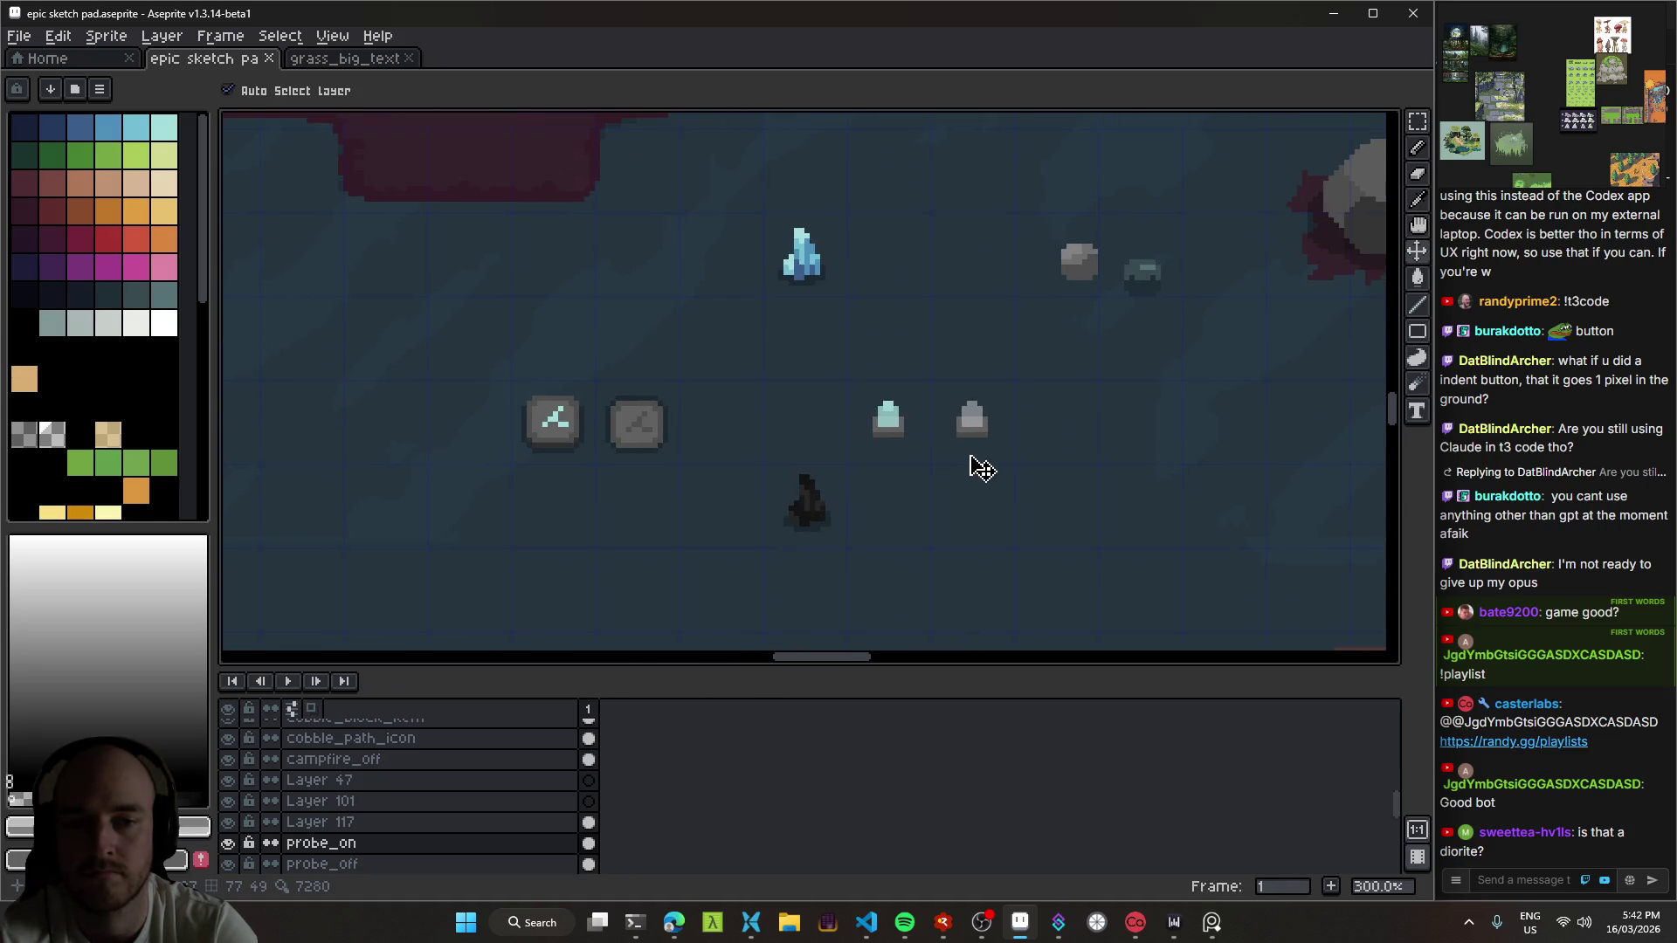
scroll(974, 463, "down", 3)
scroll(968, 451, "up", 4)
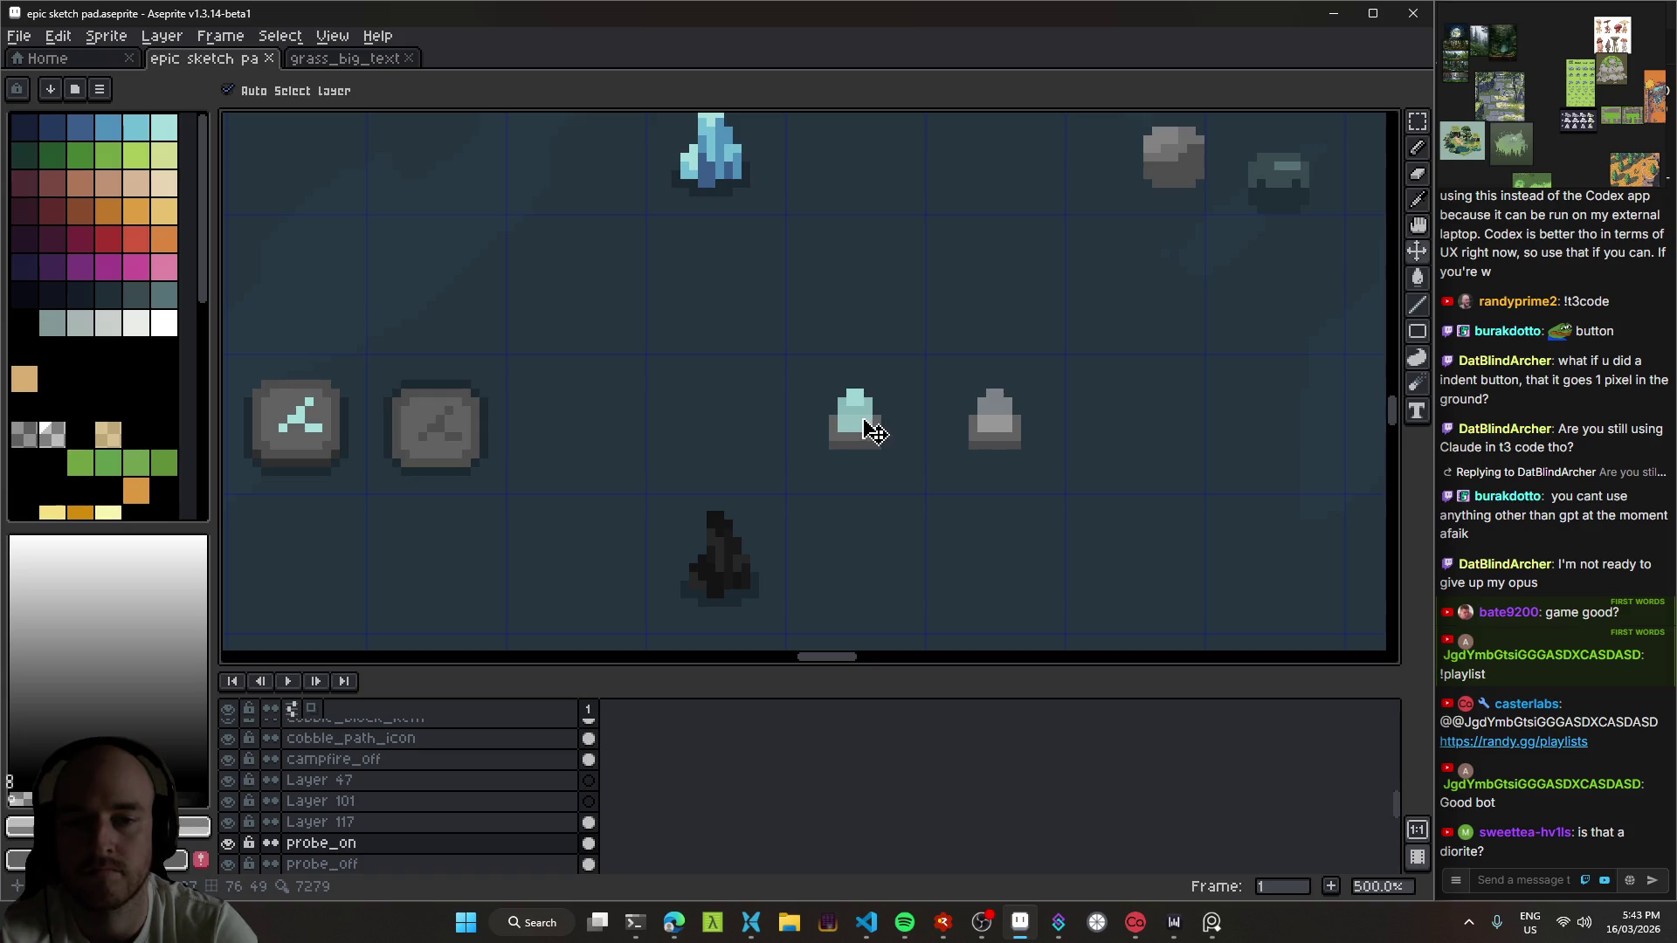
key("shift+p")
key("Escape")
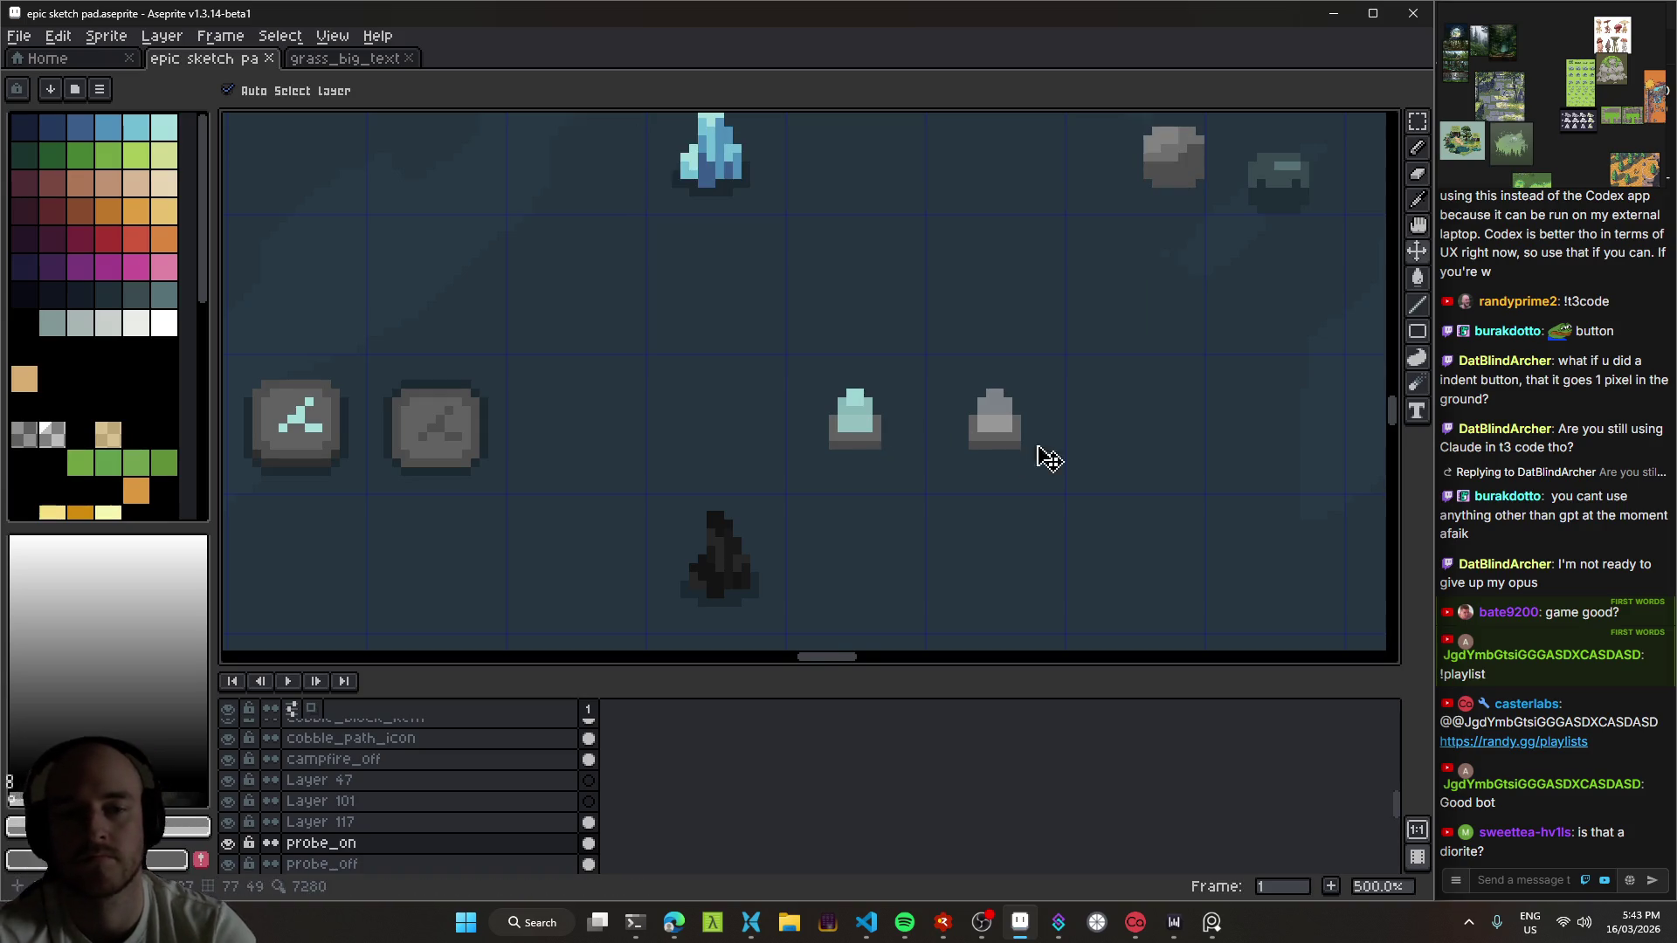
Step: Select the grey pedestal's layer and save the sprite sheet
key("b")
scroll(769, 365, "up", 4)
scroll(882, 477, "down", 3)
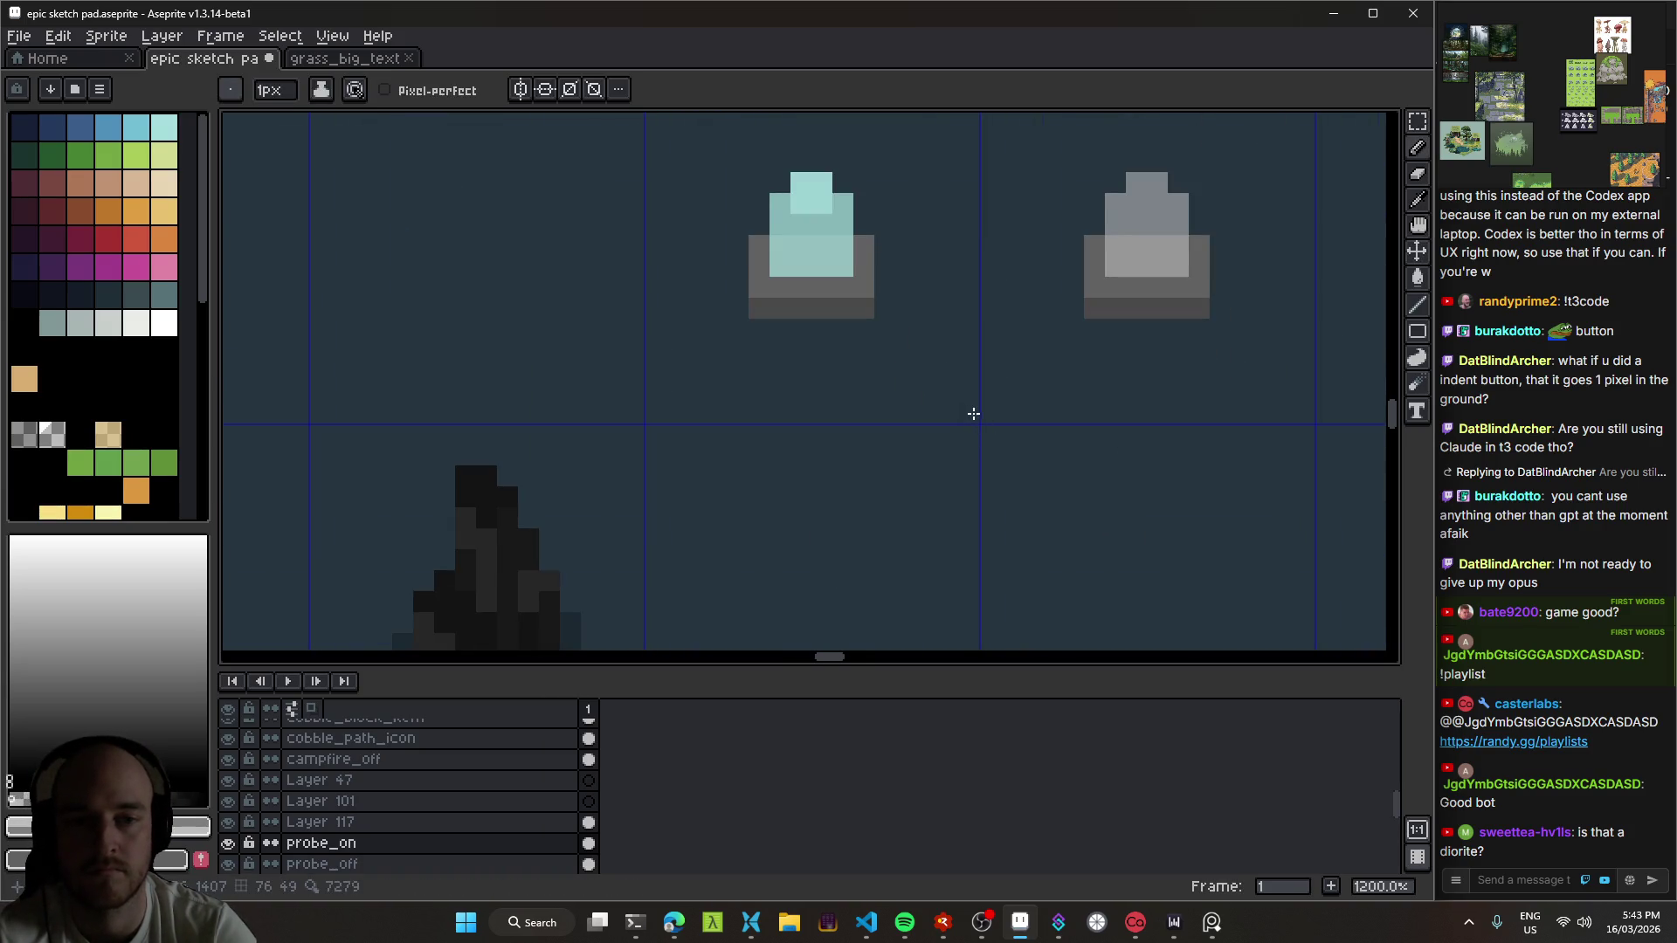
scroll(943, 362, "down", 5)
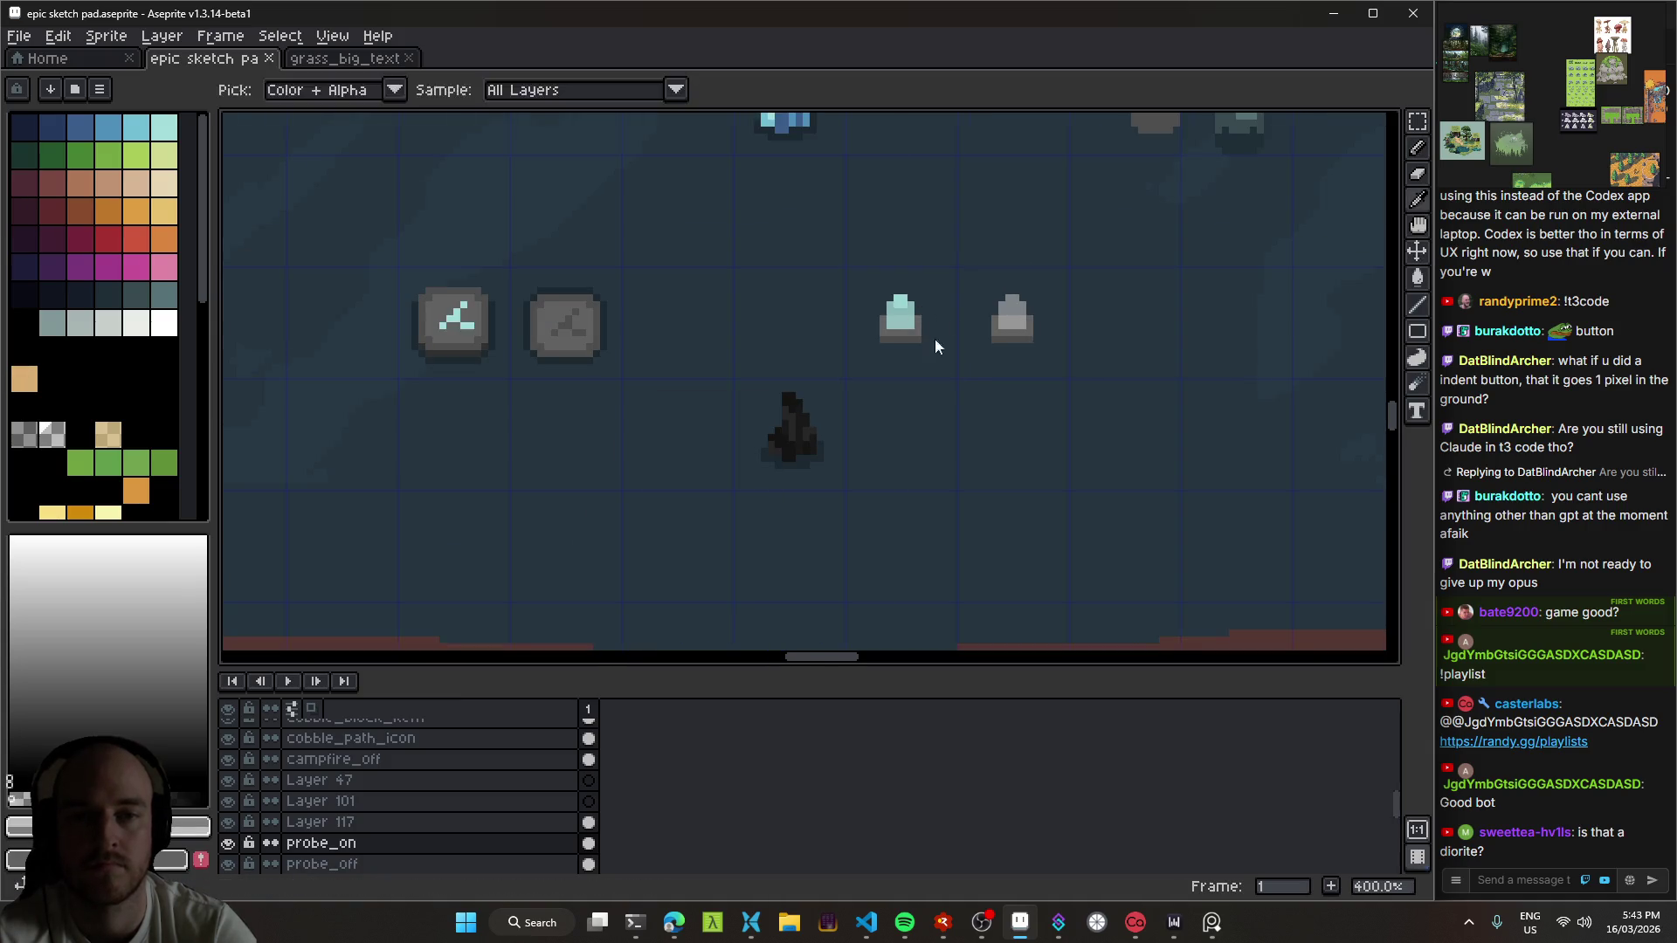
key("v")
scroll(868, 475, "up", 3)
left_click(910, 458)
key("ctrl+s")
Step: Go to the Home tab with the recent-files list
left_click_drag(712, 460, 718, 524)
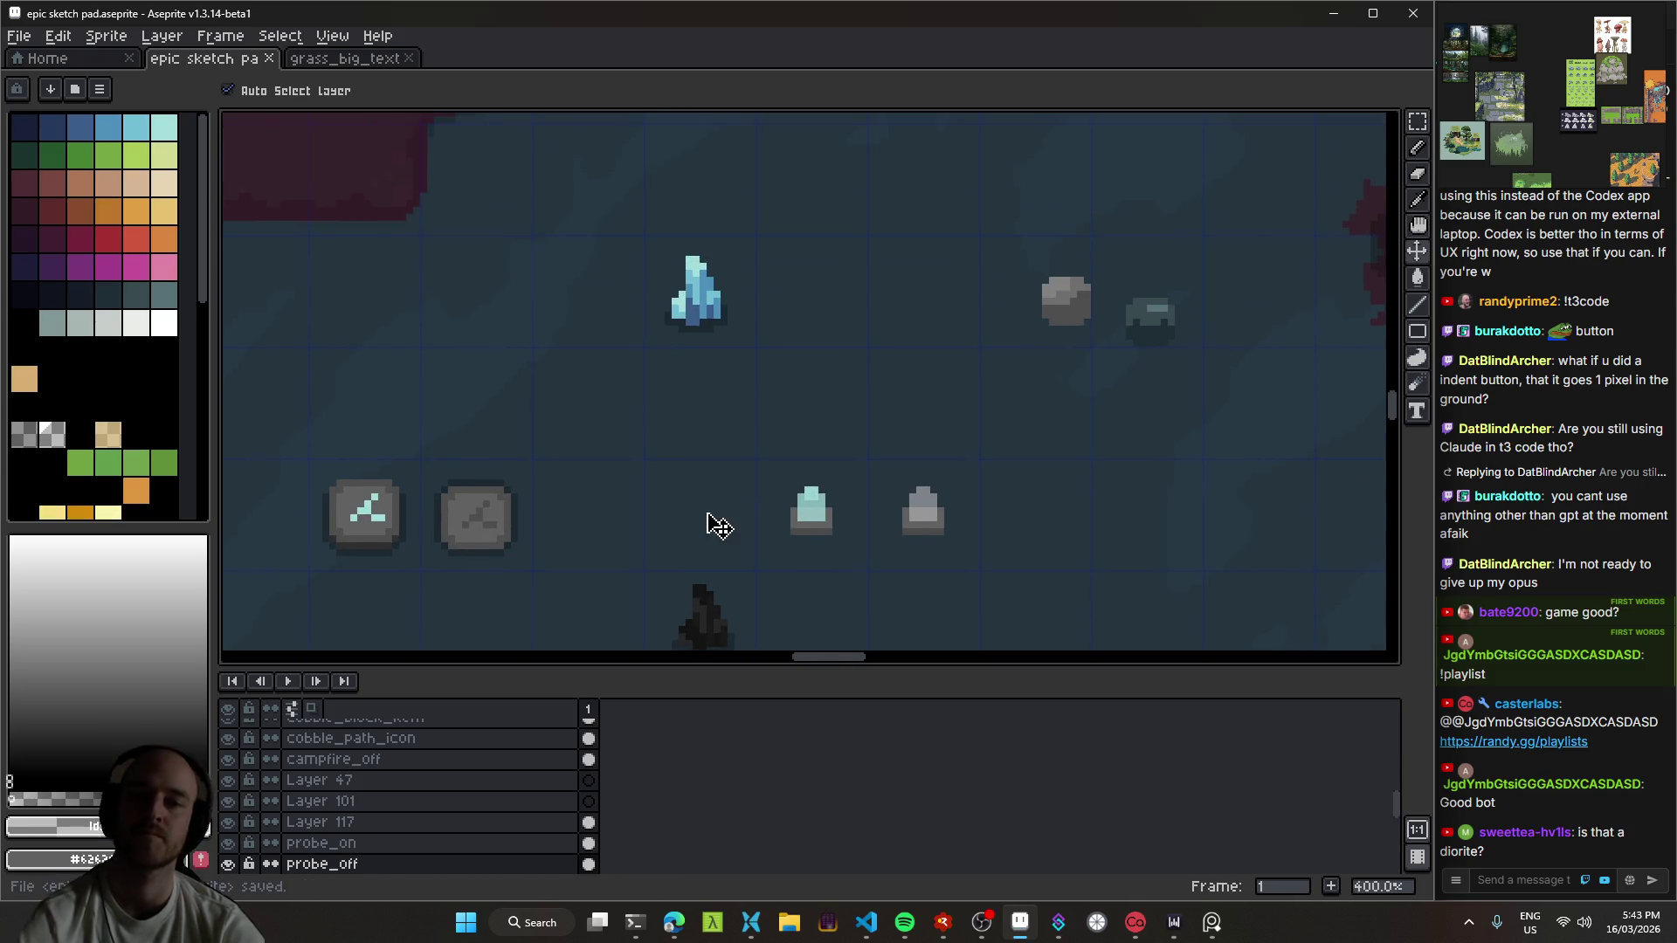
scroll(760, 506, "down", 2)
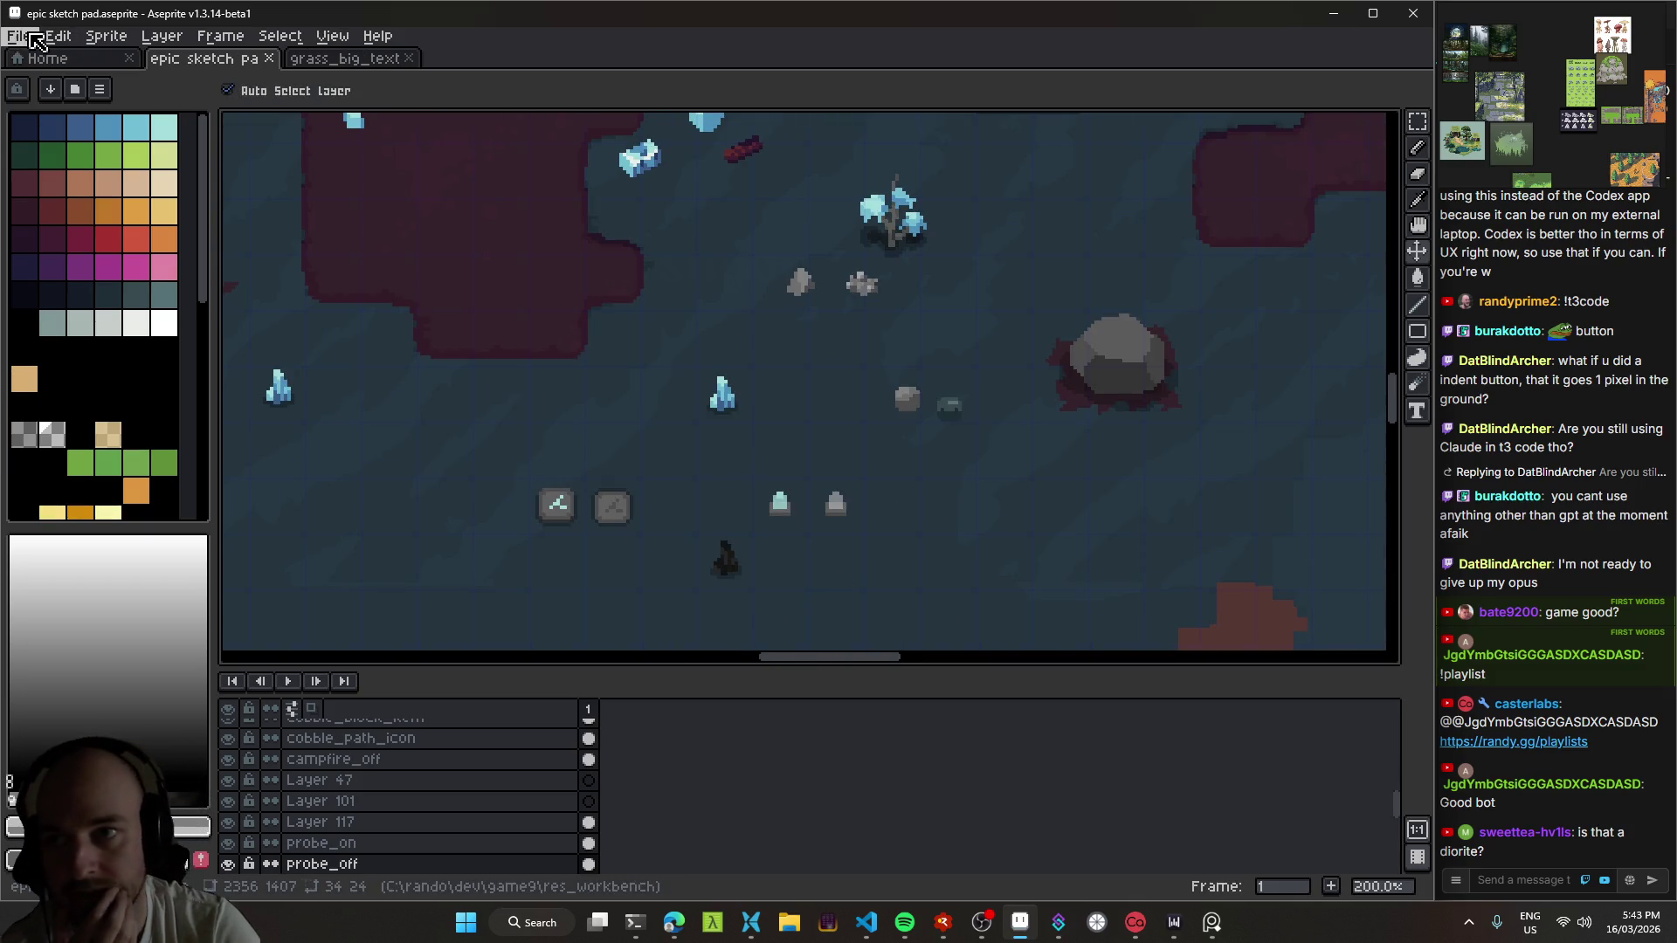
left_click(42, 59)
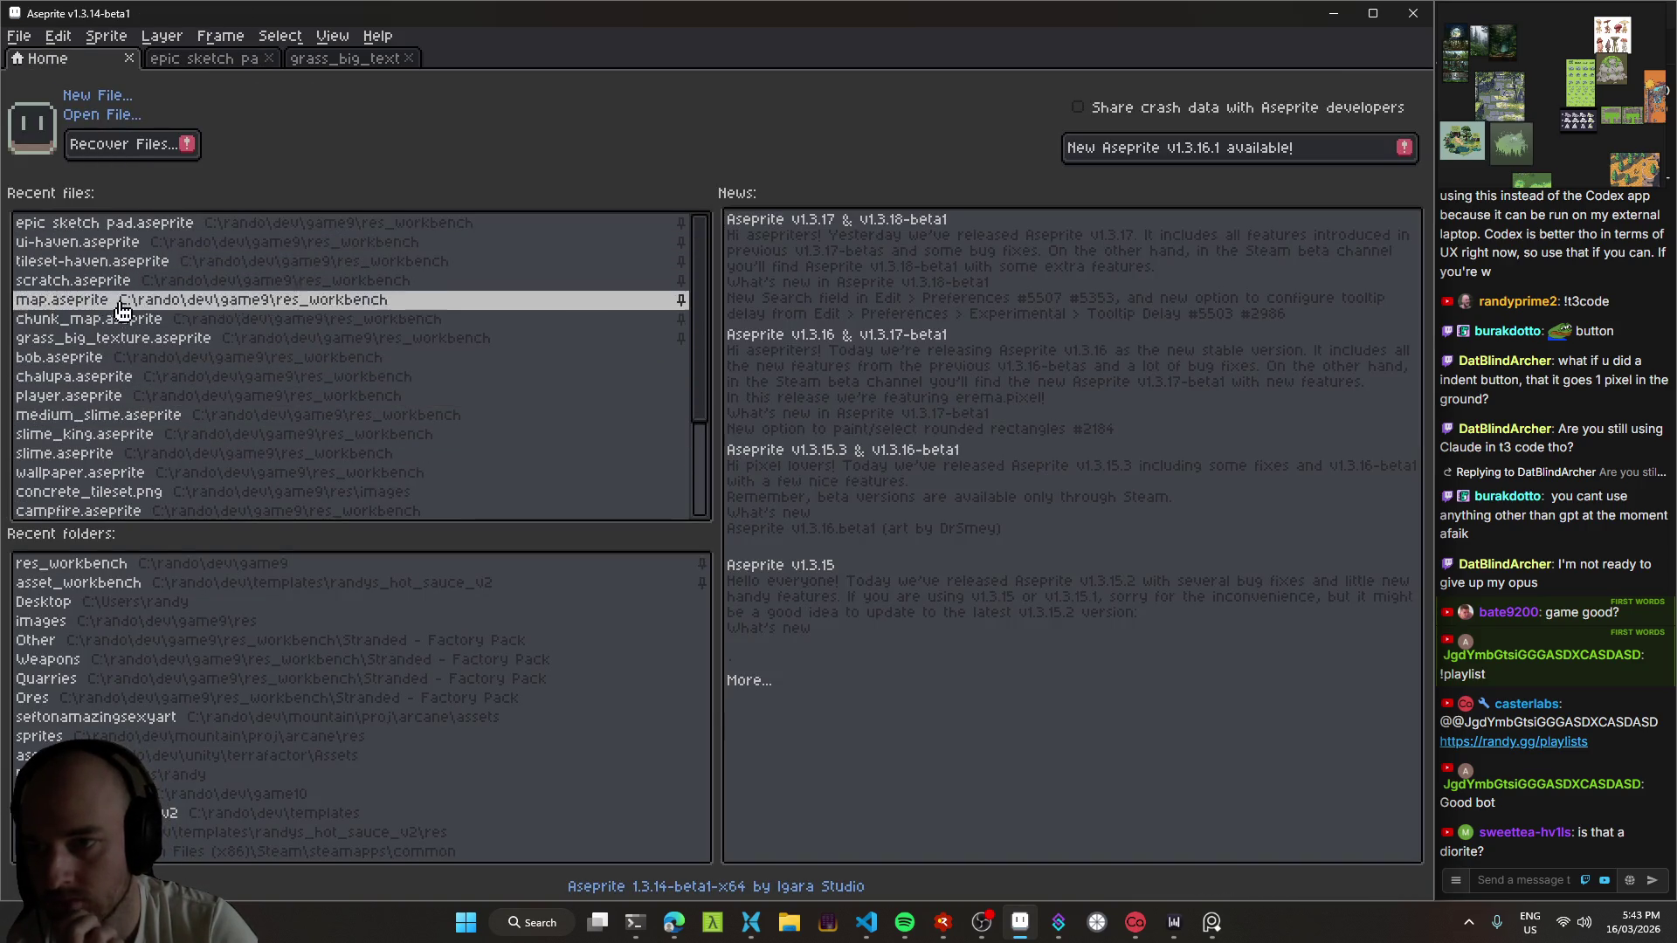
Step: Open tileset-haven.aseprite, then make its wire_off layer visible and active
left_click(129, 262)
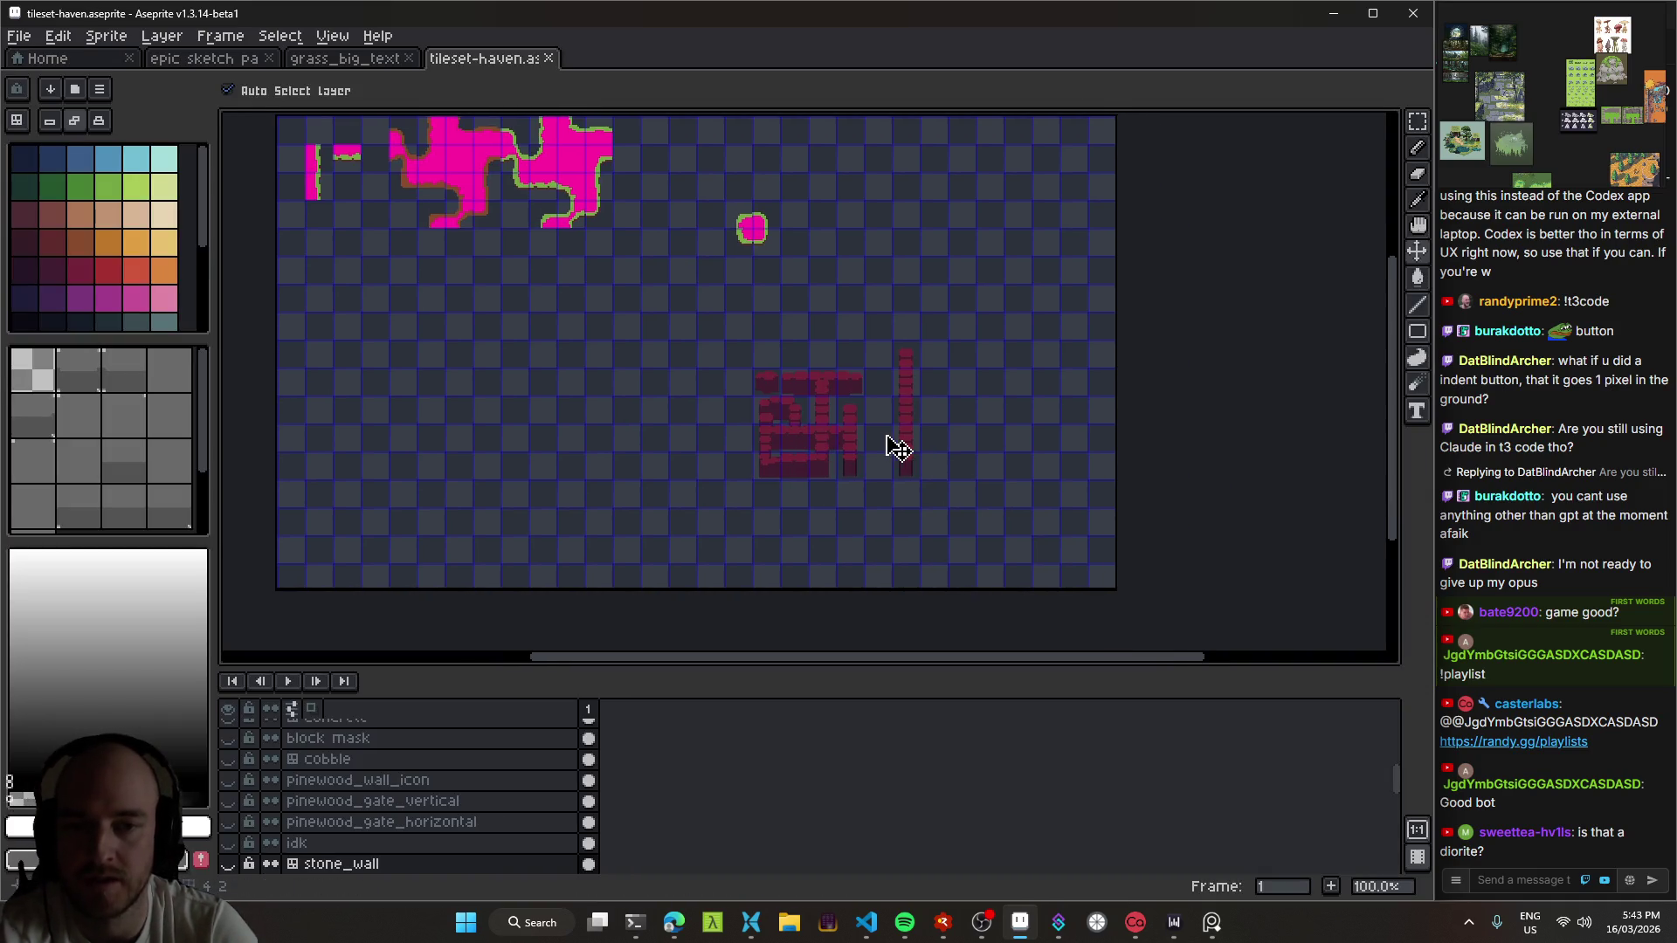
left_click(824, 449)
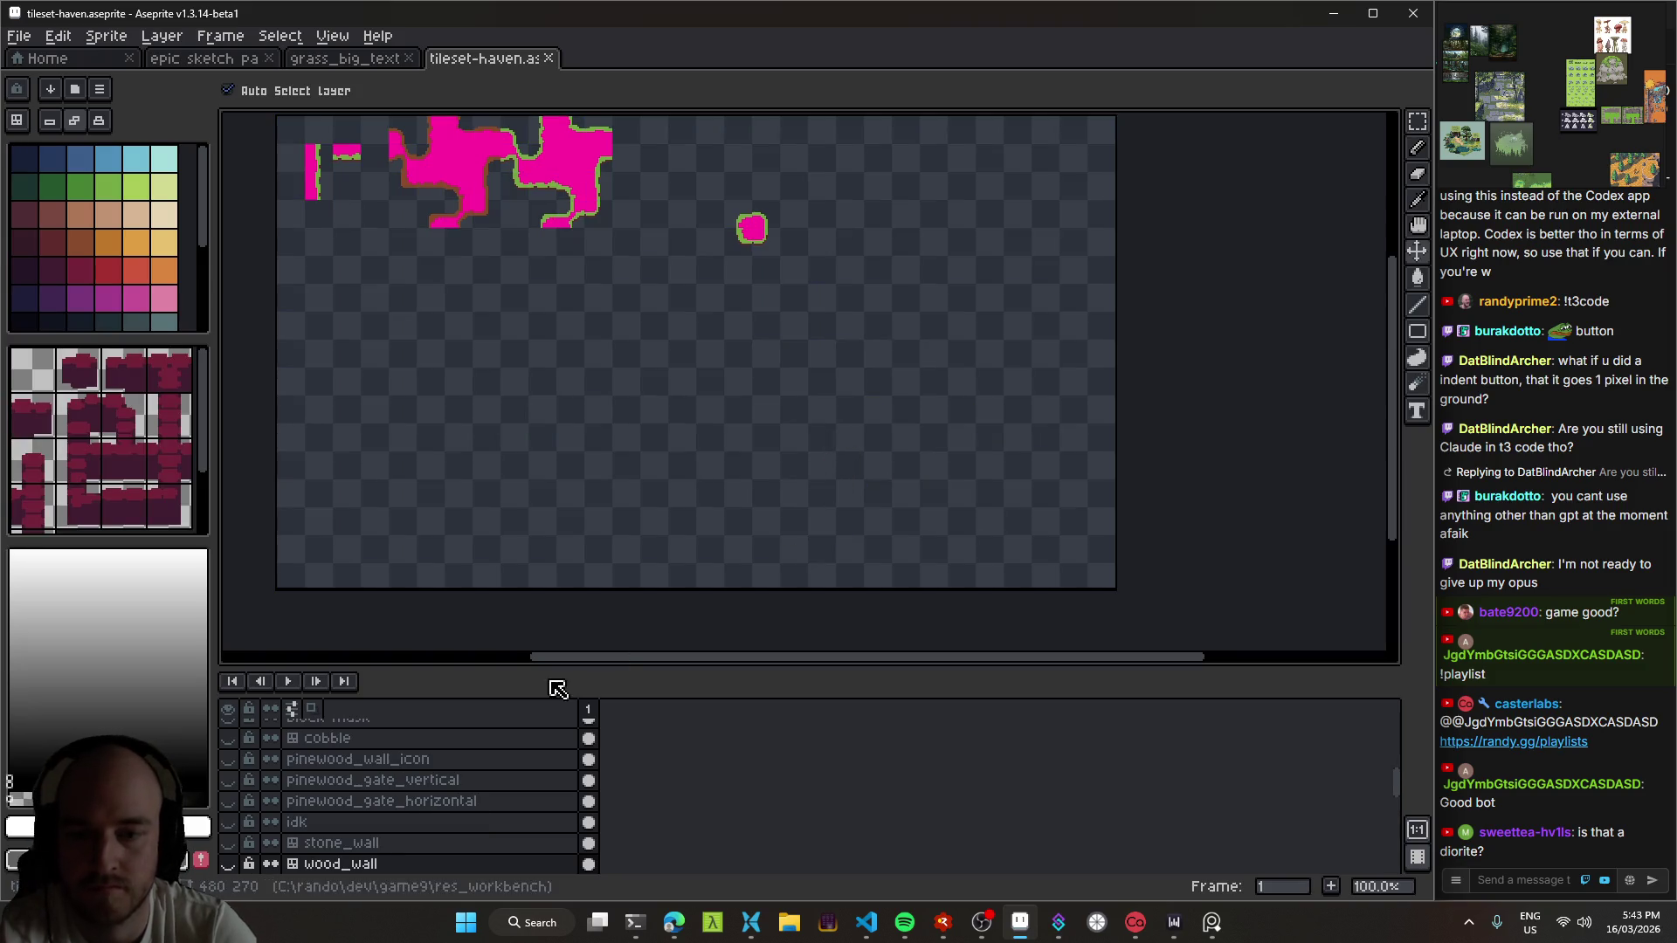
scroll(423, 838, "down", 3)
left_click(230, 822)
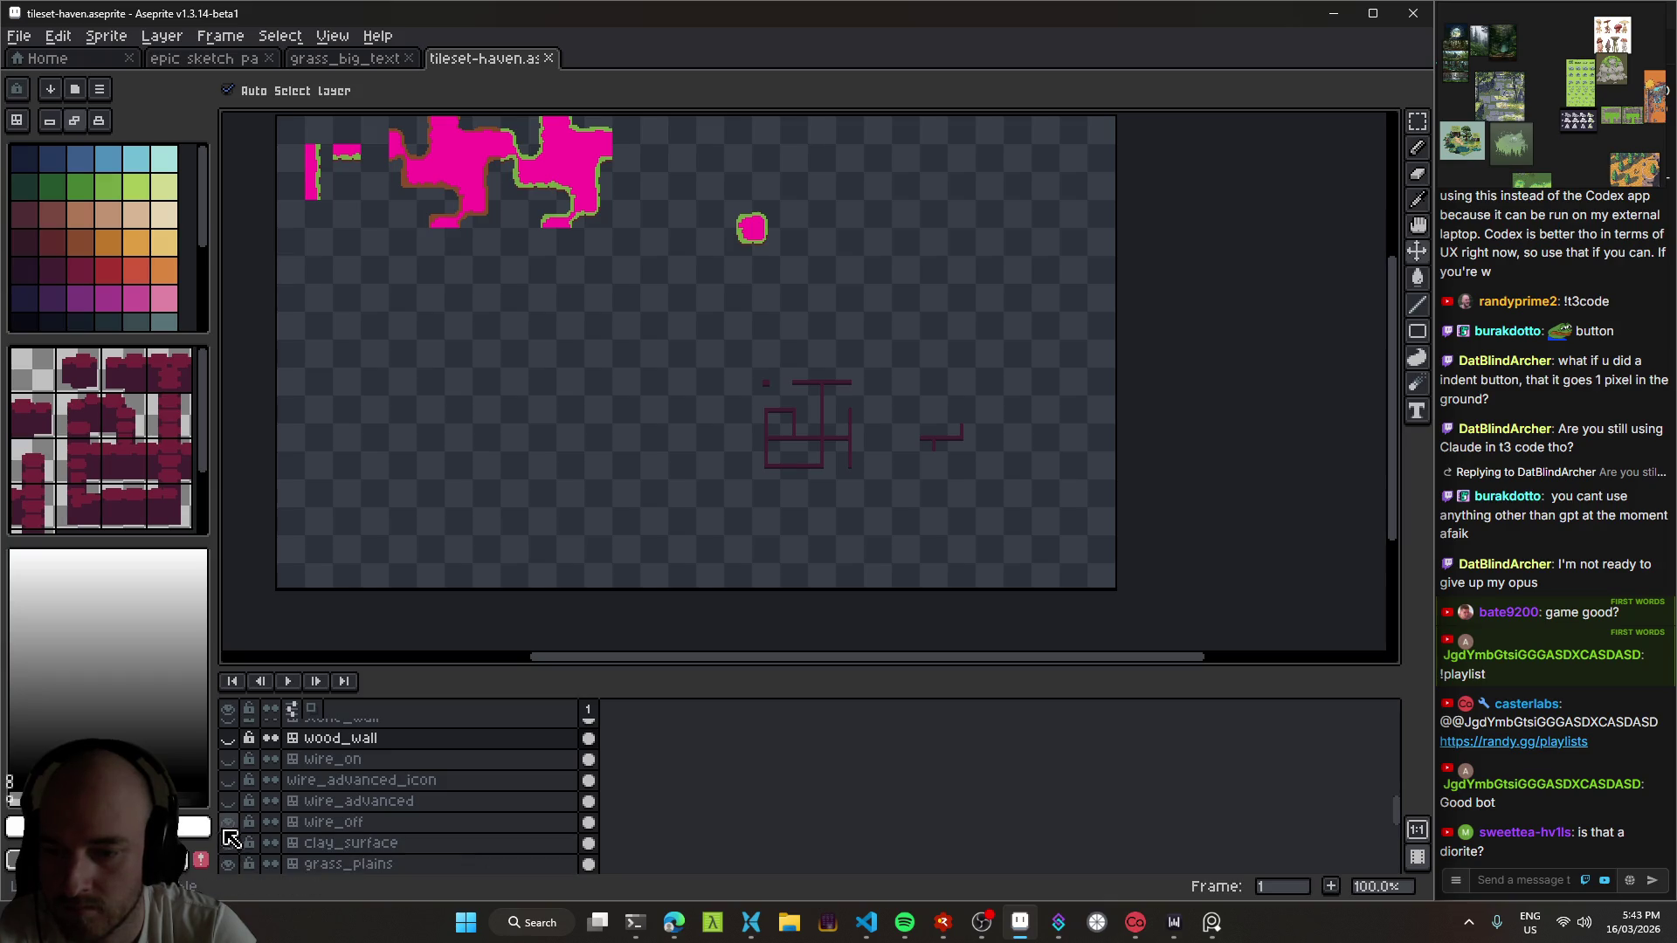
left_click(307, 822)
Step: Select the wire_on layer and move it below wire_advanced in the Layers panel
scroll(415, 832, "down", 2)
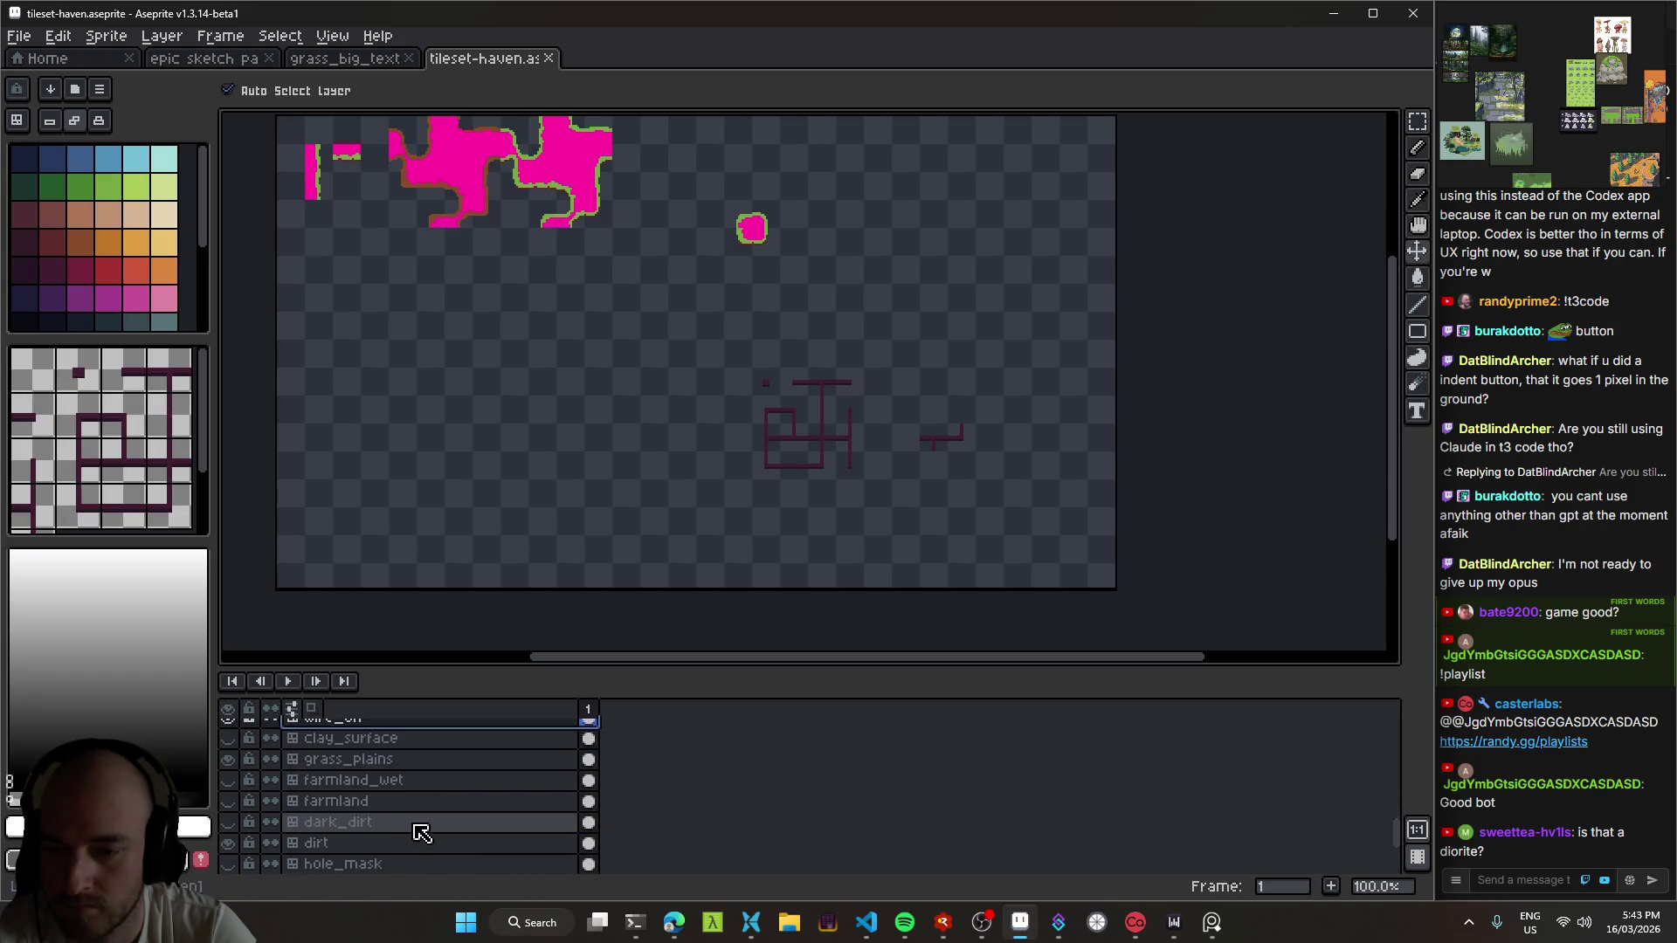
scroll(418, 834, "up", 3)
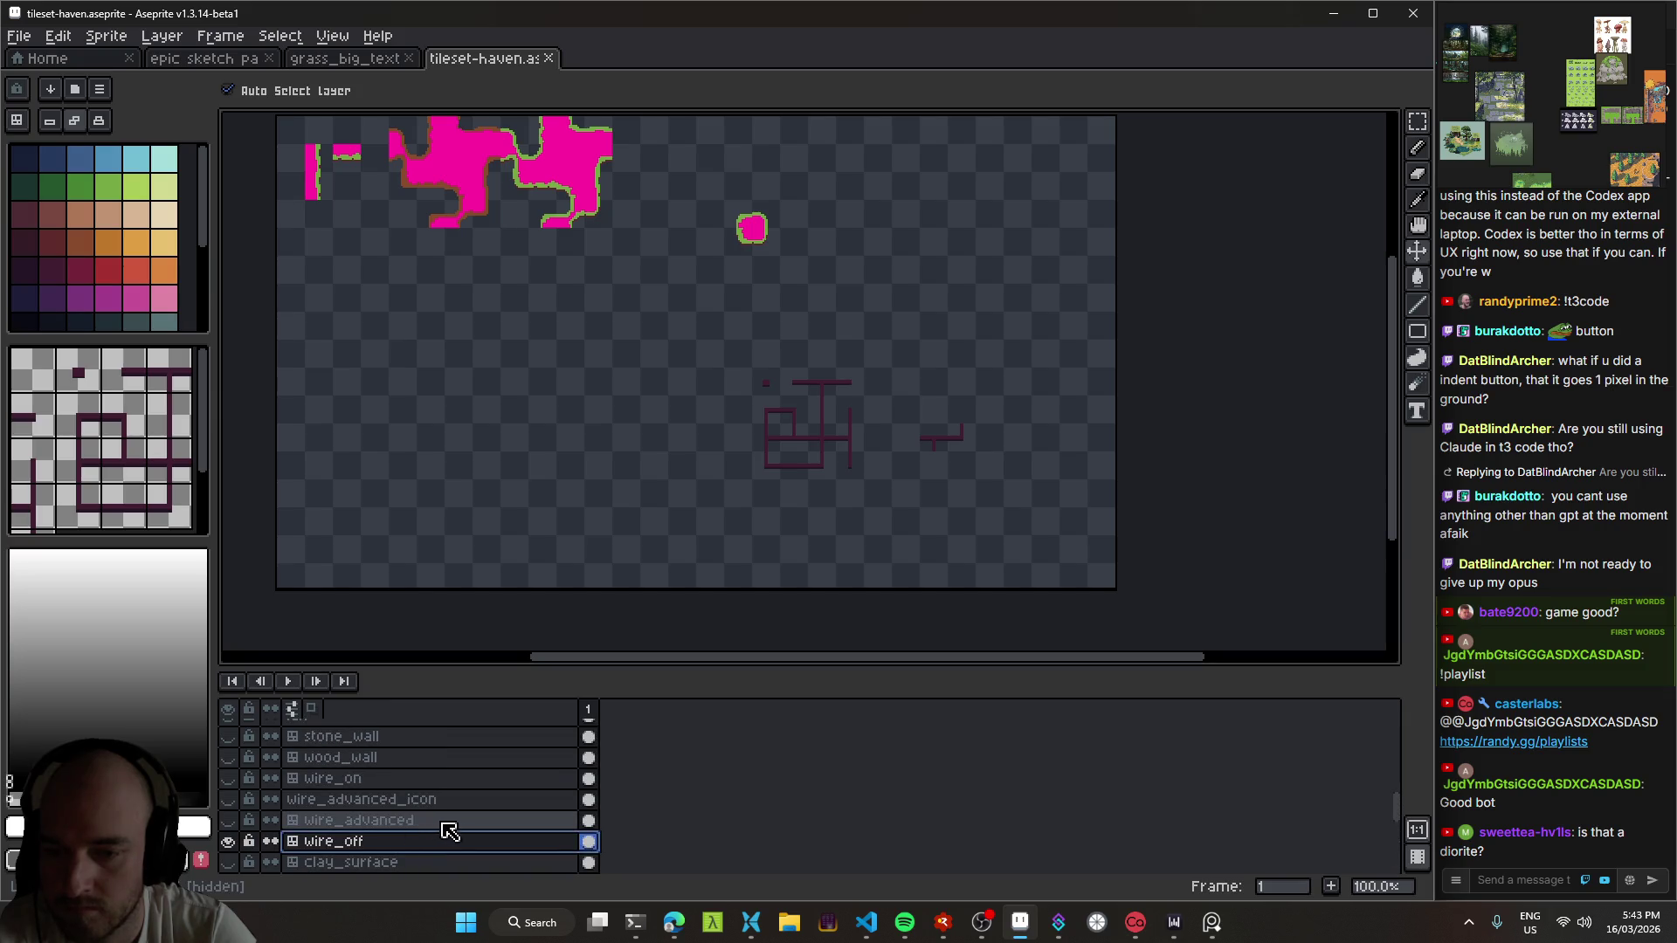
left_click(227, 779)
left_click(227, 780)
left_click(344, 778)
left_click_drag(363, 810, 375, 831)
Step: Check the red wire_on wires by toggling the layer, then return to the epic sketch pad
scroll(861, 404, "up", 4)
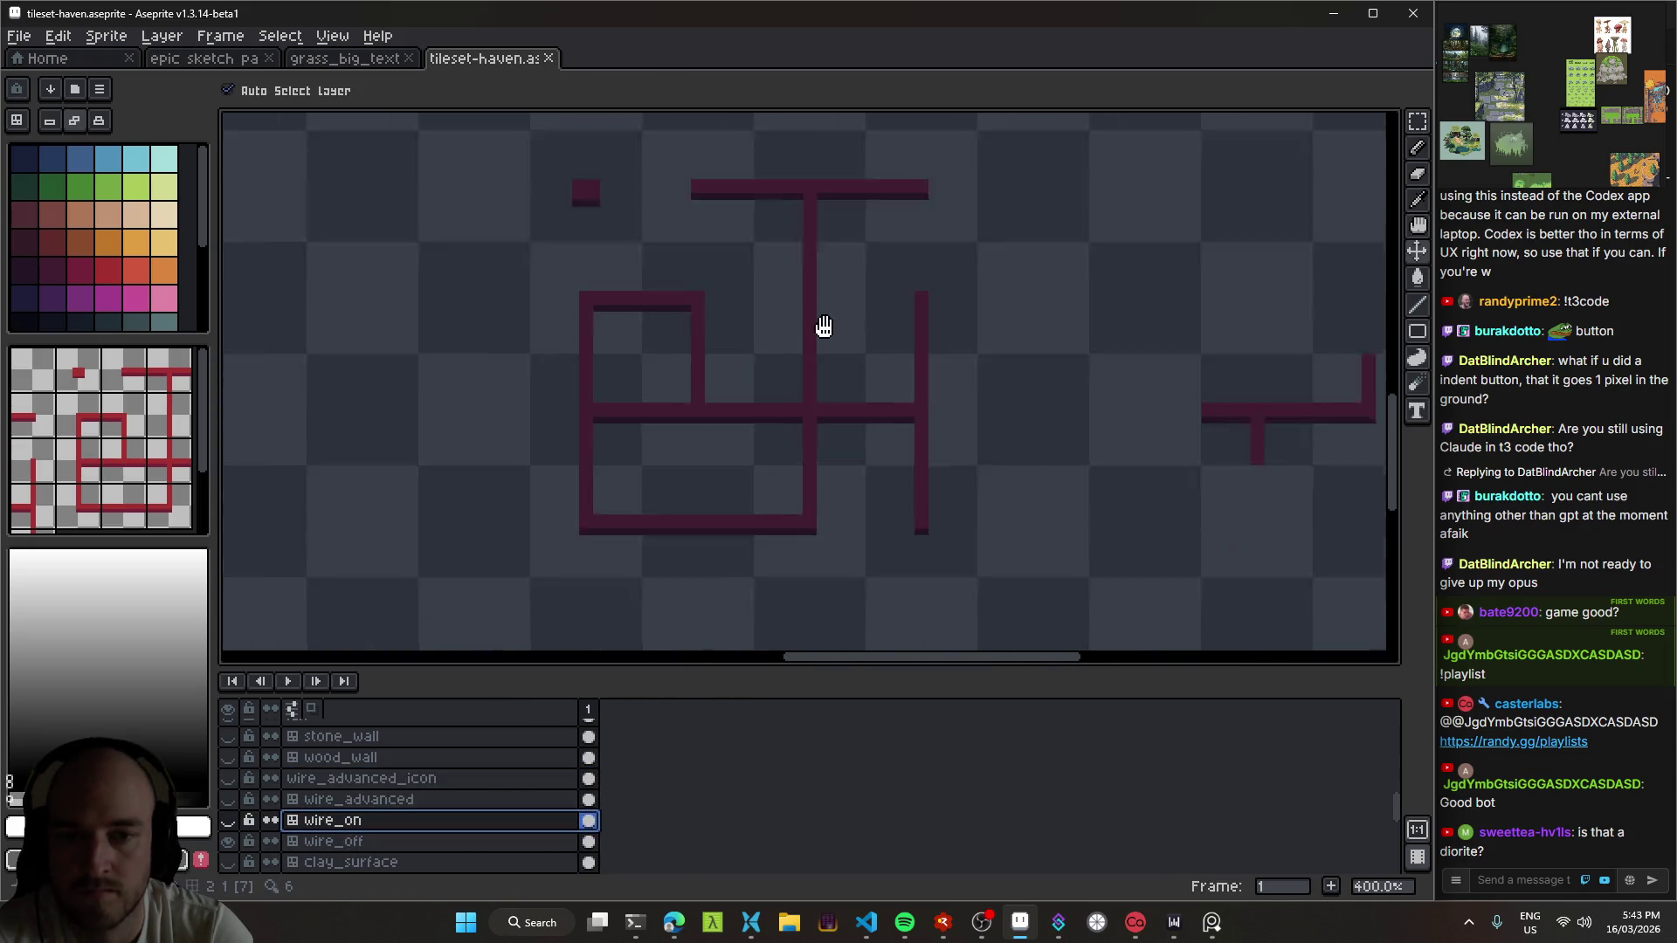
left_click_drag(812, 337, 869, 337)
left_click(228, 821)
left_click(227, 821)
scroll(899, 385, "down", 2)
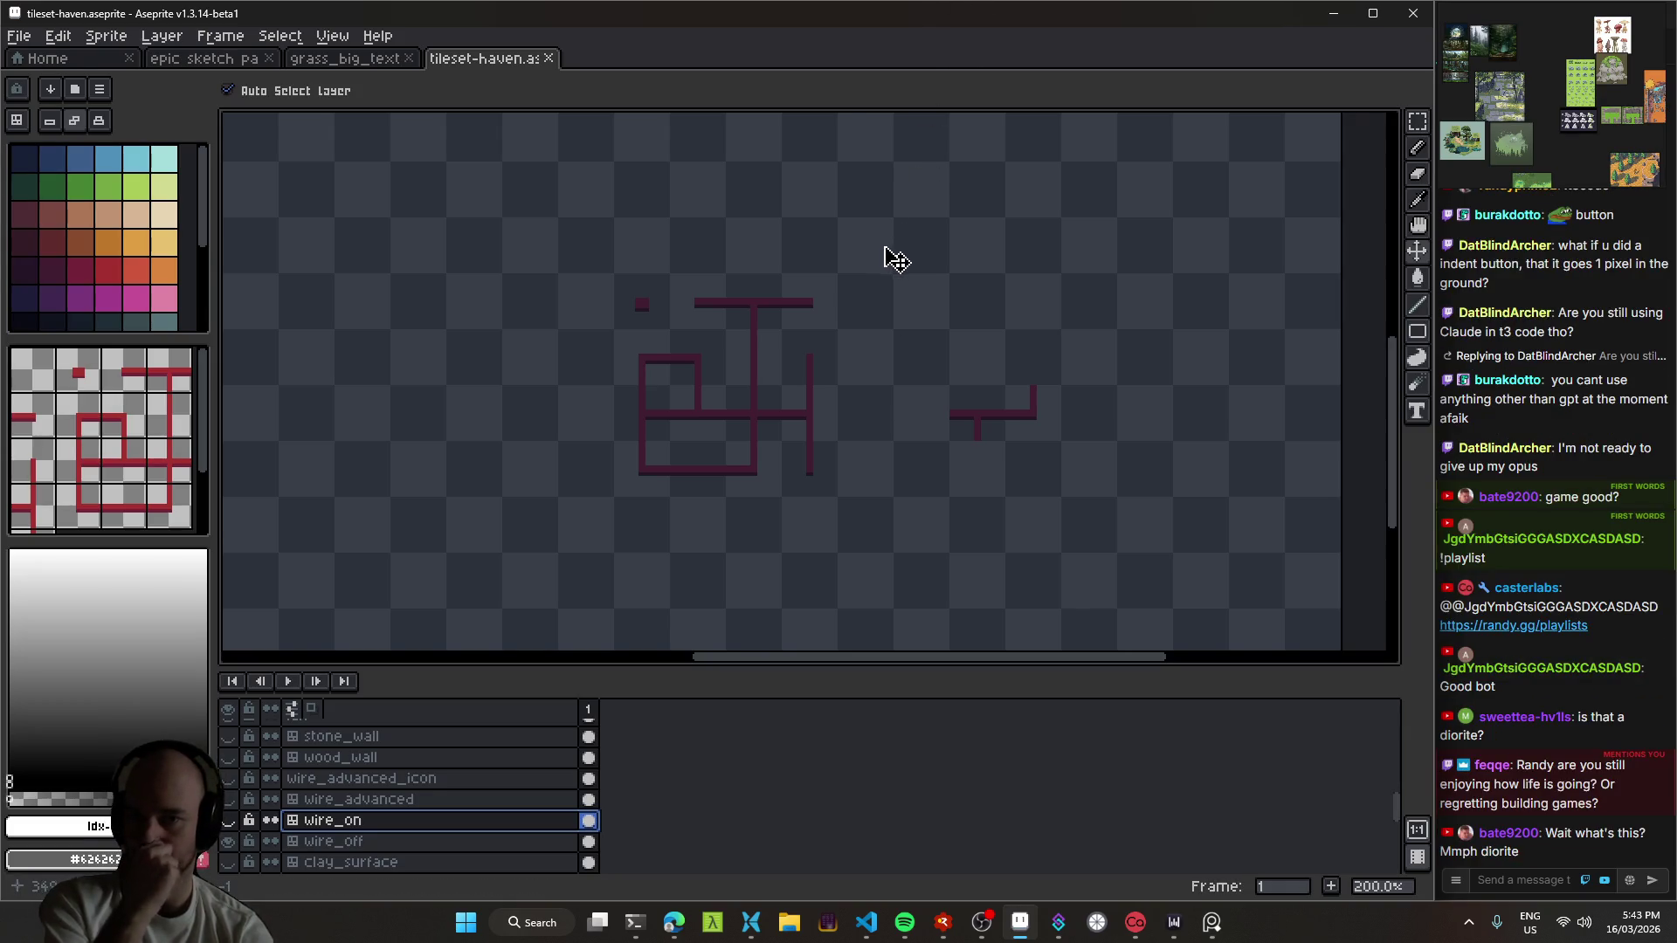
left_click(228, 821)
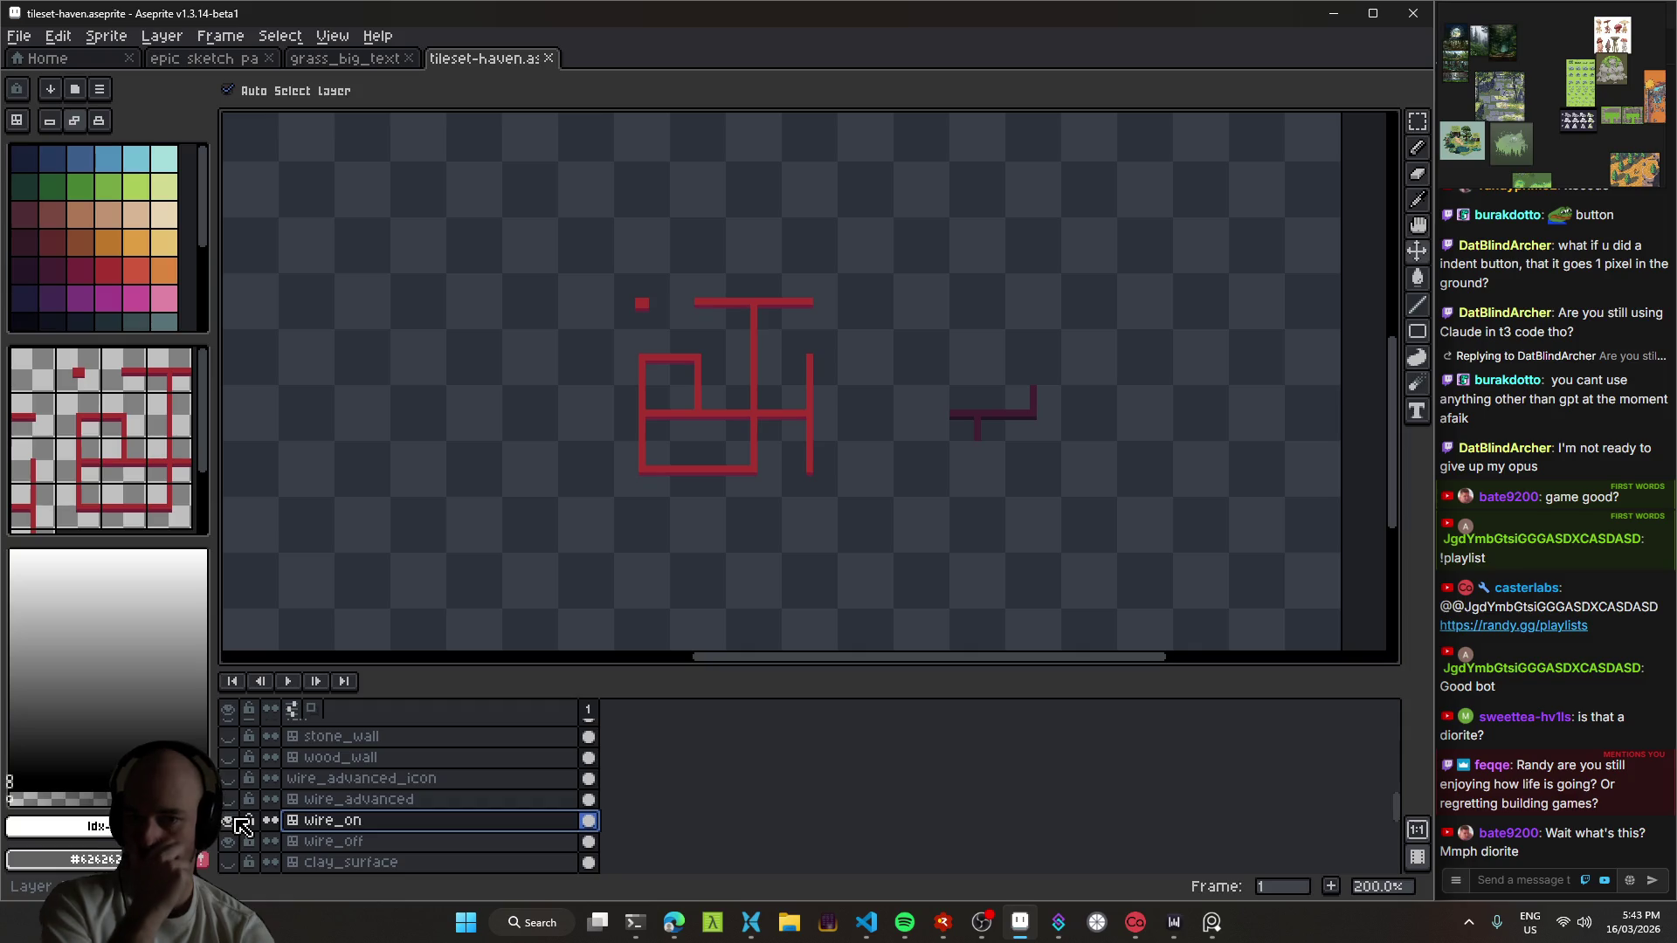
left_click(229, 822)
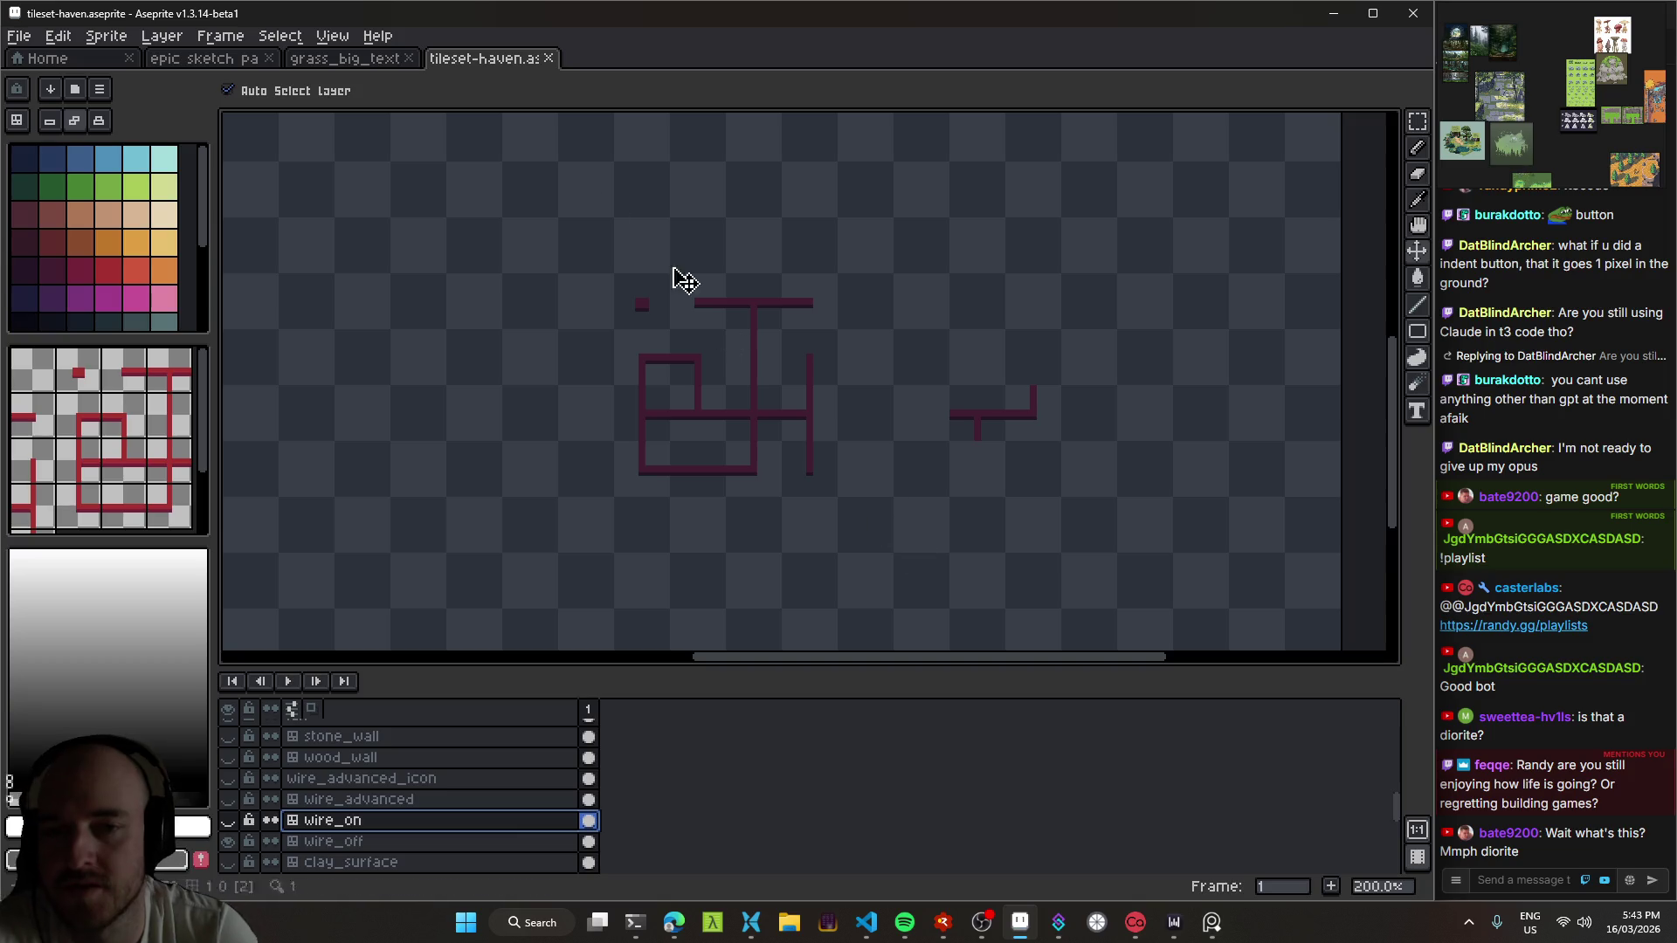
left_click(345, 59)
left_click(204, 59)
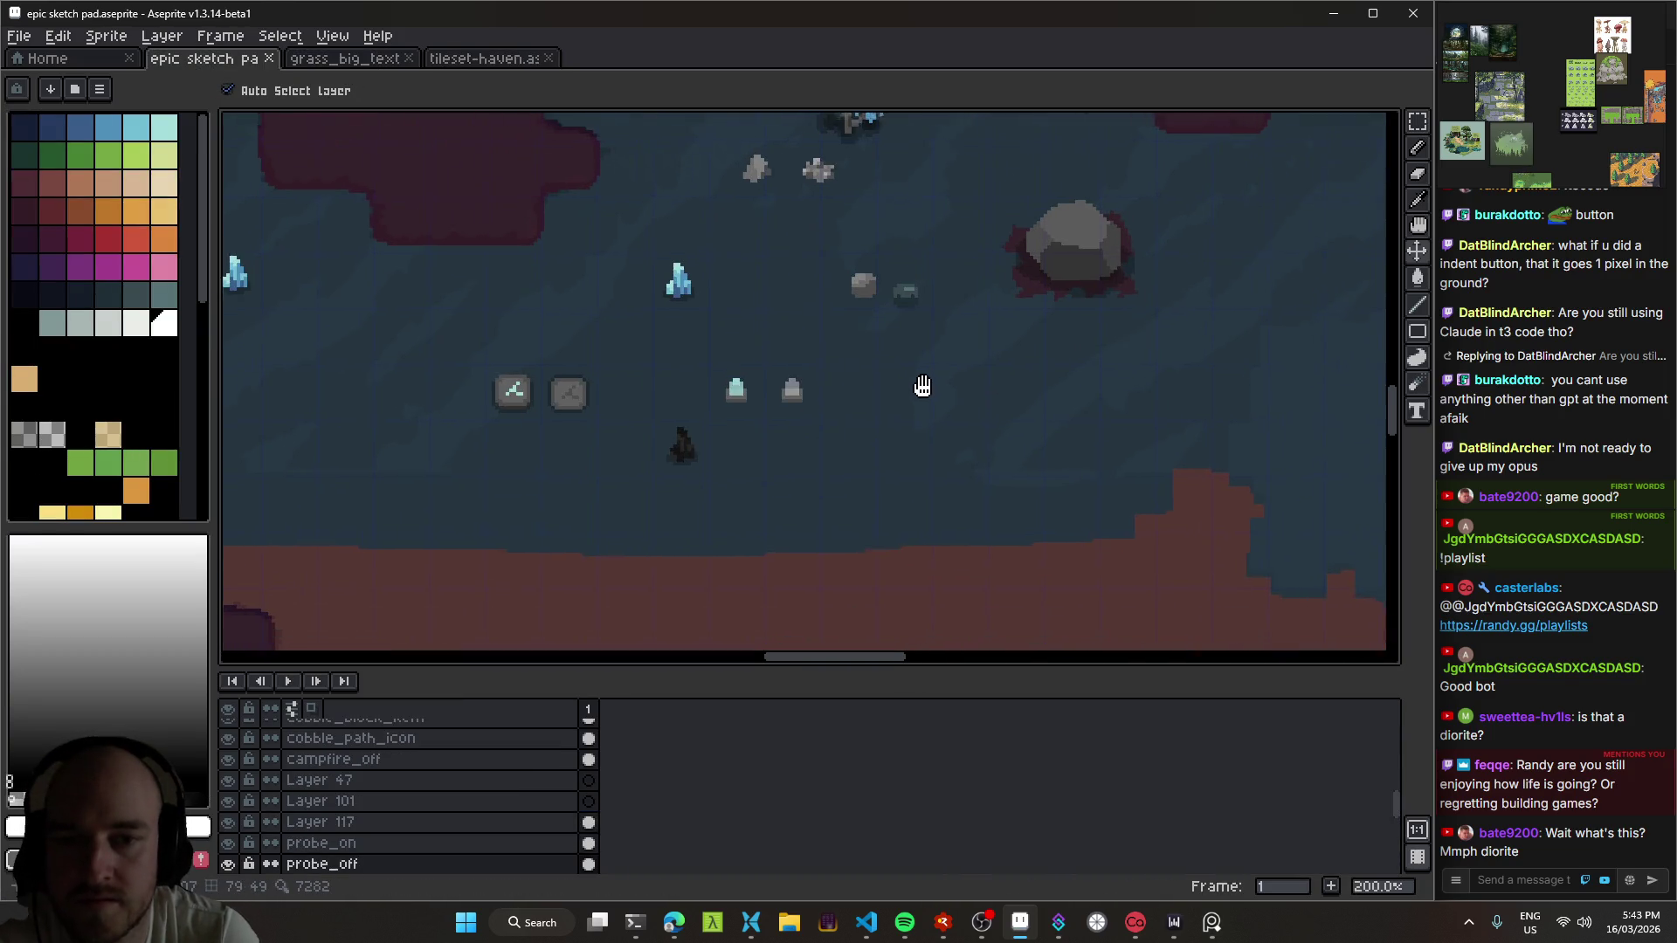
Step: Zoom in on the dark ground crystal, select its gnd_crystal layer and show its bounds
scroll(750, 406, "left", 3)
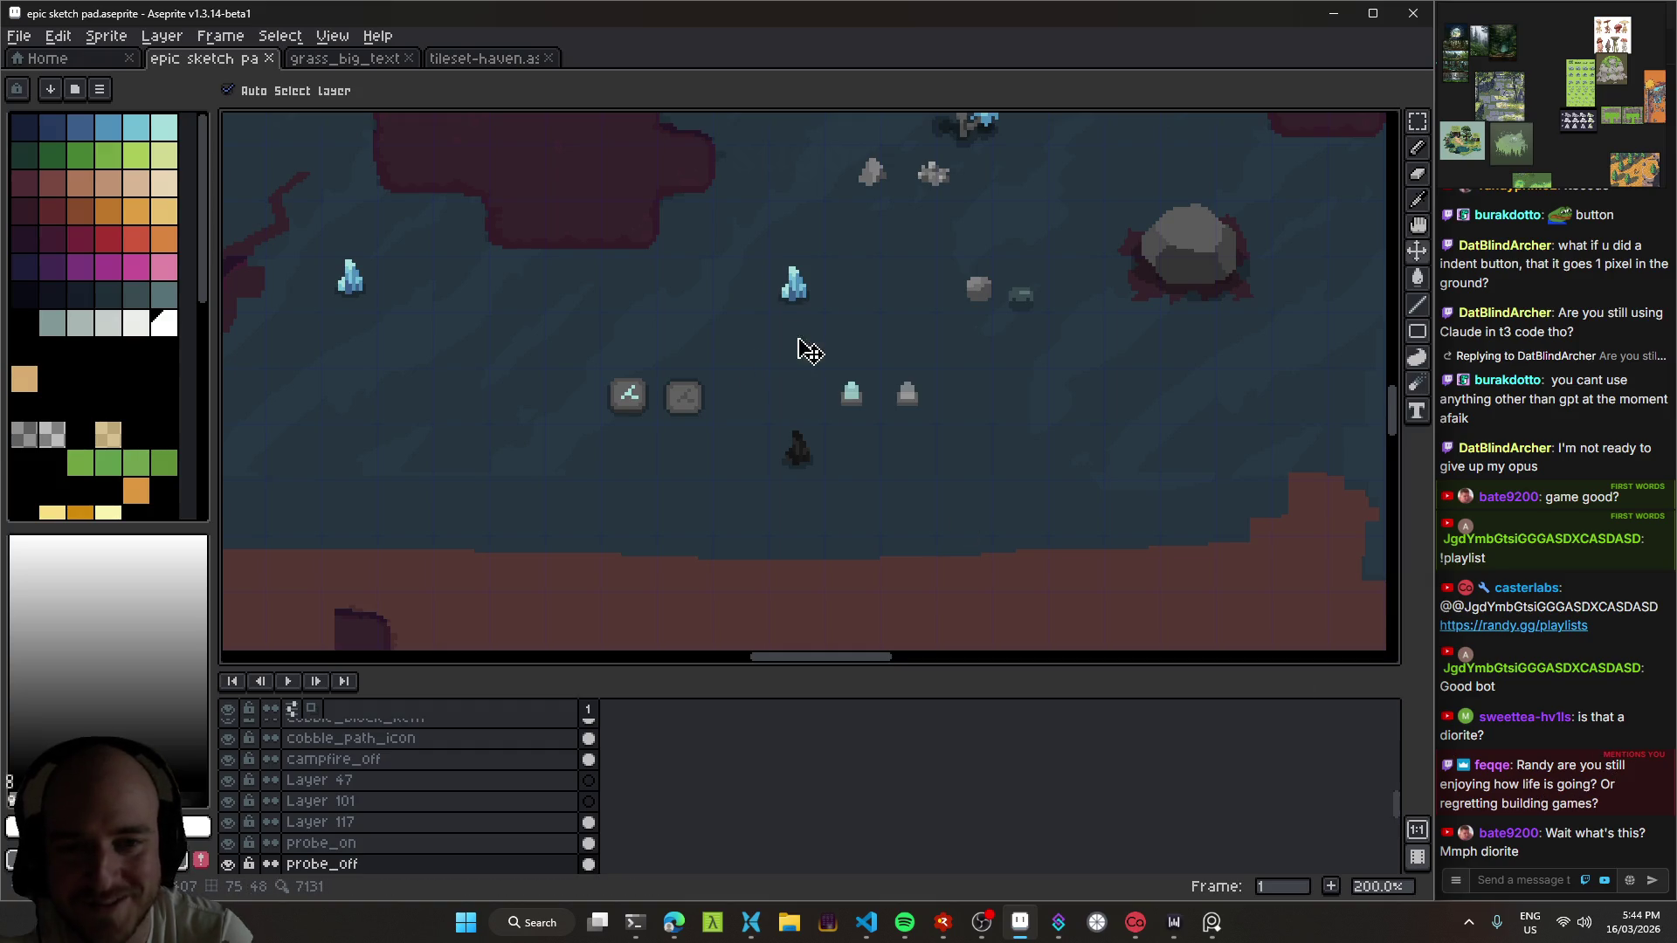
left_click_drag(809, 350, 842, 386)
scroll(857, 486, "up", 2)
mouse_move(846, 506)
left_mouse_down()
mouse_move(706, 446)
mouse_move(607, 439)
left_mouse_up()
scroll(838, 457, "up", 2)
left_click(832, 446)
left_click_drag(831, 446, 762, 445)
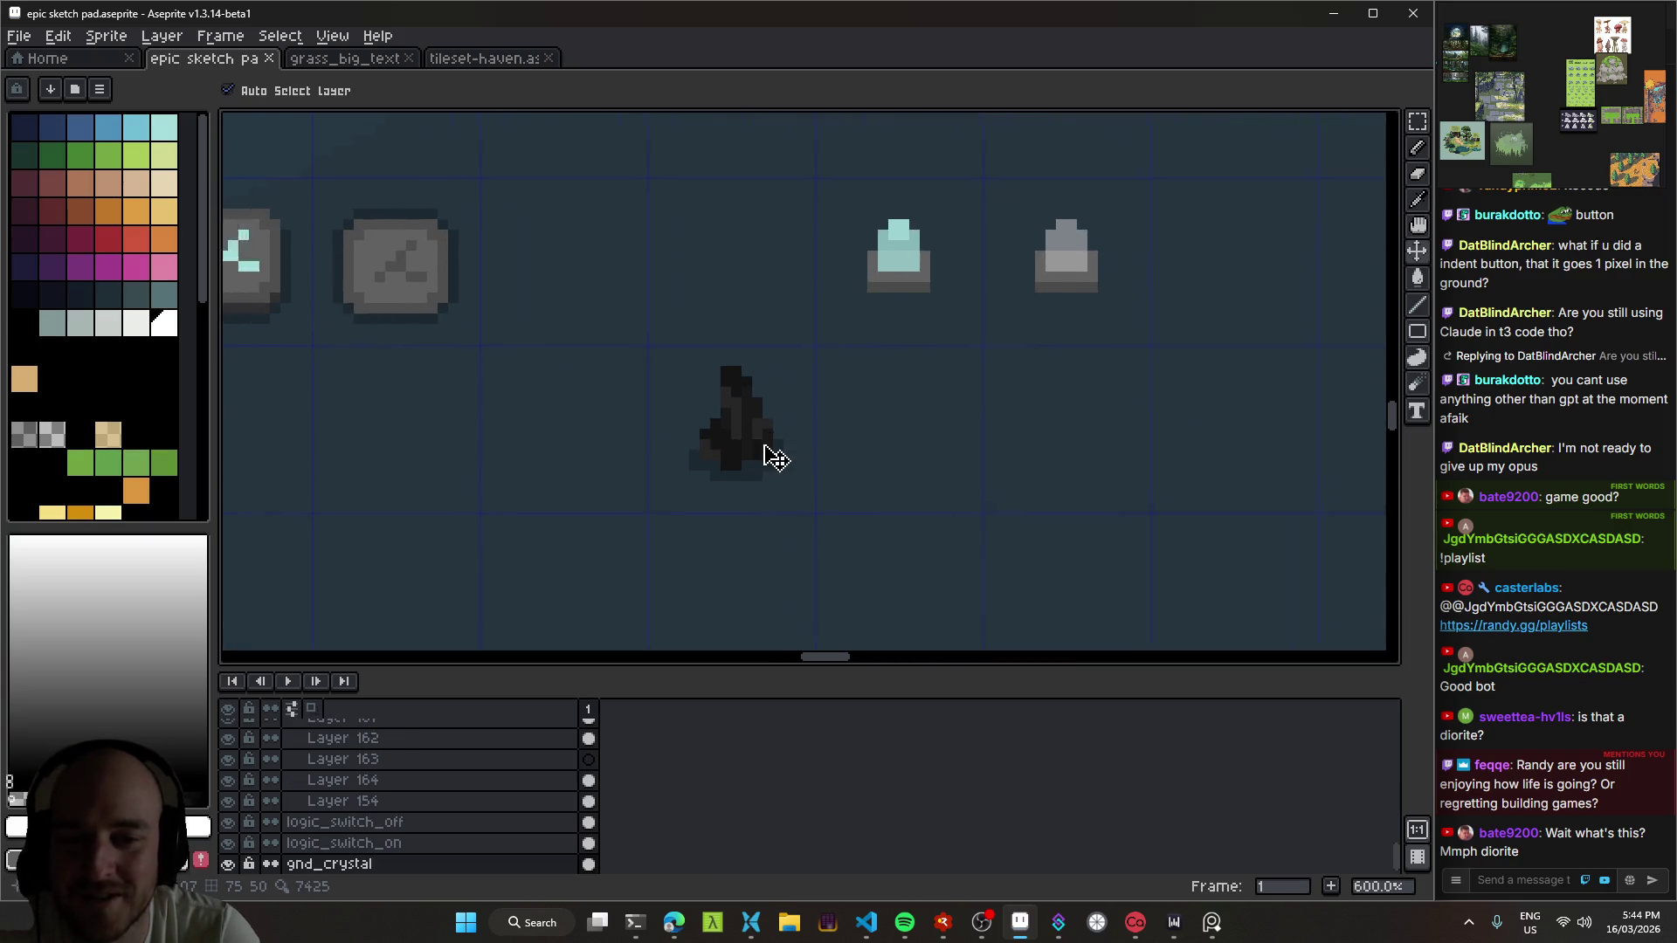
scroll(763, 445, "up", 3)
scroll(819, 405, "down", 2)
scroll(795, 425, "down", 5)
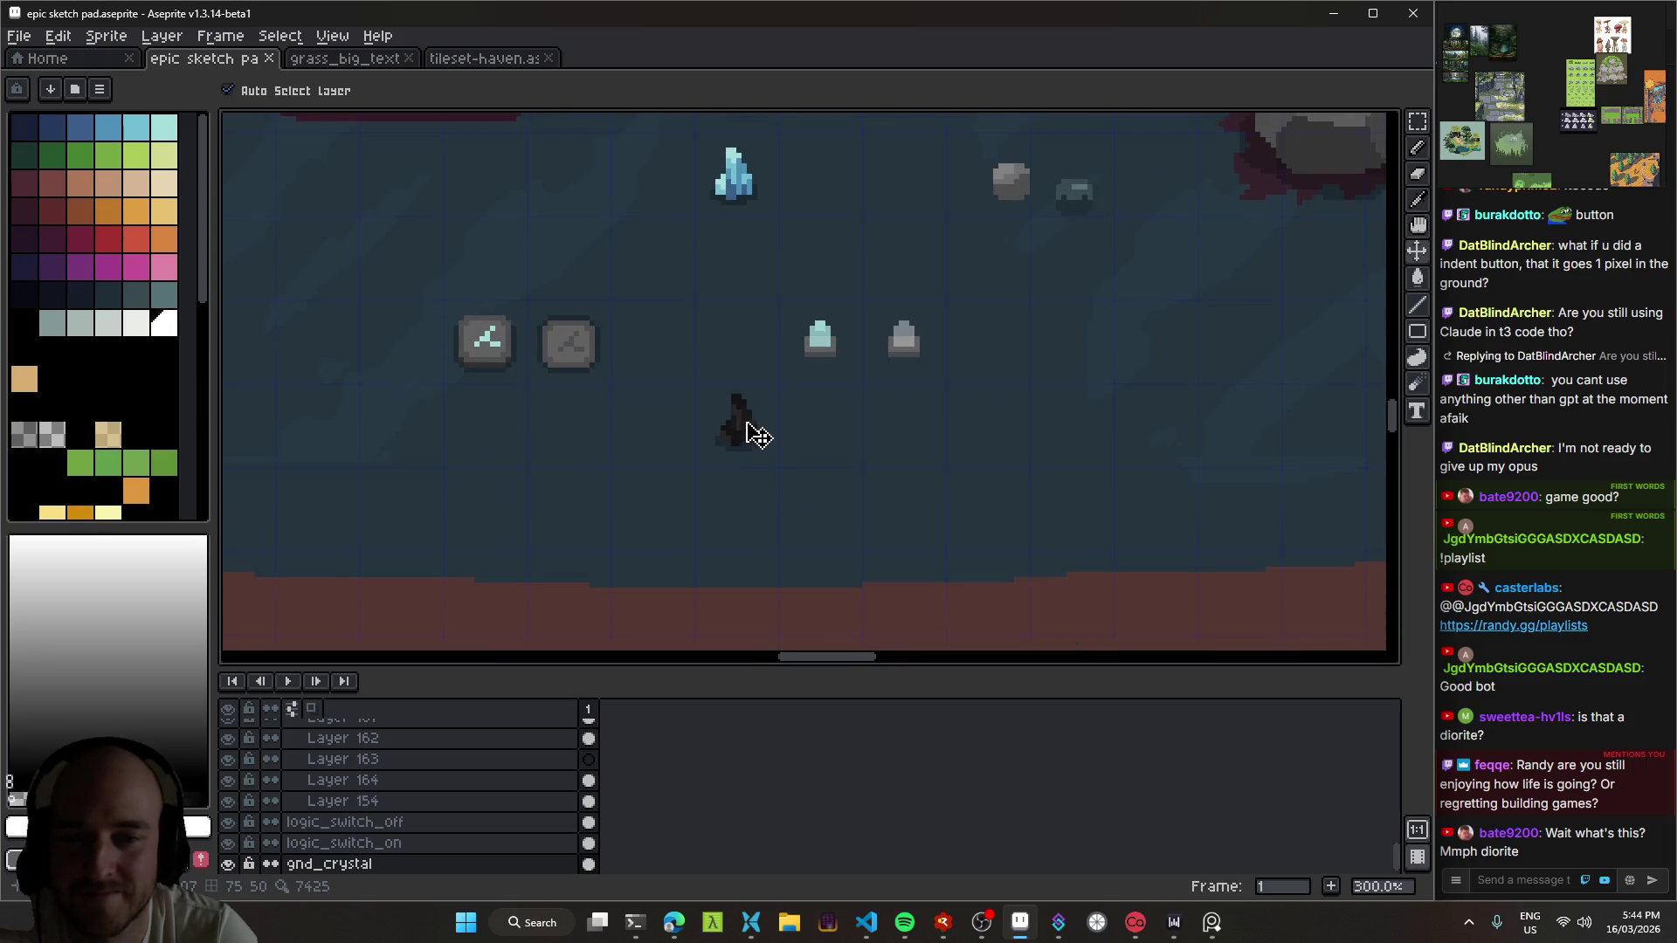
scroll(732, 458, "up", 4)
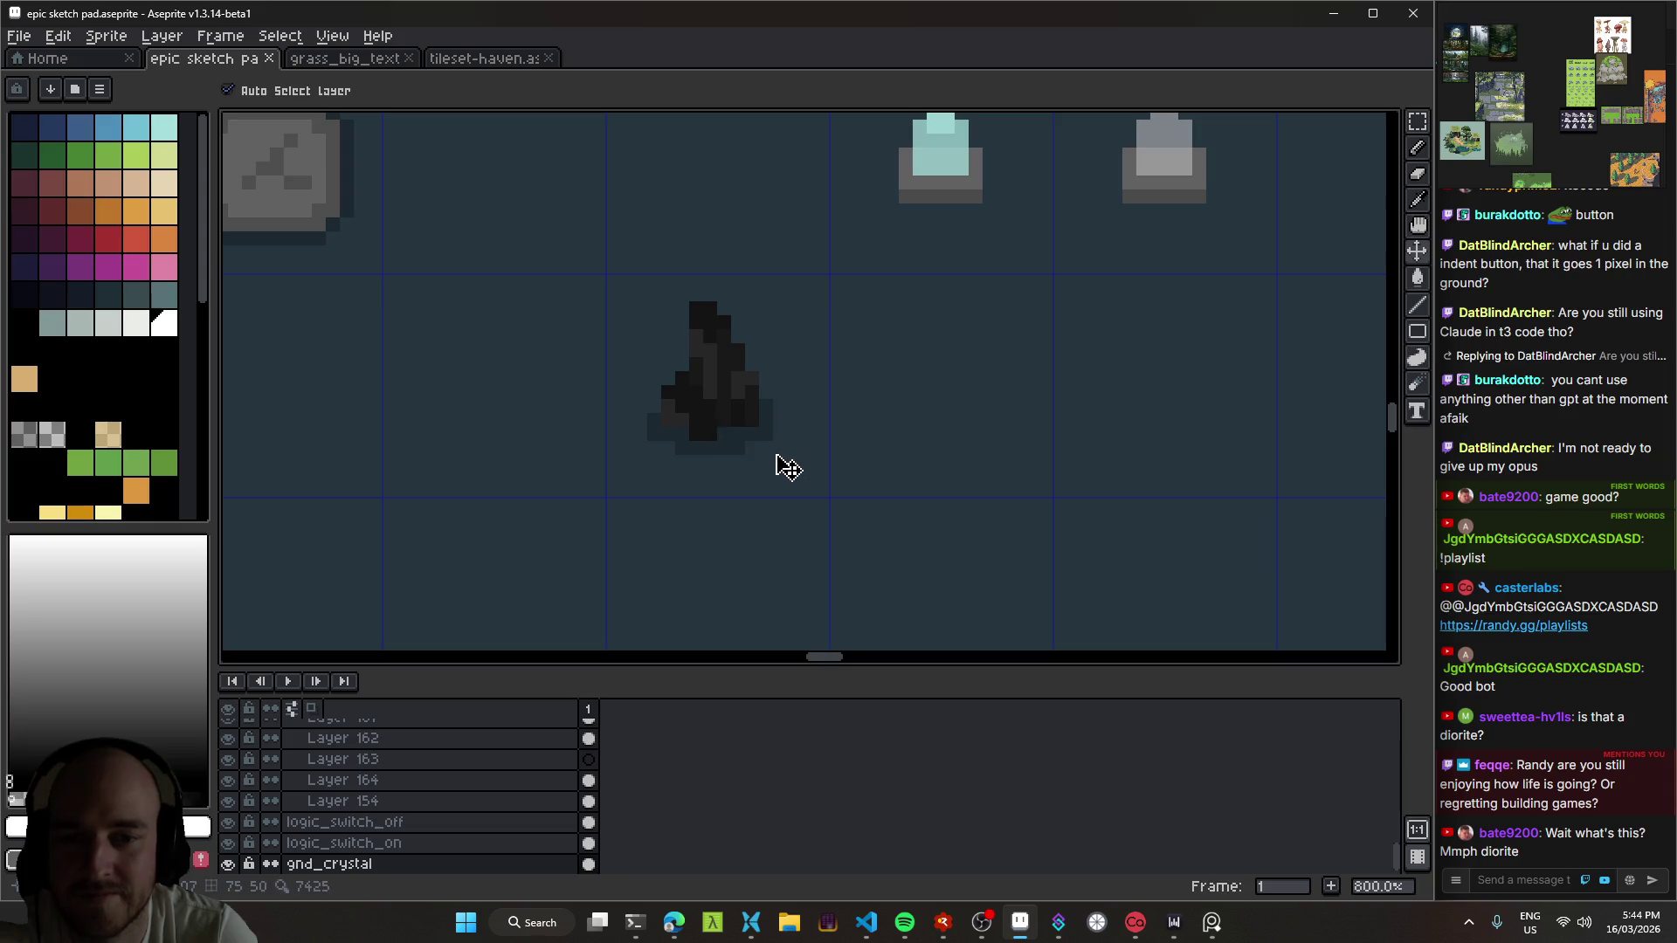
scroll(787, 467, "down", 4)
key("ctrl")
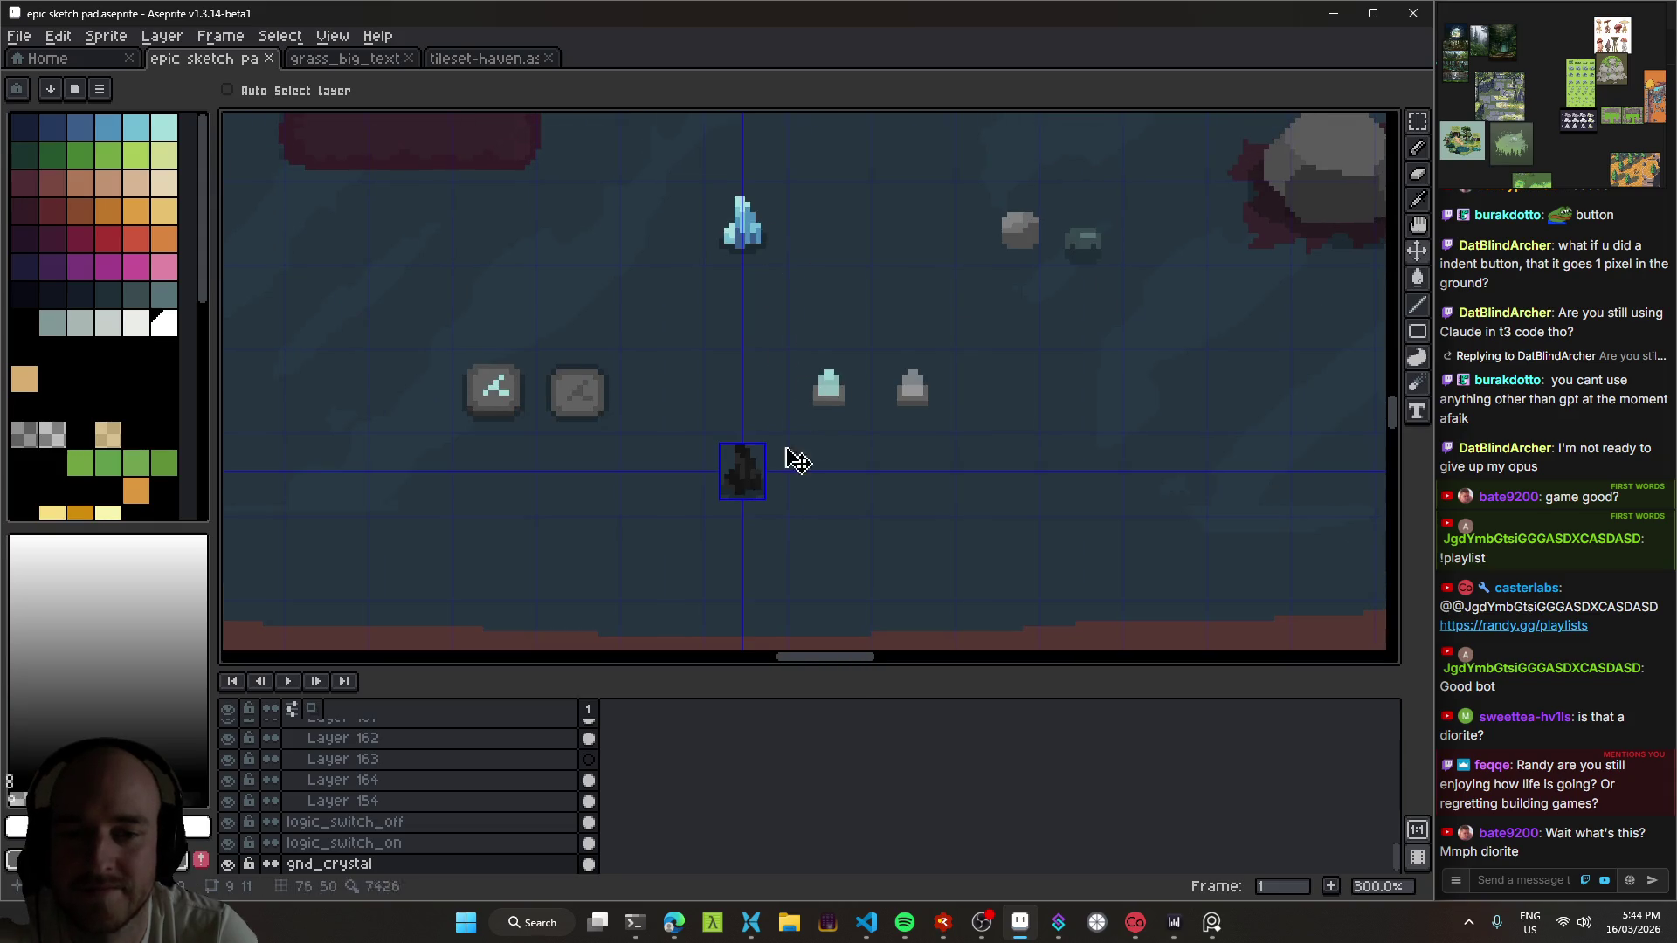
Step: Save the sketch pad and reframe the view on the stone buttons and pedestals
key("ctrl+s")
scroll(768, 471, "up", 4)
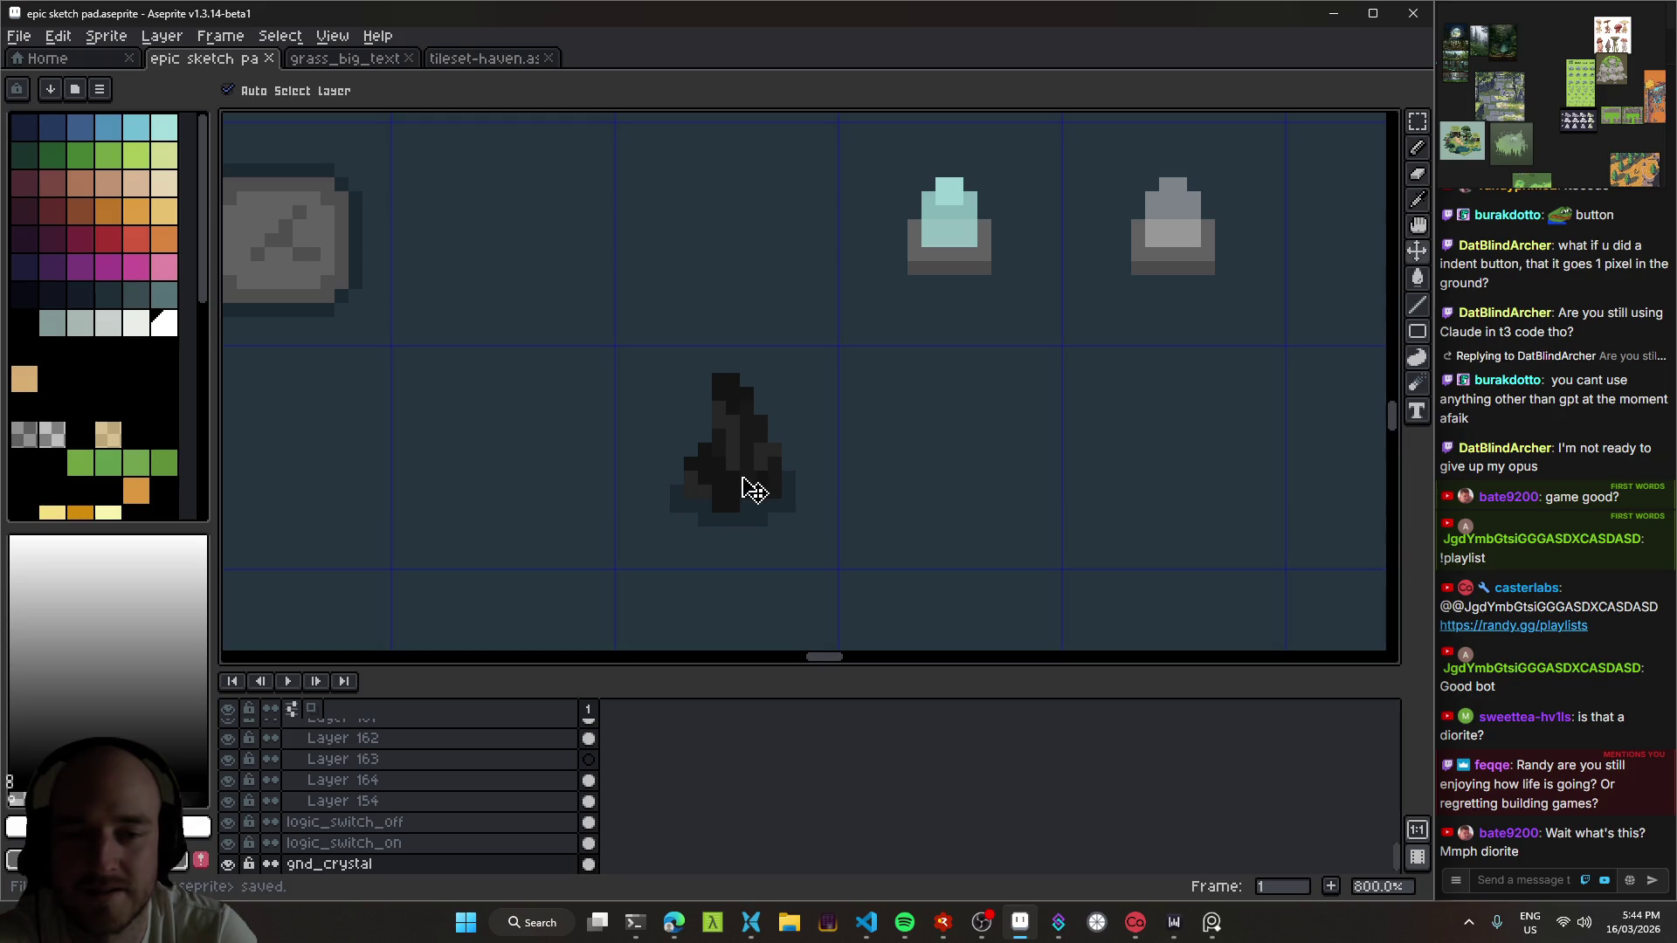
scroll(731, 463, "down", 4)
scroll(854, 253, "down", 3)
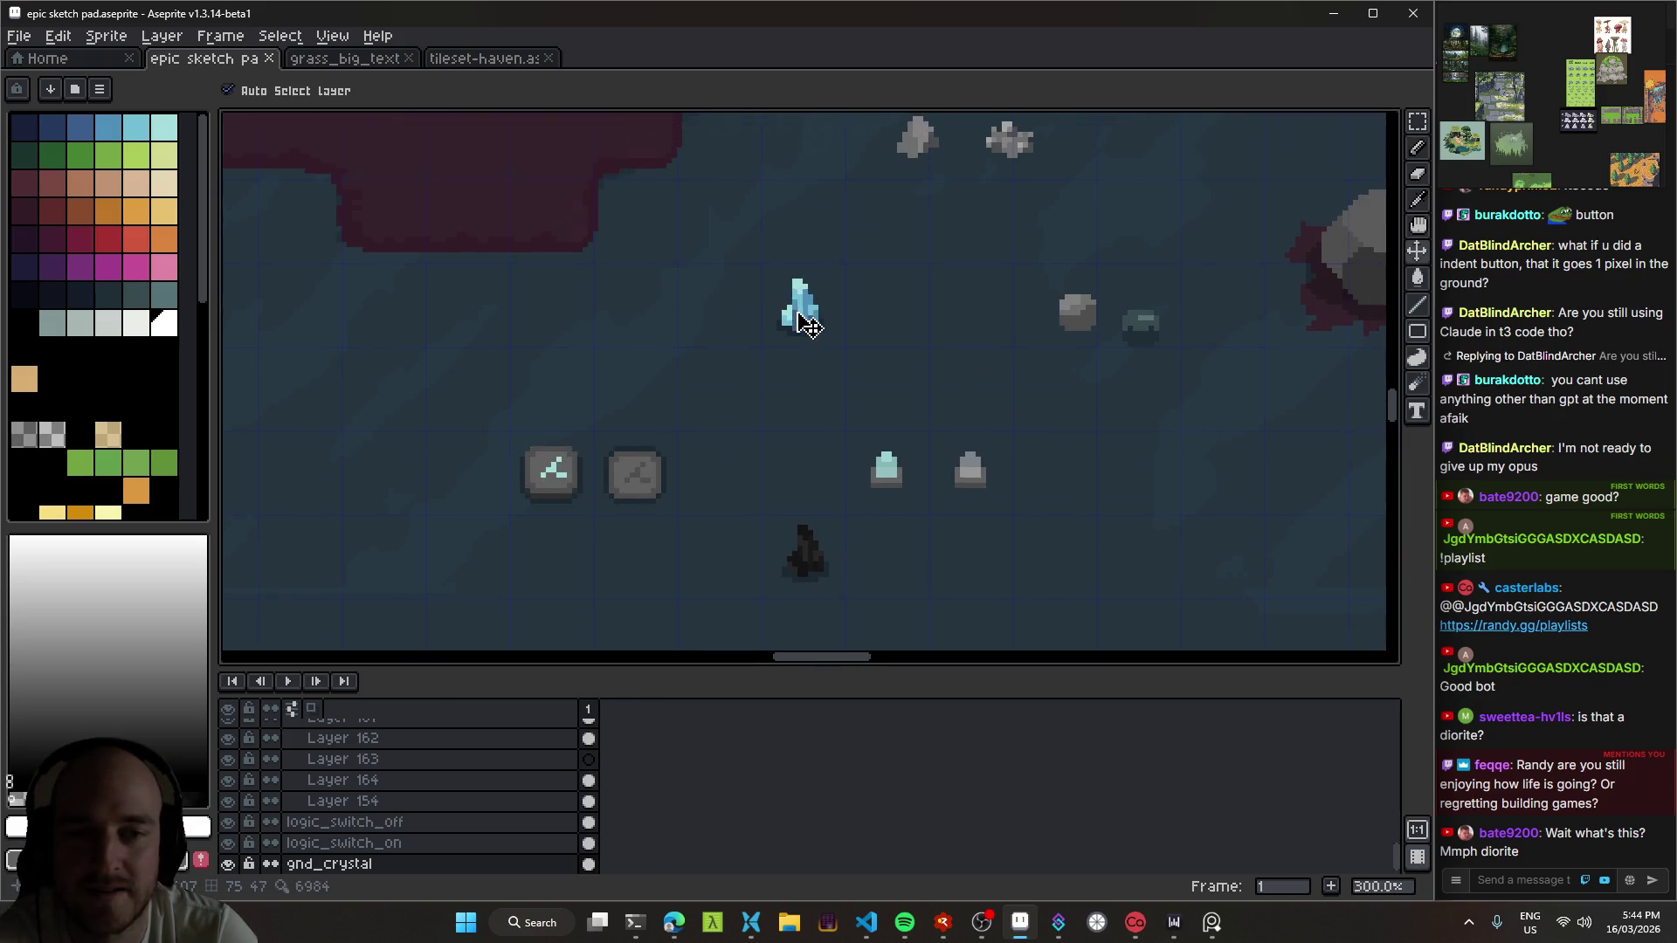
key("ctrl+s")
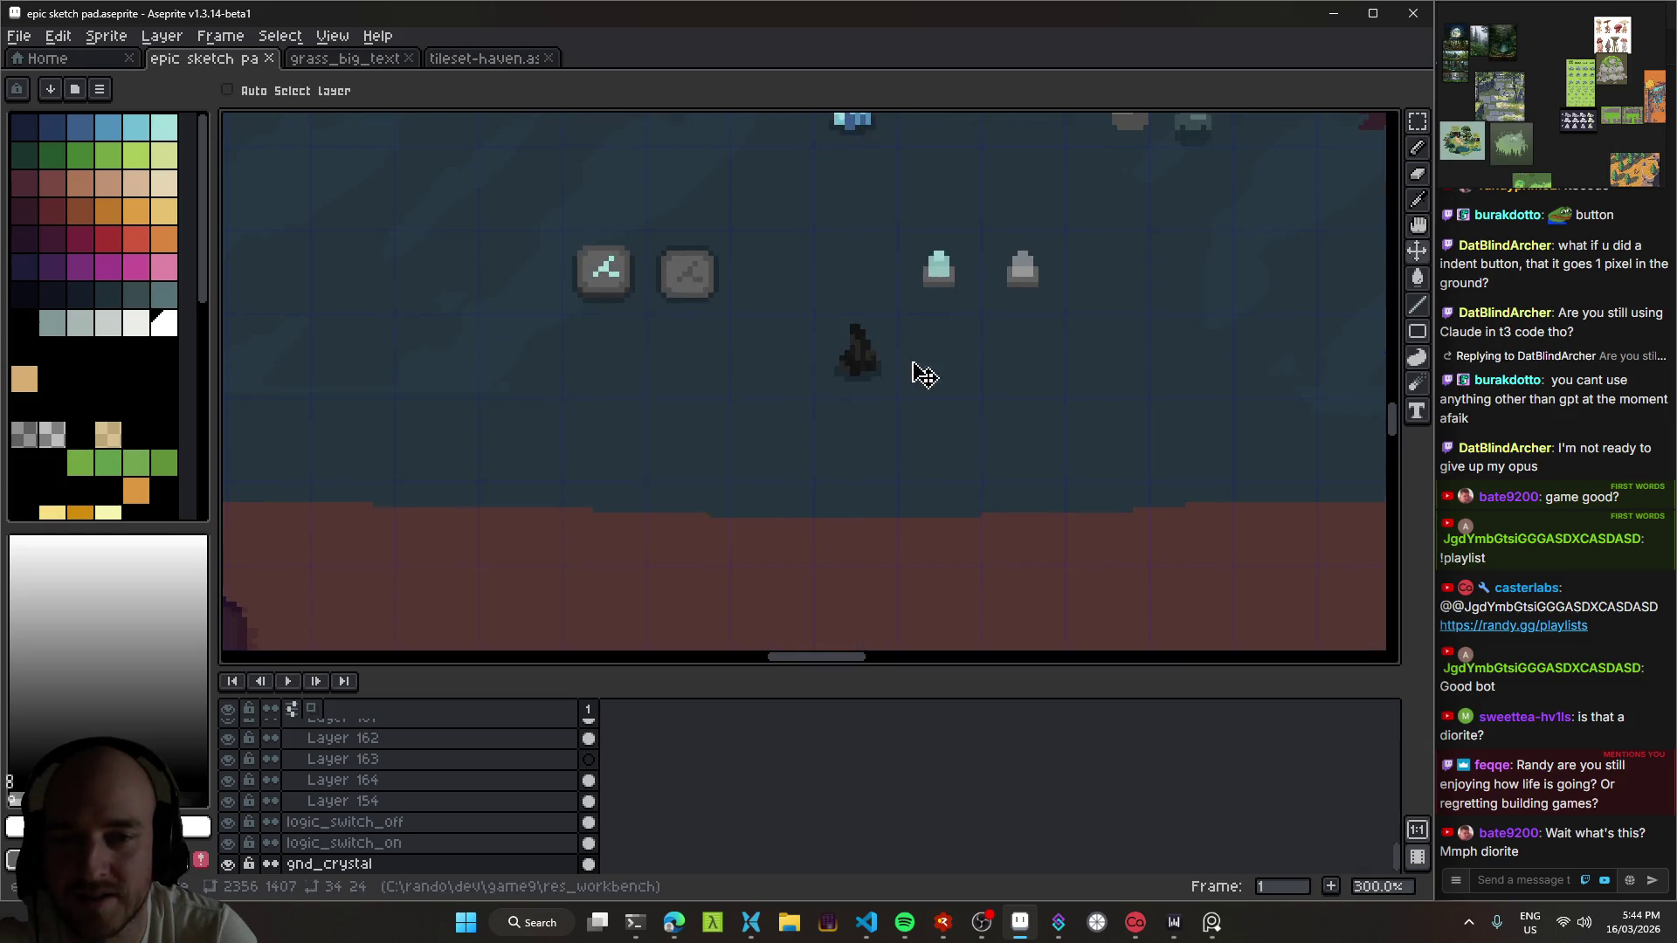
left_click_drag(914, 367, 738, 410)
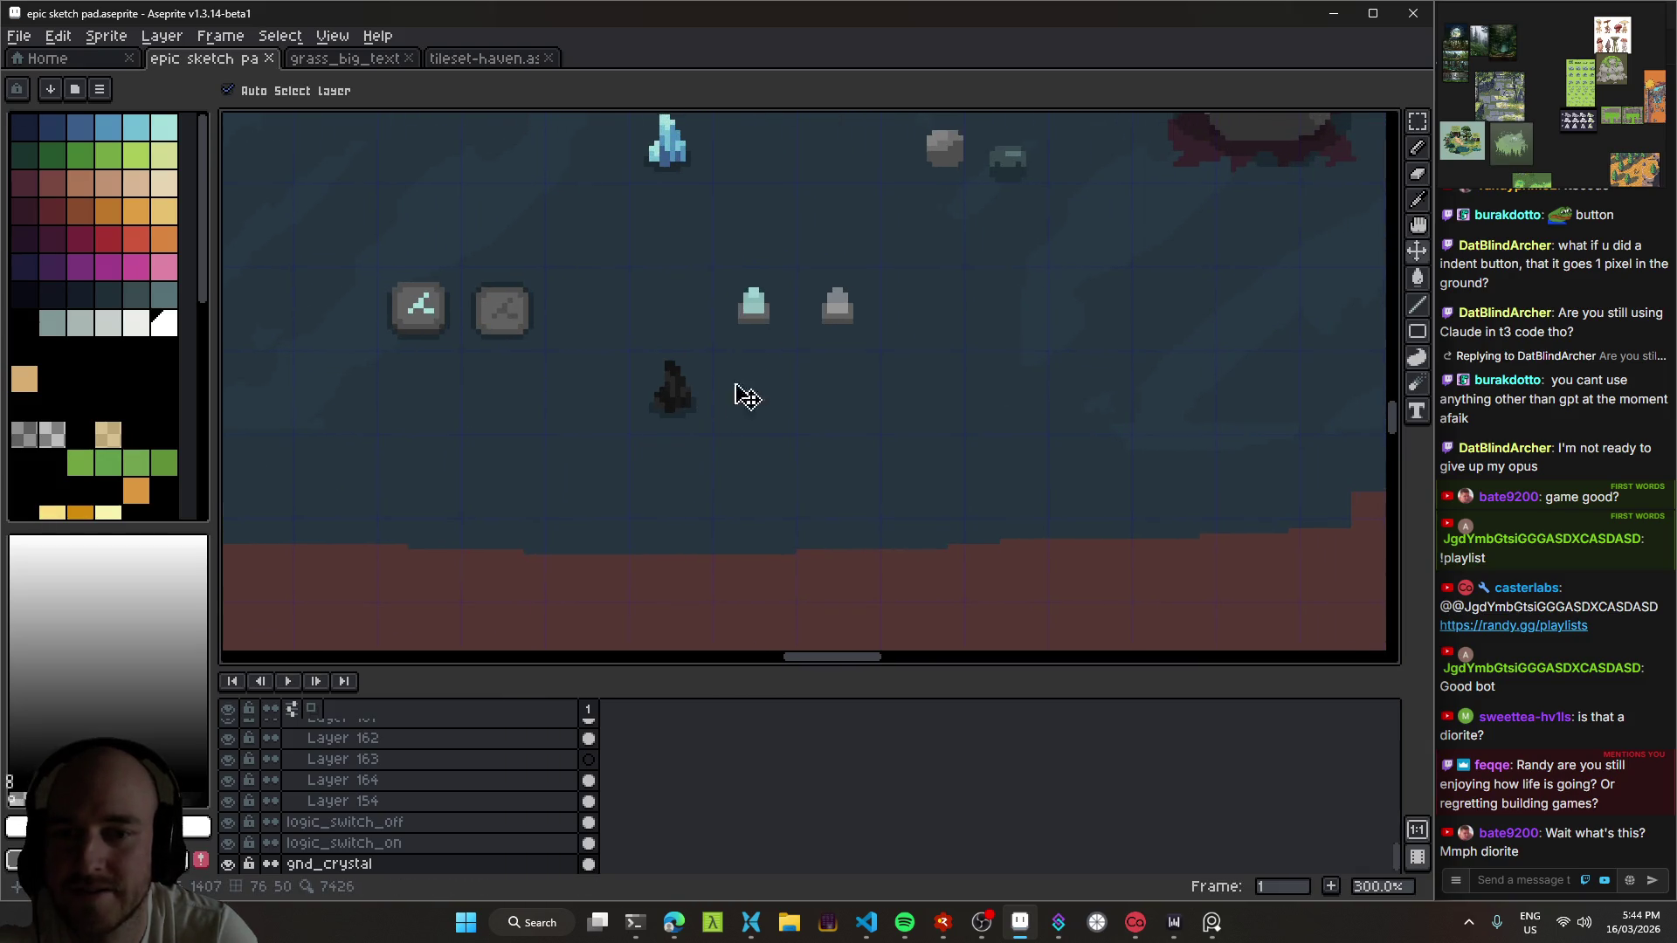
mouse_move(688, 238)
left_mouse_down()
mouse_move(708, 338)
mouse_move(773, 307)
left_mouse_up()
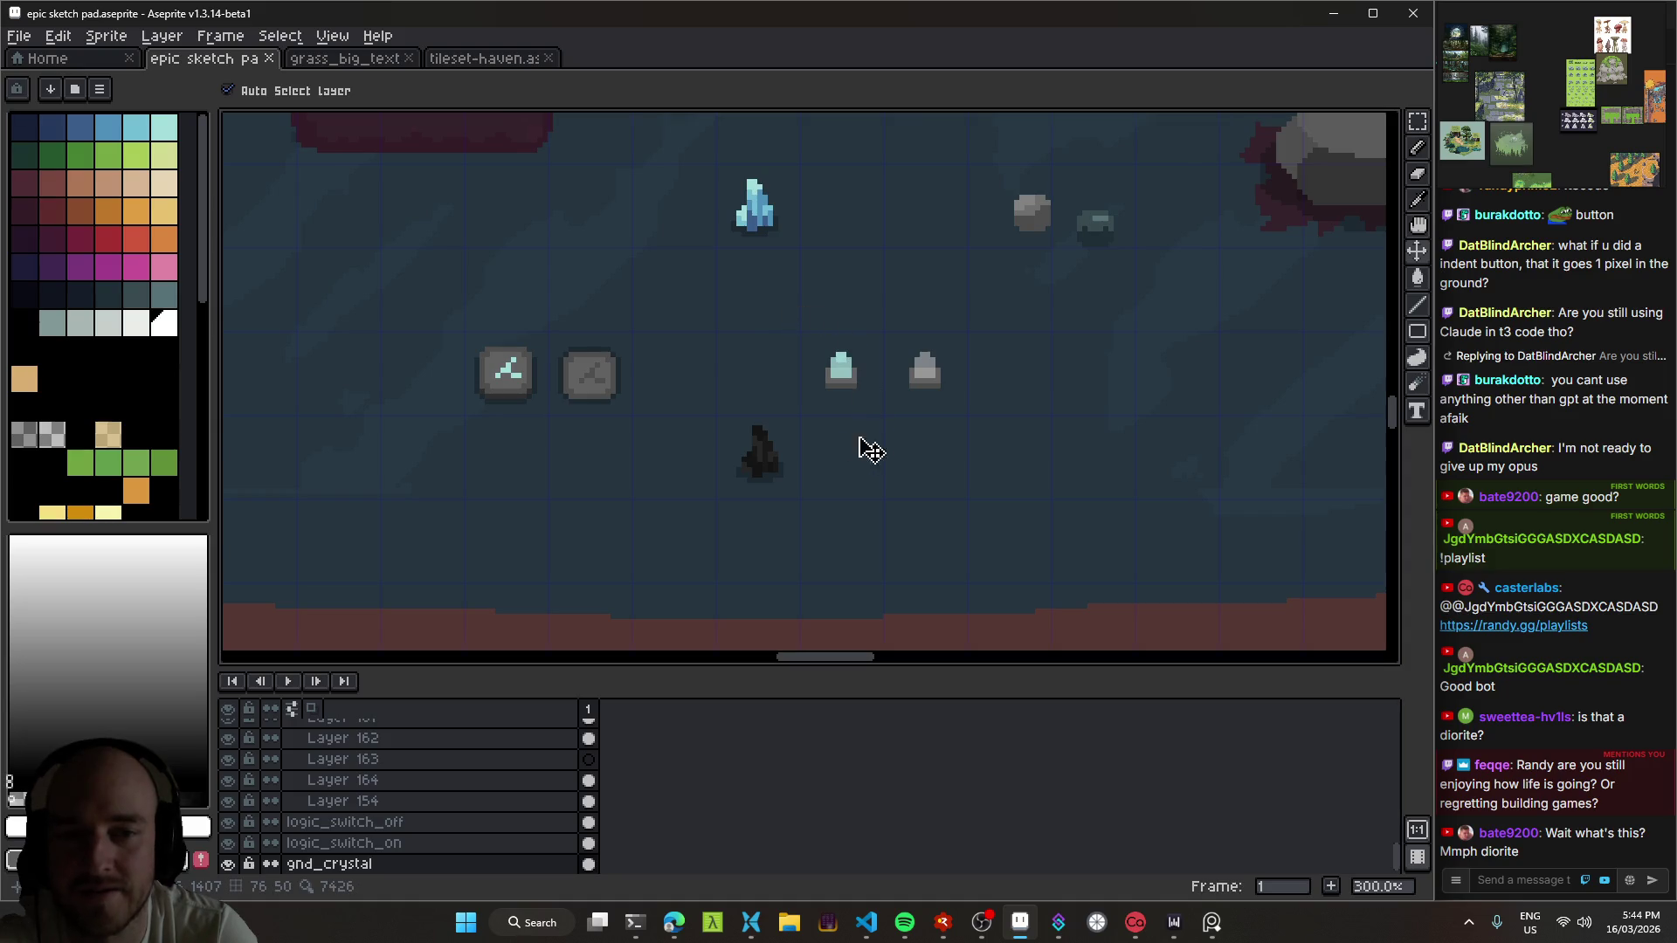
scroll(848, 416, "up", 4)
mouse_move(898, 416)
left_mouse_down()
mouse_move(868, 277)
mouse_move(893, 447)
left_mouse_up()
scroll(827, 251, "down", 3)
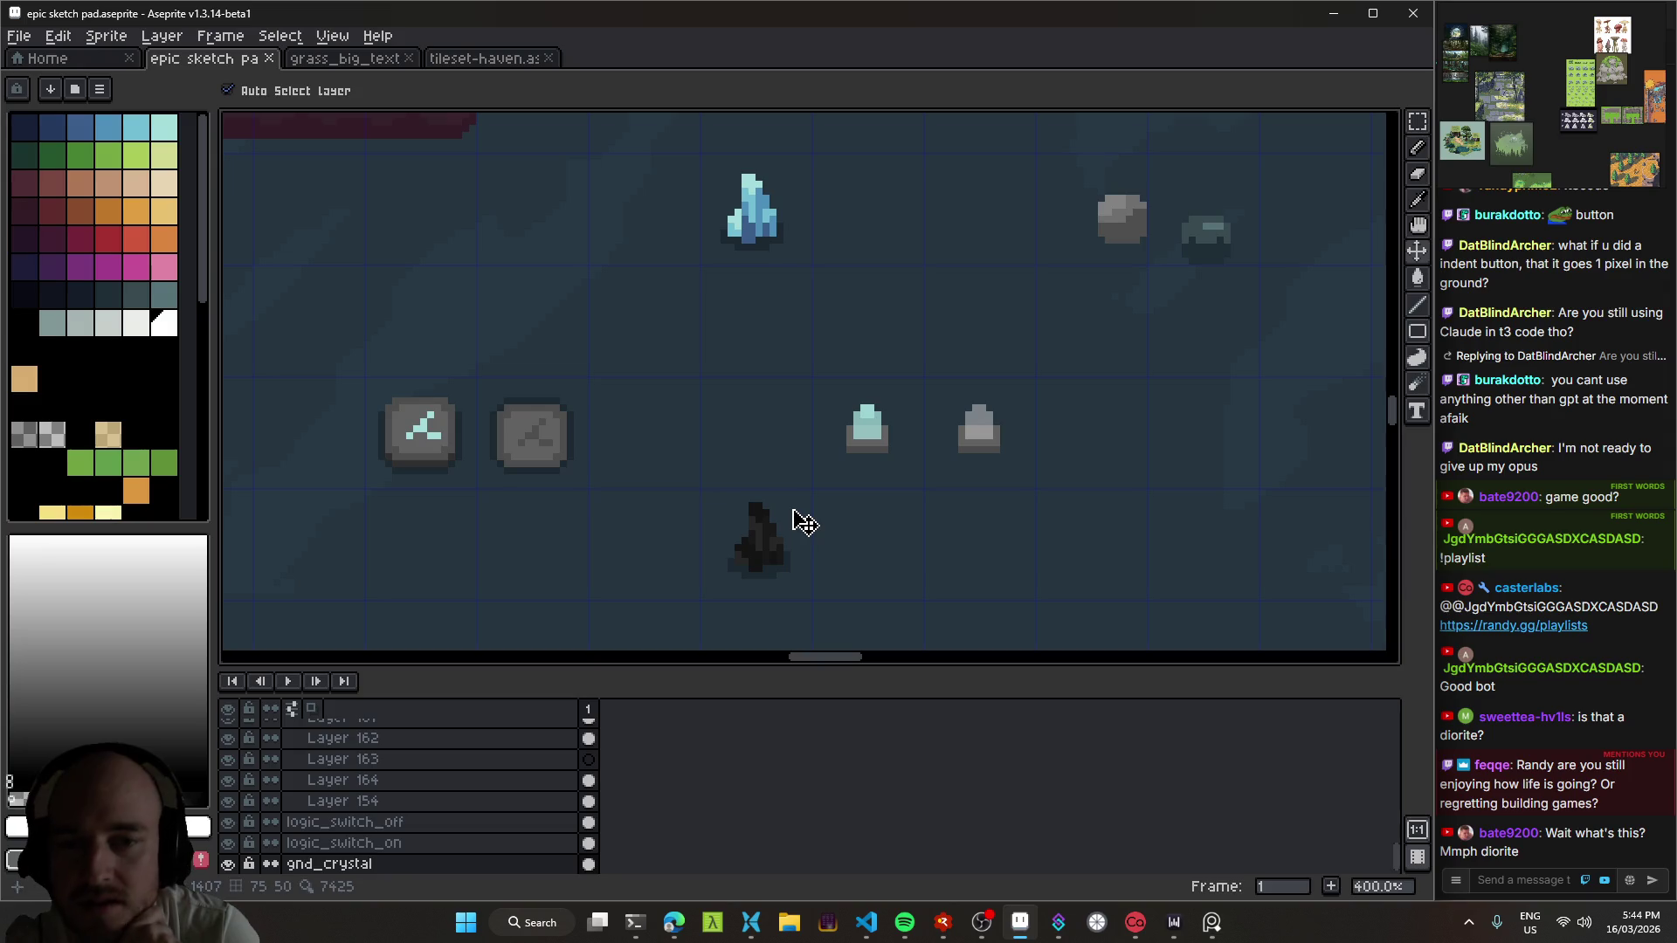
mouse_move(844, 524)
left_mouse_down()
mouse_move(843, 329)
mouse_move(775, 472)
mouse_move(777, 527)
mouse_move(803, 419)
mouse_move(746, 412)
left_mouse_up()
scroll(777, 527, "down", 1)
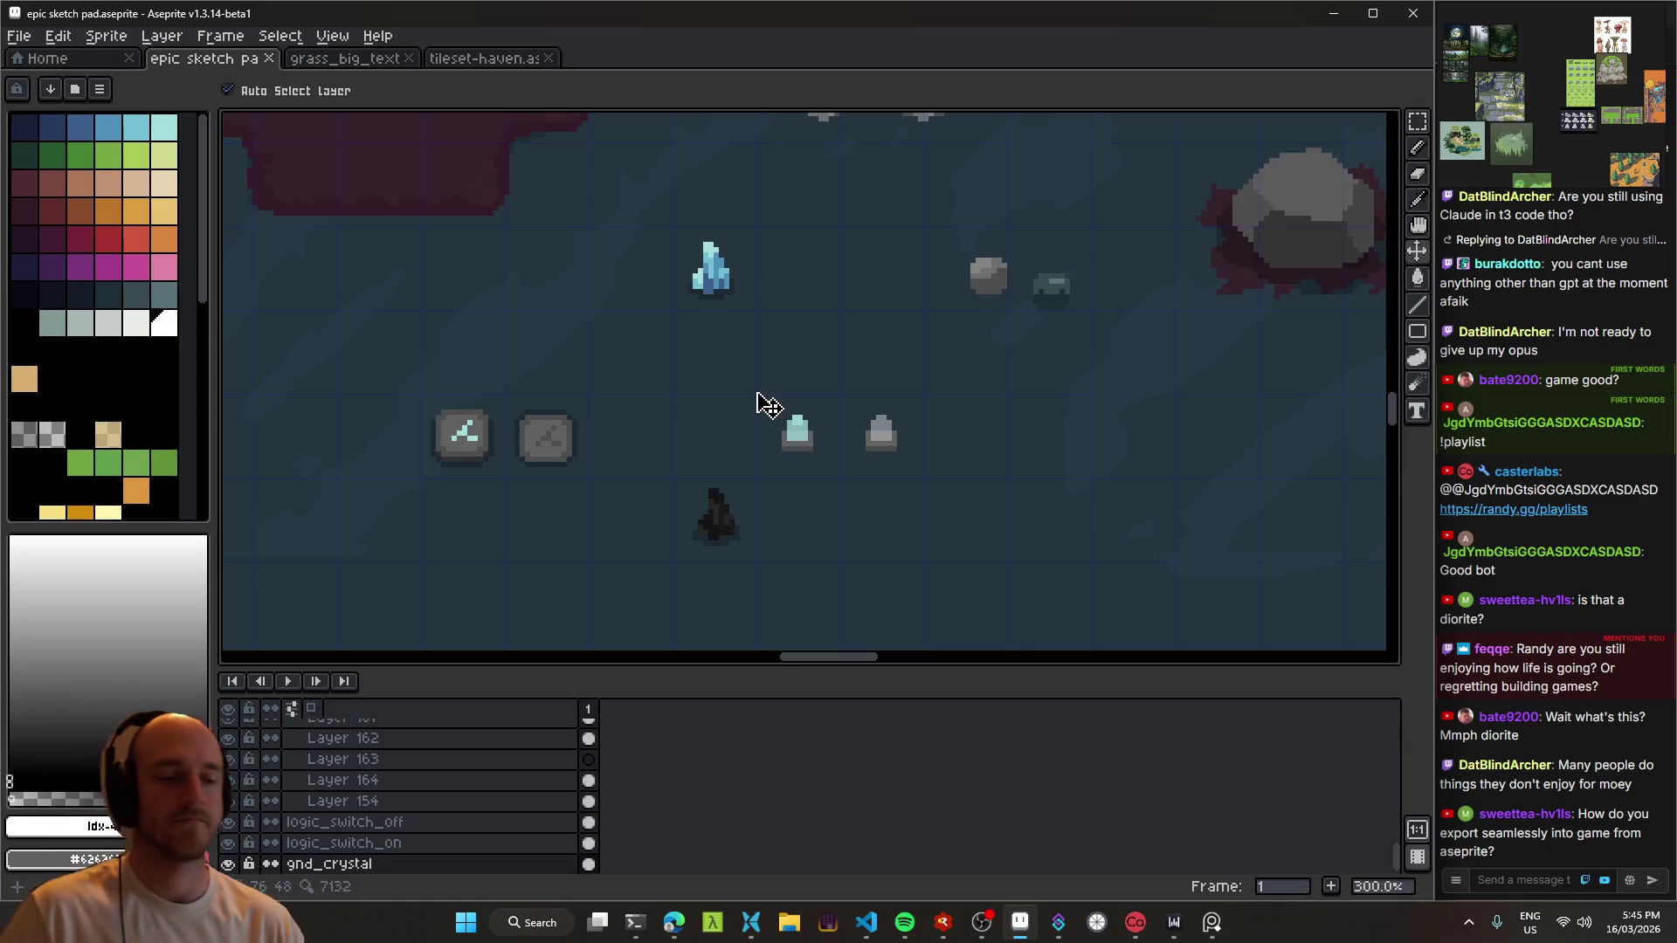
left_click(1509, 882)
type("!engine")
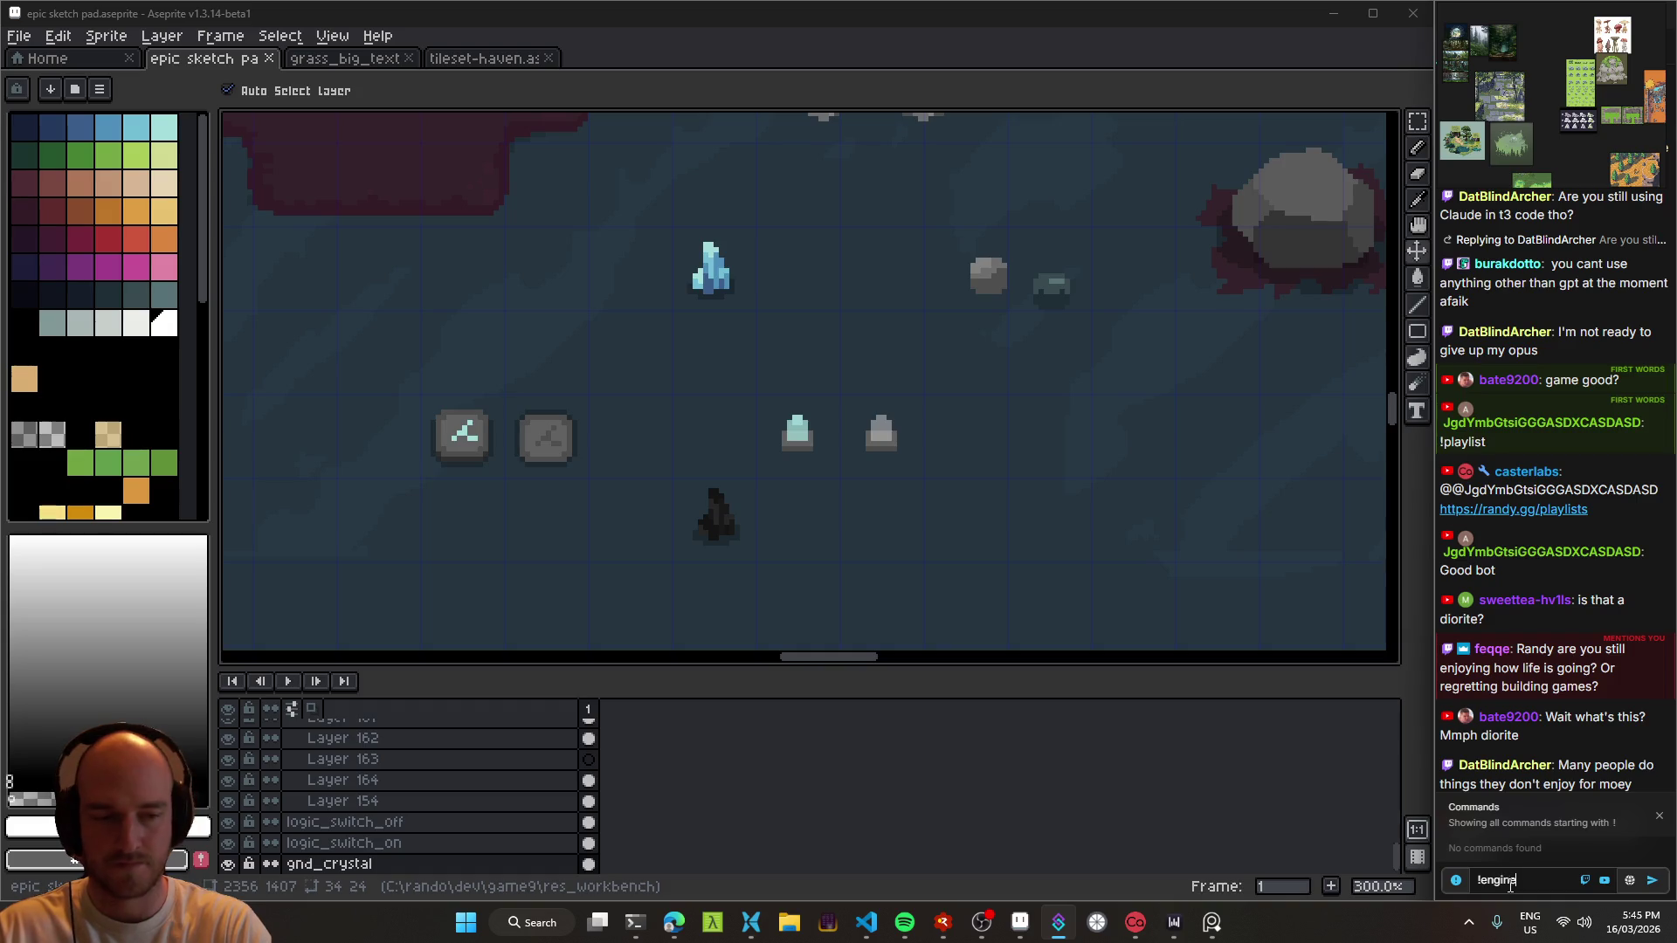
key("Return")
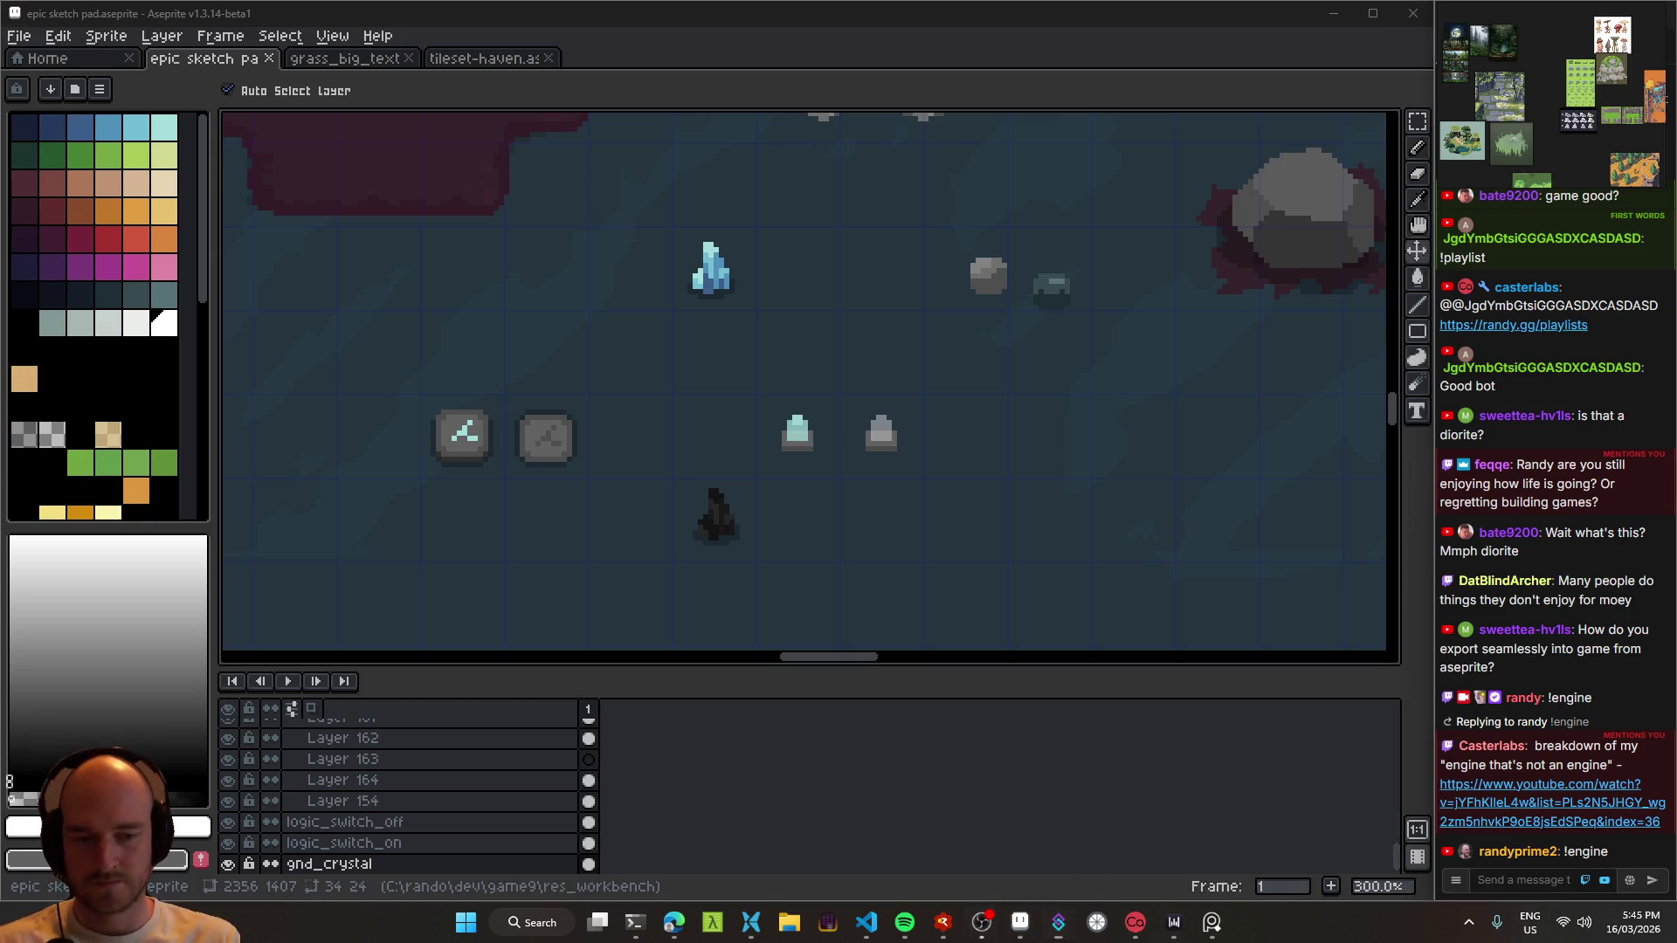
left_click(987, 929)
left_click(906, 569)
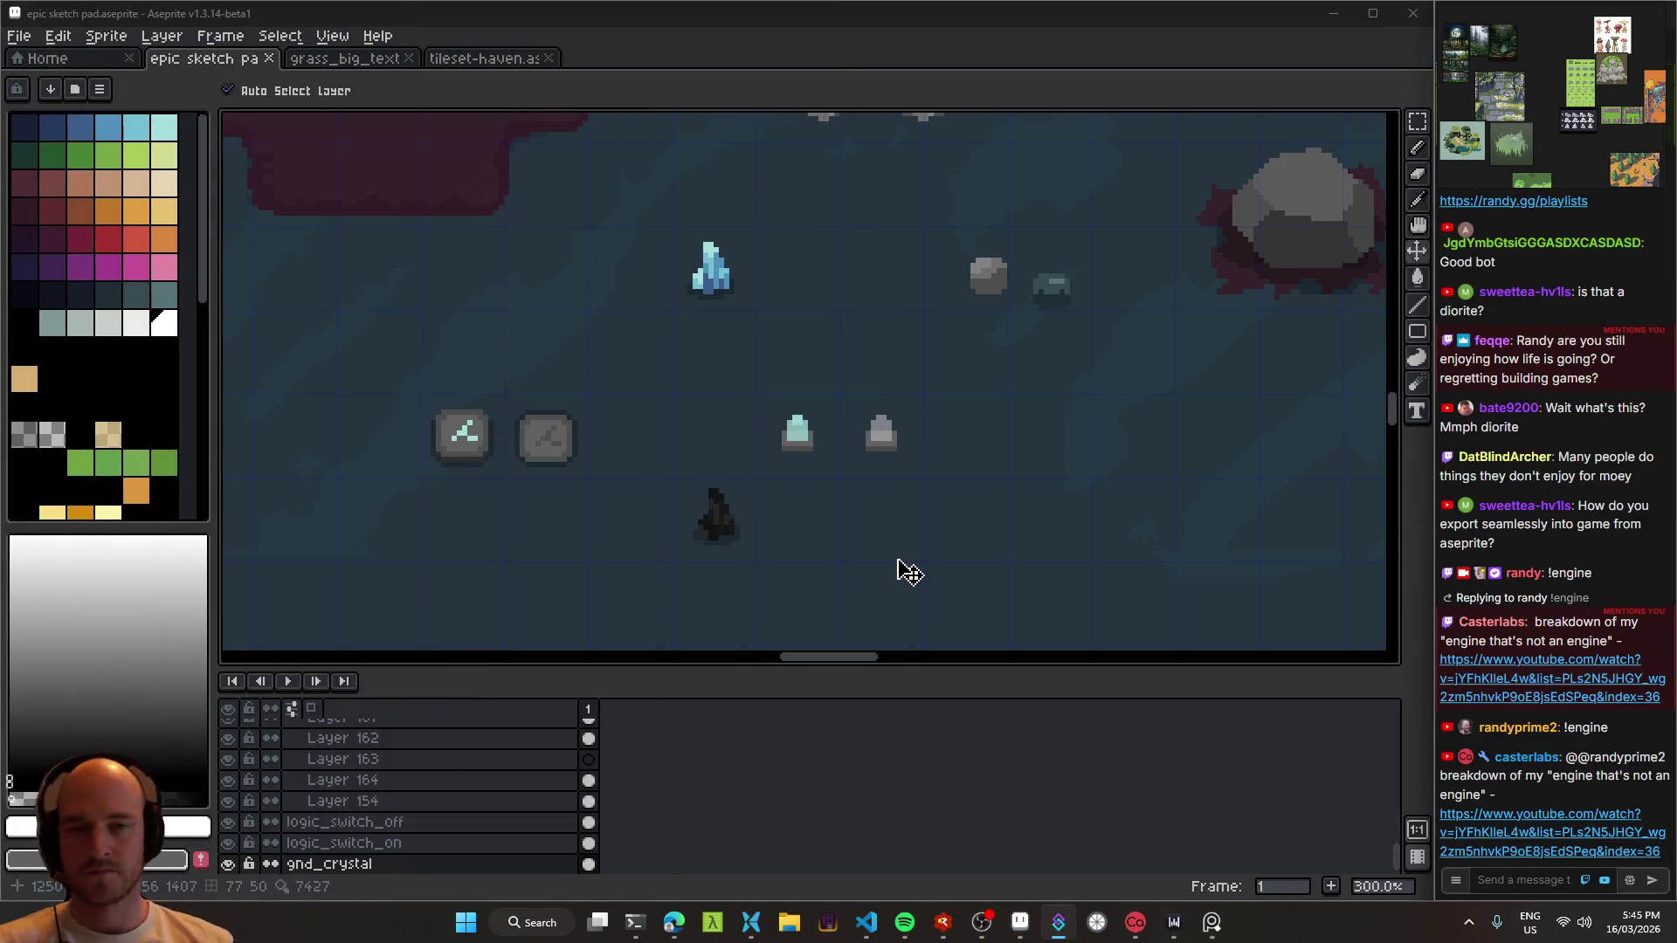
scroll(827, 486, "up", 1)
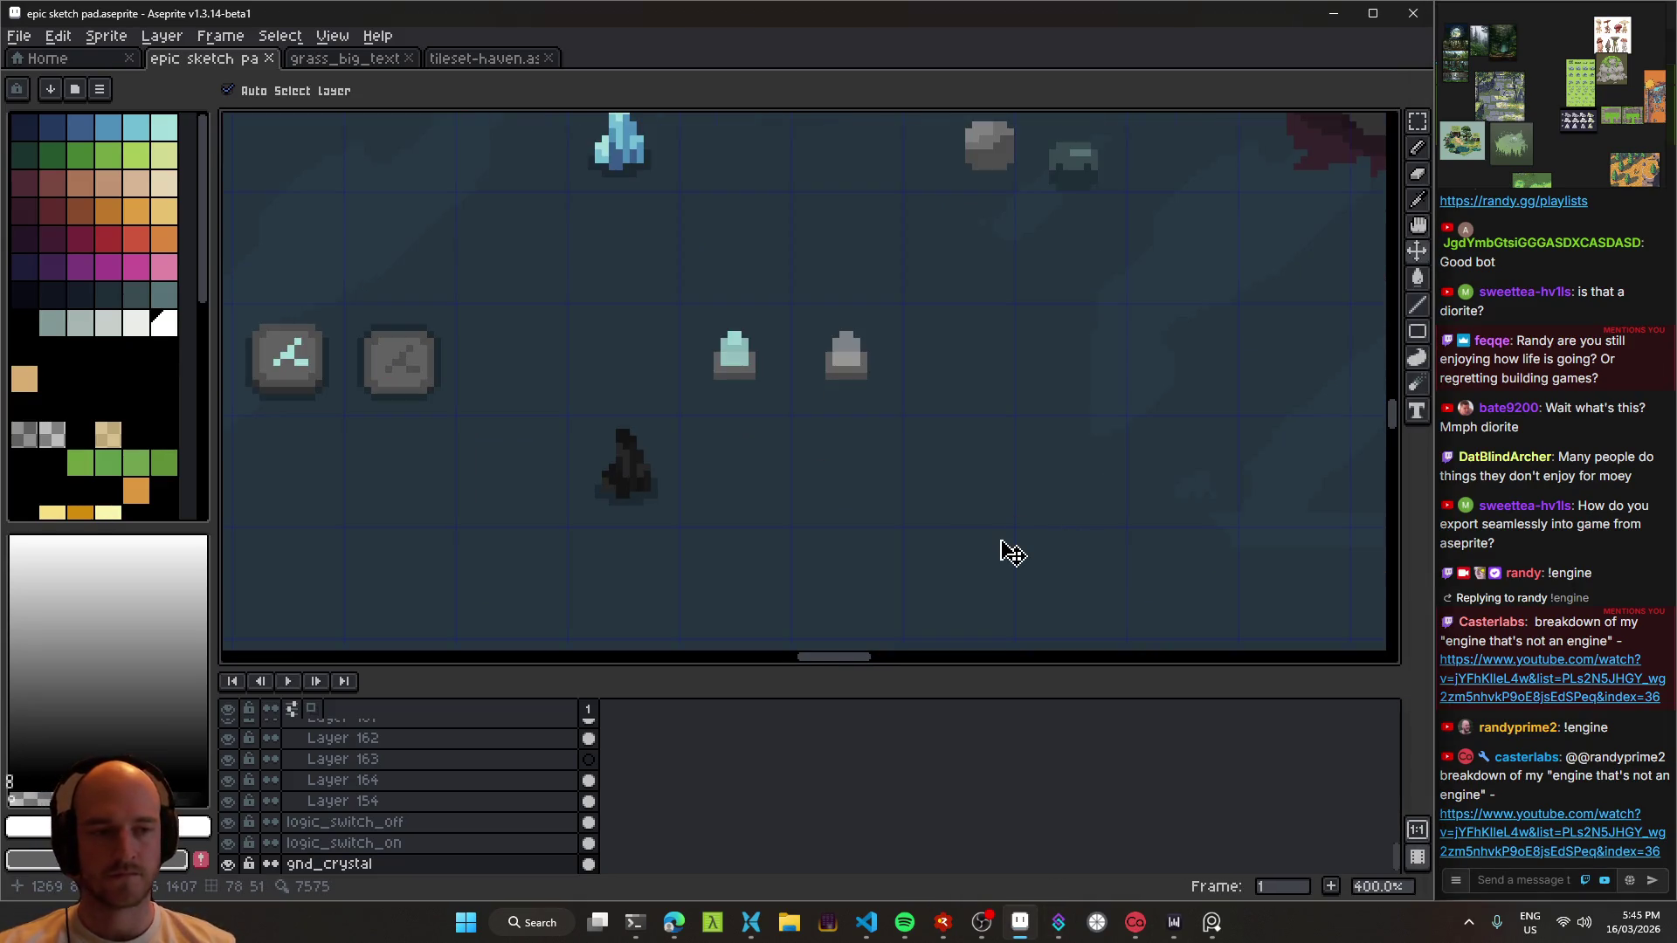
left_click_drag(853, 432, 941, 436)
scroll(791, 423, "up", 1)
scroll(787, 463, "down", 3)
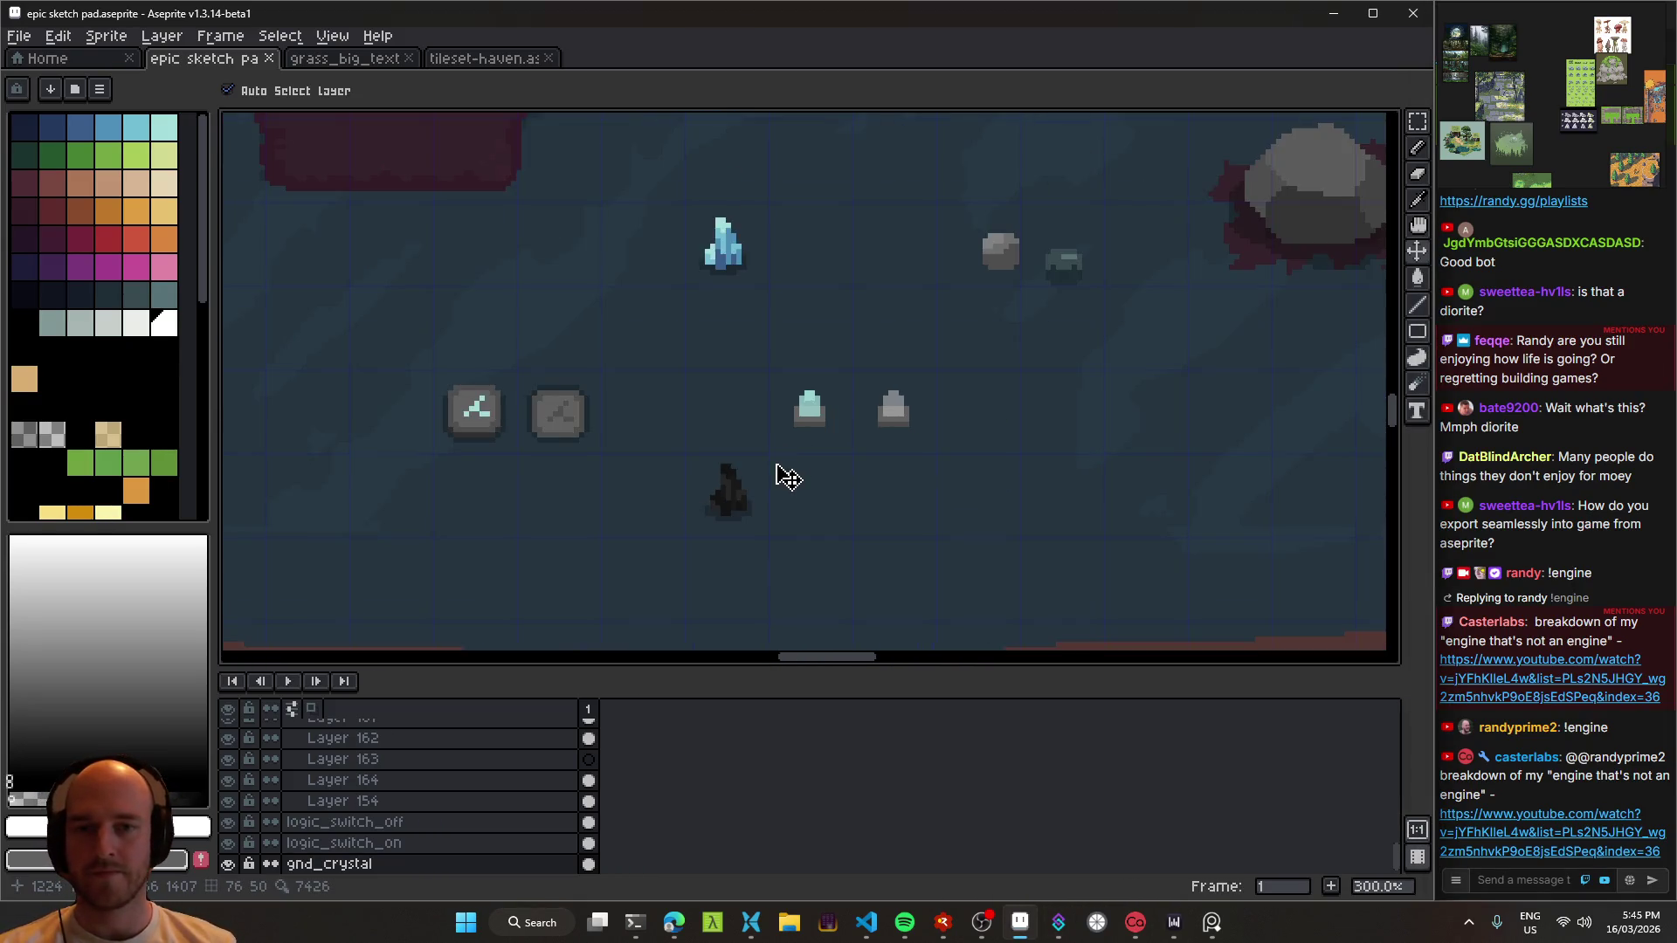
scroll(760, 457, "up", 2)
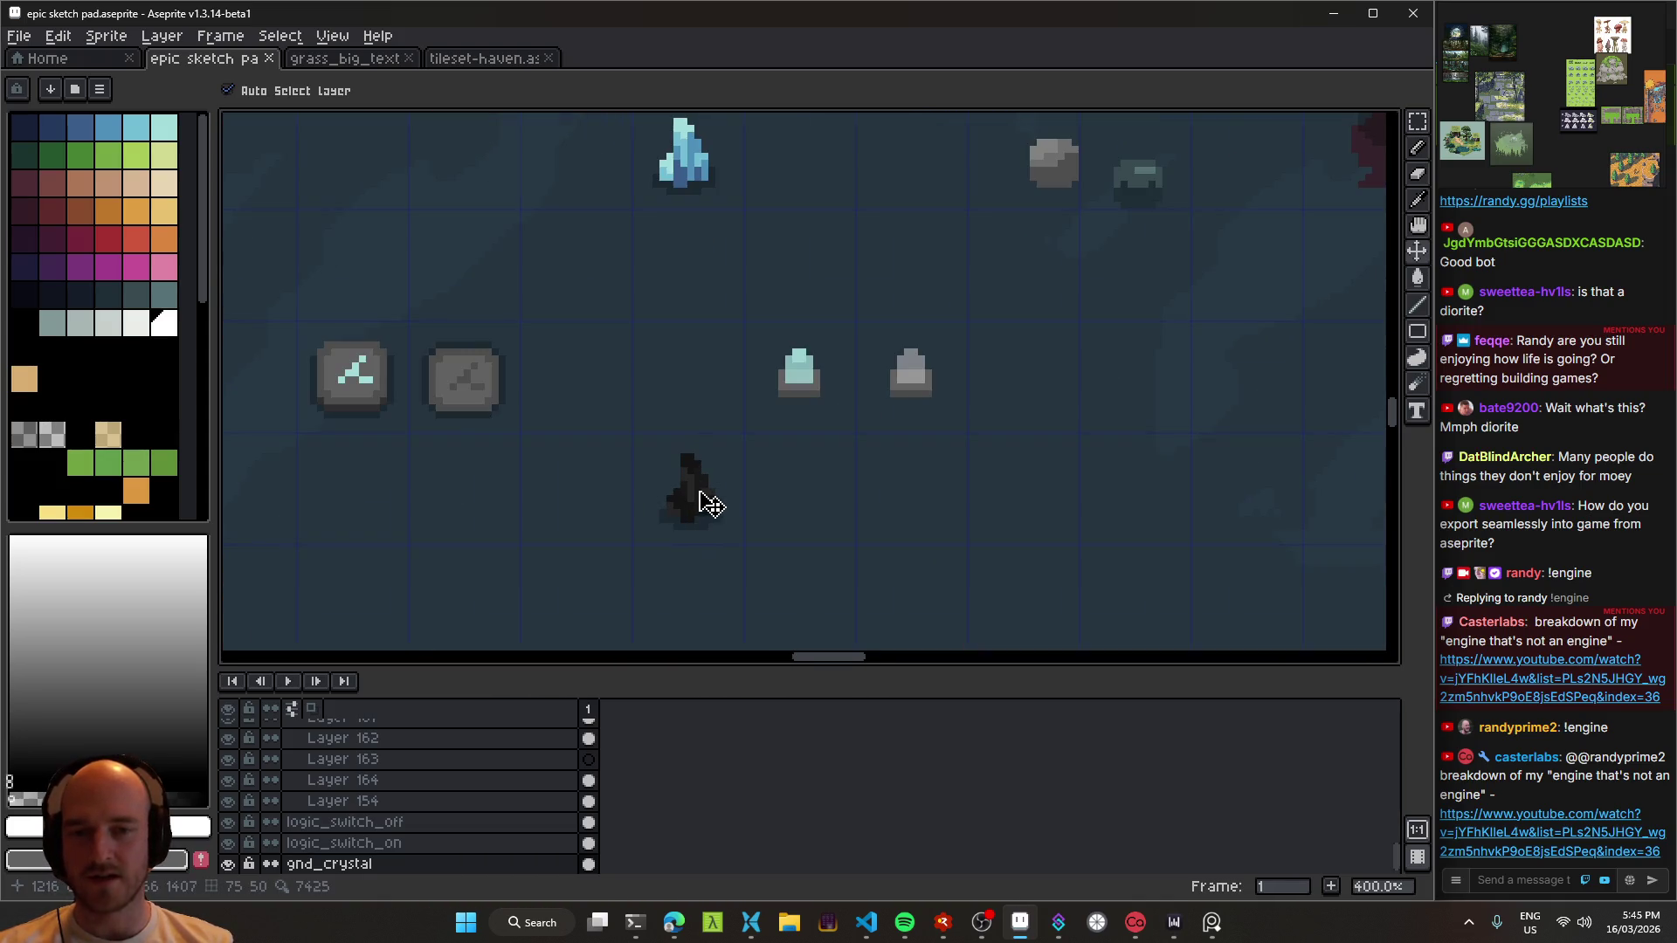
left_click_drag(708, 507, 798, 498)
scroll(797, 502, "up", 2)
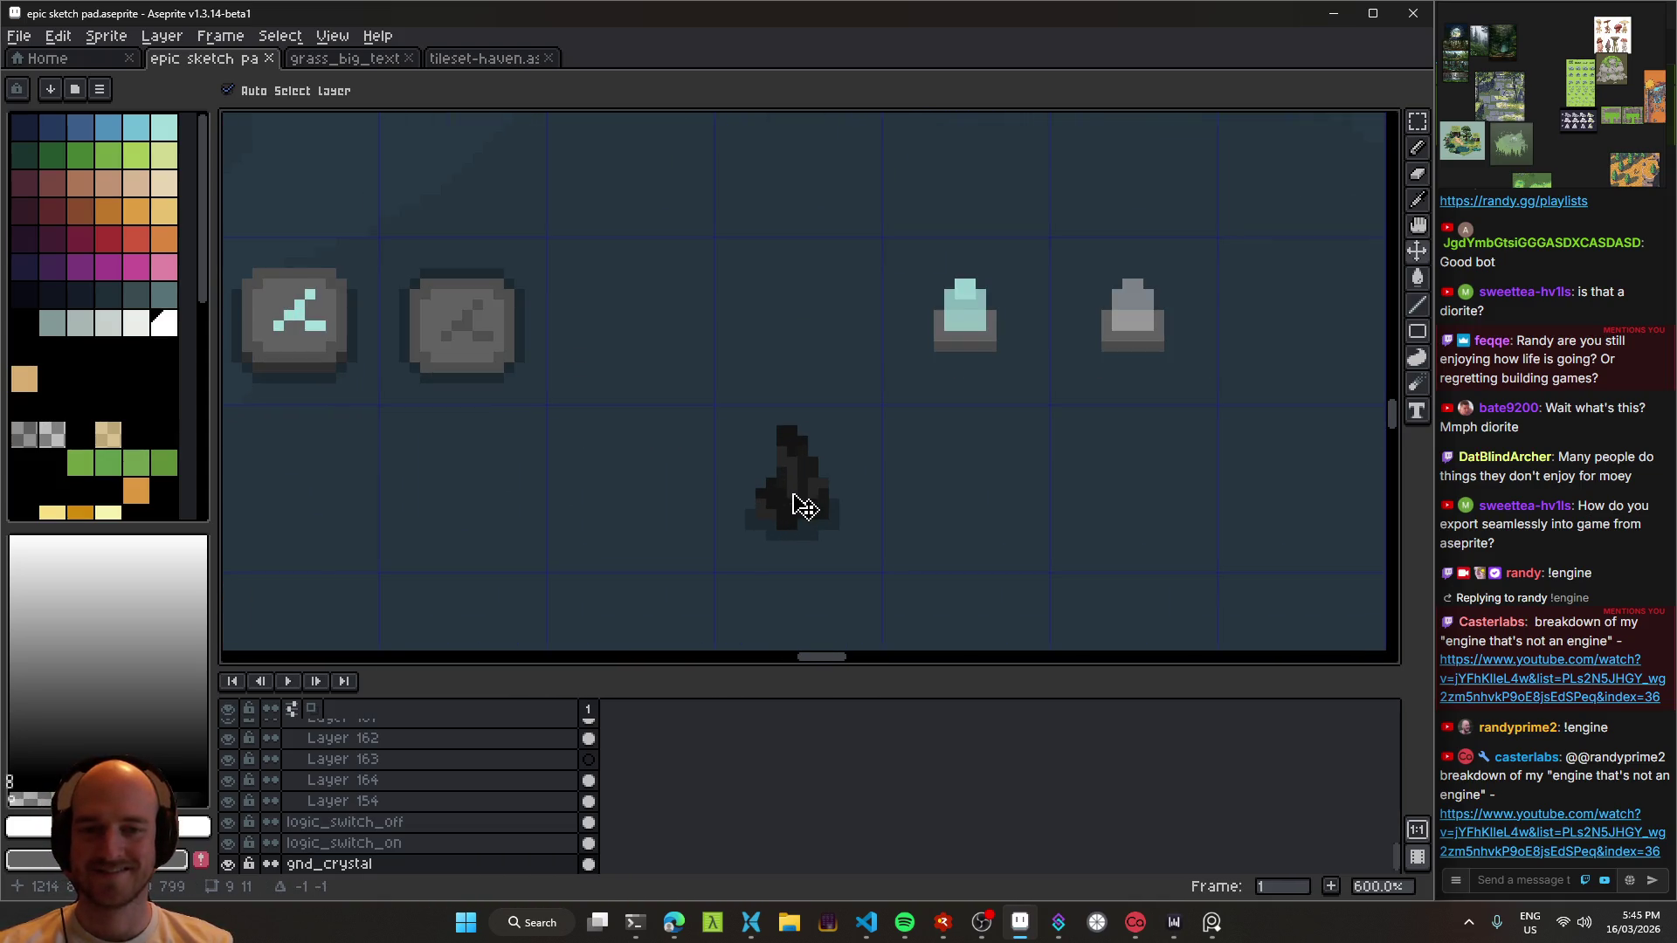
scroll(786, 516, "right", 2)
scroll(782, 464, "up", 3)
left_click(749, 300, "ctrl")
scroll(737, 224, "down", 4)
key("ctrl+s")
scroll(666, 434, "right", 2)
scroll(955, 445, "left", 5)
scroll(936, 464, "down", 3)
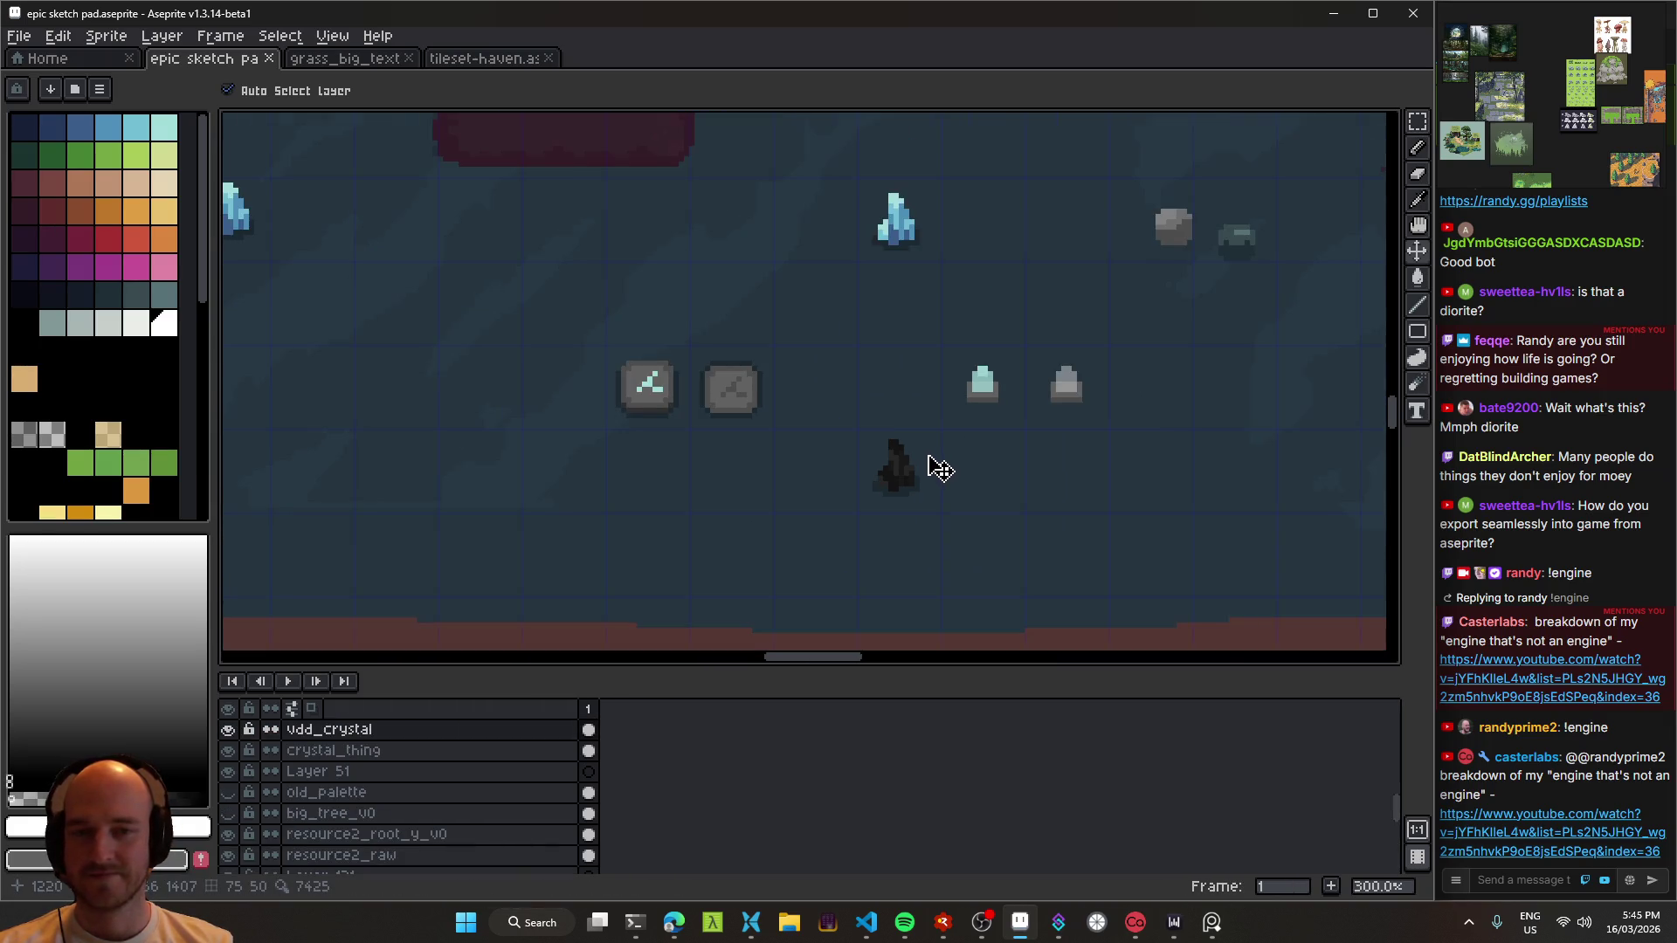
scroll(805, 460, "right", 2)
left_click(798, 450)
scroll(769, 462, "up", 2)
scroll(768, 463, "right", 2)
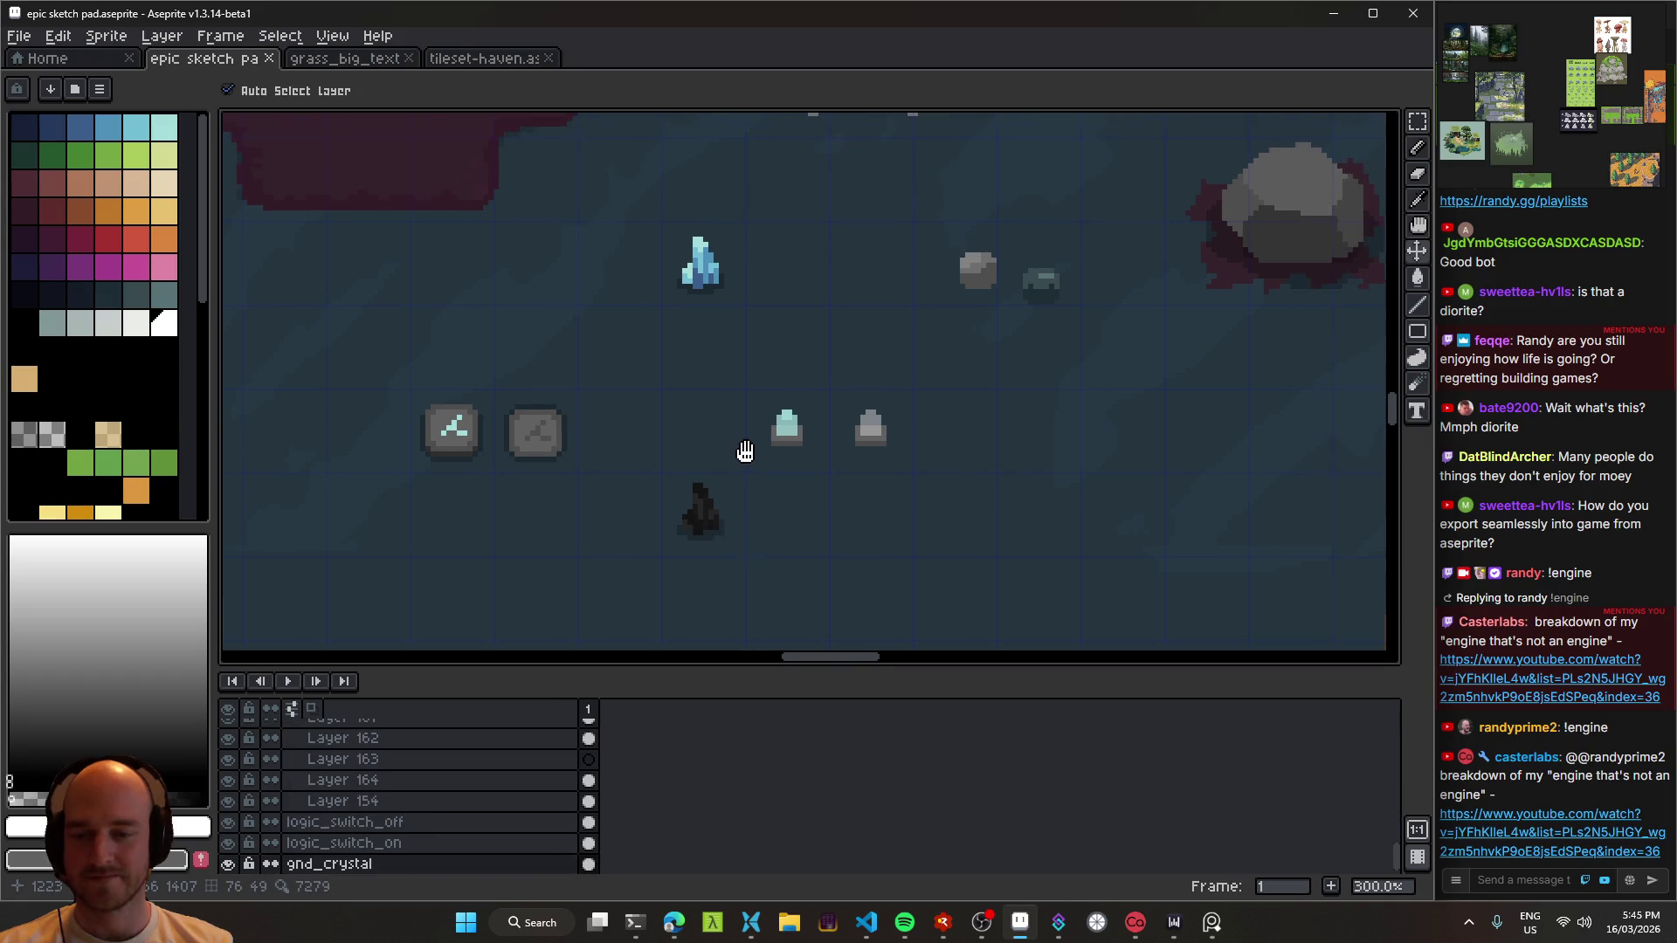
left_click(796, 436)
left_click(880, 447)
scroll(786, 487, "down", 2)
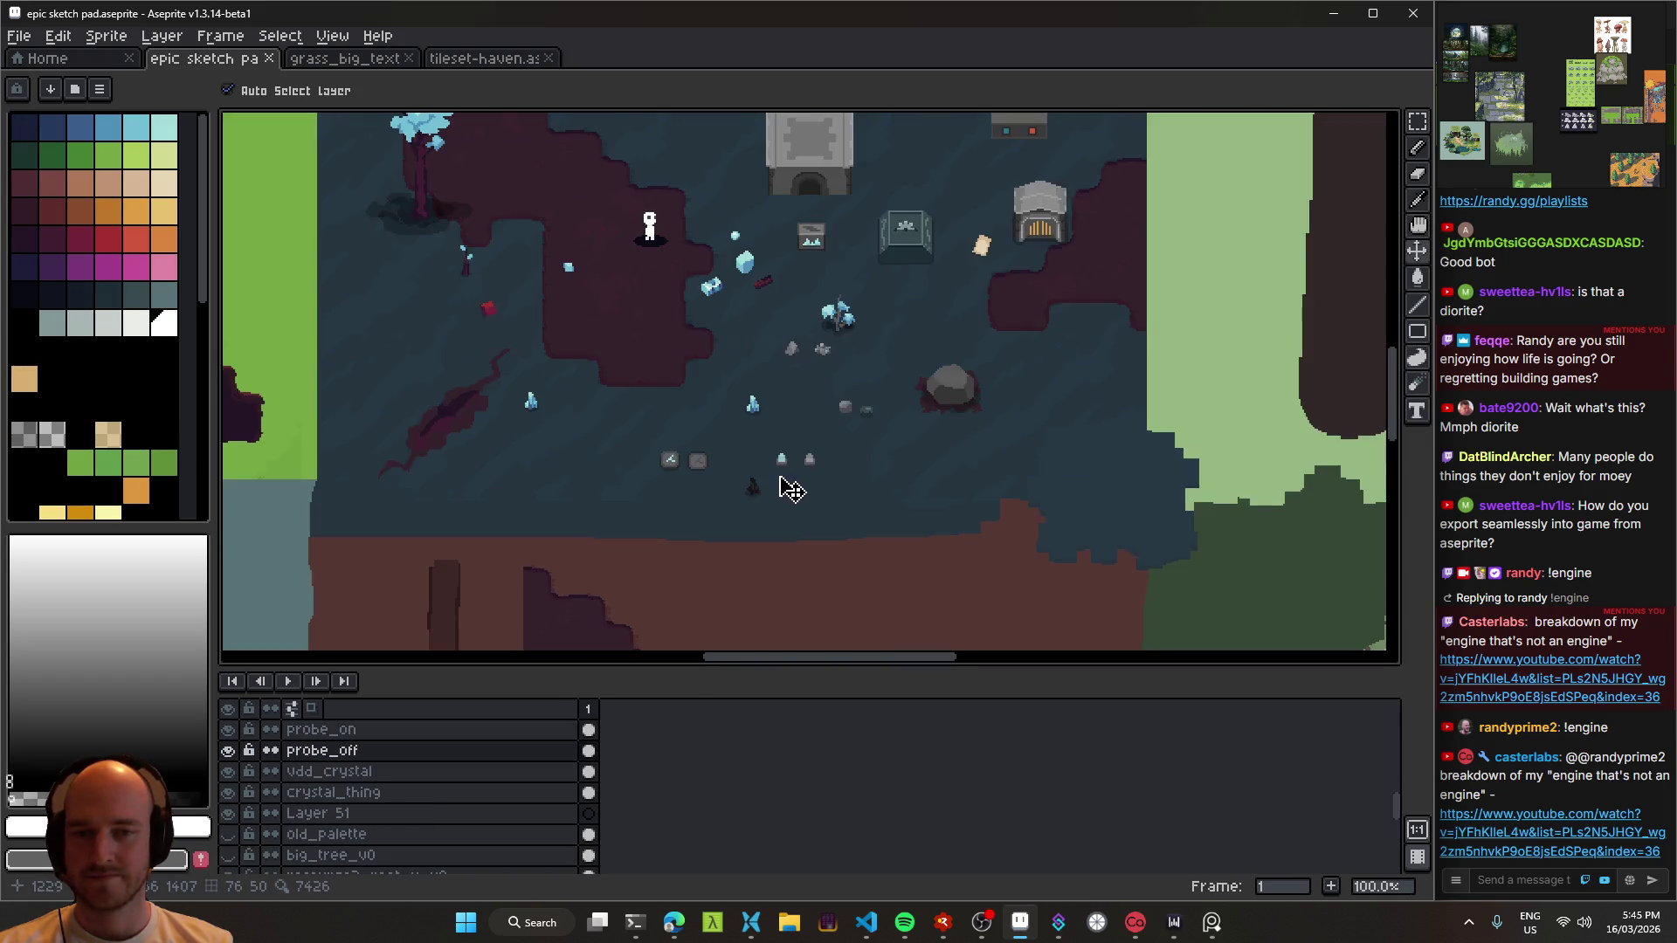
scroll(809, 470, "up", 5)
scroll(761, 428, "down", 4)
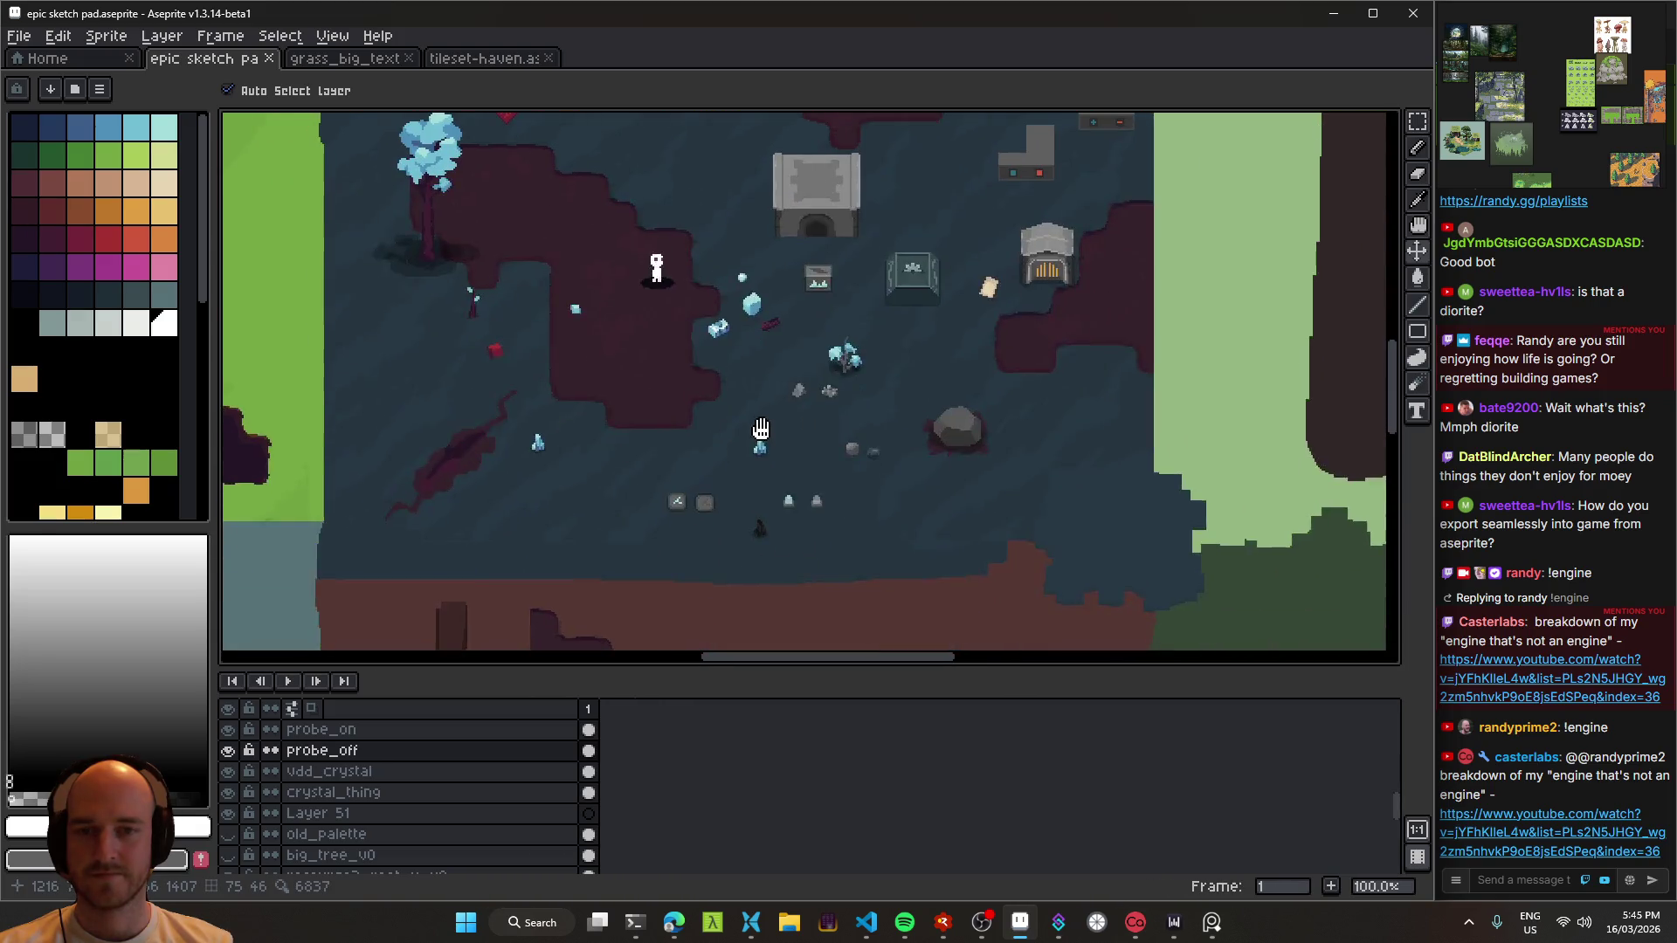
key("ctrl+s")
scroll(823, 468, "up", 2)
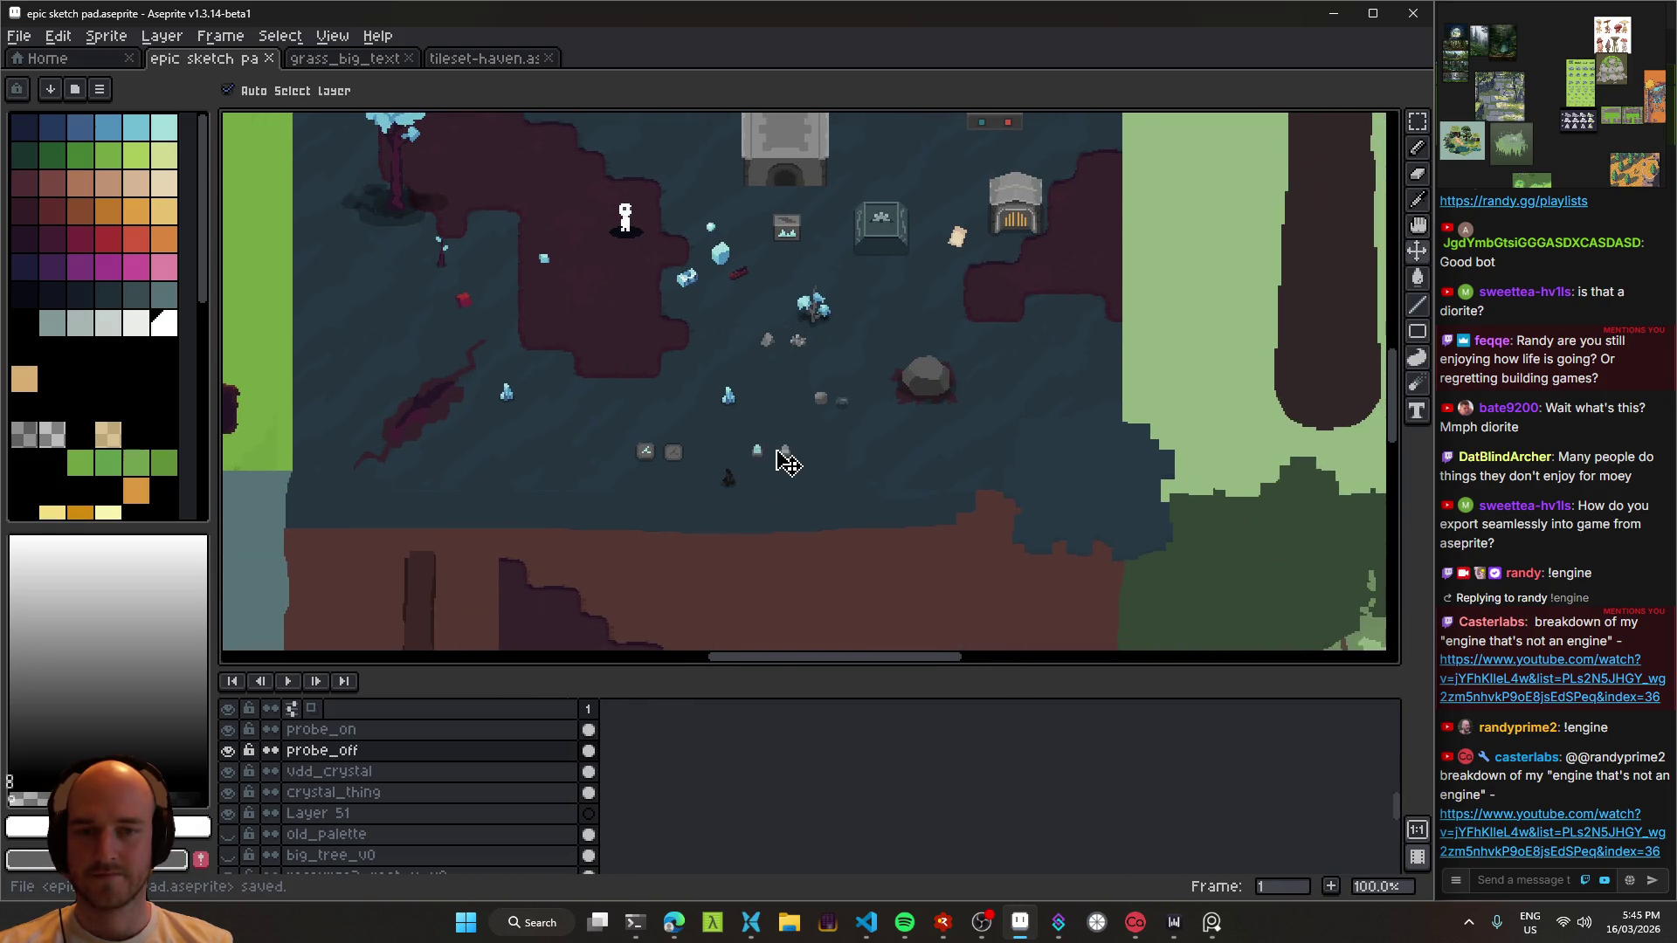
scroll(729, 474, "down", 2)
scroll(742, 437, "left", 2)
left_click(603, 408)
scroll(568, 437, "left", 4)
left_click_drag(760, 524, 677, 442)
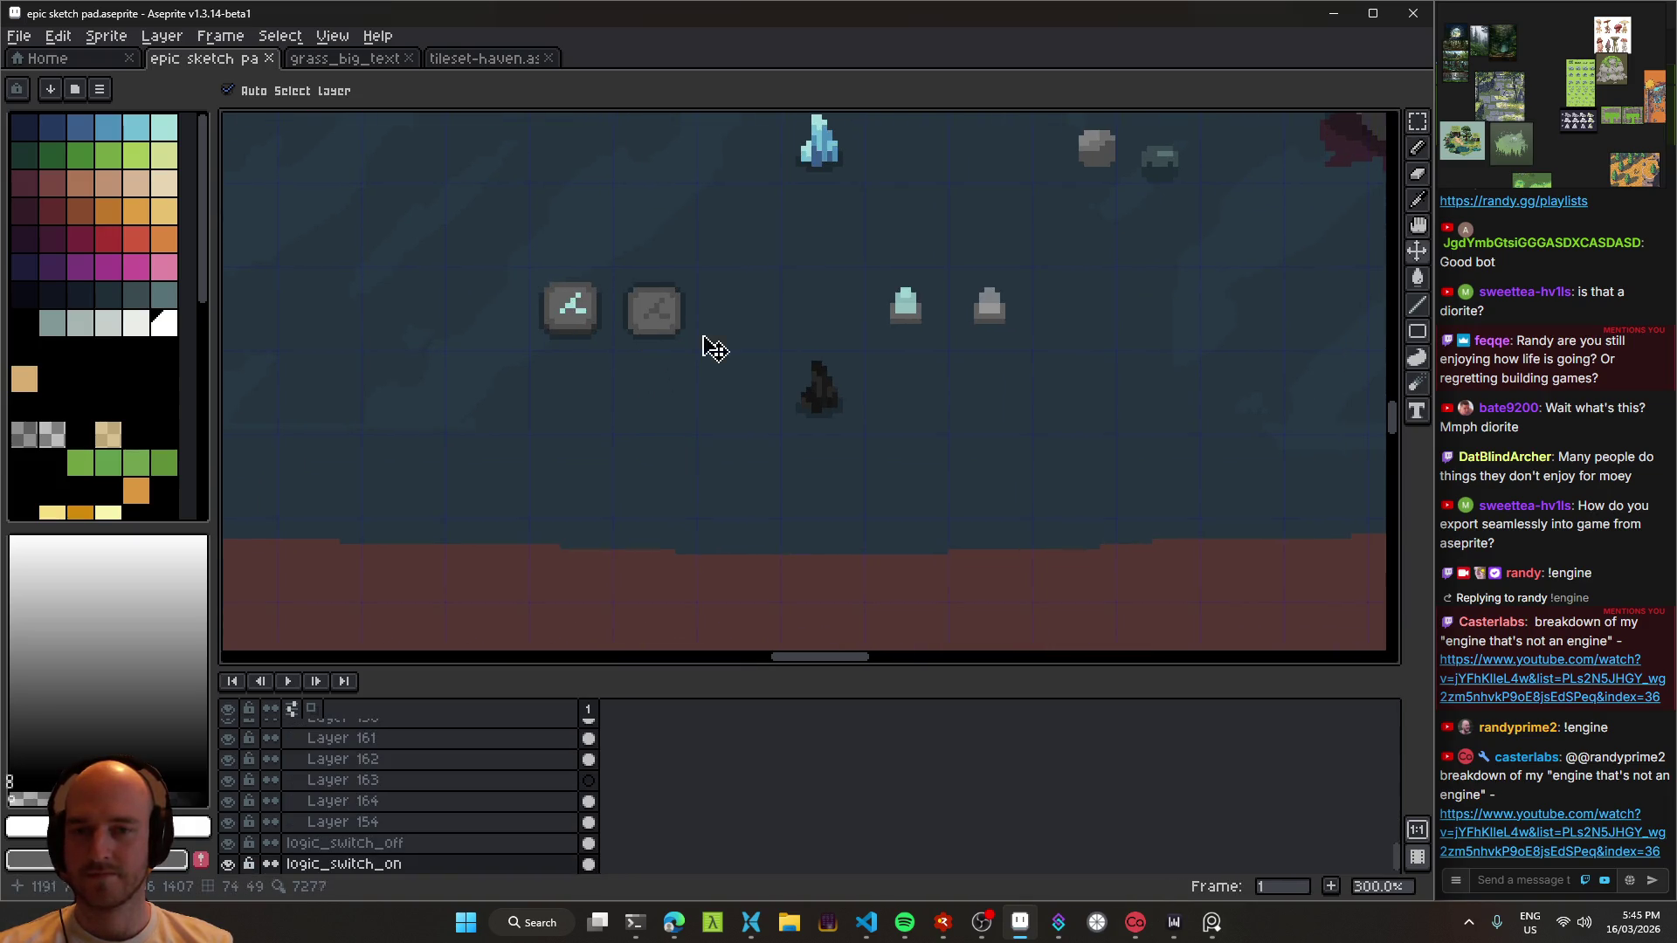
mouse_move(734, 356)
left_mouse_down()
mouse_move(588, 326)
mouse_move(704, 449)
mouse_move(716, 370)
left_mouse_up()
Step: Stage all ten changed art files in VS Code and enter the commit message 'art: logic assets'
left_click(736, 483)
left_click(866, 922)
left_click_drag(437, 346, 594, 332)
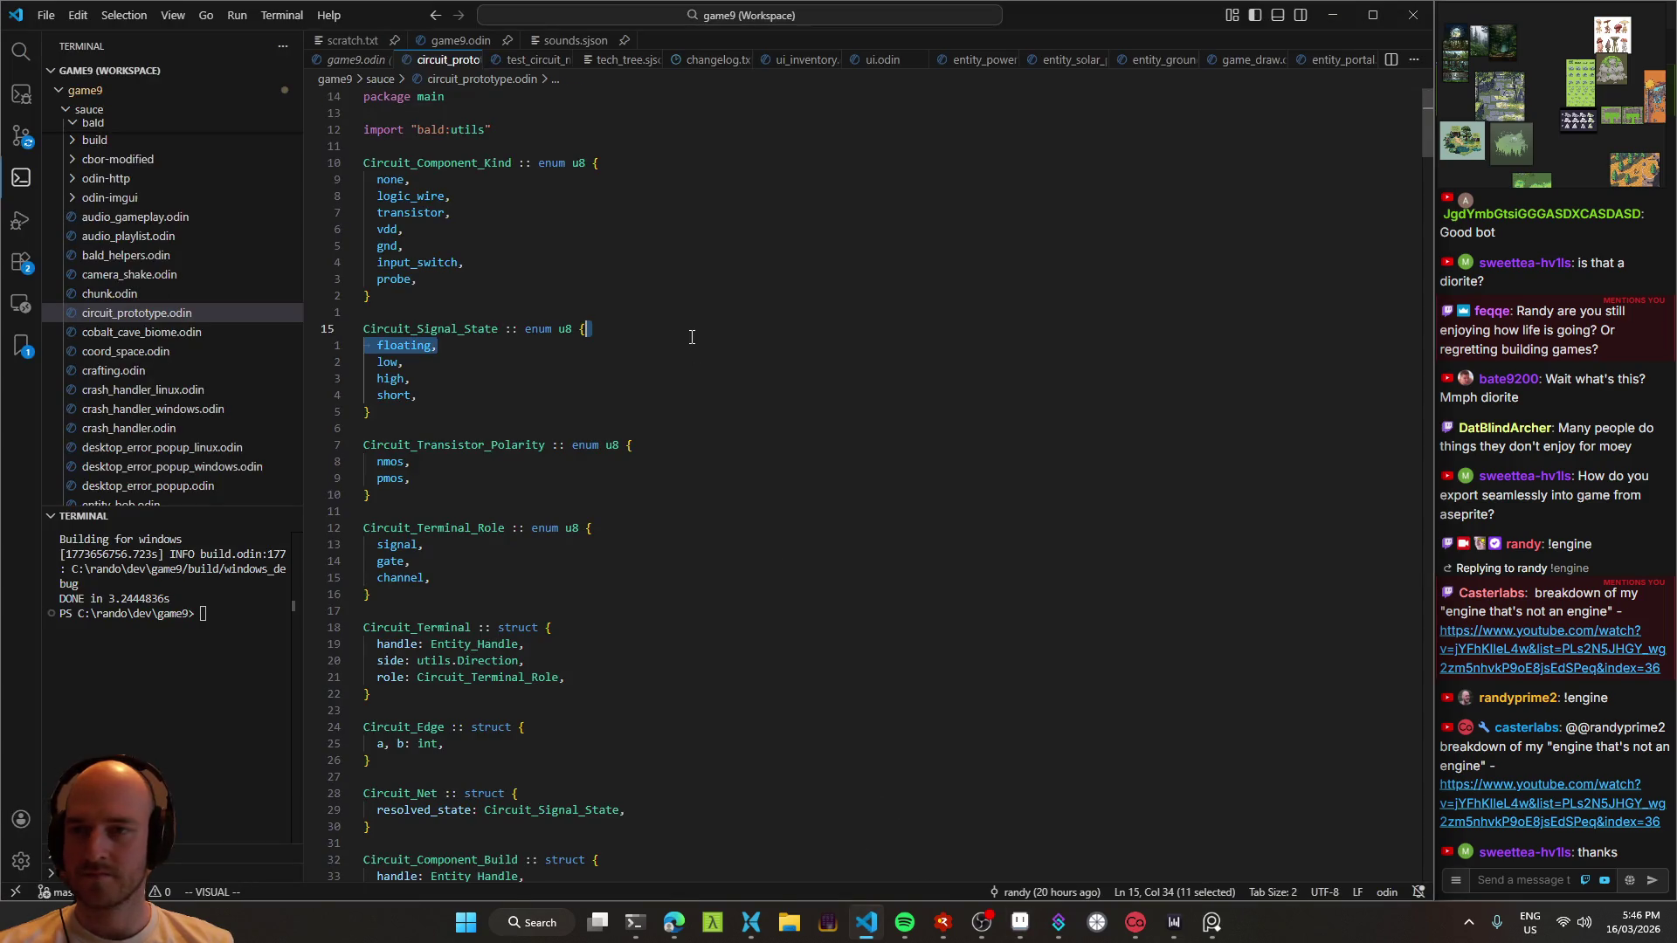
scroll(186, 280, "down", 1)
scroll(258, 150, "up", 1)
left_click(266, 152)
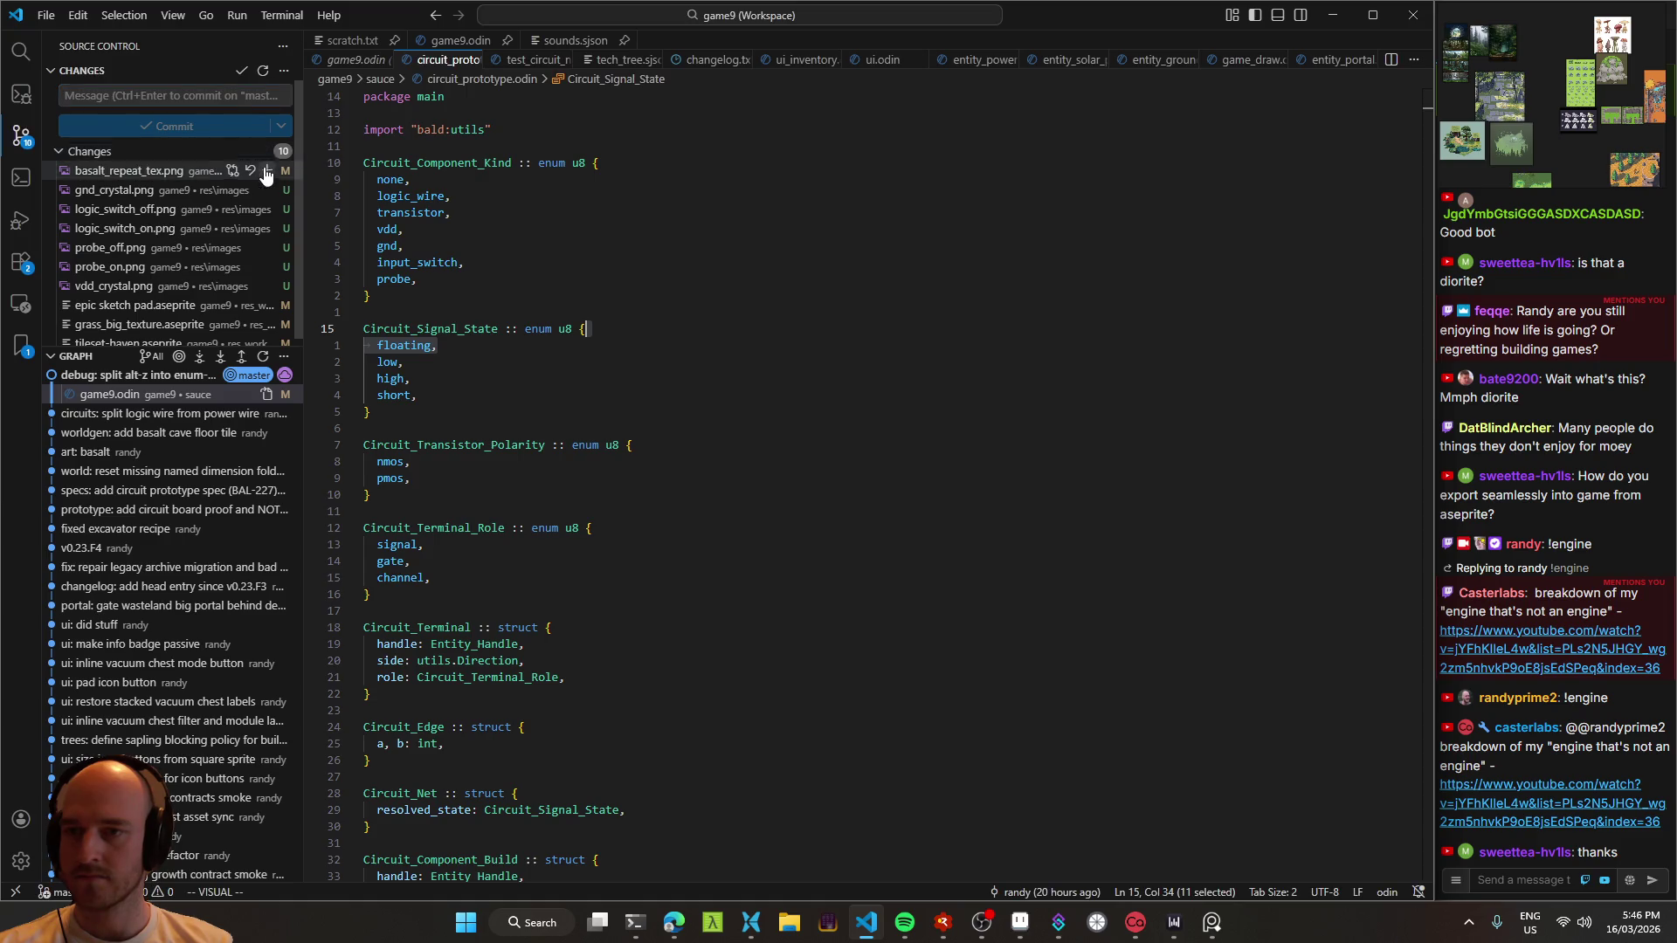
left_click(157, 99)
type("logic asse")
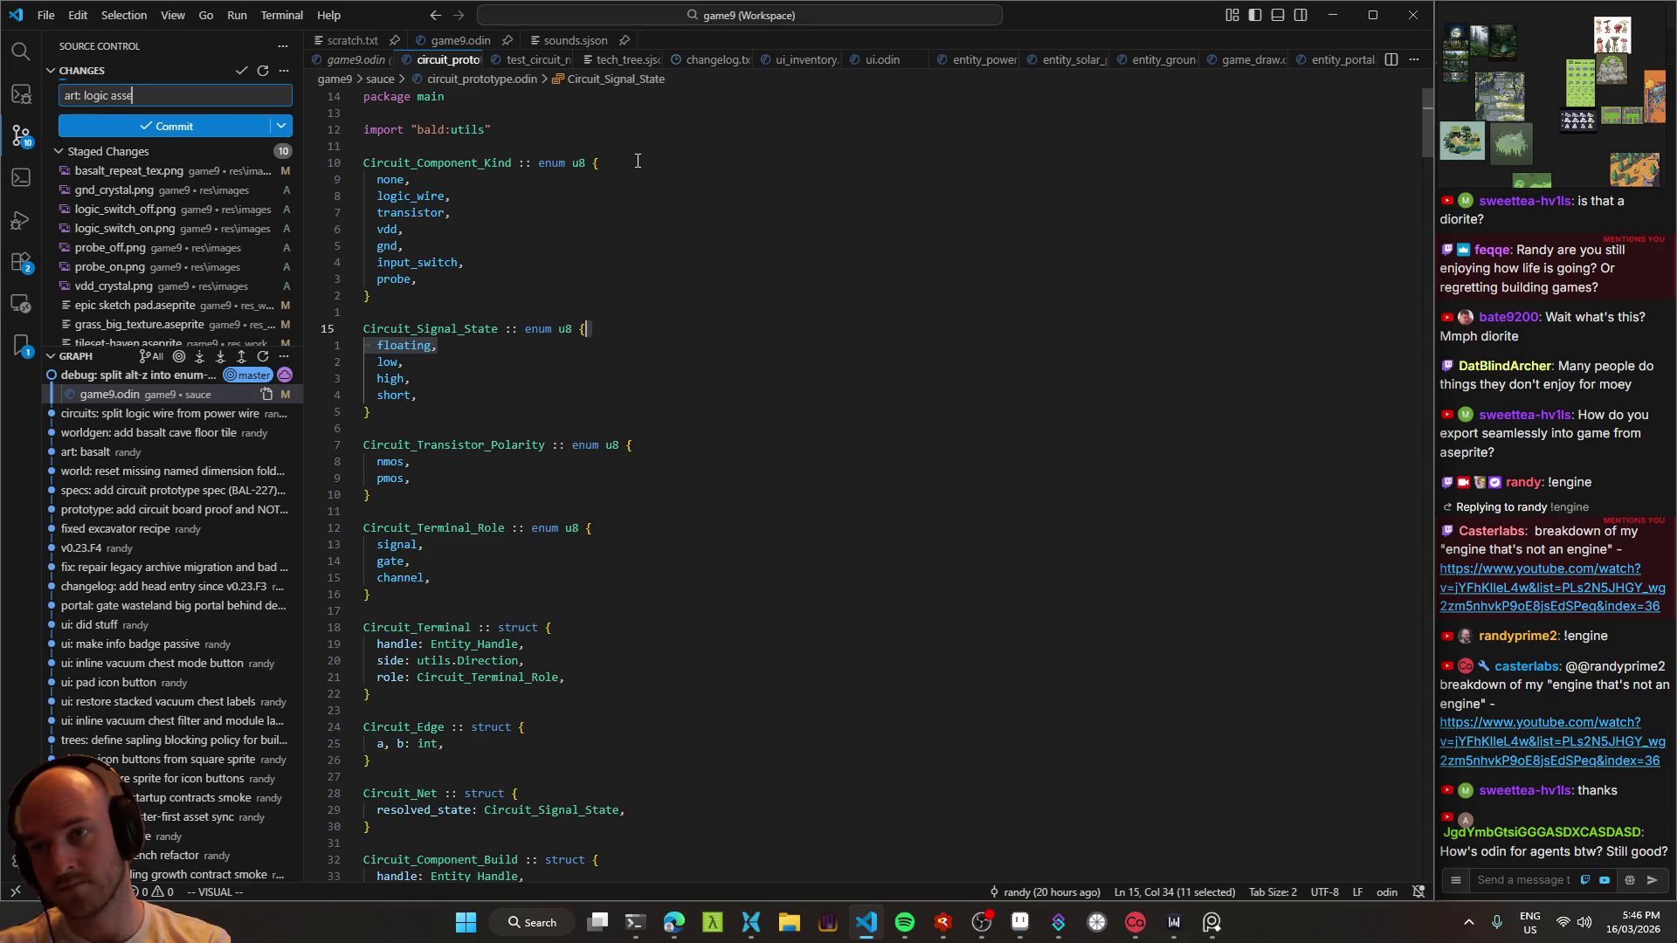
left_click(1020, 922)
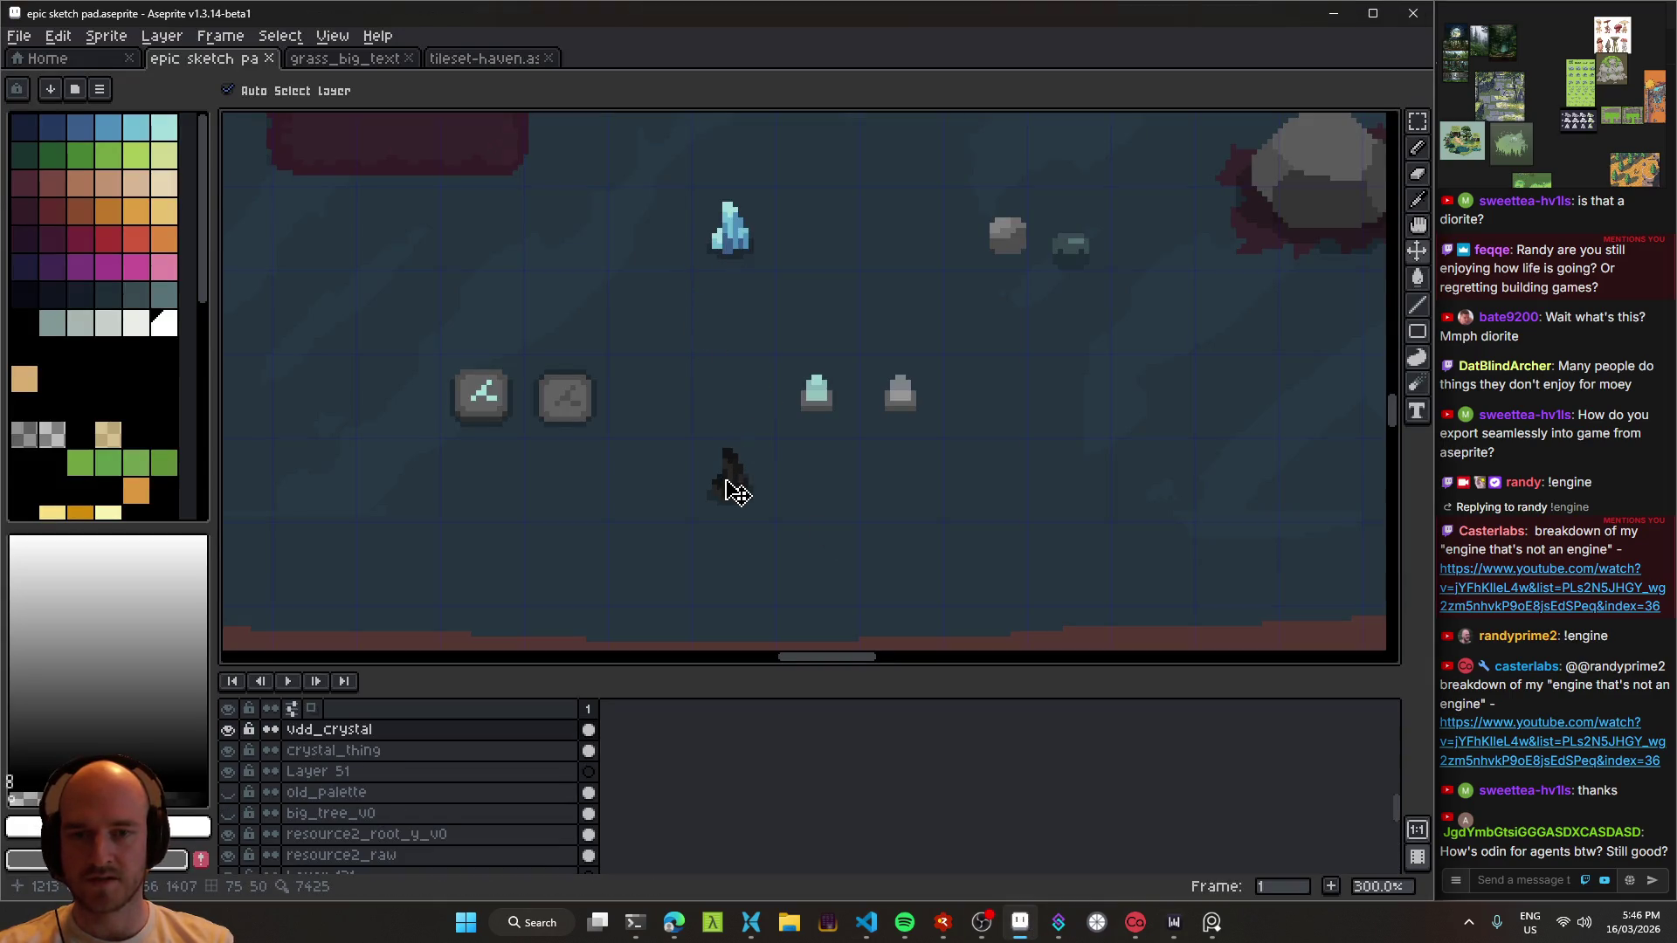
Step: Select the dark crystal, switch stones and probe pedestals in turn to locate their layers
left_click(729, 478)
left_click(493, 406)
left_click(569, 409)
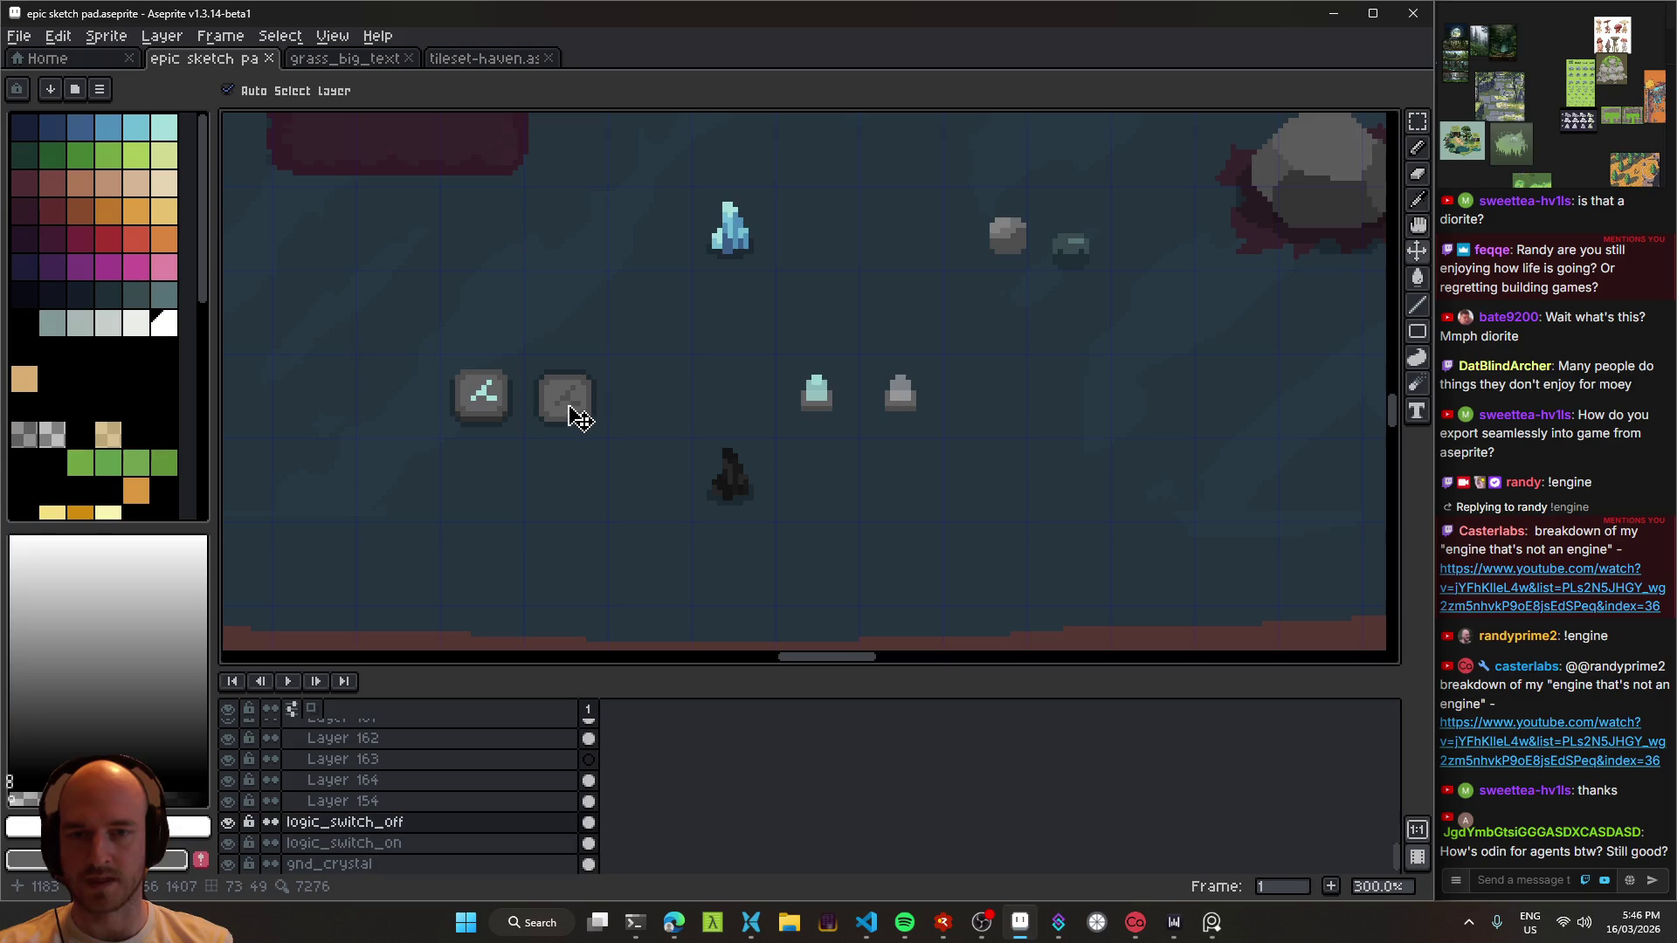
left_click(825, 407)
left_click(912, 404)
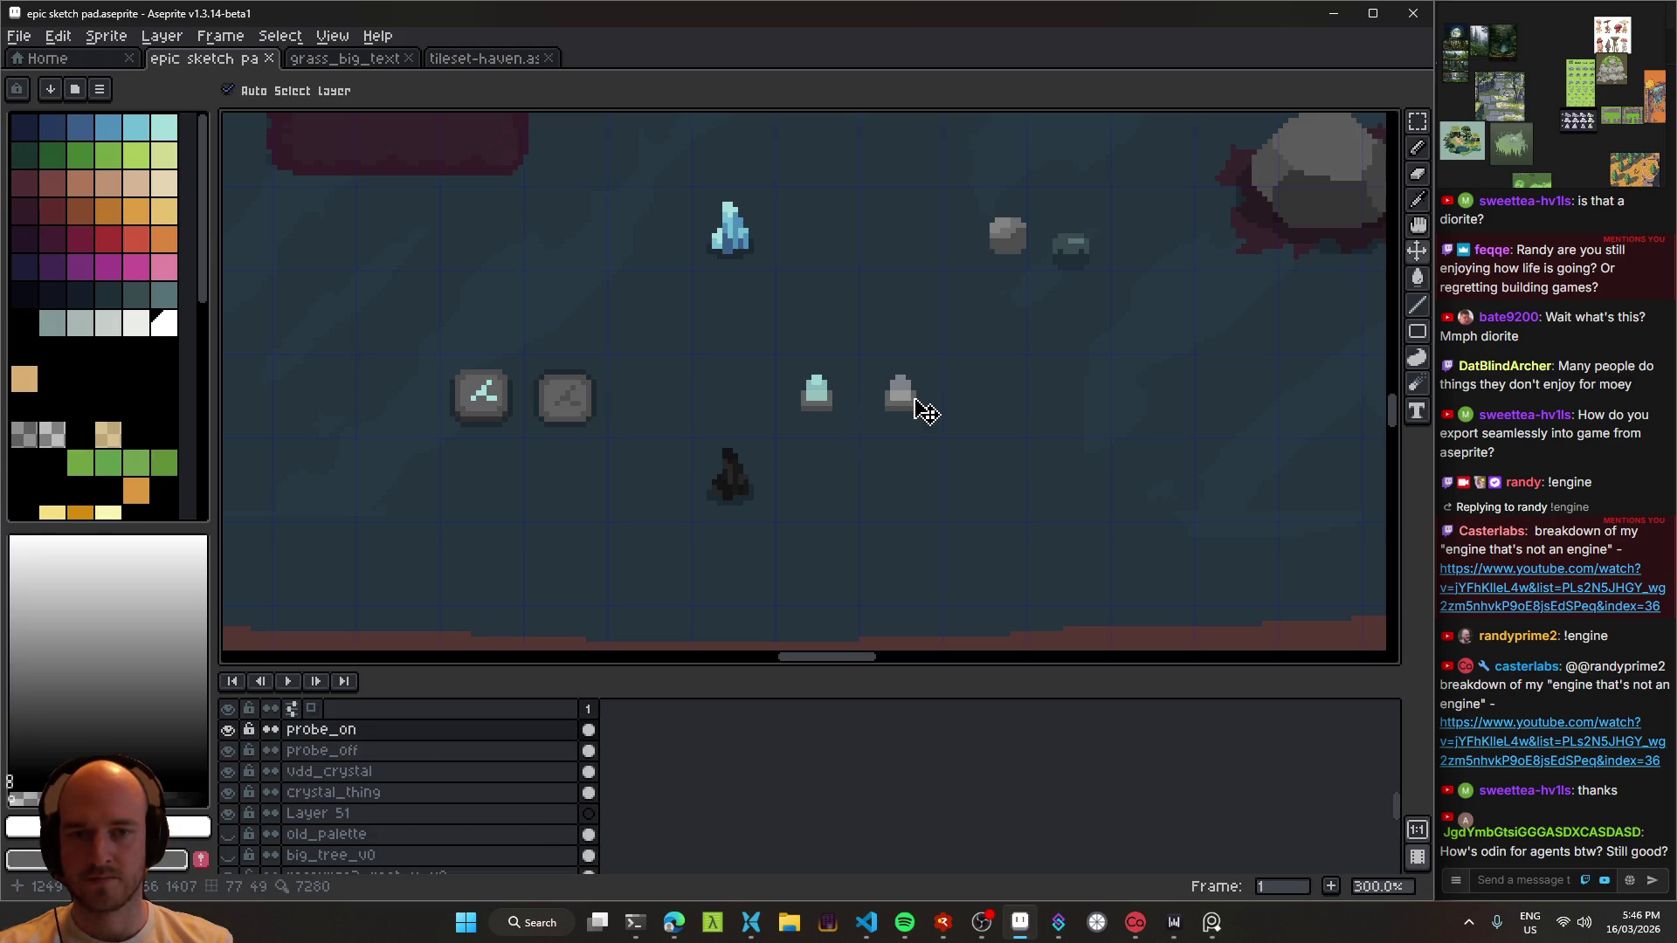
scroll(888, 412, "left", 5)
left_click(1038, 400)
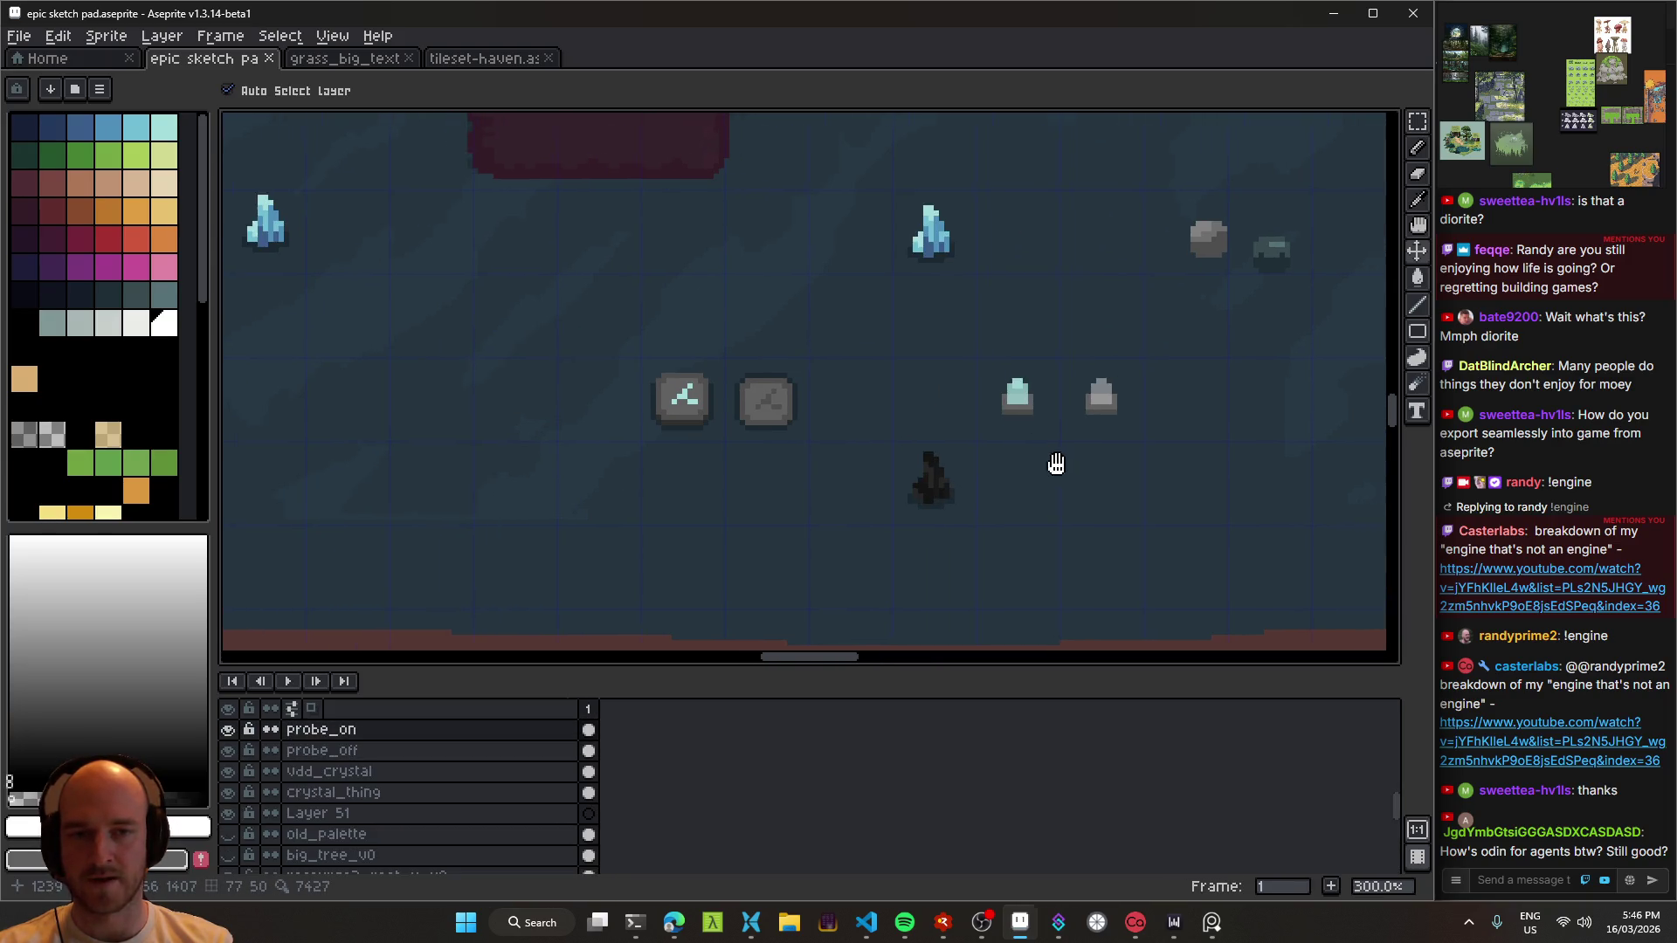
left_click_drag(1065, 468, 882, 427)
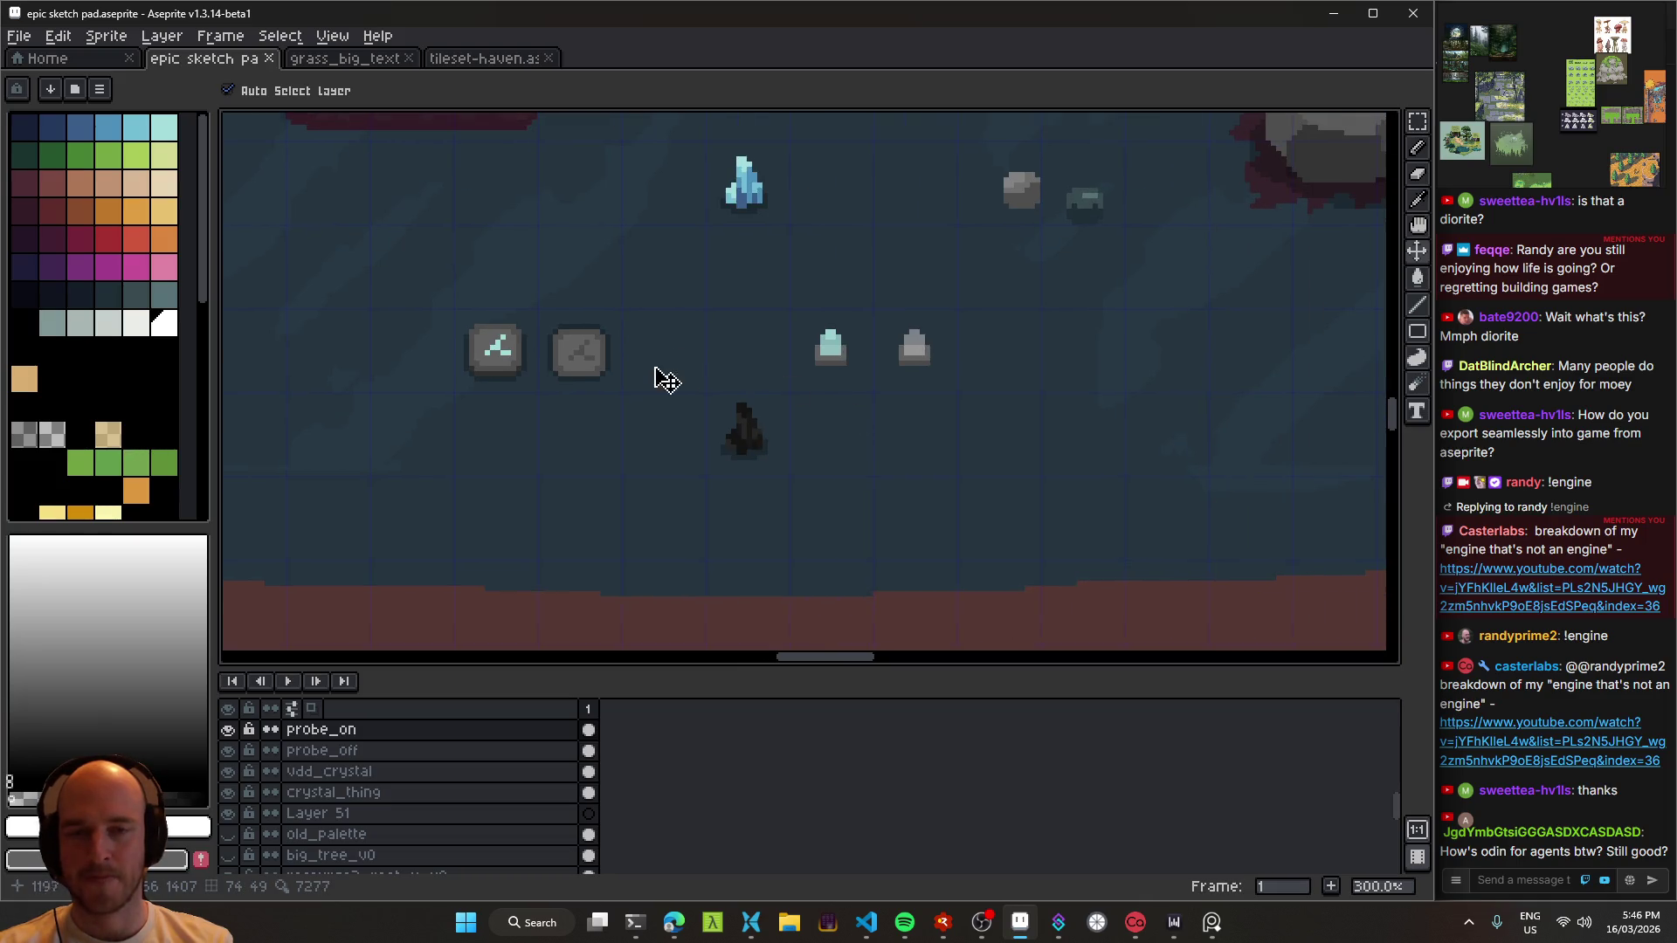
scroll(611, 433, "down", 3)
scroll(711, 431, "up", 1)
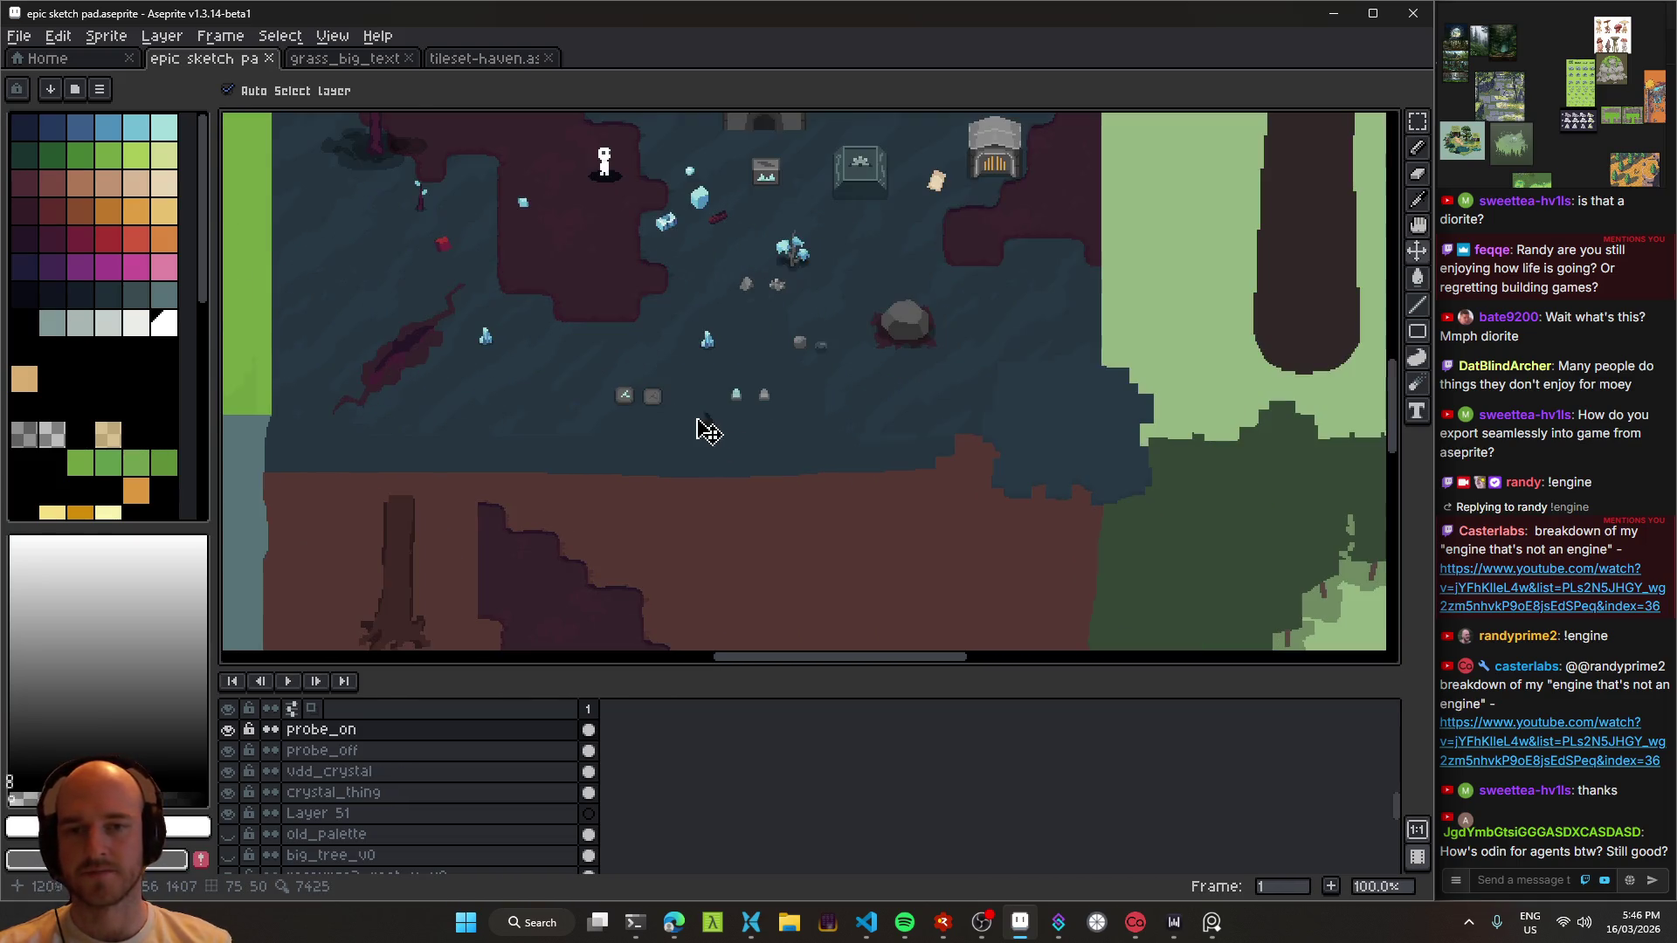
scroll(710, 407, "up", 1)
scroll(711, 406, "up", 1)
Step: Raise the dark crystal beside the blue one, place the teal probe right of the grey, and save
mouse_move(707, 511)
left_mouse_down()
mouse_move(961, 153)
mouse_move(926, 177)
left_mouse_up()
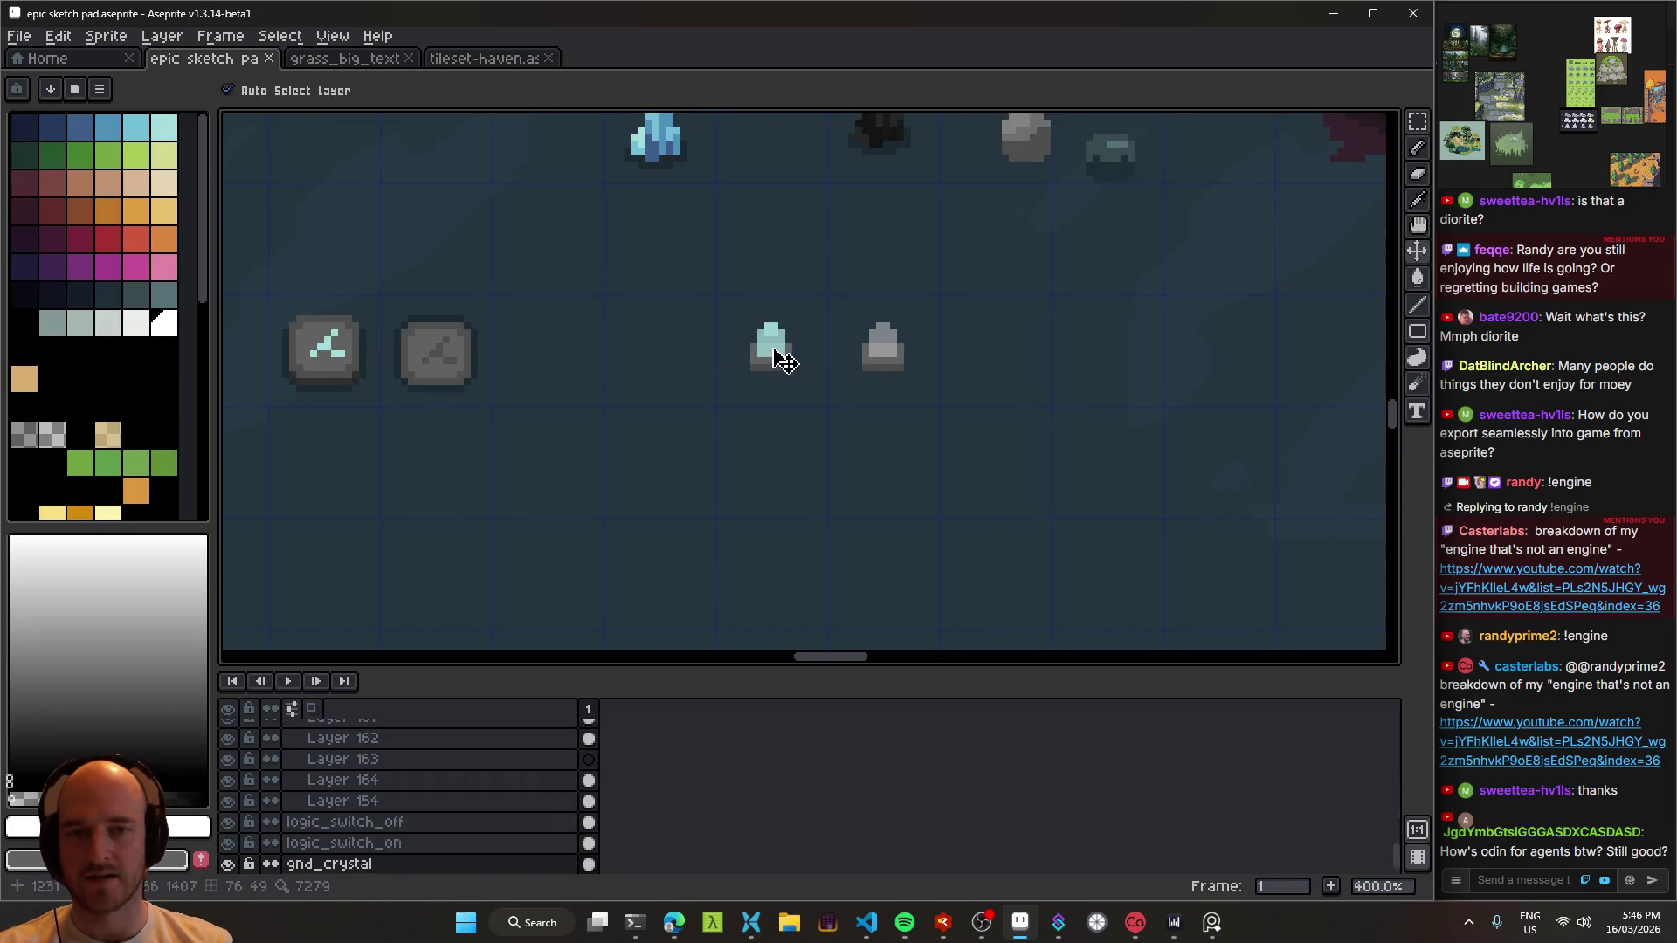
left_click_drag(786, 355, 1018, 359)
scroll(873, 450, "down", 3)
scroll(847, 437, "down", 1)
scroll(834, 384, "up", 1)
key("ctrl+s")
Step: Pick the gold-legged transistor's layer and move the transistor into the cave area
left_click_drag(871, 231, 563, 536)
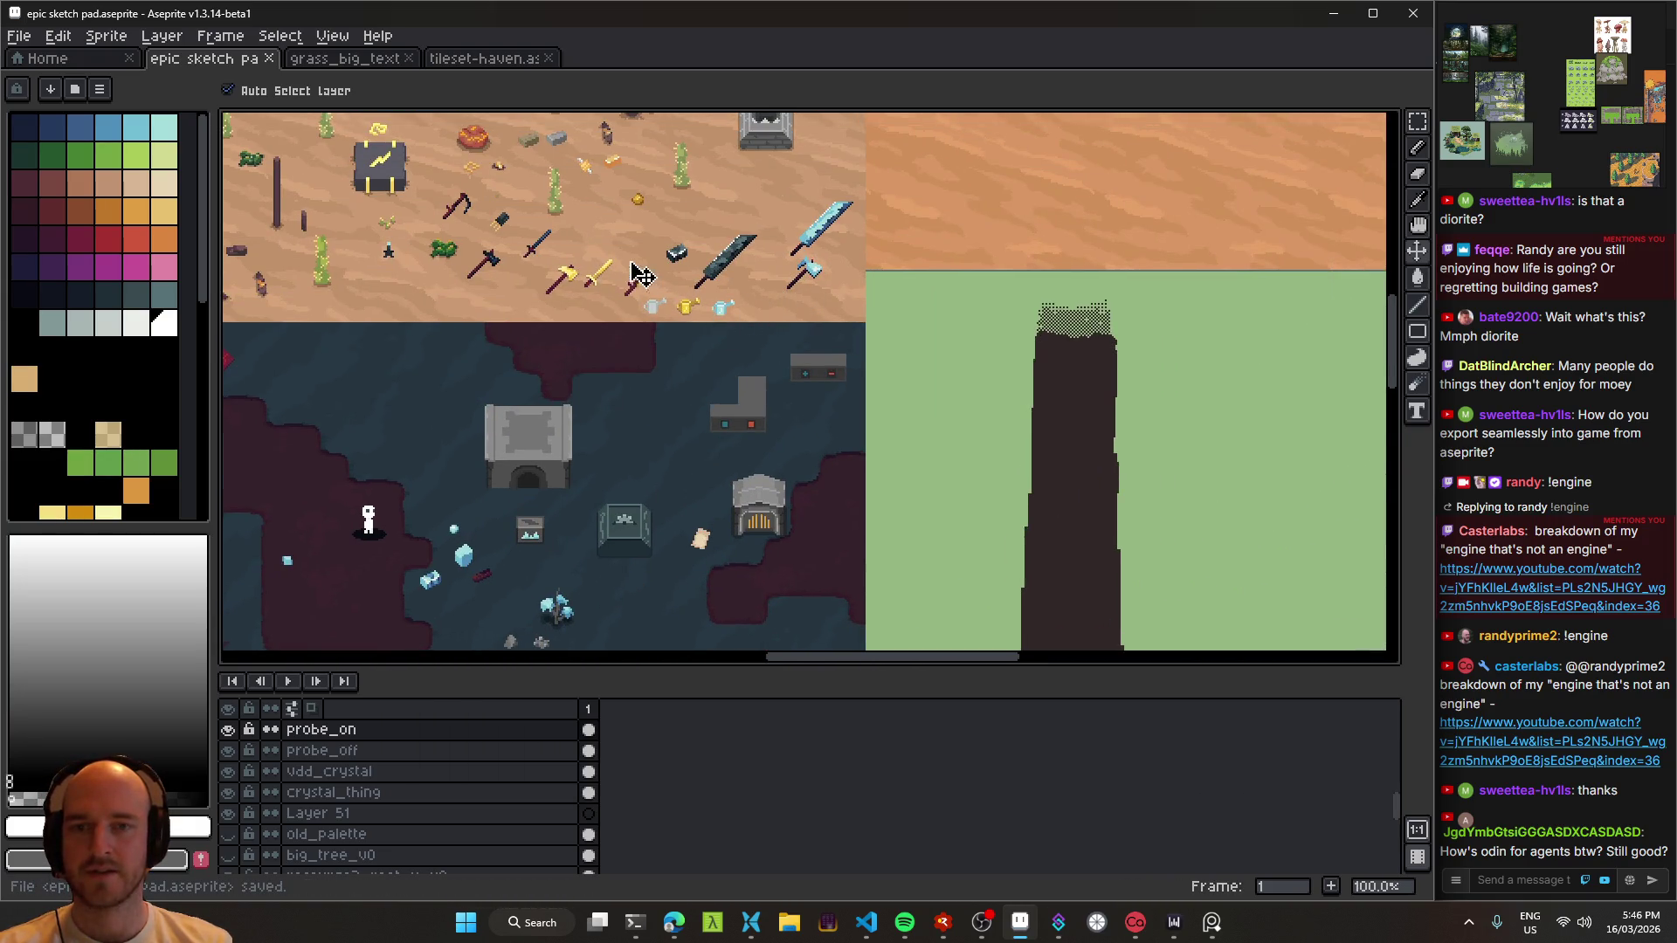
left_click_drag(564, 269, 594, 400)
scroll(603, 393, "down", 1)
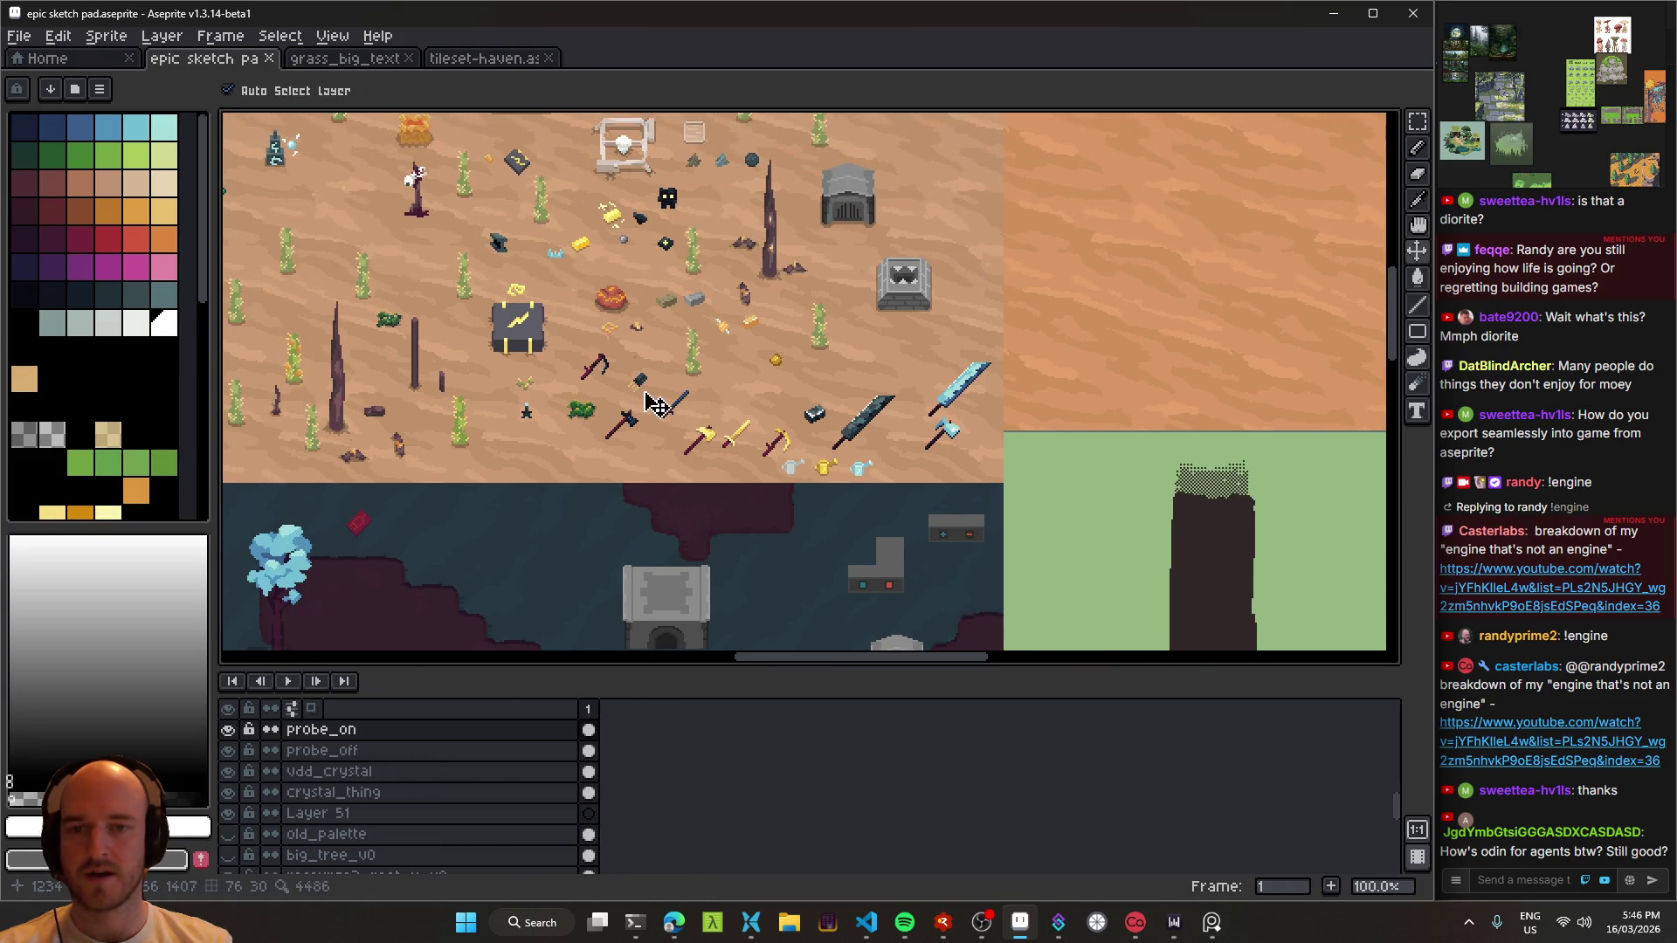
left_click(684, 442)
scroll(712, 358, "down", 1)
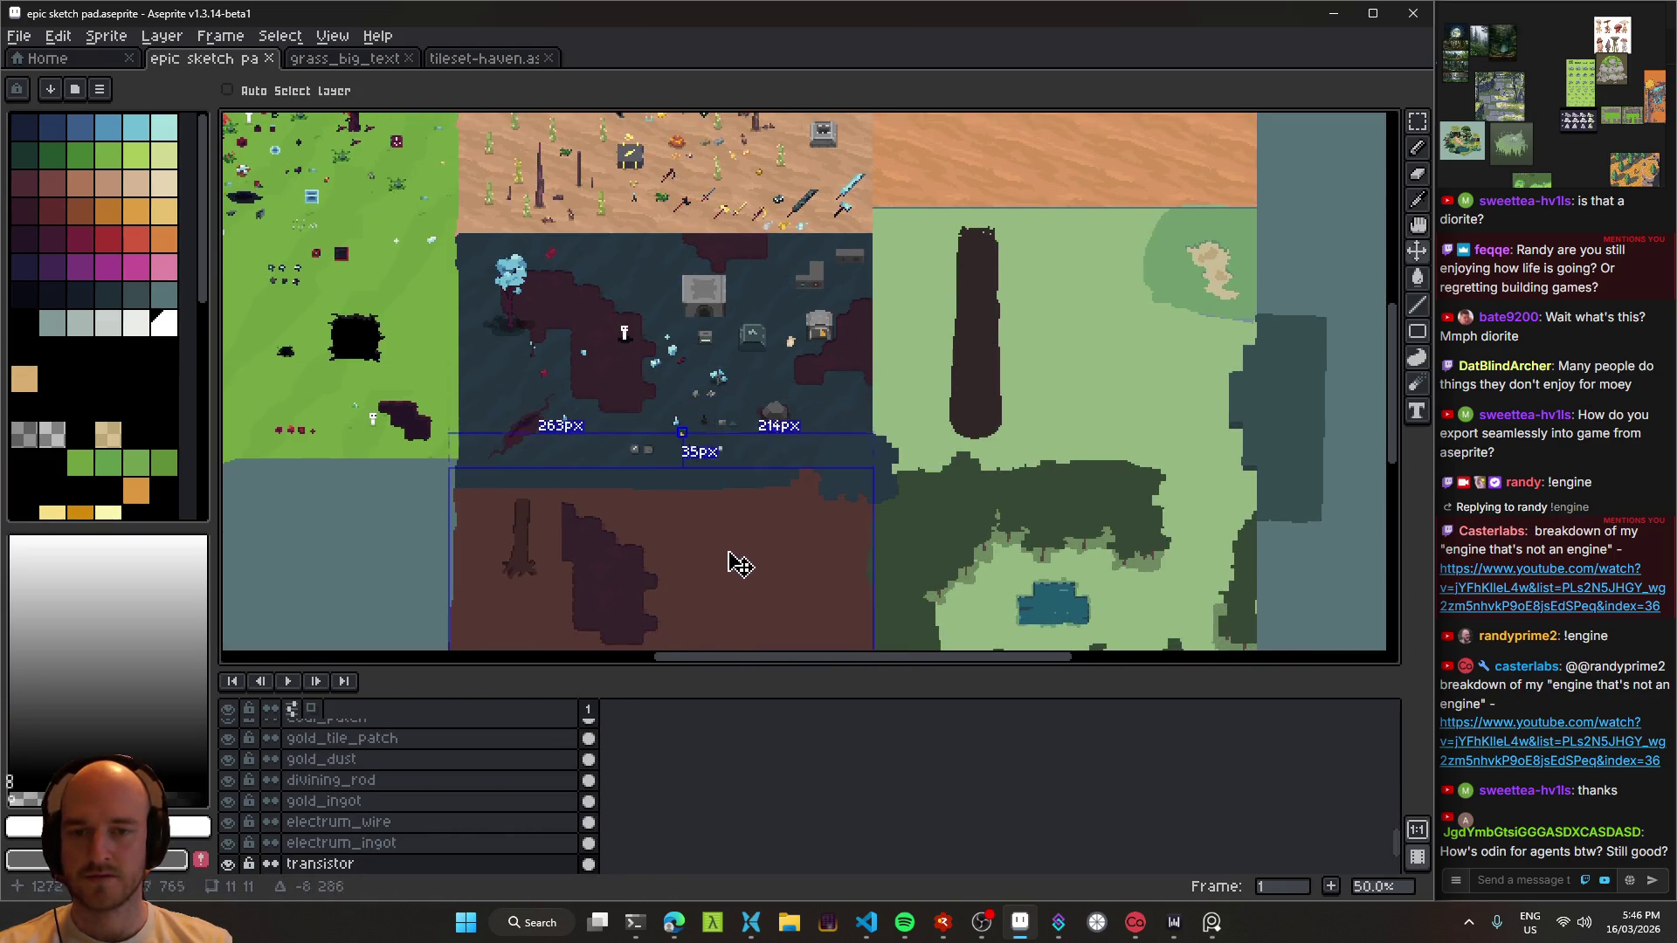
scroll(725, 524, "up", 3)
left_click_drag(825, 400, 636, 355)
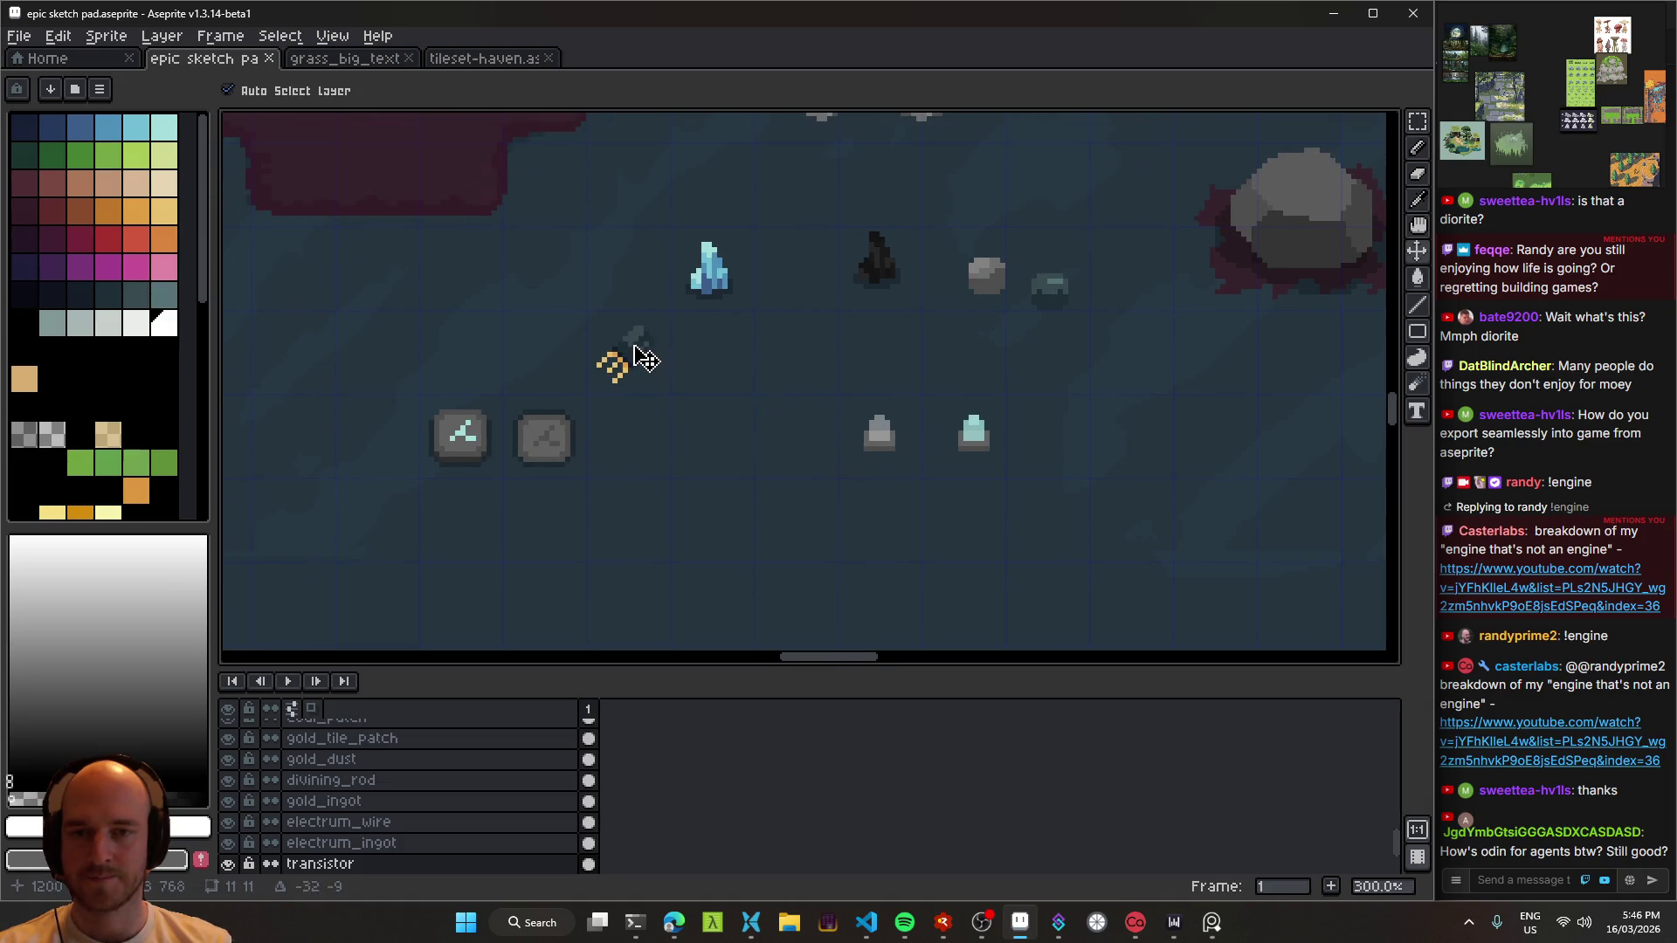
Step: Shift the teal and grey probe pedestals to the right and save the sketch file
scroll(773, 433, "up", 1)
scroll(786, 442, "right", 3)
left_click_drag(919, 435, 1017, 435)
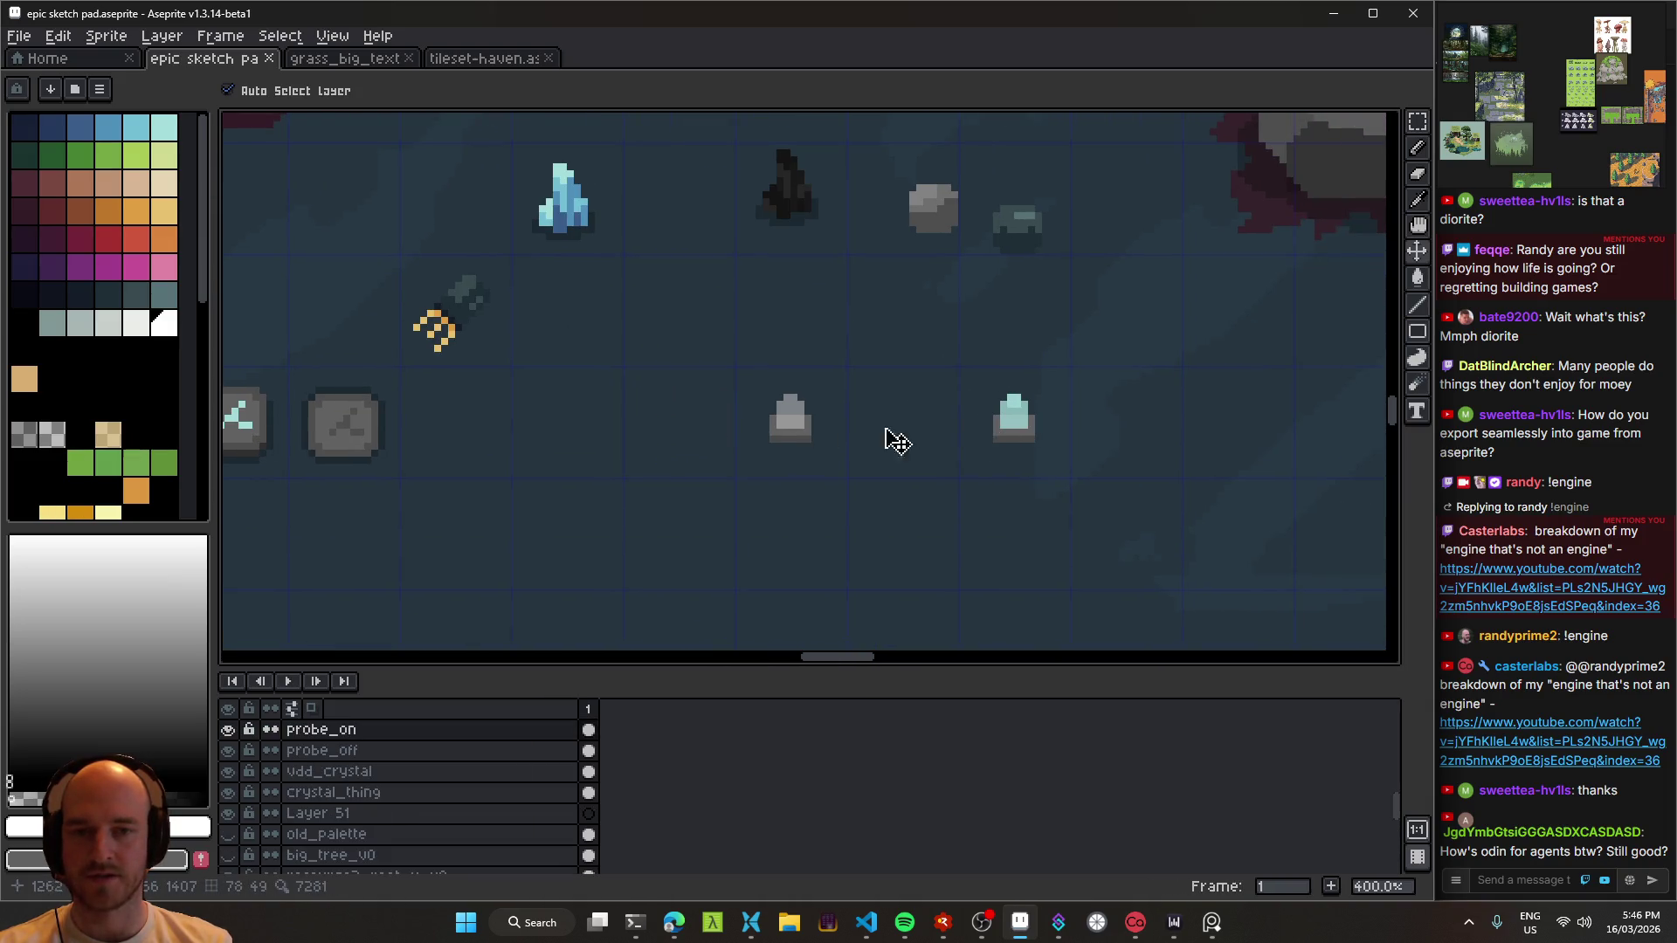
left_click_drag(795, 437, 907, 436)
scroll(917, 454, "left", 3)
scroll(966, 429, "up", 2)
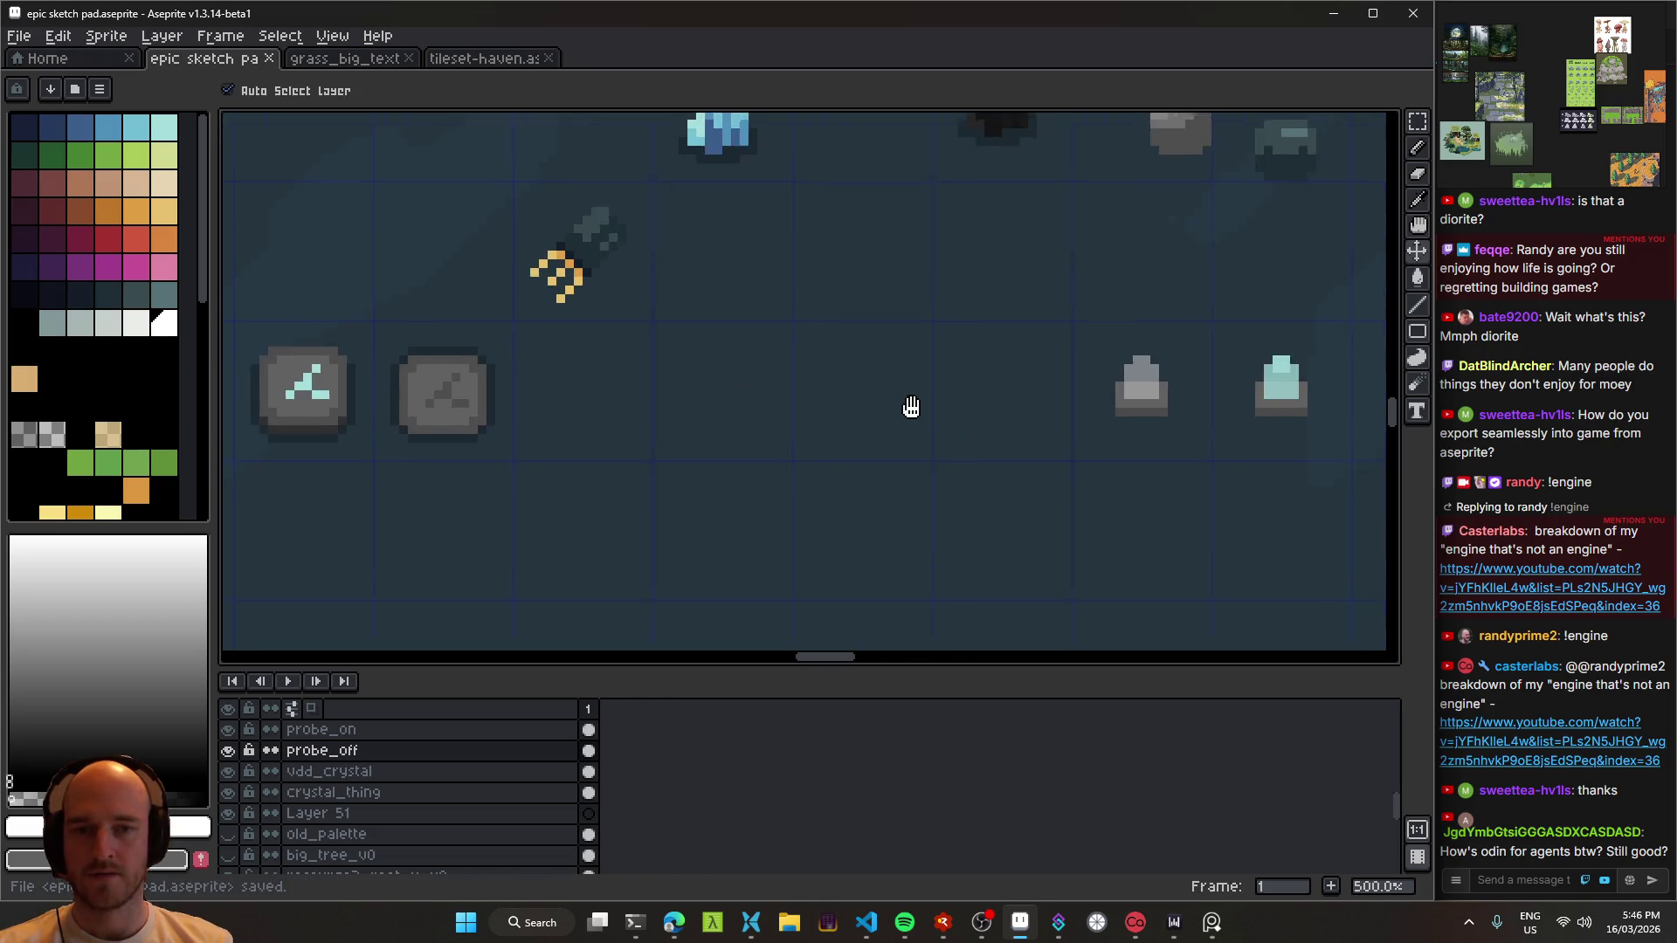
scroll(780, 437, "down", 1)
key("ctrl+s")
Step: On a new layer, sample a cave floor shade and draw a square pad edge with a 2px pencil
key("shift+n")
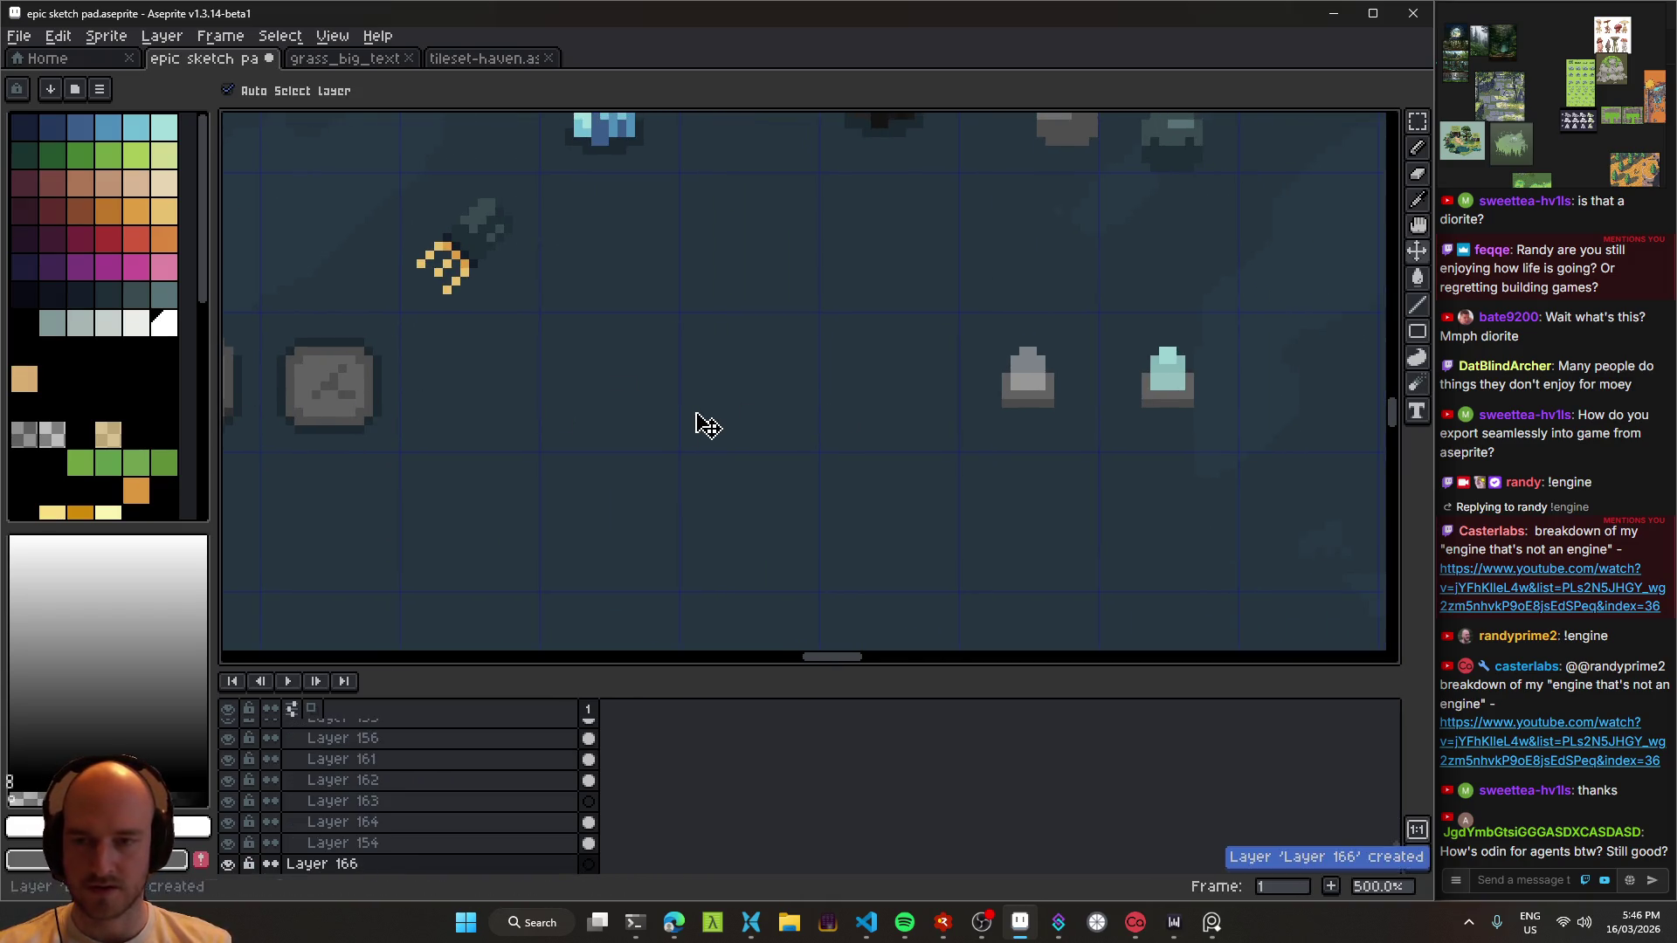
scroll(722, 423, "left", 2)
key("b")
scroll(872, 398, "right", 2)
key("plus")
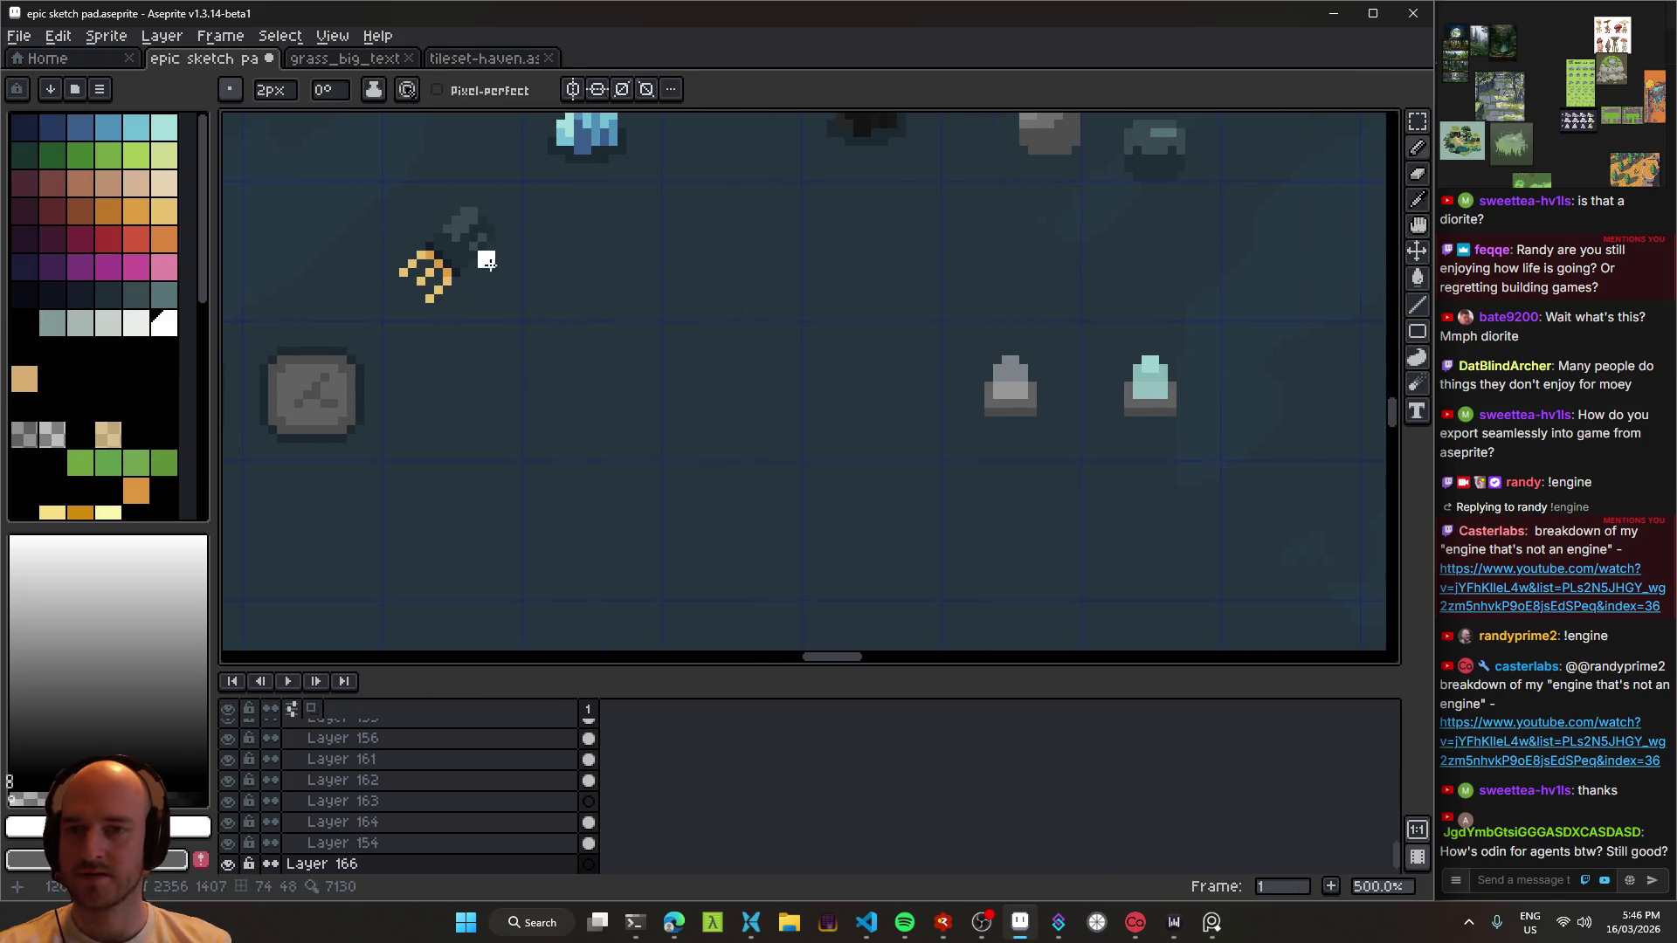
key("alt")
left_click(600, 332, "alt")
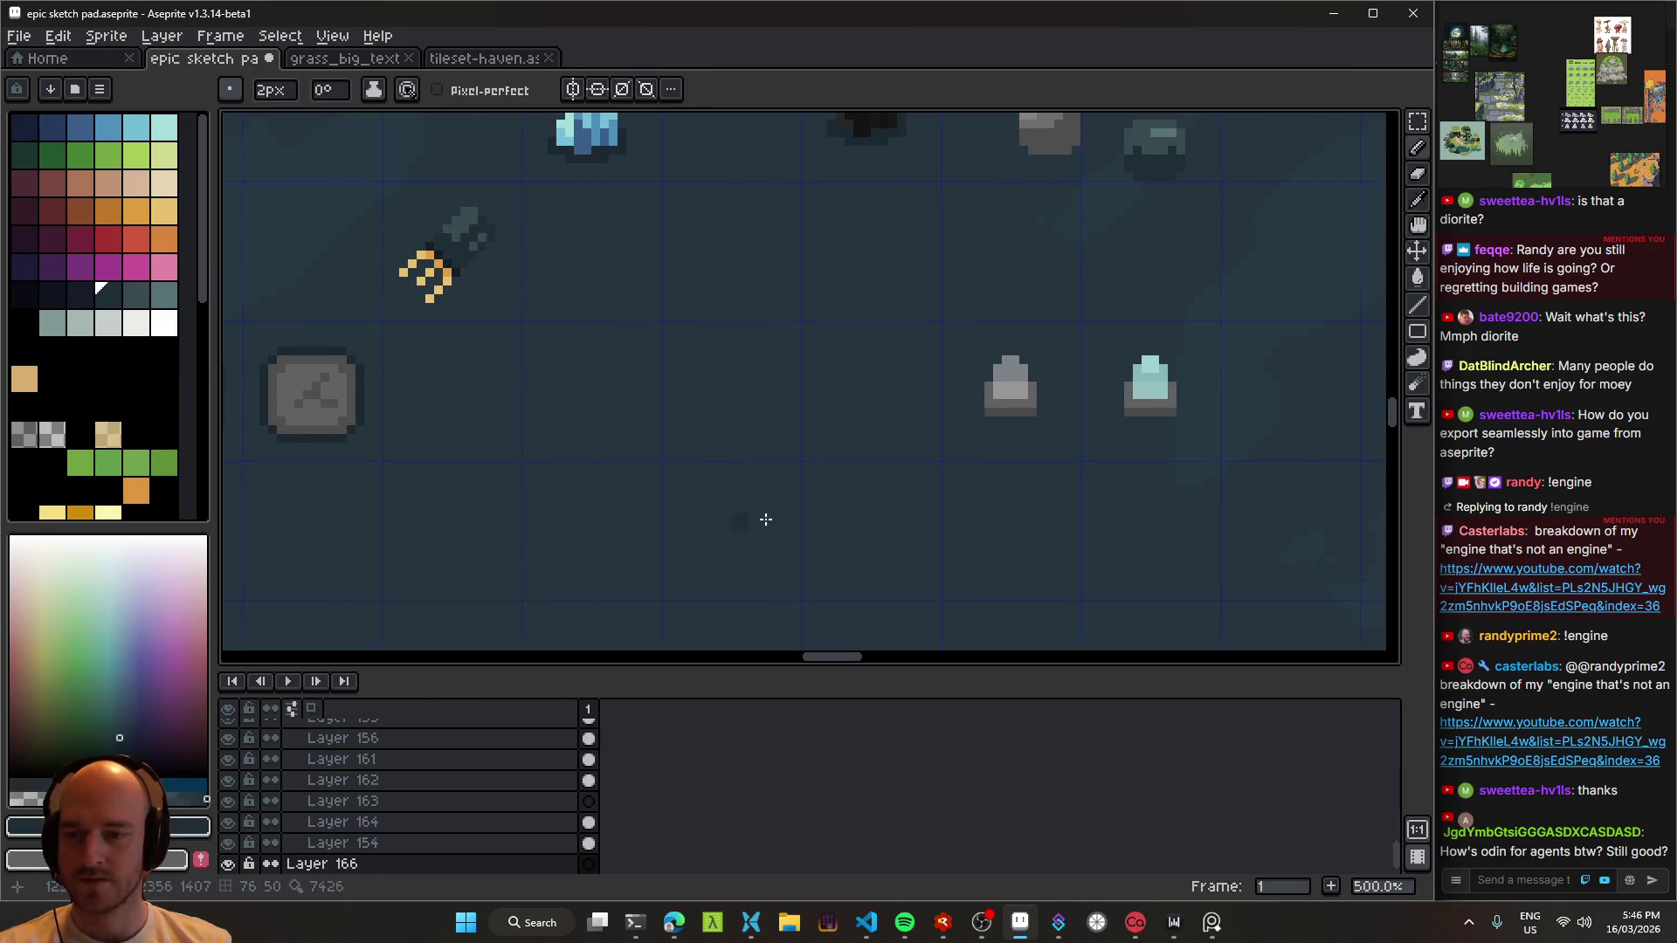
left_click(568, 257, "alt")
scroll(677, 452, "up", 2)
mouse_move(667, 446)
left_mouse_down()
mouse_move(664, 264)
mouse_move(847, 264)
mouse_move(849, 455)
mouse_move(685, 446)
left_mouse_up()
Step: Fill the square solid and round off its top-left corner
key("g")
left_click(756, 367)
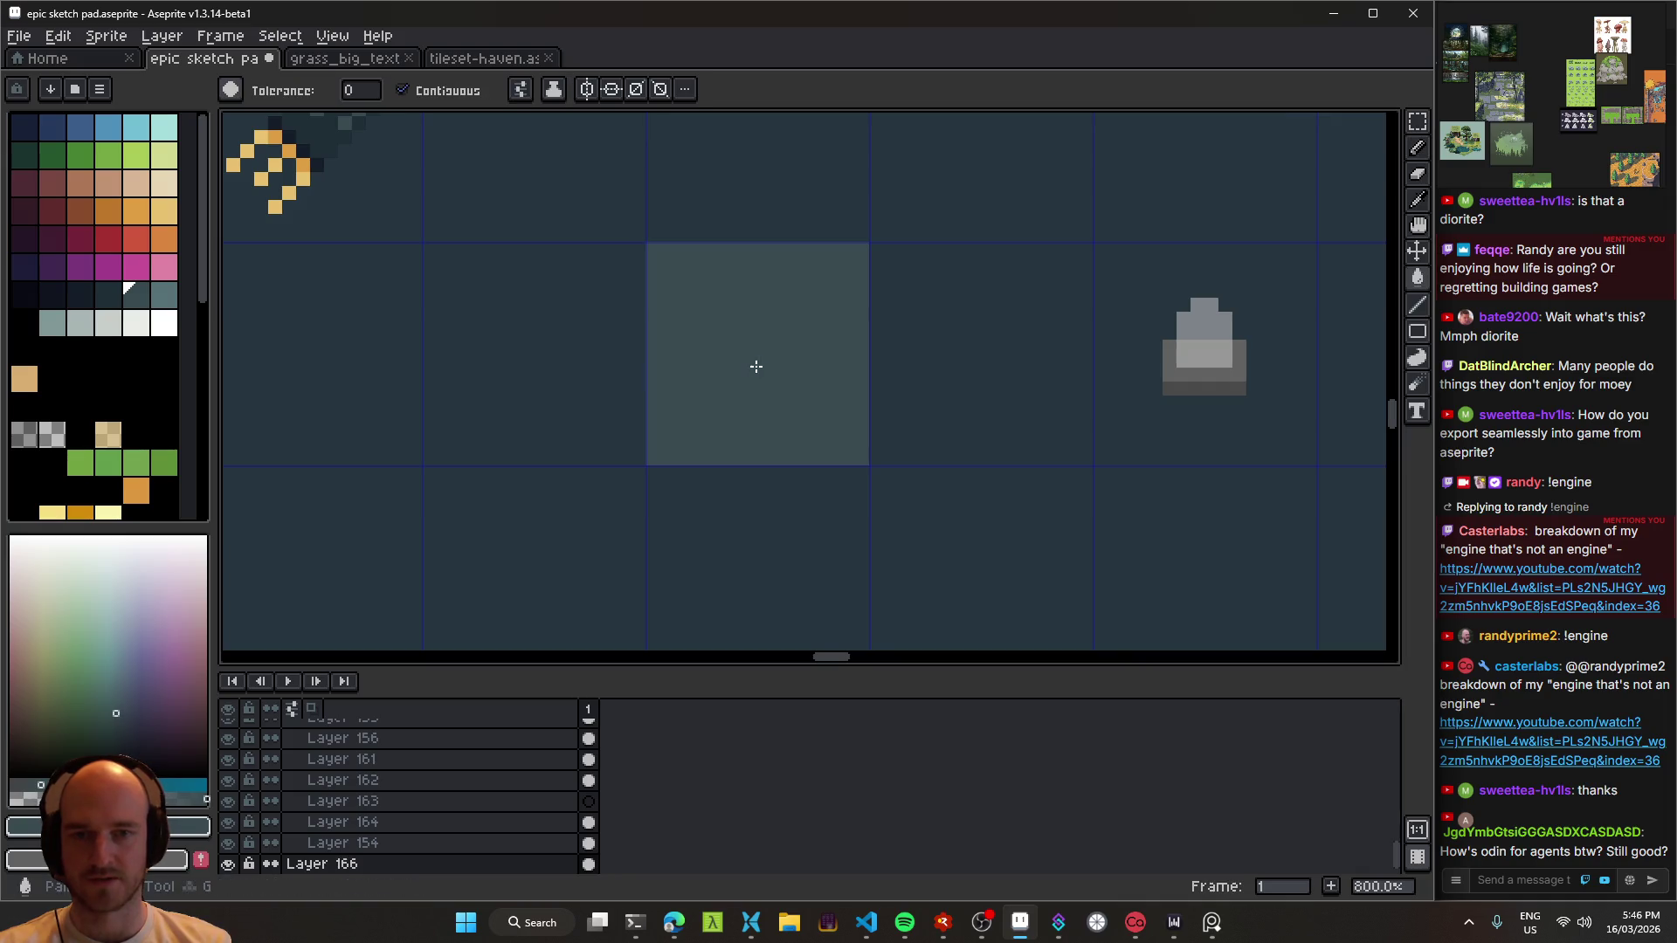
key("e")
key("minus")
left_click(702, 311)
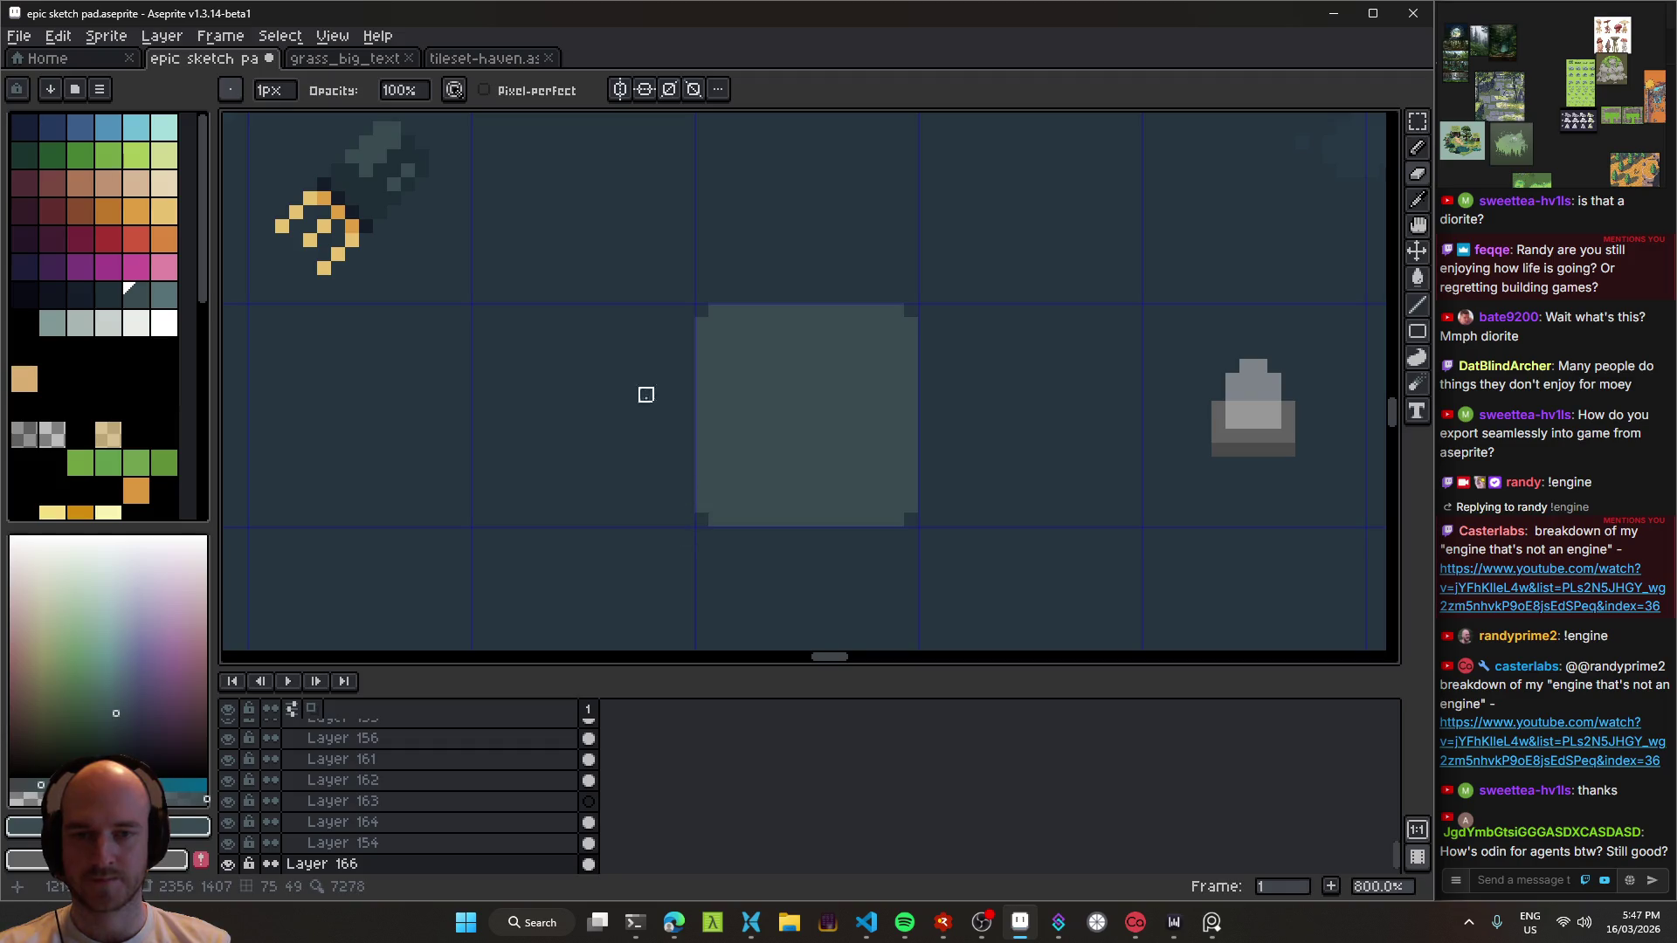
key("b")
left_click(791, 463)
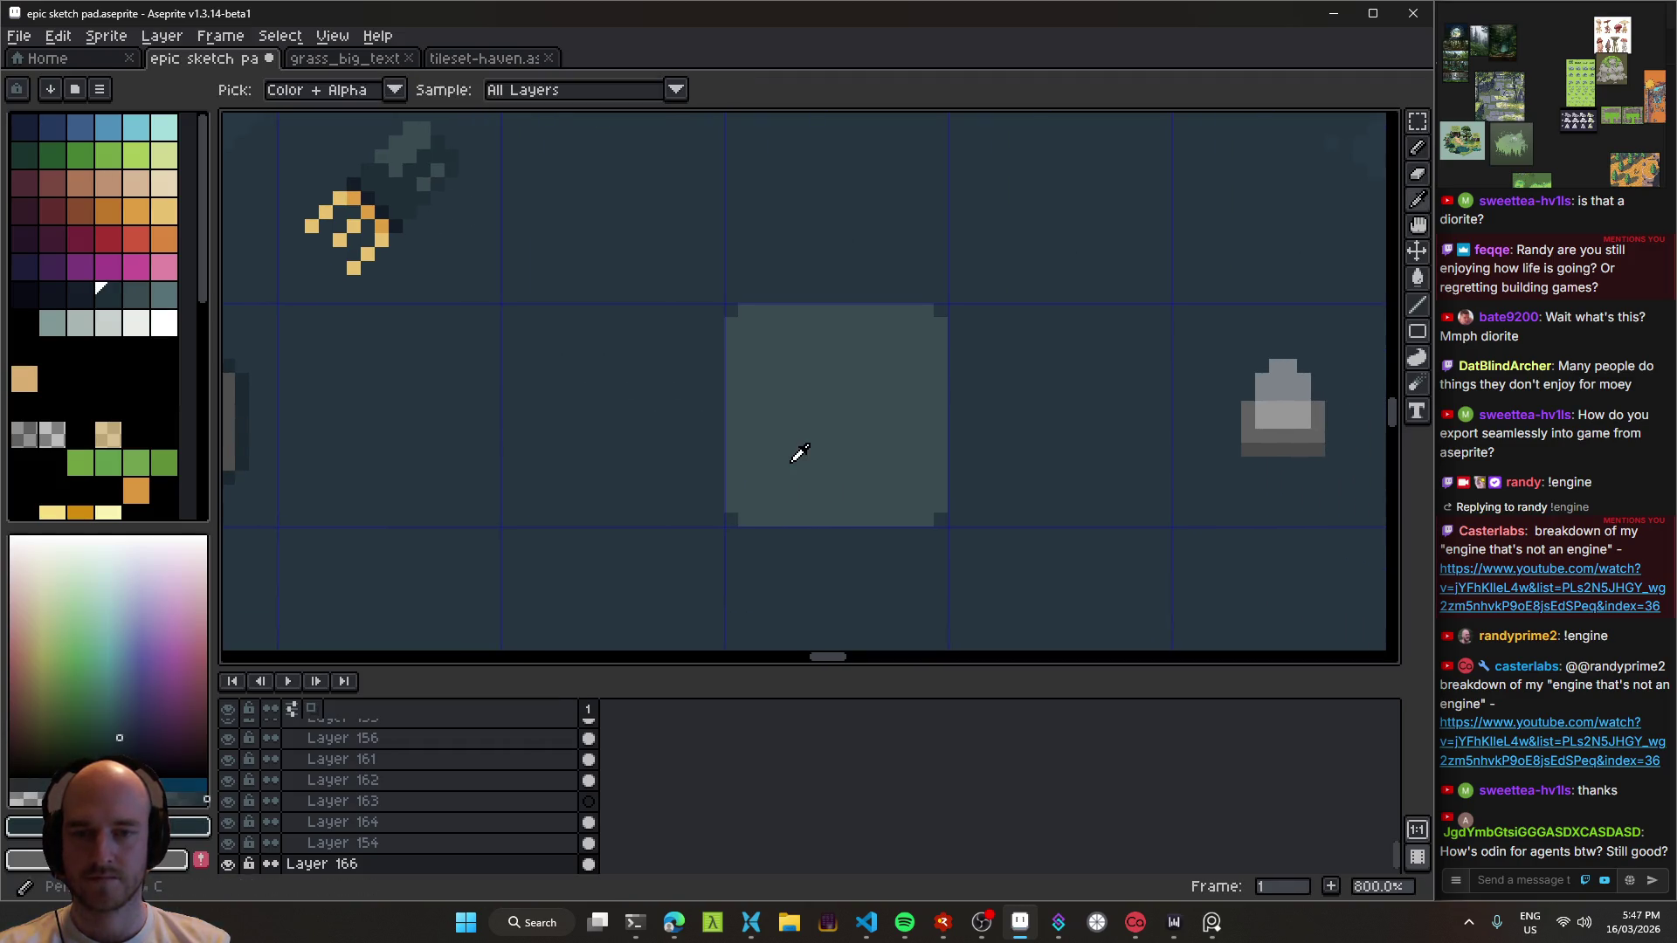
key("ctrl+z")
Step: With a new colour and 1px pencil, draw a dark edge along the square's bottom and right
left_click(115, 713)
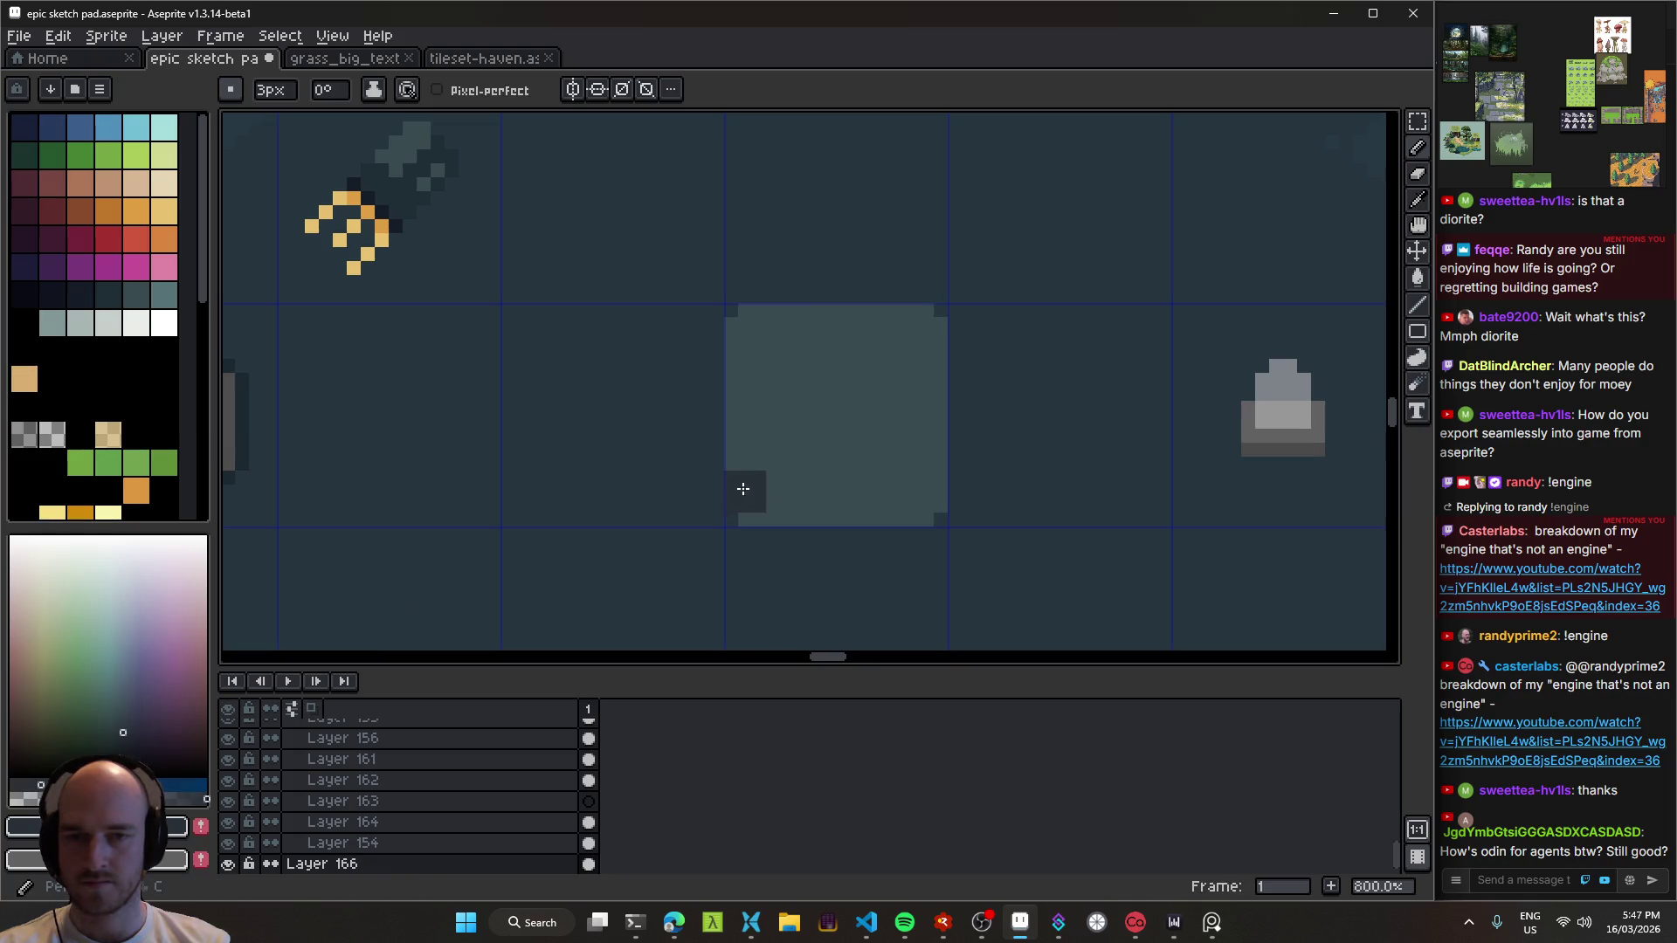
key("minus")
key("minus")
mouse_move(823, 516)
left_mouse_down()
mouse_move(917, 517)
mouse_move(937, 498)
left_mouse_up()
scroll(853, 579, "down", 5)
mouse_move(870, 583)
left_mouse_down()
mouse_move(854, 564)
mouse_move(874, 511)
left_mouse_up()
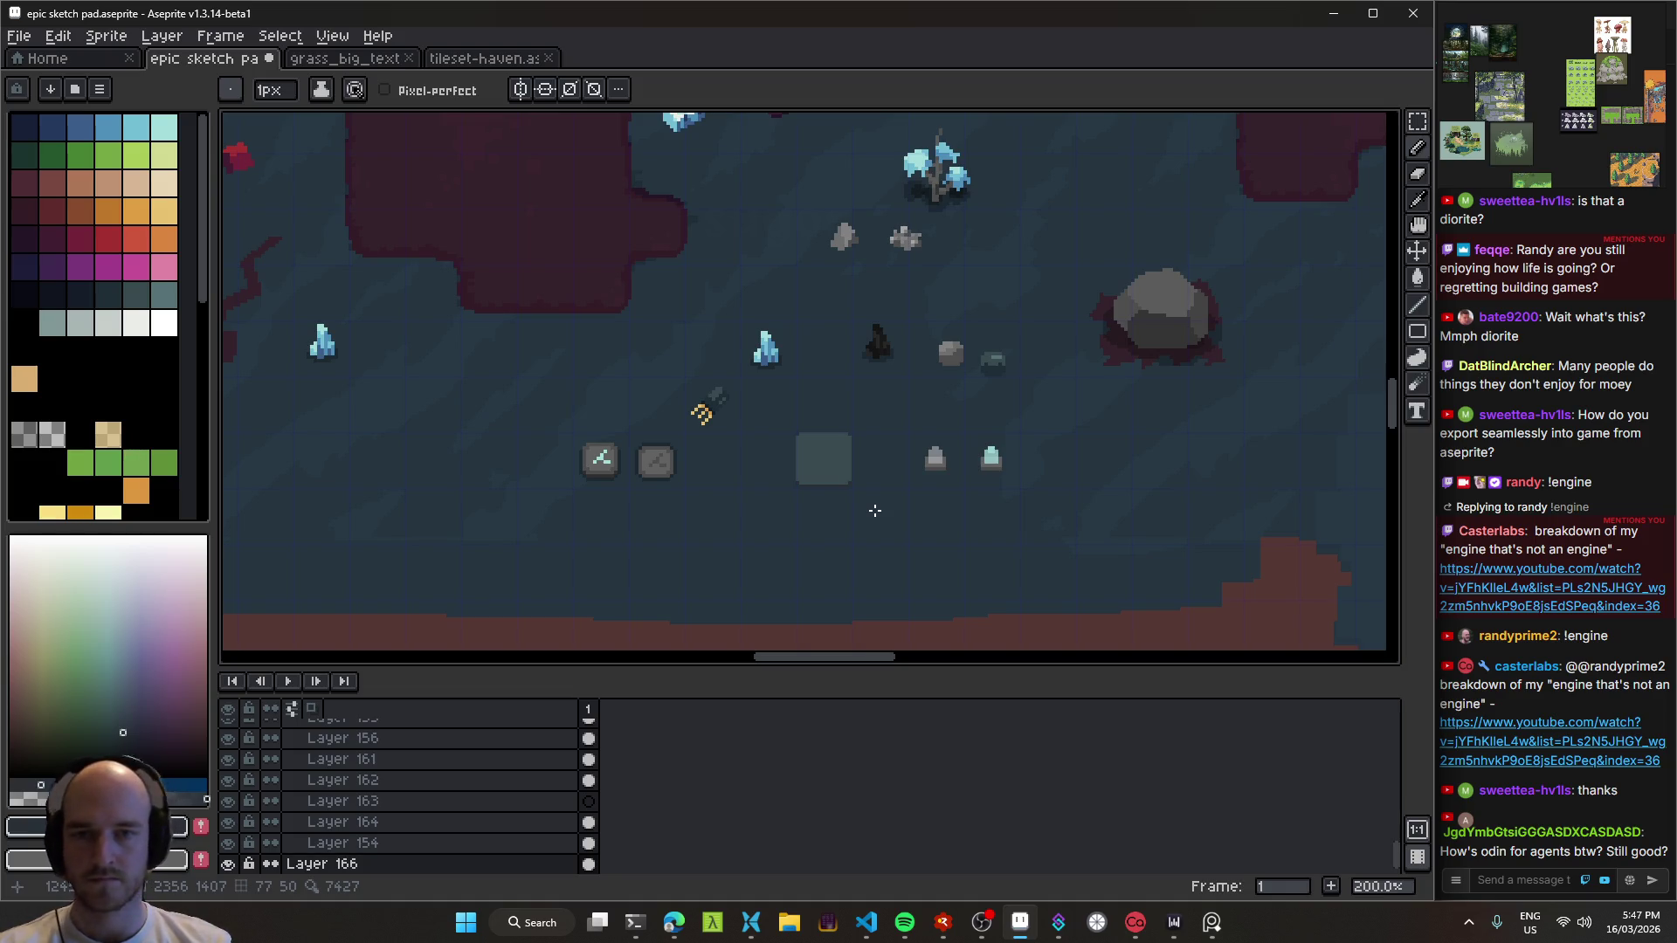
scroll(856, 514, "up", 5)
scroll(838, 472, "down", 4)
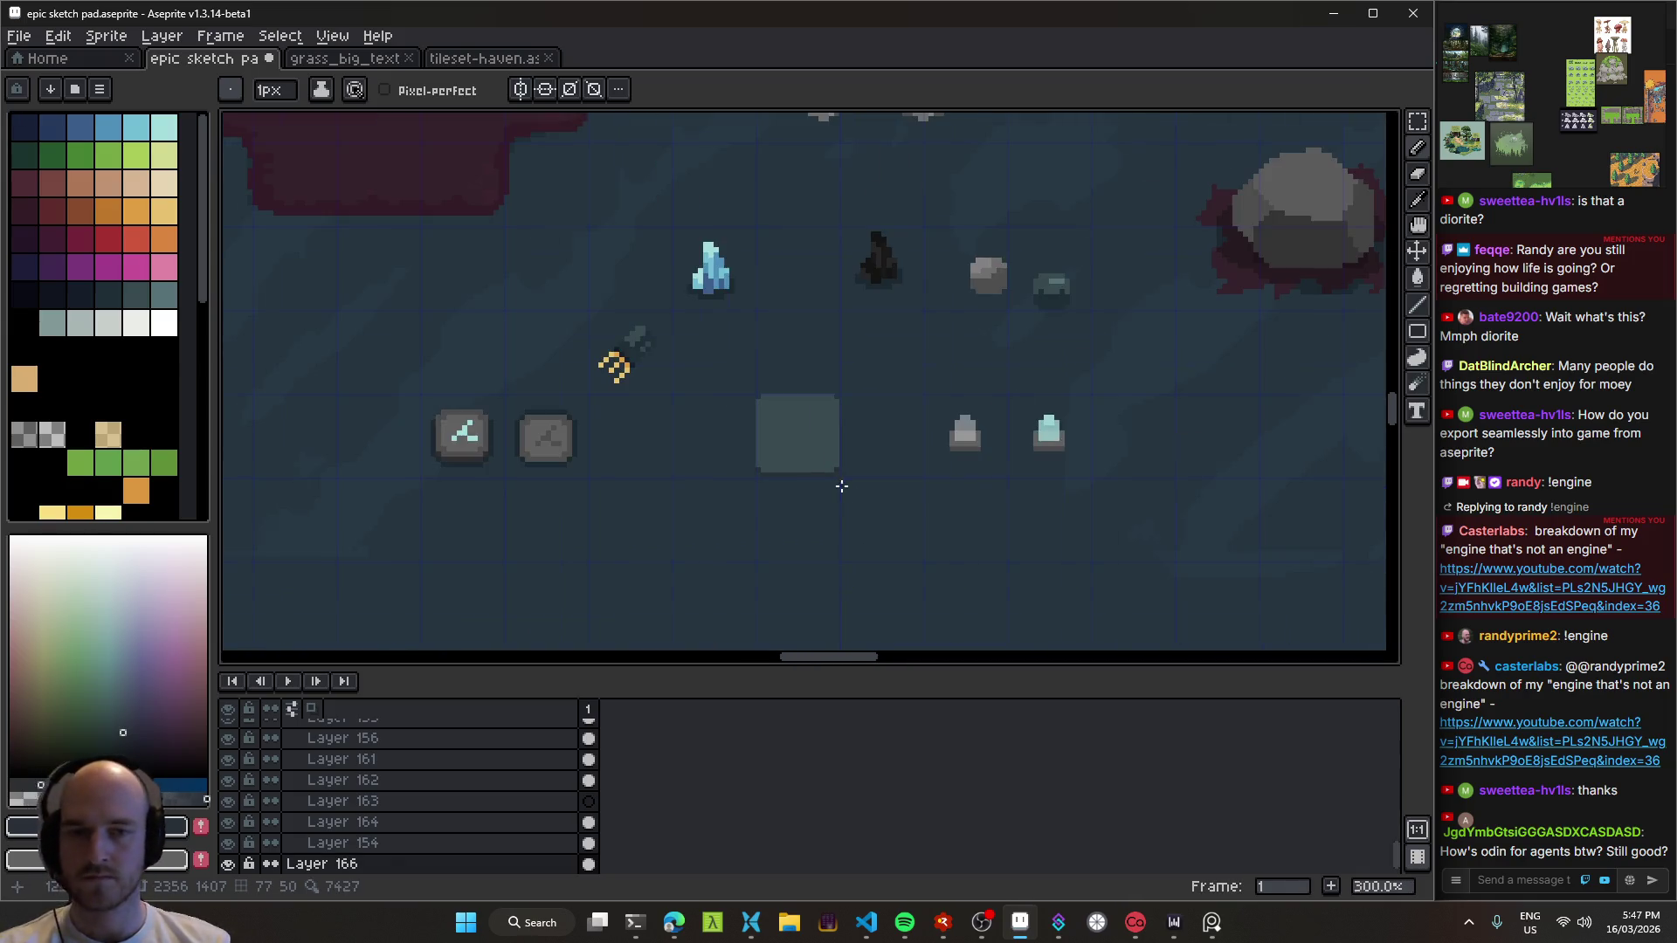
scroll(828, 500, "up", 4)
mouse_move(718, 322)
left_mouse_down()
mouse_move(883, 457)
mouse_move(663, 486)
left_mouse_up()
scroll(699, 506, "down", 4)
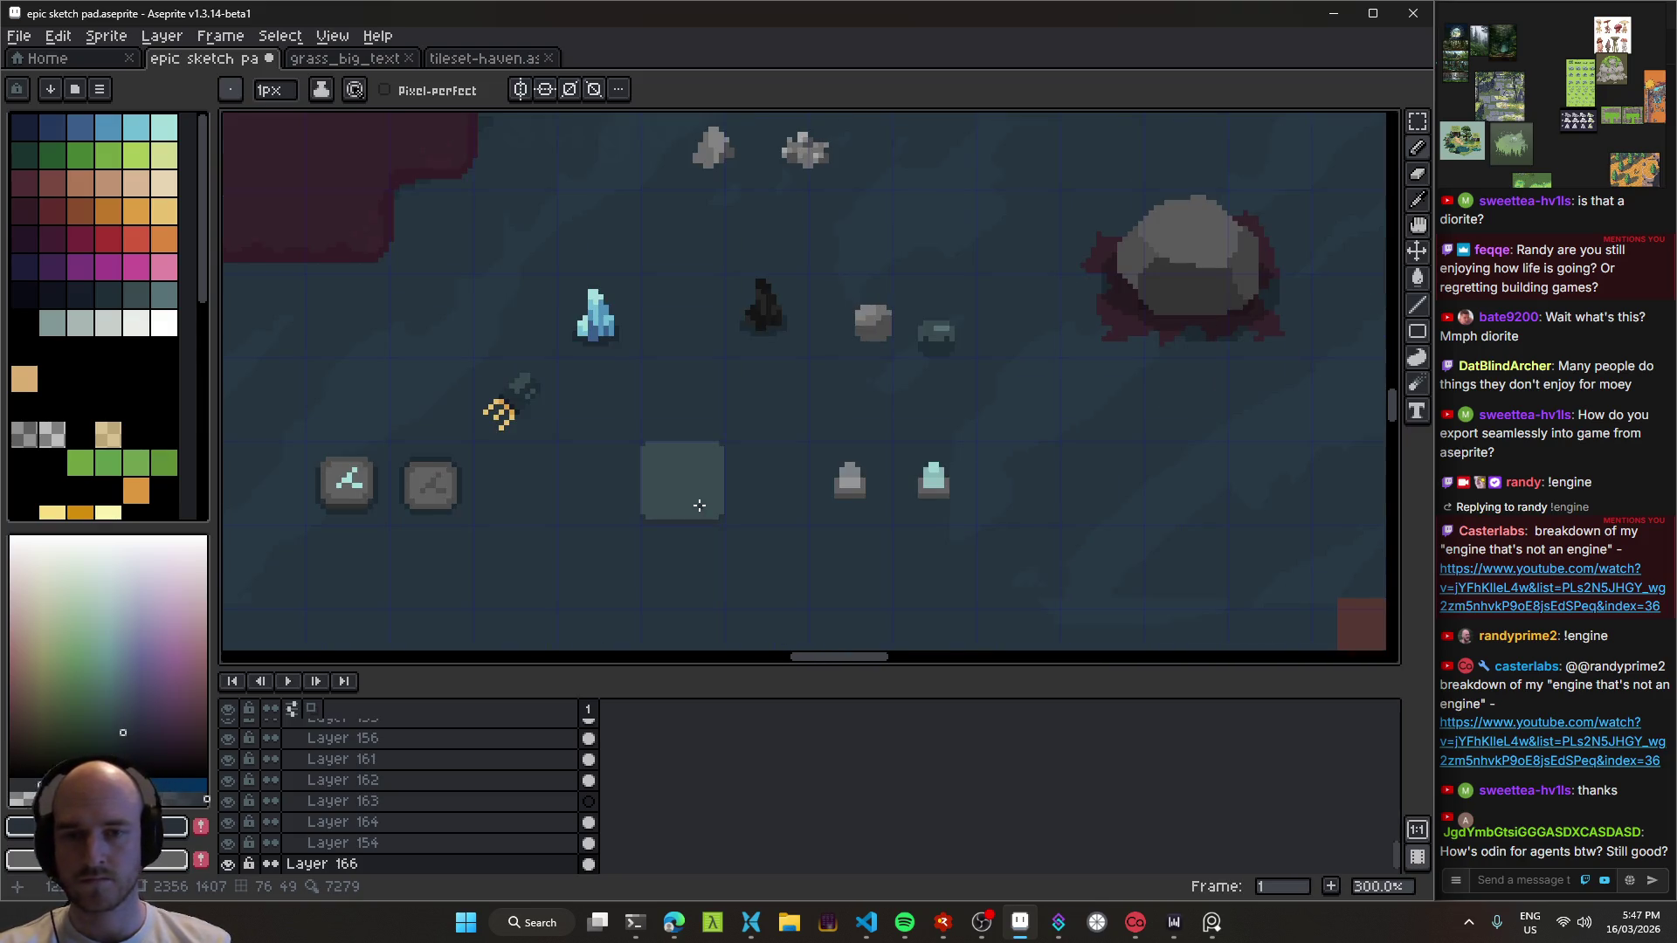
key("e")
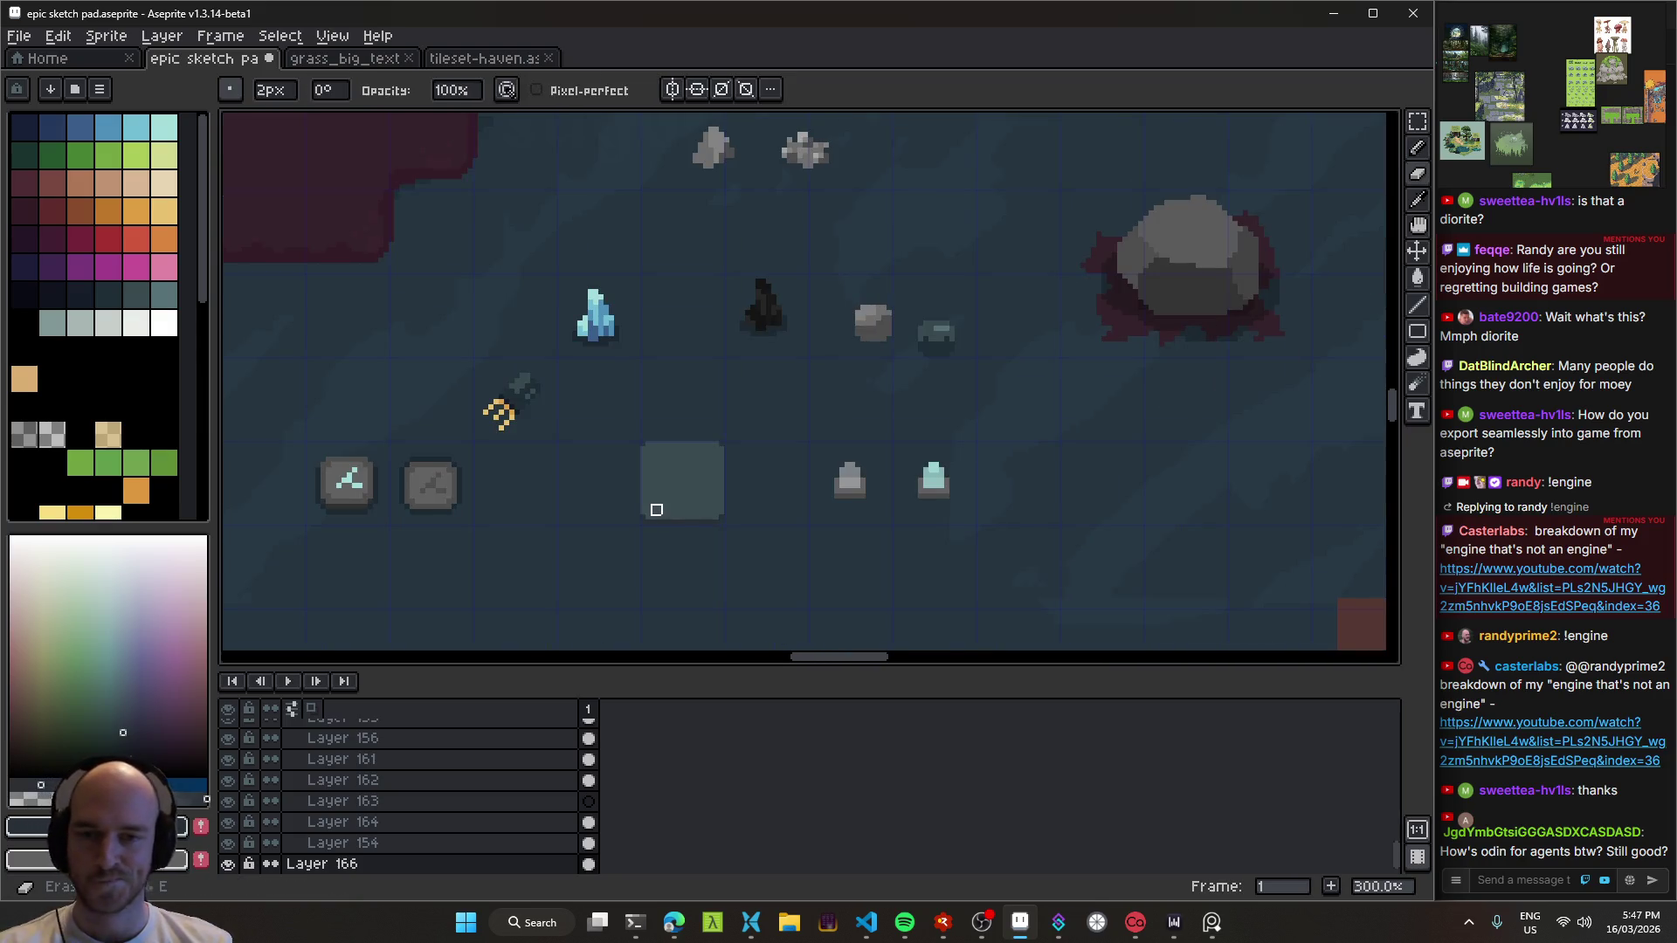
mouse_move(581, 506)
left_mouse_down()
mouse_move(722, 490)
mouse_move(692, 458)
left_mouse_up()
key("b")
scroll(749, 442, "up", 3)
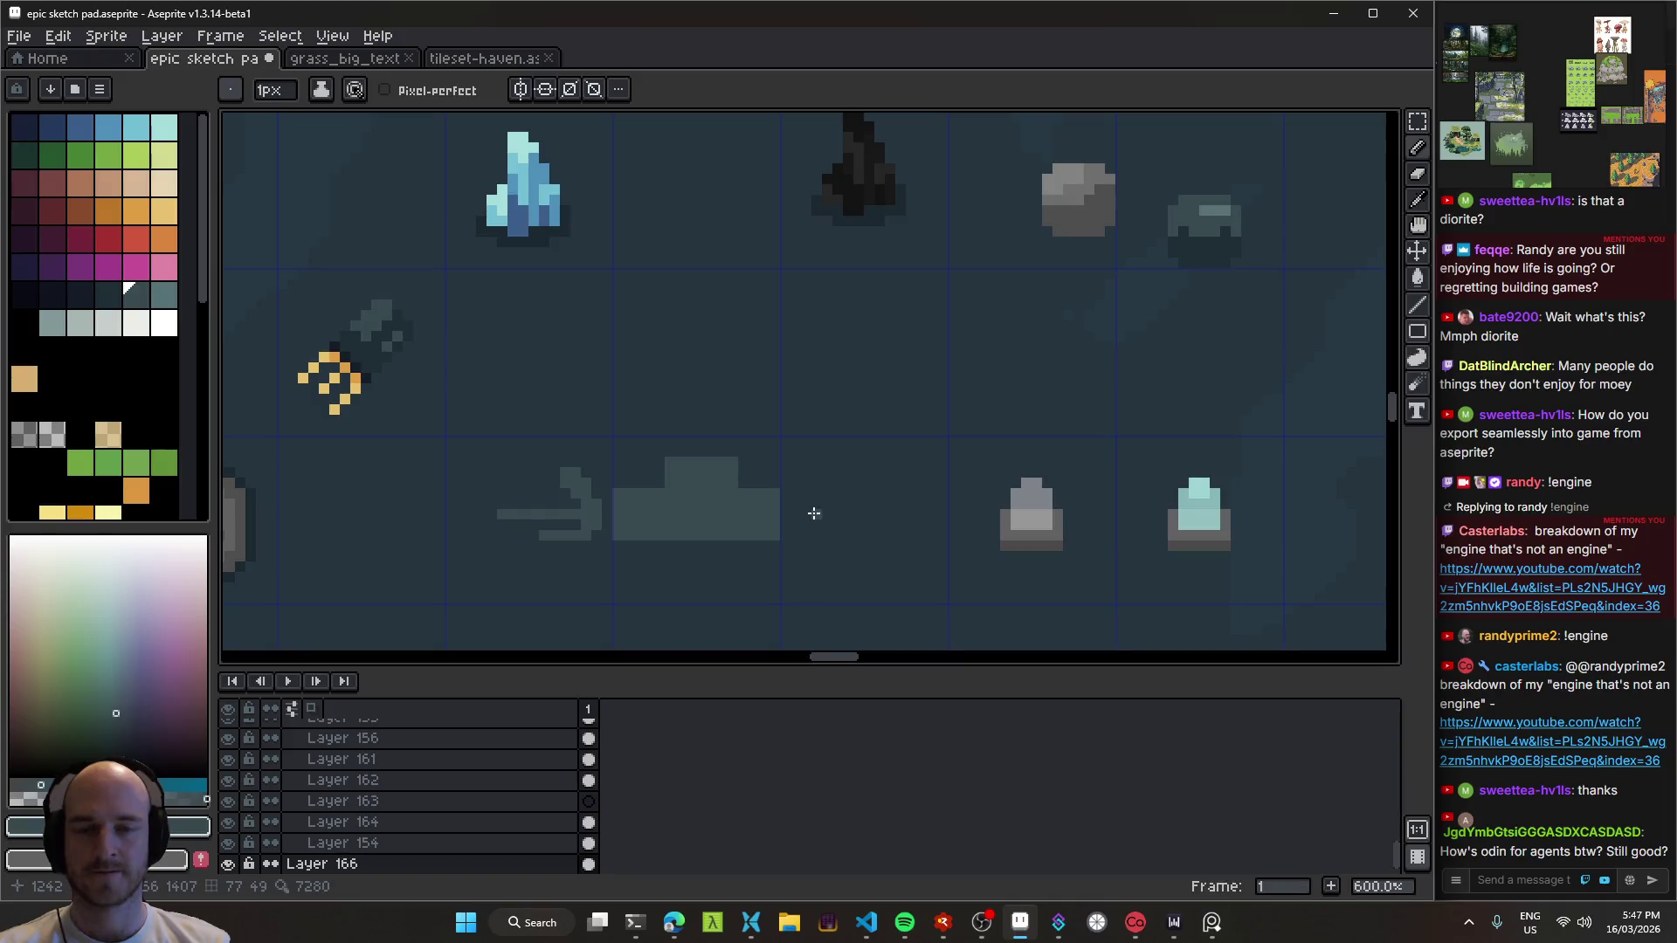
left_click_drag(823, 514, 906, 514)
mouse_move(821, 446)
left_mouse_down()
mouse_move(877, 511)
mouse_move(834, 582)
mouse_move(905, 521)
left_mouse_up()
left_click_drag(831, 193, 831, 343)
left_click_drag(798, 283, 829, 341)
left_click_drag(900, 255, 841, 341)
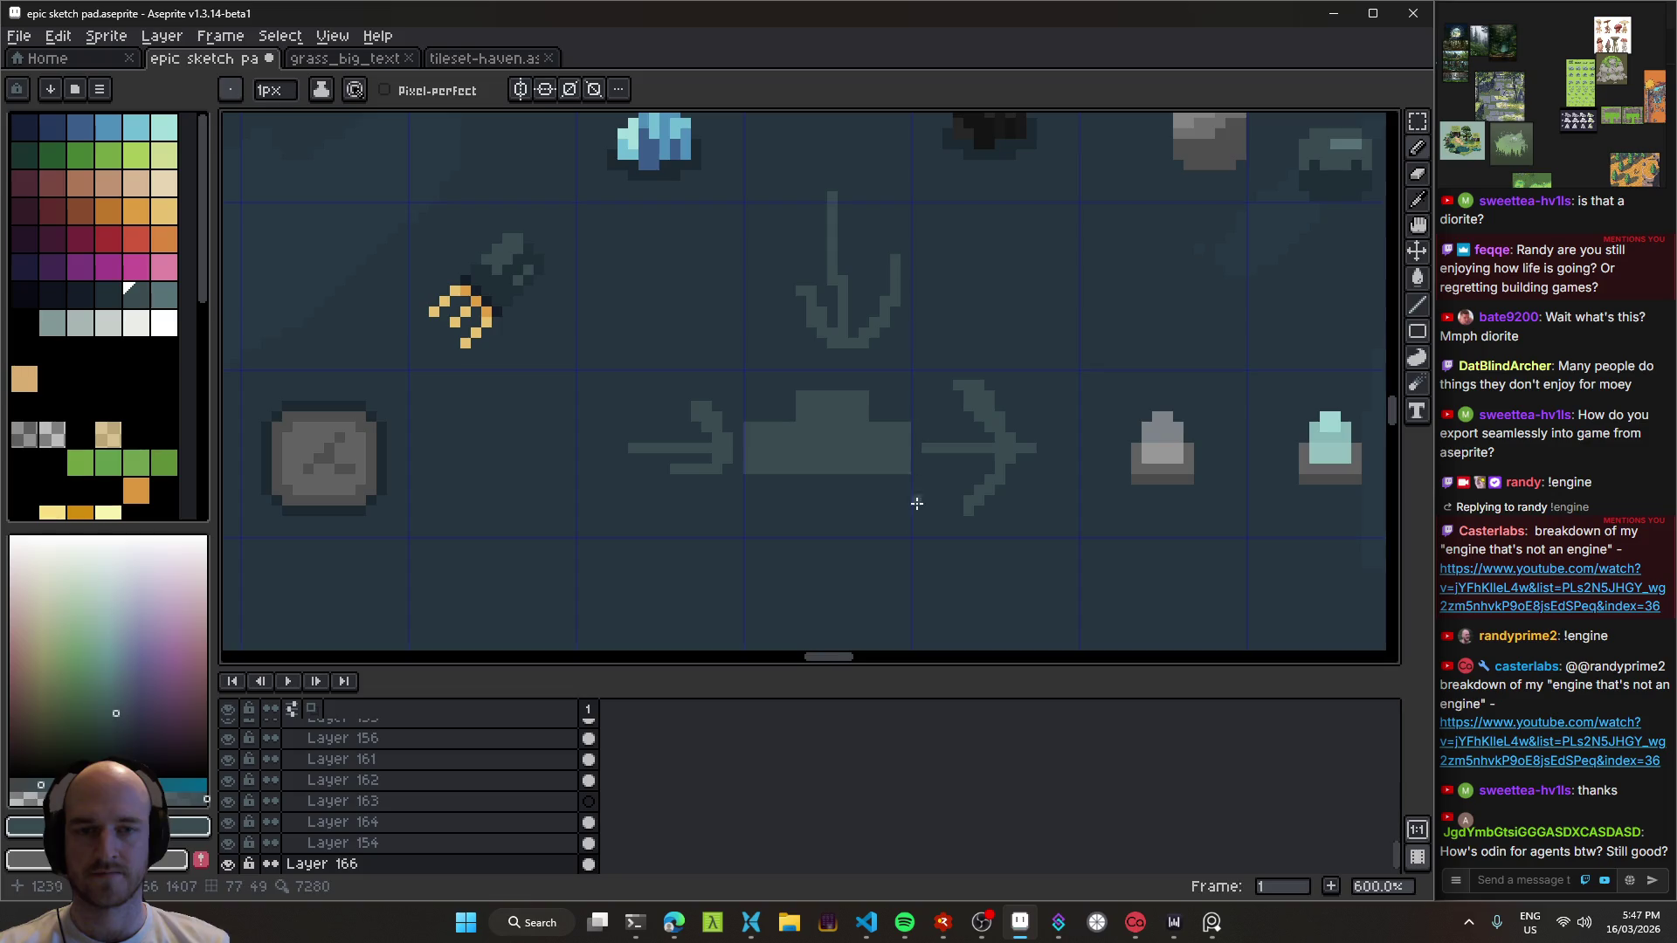
scroll(842, 587, "down", 3)
mouse_move(842, 587)
left_mouse_down()
mouse_move(802, 538)
mouse_move(816, 487)
mouse_move(824, 537)
left_mouse_up()
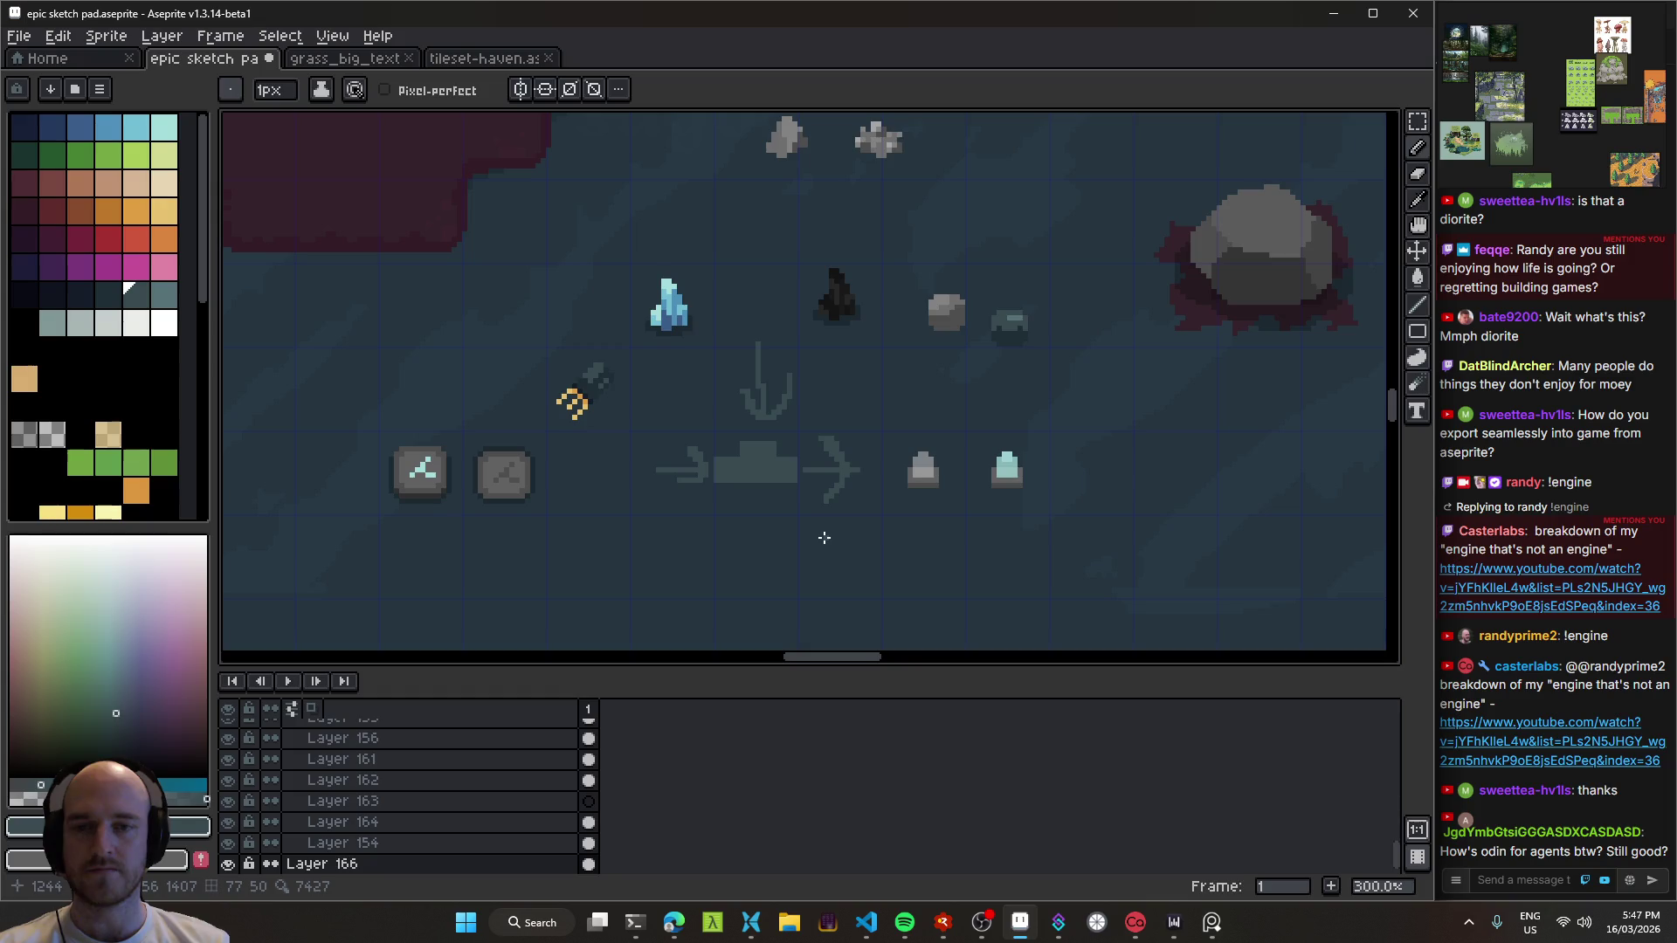
key("v")
key("ctrl+z")
key("ctrl+z")
key("ctrl+z")
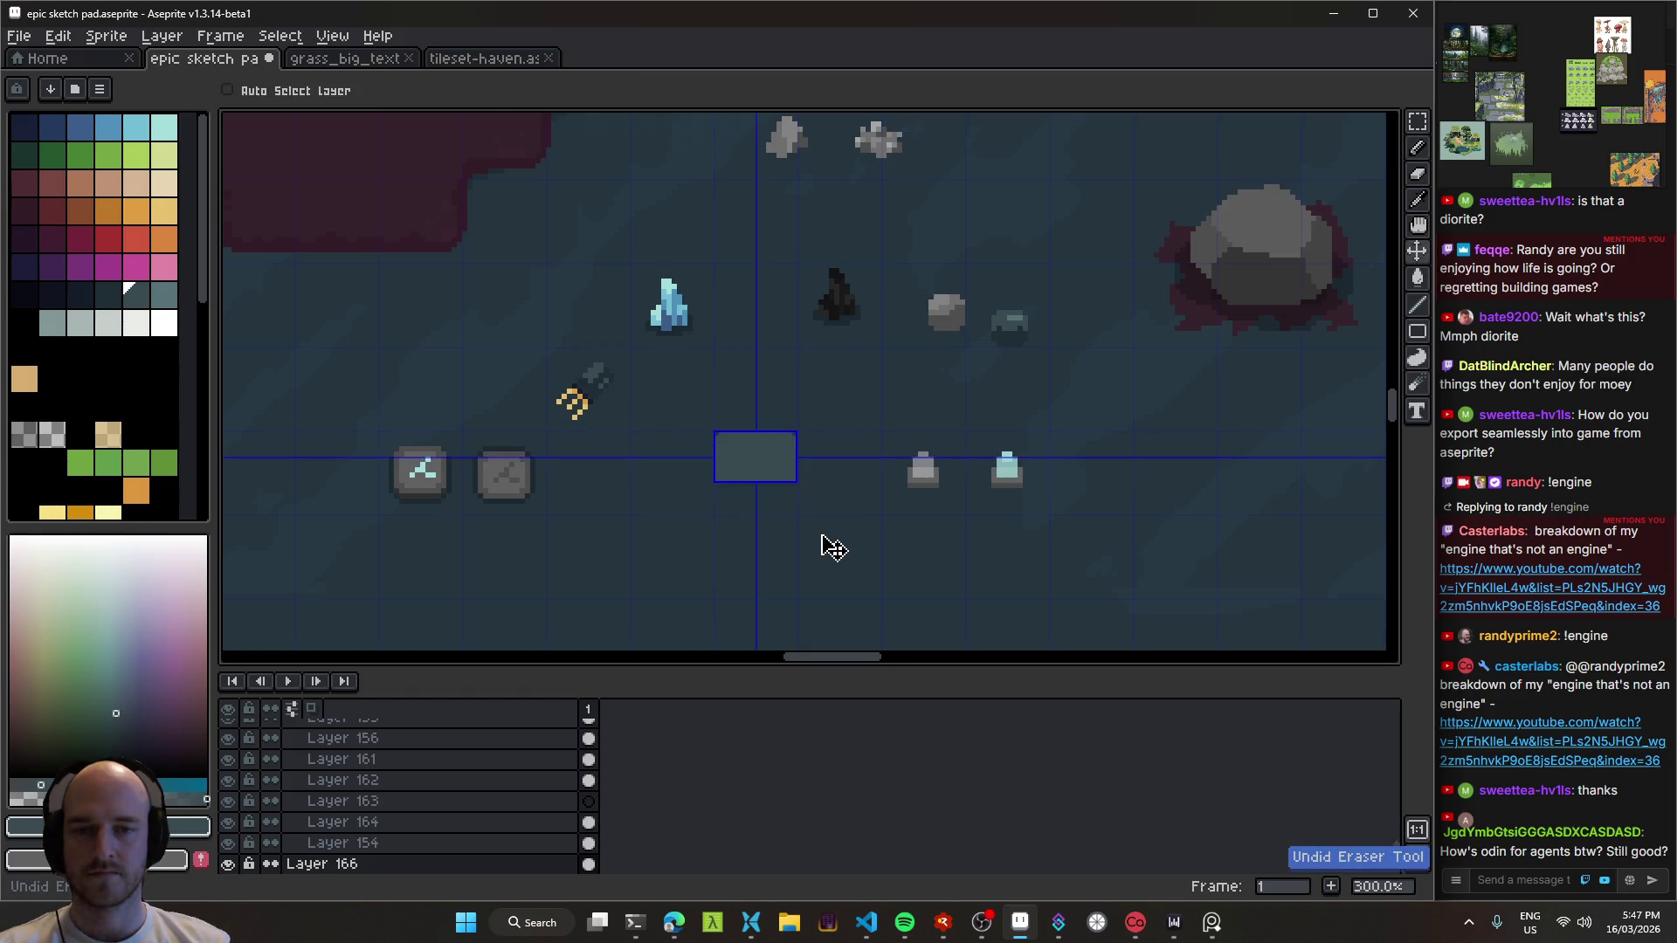
key("b")
key("e")
scroll(770, 480, "up", 2)
mouse_move(824, 437)
left_mouse_down()
mouse_move(719, 479)
mouse_move(804, 437)
left_mouse_up()
Step: Sample the gold yellow and draw vertical and horizontal 2px lines for the T shape
key("i")
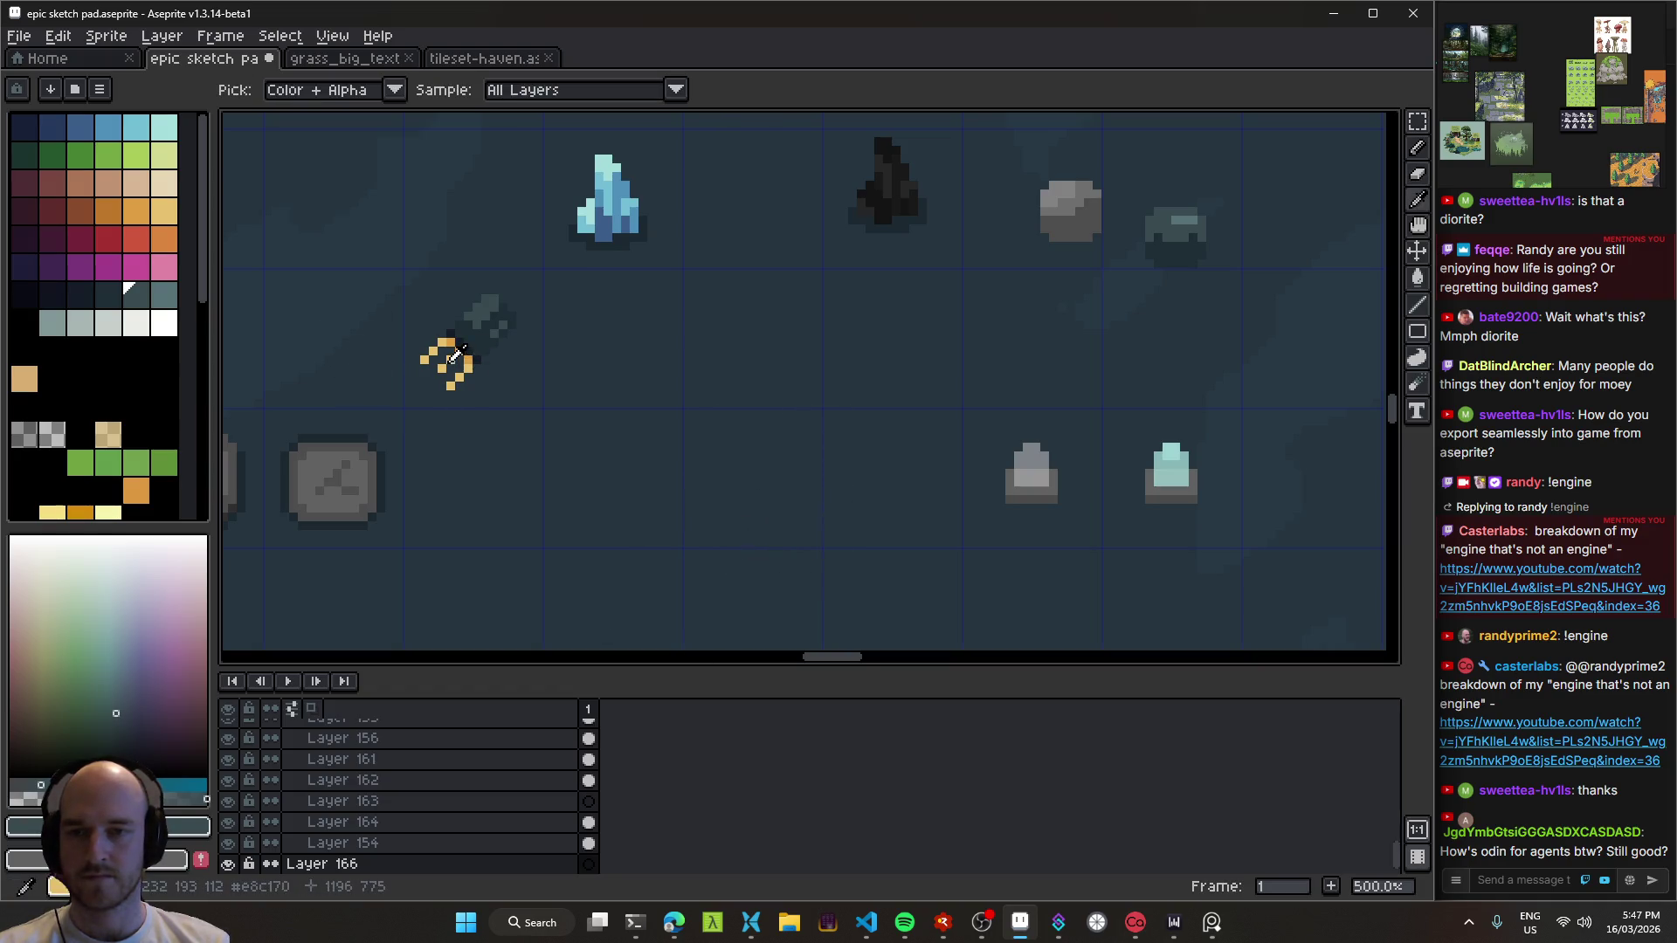
left_click(448, 354)
key("b")
scroll(736, 455, "up", 2)
scroll(733, 410, "down", 1)
key("plus")
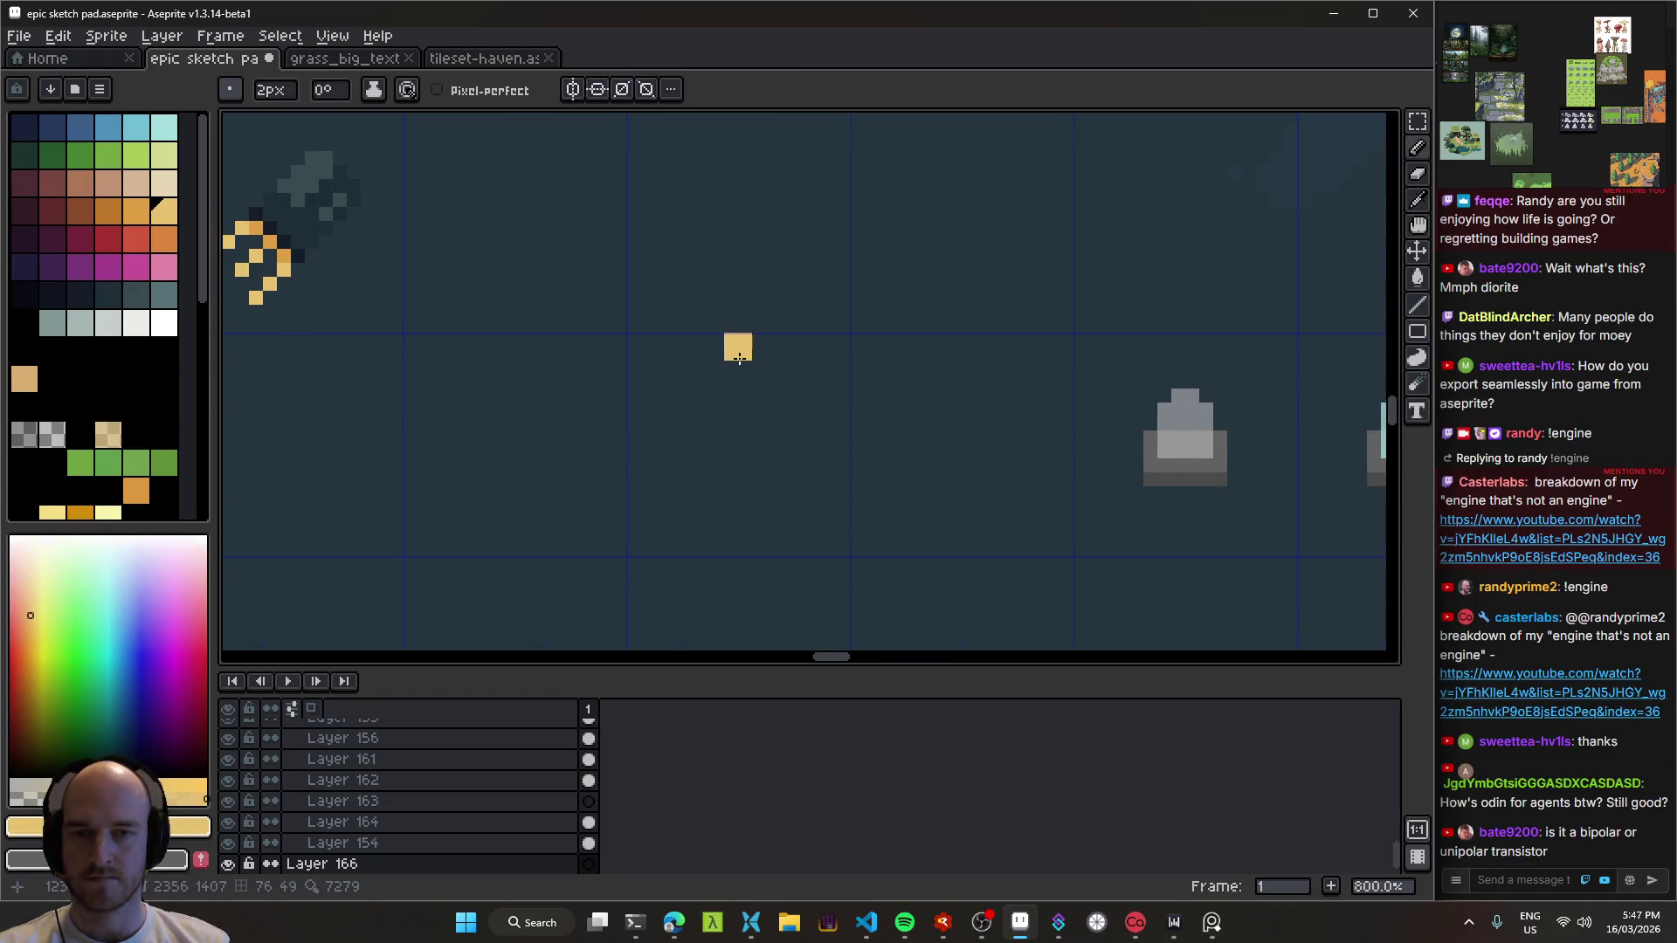
mouse_move(733, 352)
left_mouse_down()
mouse_move(736, 442)
mouse_move(732, 399)
mouse_move(719, 457)
mouse_move(693, 420)
left_mouse_up()
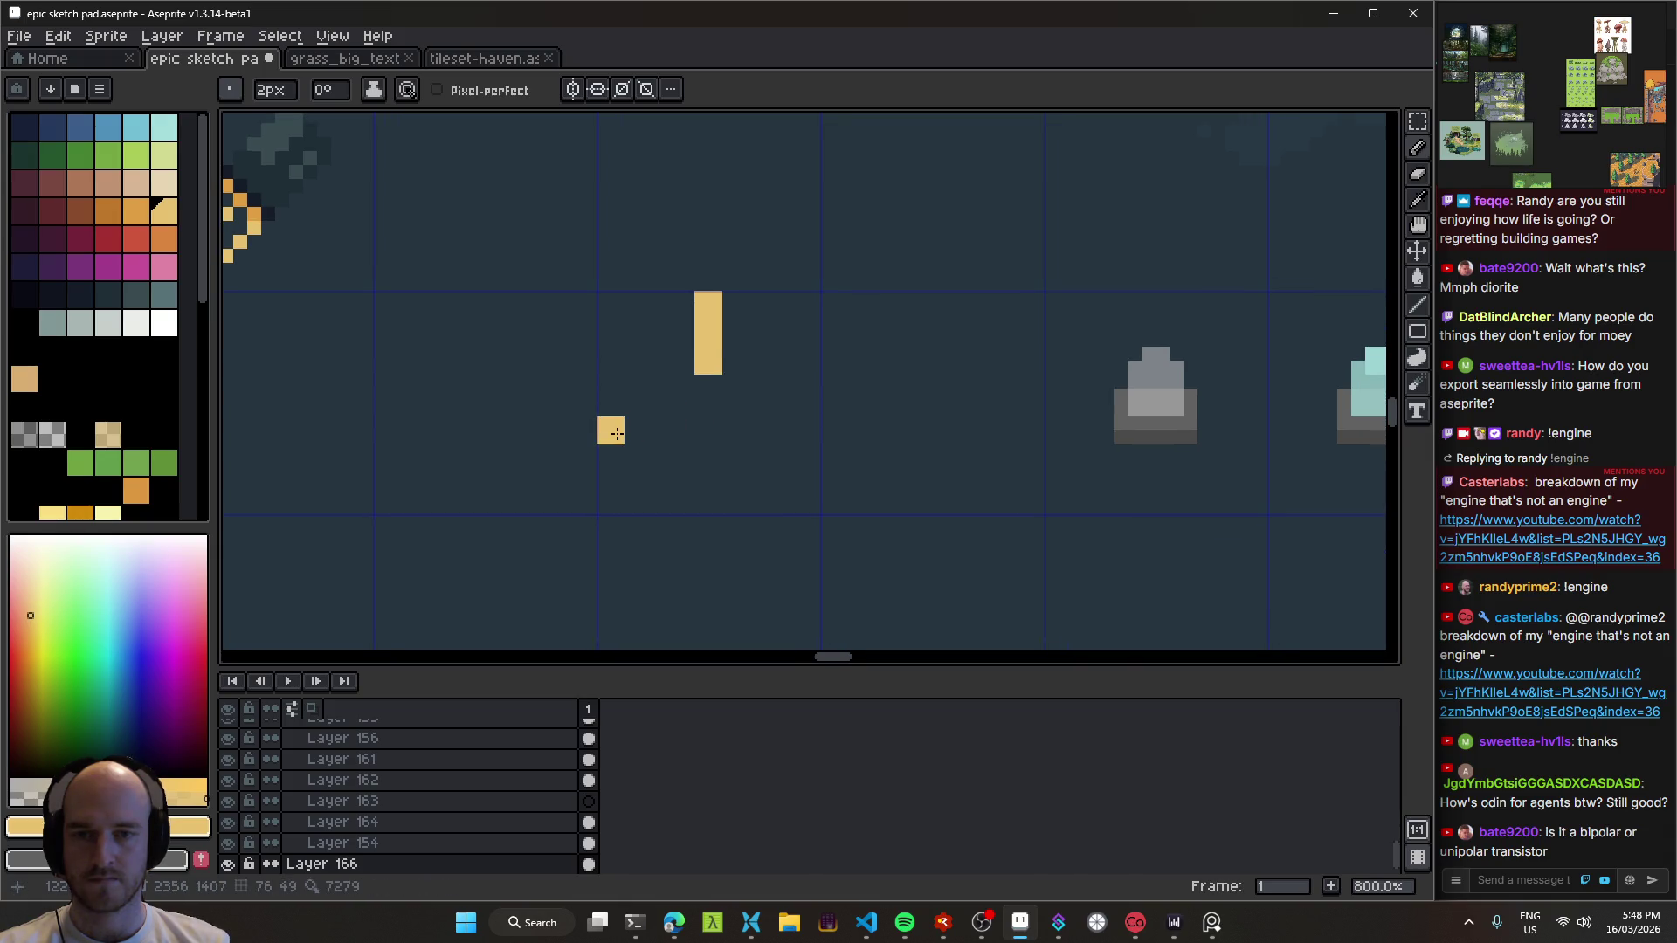
left_click_drag(725, 422, 808, 419)
Step: Undo an accidental erase of the horizontal bar and shrink the eraser to 2px
scroll(749, 422, "down", 2)
key("e")
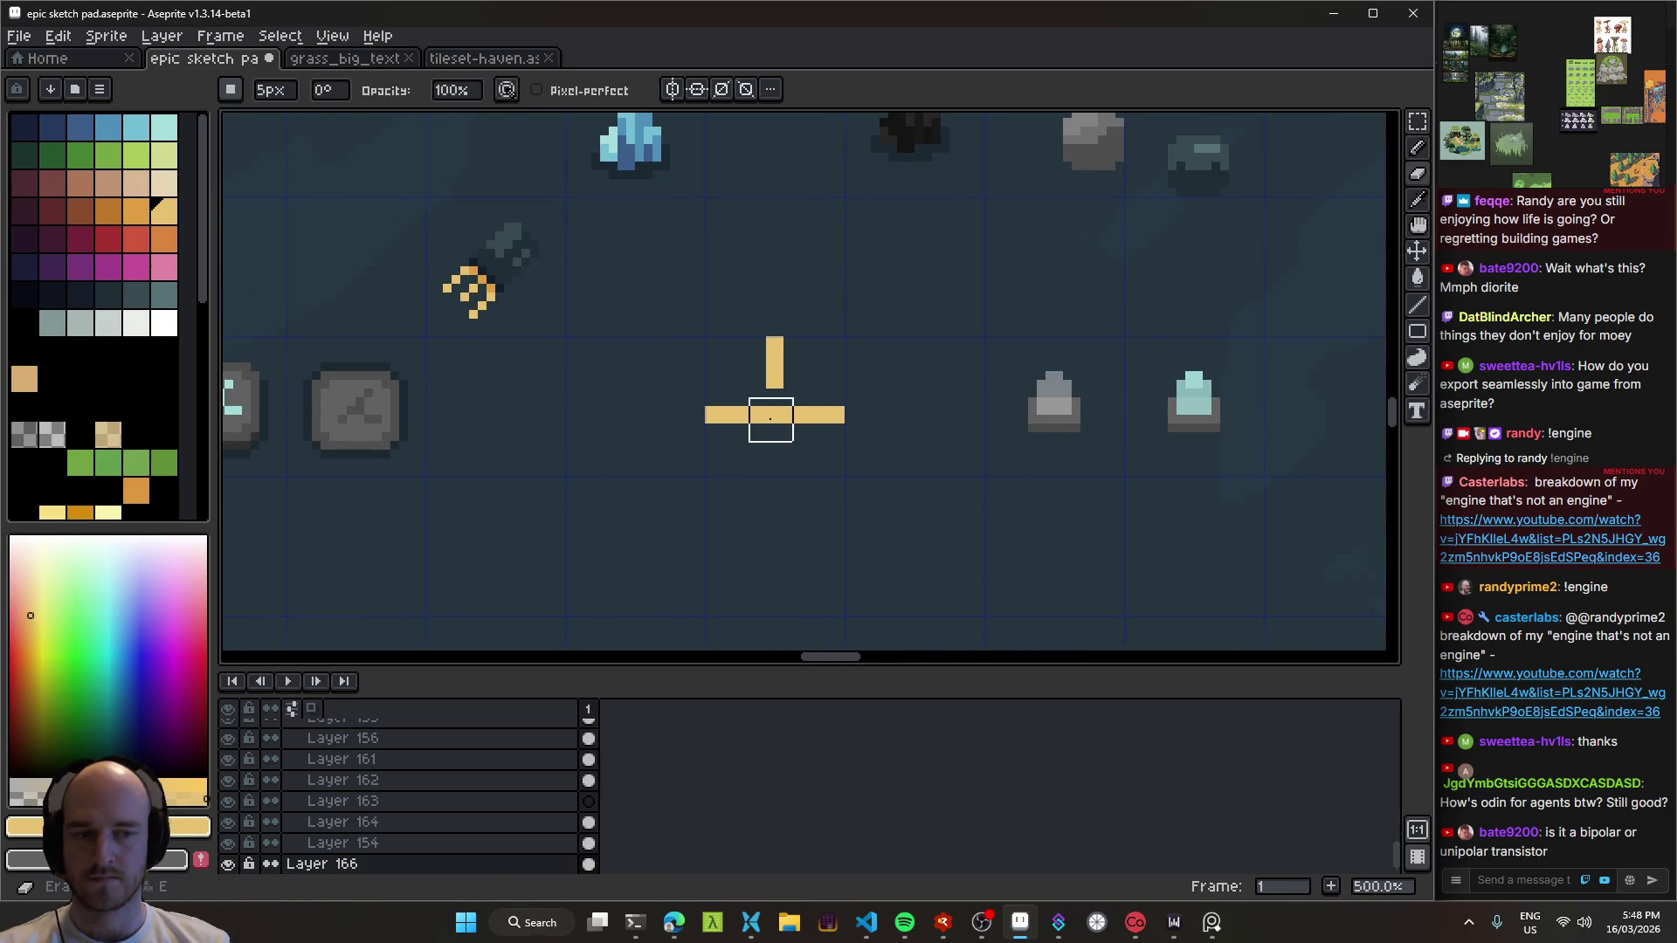
scroll(746, 420, "up", 4)
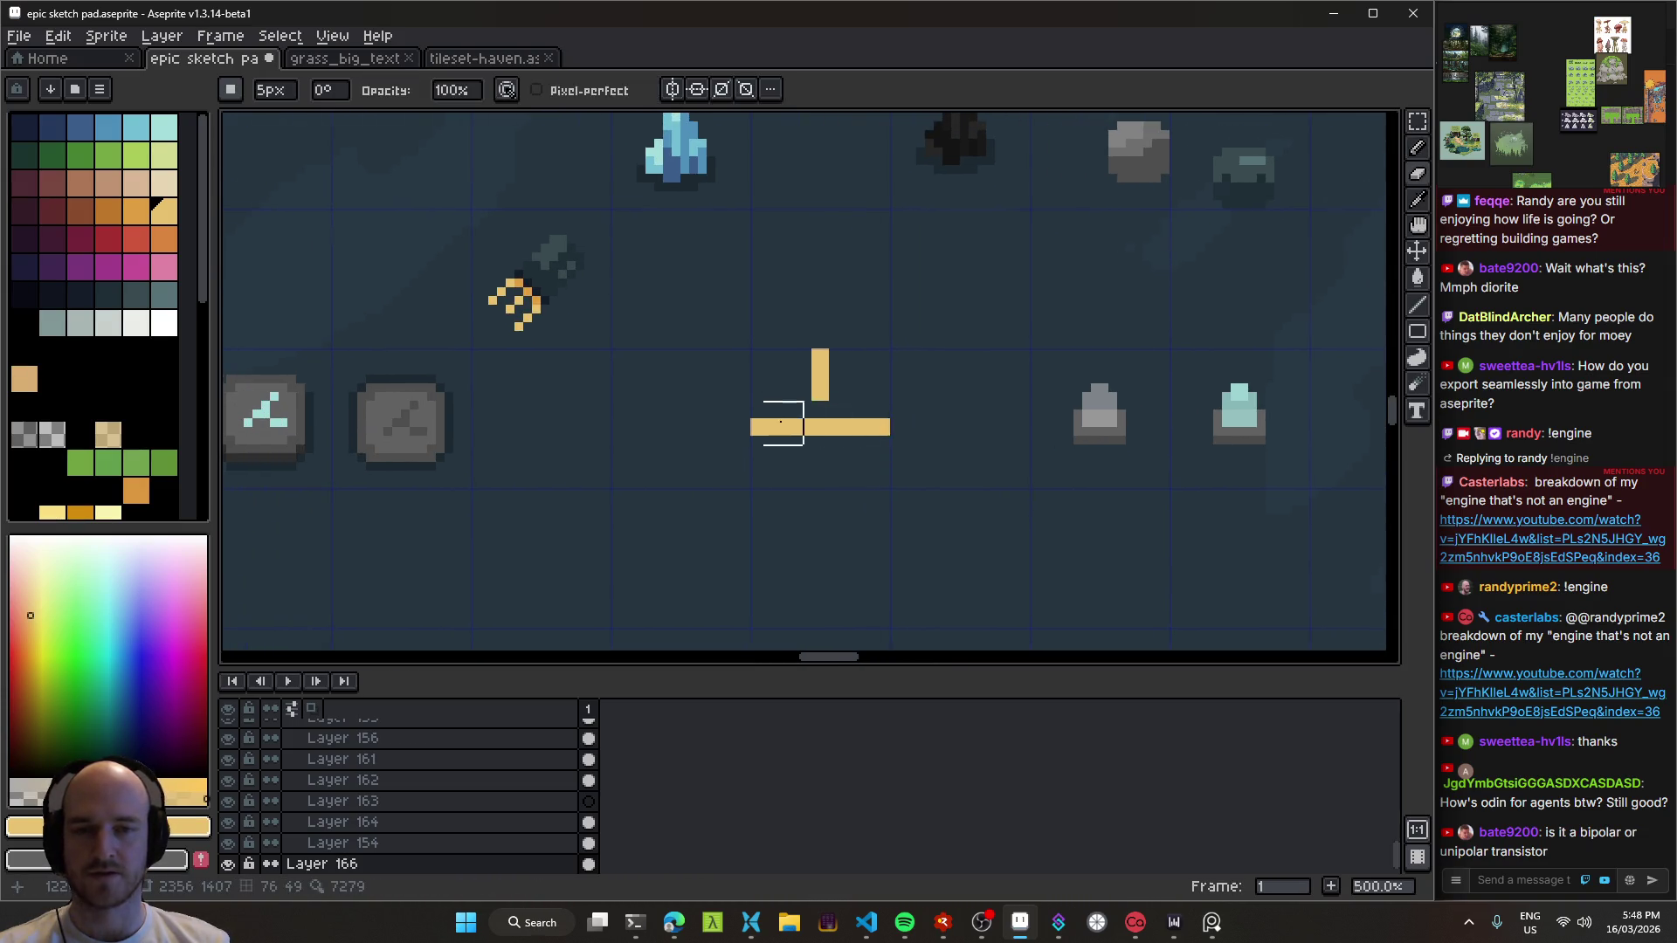
left_click_drag(896, 439, 621, 422)
key("ctrl+z")
key("minus")
key("minus")
key("minus")
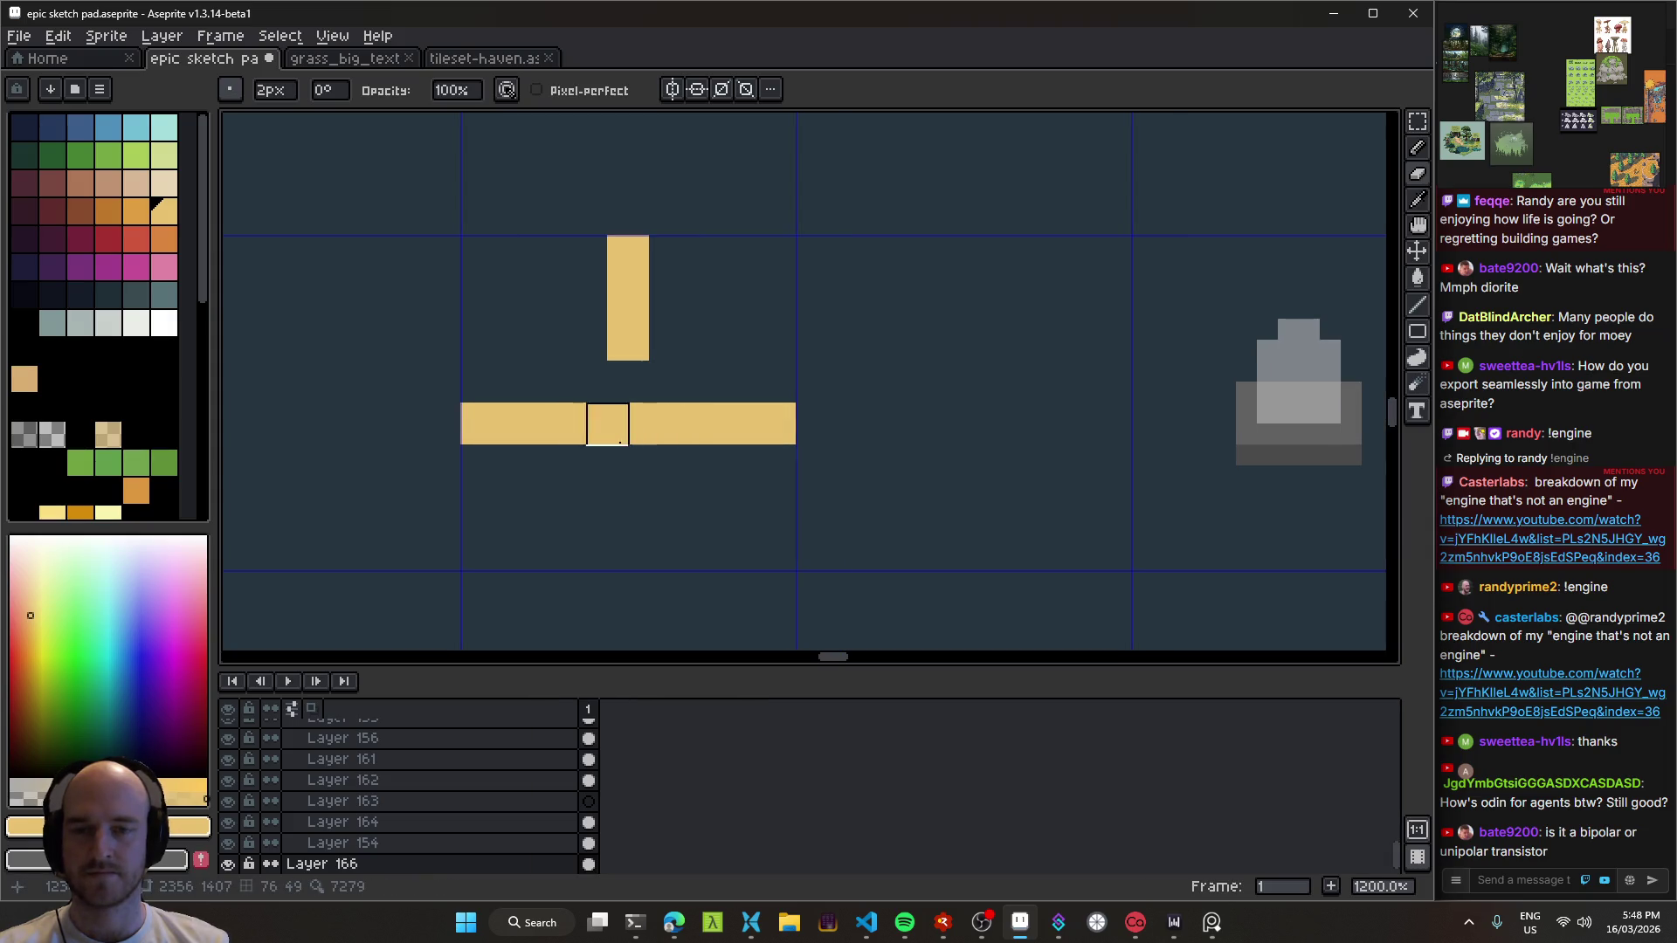
mouse_move(821, 423)
left_mouse_down()
mouse_move(685, 419)
mouse_move(887, 471)
mouse_move(702, 387)
mouse_move(995, 442)
mouse_move(579, 385)
mouse_move(864, 435)
mouse_move(651, 427)
left_mouse_up()
scroll(891, 469, "down", 3)
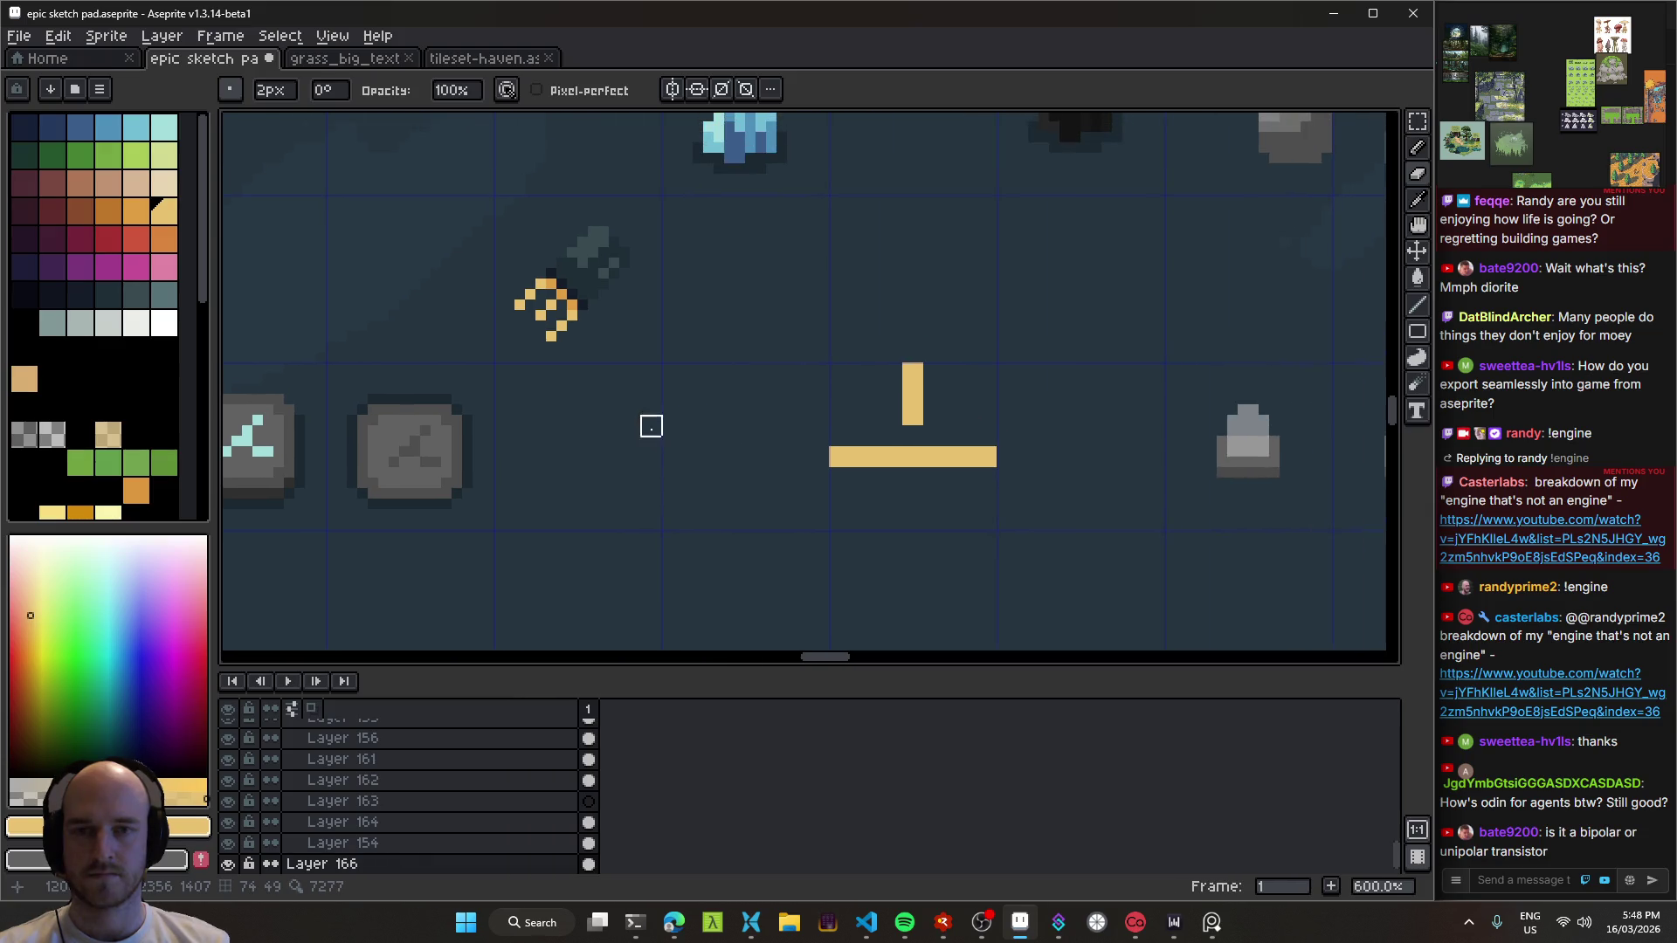
scroll(640, 344, "left", 2)
Step: Pan along the yellow bar and return to a 2px pencil brush
key("m")
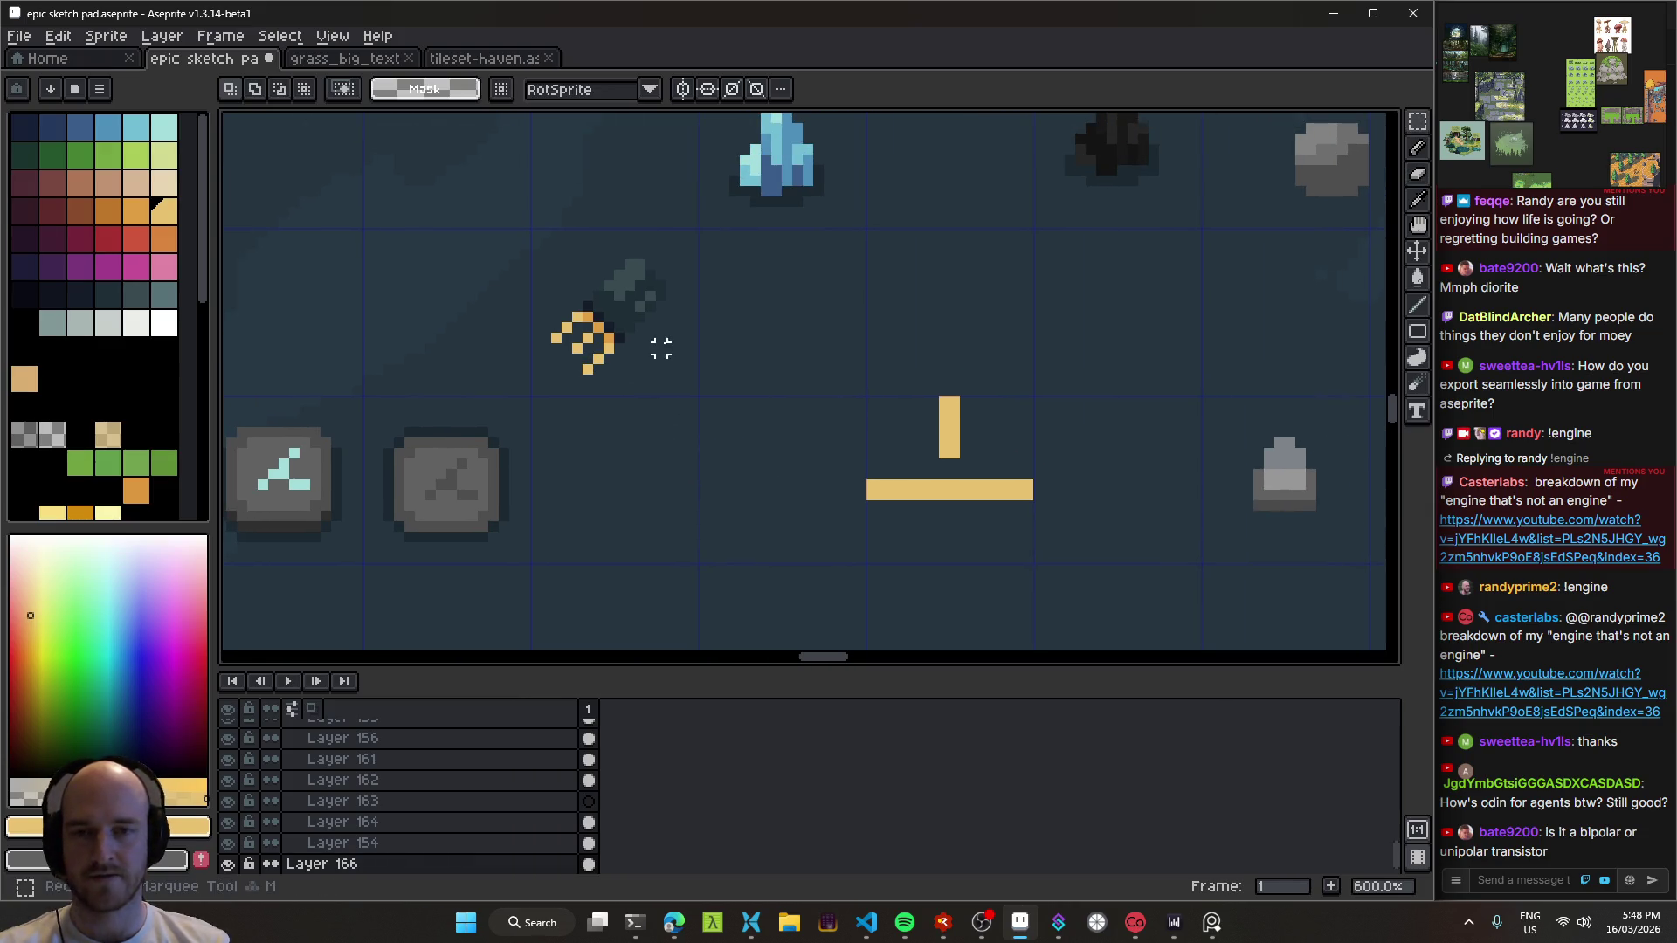
scroll(662, 349, "right", 3)
left_click_drag(735, 373, 590, 318)
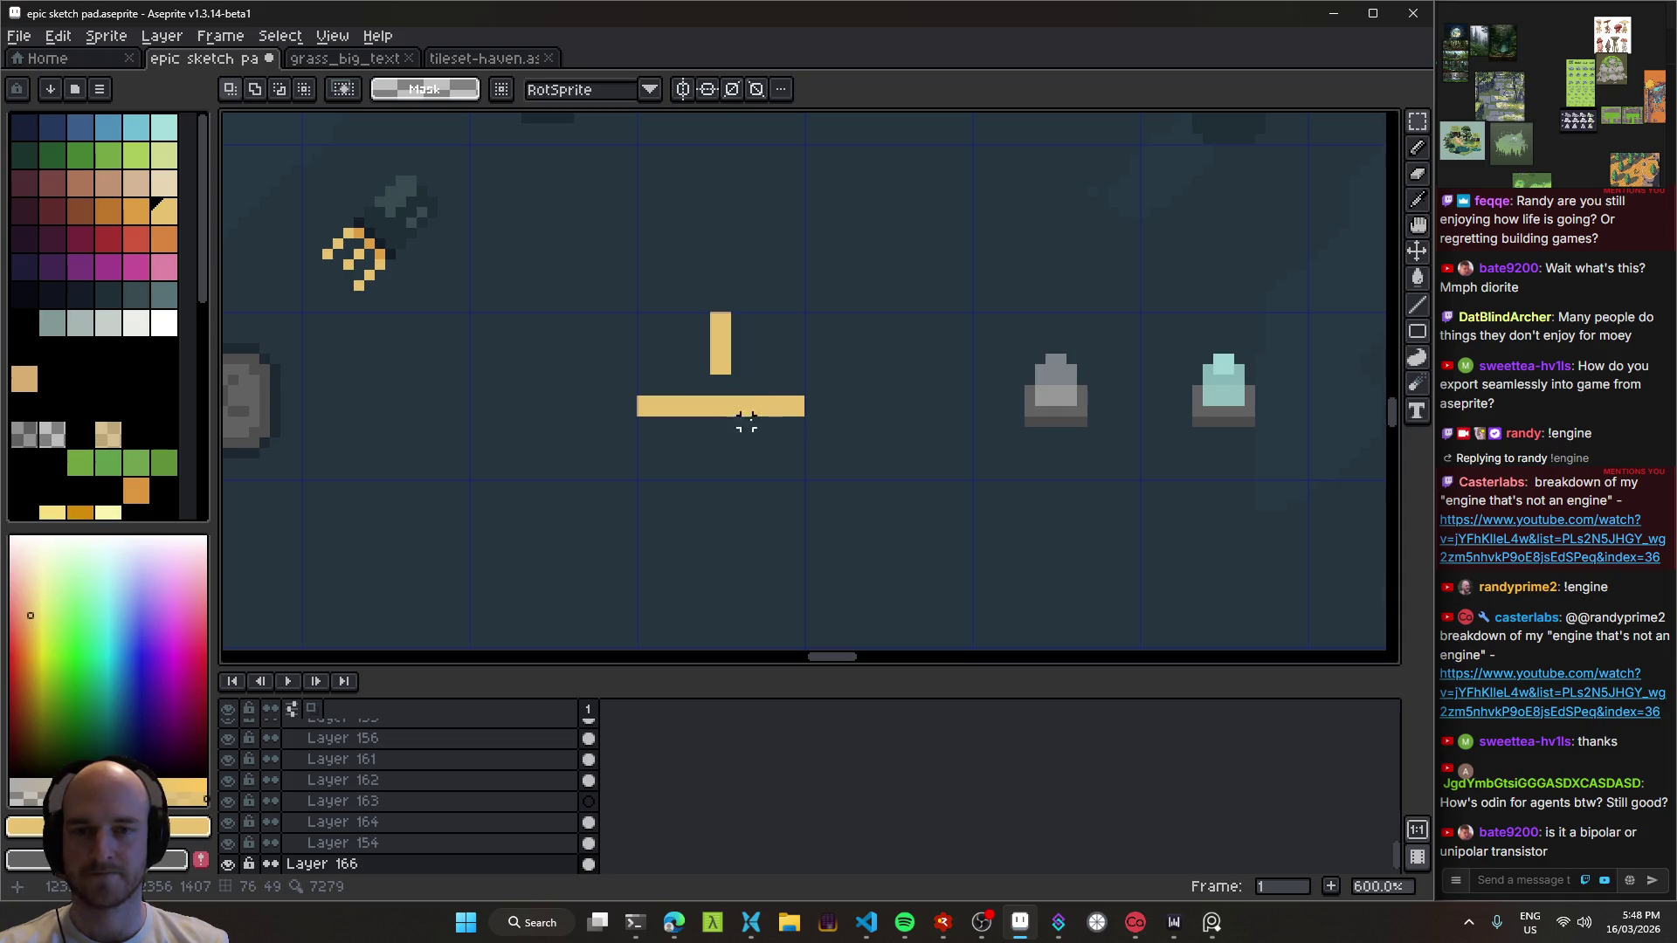
scroll(746, 419, "up", 4)
key("b")
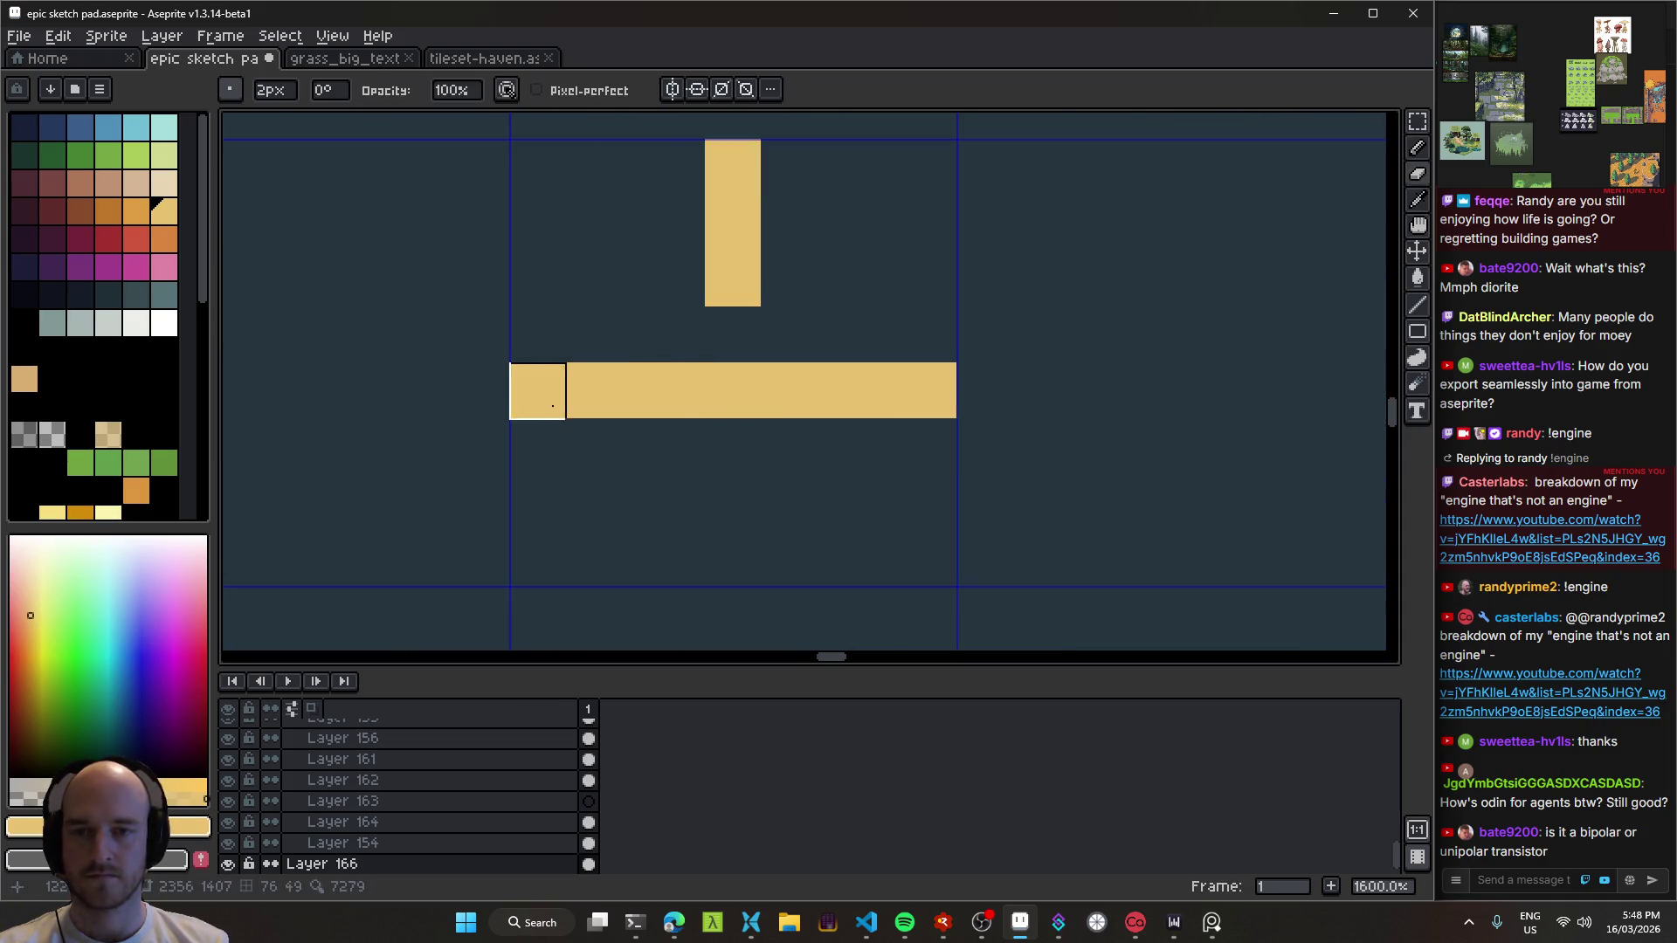
left_click_drag(561, 390, 667, 392)
scroll(666, 392, "down", 4)
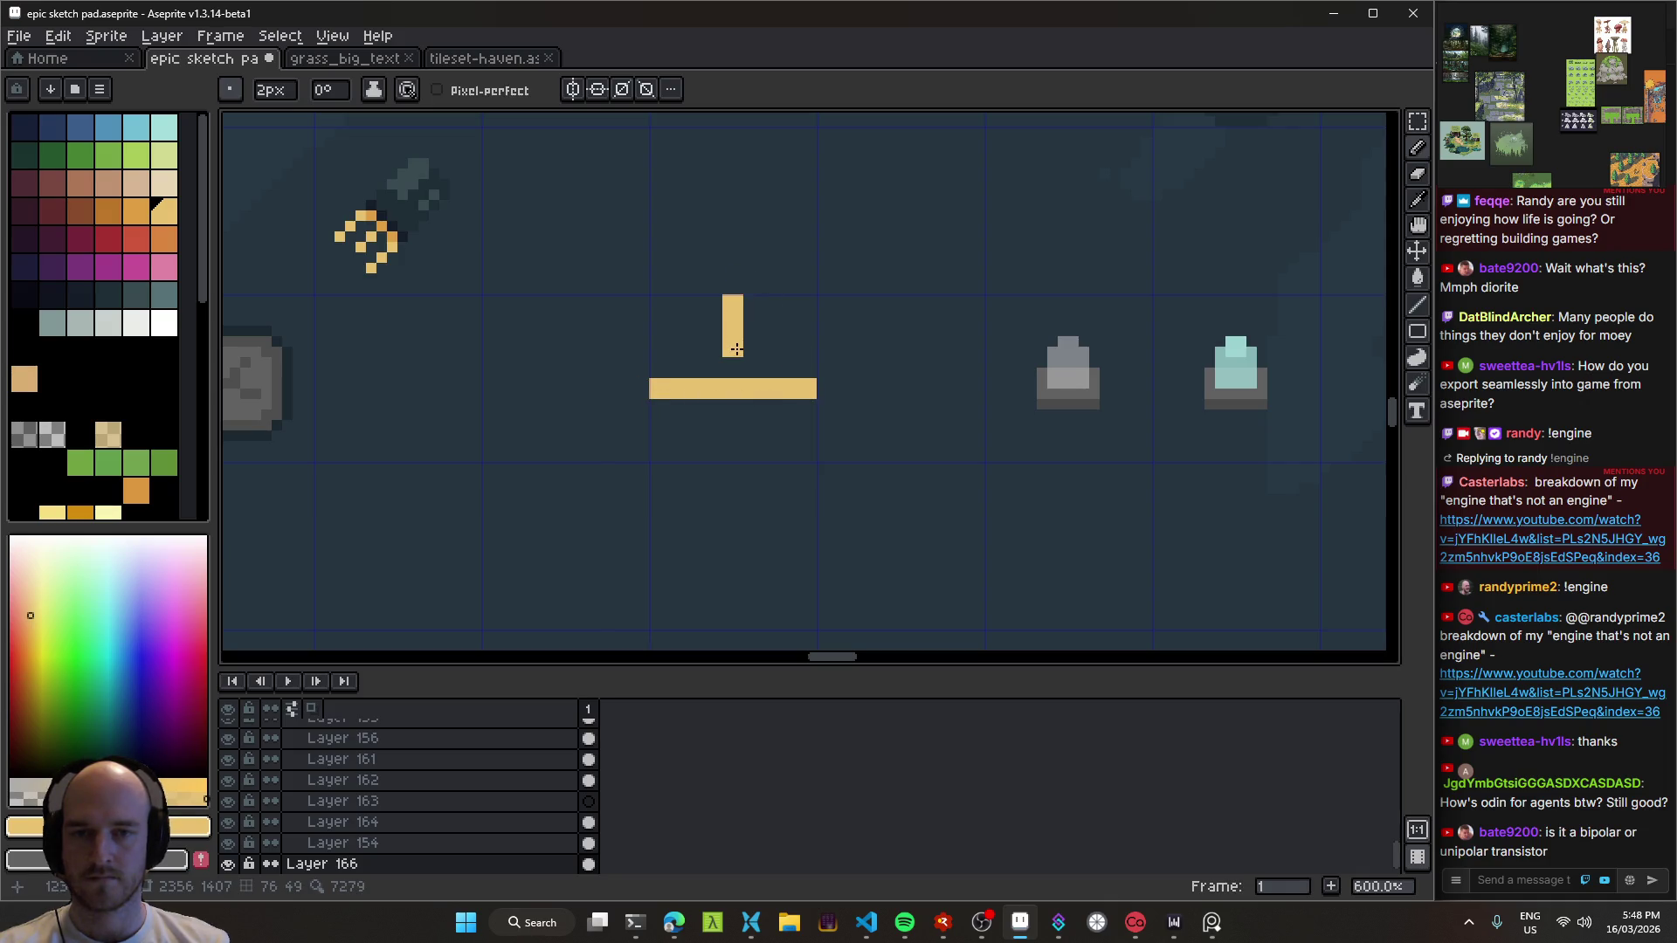
scroll(736, 371, "down", 4)
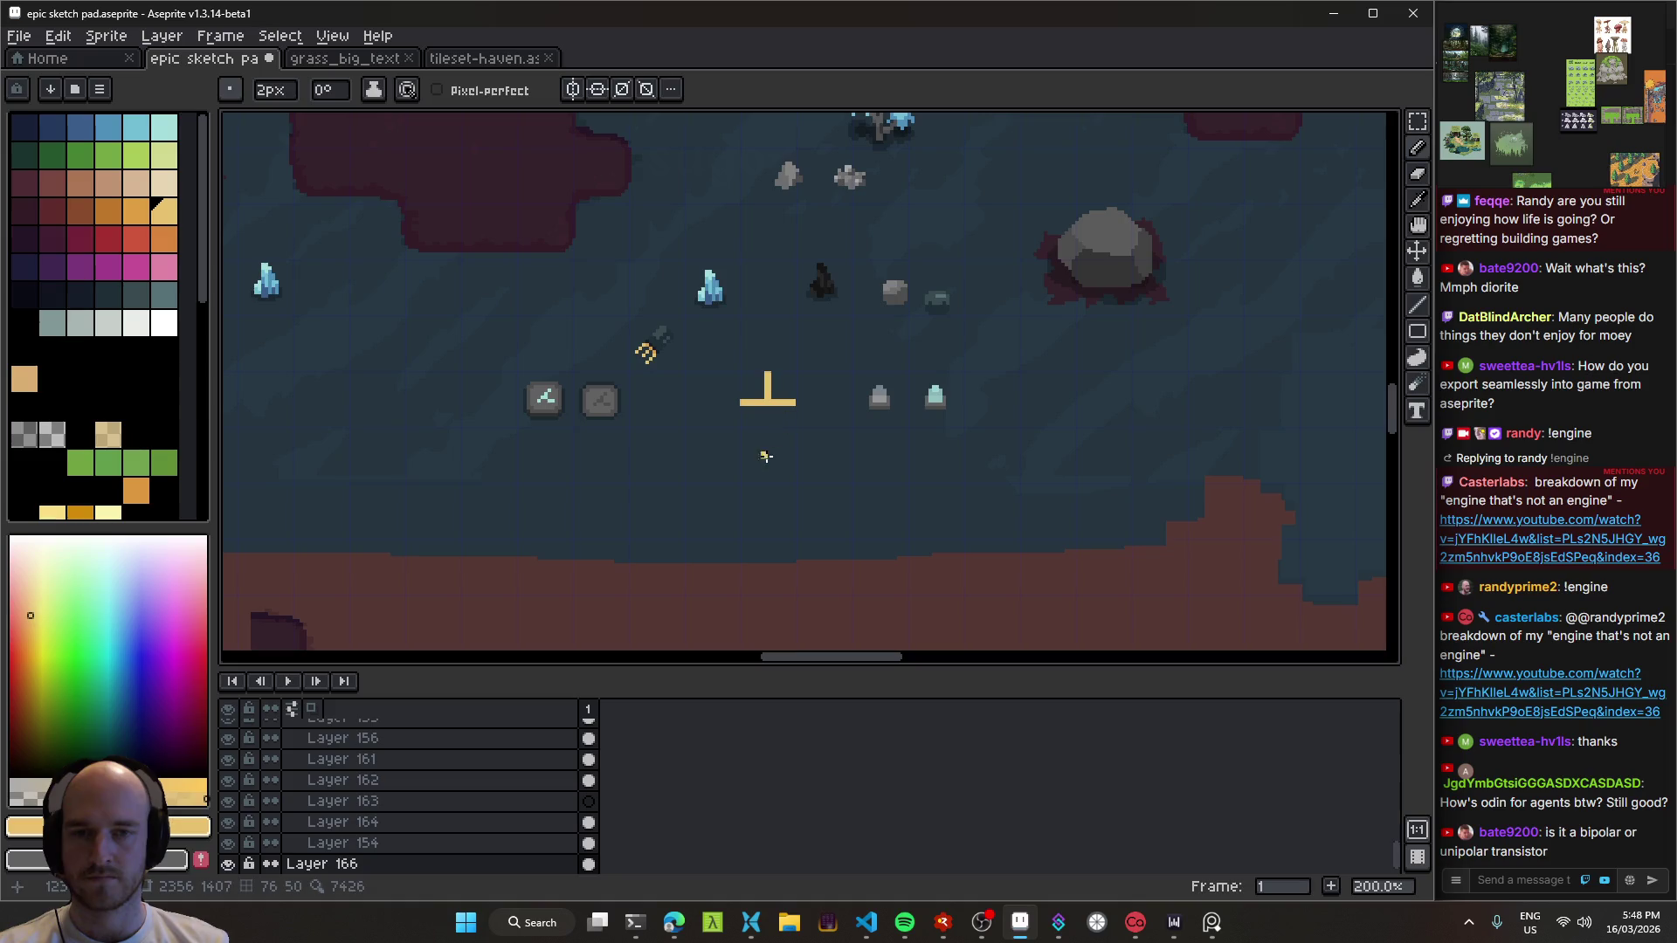
scroll(760, 452, "up", 7)
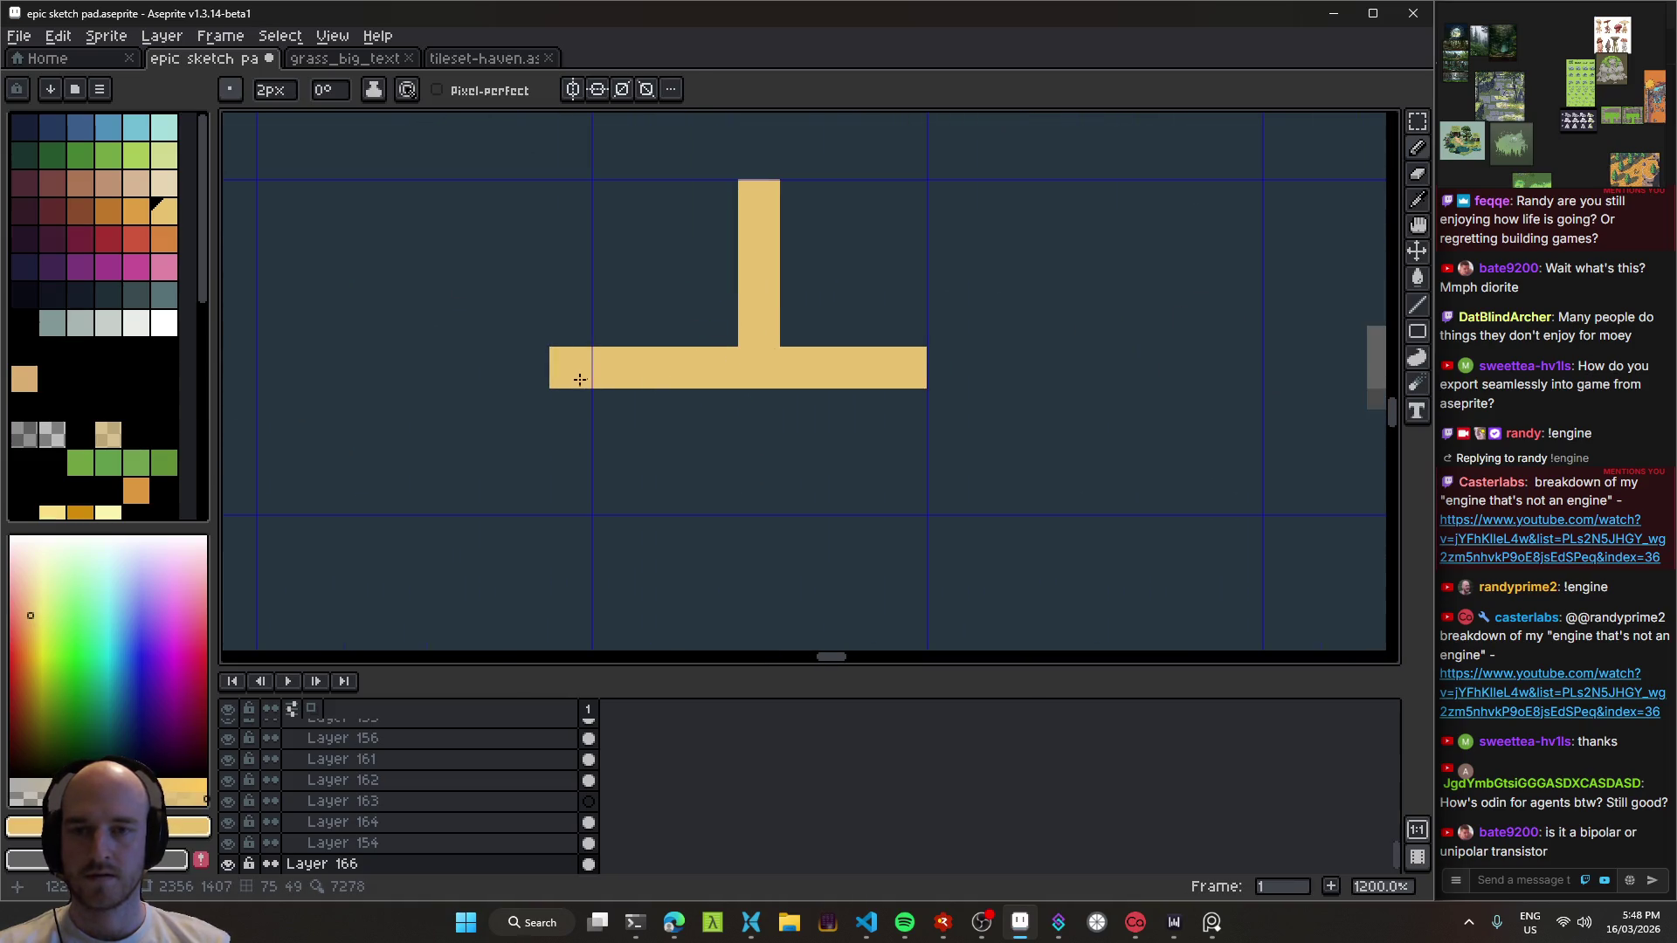
key("plus")
key("plus")
key("plus")
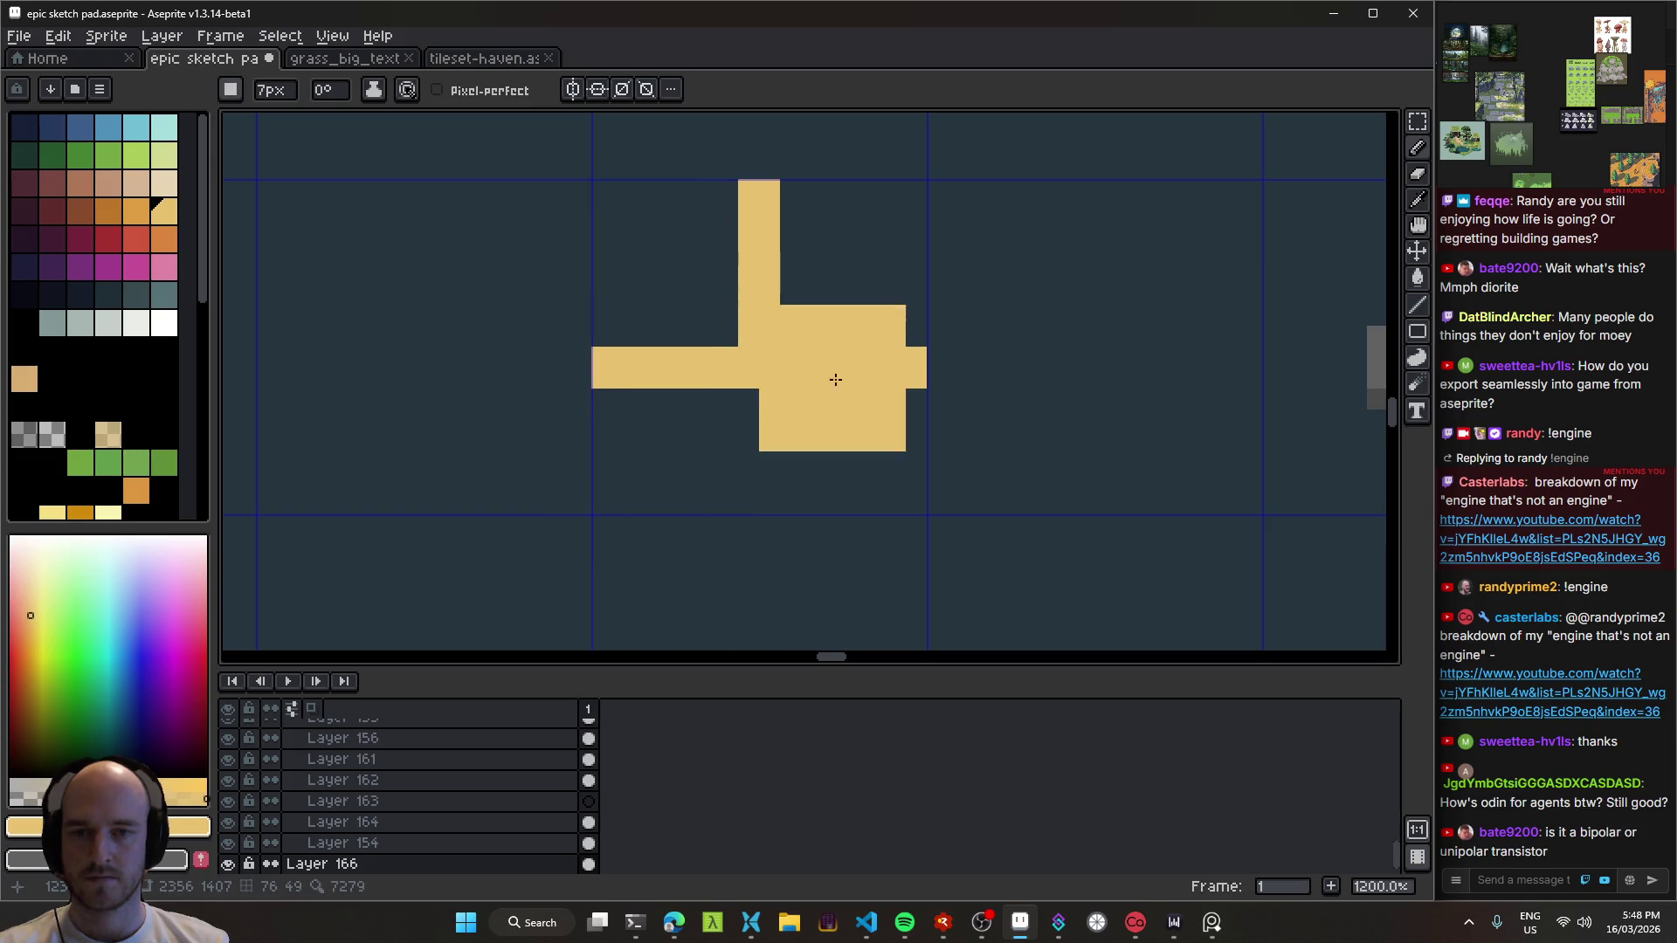
key("b")
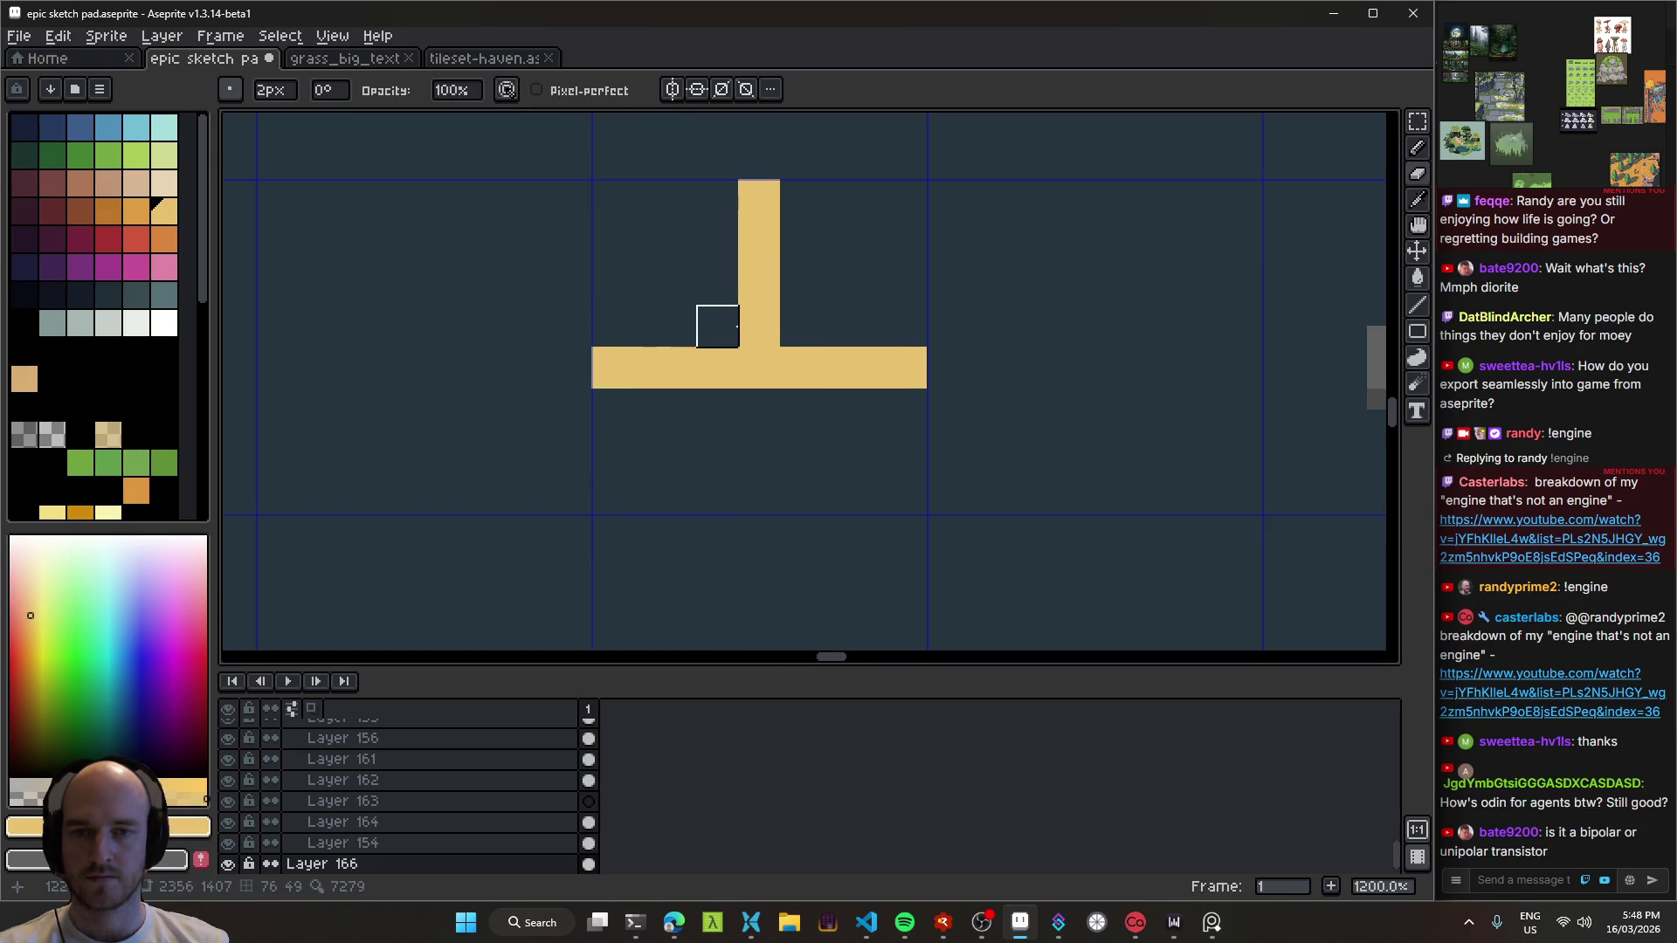
Step: Lasso the T's base and nudge it up against the stem
key("q")
mouse_move(926, 347)
left_mouse_down()
mouse_move(790, 343)
mouse_move(1056, 385)
mouse_move(928, 350)
left_mouse_up()
left_click(900, 378)
key("Up")
key("Up")
key("Return")
key("b")
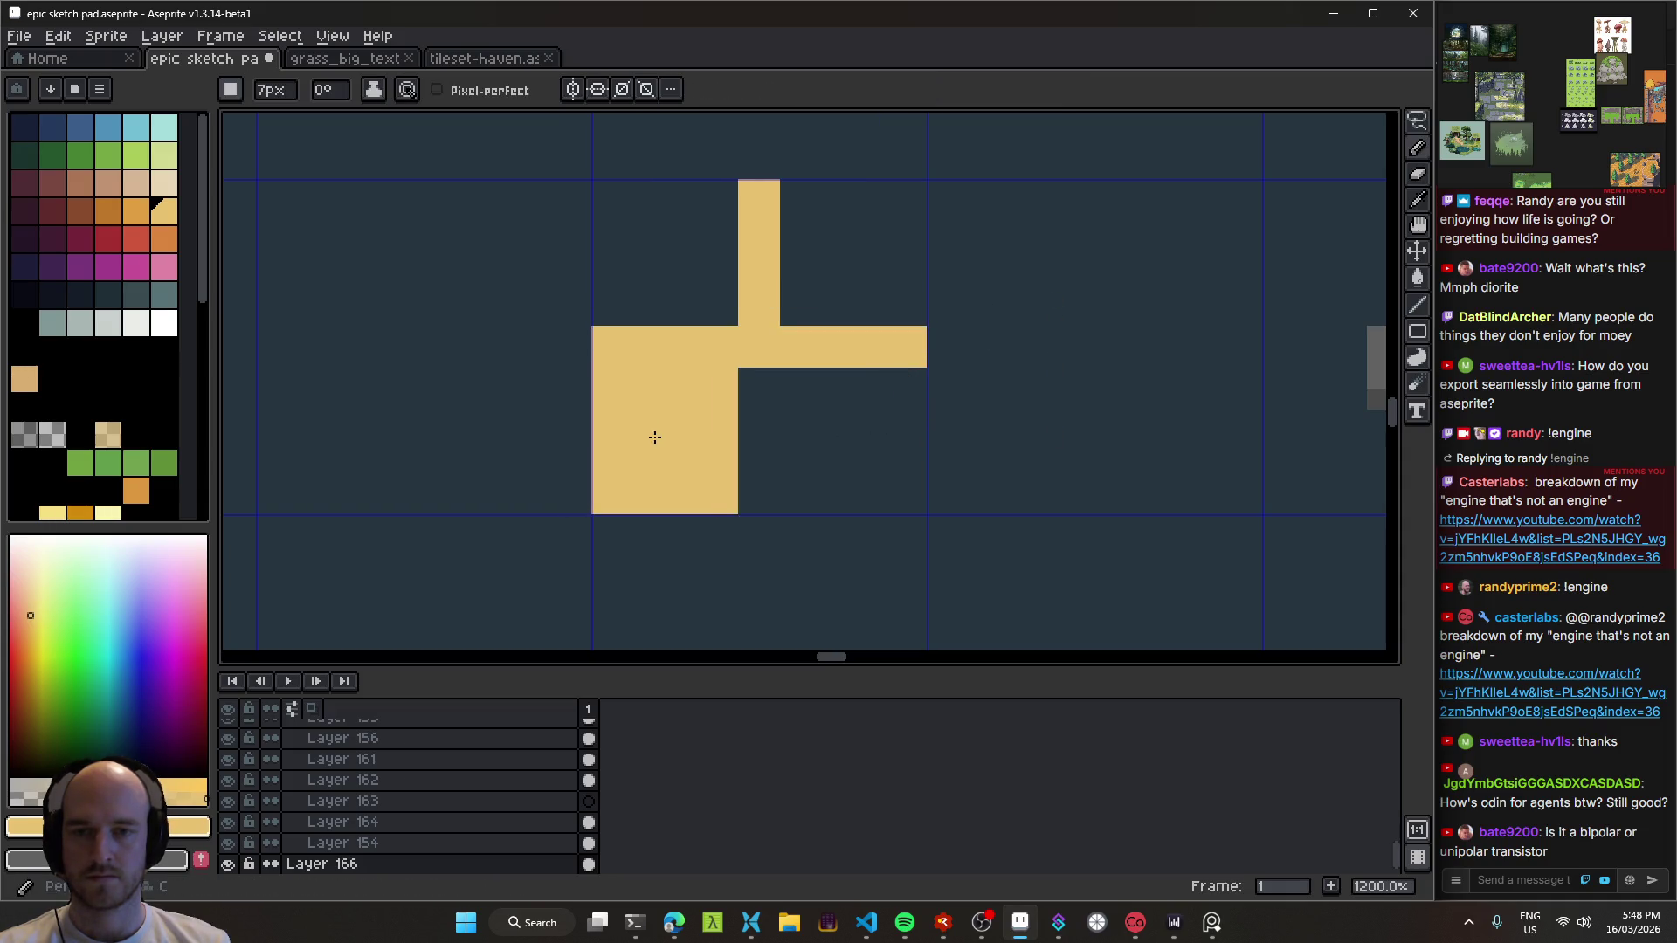
Step: Draw a leg hanging below the horizontal bar with a 1px pencil
scroll(633, 272, "down", 6)
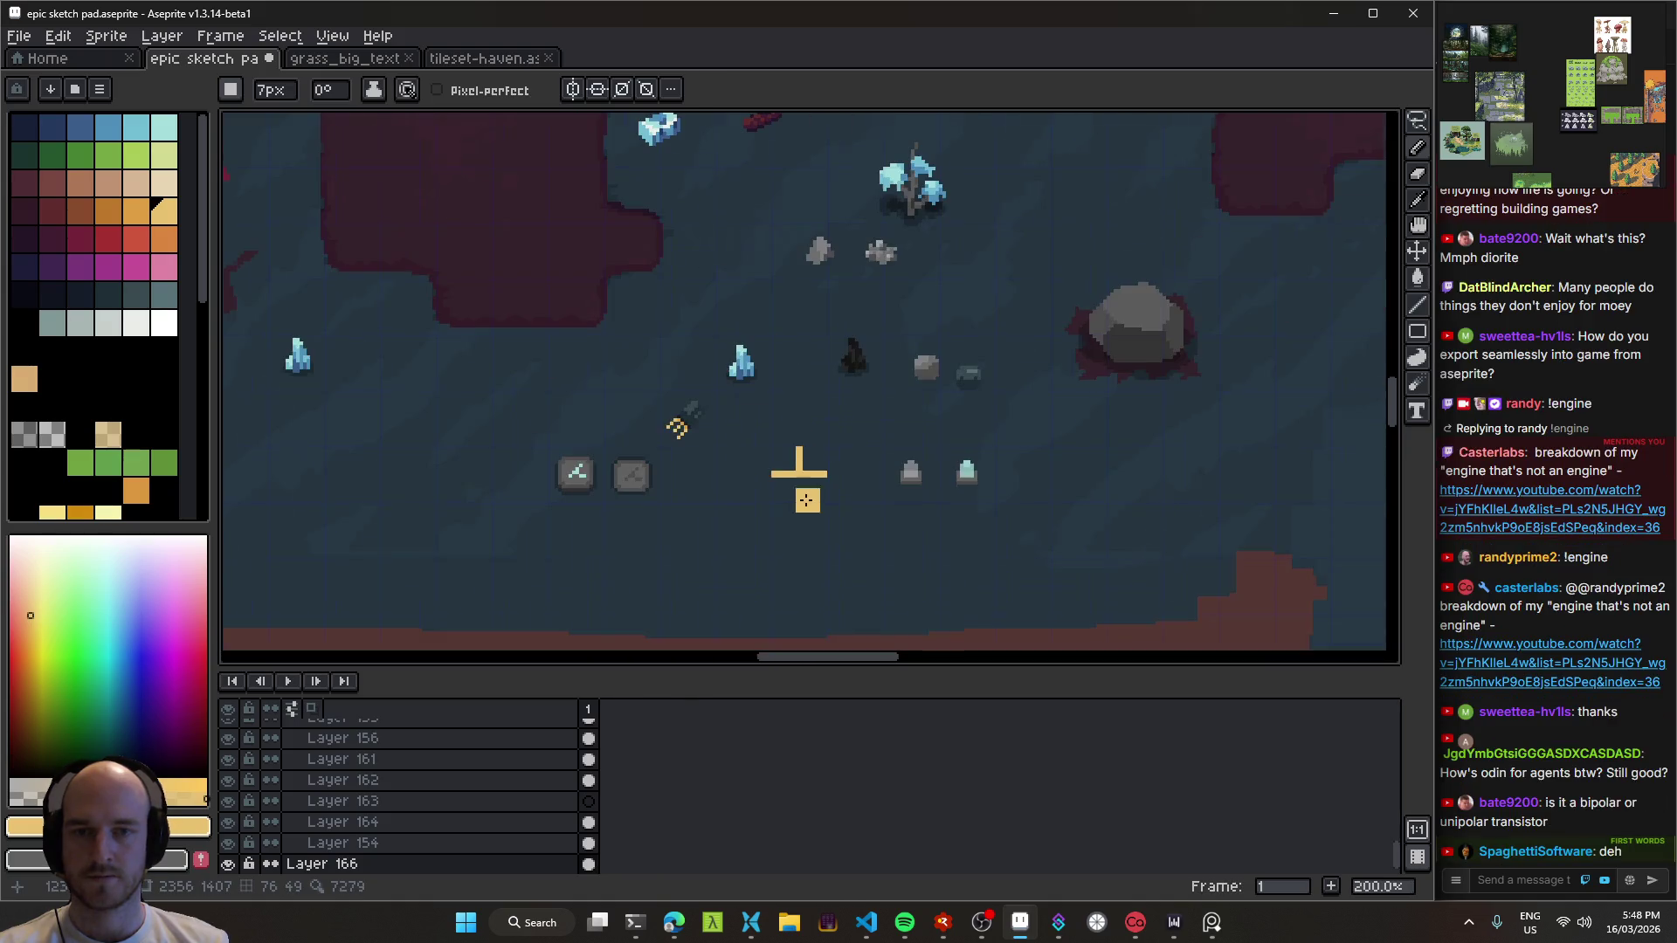
key("minus")
key("minus")
key("minus")
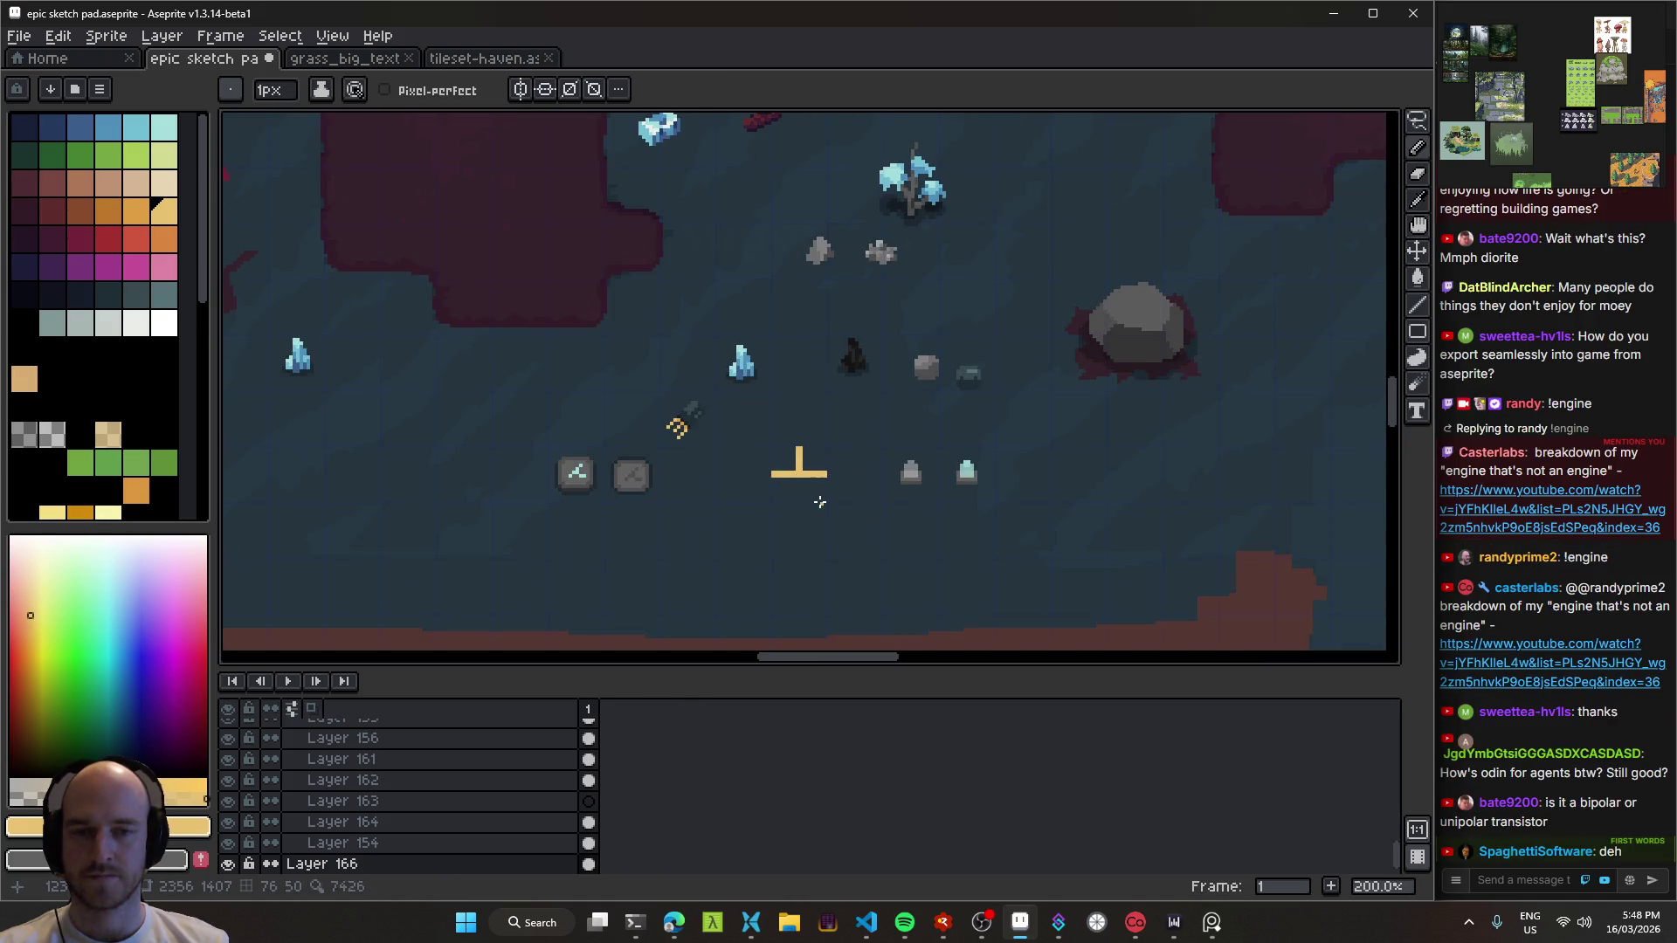
scroll(802, 472, "up", 4)
mouse_move(789, 487)
left_mouse_down()
mouse_move(895, 480)
mouse_move(857, 461)
mouse_move(836, 345)
left_mouse_up()
key("e")
key("b")
mouse_move(819, 458)
left_mouse_down()
mouse_move(845, 521)
mouse_move(660, 413)
mouse_move(830, 437)
left_mouse_up()
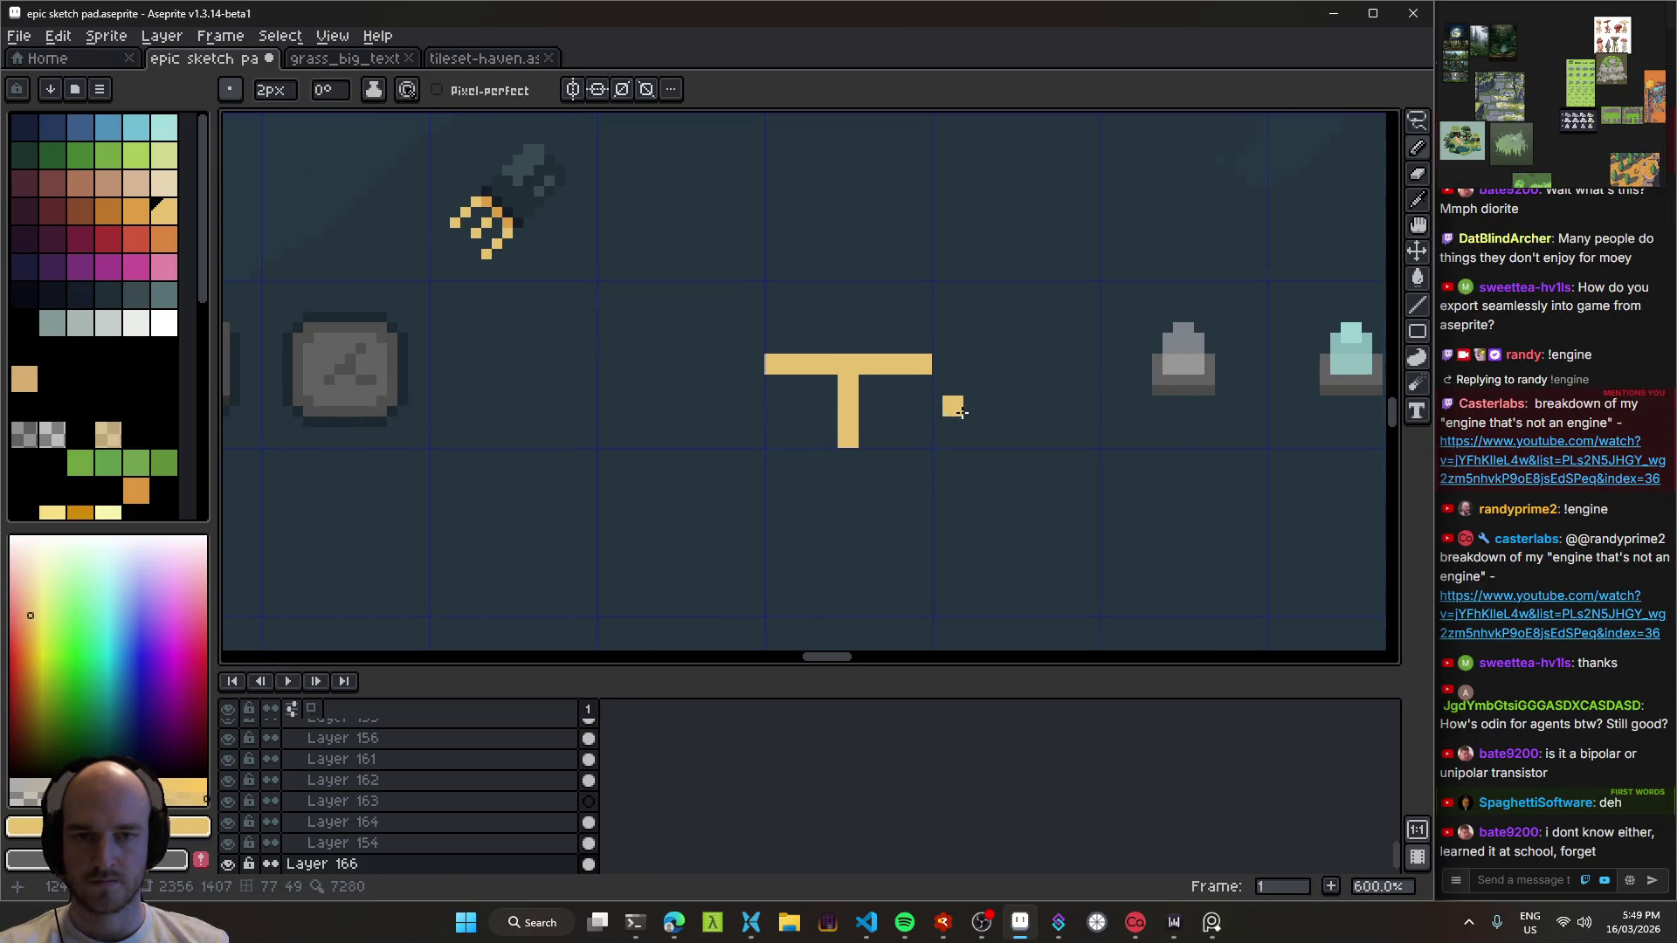
Step: Save the sketch pad file and pan back to the nearby sprites
scroll(960, 413, "up", 1)
key("ctrl+s")
mouse_move(953, 405)
left_mouse_down()
mouse_move(854, 367)
mouse_move(868, 393)
left_mouse_up()
scroll(868, 393, "down", 3)
mouse_move(996, 513)
left_mouse_down()
mouse_move(940, 506)
mouse_move(703, 374)
left_mouse_up()
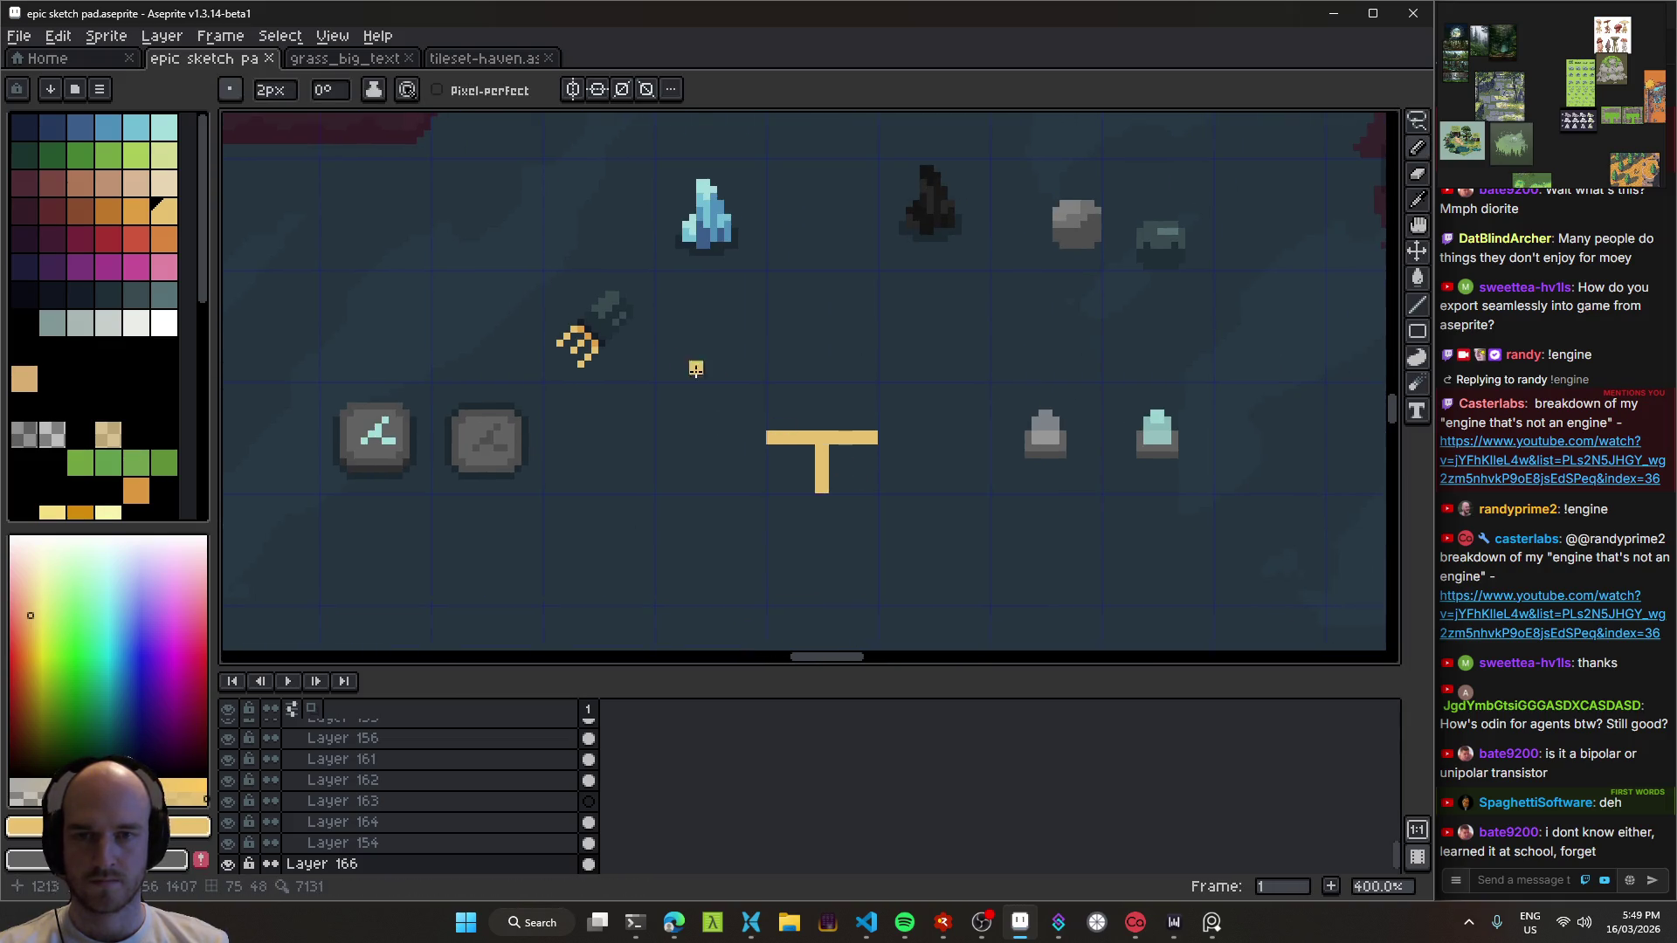
scroll(800, 452, "up", 2)
Step: Sample the dark teal and resize the pencil to 8px, then back to 1px
key("i")
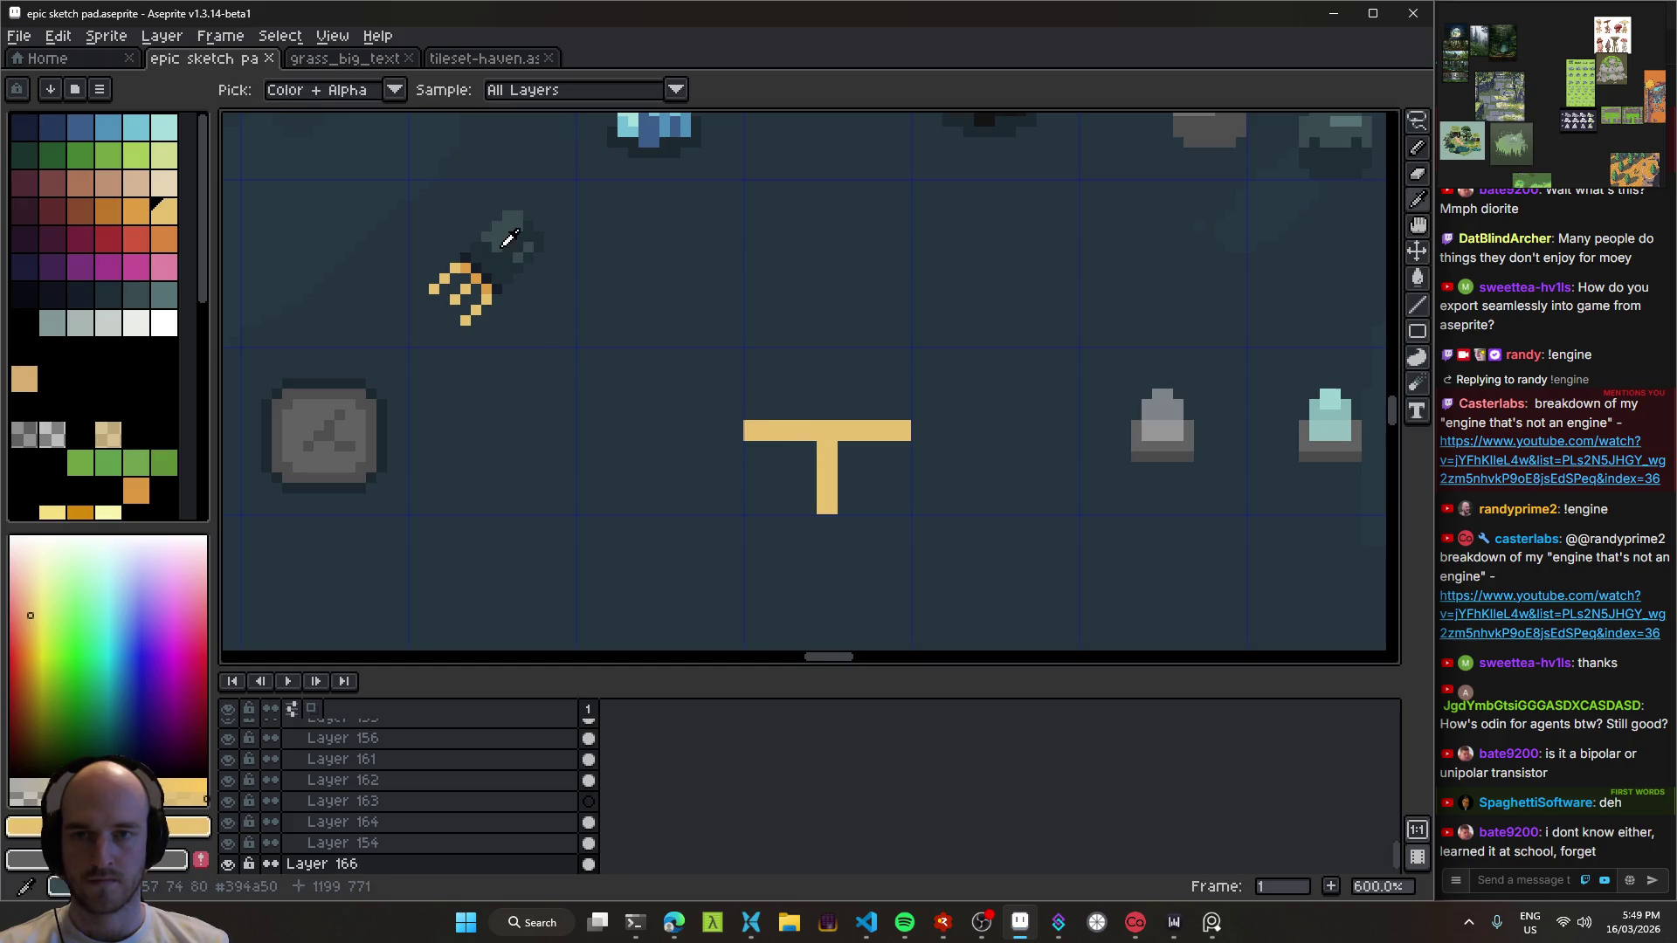
left_click(738, 316)
scroll(813, 428, "up", 4)
key("b")
left_click_drag(795, 472, 694, 363)
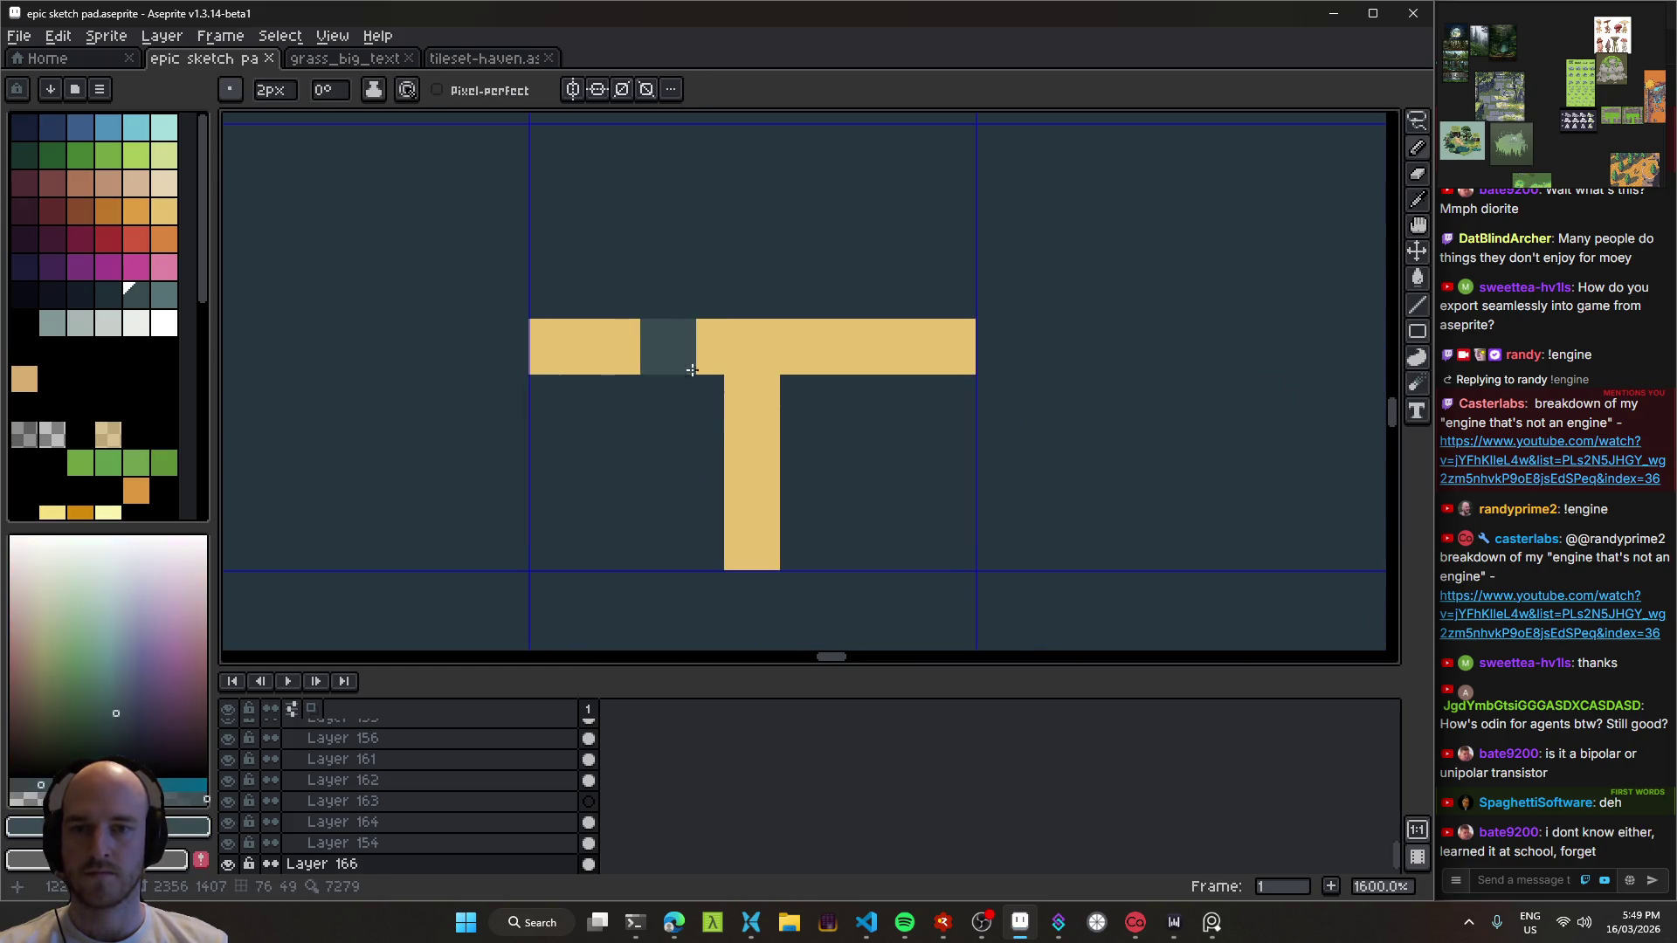
key("plus")
key("plus")
key("plus")
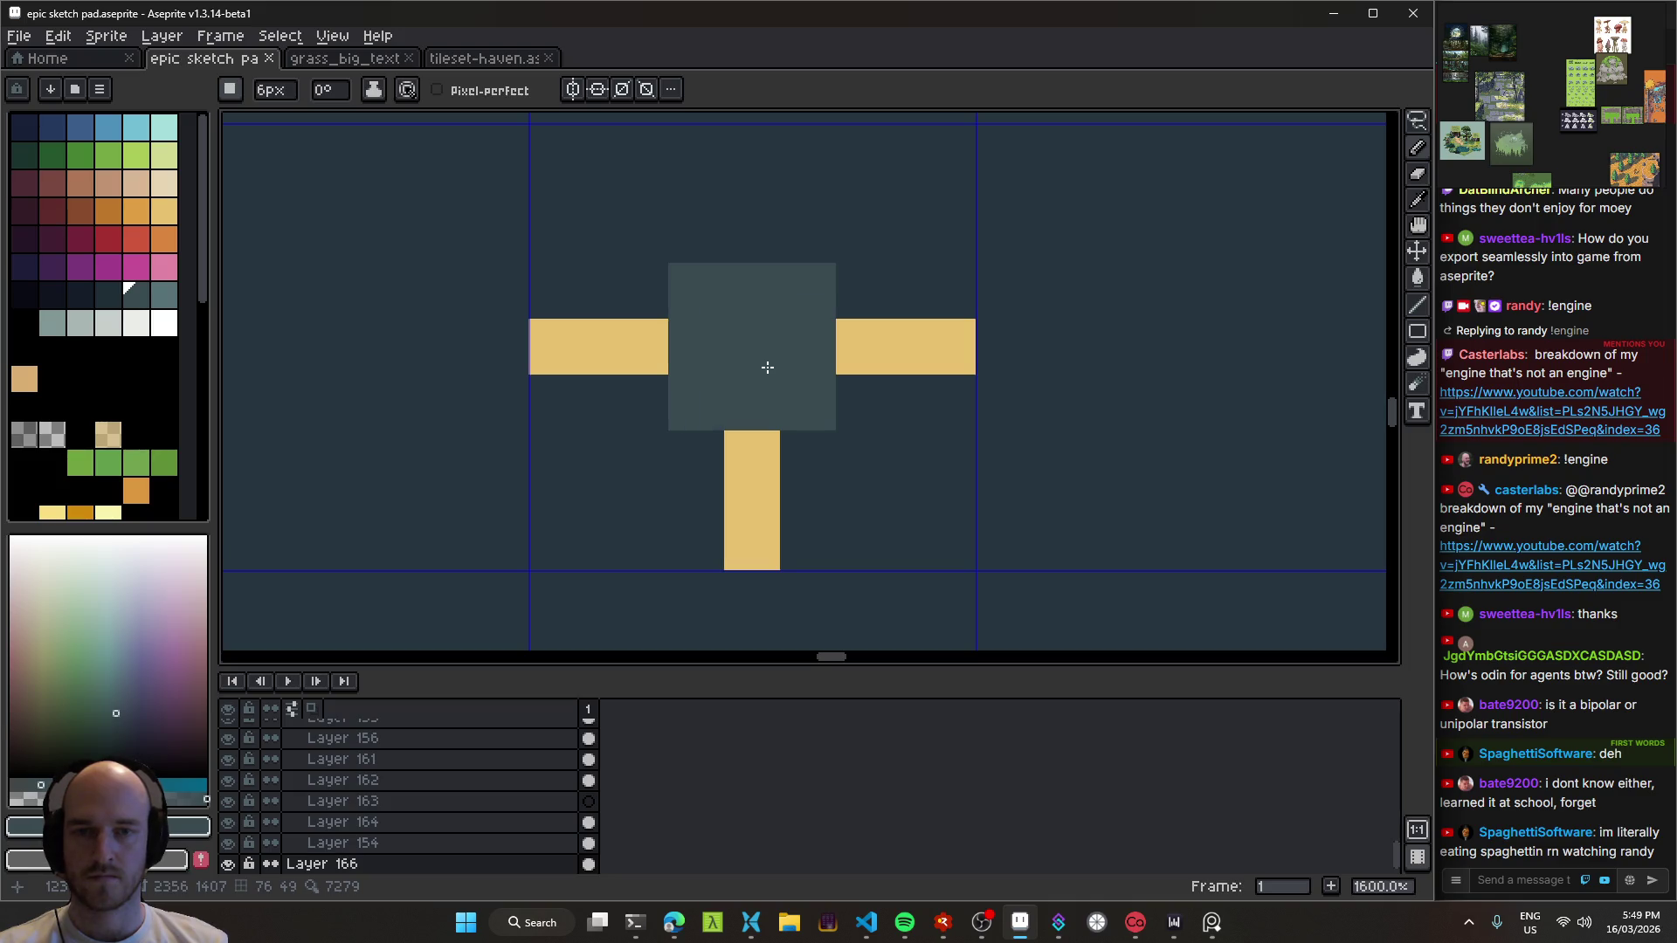
key("plus")
key("plus")
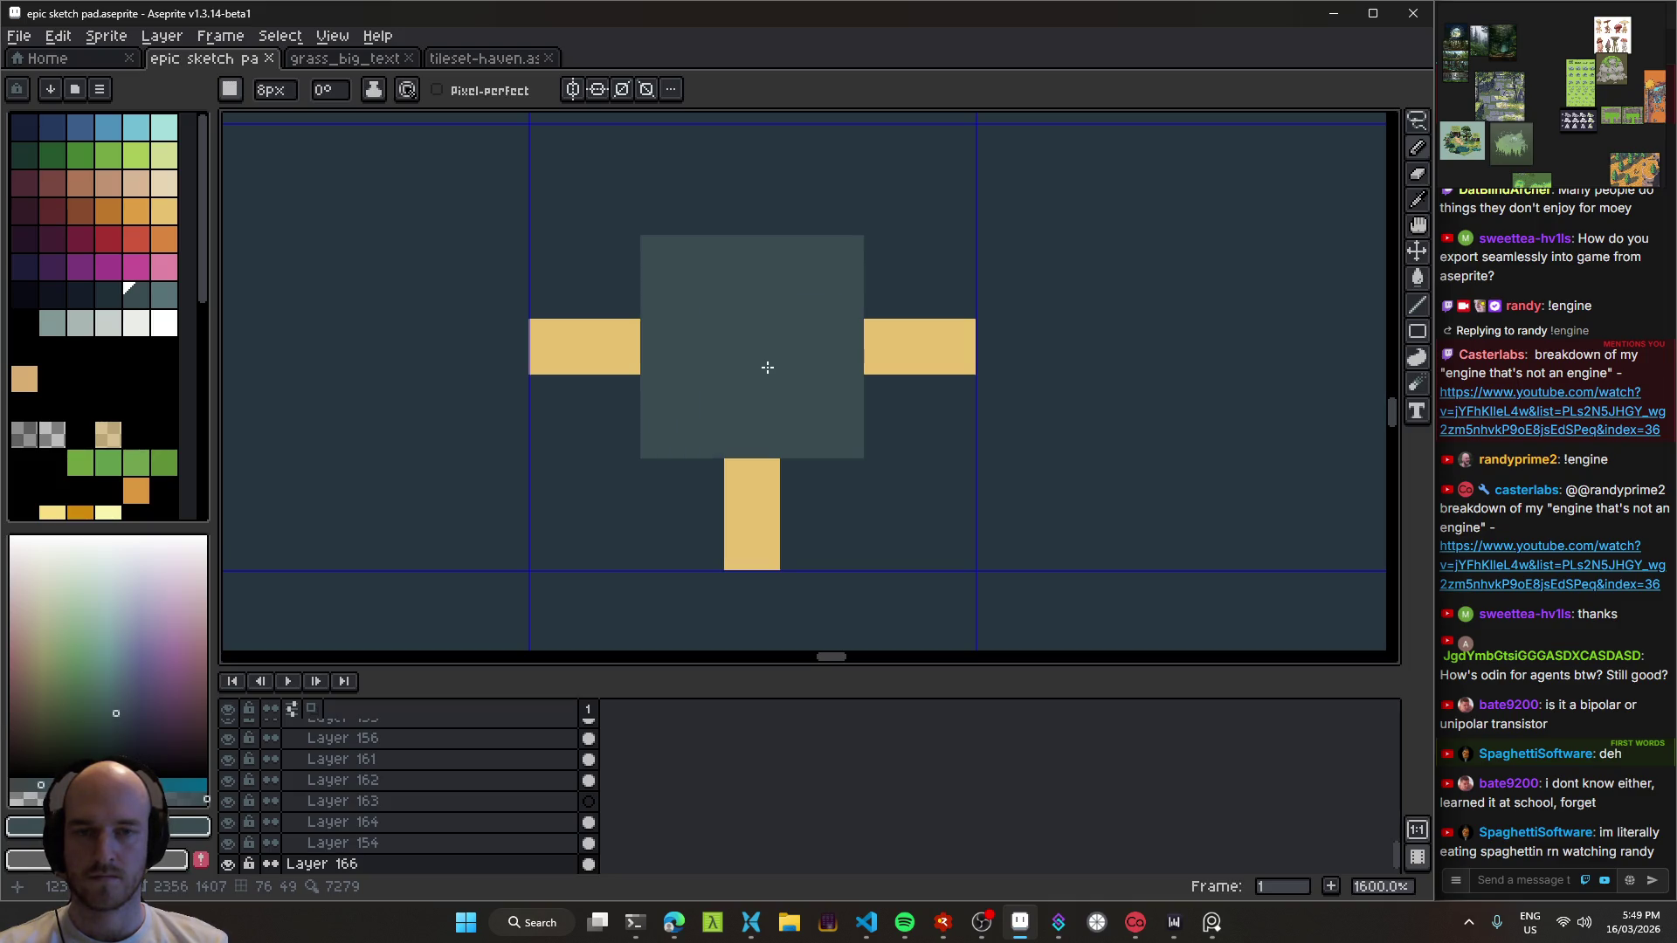
scroll(767, 367, "down", 4)
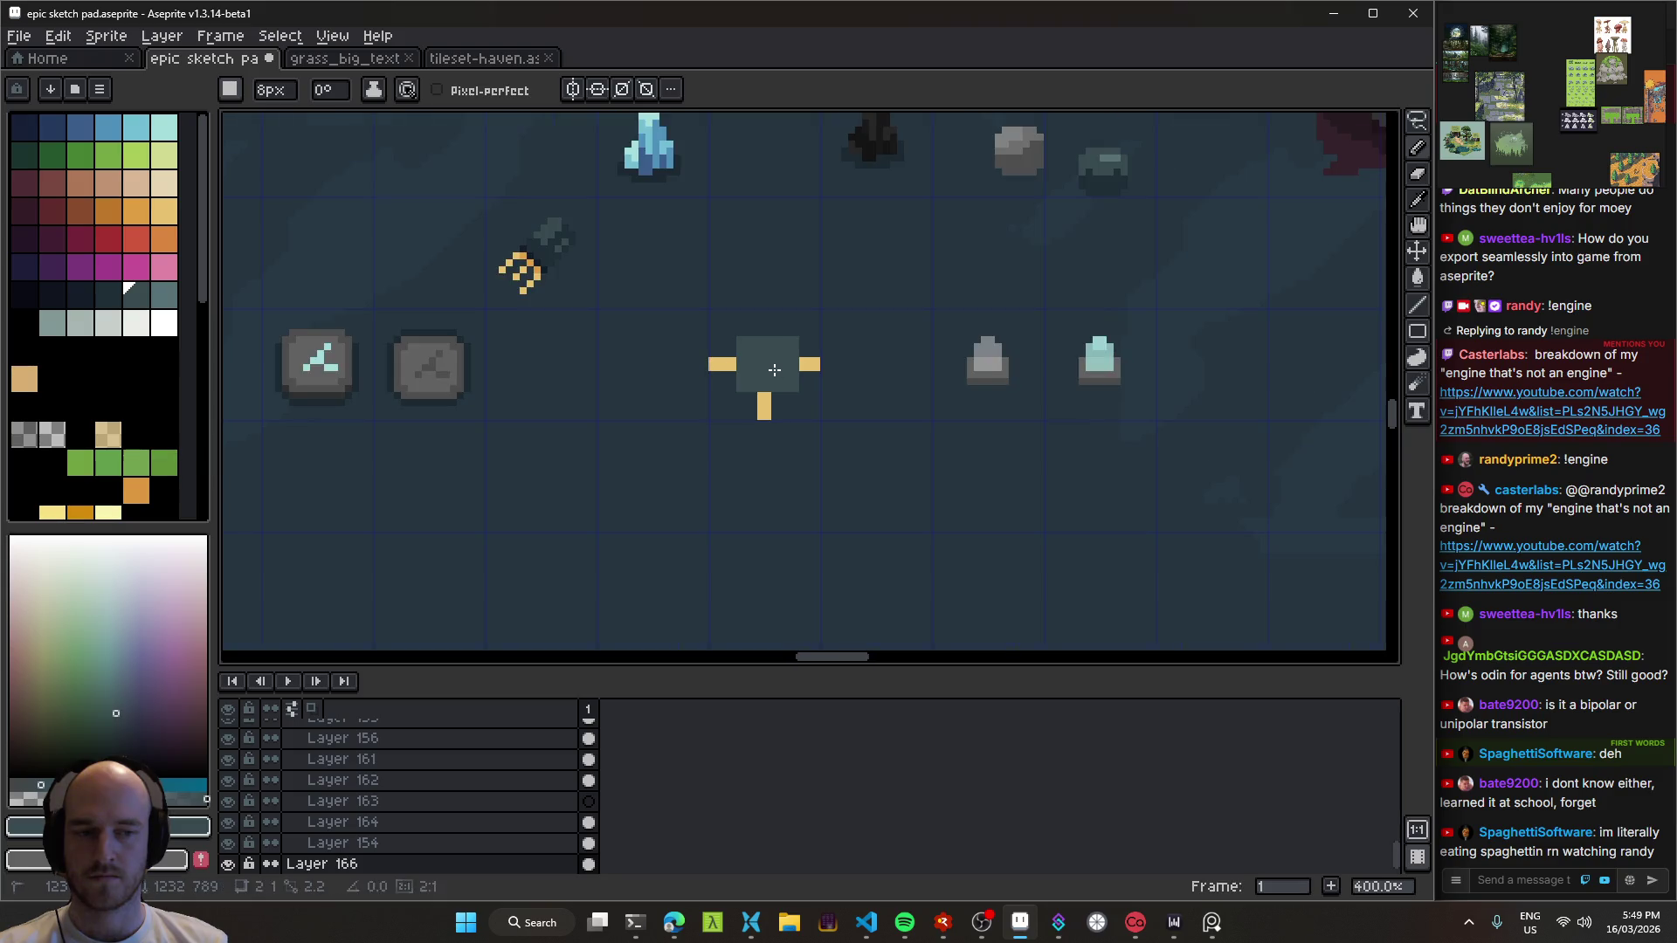
key("minus")
key("minus")
key("minus")
scroll(723, 371, "up", 1)
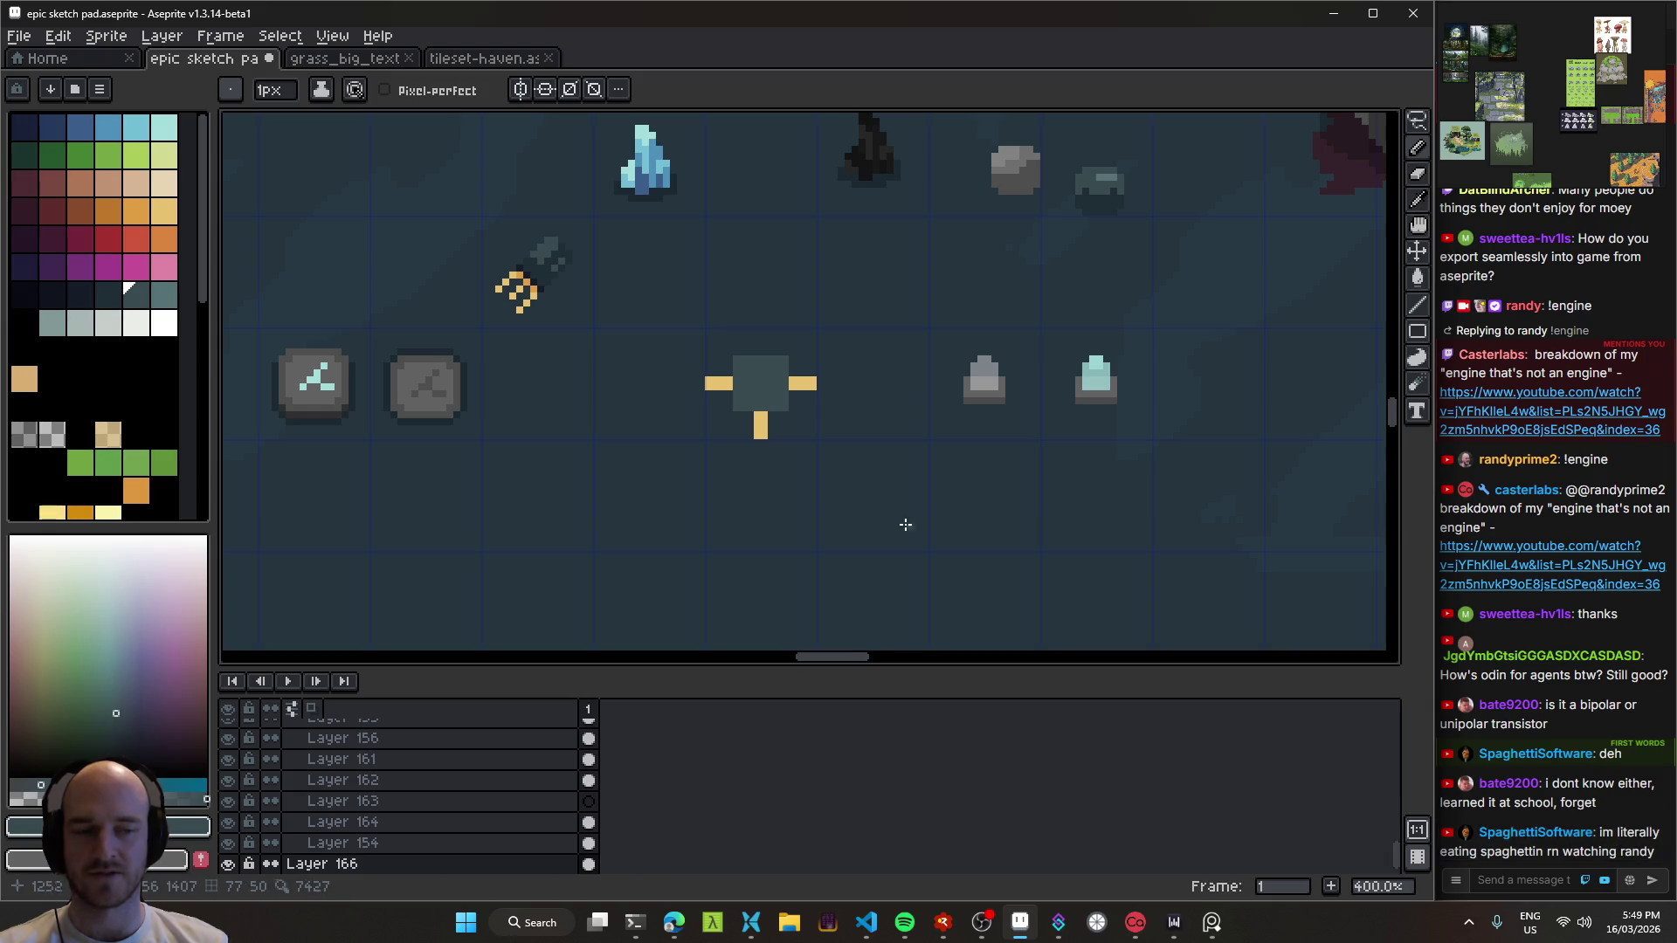
scroll(751, 419, "up", 8)
Step: Paint a darkest-teal shadow strip along the square's bottom edge, then sample grey from the rock
key("alt")
left_click(699, 376)
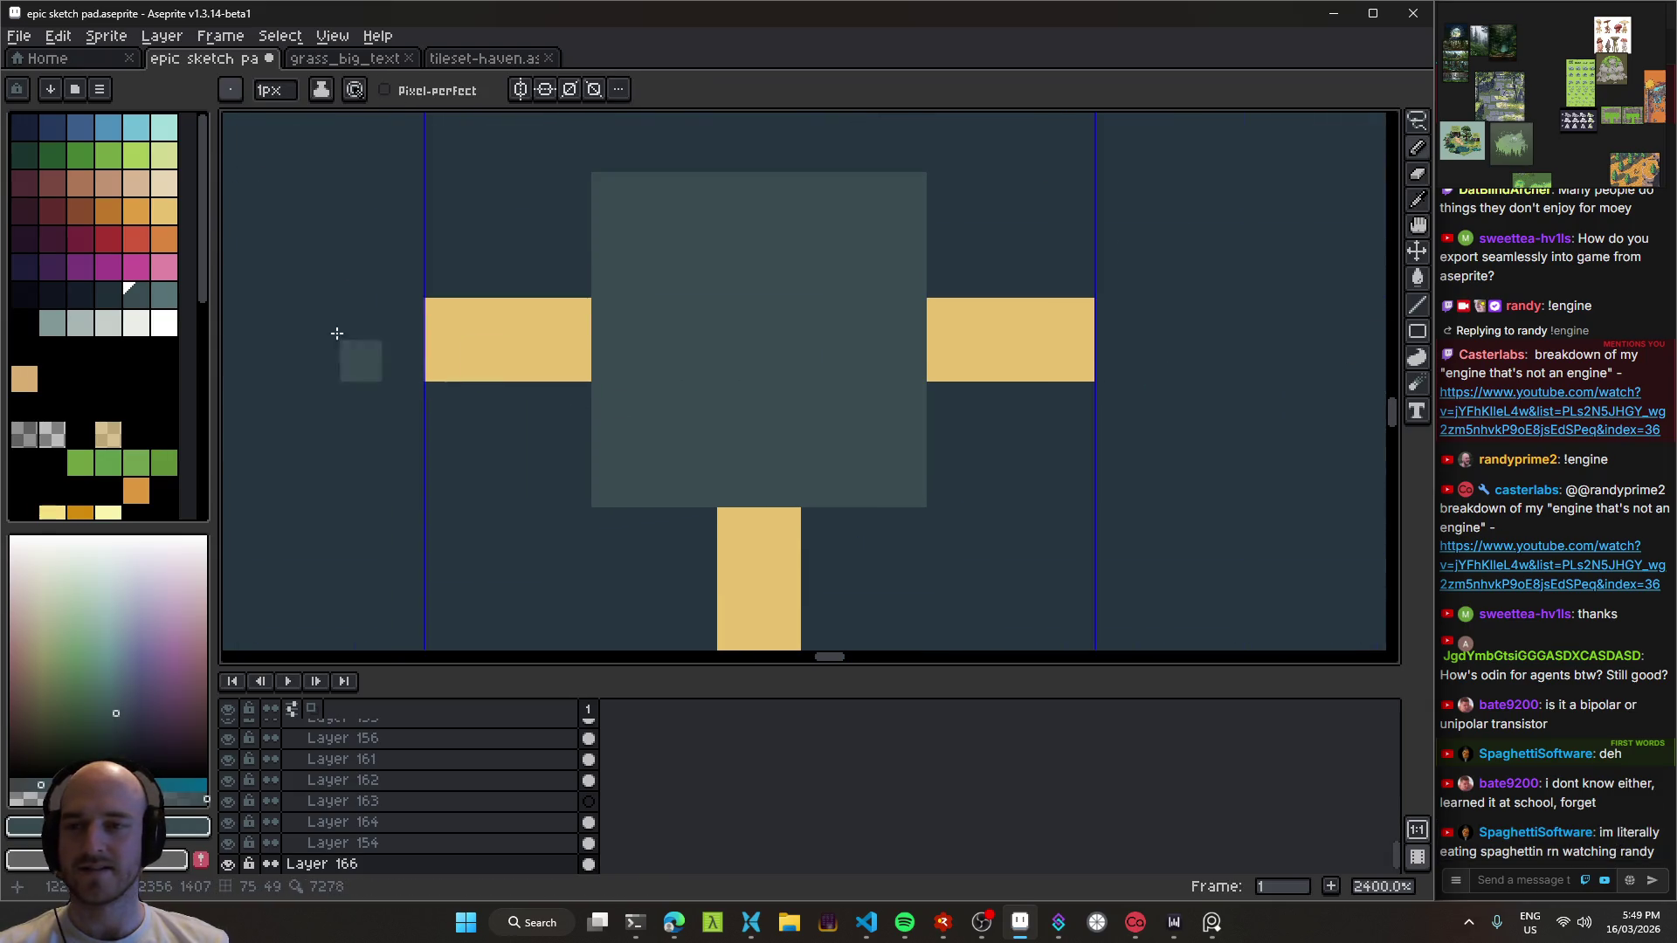
left_click(107, 295)
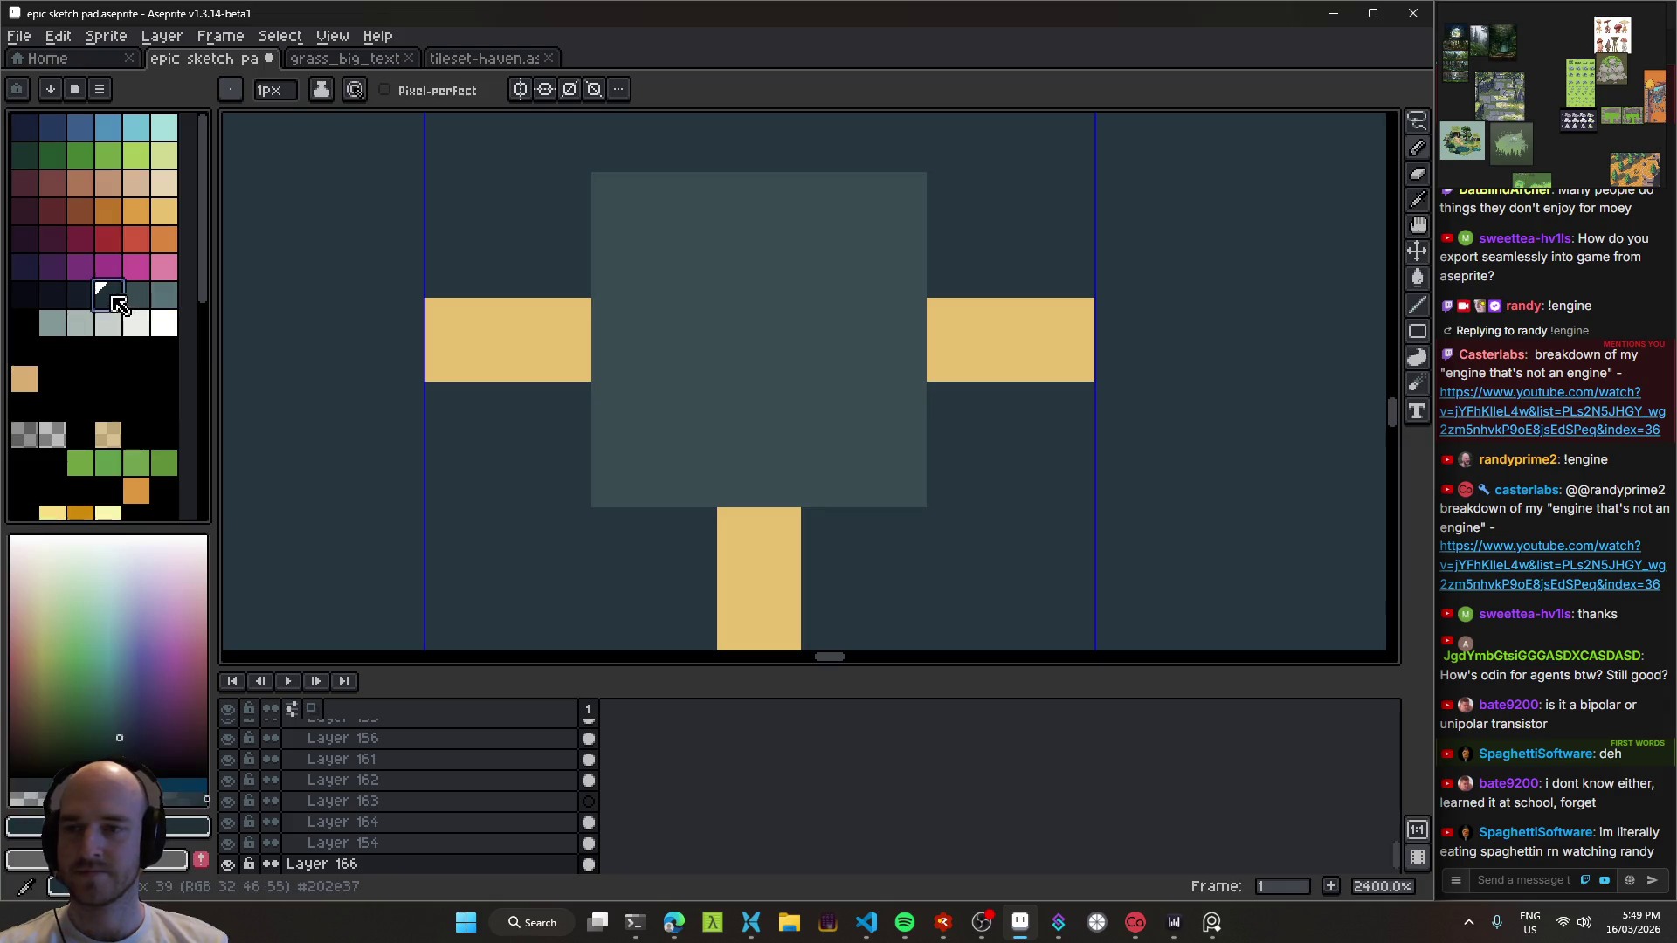
left_click_drag(598, 527, 831, 528)
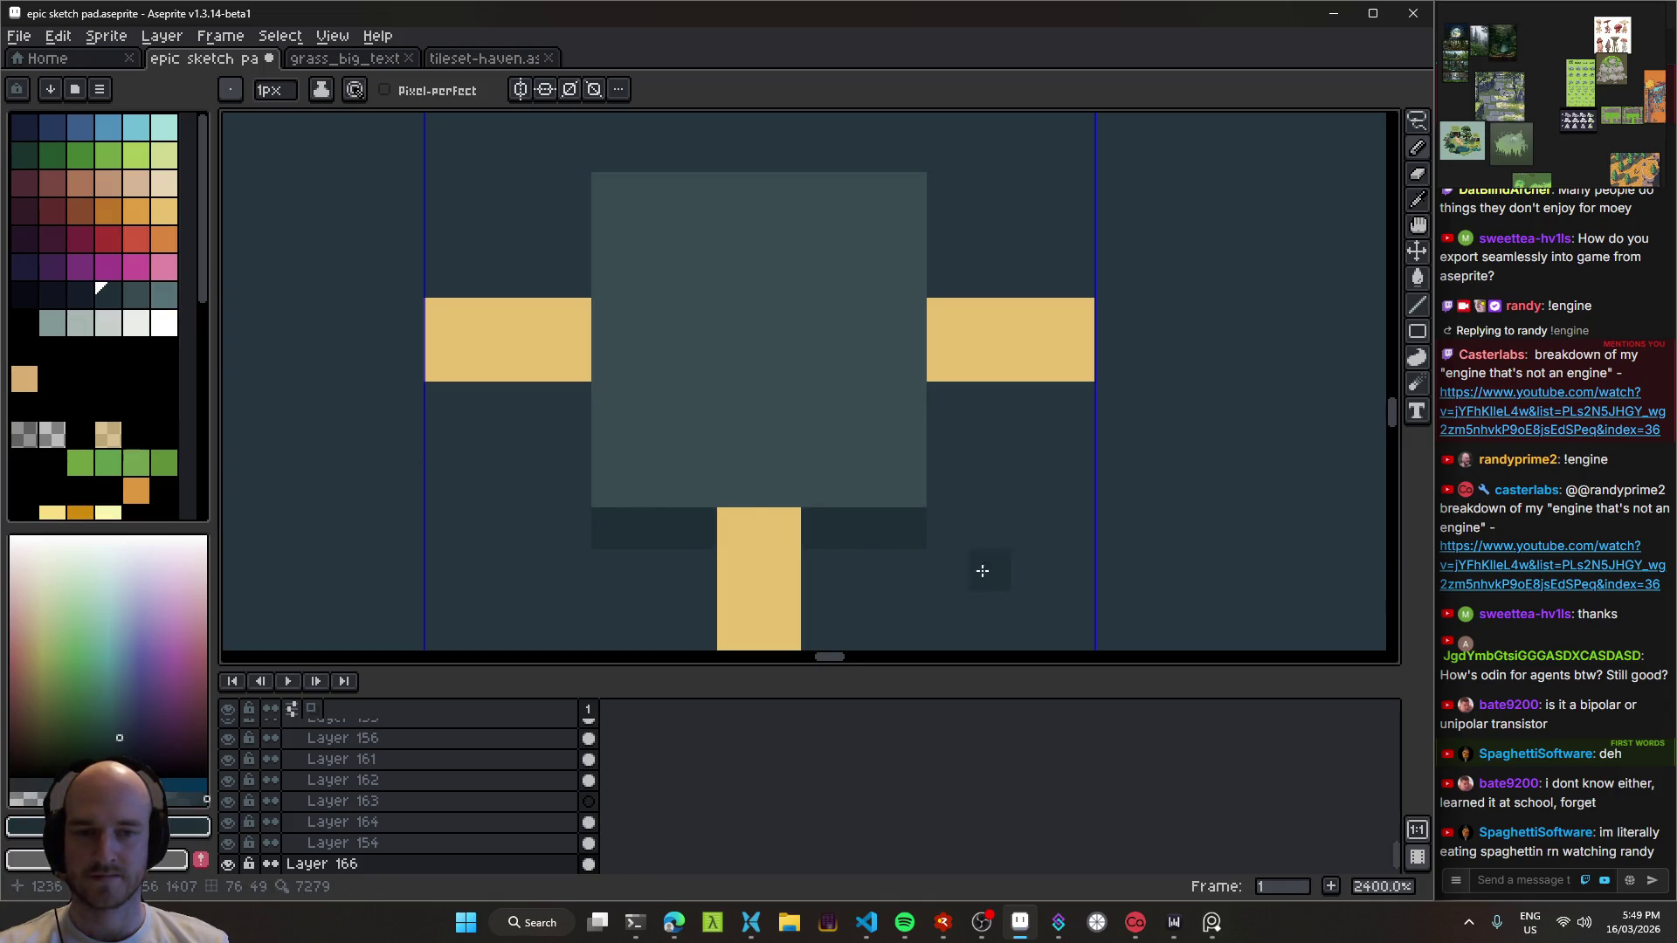
scroll(906, 452, "down", 7)
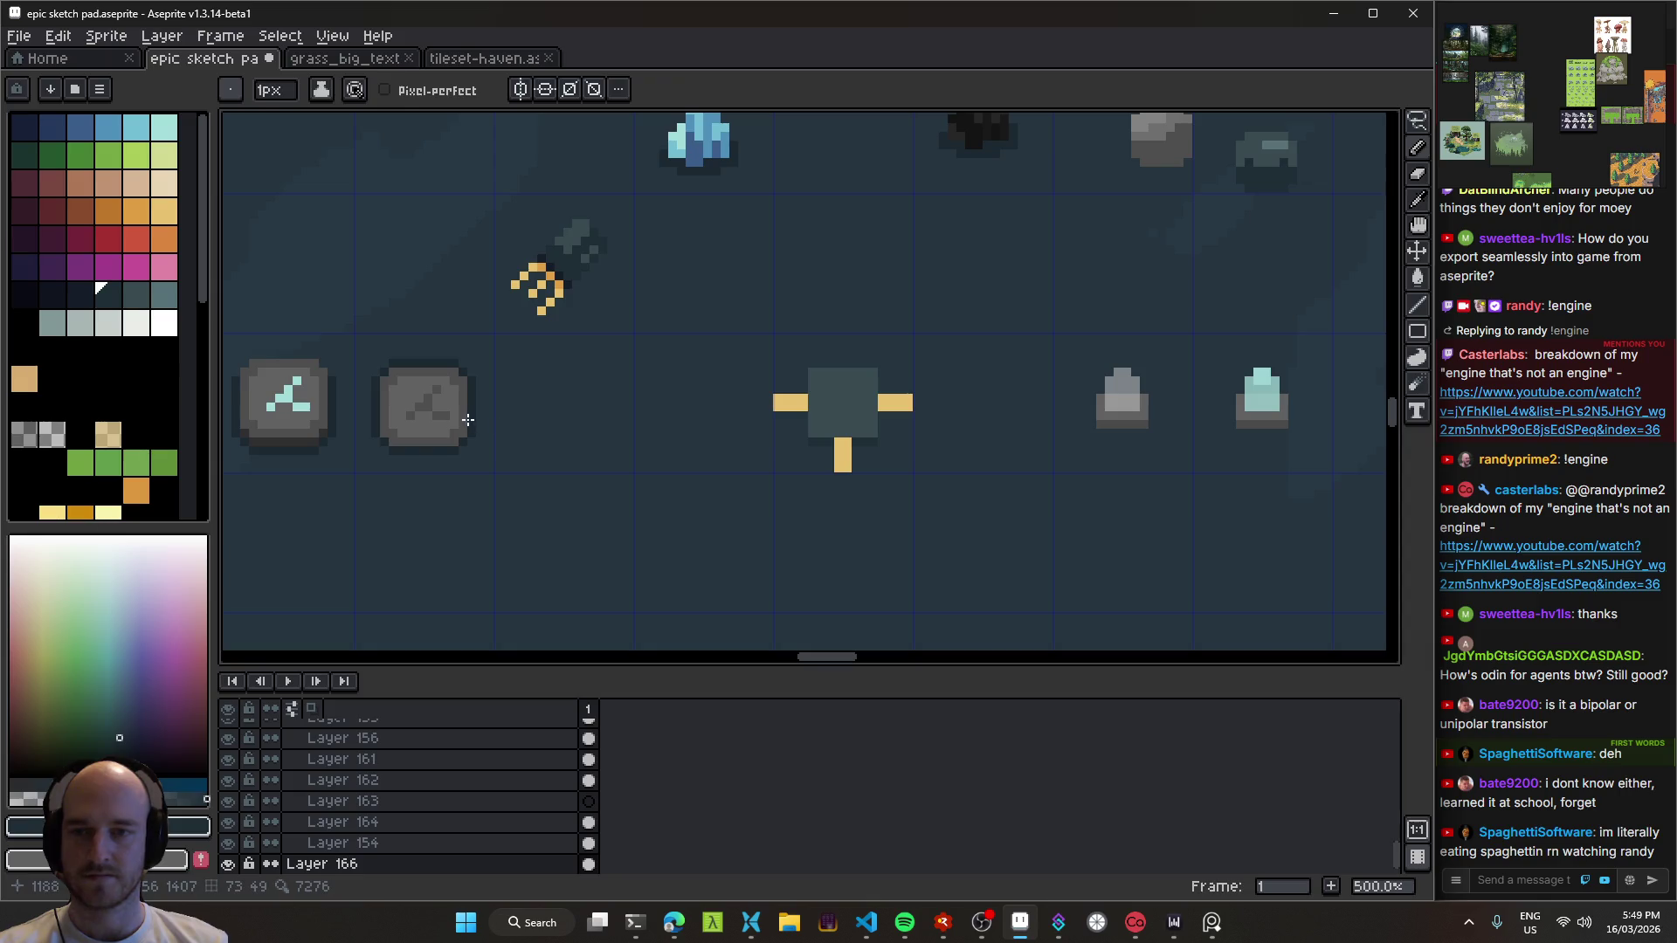
left_click(469, 420, "alt")
scroll(808, 463, "up", 2)
key("ctrl+z")
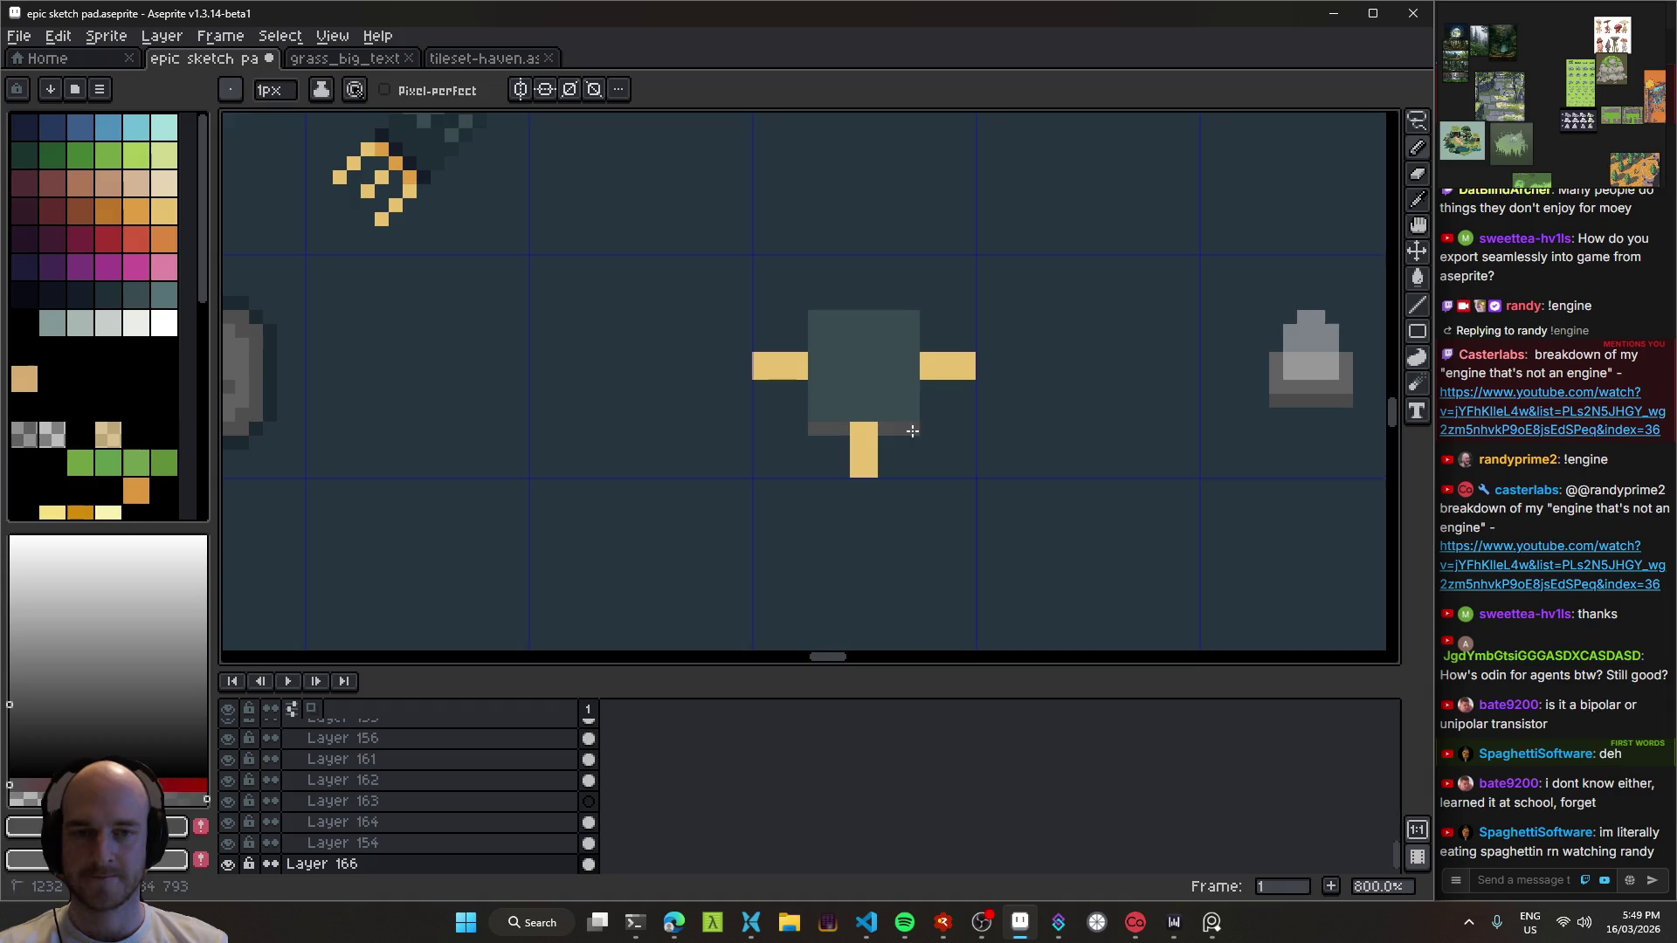
scroll(912, 431, "left", 2)
left_click(430, 363, "alt")
Step: Bucket-fill the transistor body with grey, then with dark teal from the sword handle
key("g")
left_click(1054, 411)
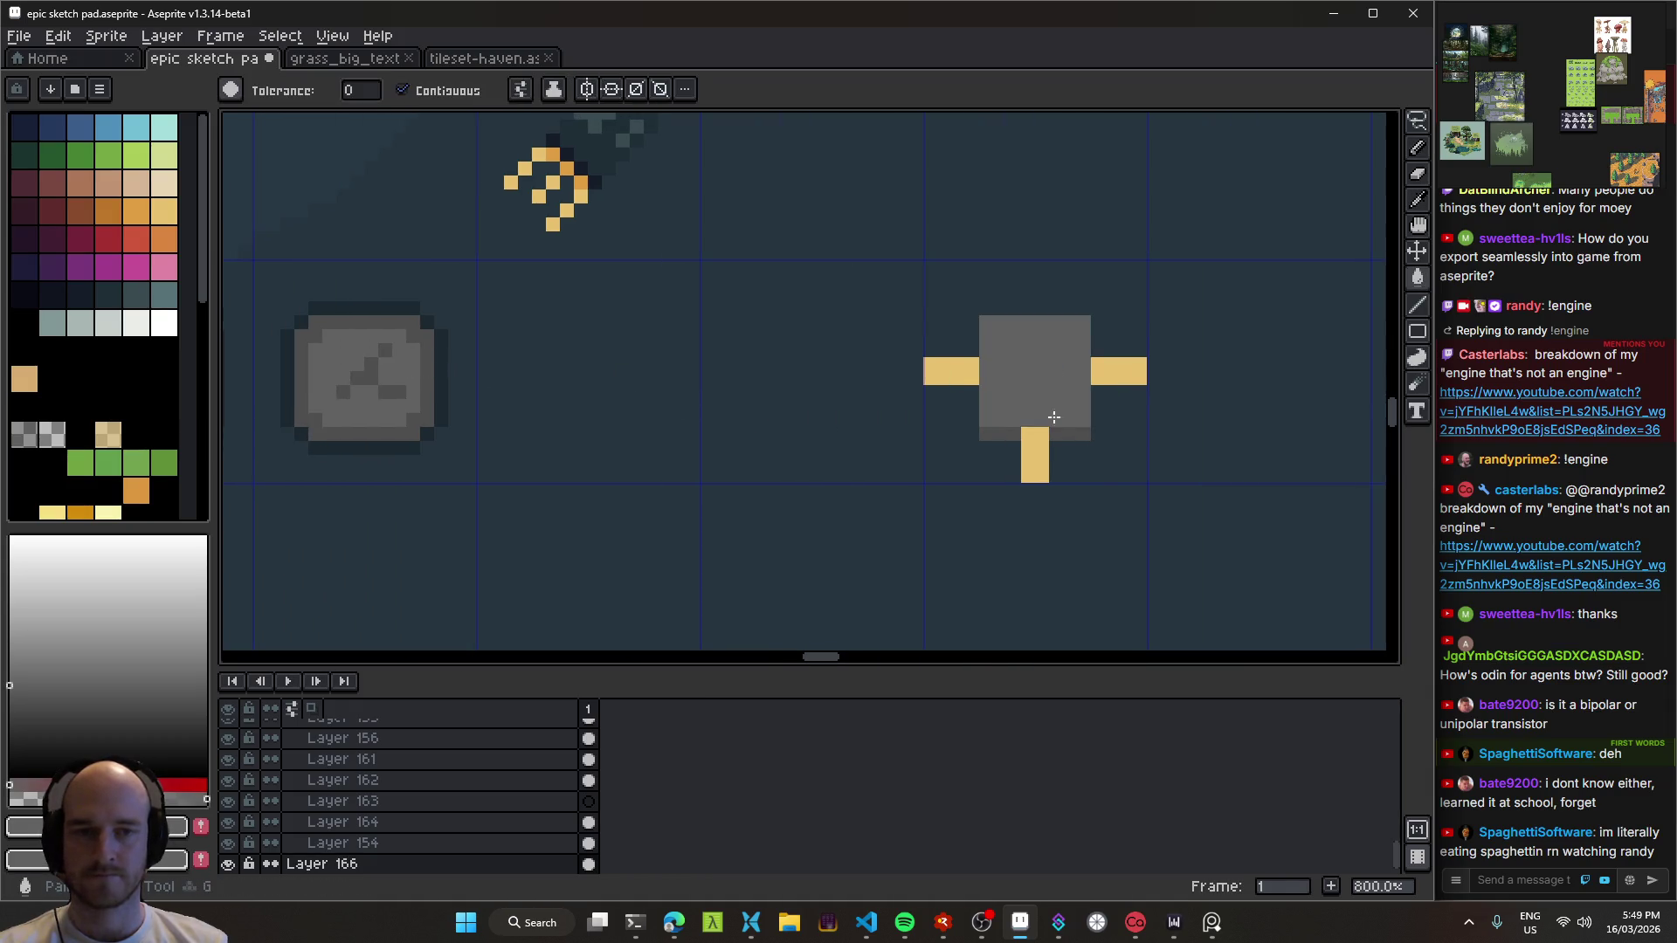
scroll(1054, 411, "down", 5)
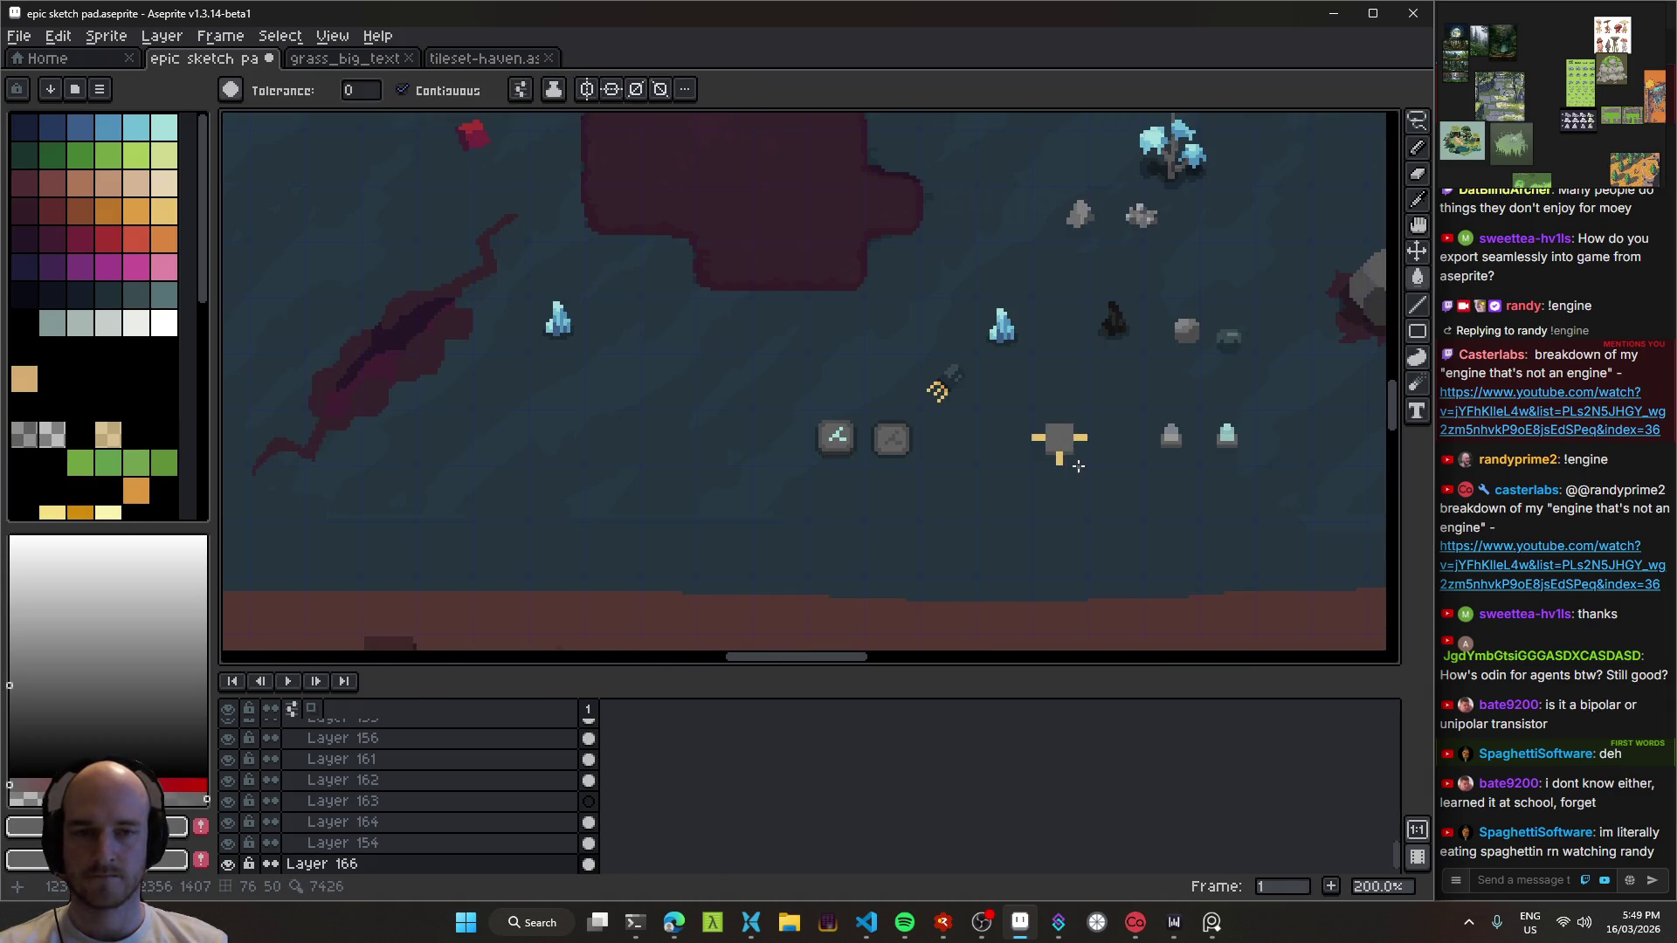
scroll(1078, 466, "up", 2)
scroll(1078, 467, "down", 3)
scroll(1077, 466, "up", 3)
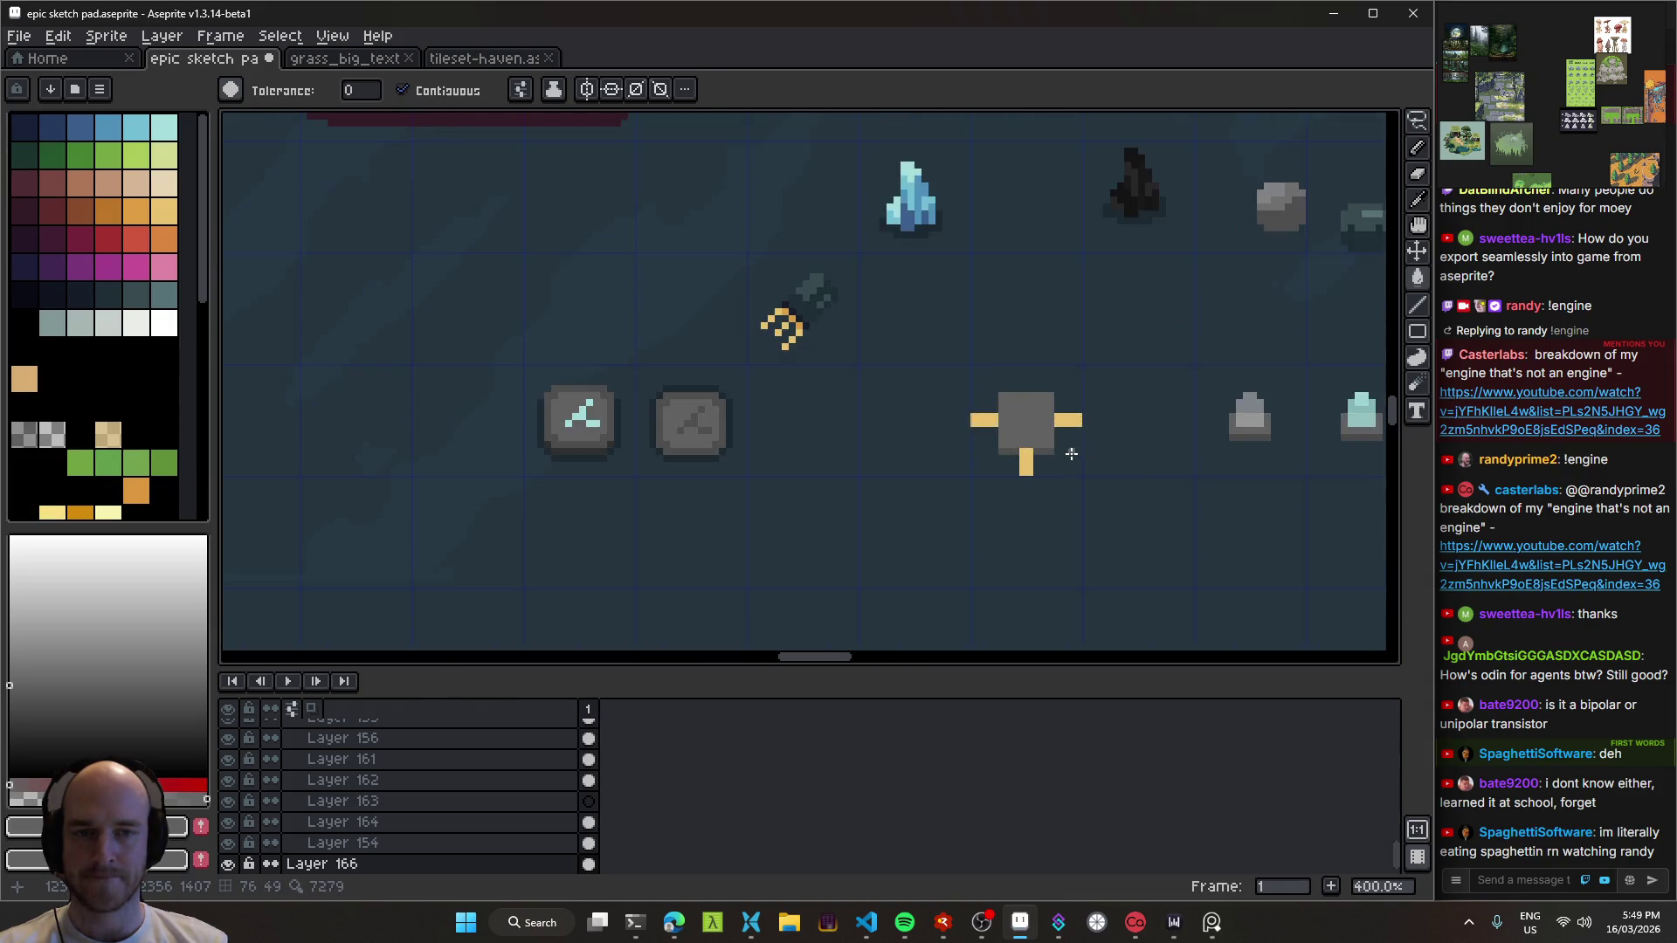
scroll(1071, 453, "up", 2)
left_click(711, 228, "alt")
left_click(1038, 412)
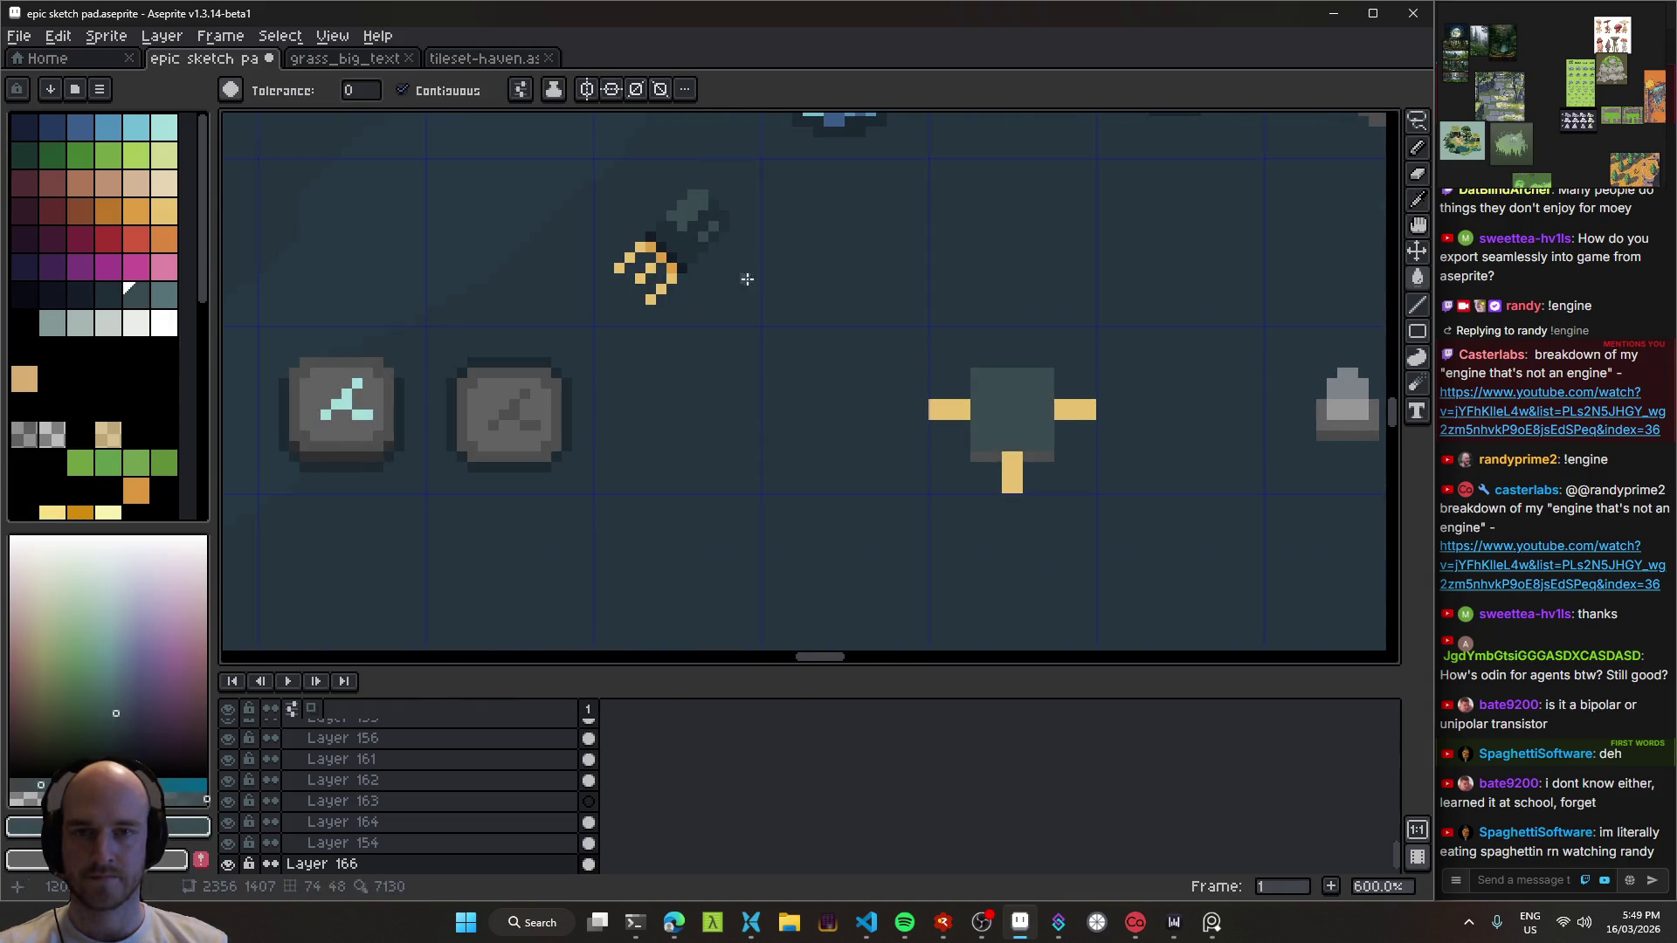
Step: Refill the transistor body with grey sampled from the second stone button
left_click(749, 264, "alt")
scroll(1037, 460, "down", 4)
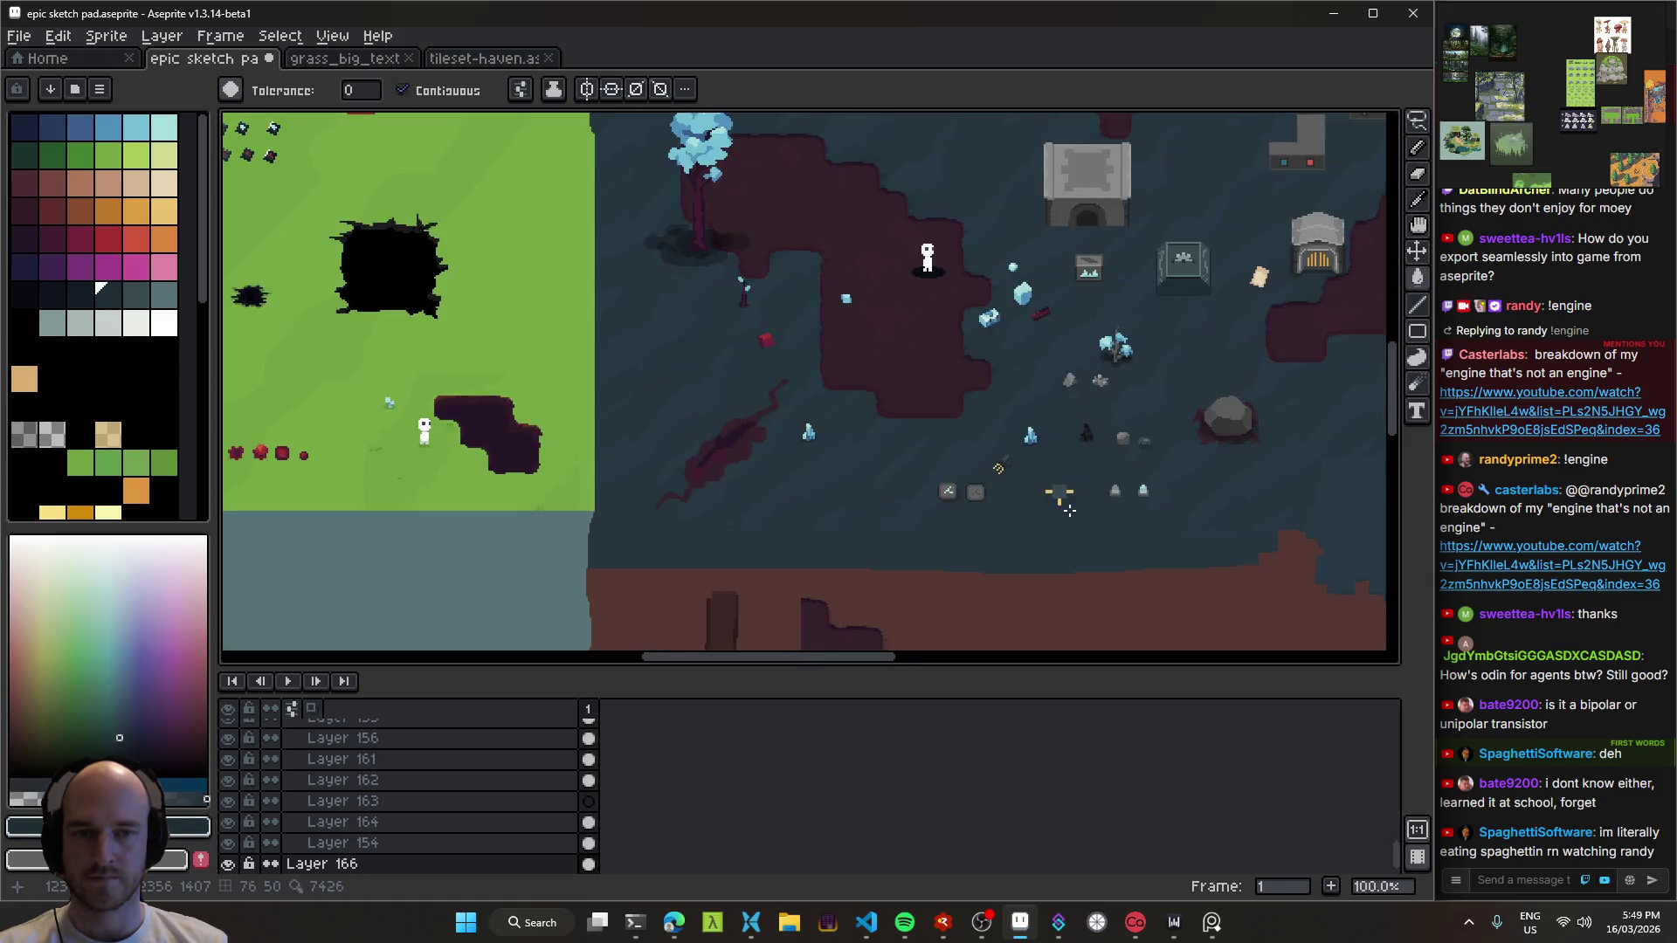
scroll(1059, 475, "up", 4)
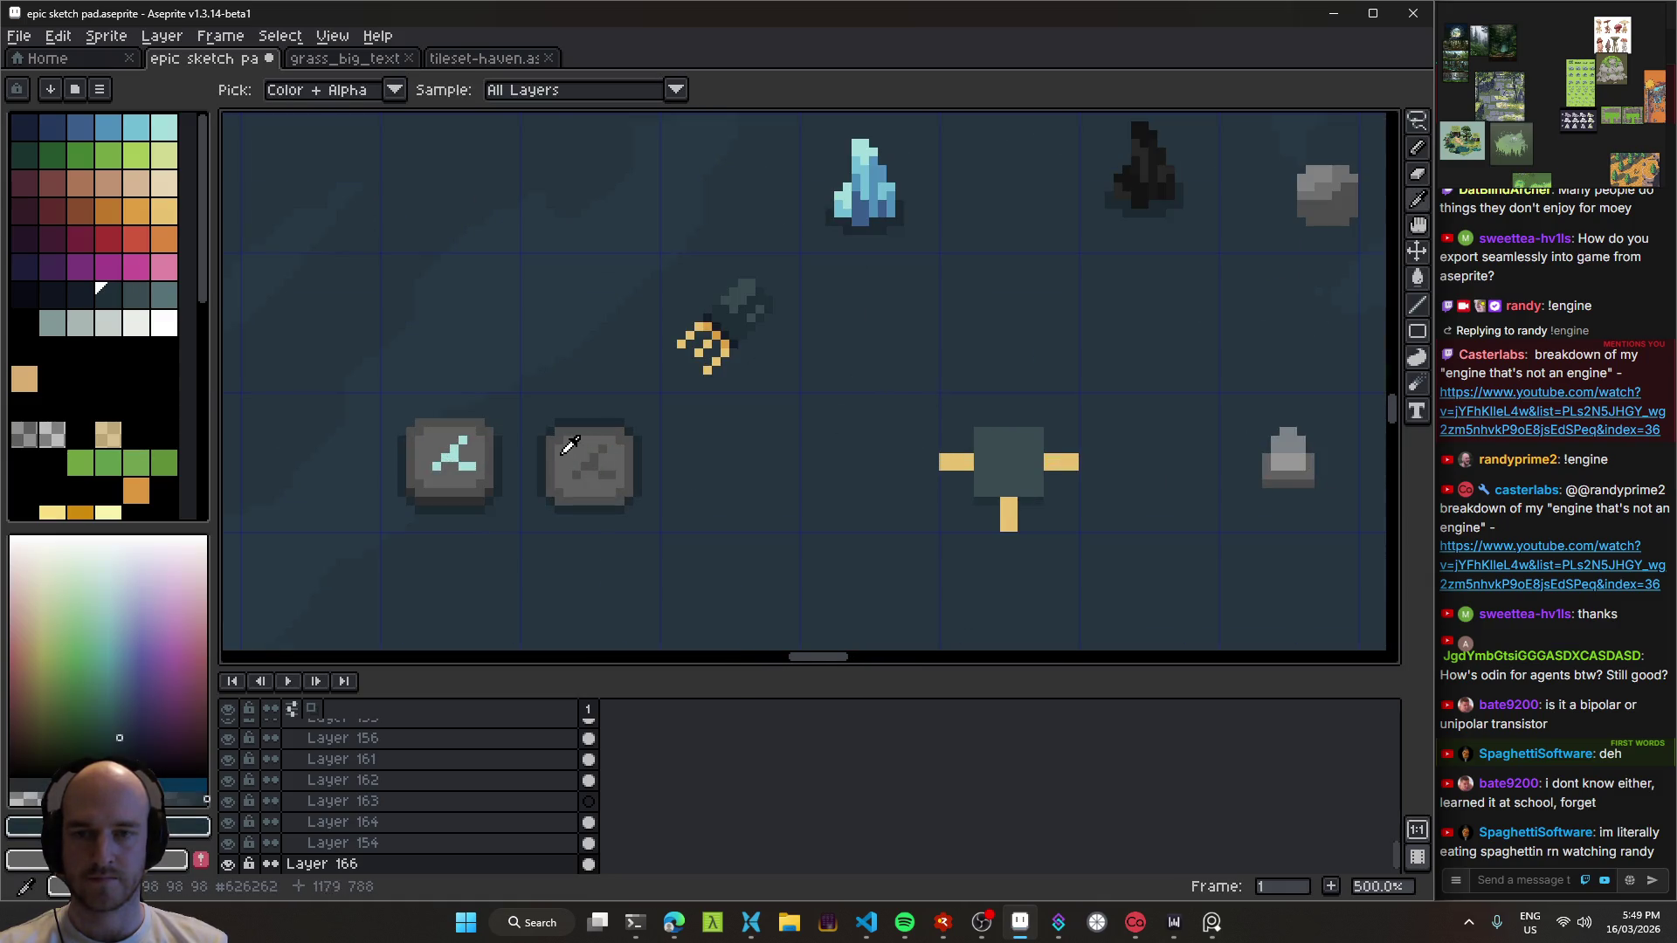
left_click(572, 450, "alt")
left_click(1009, 463)
Step: Move the small sword sprite beside the transistor
left_click(475, 481, "alt")
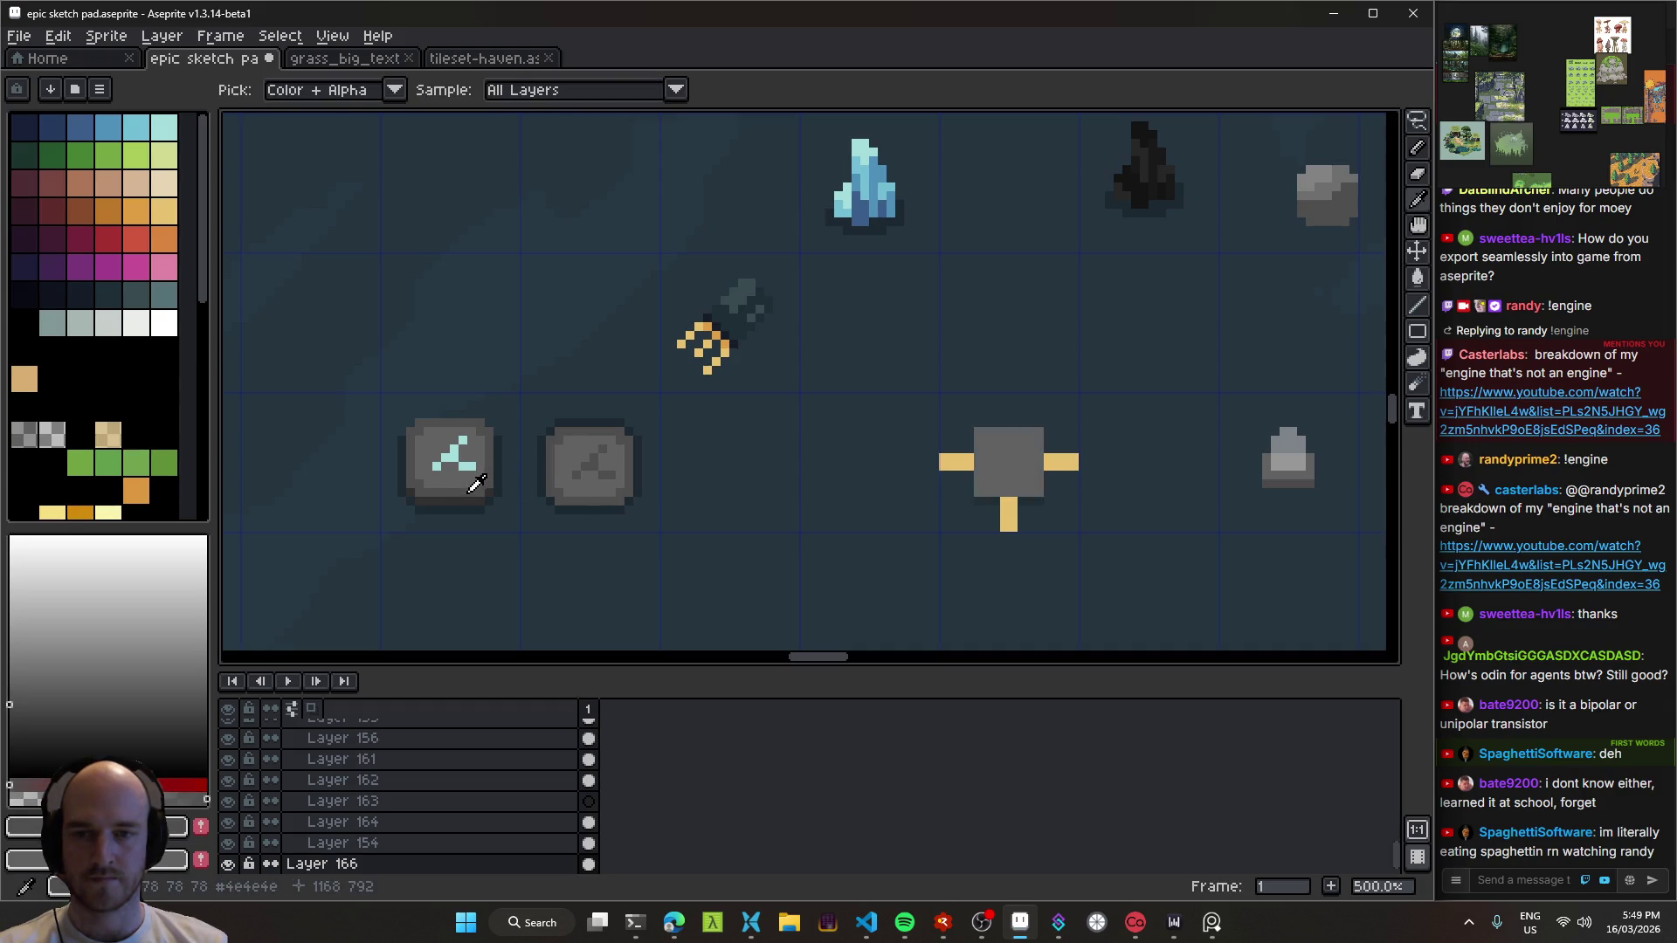
left_click_drag(1116, 518, 949, 433)
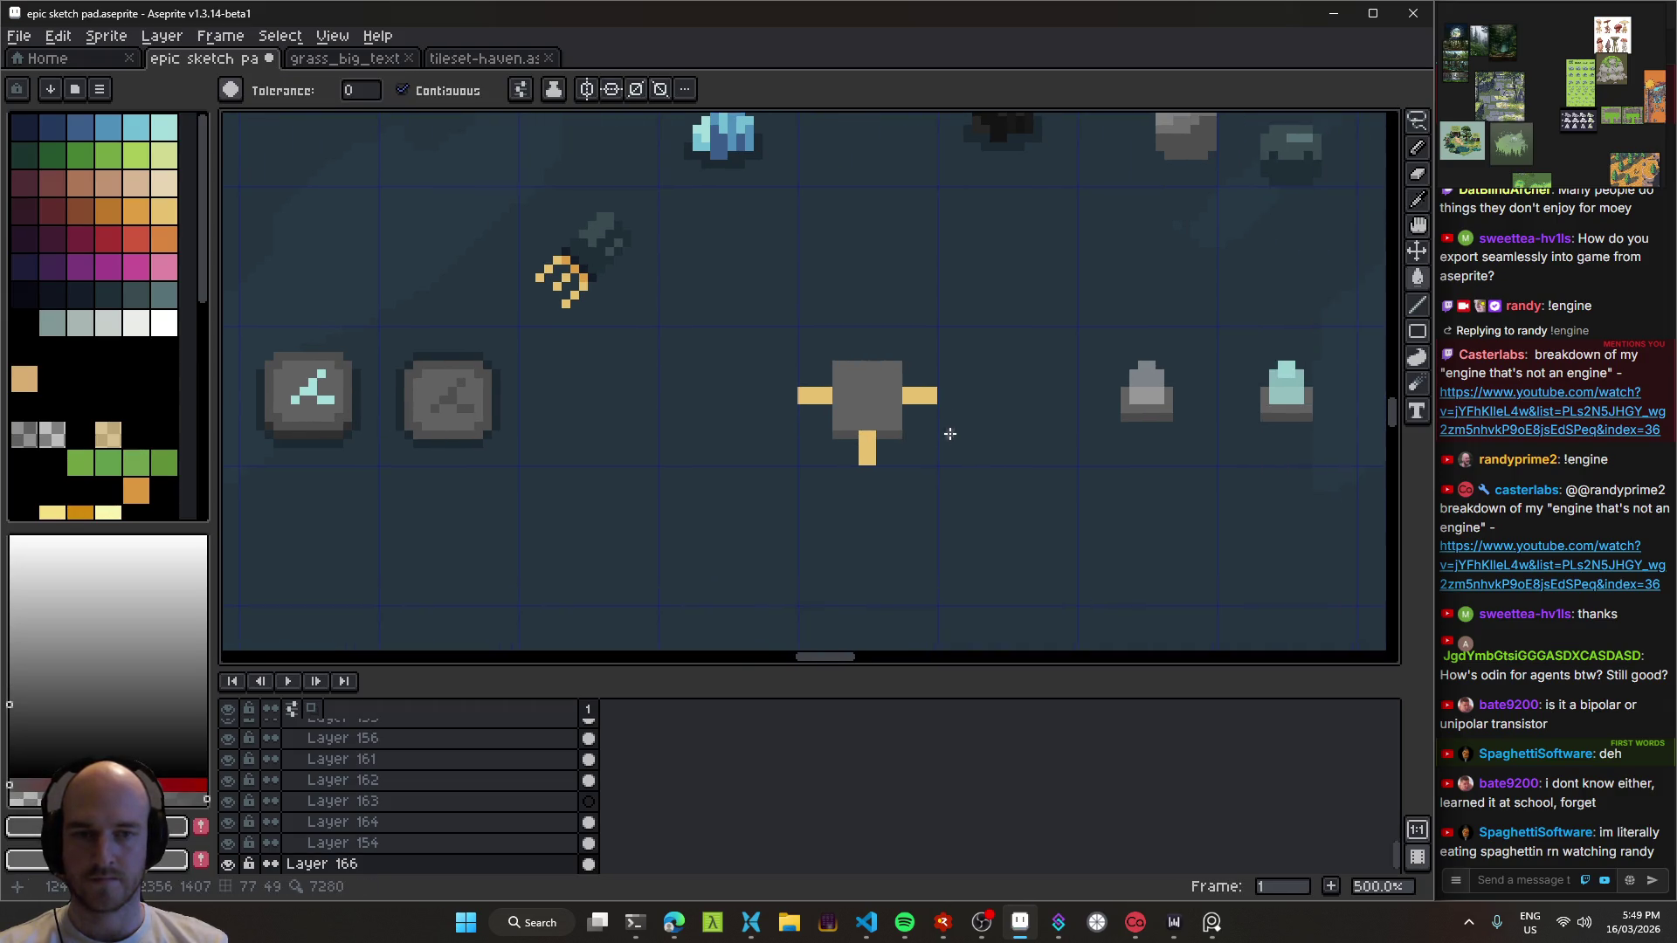
left_click_drag(603, 264, 722, 385)
scroll(722, 385, "up", 4)
Step: Pick orange from the sword's hilt and shade the top of the gold legs
left_click(548, 404, "alt")
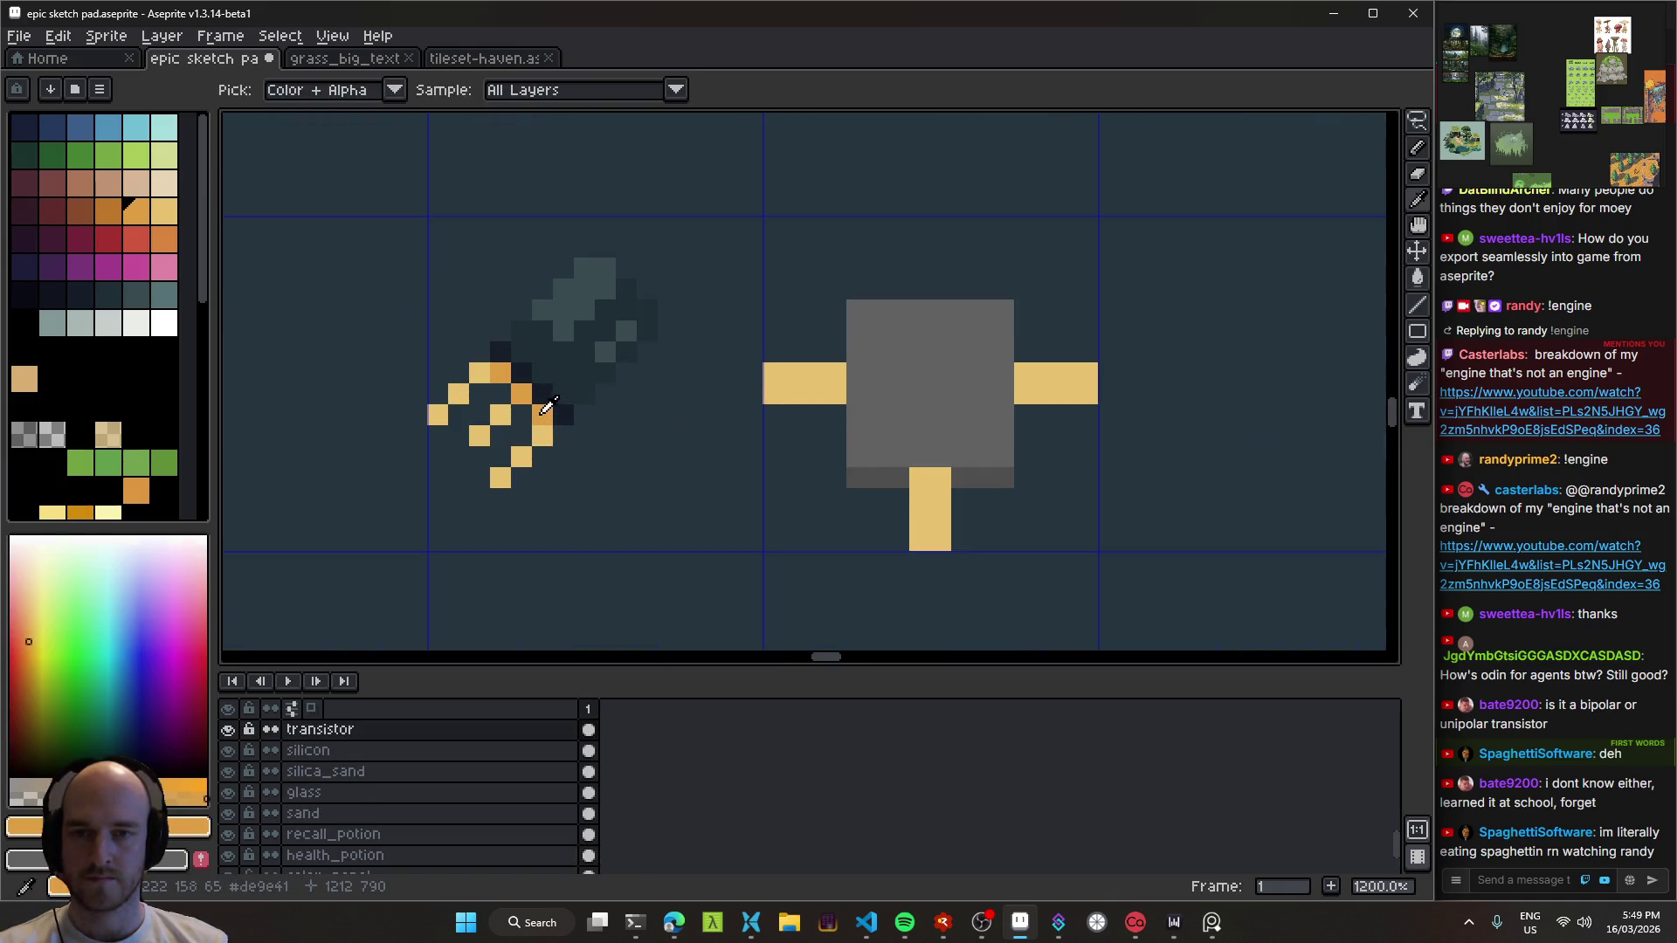
left_click(1045, 398)
key("ctrl+z")
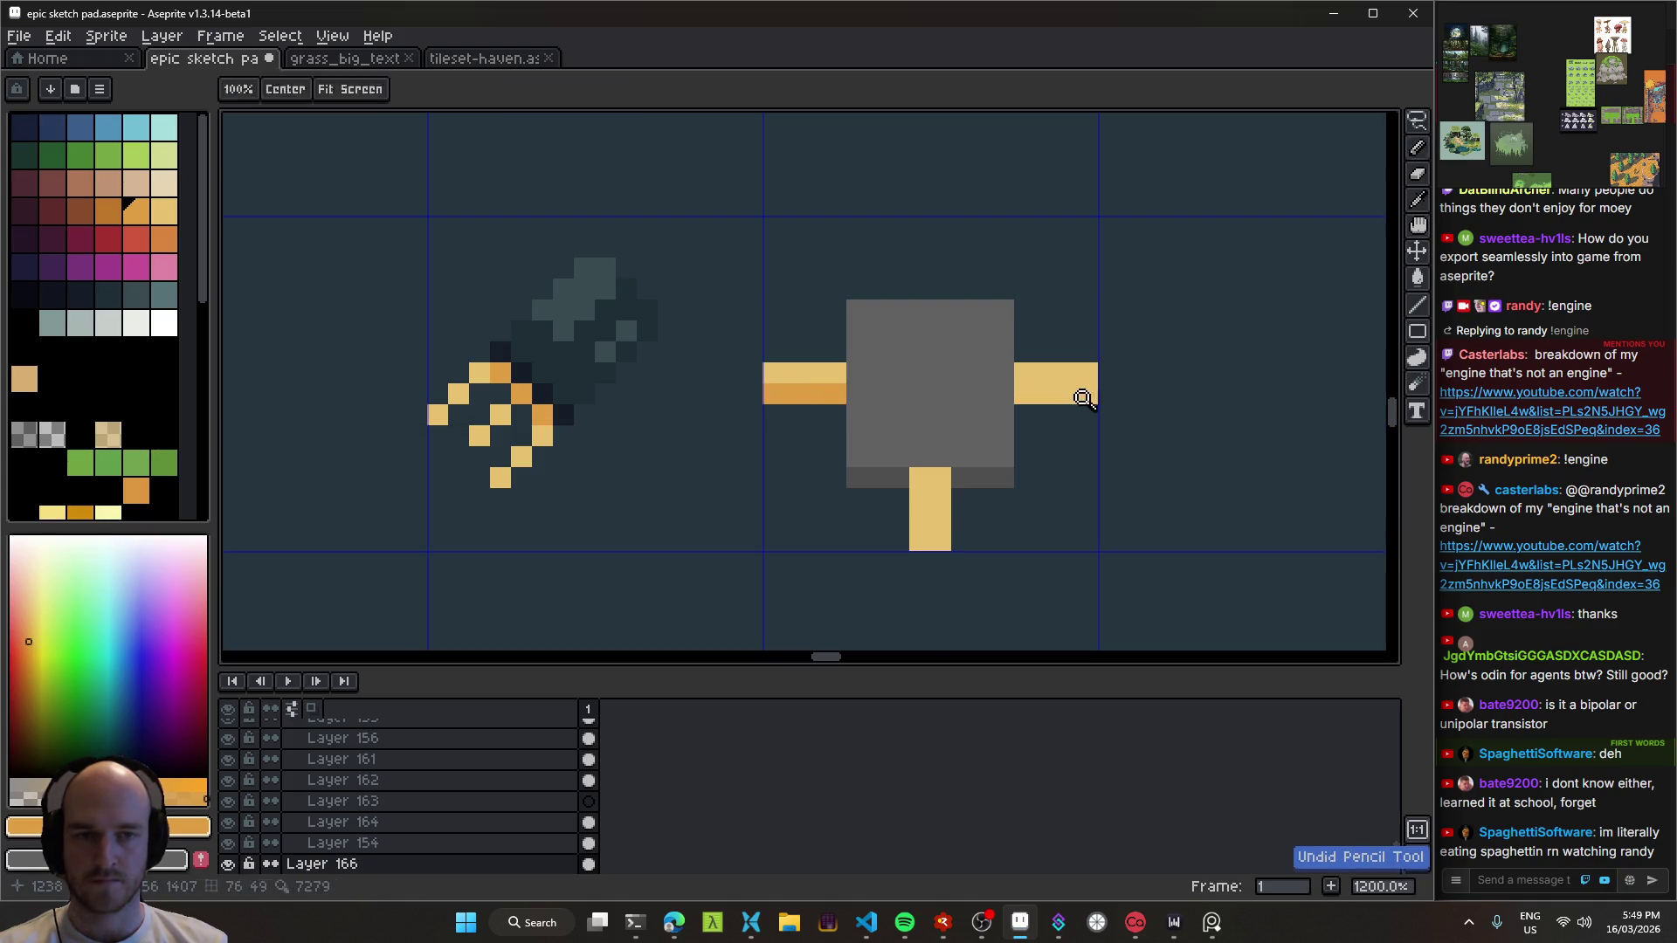
scroll(1068, 482, "down", 5)
scroll(1067, 483, "down", 1)
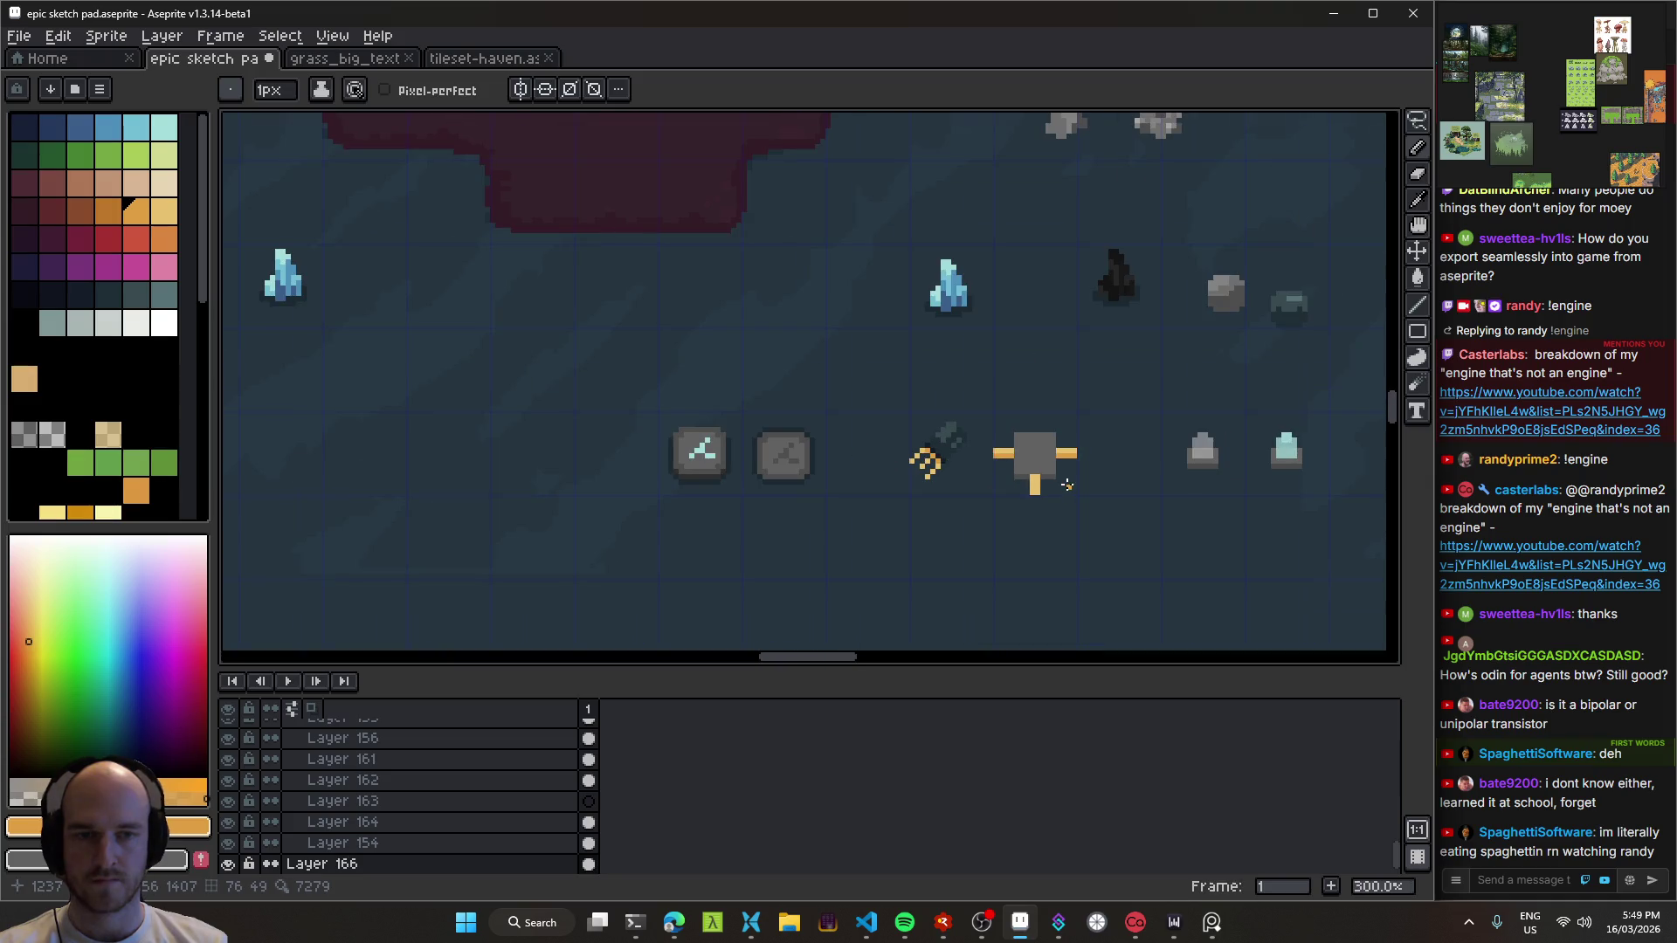
scroll(1067, 485, "up", 5)
scroll(1067, 485, "up", 1)
left_click(985, 425)
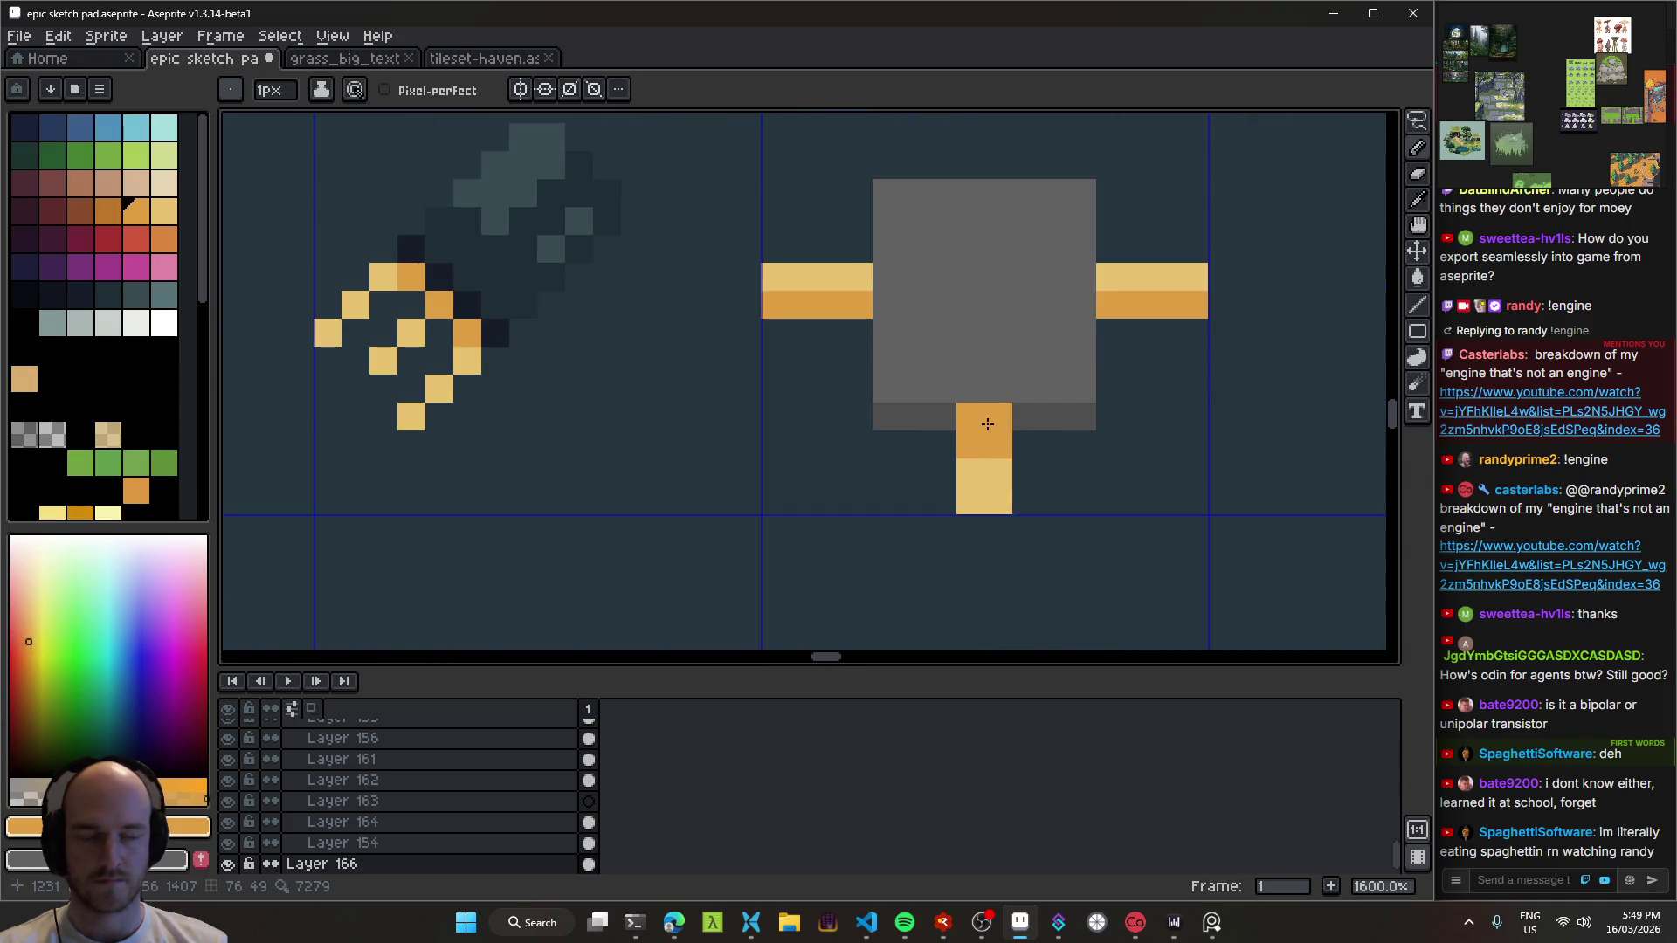
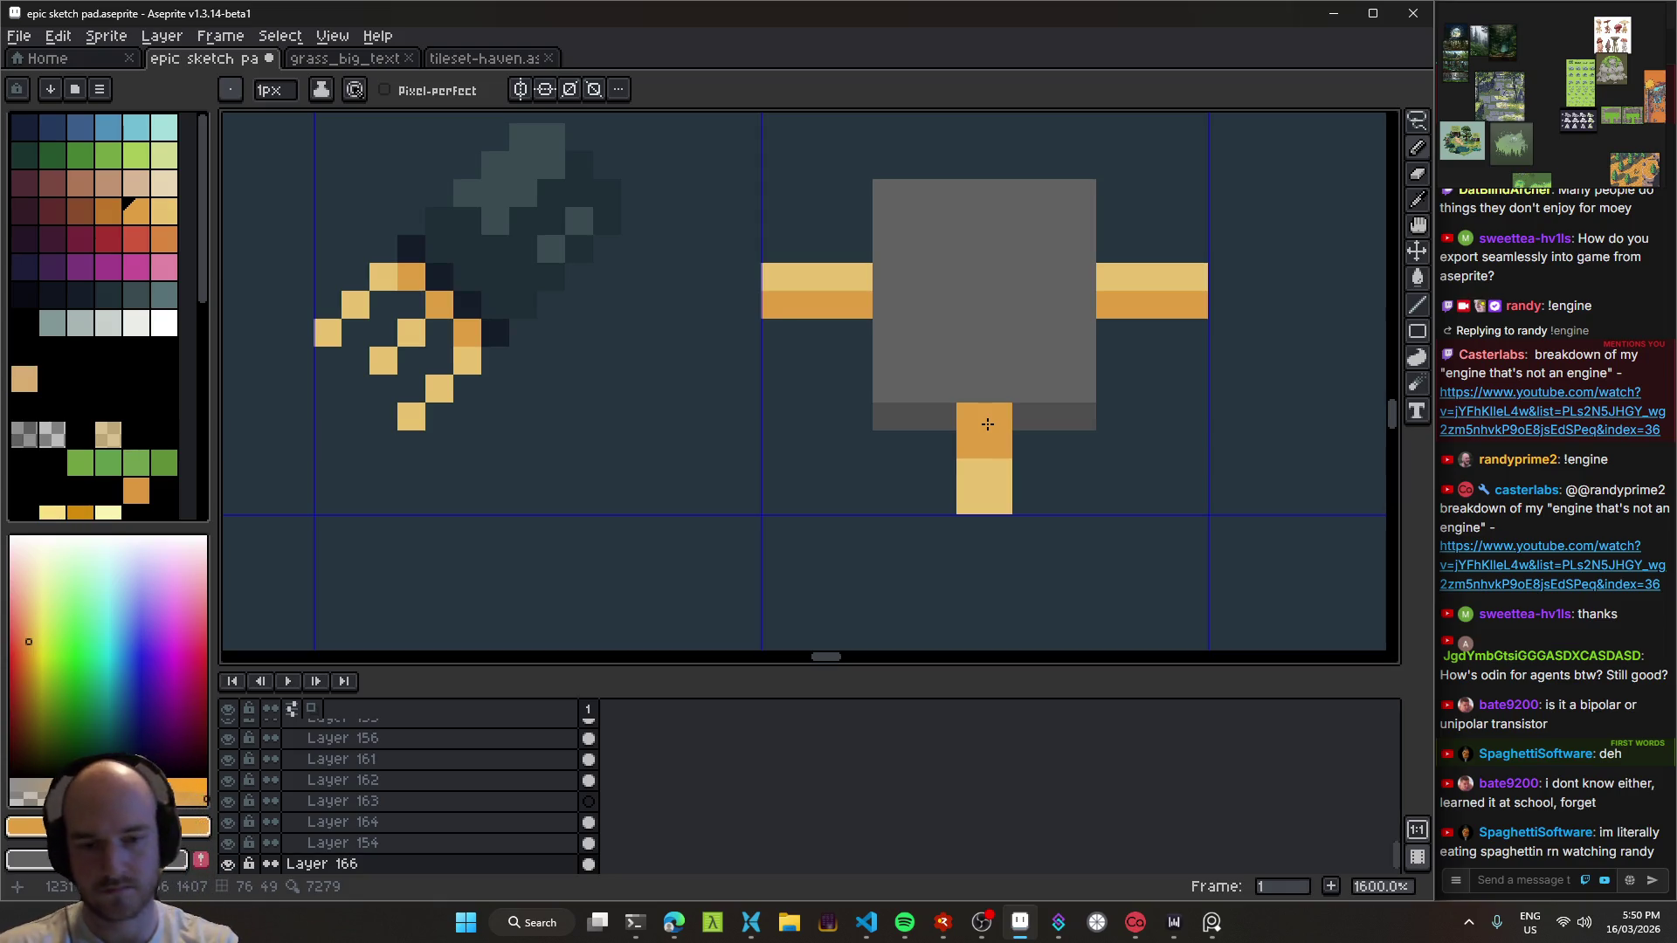
Step: Sample the dark grey shade from the sprite sheet to paint the transistor body
left_click(982, 922)
left_click(981, 921)
scroll(734, 424, "down", 6)
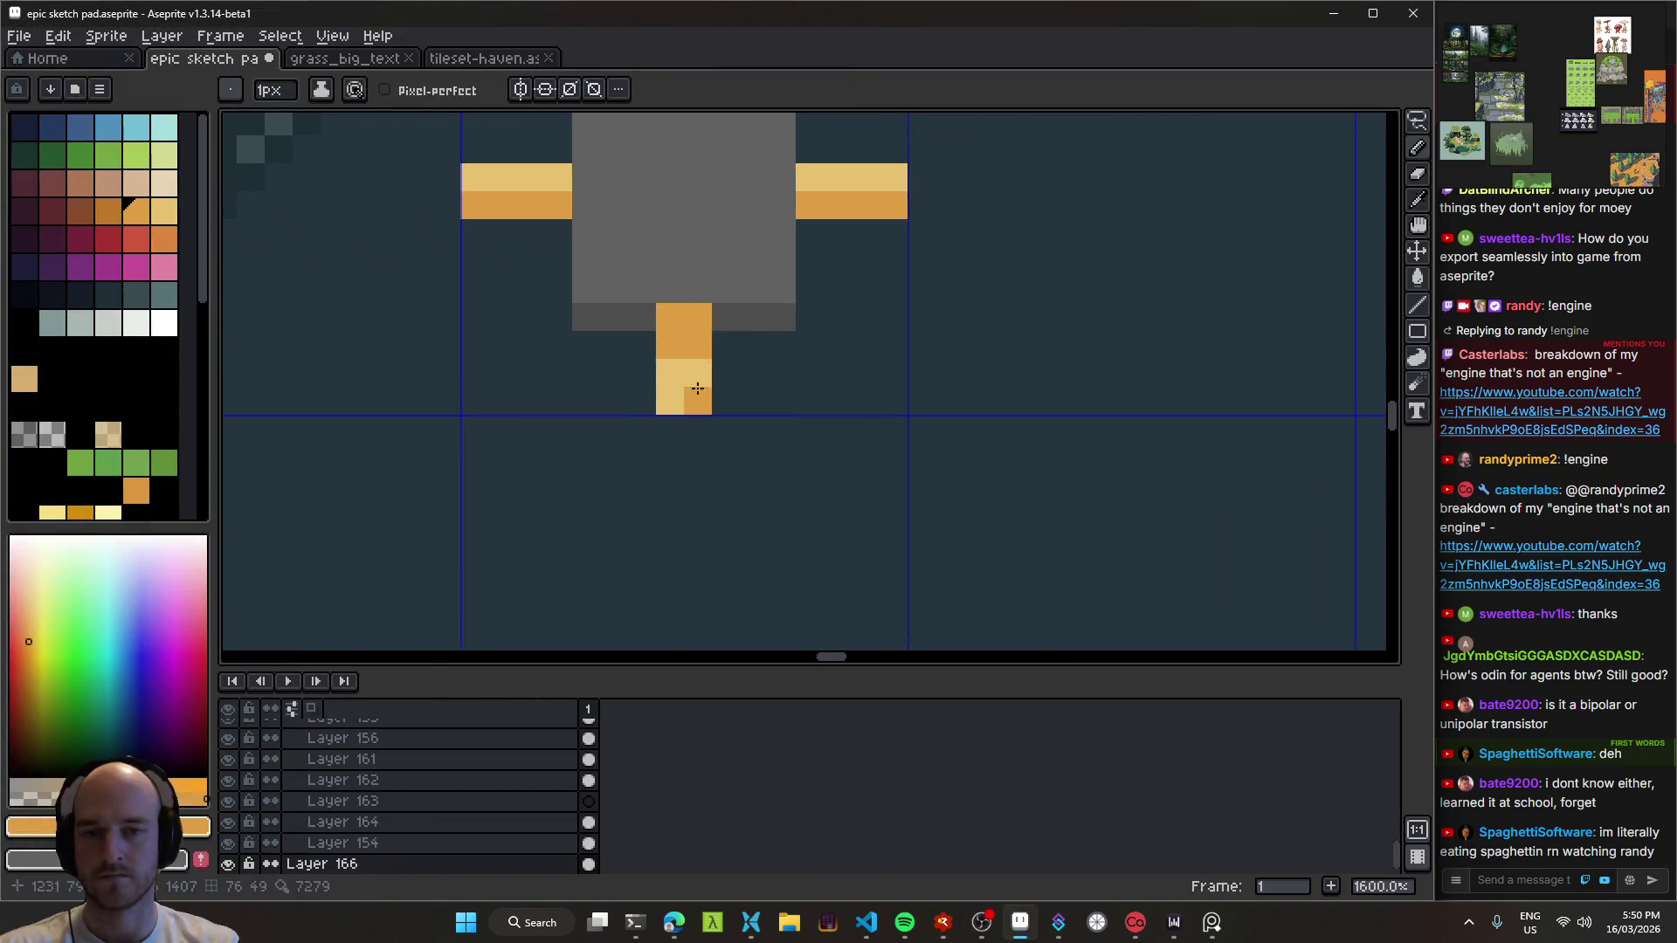
scroll(734, 423, "up", 2)
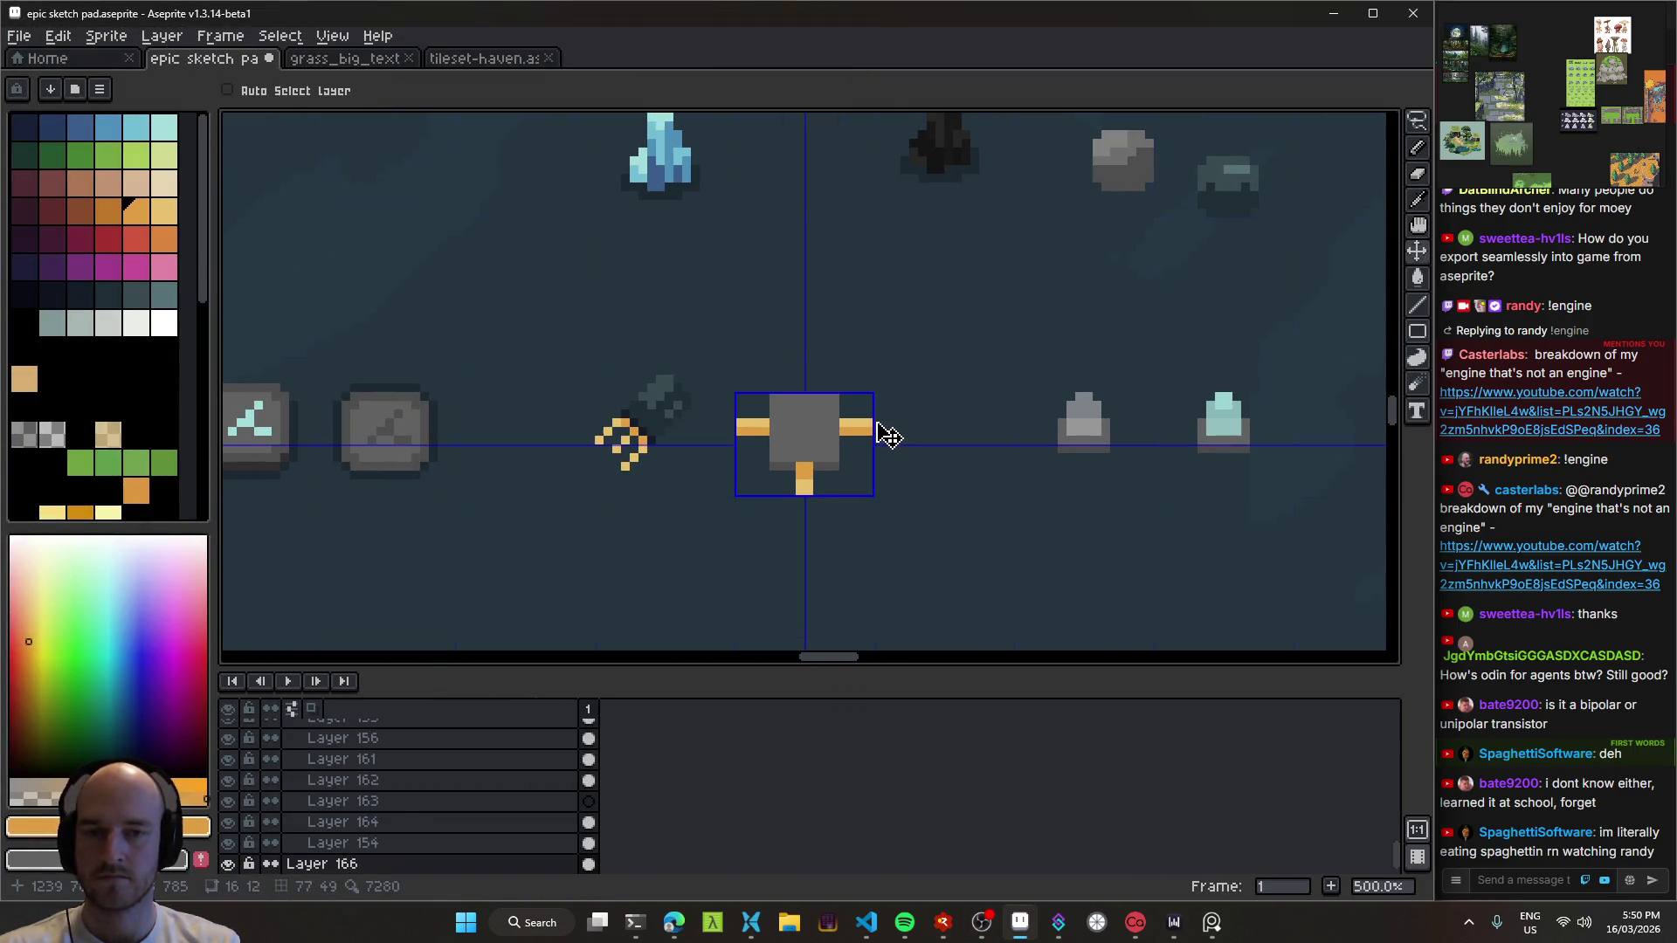
scroll(818, 404, "up", 6)
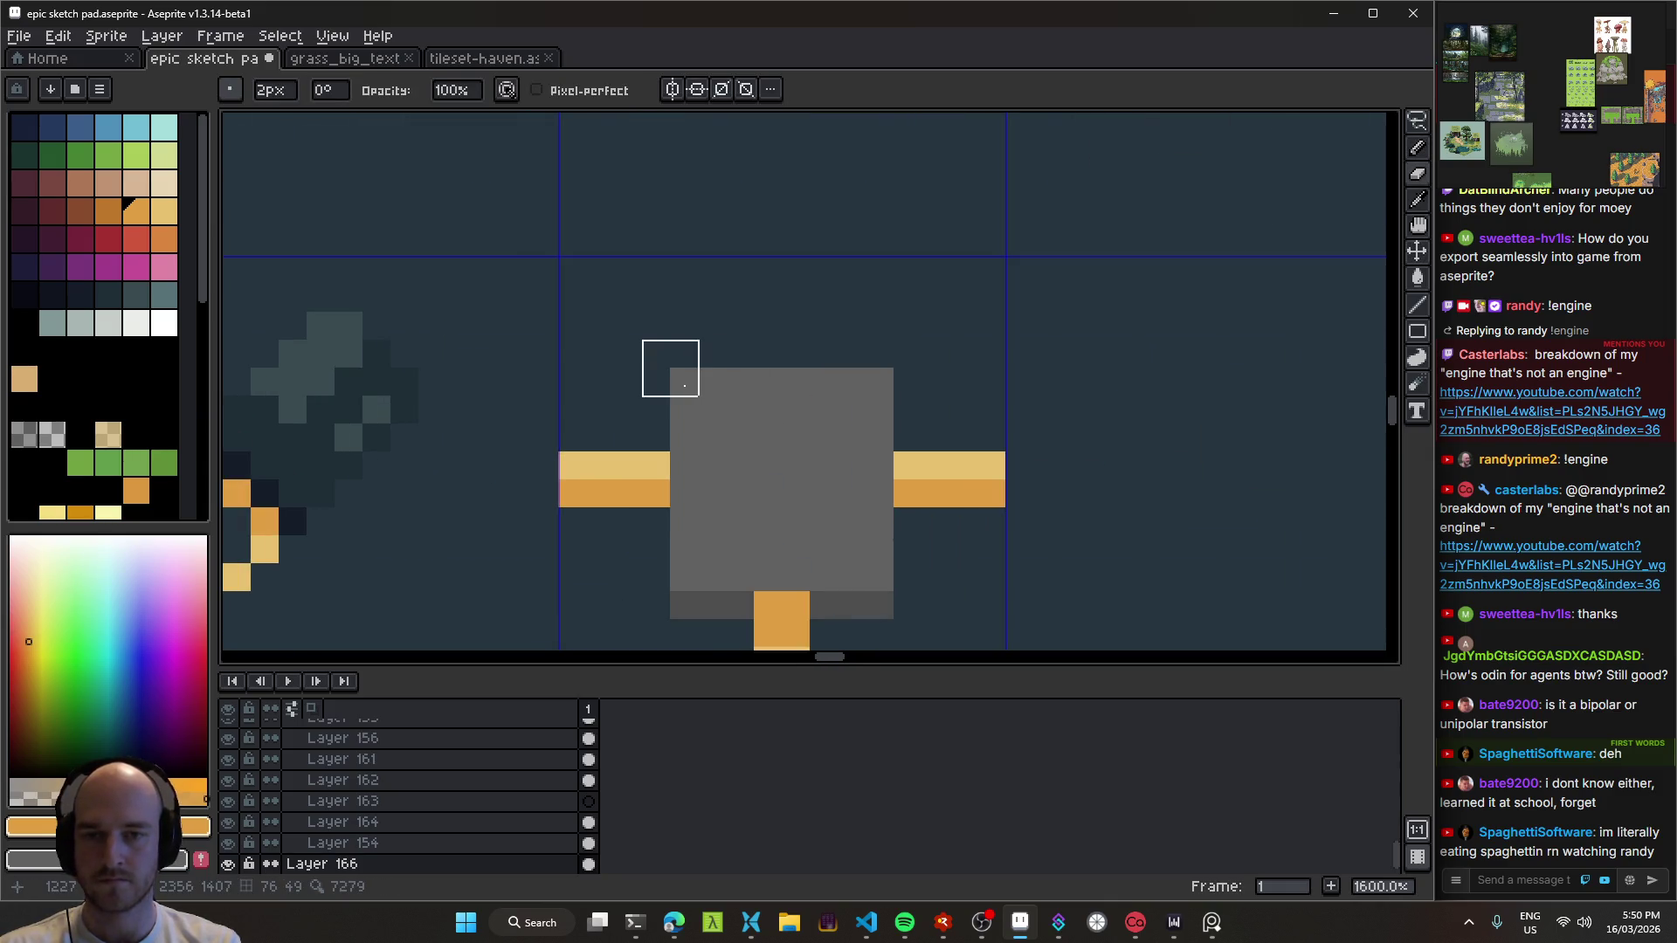
scroll(880, 382, "down", 1)
scroll(804, 497, "up", 1)
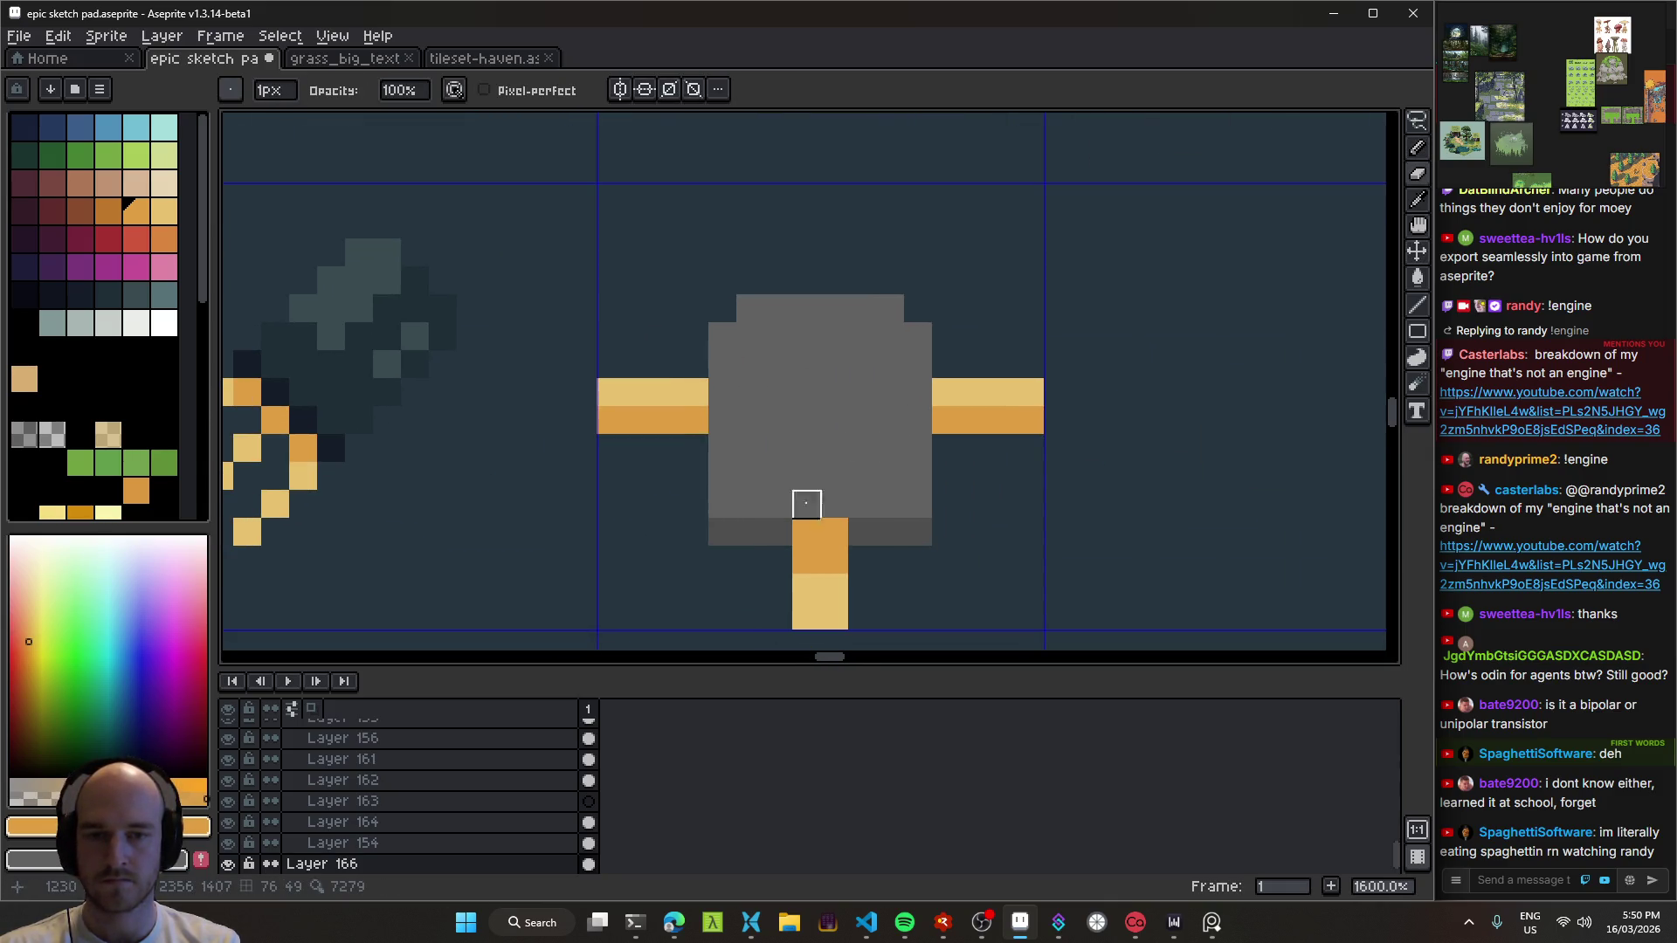
left_click(890, 532, "alt")
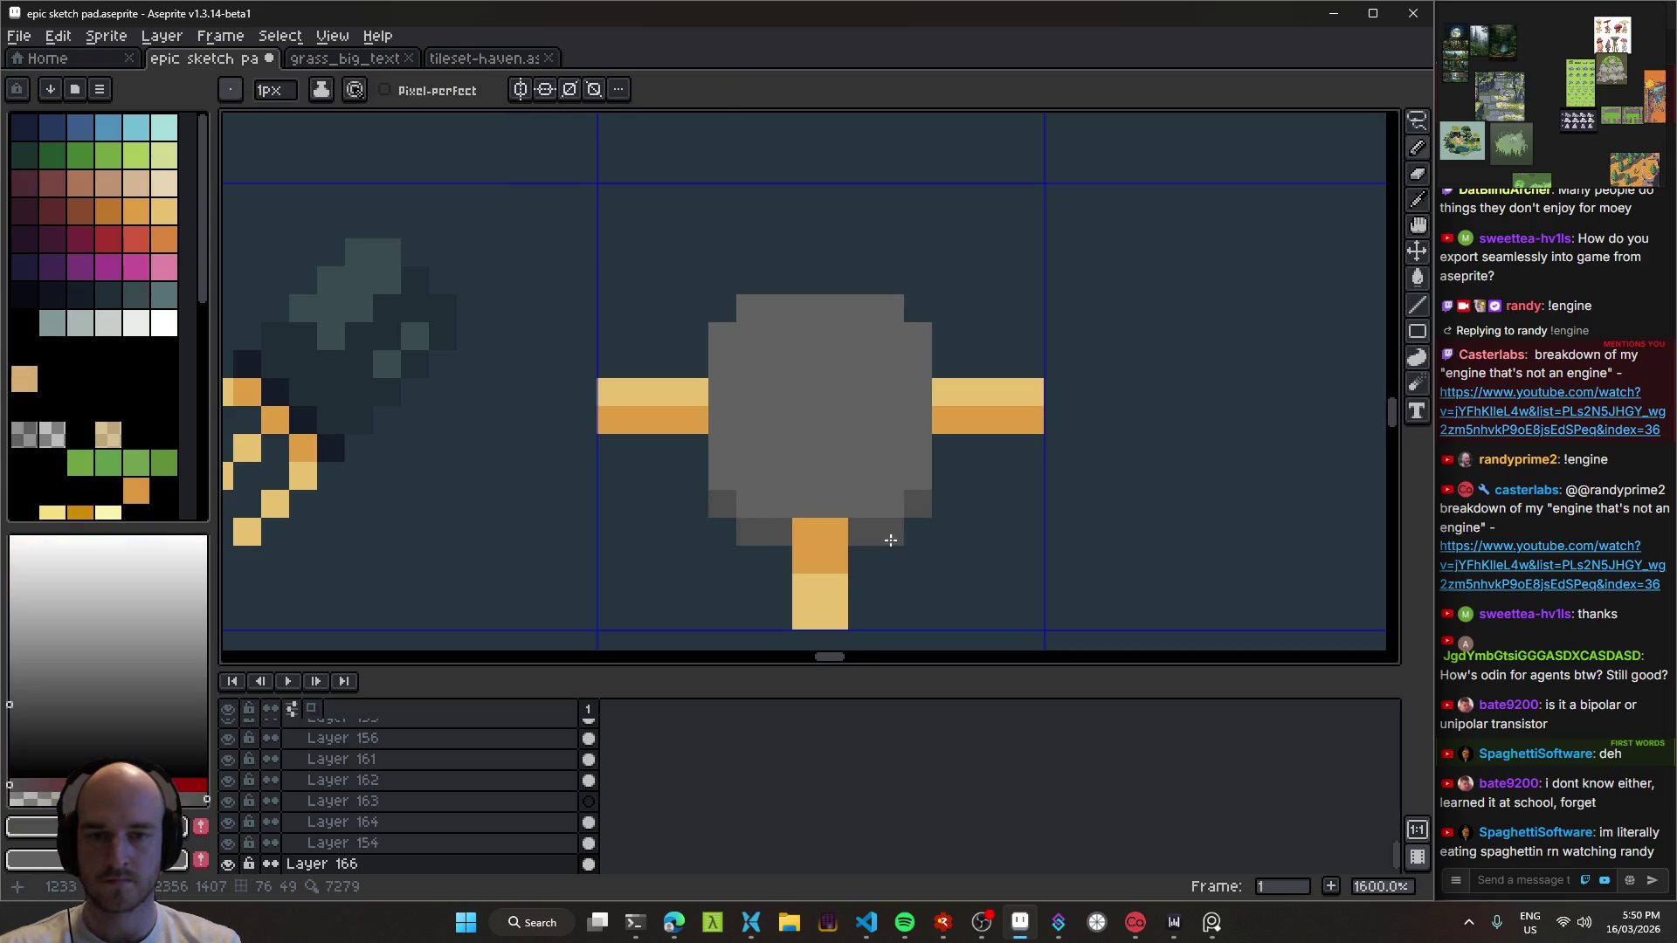
scroll(911, 559, "down", 7)
left_click_drag(937, 562, 1093, 502)
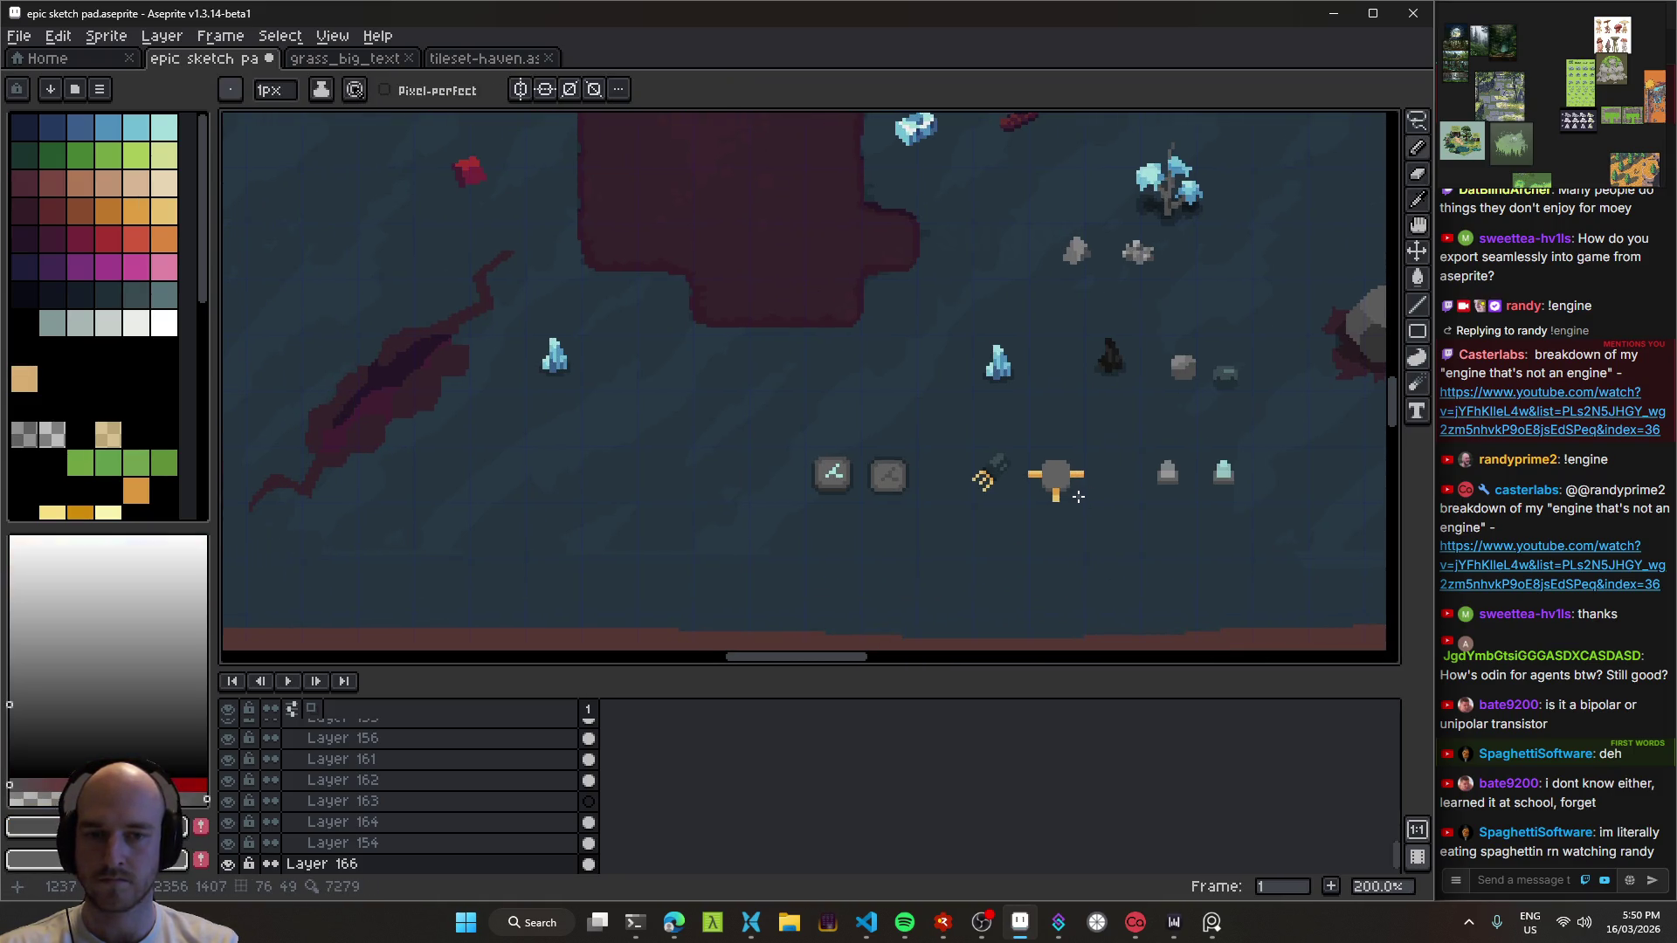
scroll(1062, 496, "up", 3)
scroll(976, 450, "up", 4)
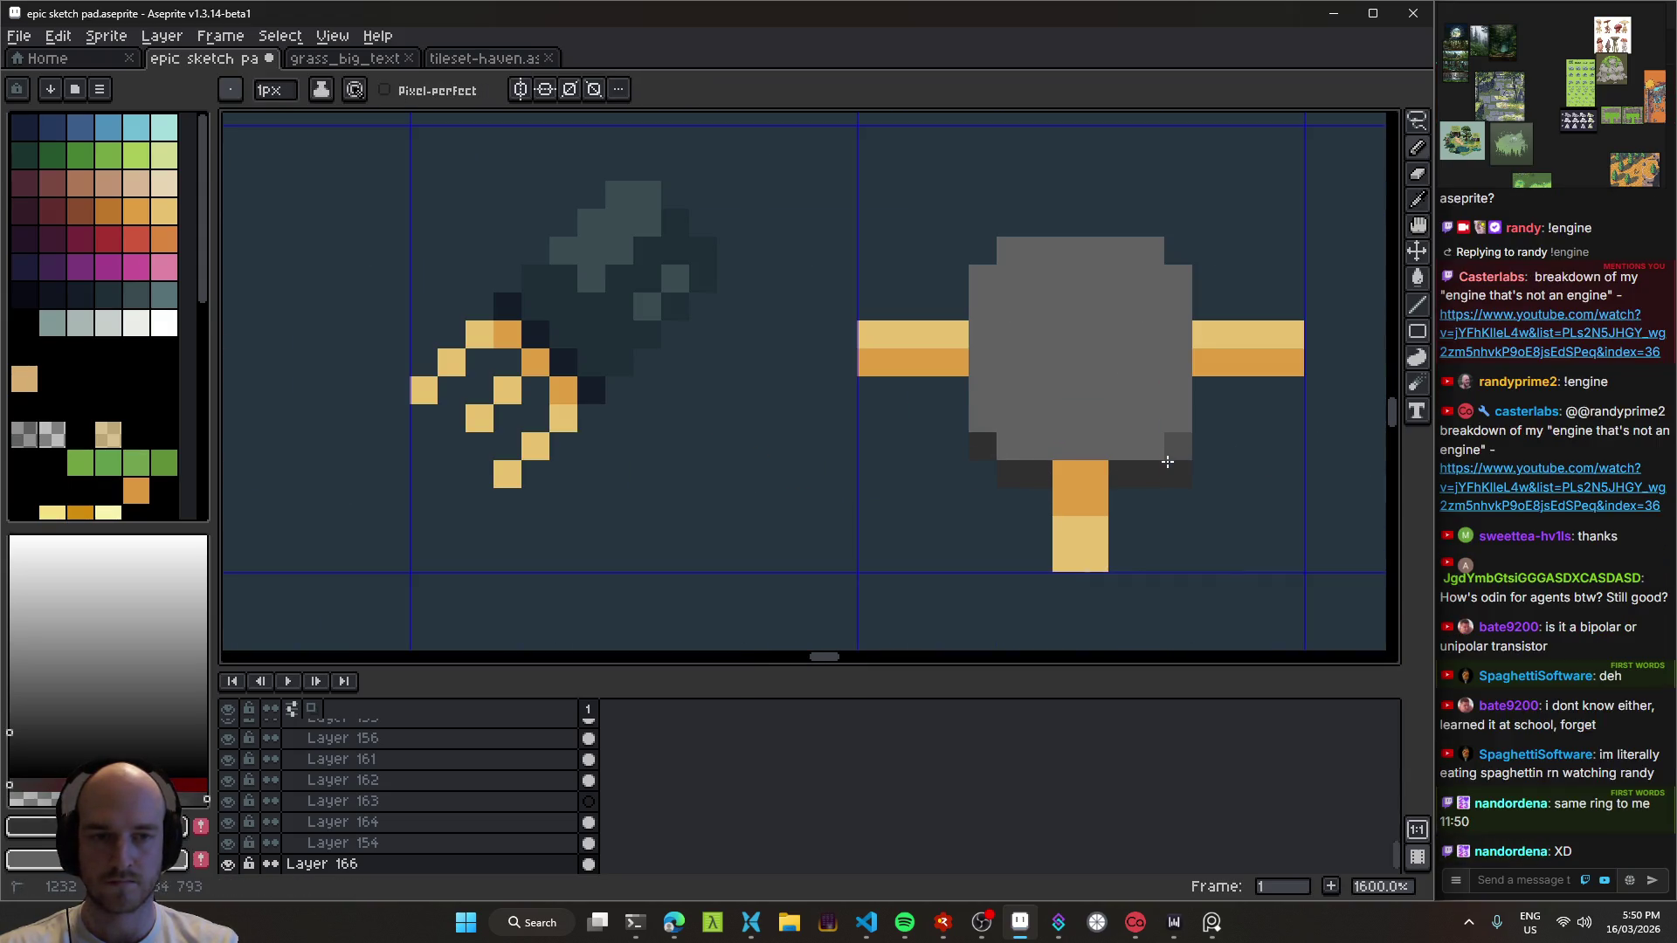
scroll(952, 489, "down", 5)
key("alt")
scroll(1004, 486, "up", 4)
left_click(982, 922)
left_click(982, 922)
scroll(874, 462, "up", 3)
Step: Shade the body's bottom row and top-left edge dark grey to round it, then save
mouse_move(807, 448)
left_mouse_down()
mouse_move(999, 483)
mouse_move(1100, 448)
left_mouse_up()
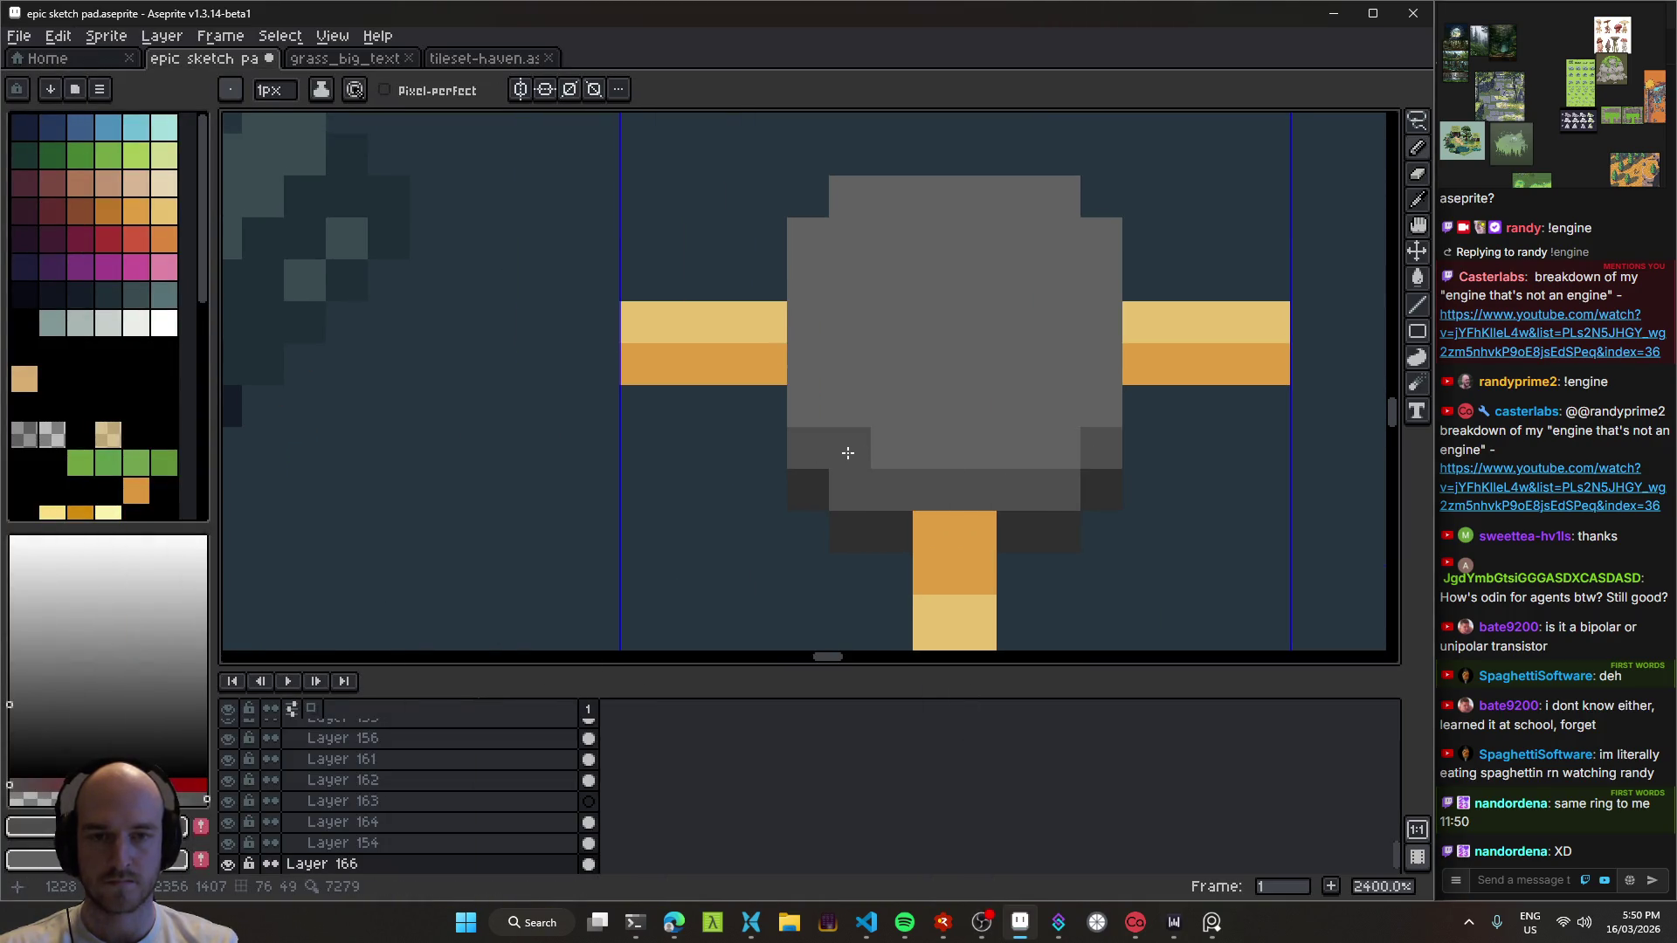
scroll(1046, 453, "down", 3)
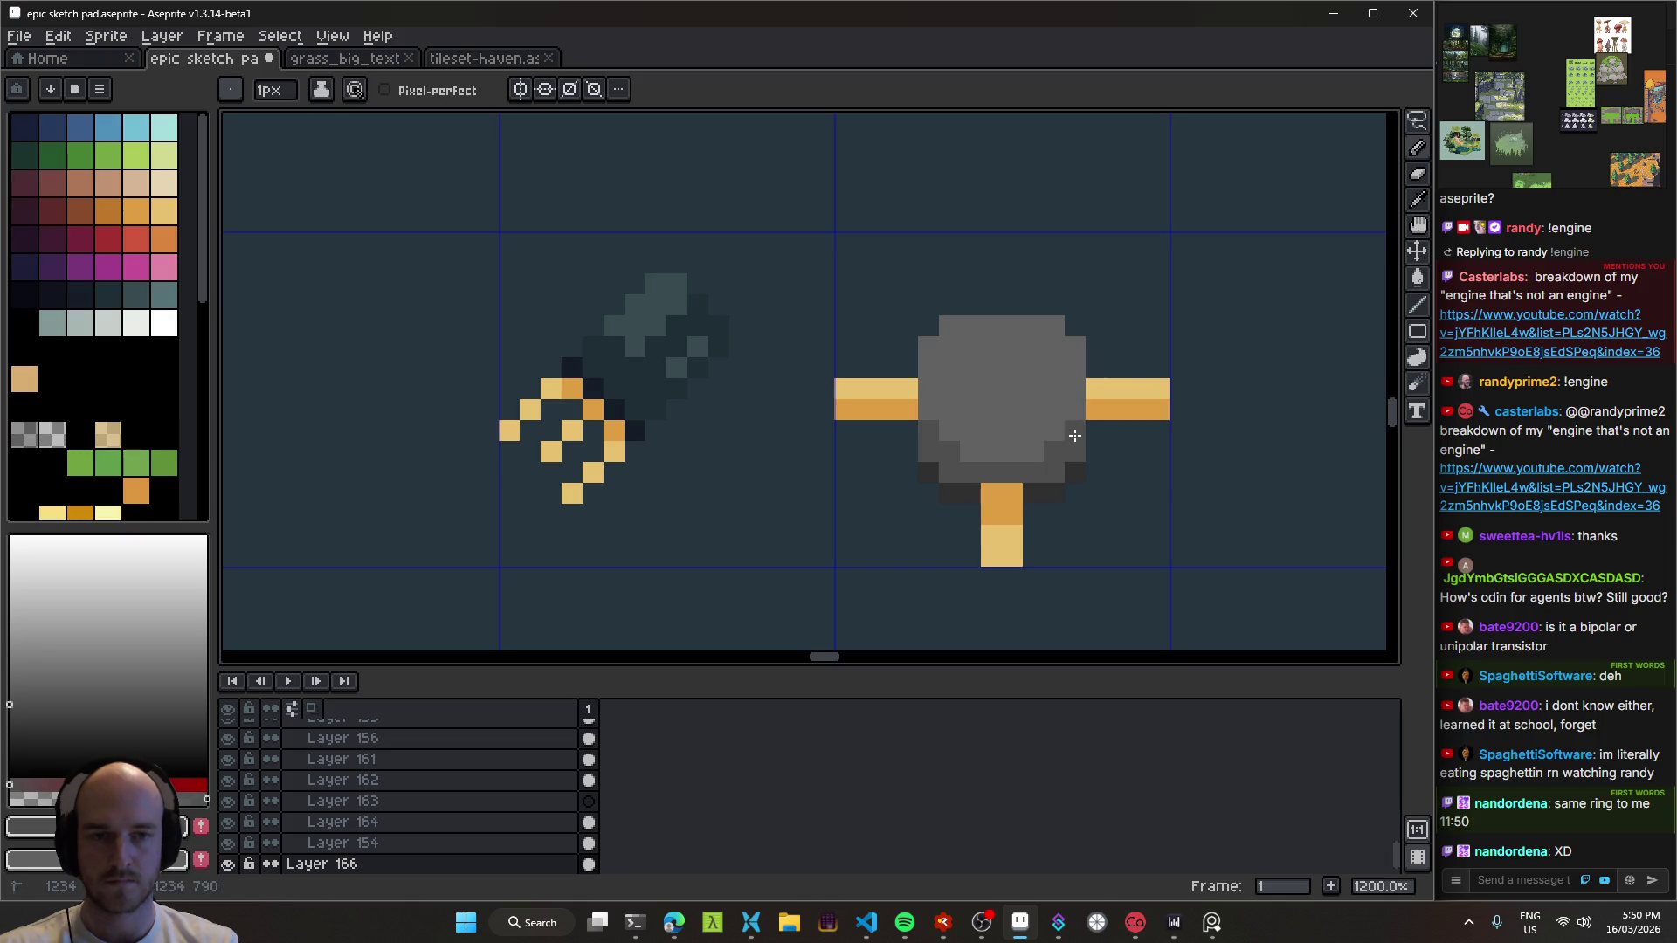
scroll(1105, 517, "down", 7)
scroll(1109, 521, "up", 7)
mouse_move(985, 497)
left_mouse_down()
mouse_move(1079, 477)
mouse_move(1126, 497)
left_mouse_up()
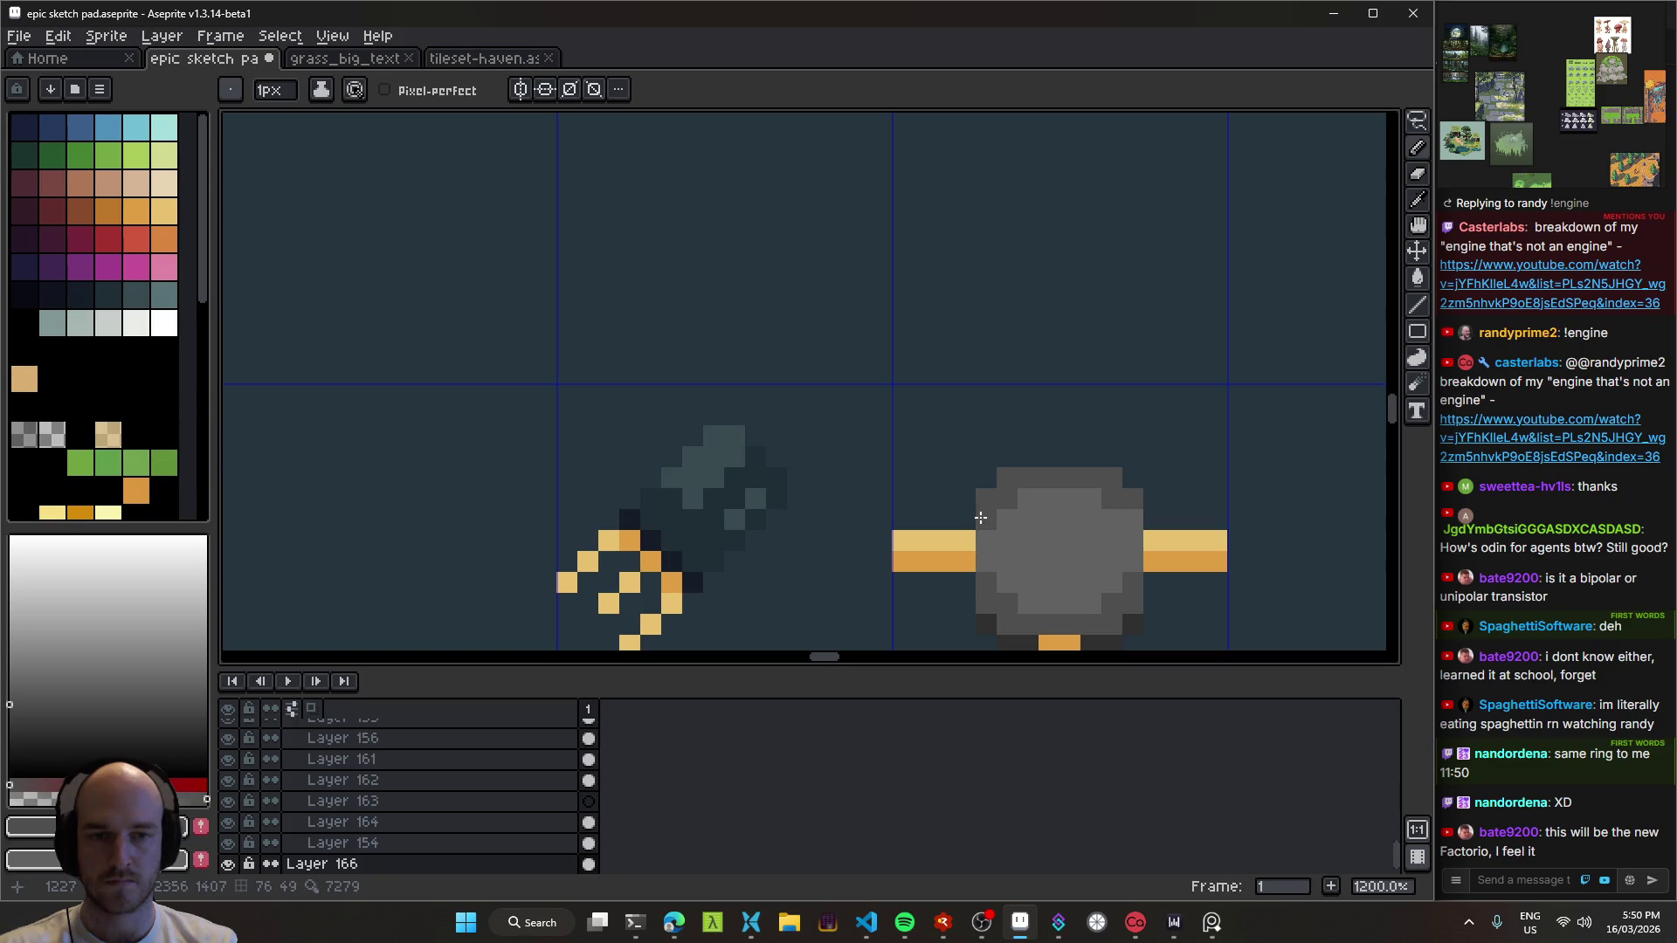
scroll(1122, 517, "down", 8)
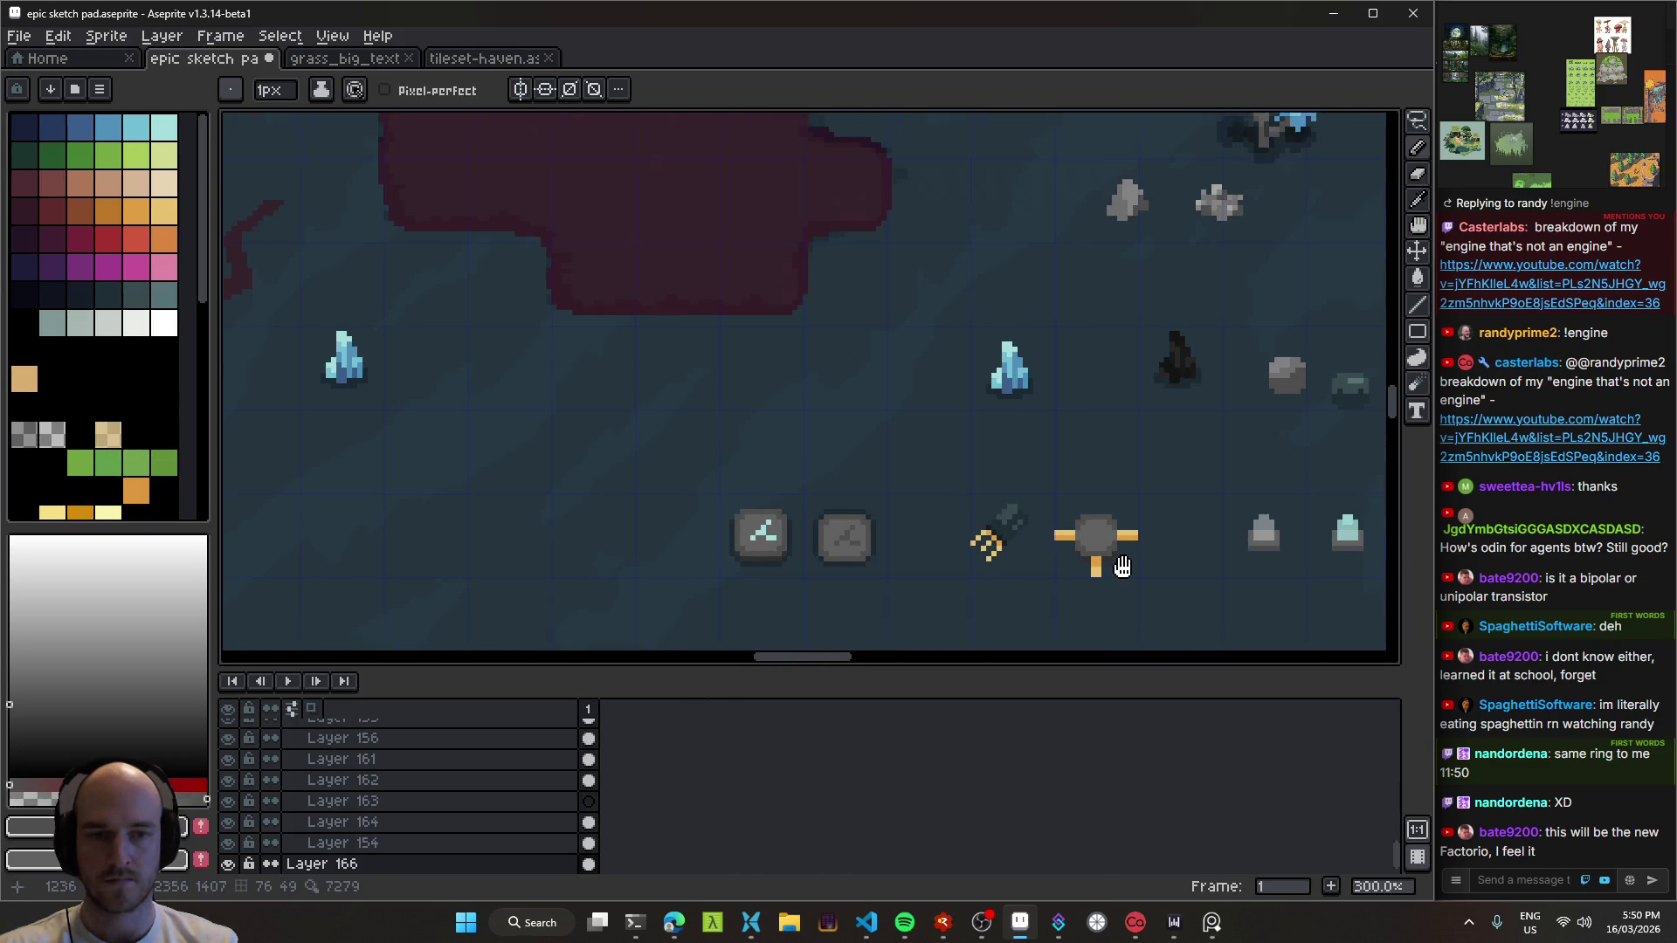
scroll(1122, 509, "up", 8)
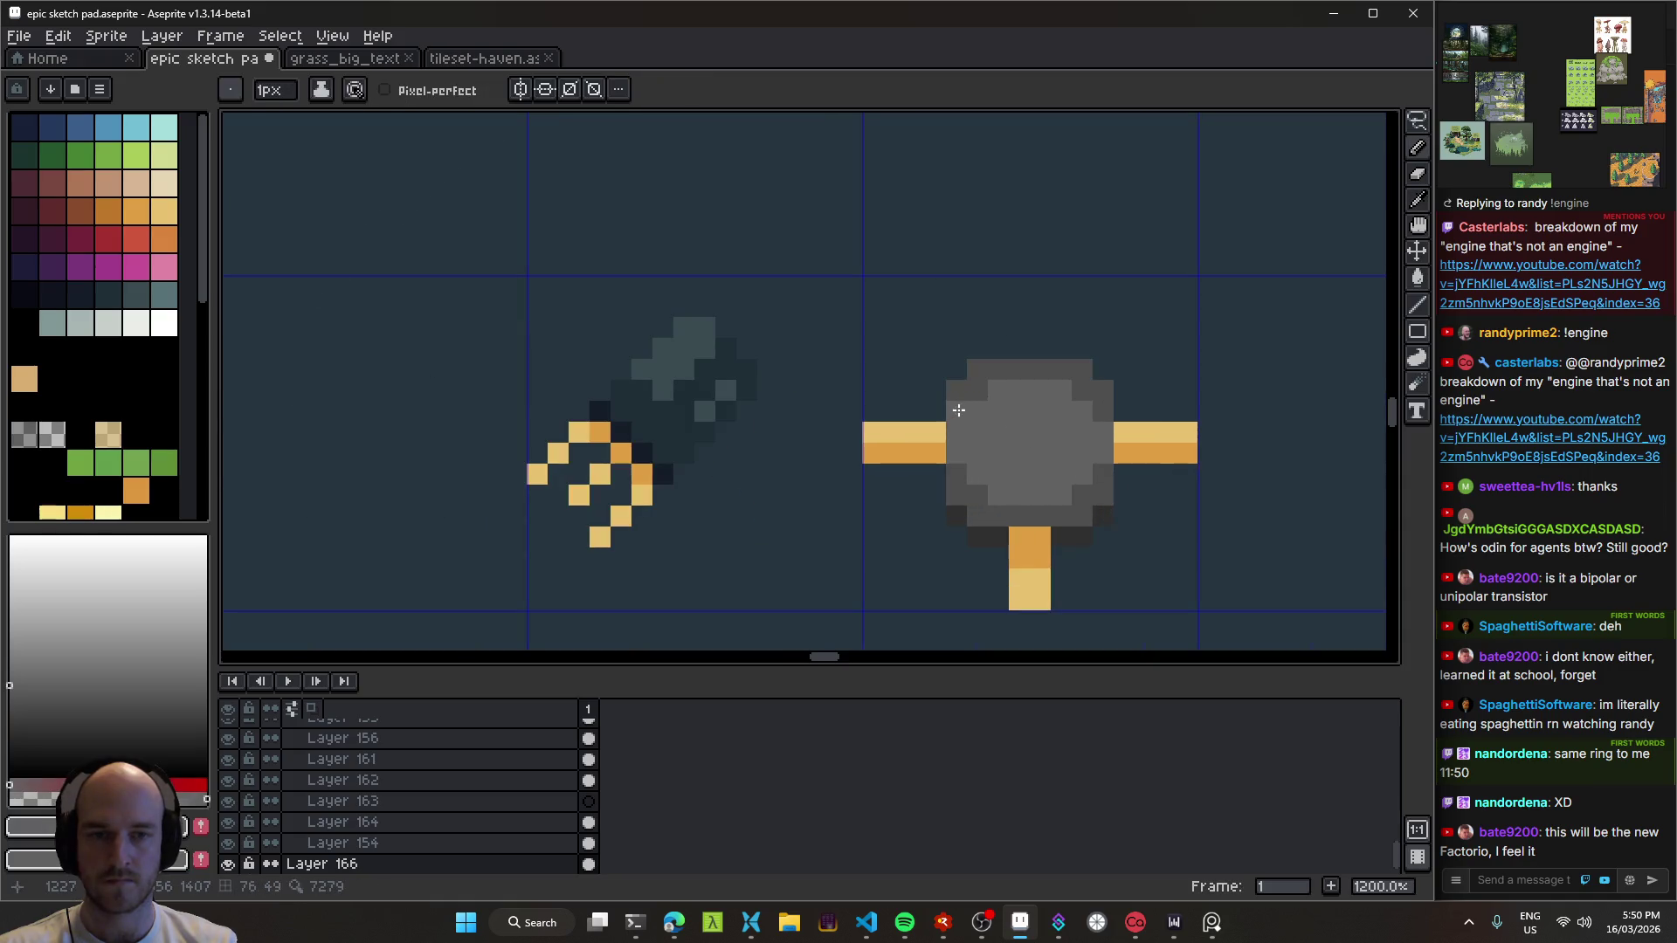
scroll(1096, 414, "down", 8)
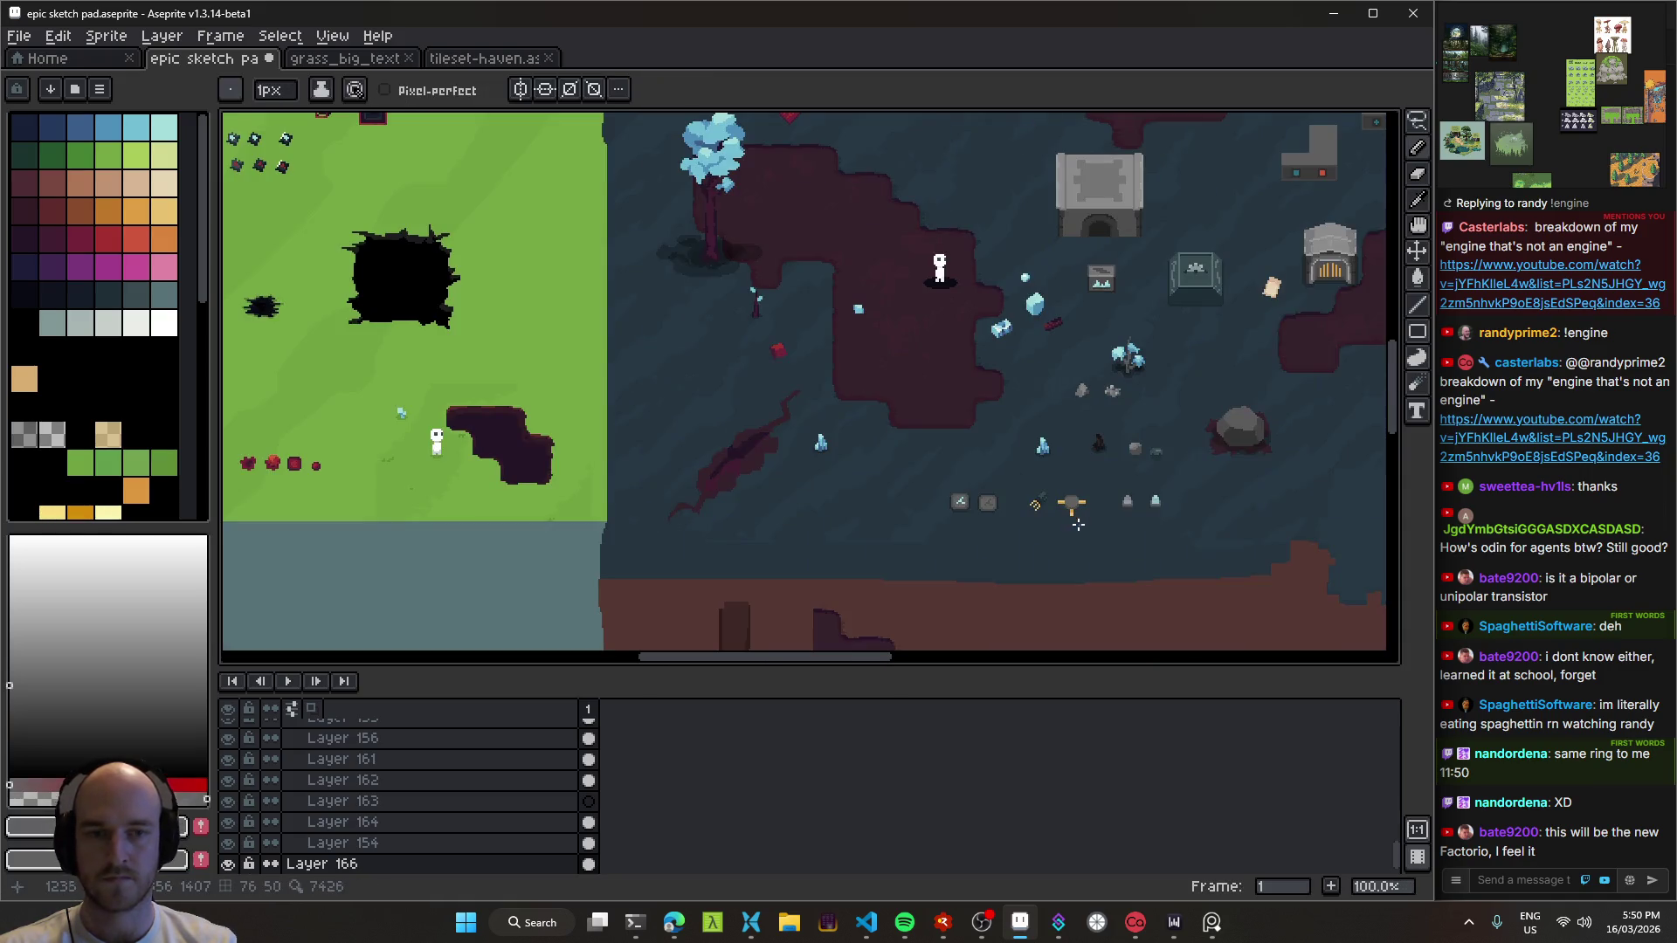
mouse_move(1098, 525)
left_mouse_down()
mouse_move(1017, 490)
mouse_move(907, 489)
left_mouse_up()
key("ctrl+s")
Step: Pick up the crystal sprite's layer with the Move tool and sample its light cyan
scroll(1014, 496, "up", 1)
scroll(907, 493, "down", 1)
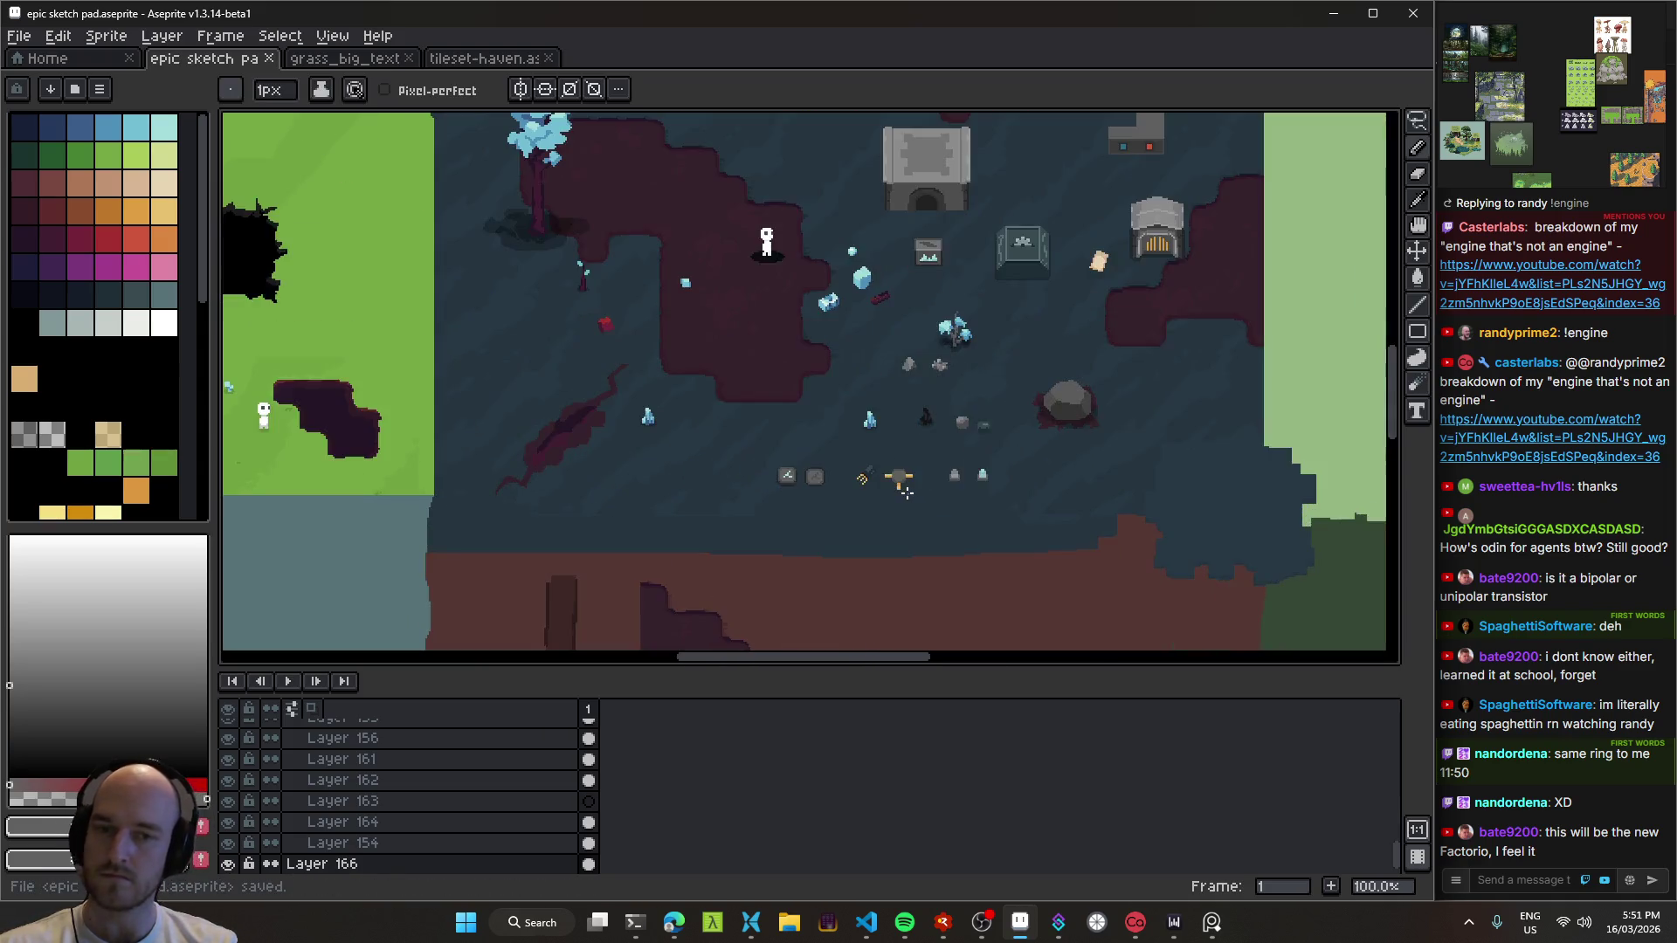
scroll(906, 494, "up", 3)
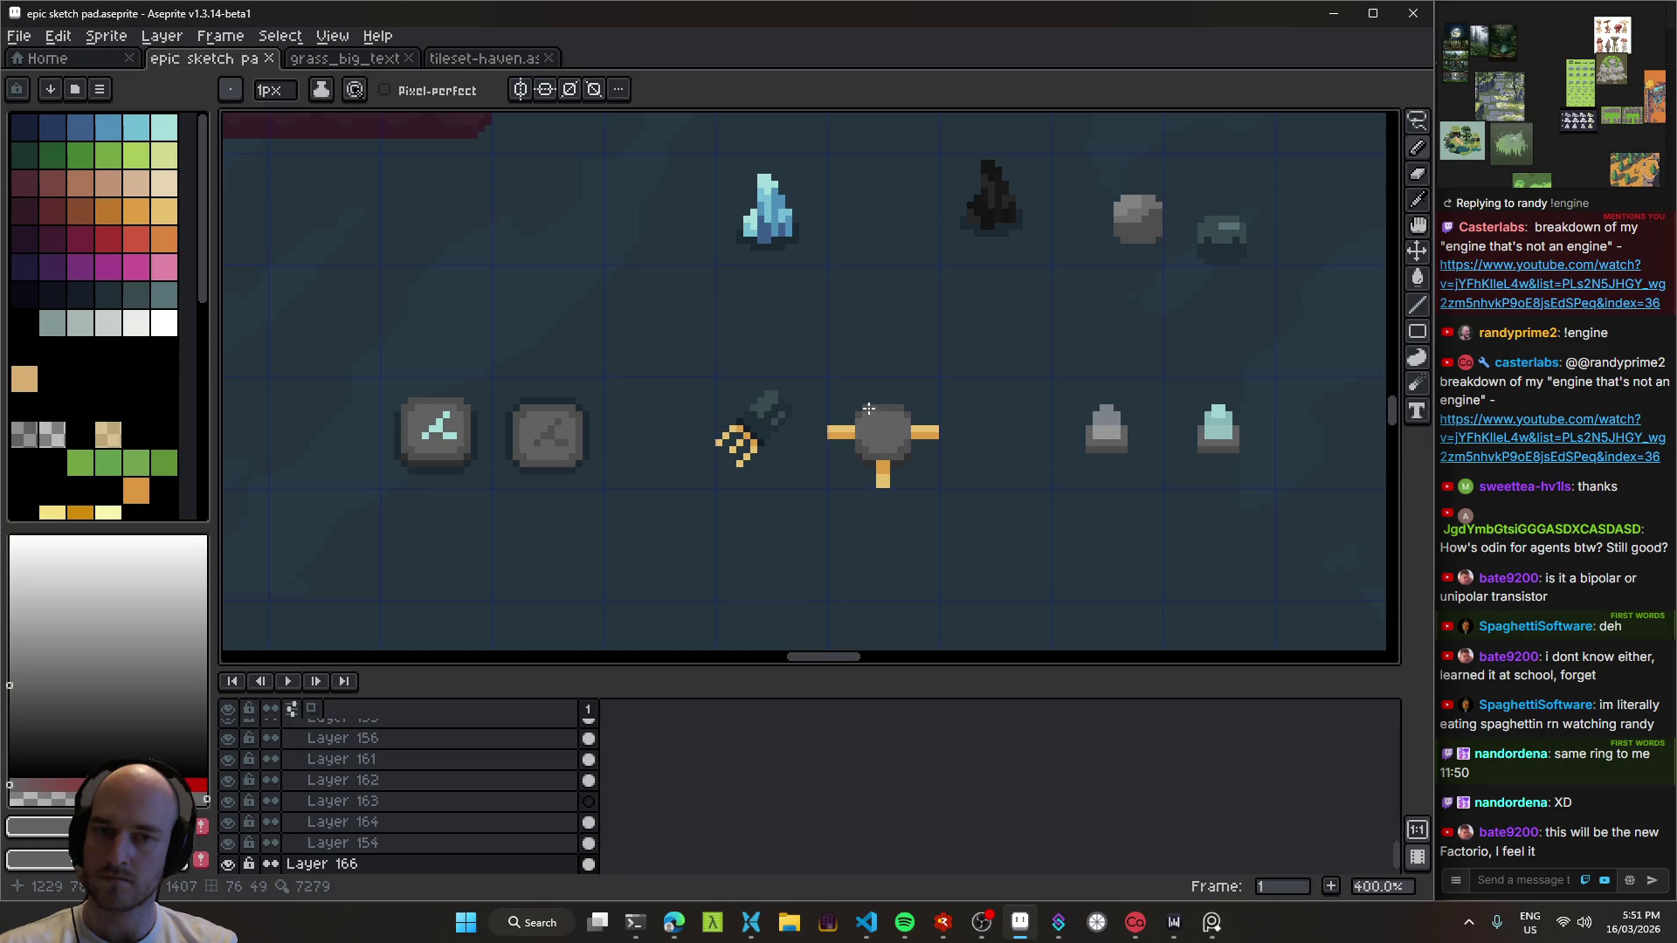
key("v")
mouse_move(783, 234)
left_mouse_down()
mouse_move(828, 341)
mouse_move(780, 228)
left_mouse_up()
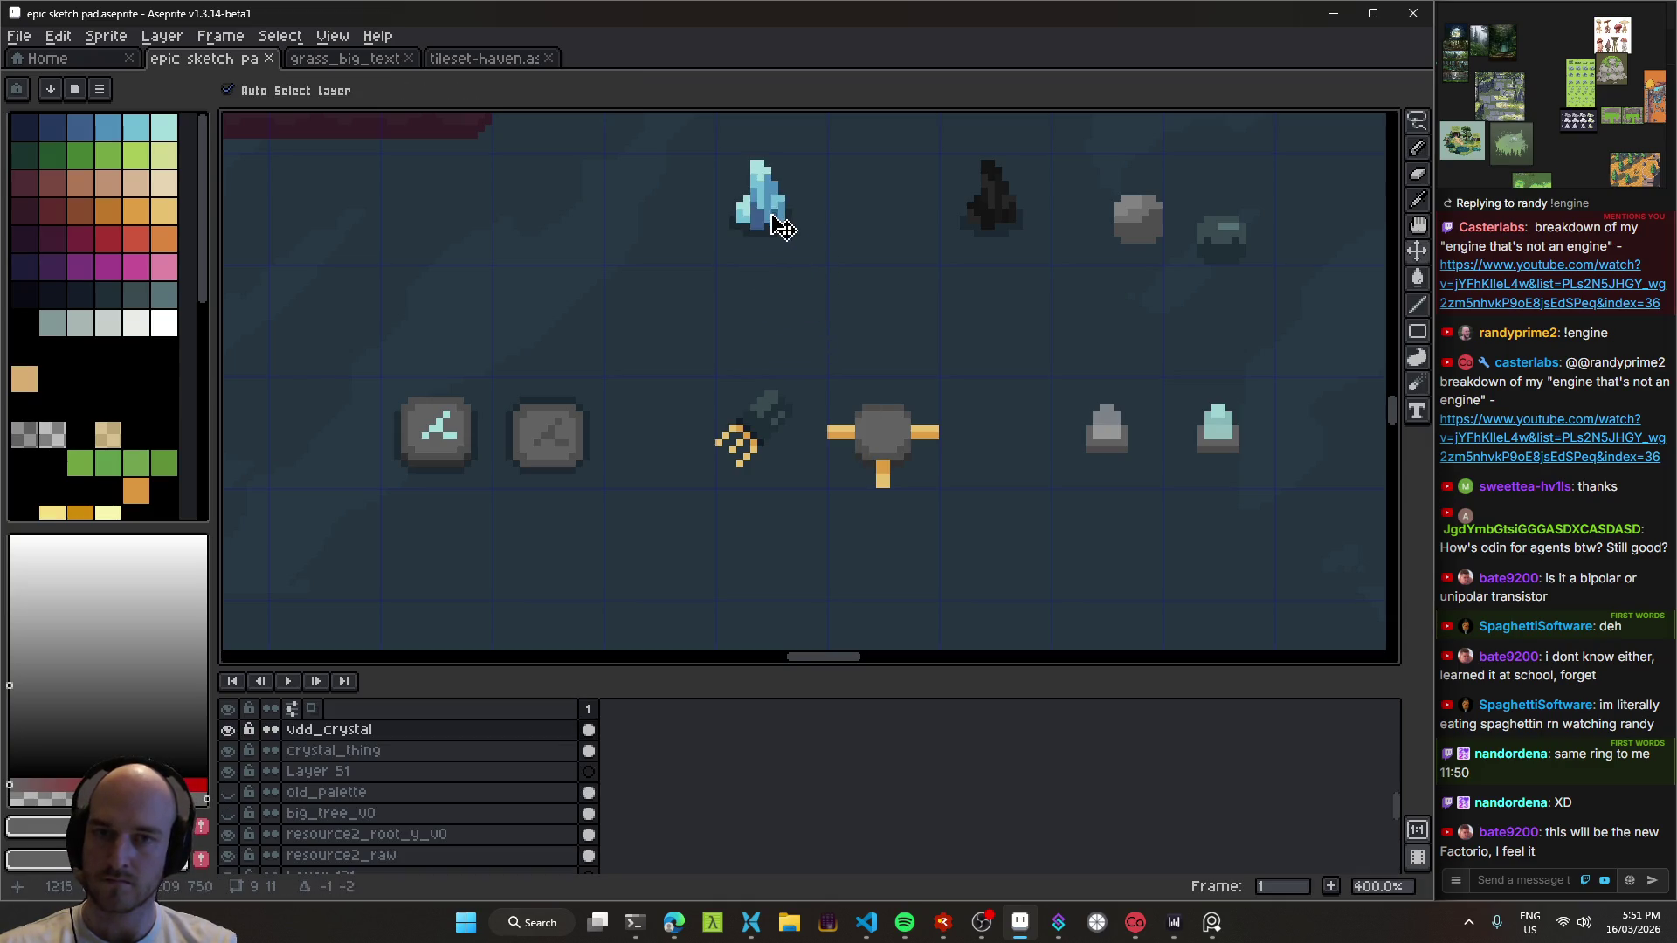
scroll(887, 427, "down", 2)
left_click_drag(909, 457, 960, 511)
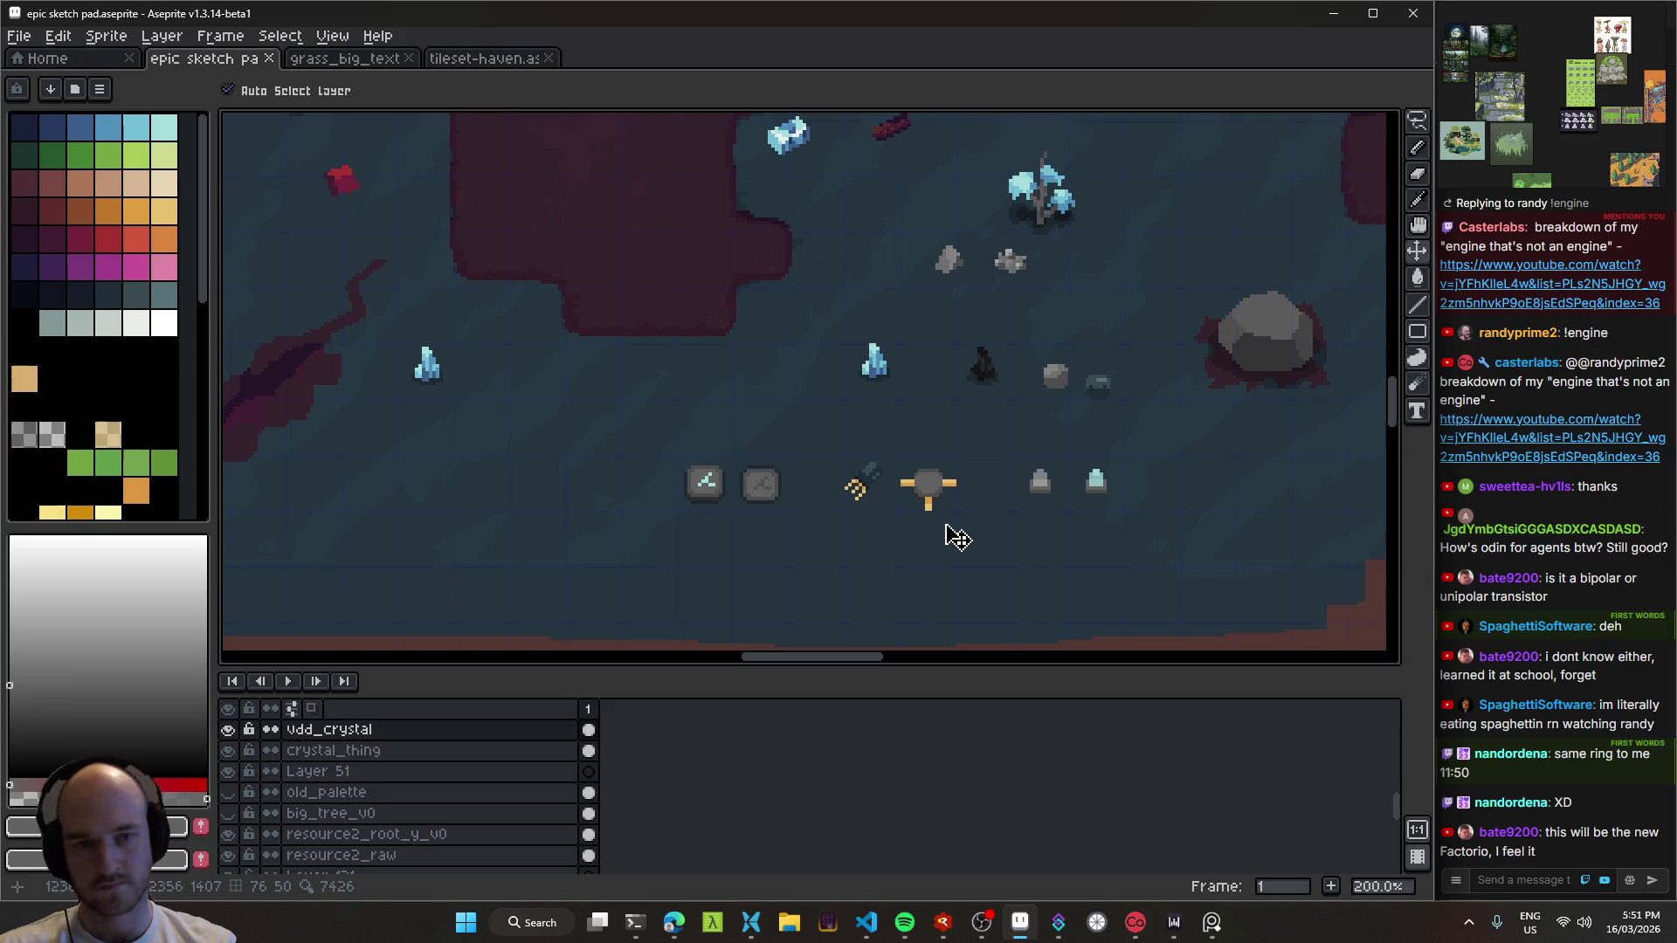
scroll(958, 505, "up", 3)
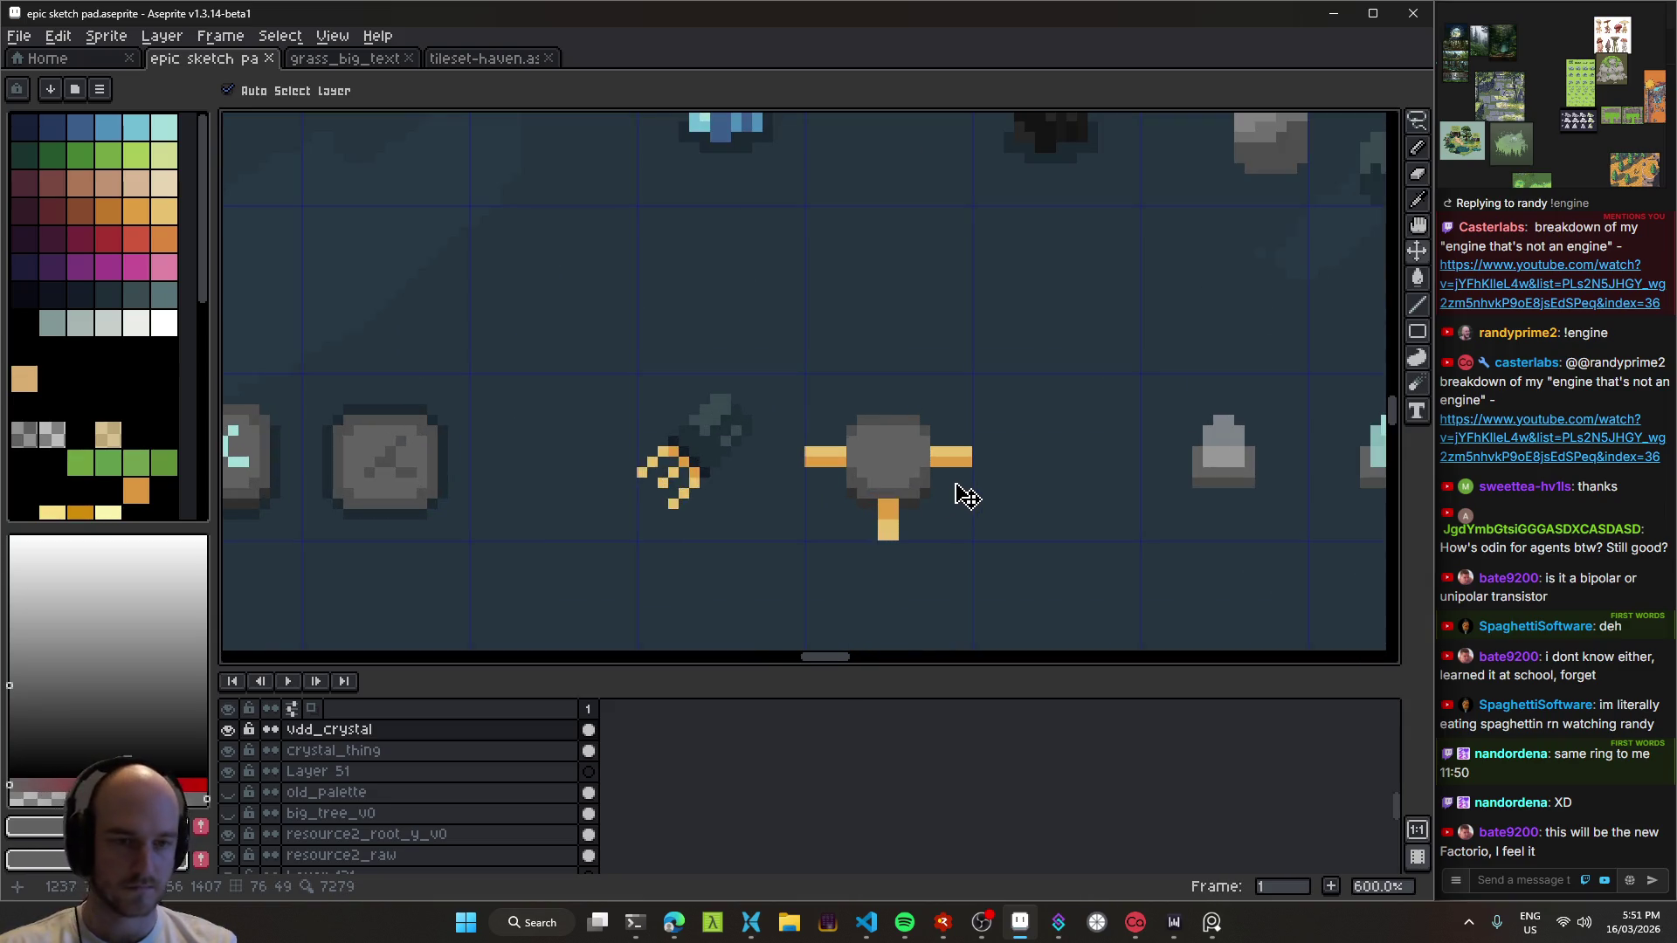
scroll(961, 480, "up", 3)
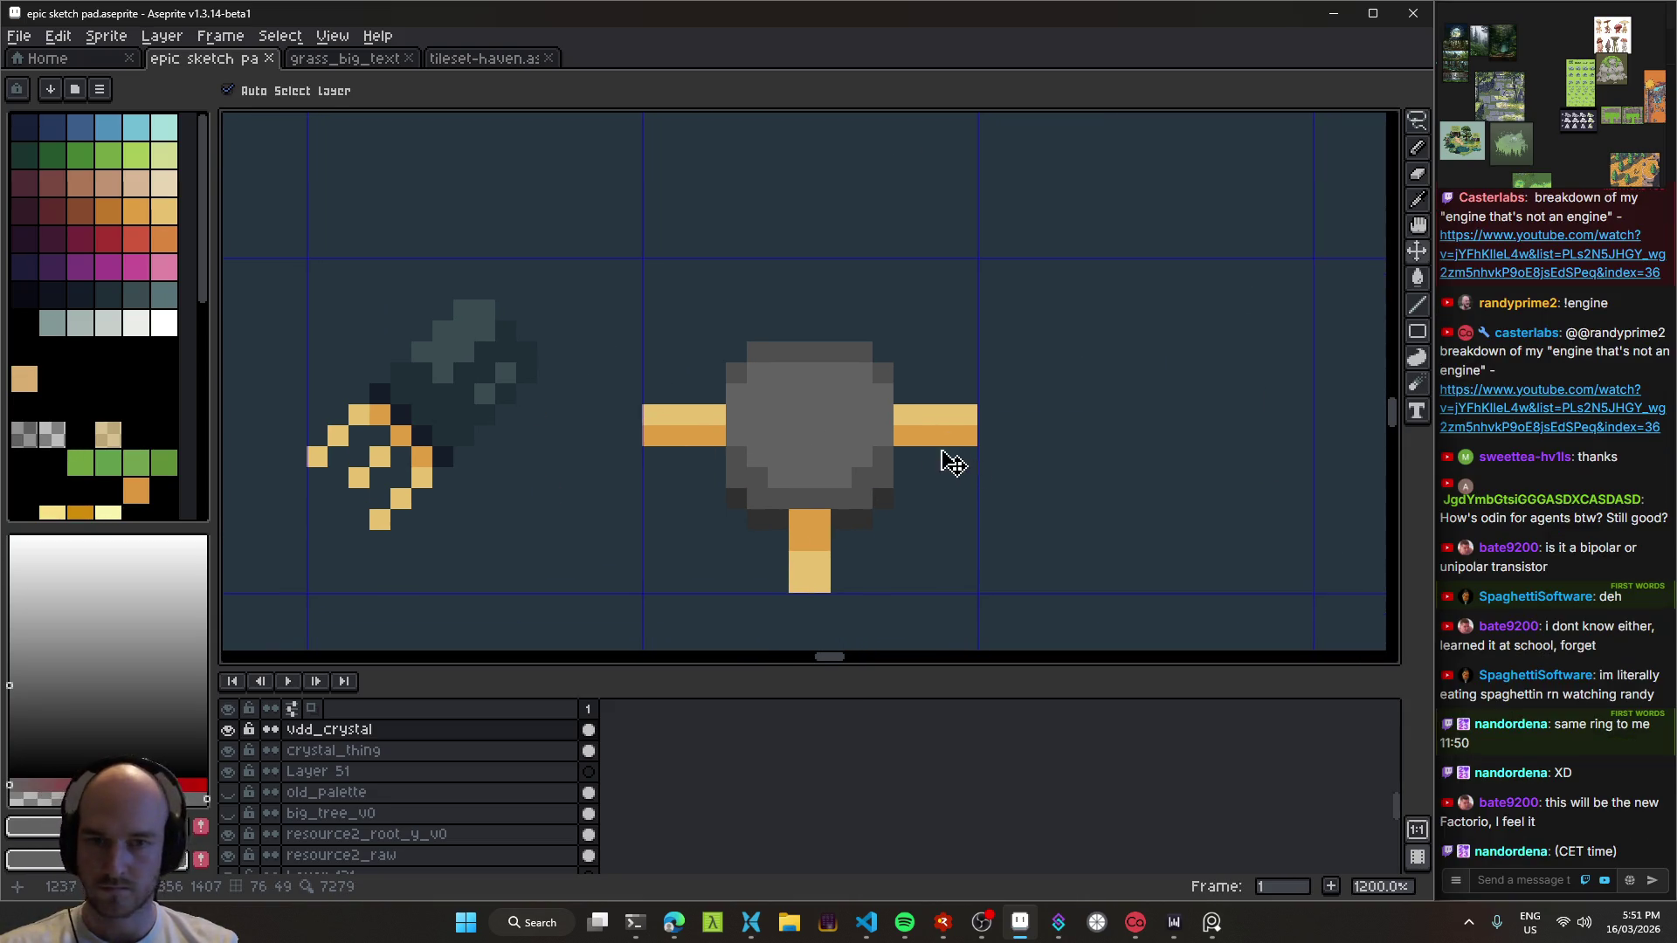
scroll(698, 445, "down", 6)
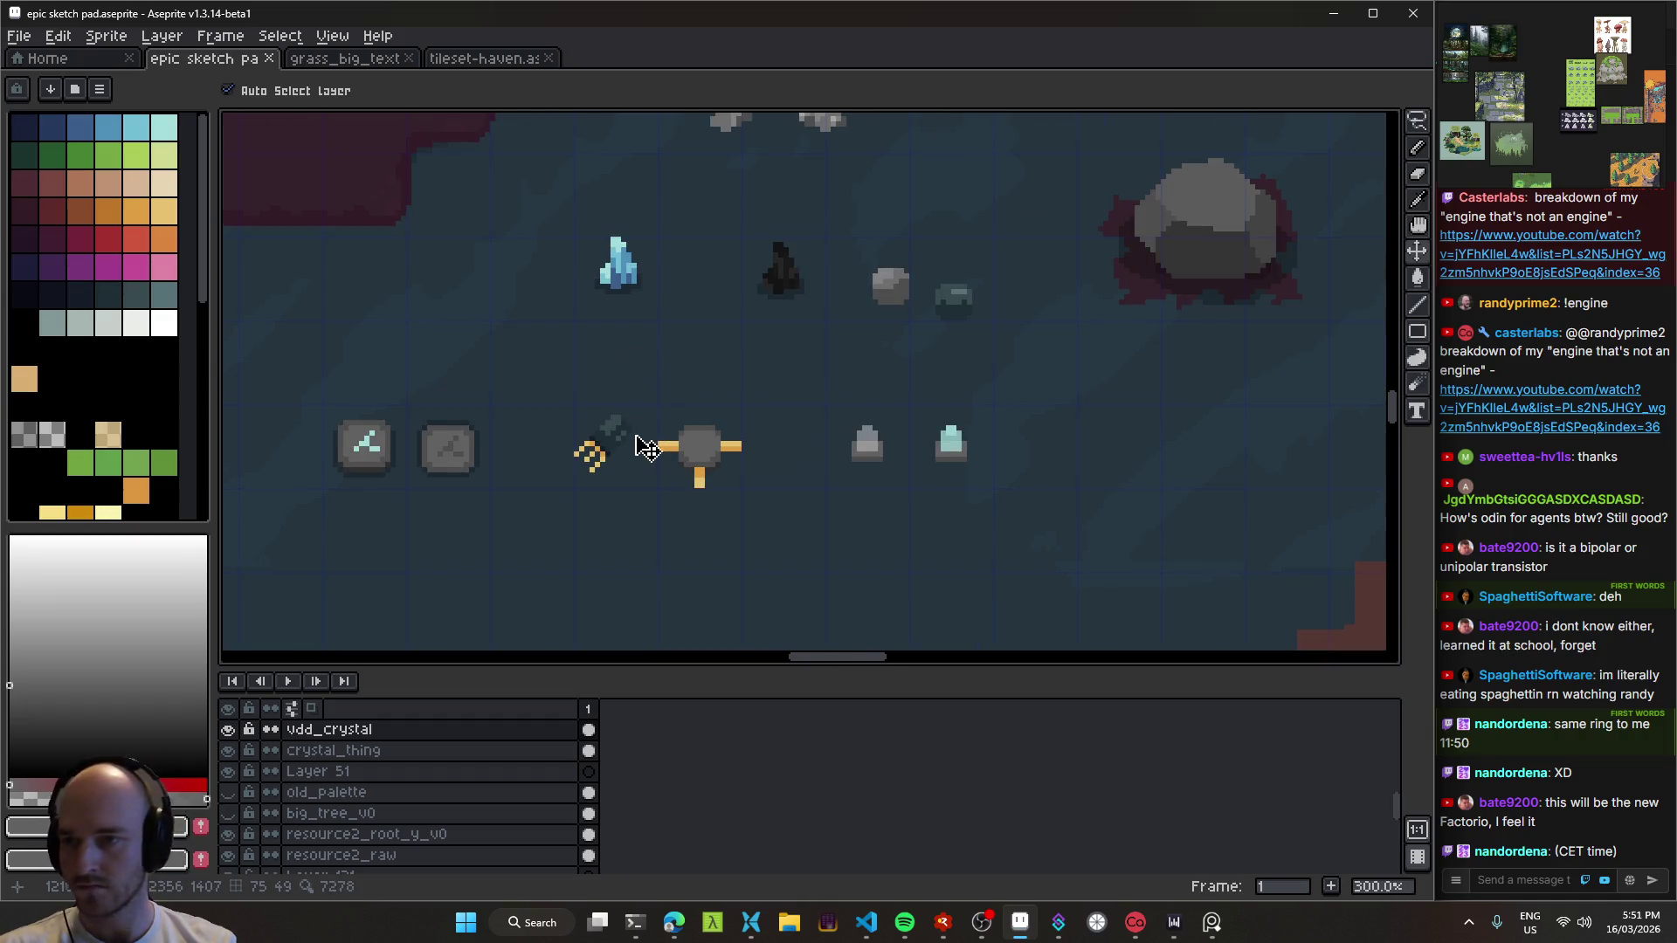
left_click(618, 259, "alt")
Step: Pencil the right arm's top and lower rows in the crystal's cyan
scroll(646, 441, "up", 6)
key("b")
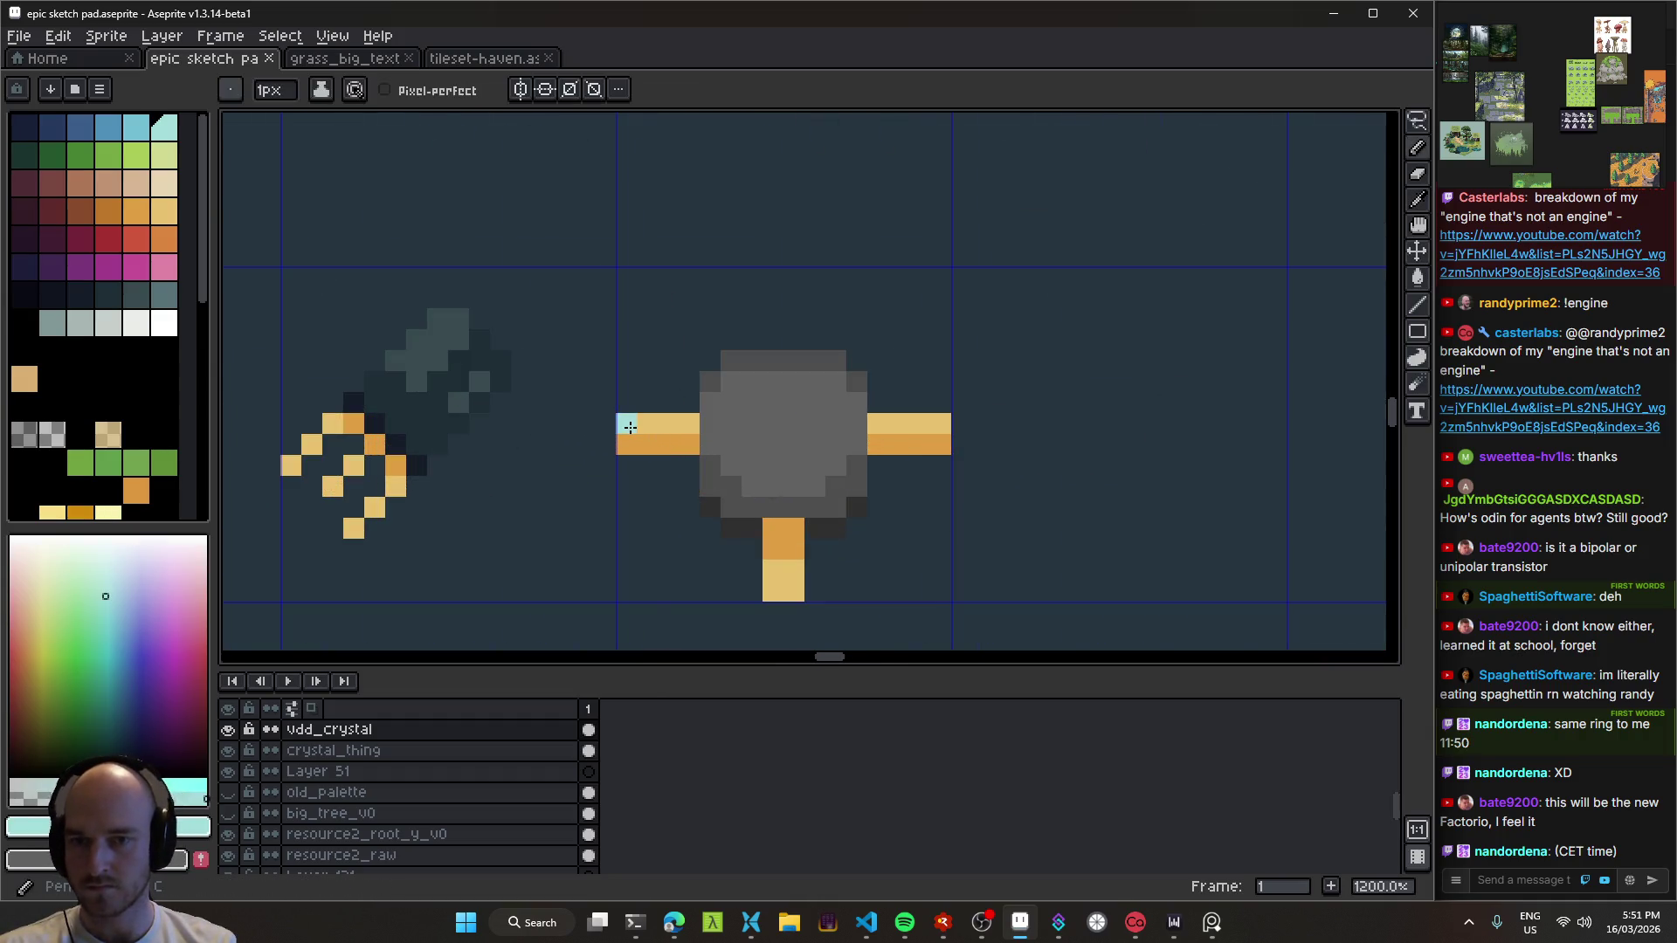
left_click_drag(875, 428, 941, 424)
scroll(763, 288, "down", 4)
scroll(738, 363, "up", 3)
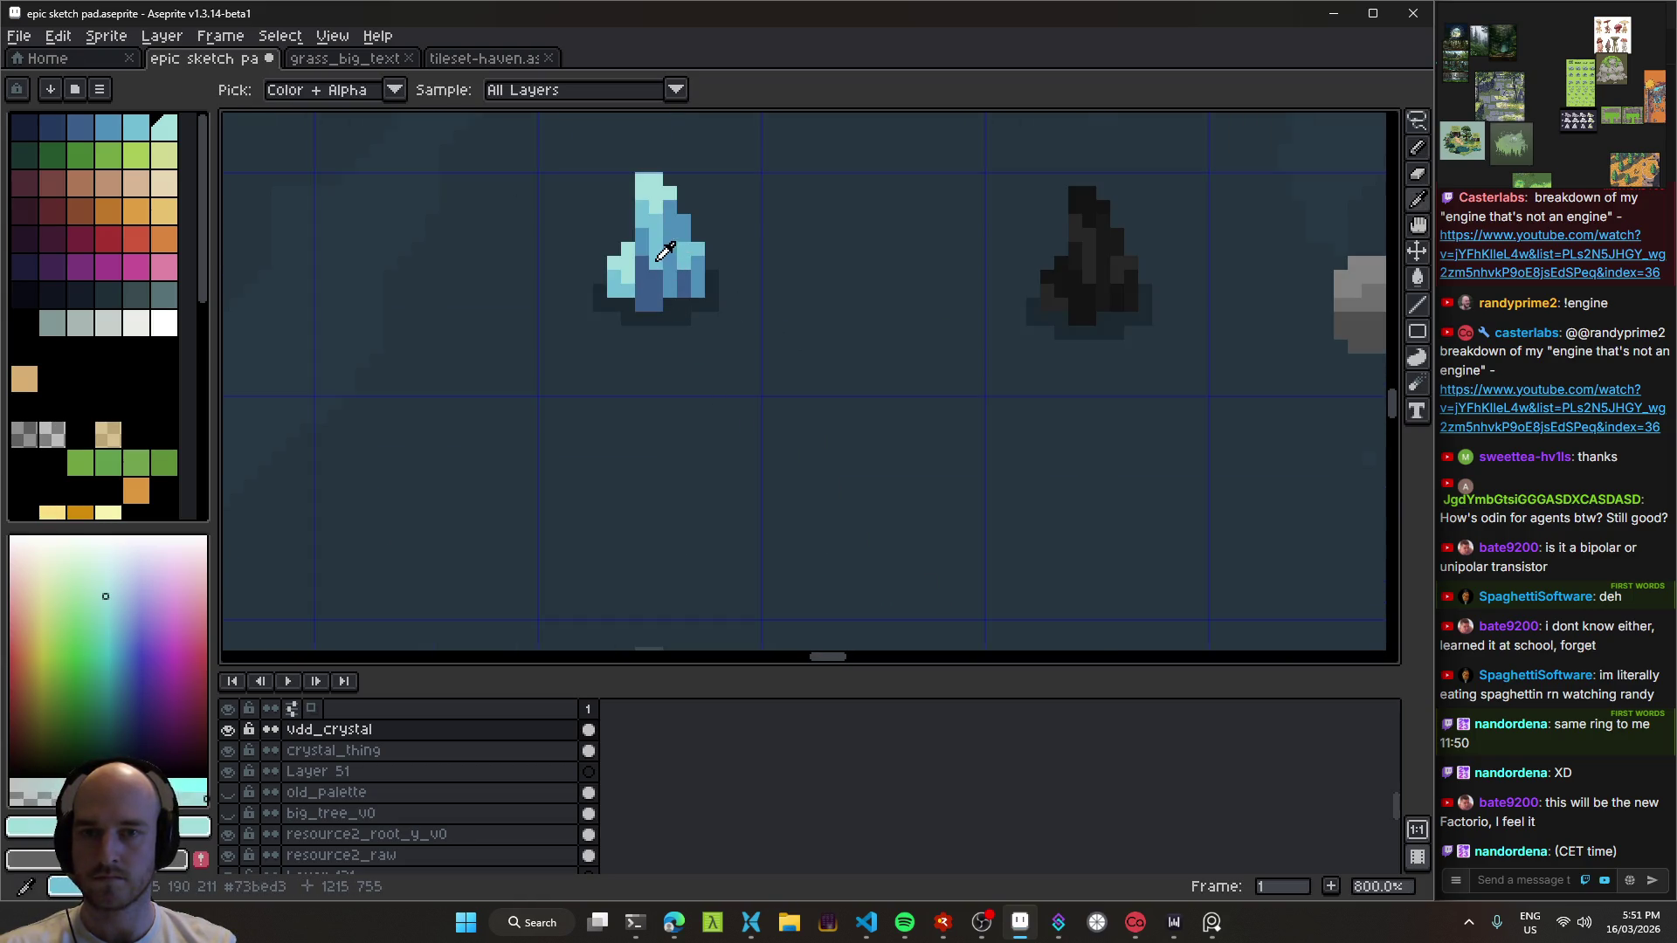
left_click(664, 251, "alt")
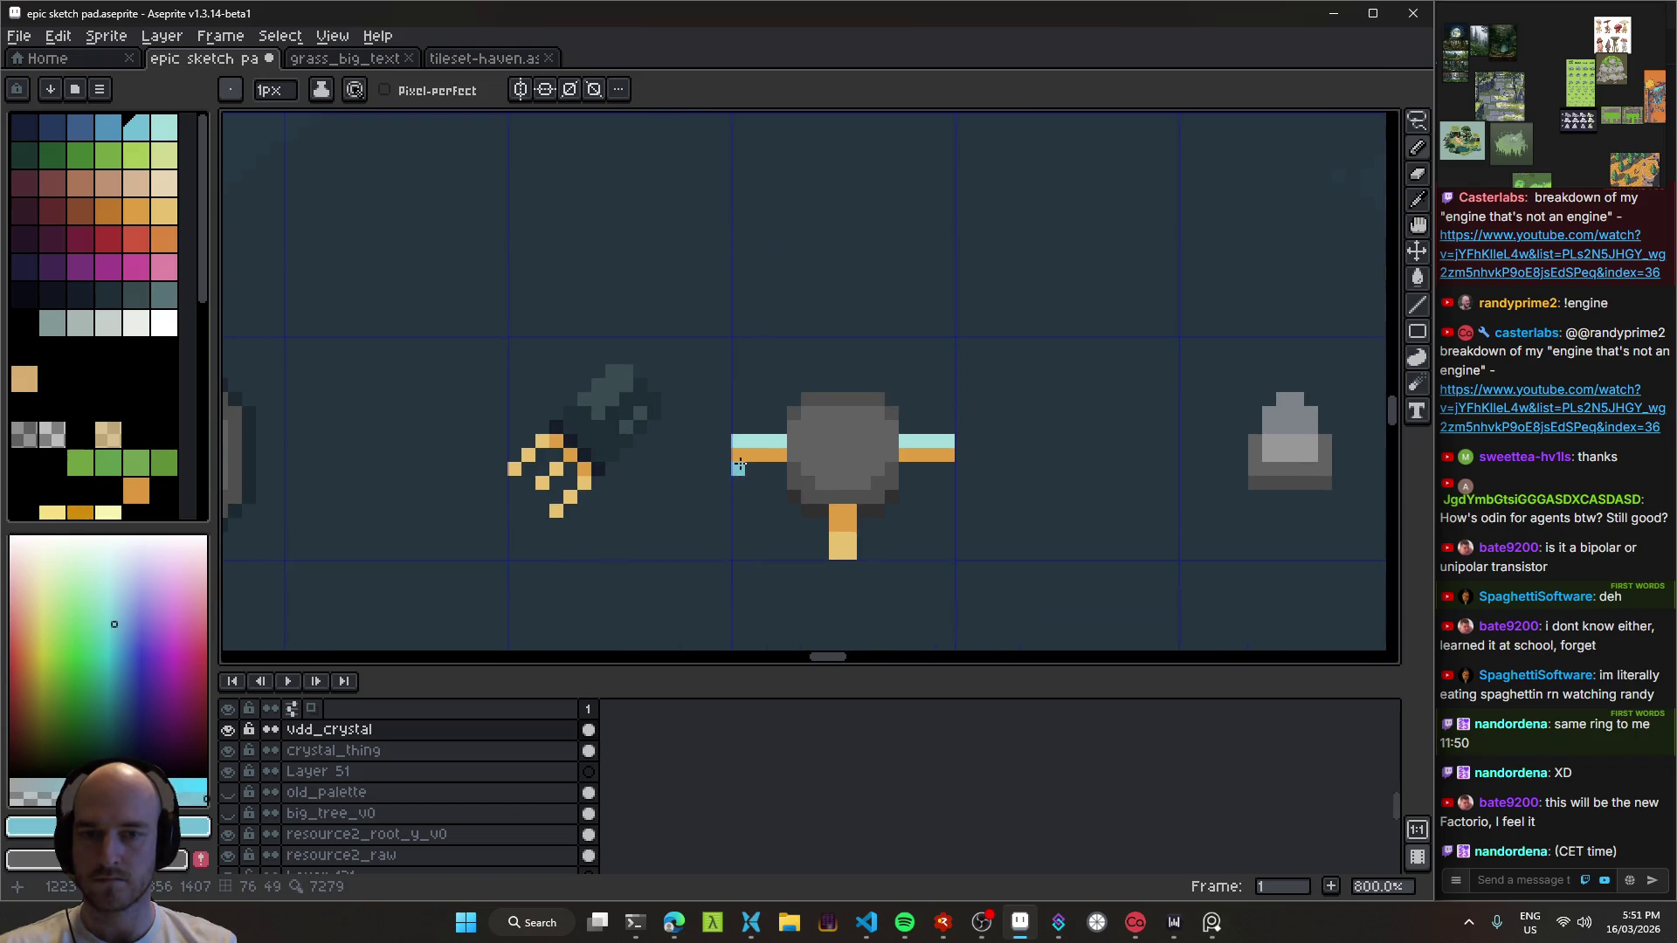
left_click_drag(902, 454, 952, 455)
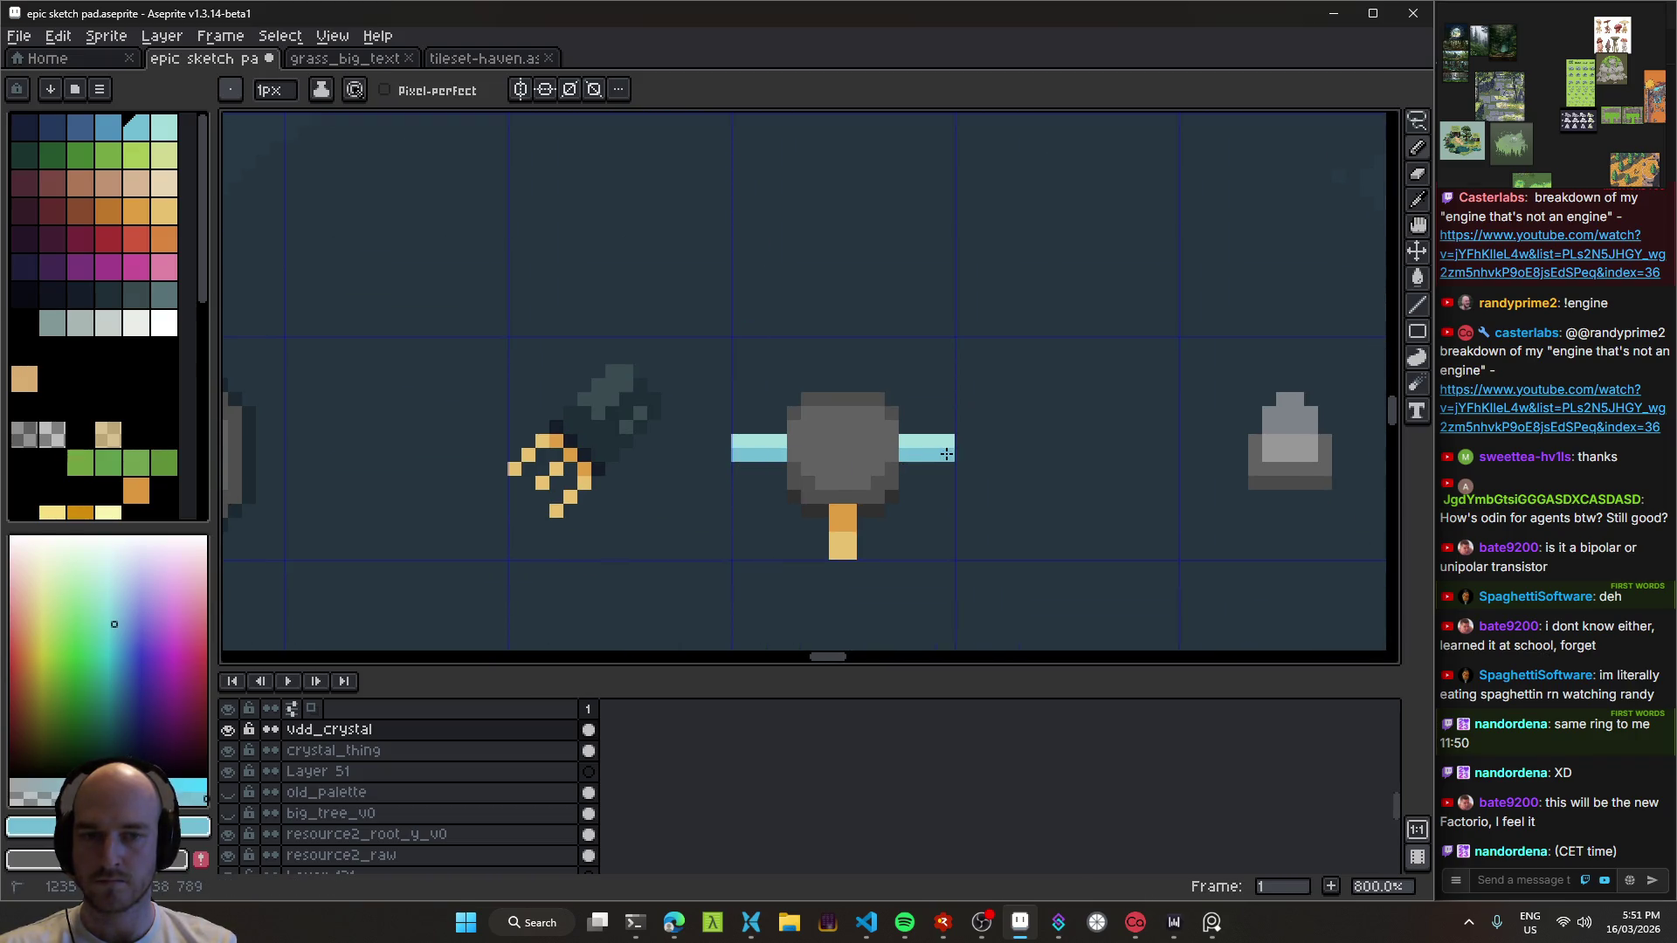
Step: Try a cyan flood fill, then undo the fill and cyan strokes back to orange
key("g")
left_click(837, 519)
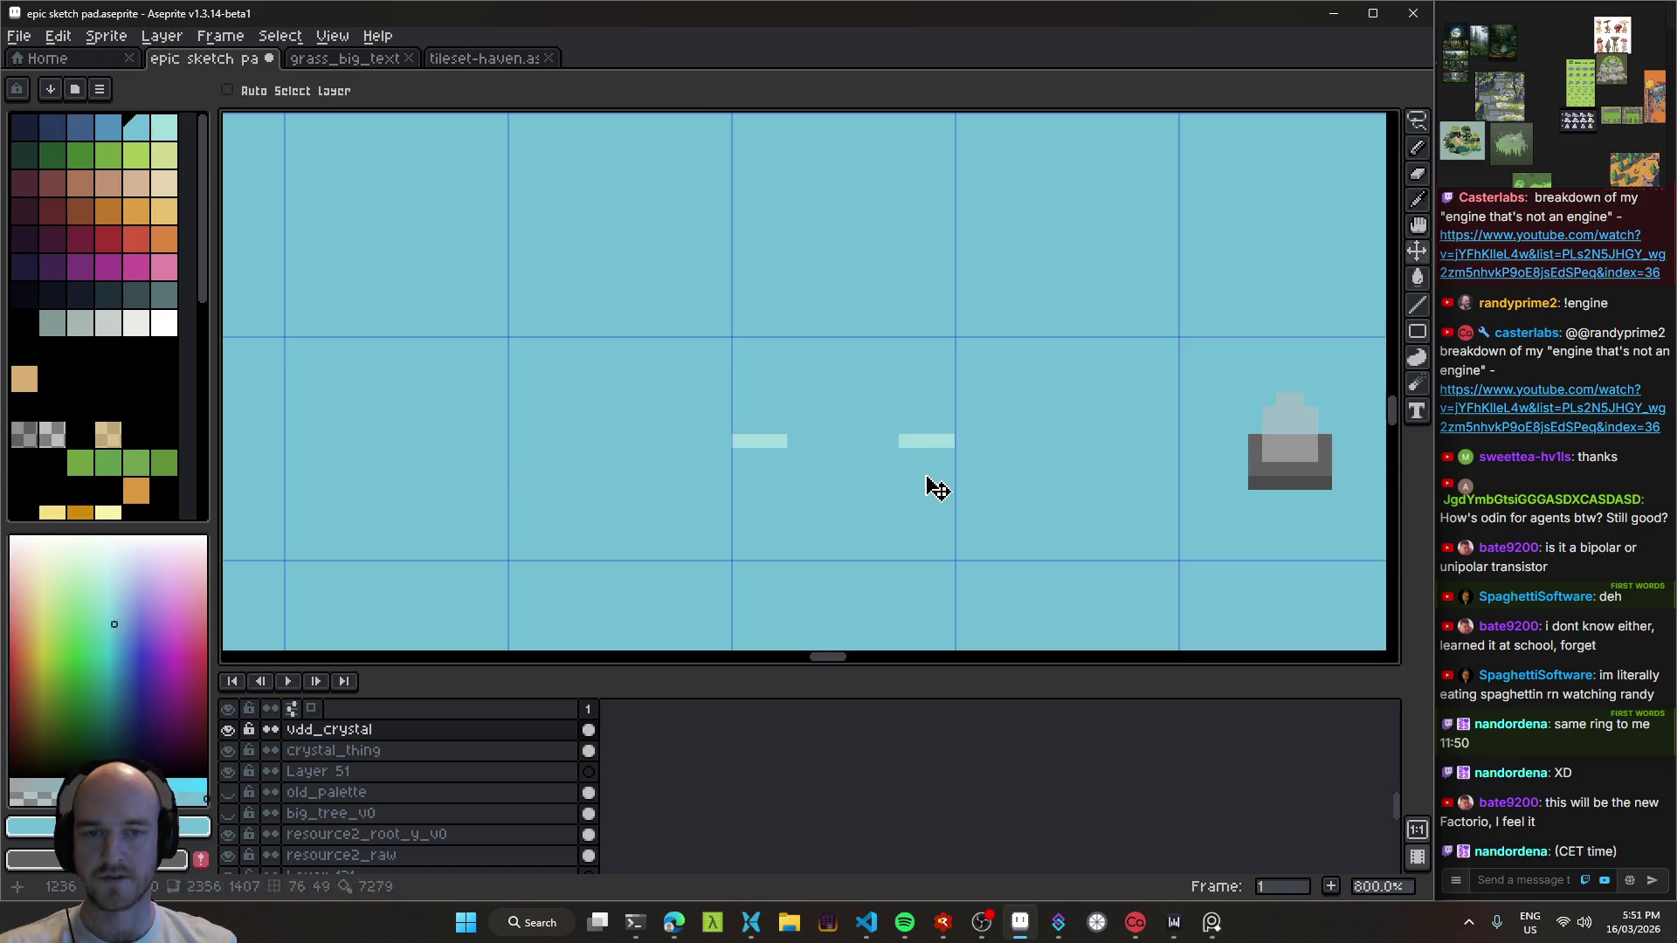
key("ctrl+z")
scroll(900, 507, "down", 7)
scroll(900, 516, "up", 4)
key("v")
key("ctrl+z")
key("ctrl+z")
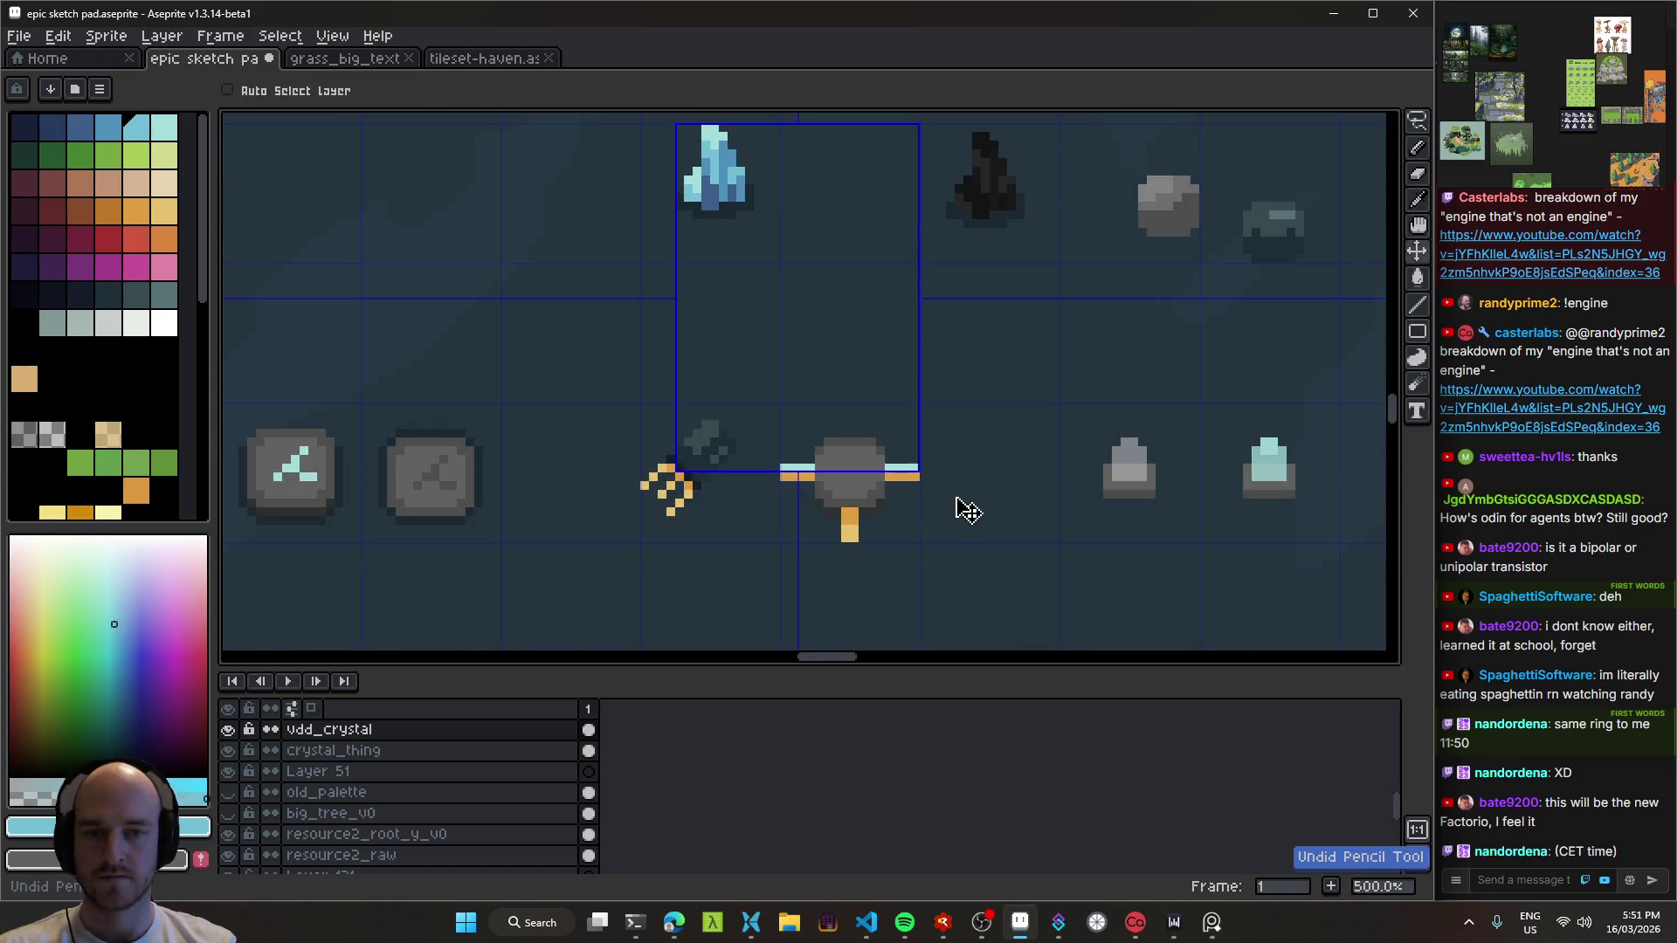
Step: Marquee-select the left orange arm, then the bottom stem
key("m")
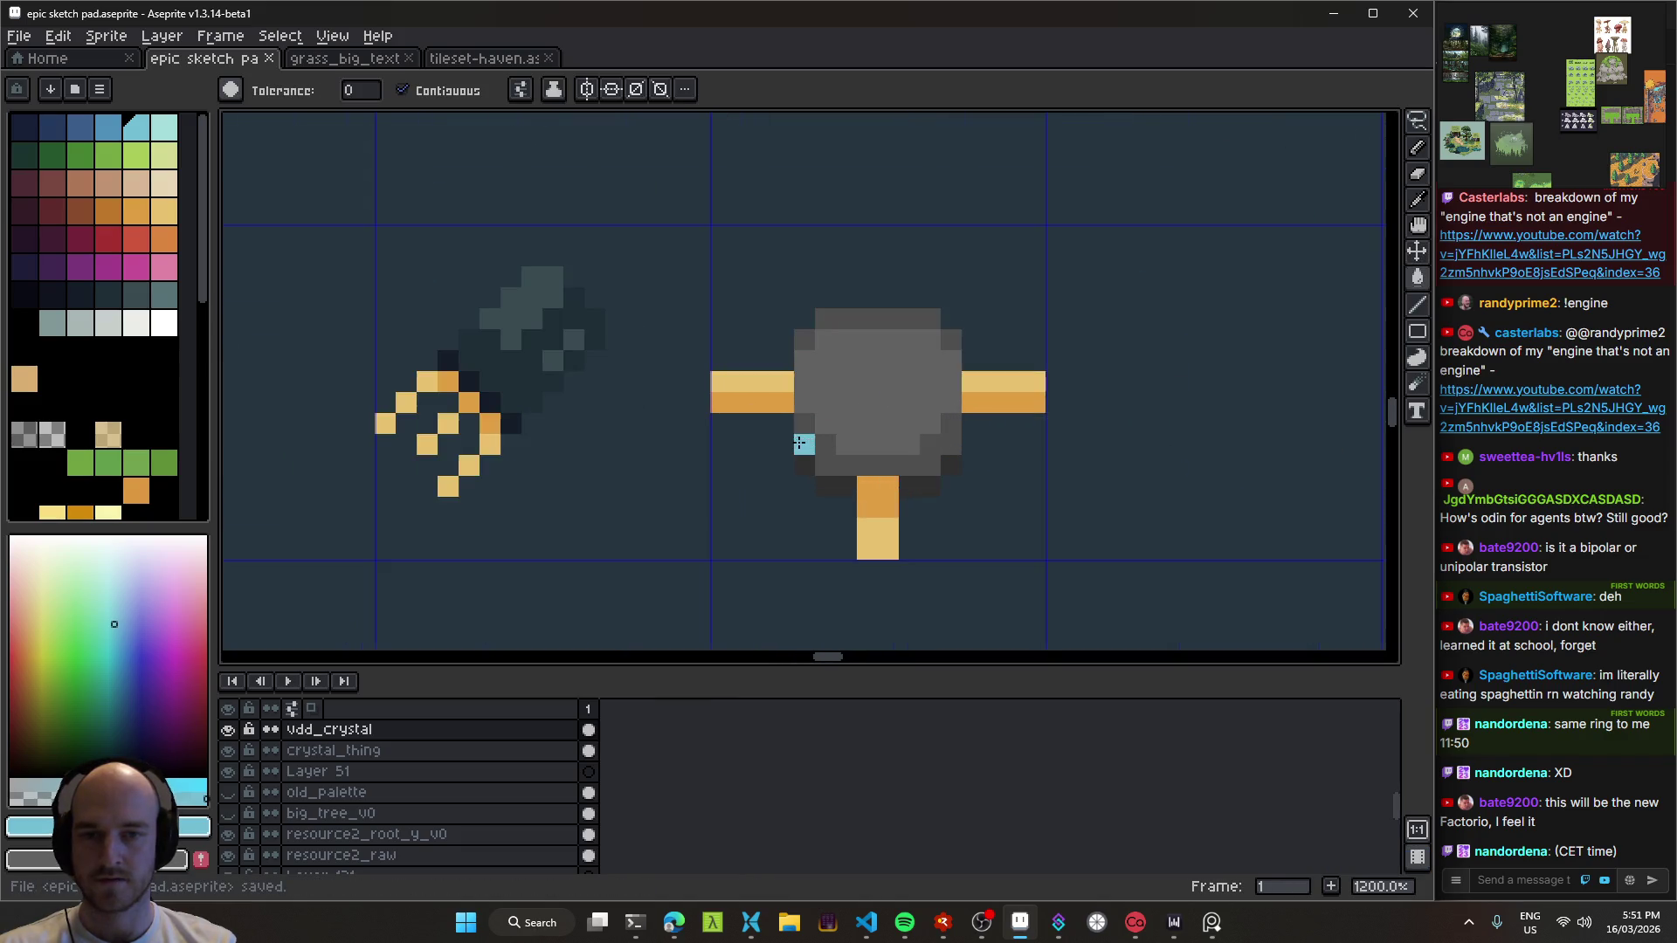
scroll(799, 443, "up", 5)
mouse_move(683, 330)
left_mouse_down()
mouse_move(830, 476)
mouse_move(854, 481)
mouse_move(874, 541)
left_mouse_up()
left_click(944, 475)
Step: Add the left and right arms to the selection and desaturate them with Hue/Saturation
left_click_drag(680, 351, 761, 391)
left_click_drag(934, 351, 1019, 393)
scroll(1013, 384, "down", 5)
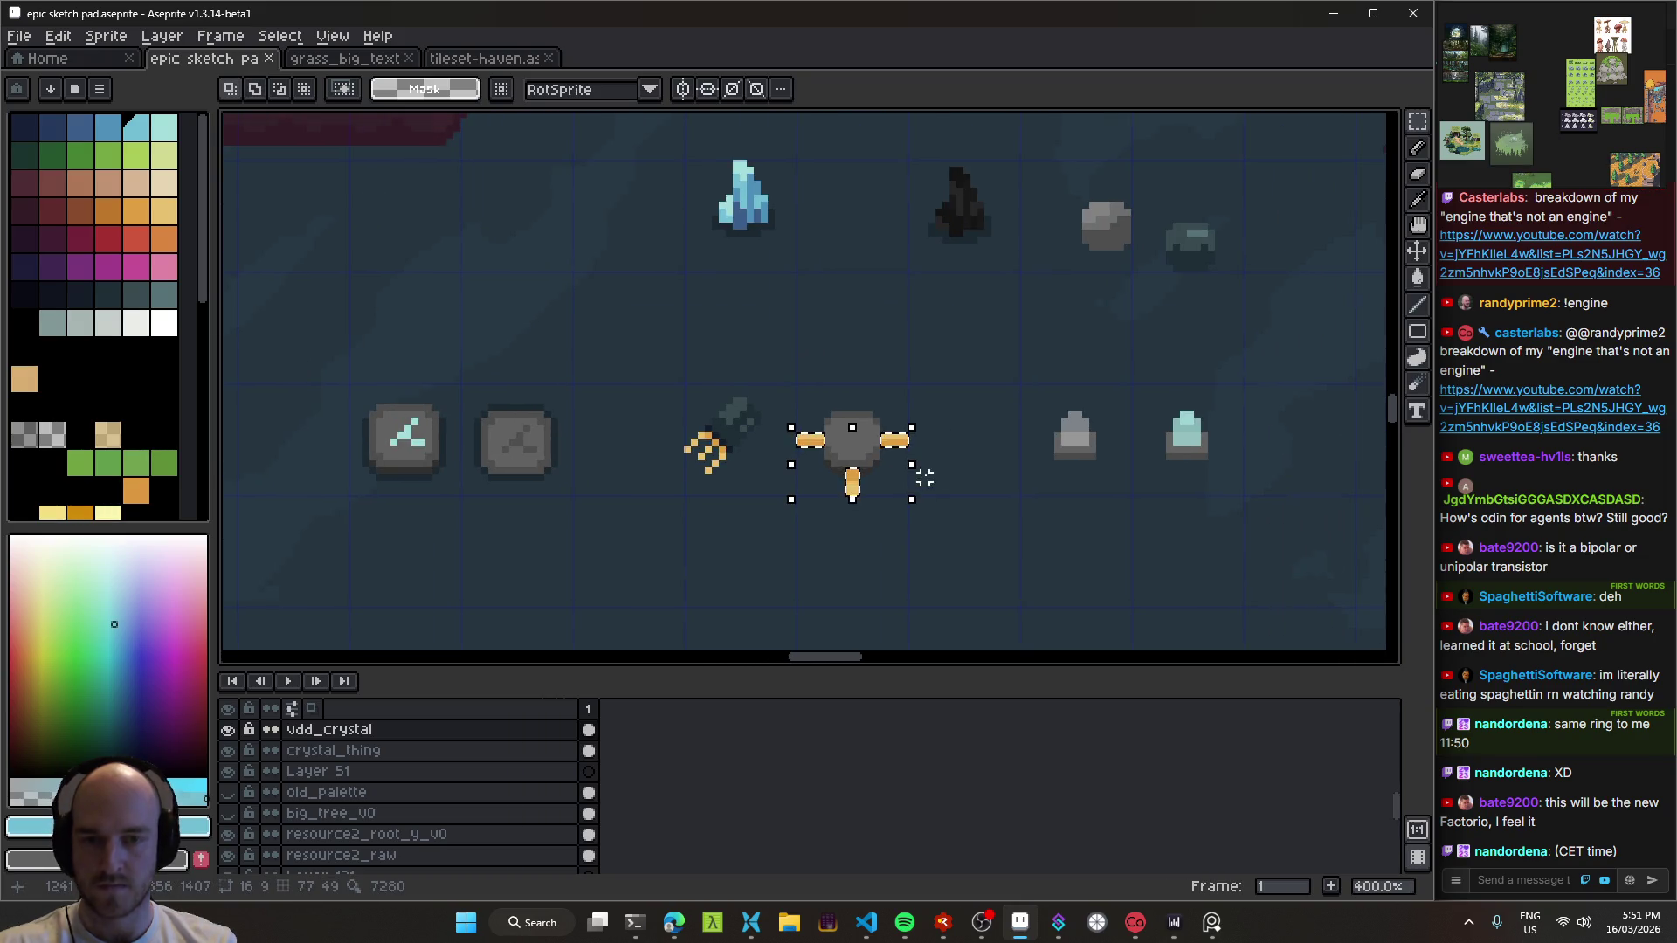
key("ctrl+u")
left_click_drag(1043, 222, 1003, 219)
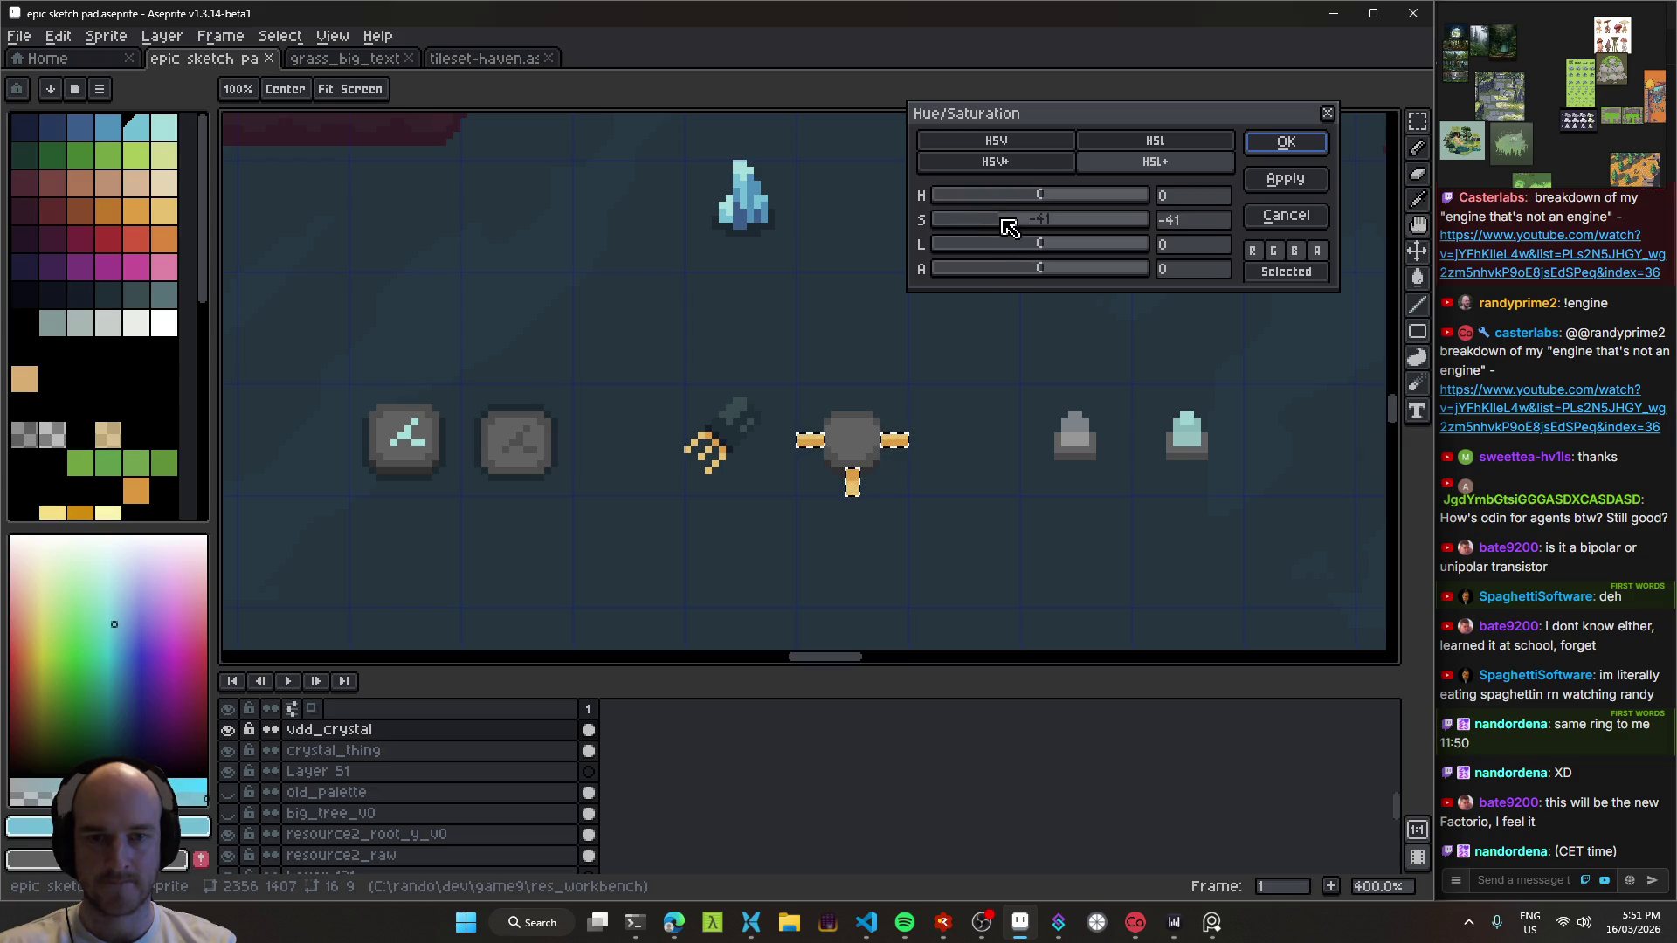
key("Return")
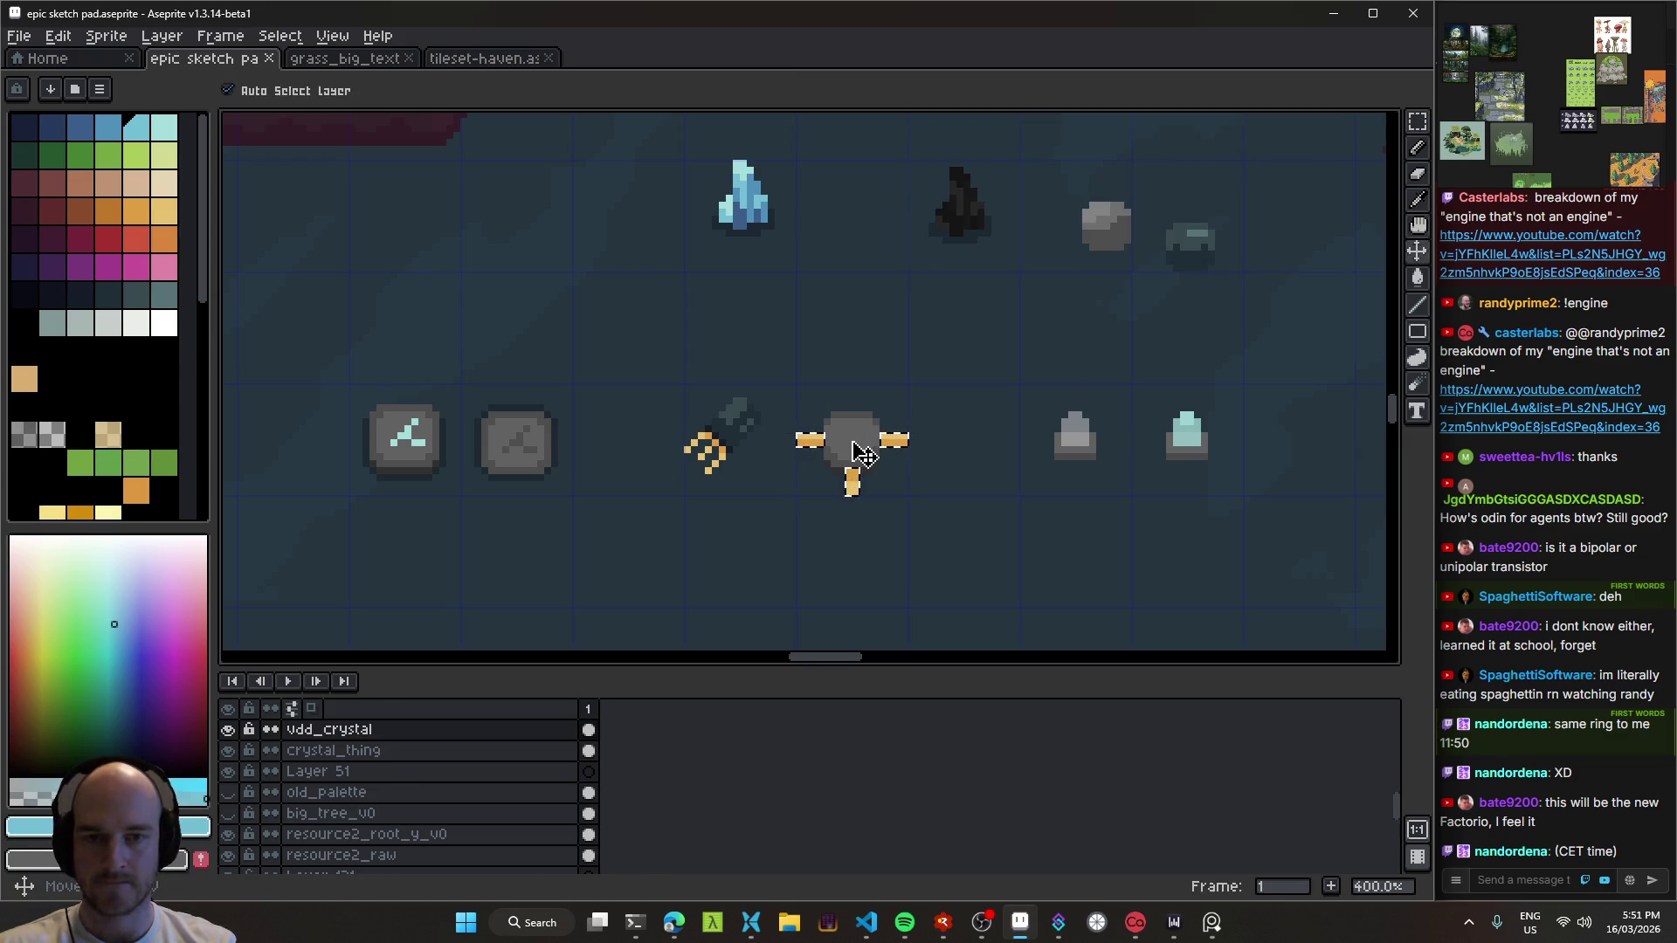
left_click(863, 453)
Step: Apply Hue/Saturation with saturation -32, lightness -22 and hue back near 0
key("ctrl+u")
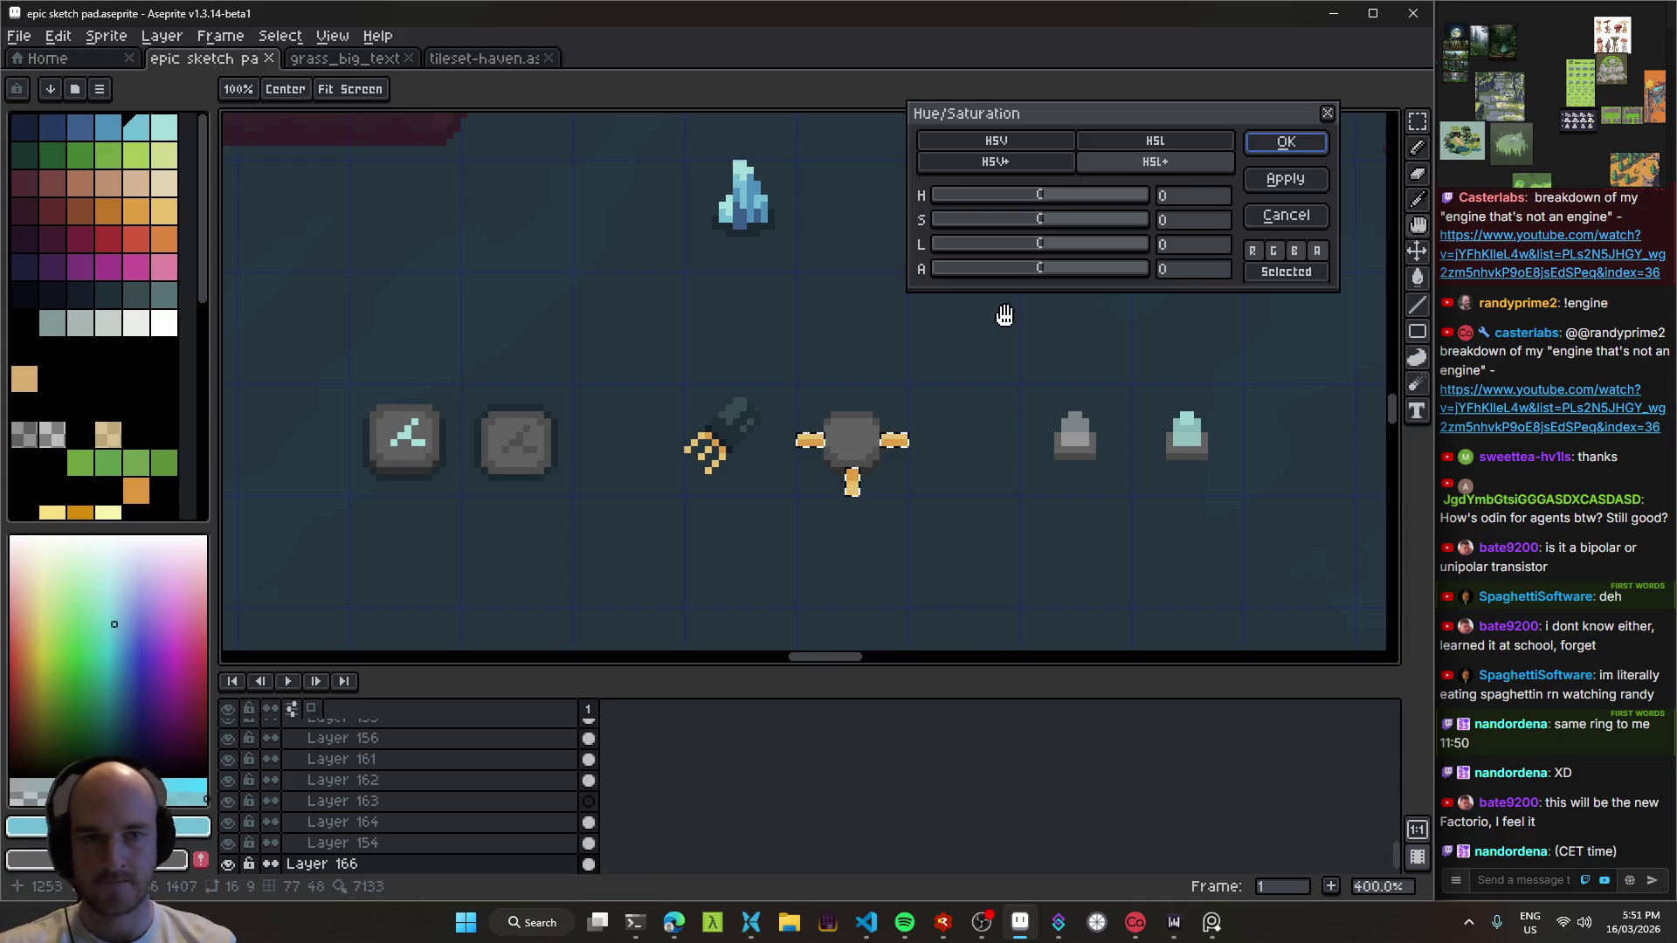
left_click_drag(1048, 225, 1019, 226)
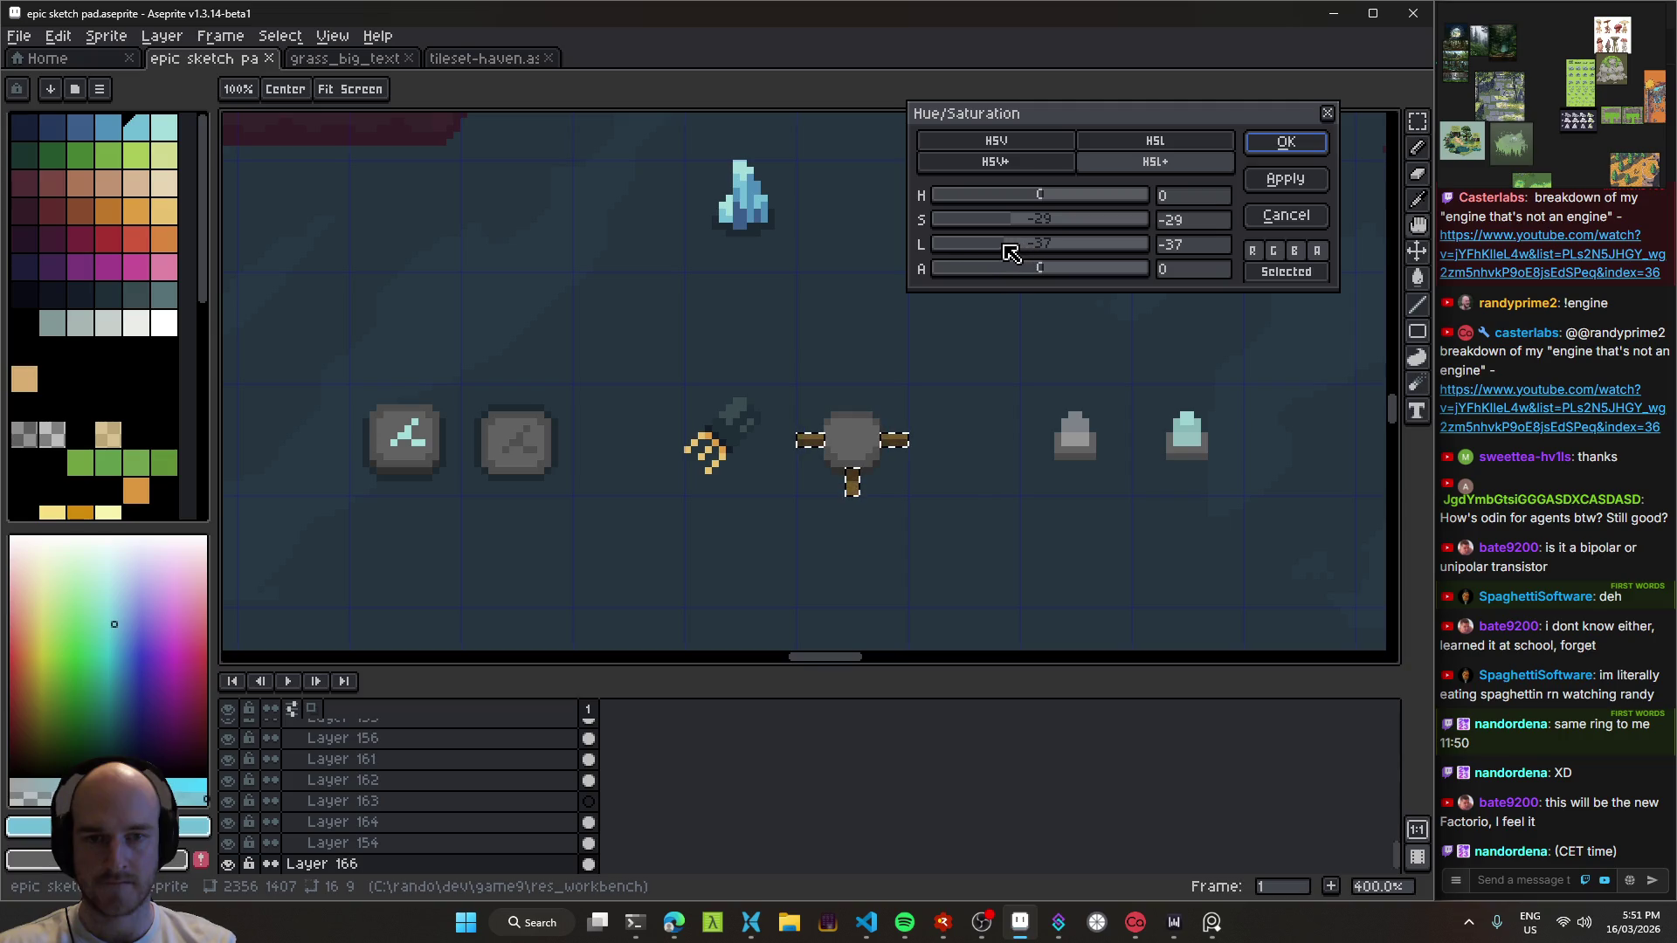
mouse_move(1003, 251)
left_mouse_down()
mouse_move(984, 251)
mouse_move(1013, 251)
left_mouse_up()
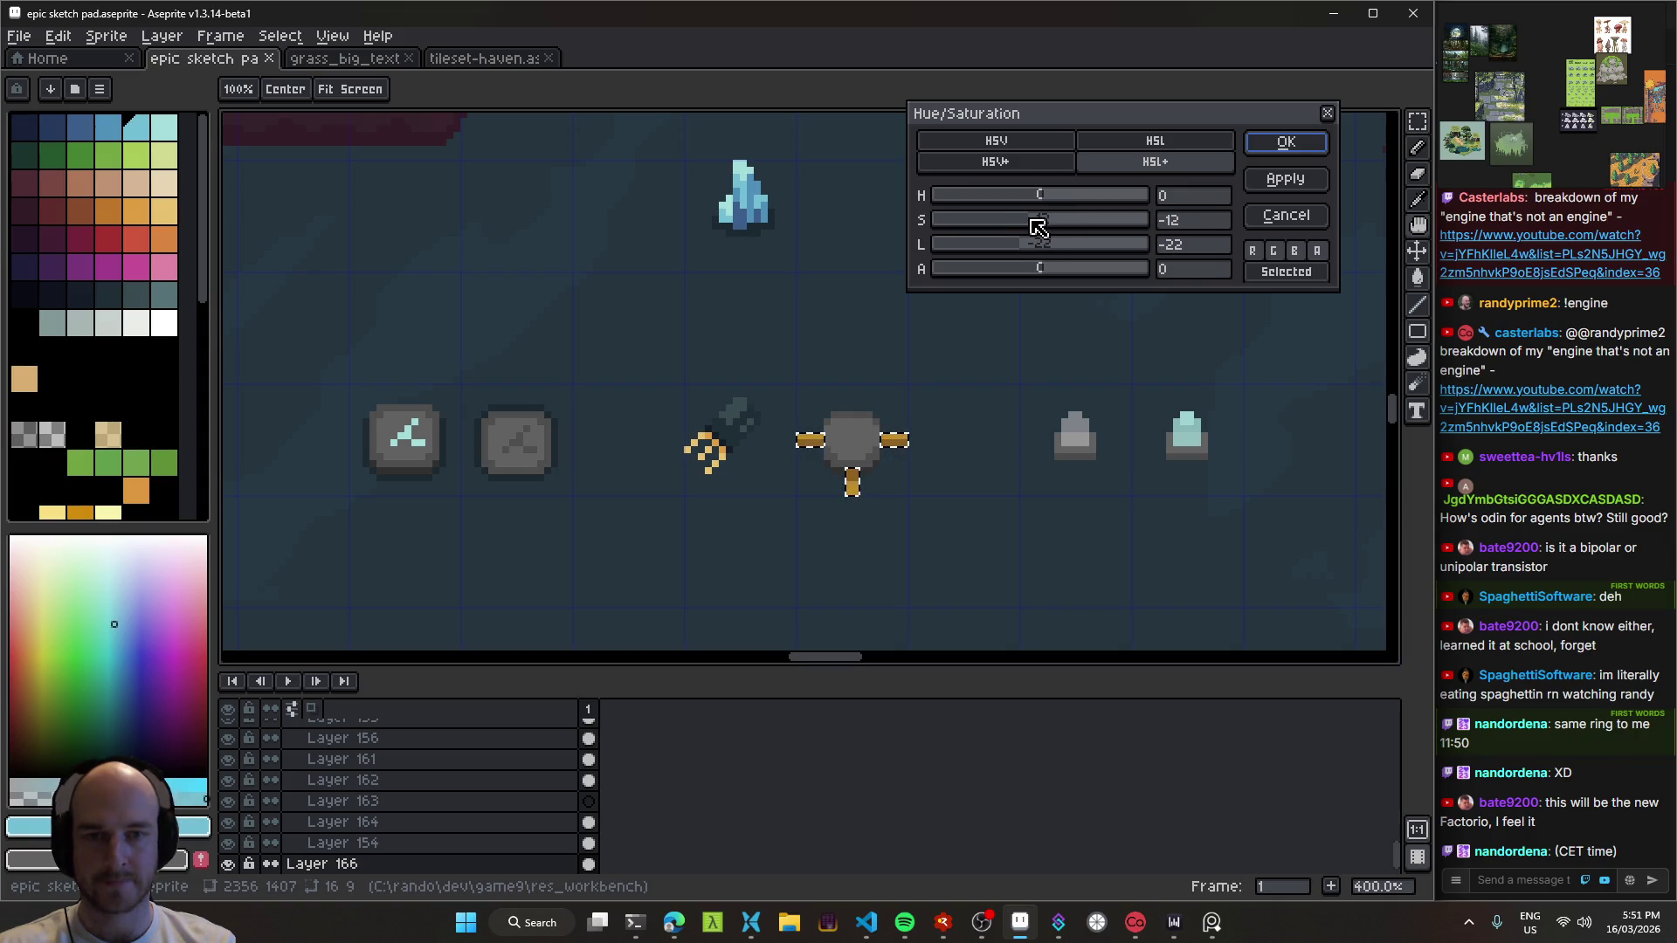
mouse_move(1014, 218)
left_mouse_down()
mouse_move(1059, 206)
mouse_move(904, 202)
mouse_move(1048, 218)
left_mouse_up()
left_click(1177, 201)
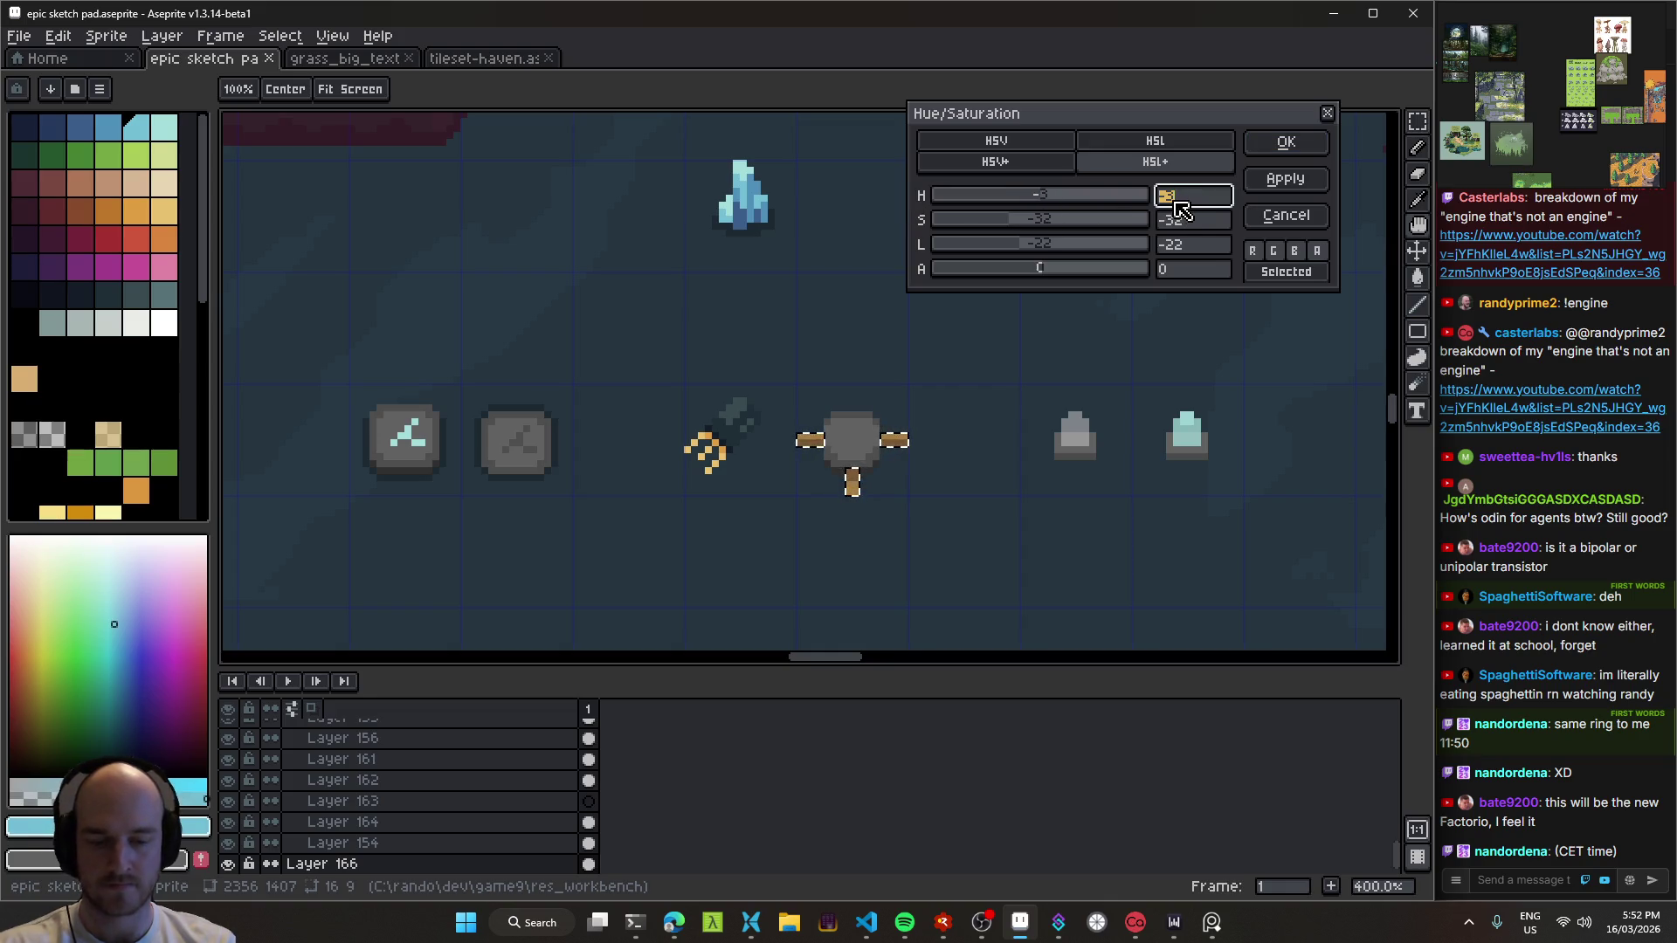
key("Return")
scroll(909, 475, "down", 2)
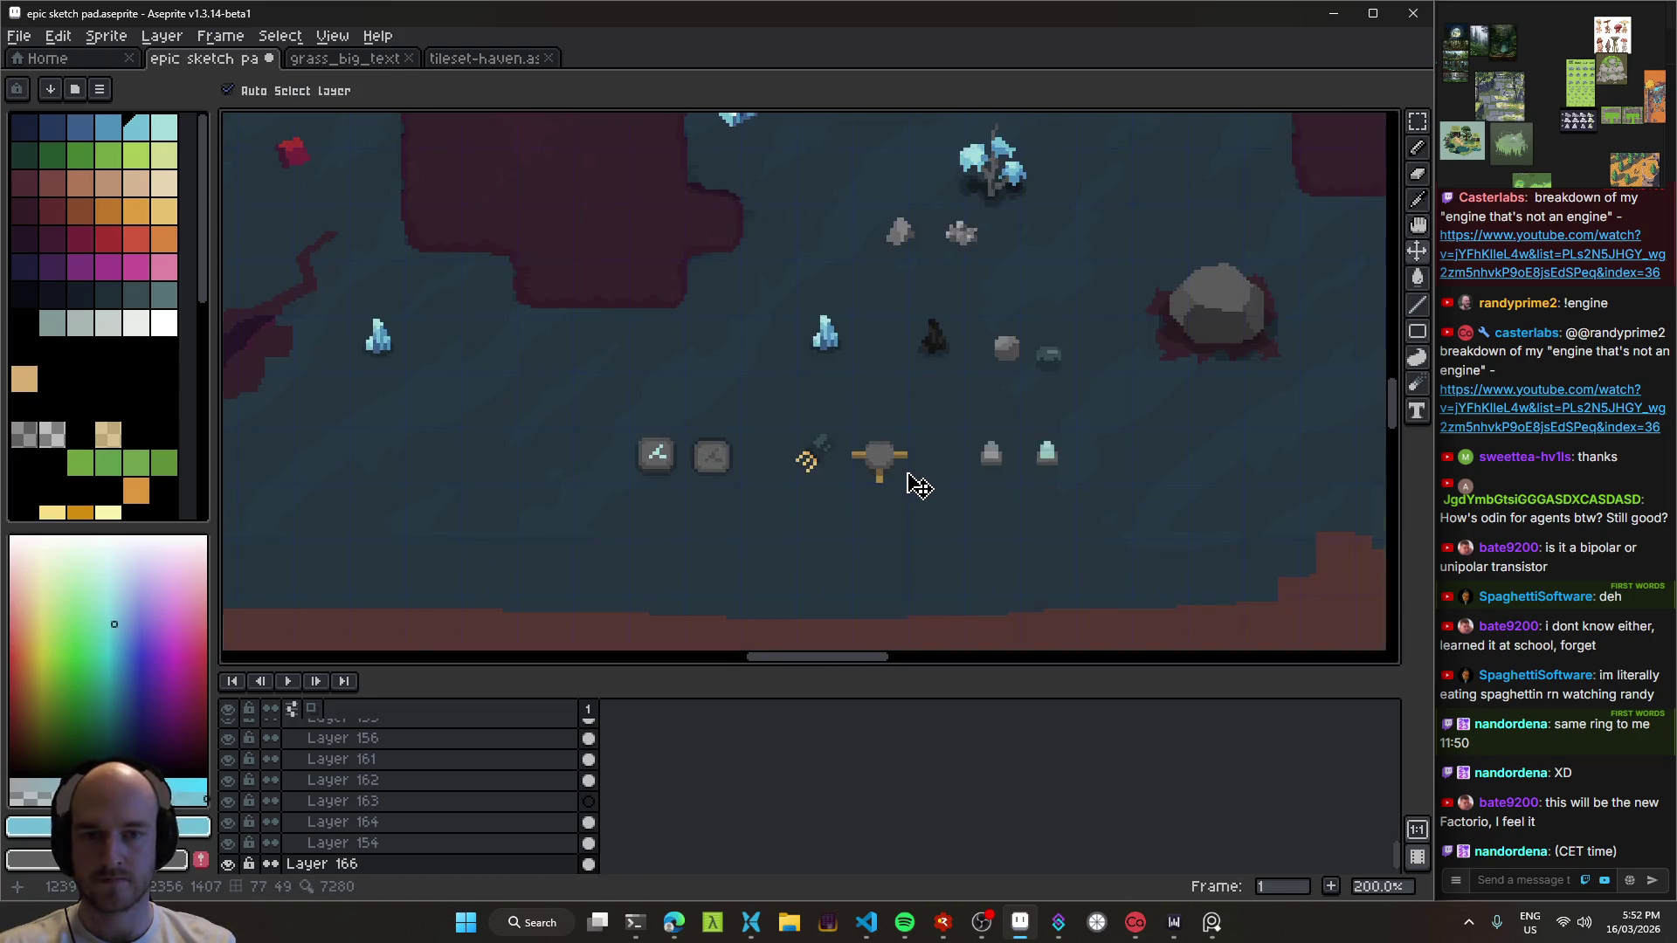
Step: Save the sketch and eyedrop the gold colour from the sprite
scroll(915, 493, "down", 2)
scroll(914, 486, "up", 2)
key("ctrl+s")
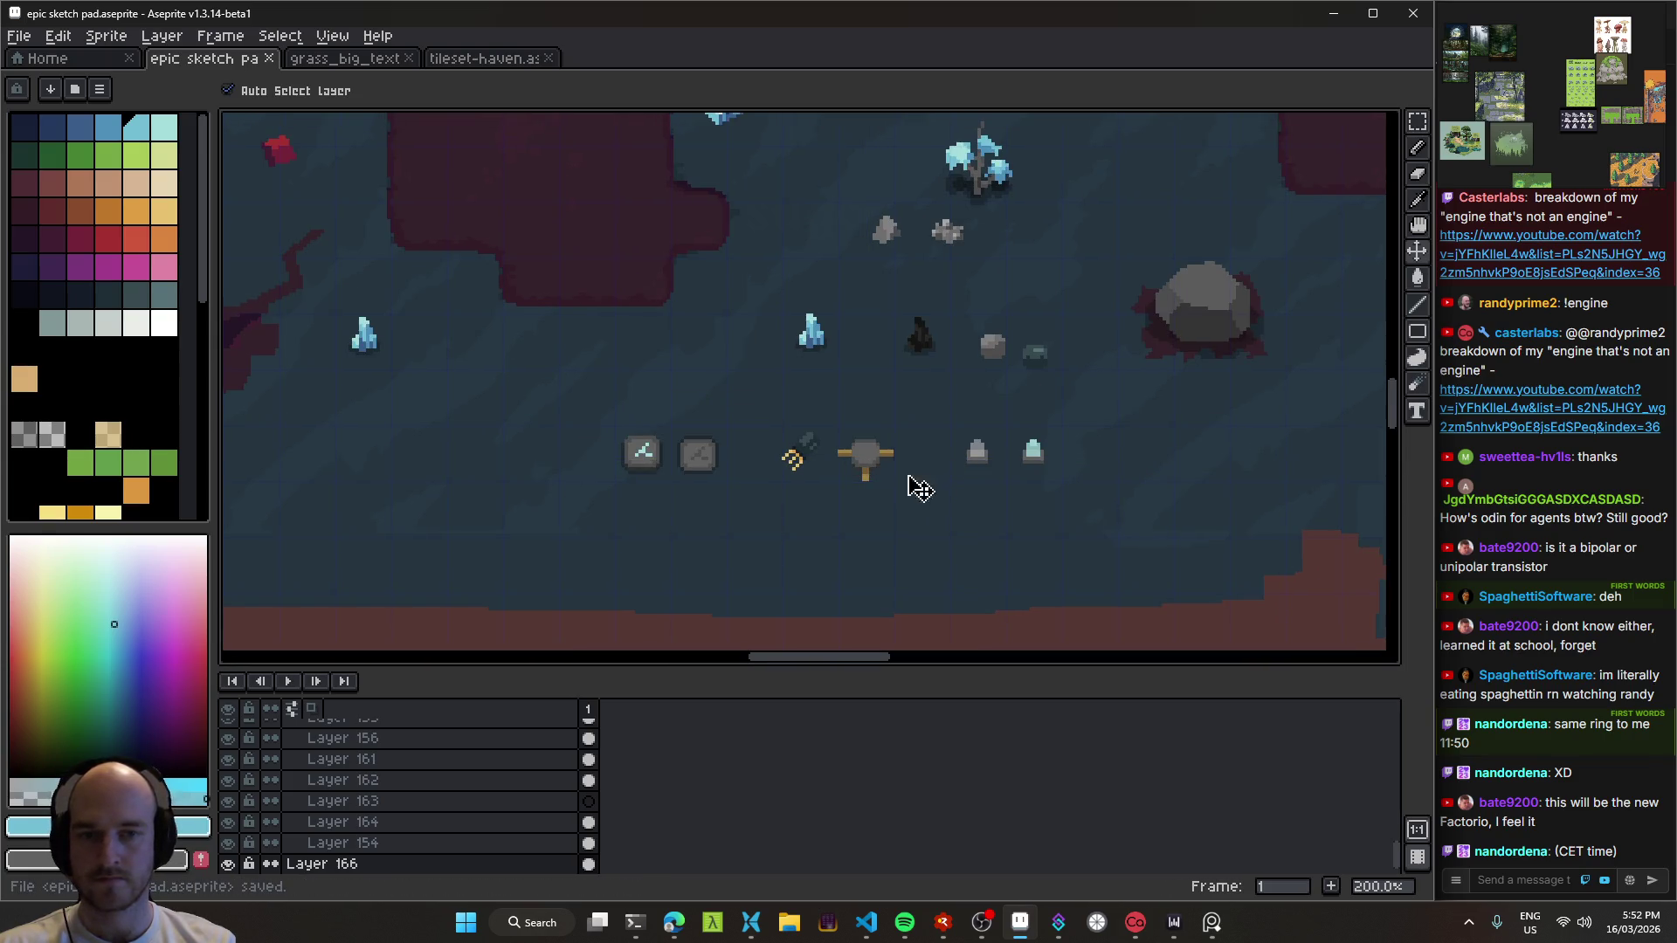
scroll(869, 476, "up", 3)
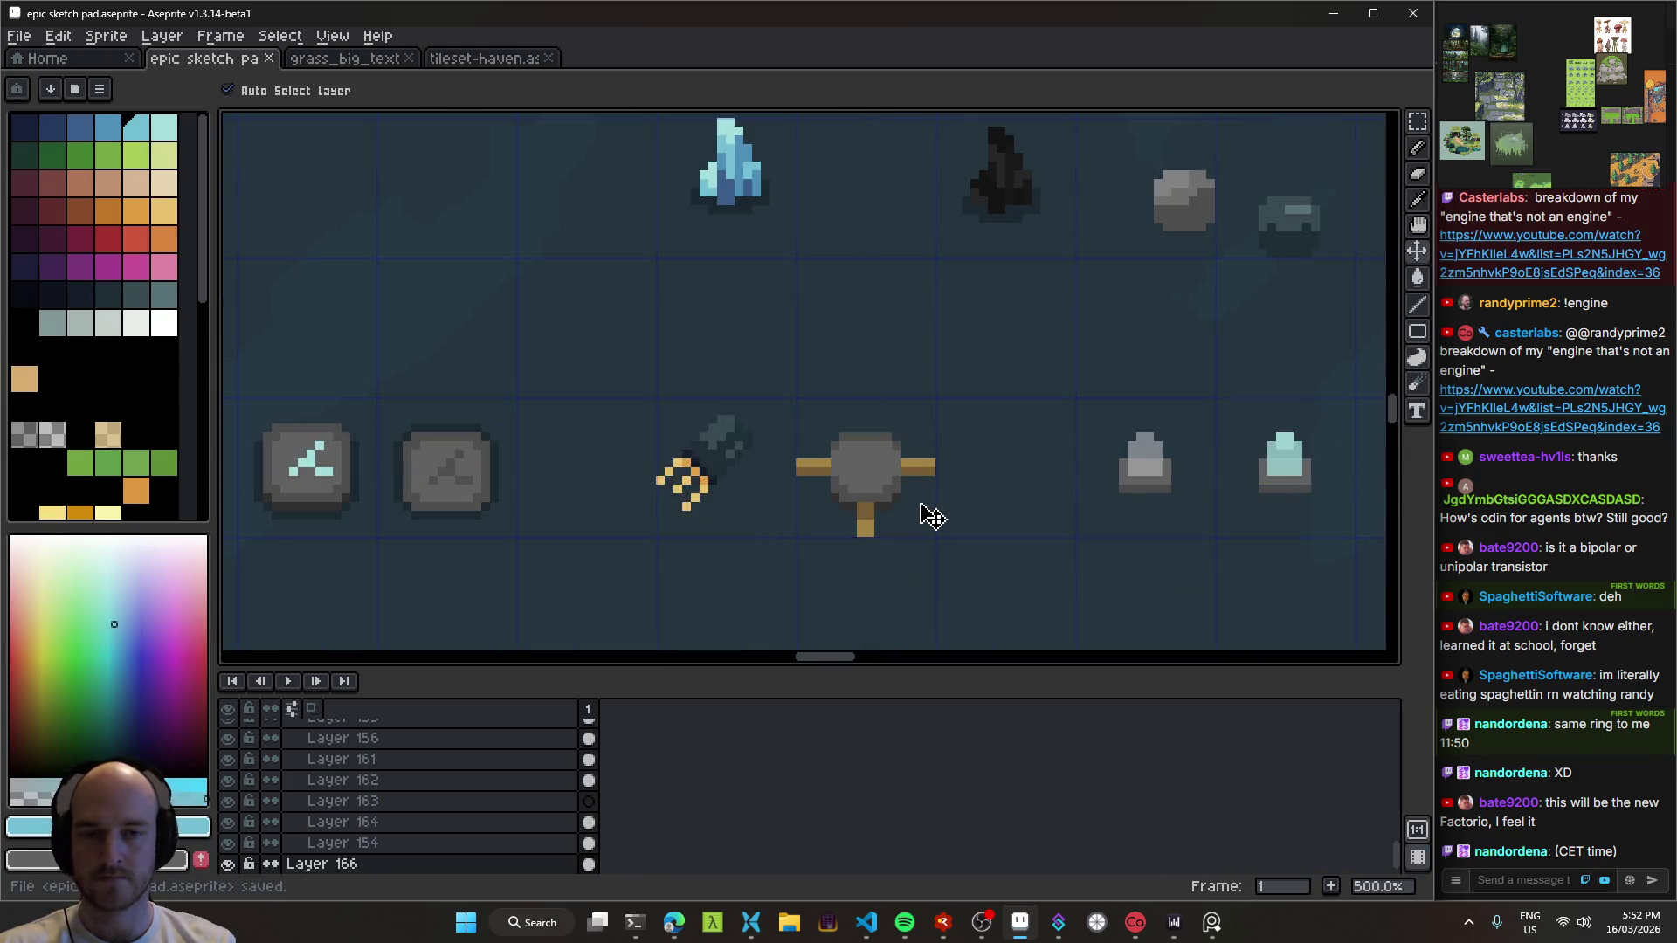
scroll(926, 520, "down", 3)
scroll(888, 524, "up", 4)
key("i")
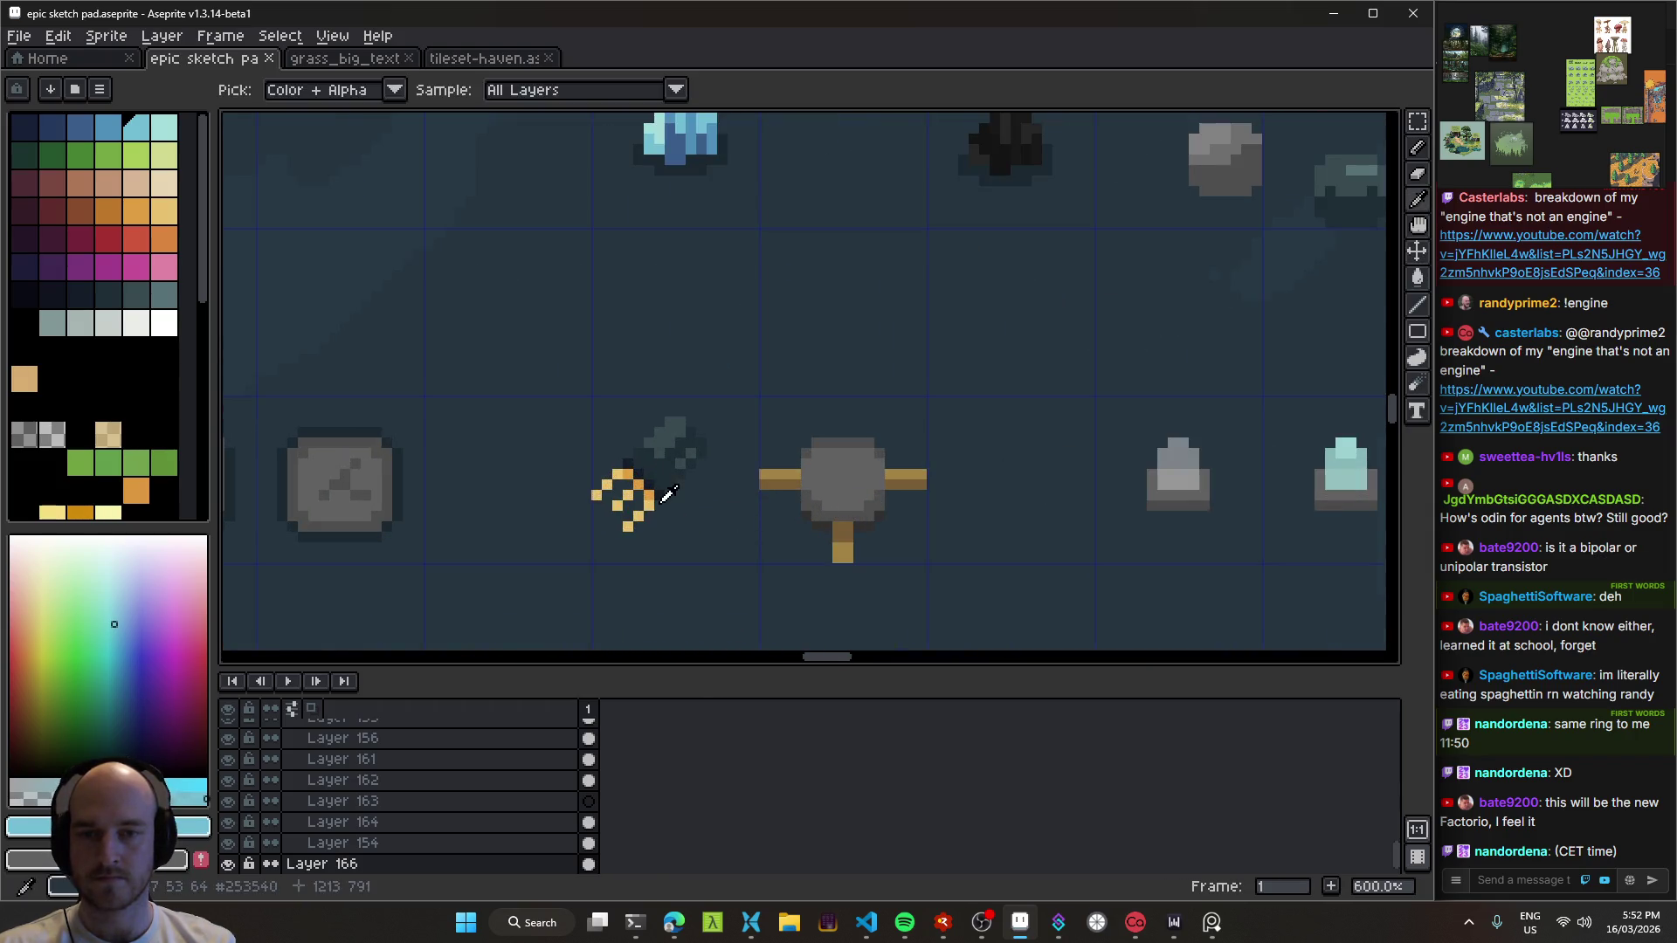
left_click(653, 498)
Step: Pencil a small gold mark in the grey circle's centre, undoing a stray stroke
key("b")
scroll(842, 476, "up", 4)
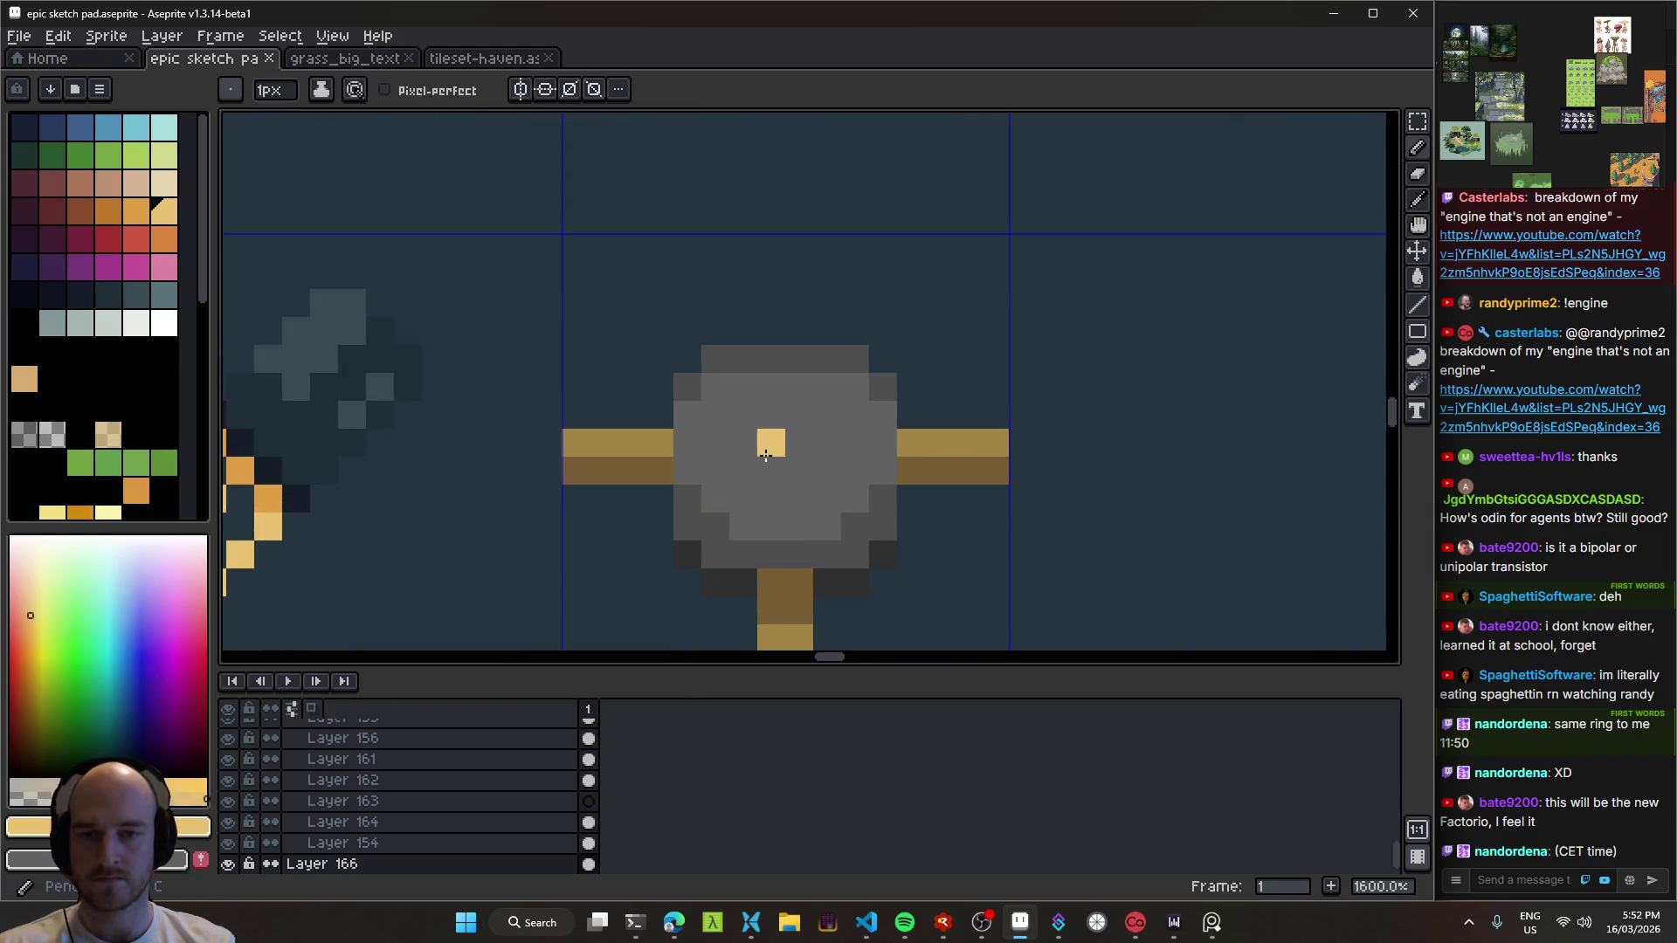
scroll(767, 463, "down", 3)
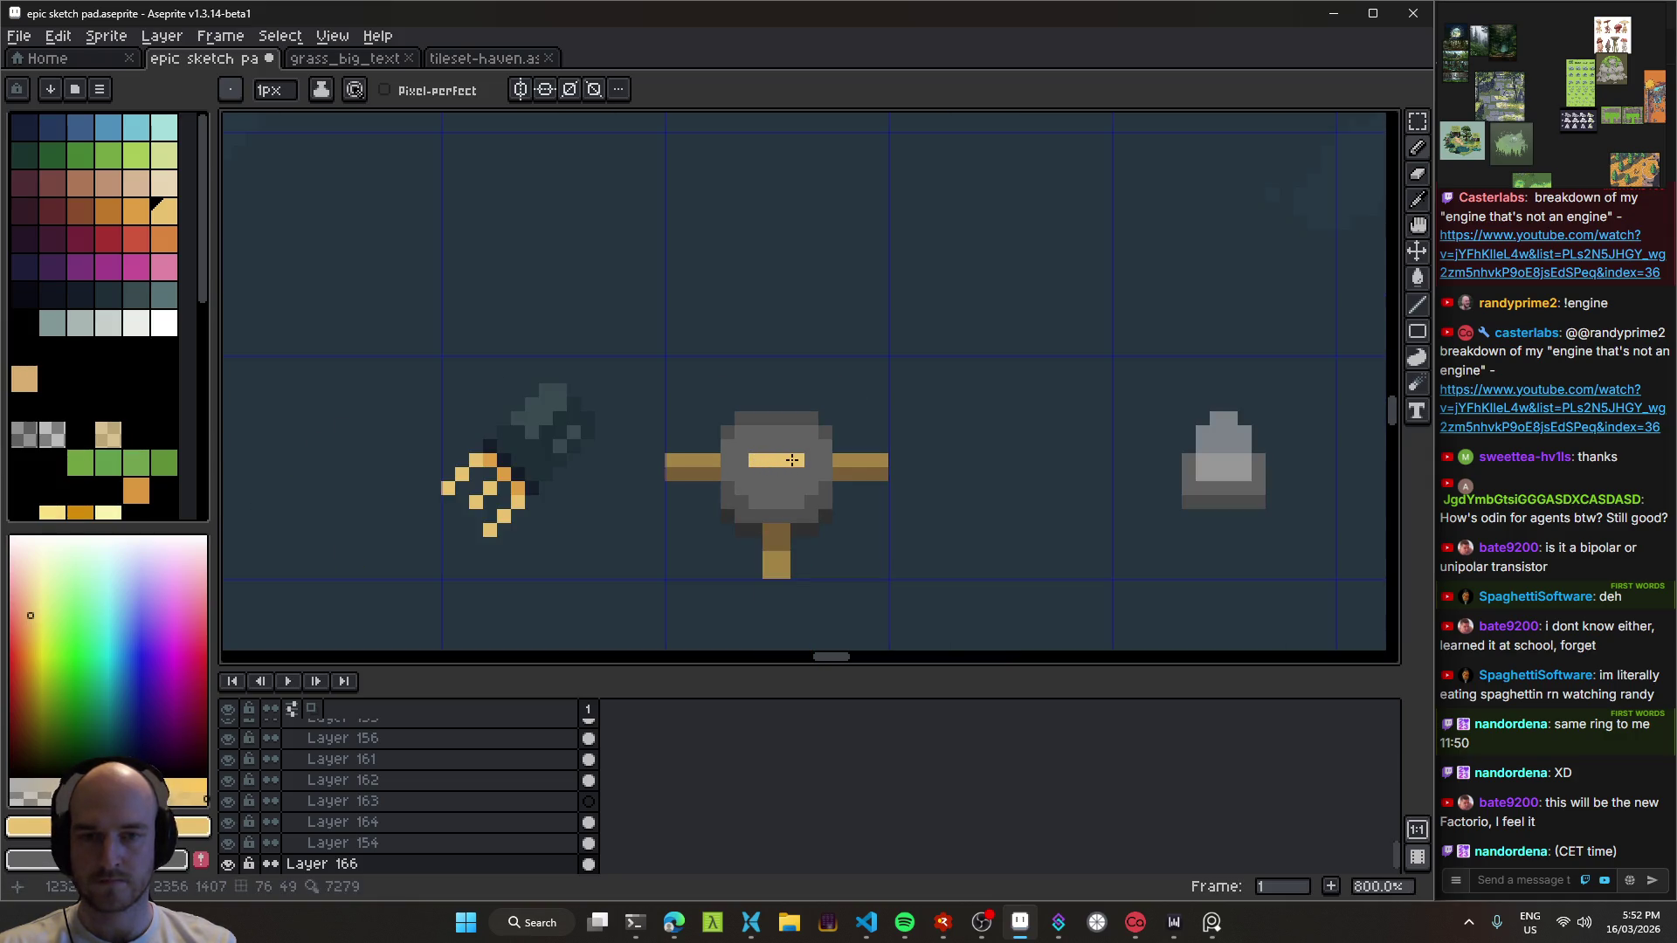
scroll(777, 473, "down", 6)
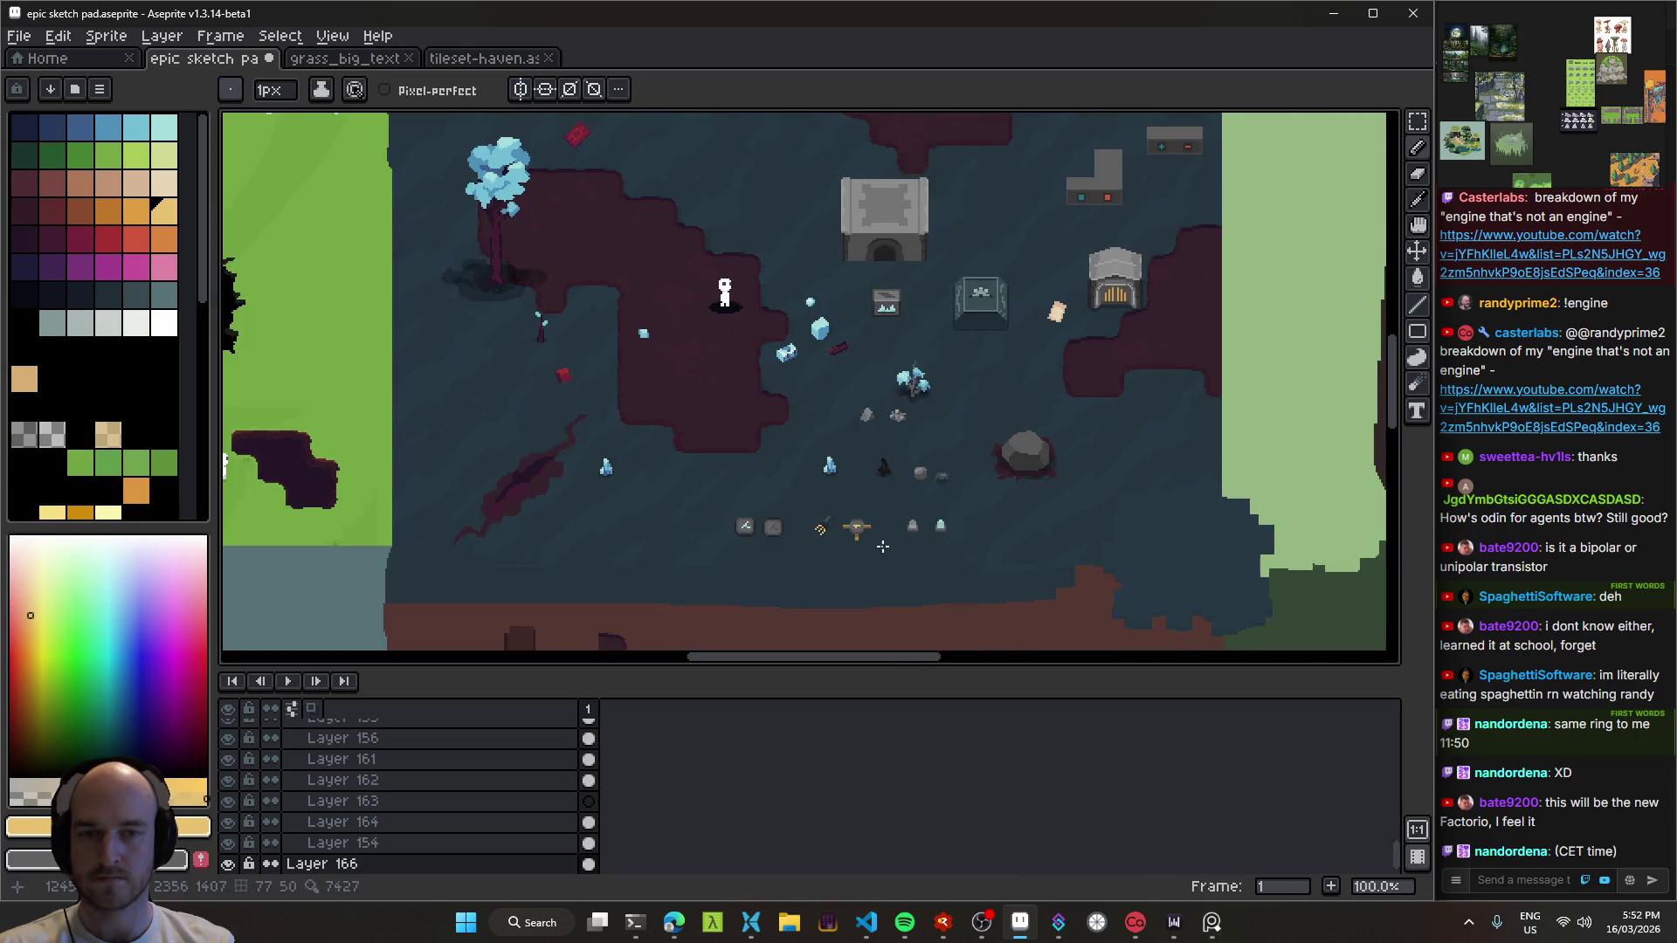
scroll(878, 514, "up", 4)
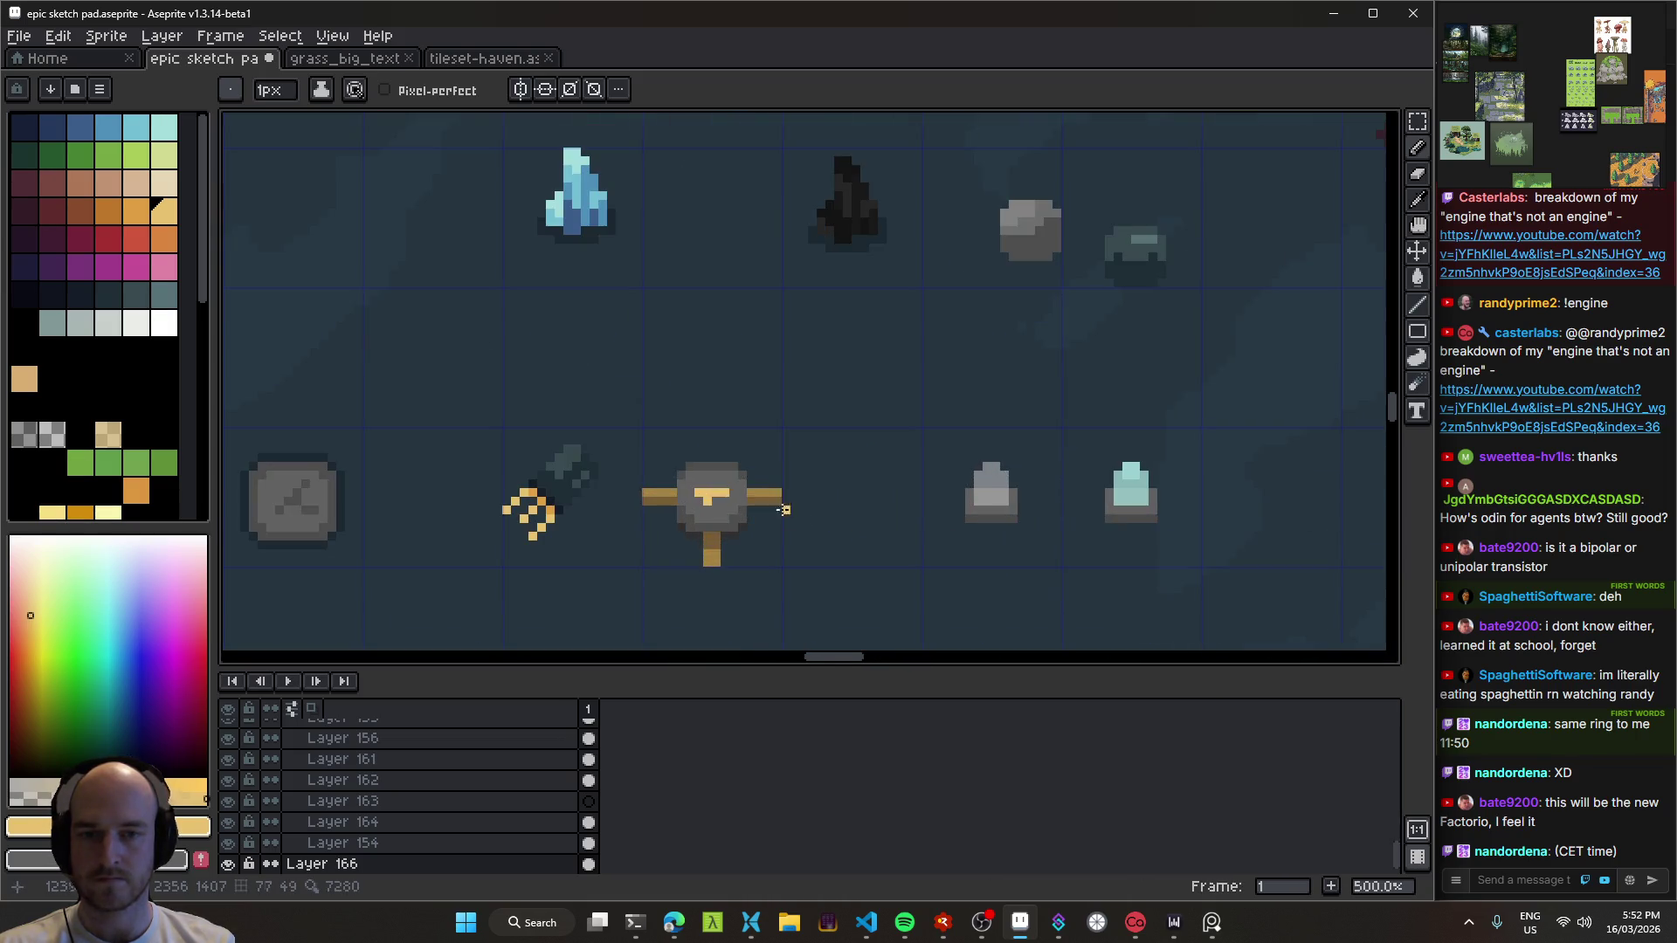
key("ctrl+z")
scroll(768, 503, "up", 5)
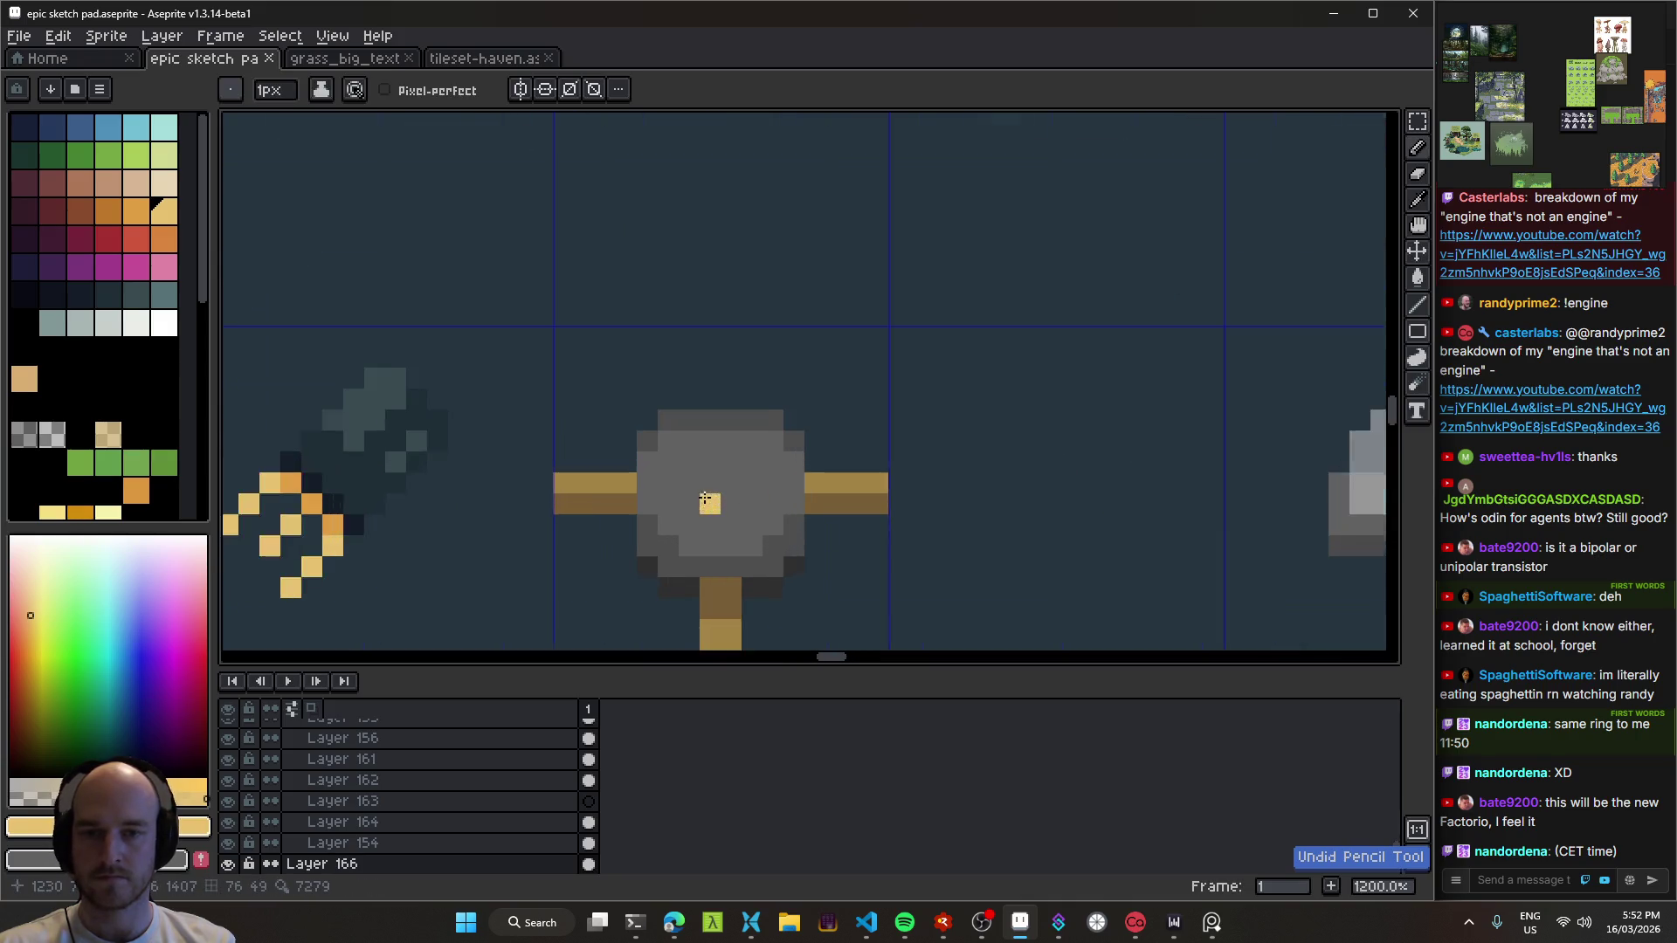
left_click(708, 451)
left_click_drag(736, 479, 741, 498)
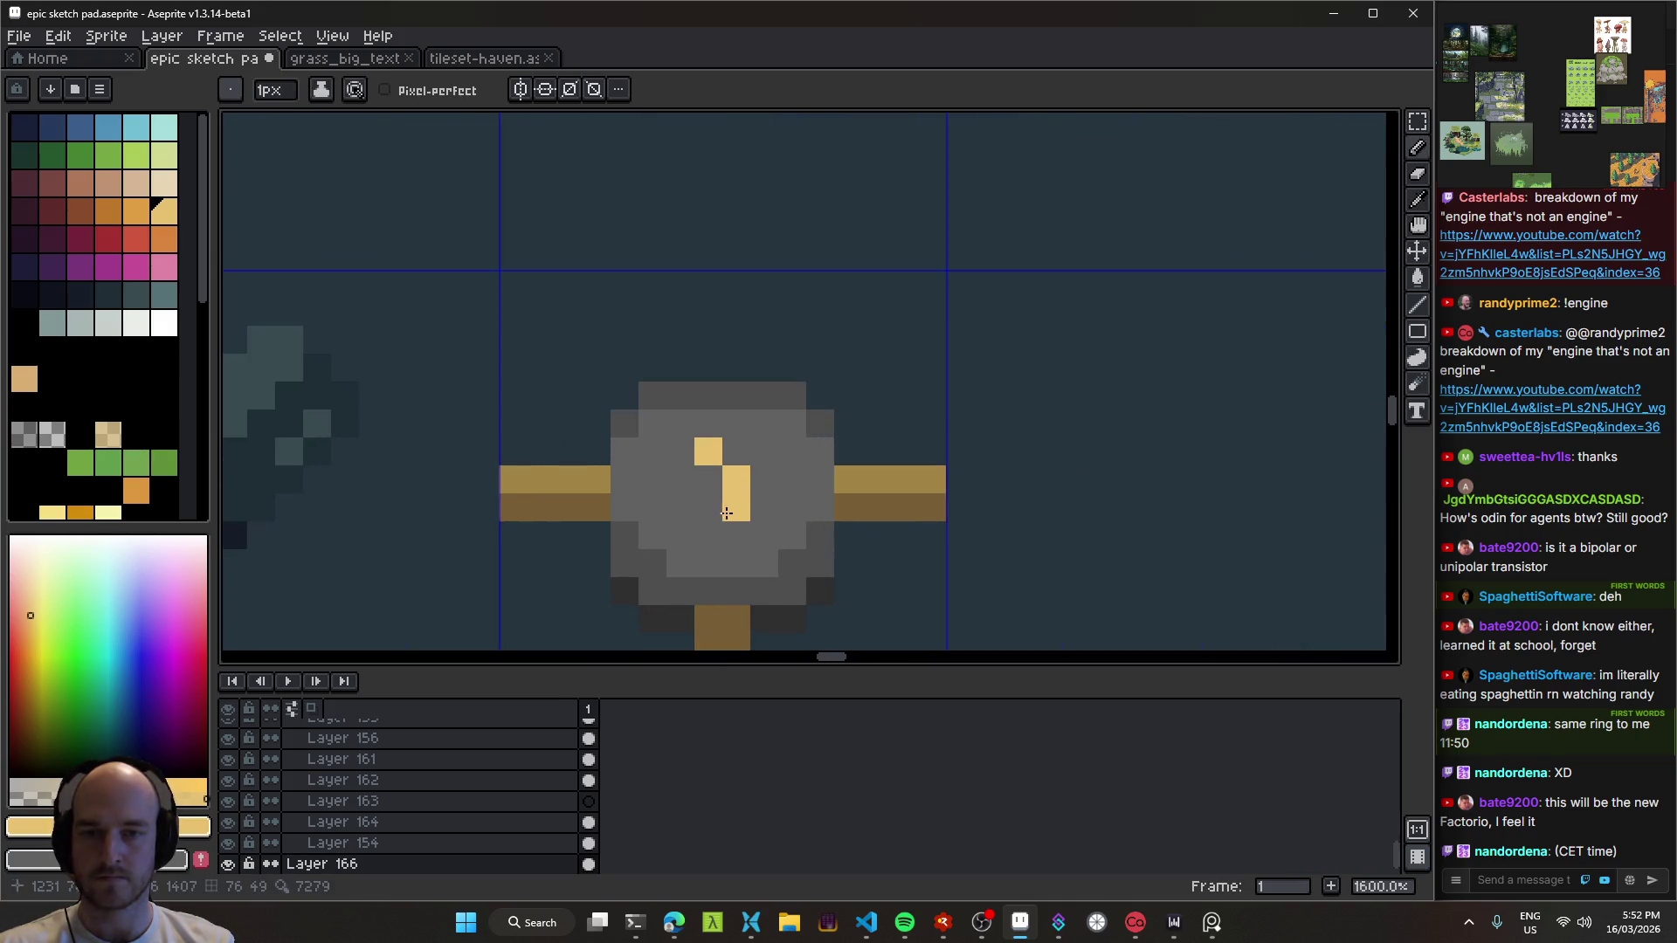
scroll(836, 574, "down", 8)
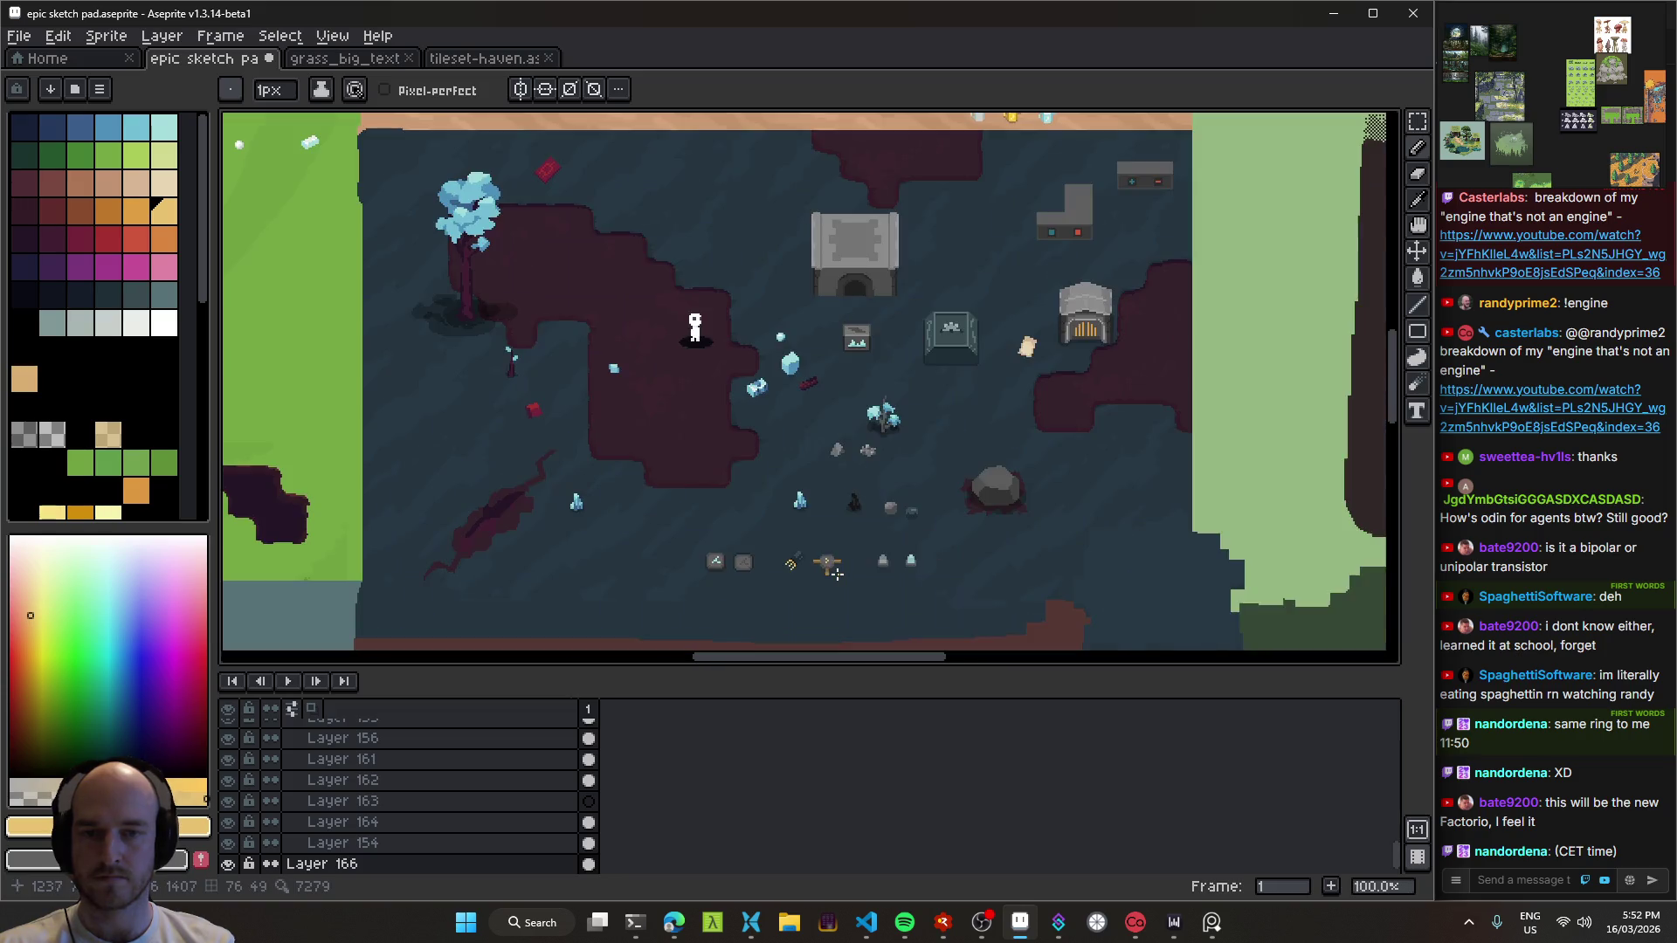
scroll(836, 573, "up", 4)
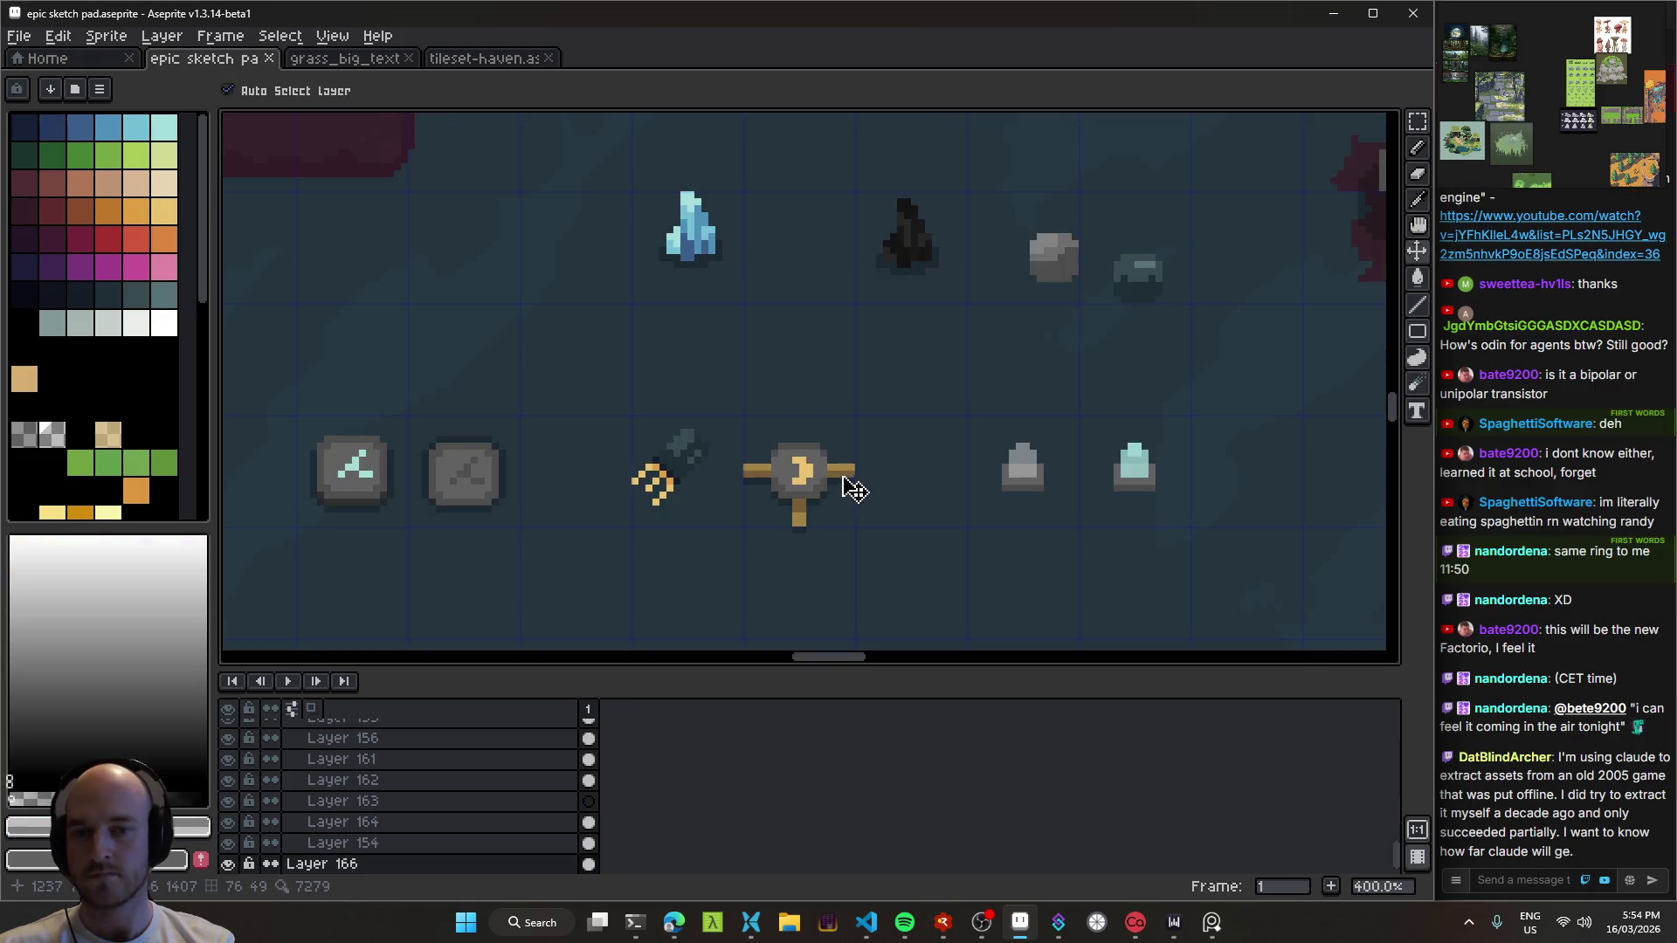
key("shift+p")
Step: Name the layer transistor_p_east and save the sketch file
type("transistor_east")
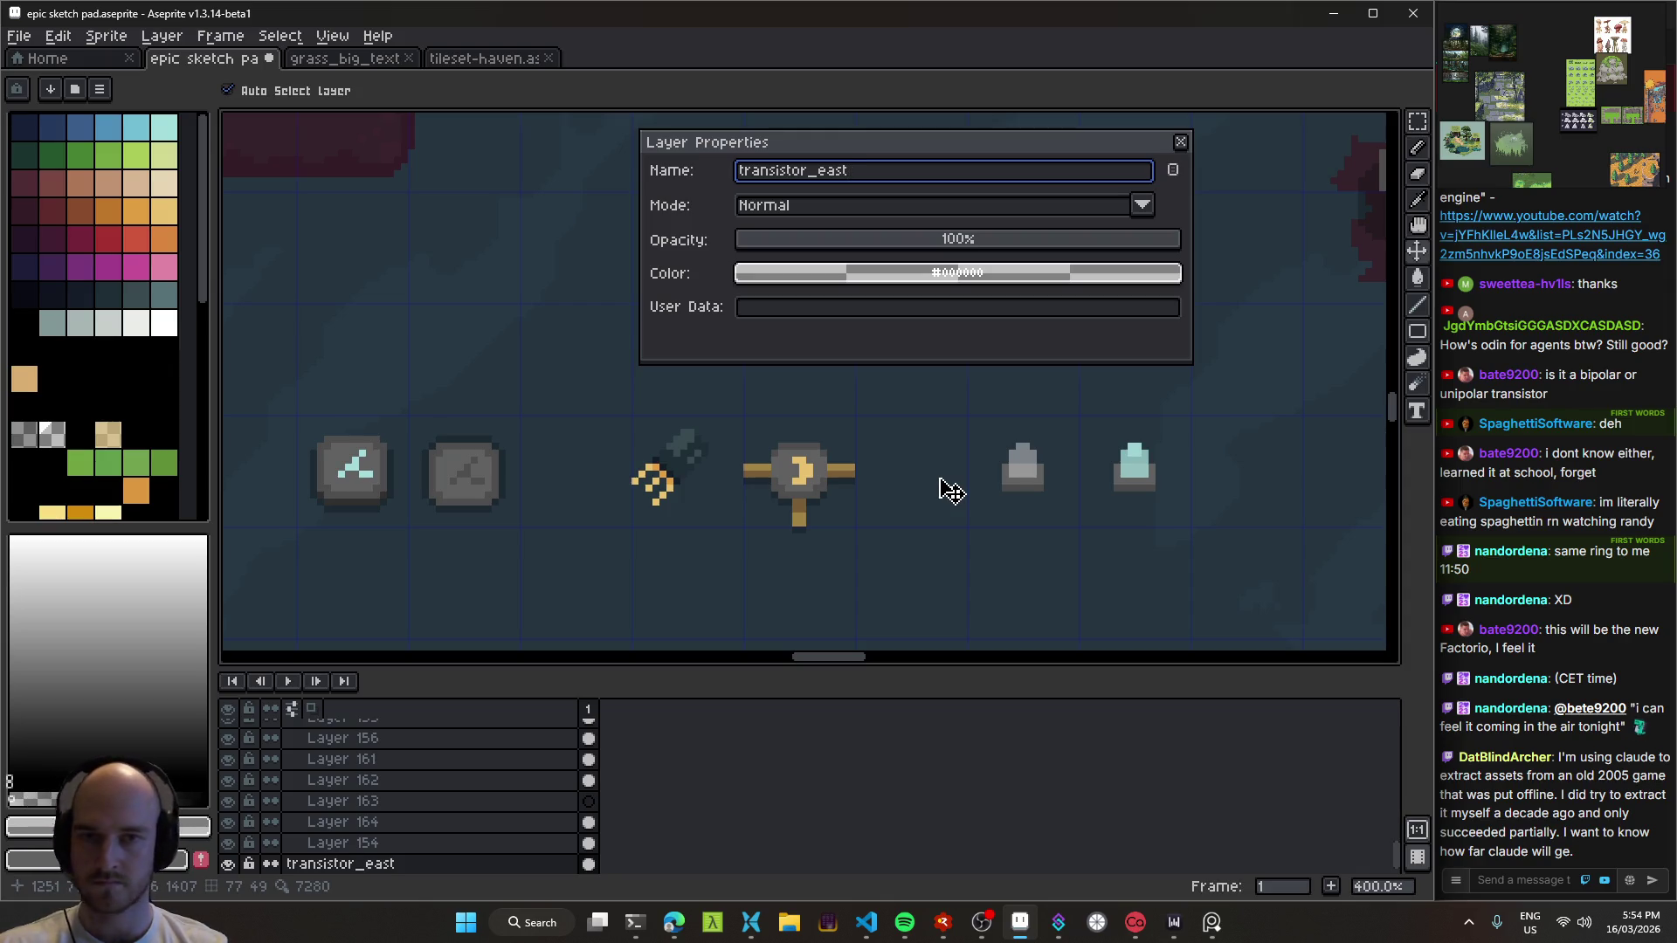
key("alt")
type("p_")
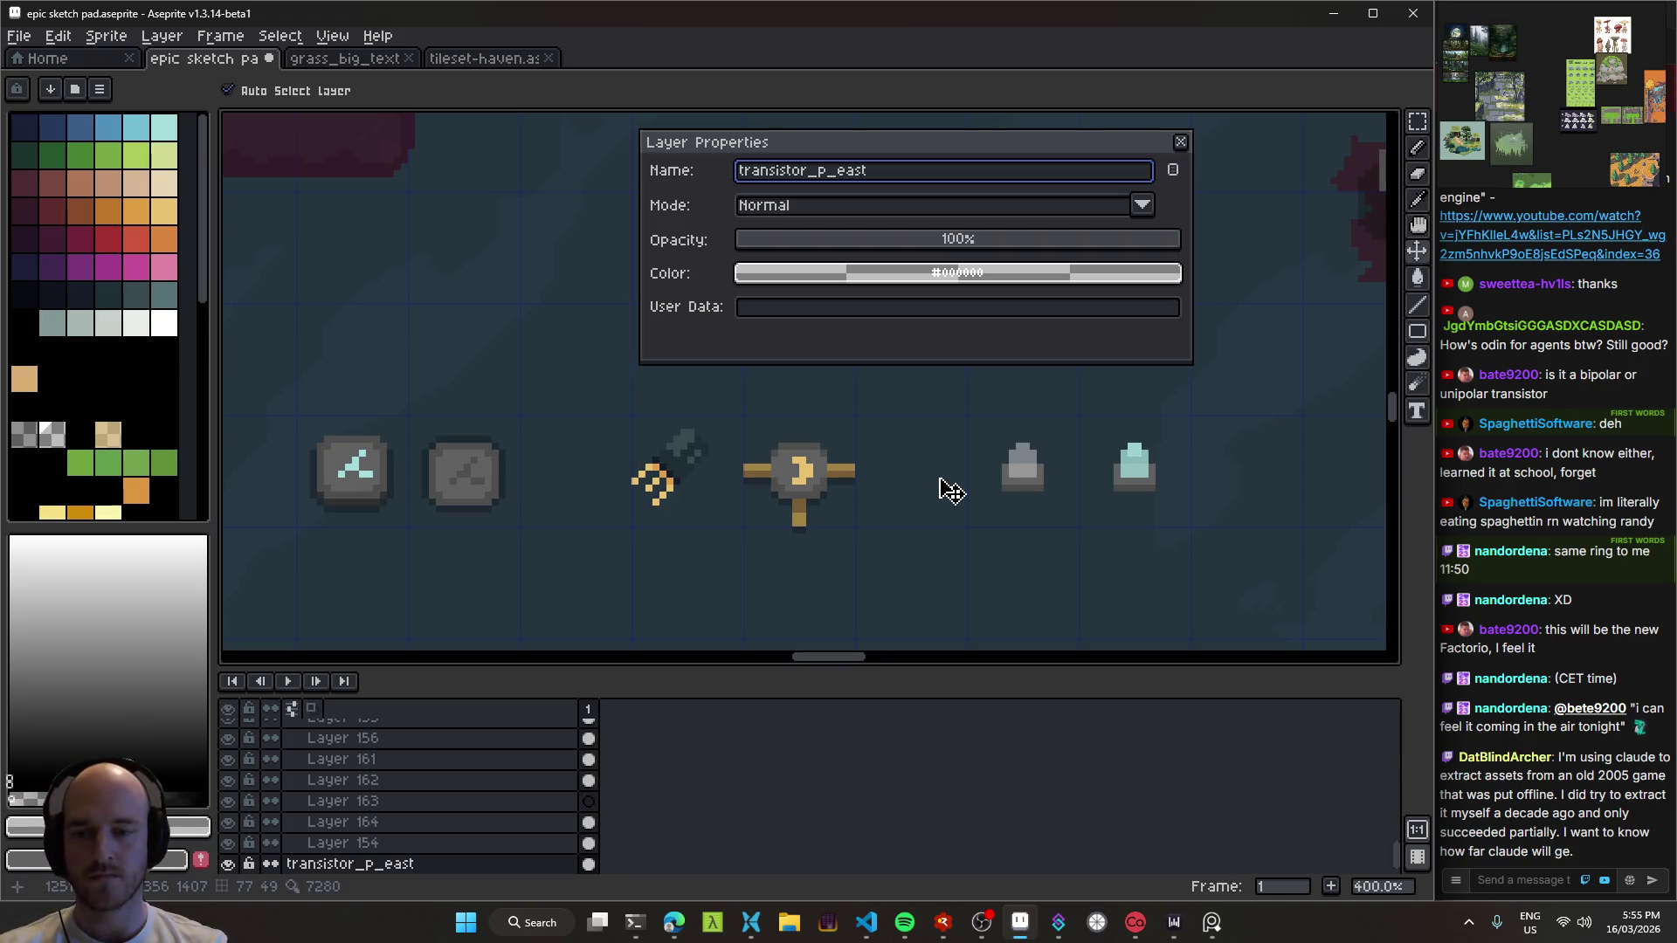
key("Return")
key("ctrl+s")
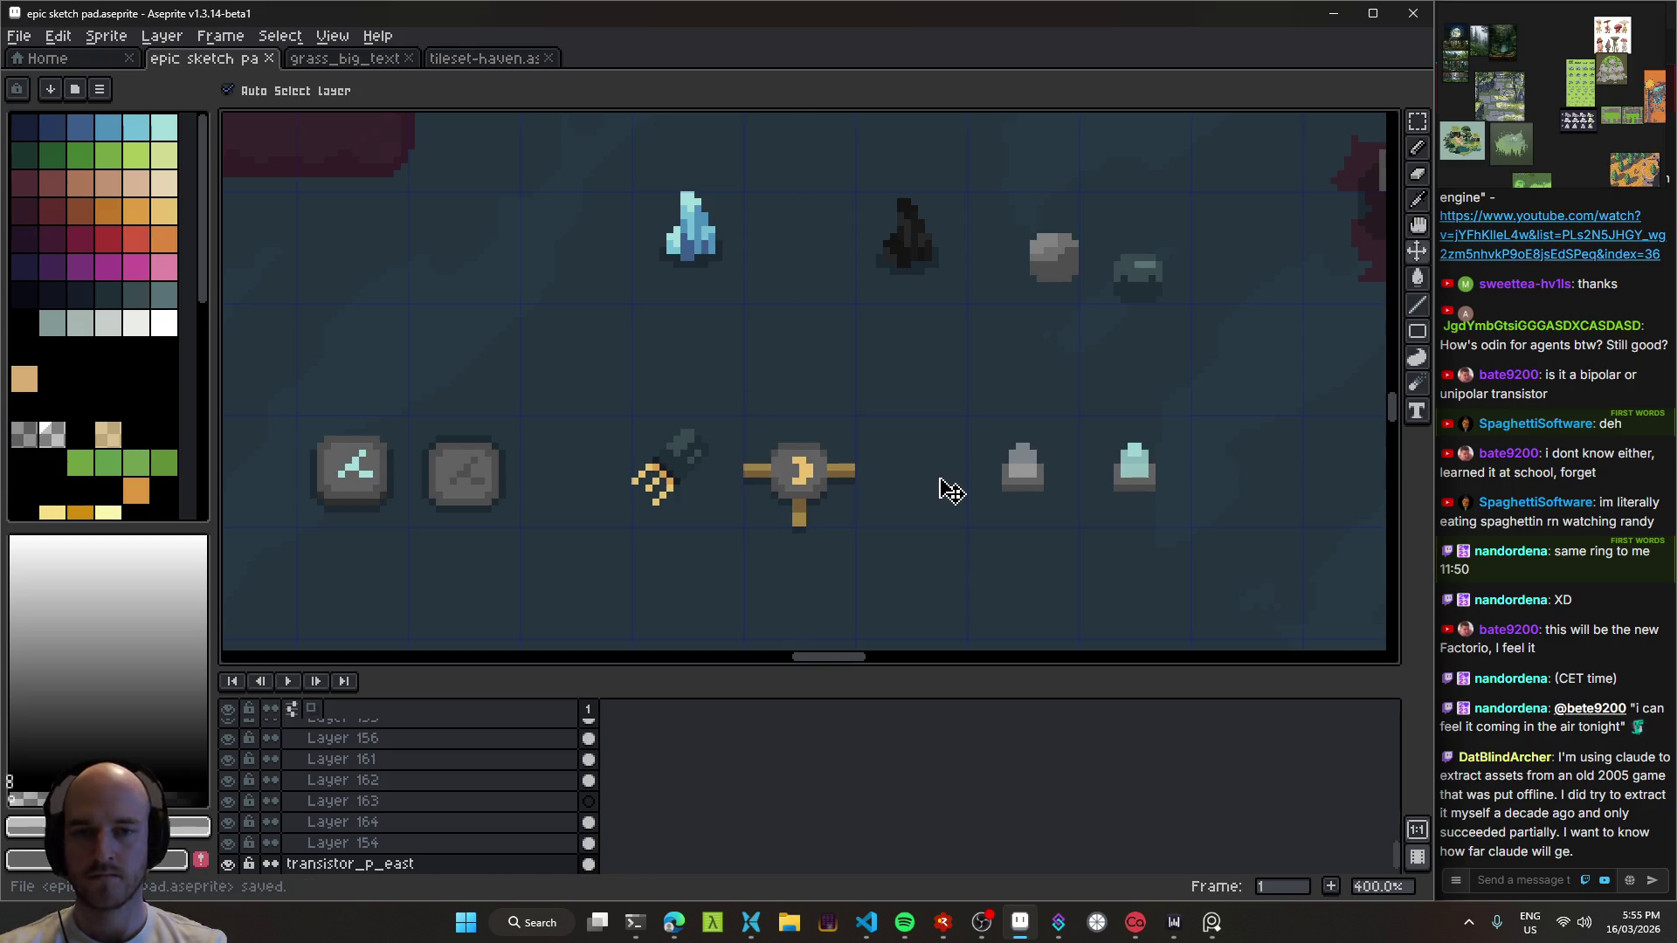
Step: Drag the gold coiled sprite up-left out of the row and select the transistor_p_east layer
mouse_move(737, 412)
left_mouse_down()
mouse_move(838, 311)
mouse_move(745, 299)
mouse_move(680, 242)
left_mouse_up()
left_click(797, 378)
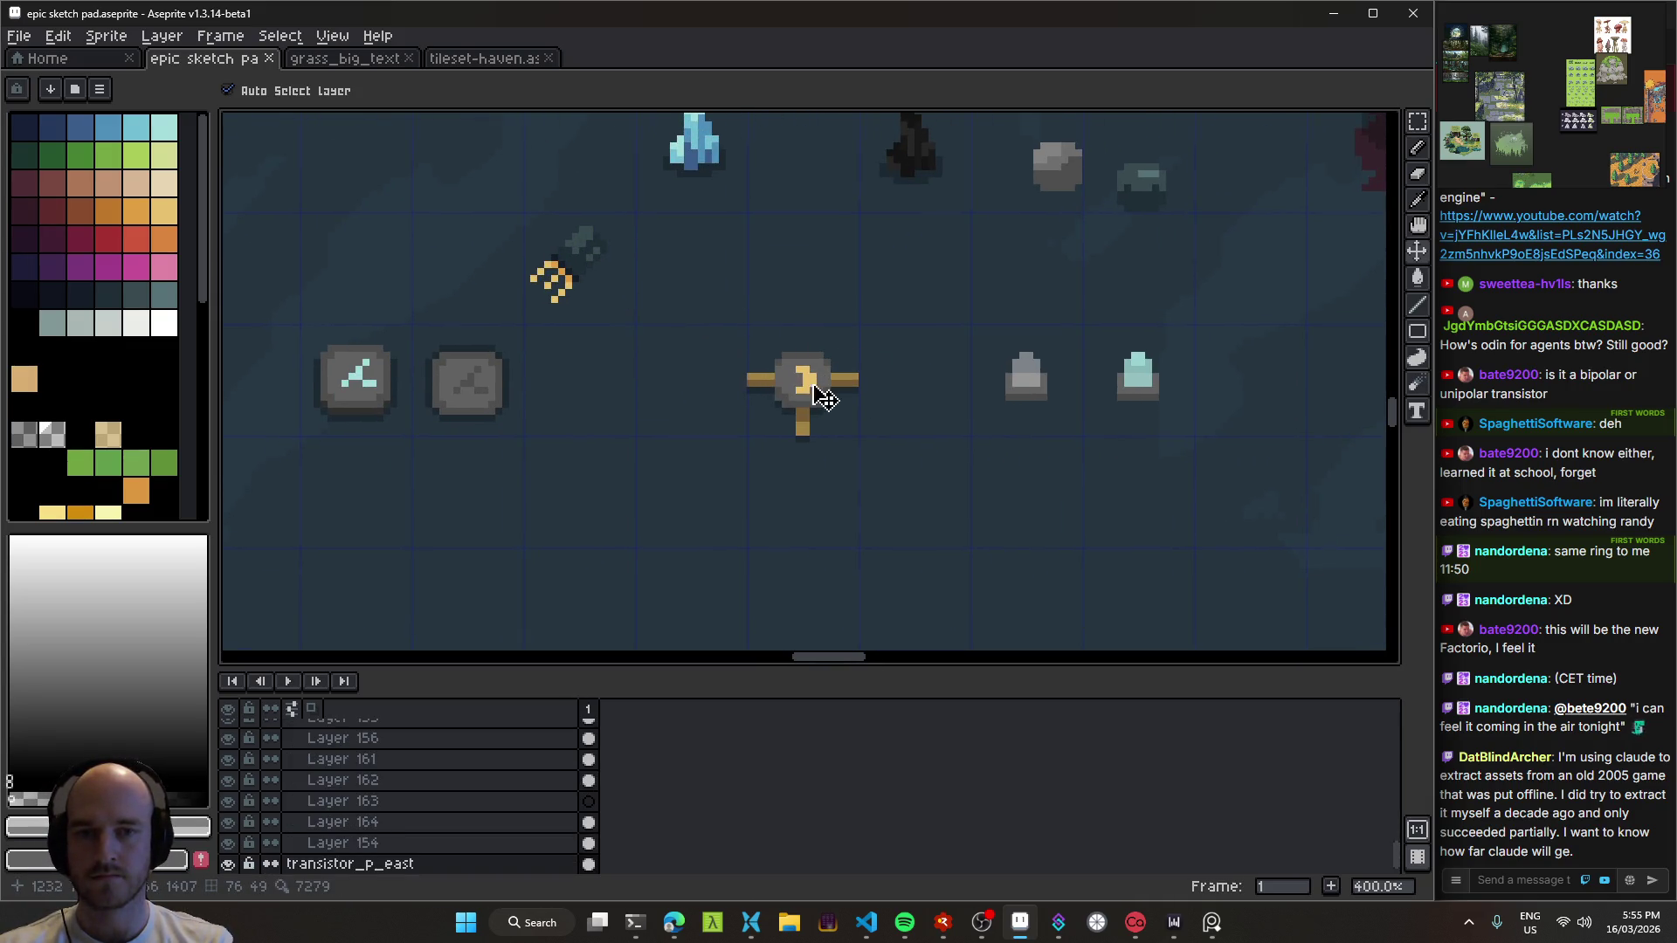
scroll(838, 410, "down", 2)
scroll(830, 409, "up", 3)
left_click_drag(830, 409, 812, 479)
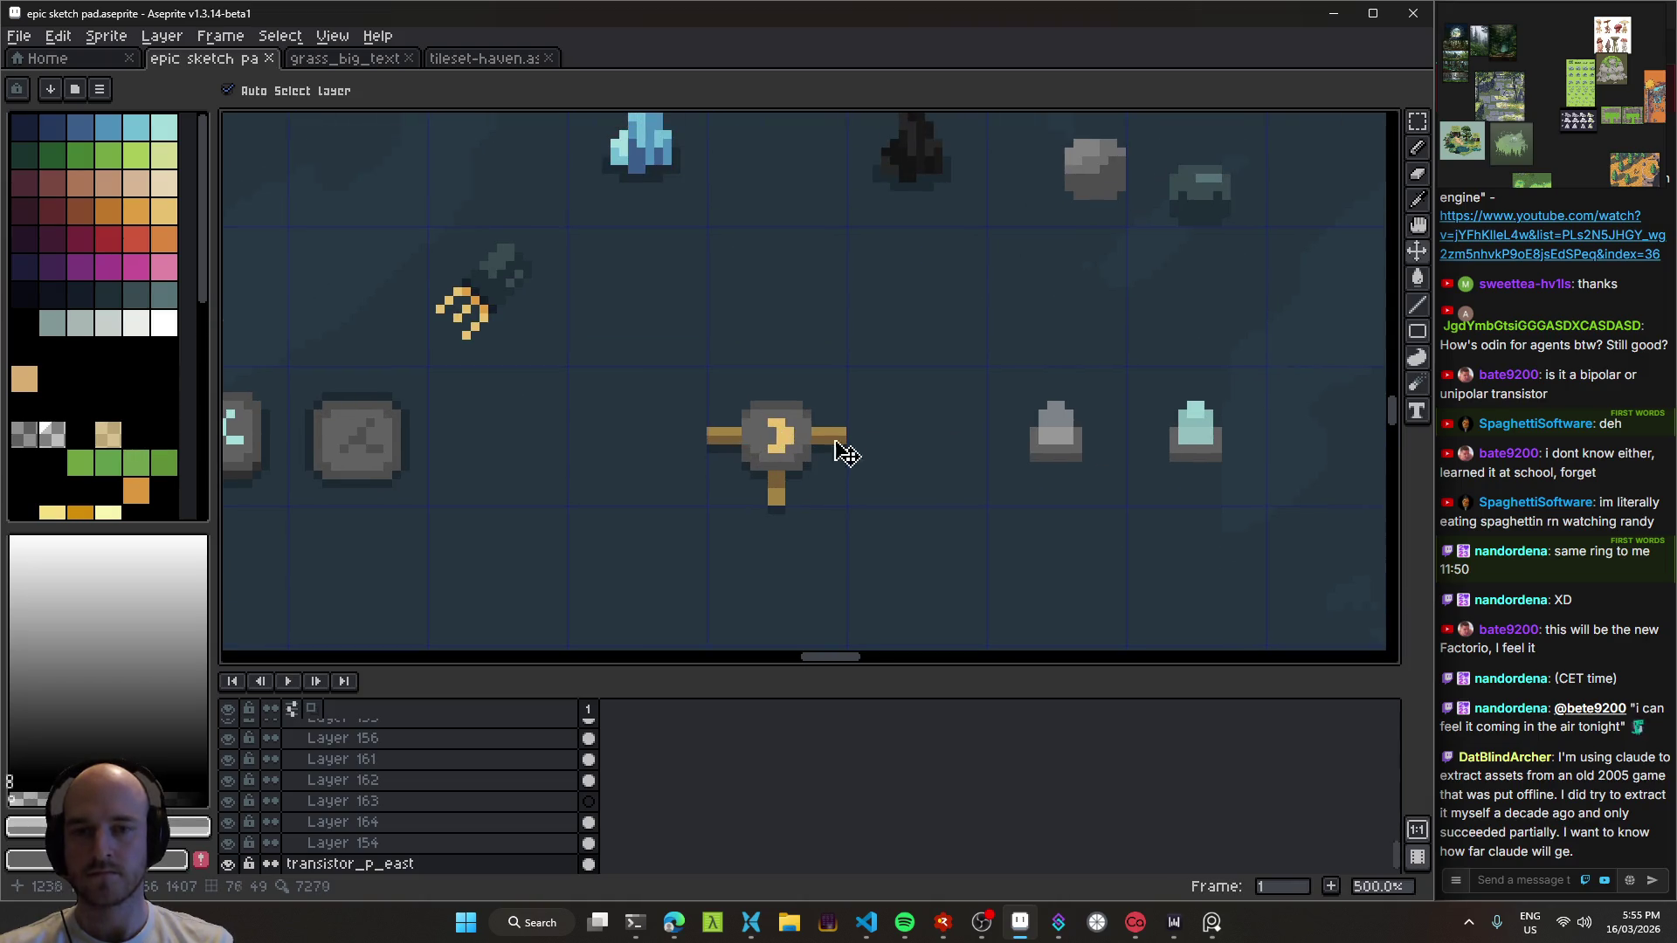
scroll(888, 465, "down", 2)
scroll(888, 473, "down", 2)
scroll(888, 474, "up", 2)
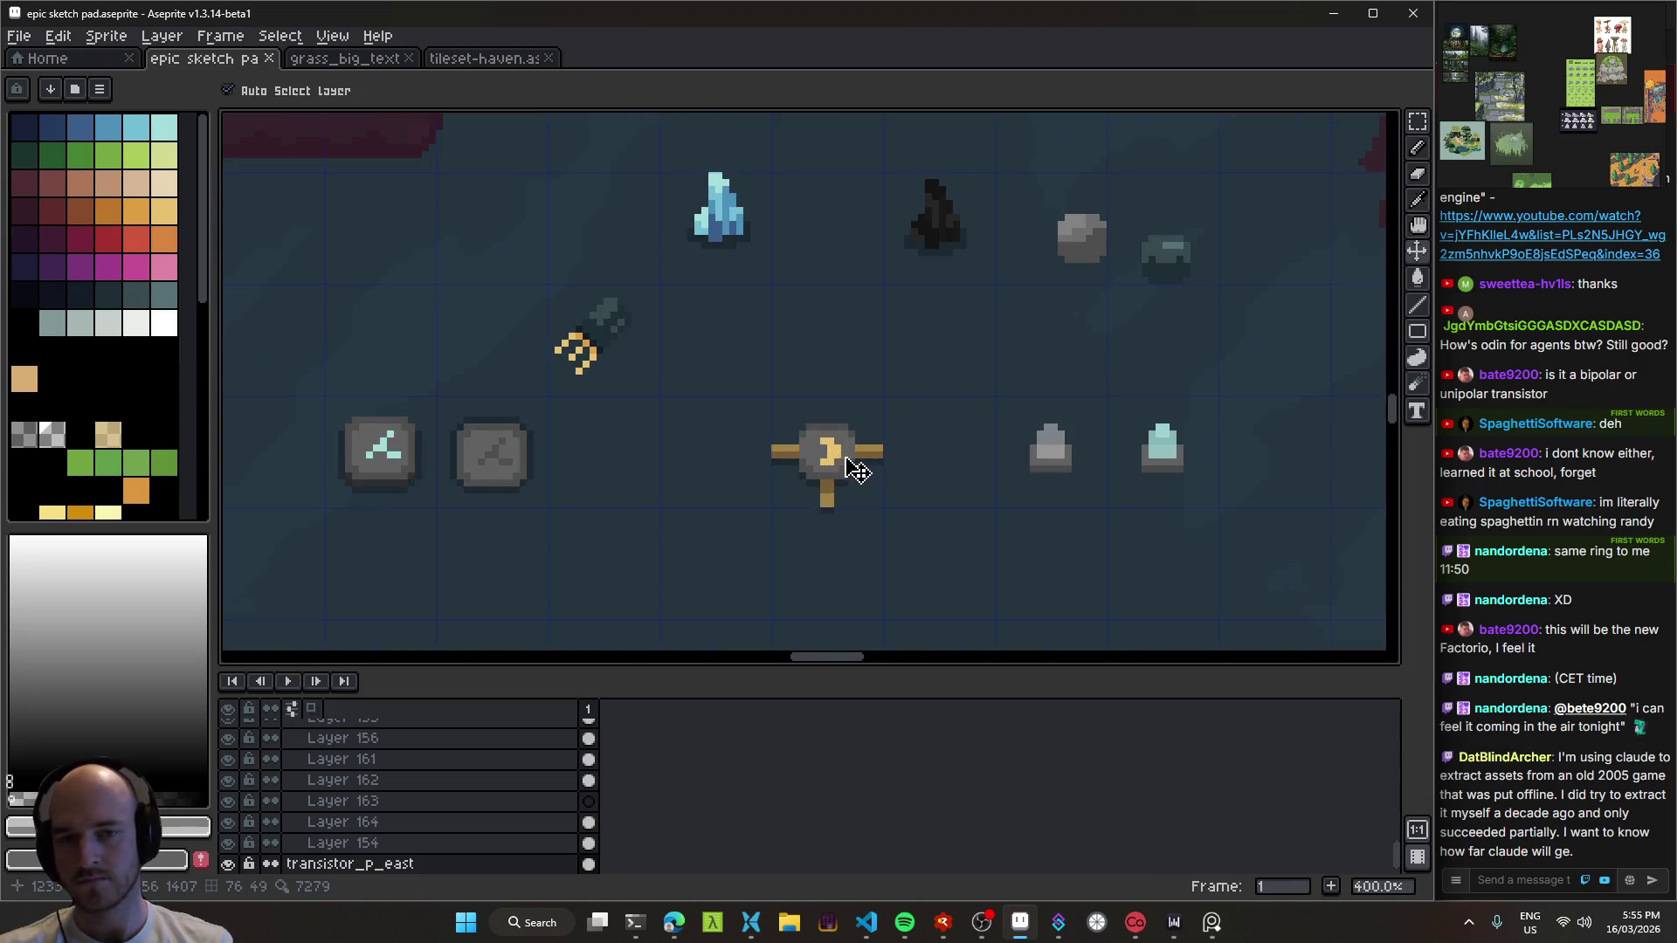
scroll(886, 474, "down", 1)
scroll(887, 476, "down", 1)
scroll(887, 479, "up", 4)
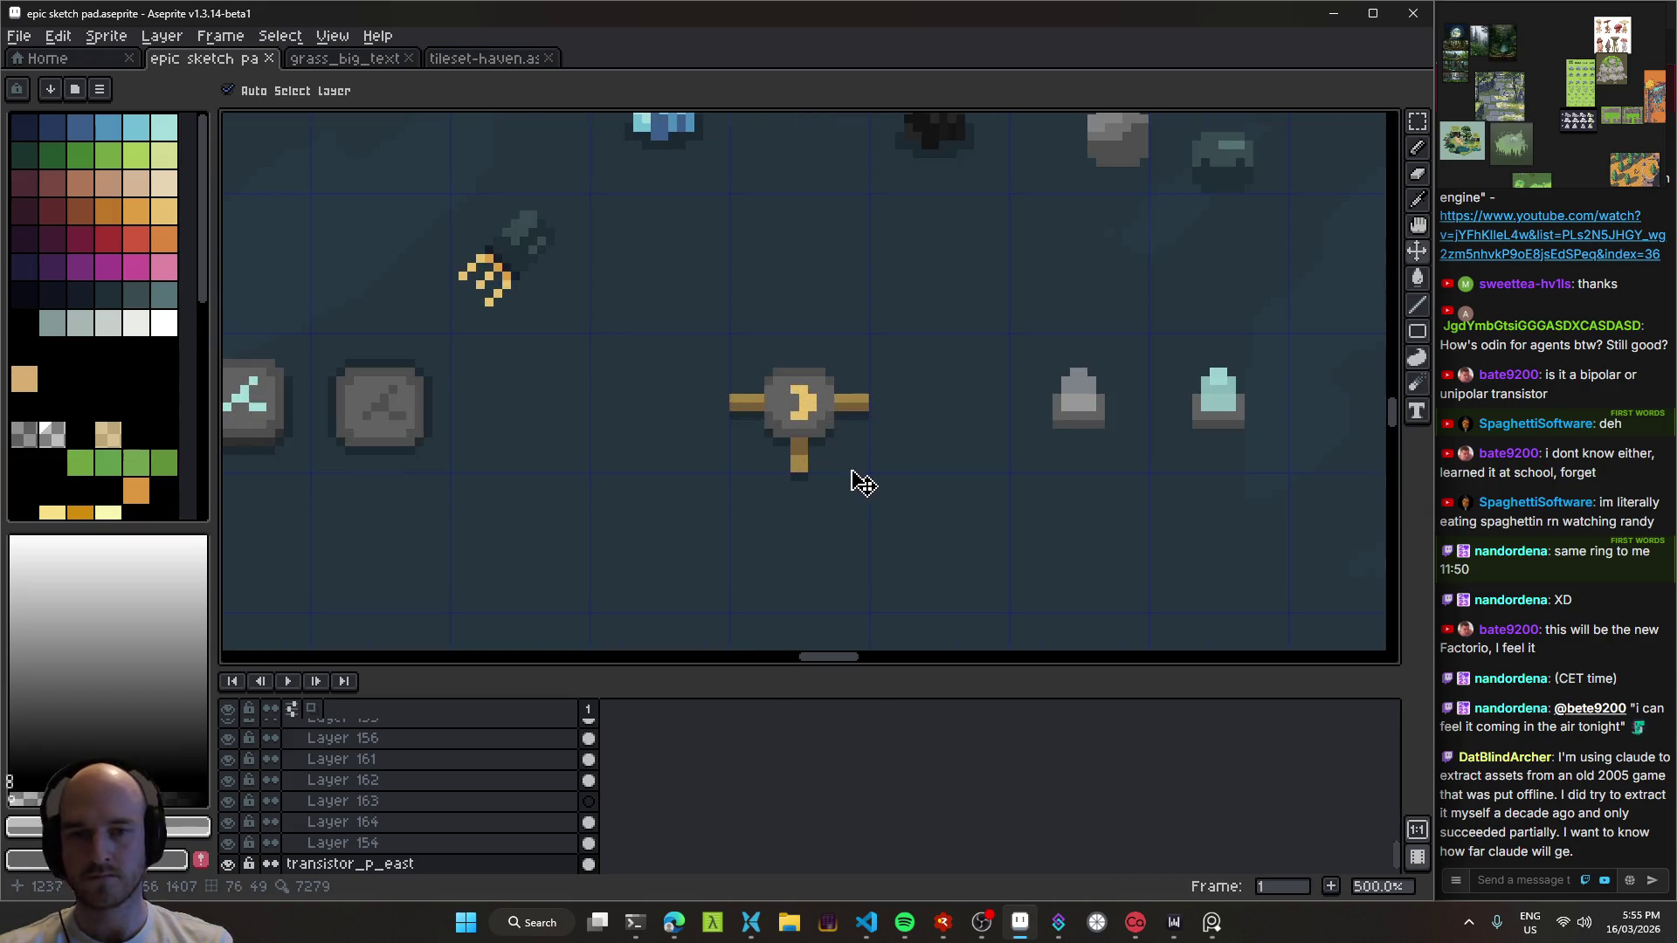
left_click_drag(858, 477, 834, 430)
scroll(886, 472, "down", 3)
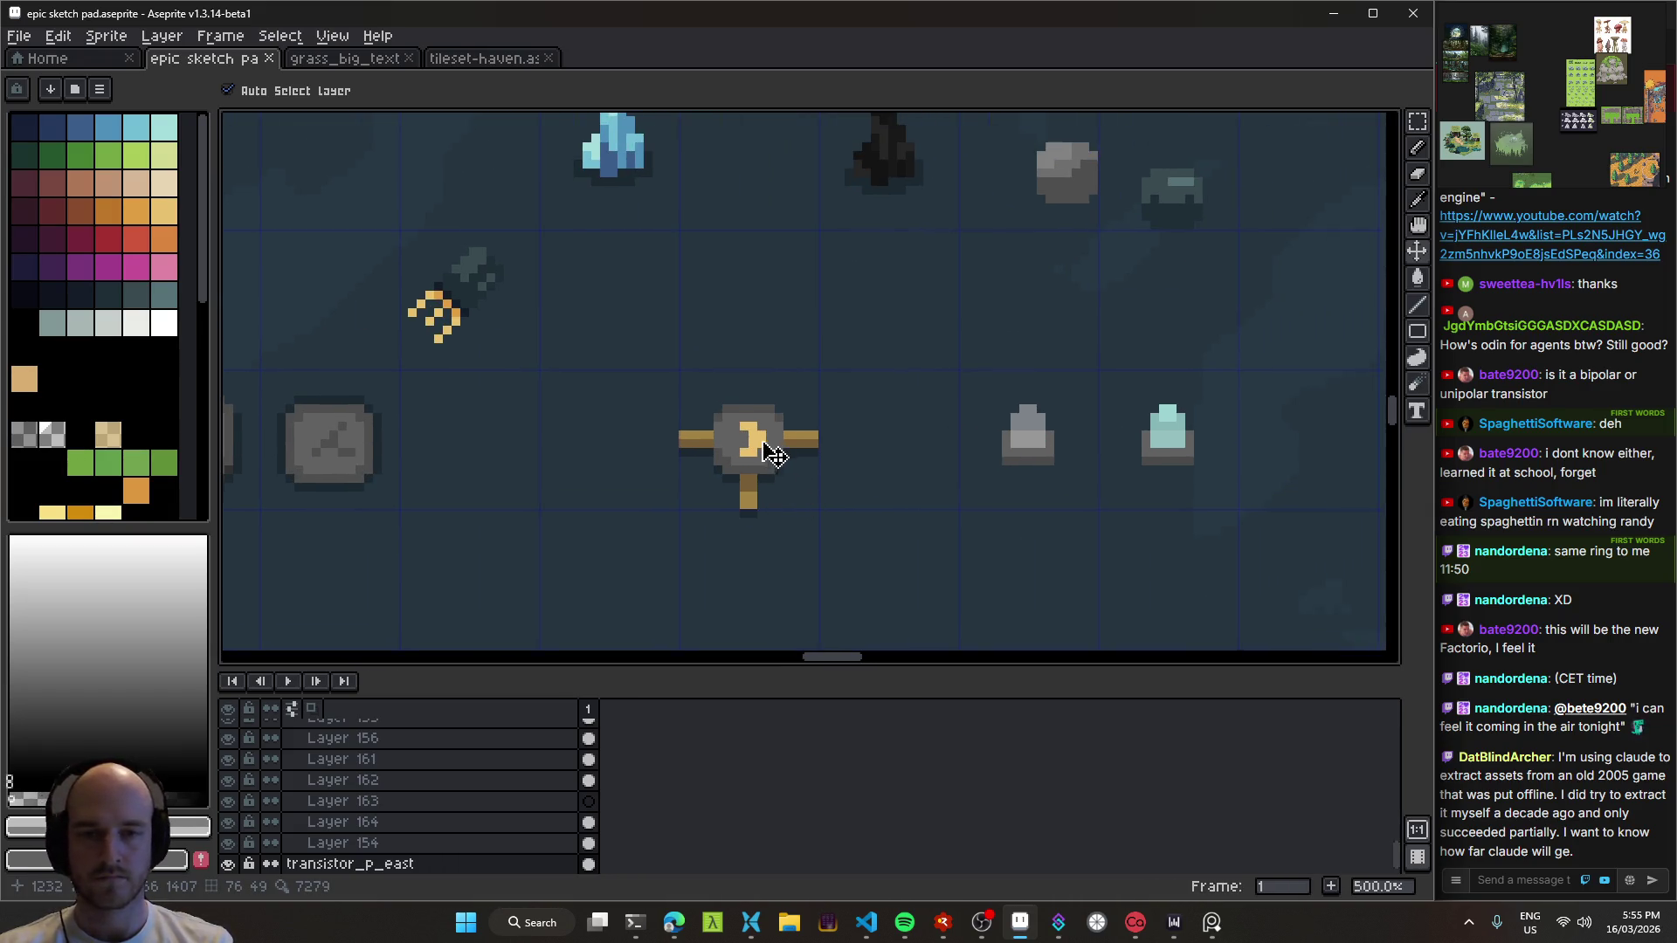
scroll(793, 457, "down", 1)
scroll(797, 472, "up", 3)
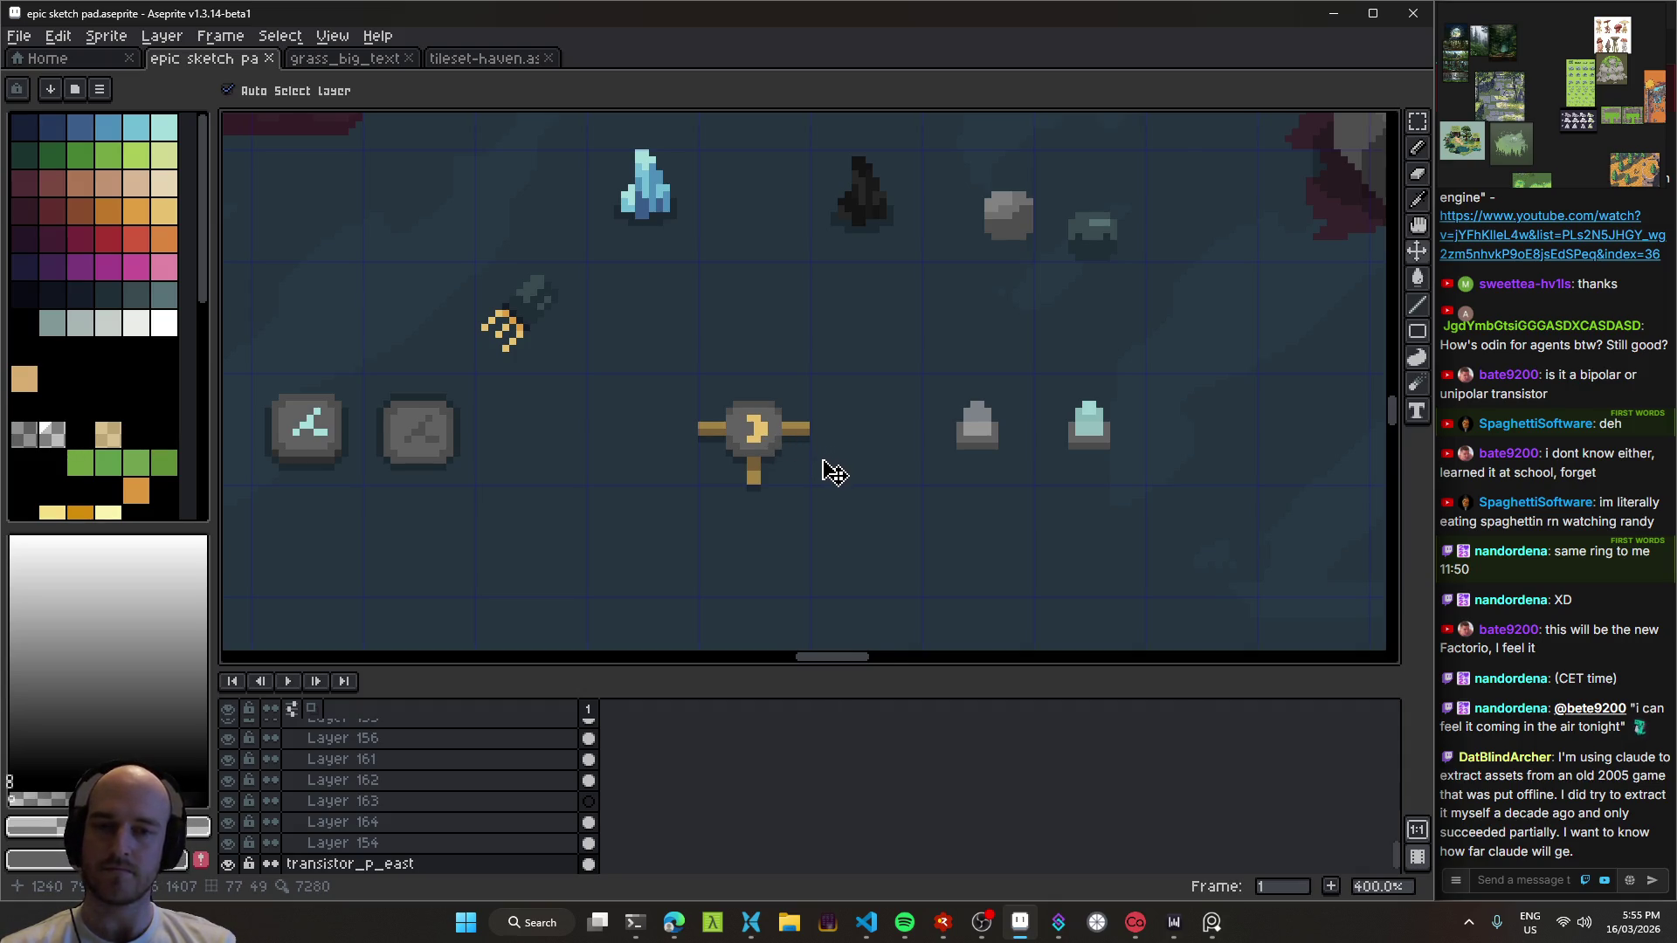
scroll(834, 472, "down", 3)
scroll(834, 475, "up", 1)
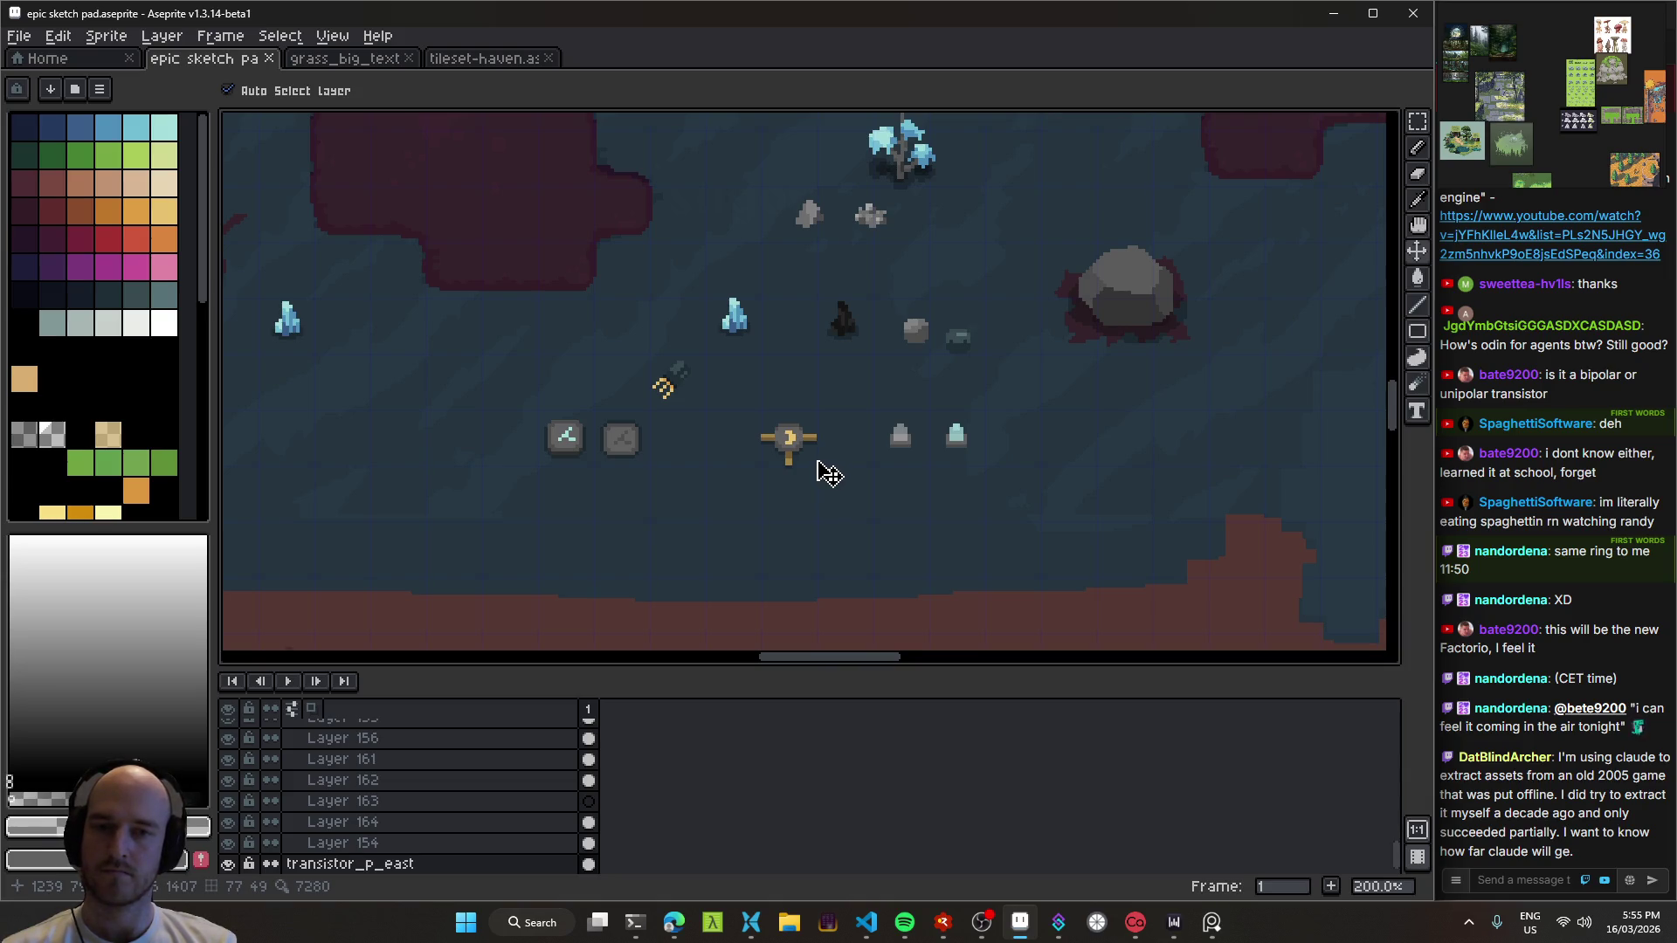
scroll(829, 474, "down", 1)
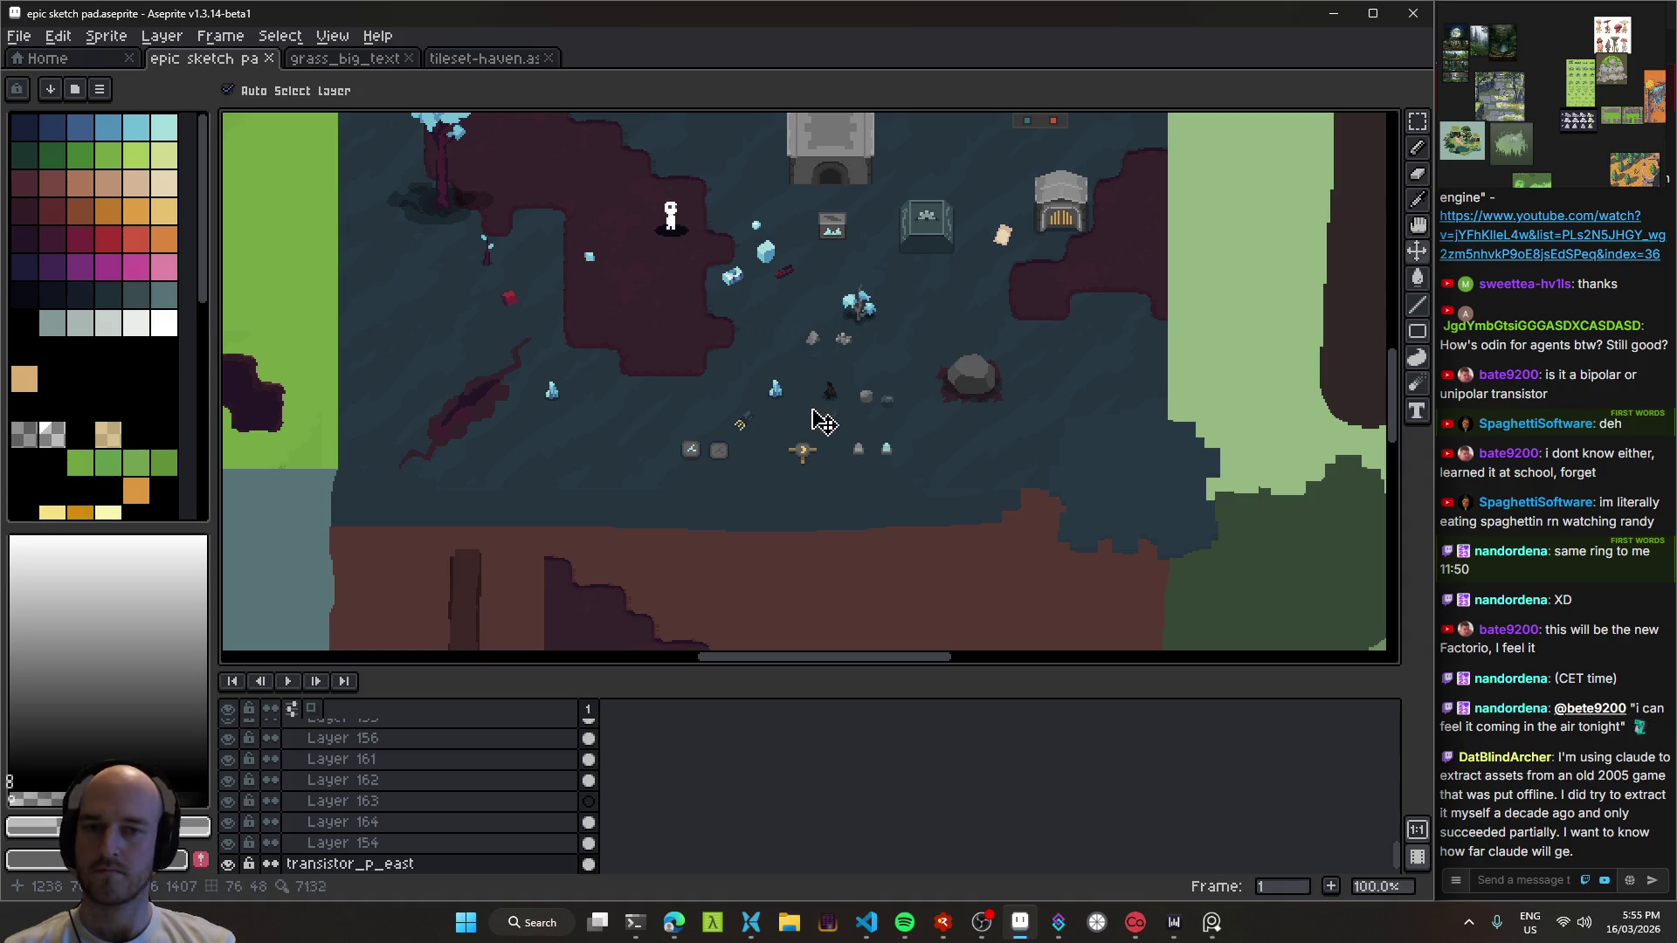
scroll(798, 408, "up", 2)
scroll(908, 421, "down", 2)
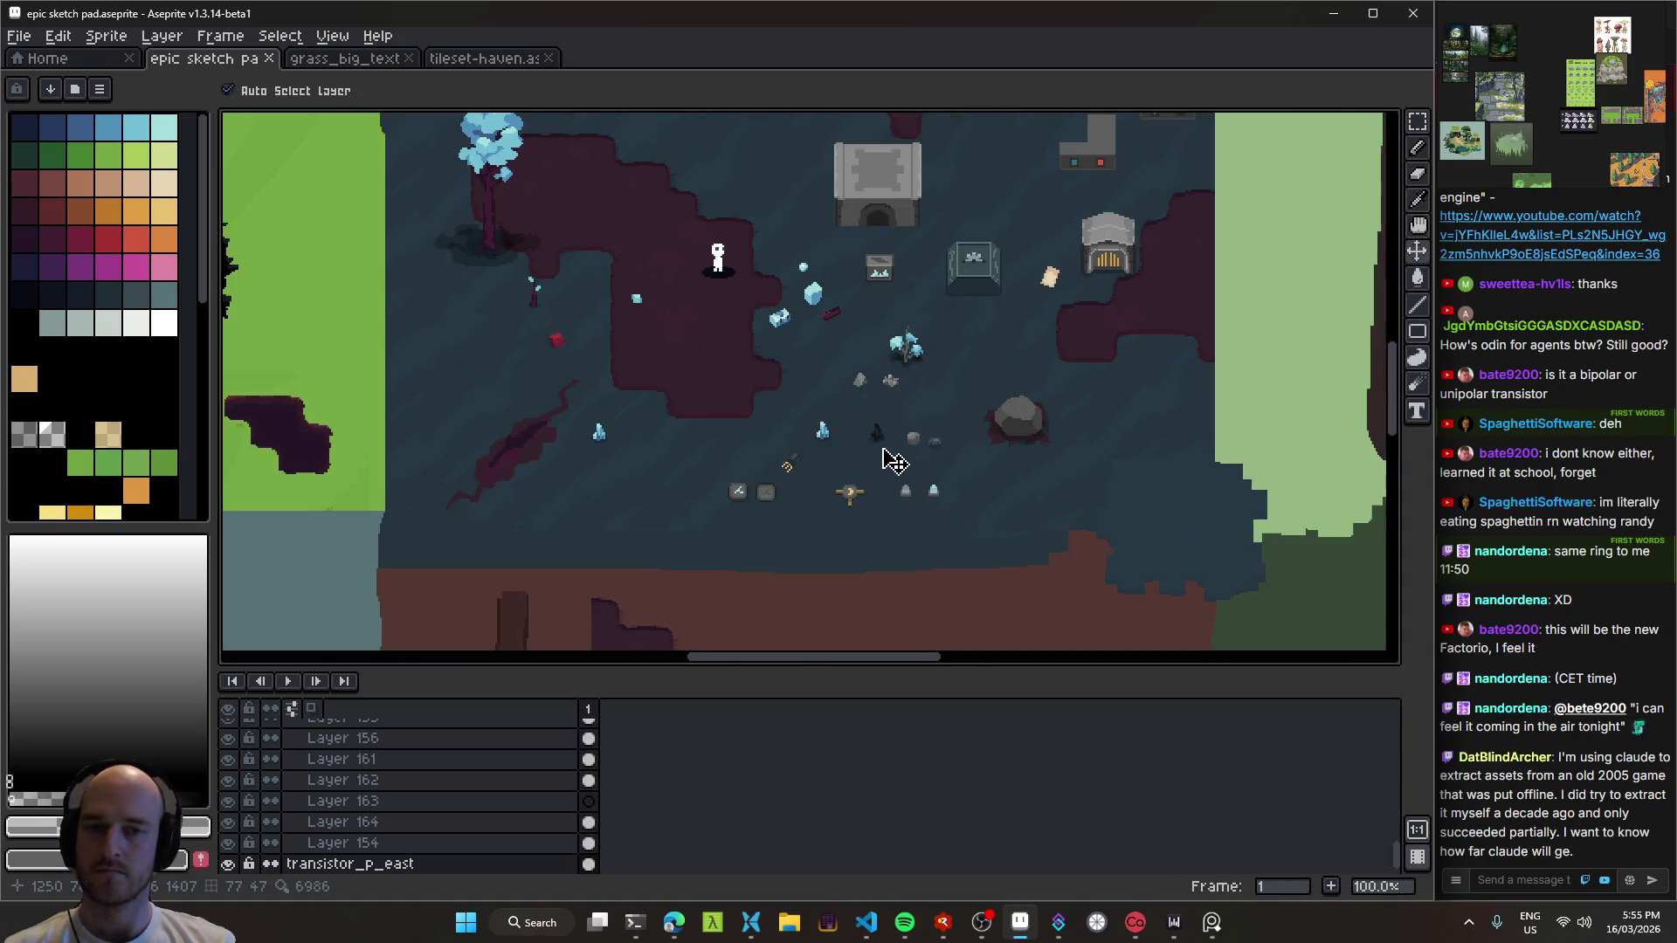
scroll(839, 385, "up", 6)
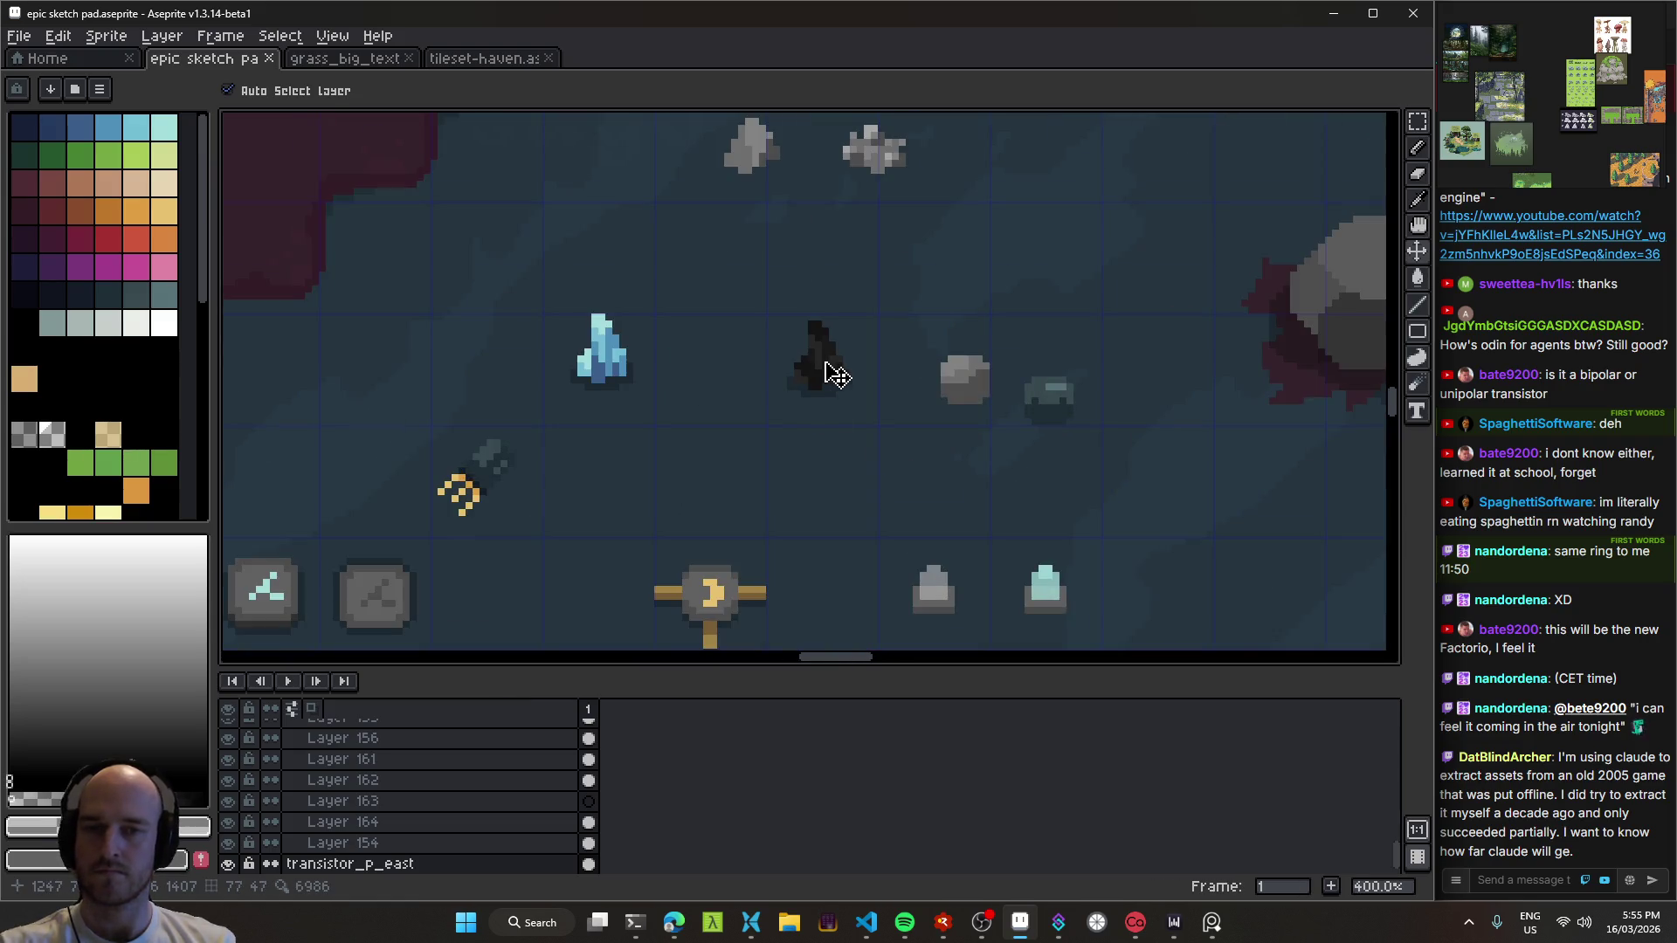
Step: Replace the near-black #141414 with a dark grey around #3b3b3b
left_click(844, 373, "alt")
key("shift+r")
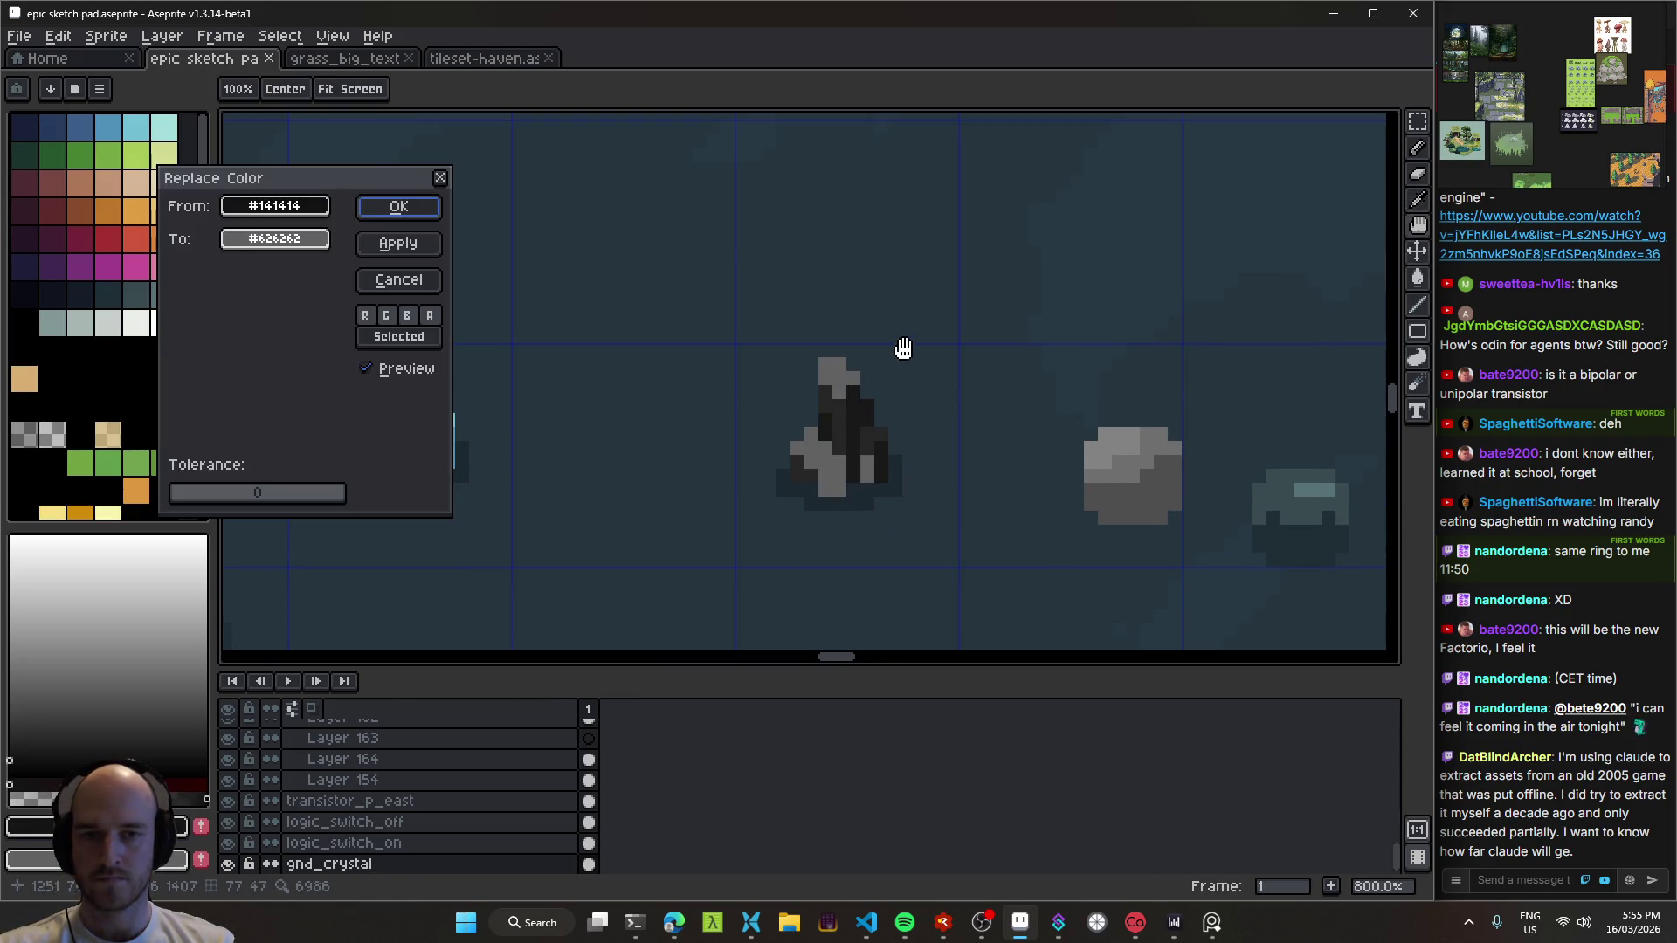
left_click(320, 243)
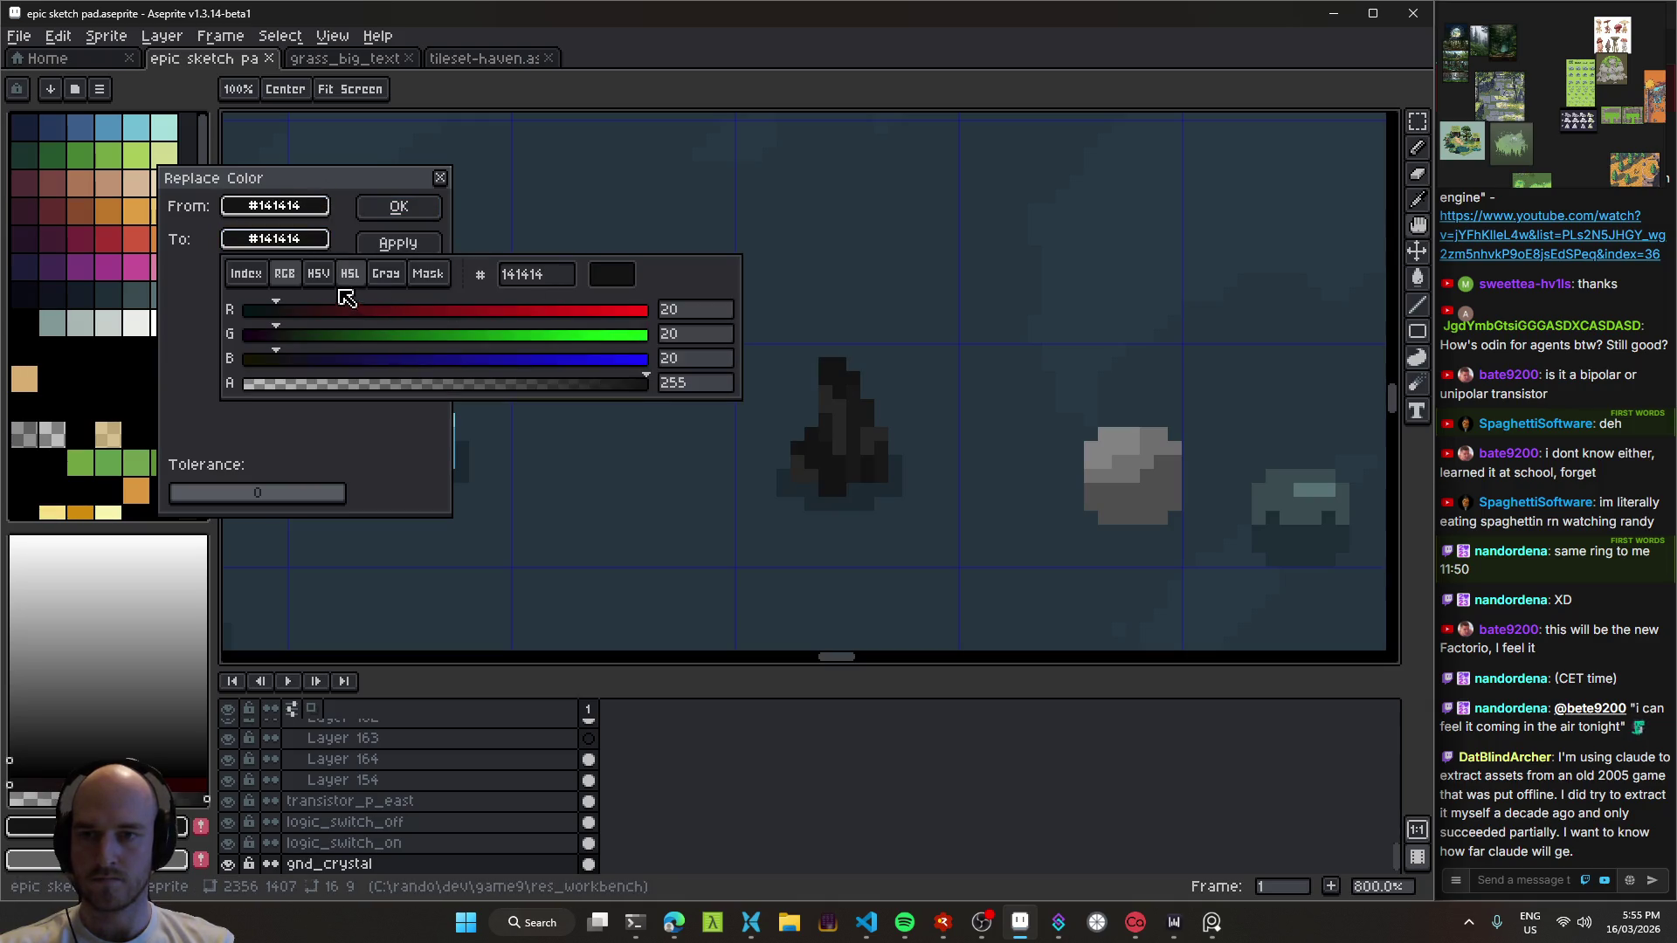
left_click(317, 273)
mouse_move(271, 360)
left_mouse_down()
mouse_move(398, 367)
mouse_move(330, 376)
mouse_move(356, 376)
left_mouse_up()
left_click(425, 209)
left_click(424, 209)
Step: Pan the view back and select the transistor_p_east layer
scroll(861, 464, "down", 5)
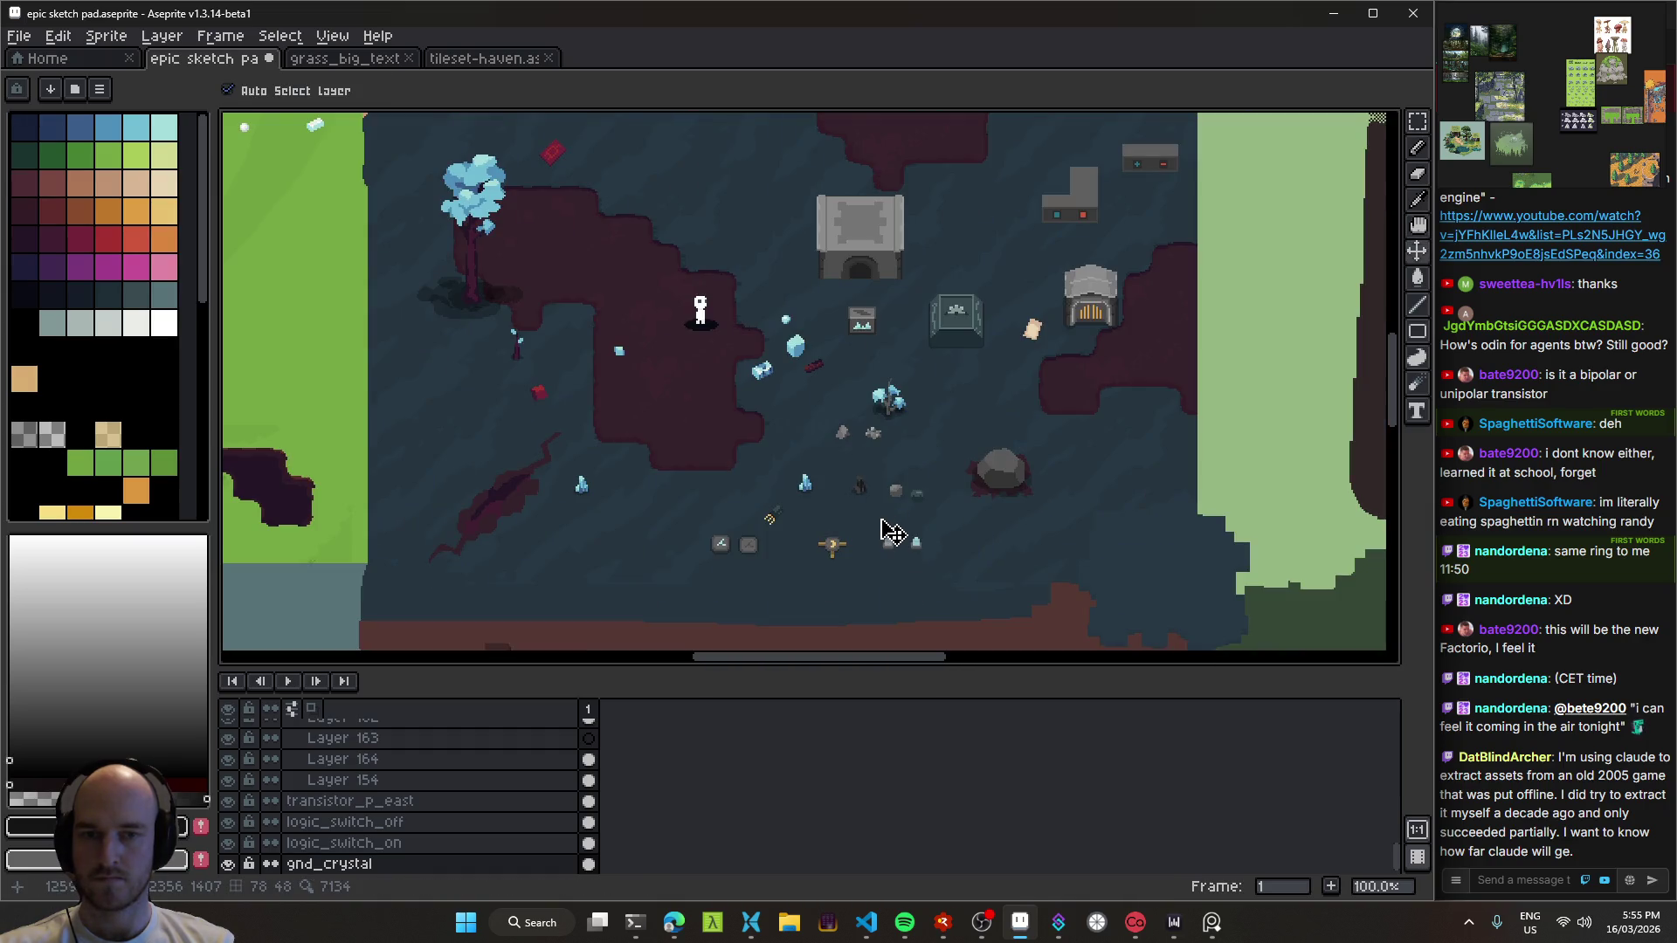
scroll(884, 519, "up", 3)
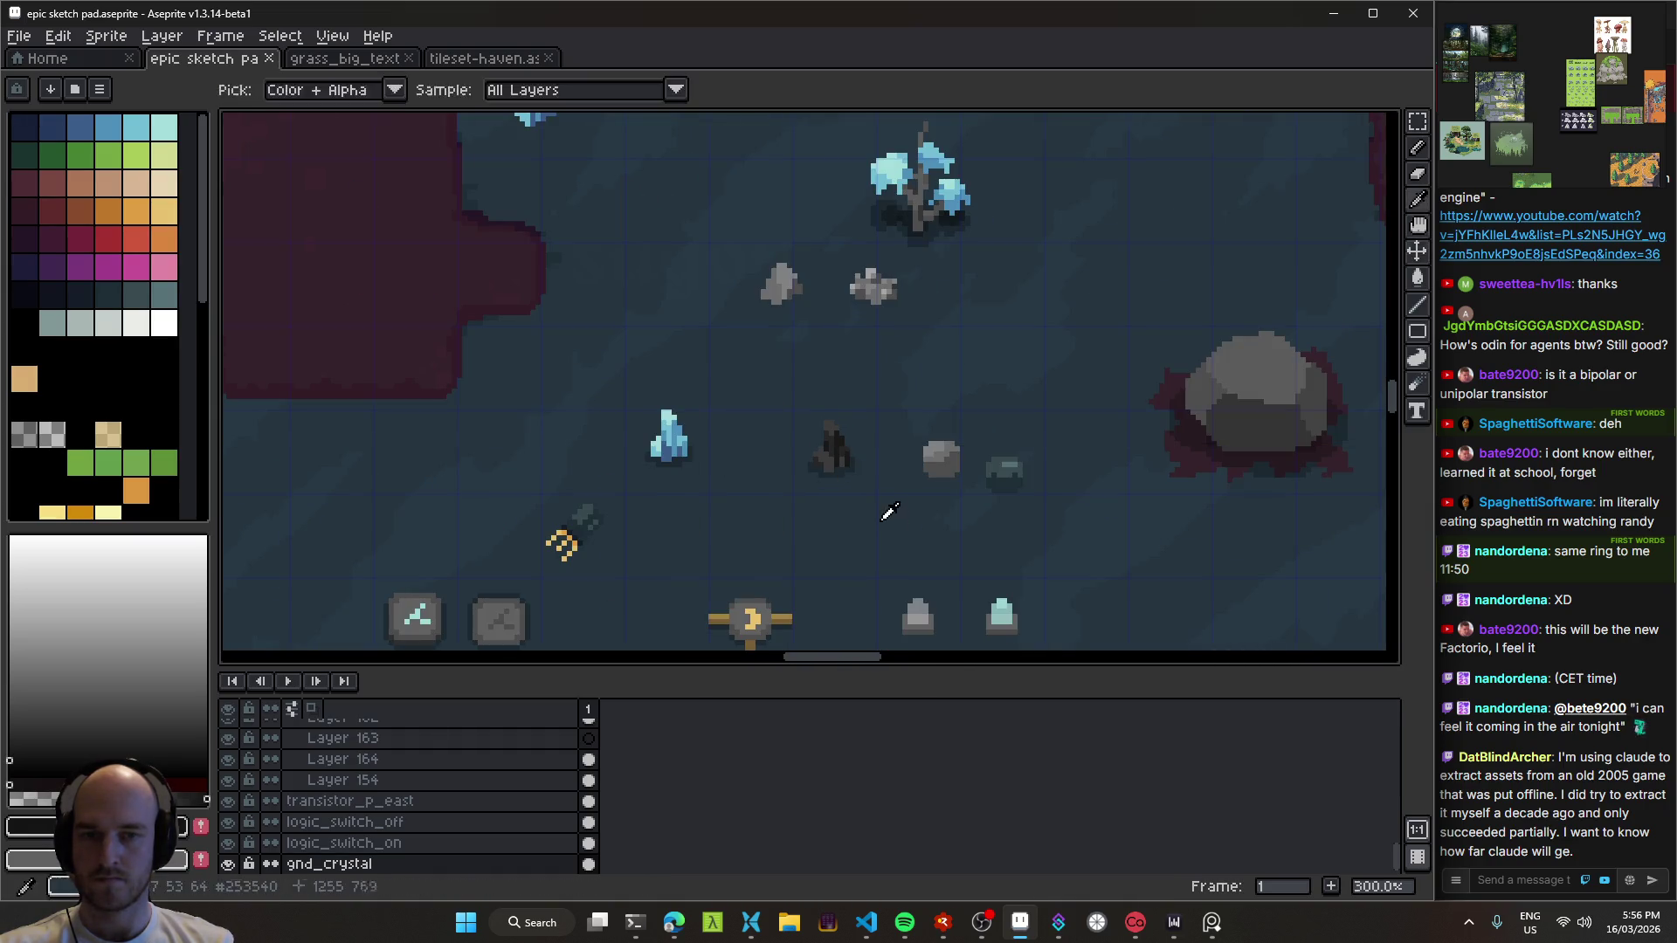
mouse_move(852, 377)
left_mouse_down()
mouse_move(778, 419)
mouse_move(903, 423)
mouse_move(908, 409)
left_mouse_up()
left_click(757, 430)
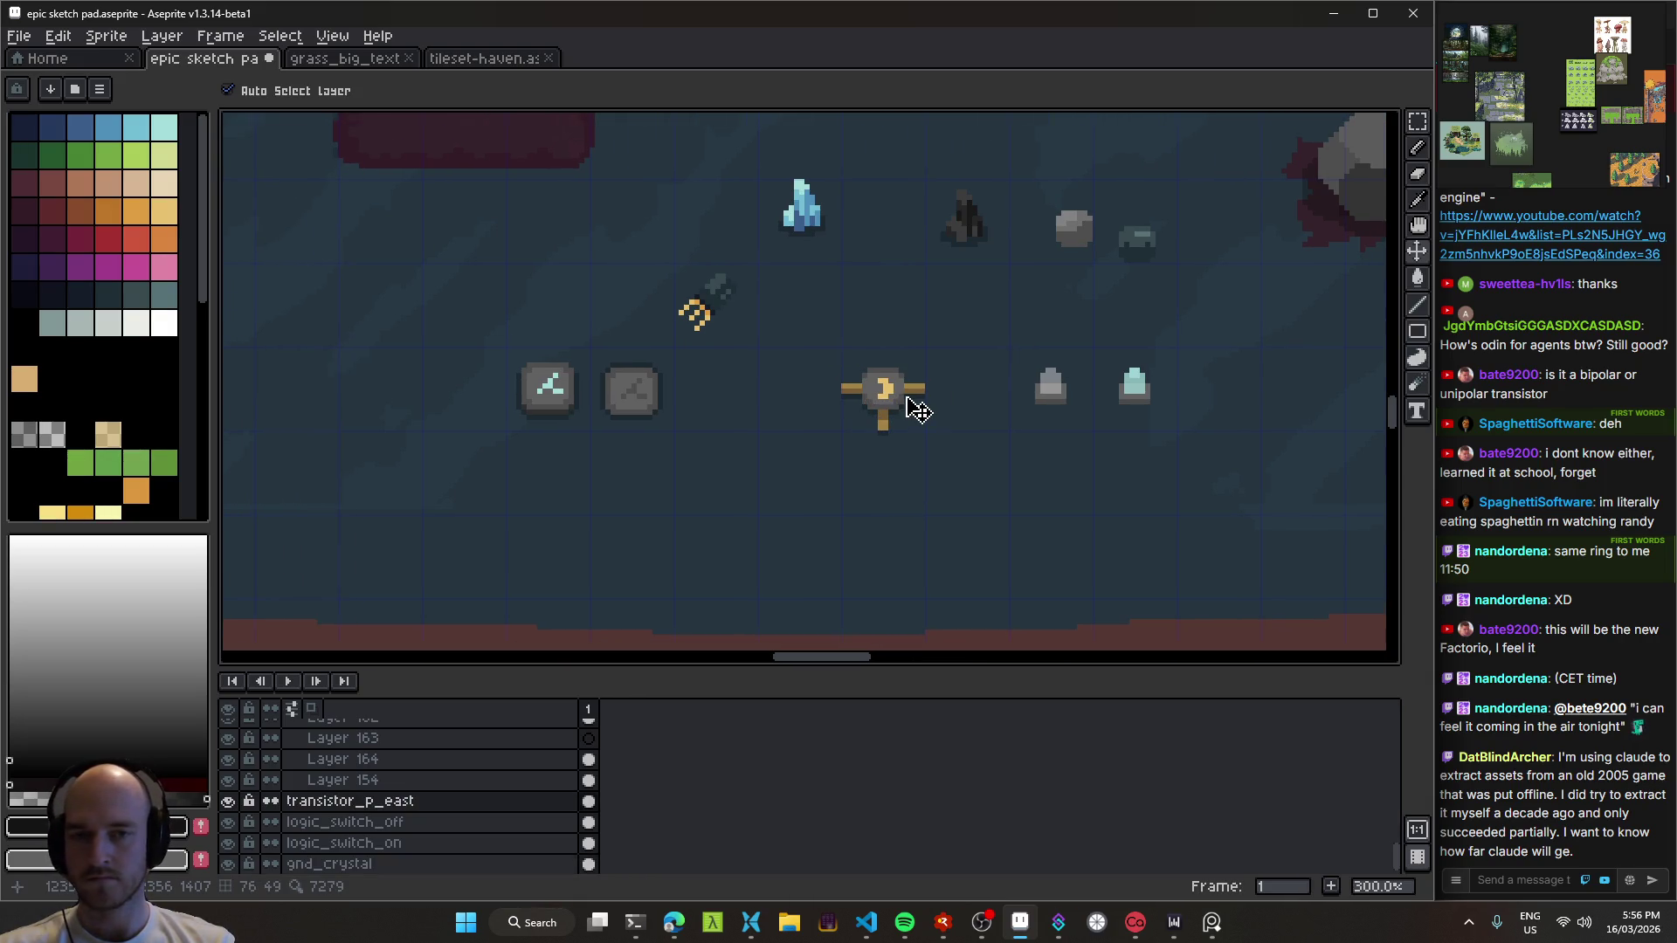
Step: Bring up the Circuit Simulator tab in the browser
left_click(677, 933)
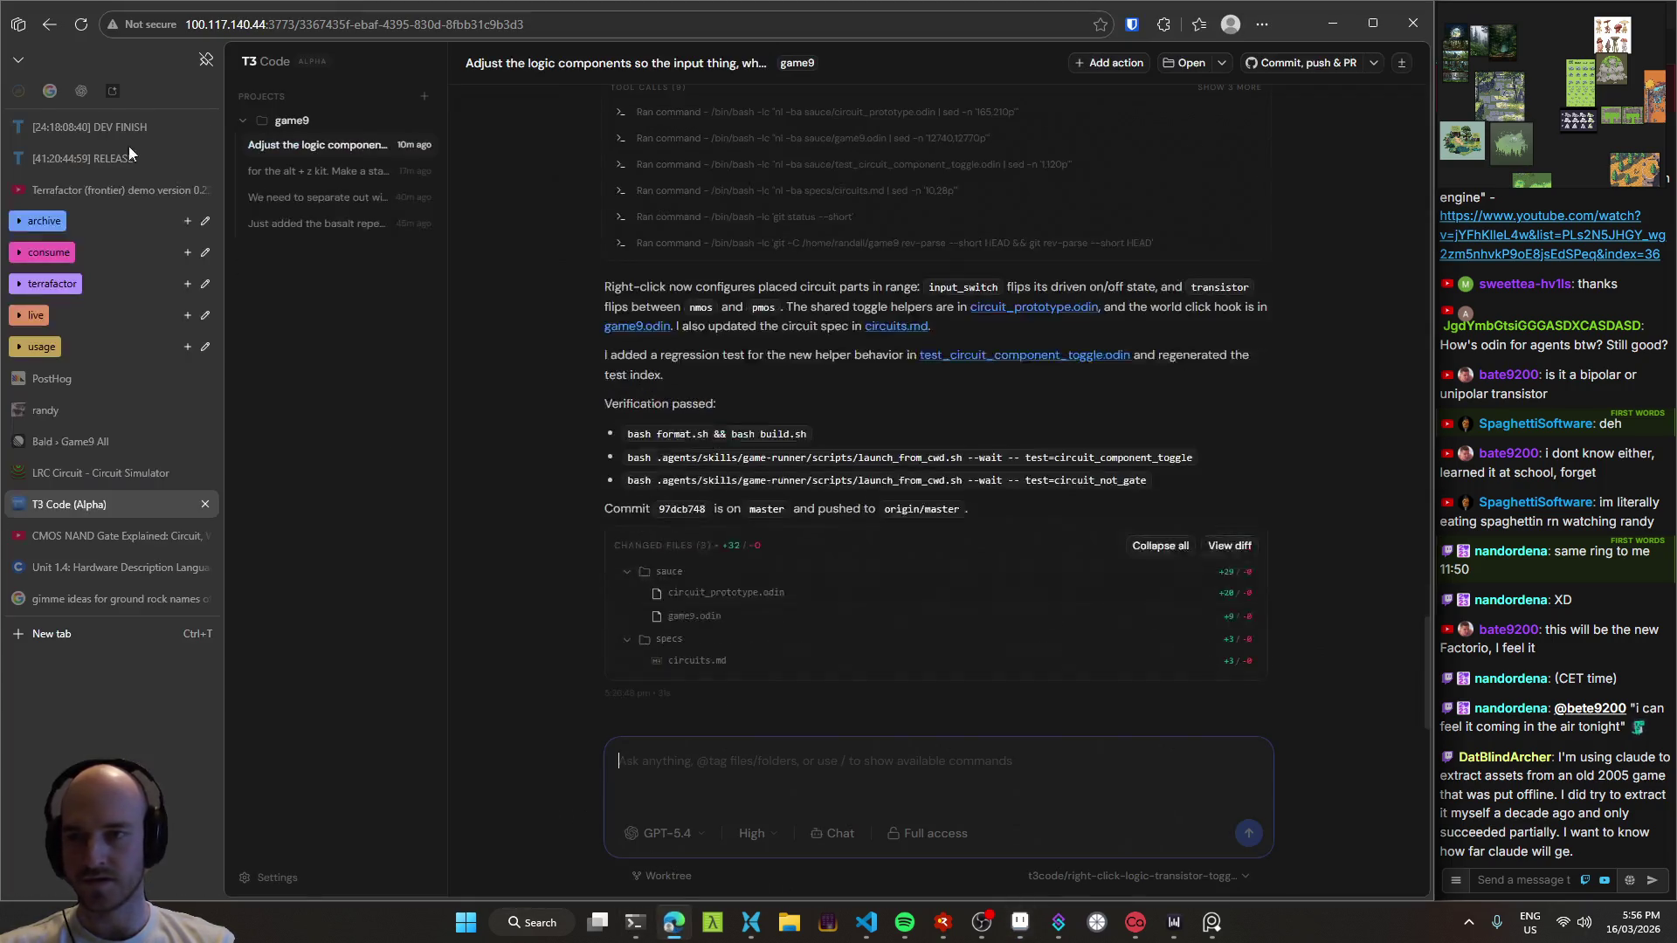
left_click(92, 472)
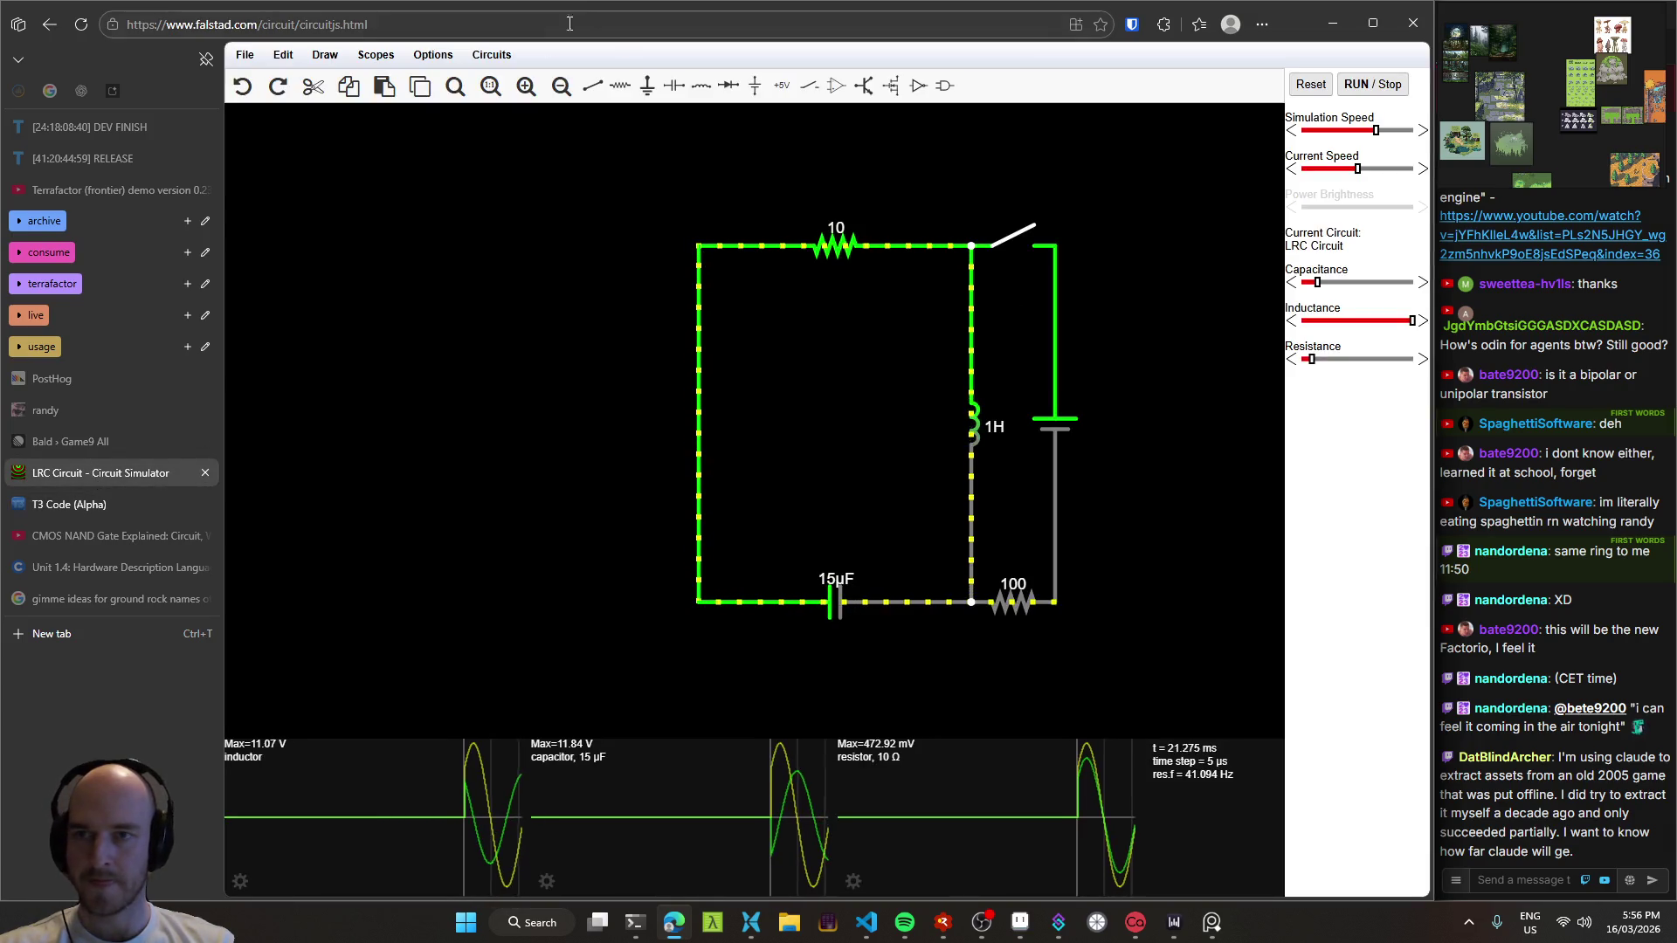
left_click(244, 54)
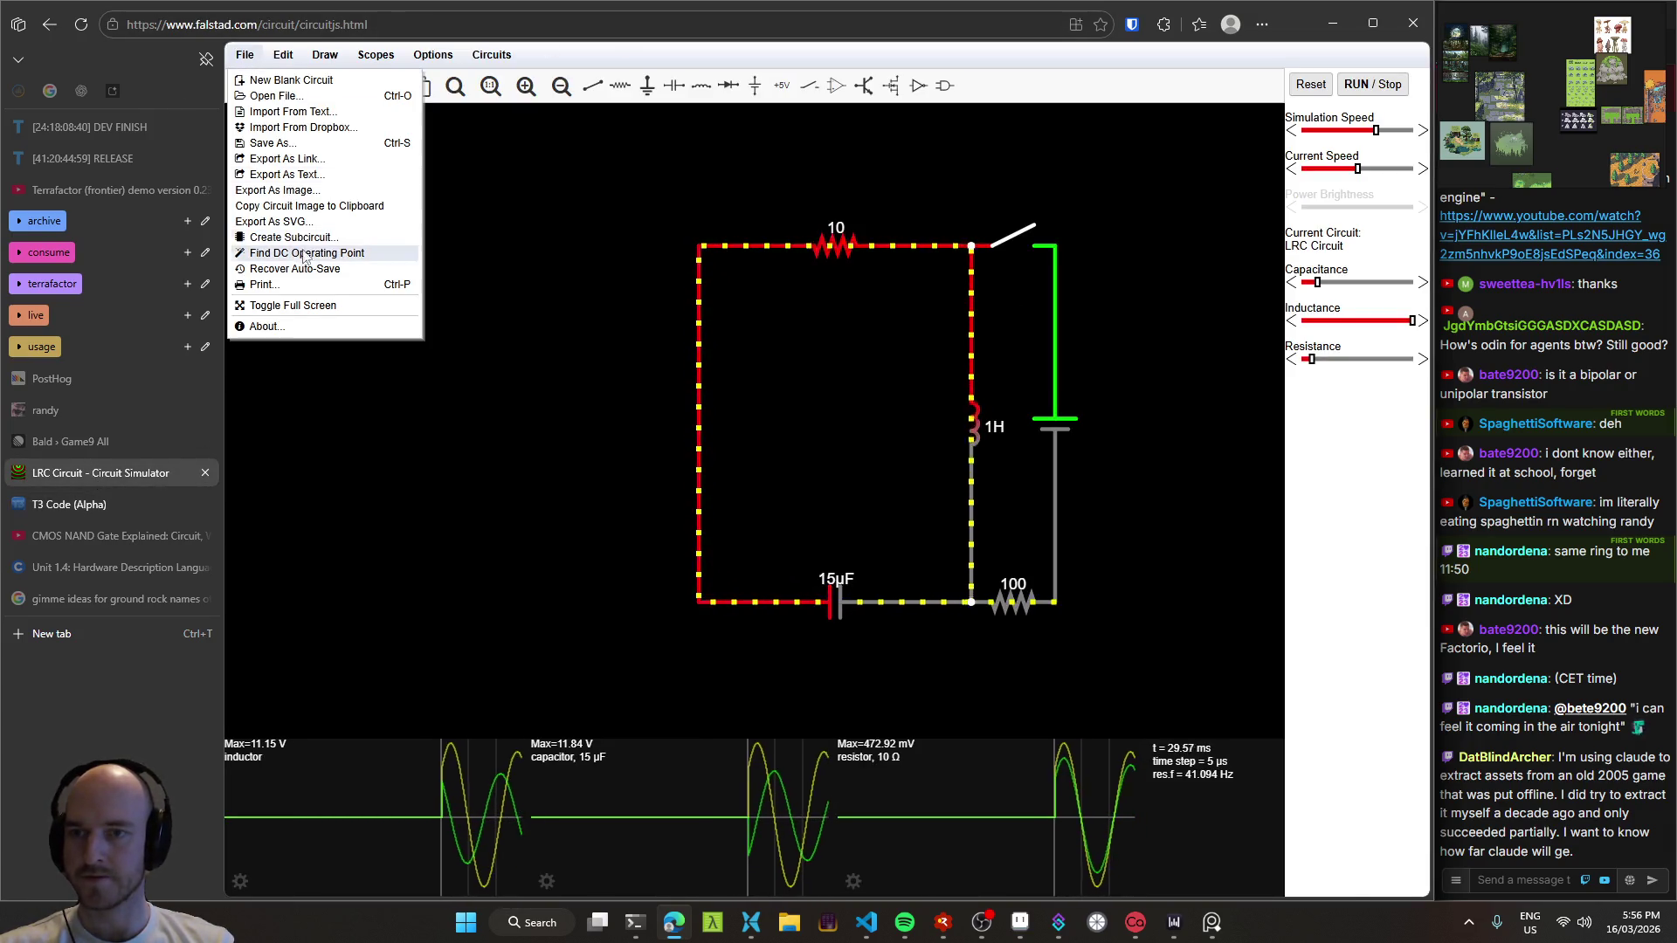
left_click(278, 112)
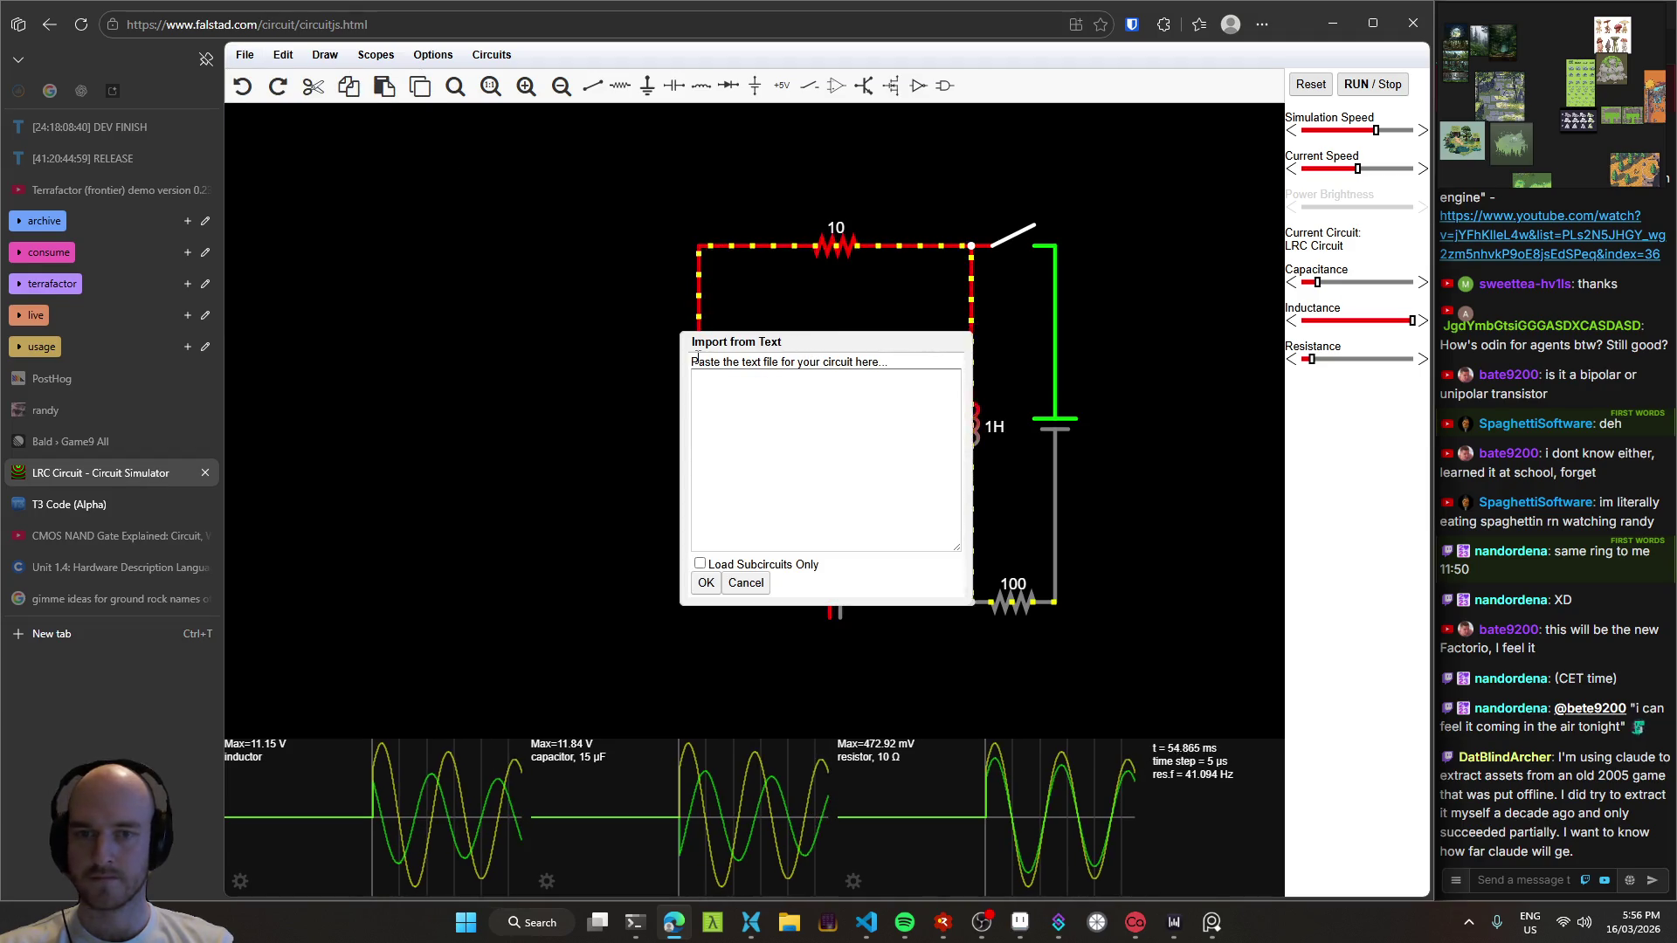
key("Escape")
Step: Open p-type vs n-type.txt from Downloads via File > Open File
left_click(244, 54)
left_click(271, 96)
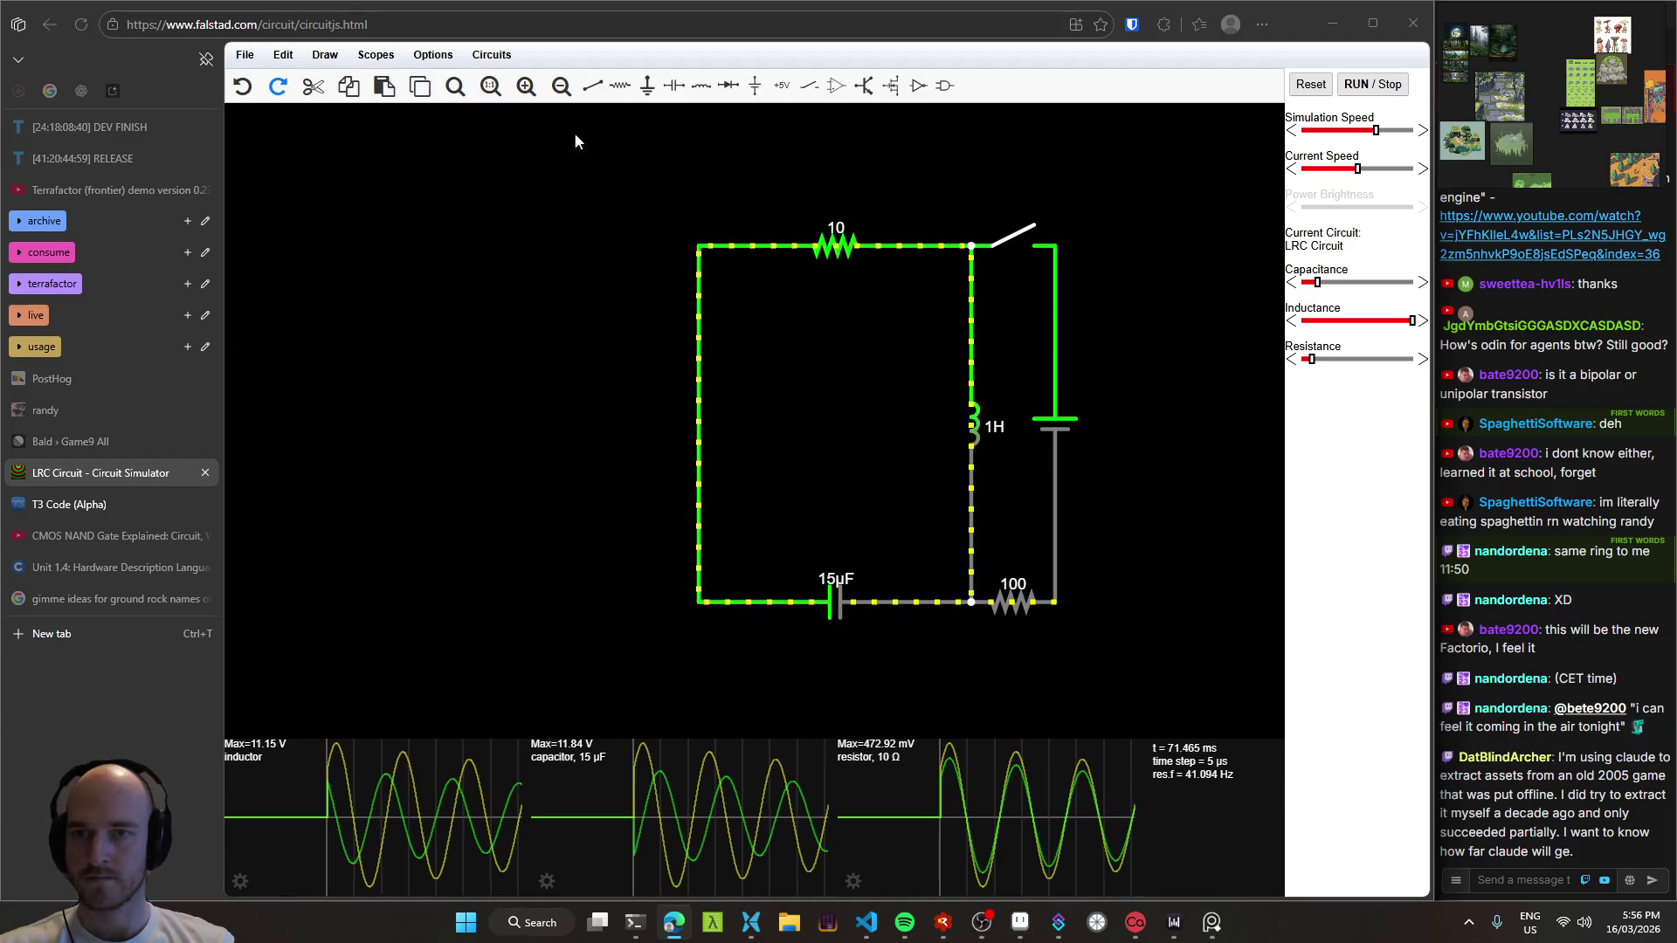
scroll(283, 255, "down", 5)
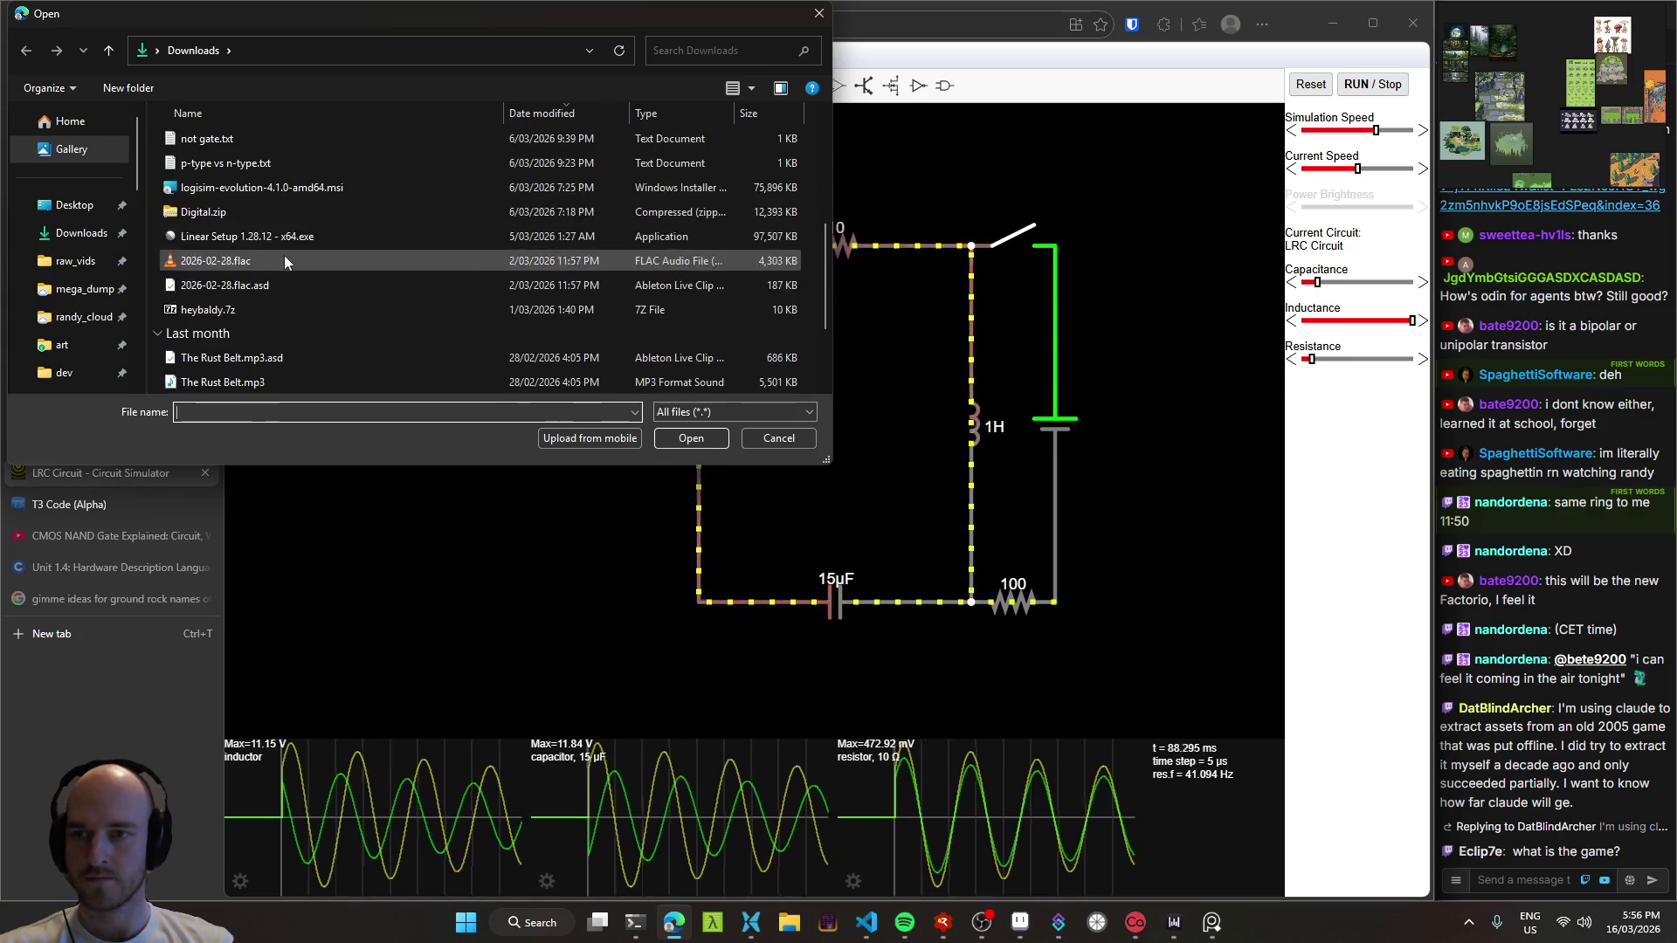
scroll(384, 332, "up", 3)
left_click(234, 257)
left_click(699, 438)
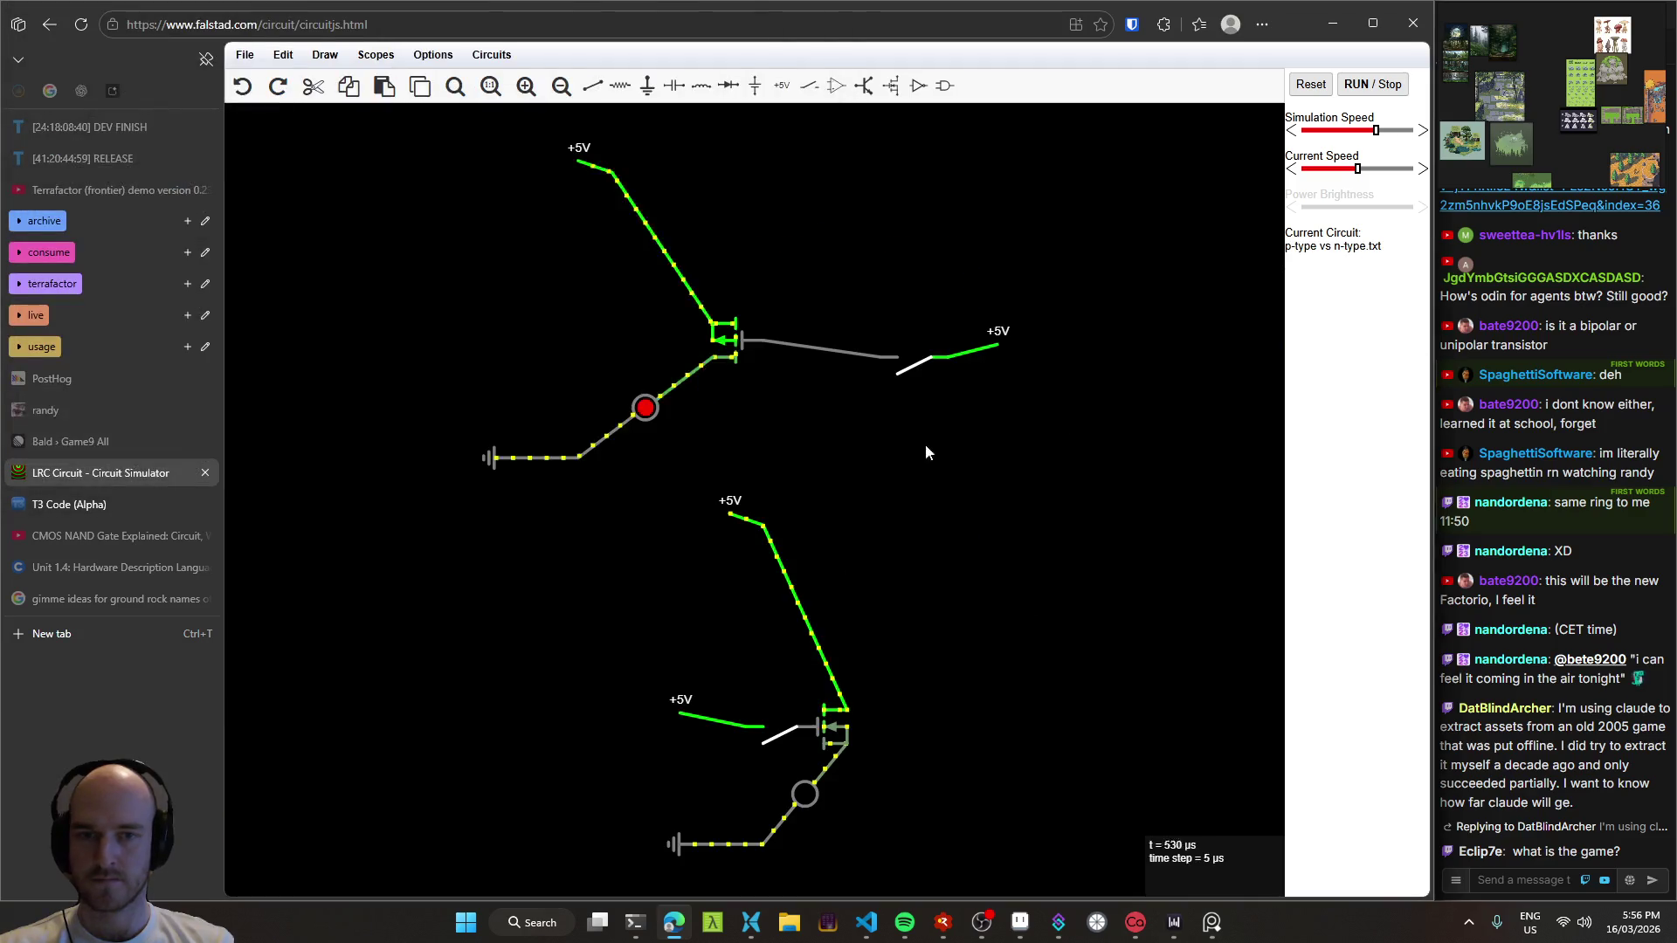
scroll(784, 382, "up", 5)
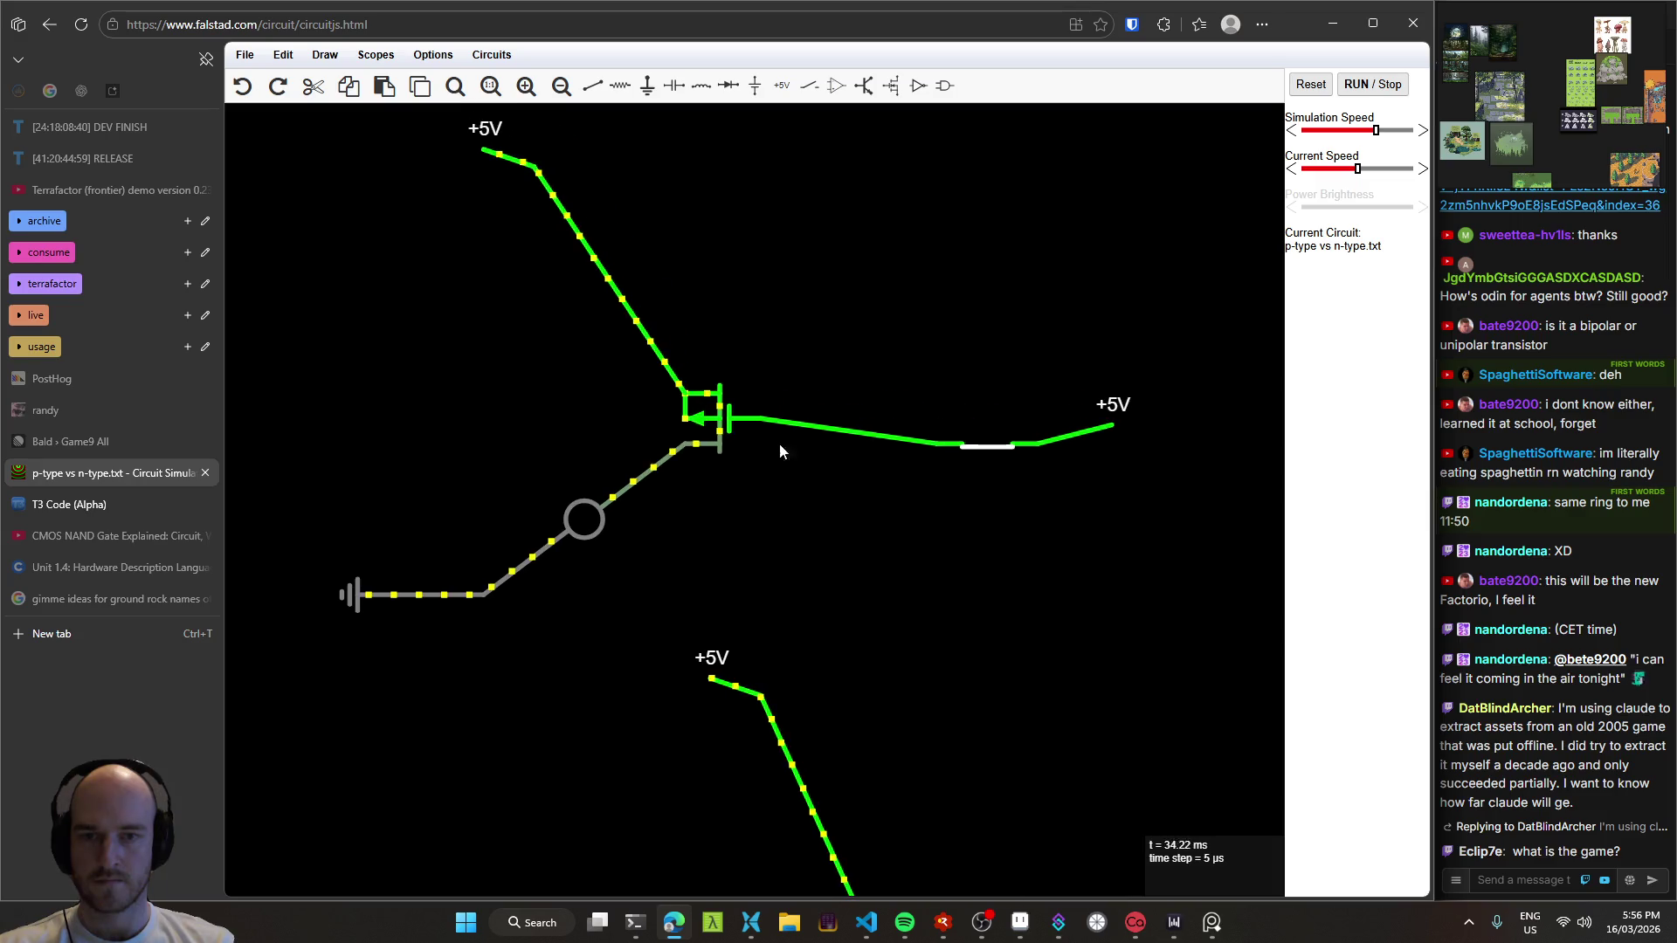
scroll(699, 384, "up", 2)
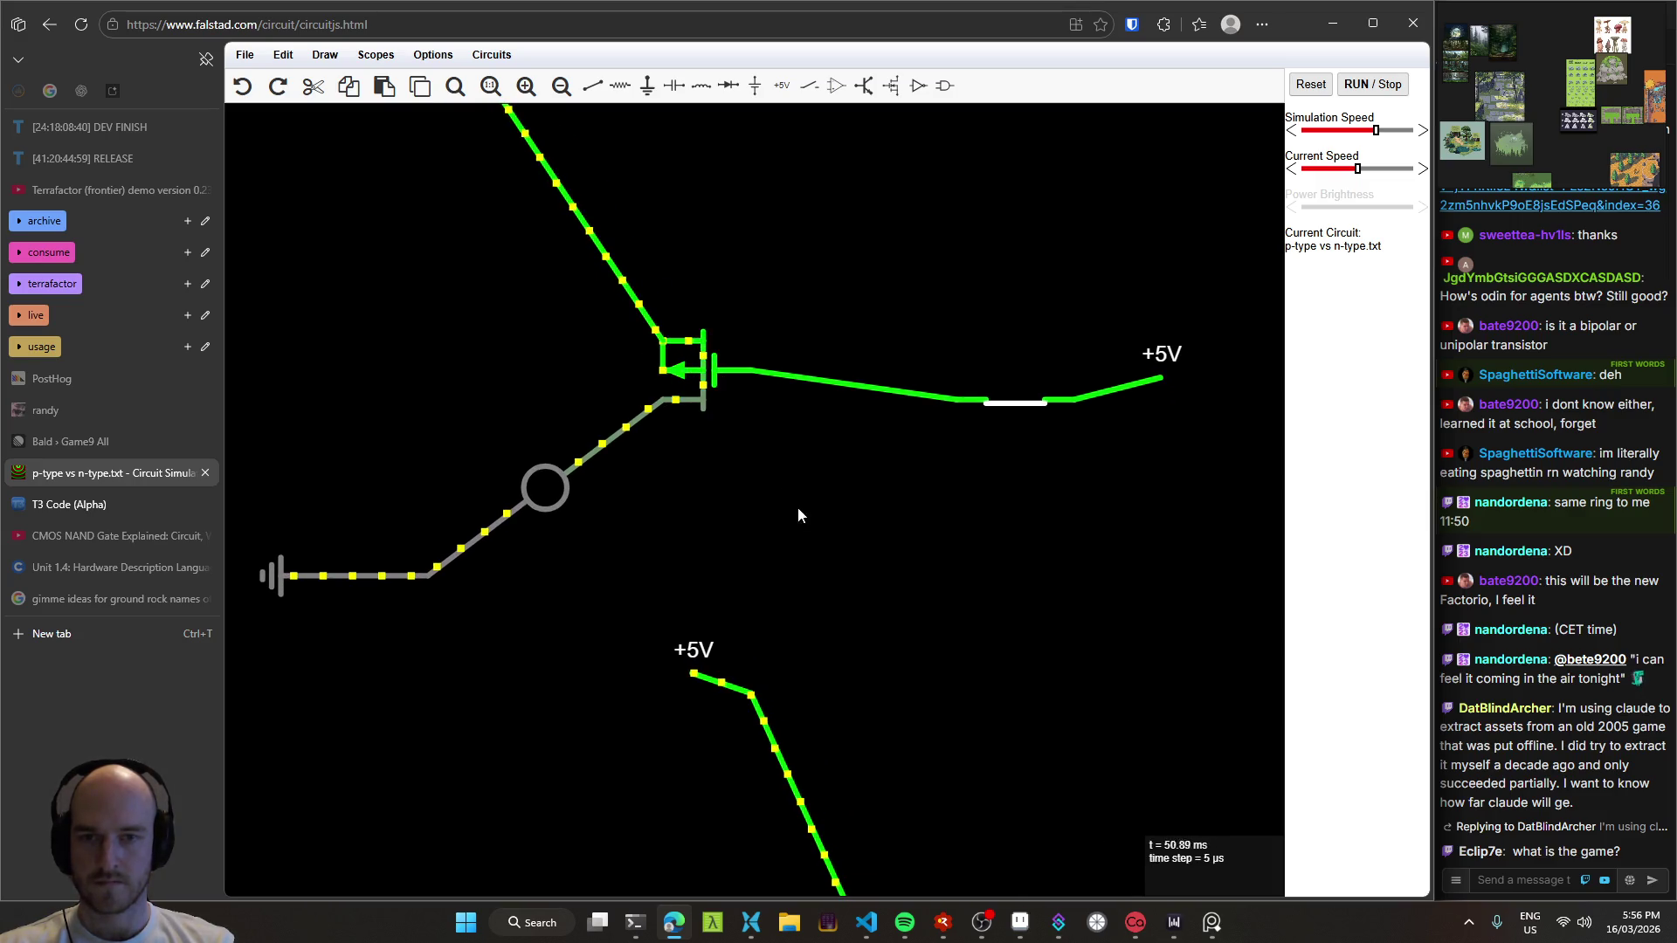
scroll(752, 389, "down", 5)
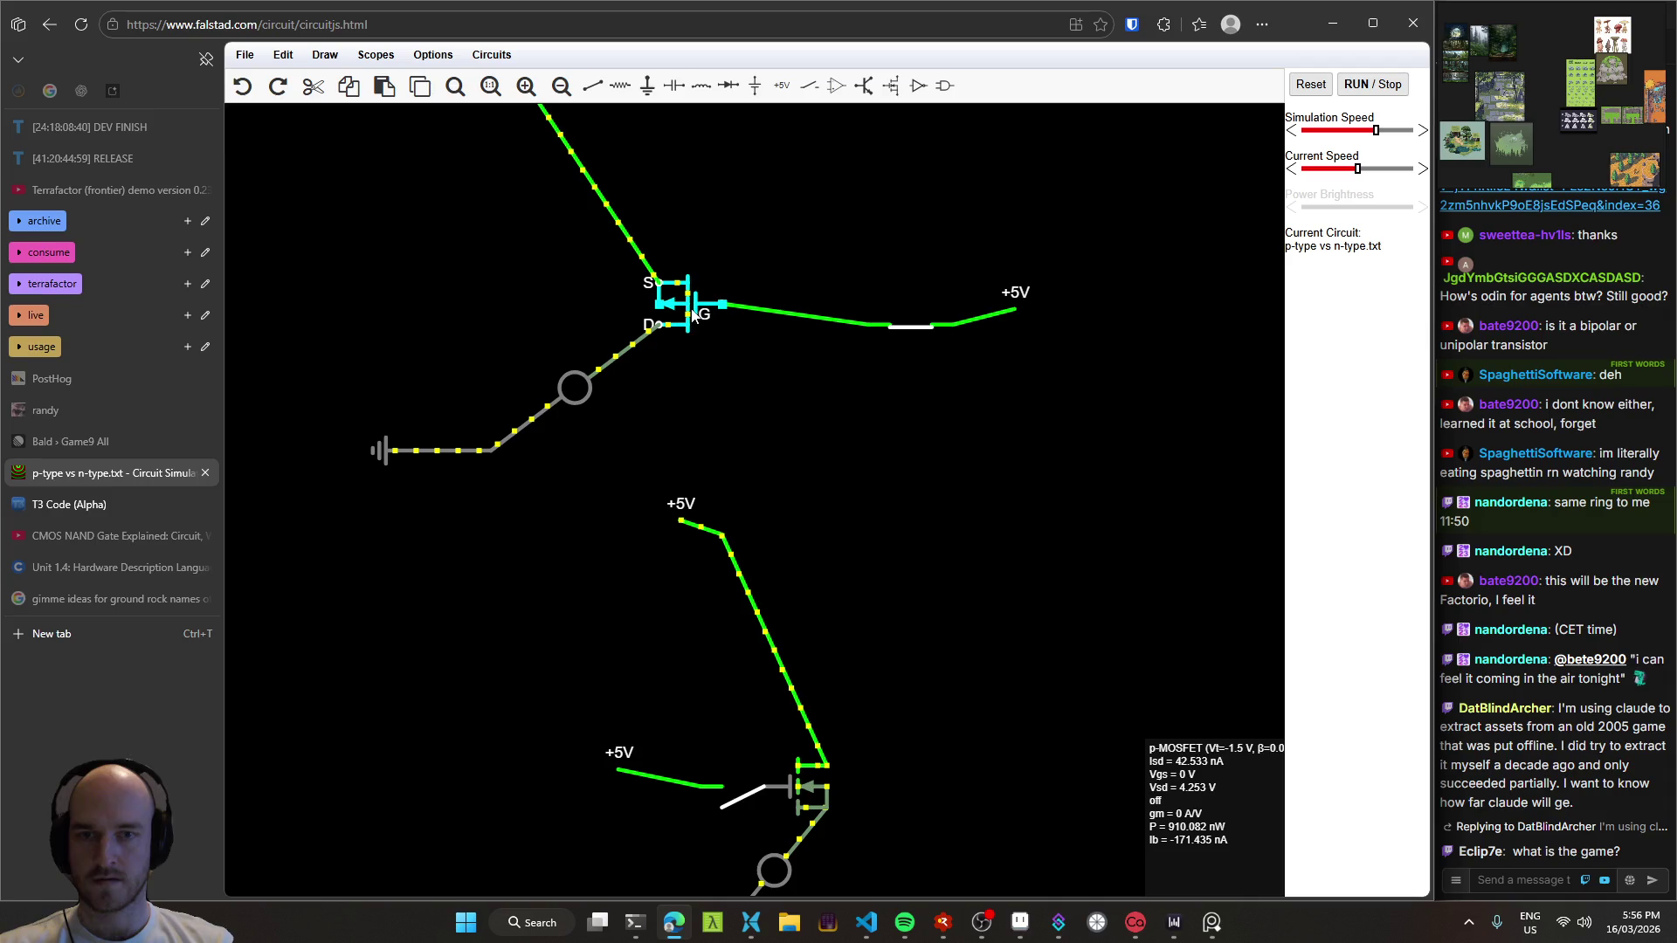
scroll(695, 312, "down", 2)
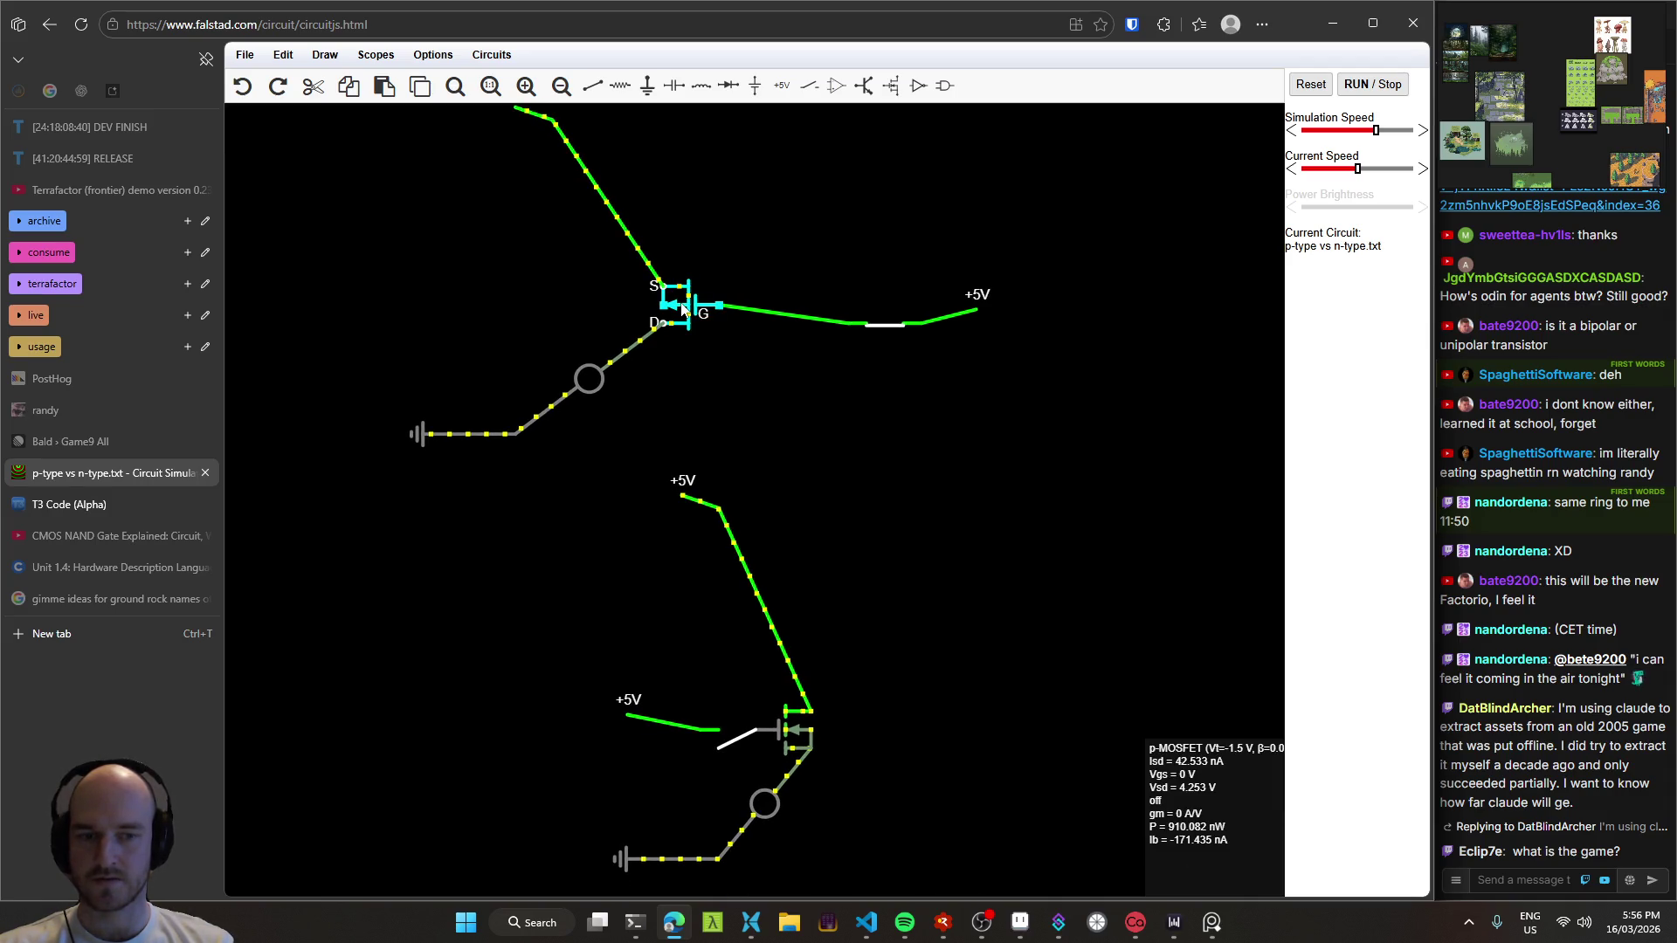
scroll(684, 308, "down", 2)
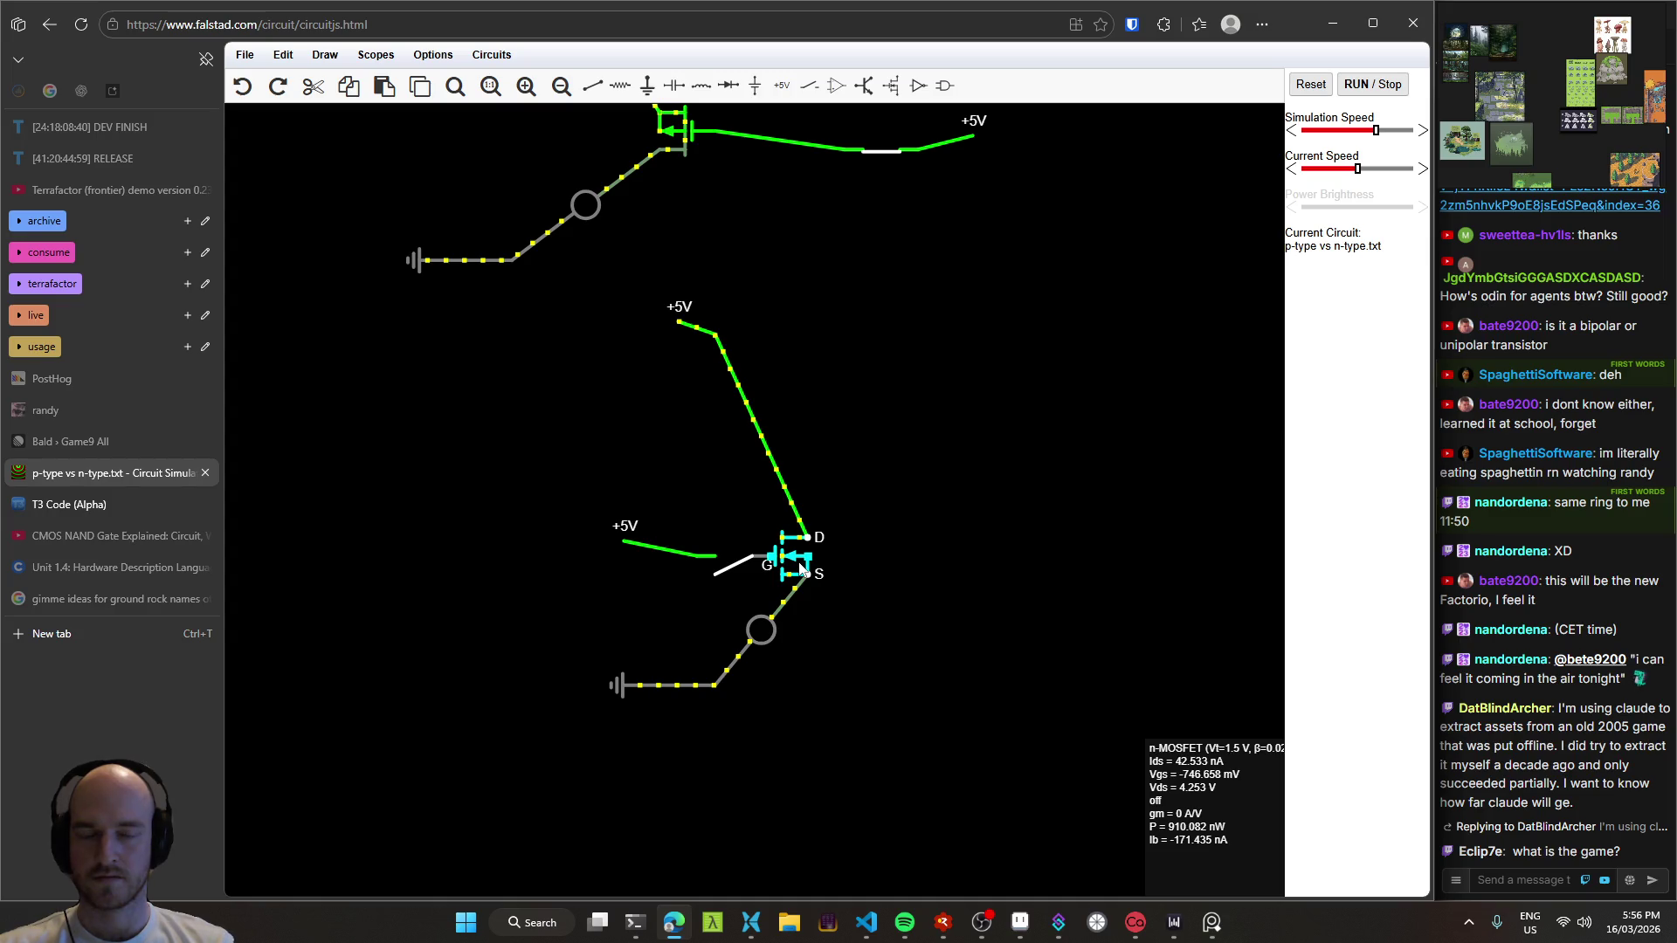
scroll(793, 249, "up", 3)
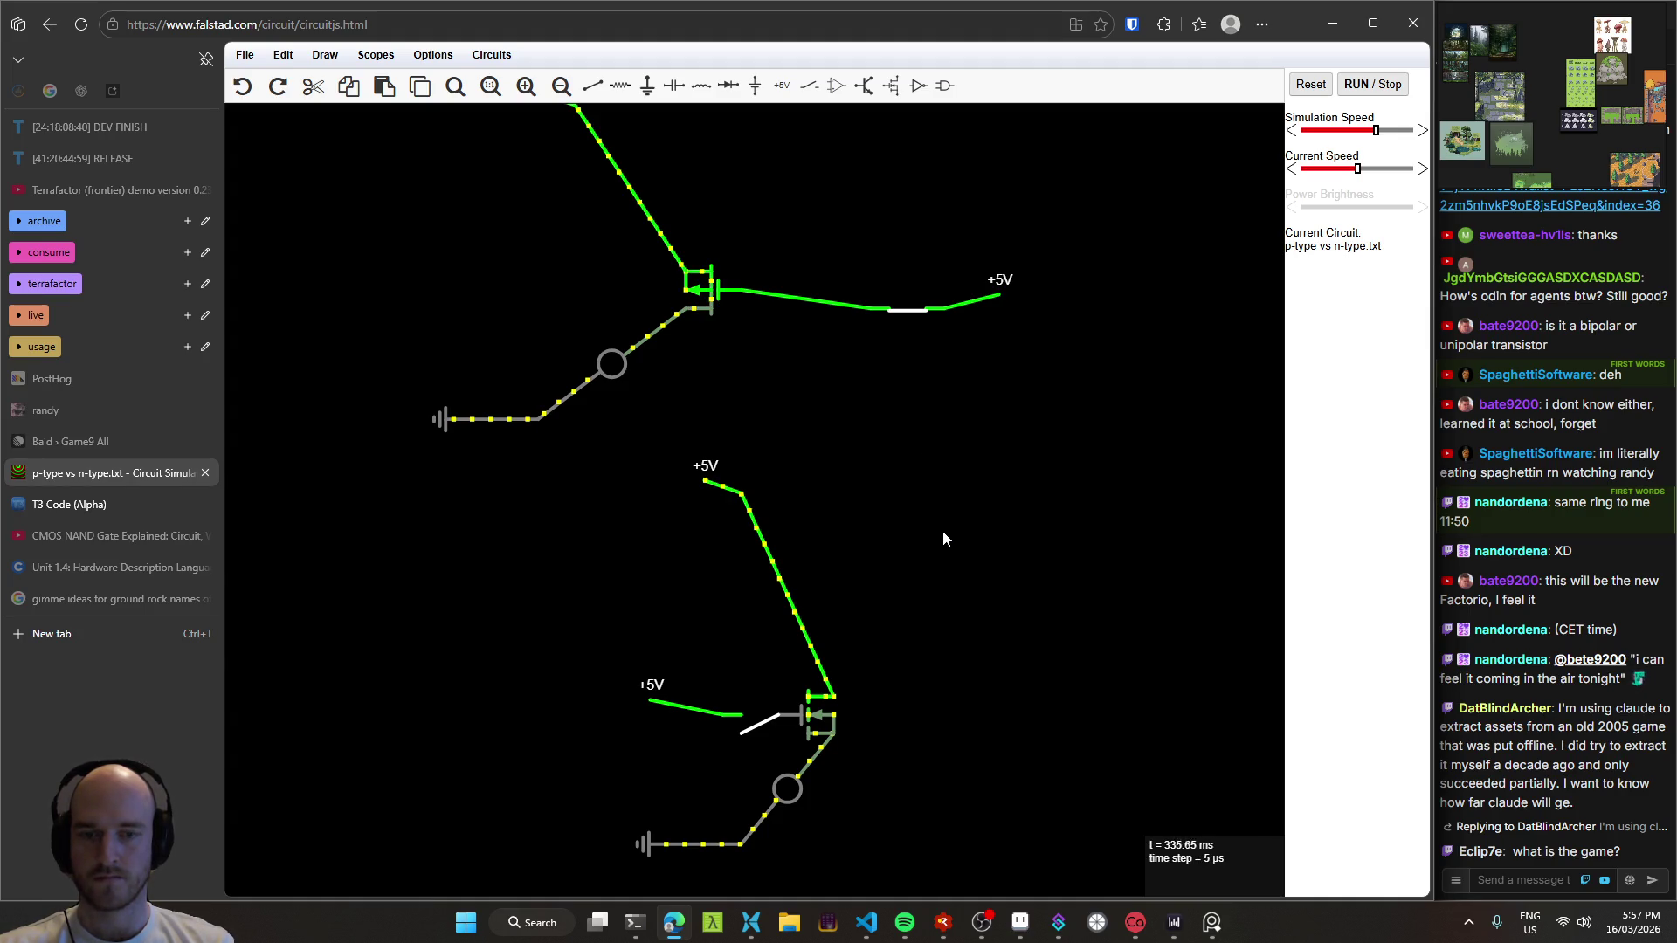
mouse_move(693, 295)
right_click(937, 433)
Step: Place a new N-channel MOSFET to the right of the existing circuits
mouse_move(1005, 522)
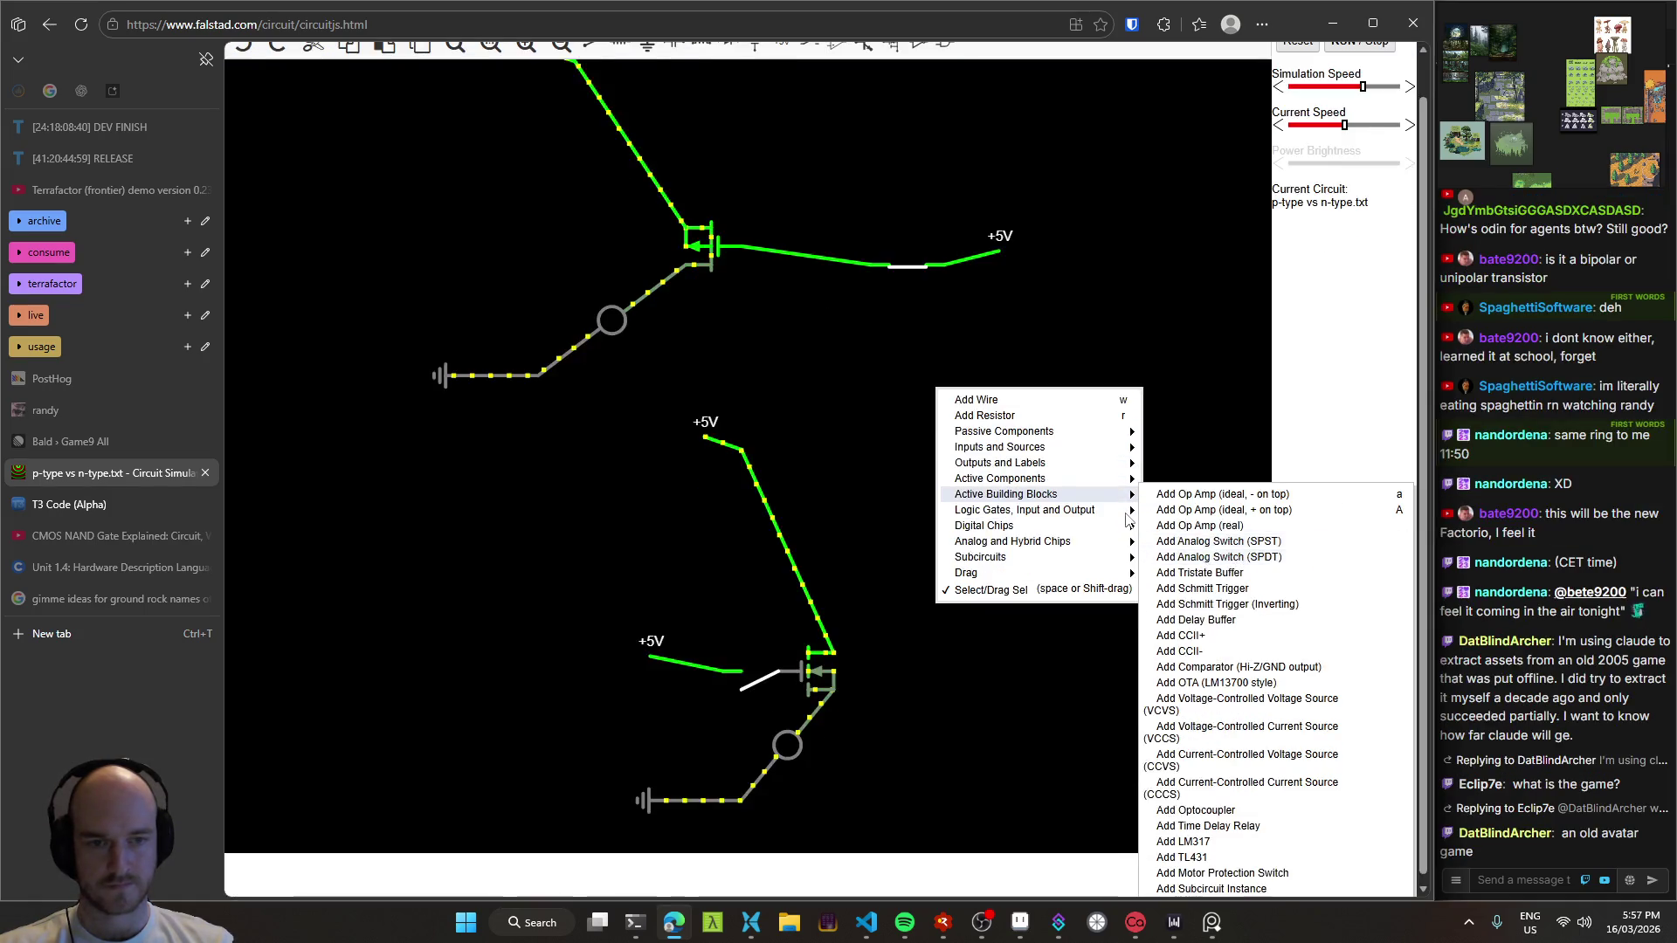
mouse_move(1057, 476)
mouse_move(1056, 508)
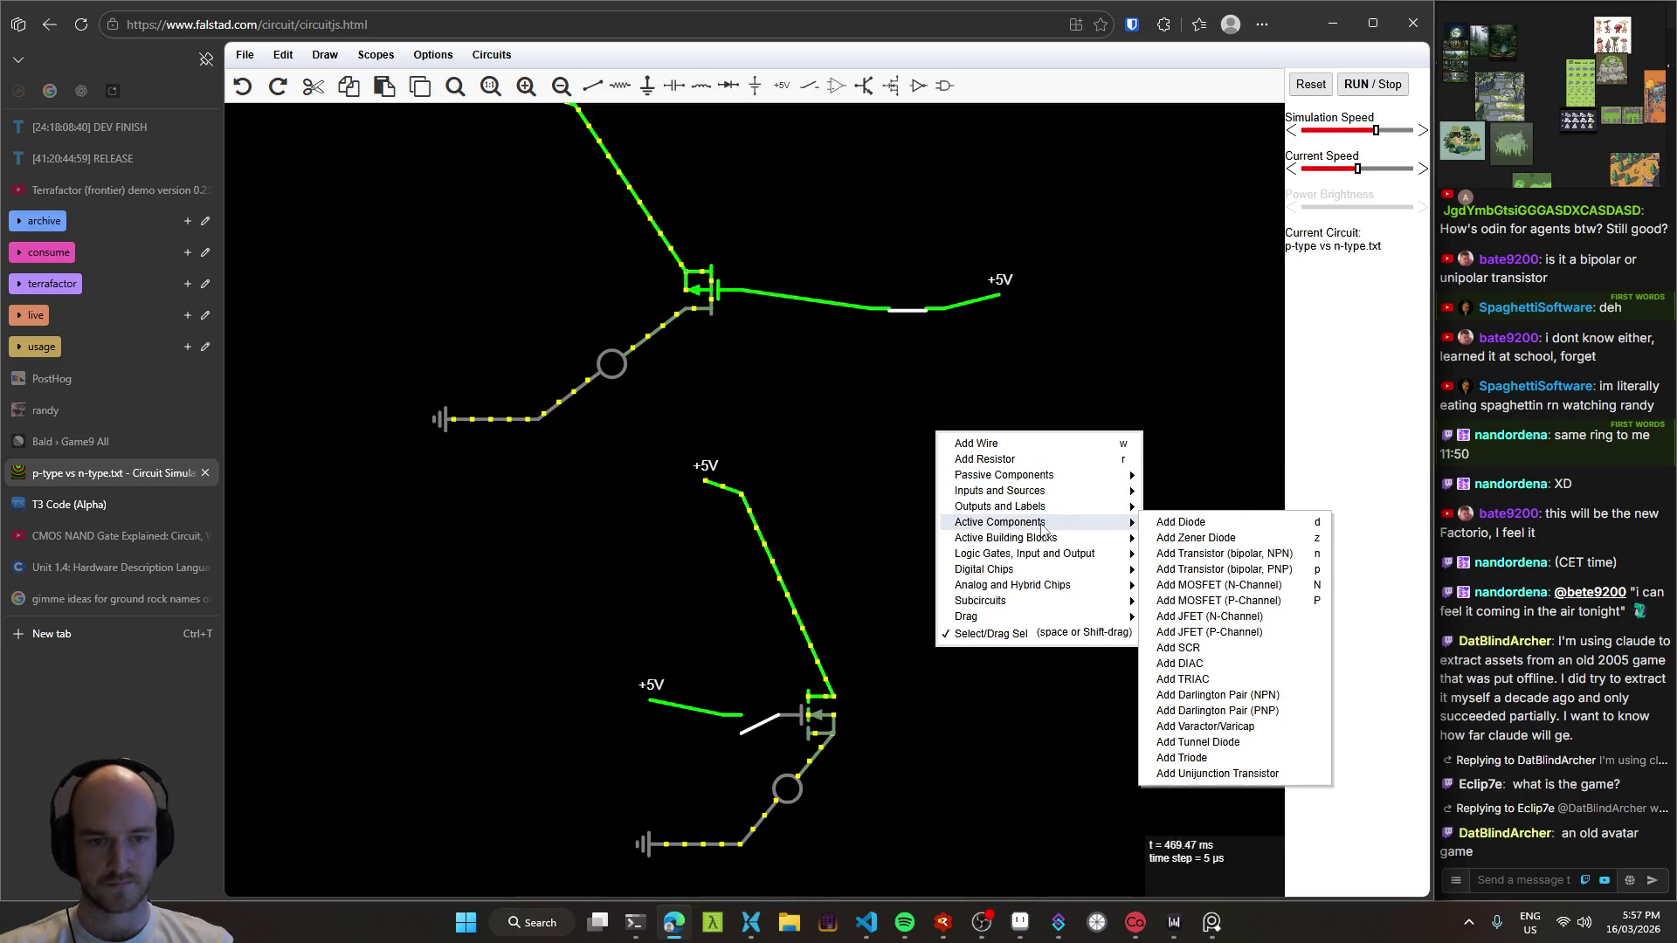
left_click(1221, 585)
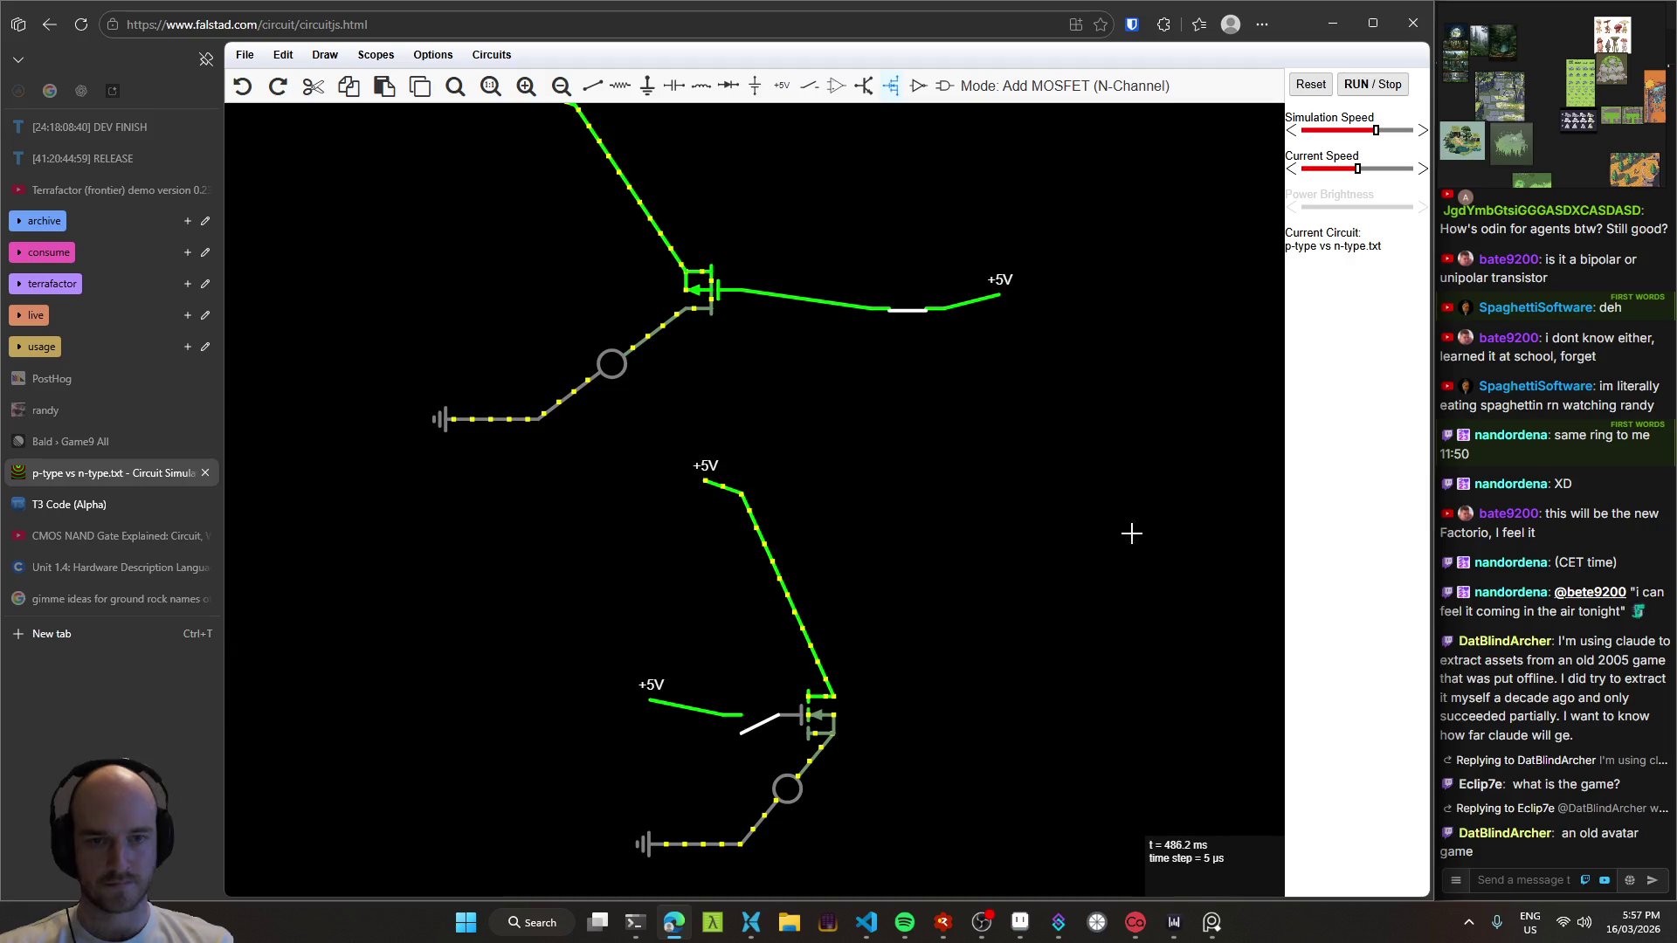
mouse_move(1001, 440)
left_mouse_down()
mouse_move(1083, 510)
mouse_move(794, 493)
mouse_move(826, 487)
left_mouse_up()
Step: Undo the accidental PNP transistor and place a P-channel MOSFET below the N-channel one
key("p")
key("ctrl+z")
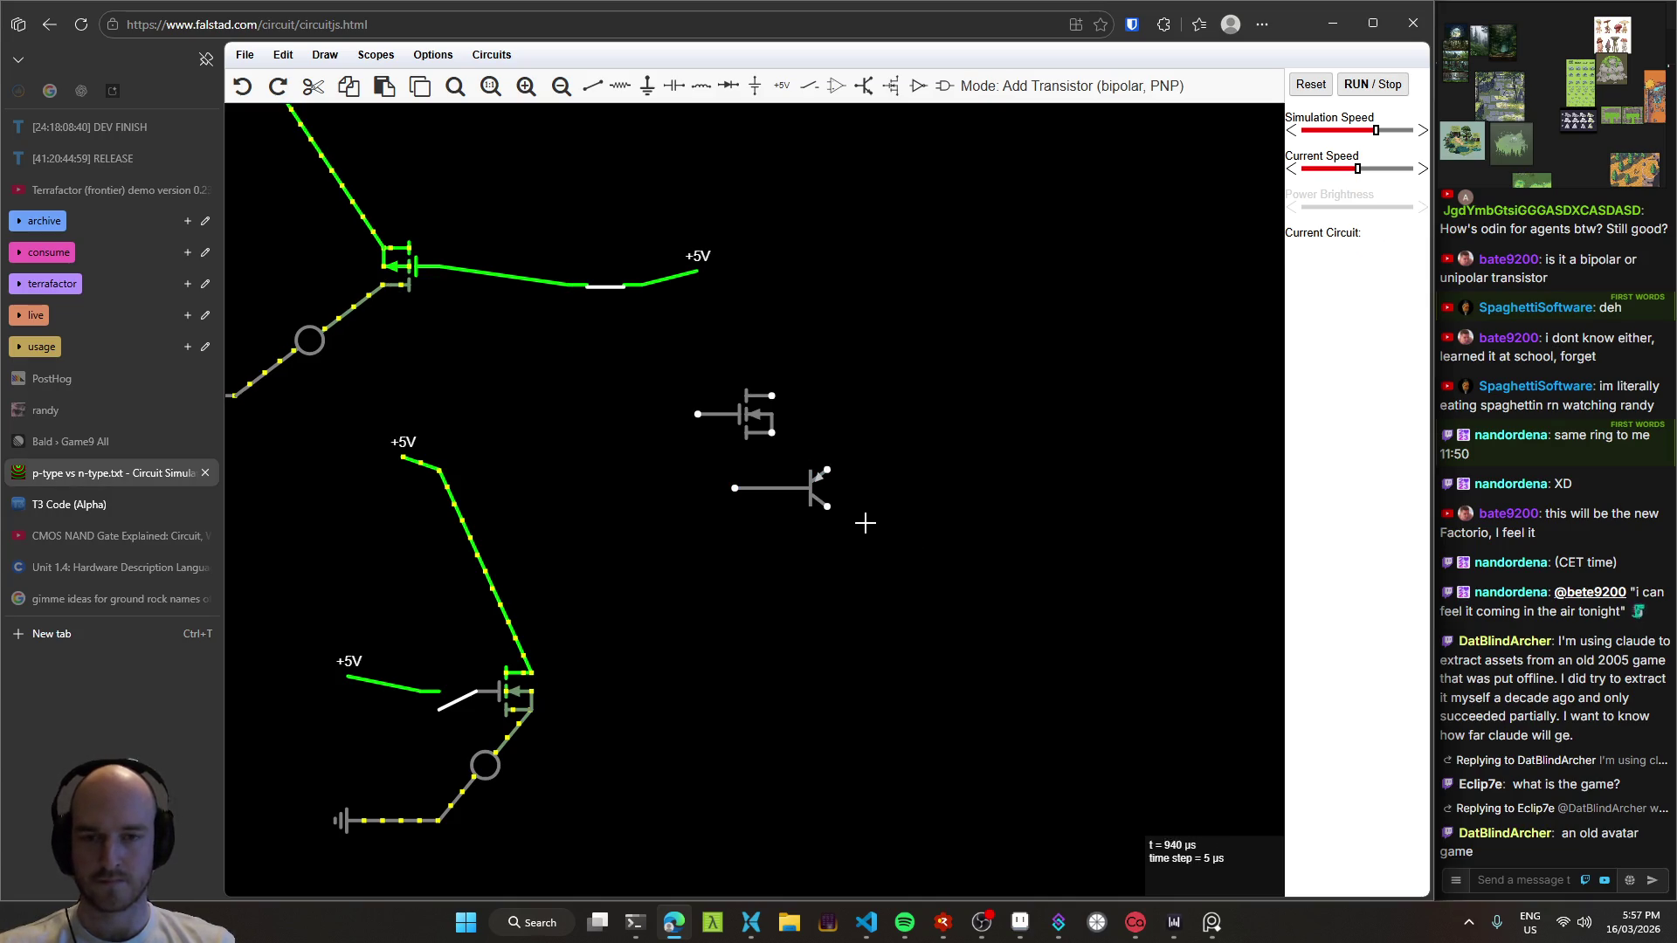
key("ctrl+z")
scroll(815, 489, "right", 5)
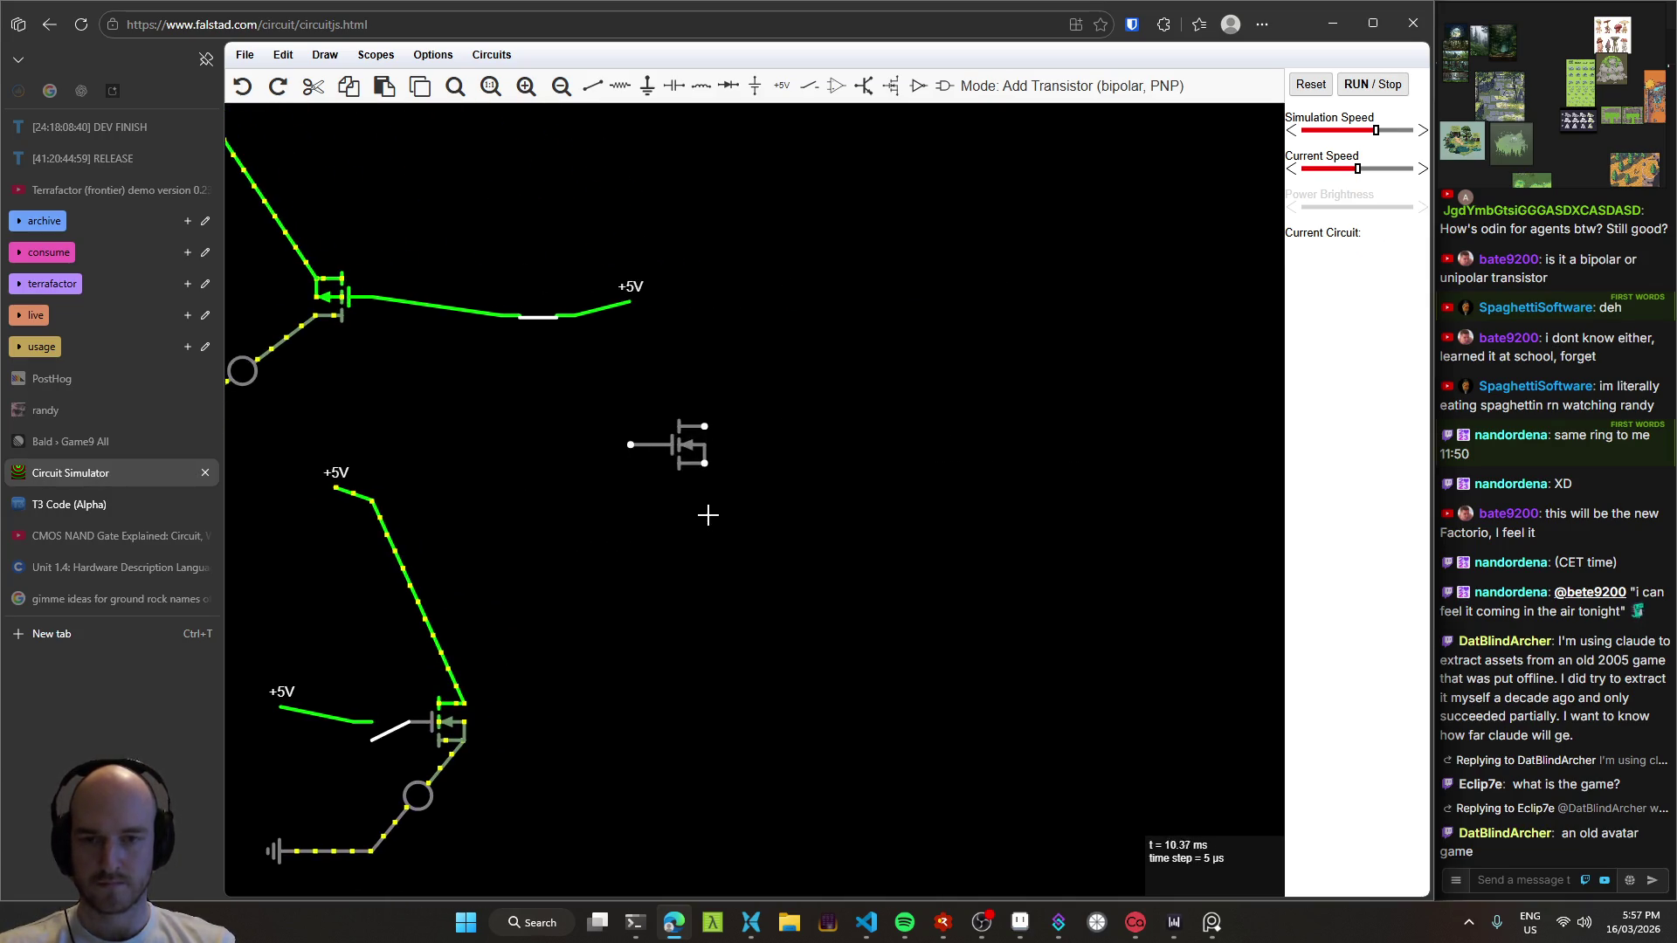
right_click(710, 447)
mouse_move(791, 494)
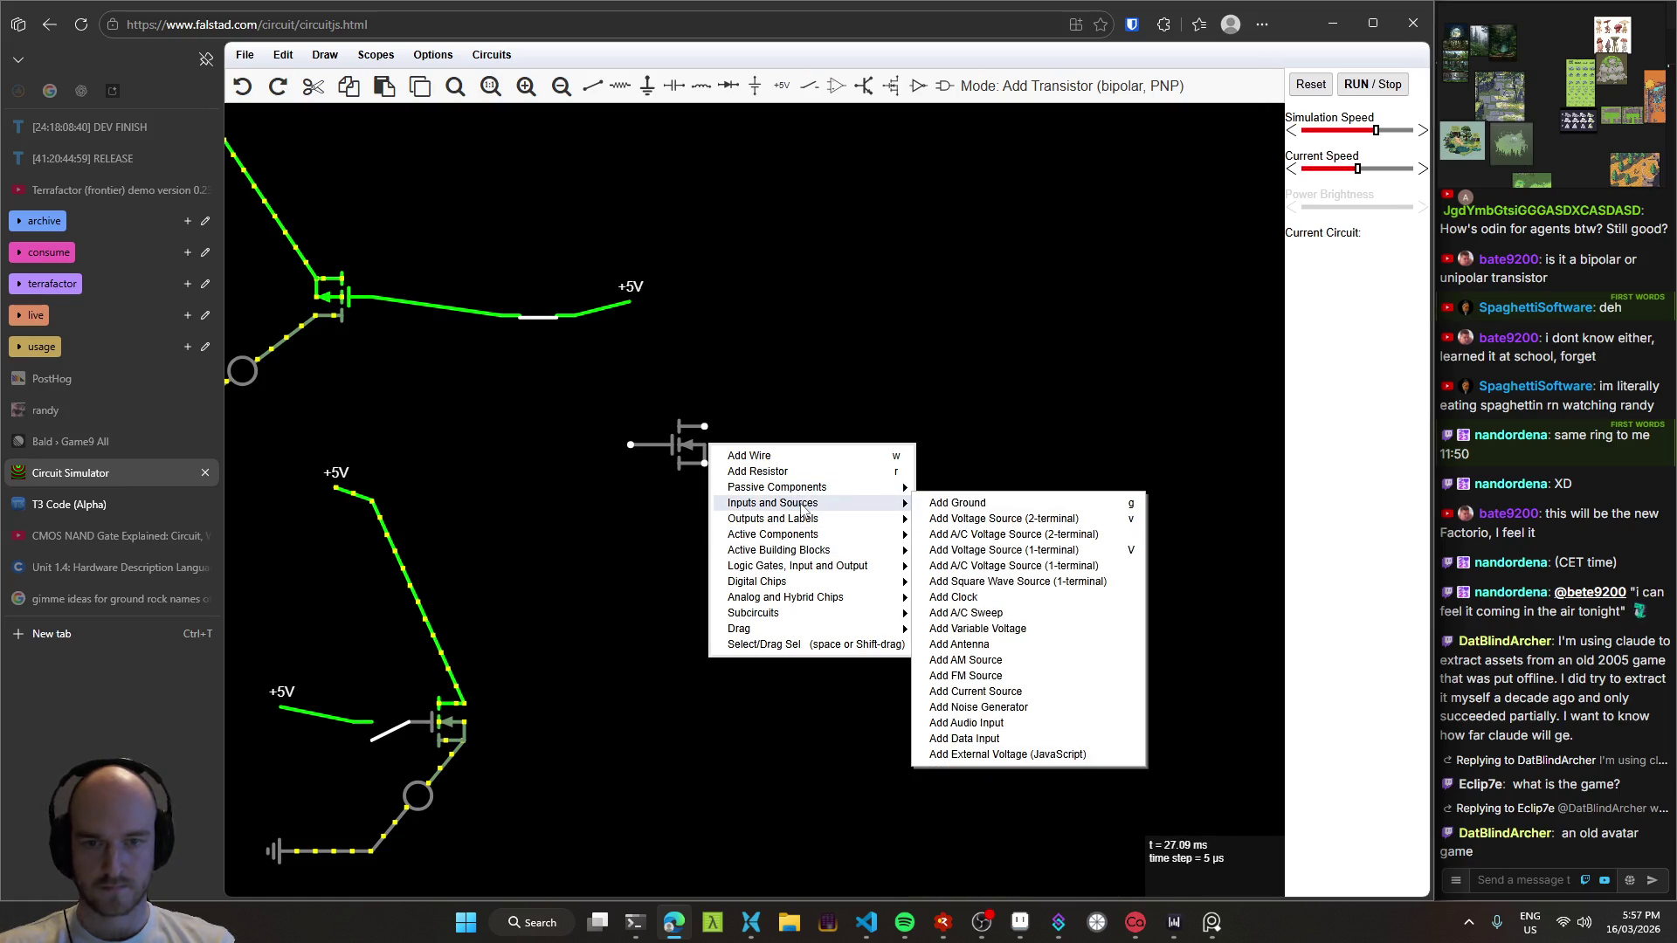
mouse_move(808, 534)
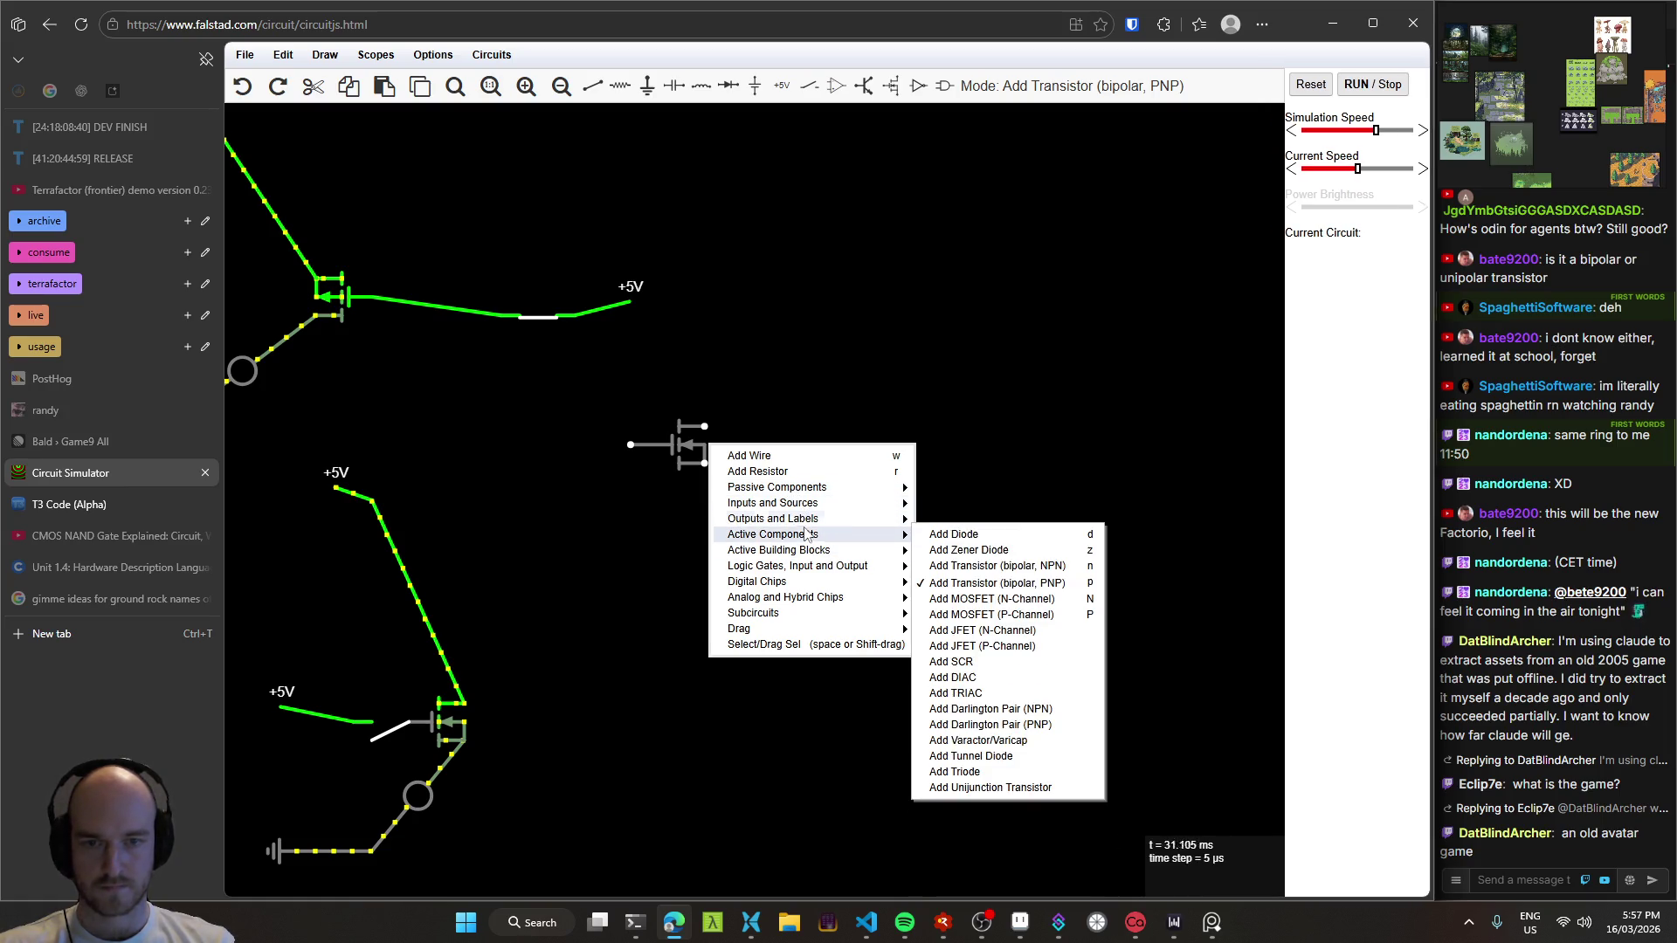
left_click(1014, 615)
left_click_drag(647, 518, 707, 518)
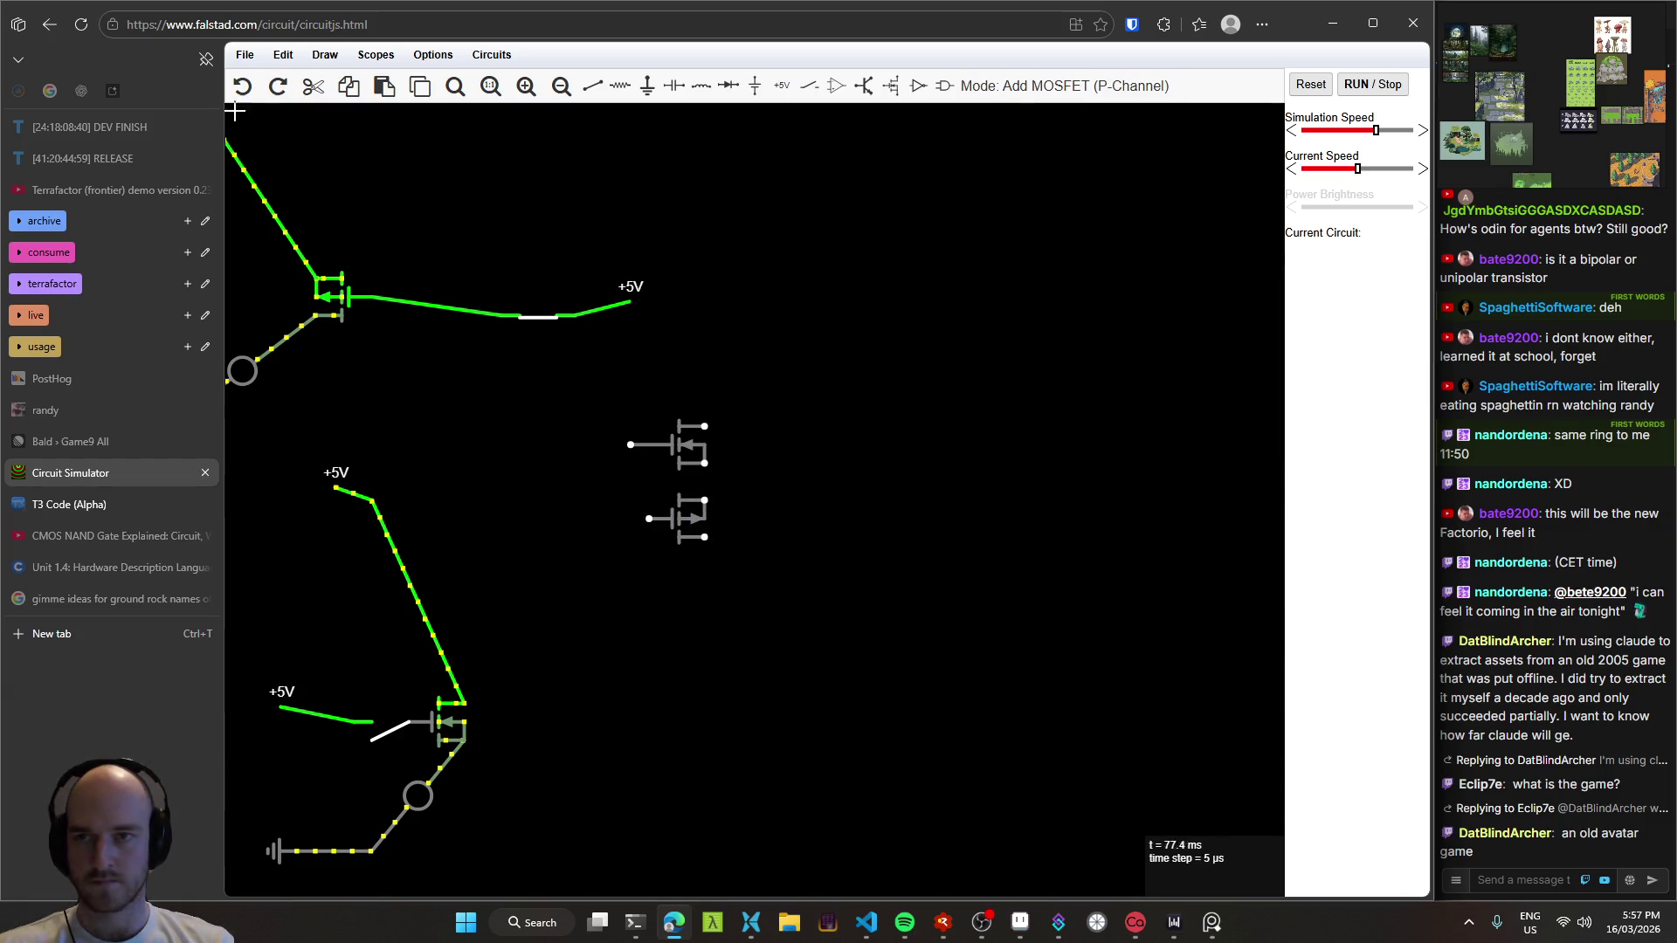
Step: Open a new blank browser tab
scroll(786, 511, "up", 1)
scroll(747, 494, "up", 3)
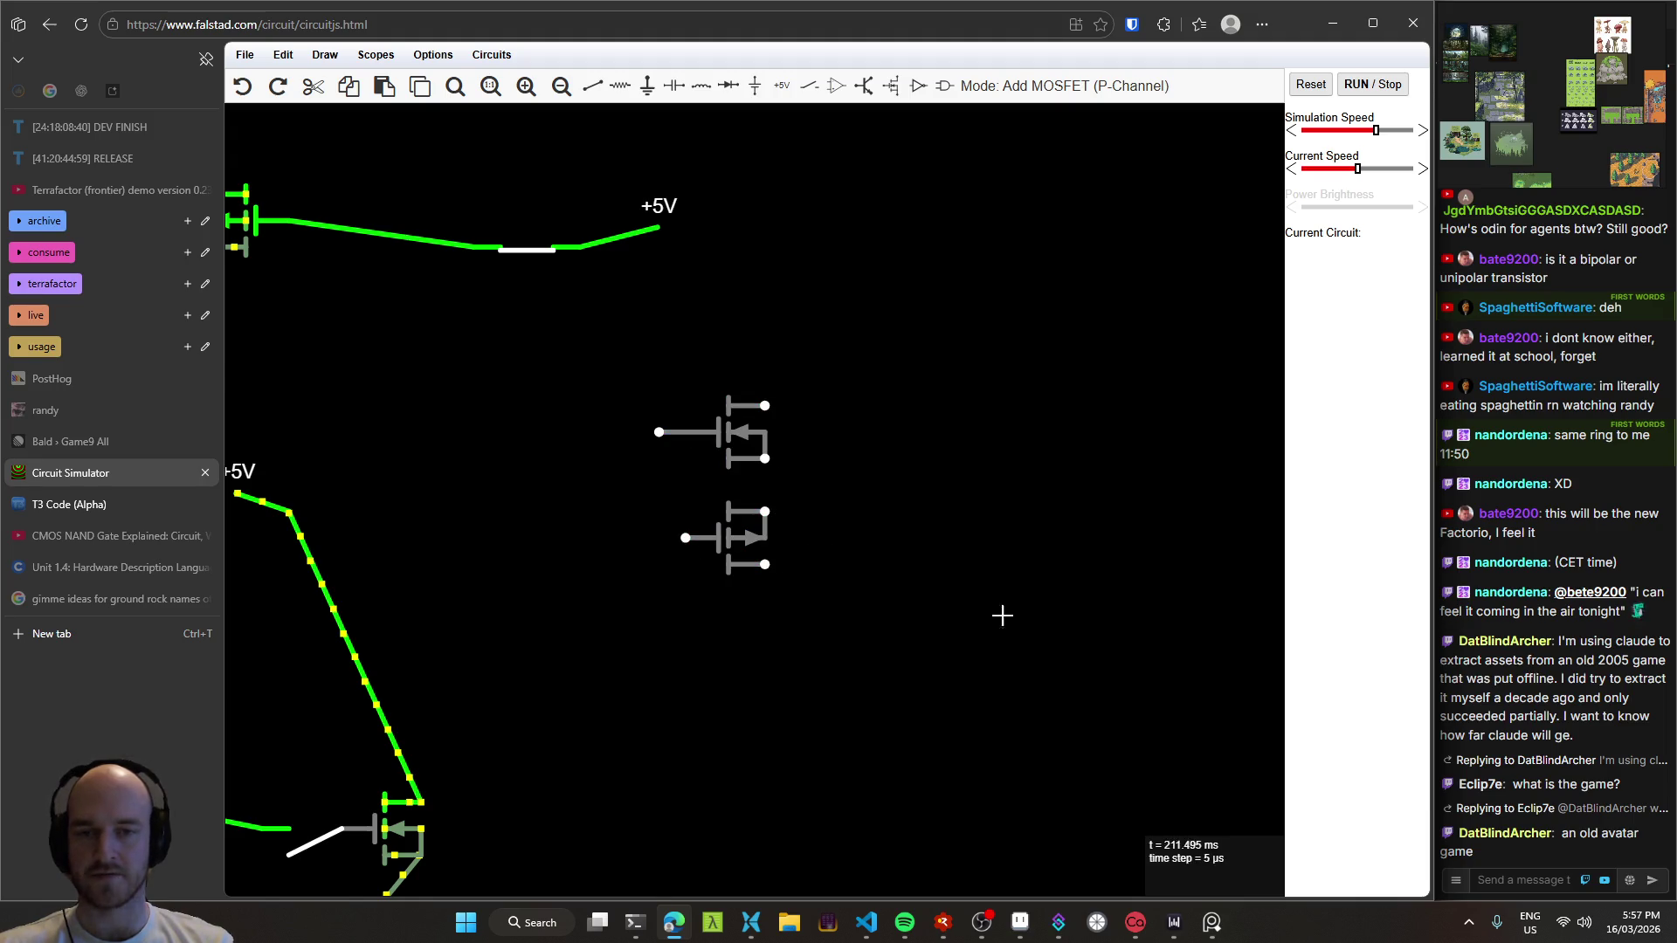
left_click(89, 633)
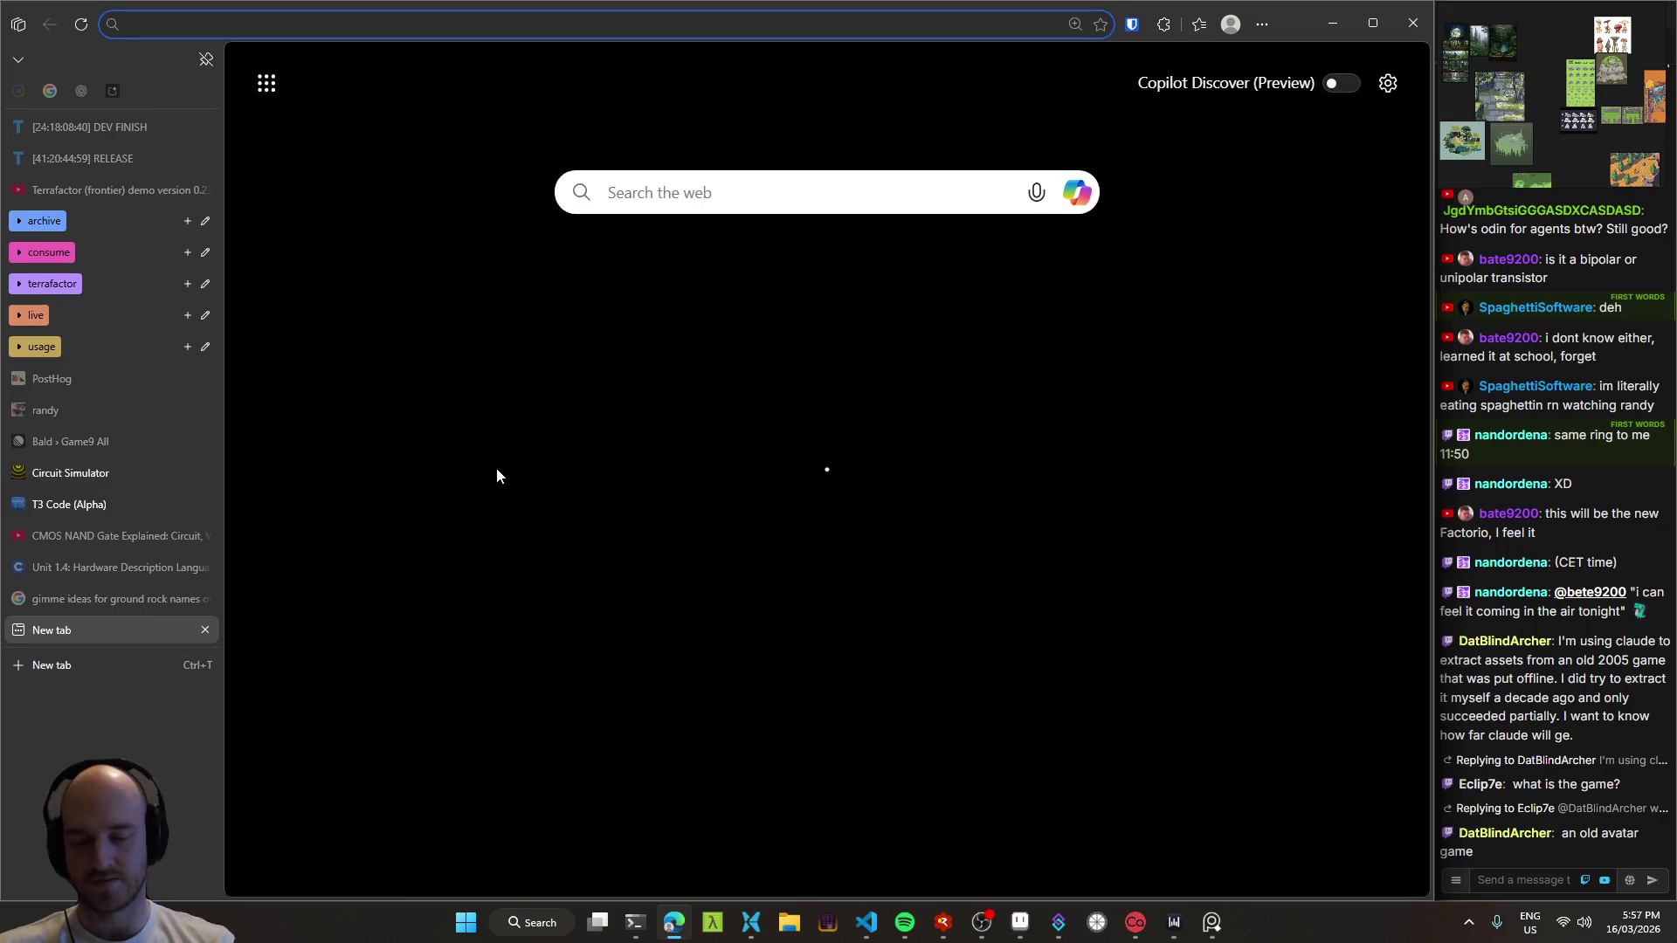
Step: Search Google for the difference between p and n transistors in a diagram
type("diff")
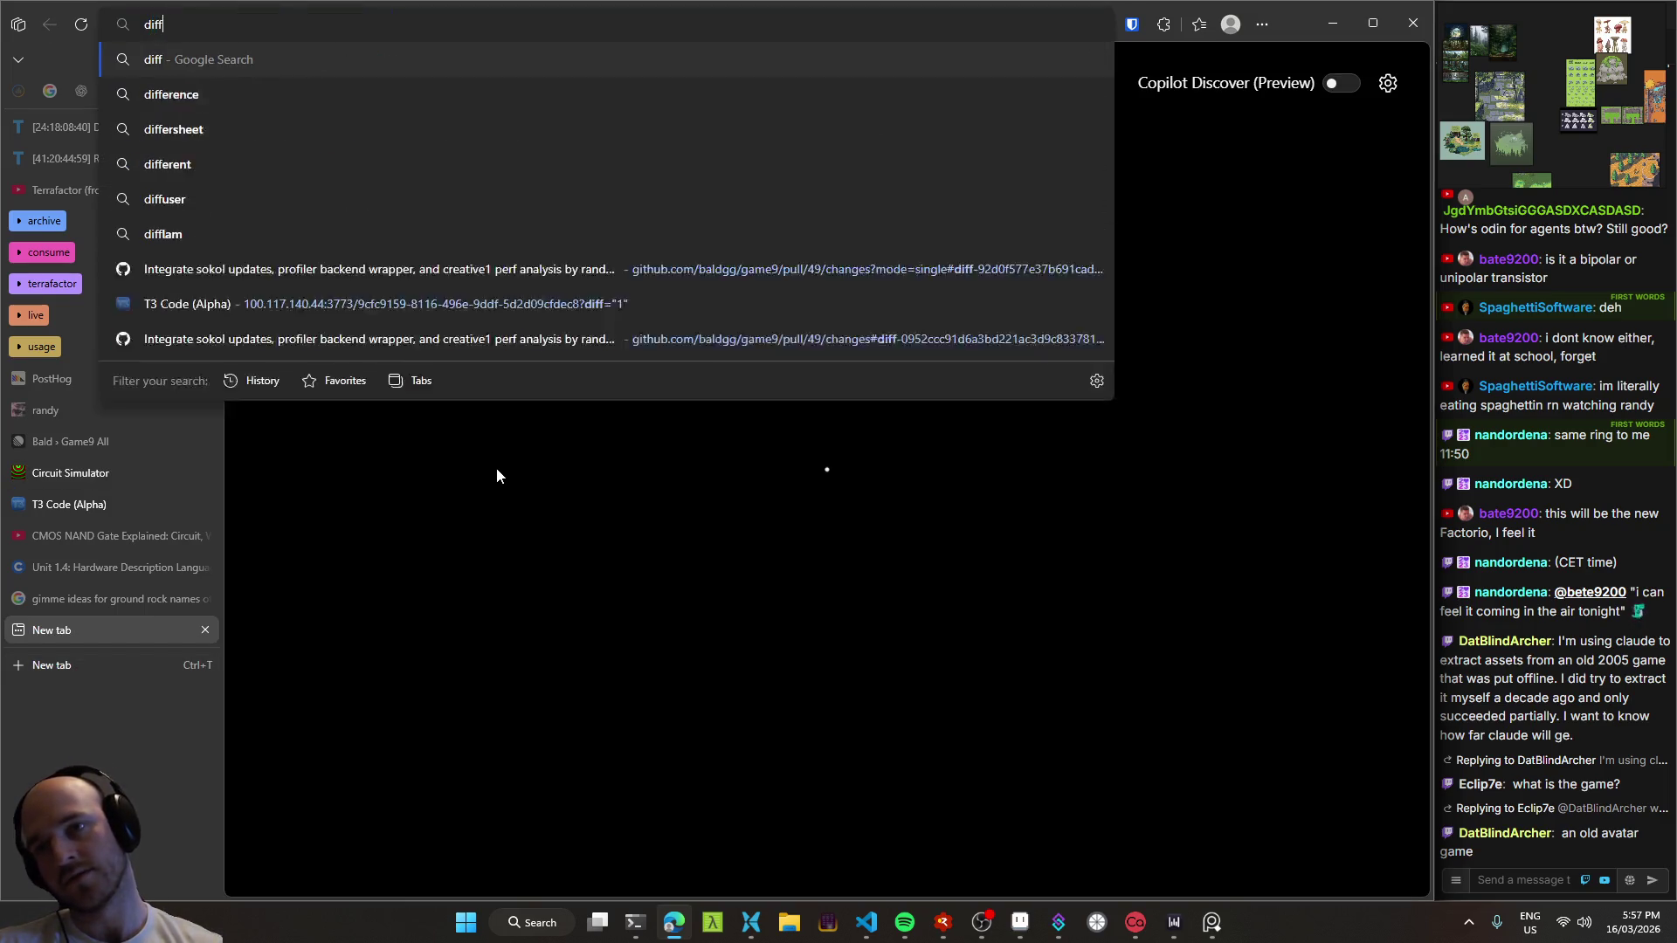
type("erence between p ")
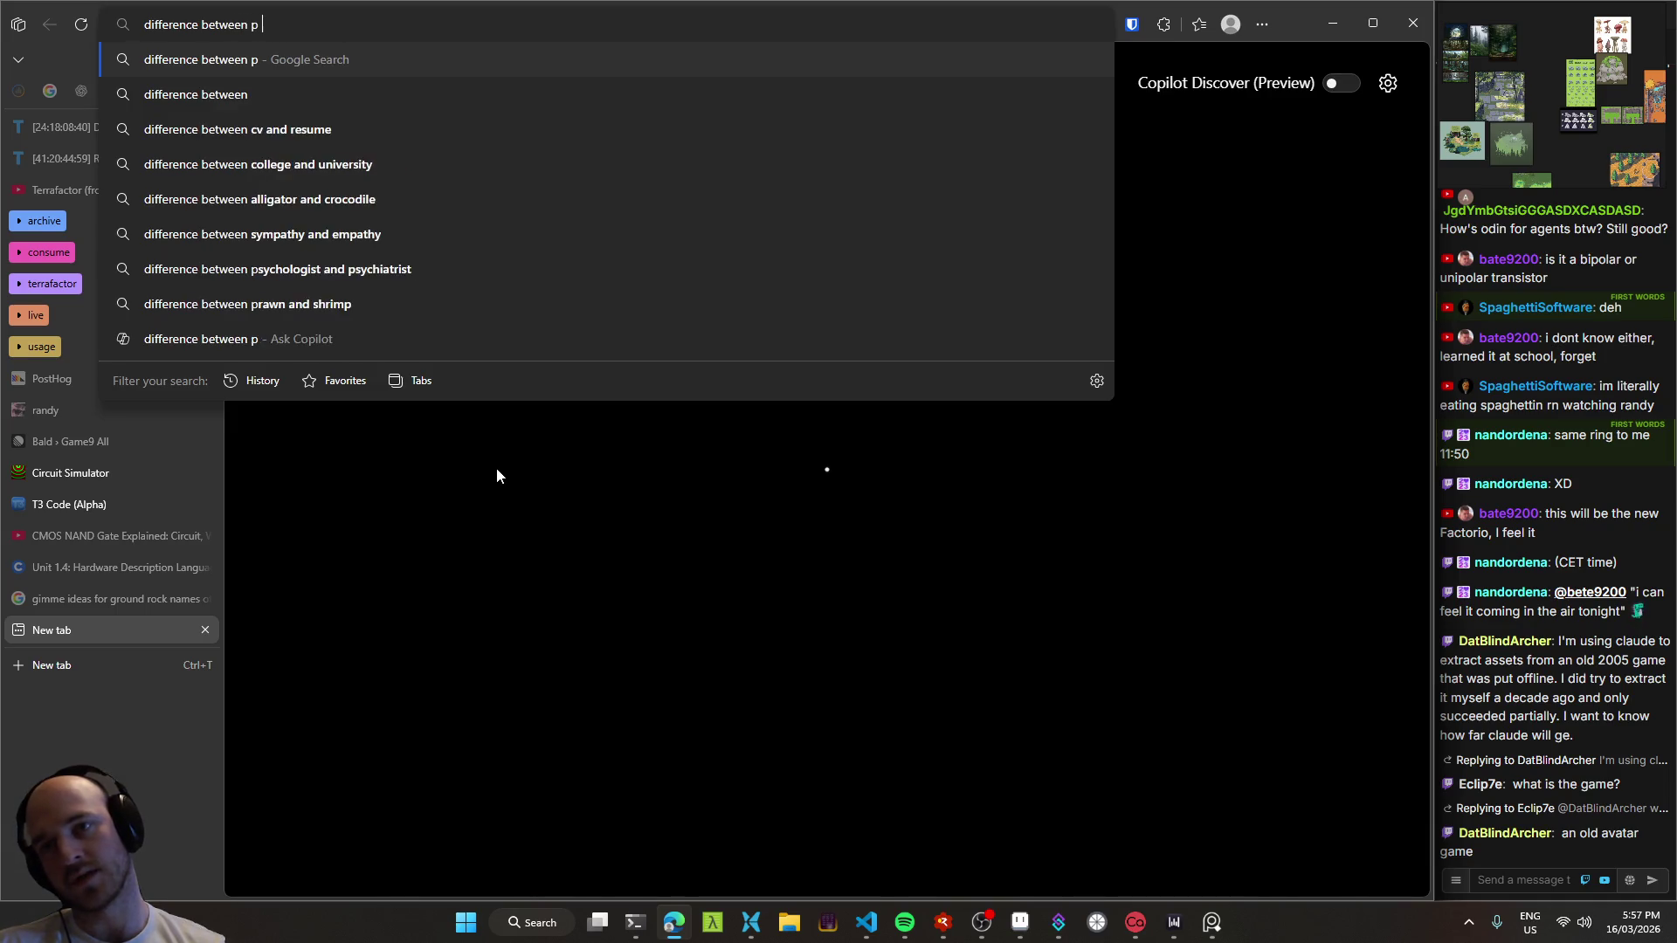
type("and n")
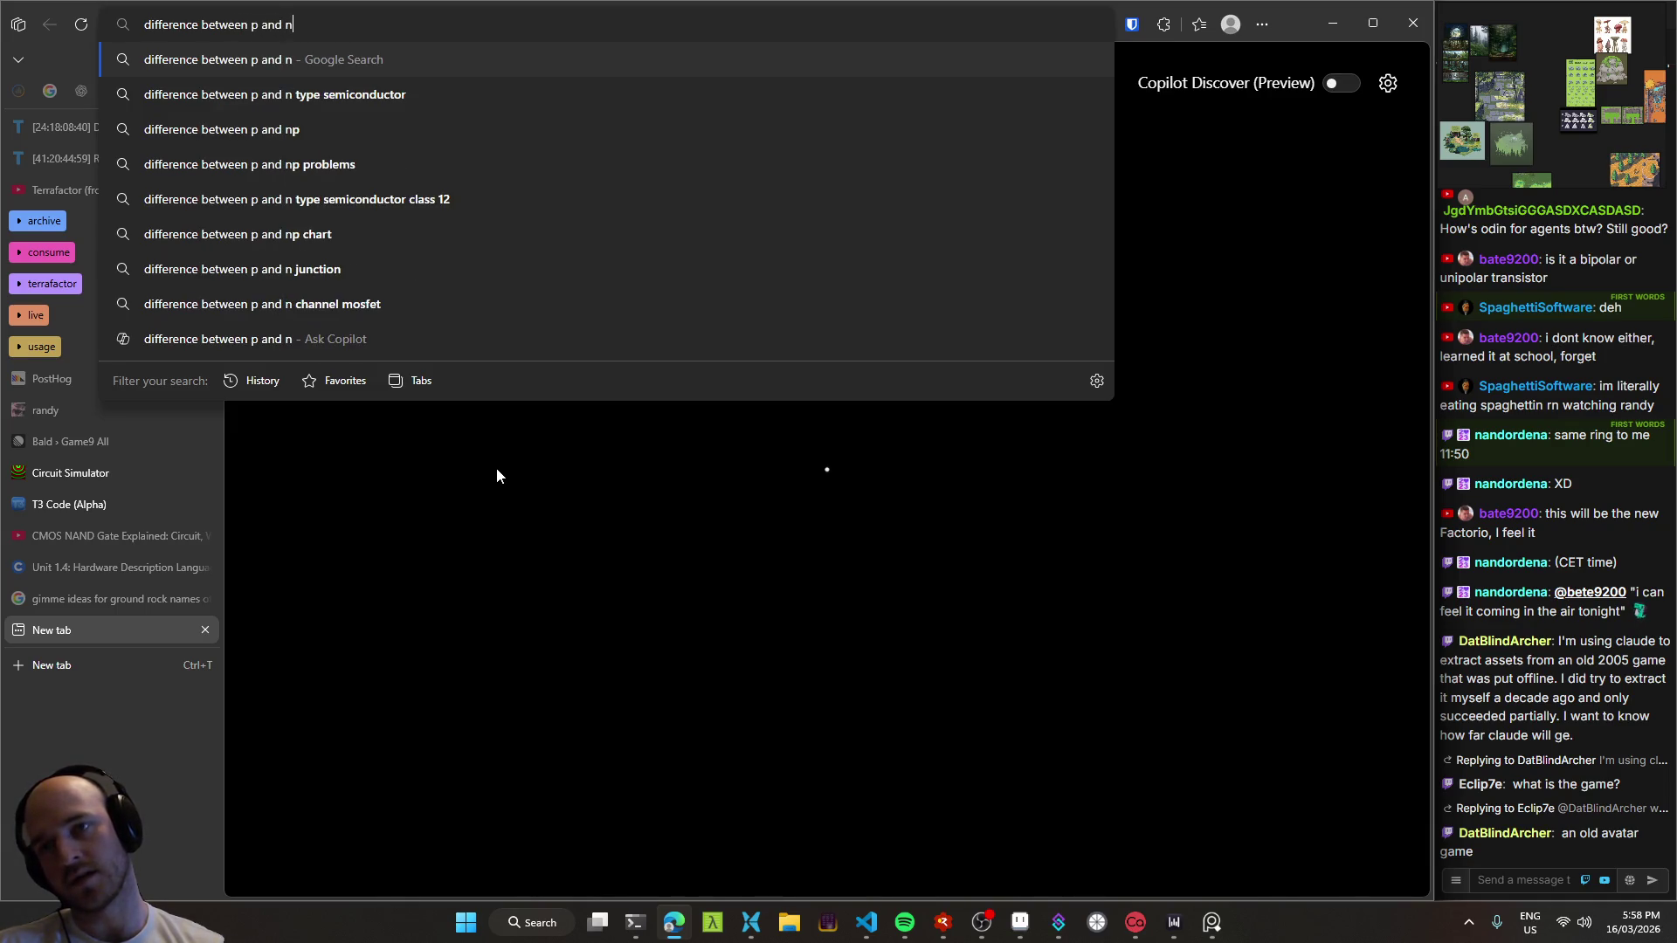
type(" transistor")
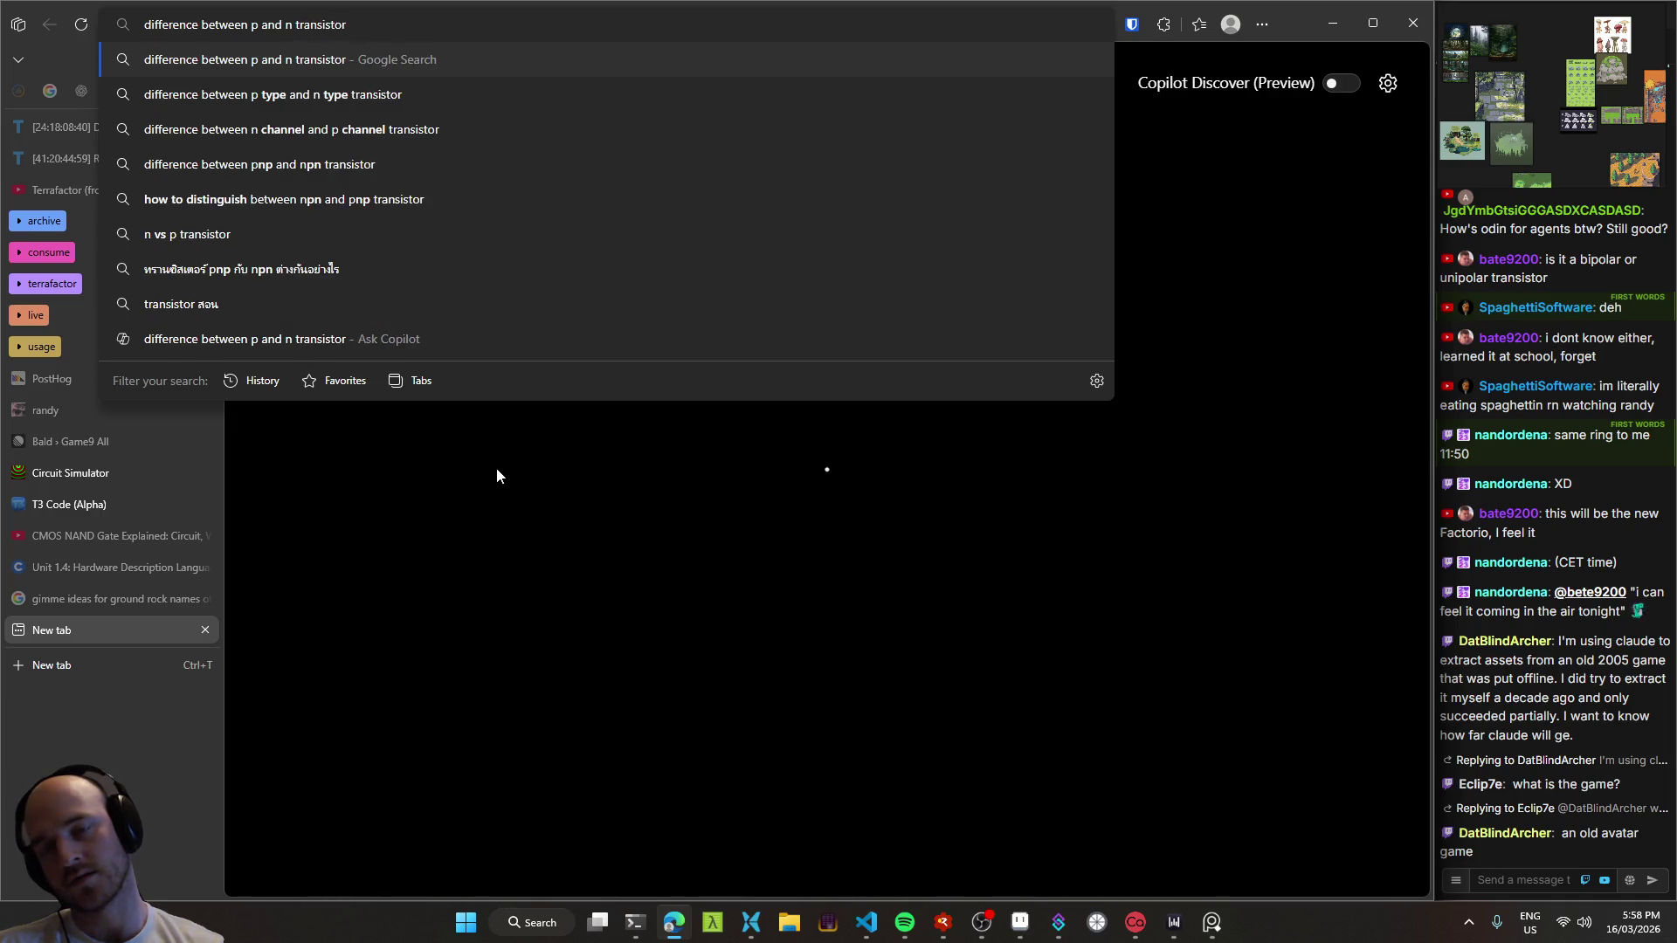
type(" diagram")
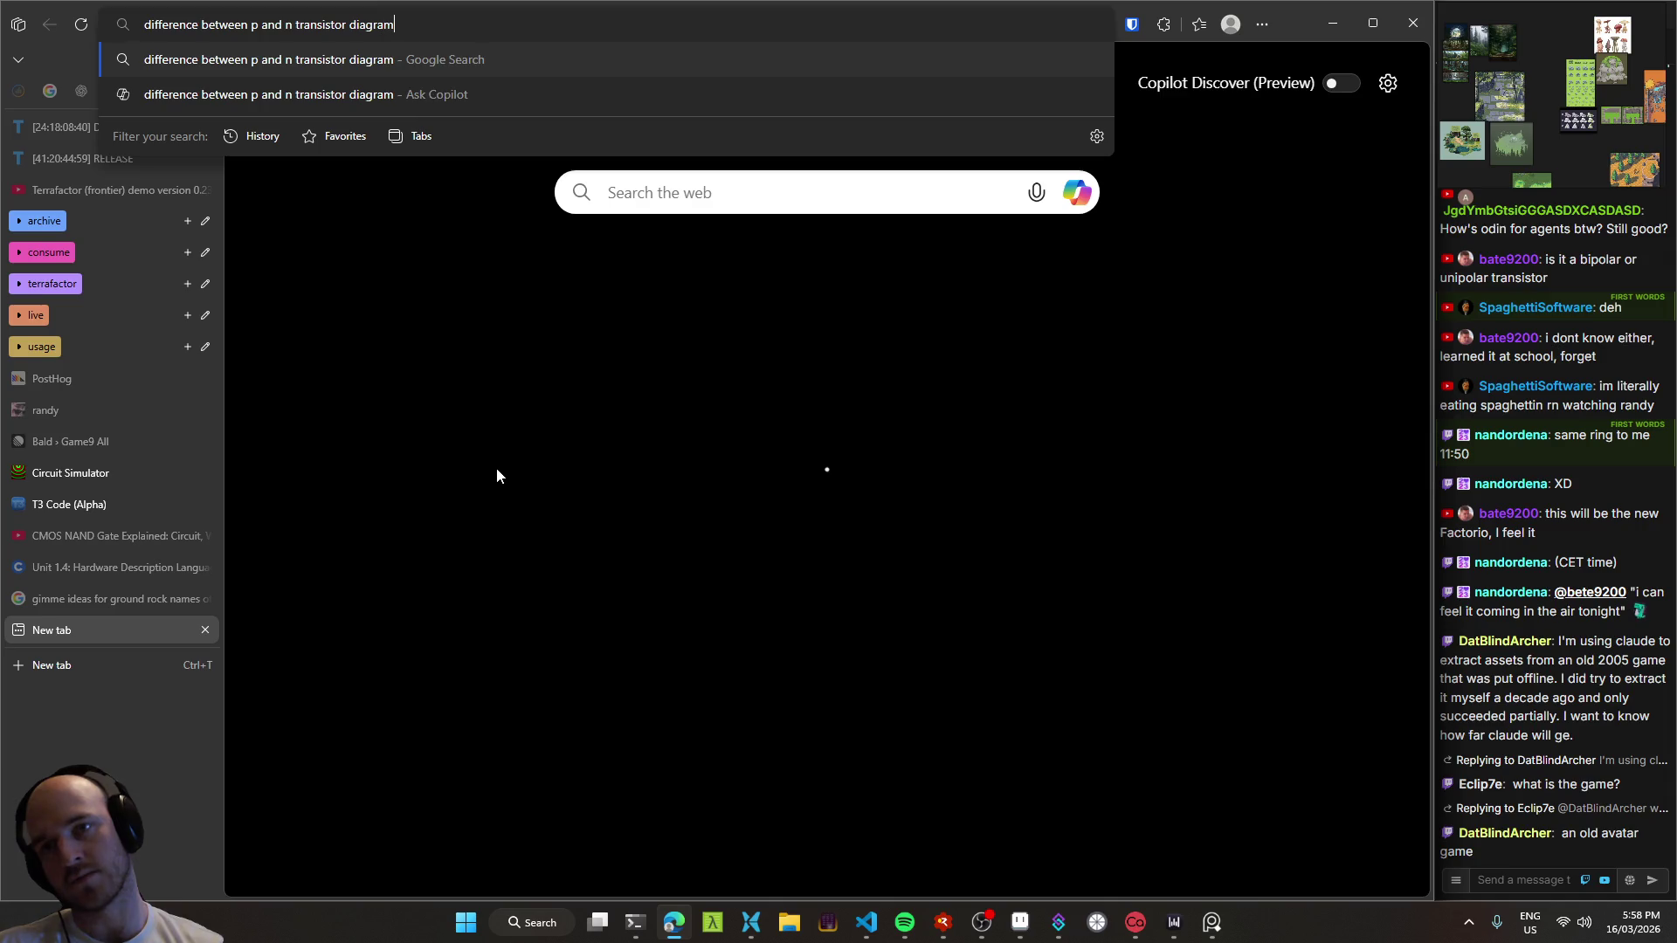
type("in")
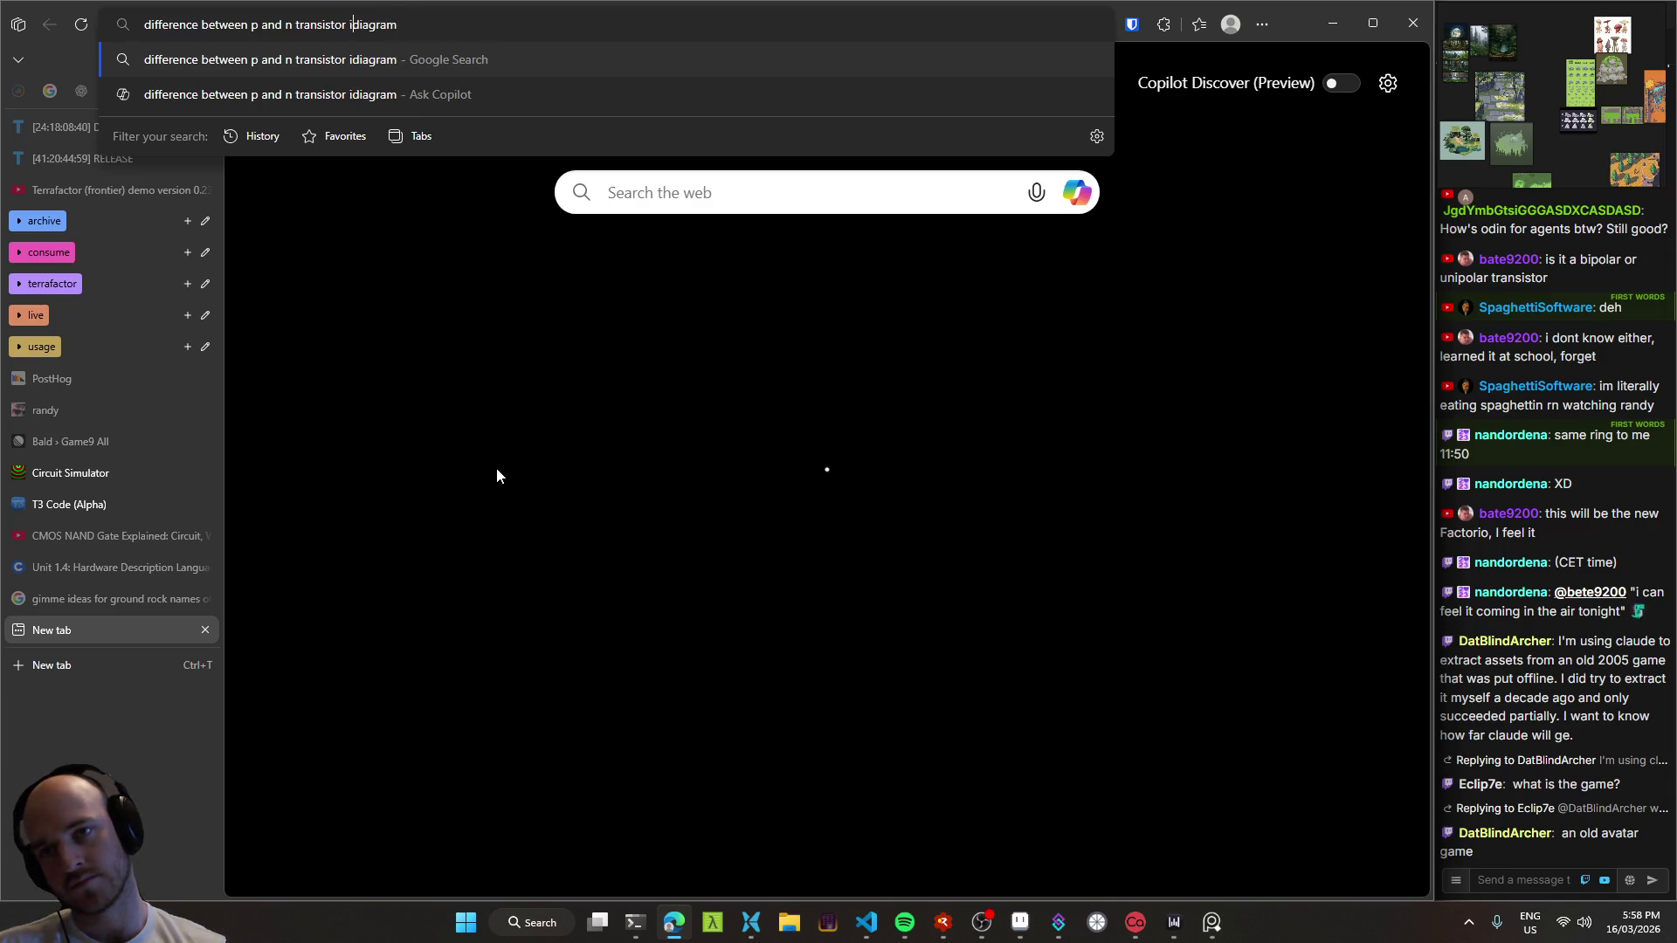
key("Return")
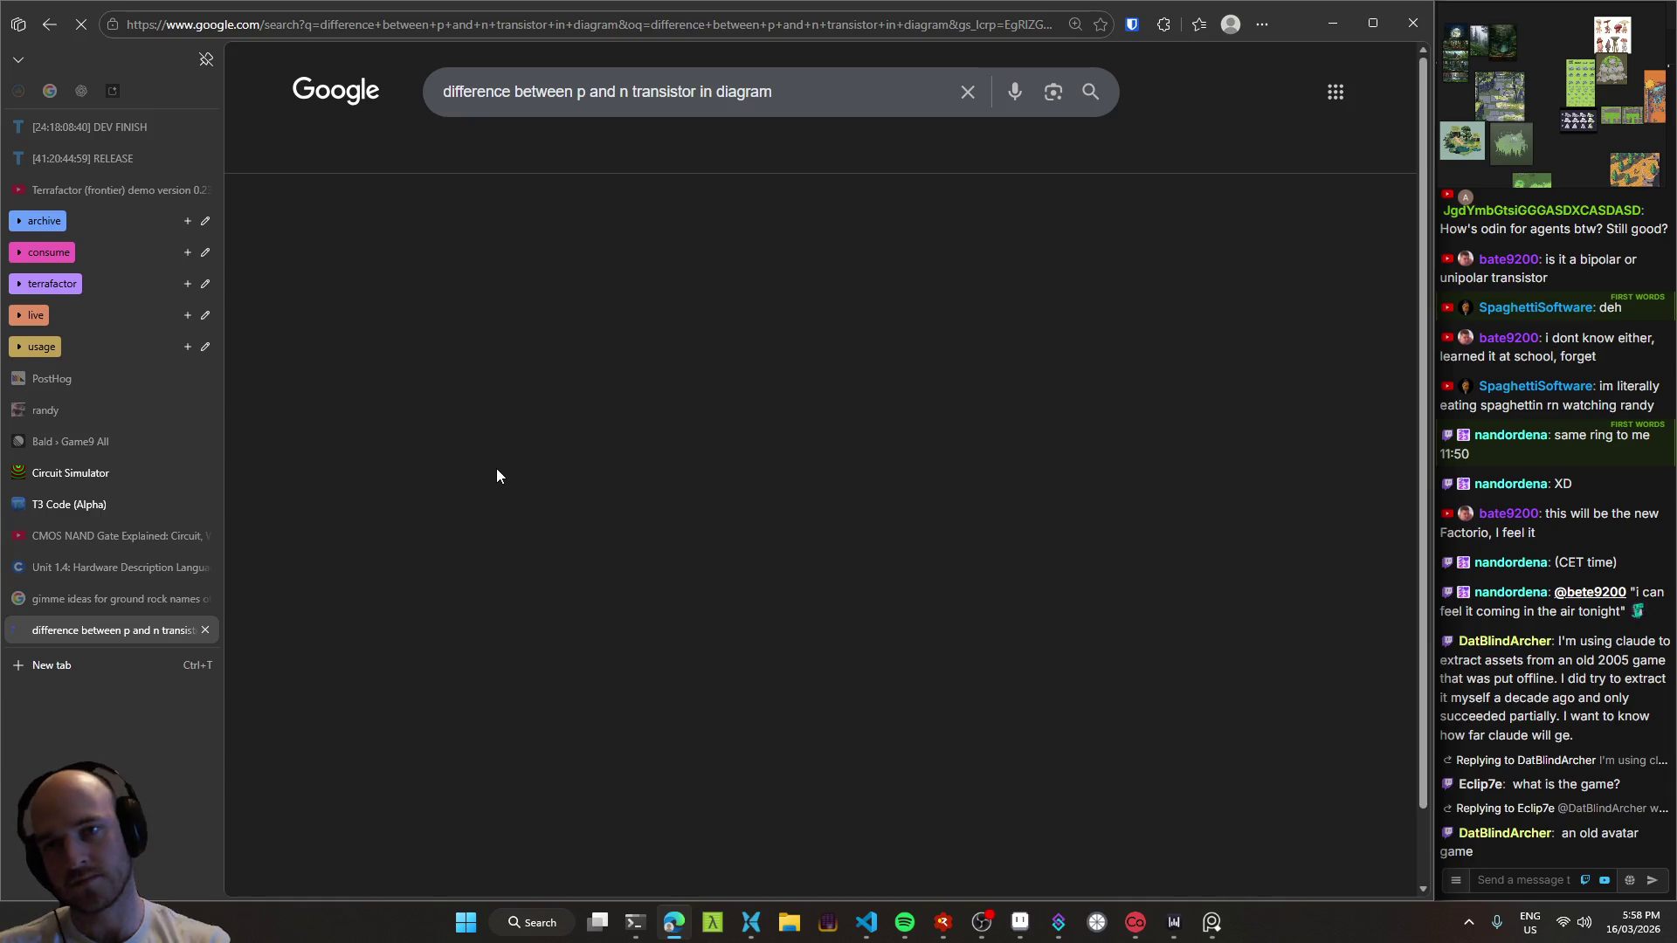
Step: Switch the results to AI Mode and highlight the Not Pointing iN mnemonic
left_click(320, 157)
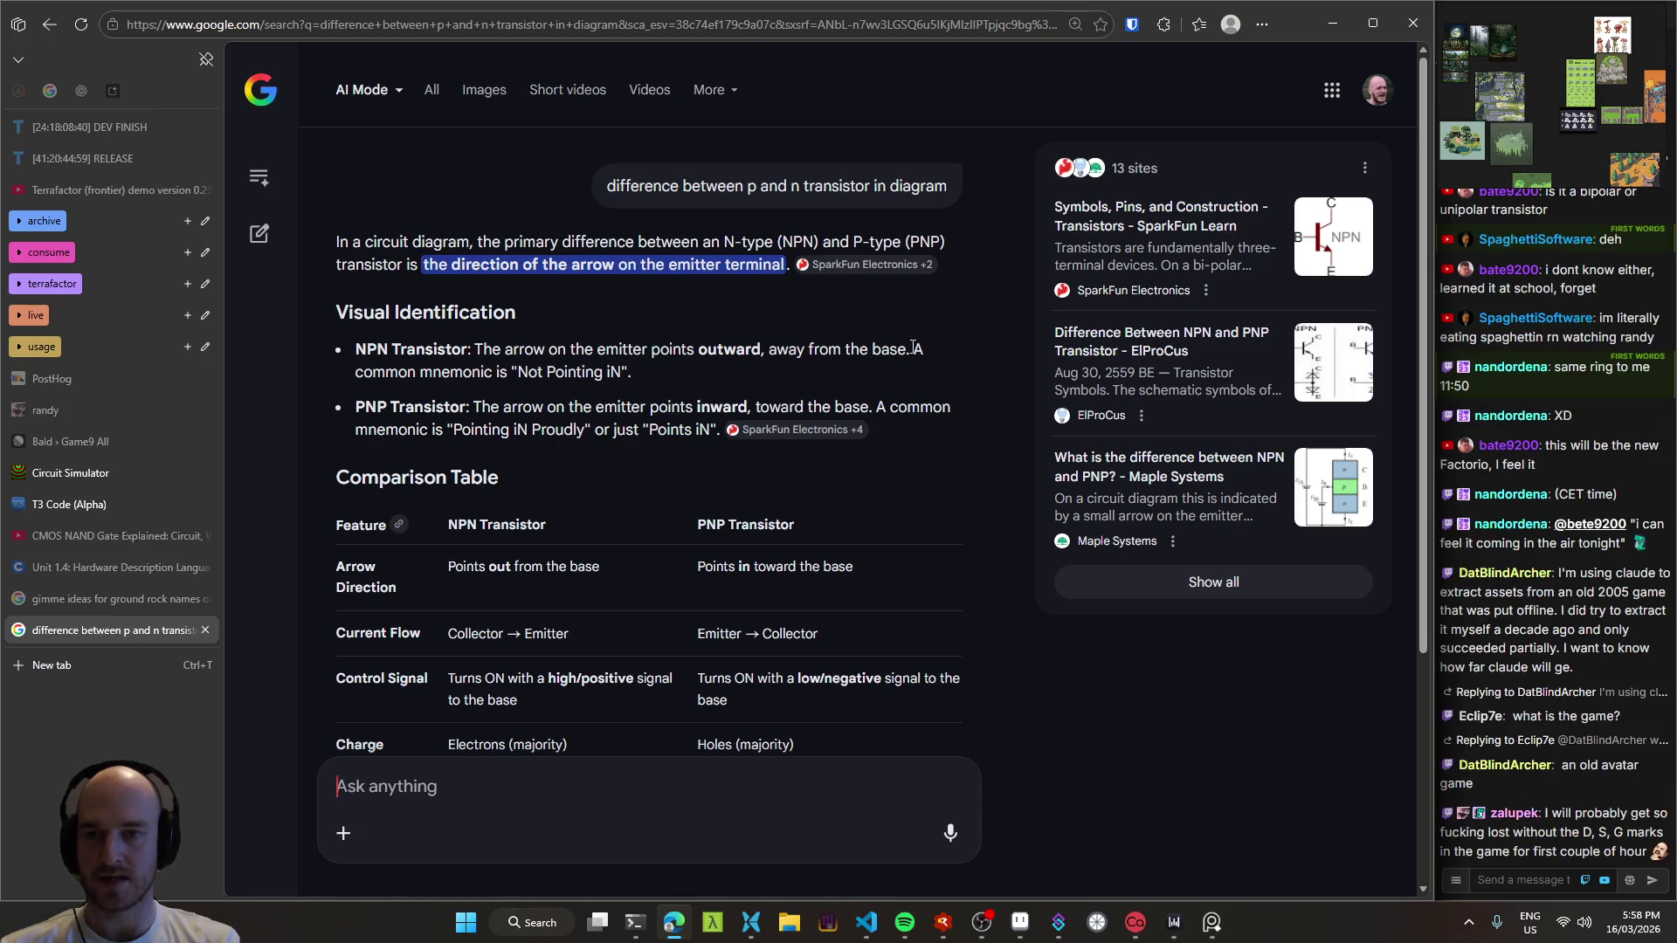
double_click(459, 373)
mouse_move(543, 373)
left_mouse_down()
mouse_move(617, 376)
mouse_move(519, 378)
mouse_move(706, 417)
left_mouse_up()
left_click(519, 378)
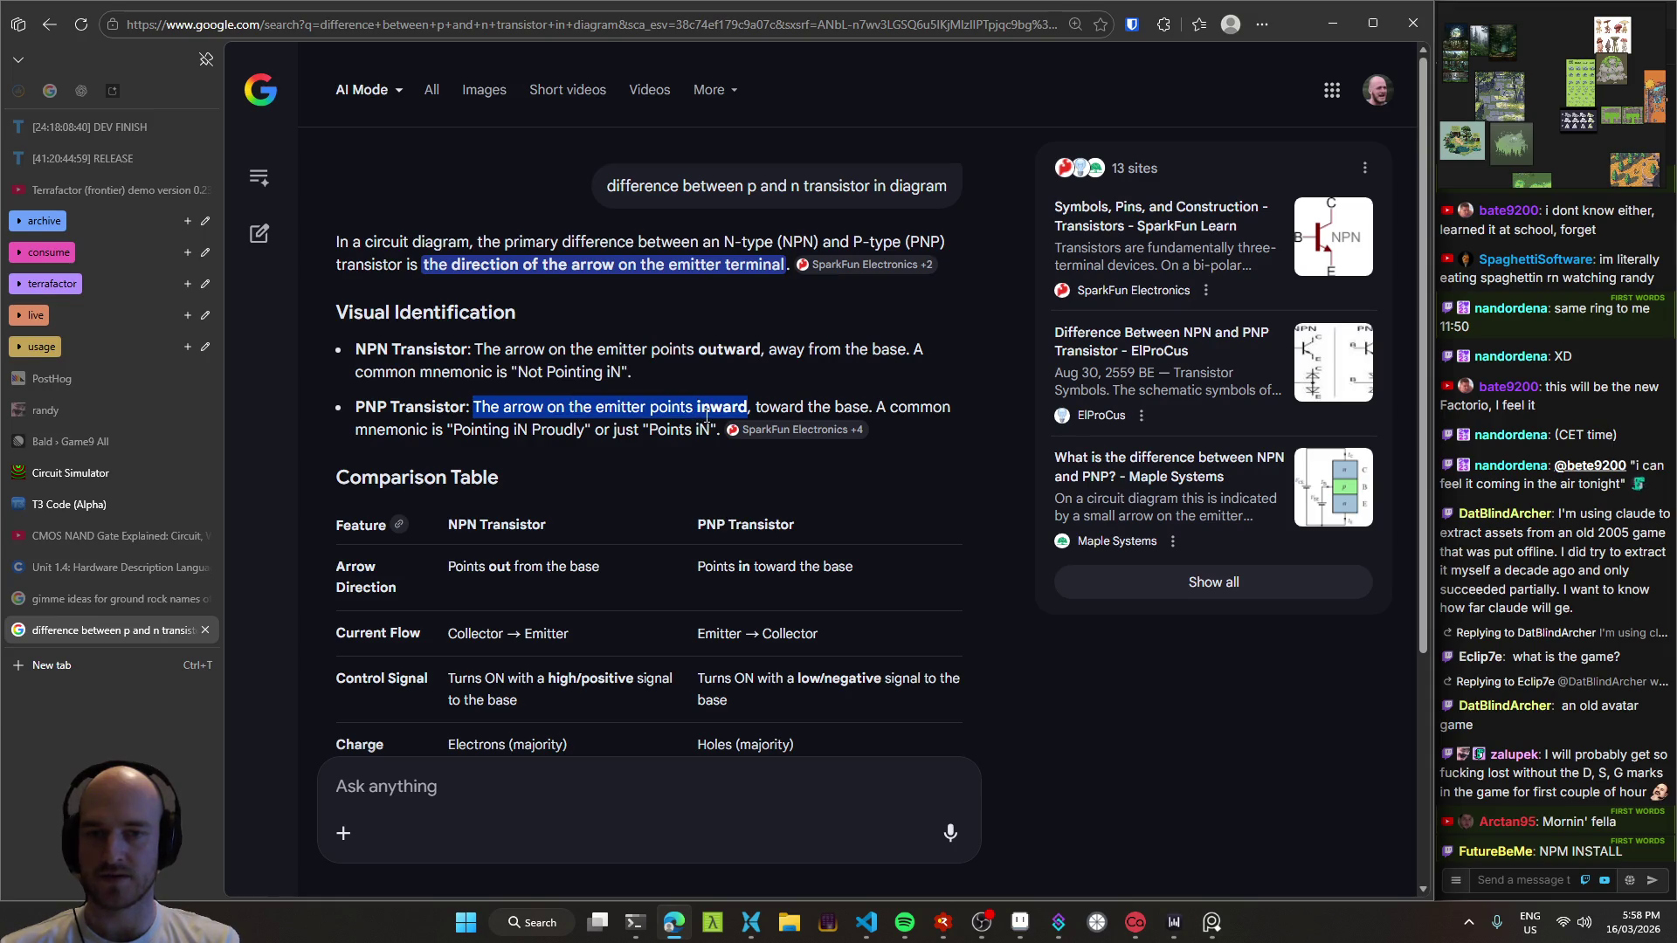
Step: Ask the AI 'the base meaning the gate?' and start typing a MOSFET clarification
left_click(511, 783)
type("the base meaning the gate")
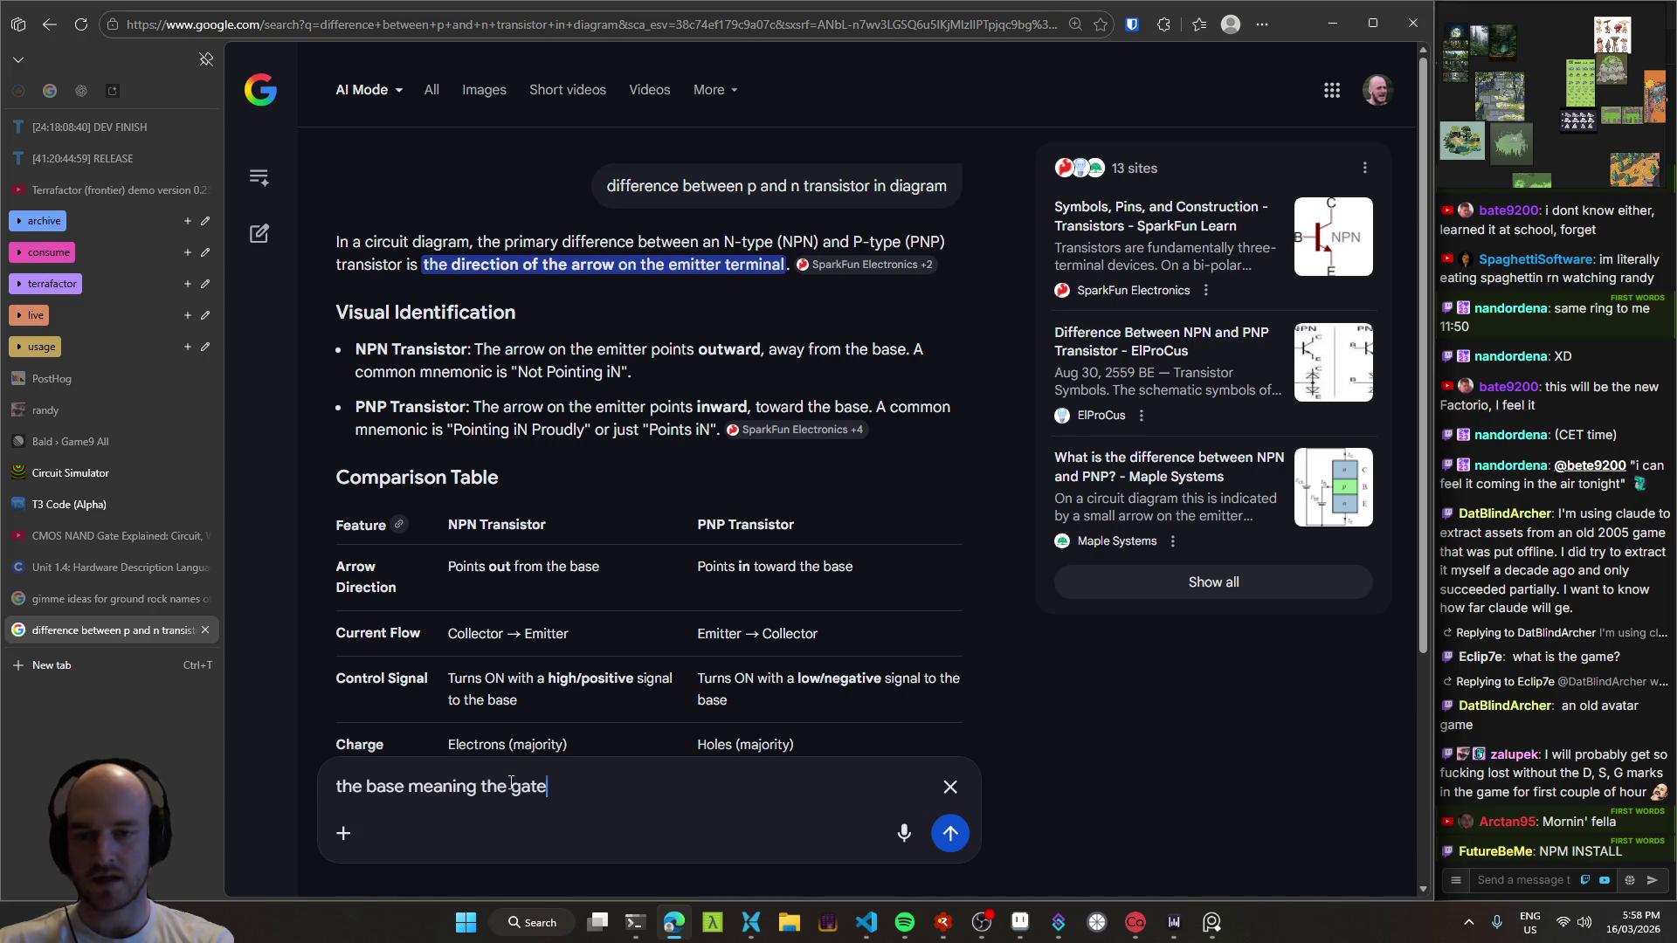
type("?")
key("Return")
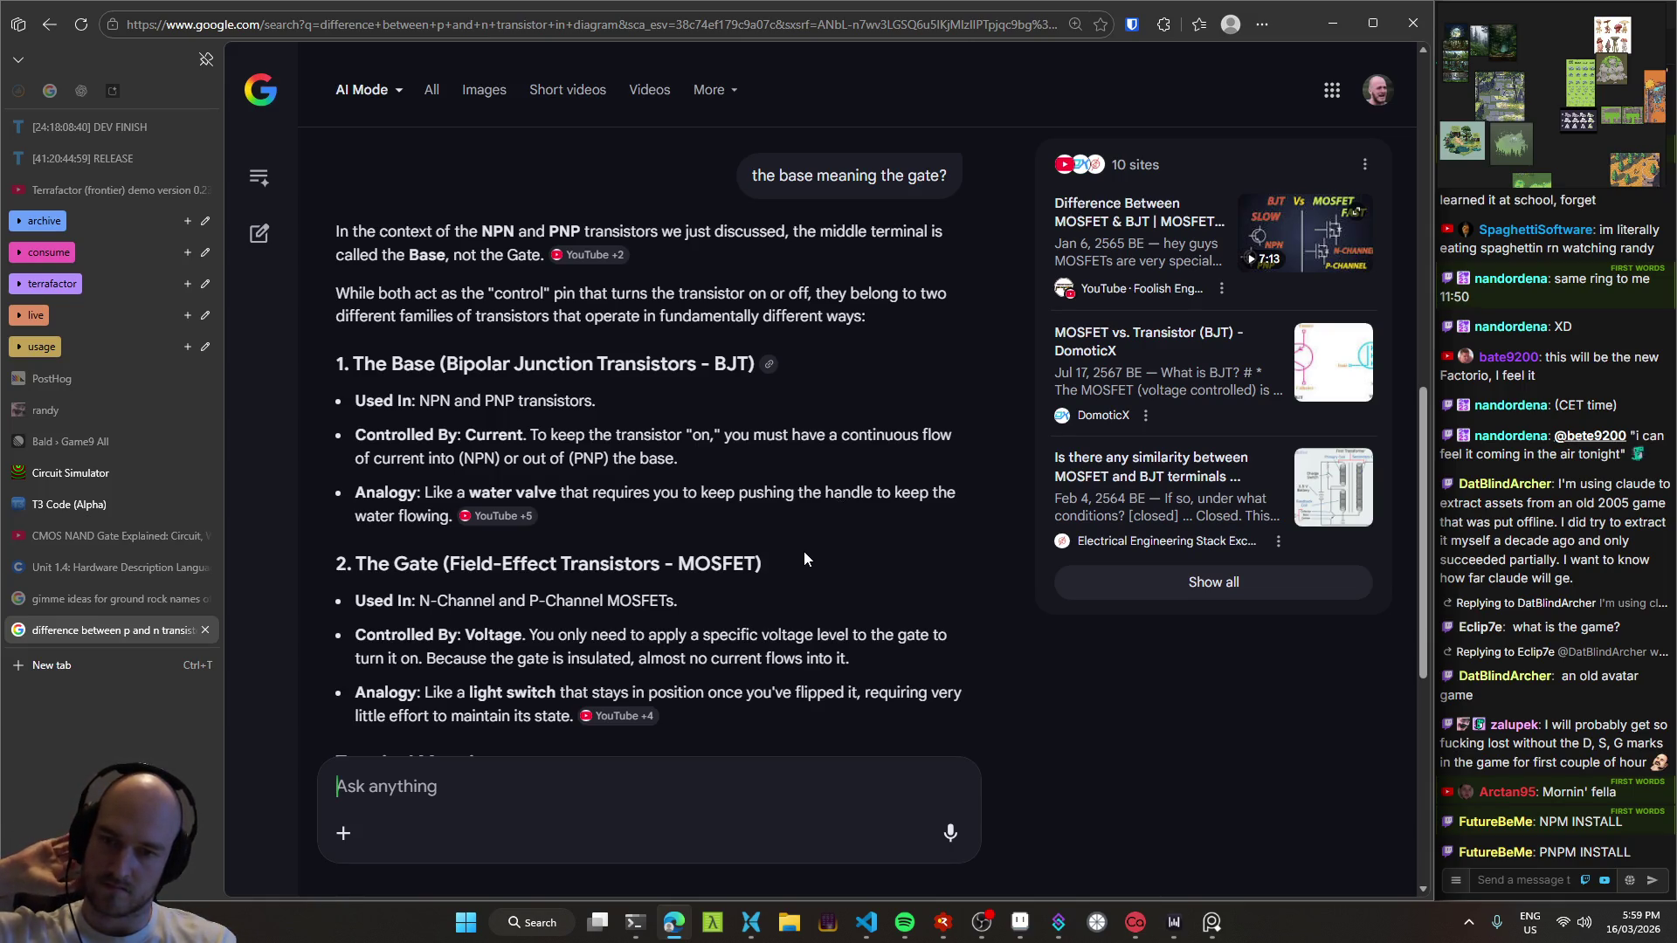
scroll(804, 552, "down", 4)
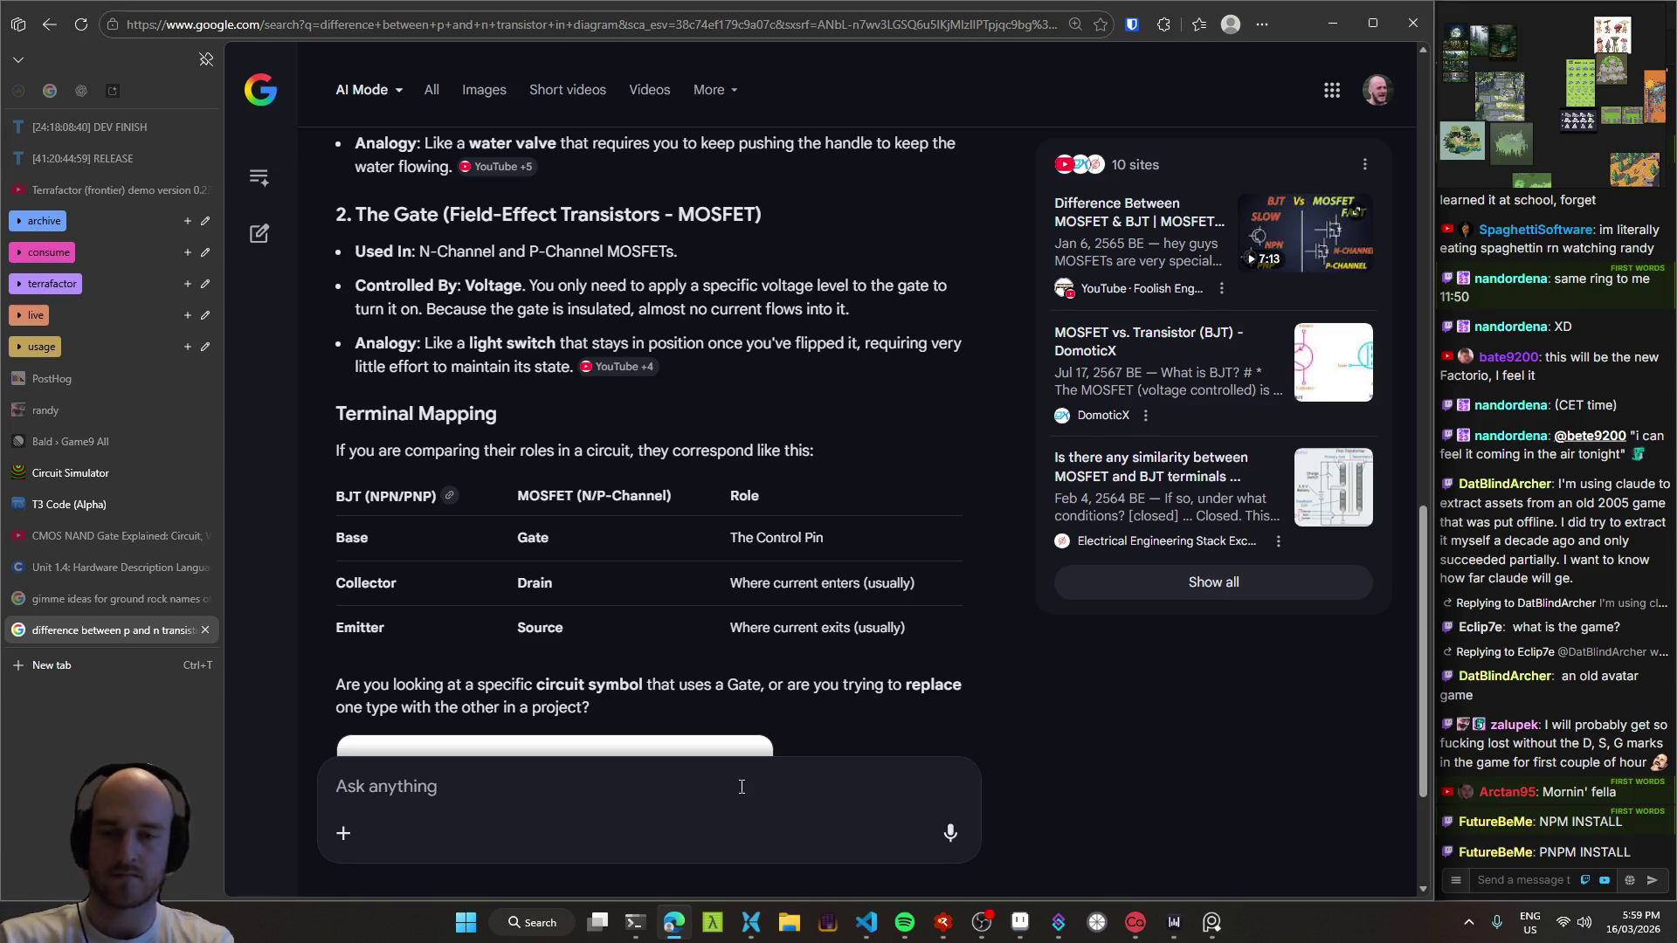
type("i'm taling about ")
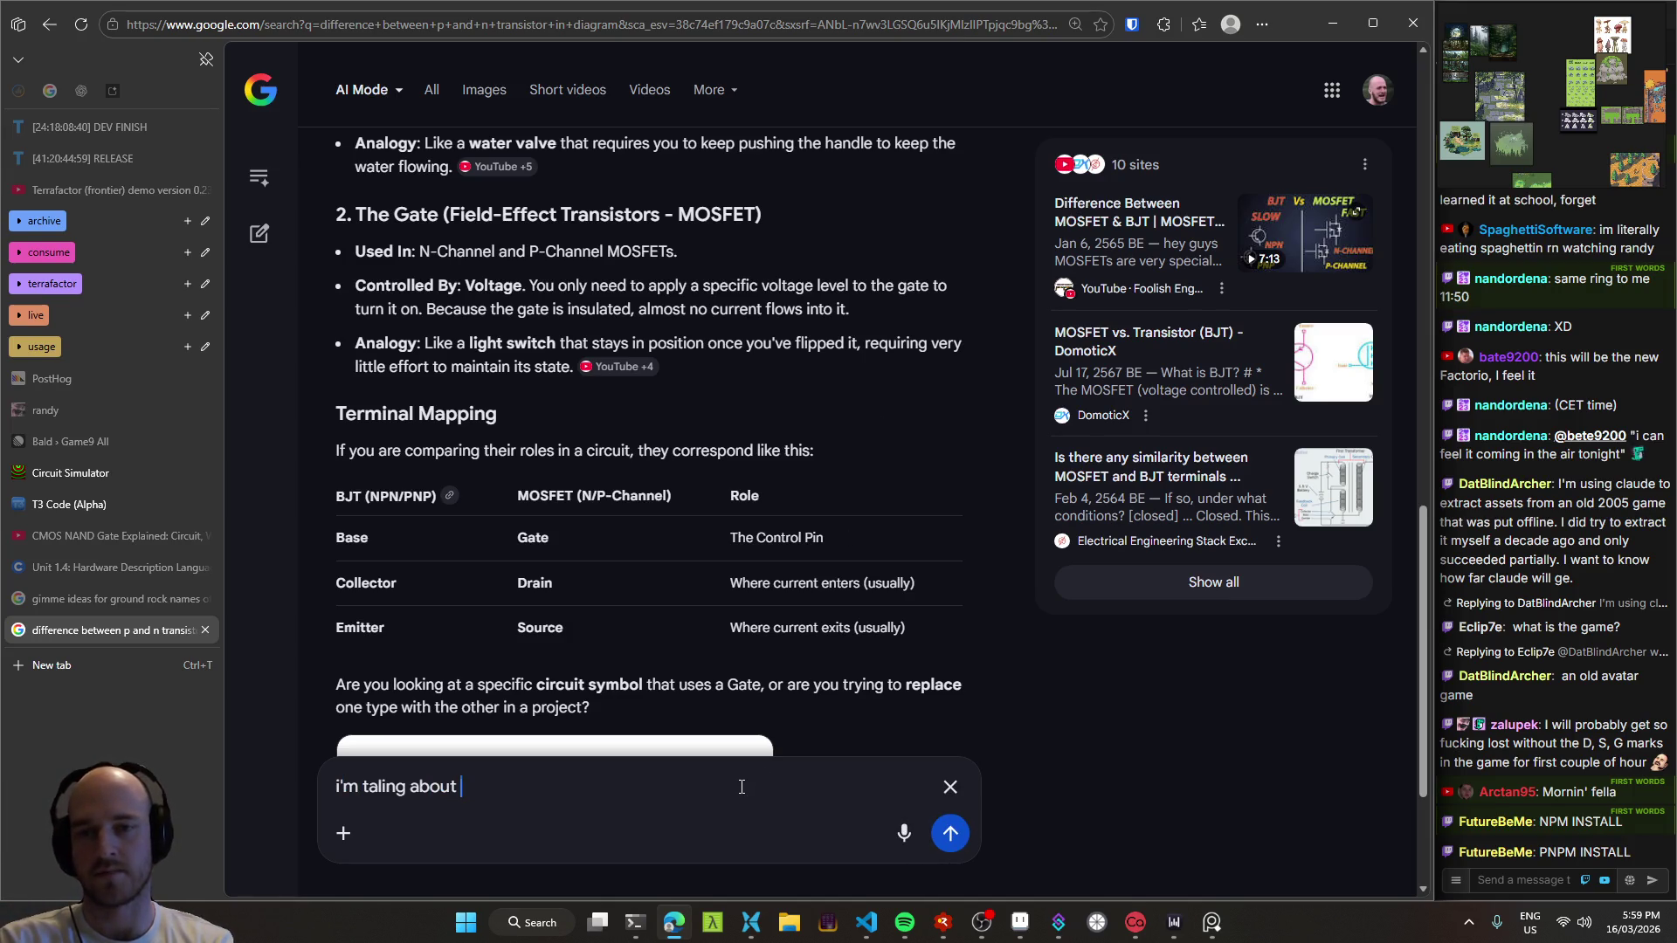
type("mosfet btw")
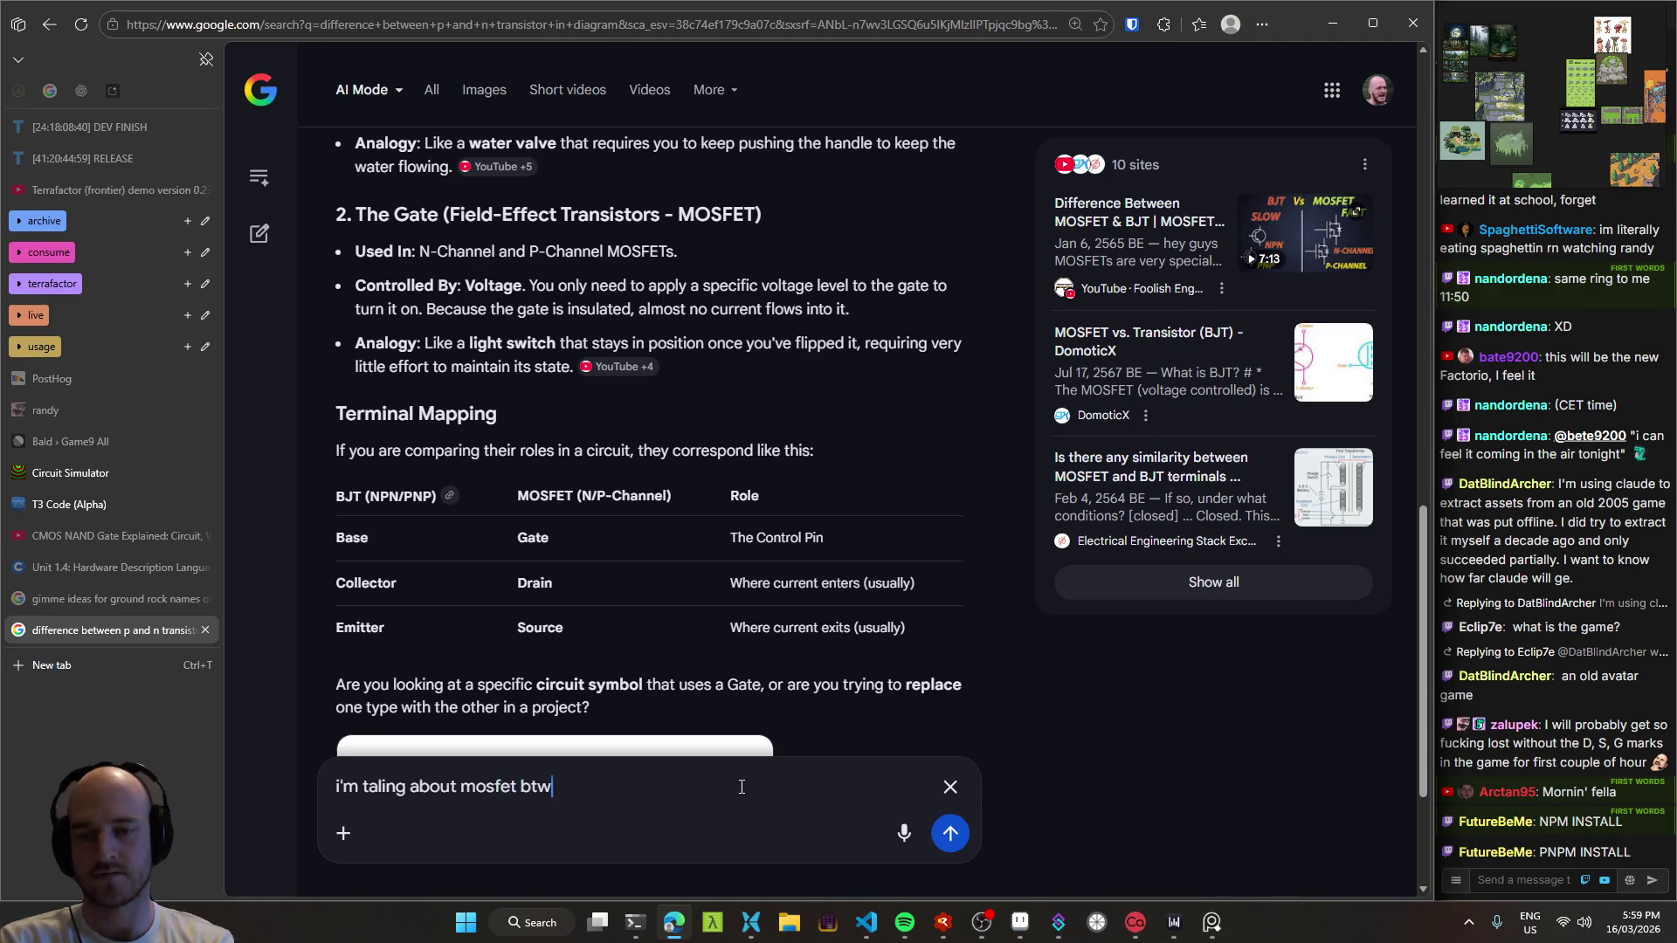
Step: Correct the typo to 'talking' and send the MOSFET clarification
key("ctrl+shift+Right")
type("talking")
key("Return")
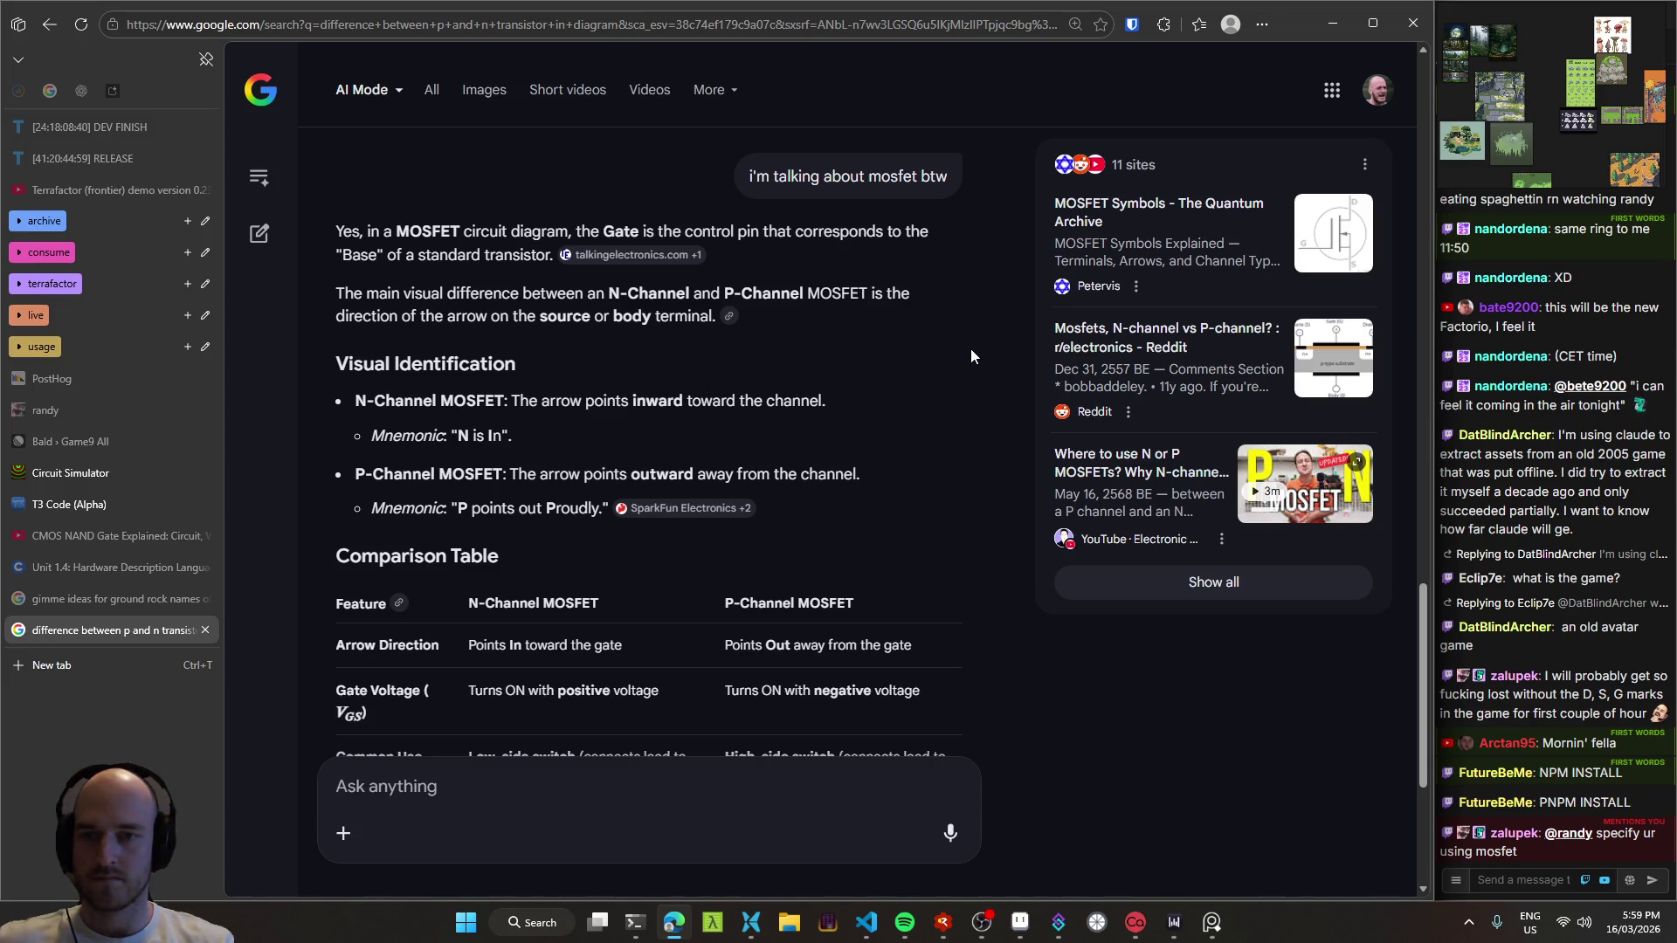
Step: Read the N- and P-channel arrow mnemonics, then return to the Circuit Simulator tab
mouse_move(355, 401)
left_mouse_down()
mouse_move(507, 402)
mouse_move(505, 436)
left_mouse_up()
left_click(498, 430)
left_click(502, 439)
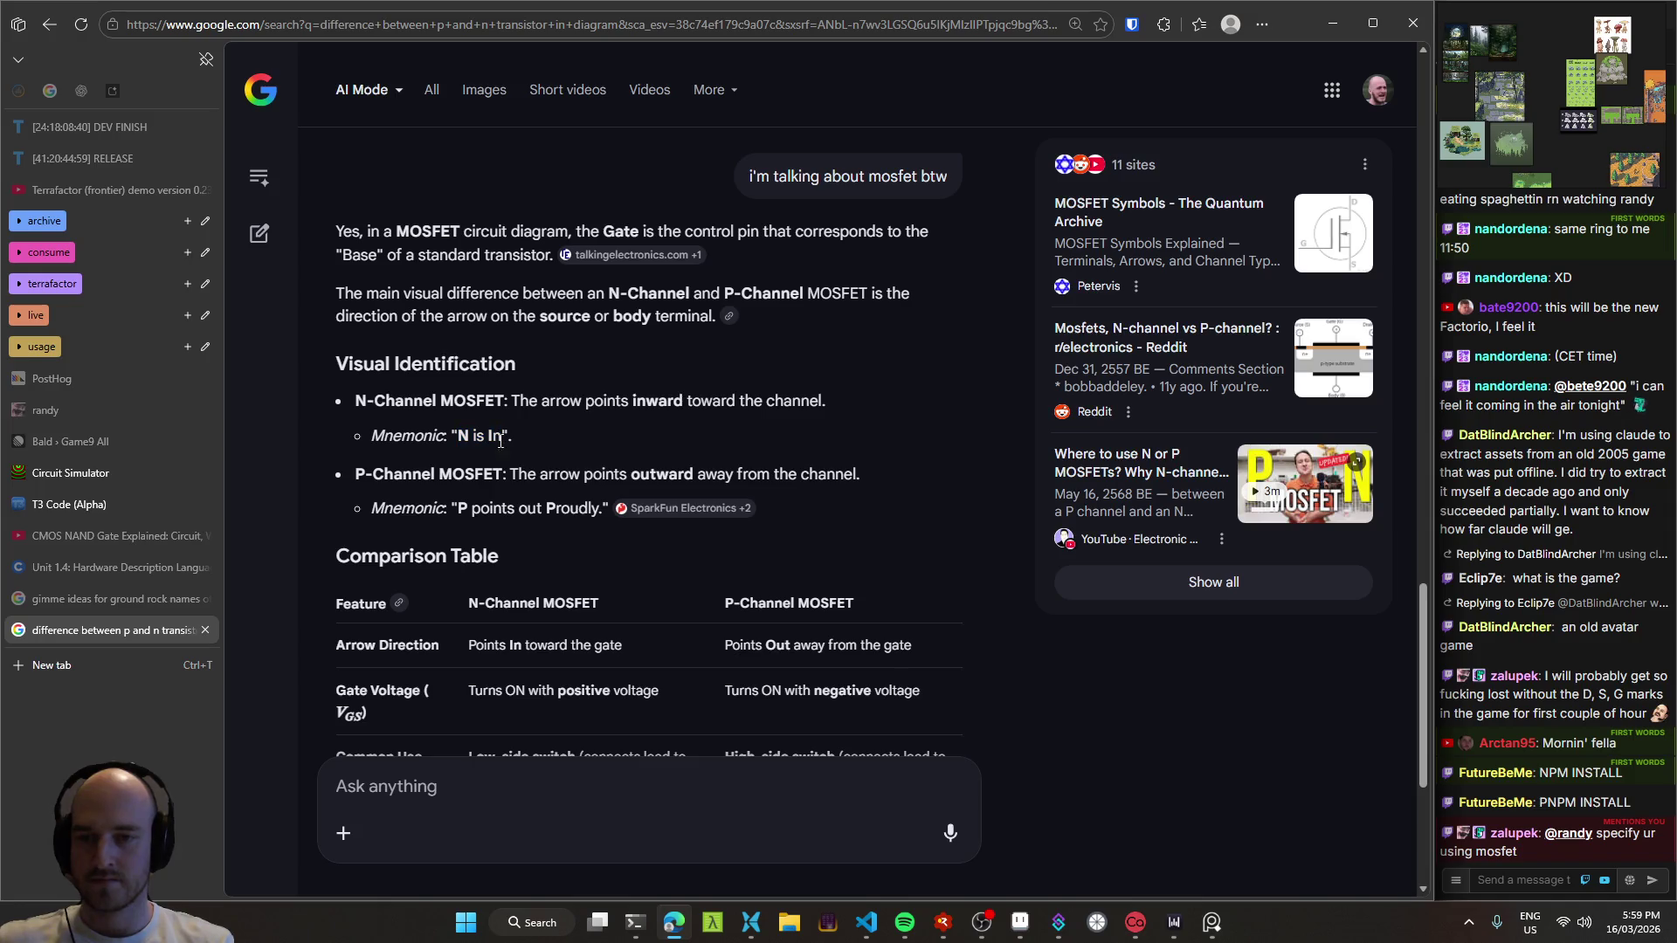
double_click(472, 475)
left_click_drag(458, 510, 603, 510)
left_click(602, 510)
double_click(530, 401)
left_click_drag(530, 401, 777, 401)
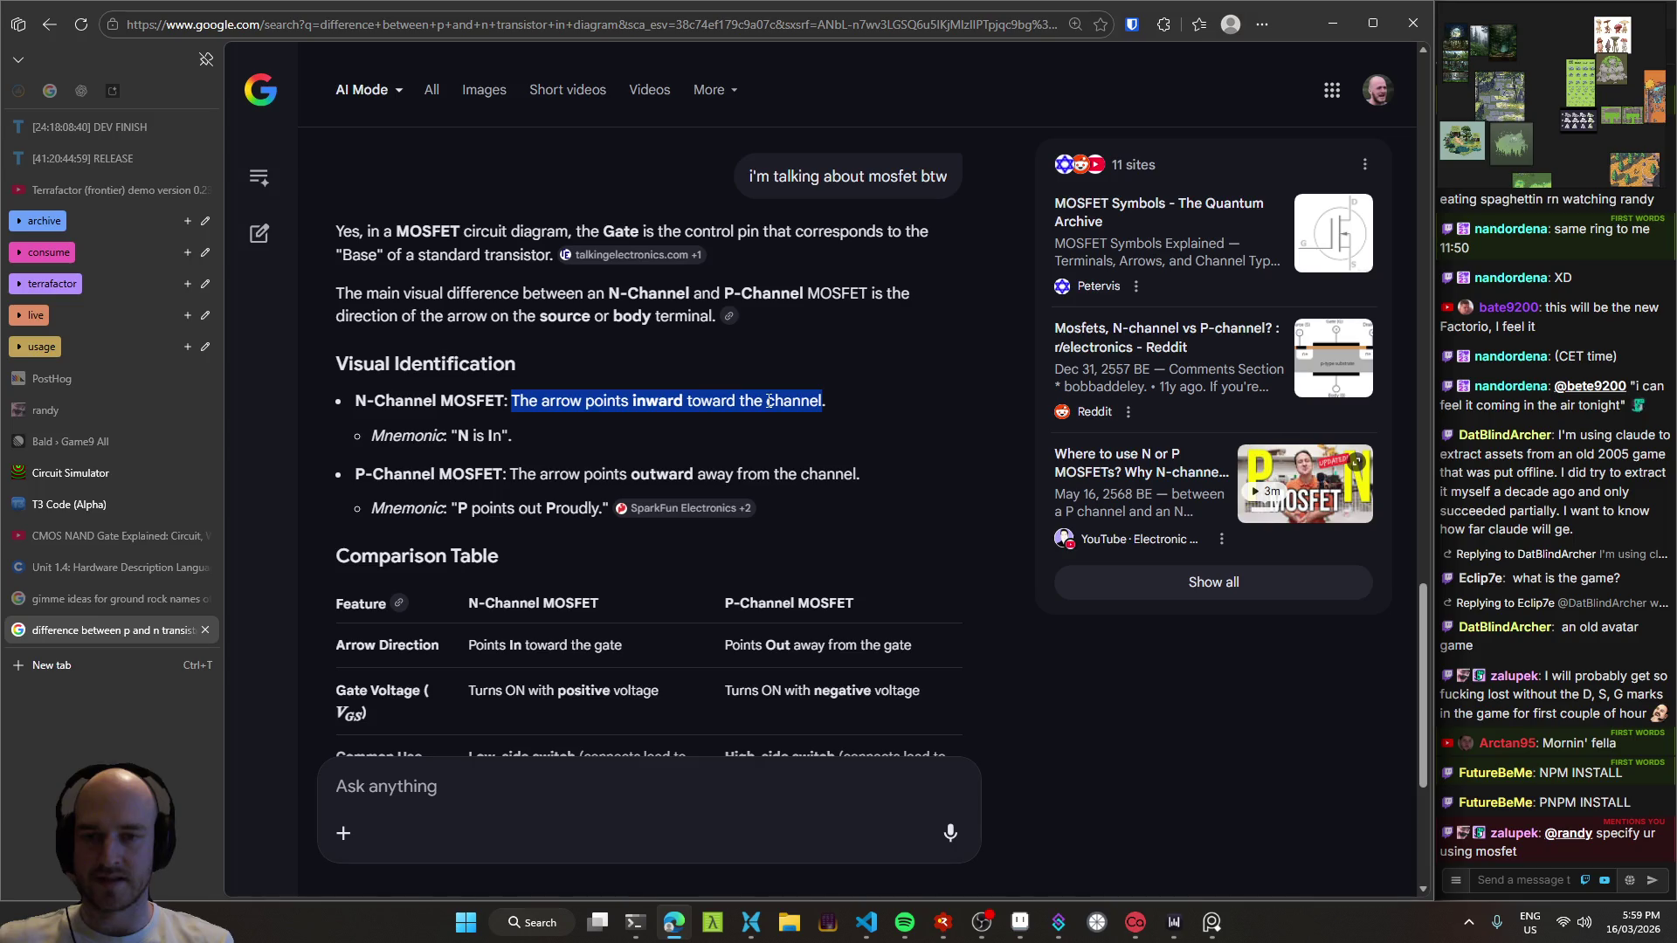
left_click(769, 400)
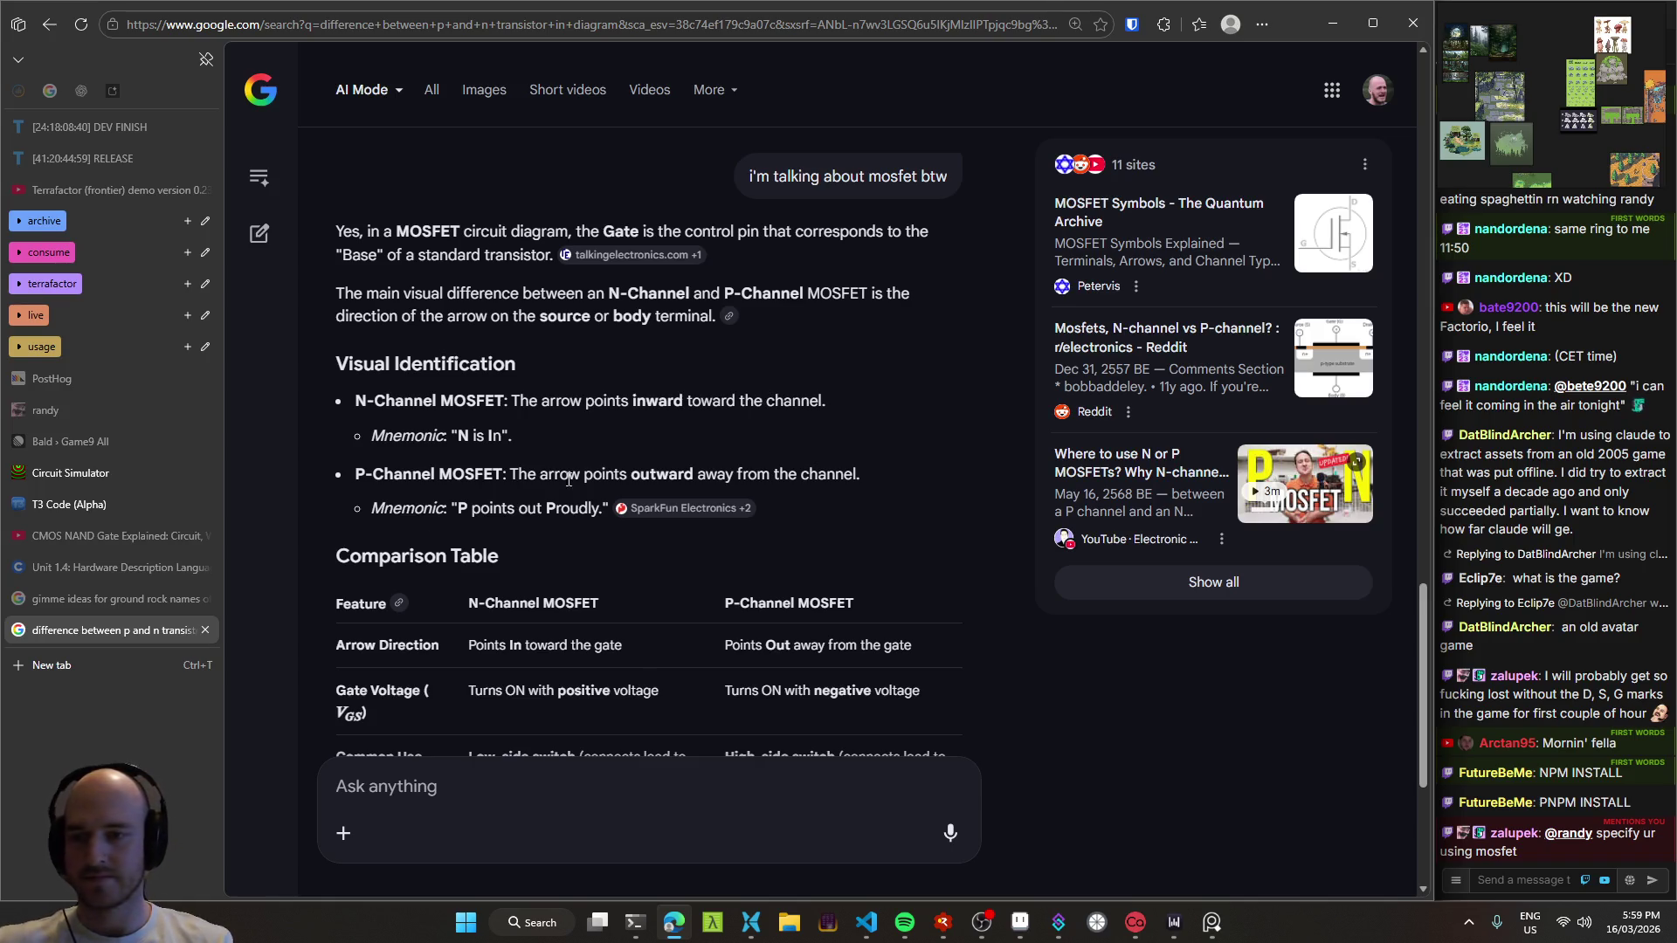
left_click(75, 603)
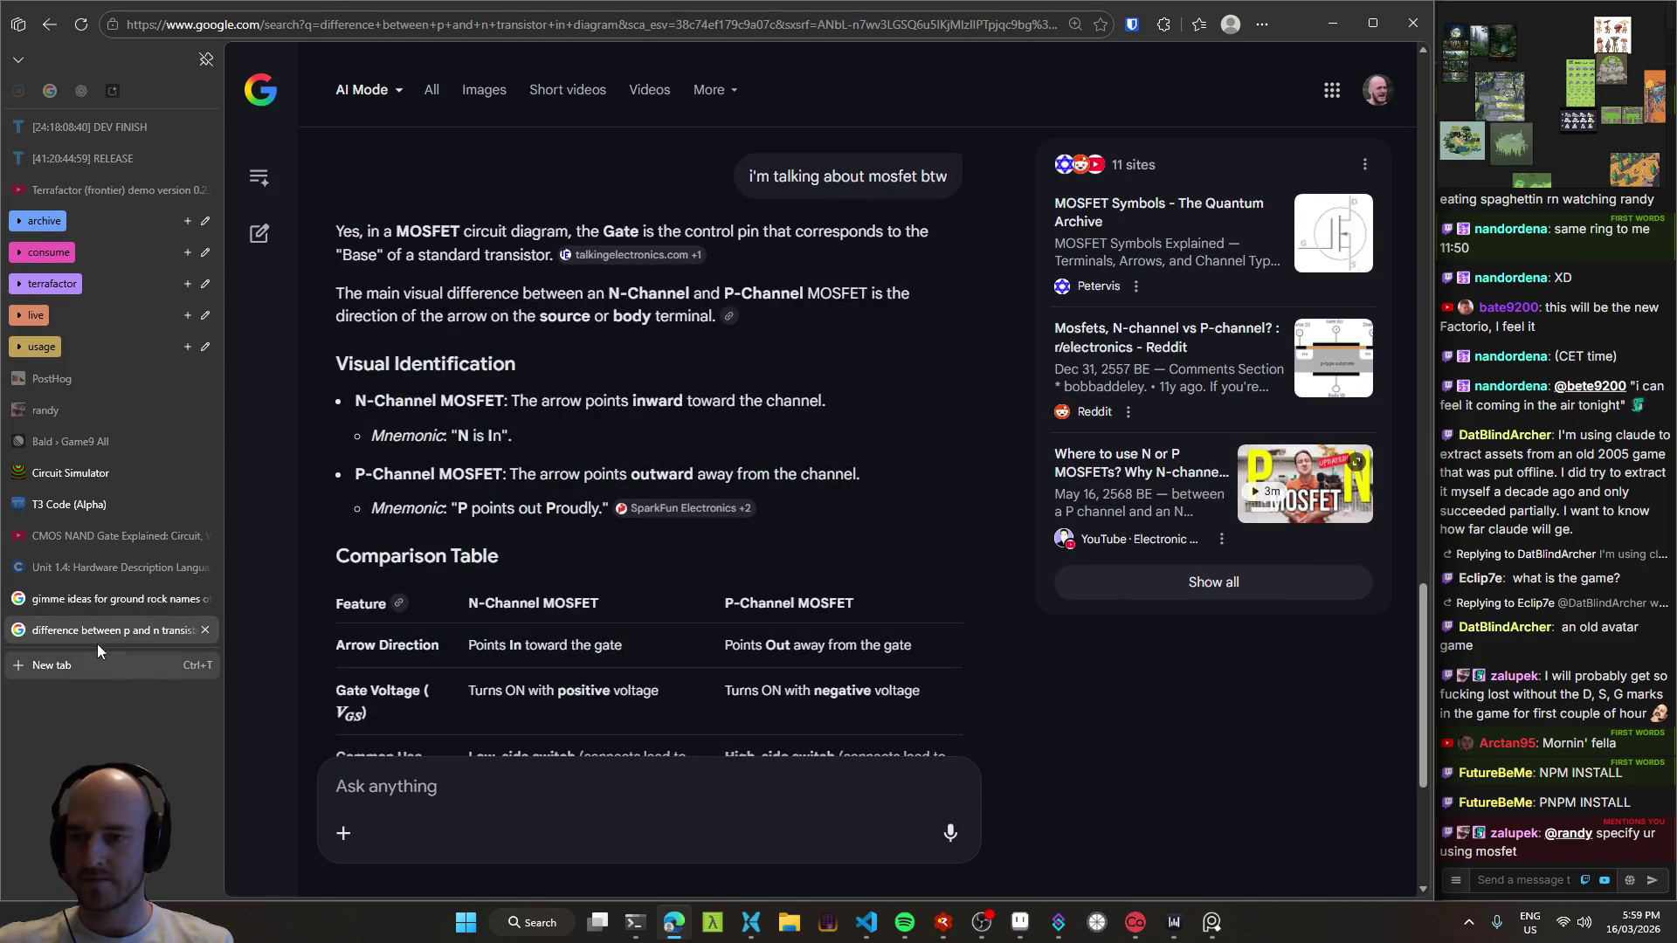
left_click(80, 473)
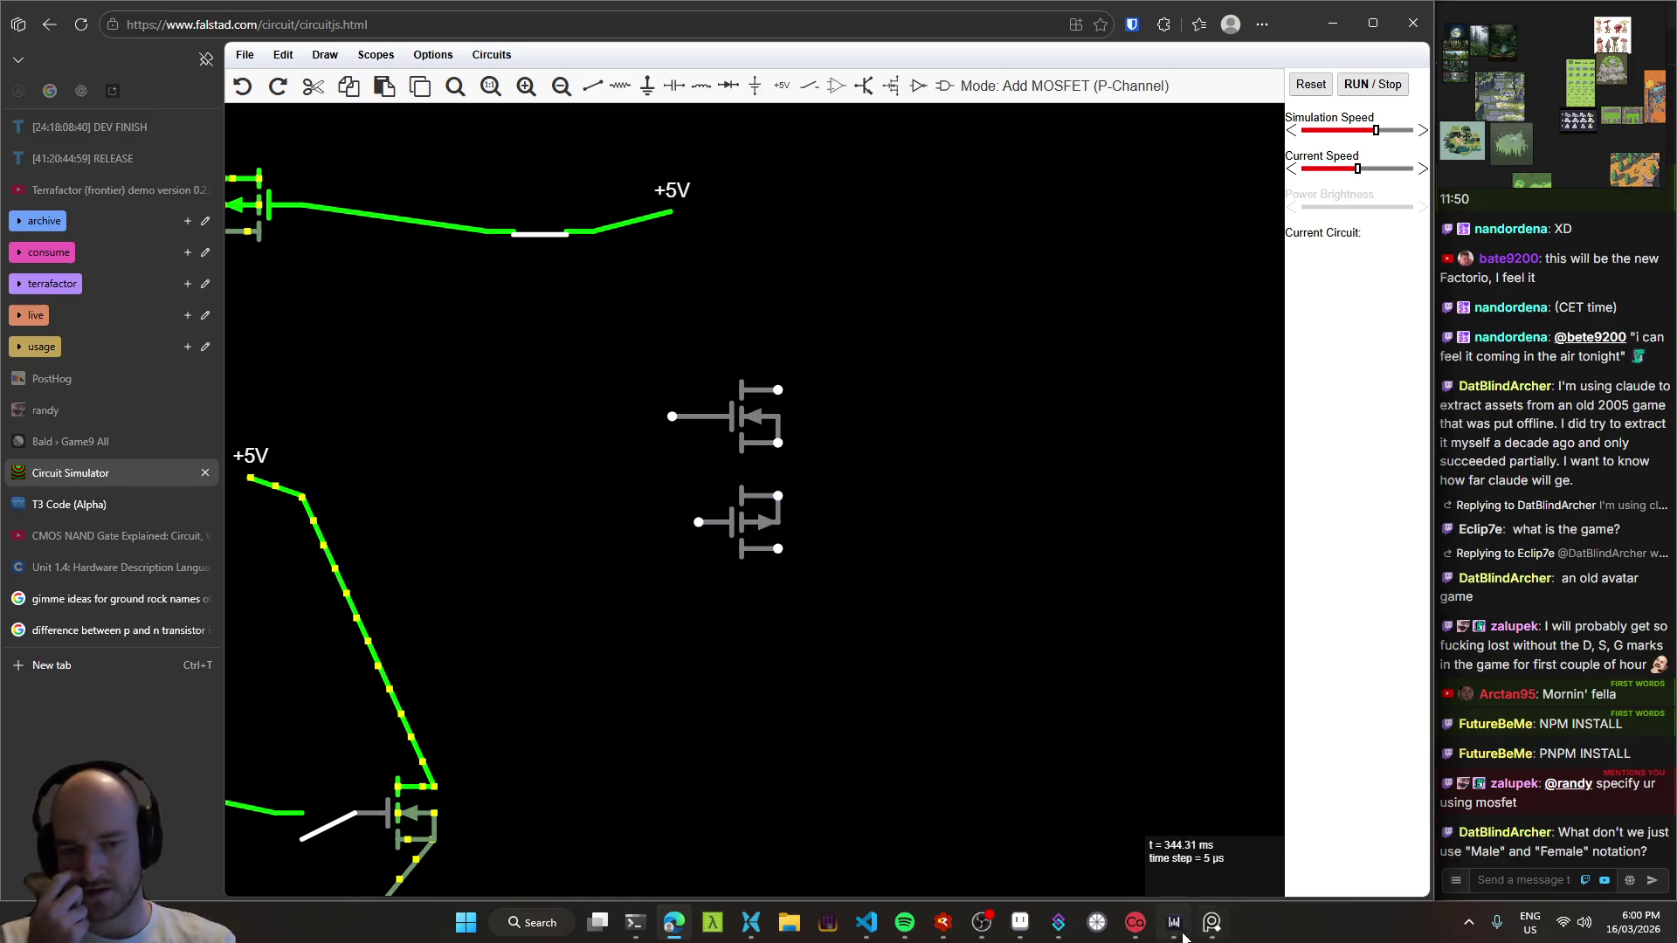
Step: Bring Aseprite forward, remove the gold crescent from the P-transistor sprite and save
left_click(1020, 922)
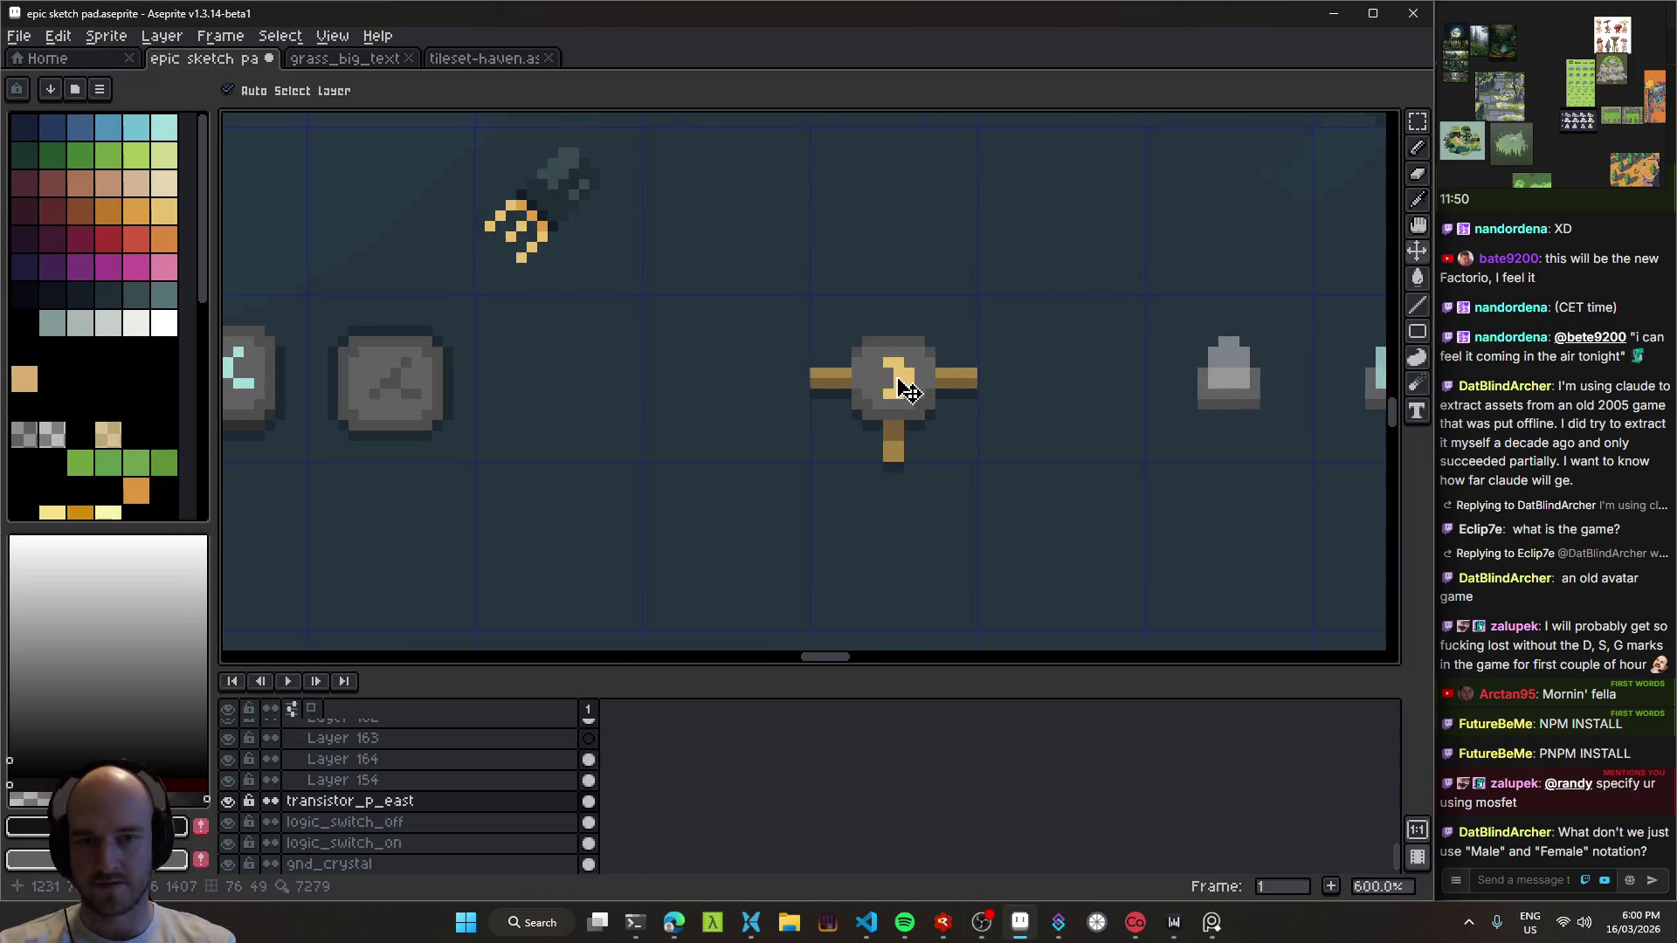
scroll(905, 390, "up", 4)
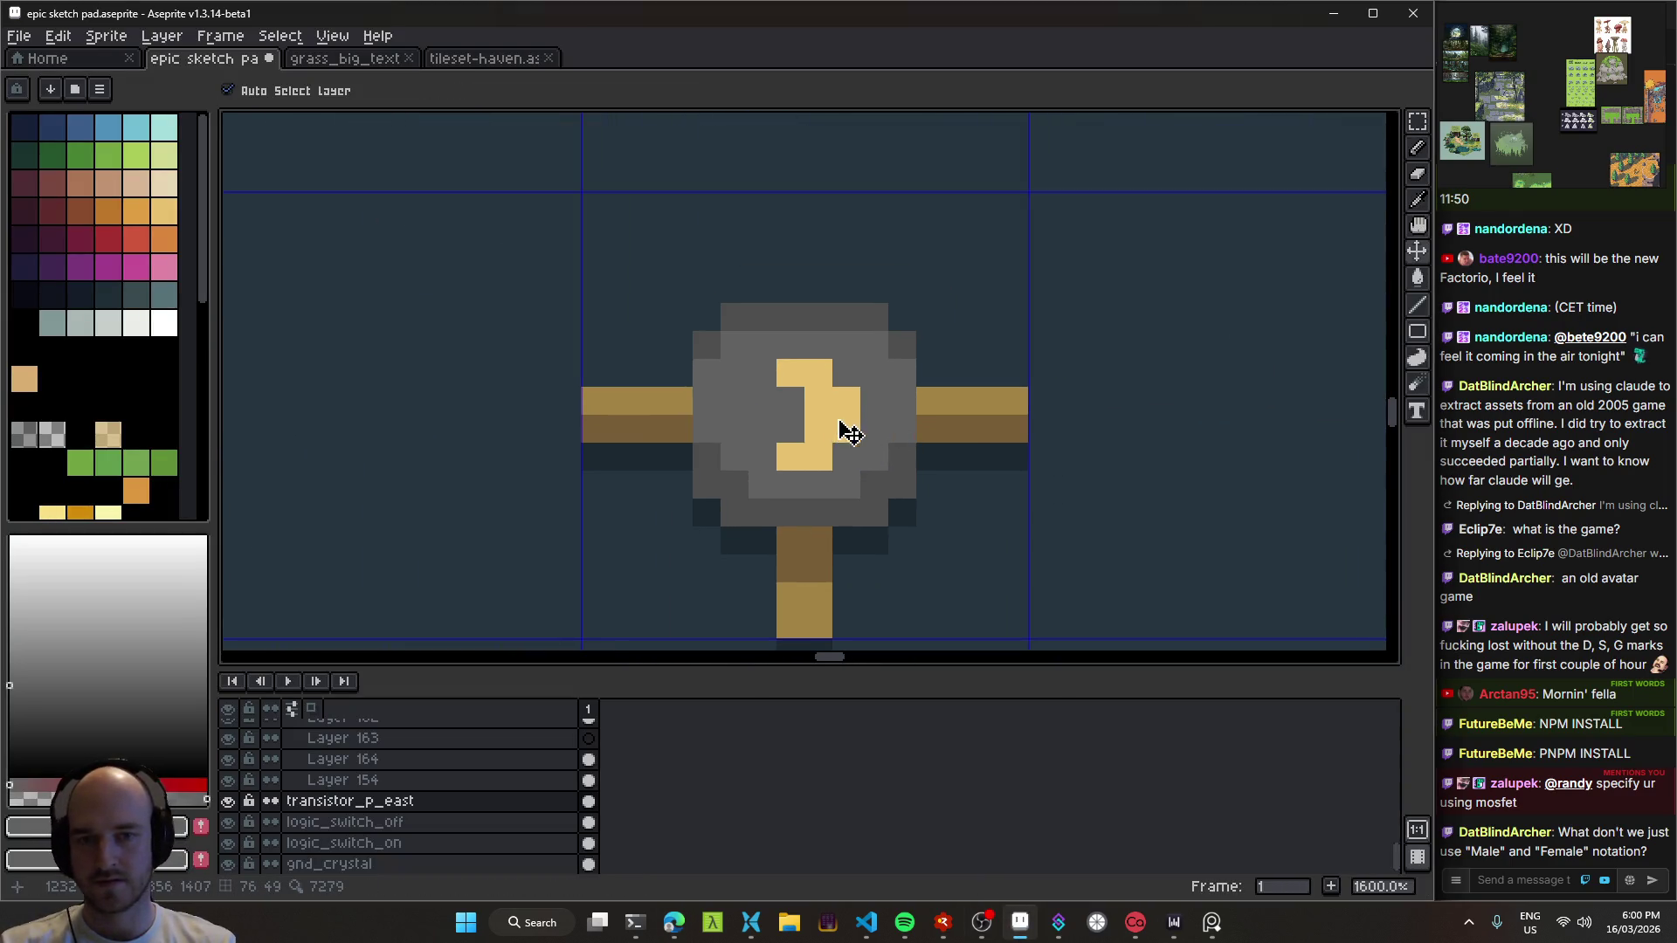
key("b")
key("ctrl+z")
key("ctrl+s")
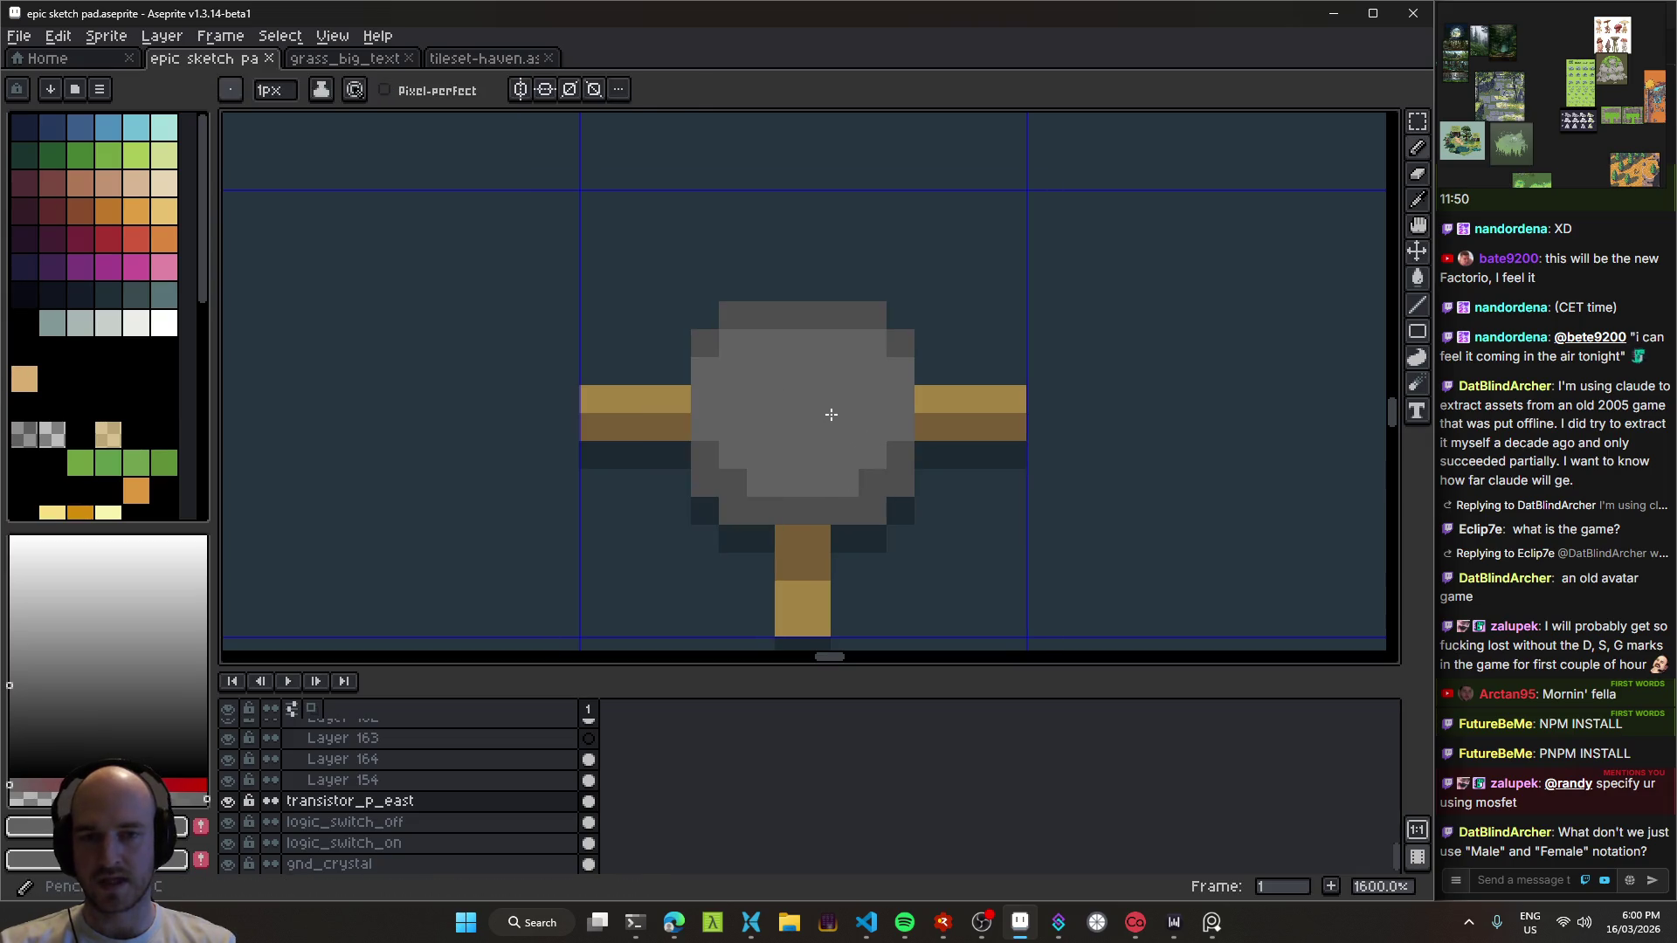
scroll(420, 366, "down", 4)
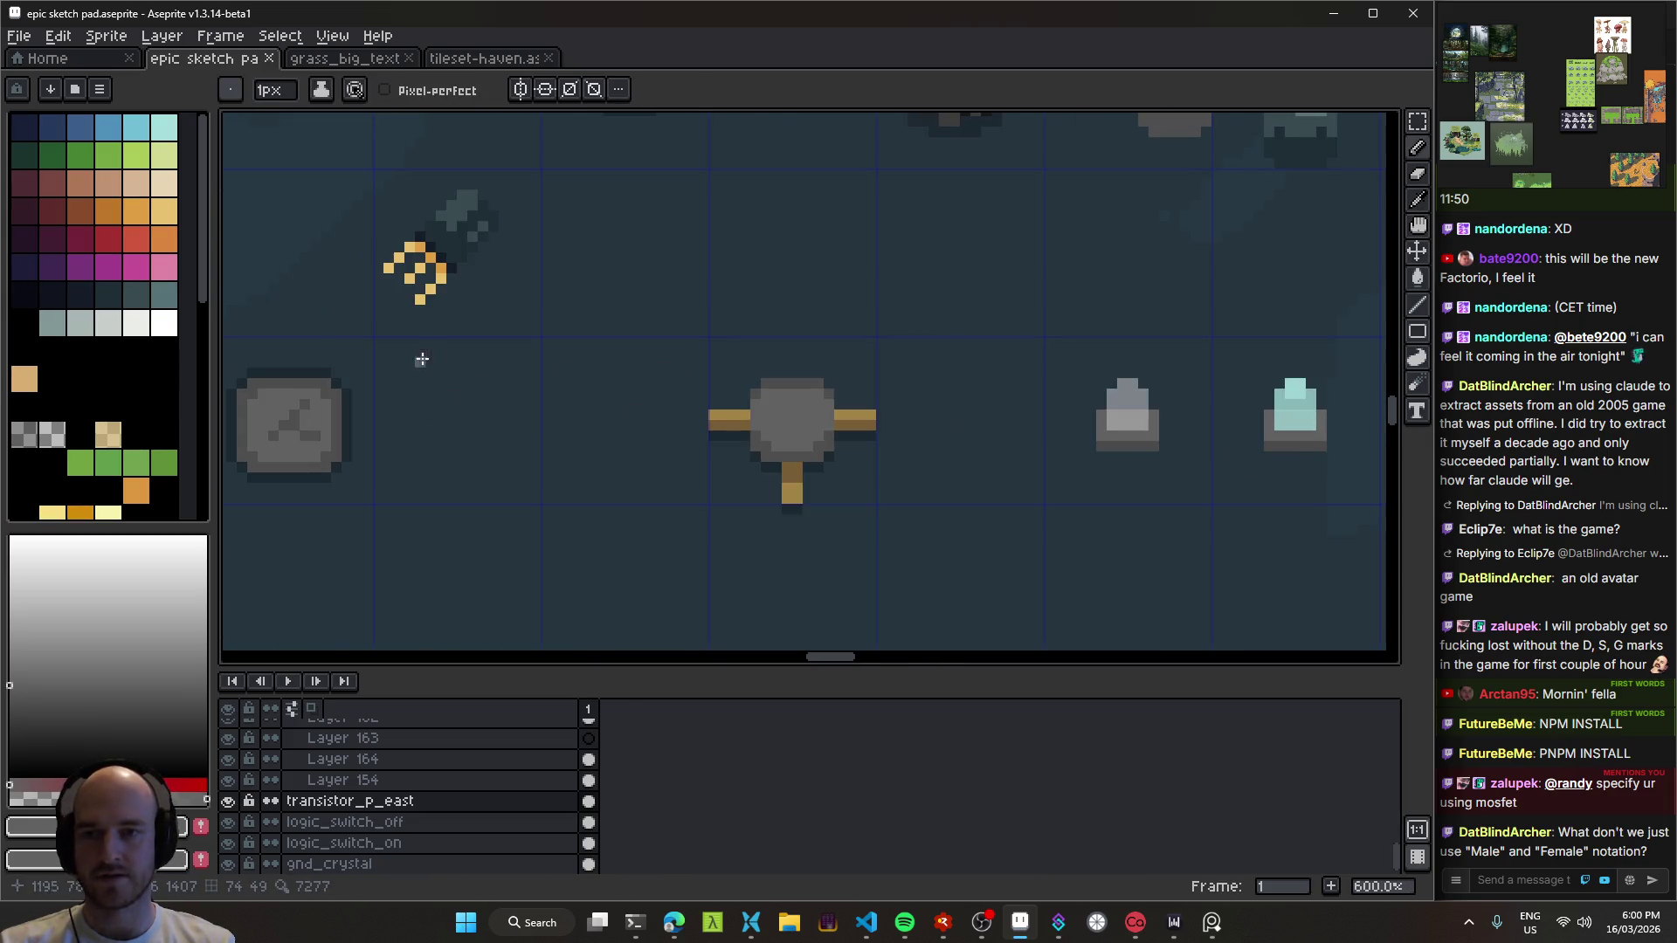
Step: Pick the sprite's gold and pencil a gold arch centre mark, then save
left_click(414, 262, "alt")
scroll(794, 423, "up", 4)
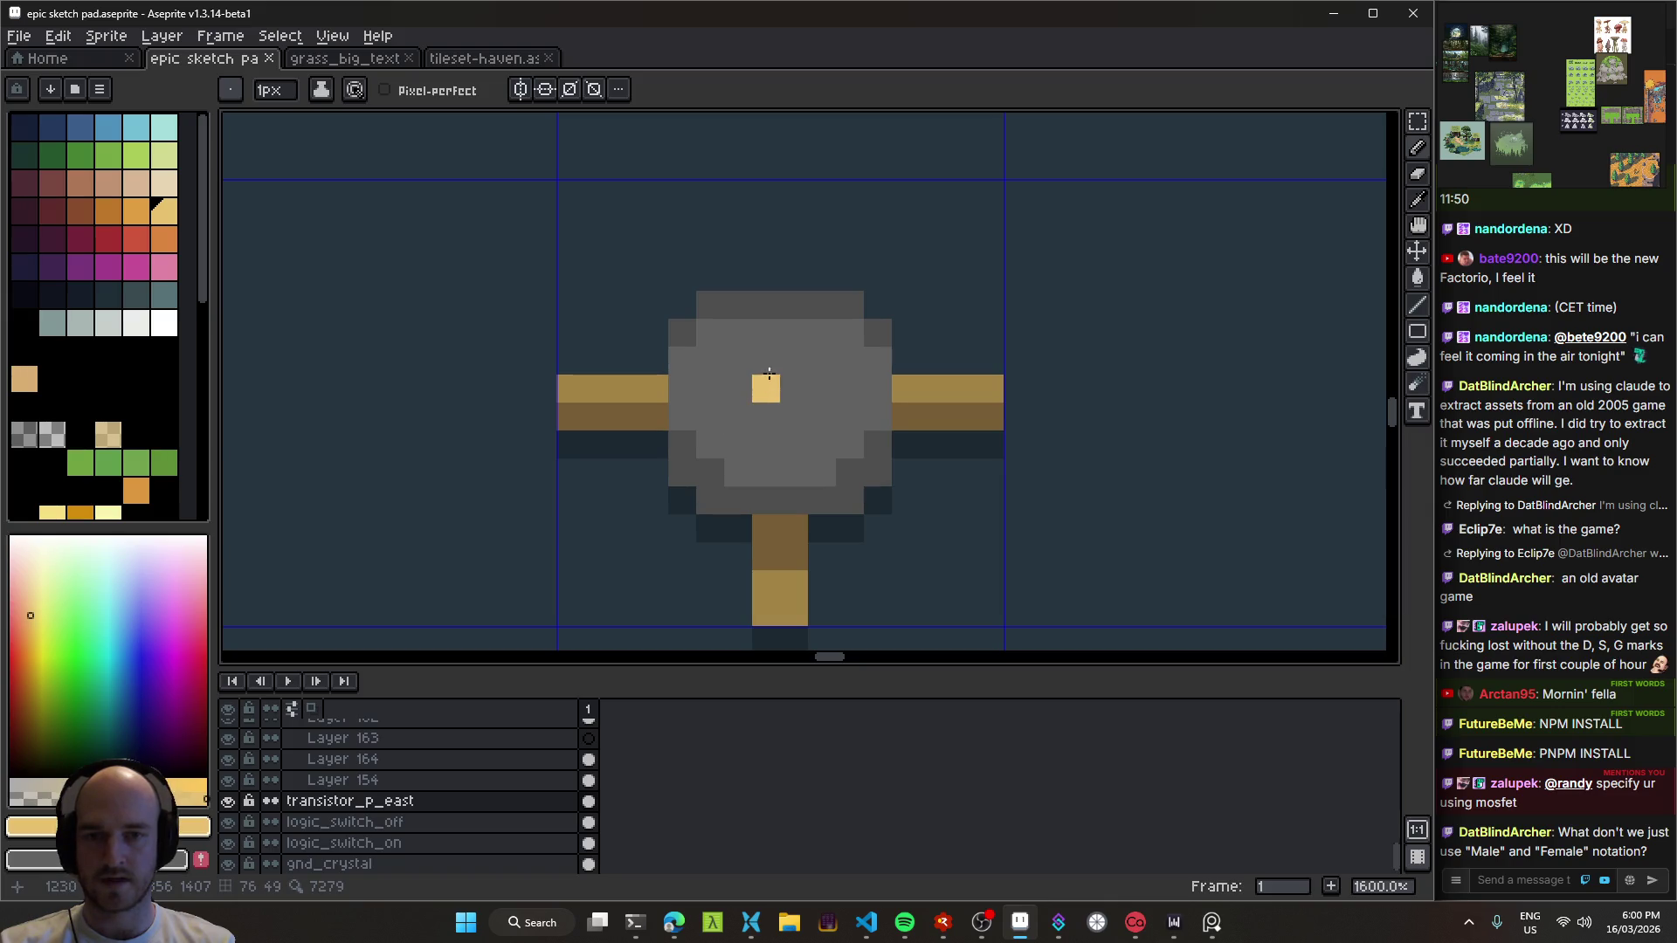
left_click_drag(766, 361, 794, 361)
left_click(738, 389)
right_click(766, 388)
left_click(822, 389)
scroll(838, 521, "down", 6)
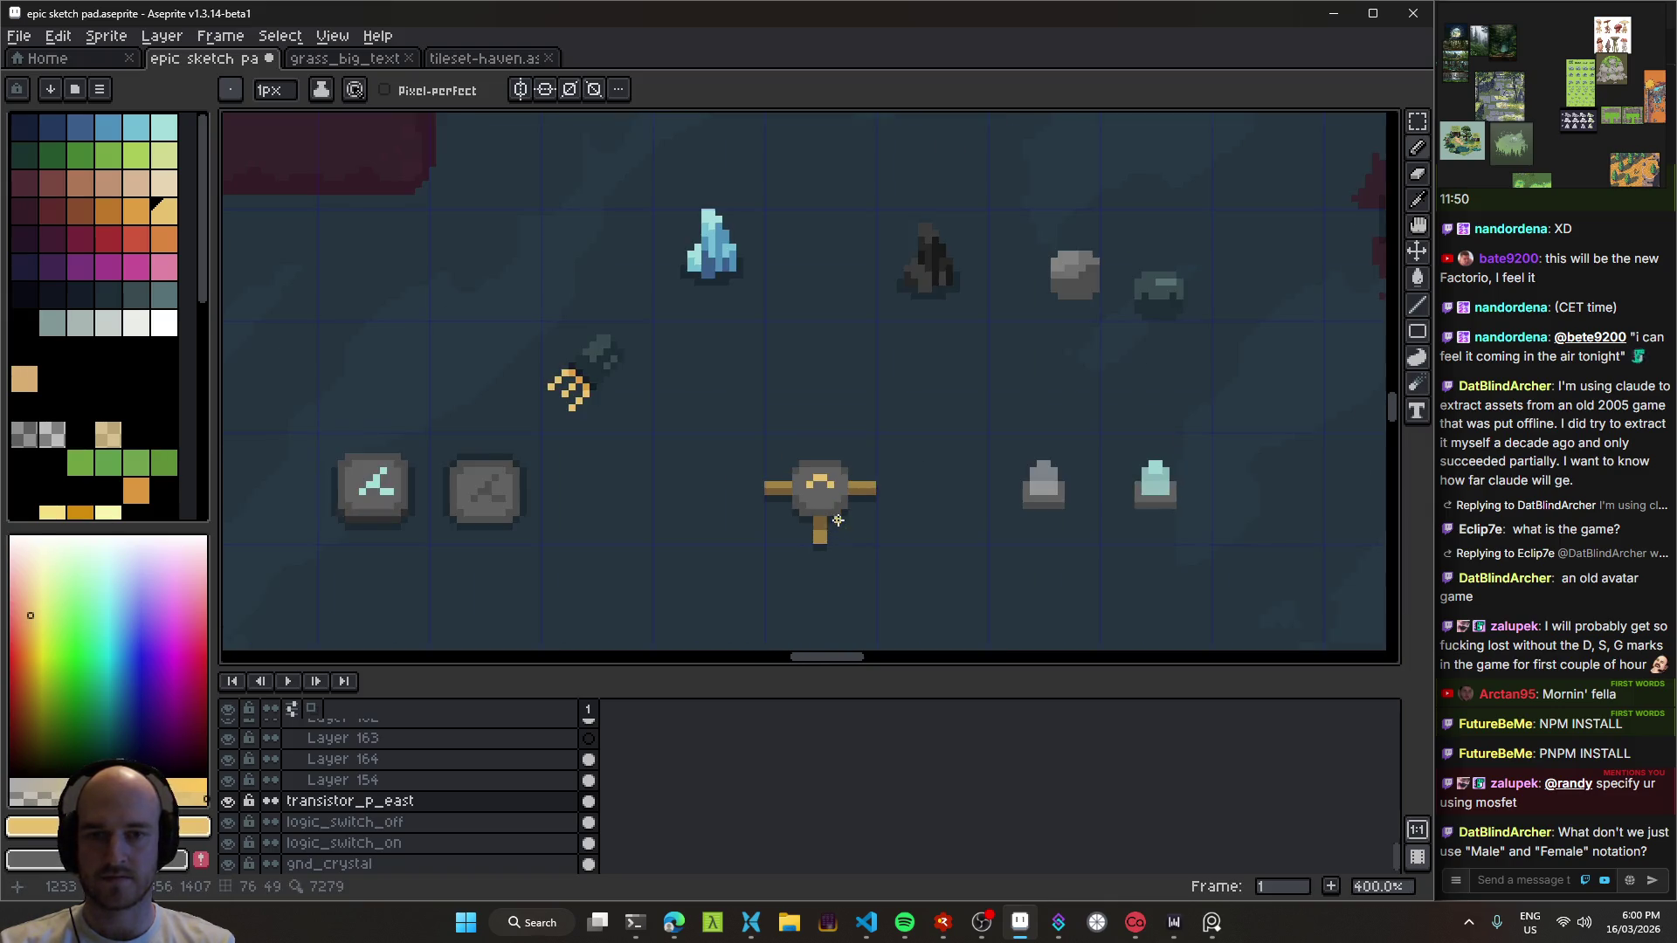
scroll(837, 522, "up", 6)
left_click(743, 453)
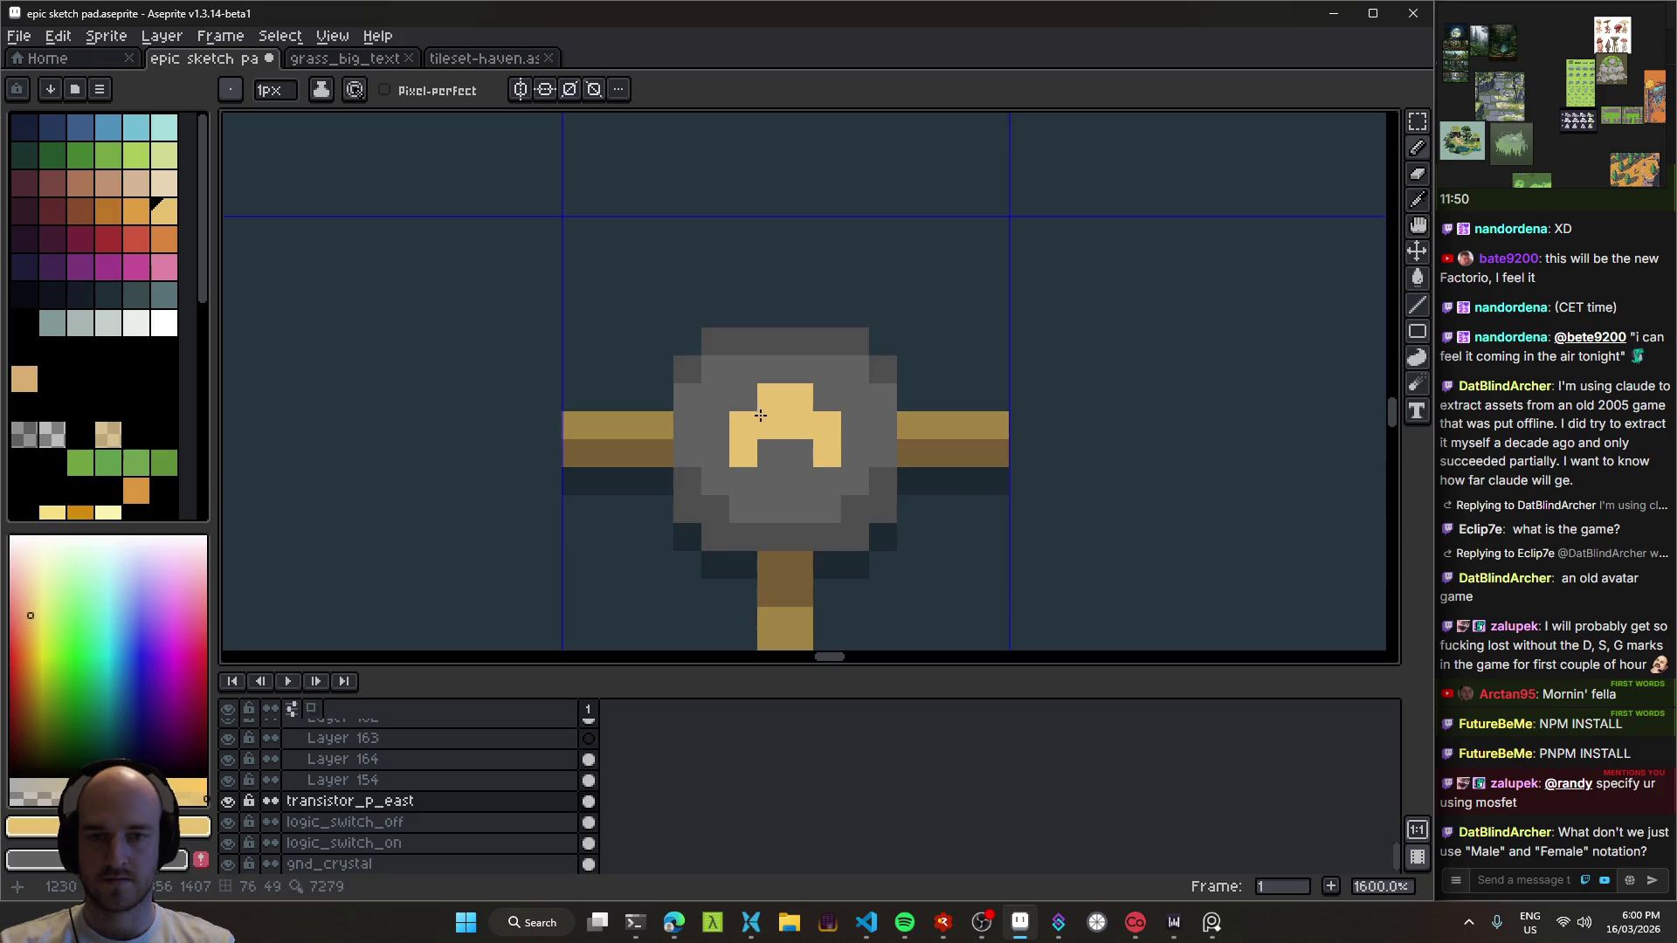
scroll(869, 528, "down", 8)
key("ctrl+s")
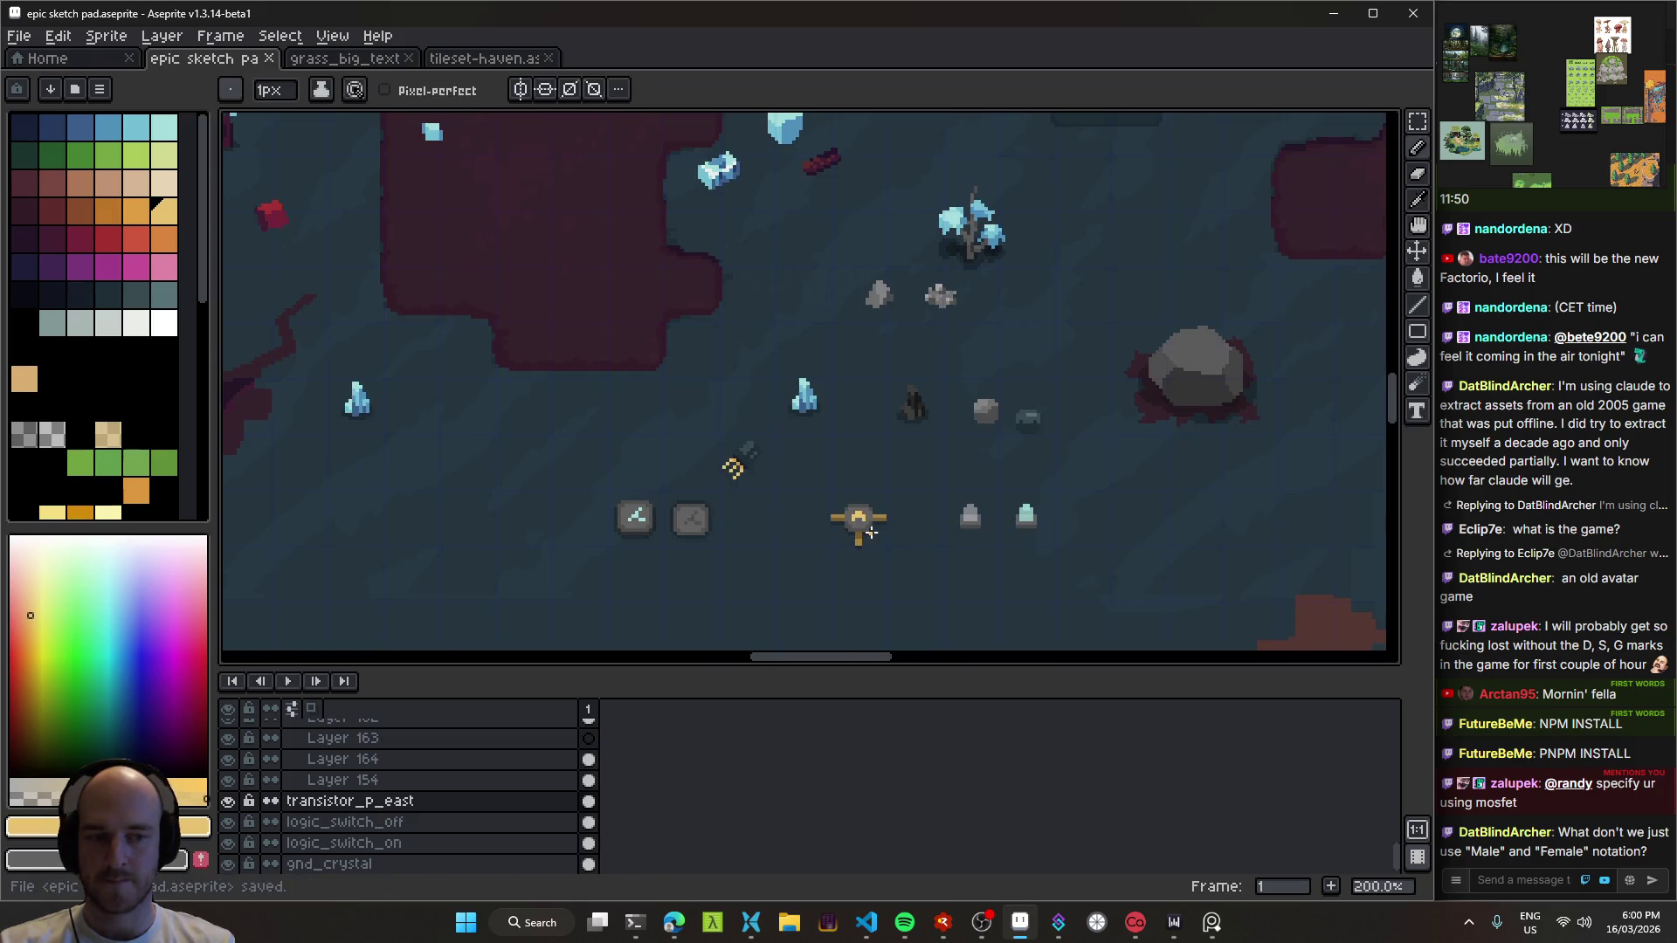
scroll(873, 531, "up", 4)
Step: Compare the sprite against the simulator's P-channel symbol and save
key("v")
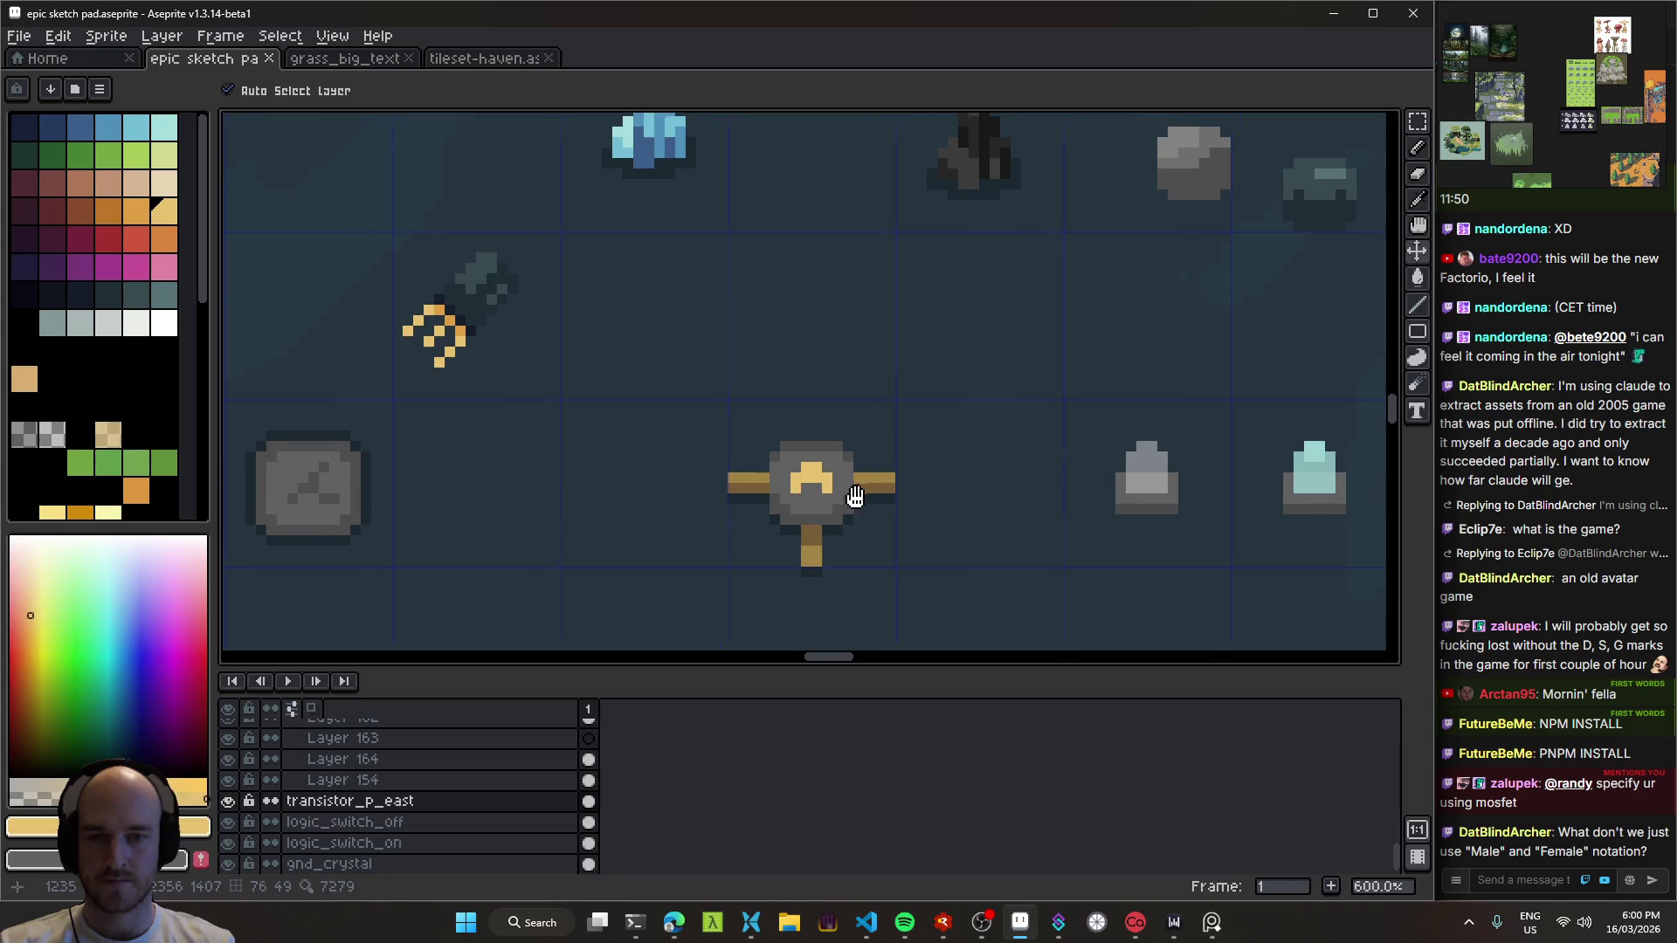
key("alt+Tab")
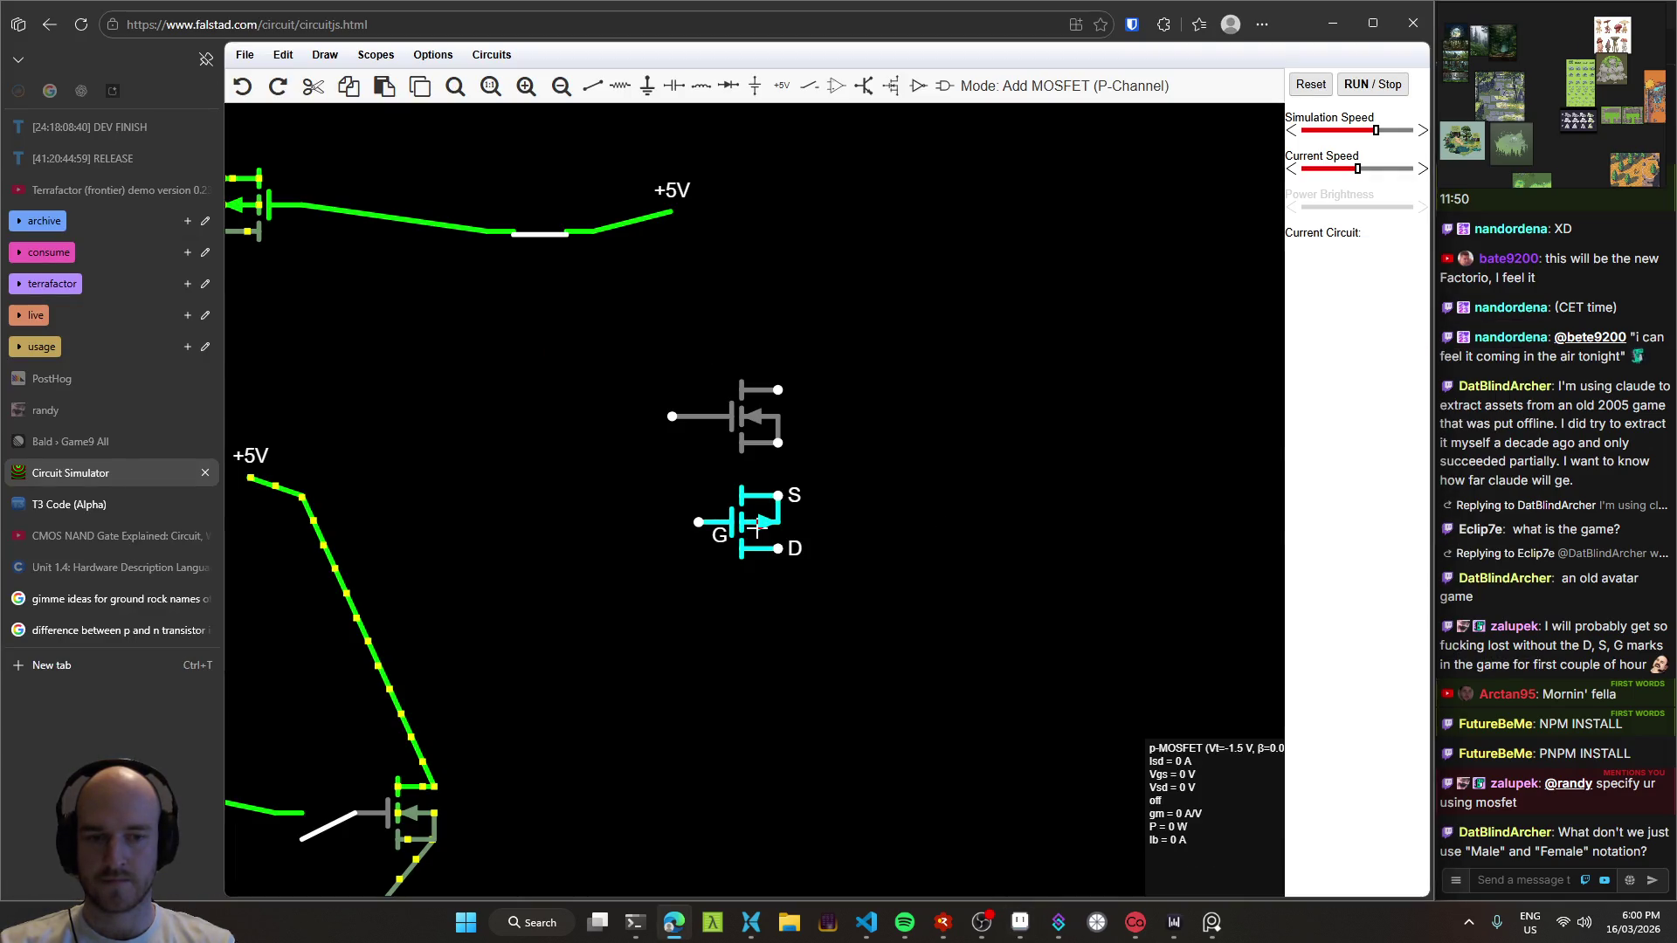
key("alt+Tab")
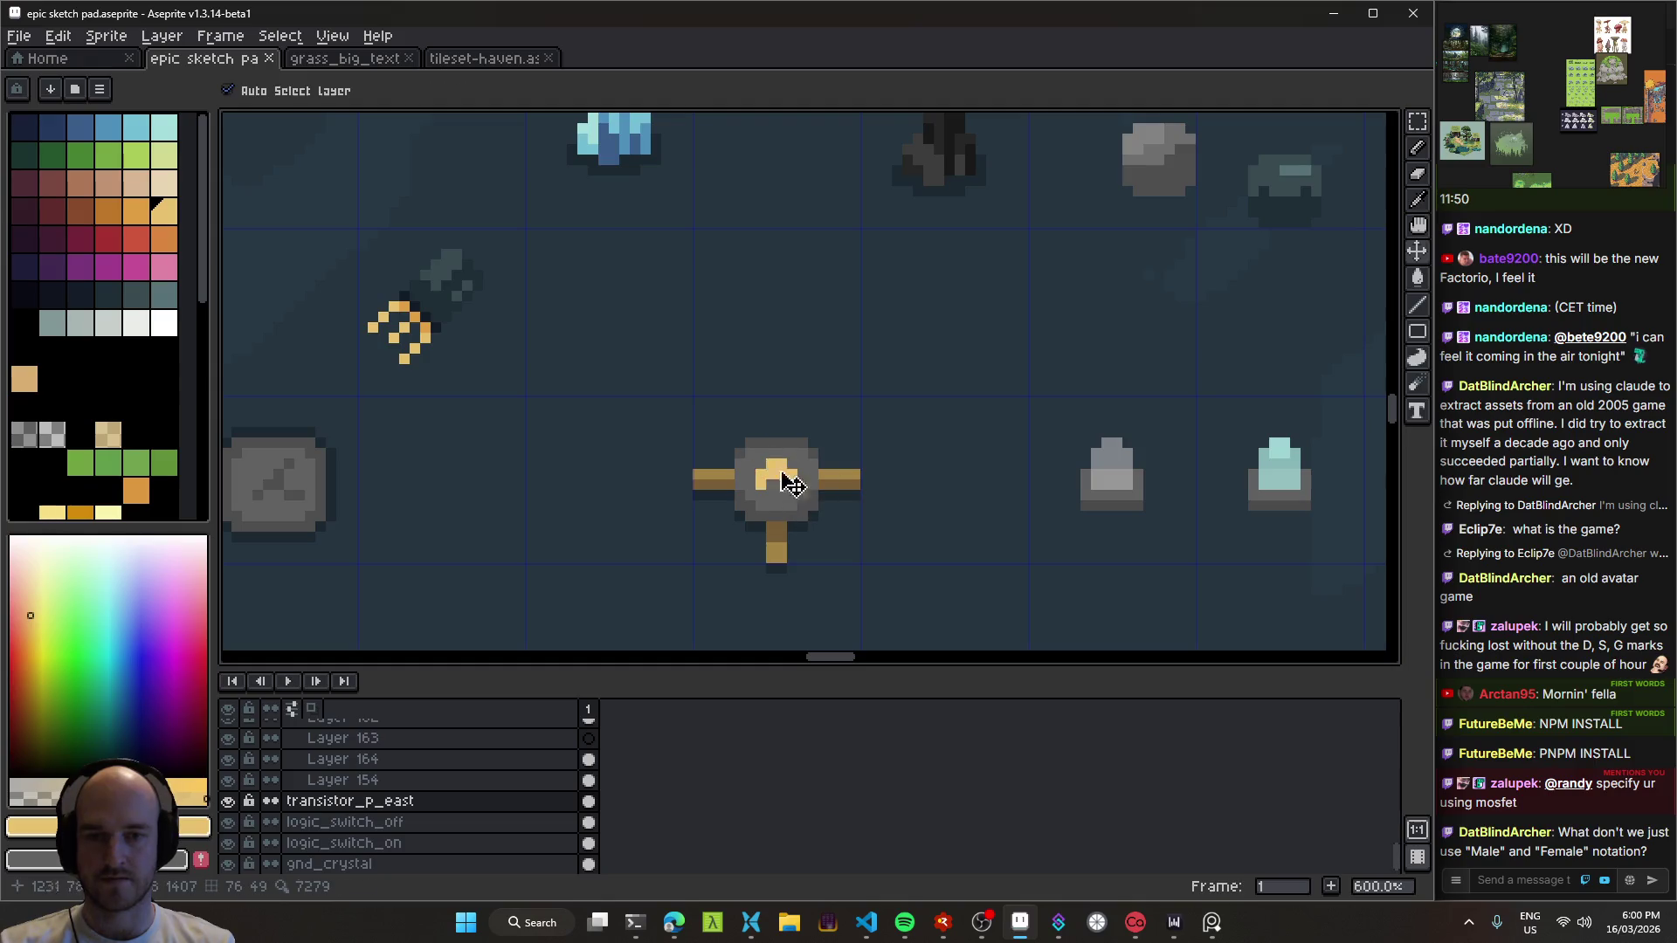
key("alt+Tab")
key("alt+Tab")
mouse_move(873, 556)
left_mouse_down()
mouse_move(798, 465)
mouse_move(821, 483)
mouse_move(809, 556)
left_mouse_up()
key("ctrl+s")
scroll(808, 555, "down", 4)
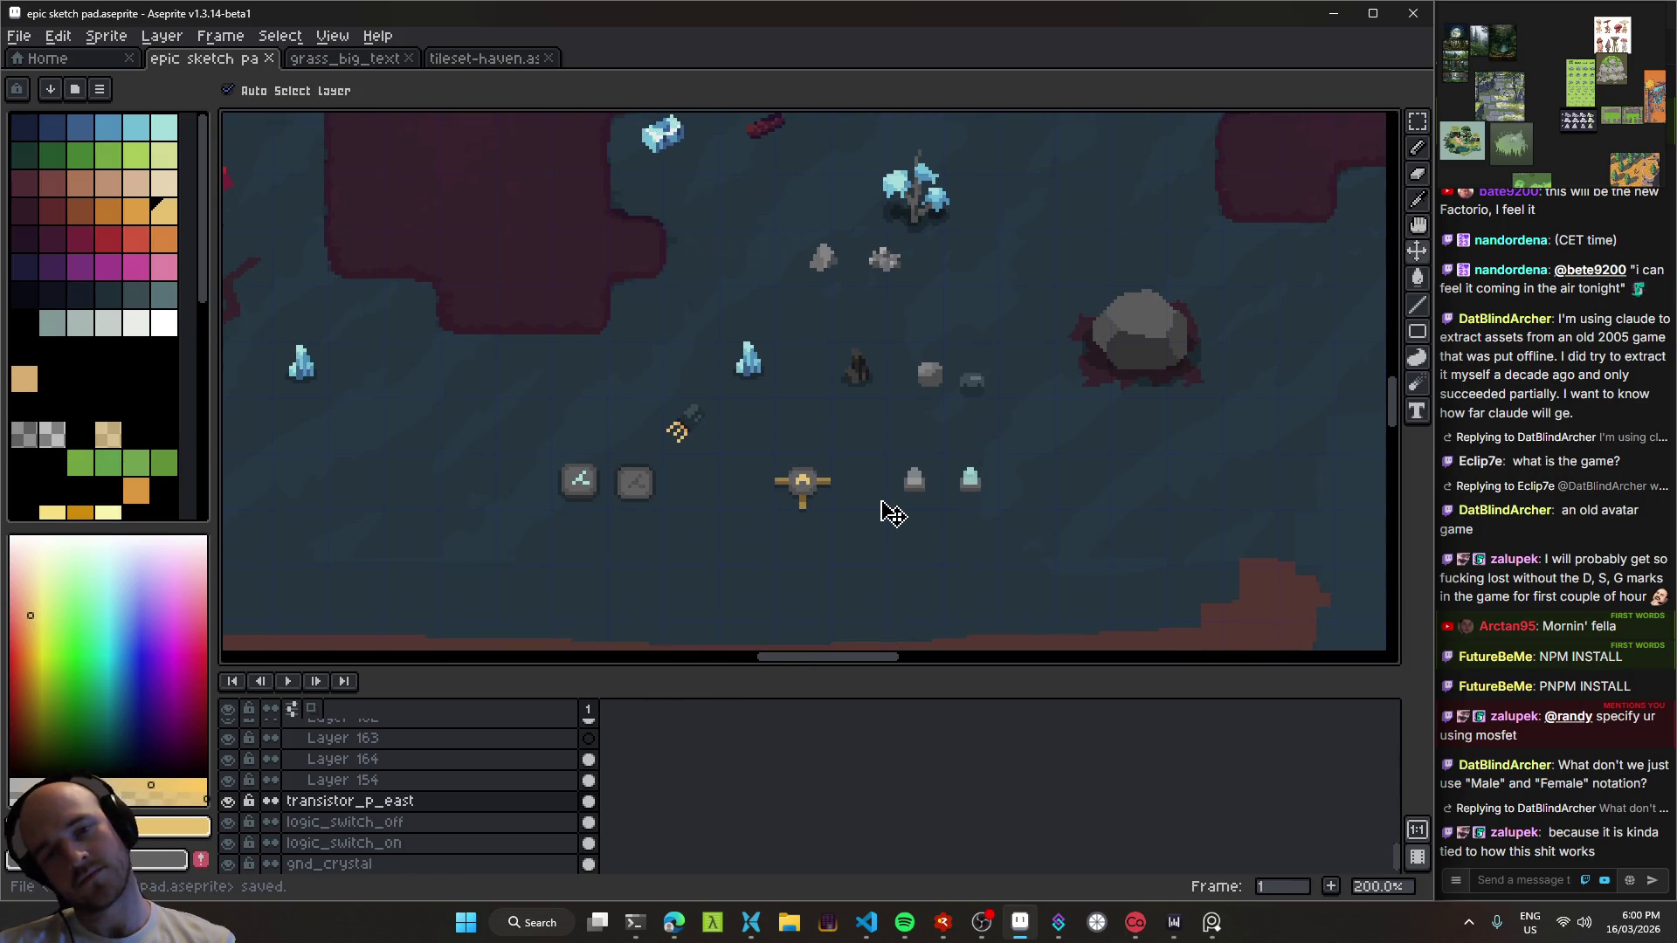
scroll(889, 514, "up", 4)
Step: Select the gold centre mark with the Magic Wand and nudge it into place
key("w")
left_click(683, 442)
left_click_drag(683, 442, 795, 470)
key("ctrl+d")
scroll(856, 503, "down", 5)
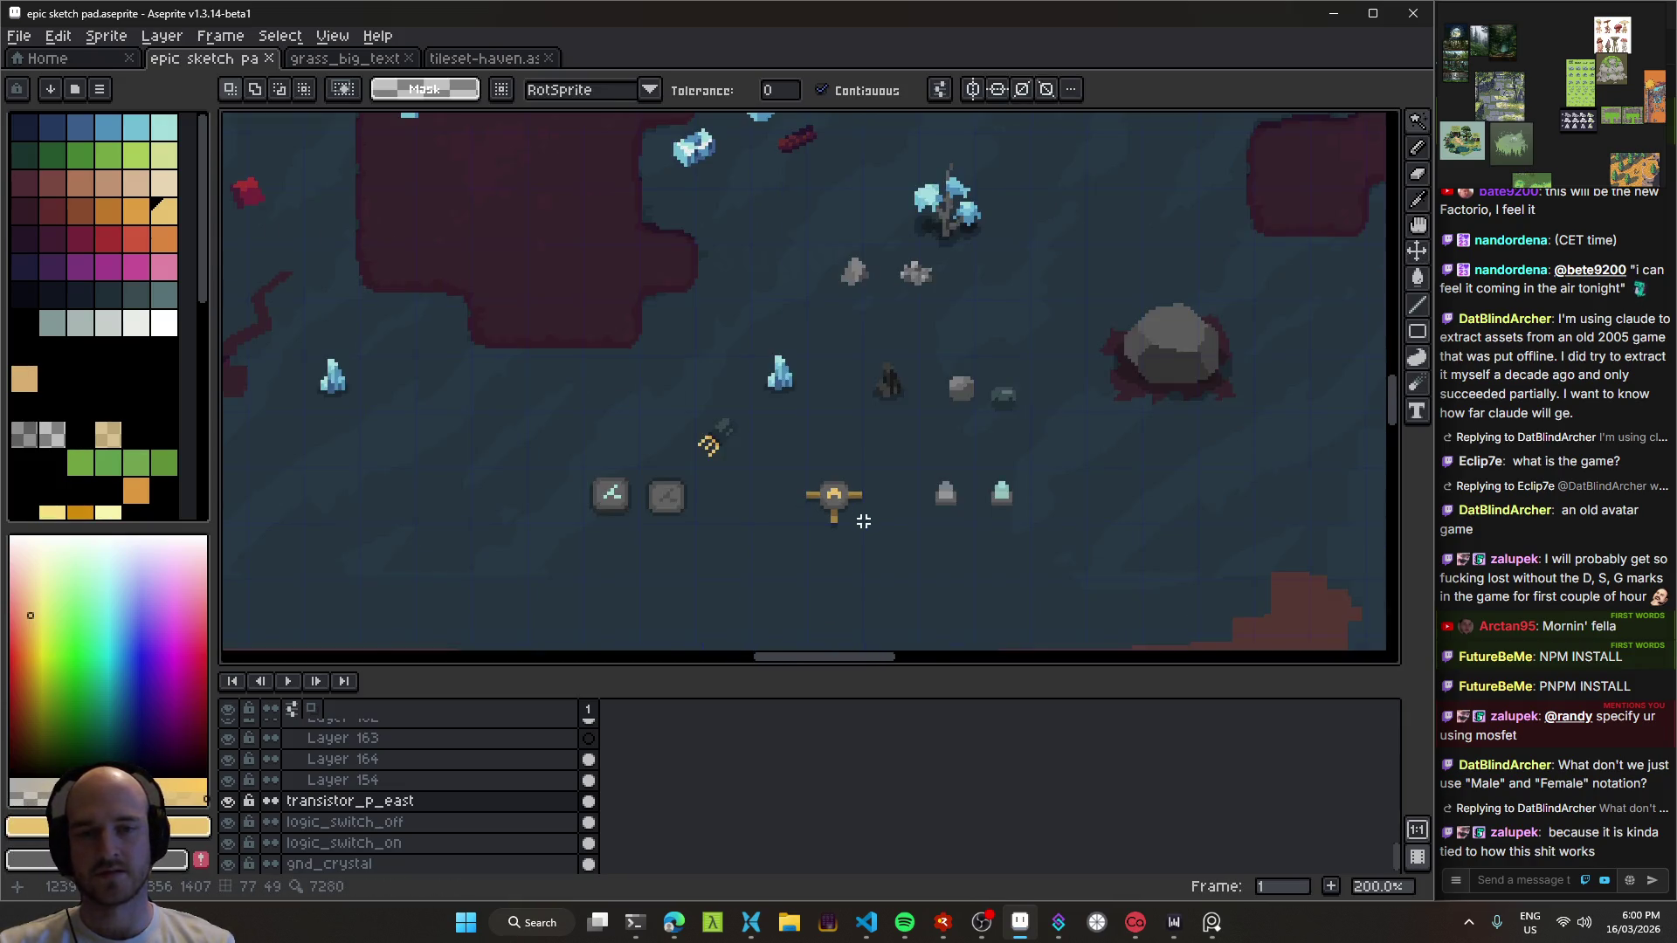
scroll(842, 506, "up", 4)
Step: Shift the transistor sprite one tile left and save
key("v")
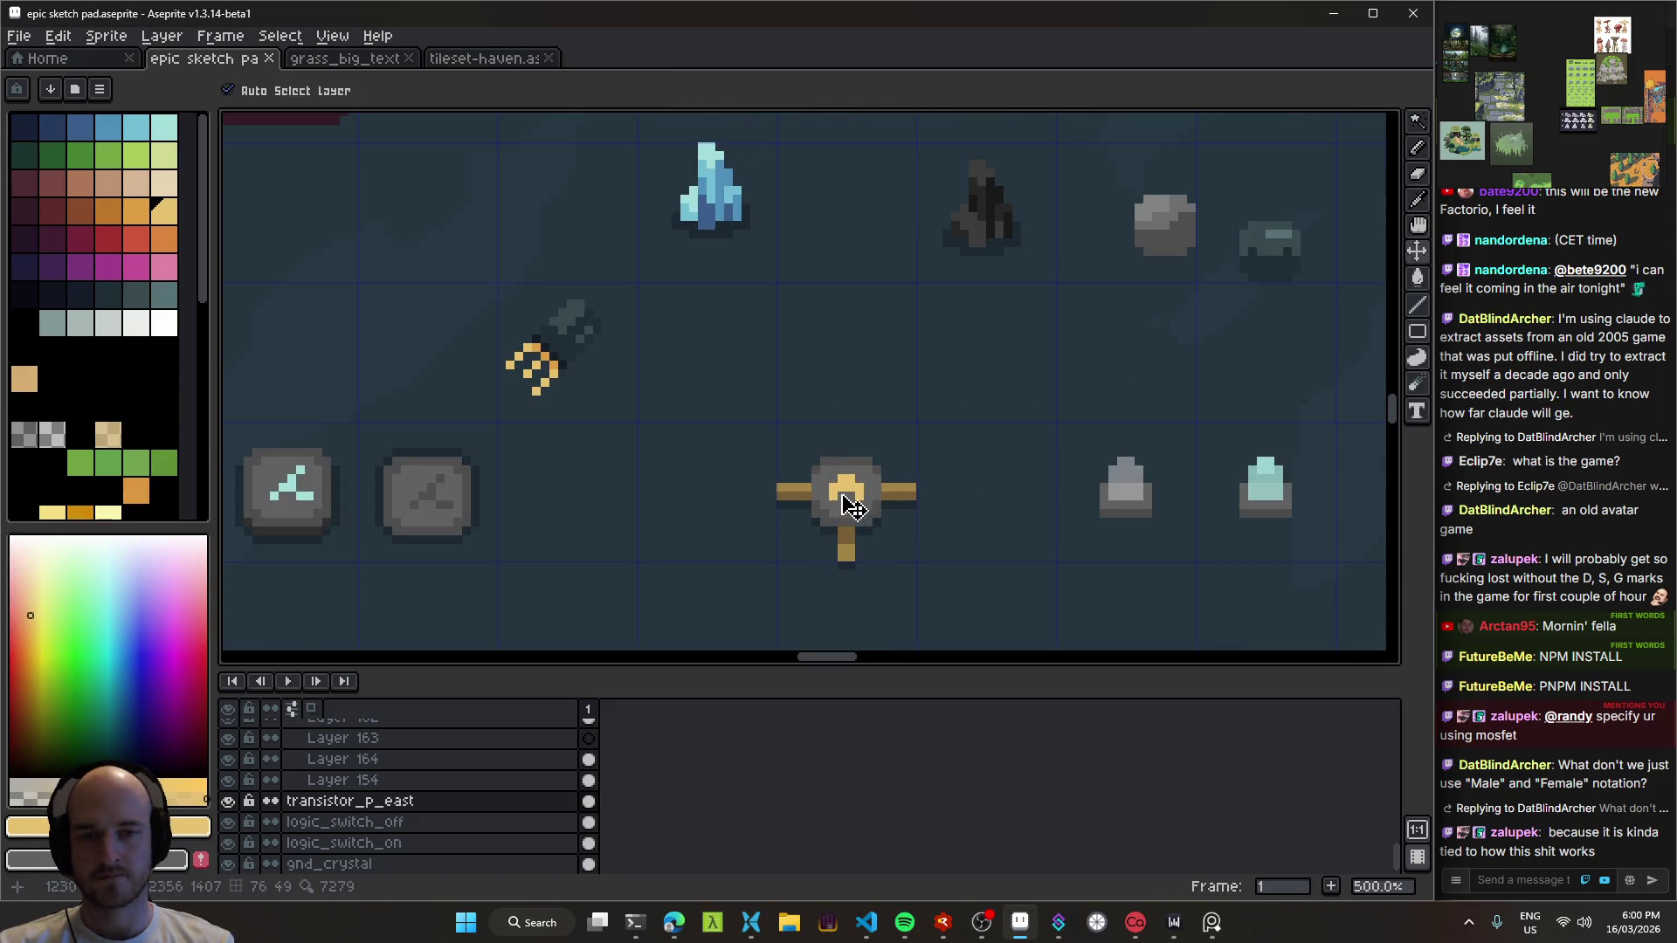
left_click_drag(852, 505, 710, 502)
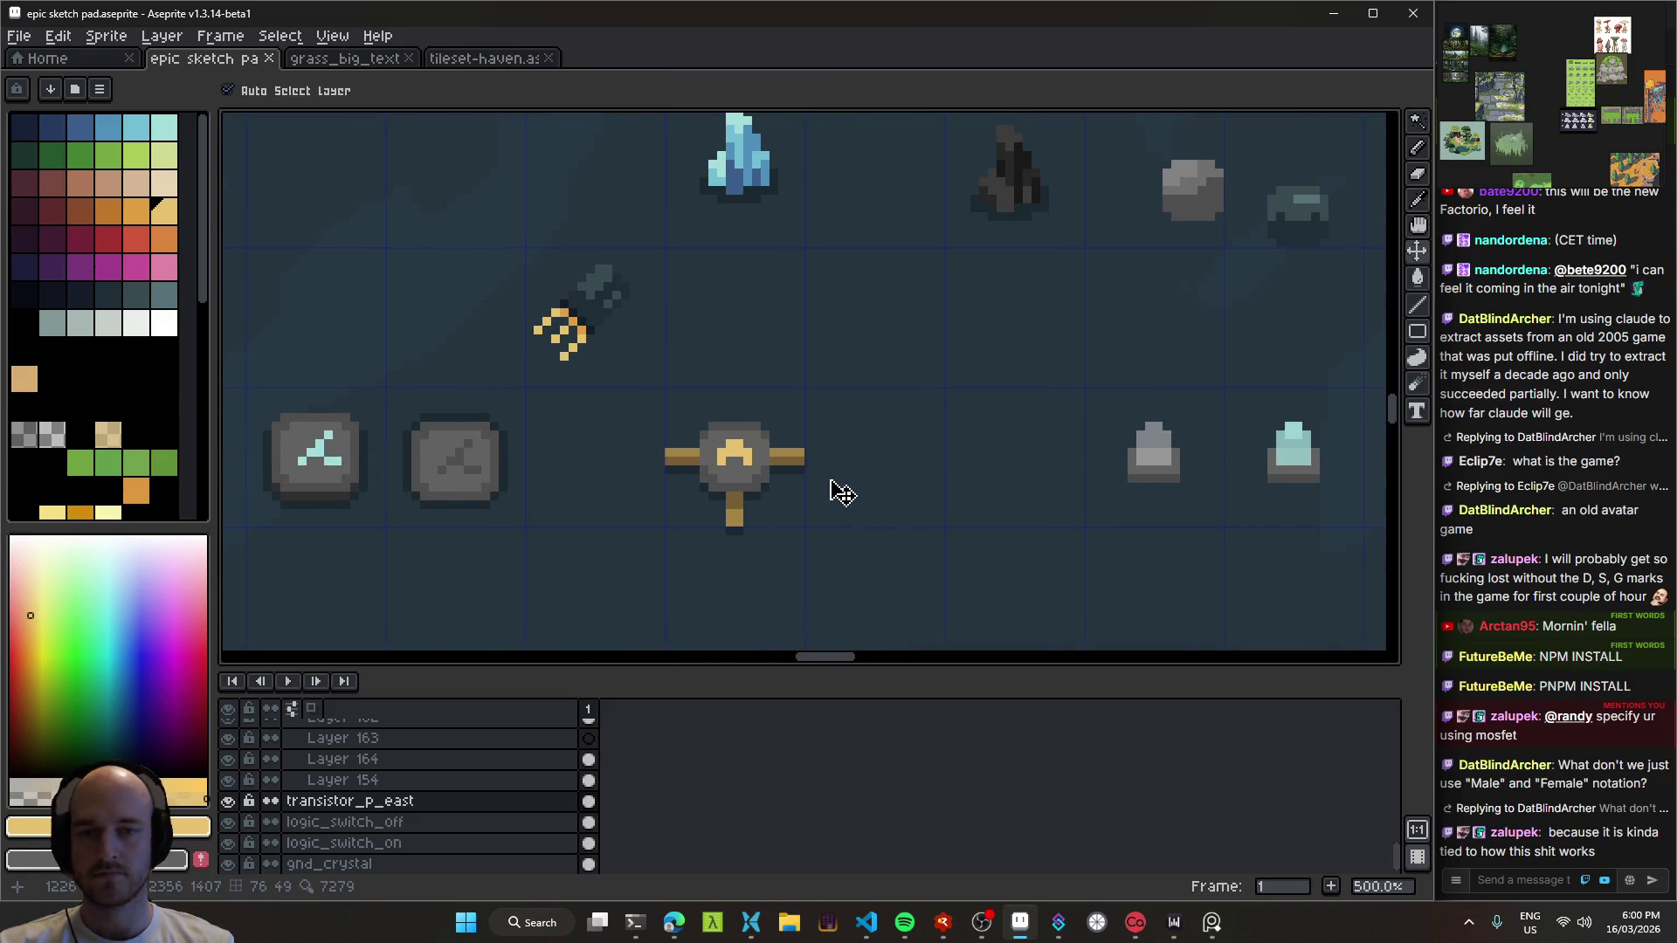
key("ctrl+s")
scroll(734, 449, "up", 4)
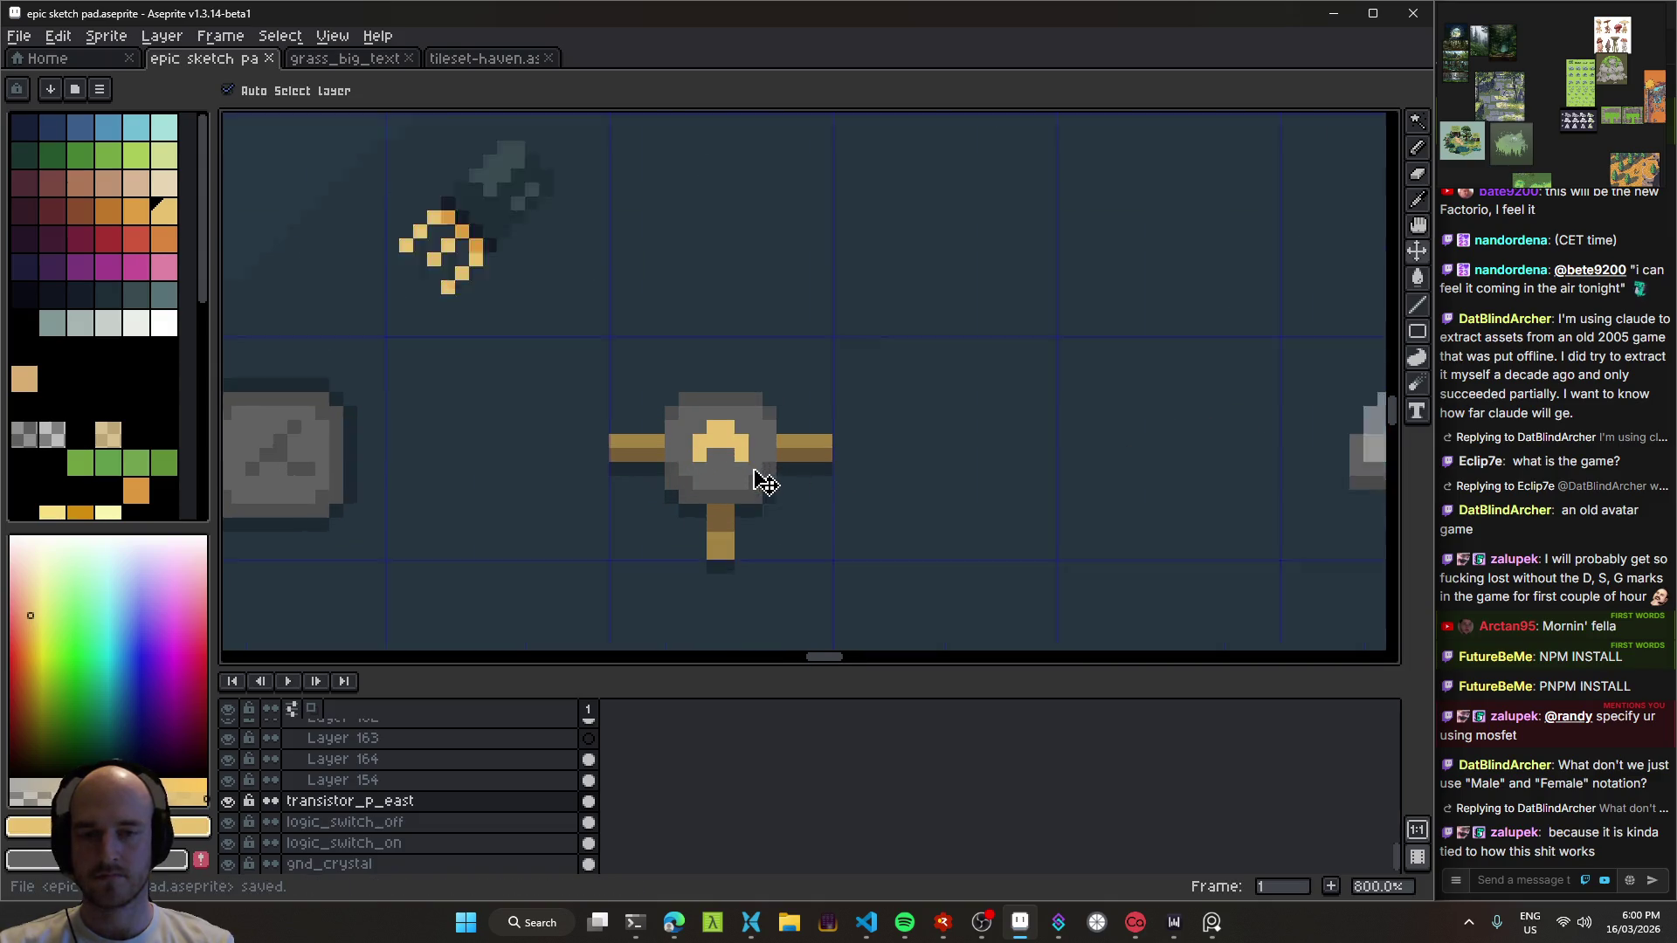
left_click_drag(727, 446, 760, 459)
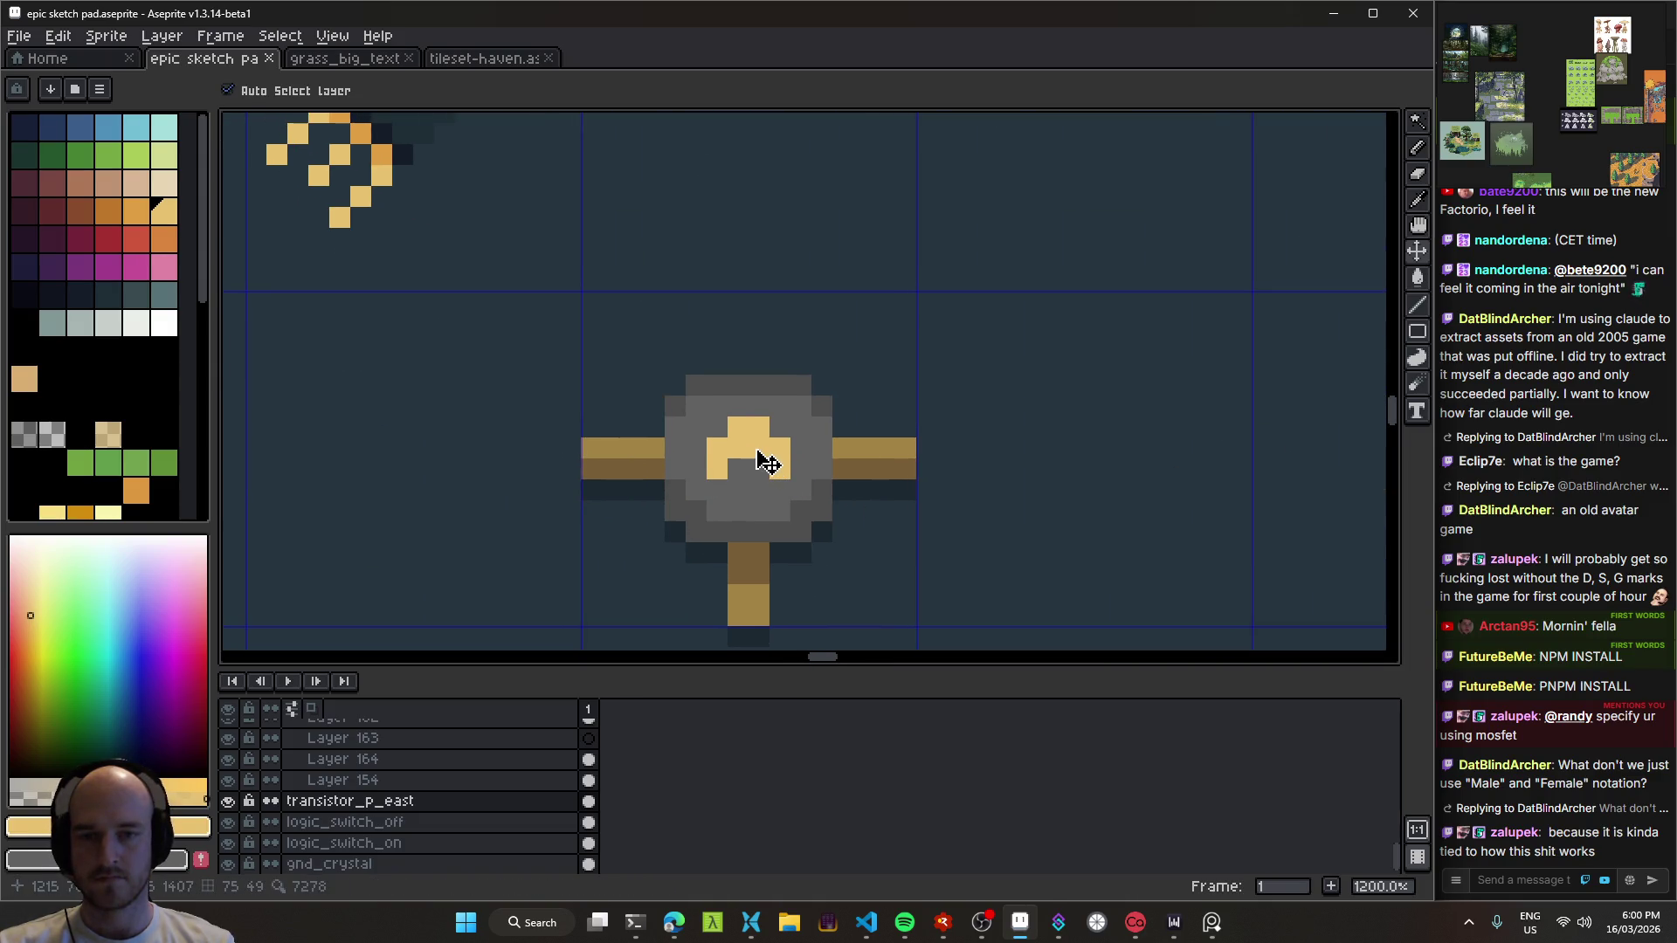
scroll(768, 463, "down", 5)
scroll(771, 465, "up", 3)
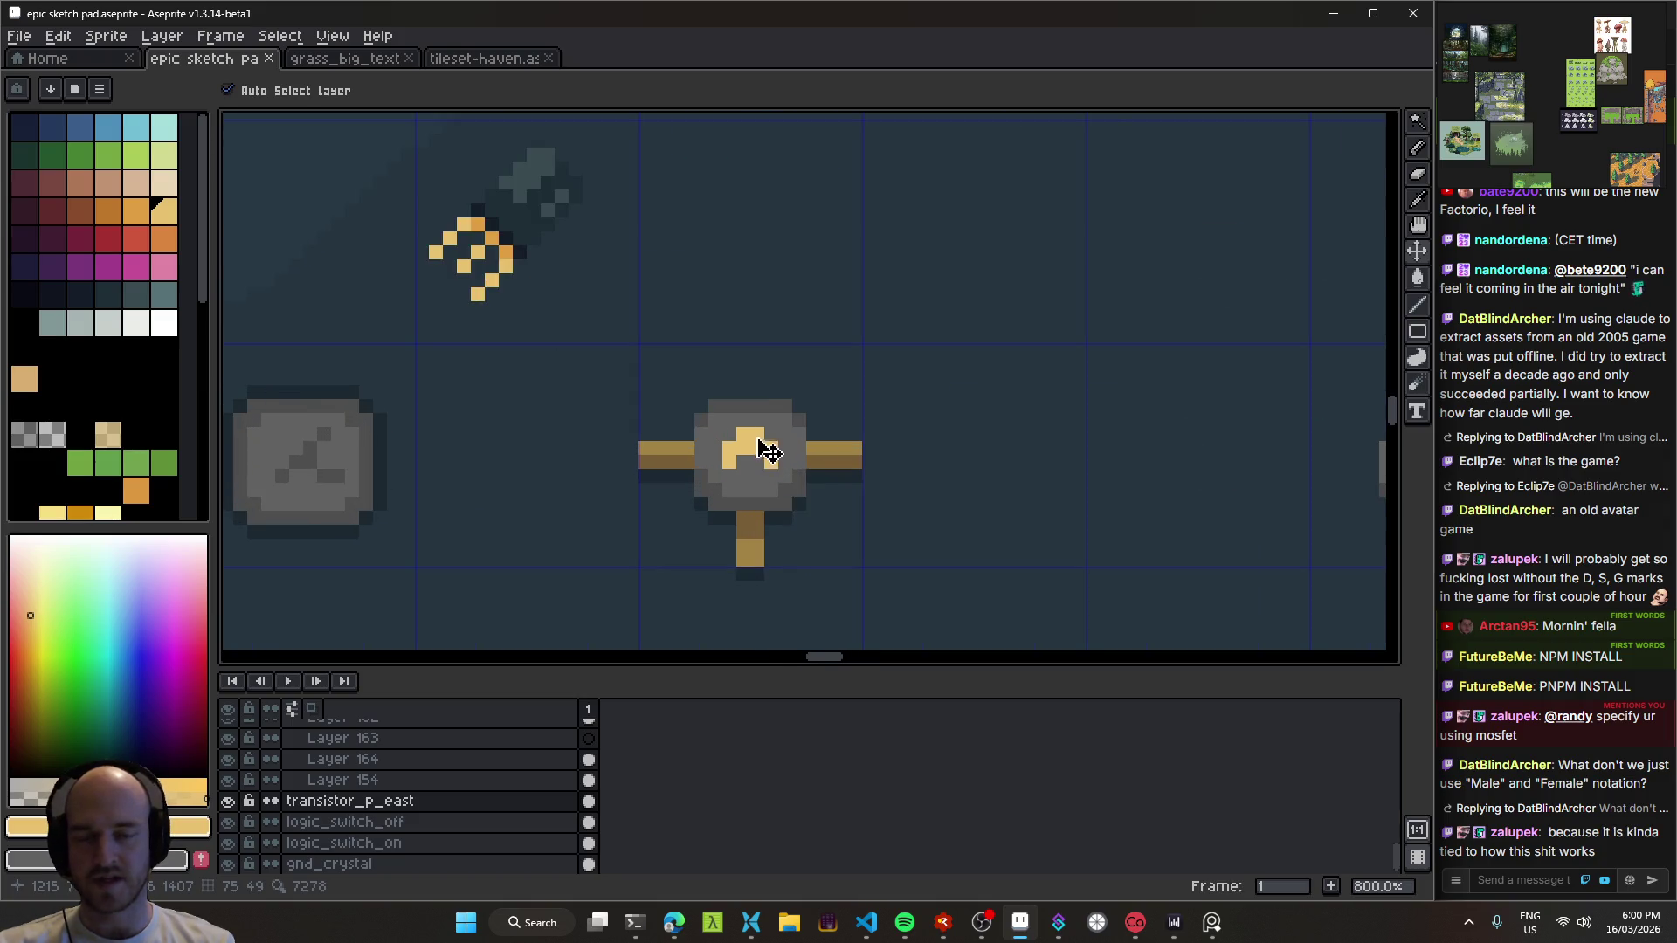
scroll(768, 450, "down", 4)
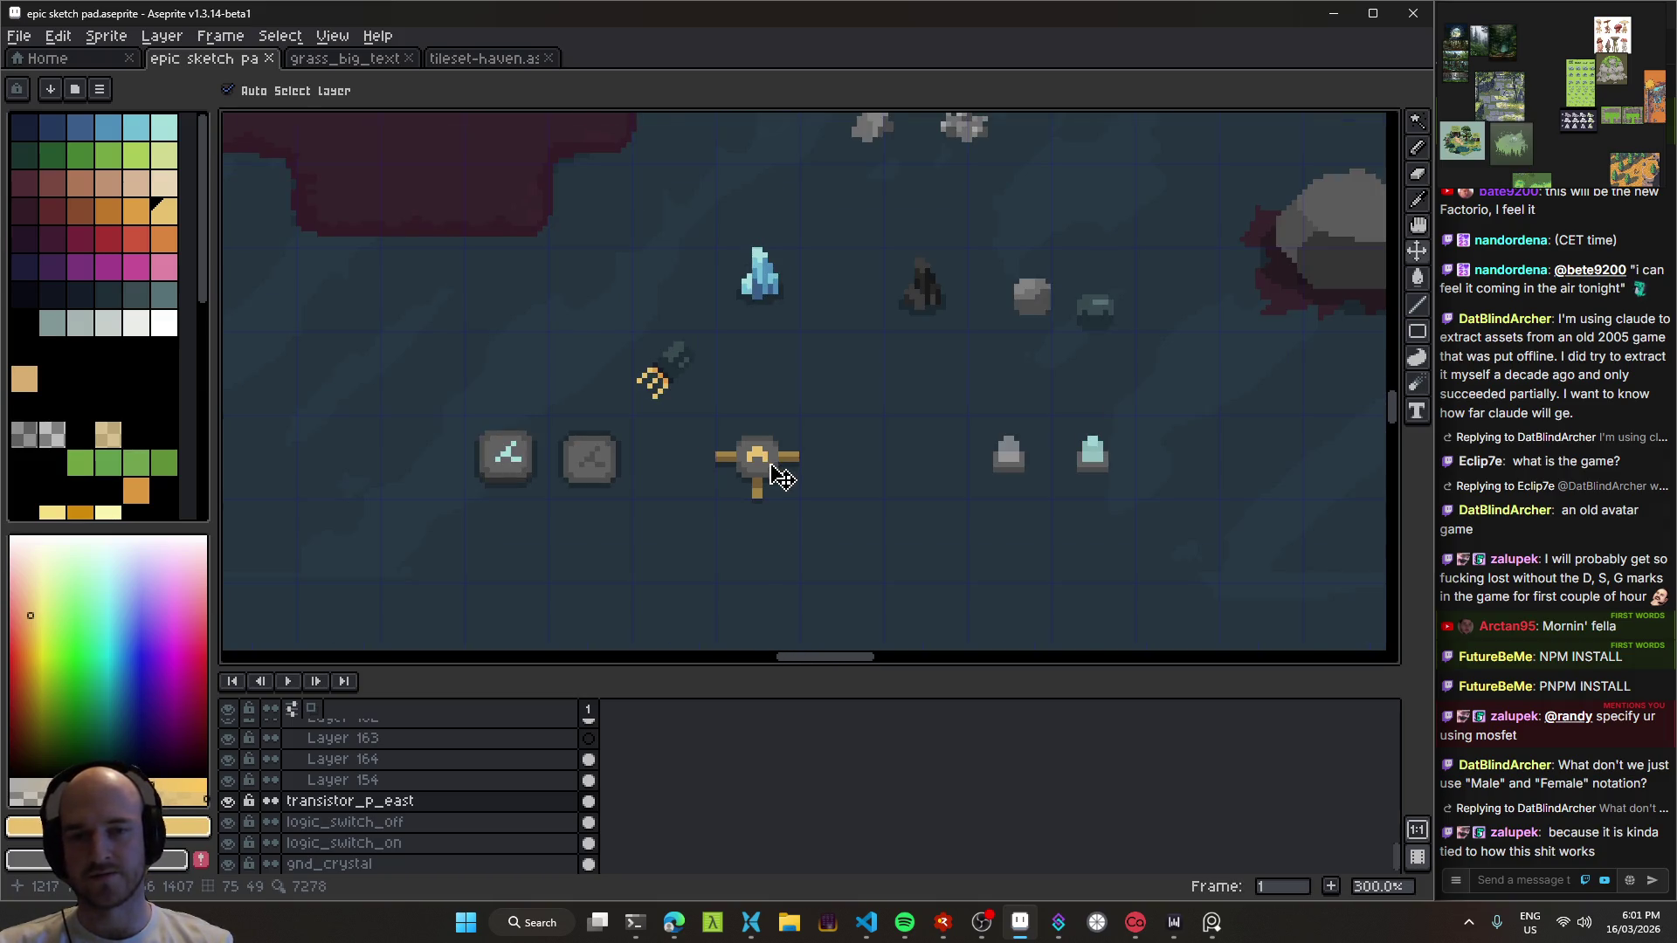
Step: Rename the layer to transistor_p_south in Layer Properties
key("shift+p")
left_click(899, 172)
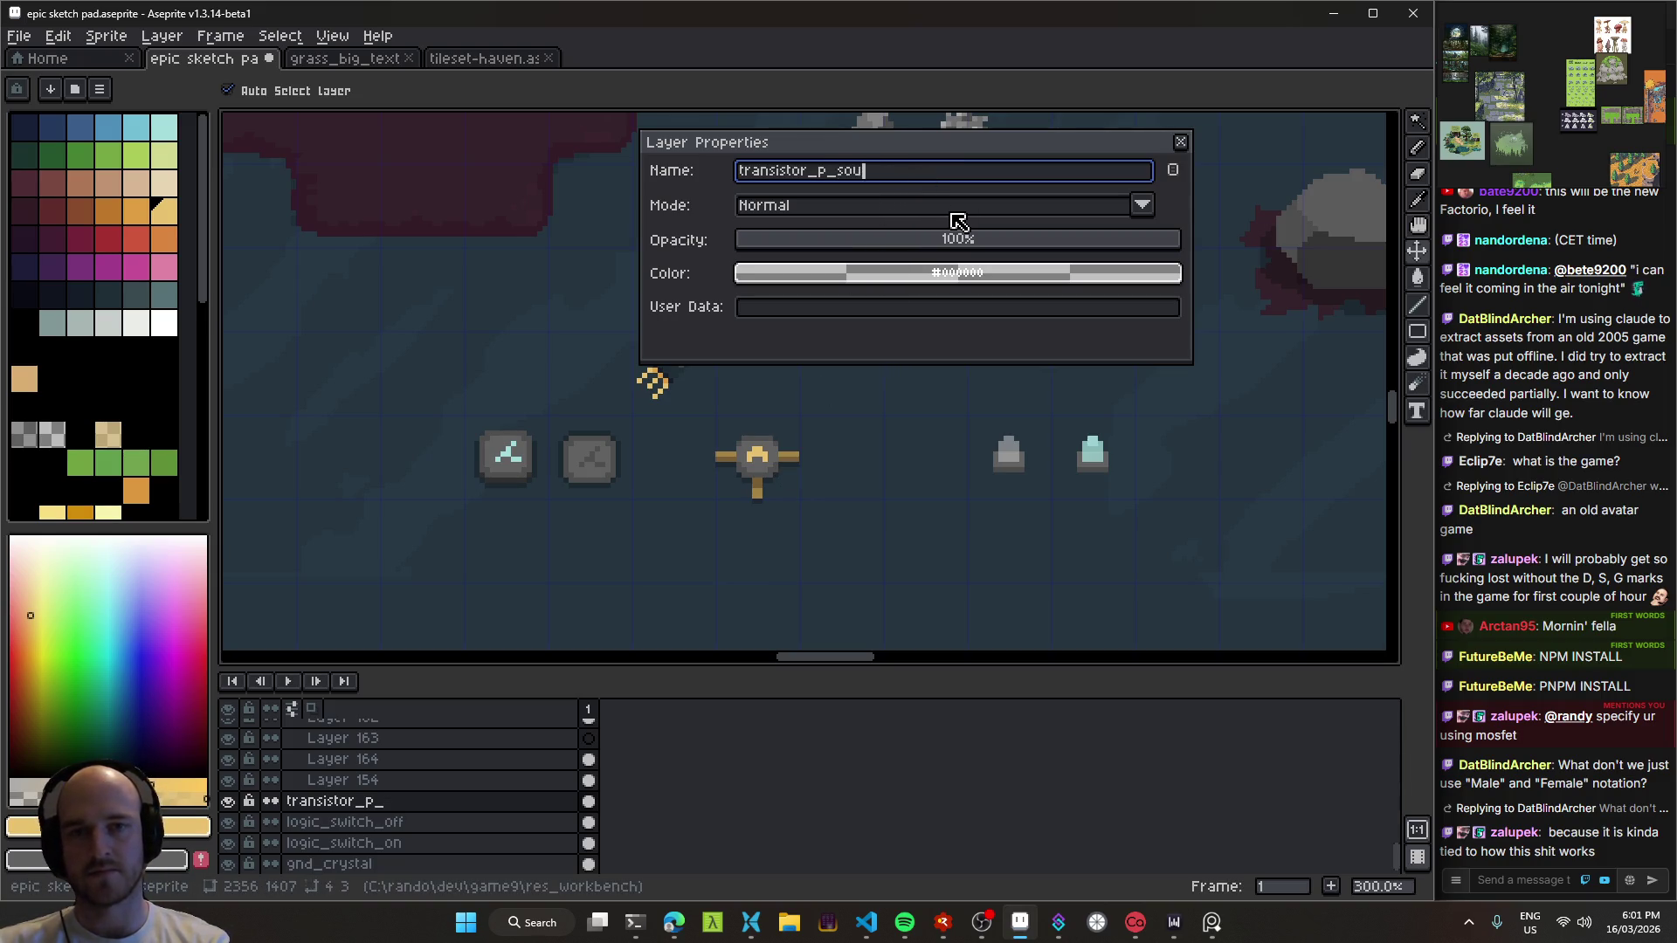
type("th")
key("Return")
Step: Move the P-channel transistor left beside the stone tiles and duplicate its layer
scroll(790, 432, "up", 4)
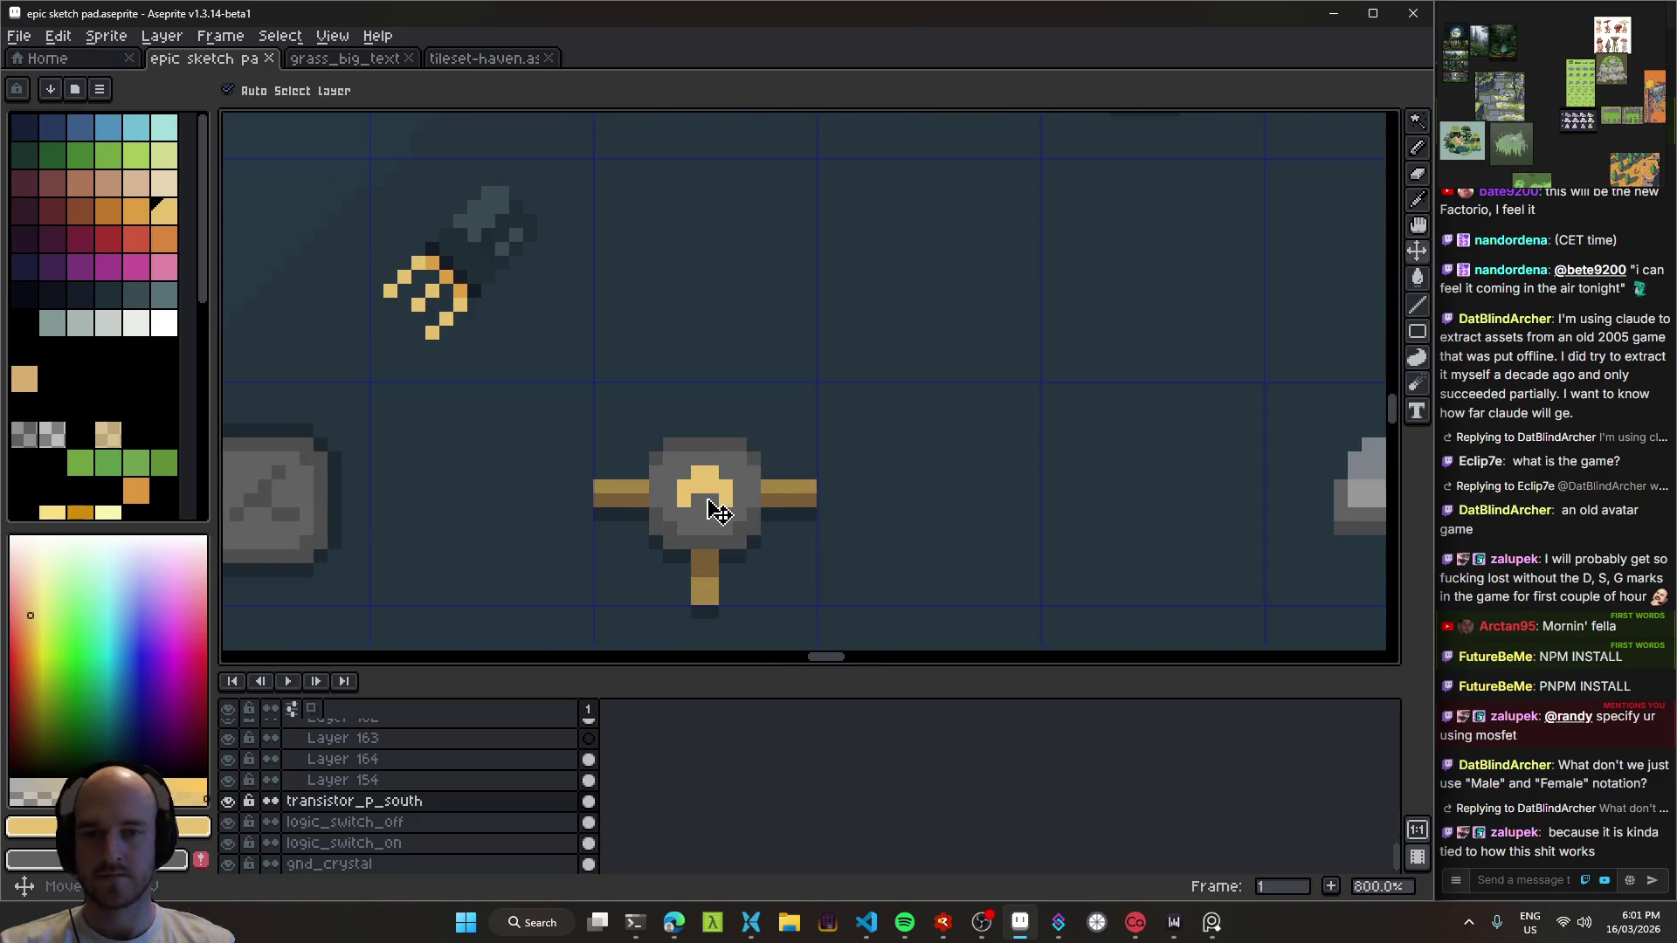
scroll(843, 436, "down", 2)
scroll(846, 412, "down", 4)
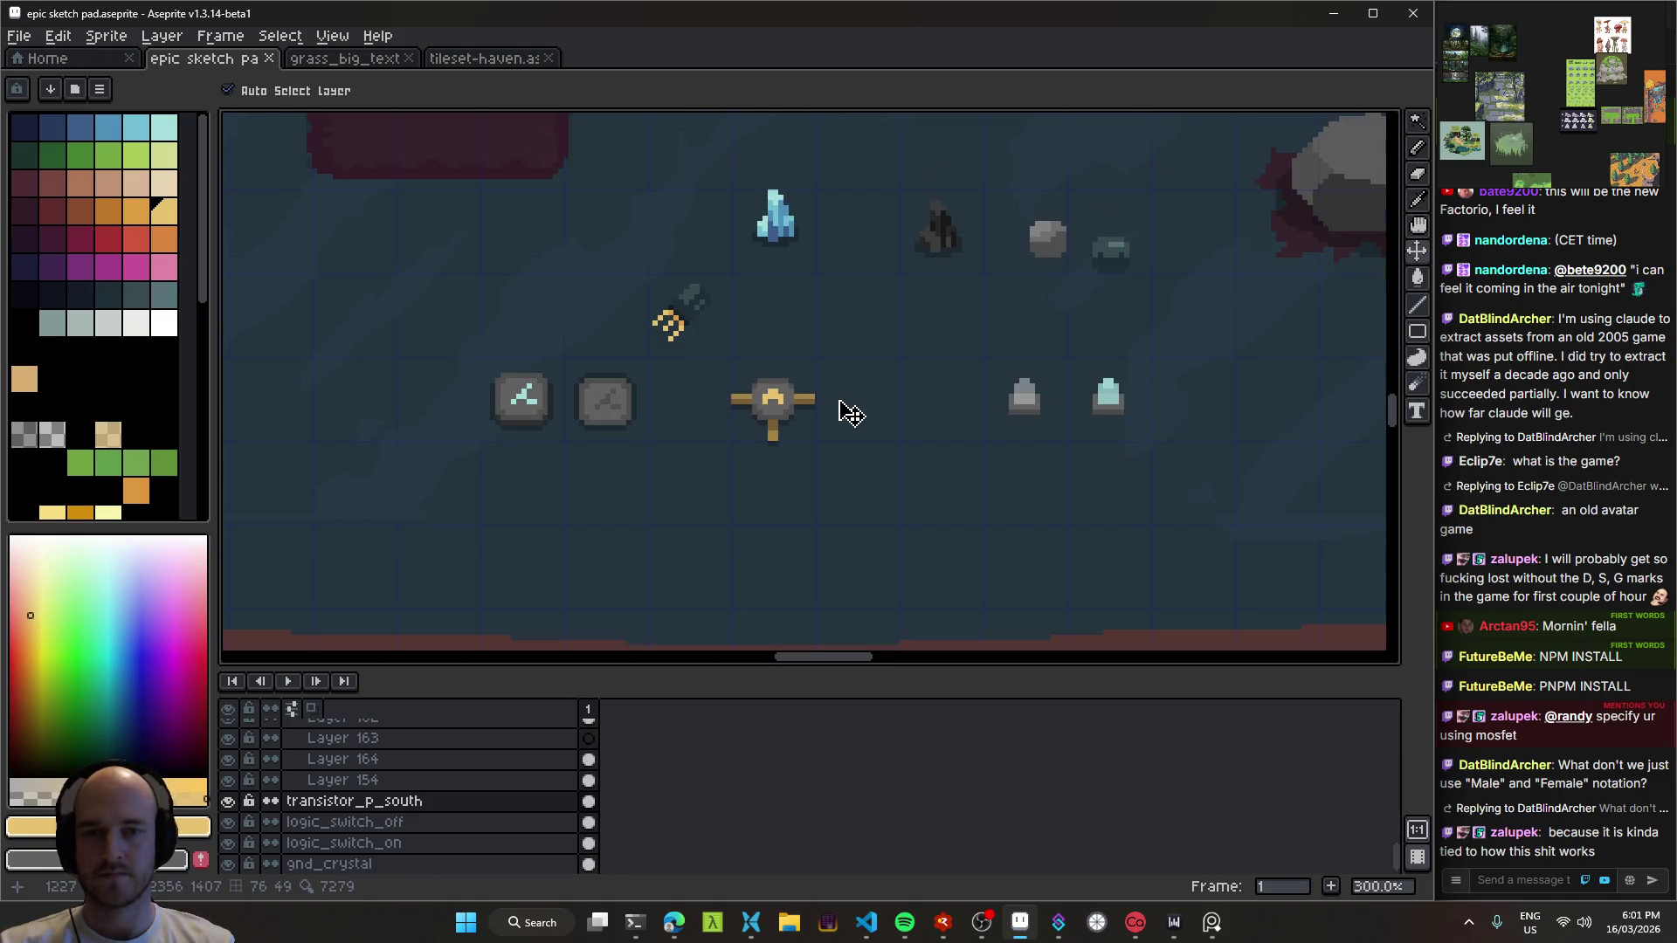
scroll(786, 419, "up", 4)
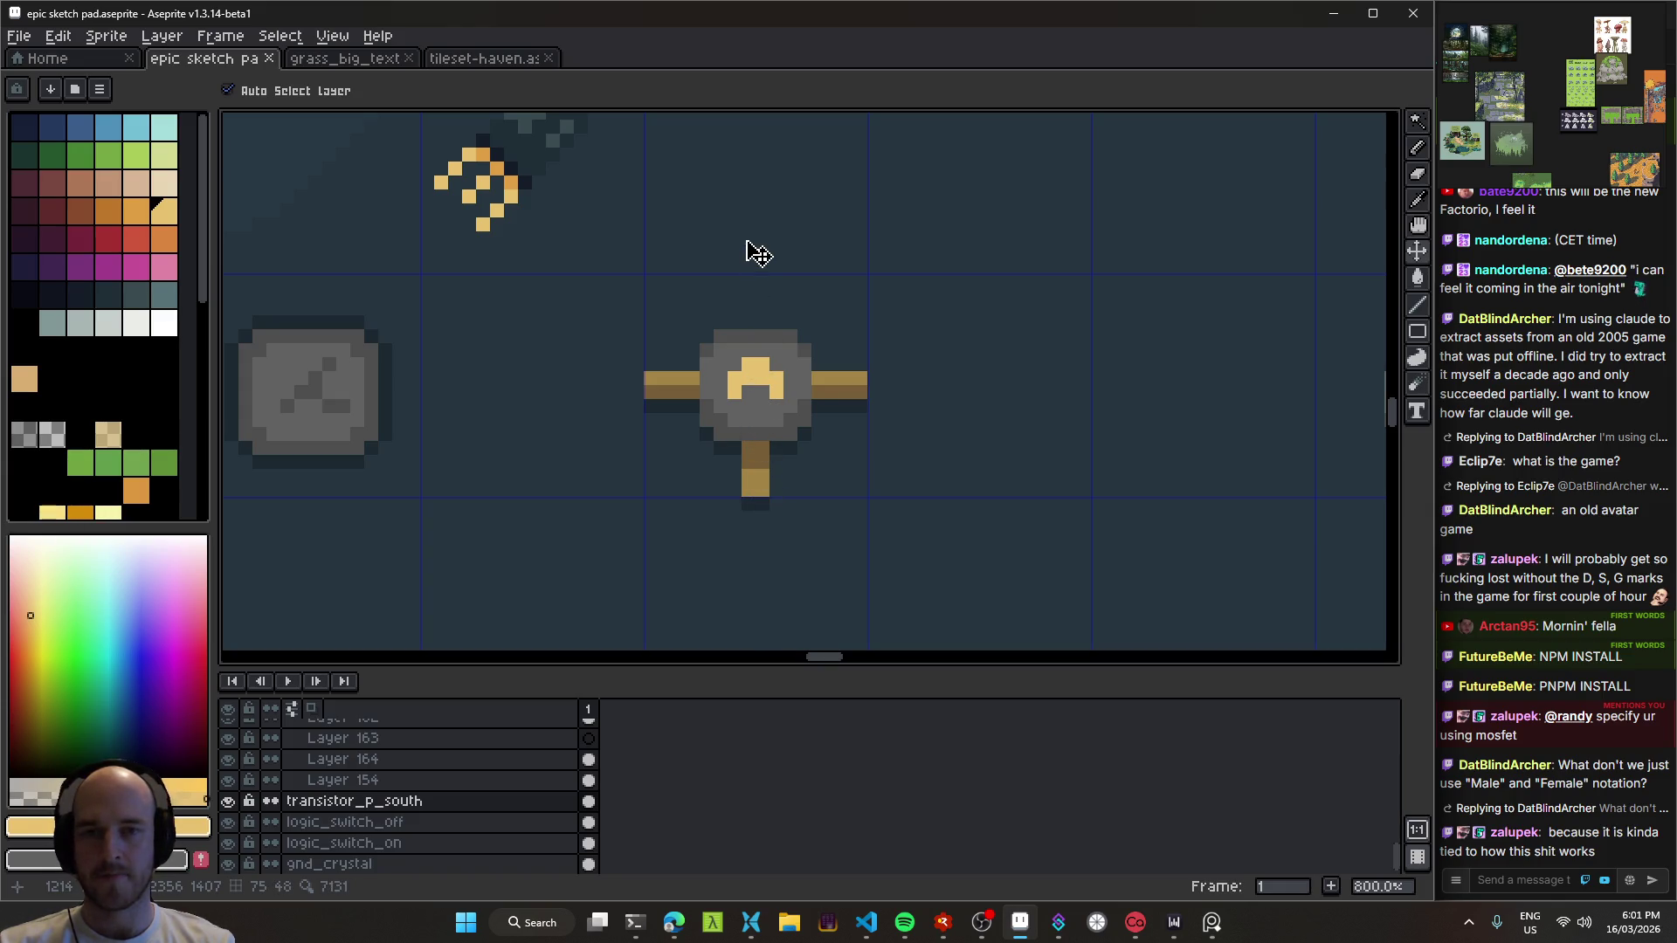
scroll(774, 462, "down", 3)
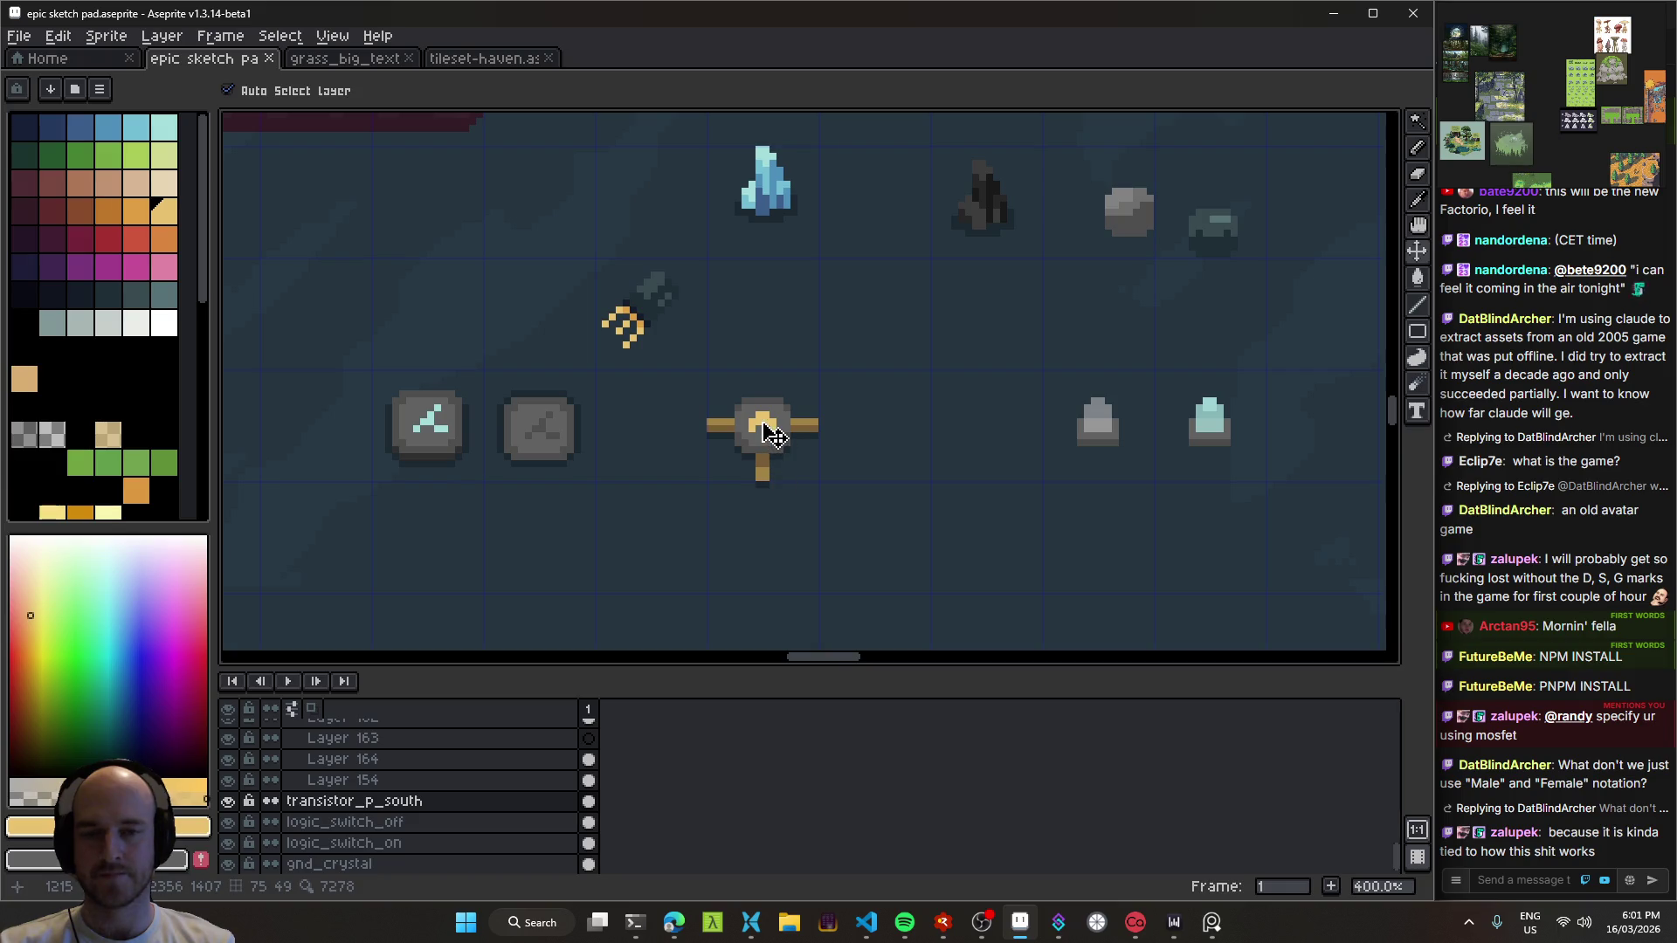
left_click_drag(764, 437, 646, 440)
mouse_move(763, 449)
left_mouse_down()
mouse_move(850, 457)
mouse_move(778, 454)
left_mouse_up()
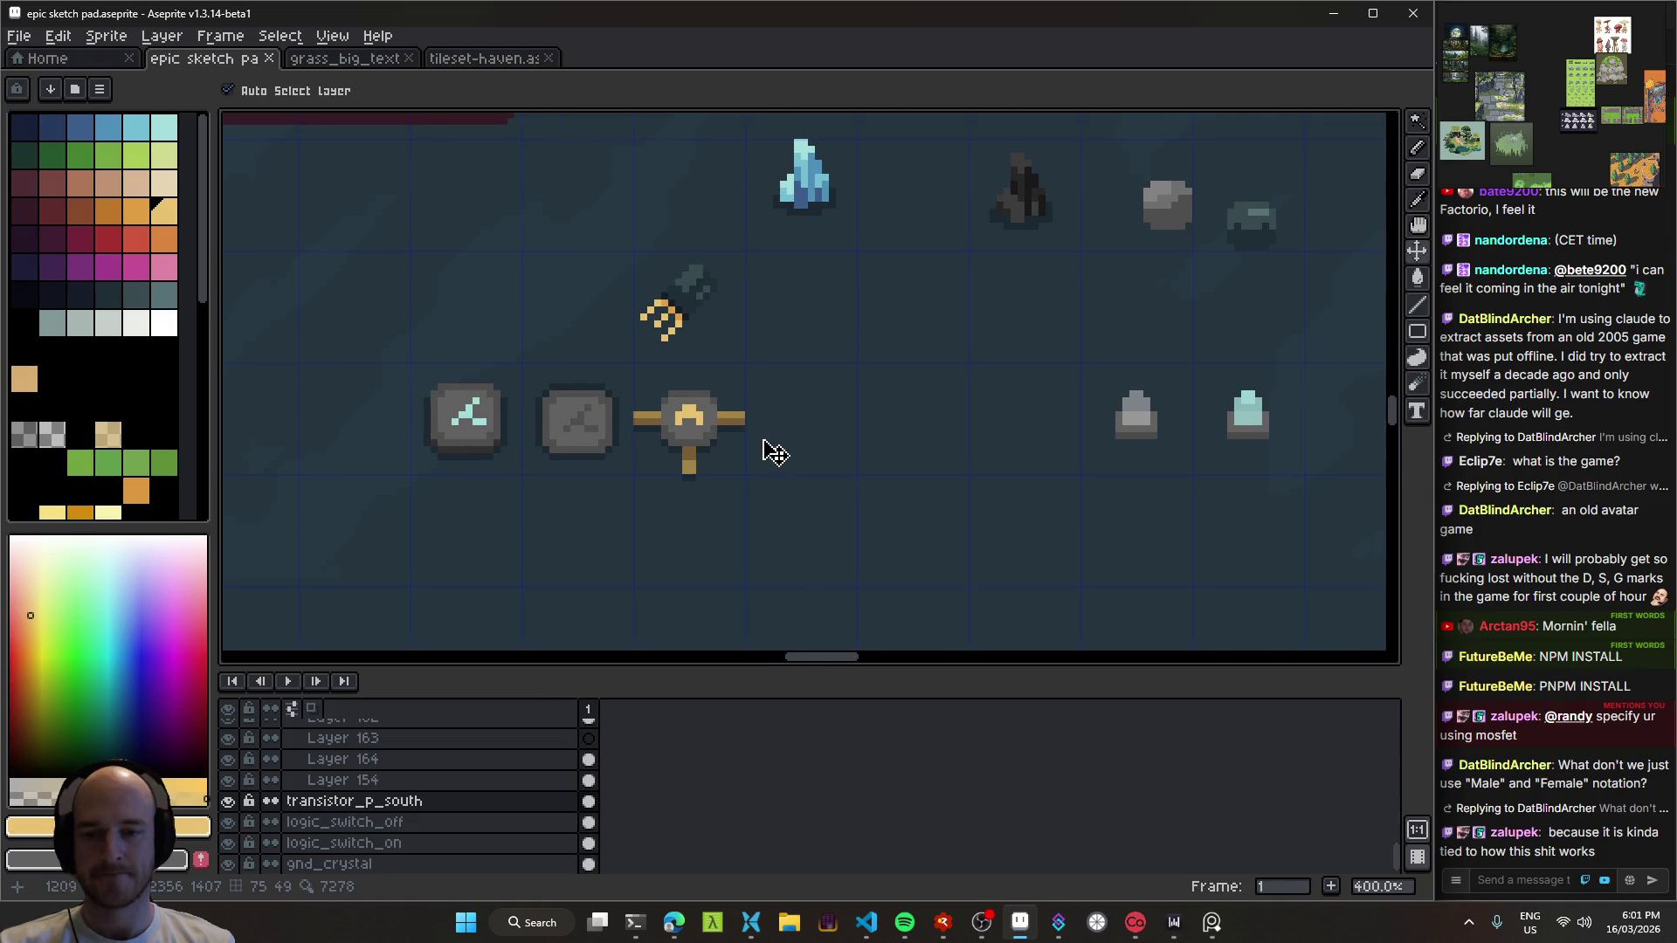
scroll(751, 472, "up", 2)
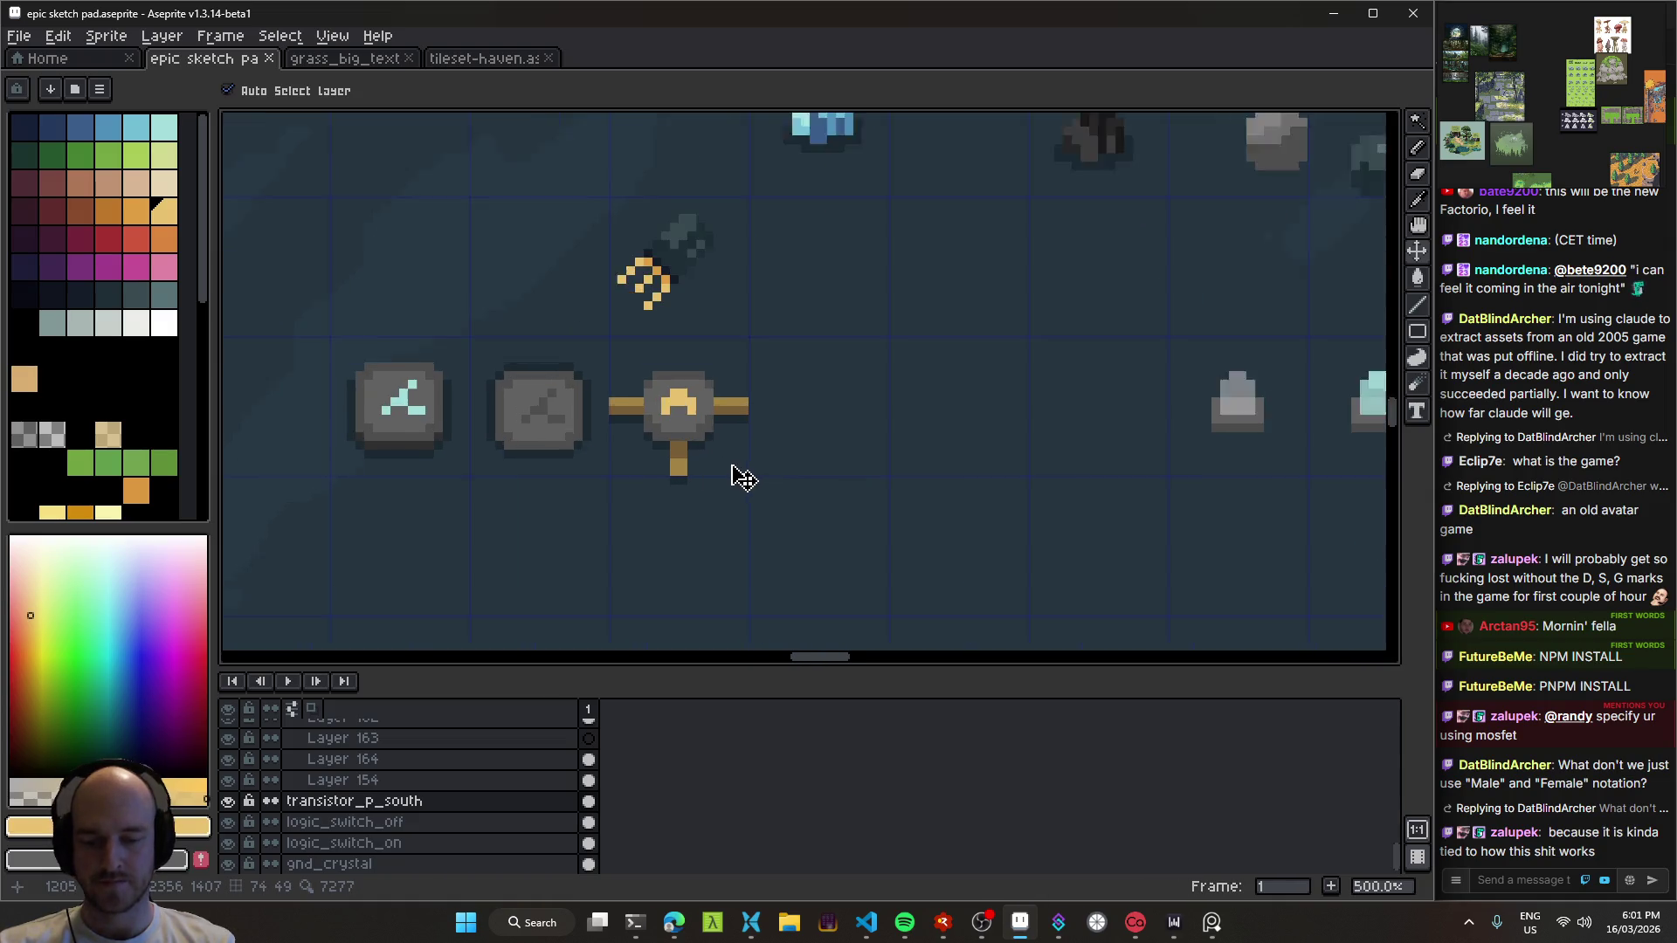
right_click(402, 802)
left_click(441, 827)
Step: Move the copy right, rename its layer transistor_n_south, and save
mouse_move(697, 428)
left_mouse_down()
mouse_move(1040, 427)
mouse_move(847, 460)
left_mouse_up()
key("shift+p")
key("End")
key("BackSpace")
key("BackSpace")
key("BackSpace")
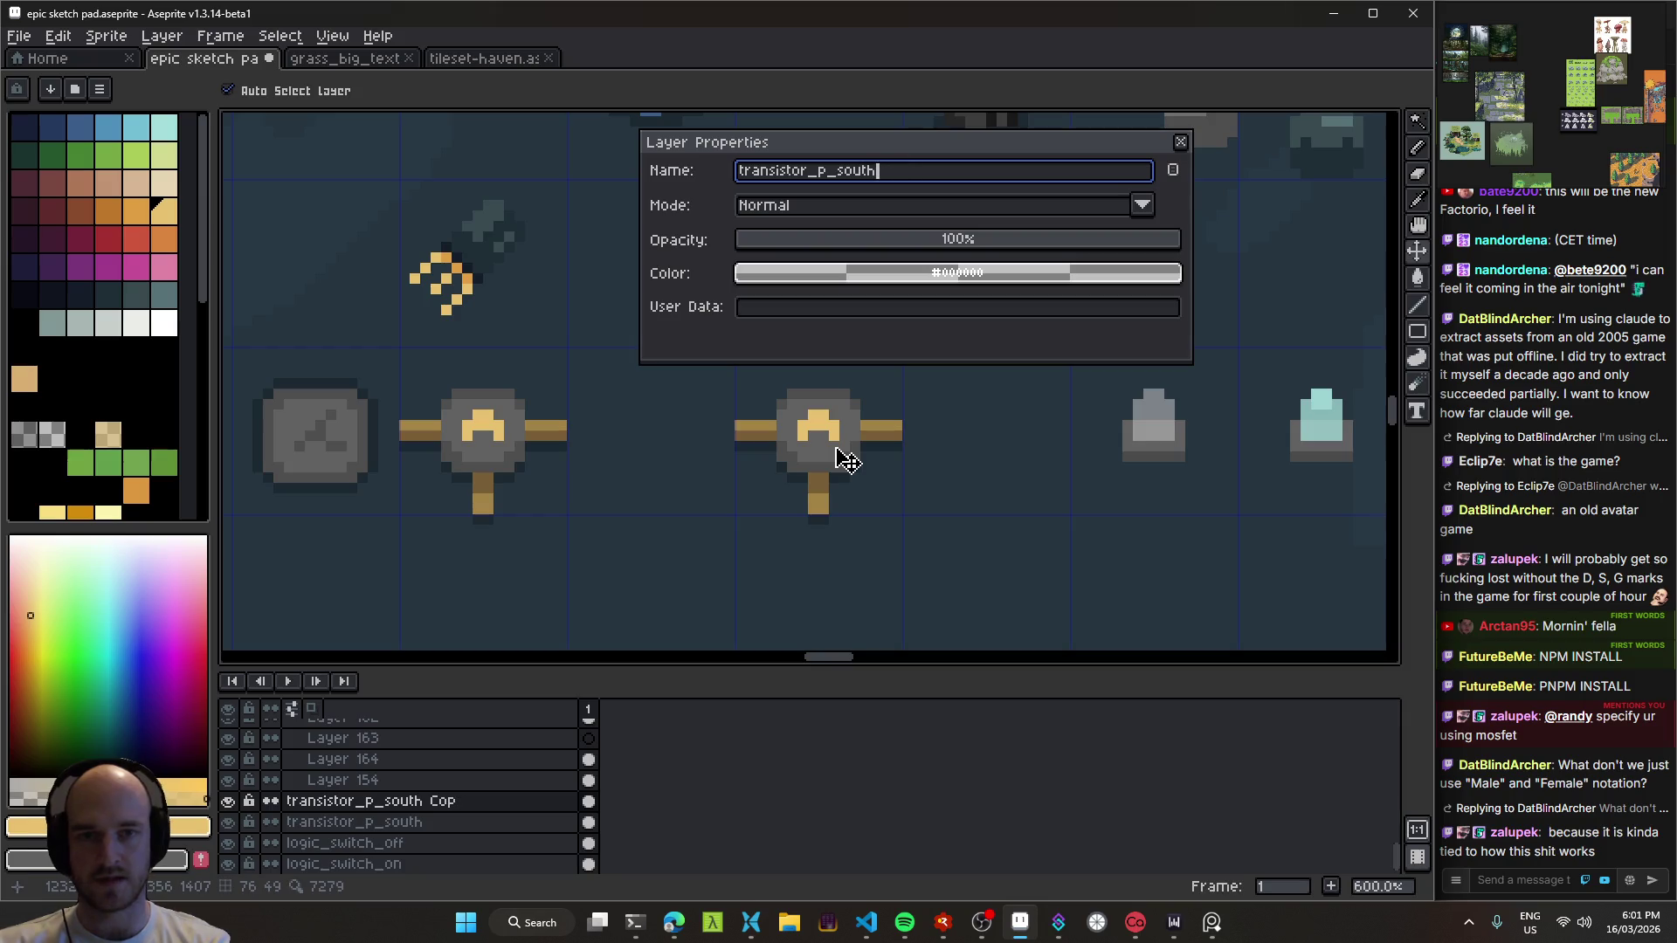
key("BackSpace")
key("BackSpace")
key("BackSpace")
type("n_south")
key("Return")
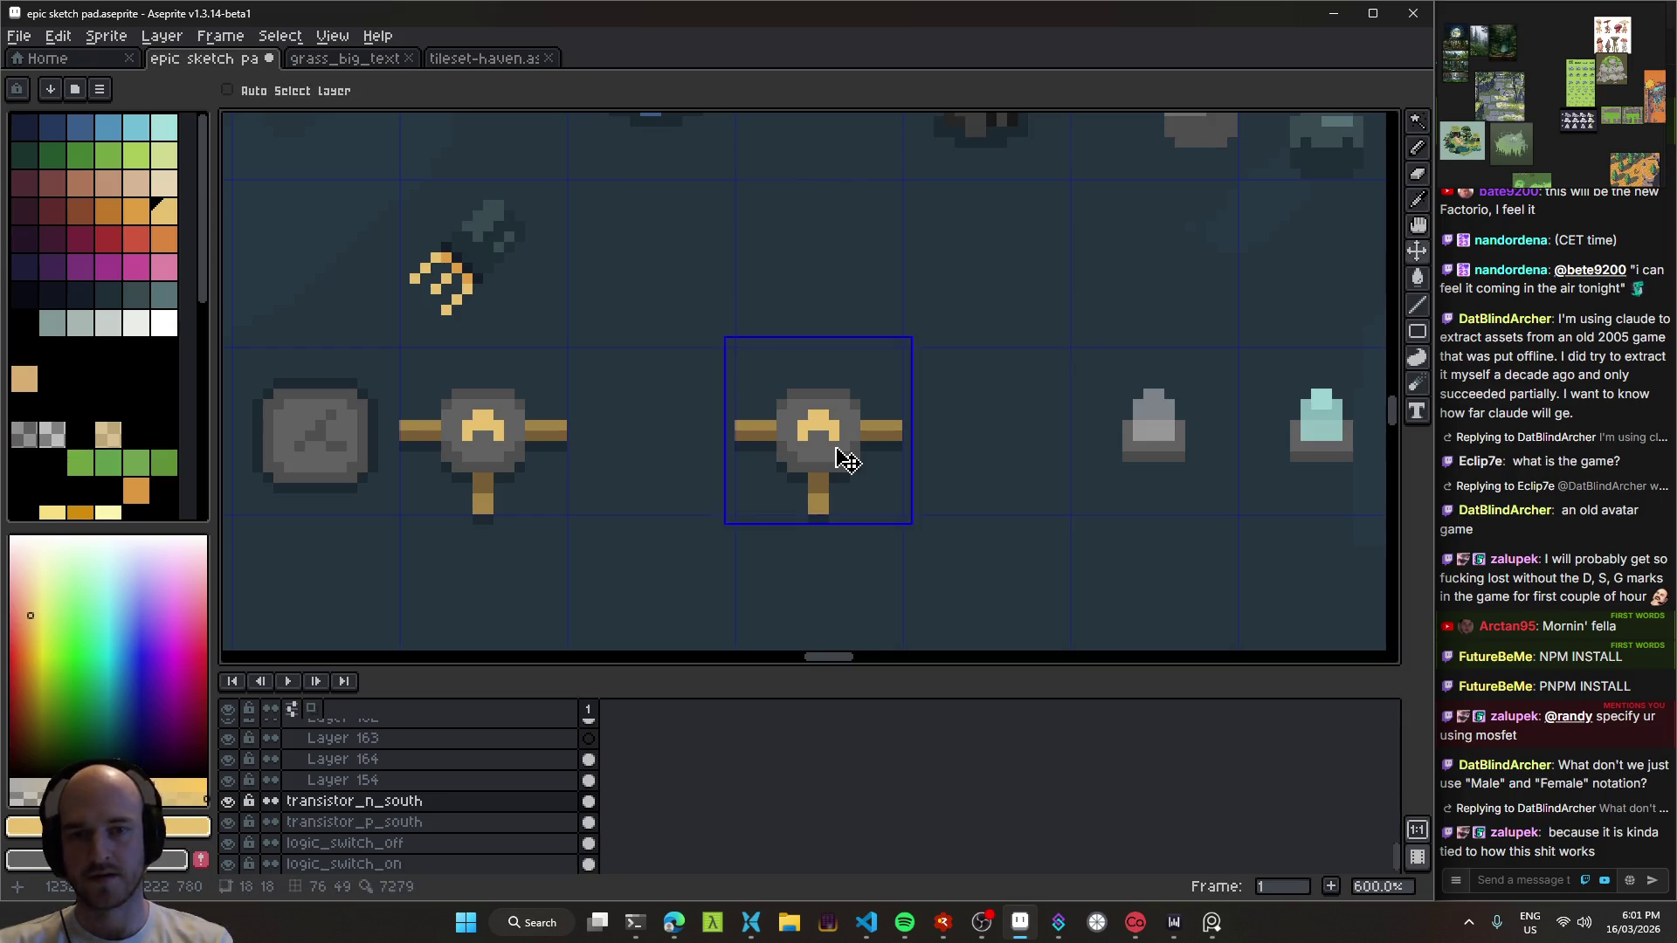
key("ctrl+s")
Step: Bucket-fill the old gold centre mark with the body's grey
scroll(795, 454, "up", 4)
left_click(891, 411, "alt")
key("g")
left_click(891, 367)
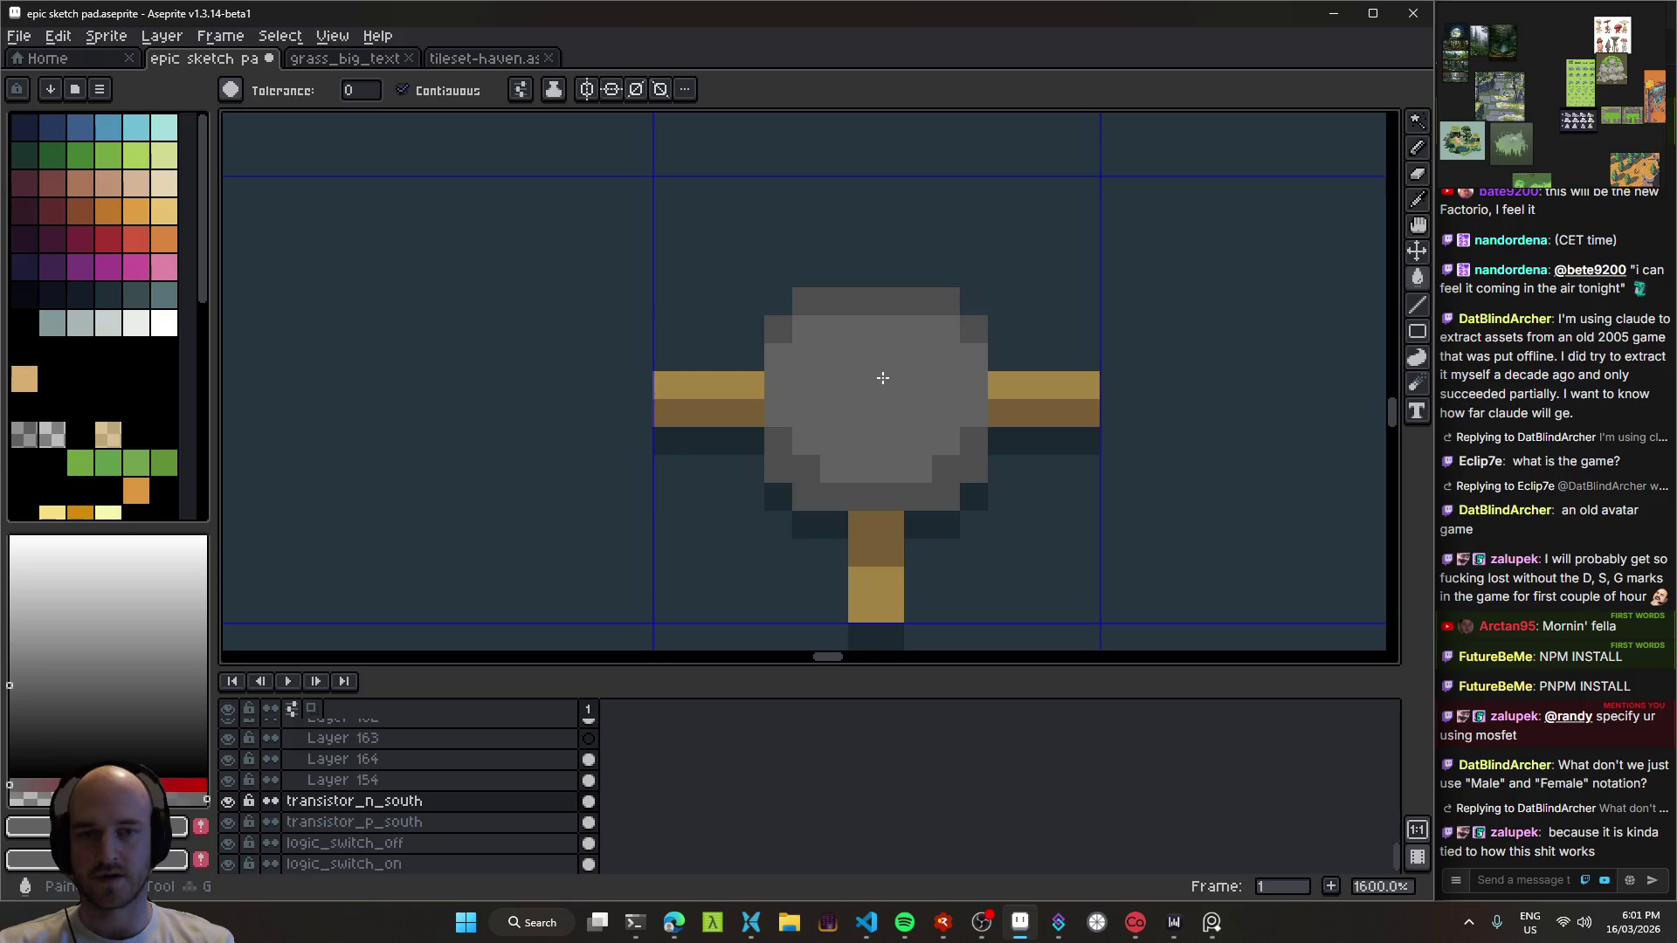
scroll(714, 406, "down", 3)
Step: Pencil a new light-gold centre mark on the N-channel sprite and save
left_click(349, 398, "alt")
key("b")
scroll(823, 400, "up", 5)
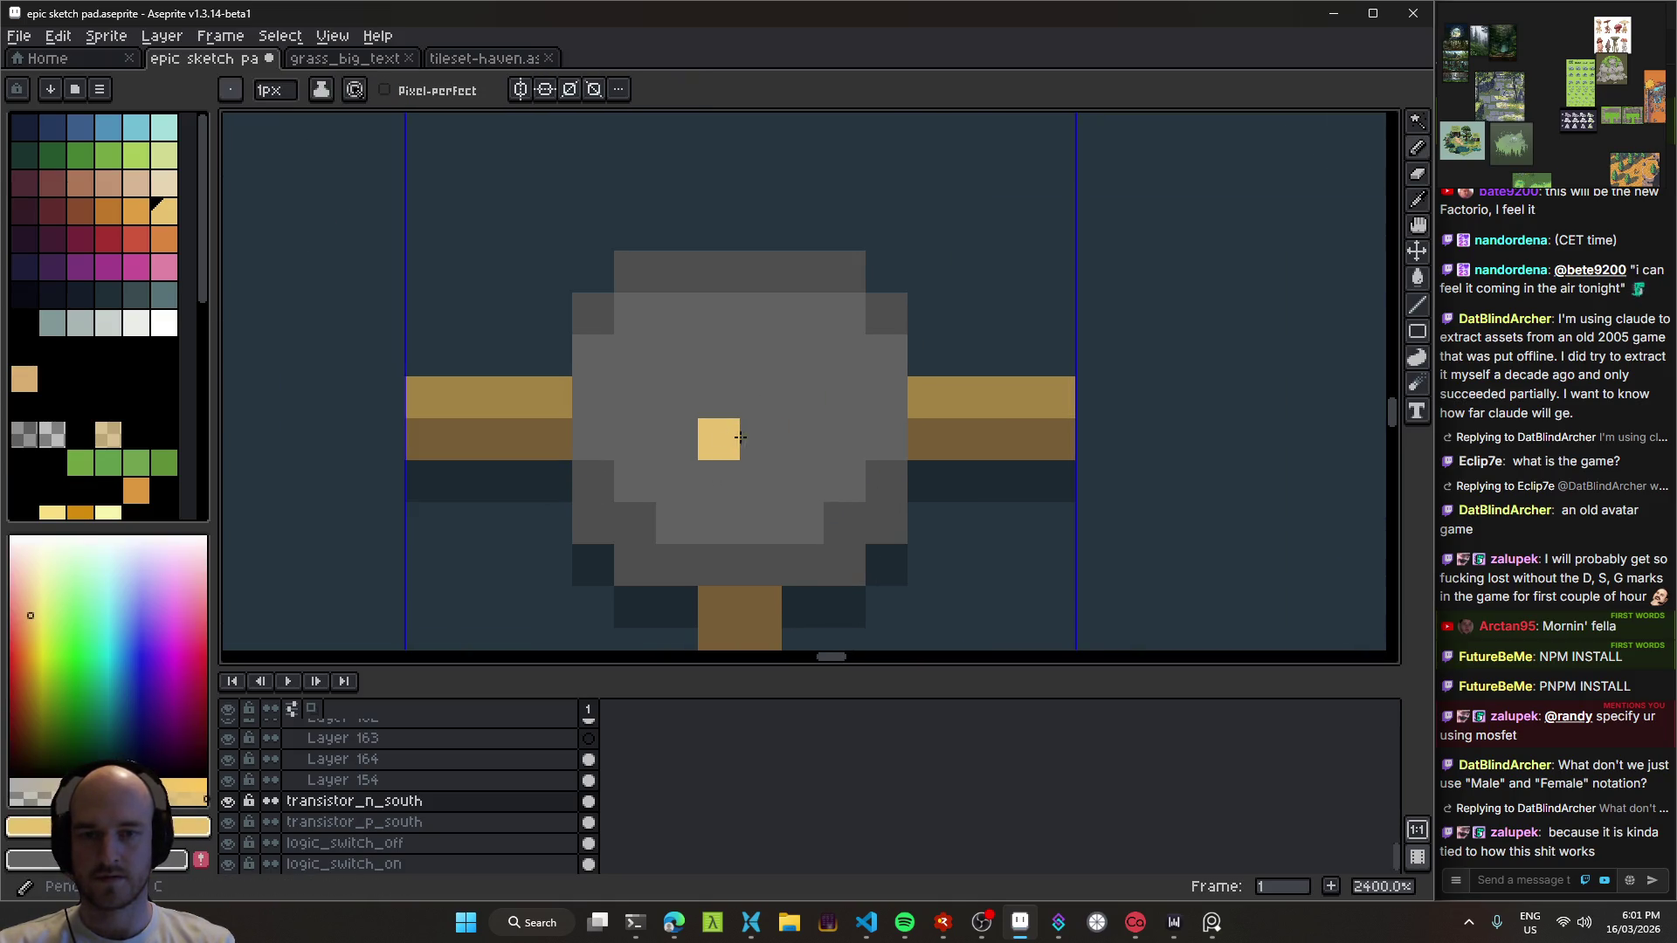
left_click_drag(719, 440, 761, 440)
left_click(677, 356)
mouse_move(803, 355)
left_mouse_down()
mouse_move(845, 397)
mouse_move(797, 381)
mouse_move(704, 396)
left_mouse_up()
key("ctrl+z")
scroll(704, 396, "down", 8)
key("ctrl+s")
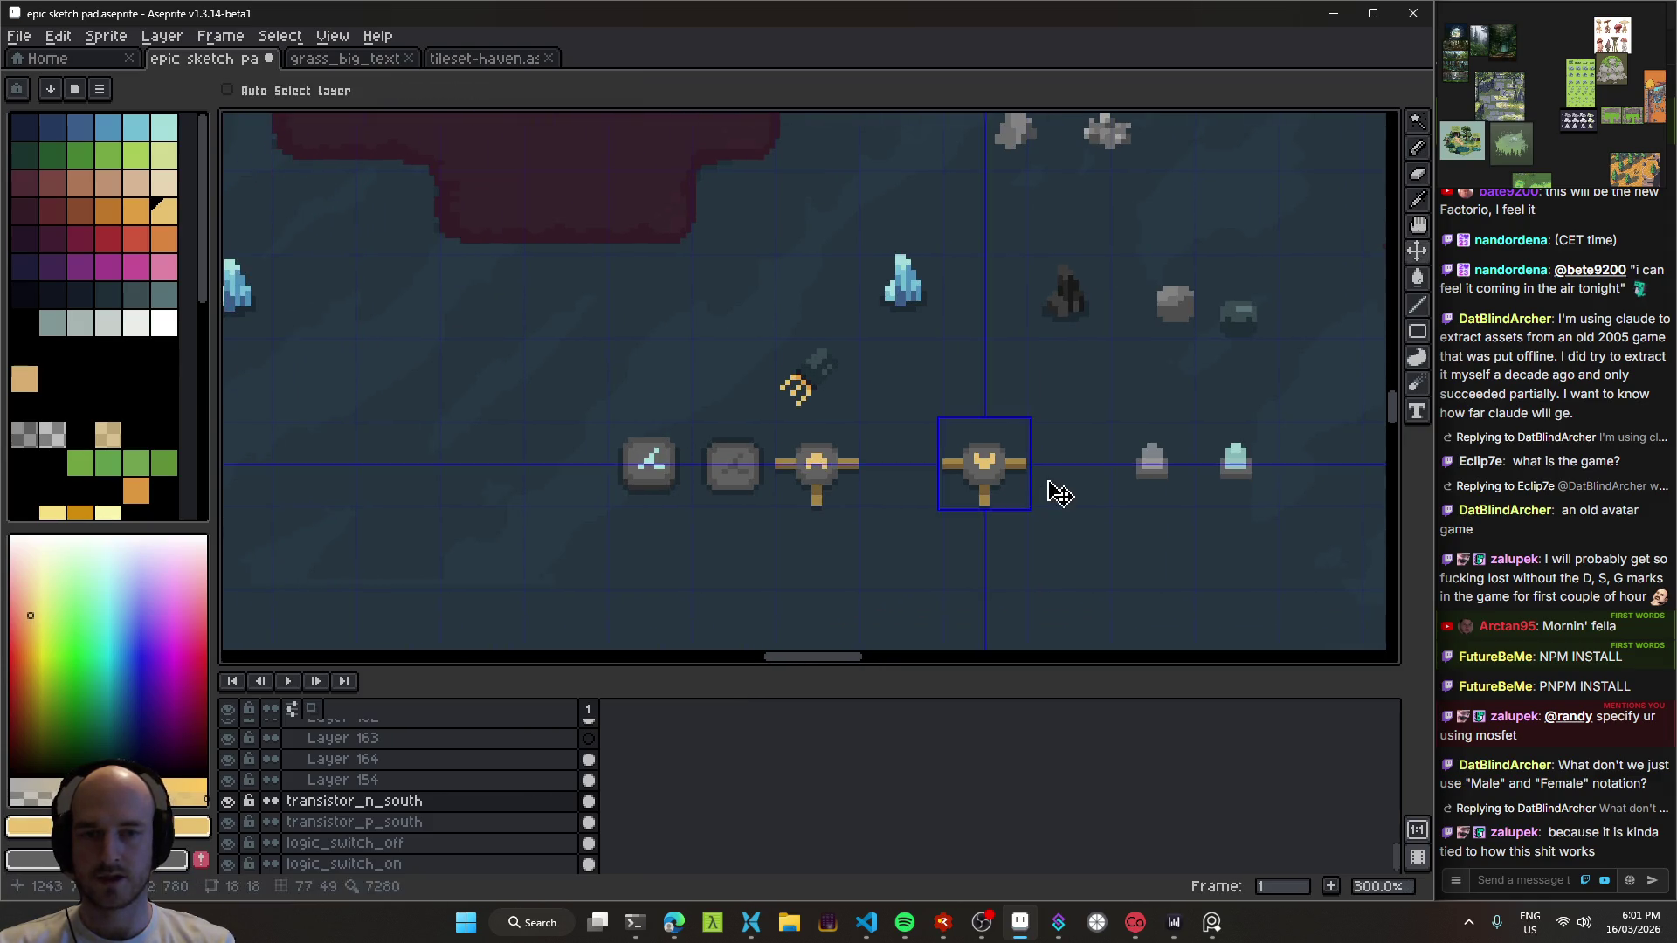
Step: Pan the map and make the P-channel transistor layer active with the Move tool
scroll(1099, 459, "down", 1)
mouse_move(1010, 472)
left_mouse_down()
mouse_move(1099, 458)
mouse_move(1059, 456)
left_mouse_up()
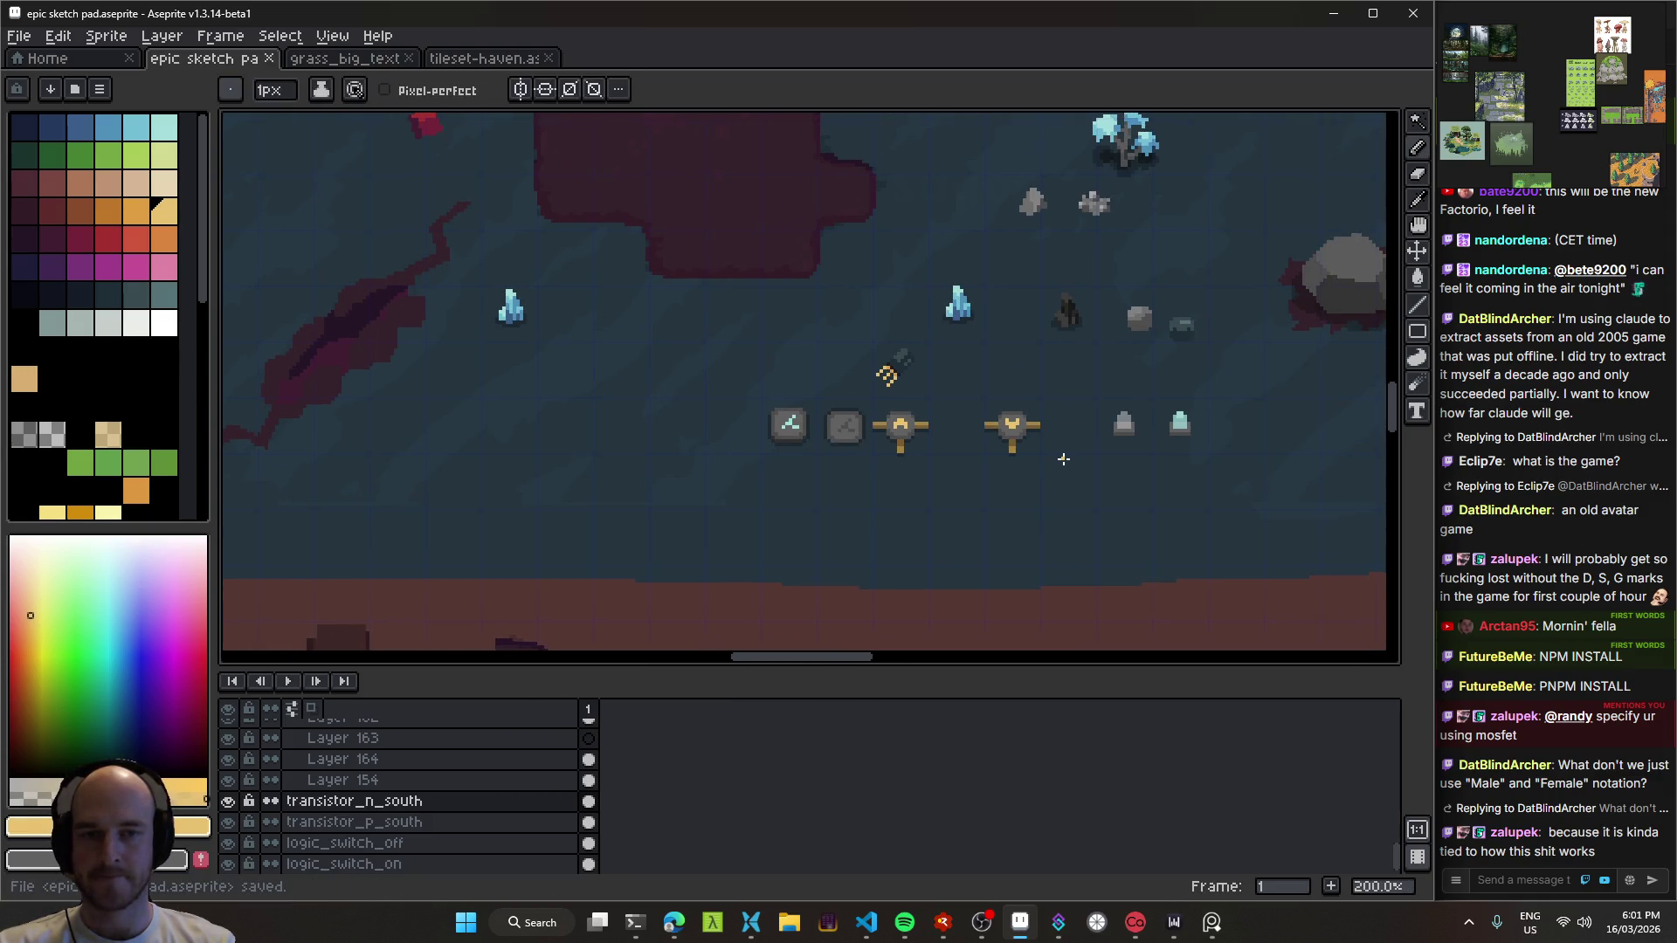
scroll(1061, 456, "up", 4)
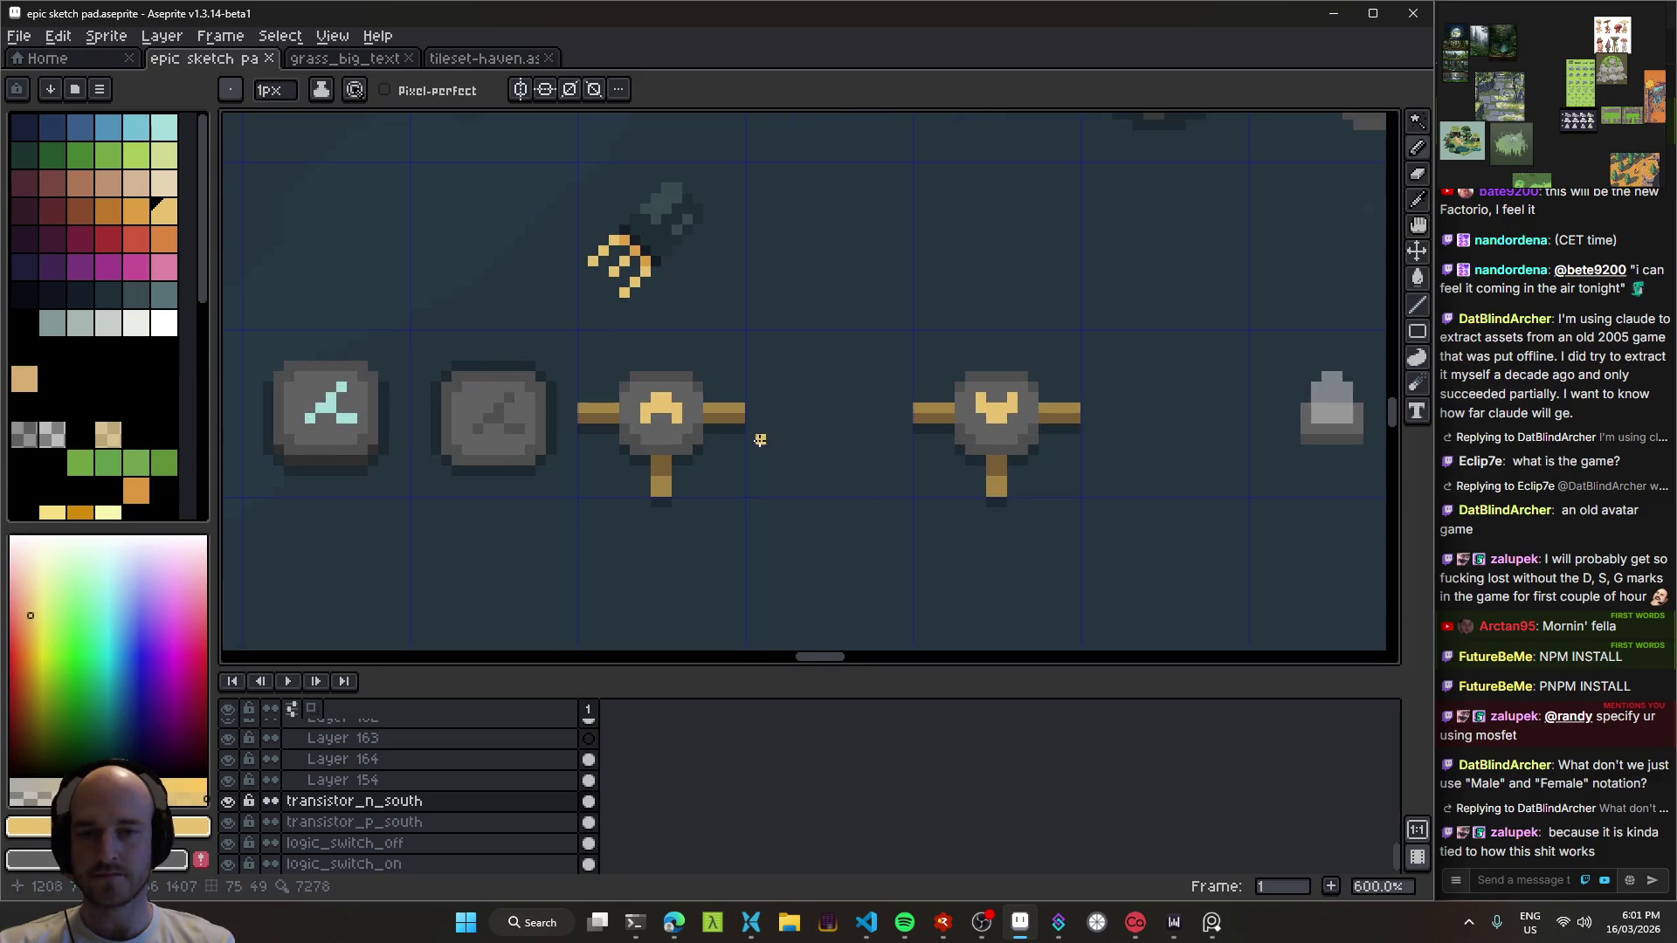
key("v")
left_click(678, 430)
scroll(906, 515, "down", 5)
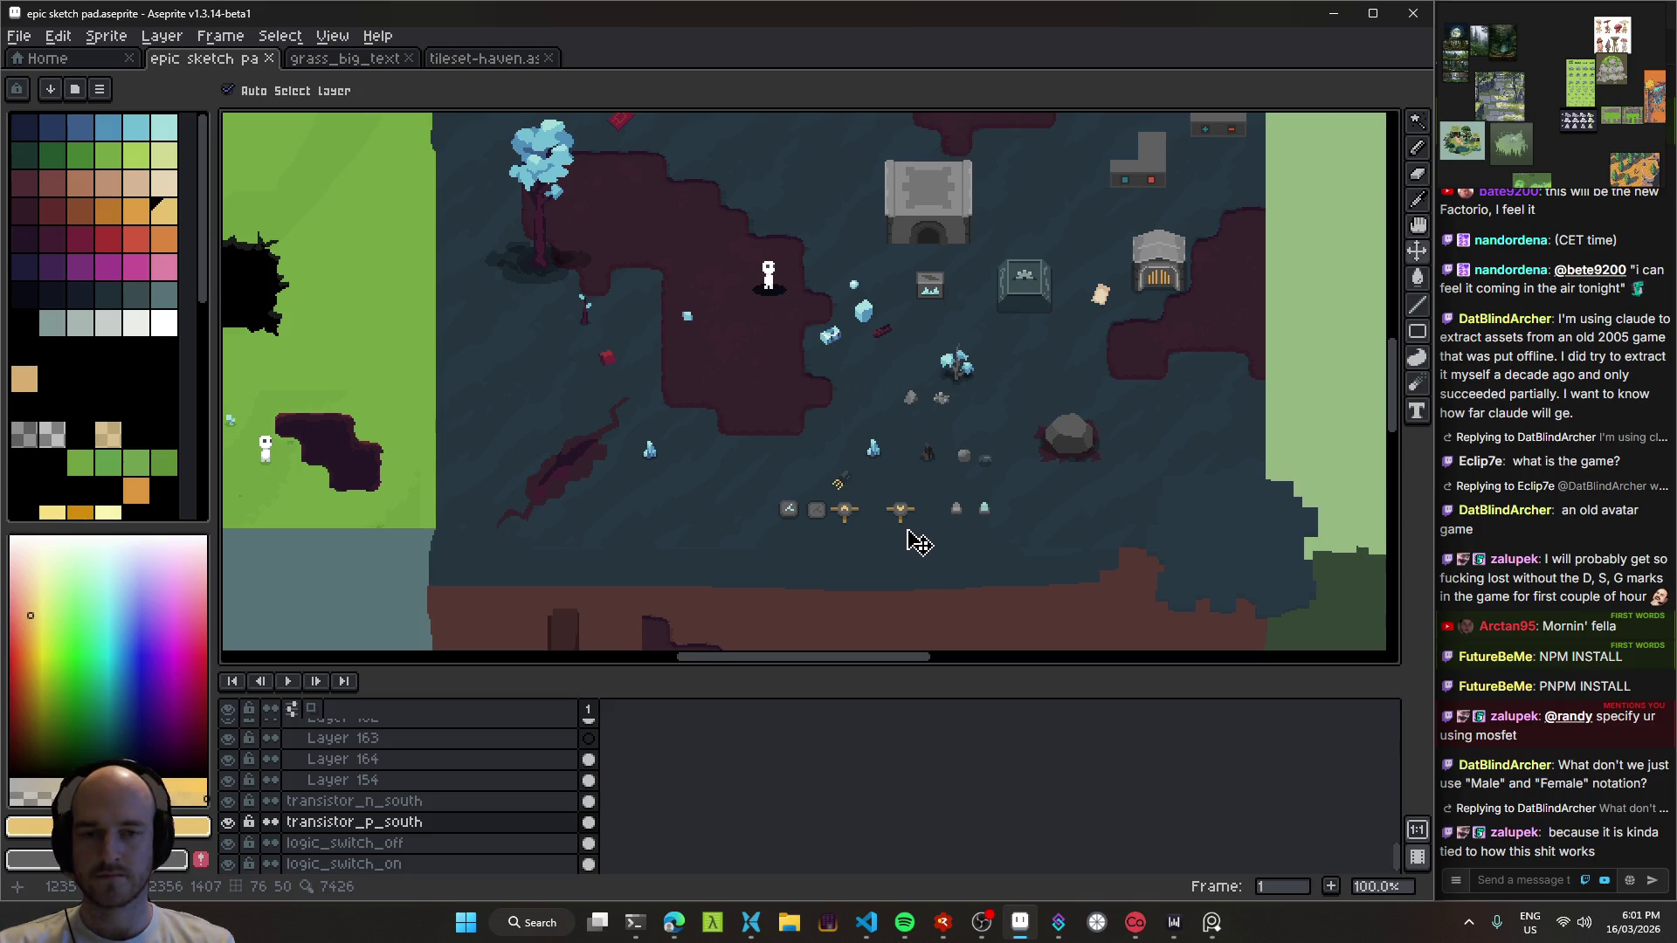
Step: Zoom onto the transistors and drag transistor_n_south and transistor_p_south to the right
scroll(909, 531, "up", 1)
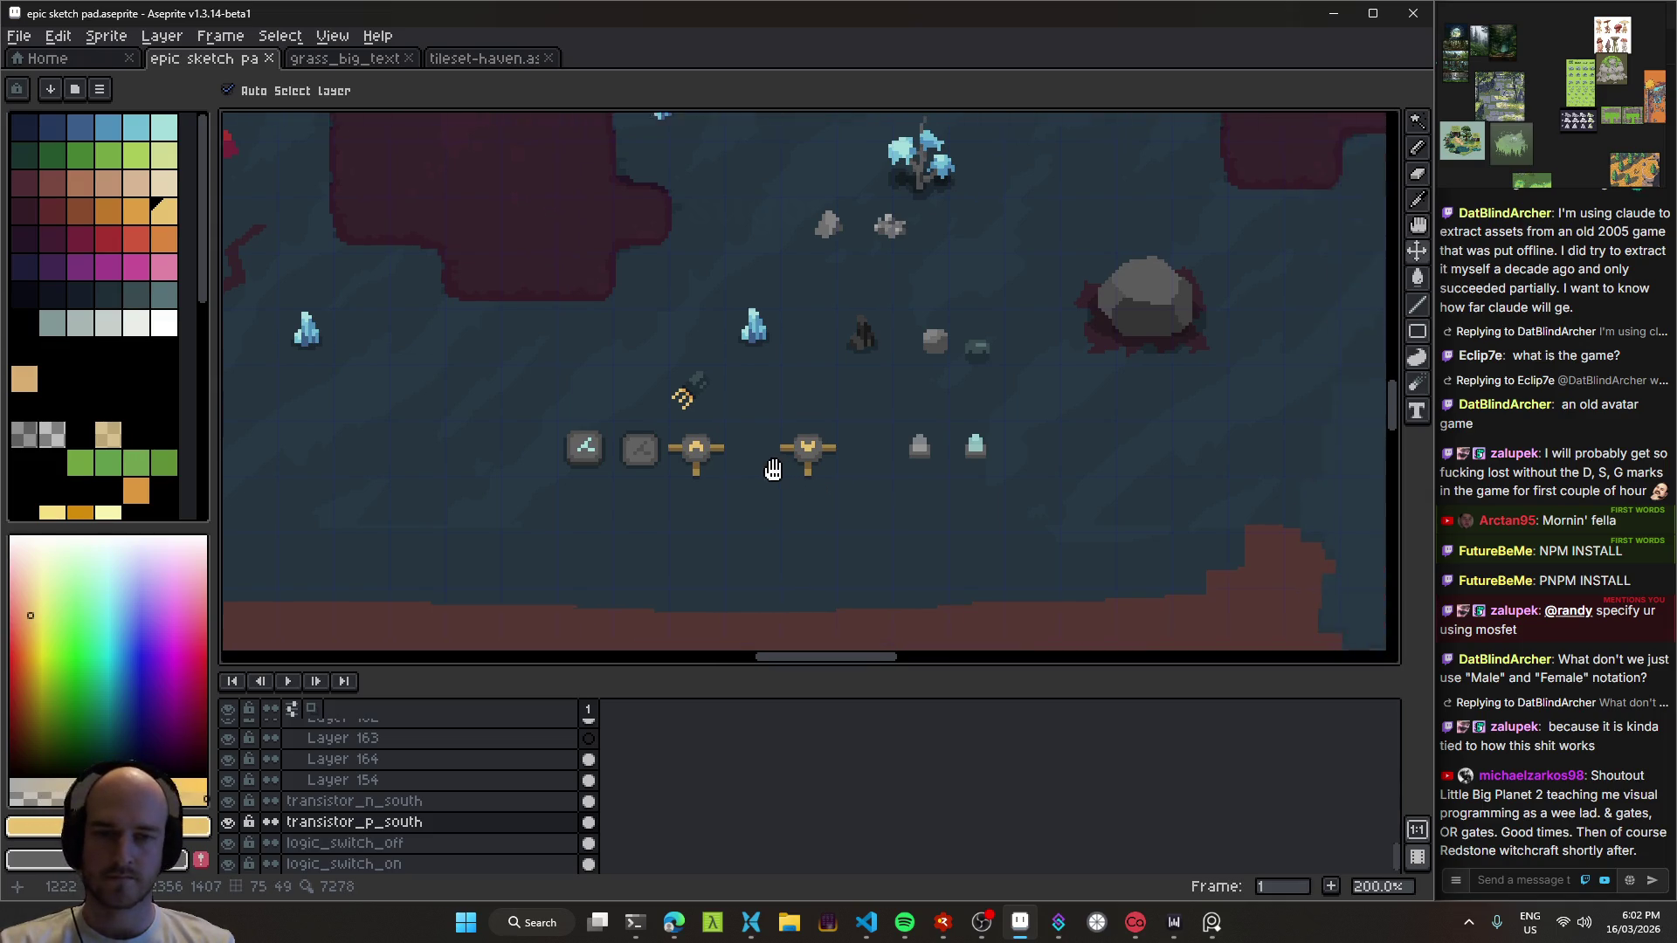
scroll(764, 476, "up", 1)
left_click_drag(761, 465, 836, 467)
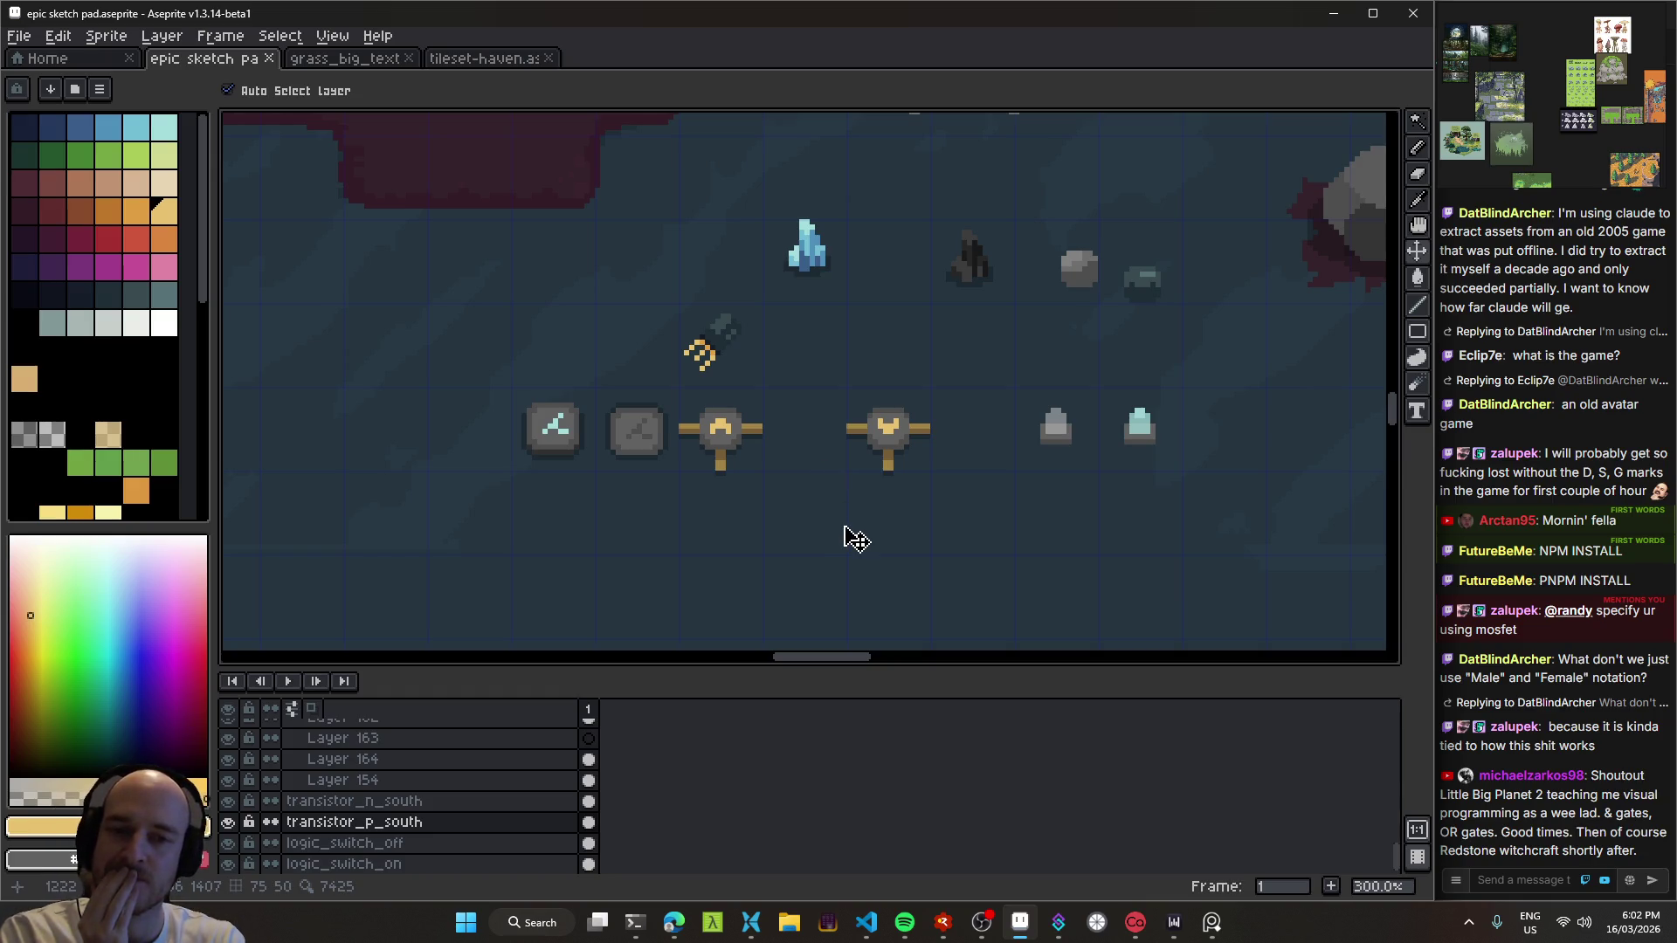
scroll(851, 493, "up", 3)
scroll(734, 432, "up", 1)
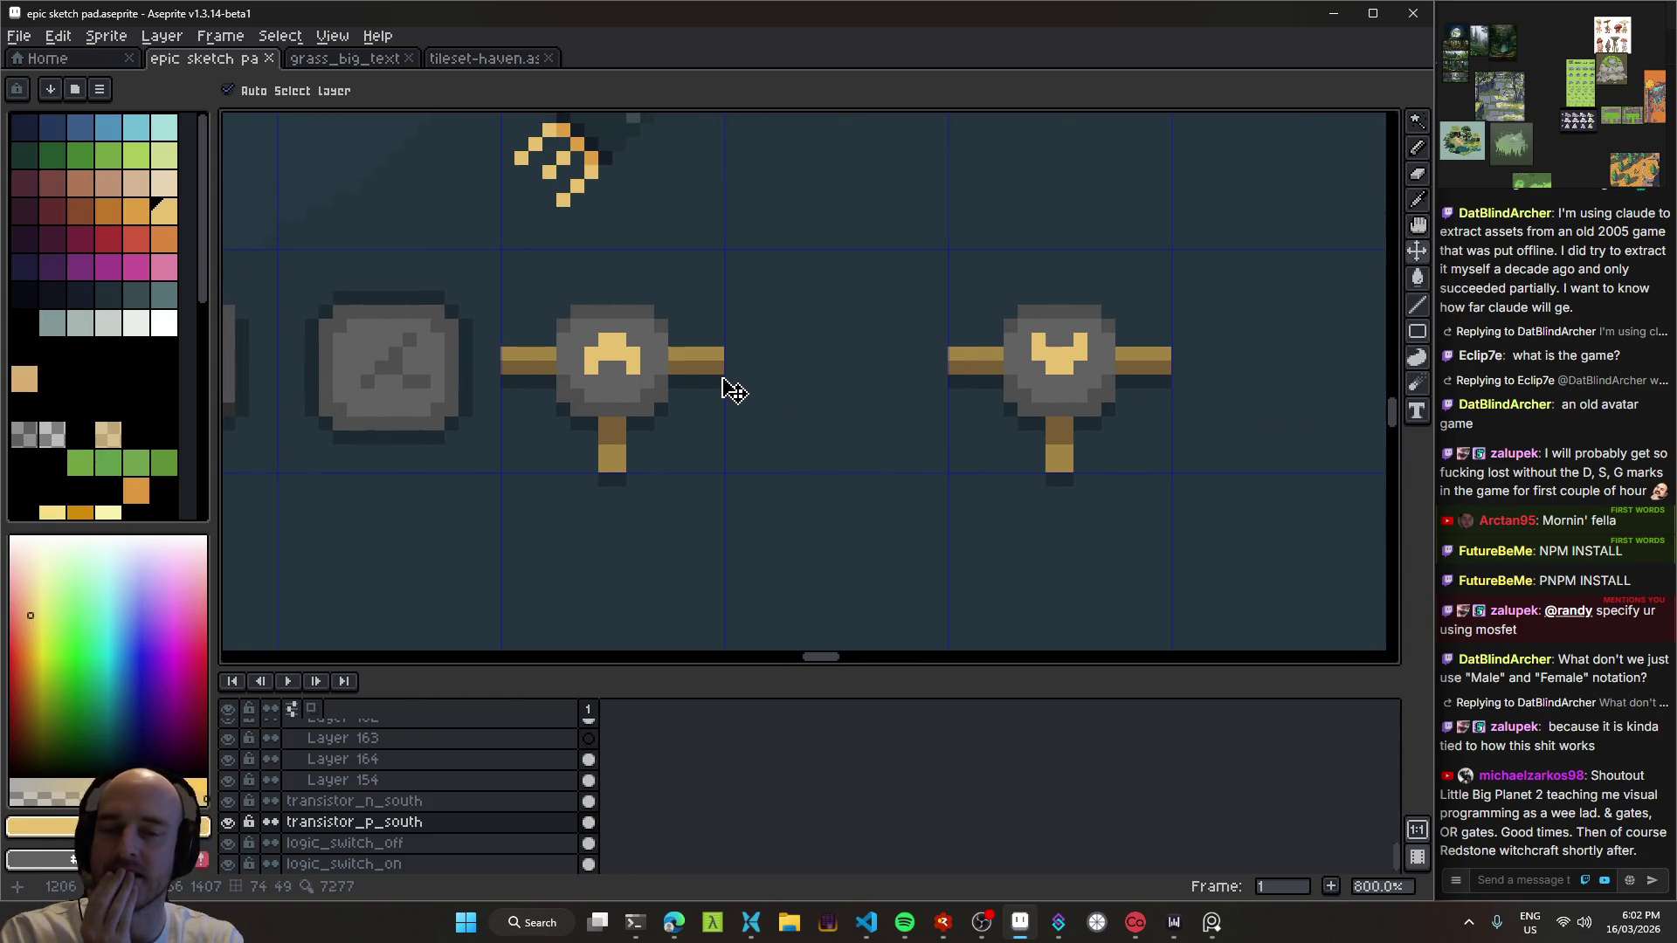
left_click_drag(734, 392, 828, 445)
mouse_move(1048, 419)
left_mouse_down()
mouse_move(794, 442)
mouse_move(1035, 439)
mouse_move(973, 430)
left_mouse_up()
mouse_move(393, 438)
left_mouse_down()
mouse_move(643, 442)
mouse_move(617, 447)
left_mouse_up()
scroll(616, 447, "down", 4)
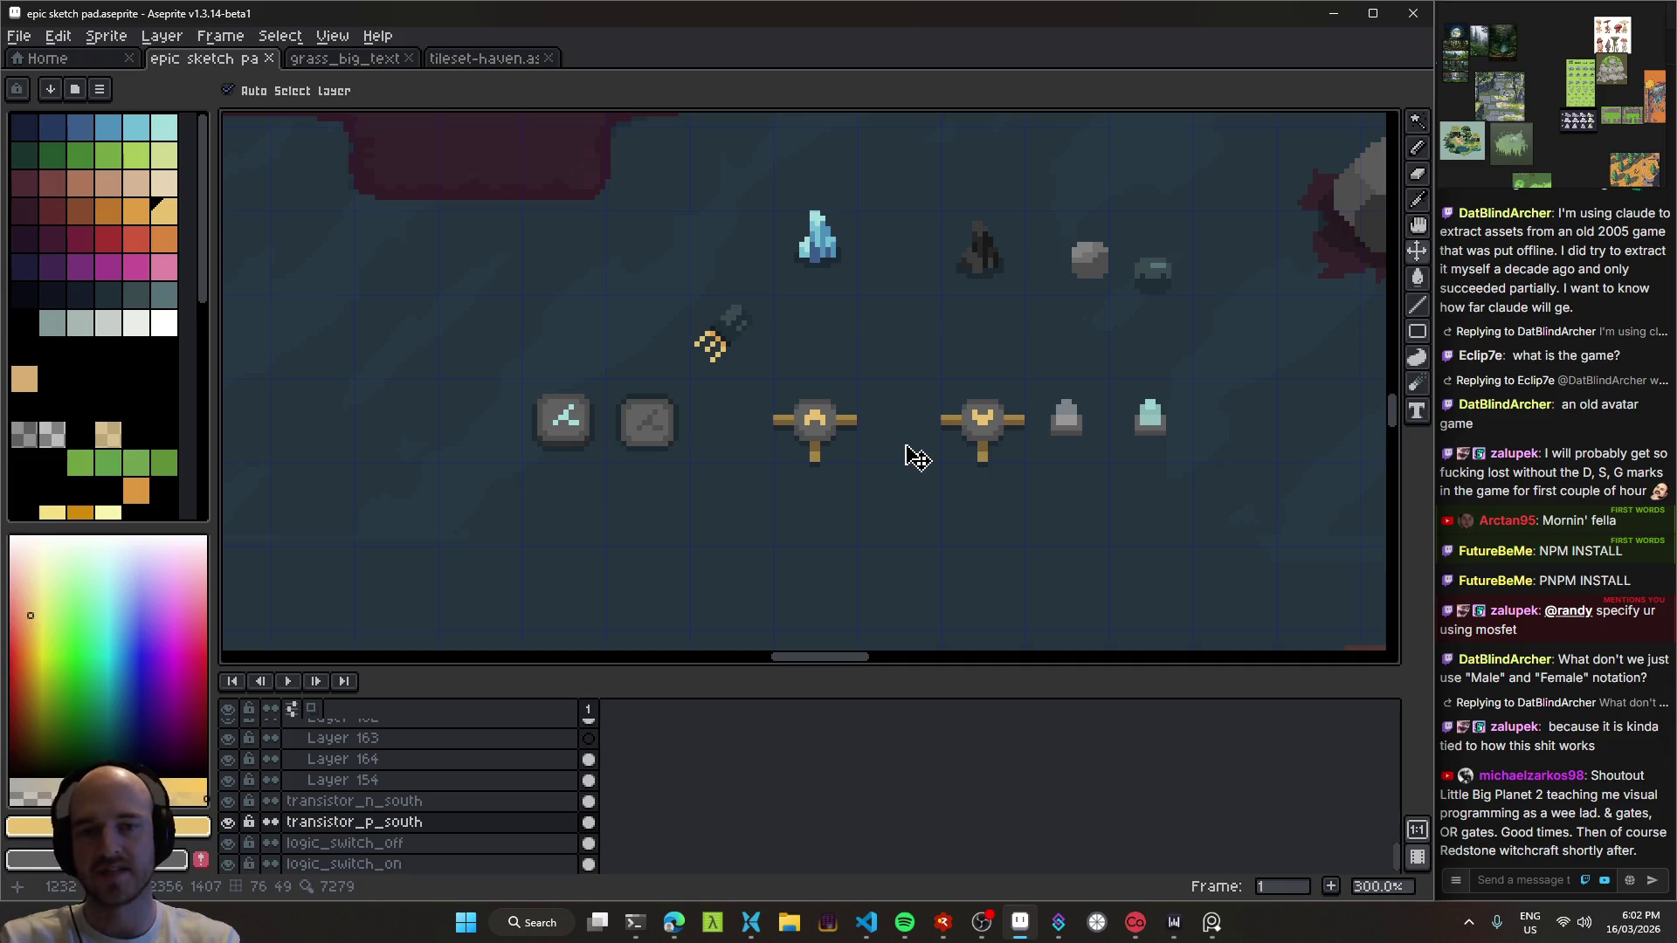
scroll(812, 405, "up", 4)
key("b")
mouse_move(599, 342)
left_mouse_down()
mouse_move(655, 345)
mouse_move(651, 406)
mouse_move(590, 447)
left_mouse_up()
key("ctrl+z")
left_click_drag(991, 341, 995, 458)
mouse_move(1005, 330)
left_mouse_down()
mouse_move(1070, 393)
mouse_move(952, 472)
left_mouse_up()
mouse_move(843, 594)
left_mouse_down()
mouse_move(798, 483)
mouse_move(739, 452)
left_mouse_up()
scroll(820, 565, "down", 4)
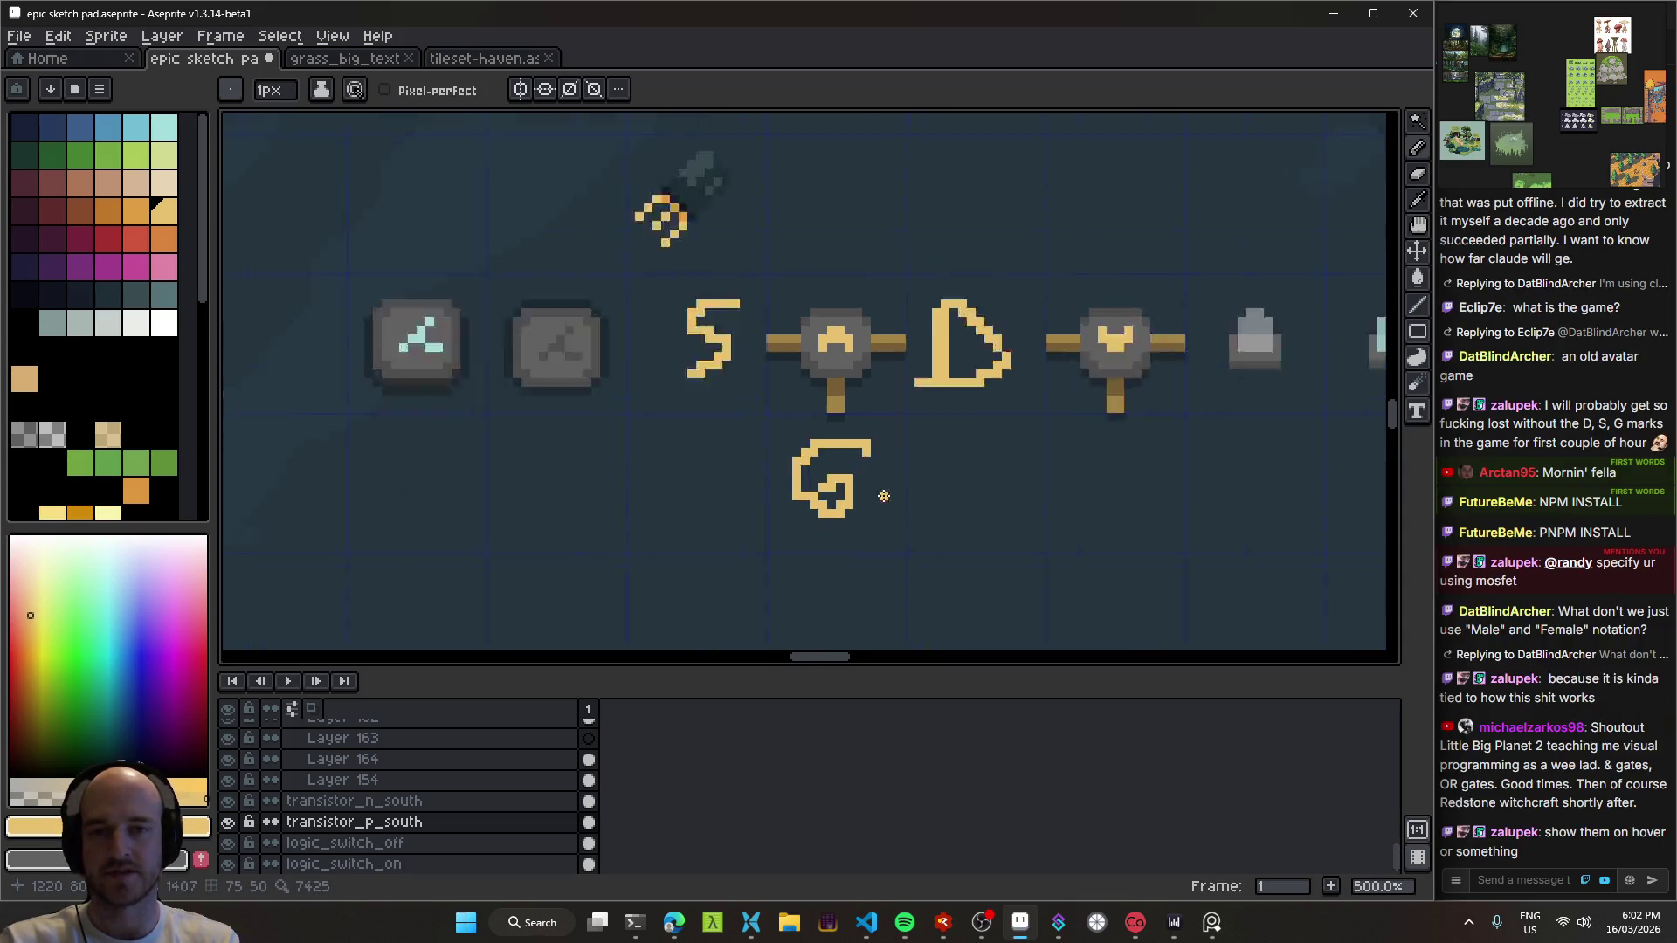
key("ctrl+z")
key("ctrl+z")
key("ctrl+z")
key("ctrl+s")
key("b")
mouse_move(935, 480)
left_mouse_down()
mouse_move(794, 393)
mouse_move(1014, 412)
mouse_move(816, 378)
mouse_move(847, 437)
left_mouse_up()
mouse_move(696, 404)
left_mouse_down()
mouse_move(836, 430)
mouse_move(812, 453)
mouse_move(748, 419)
left_mouse_up()
key("v")
key("ctrl+s")
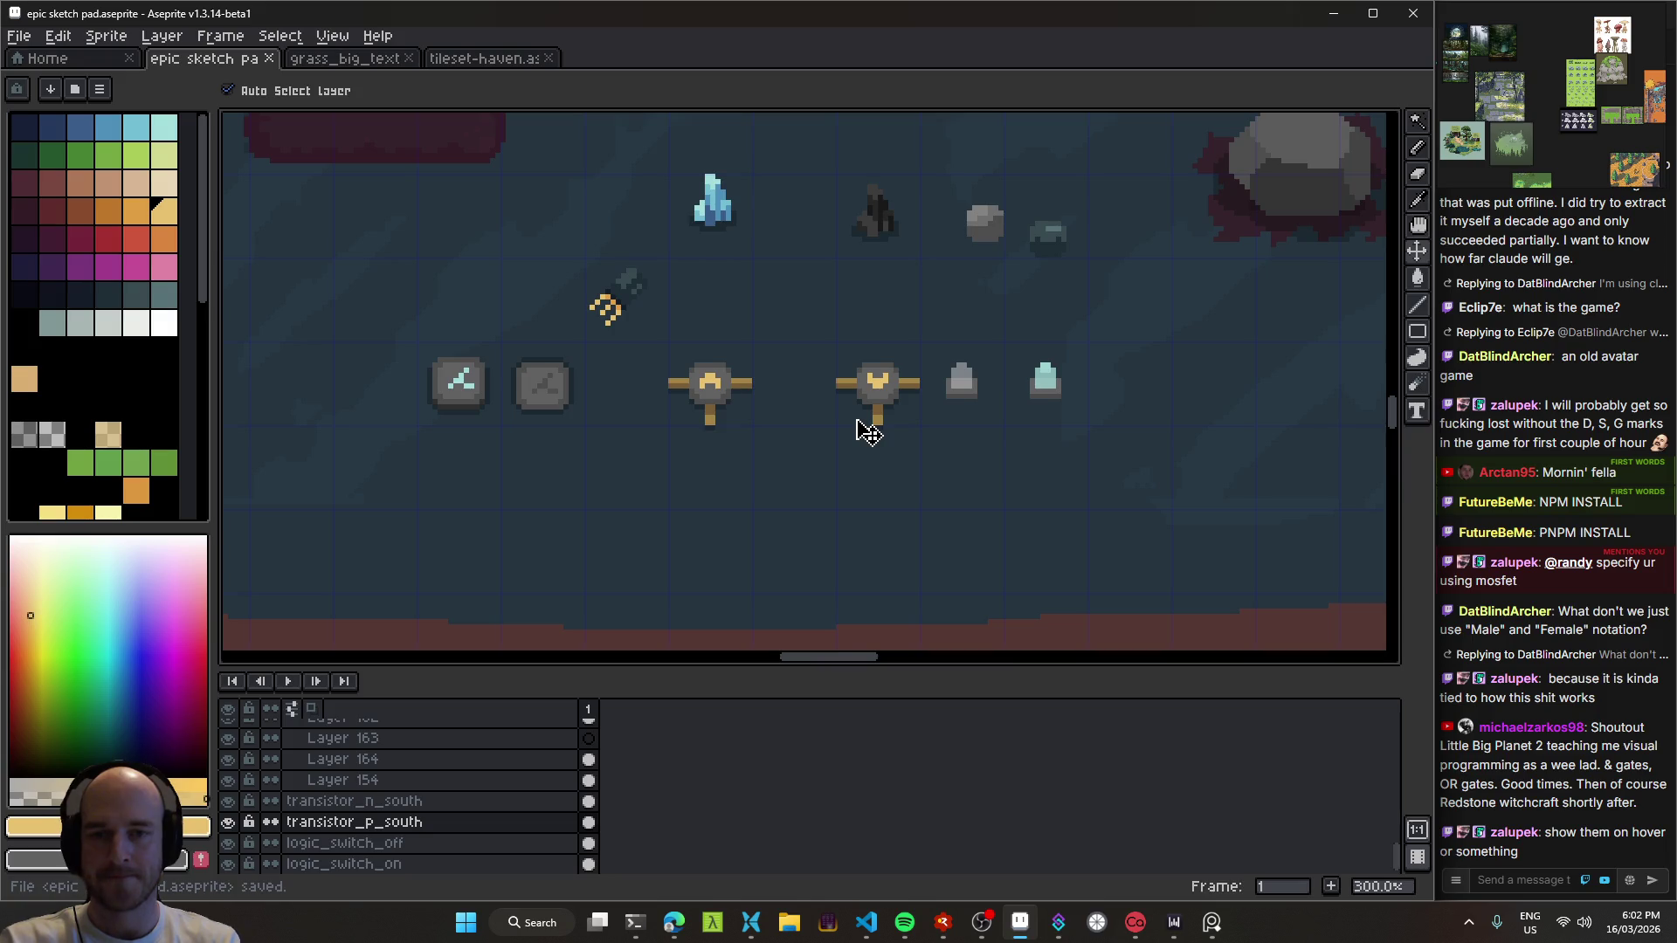
scroll(711, 390, "up", 4)
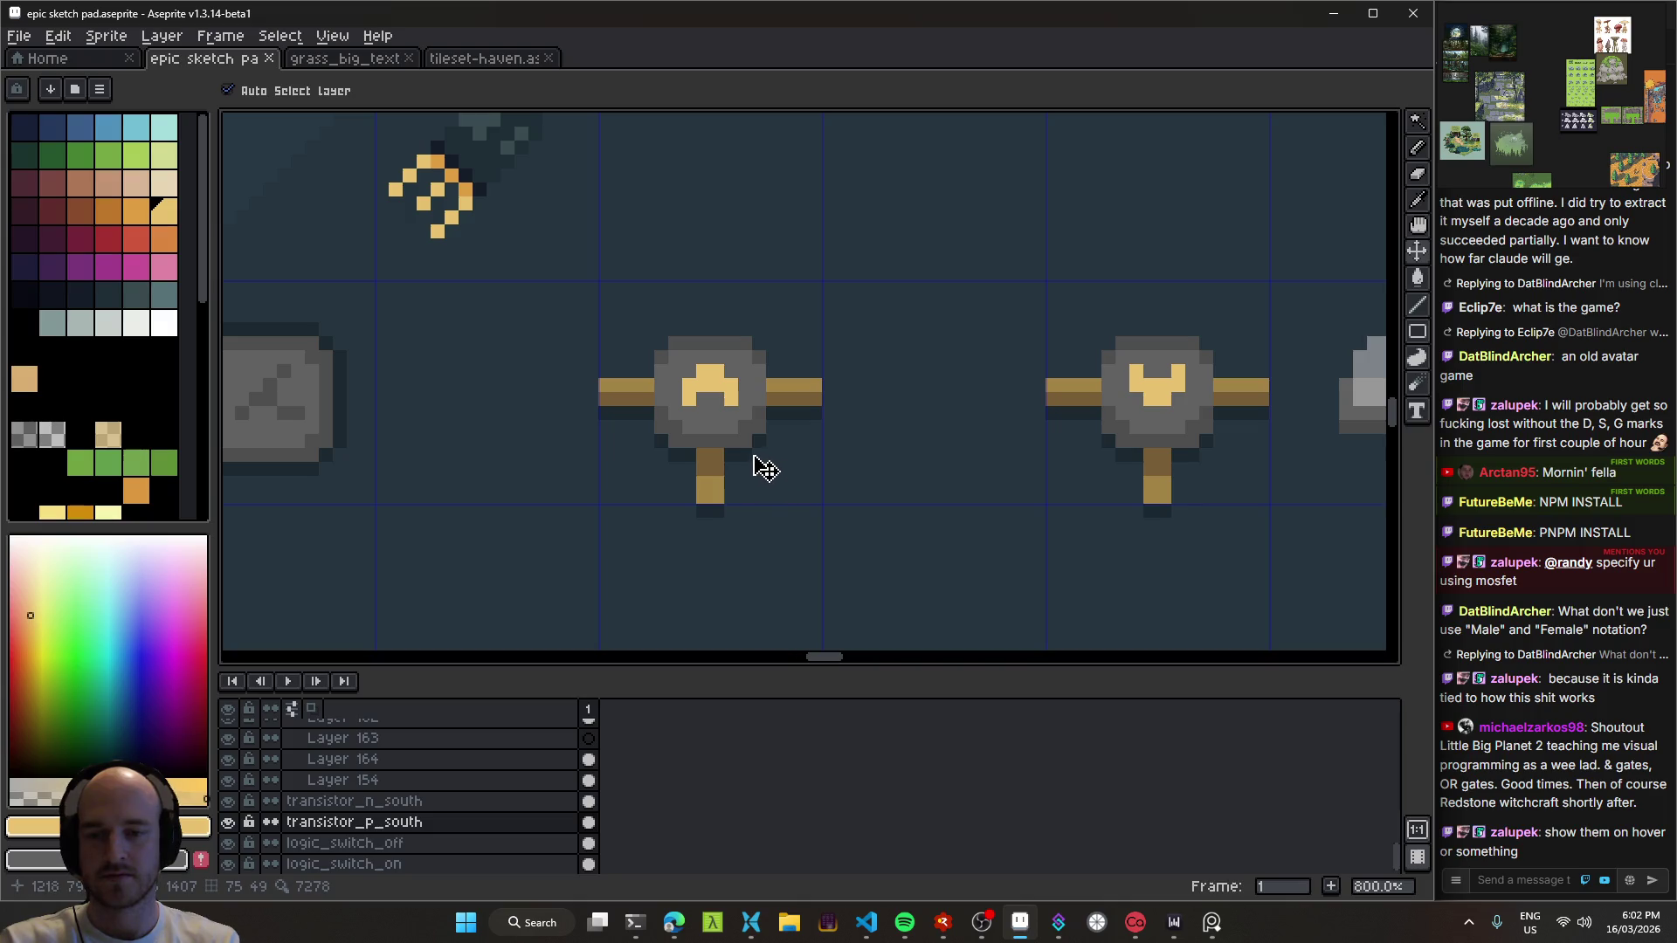
Step: Activate the N-channel, then the P-channel transistor layer, panning between the two sprites
scroll(775, 431, "left", 1)
scroll(756, 479, "right", 5)
left_click(958, 428)
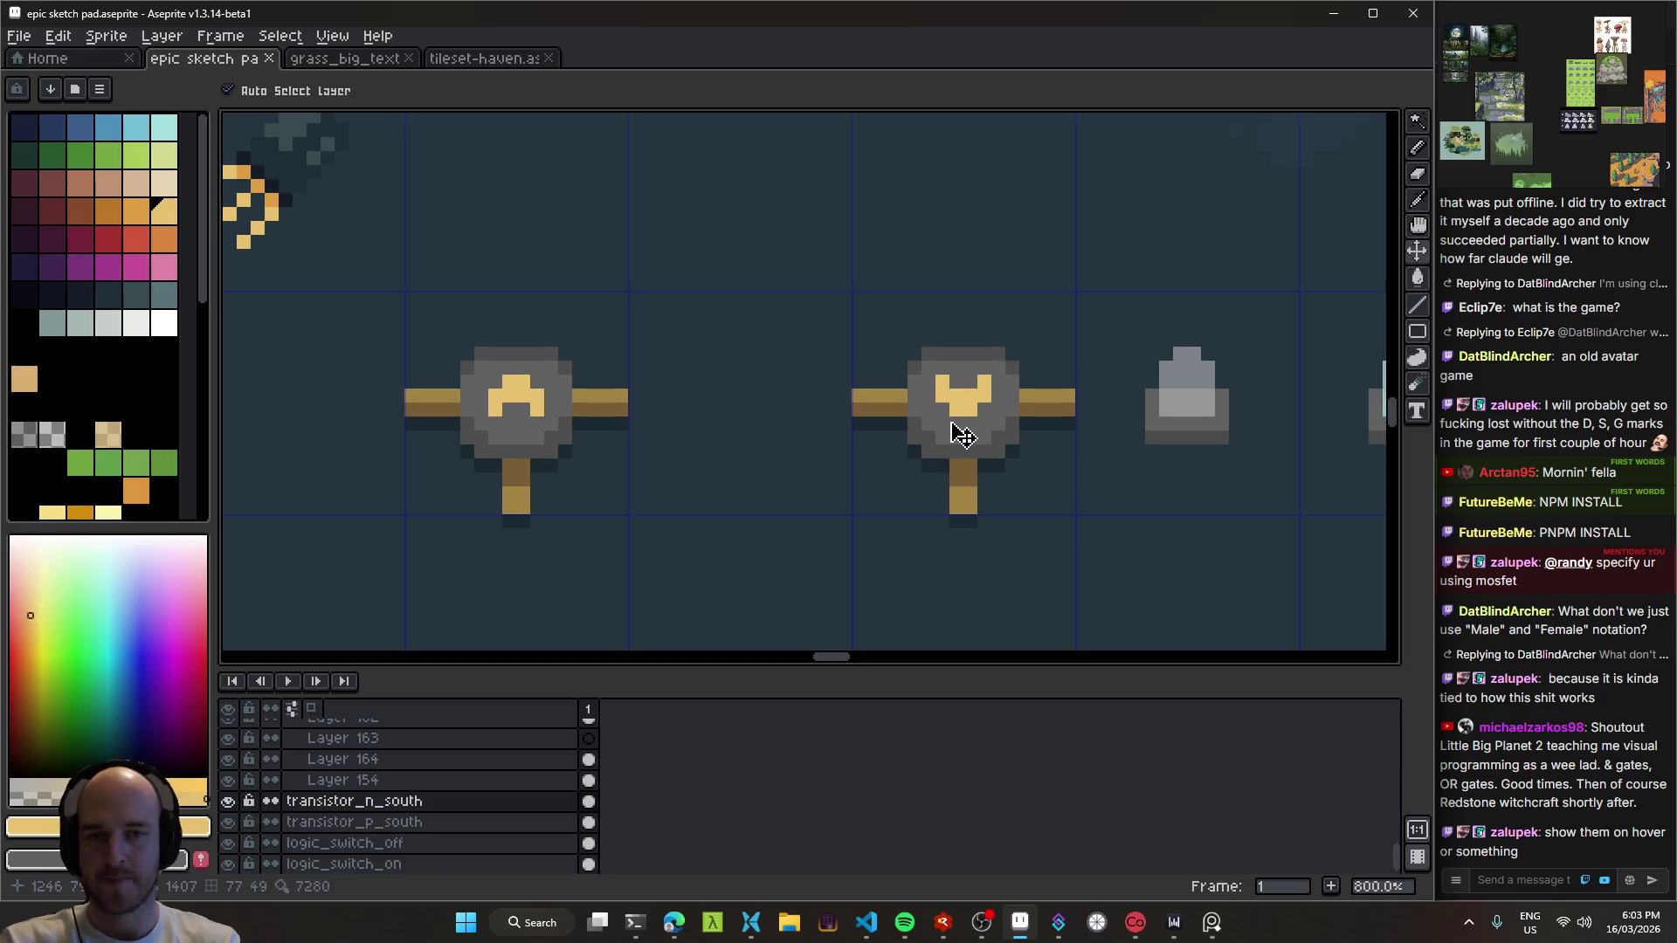
left_click_drag(958, 431, 760, 475)
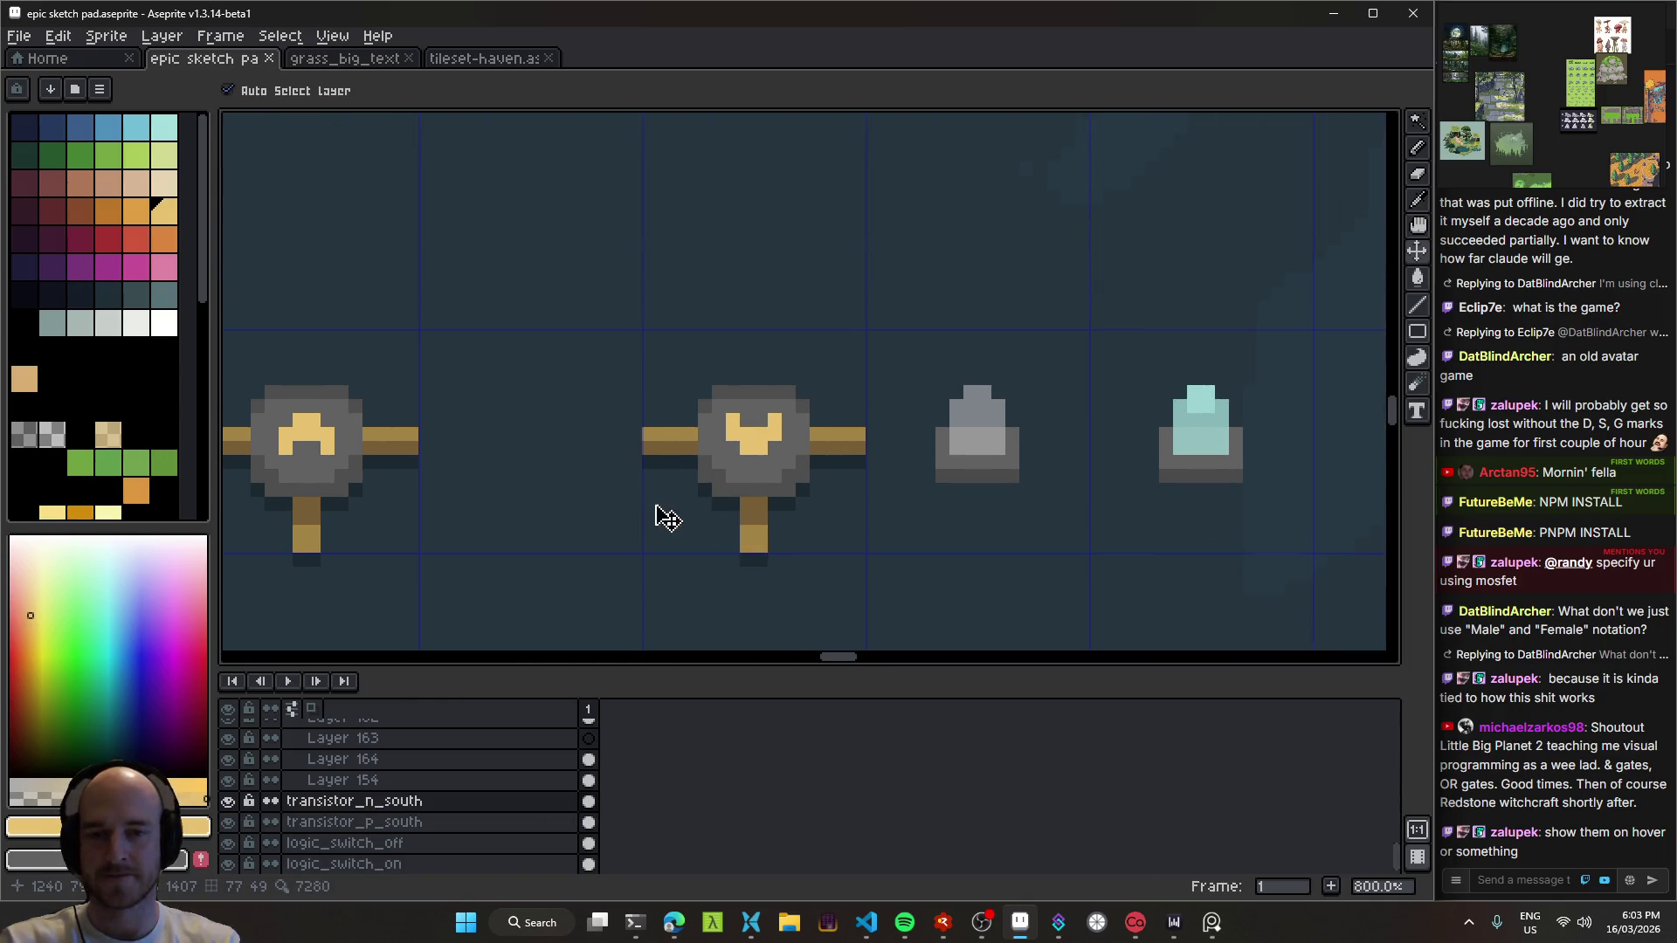
scroll(752, 445, "left", 4)
left_click(699, 416)
left_click_drag(699, 416, 794, 441)
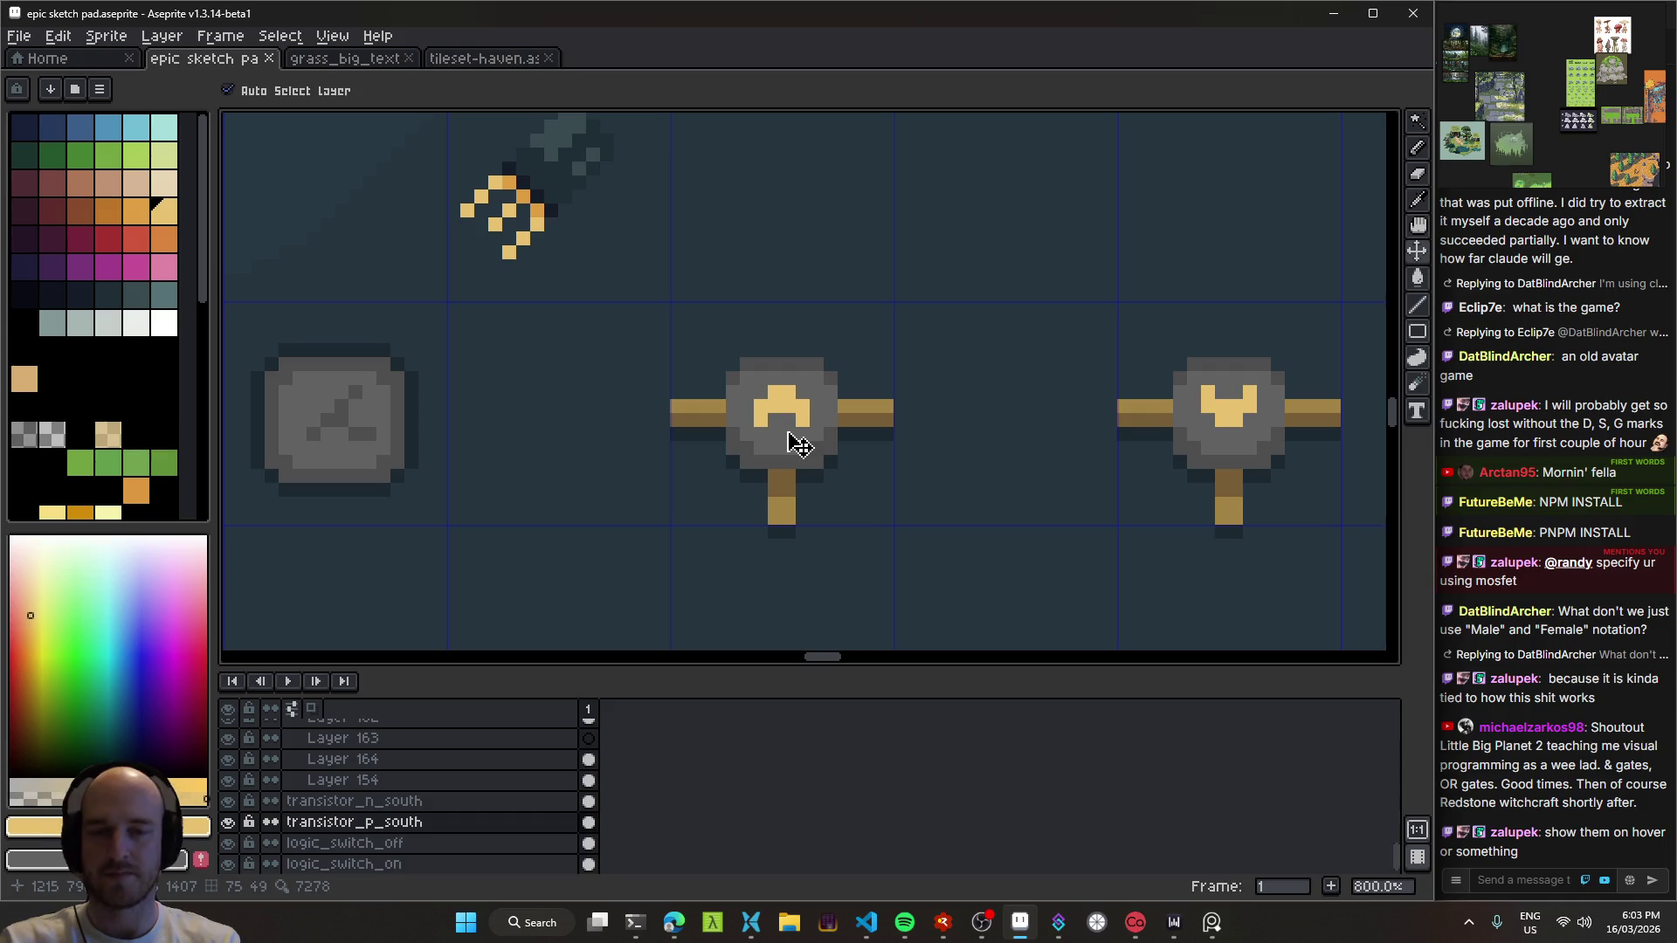
Step: Re-check both transistor layers once more, then bring Falstad Circuit Simulator to the front
scroll(783, 430, "right", 7)
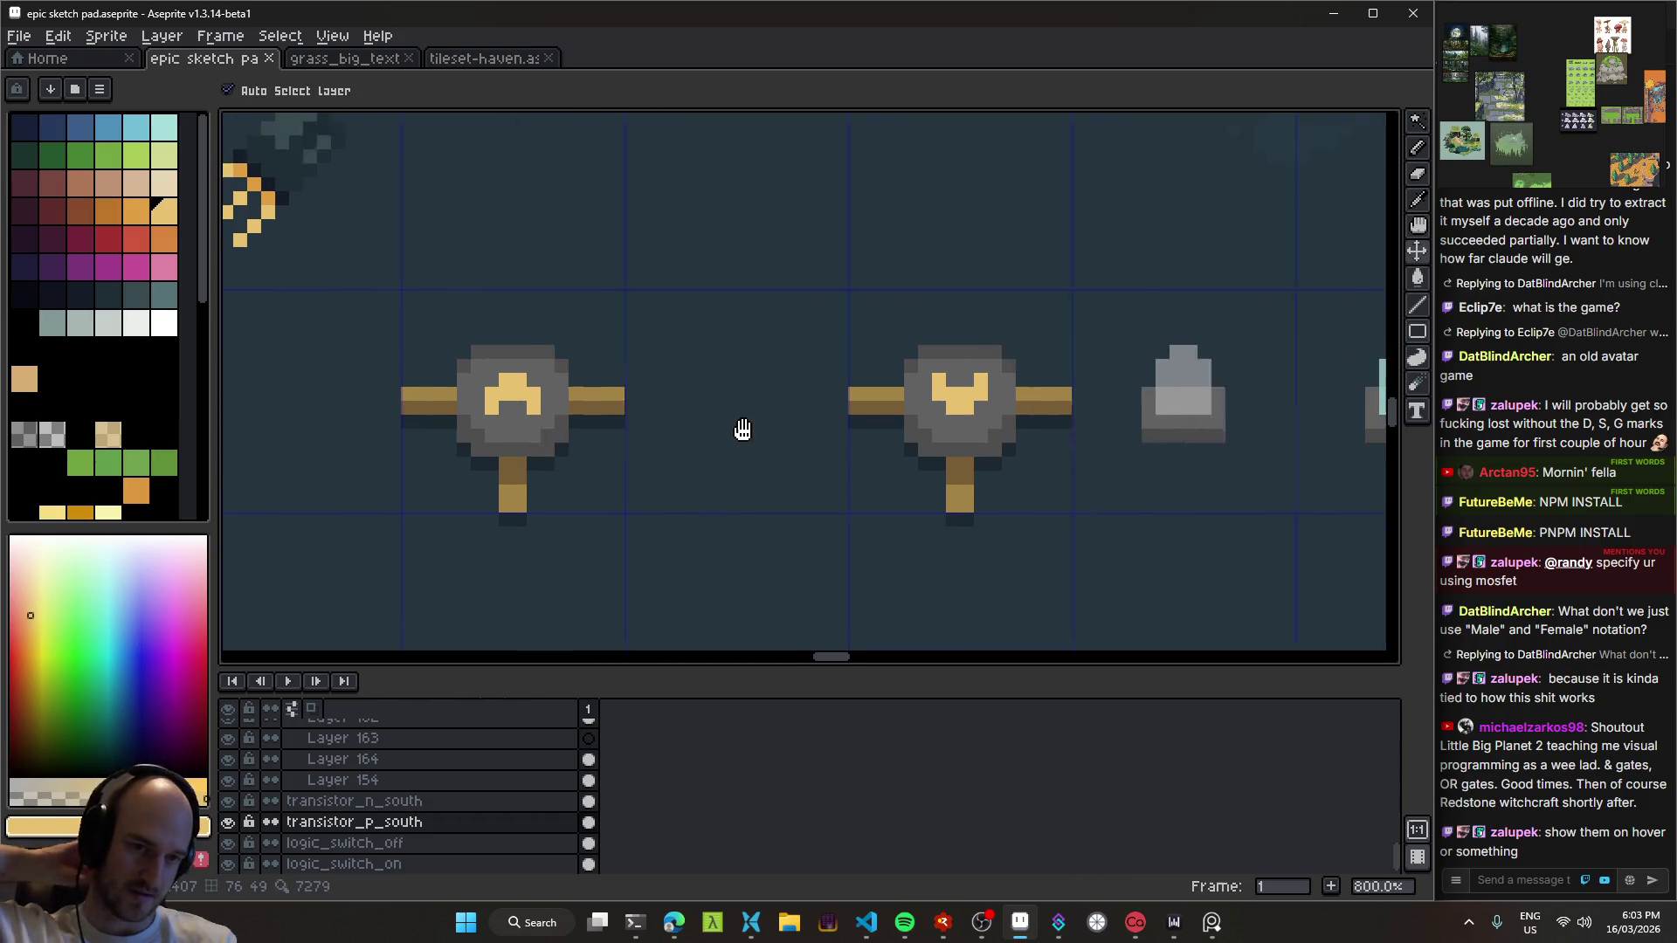
left_click(933, 421)
left_click_drag(933, 421, 805, 442)
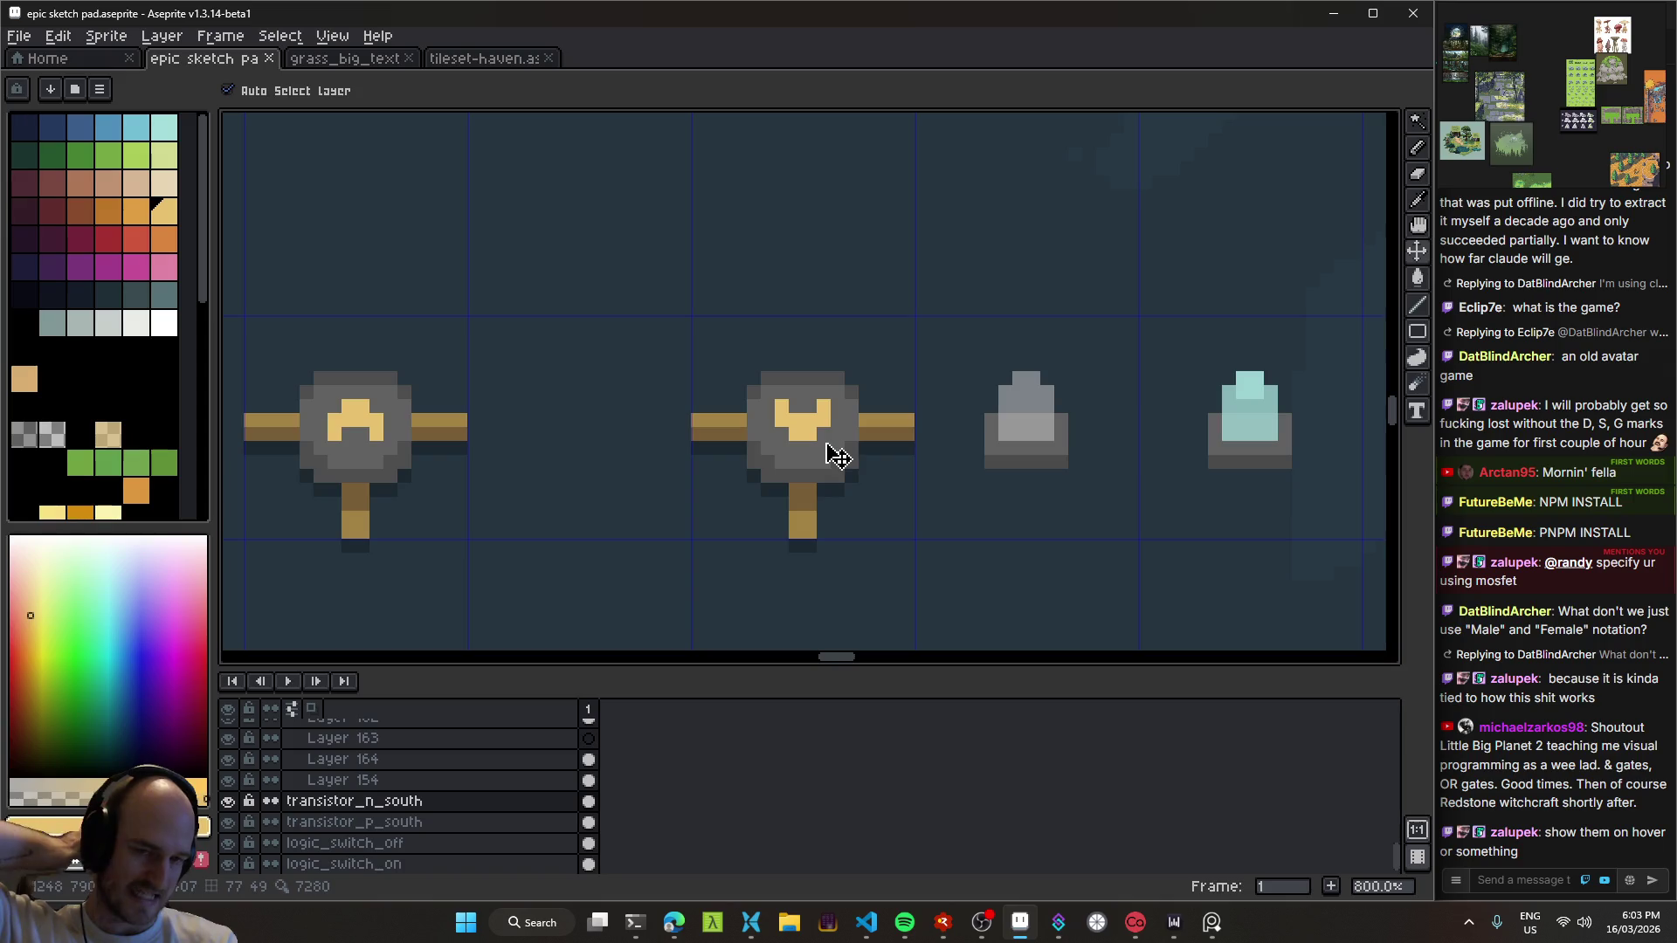
scroll(667, 434, "left", 4)
left_click(842, 449)
mouse_move(865, 450)
left_mouse_down()
mouse_move(704, 405)
mouse_move(943, 461)
left_mouse_up()
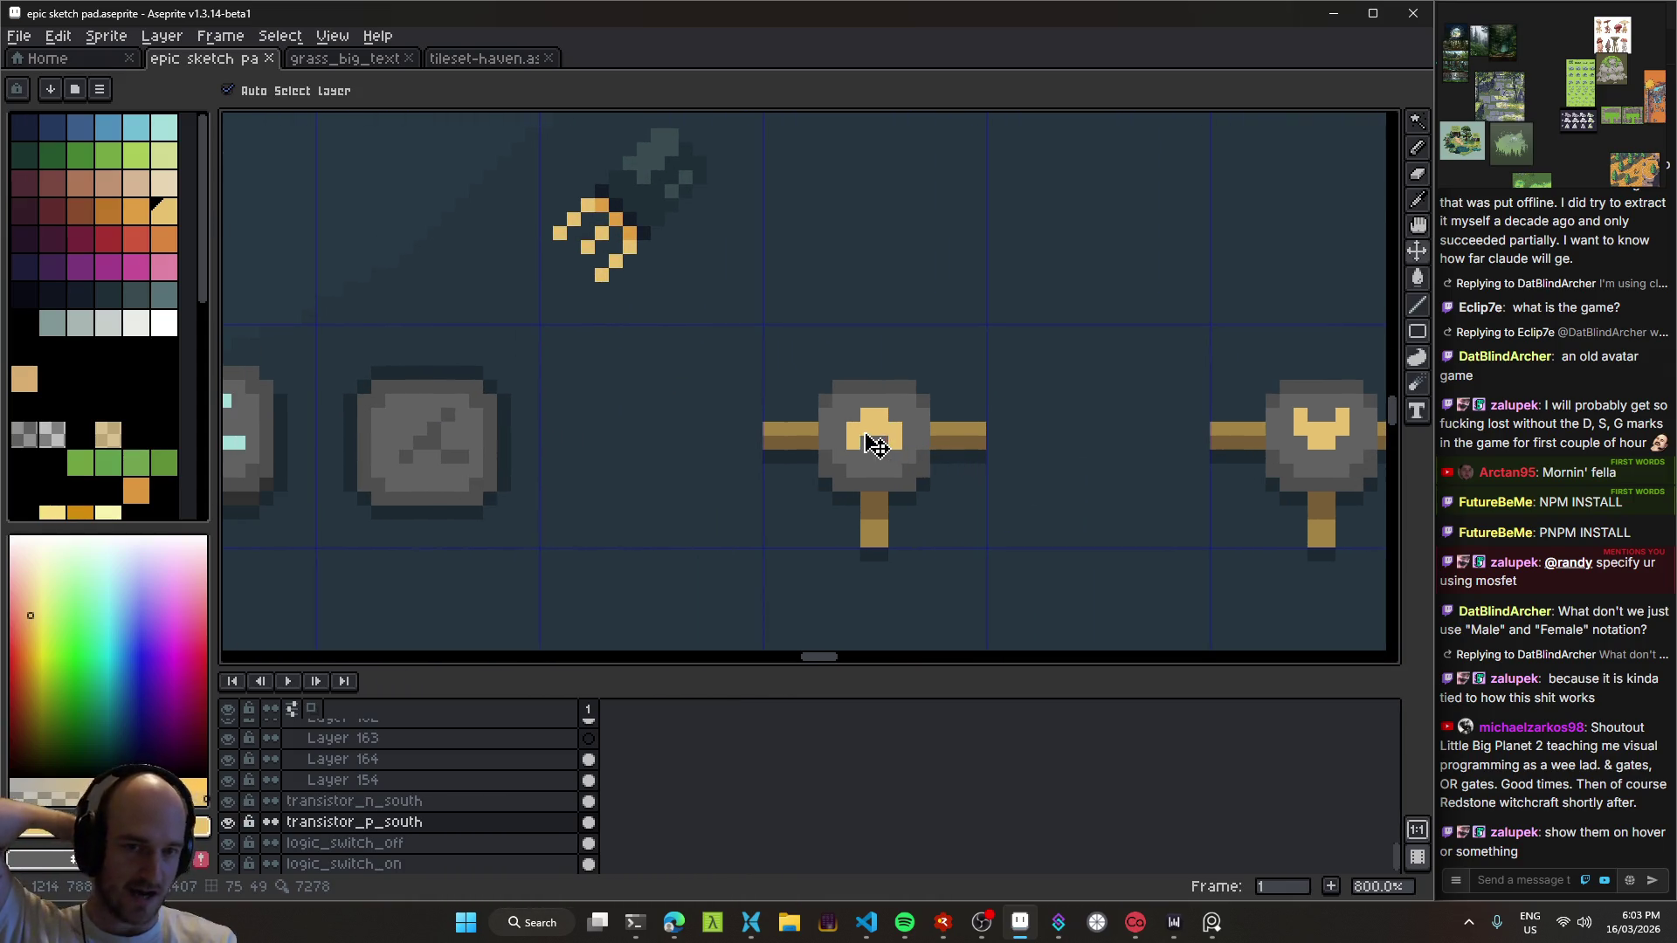
scroll(878, 444, "down", 1)
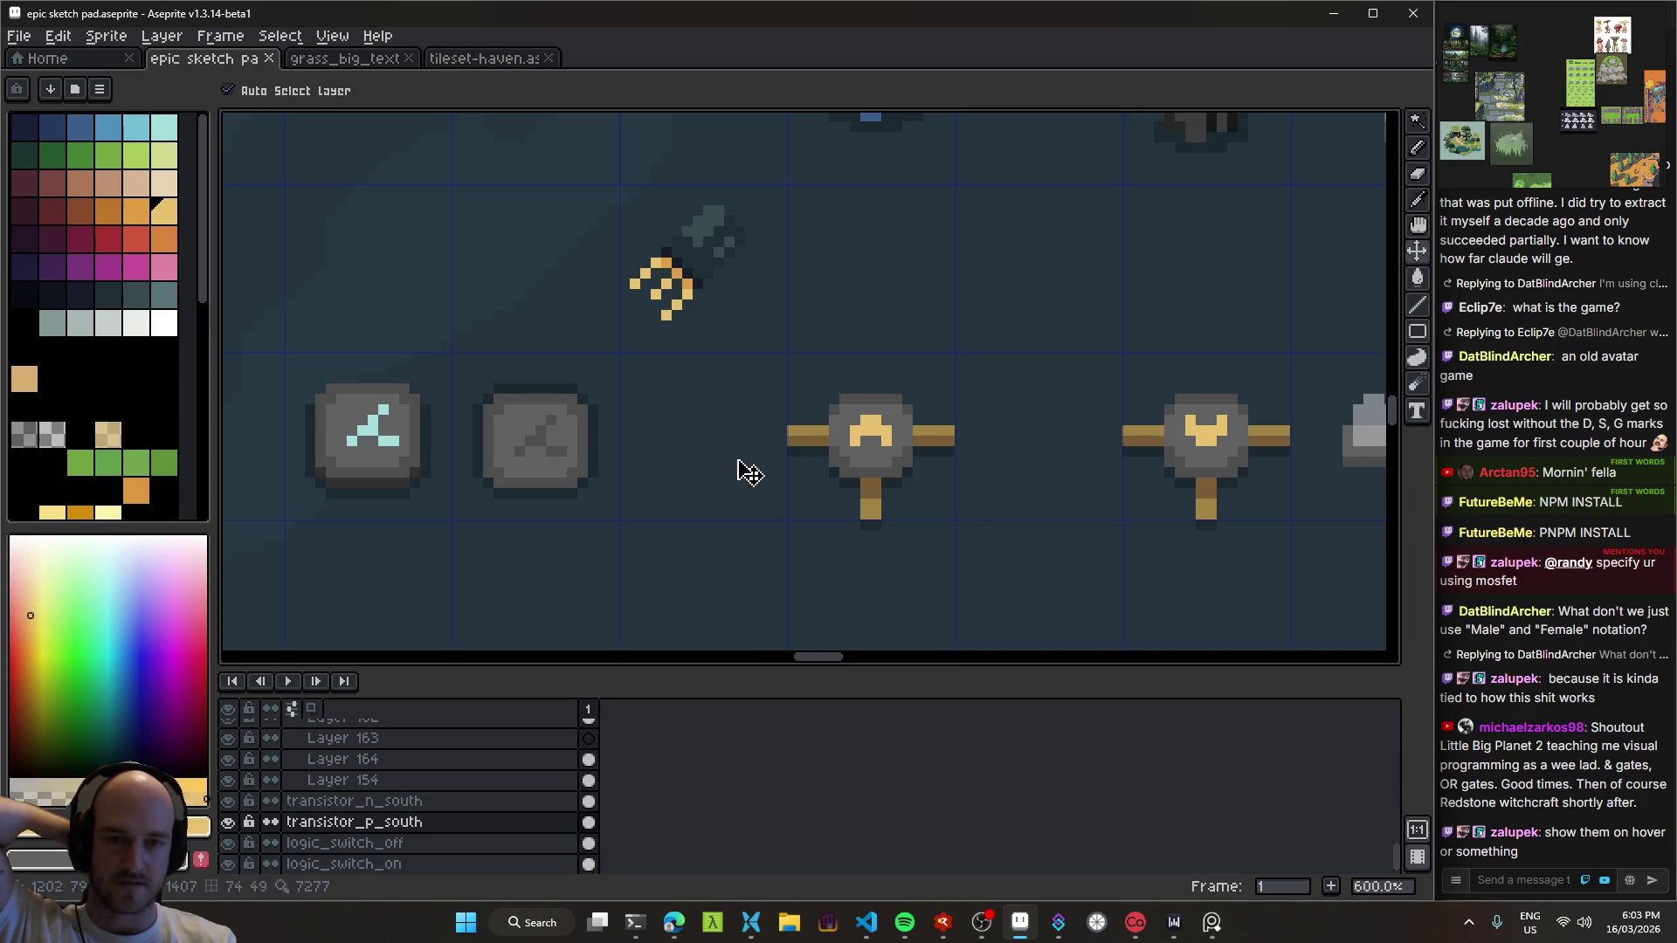
left_click(674, 922)
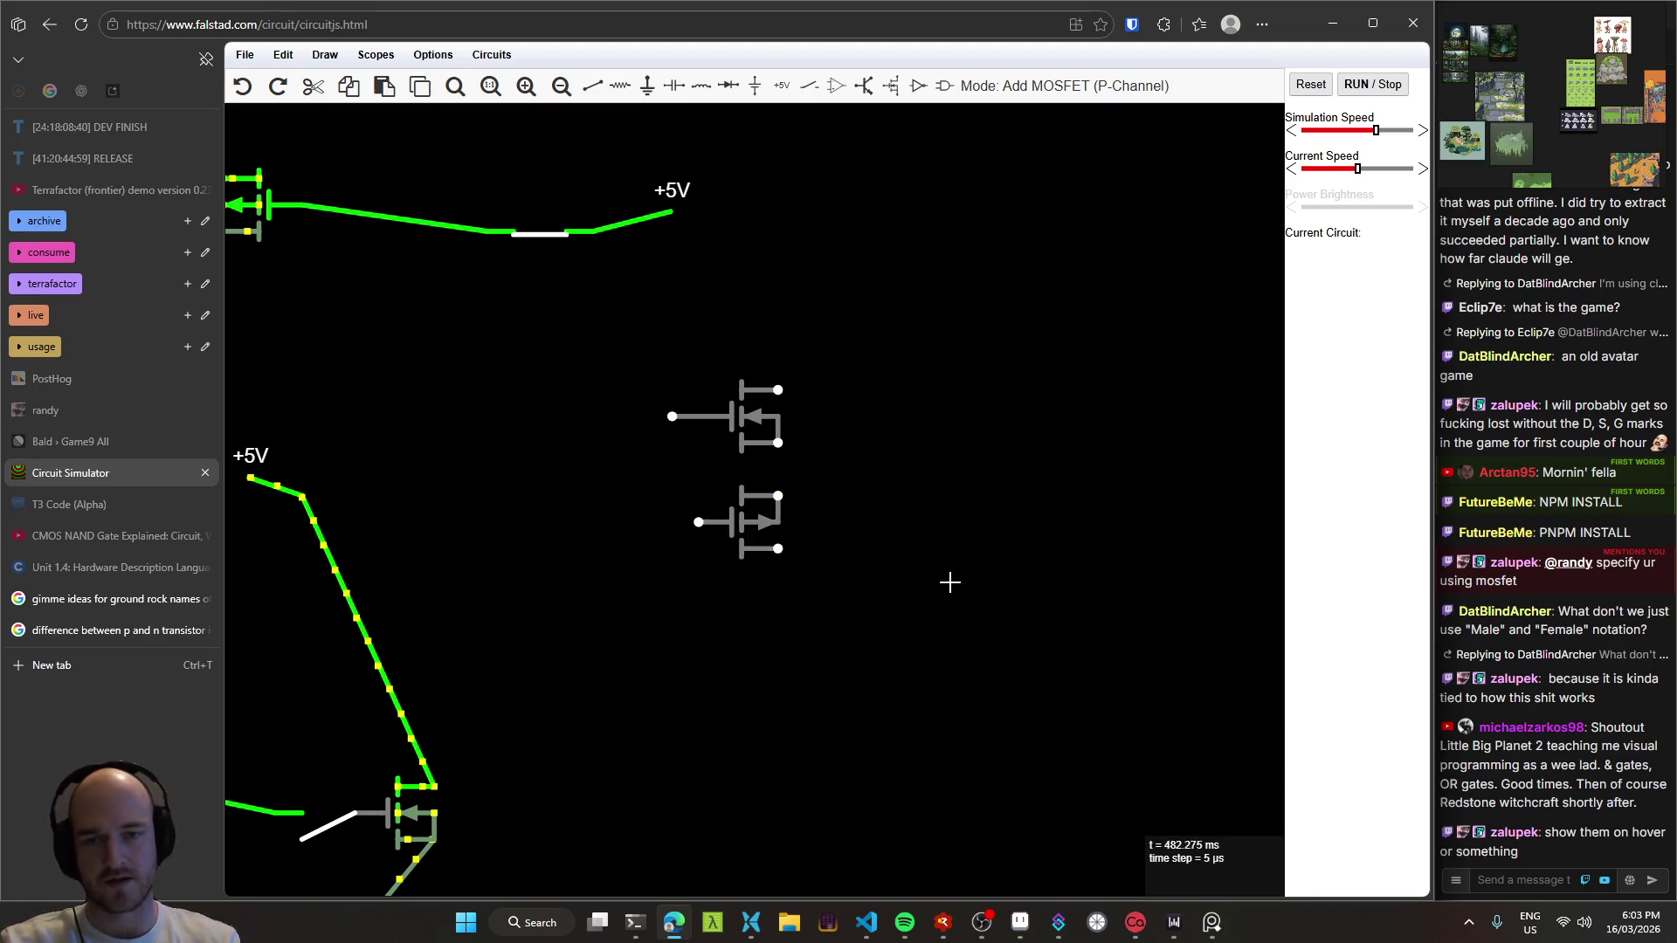
key("alt+Tab")
scroll(866, 397, "left", 2)
key("b")
left_click(745, 421)
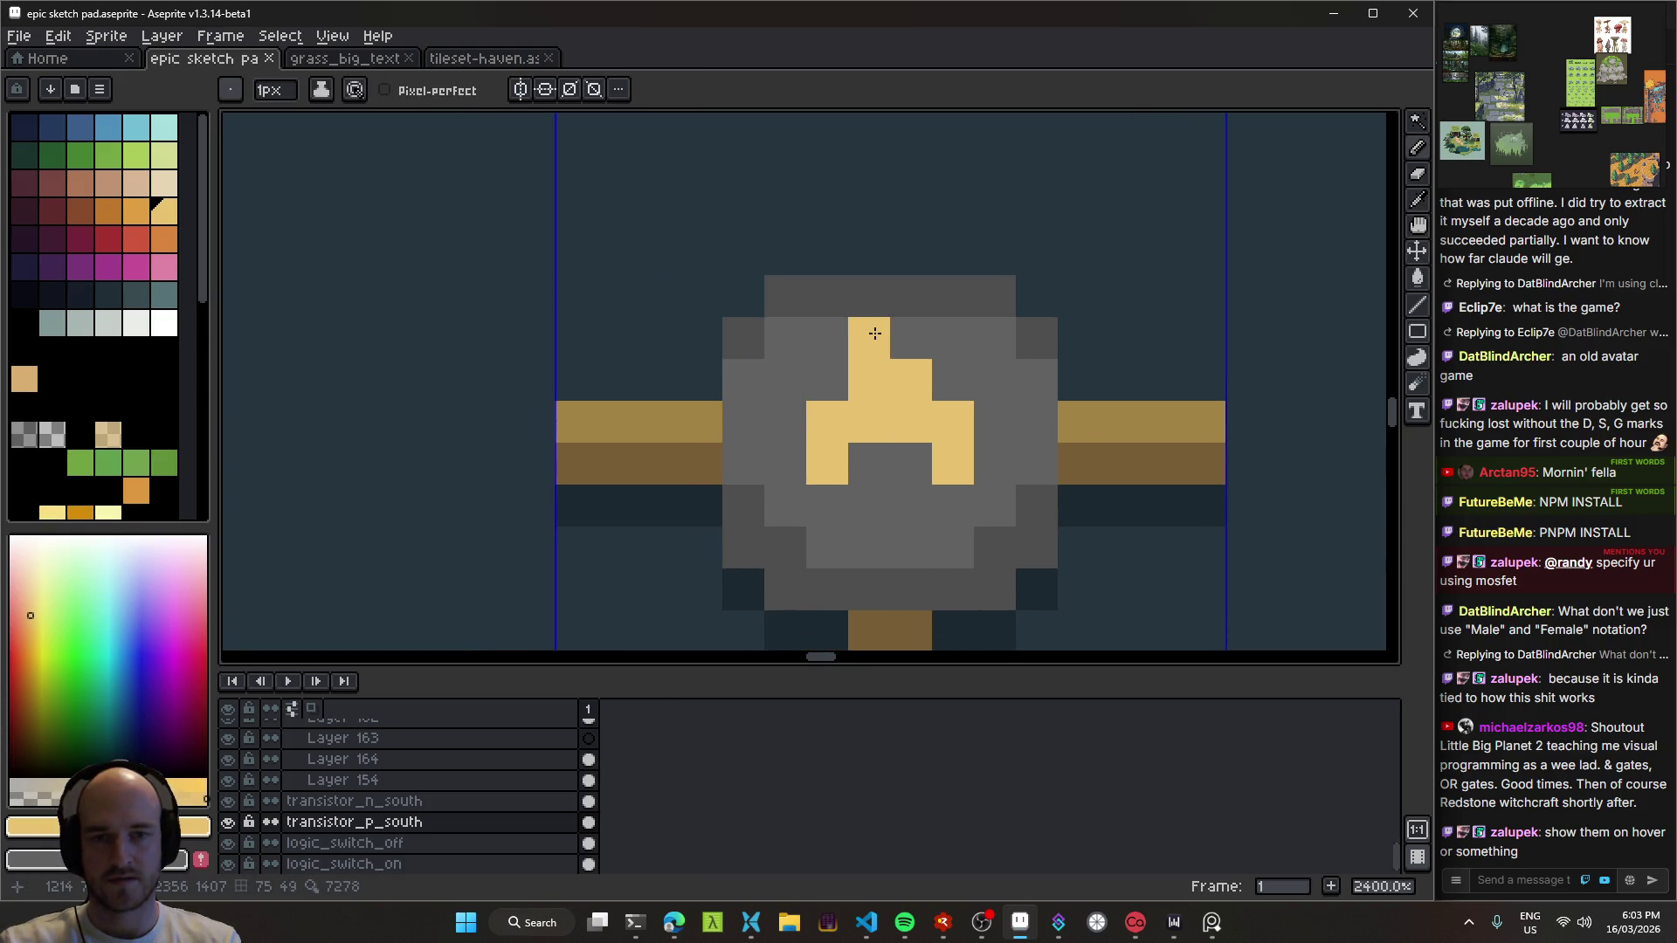
mouse_move(872, 334)
left_mouse_down()
mouse_move(795, 305)
mouse_move(742, 376)
mouse_move(755, 418)
left_mouse_up()
scroll(754, 418, "down", 7)
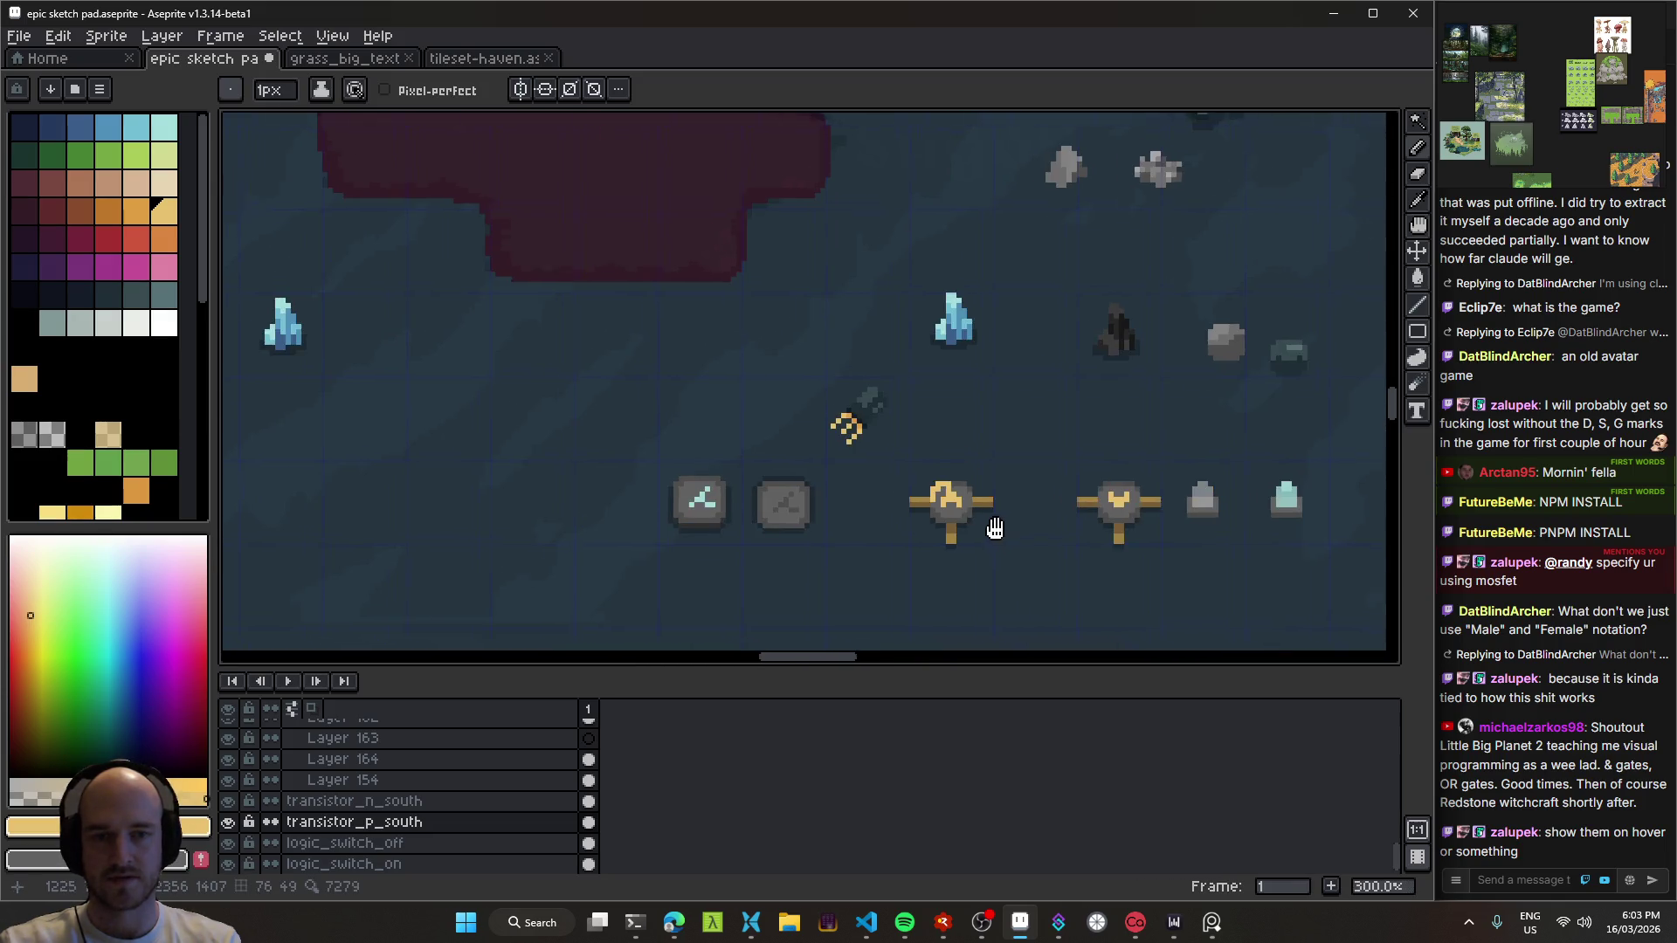
key("ctrl+z")
key("ctrl+s")
key("alt+Tab")
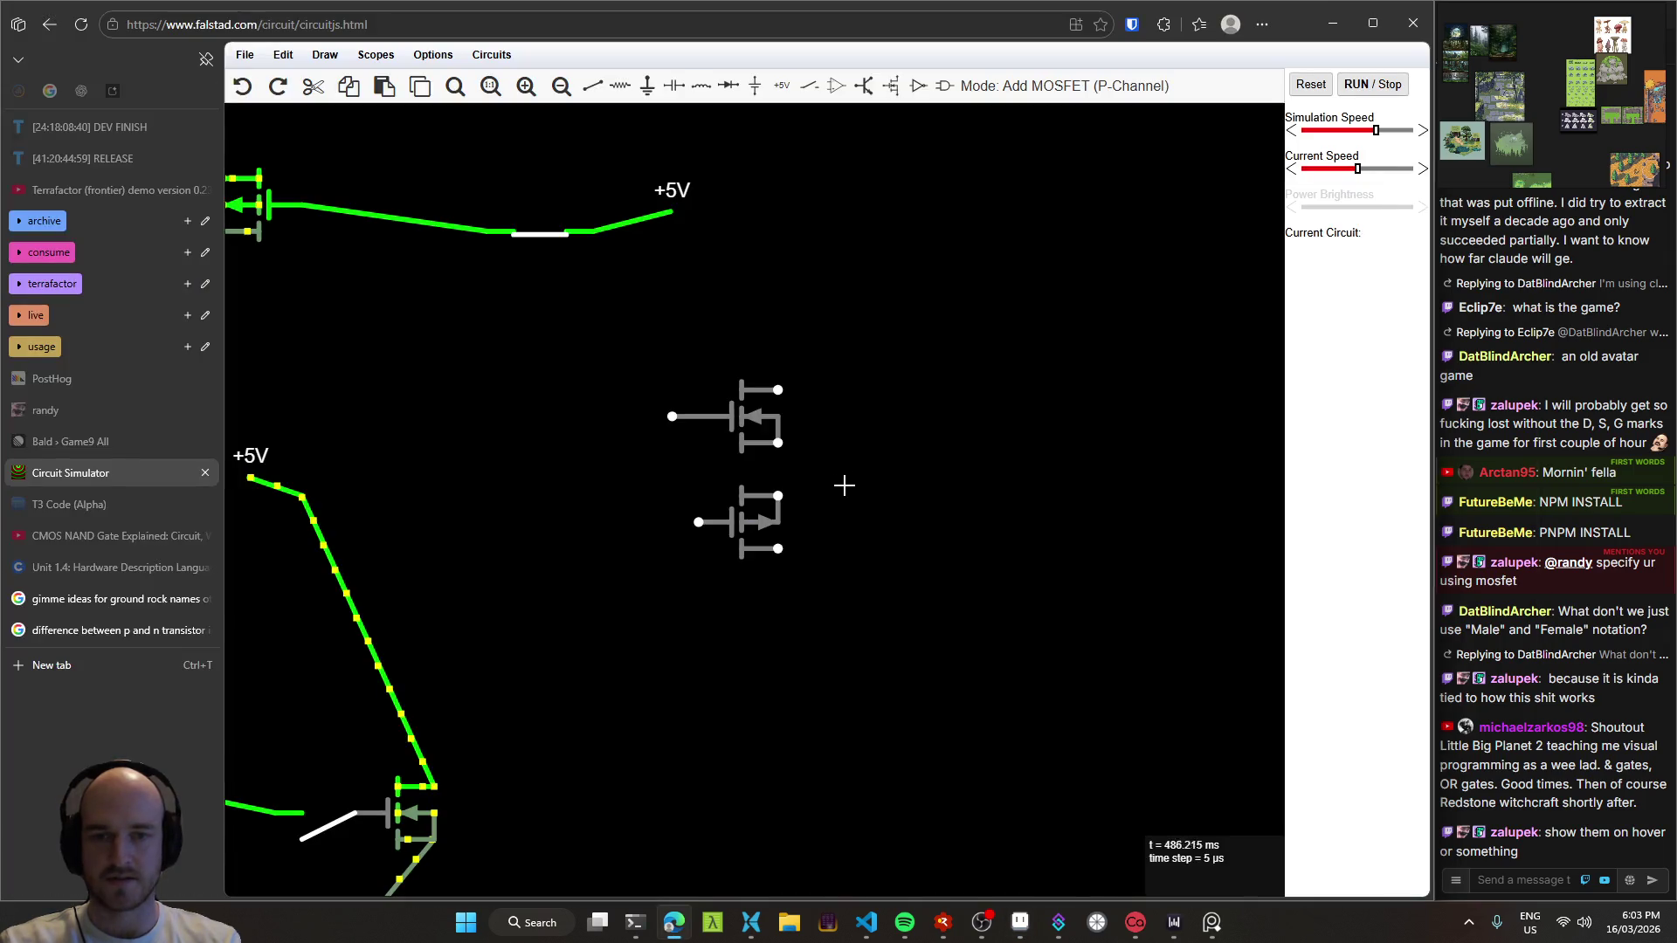
Step: Check the S, G and D pin labels on both MOSFETs, zoom slightly, and return to Aseprite
mouse_move(776, 524)
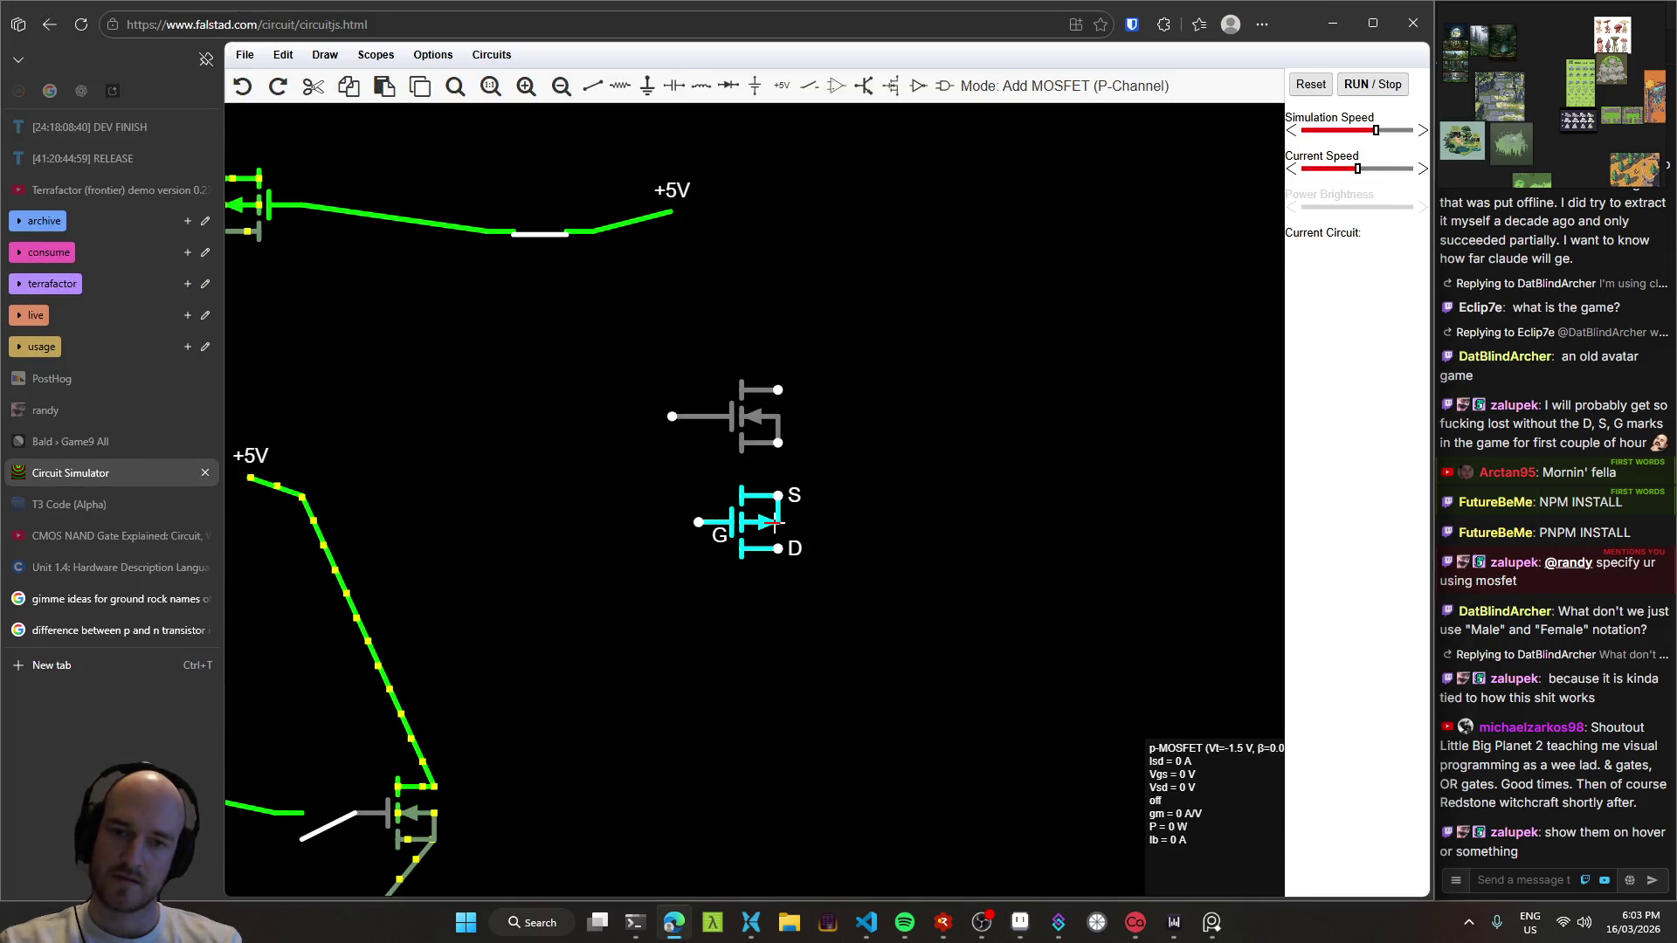
mouse_move(768, 419)
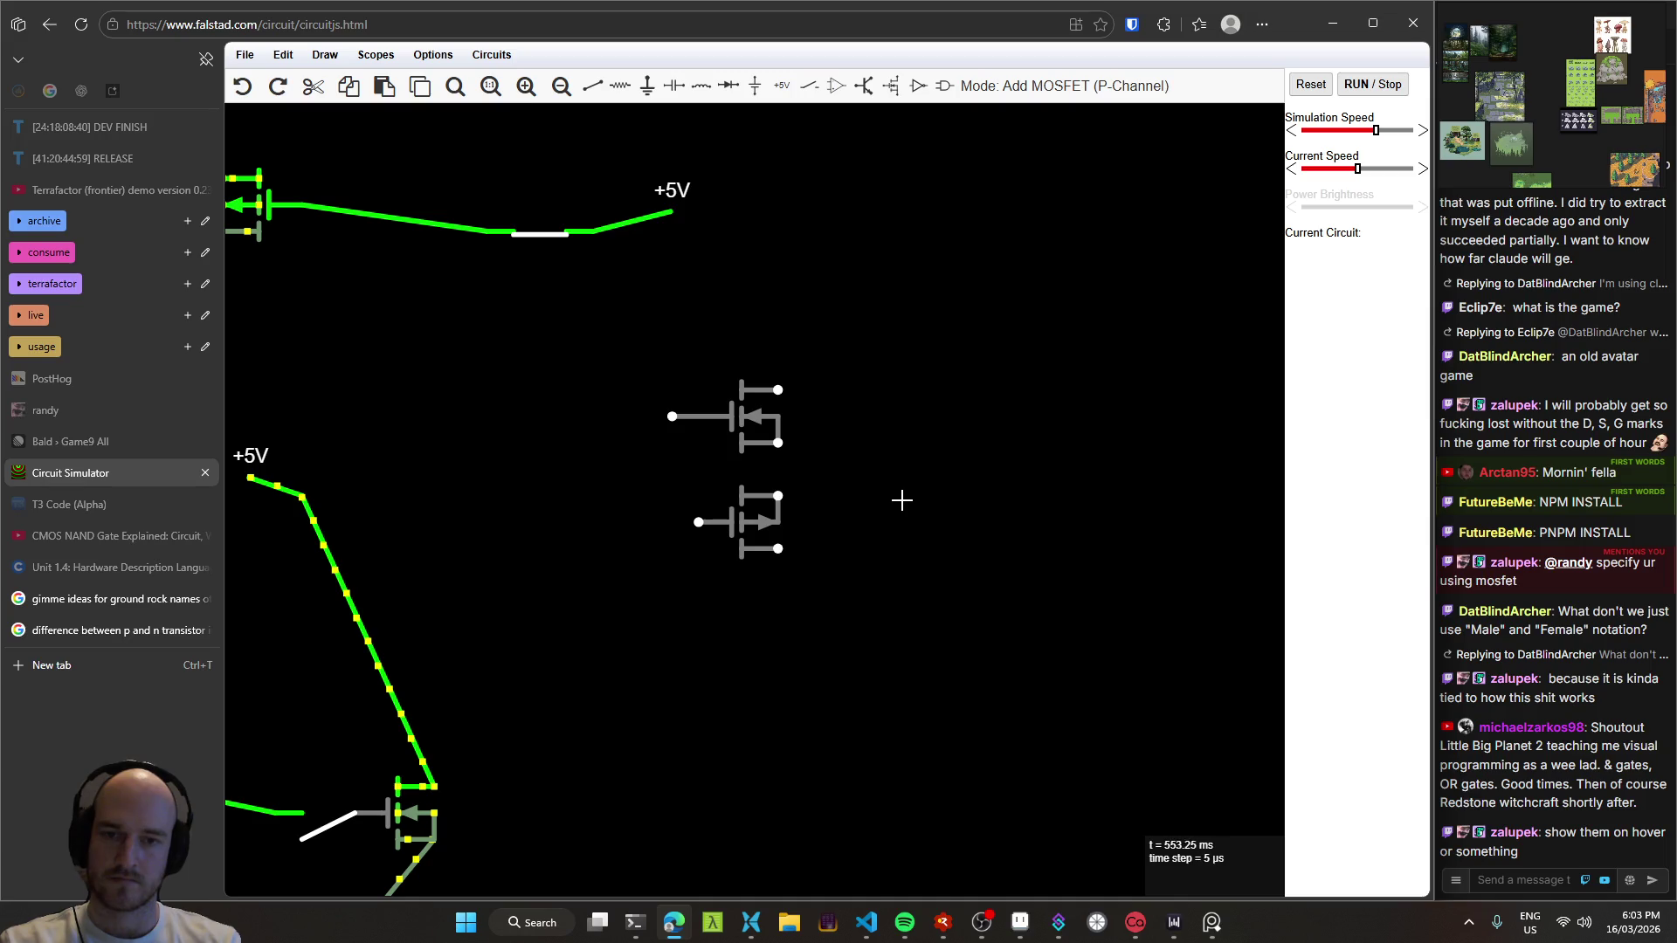
scroll(768, 426, "up", 1)
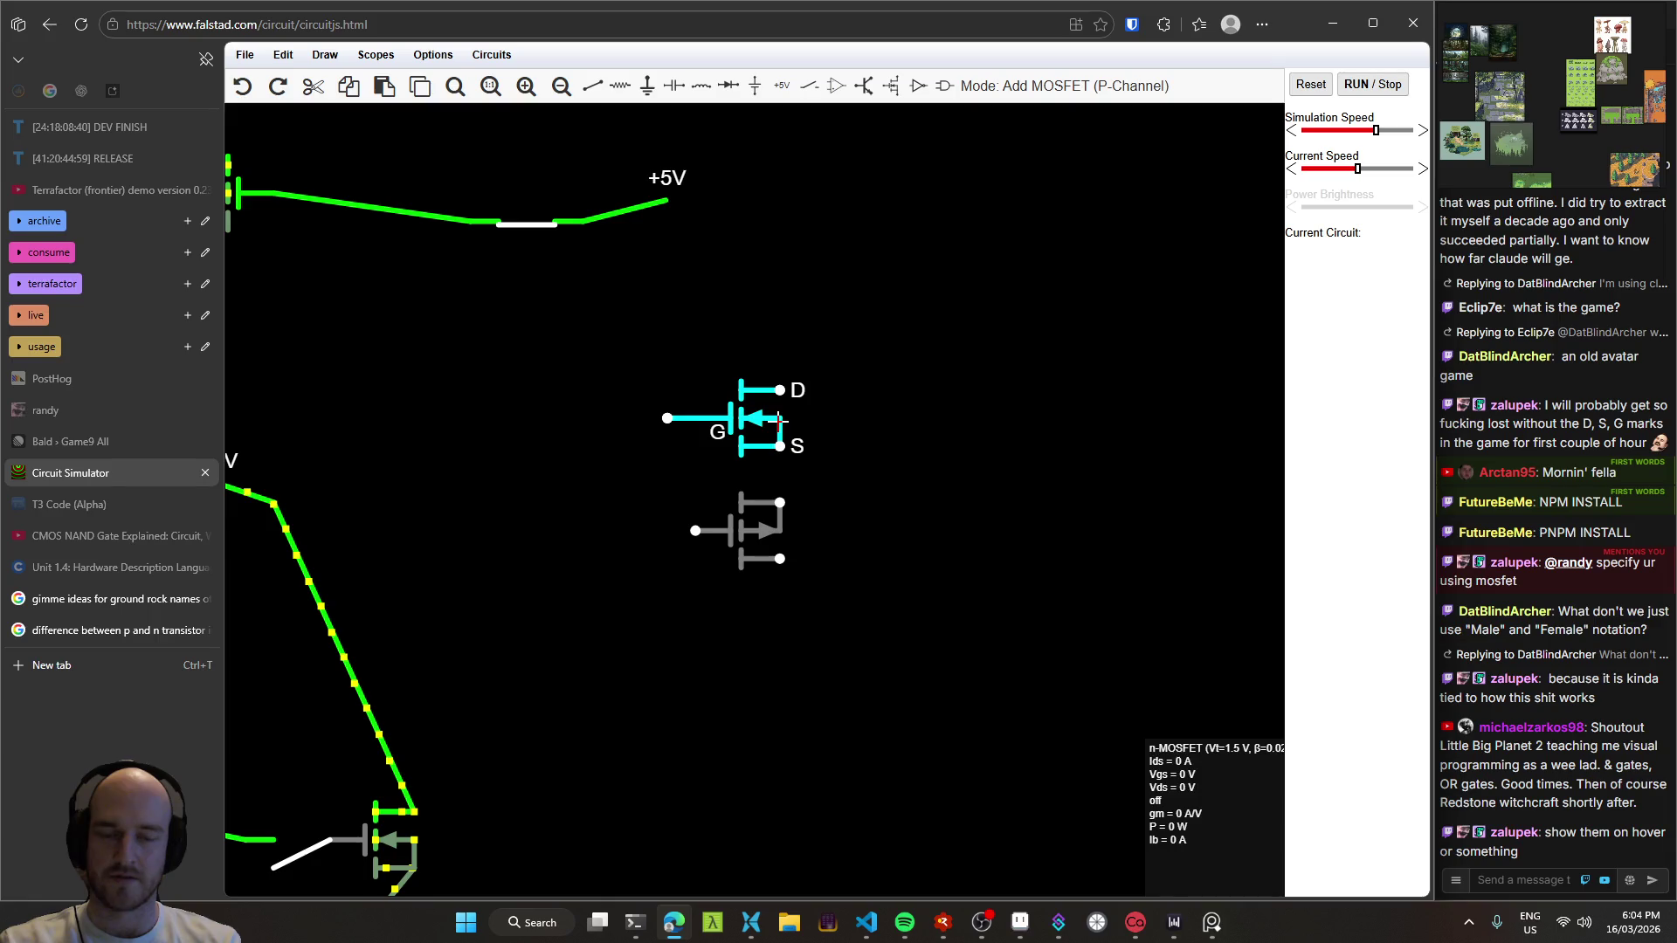
key("alt+Tab")
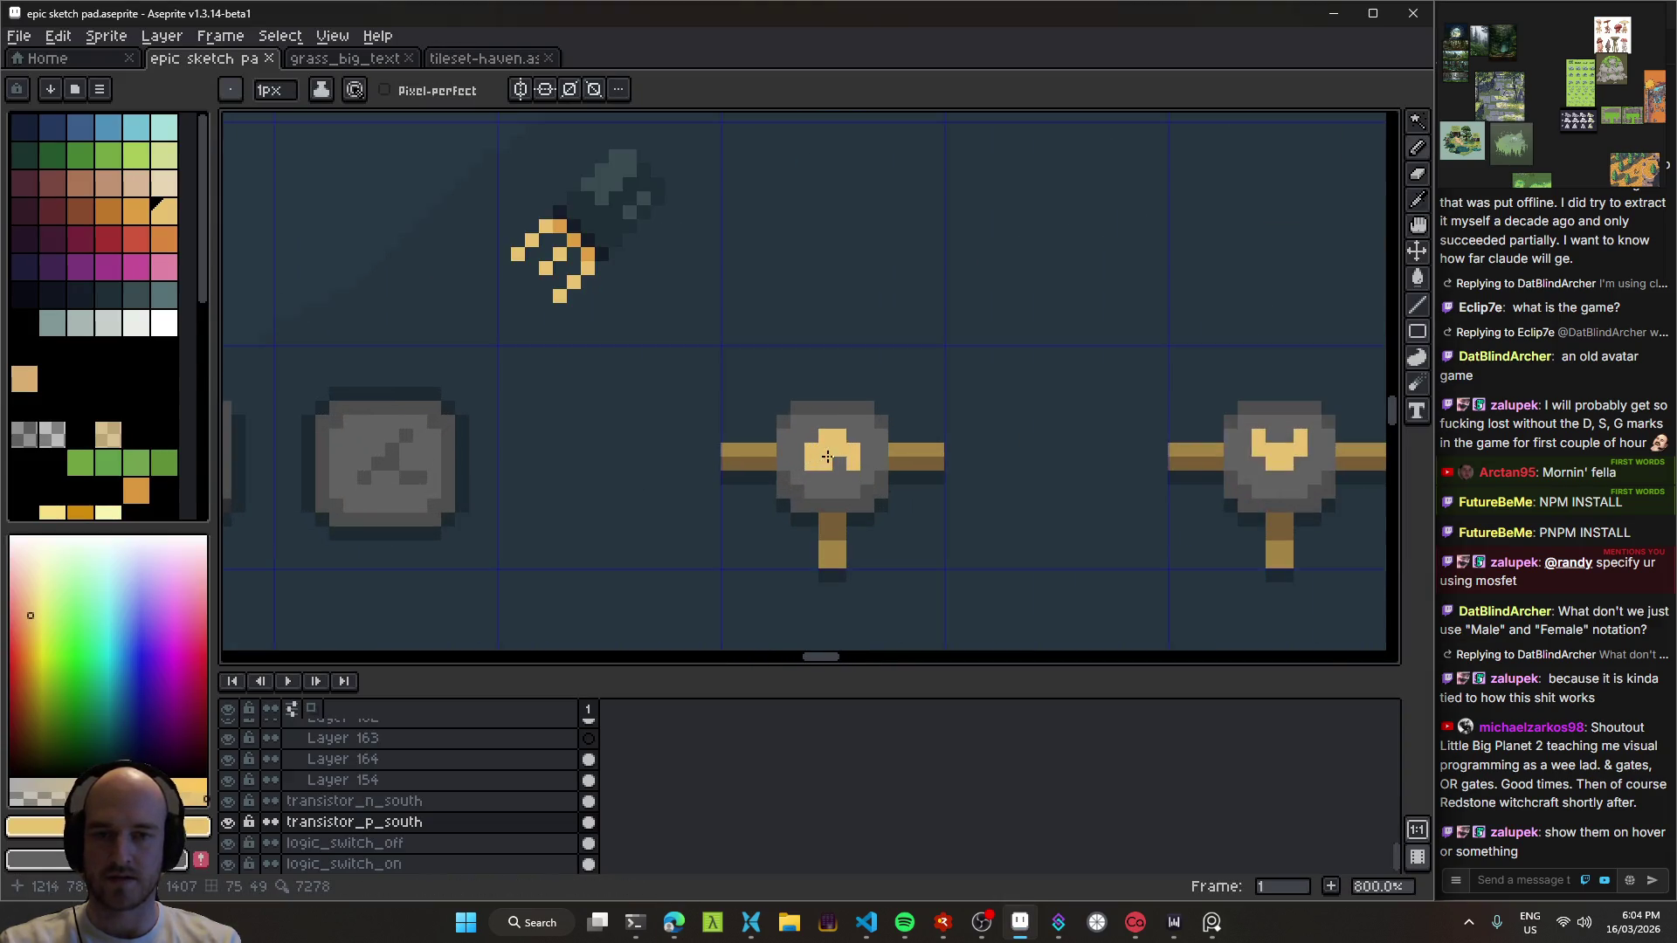
Step: Frame and zoom in on the transistor sprites with the Pencil ready, cross-checking the simulator
left_click_drag(822, 456, 603, 391)
key("alt+Tab")
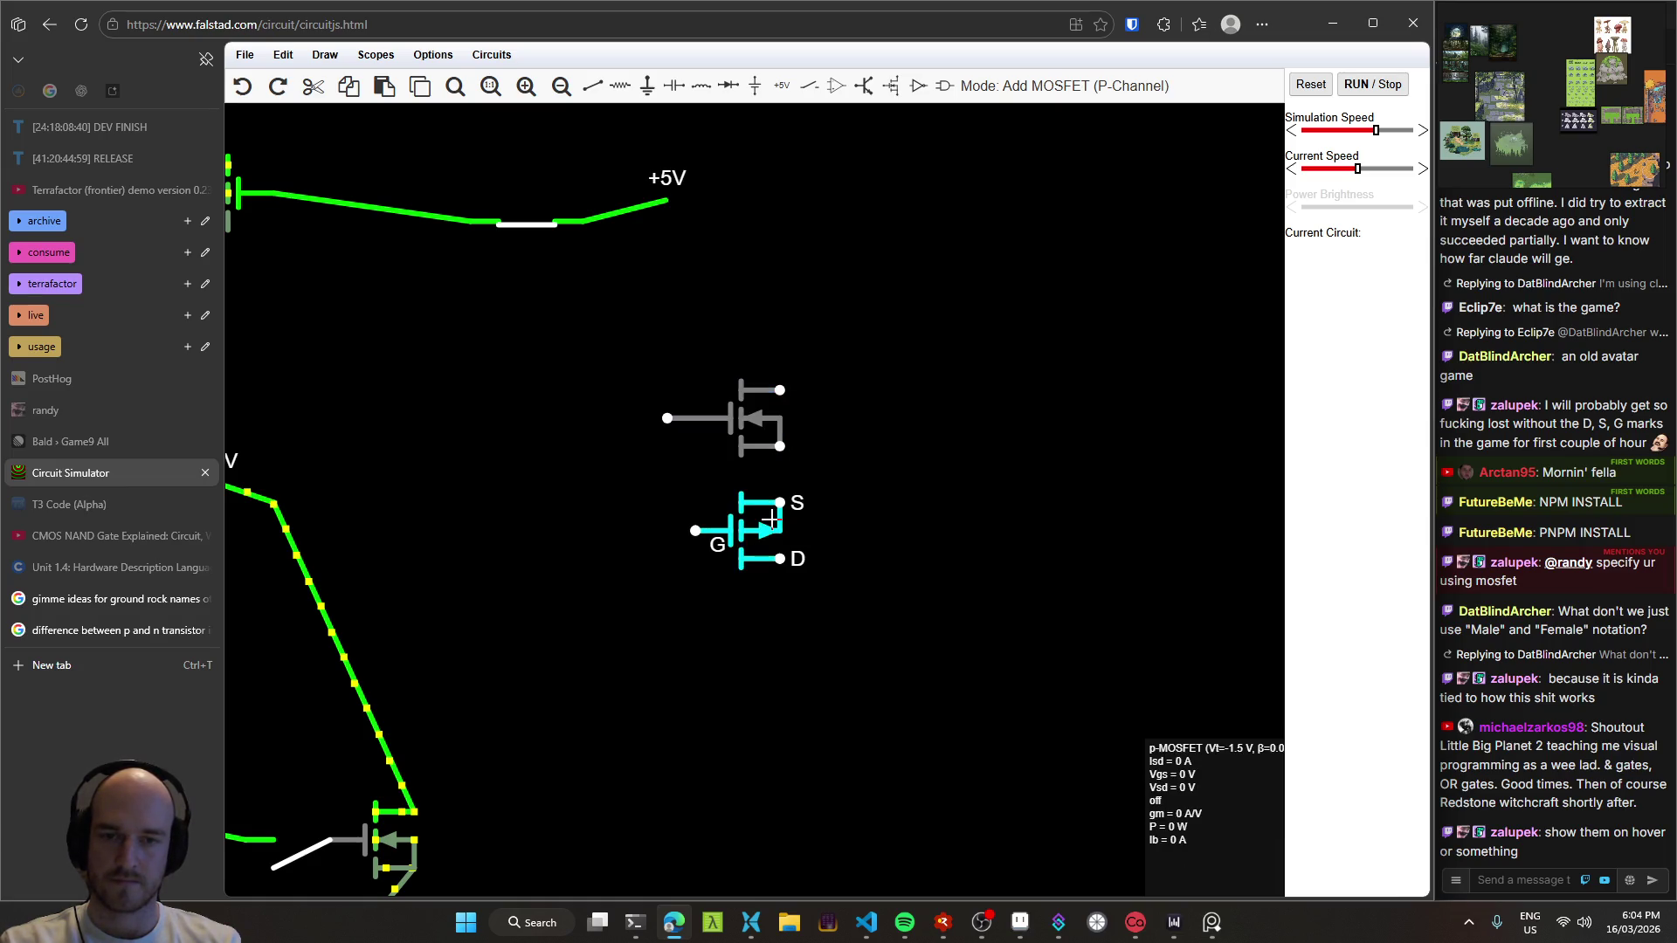
key("alt+Tab")
mouse_move(723, 427)
left_mouse_down()
mouse_move(666, 408)
mouse_move(780, 481)
mouse_move(817, 445)
left_mouse_up()
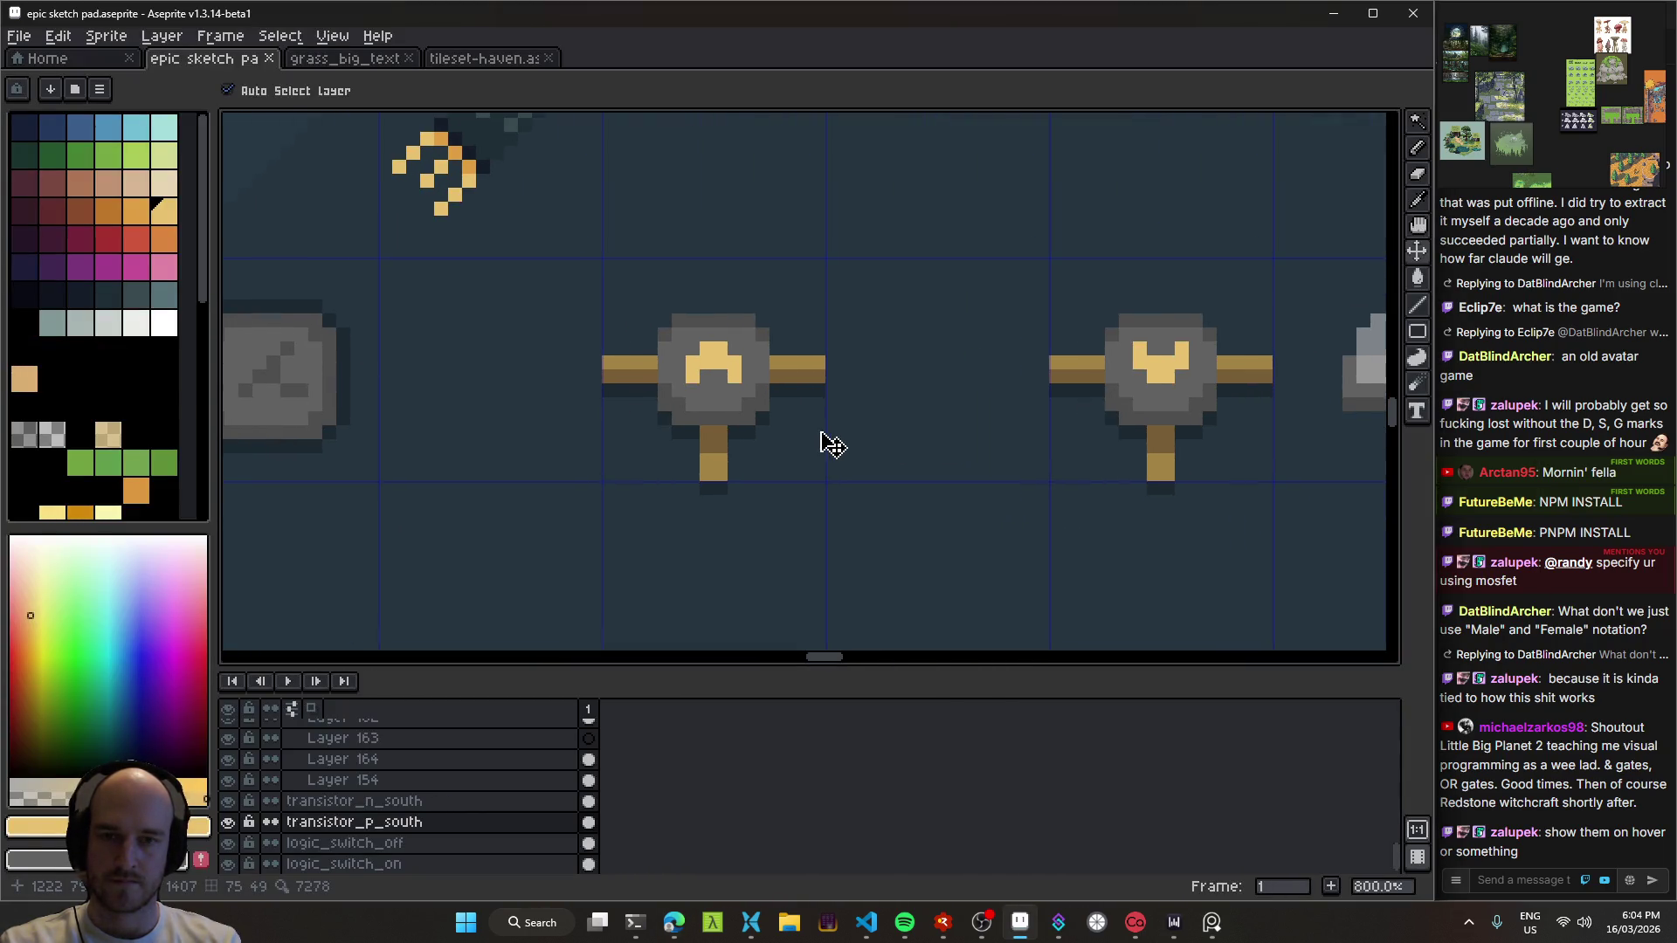
key("b")
scroll(719, 338, "down", 3)
key("alt+Tab")
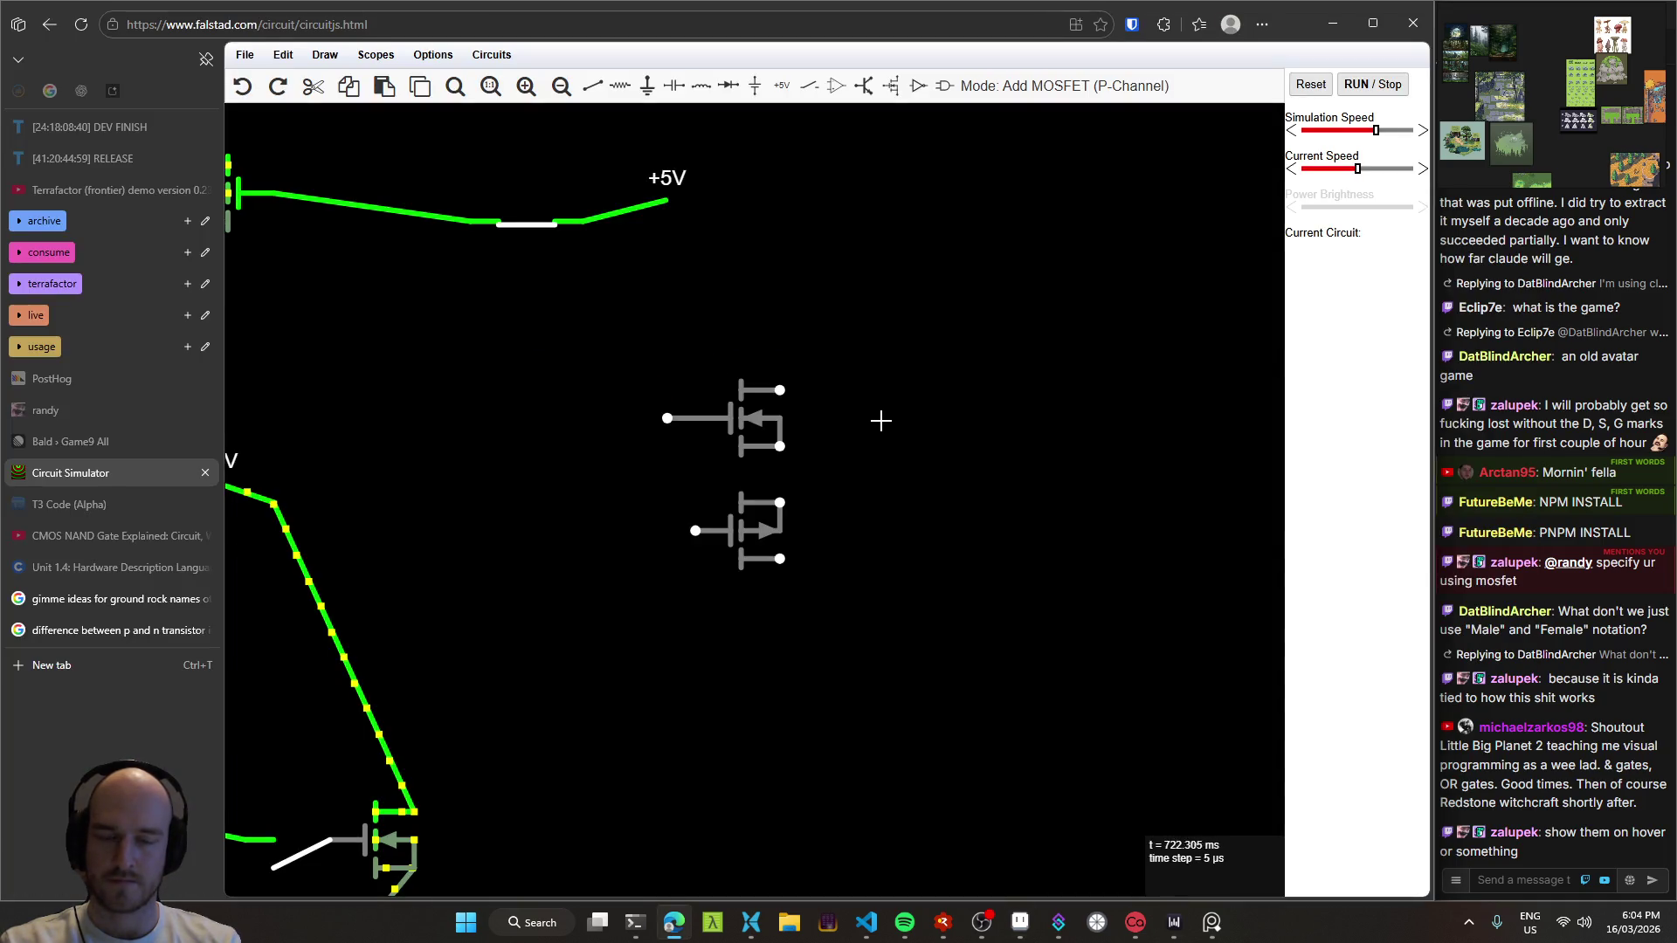
key("alt+Tab")
scroll(696, 344, "up", 7)
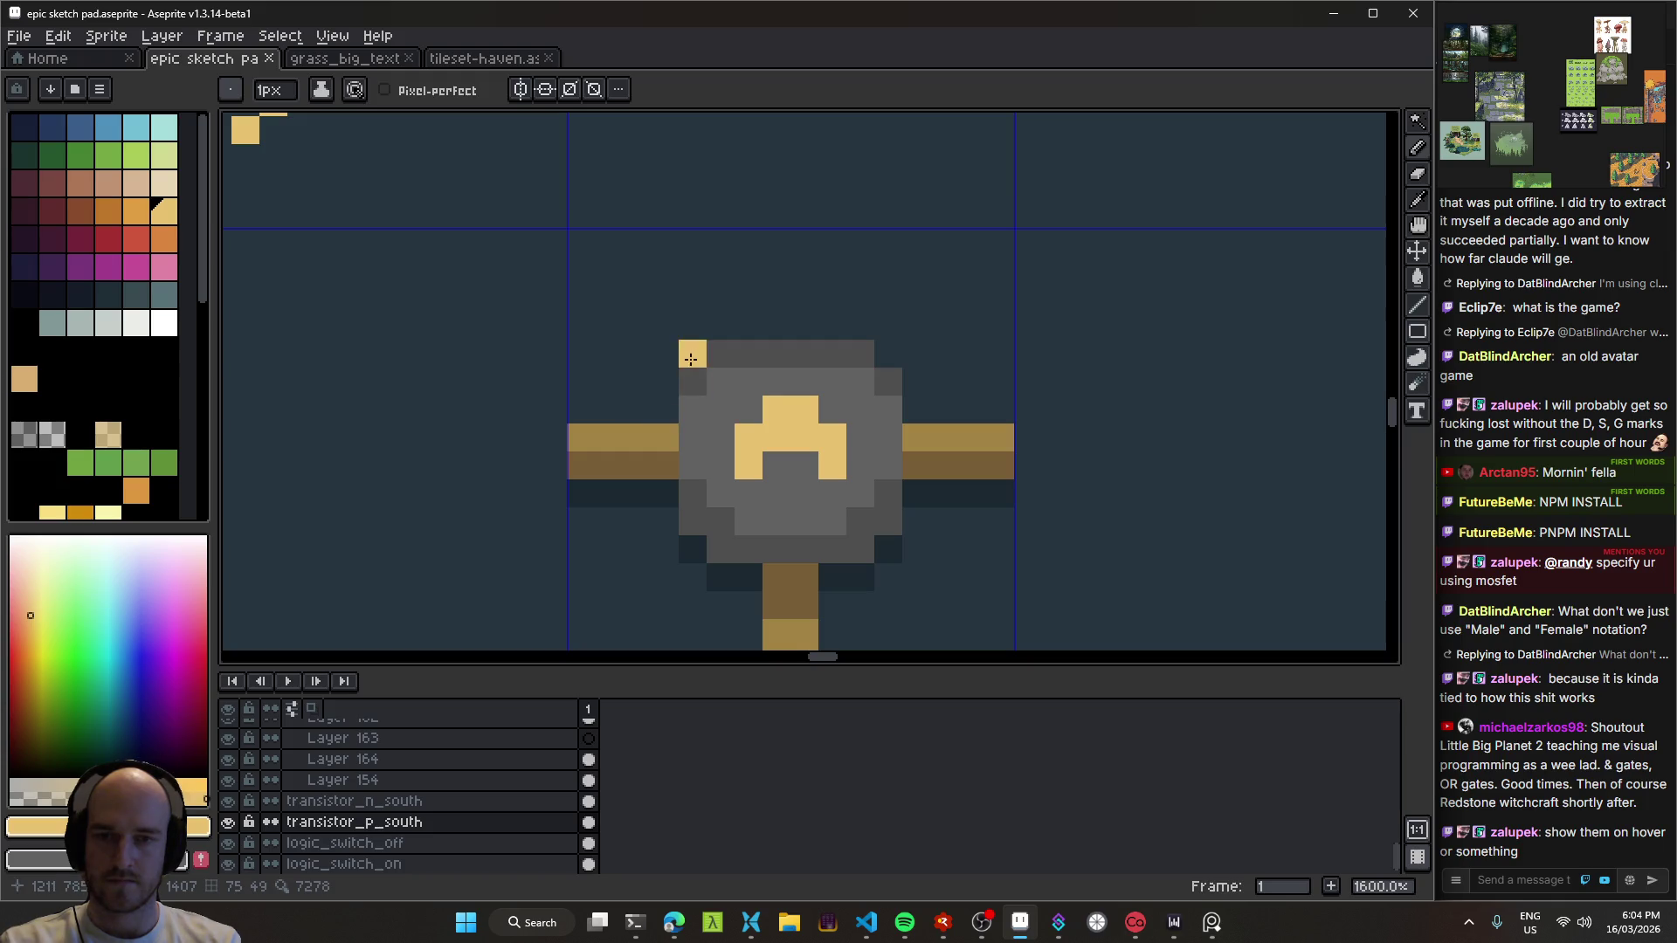
scroll(738, 414, "down", 8)
scroll(742, 414, "up", 5)
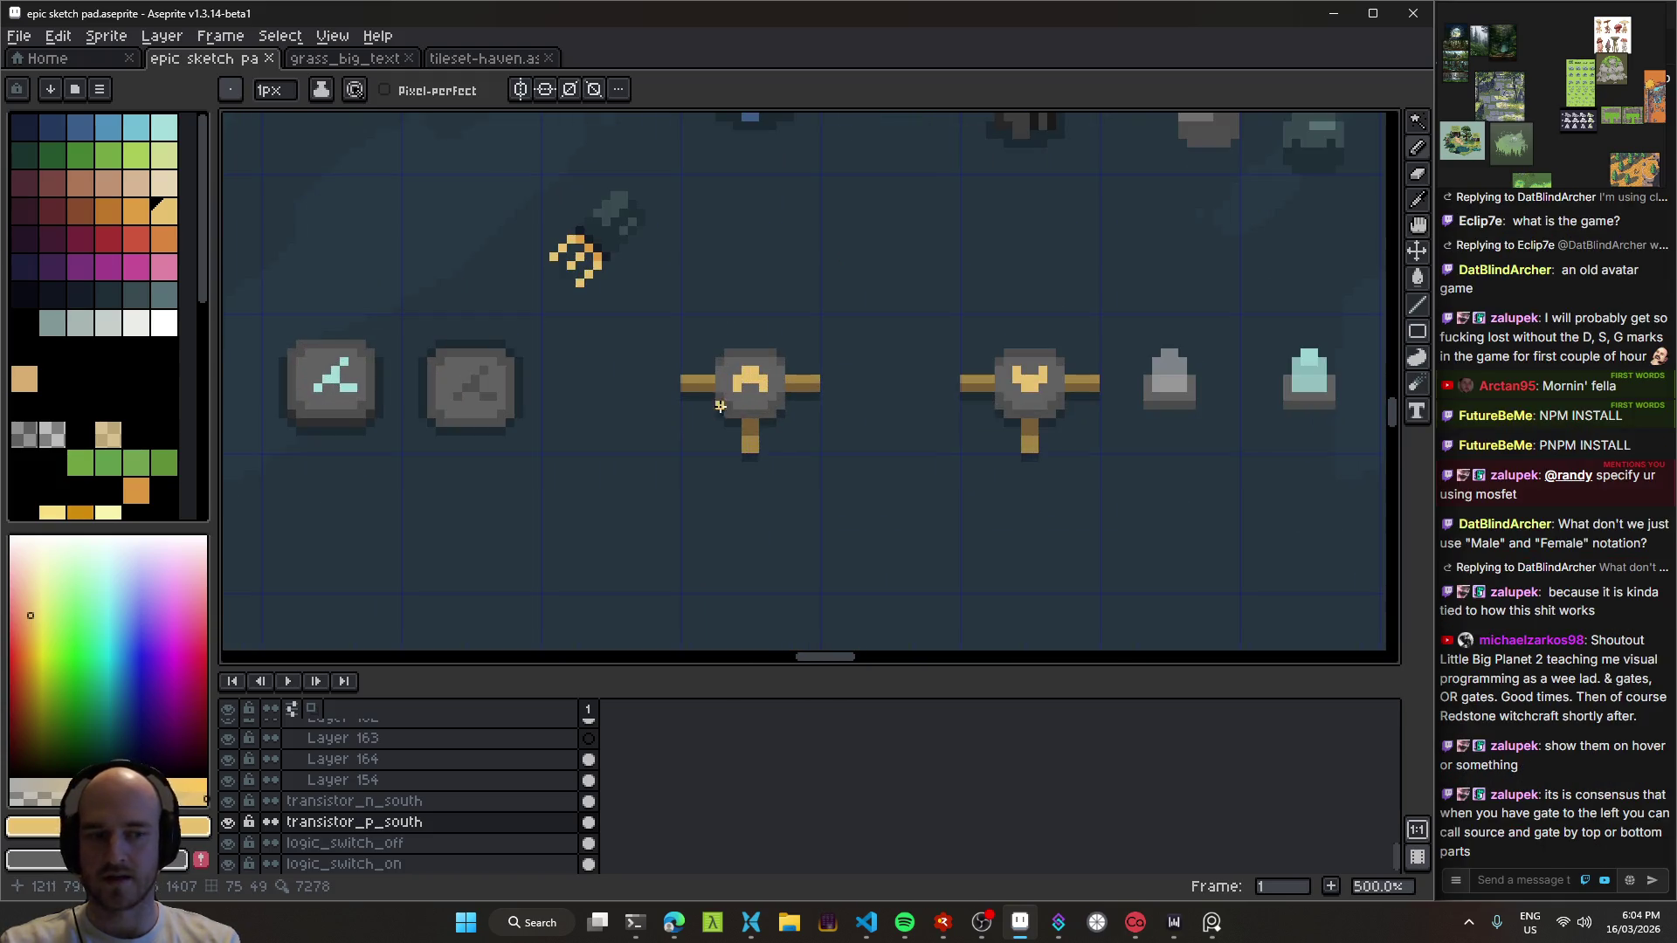
scroll(842, 383, "up", 3)
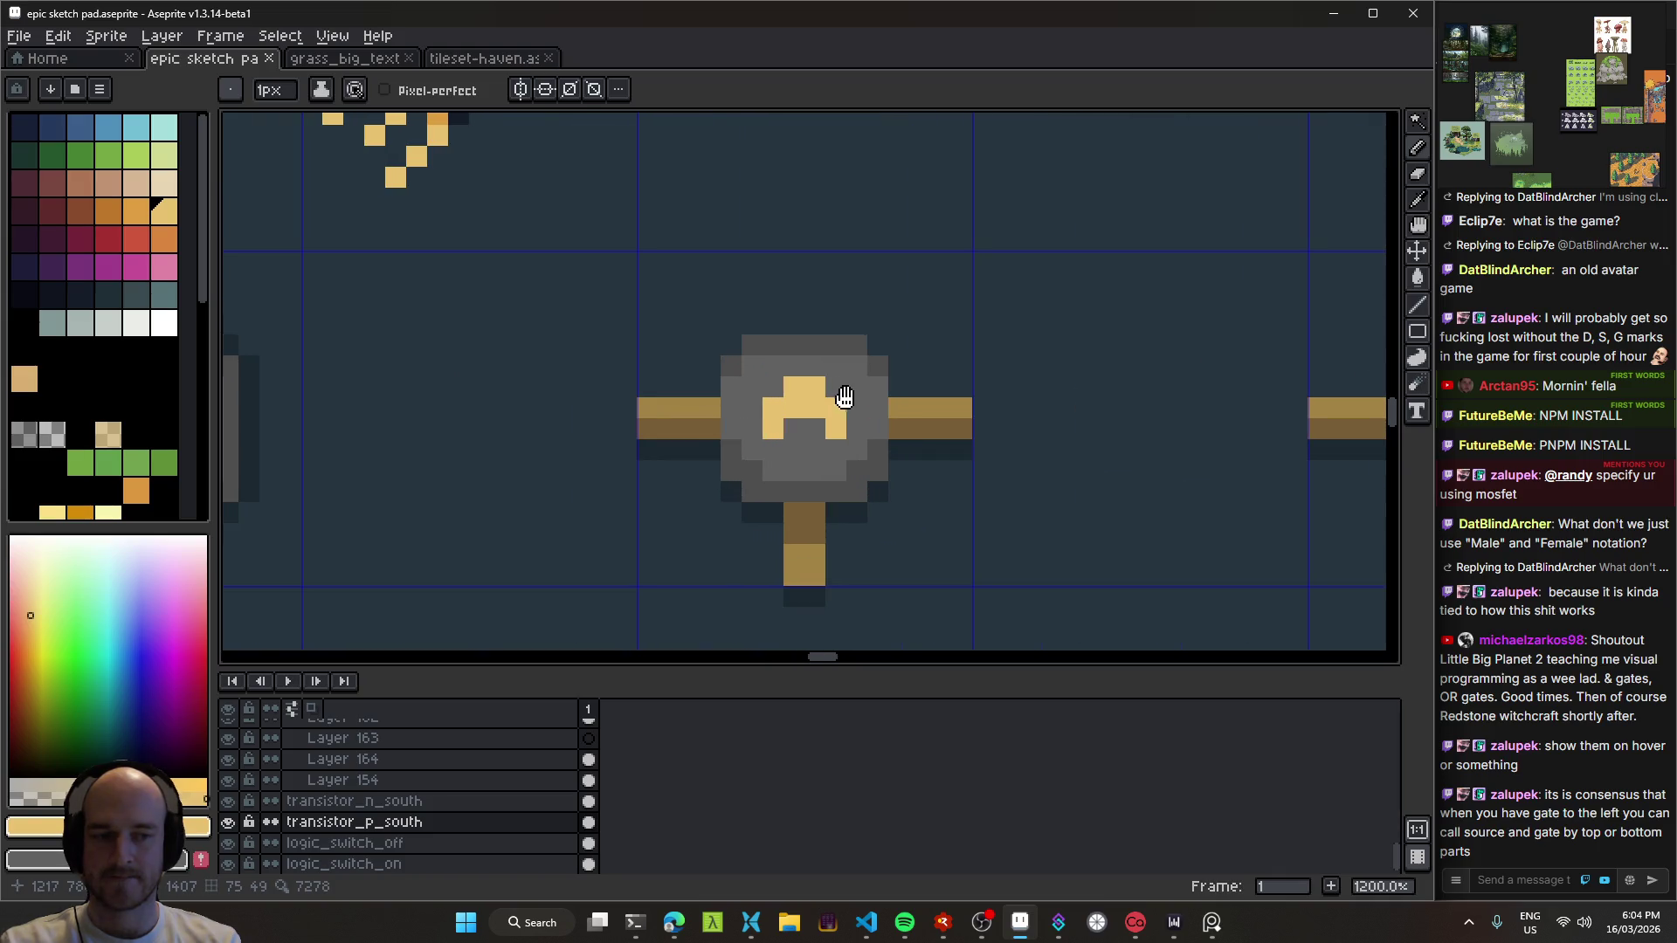
scroll(842, 382, "down", 3)
scroll(813, 340, "down", 1)
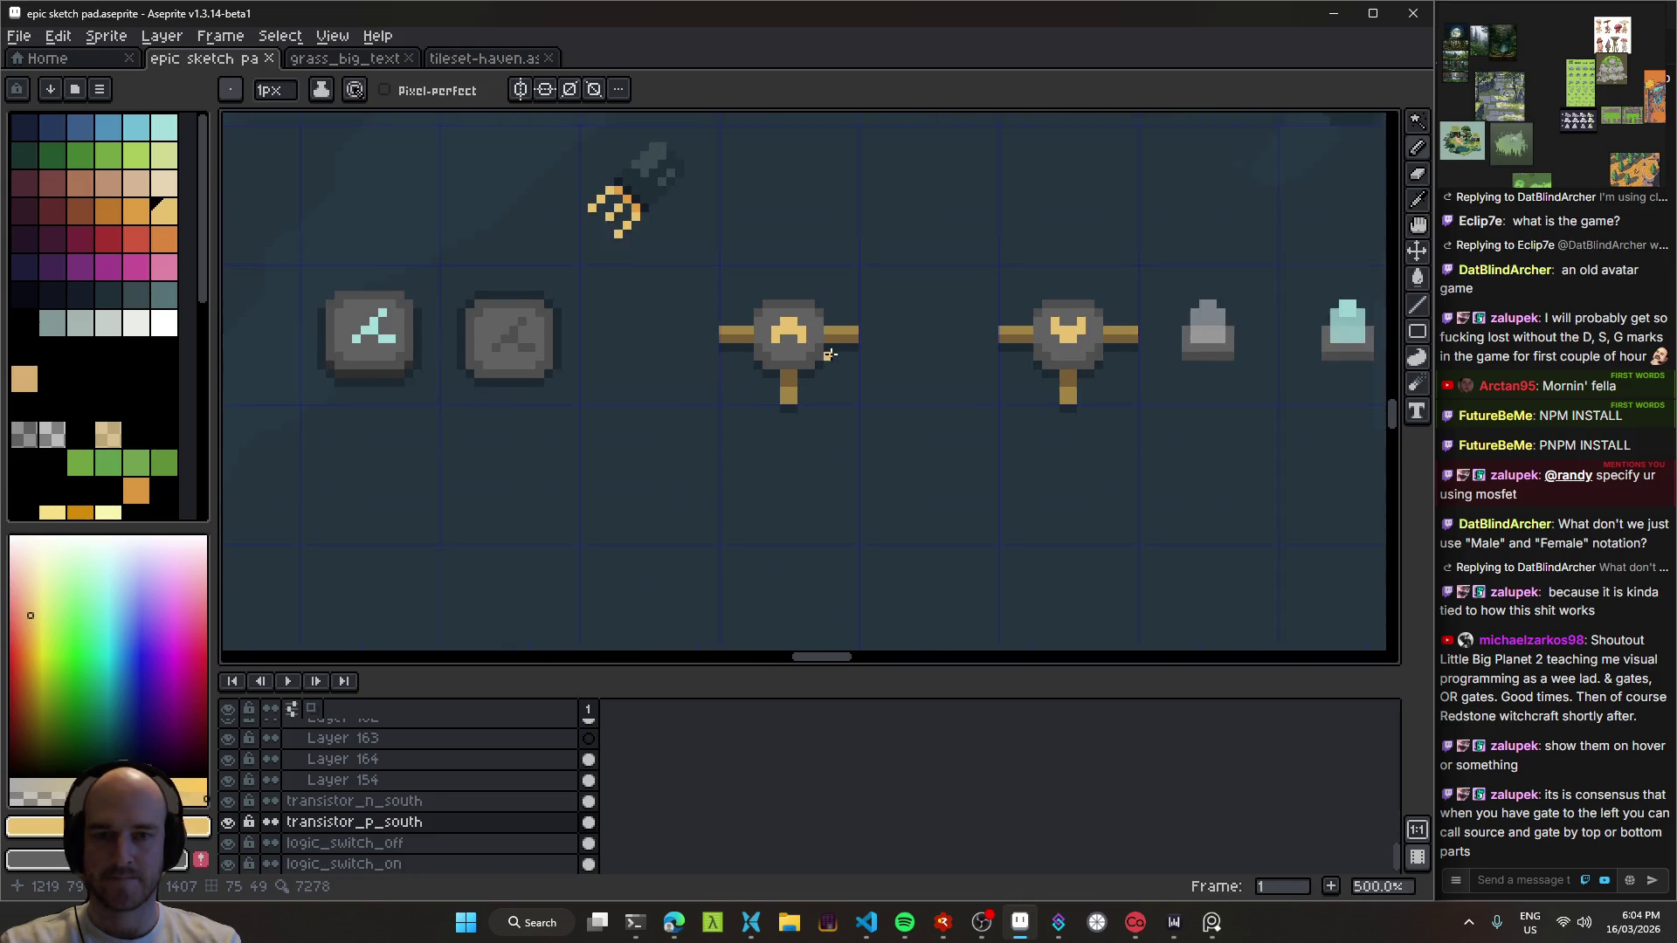
scroll(711, 323, "up", 4)
Step: Add one eyedropped tan pixel to the P-channel transistor and save epic sketch pad.aseprite
left_click_drag(706, 312, 689, 312)
key("ctrl+z")
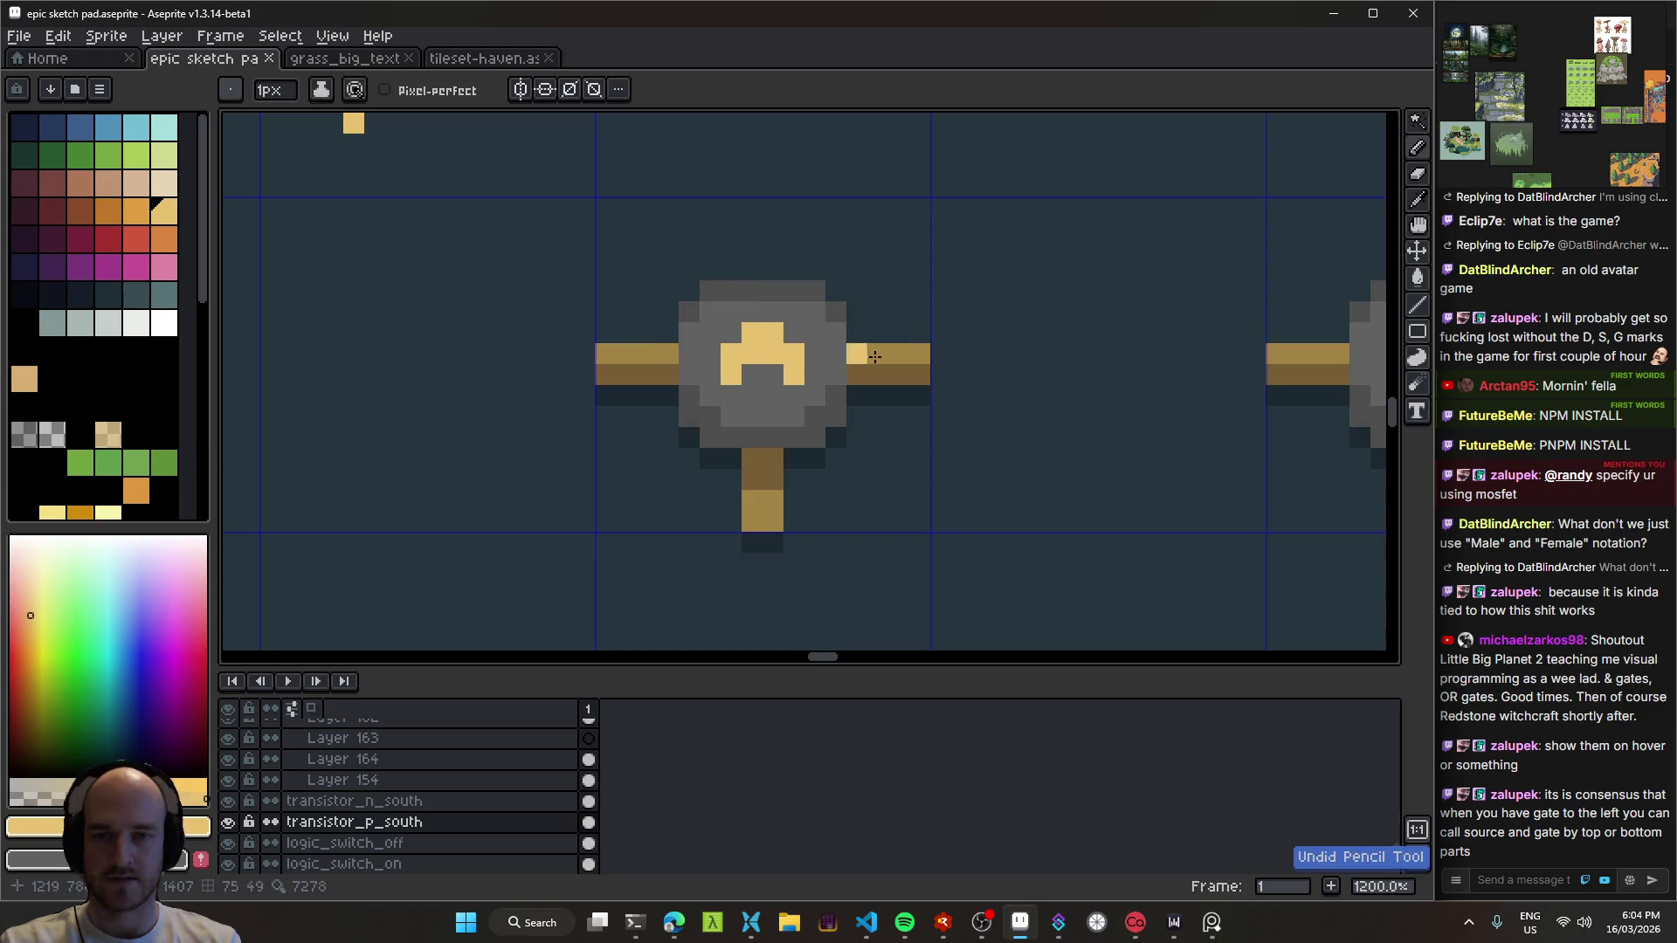
scroll(713, 365, "down", 5)
scroll(729, 385, "up", 5)
left_click(730, 385, "alt")
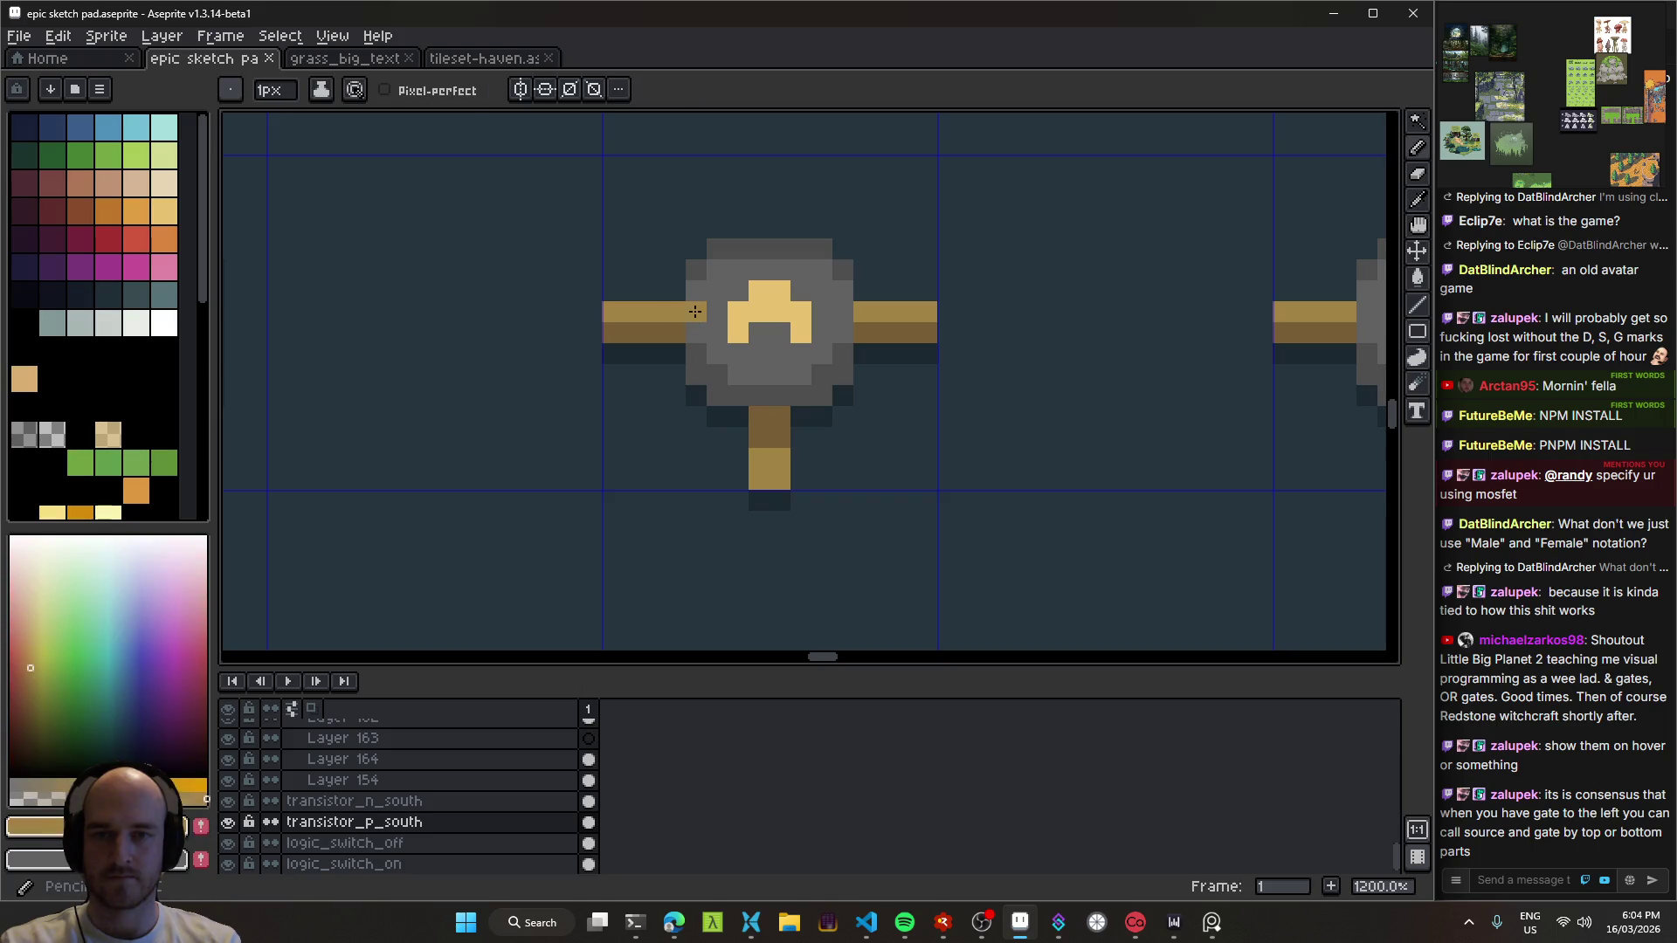
left_click(760, 376)
scroll(769, 384, "down", 7)
scroll(830, 446, "up", 2)
key("ctrl+s")
scroll(833, 405, "down", 1)
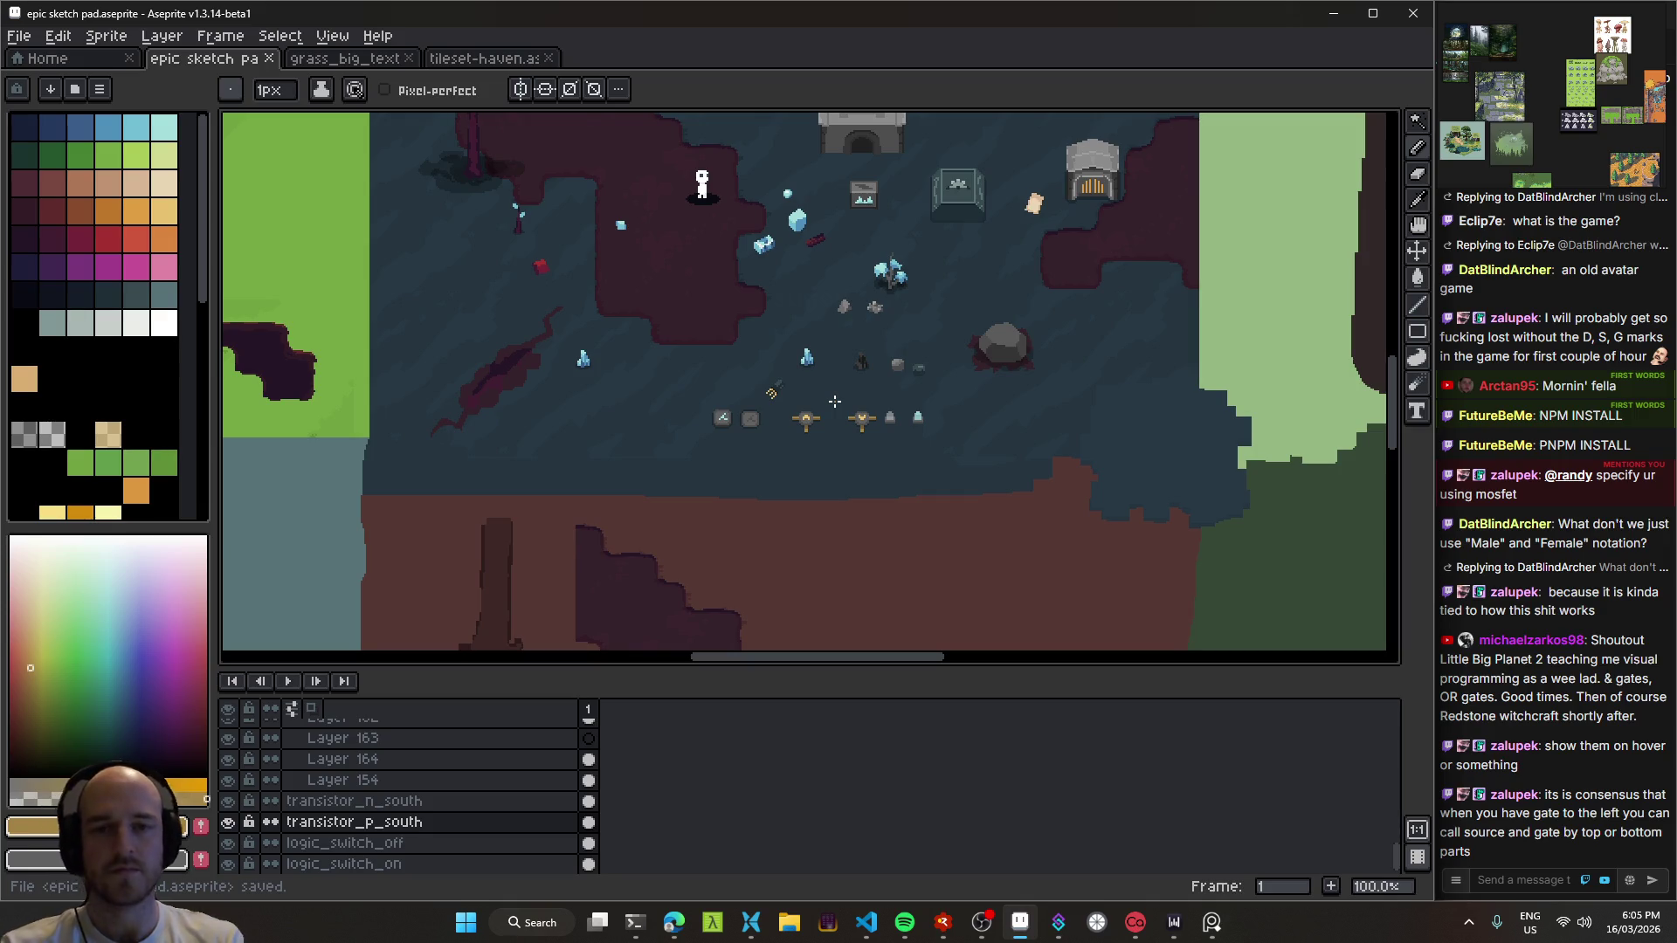
Step: Sketch a short gold bar and a vertical gold stroke below the transistor sprites
scroll(817, 402, "up", 4)
scroll(588, 531, "down", 5)
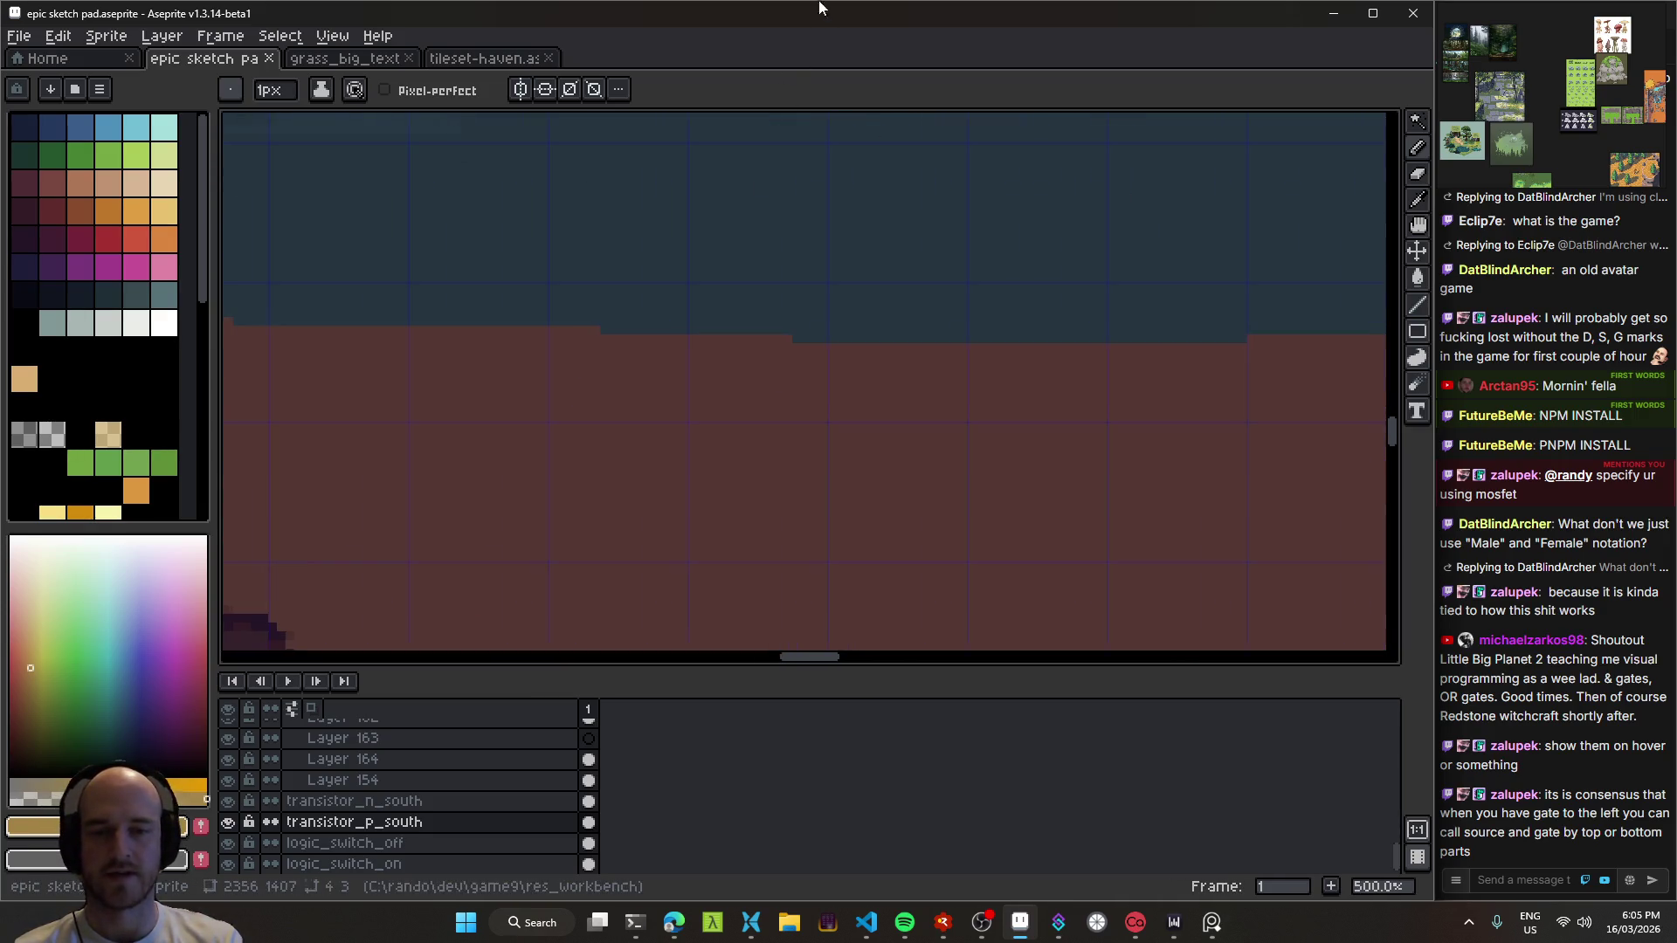
mouse_move(644, 483)
left_mouse_down()
mouse_move(696, 483)
mouse_move(611, 475)
left_mouse_up()
left_click_drag(802, 399, 802, 332)
scroll(831, 419, "down", 2)
Step: Add a small gold dot, switch to the eraser, and bring up the circuit simulator
left_click(834, 412)
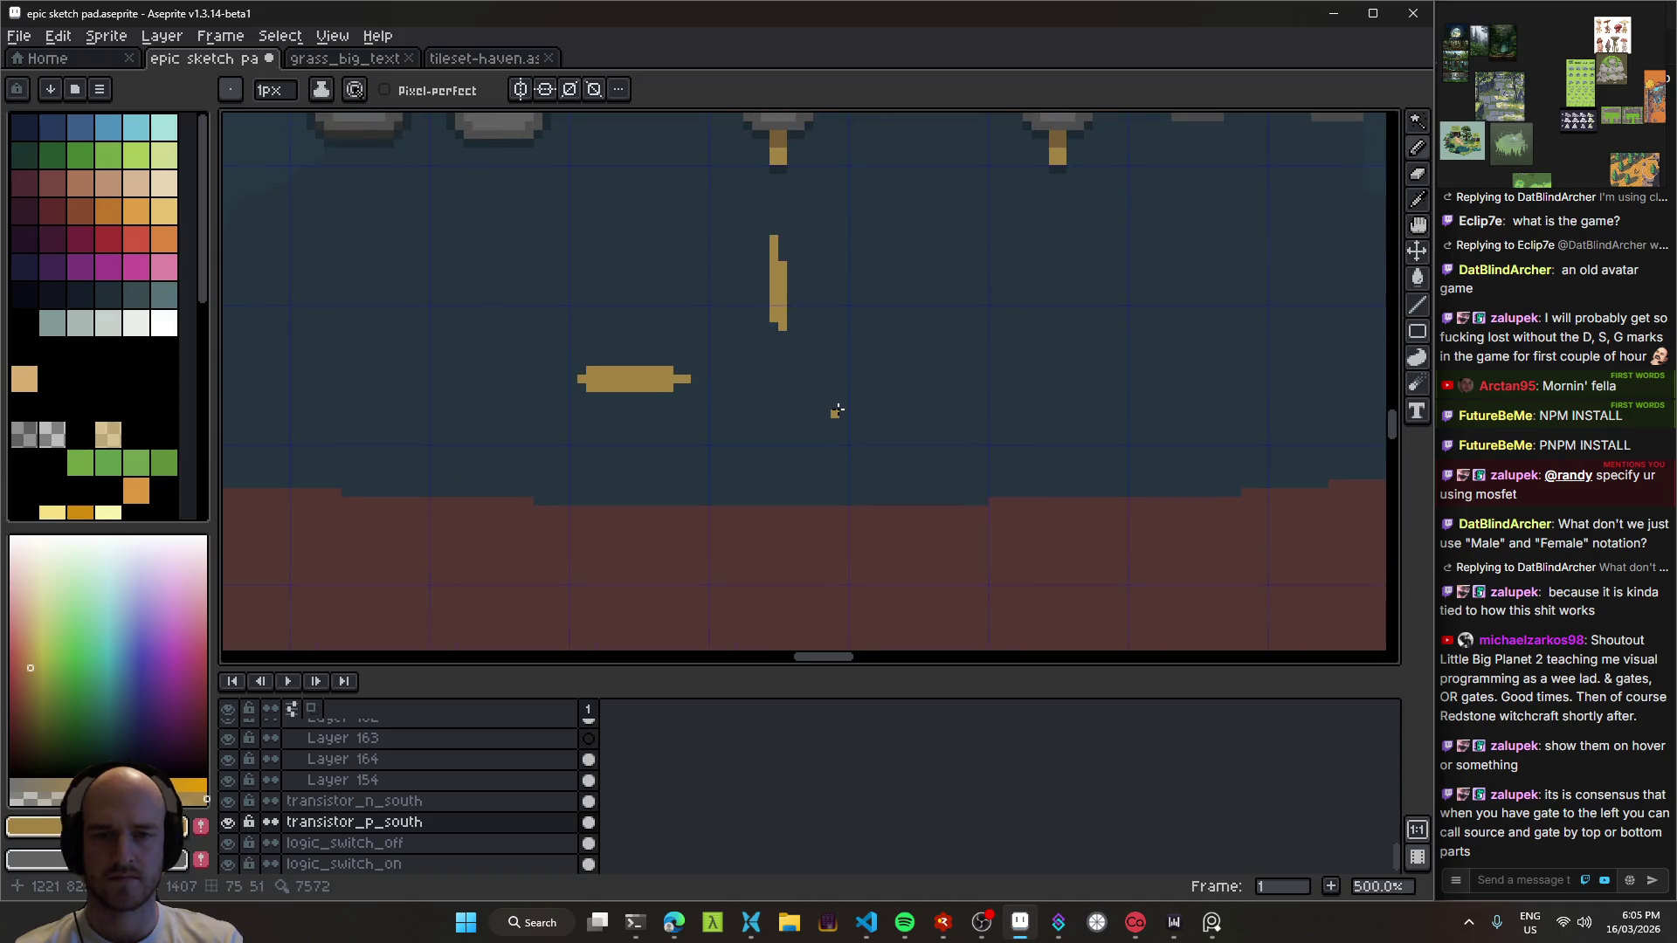
scroll(830, 419, "up", 2)
key("e")
left_click(673, 926)
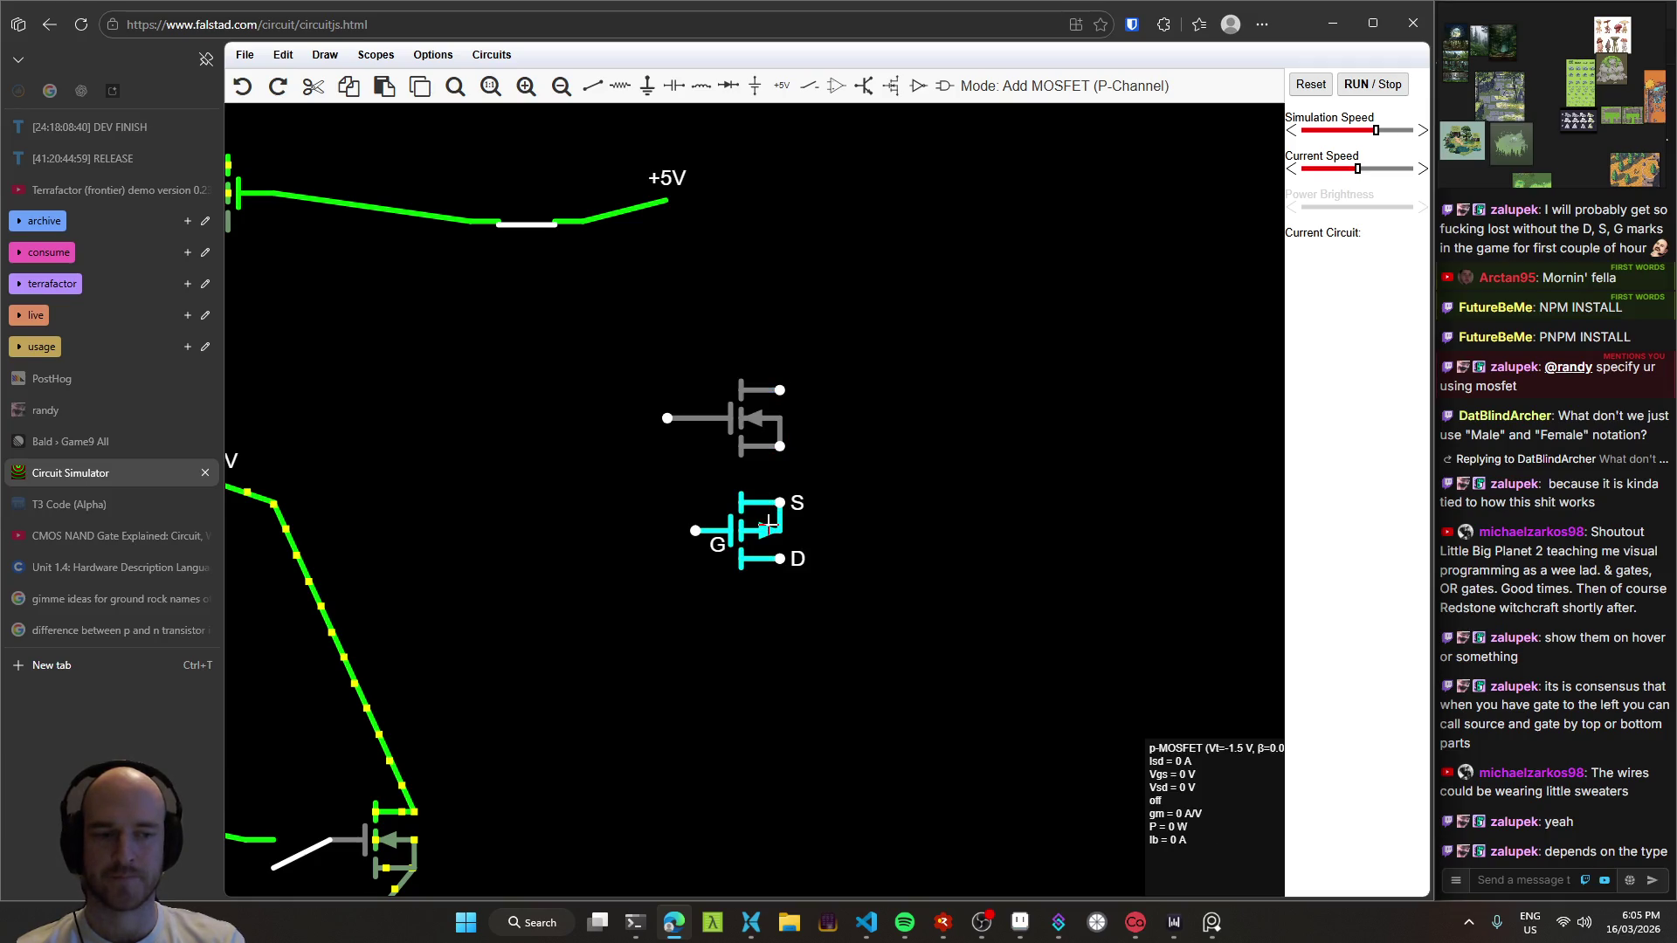
Step: Erase the vertical gold stroke and trim both ends of the gold bar with a larger eraser
key("alt+Tab")
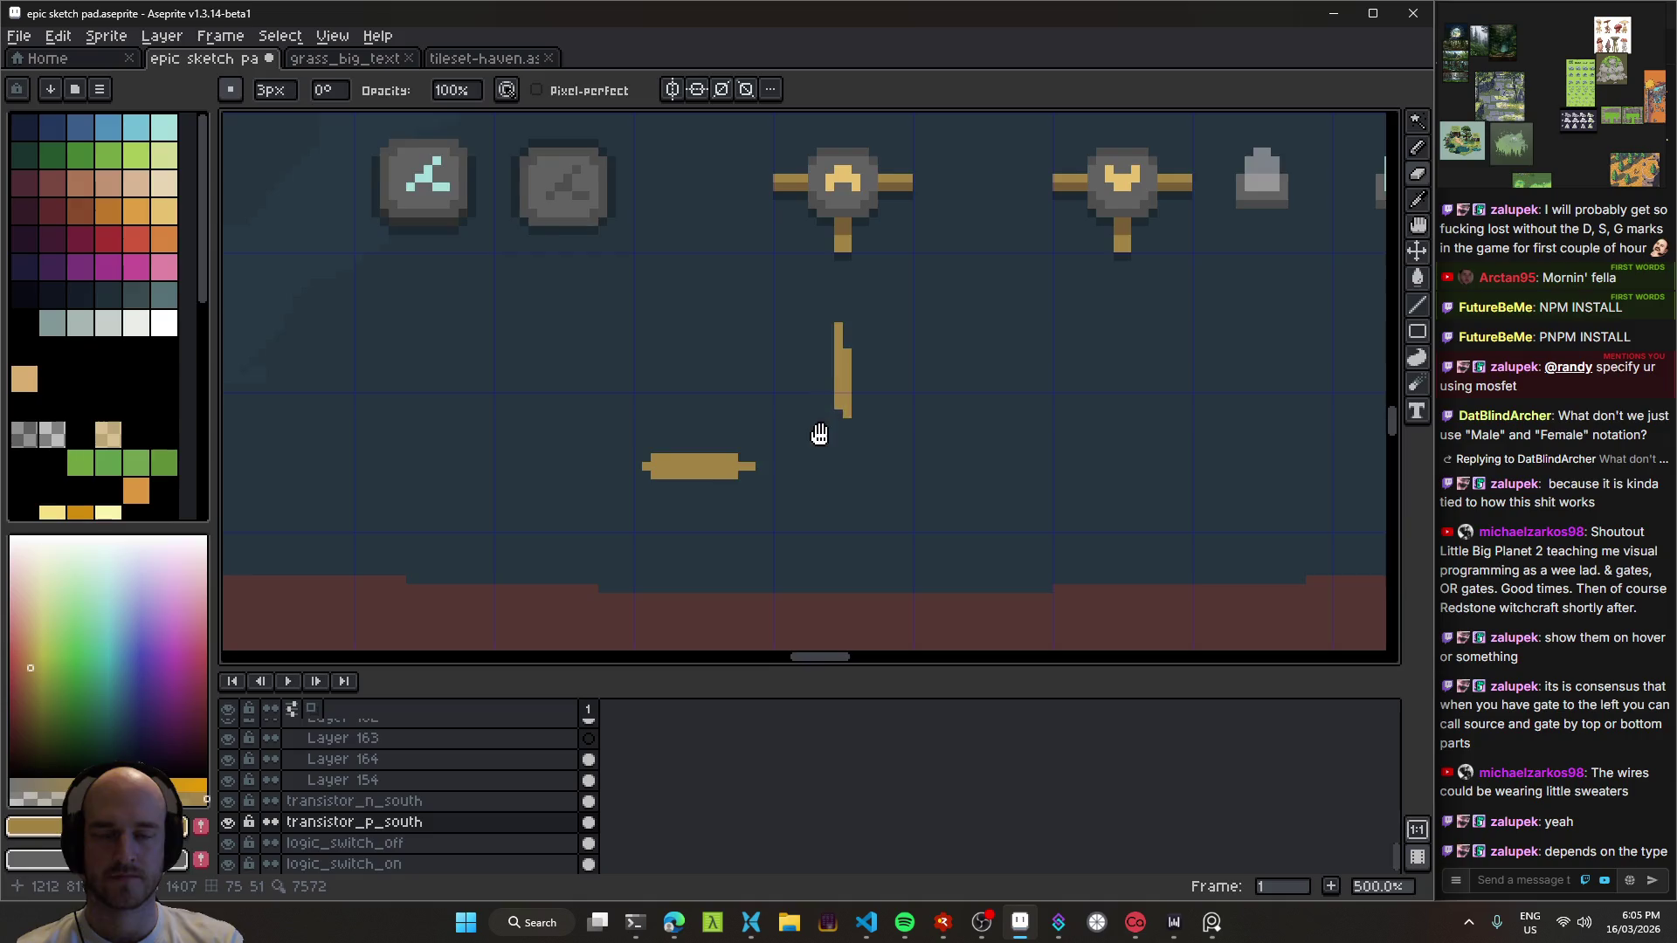
left_click_drag(817, 427, 767, 491)
left_click_drag(793, 423, 804, 448)
key("plus")
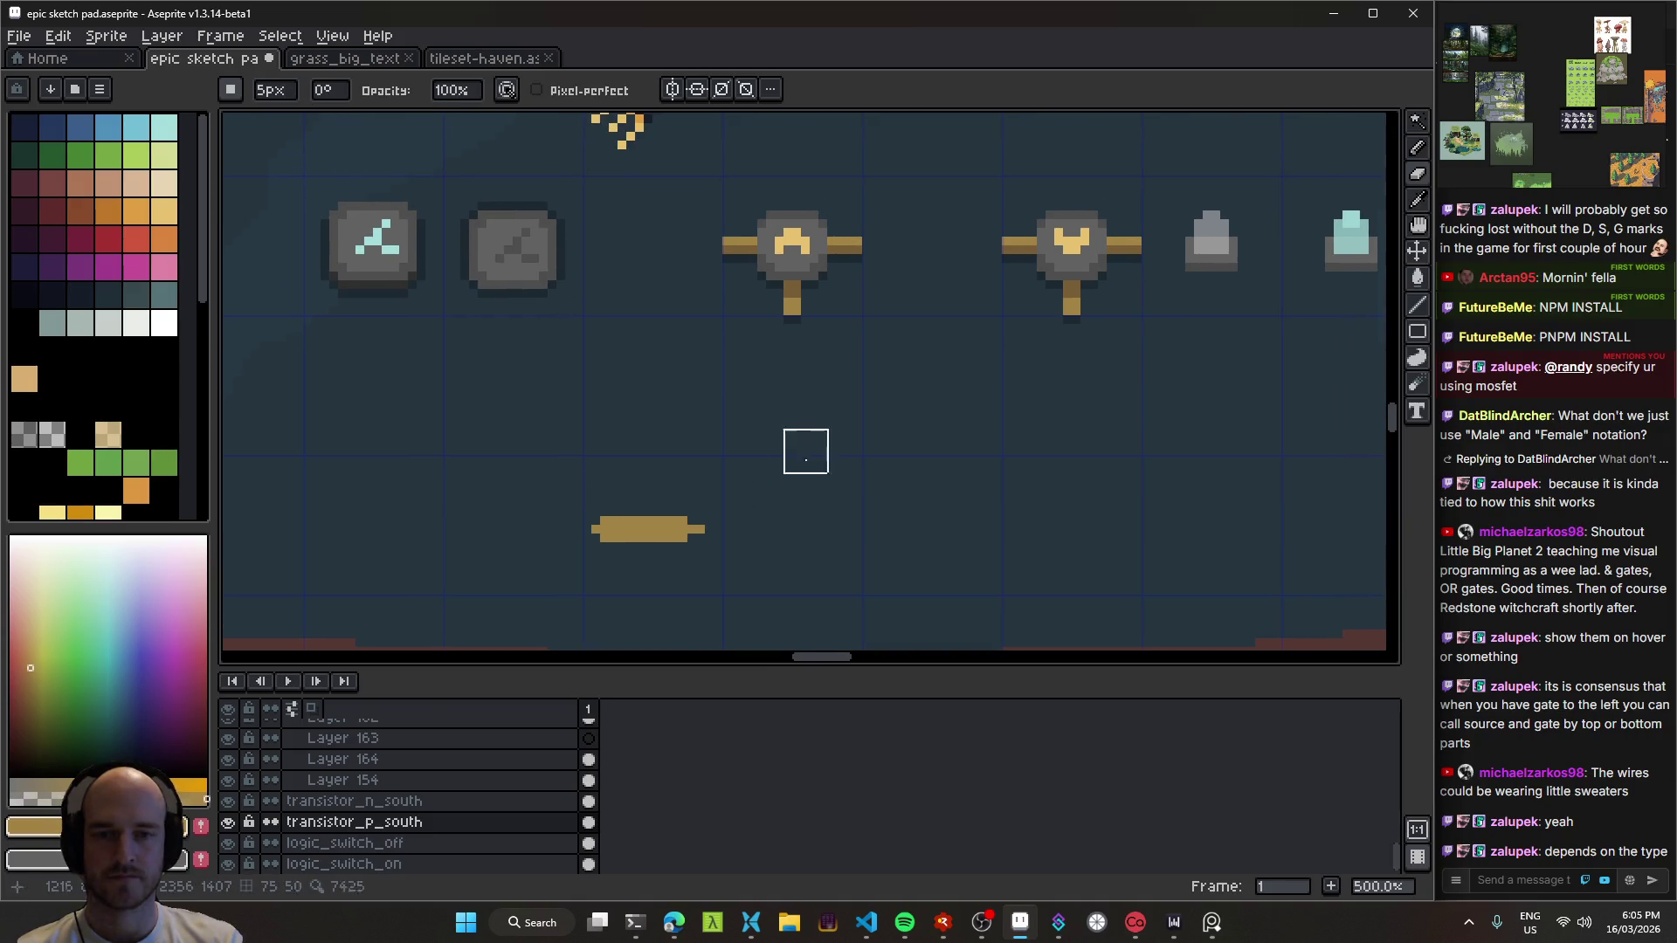
left_click(704, 530)
left_click(587, 543)
mouse_move(690, 555)
left_mouse_down()
mouse_move(854, 498)
mouse_move(763, 514)
left_mouse_up()
Step: Recentre on the transistor sprites, save the sketch pad, and switch to the simulator
scroll(772, 463, "down", 2)
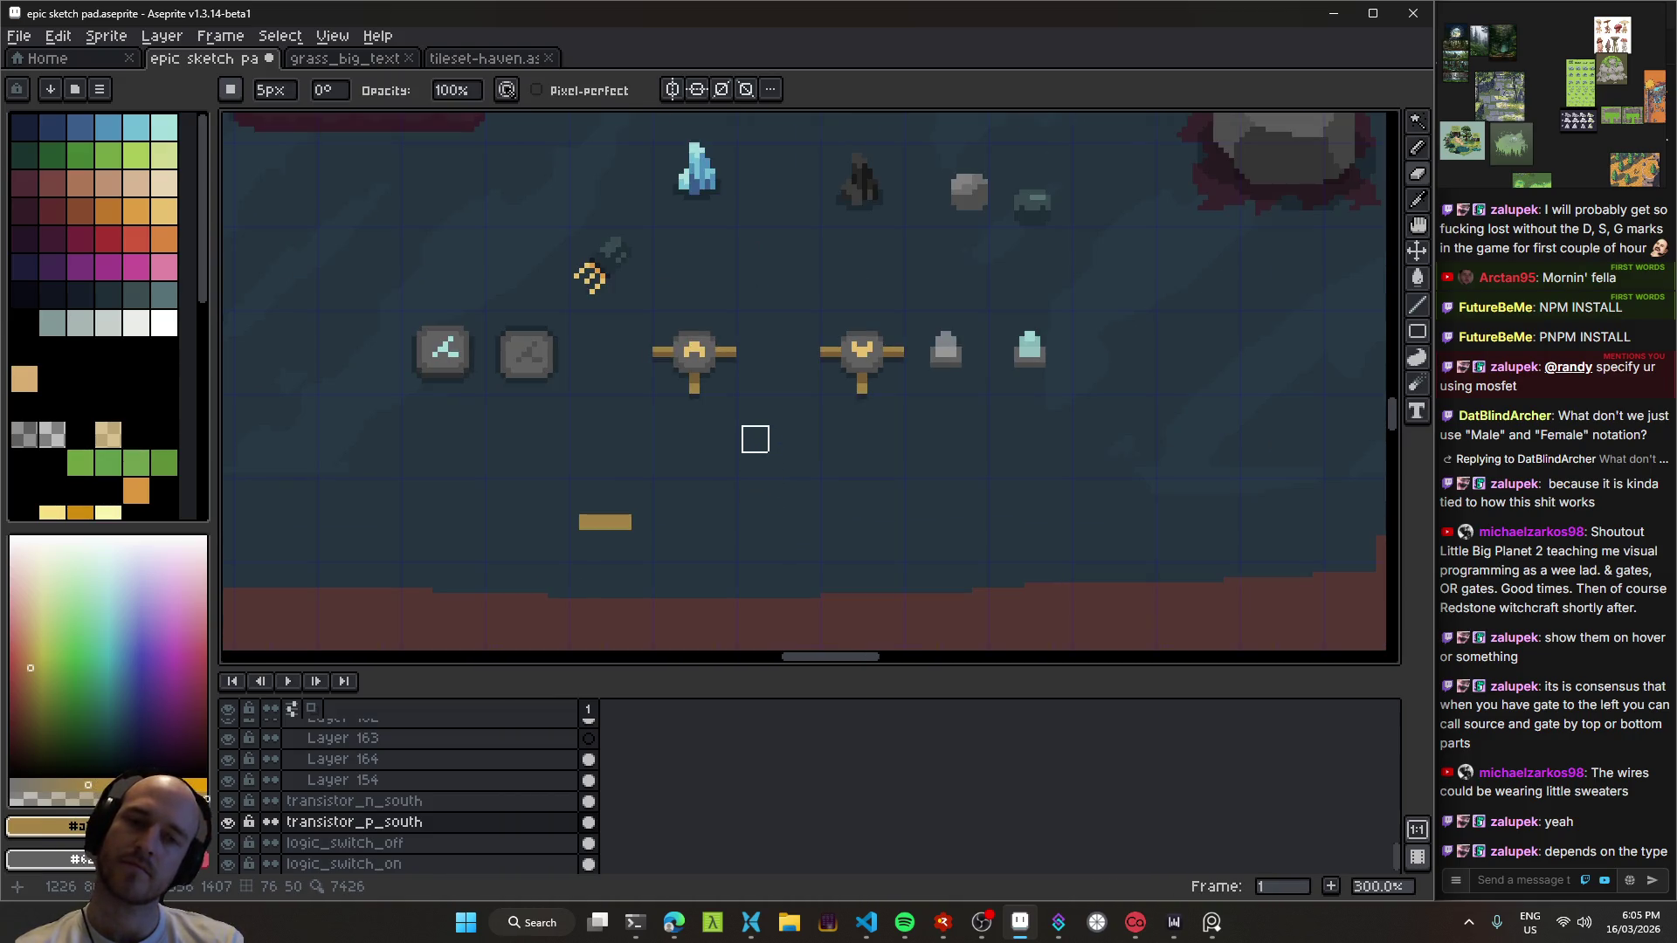
mouse_move(709, 377)
left_mouse_down()
mouse_move(700, 511)
mouse_move(914, 354)
mouse_move(787, 443)
left_mouse_up()
scroll(838, 469, "down", 2)
scroll(909, 495, "up", 1)
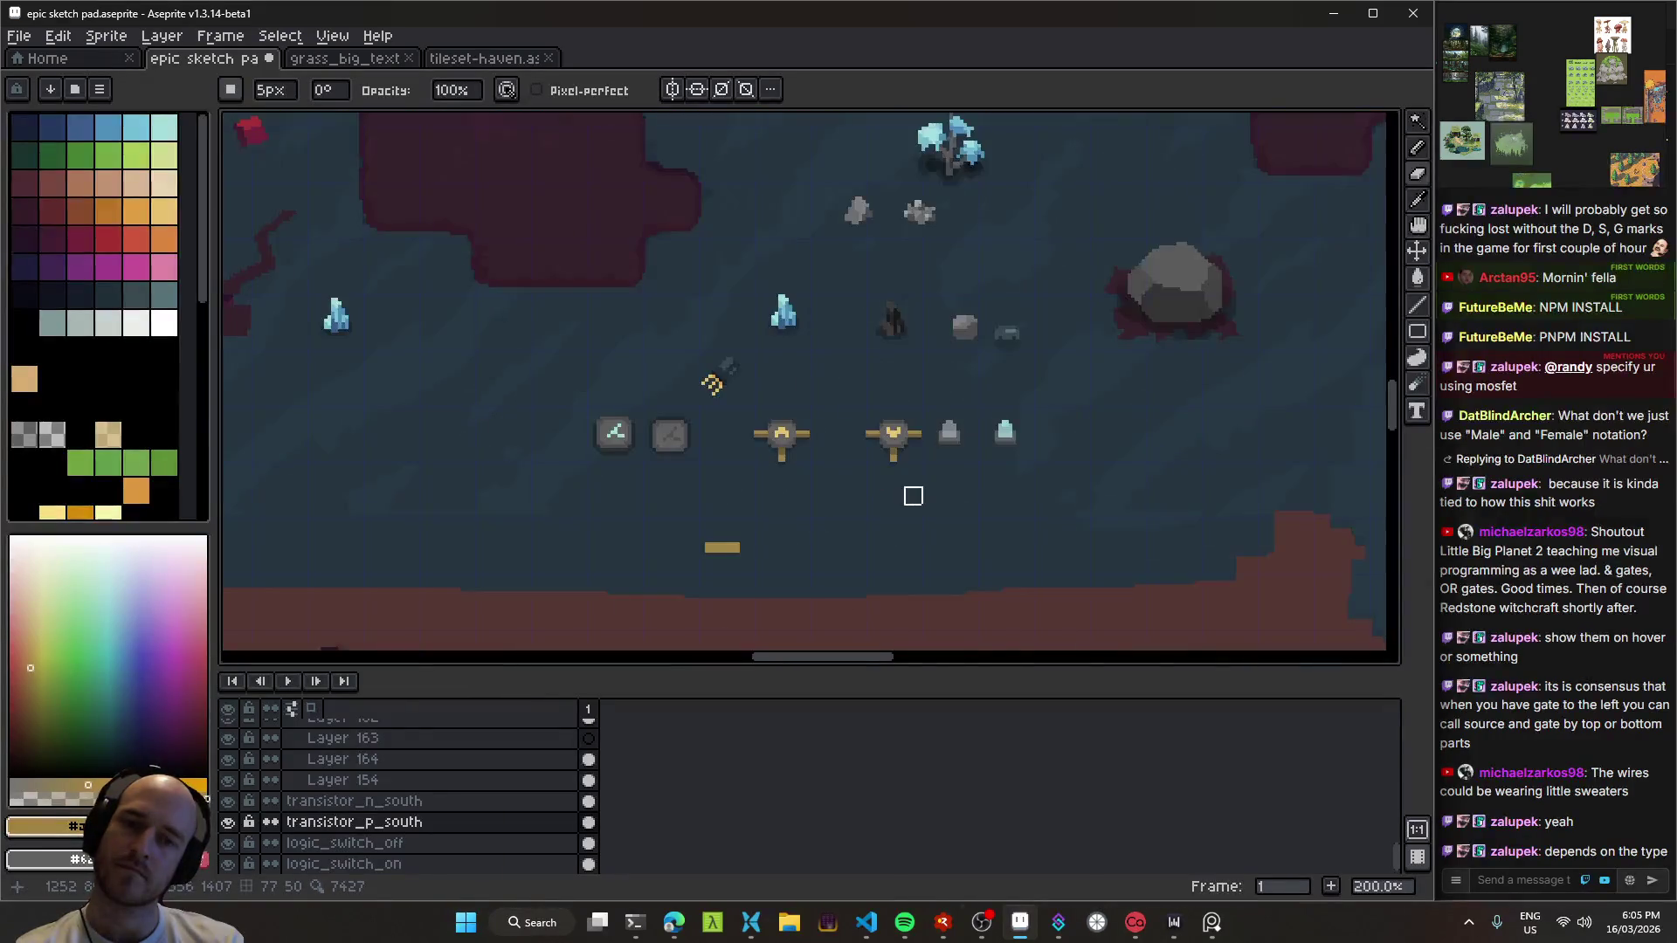
left_click_drag(909, 494, 862, 437)
key("ctrl+s")
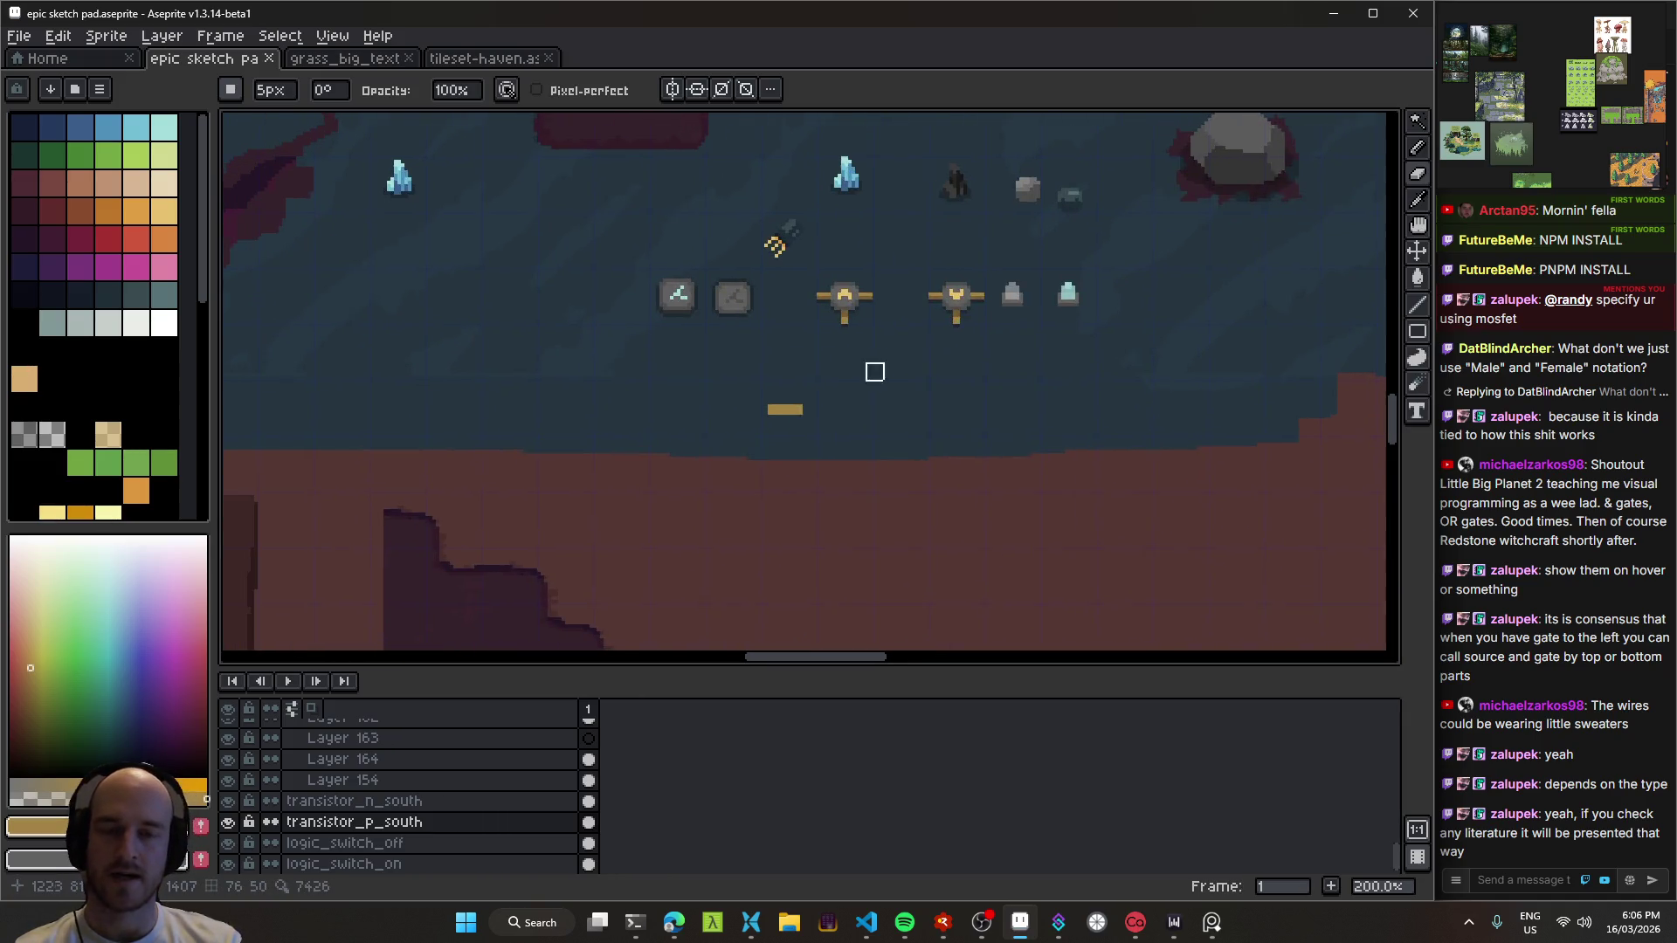
key("alt+Tab")
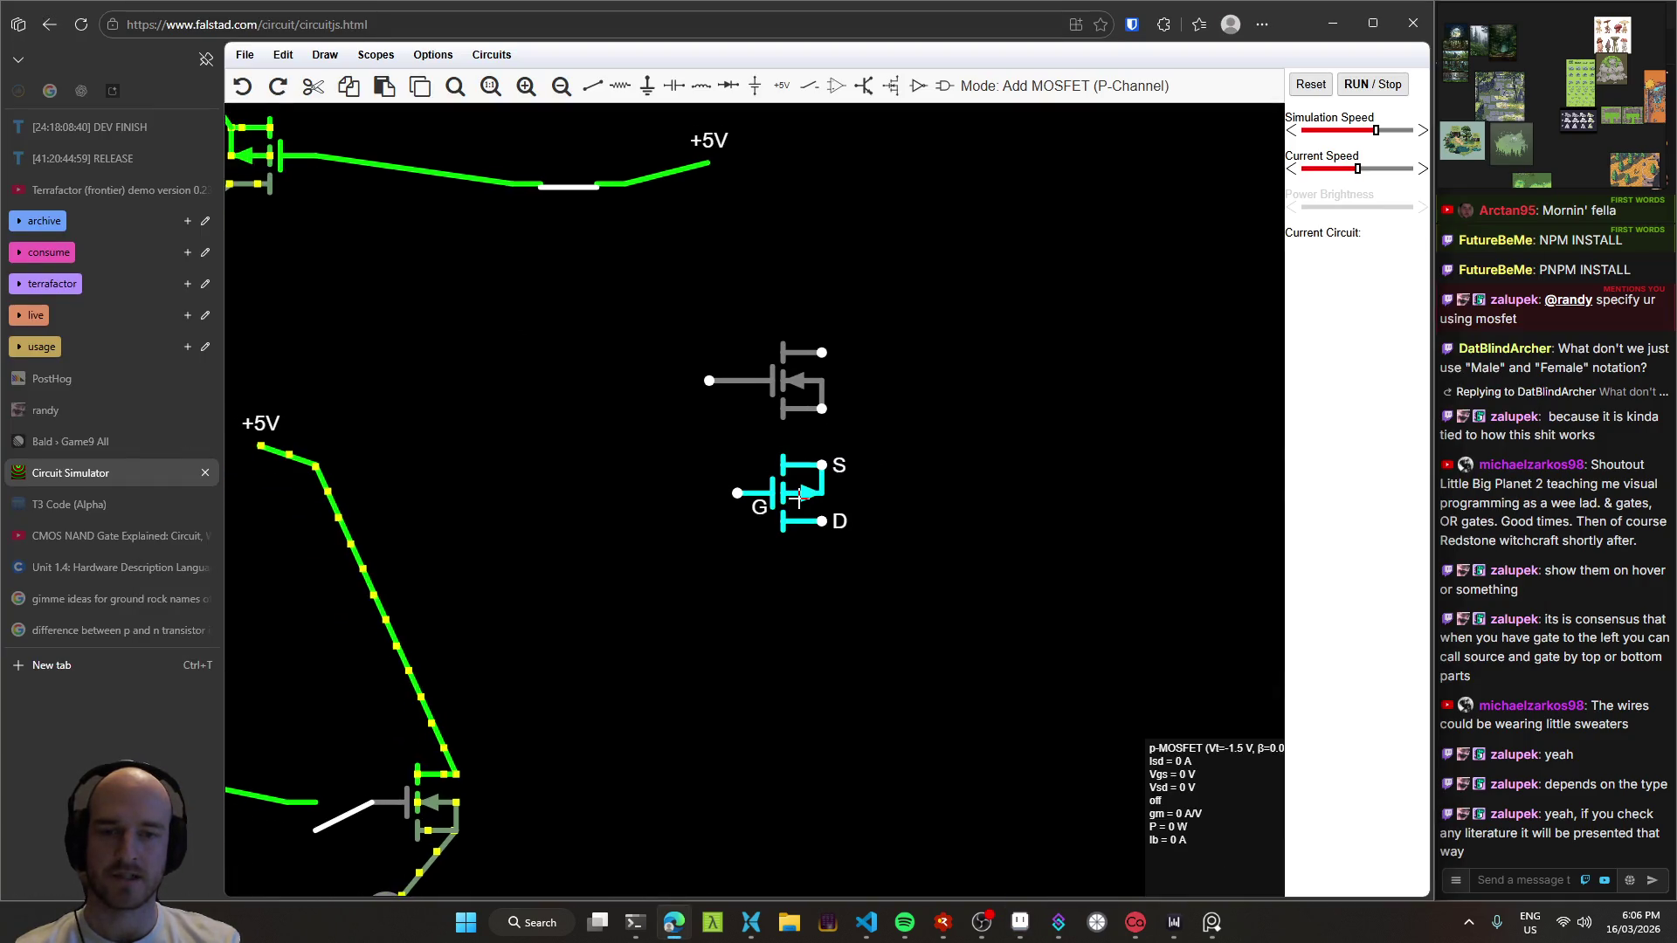
Step: Zoom back in on the sprites and sample the light yellow of the centre mark
key("alt+Tab")
scroll(817, 437, "up", 2)
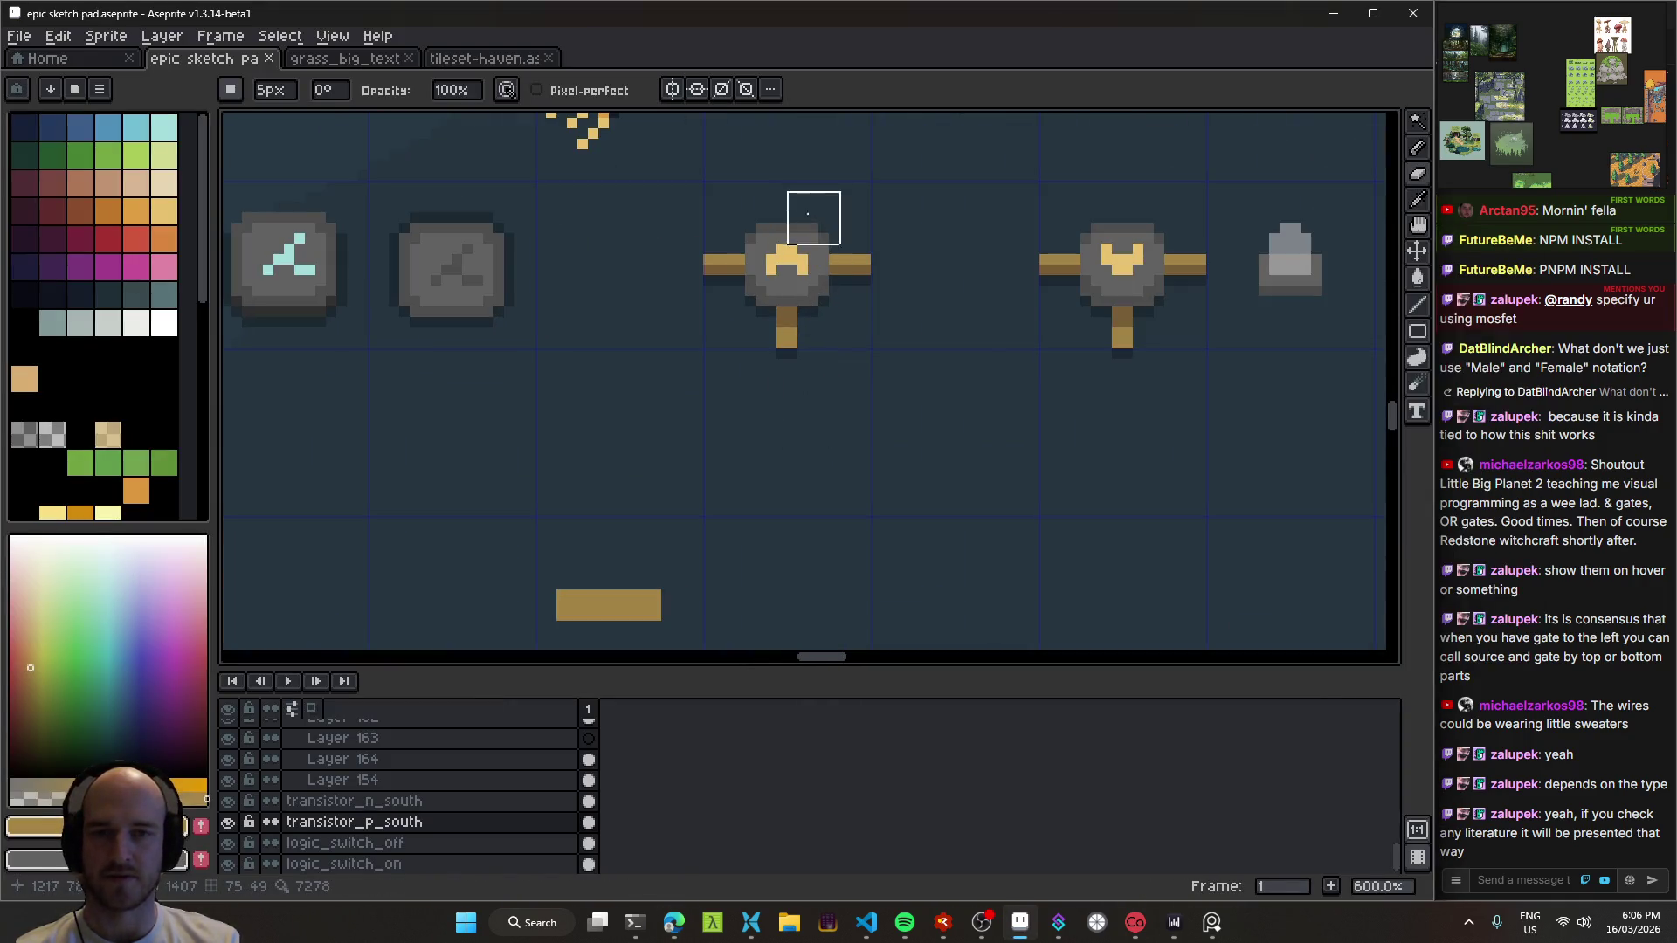
key("alt+Tab")
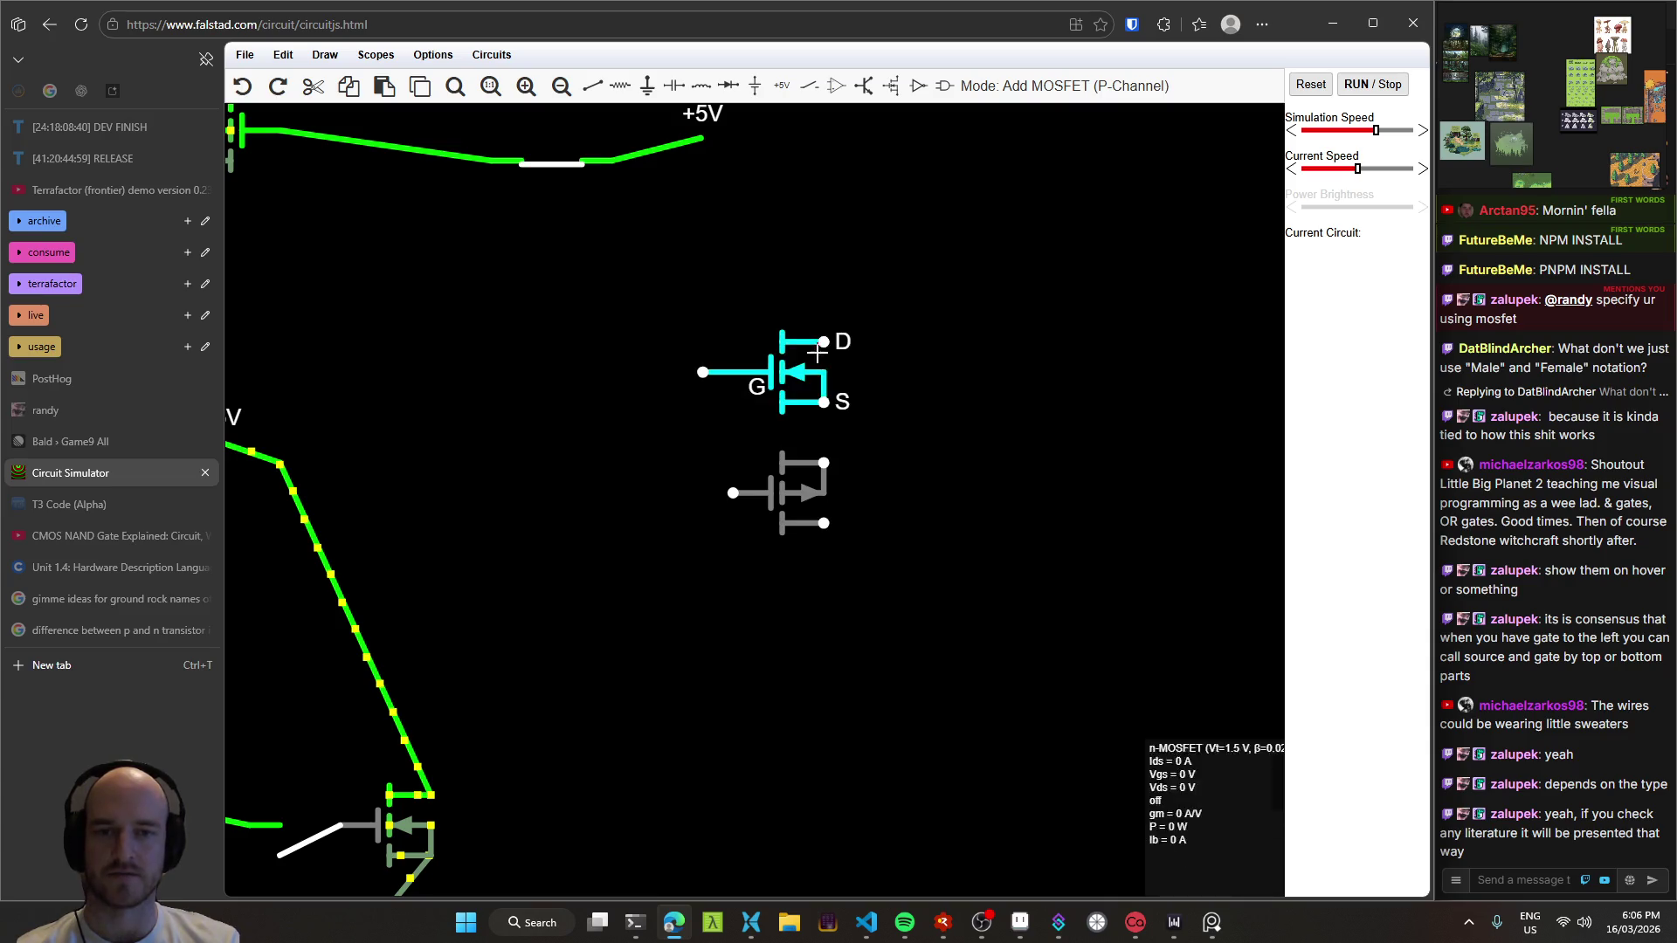
key("alt+Tab")
scroll(785, 345, "up", 2)
scroll(786, 345, "up", 4)
left_click(794, 385, "alt")
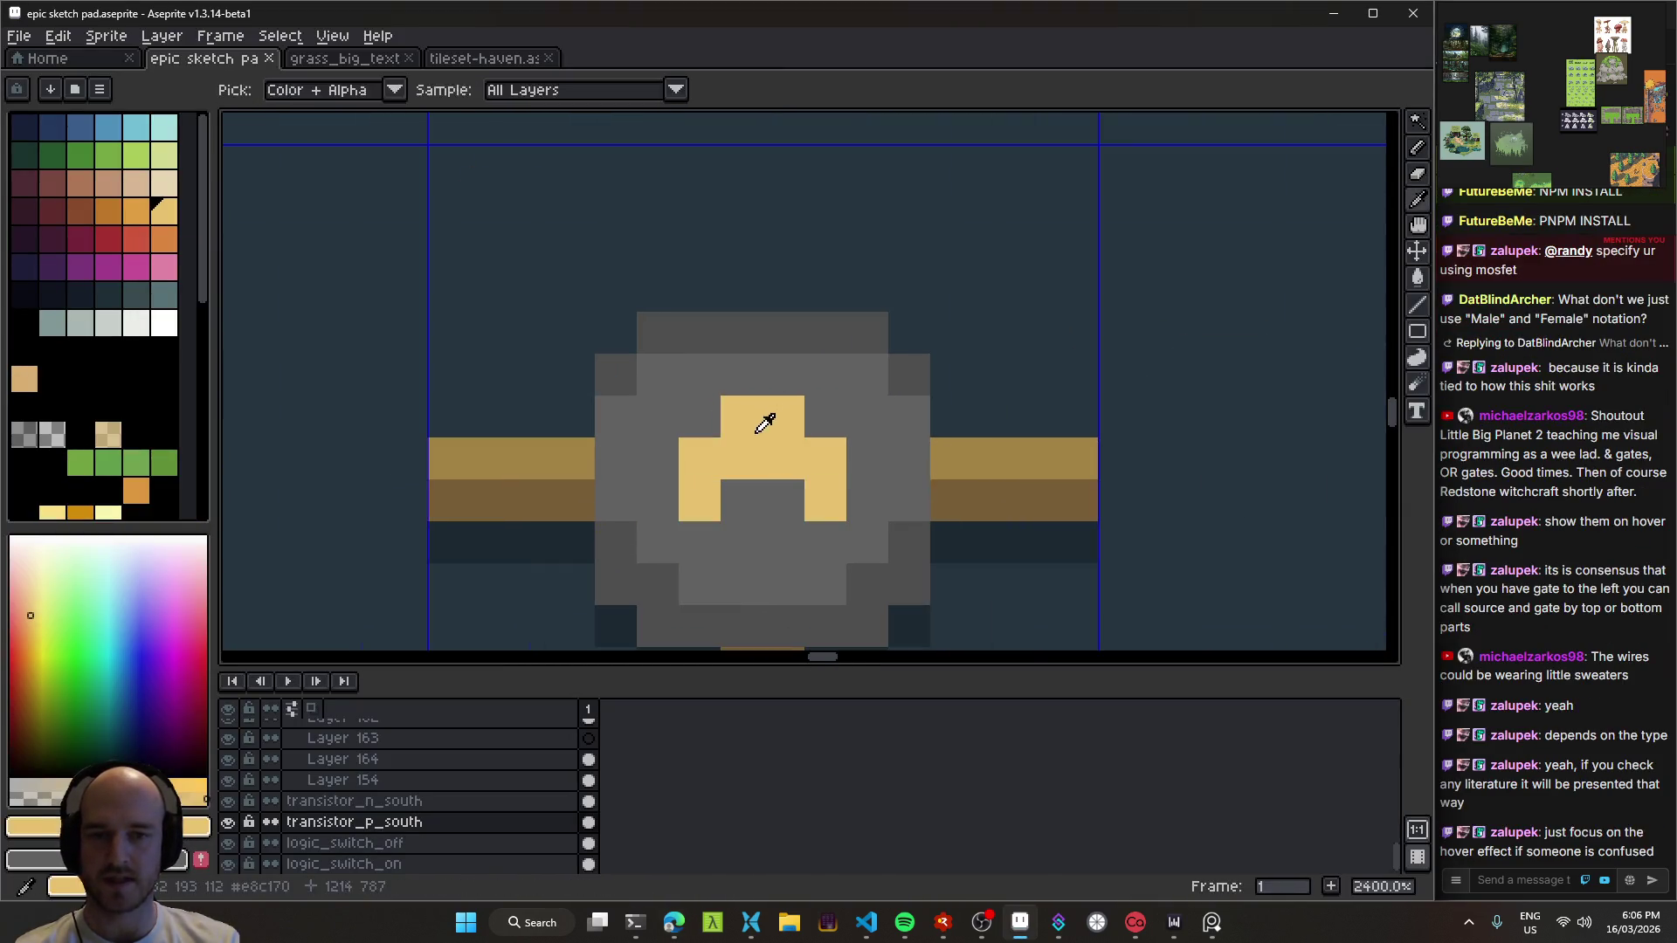
Step: Compare the sprites against the P-channel MOSFET's pin layout in the simulator
scroll(794, 385, "down", 7)
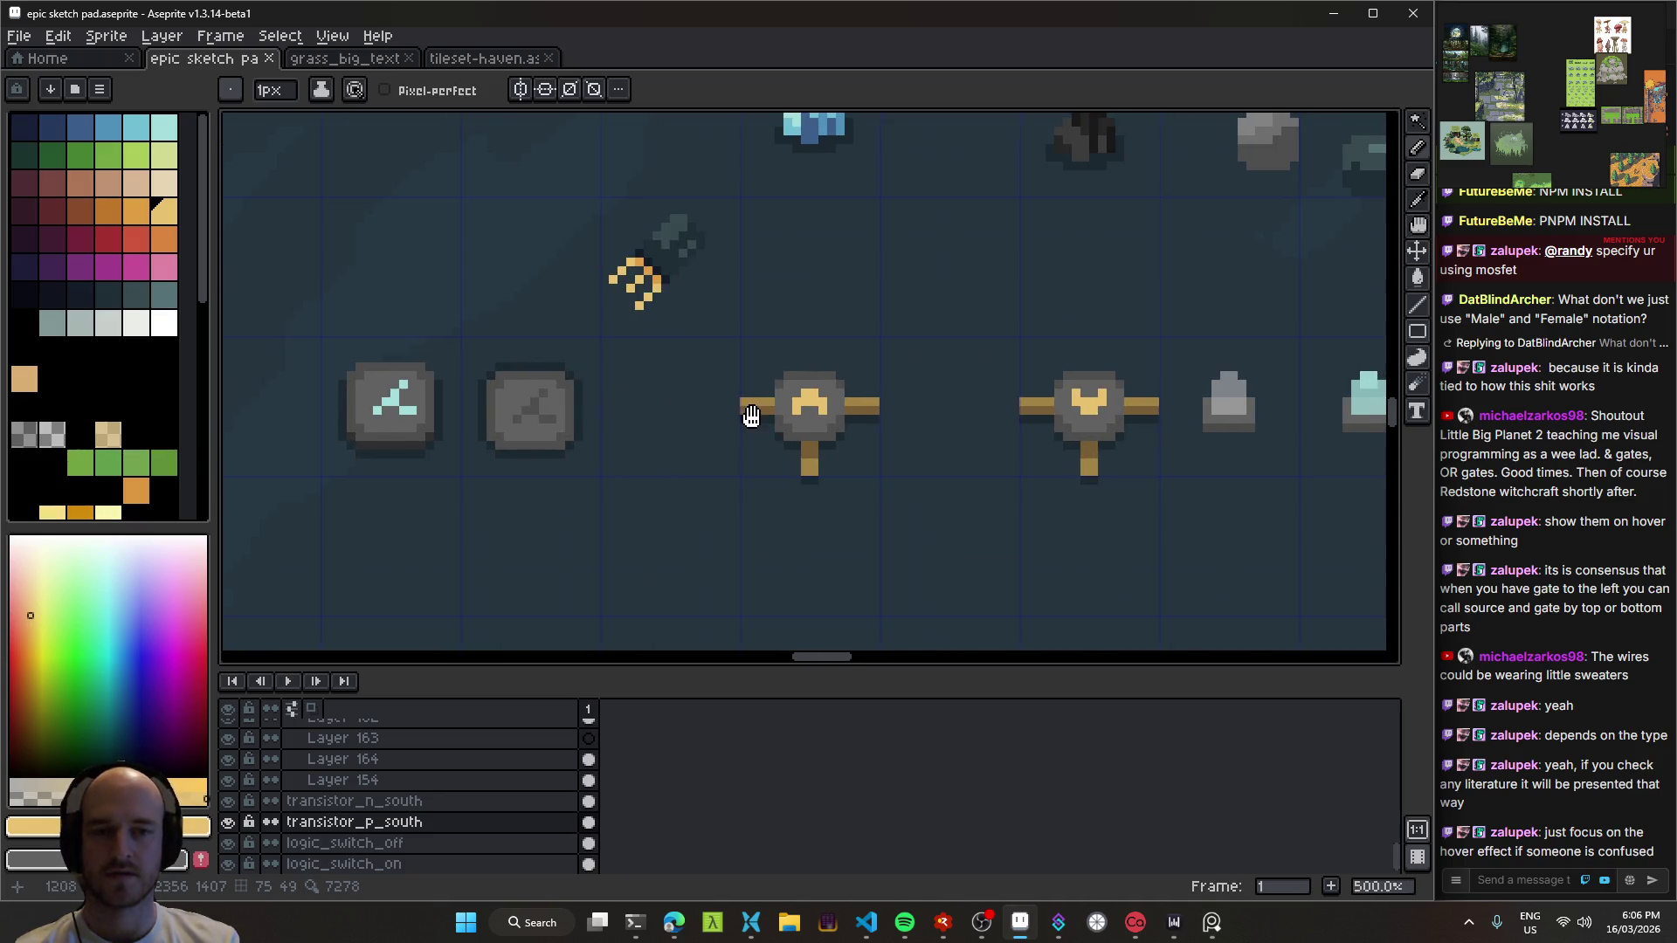
left_click_drag(754, 416, 694, 403)
scroll(734, 443, "up", 5)
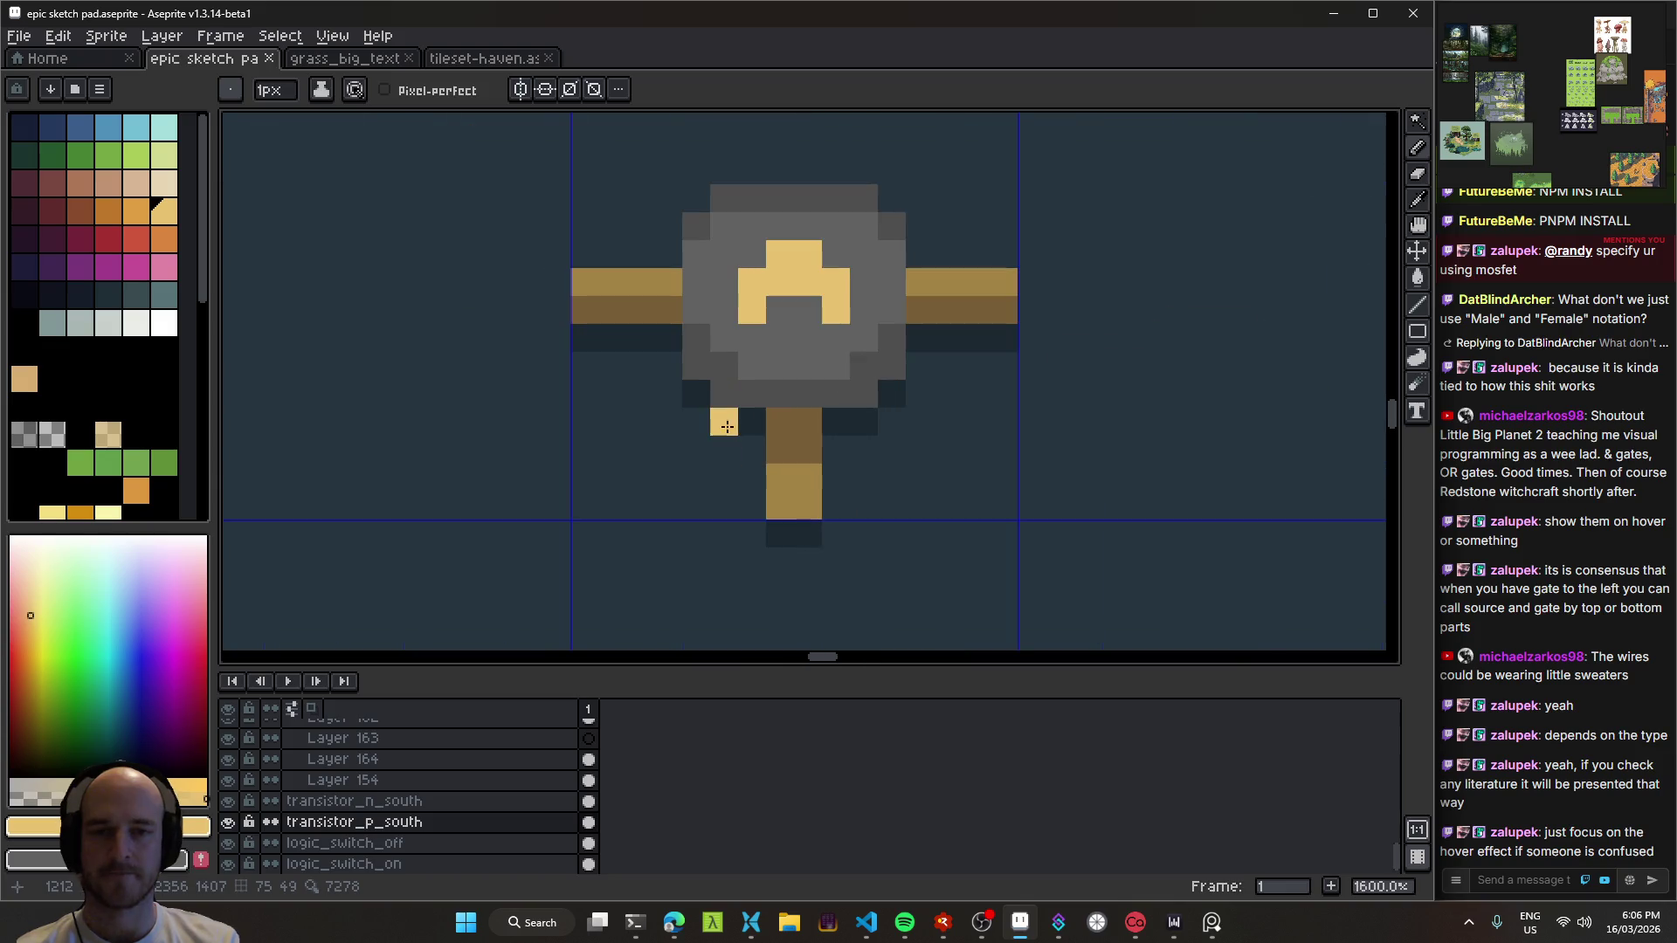
scroll(786, 477, "down", 4)
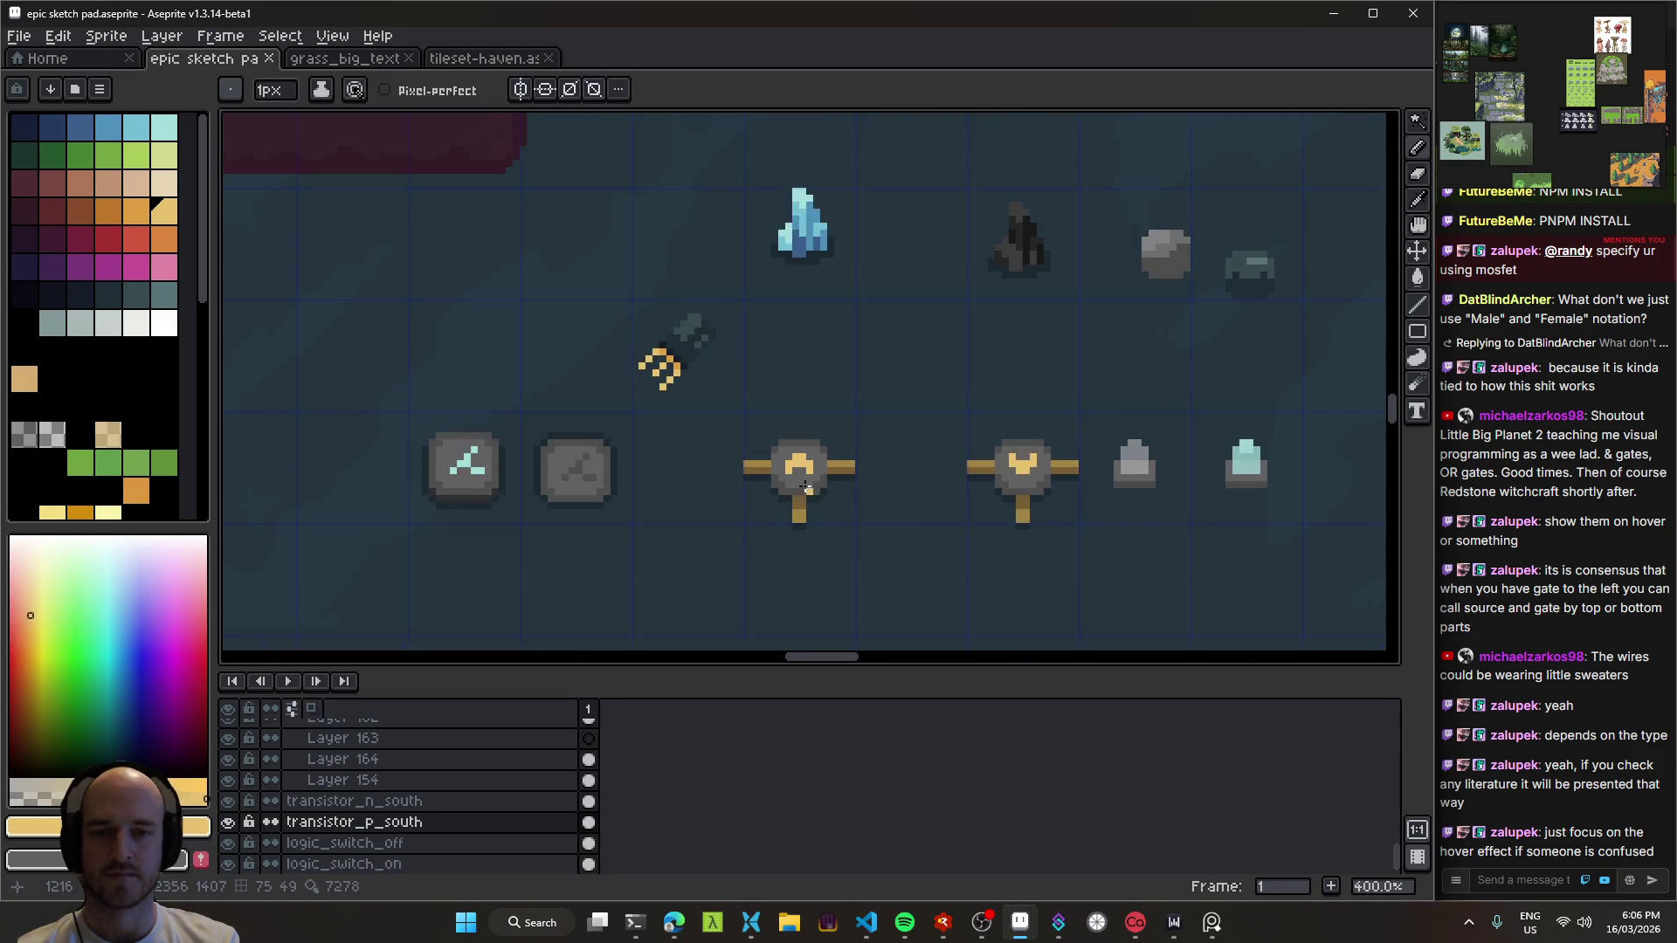
key("alt+Tab")
mouse_move(810, 492)
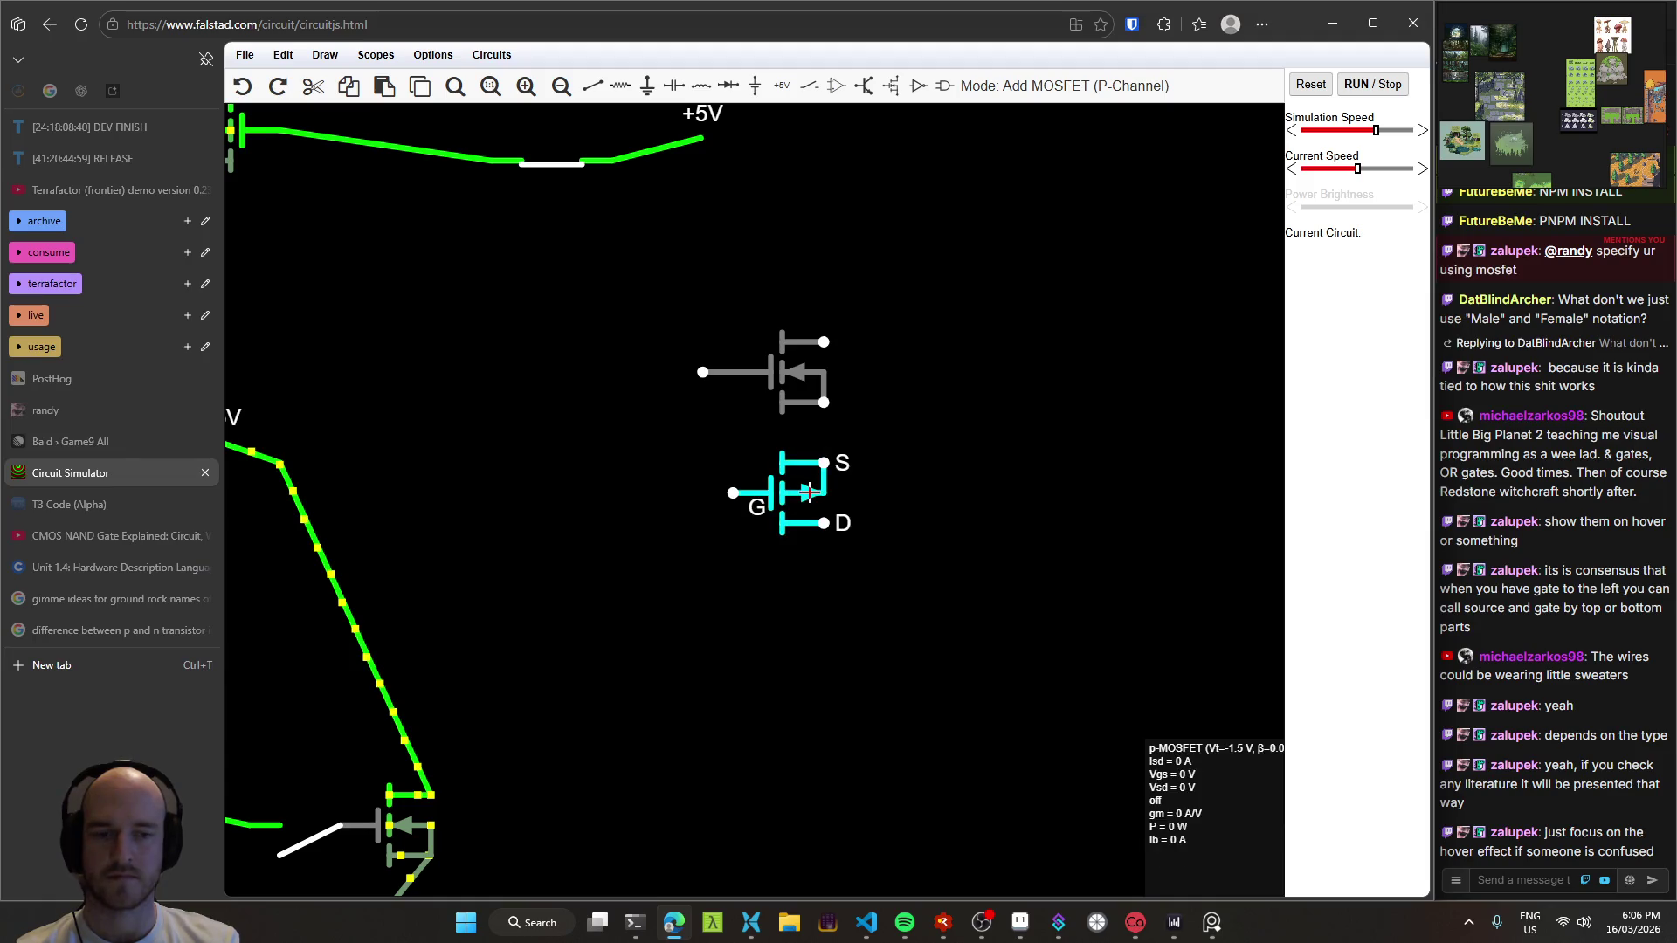
key("alt+Tab")
Step: Try a tan pixel and an S-shaped tan wire beside the P transistor
scroll(827, 487, "up", 4)
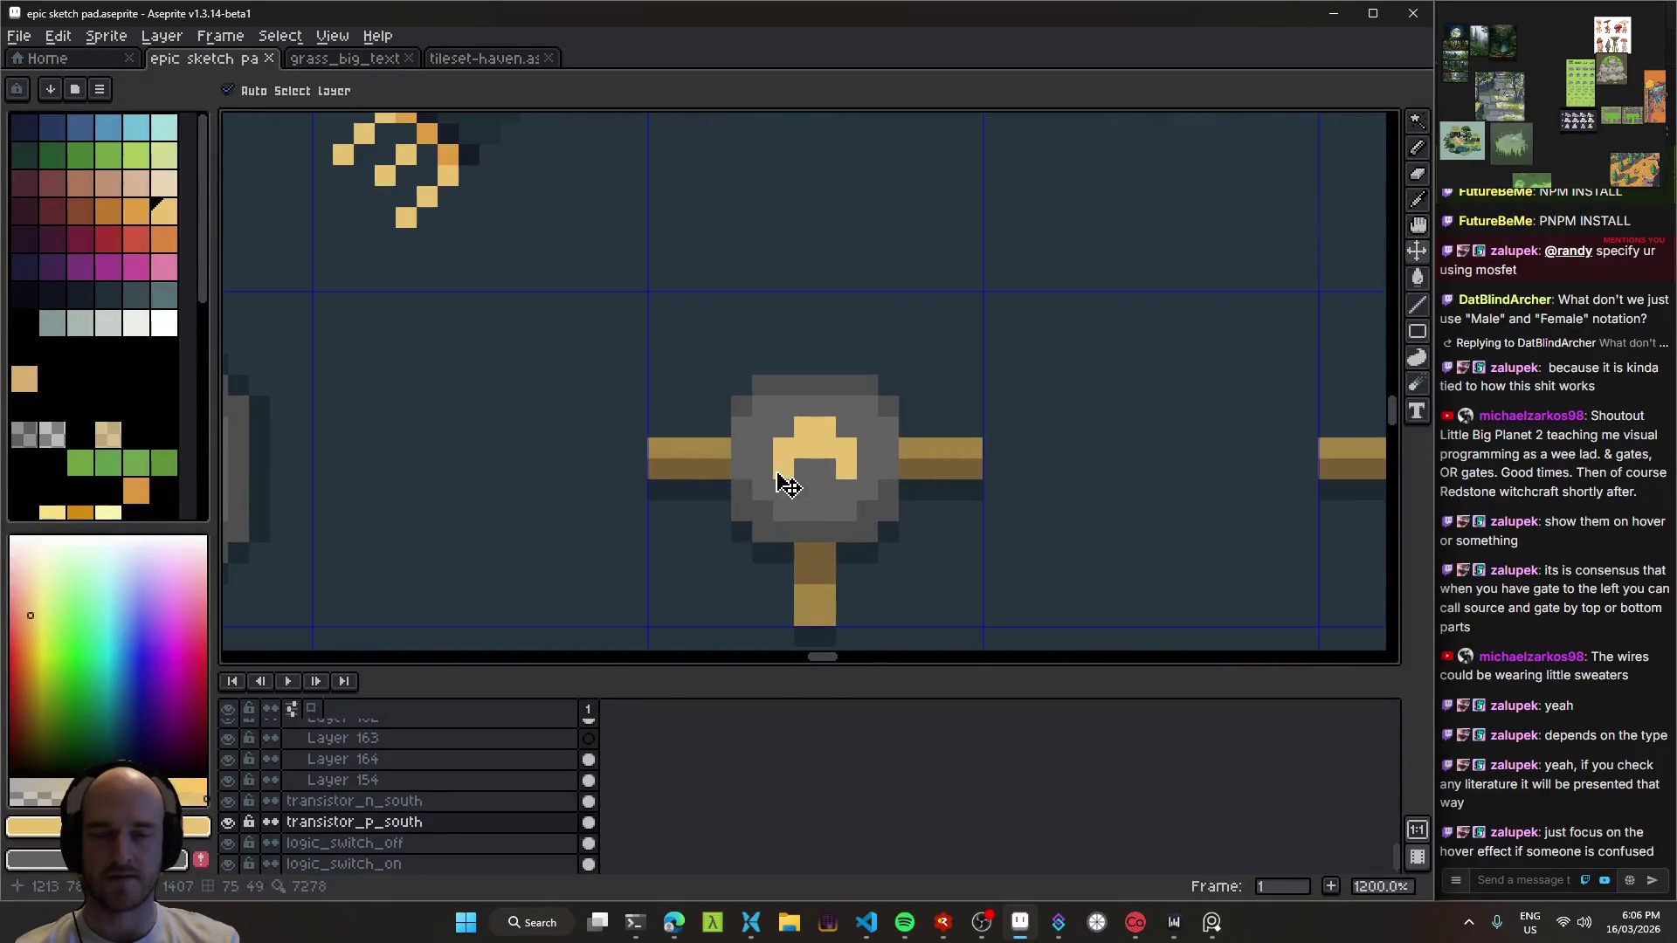
left_click(542, 365)
left_click_drag(541, 365, 445, 559)
scroll(743, 437, "down", 5)
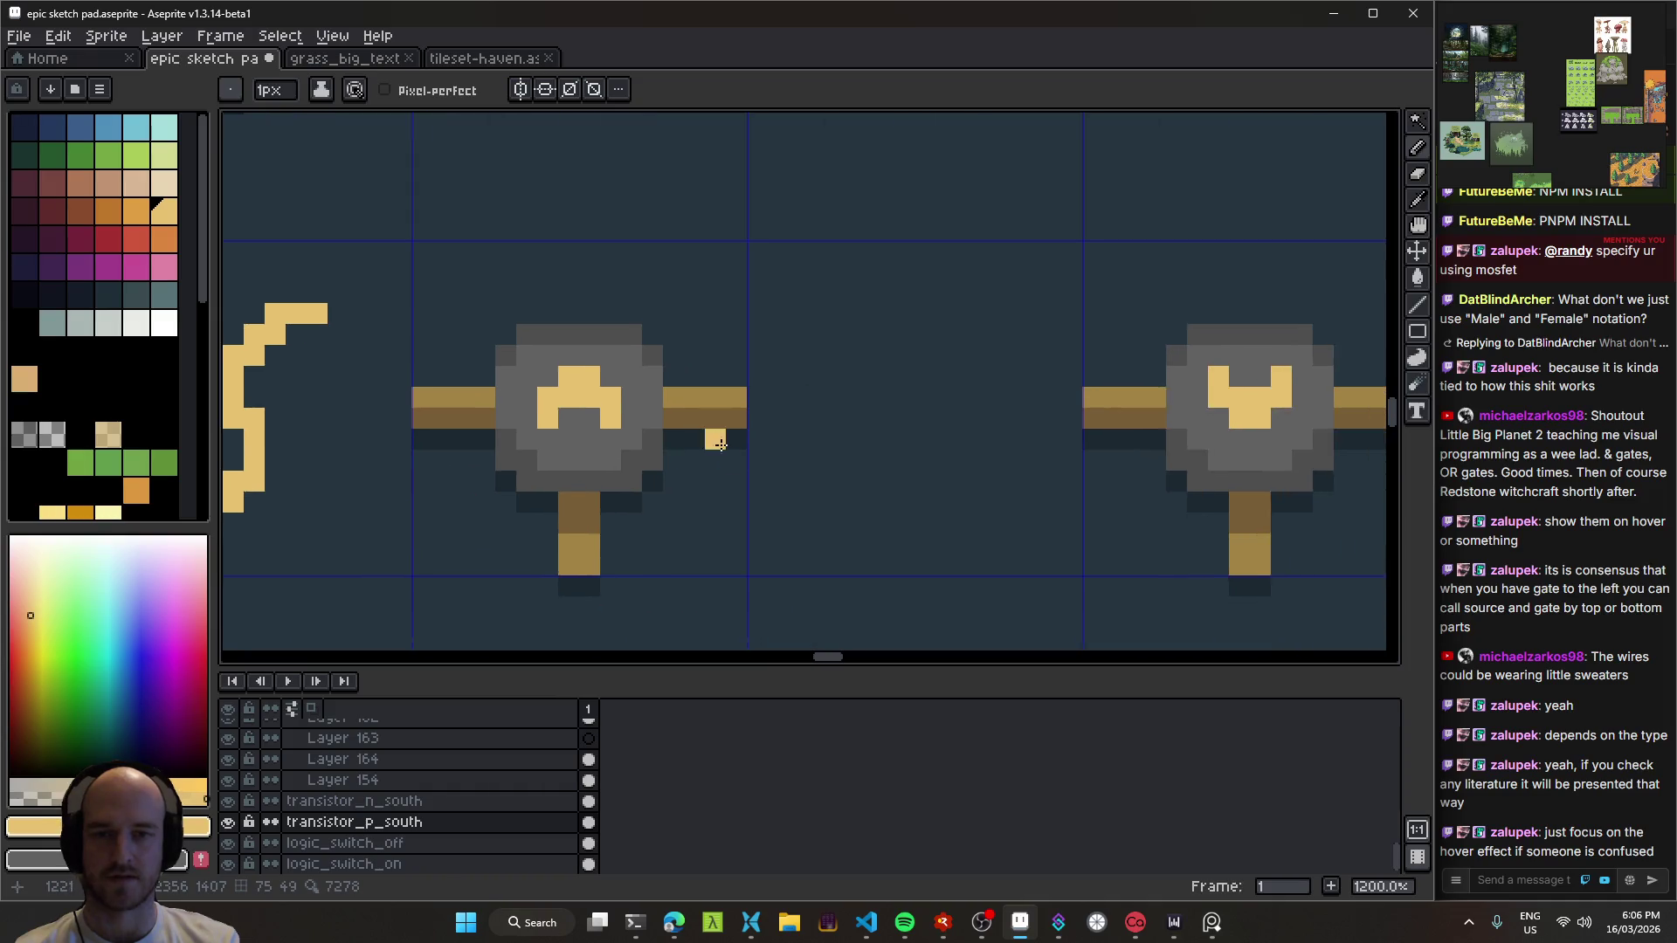
key("v")
scroll(738, 404, "up", 8)
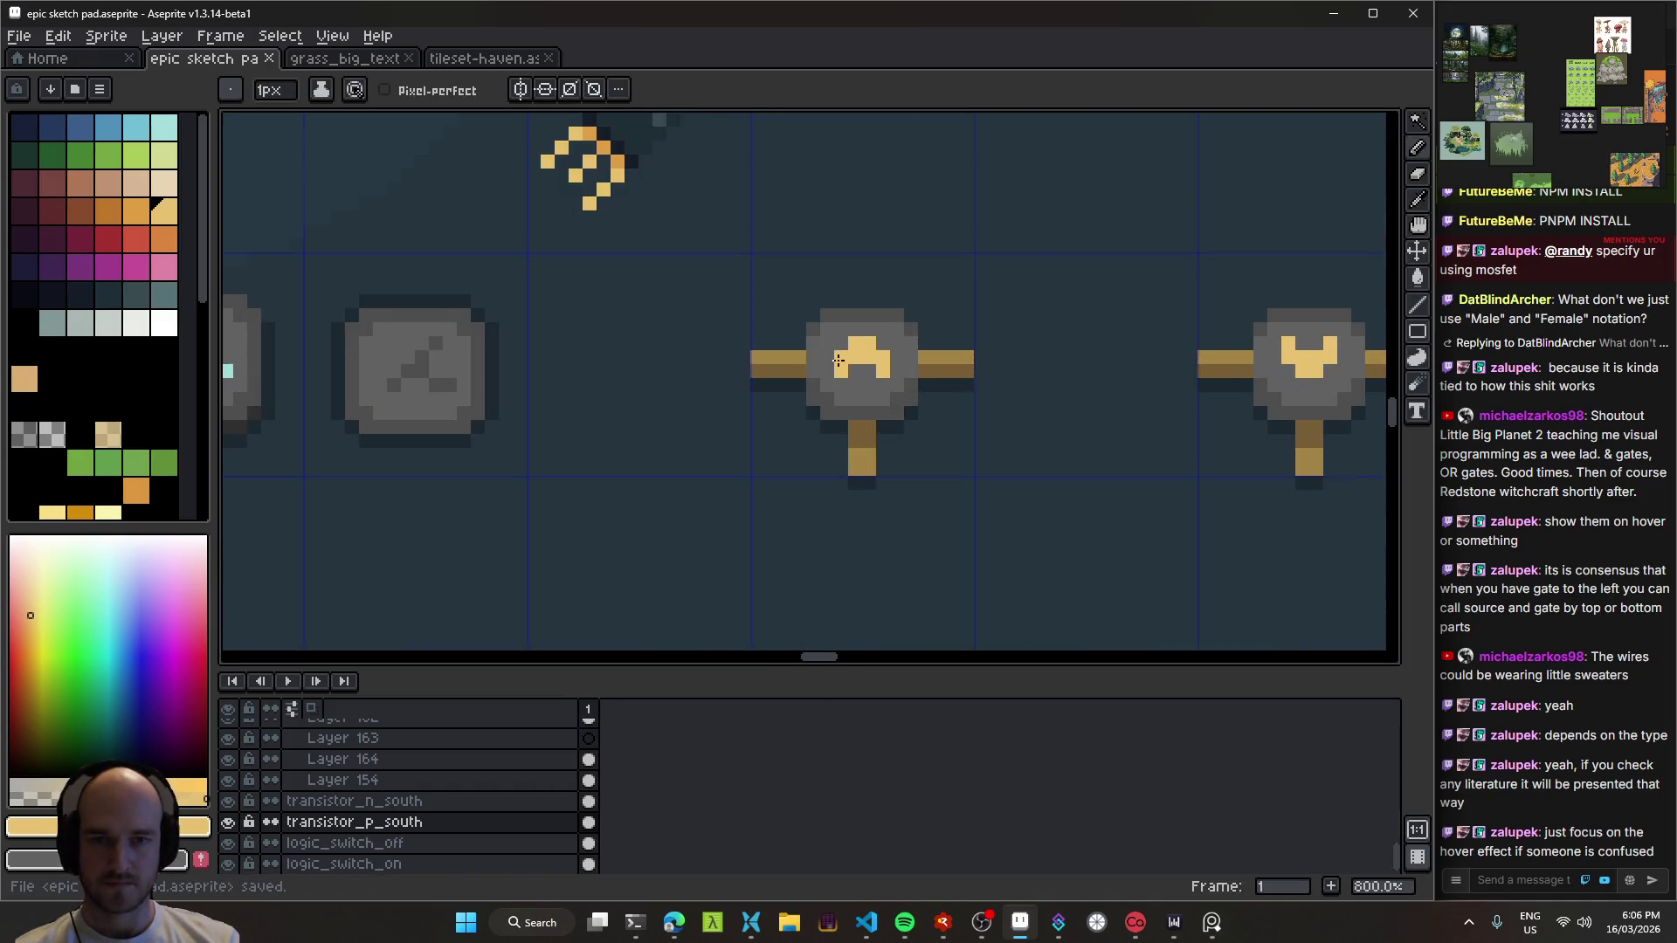
Step: Place a tan pixel where the left wire meets the P transistor's body, undoing a stray one
key("b")
left_click(610, 407)
key("ctrl+s")
key("ctrl+z")
scroll(610, 408, "down", 6)
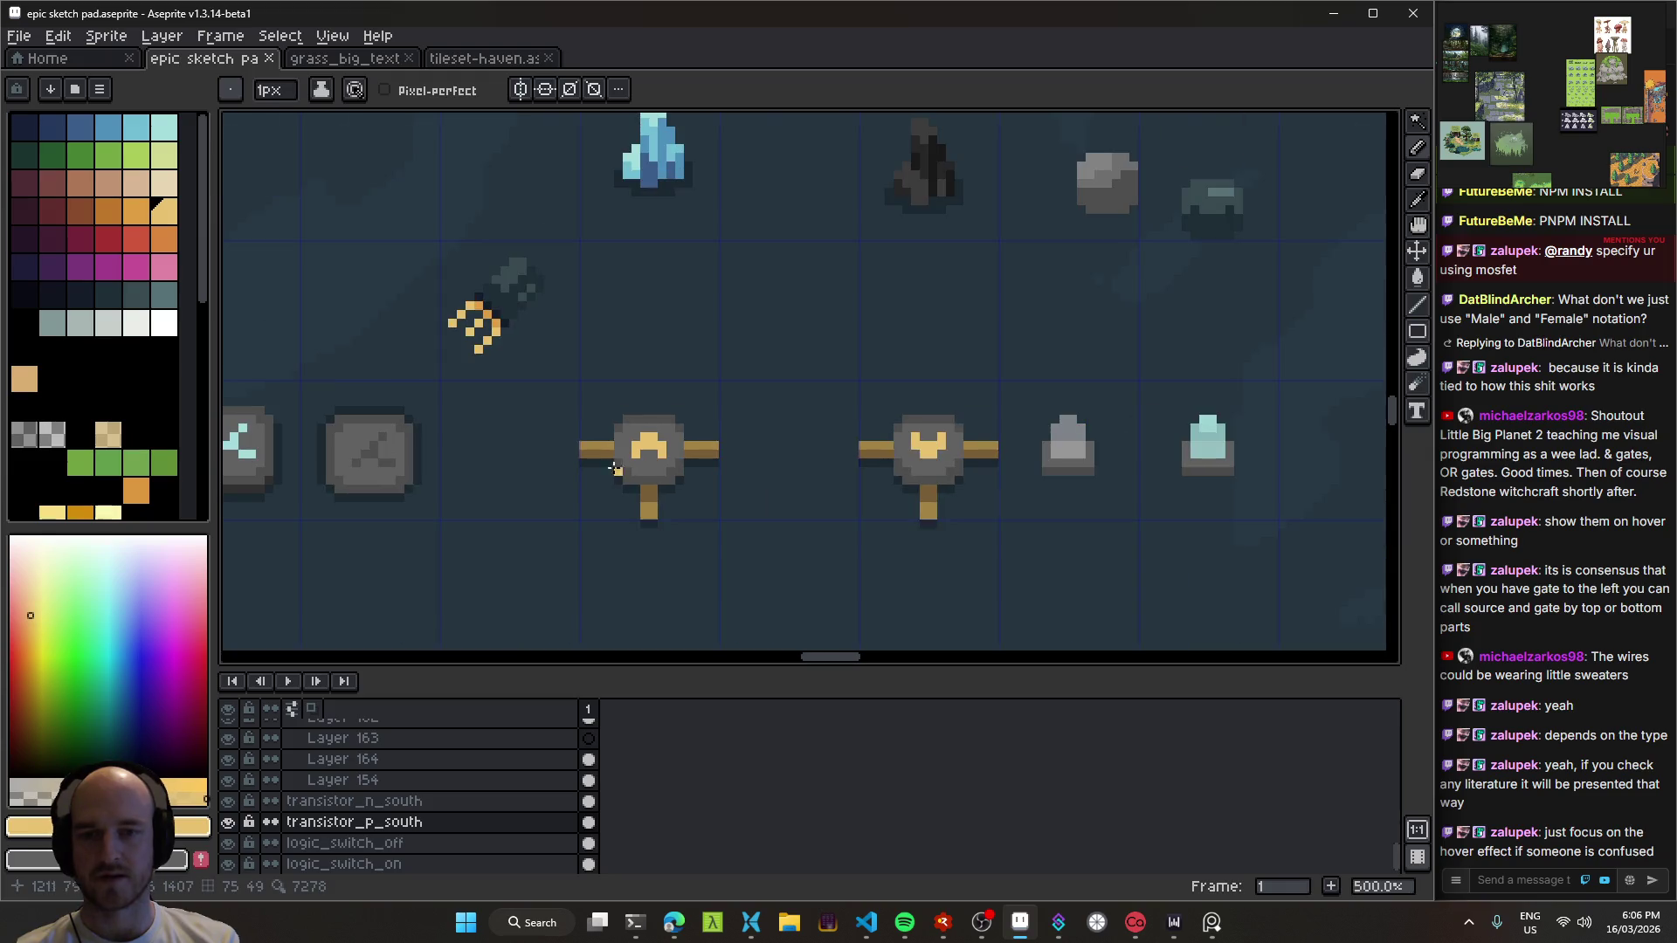
scroll(699, 373, "up", 5)
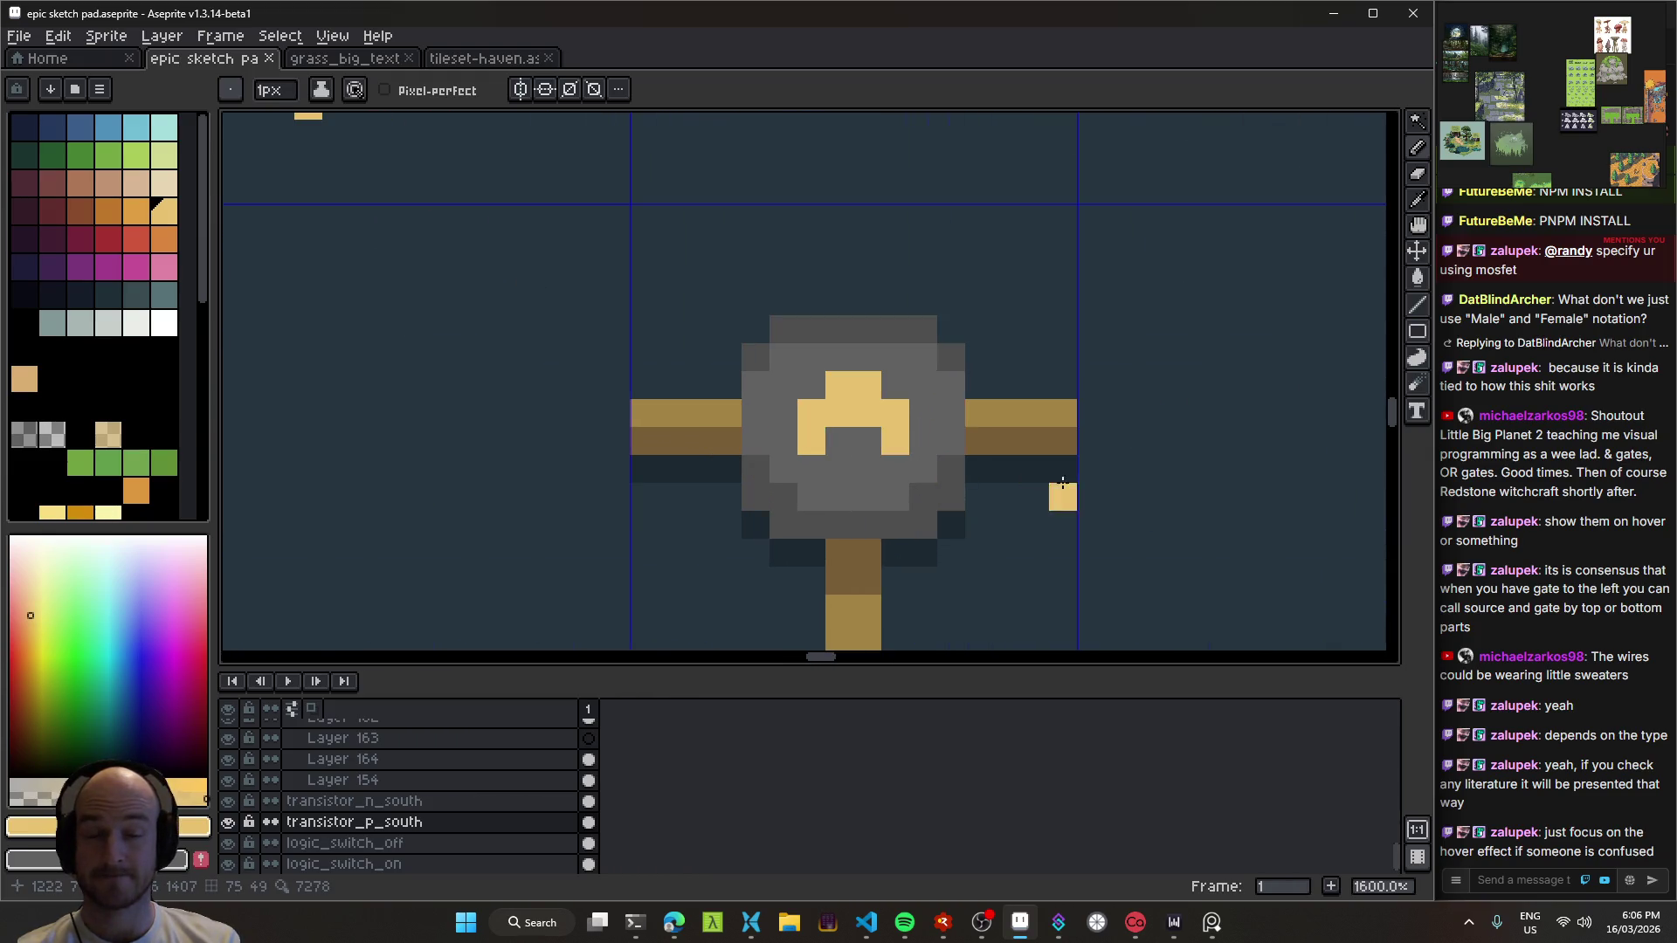
left_click(621, 369)
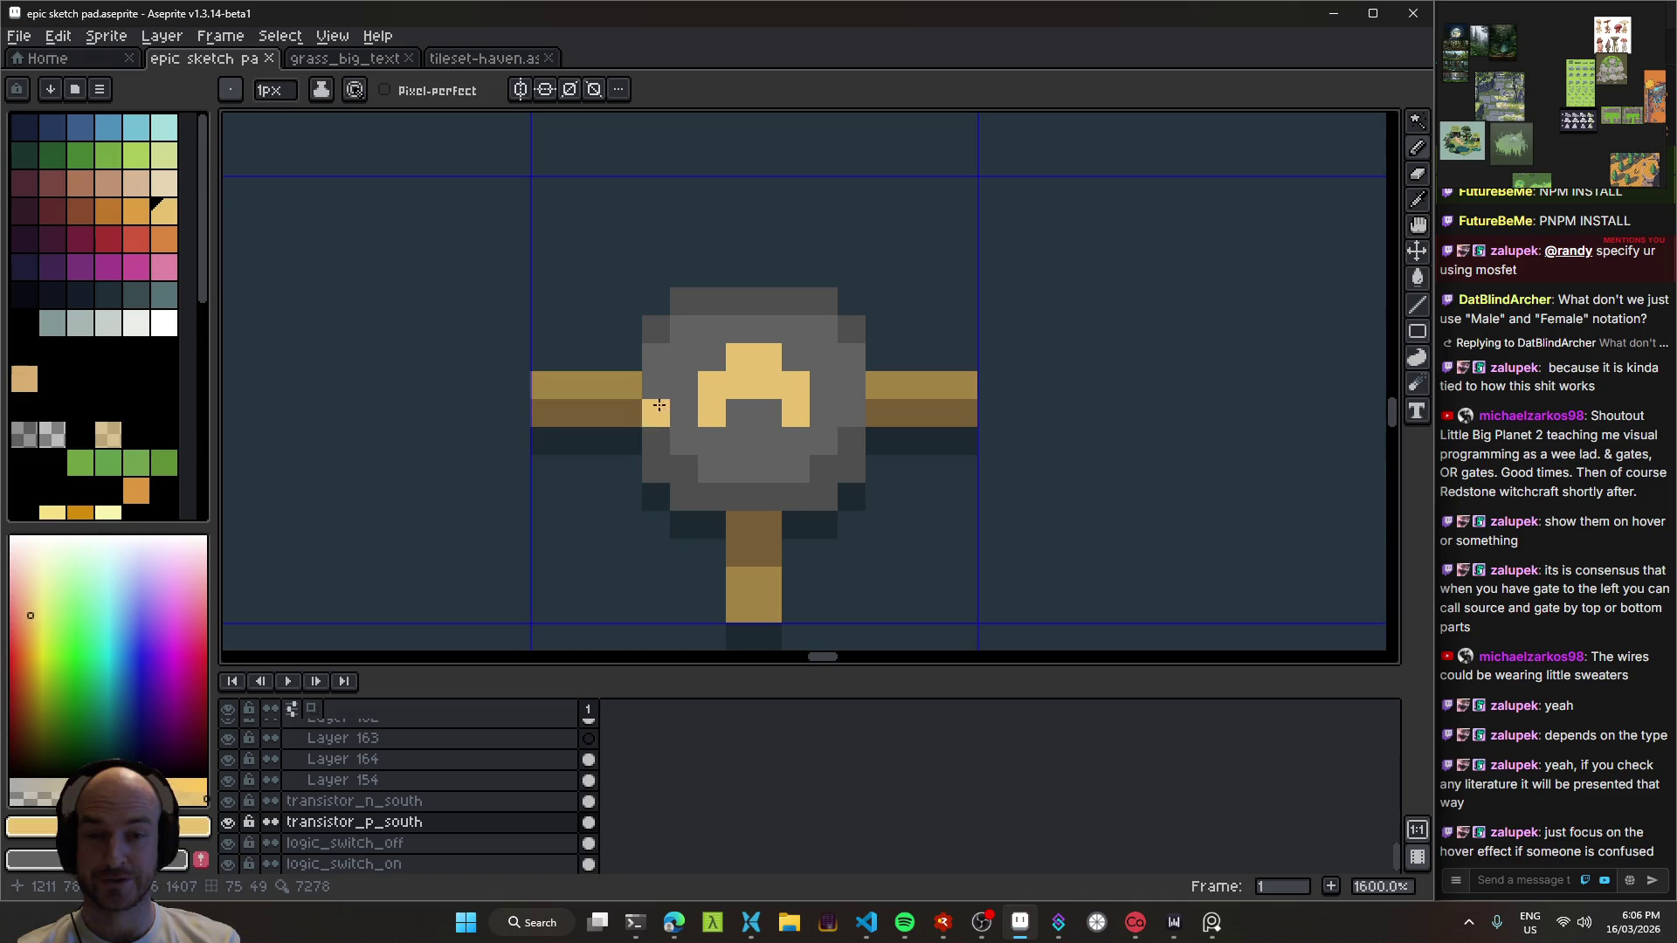
scroll(905, 483, "down", 7)
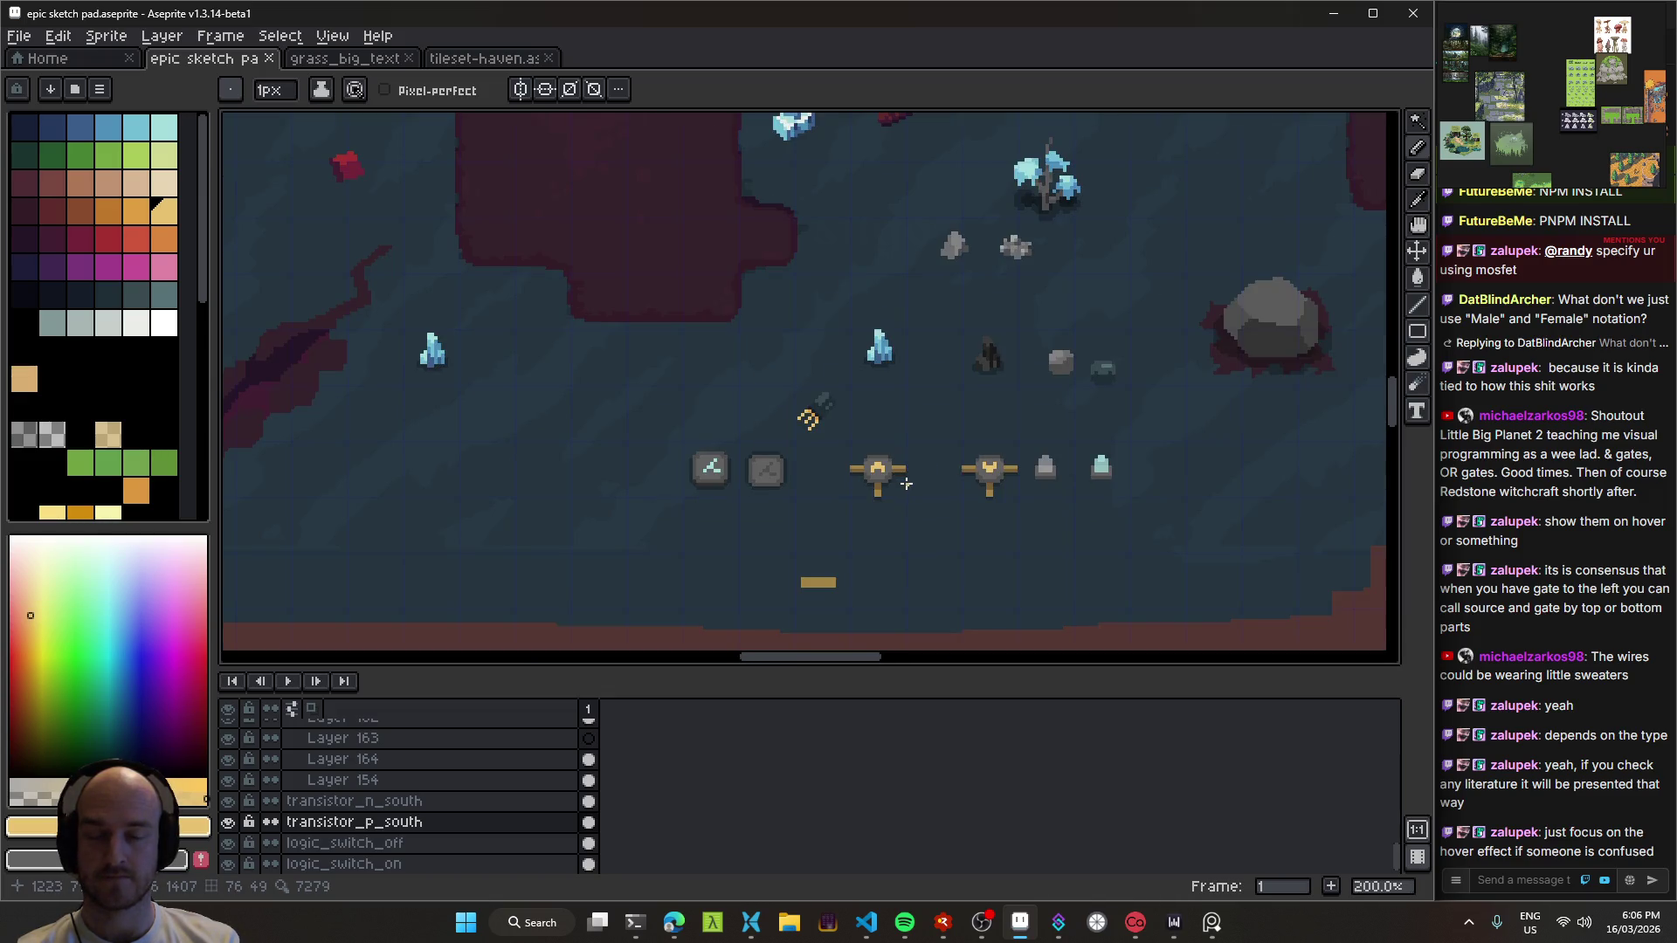
Step: Sample the brown wire colour, undo the last pencil edit, and save the sketch pad
scroll(905, 483, "up", 6)
left_click(764, 434, "alt")
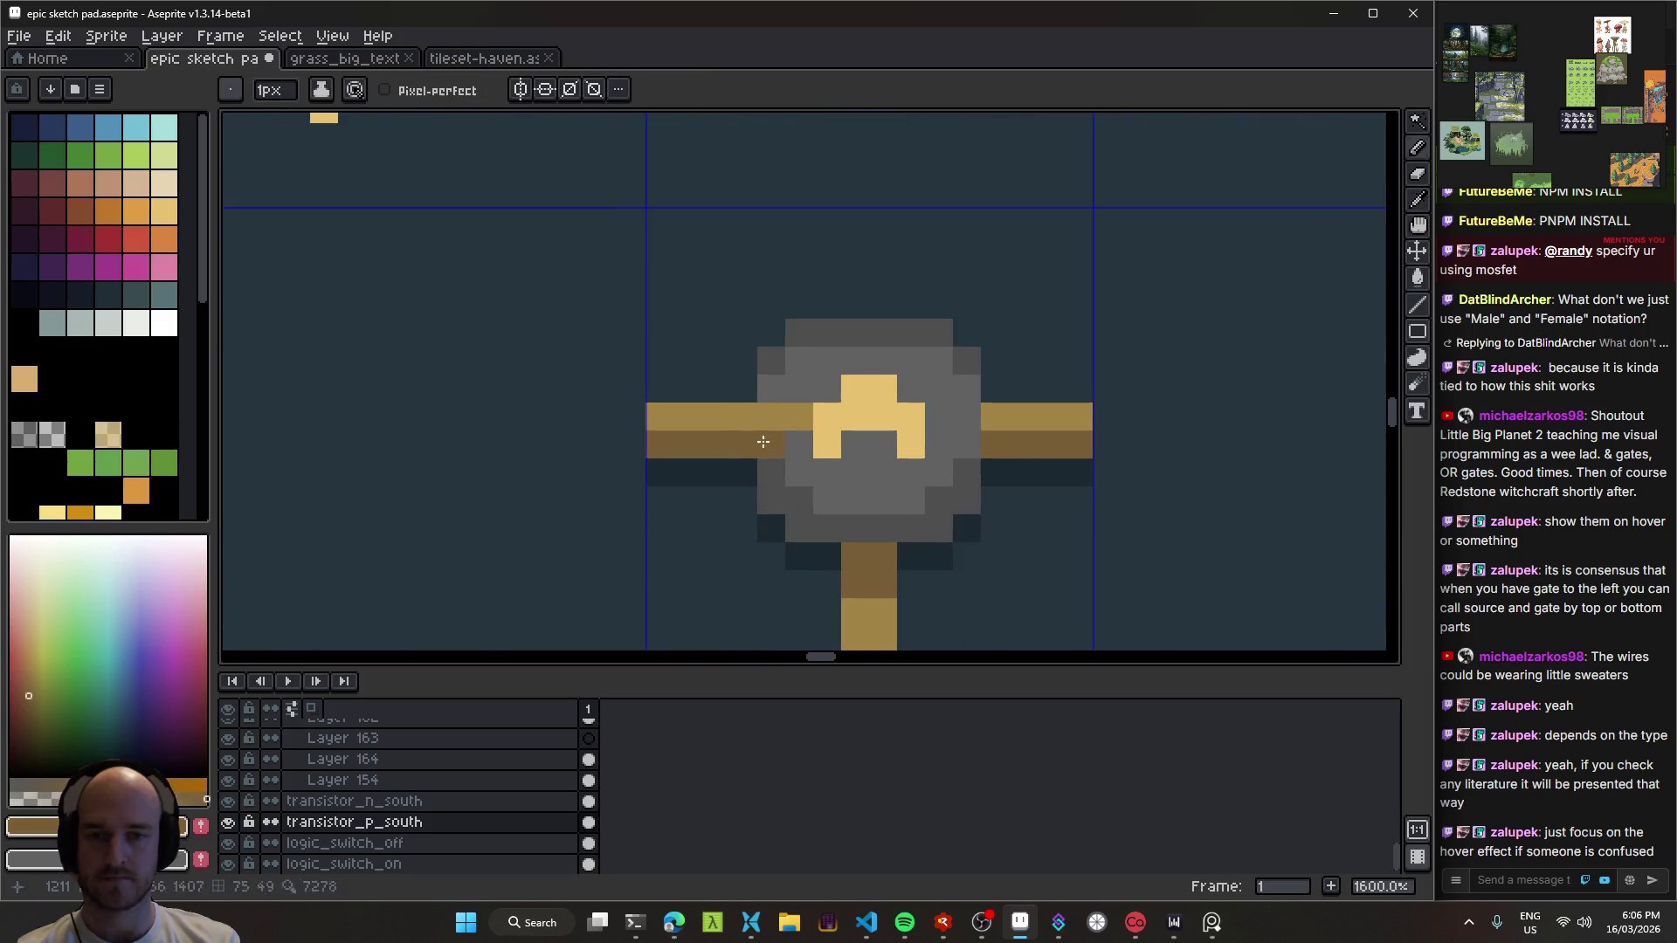
scroll(978, 522, "down", 7)
scroll(978, 521, "down", 2)
scroll(978, 522, "up", 2)
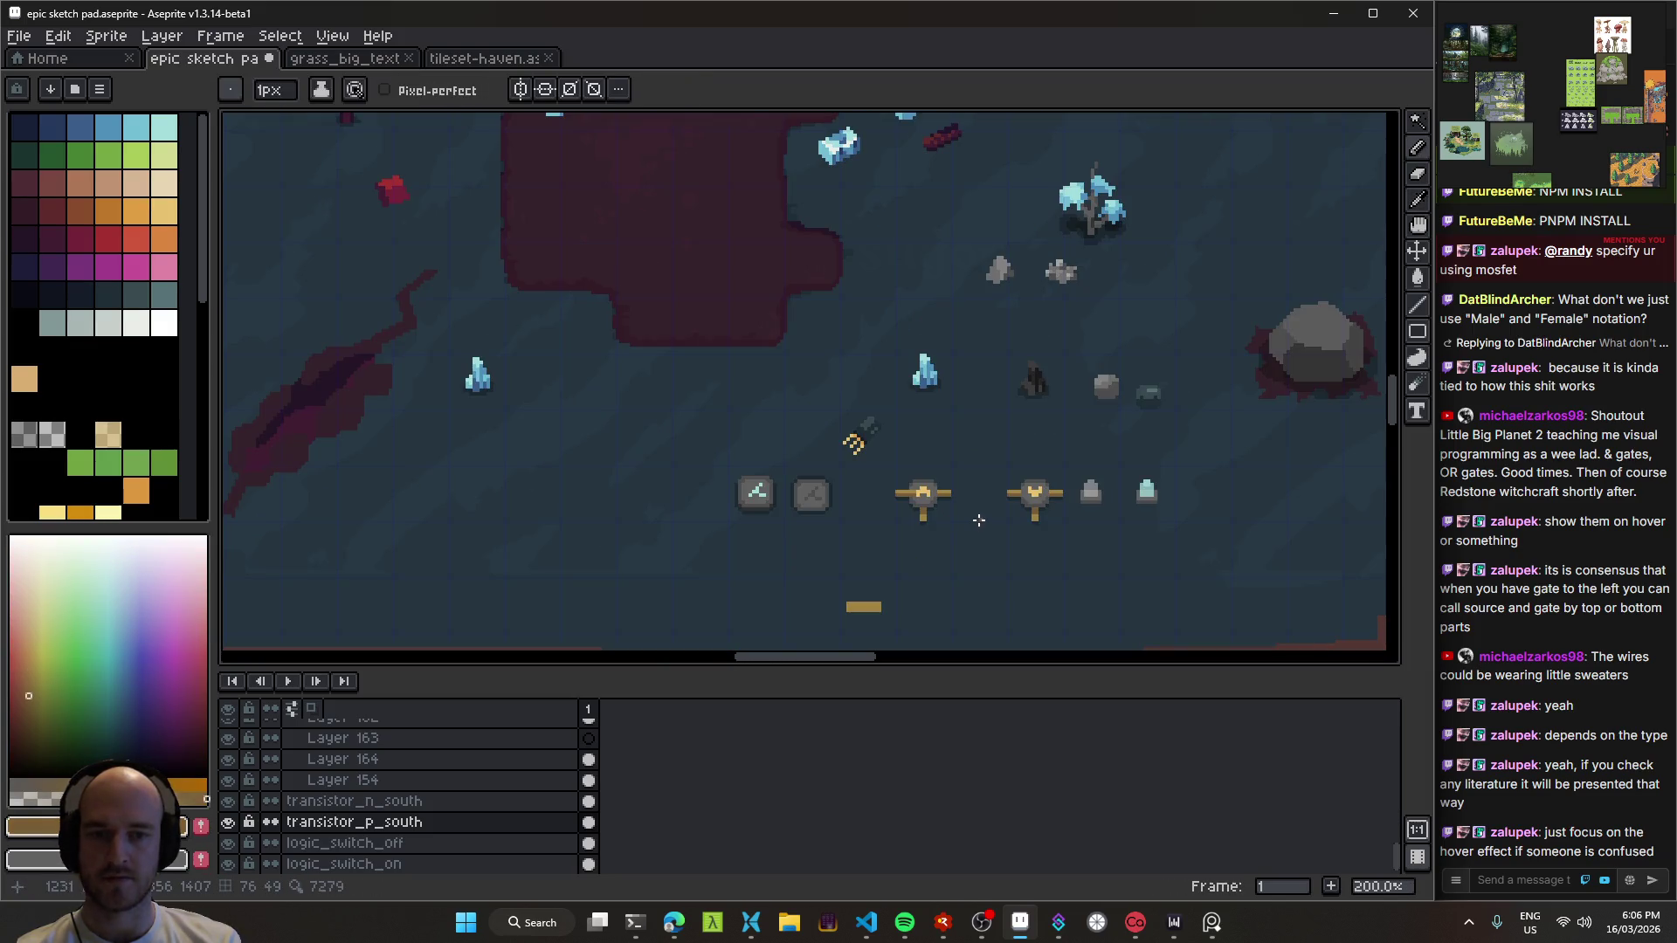
scroll(964, 506, "up", 4)
key("ctrl+z")
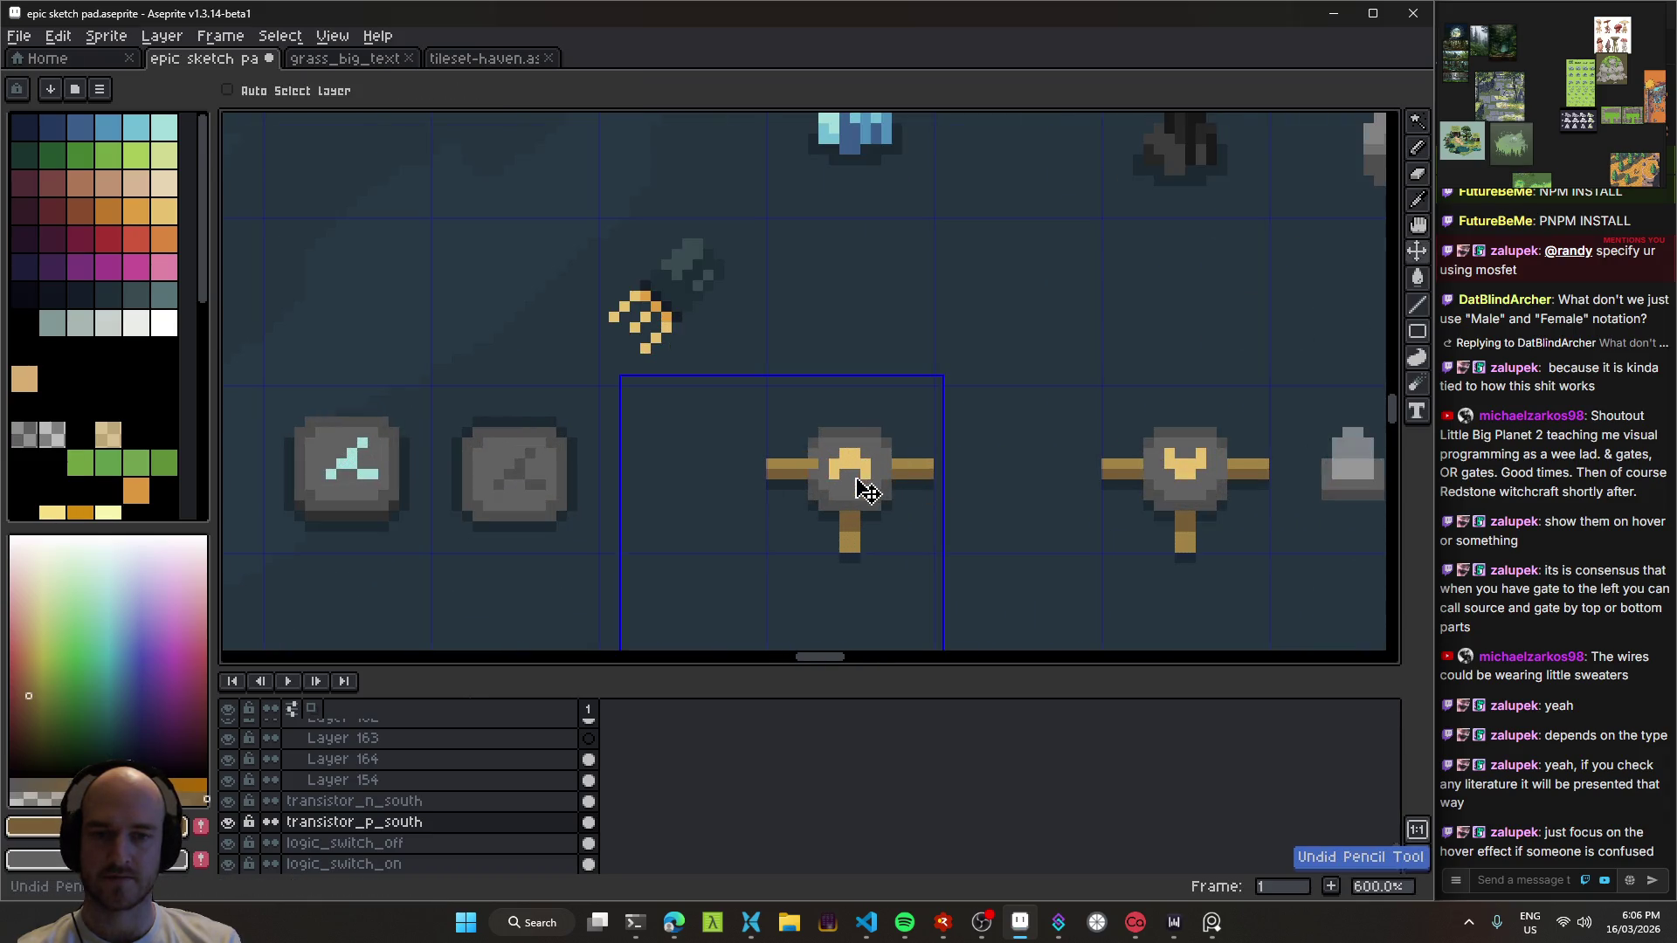
key("ctrl+s")
Step: Glance at the circuit simulator, then save the sketch pad again
scroll(865, 481, "up", 3)
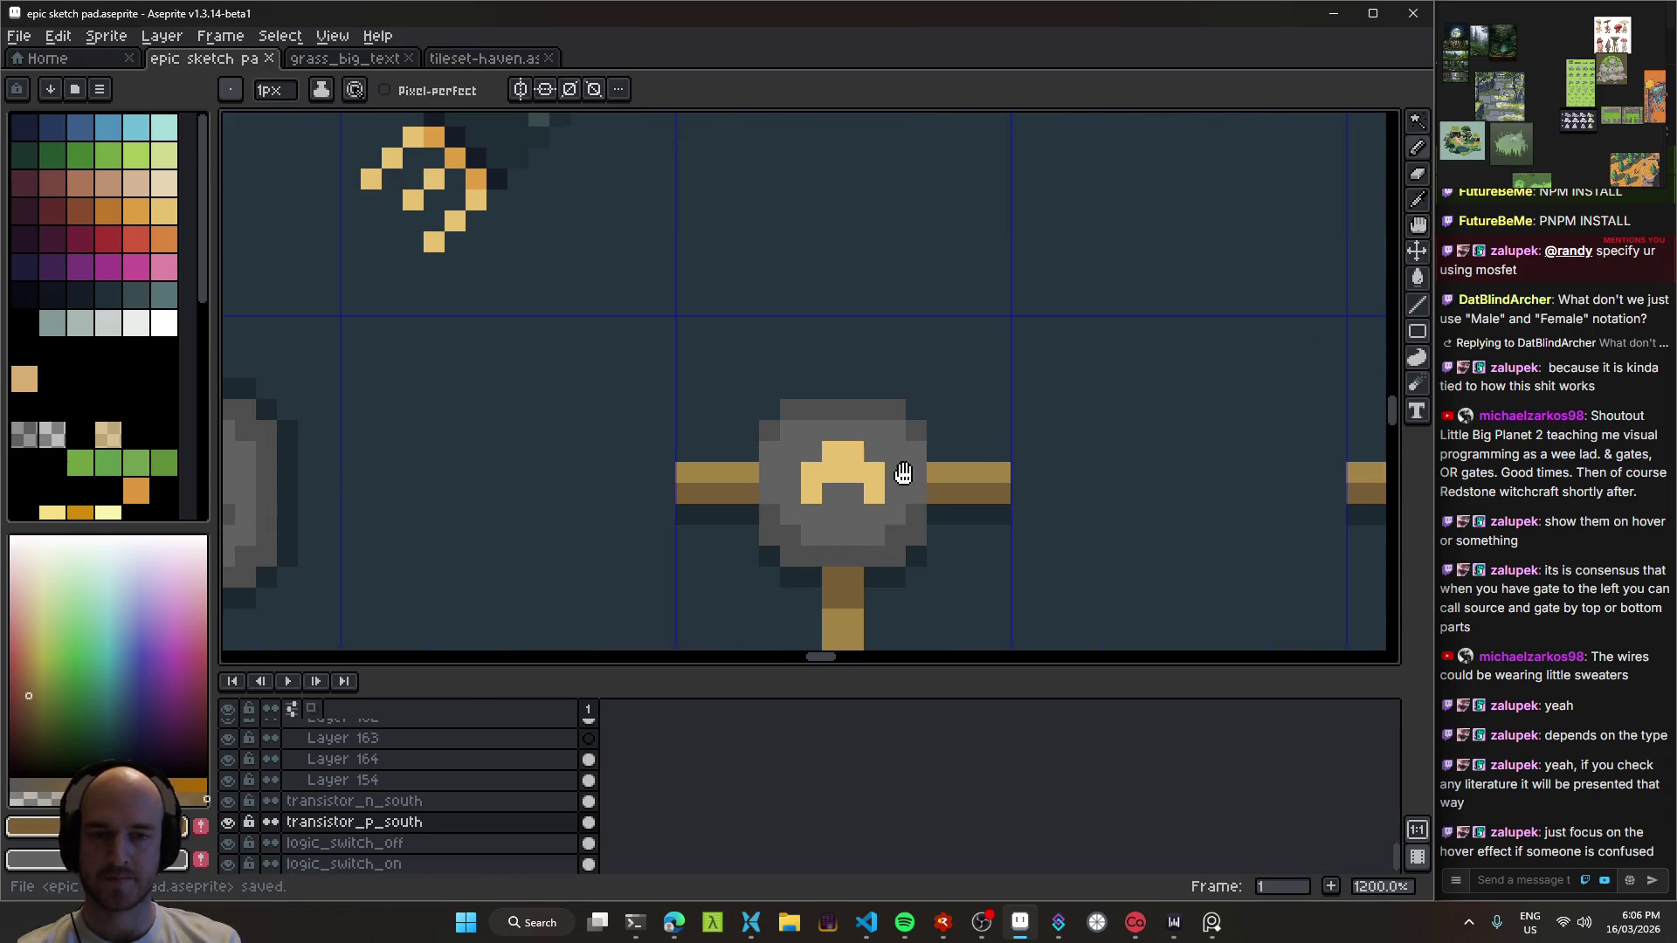
key("alt+Tab")
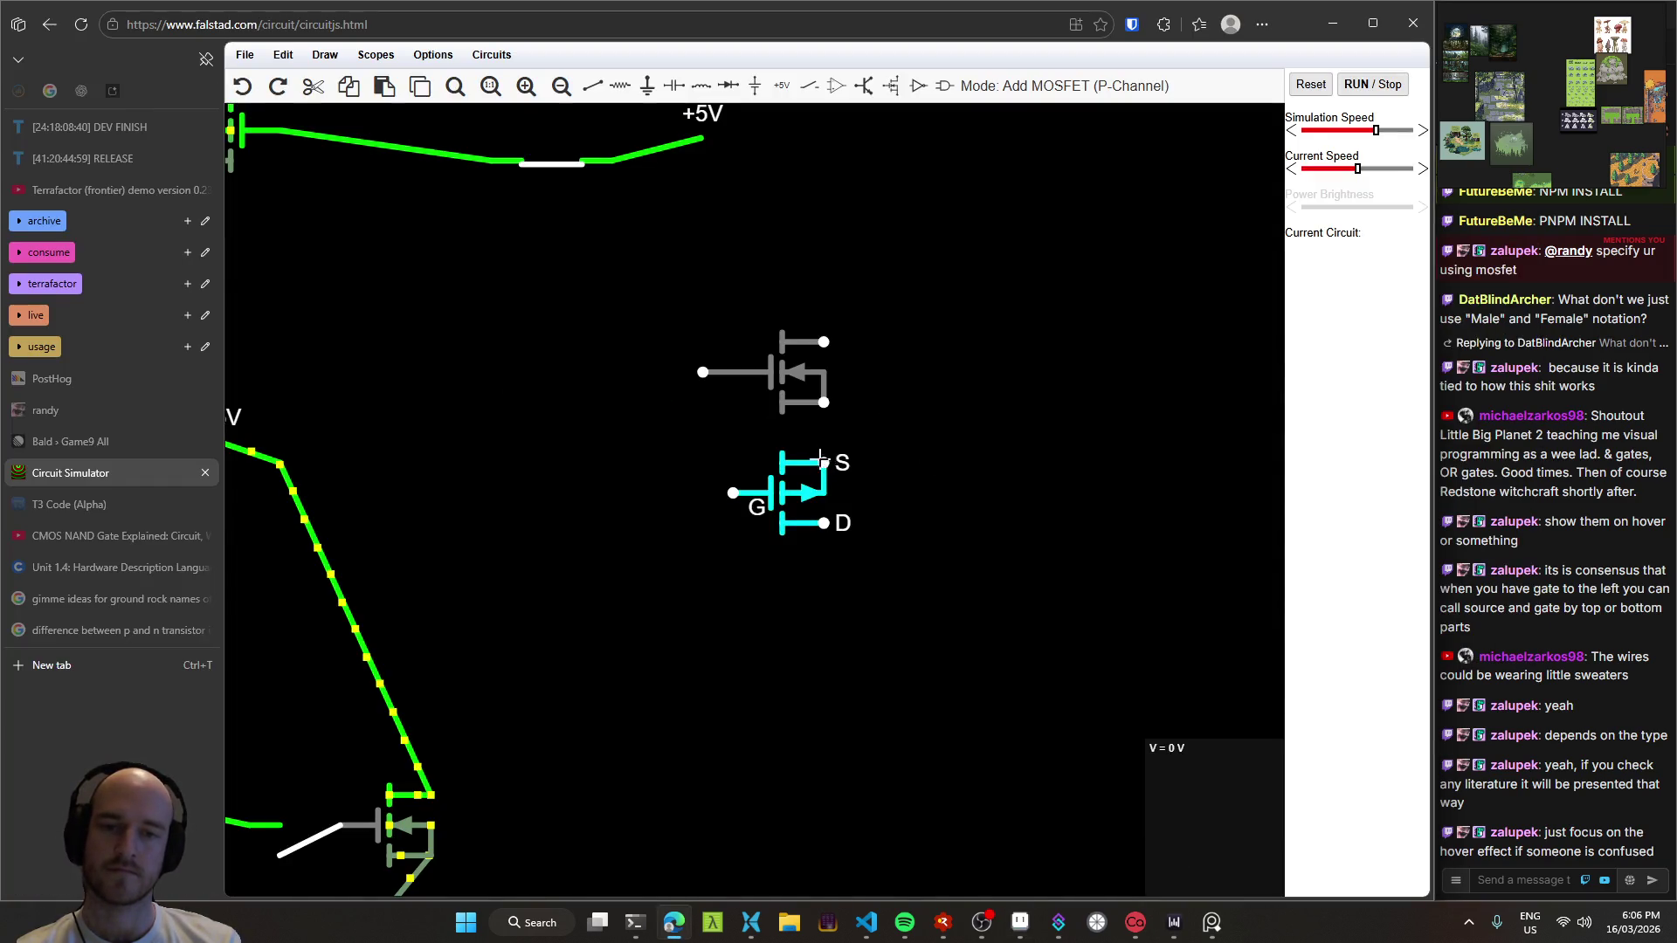
key("alt+Tab")
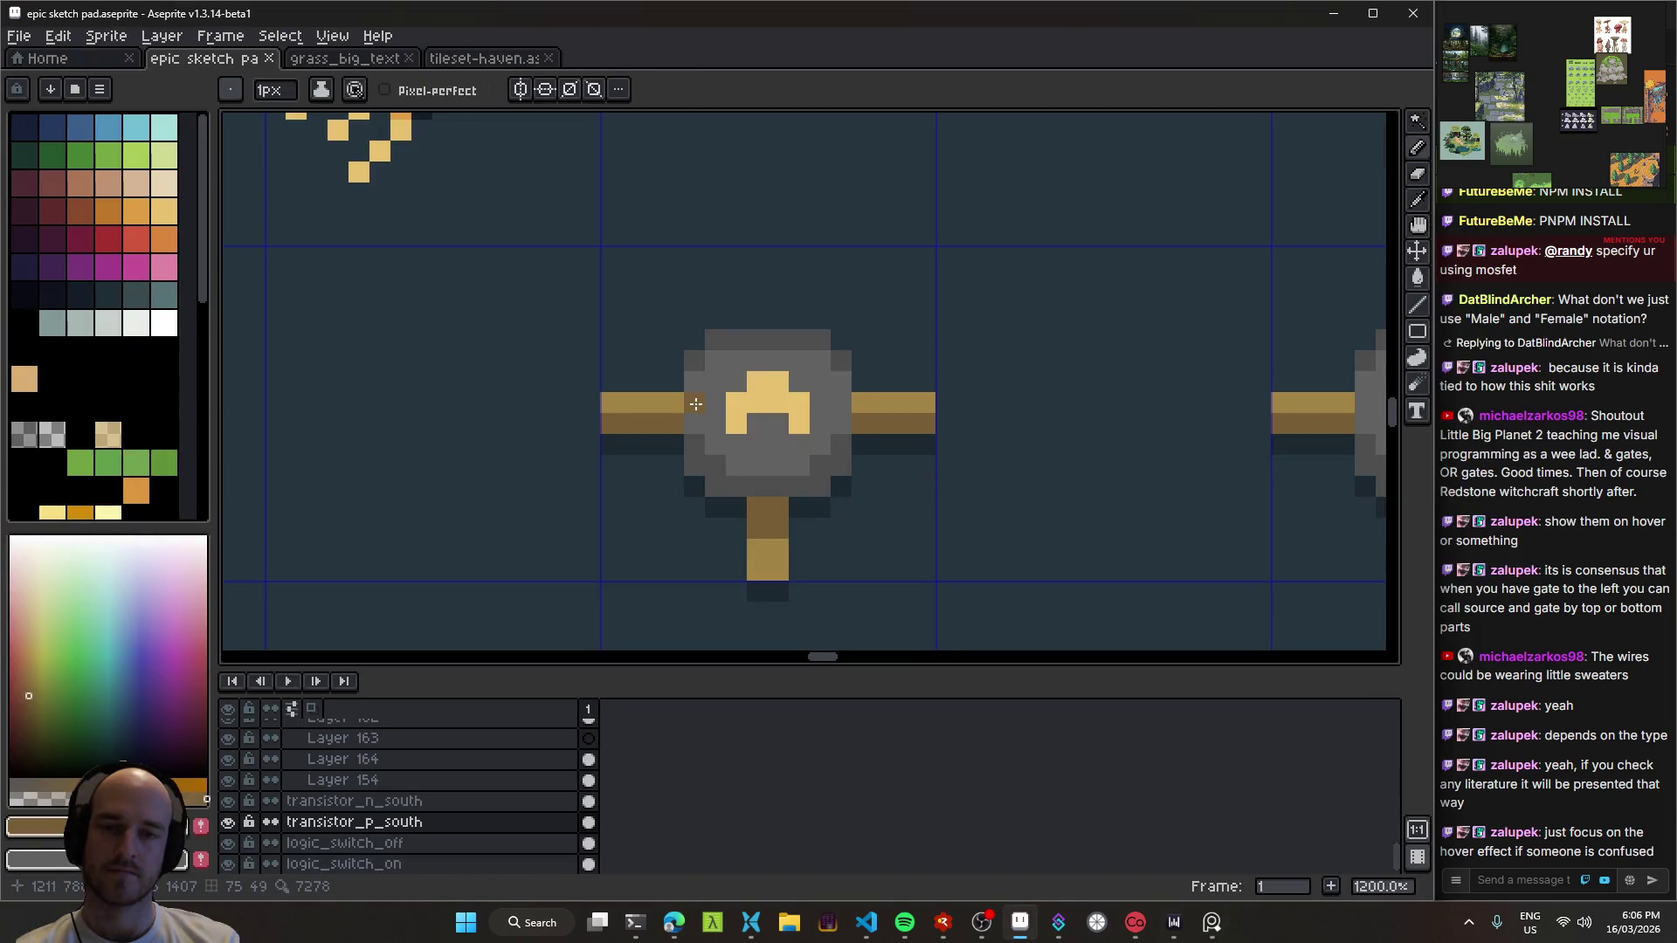
scroll(695, 403, "down", 5)
key("ctrl+s")
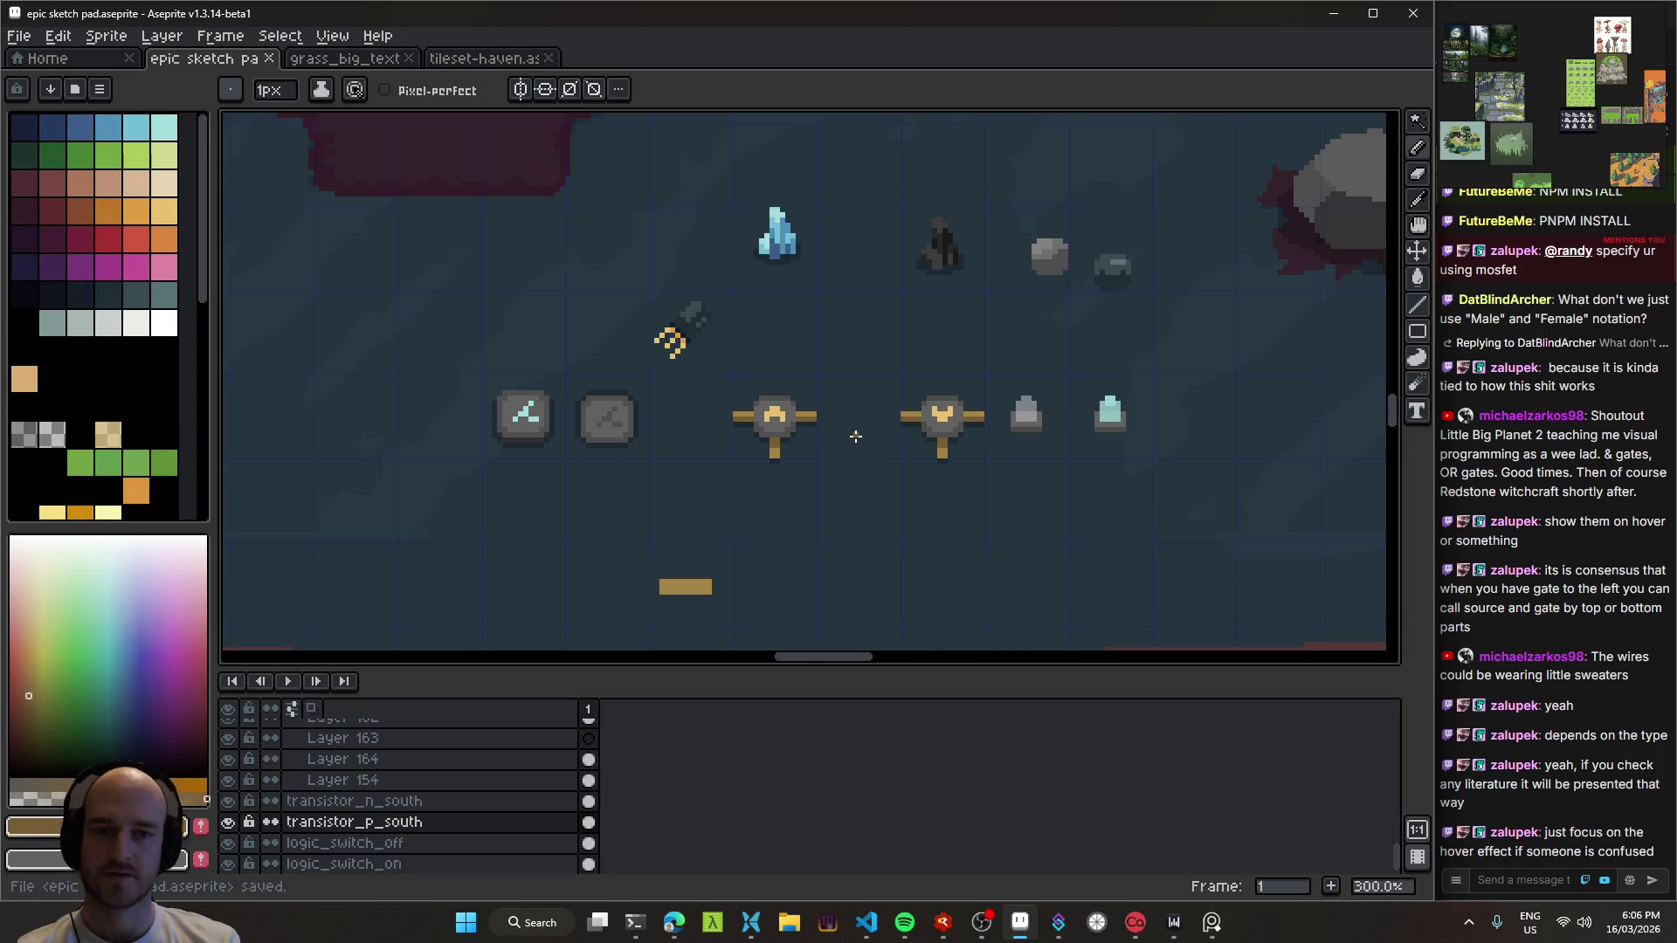
scroll(855, 436, "up", 4)
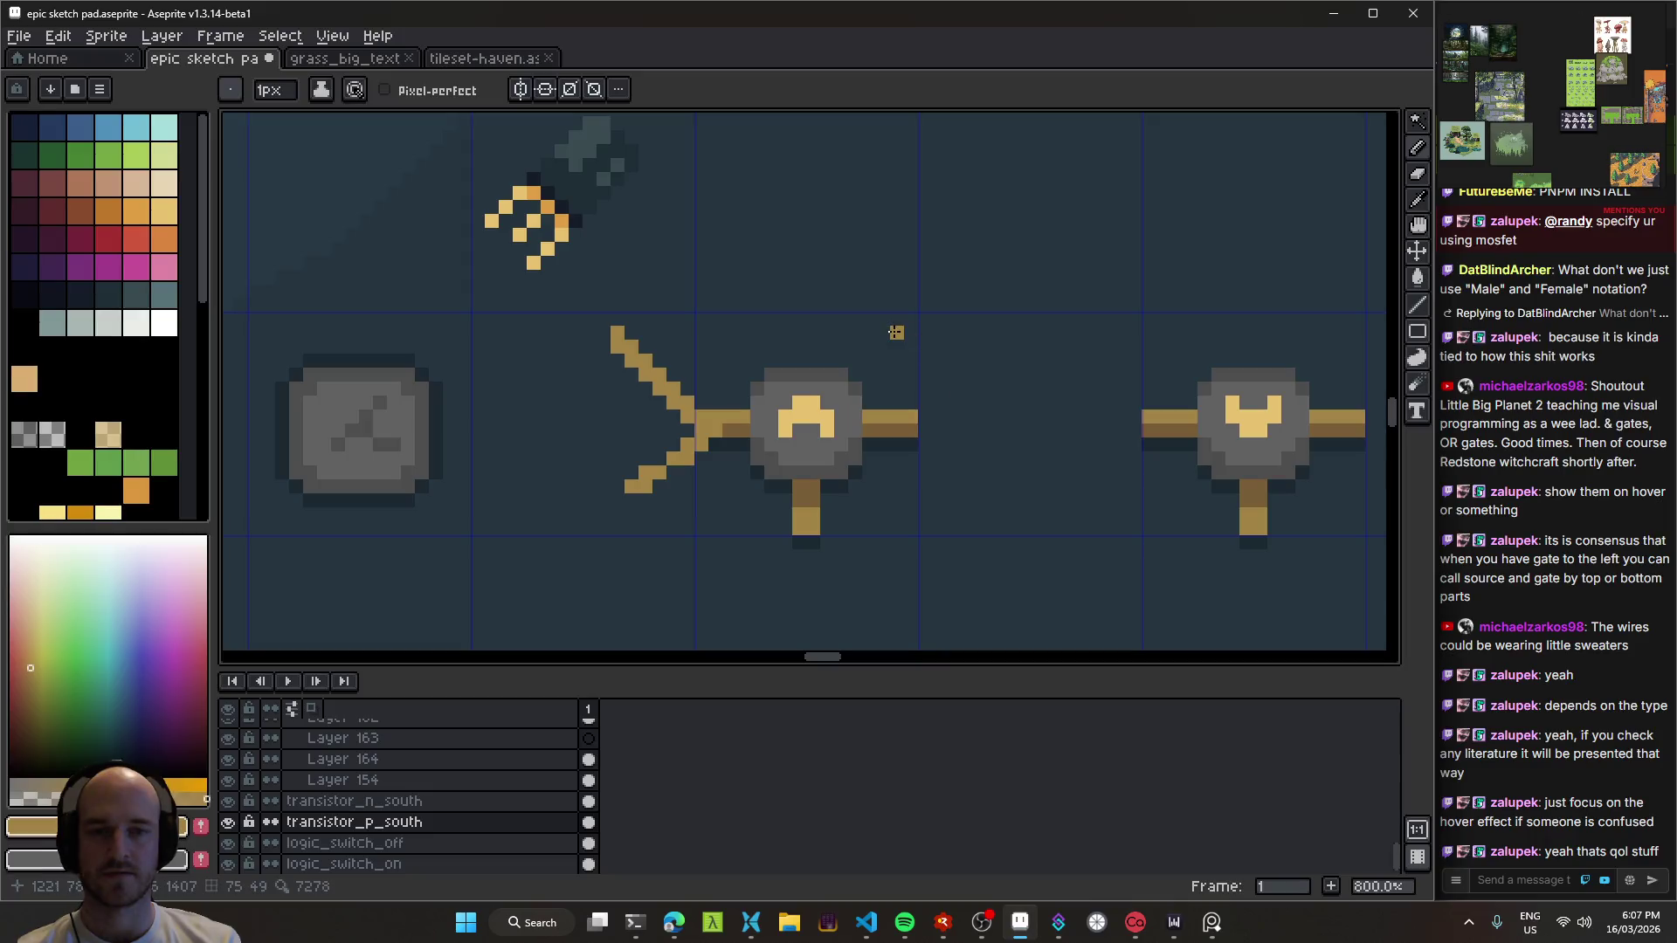
Step: Sketch trial S and D letters beside the transistor, then undo both strokes
scroll(767, 400, "left", 3)
mouse_move(703, 347)
left_mouse_down()
mouse_move(738, 459)
mouse_move(662, 515)
left_mouse_up()
left_click_drag(1151, 332, 1151, 522)
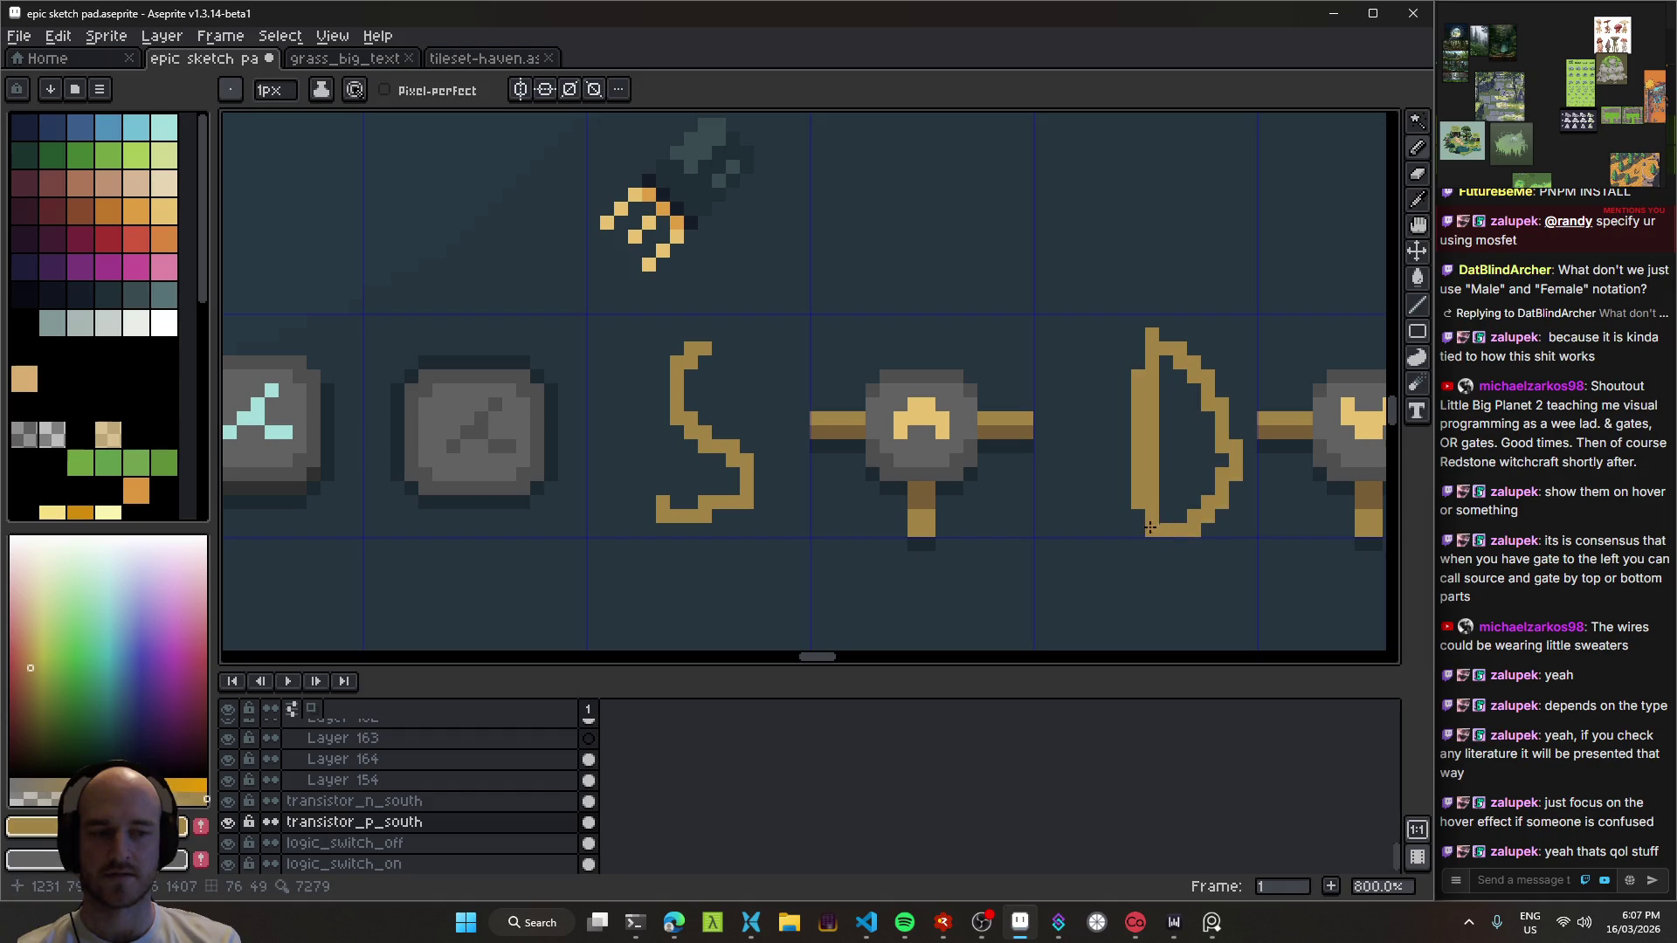
scroll(1092, 419, "right", 3)
scroll(1091, 419, "down", 1)
key("ctrl+z")
key("ctrl+z")
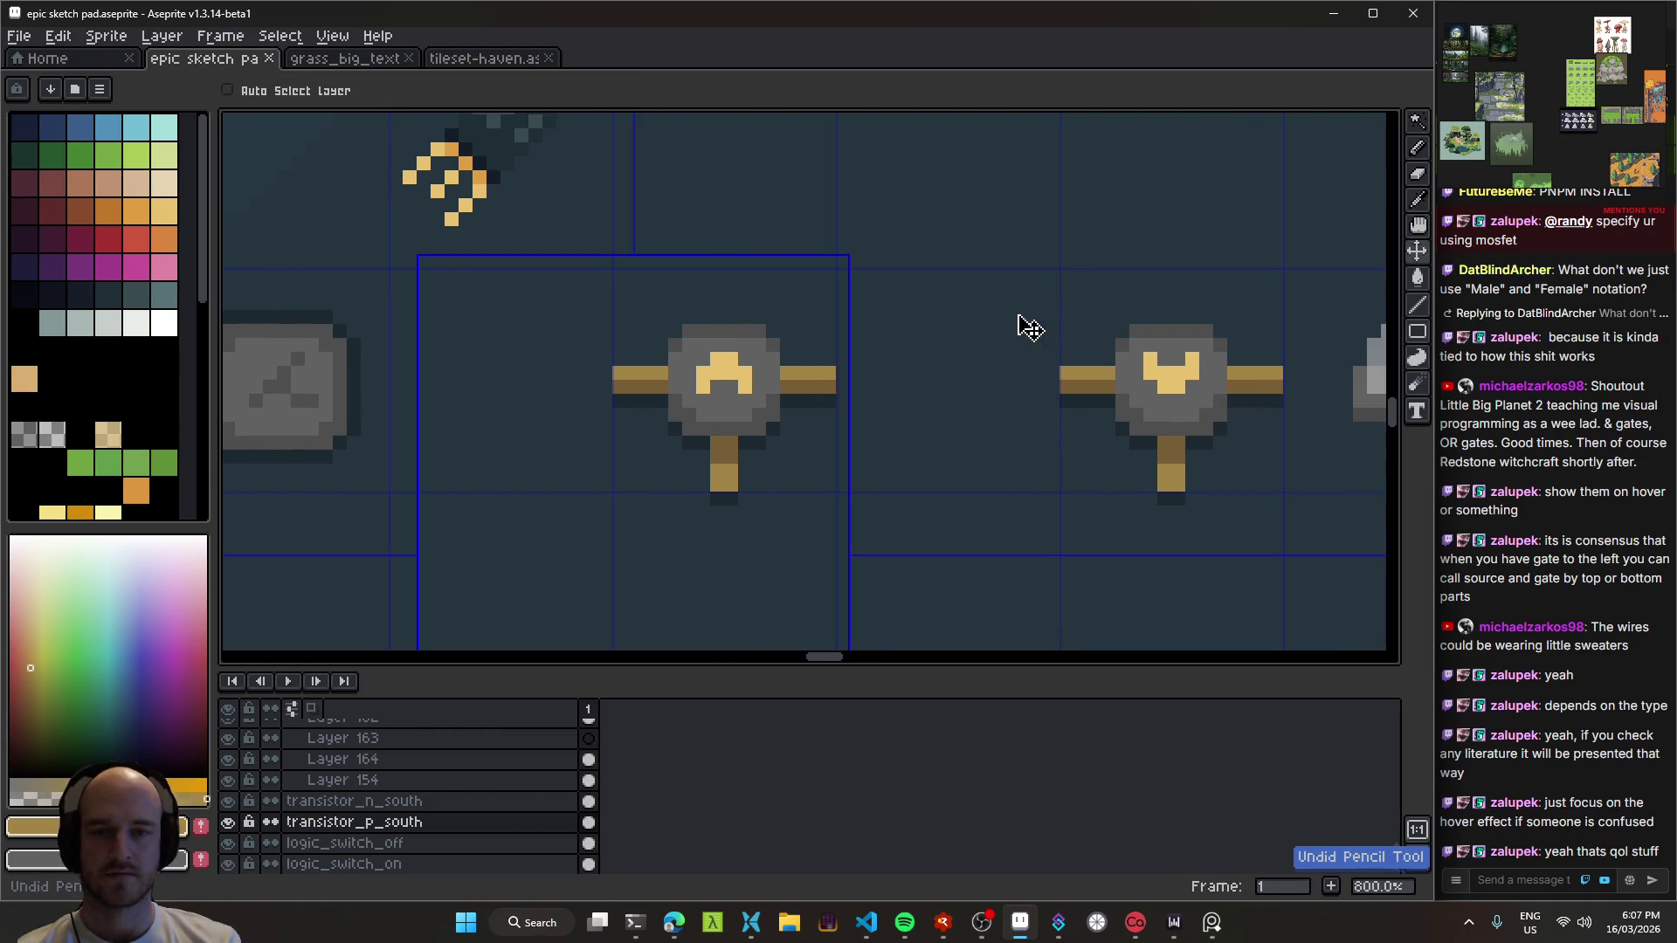
key("ctrl+d")
scroll(786, 431, "down", 4)
scroll(809, 445, "down", 3)
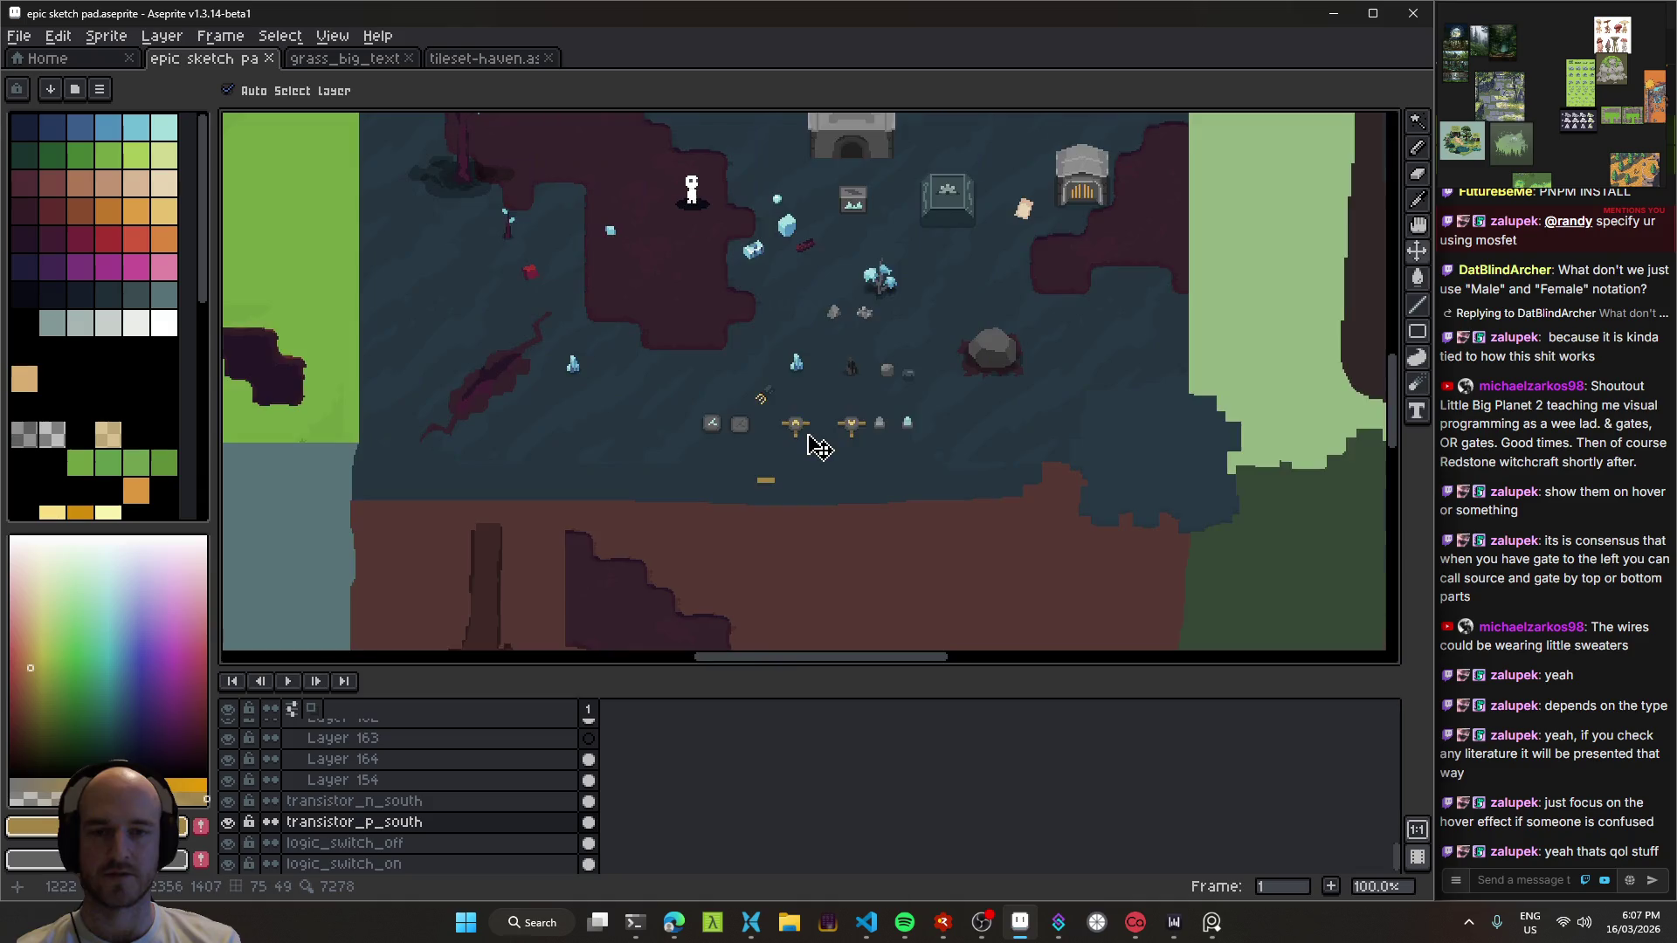
scroll(791, 401, "up", 5)
scroll(768, 367, "up", 5)
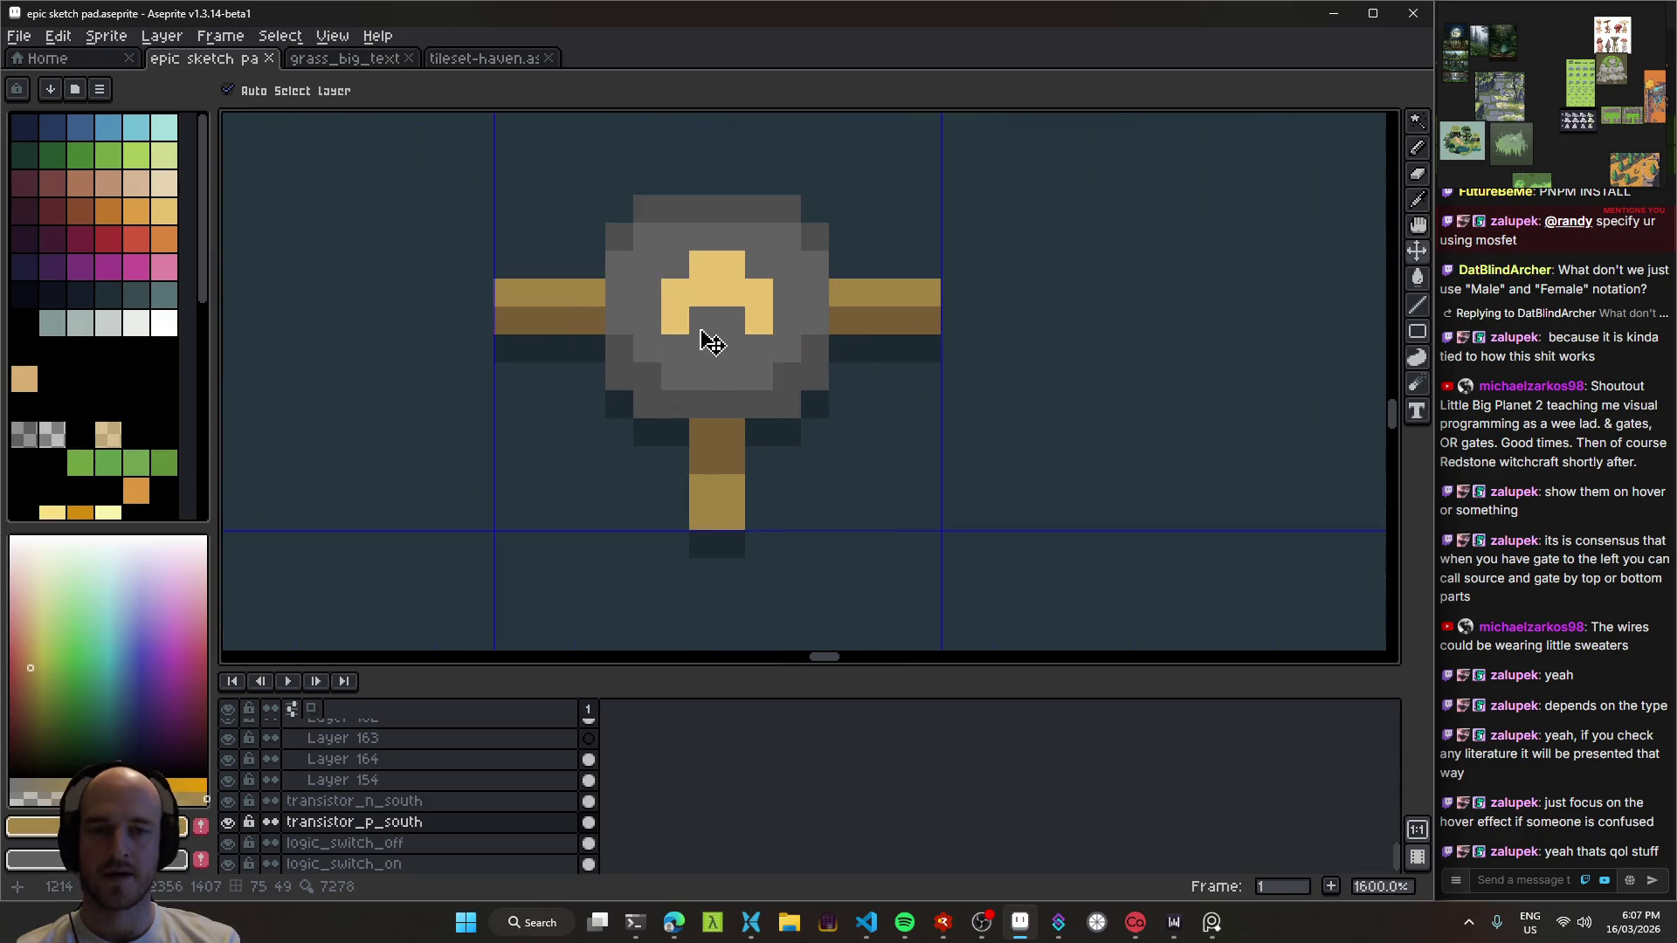
Step: Sample the transistor body's grey and paint one grey pixel on its body
key("i")
left_click(720, 353)
key("b")
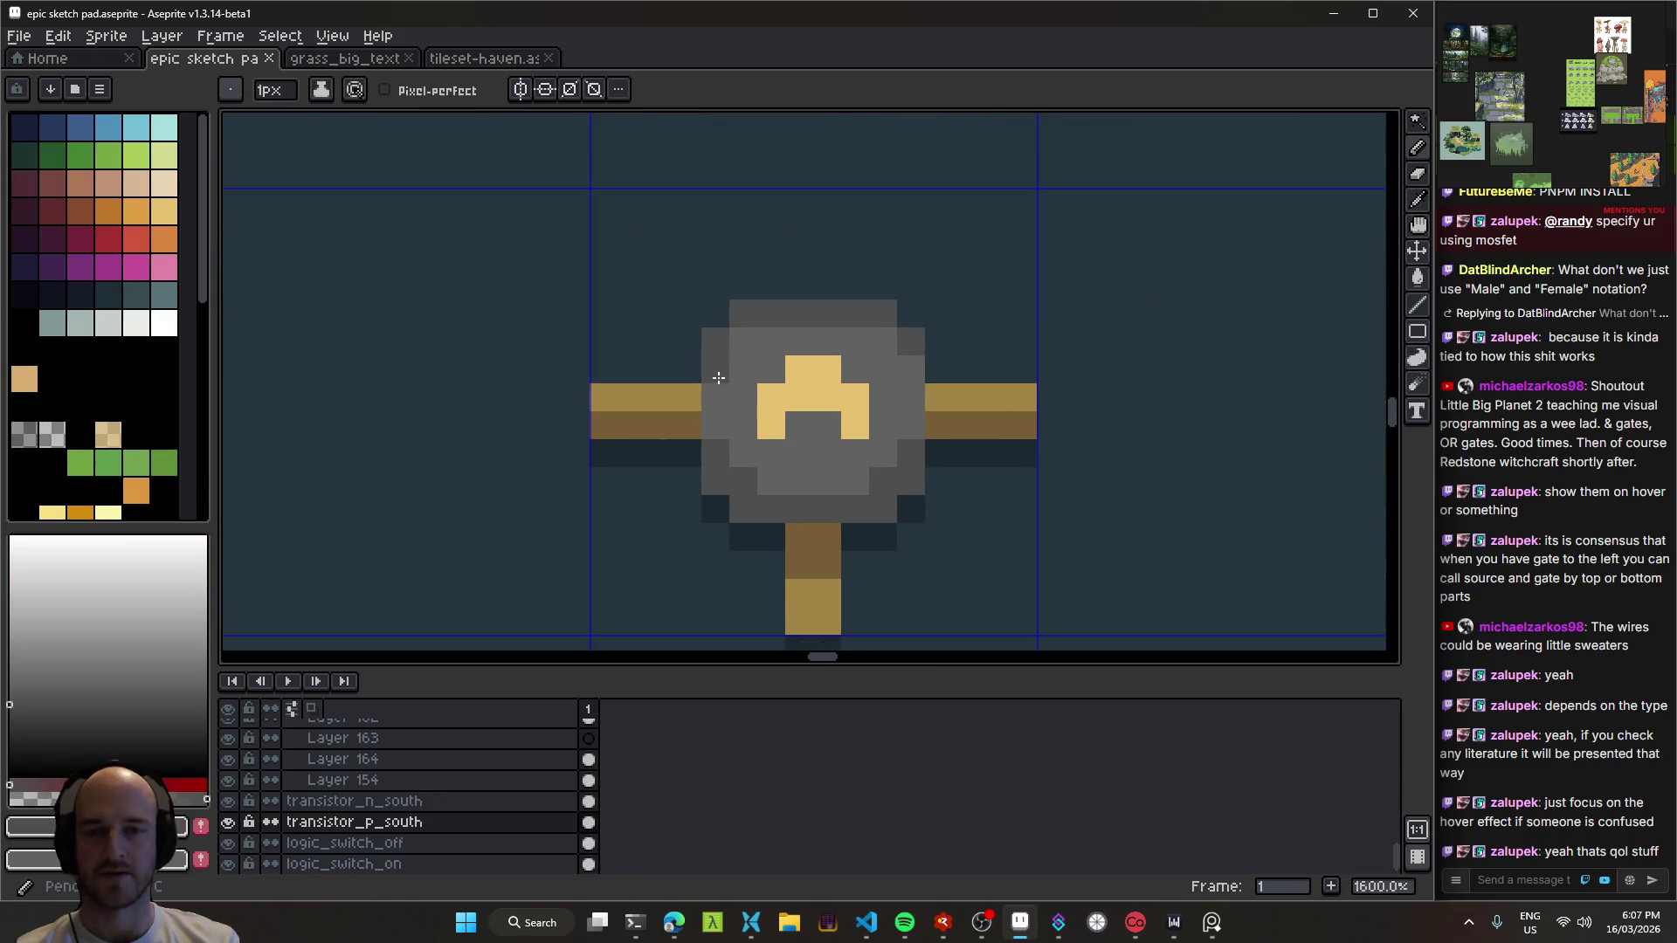
left_click(937, 487)
scroll(874, 471, "down", 5)
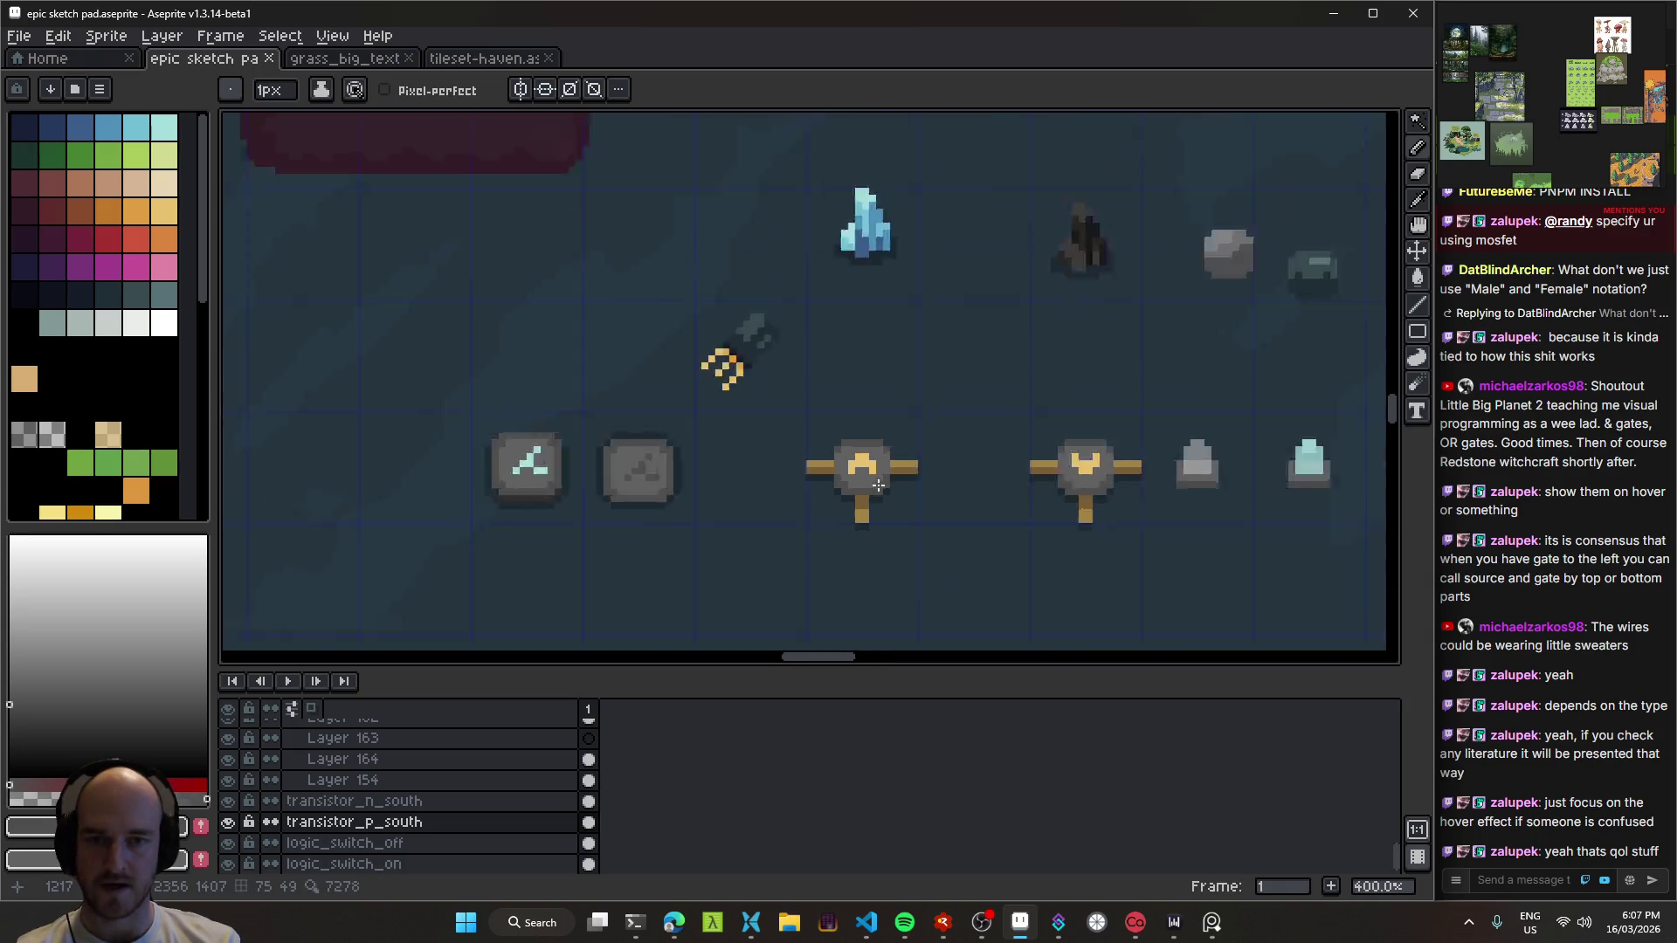
Step: Sample the gold wire colour and paint gold pixels along the transistor's top row and centre mark
scroll(830, 449, "up", 4)
scroll(830, 449, "up", 3)
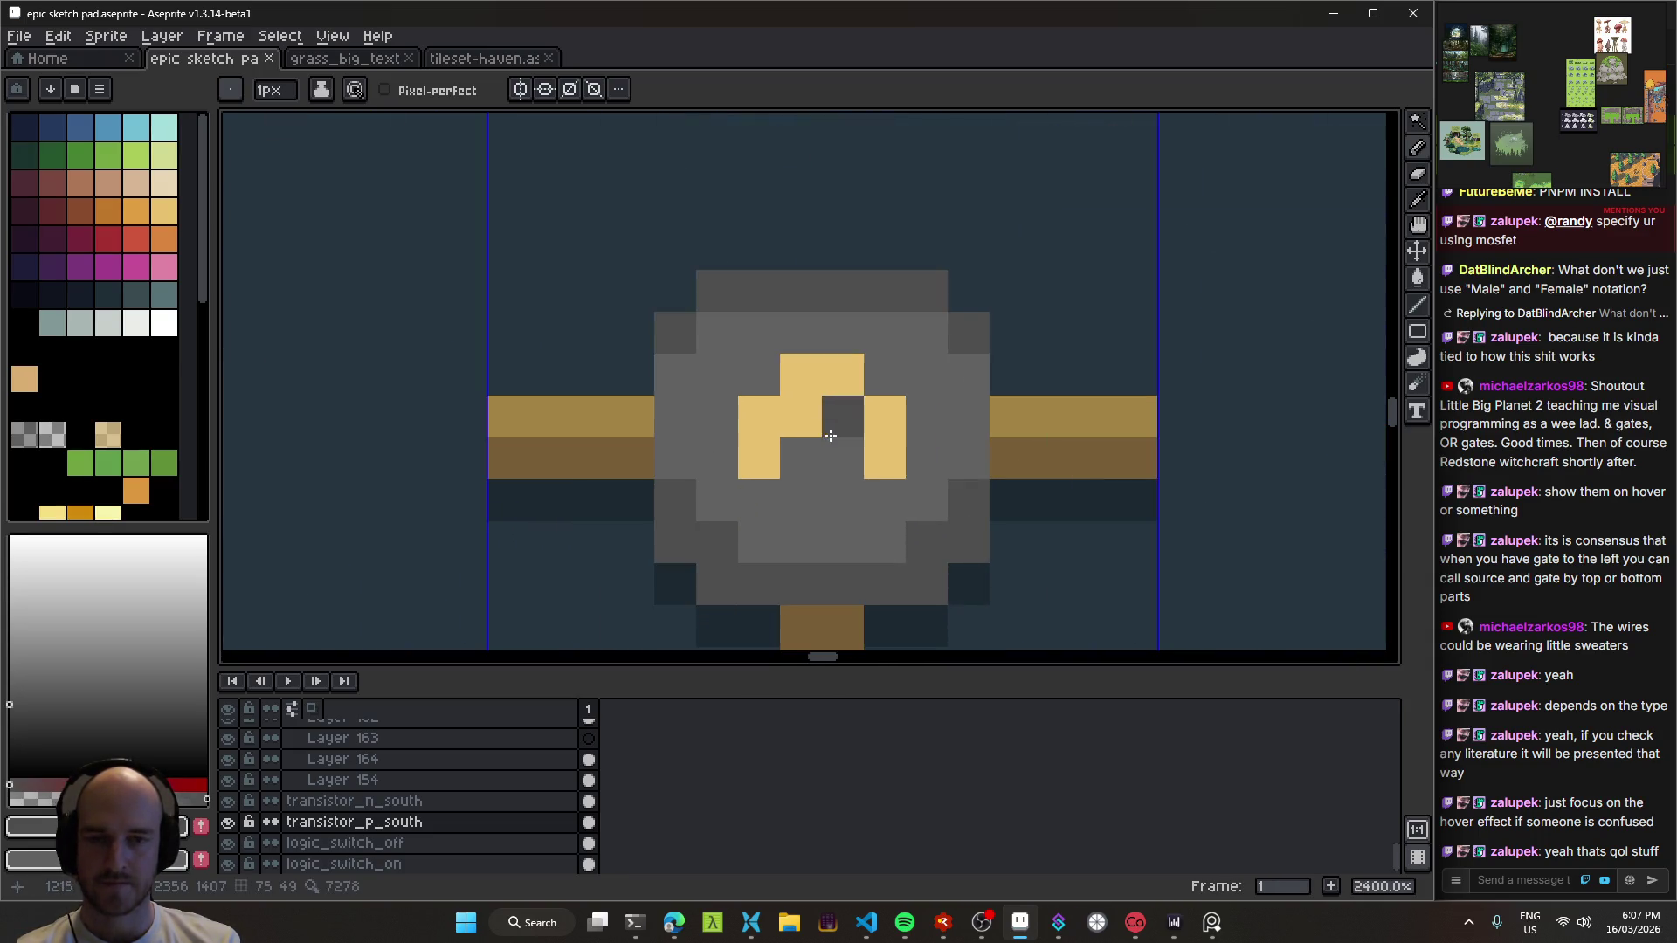
key("i")
left_click(625, 410)
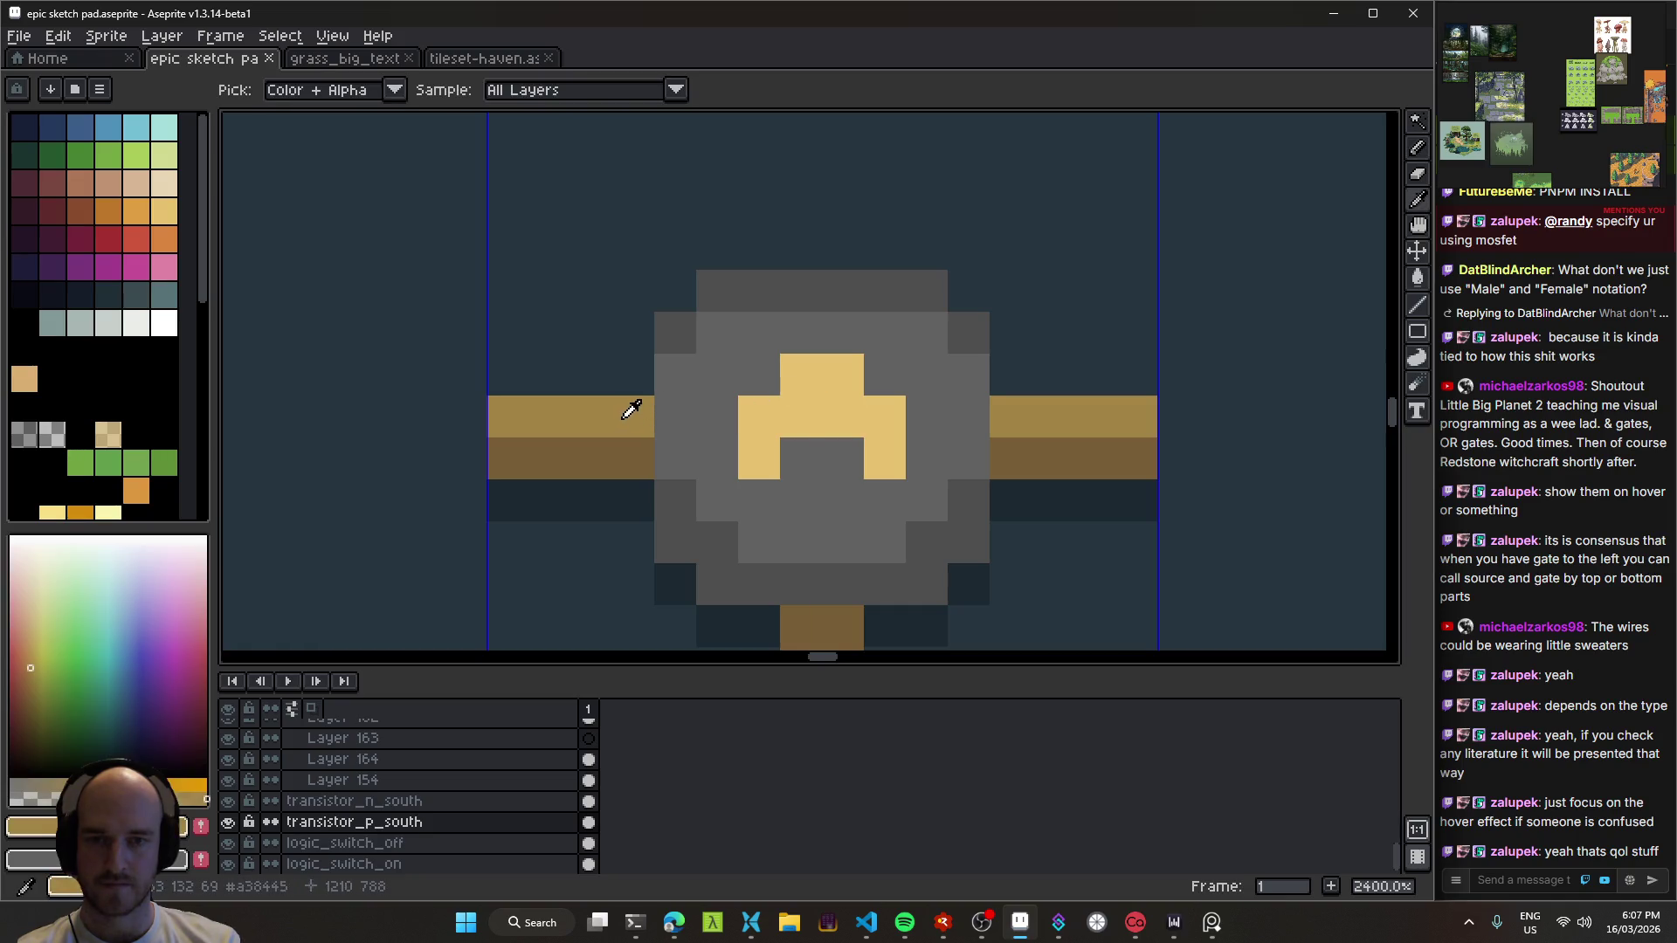
key("b")
left_click(795, 333)
left_click_drag(799, 292, 716, 292)
left_click(843, 374)
Step: Undo the stray gold pencil strokes and save the sketch pad
scroll(911, 483, "down", 5)
scroll(911, 483, "down", 2)
scroll(911, 482, "up", 6)
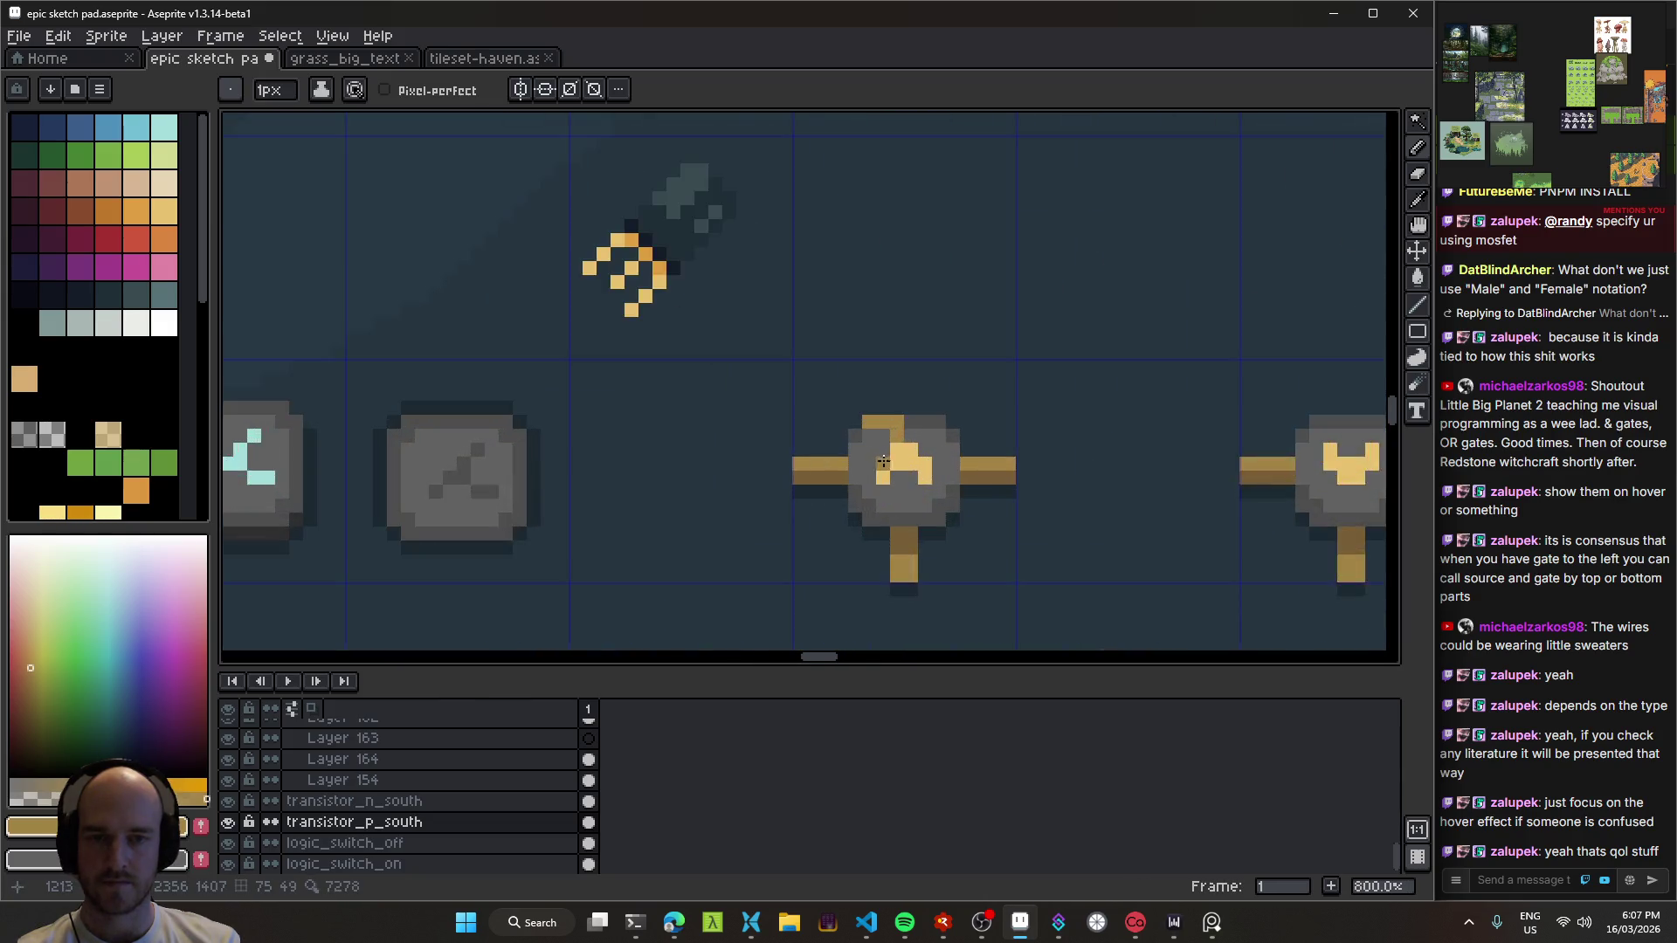
scroll(1040, 564, "down", 10)
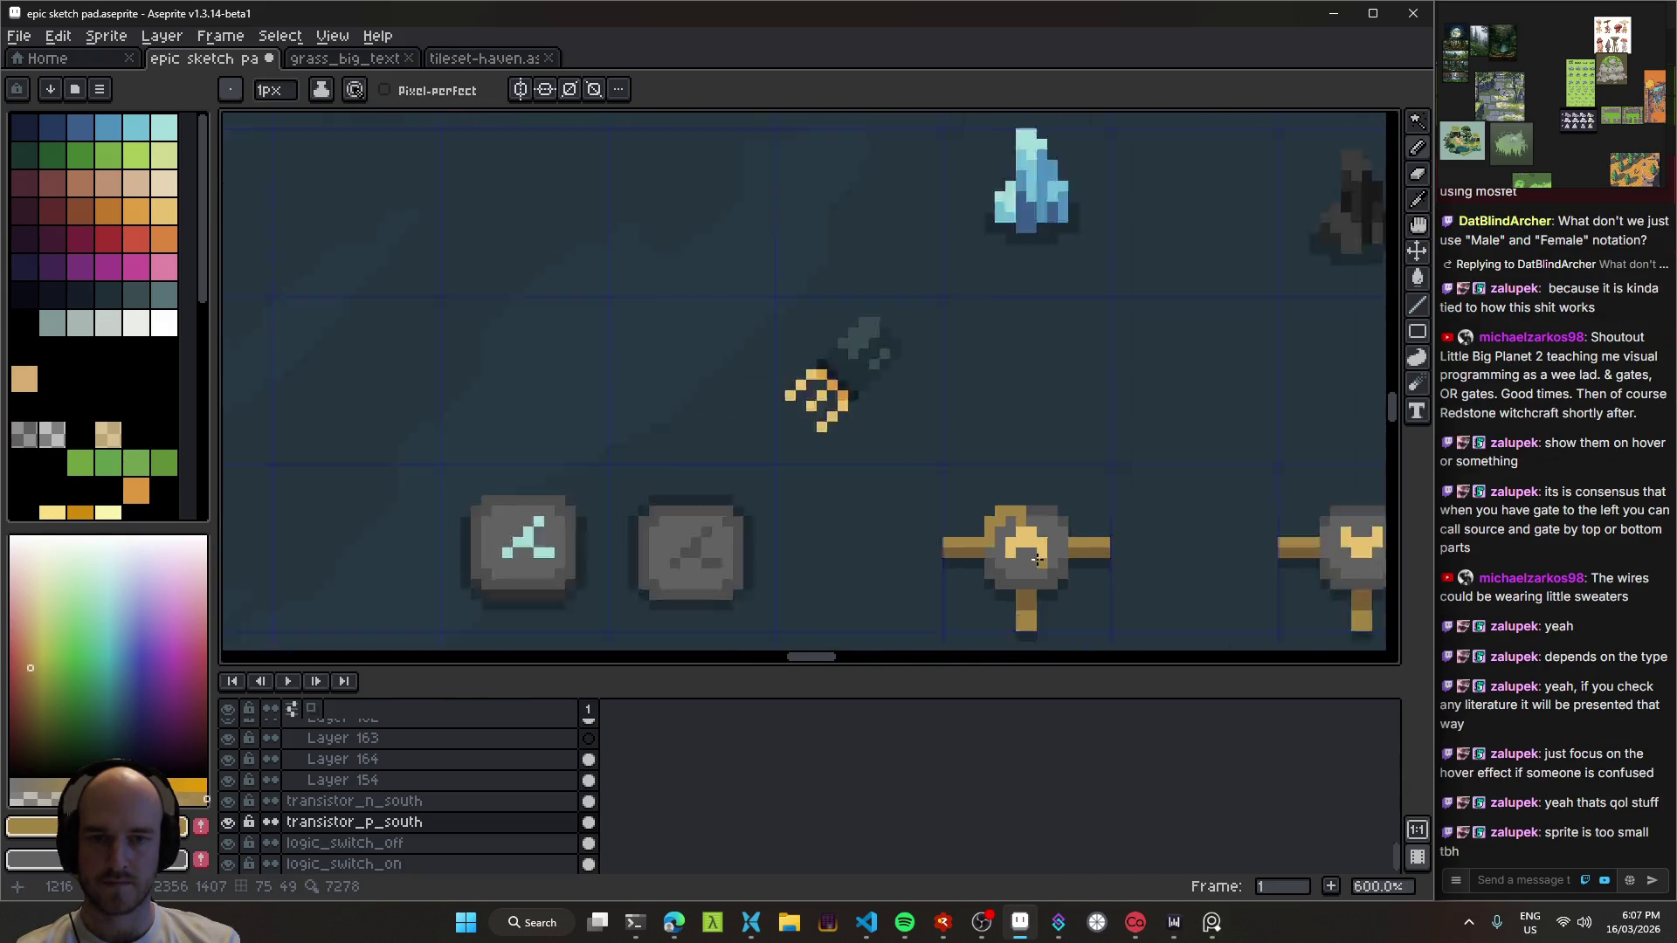
scroll(1040, 559, "up", 1)
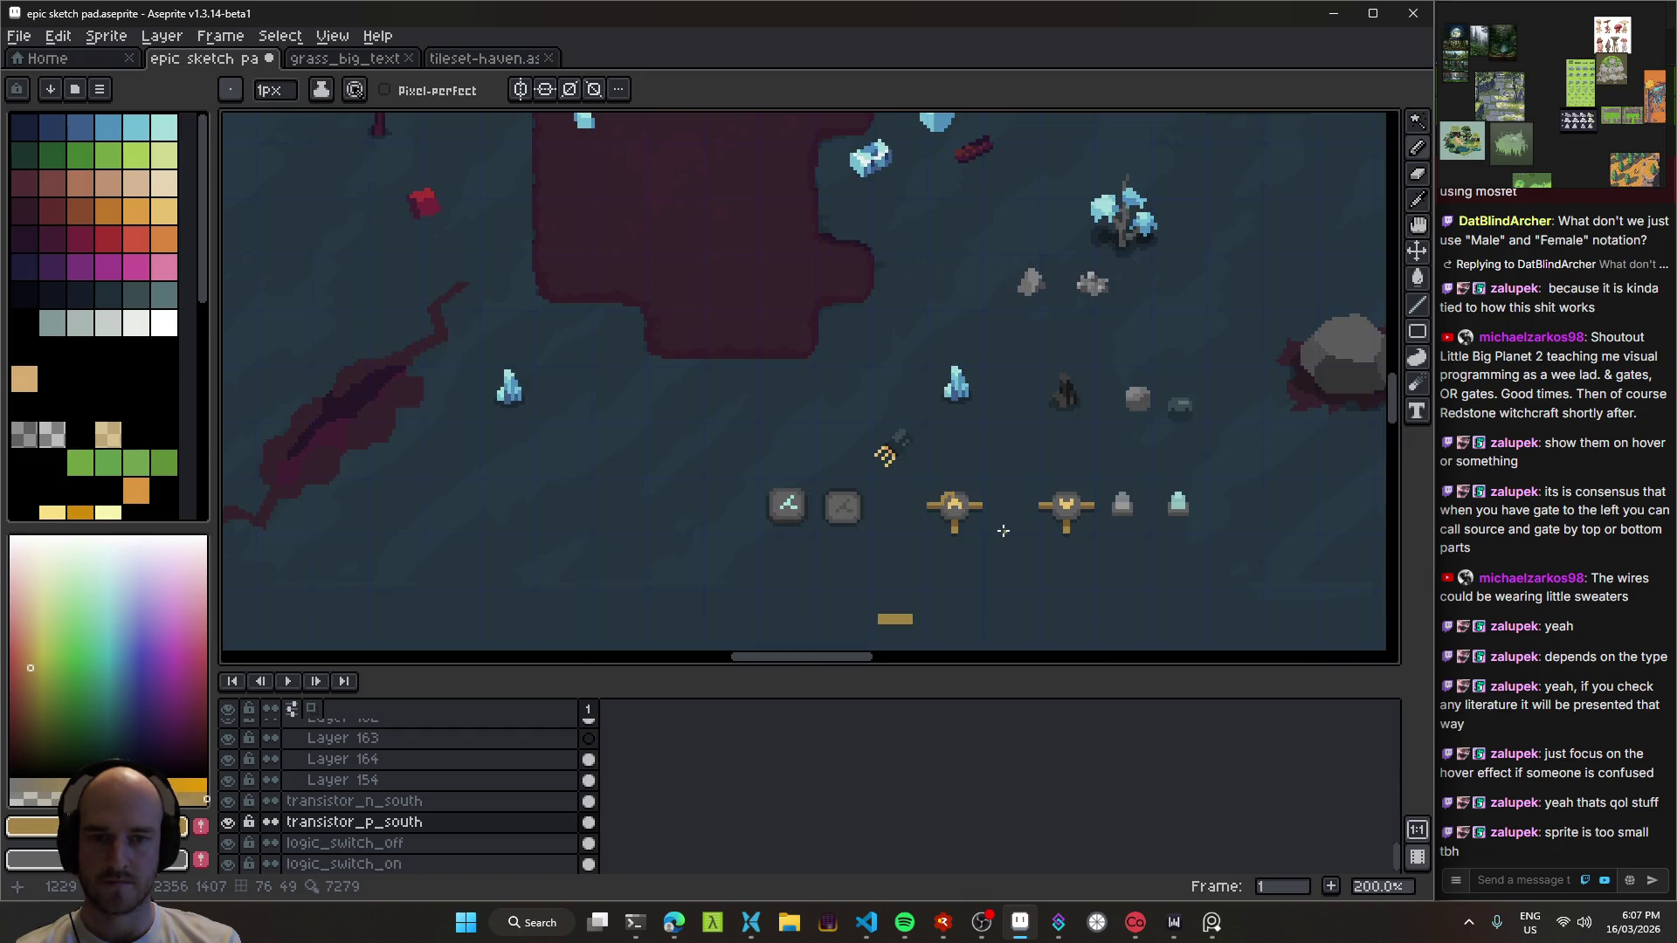
scroll(967, 523, "down", 1)
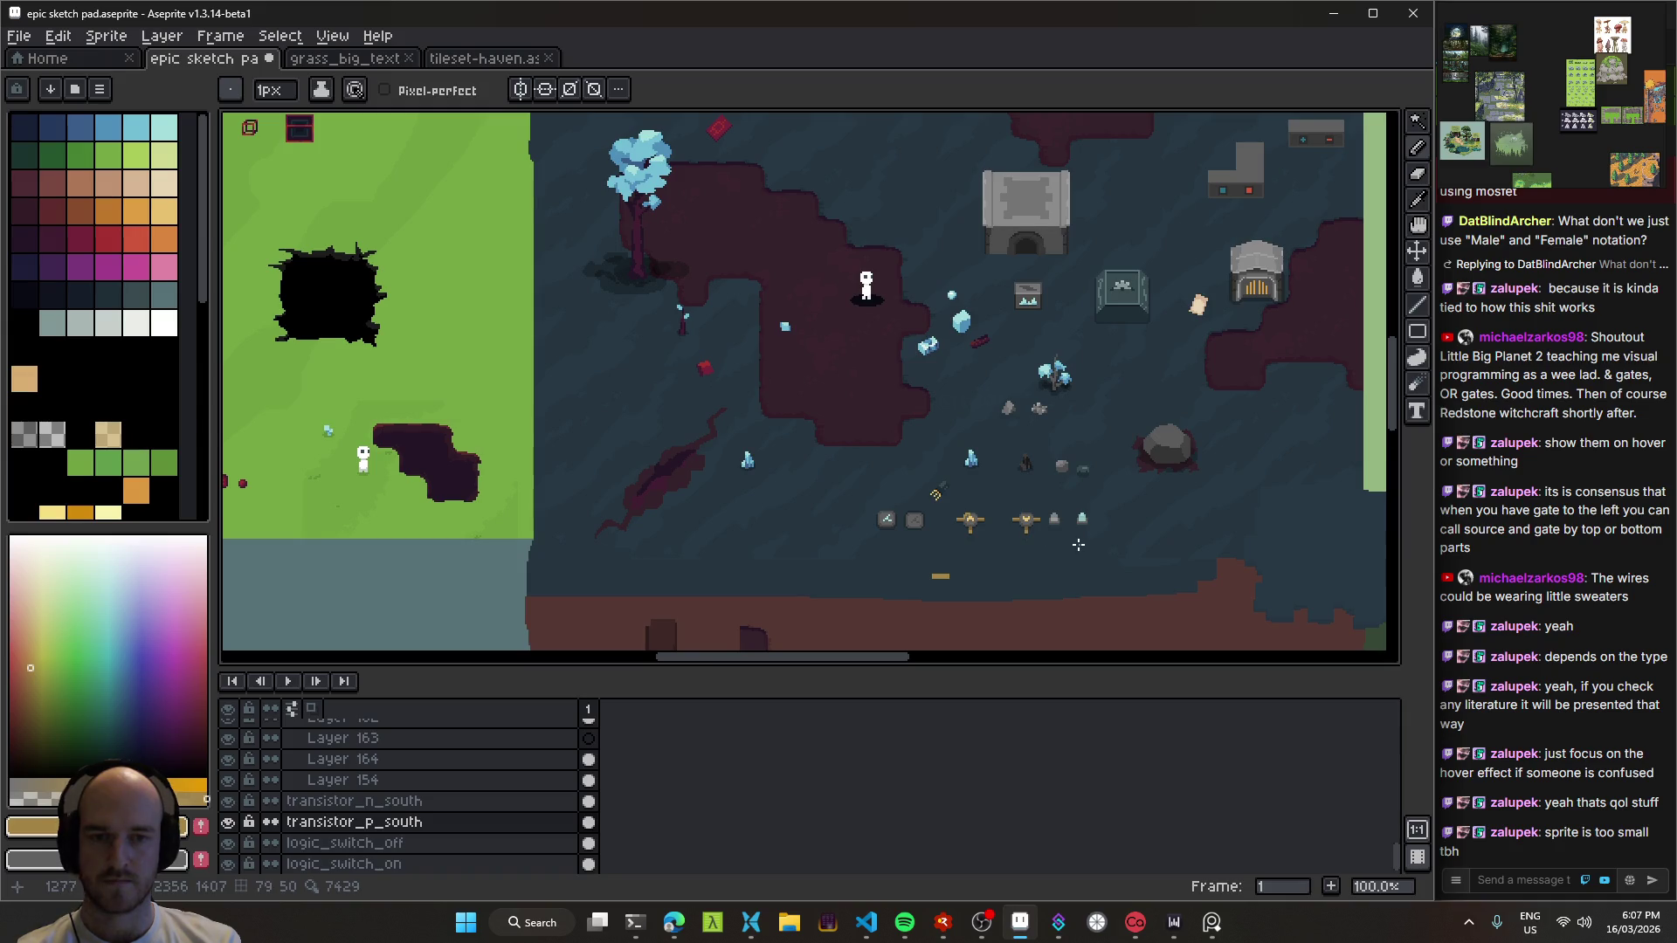
left_click_drag(1079, 545, 1018, 522)
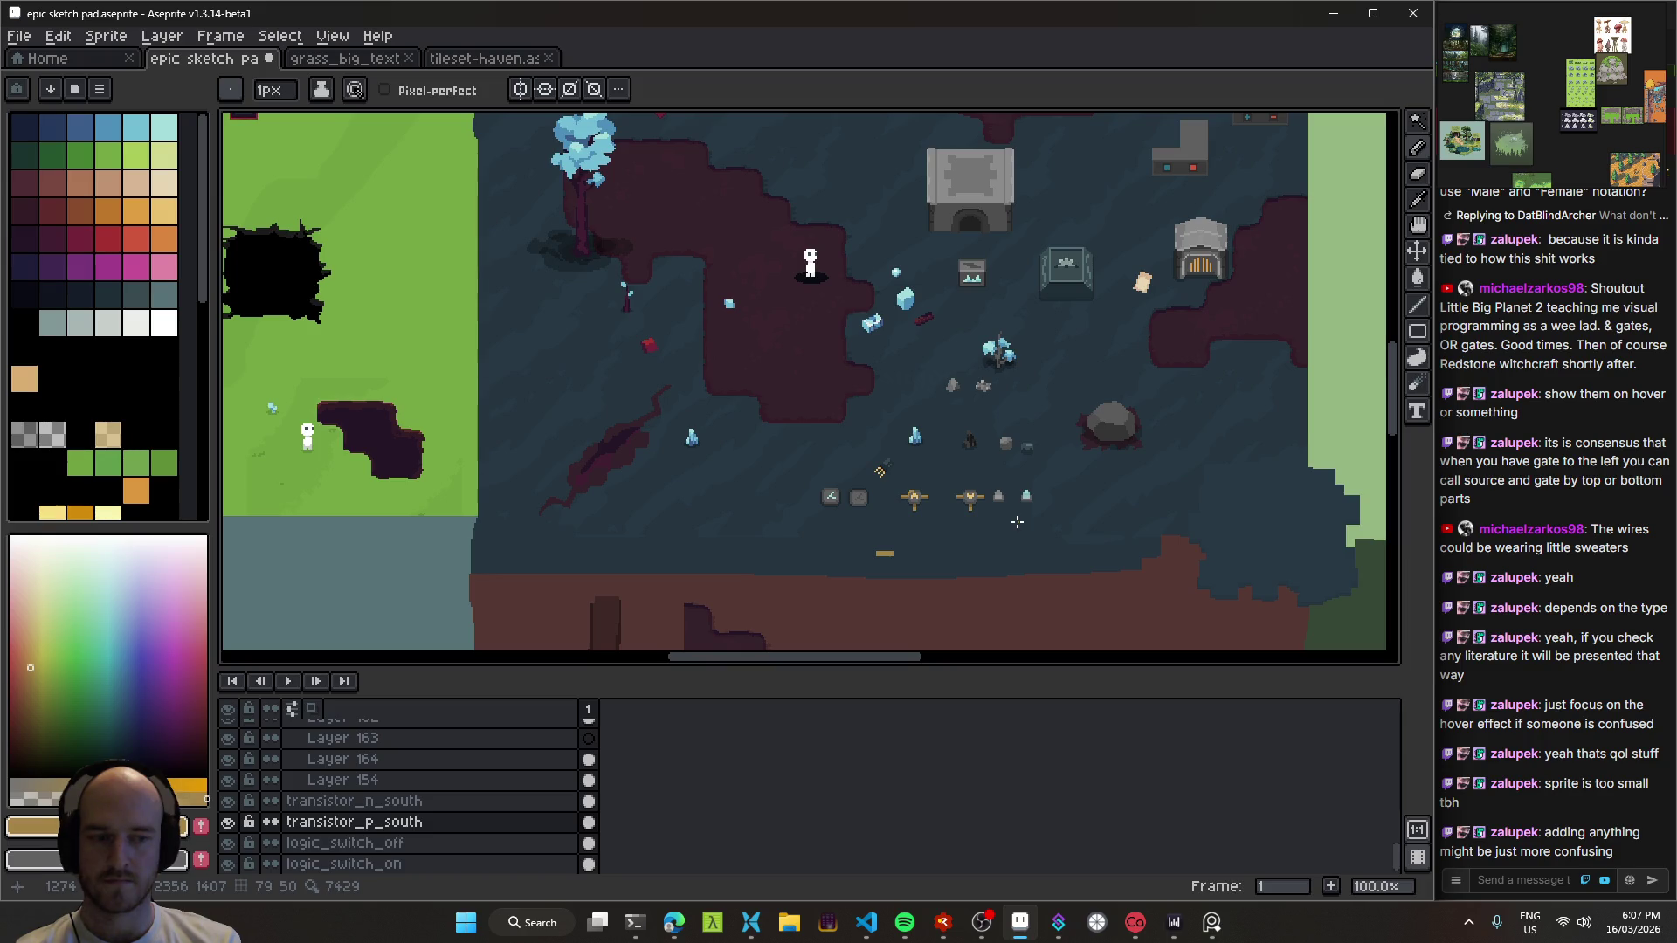
key("ctrl+z")
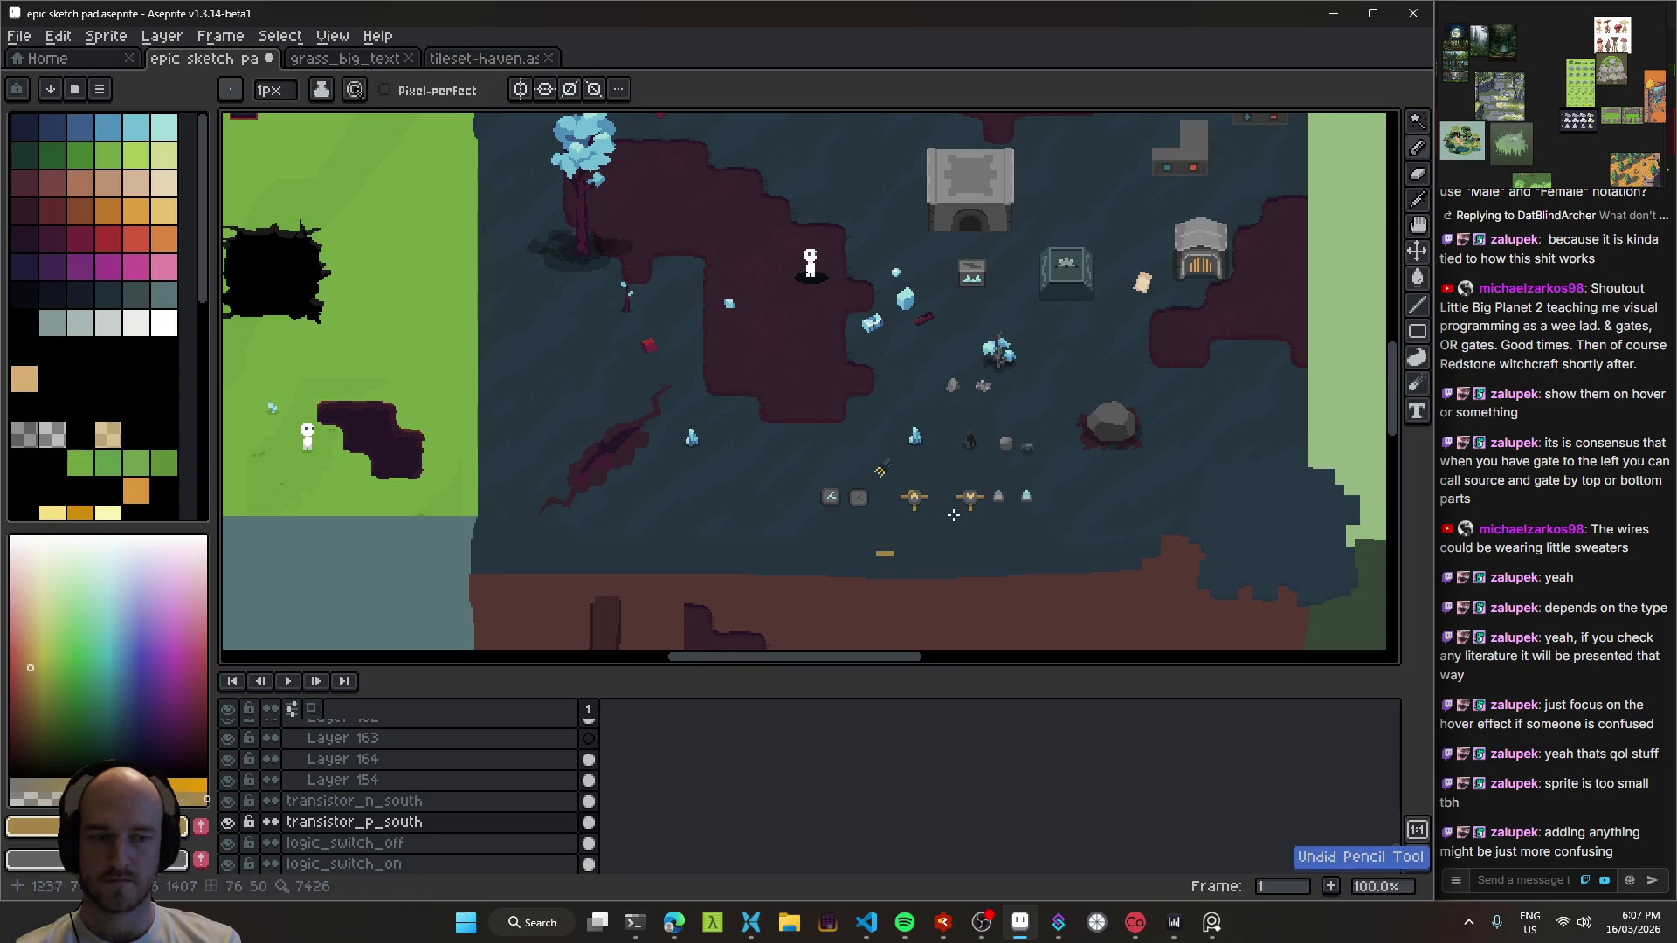
scroll(959, 516, "up", 4)
key("v")
key("ctrl+z")
key("ctrl+s")
Step: Turn the C mark's left-leg pixel light yellow and save again
key("b")
scroll(781, 422, "up", 6)
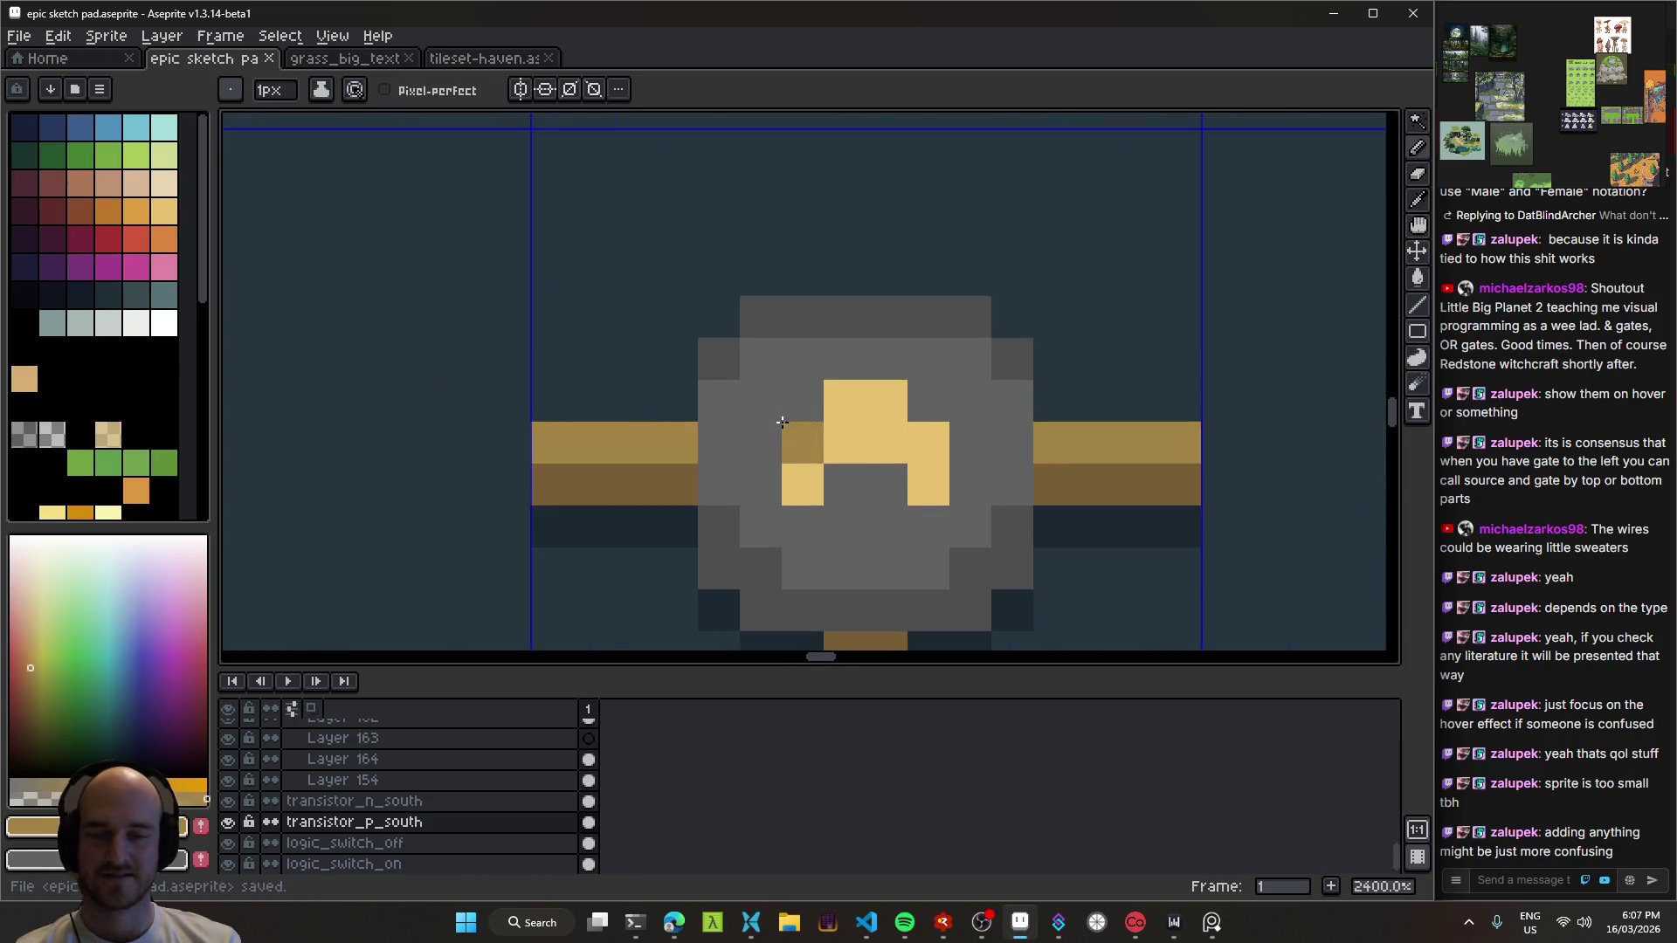
scroll(670, 385, "down", 10)
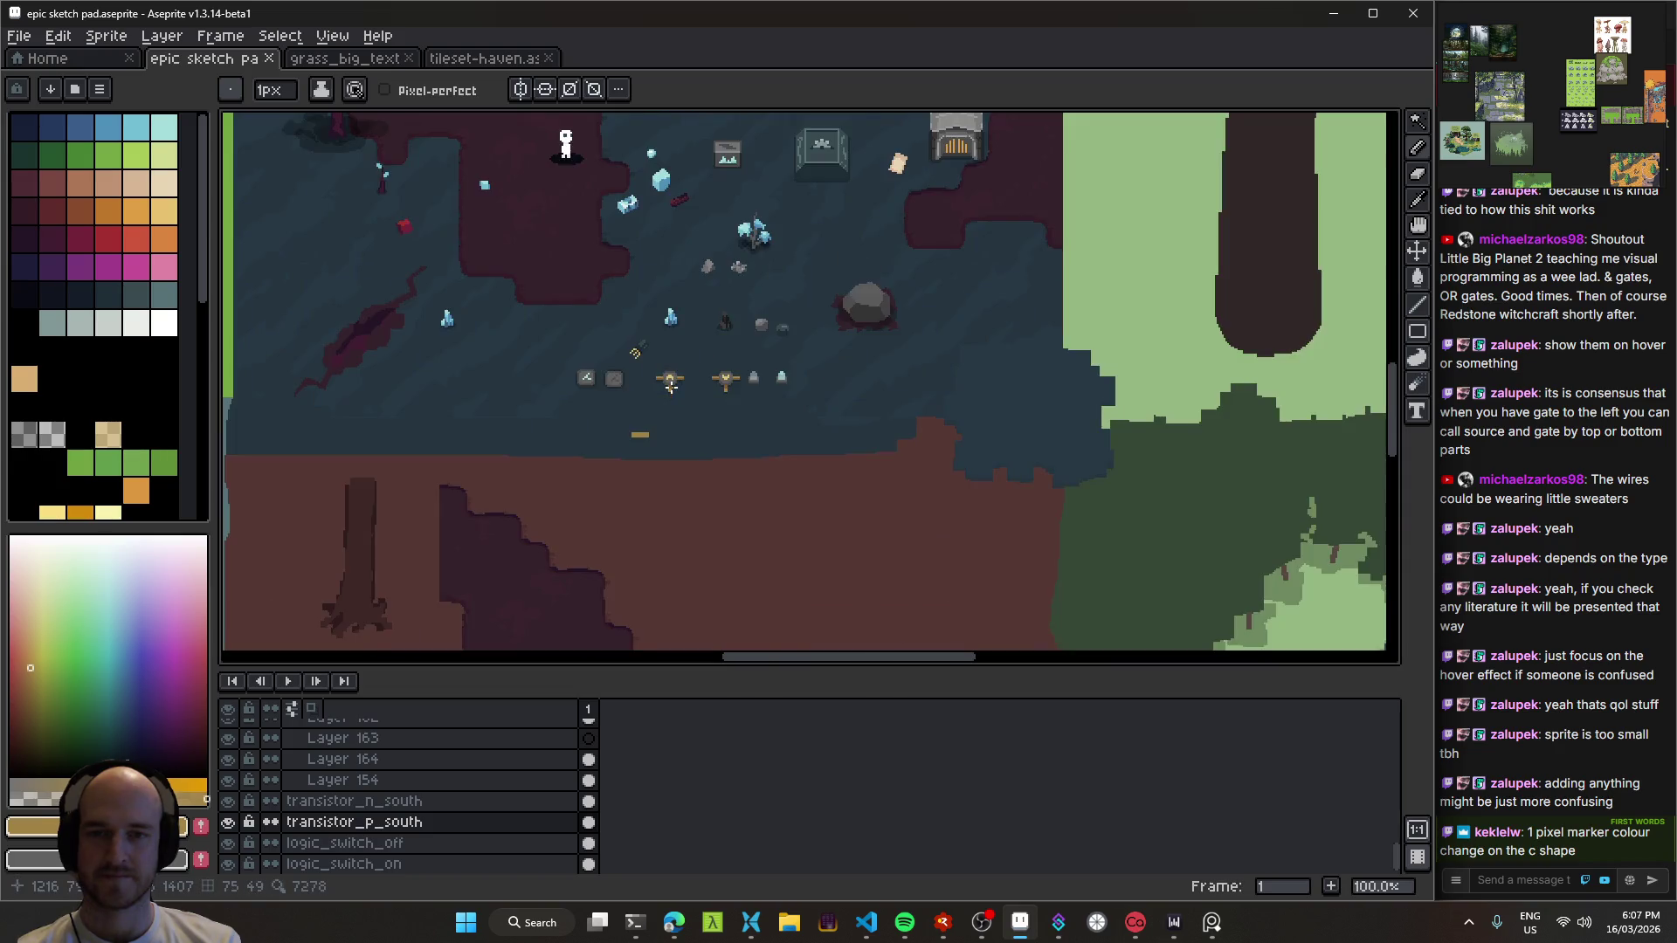
scroll(670, 385, "up", 8)
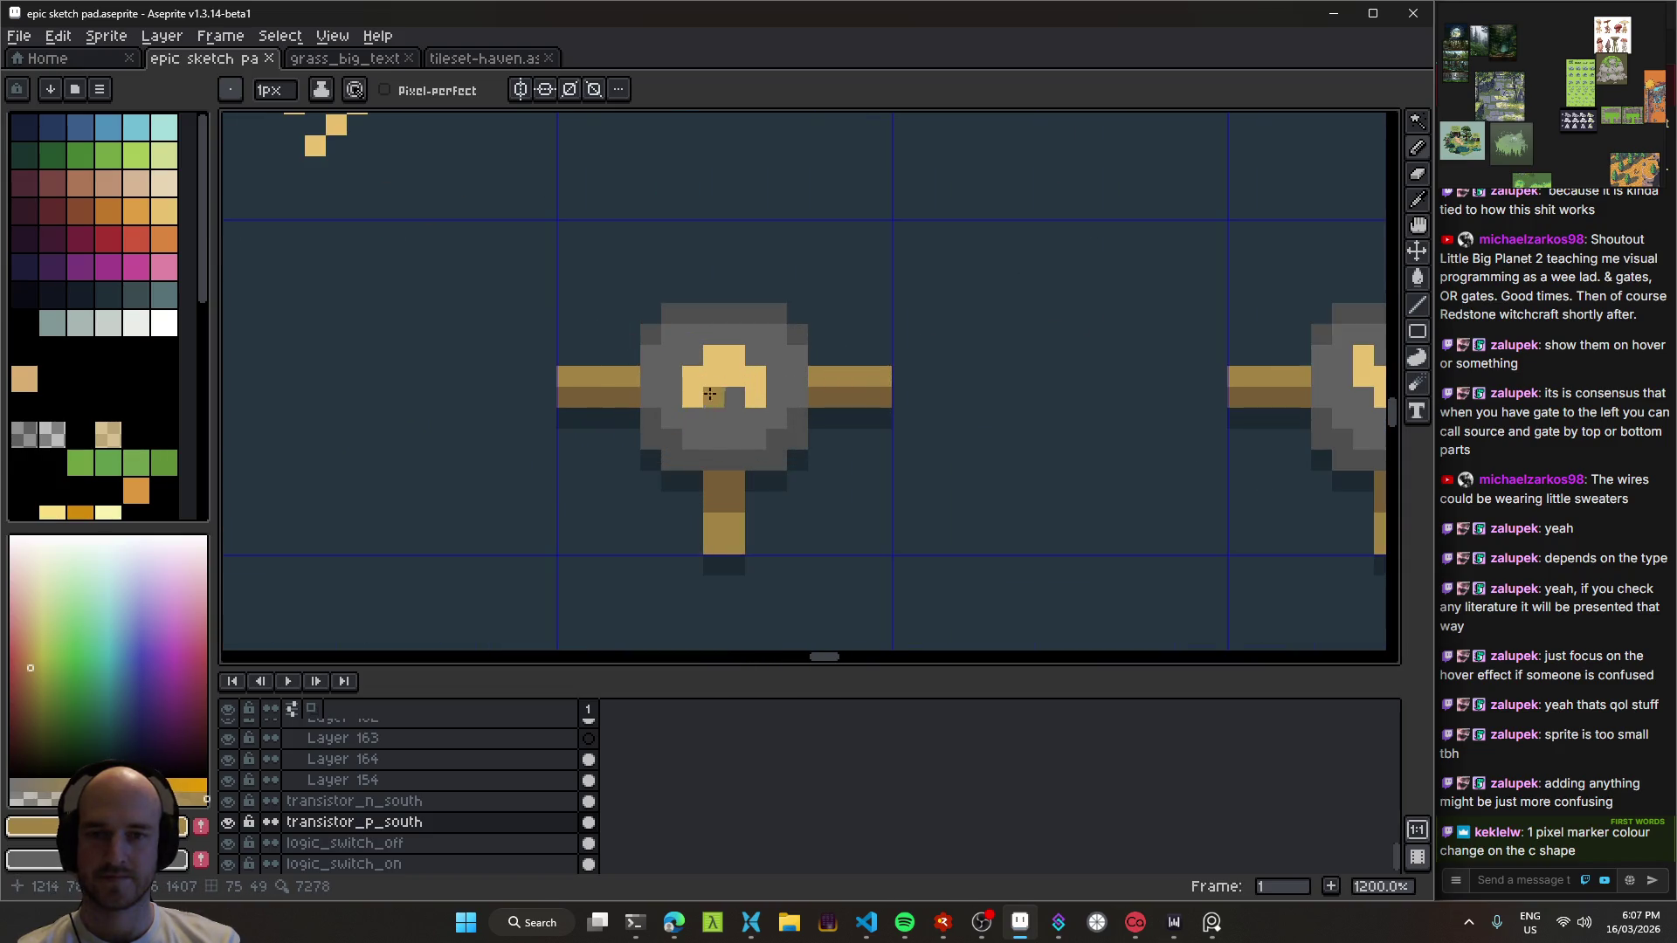
left_click(704, 396)
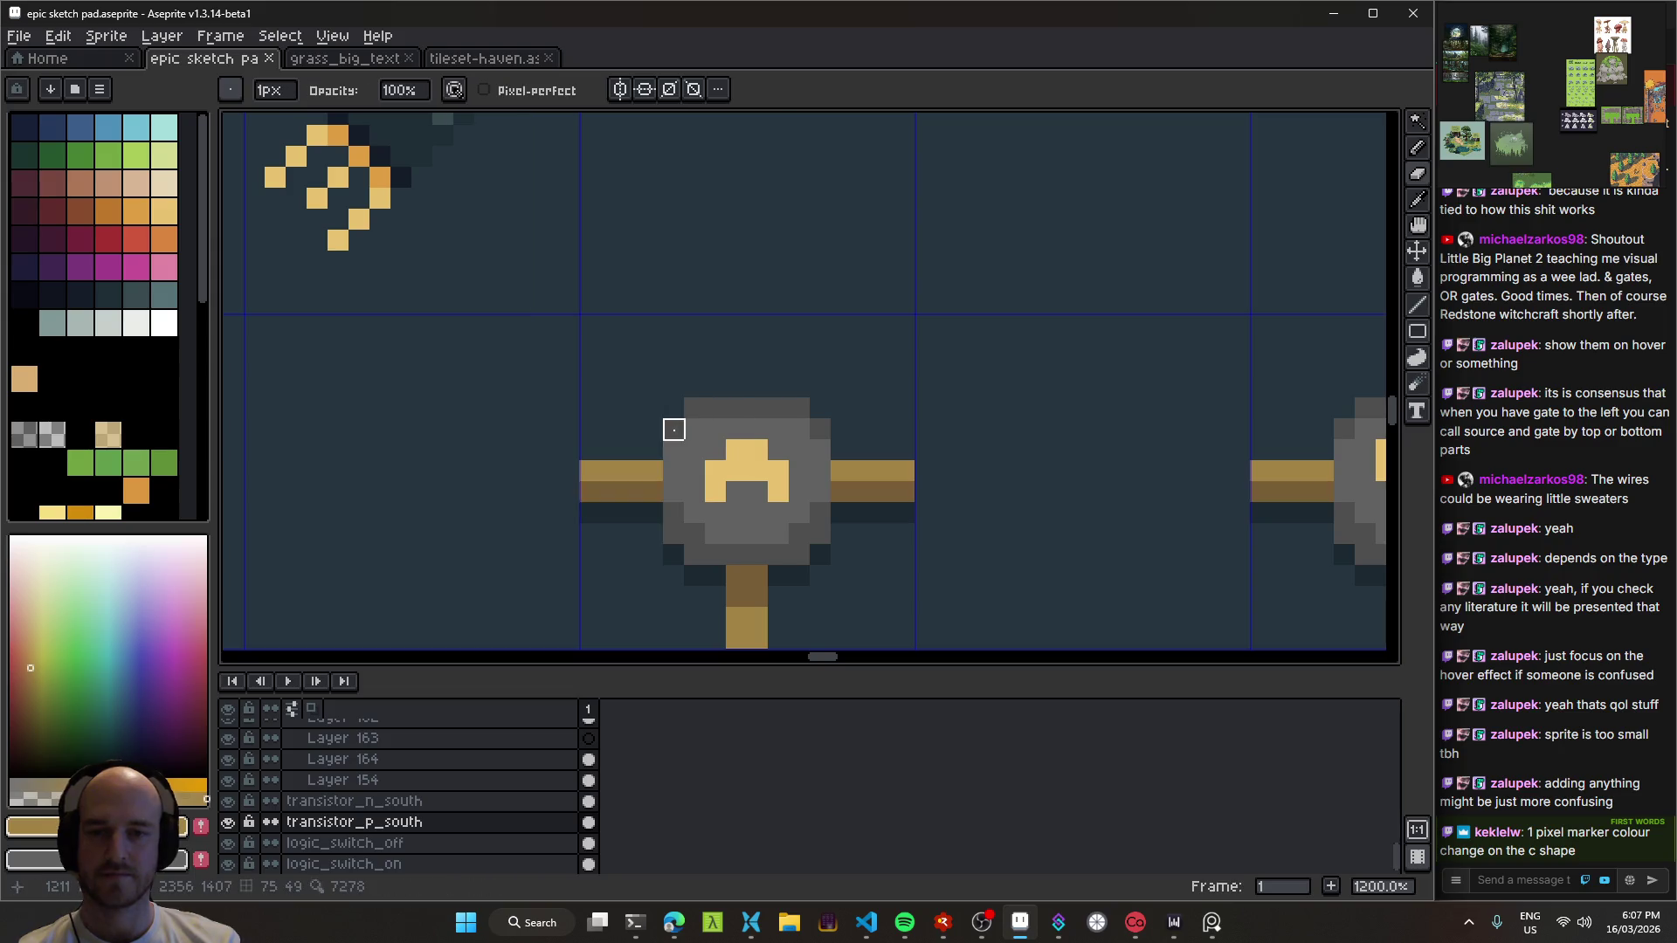
scroll(865, 419, "down", 7)
scroll(892, 451, "down", 1)
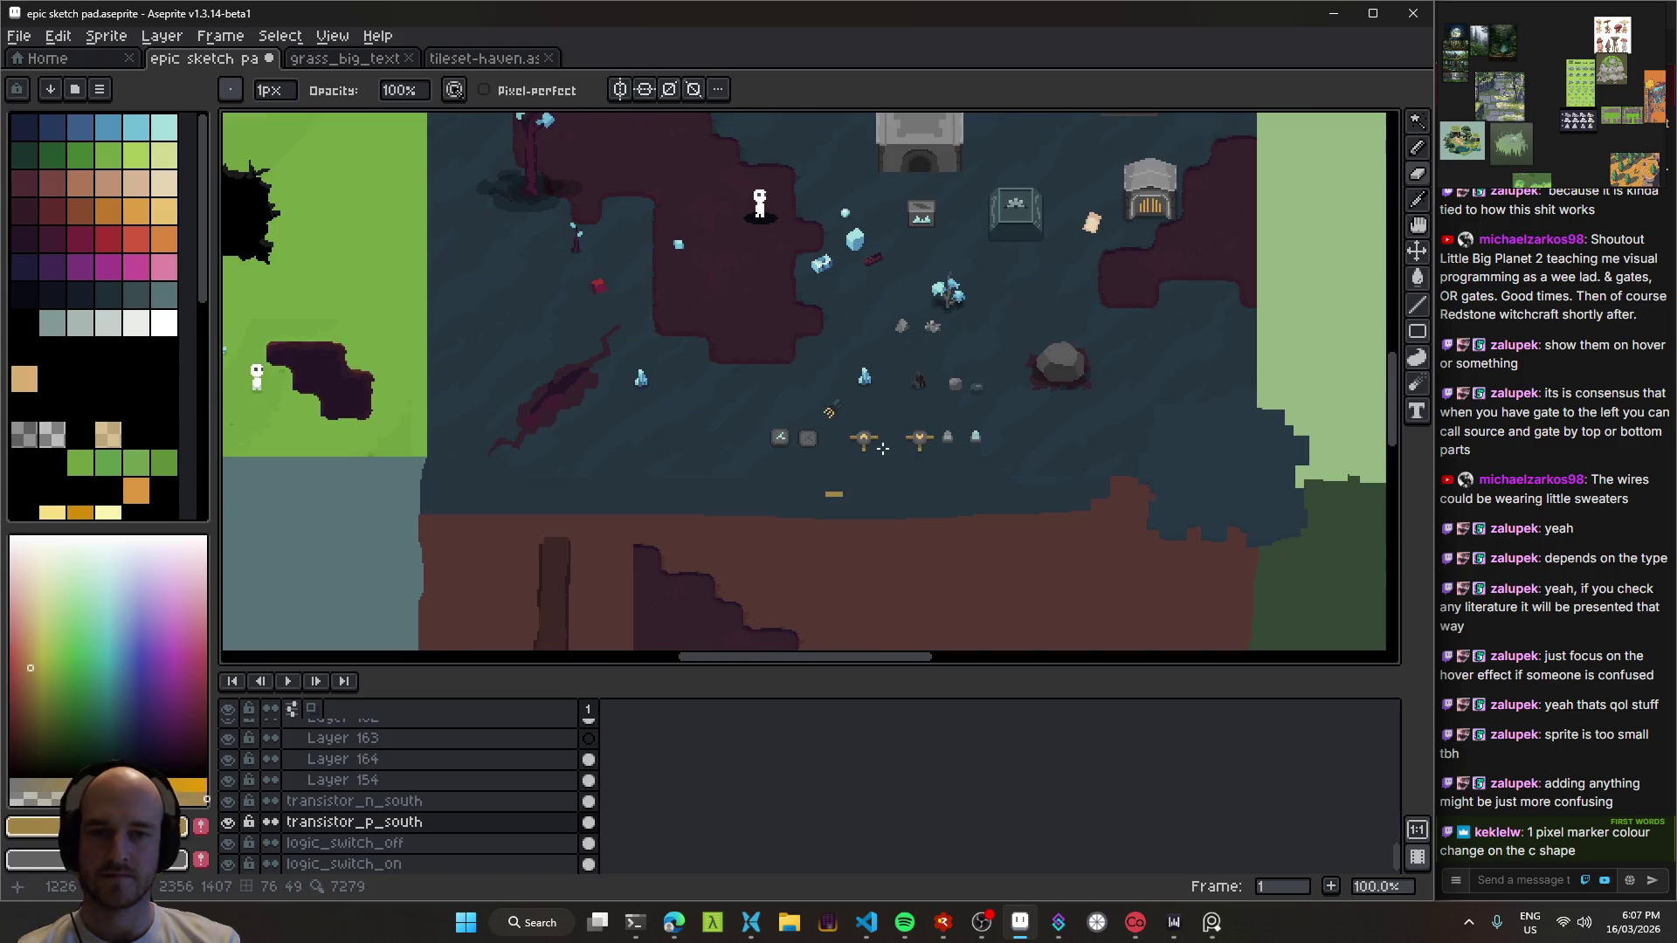
scroll(882, 448, "up", 5)
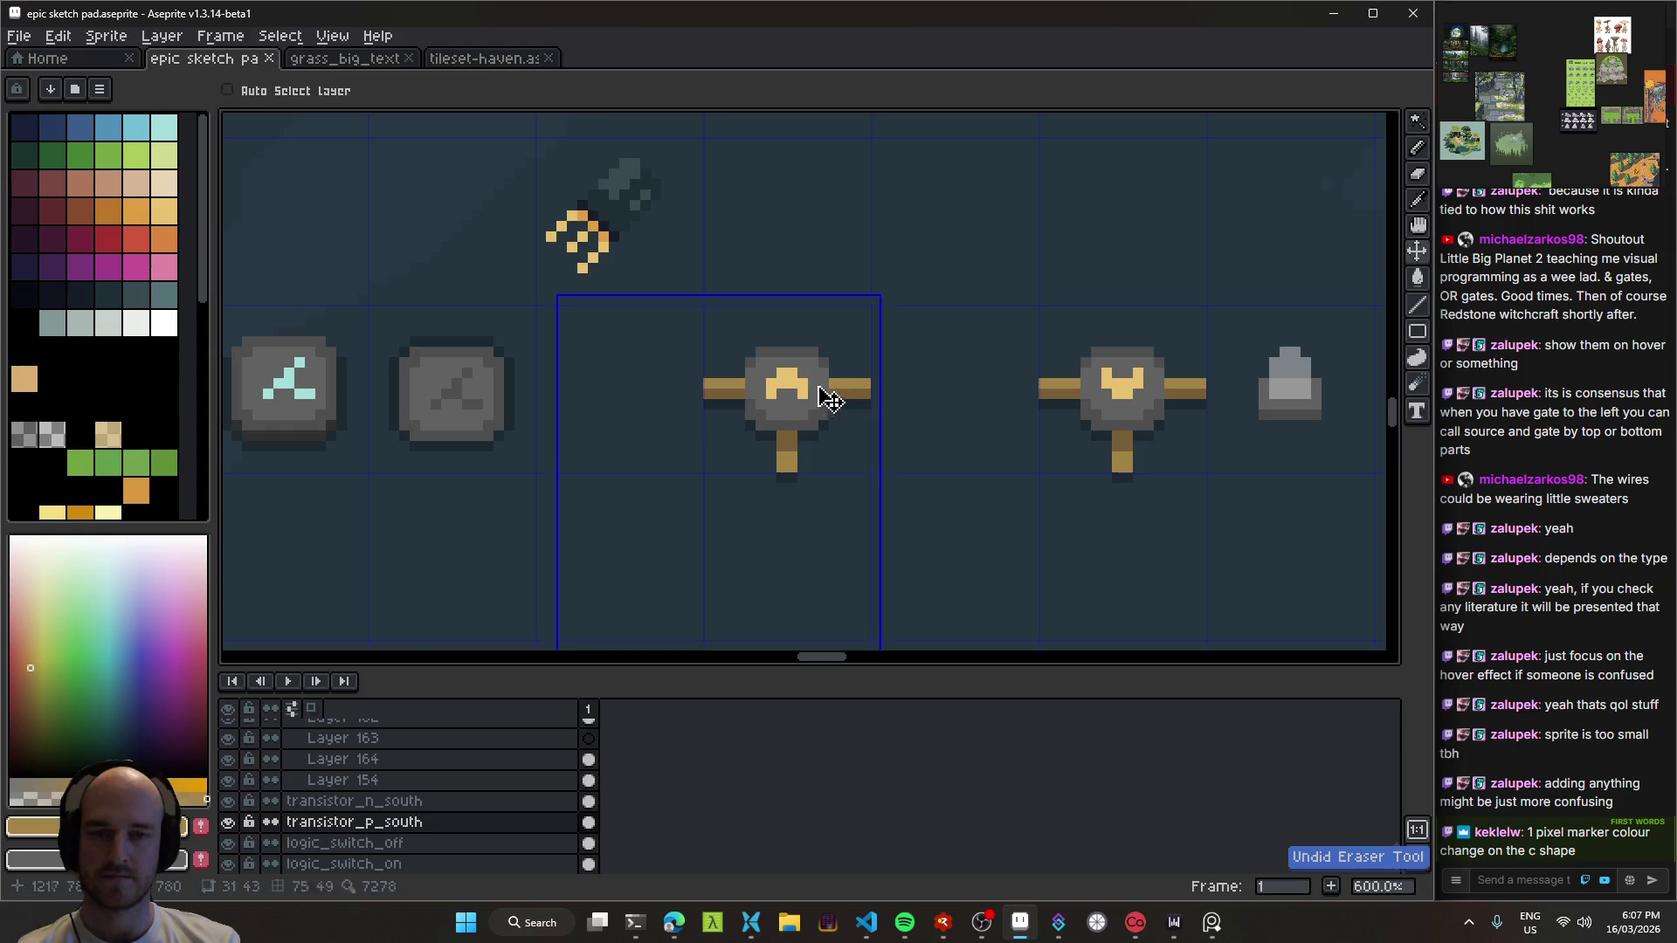
key("ctrl+s")
Step: Pan the view back over the transistor sprites
scroll(783, 384, "up", 4)
key("plus")
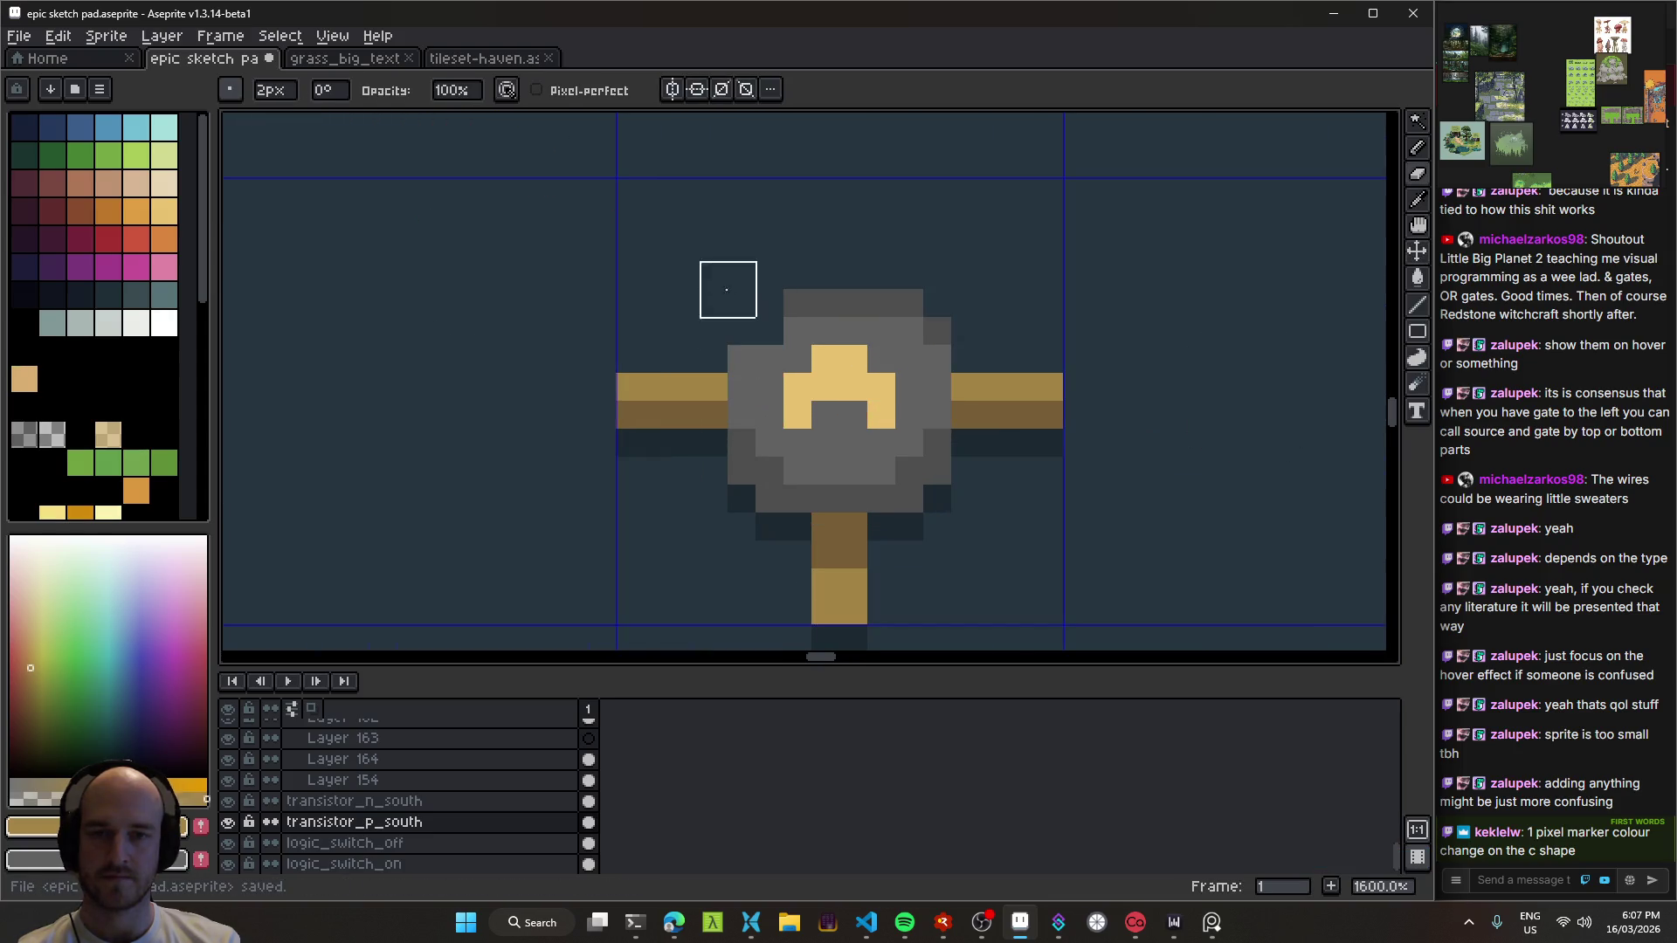
scroll(689, 573, "down", 6)
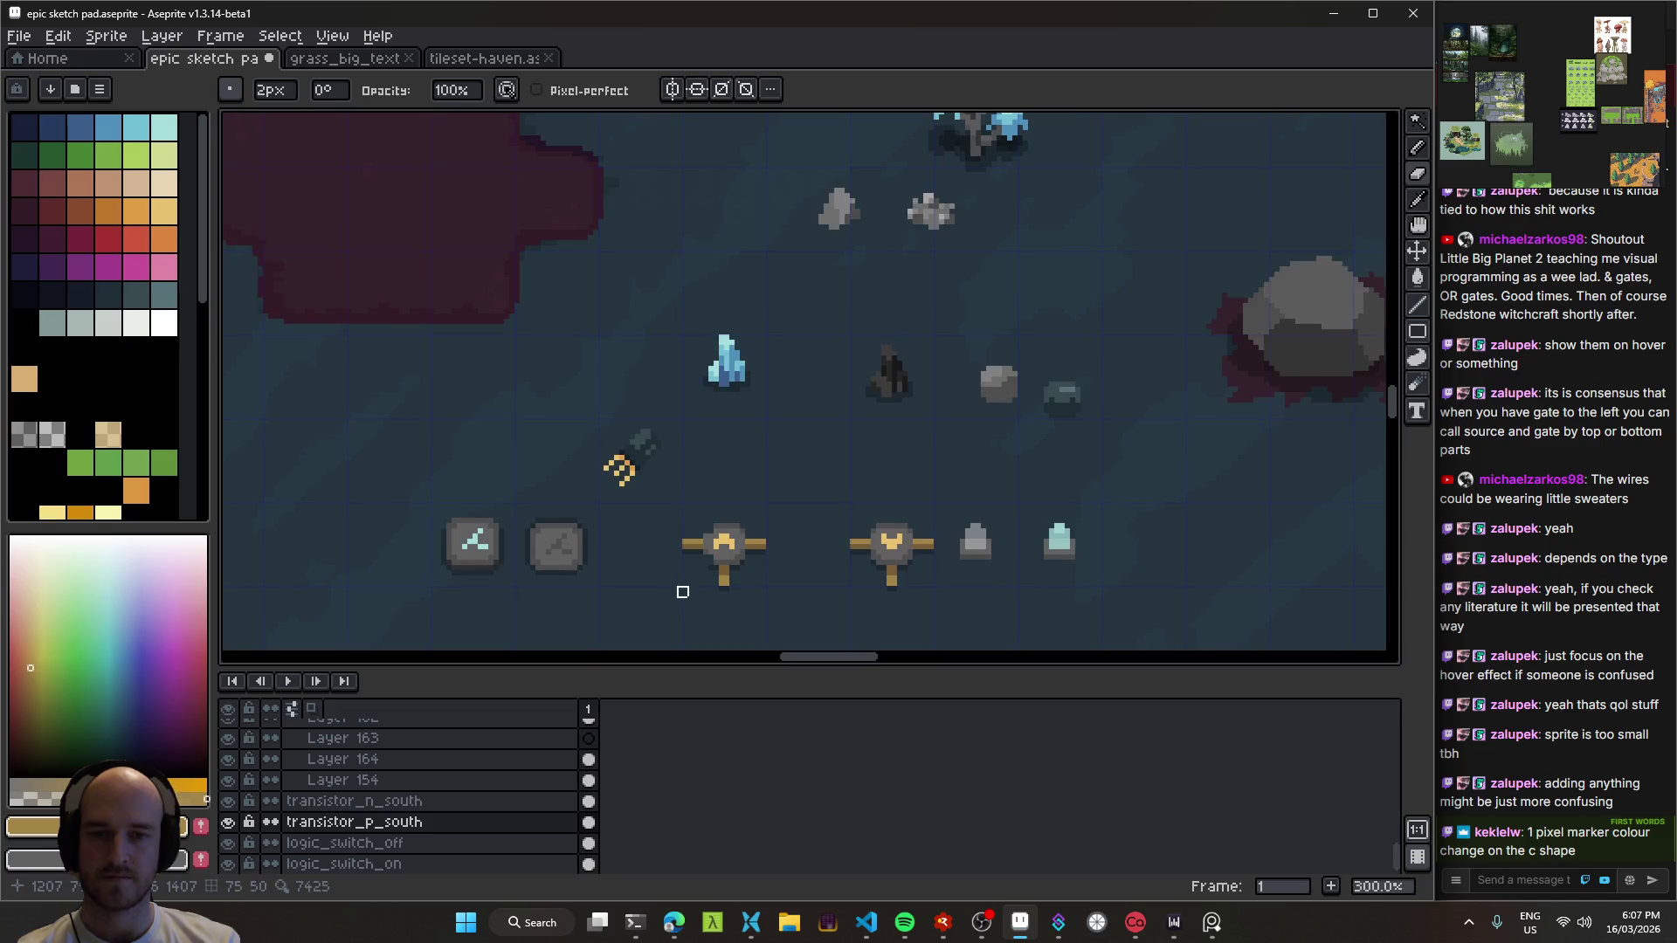
scroll(685, 589, "down", 2)
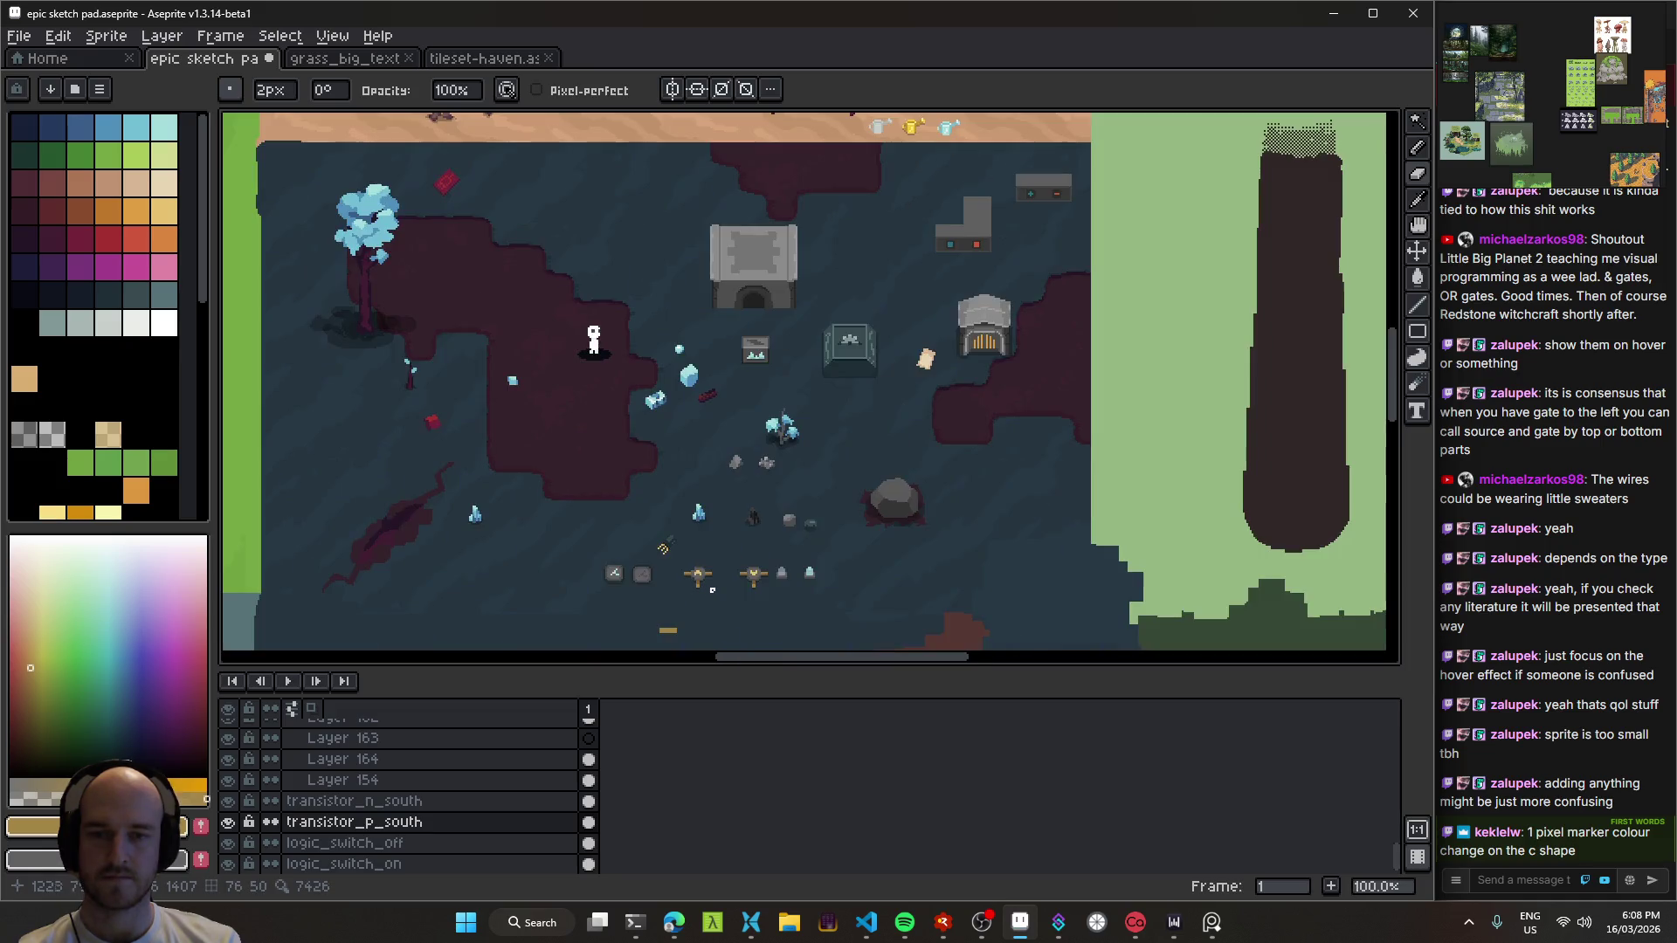
scroll(715, 592, "up", 4)
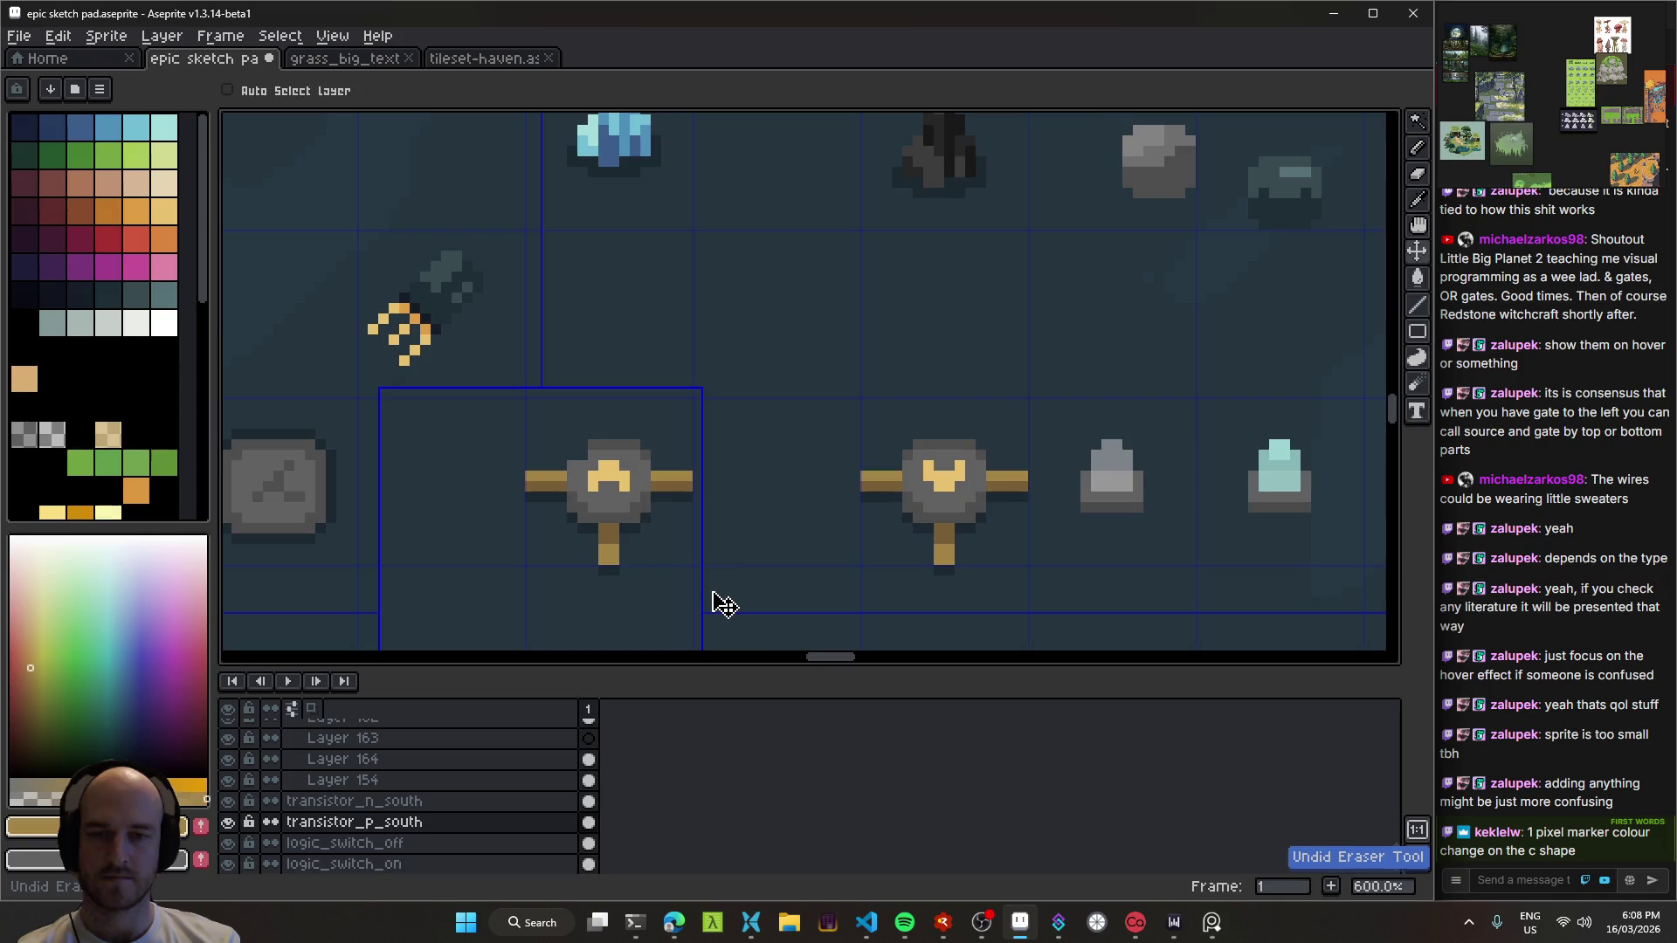
scroll(711, 580, "up", 1)
key("ctrl")
mouse_move(723, 465)
left_mouse_down()
mouse_move(861, 363)
mouse_move(756, 444)
left_mouse_up()
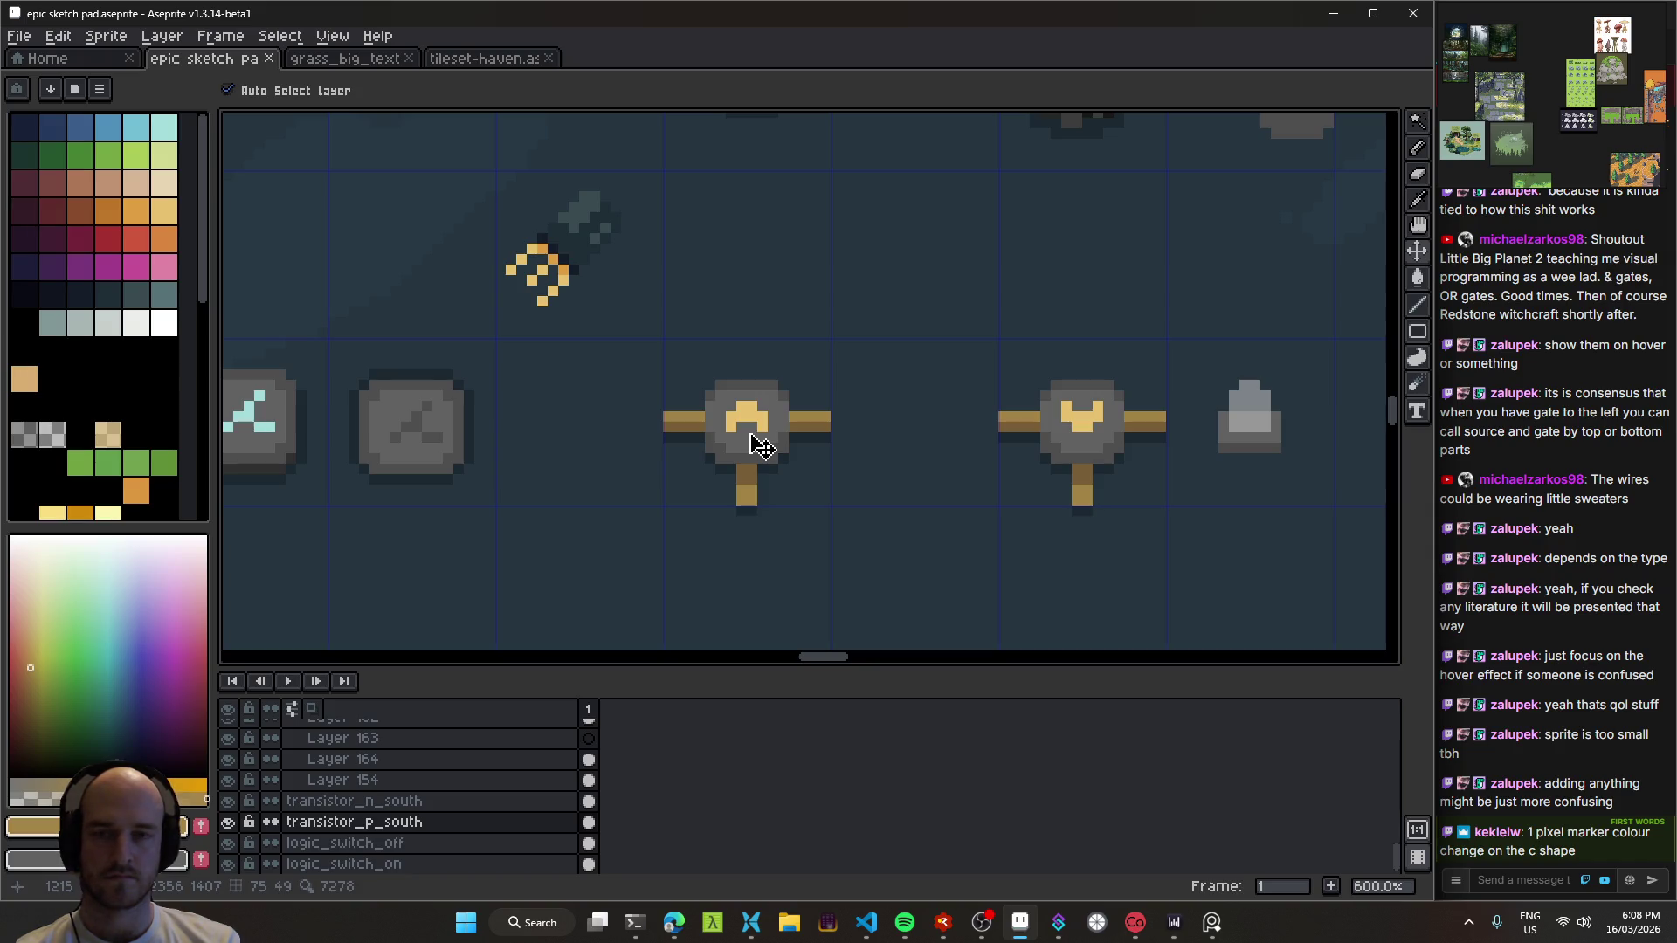
Step: Pick the transistor_n_south and transistor_p_south layers on the canvas and save the sketch pad
scroll(738, 454, "right", 5)
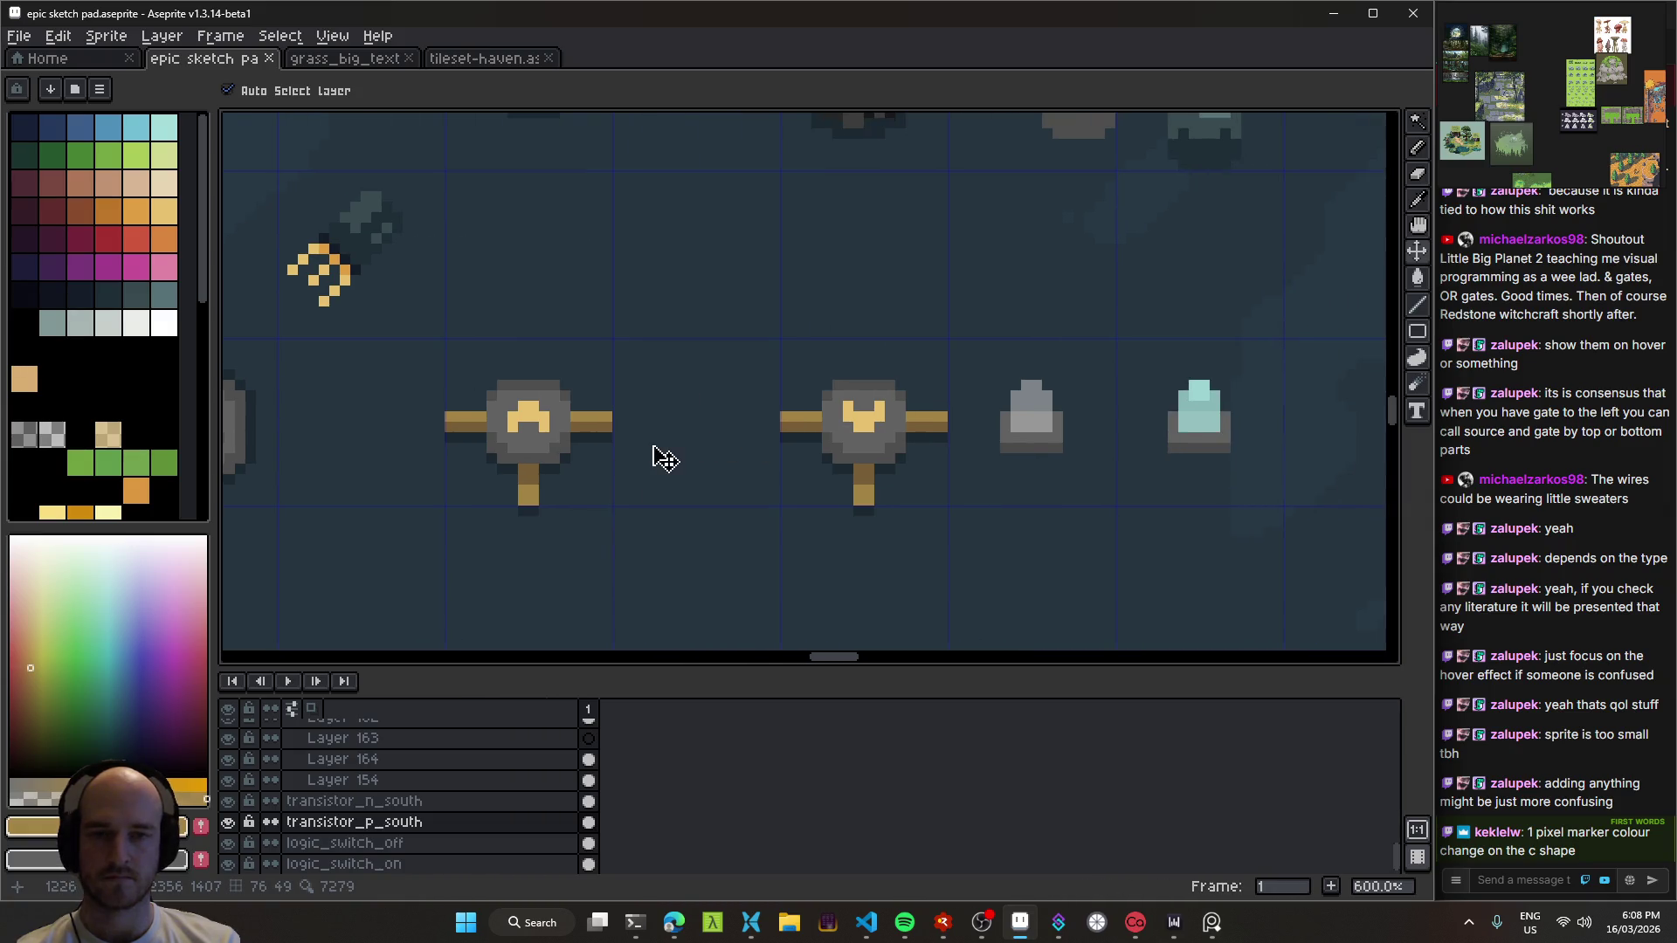
left_click(876, 446)
left_click_drag(711, 475, 830, 411)
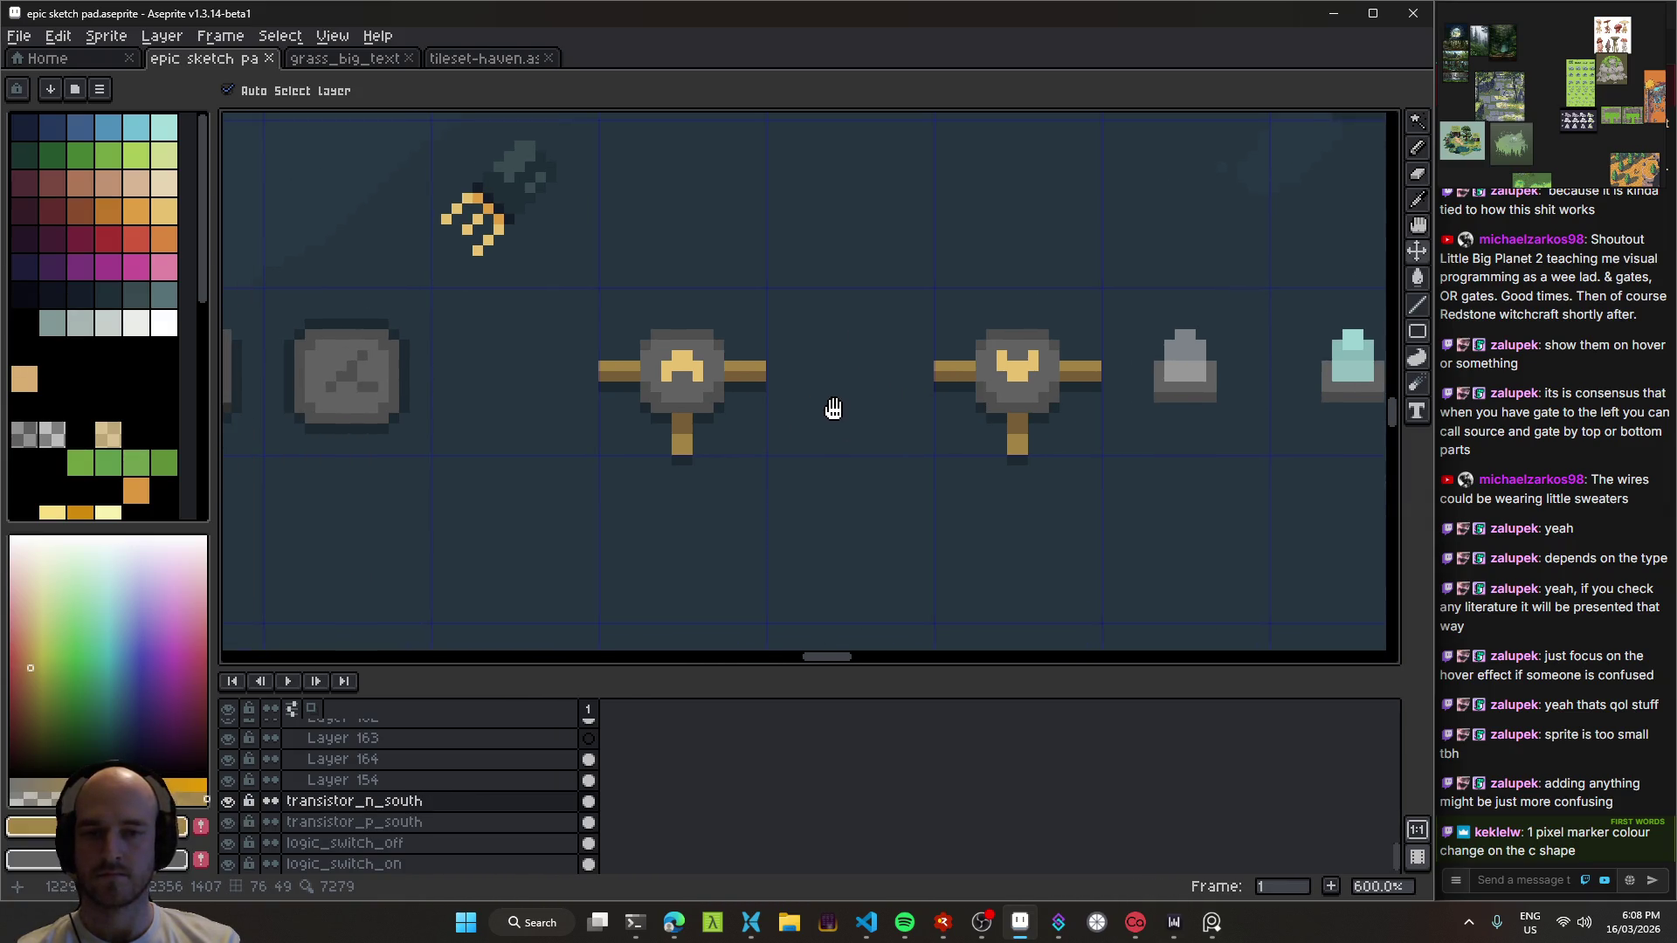
left_click(711, 390)
left_click_drag(711, 389, 794, 442)
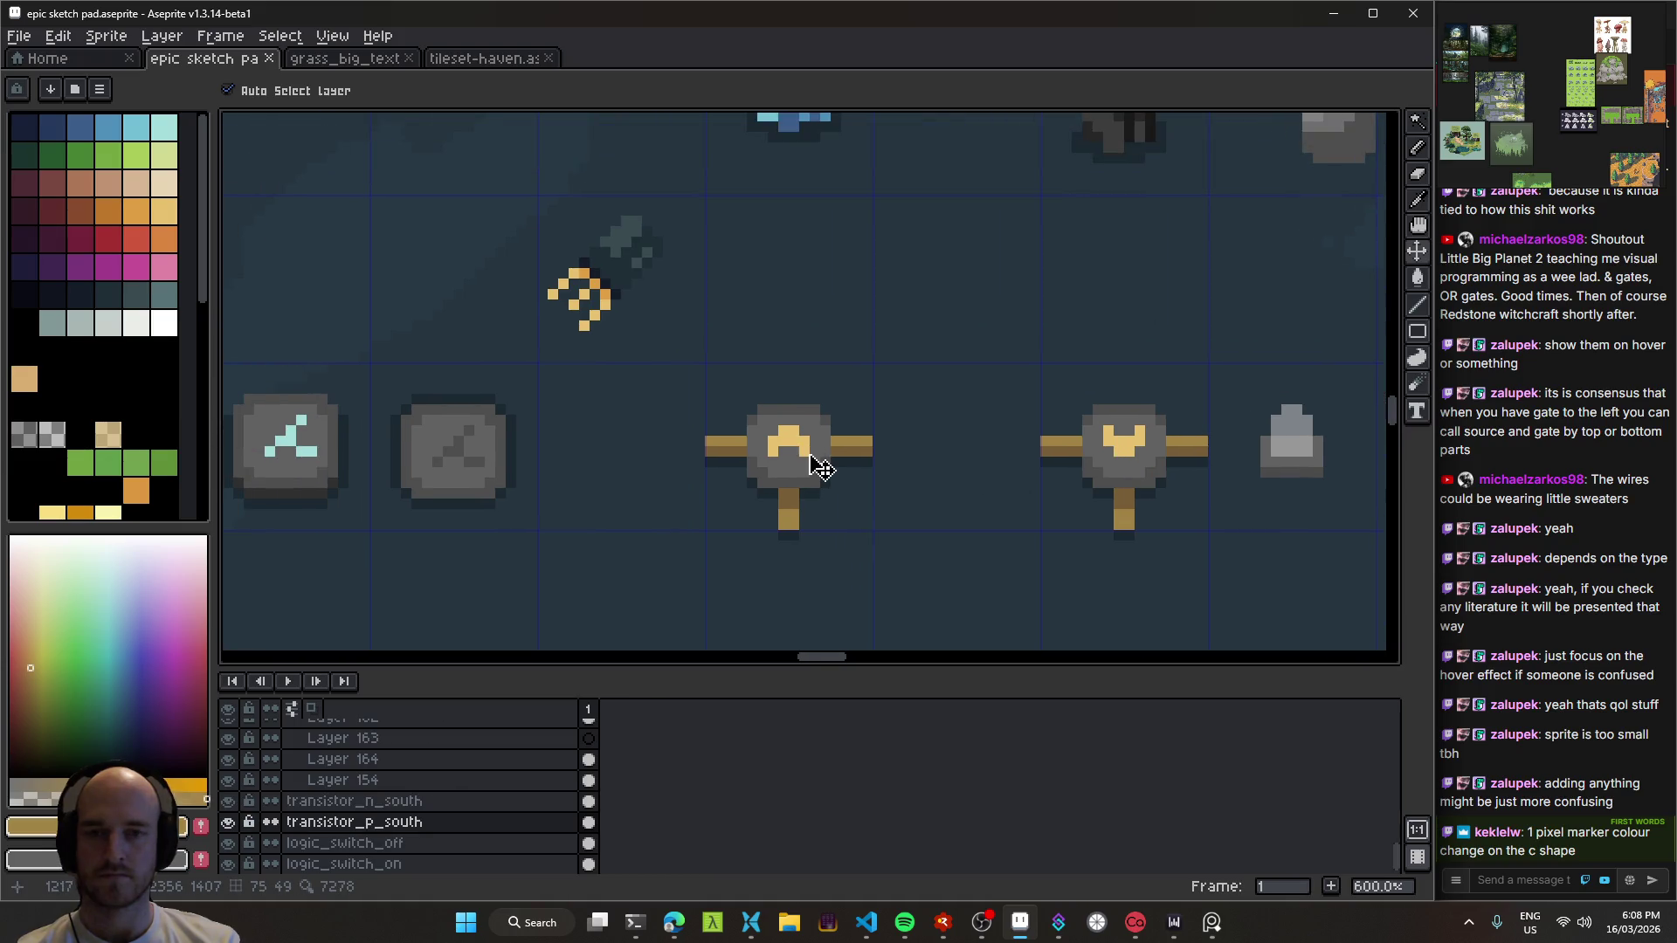
scroll(828, 454, "down", 2)
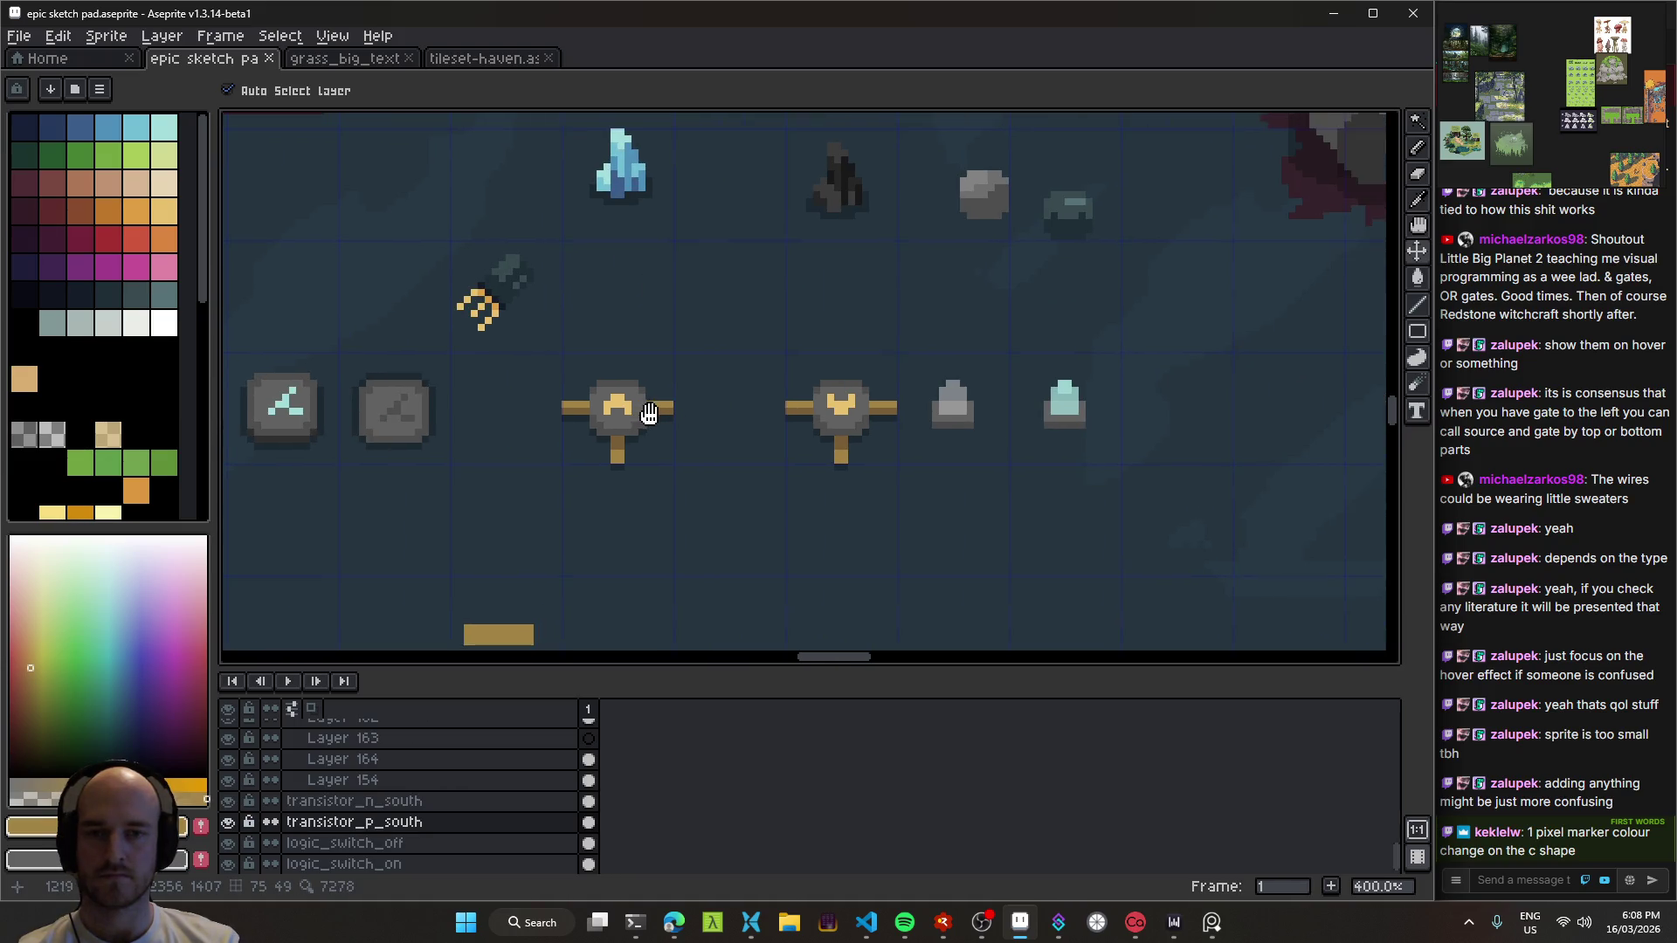
mouse_move(674, 419)
left_mouse_down()
mouse_move(831, 430)
mouse_move(768, 412)
mouse_move(751, 416)
mouse_move(905, 457)
mouse_move(812, 446)
left_mouse_up()
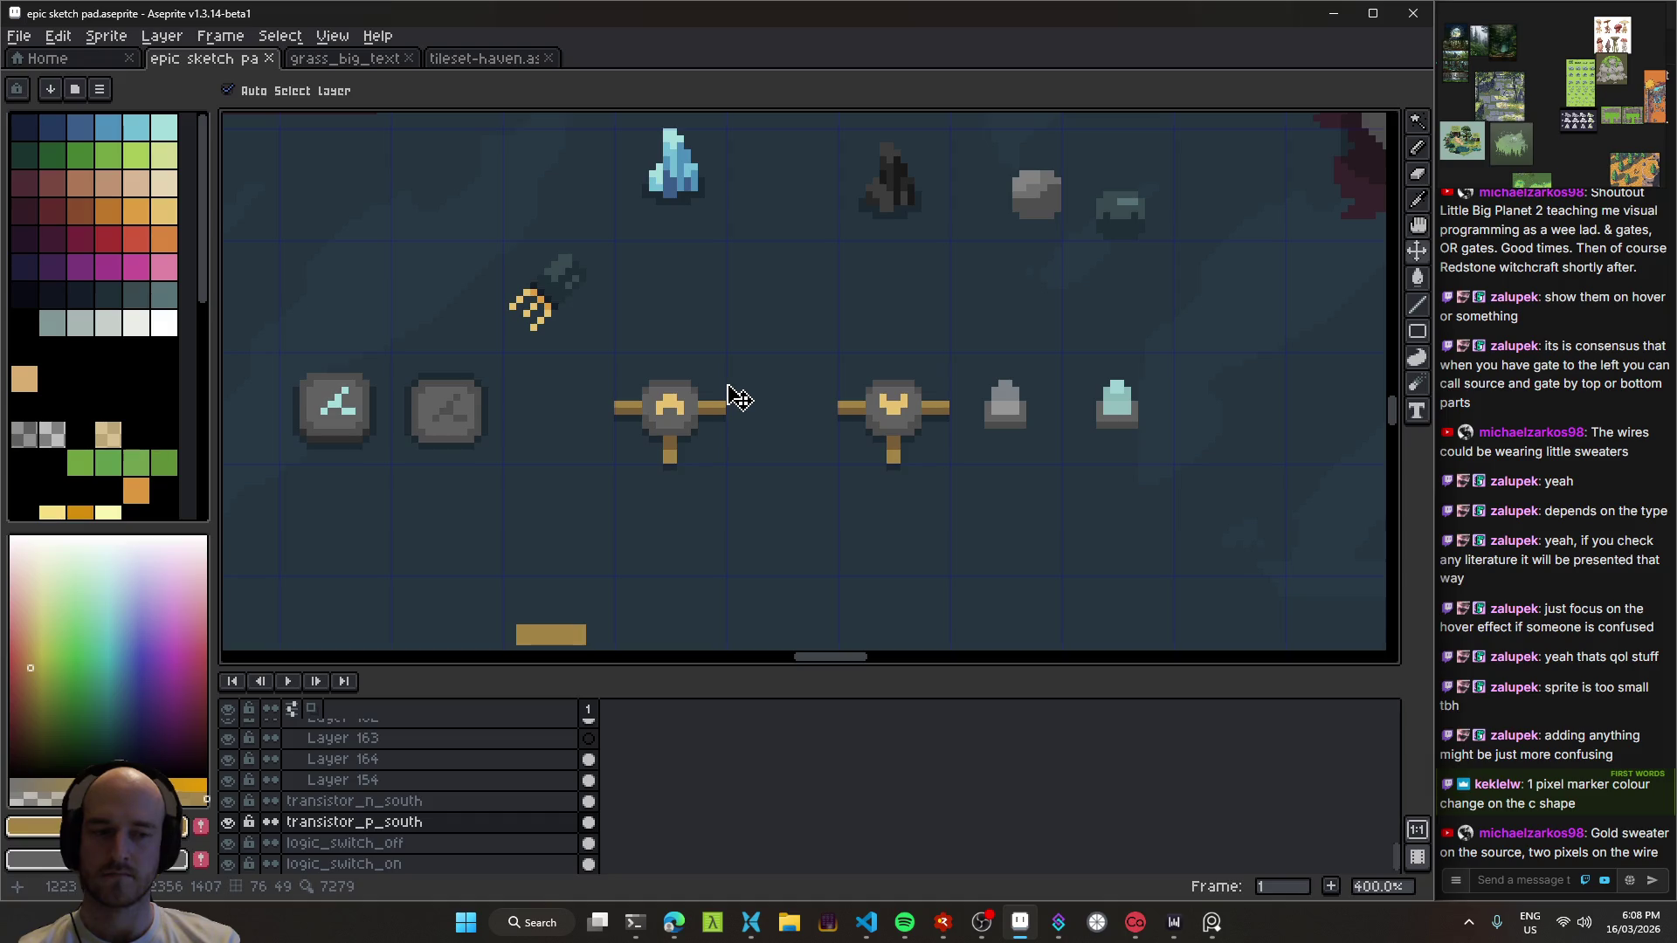
mouse_move(711, 401)
left_mouse_down()
mouse_move(1004, 311)
mouse_move(597, 428)
left_mouse_up()
key("ctrl+s")
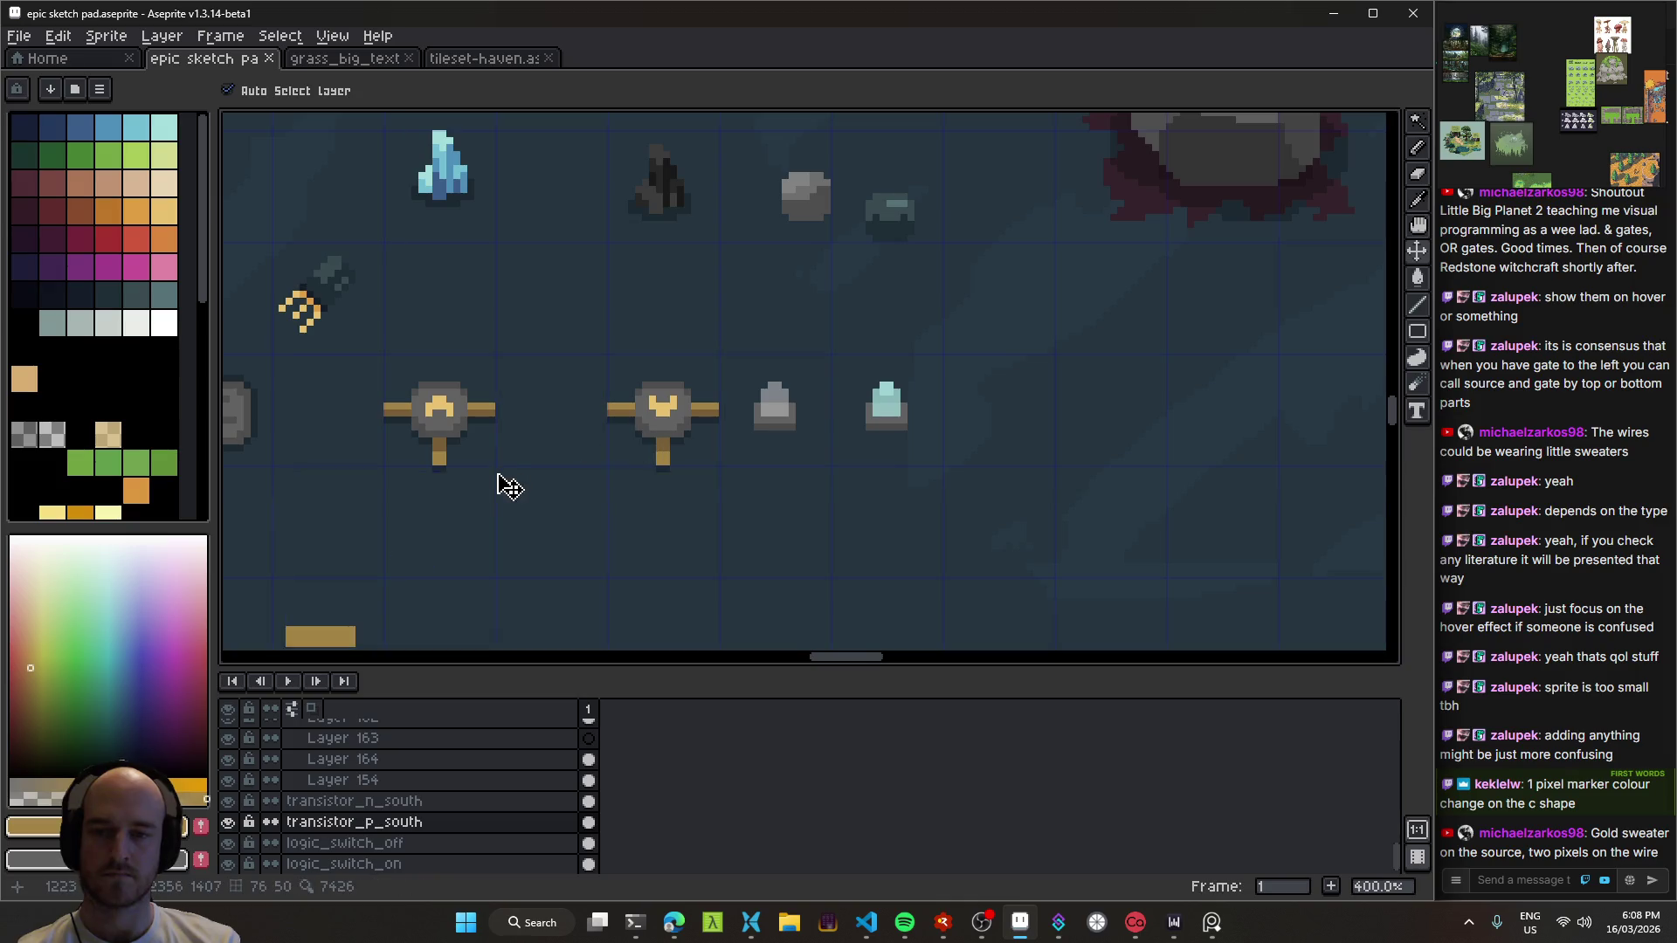
Step: Re-pick the transistor_n_south and transistor_p_south layers with the Move tool
left_click_drag(513, 485, 712, 364)
key("b")
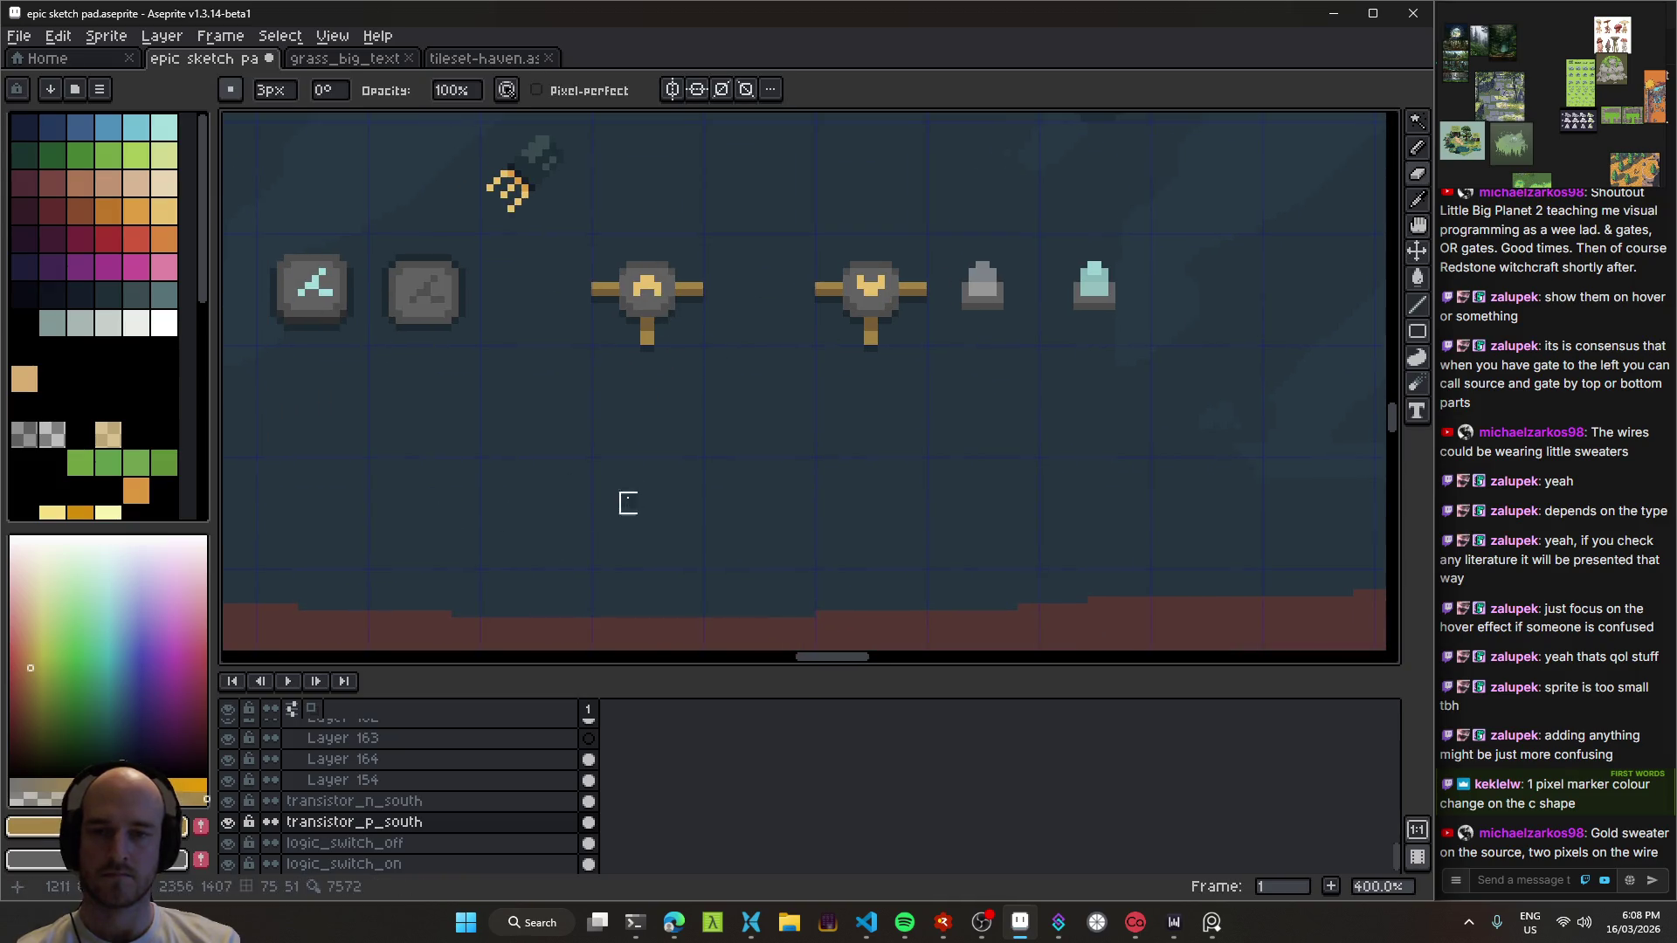
key("v")
left_click_drag(659, 307, 697, 457)
left_click(917, 450)
left_click(689, 448)
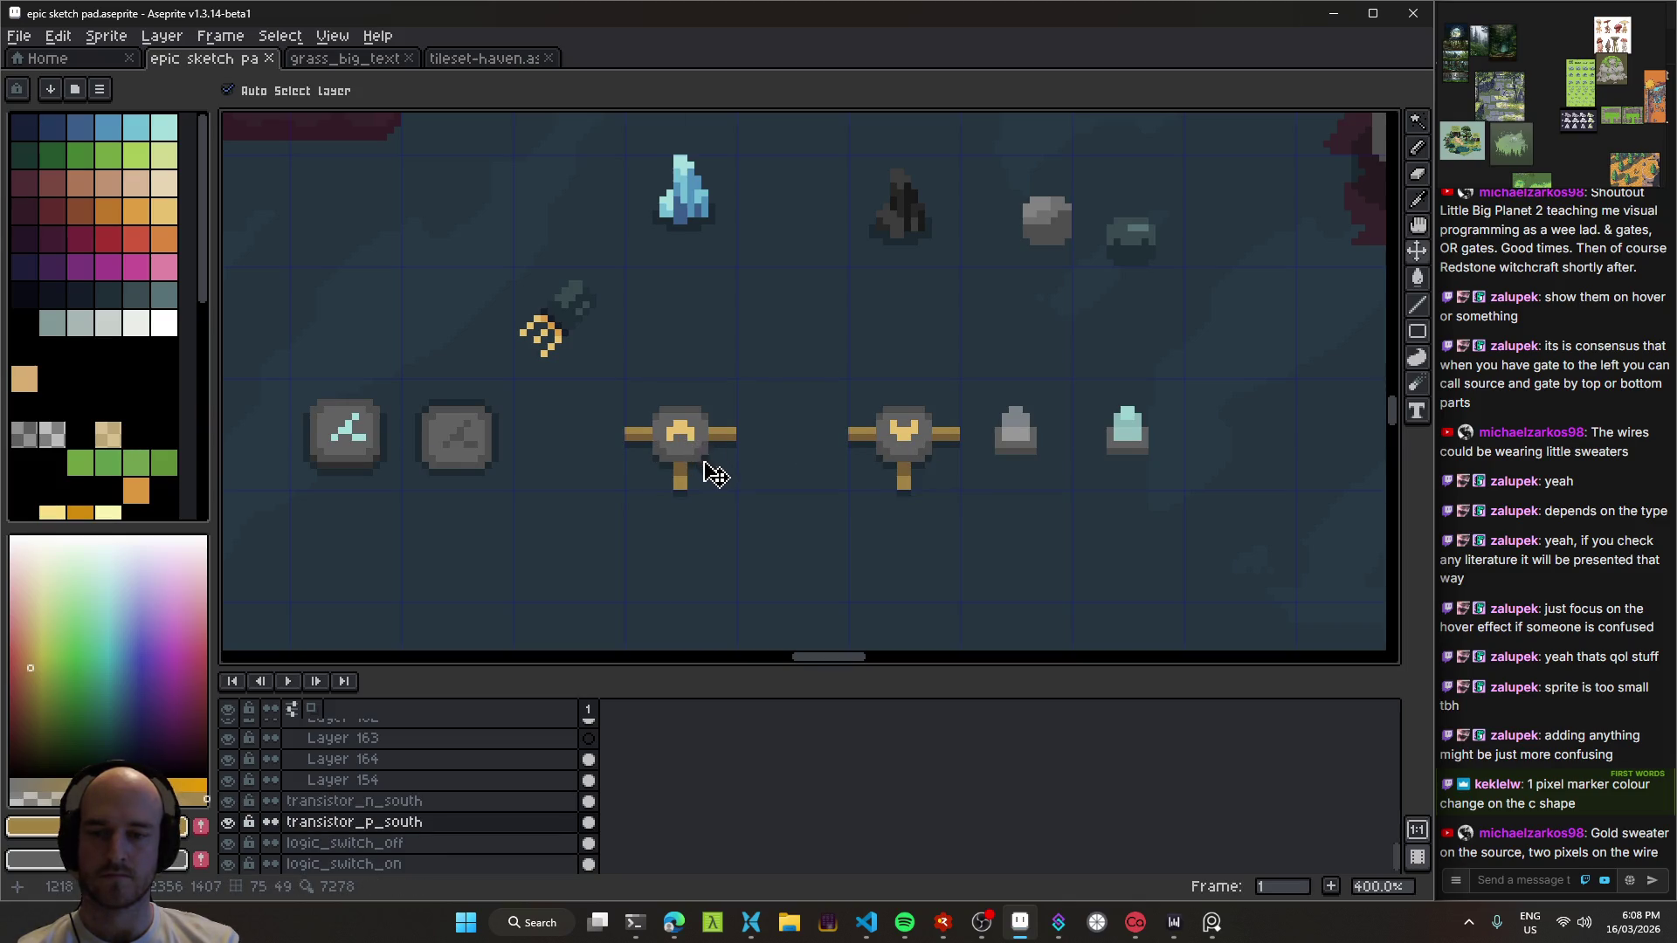
left_click(976, 450)
Step: Centre the switch and transistor sprites in the view
left_click_drag(955, 487, 778, 423)
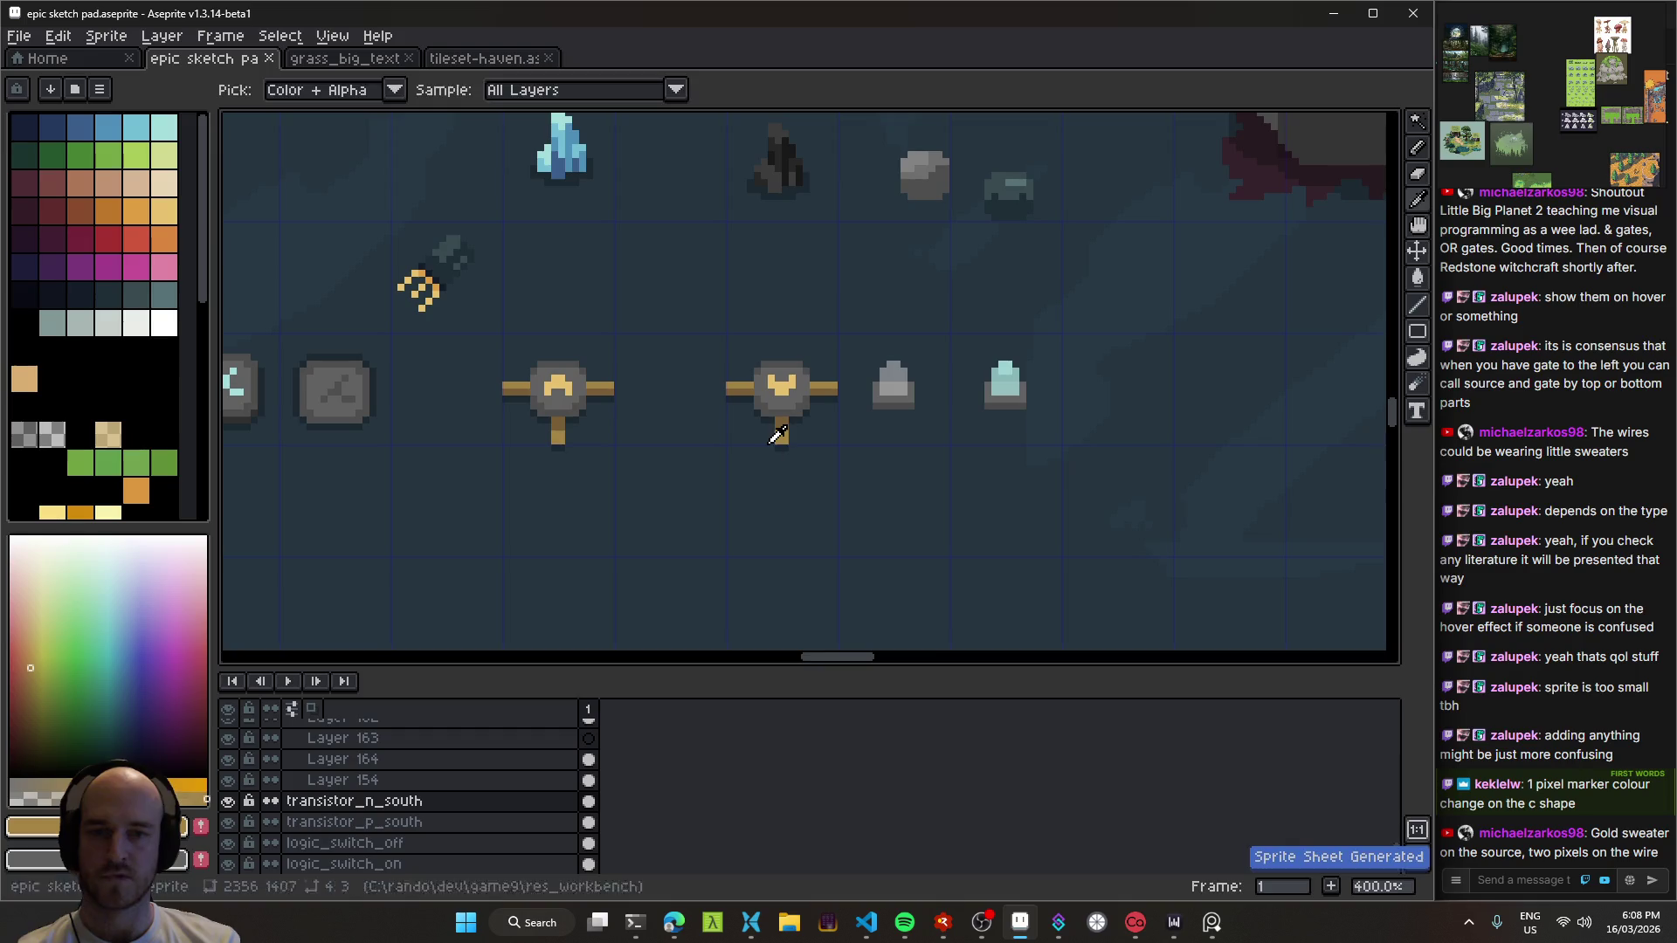
scroll(693, 460, "down", 2)
scroll(716, 453, "up", 3)
left_click_drag(618, 423, 731, 428)
scroll(790, 469, "down", 1)
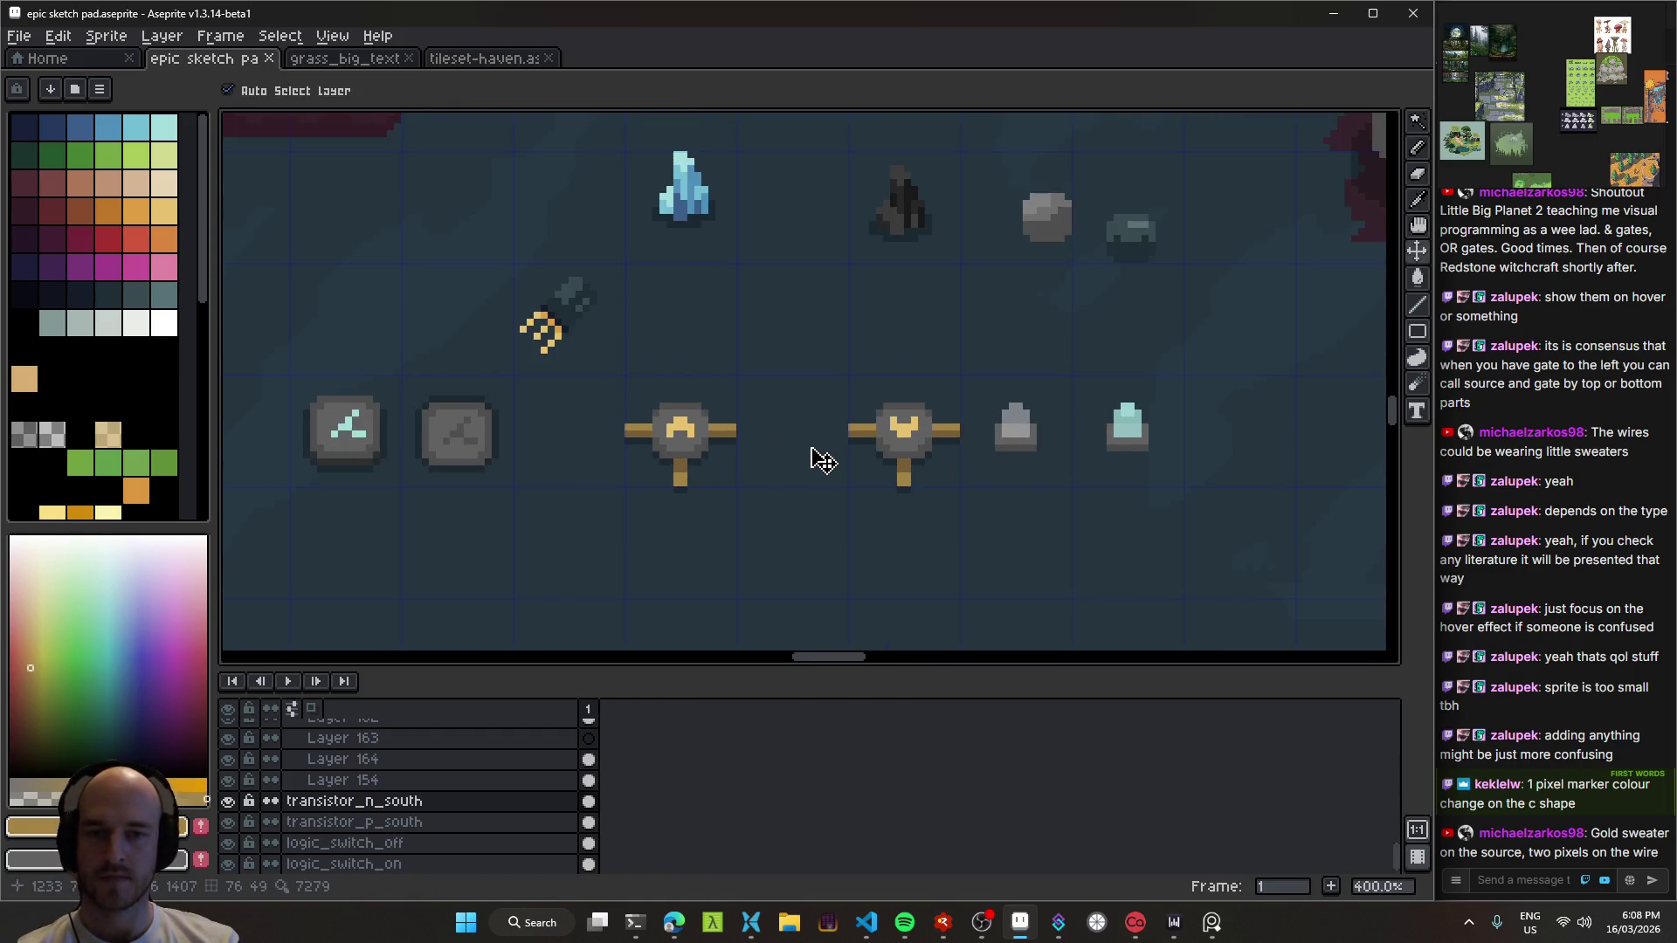
mouse_move(809, 460)
left_mouse_down()
mouse_move(723, 411)
mouse_move(899, 513)
mouse_move(884, 473)
left_mouse_up()
scroll(899, 510, "down", 2)
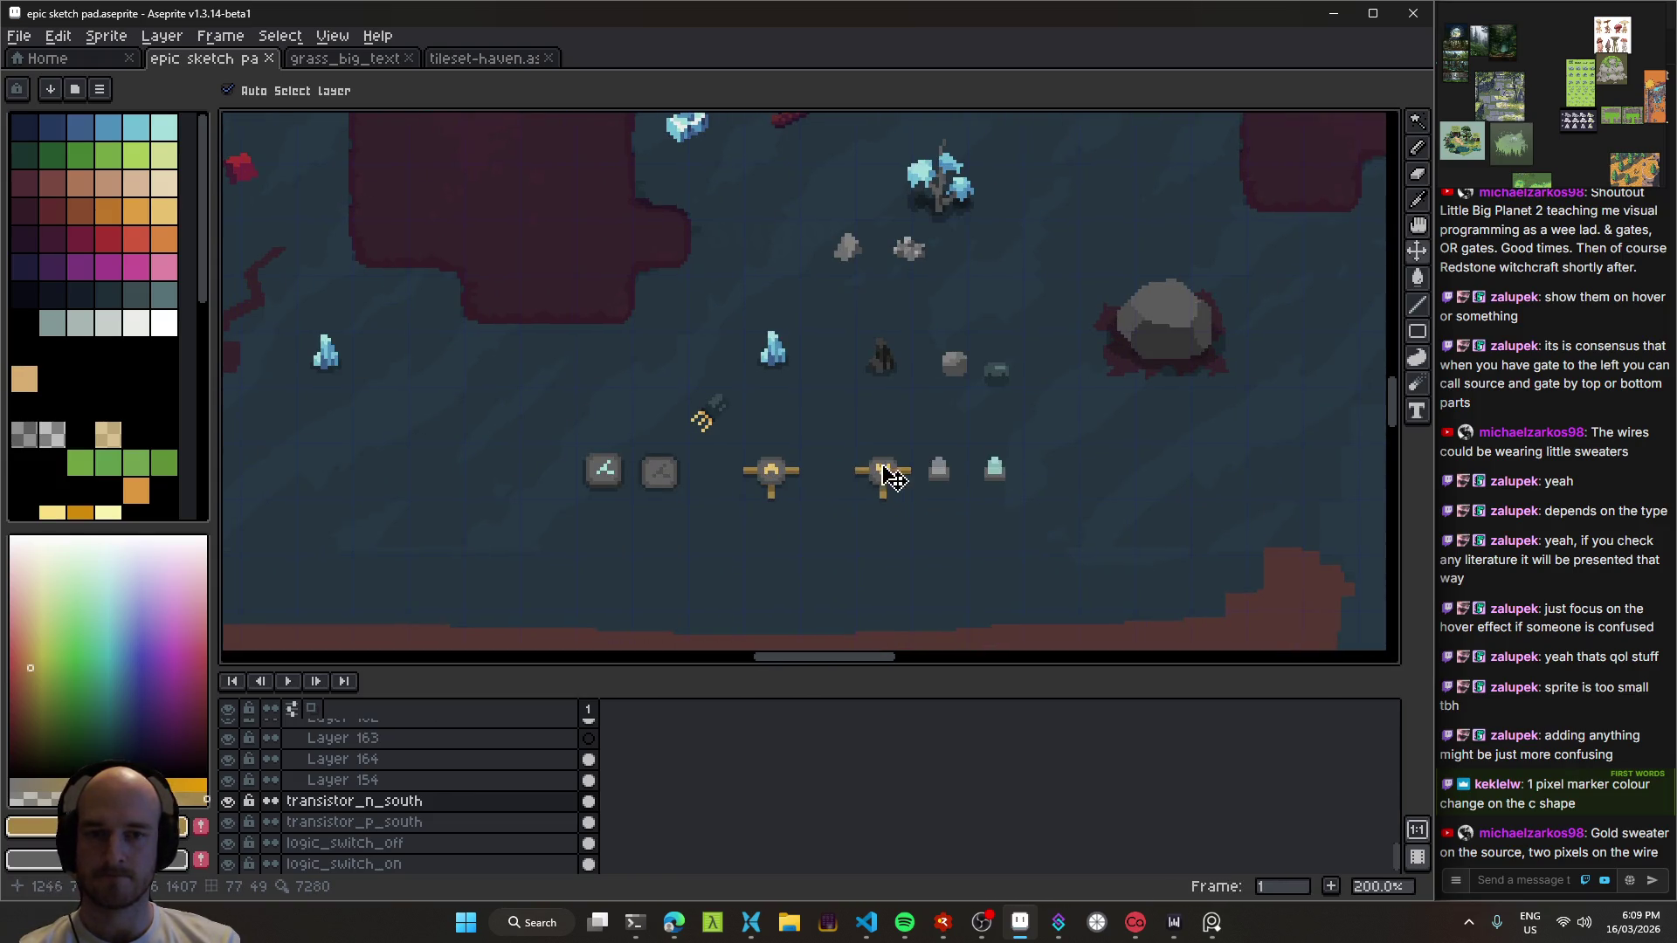
Step: Stage the gnd_crystal and transistor PNGs and commit them as 'art: logic assets'
left_click(868, 922)
scroll(247, 233, "down", 3)
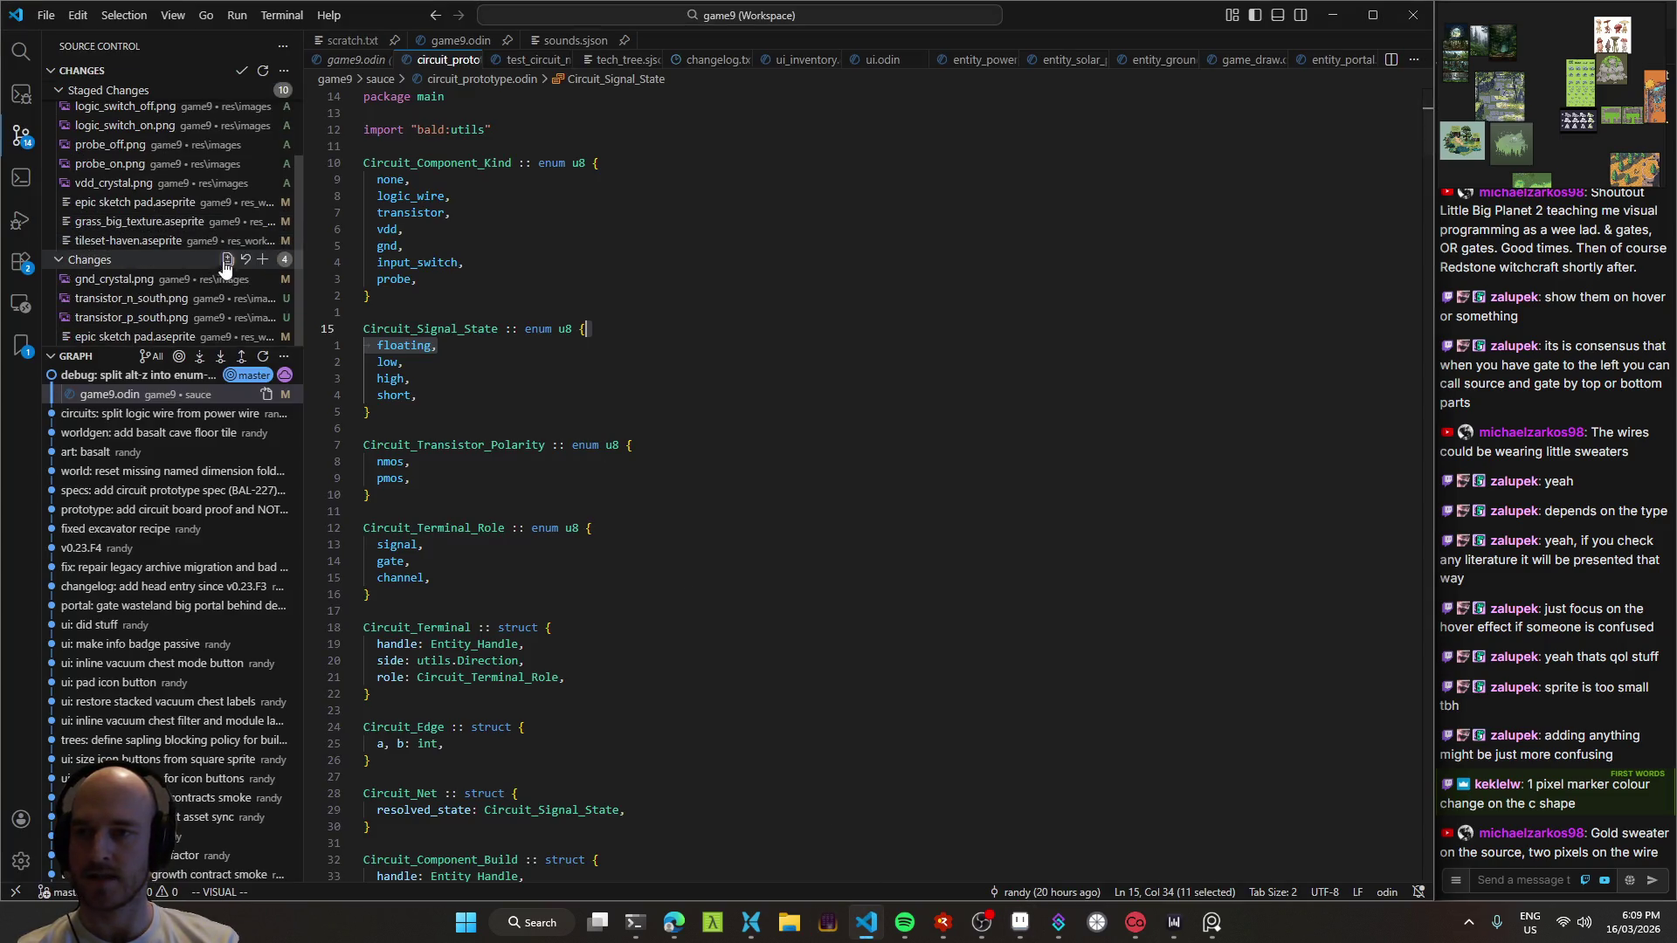
left_click(264, 279)
left_click(264, 279)
left_click(265, 279)
scroll(218, 262, "up", 3)
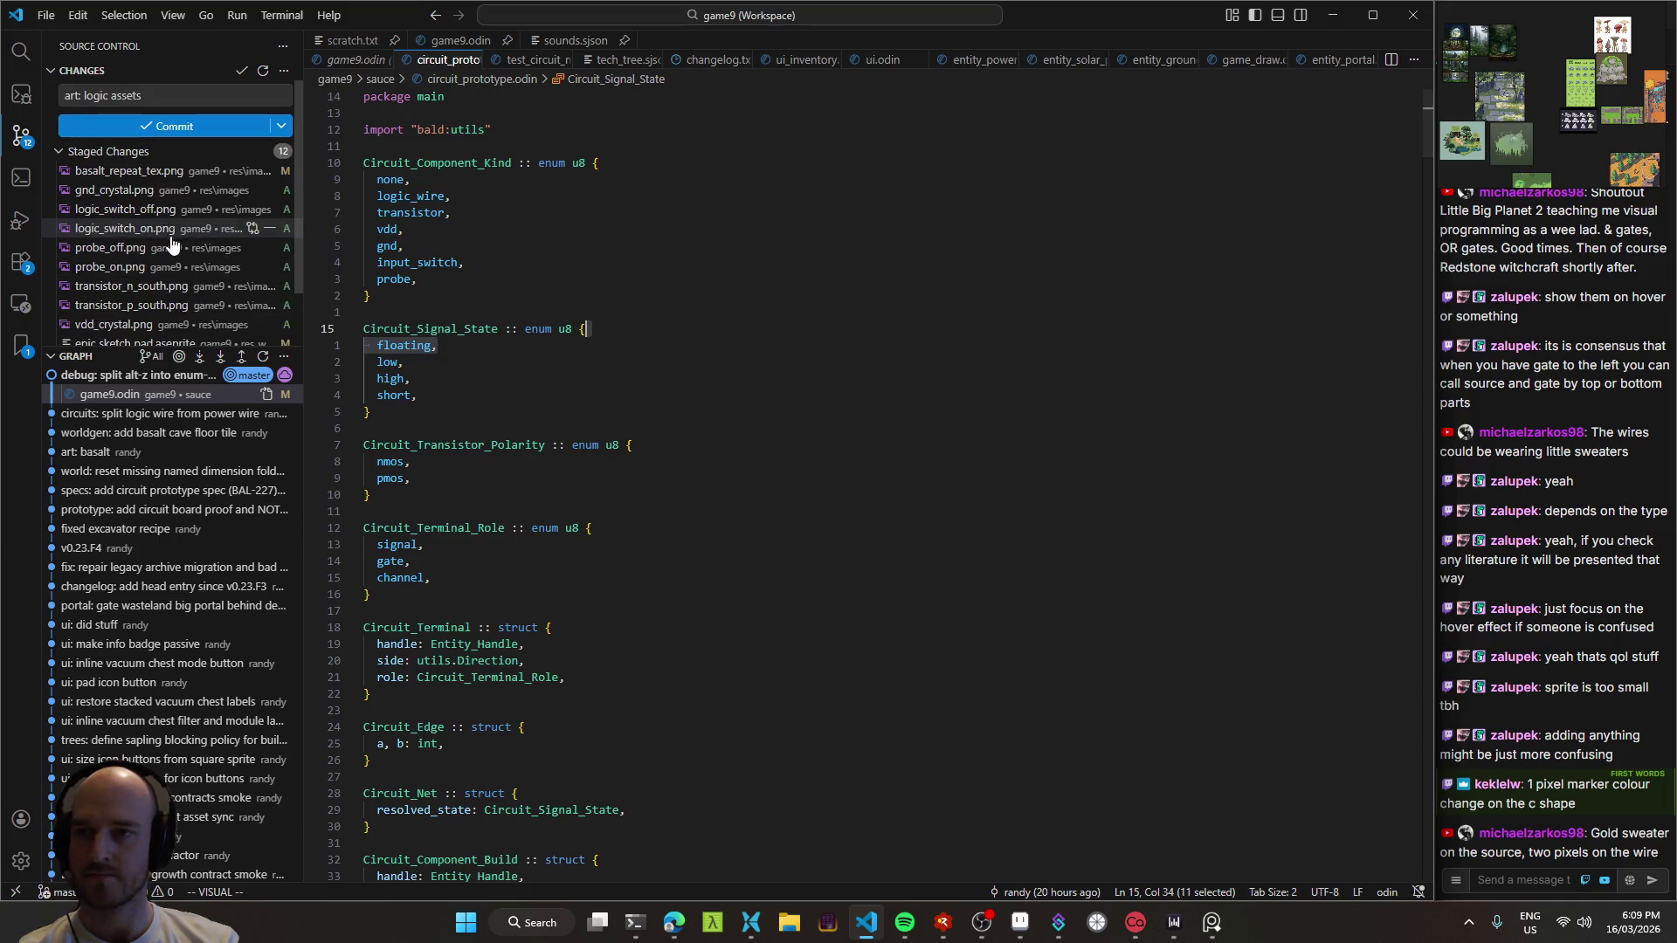
left_click(186, 128)
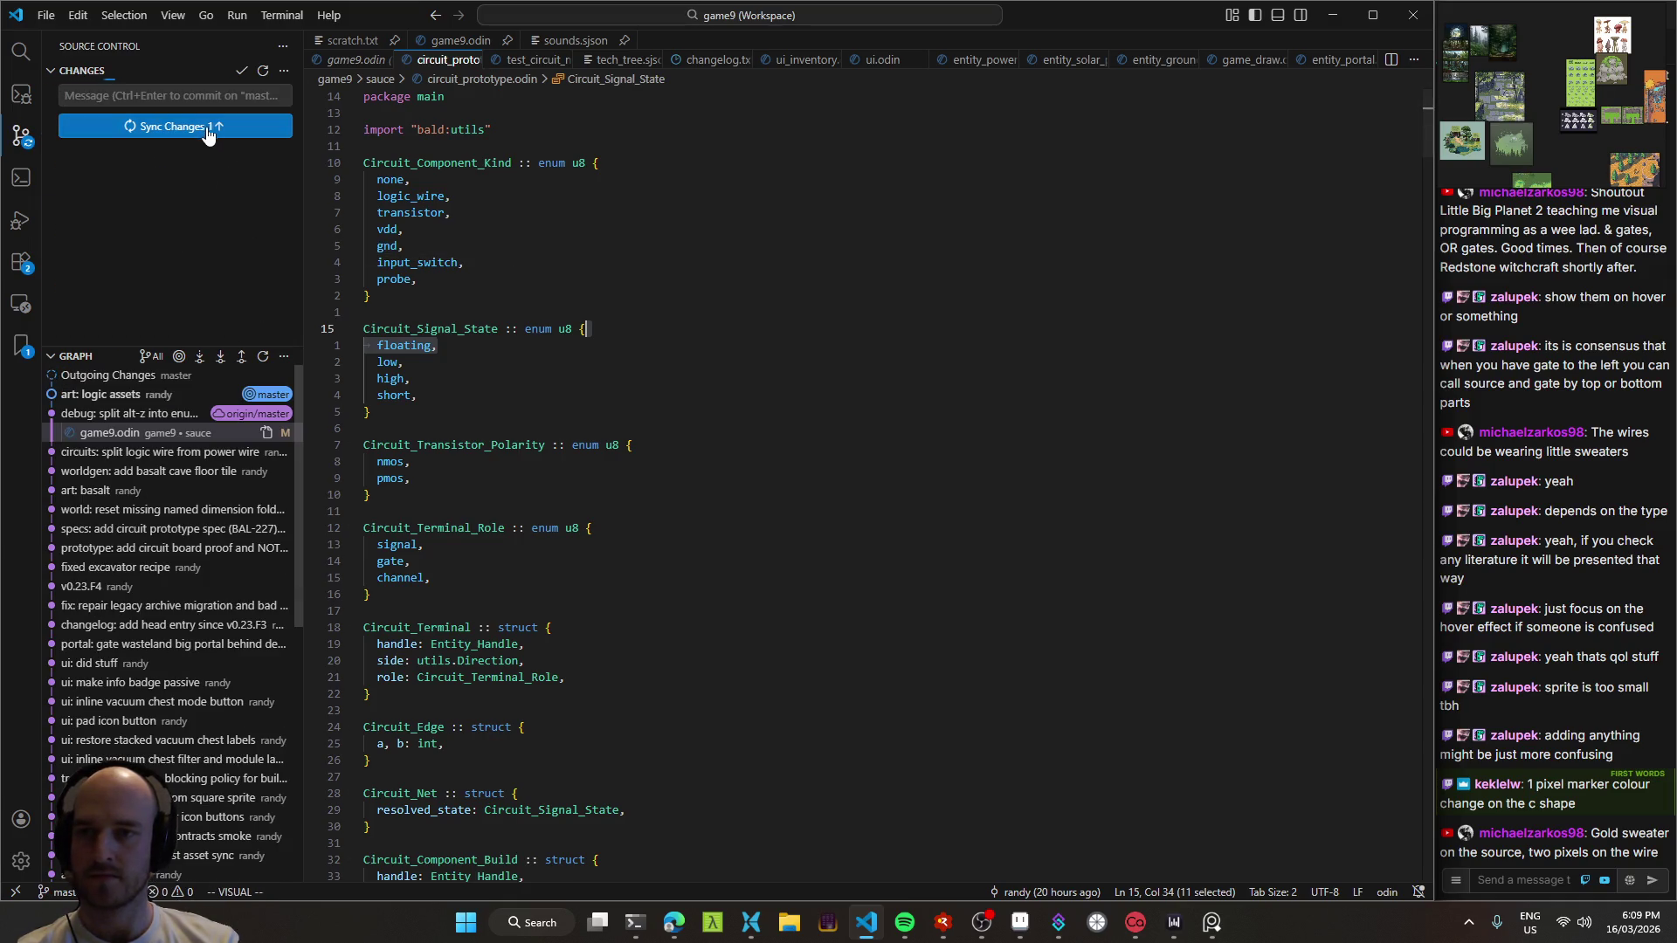
left_click(673, 922)
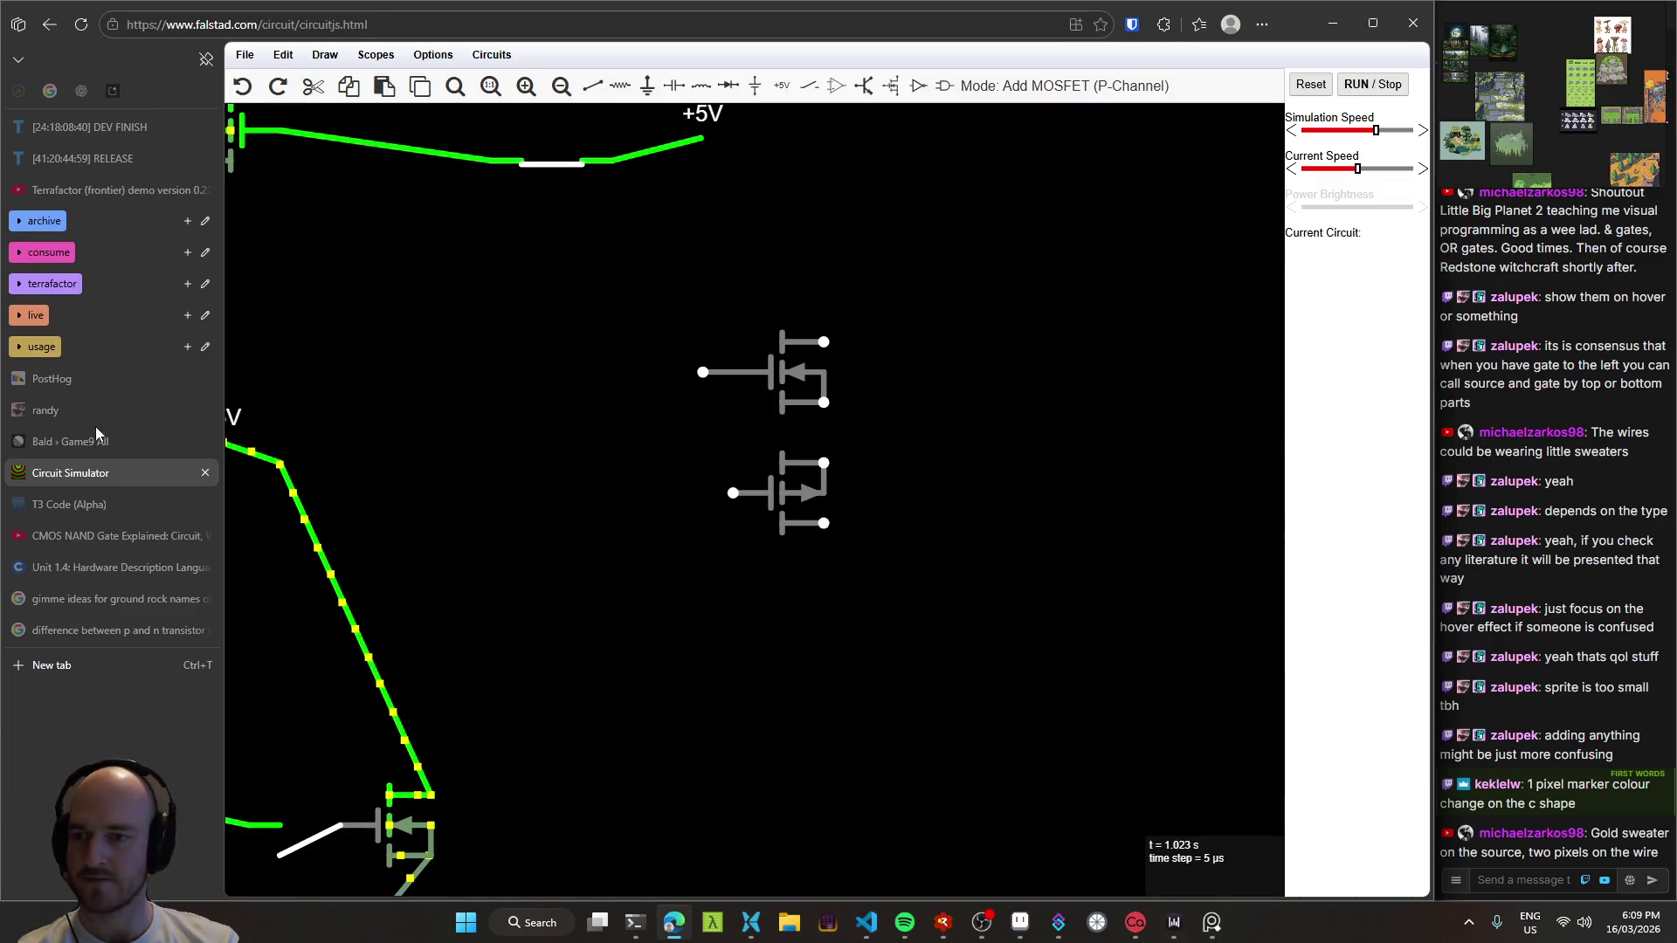
Step: Open the T3 Code chat and scroll through the conversation
left_click(87, 502)
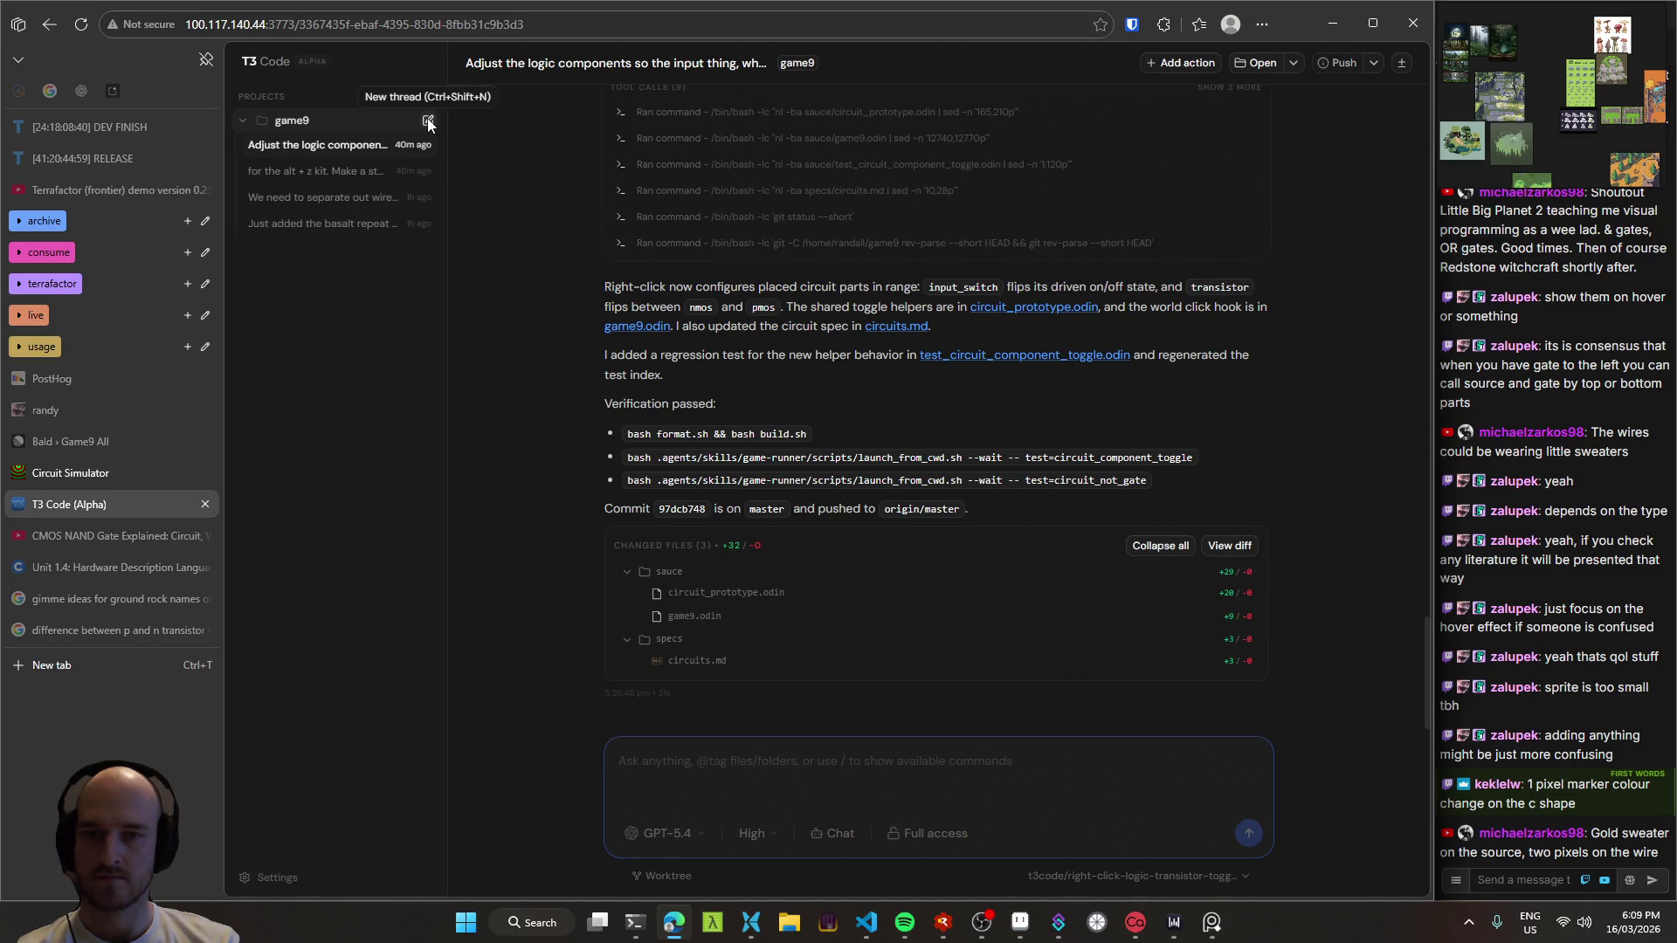
scroll(562, 603, "up", 6)
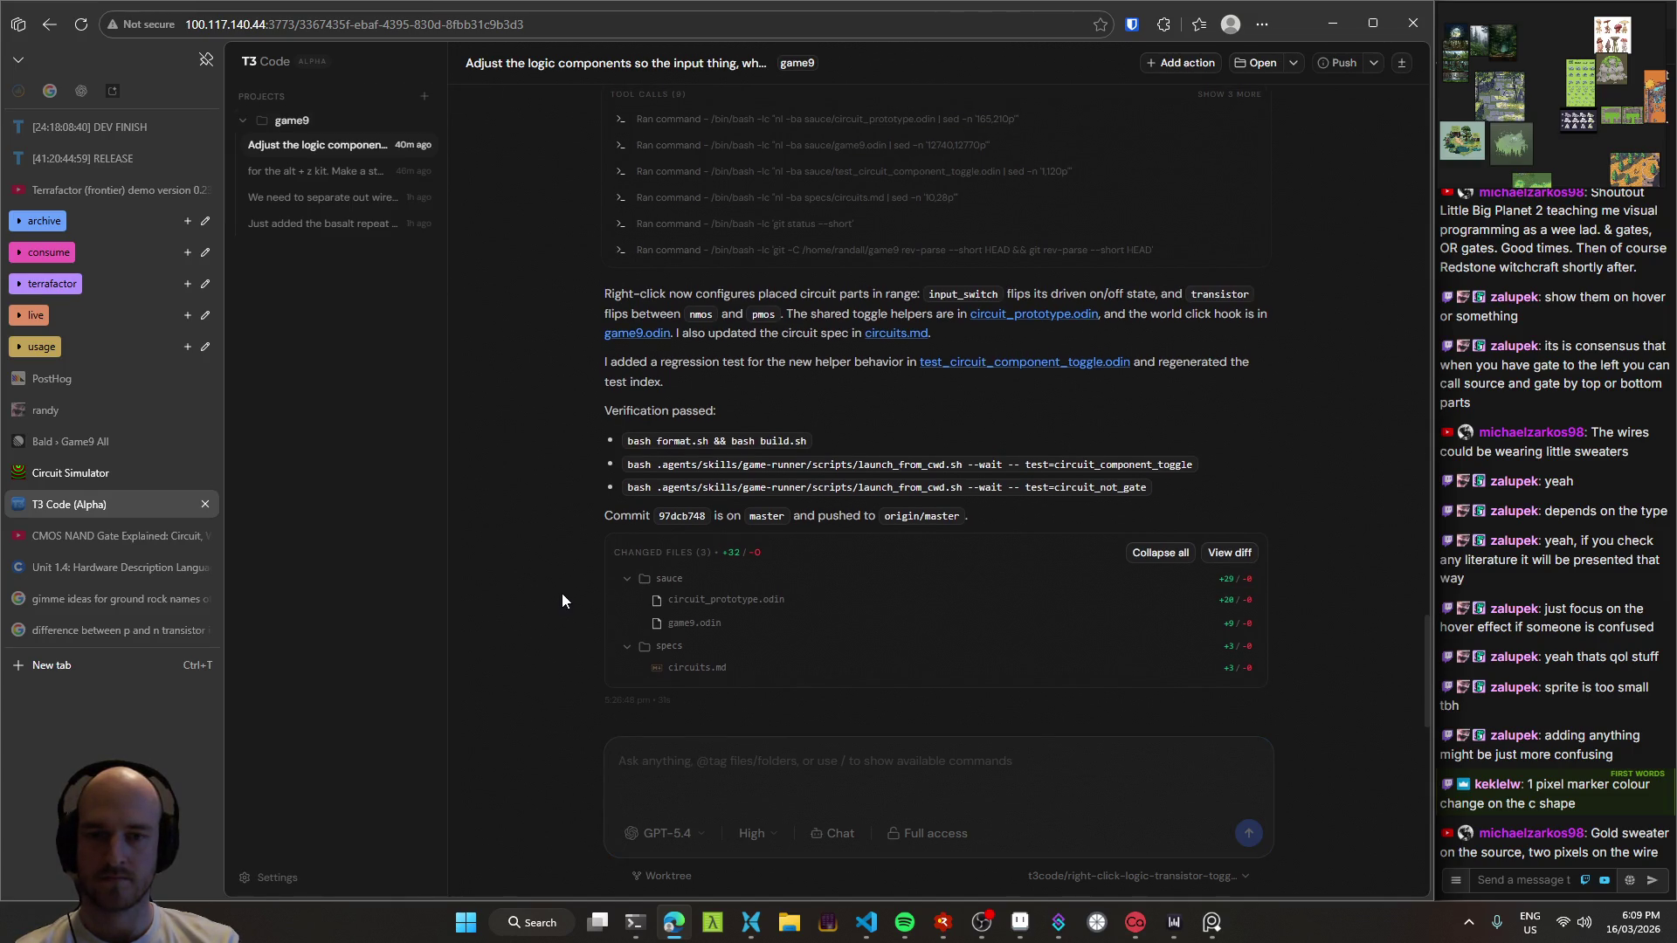
scroll(552, 621, "up", 10)
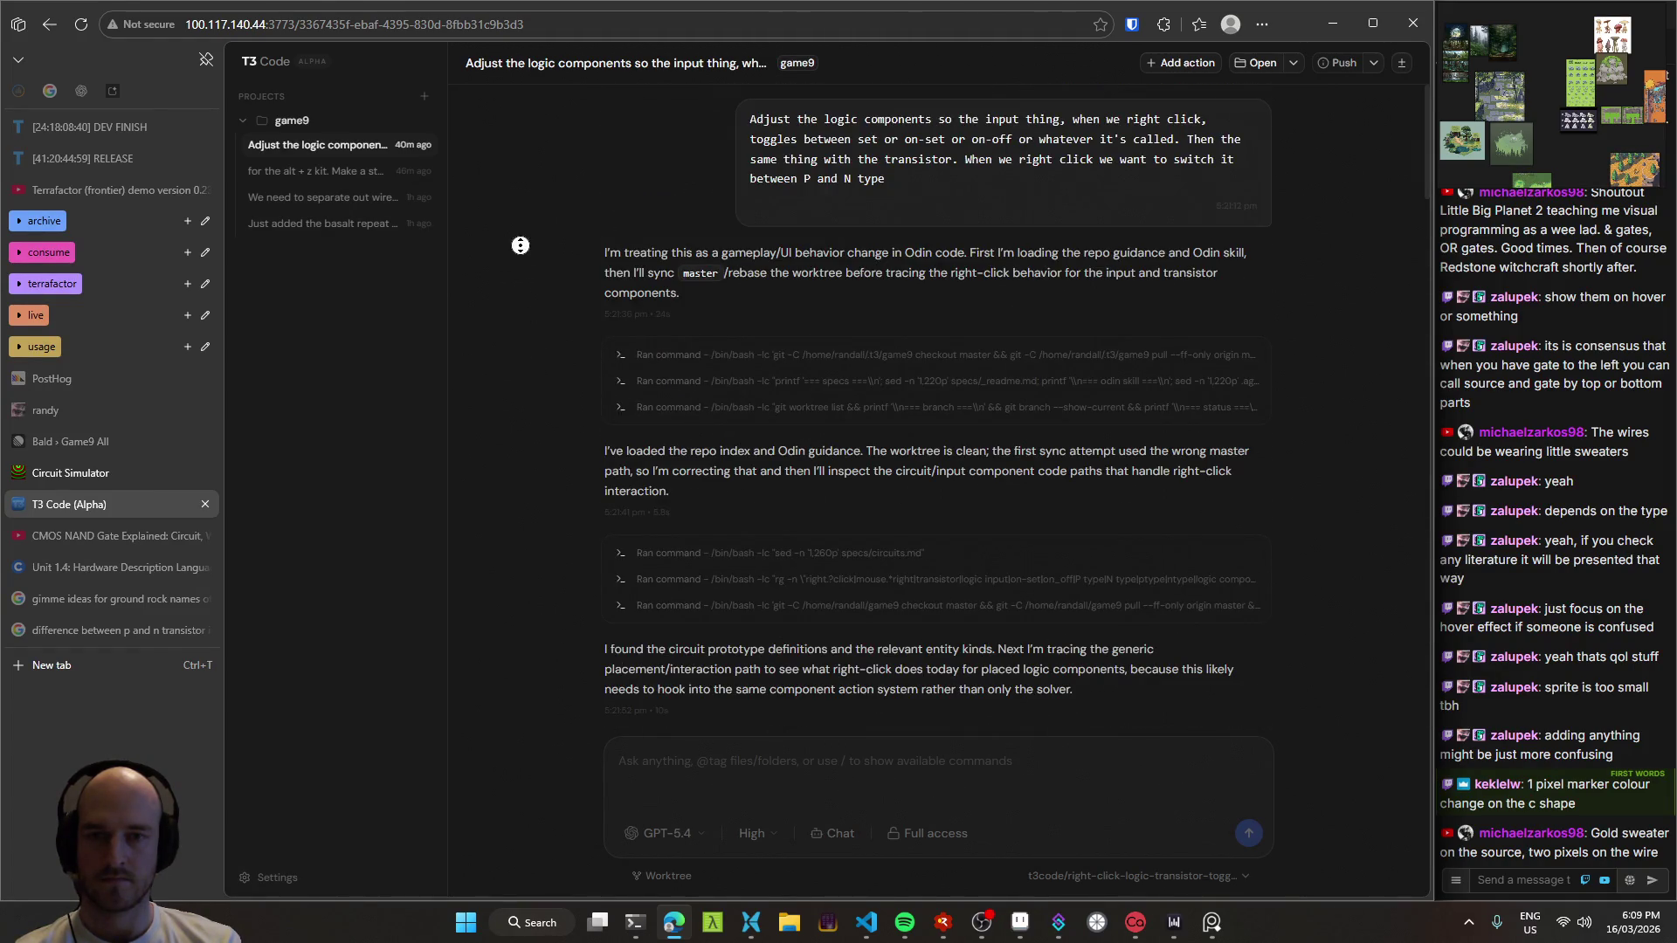
scroll(561, 627, "down", 15)
left_click(866, 922)
left_click(866, 923)
Step: Dictate 'I've just put a bunch of logic assets on master. Plug them all in accordingly…'
key("ctrl+super")
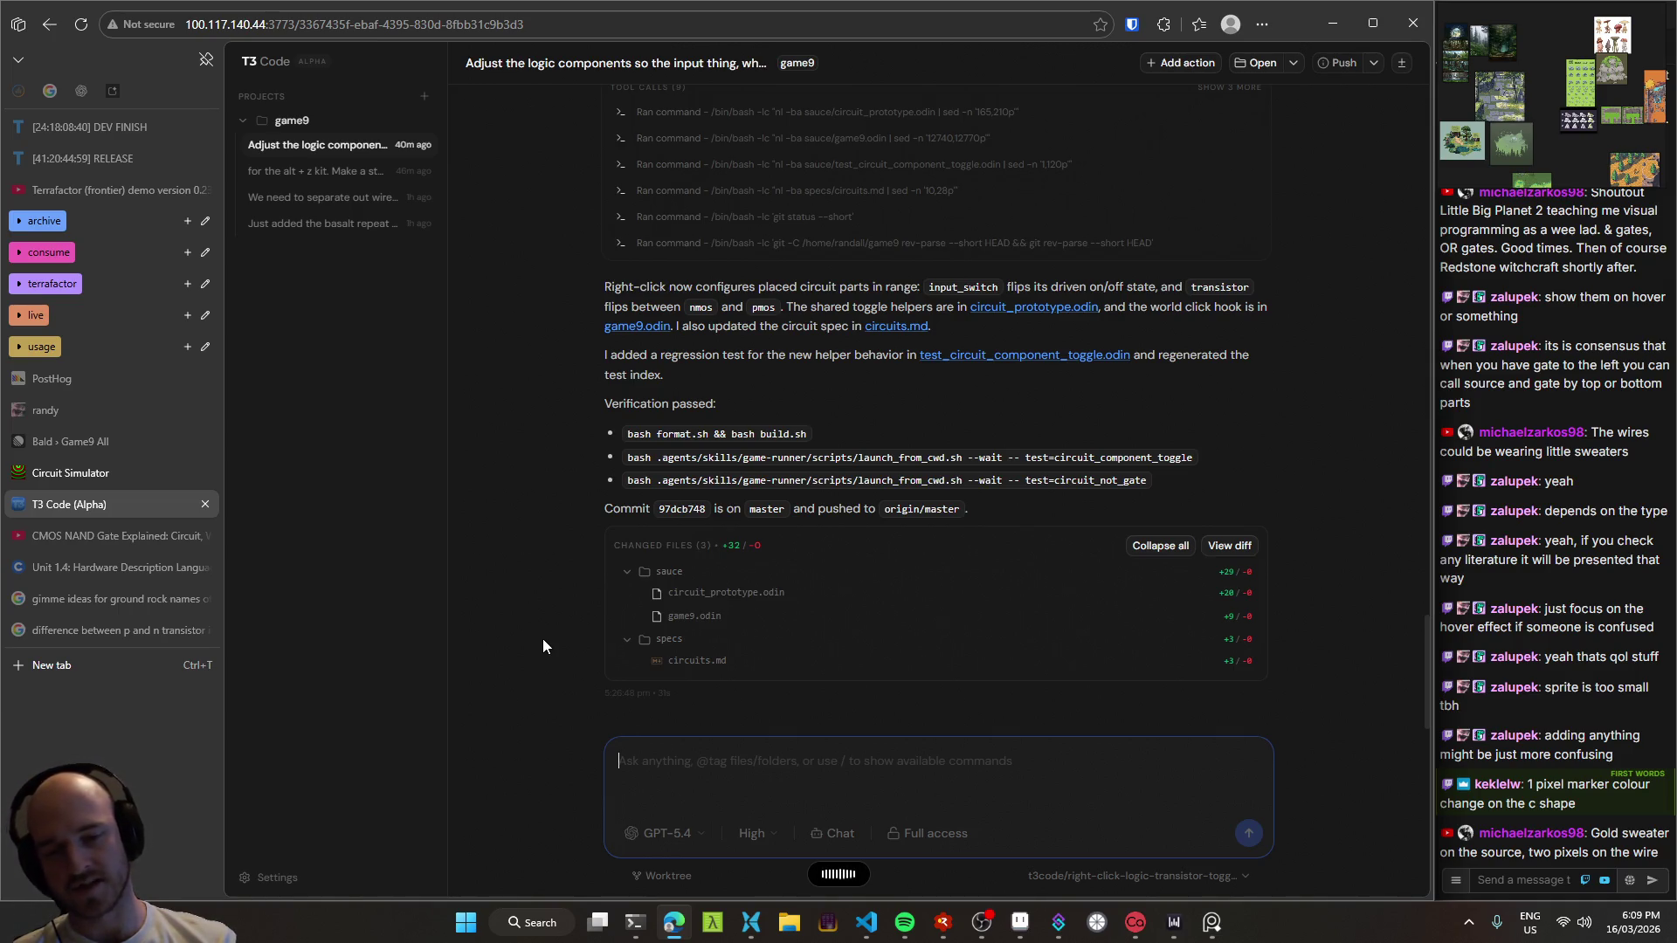
type("I've just put a bunch of logic assets on master. Plug them all in accordingly by looking at what I just added.")
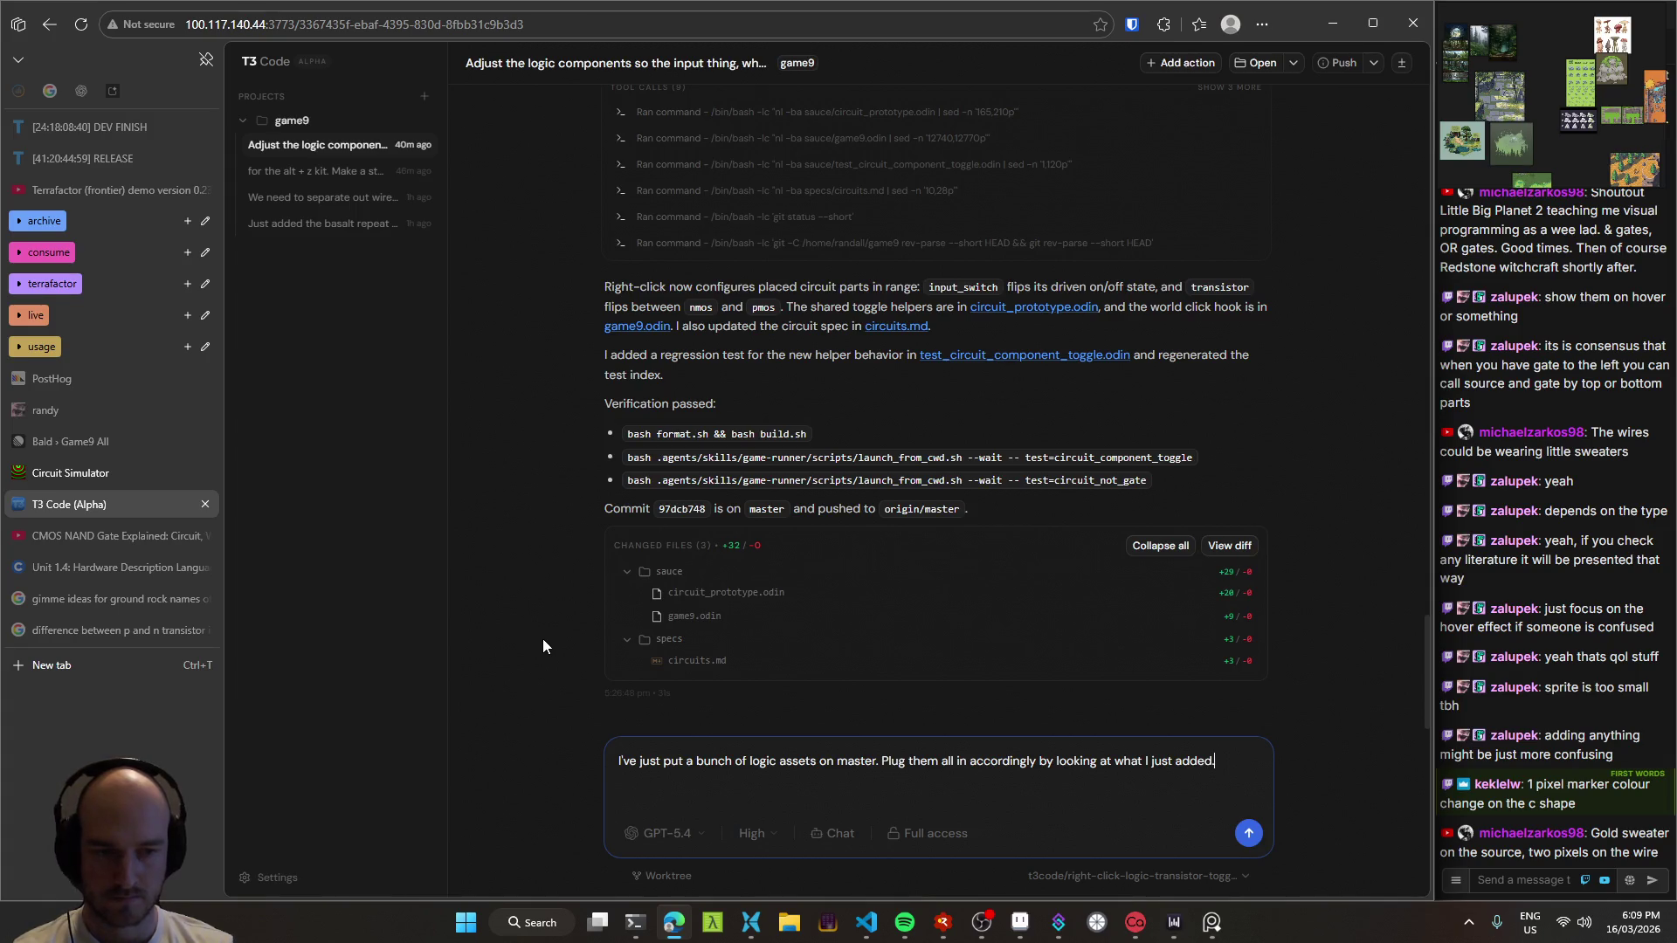
left_click(866, 923)
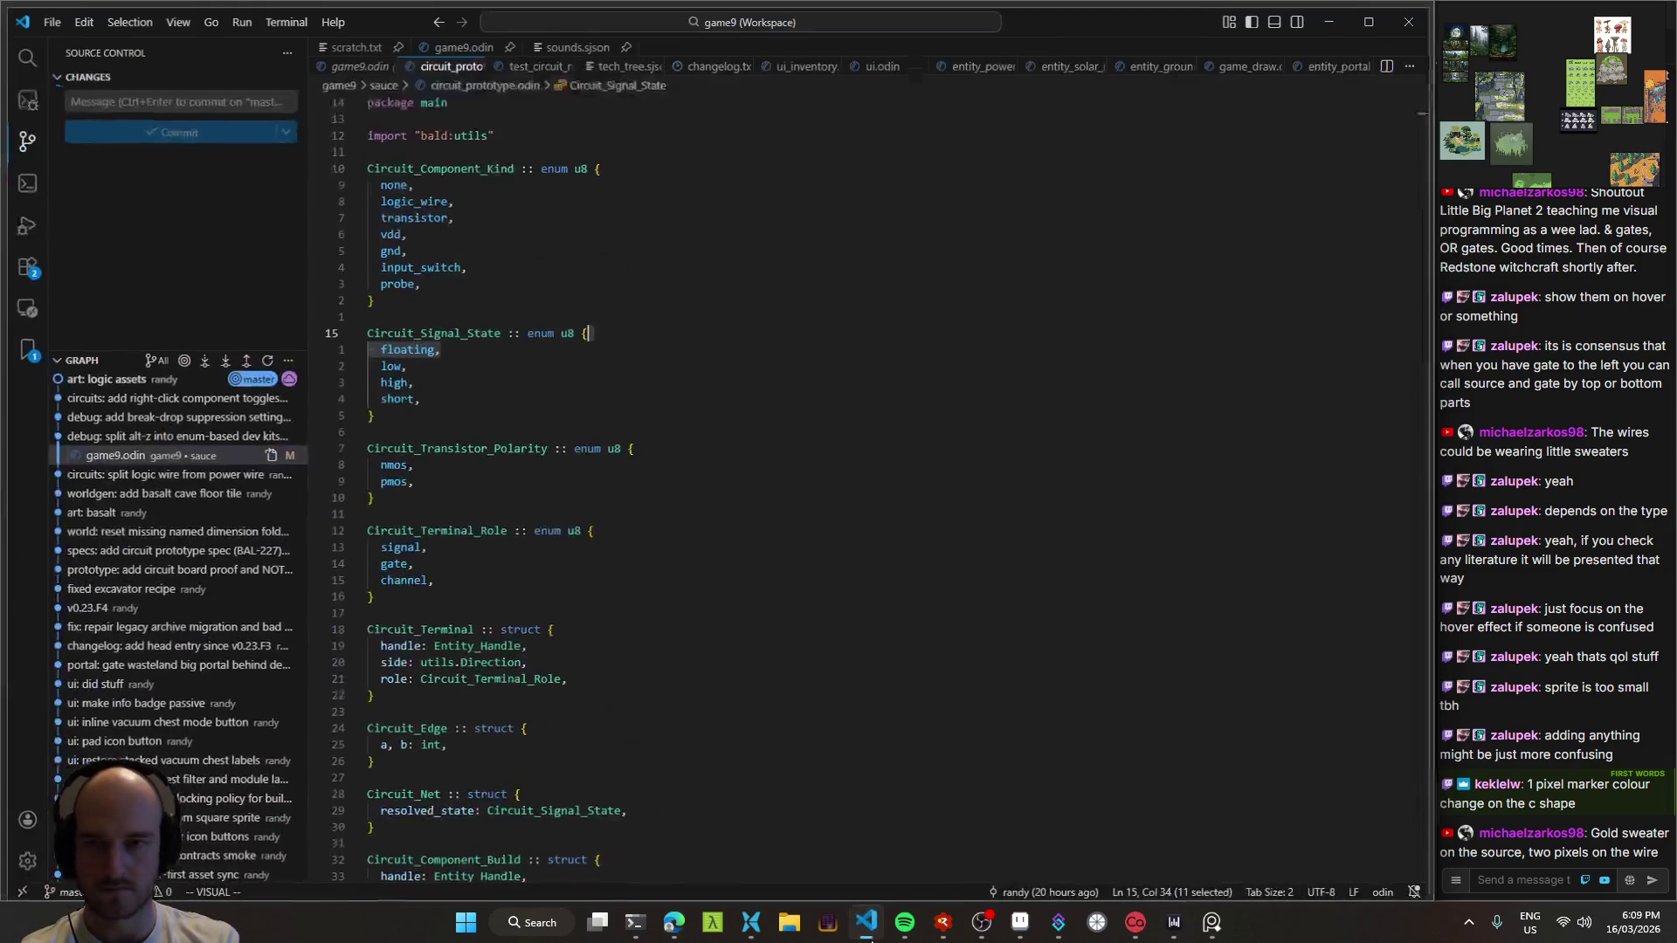
left_click(866, 922)
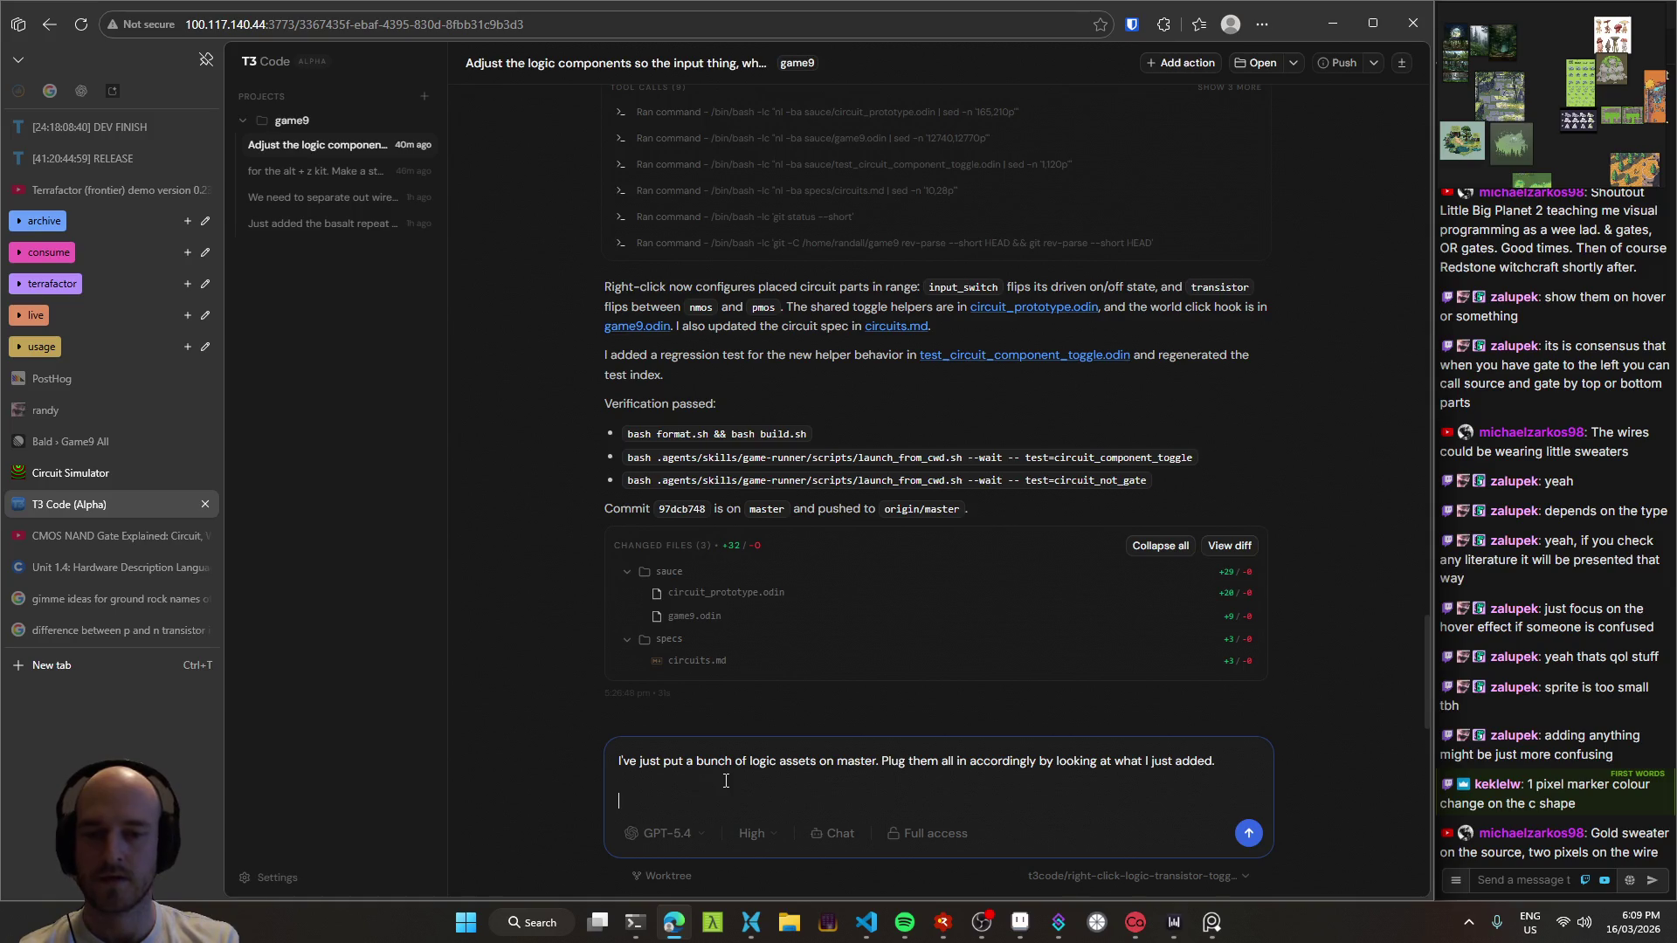
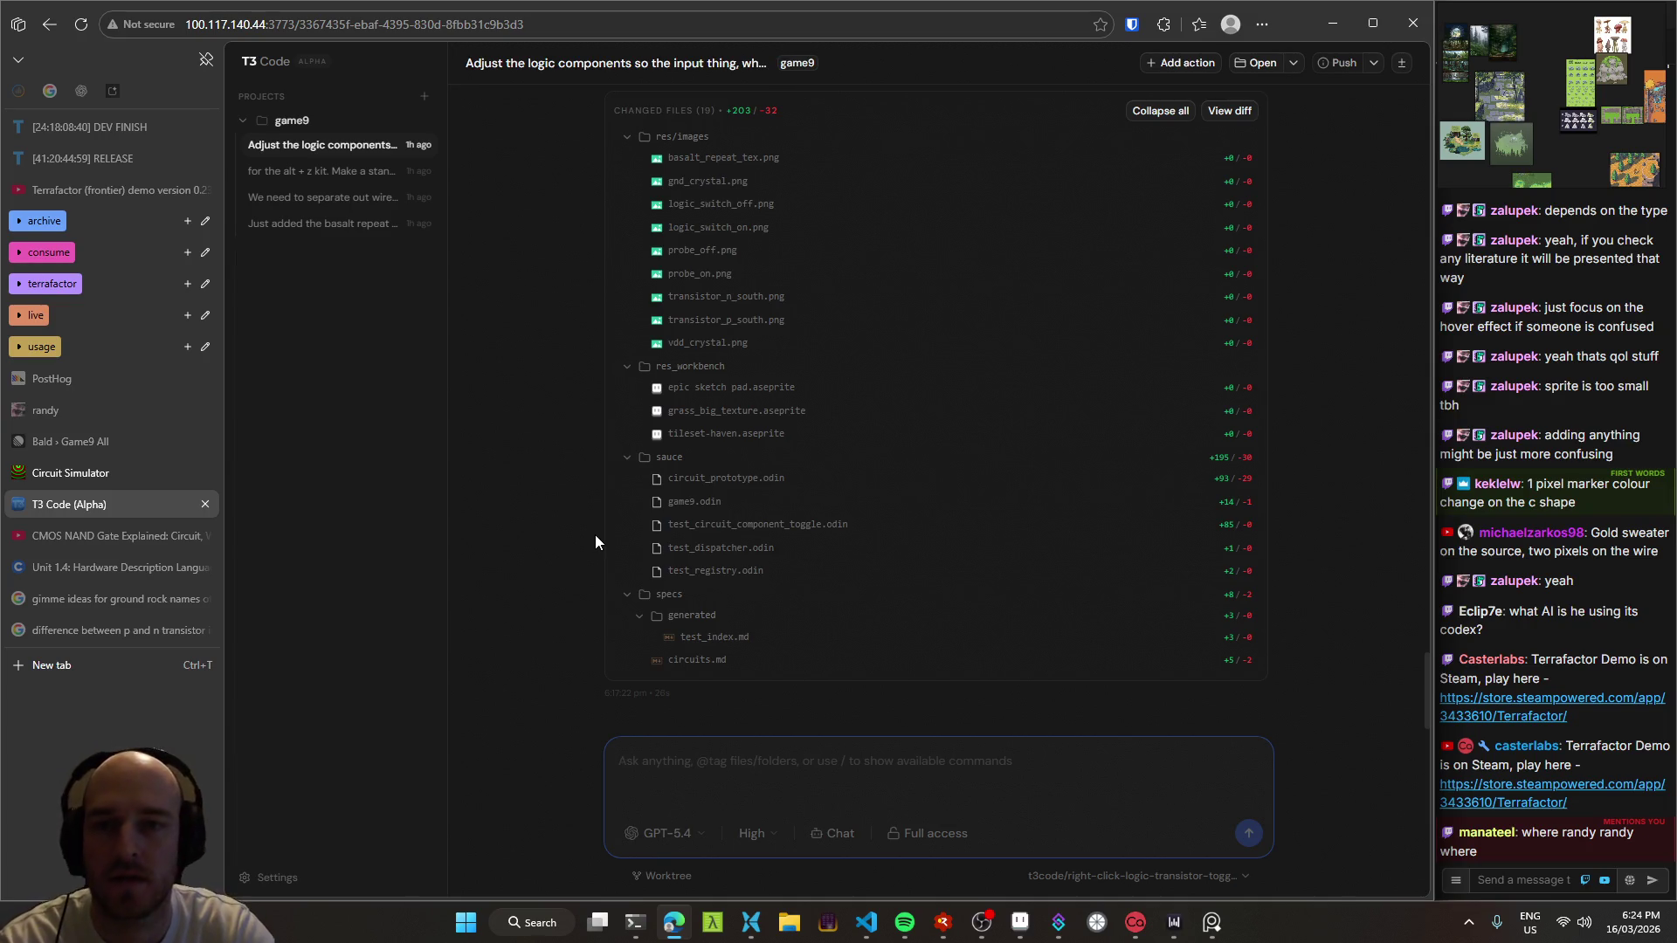
Step: Glance at the streaming software, then scroll the agent's report to its changed-files list
left_click(1021, 923)
left_click(1020, 923)
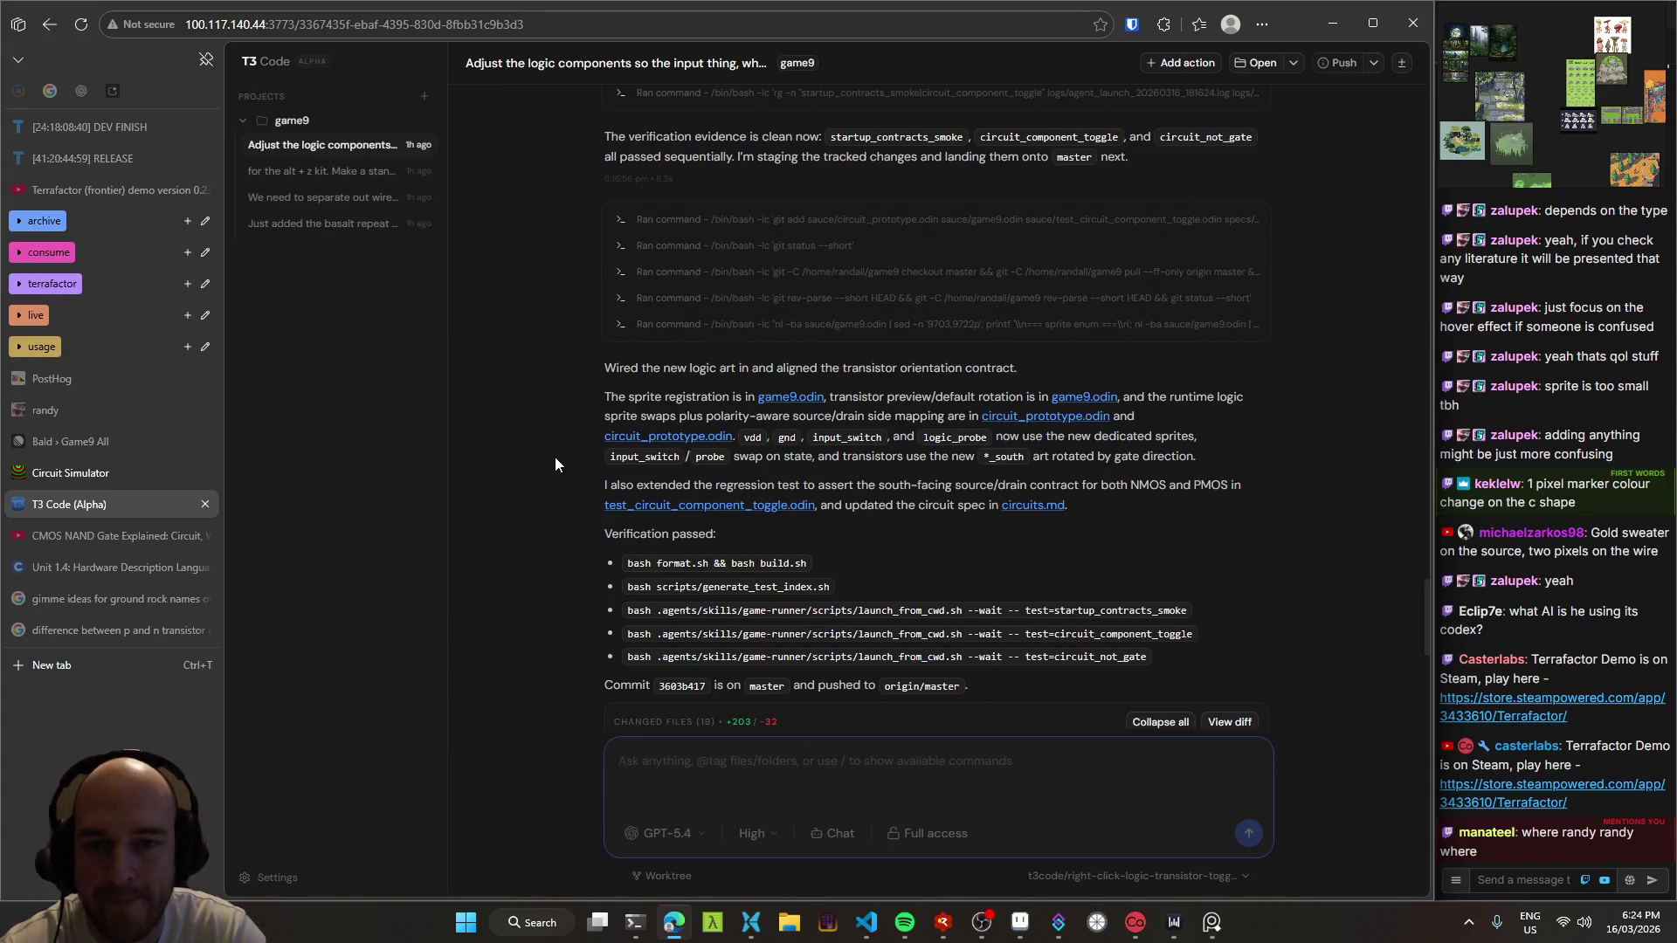
scroll(549, 448, "down", 2)
Step: Switch to Visual Studio Code and sync the repository with the remote
mouse_move(865, 936)
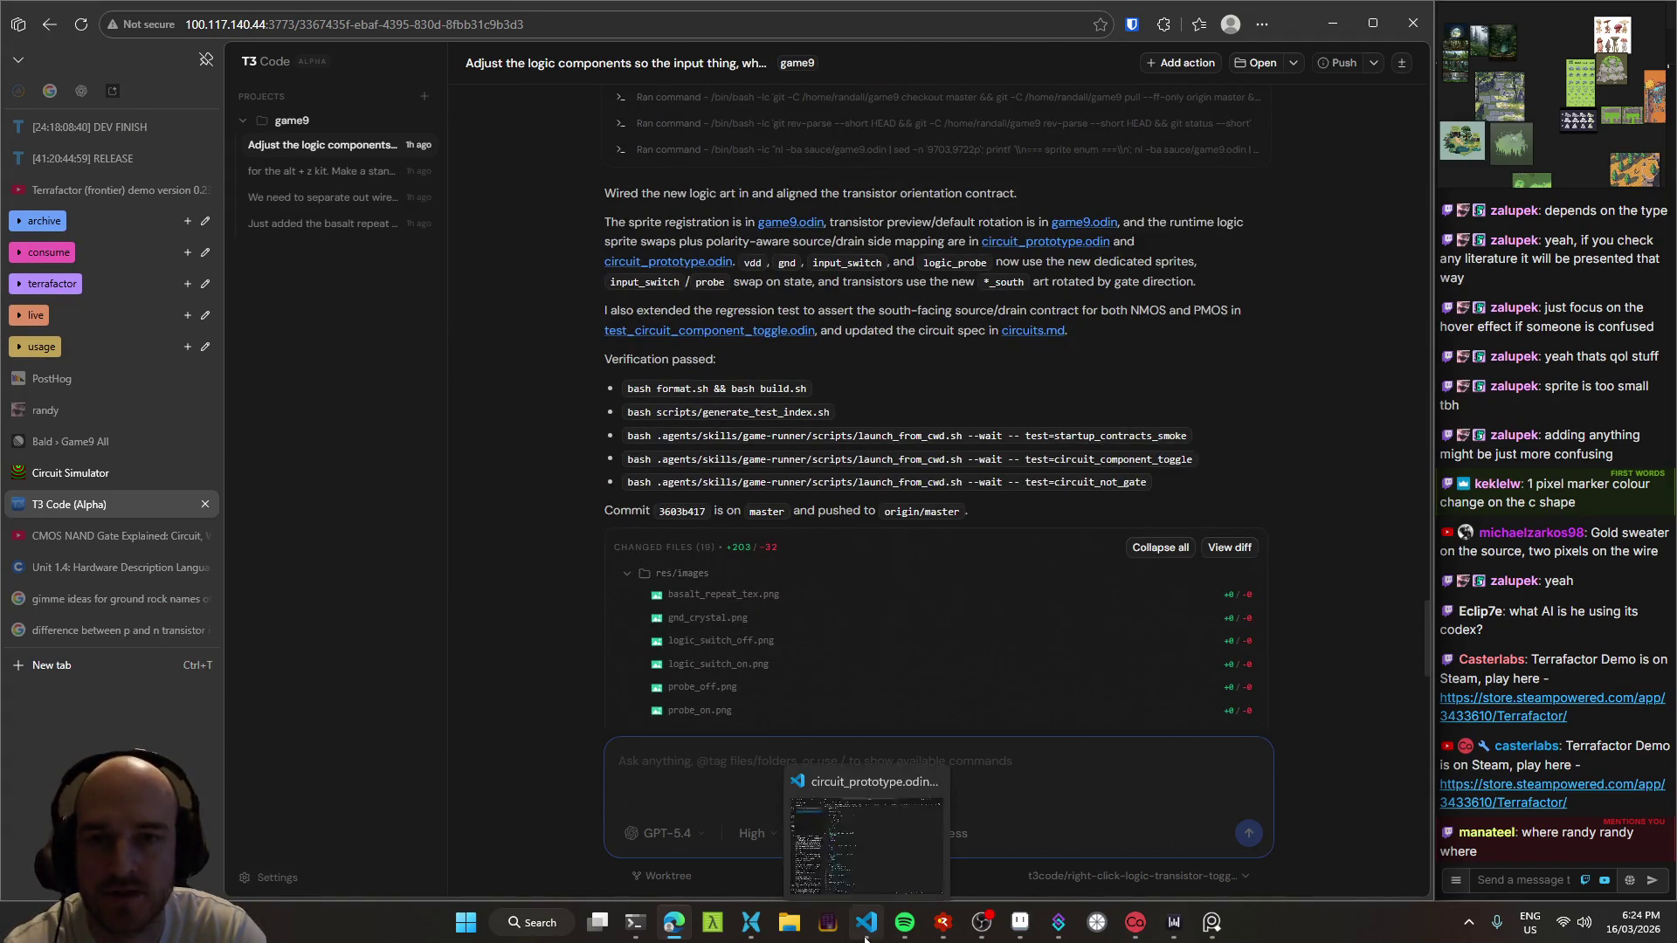
left_click(865, 936)
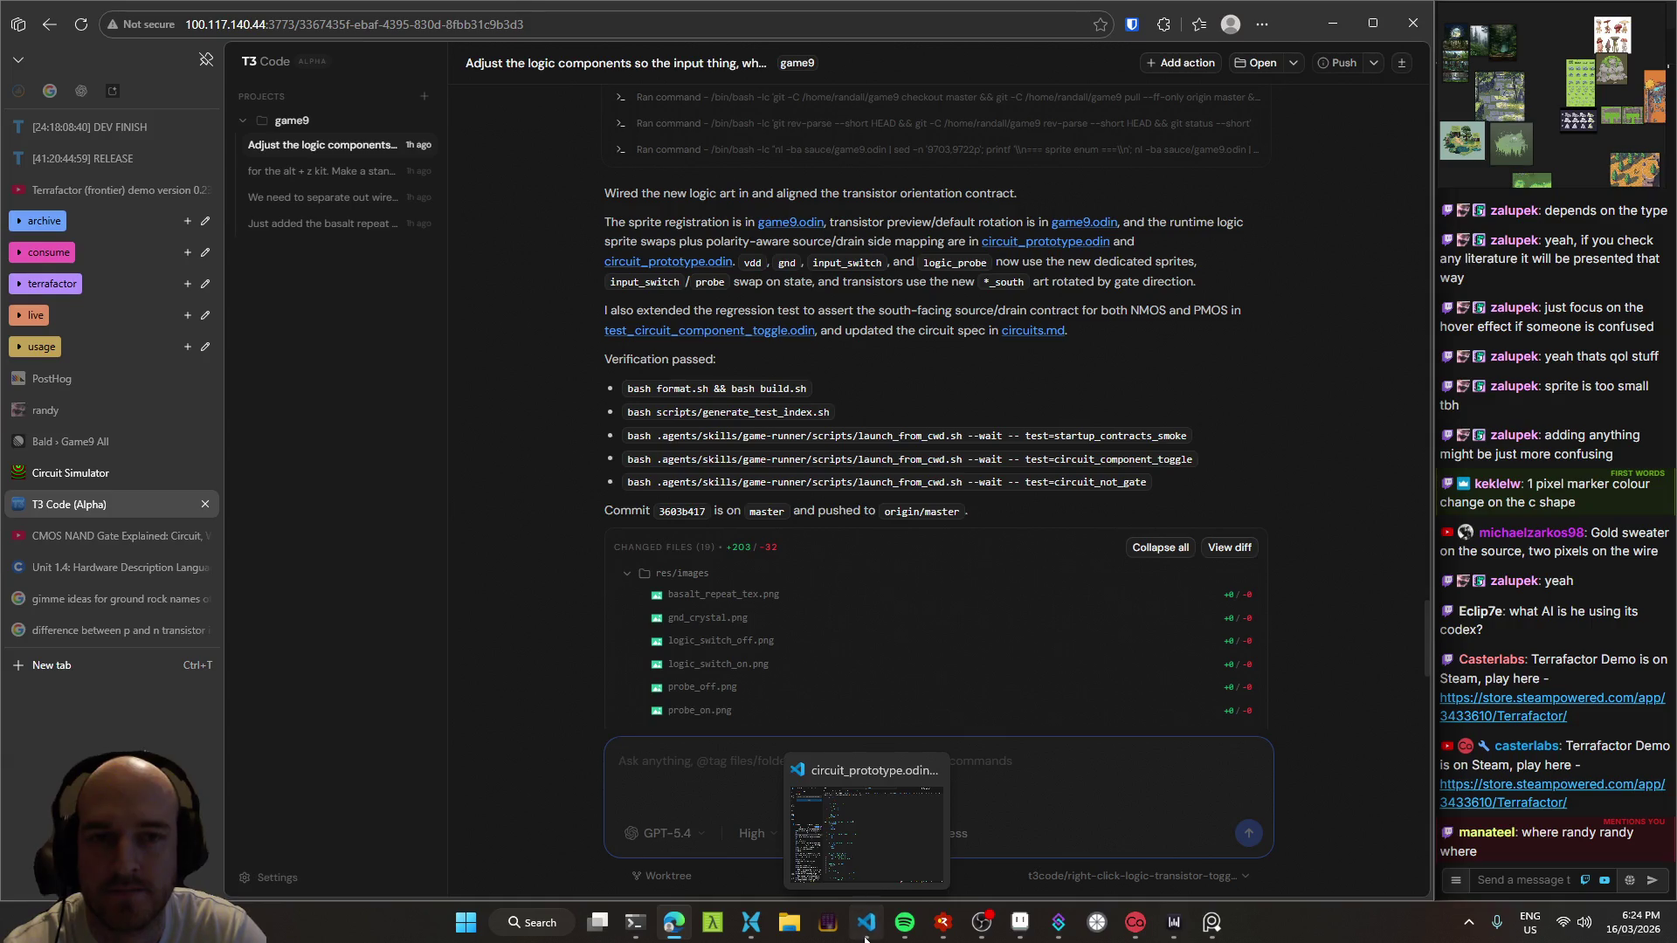
left_click(222, 358)
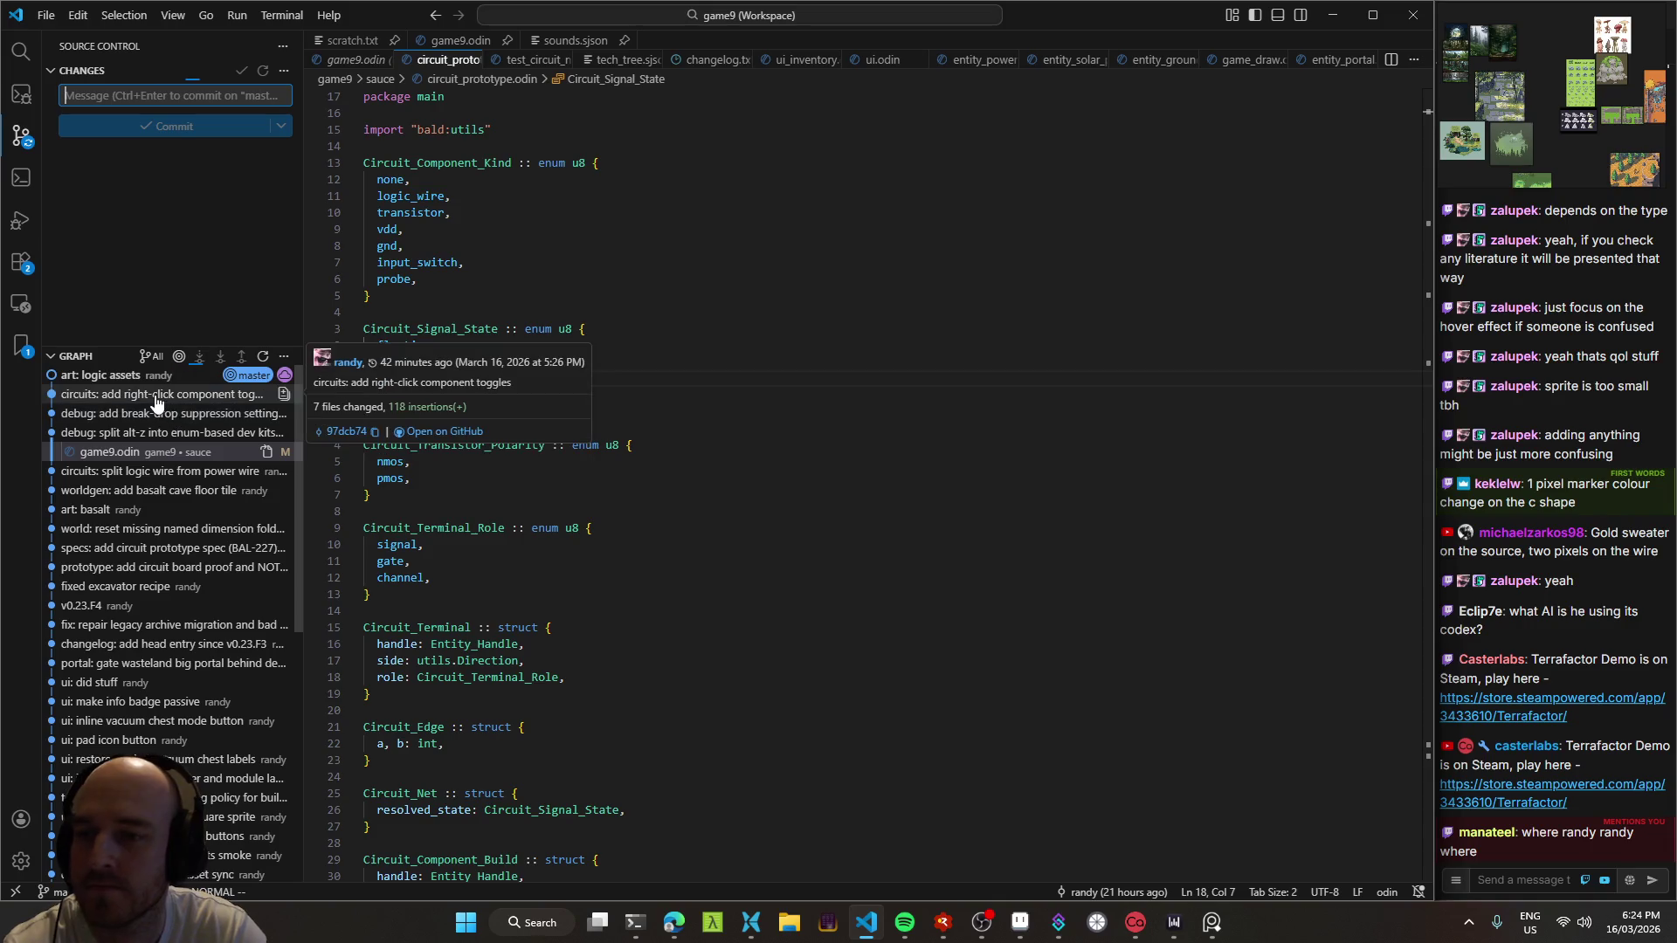
Step: Open the latest commit's circuit_prototype.odin diff and scroll through it
left_click(126, 376)
left_click(135, 394)
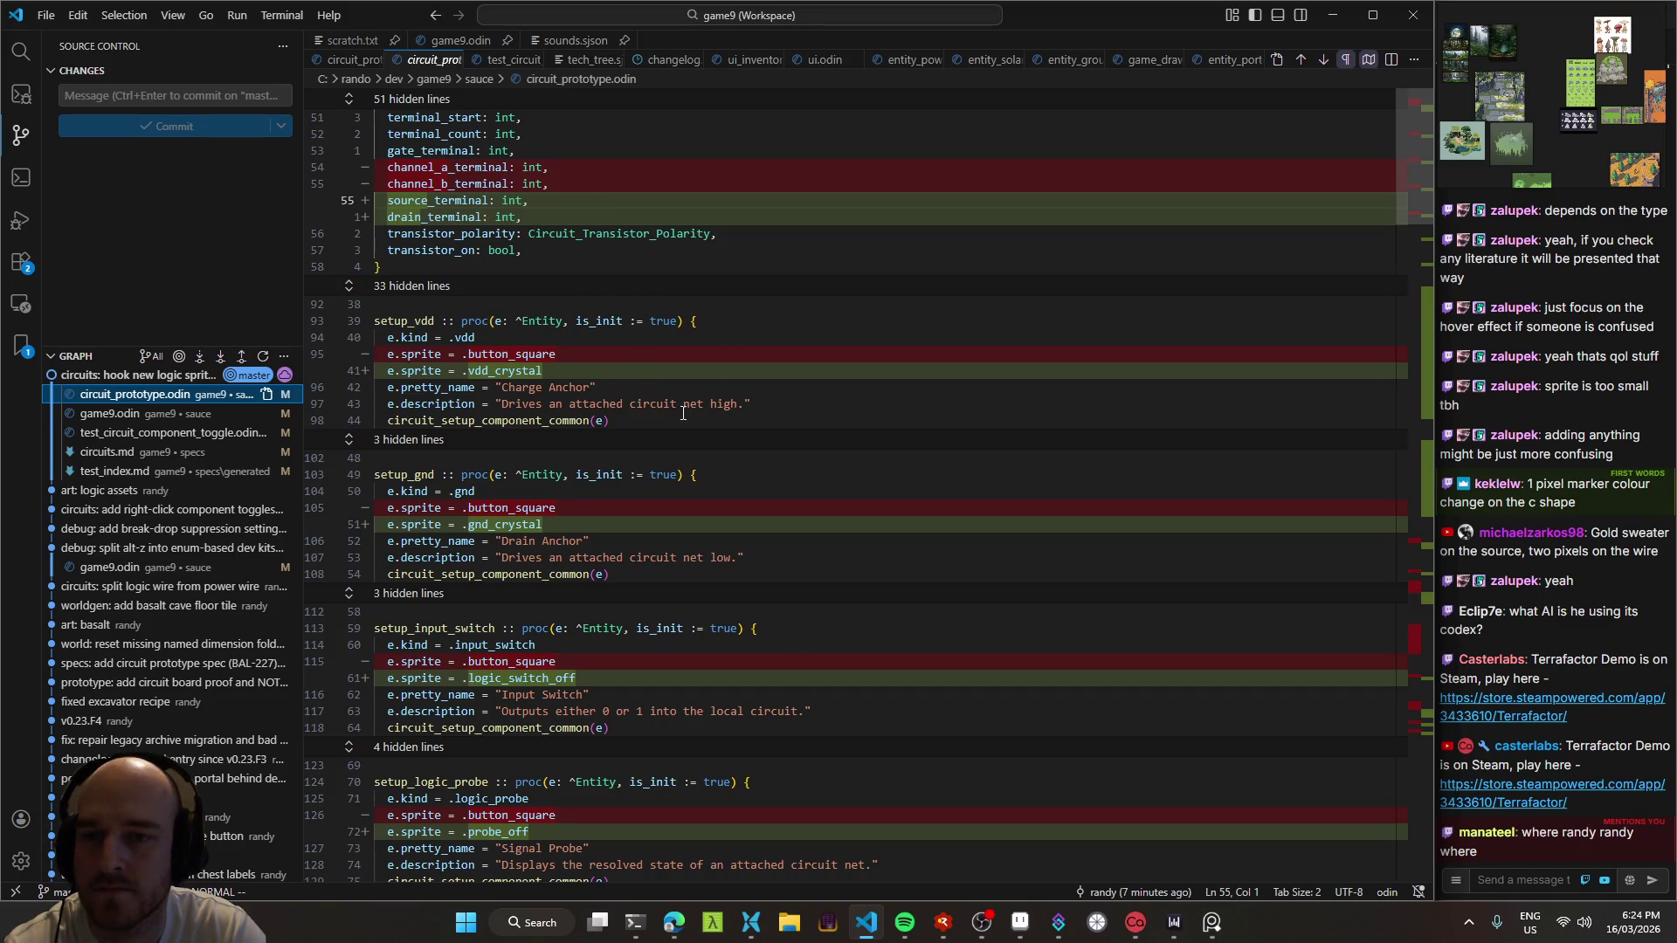
scroll(612, 349, "down", 9)
scroll(612, 393, "down", 15)
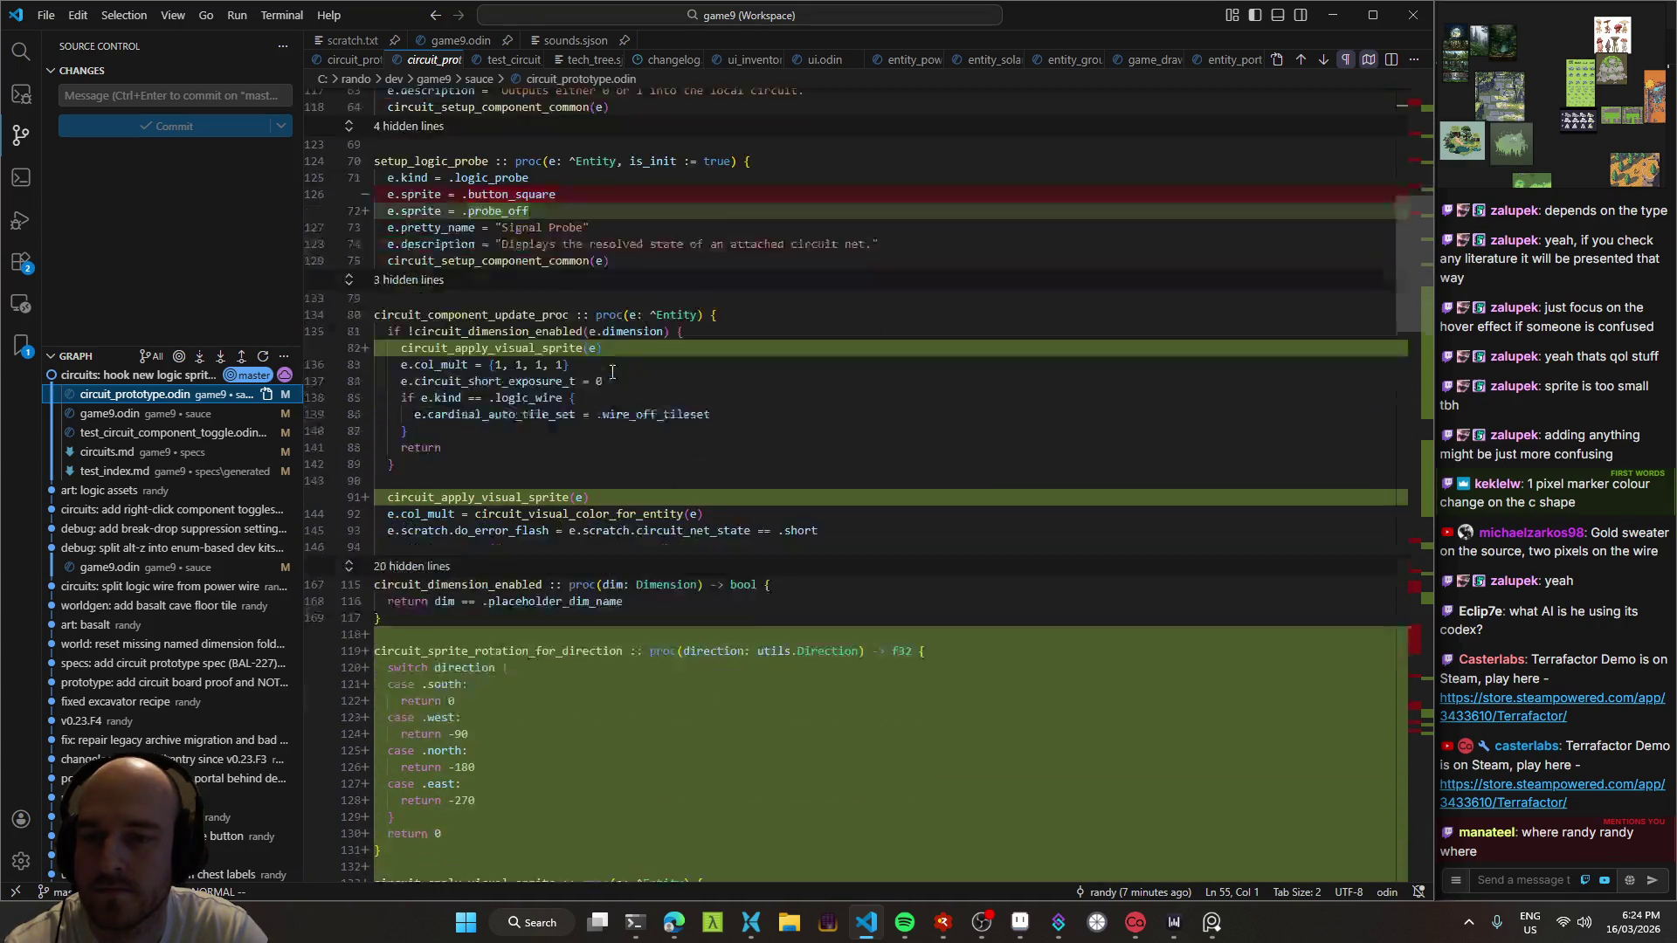
Step: Start a Windows build of the game while reviewing the rest of the diff
key("ctrl+shift+e")
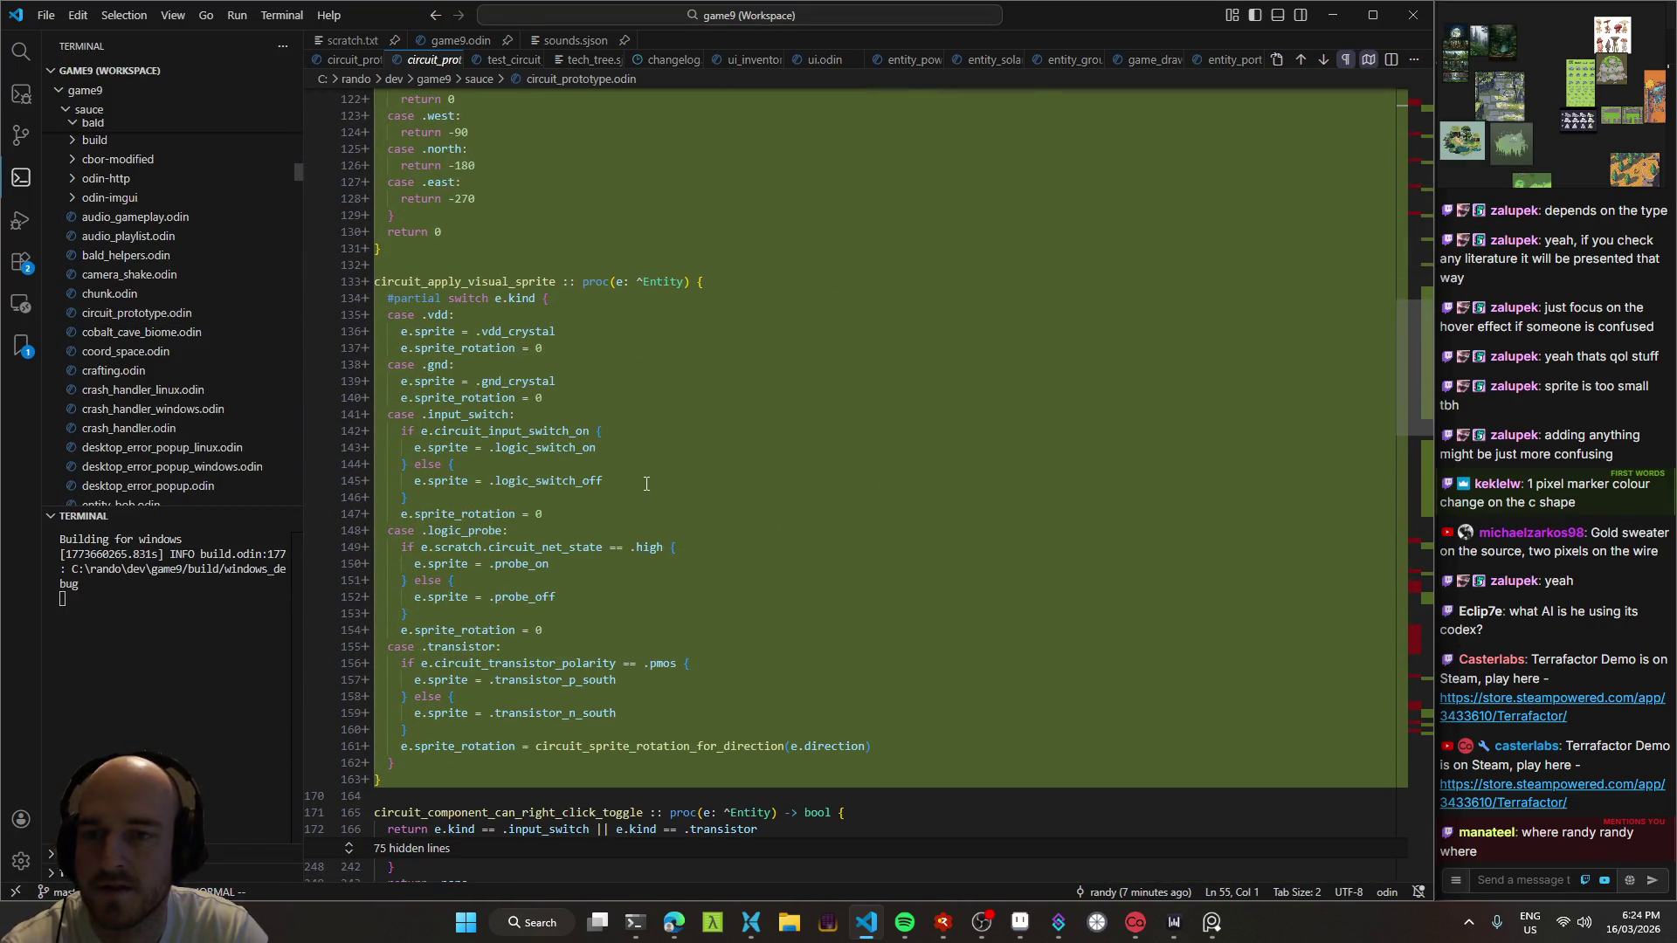
scroll(641, 489, "up", 5)
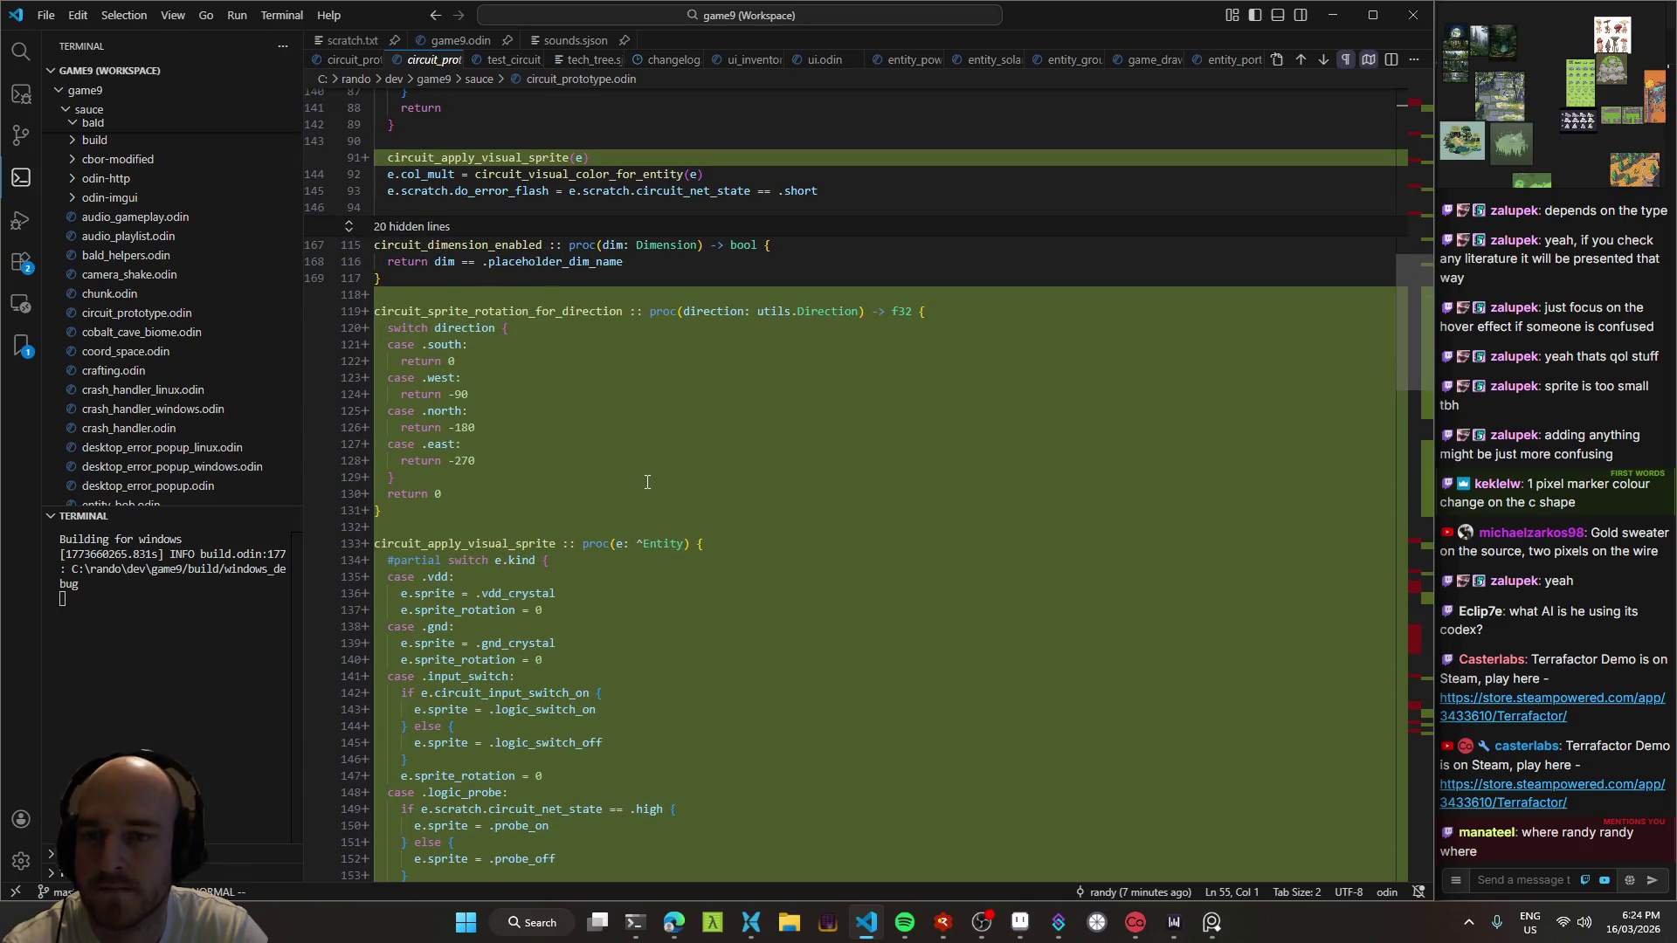
scroll(647, 482, "down", 8)
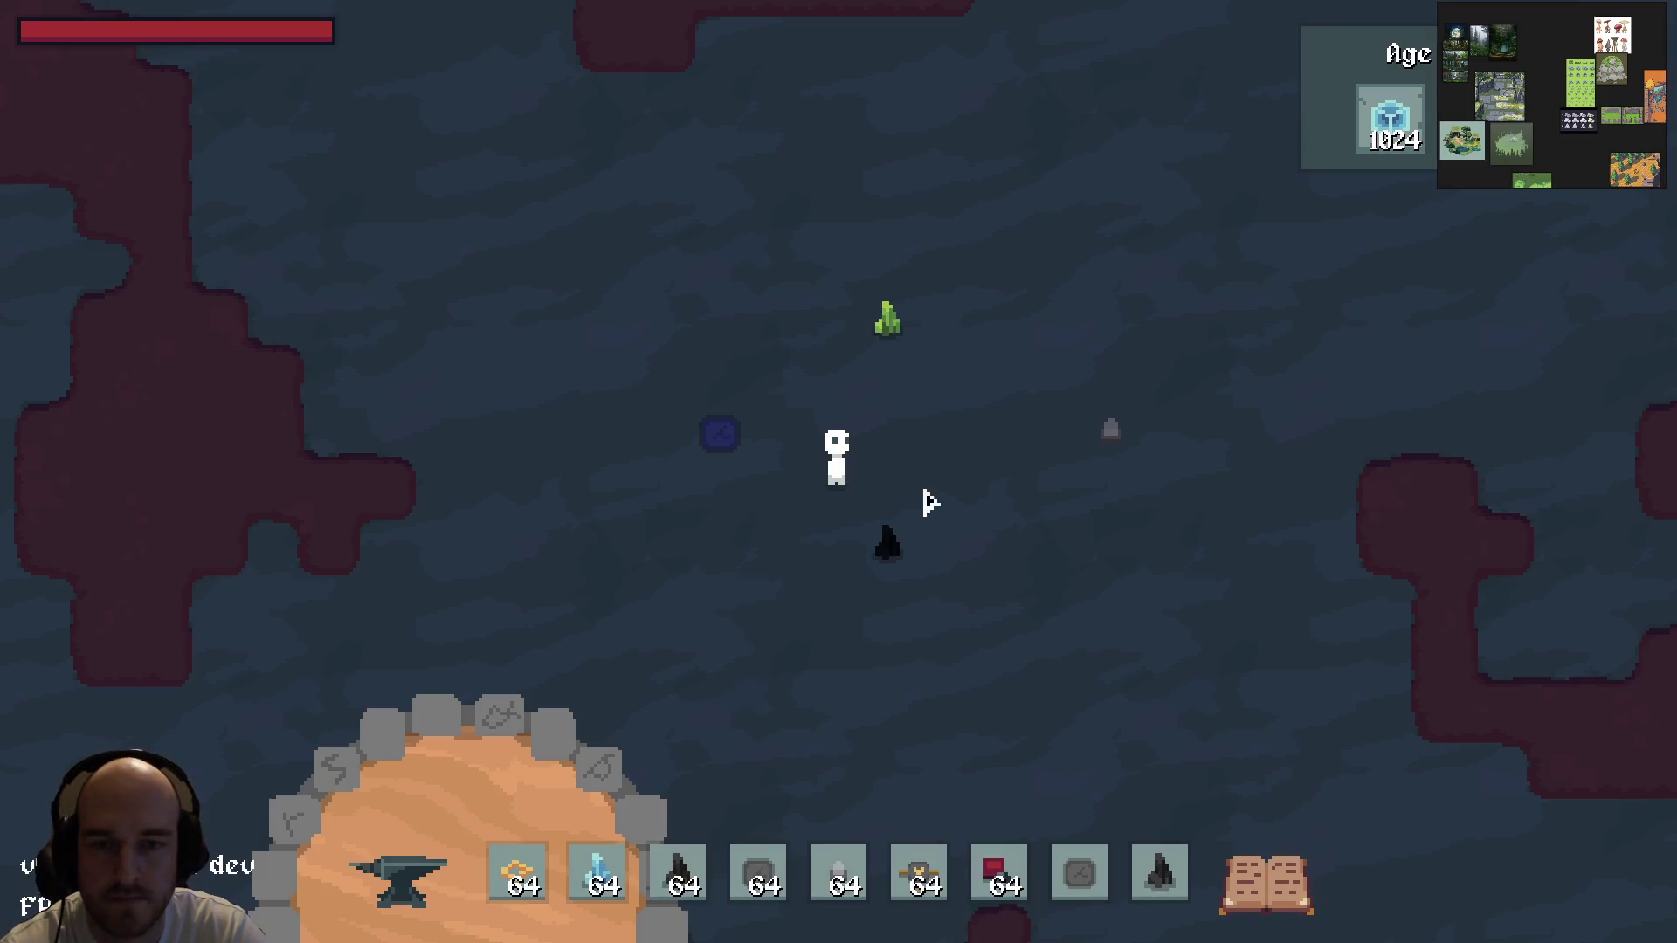
Step: Walk up to the input switch and toggle it on
key("w")
key("s")
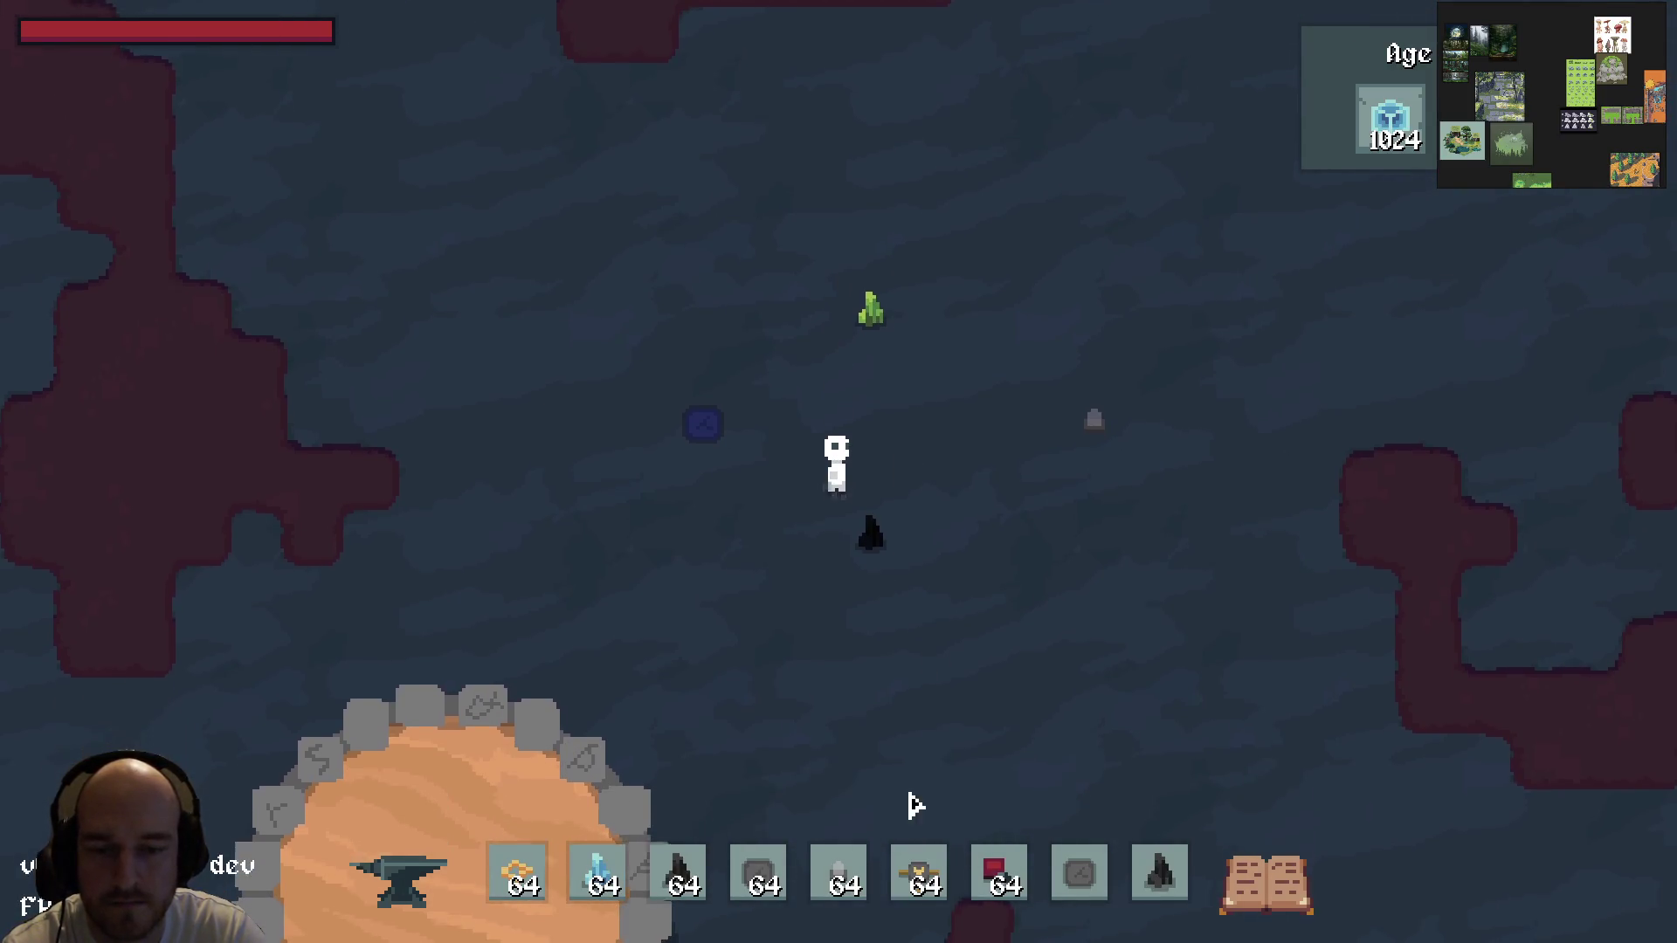
key("a")
key("w")
left_click(814, 491)
Step: Check the inventory and cycle through the stone and circuit components while walking down
key("d")
key("a")
key("w")
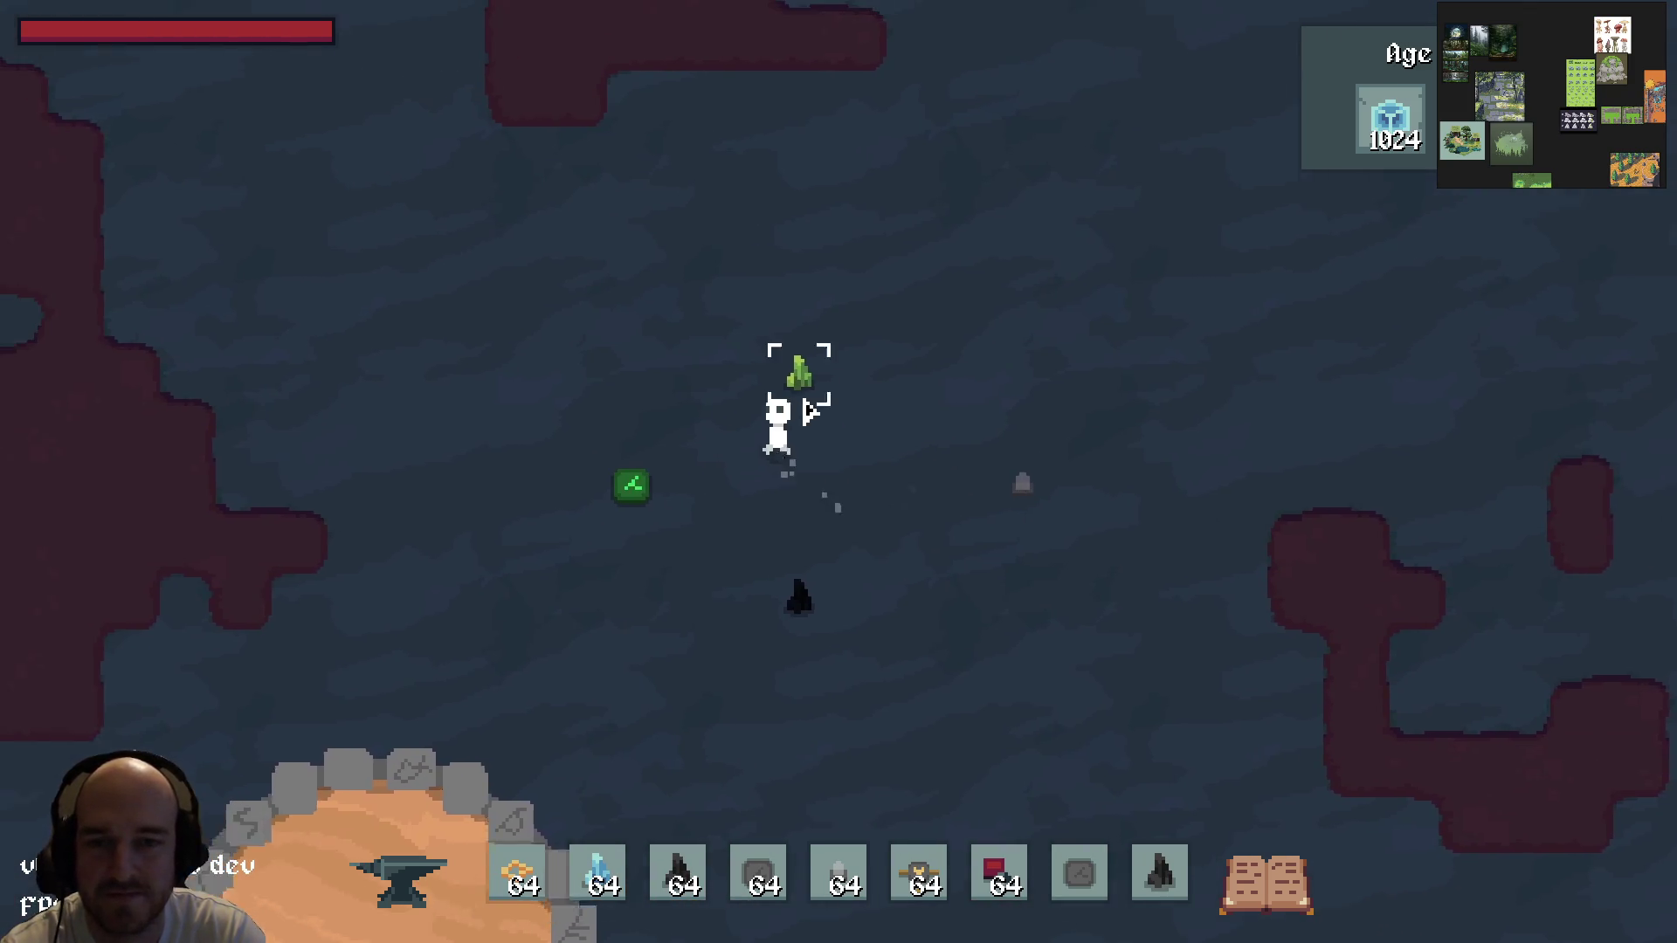
key("e")
key("e")
key("4")
key("6")
key("s")
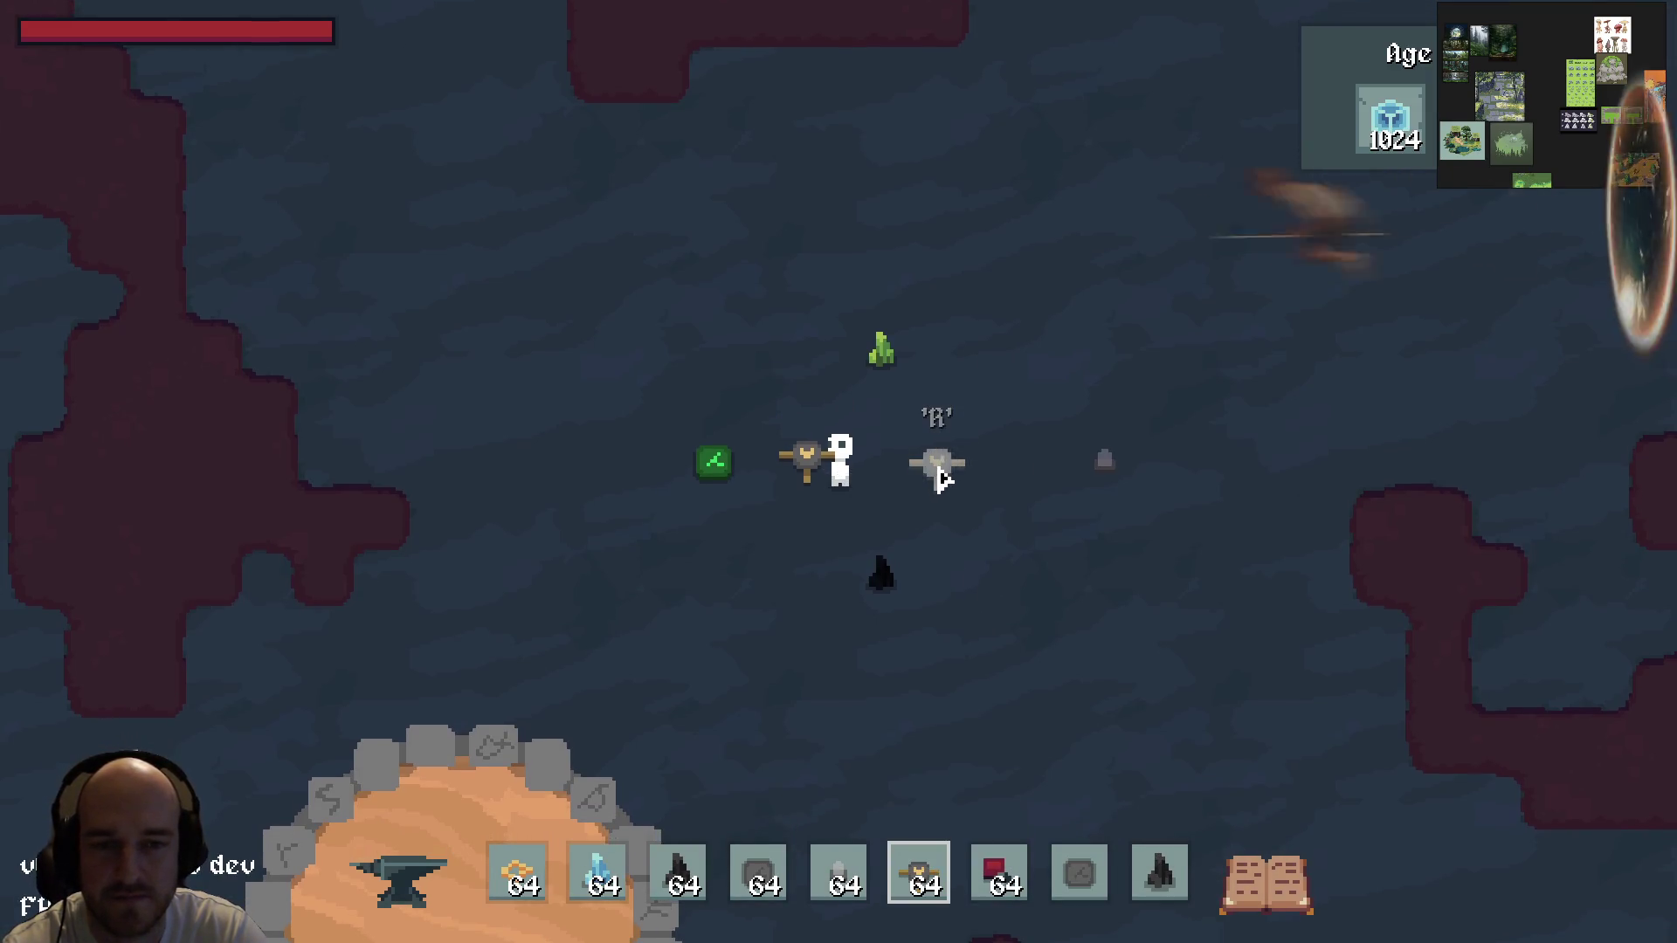
key("d")
key("s")
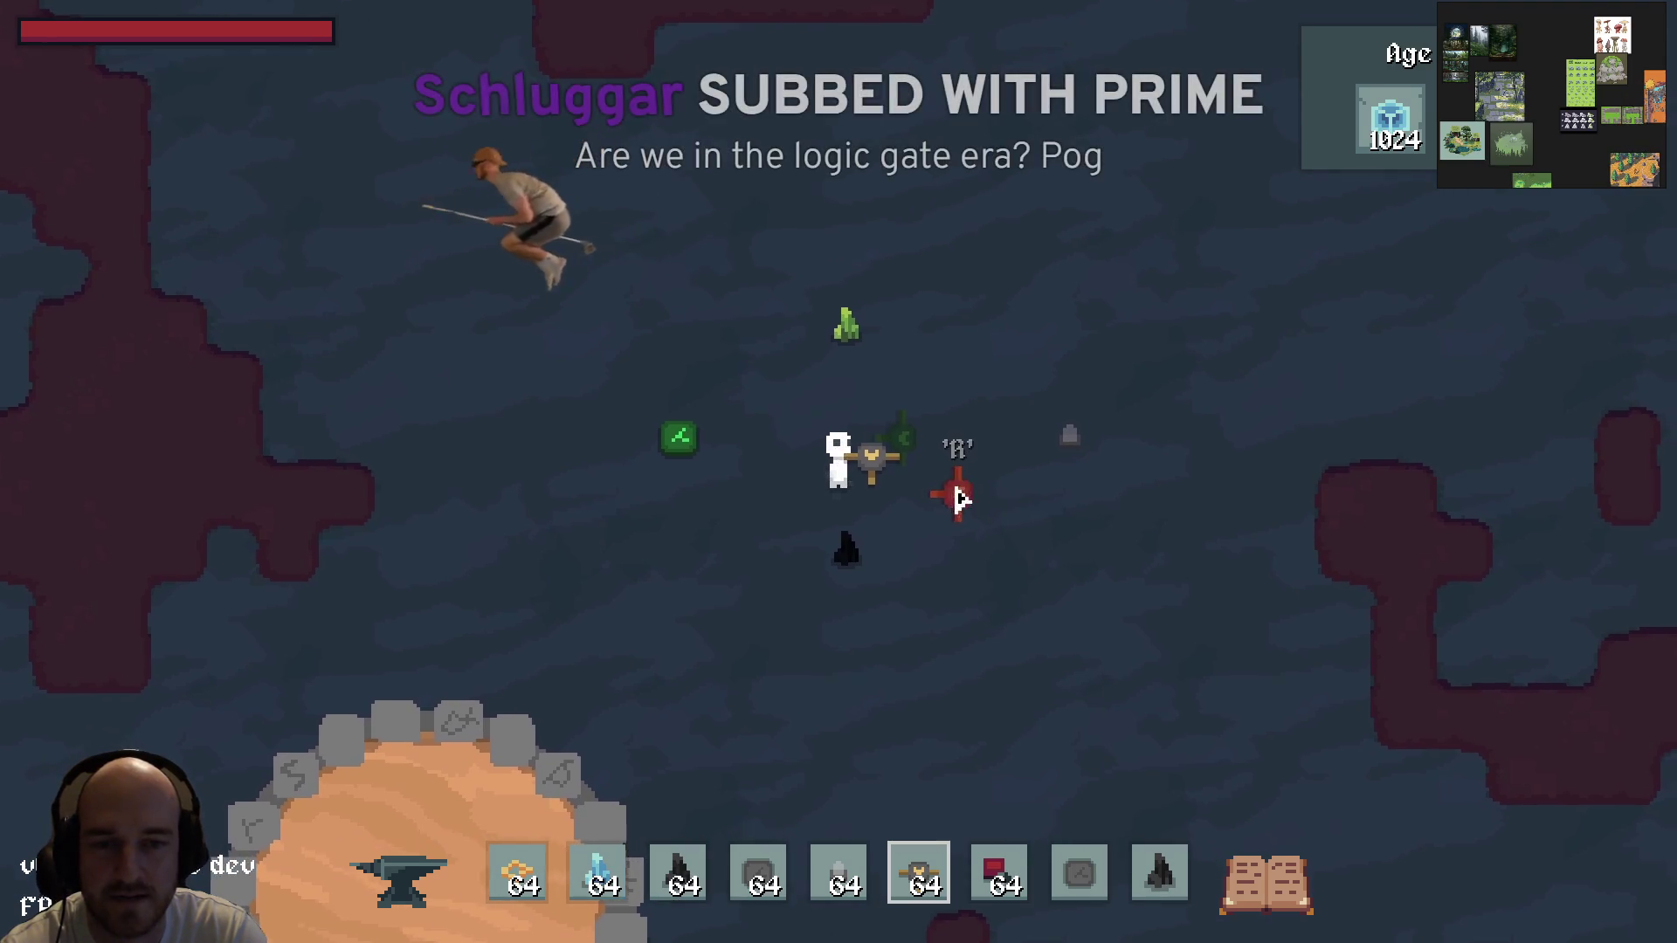
key("6")
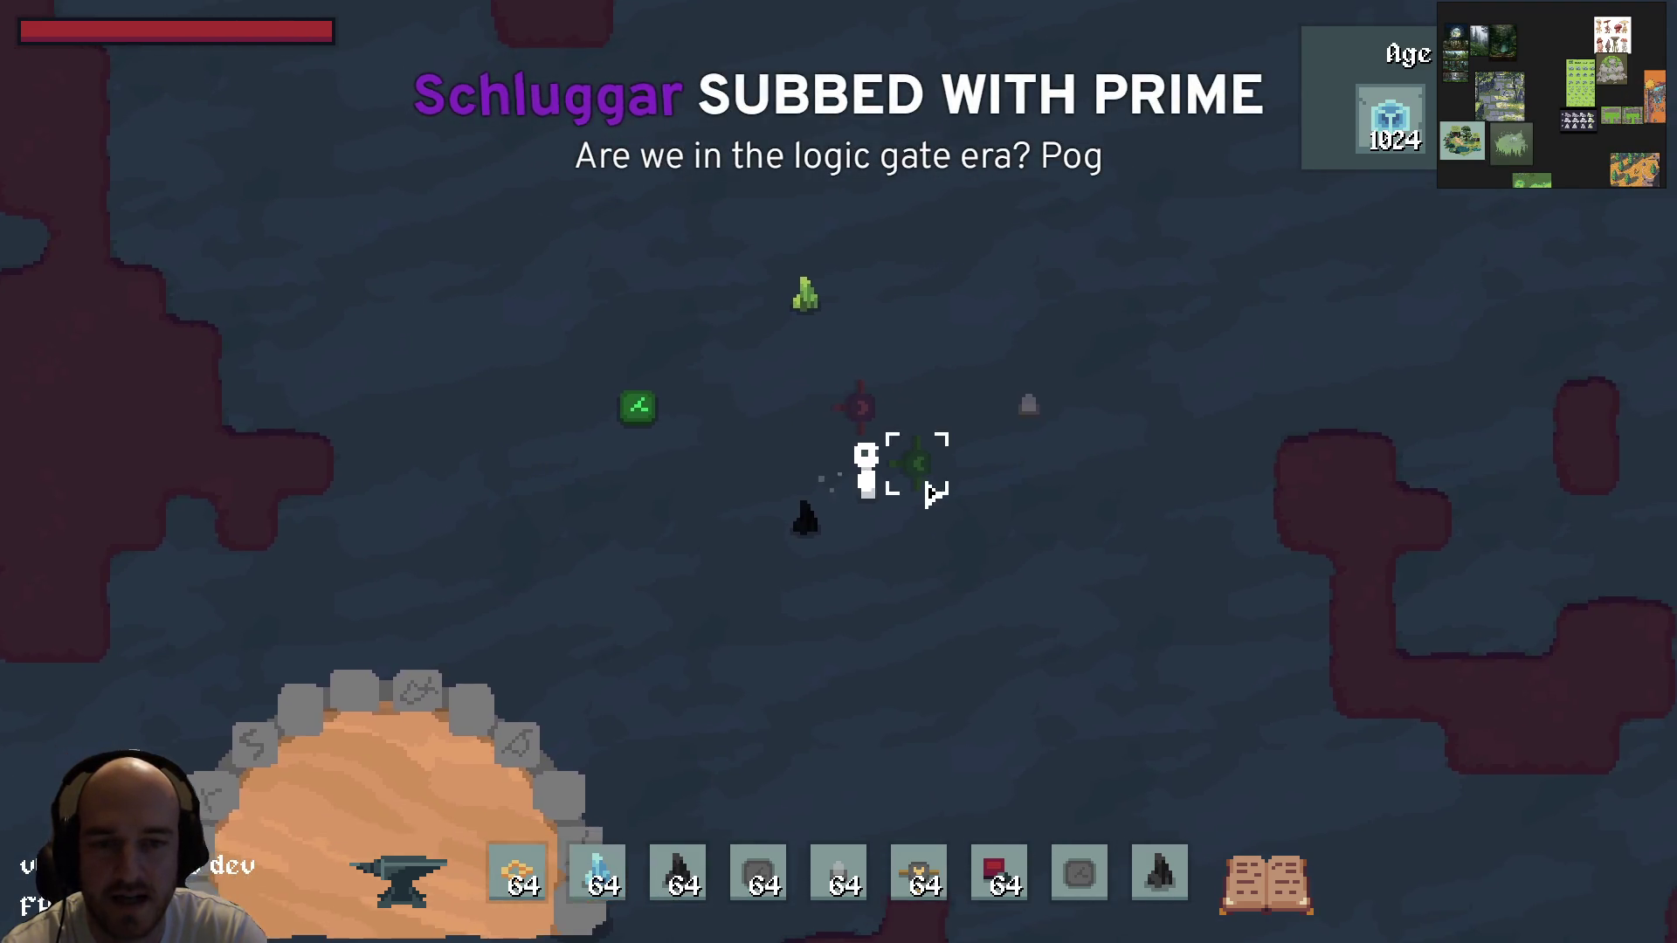
Step: Harvest the nearby plants, then equip the red weapon and swing at the green plant
left_click(924, 471)
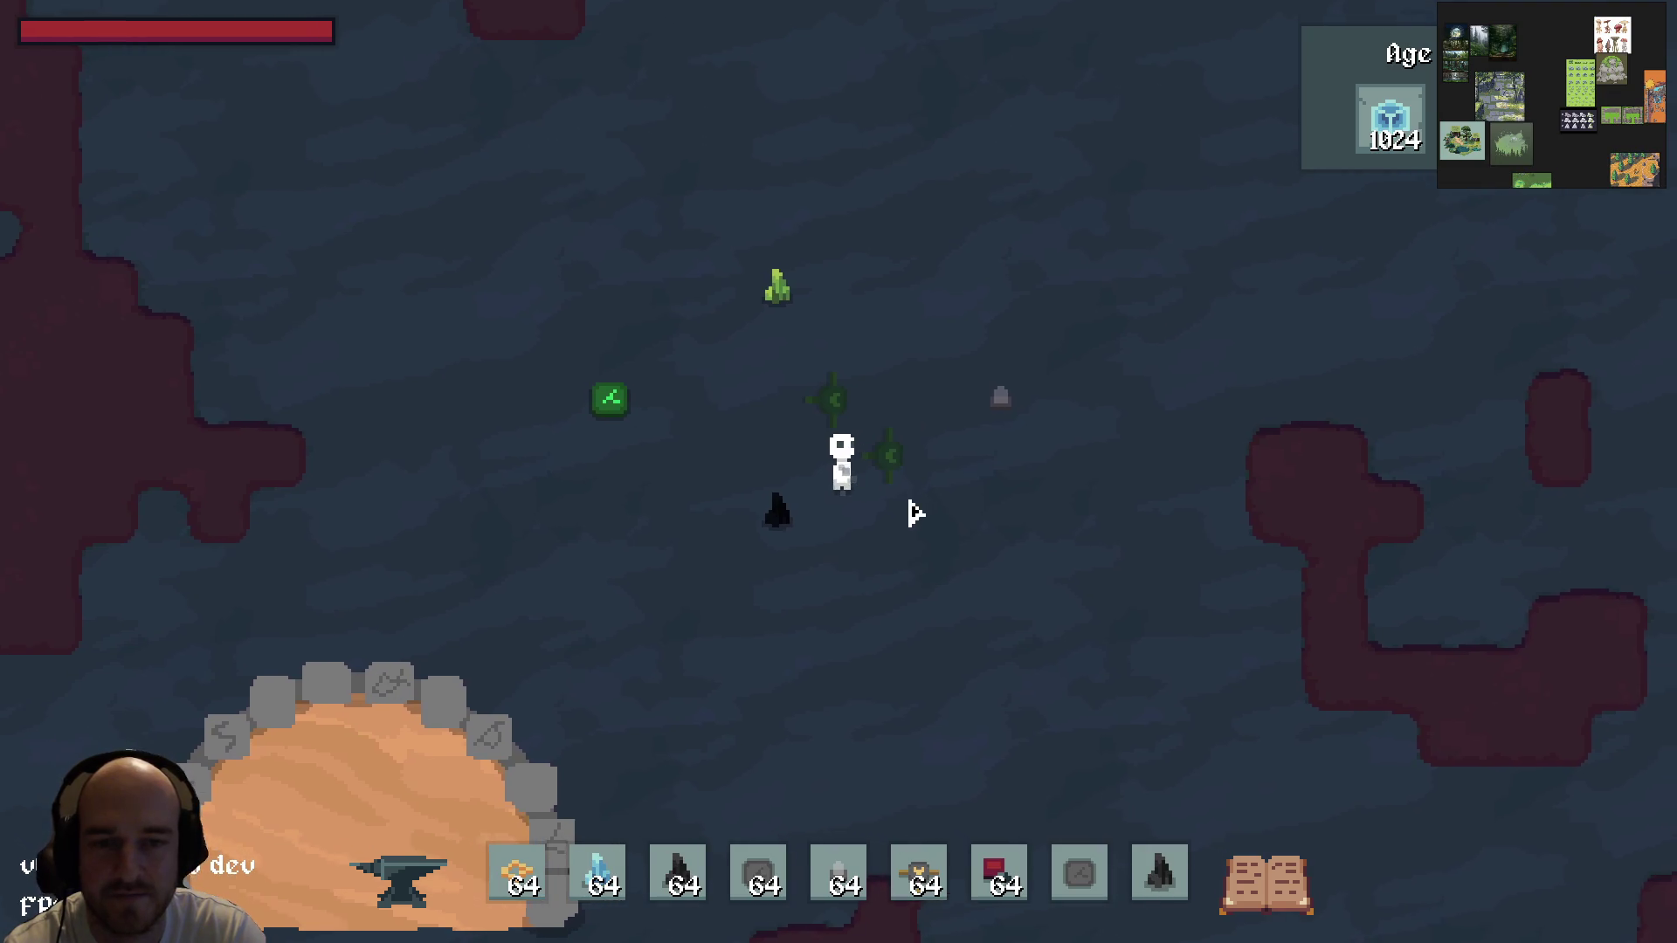
left_click(893, 459)
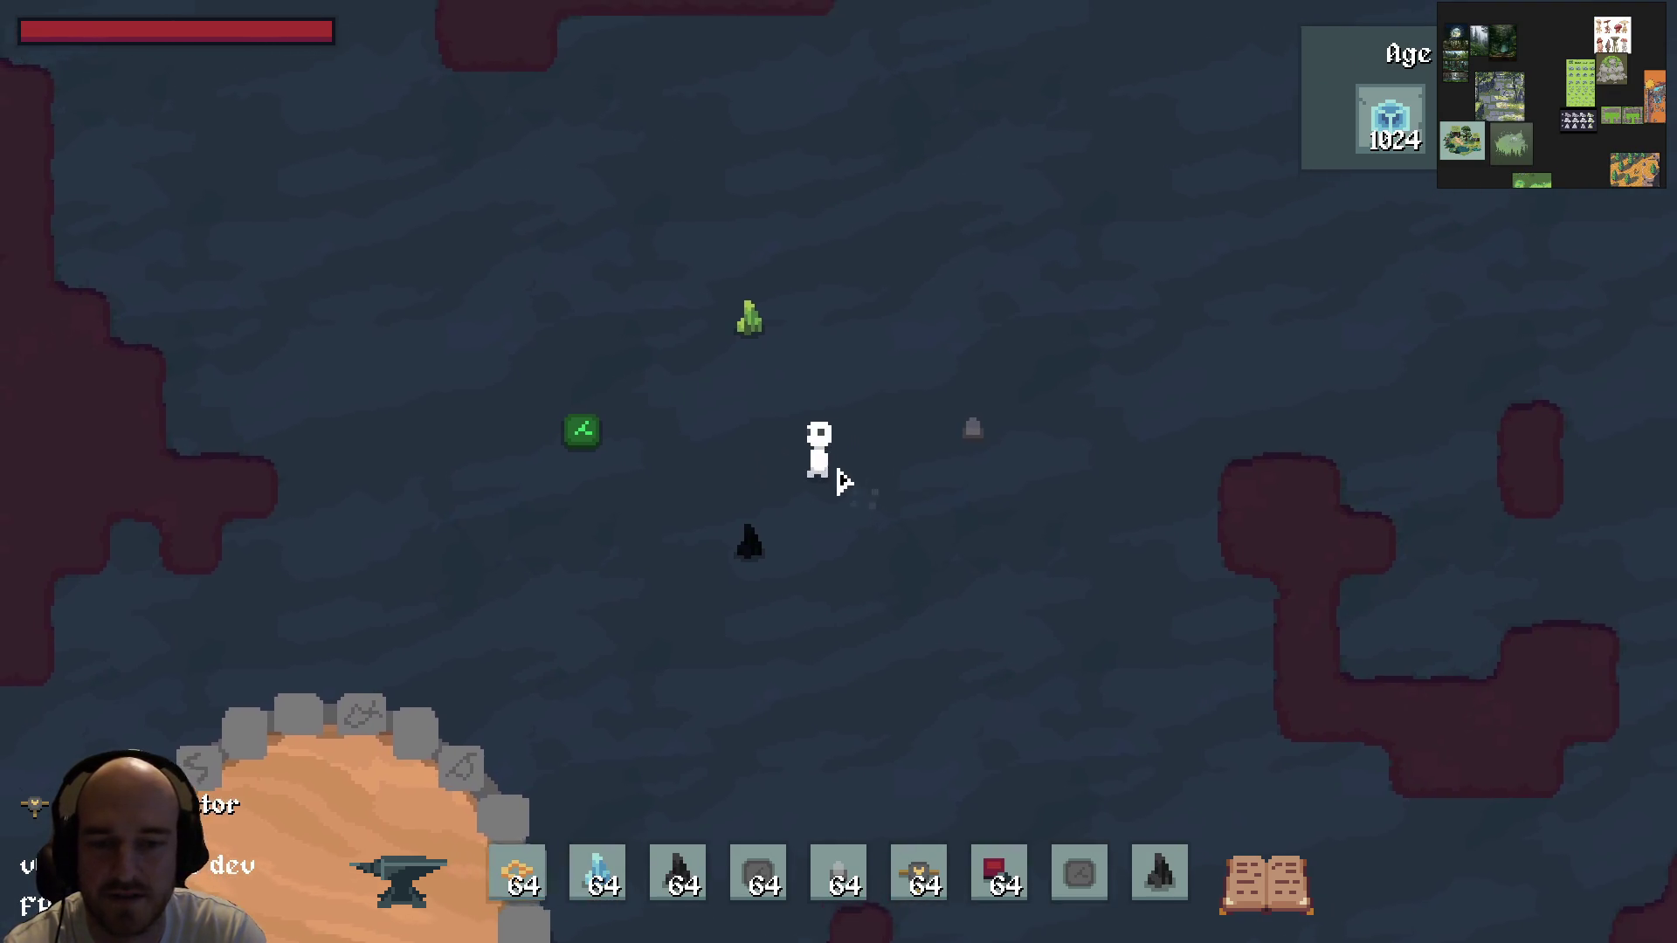
key("5")
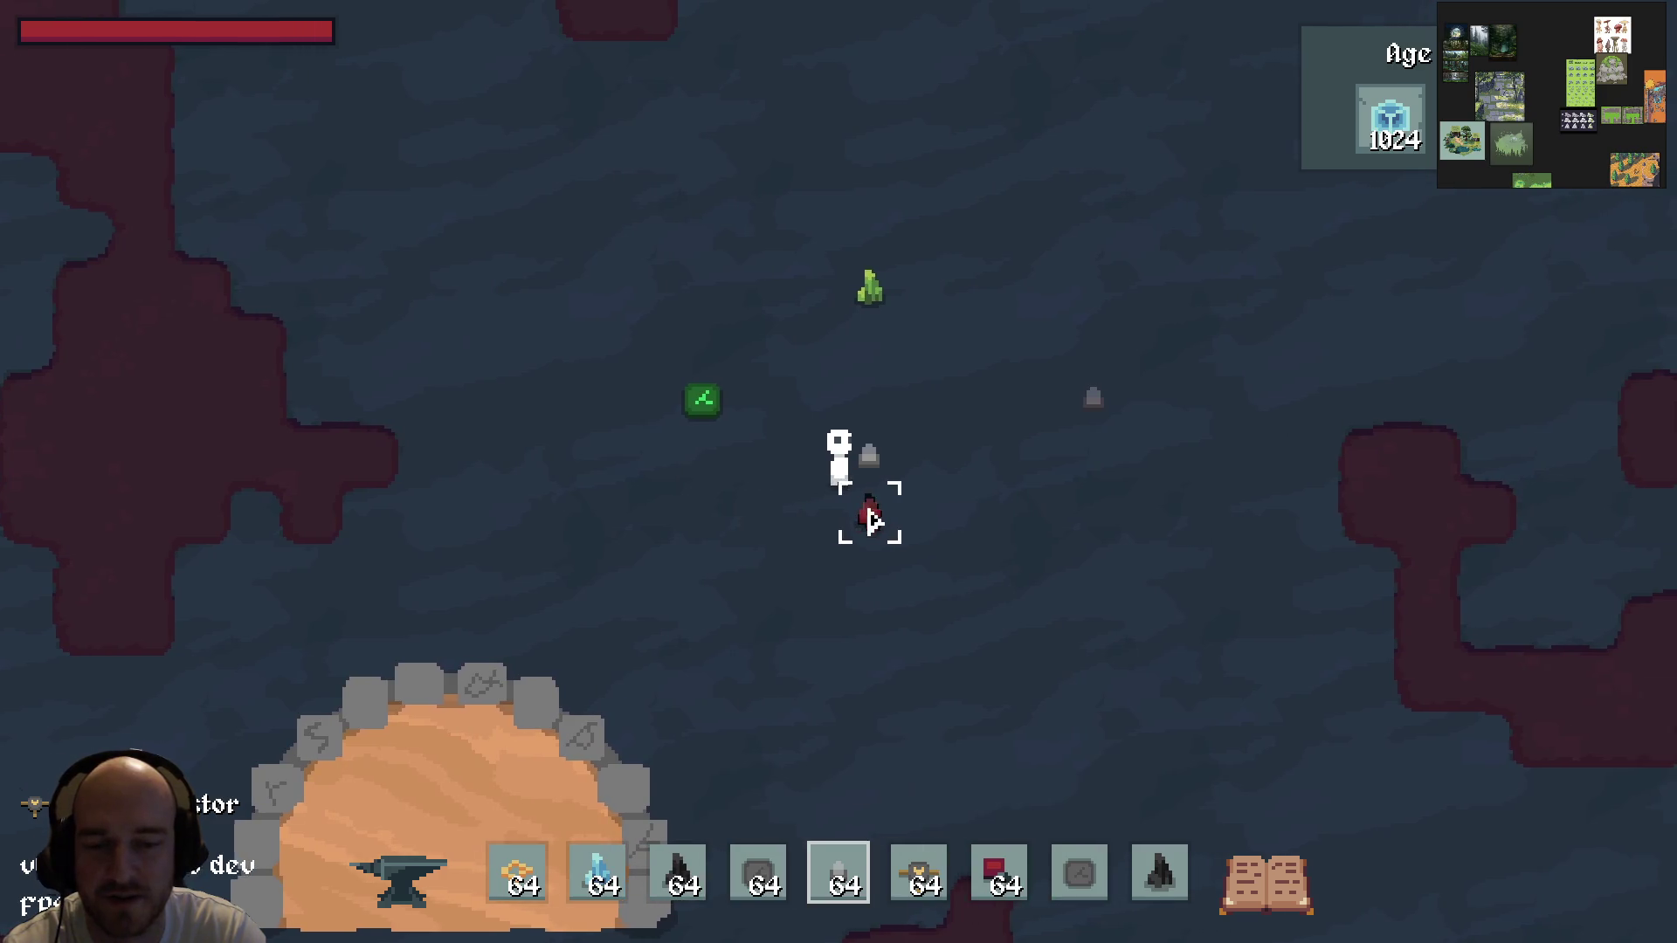
key("6")
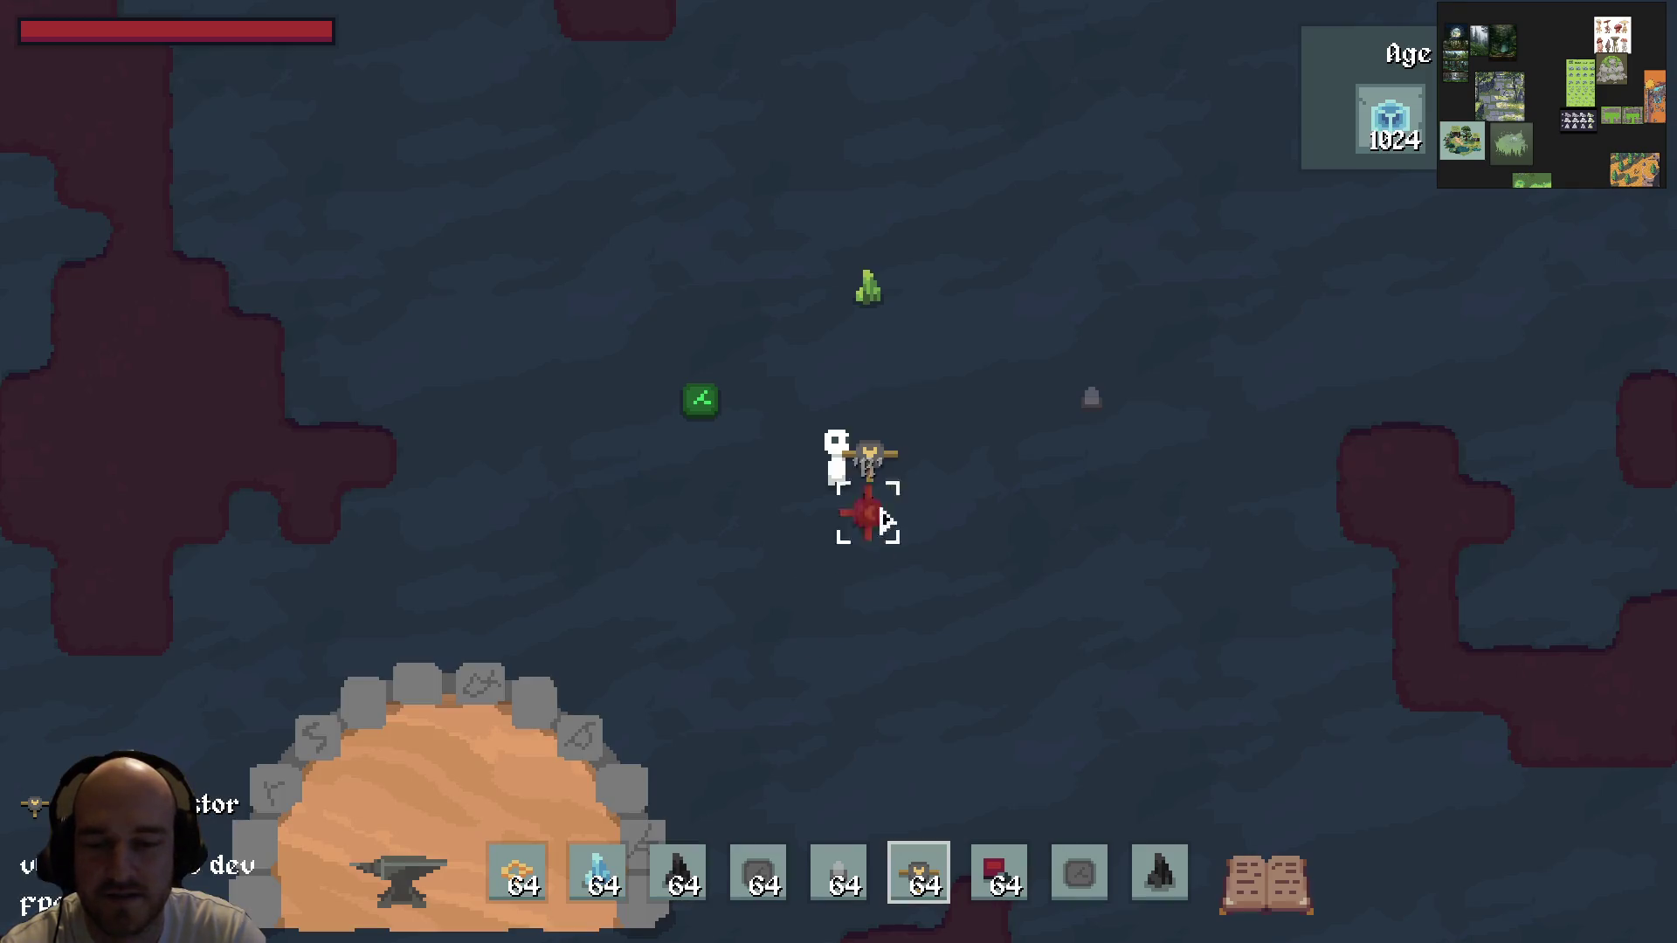
key("1")
left_click(749, 395)
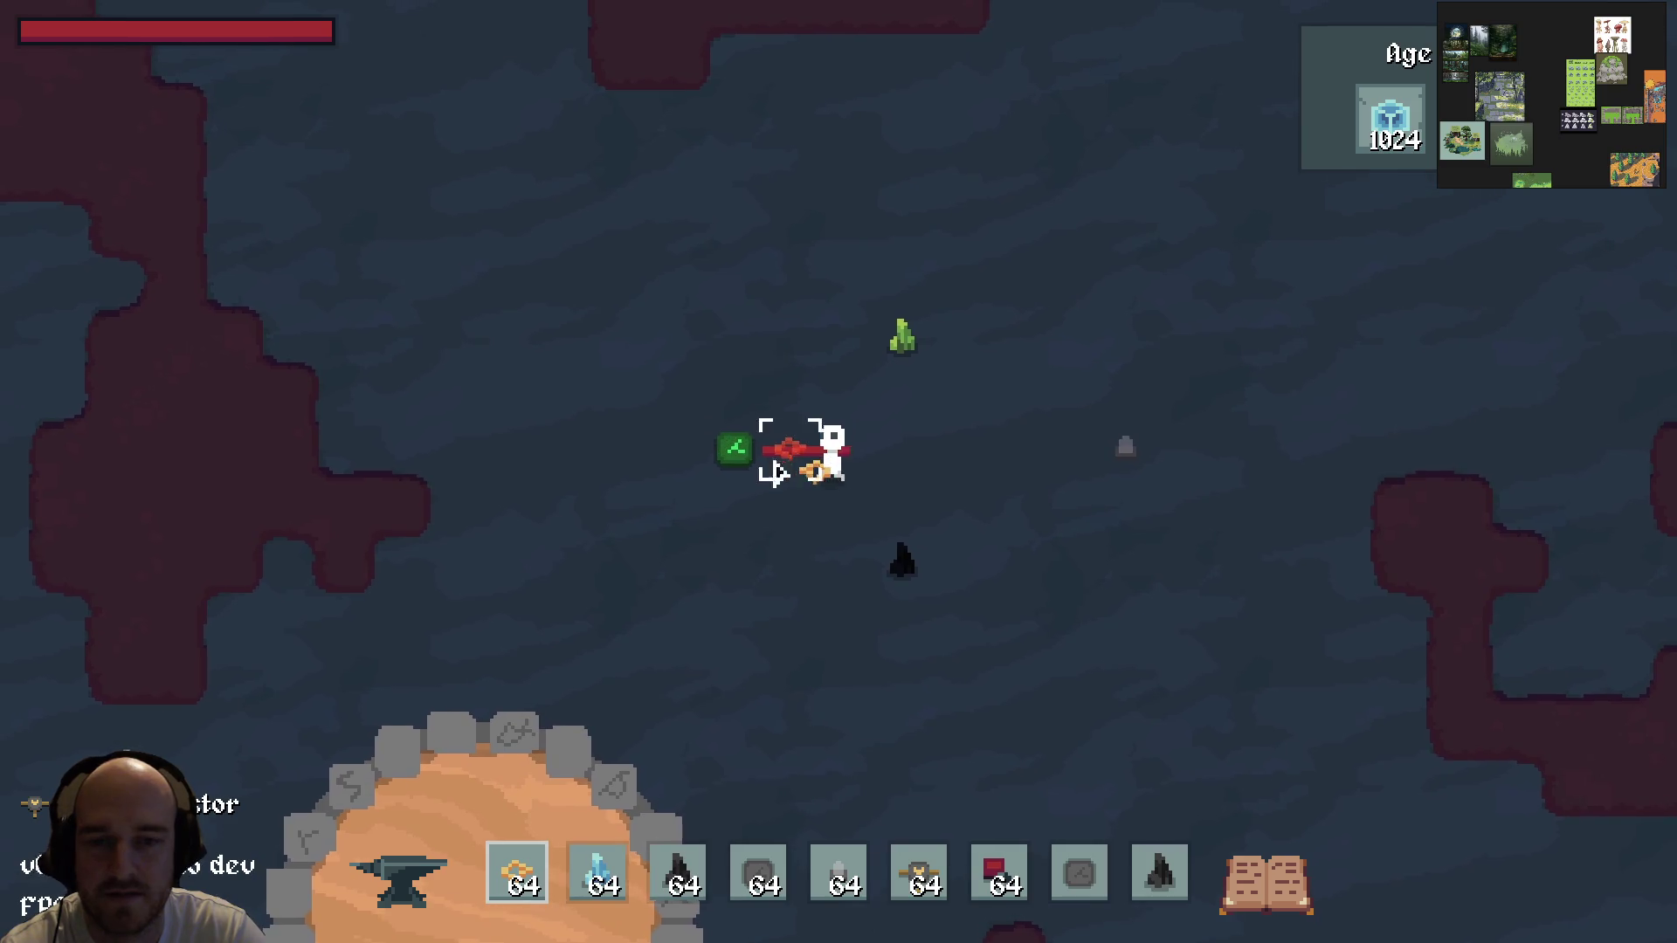
Step: Walk up and right, attacking the marked object and harvesting the green plant
key("w")
left_click(760, 542)
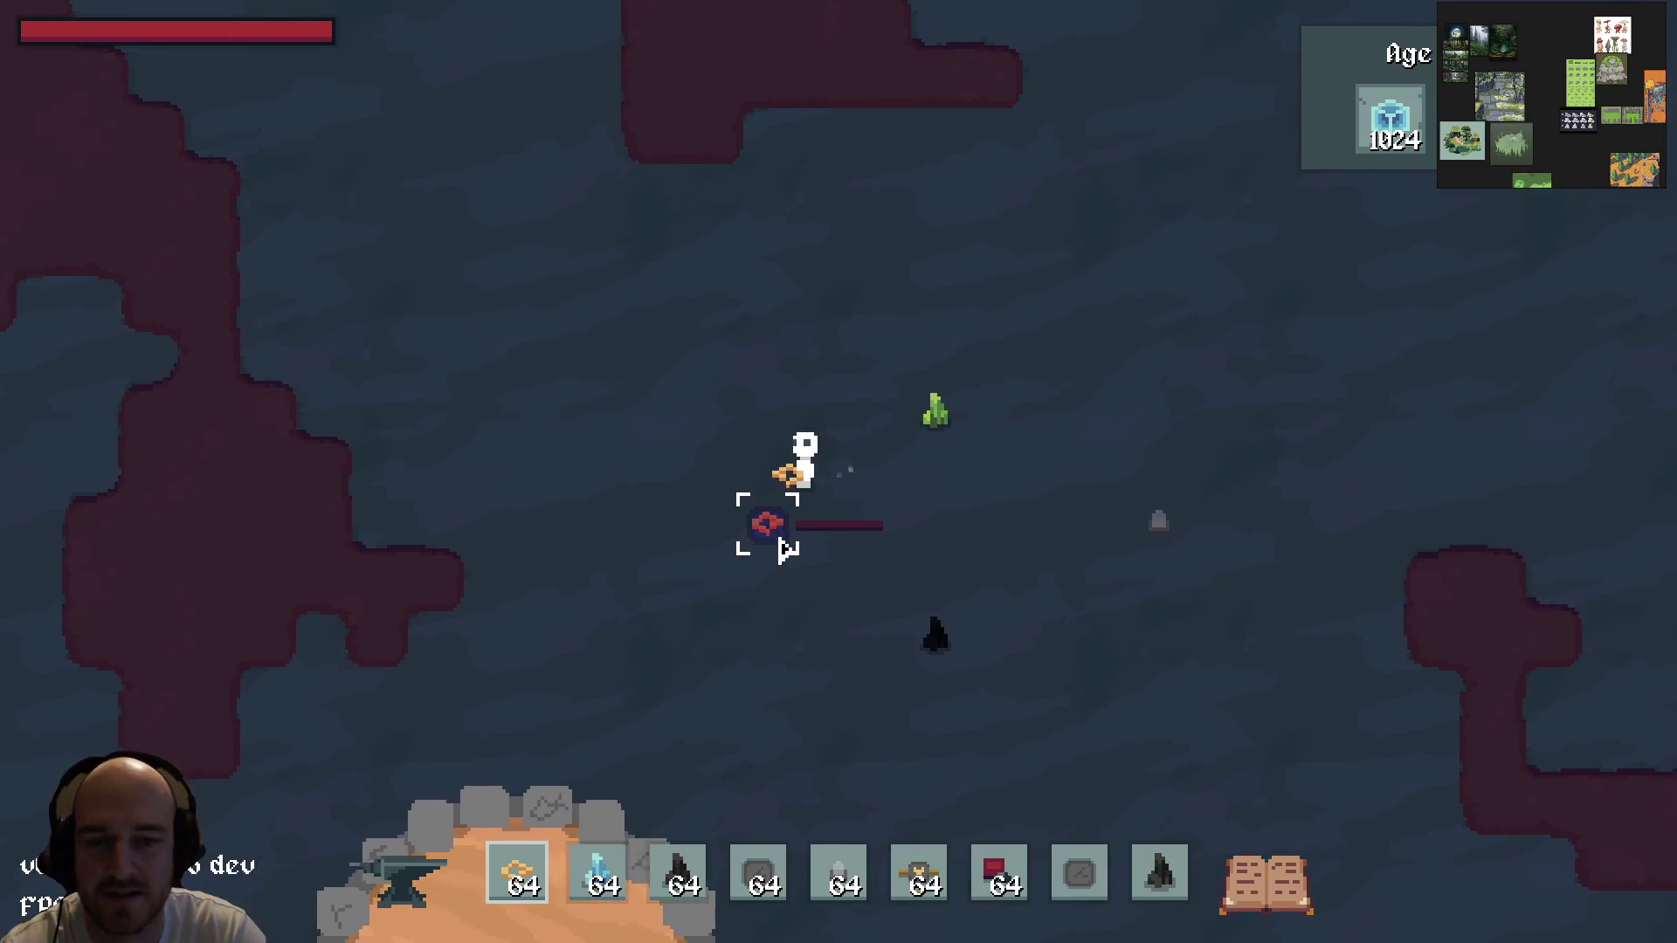
key("d")
left_click(794, 533)
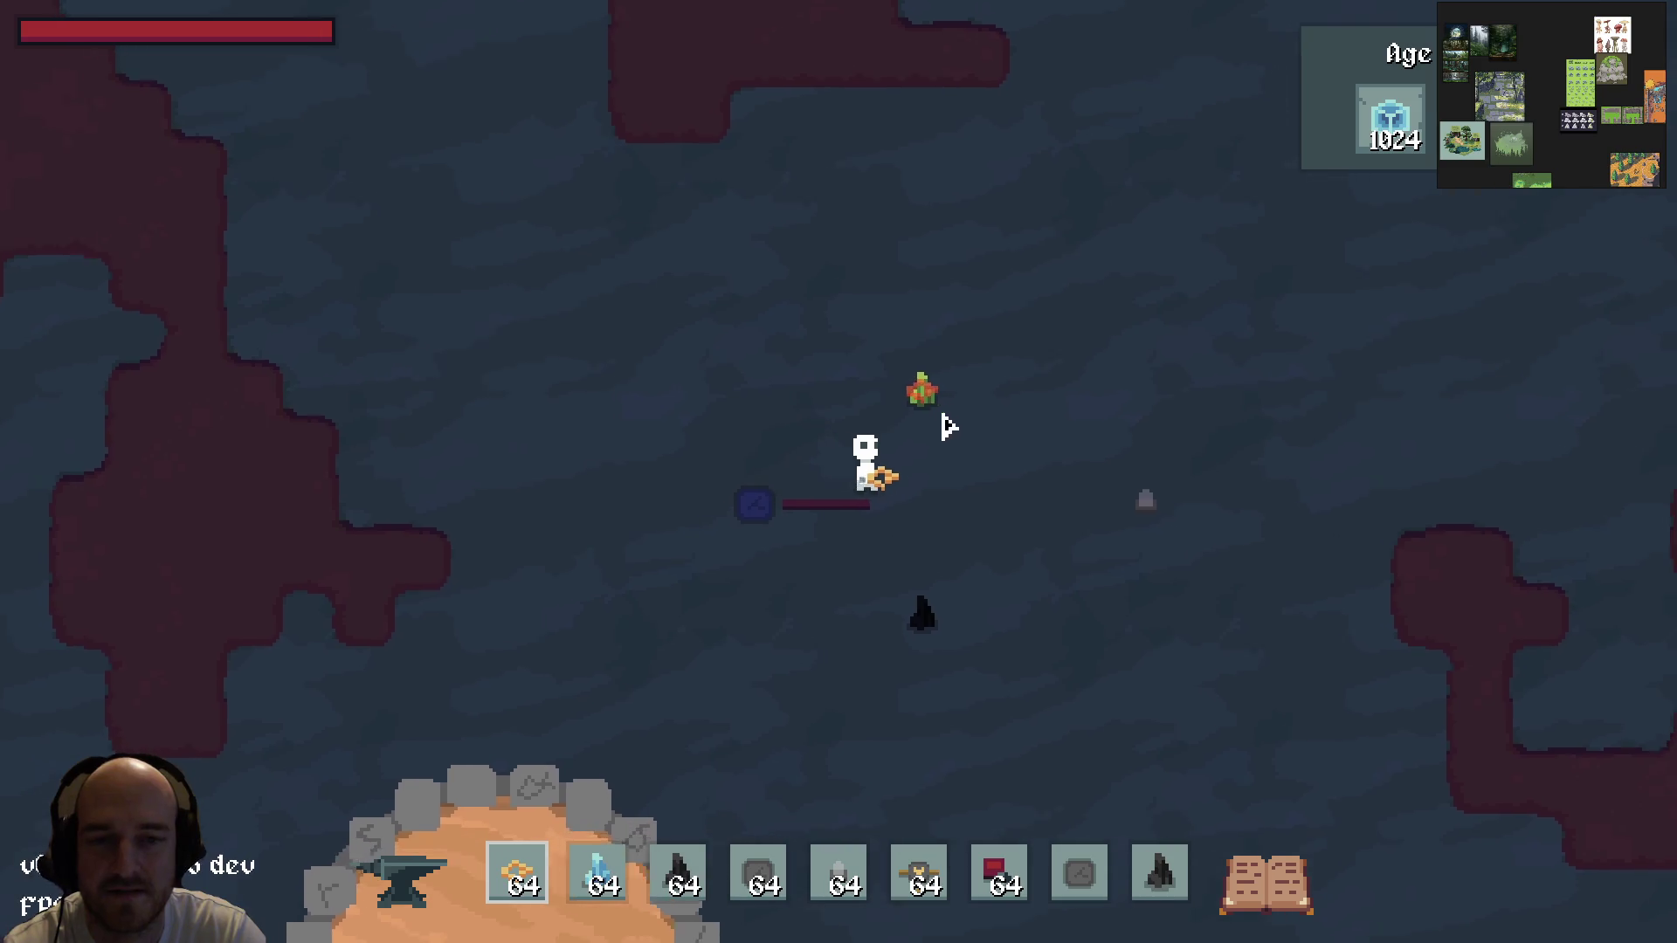
key("d")
left_click(903, 441)
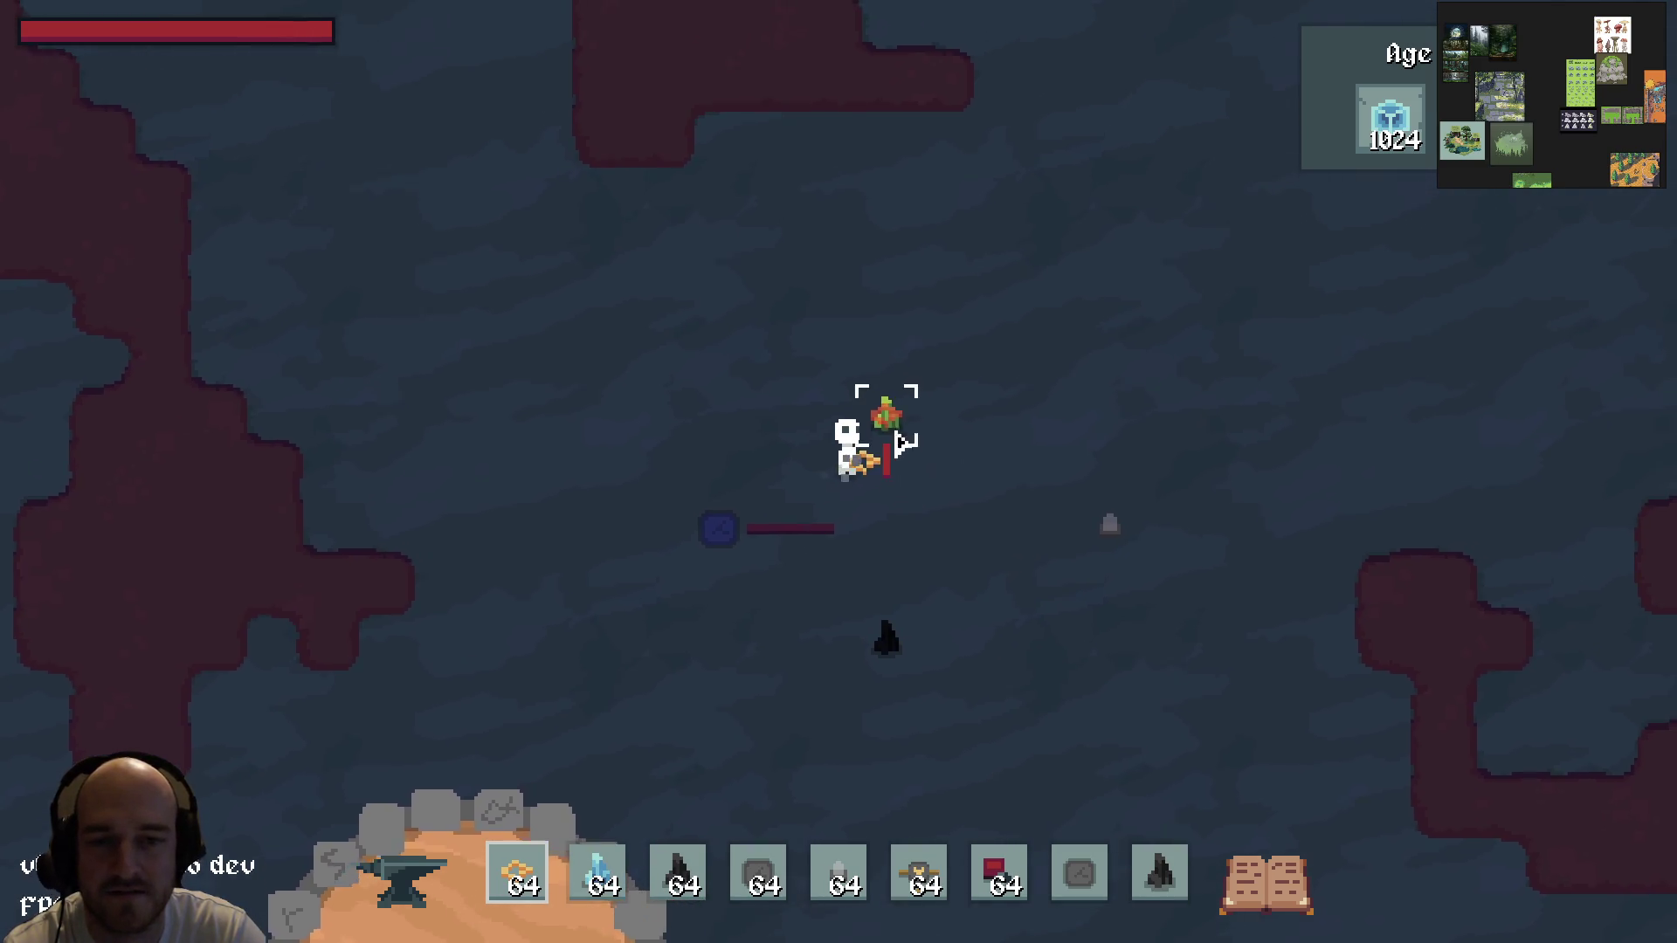
left_click(904, 441)
Step: Place the dark component on the ground and relaunch the game from the debugger
key("7")
key("3")
key("s")
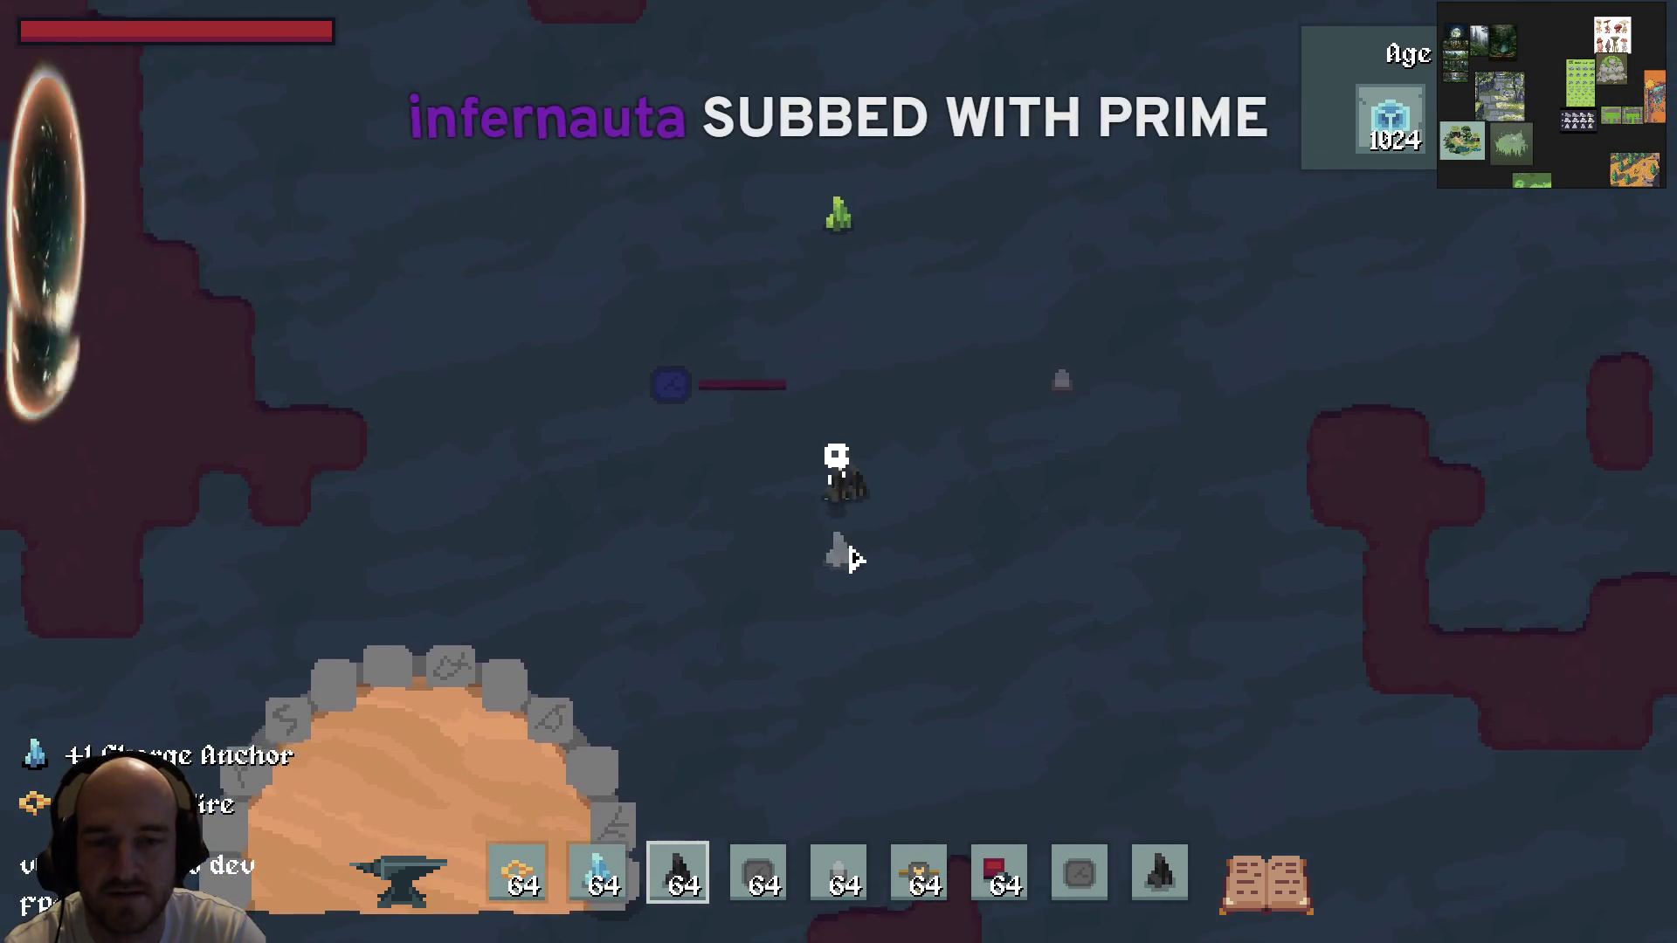
left_click(854, 559)
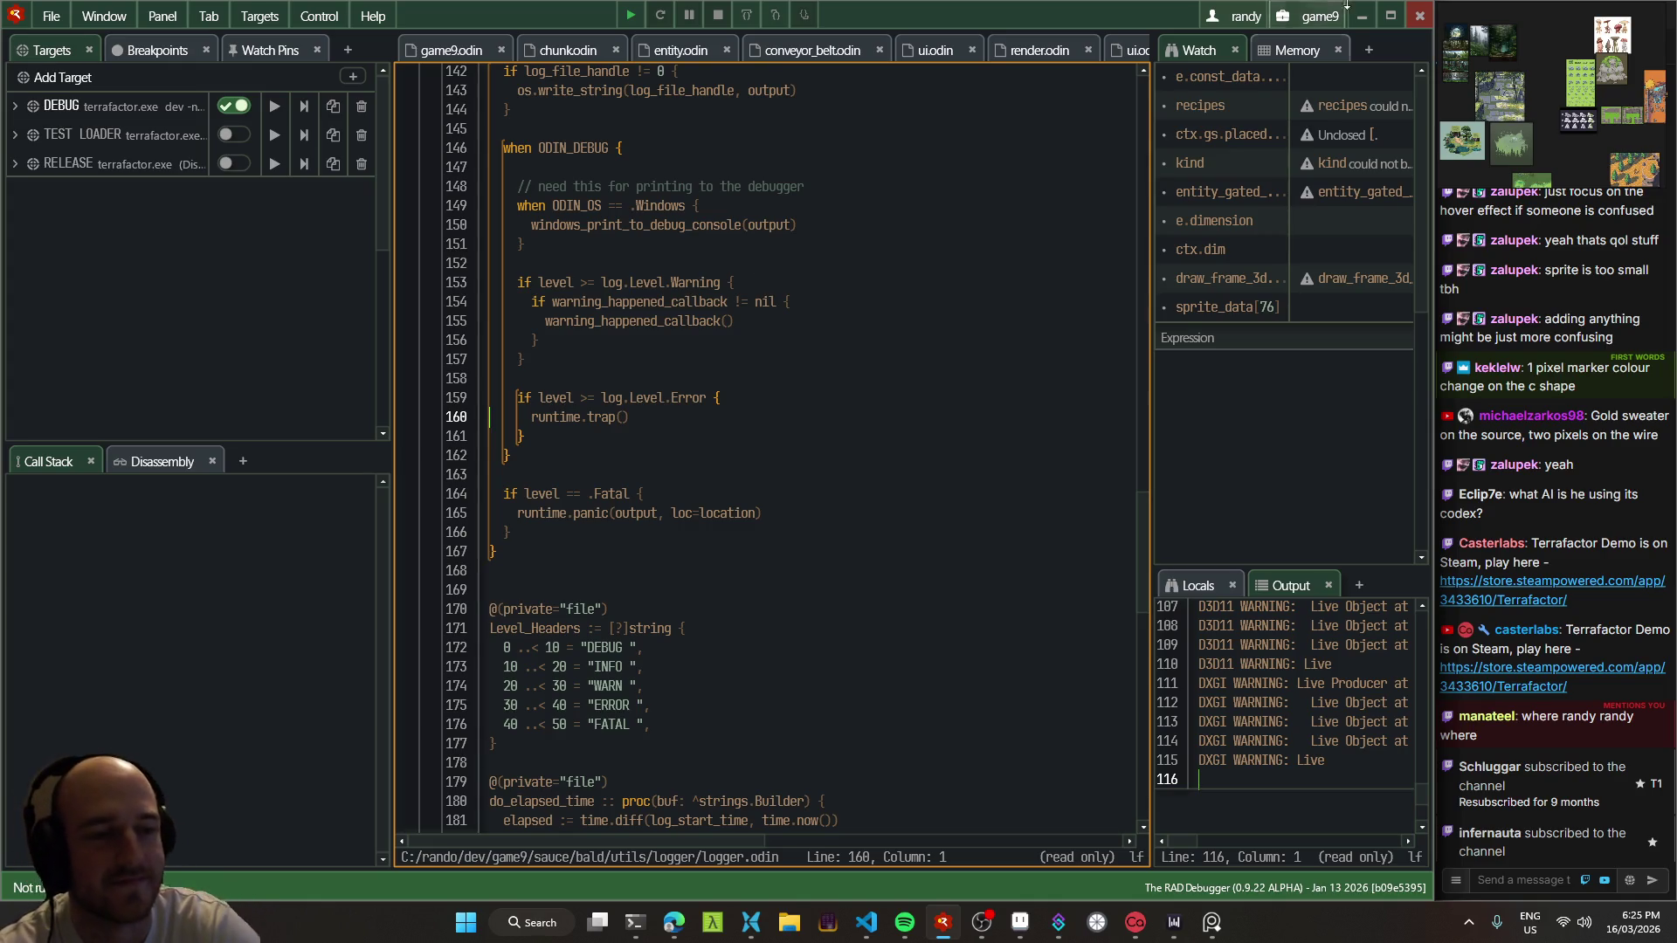
key("F5")
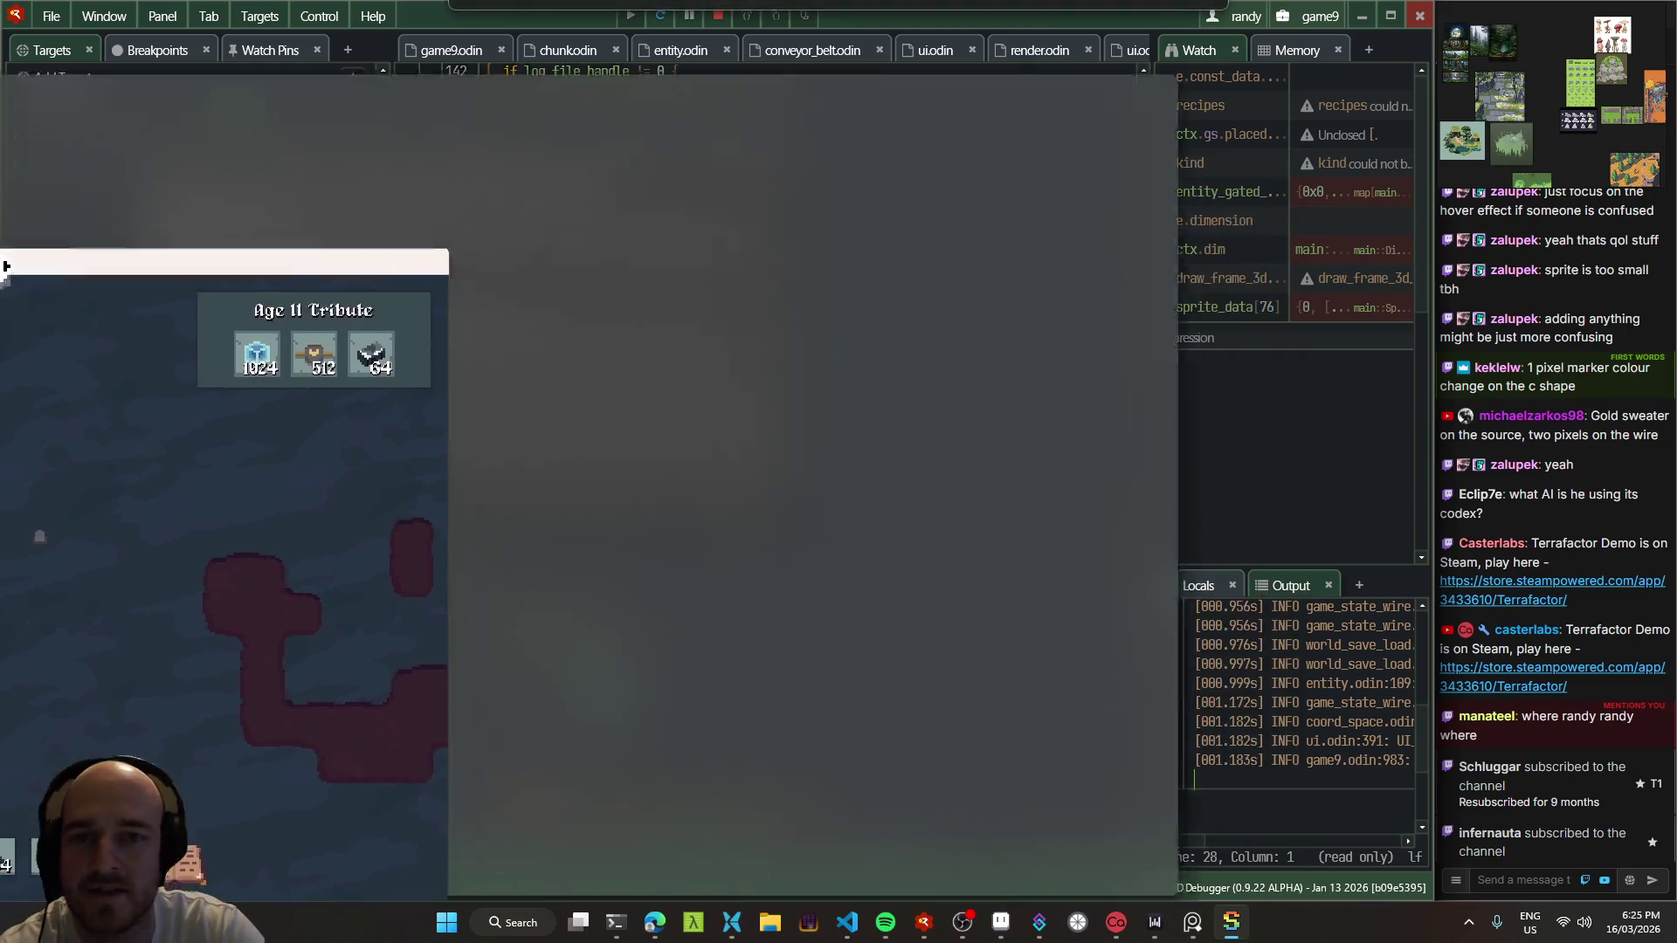
Step: Walk up-left to the input switch and toggle it off
key("7")
key("5")
key("w")
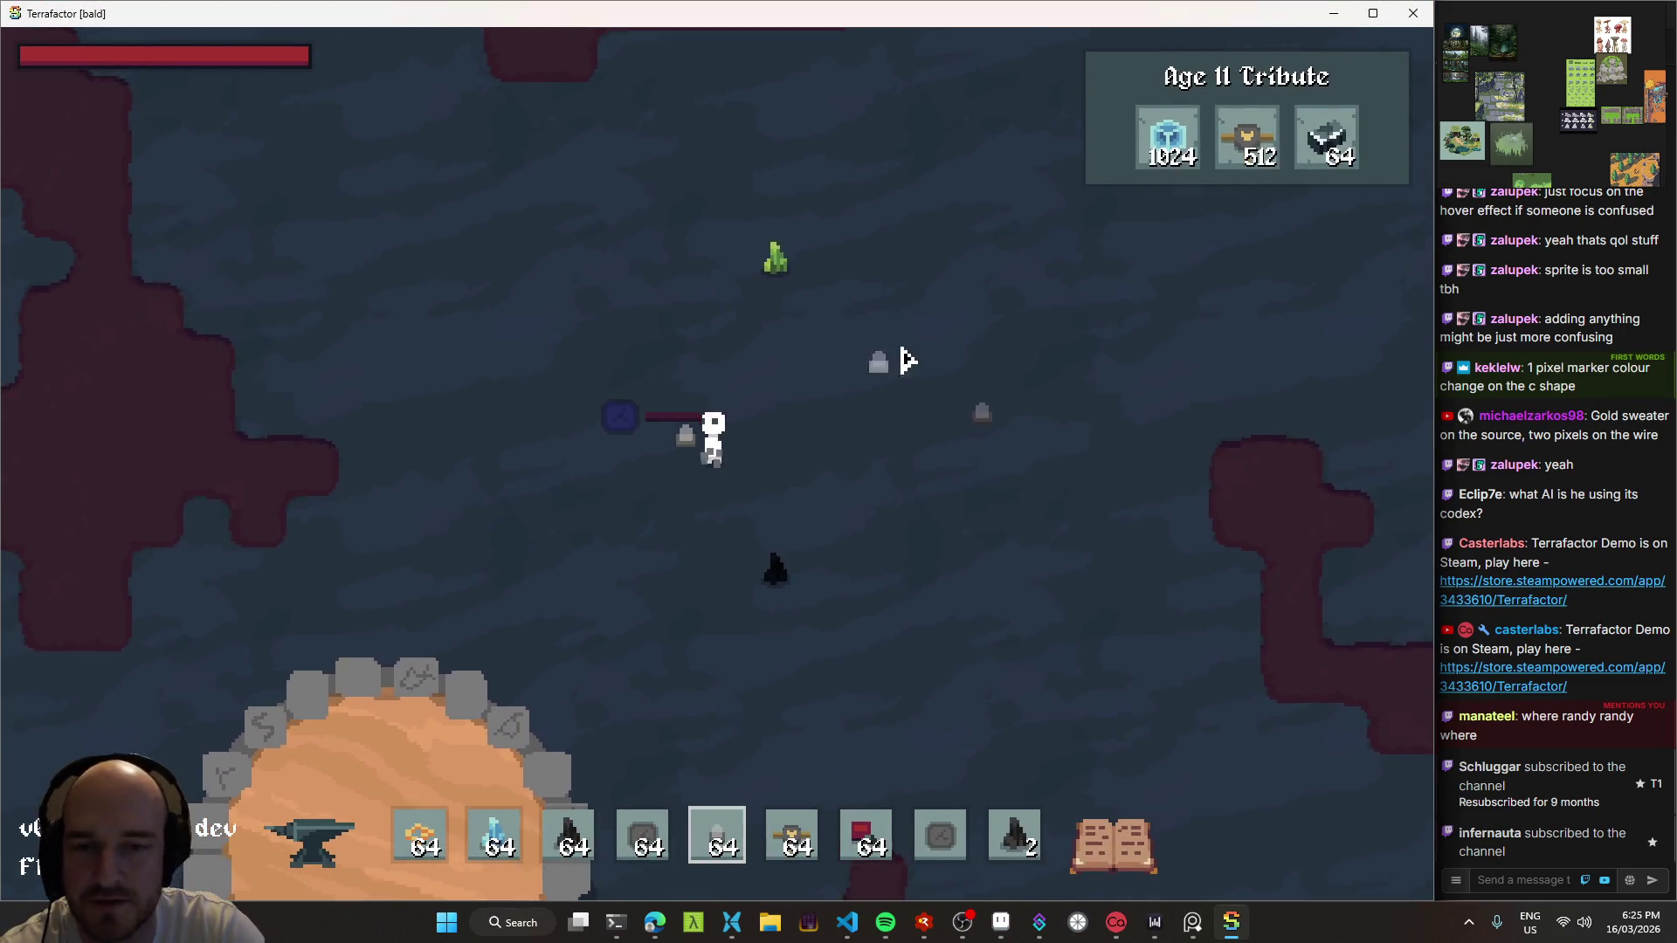
key("5")
key("a")
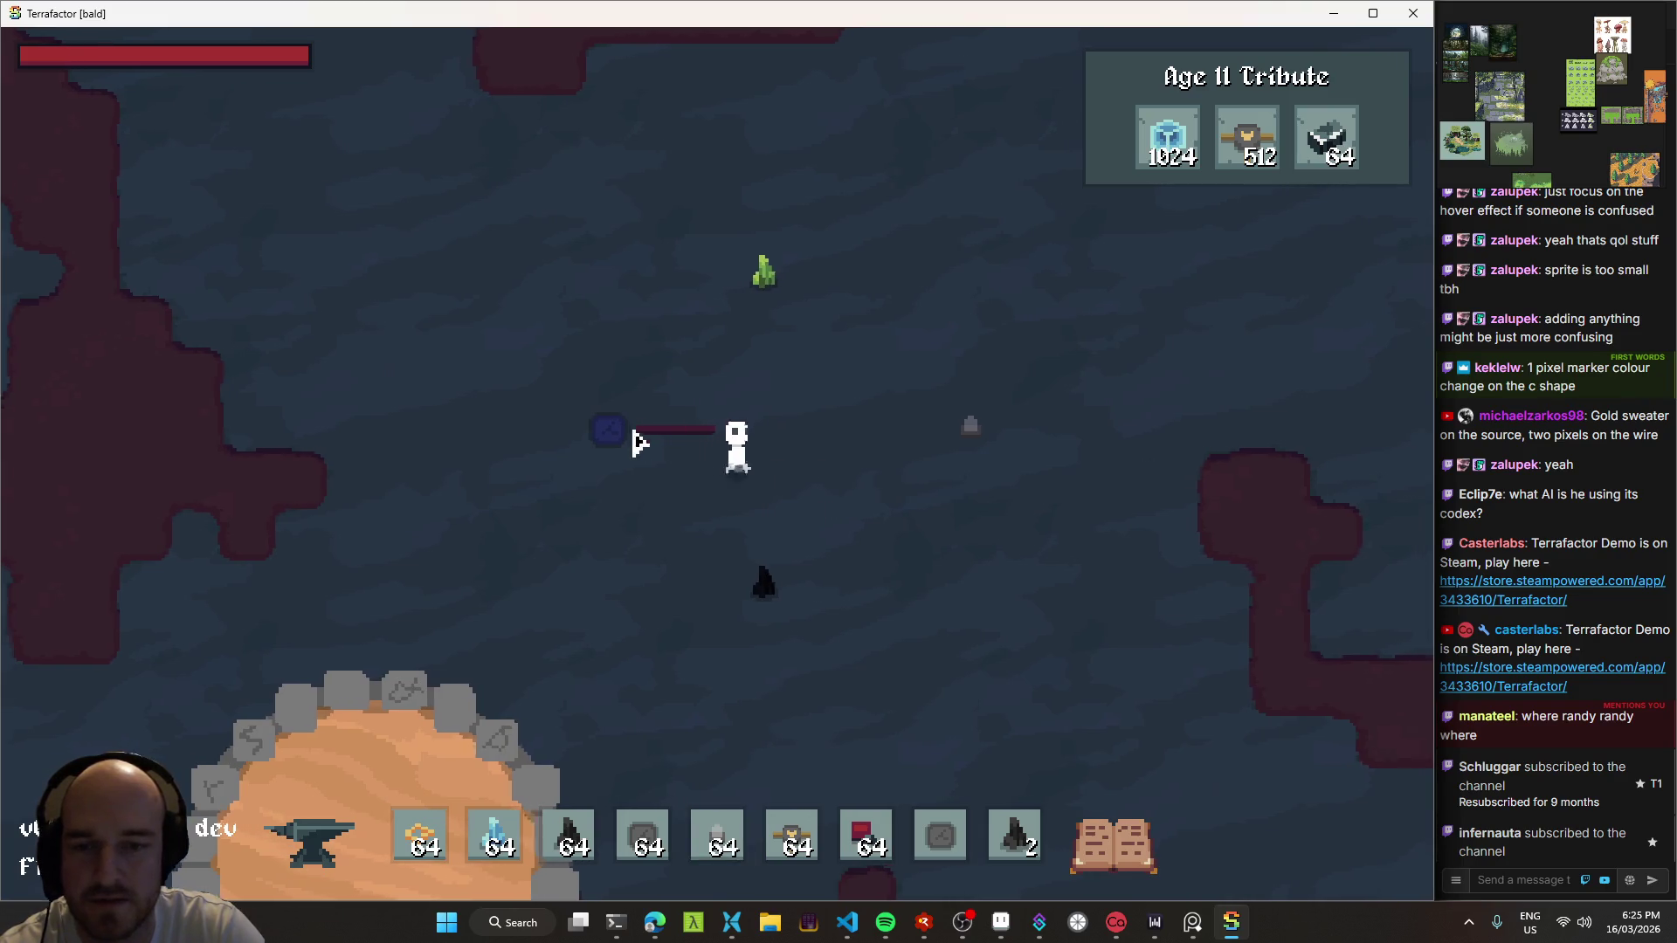
key("w")
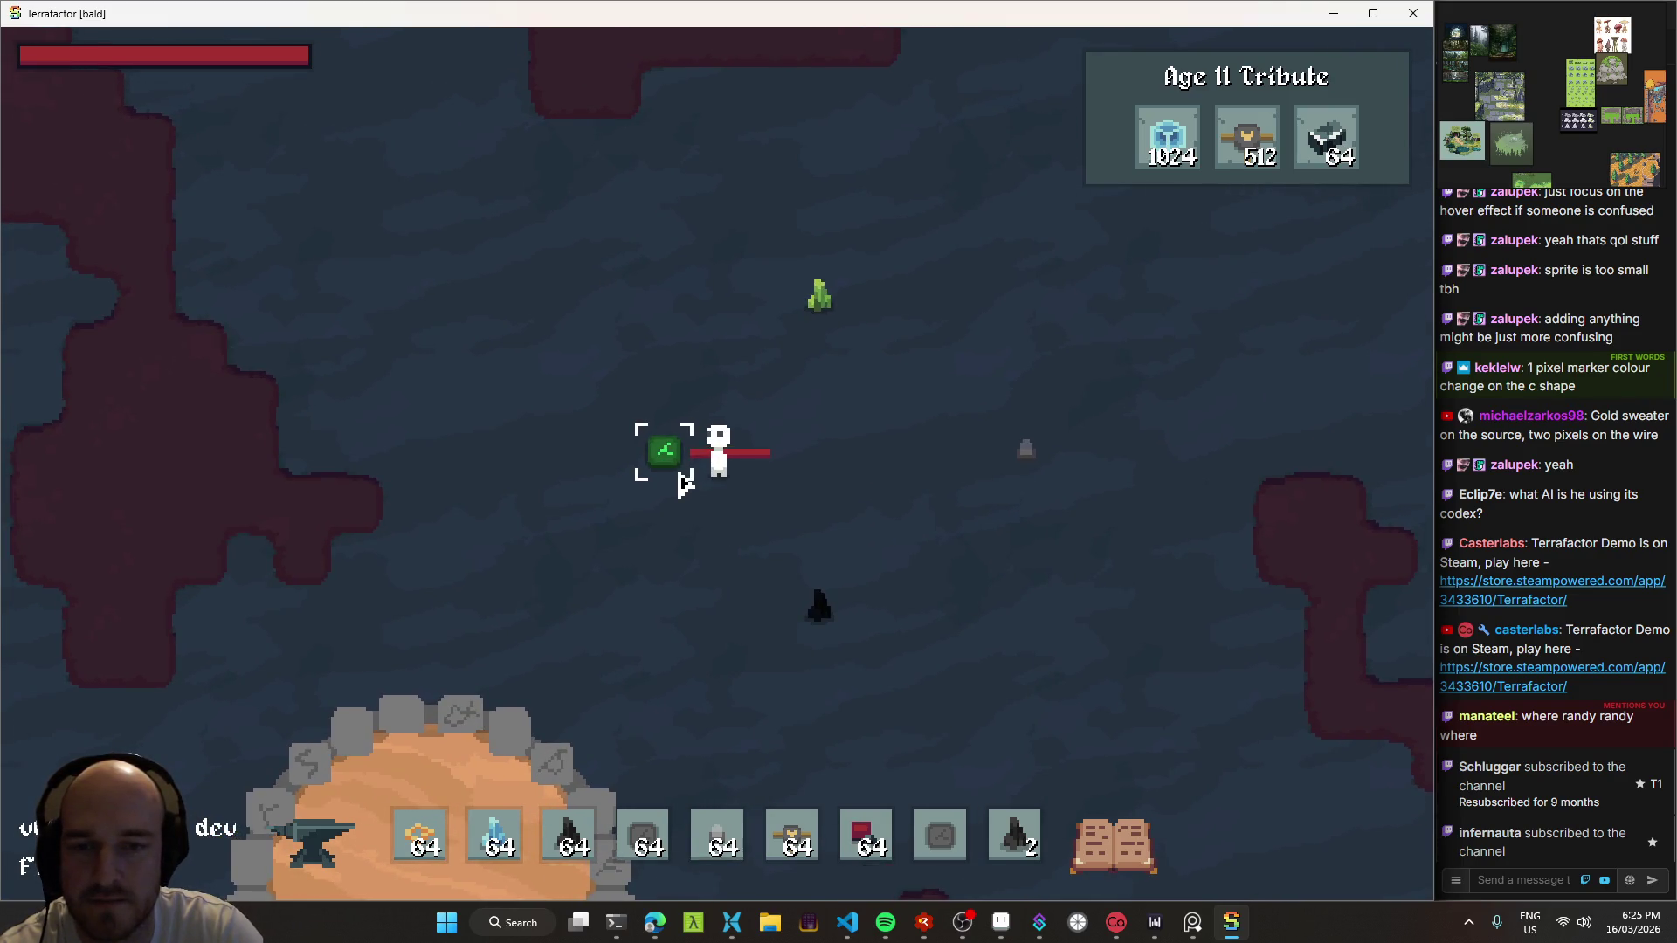
left_click(682, 479)
Step: Place several circuit components in a row to the player's right
key("d")
key("5")
key("6")
left_click(825, 458)
left_click(863, 471)
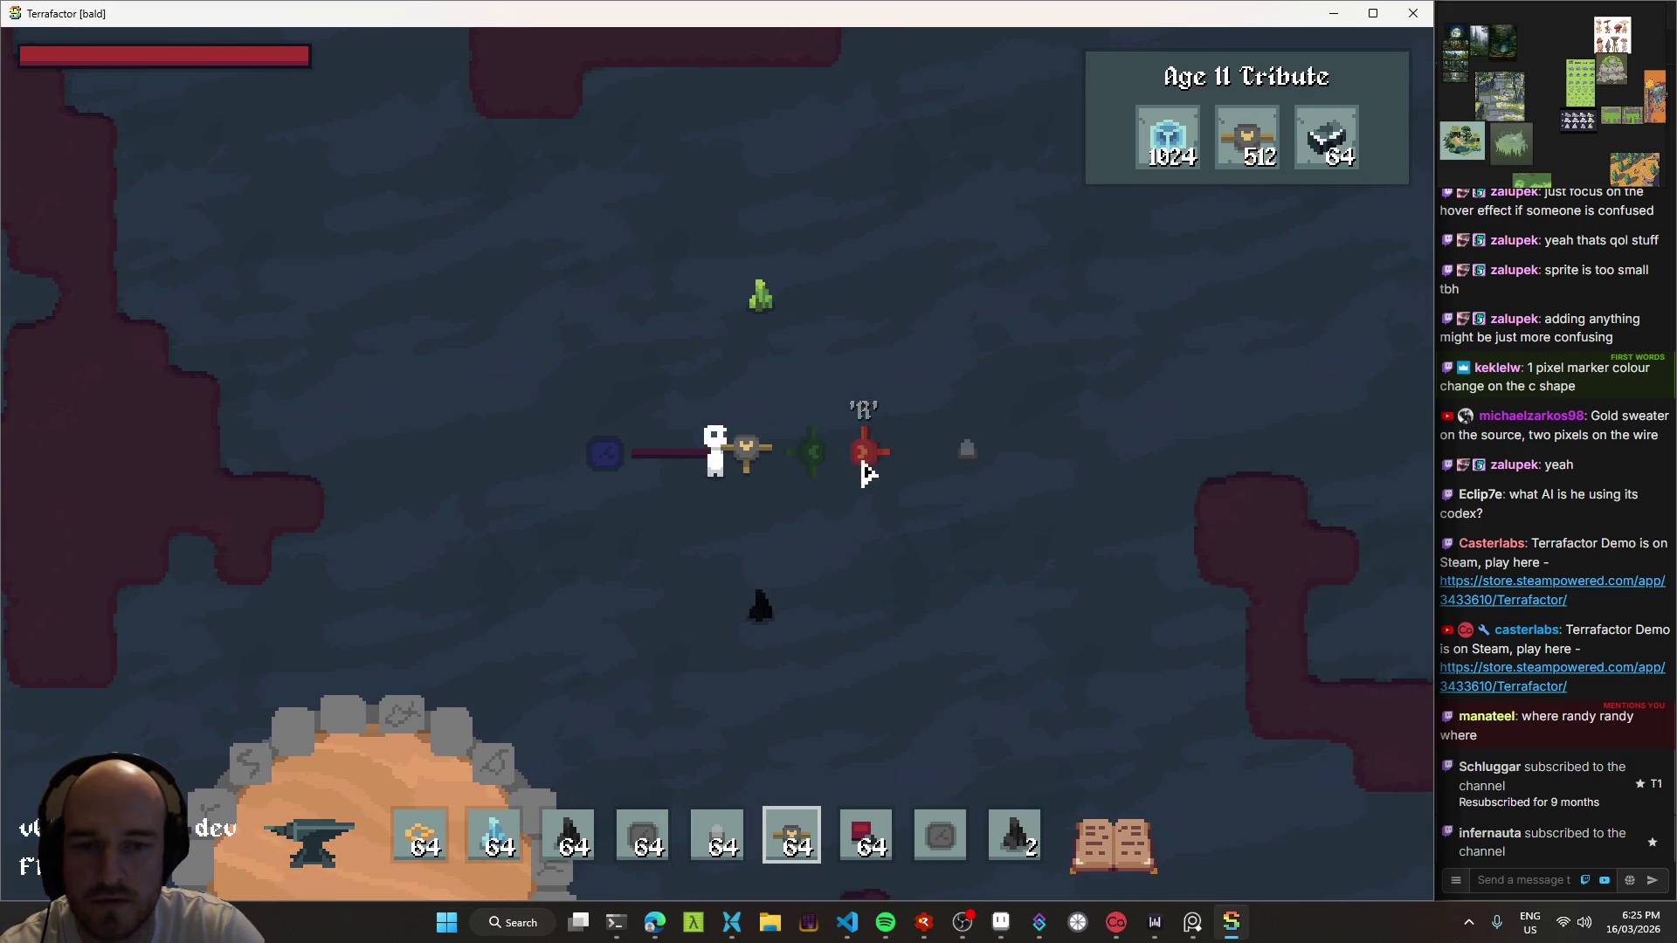
key("d")
key("6")
Step: Walk around the circuit to inspect the new part sprites, then return to T3 Code
key("d")
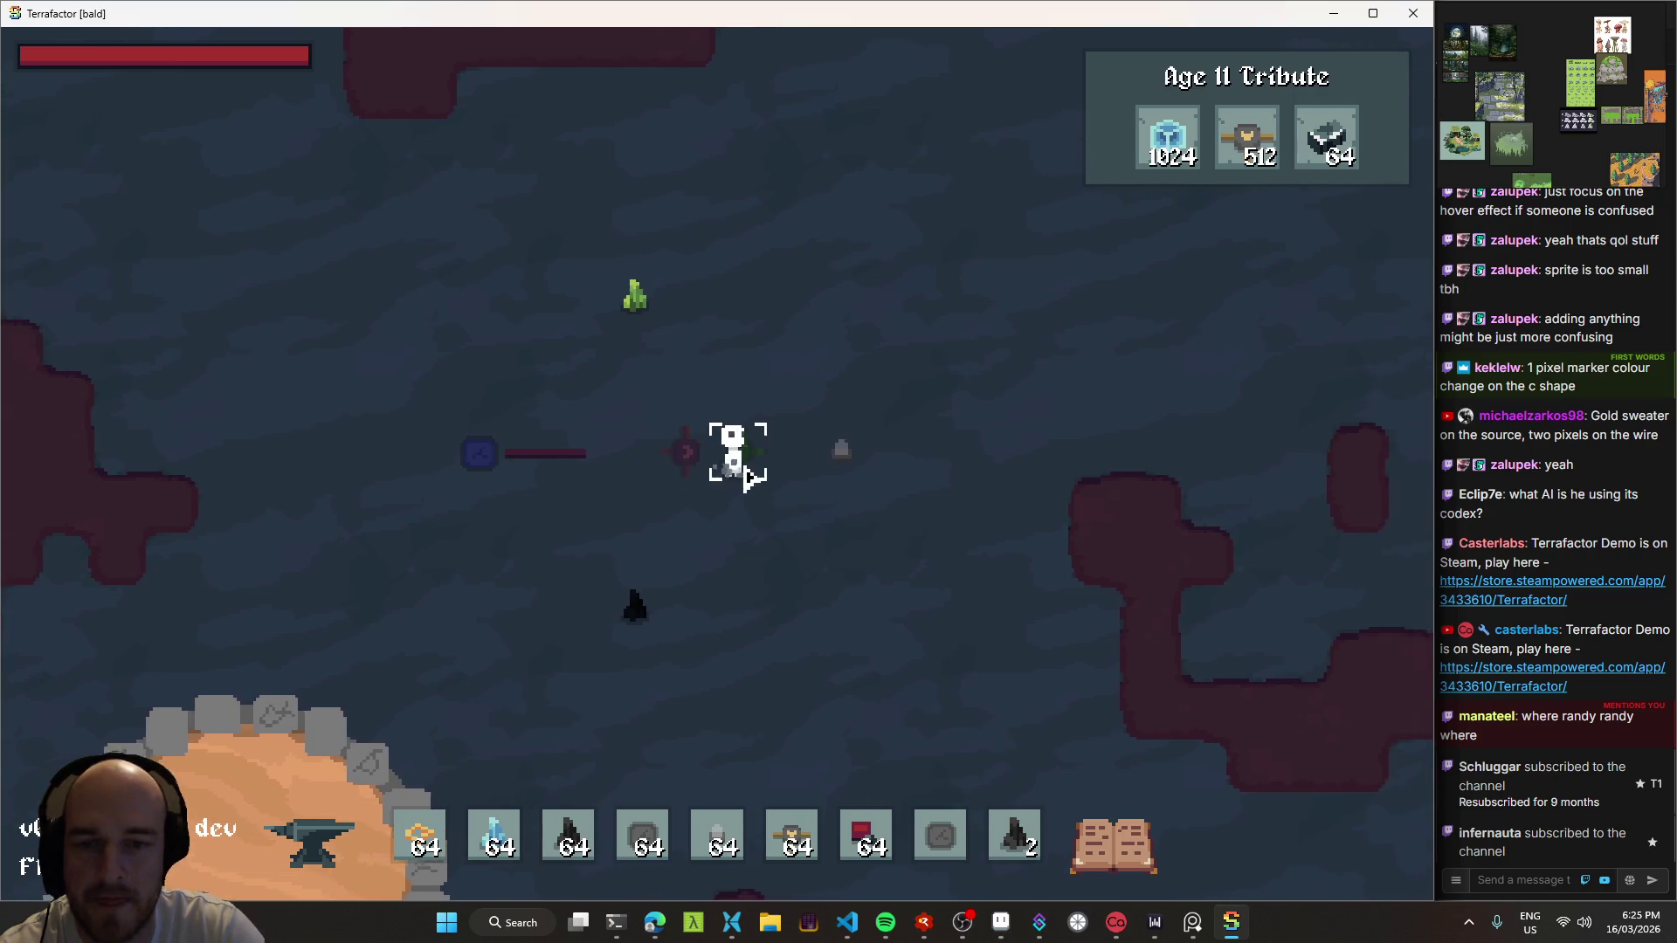
key("d")
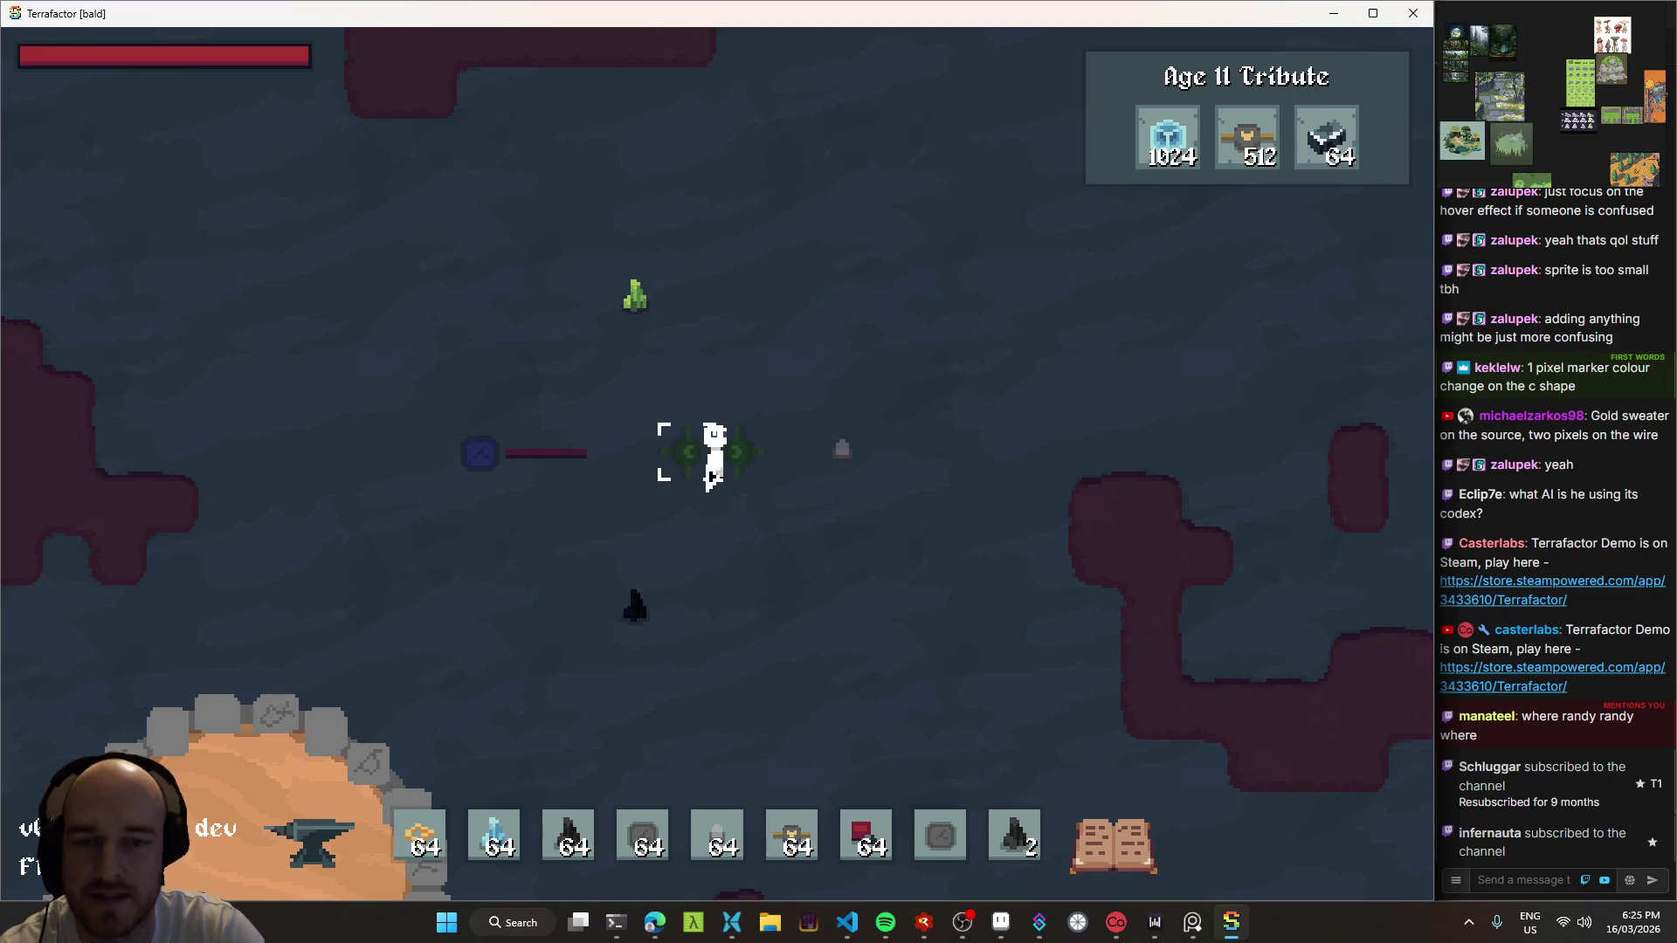
key("a")
key("s")
key("w")
key("d")
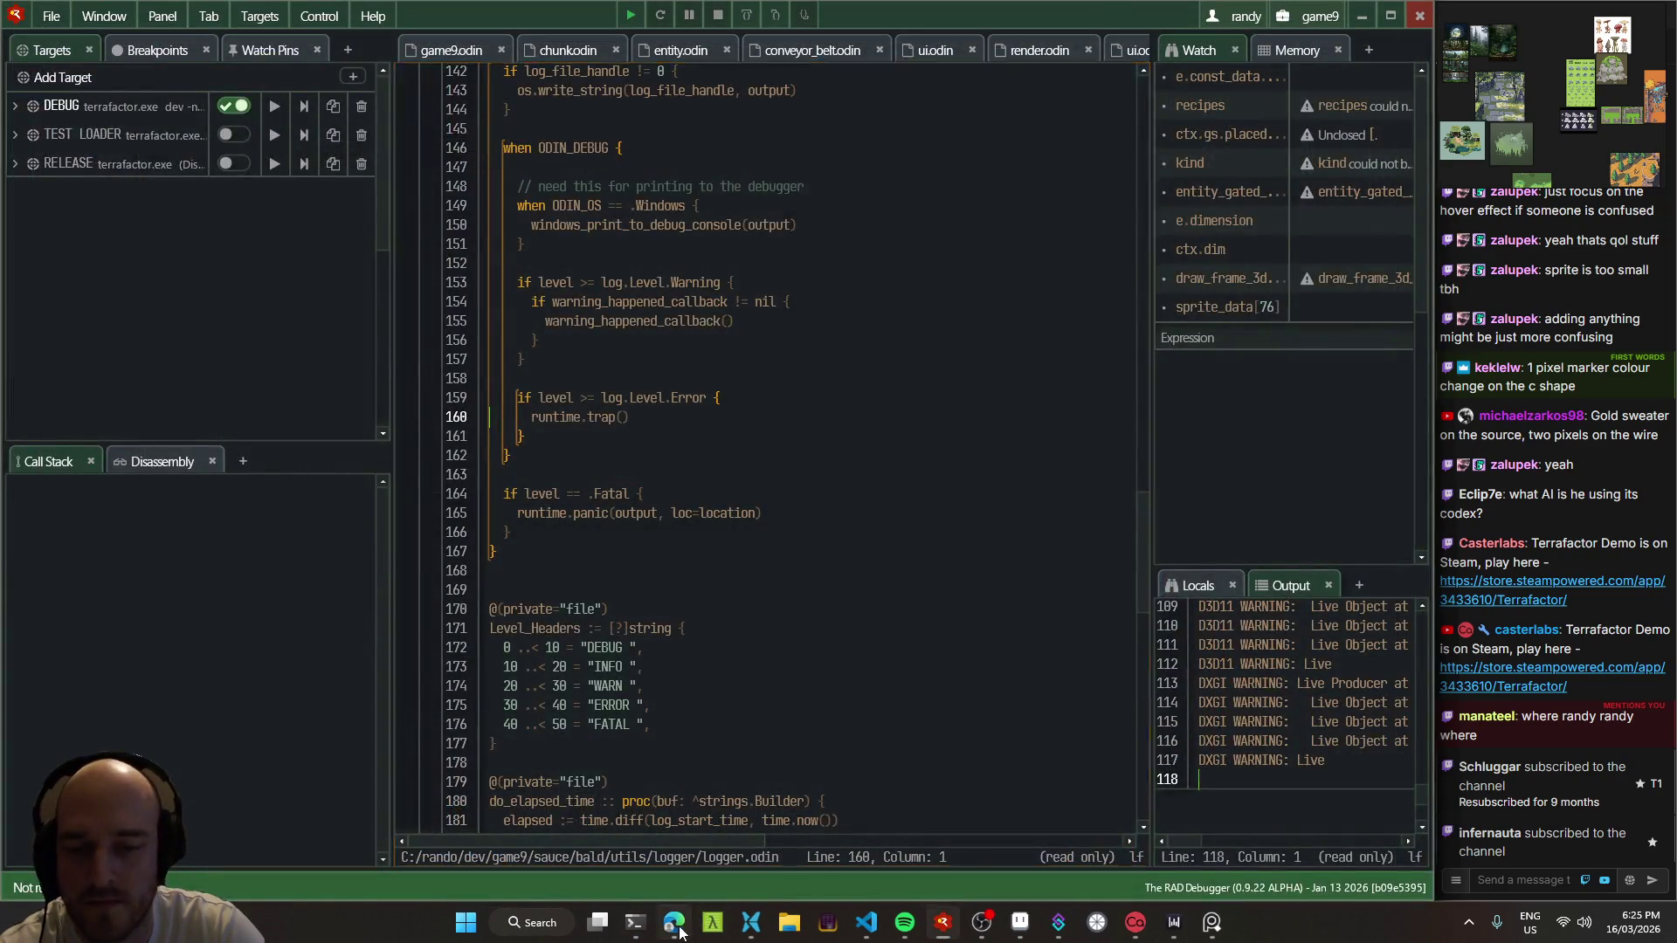
left_click(678, 929)
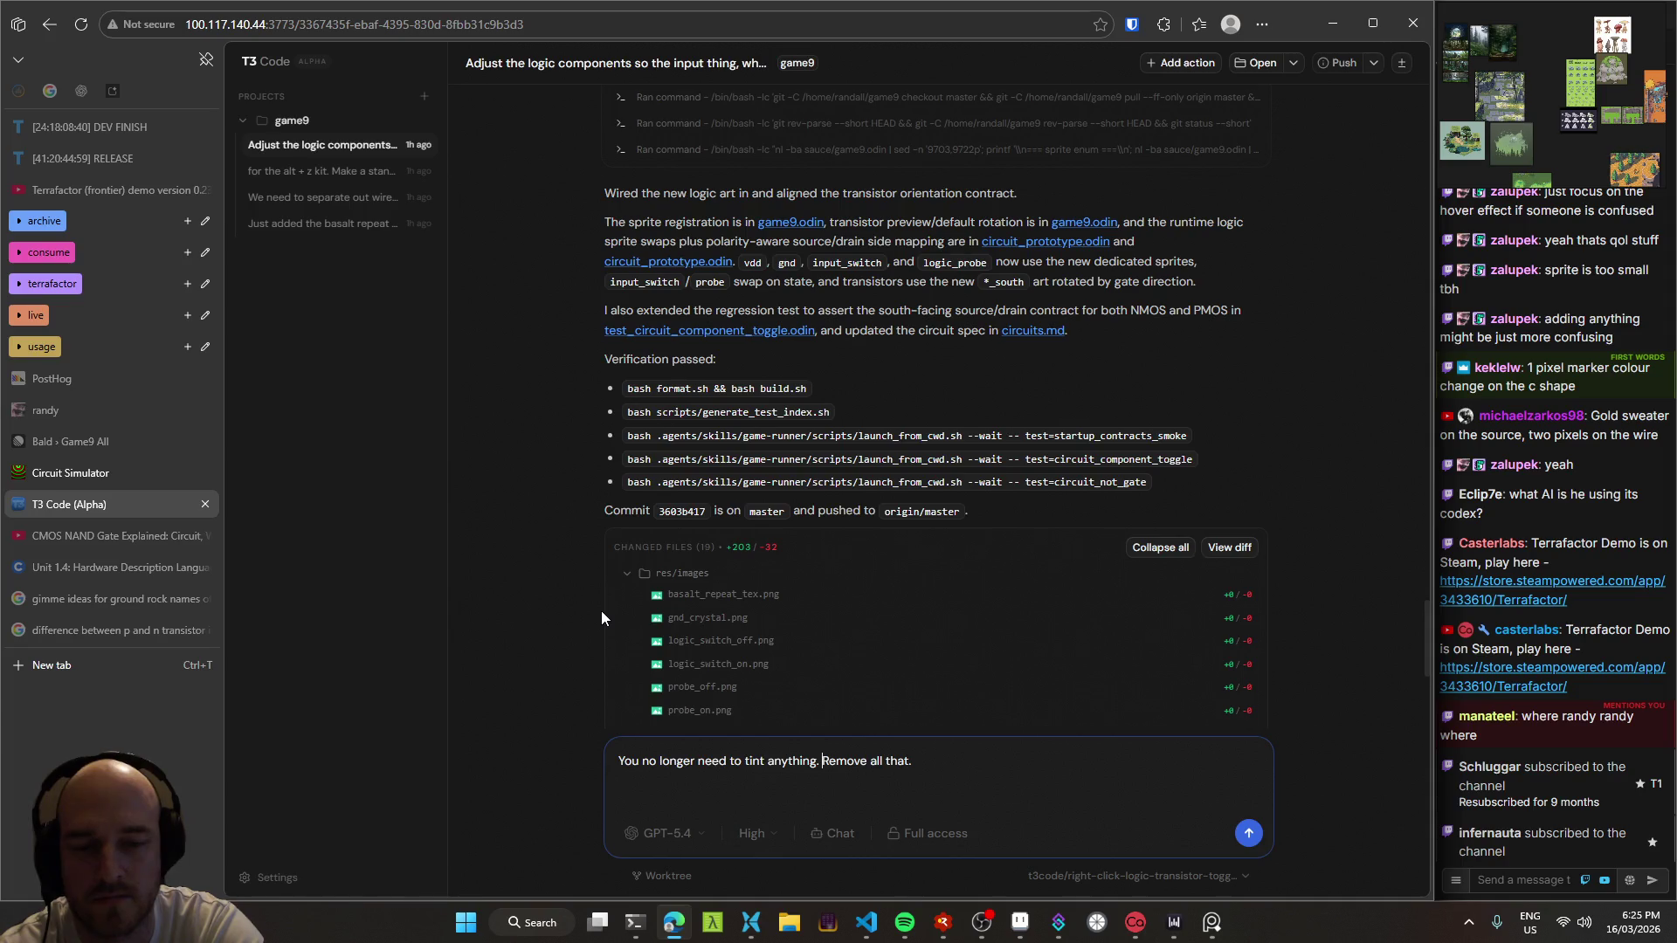
Step: Reword the prompt to 'You no longer need to tint anything with color. Remove all that.'
key("BackSpace")
type("wih")
key("BackSpace")
key("BackSpace")
key("BackSpace")
type("with color")
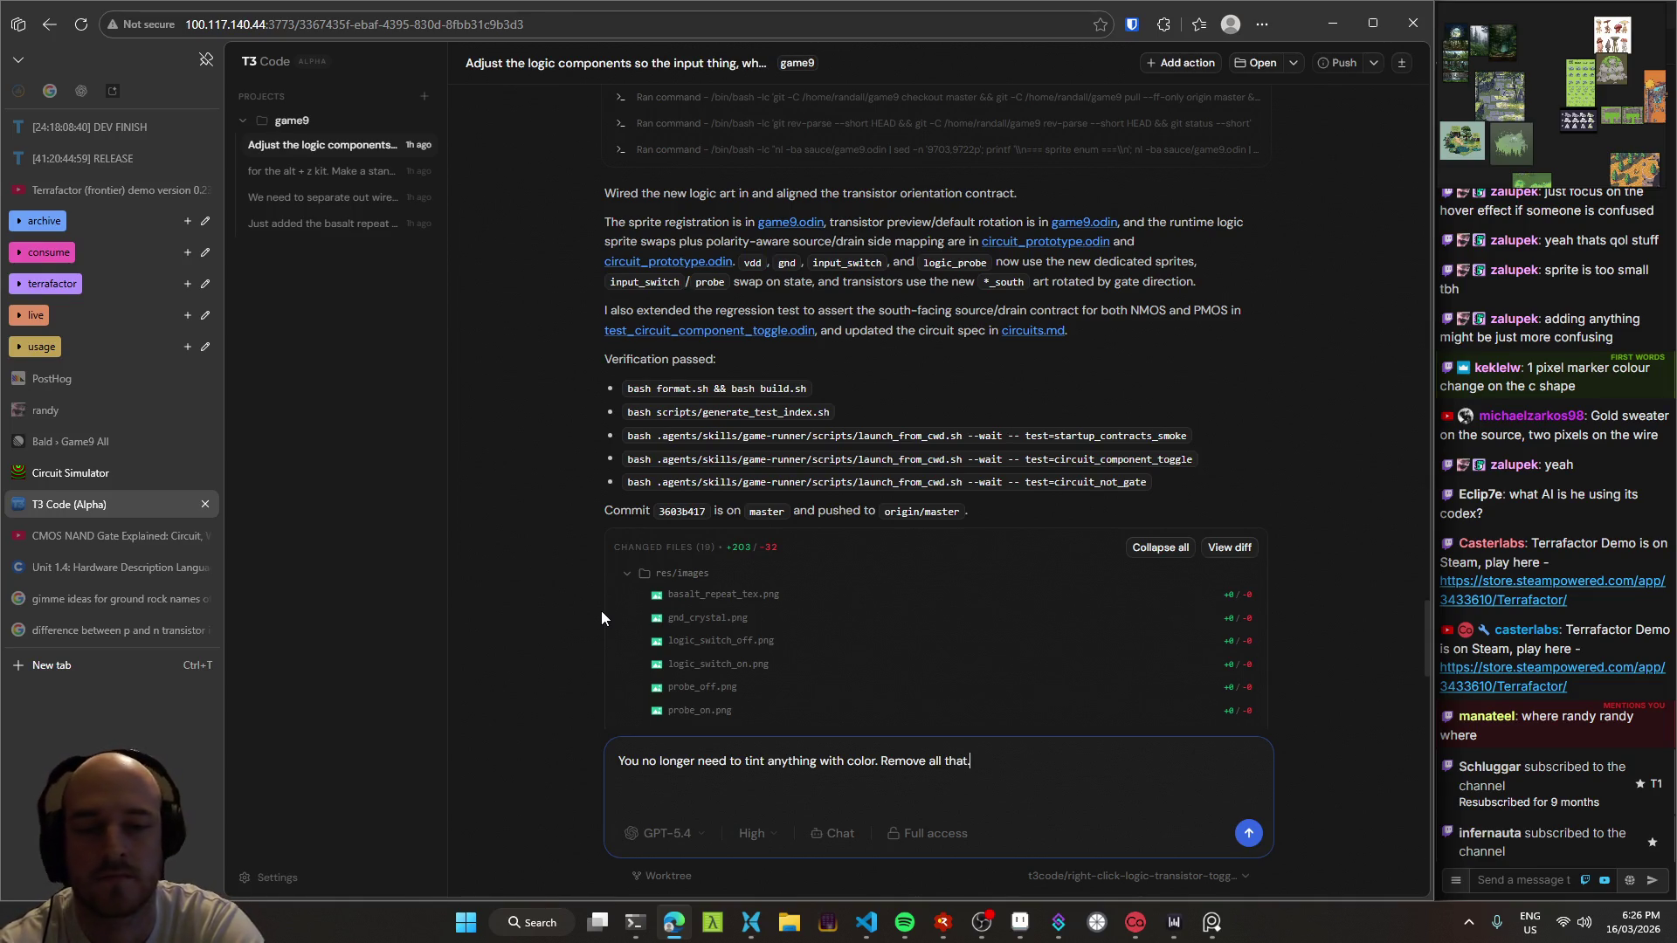
Step: Send the prompt to the agent, then launch the rebuilt game from the code editor
key("ctrl+a")
key("Left")
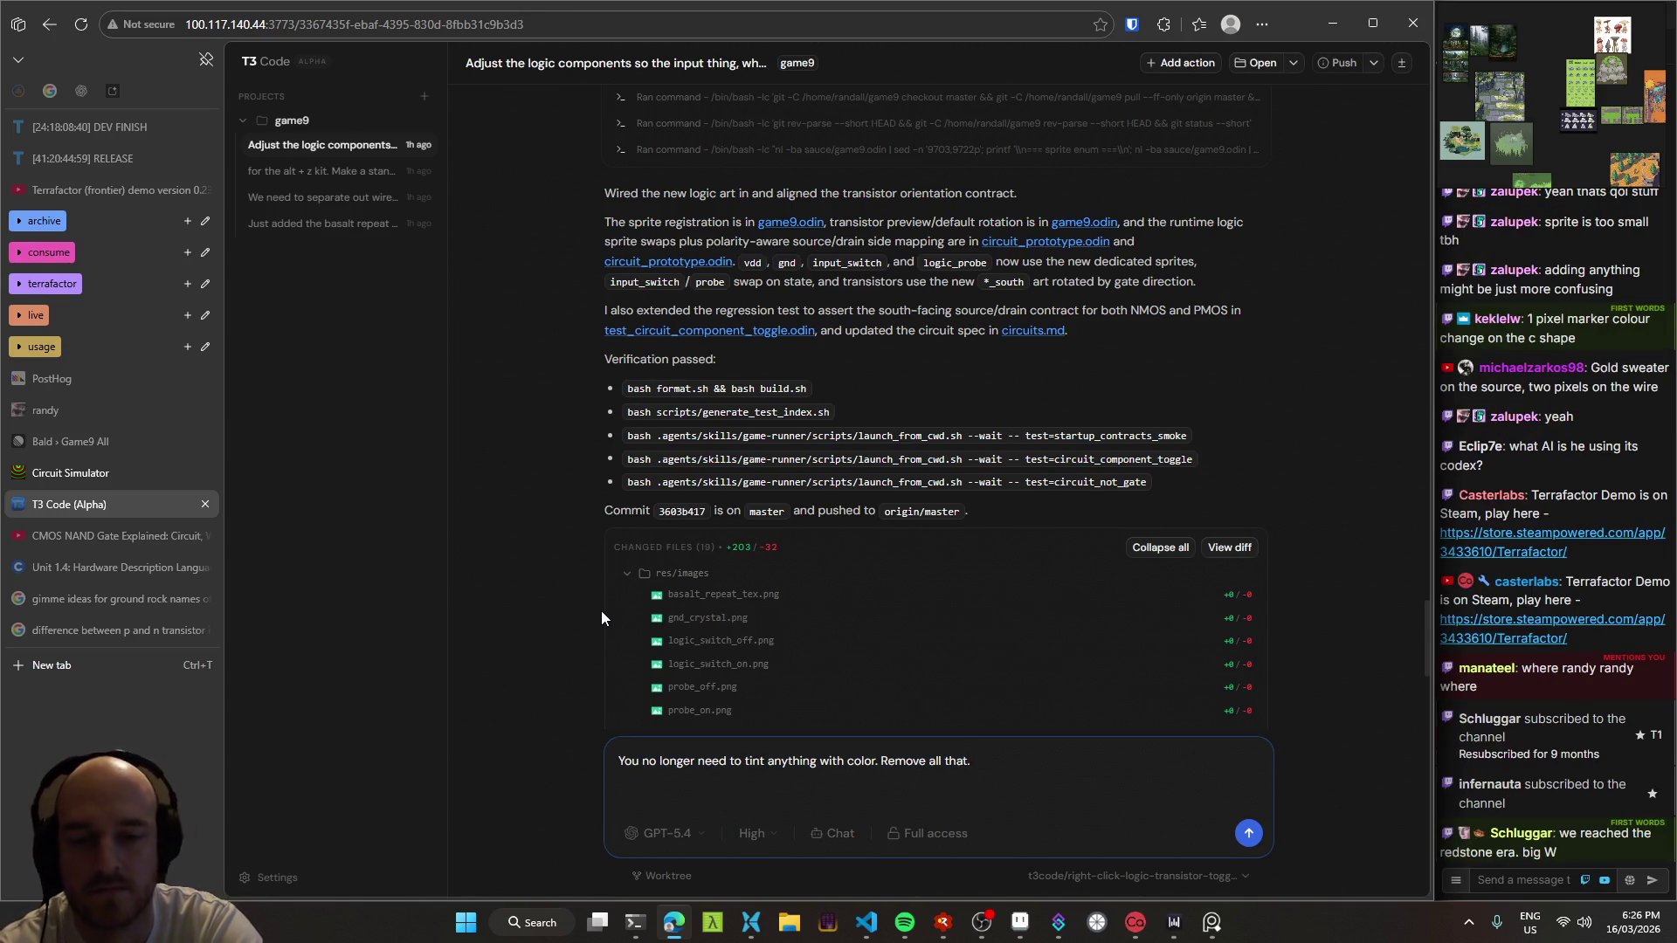
key("Return")
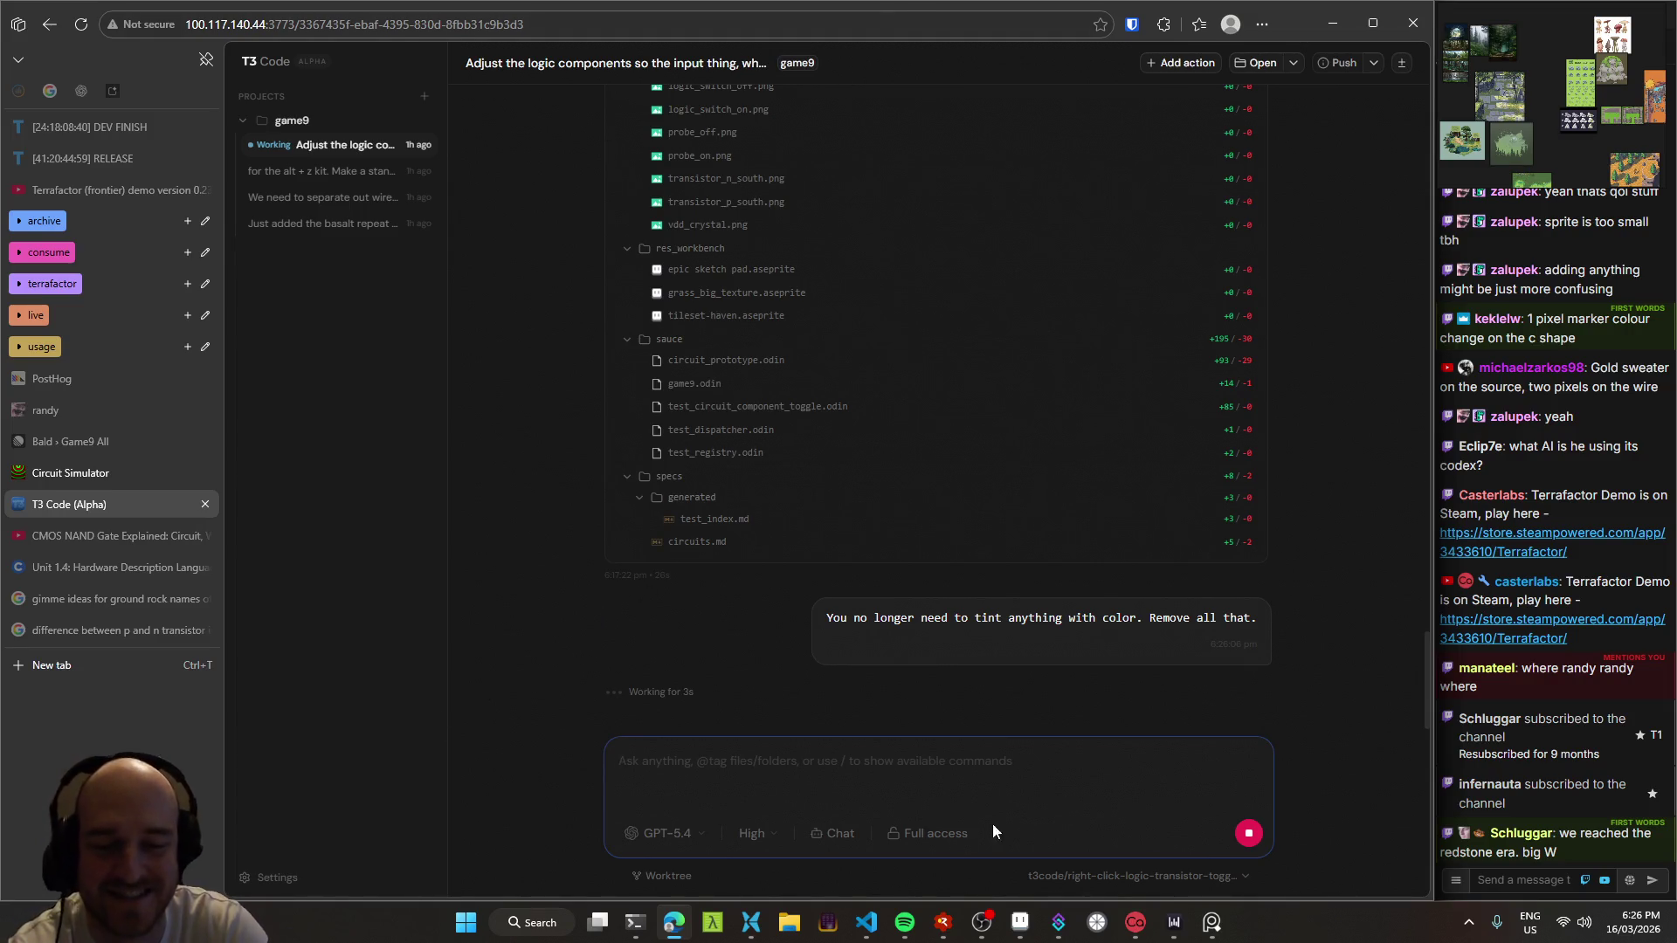
left_click(870, 939)
key("F5")
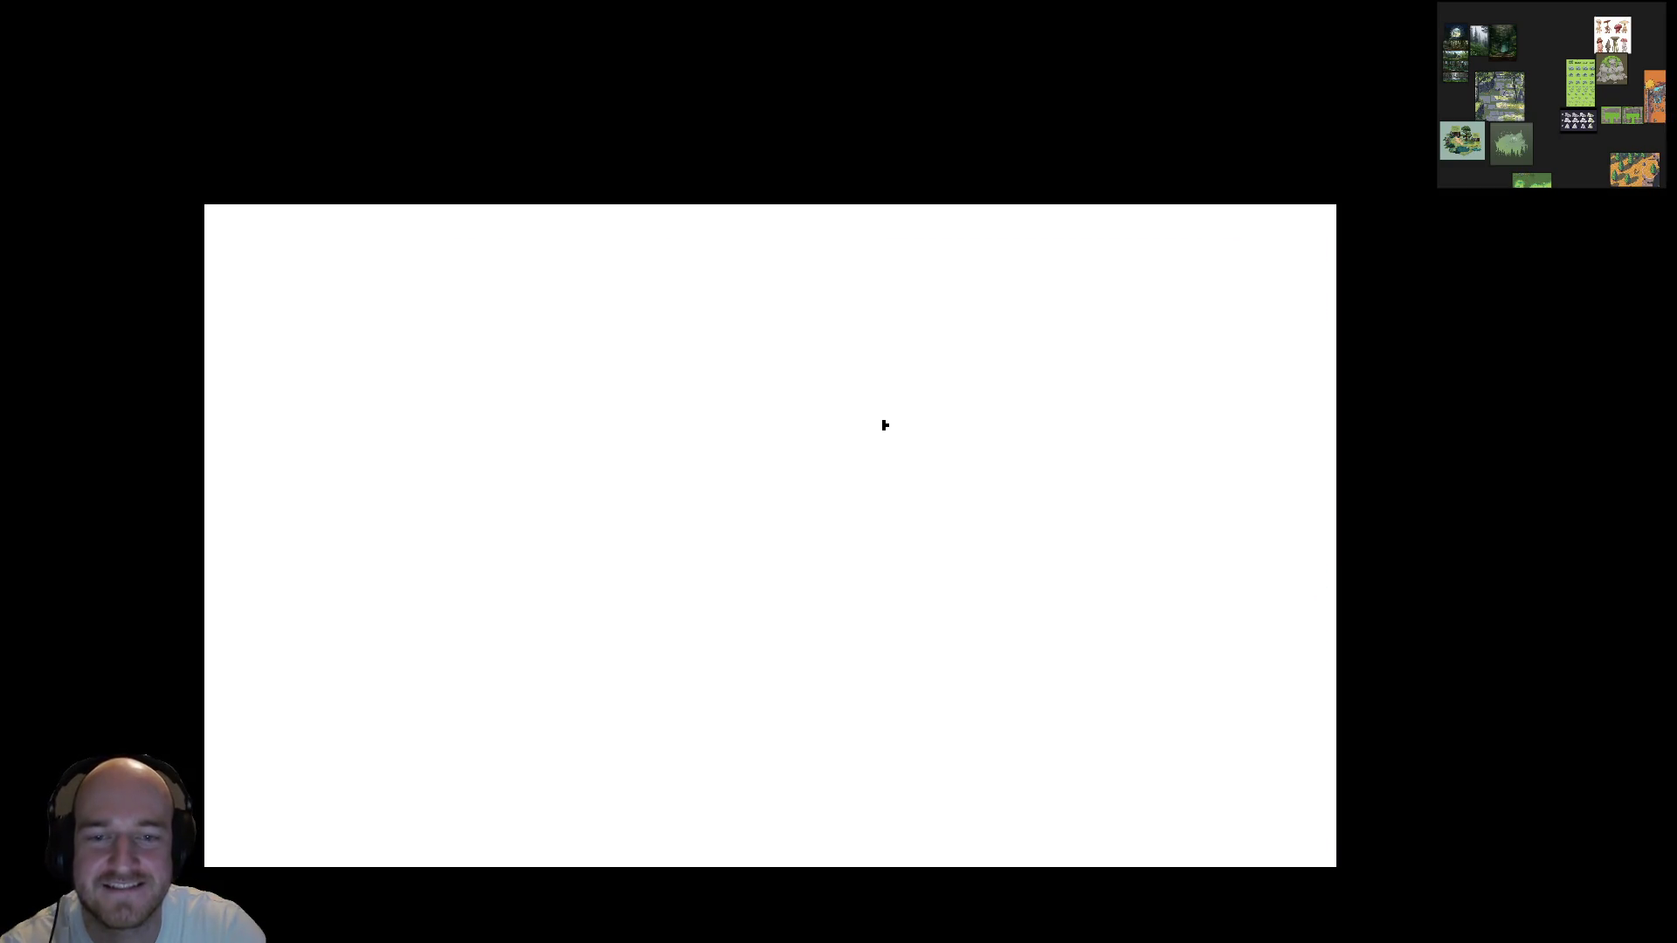
Step: Hold the crystal and the Input Switch, then check the inventory grid
key("w")
key("2")
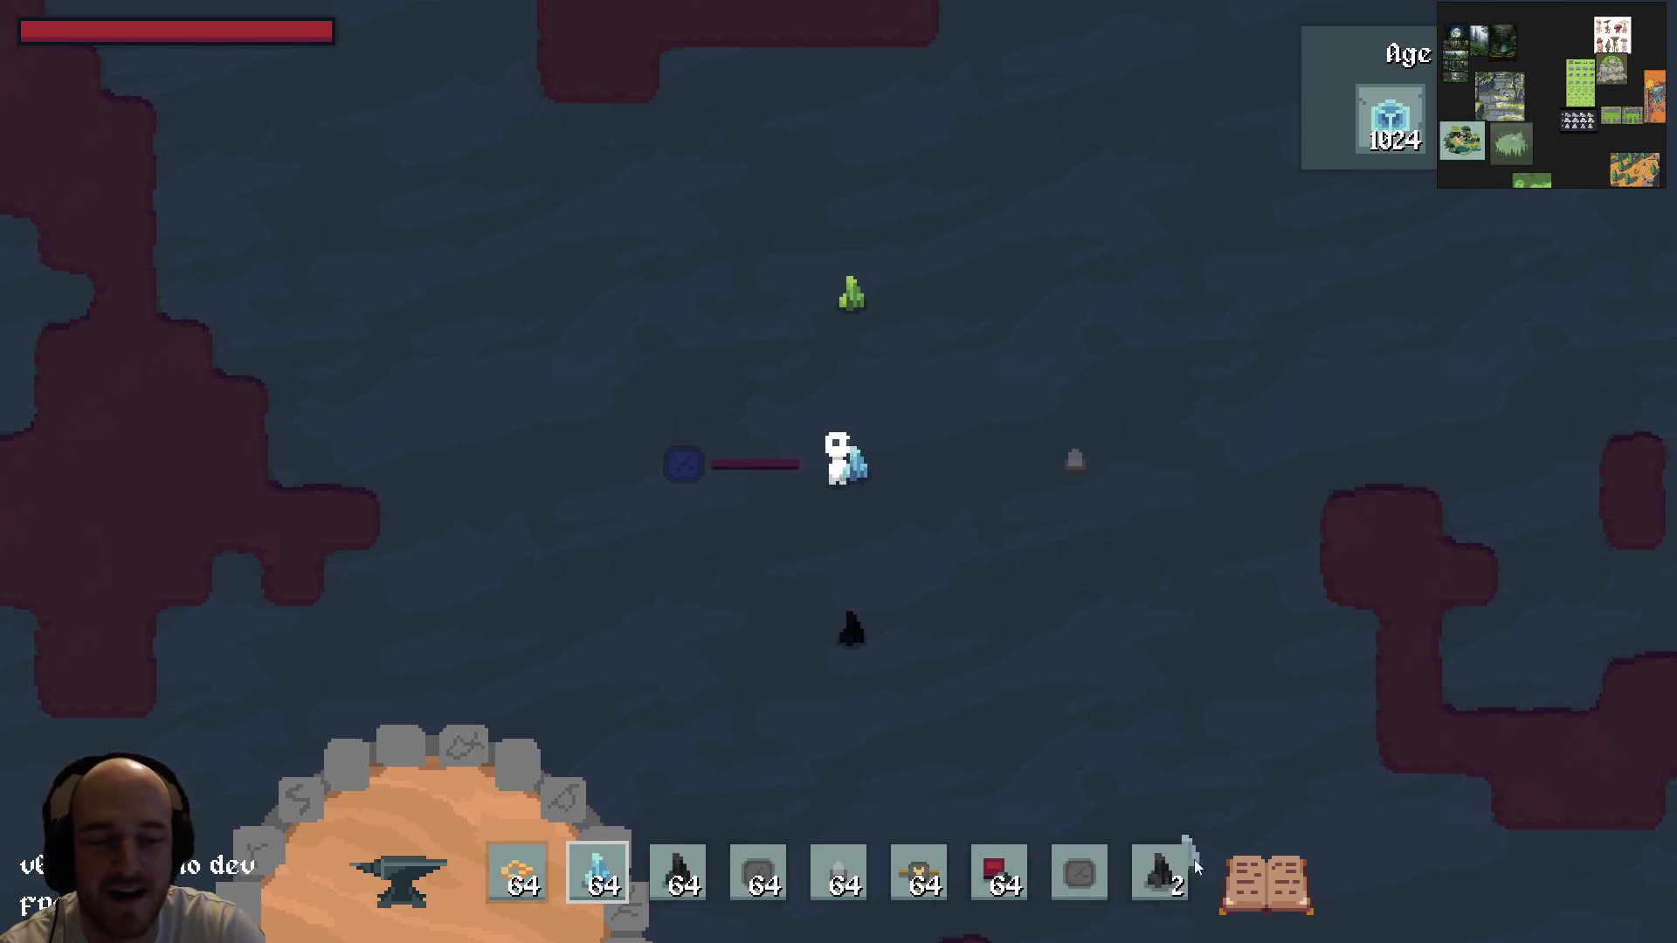
left_click(1083, 873)
key("d")
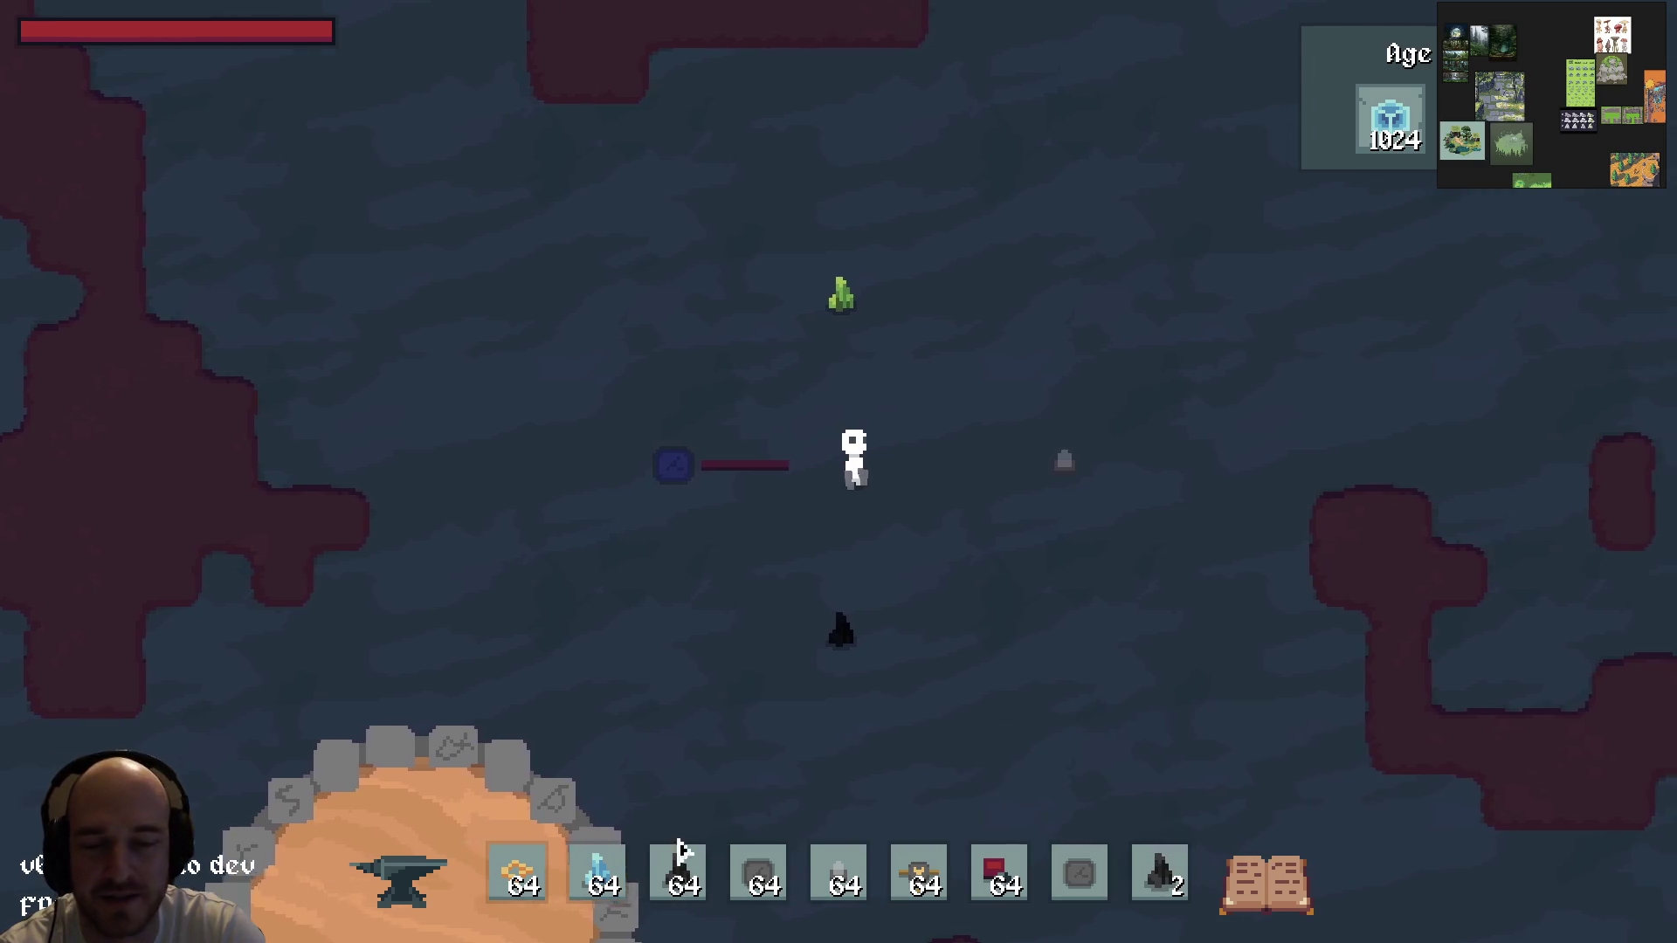
key("e")
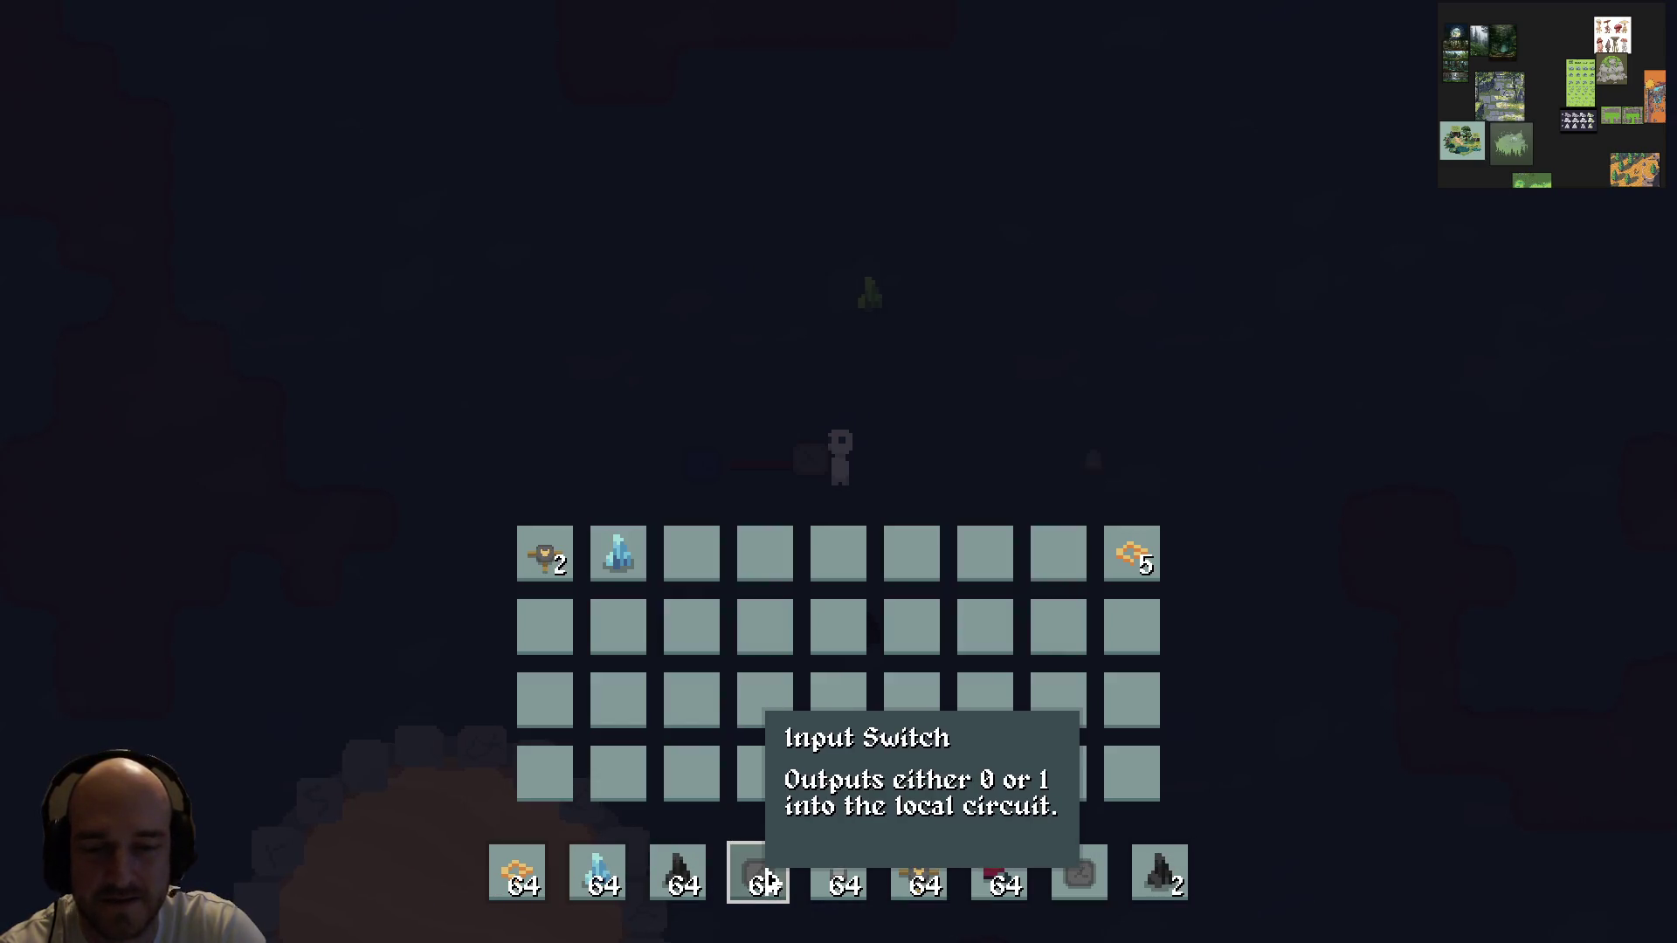
key("e")
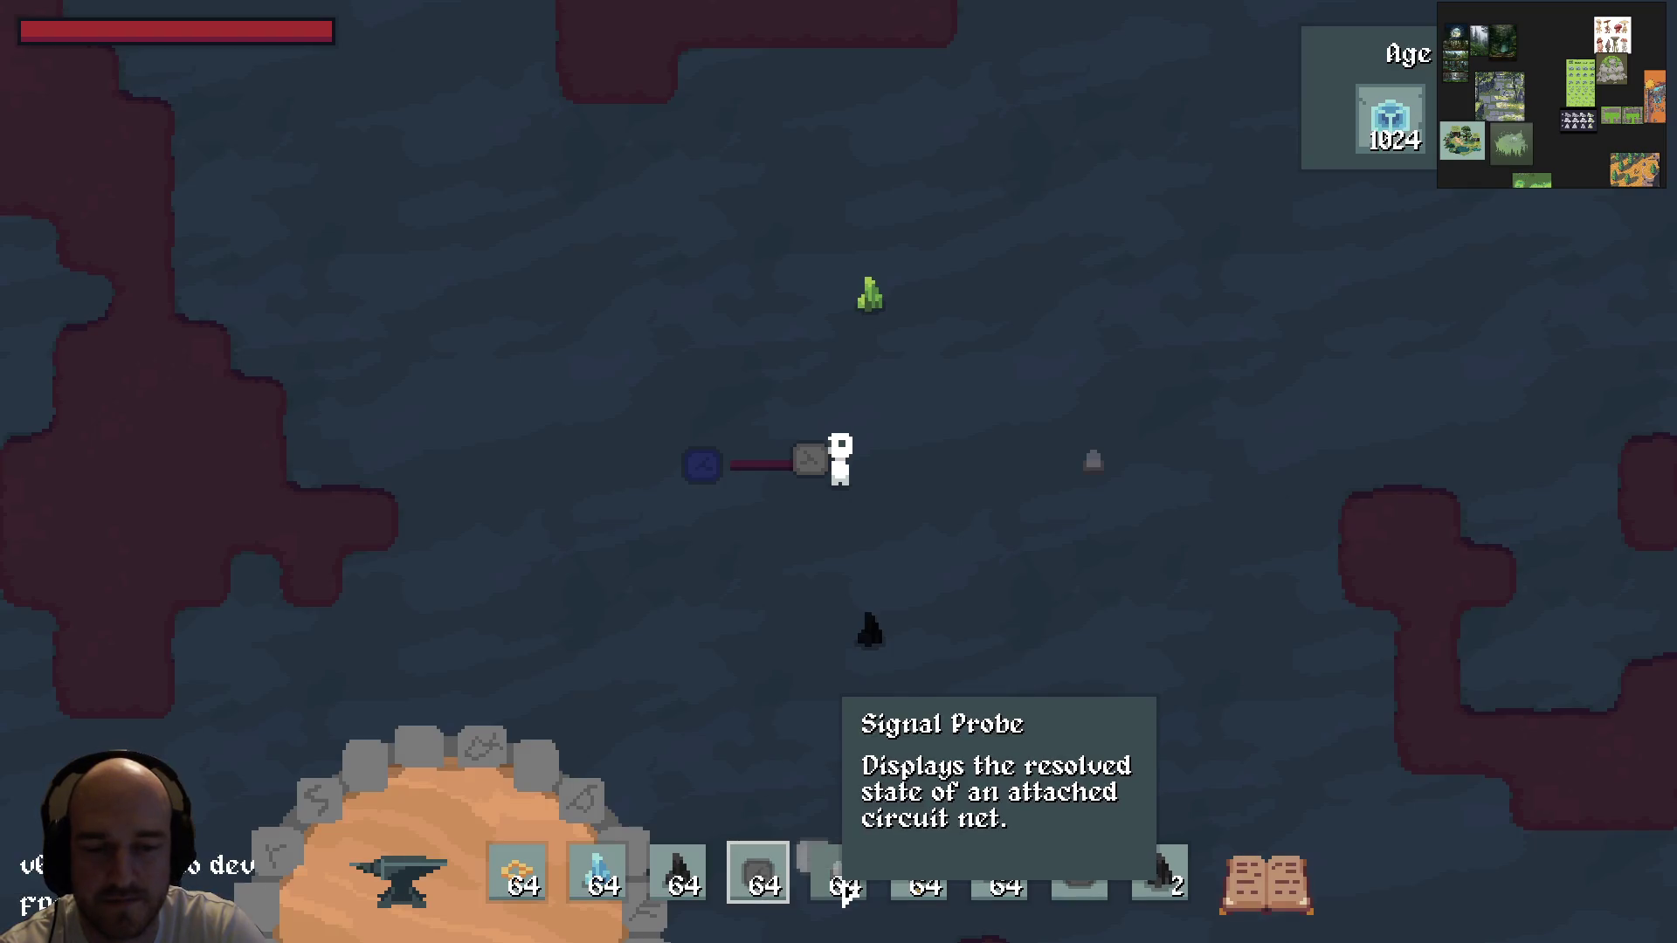
Step: Hold the Signal Probe and then the red component while walking up through the circuit
left_click(843, 874)
key("d")
key("w")
key("6")
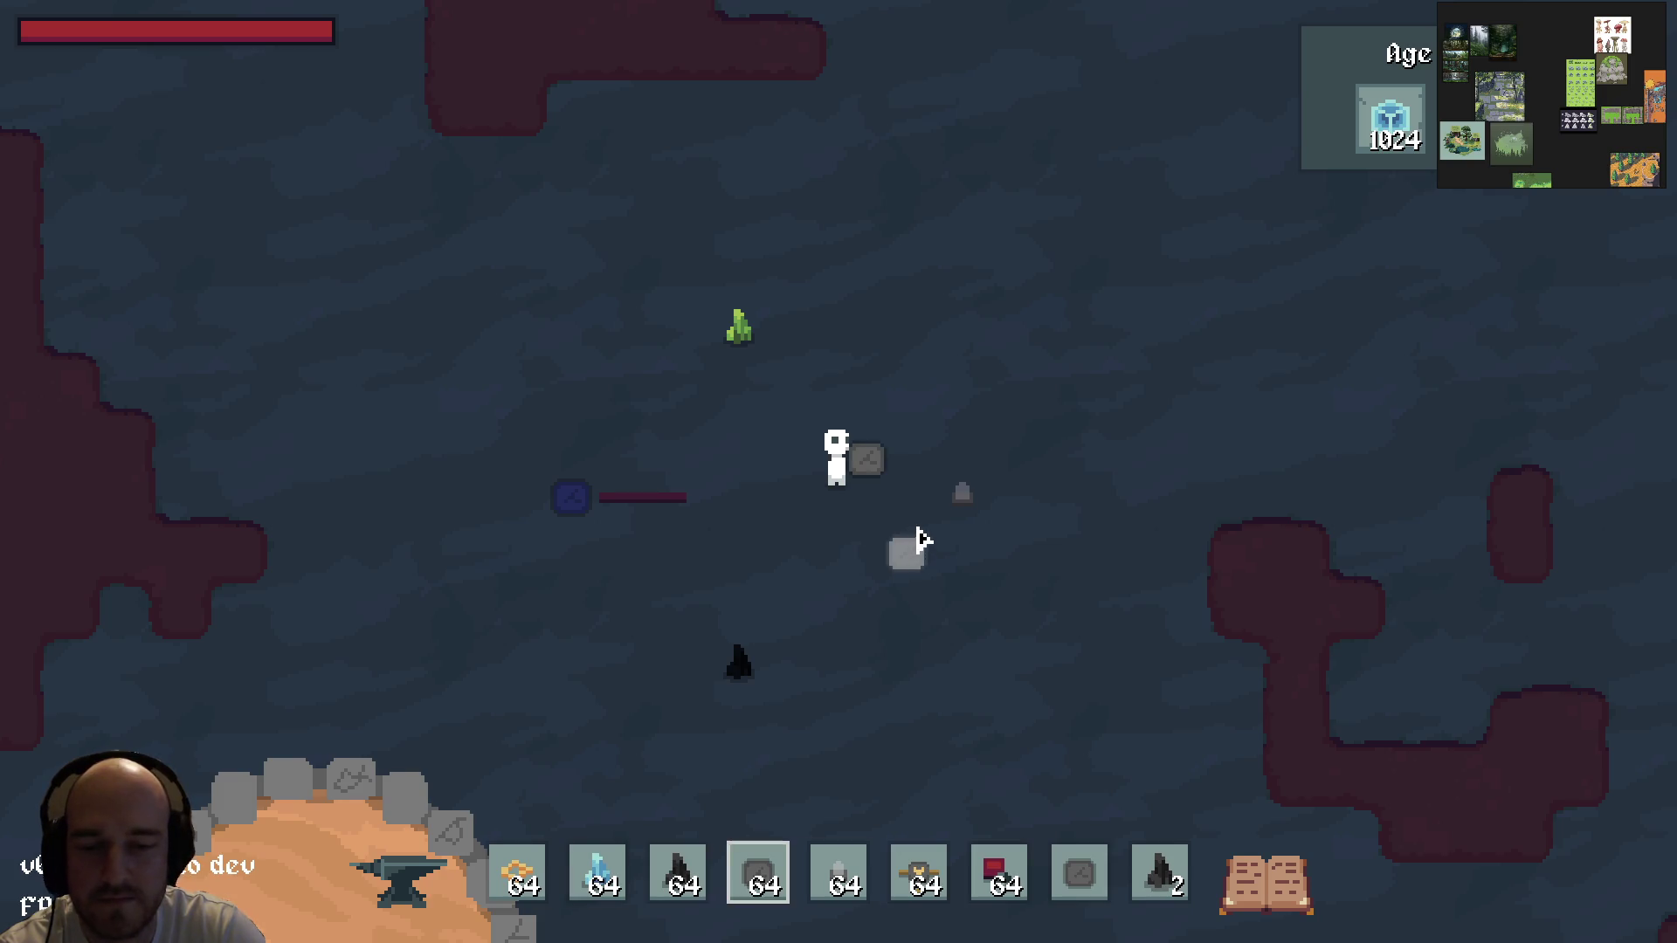
key("a")
key("w")
key("7")
scroll(978, 507, "up", 6)
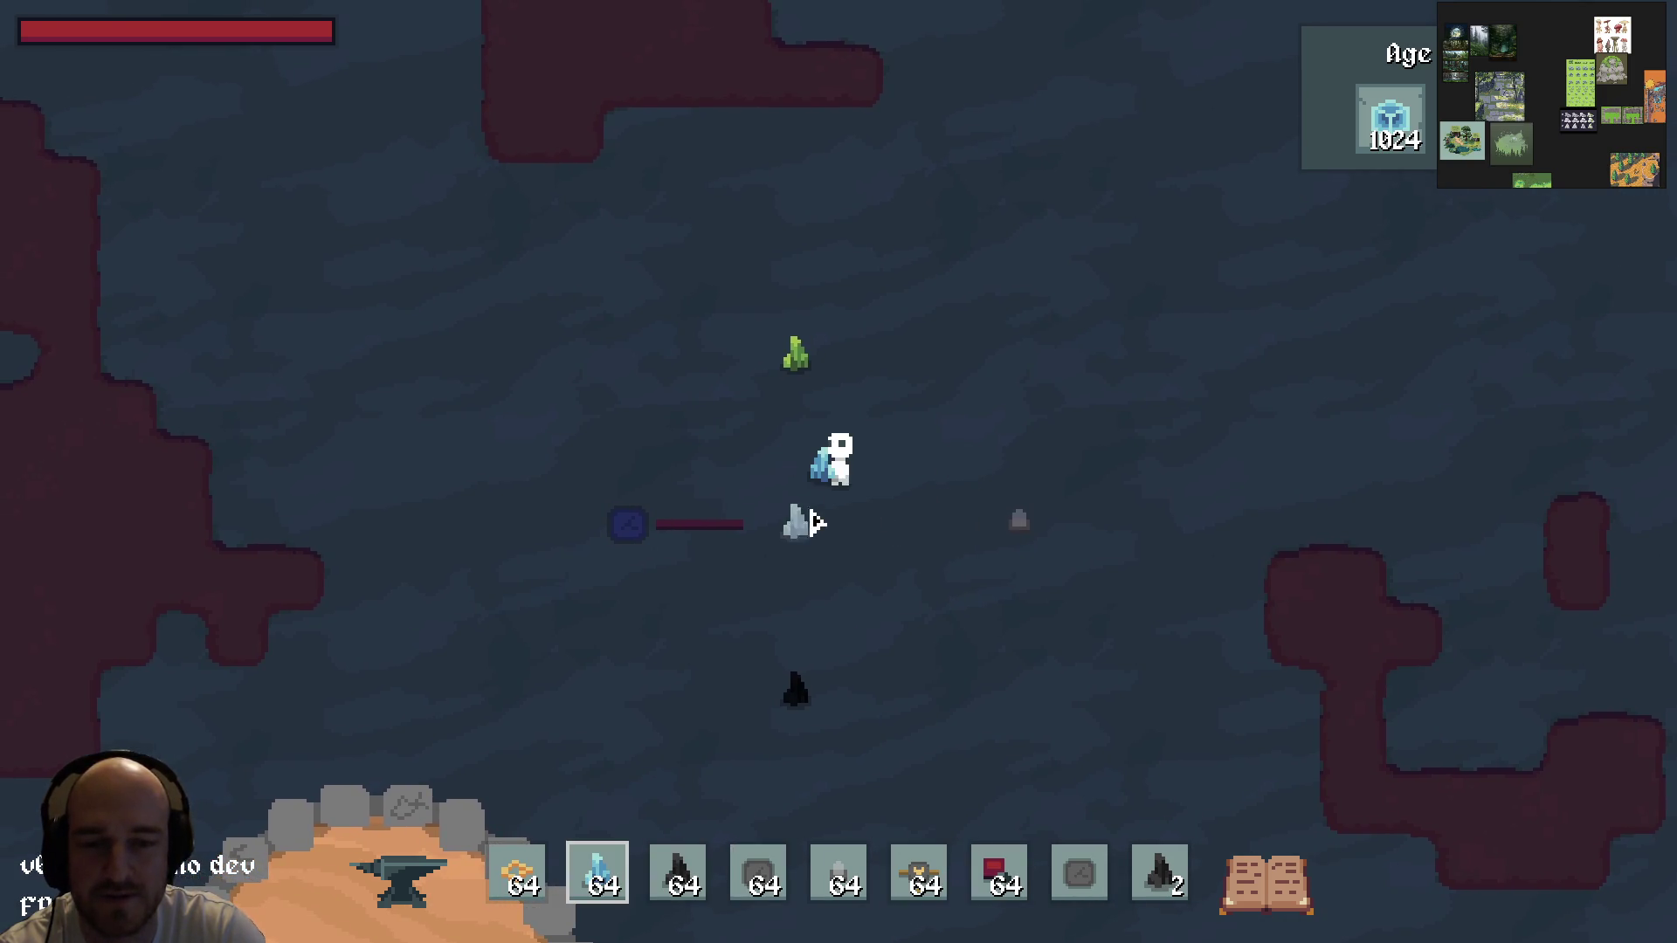
Step: Walk back and forth beside the circuit node to view the part sprites
key("a")
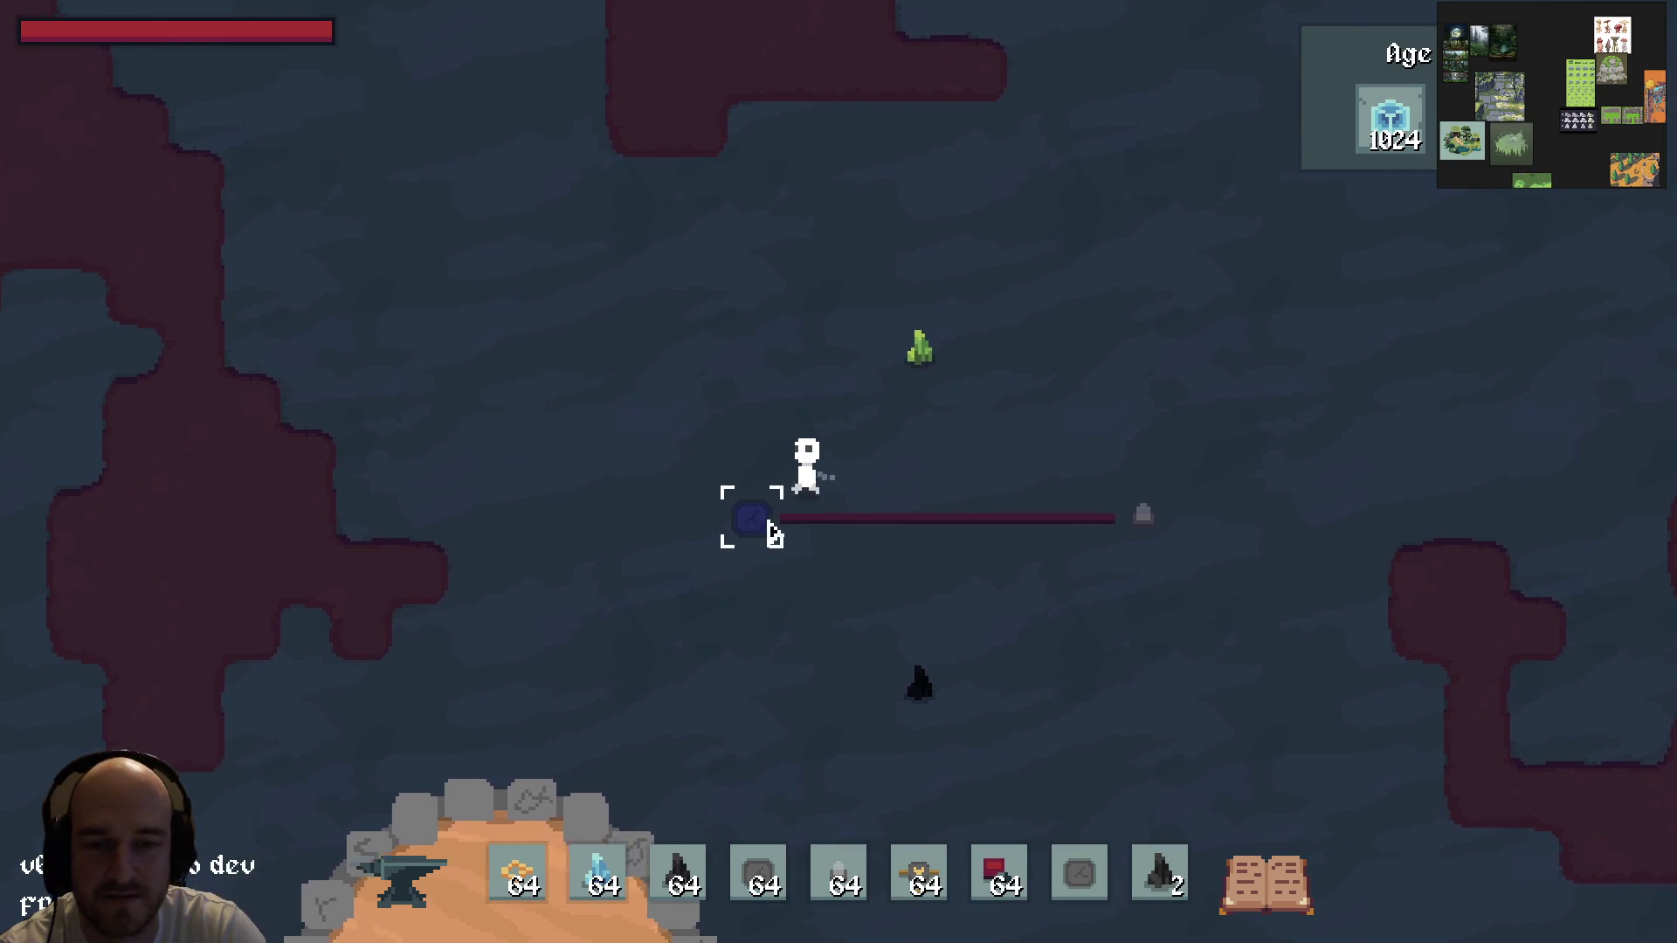
key("d")
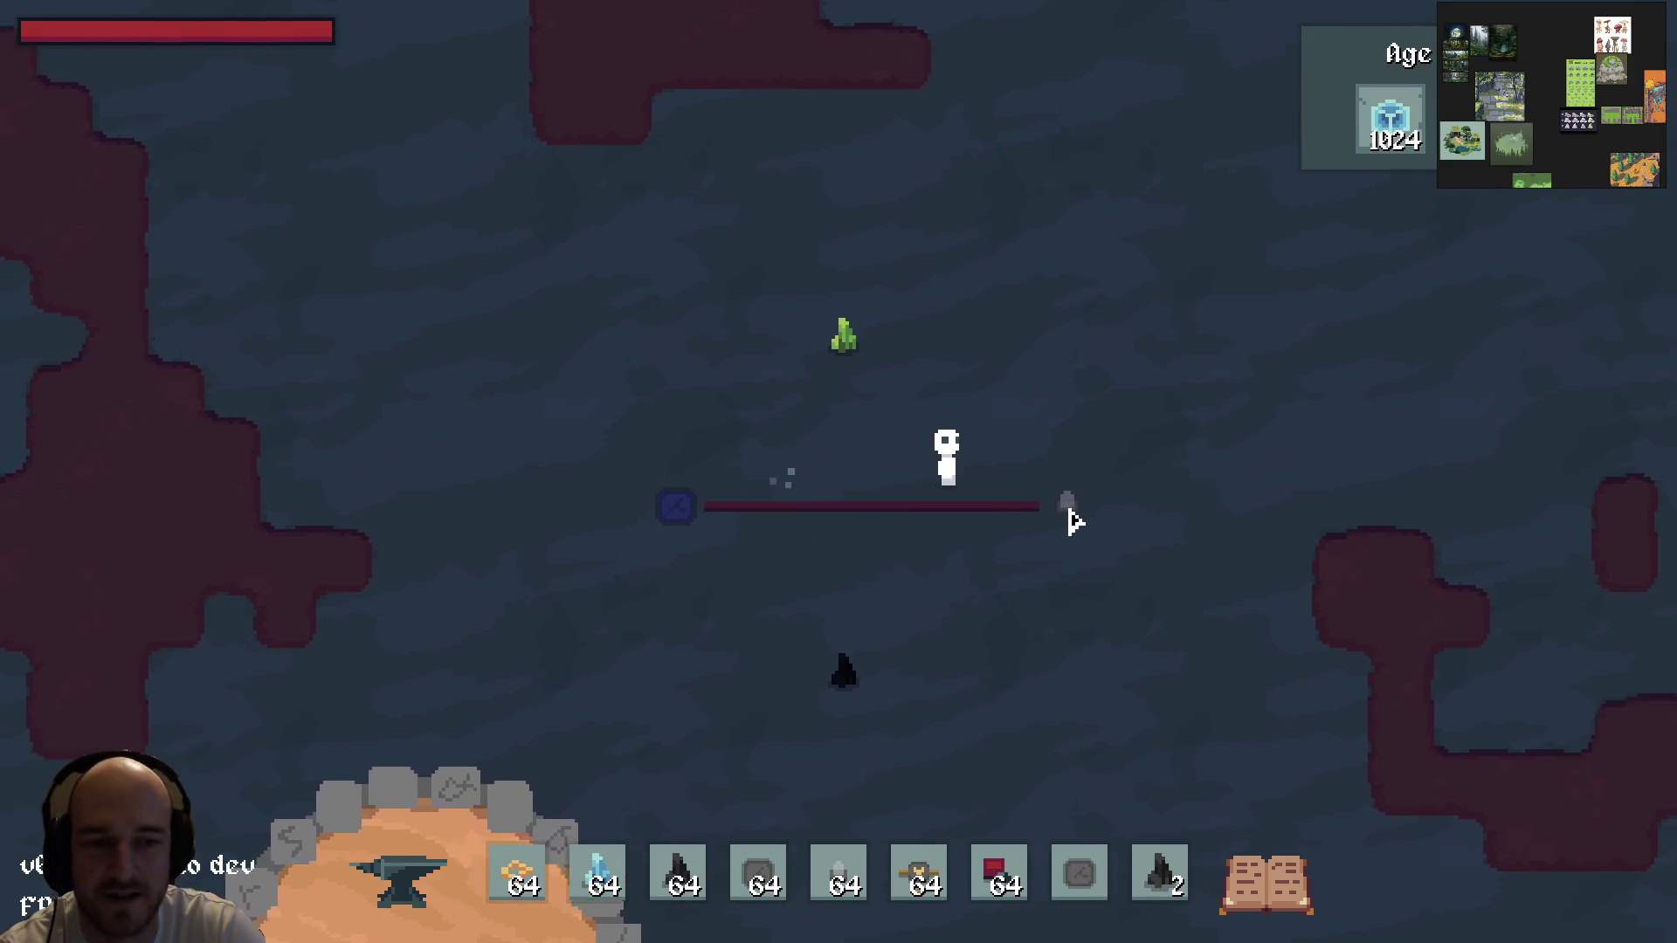
key("a")
key("d")
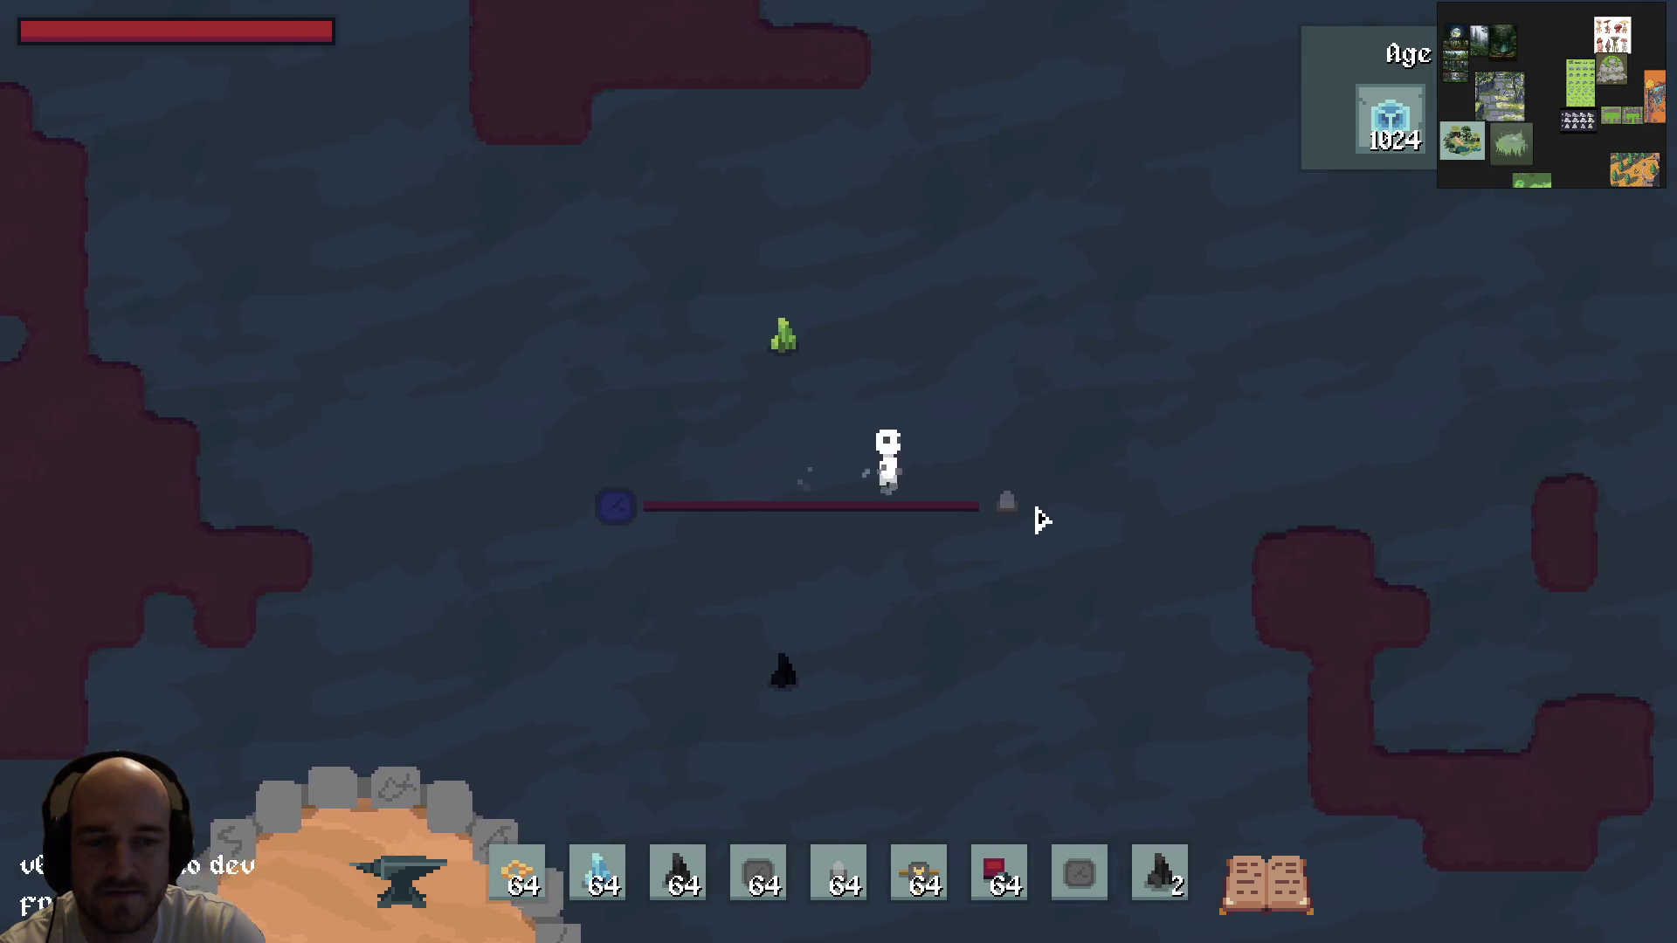
key("a")
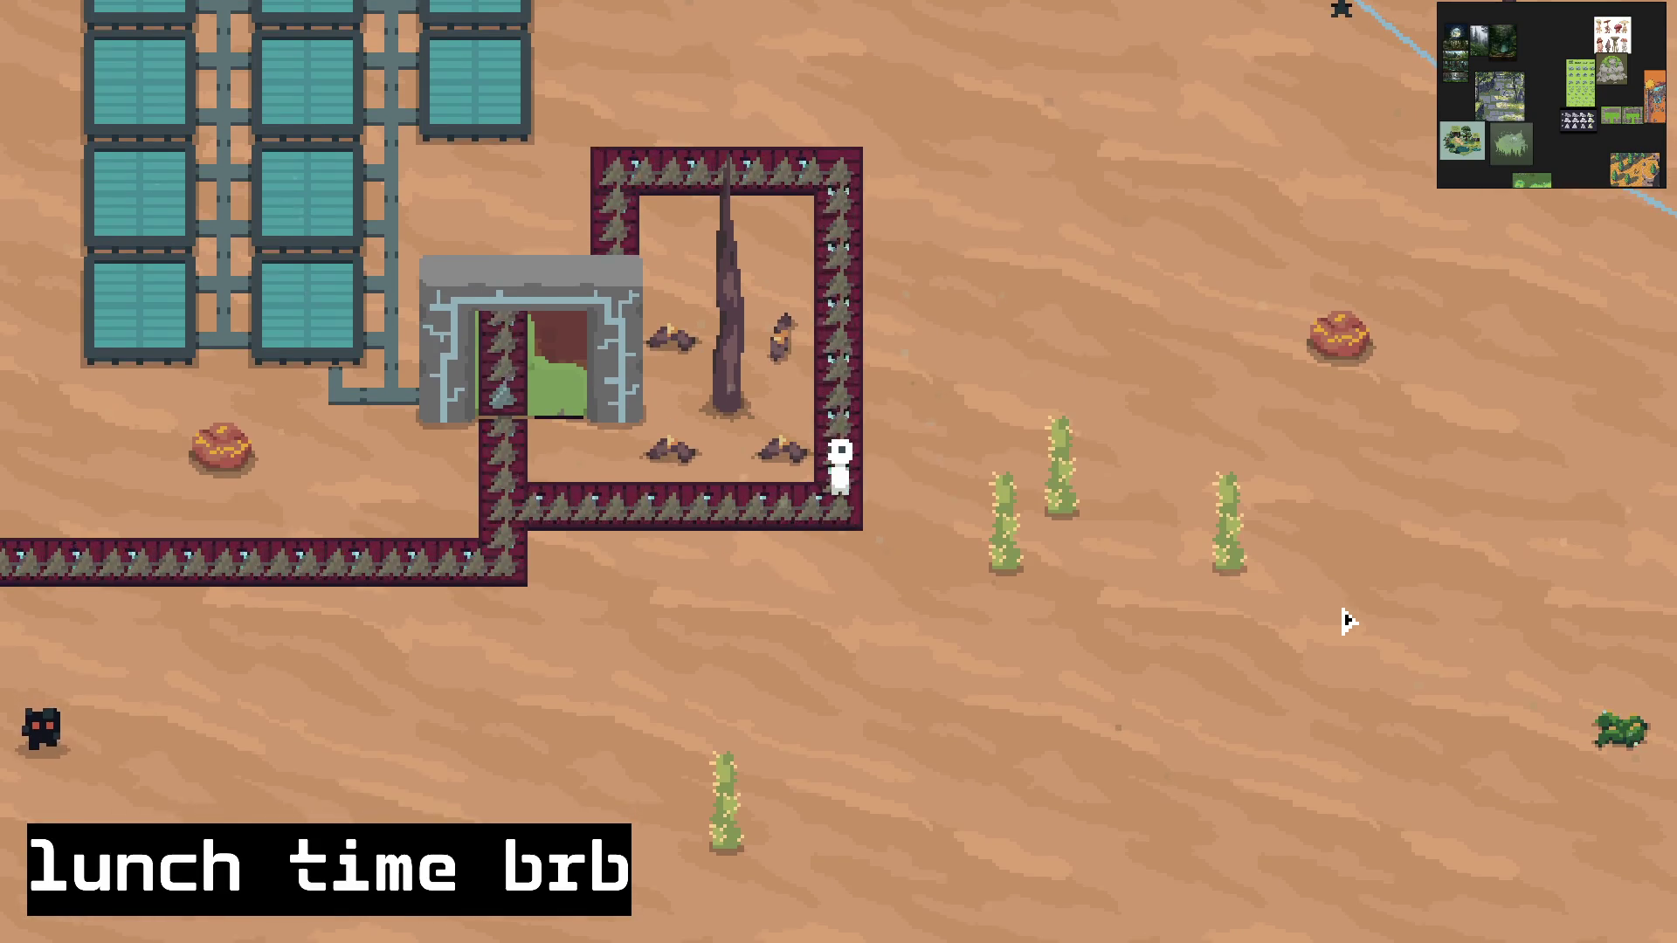
key("a")
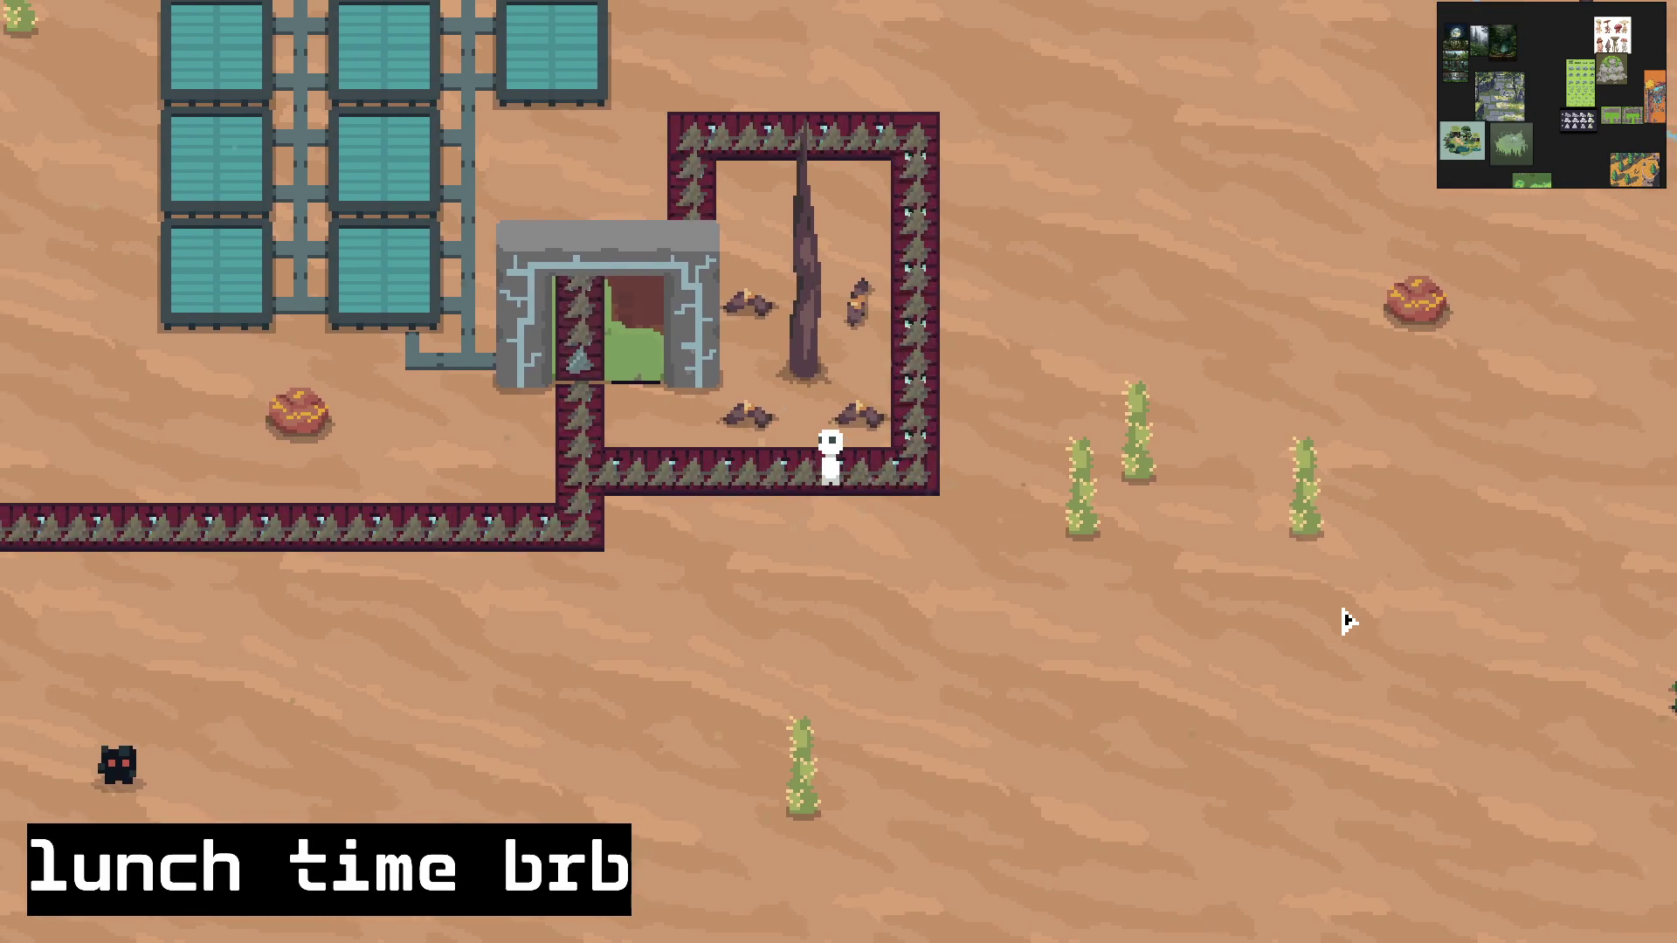
key("a")
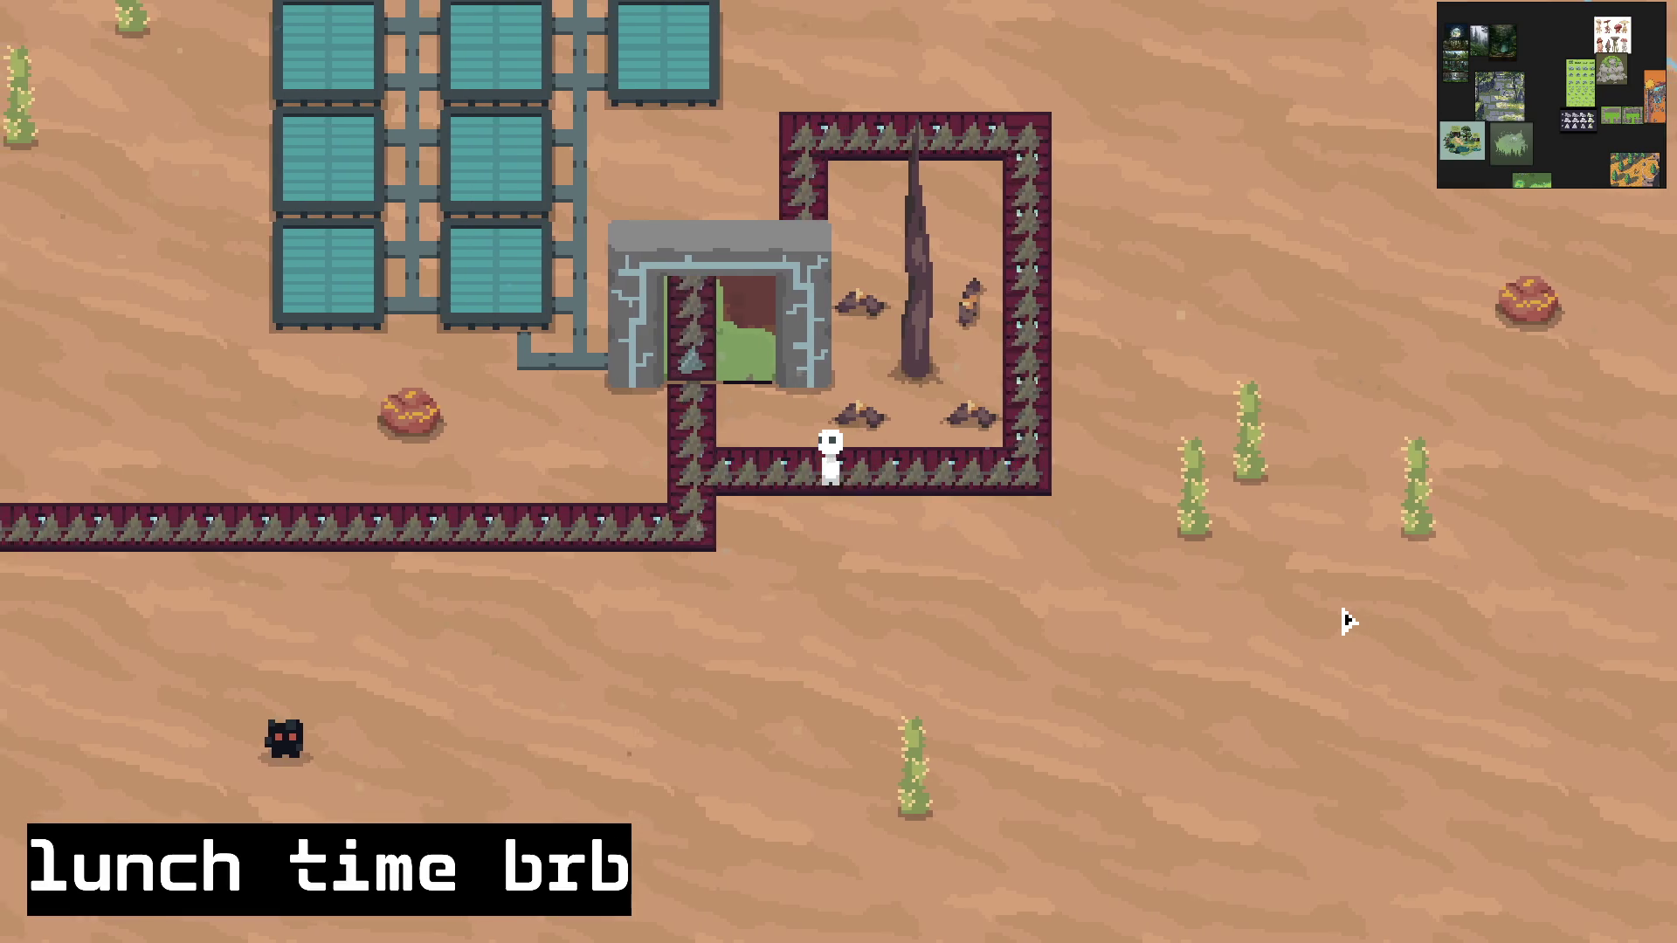
key("a")
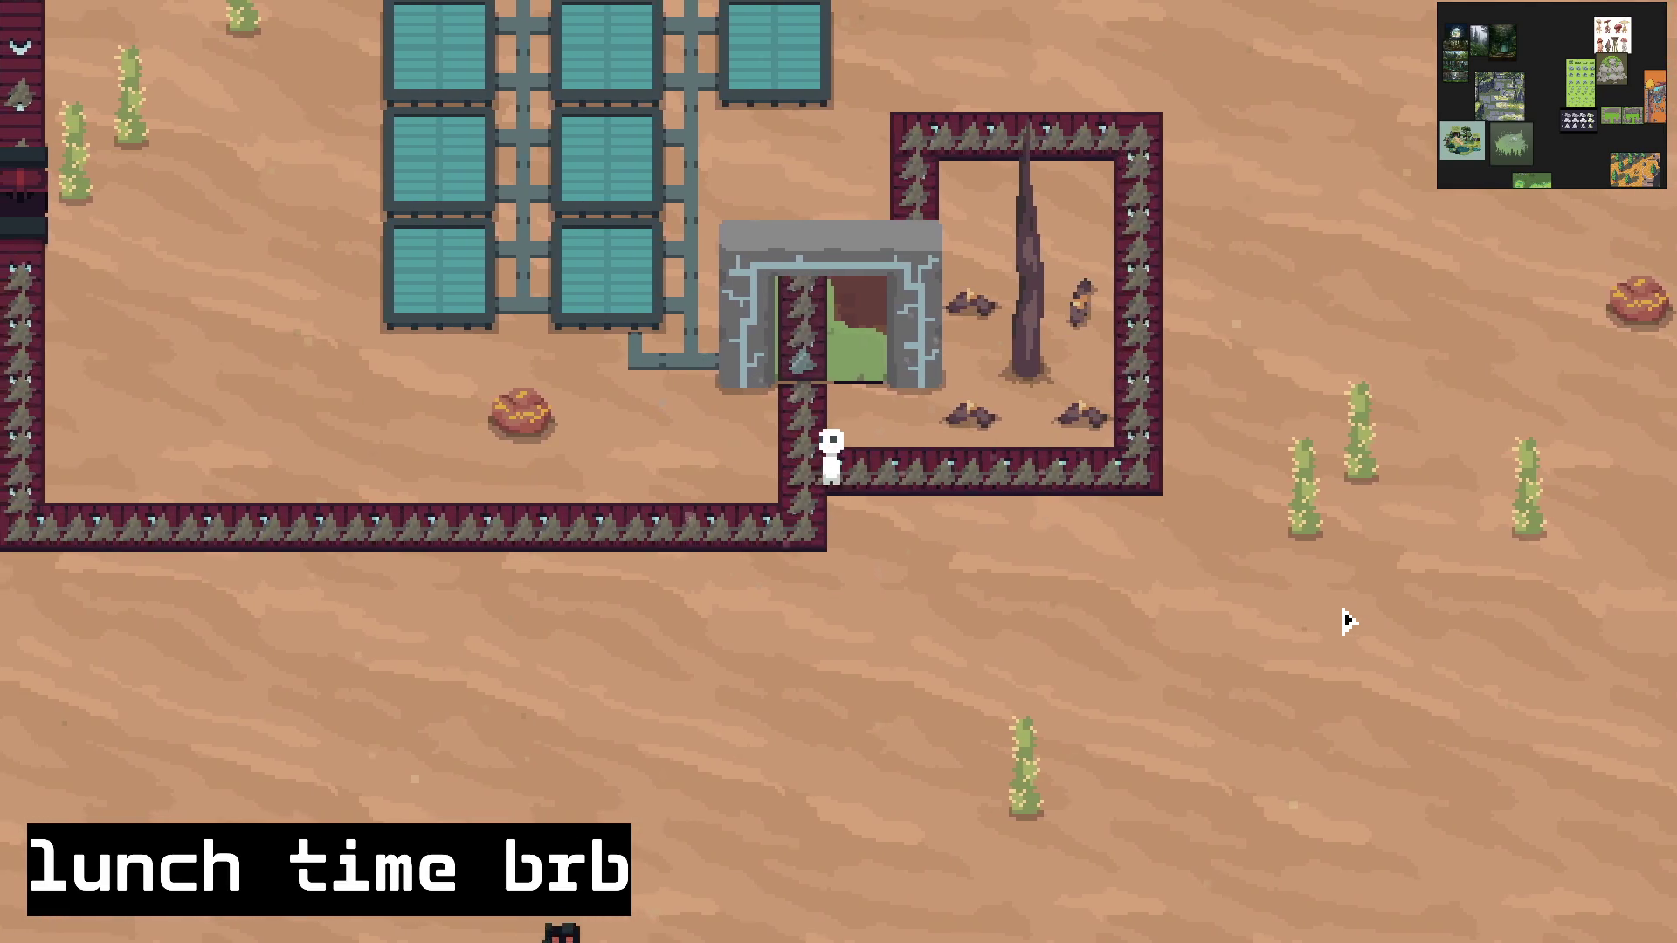
key("w")
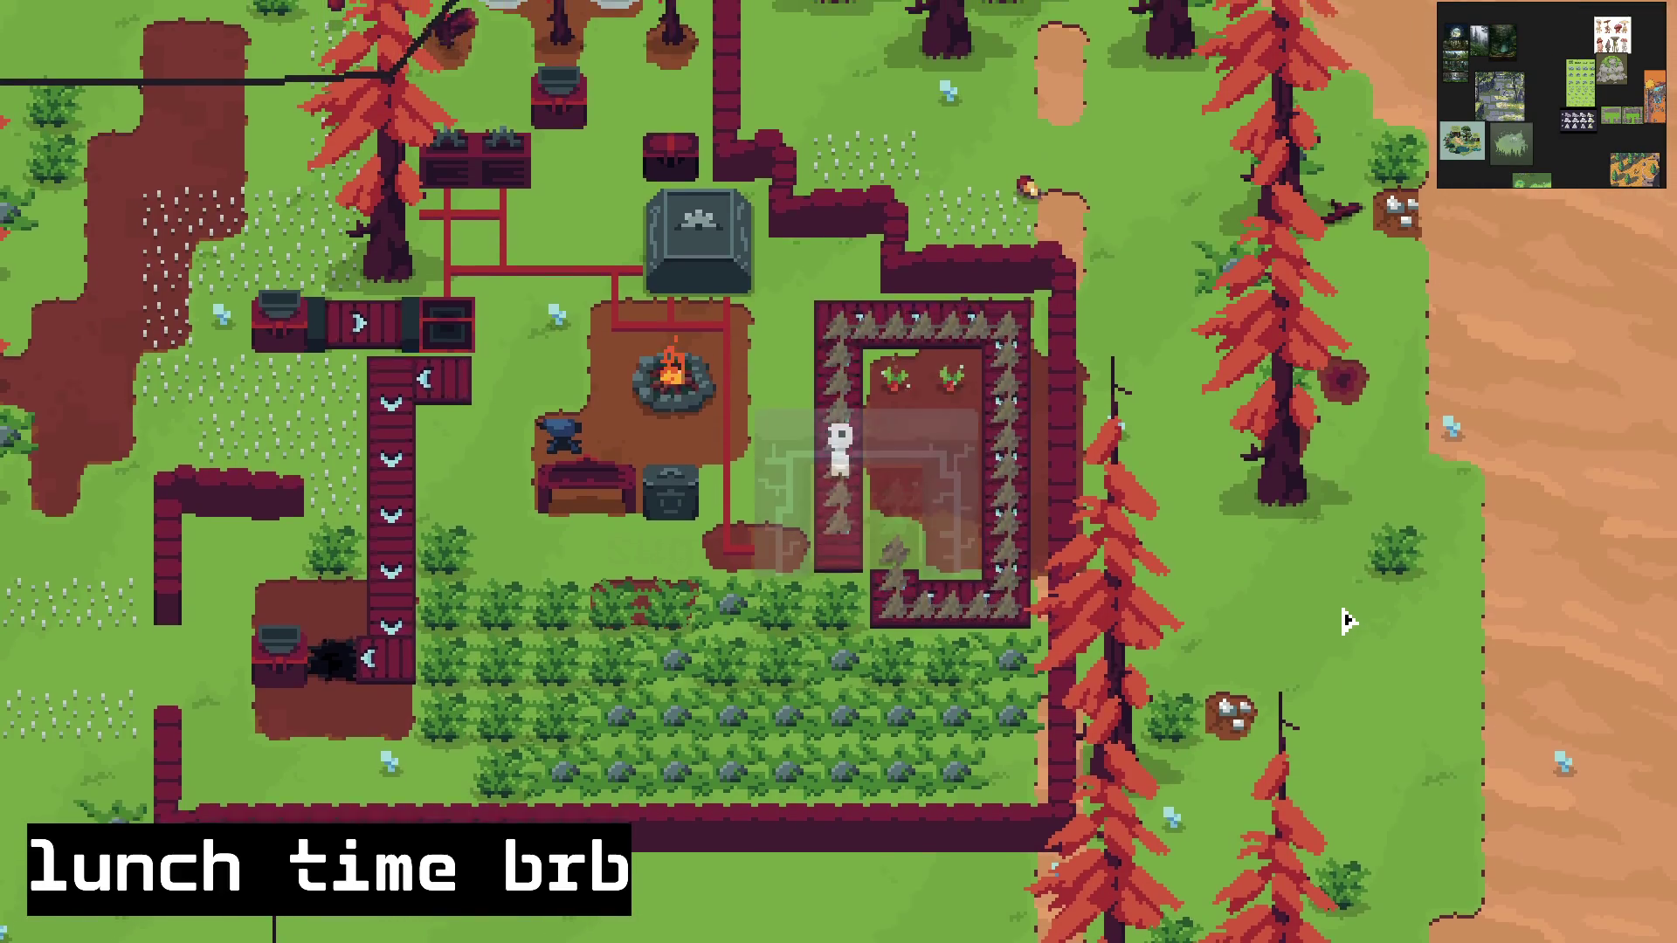
key("w")
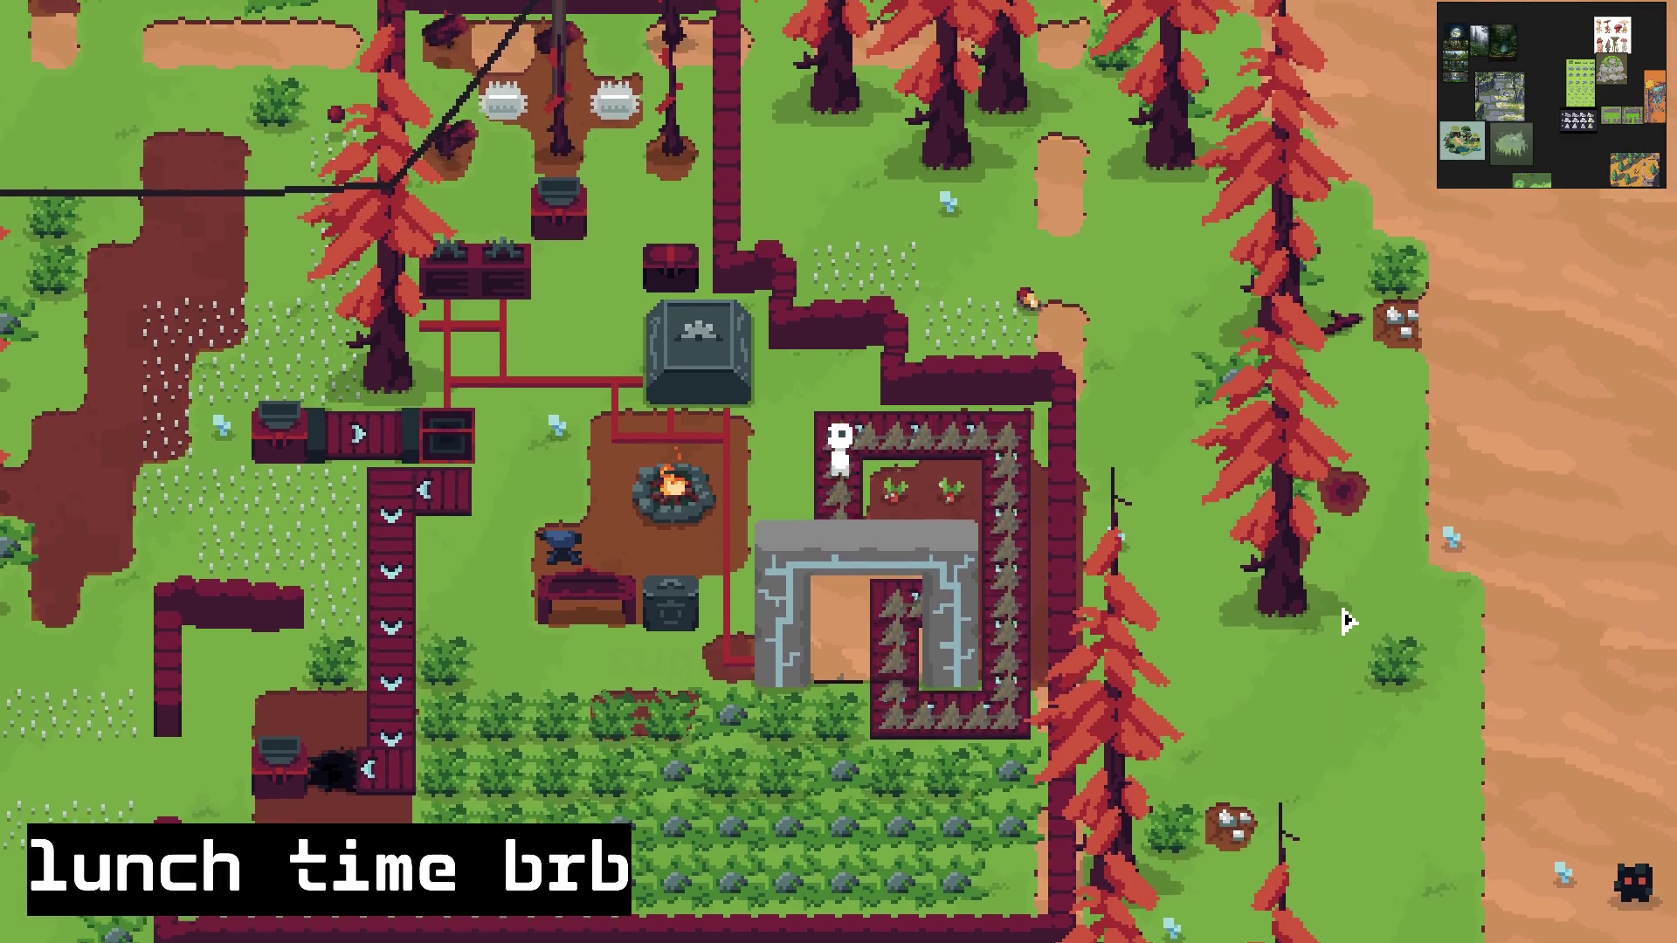
key("d")
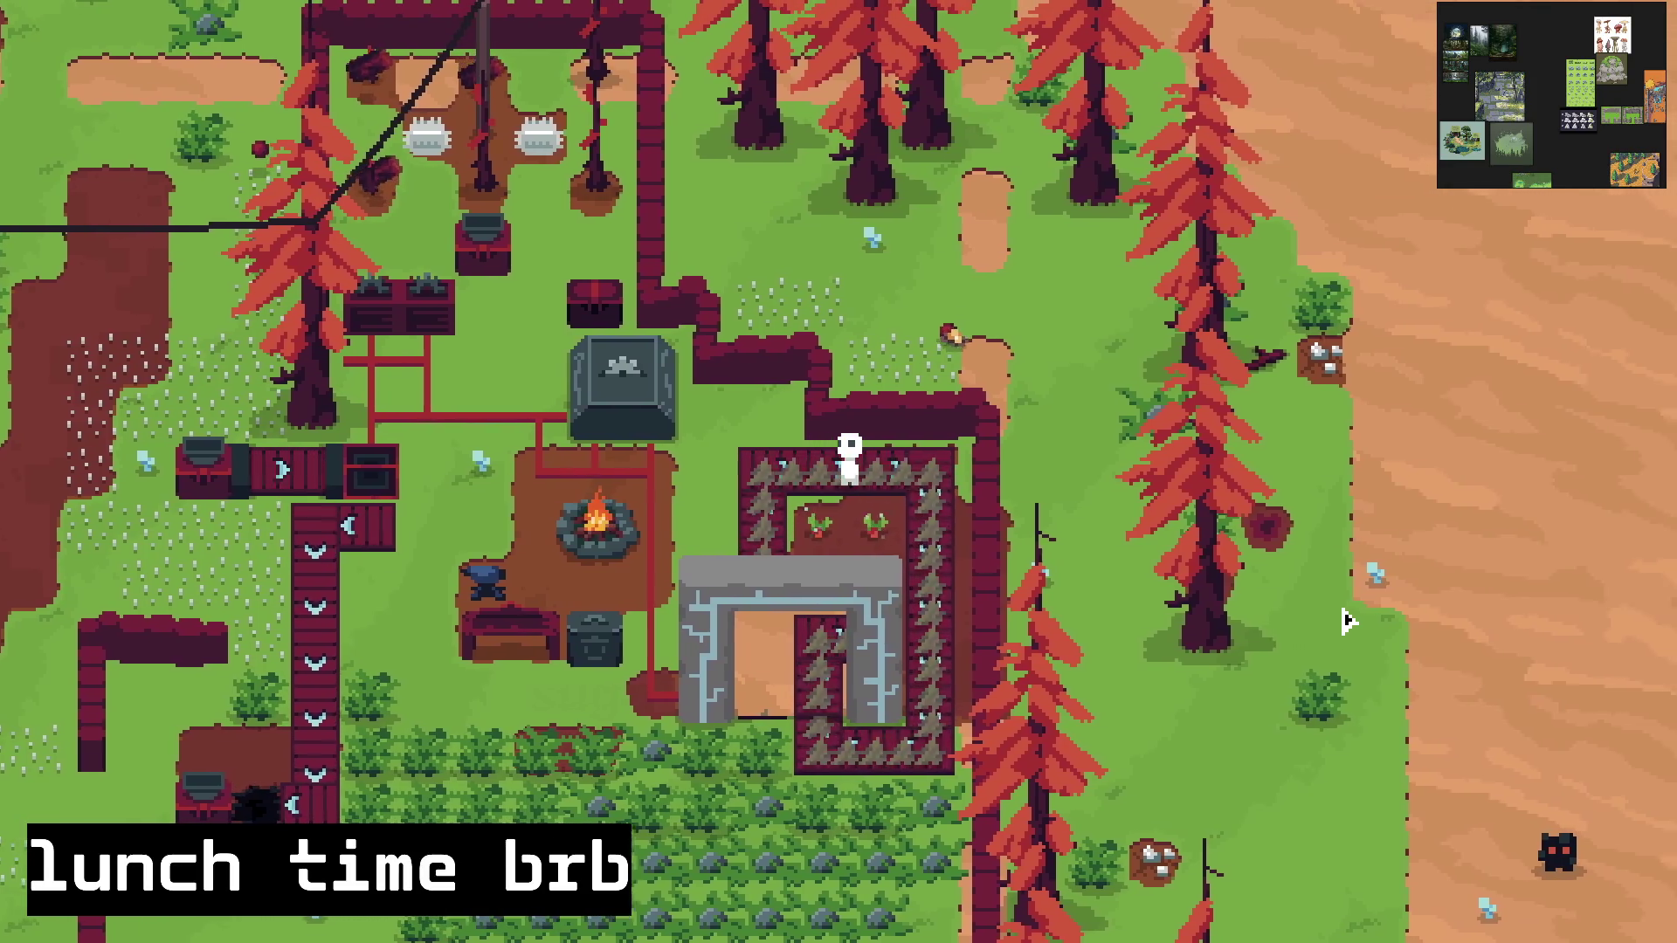
key("s")
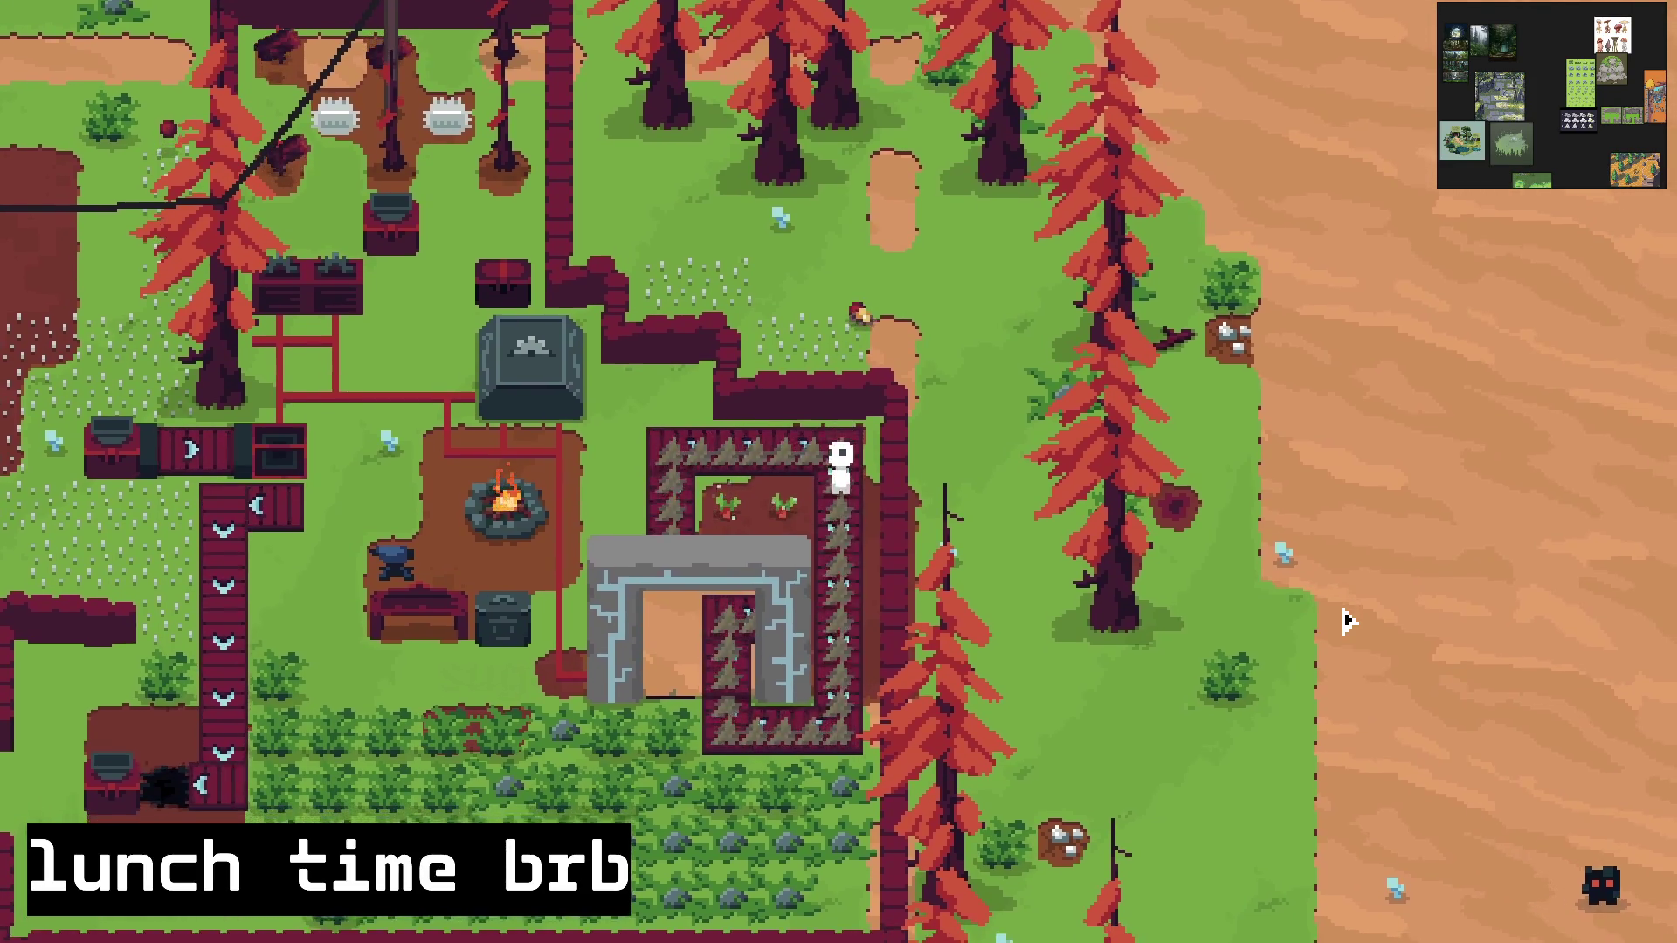
key("s")
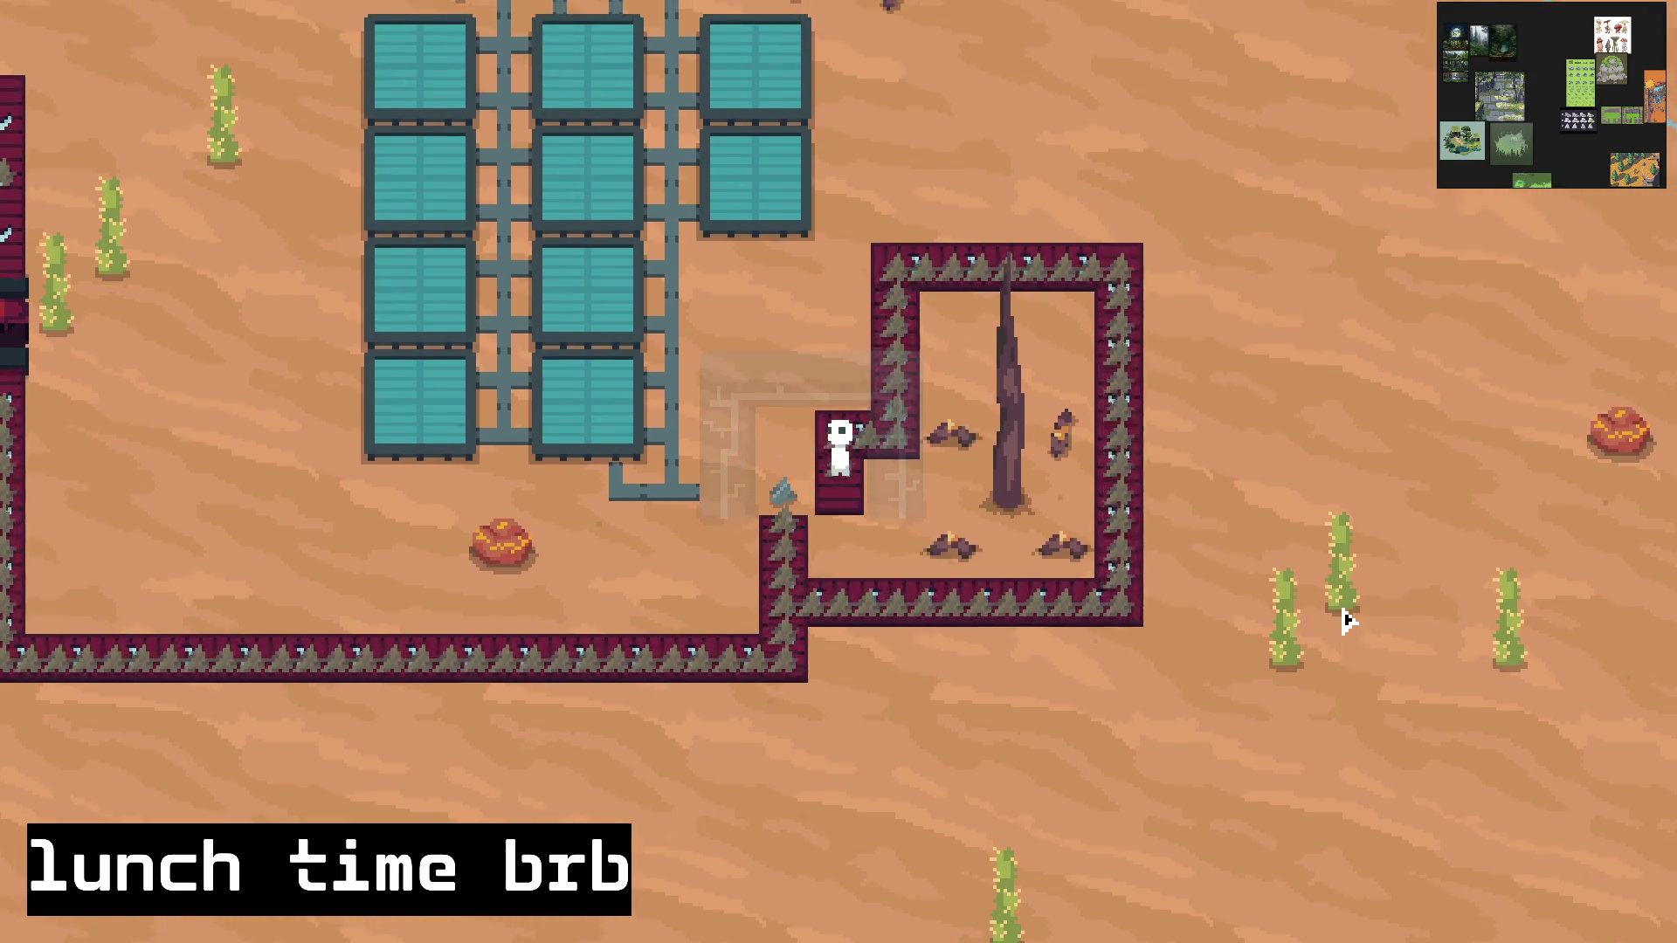
key("w")
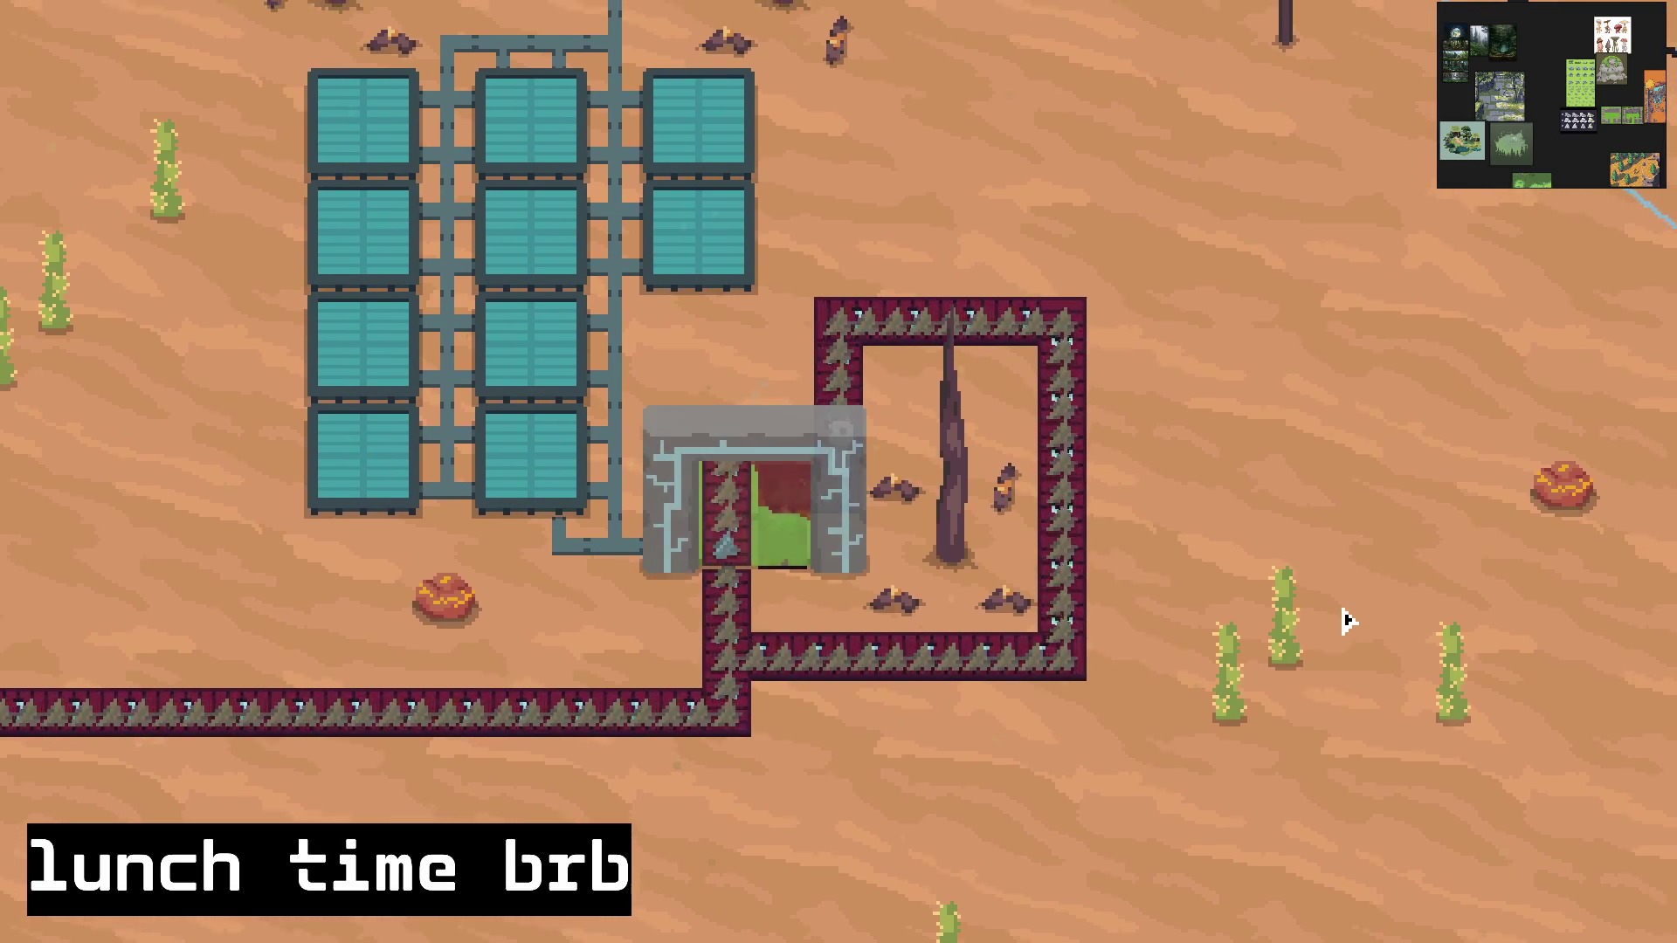
key("w")
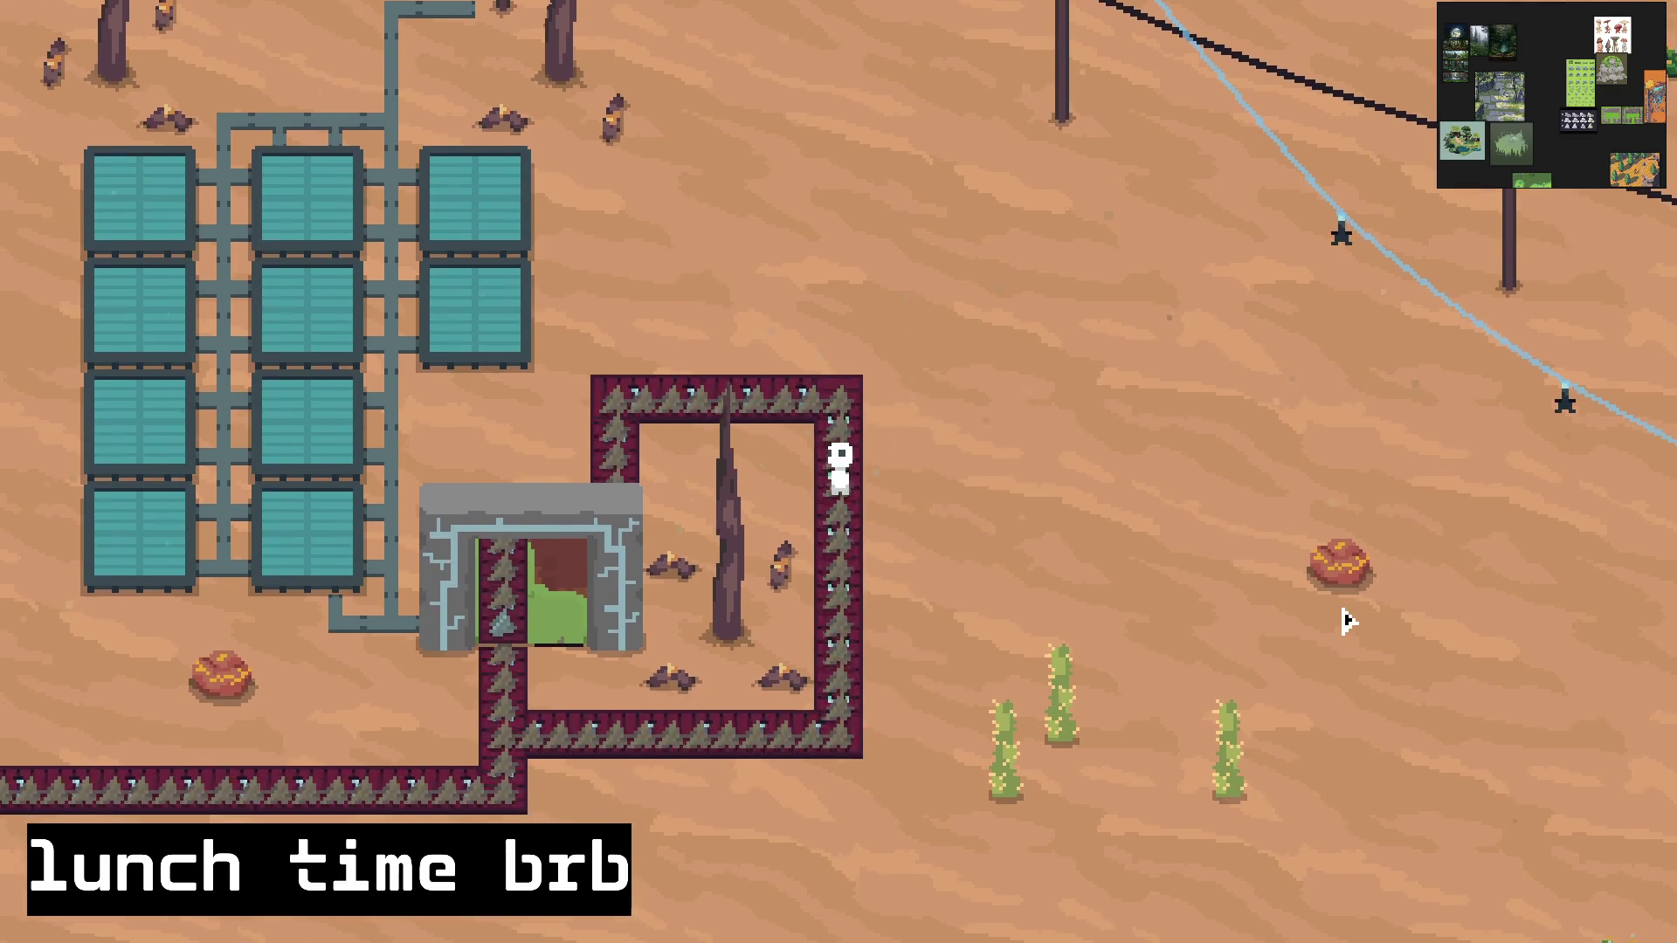
key("s")
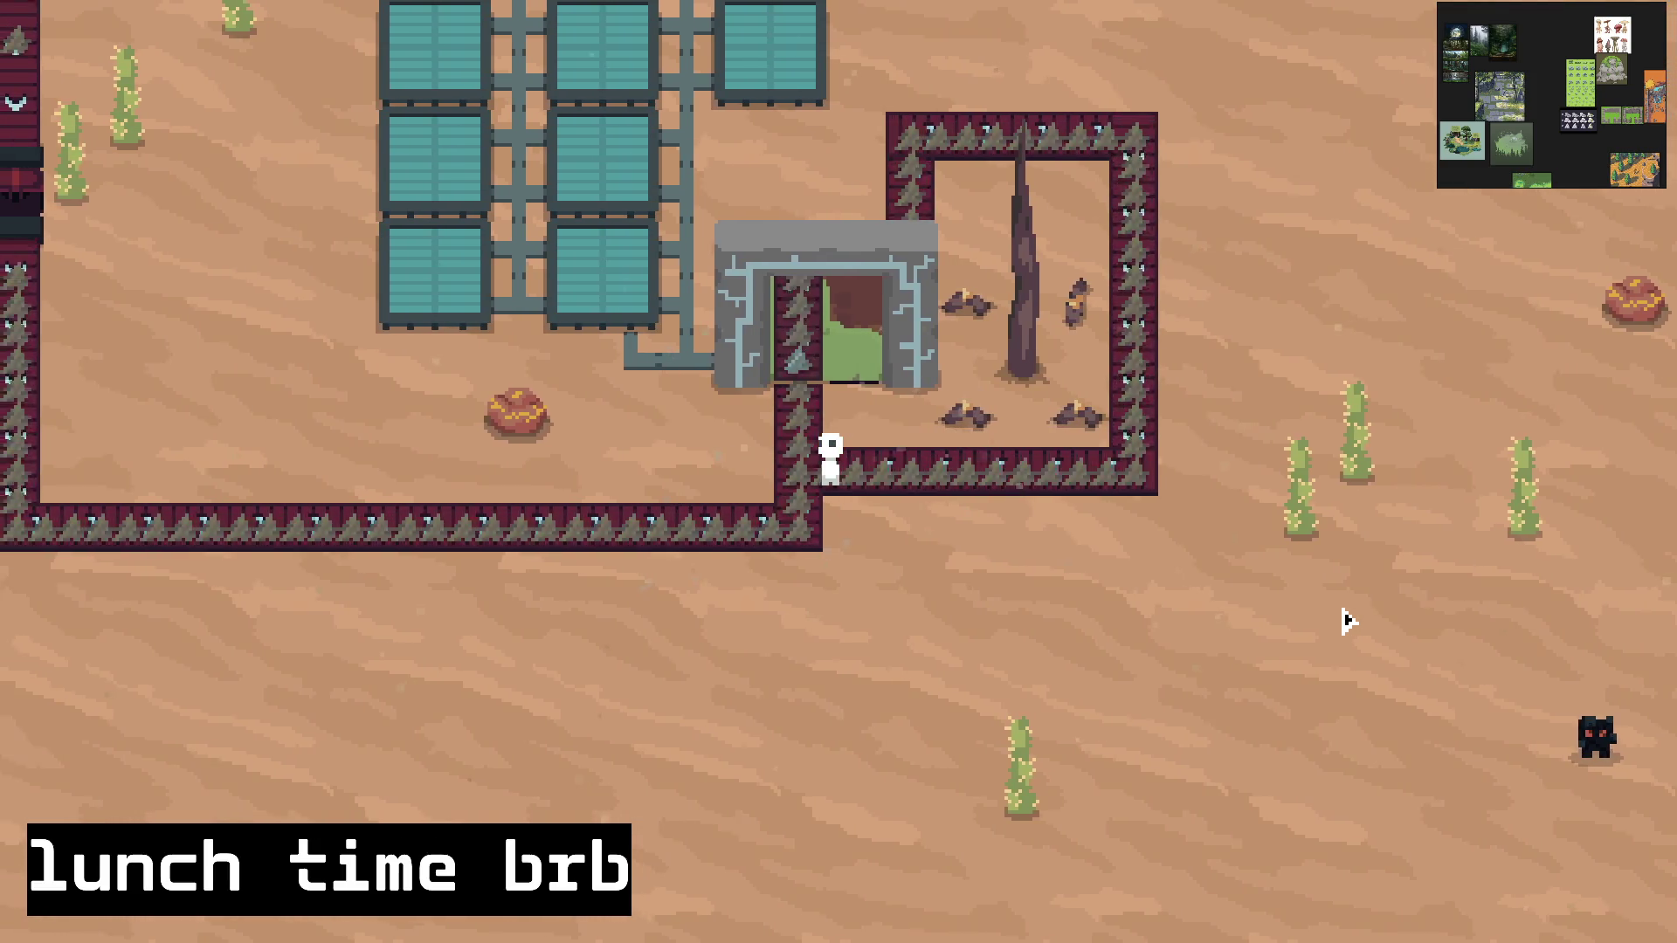
key("w")
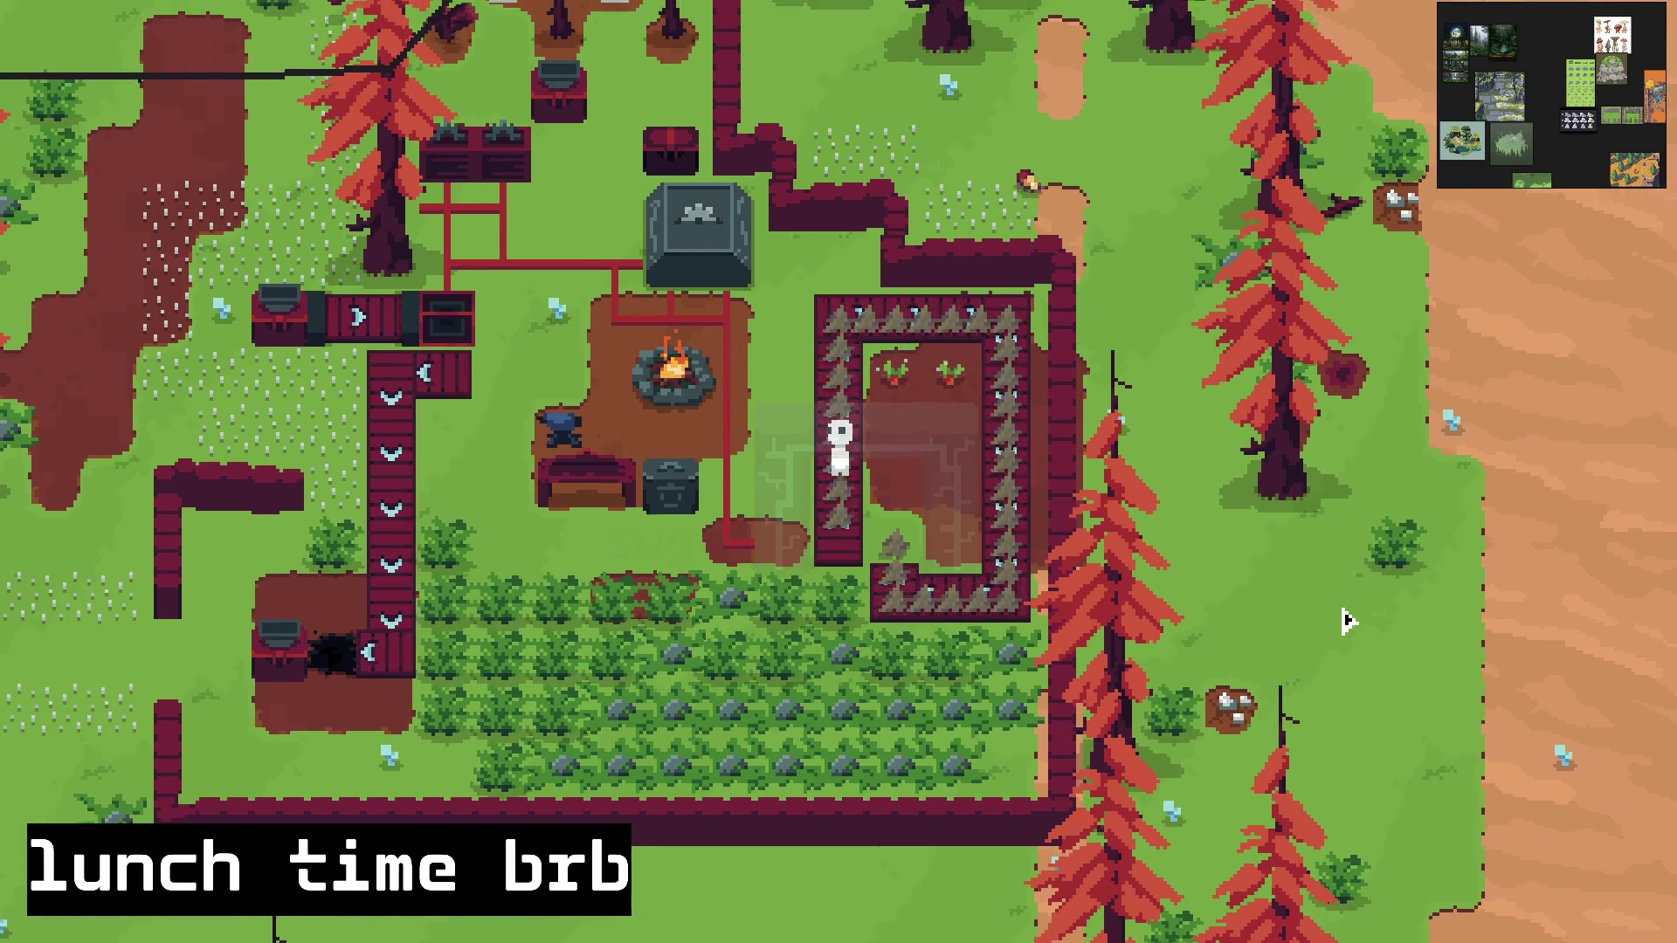
key("w")
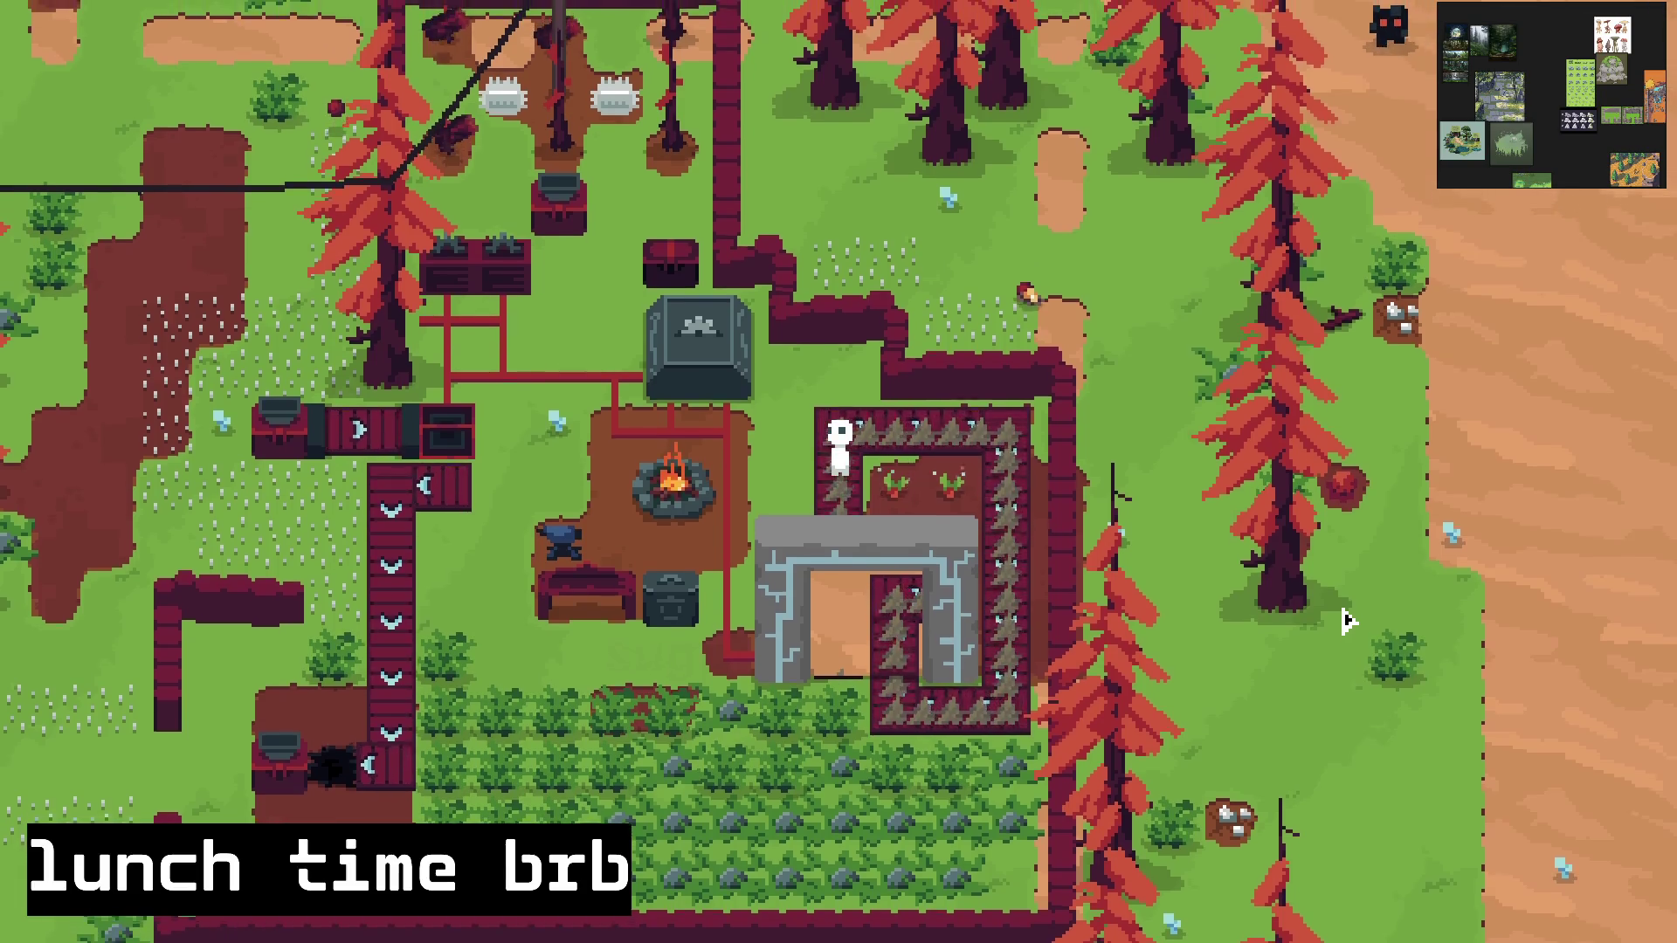
key("d")
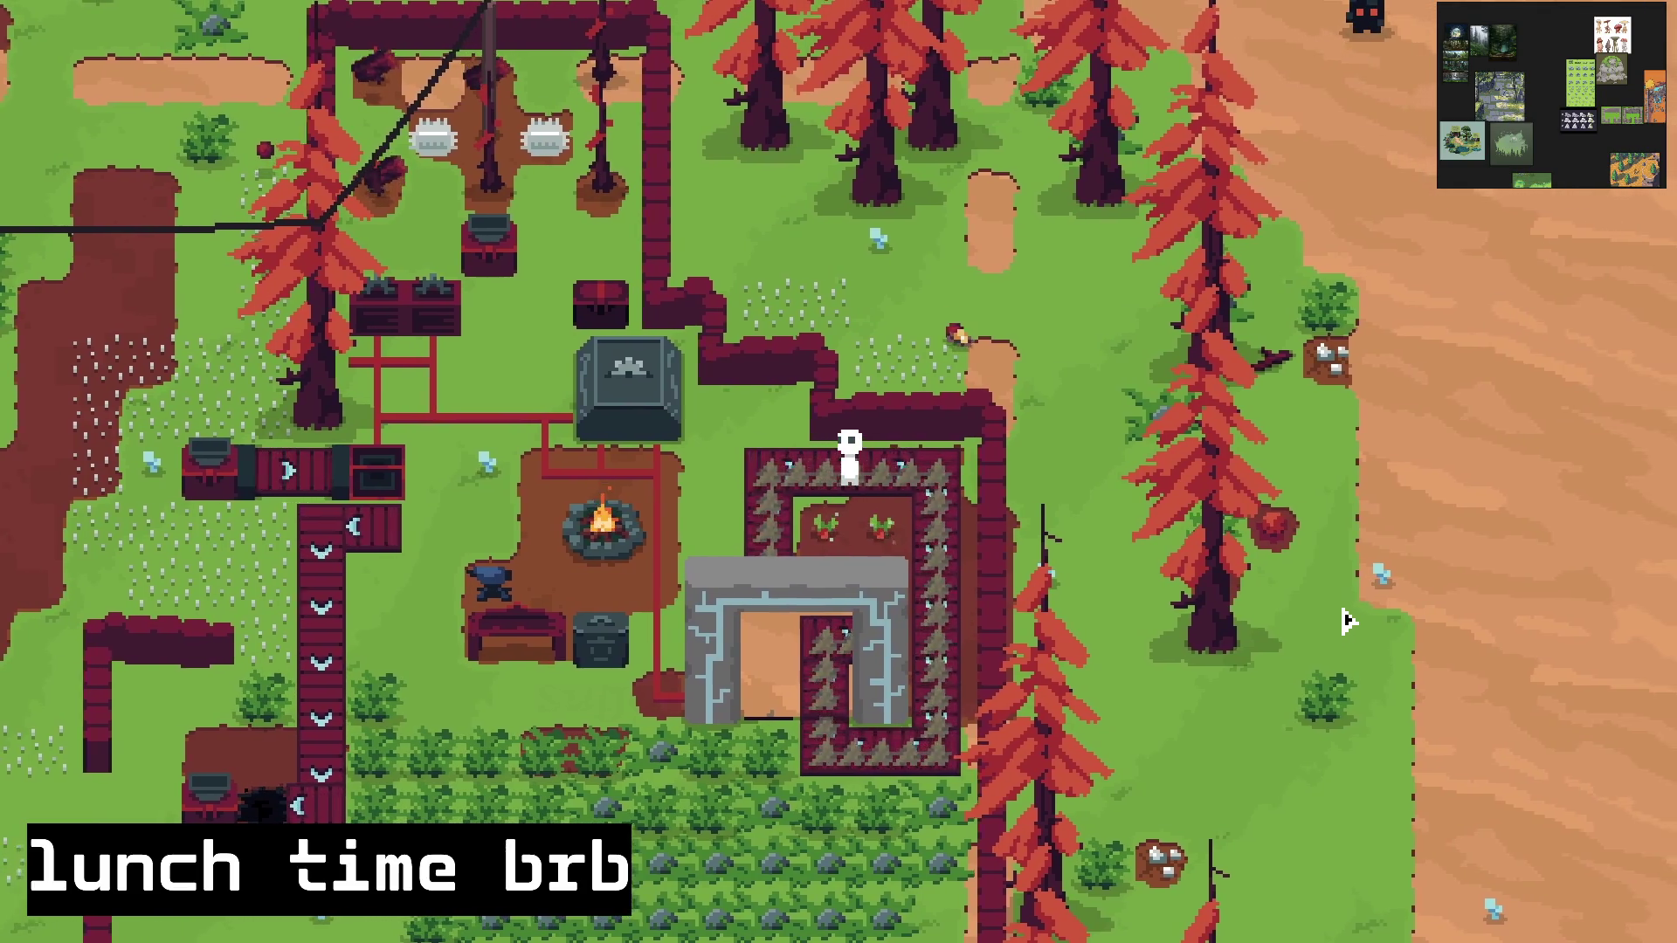
key("s")
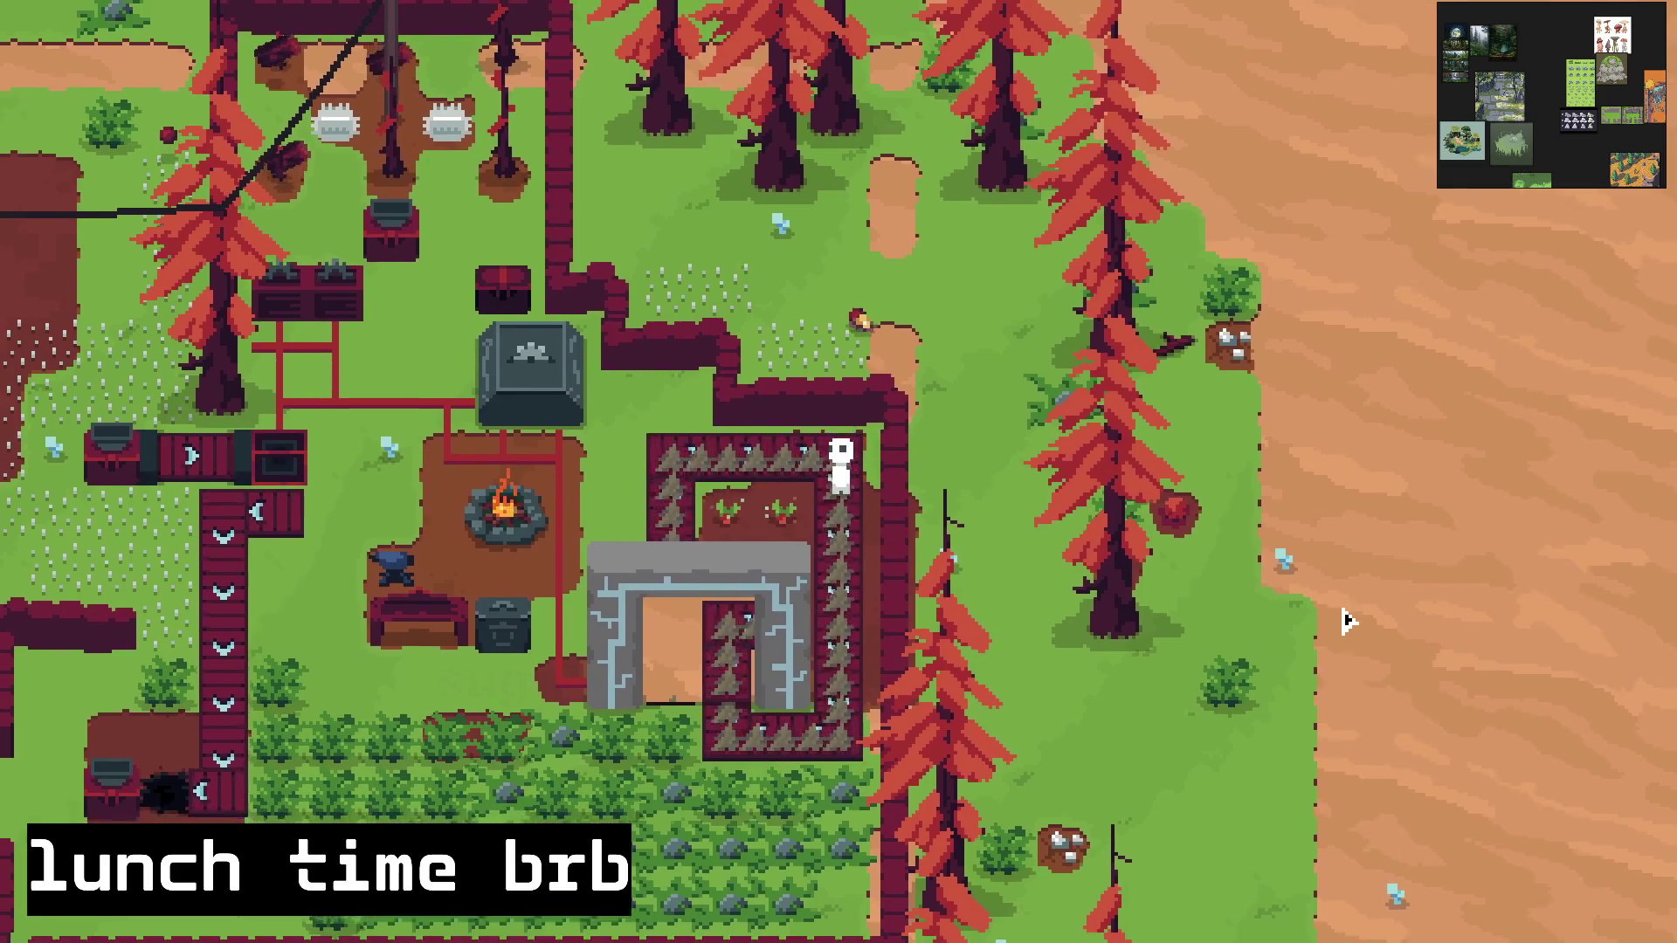
key("s")
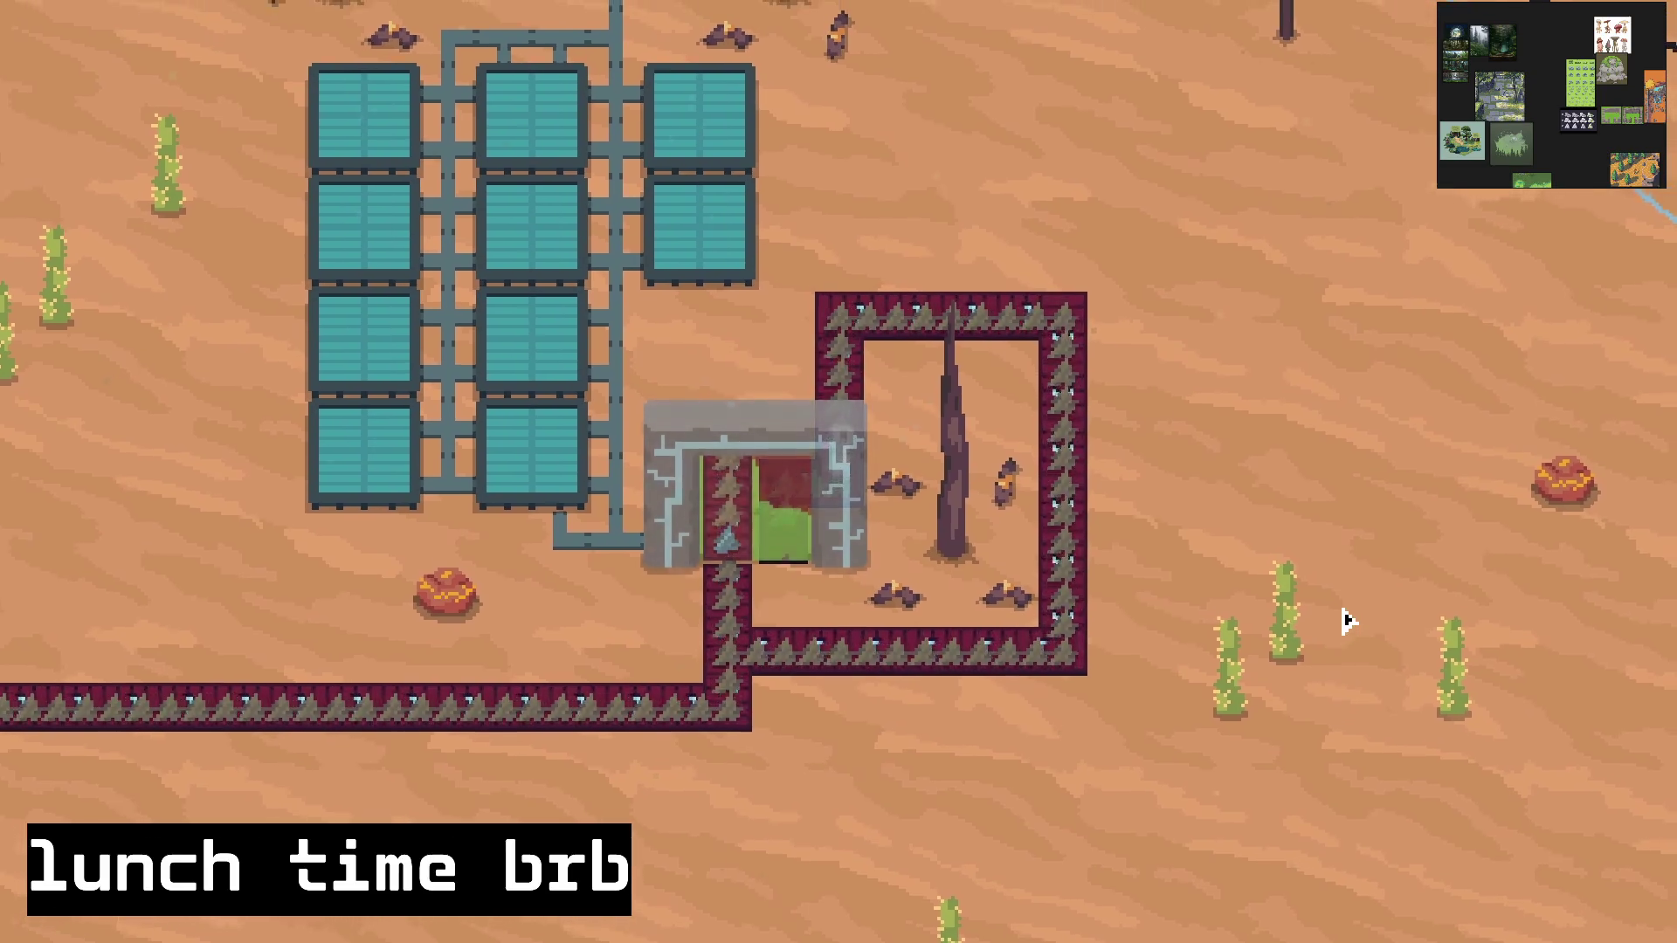
key("w")
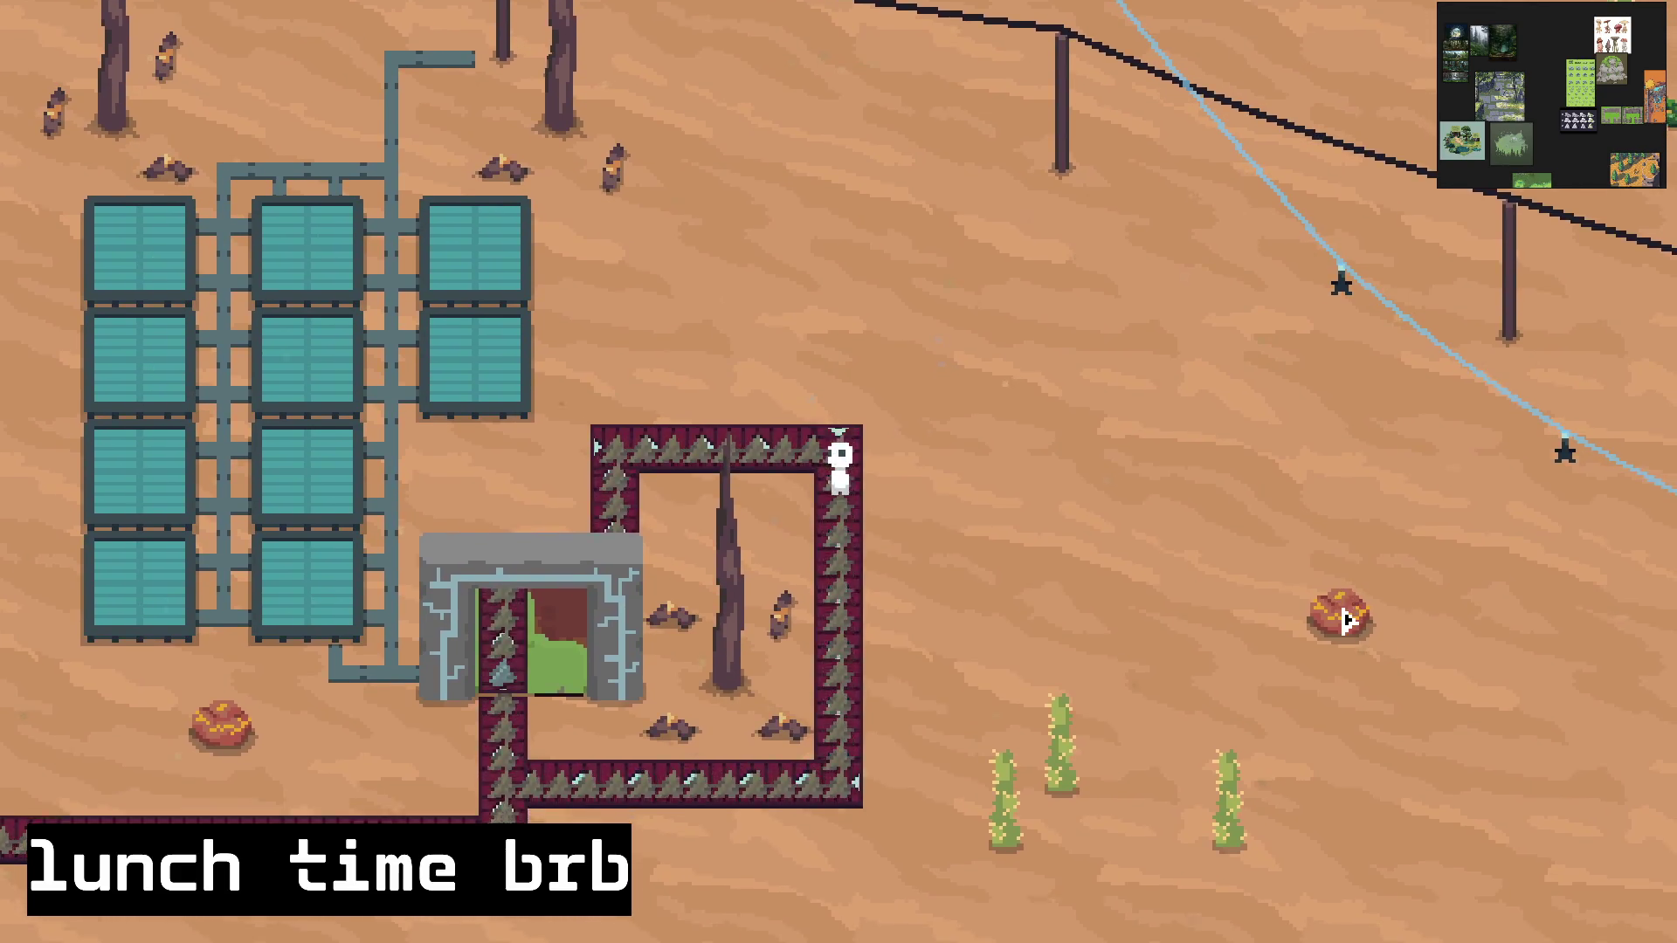
key("s")
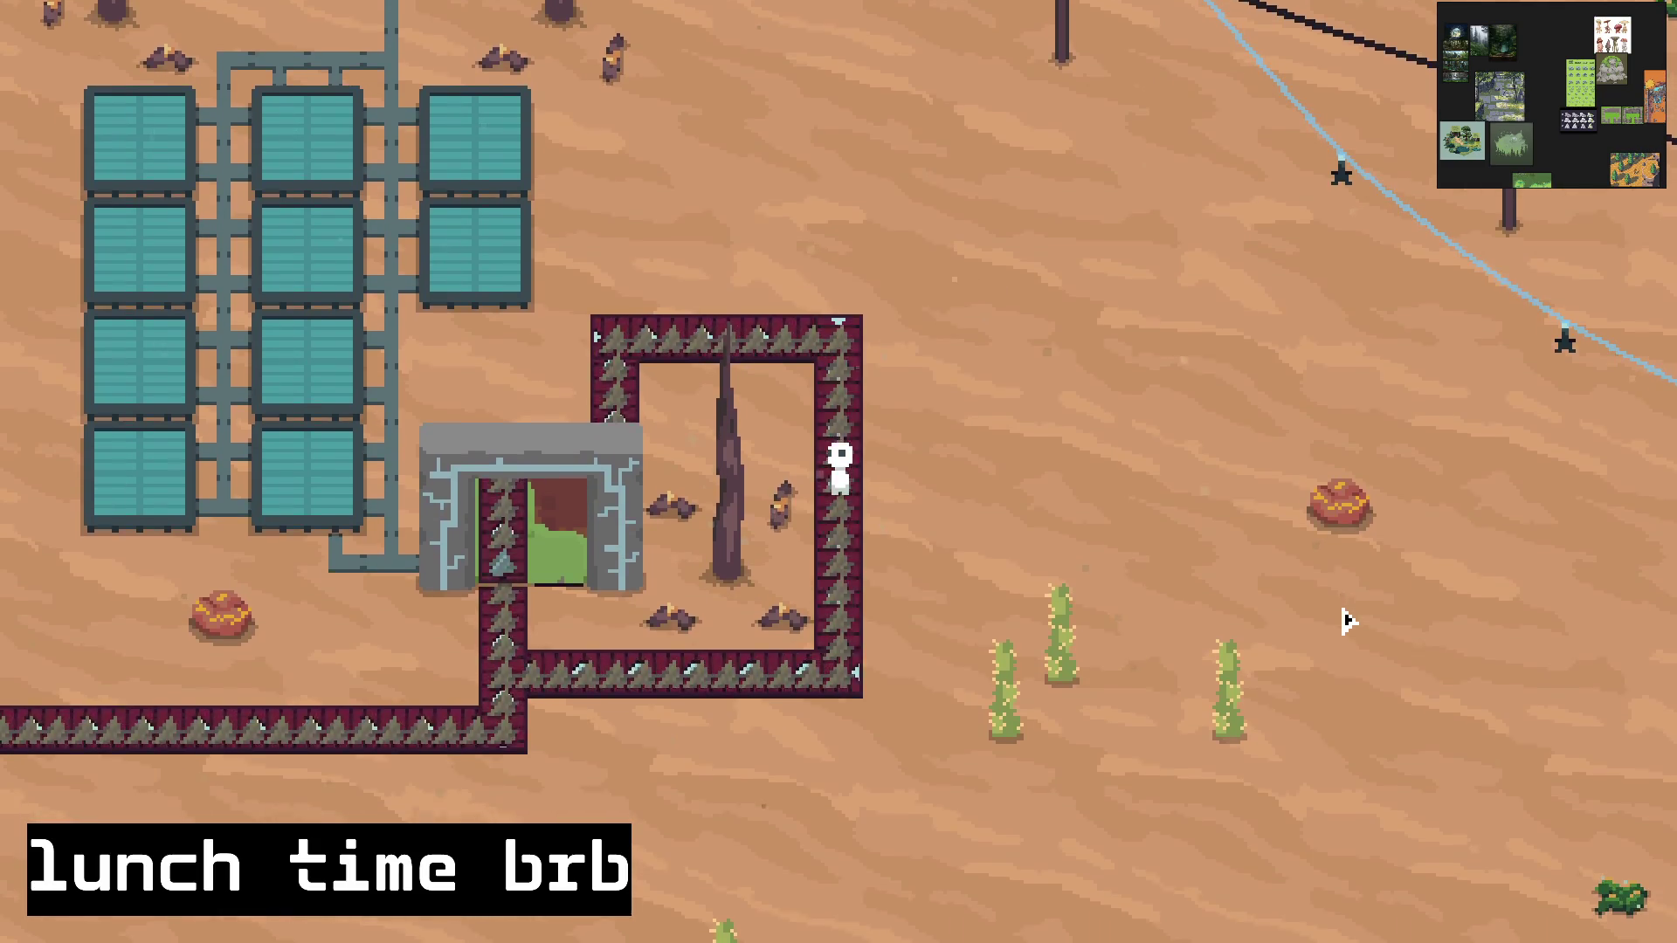
key("s")
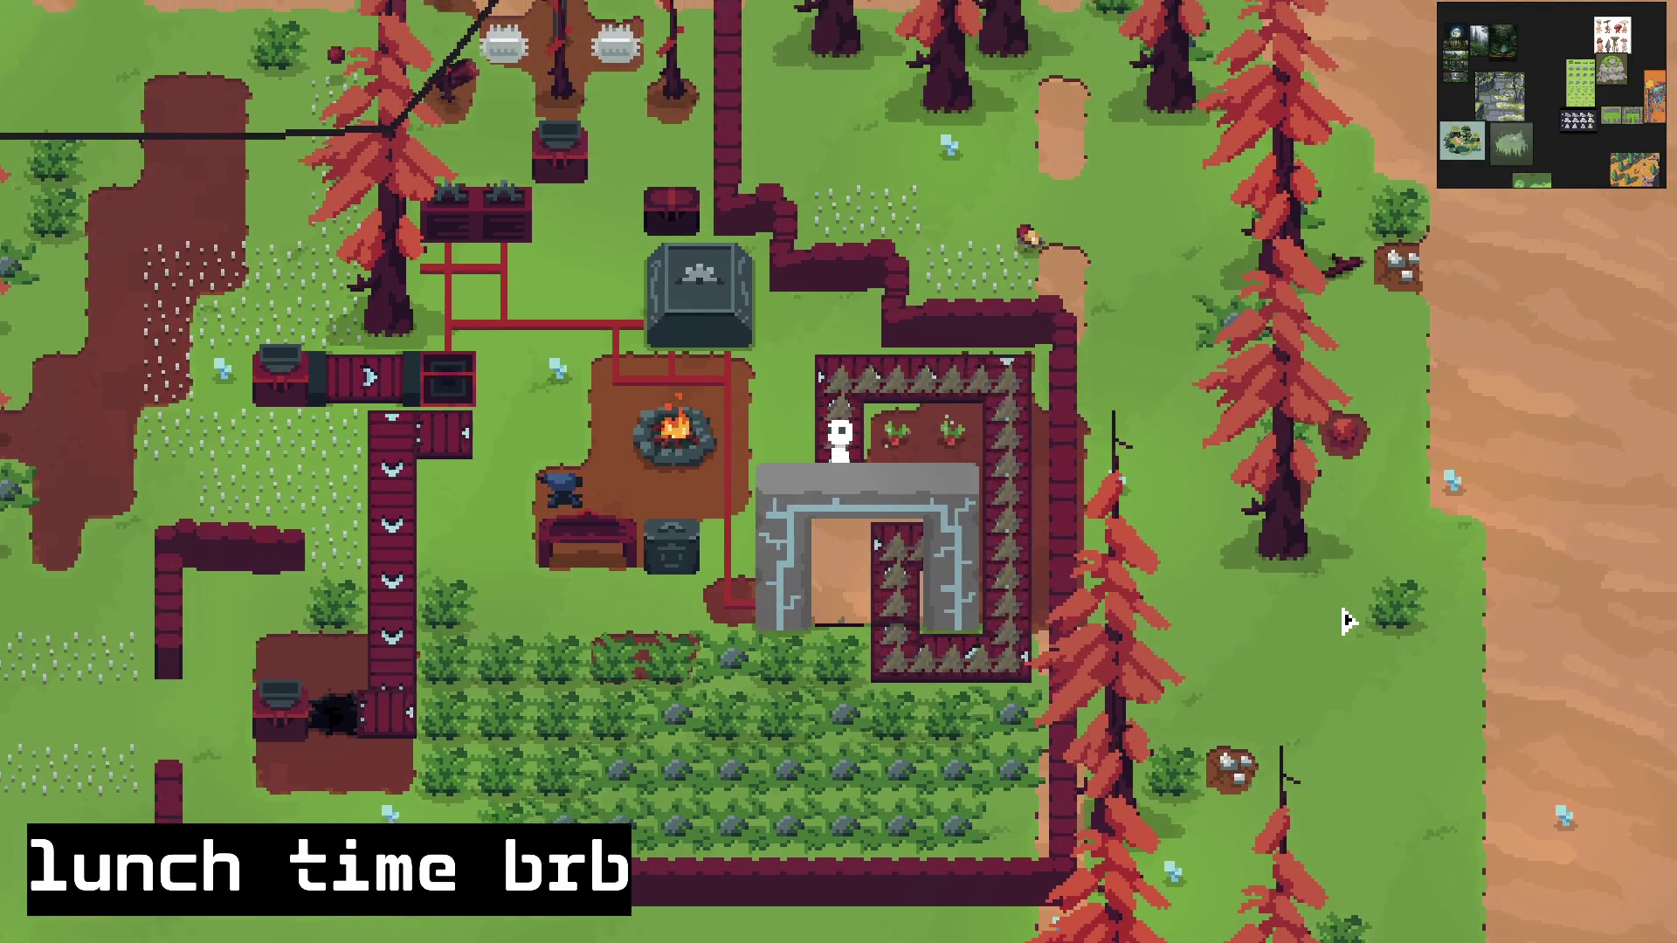
key("w")
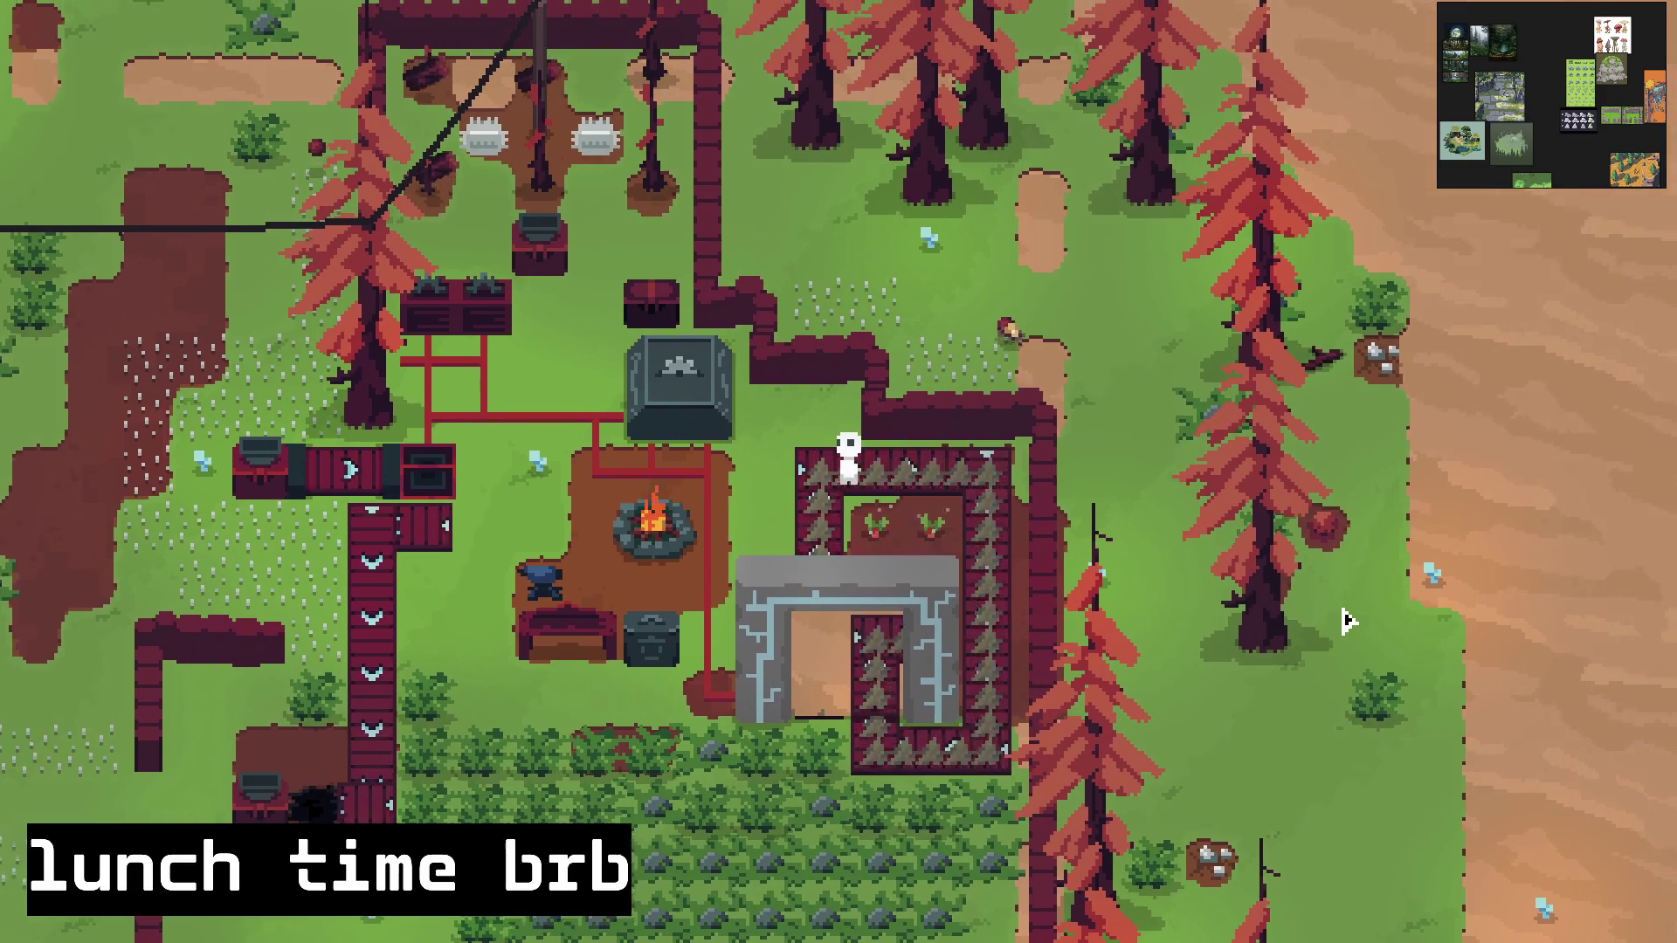
key("d")
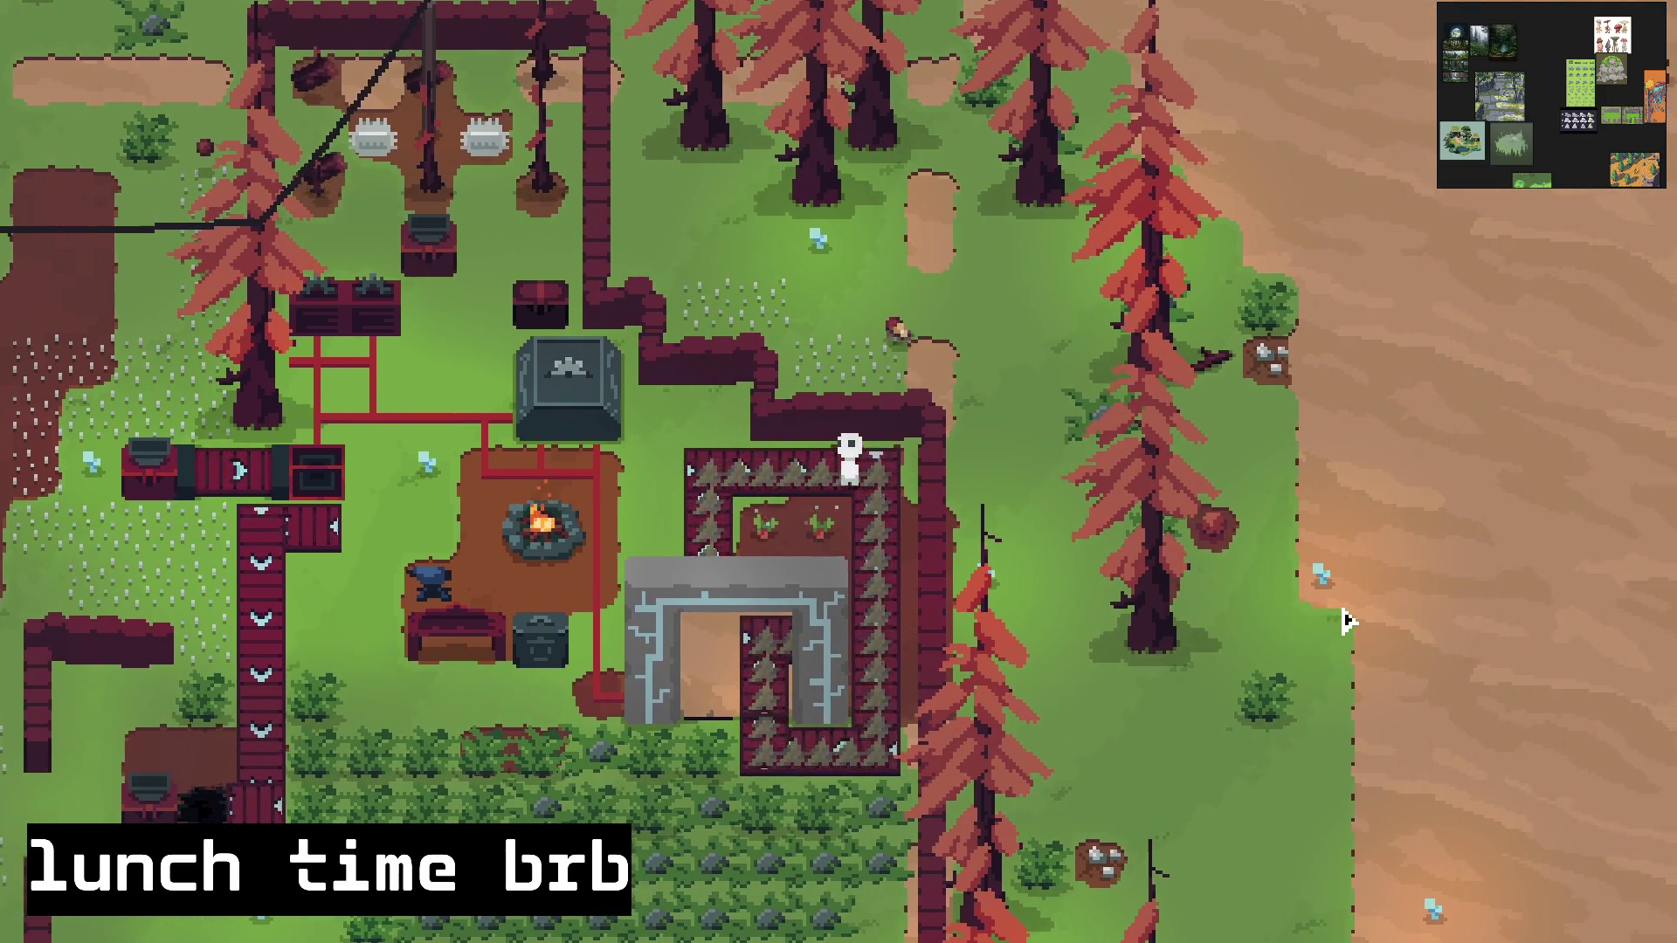
key("s")
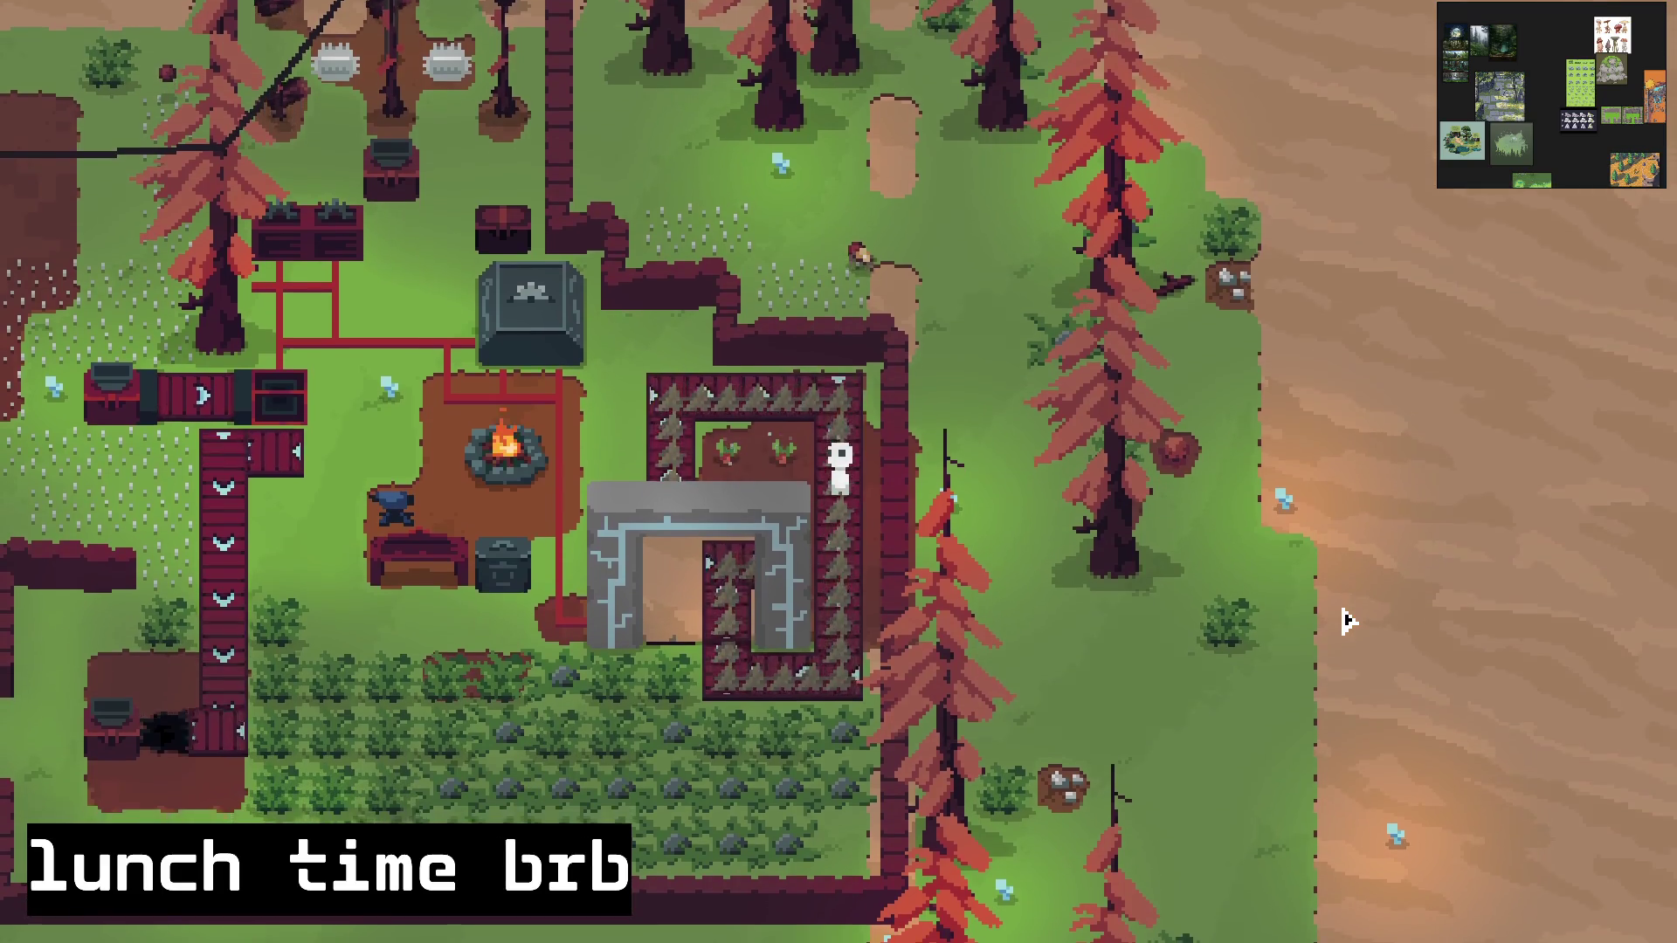
key("s")
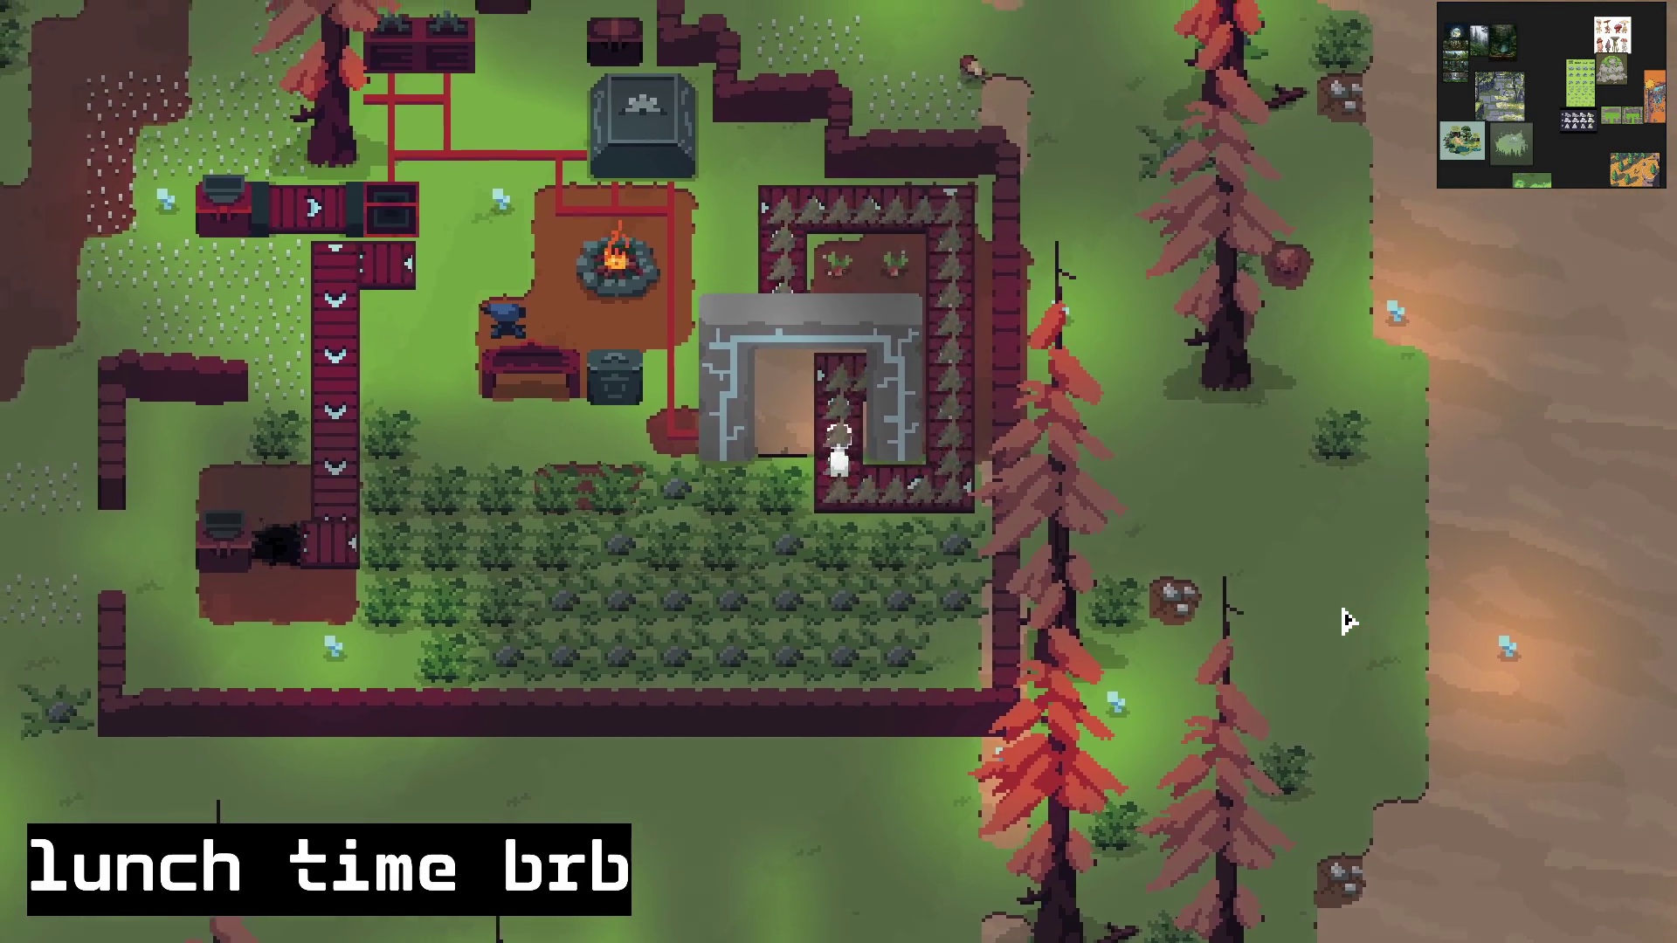
Step: Circle the desert walled enclosure, then go through the stone doorway back to the forest
key("w")
key("d")
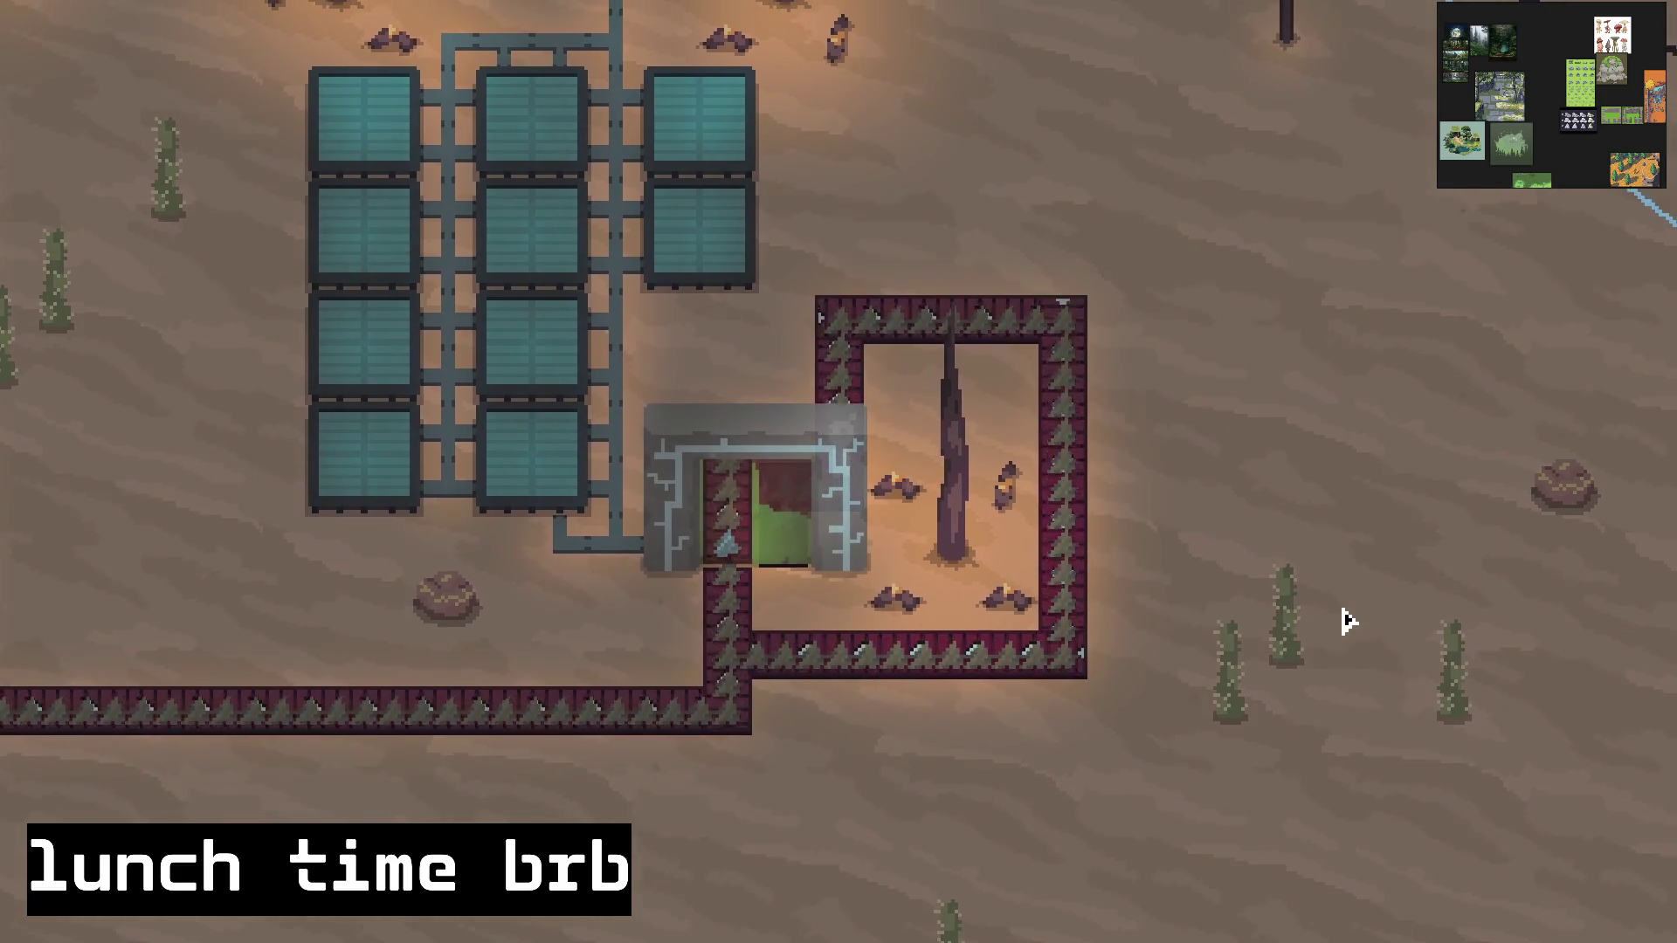
key("w")
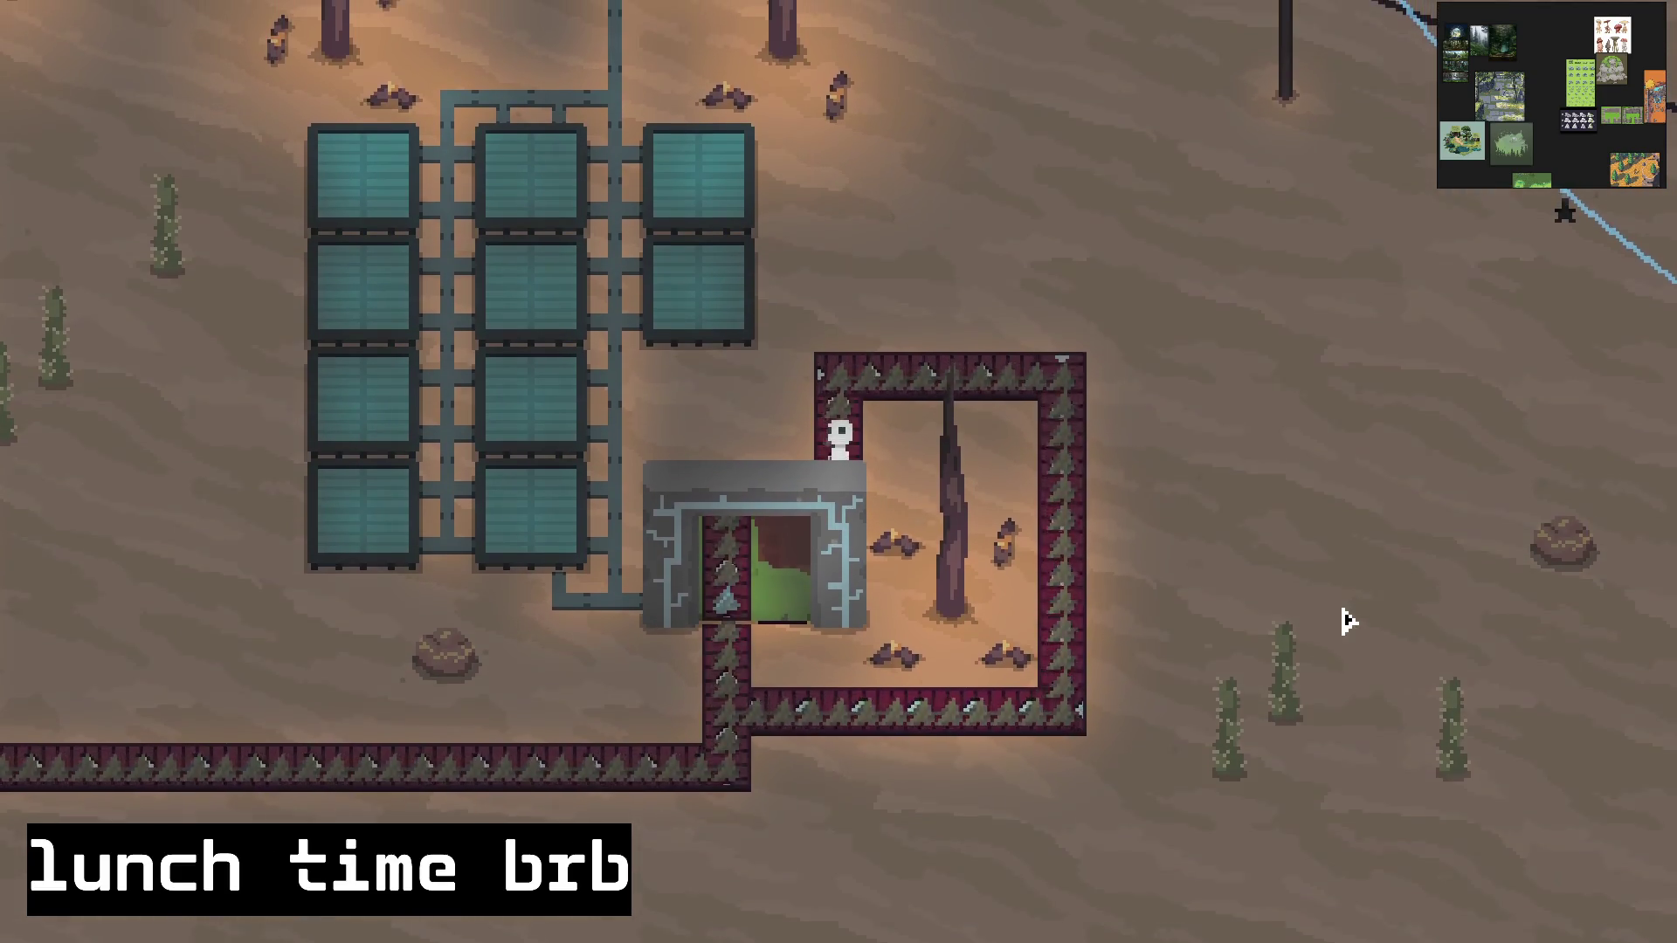
key("d")
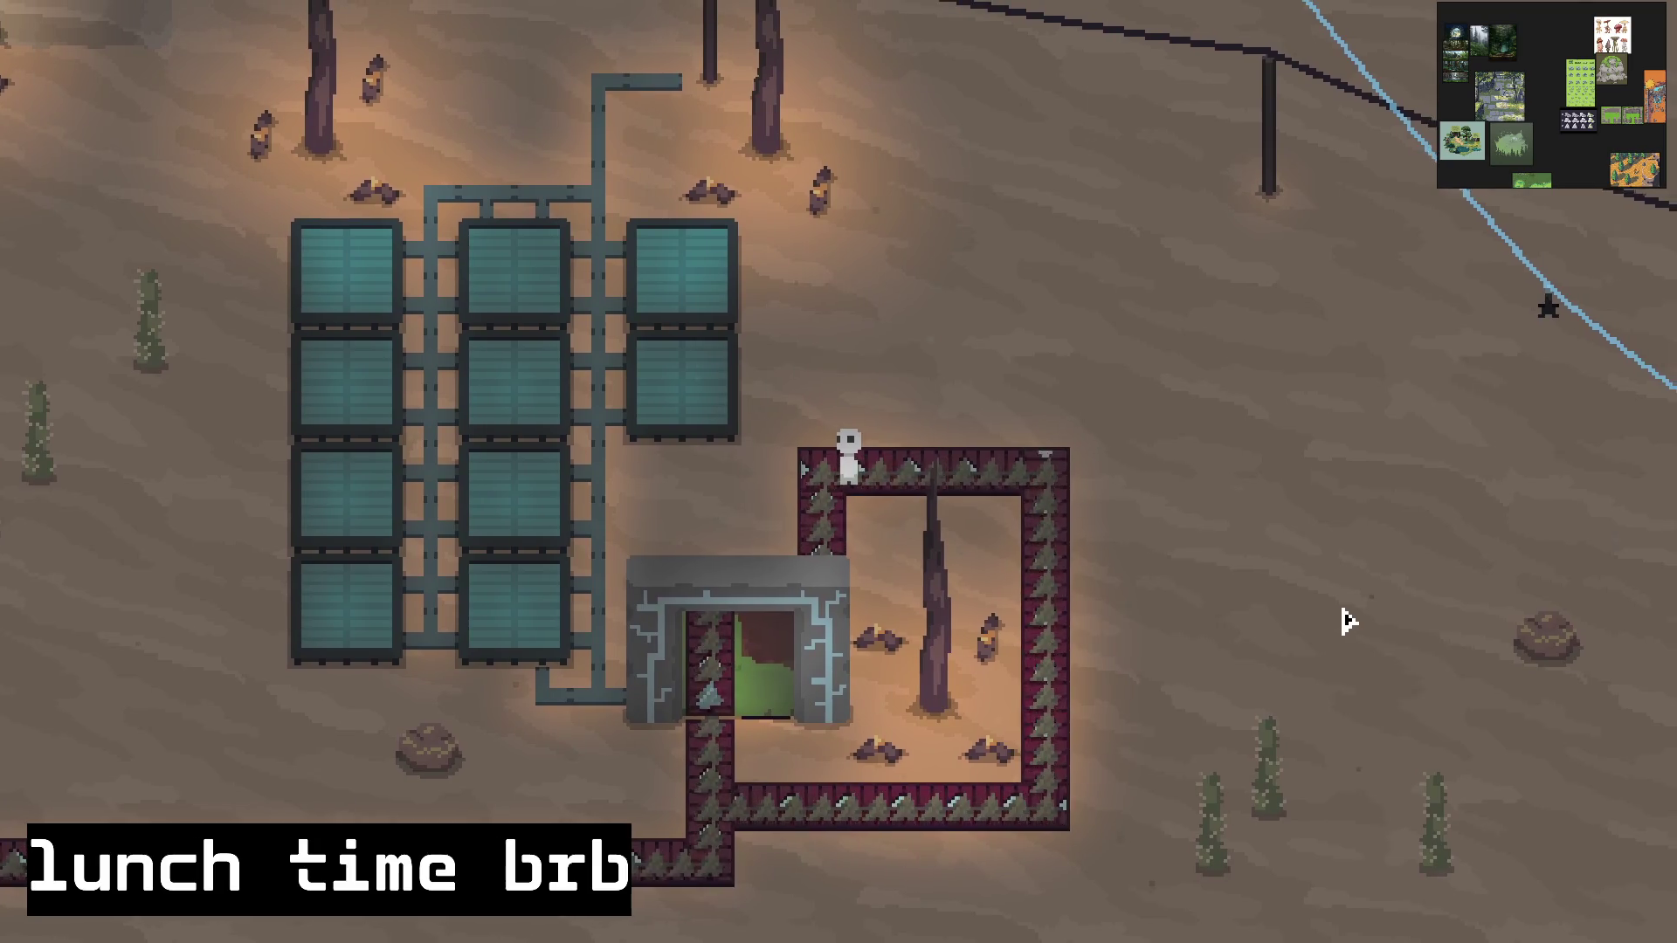
key("d")
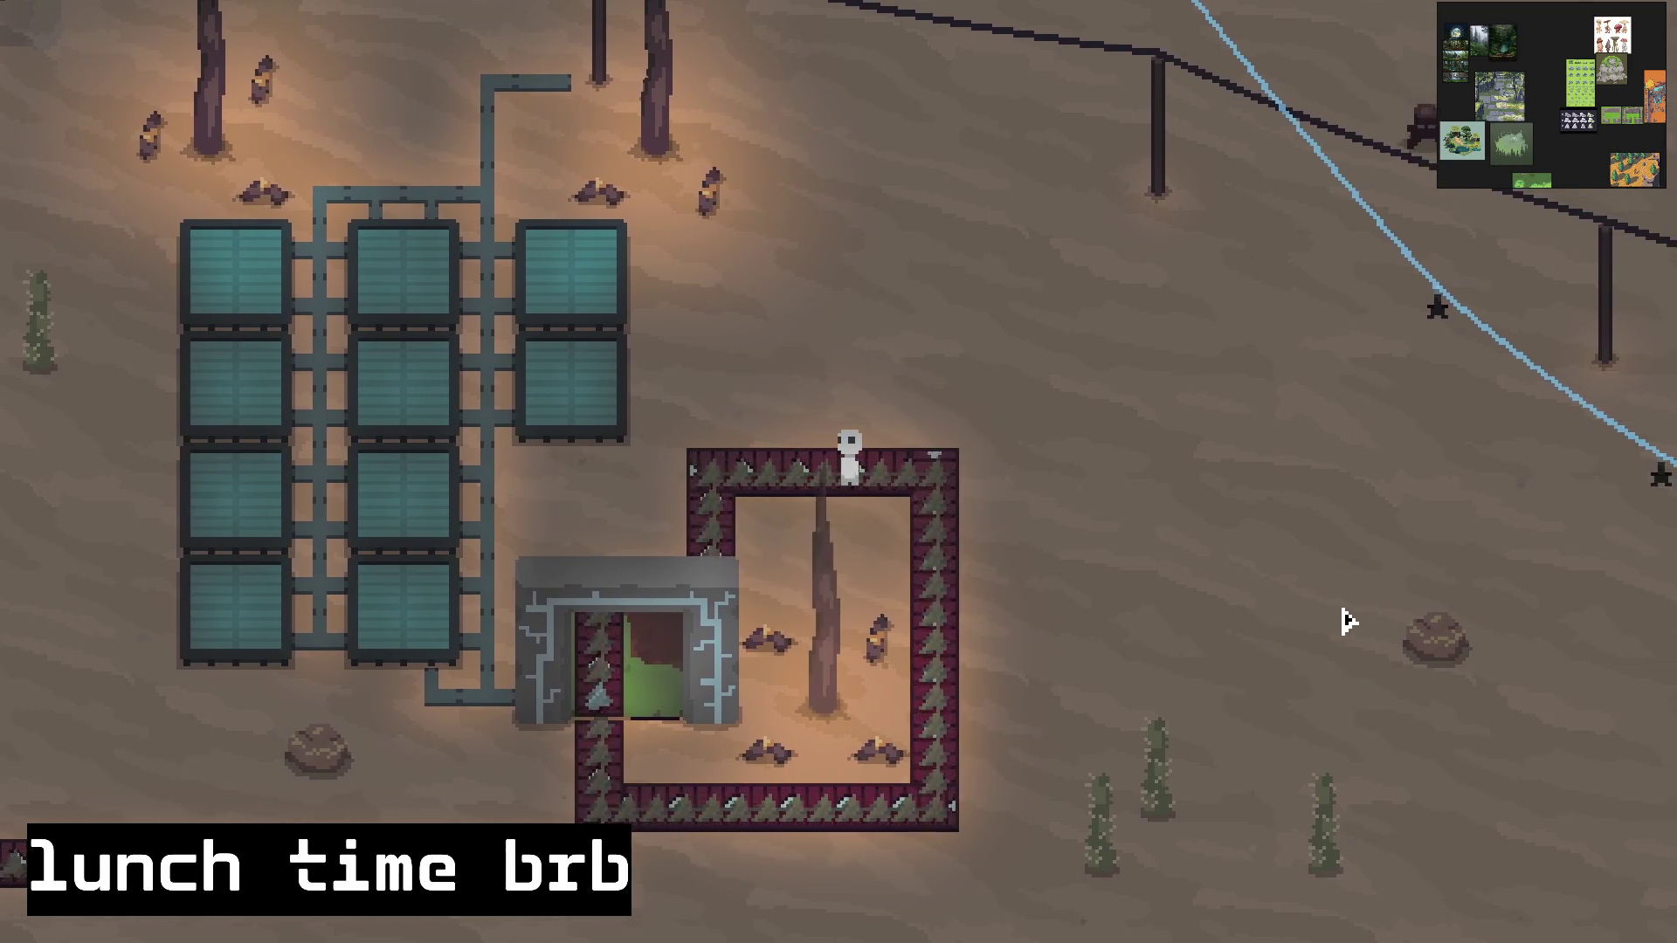
key("s")
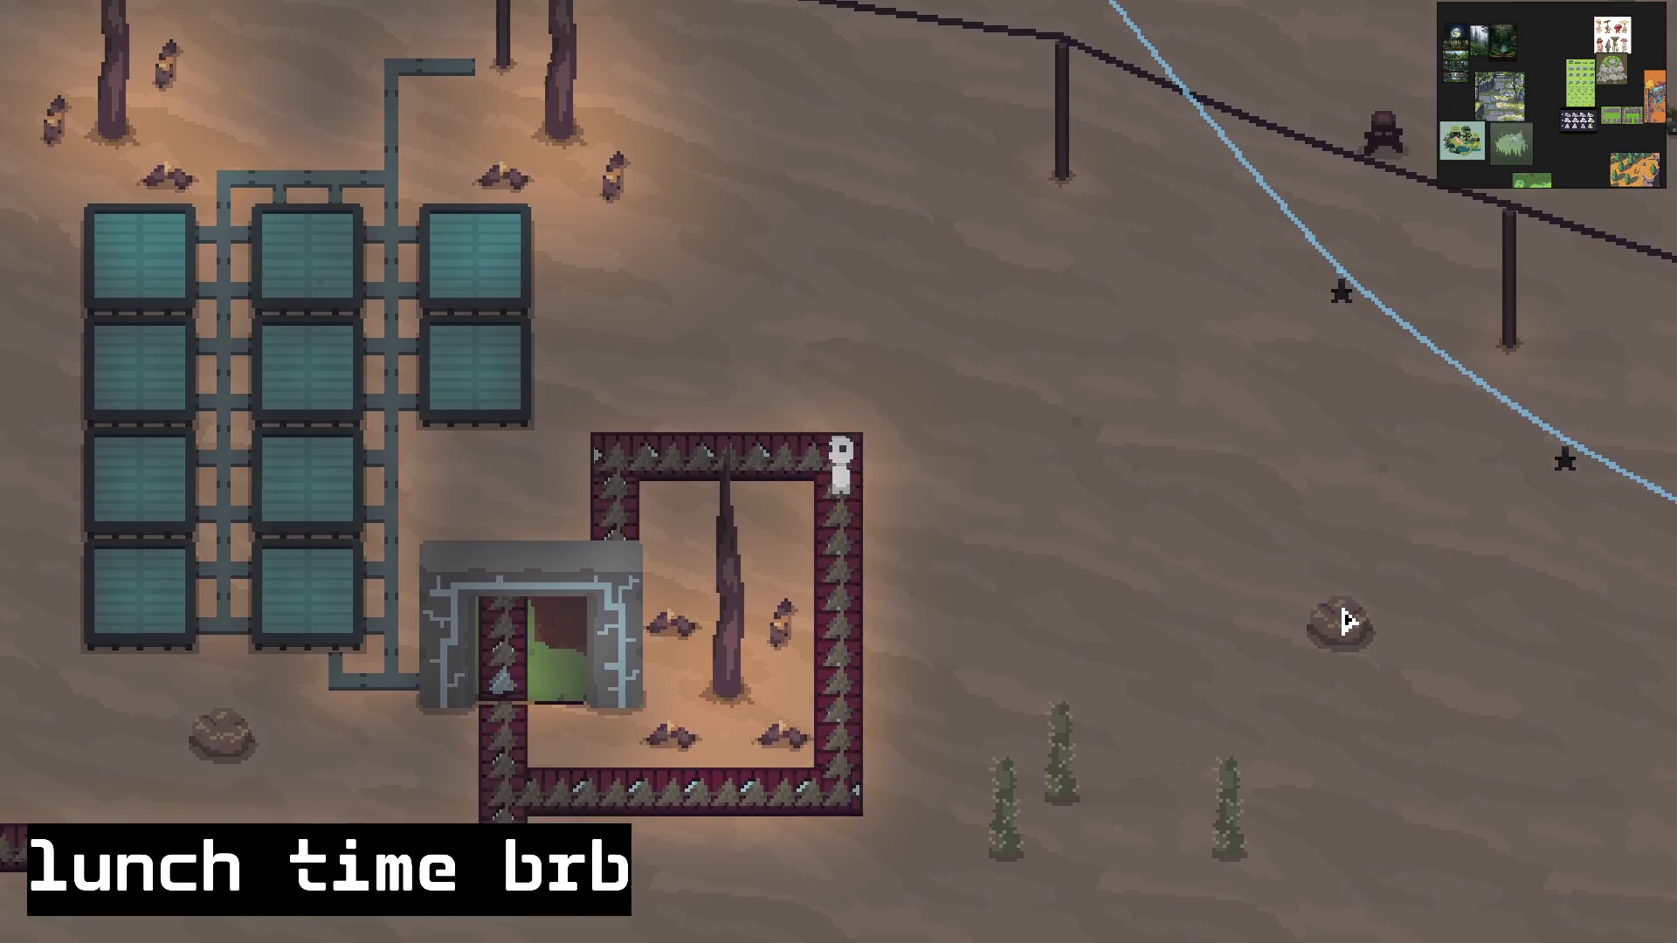
key("s")
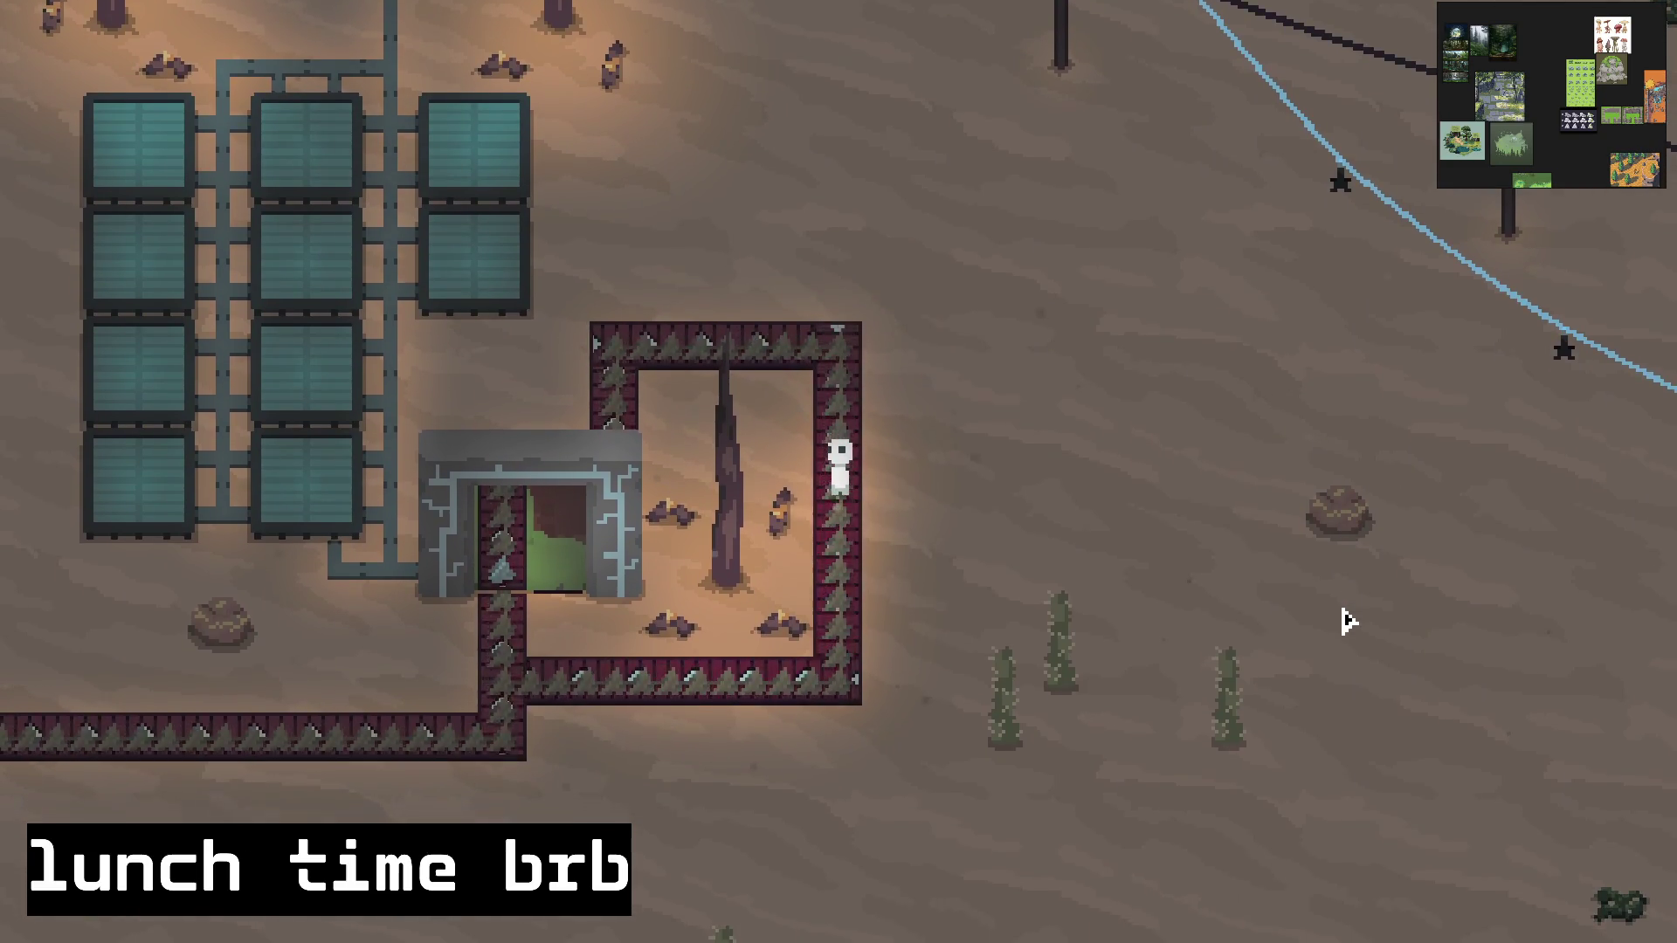
key("s")
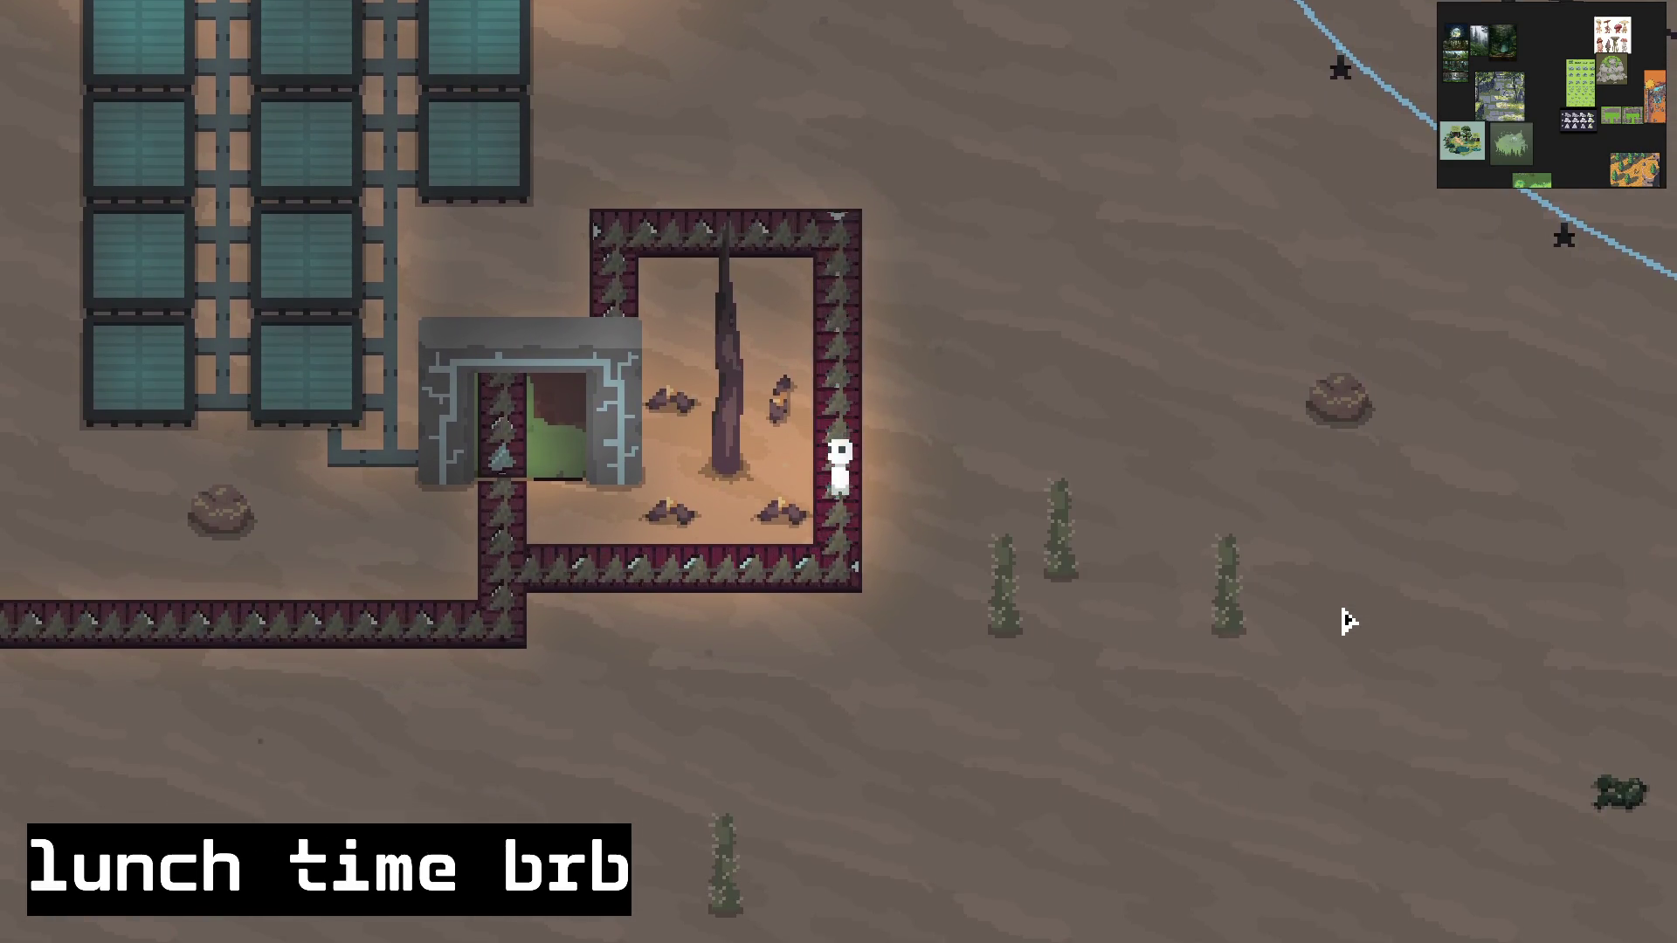
key("s")
key("a")
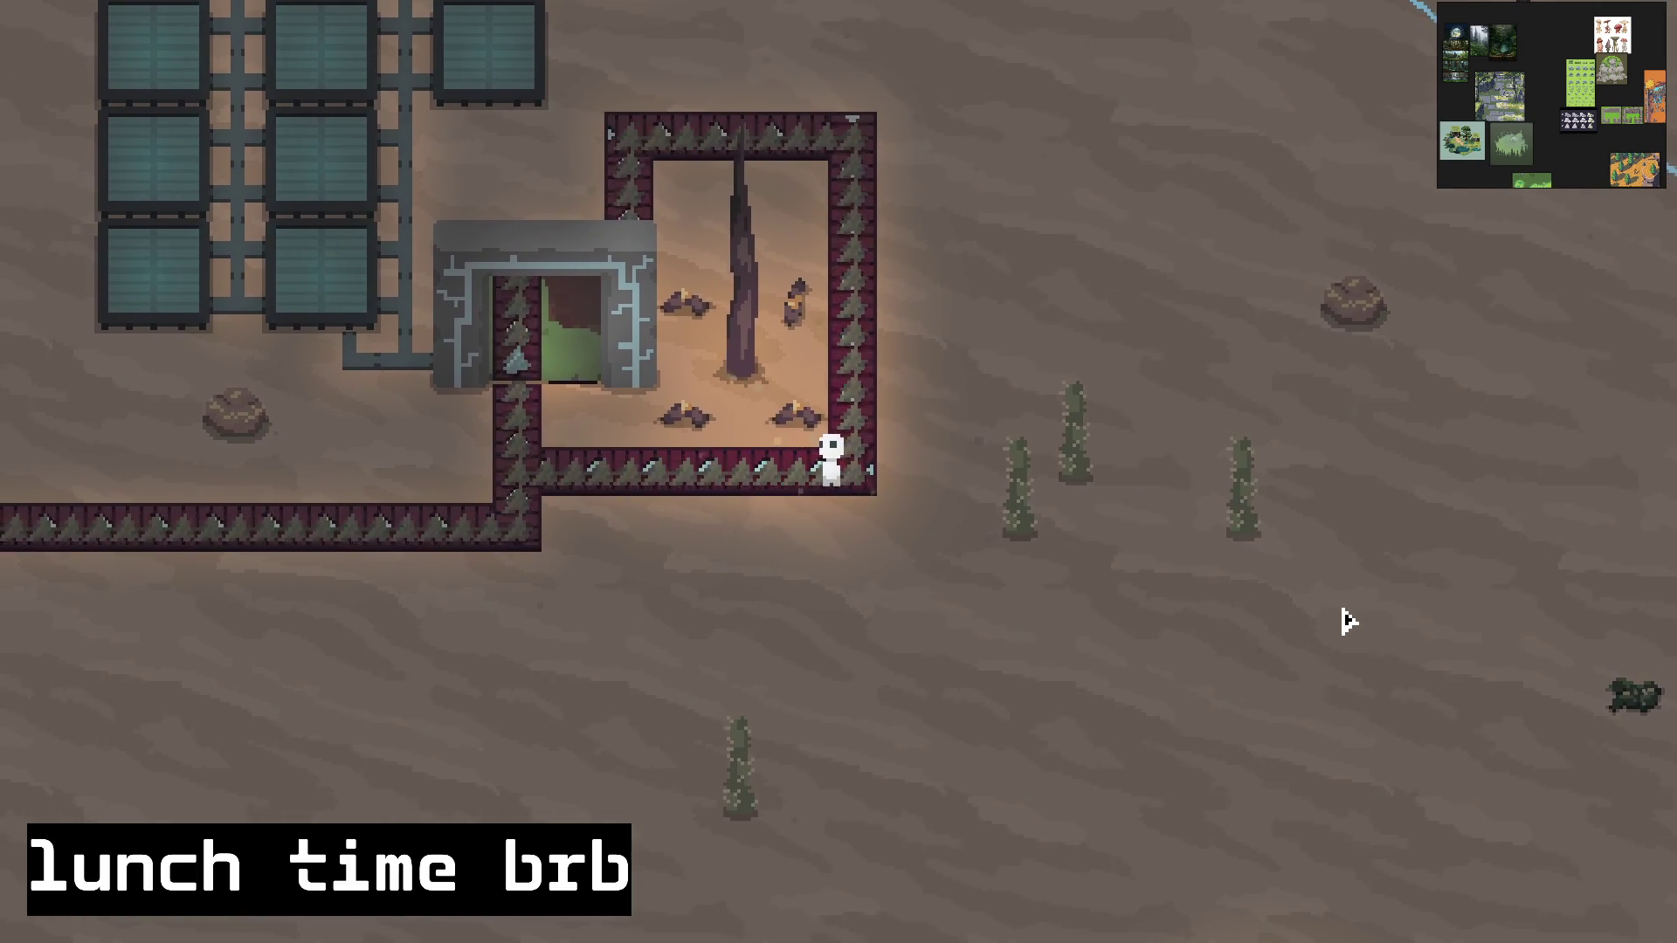
key("a")
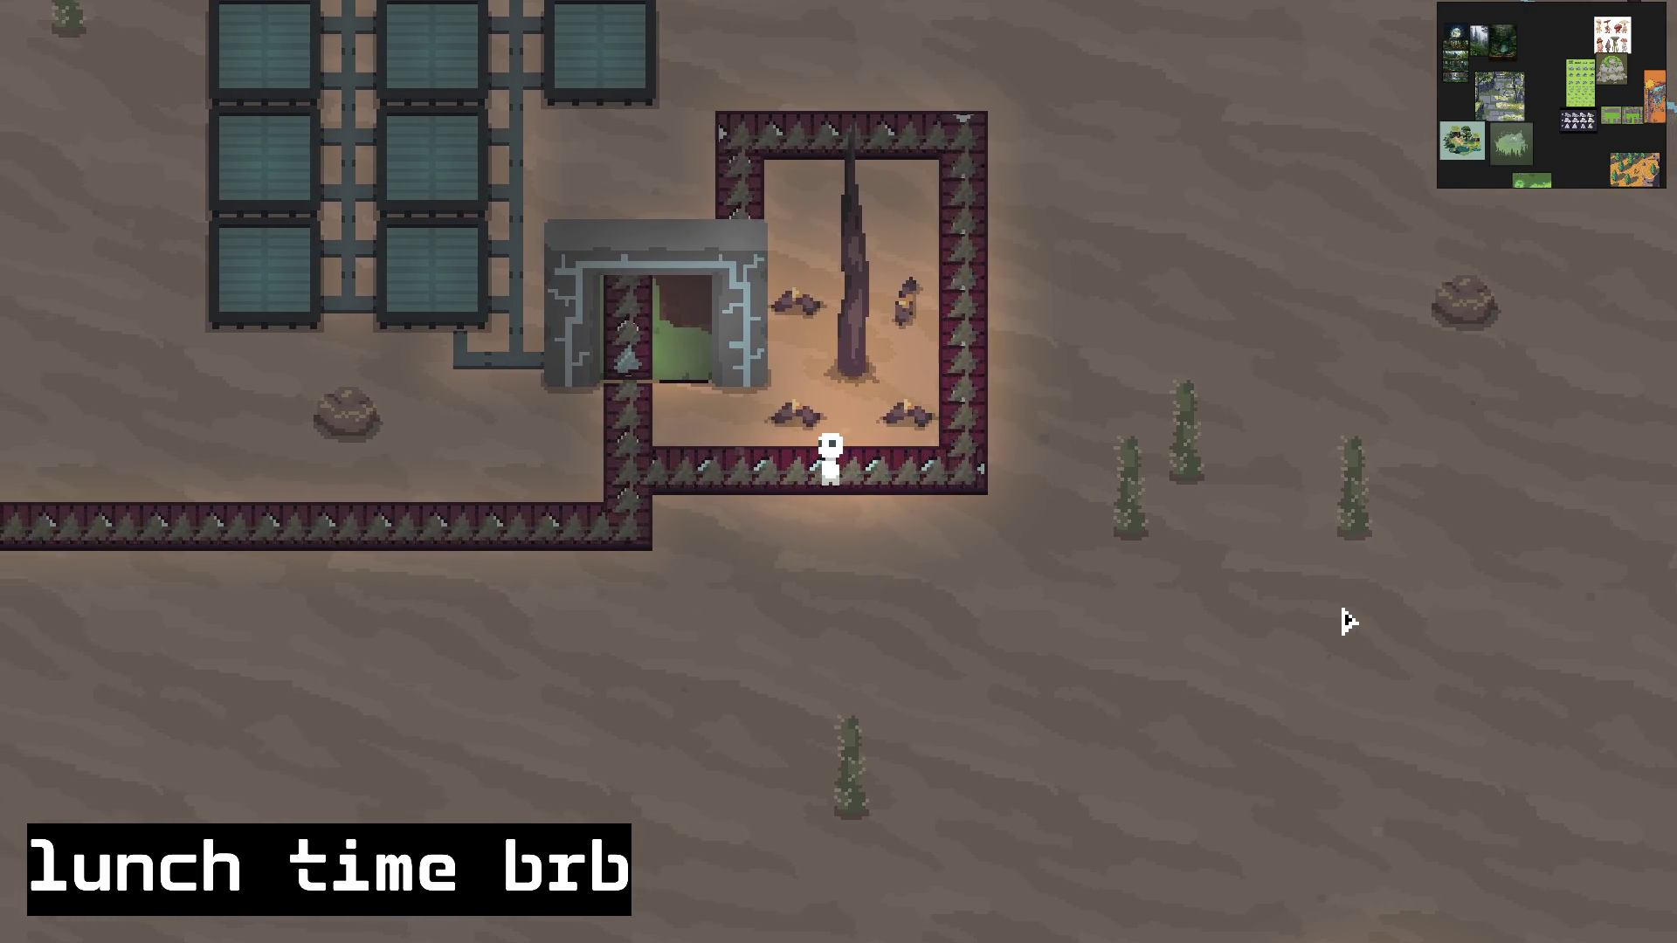
key("a")
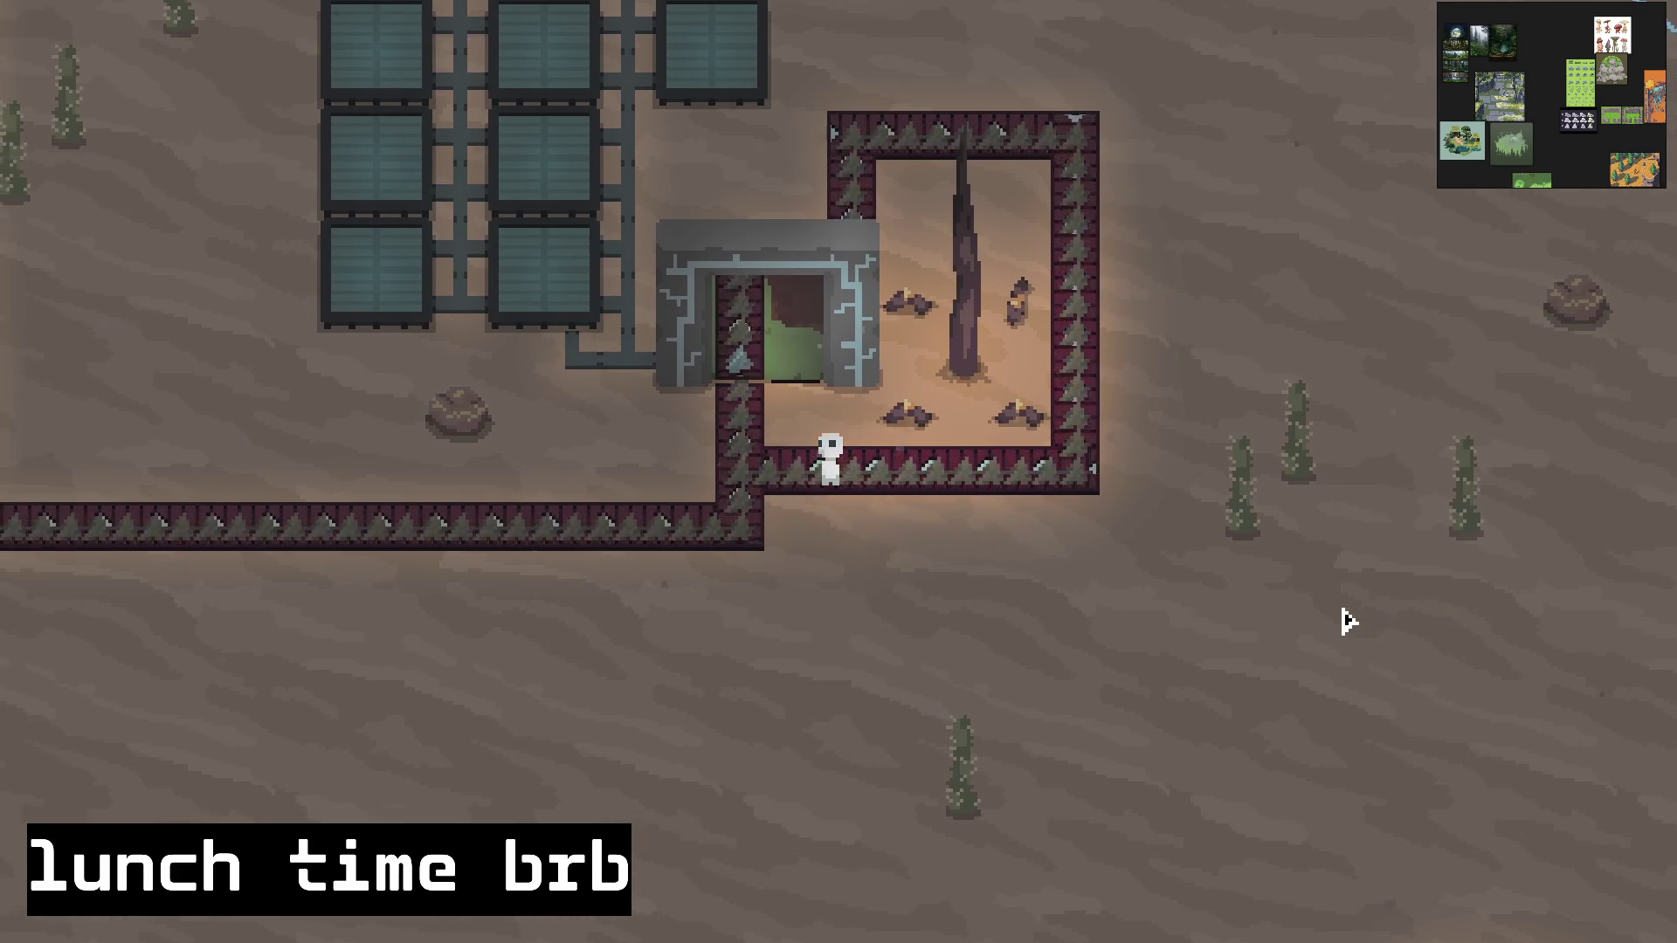
key("w")
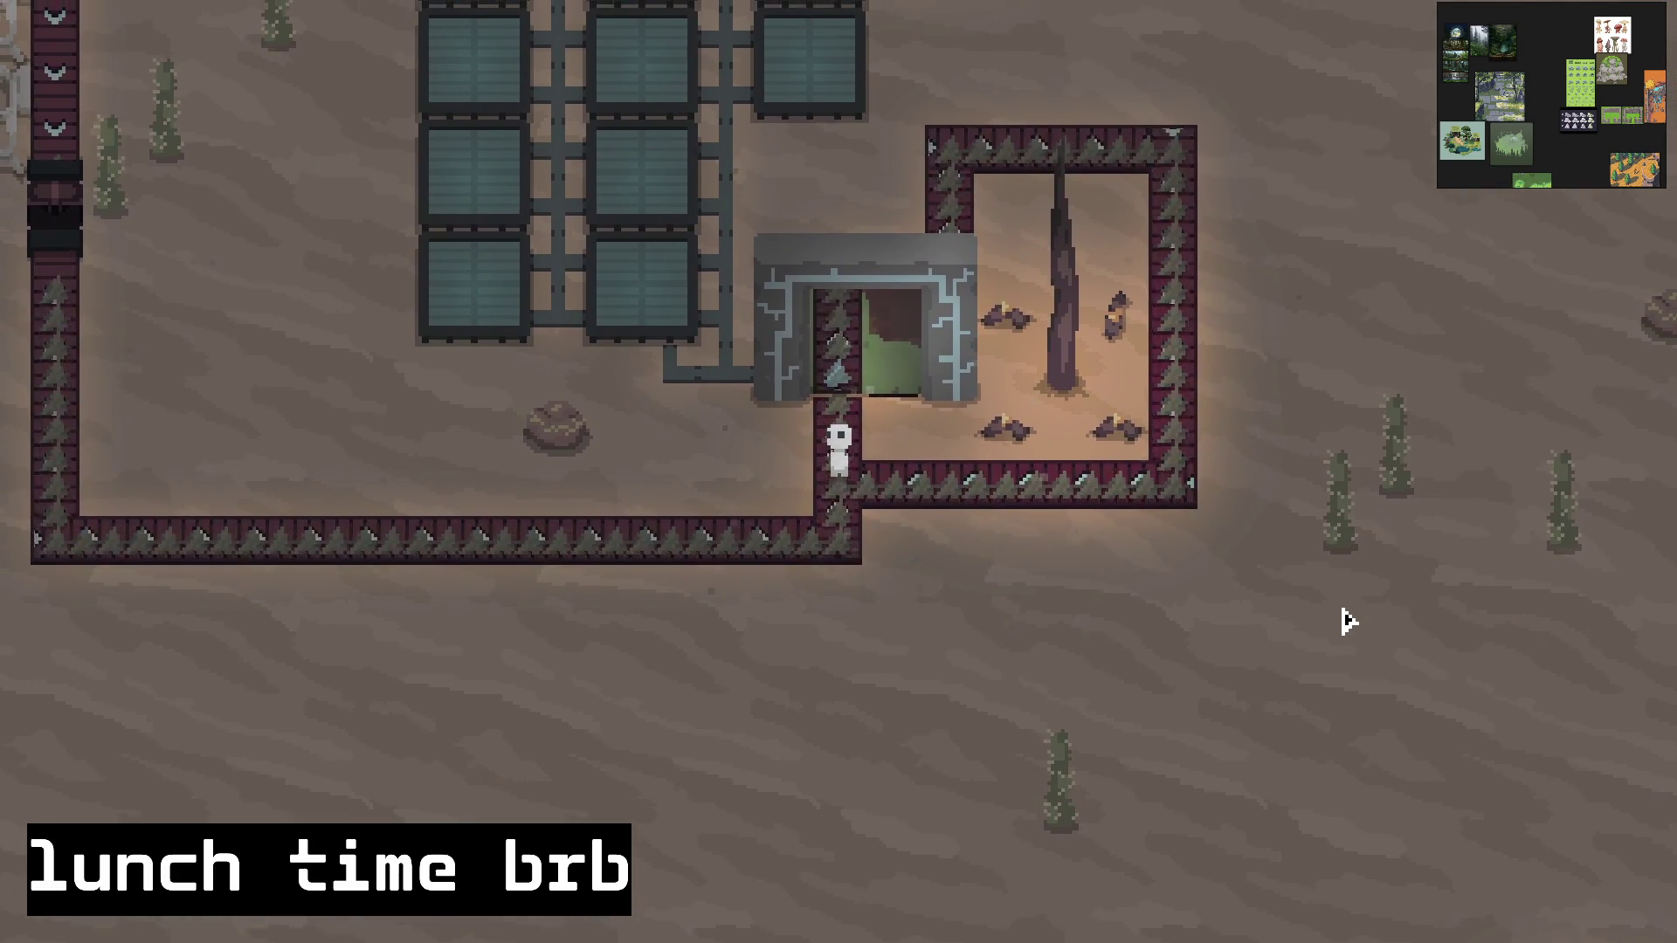
key("e")
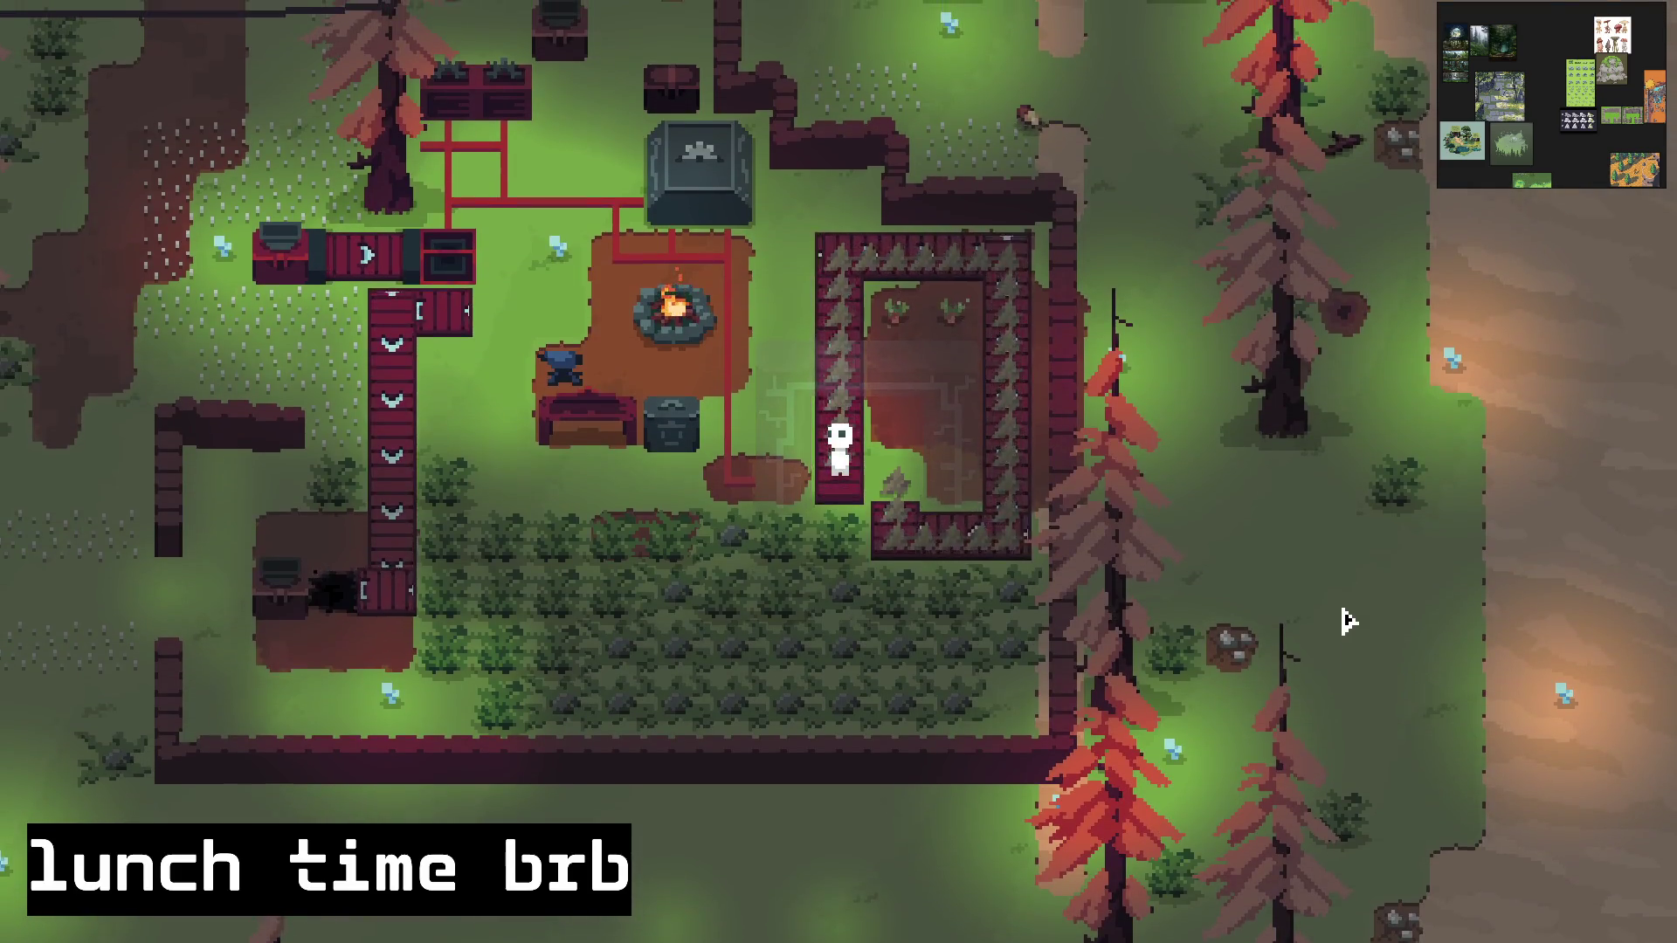
Step: Walk around the forest's fenced plot and step through the portal into the desert
key("w")
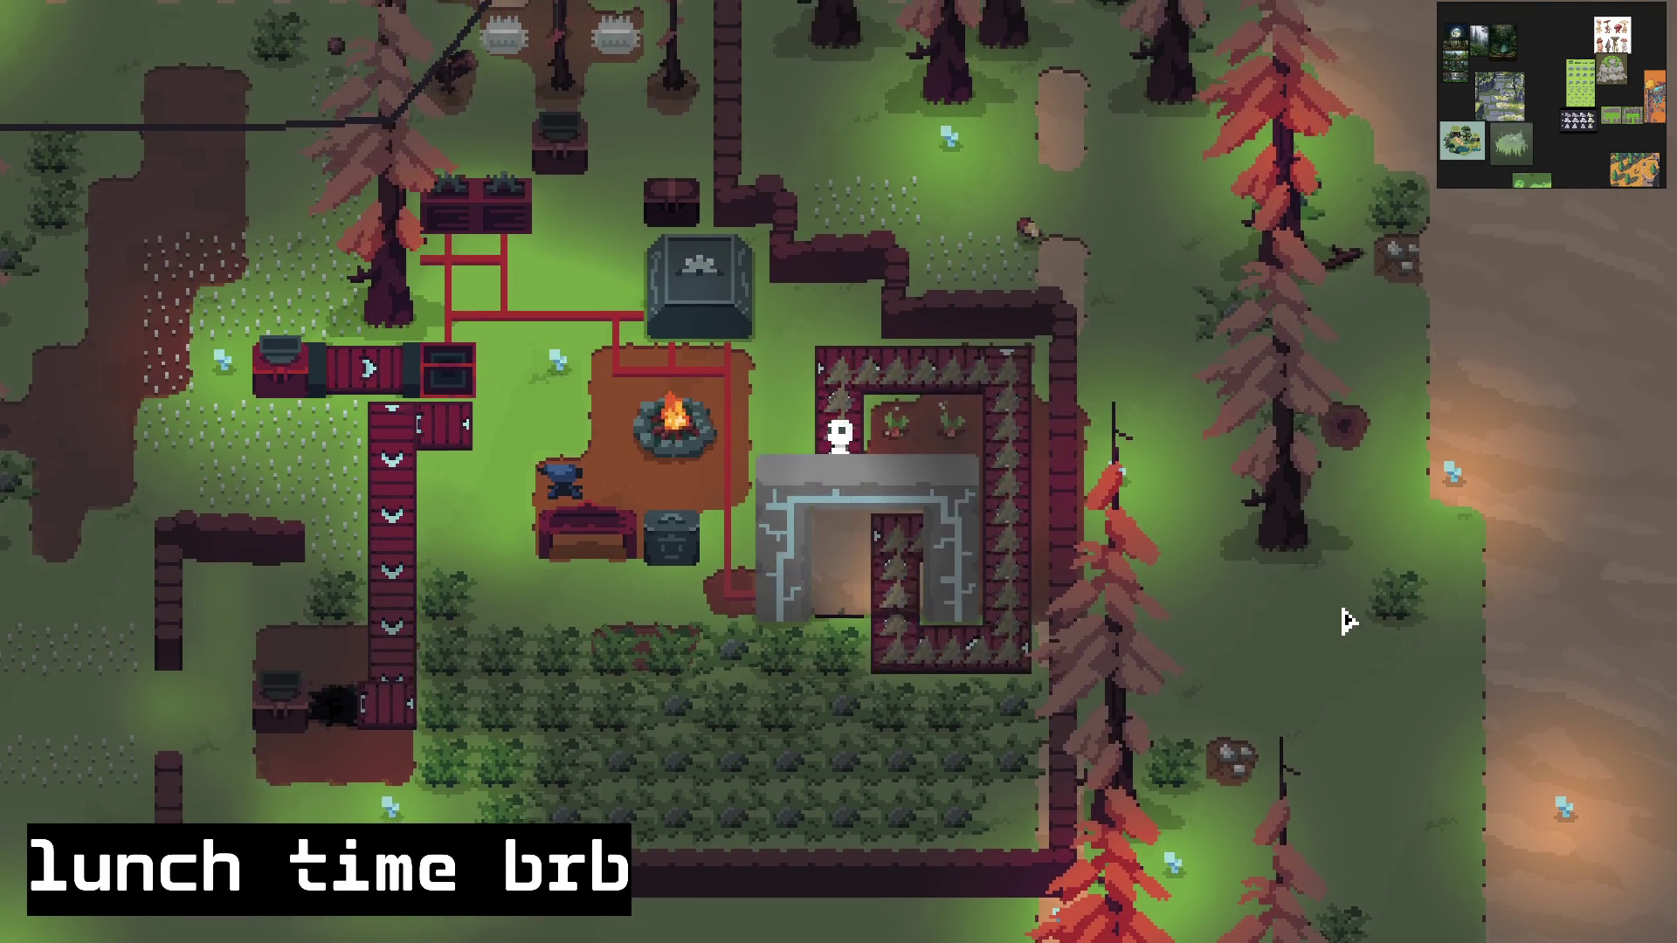
key("d")
key("w")
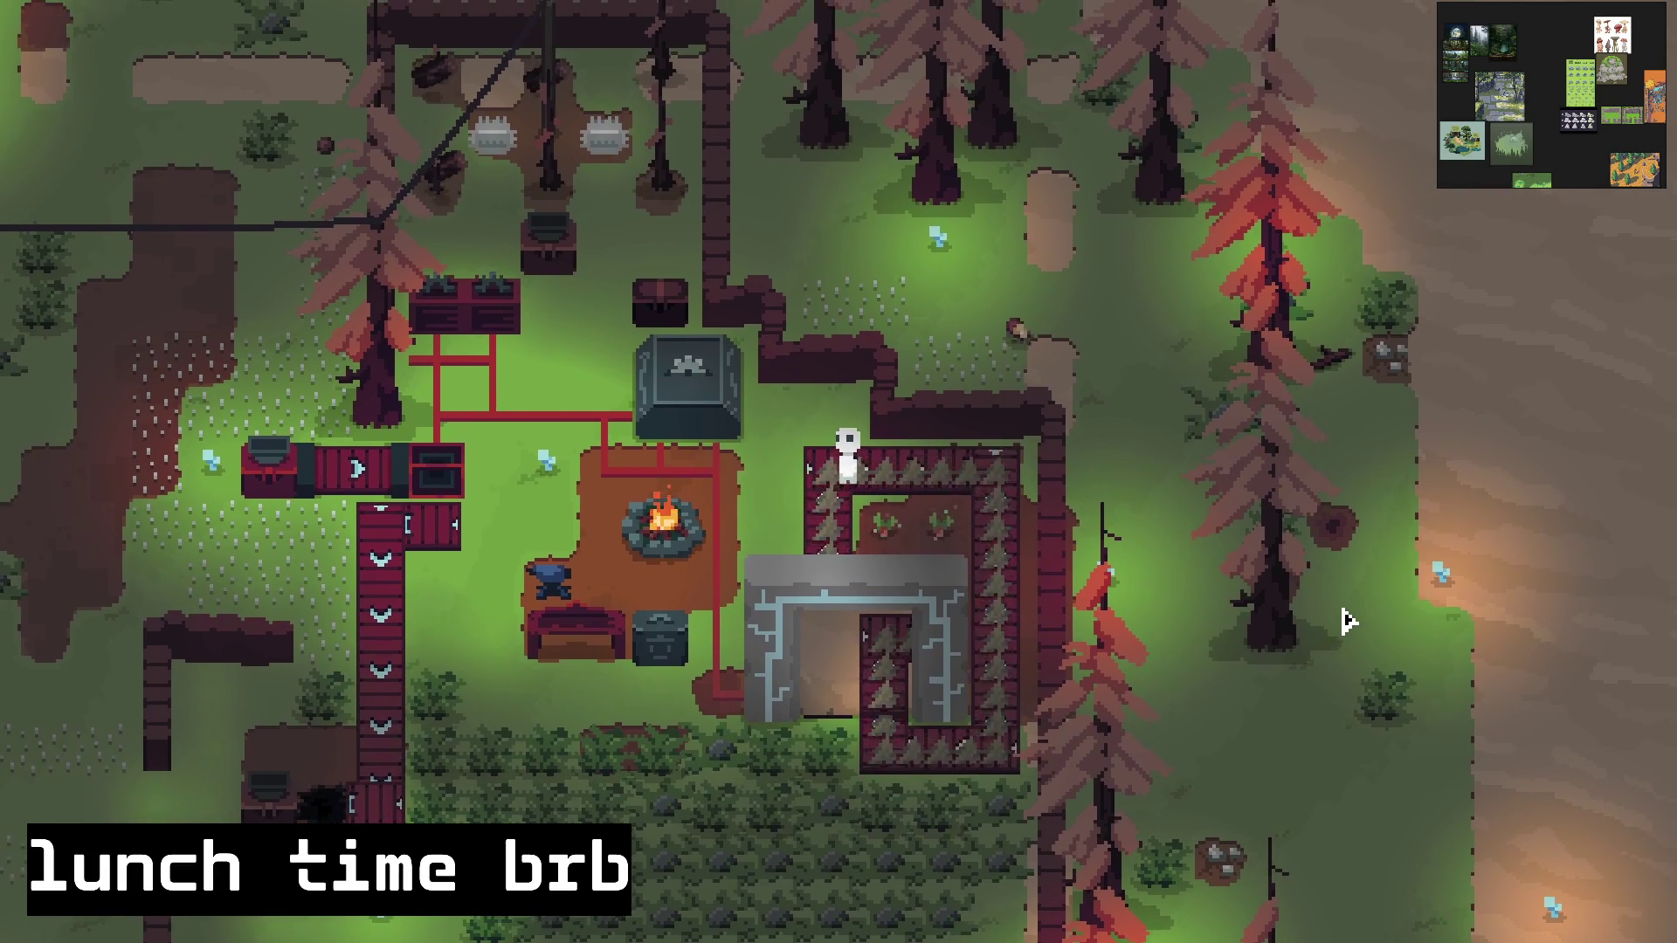
key("d")
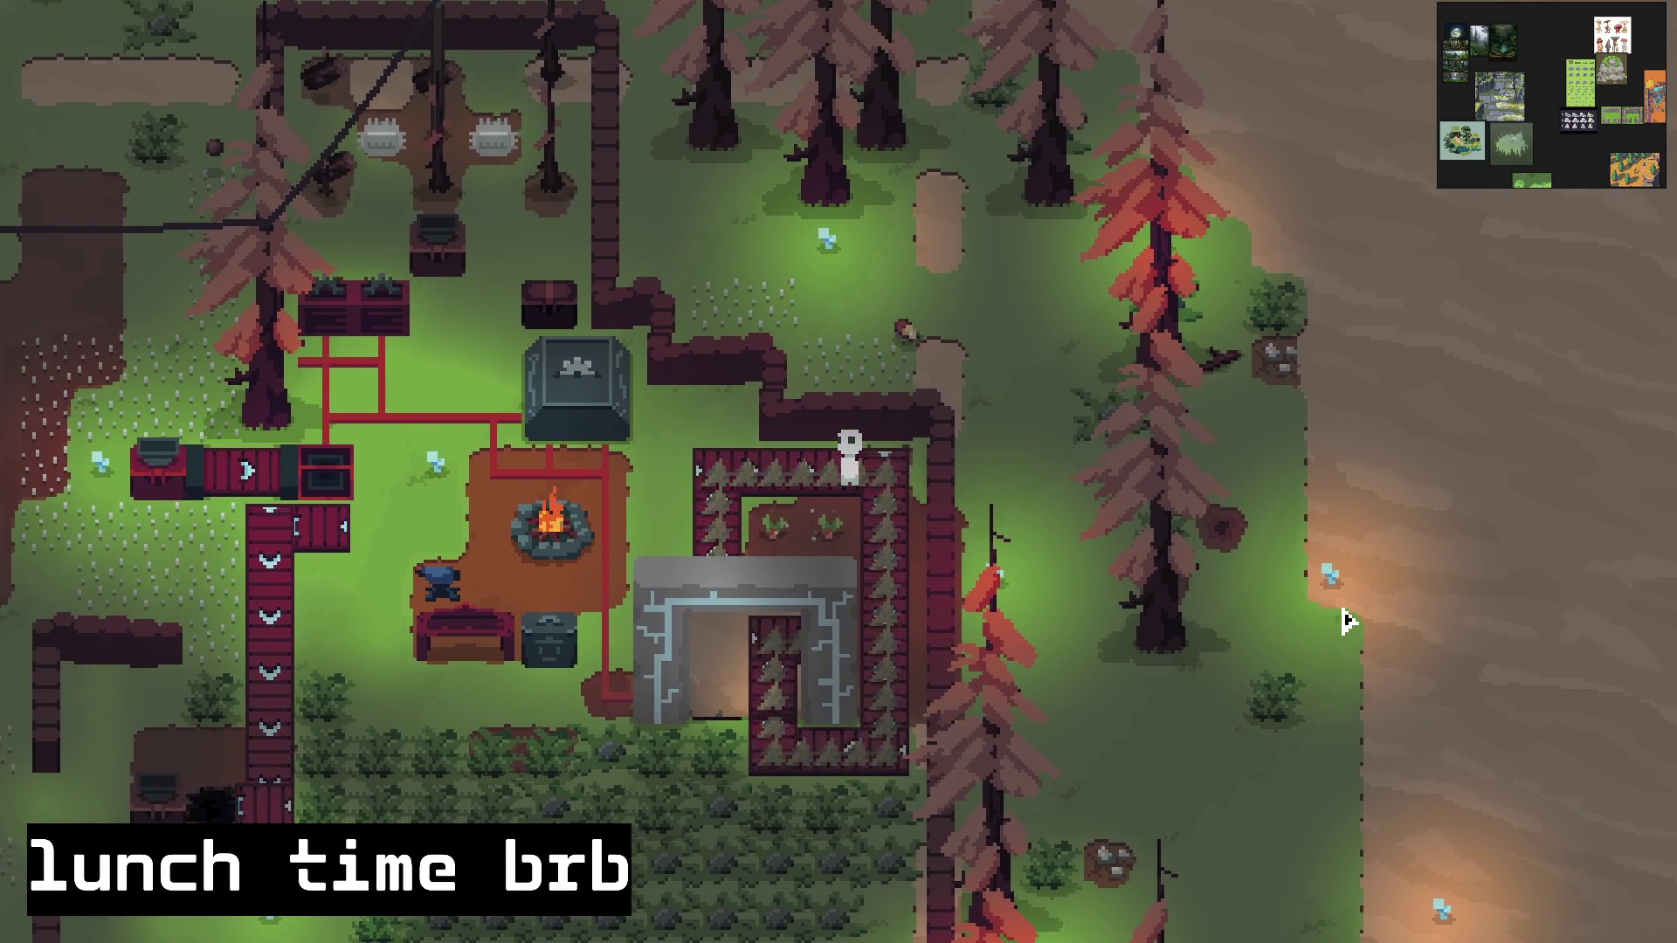
key("s")
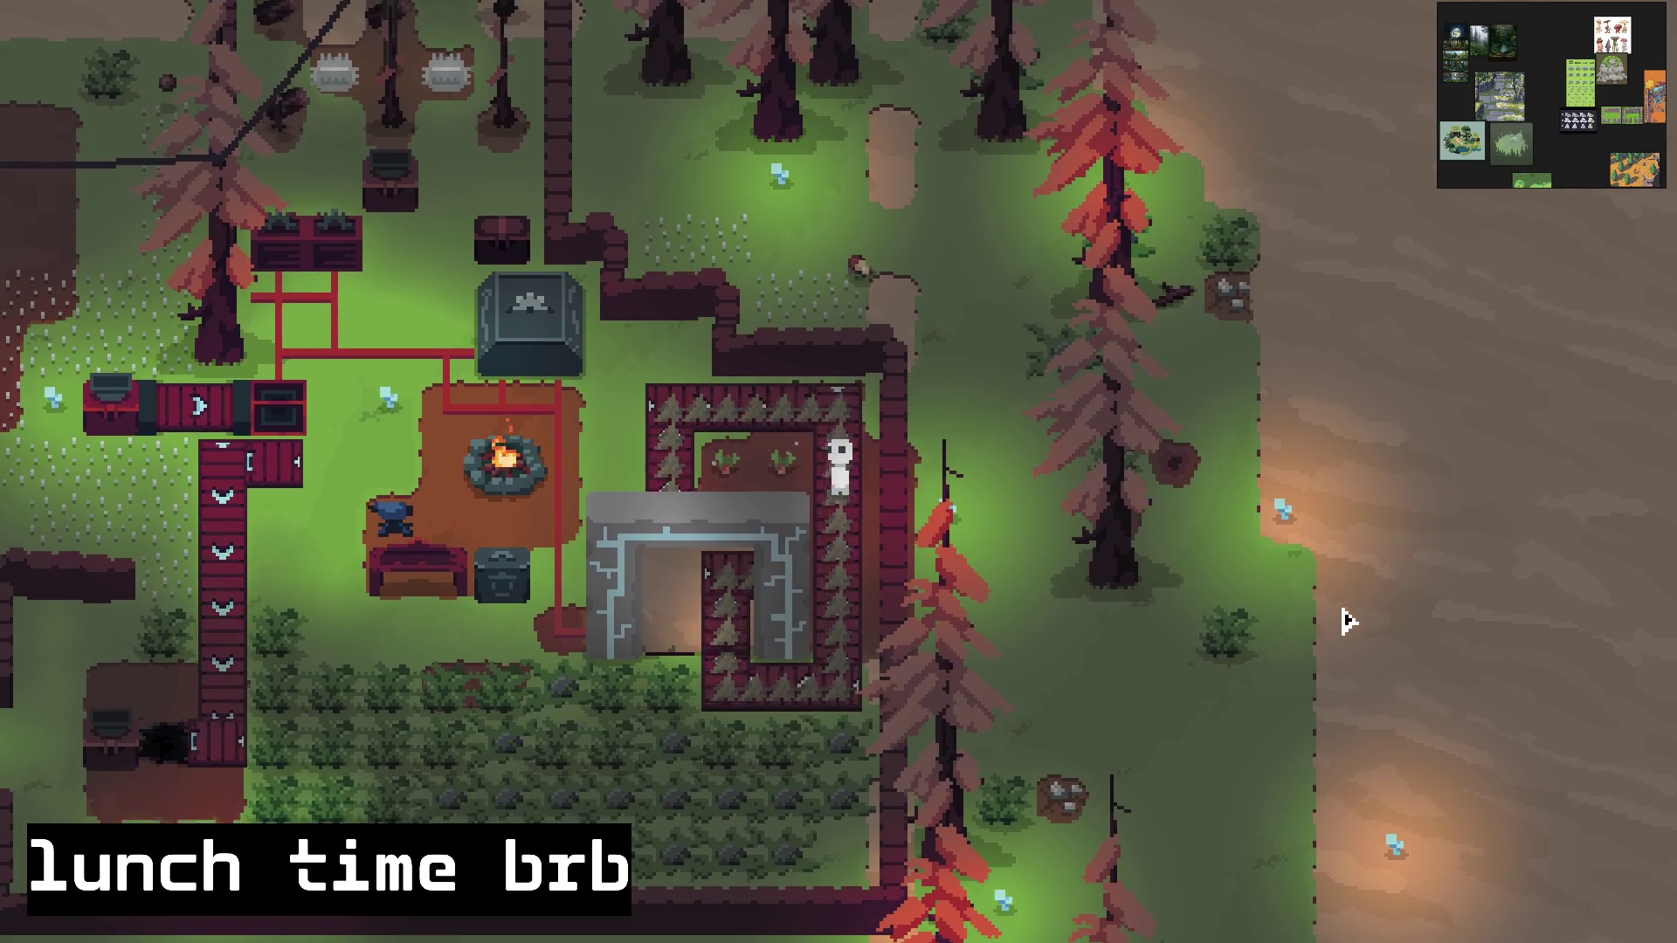
key("s")
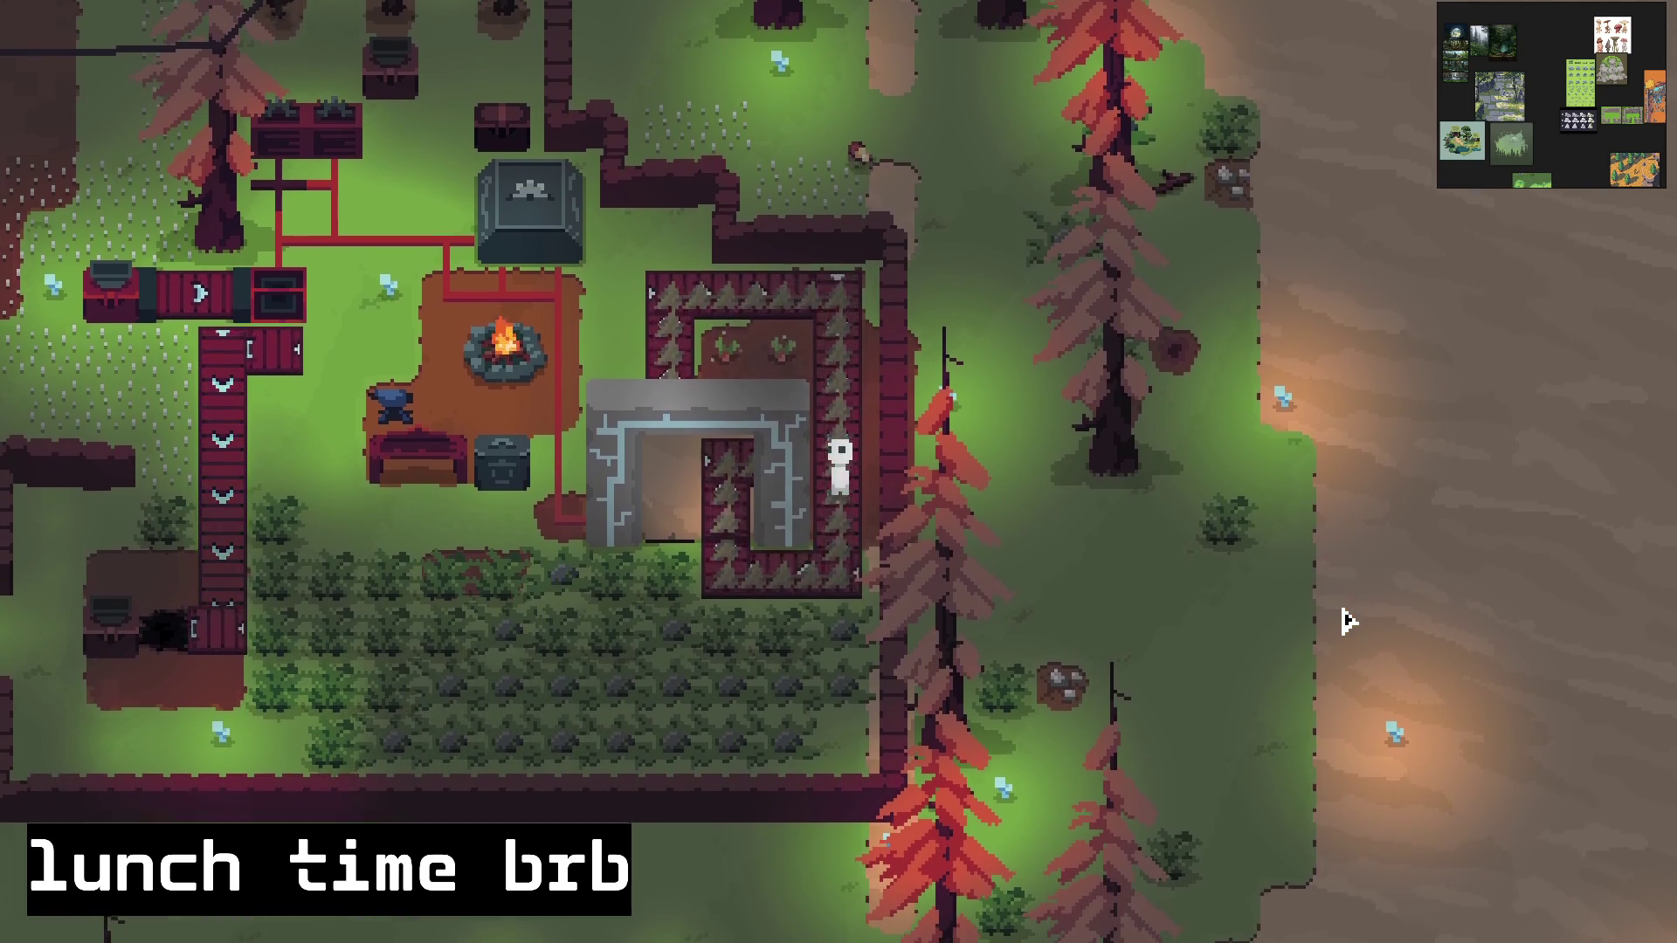
key("s")
key("a")
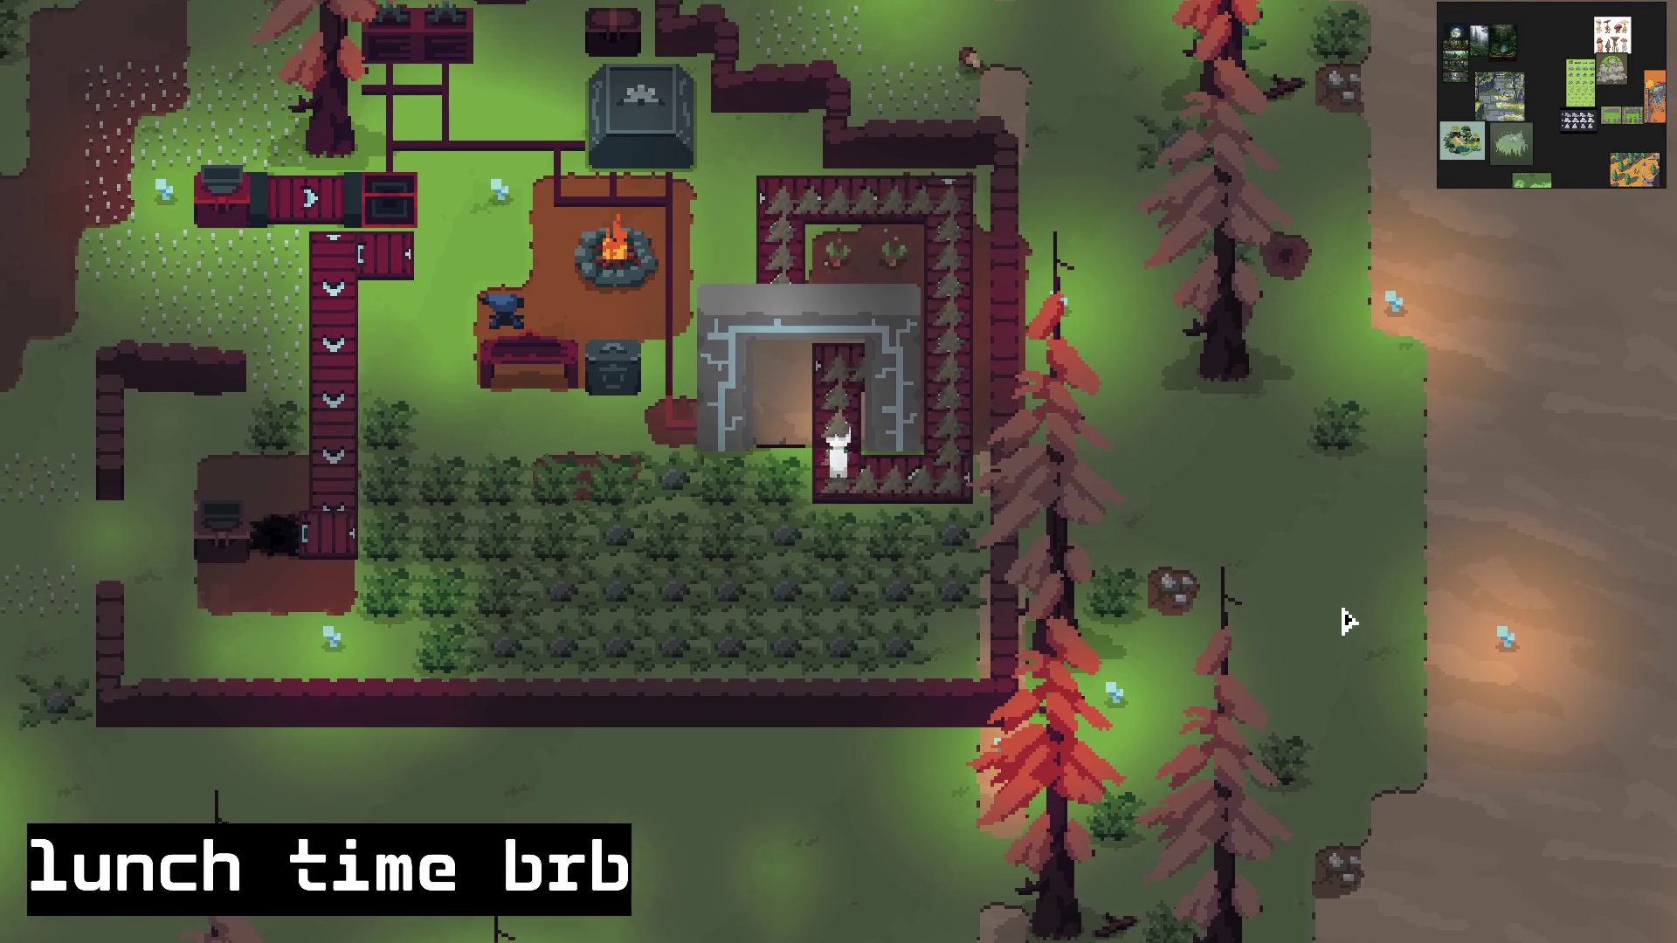
key("e")
Step: Loop the desert enclosure's top, right and bottom walls and return through the gate to the forest
key("d")
key("w")
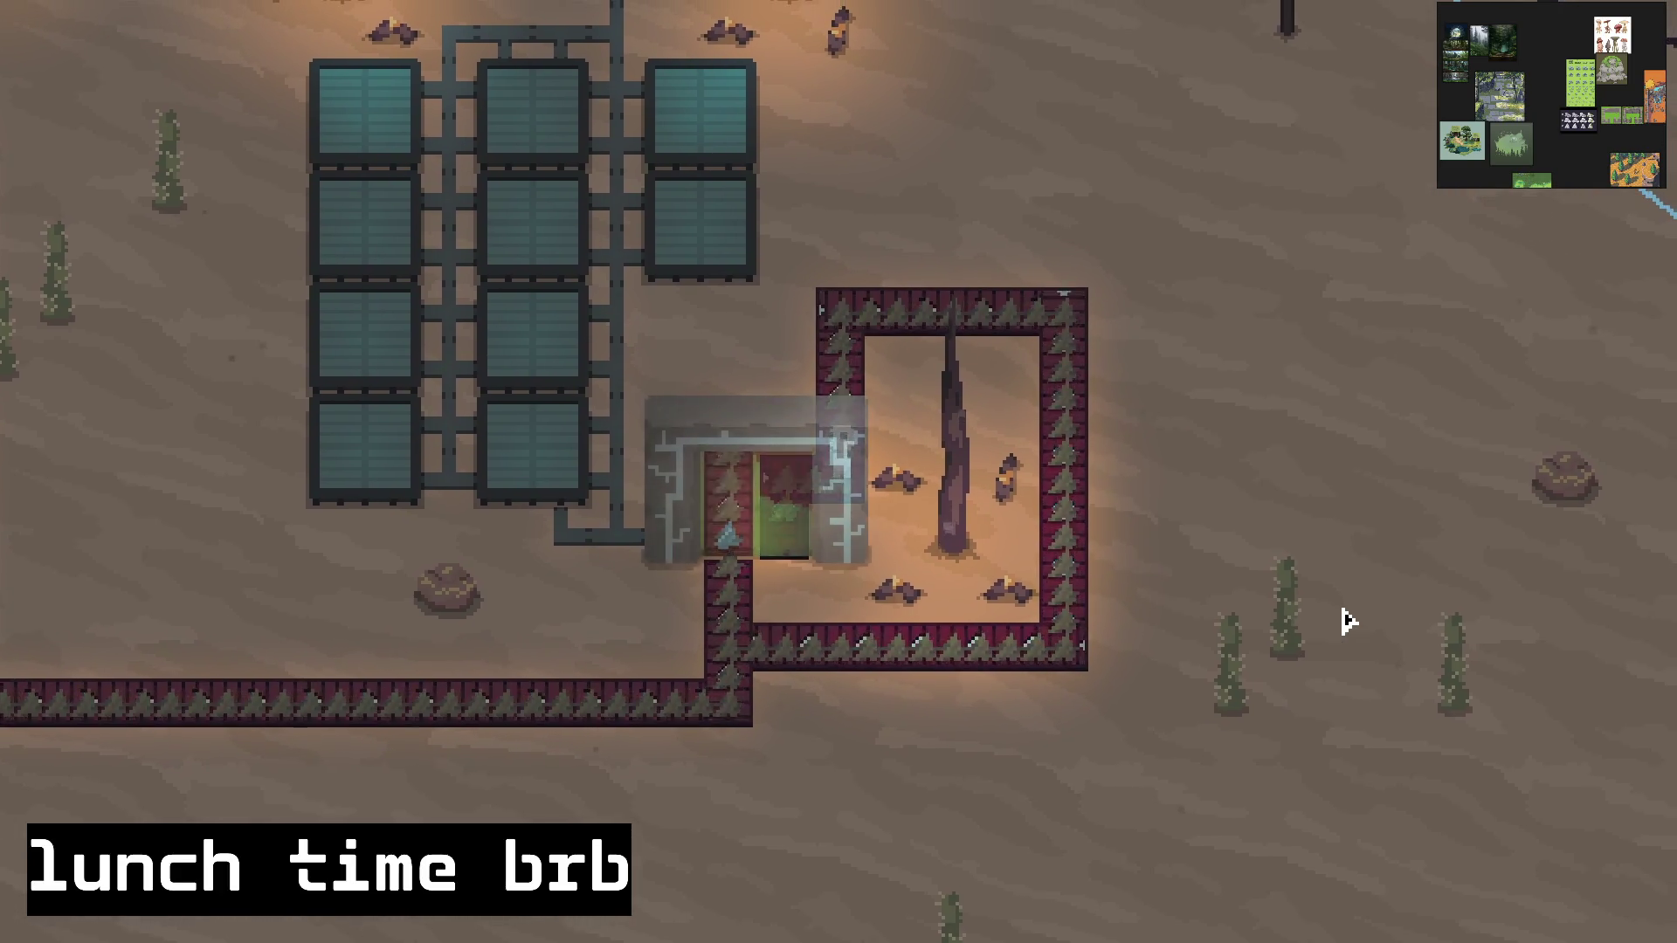
key("w")
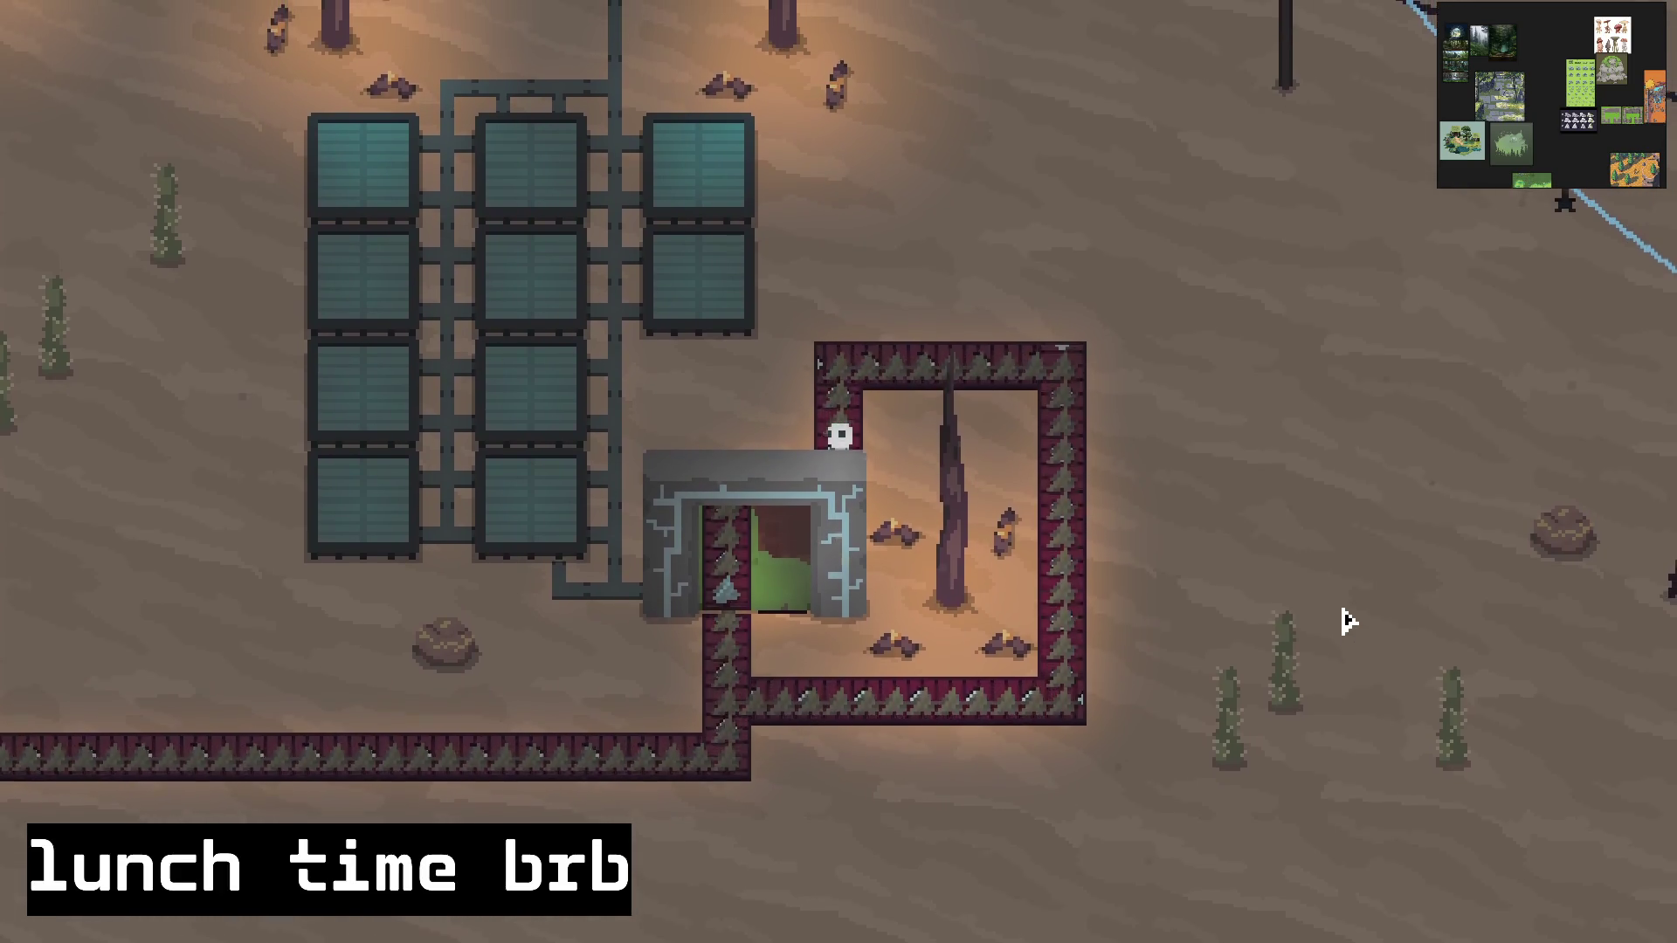
key("w")
key("d")
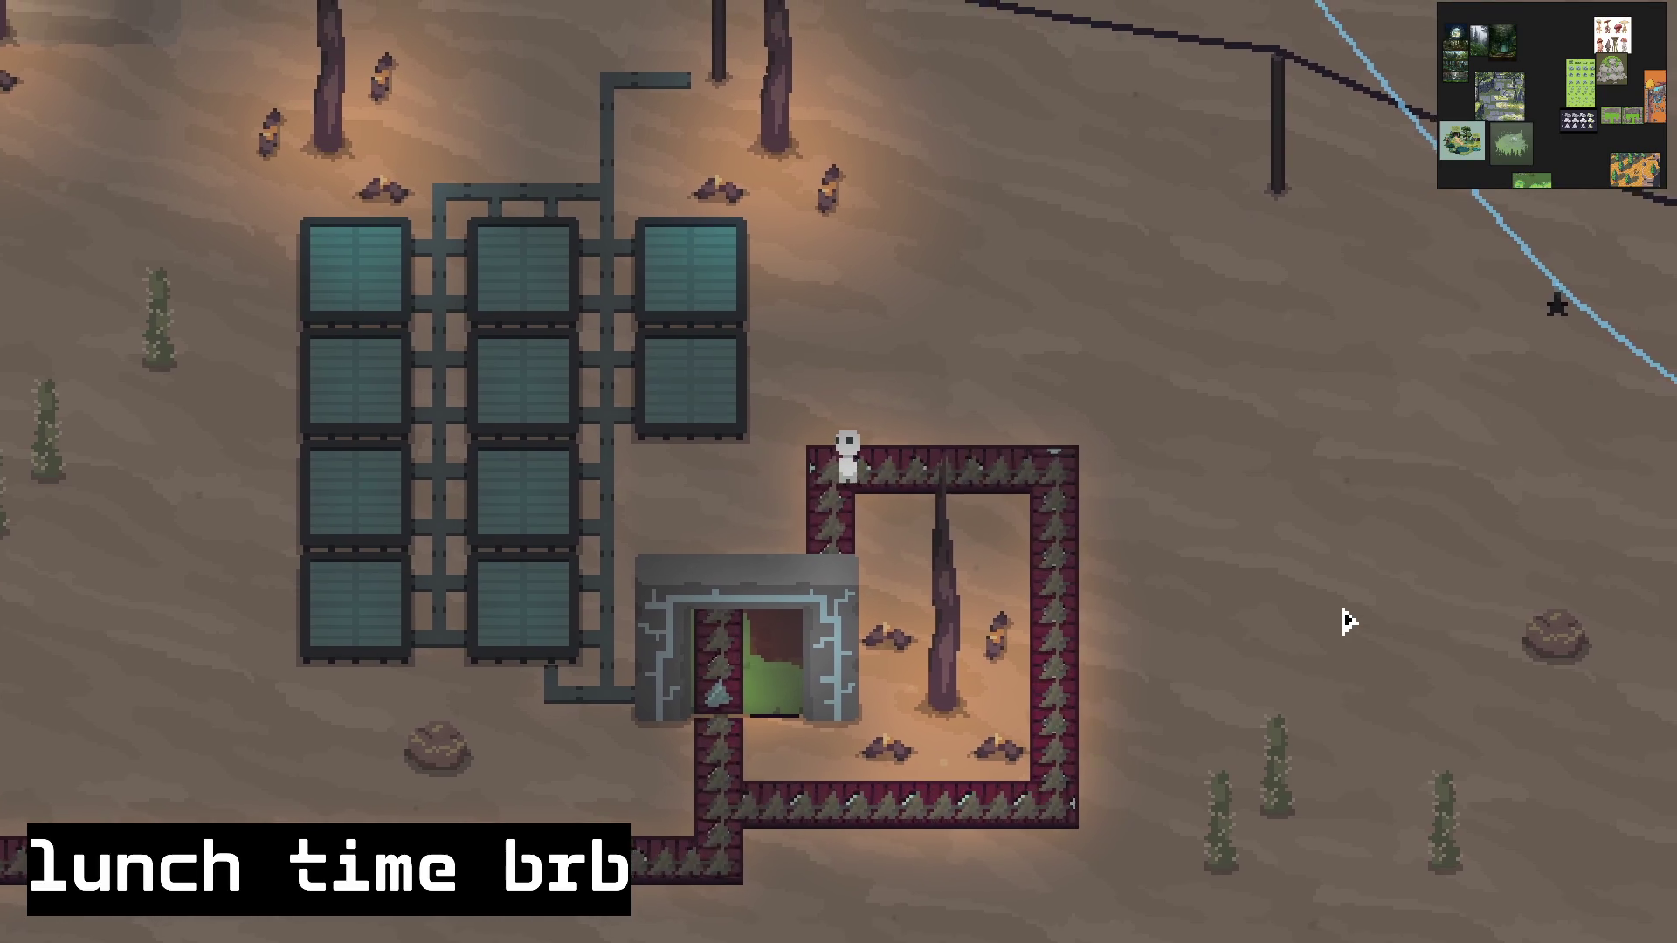
key("d")
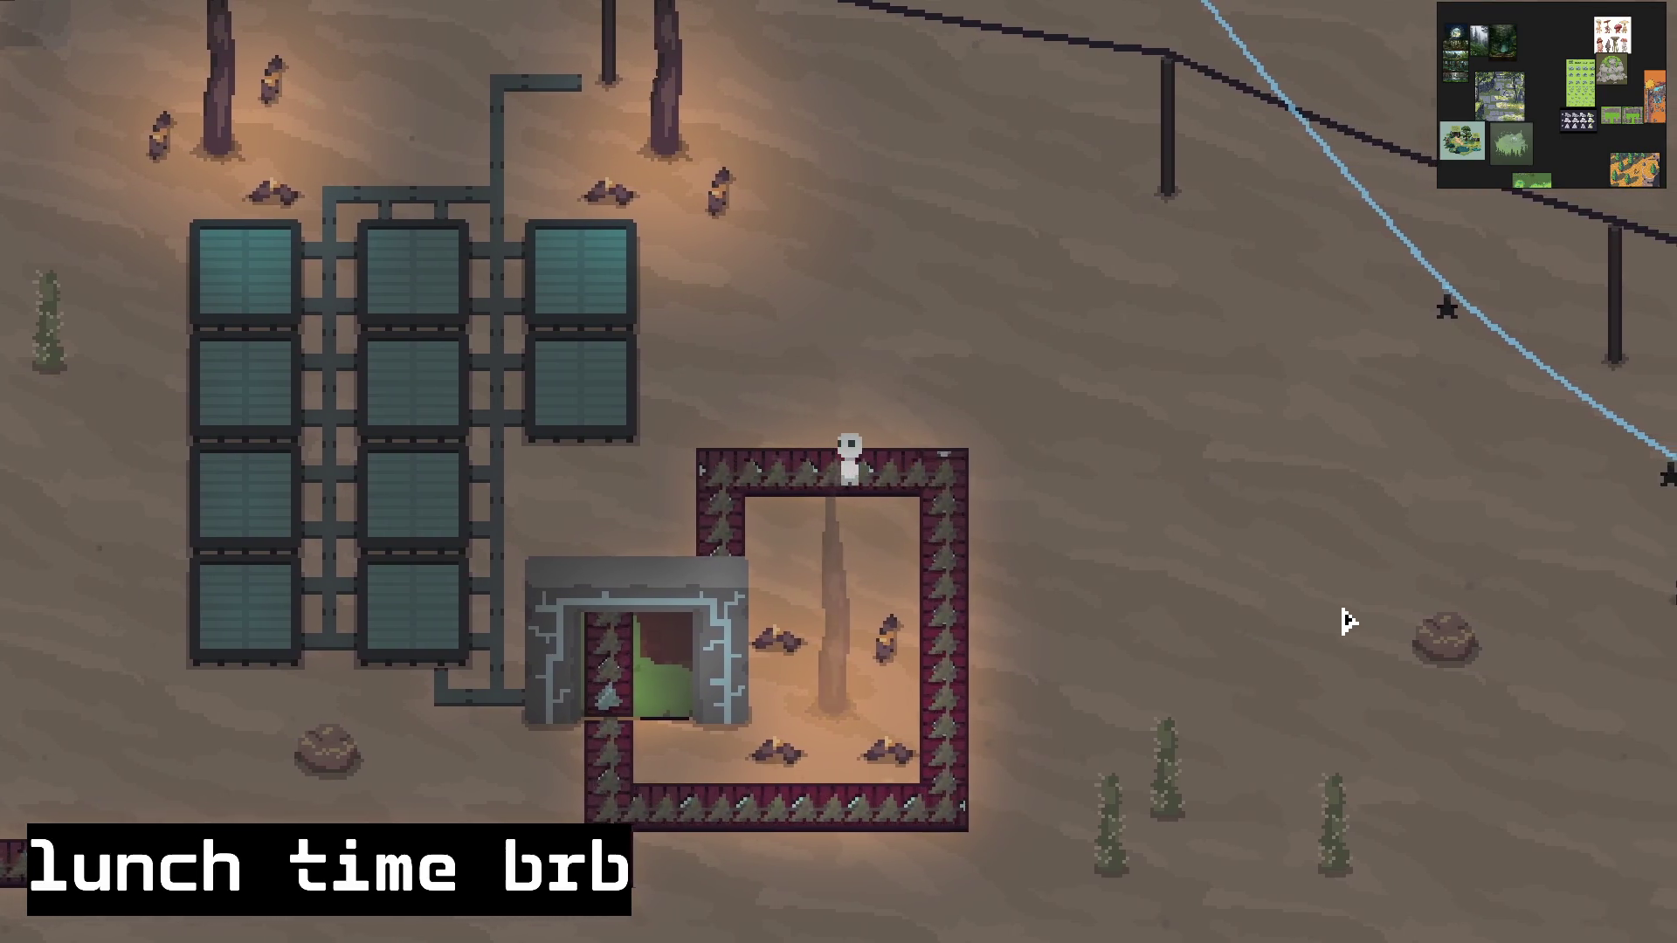
key("s")
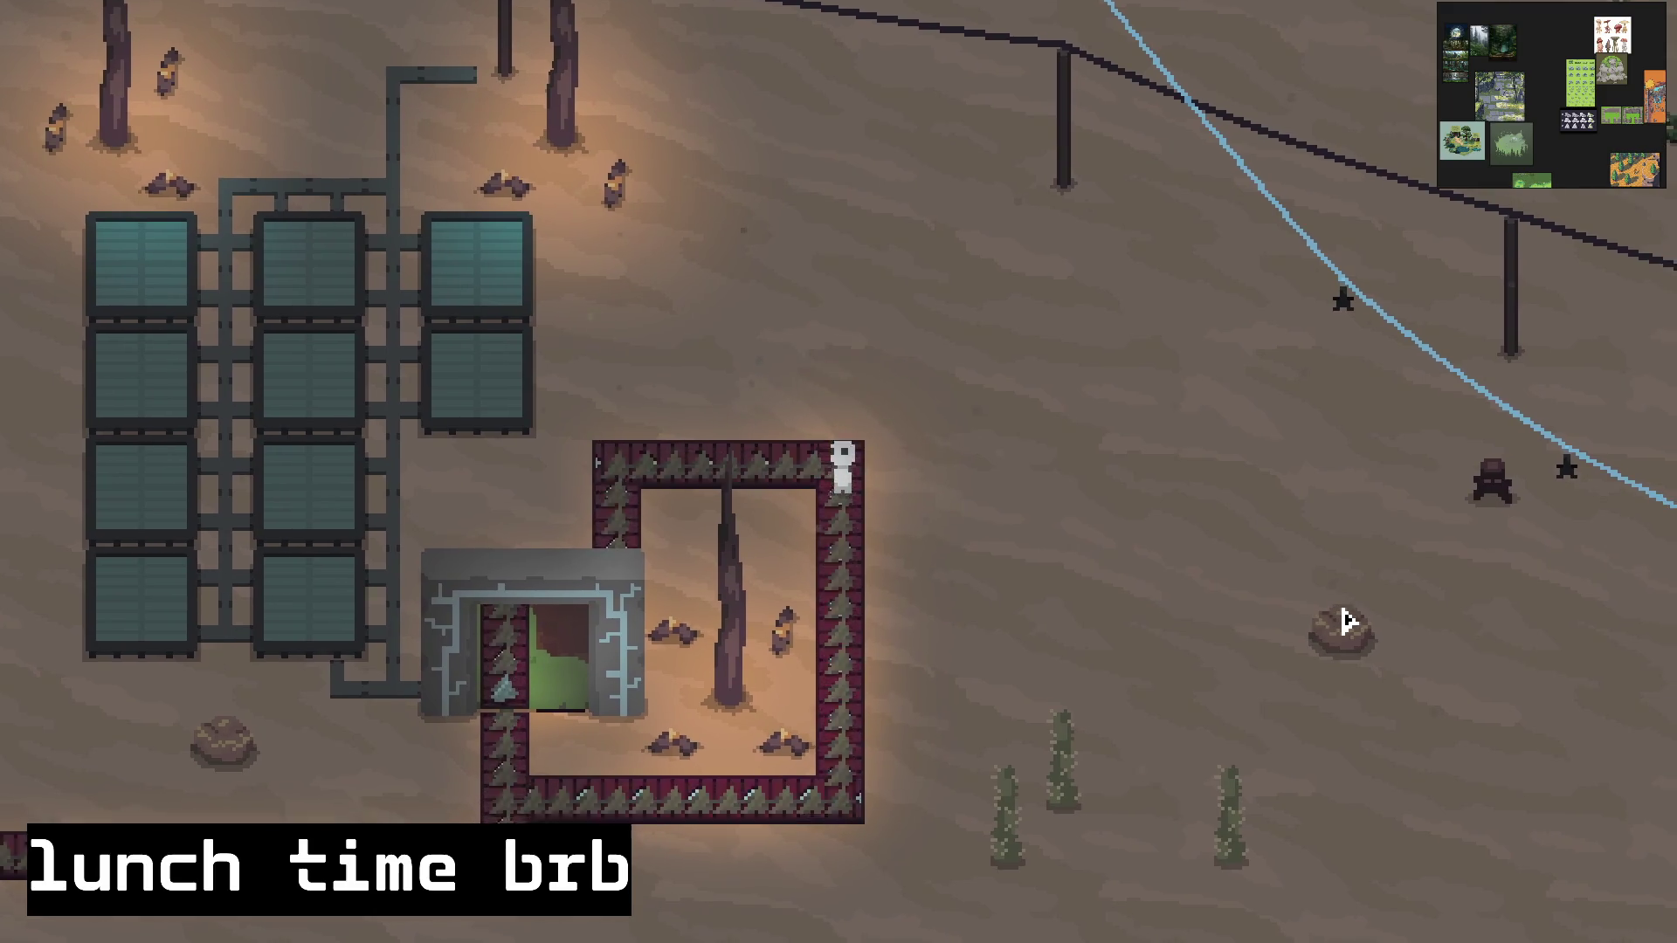
key("s")
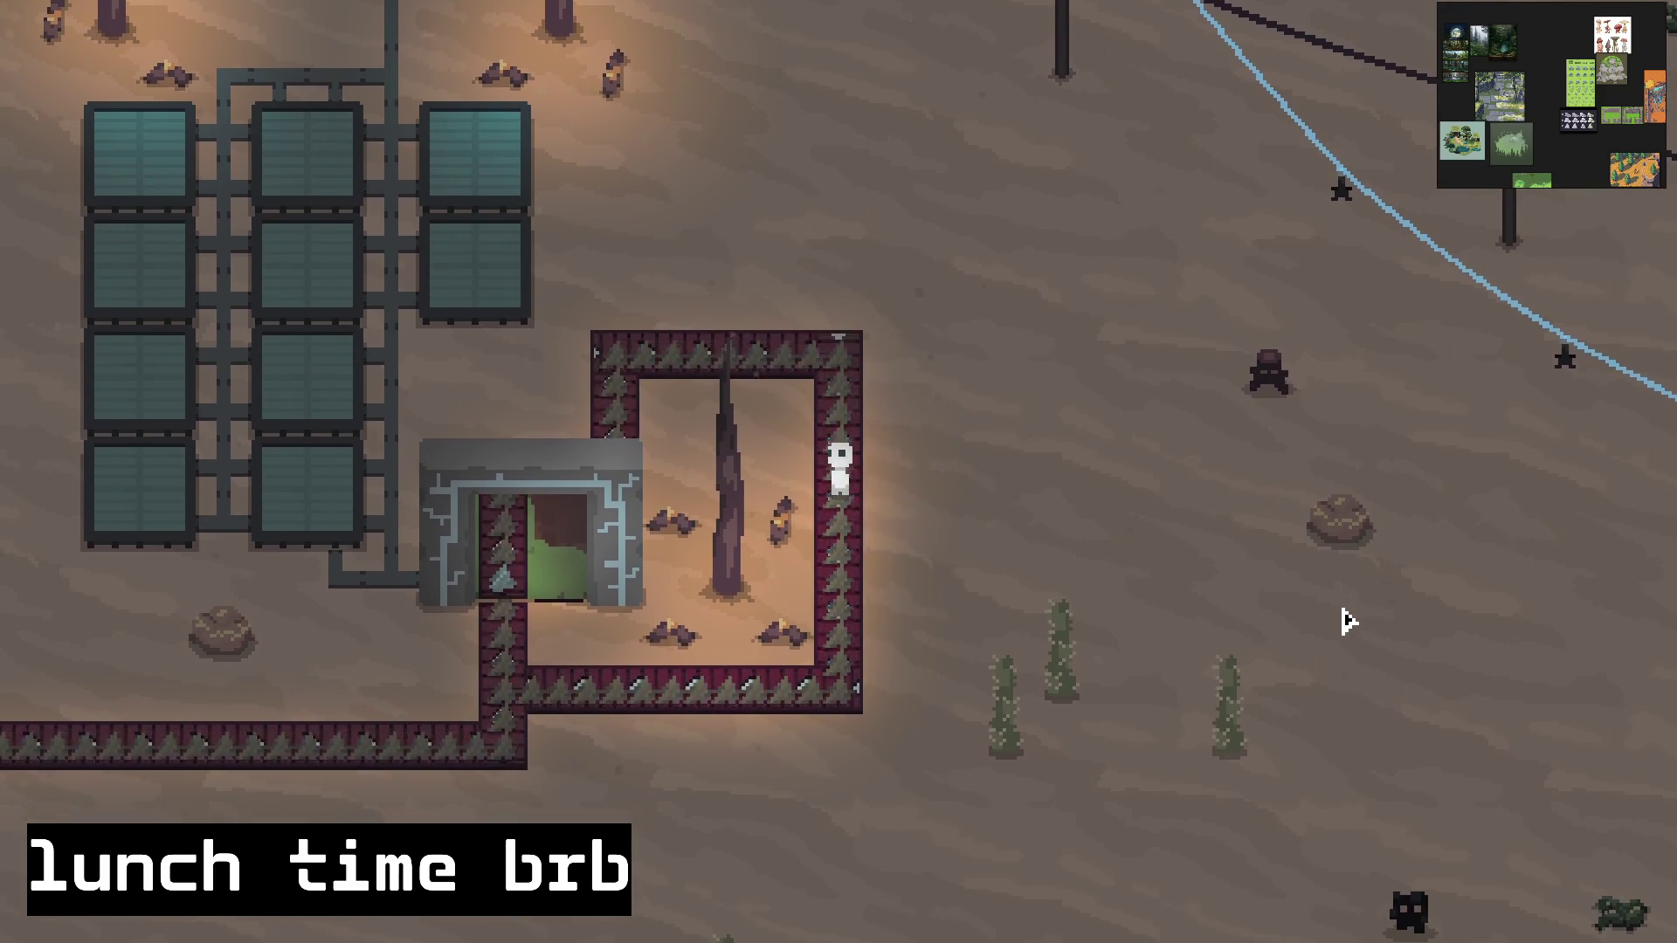
key("s")
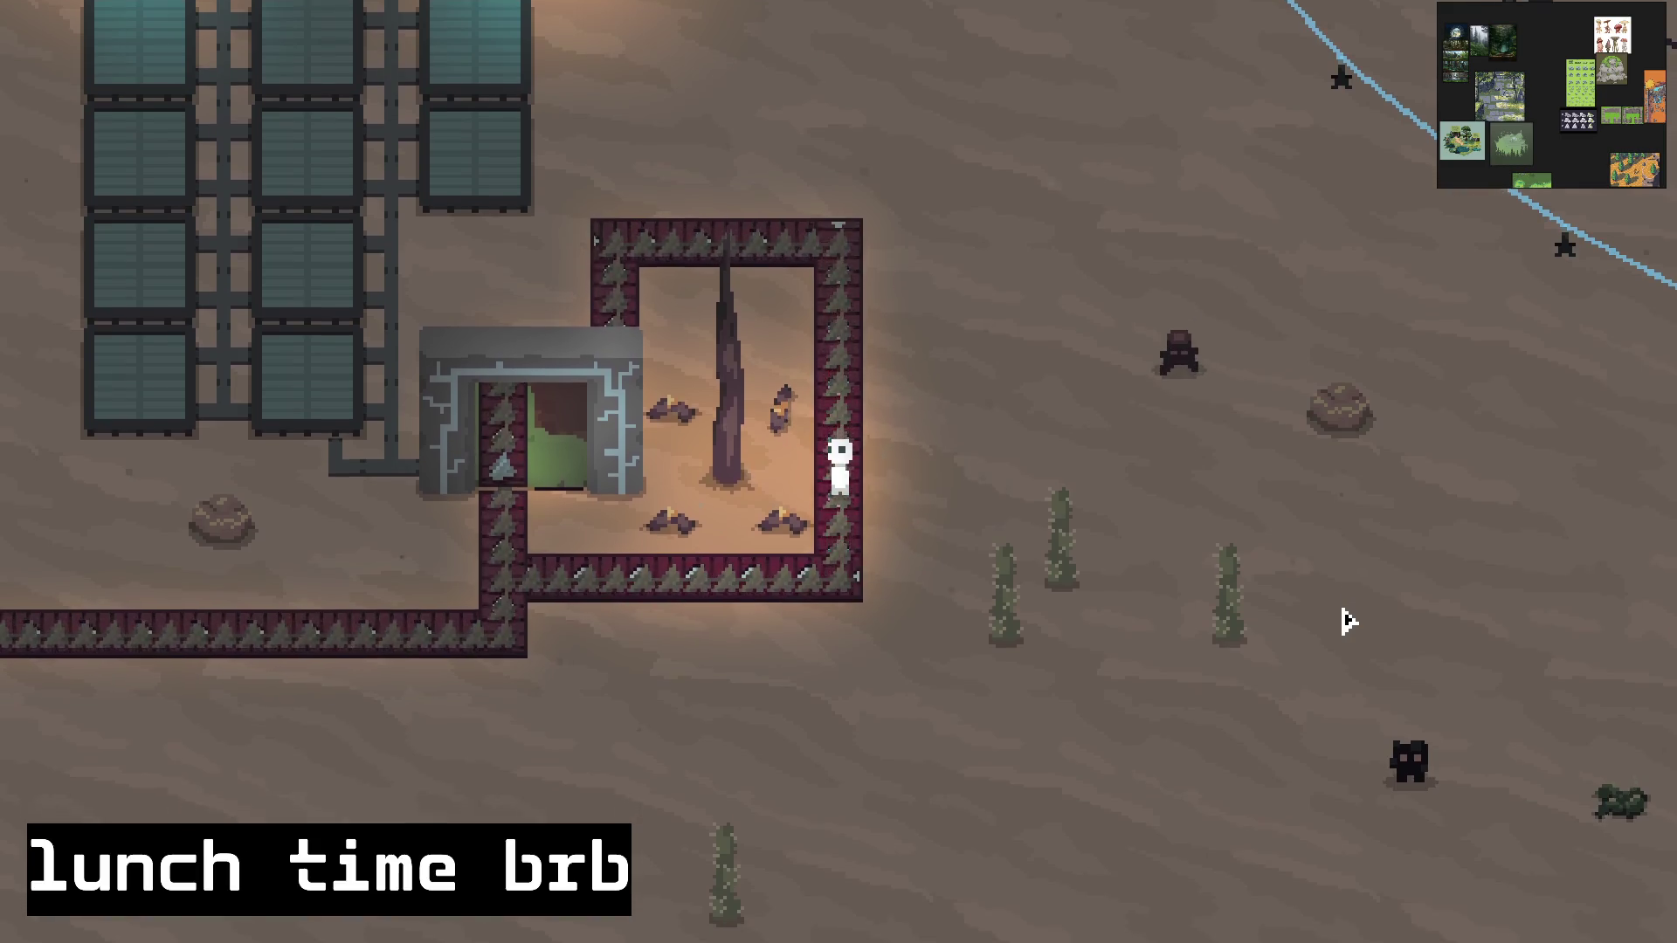
key("a")
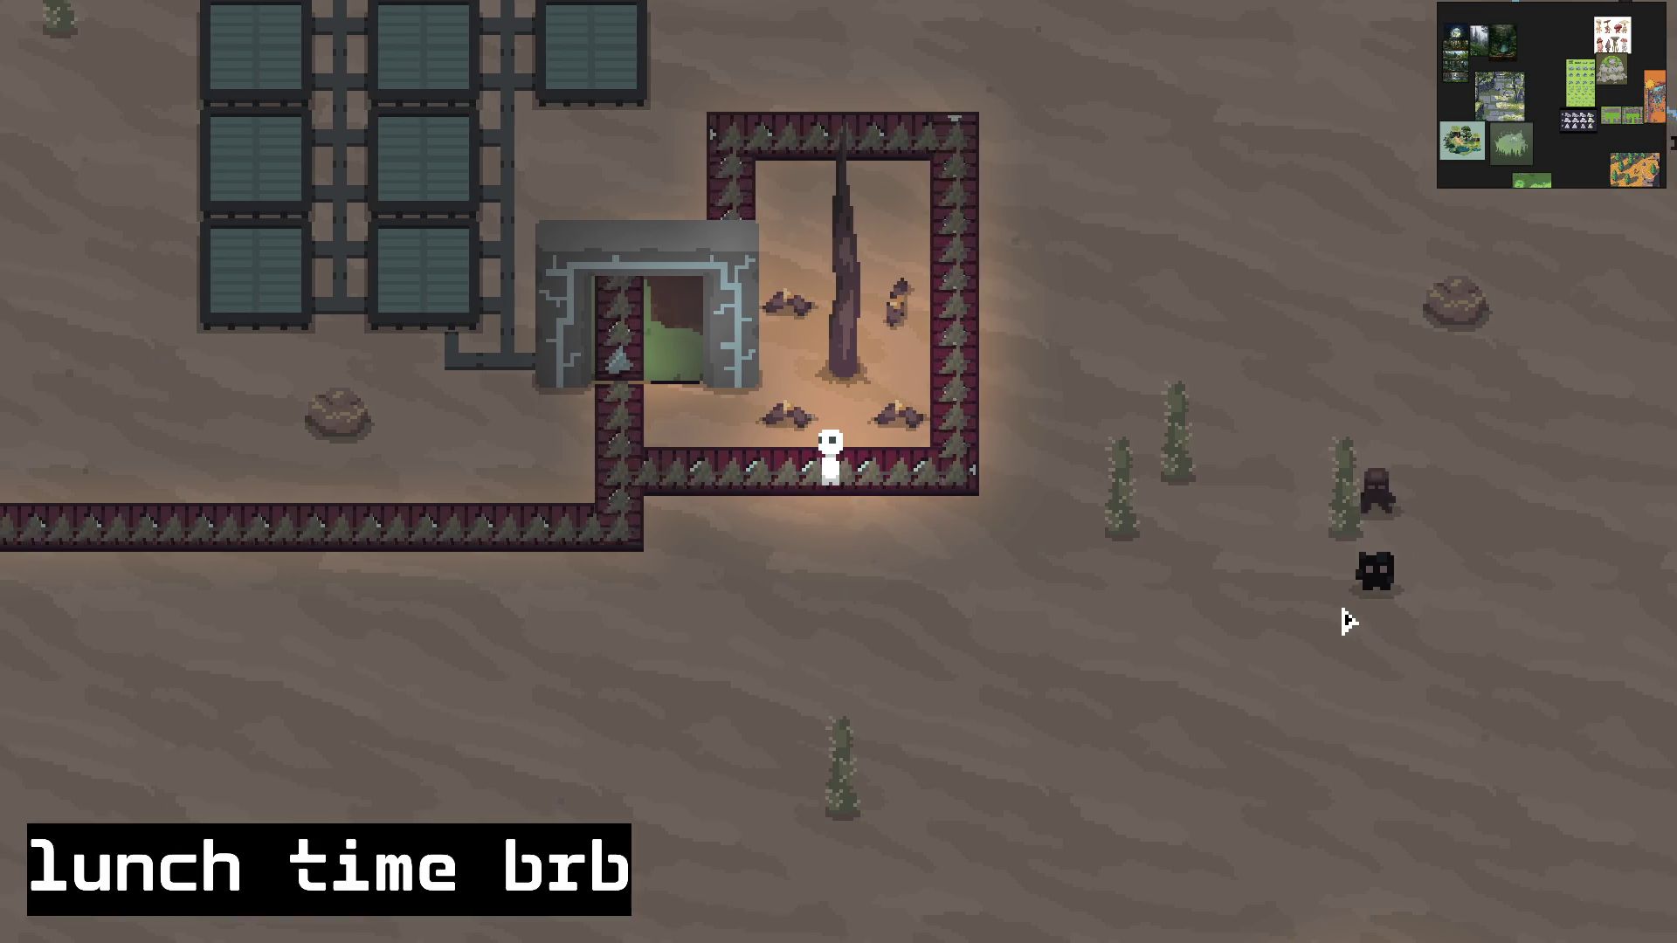
key("a")
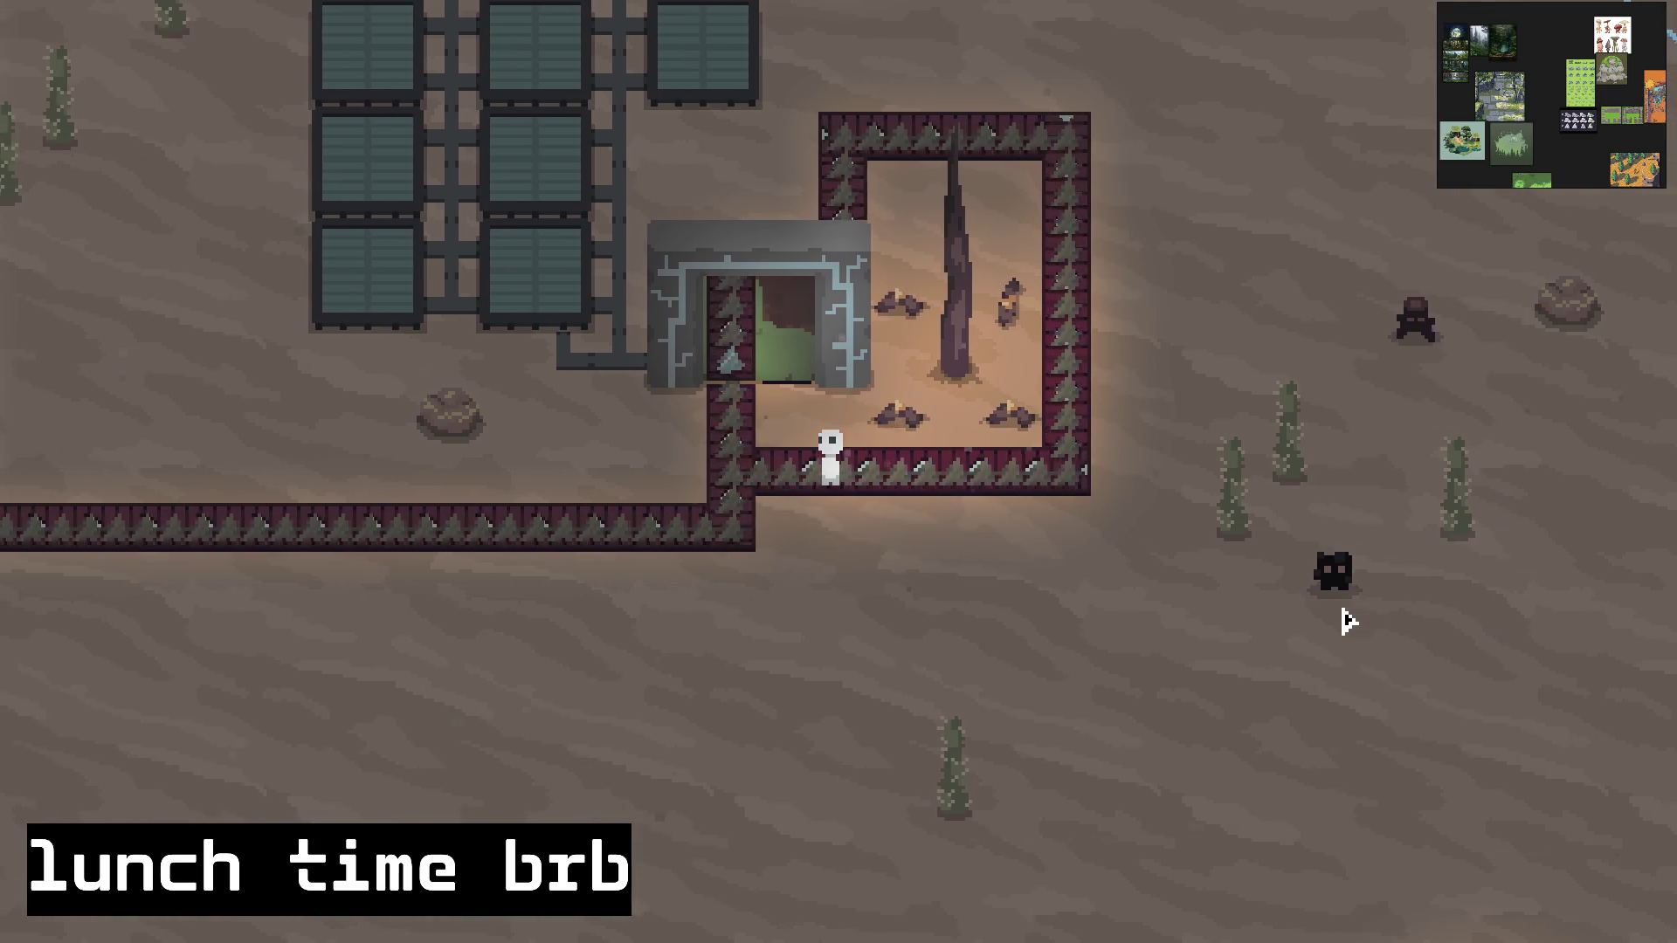
key("a")
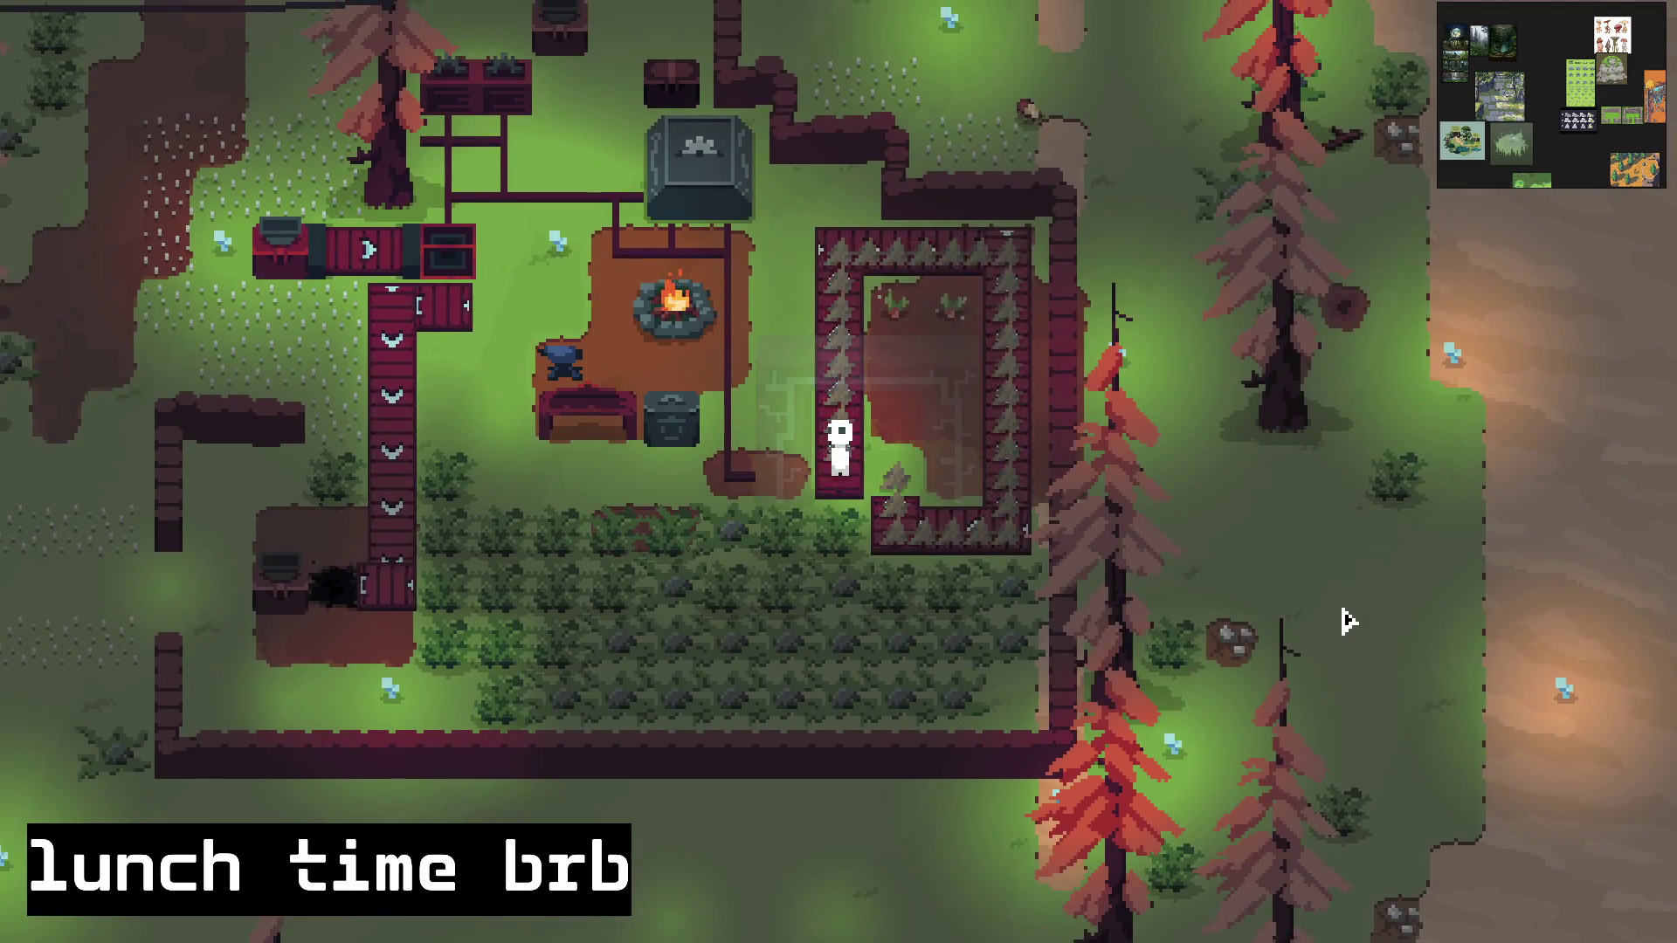
Step: Circle the forest enclosure's top and right side, then return through the portal to the desert
key("w")
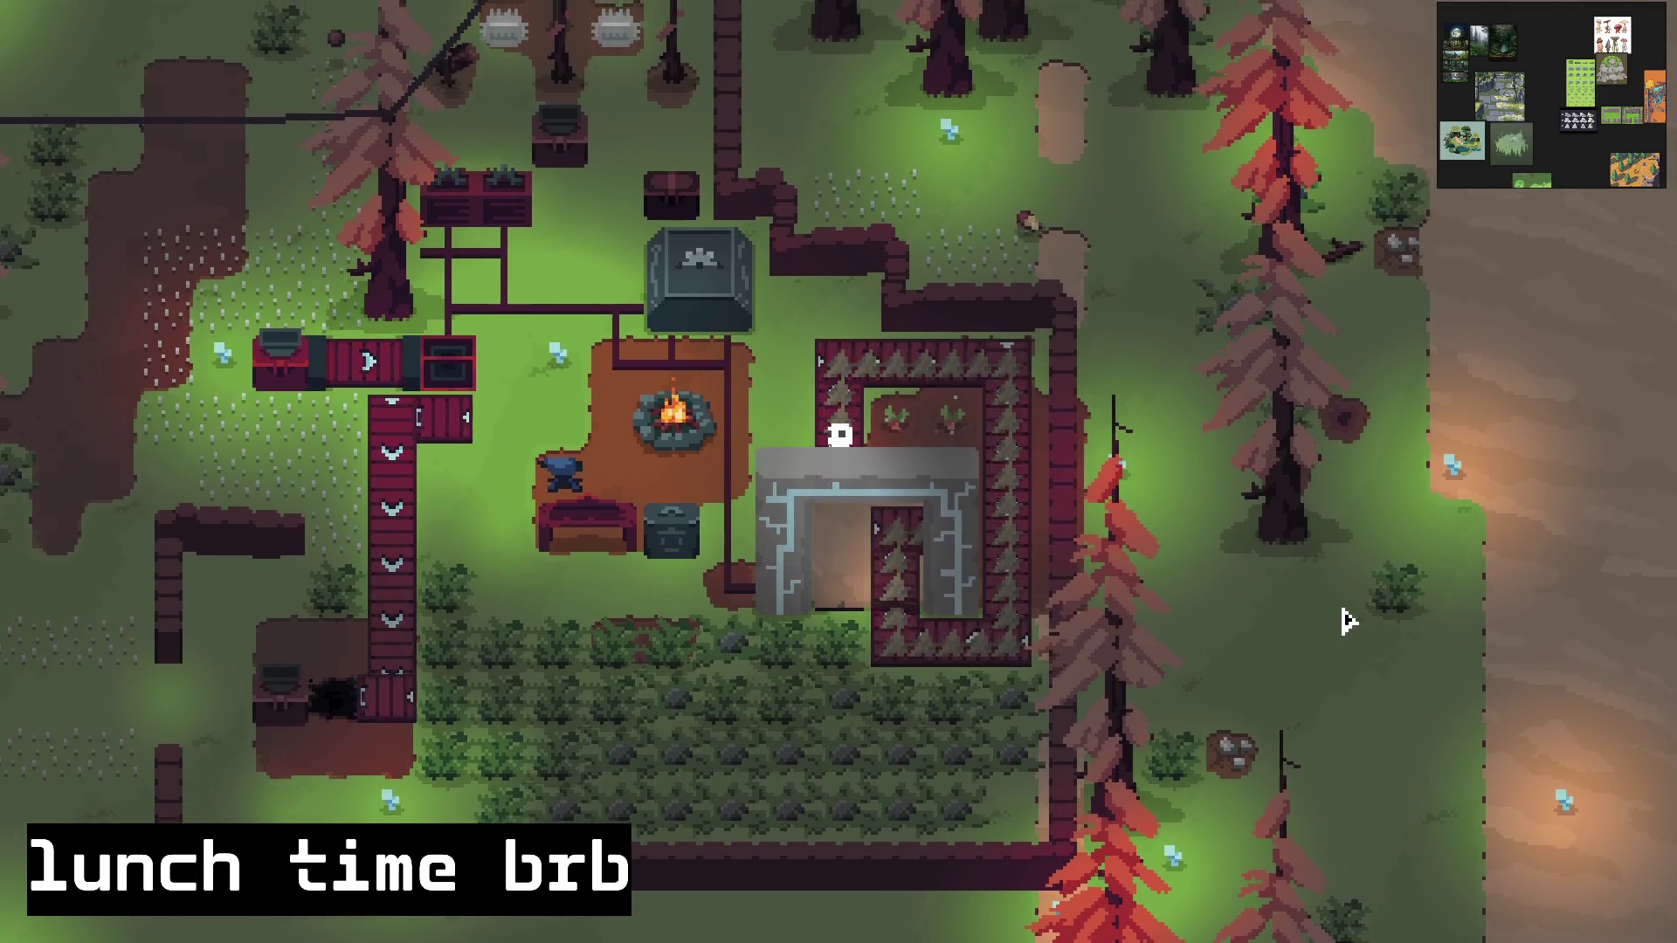
key("w")
key("d")
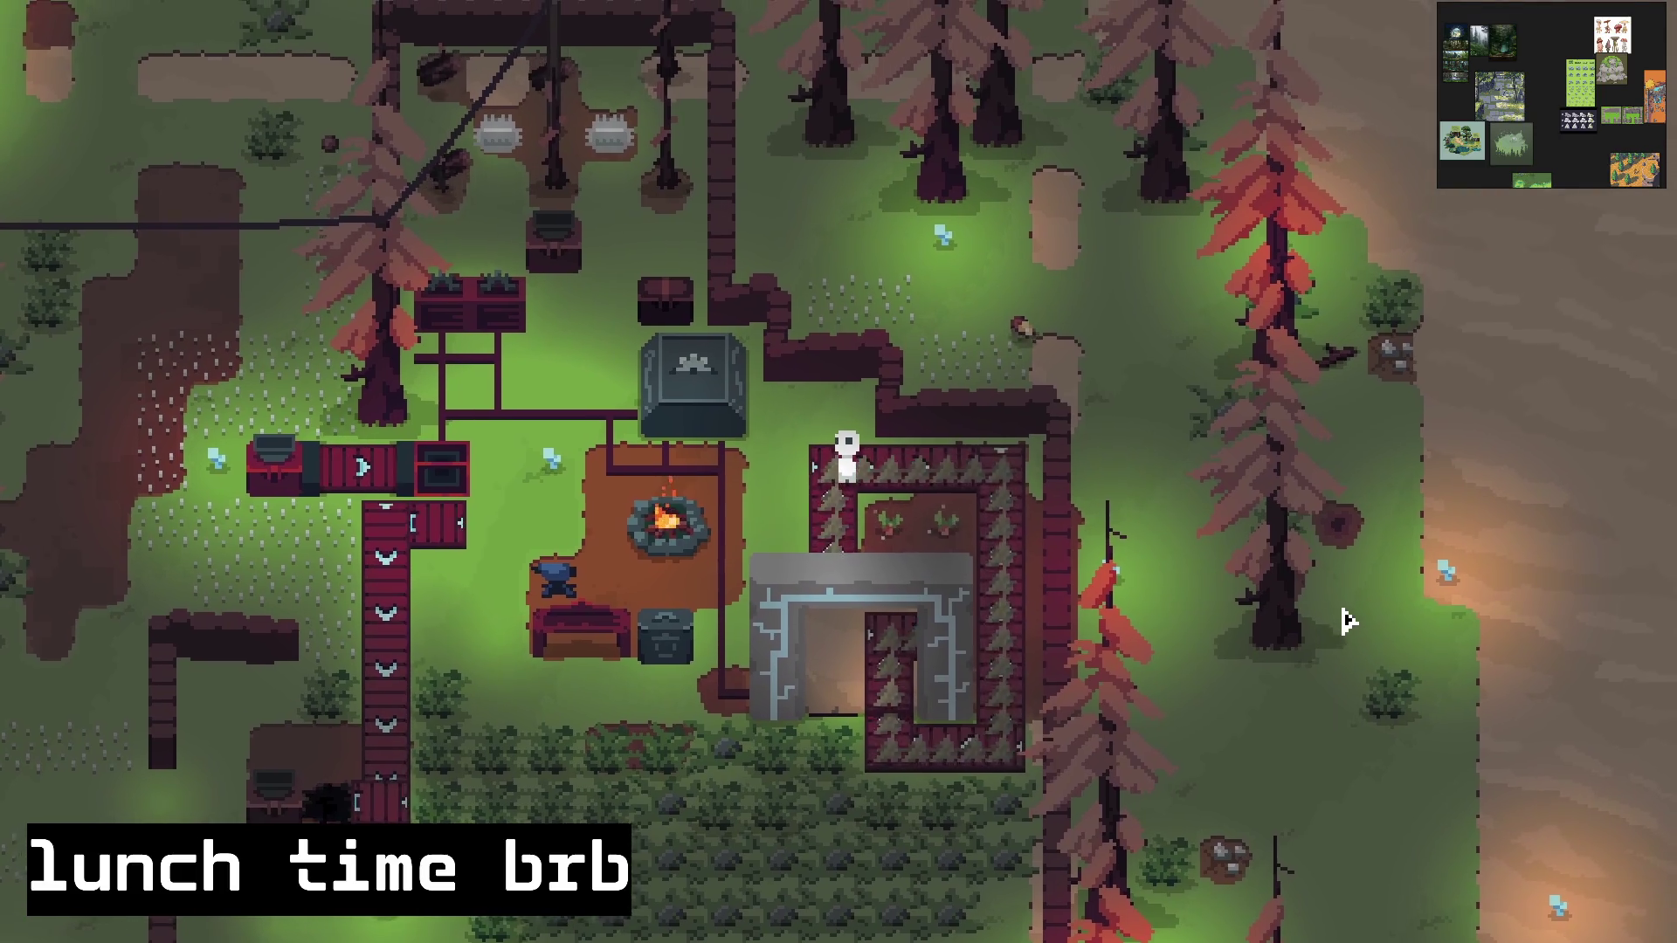
key("d")
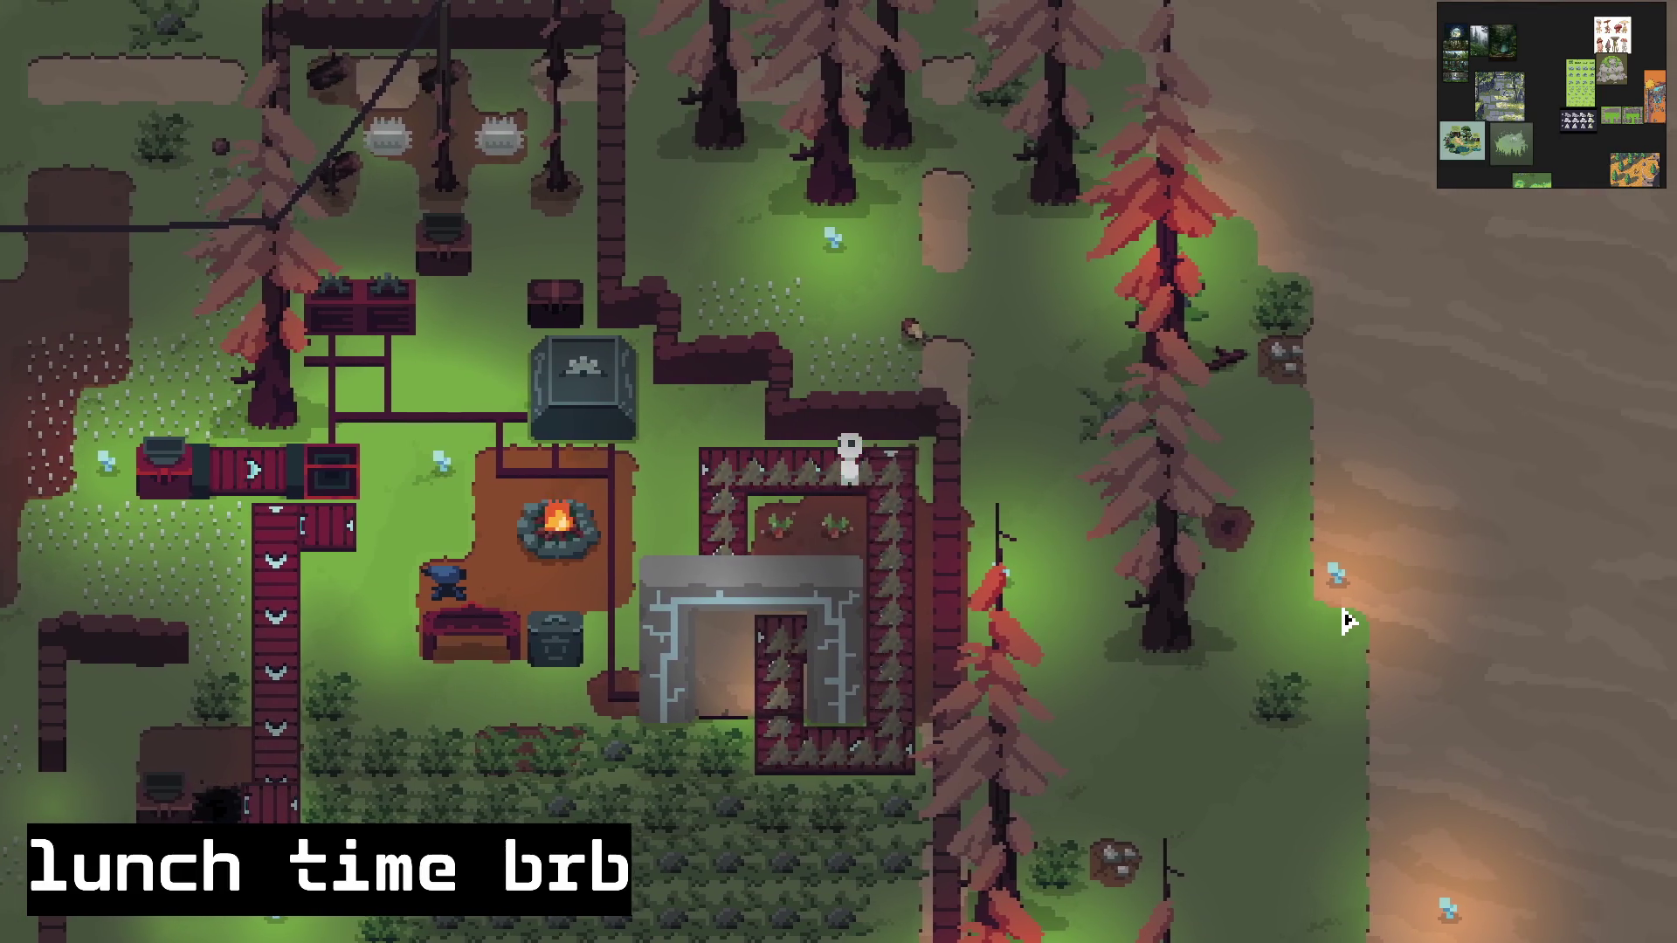
key("s")
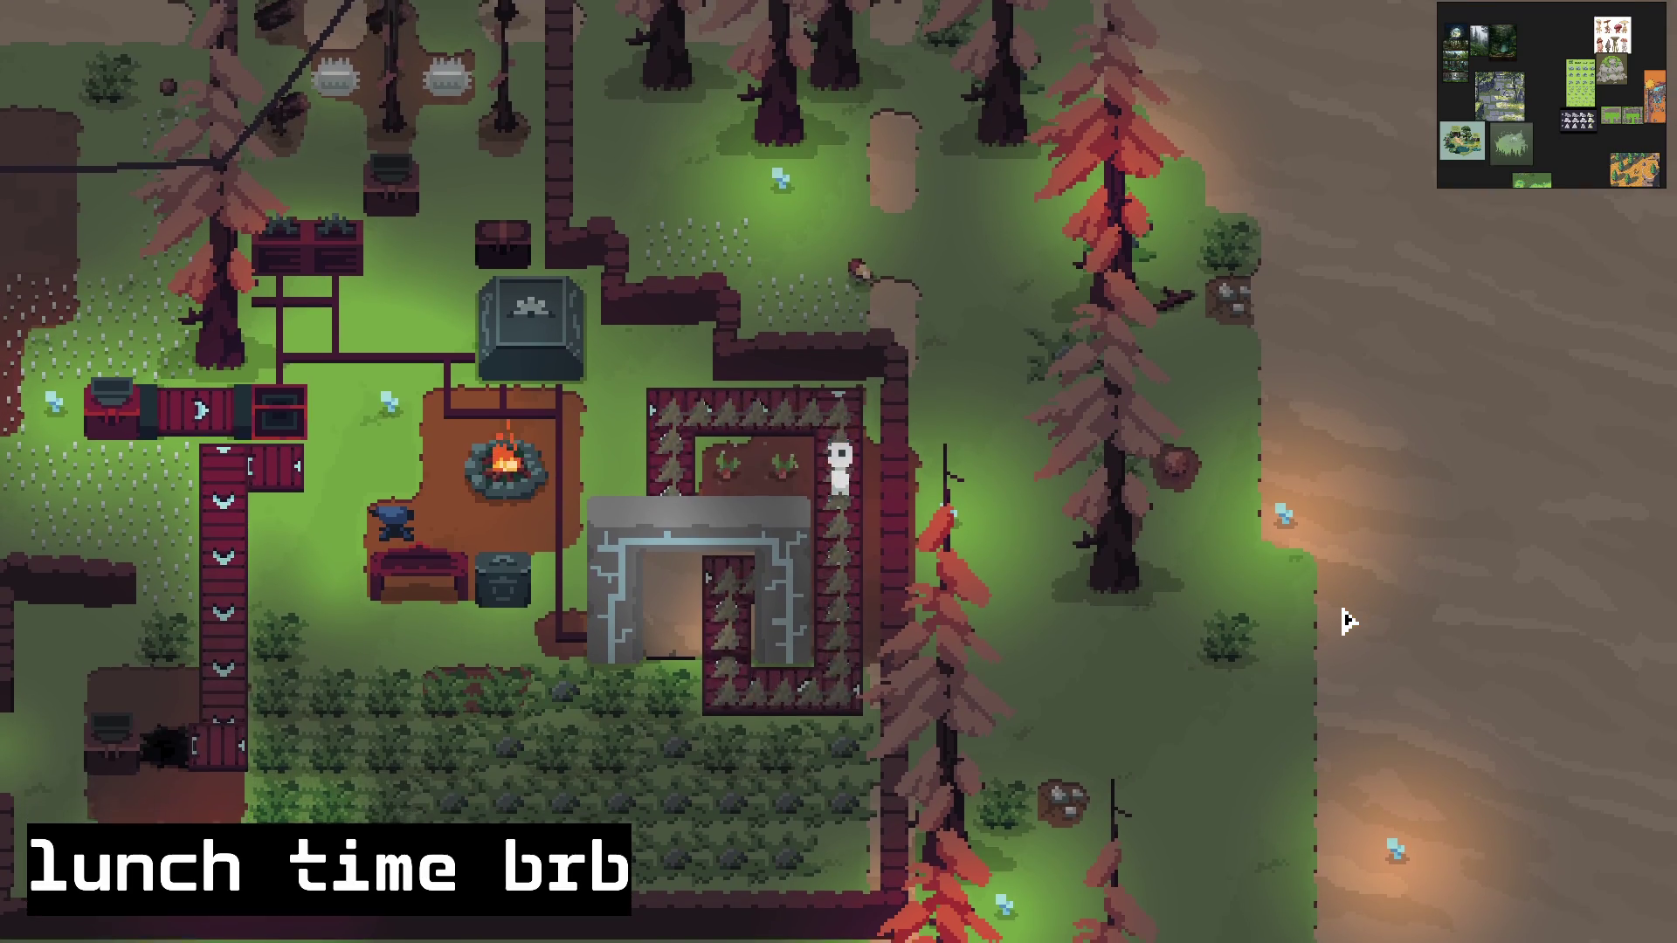
key("s")
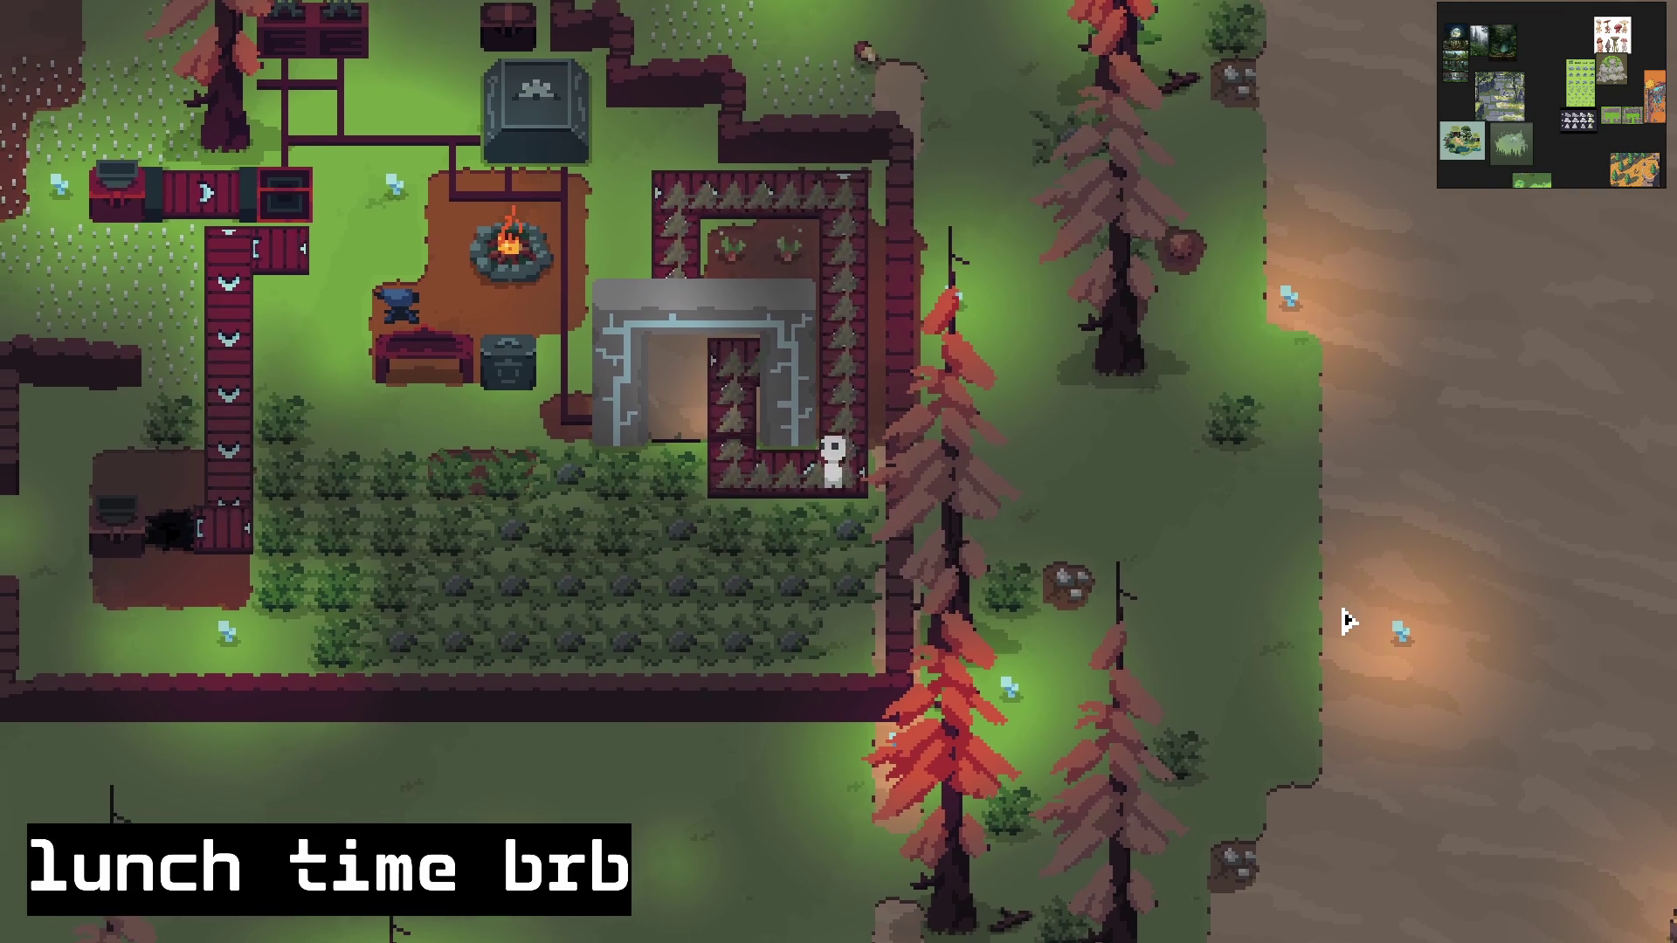
key("a")
key("w")
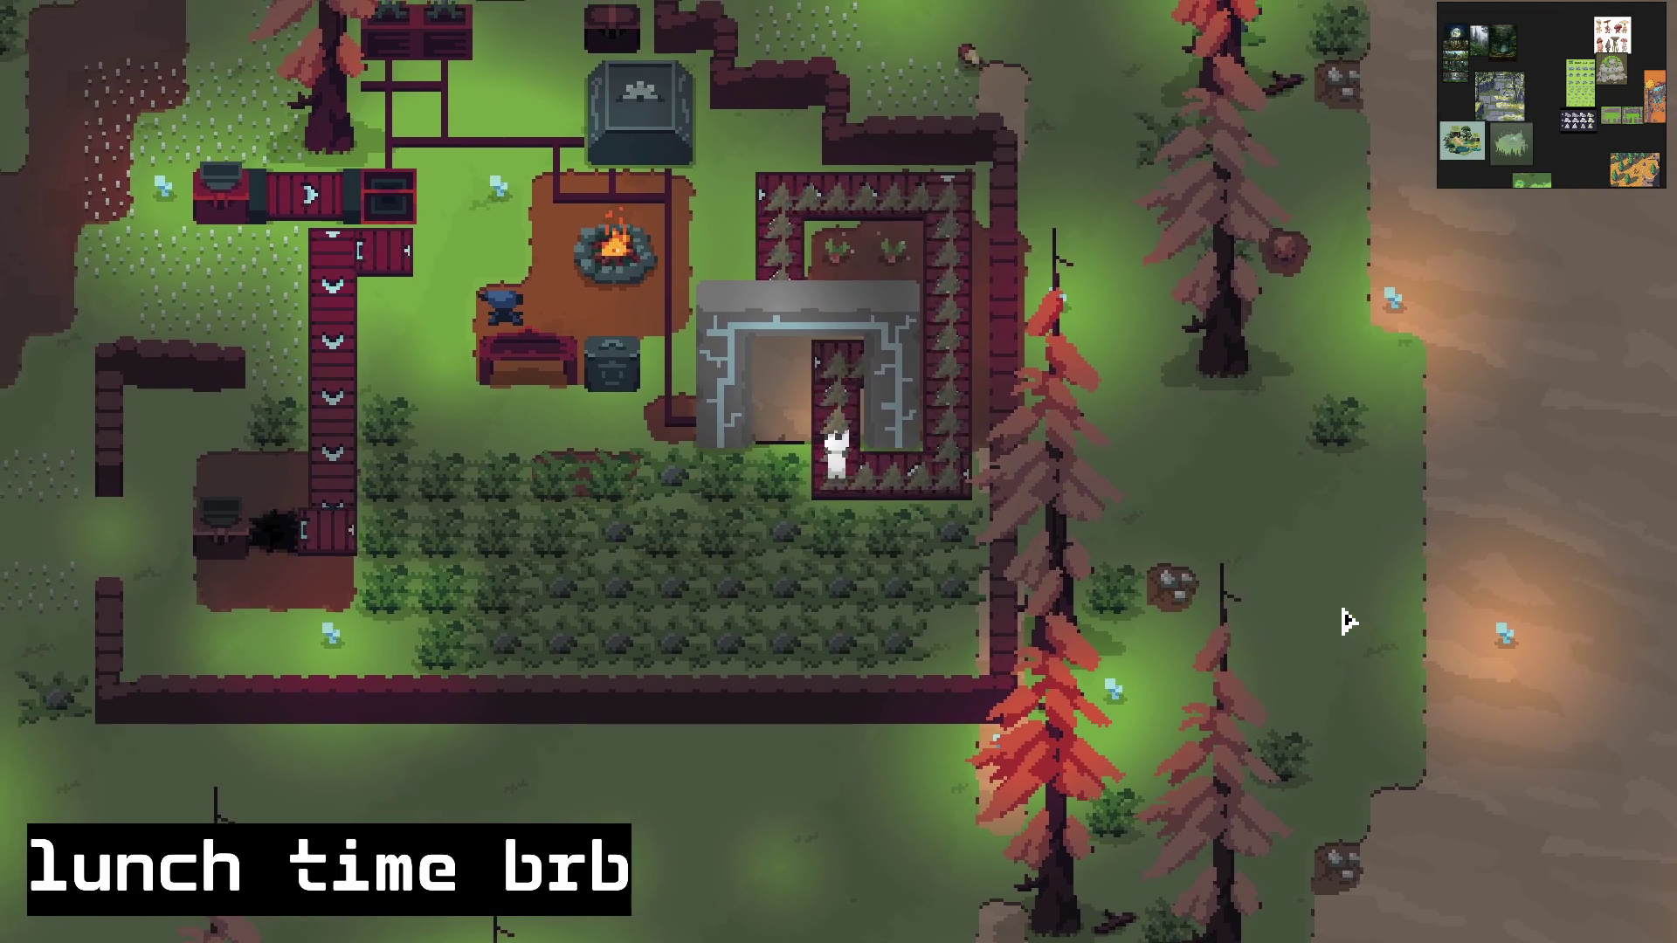
Step: Walk out of the desert gate around the top, right and bottom walls to finish inside the enclosure
key("w")
key("a")
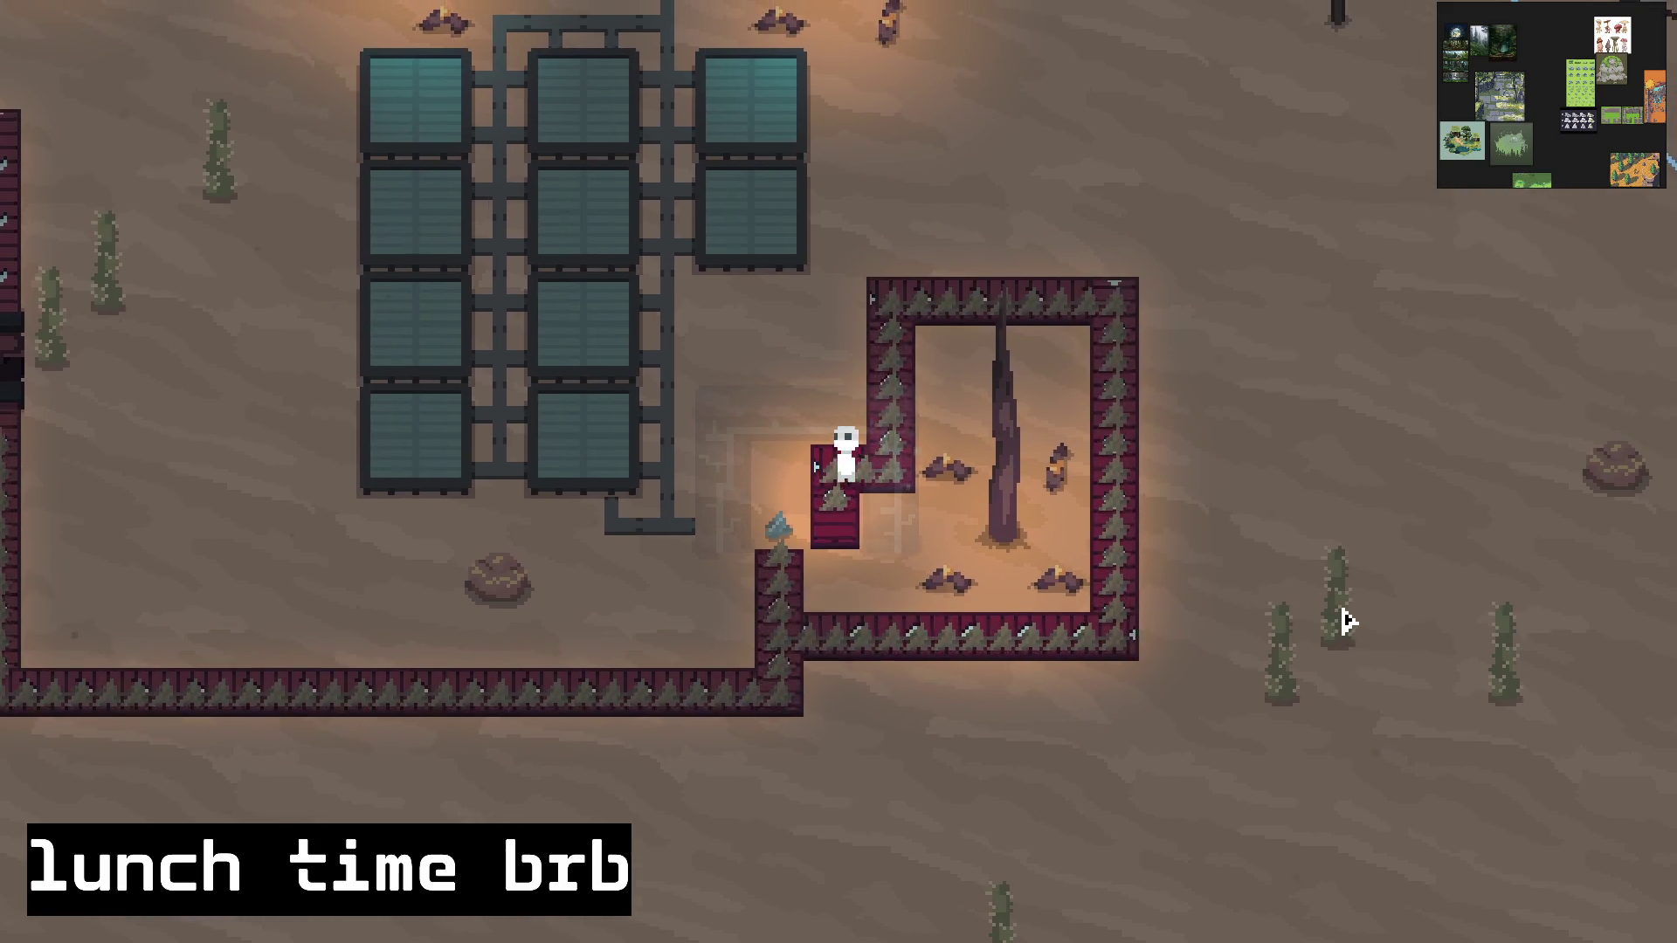
key("w")
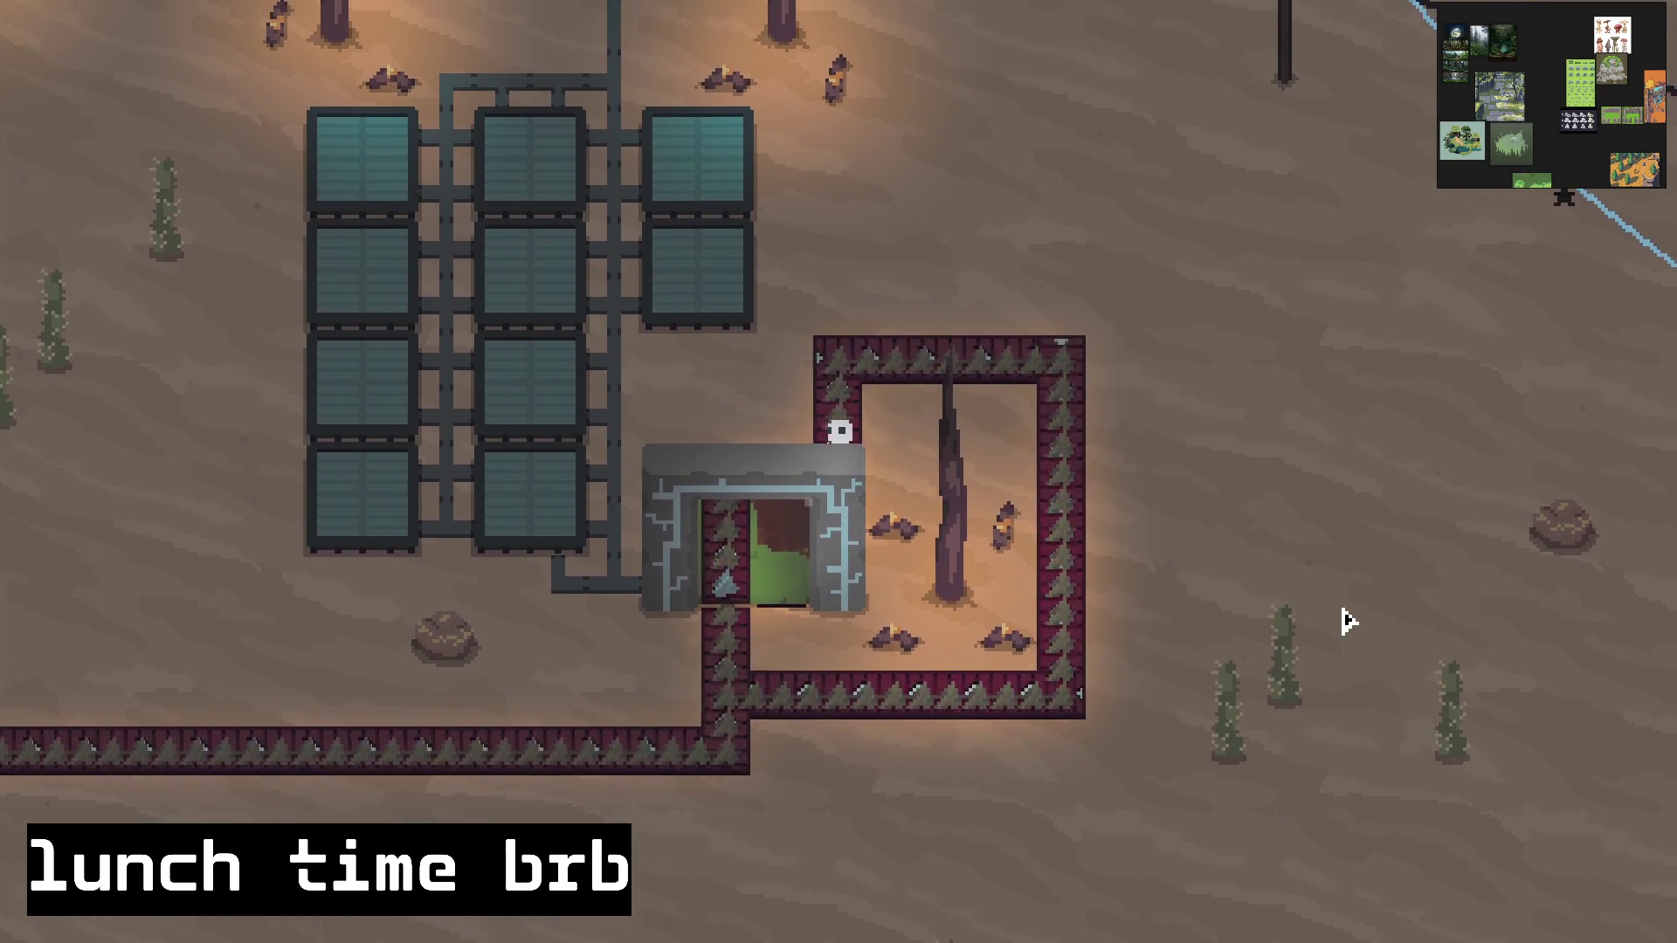
key("w")
key("d")
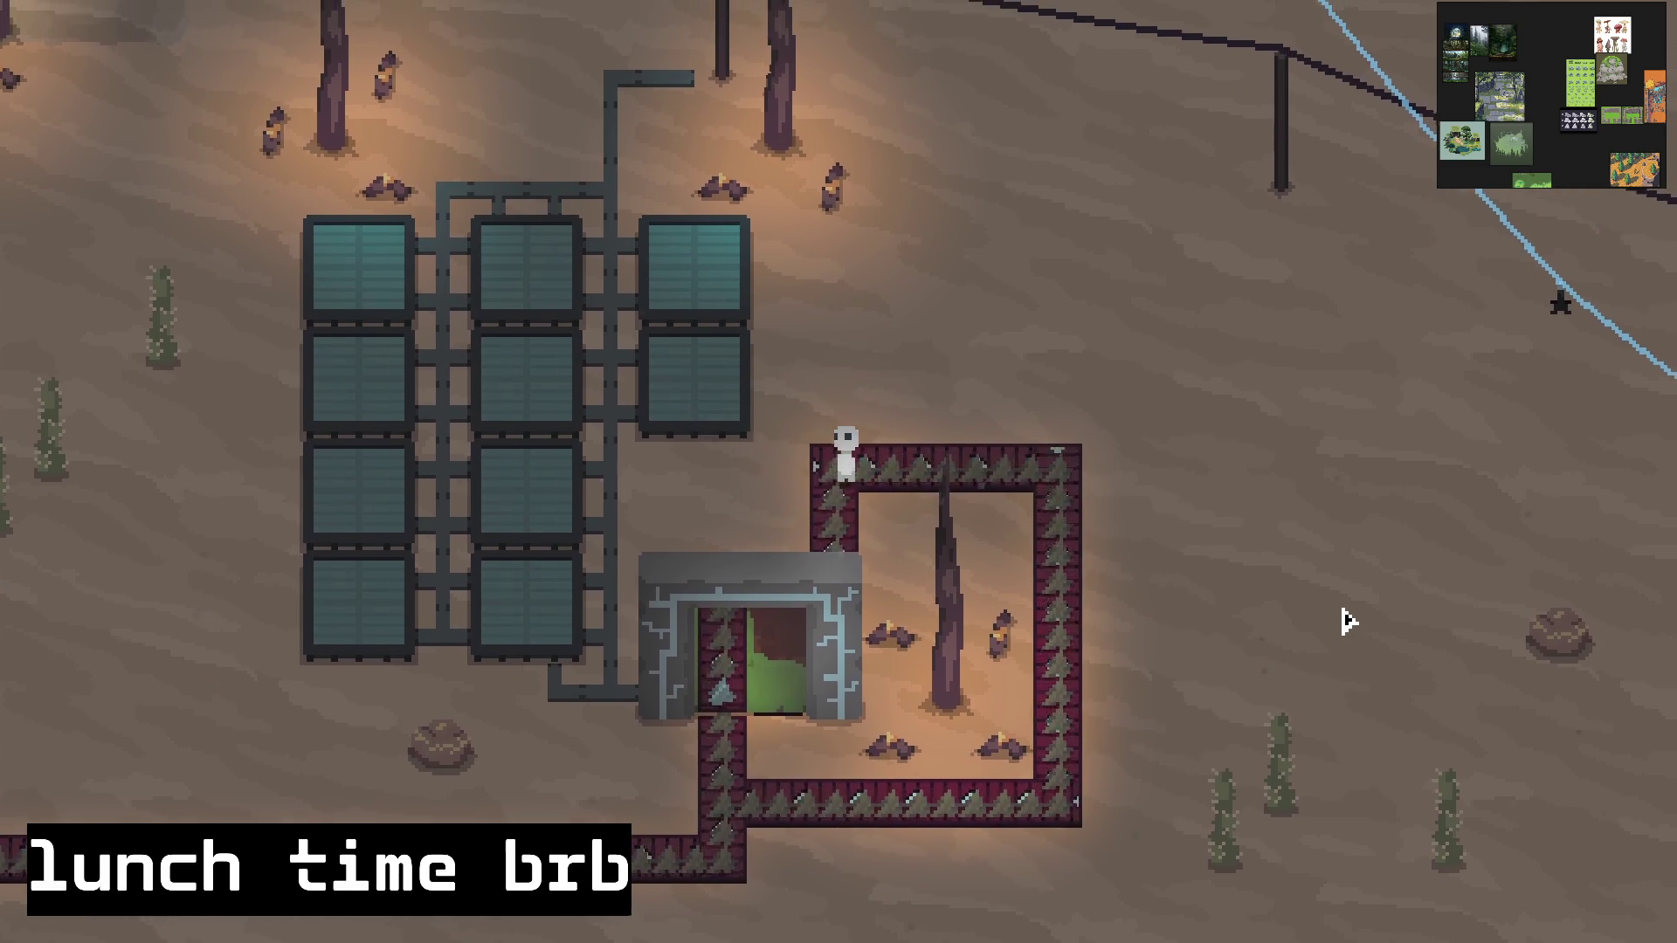
key("d")
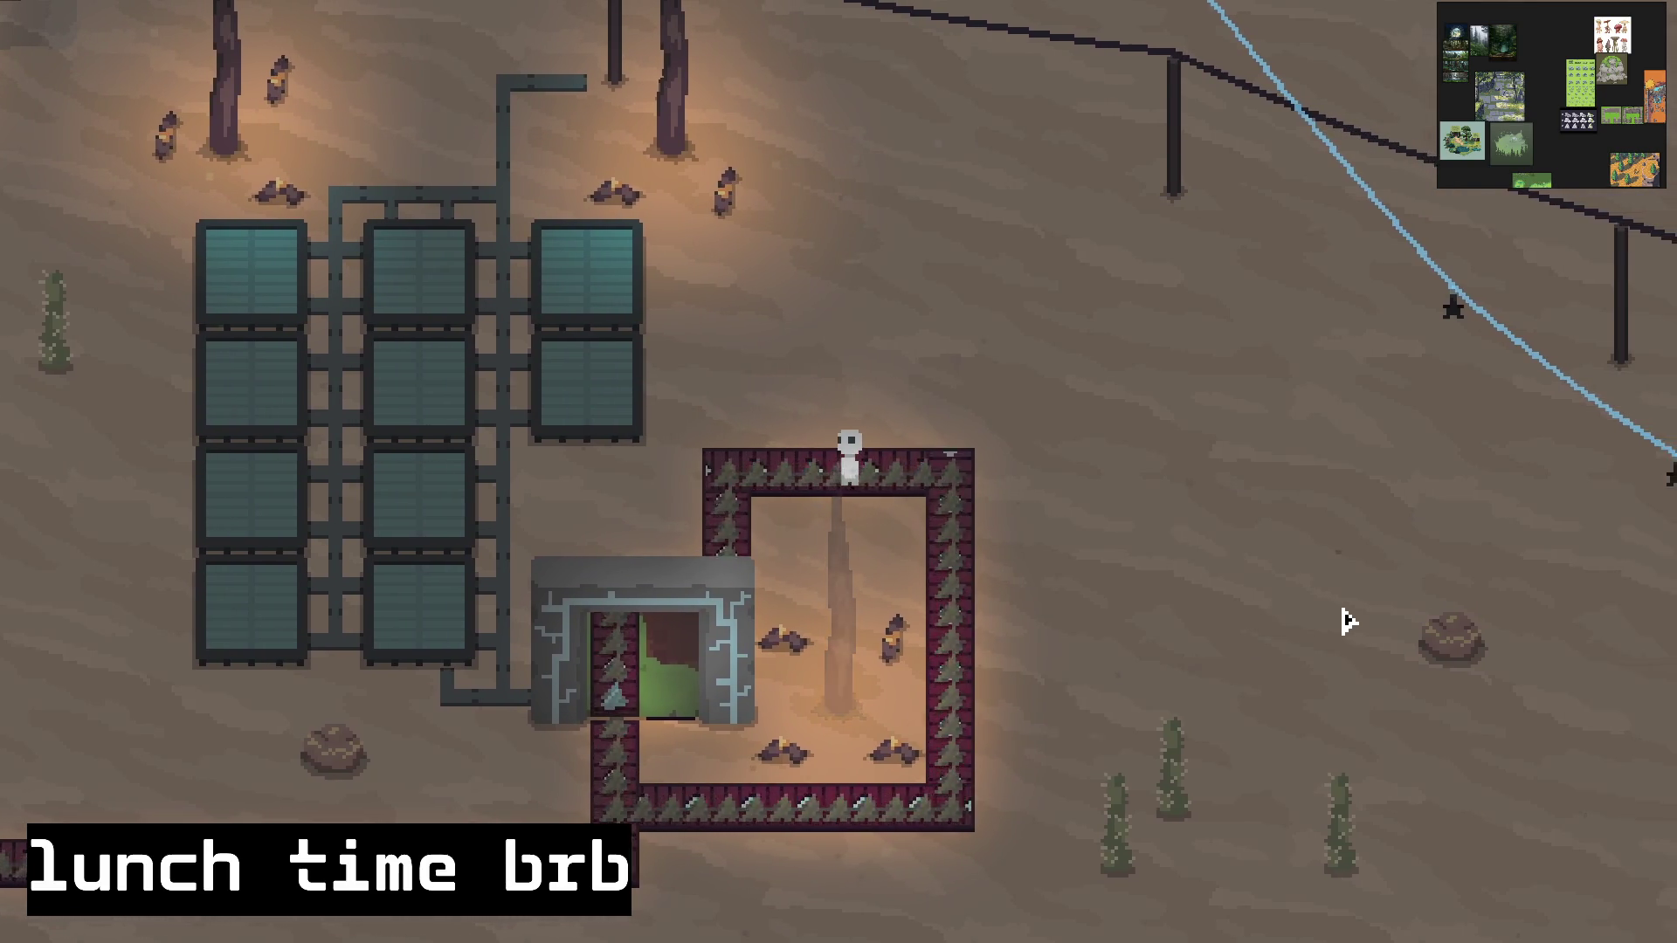
key("d")
key("s")
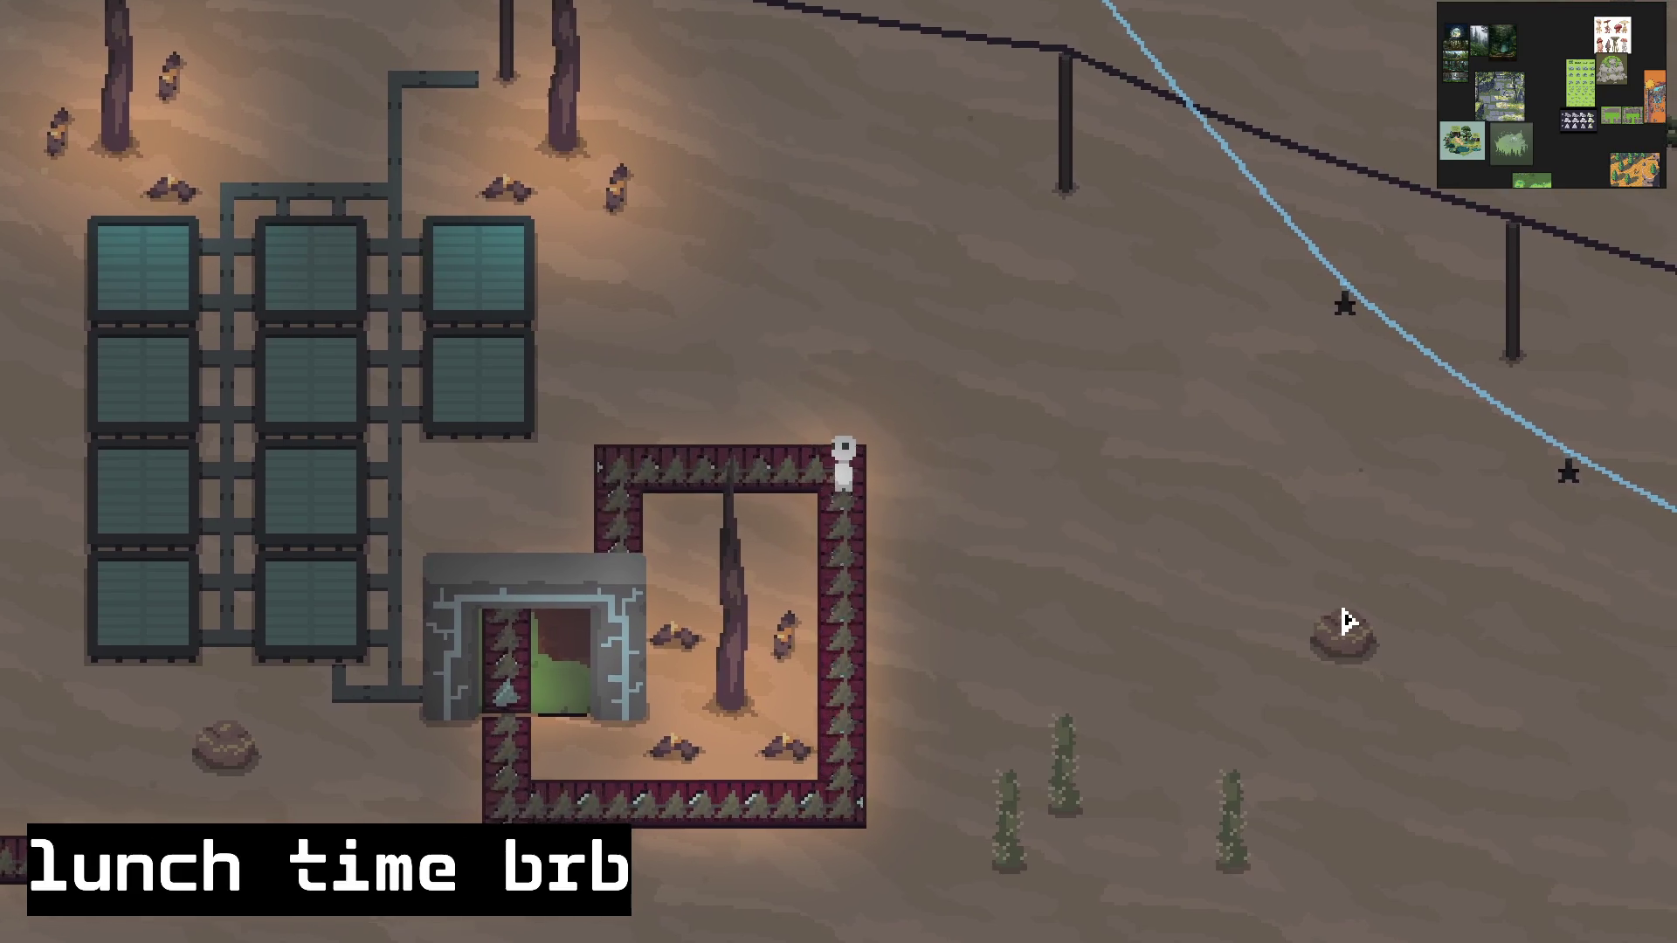
key("s")
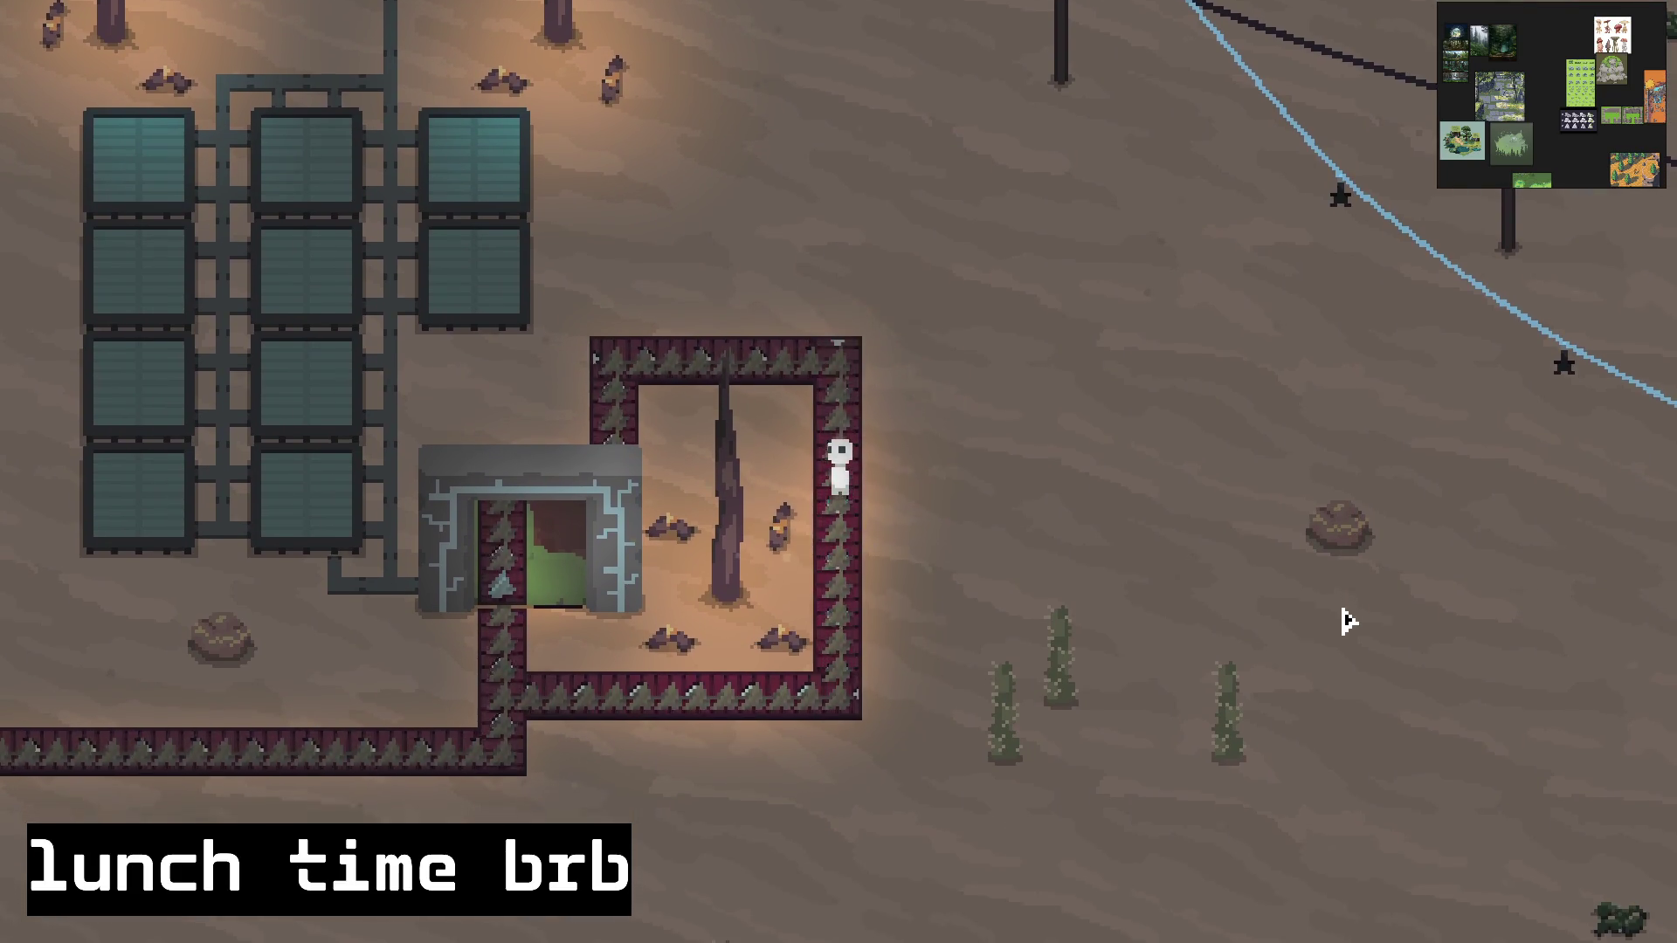
key("s")
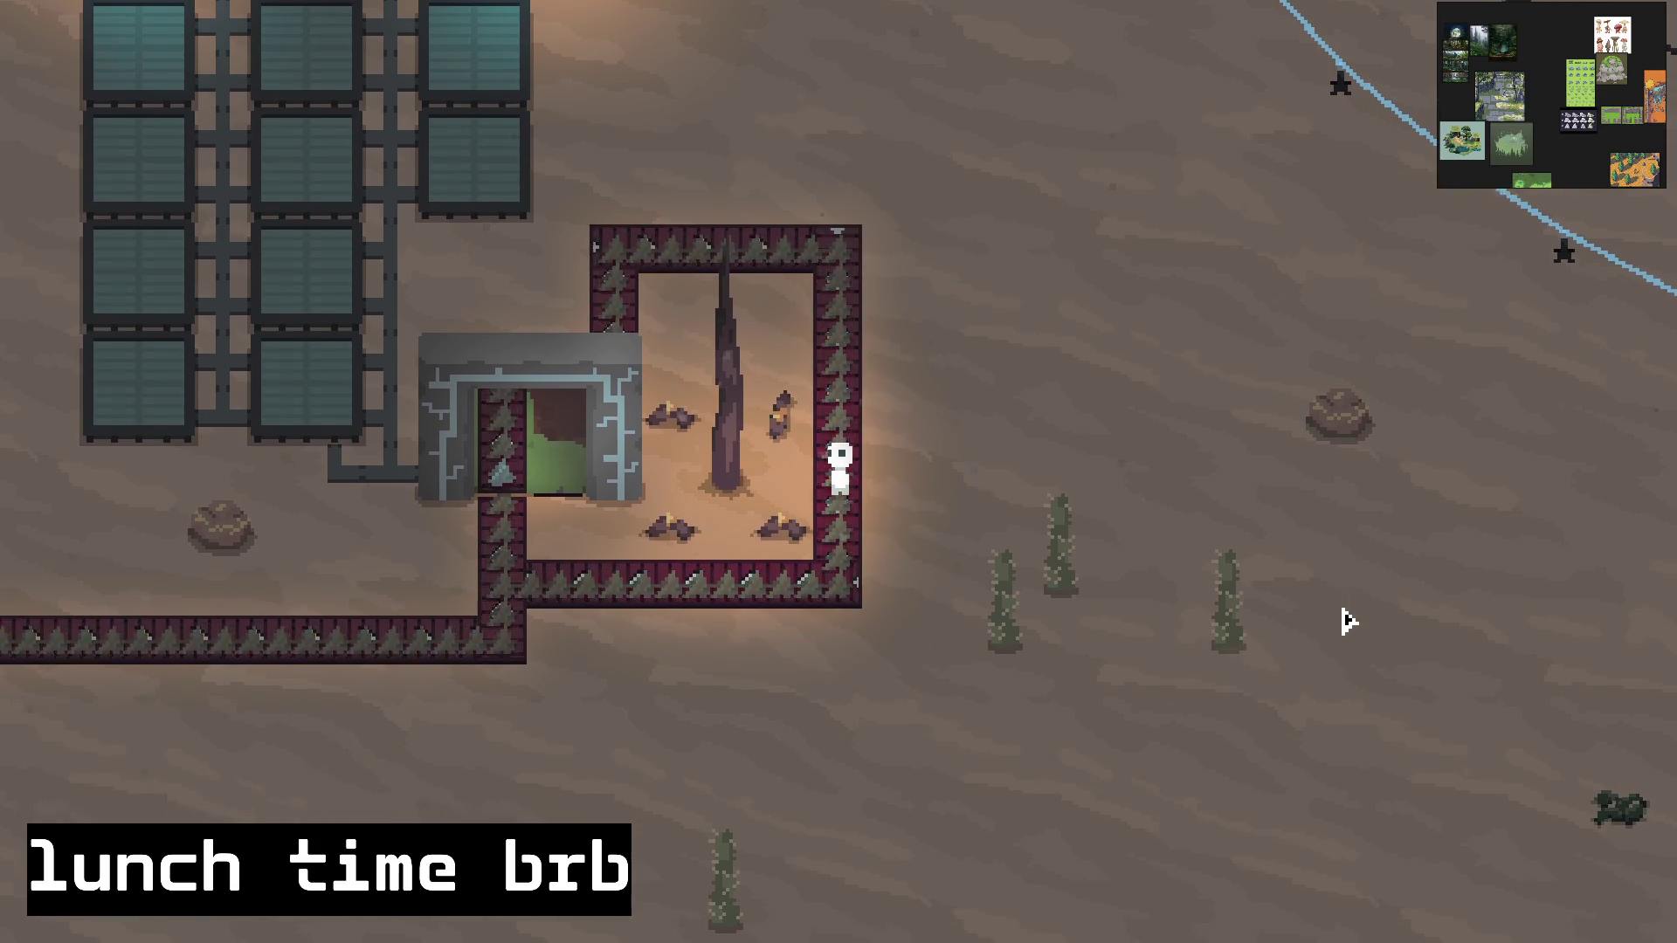
key("s")
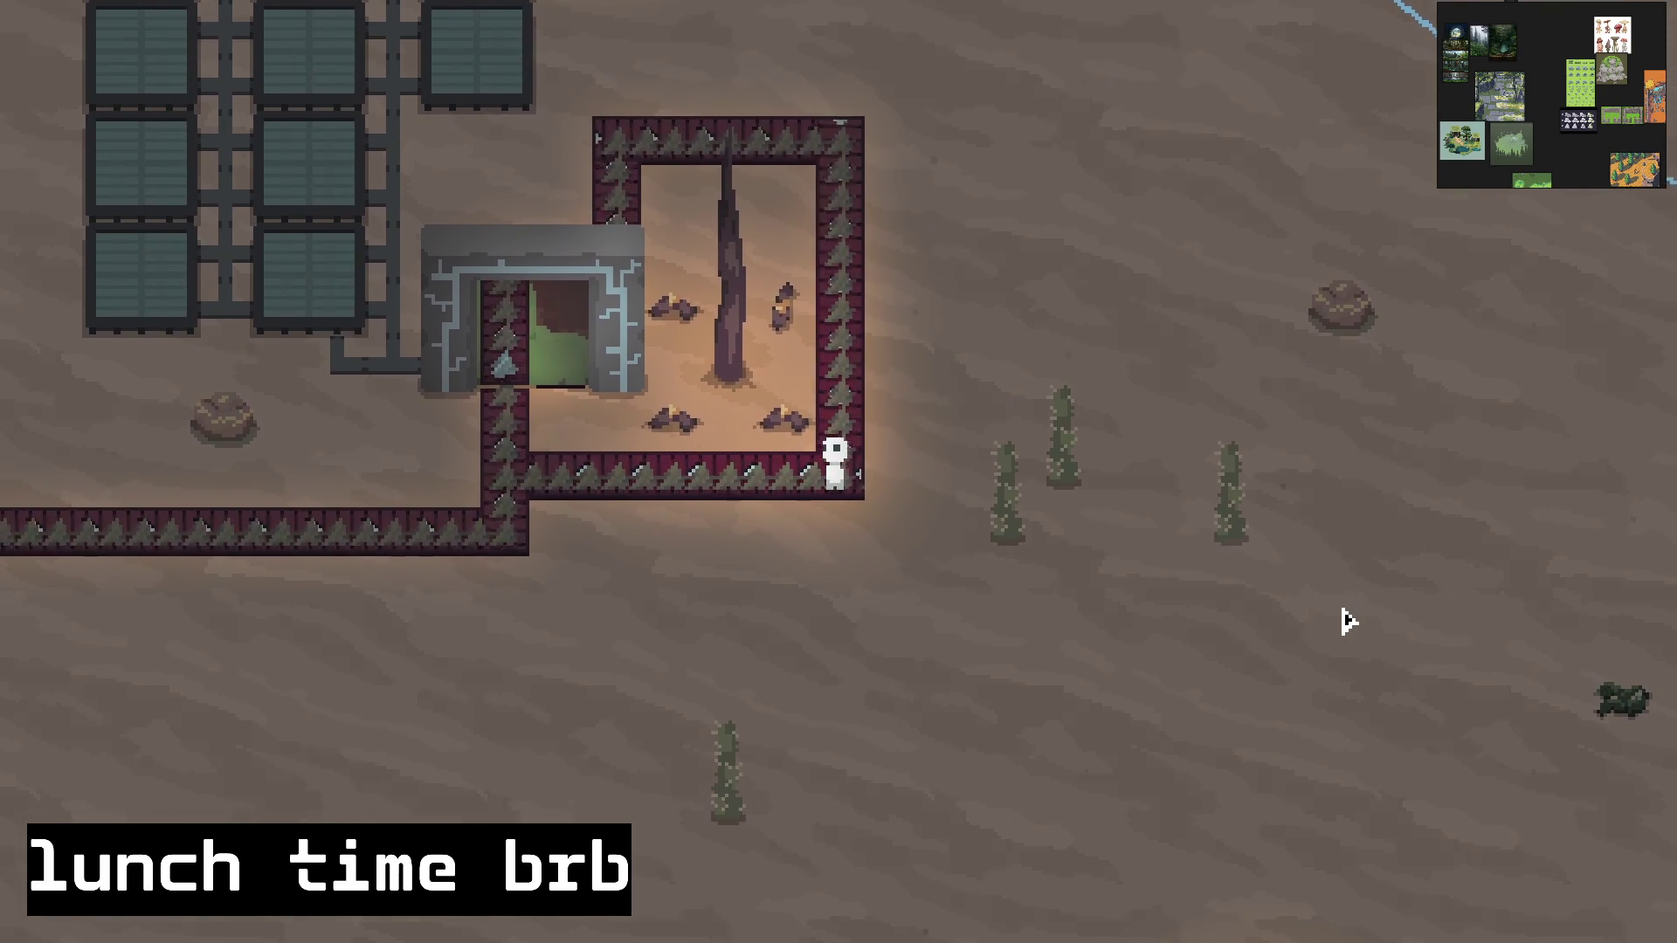
key("a")
key("a")
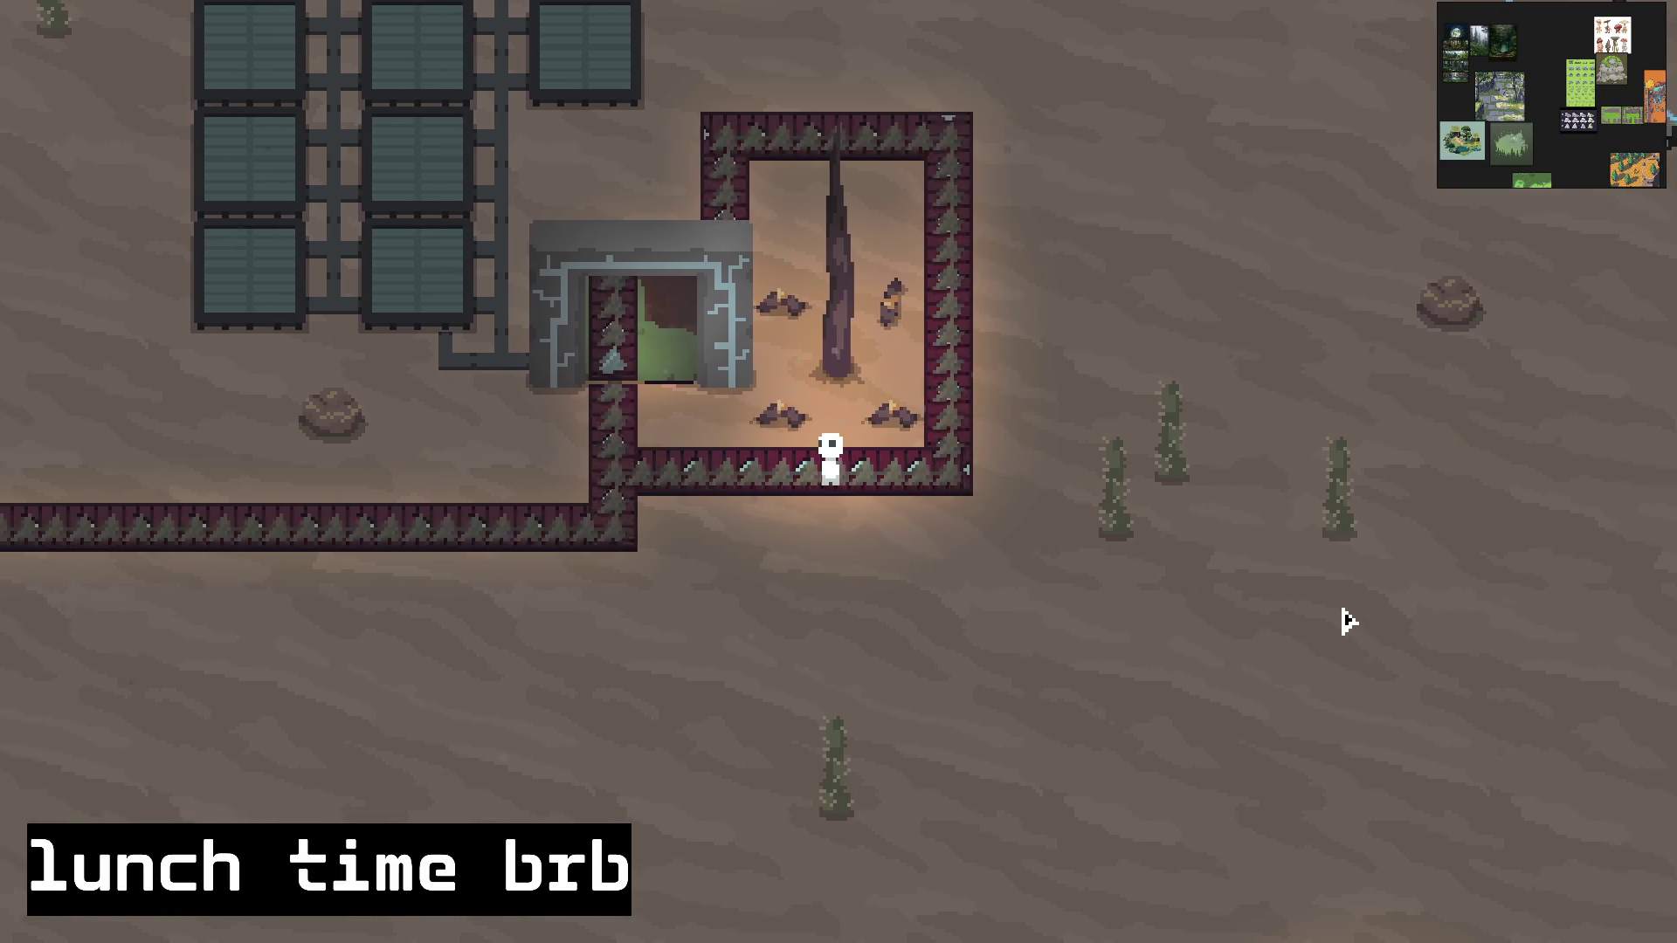
key("a")
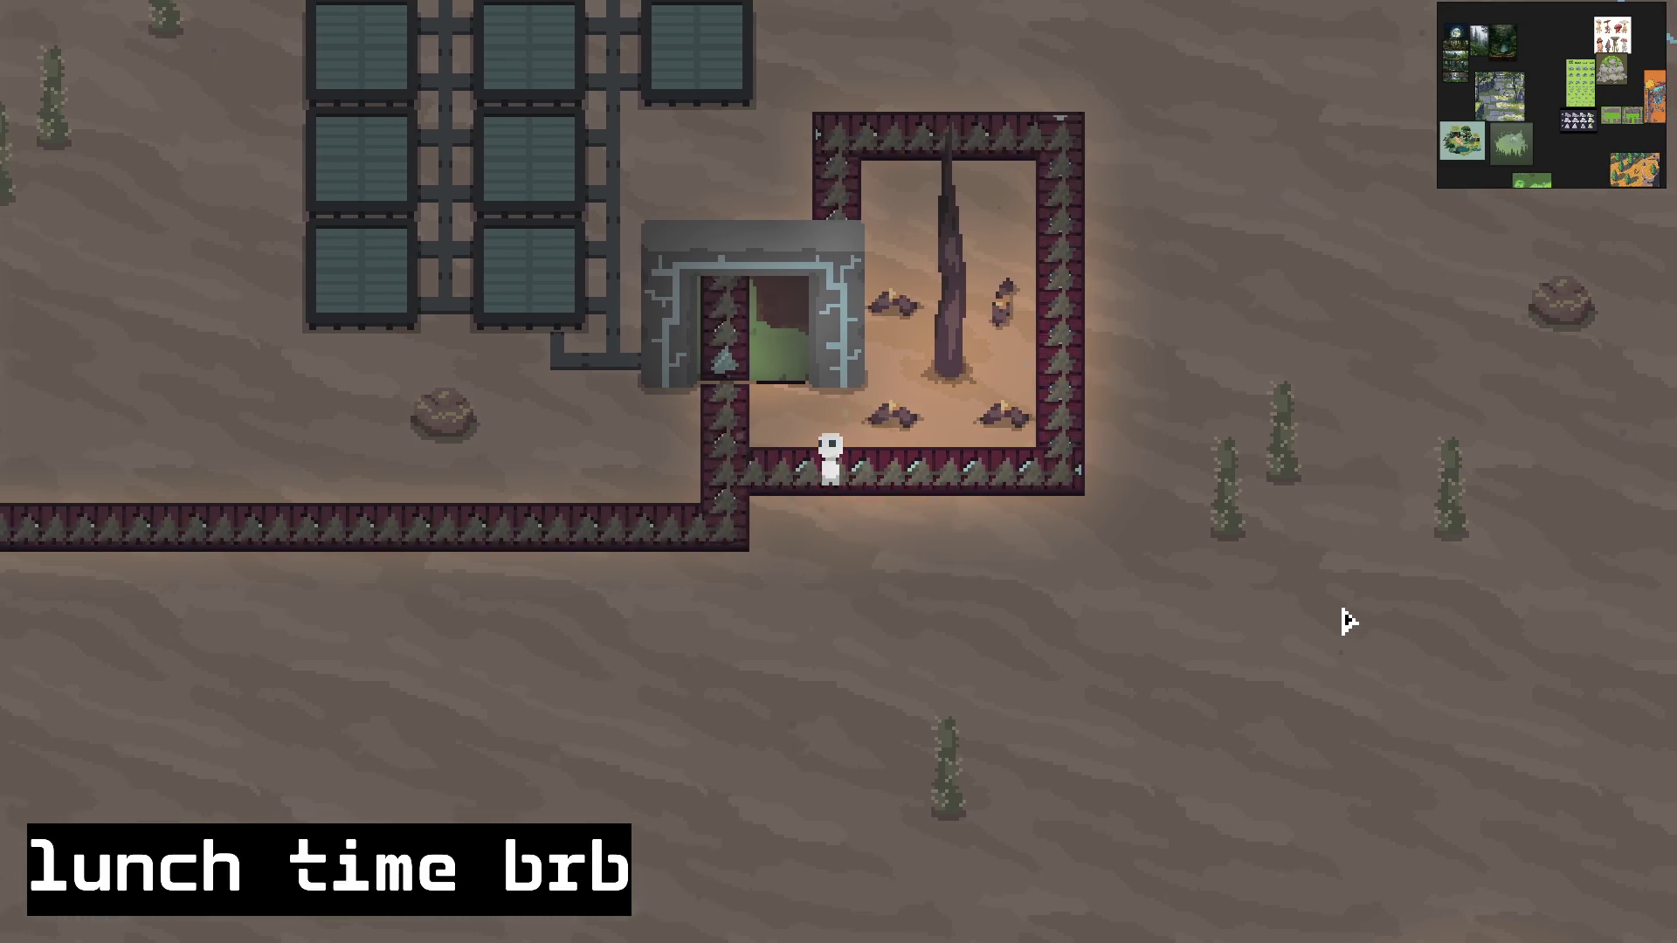
key("a")
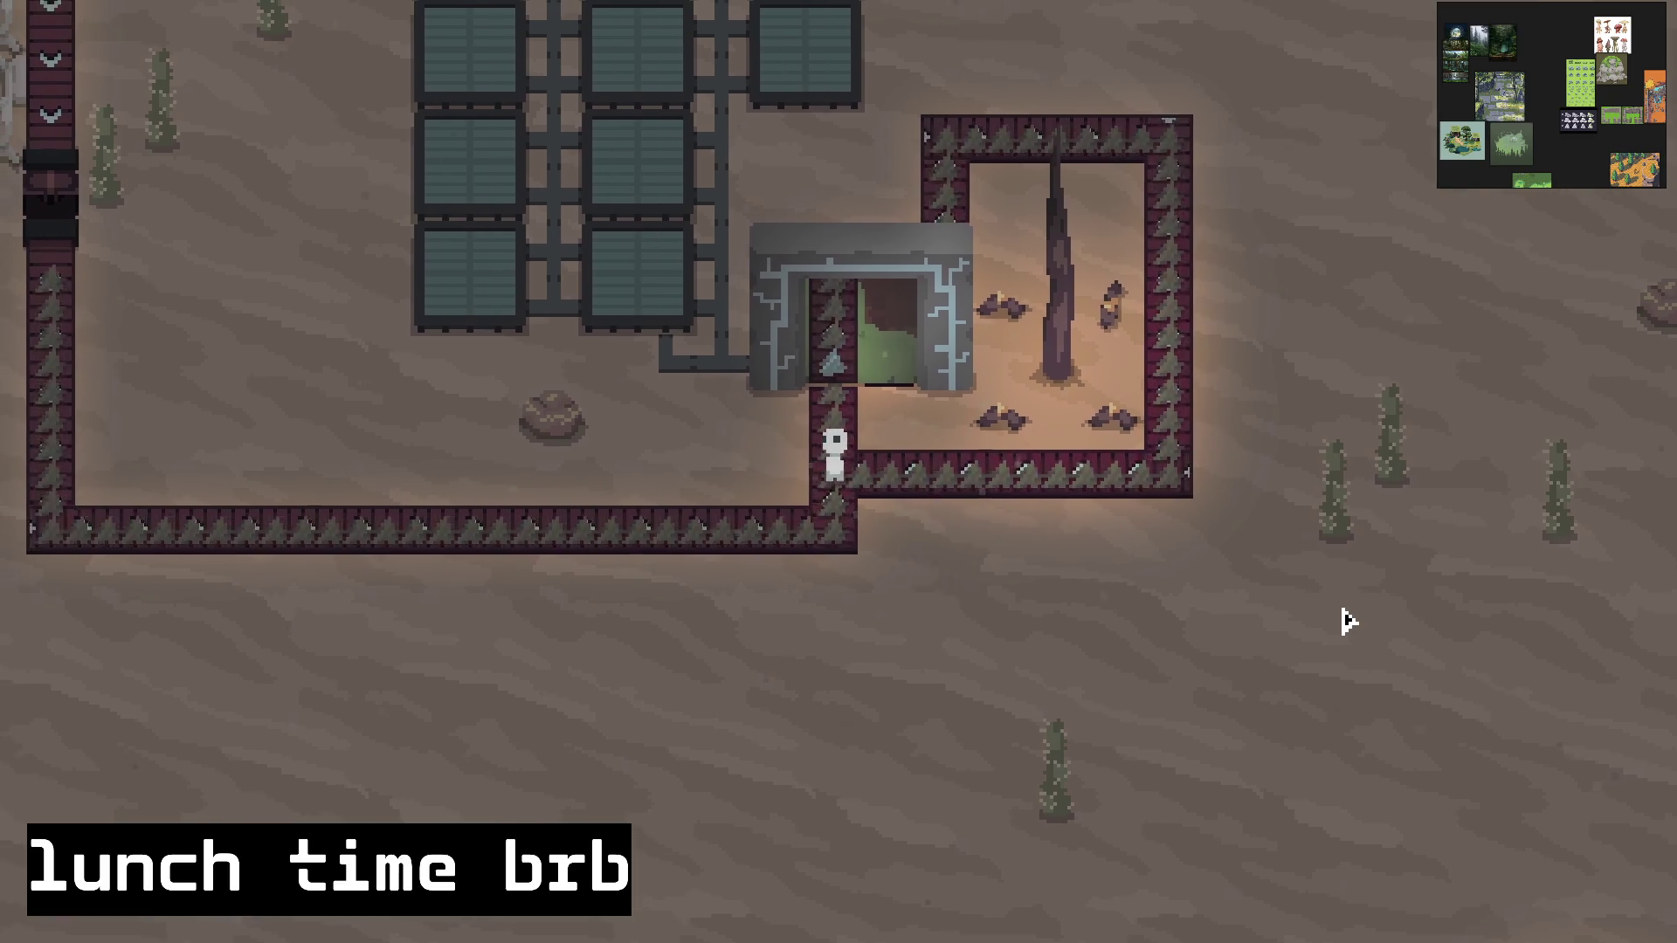
key("w")
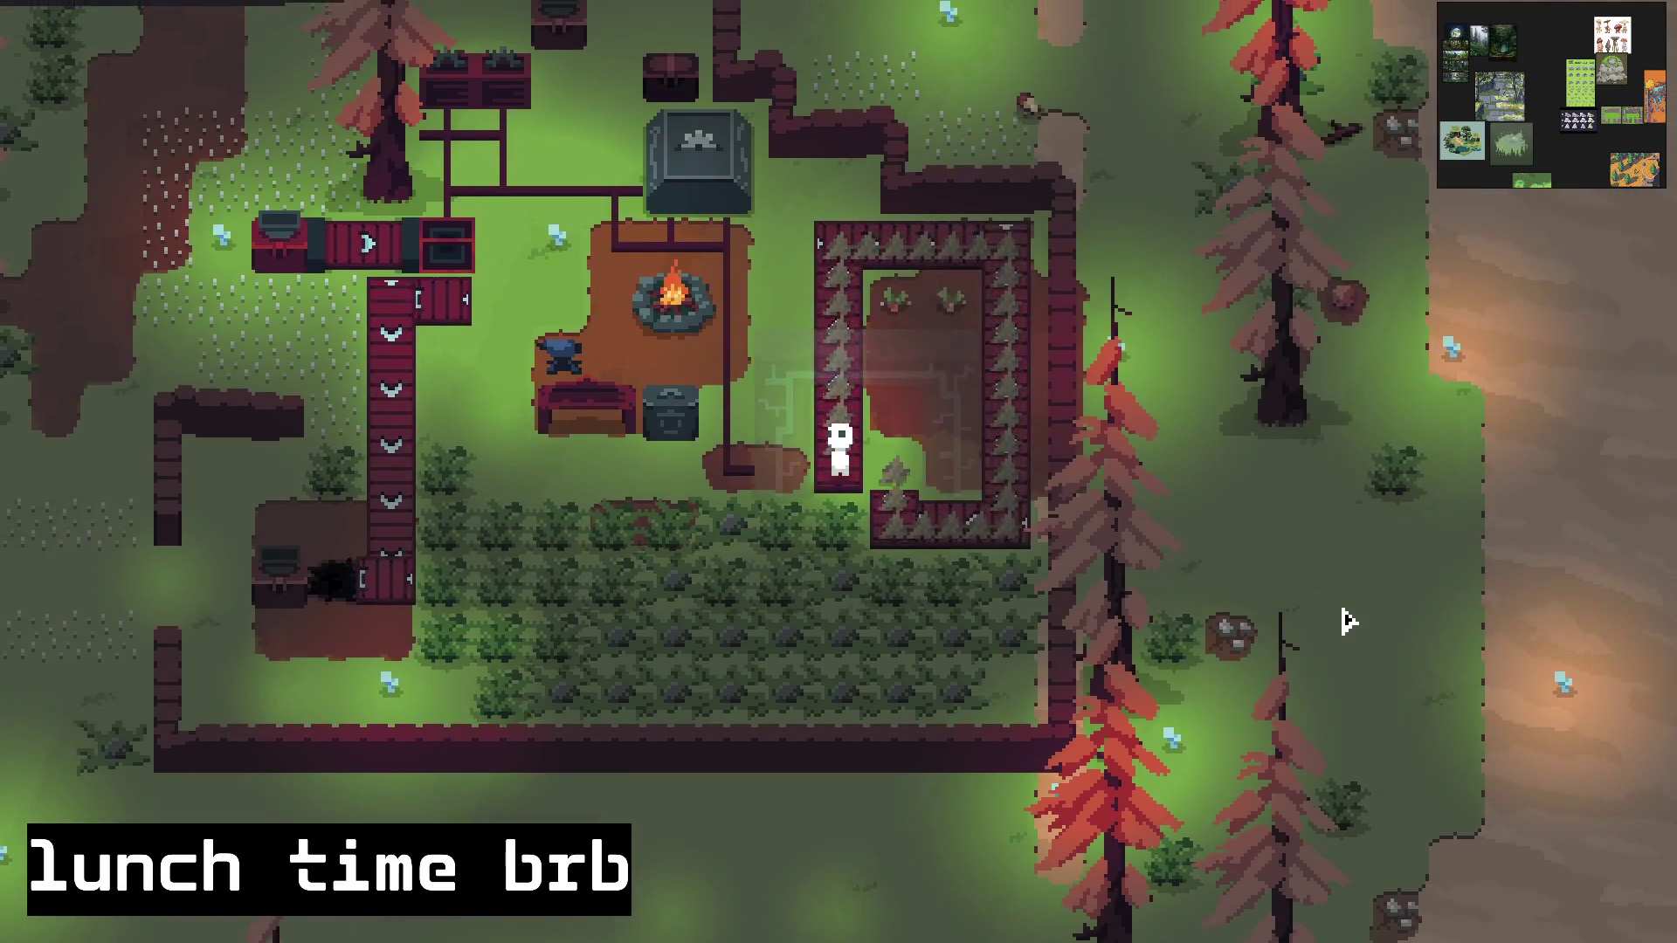
key("w")
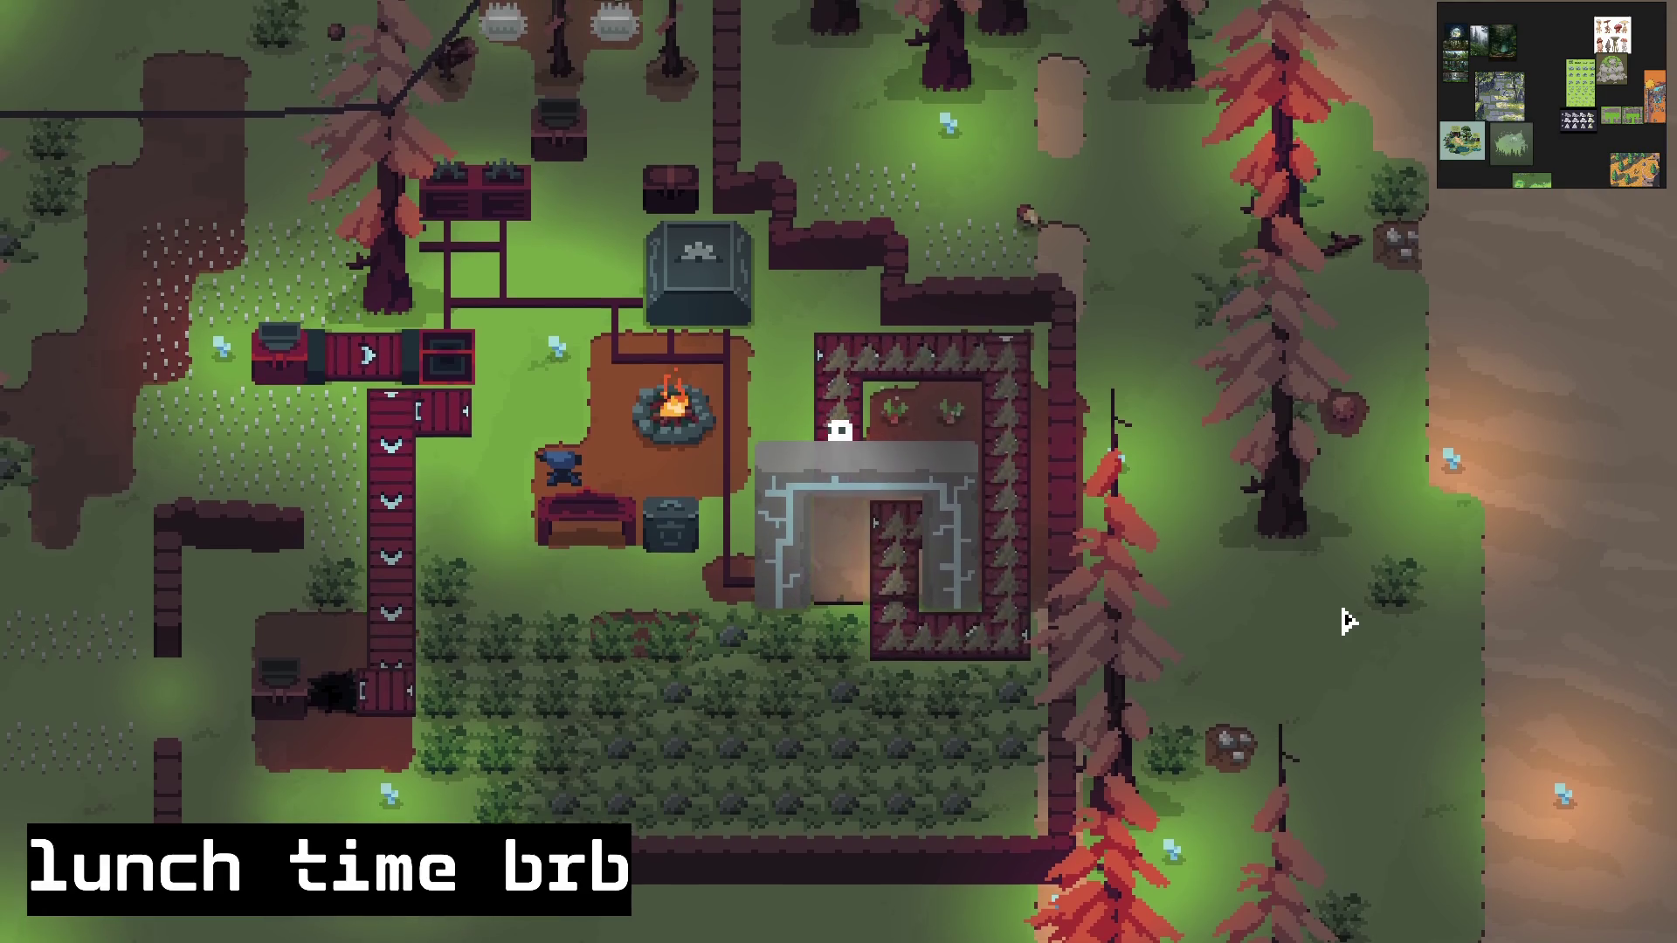
key("w")
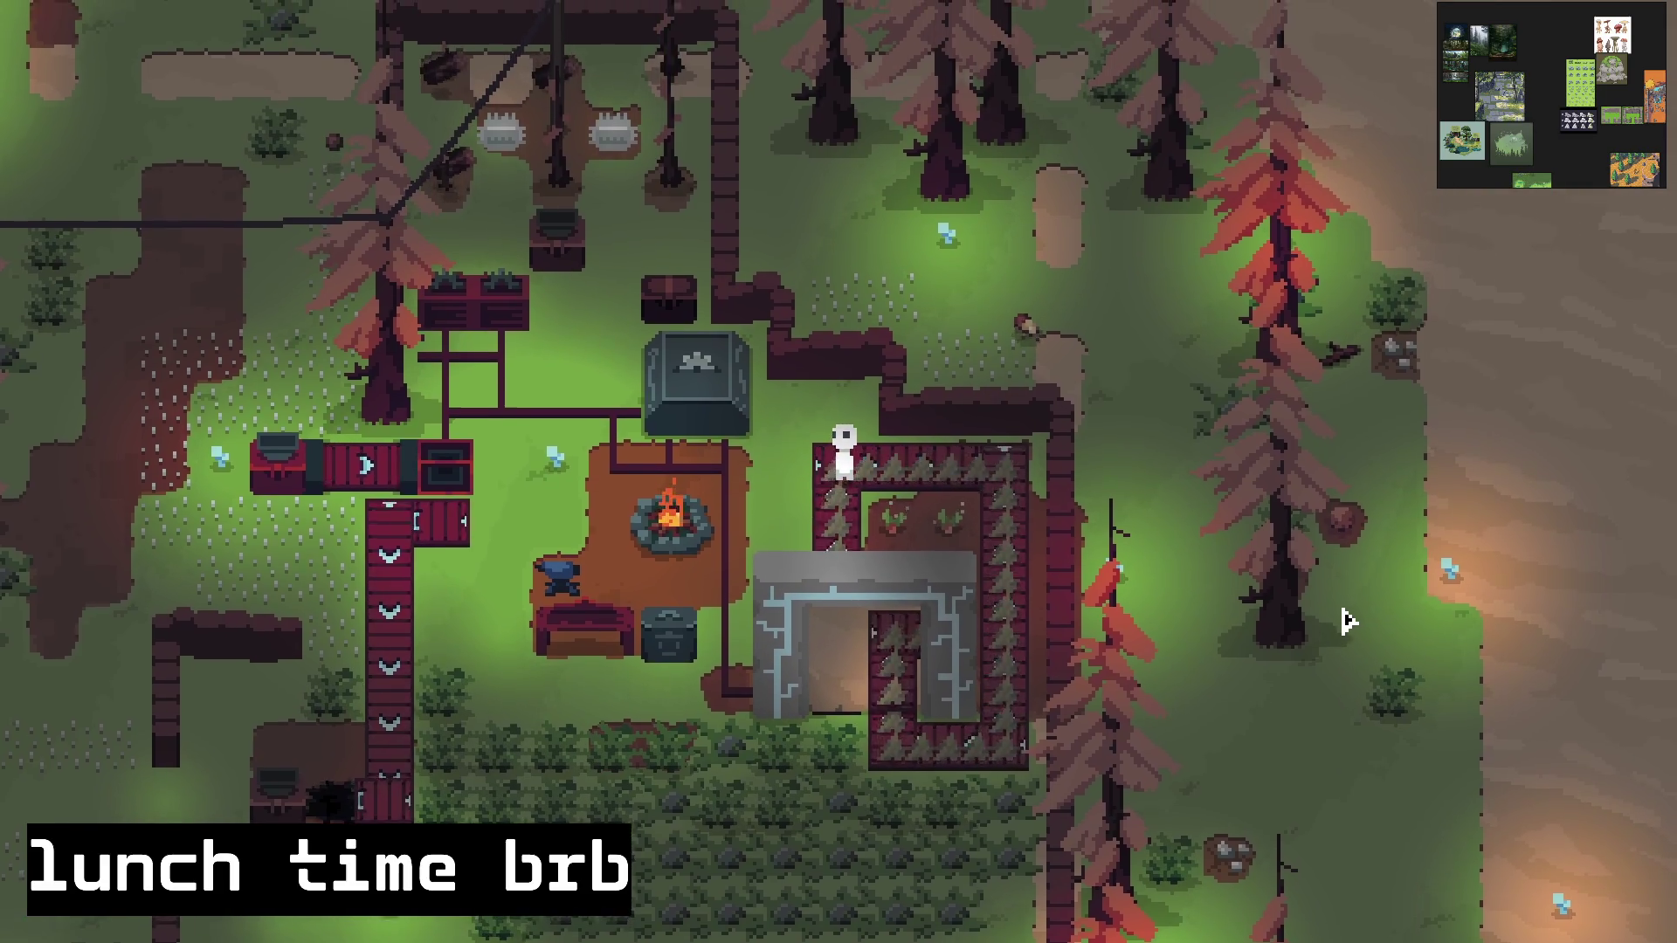
key("d")
key("d")
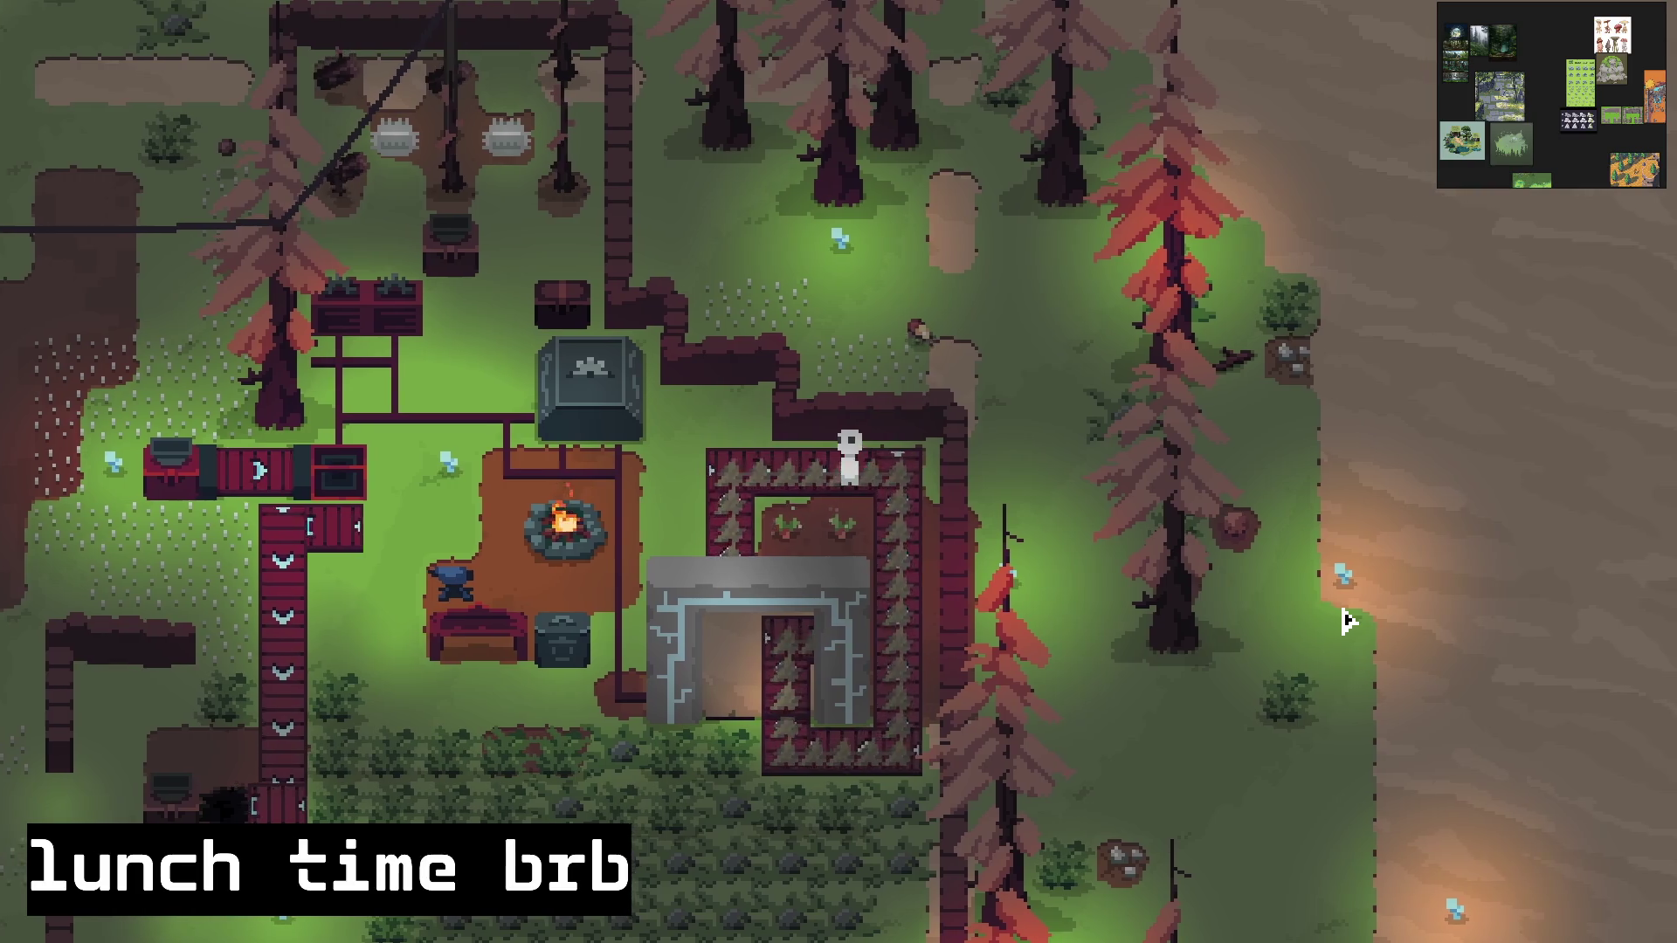
key("s")
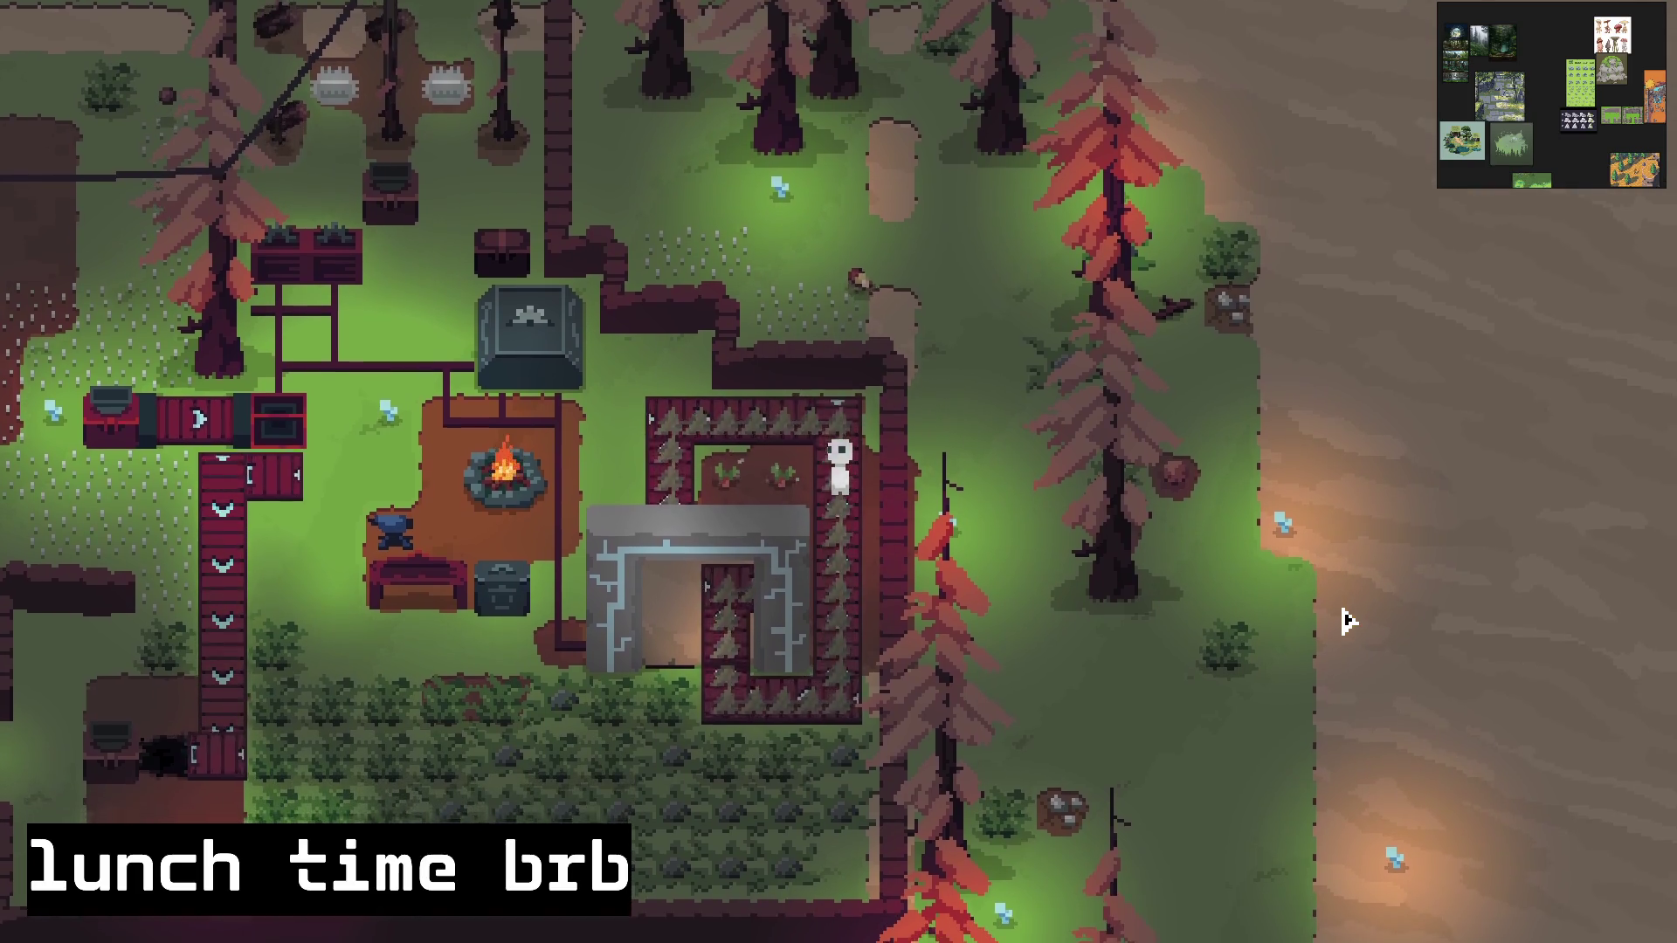
key("s")
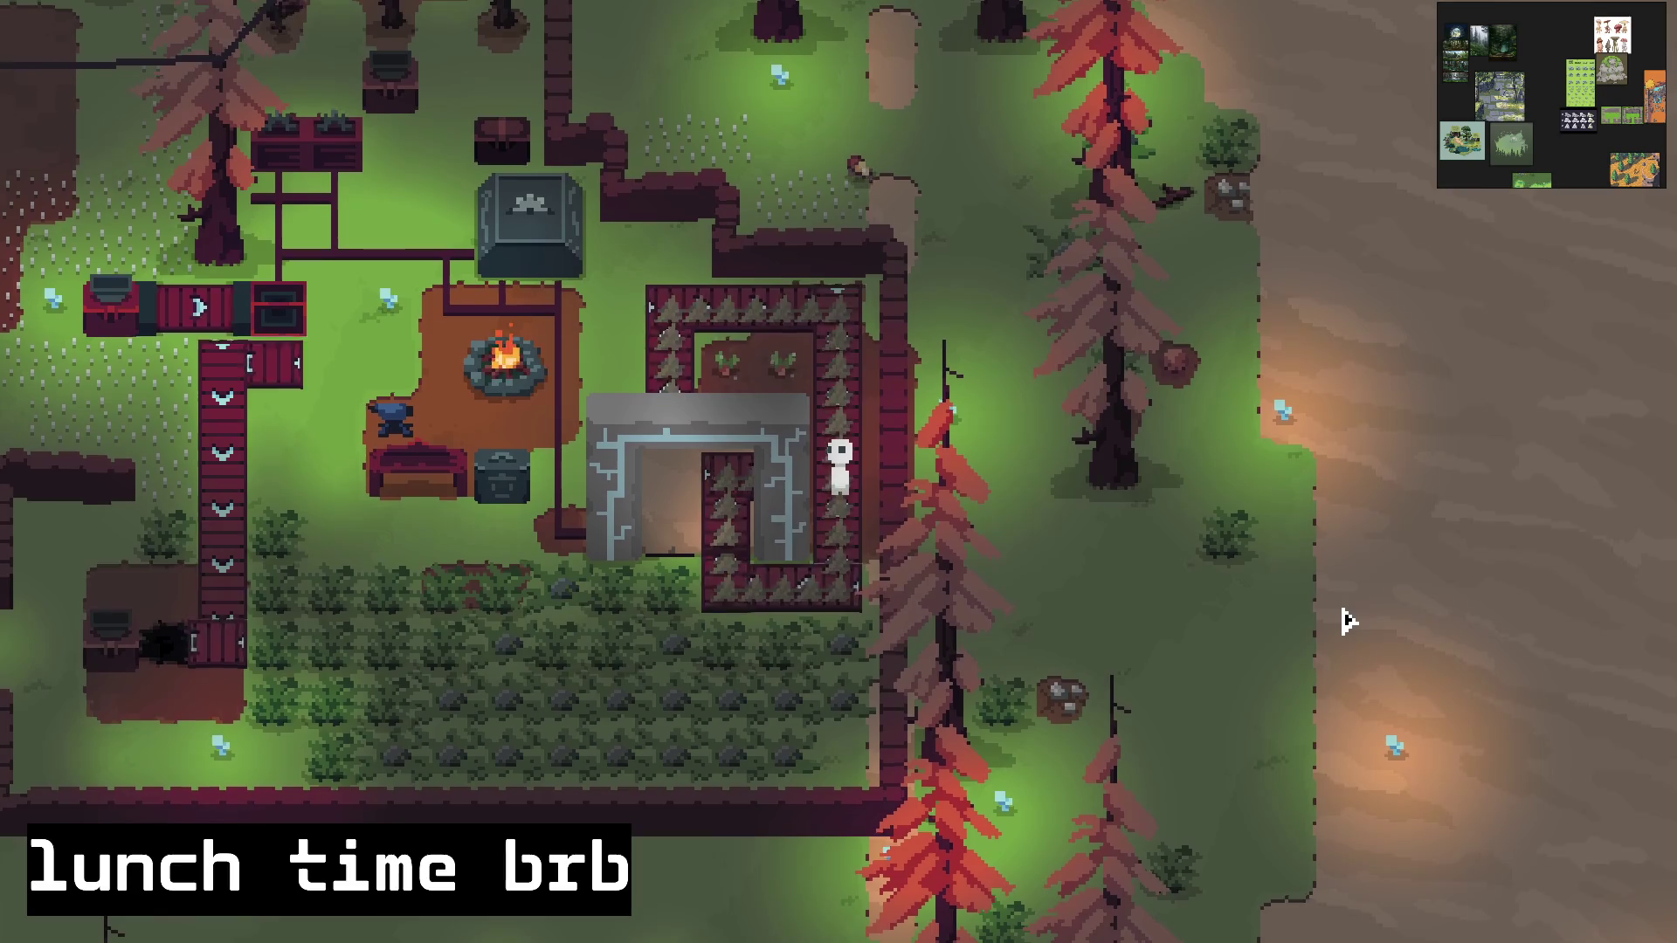
key("s")
key("a")
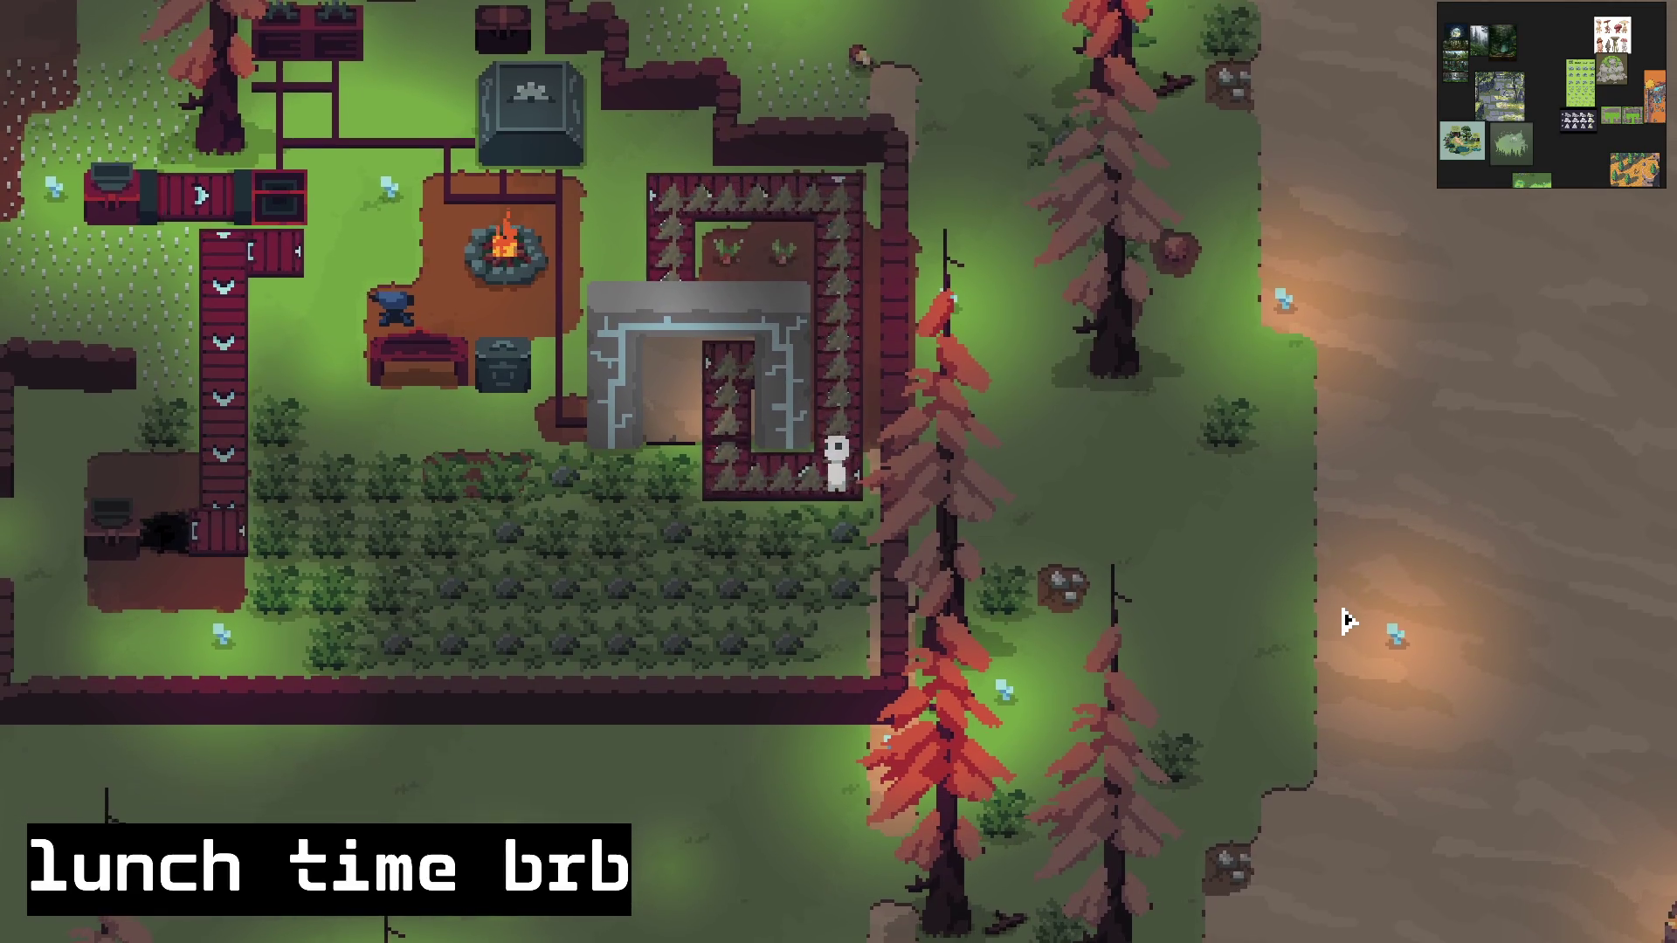
key("w")
key("a")
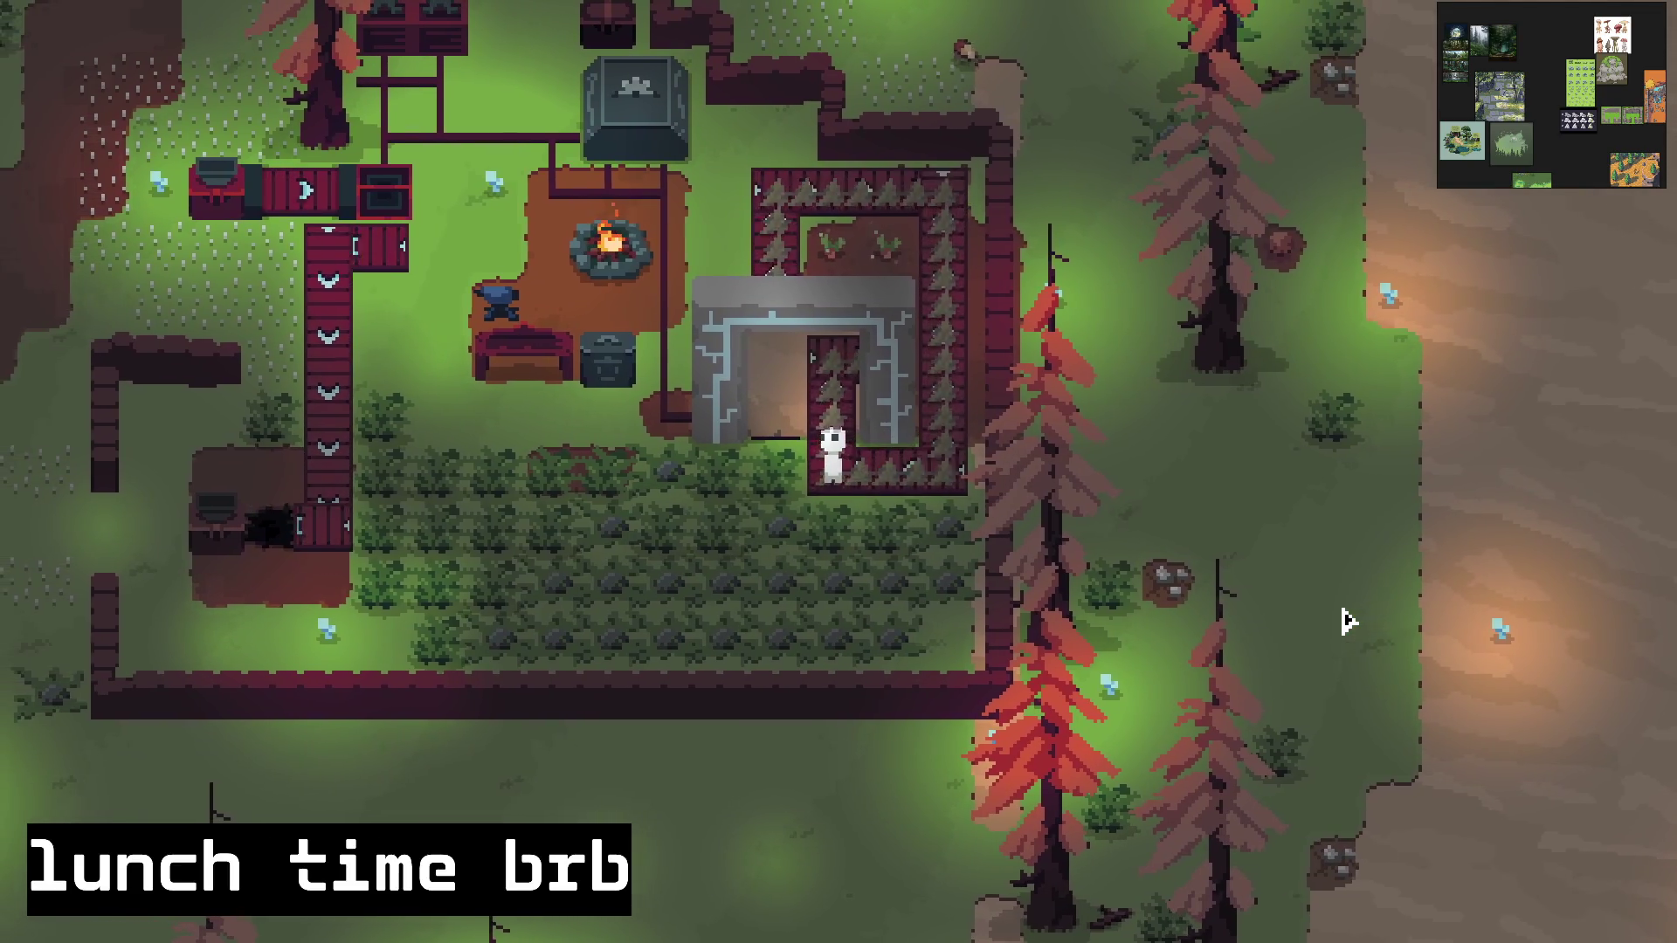
key("w")
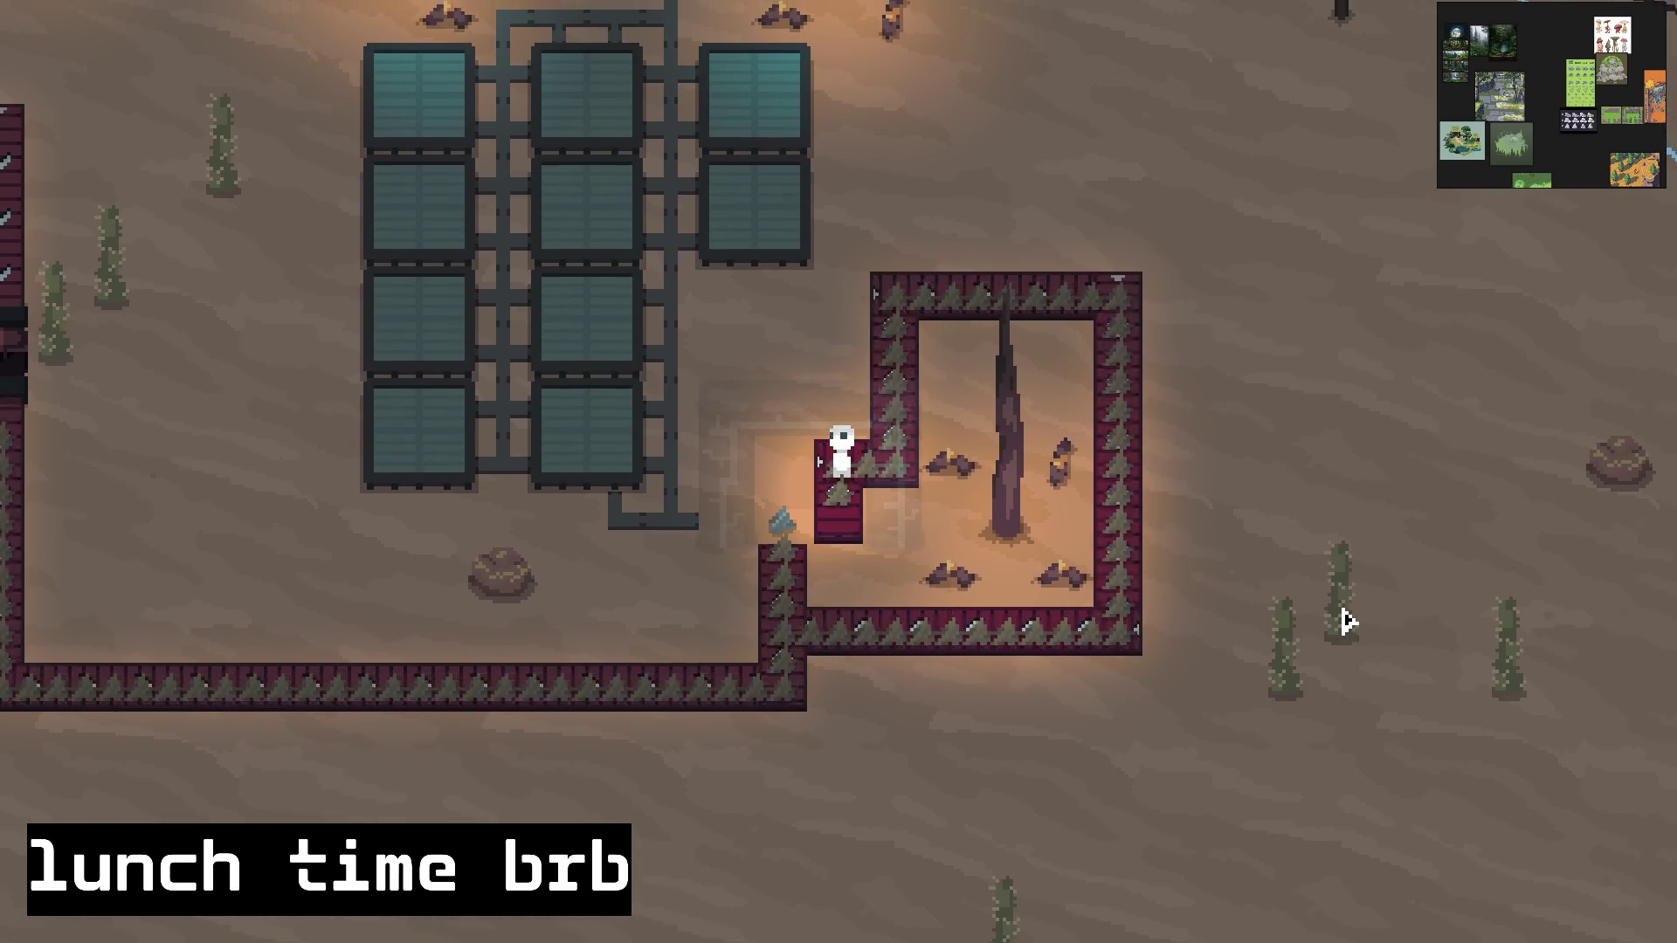
key("d")
key("w")
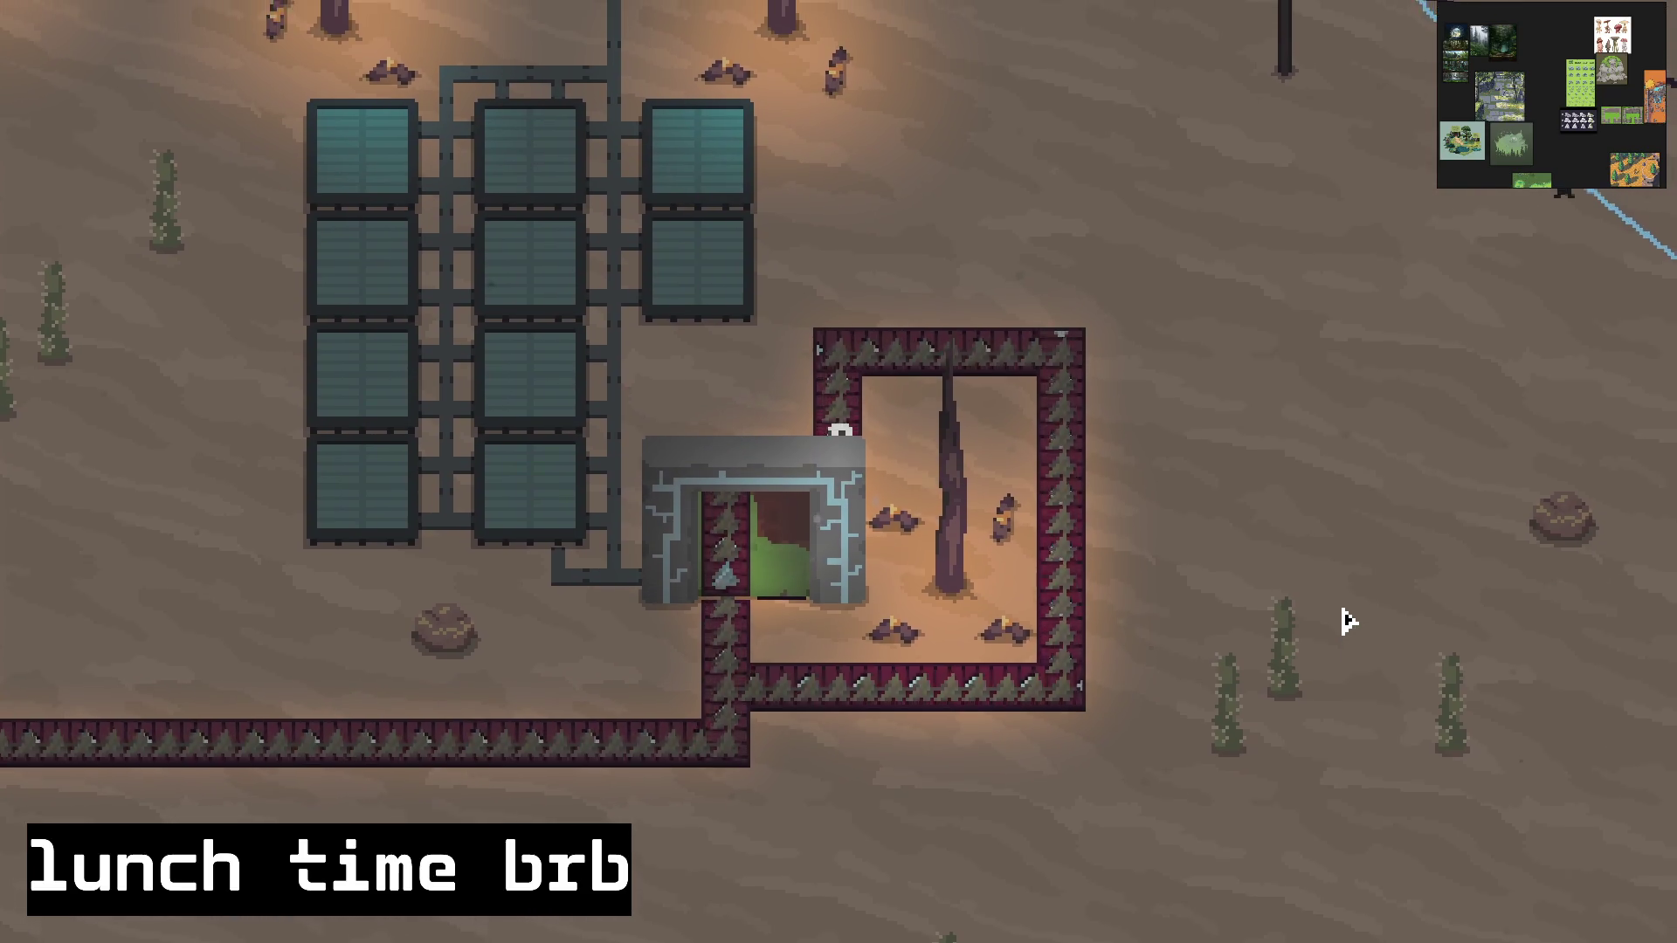
key("w")
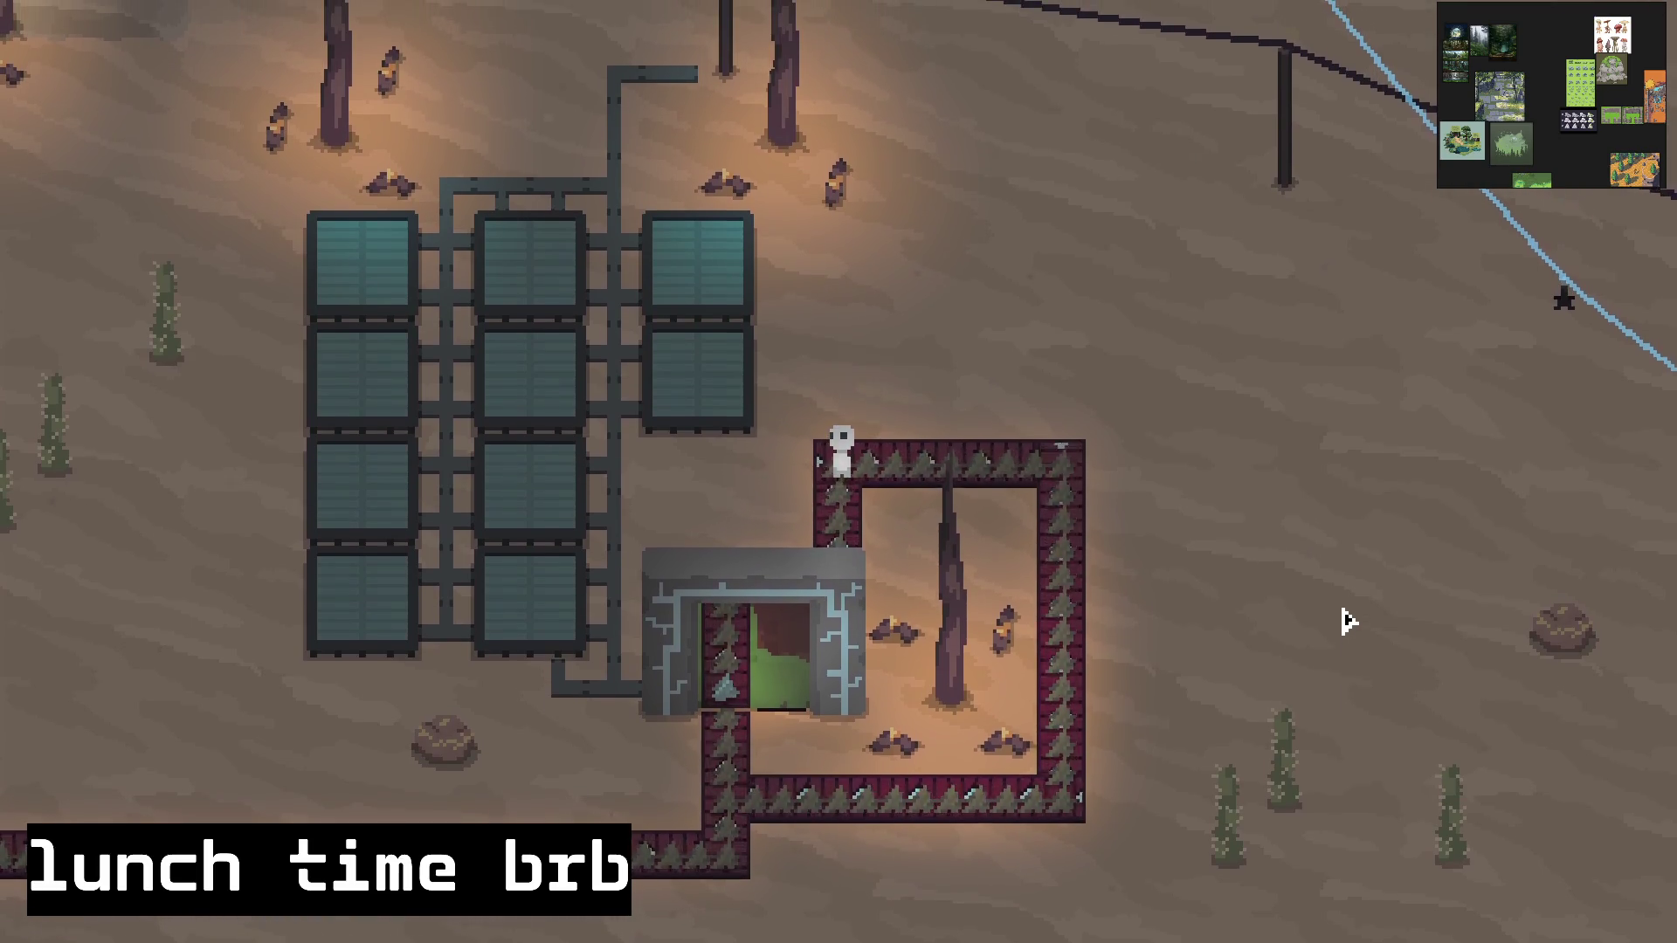
key("d")
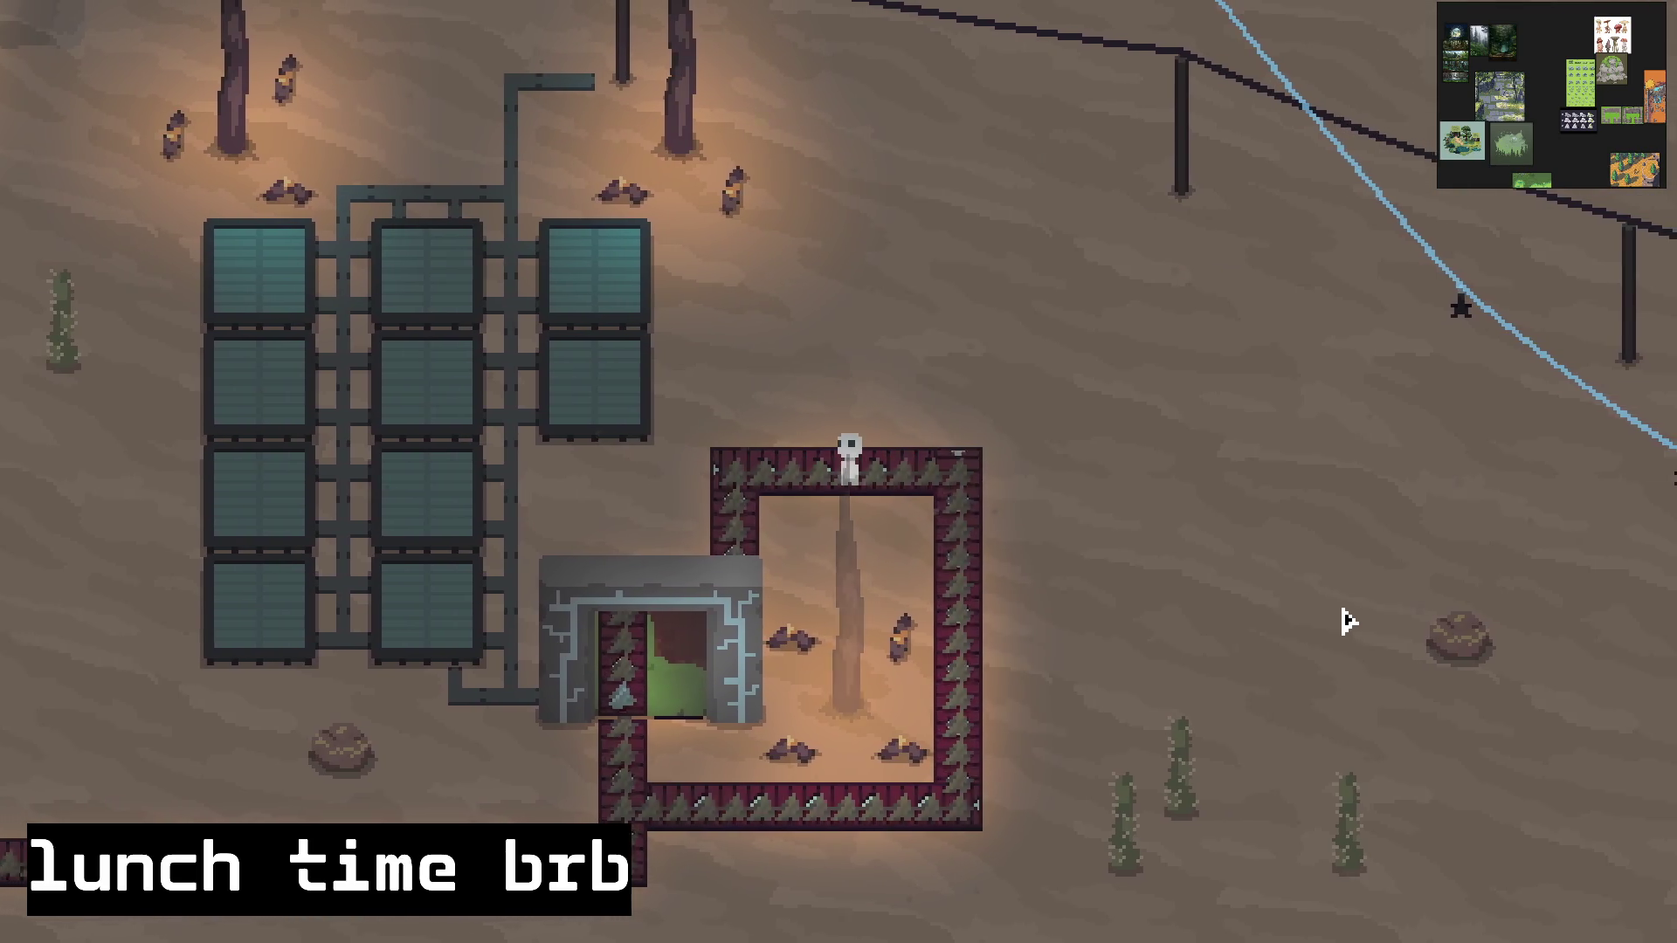
key("d")
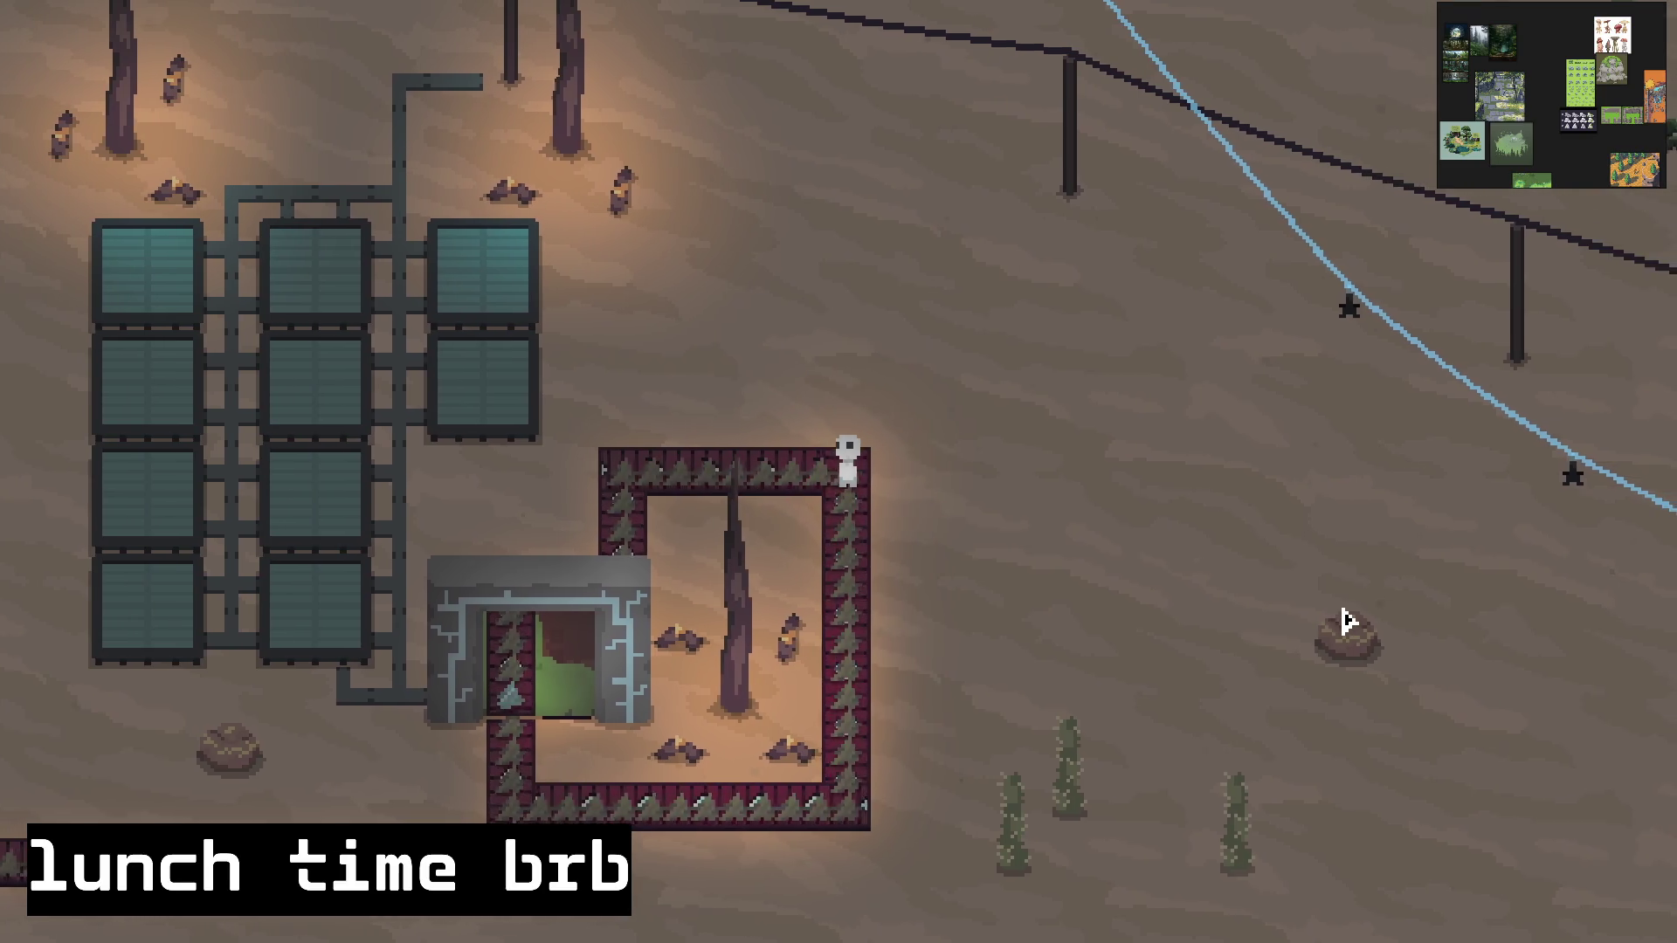
key("s")
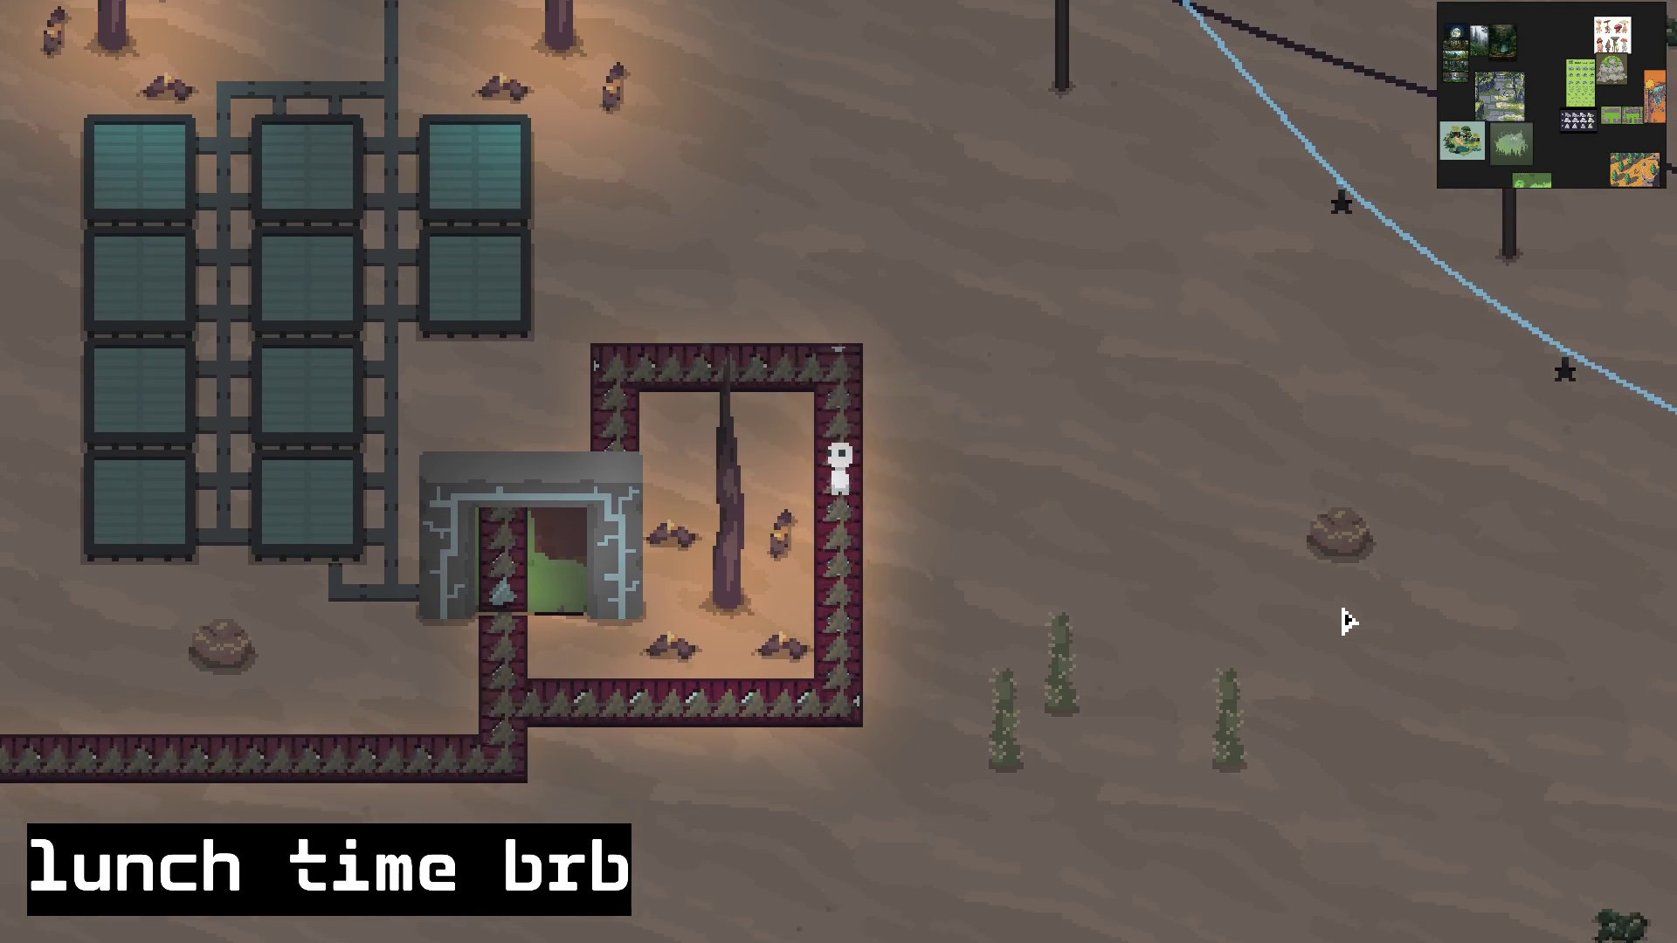
key("s")
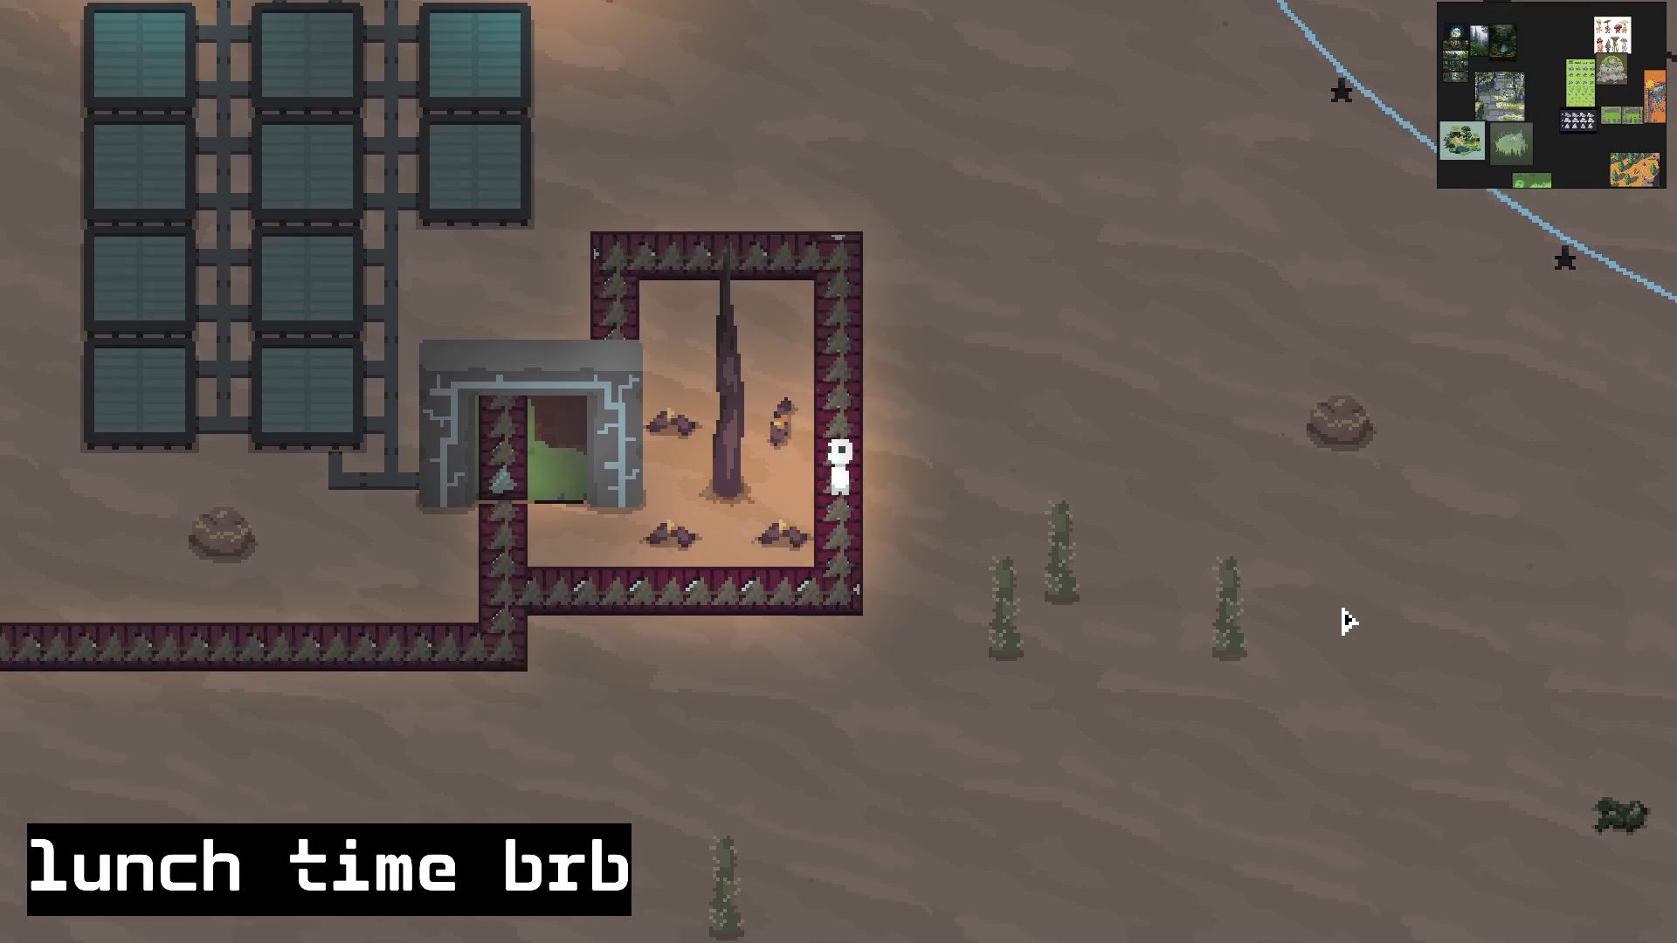
key("s")
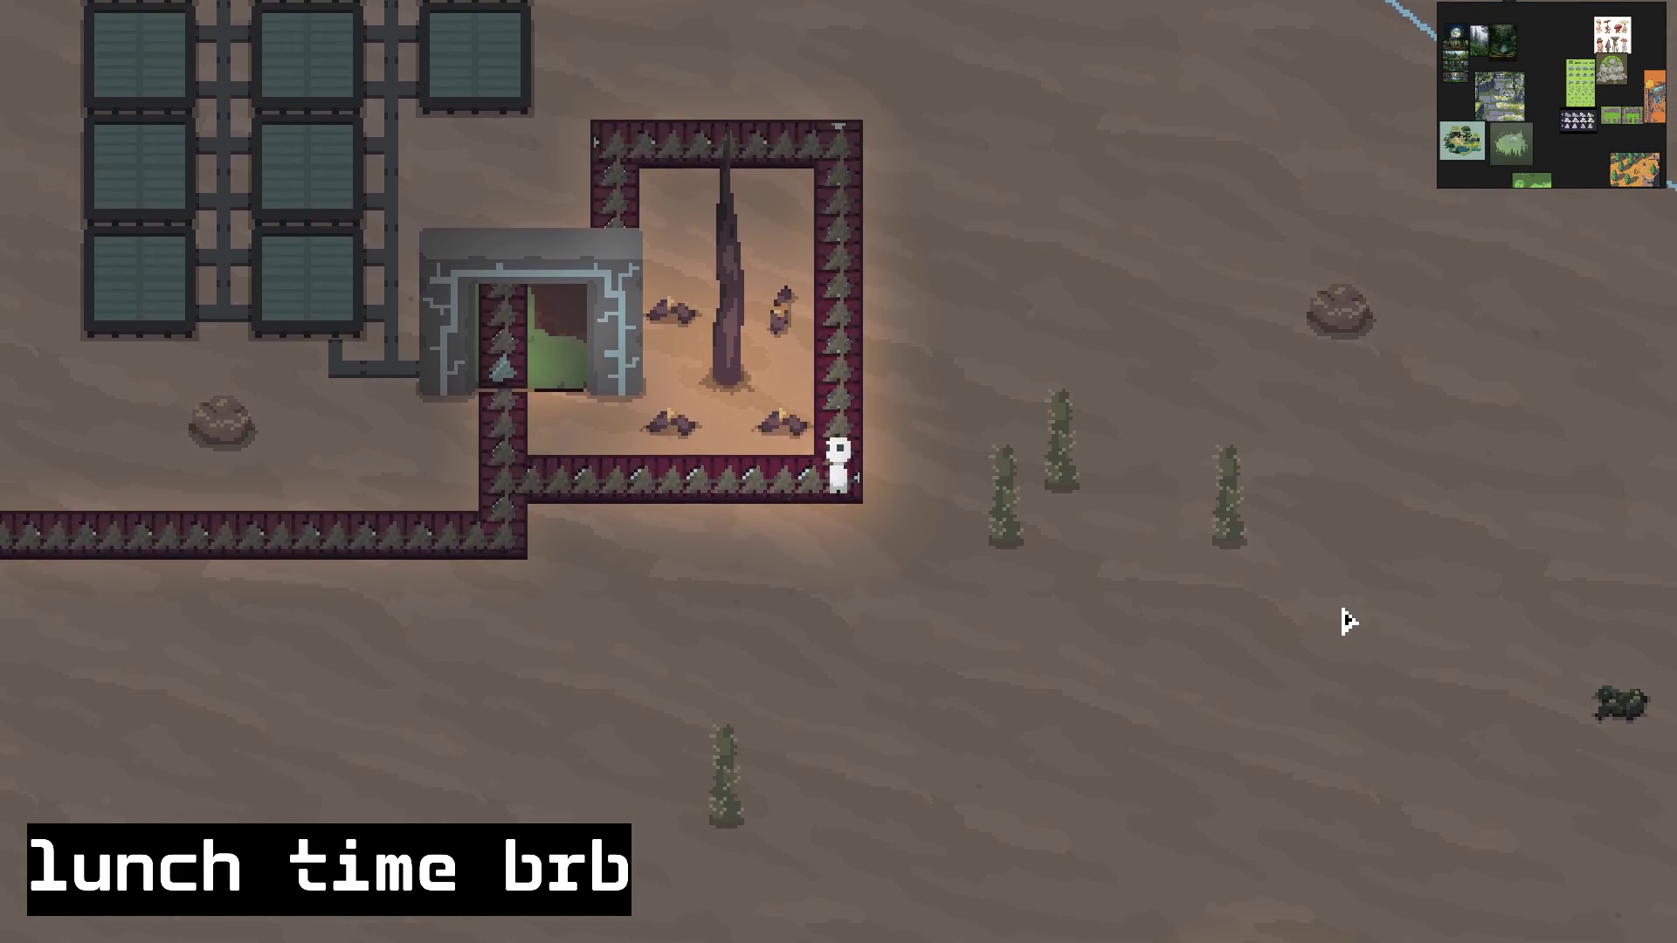
key("a")
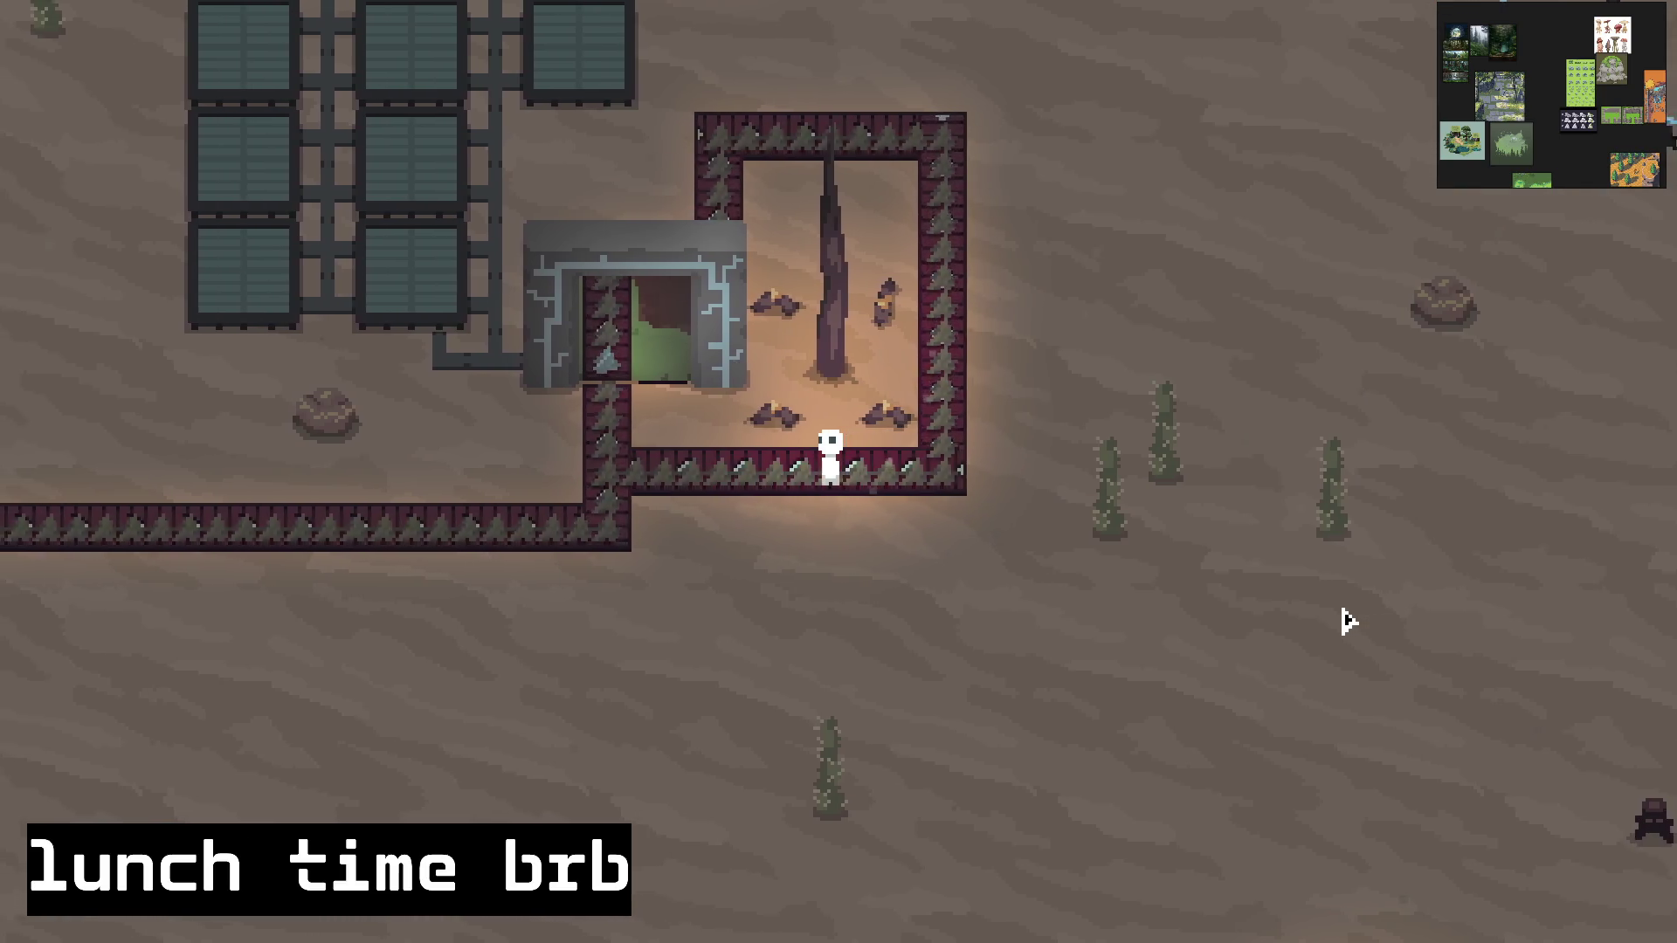
key("a")
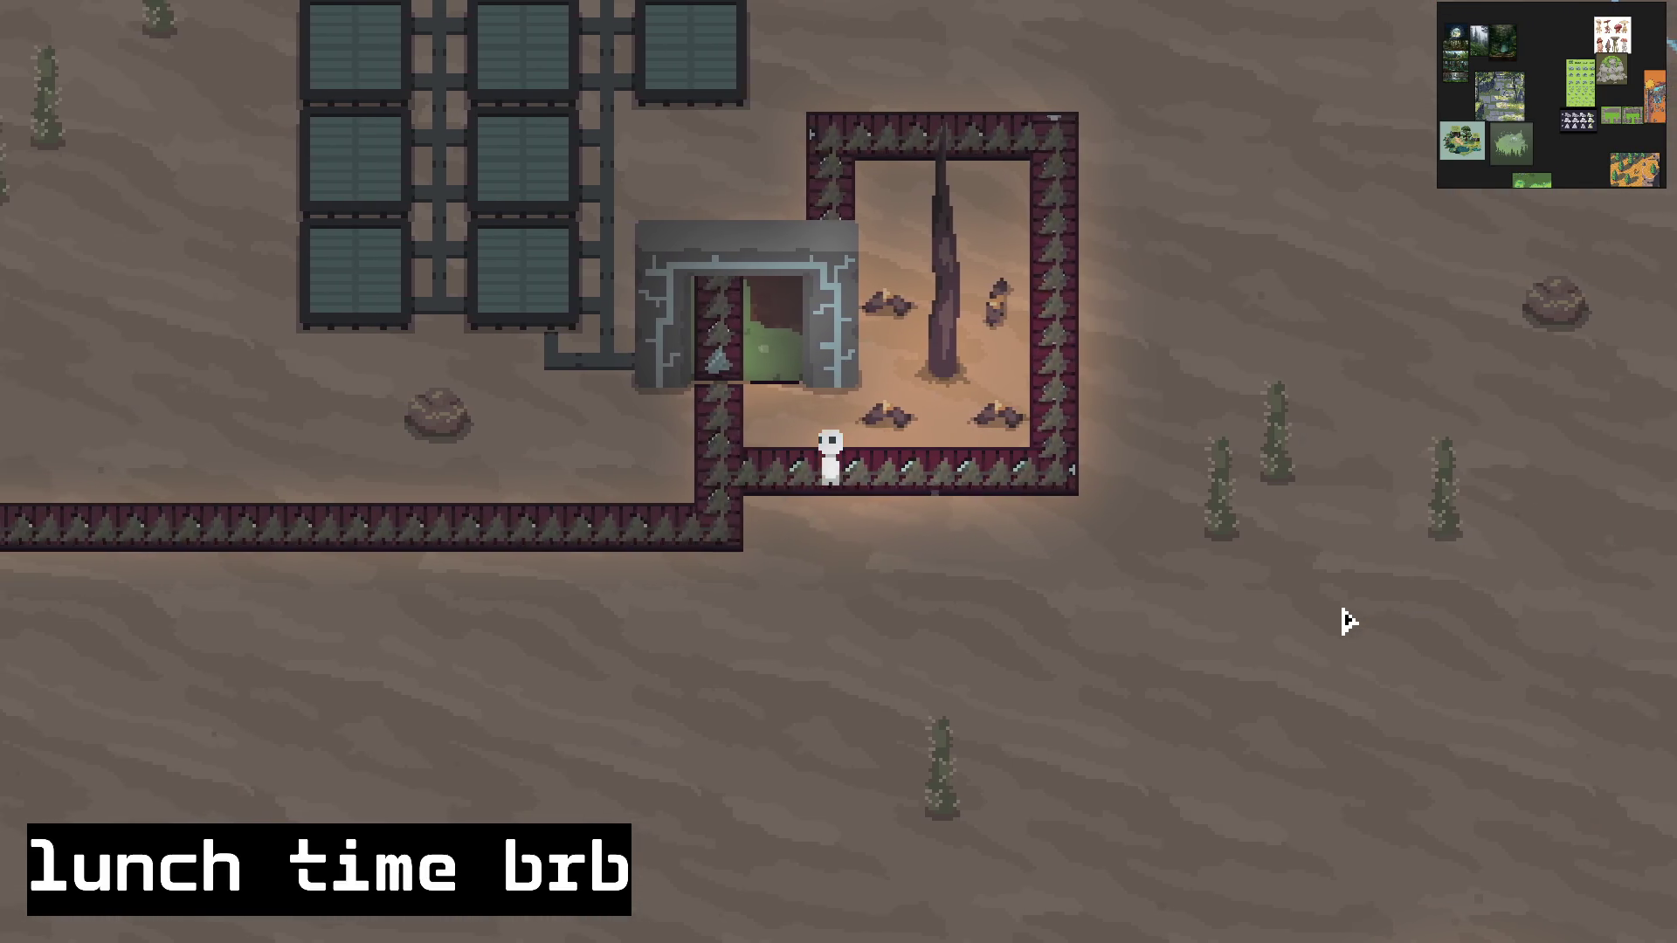
key("a")
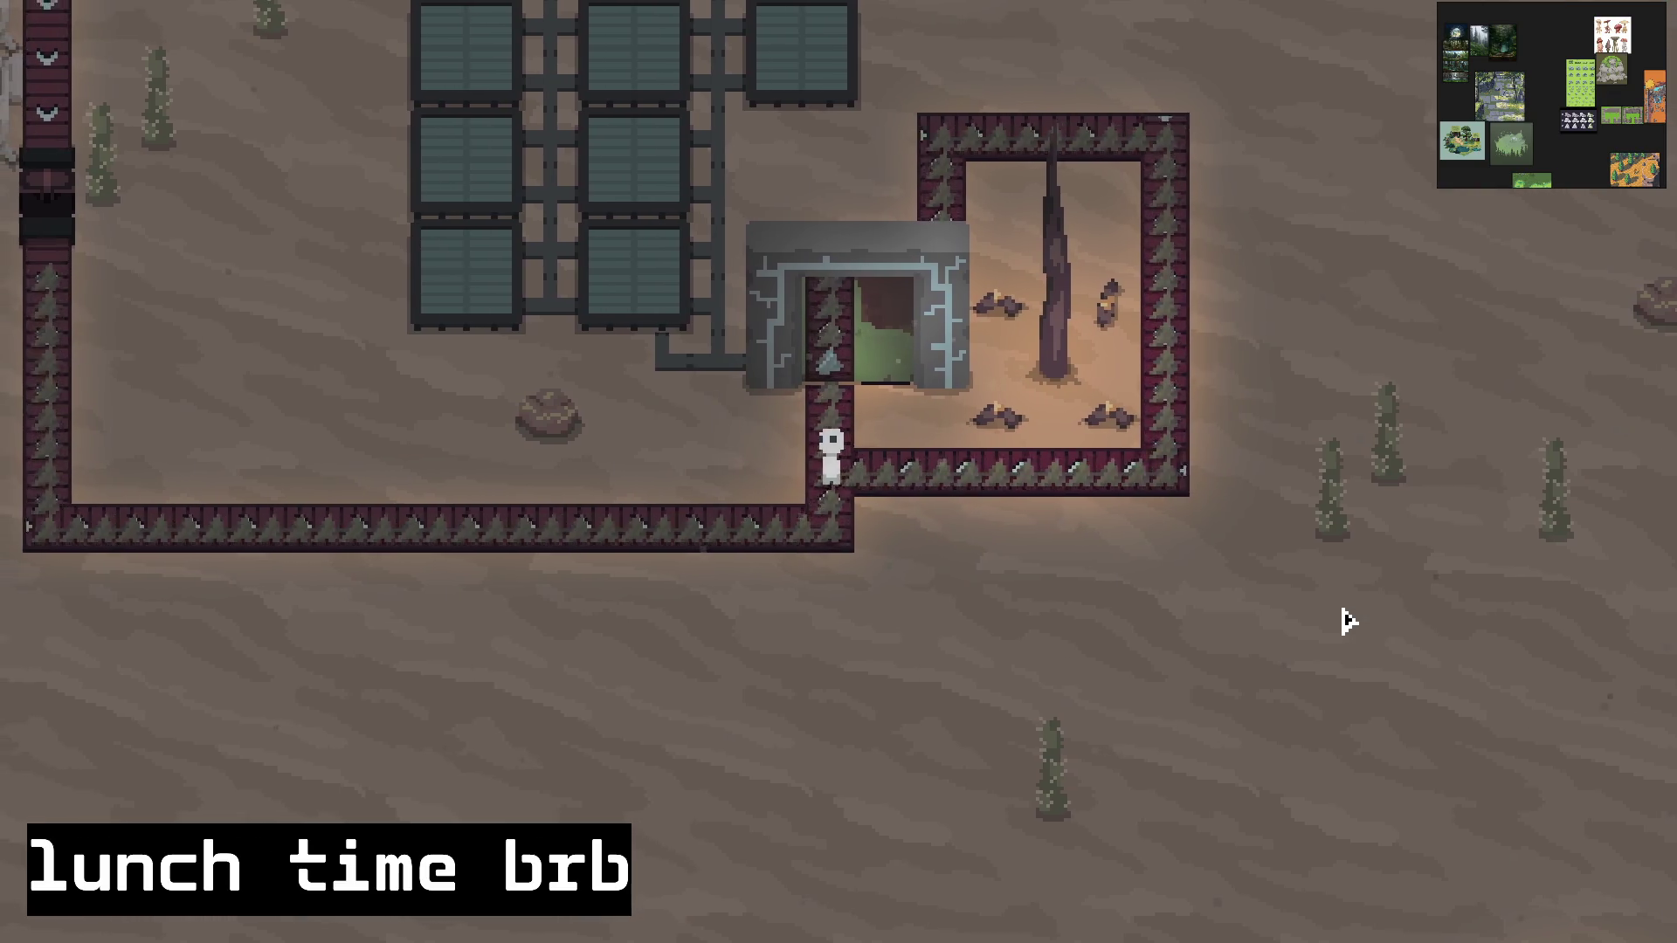
key("w")
key("w")
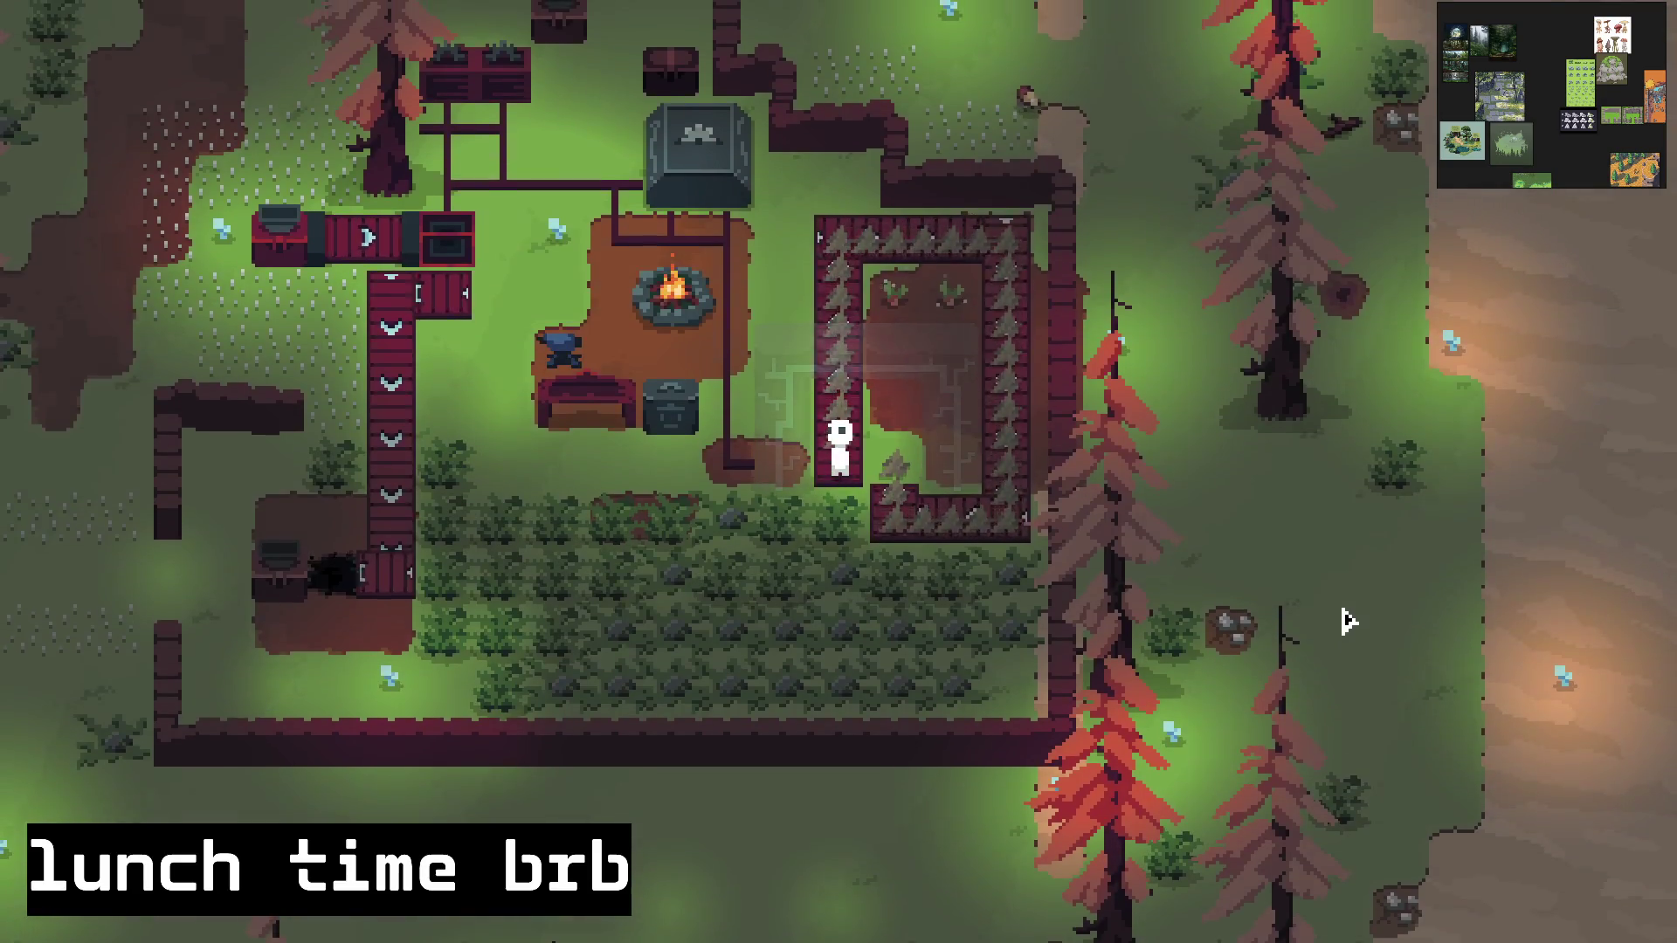
key("w")
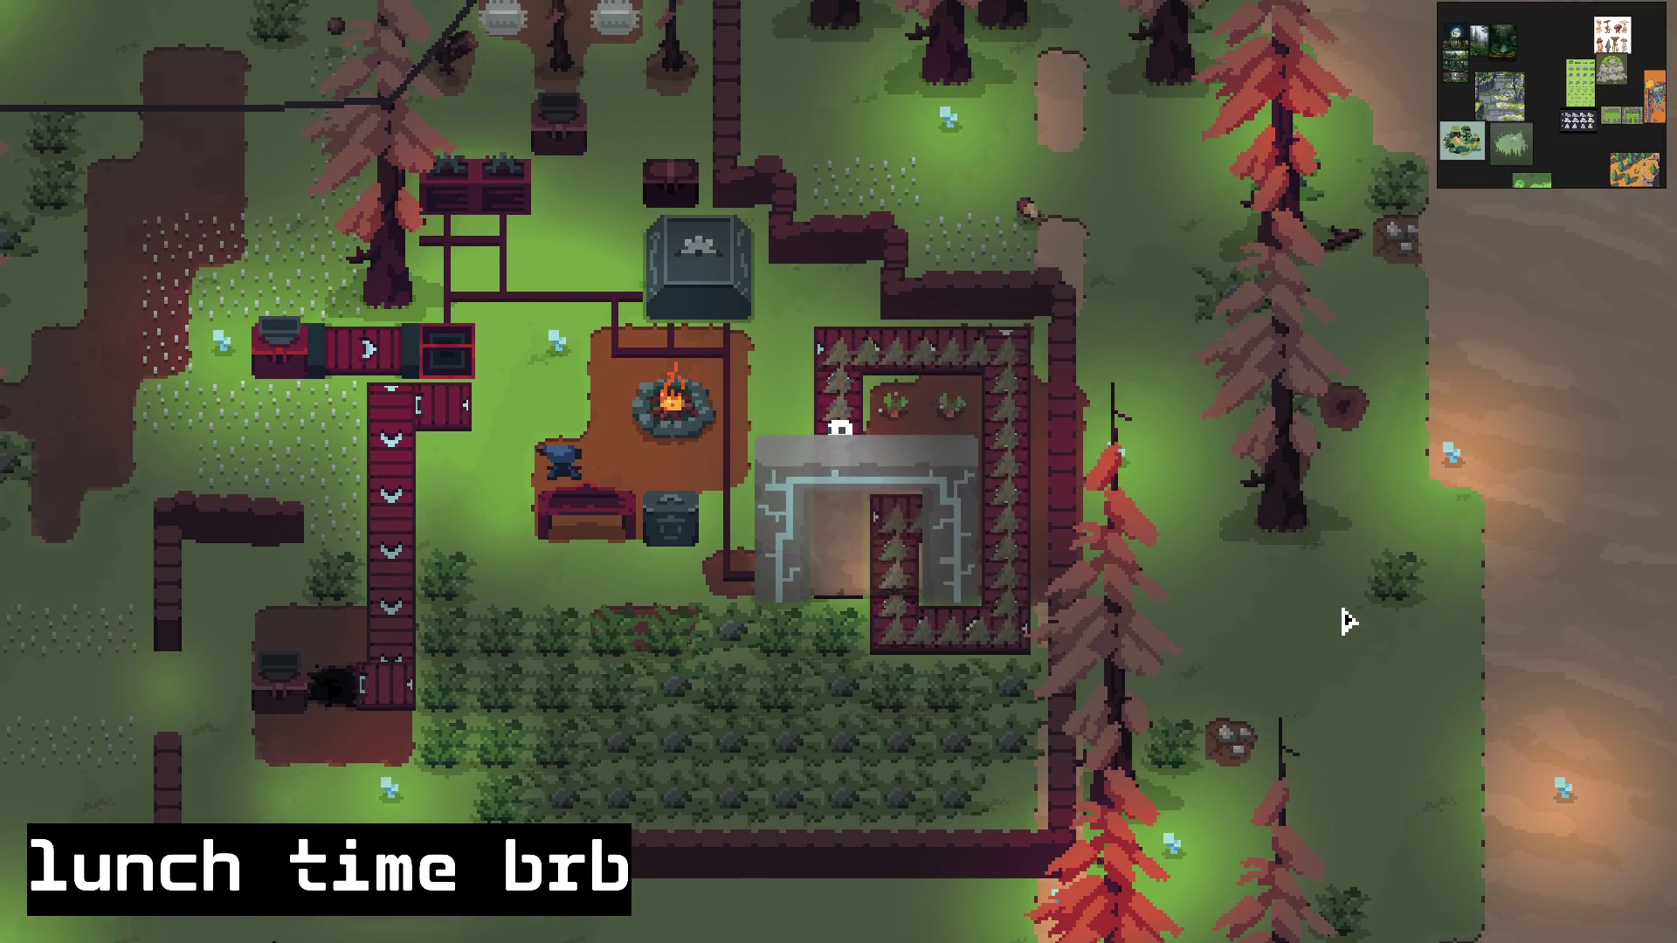
key("w")
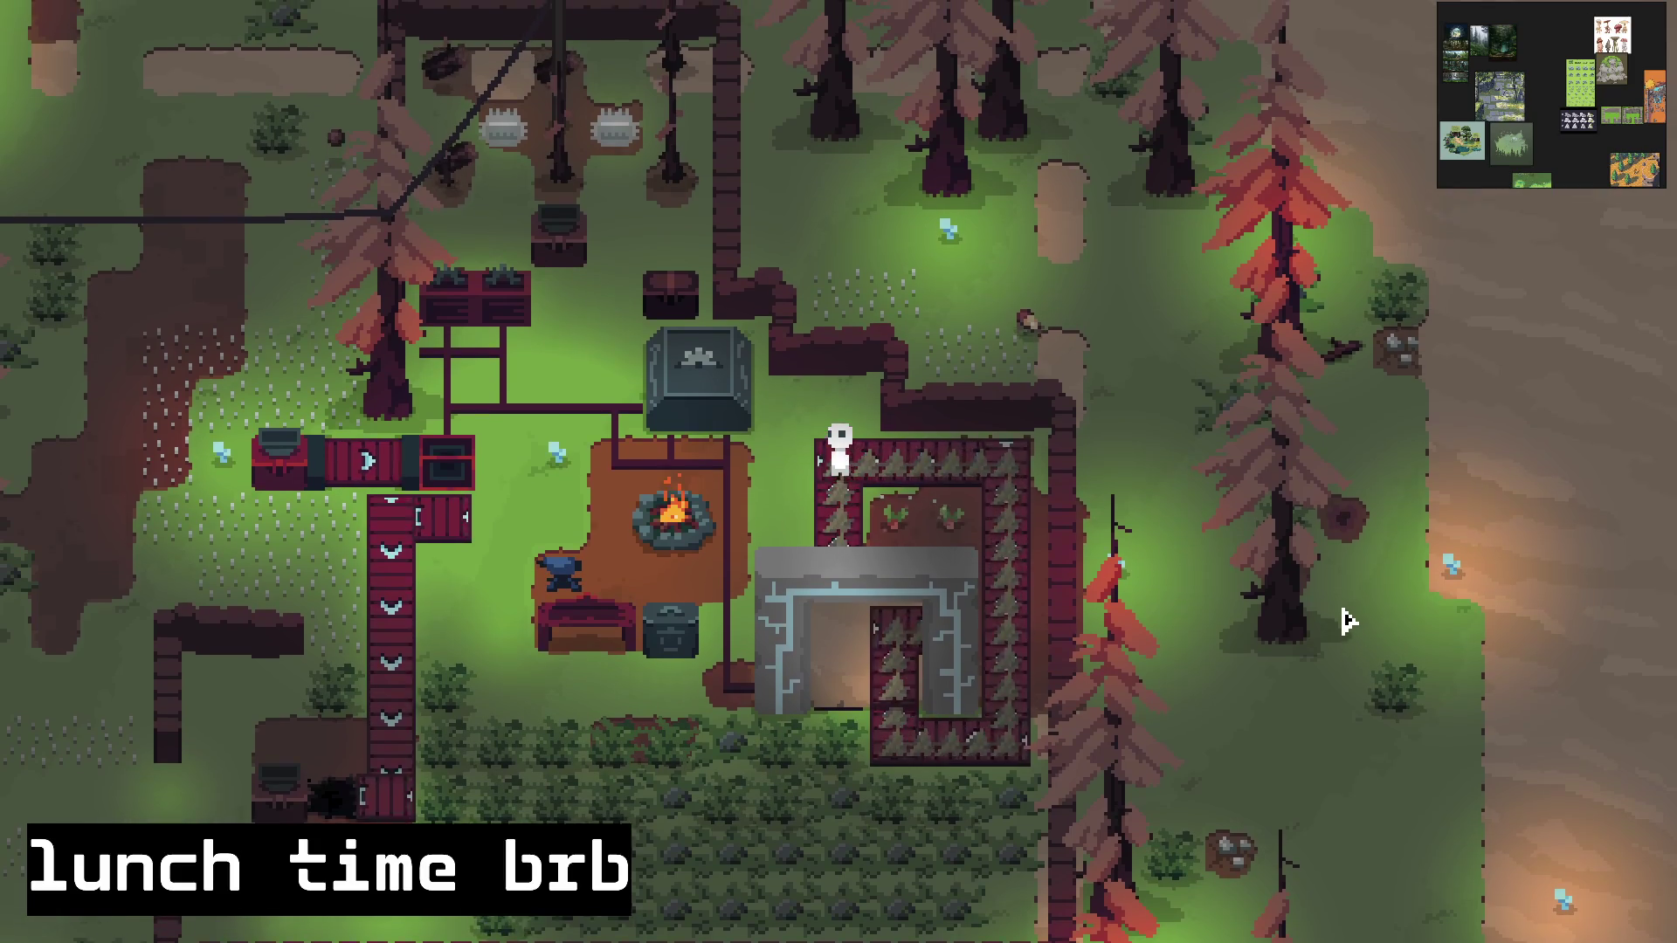
key("d")
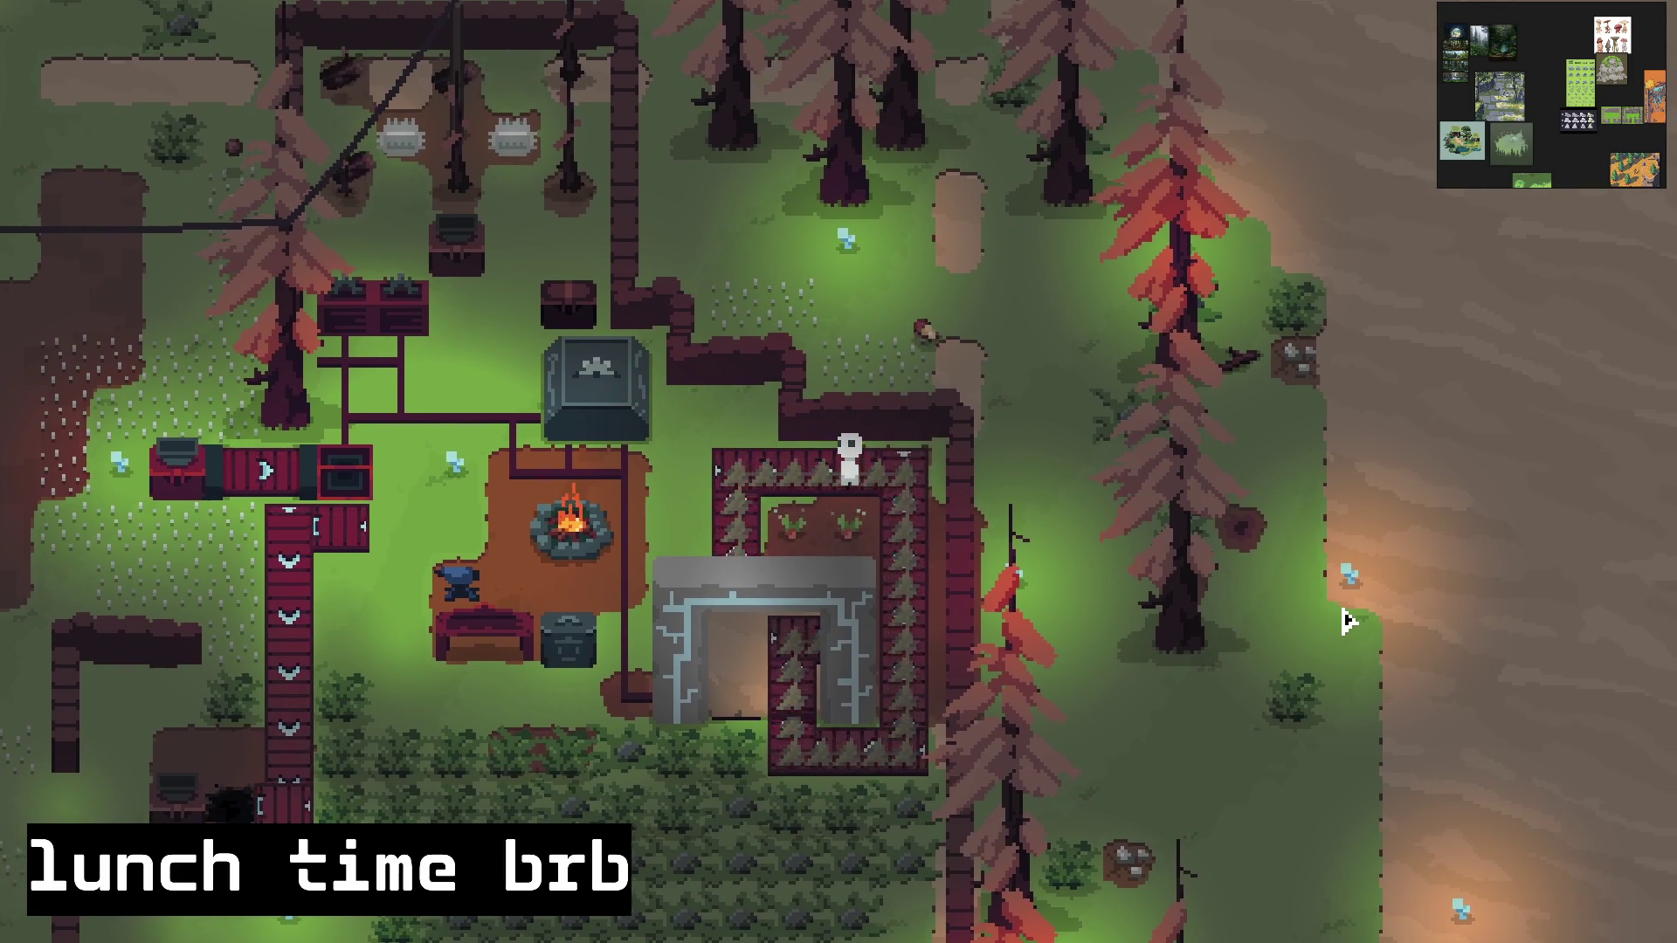
key("s")
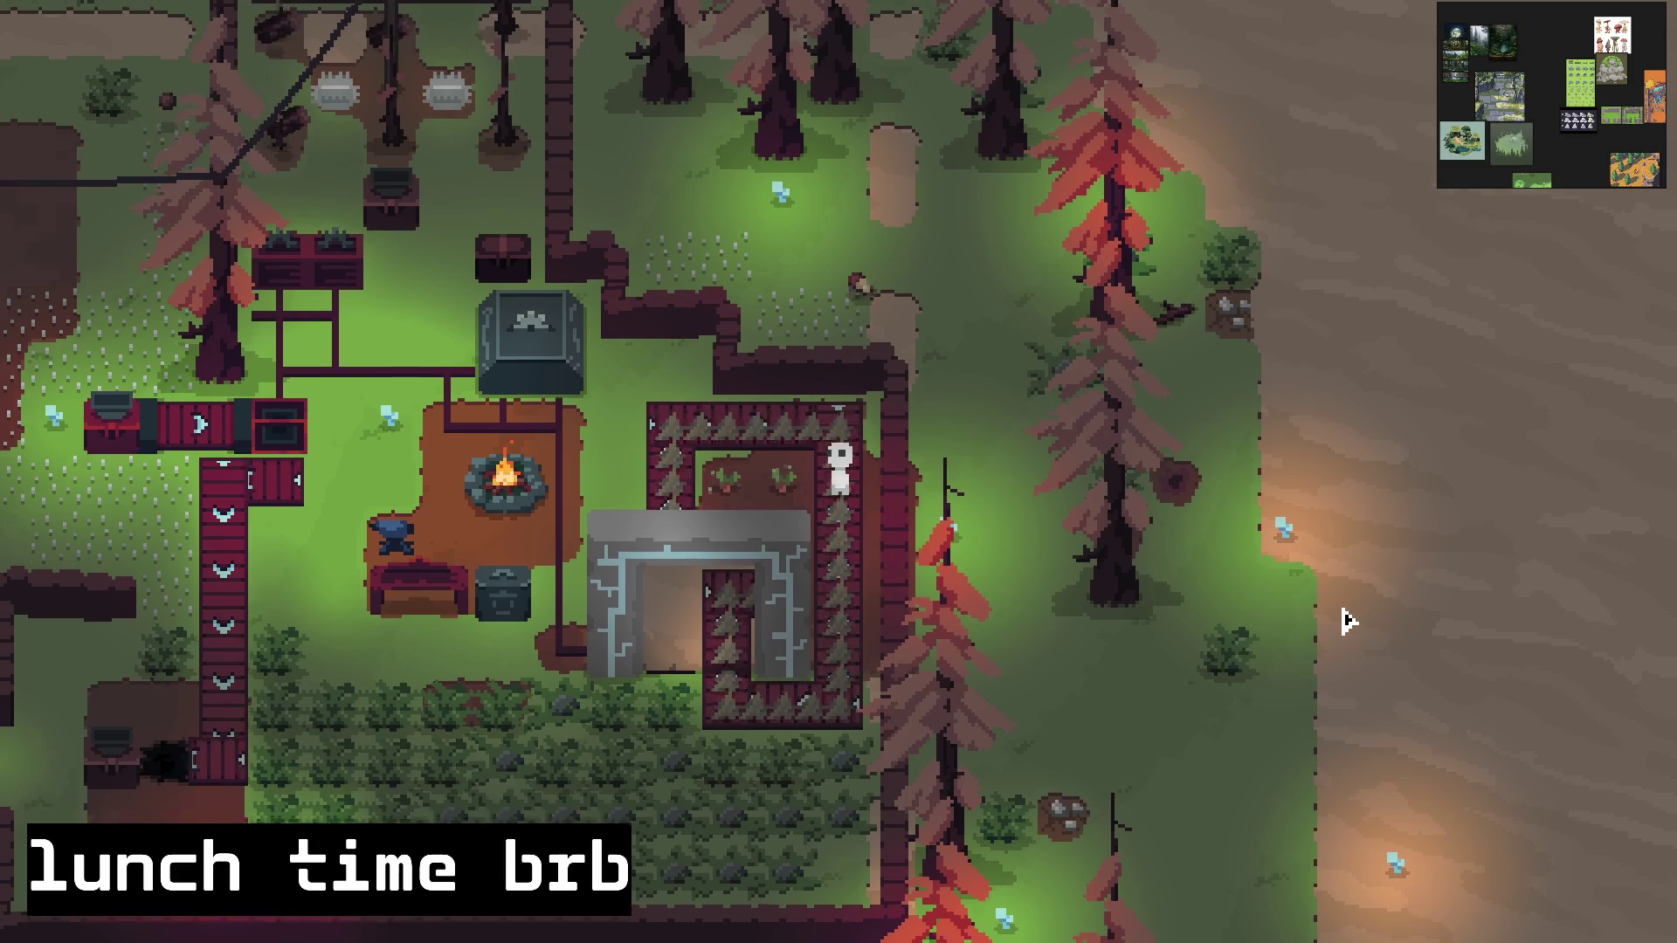
key("s")
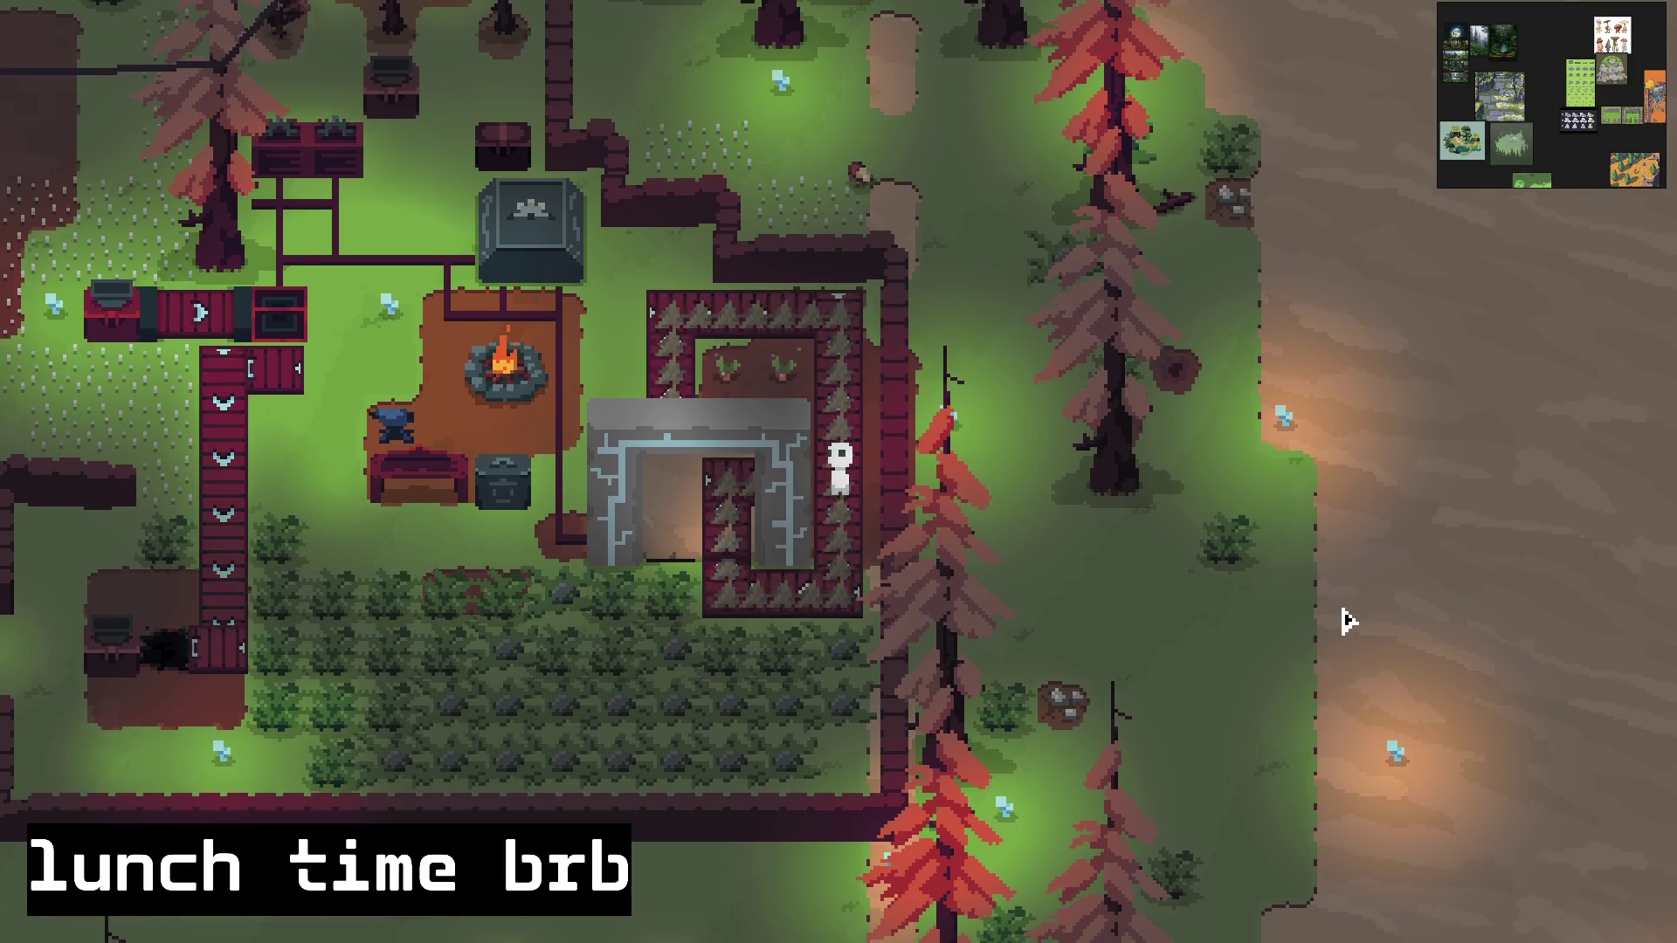
key("s")
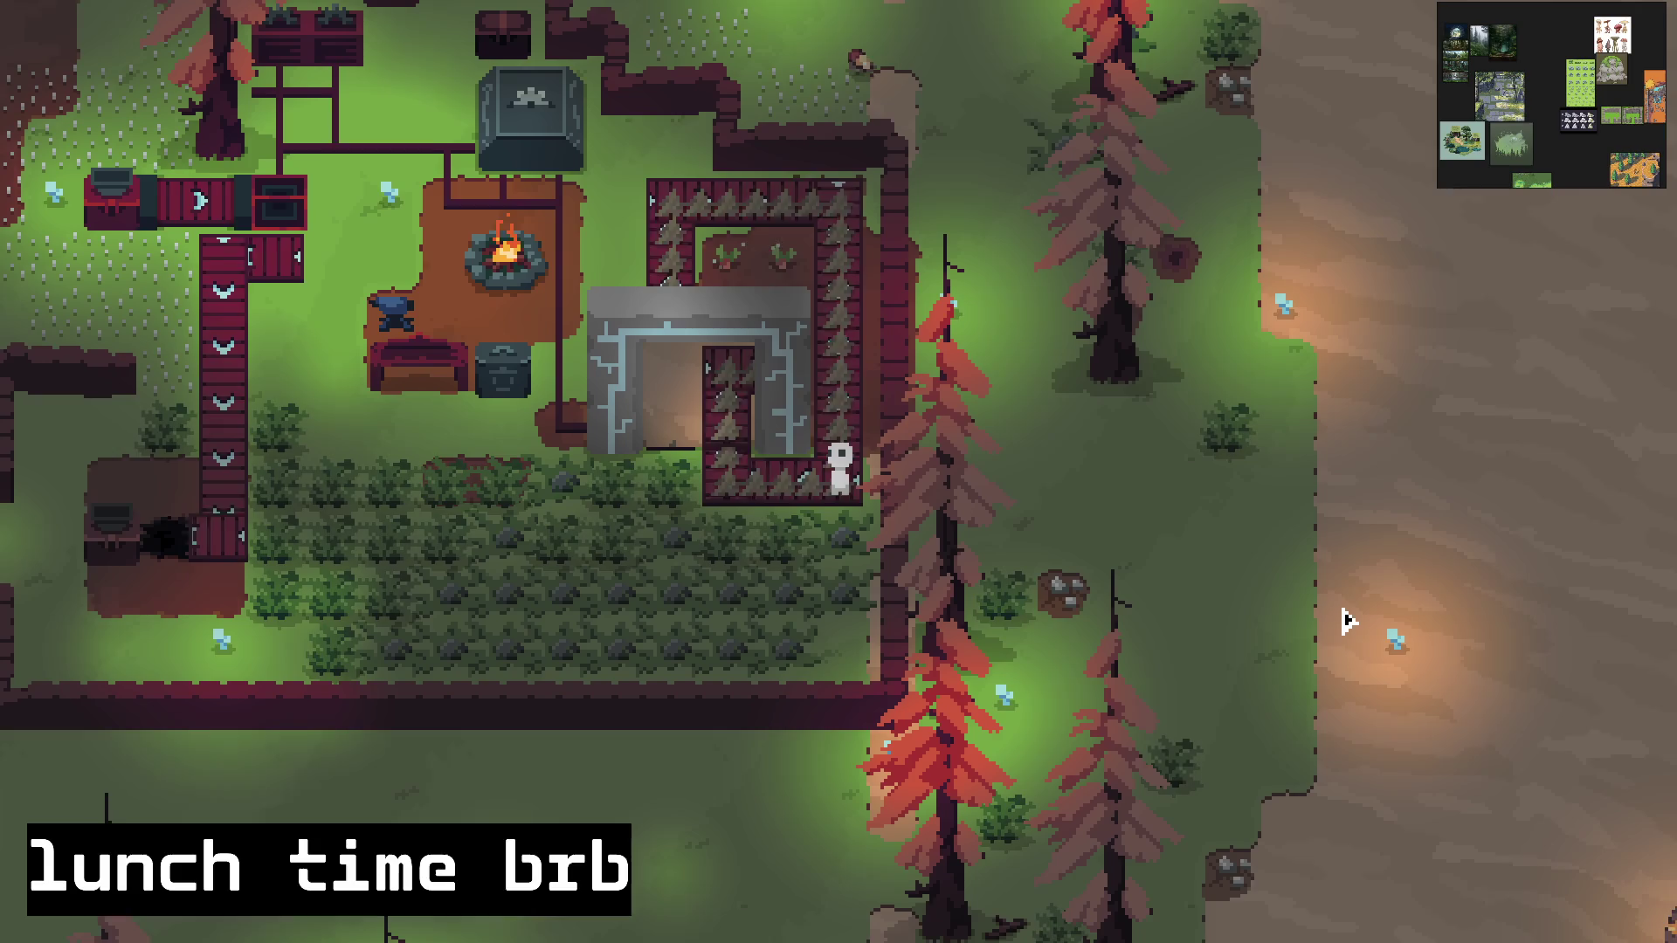
key("a")
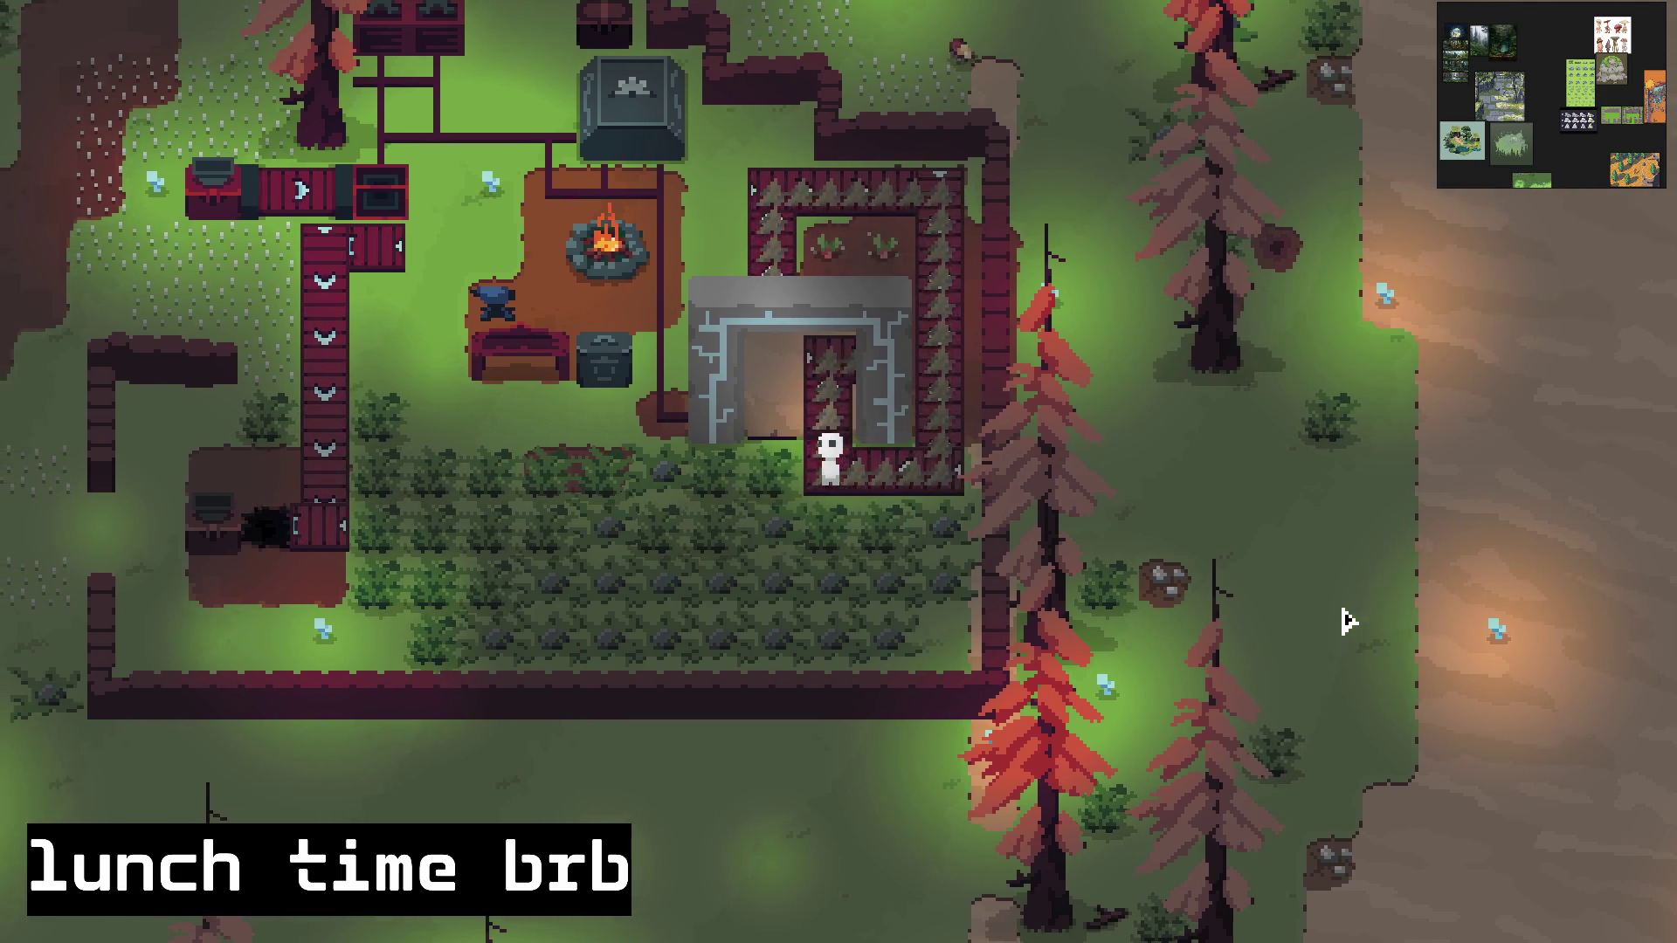
key("w")
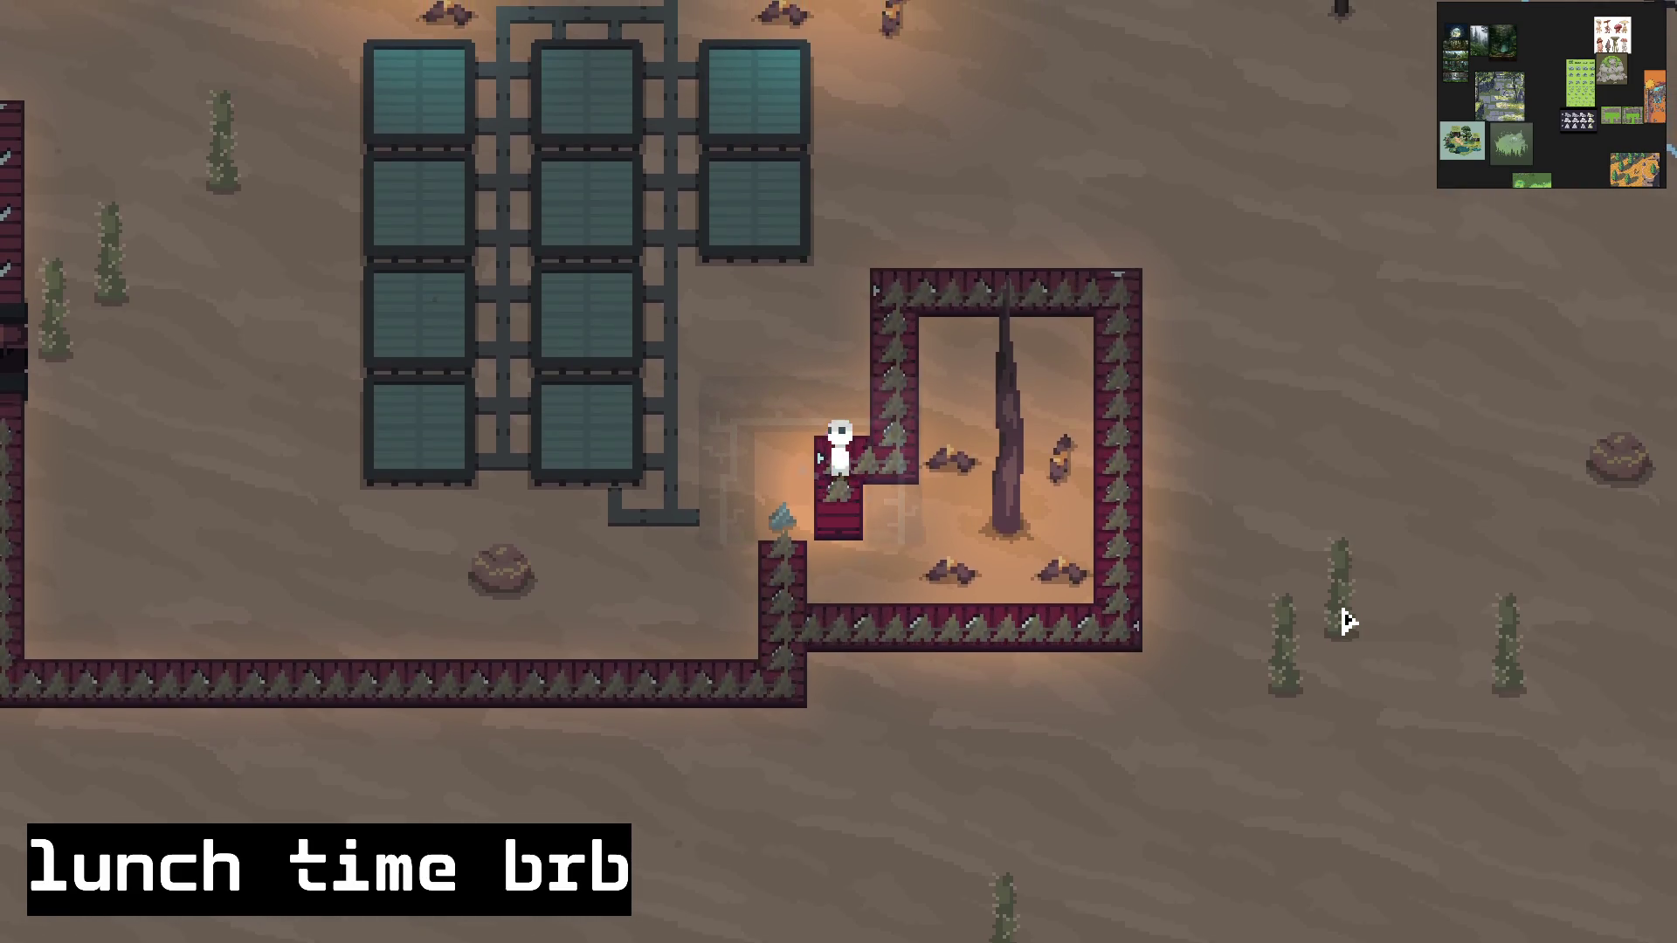
key("w")
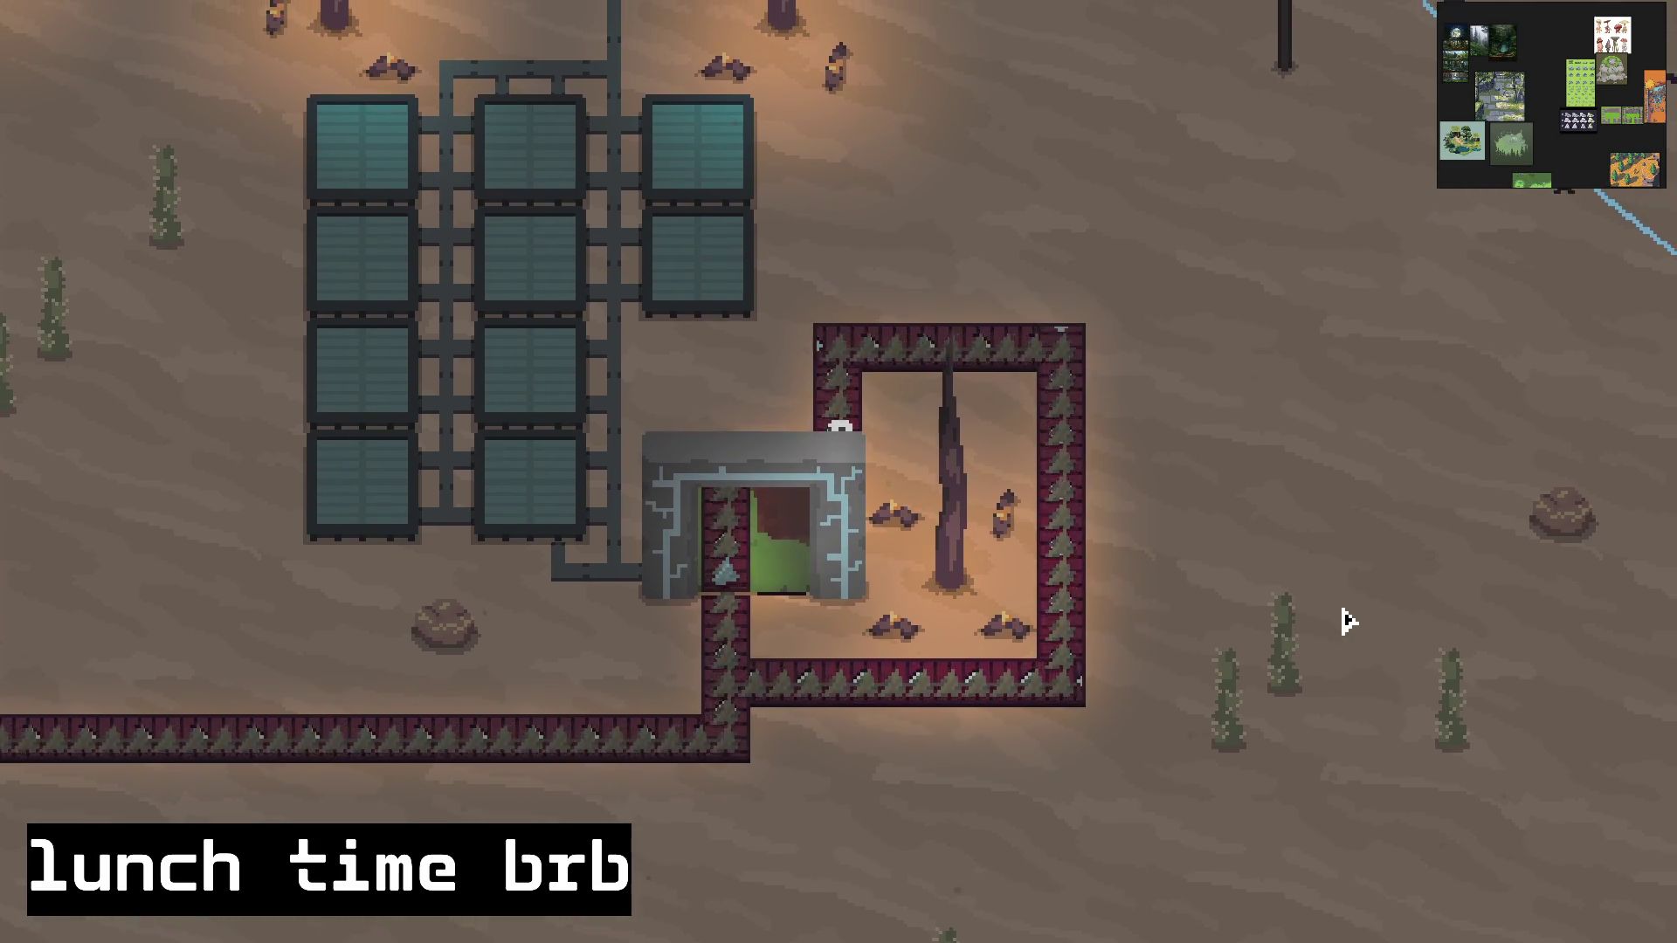
key("w")
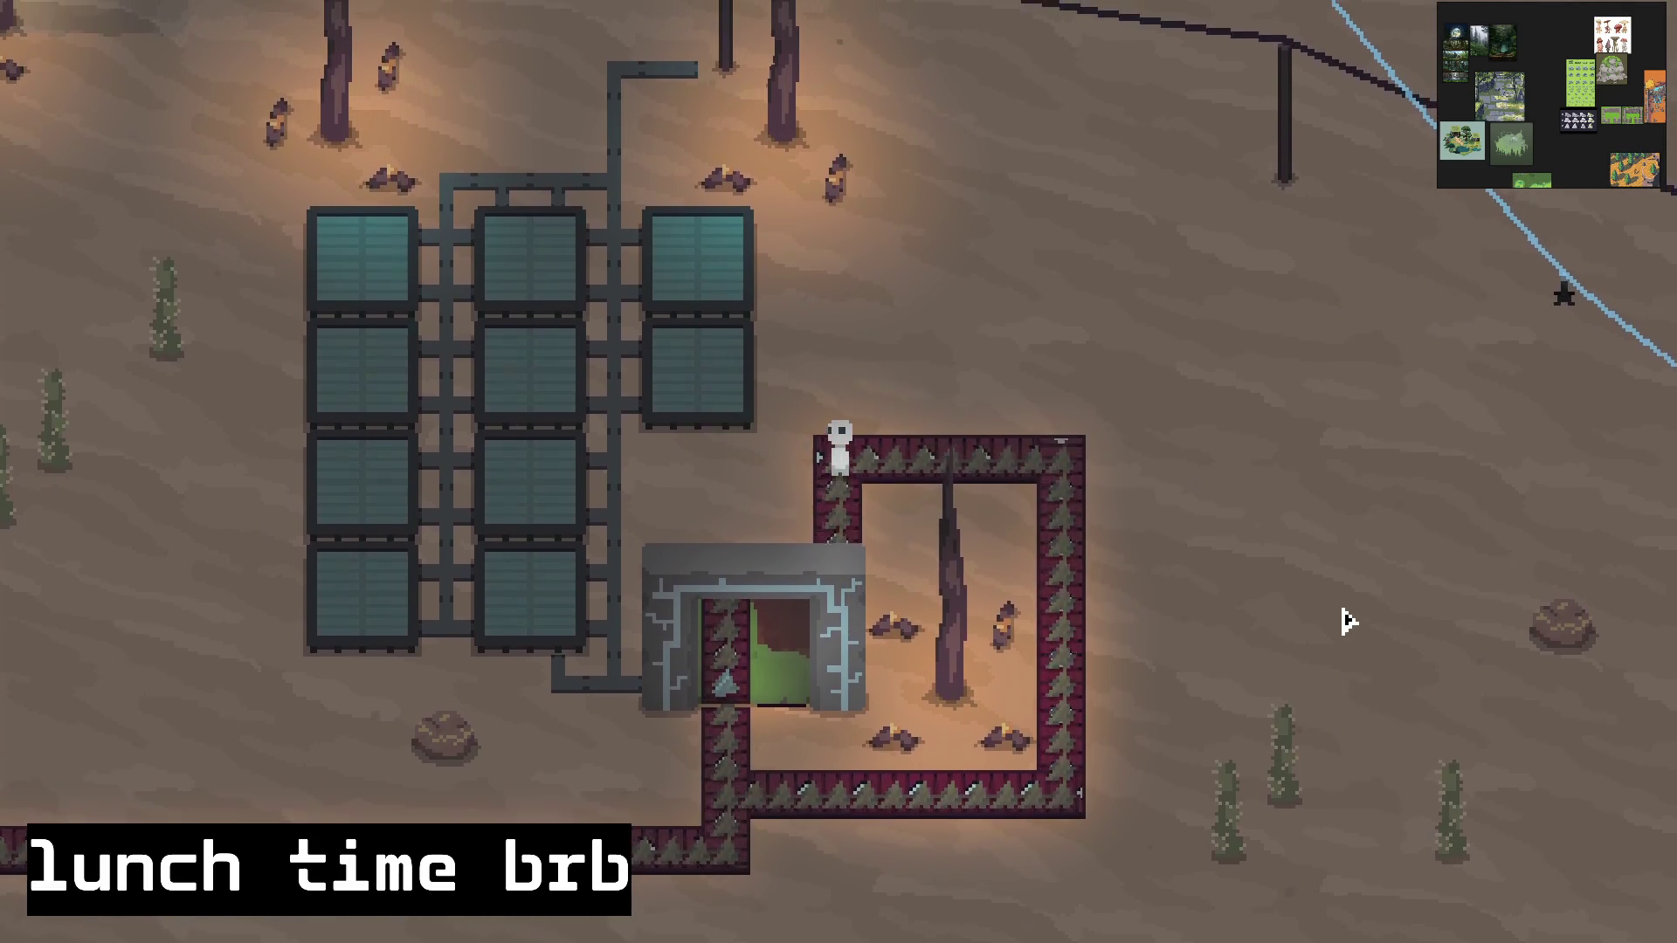
key("d")
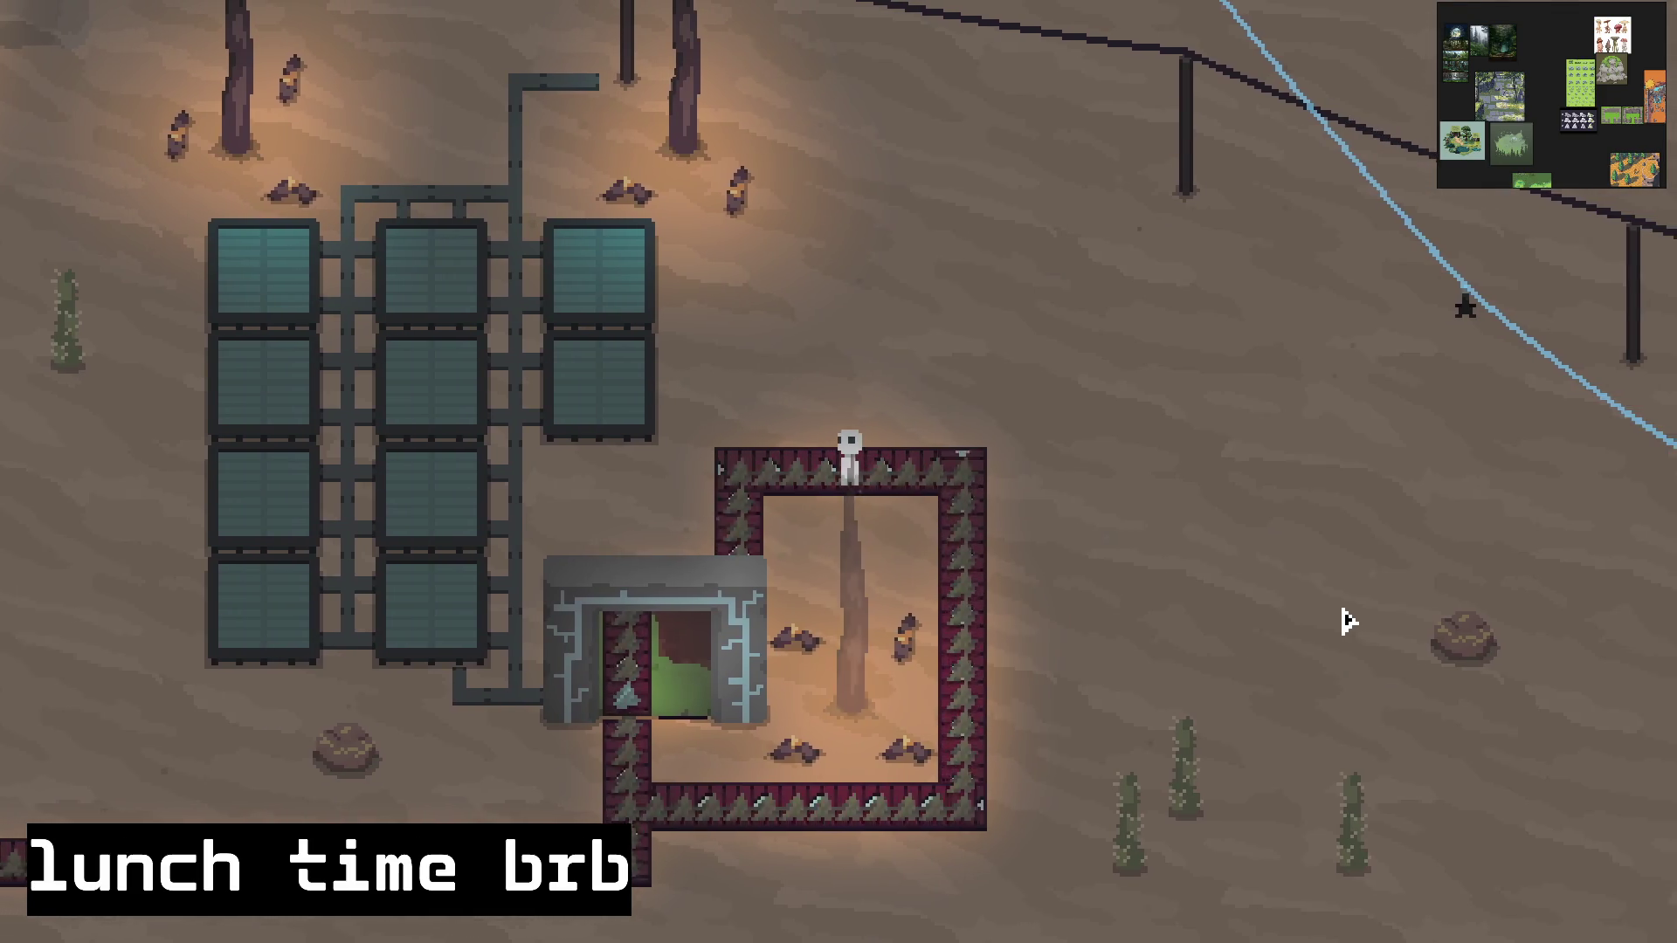
key("d")
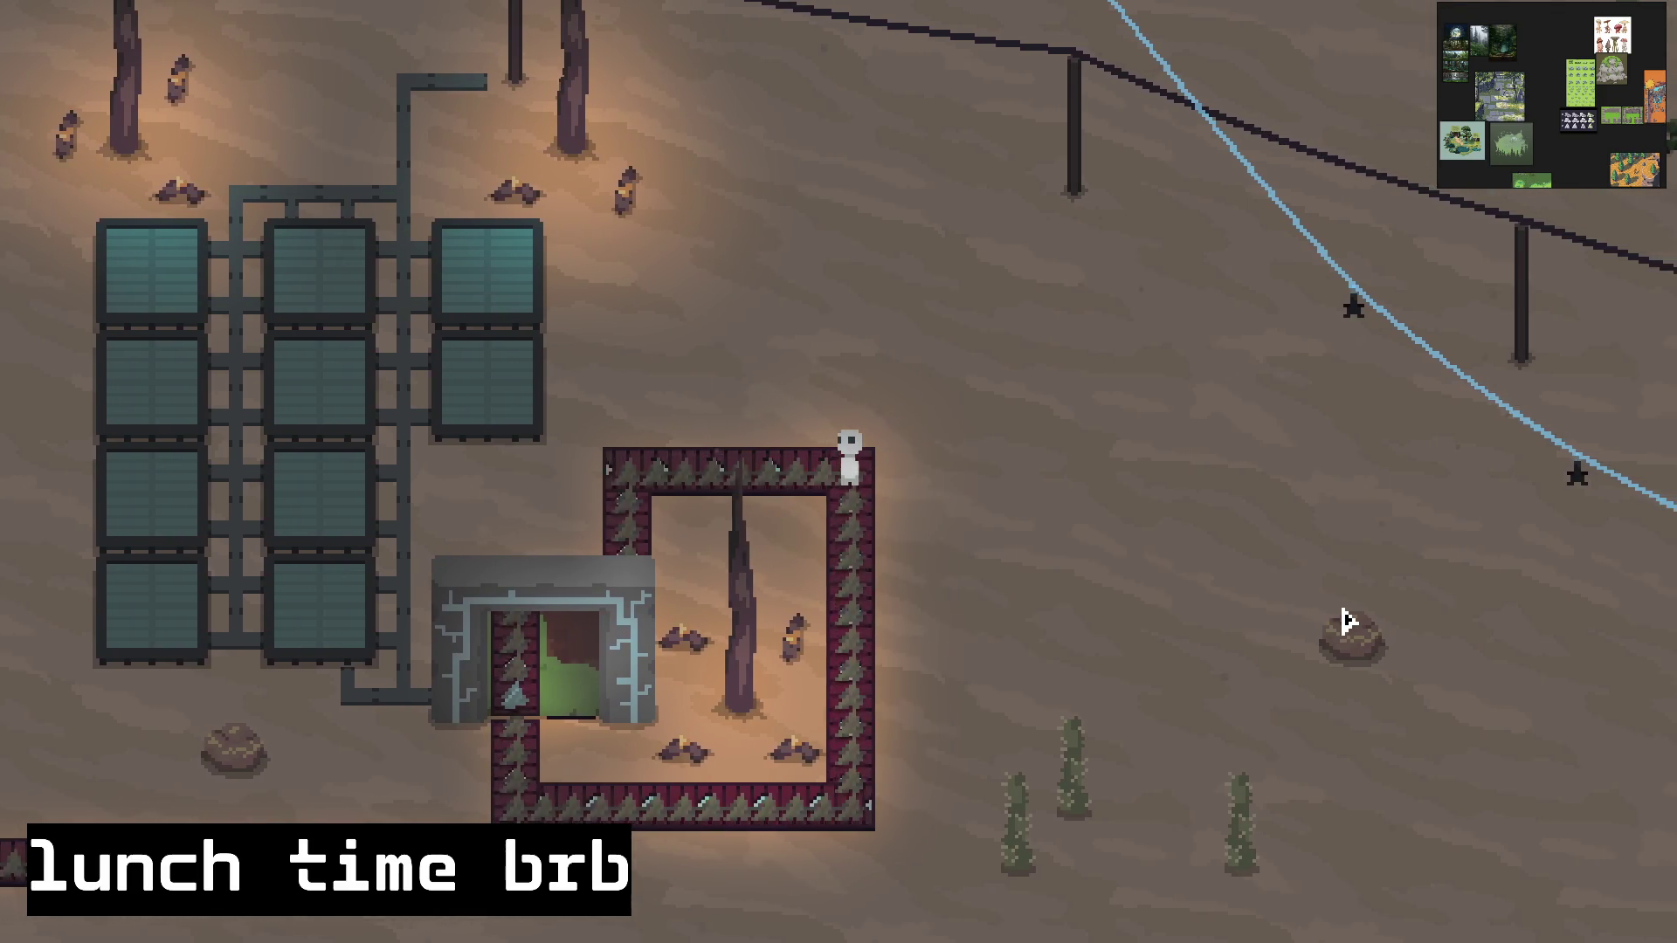
key("s")
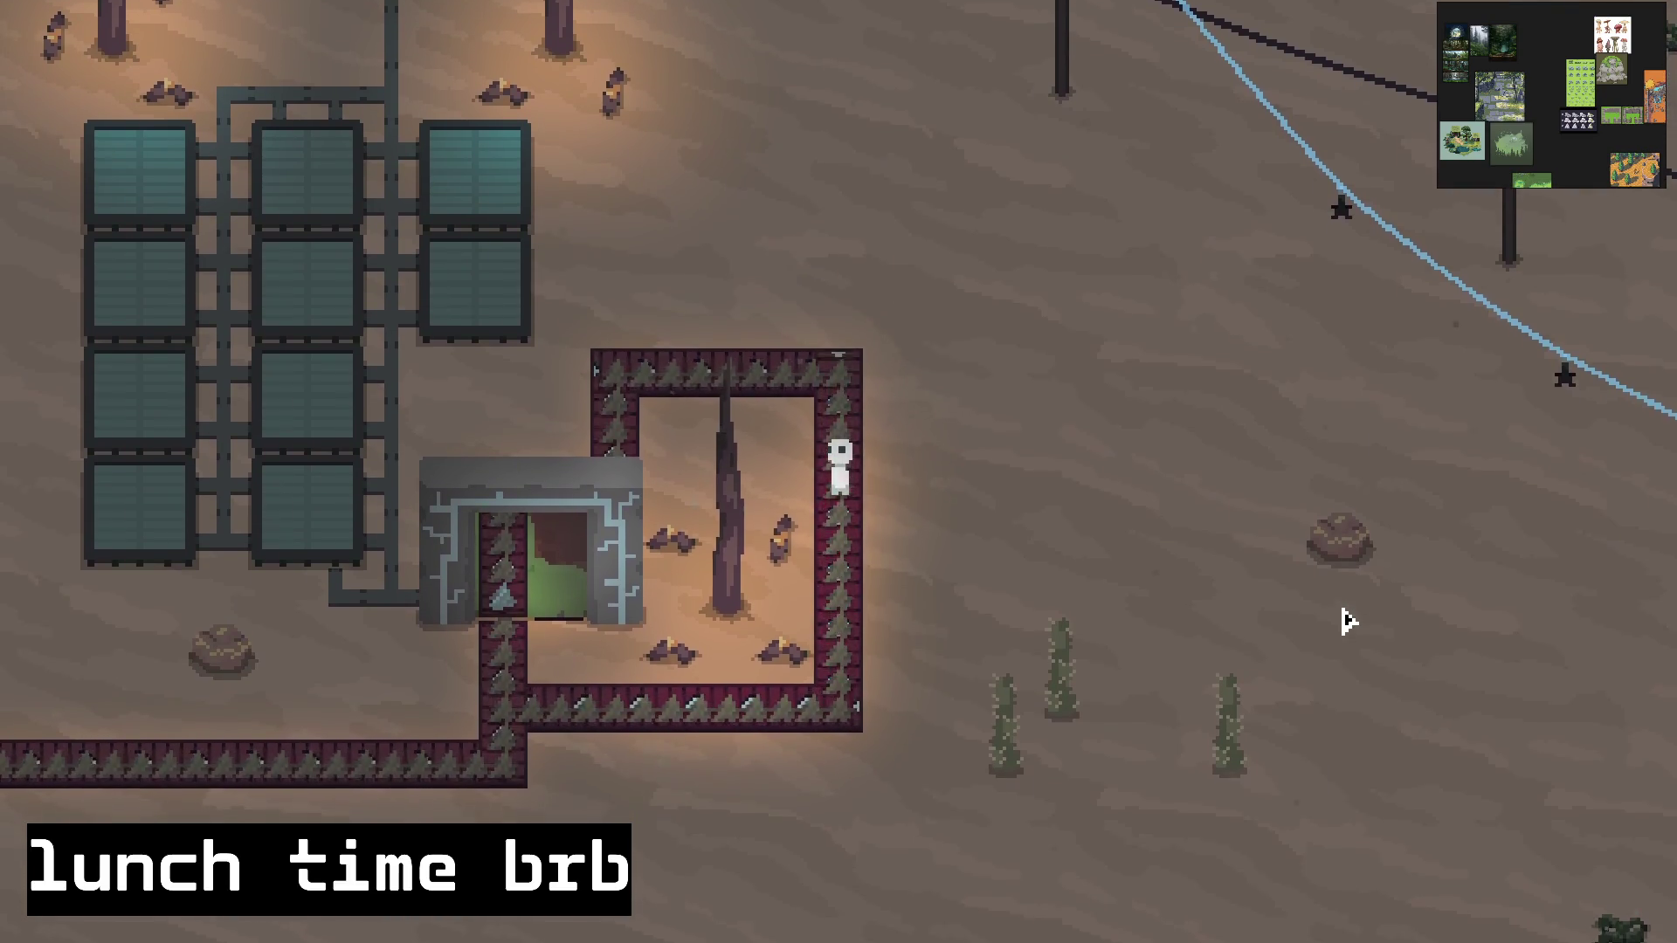
key("s")
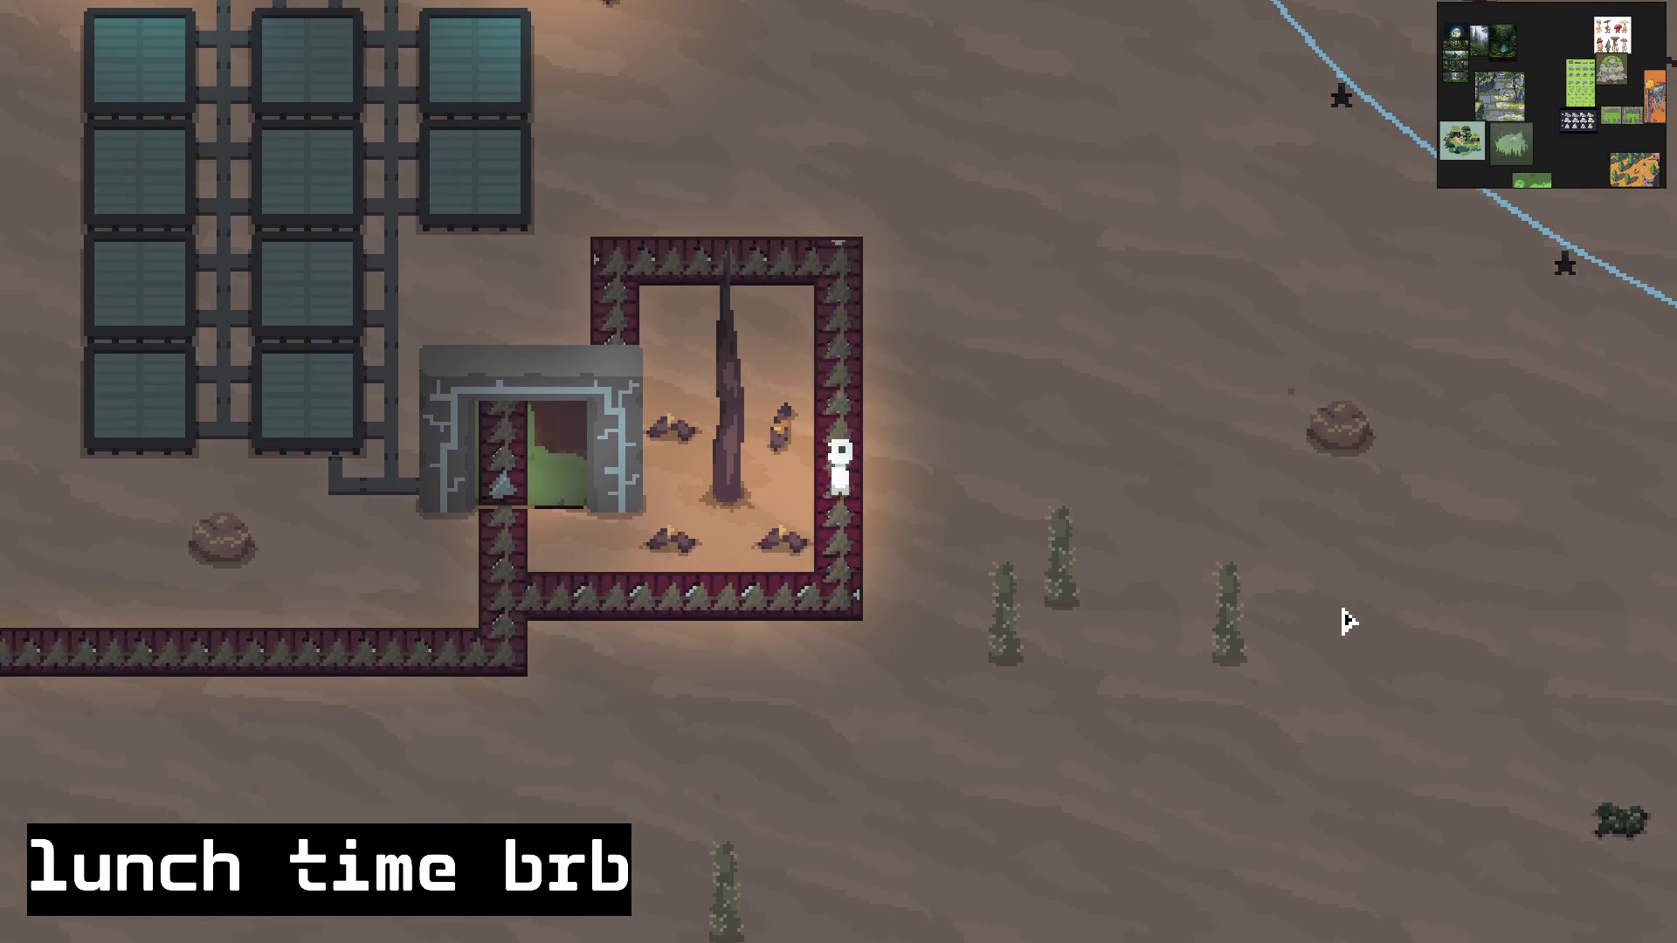
key("s")
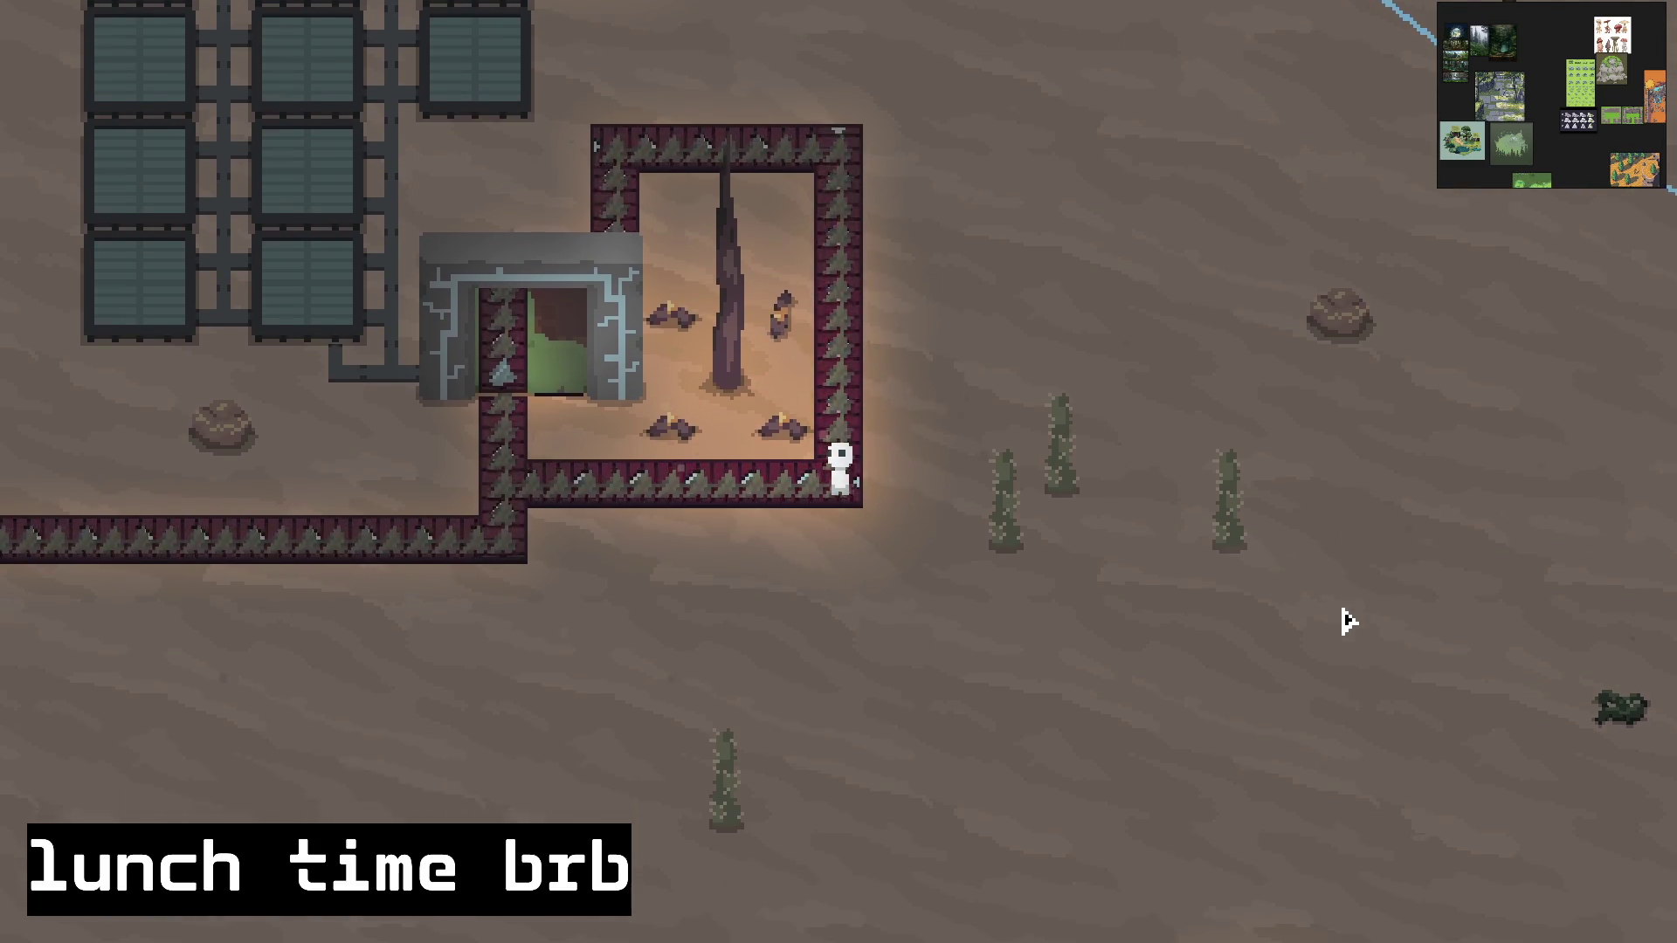
key("a")
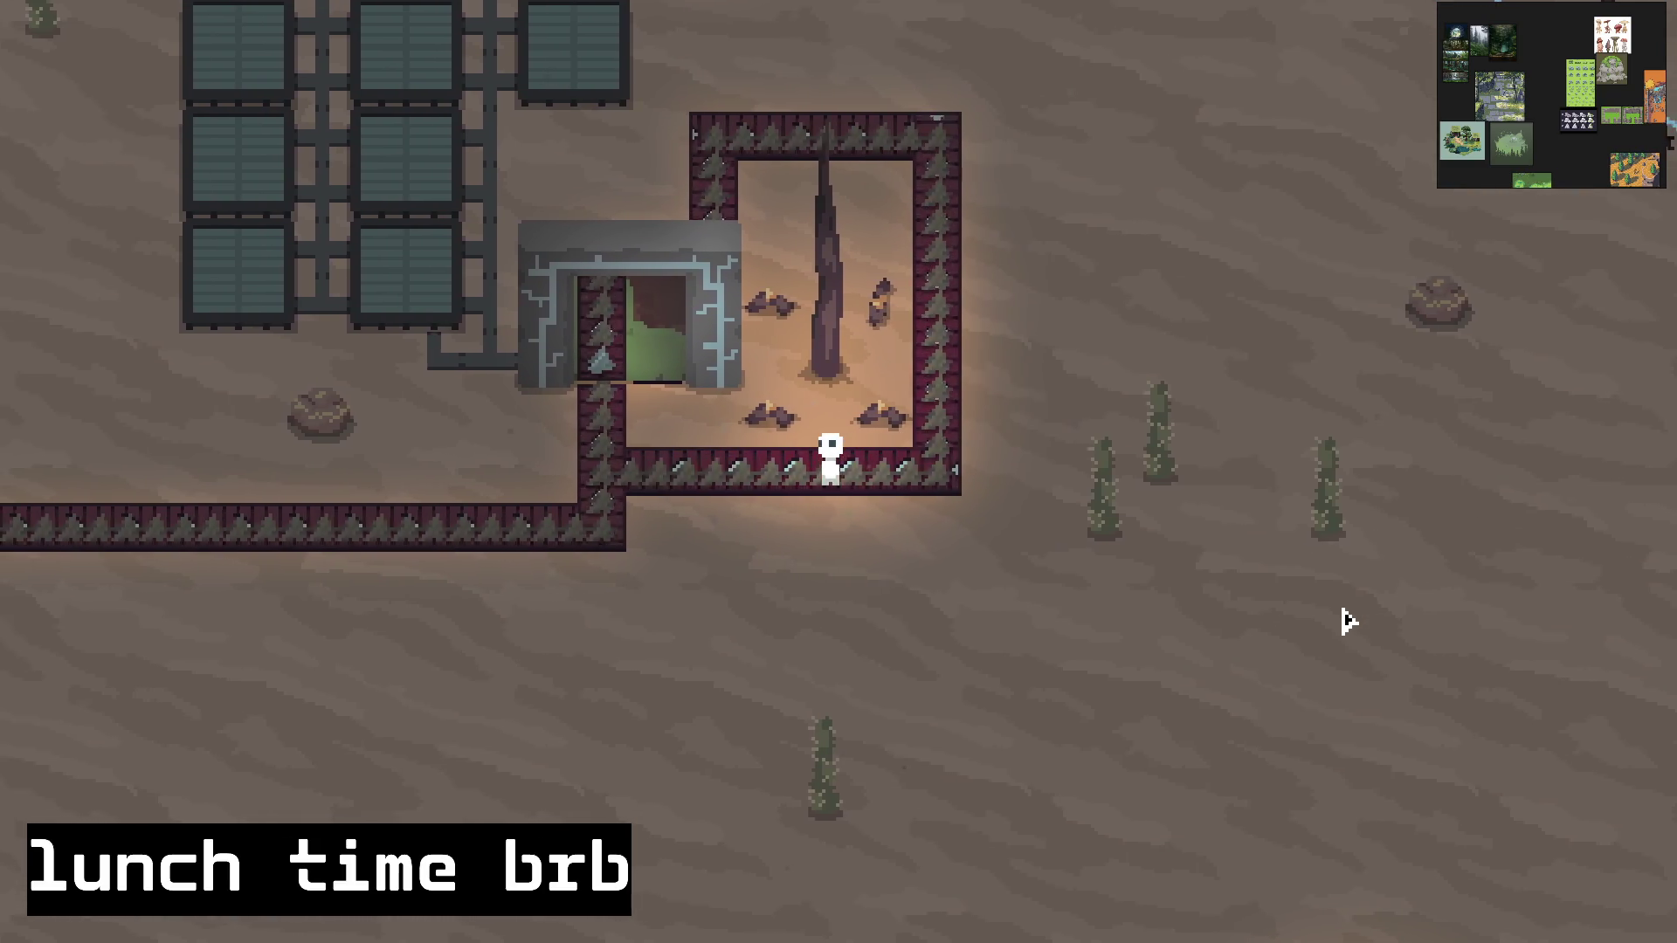
key("a")
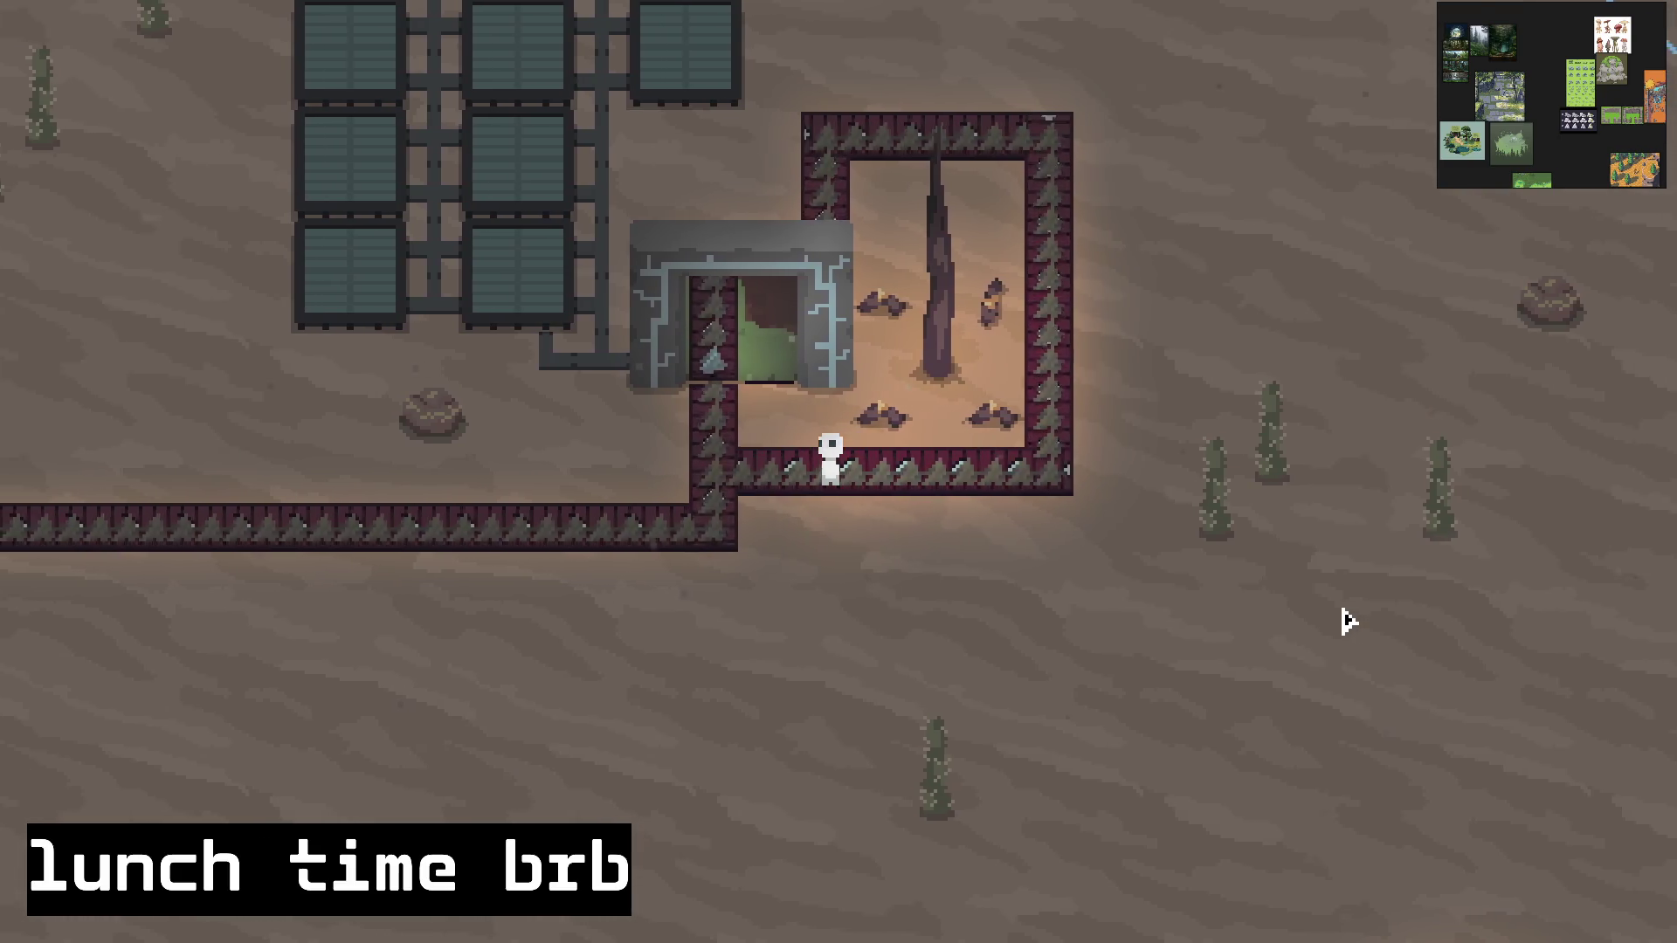
key("a")
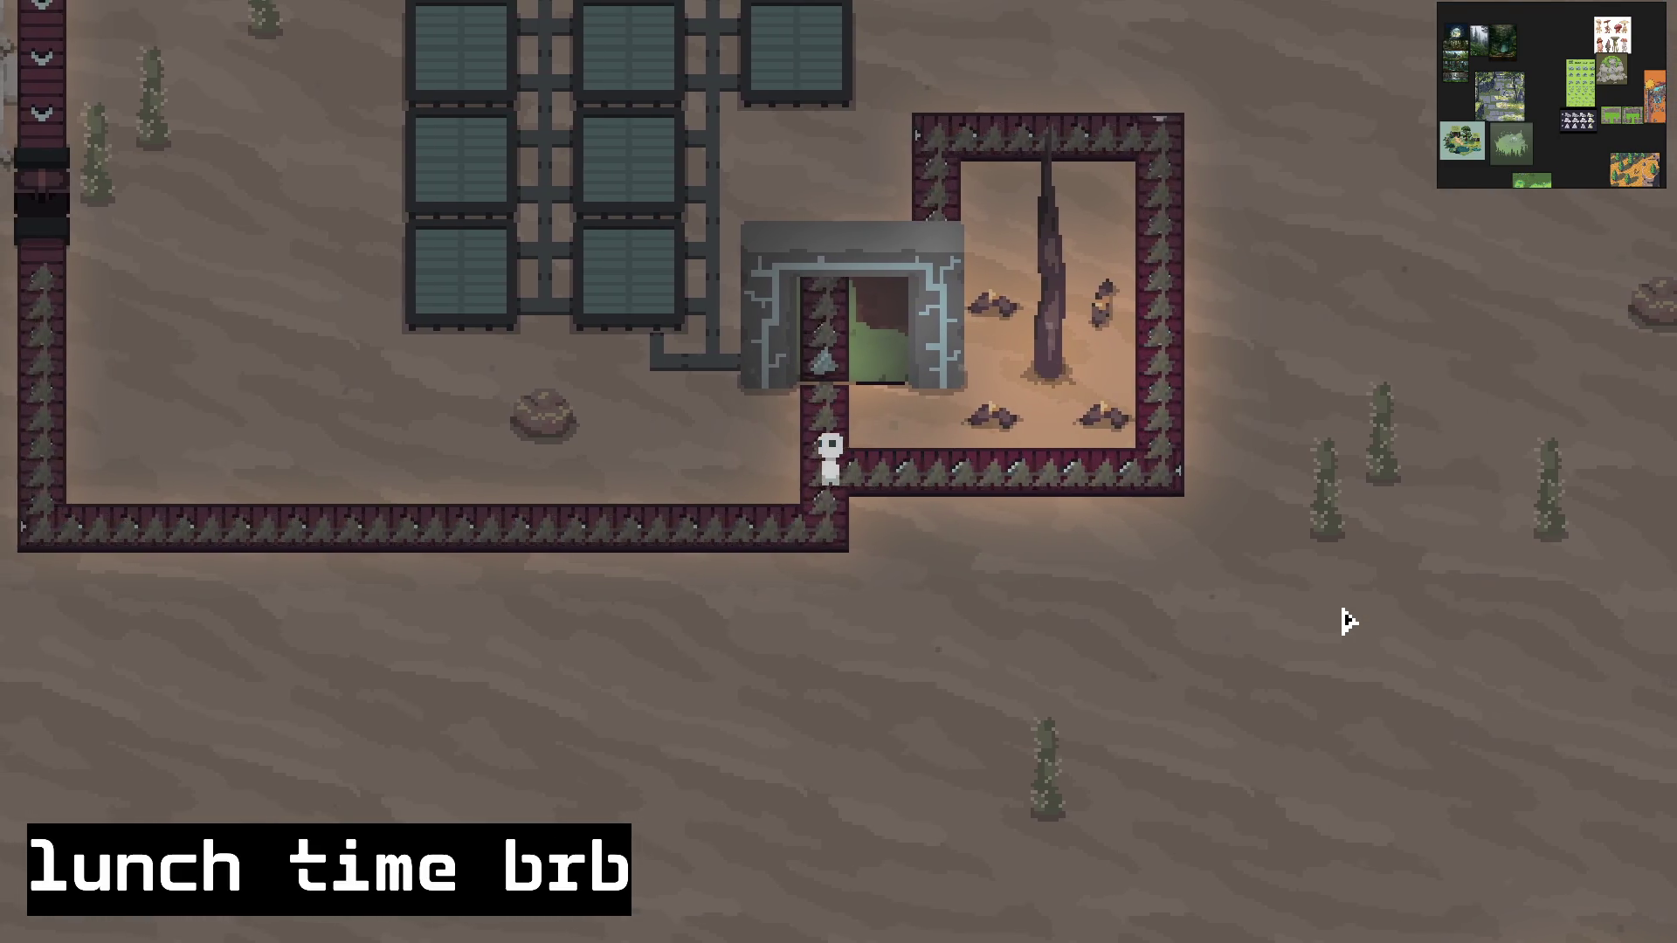
key("w")
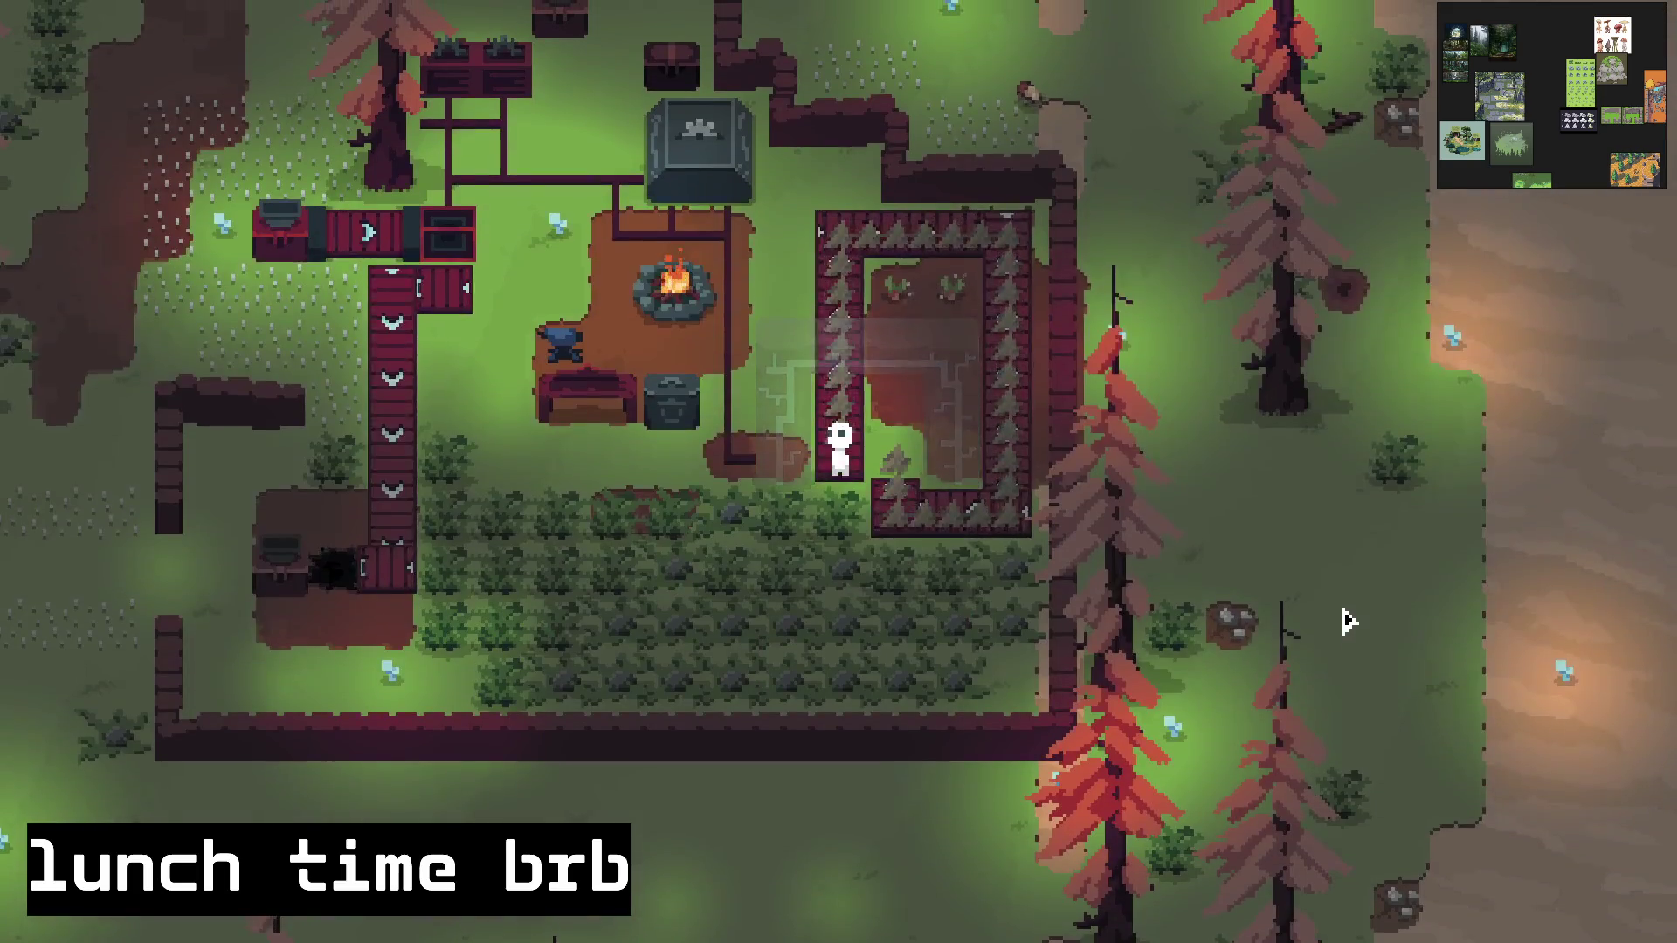
key("w")
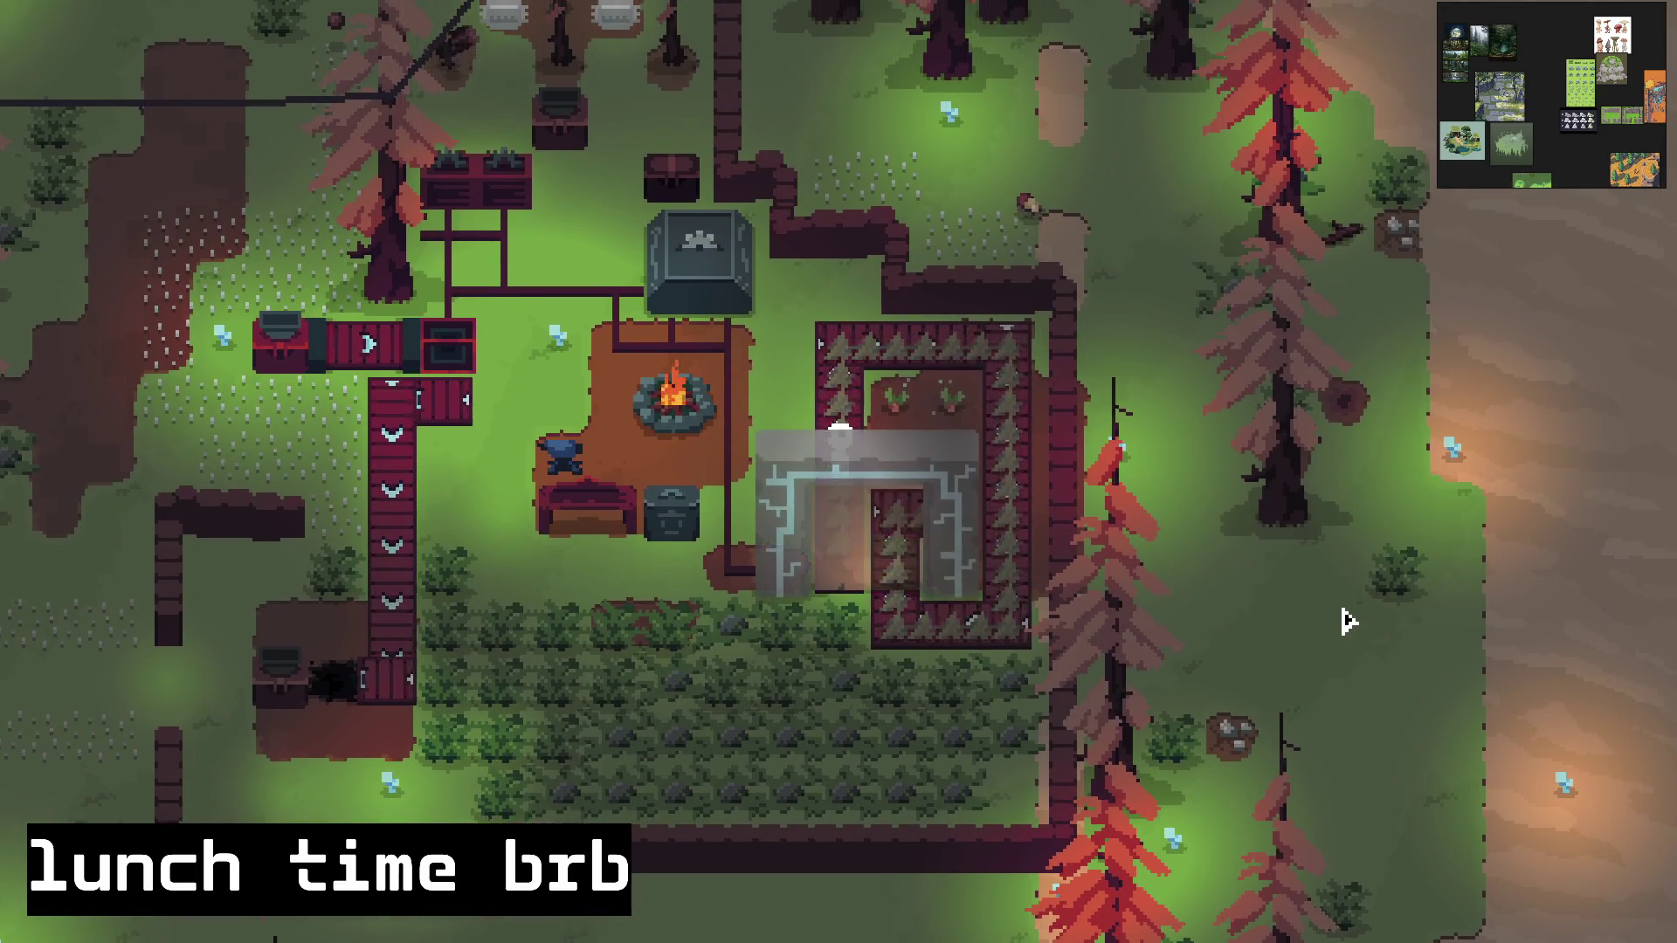
key("w")
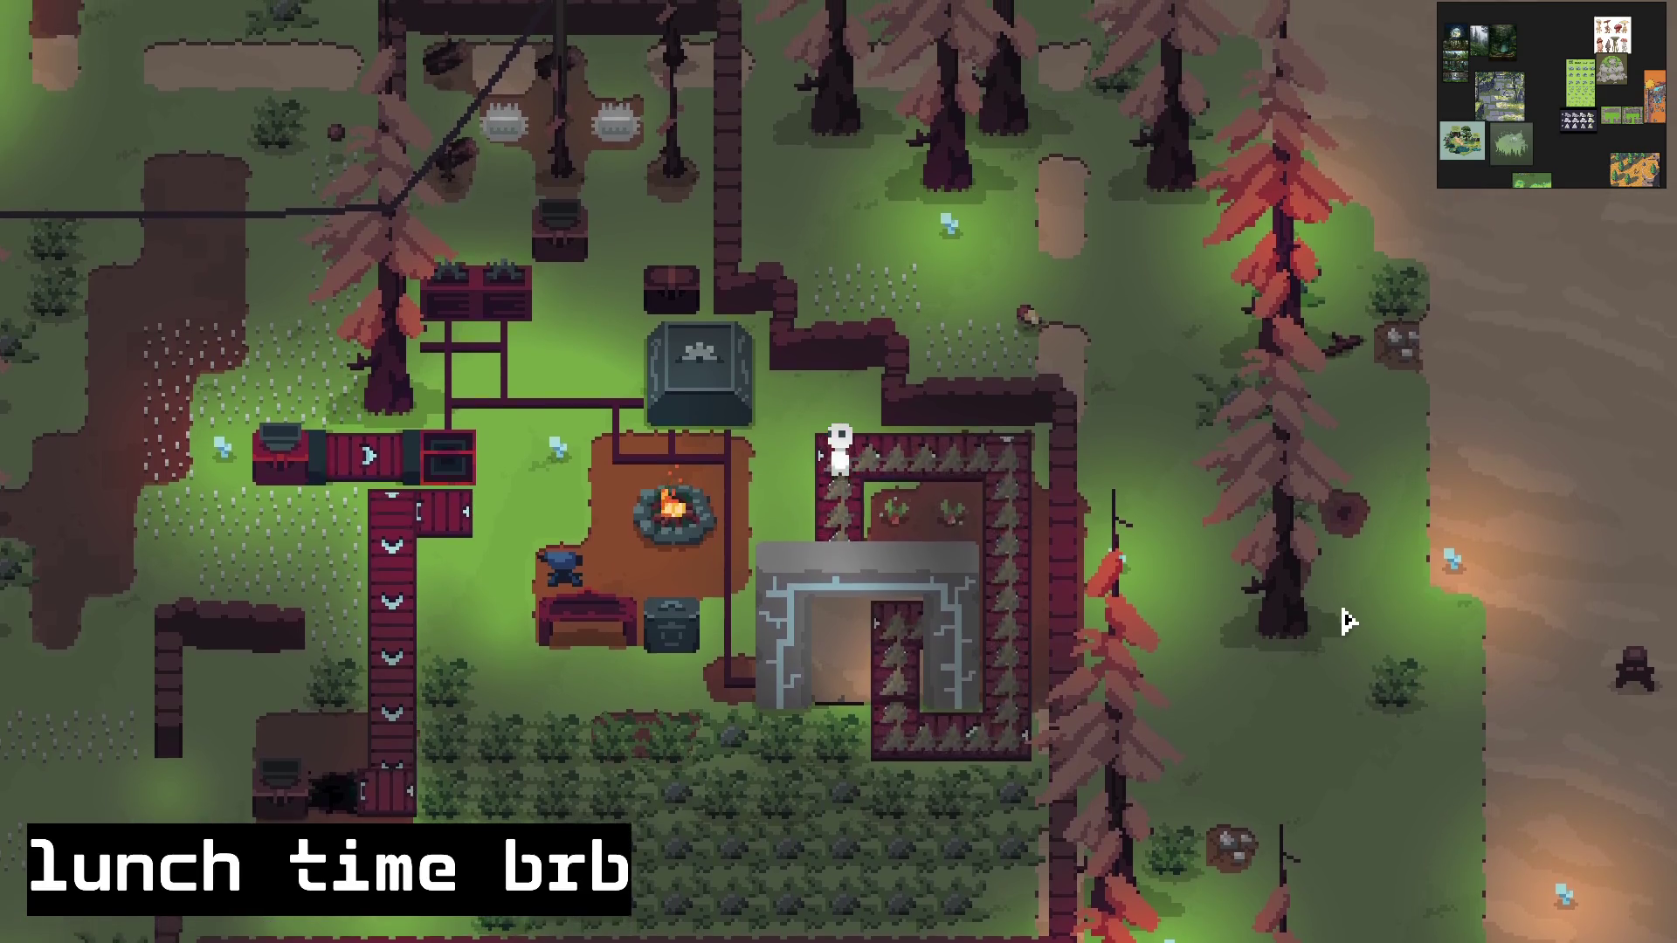
key("d")
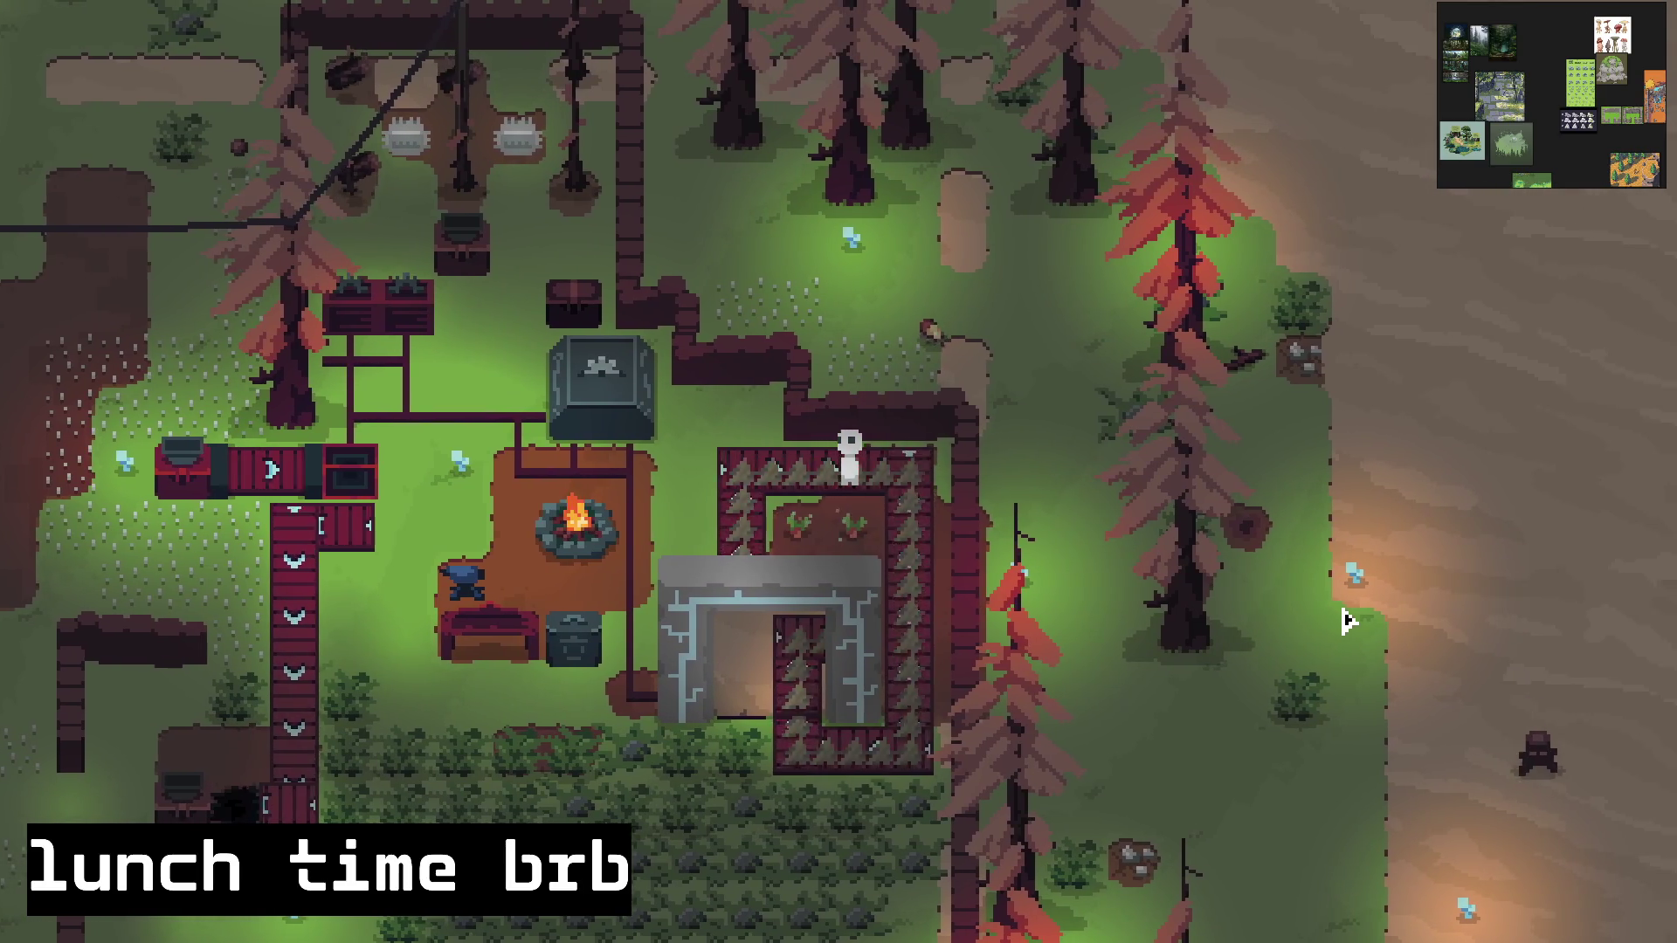
key("d")
key("s")
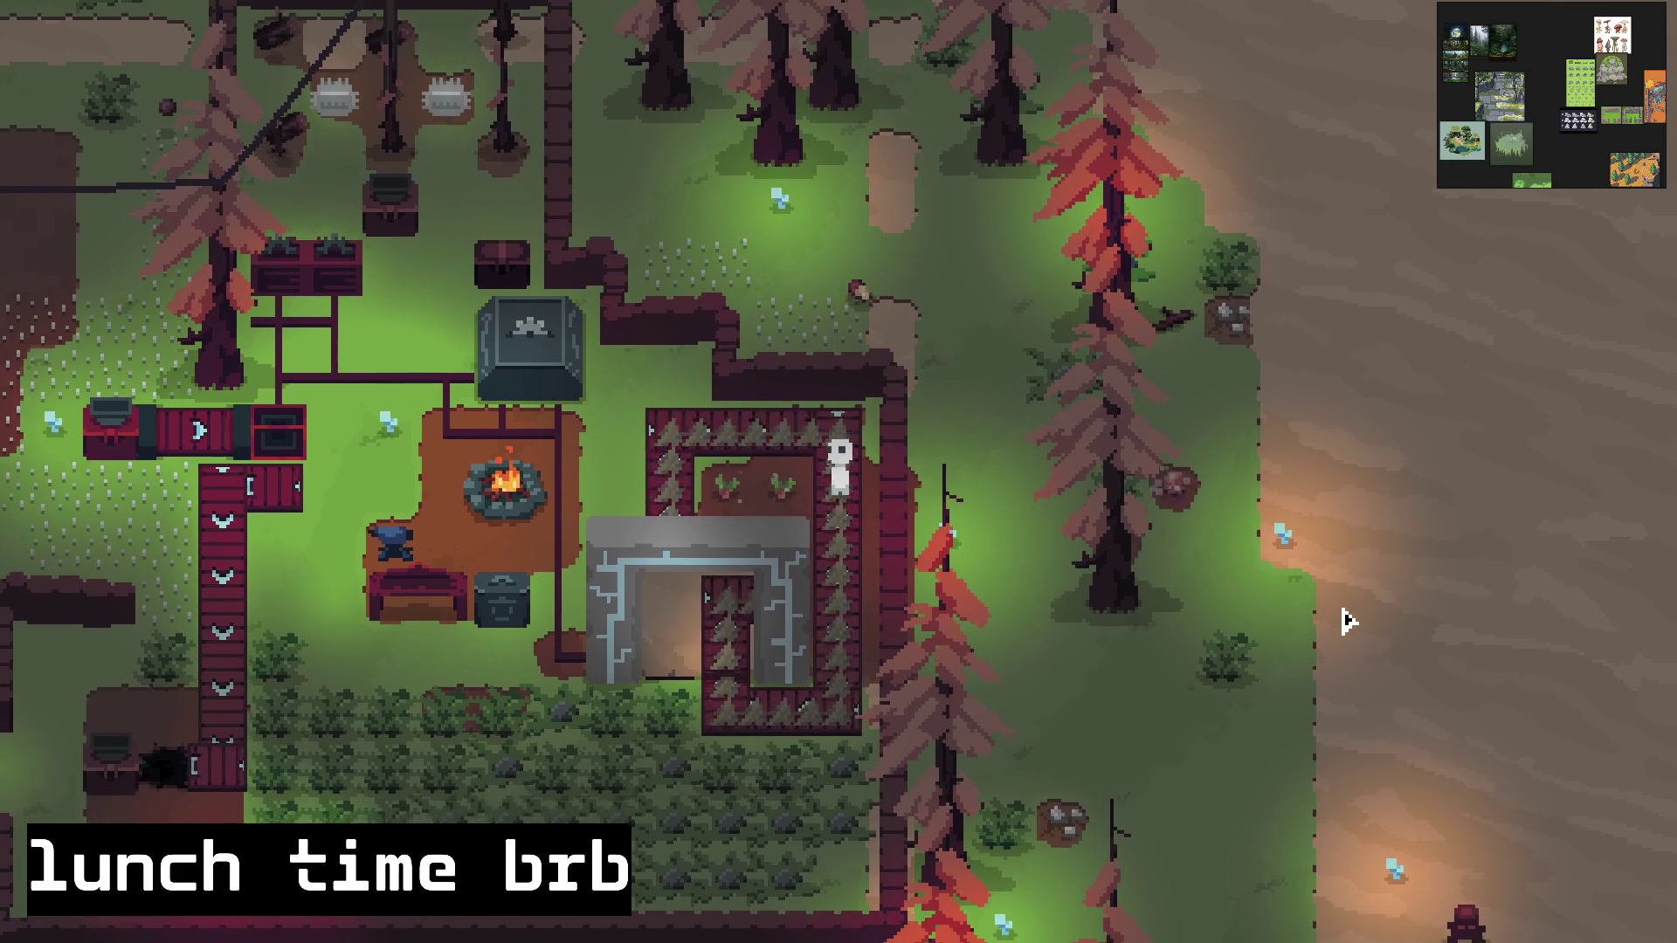
key("s")
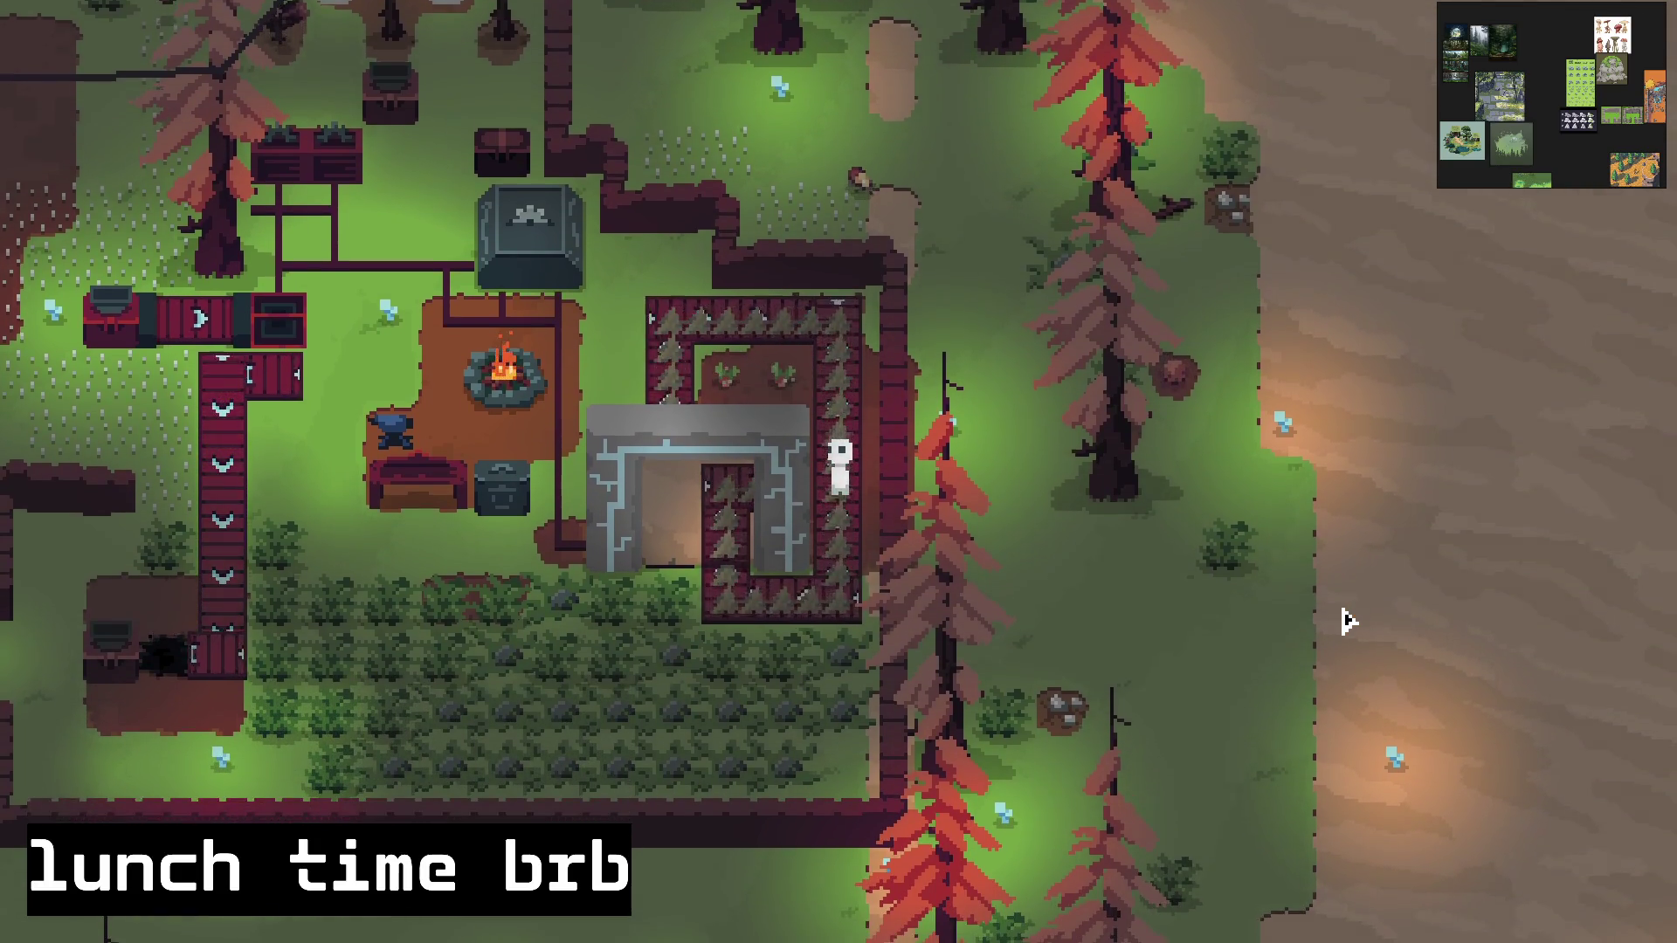
key("s")
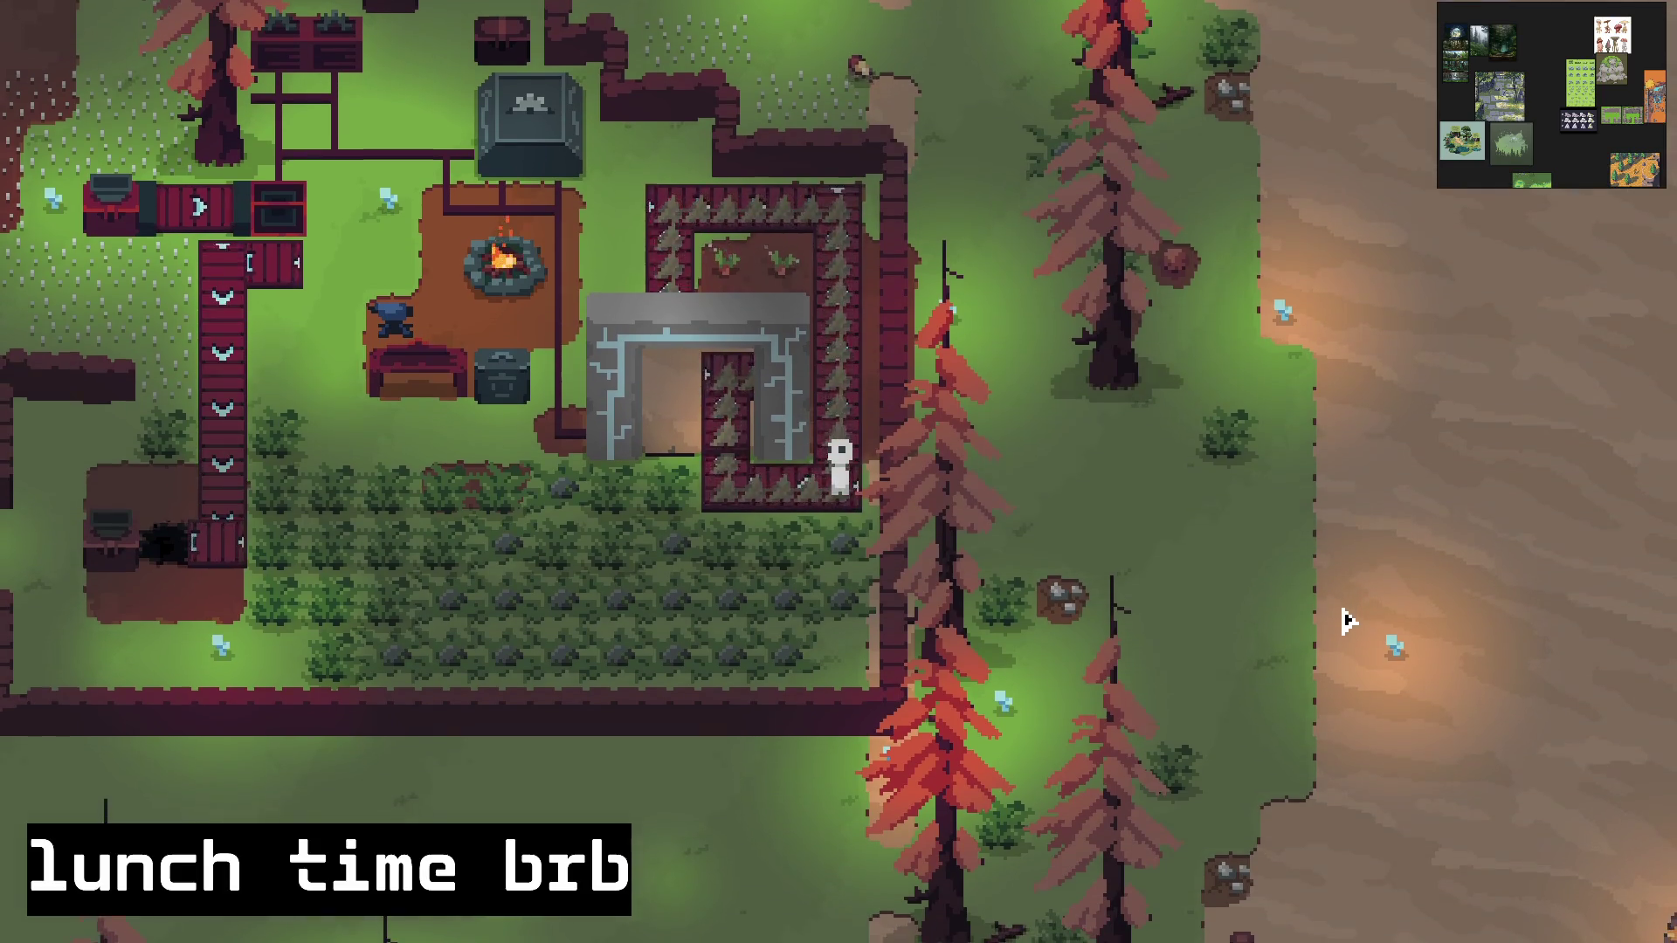
key("a")
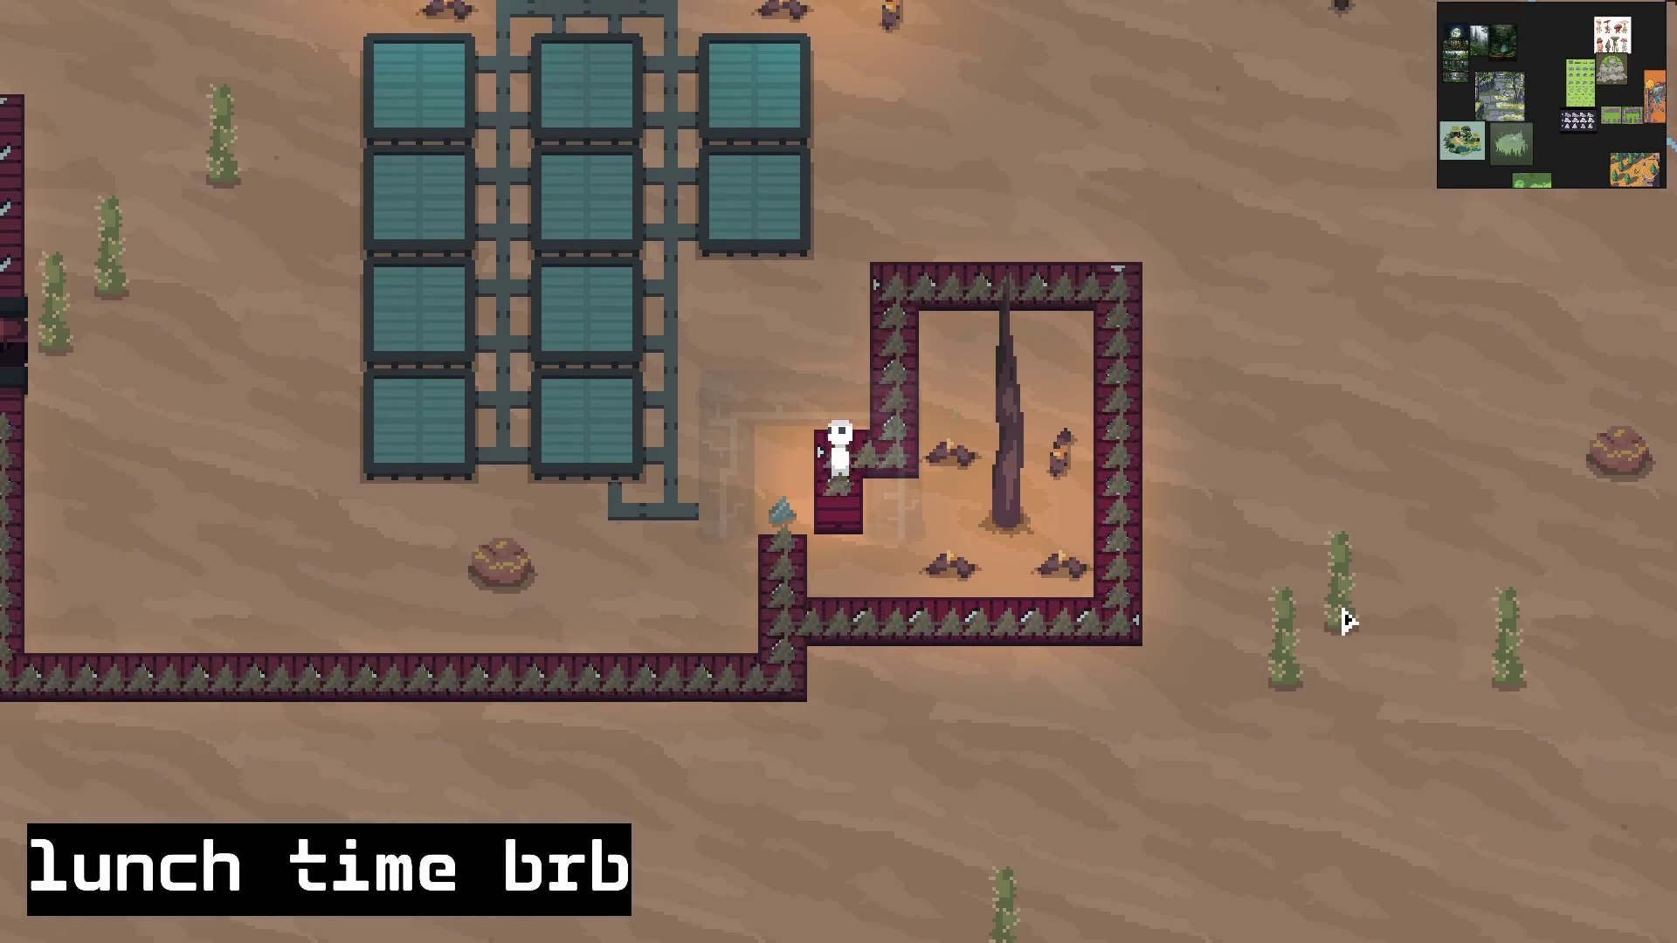
key("d")
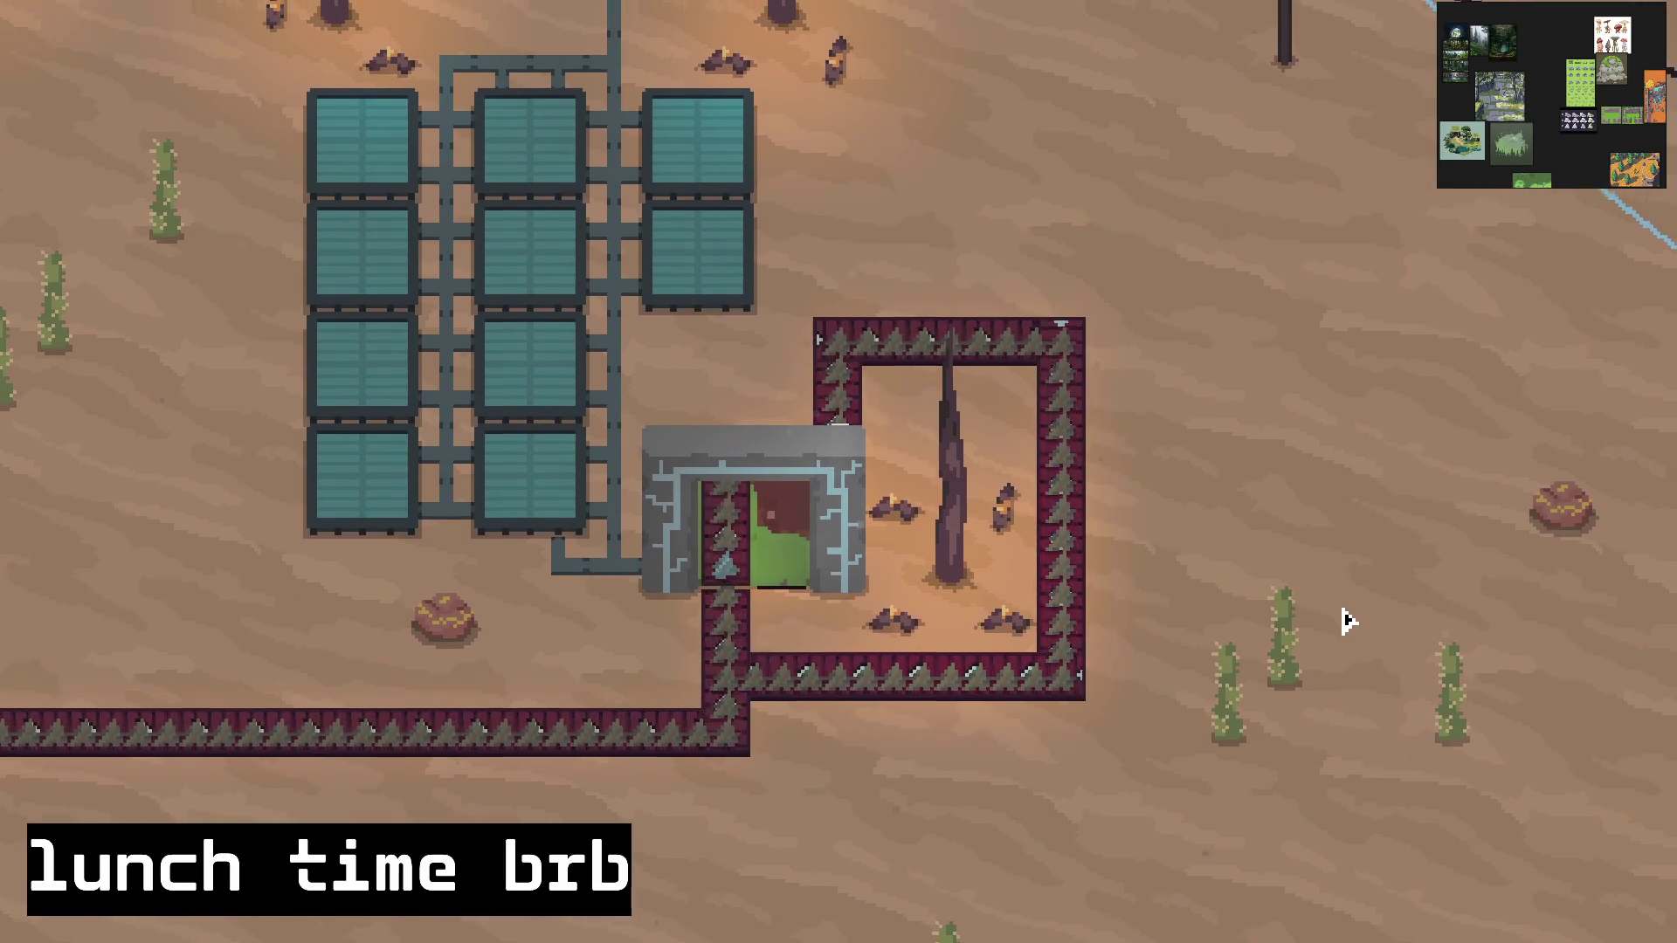
Step: Walk along the spike fence's top, right side and bottom, then teleport through the portal to the grassy base
key("w")
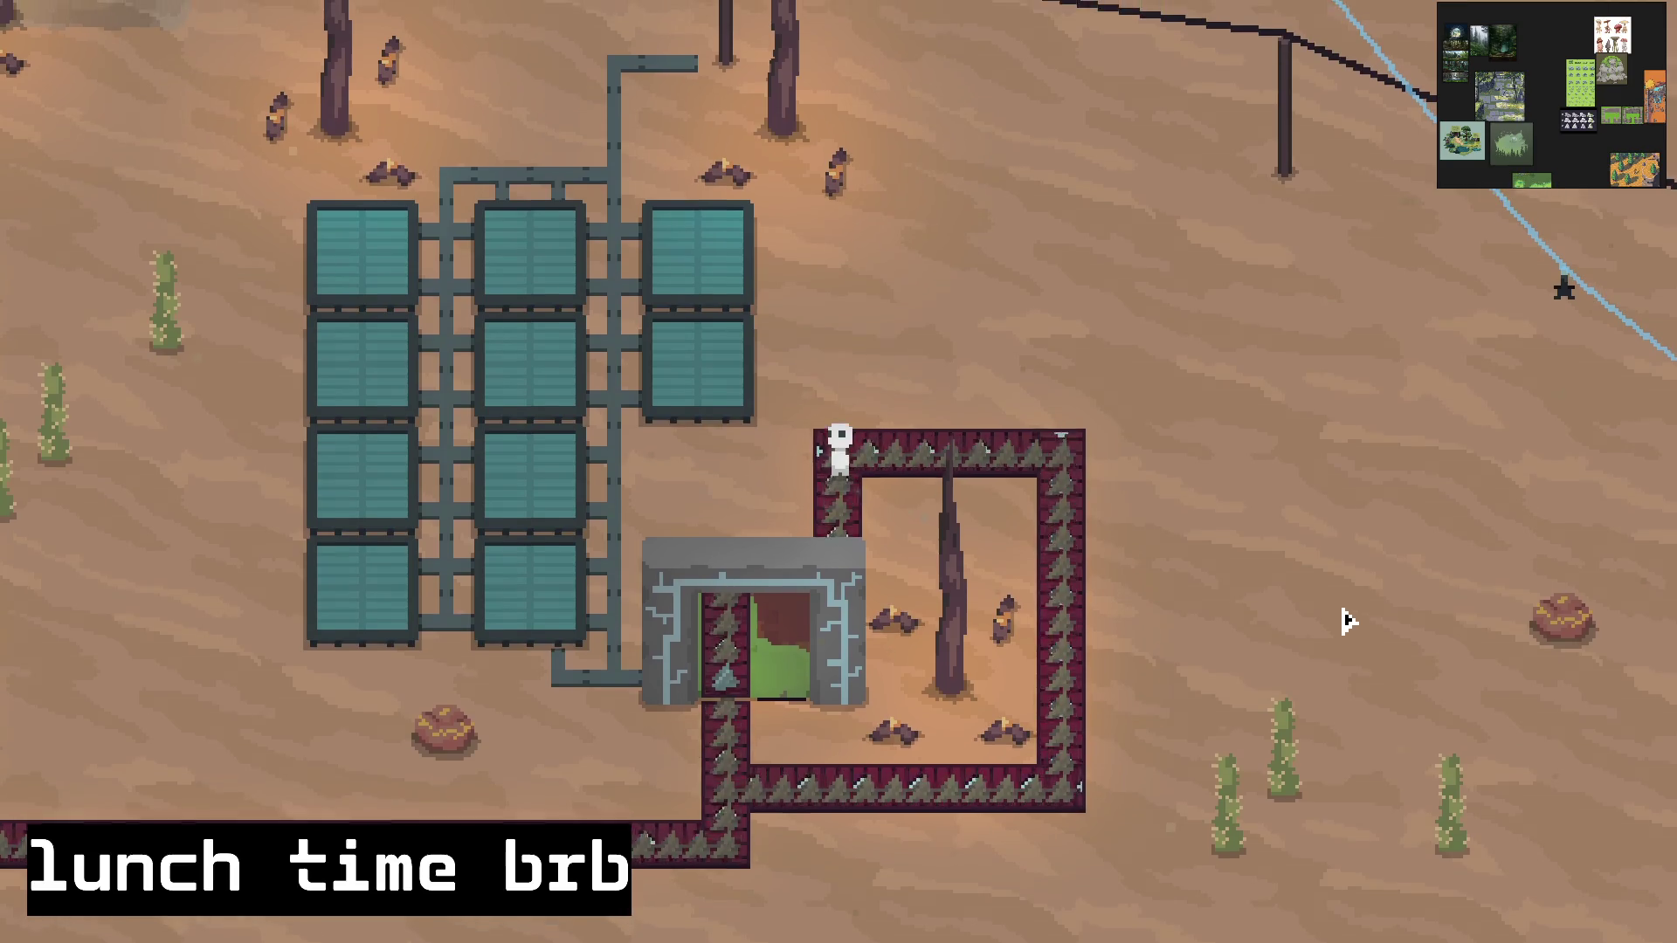
key("d")
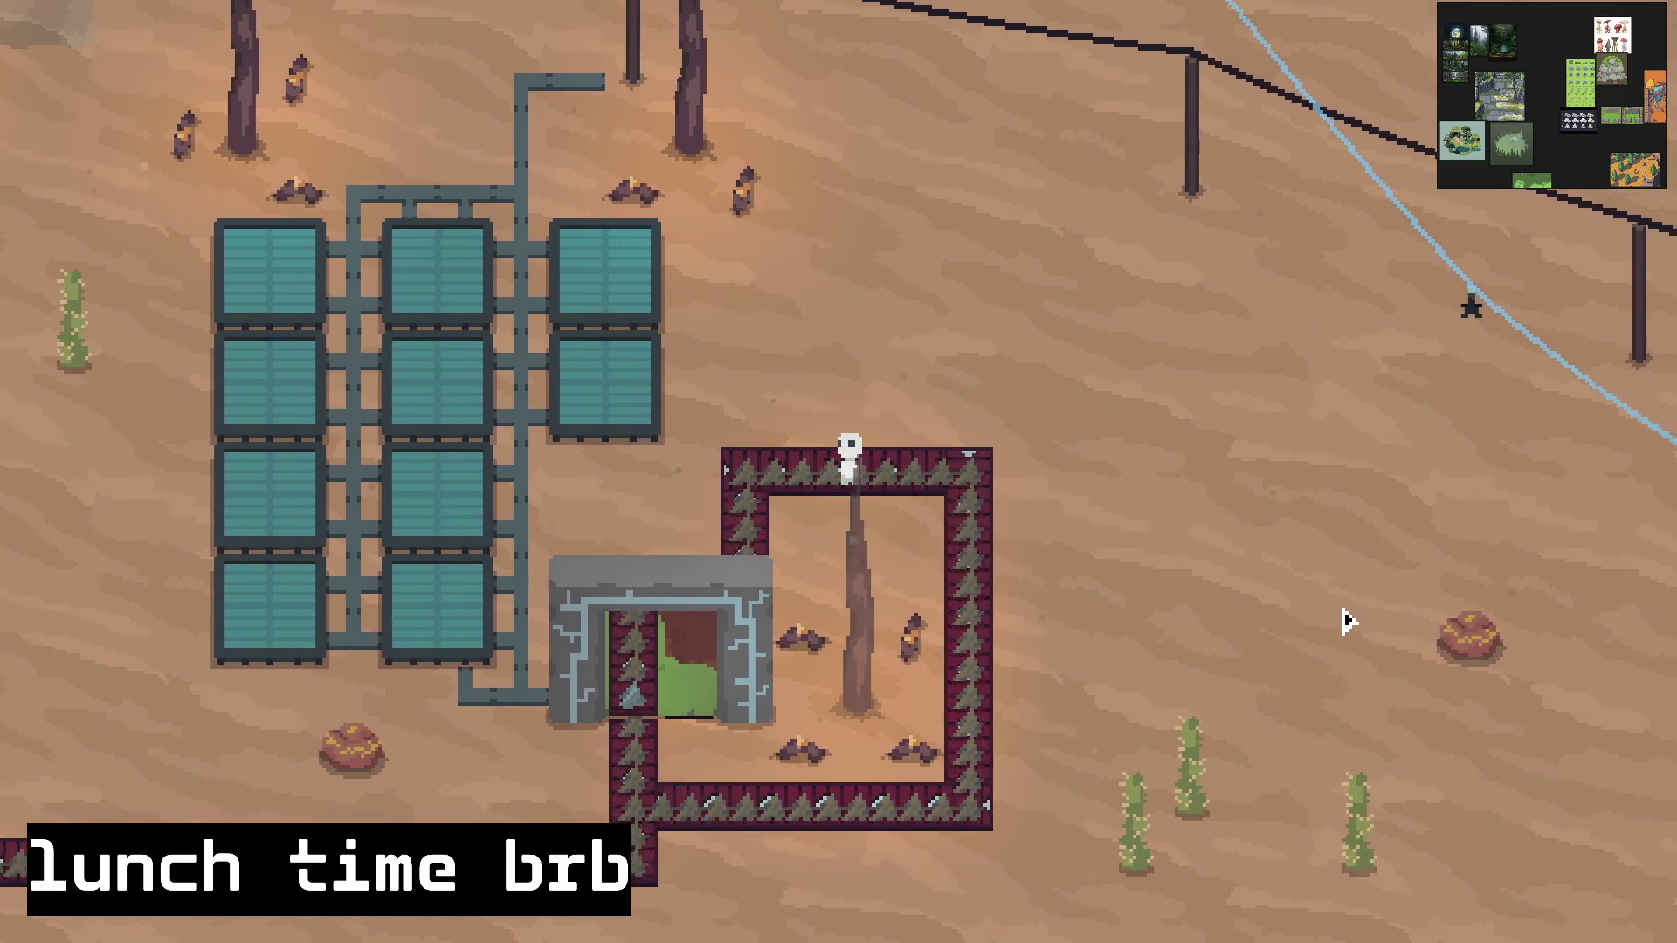
key("d")
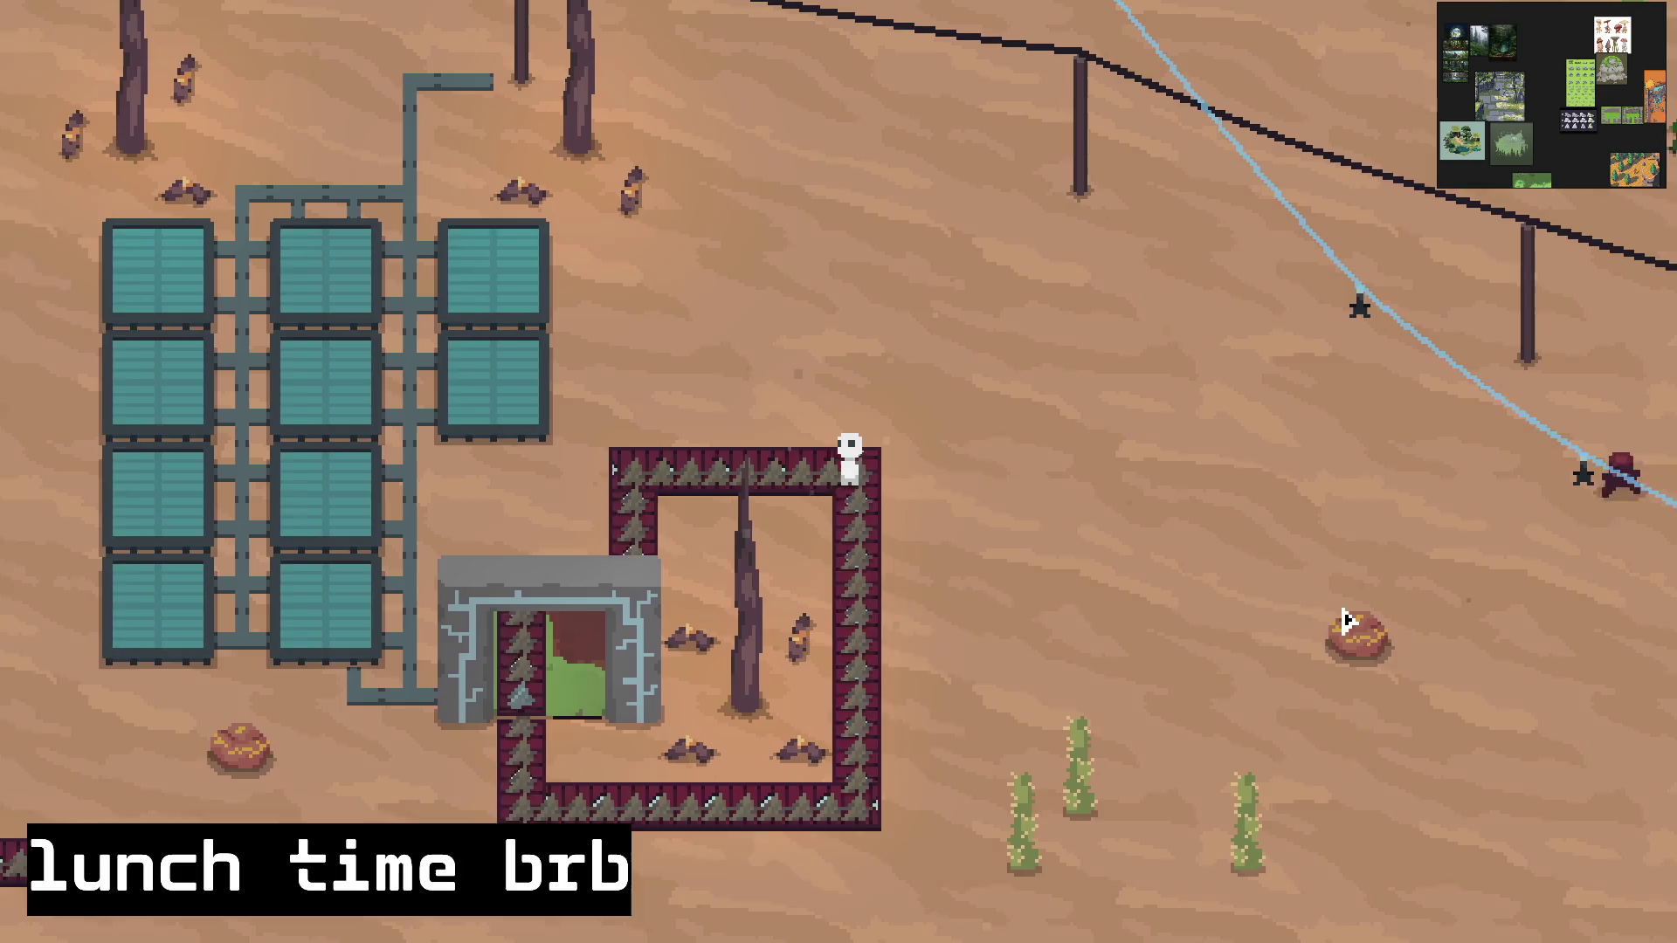
key("s")
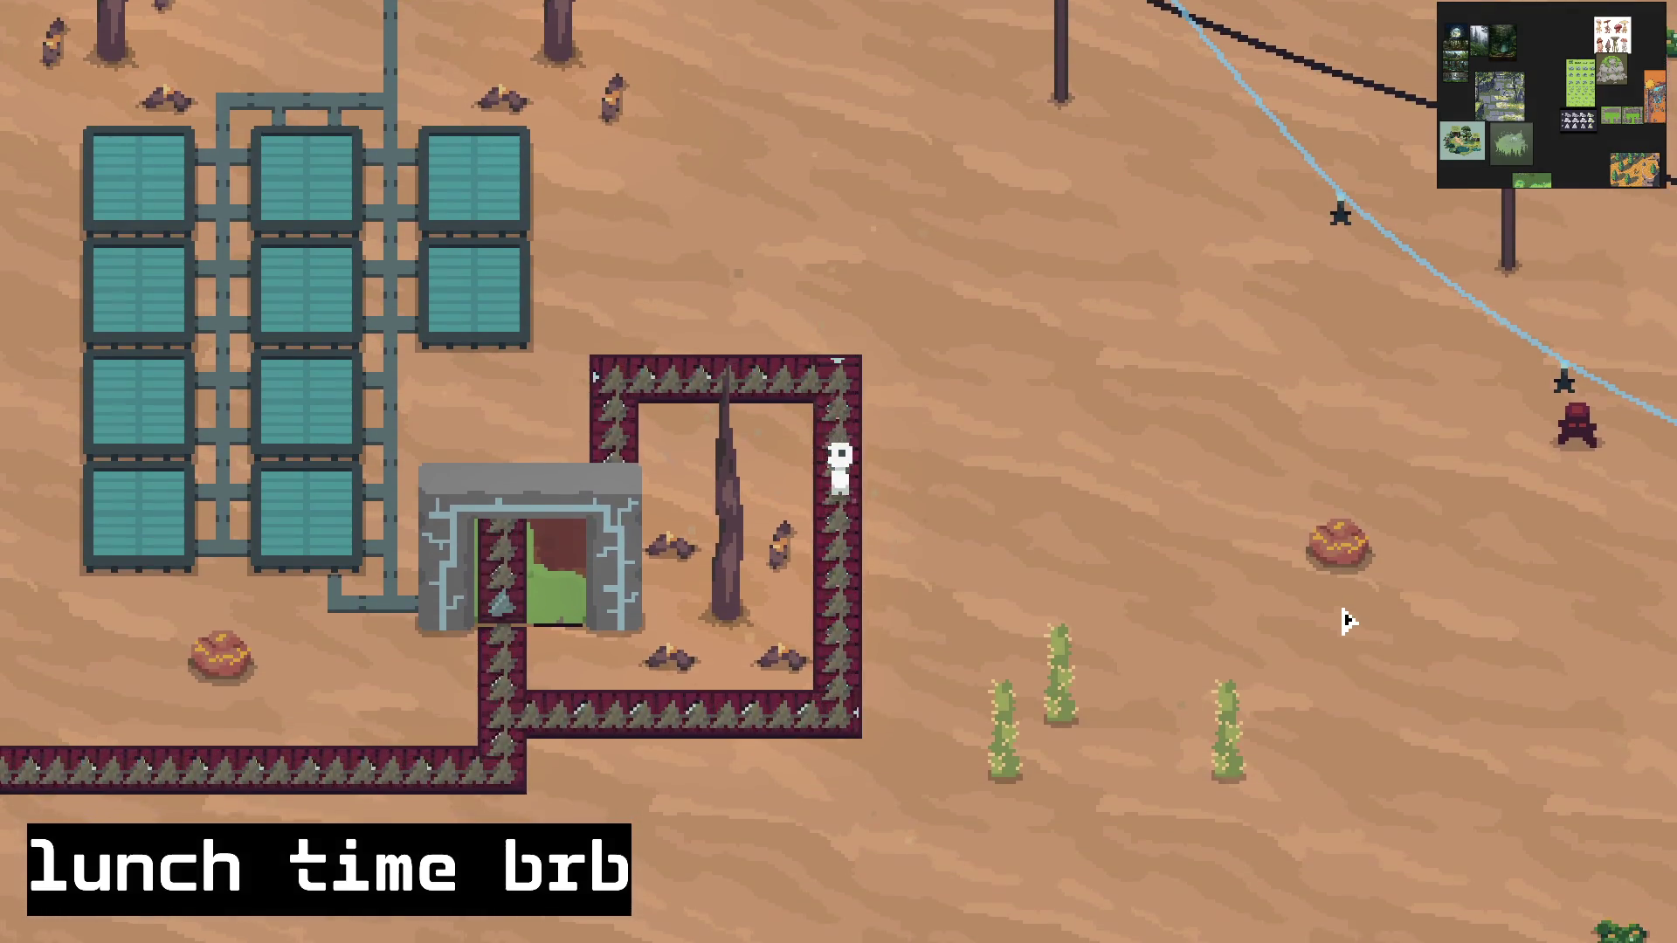
key("s")
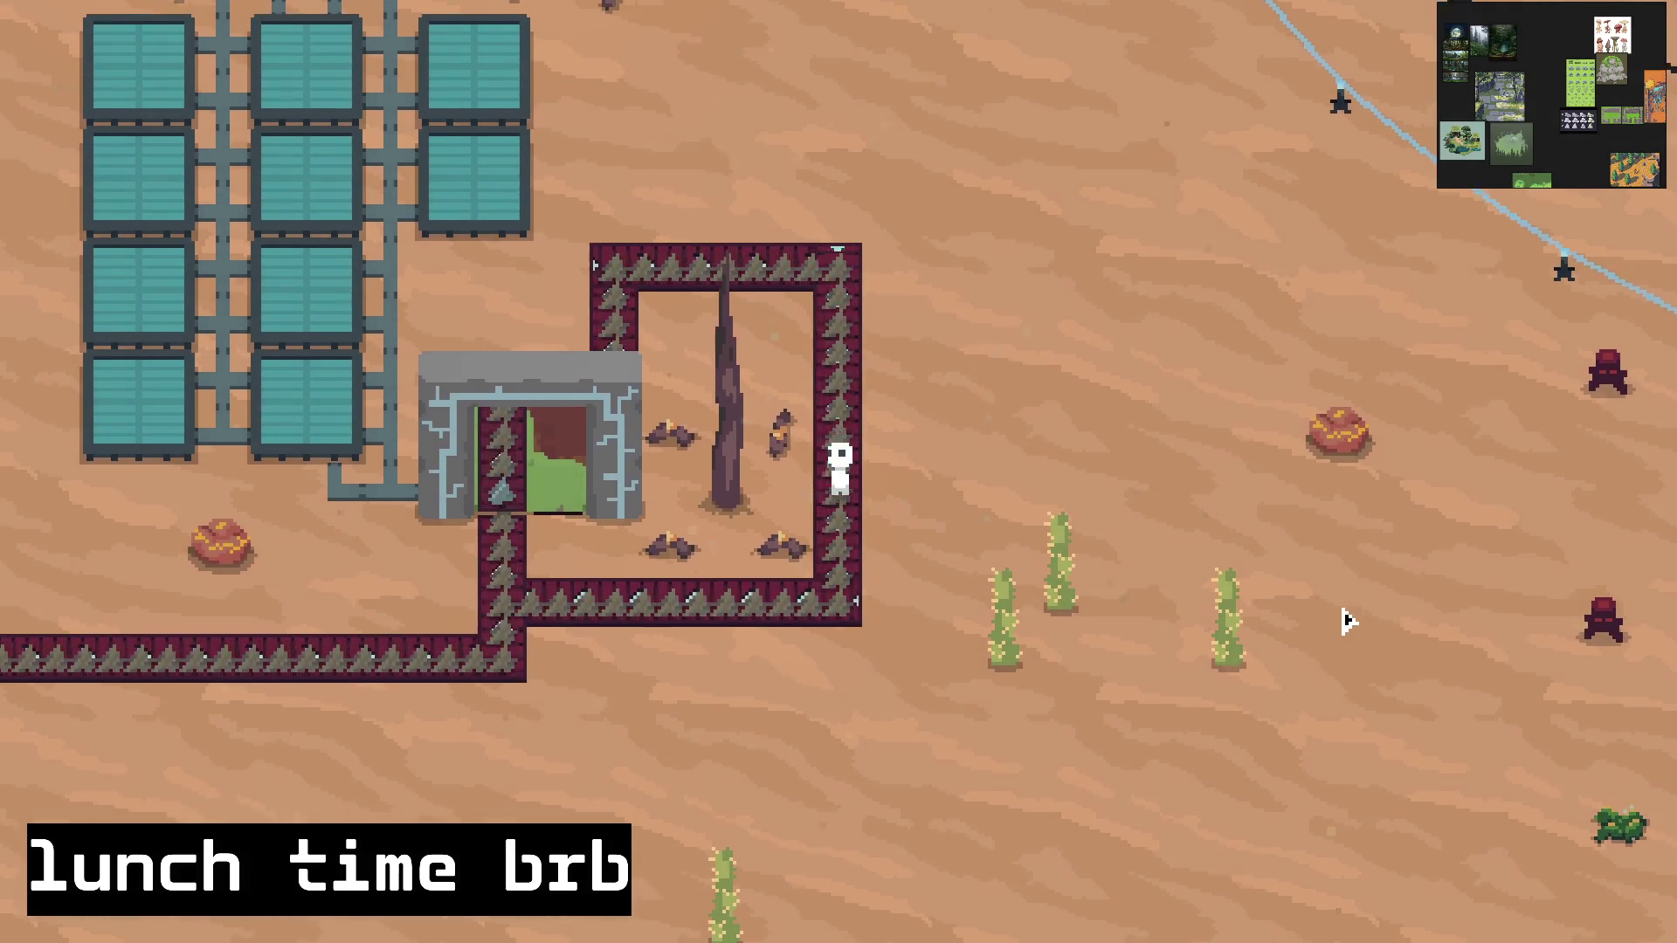
key("s")
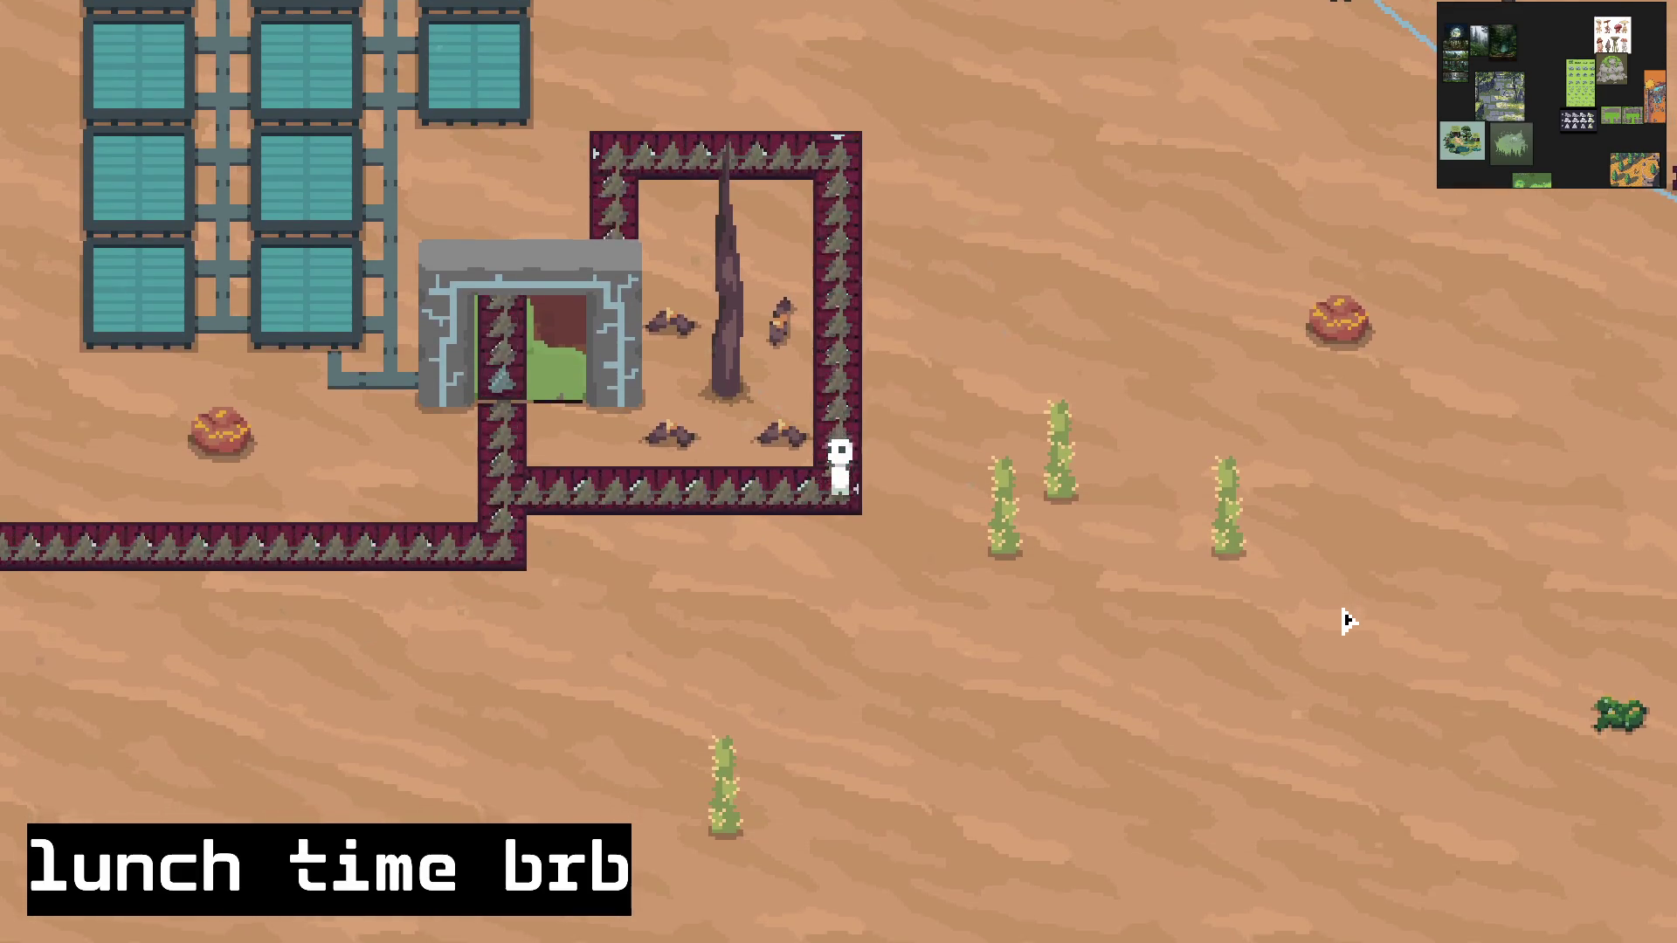
key("a")
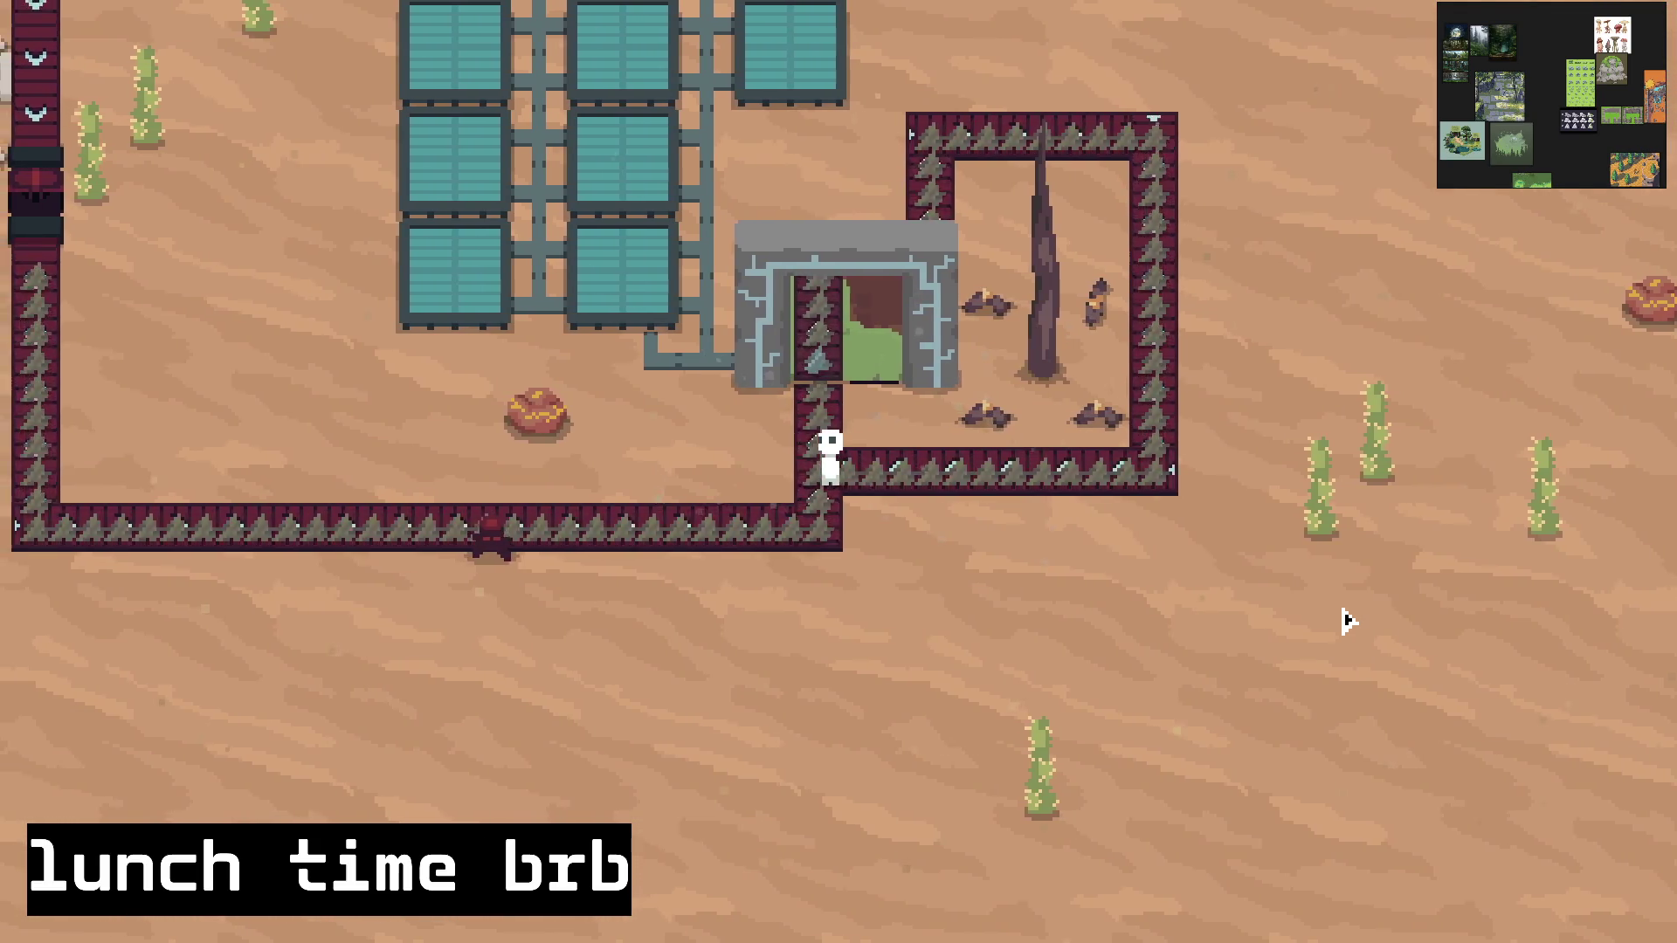
key("e")
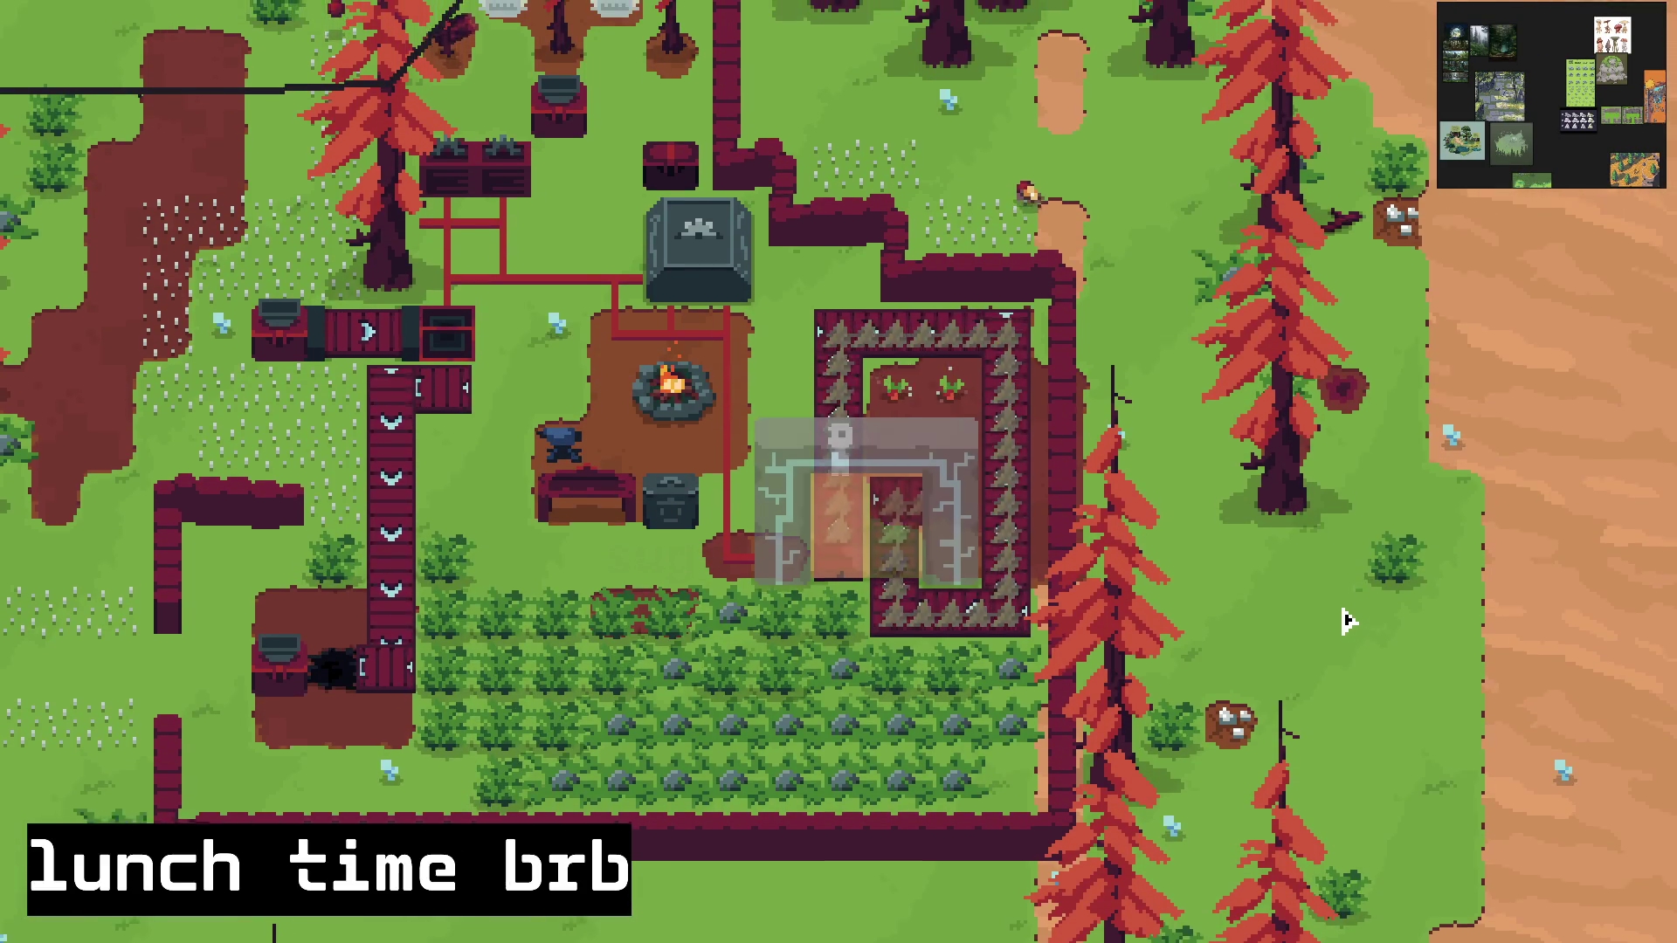
key("w")
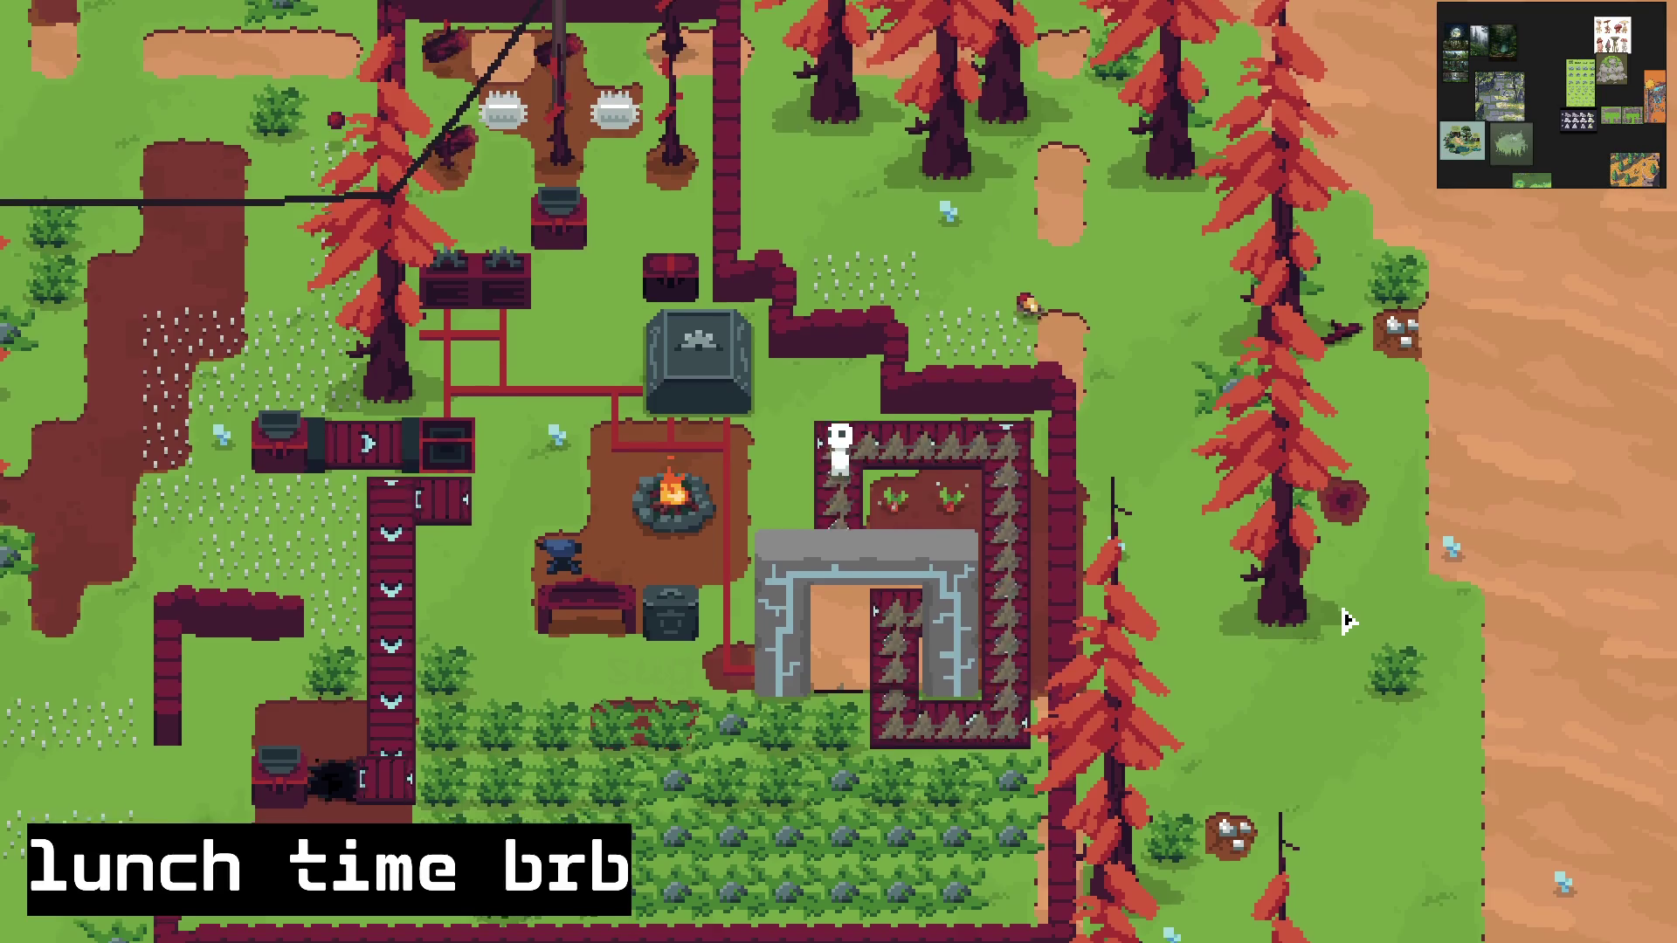
key("d")
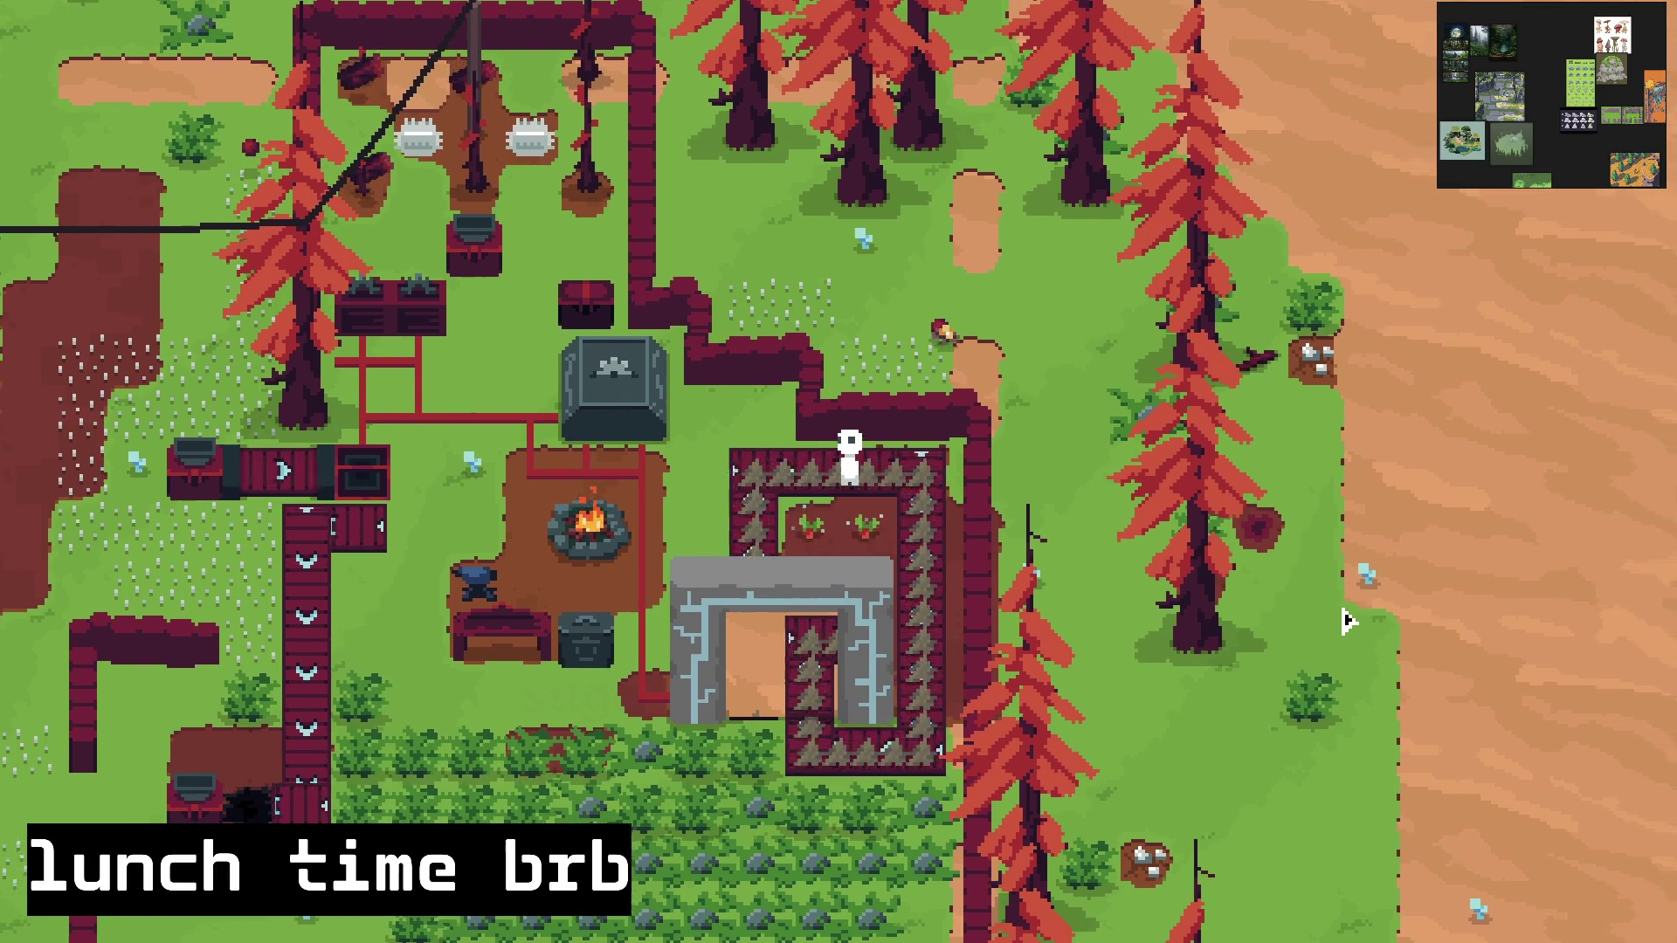
key("s")
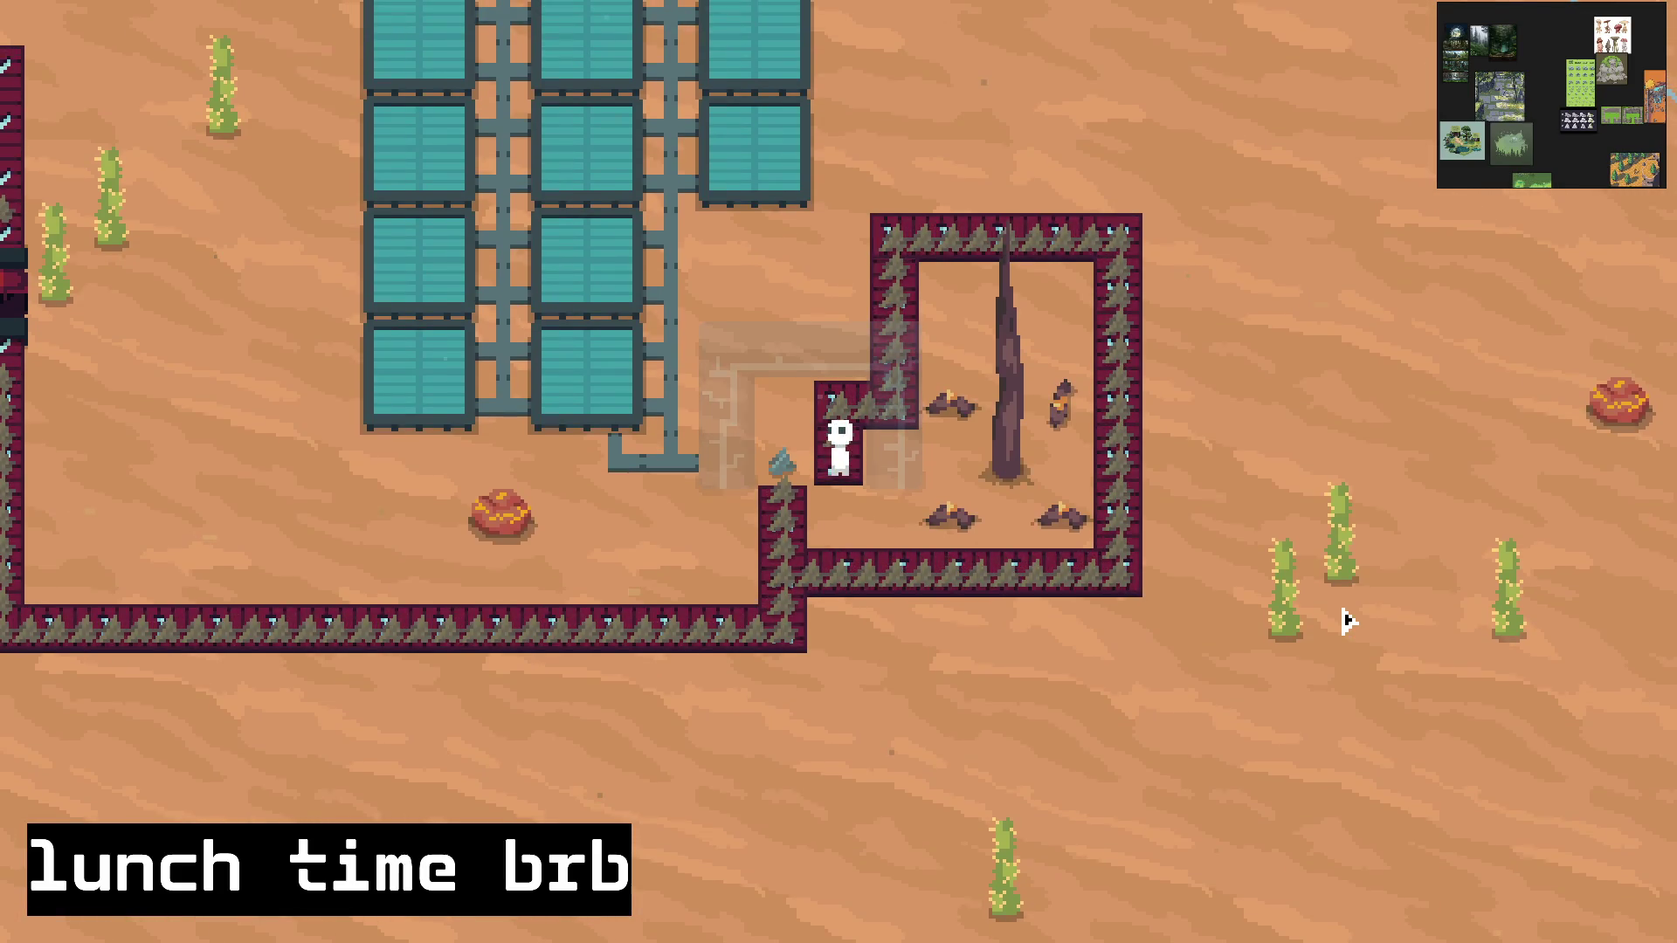
key("w")
key("d")
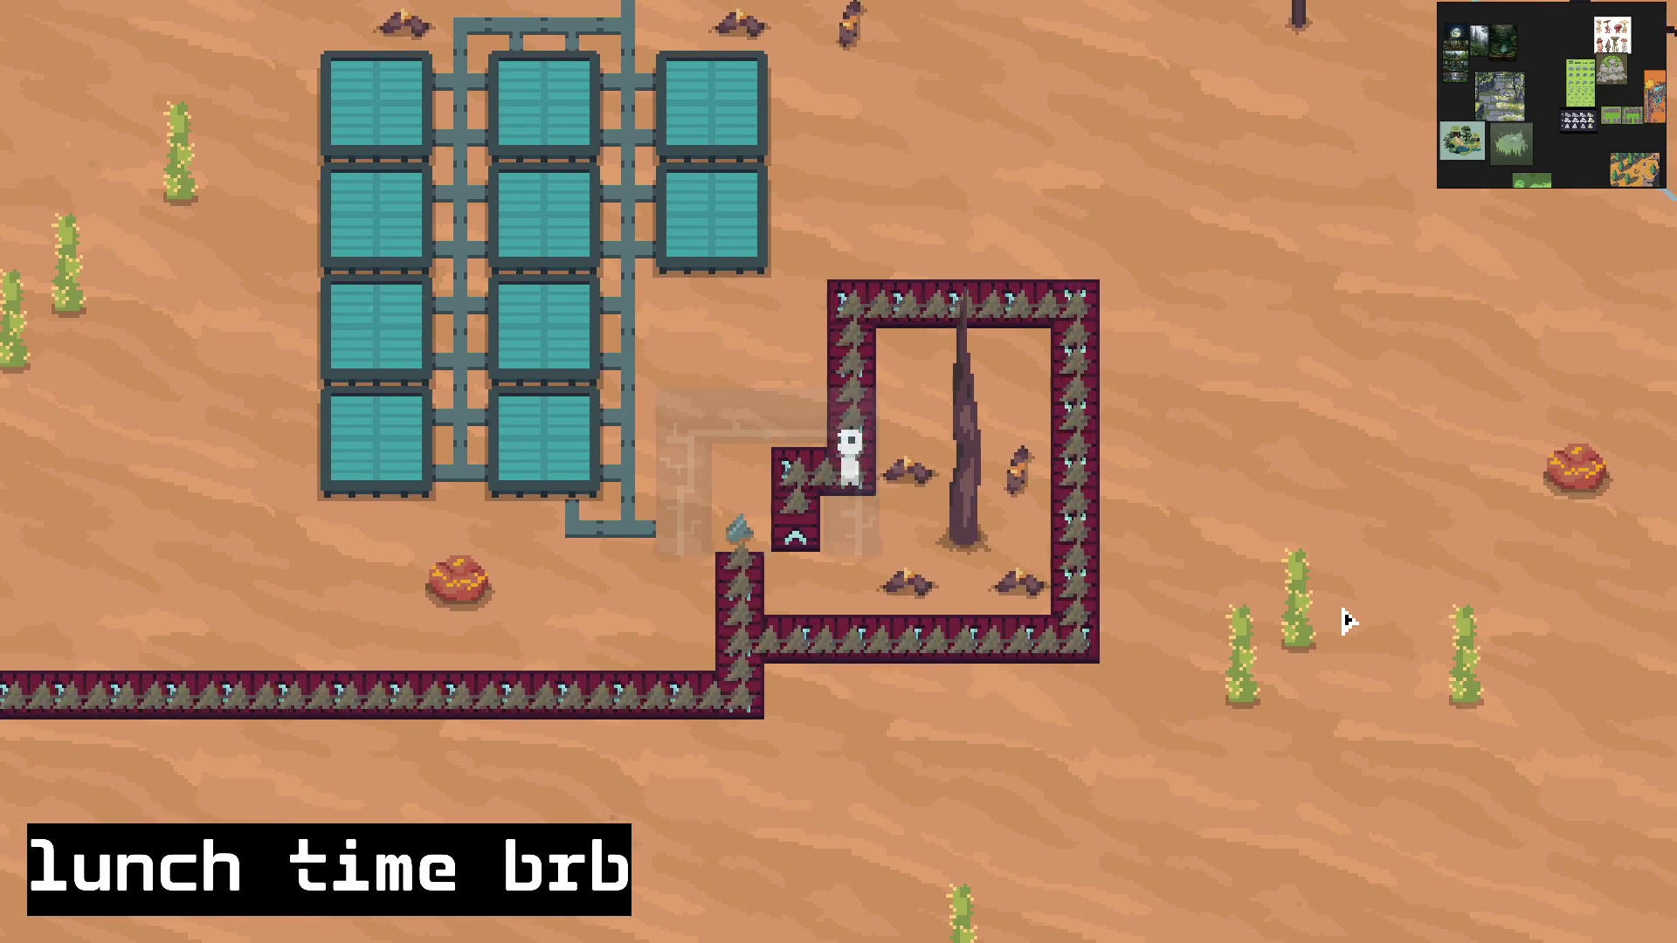
key("d")
key("w")
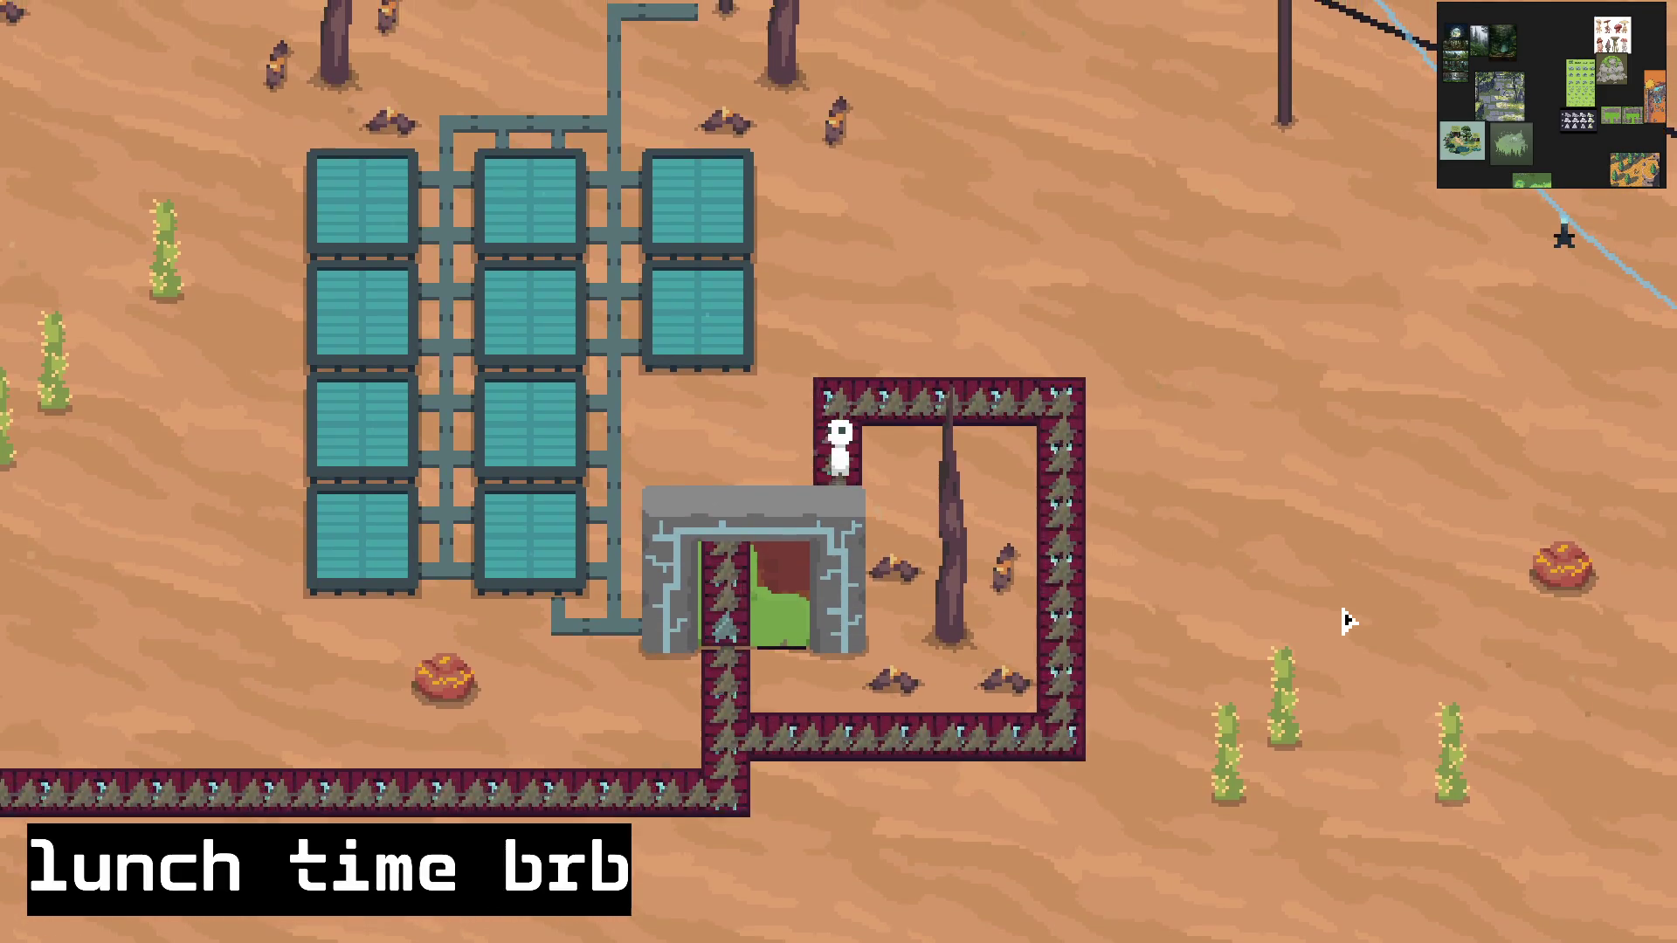
key("d")
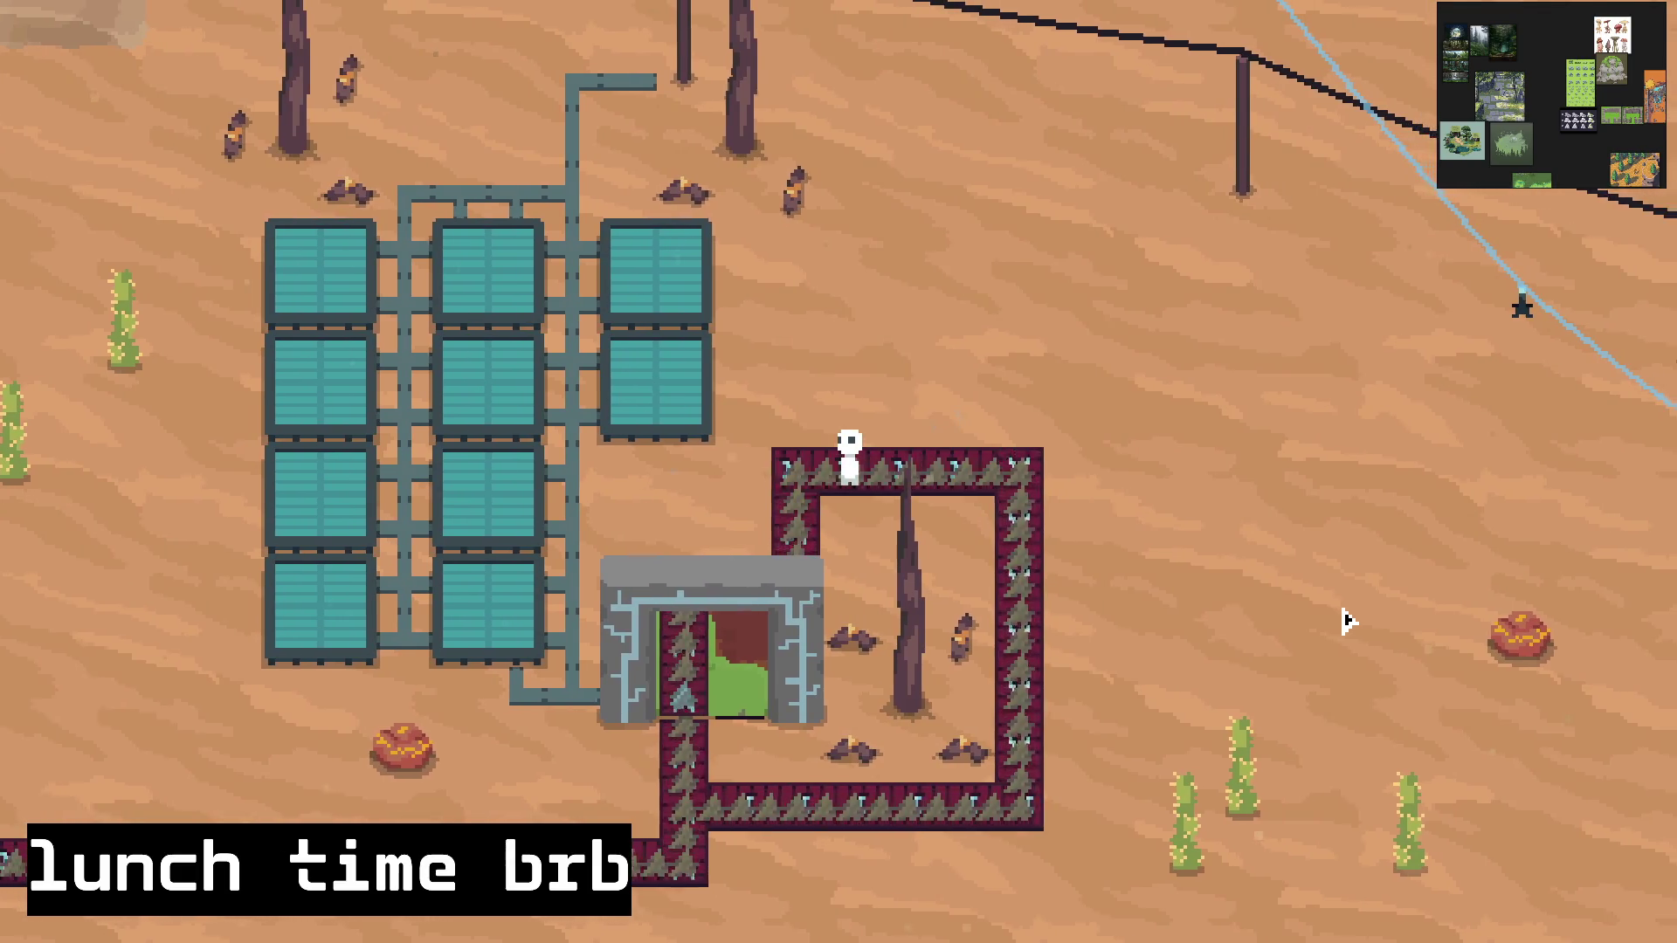
key("d")
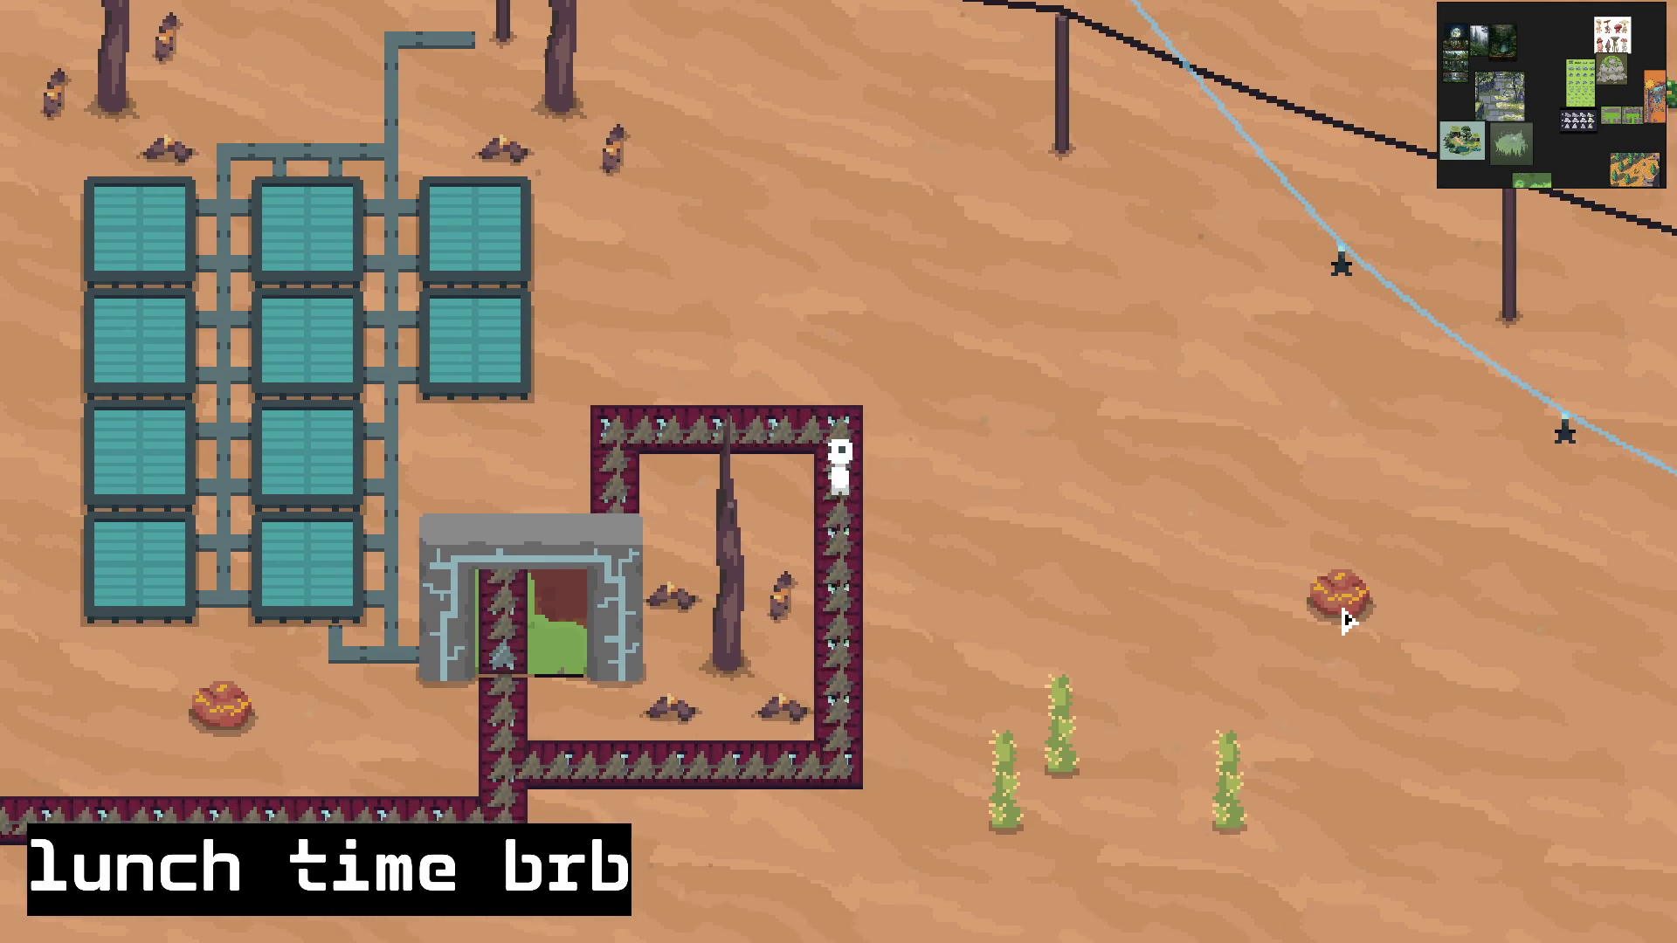
key("s")
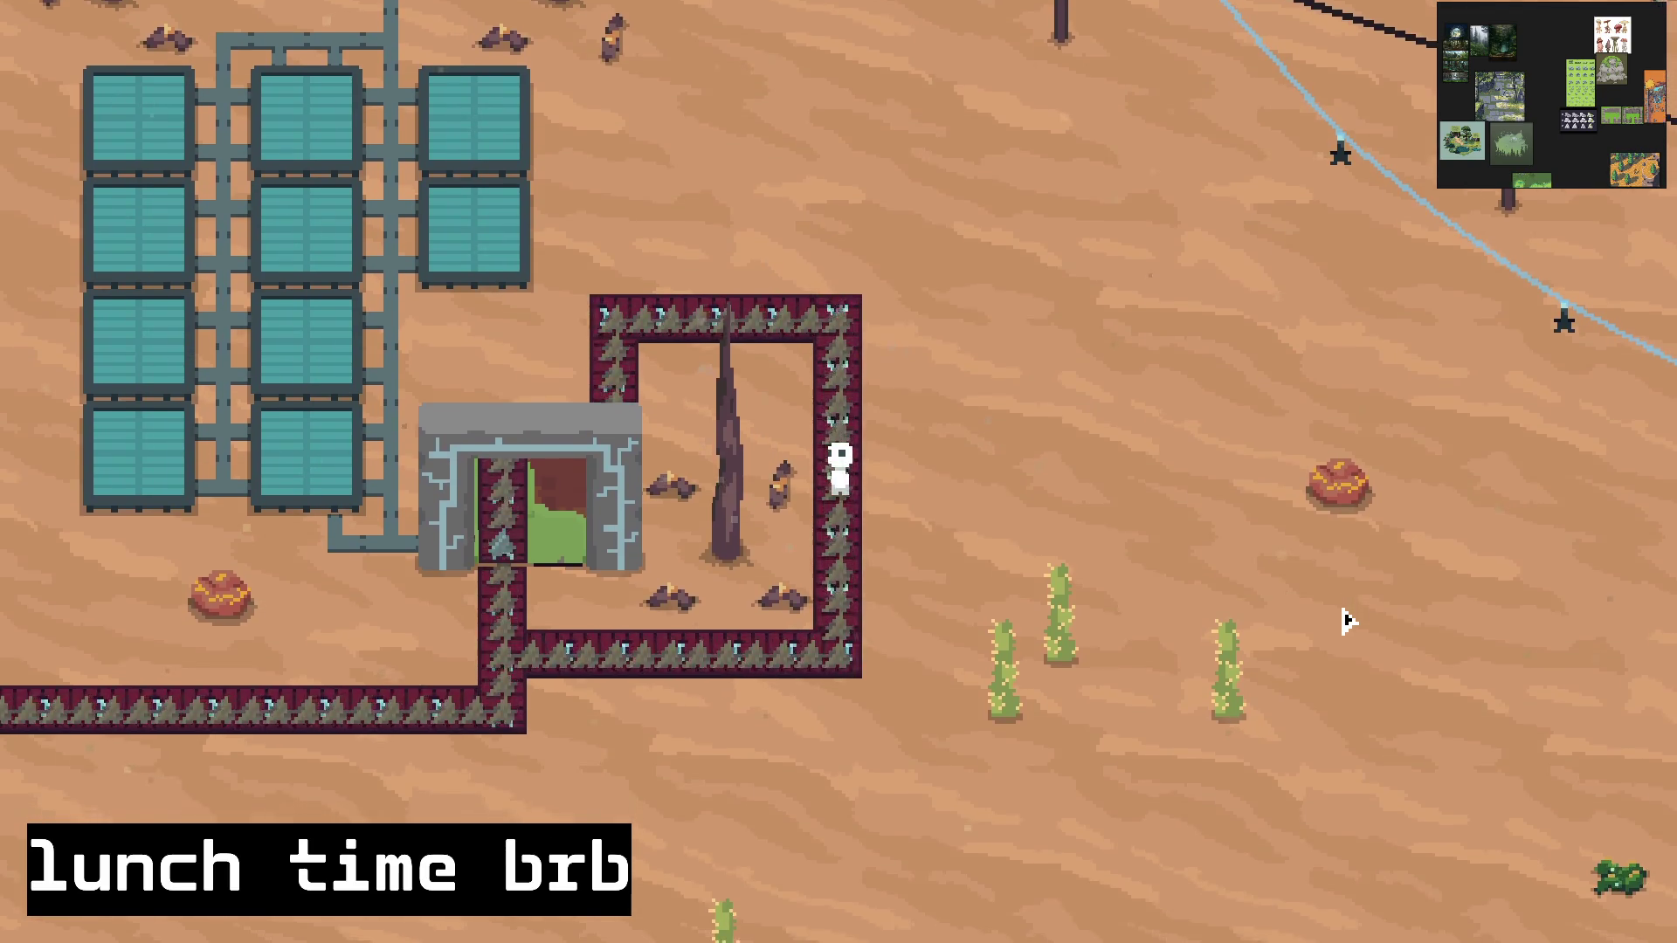
key("s")
key("s")
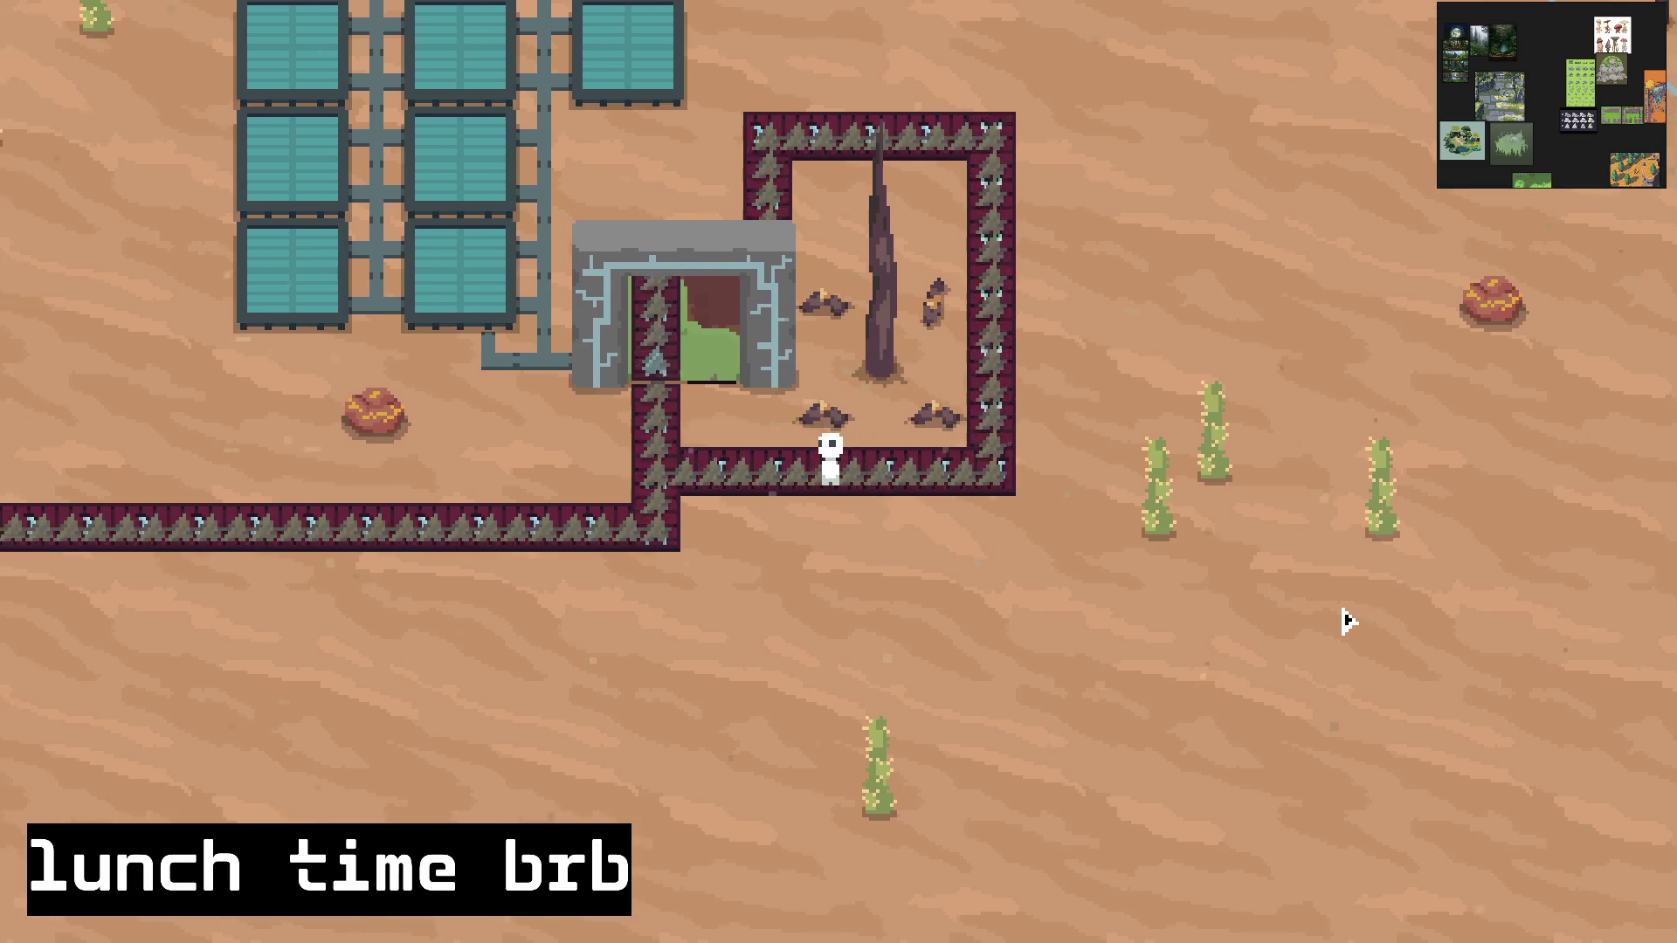
key("a")
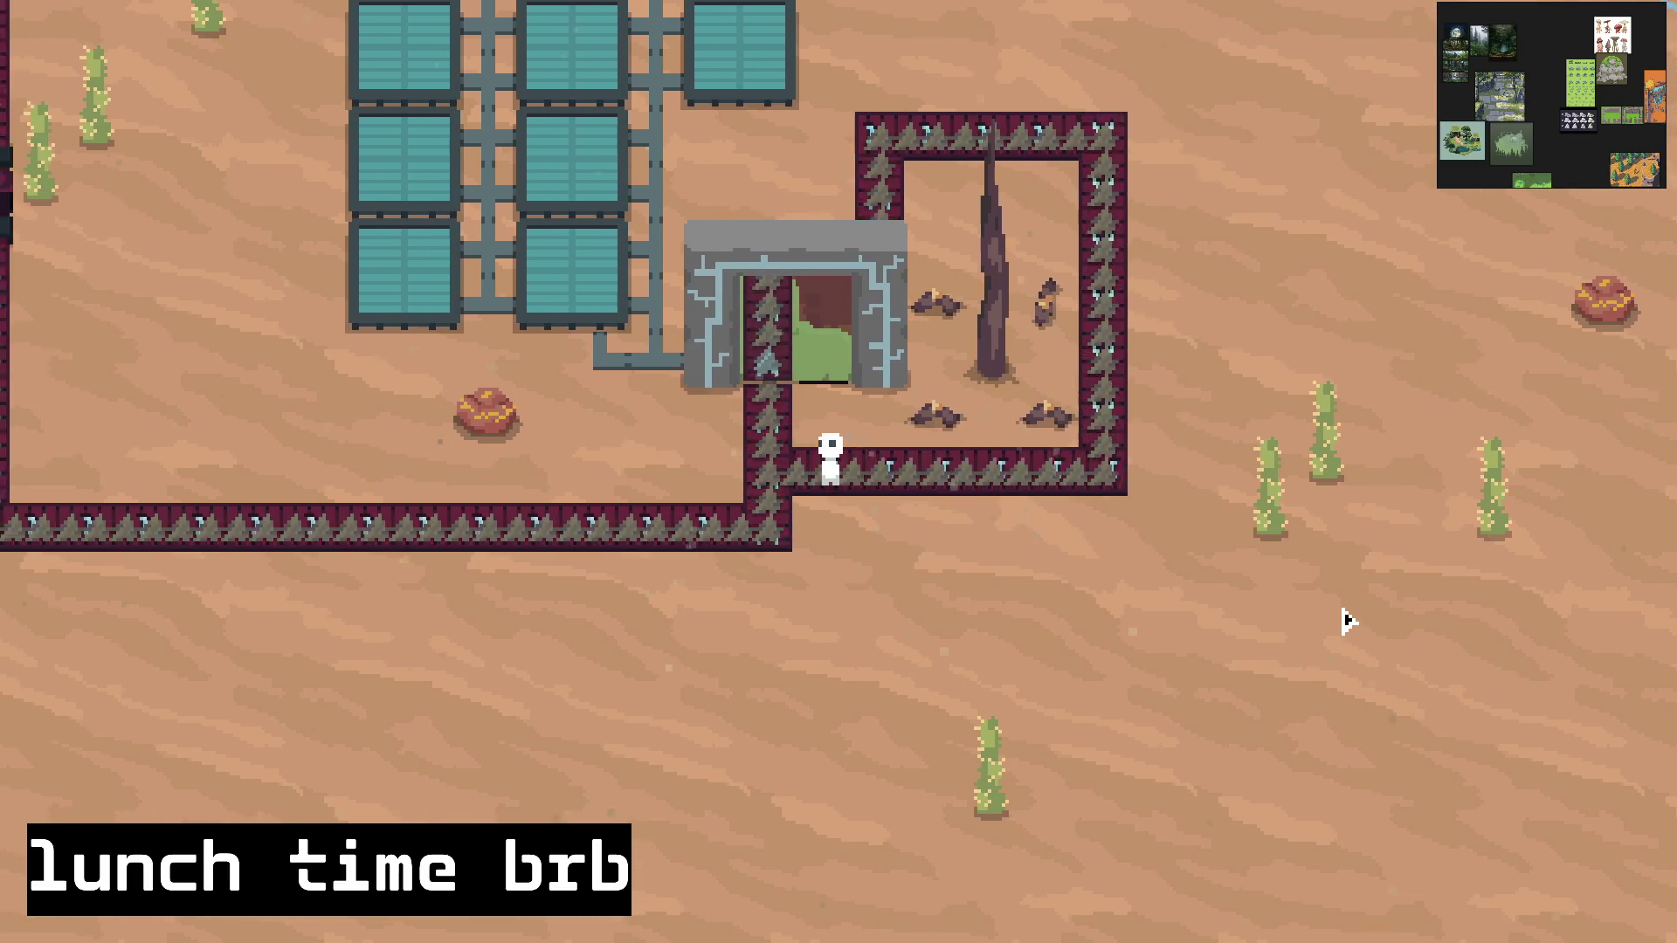
key("w")
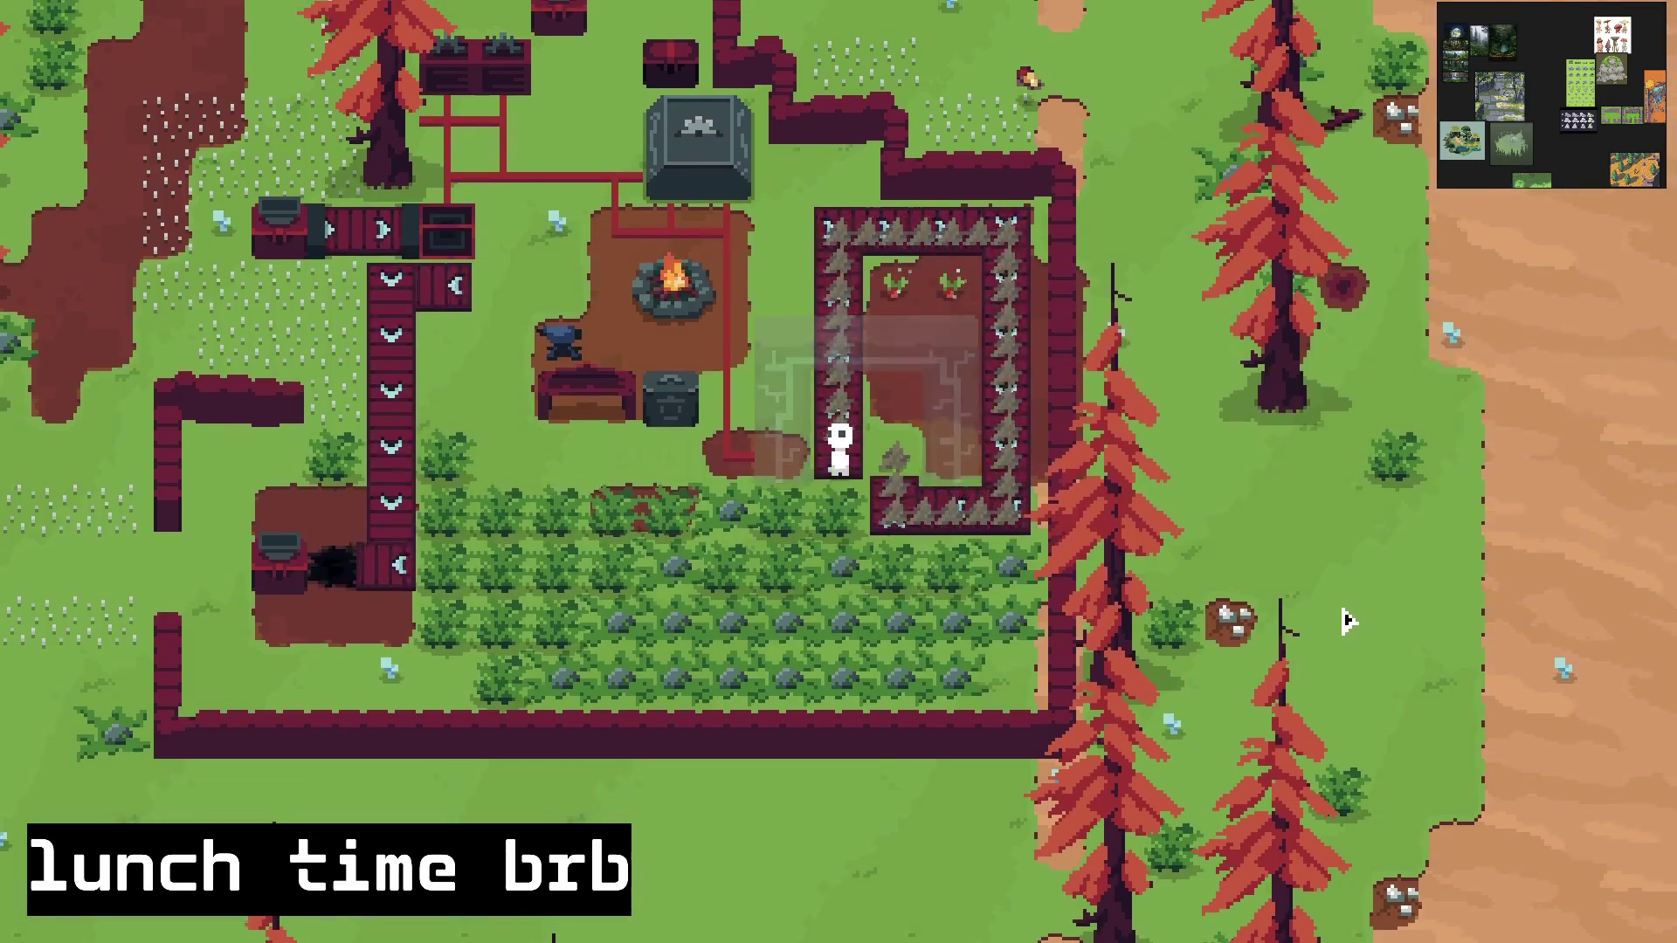
key("w")
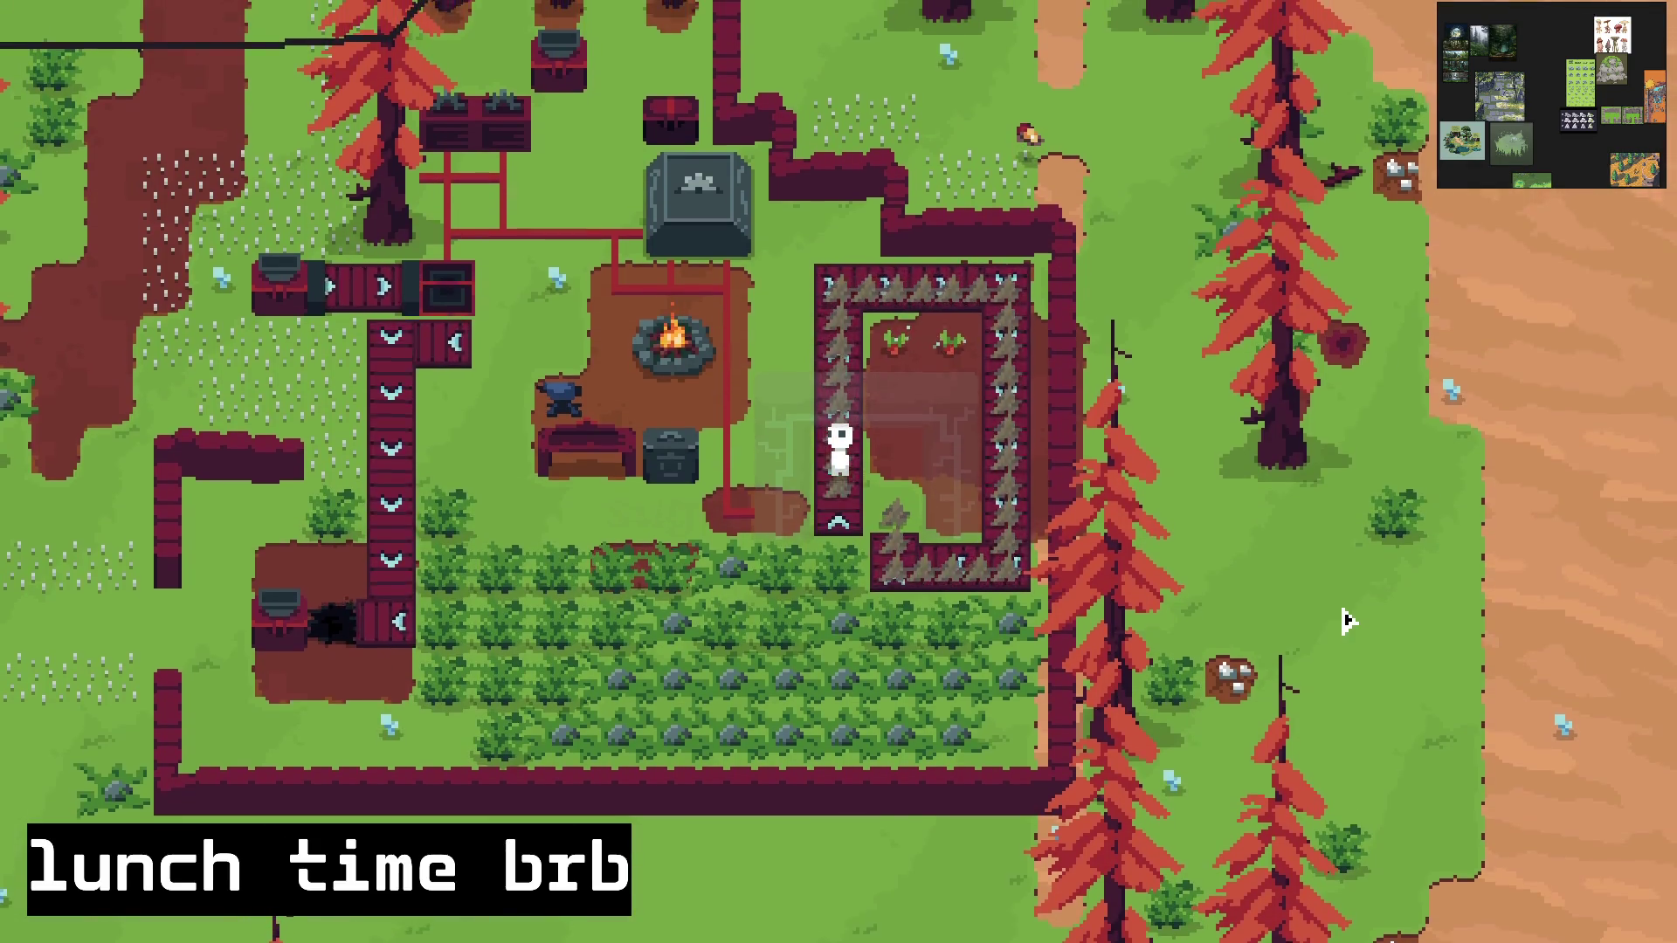
key("w")
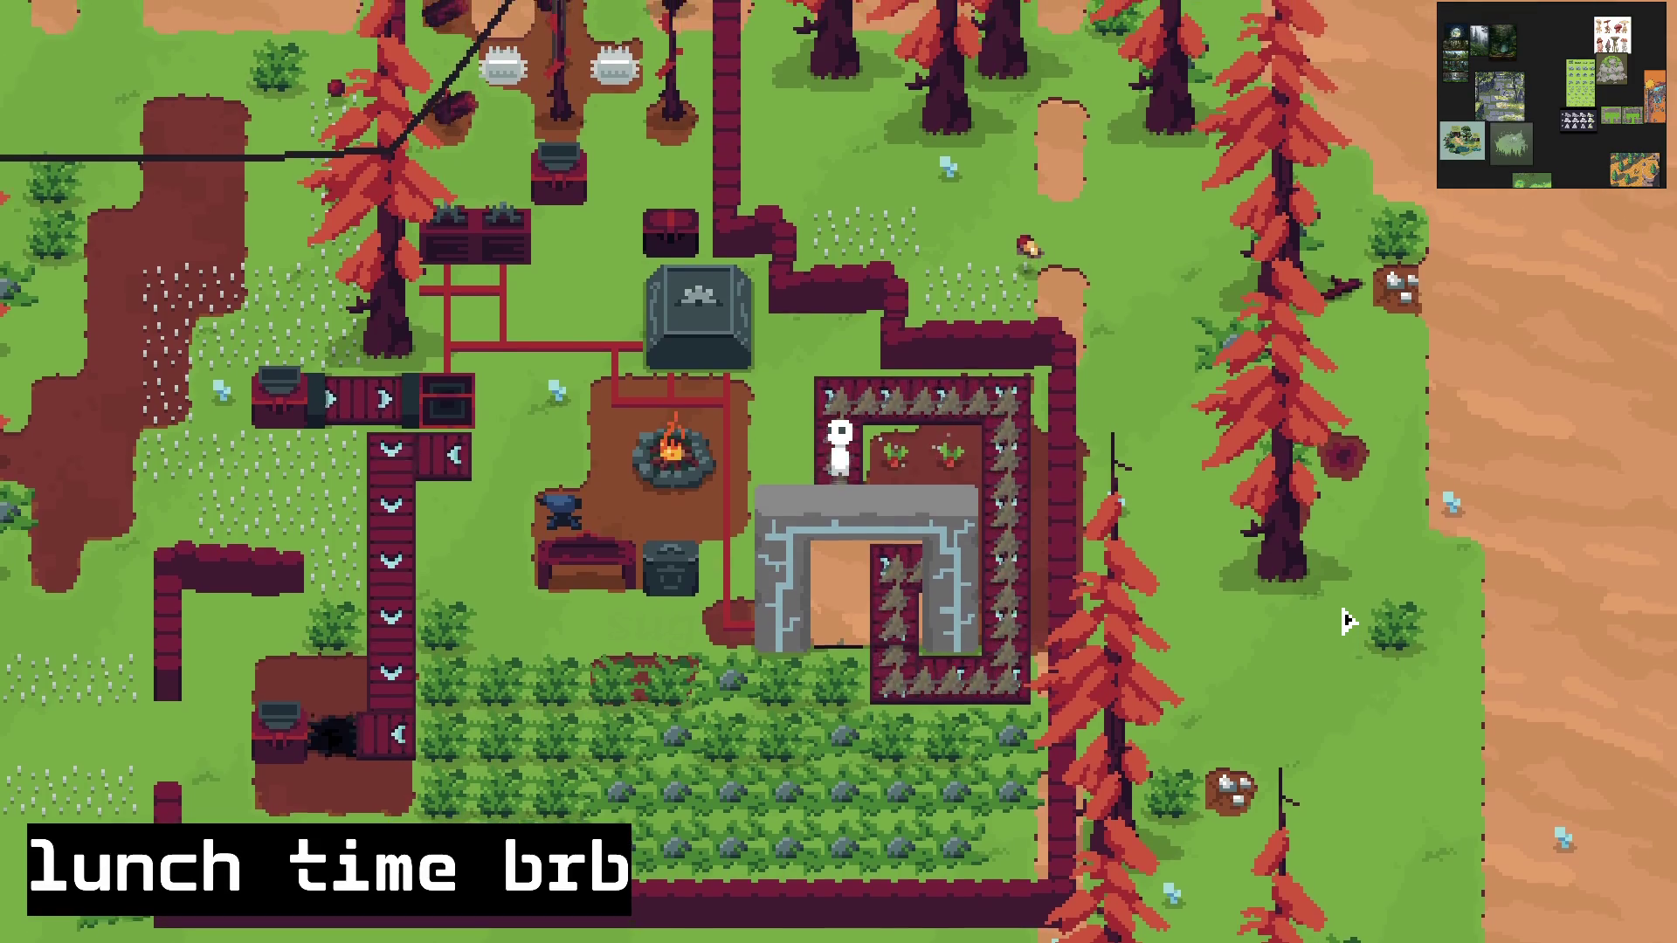
key("d")
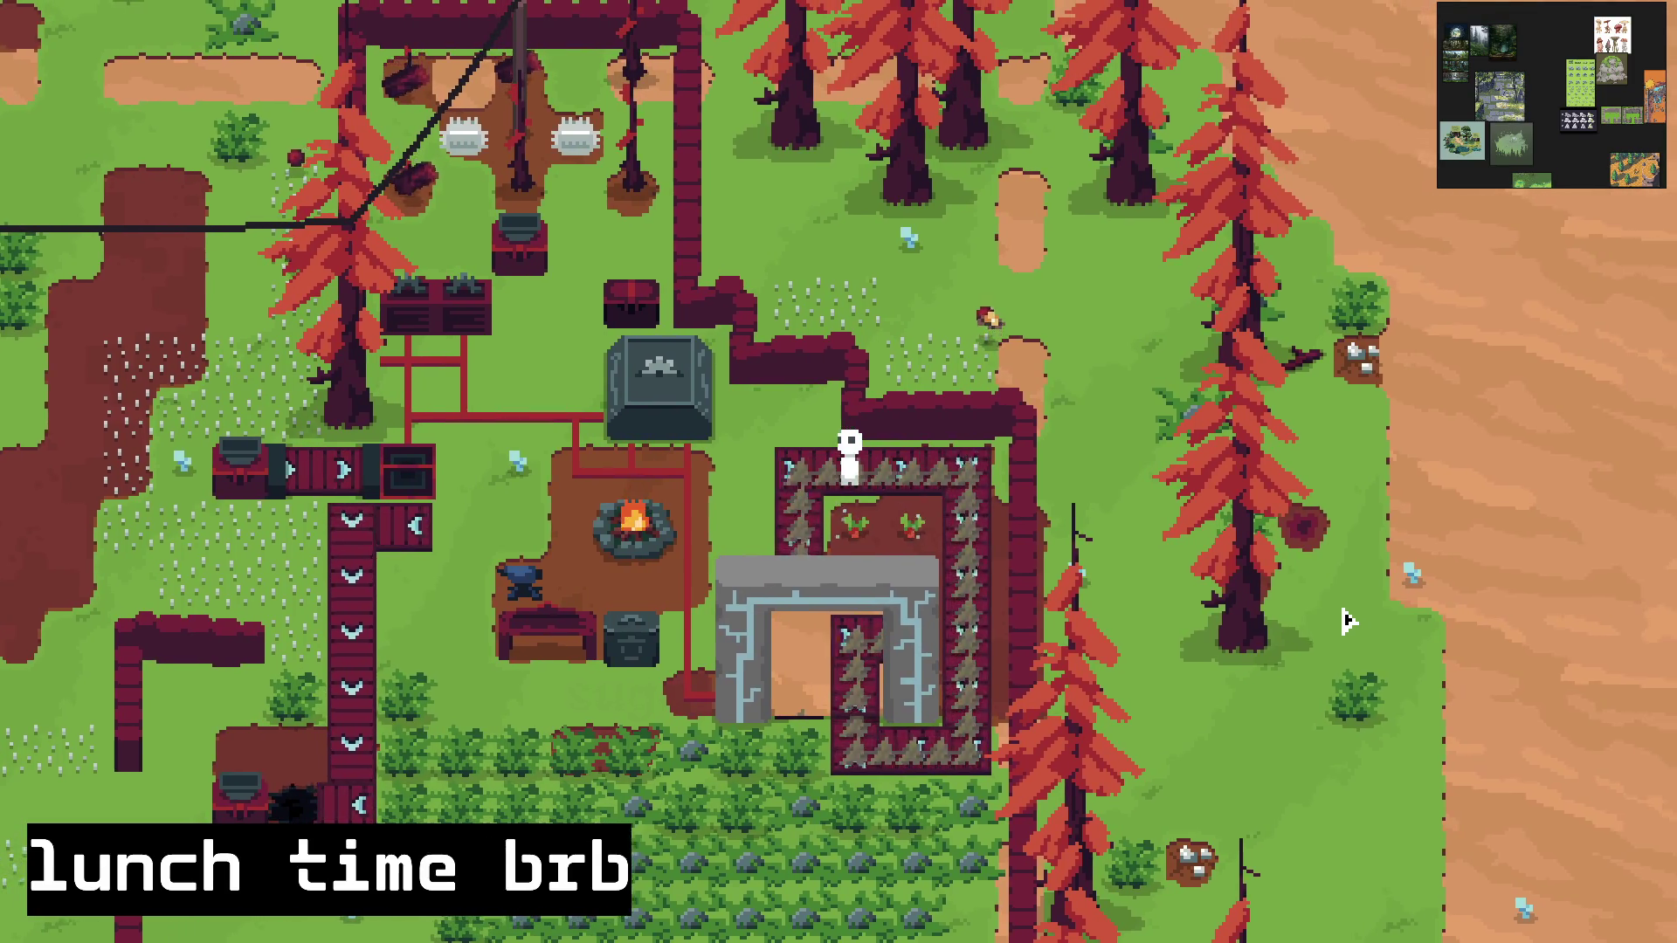
key("s")
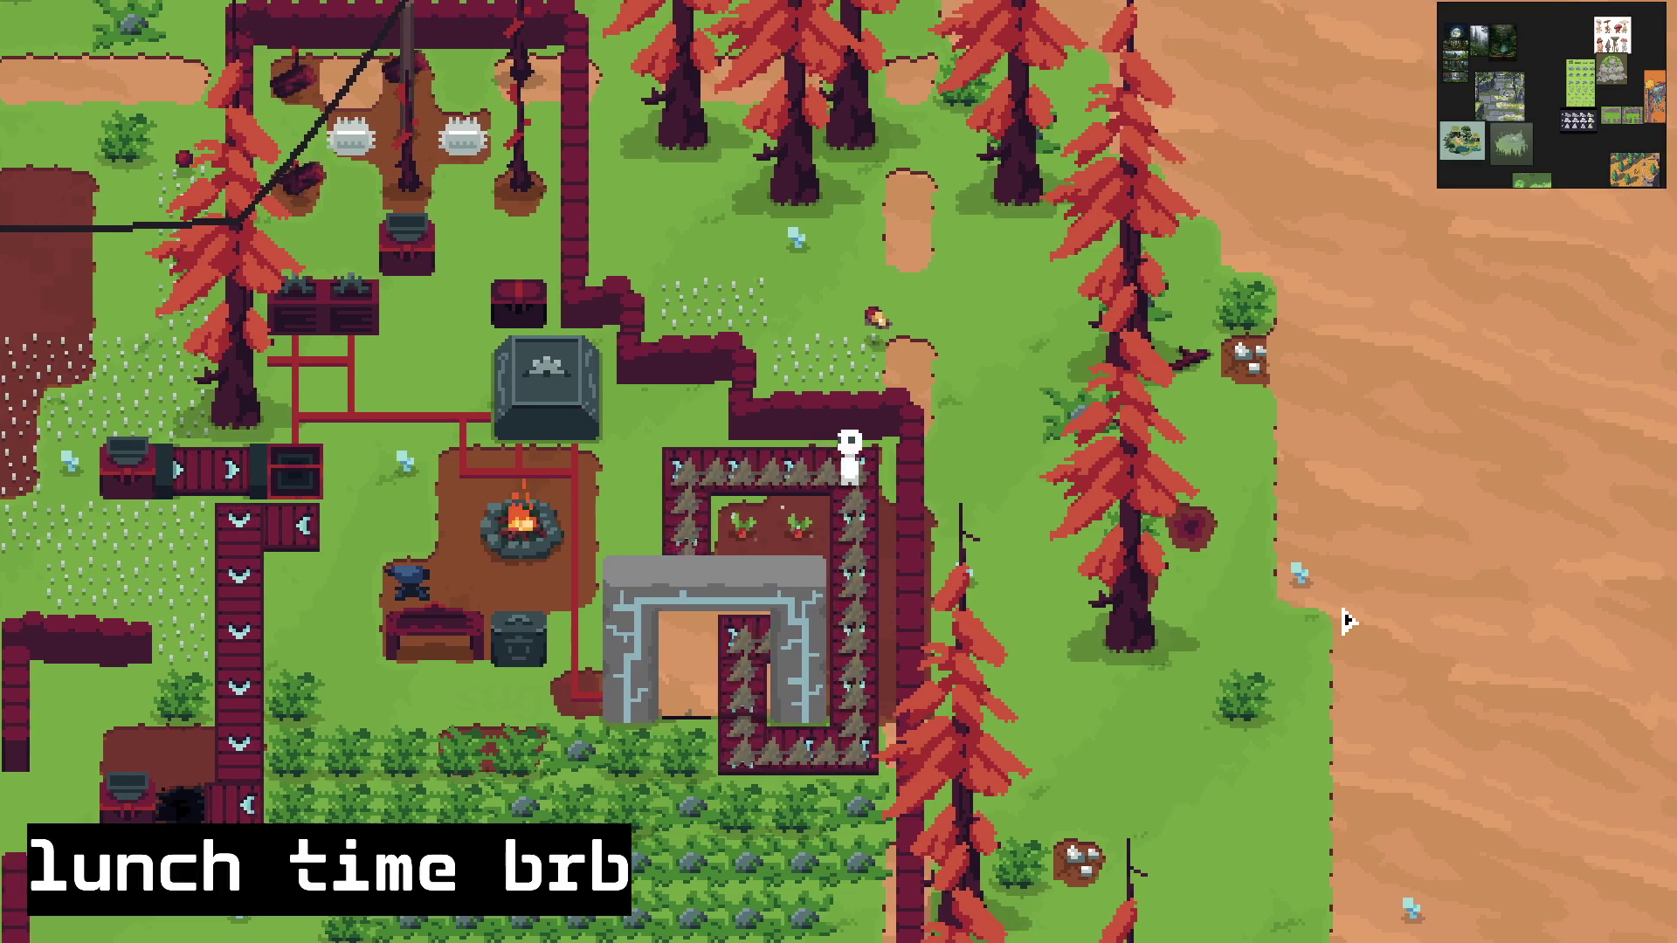
key("s")
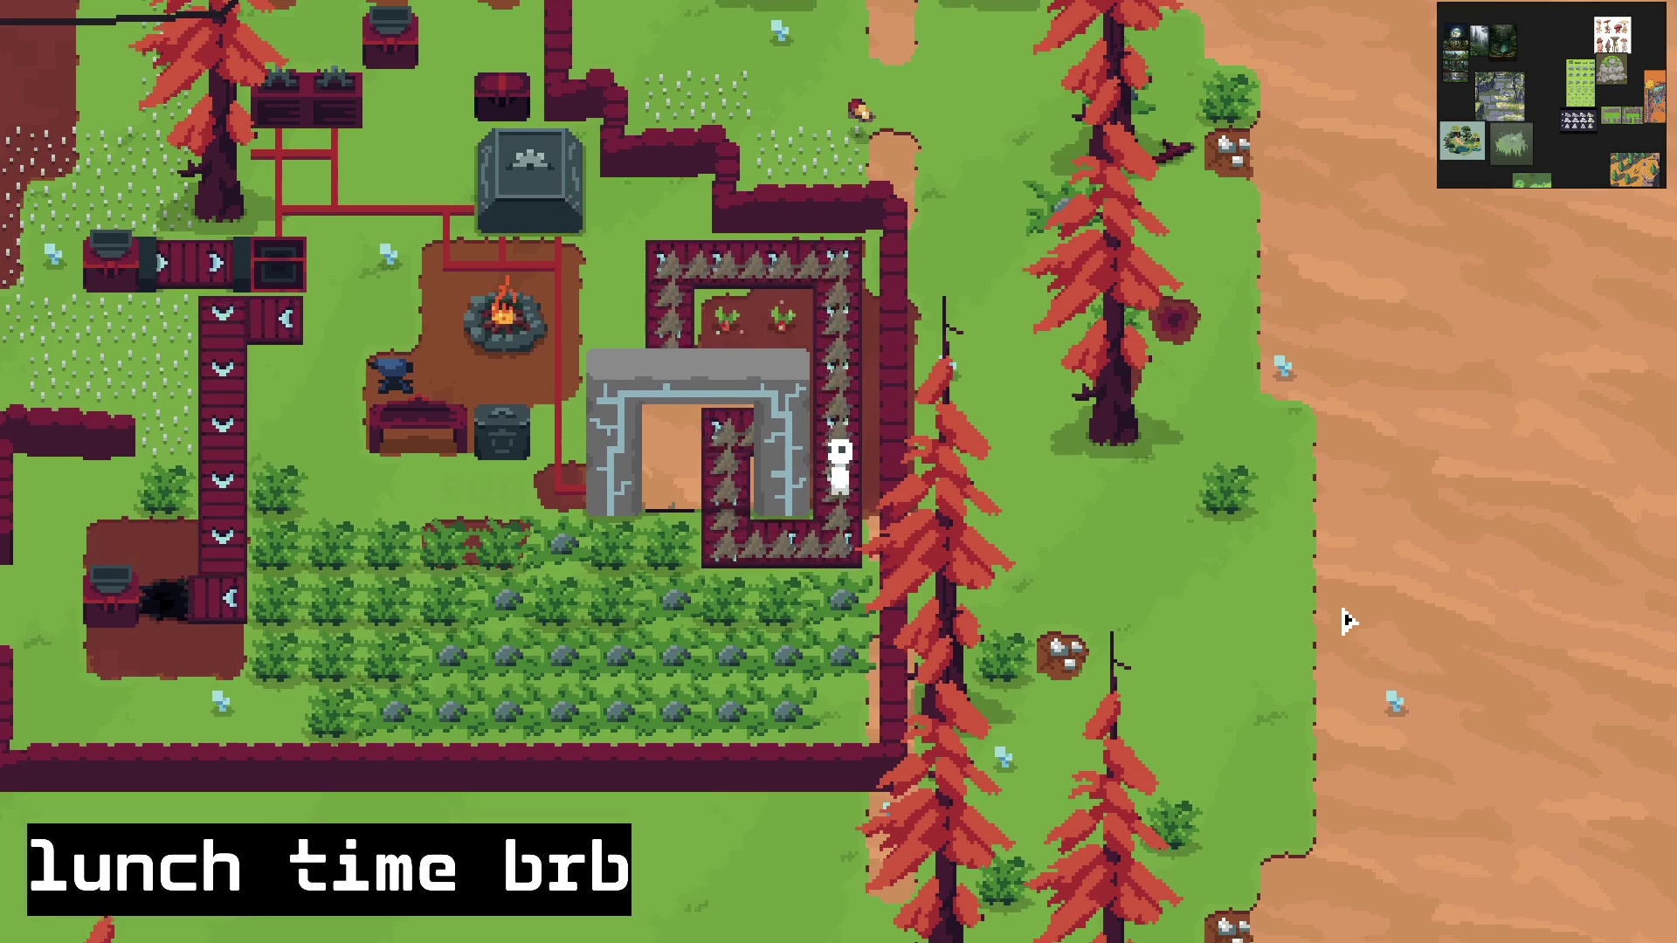
key("s")
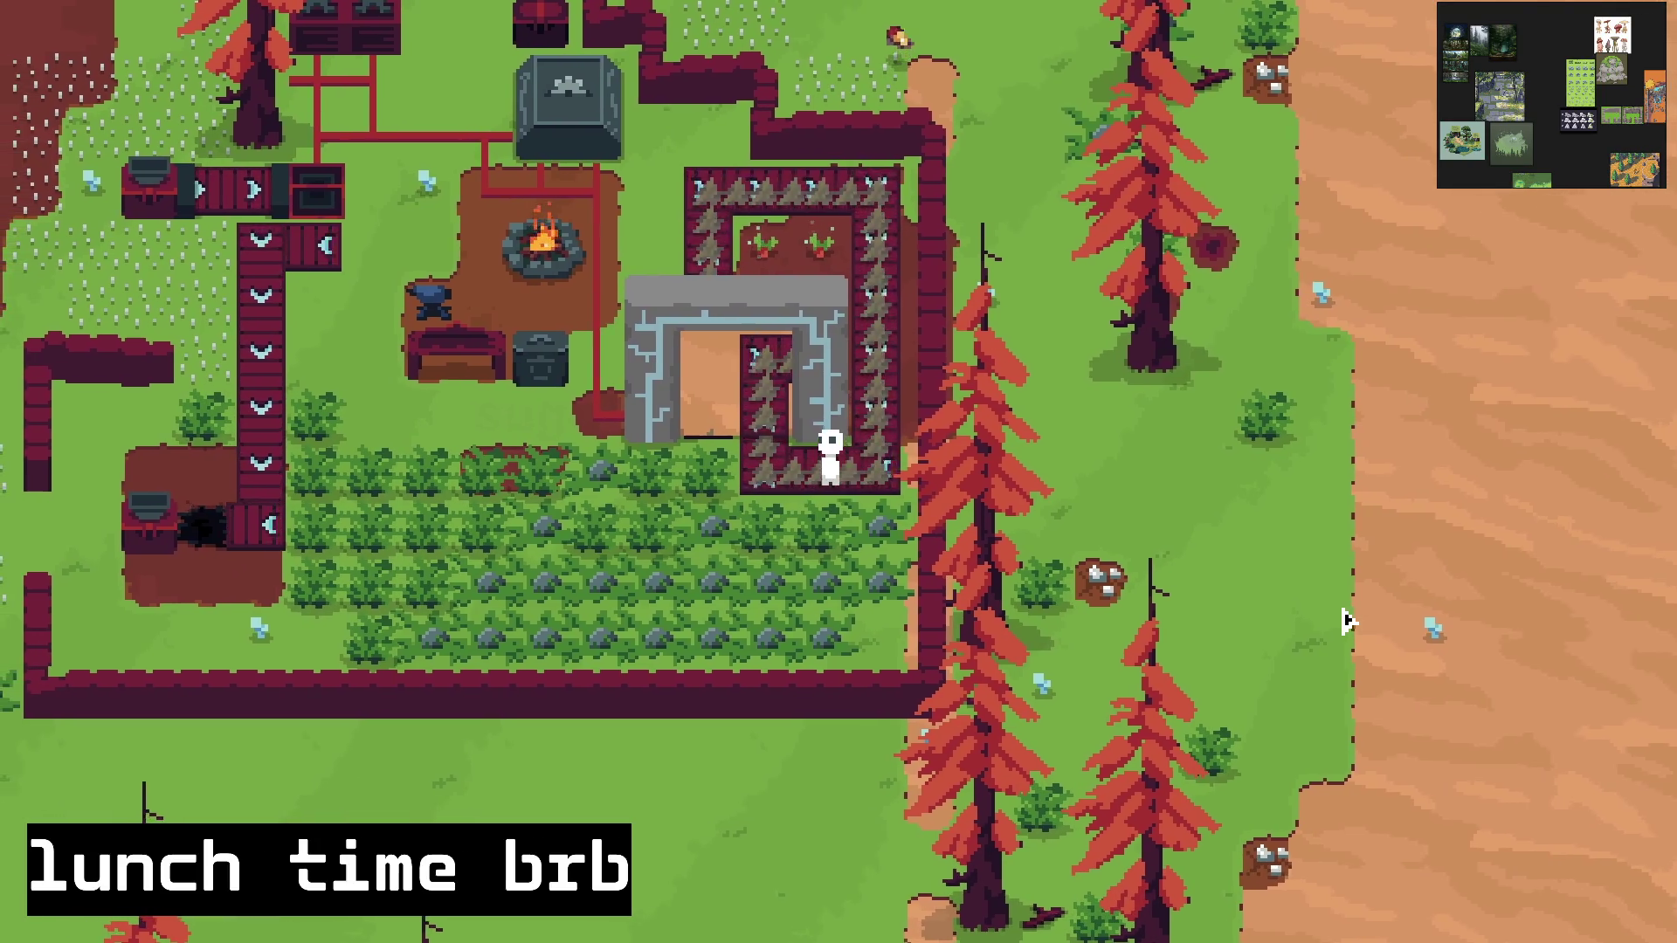
key("e")
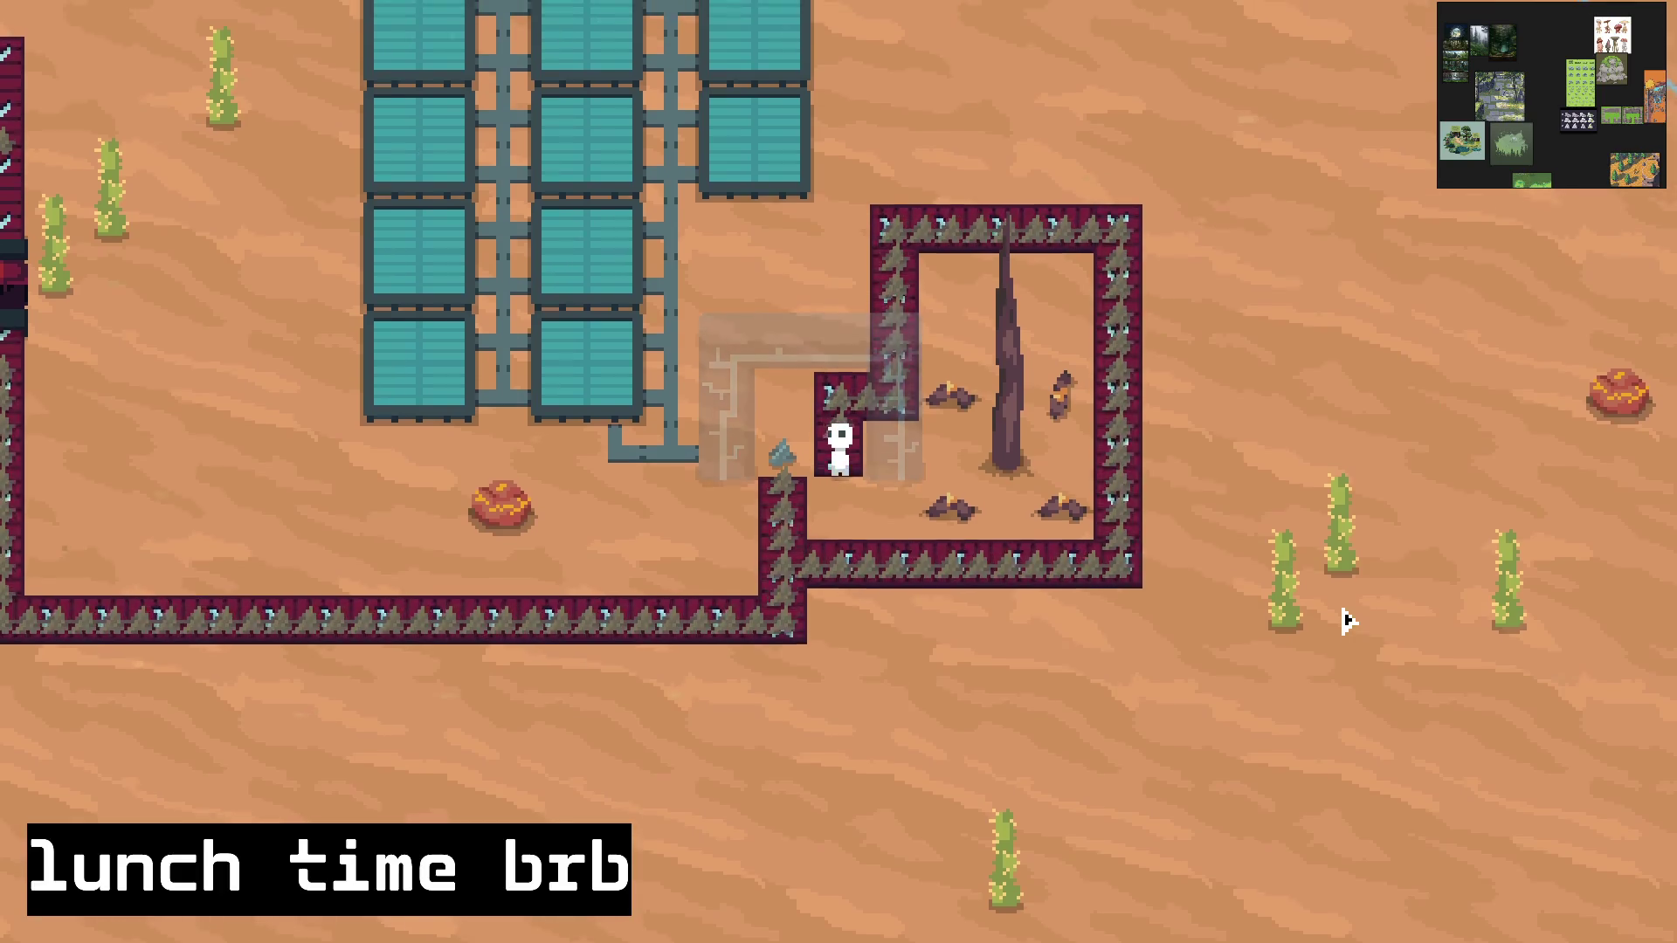
key("w")
key("d")
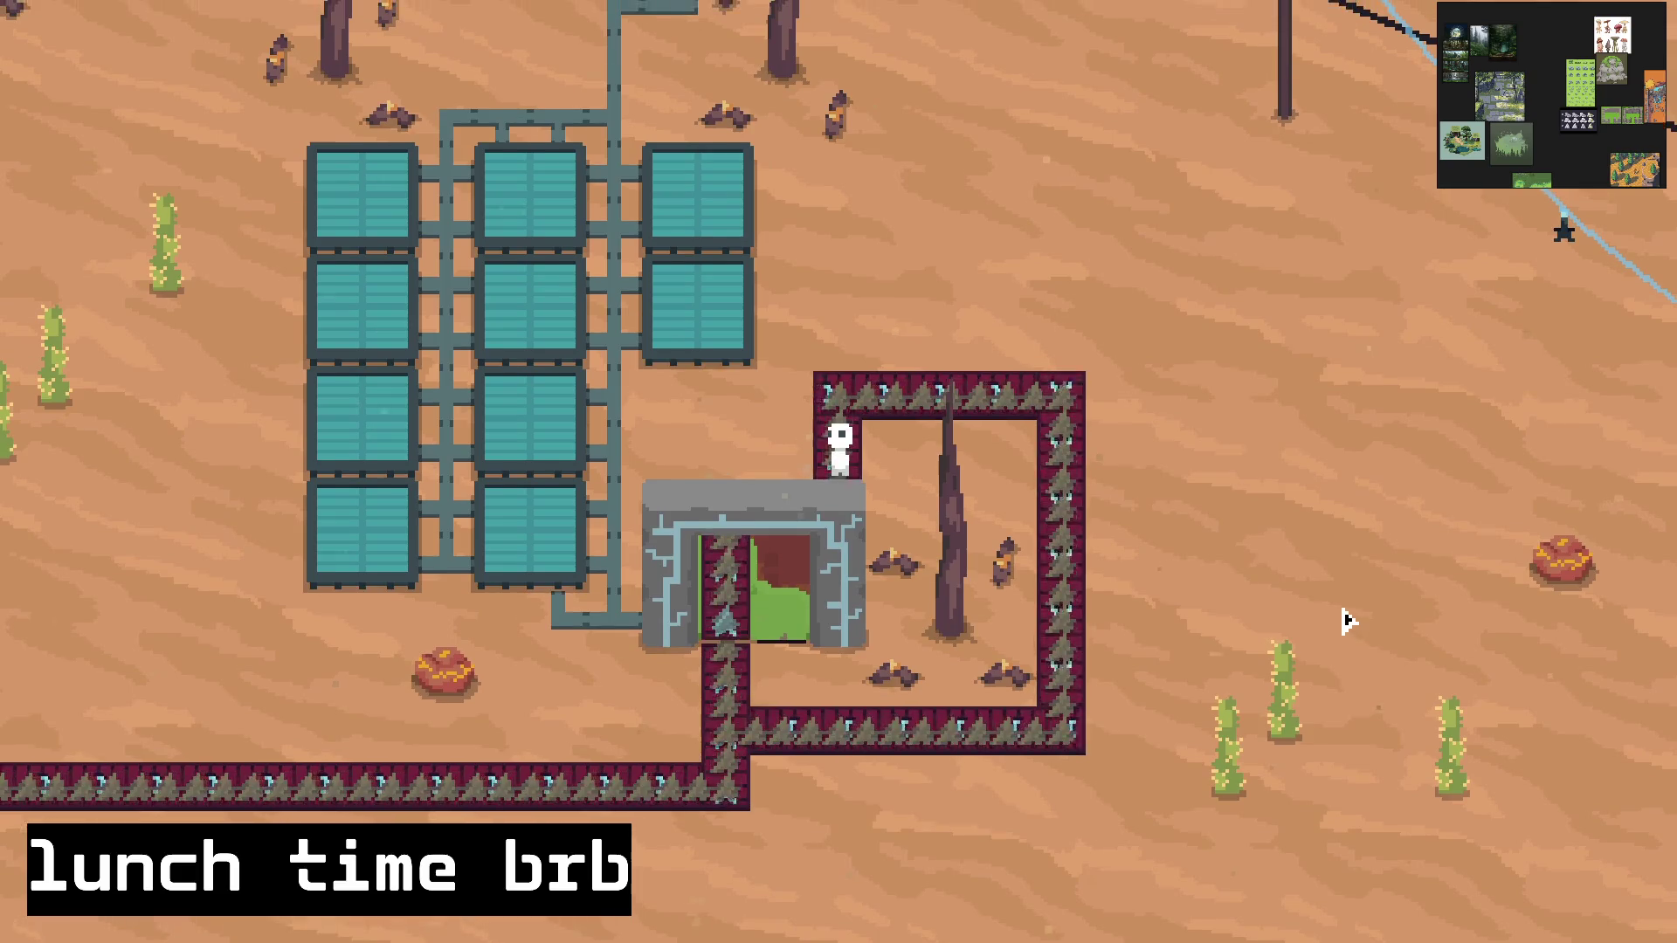
key("w")
key("d")
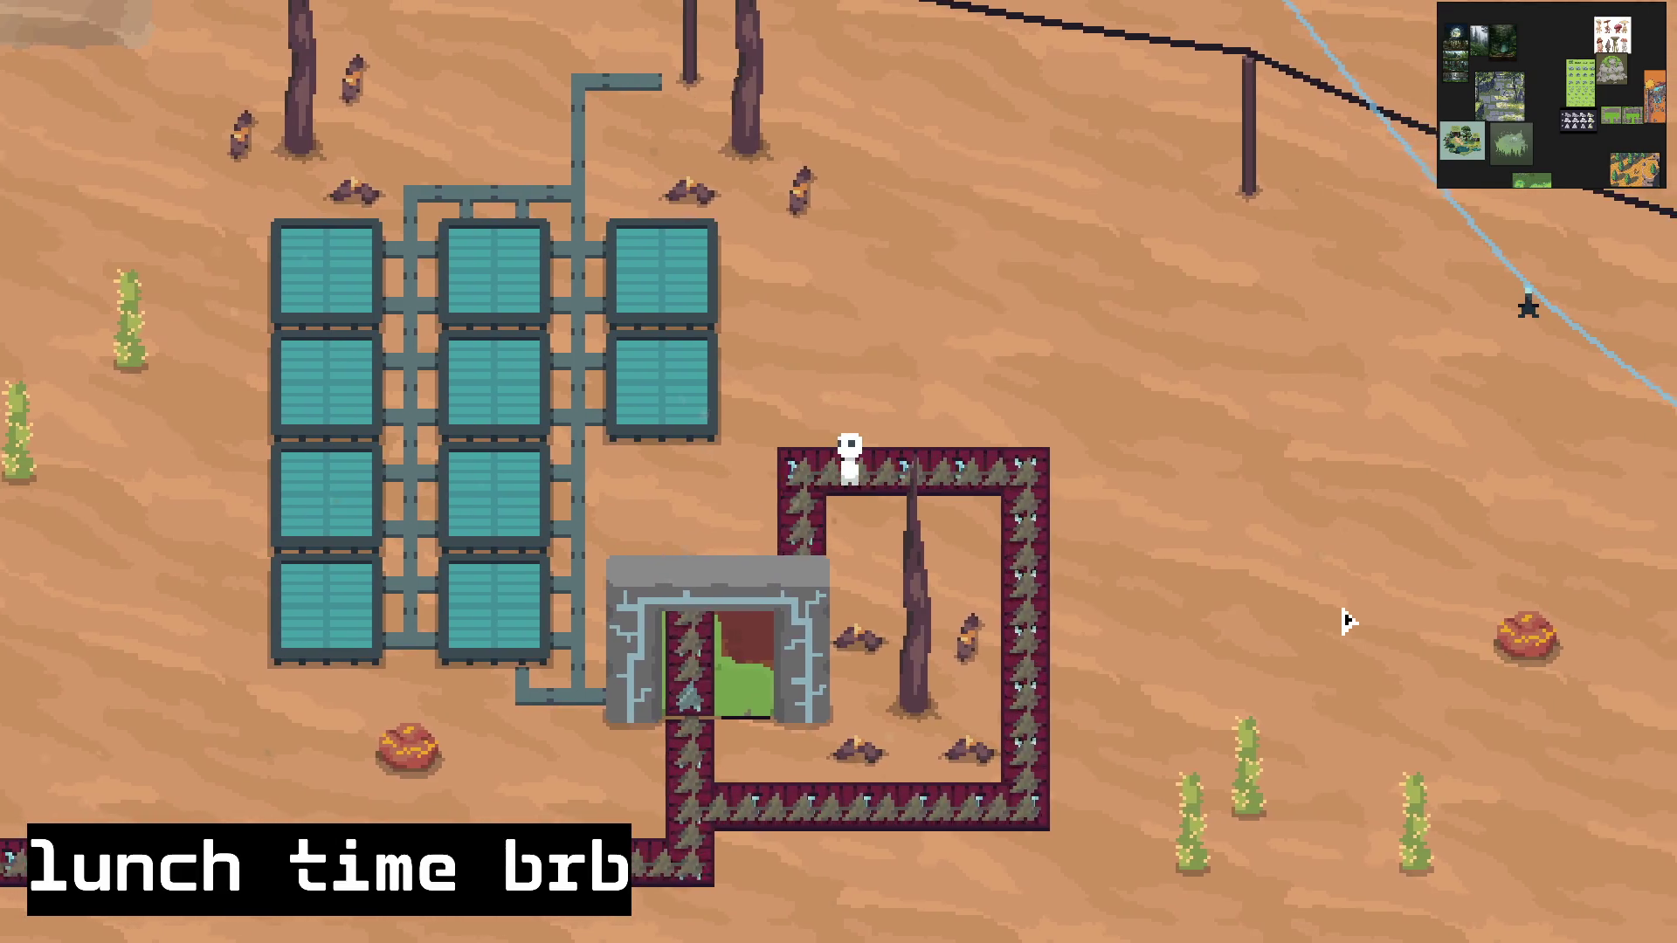
key("d")
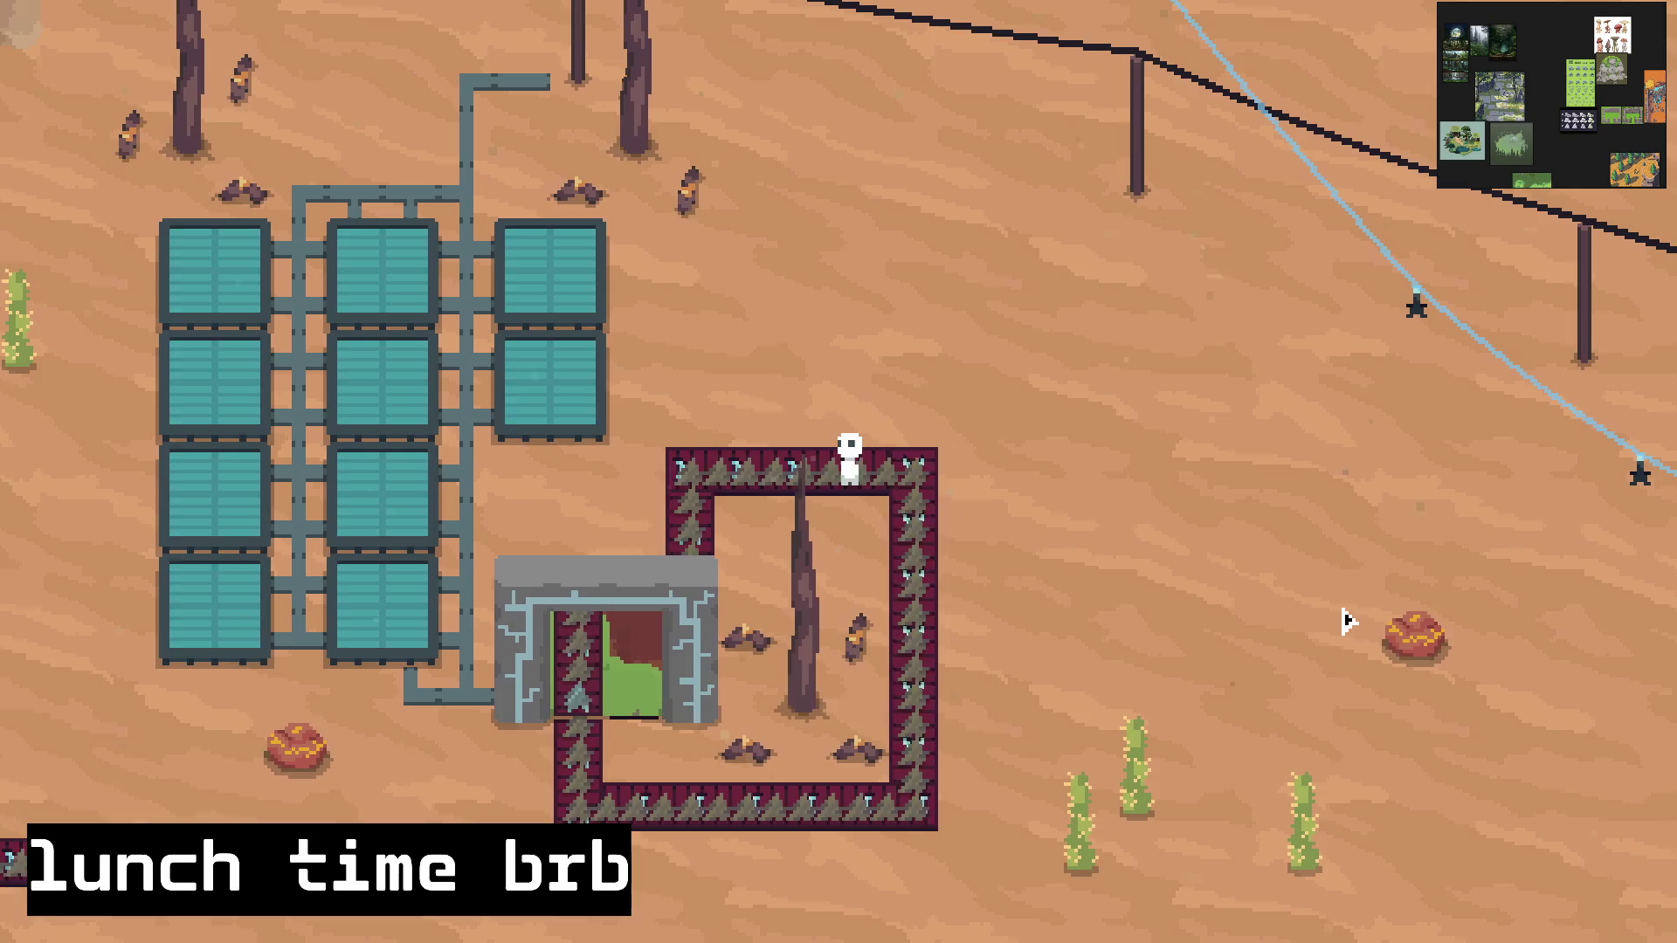
key("d")
key("s")
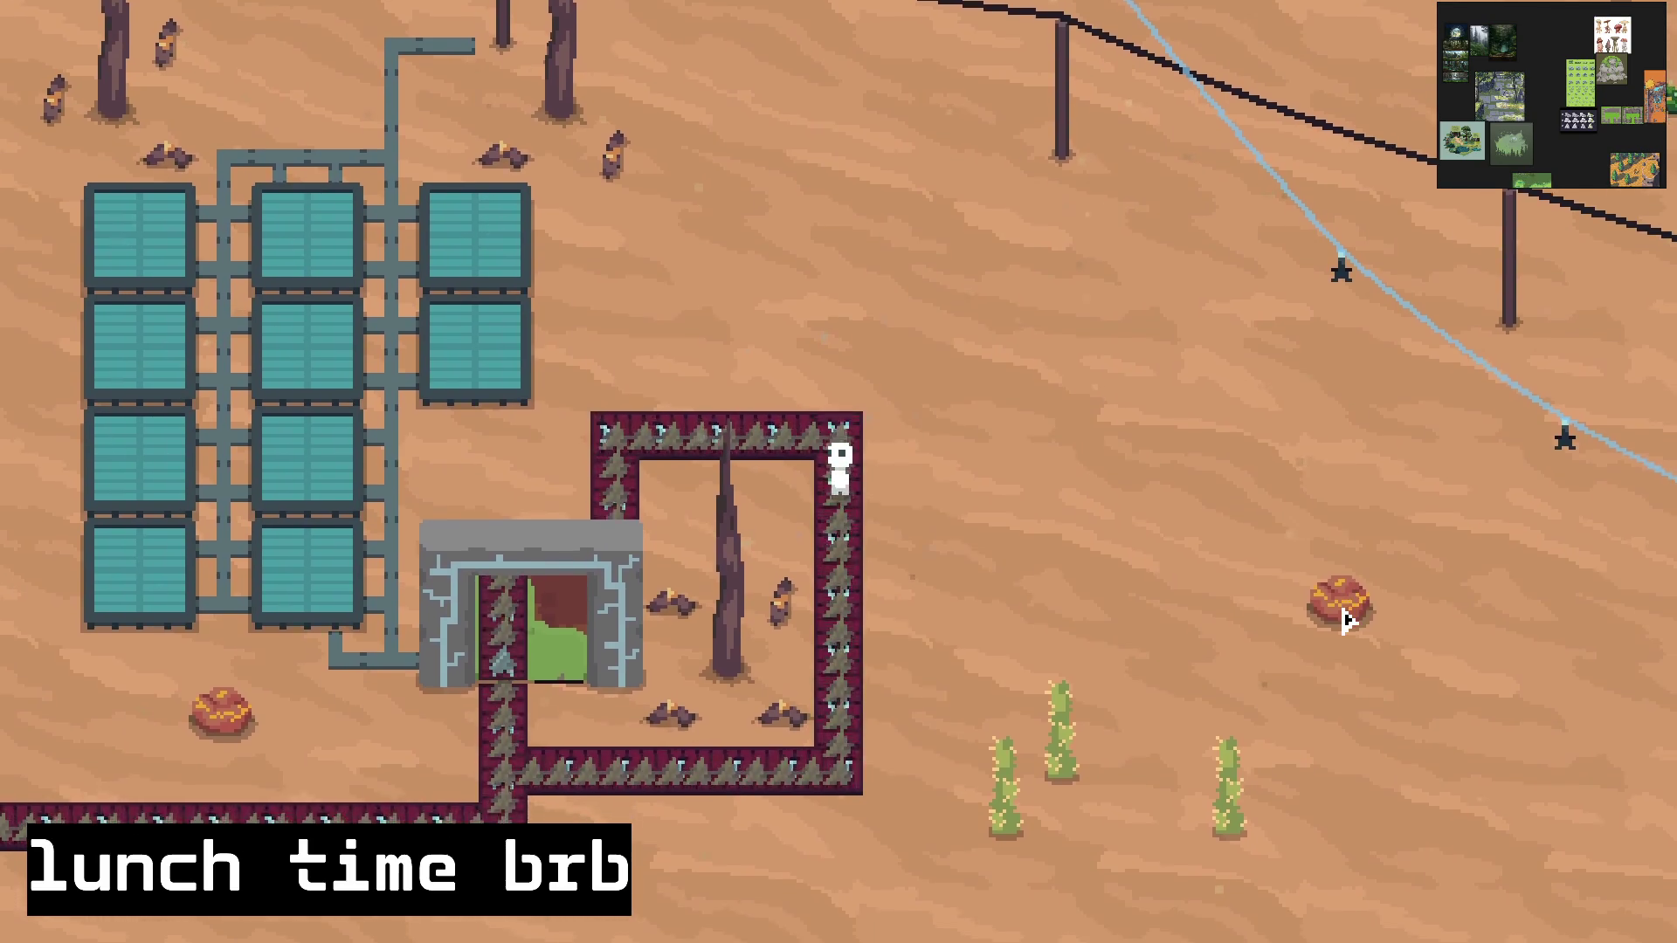
key("s")
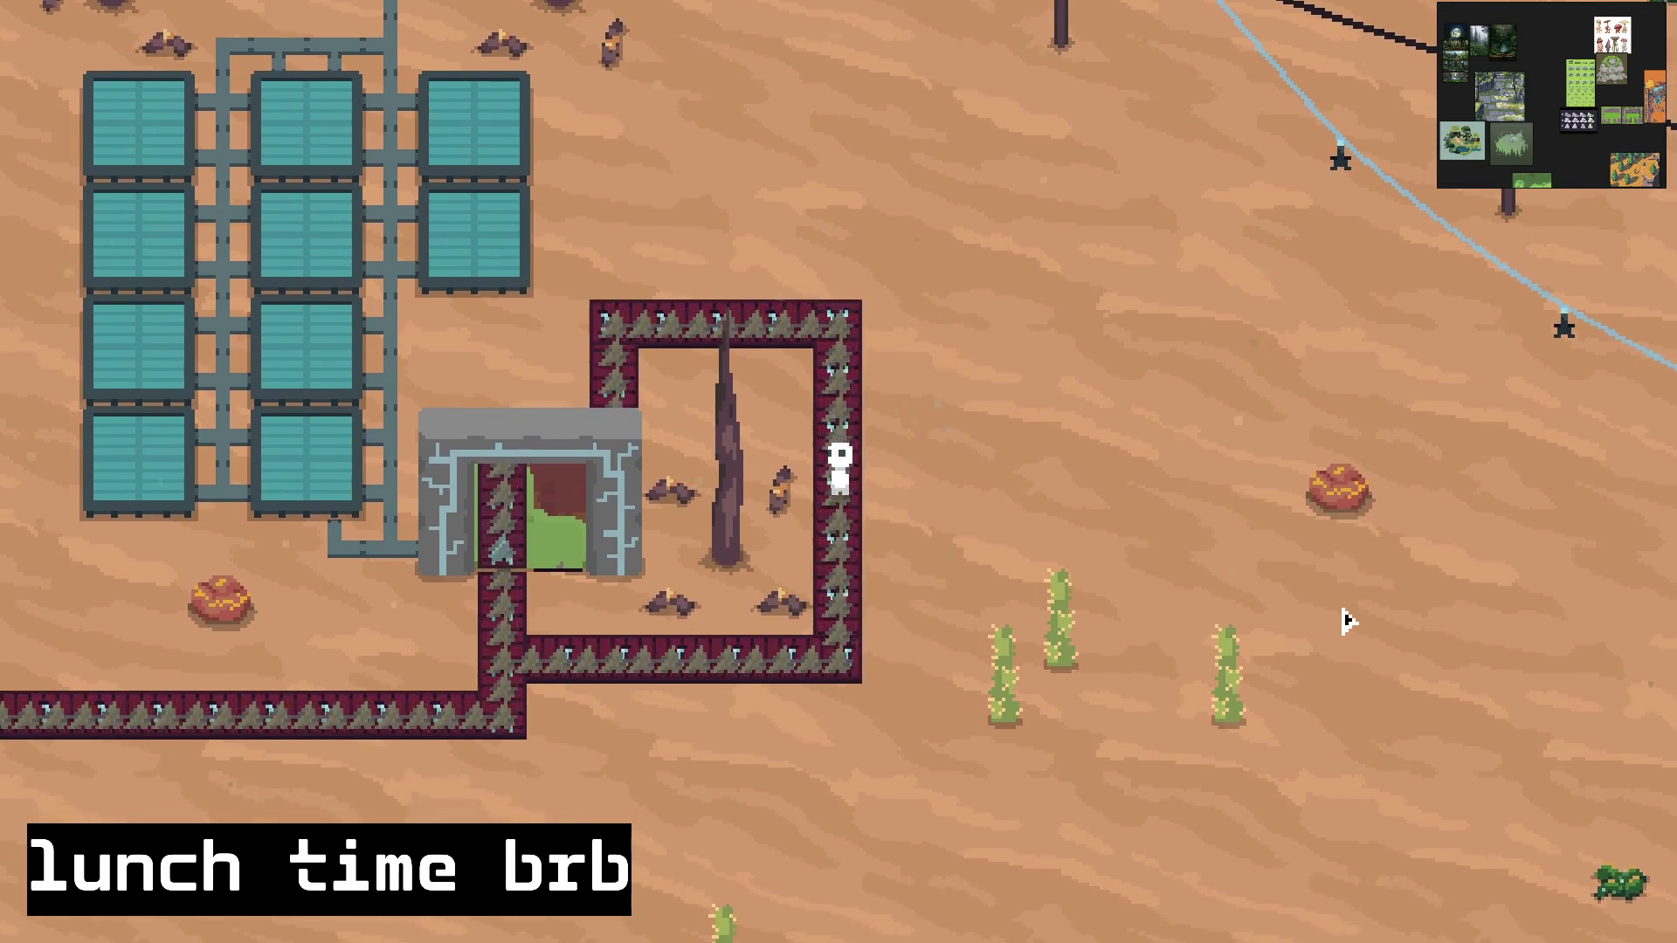
key("s")
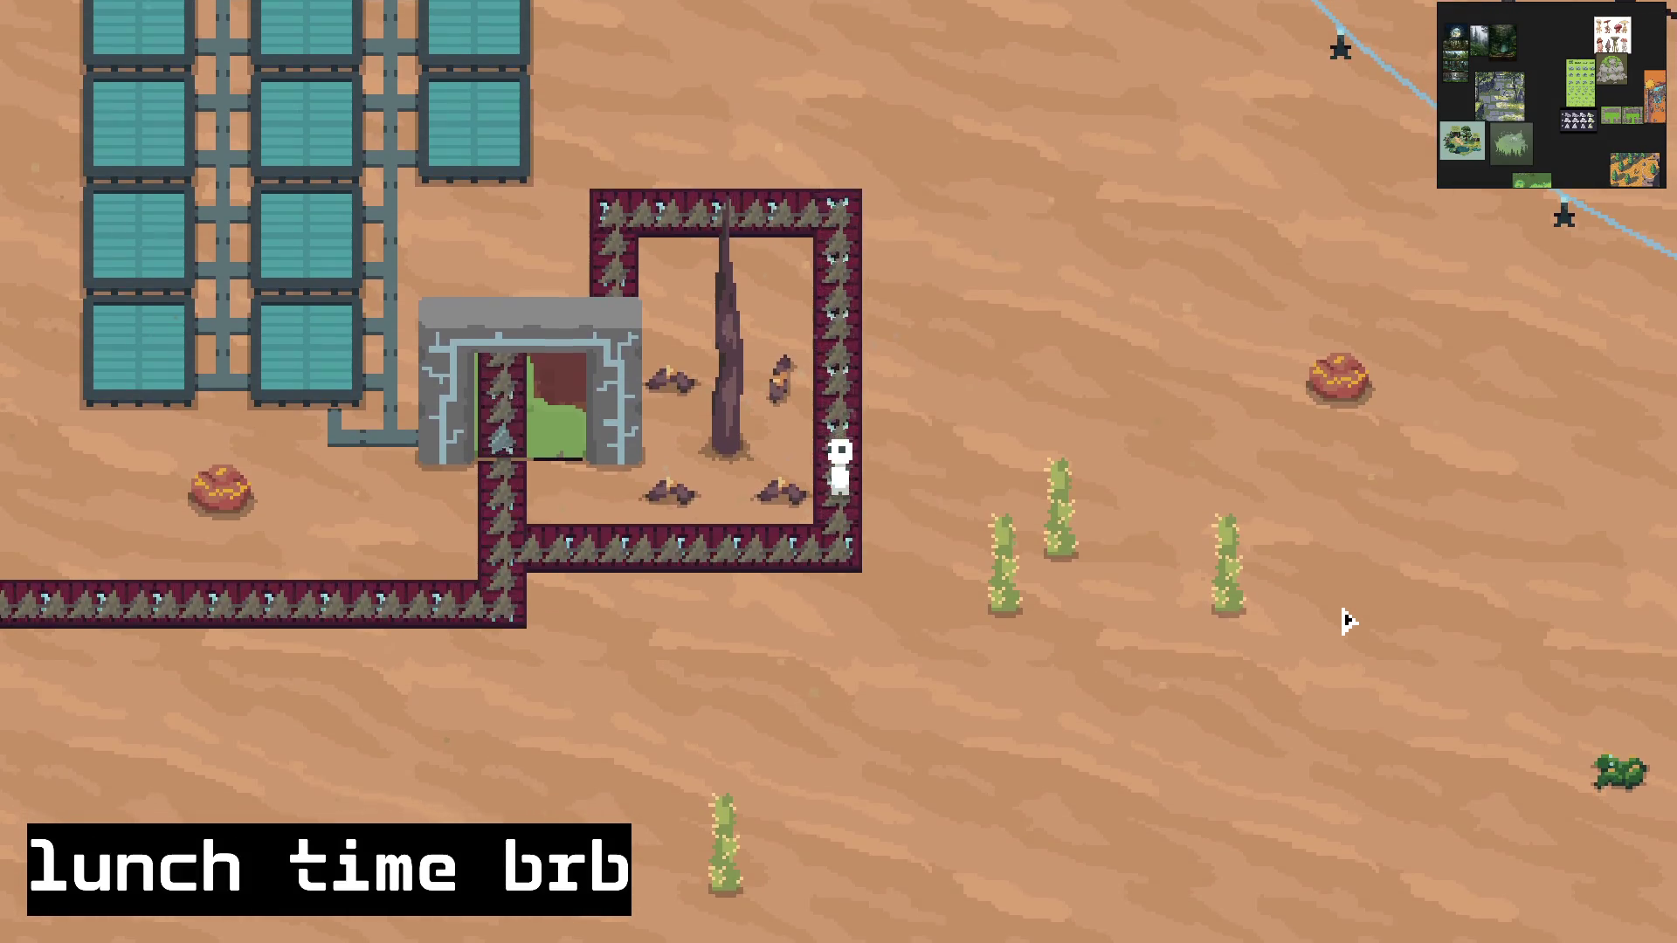
key("s")
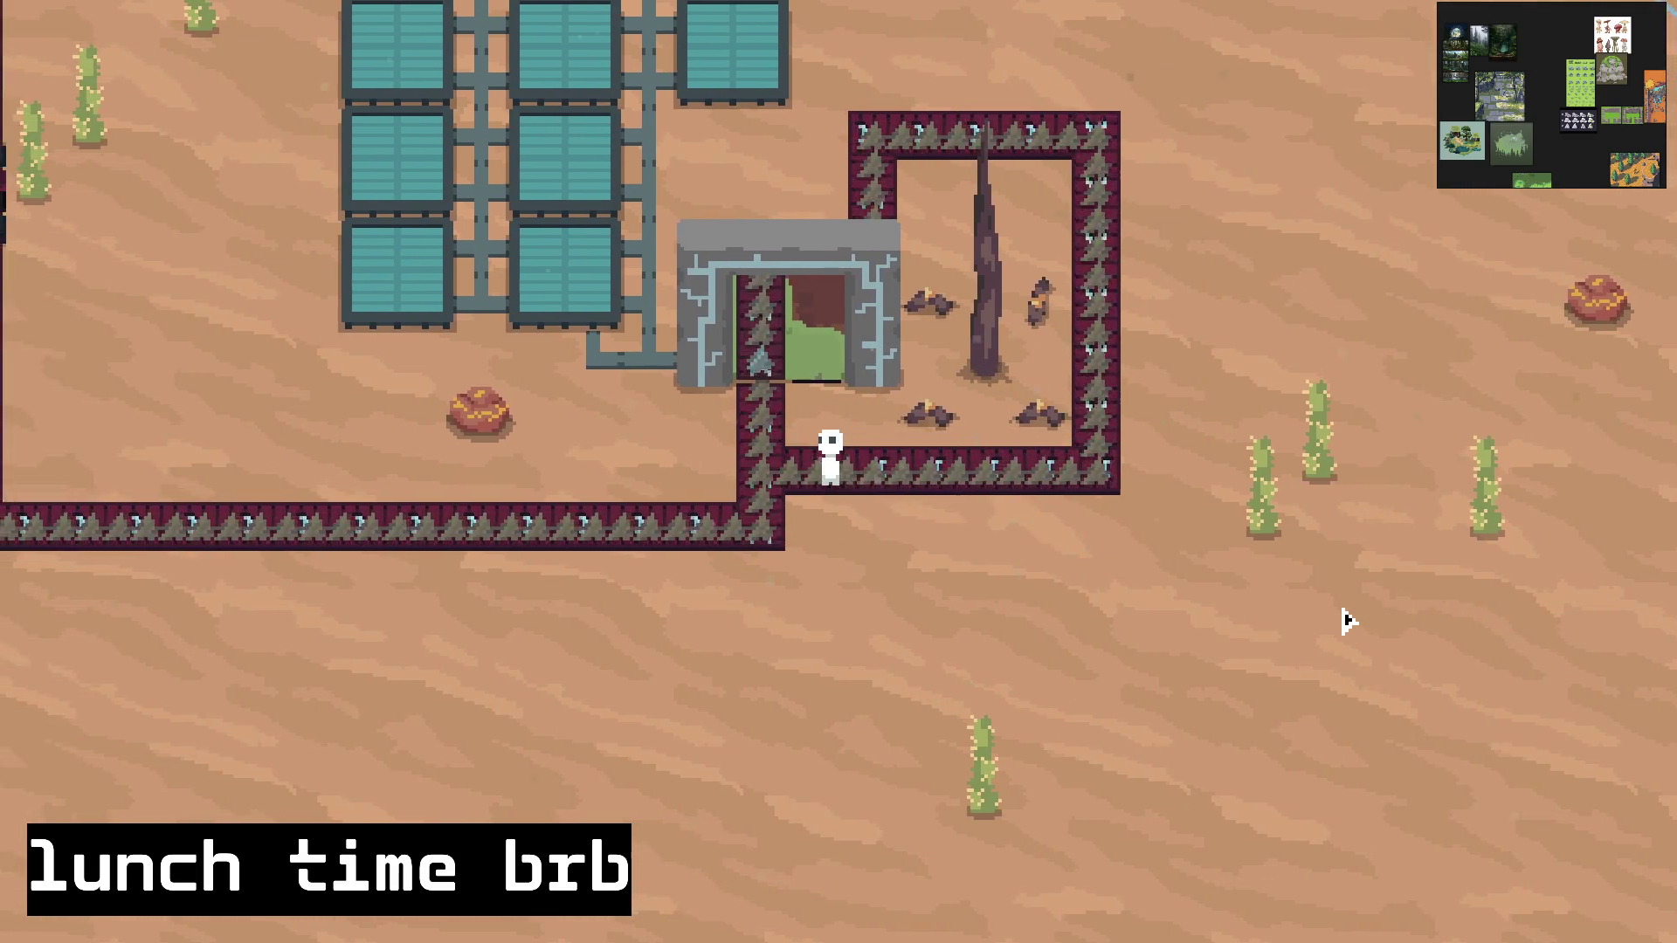
key("w")
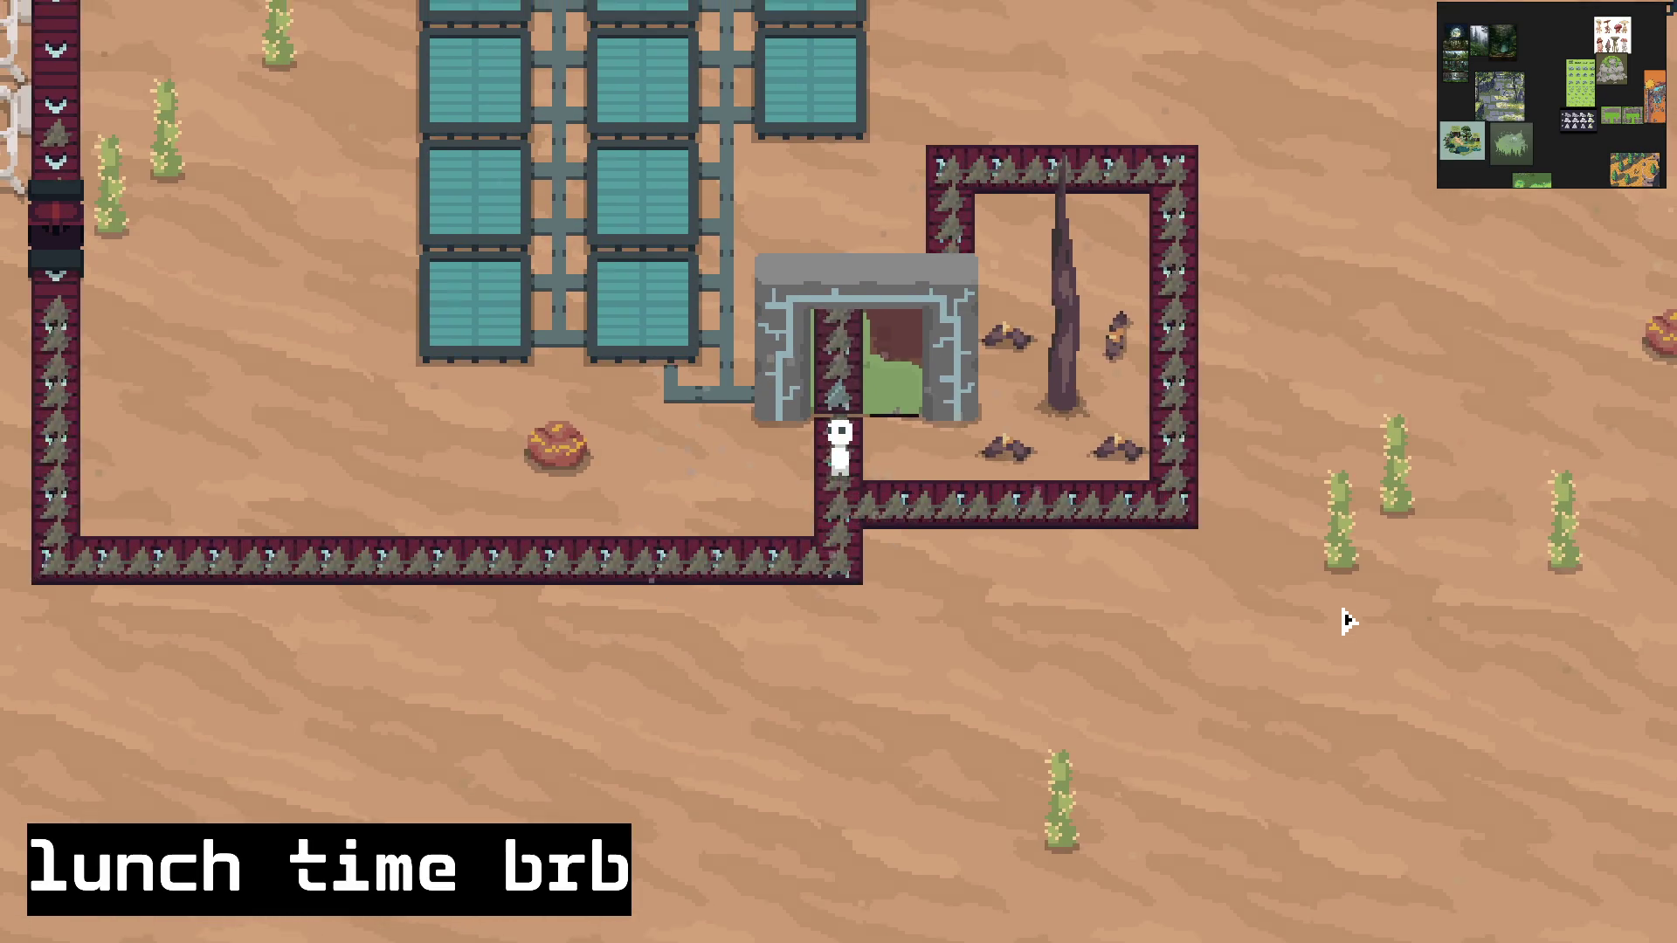
key("w")
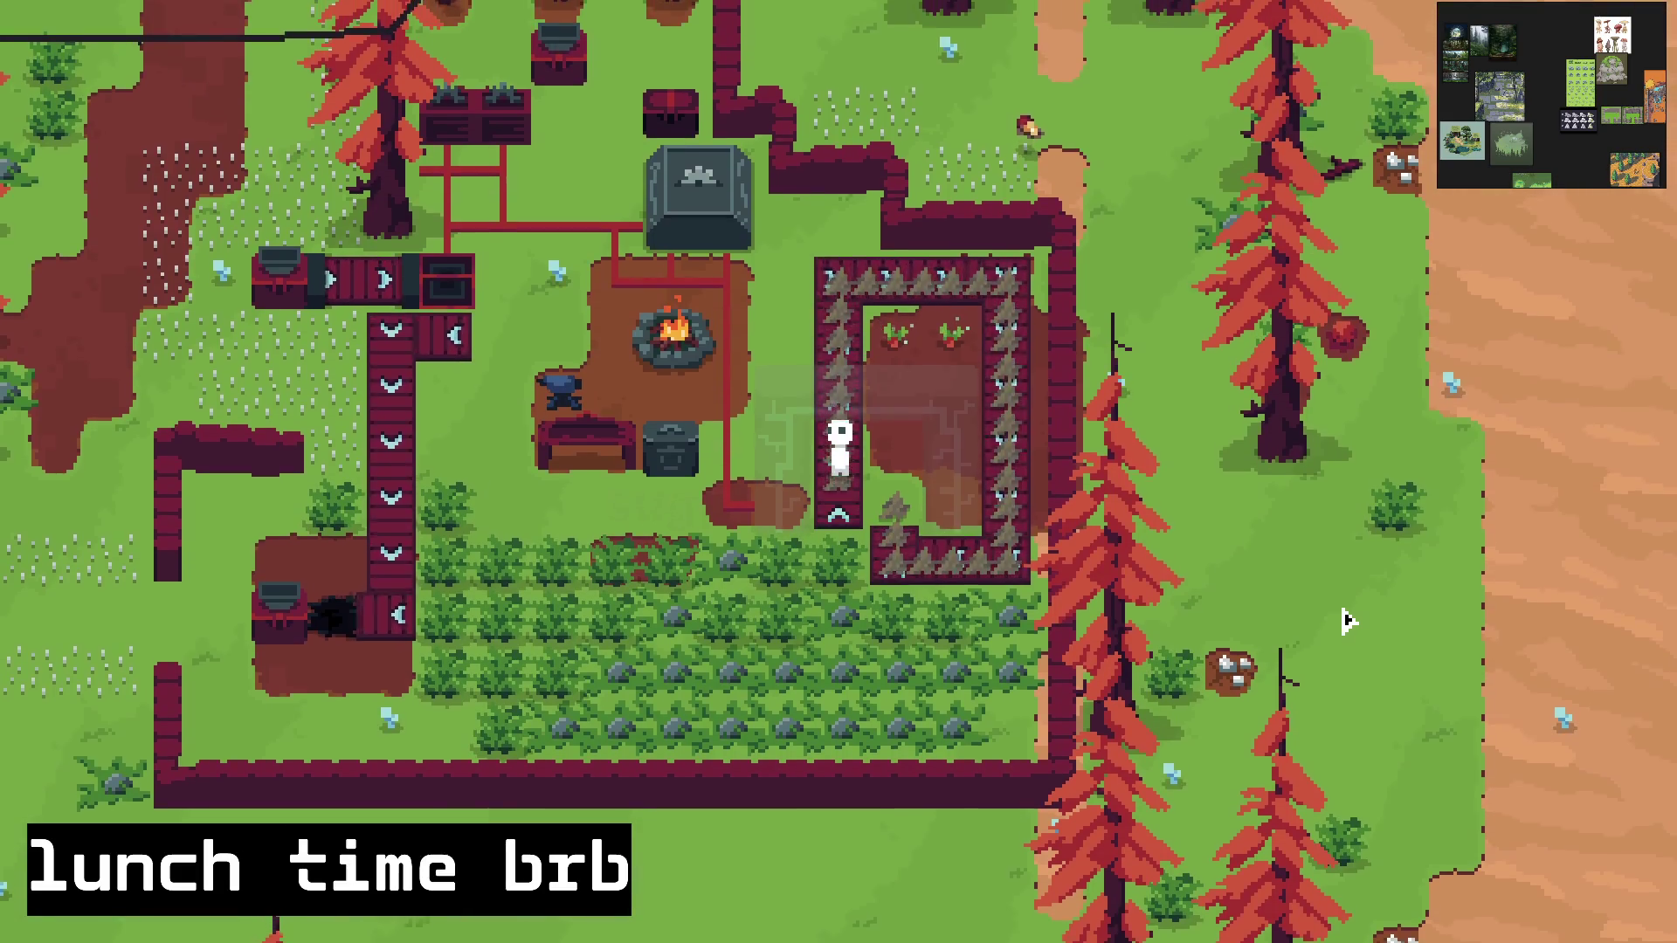
key("w")
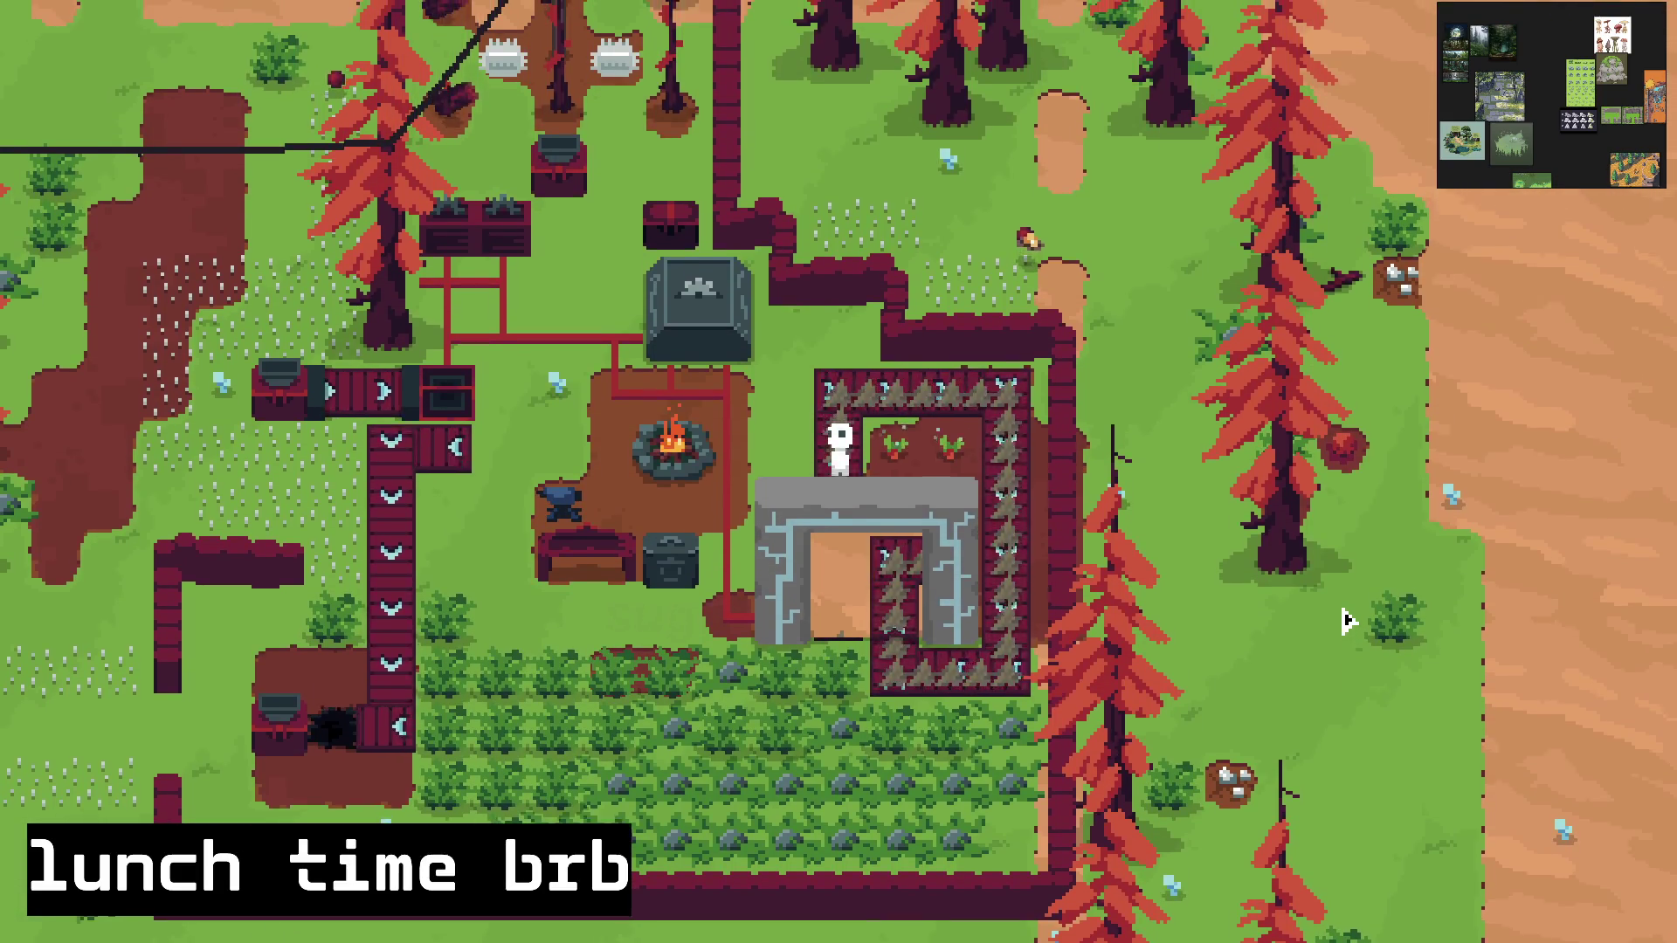
key("d")
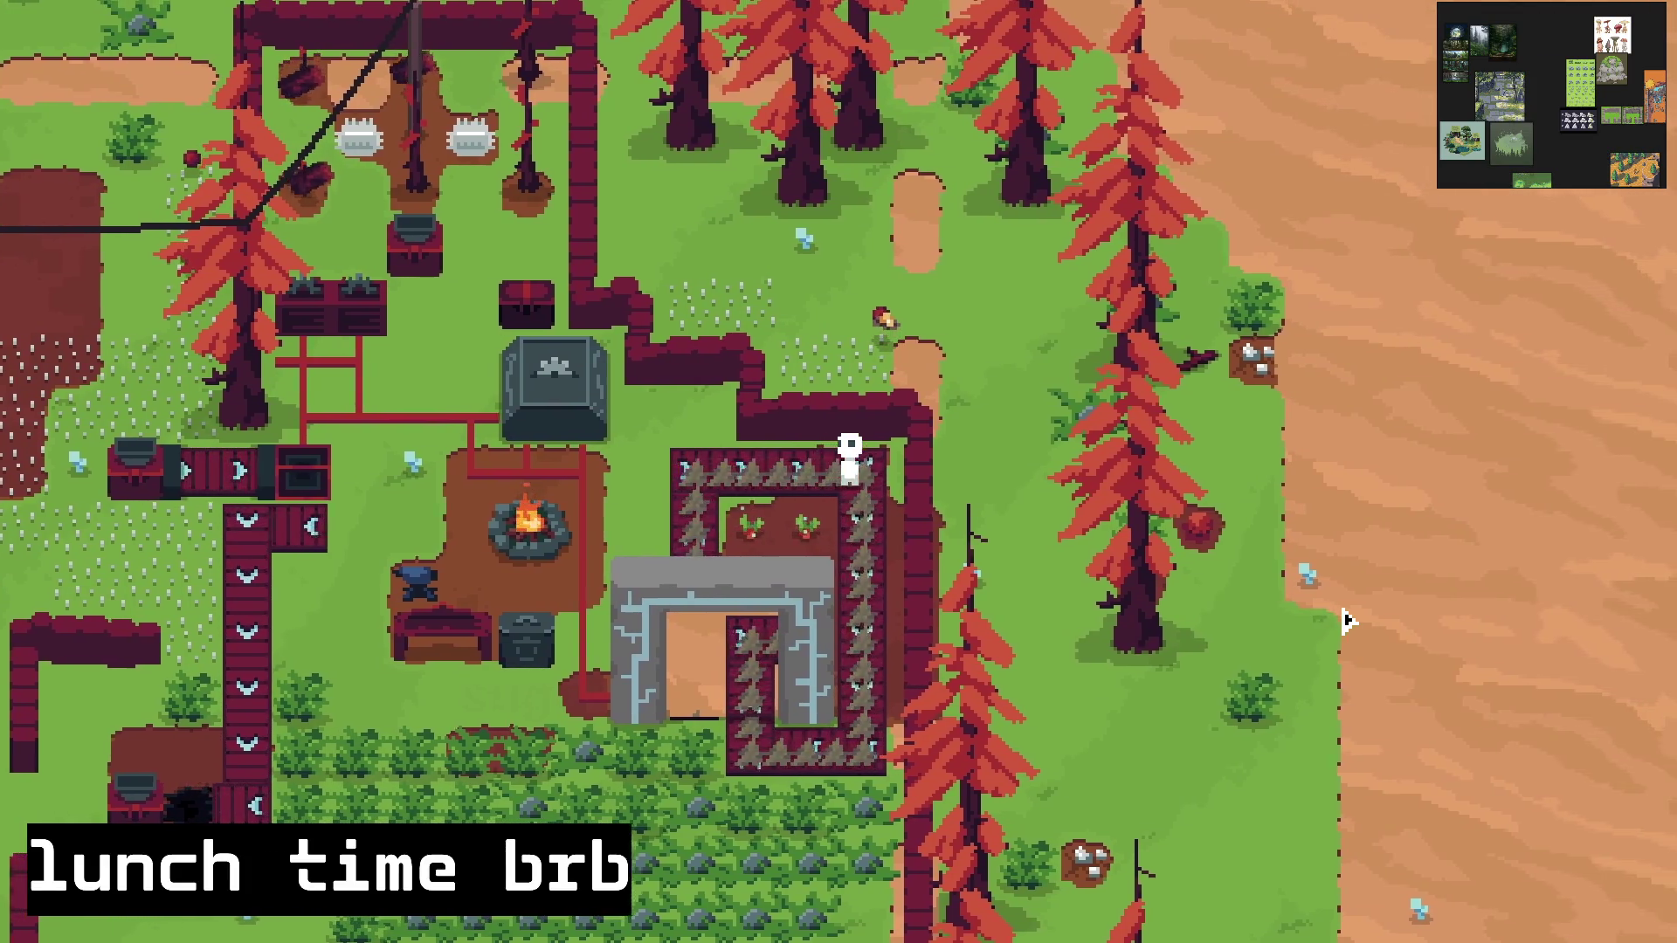
key("s")
key("s")
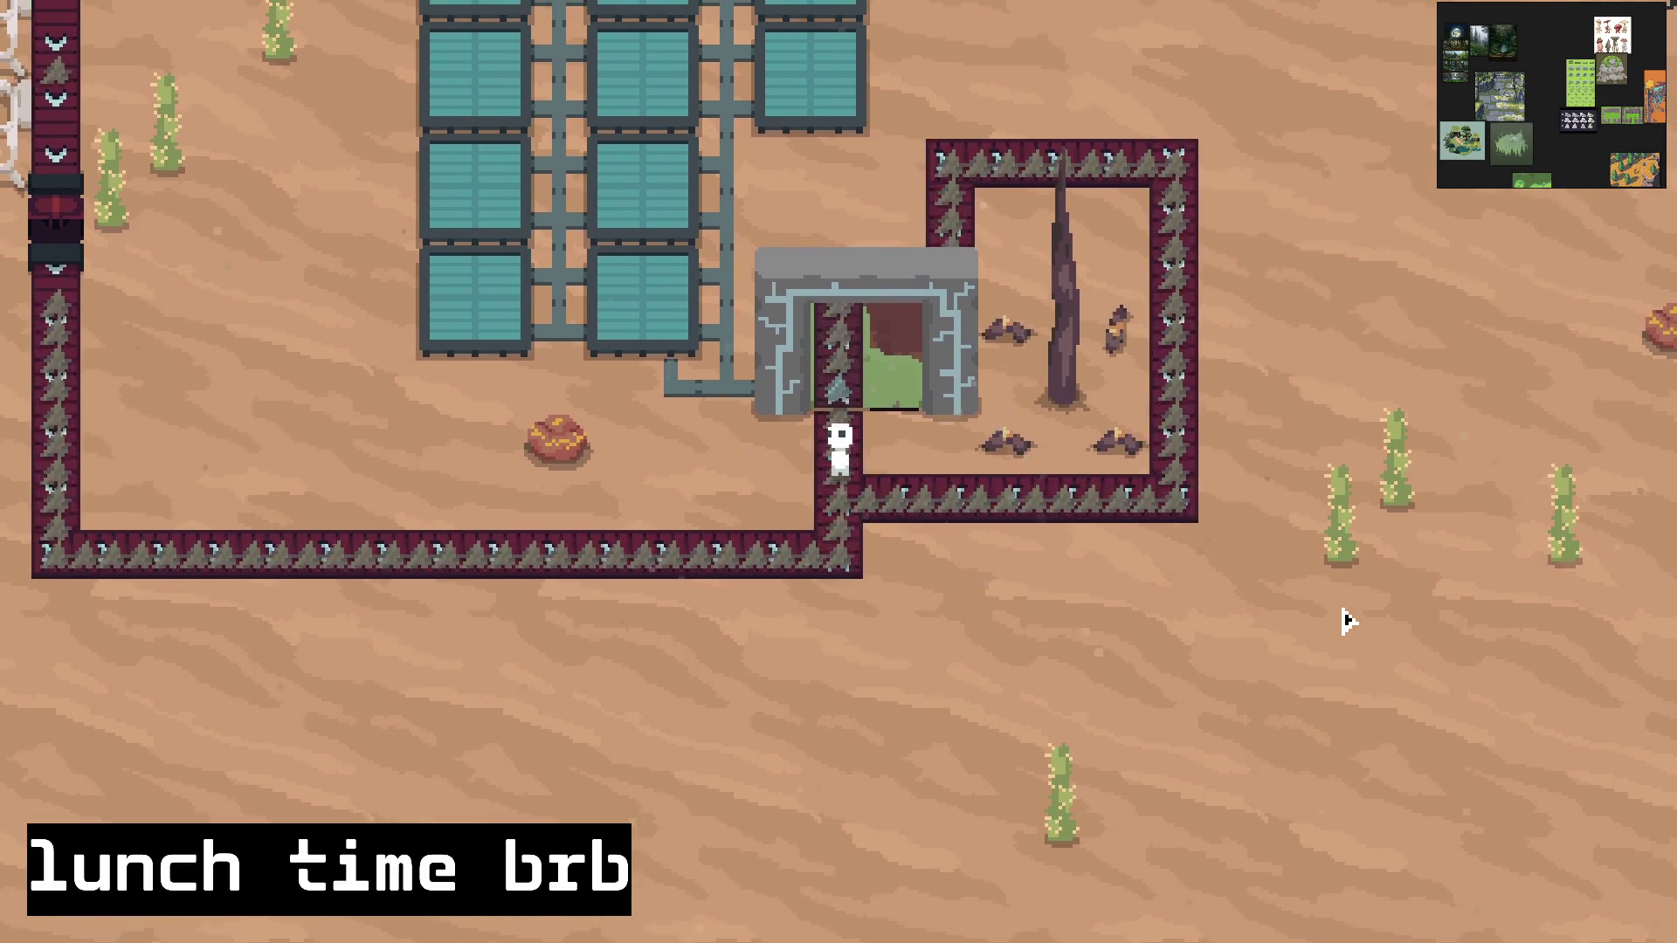
key("w")
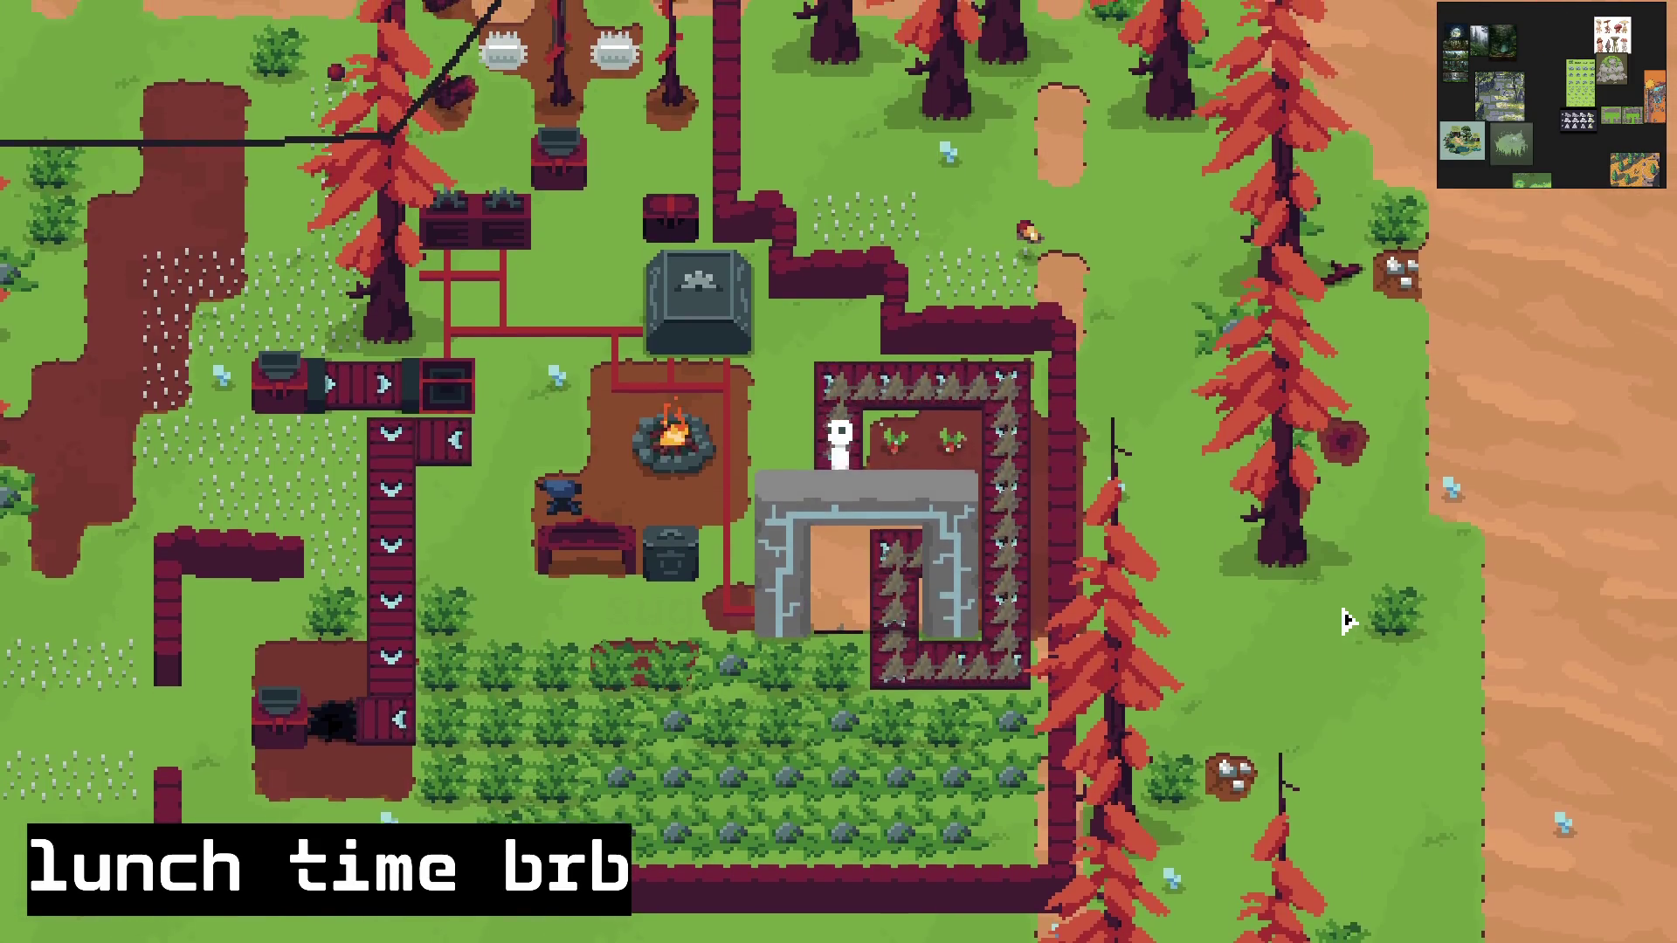
Step: Walk north past the gateway, around the planter, and south through the base into the stone portal
key("w")
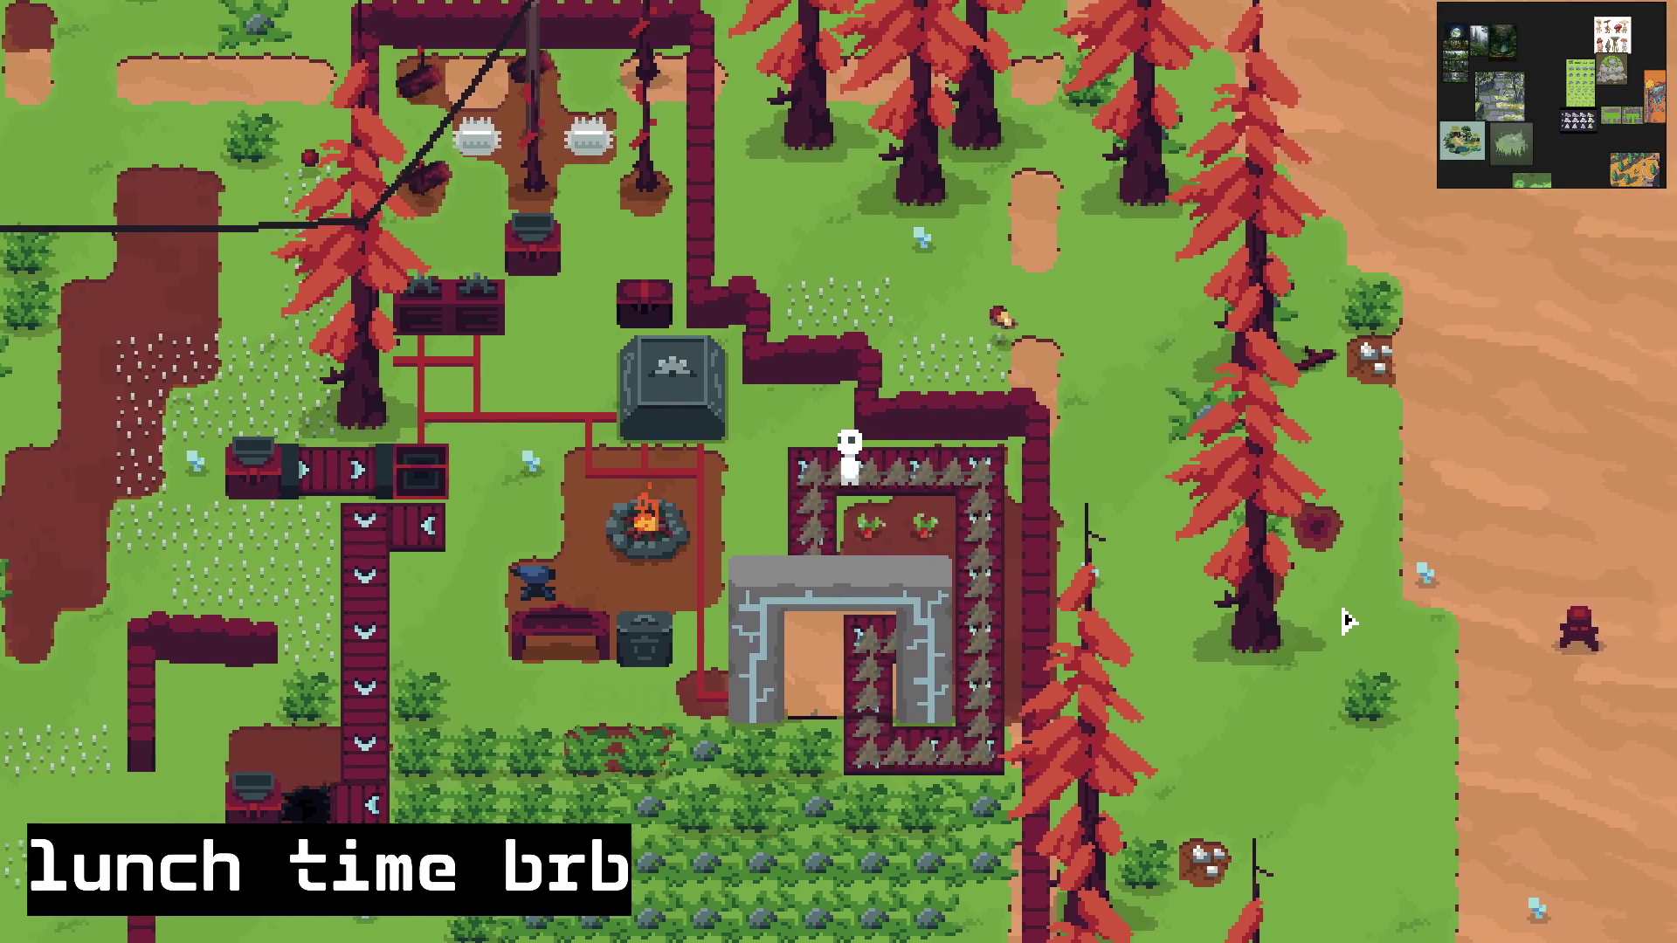
key("d")
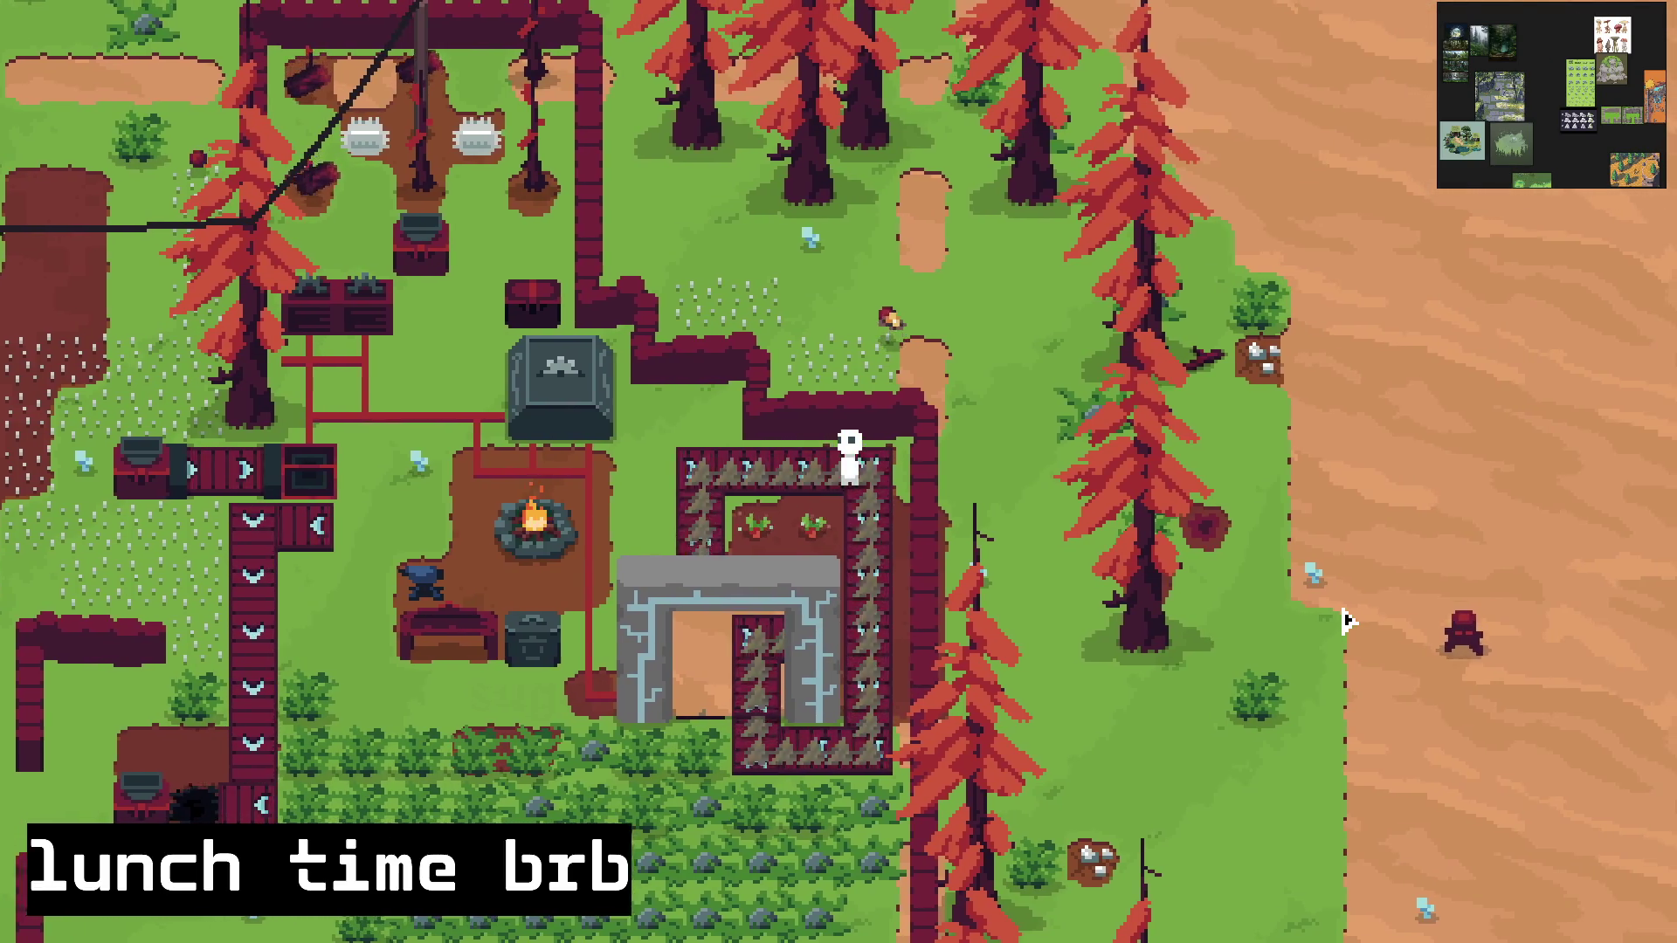
key("s")
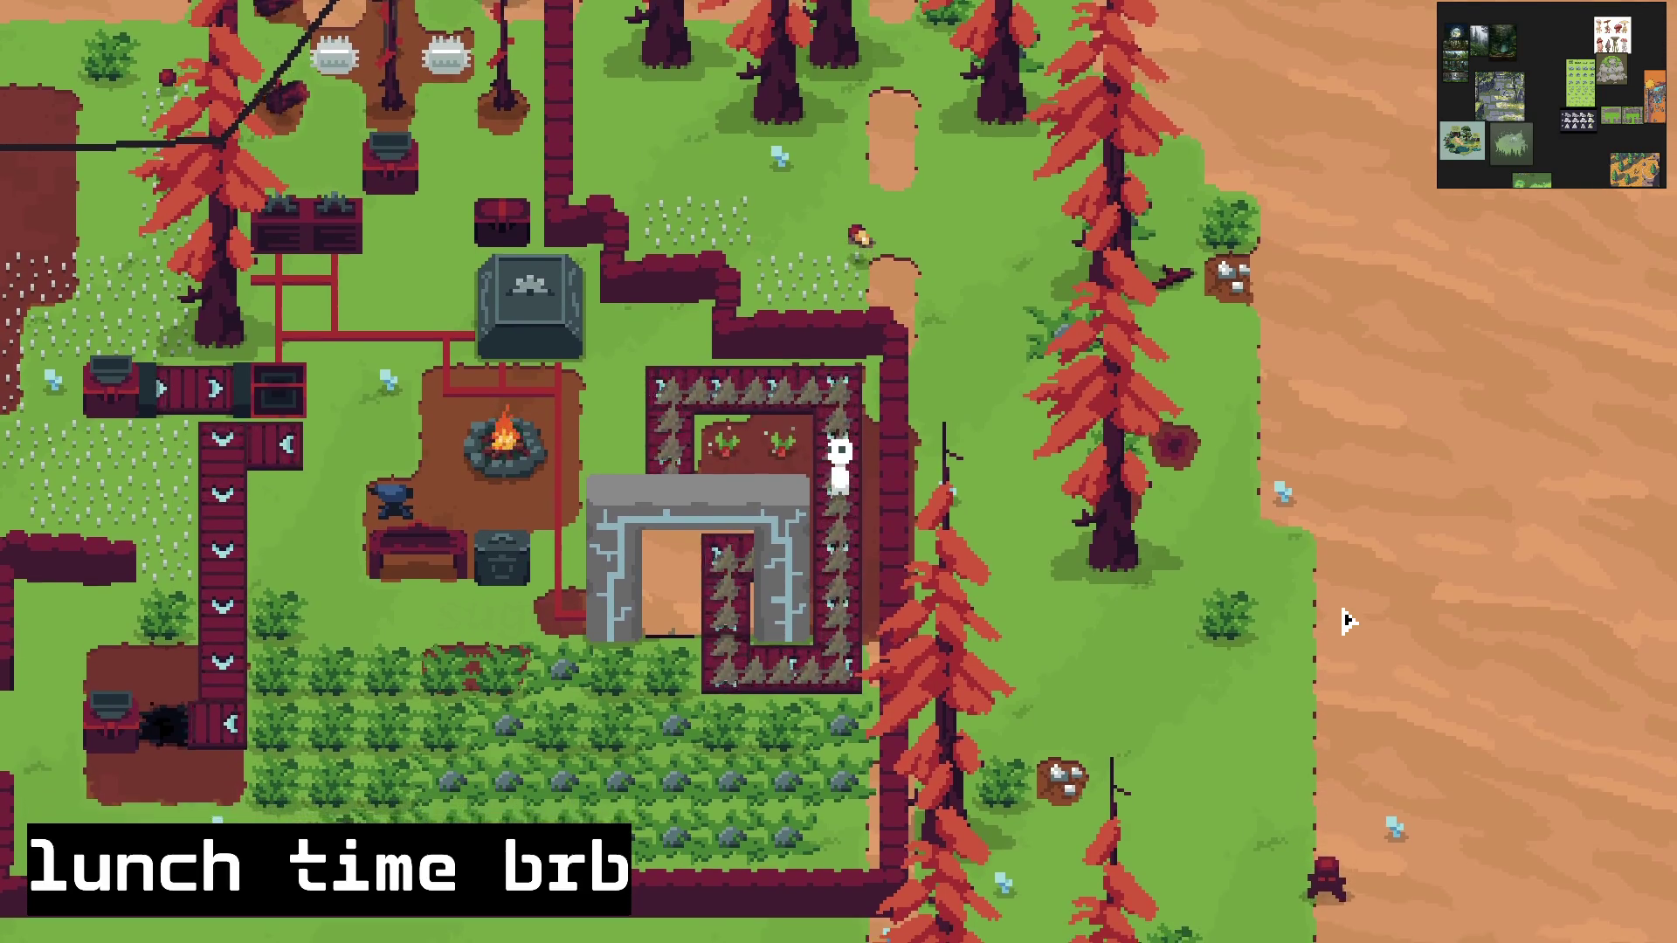
key("s")
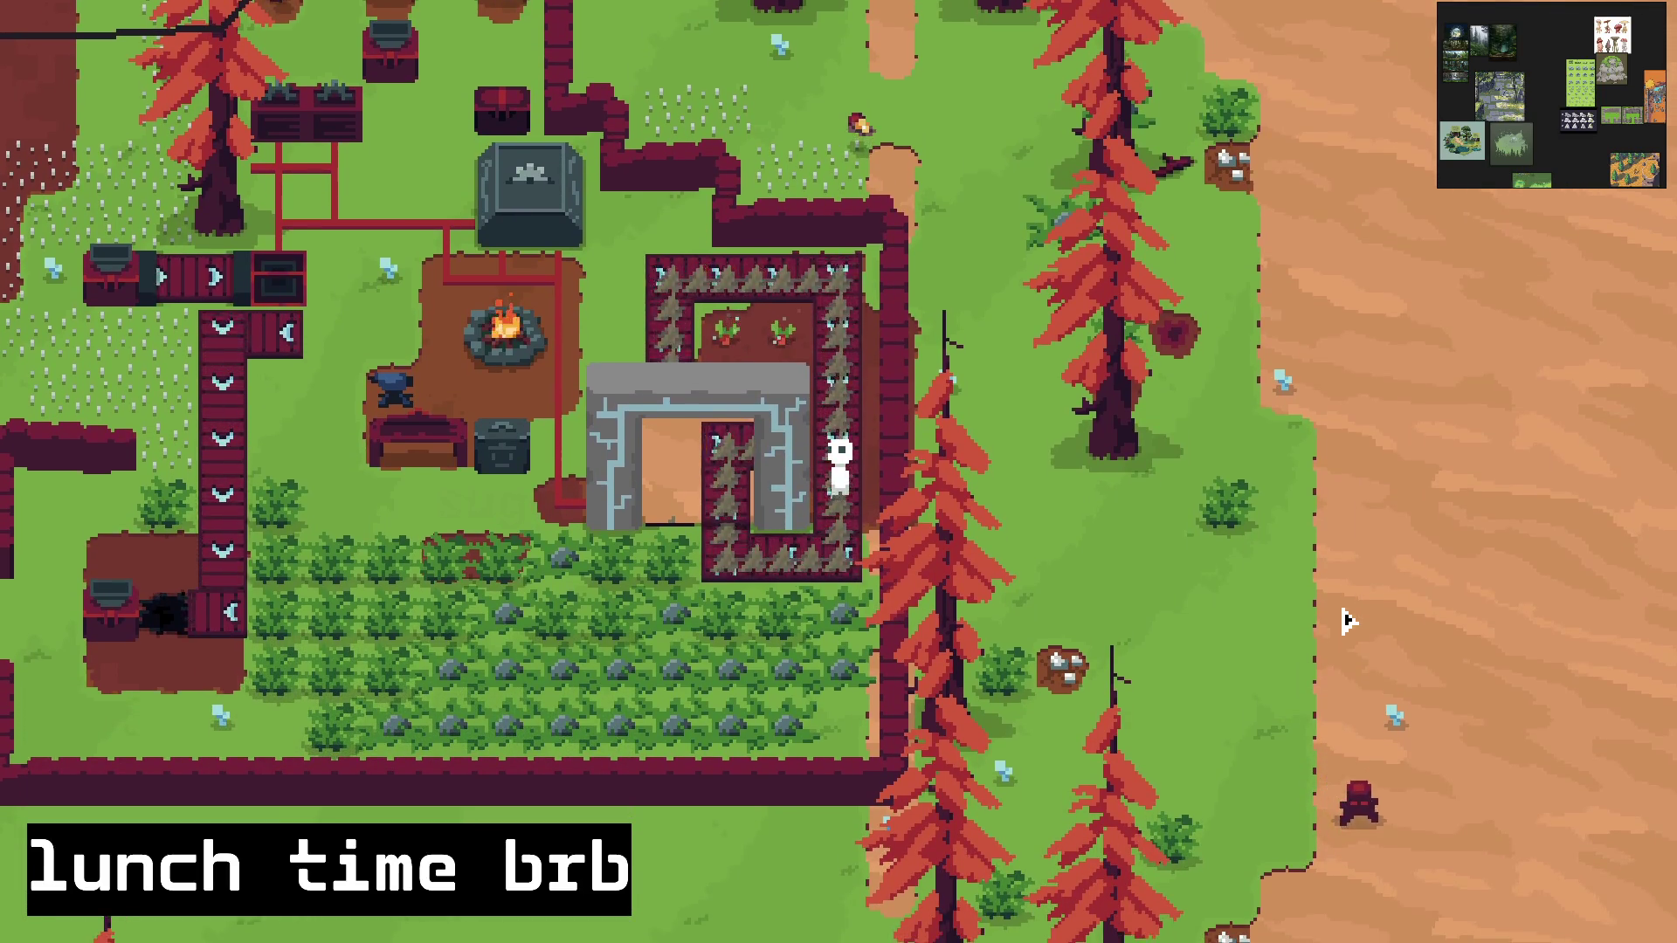
key("s")
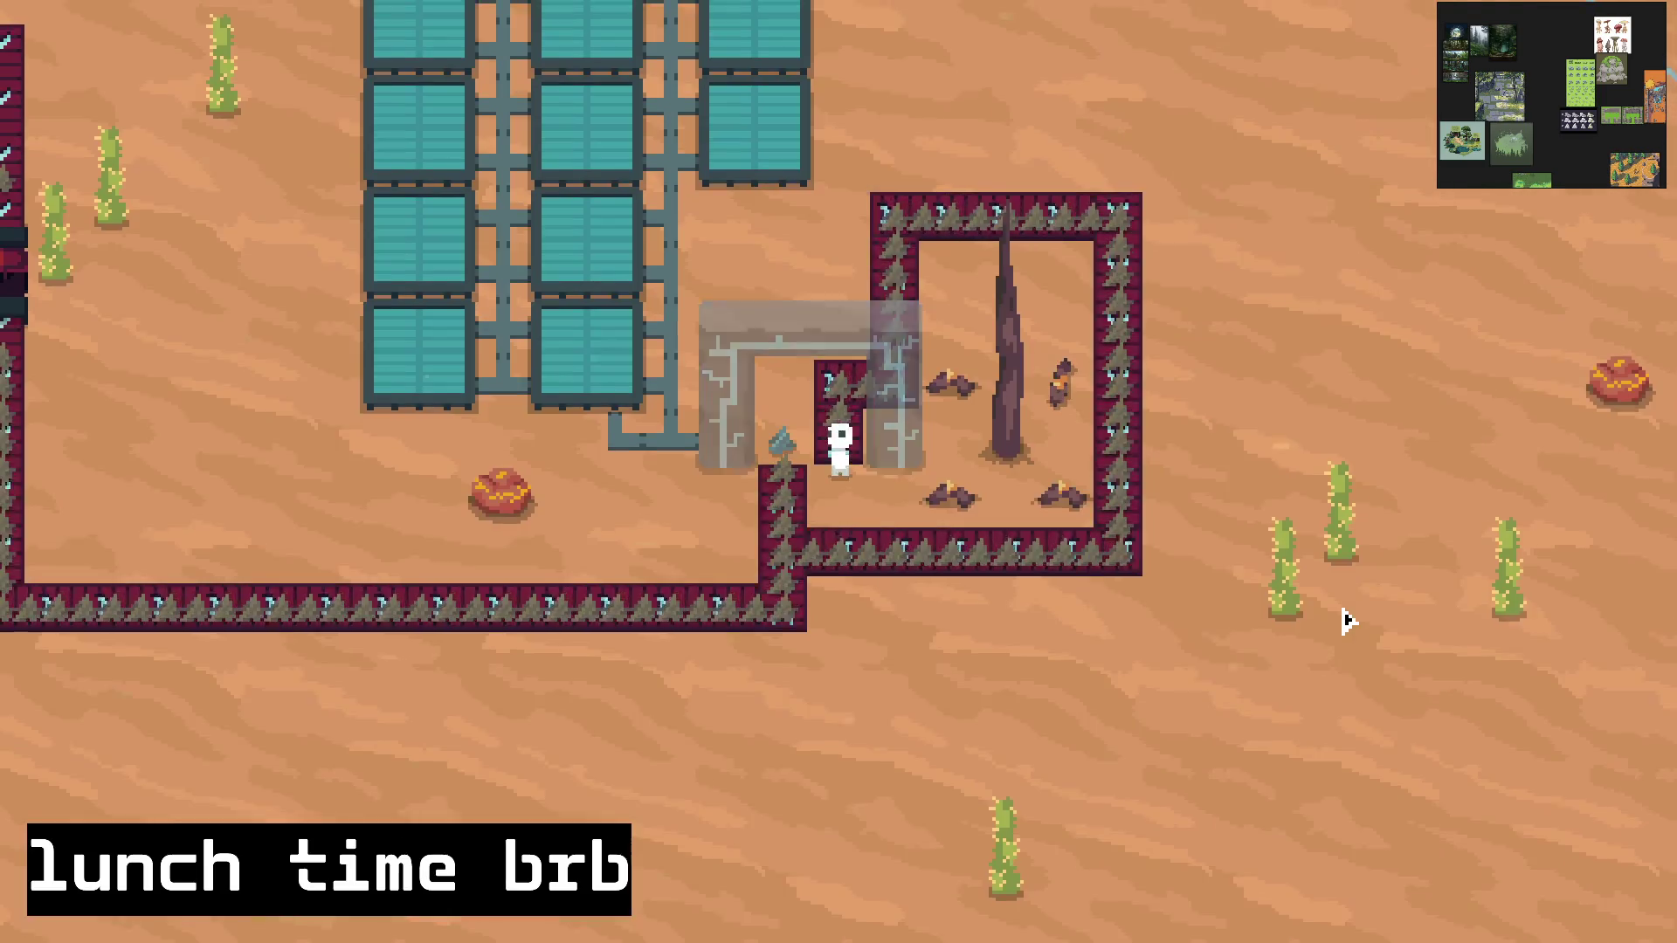
Step: Loop the desert pen's top, right and bottom fences, then take the portal back to the base
key("d")
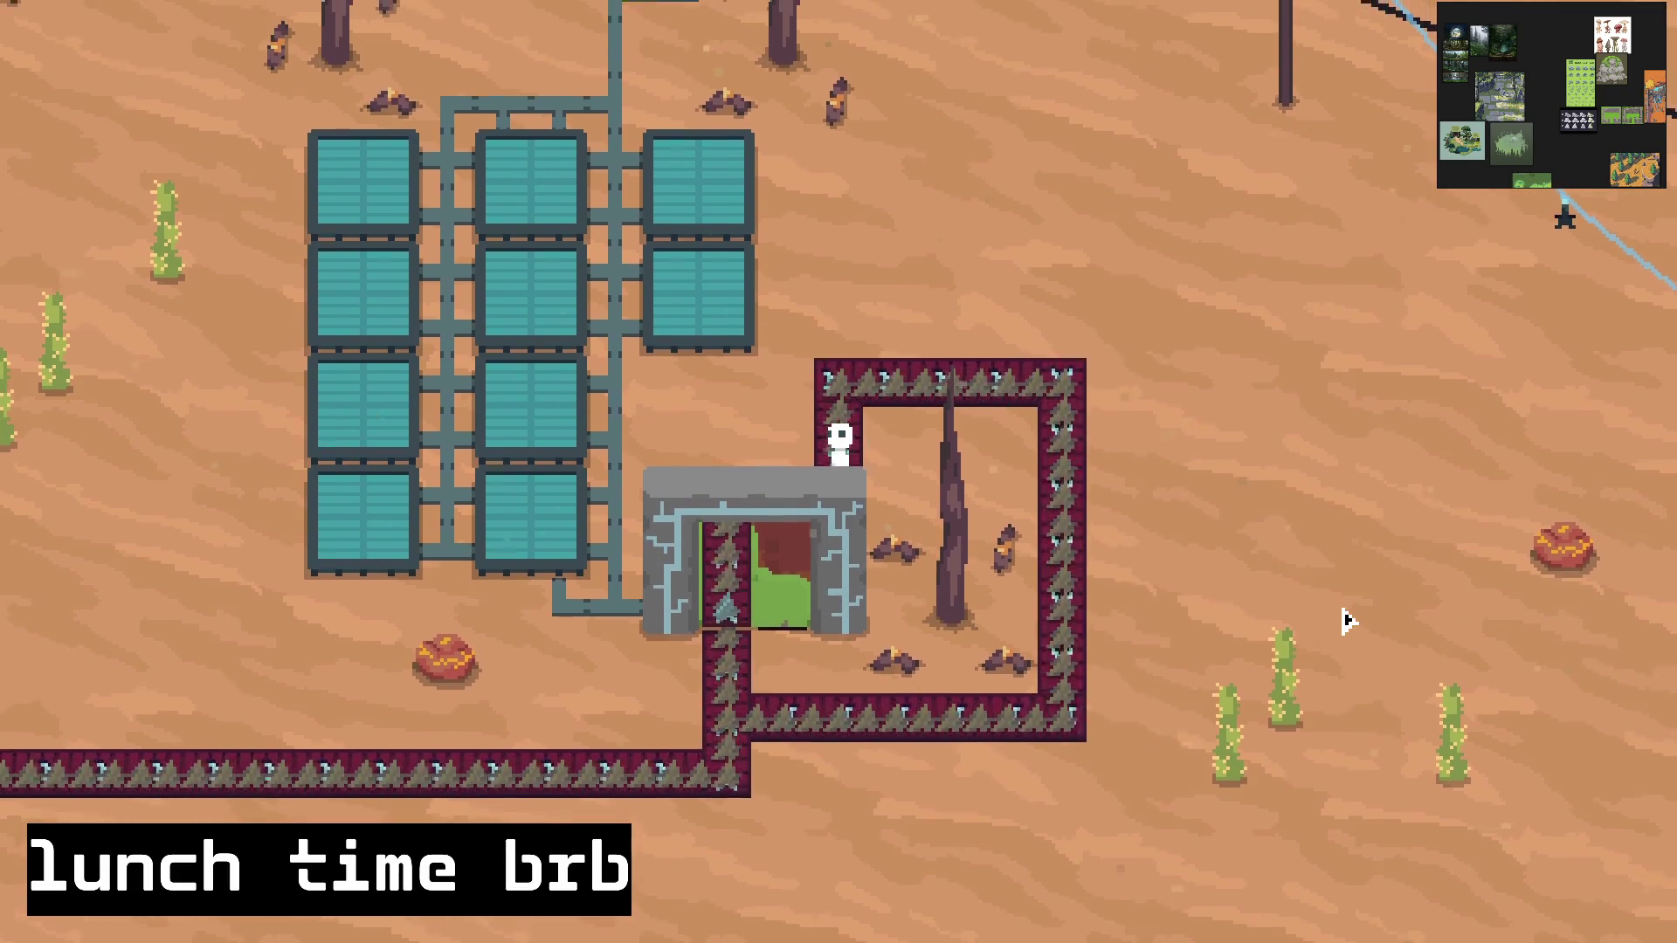
key("w")
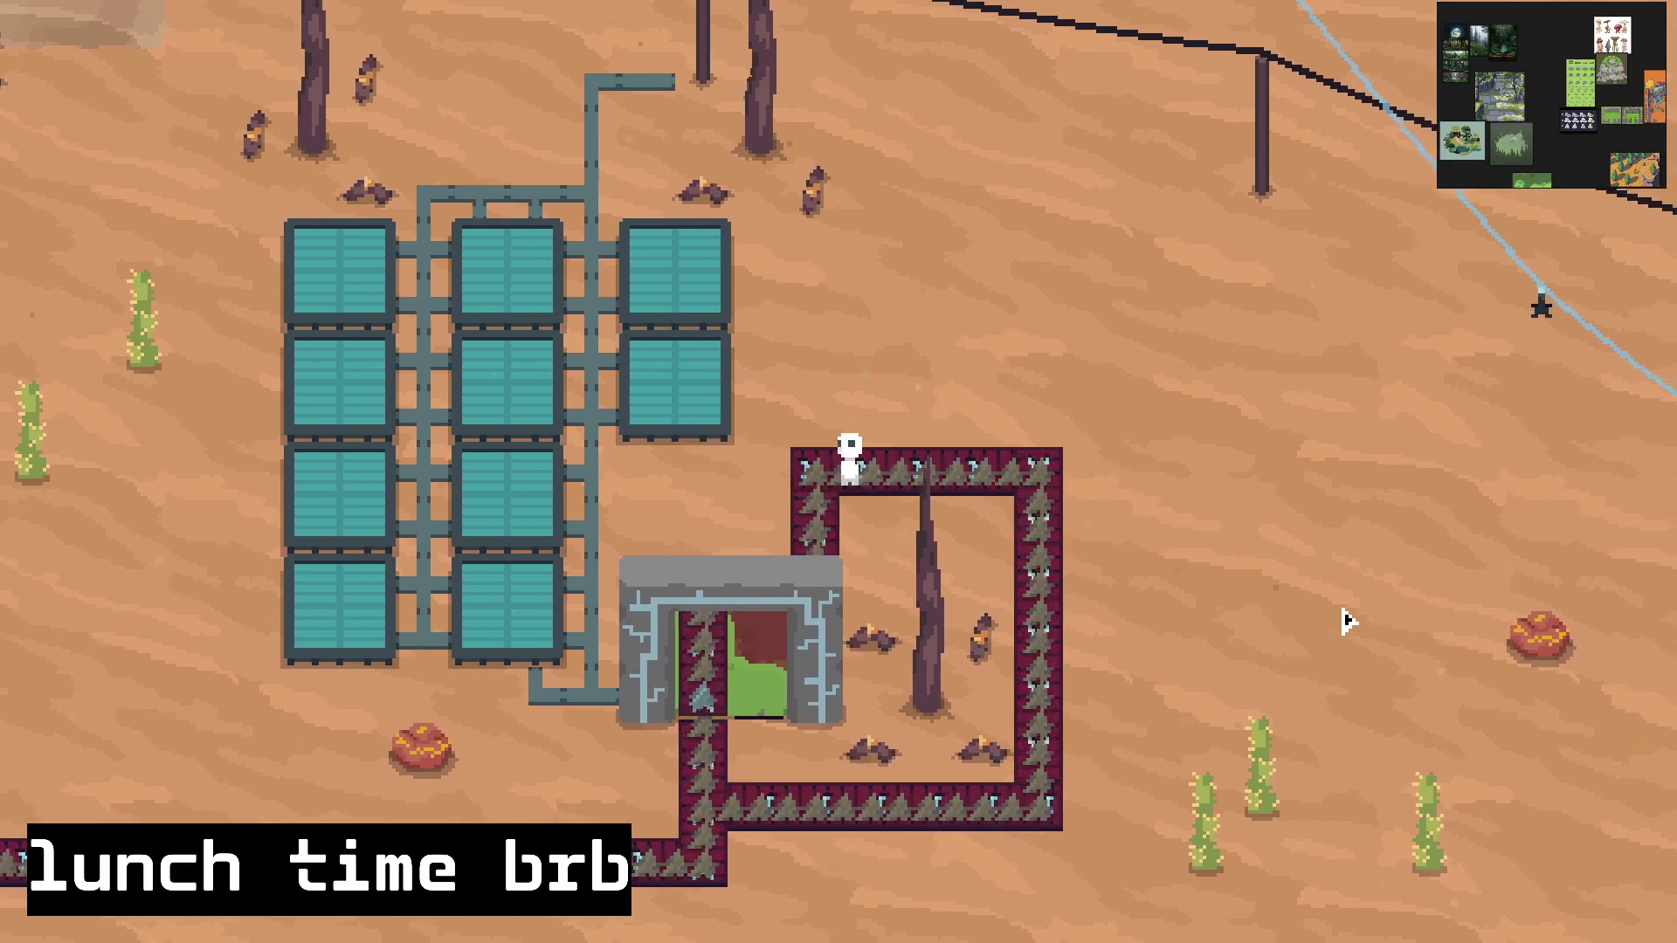
key("d")
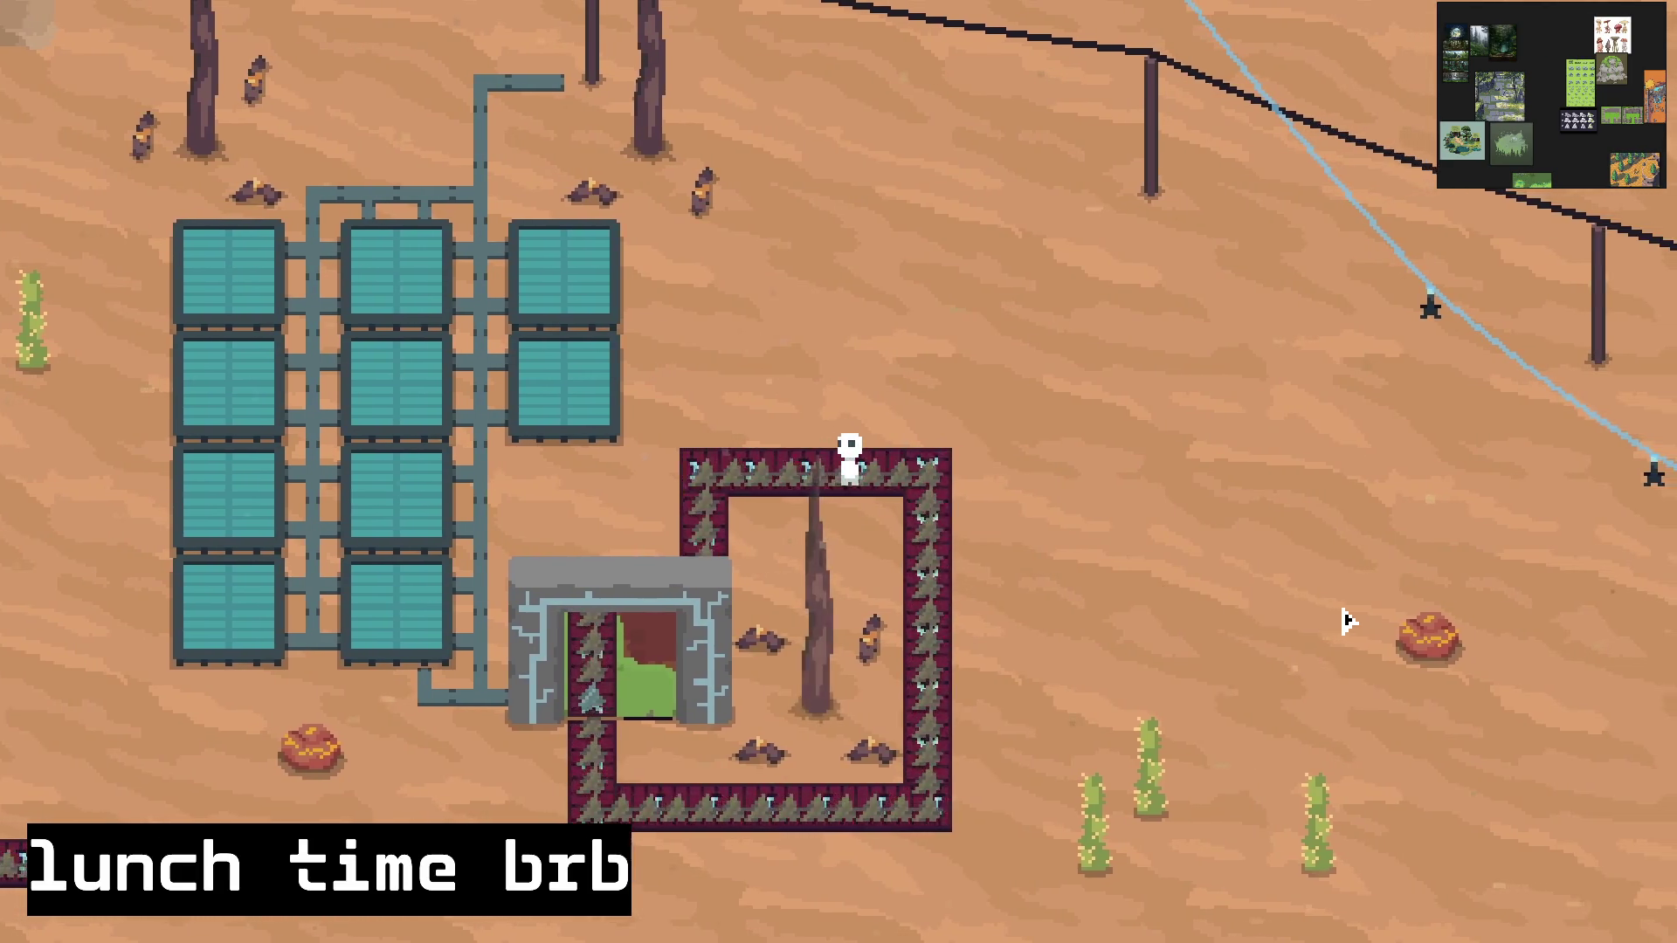
key("d")
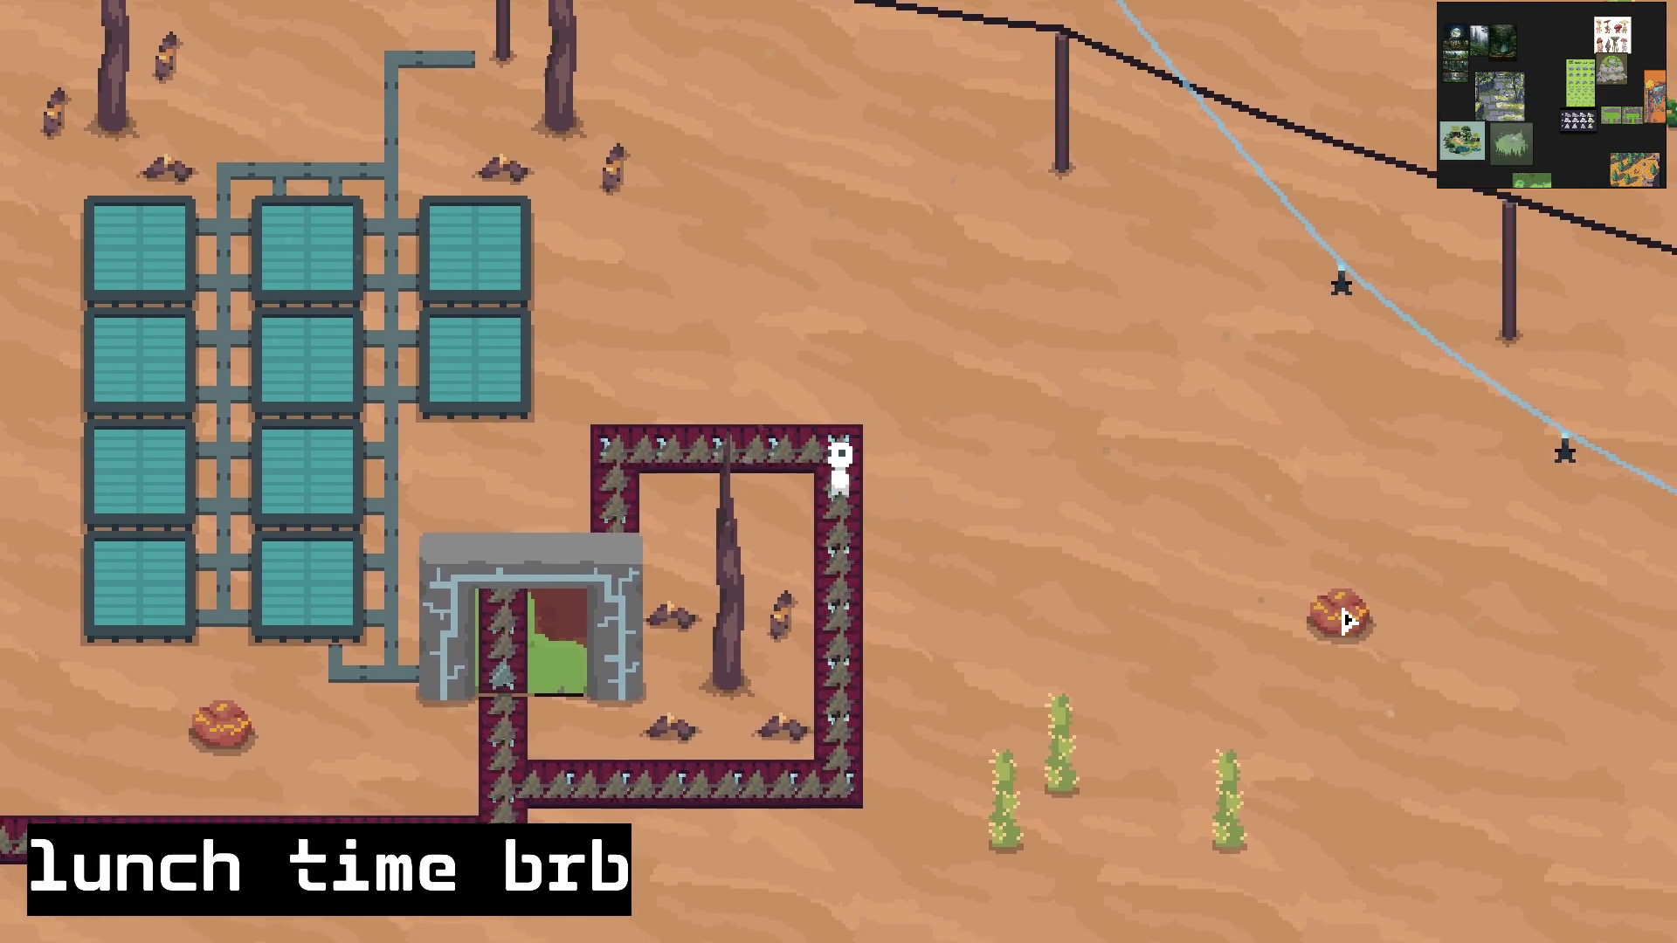
key("s")
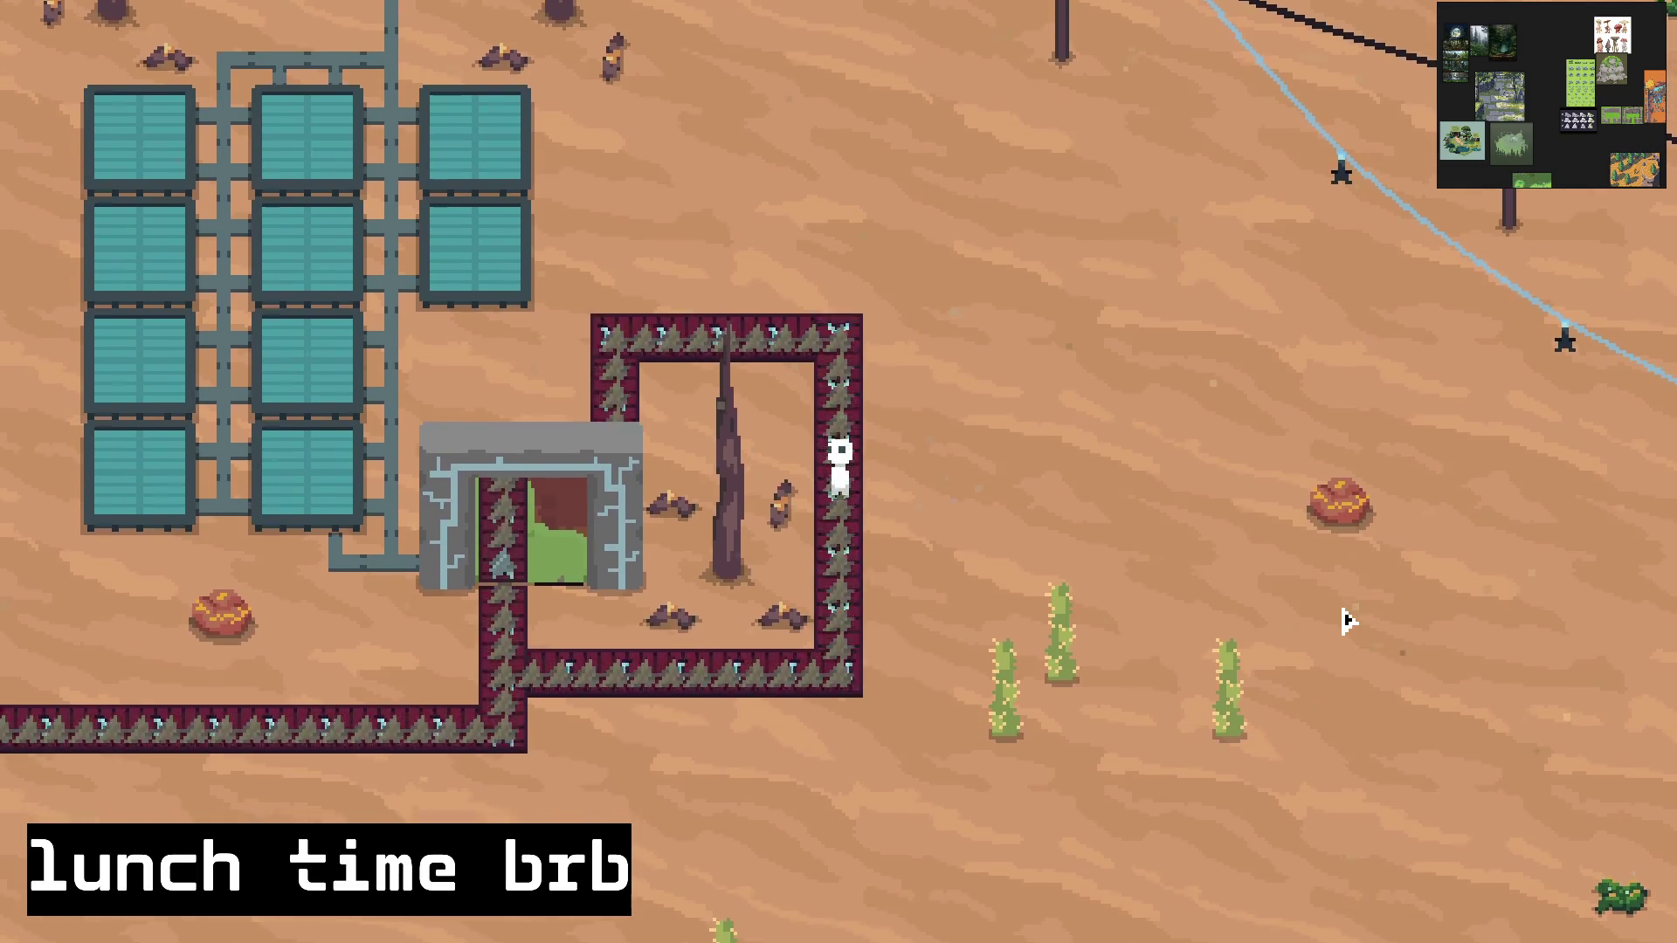
key("s")
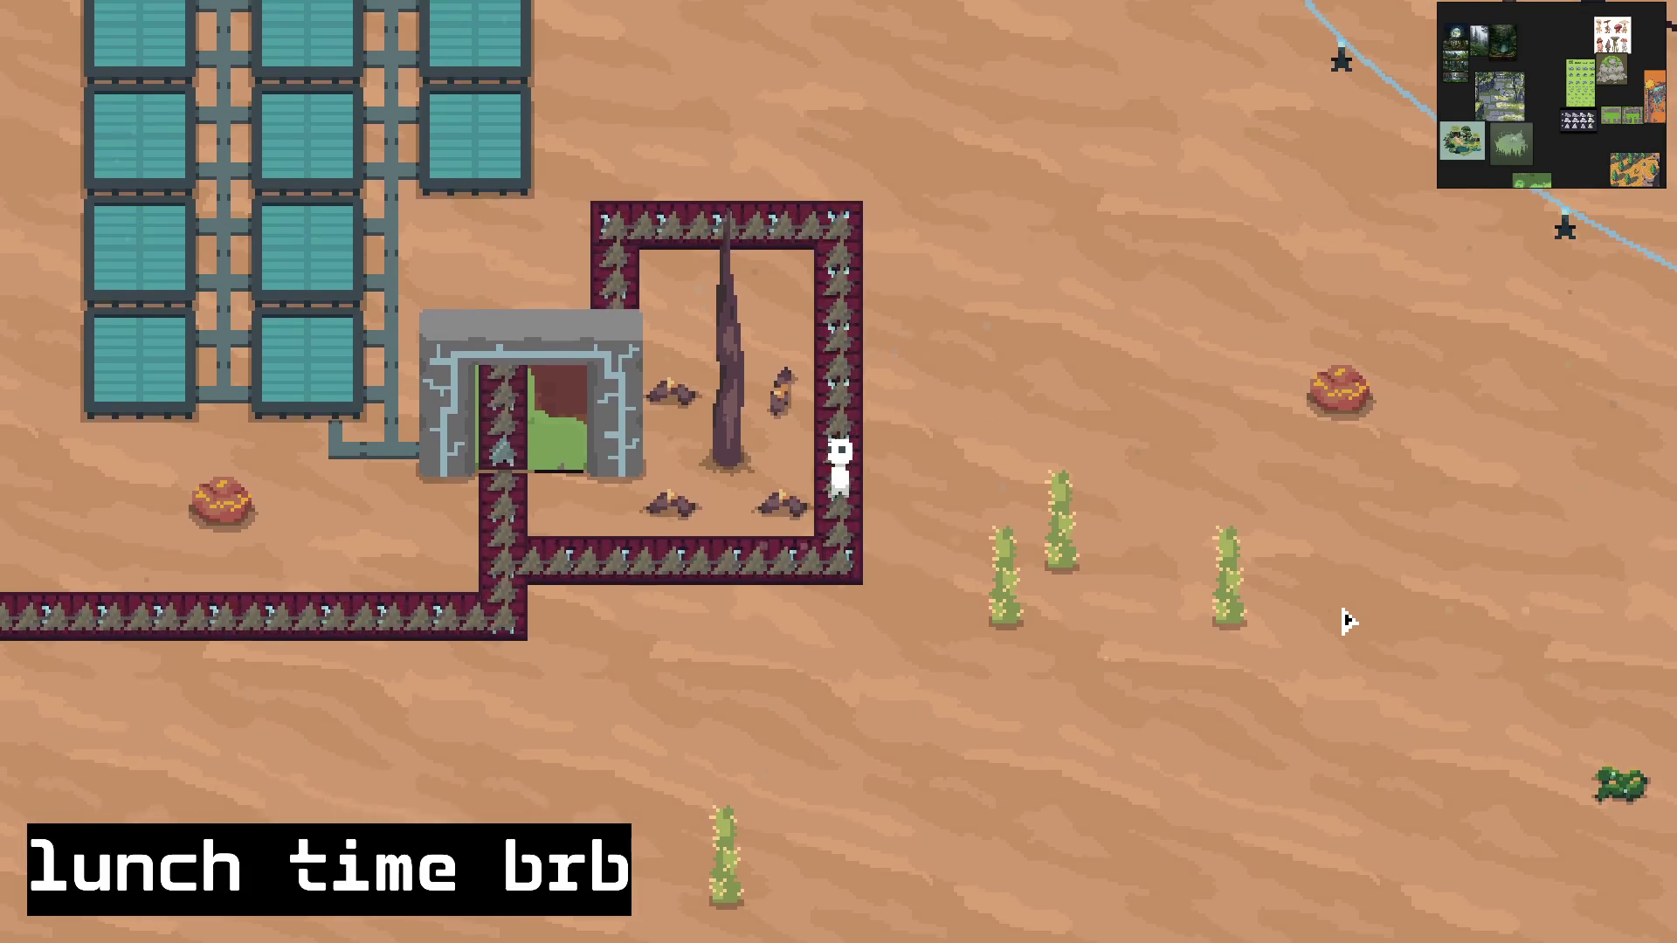
key("s")
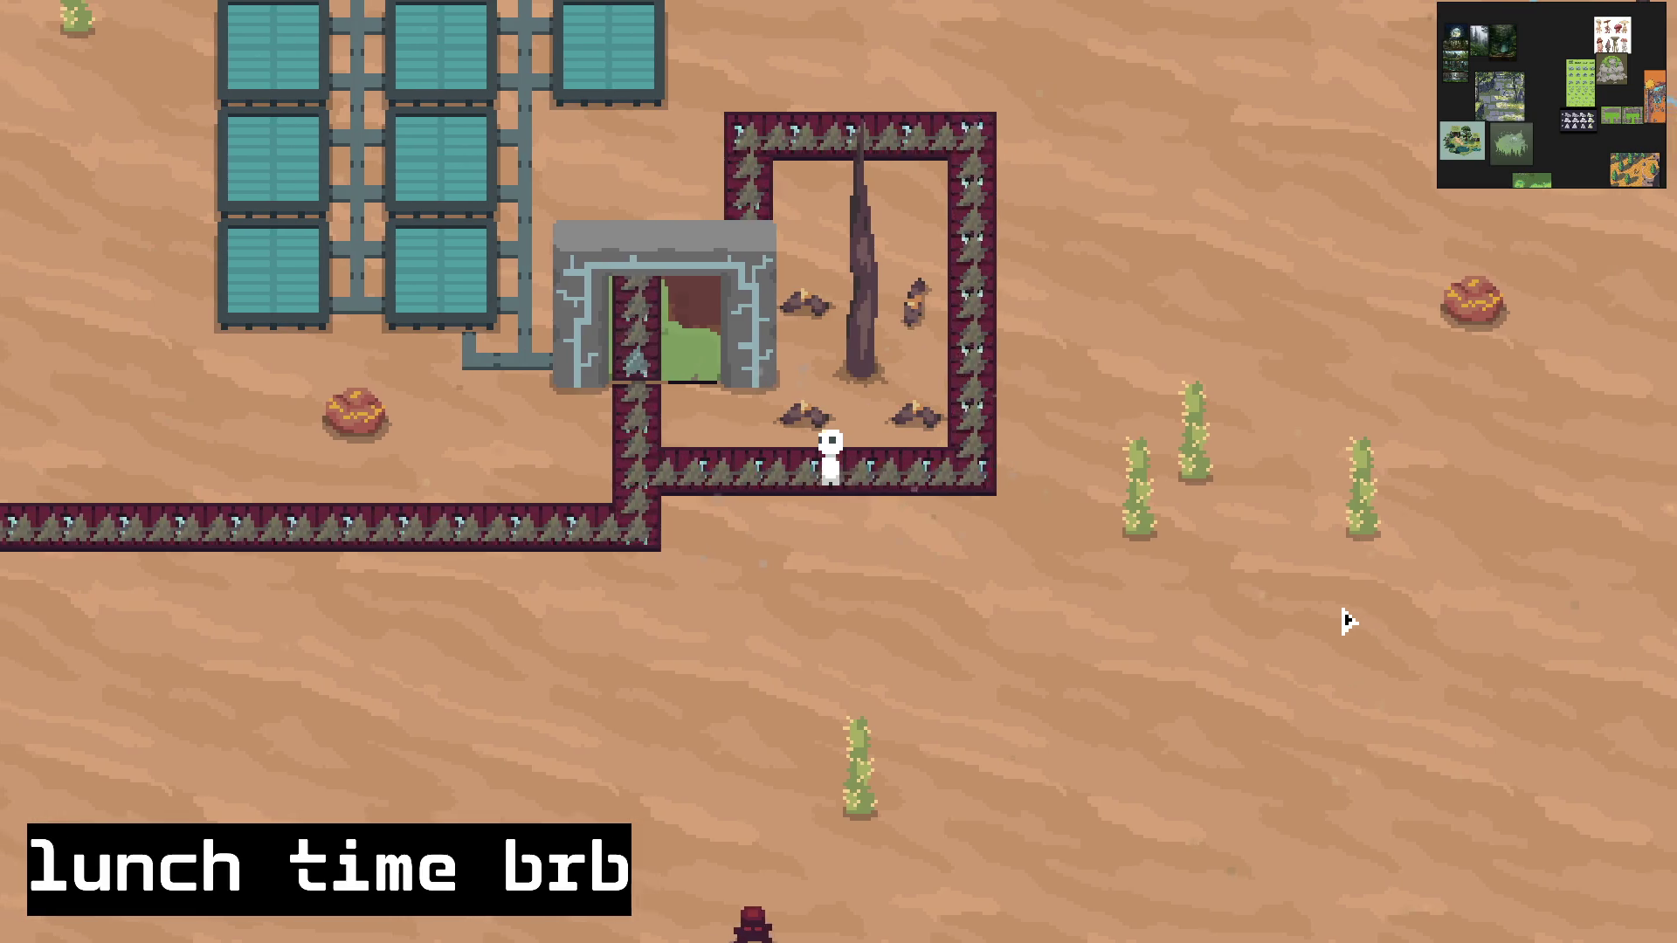
key("a")
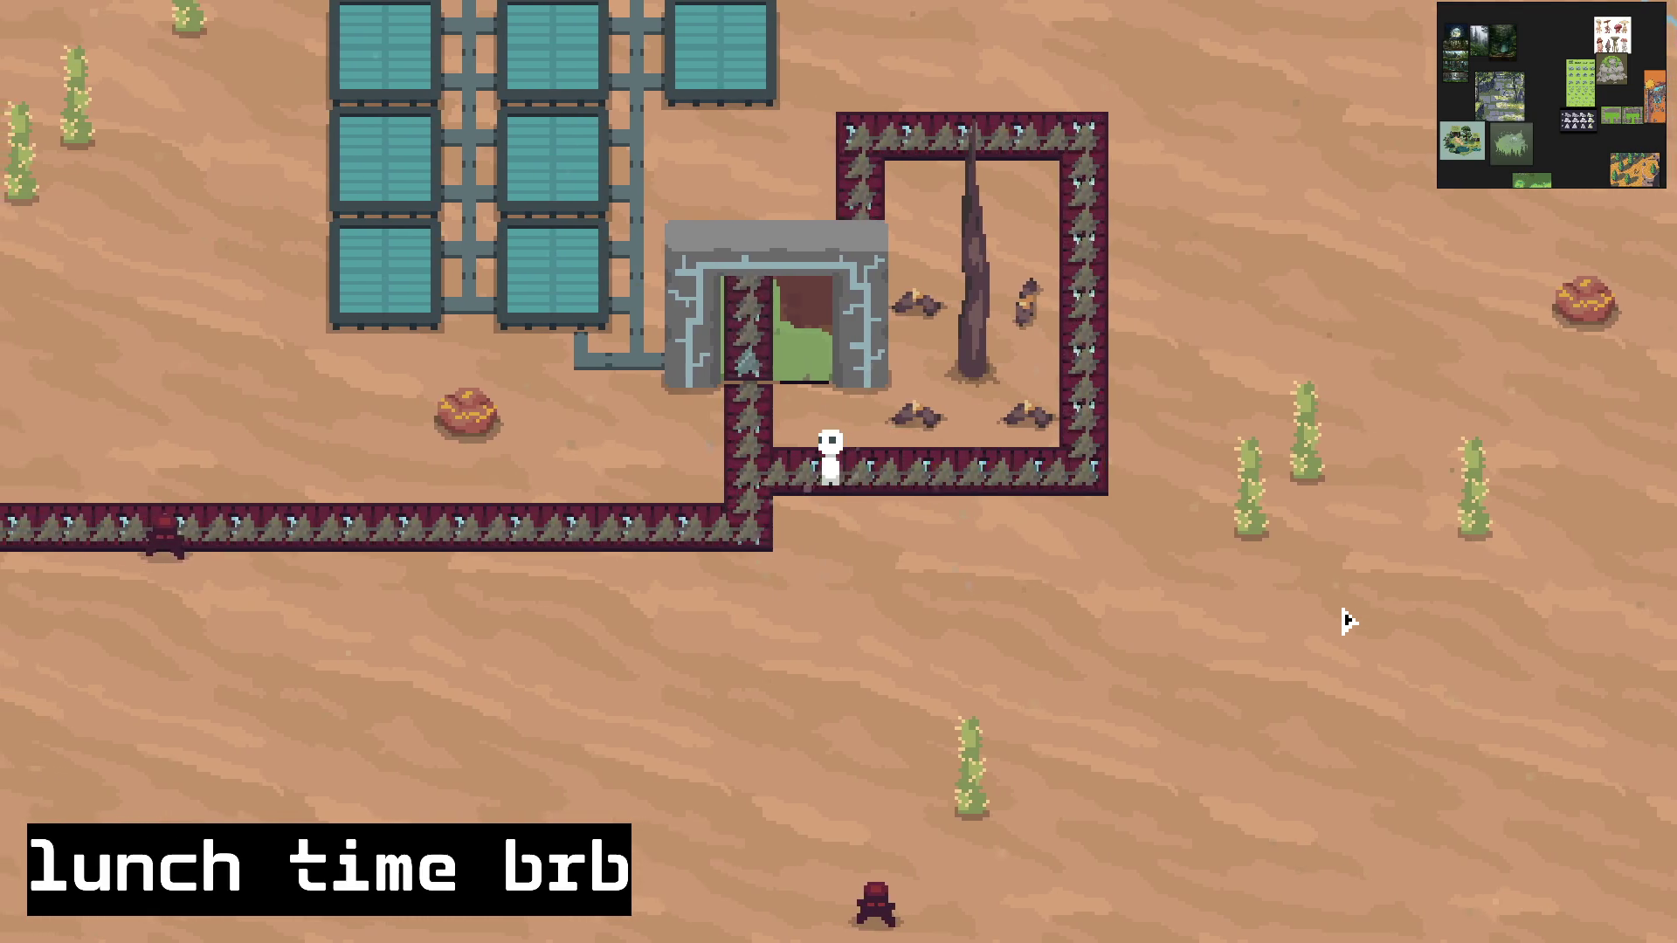
key("w")
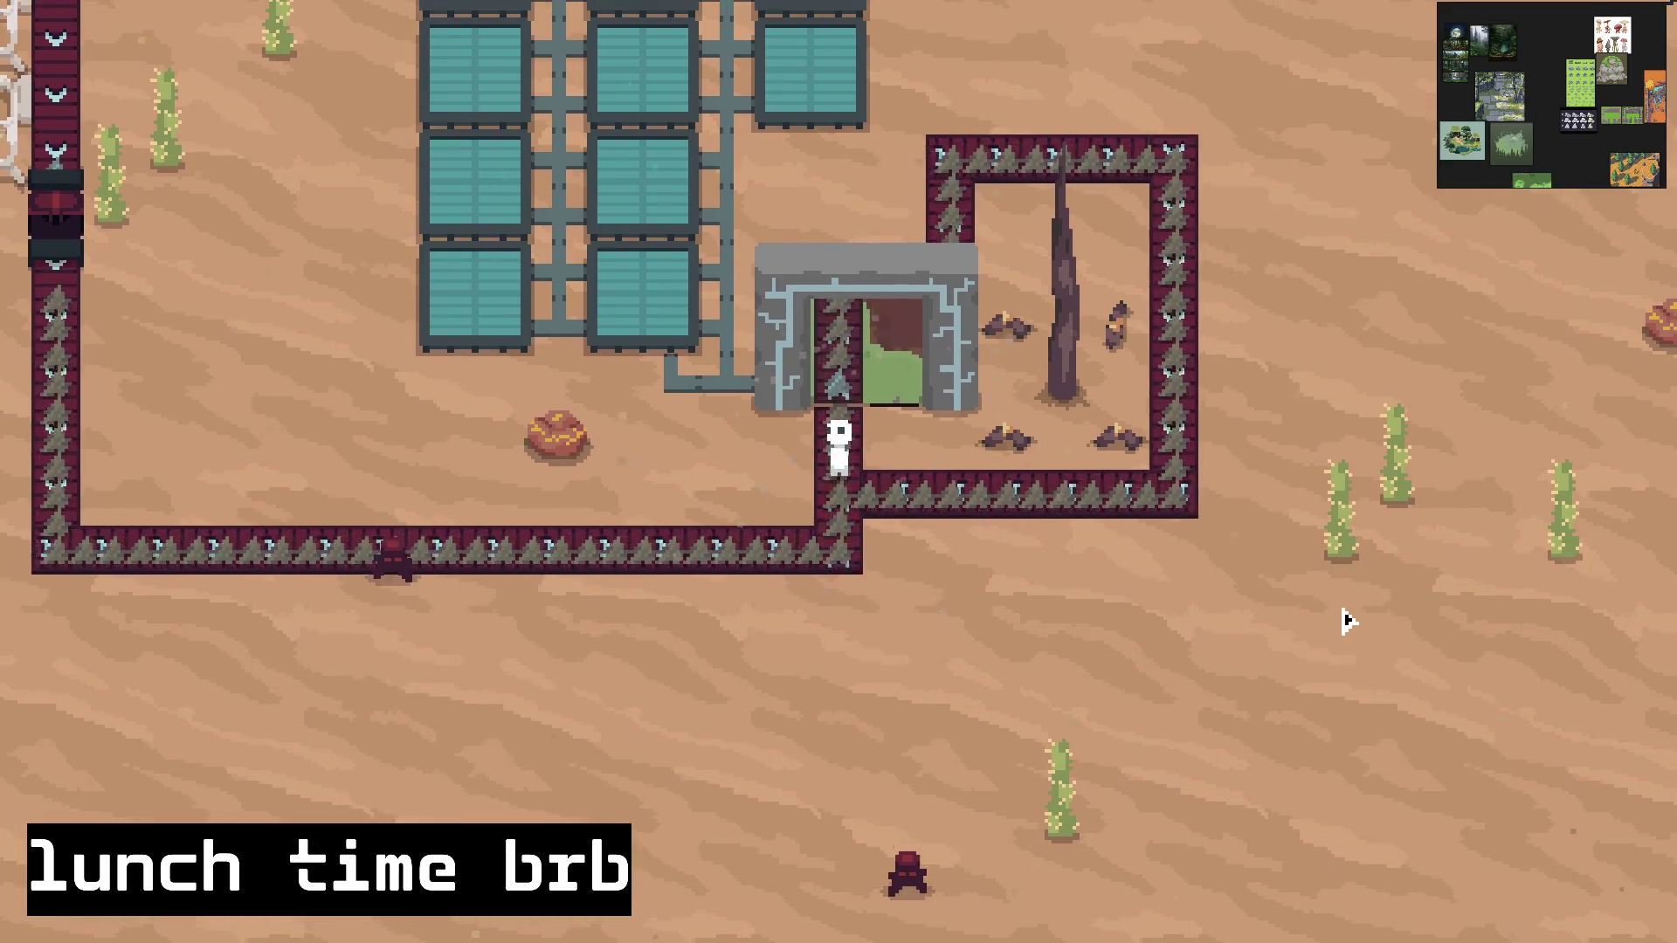
Step: Walk north into the forest base, around the garden, and back through the portal to the desert
key("w")
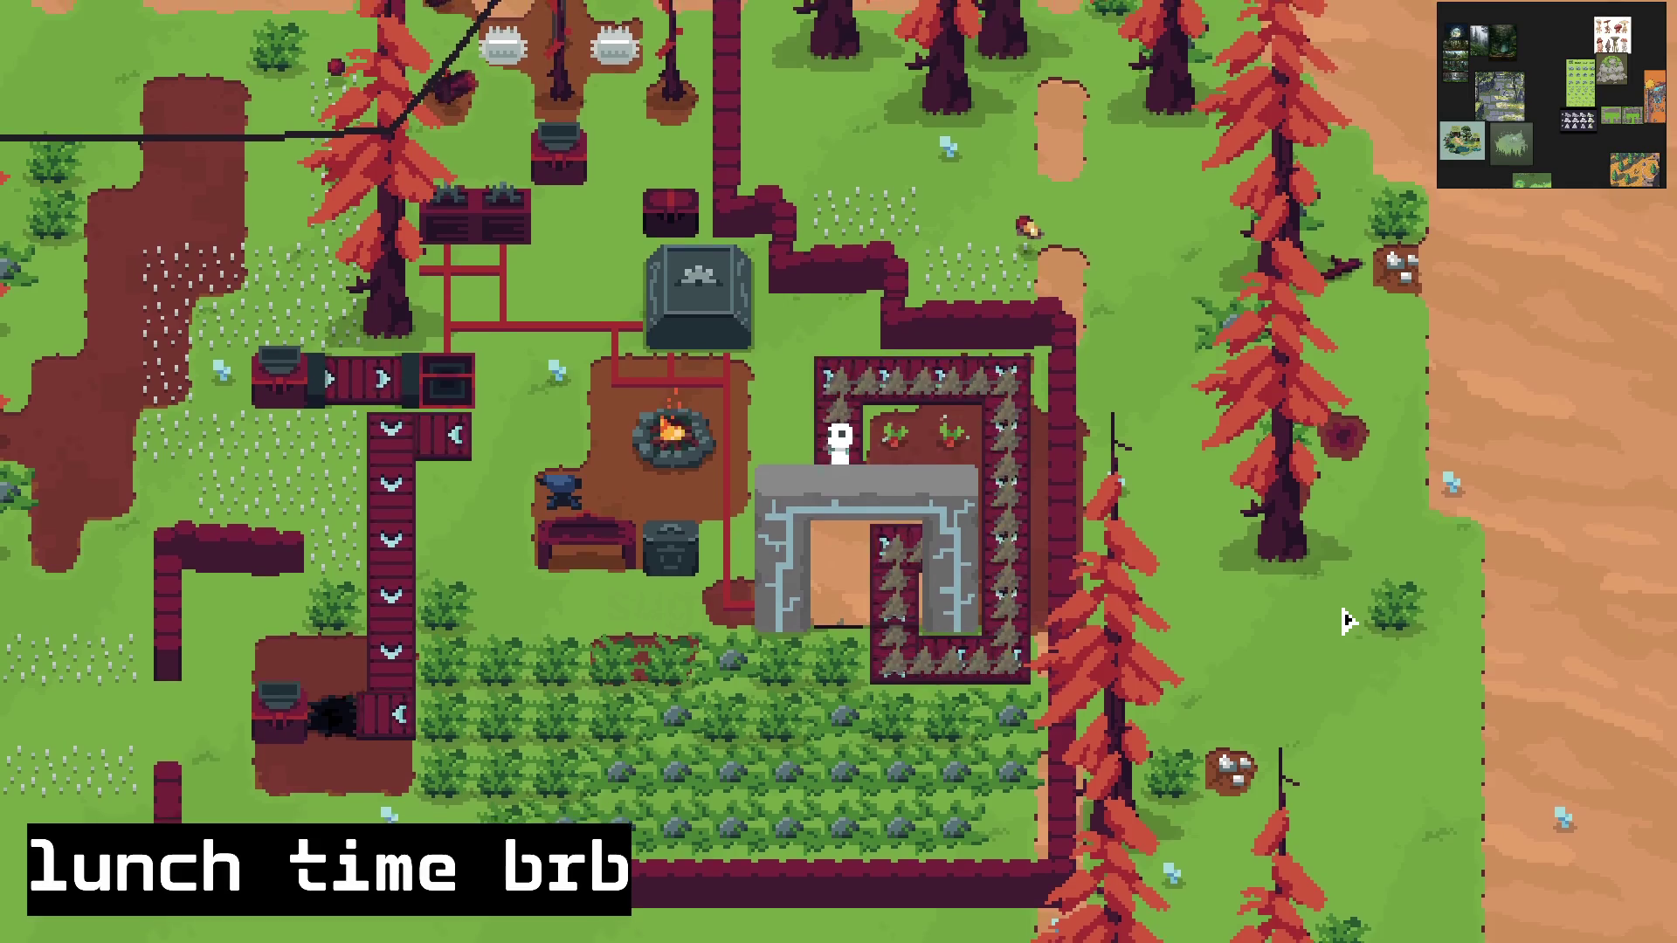
key("w")
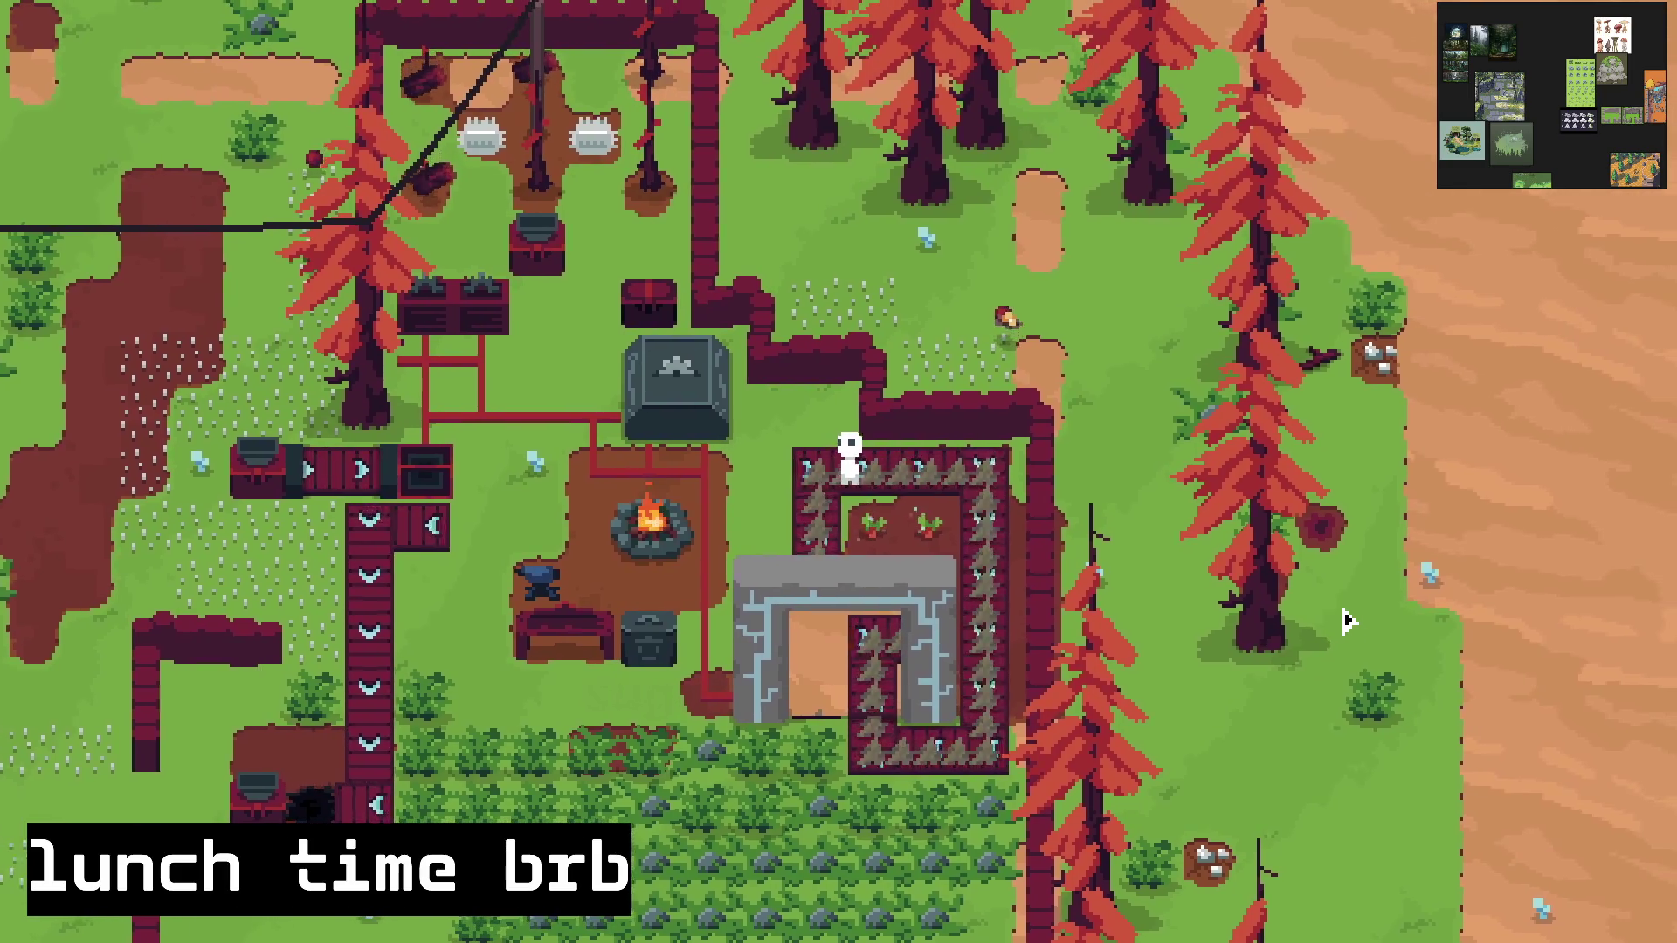
key("d")
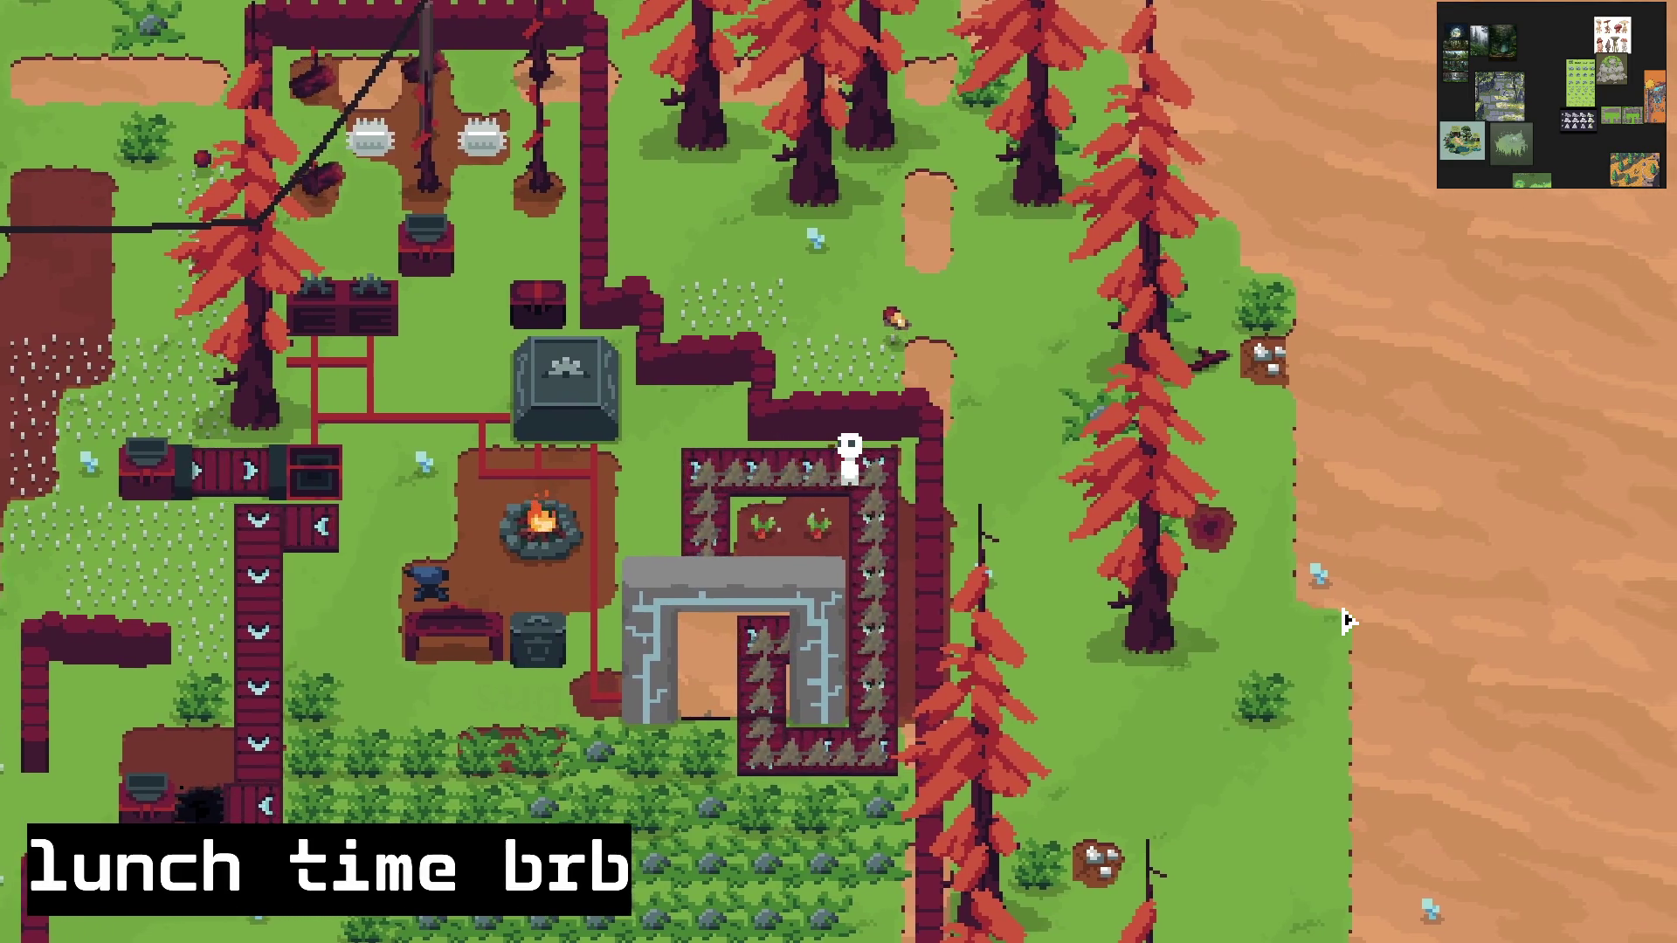
key("d")
key("s")
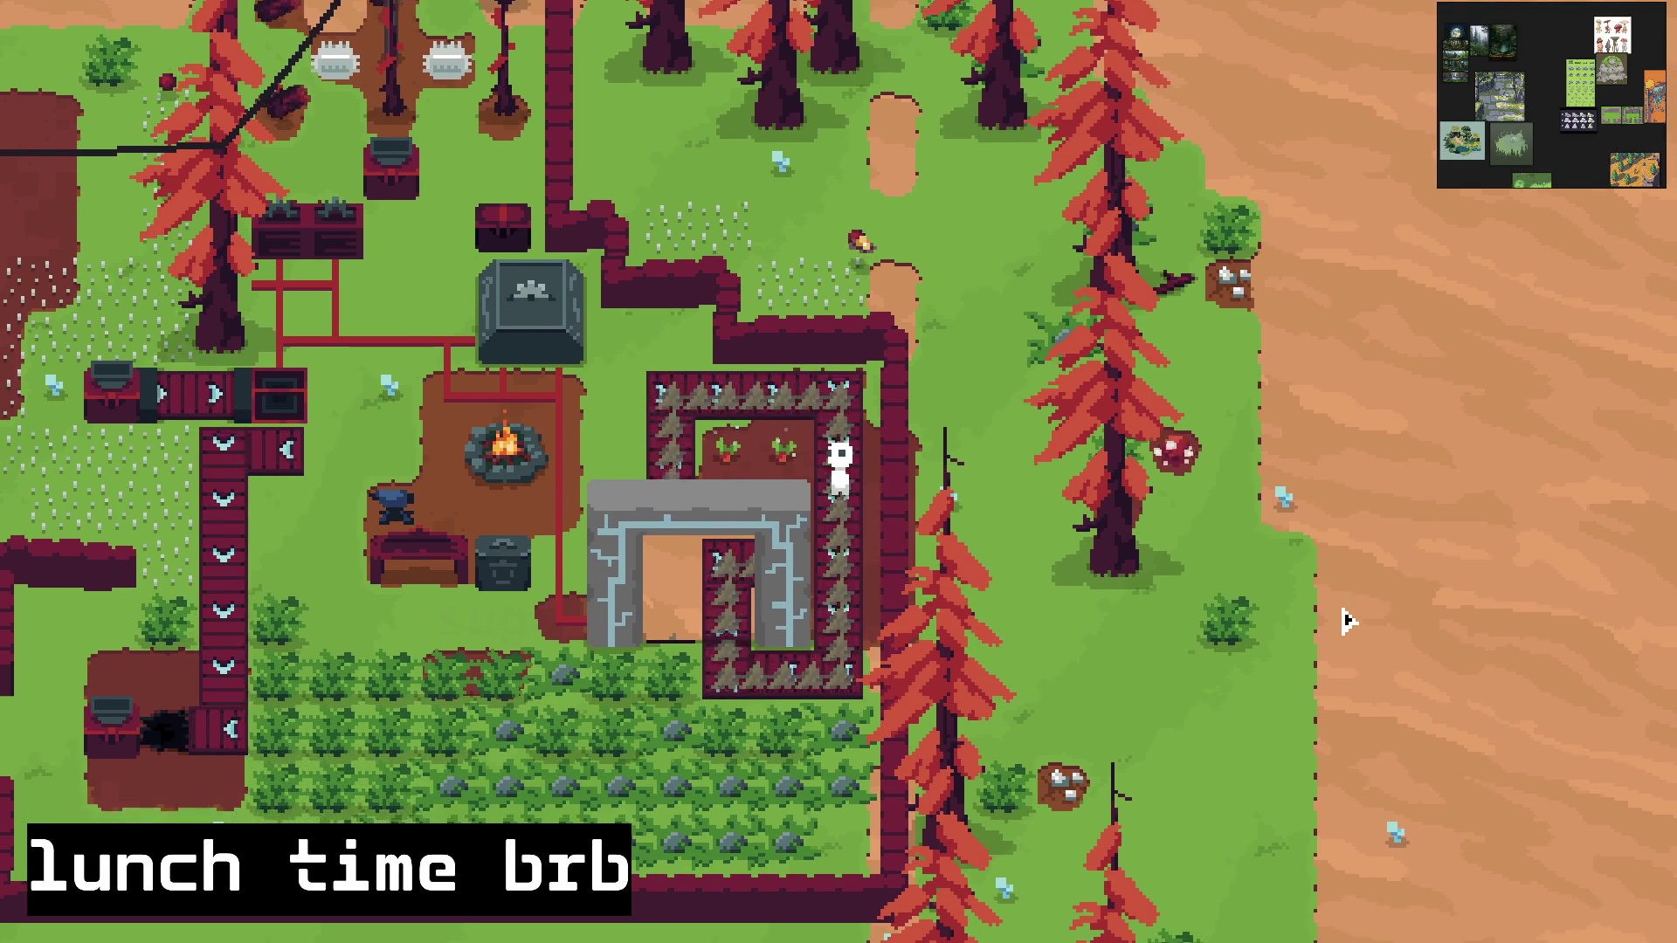
key("s")
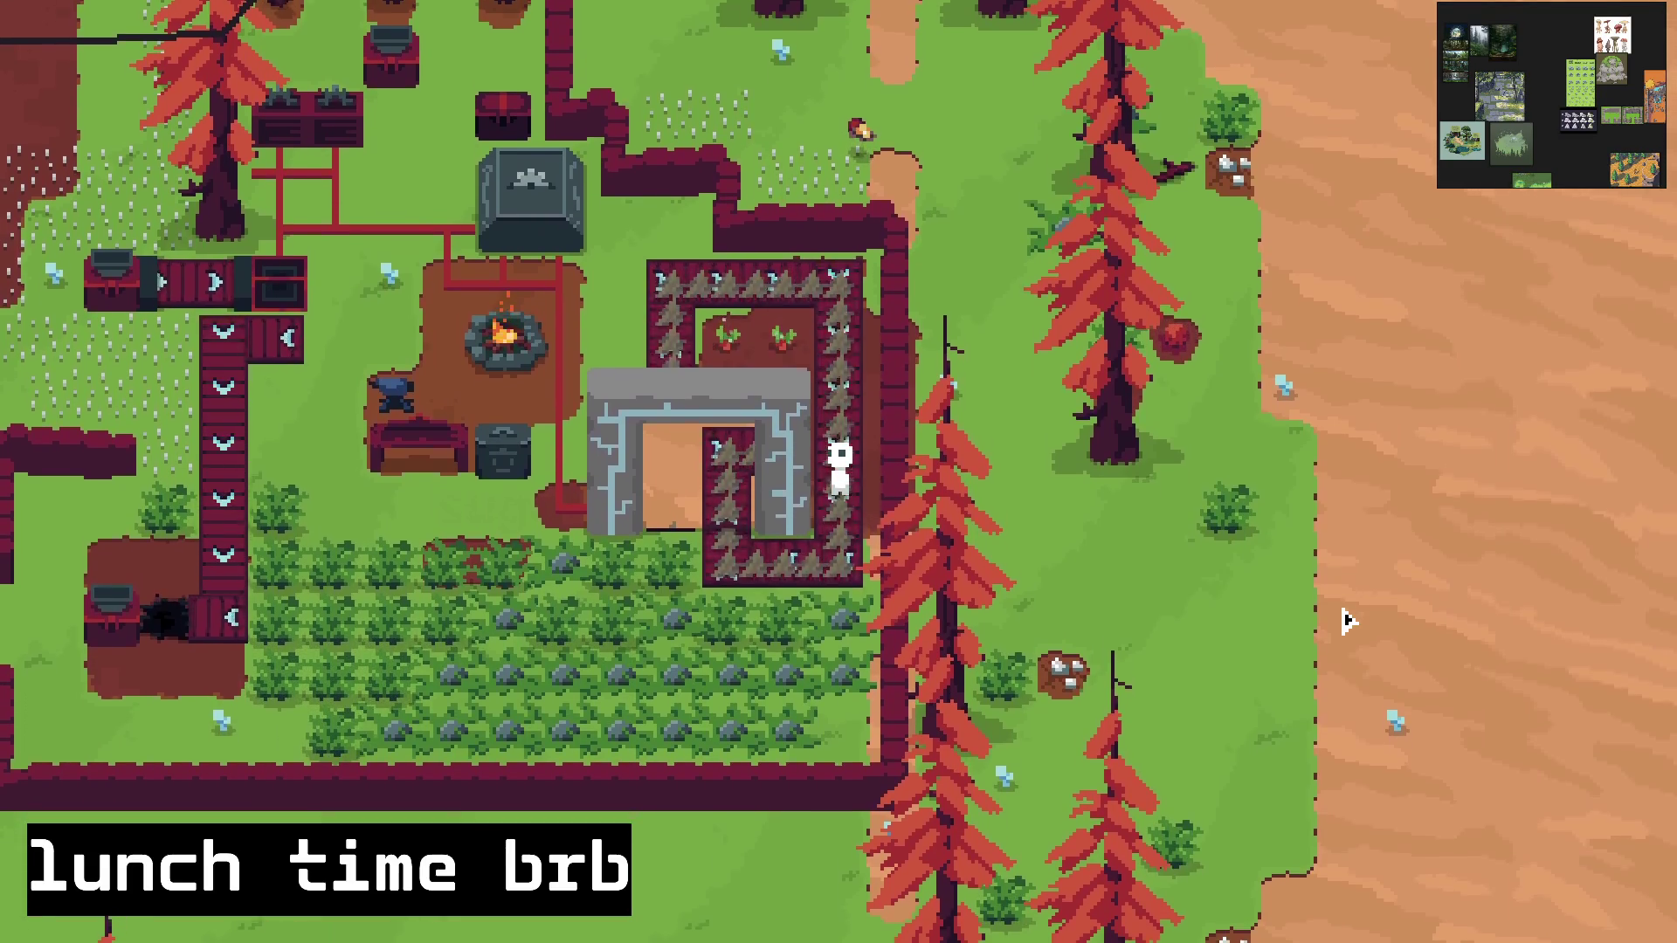
key("a")
key("s")
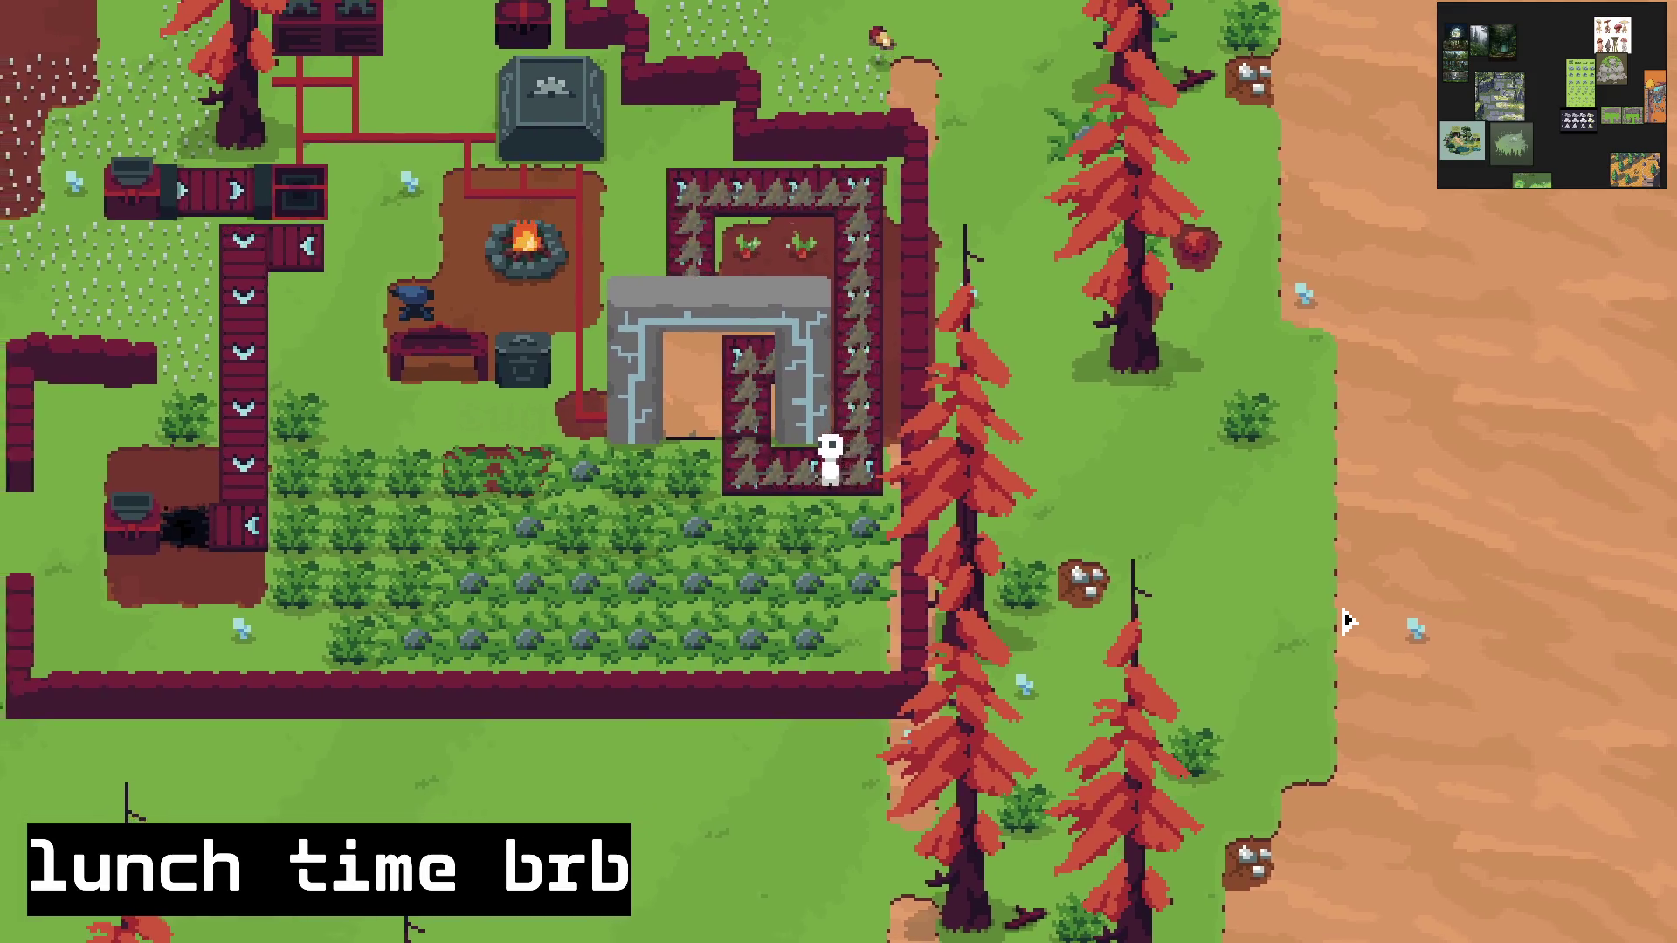
key("w")
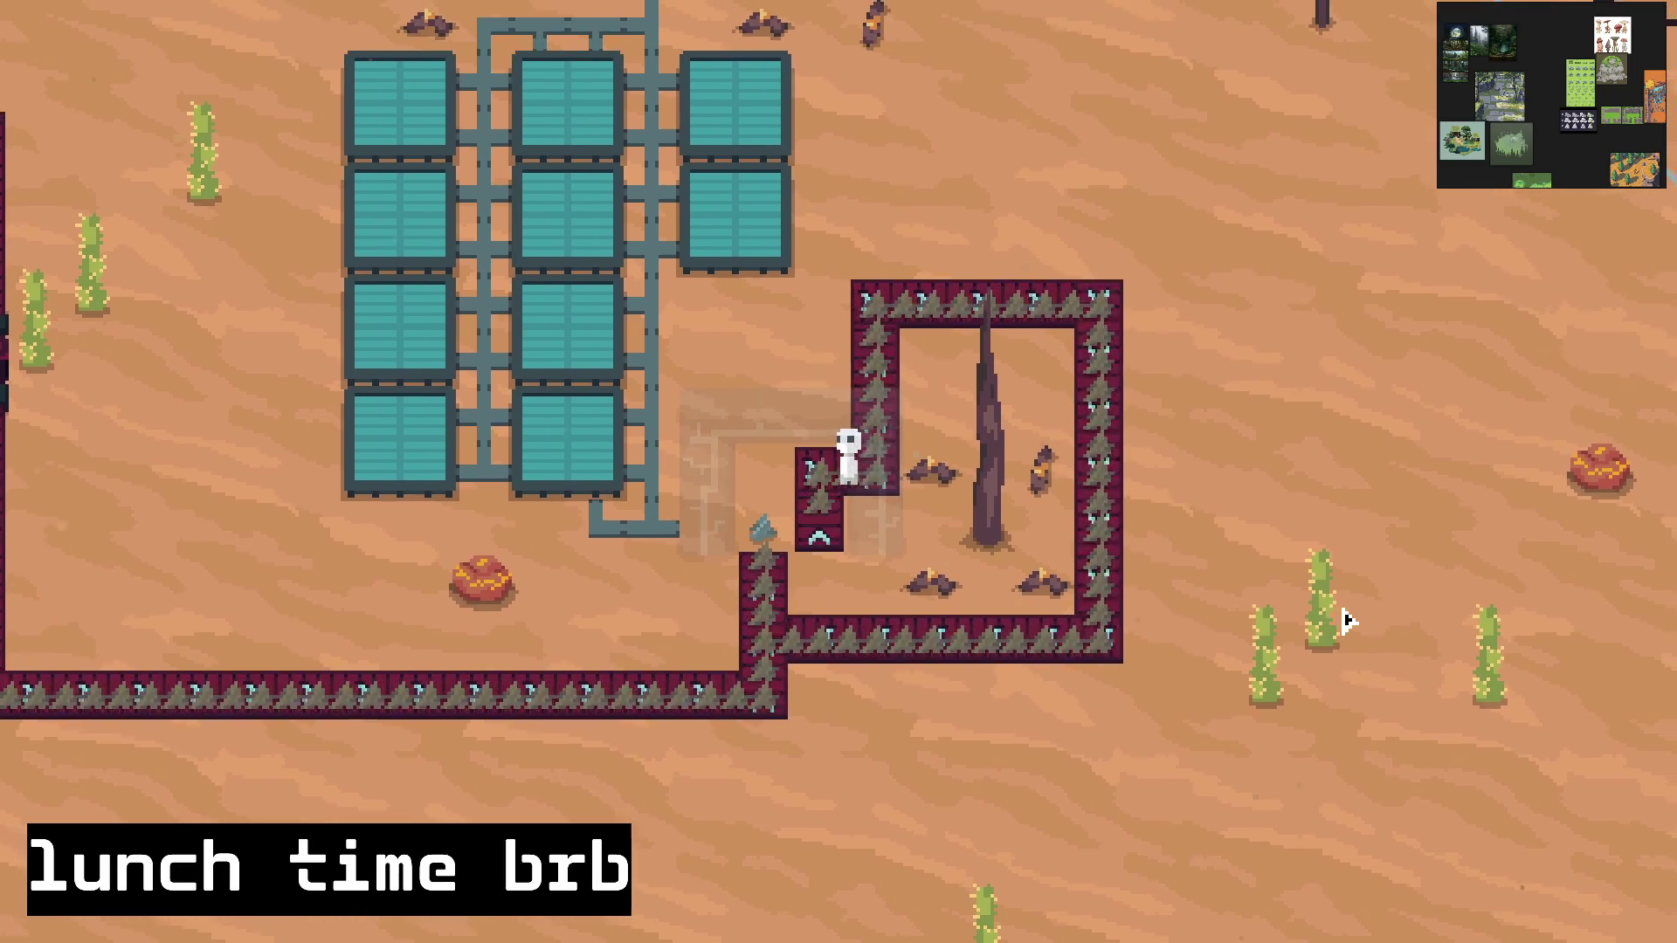
Step: Walk north out of the portal and east along the enclosure's top fence near the solar panels
key("w")
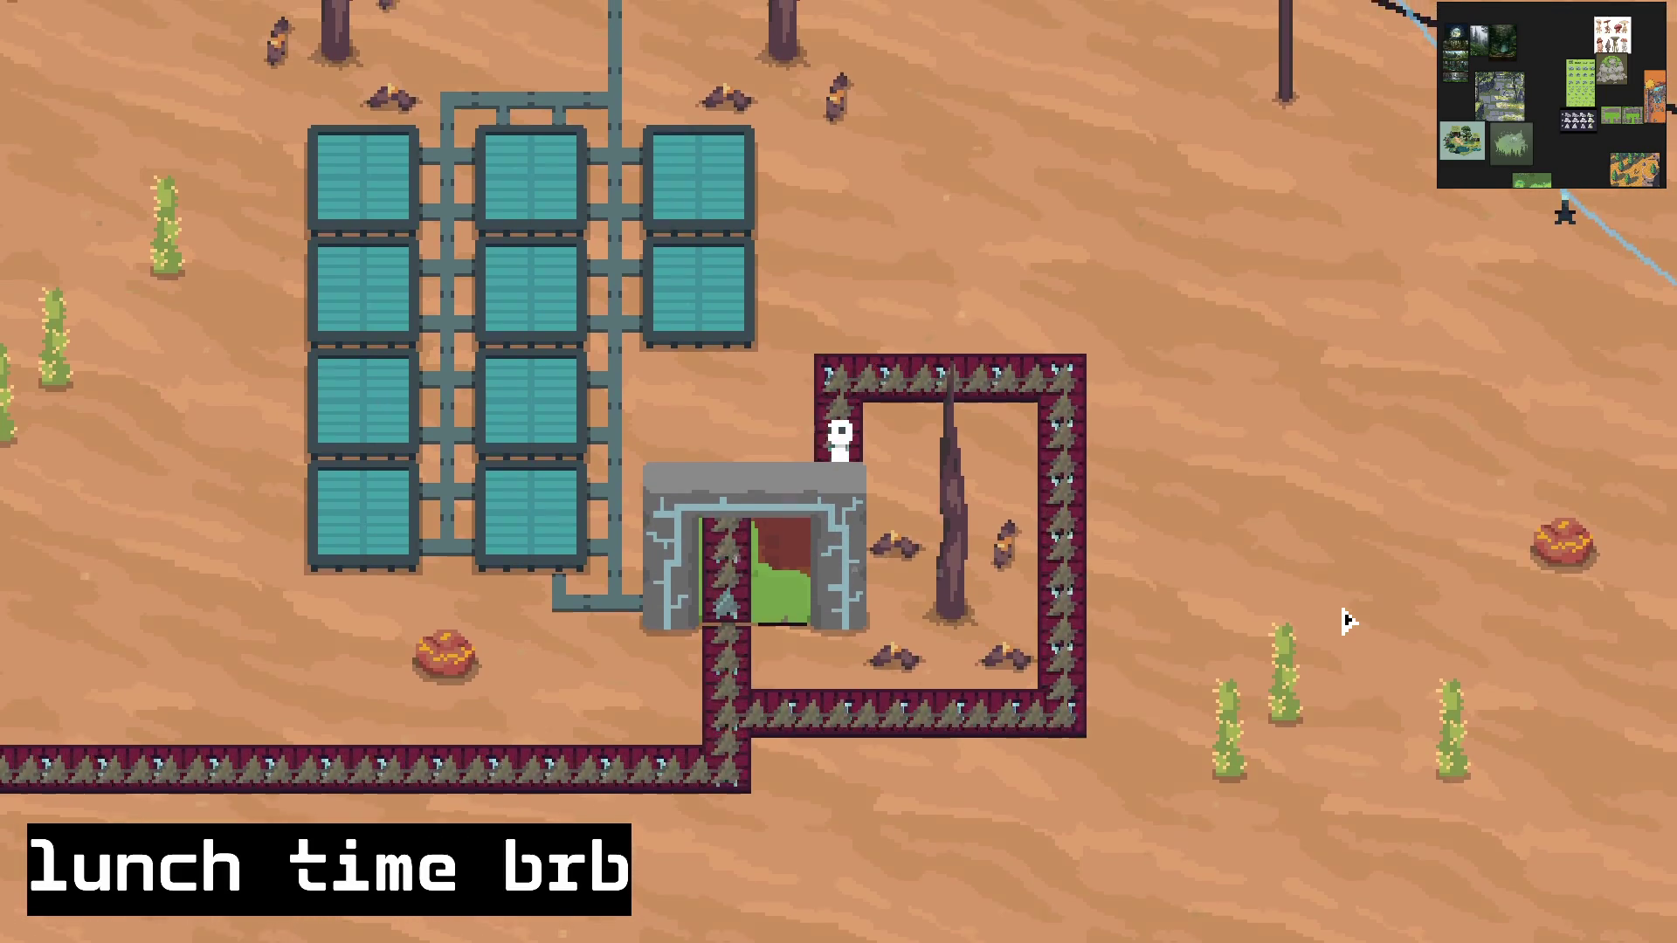
key("d")
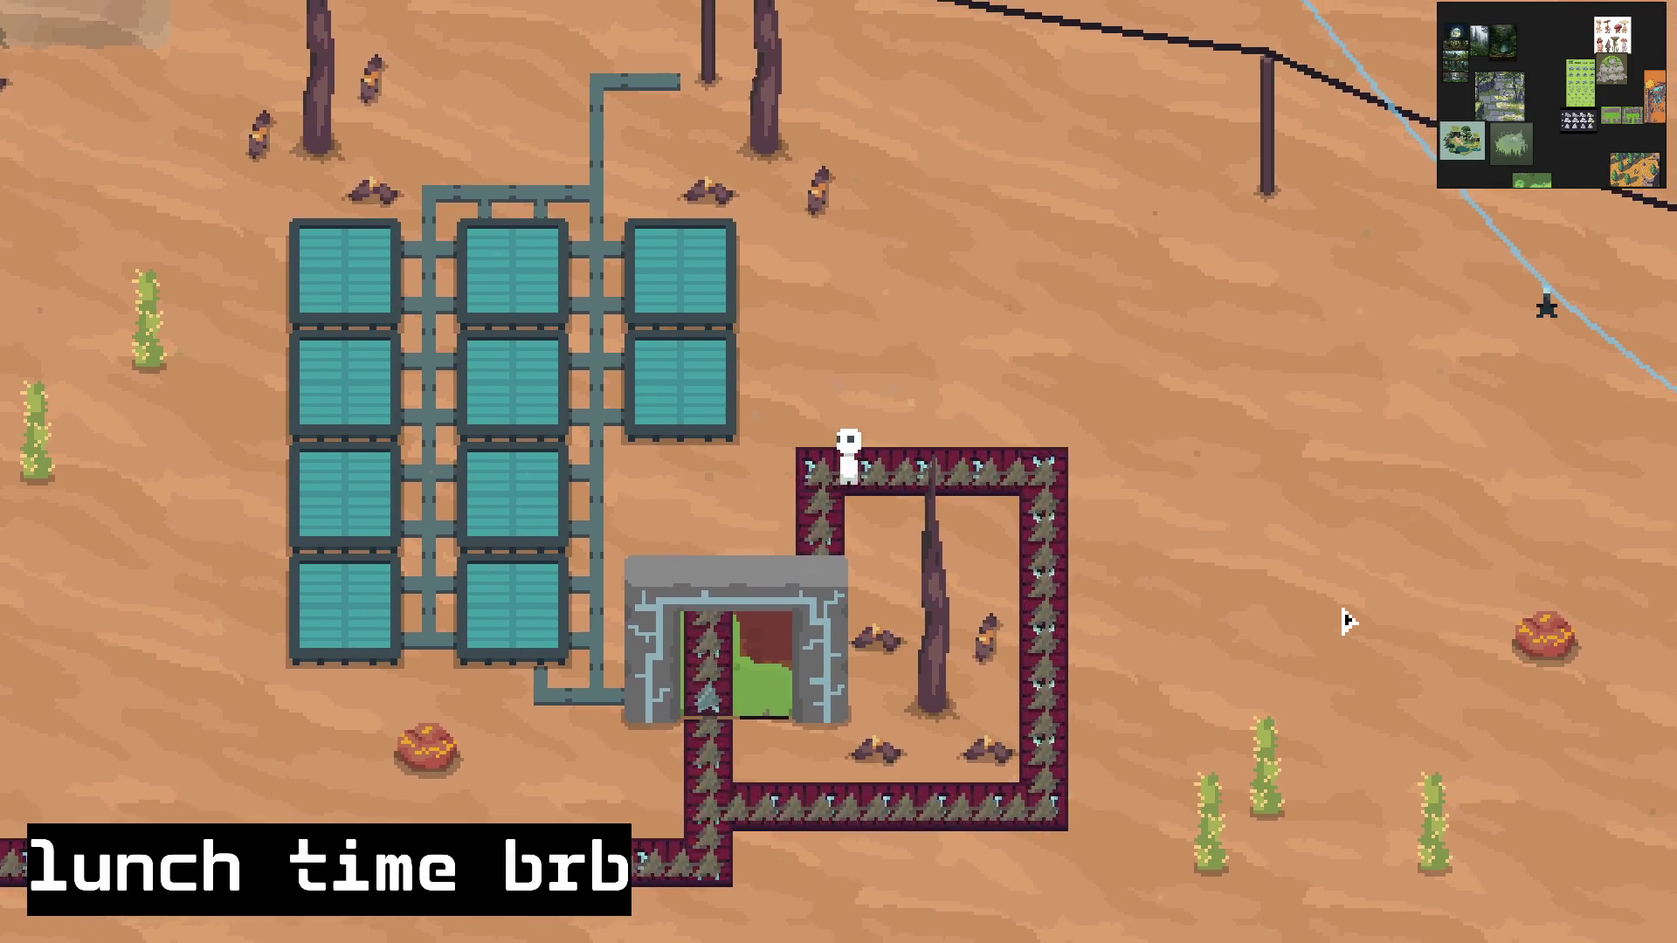
key("d")
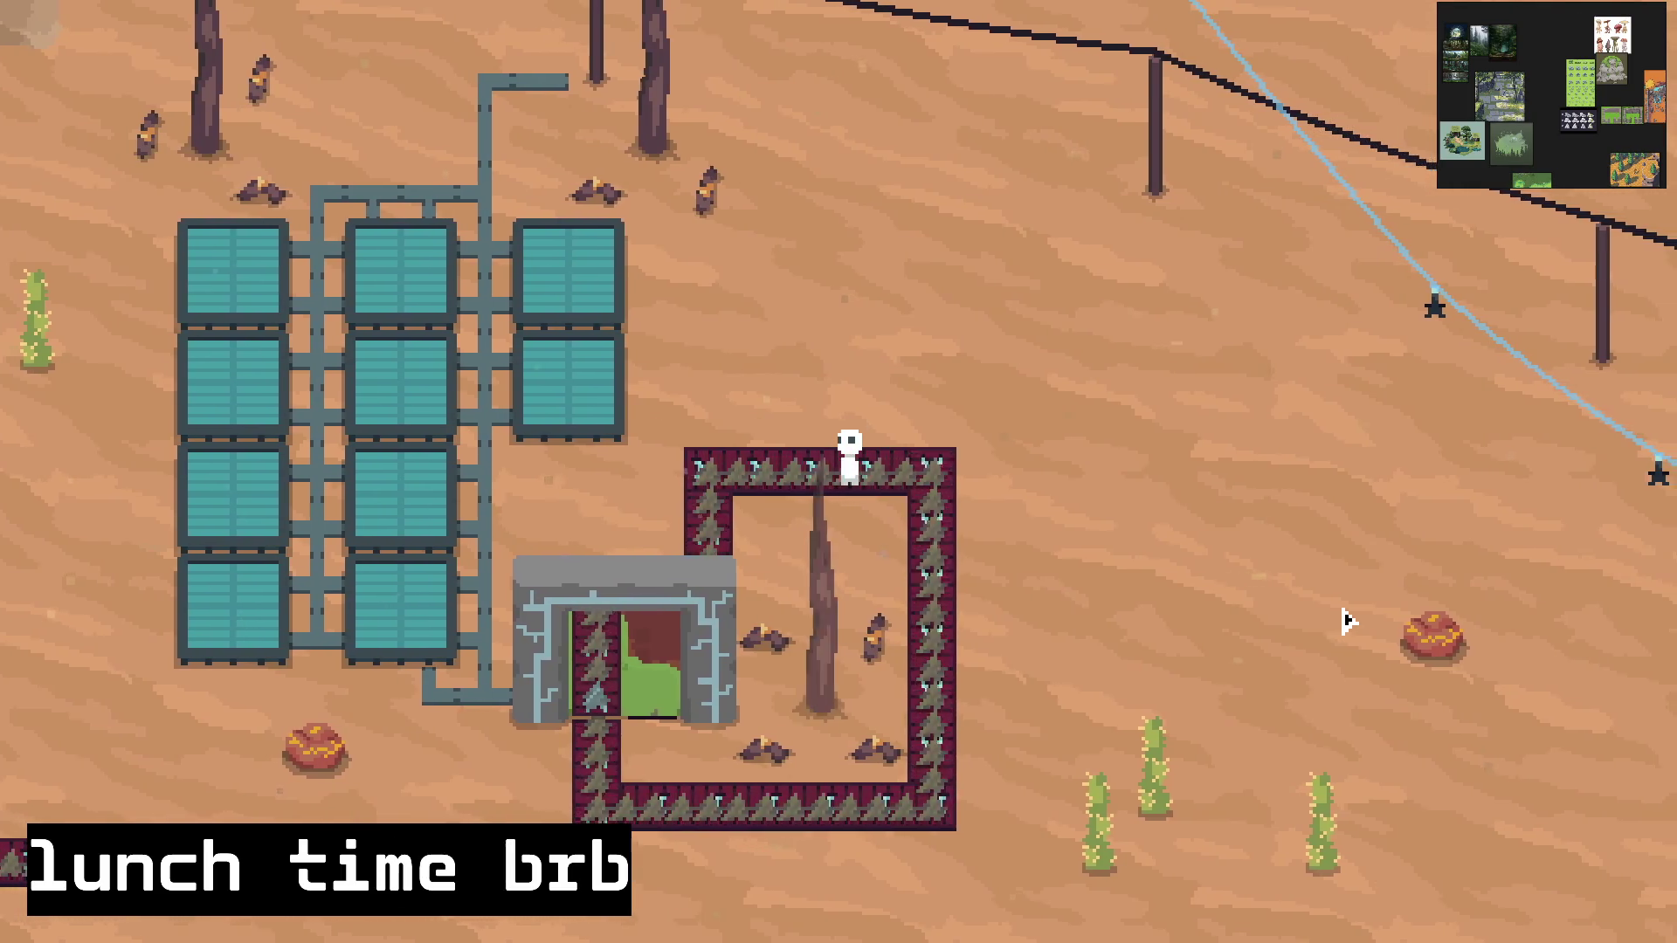
key("s")
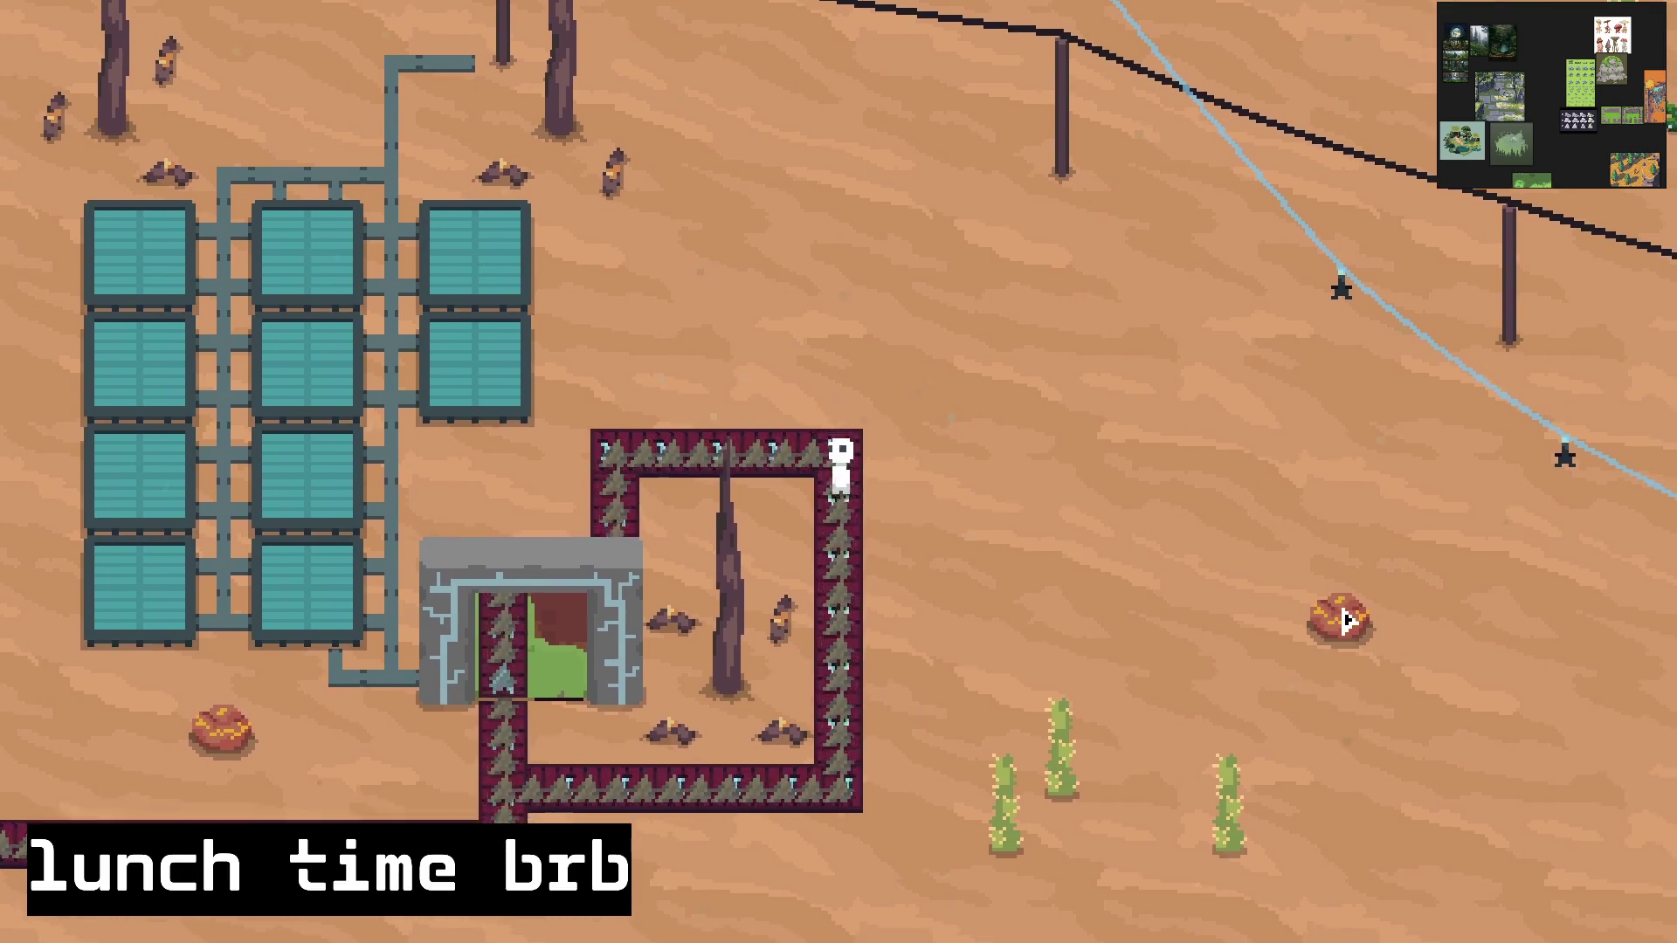